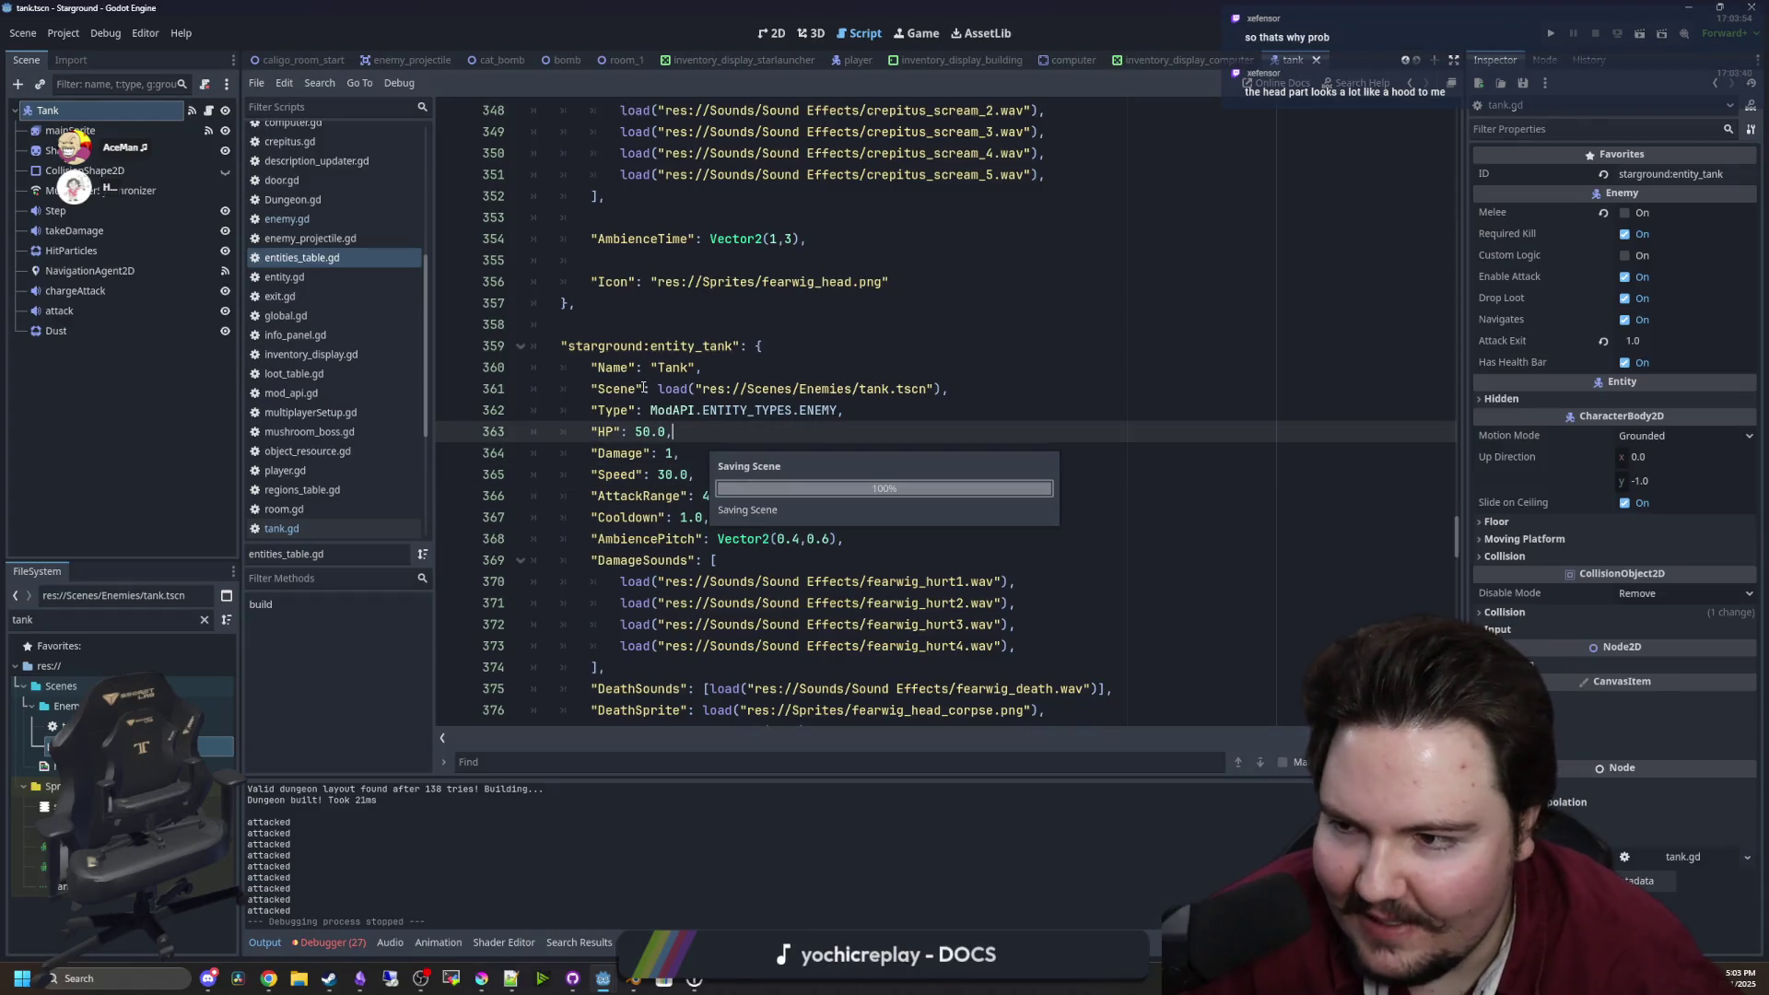
Step: Set the tank mainSprite's attack_end animation speed to 1 FPS
click(70, 130)
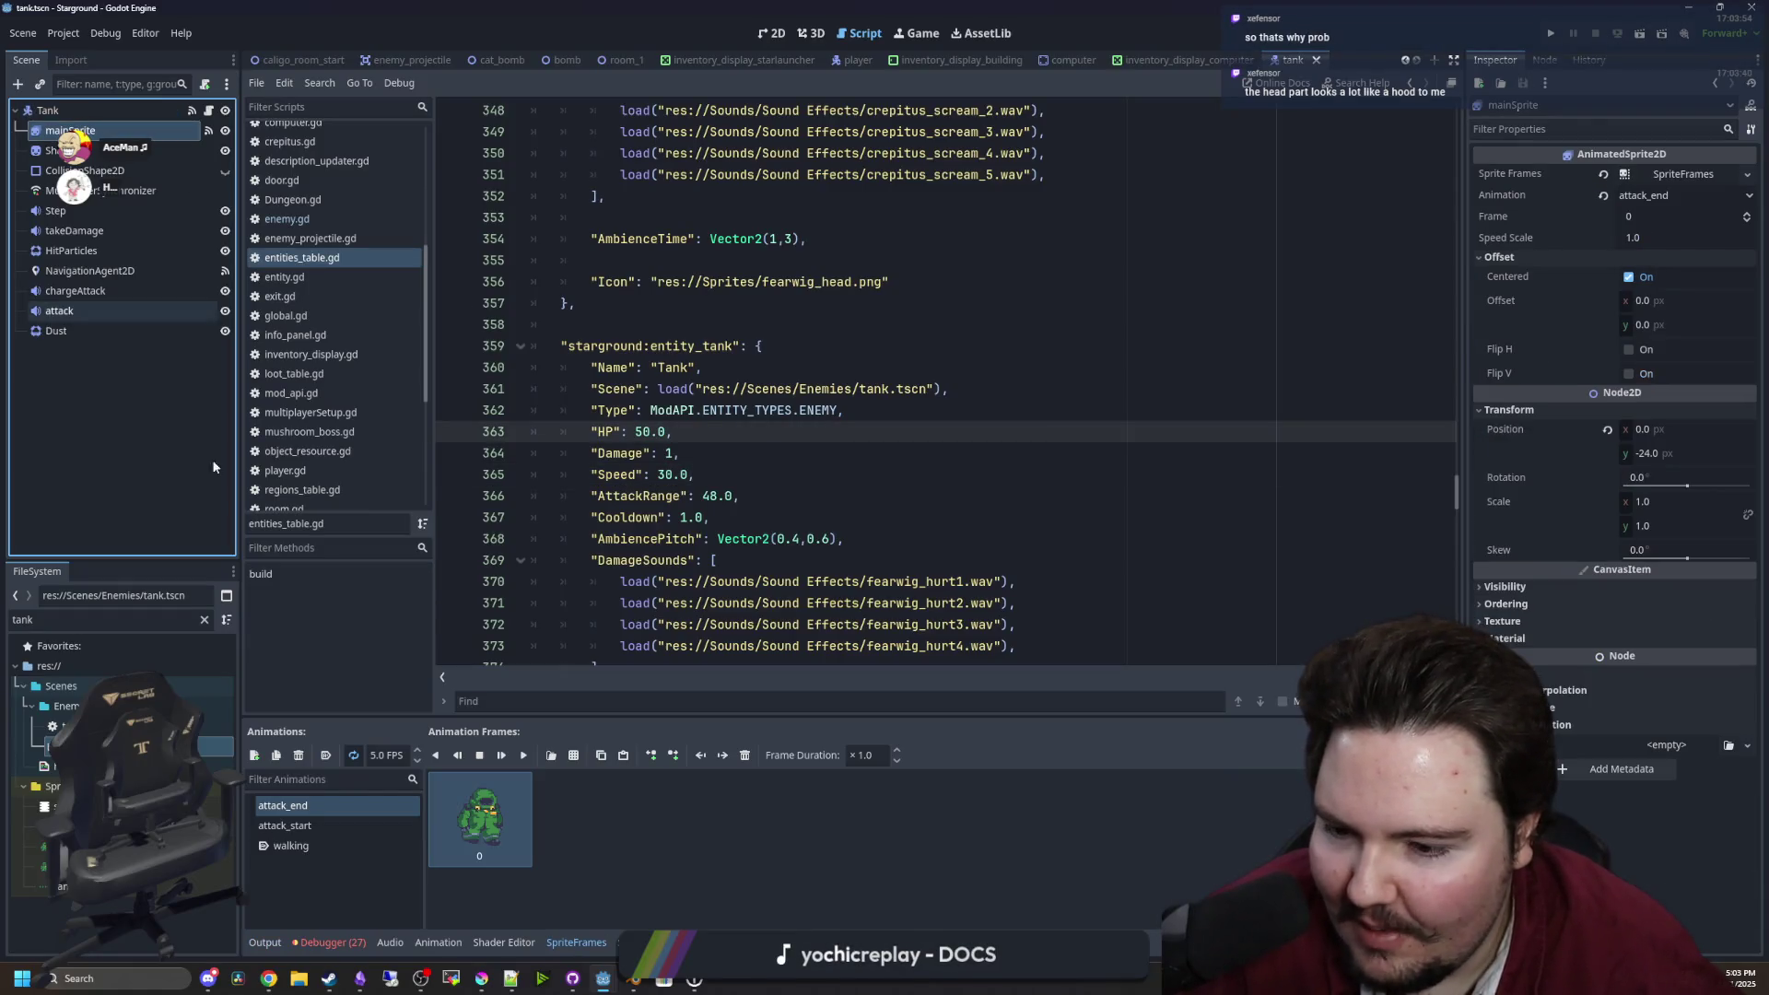
click(285, 826)
click(353, 755)
click(314, 806)
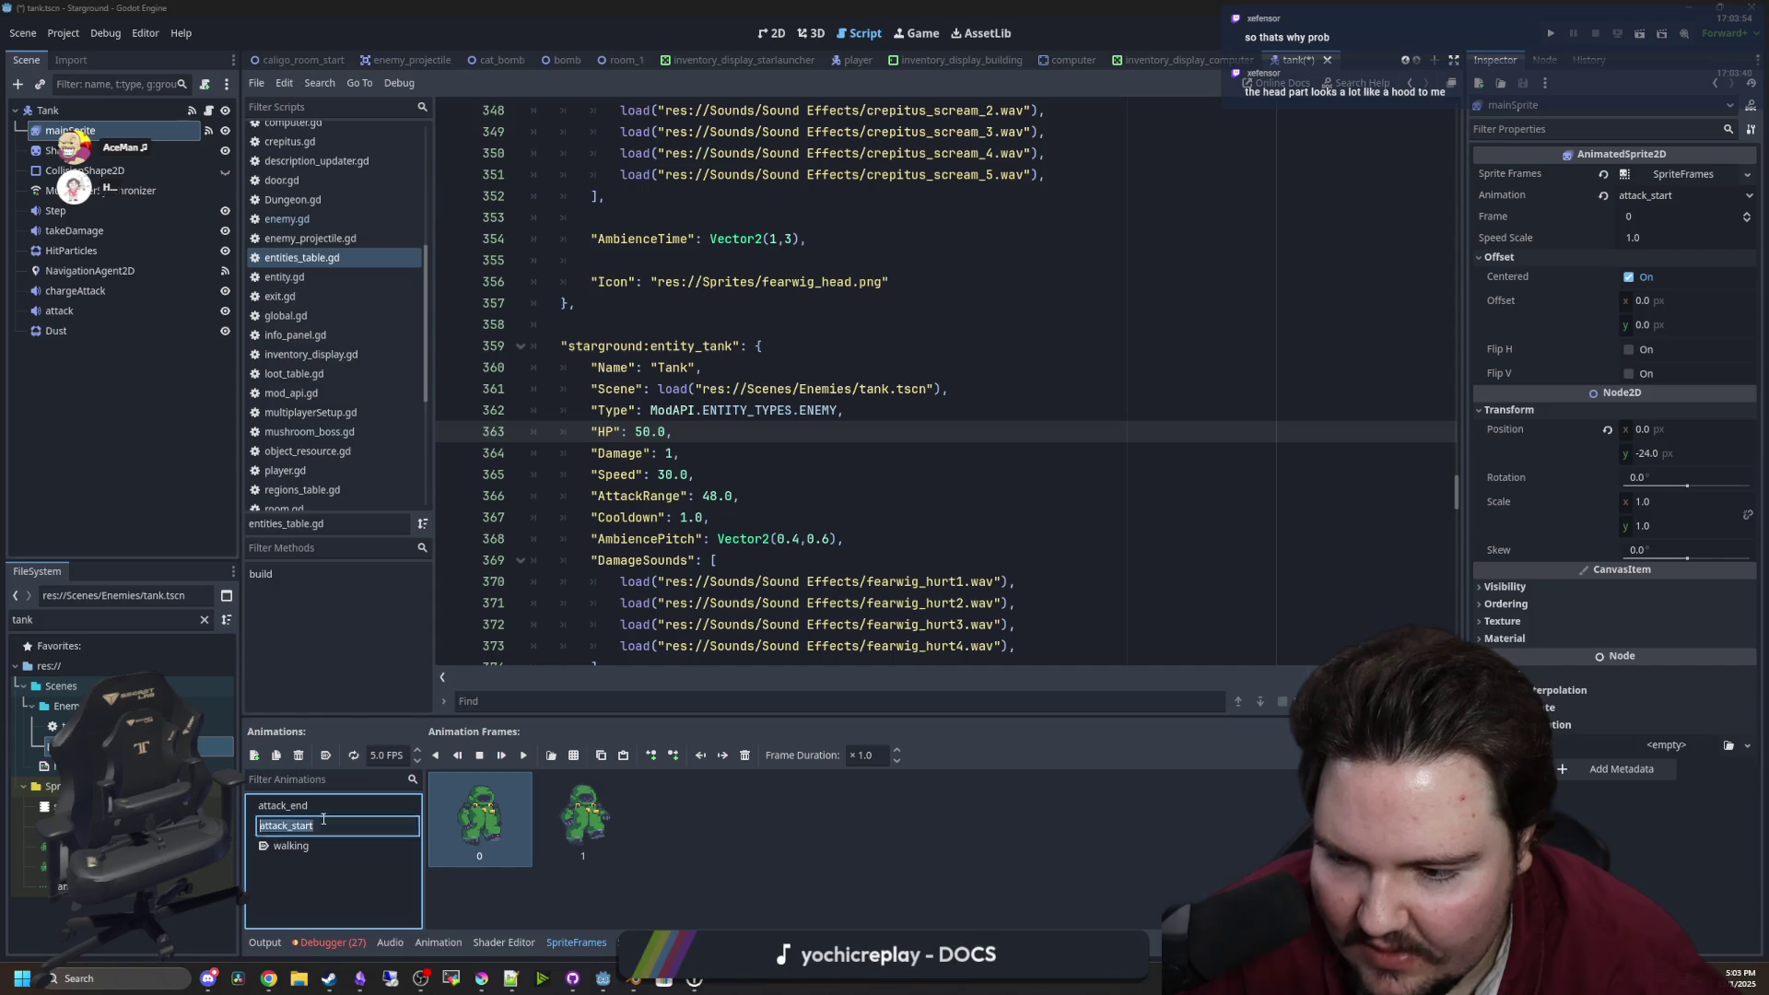
click(387, 826)
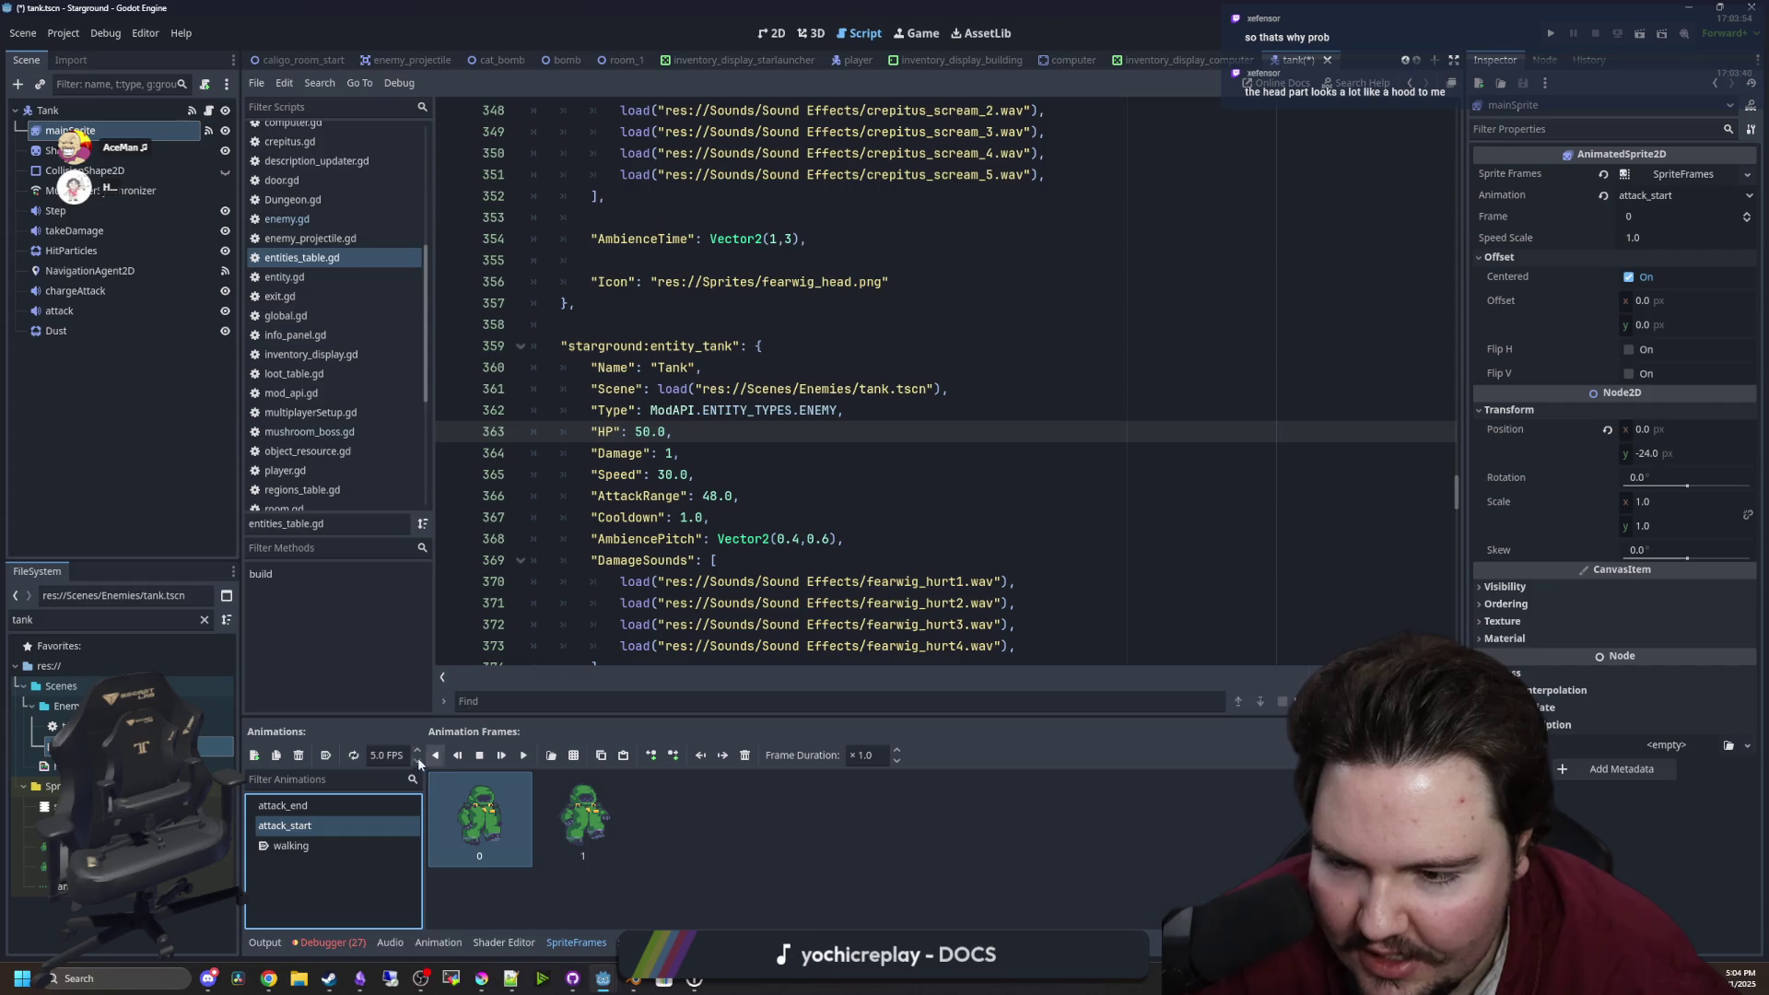
click(387, 755)
text(1)
click(304, 805)
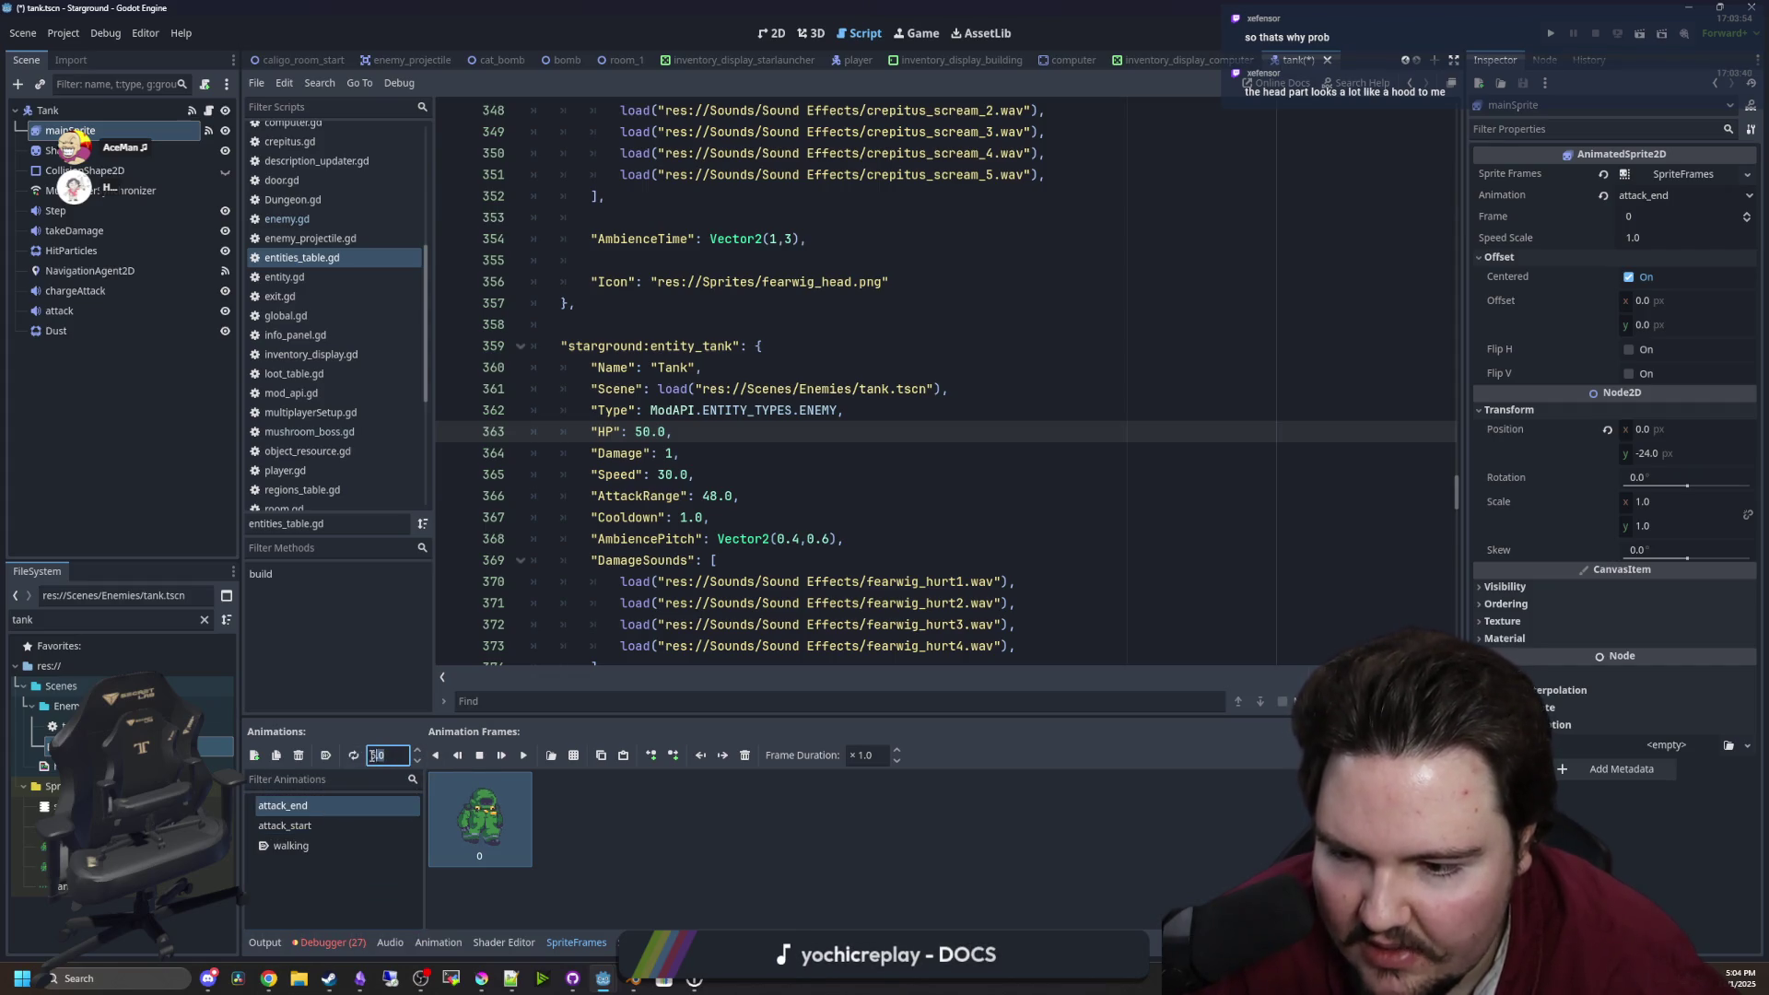
click(810, 521)
Step: Save the tank scene with Ctrl+S
key(ctrl+s)
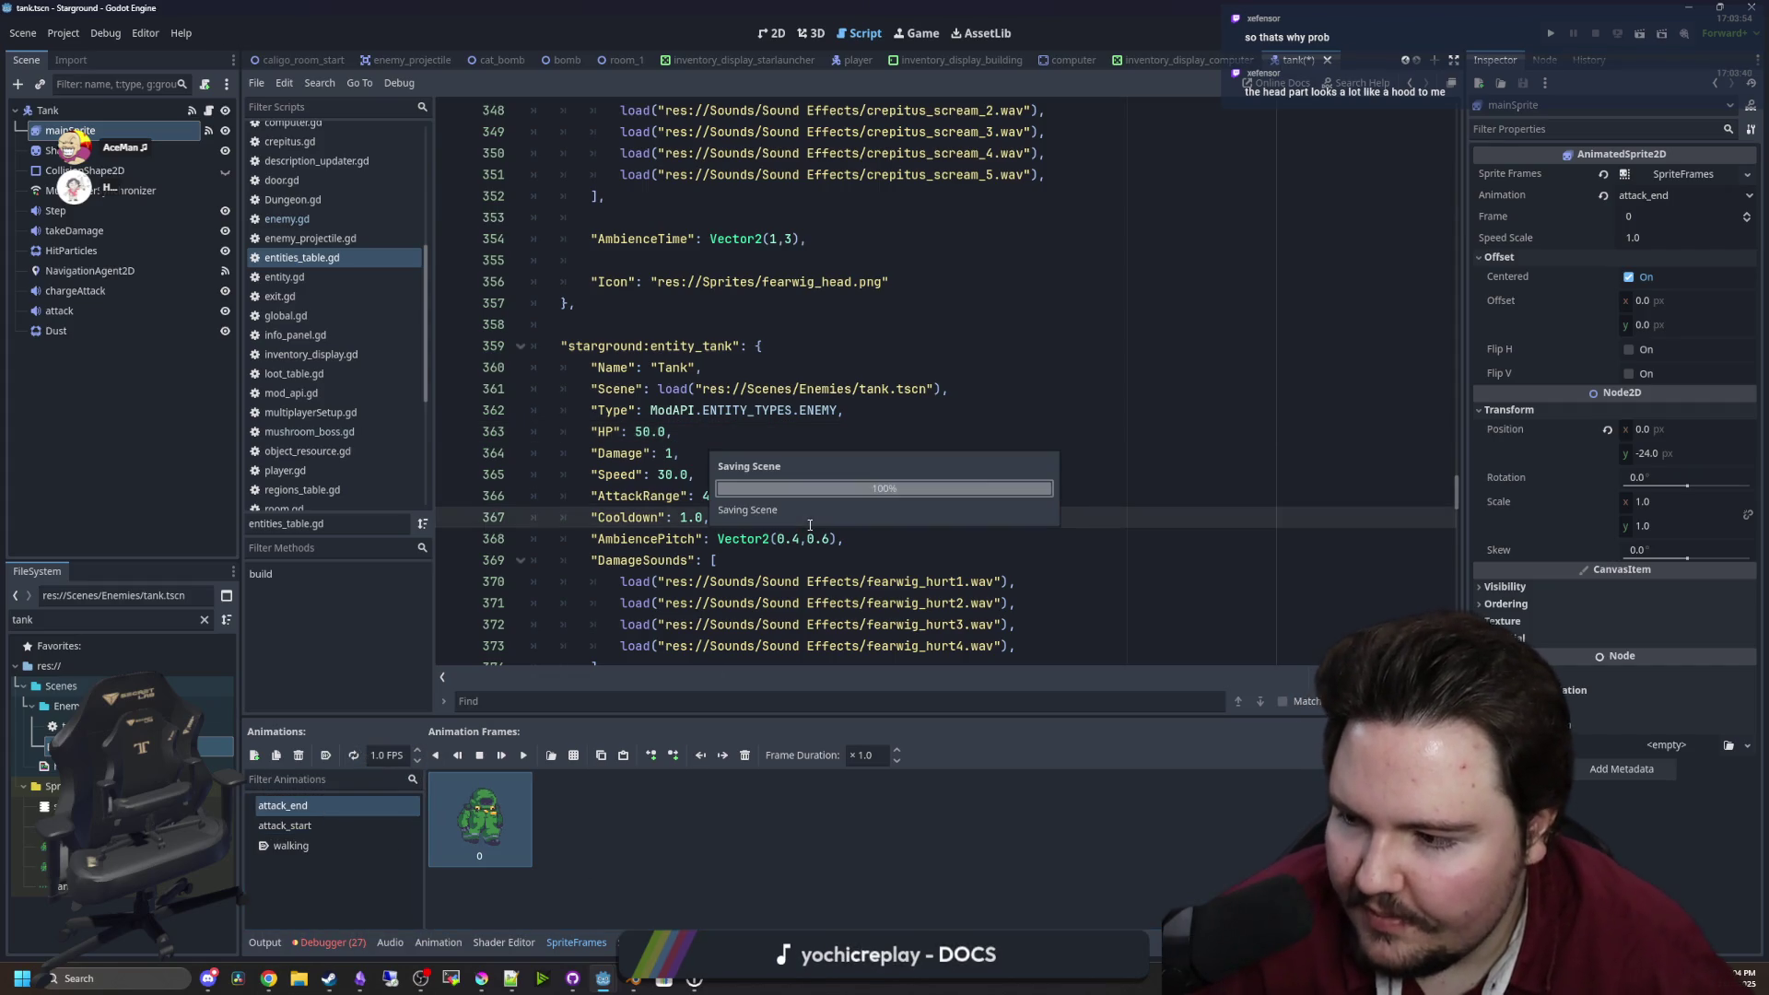
click(868, 469)
key(ctrl+s)
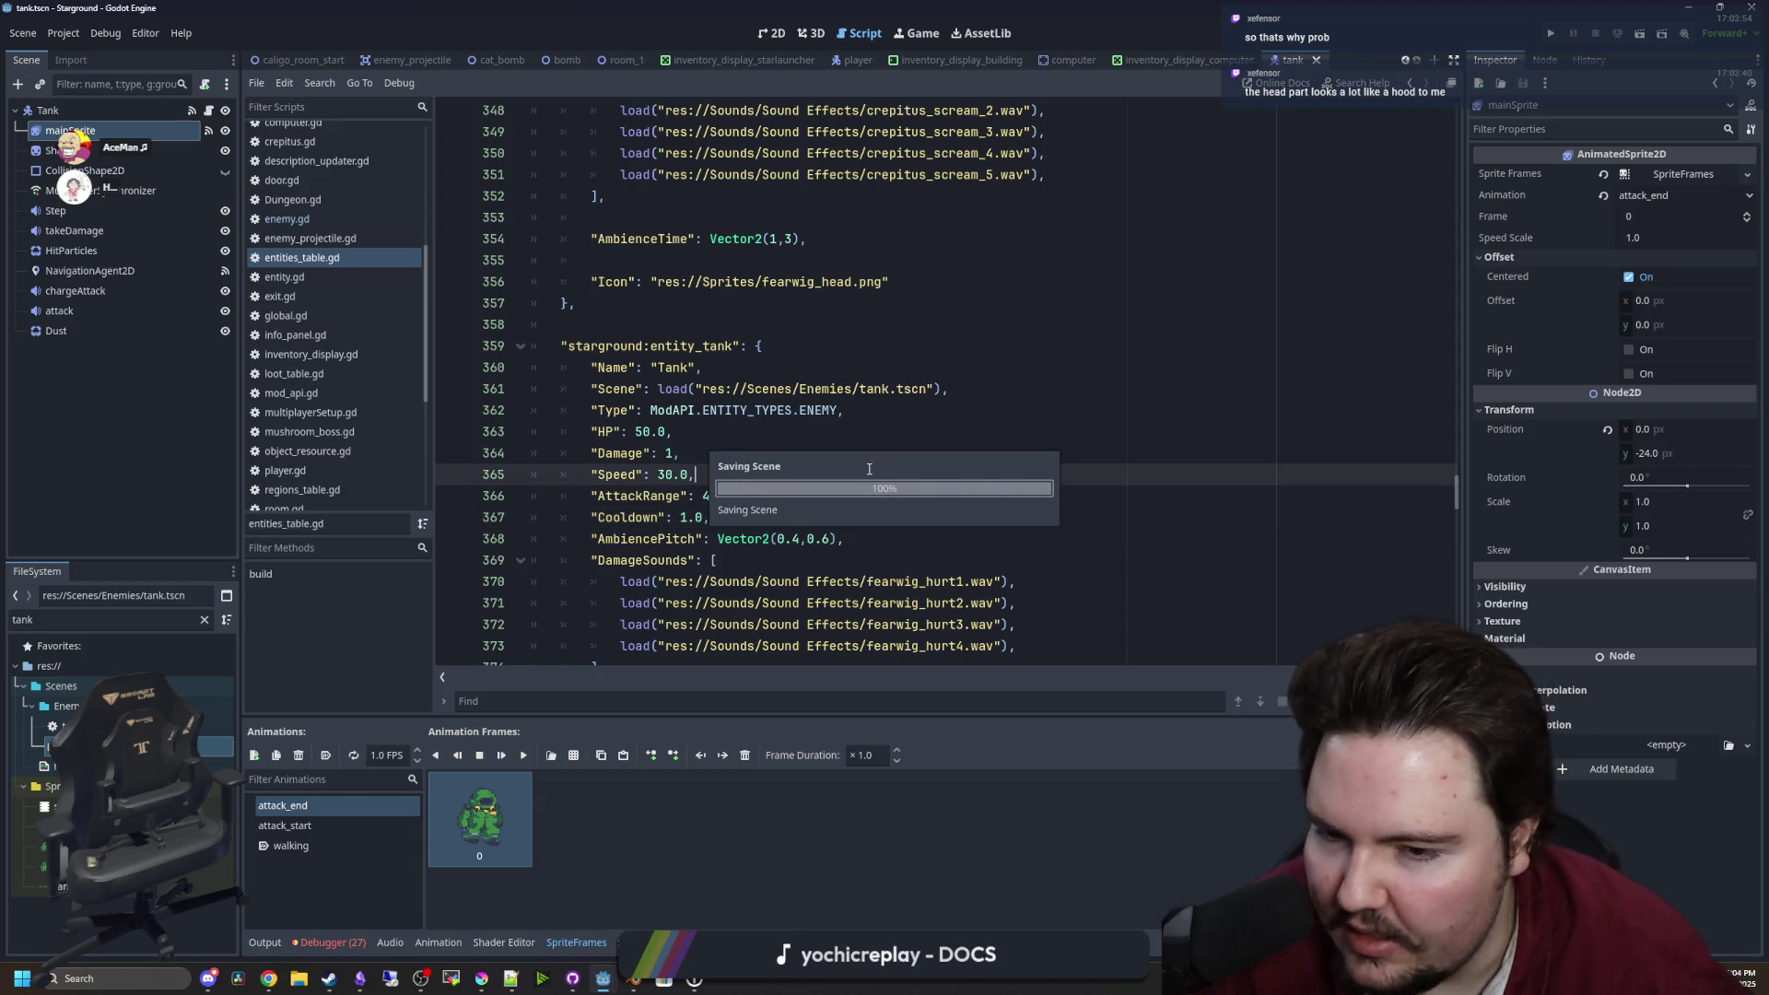
click(765, 410)
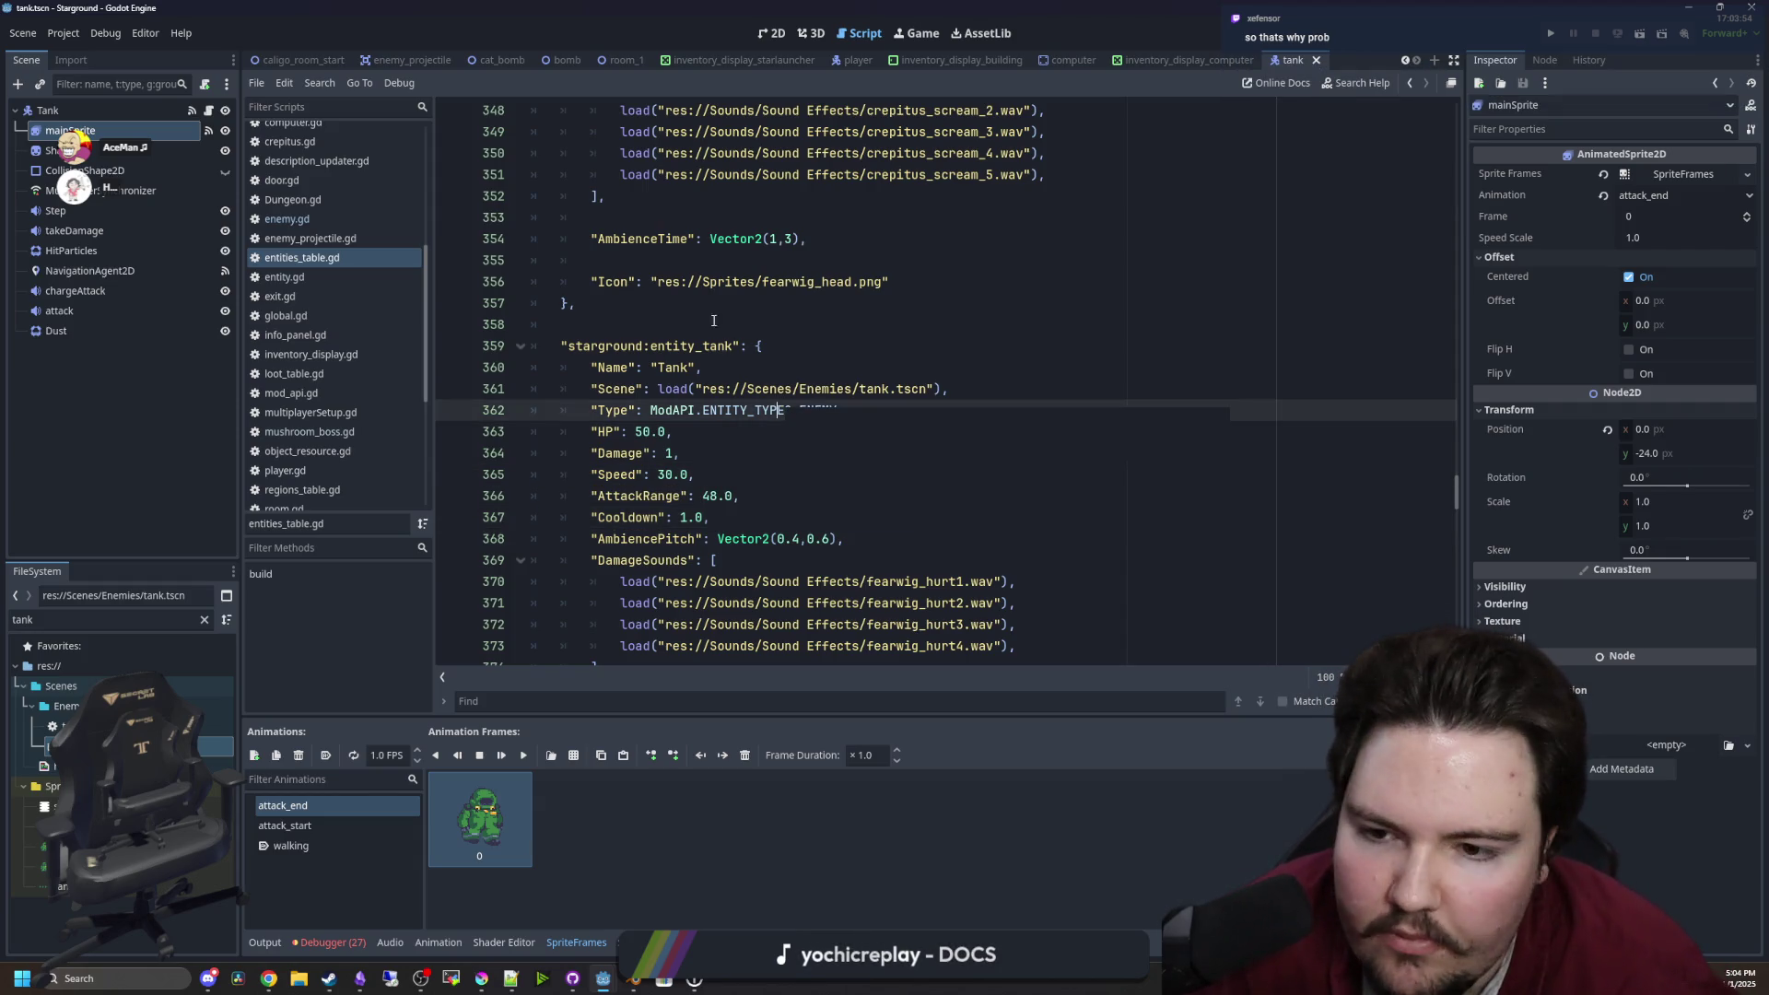
click(697, 304)
key(ctrl+s)
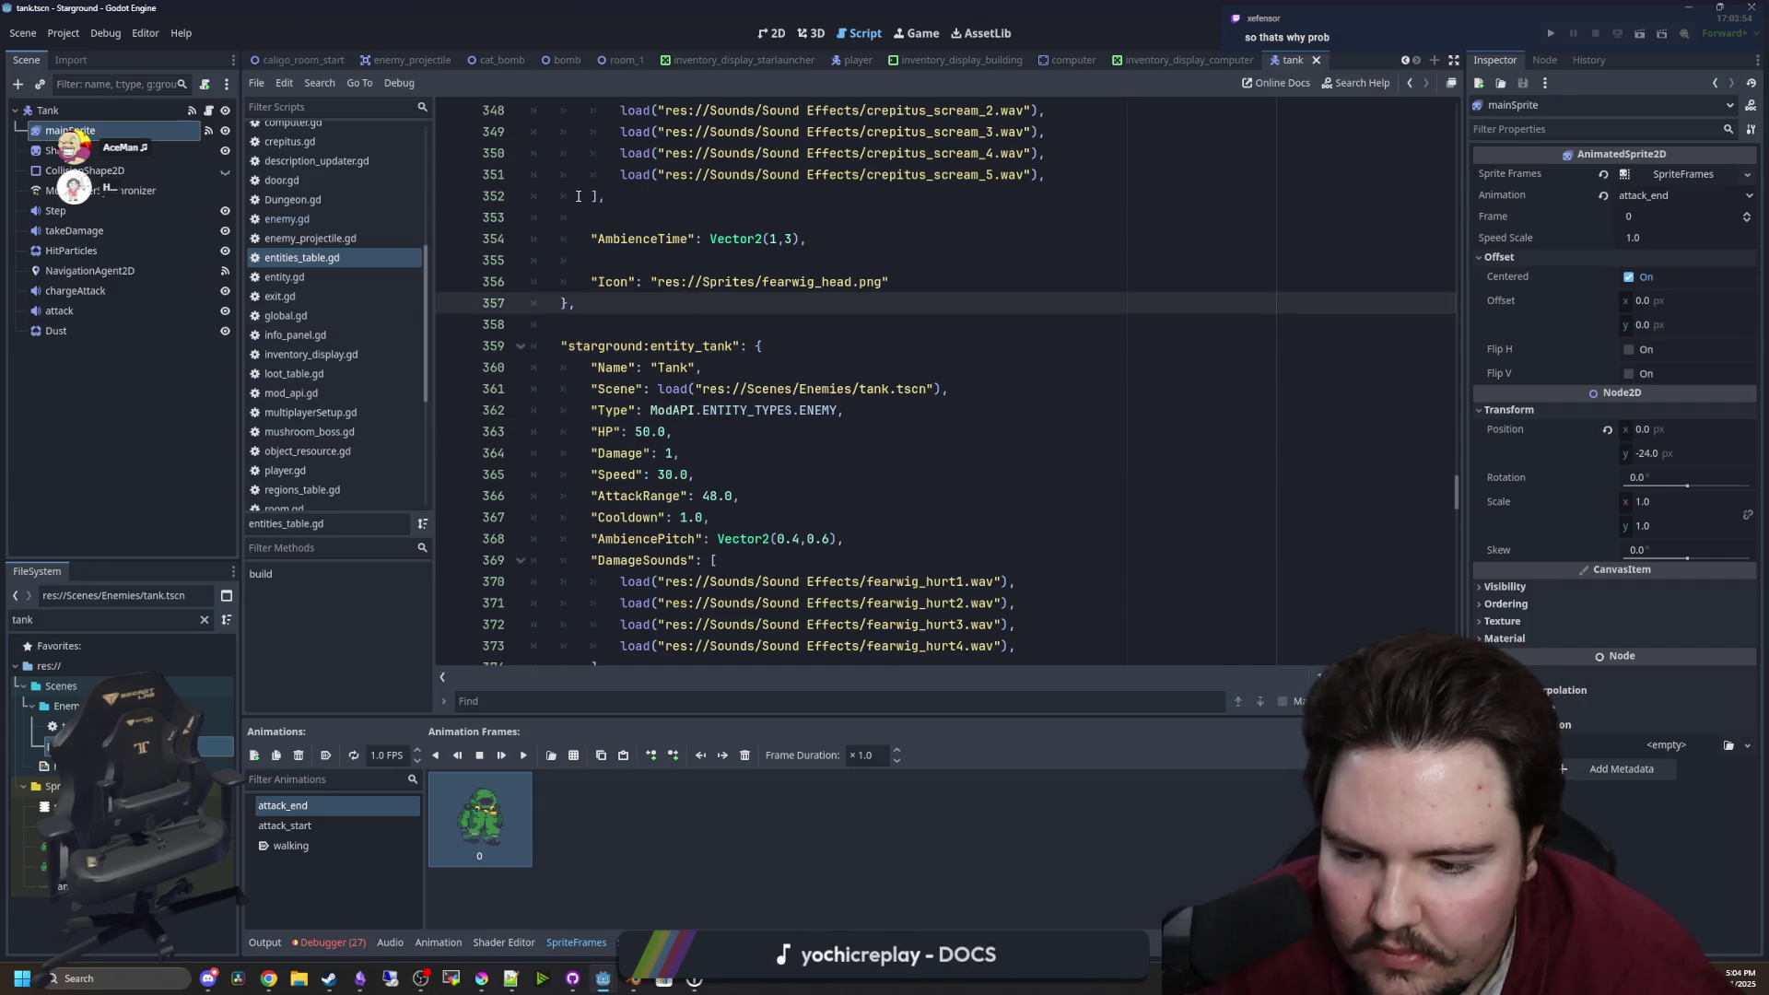
click(843, 410)
click(590, 303)
key(ctrl+s)
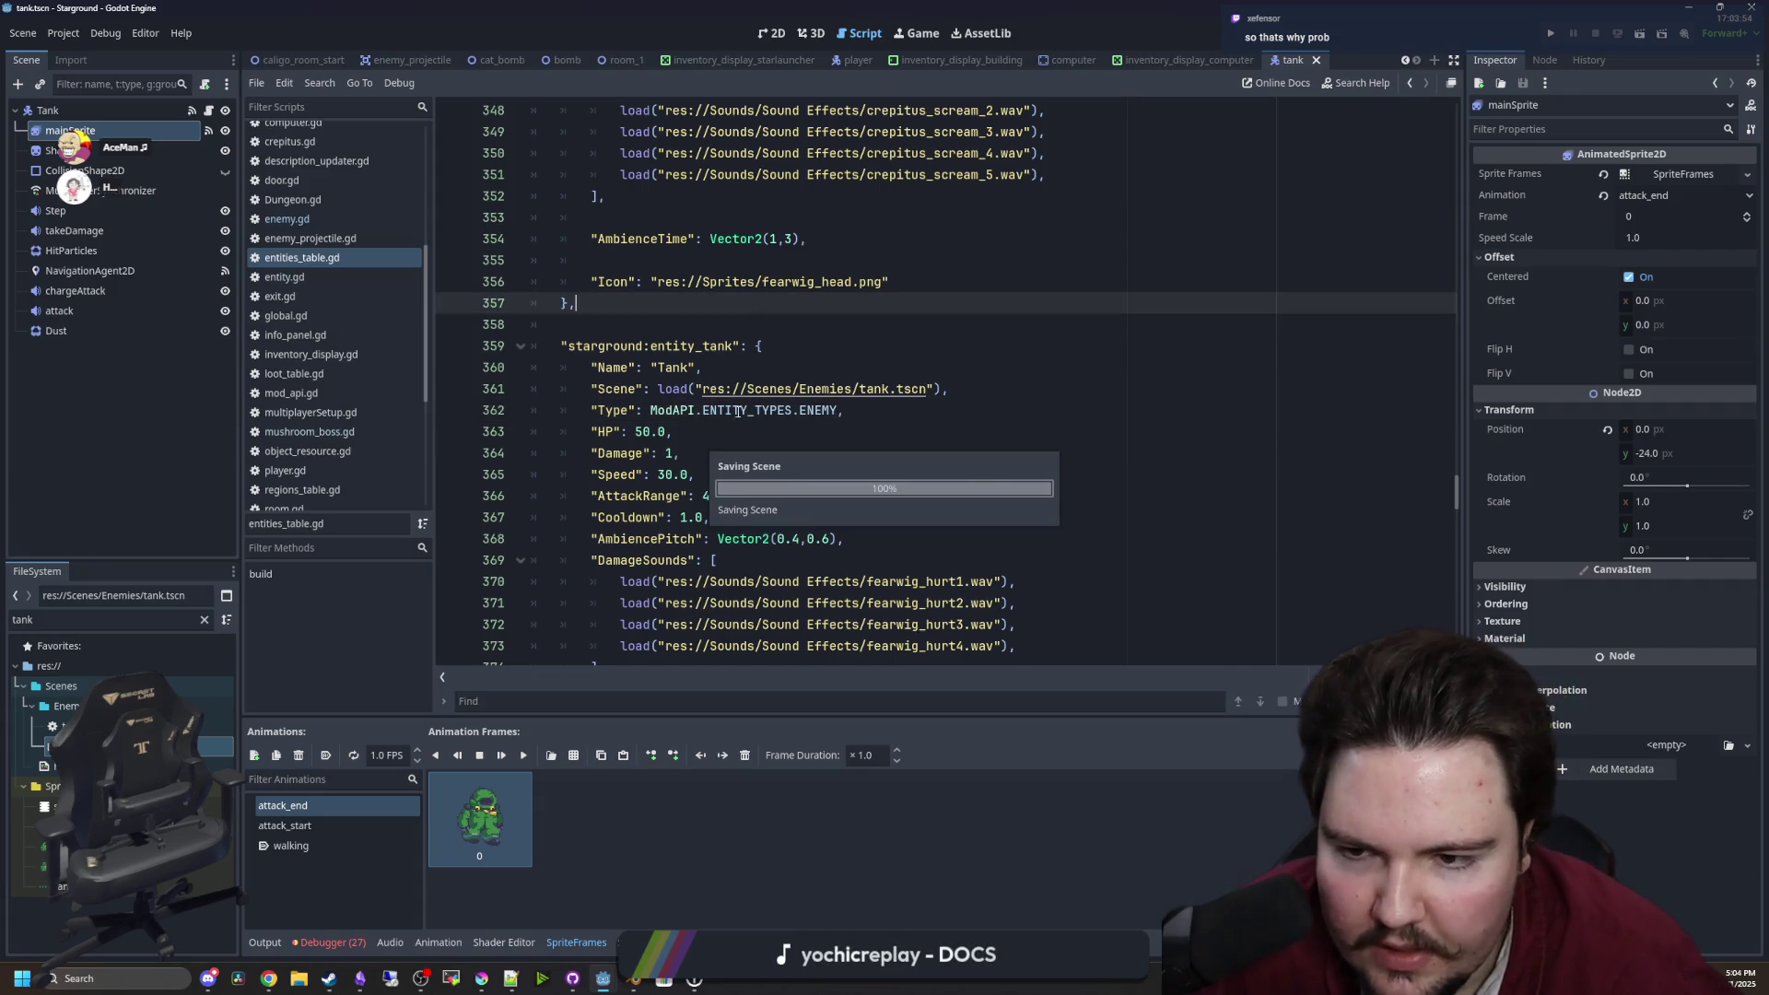
click(691, 433)
click(724, 453)
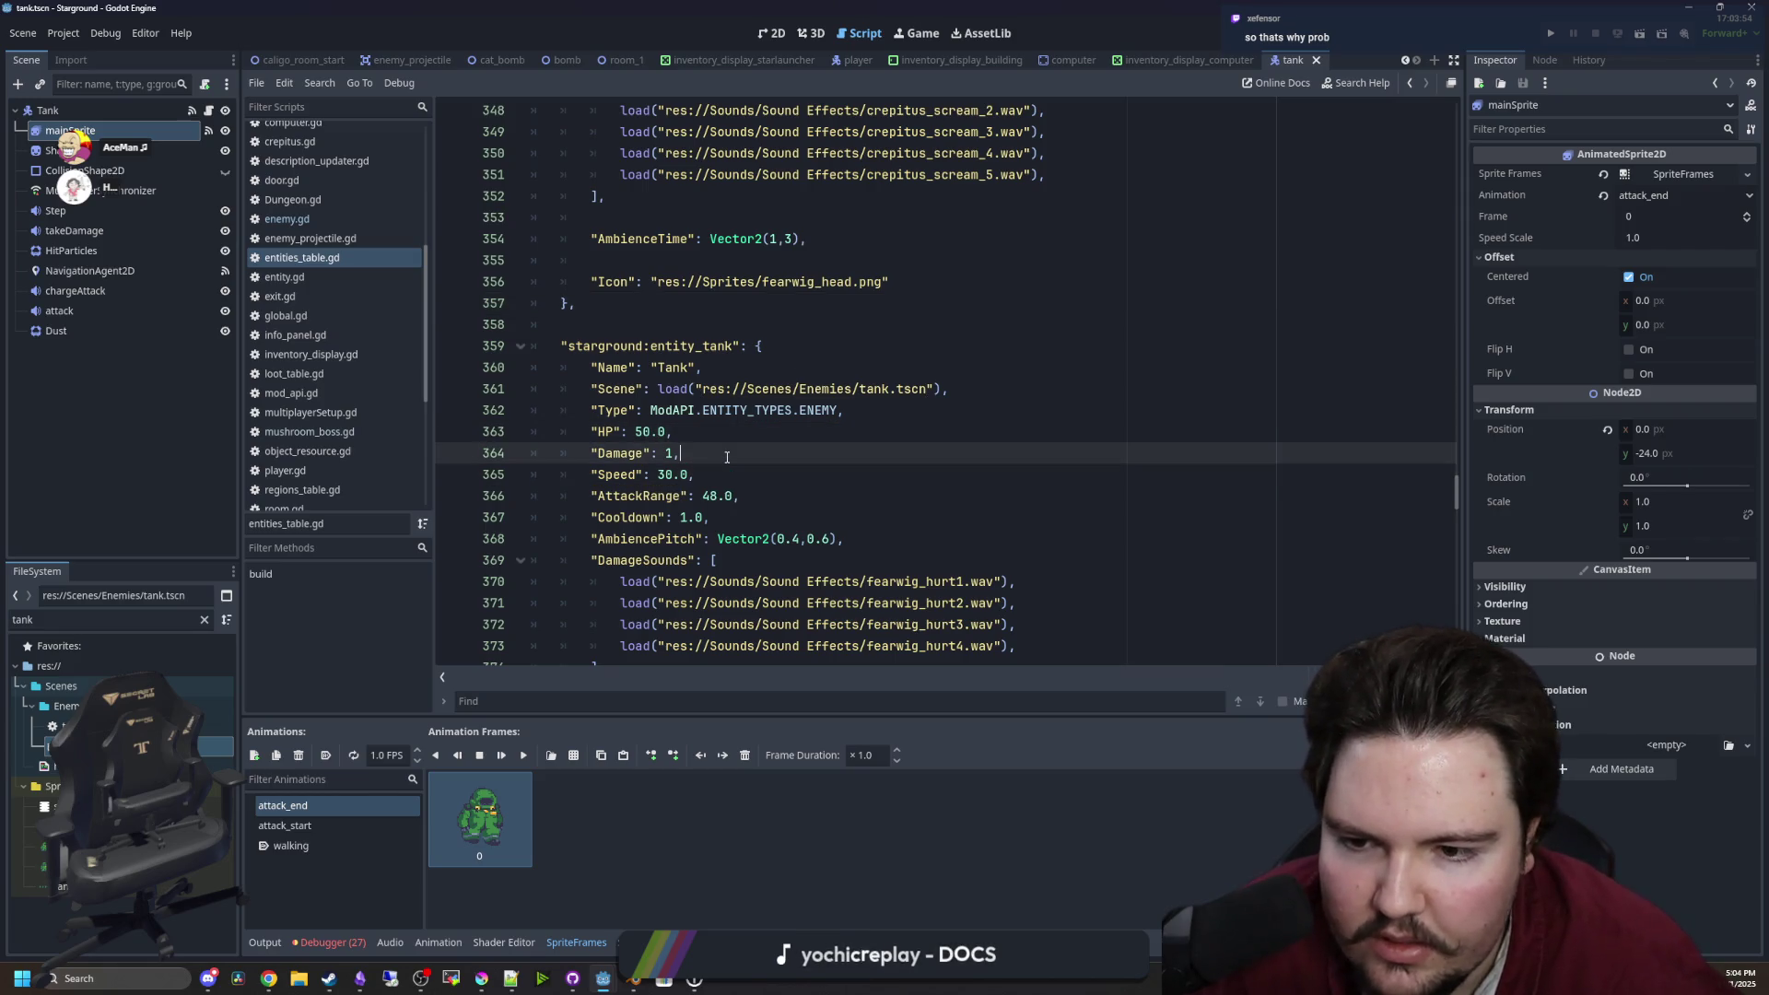
key(ctrl+s)
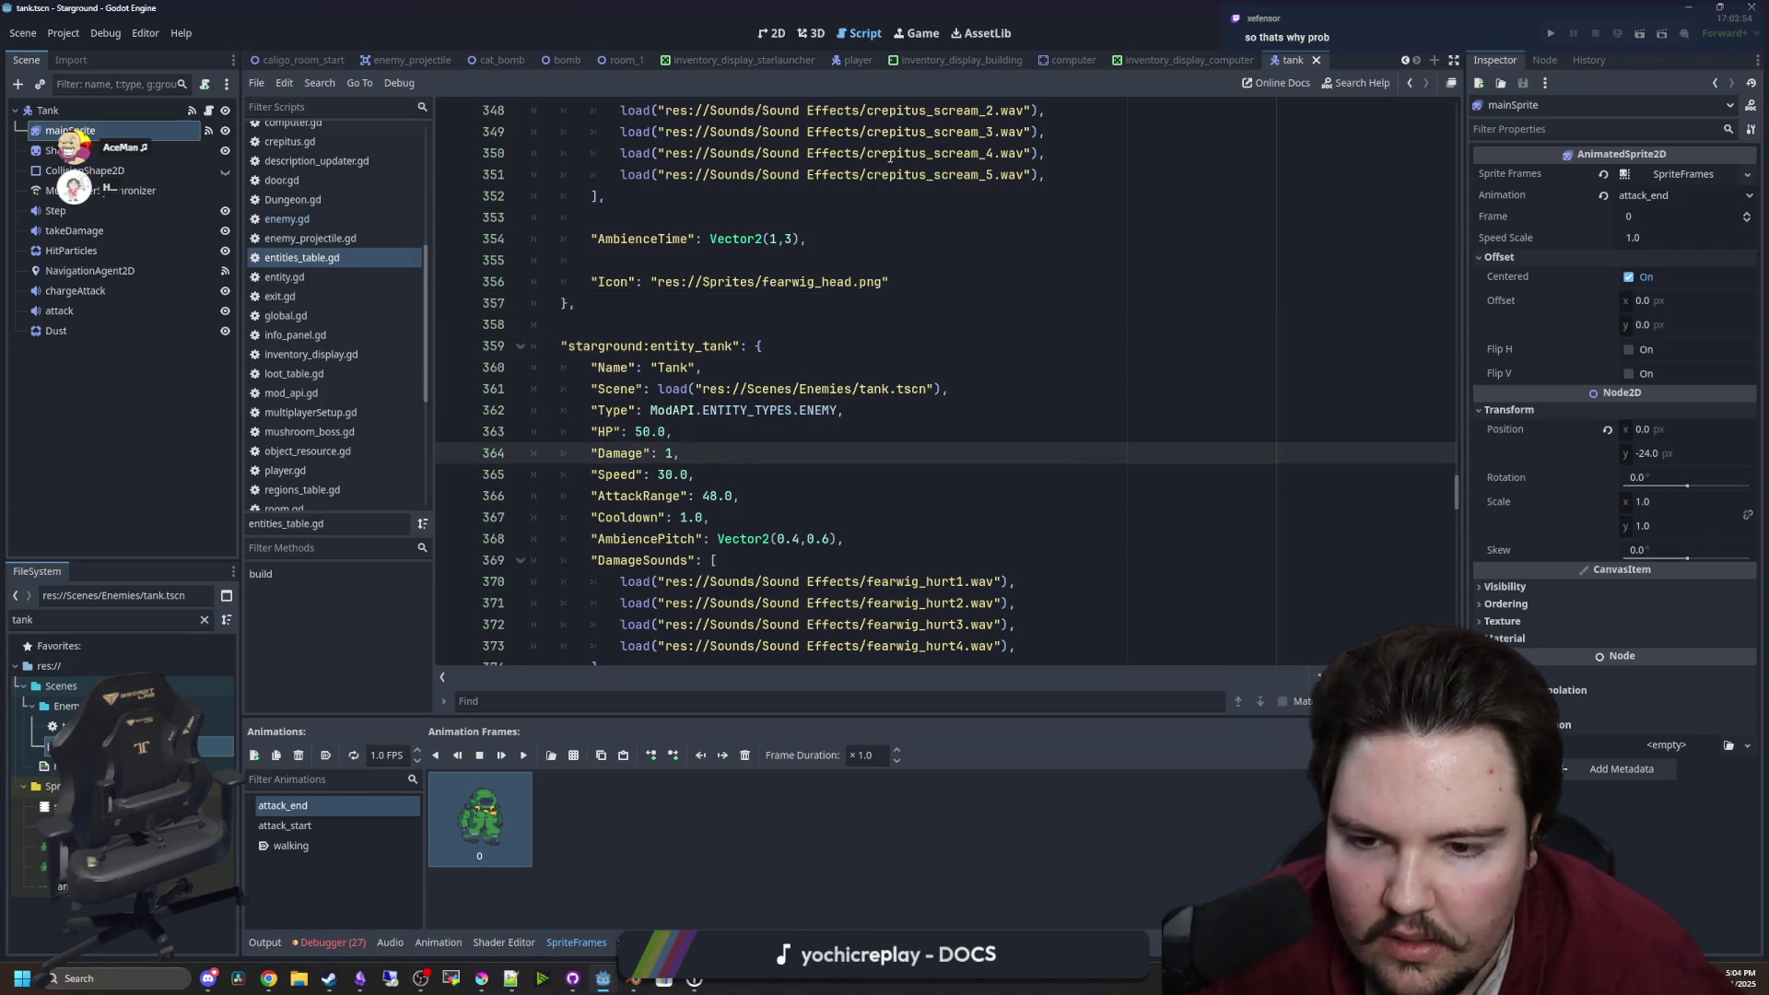
Step: Filter the file list by 'ancient' and open the tank.gd script
click(925, 32)
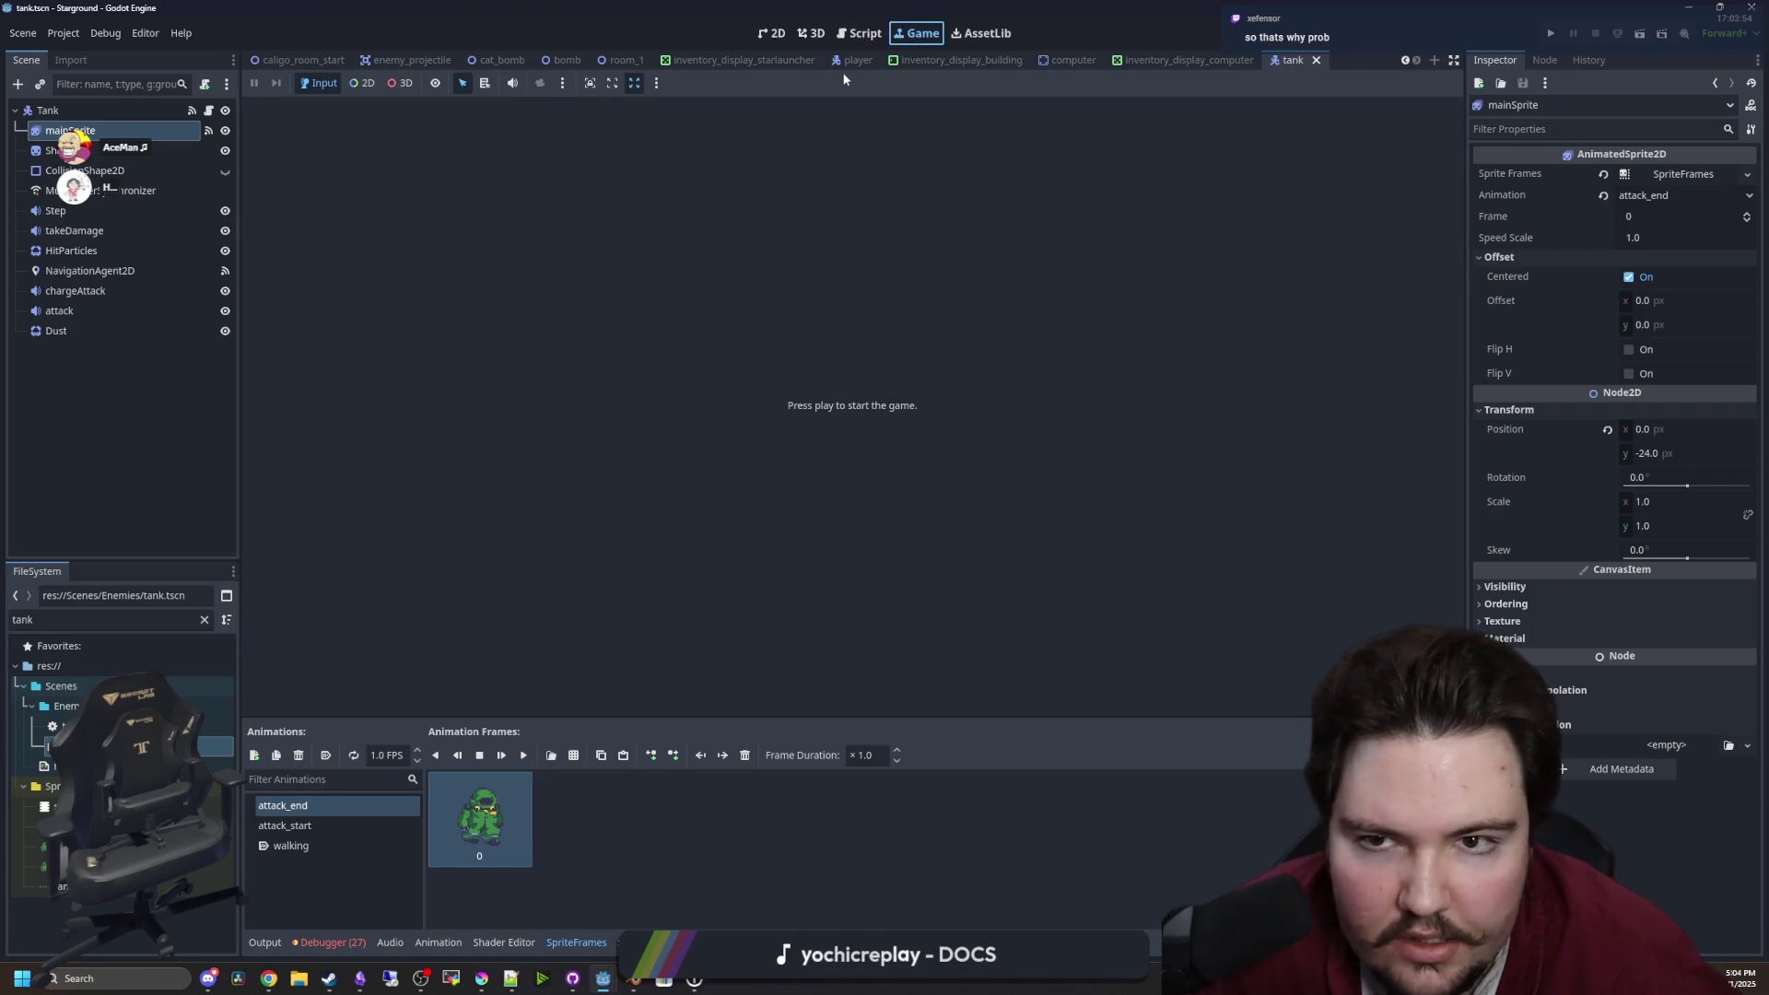
click(205, 619)
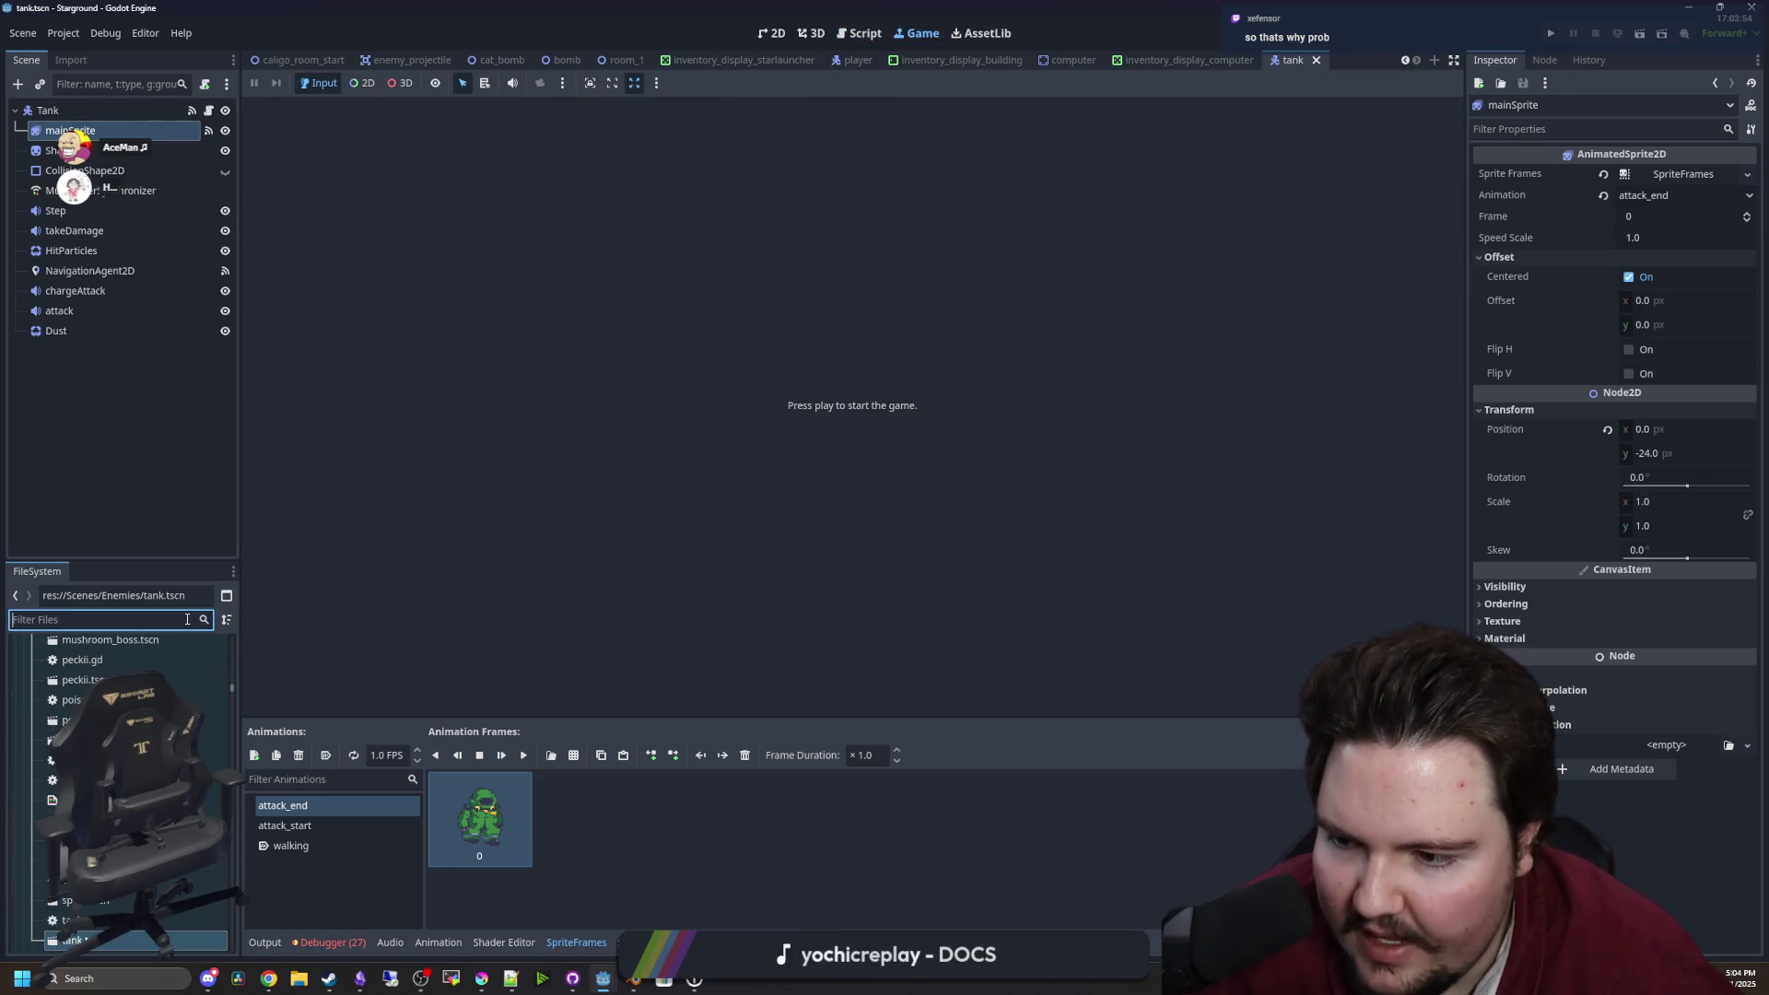
text(ancient)
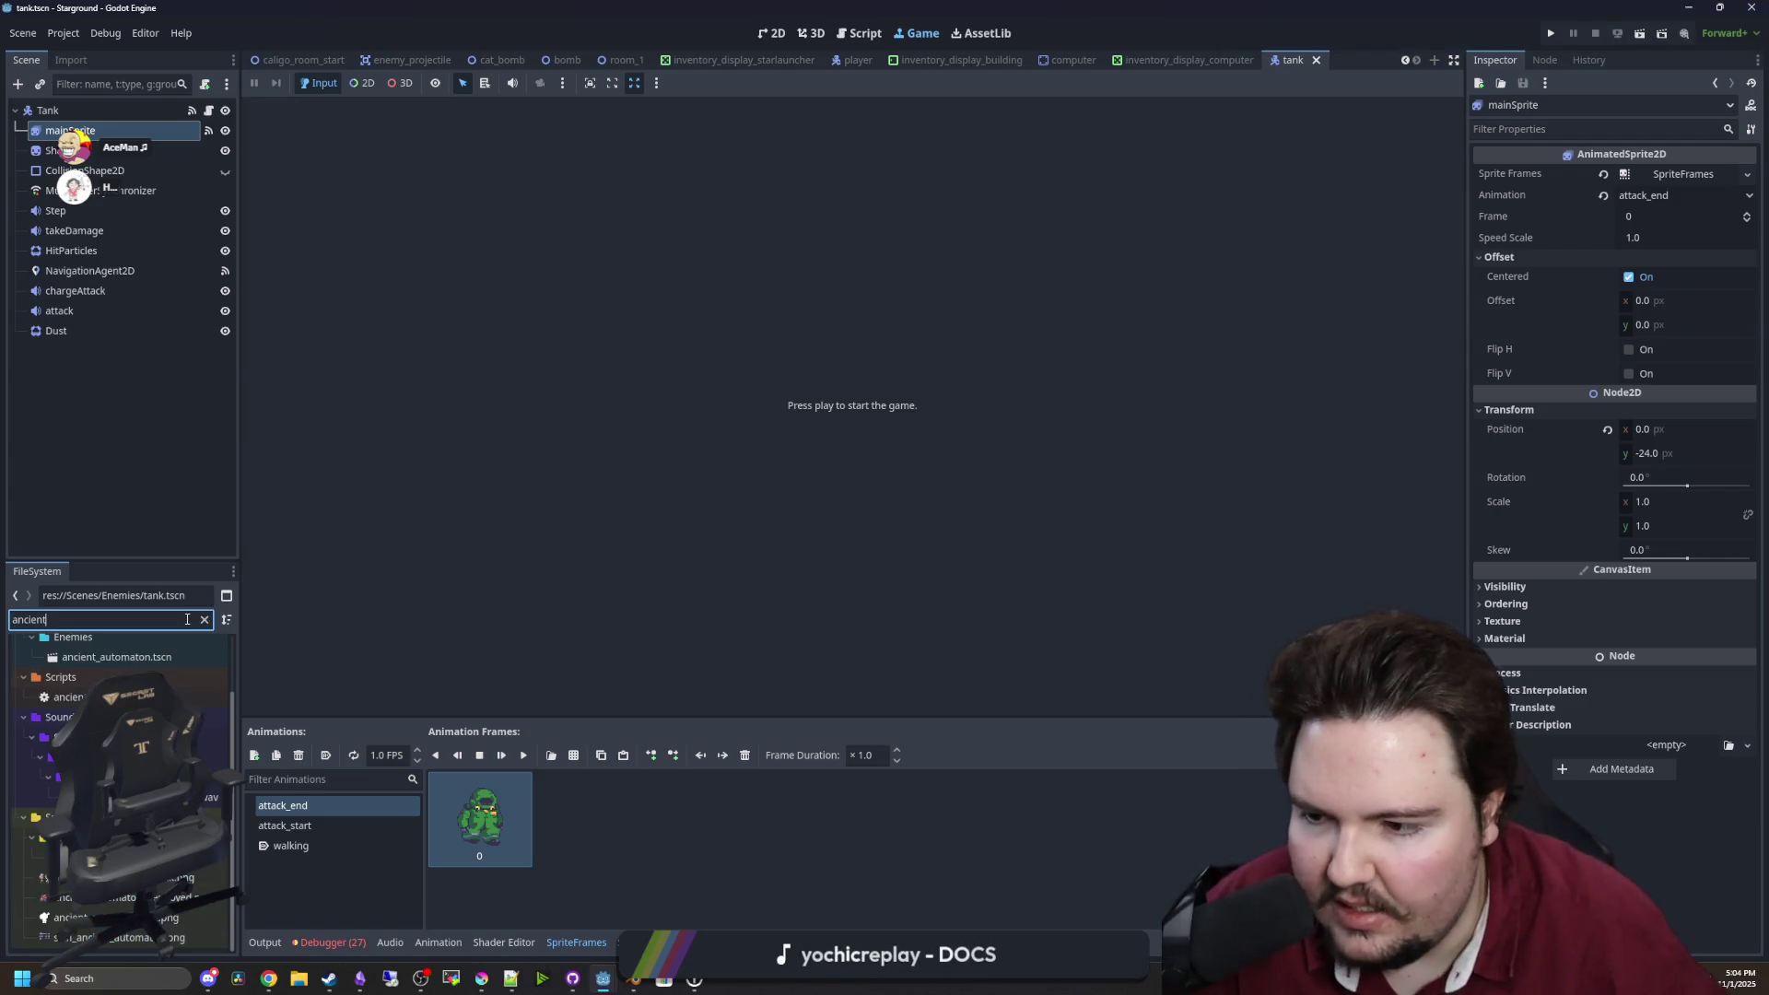
click(207, 109)
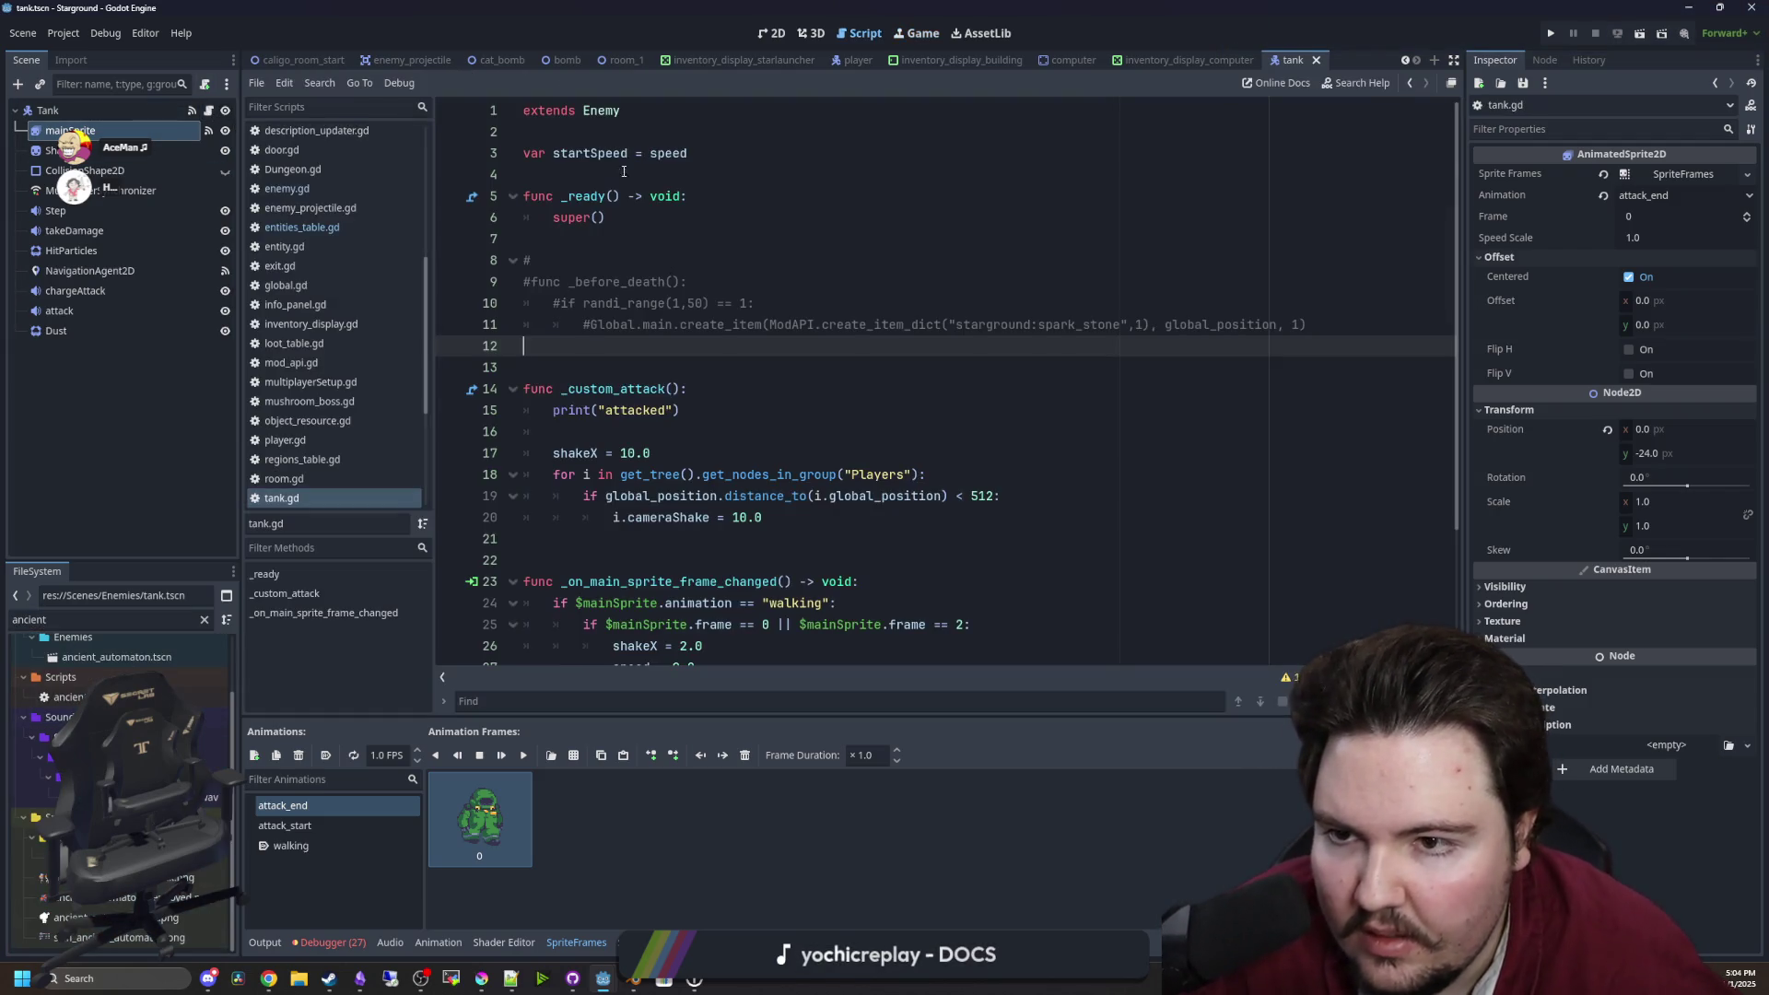
Step: Open enemy.gd and find where the attack_start animation is played
click(594, 110)
ctrl+click(580, 108)
click(827, 537)
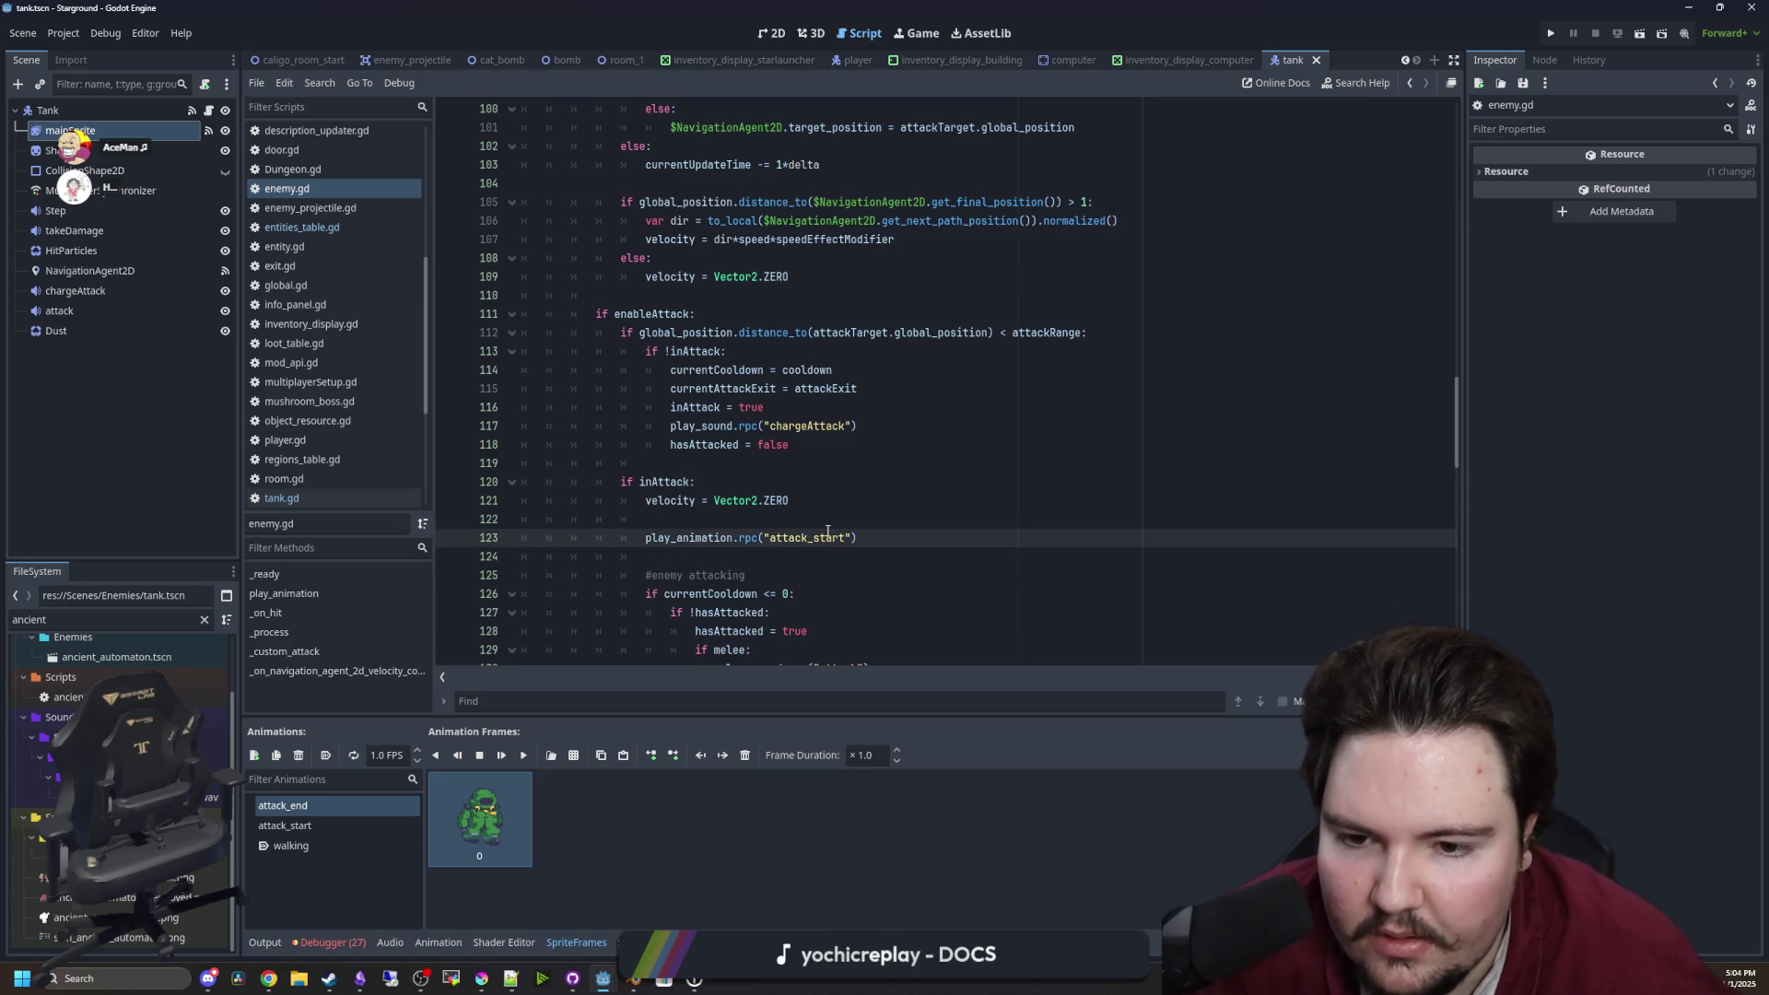
key(Up)
key(Up)
key(Up)
ctrl+scroll(828, 532, up, 1)
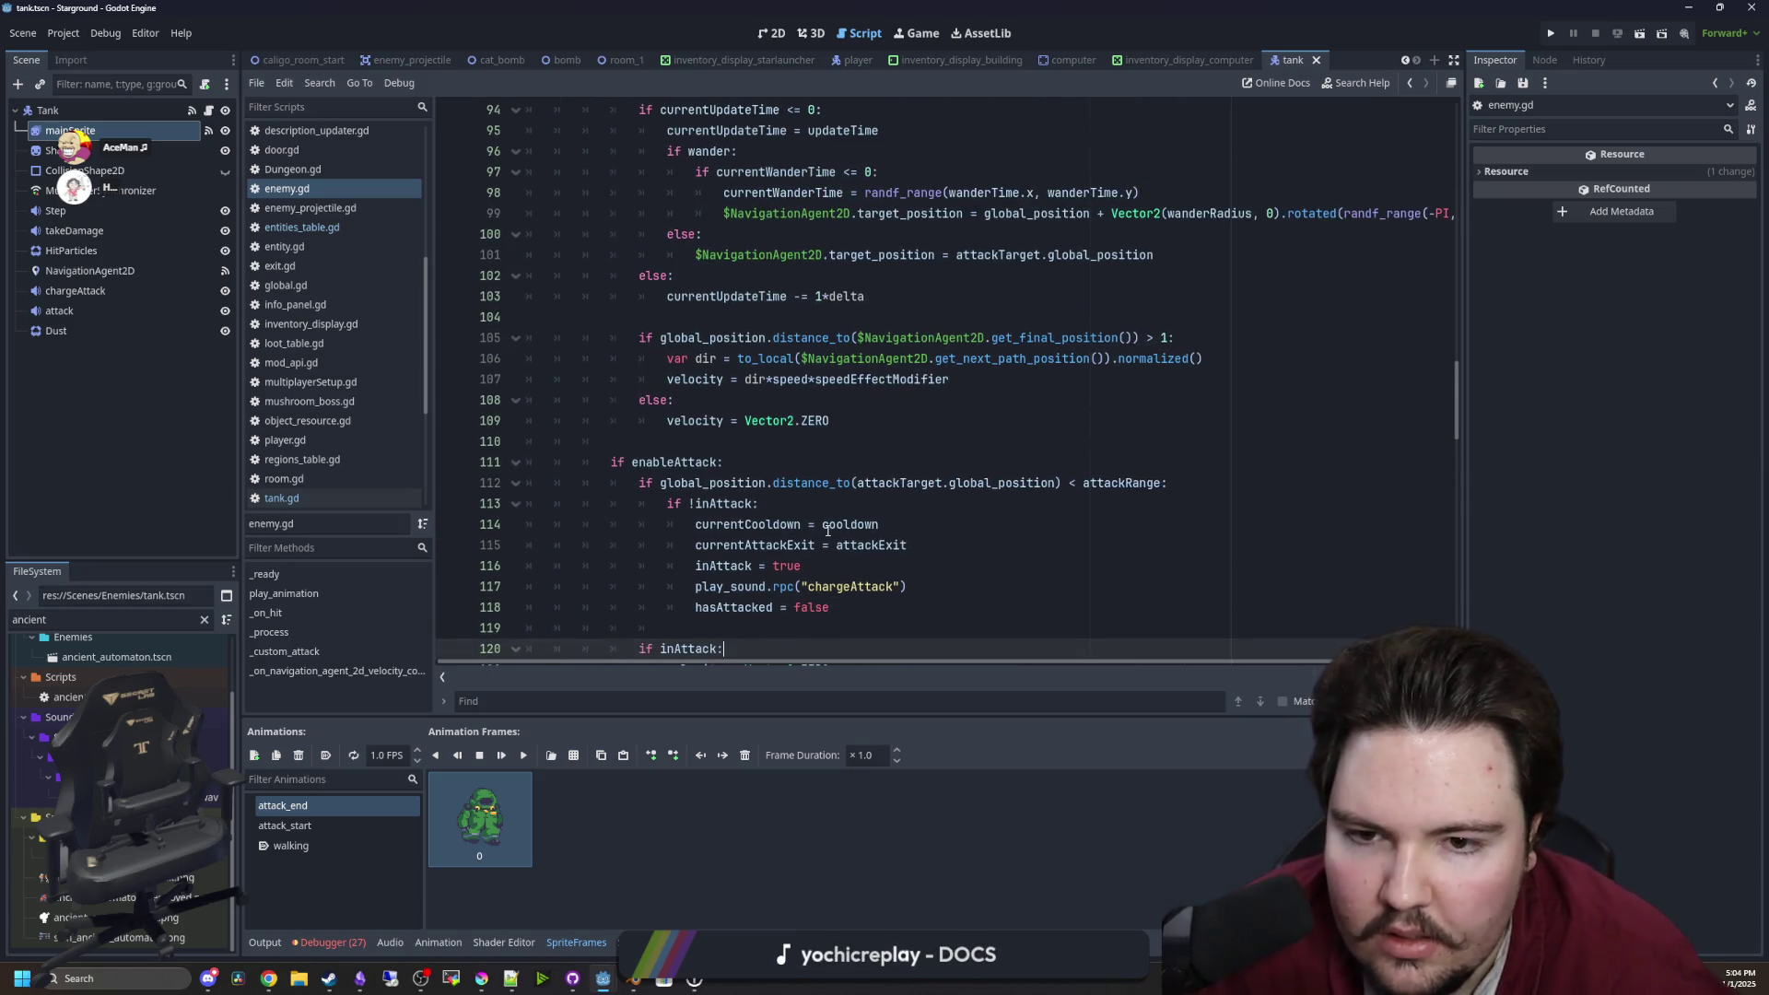
scroll(827, 531, up, 2)
click(855, 437)
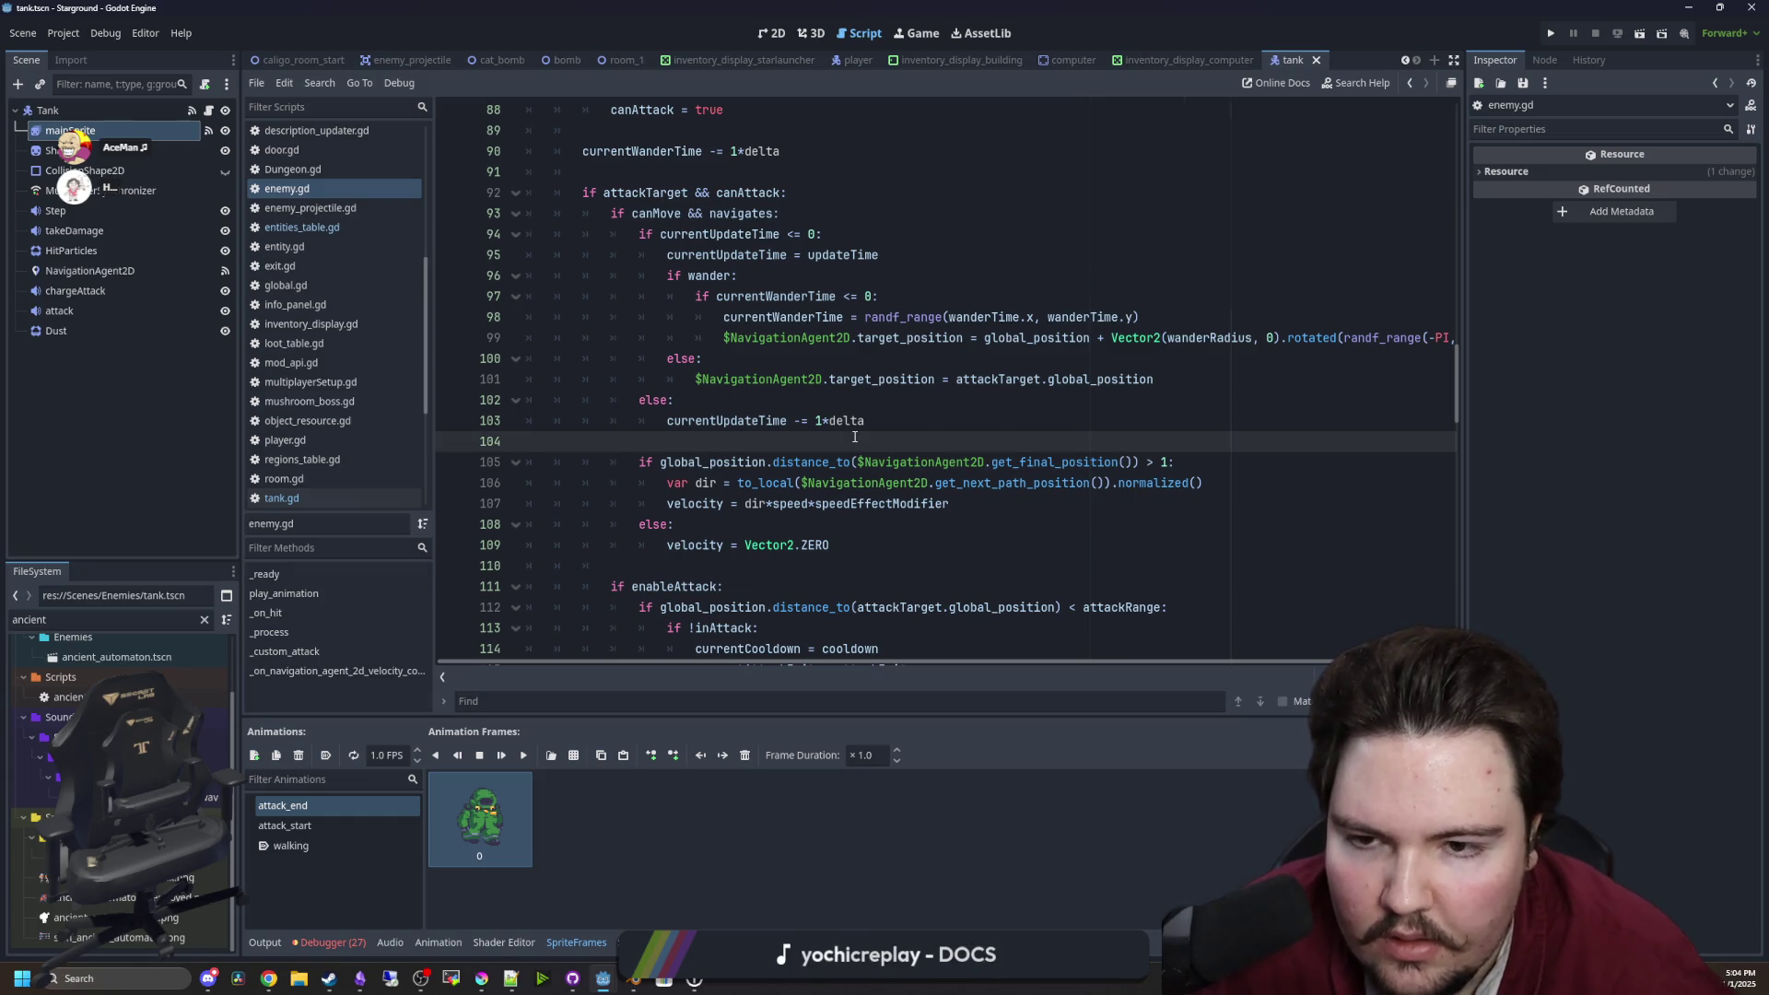
ctrl+scroll(783, 414, down, 2)
ctrl+scroll(706, 387, up, 3)
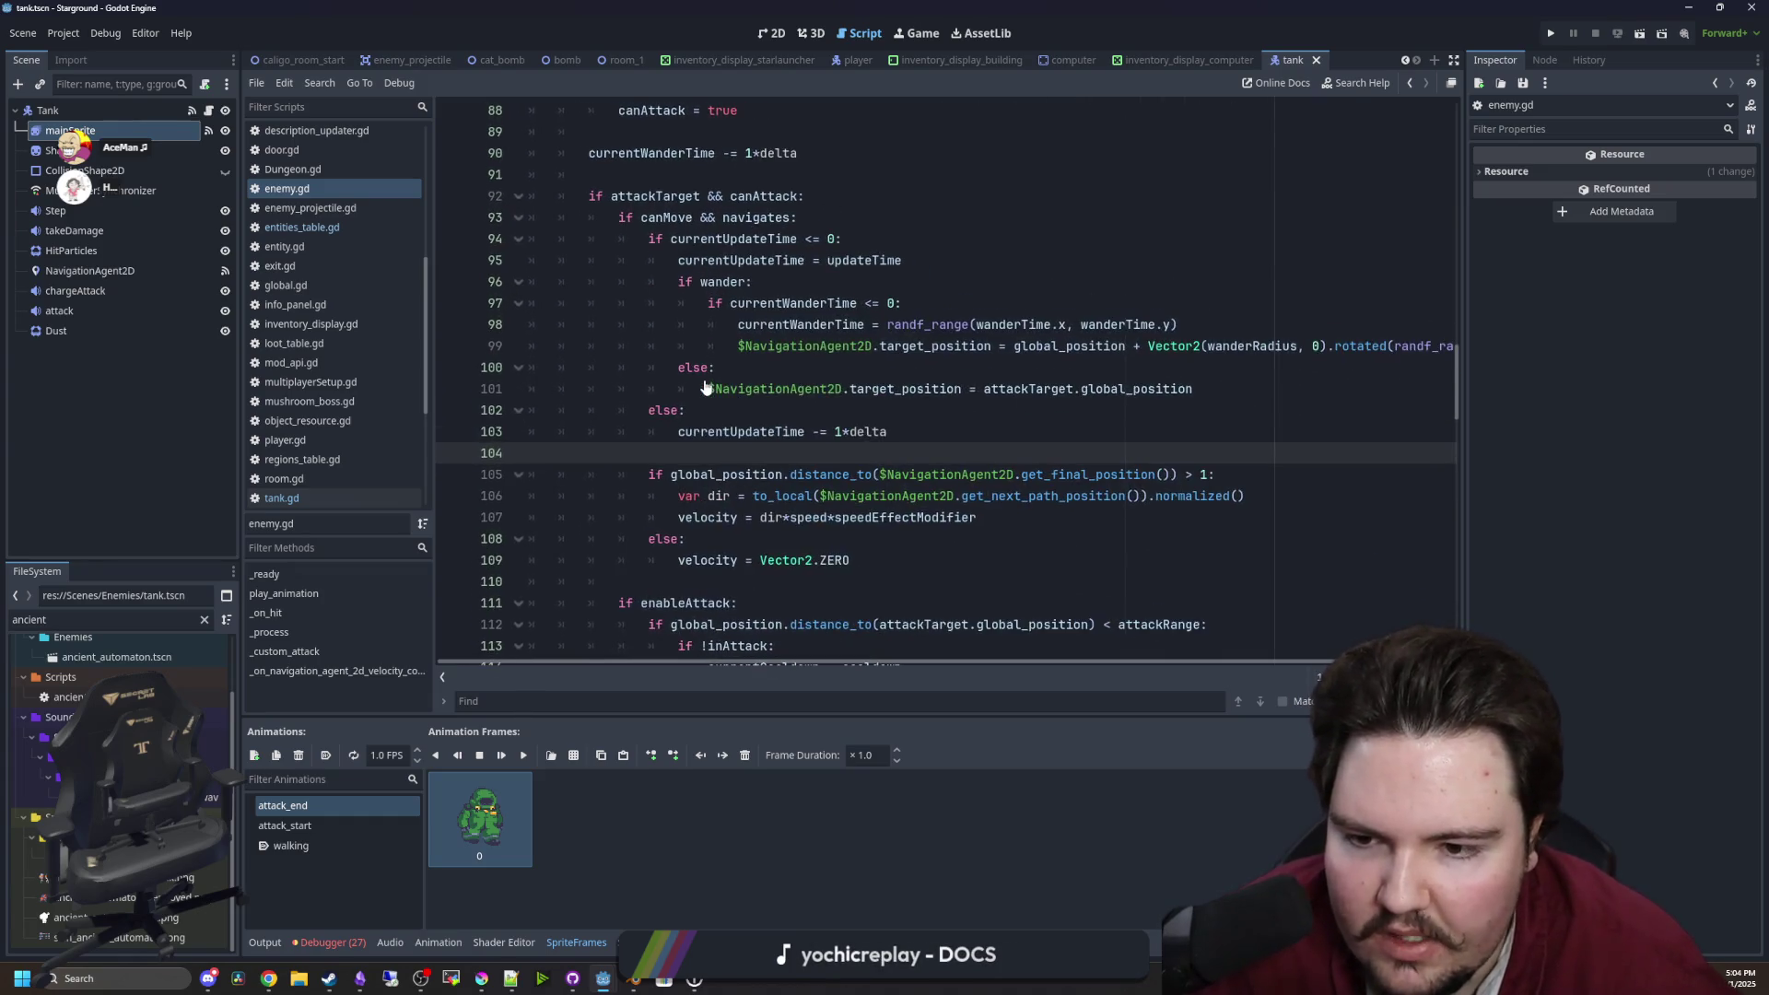
scroll(912, 465, down, 3)
Step: Review the else branch calling _custom_attack(), then start renaming the walking animation
click(758, 388)
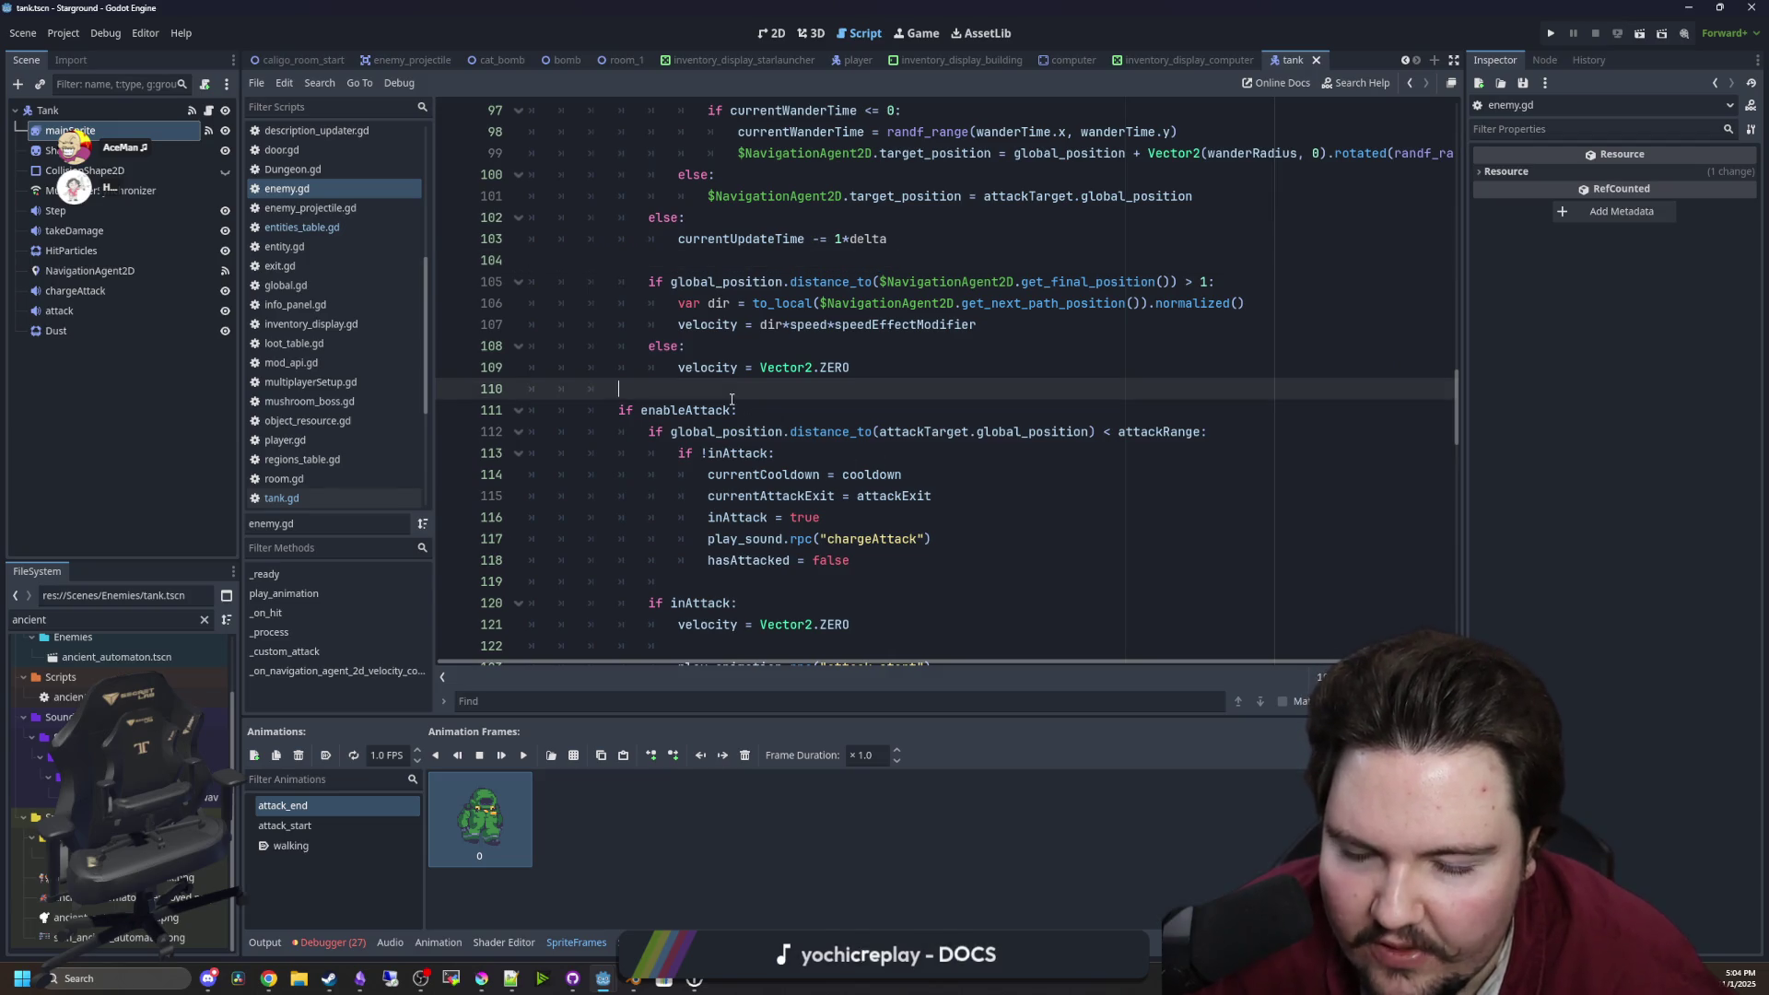
scroll(738, 401, down, 2)
scroll(732, 398, down, 4)
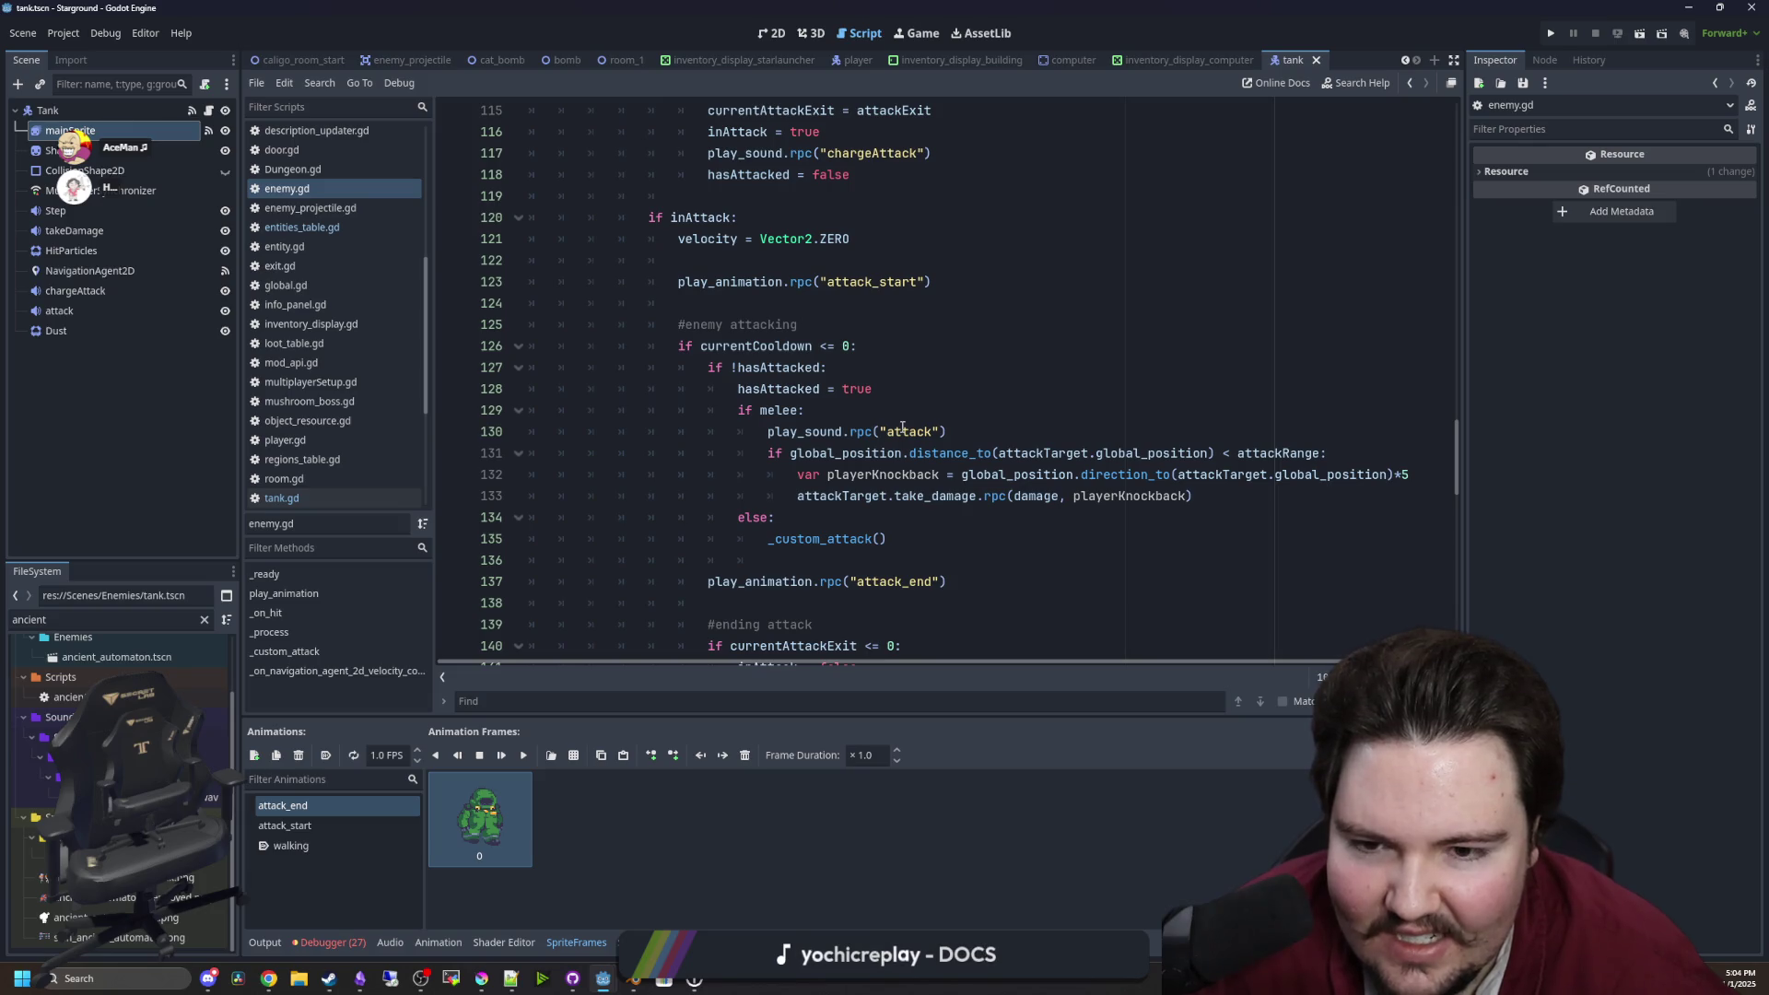
click(794, 518)
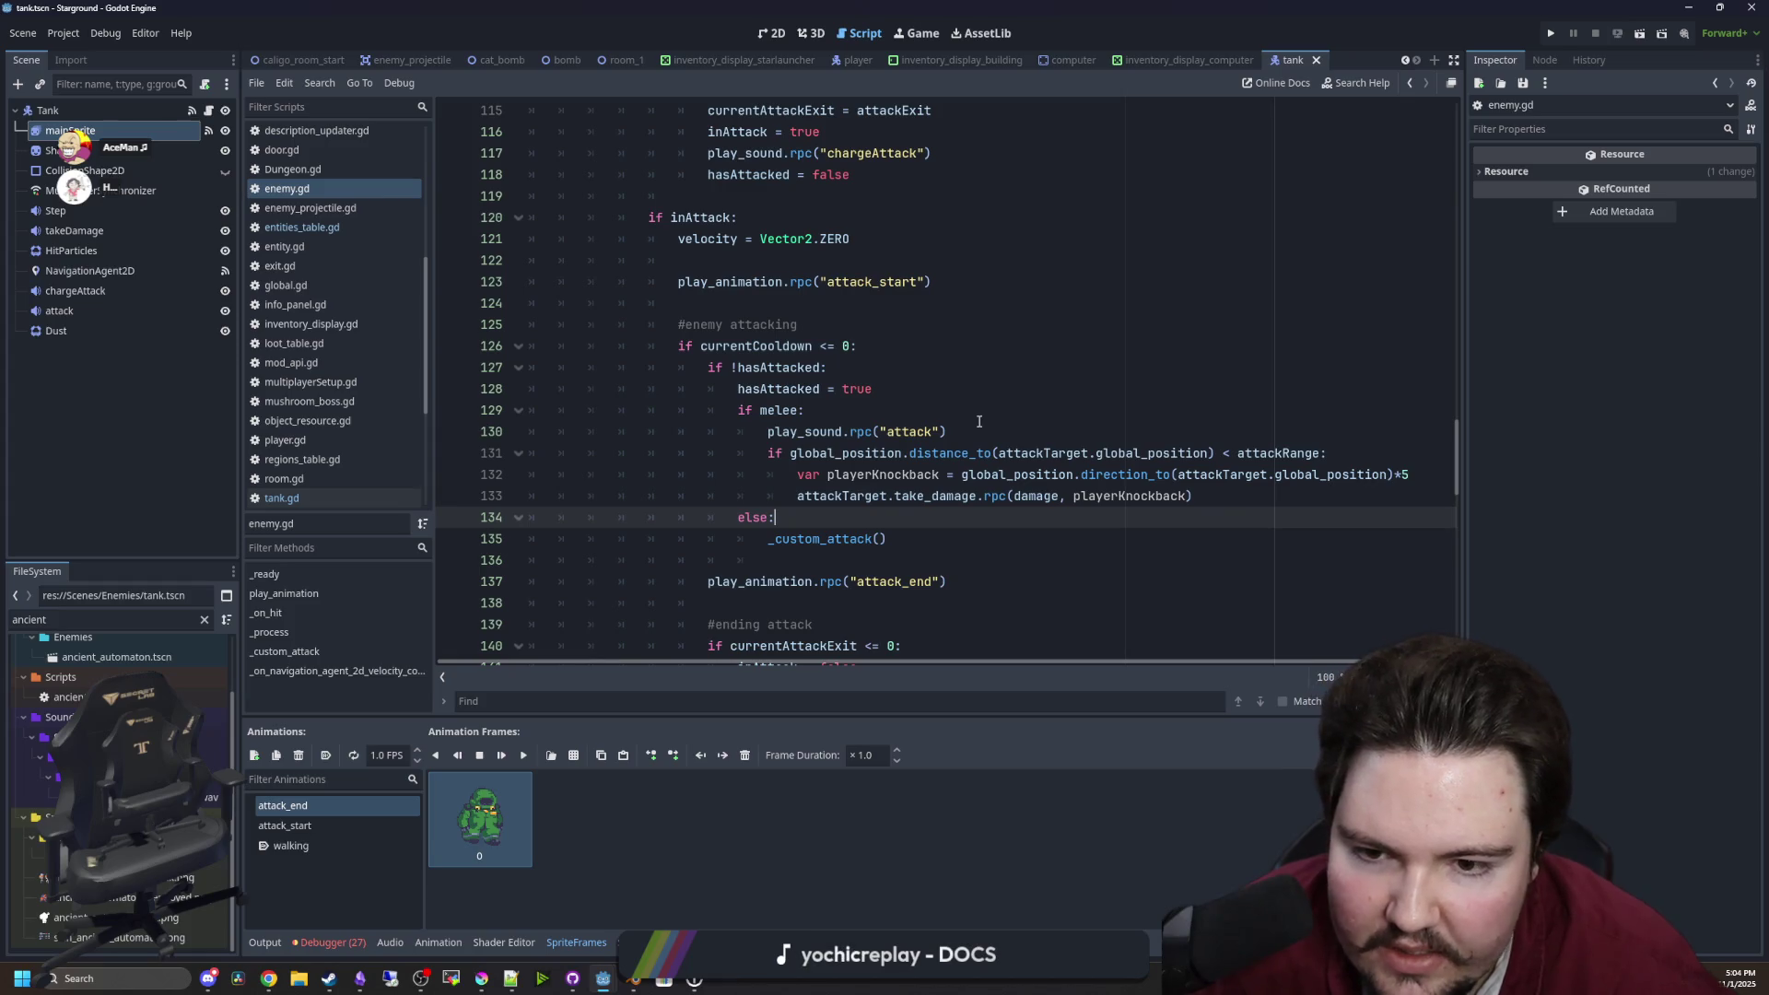
scroll(939, 440, down, 1)
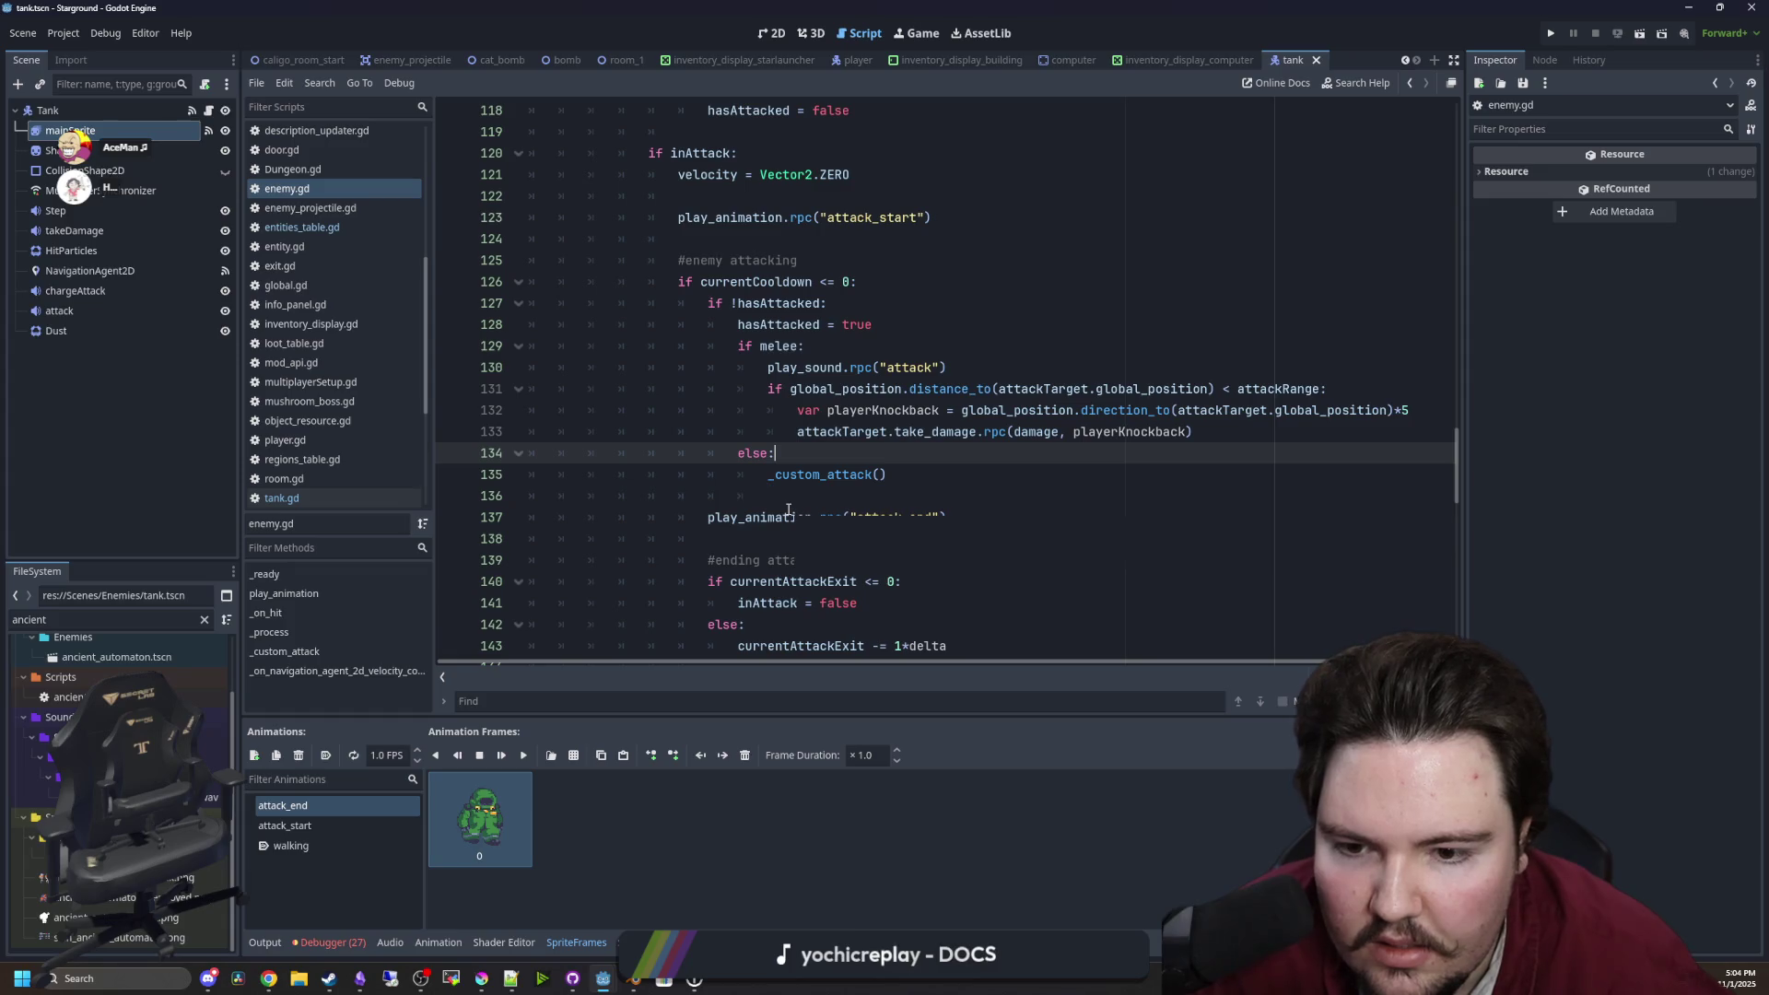
click(927, 473)
scroll(927, 470, down, 2)
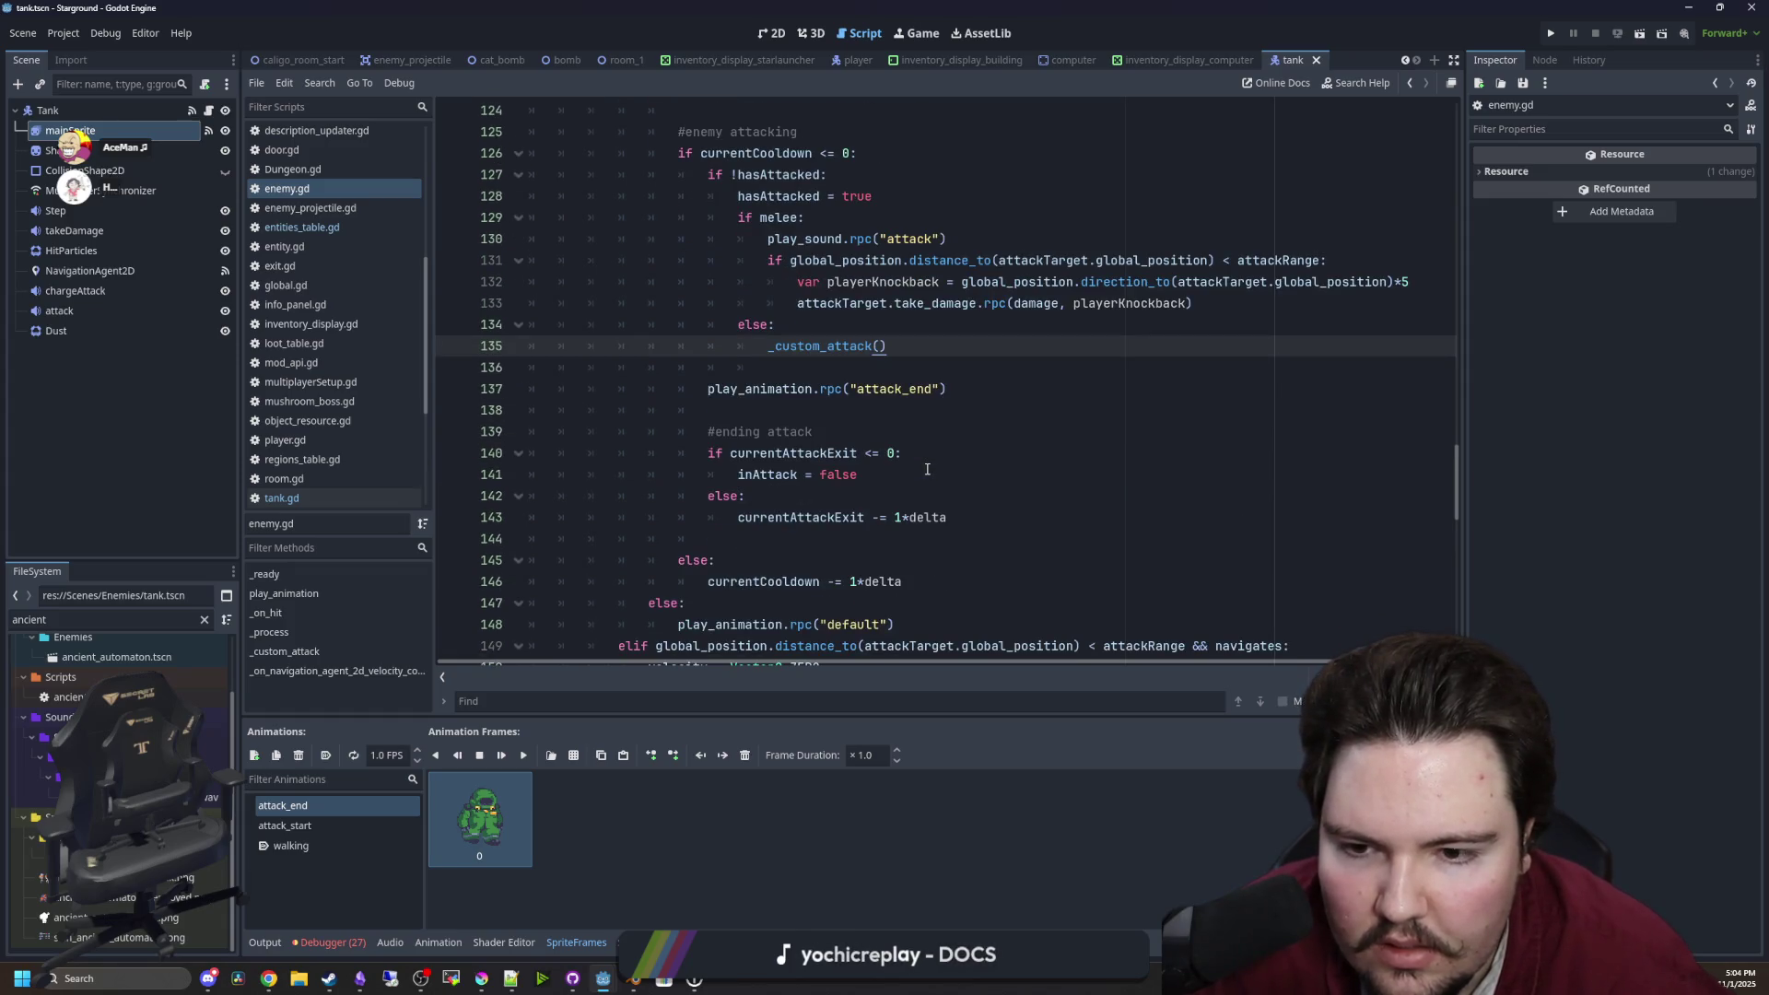
scroll(817, 541, down, 1)
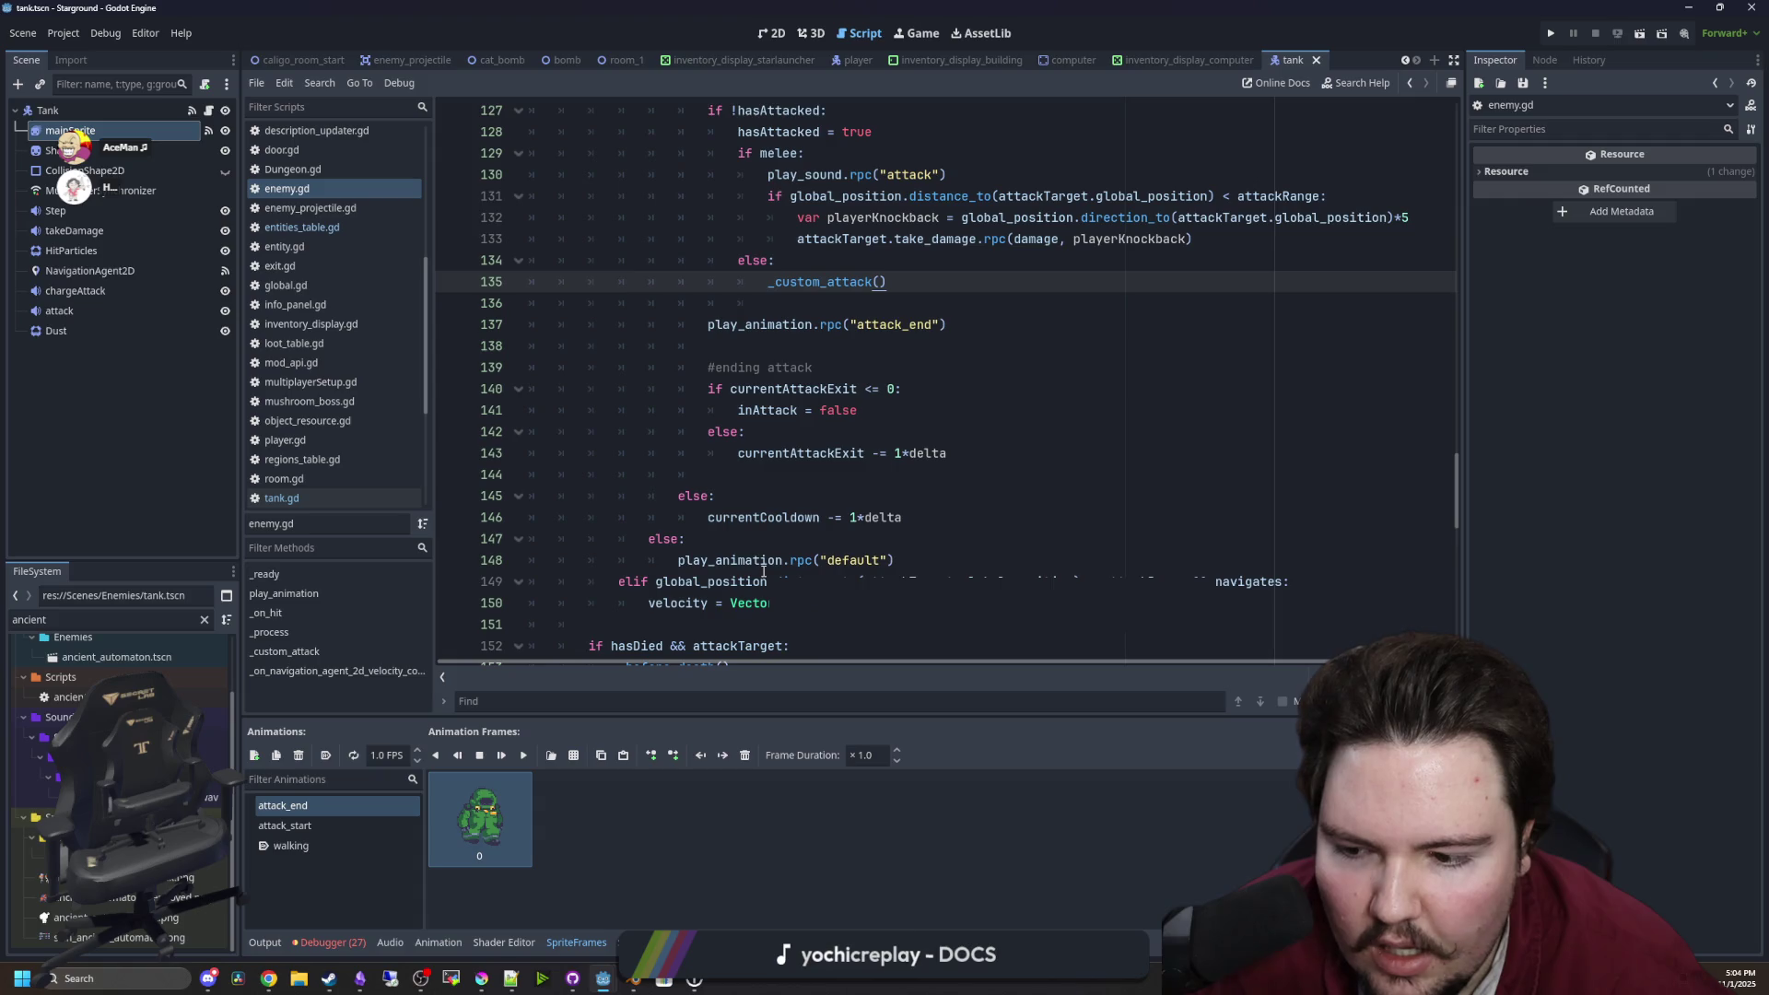
click(307, 844)
double_click(306, 844)
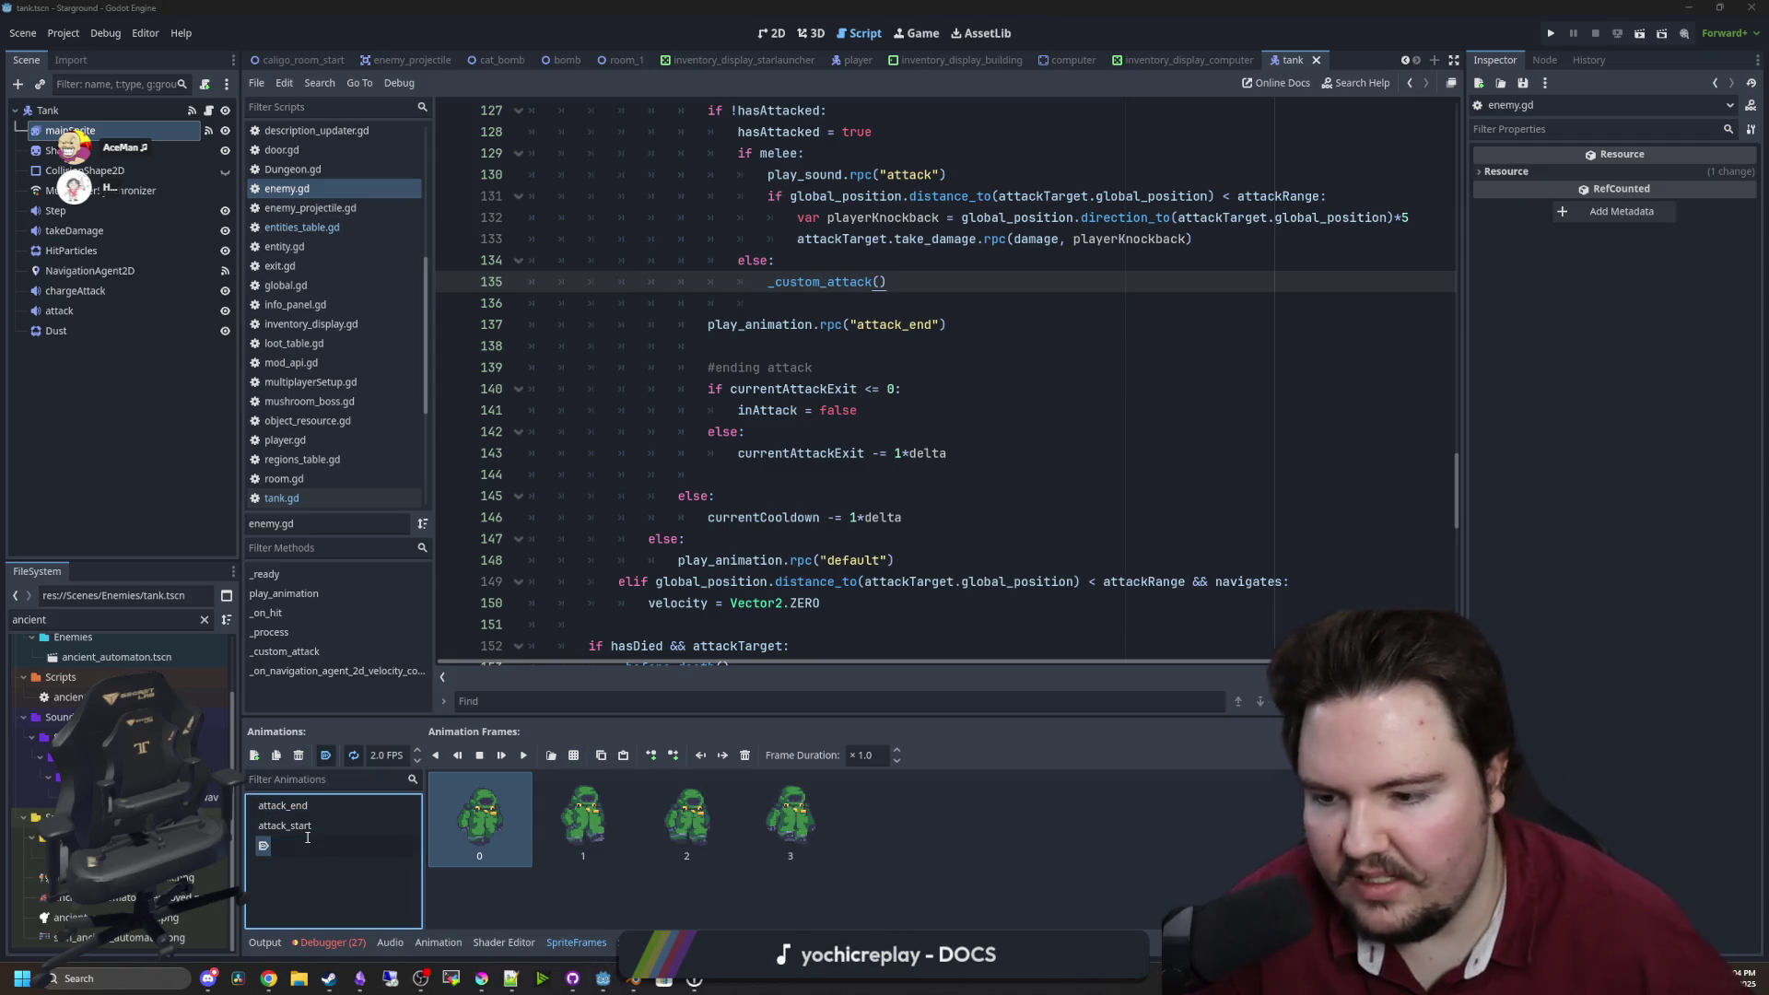
Step: Rename the walking animation to 'default' and inspect enemy.gd's play_sound attack call
text(default)
key(Return)
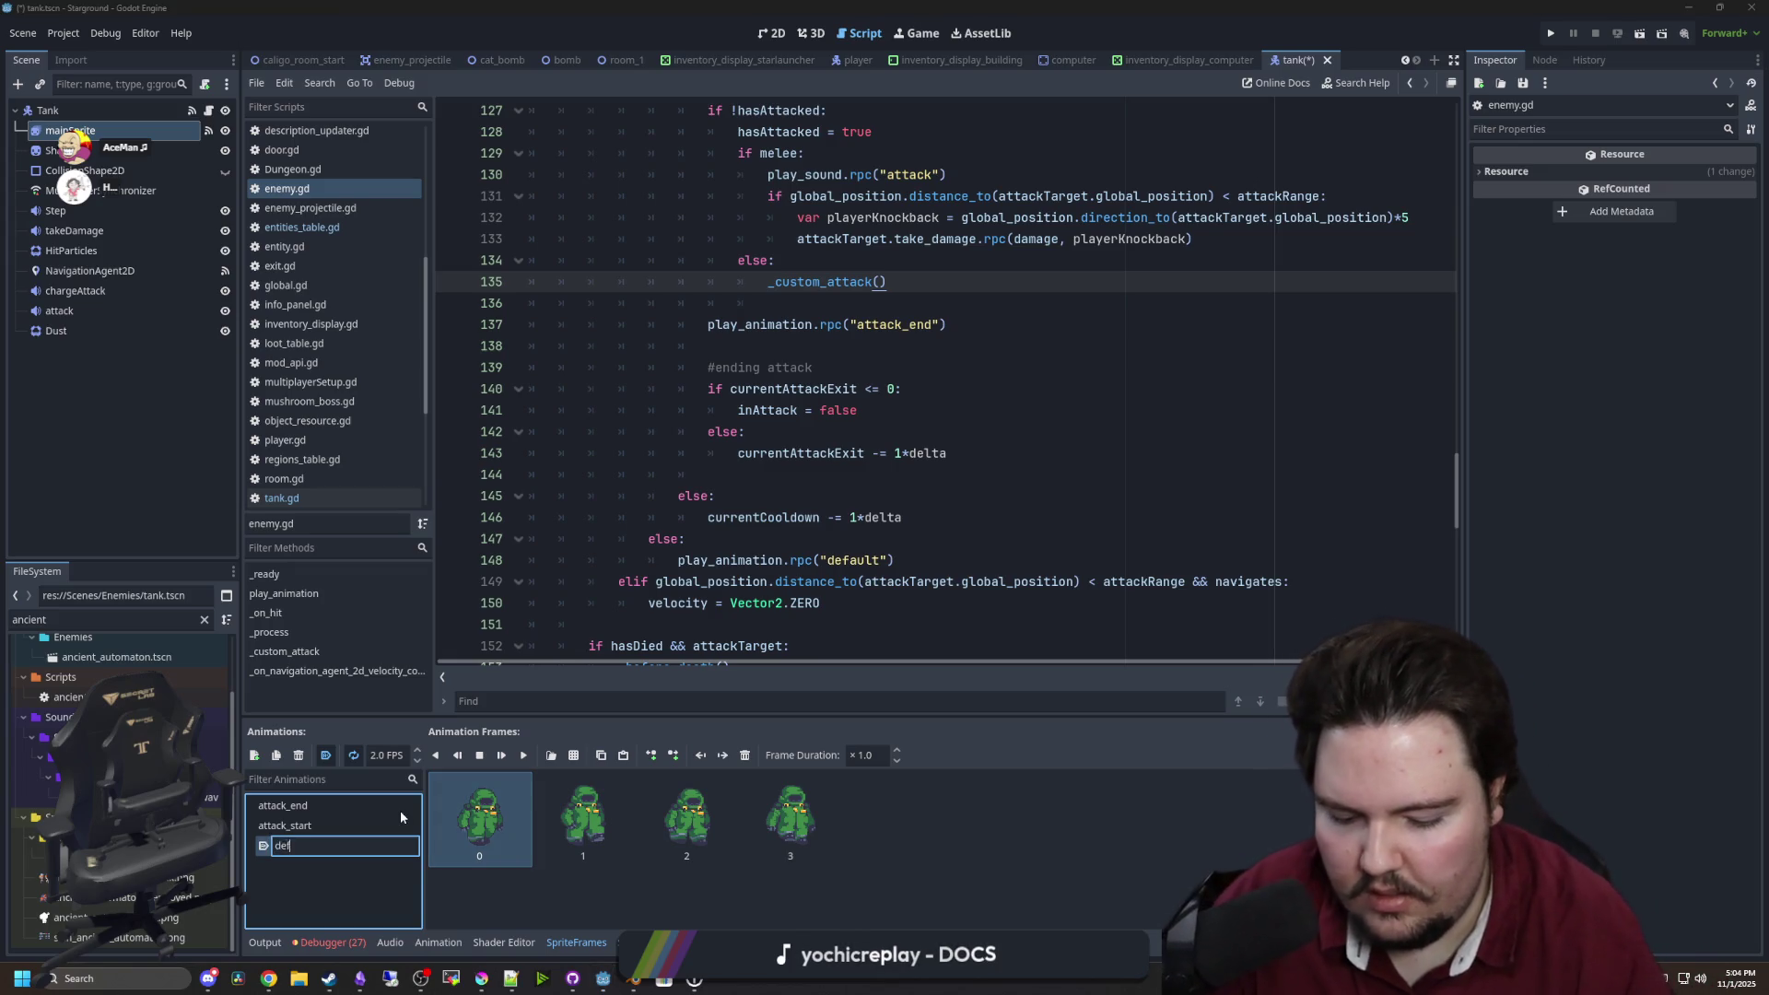
click(912, 517)
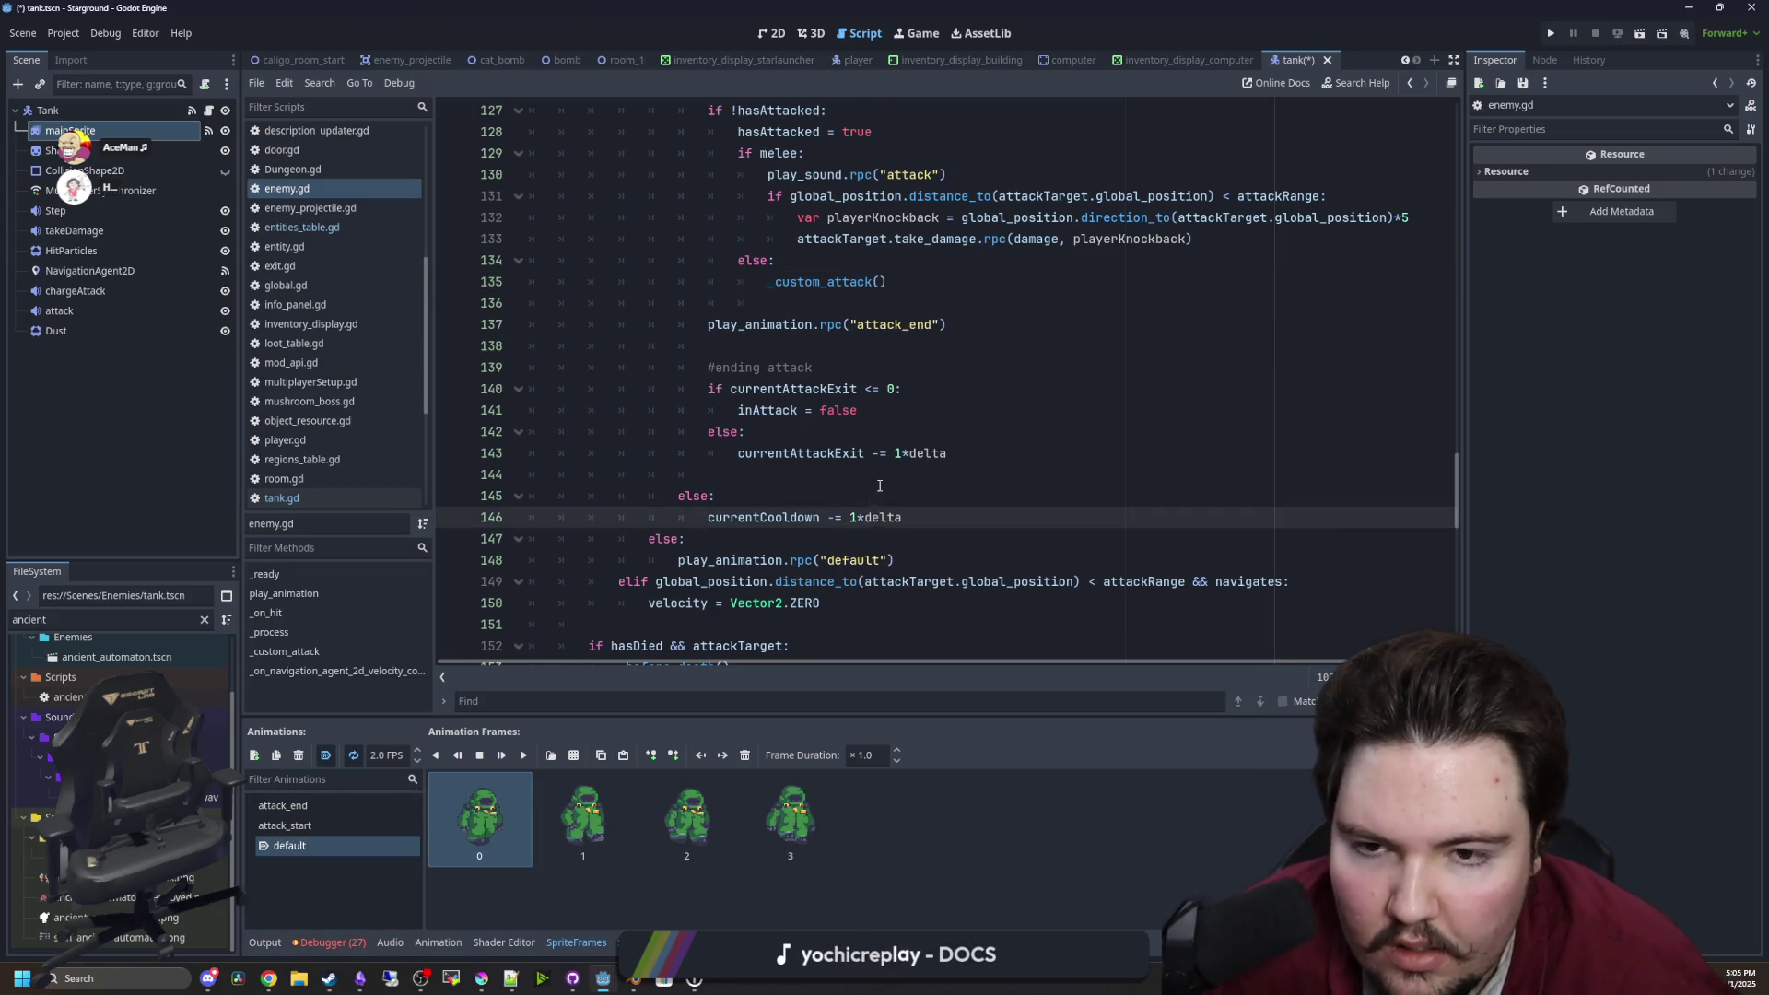
scroll(922, 415, up, 3)
click(829, 495)
drag(959, 366, 769, 378)
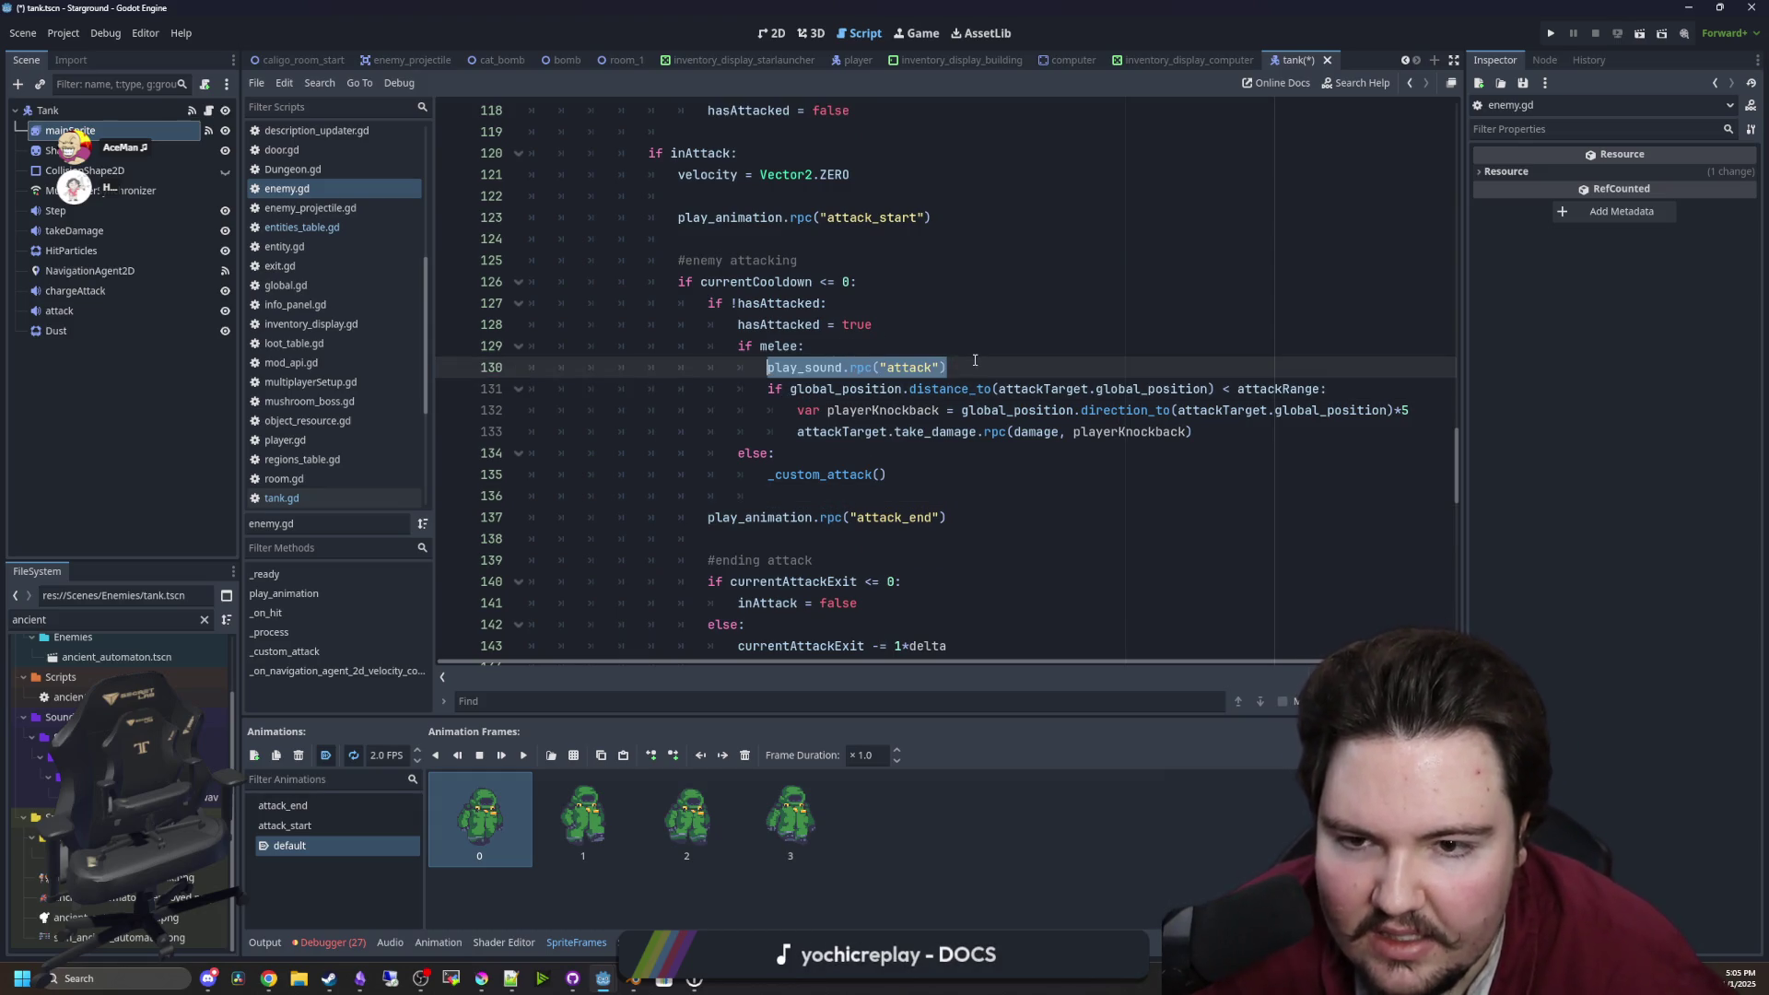
drag(958, 366, 772, 372)
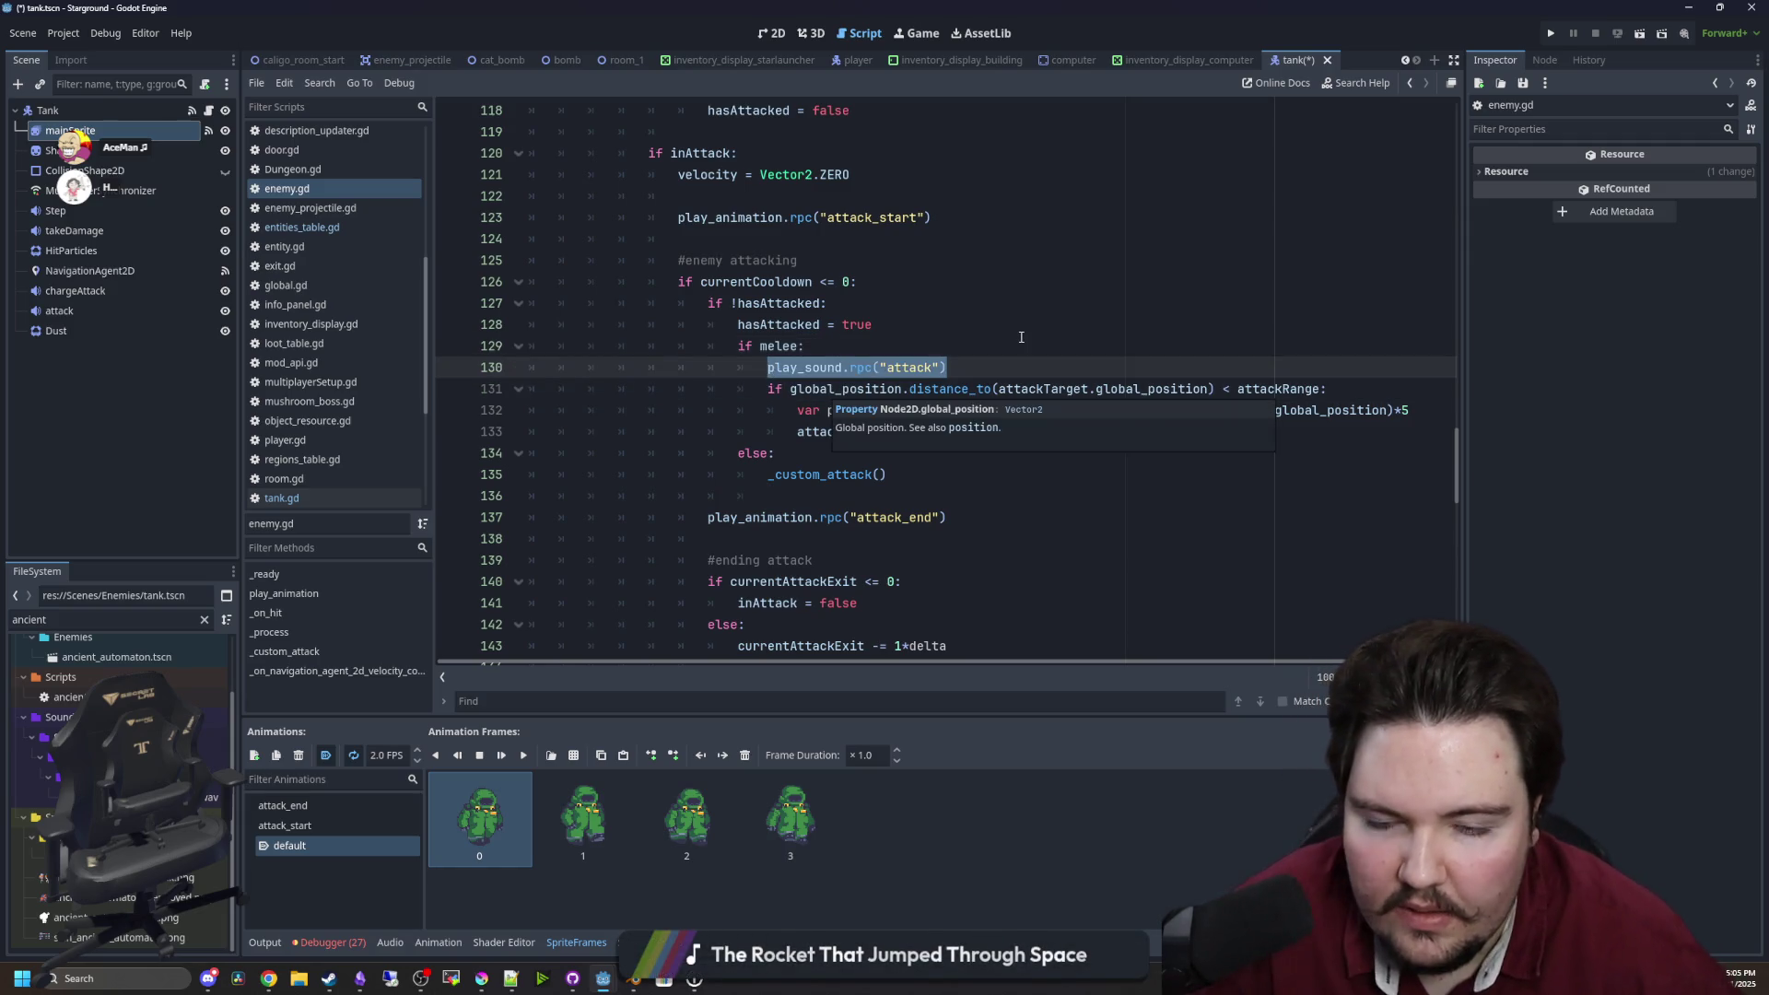
drag(937, 368, 767, 369)
click(915, 331)
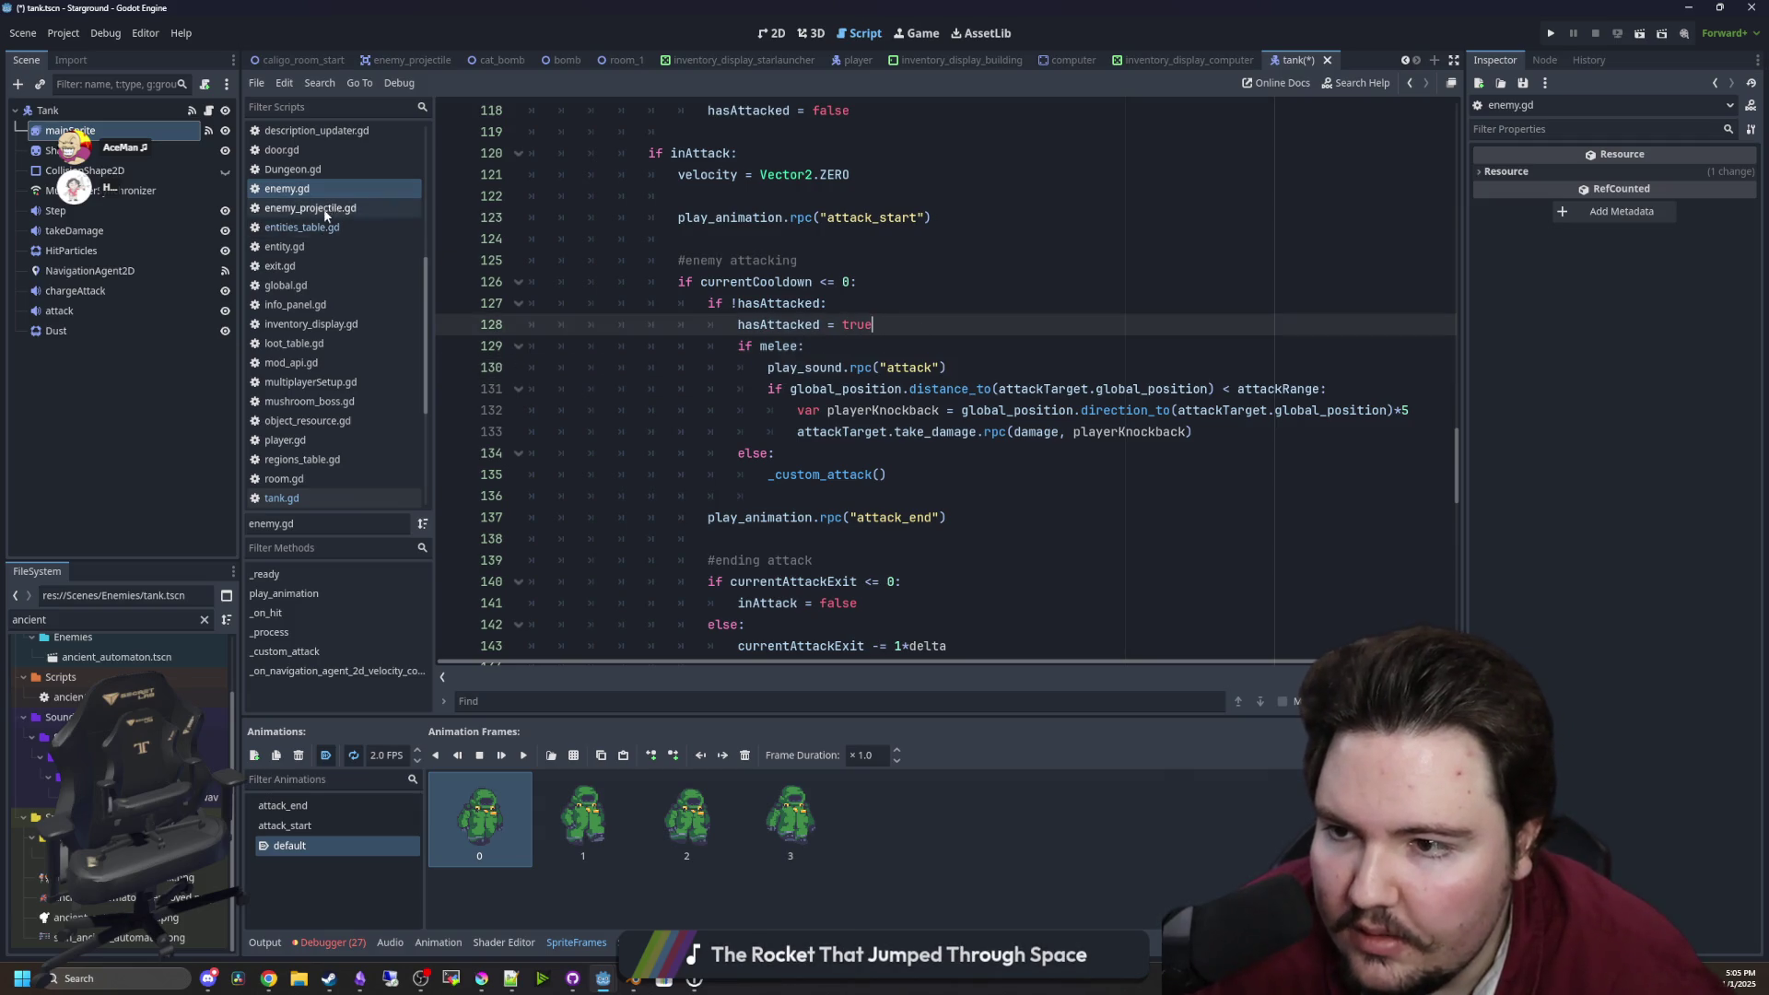
Step: Return to tank.gd and start a new line inside _custom_attack
click(298, 495)
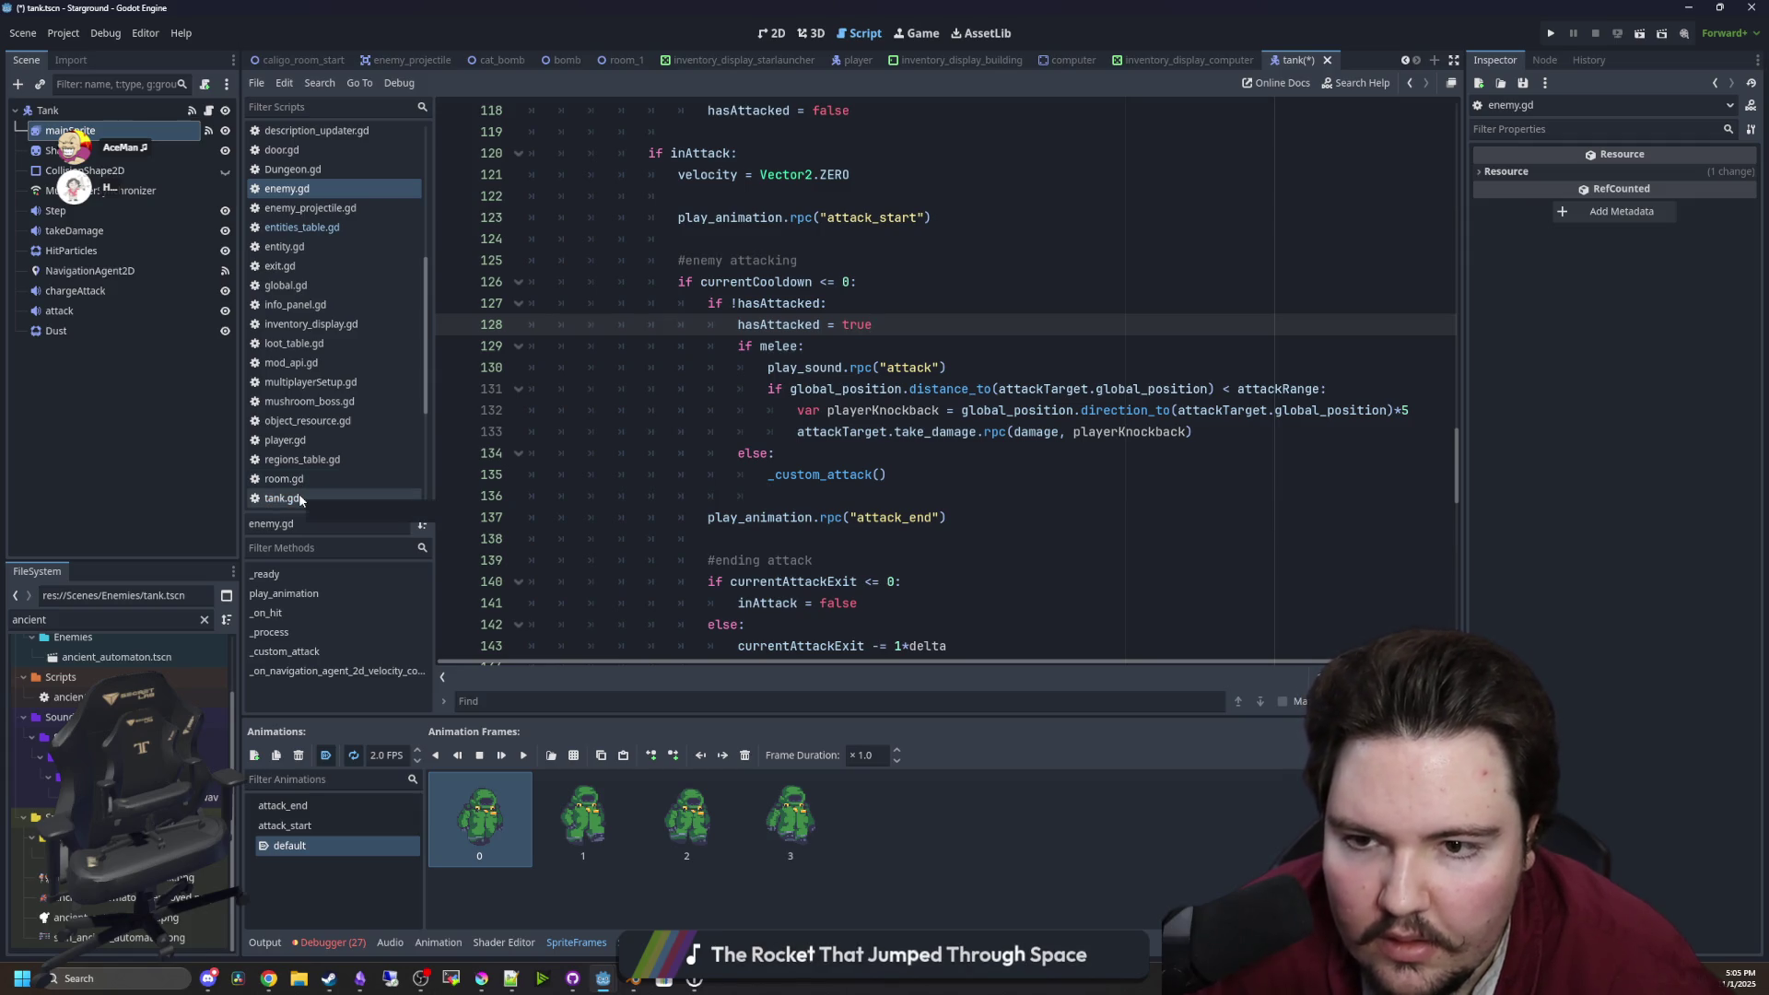
click(689, 388)
key(Return)
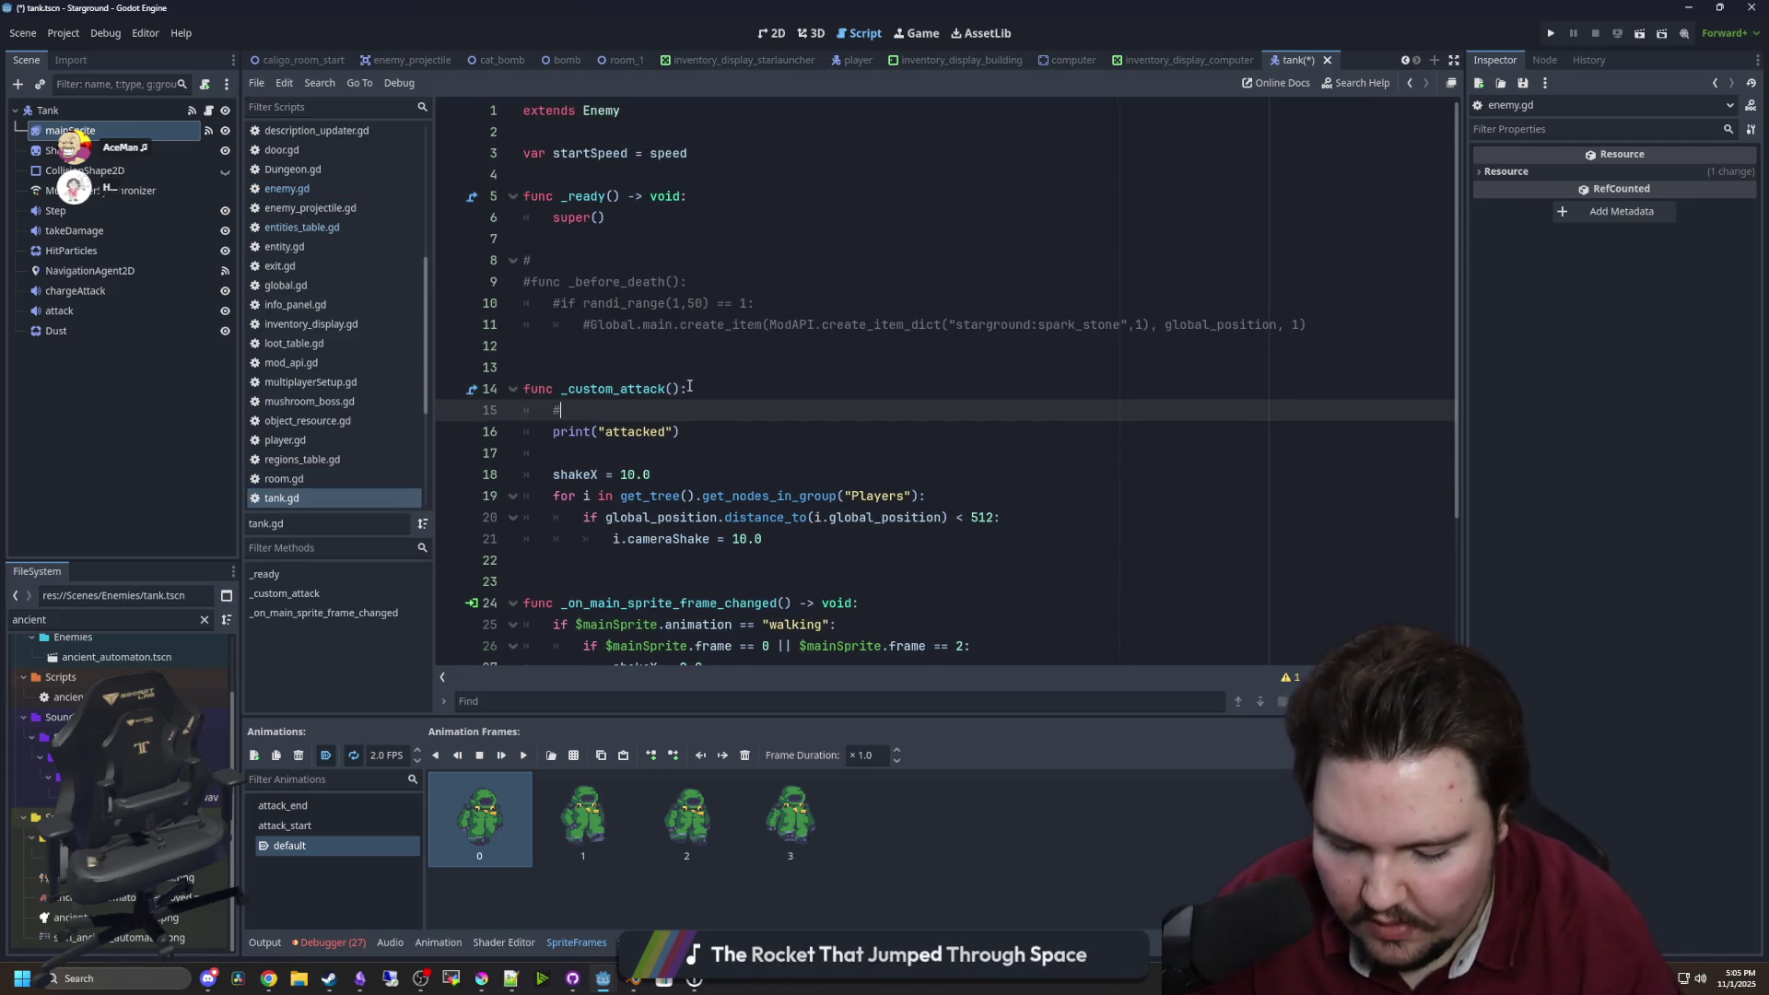
Step: Add '## server only' and play_sound.rpc("attack") at the top of _custom_attack
text(## server only)
key(Return)
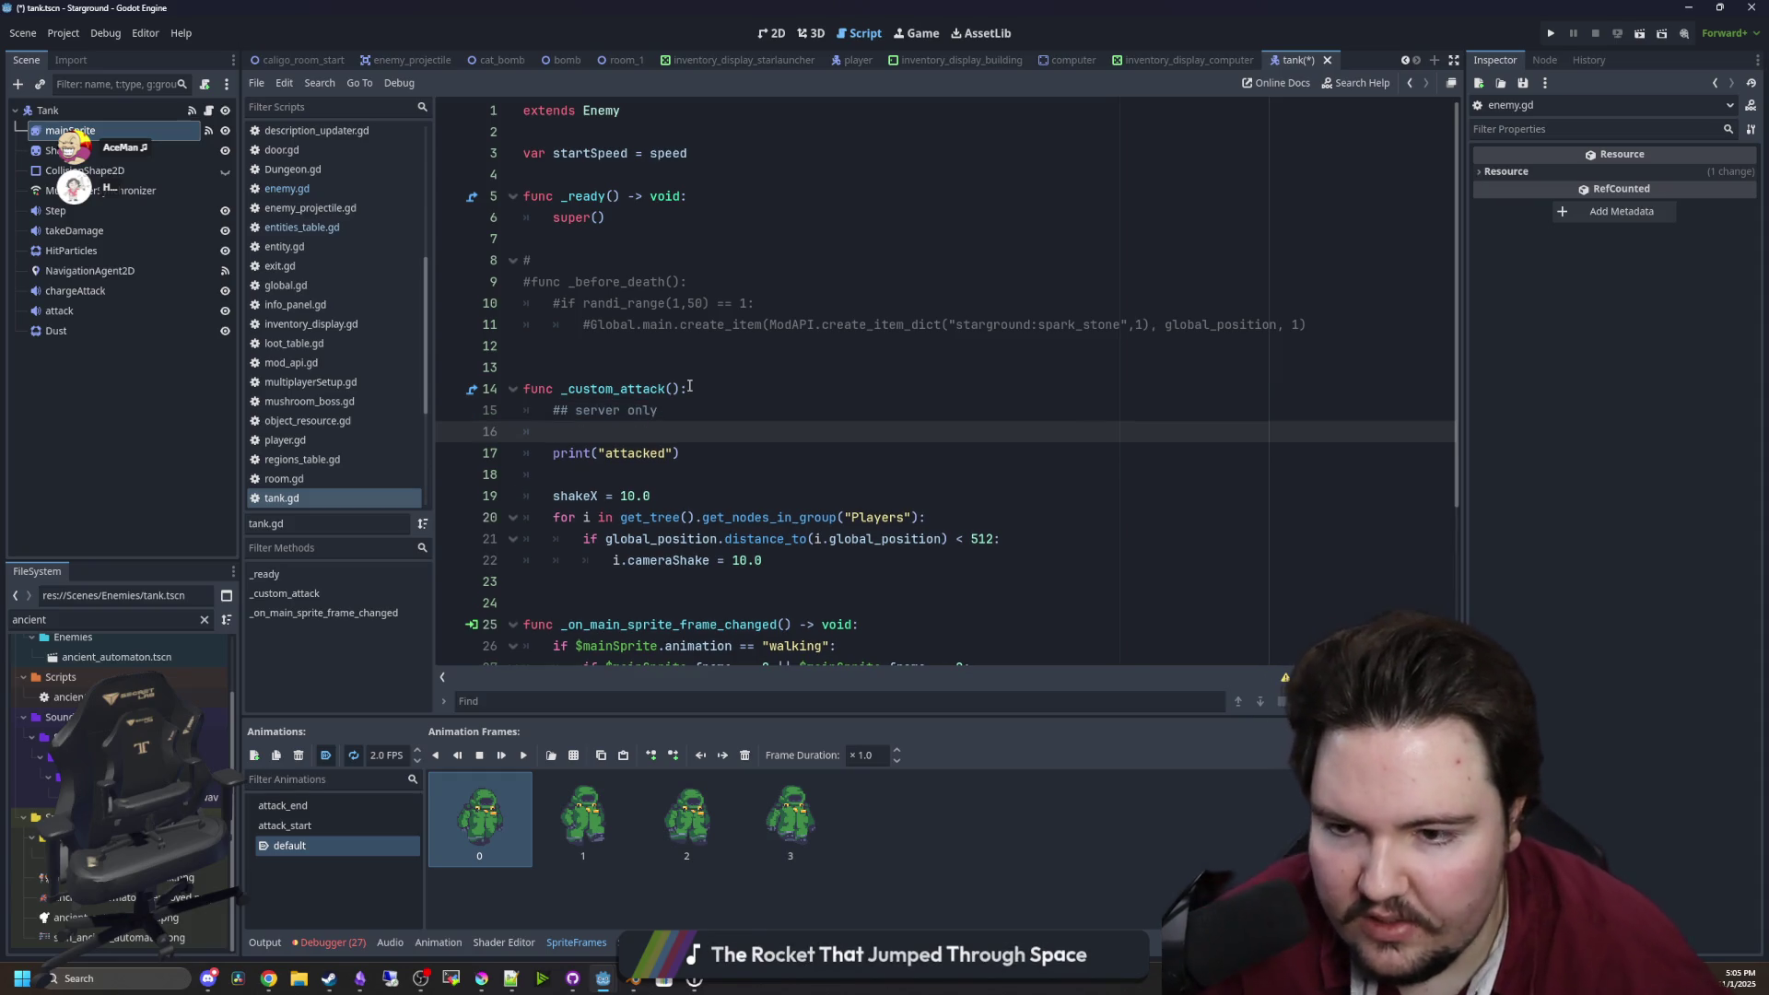
text(play_sound.rpc("attack"))
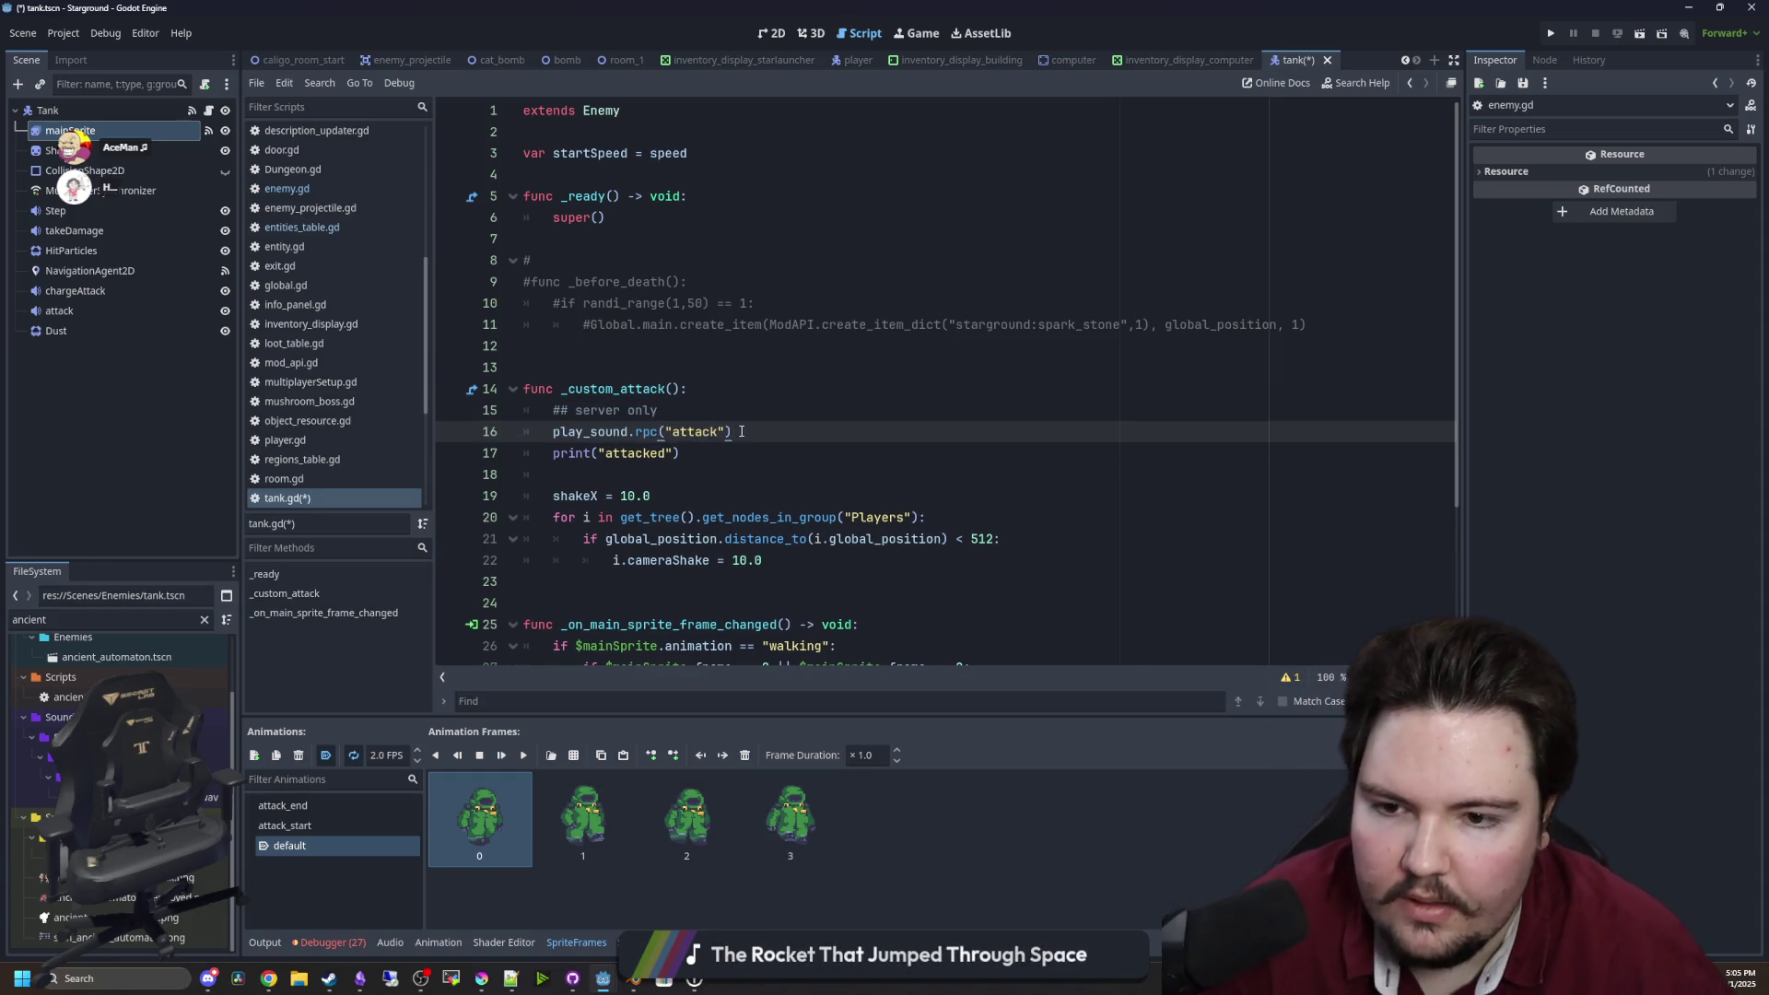
key(Return)
click(754, 437)
scroll(754, 436, down, 1)
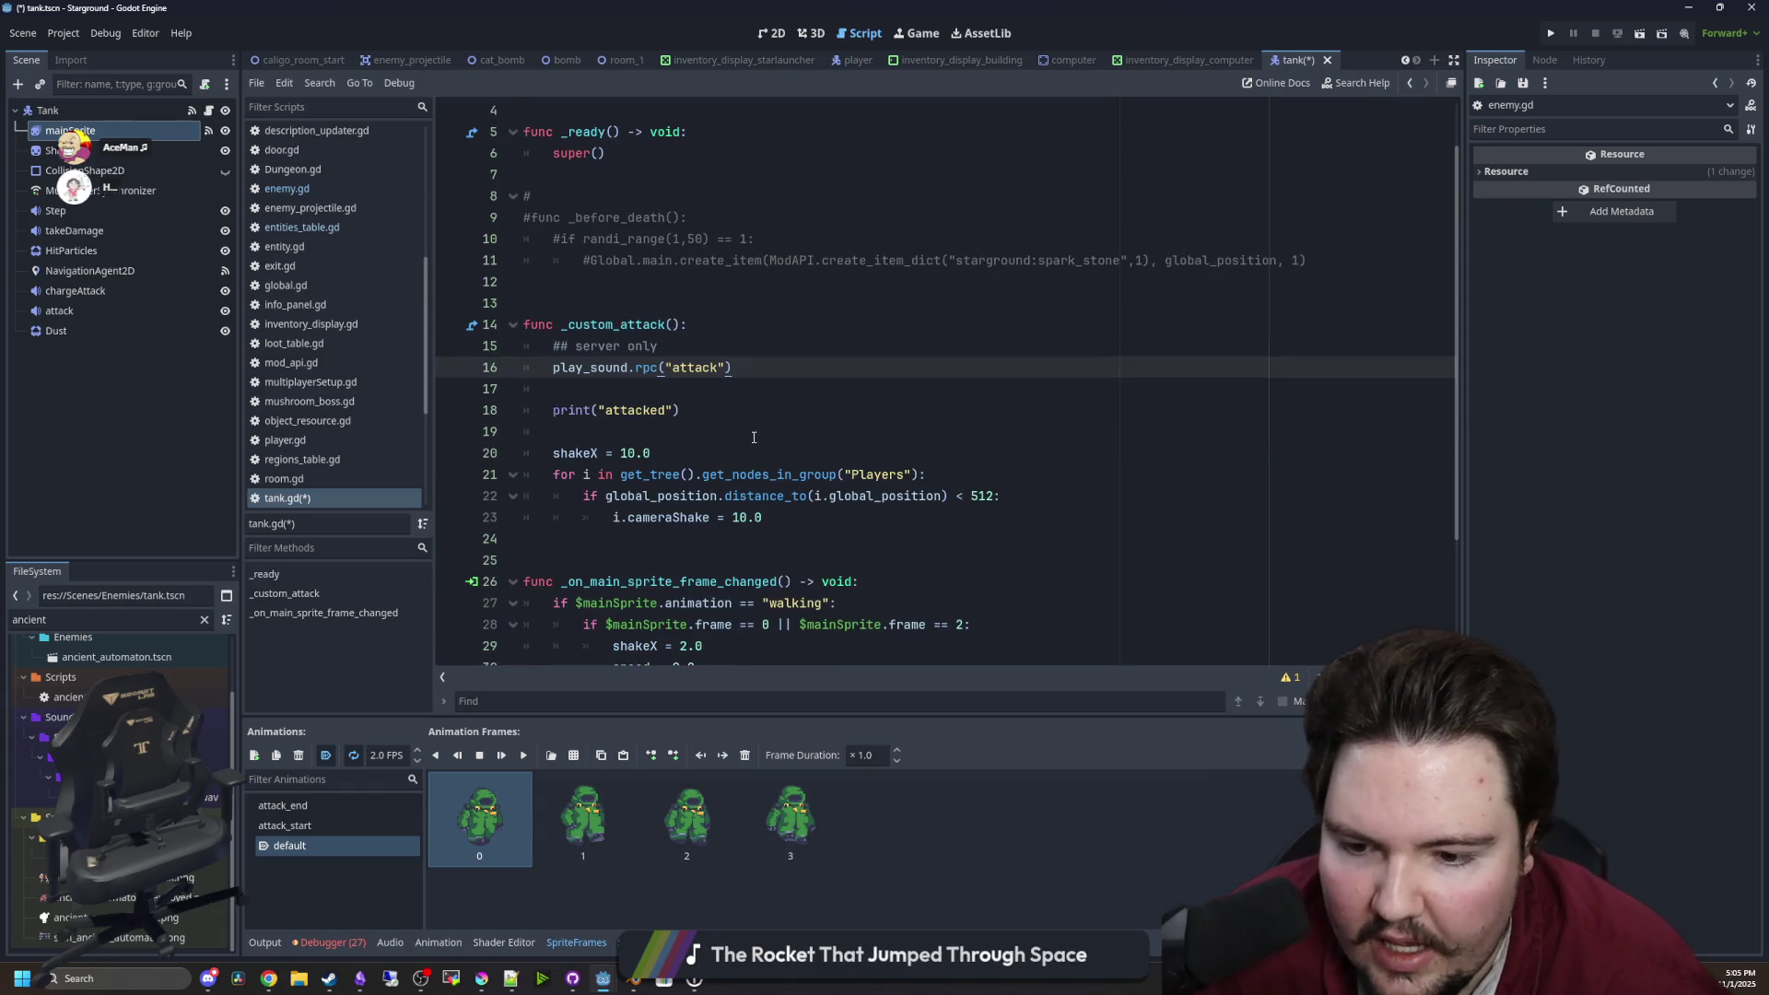
Step: Cross-check entities_table.gd and enemy.gd's else branch that calls _custom_attack()
click(337, 231)
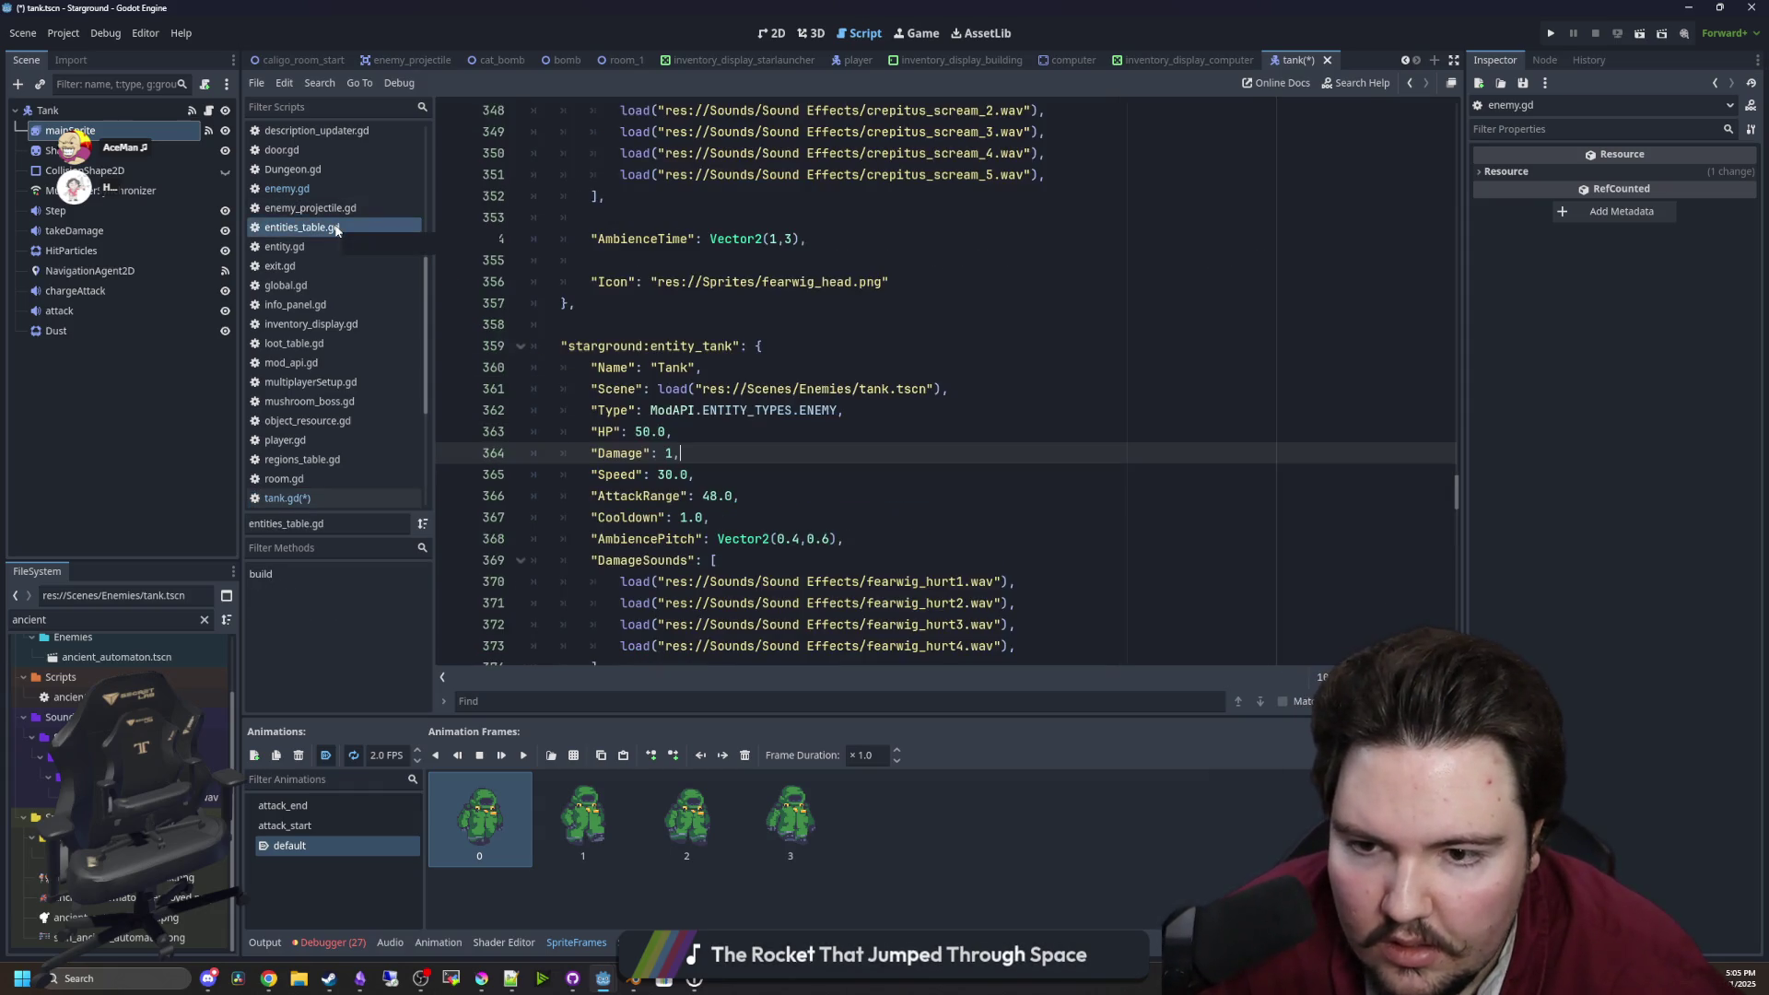
click(208, 110)
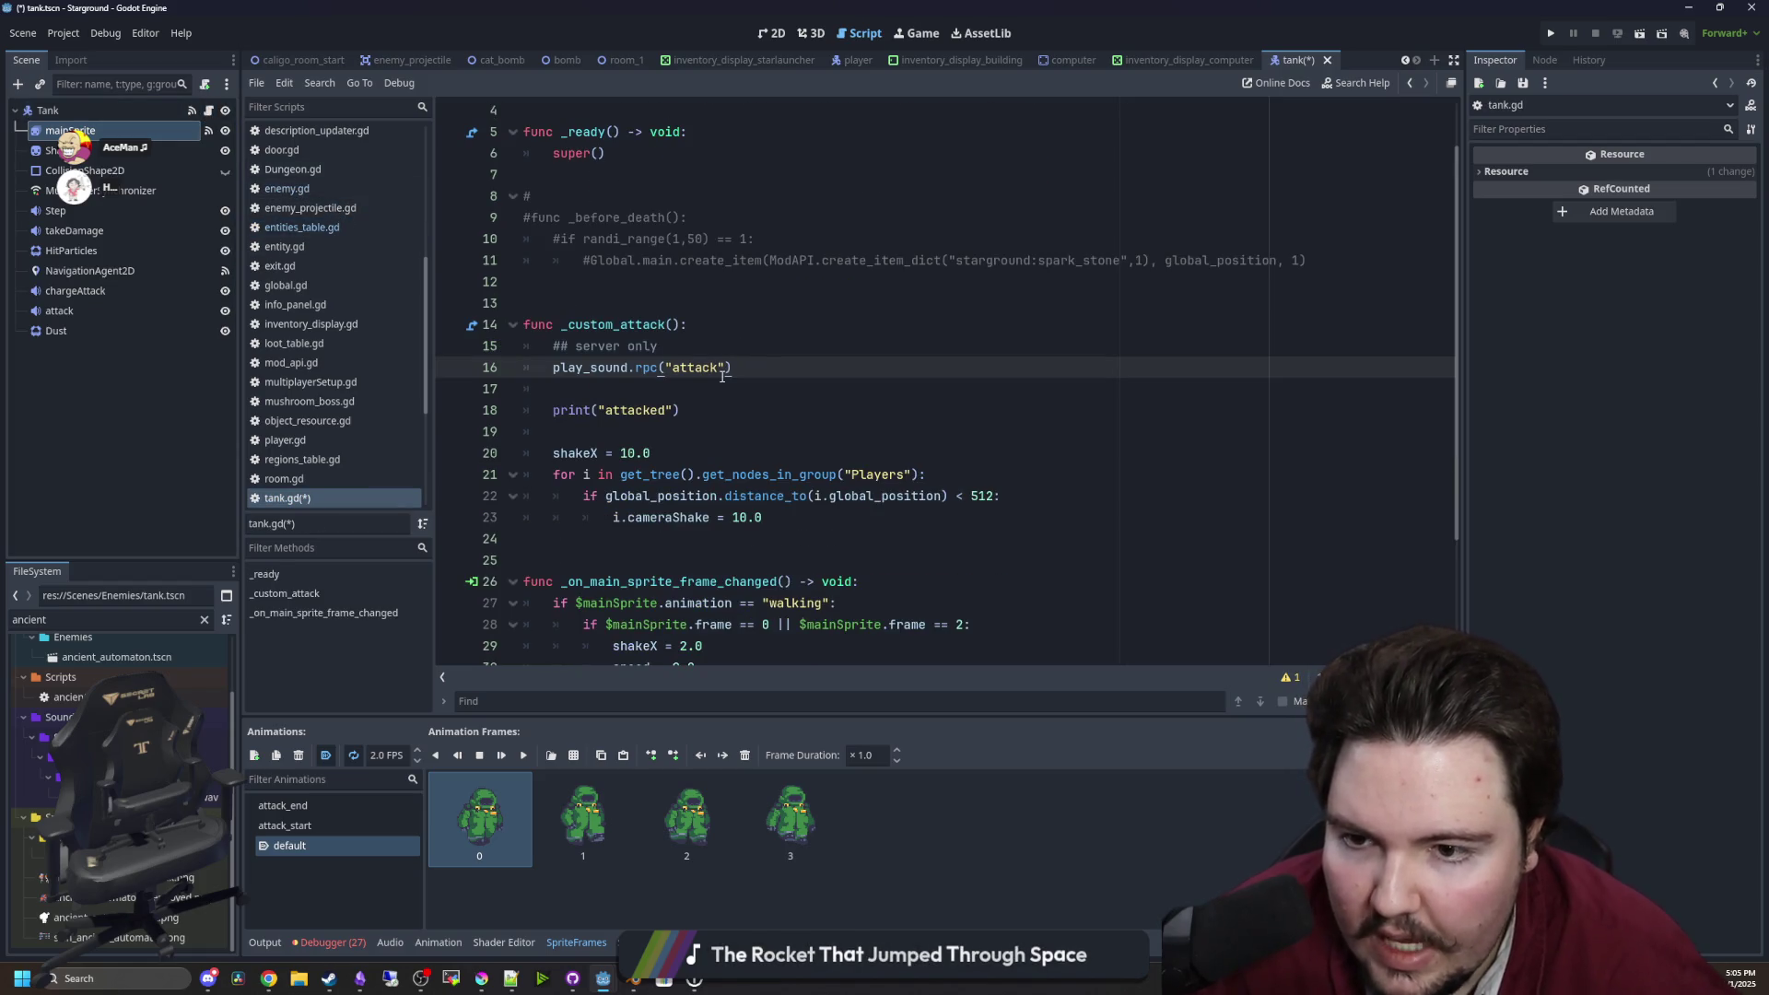
click(324, 187)
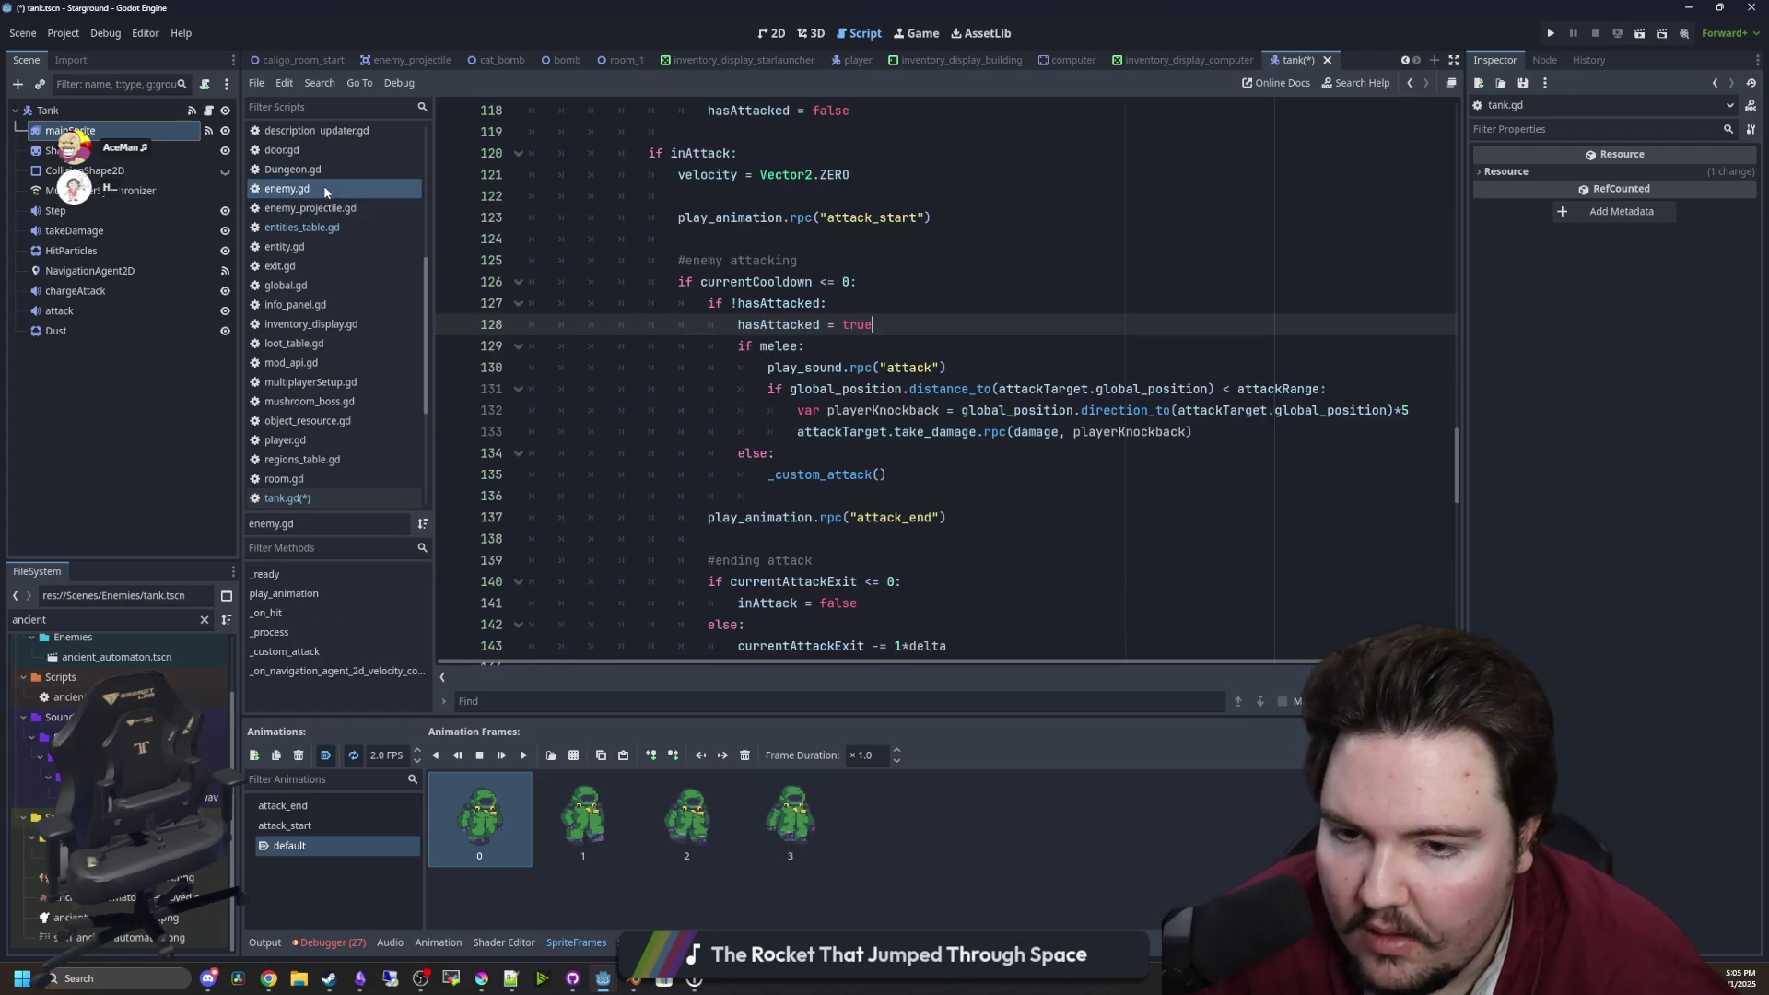
click(318, 496)
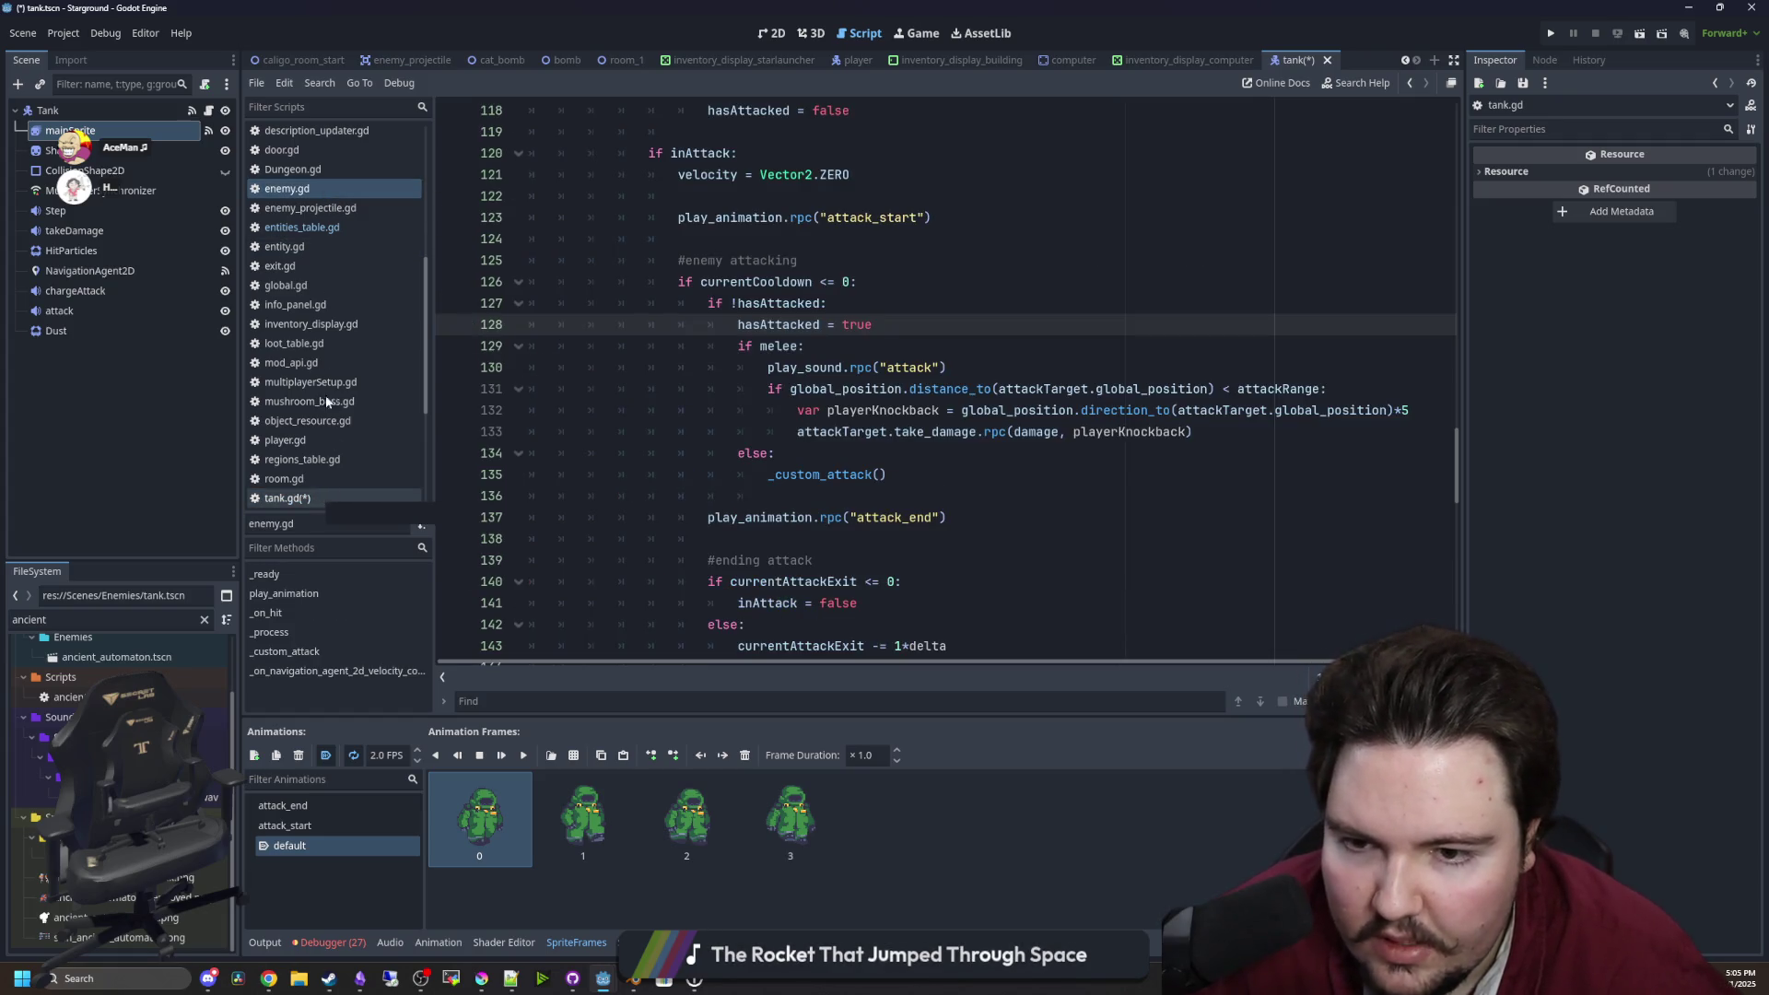
click(306, 188)
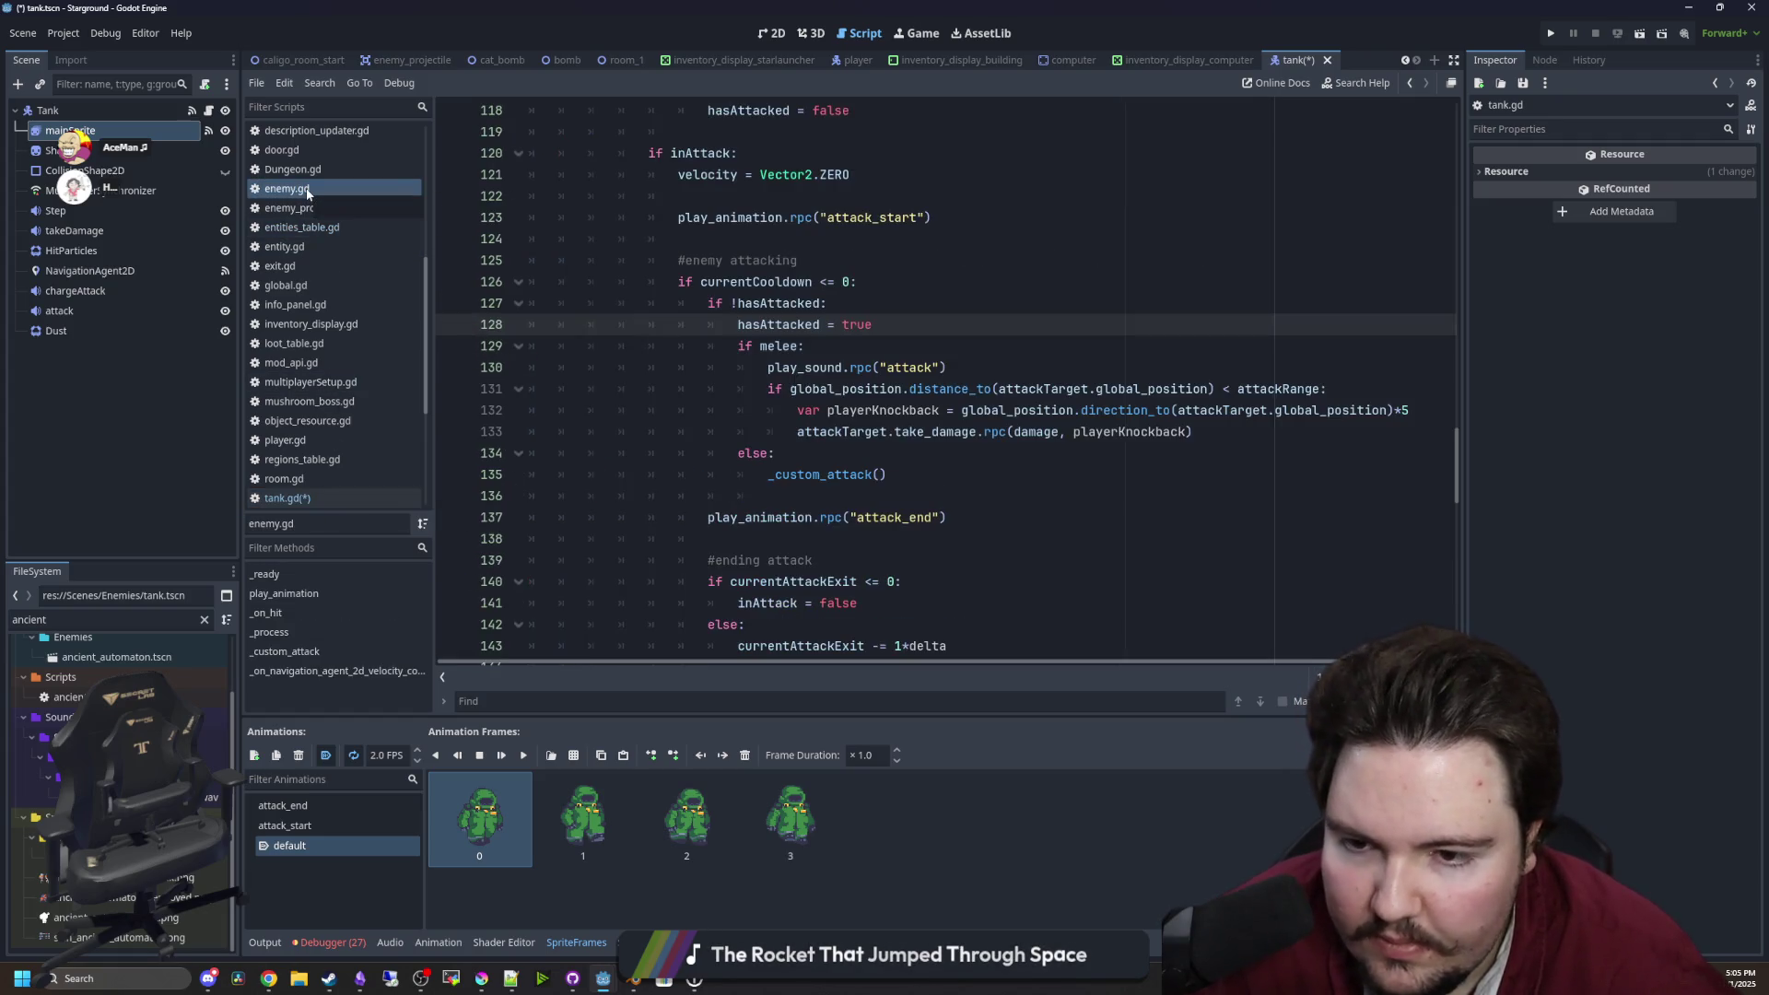
click(904, 458)
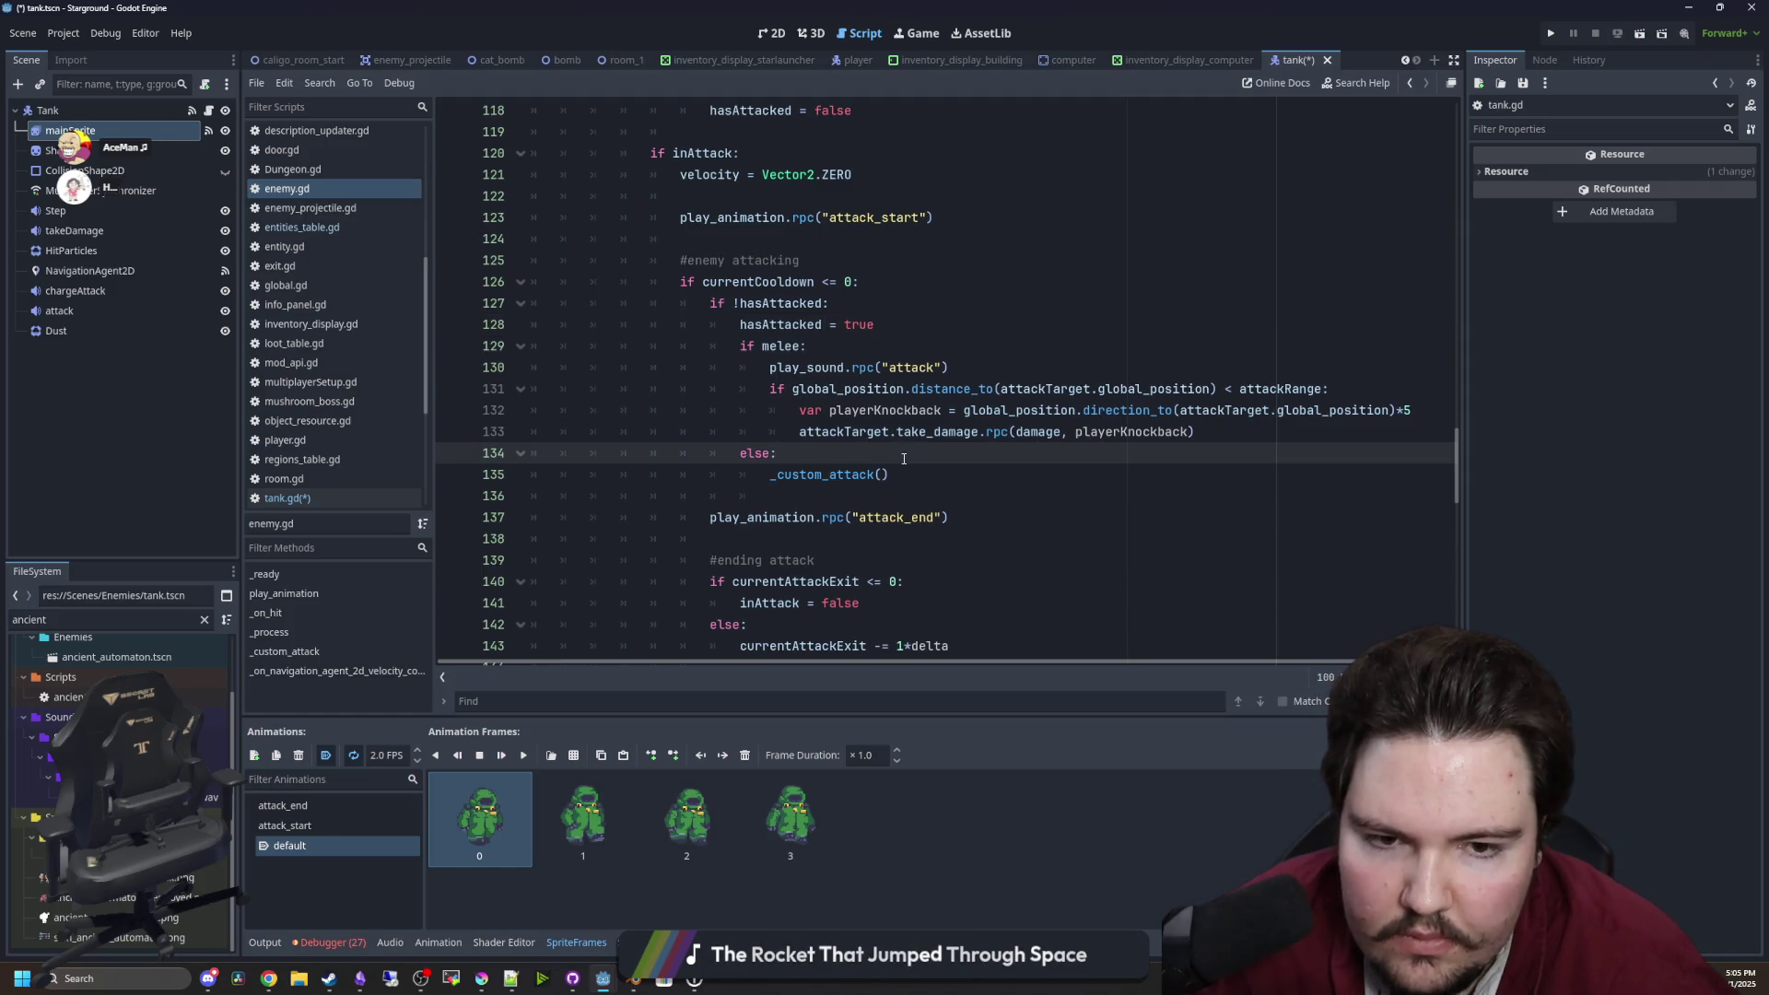
scroll(904, 458, down, 1)
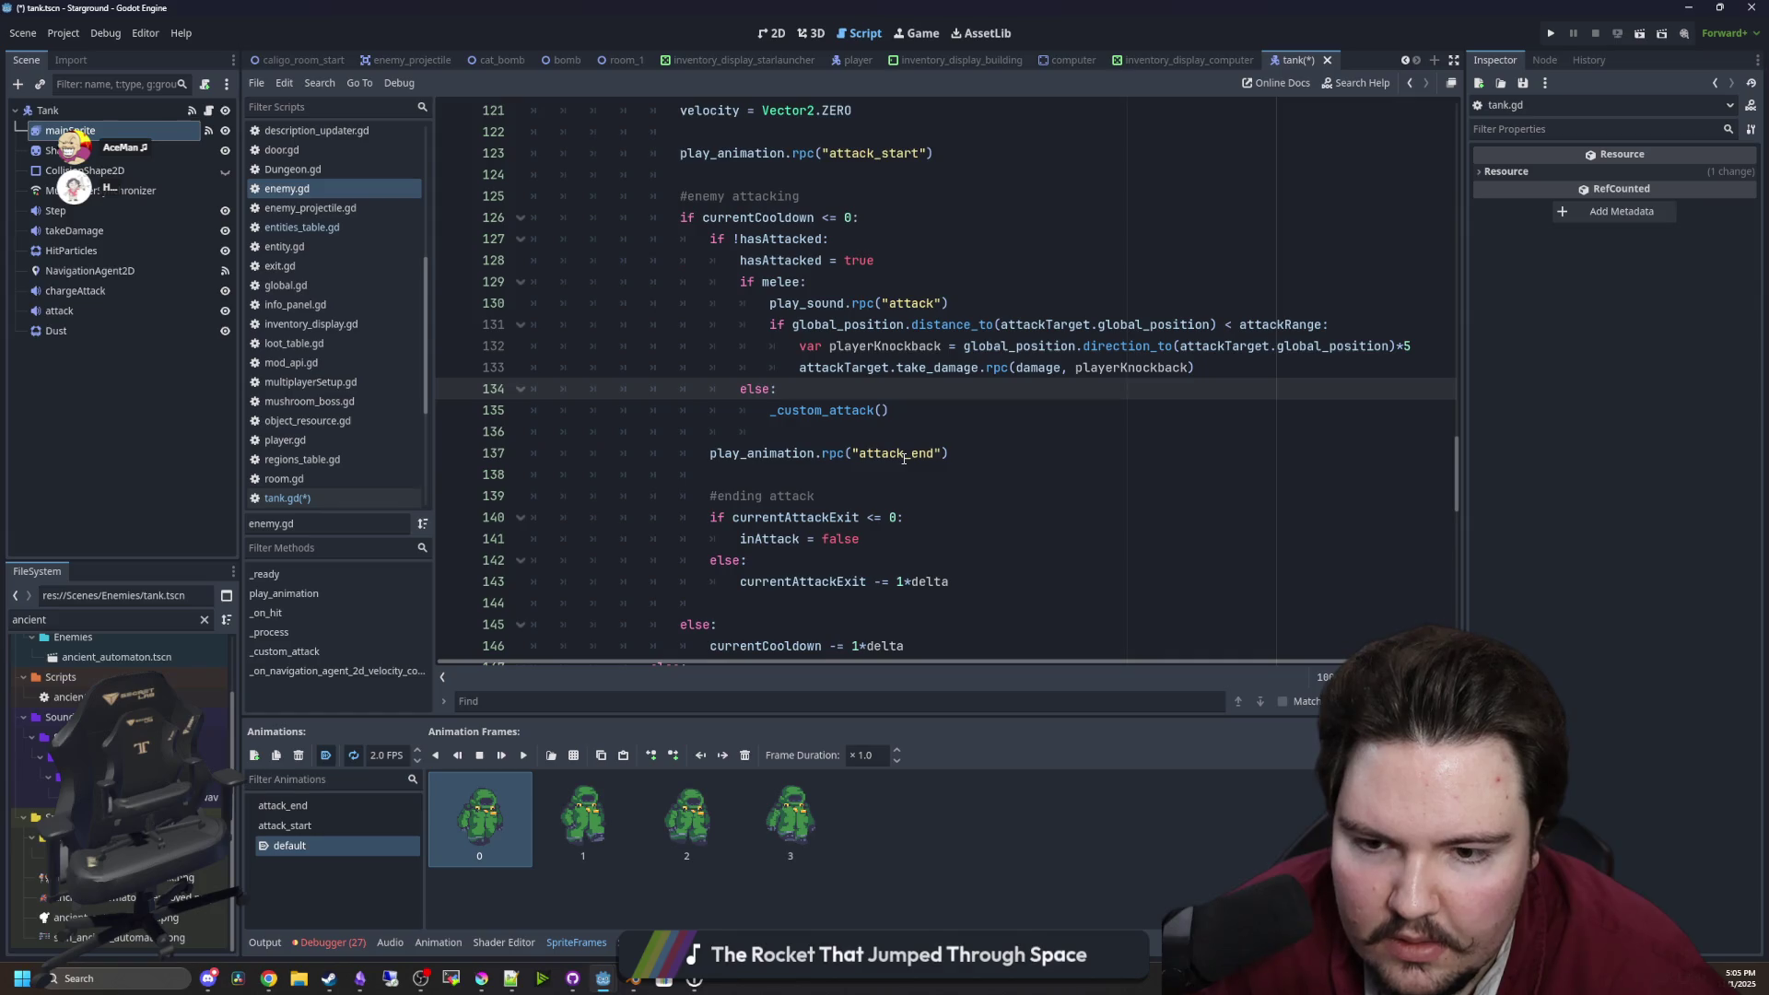
scroll(904, 458, down, 2)
scroll(904, 458, up, 3)
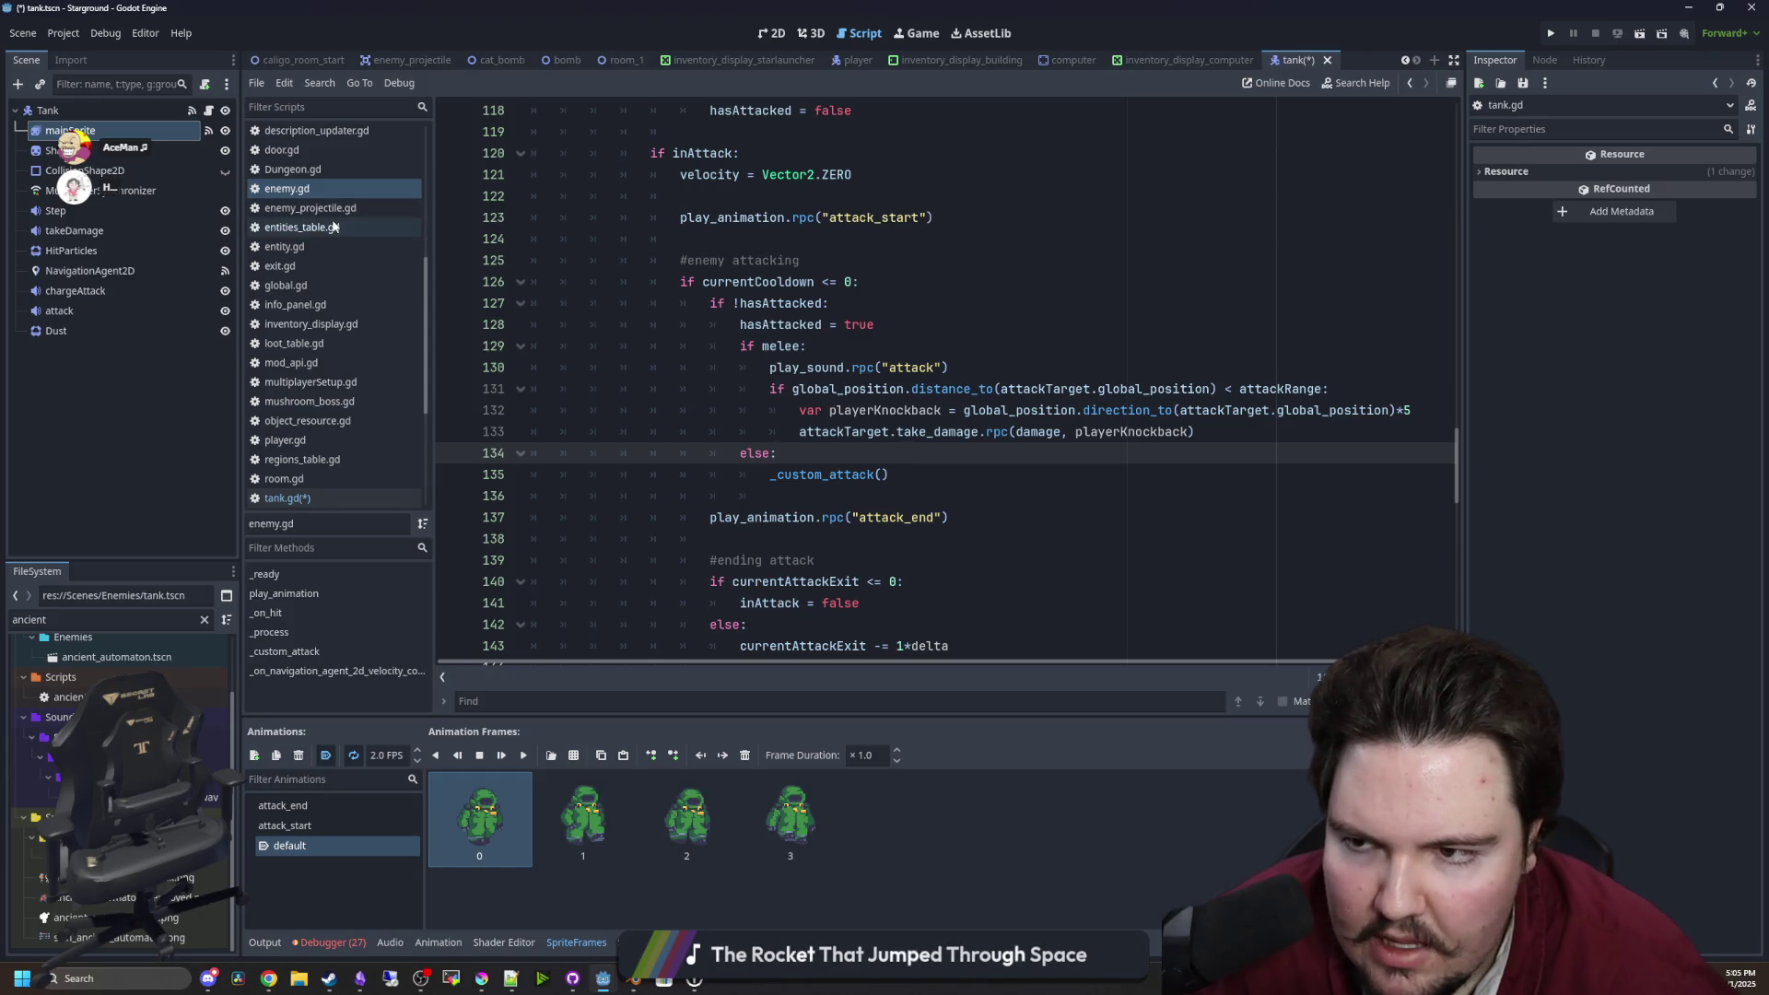
Step: Change the 'walking' animation check to 'default' in tank.gd and save
key(alt+Left)
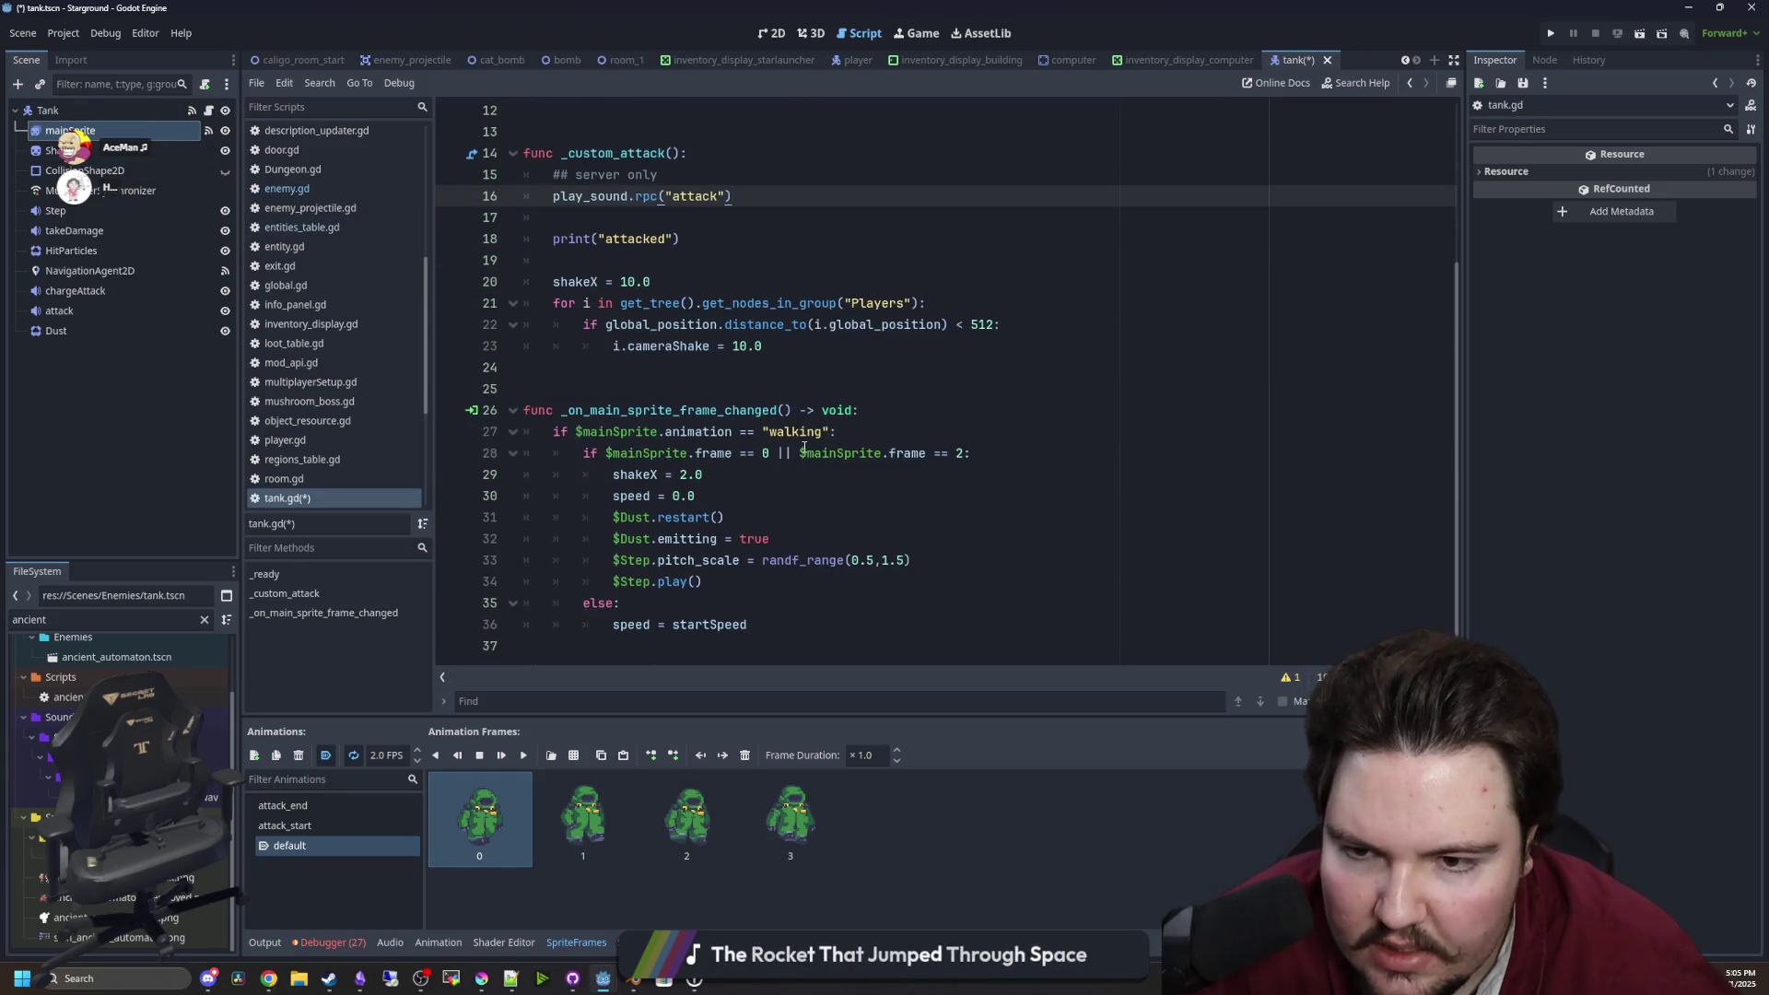
double_click(798, 432)
text(default)
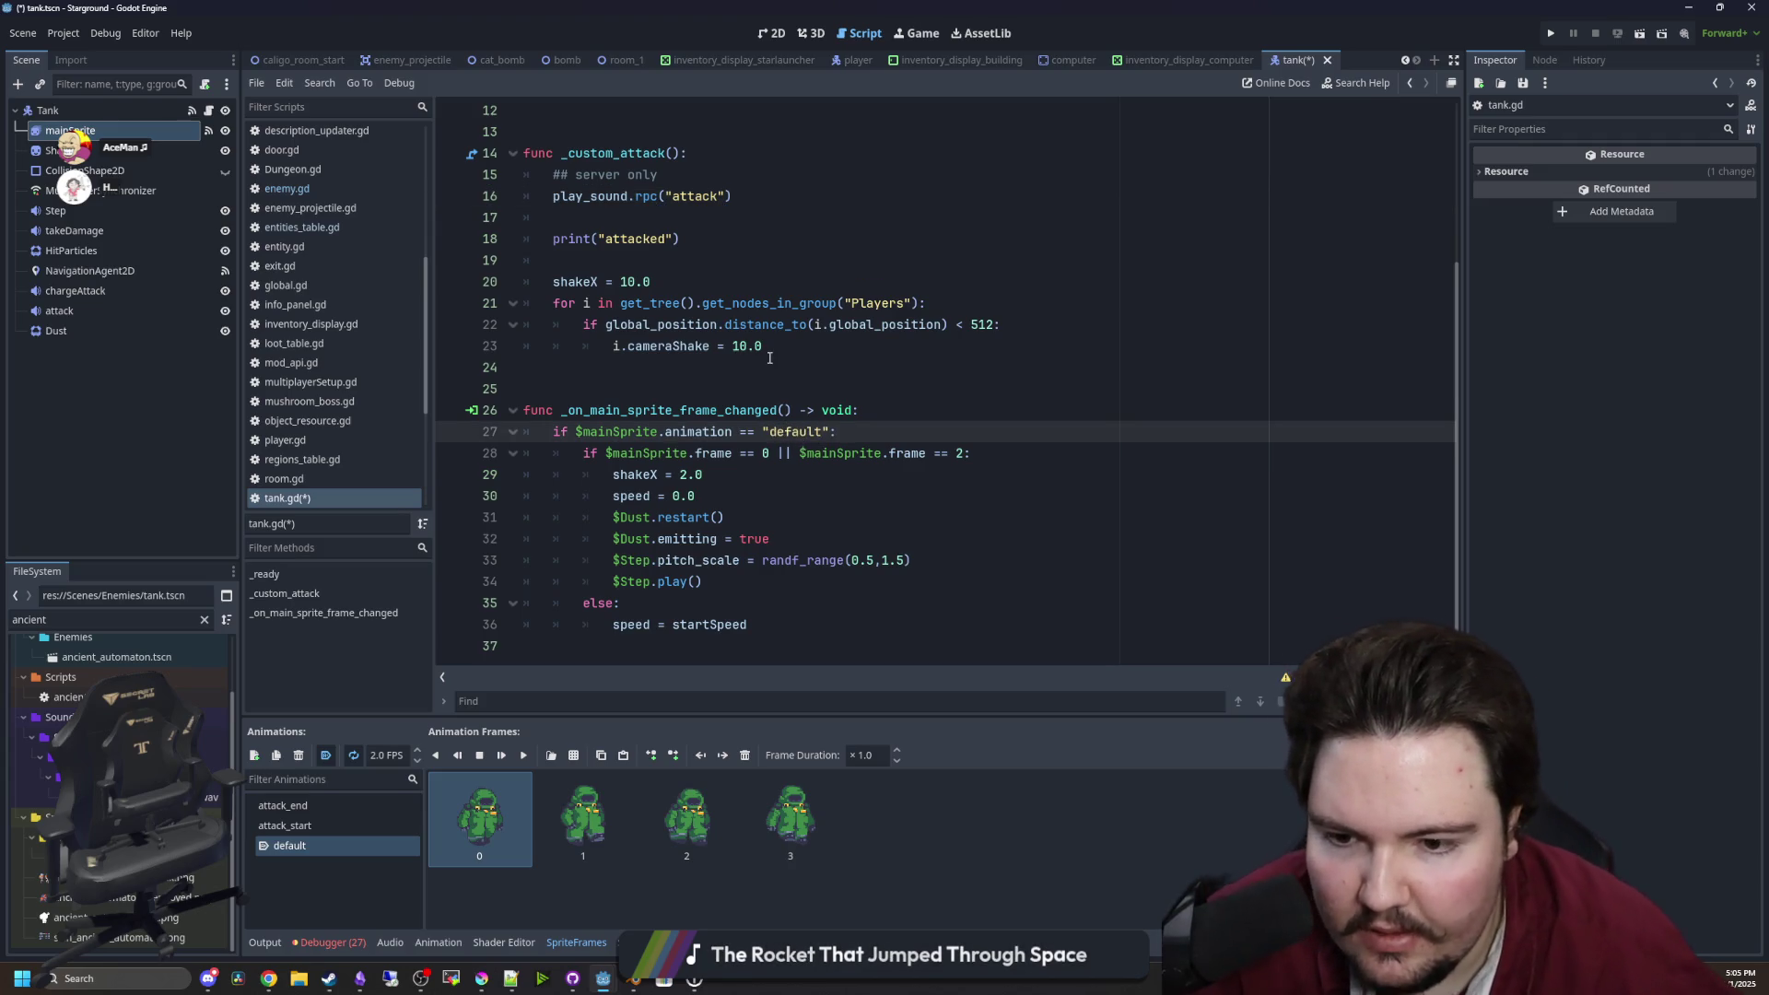
click(740, 397)
scroll(798, 481, up, 4)
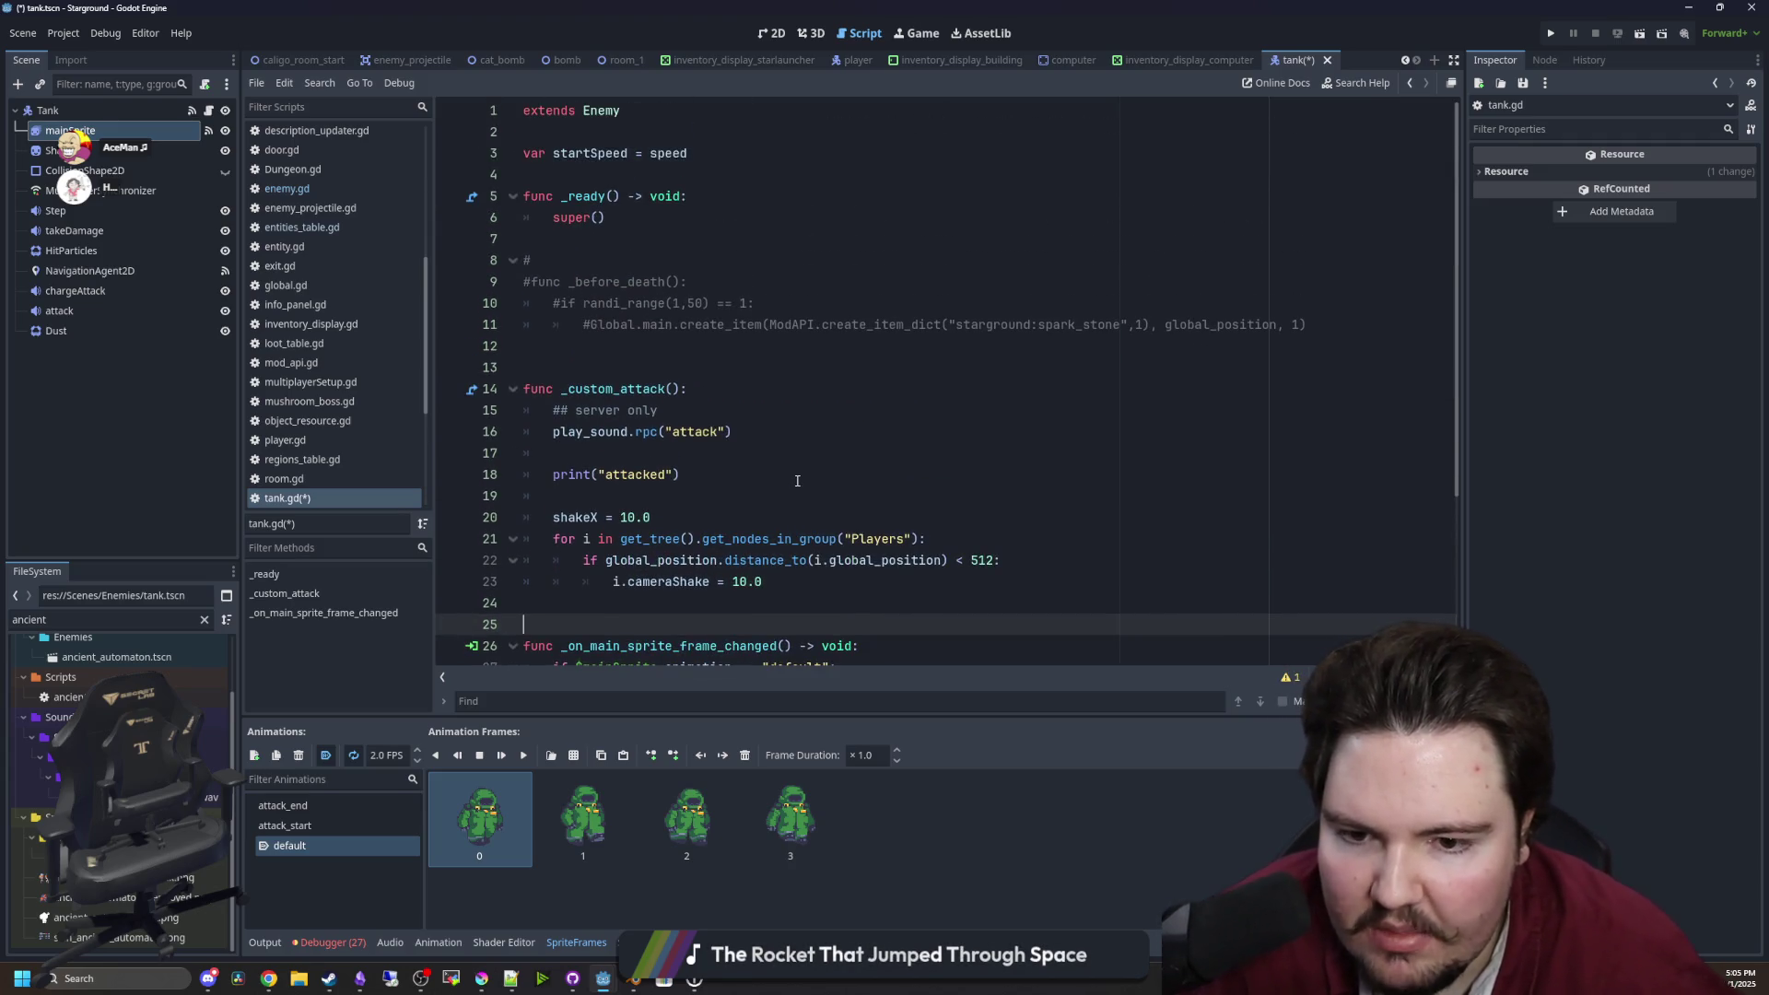
click(623, 370)
key(ctrl+s)
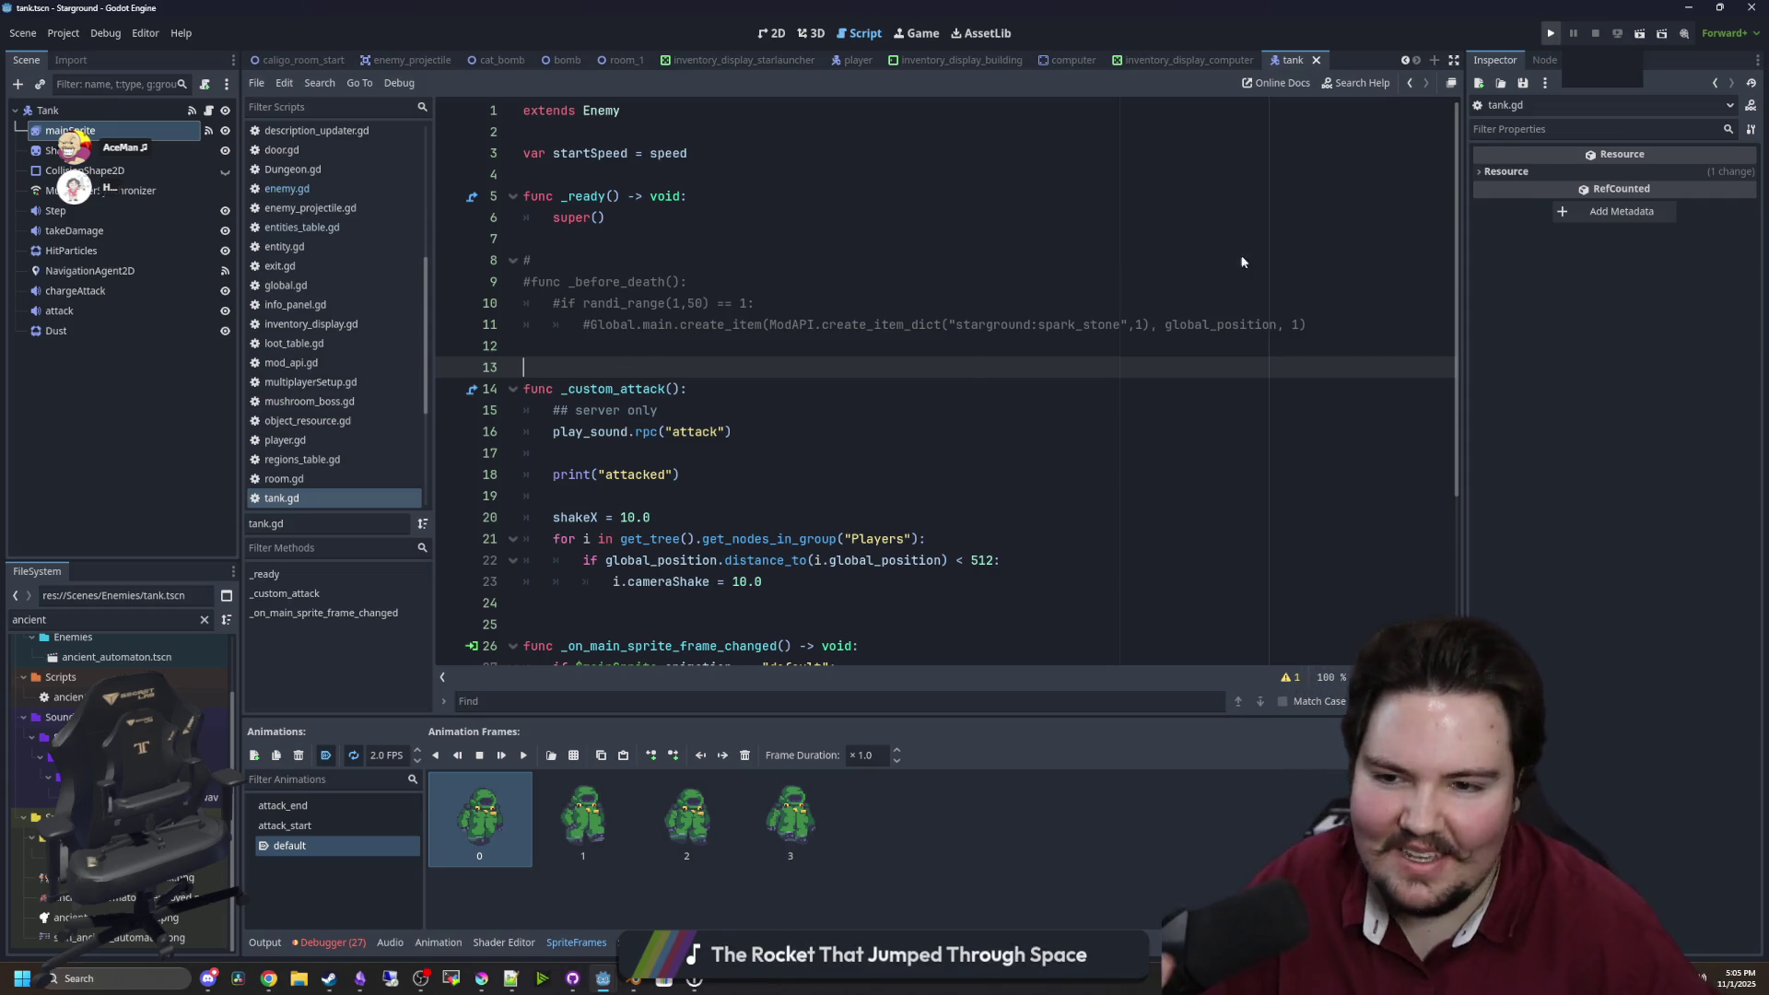
Step: Run the project to test the tank's new attack
scroll(826, 395, down, 2)
click(876, 389)
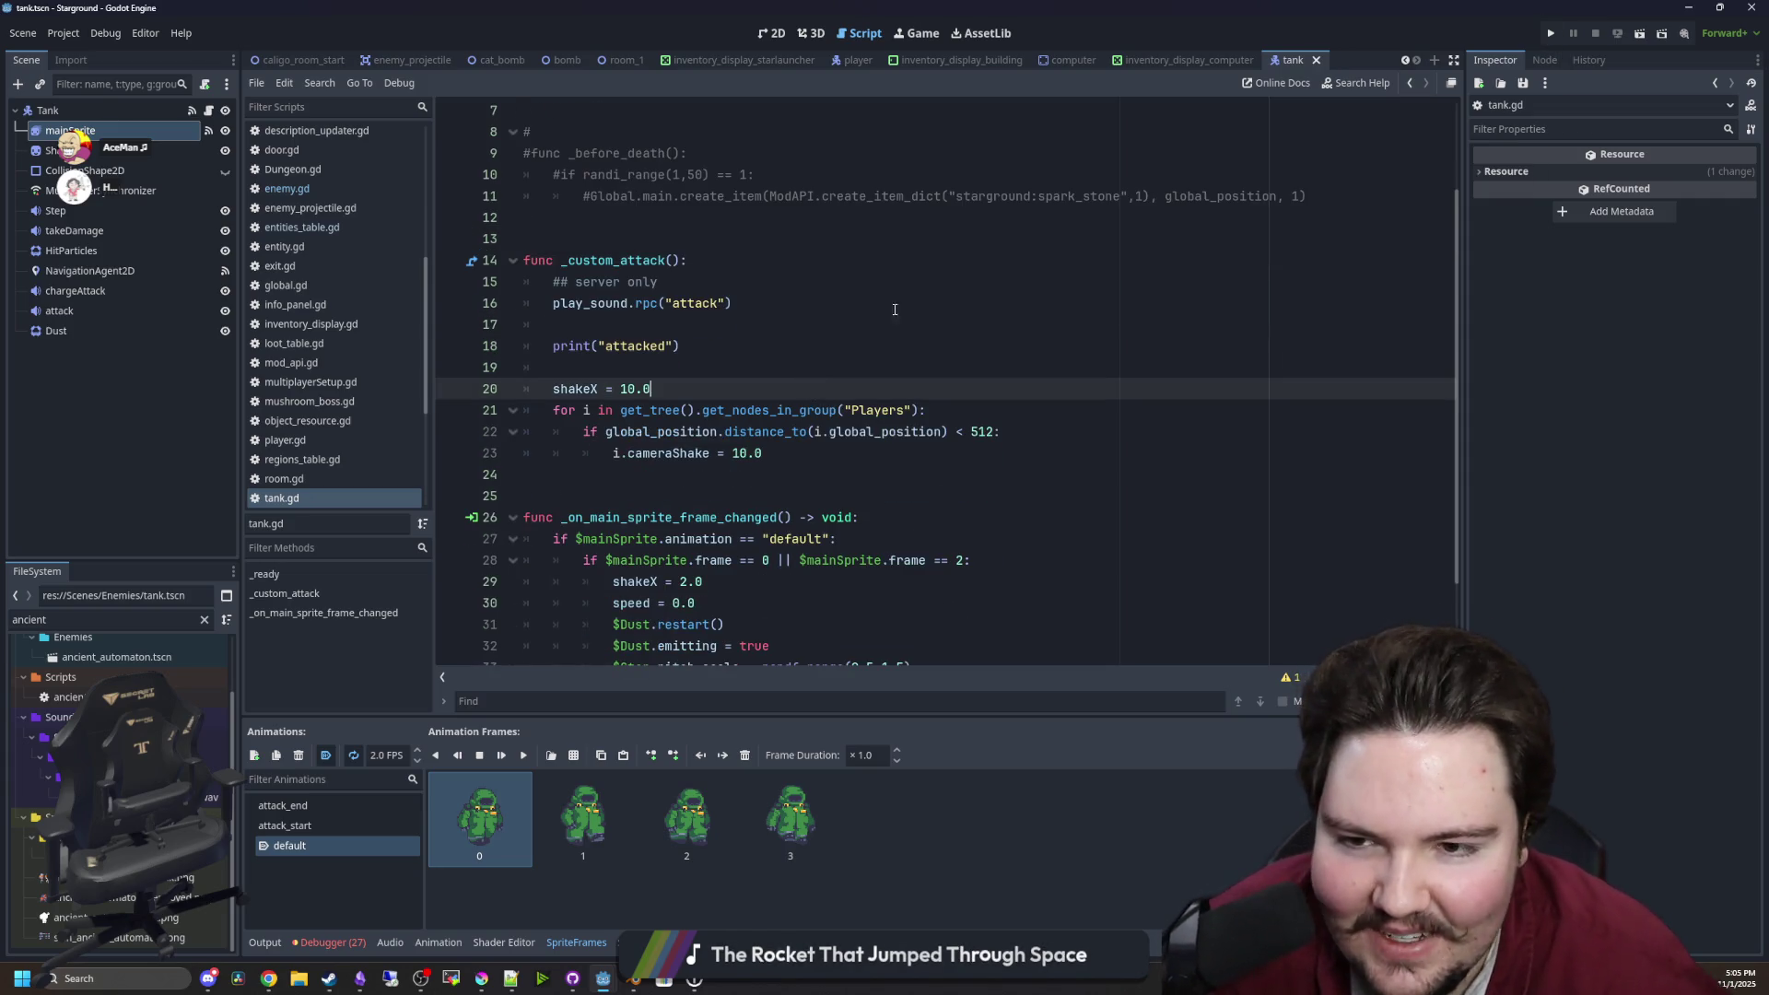
click(1549, 34)
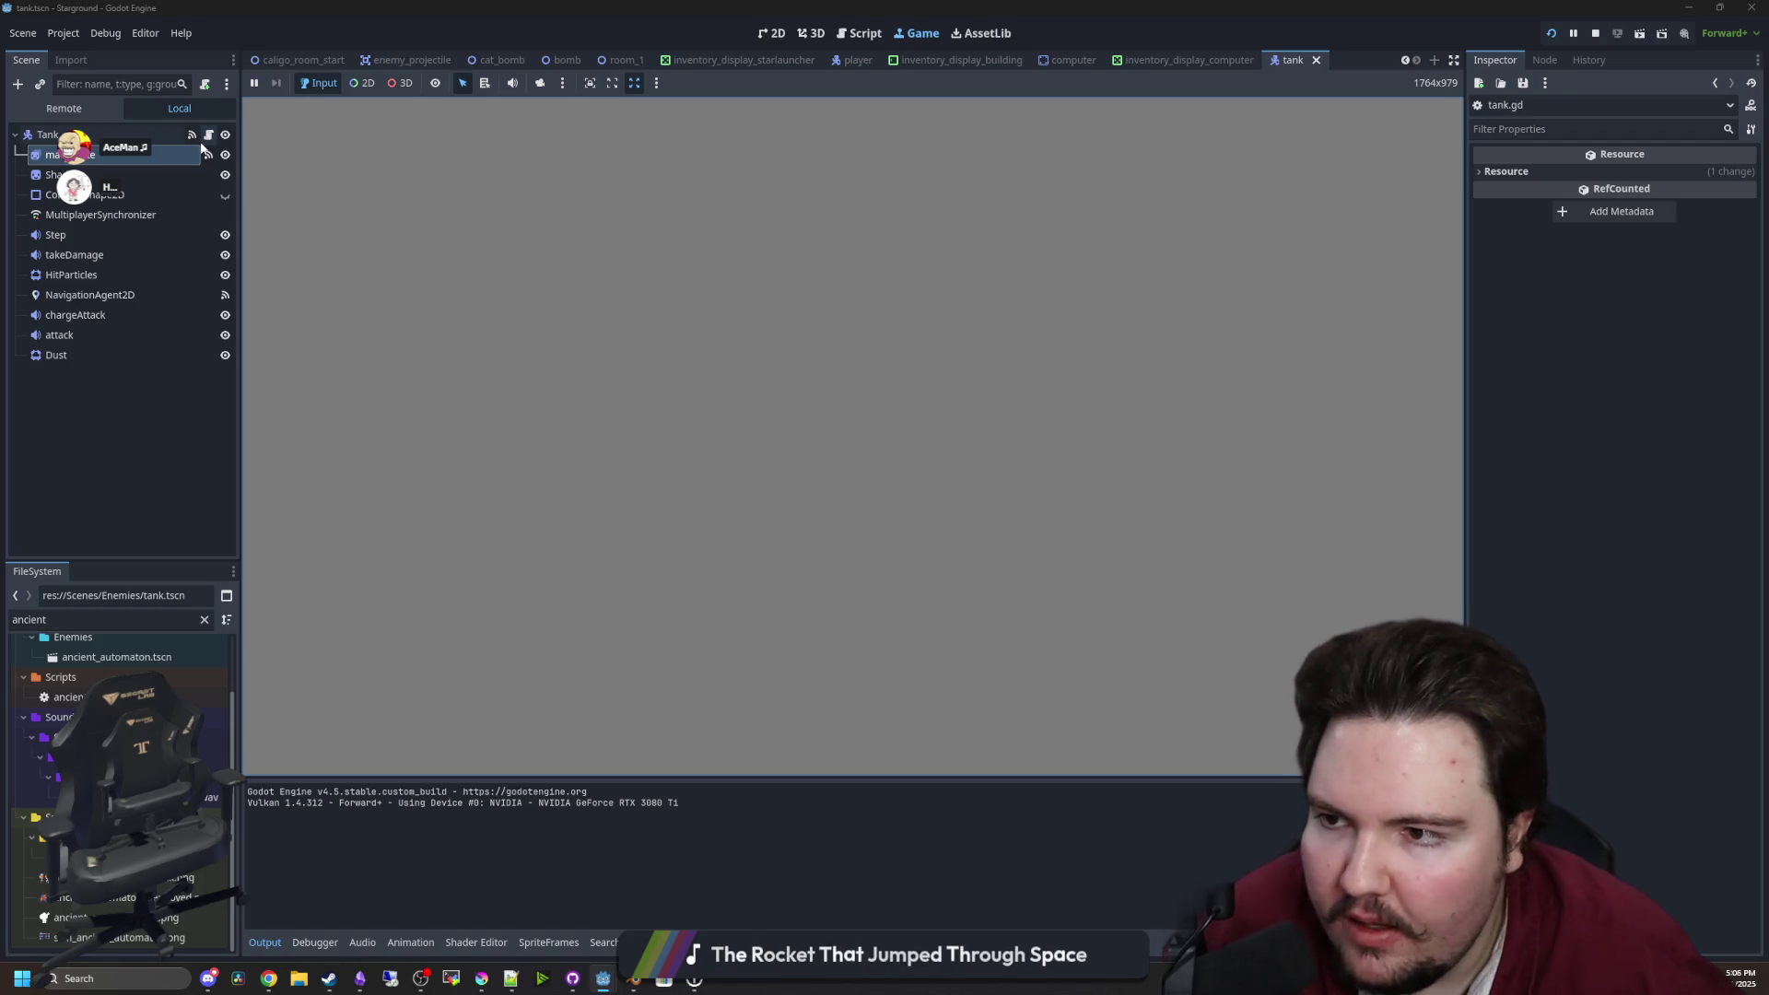
click(209, 135)
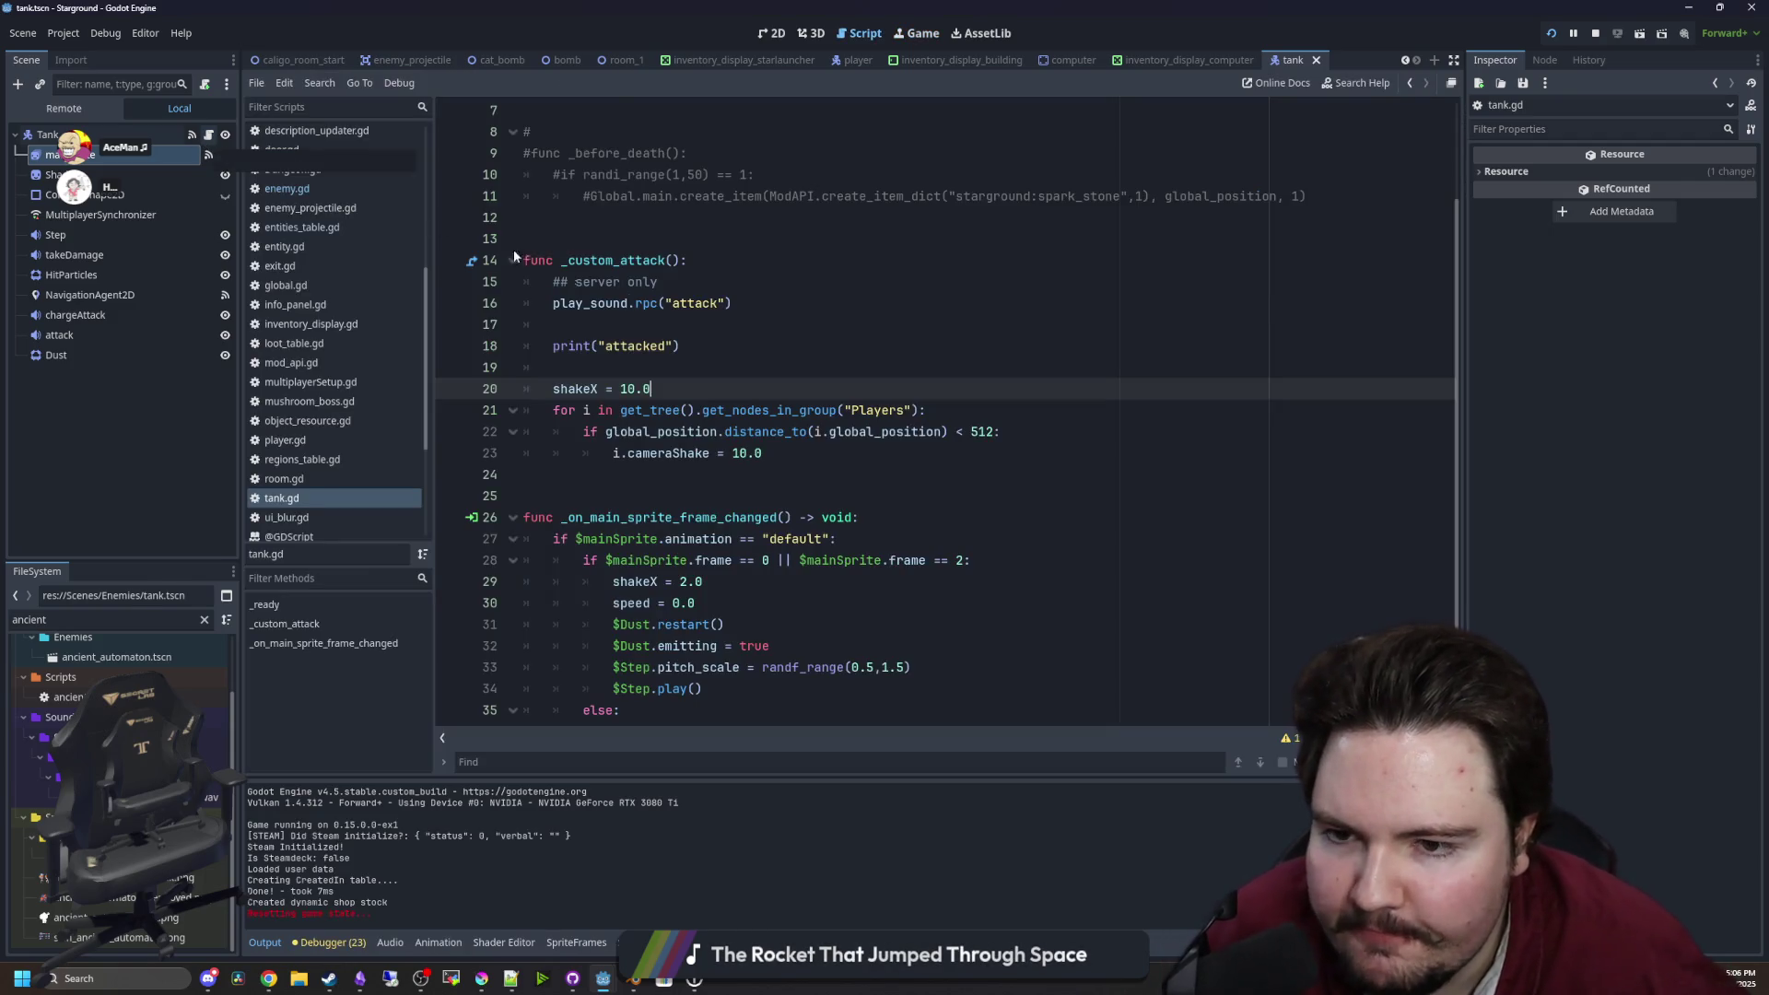
click(689, 241)
key(alt+Left)
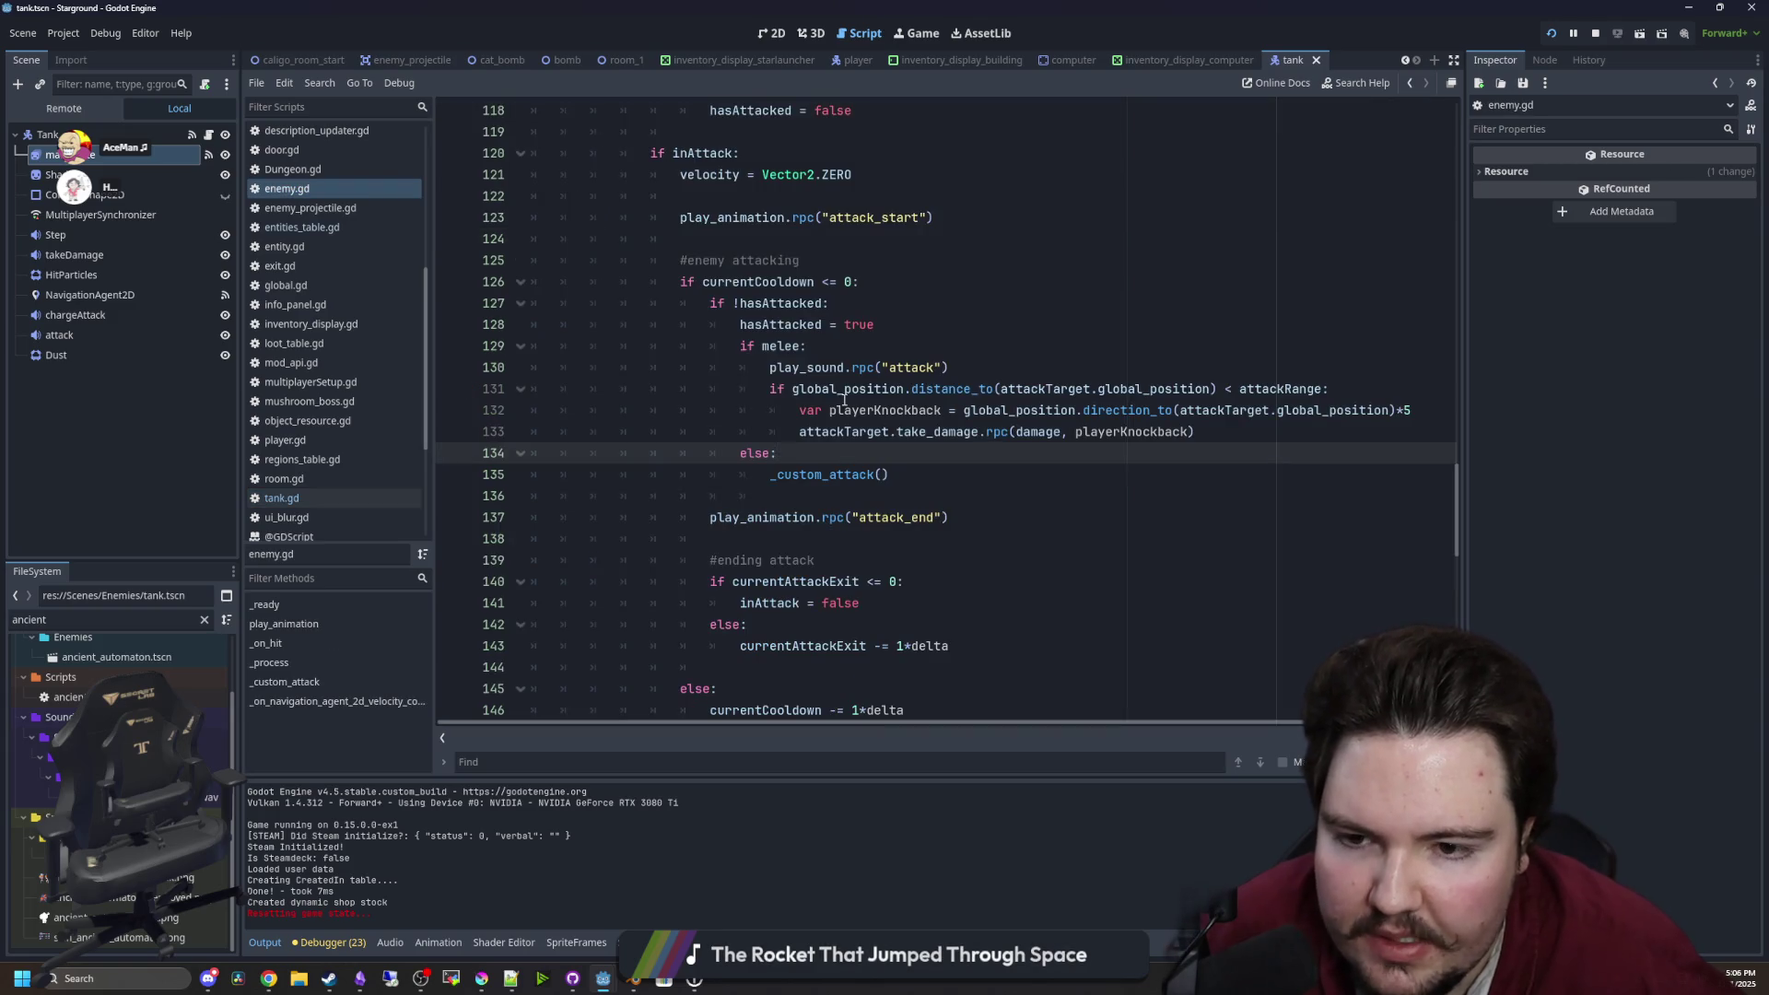
scroll(1161, 410, up, 8)
drag(1456, 403, 1456, 110)
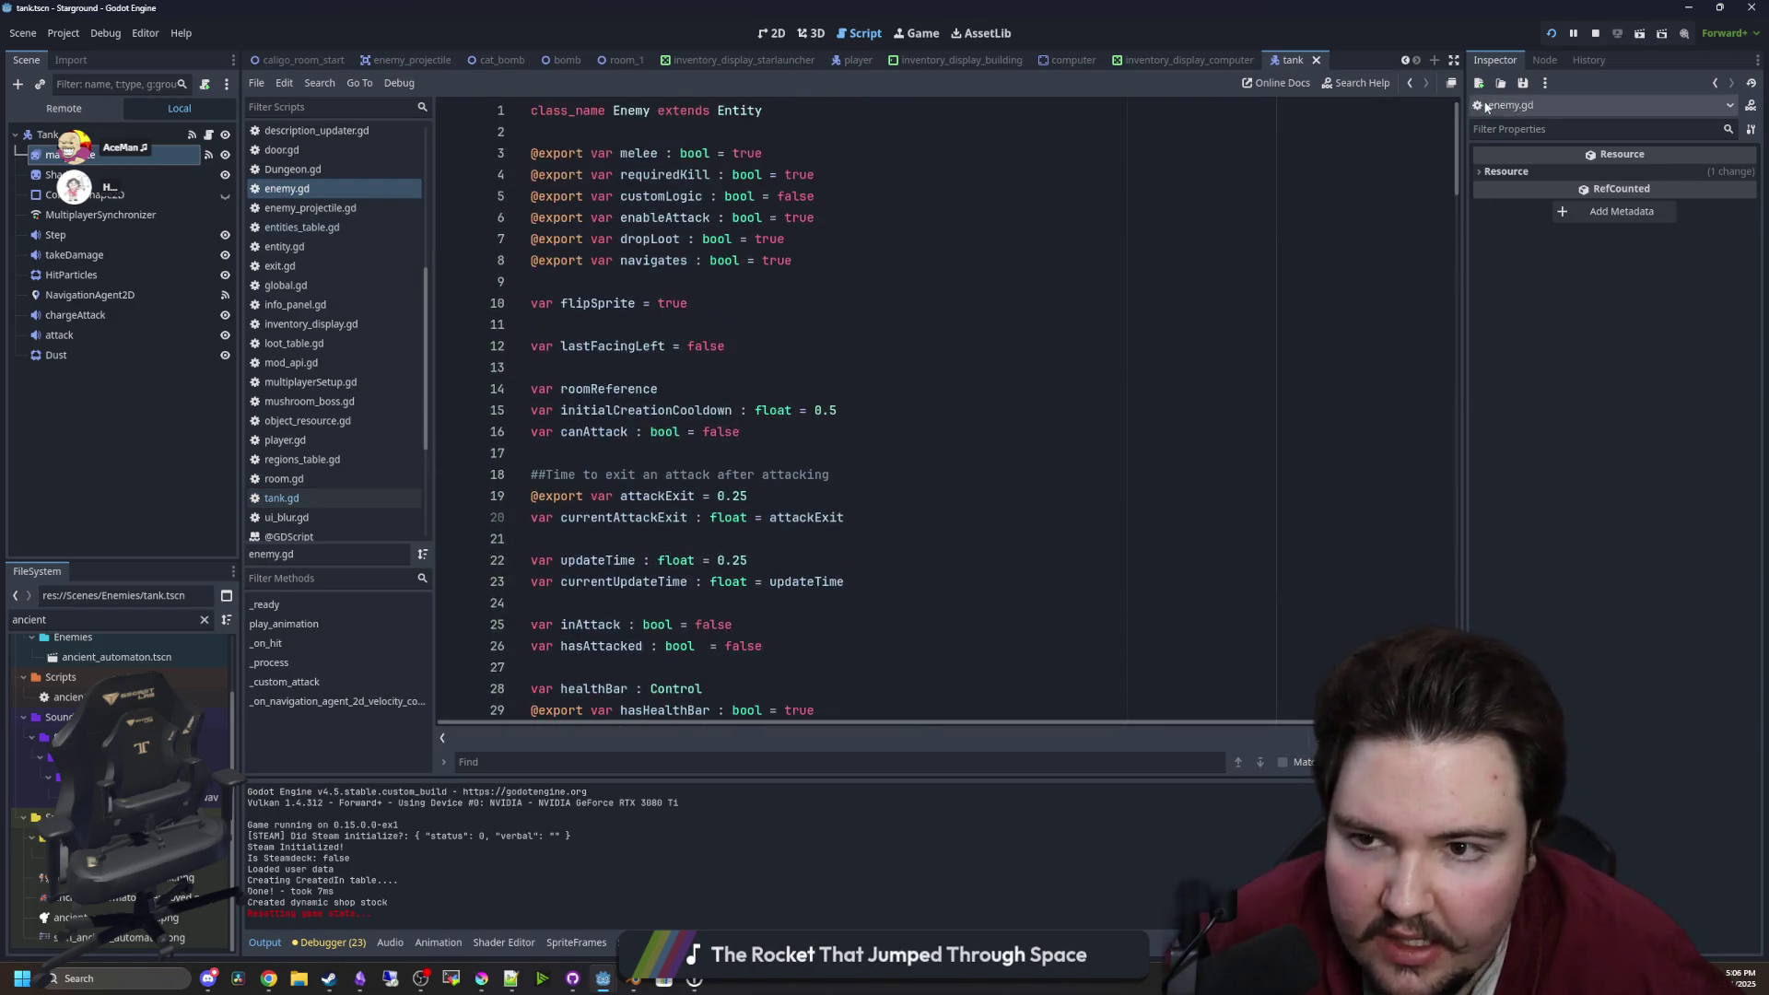
ctrl+click(701, 111)
scroll(846, 411, down, 6)
scroll(846, 411, down, 20)
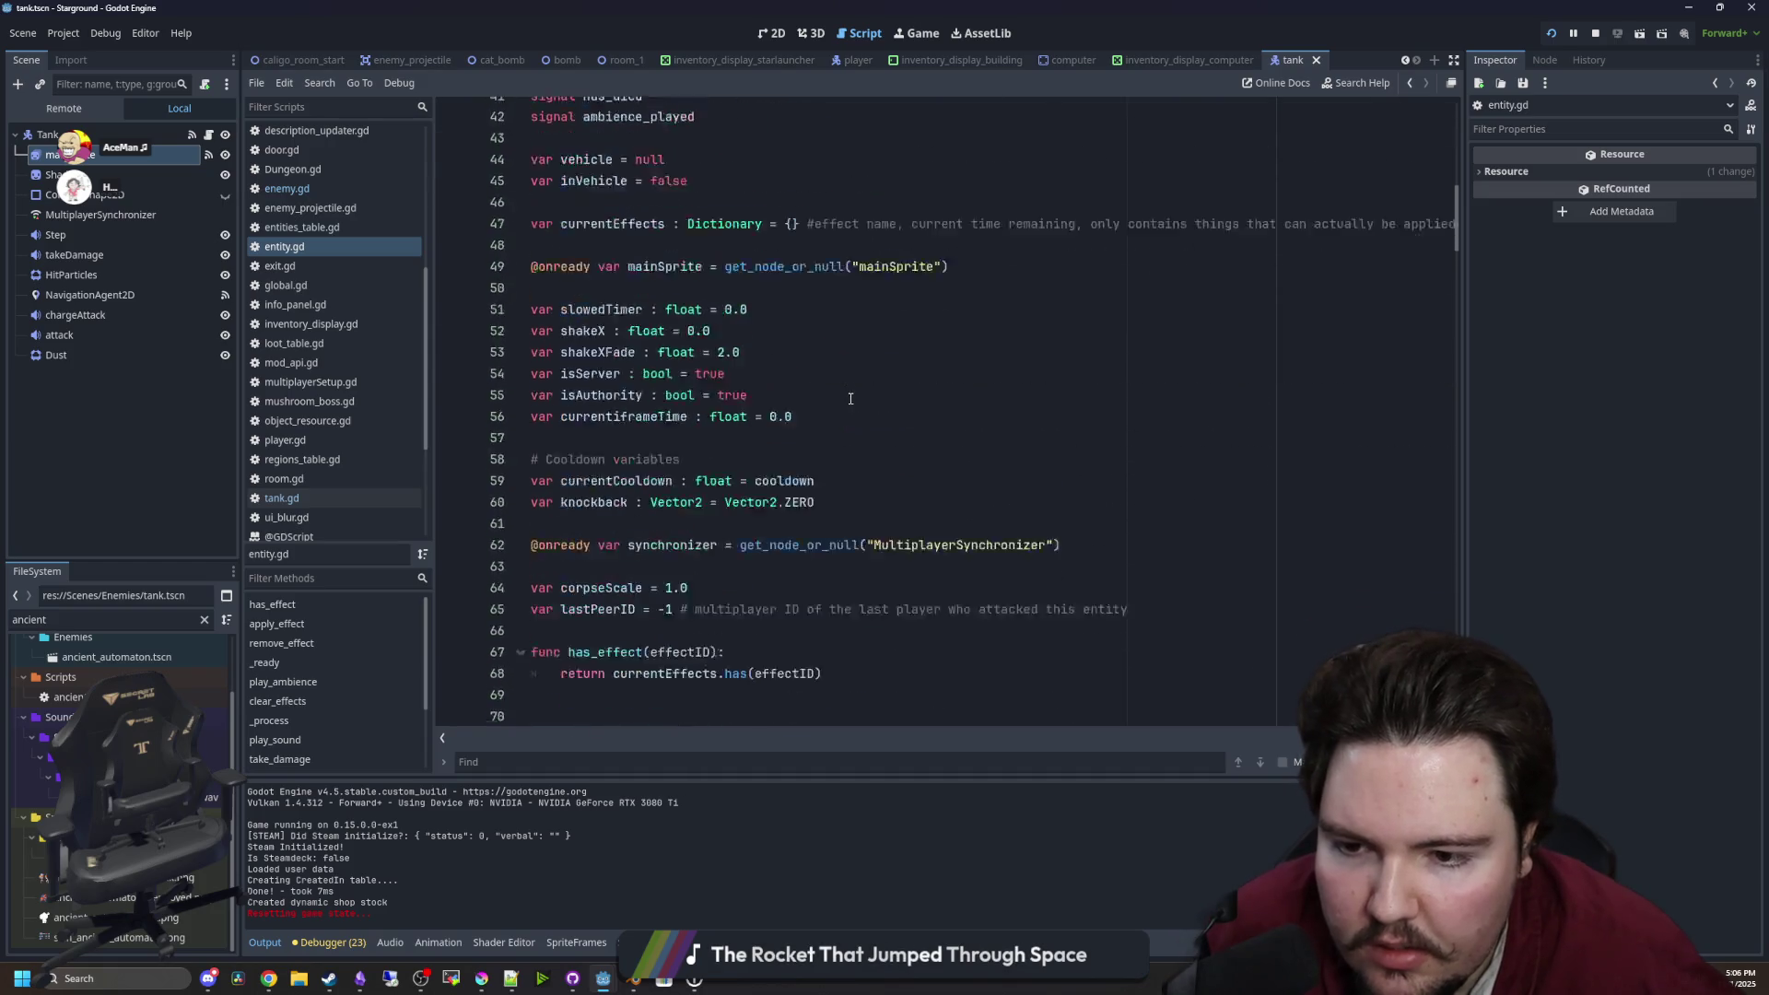
scroll(880, 372, down, 19)
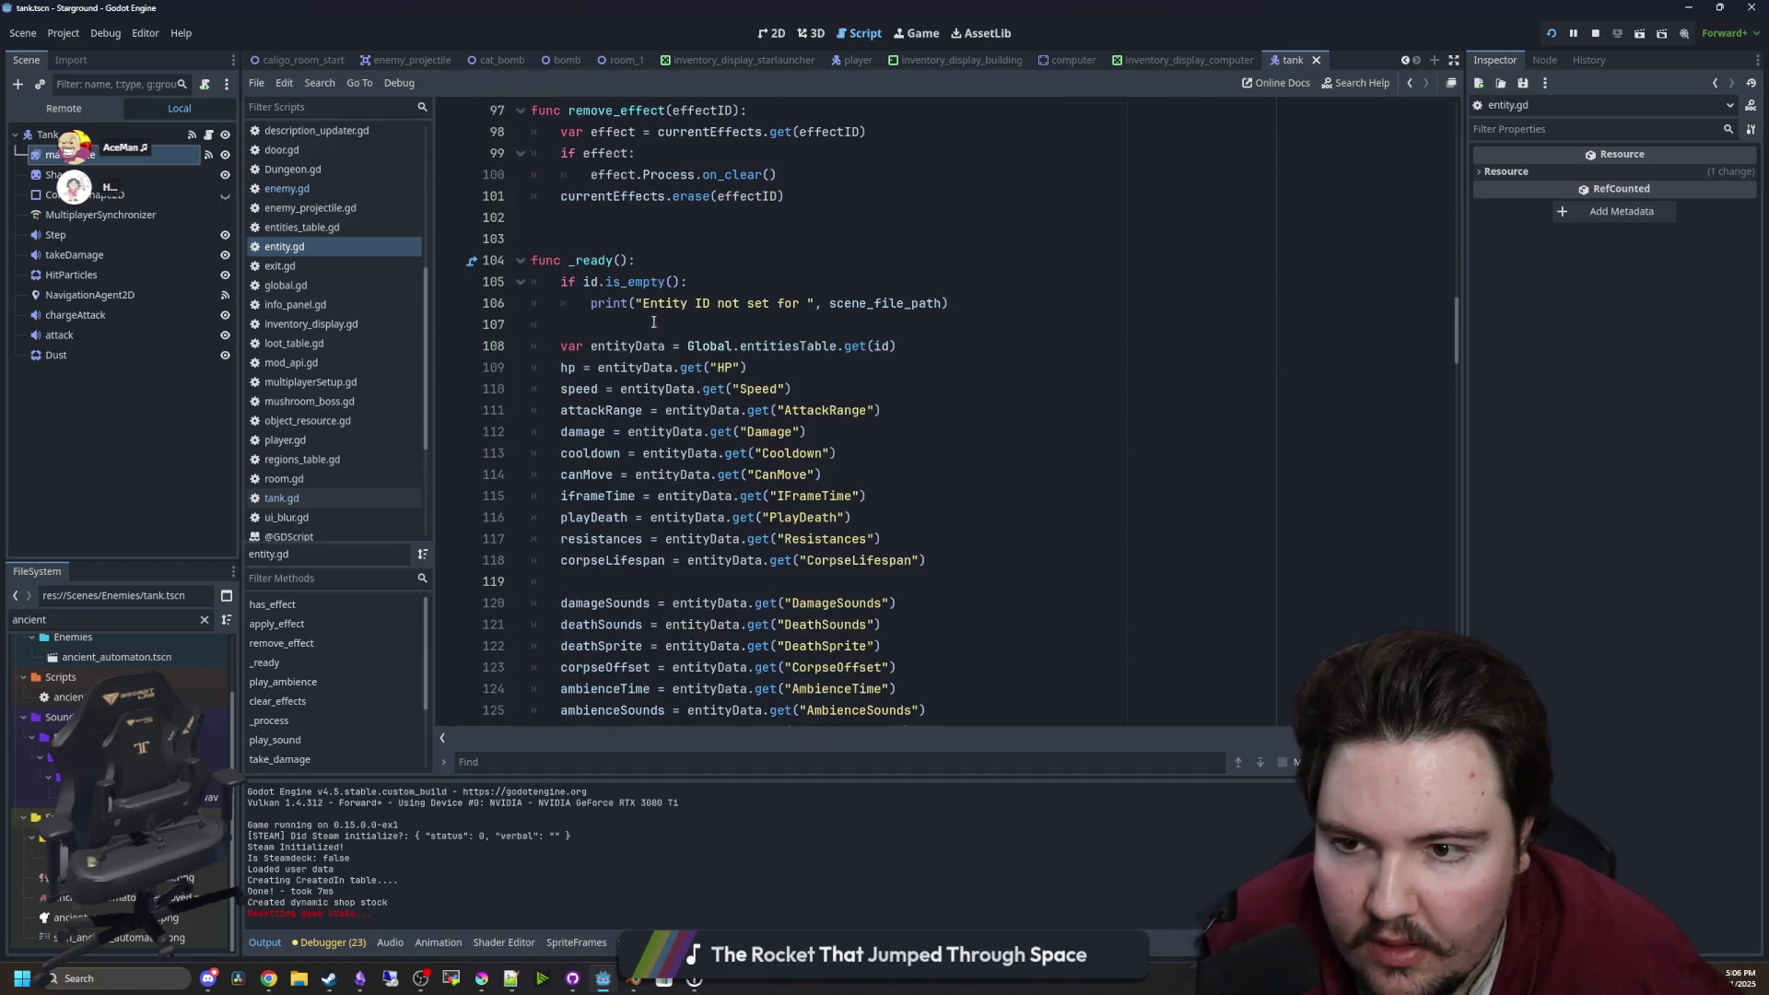
scroll(571, 405, down, 6)
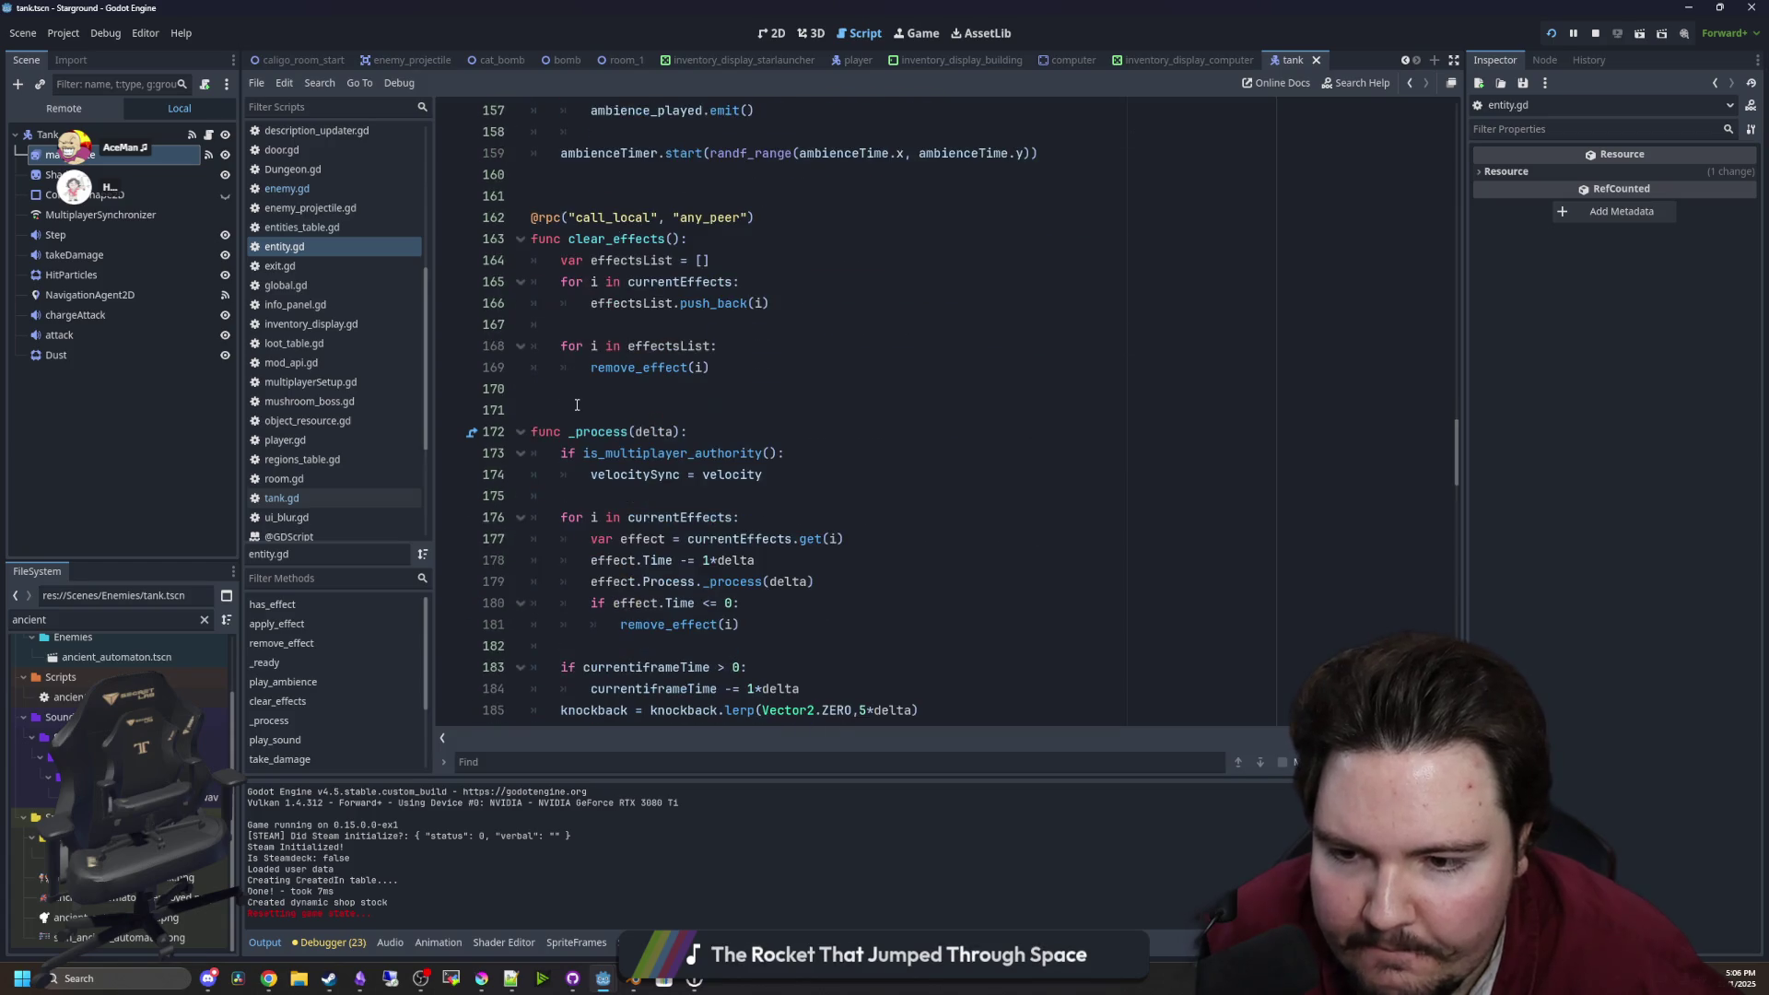
scroll(577, 406, down, 4)
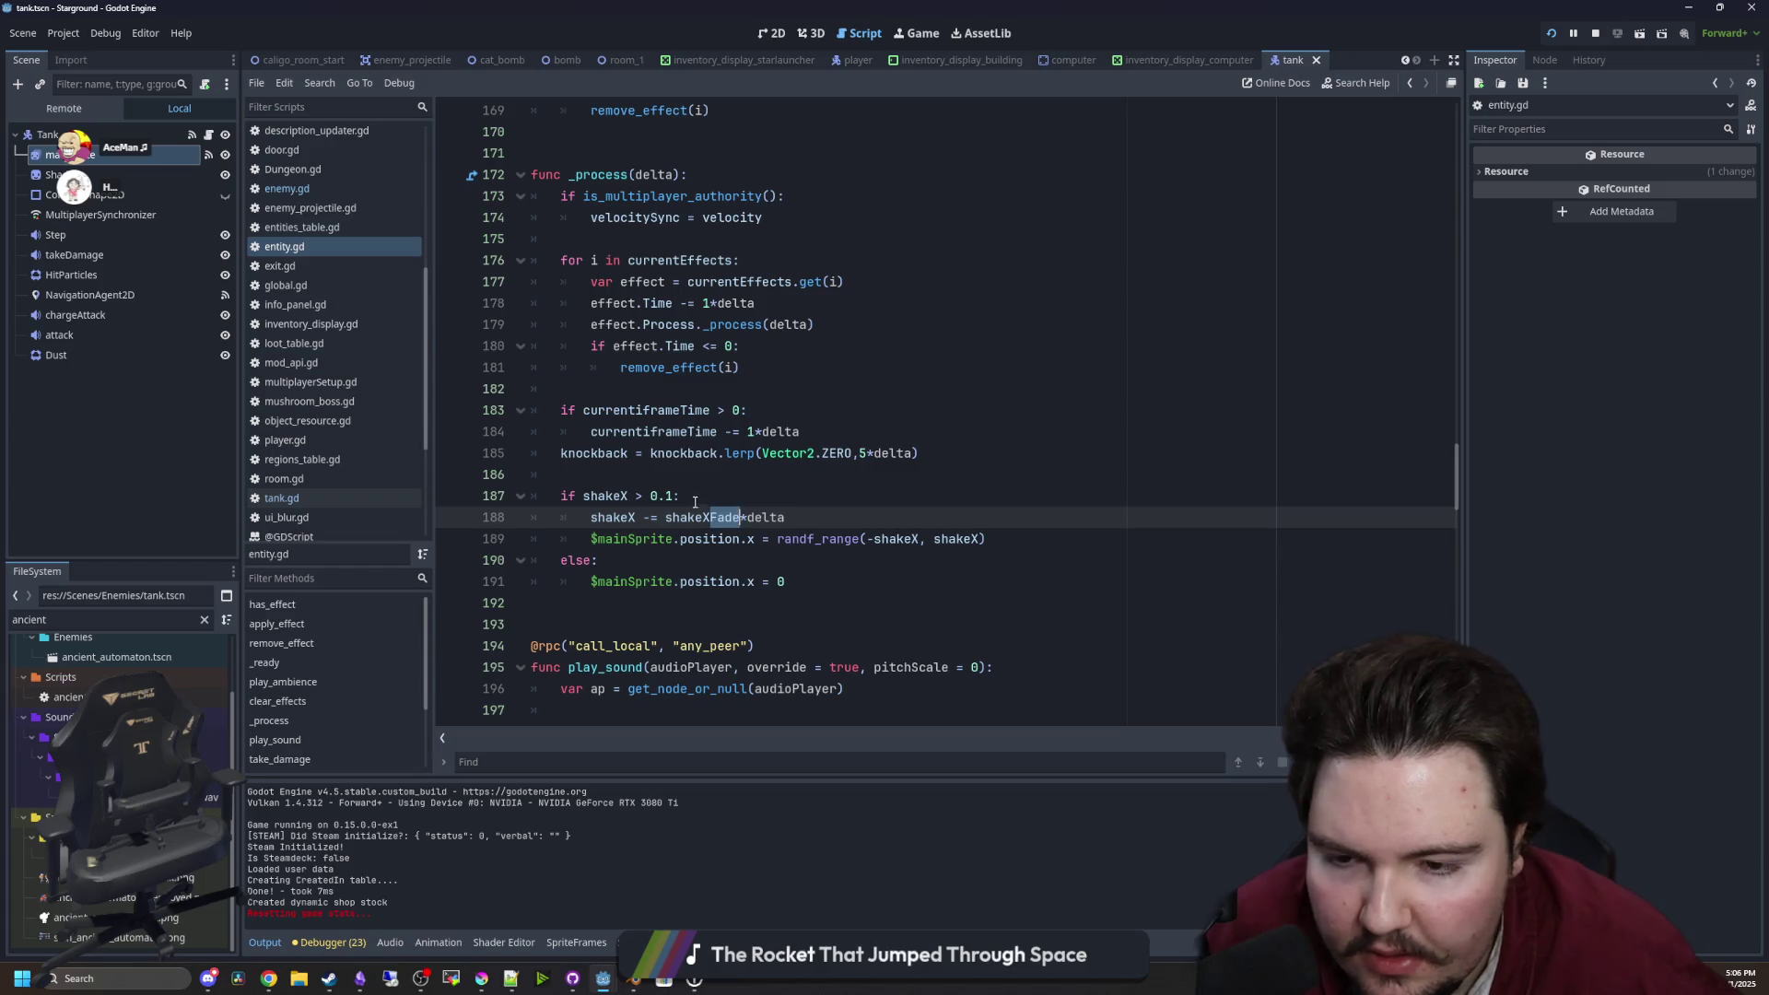
double_click(702, 517)
click(706, 484)
key(ctrl+s)
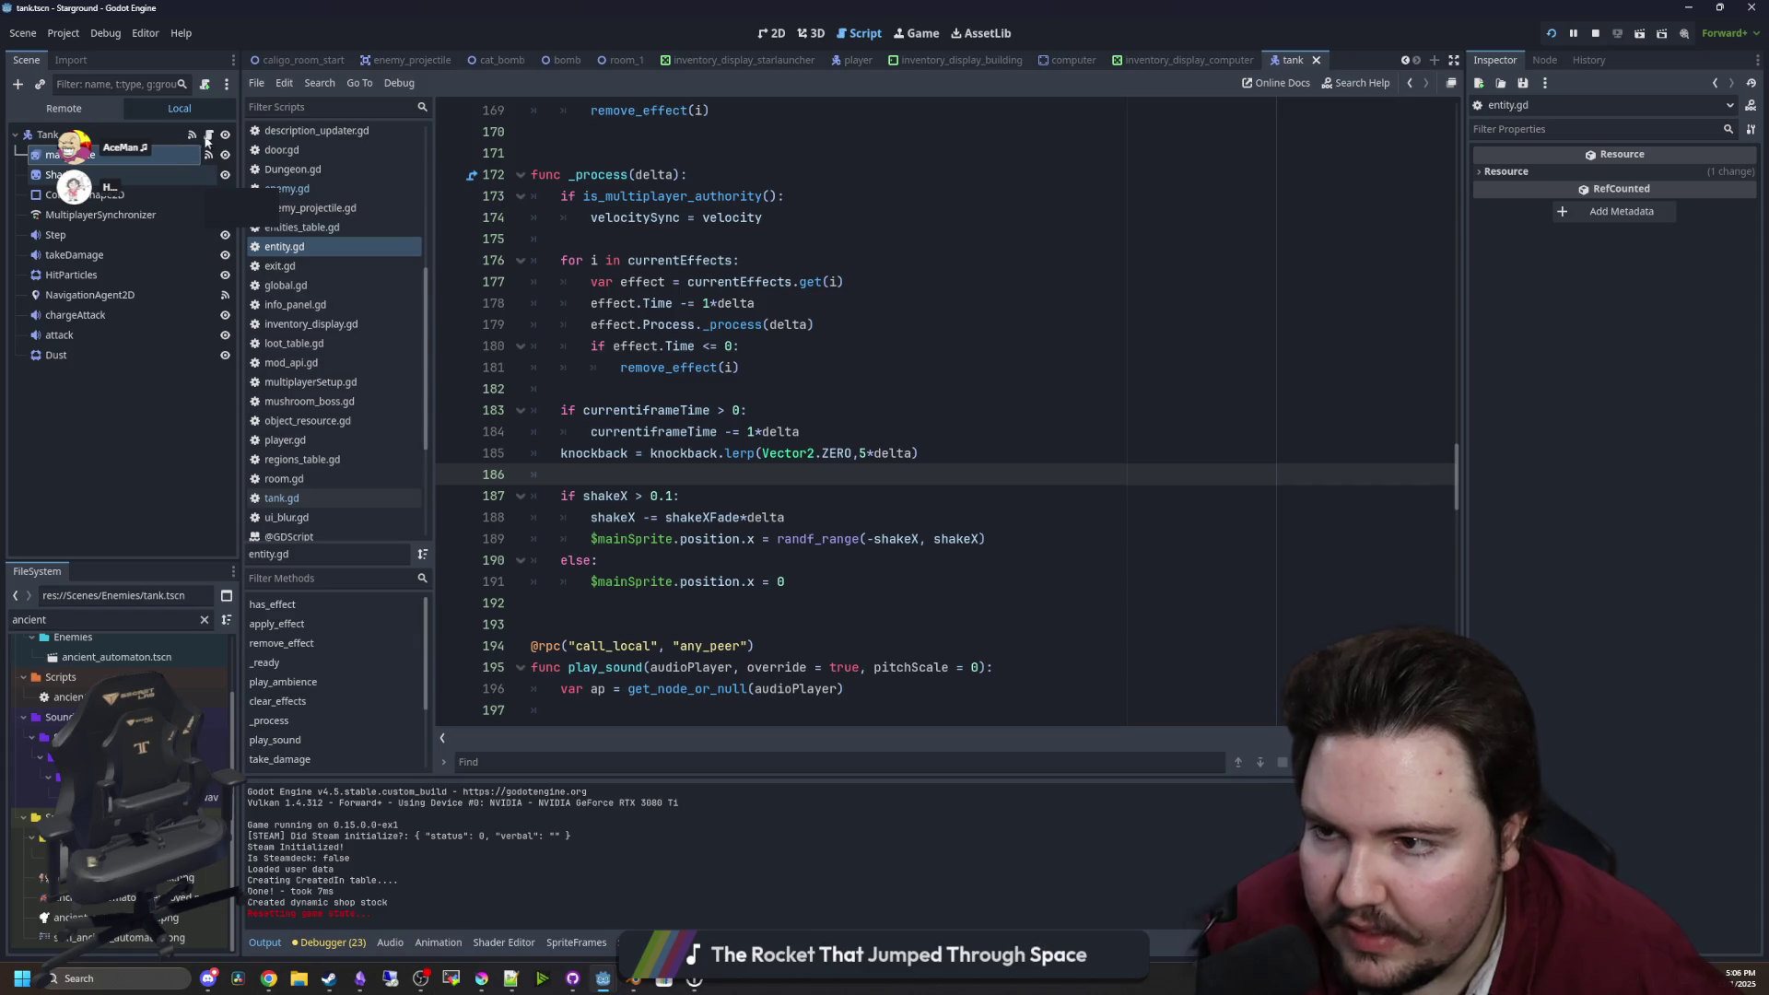
click(208, 136)
click(686, 205)
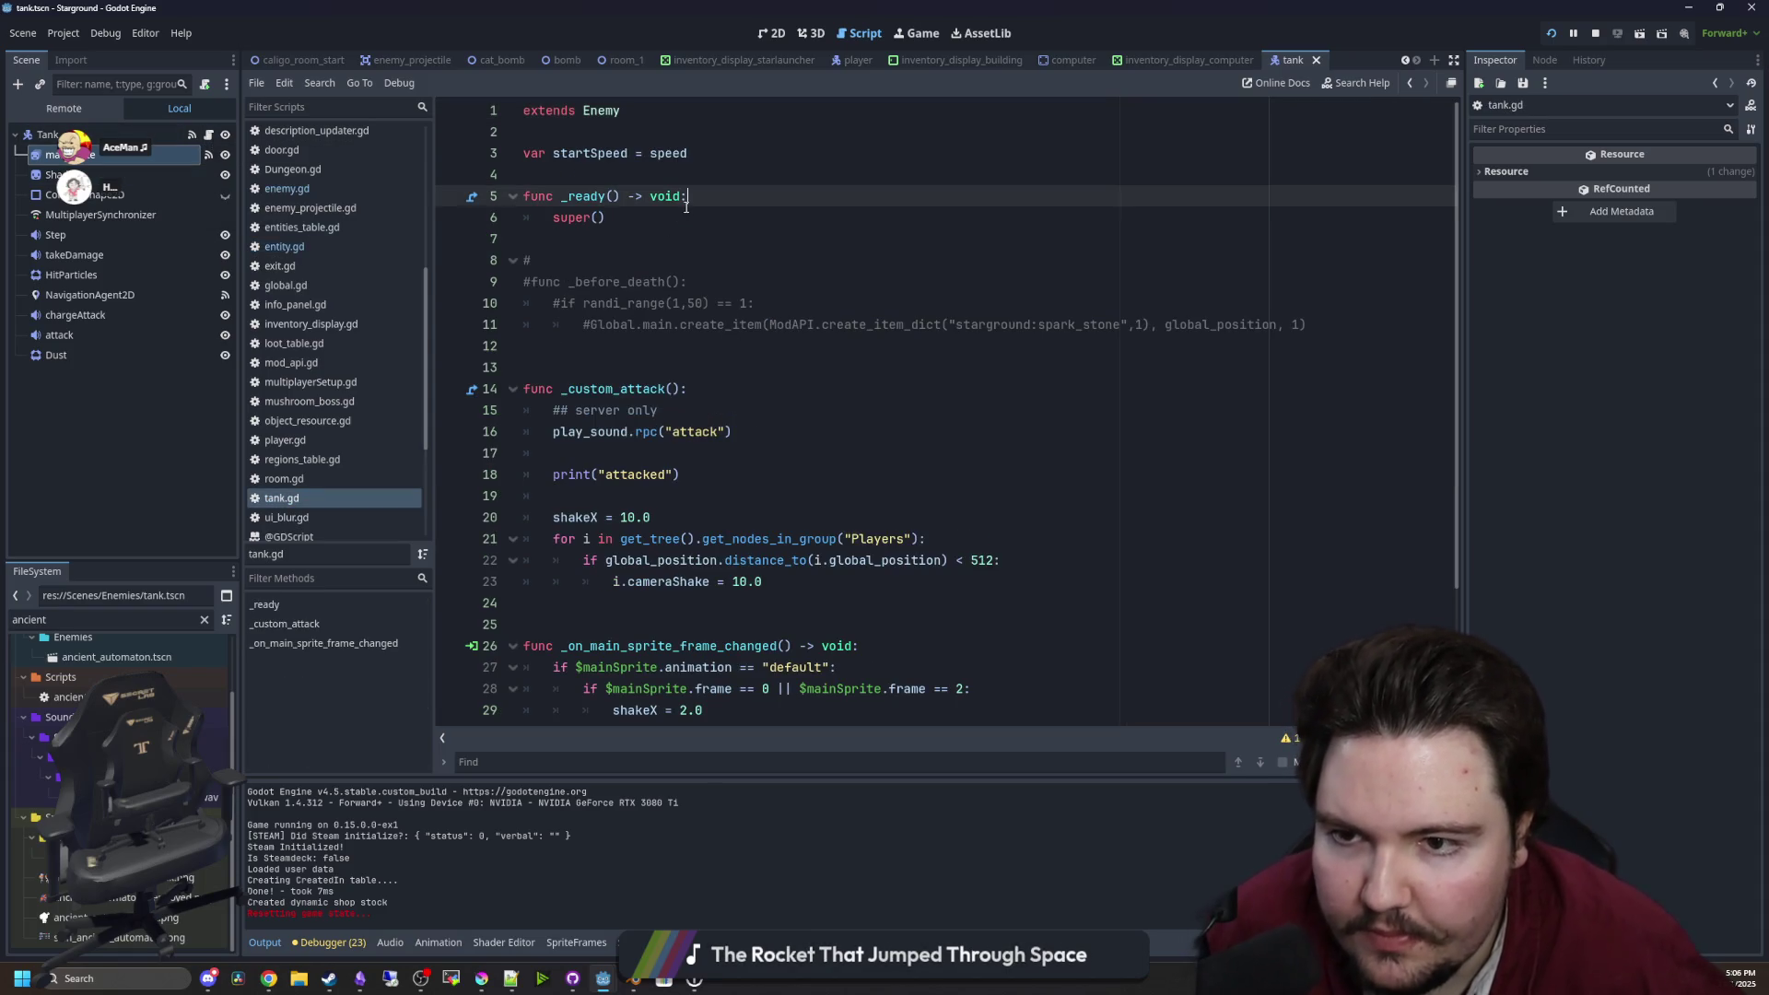
Step: Add shakeXFade = 10.0 after super() in tank.gd's _ready and save
click(636, 221)
key(Return)
text(shakeXFade =)
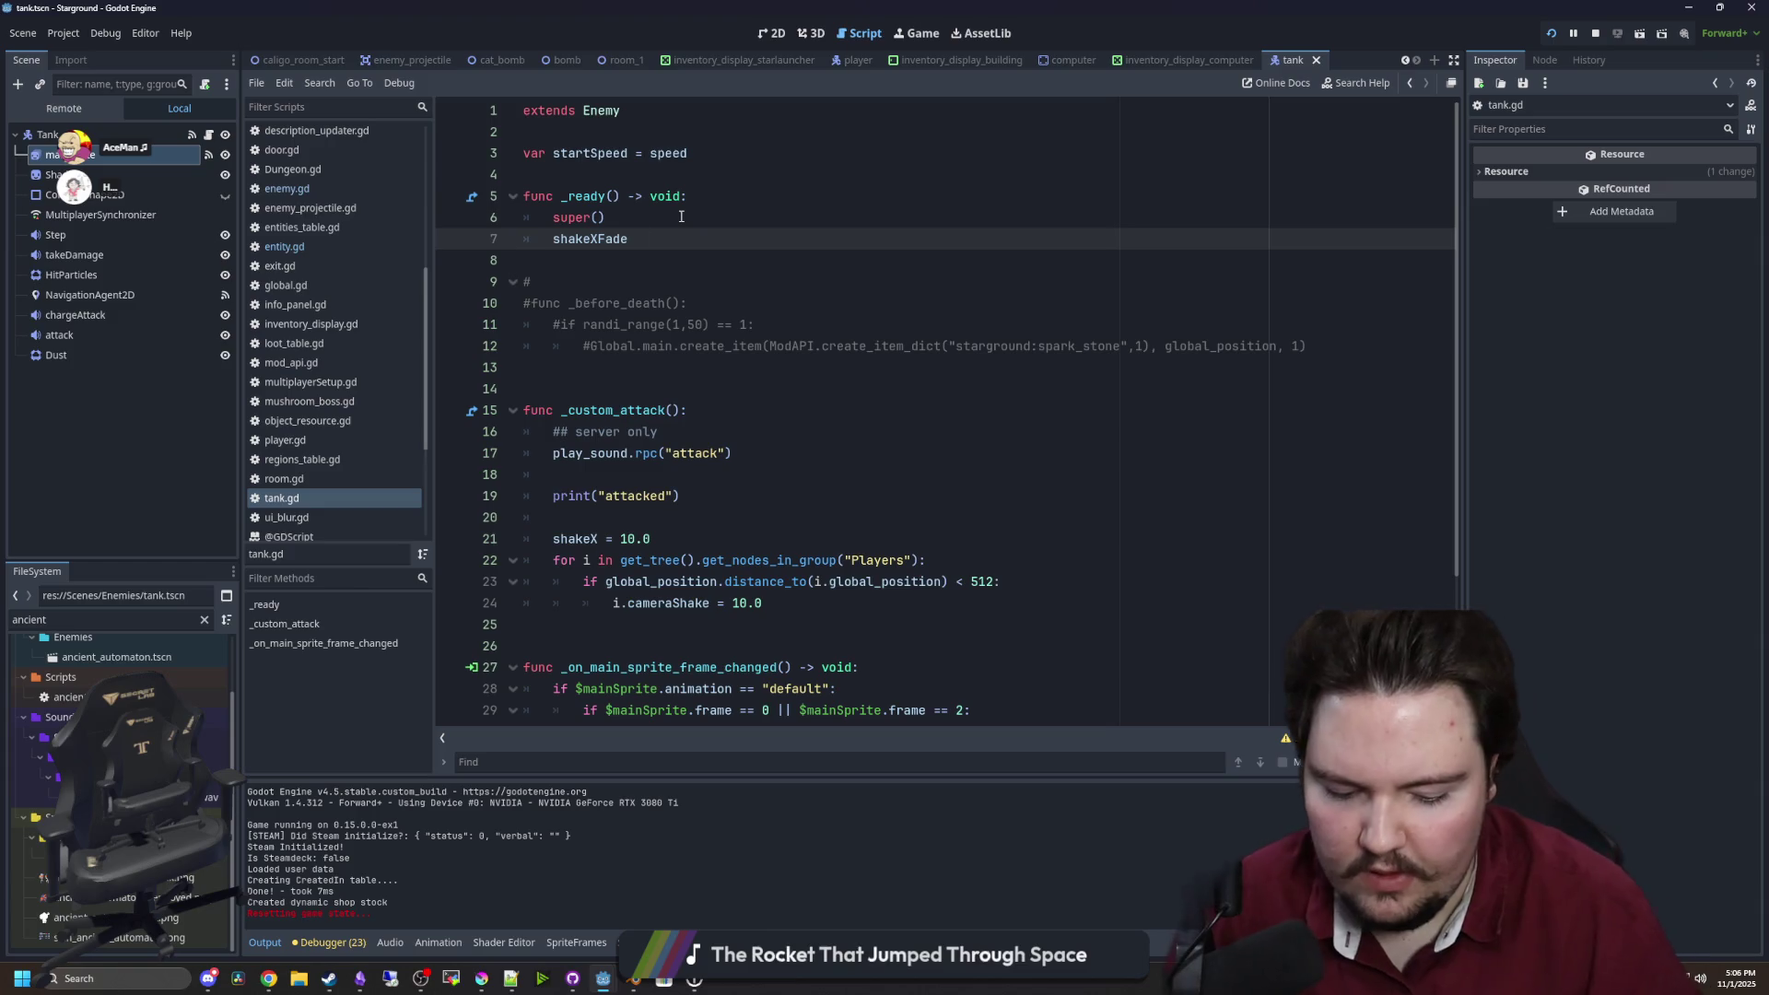
ctrl+click(594, 238)
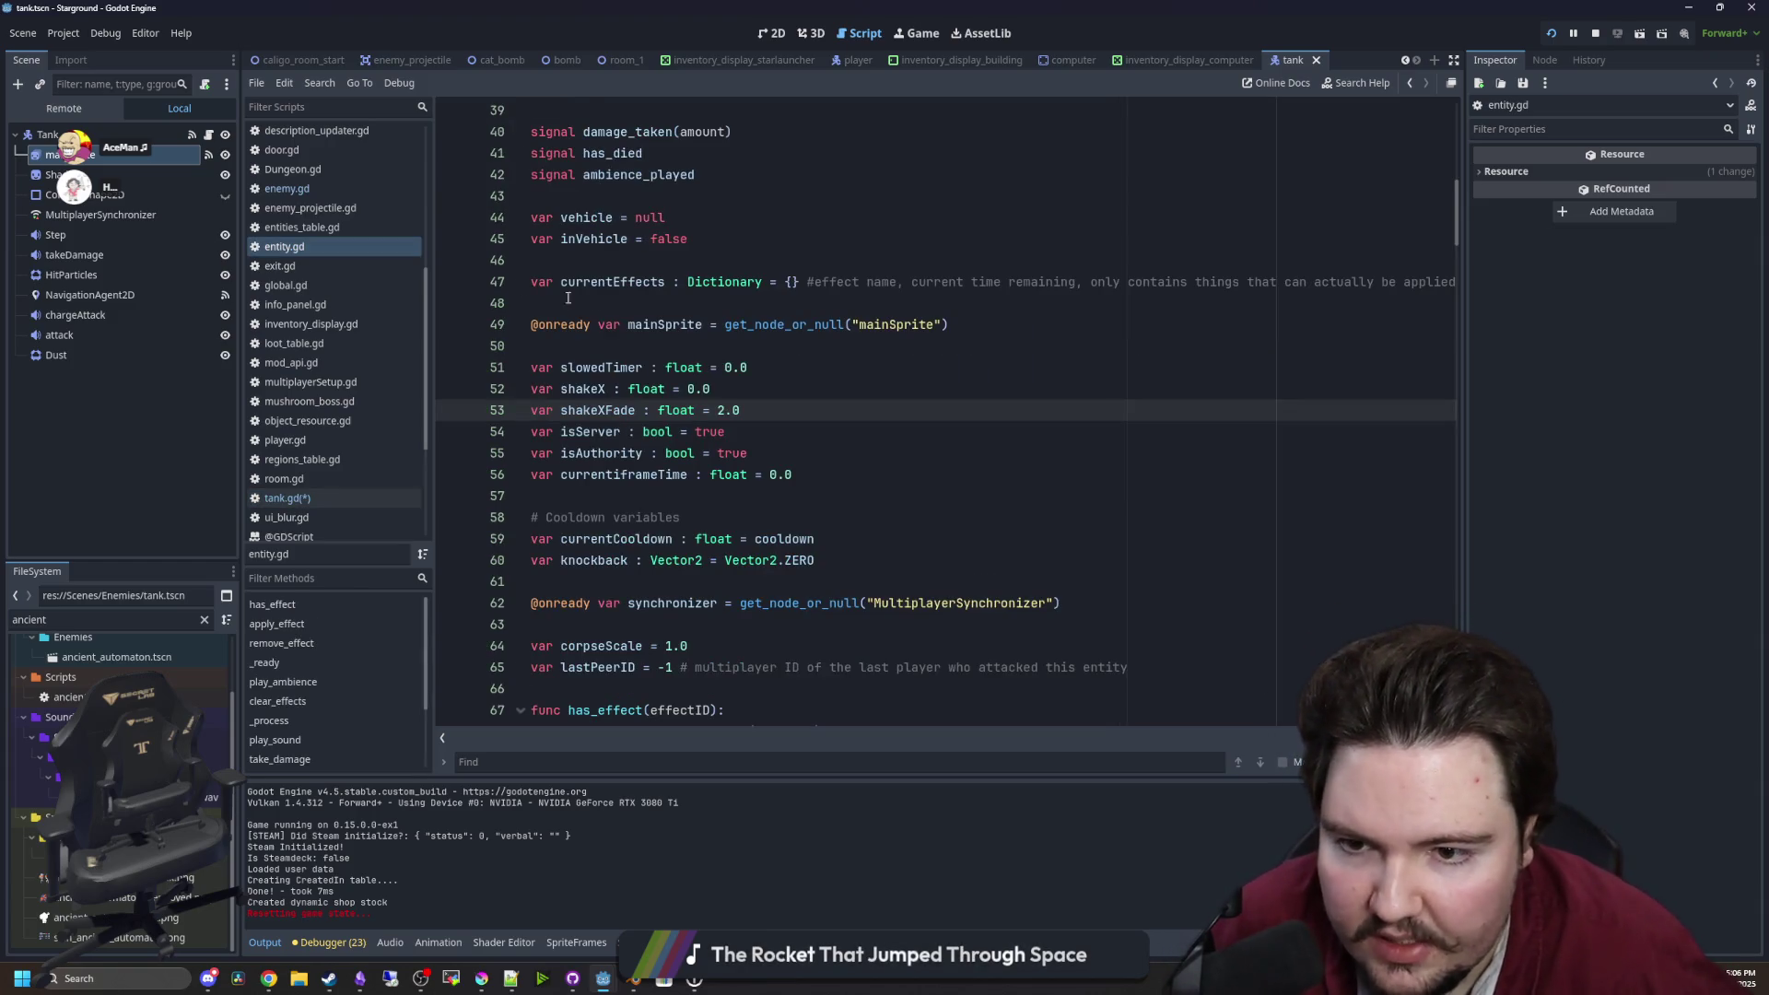
click(208, 134)
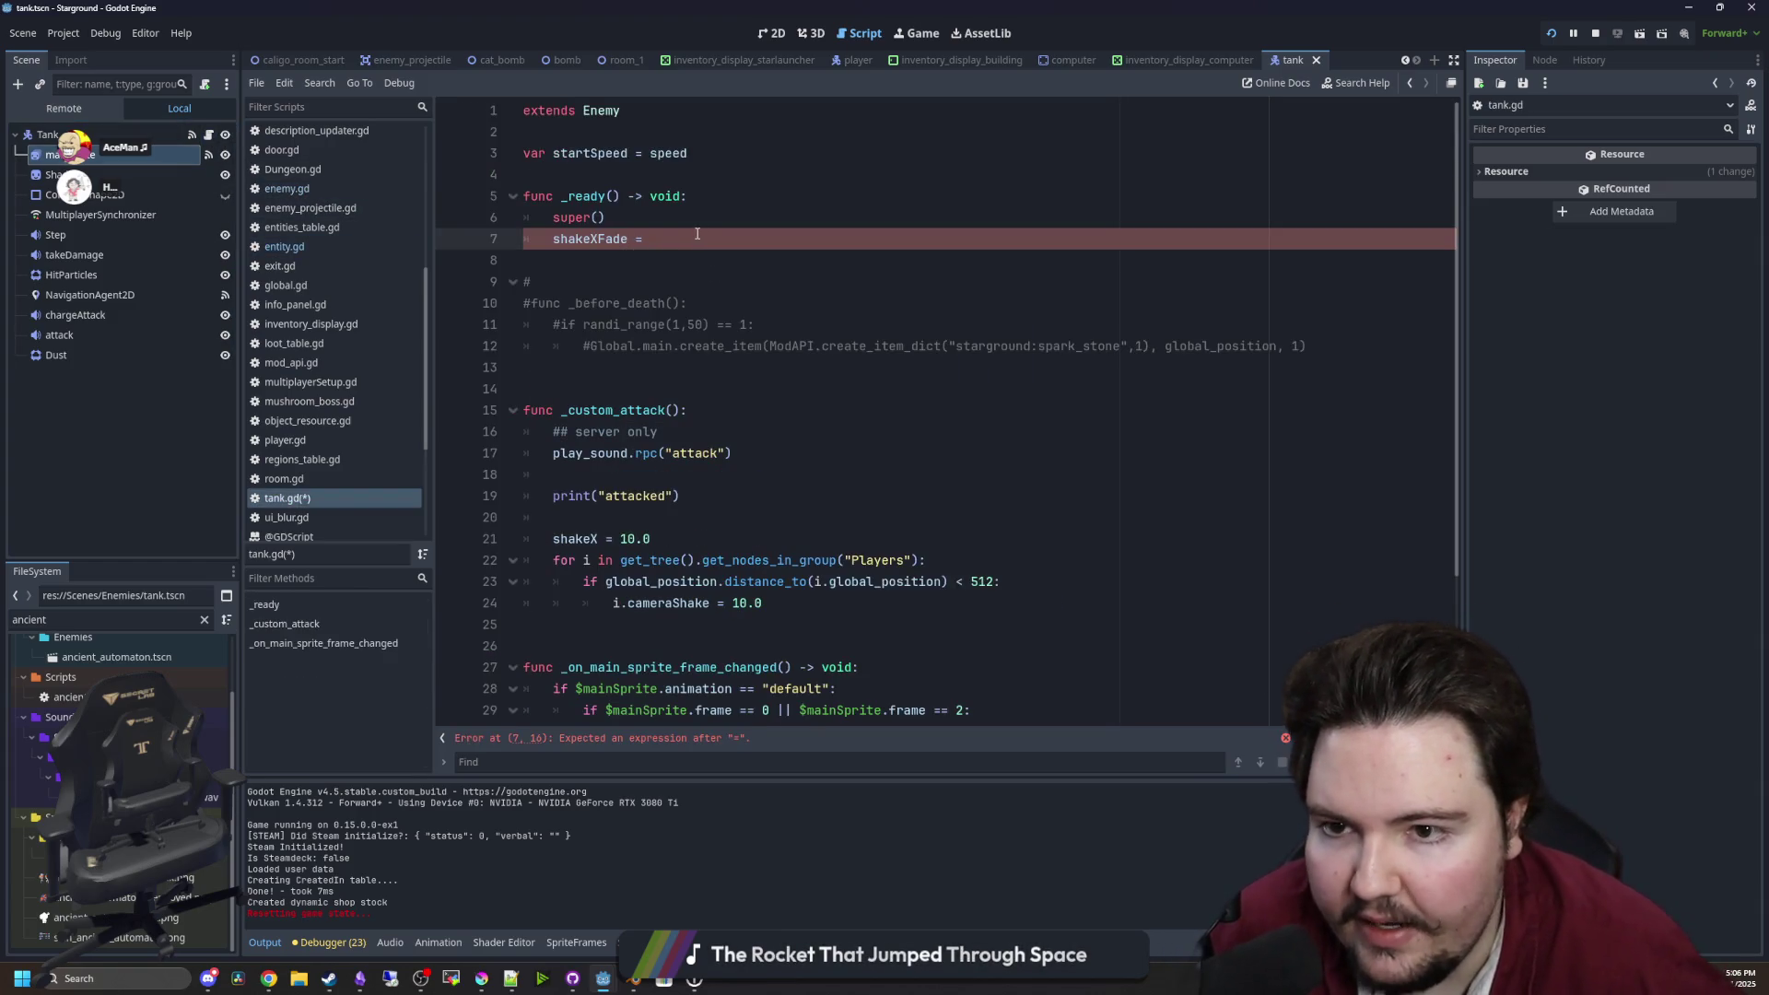
text(10.0)
click(737, 219)
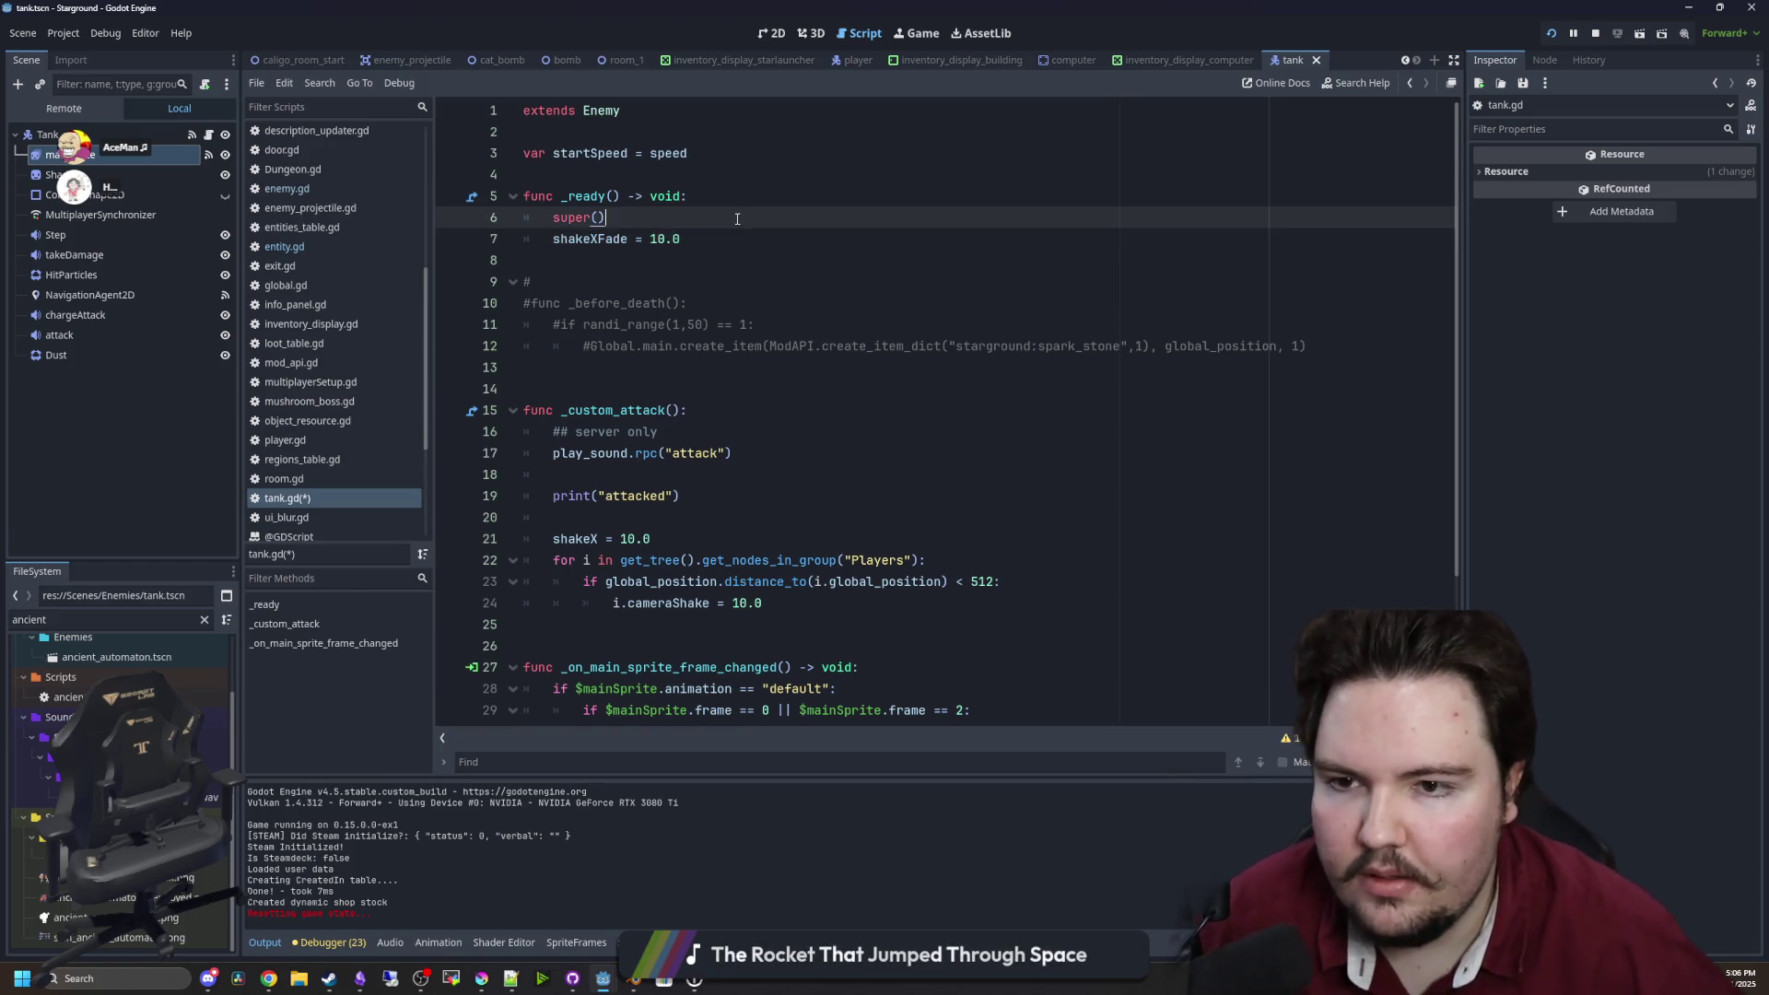
key(ctrl+s)
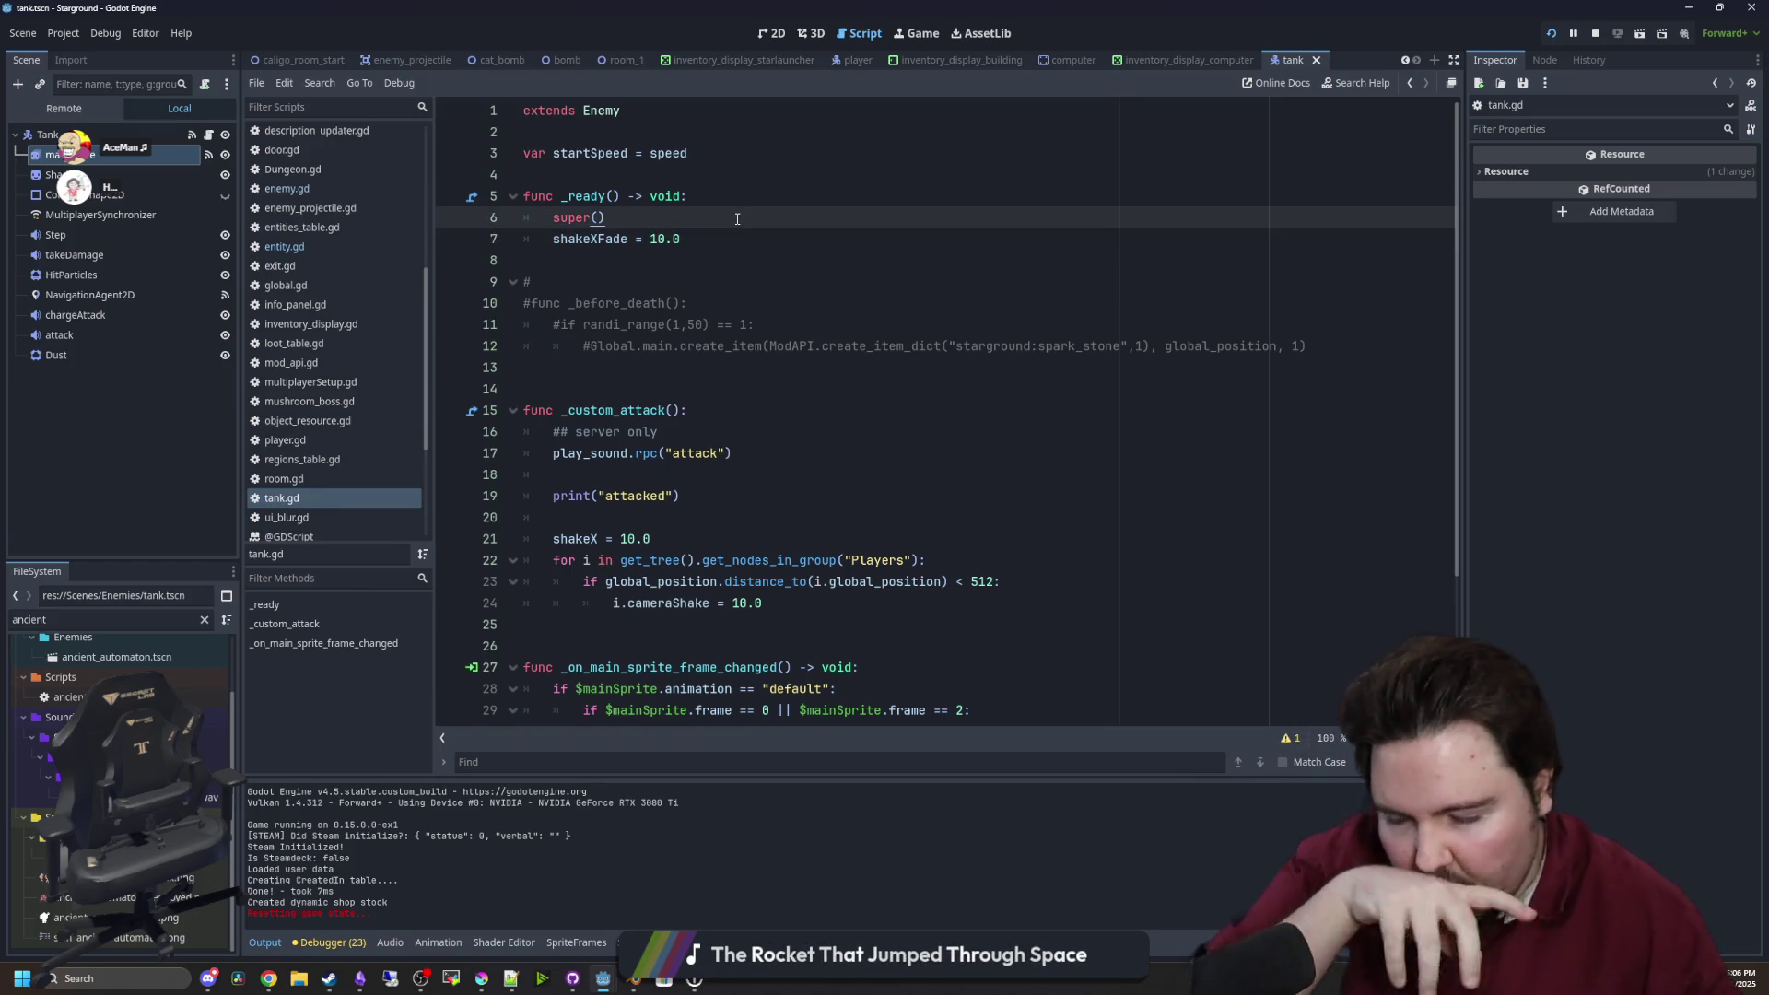
Step: Save the tank scene again and stop the running game
key(Down)
key(Down)
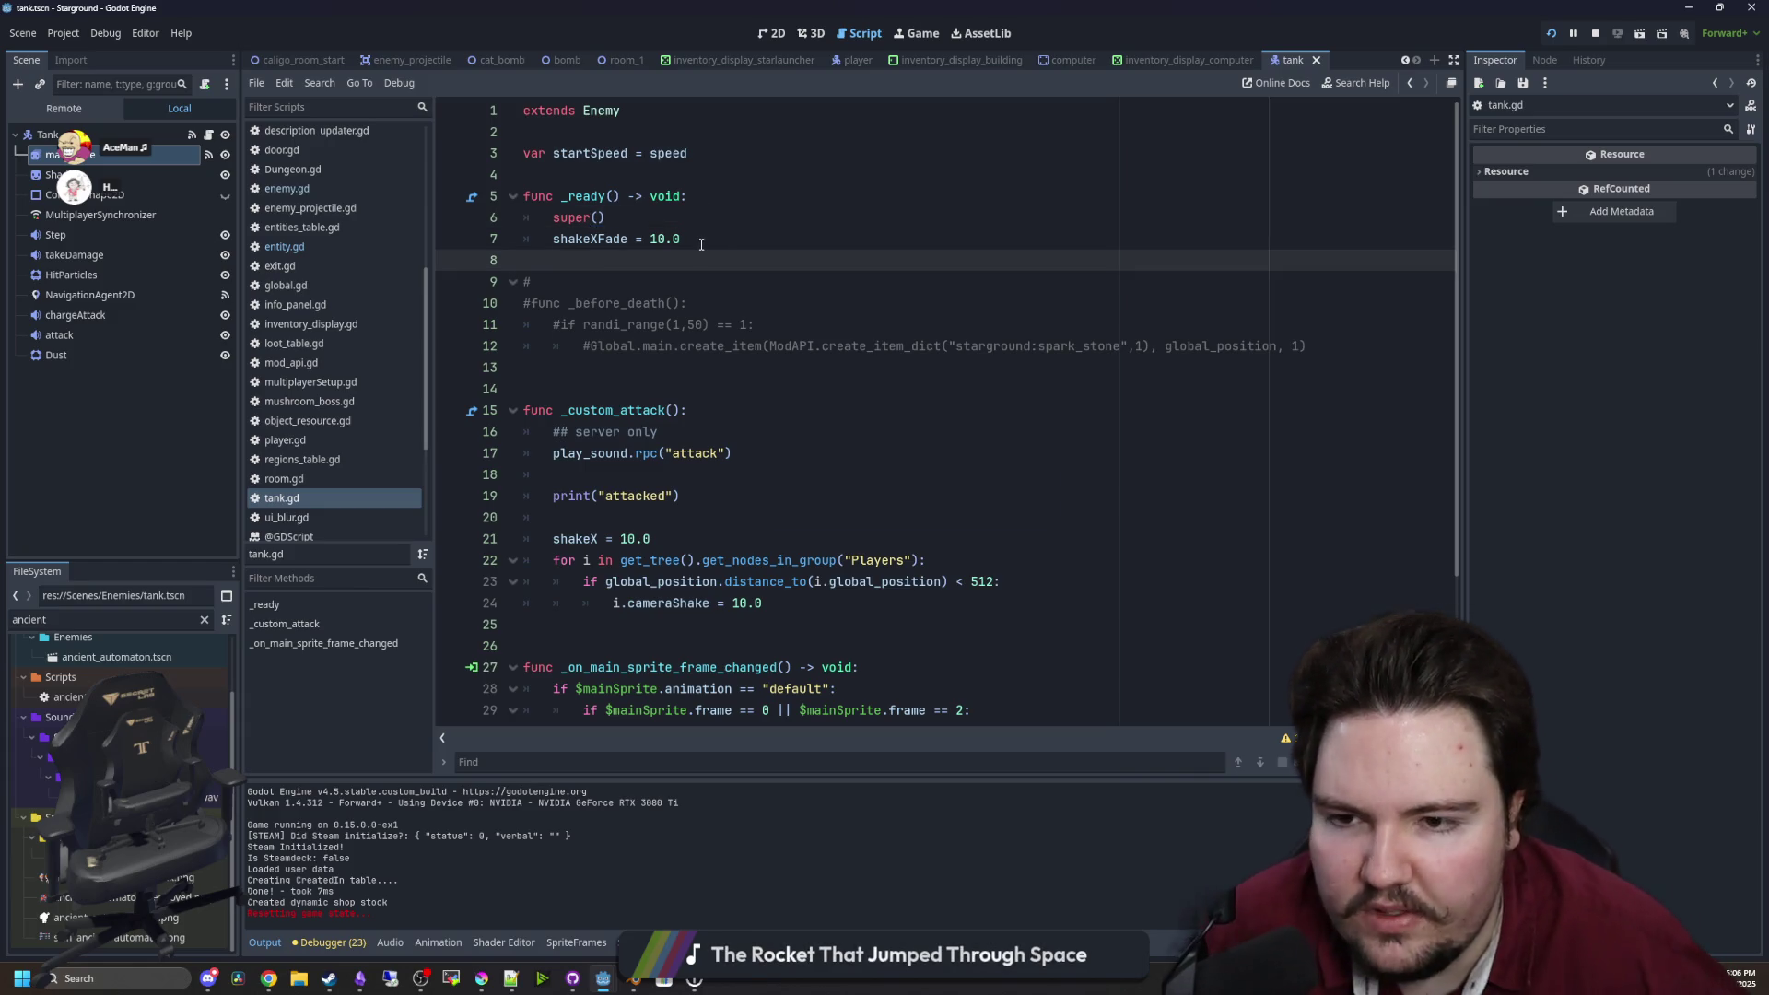
key(ctrl+s)
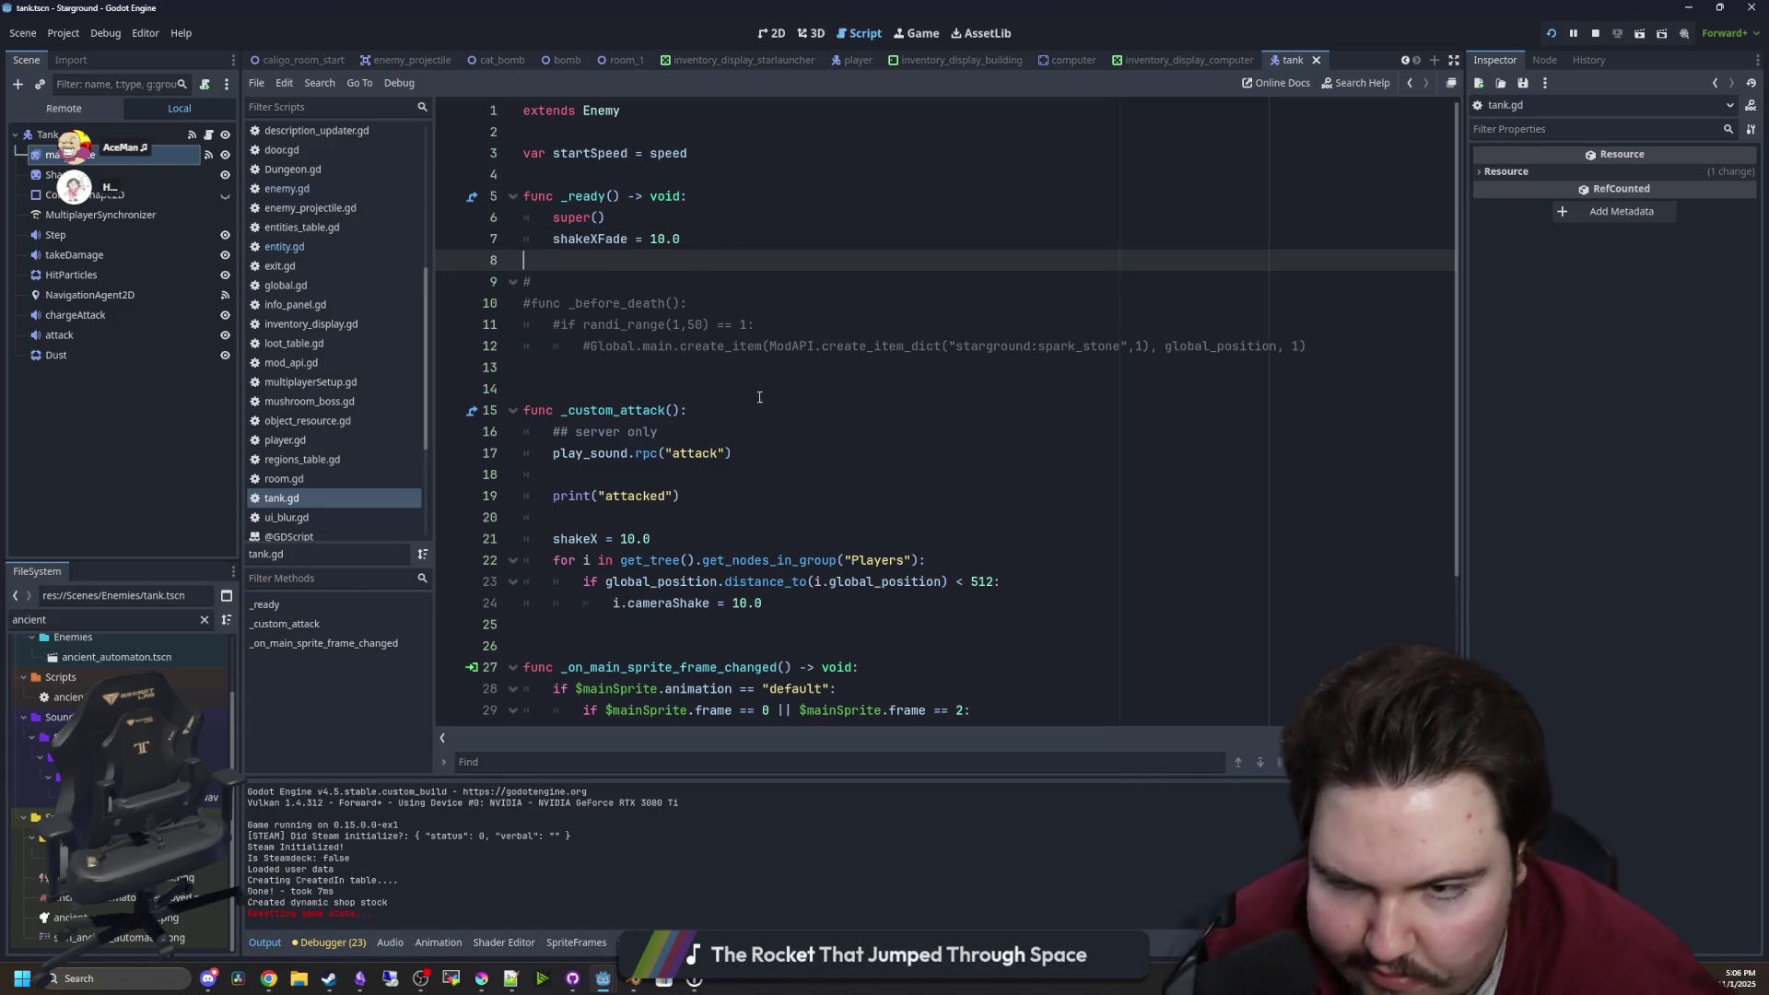
click(698, 367)
key(ctrl+s)
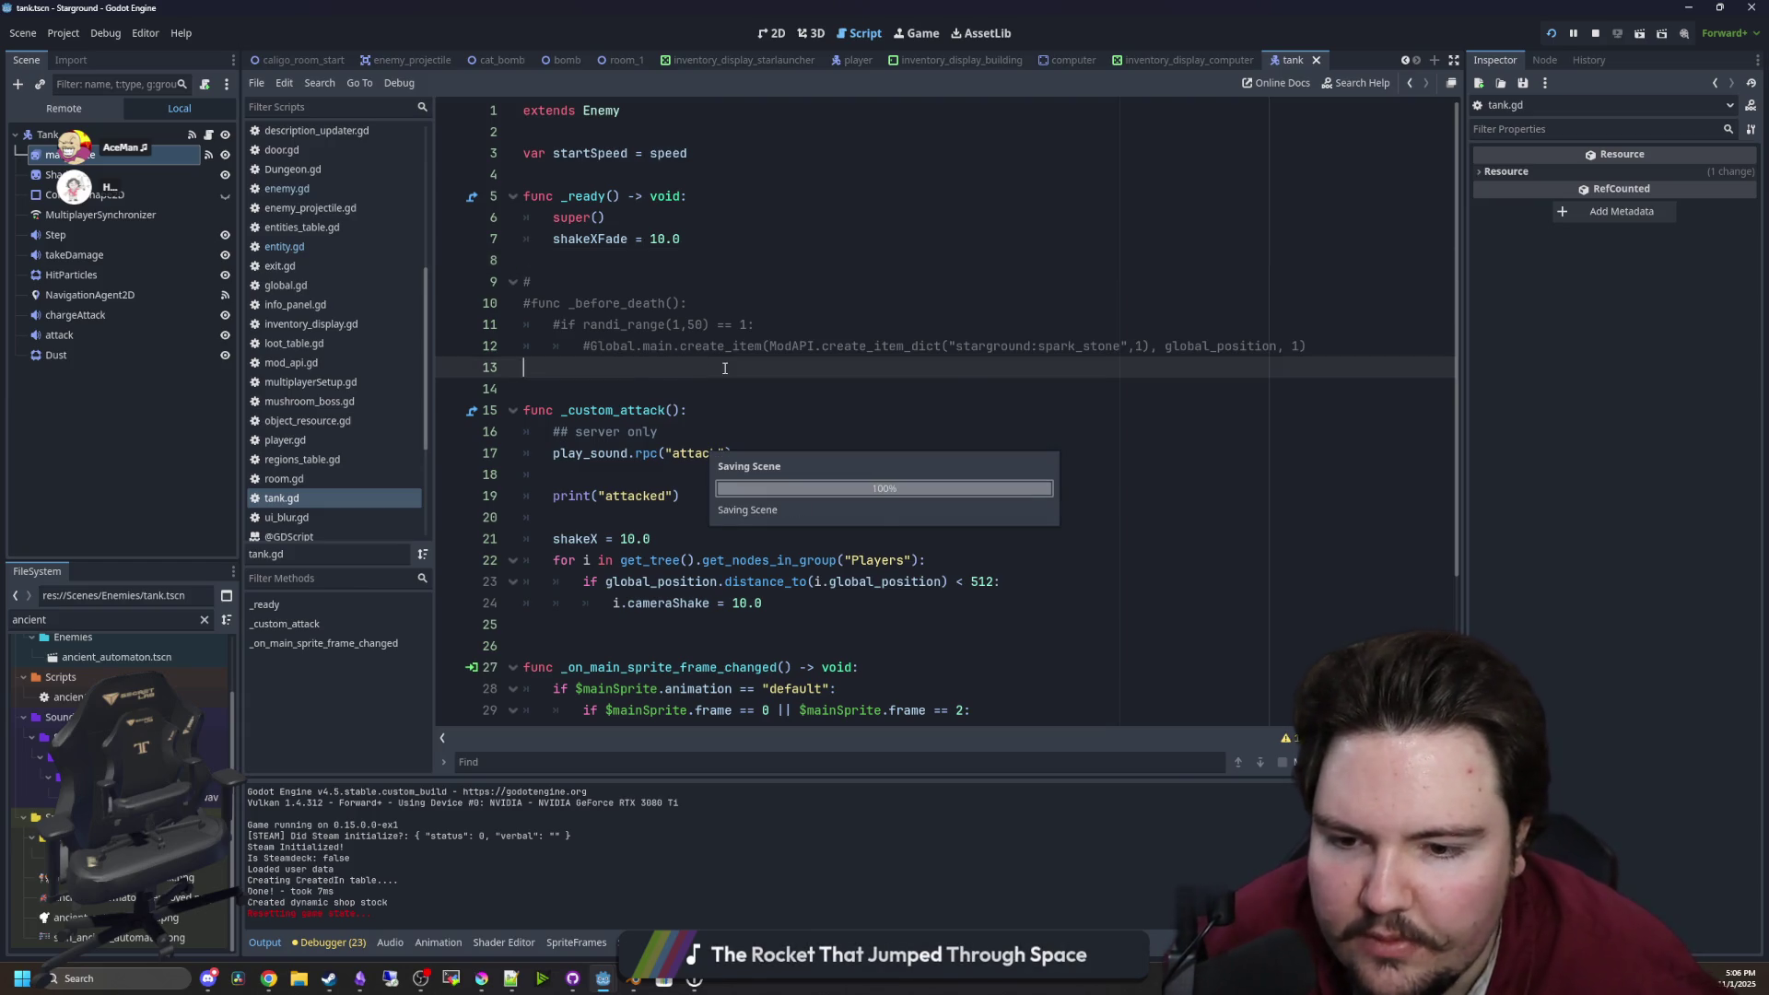
scroll(700, 369, down, 3)
click(676, 368)
scroll(676, 371, up, 3)
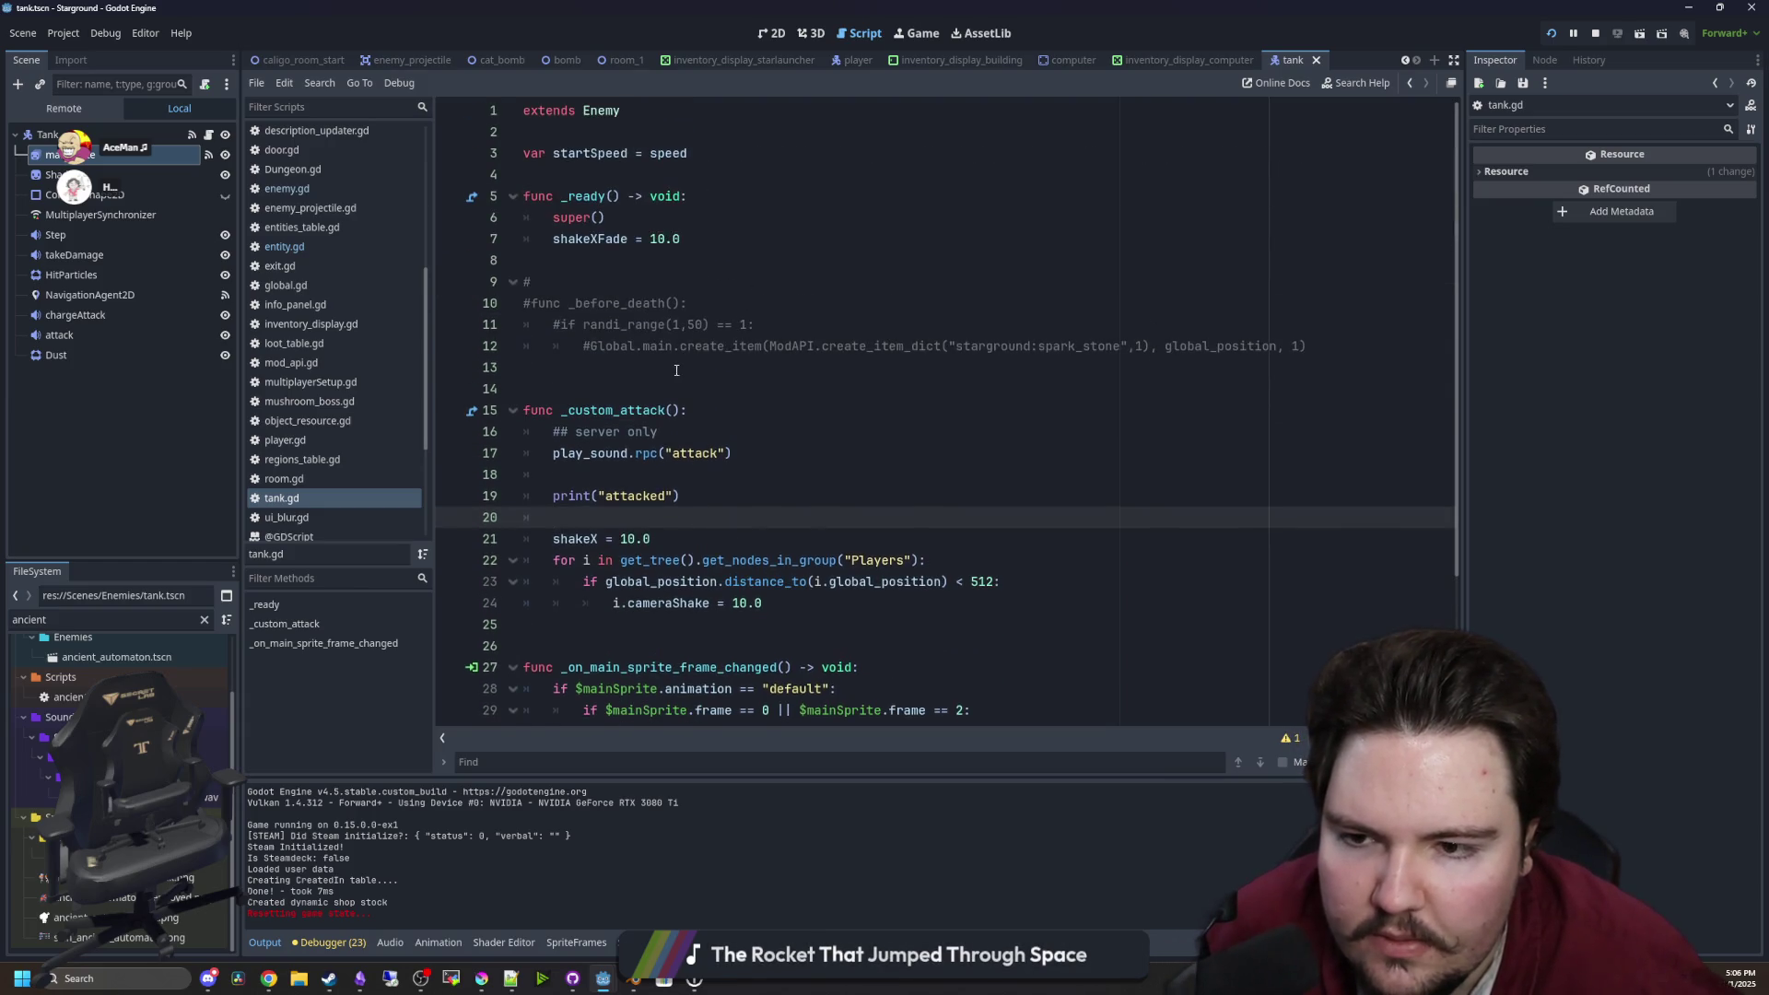
click(676, 370)
key(ctrl+s)
click(1597, 35)
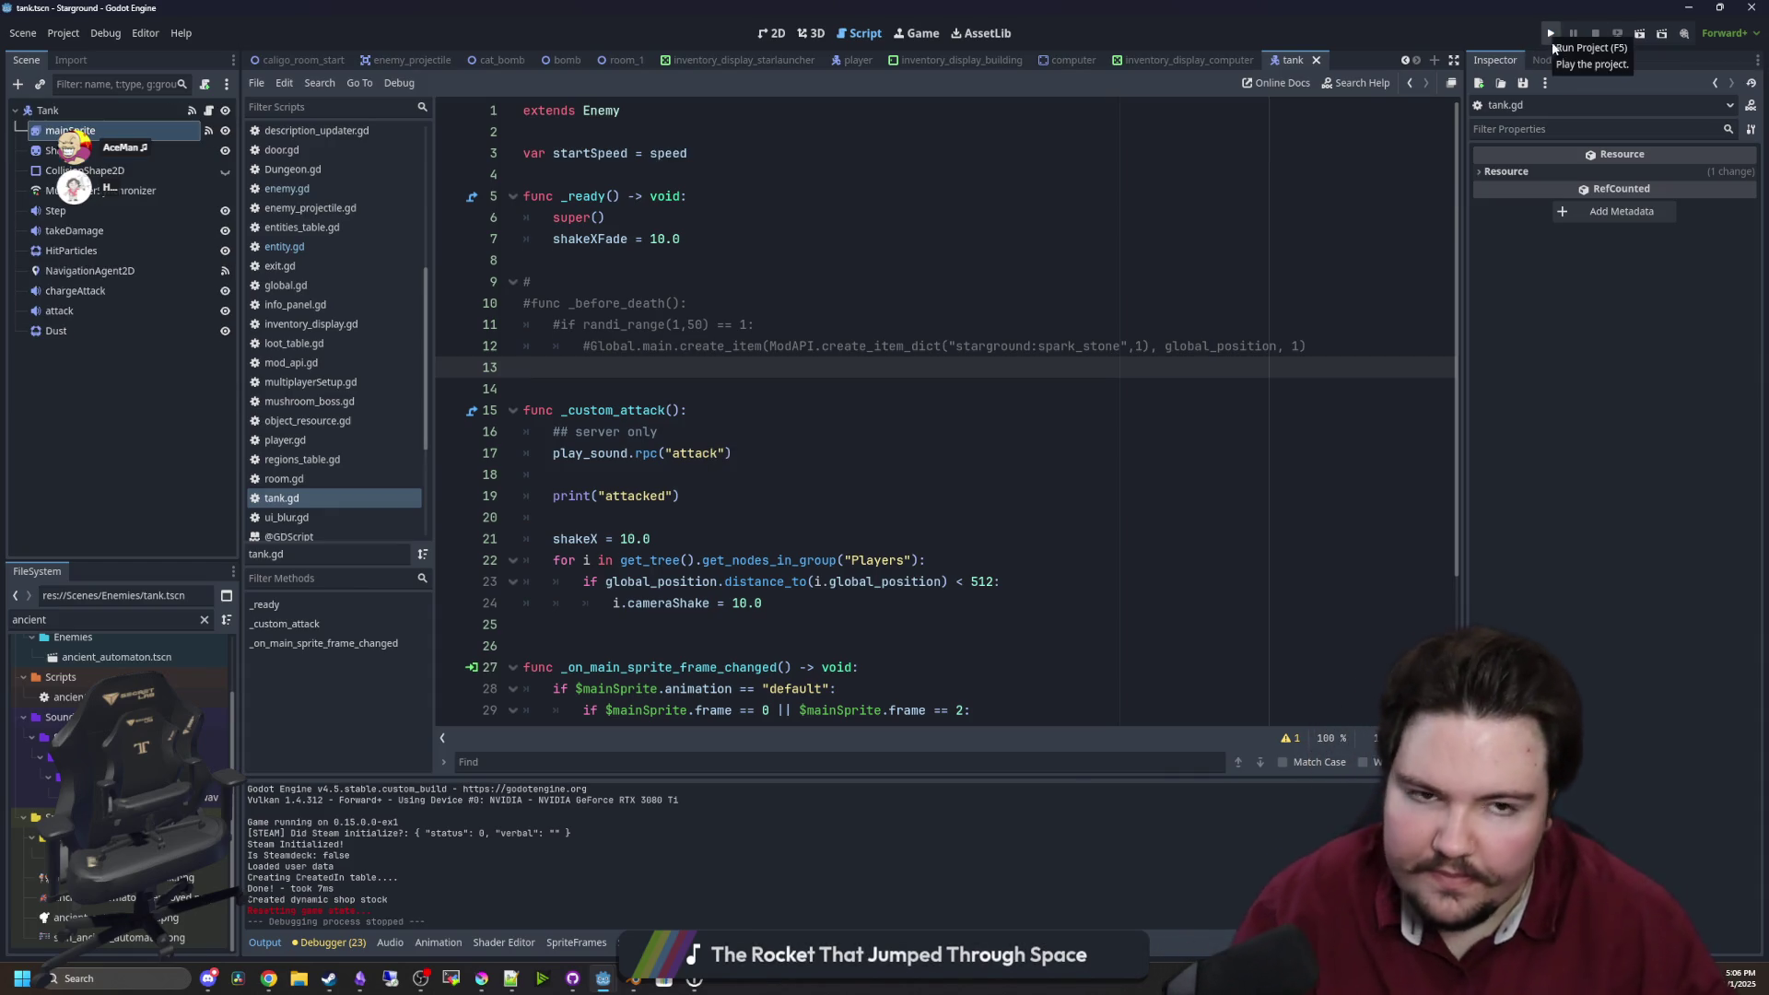
Step: Rerun the project, continue the saved game, and open the Starlauncher space map
click(1546, 40)
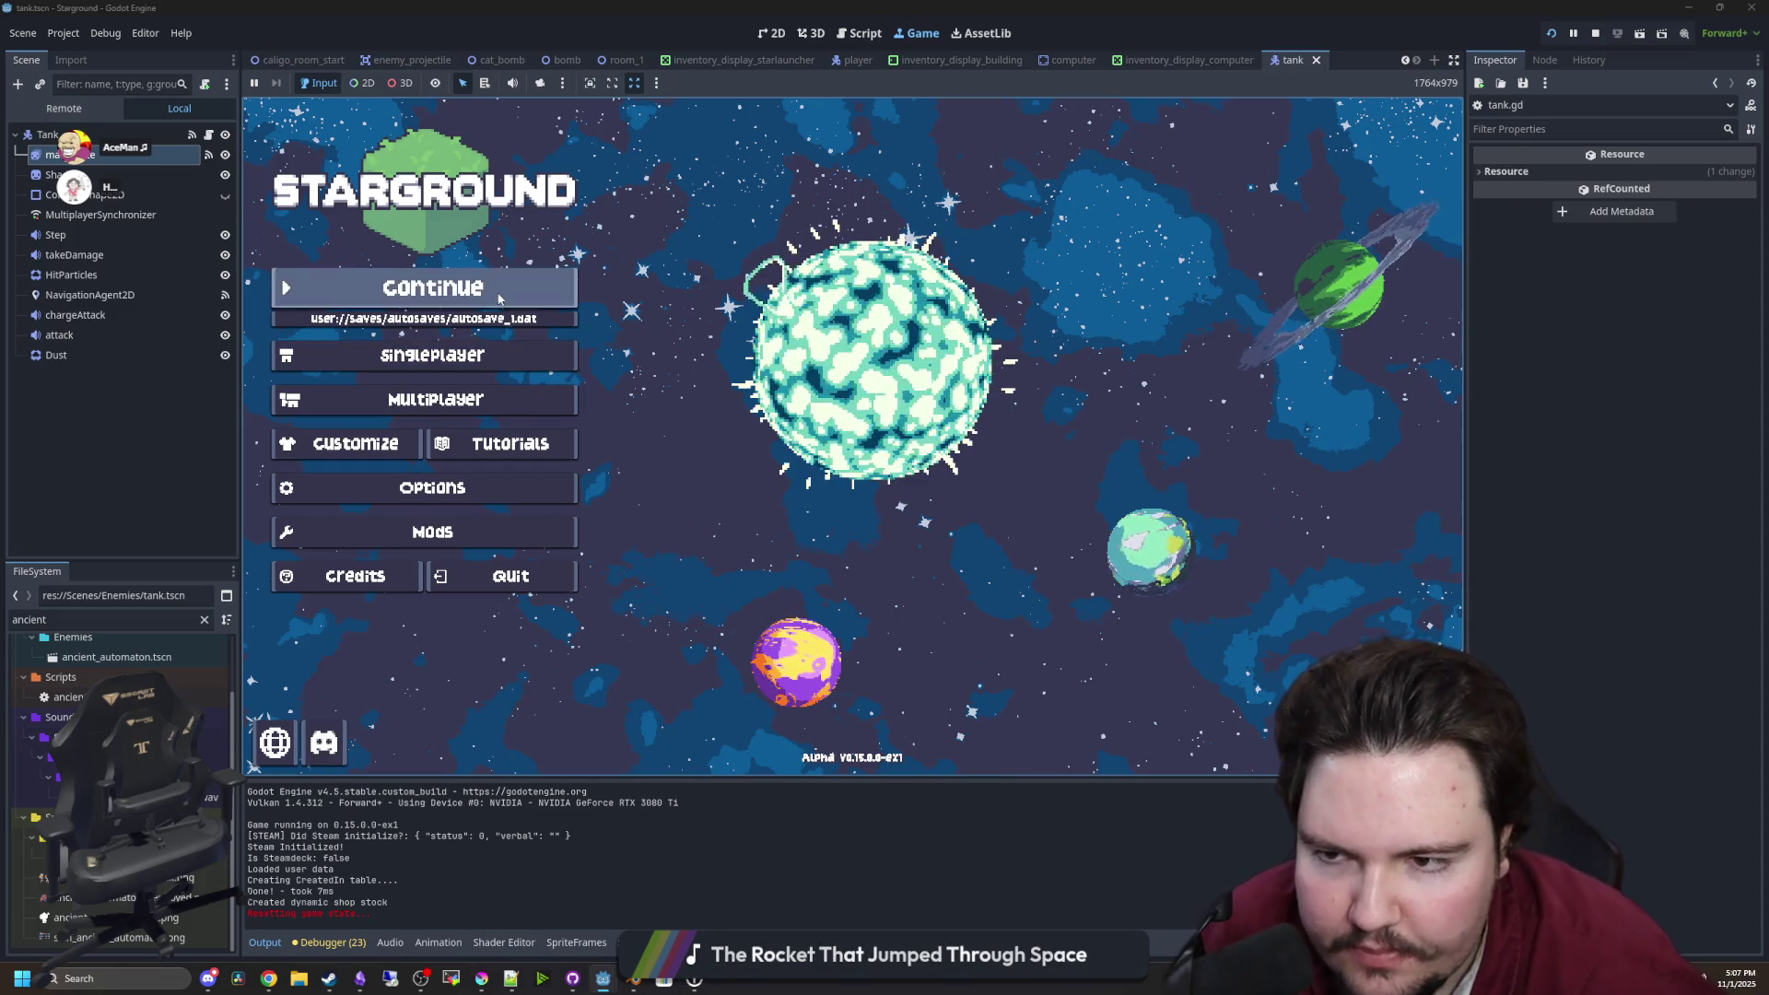
click(486, 313)
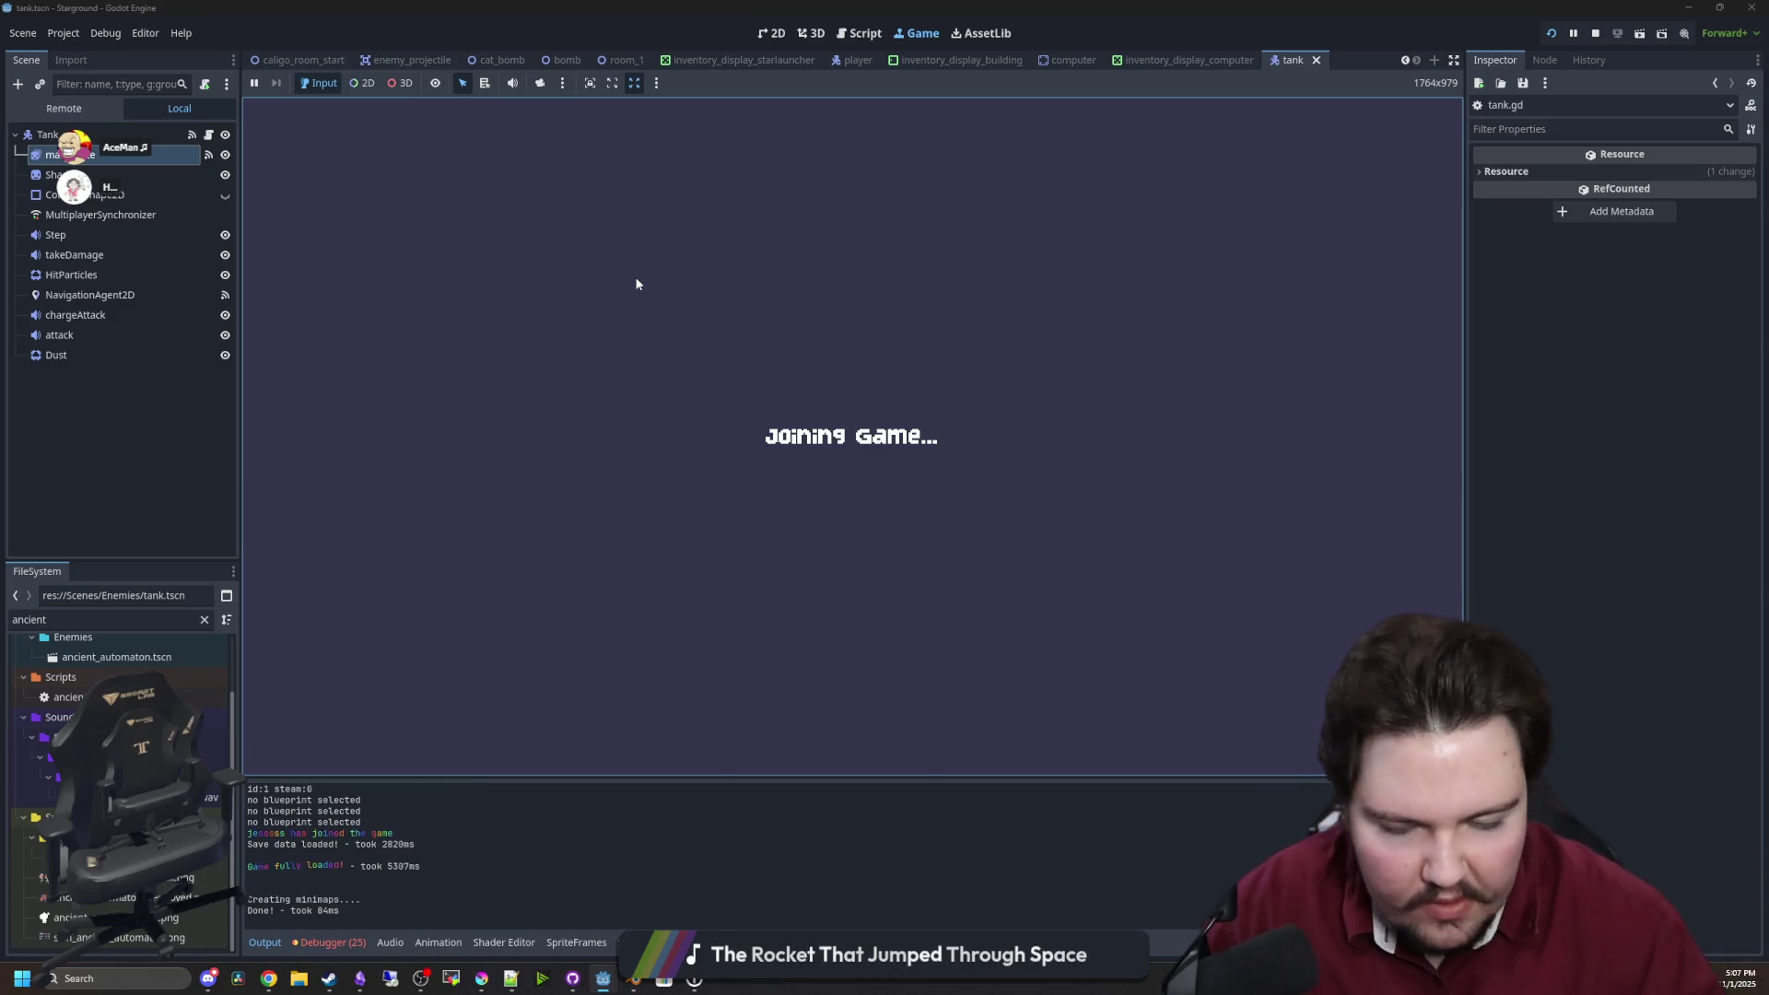
key(e)
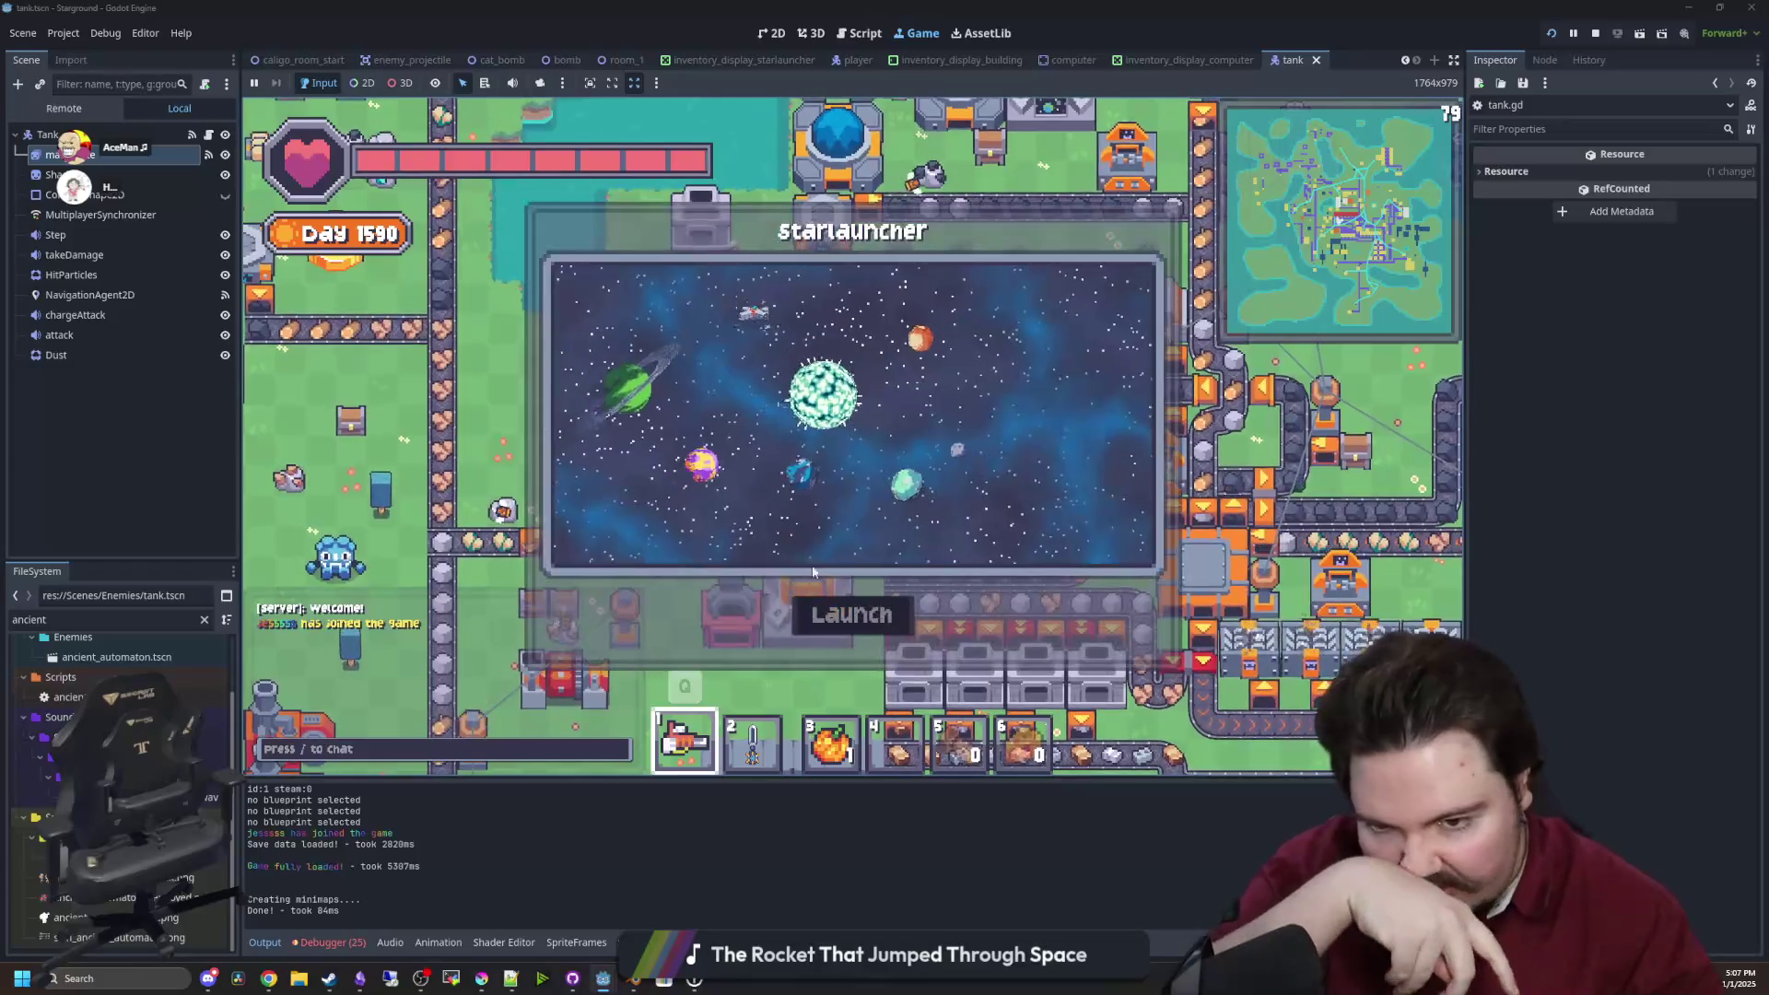
Step: Launch from the Starlauncher and walk through the dungeon rooms to the tanks
click(853, 617)
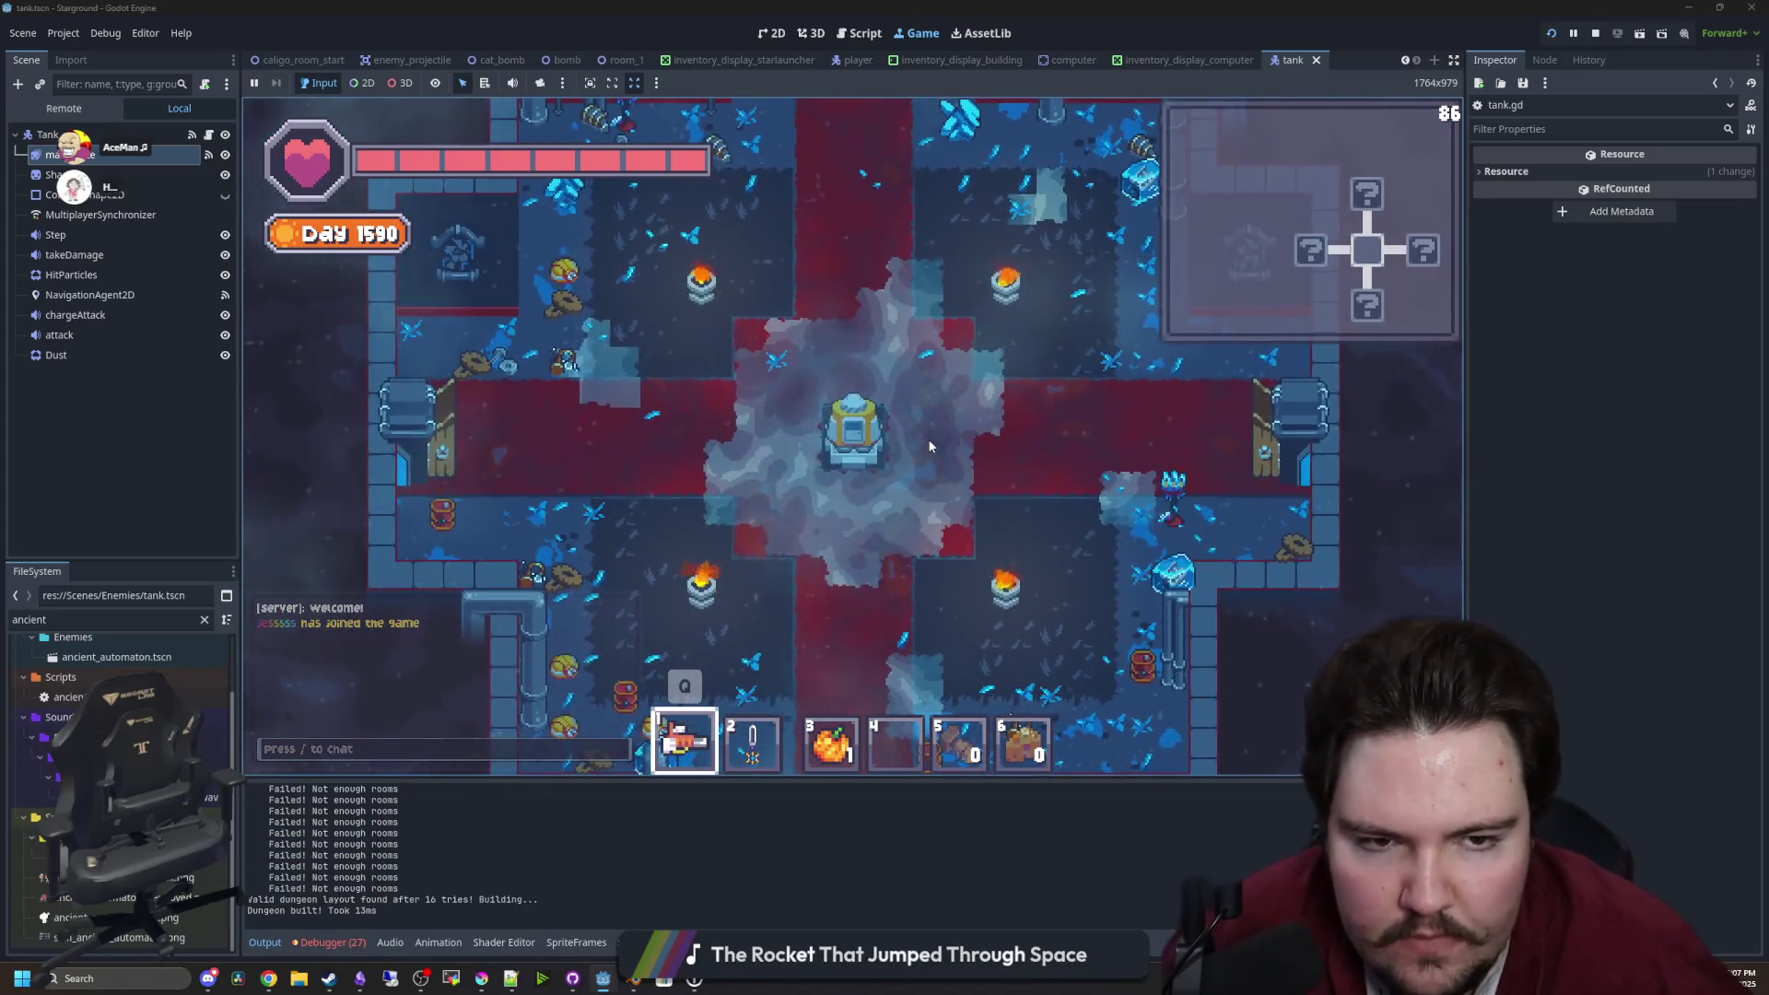
key(d)
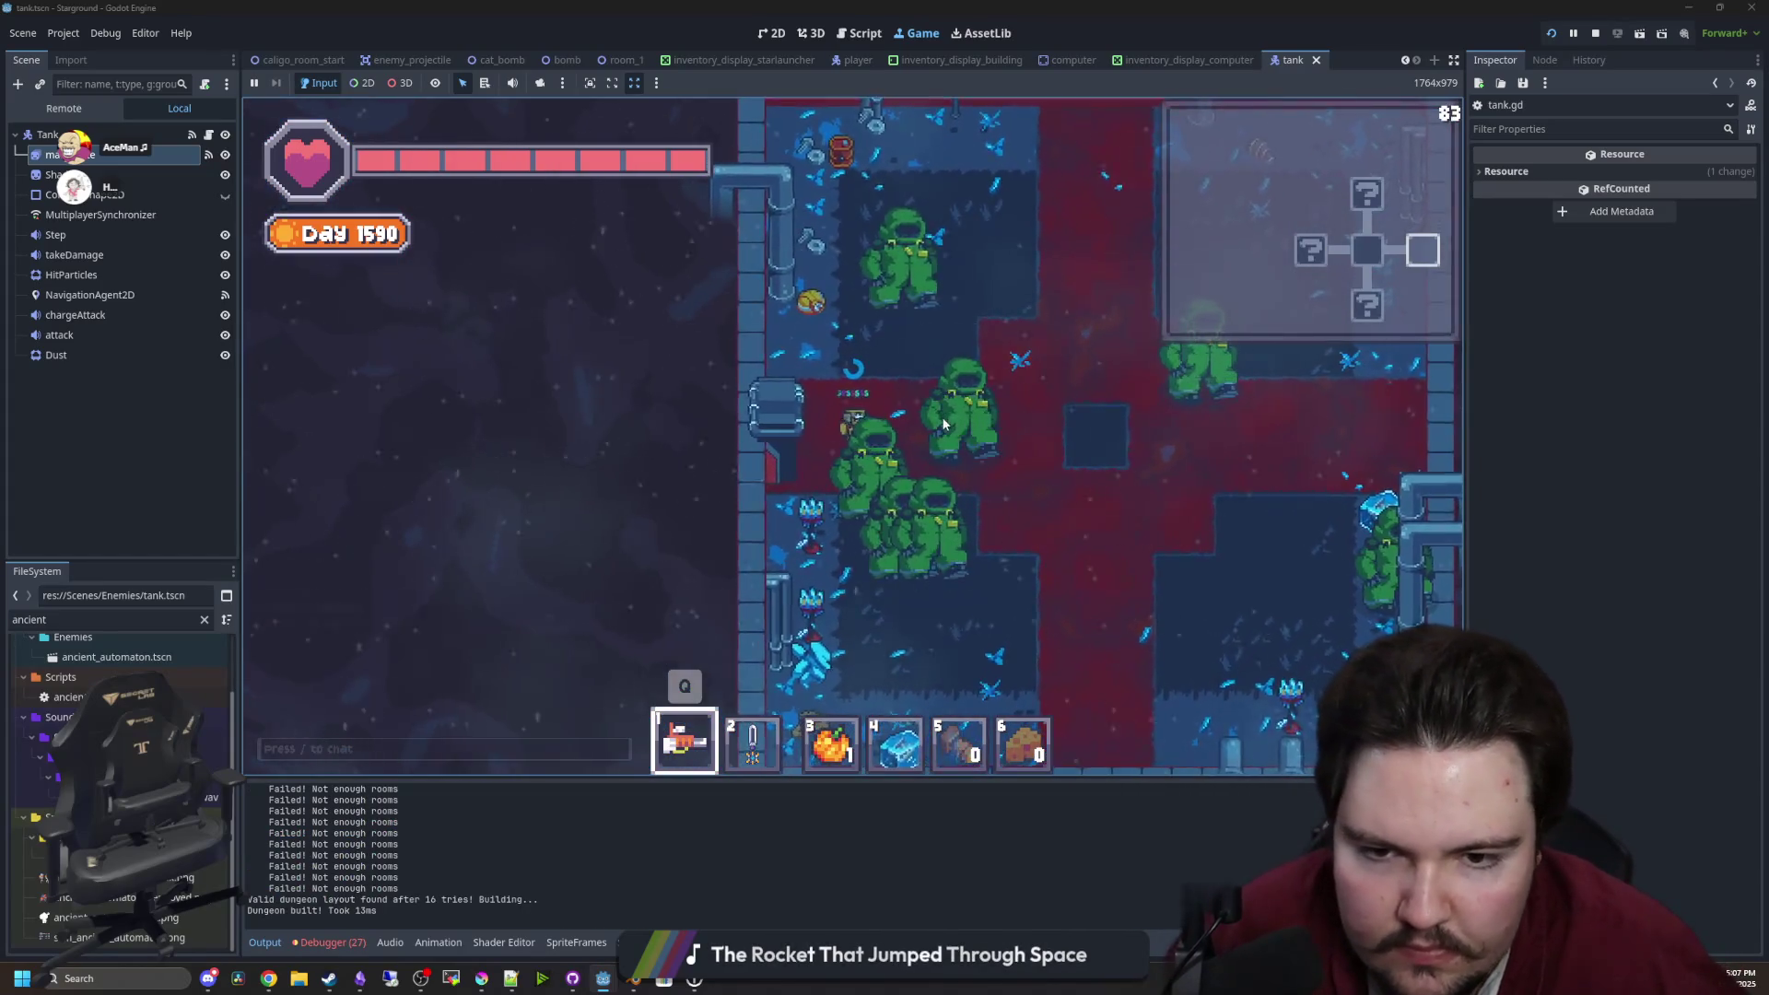
key(w)
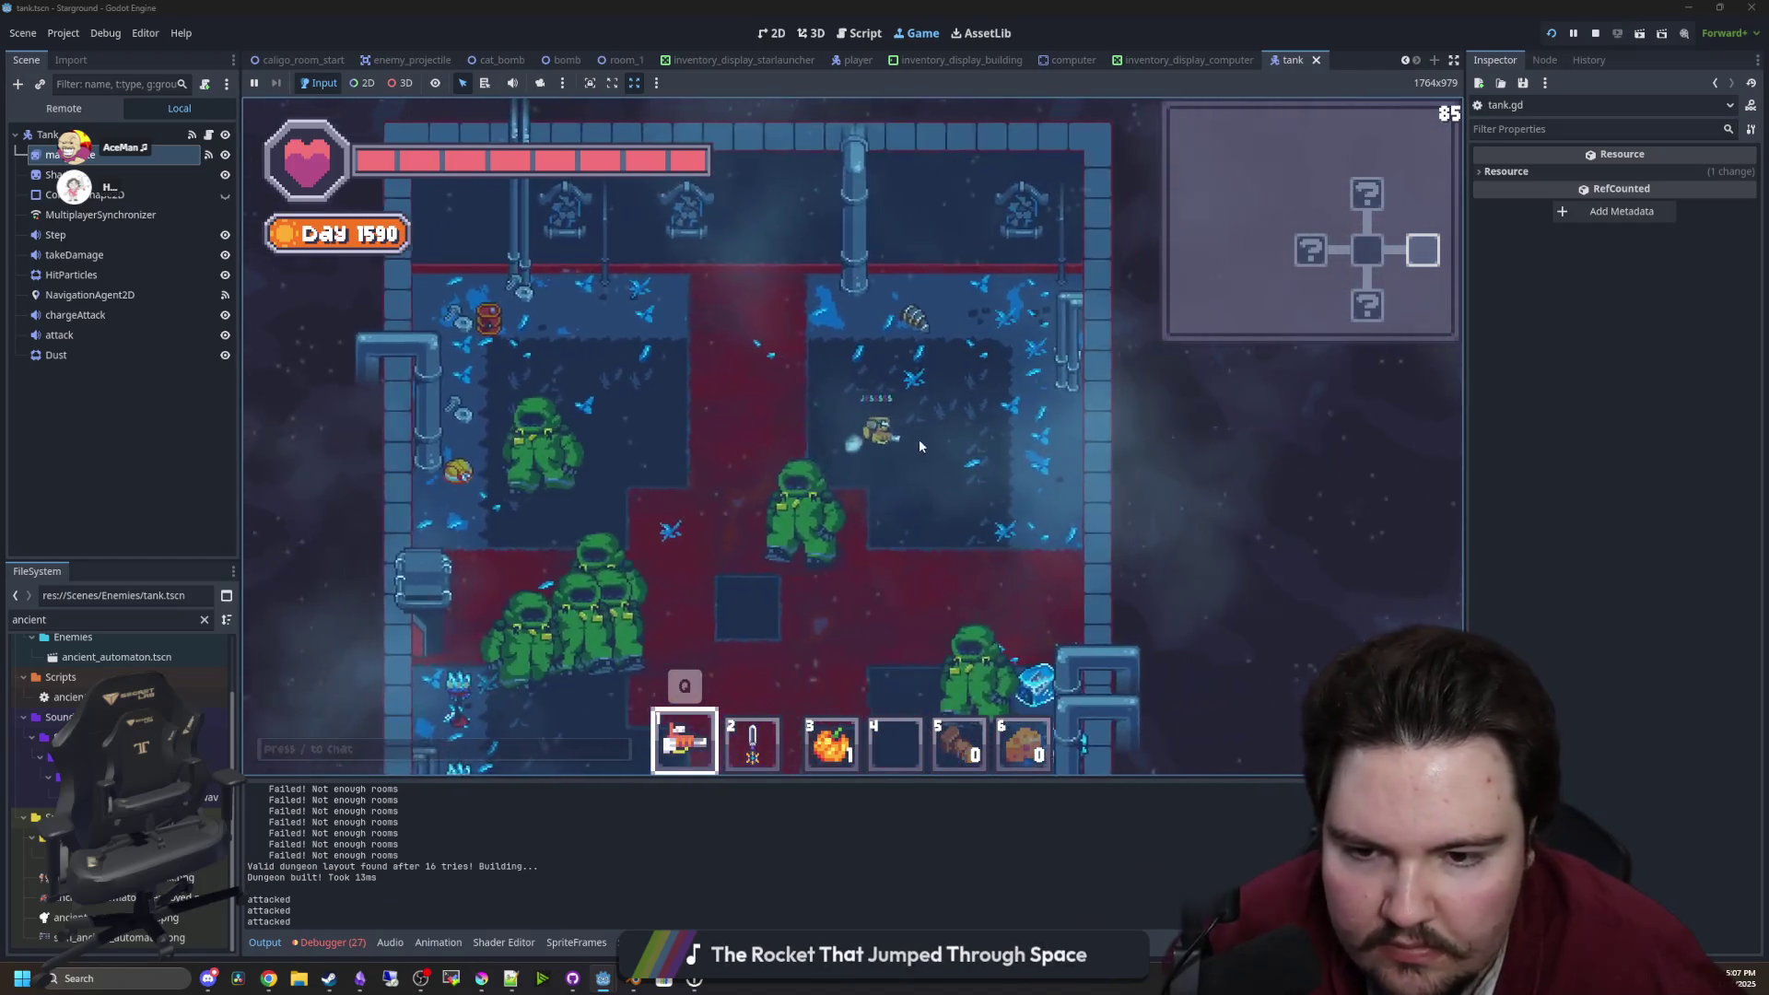
key(s)
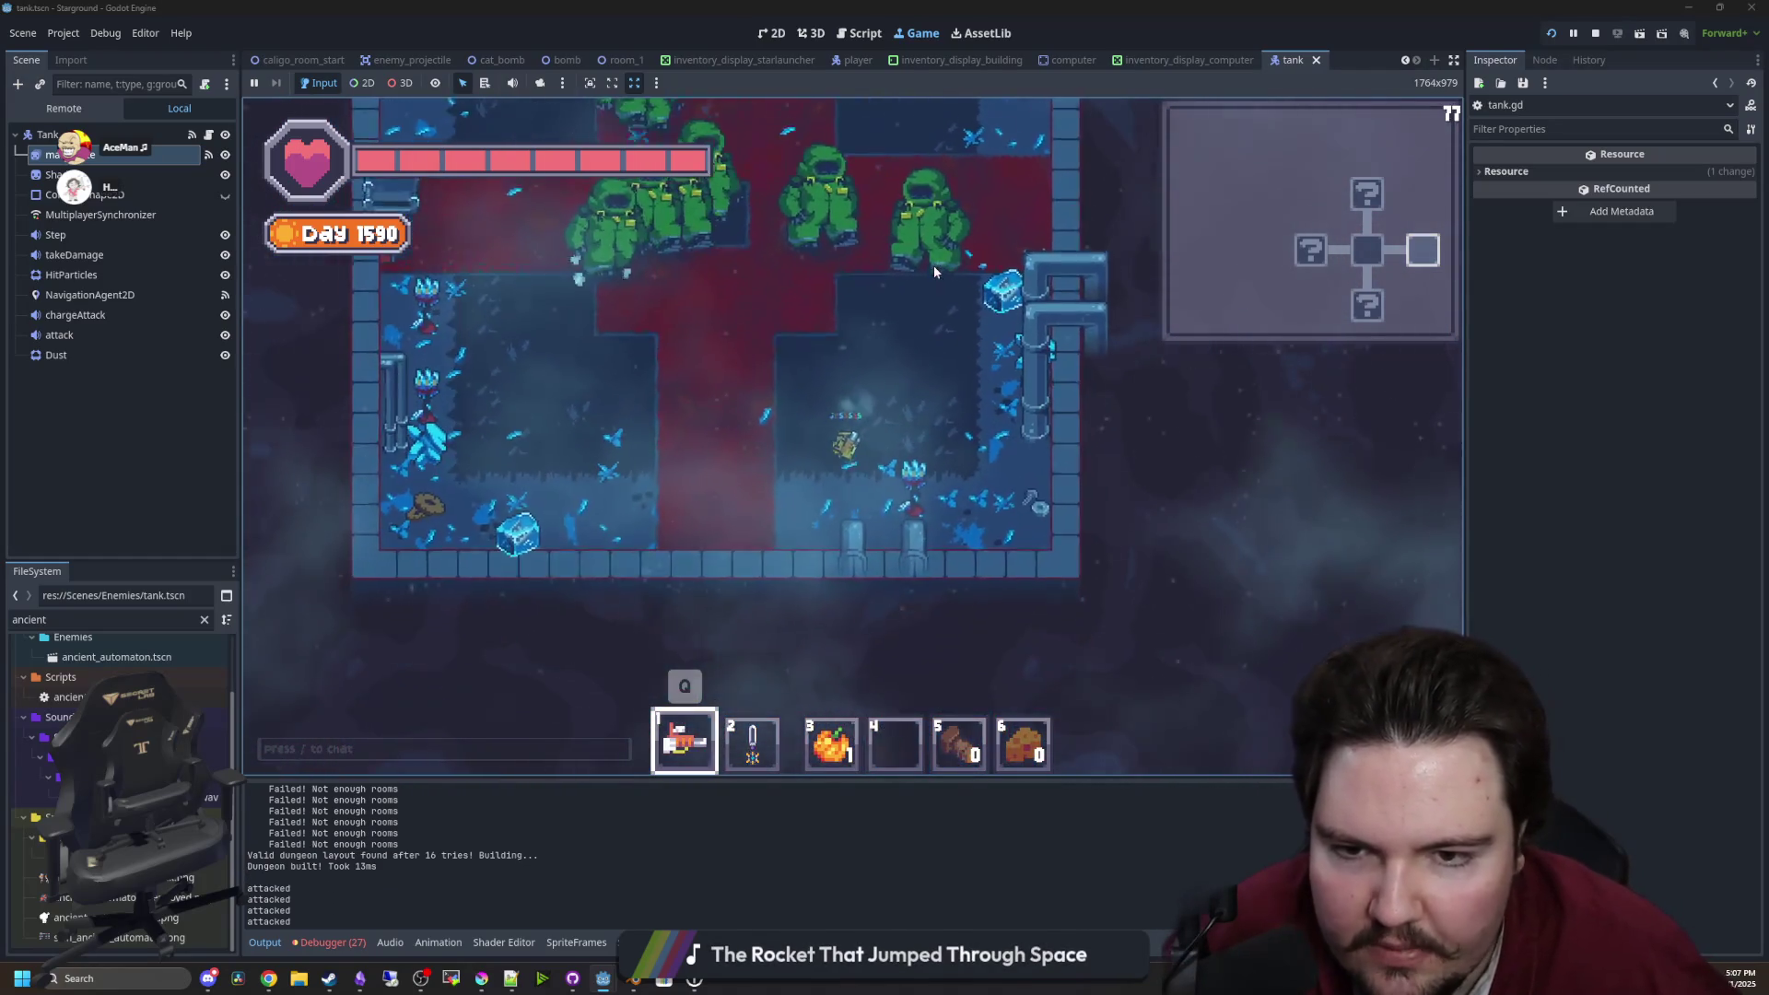
key(a)
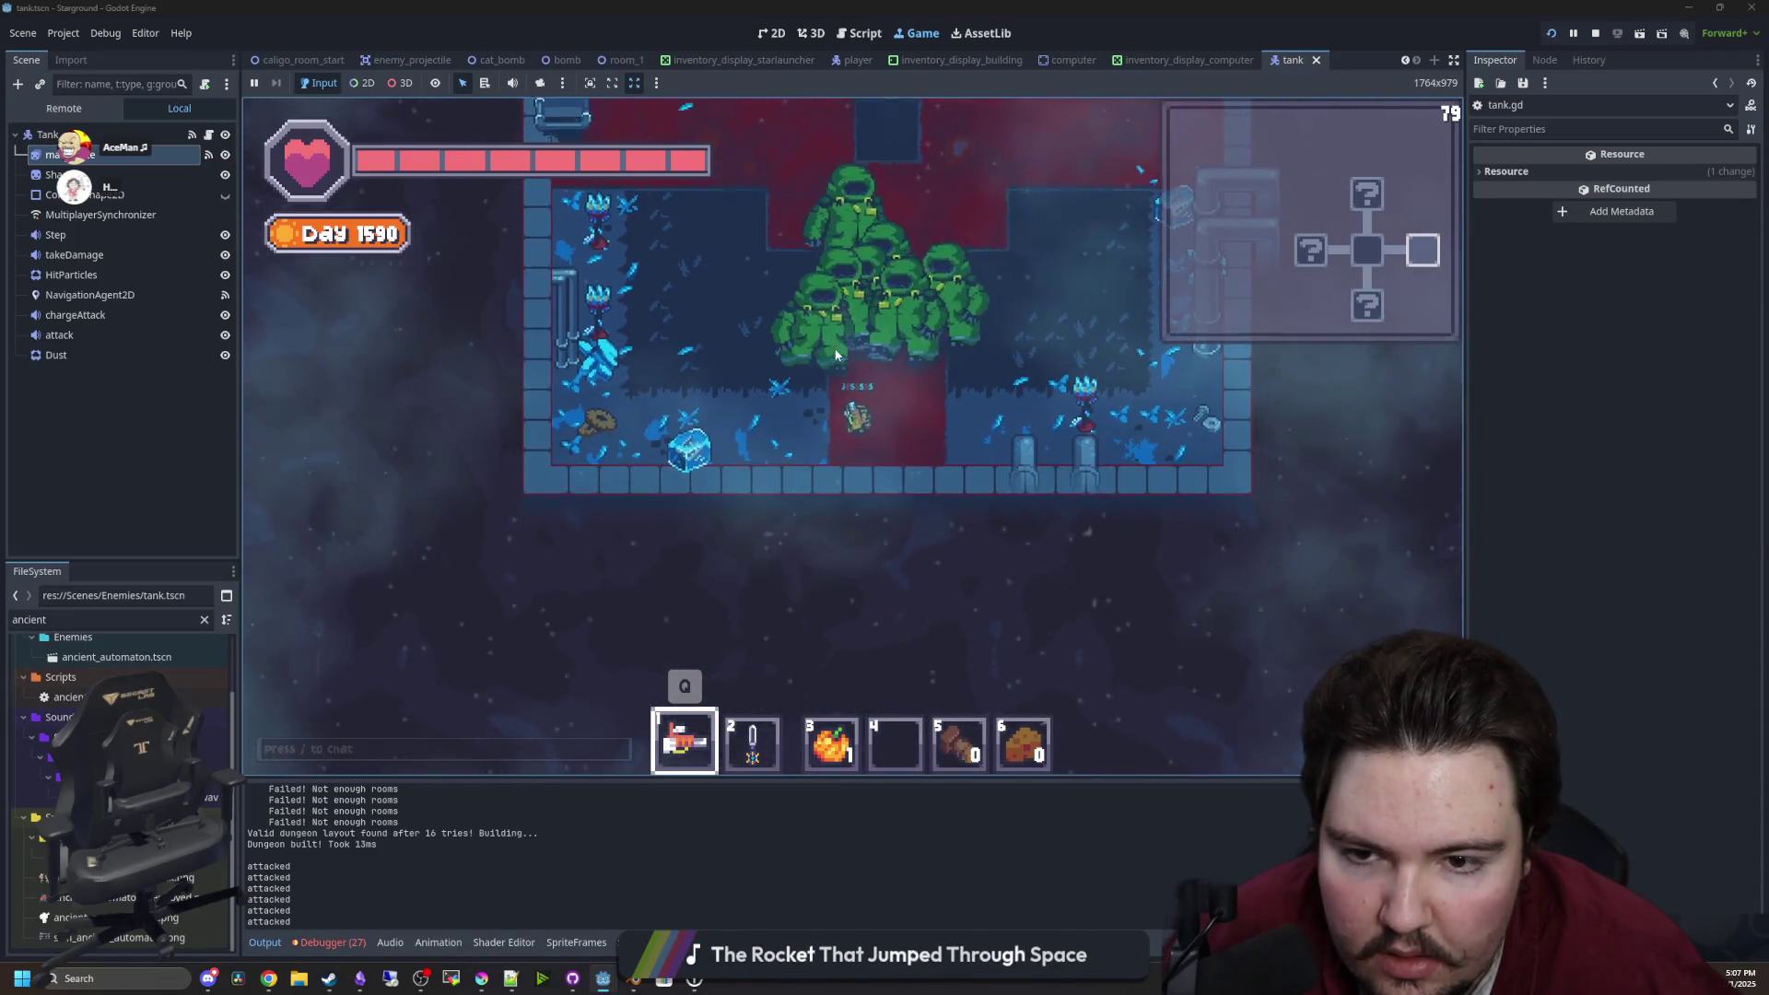
key(w)
key(a)
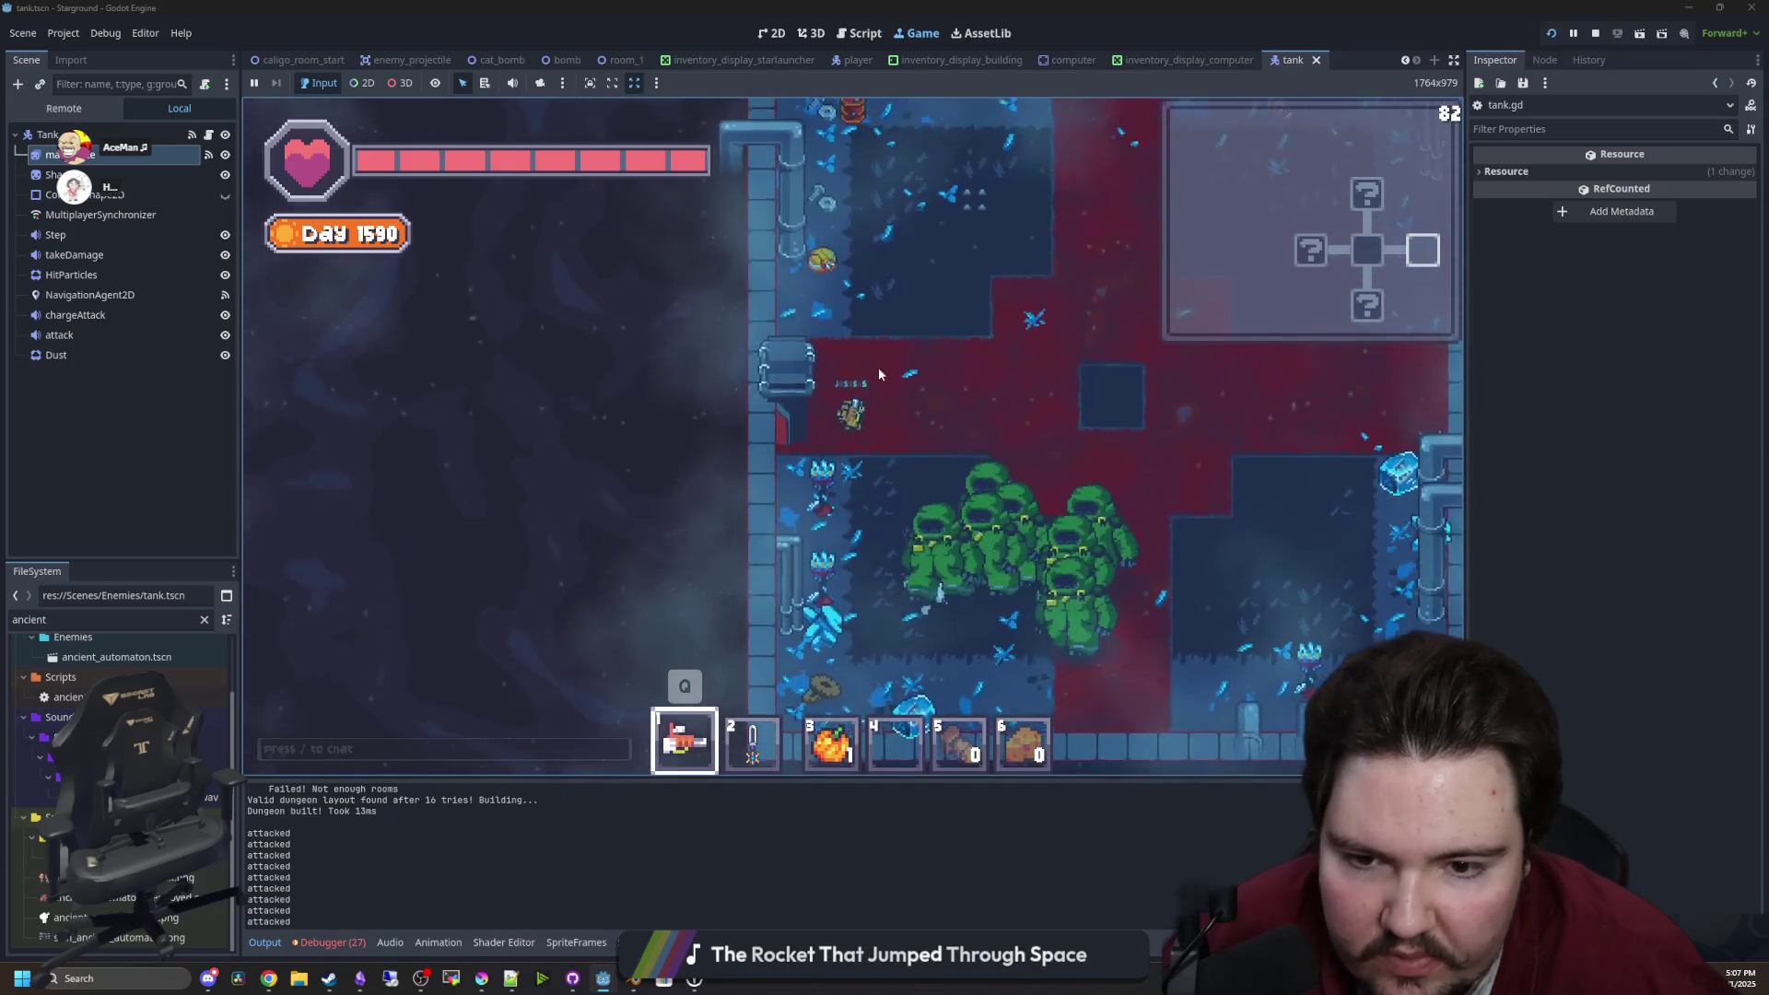
key(w)
key(d)
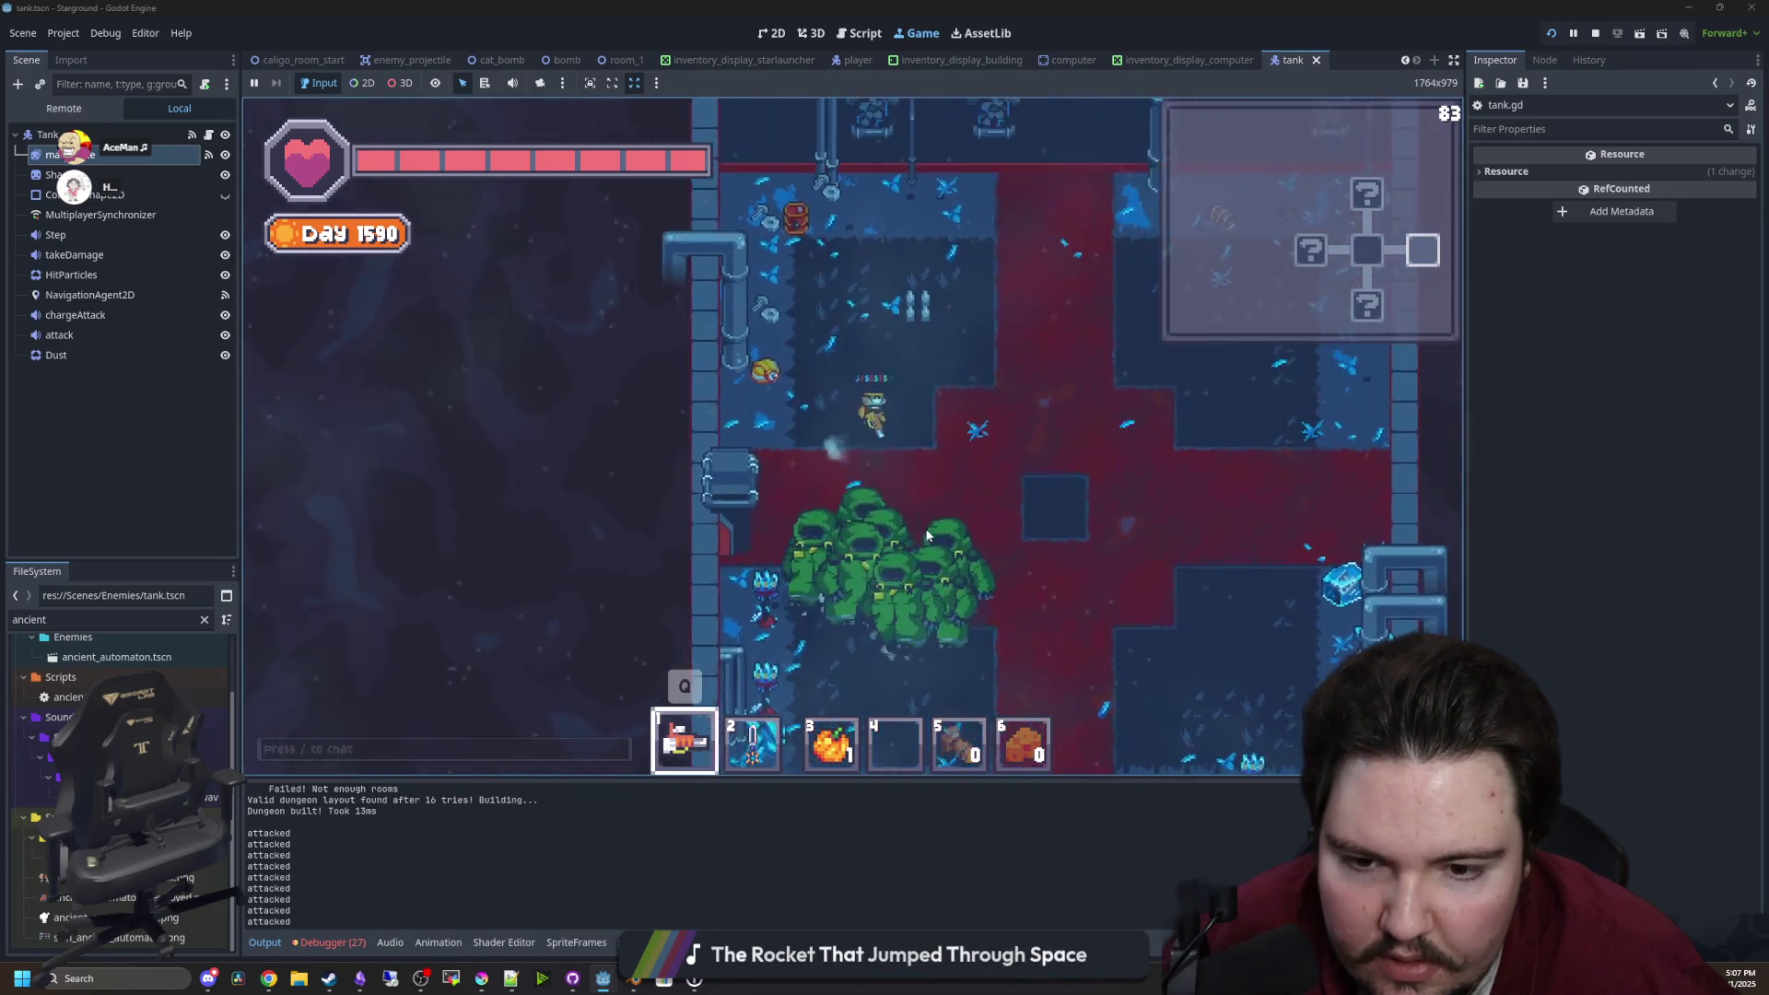
Step: Equip the sword from hotbar slot 2 and slash at the green tank pack
key(d)
key(2)
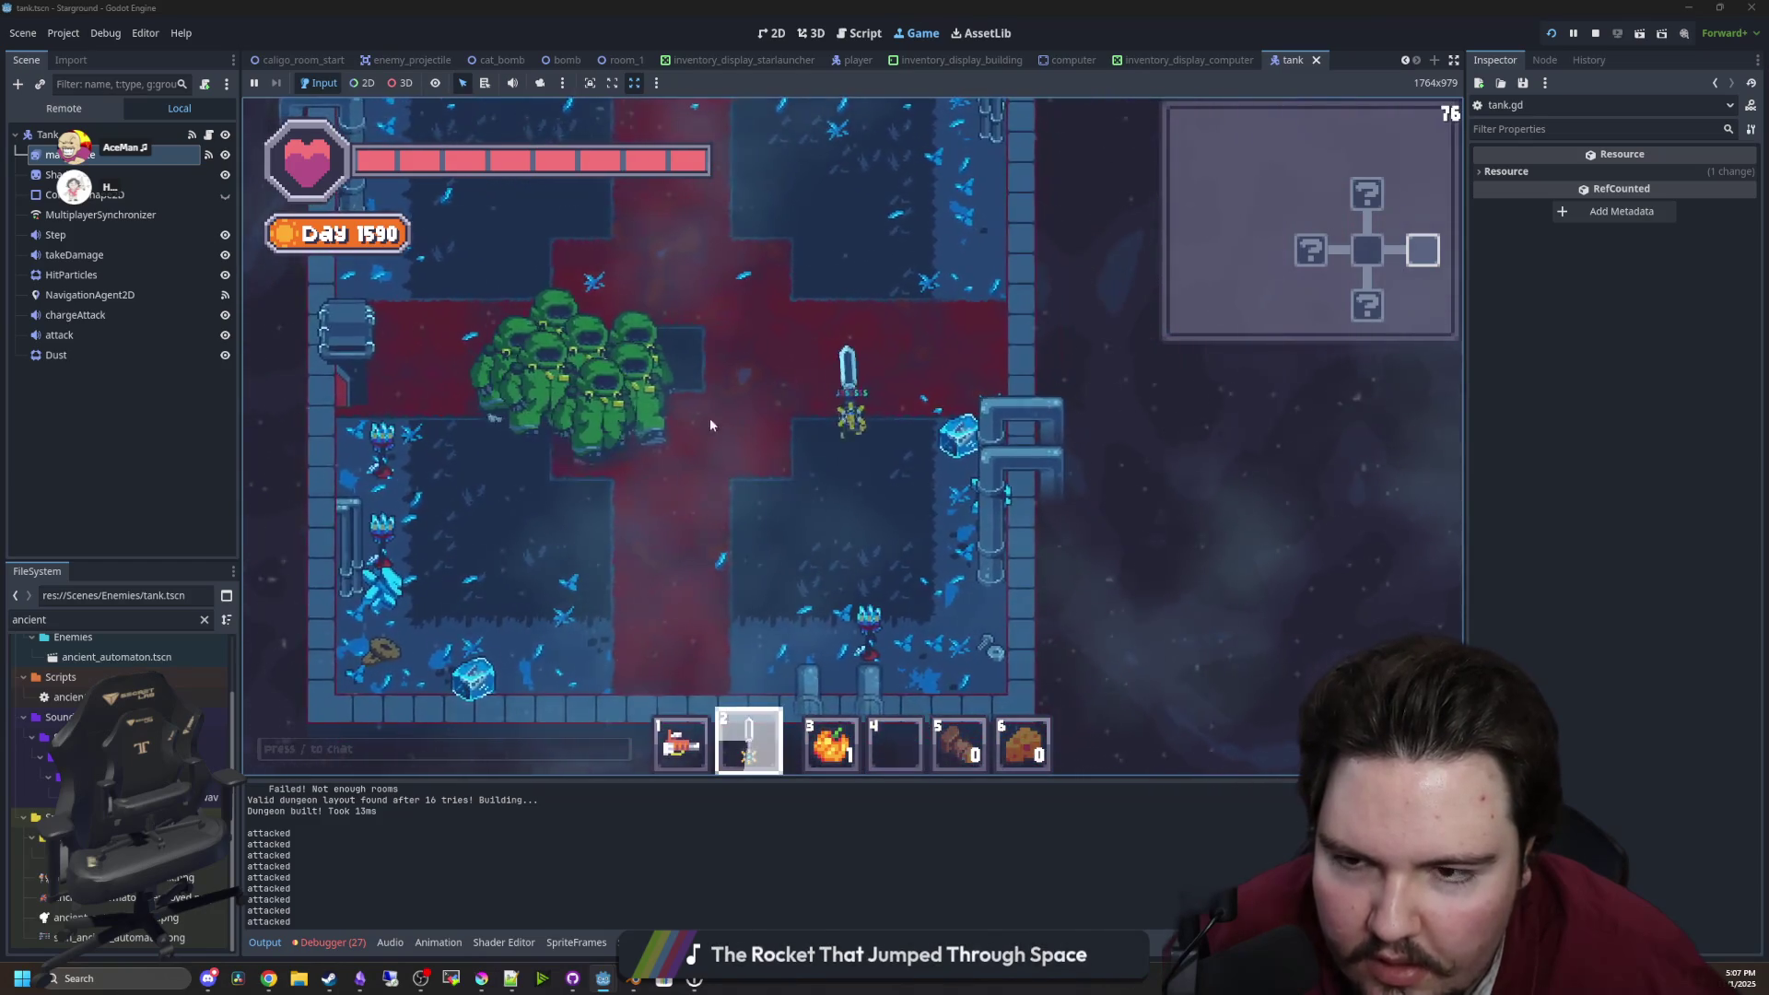
key(a)
click(710, 424)
click(737, 405)
click(751, 392)
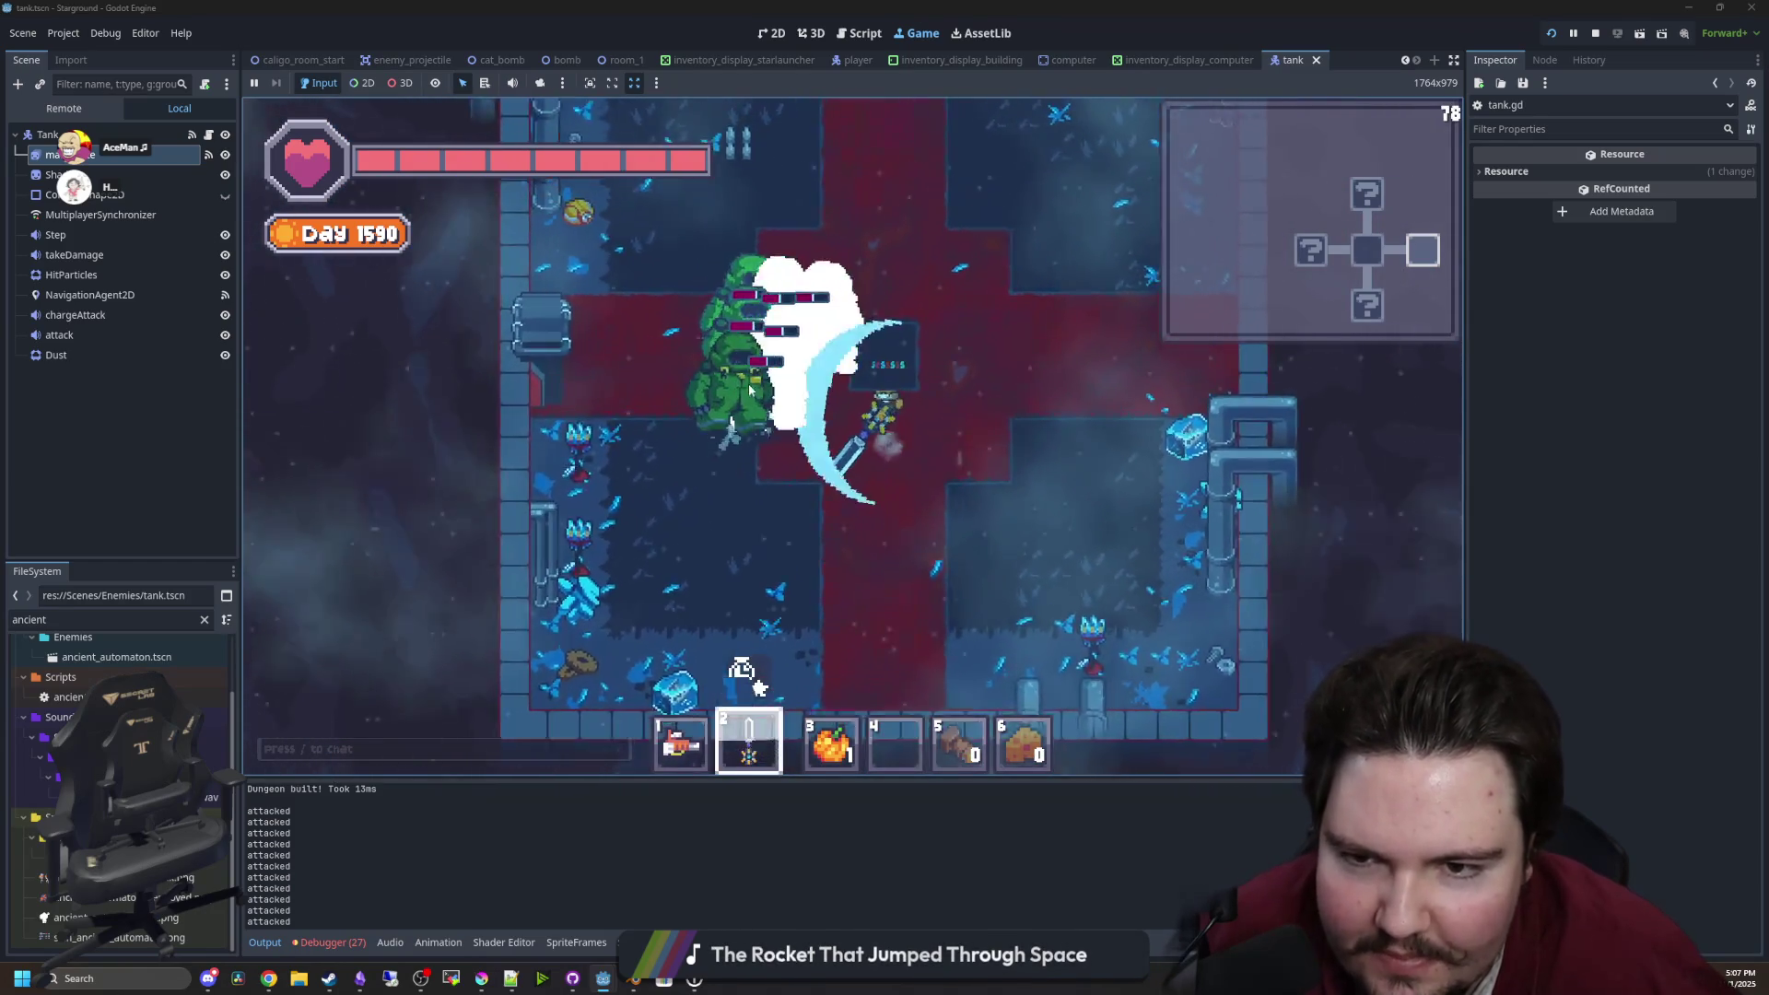
click(765, 396)
key(w)
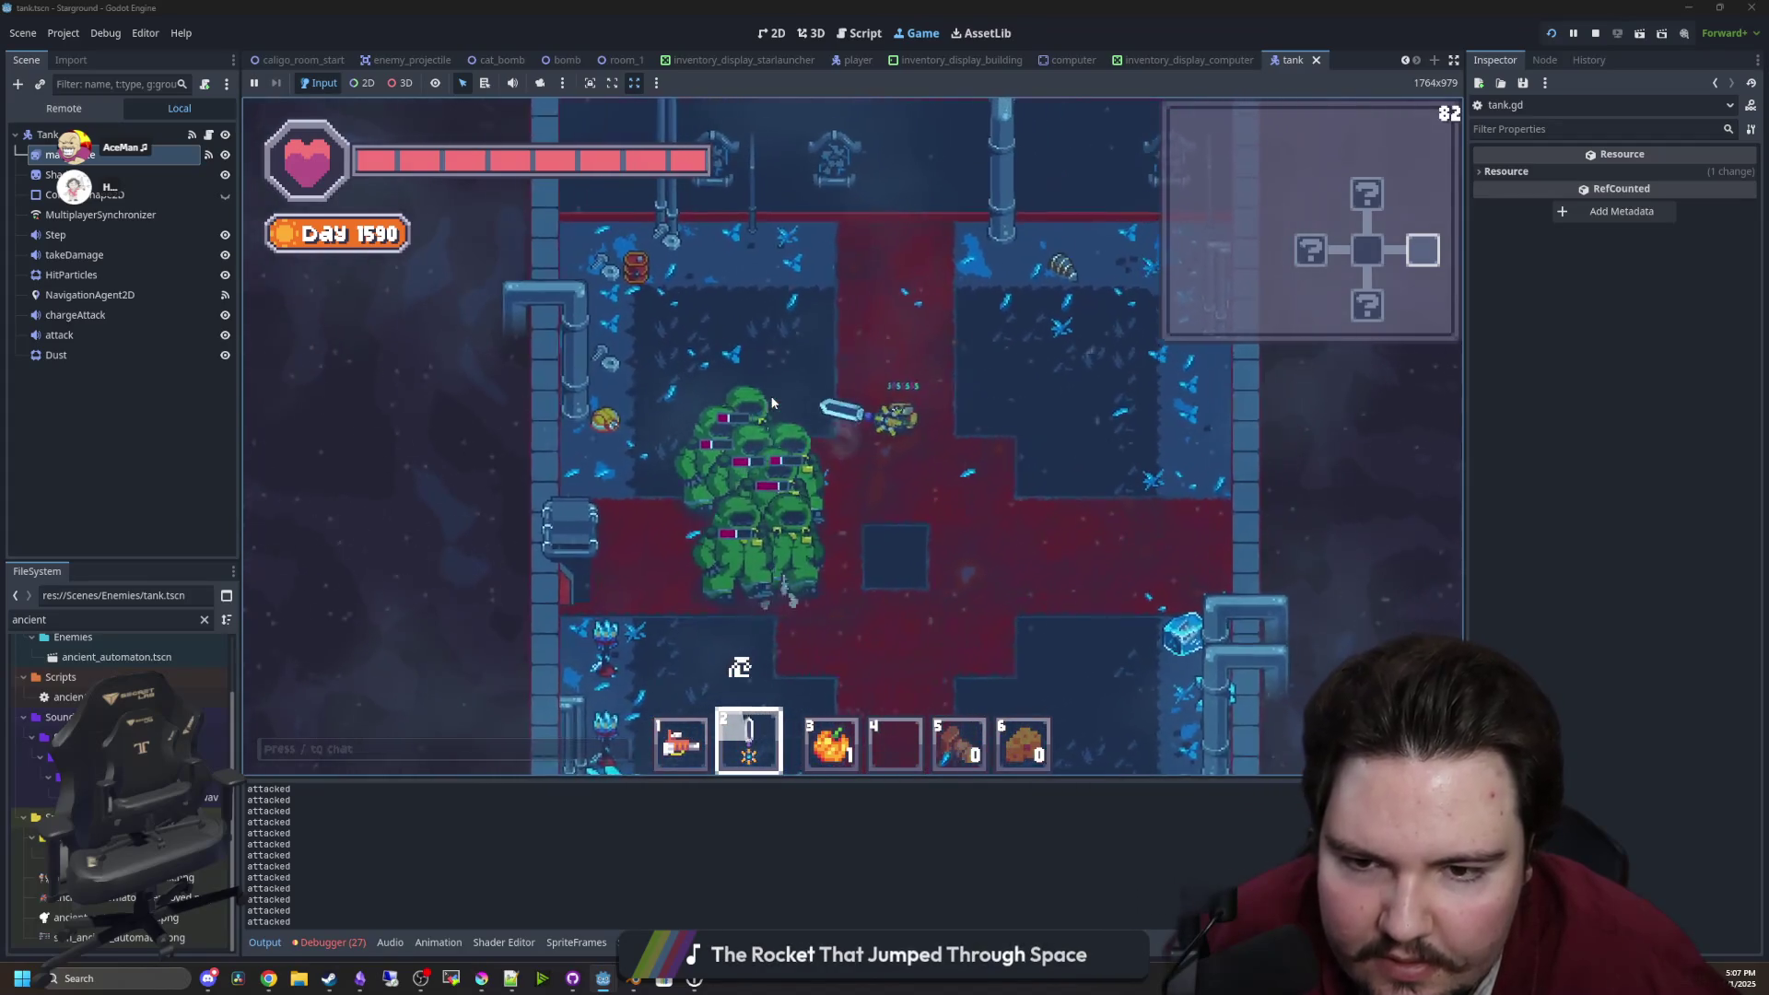
key(a)
click(757, 462)
click(844, 576)
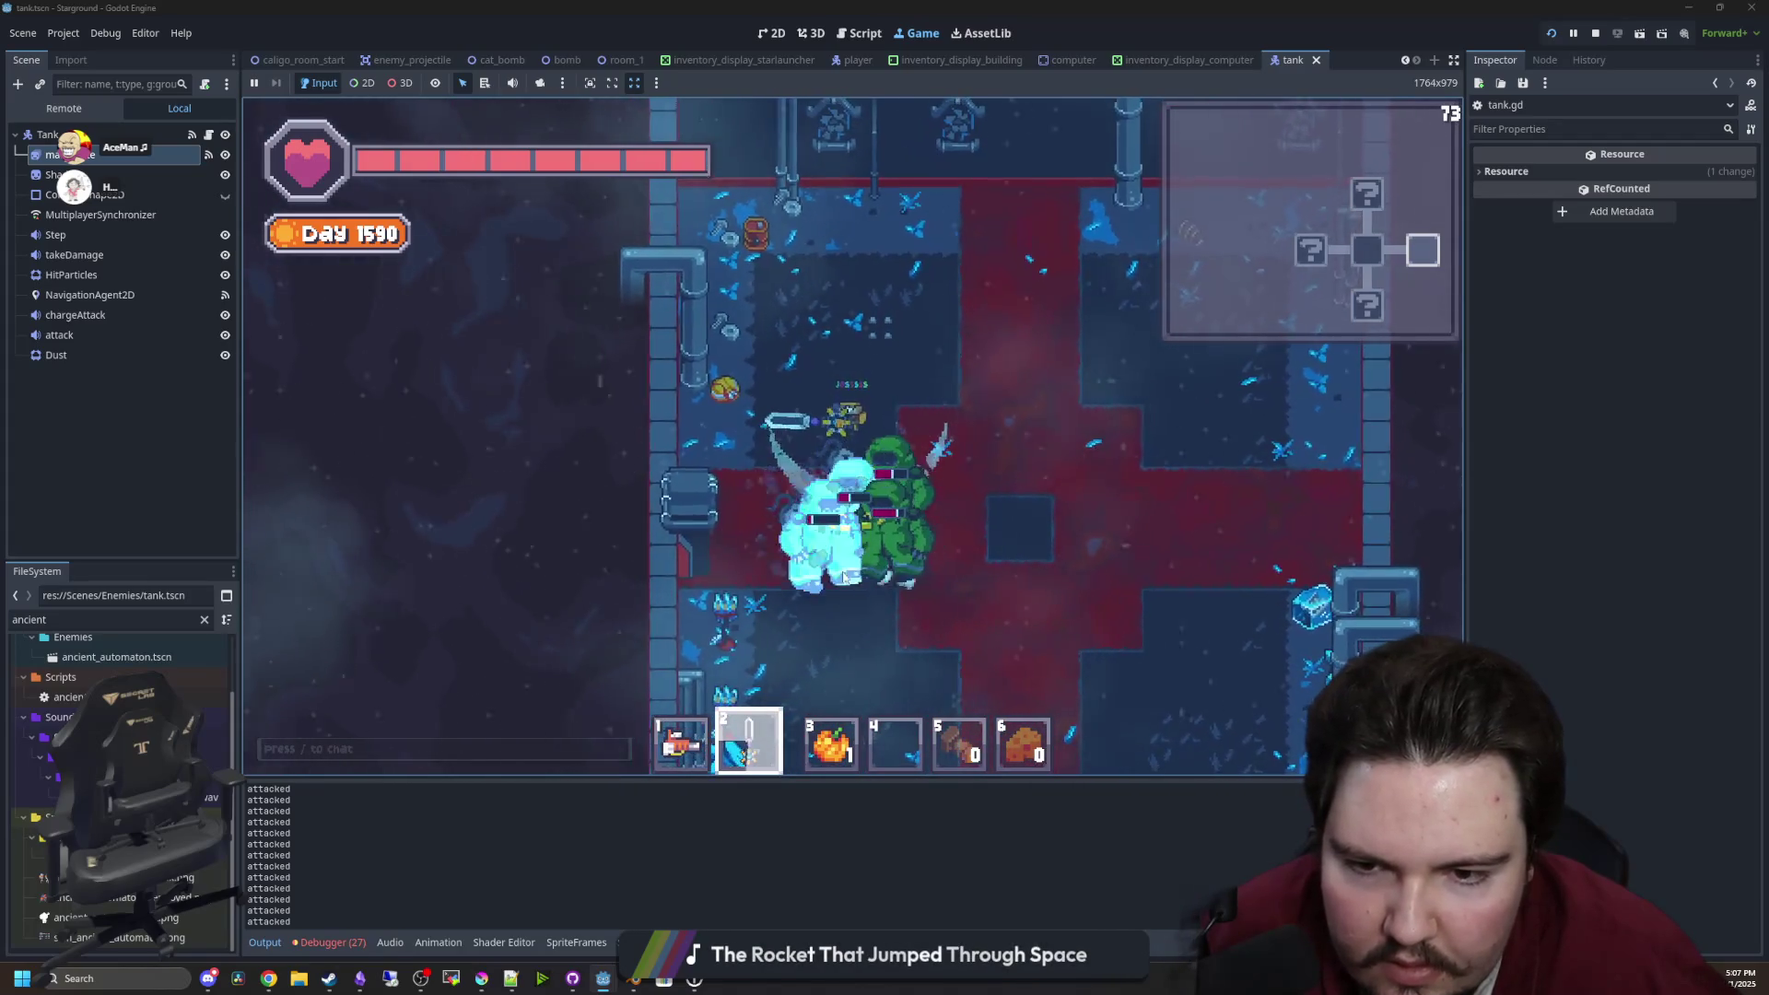
click(844, 575)
Step: Keep dodging and slashing the tanks, switch to hotbar slot 1, then inspect mainSprite
key(d)
key(s)
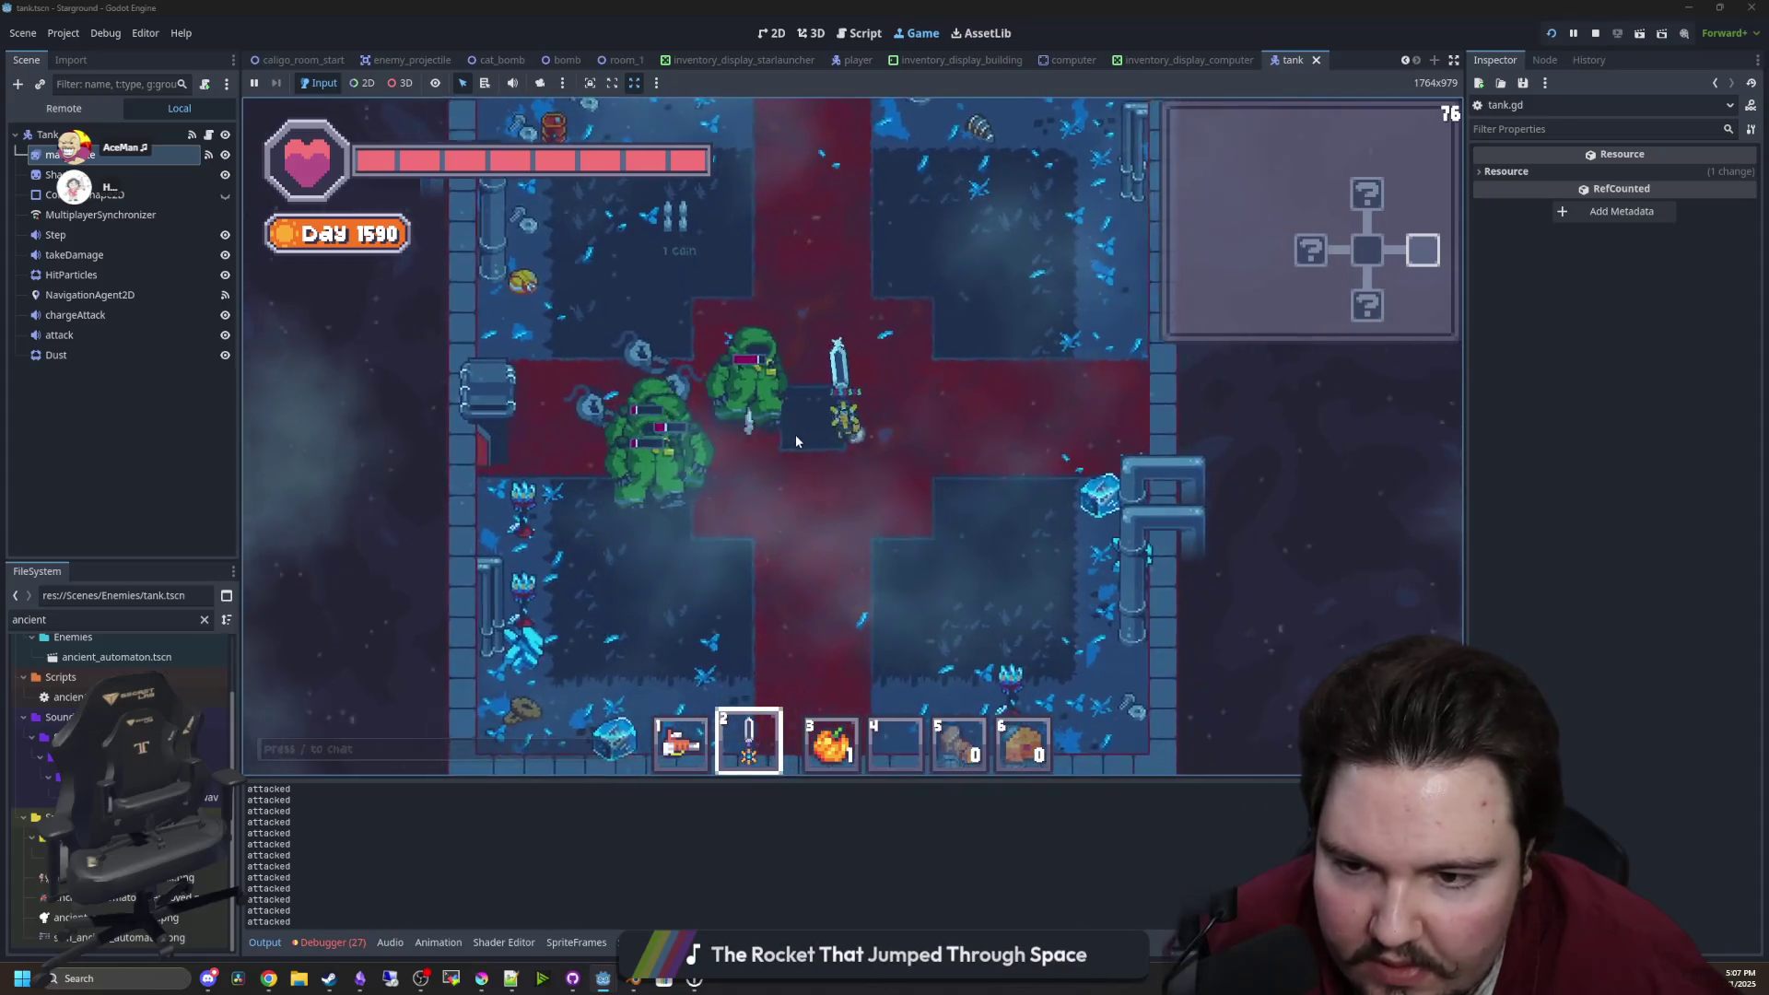
click(797, 442)
key(a)
click(783, 483)
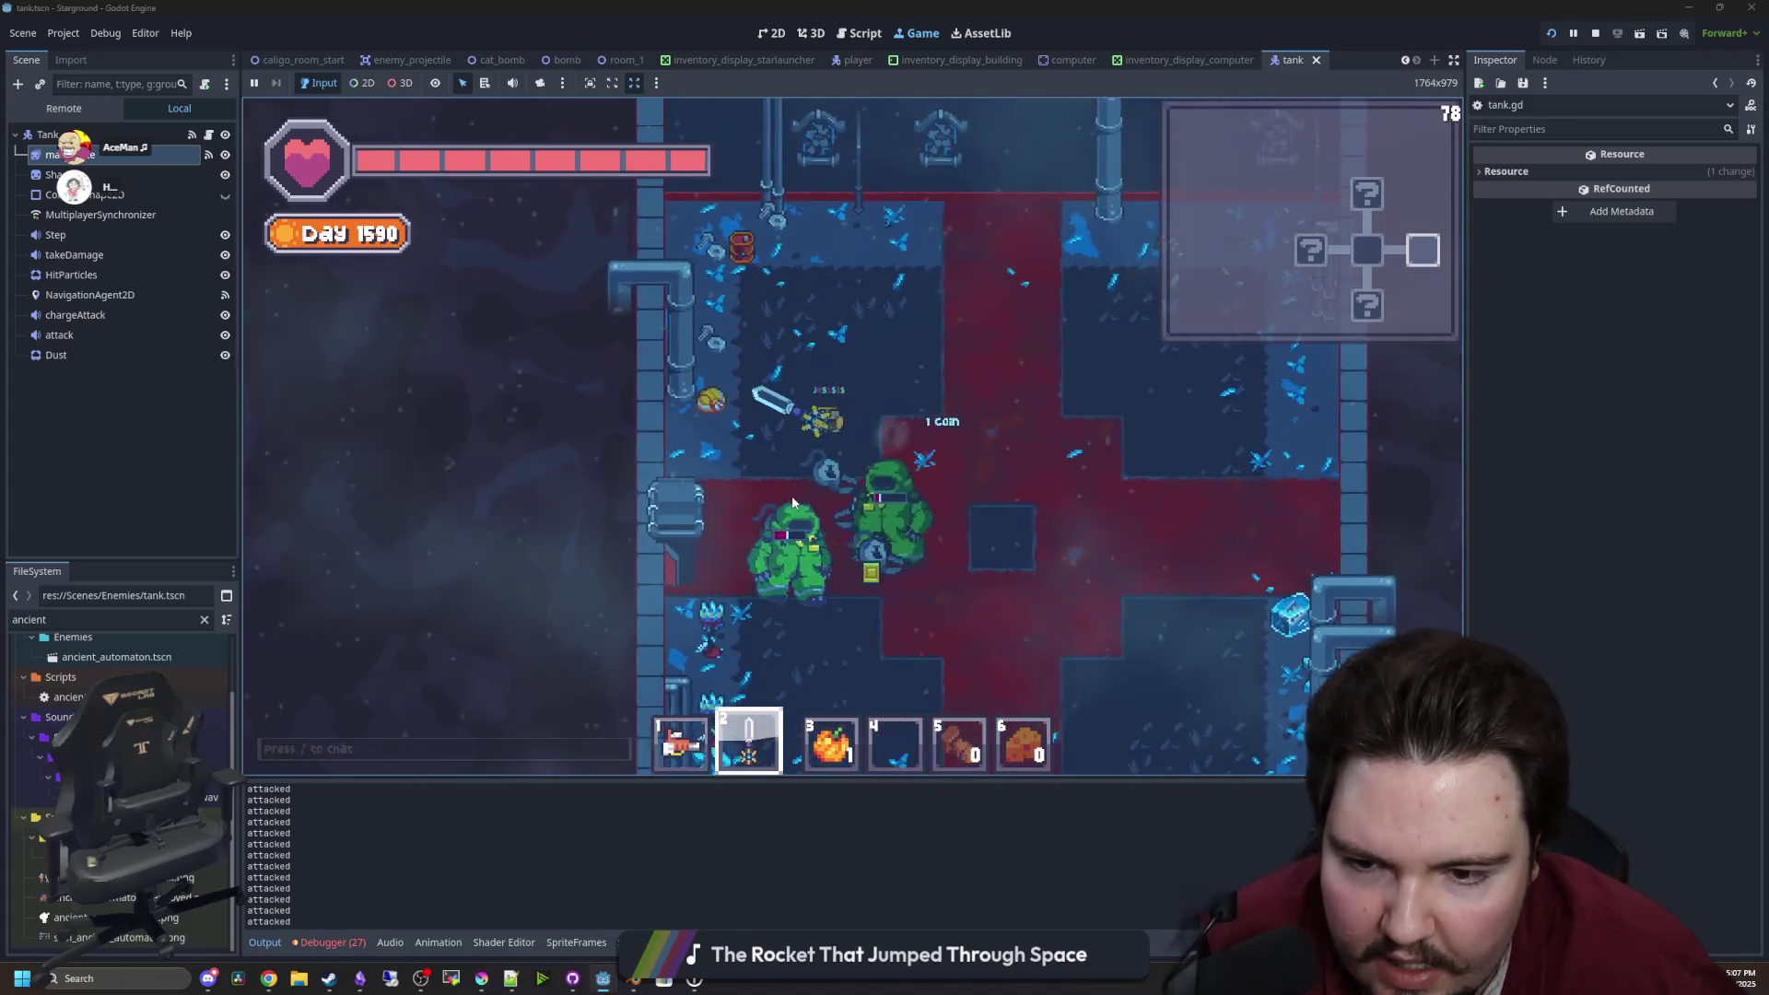
key(d)
key(s)
click(816, 413)
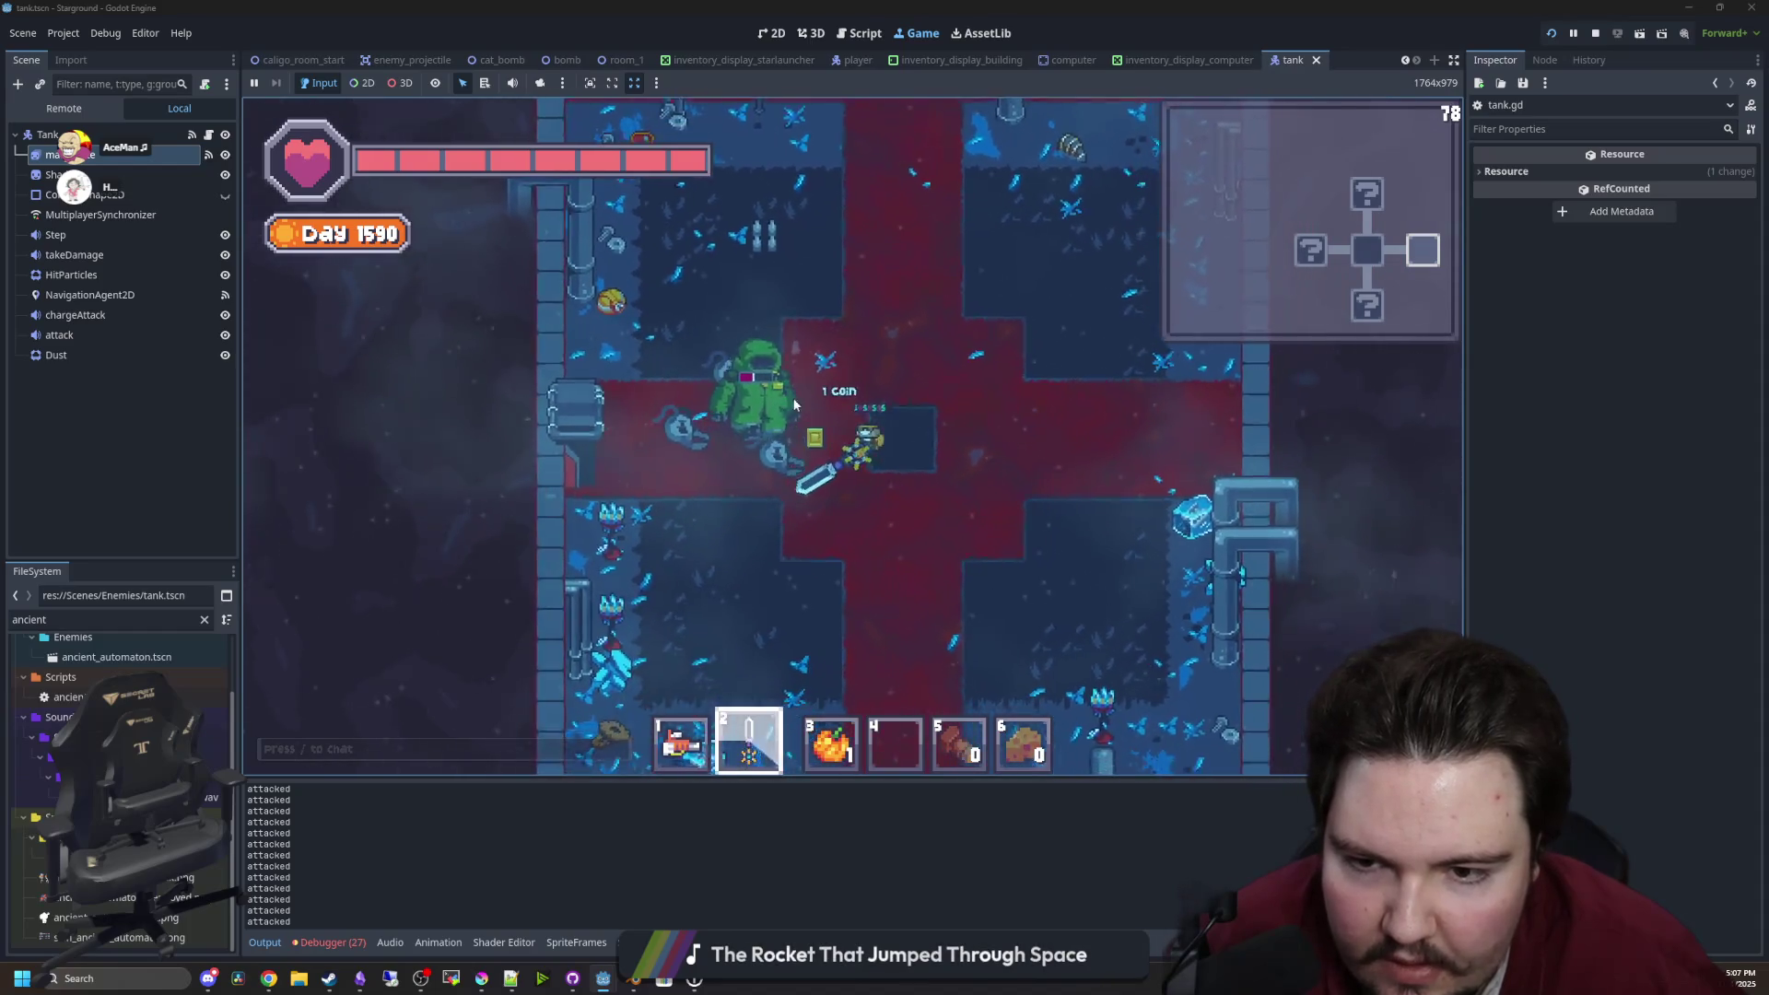
key(d)
key(s)
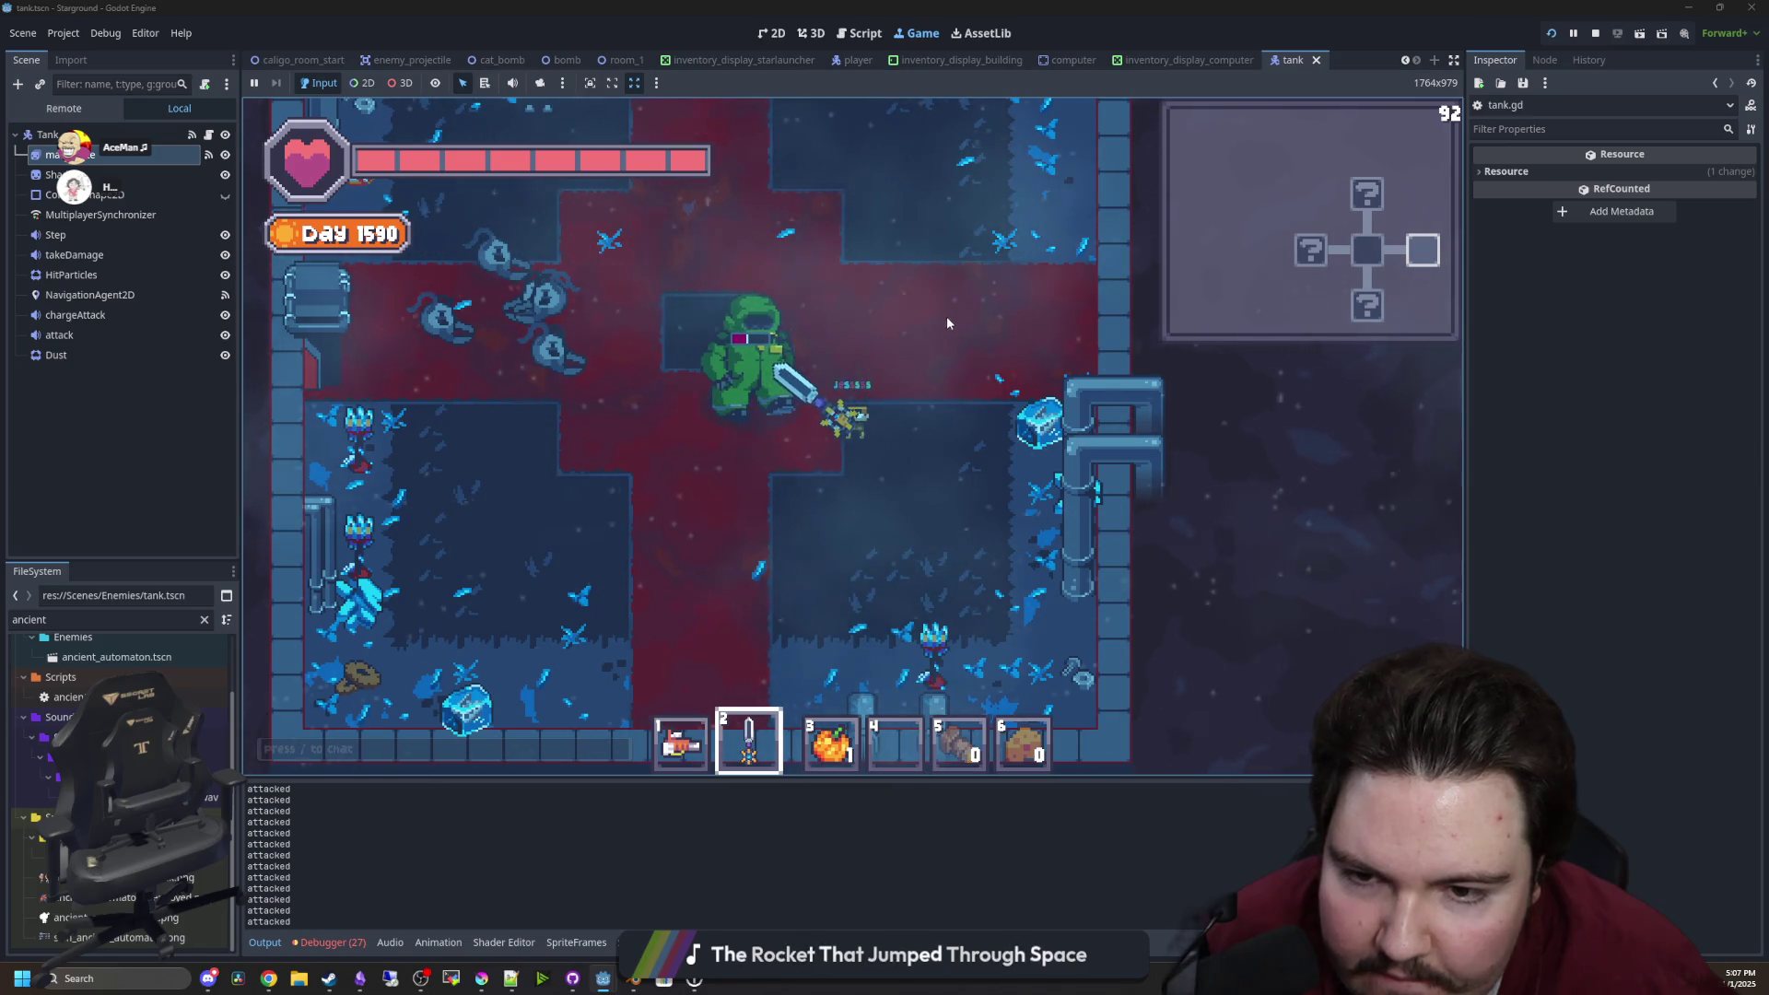
key(1)
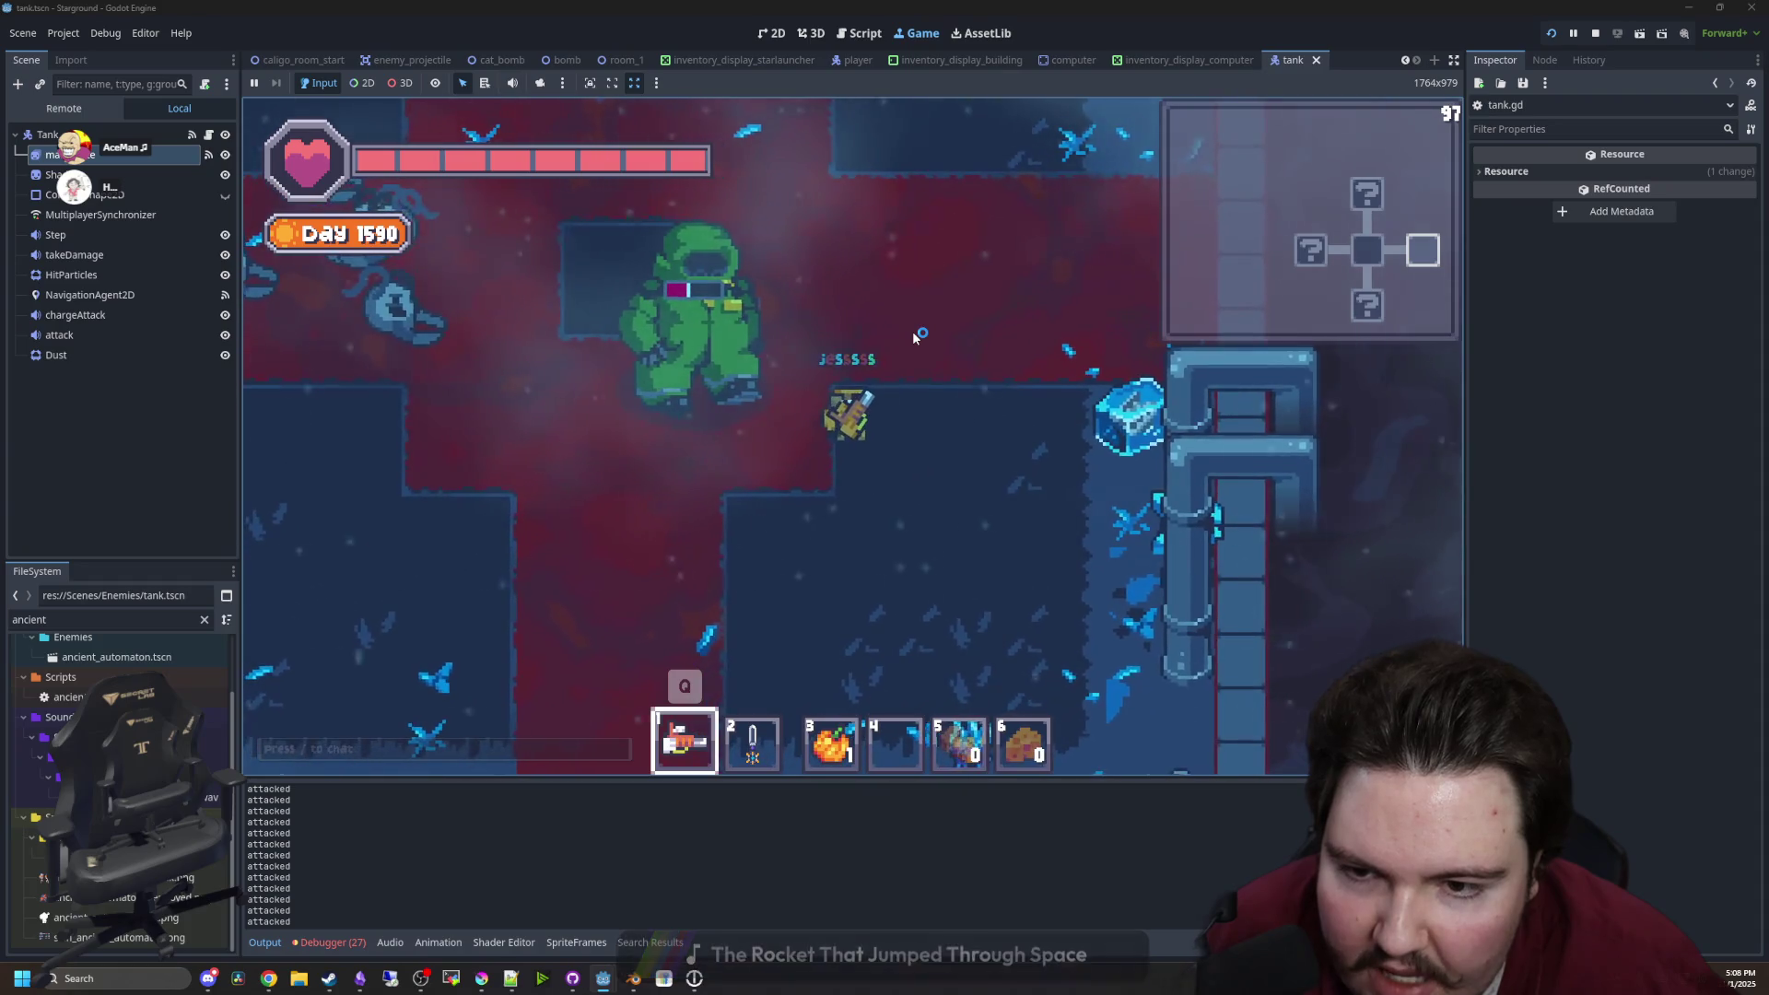
click(102, 158)
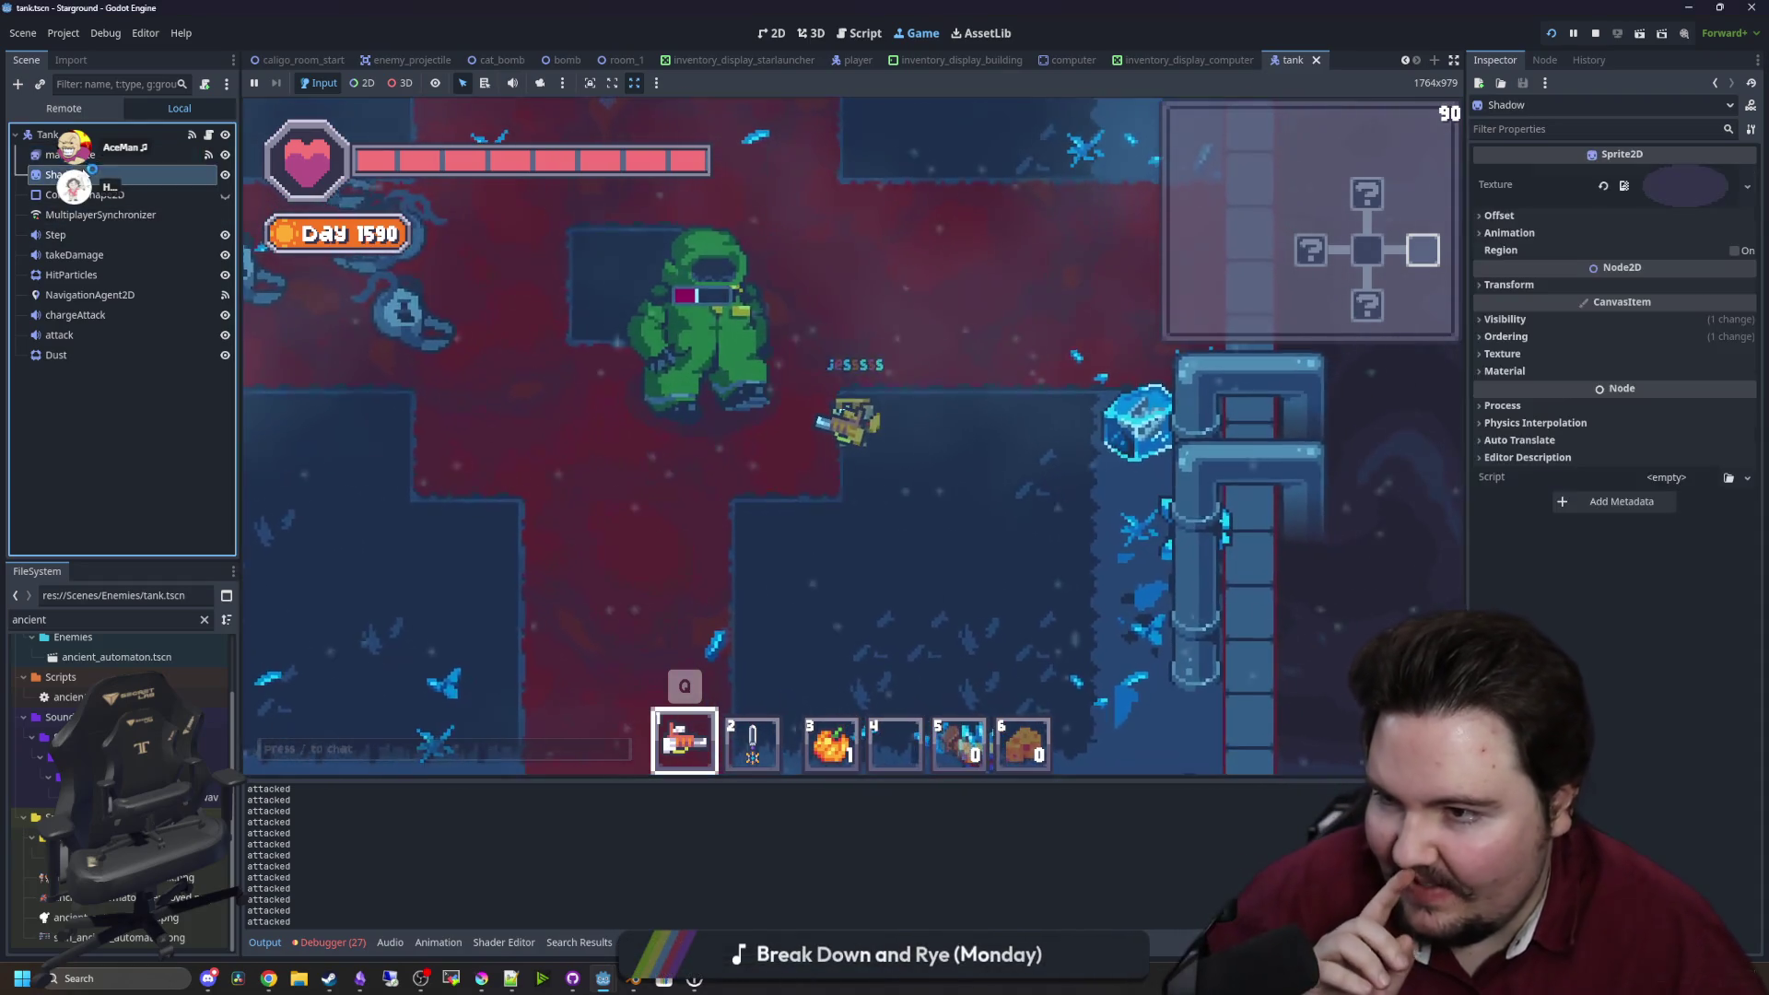
Step: Play the tank's attack_start animation at 2 FPS, watch it in game, then return to tank.gd
click(286, 826)
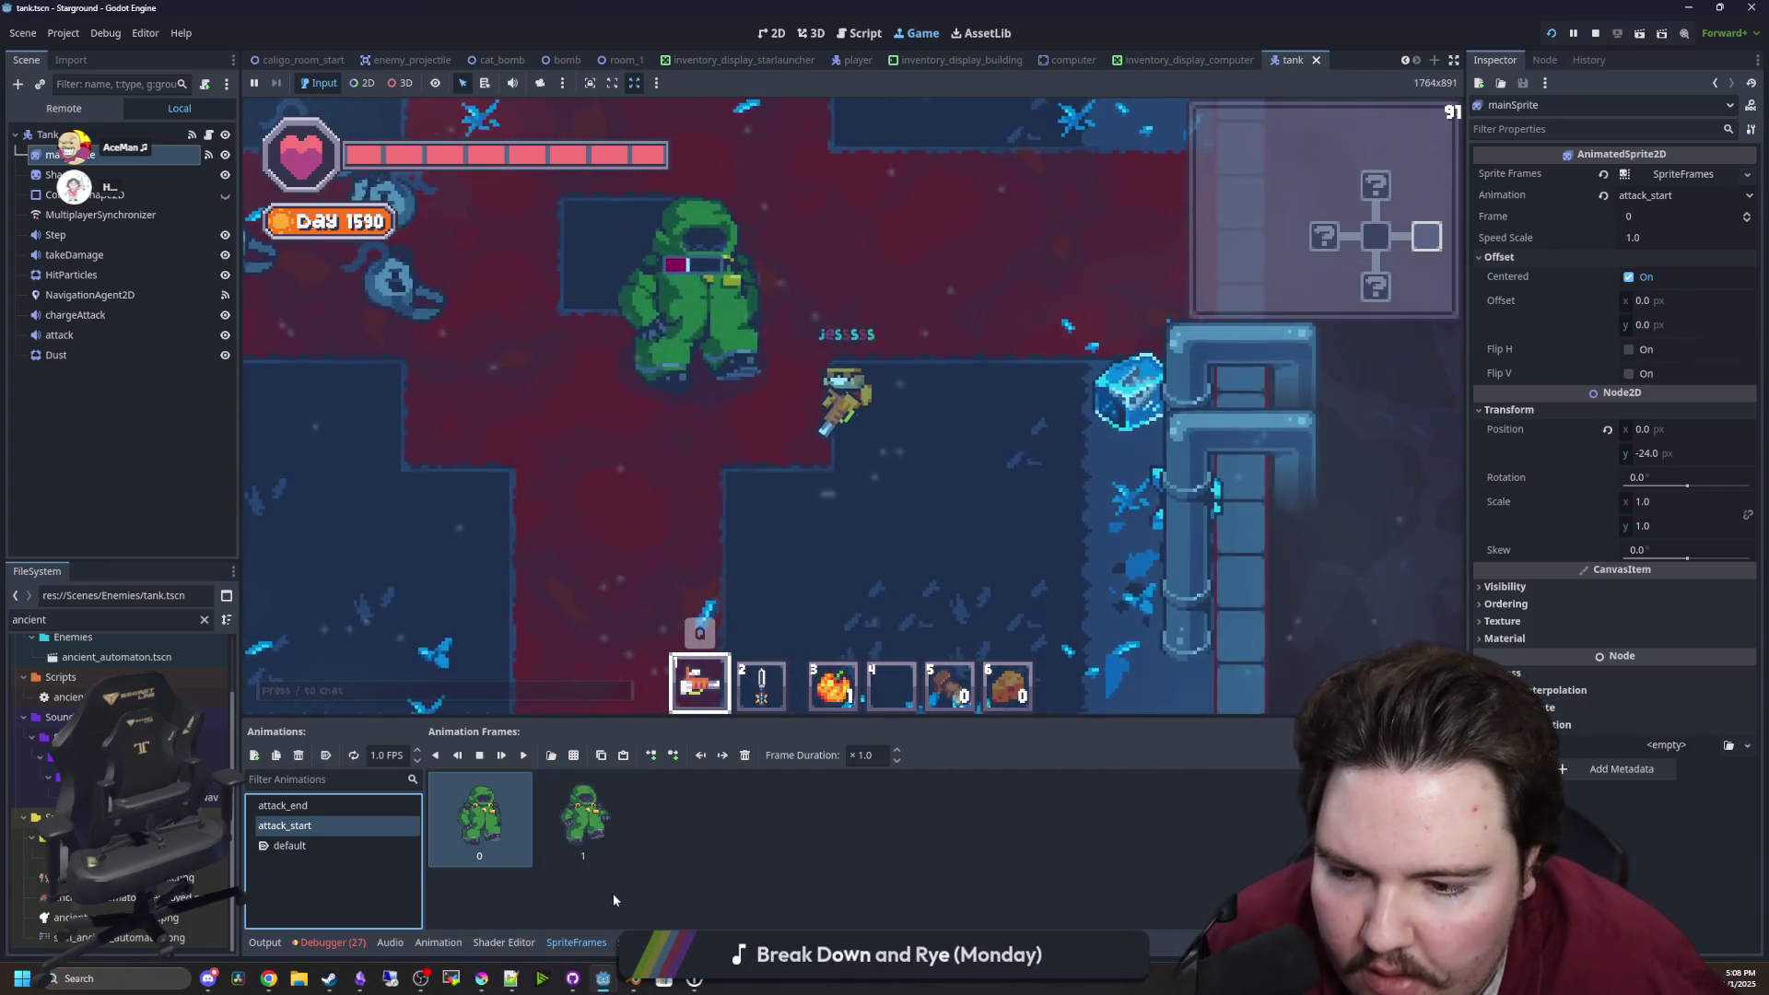
click(485, 840)
click(416, 750)
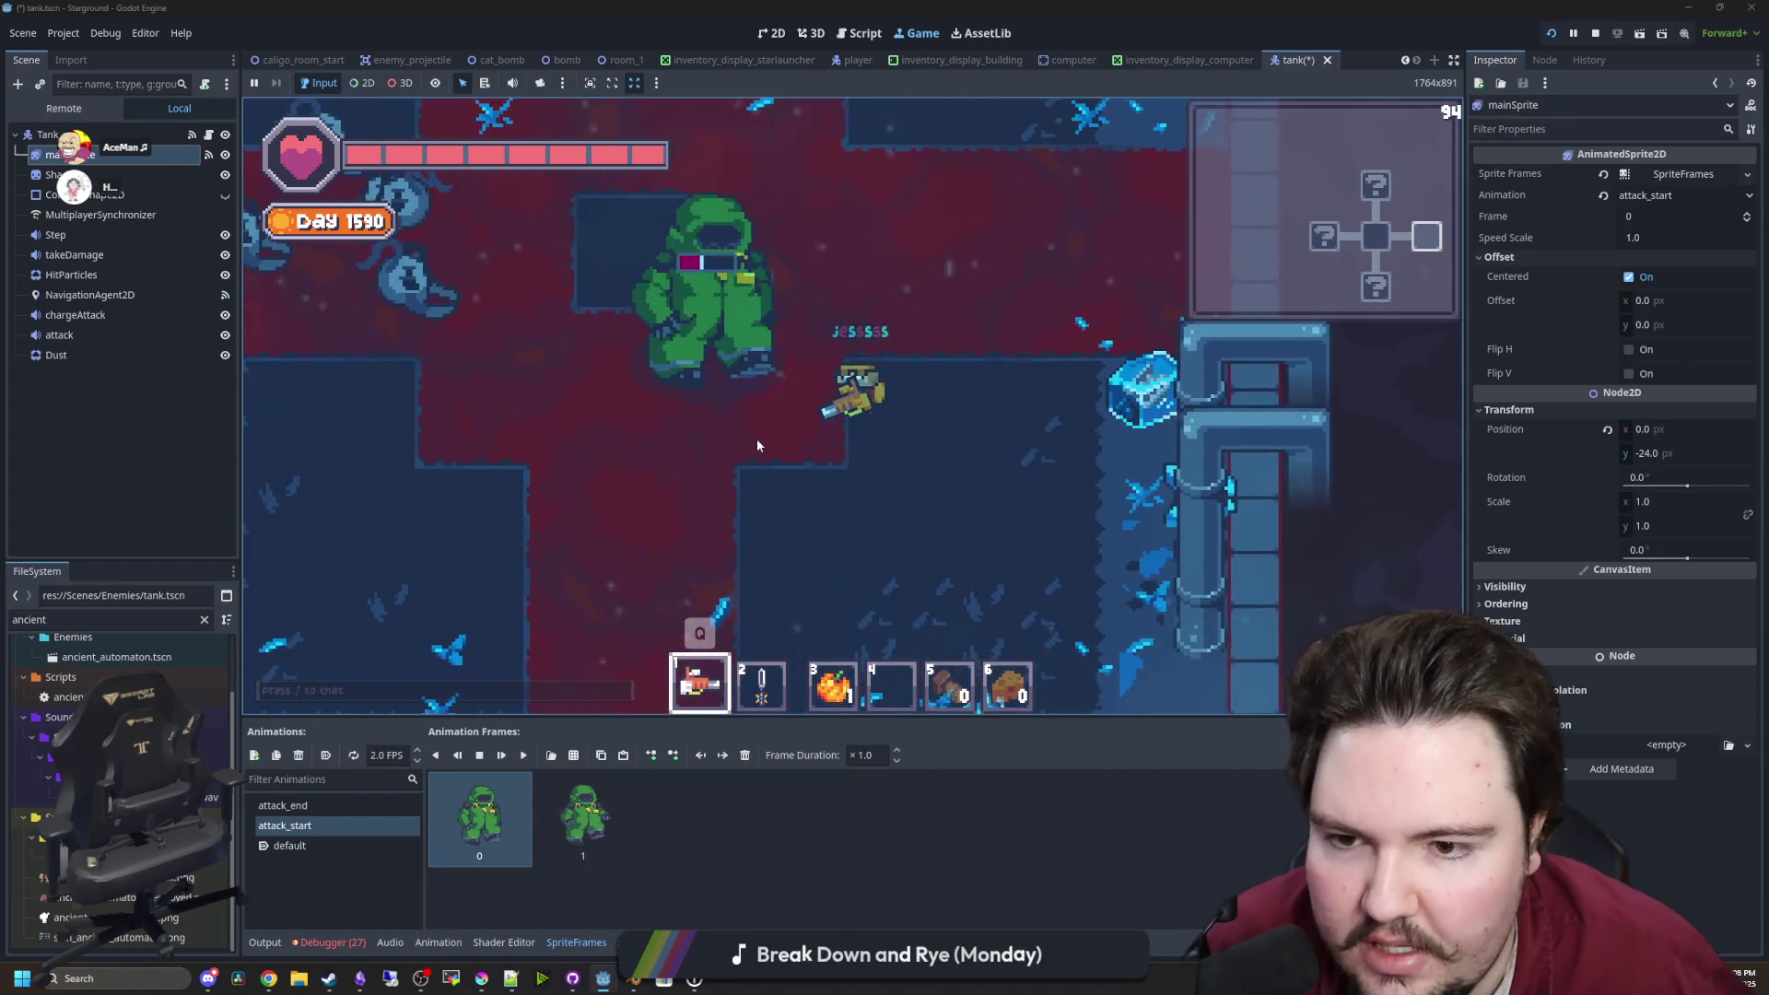
key(d)
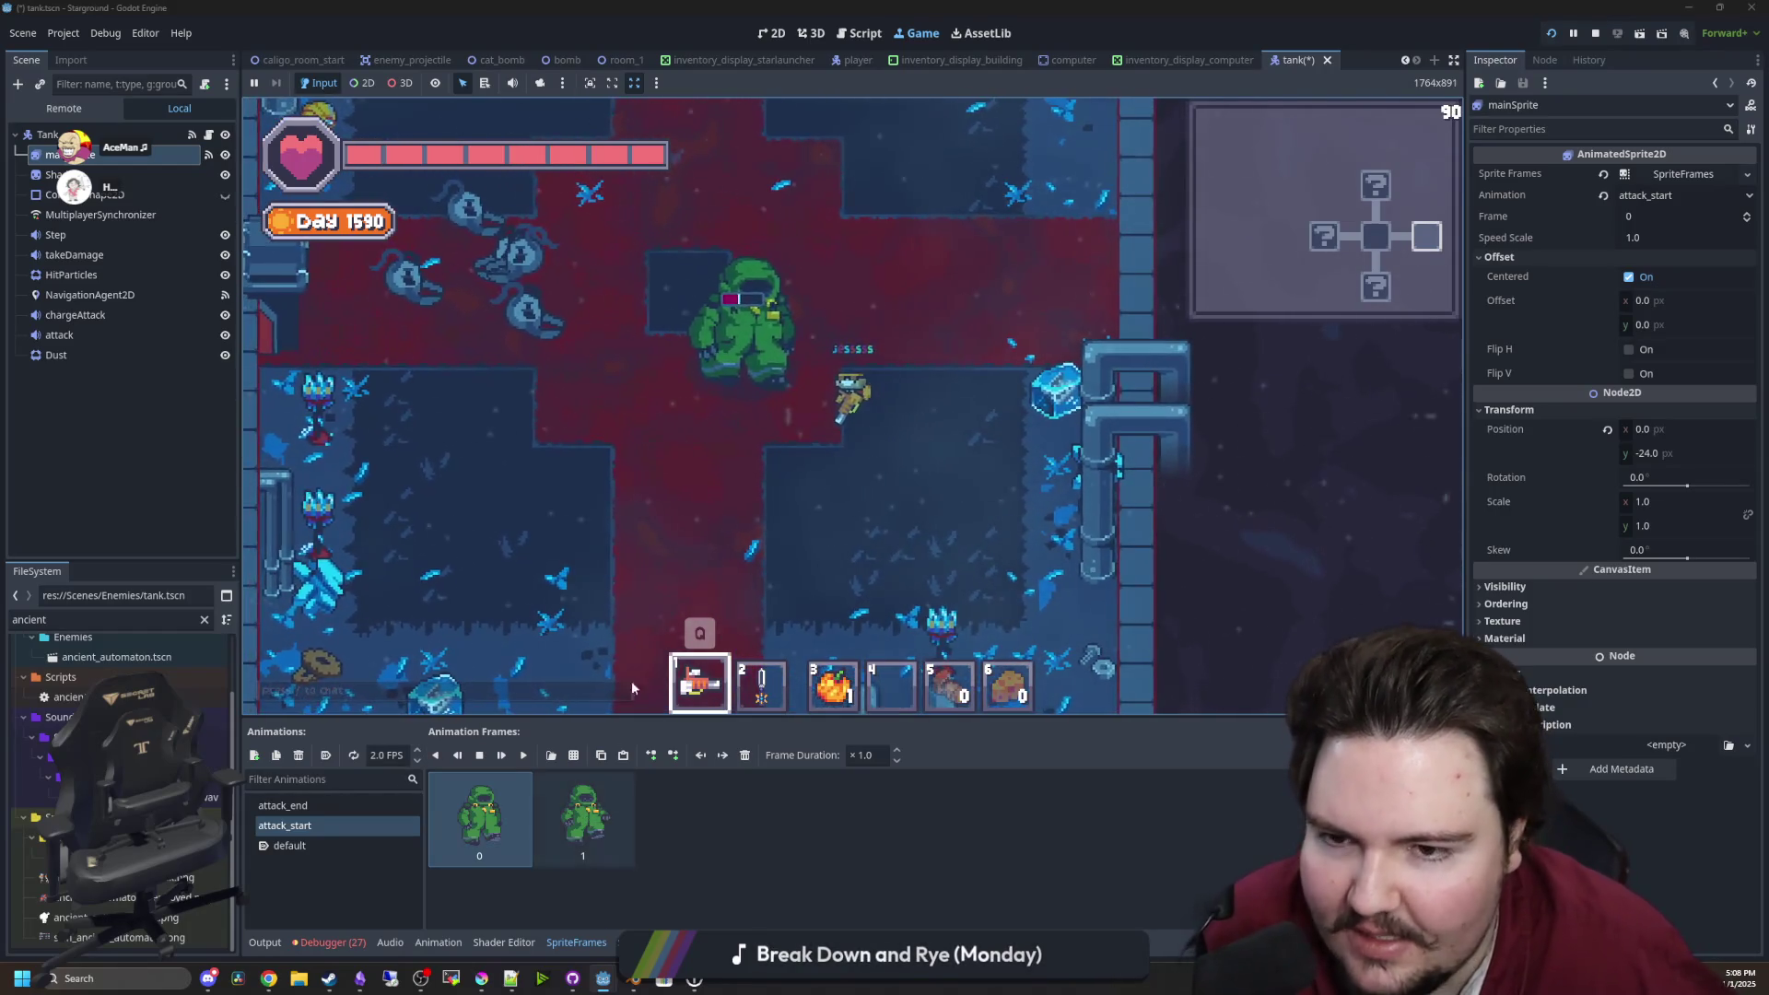
key(a)
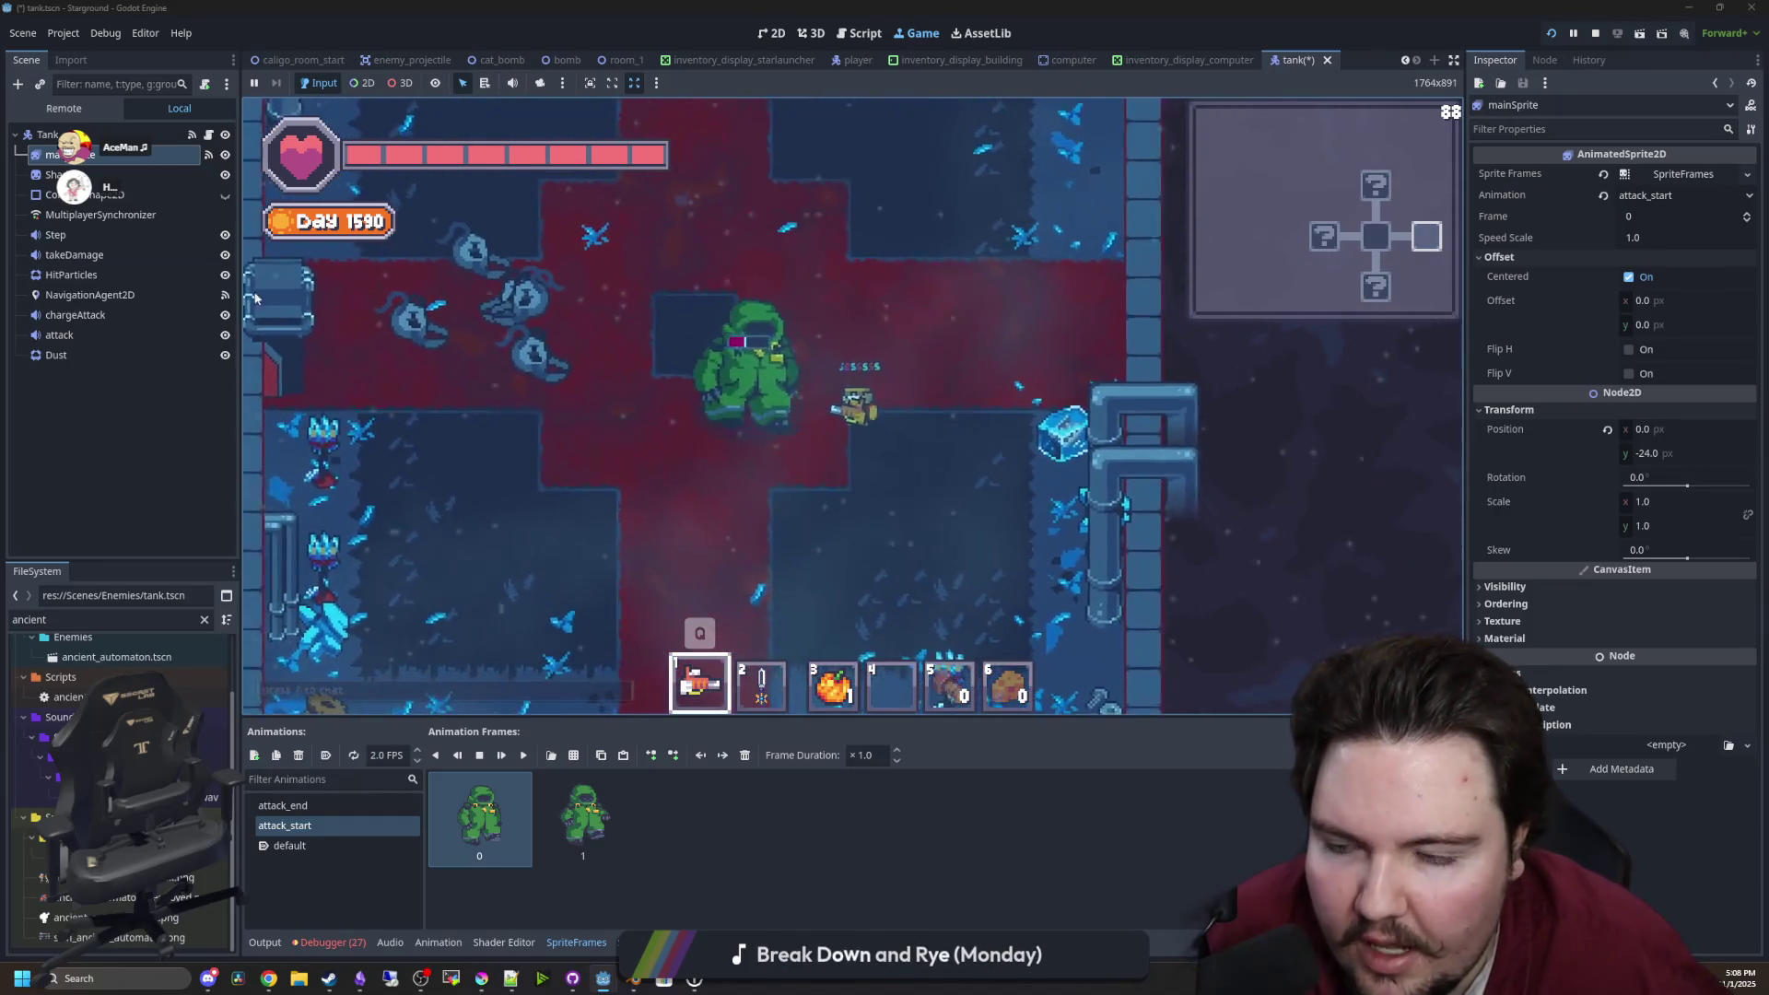
key(ctrl+F3)
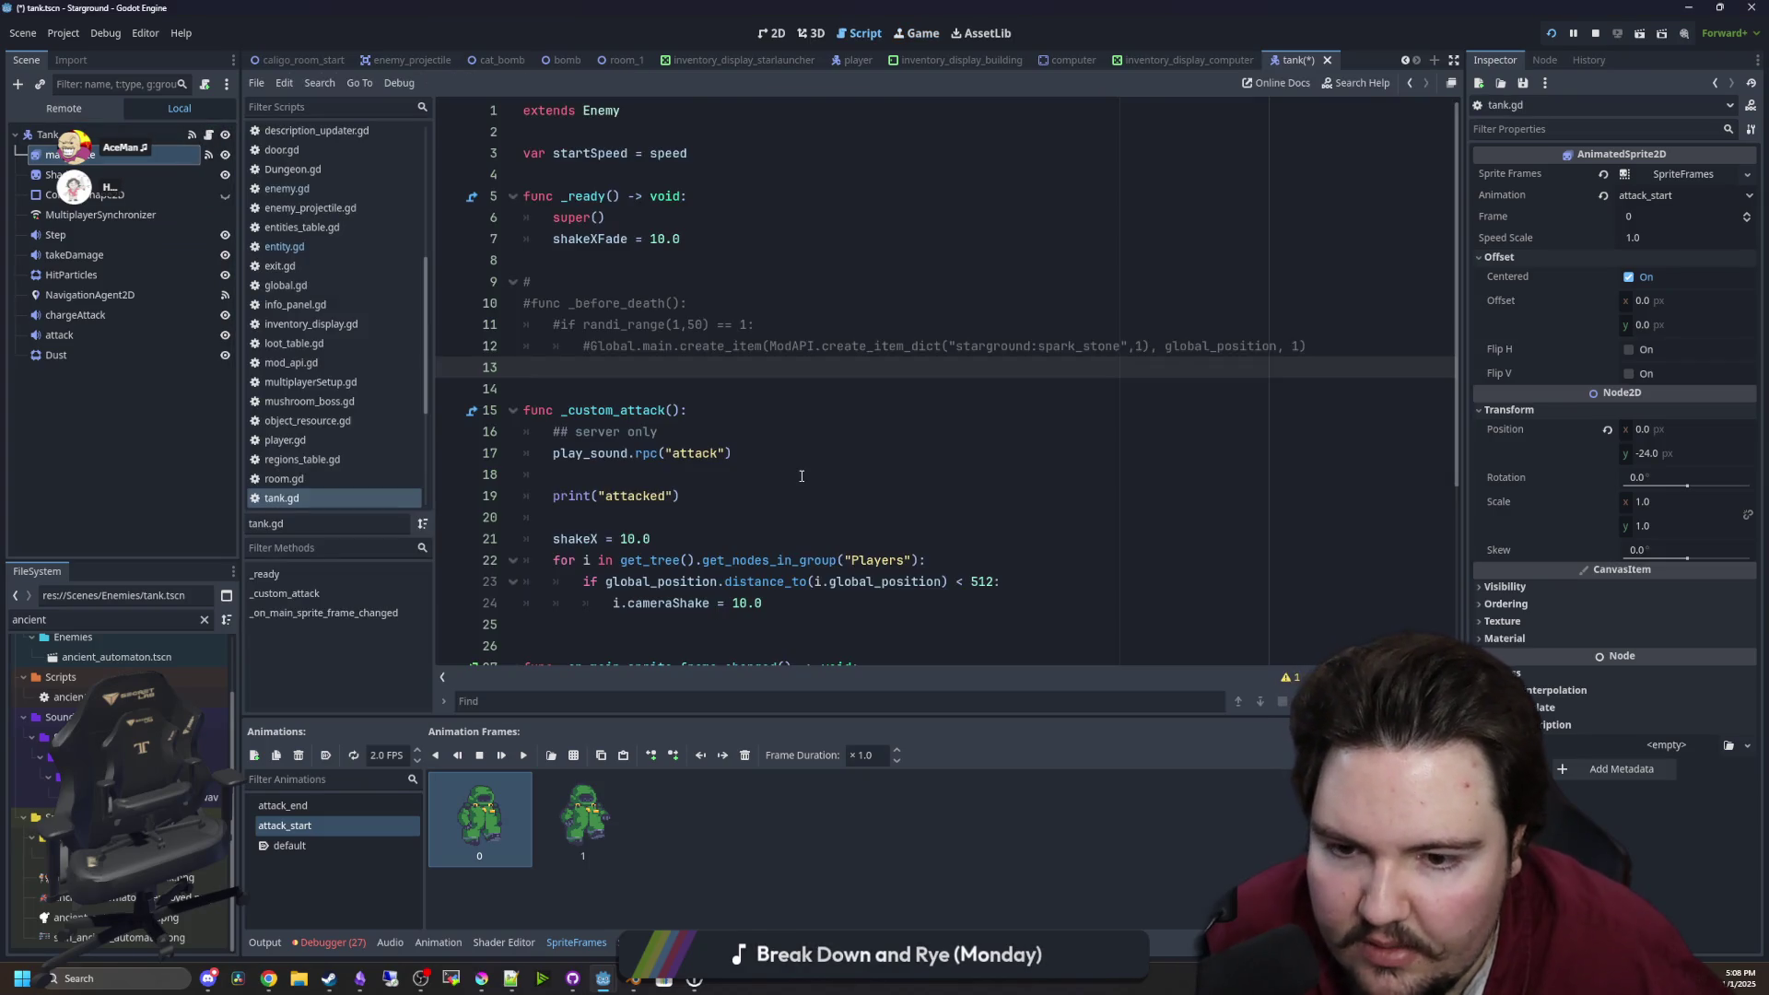
Step: Duplicate the tank's Dust CPUParticles2D node to create Dust2
scroll(715, 415, down, 4)
click(715, 488)
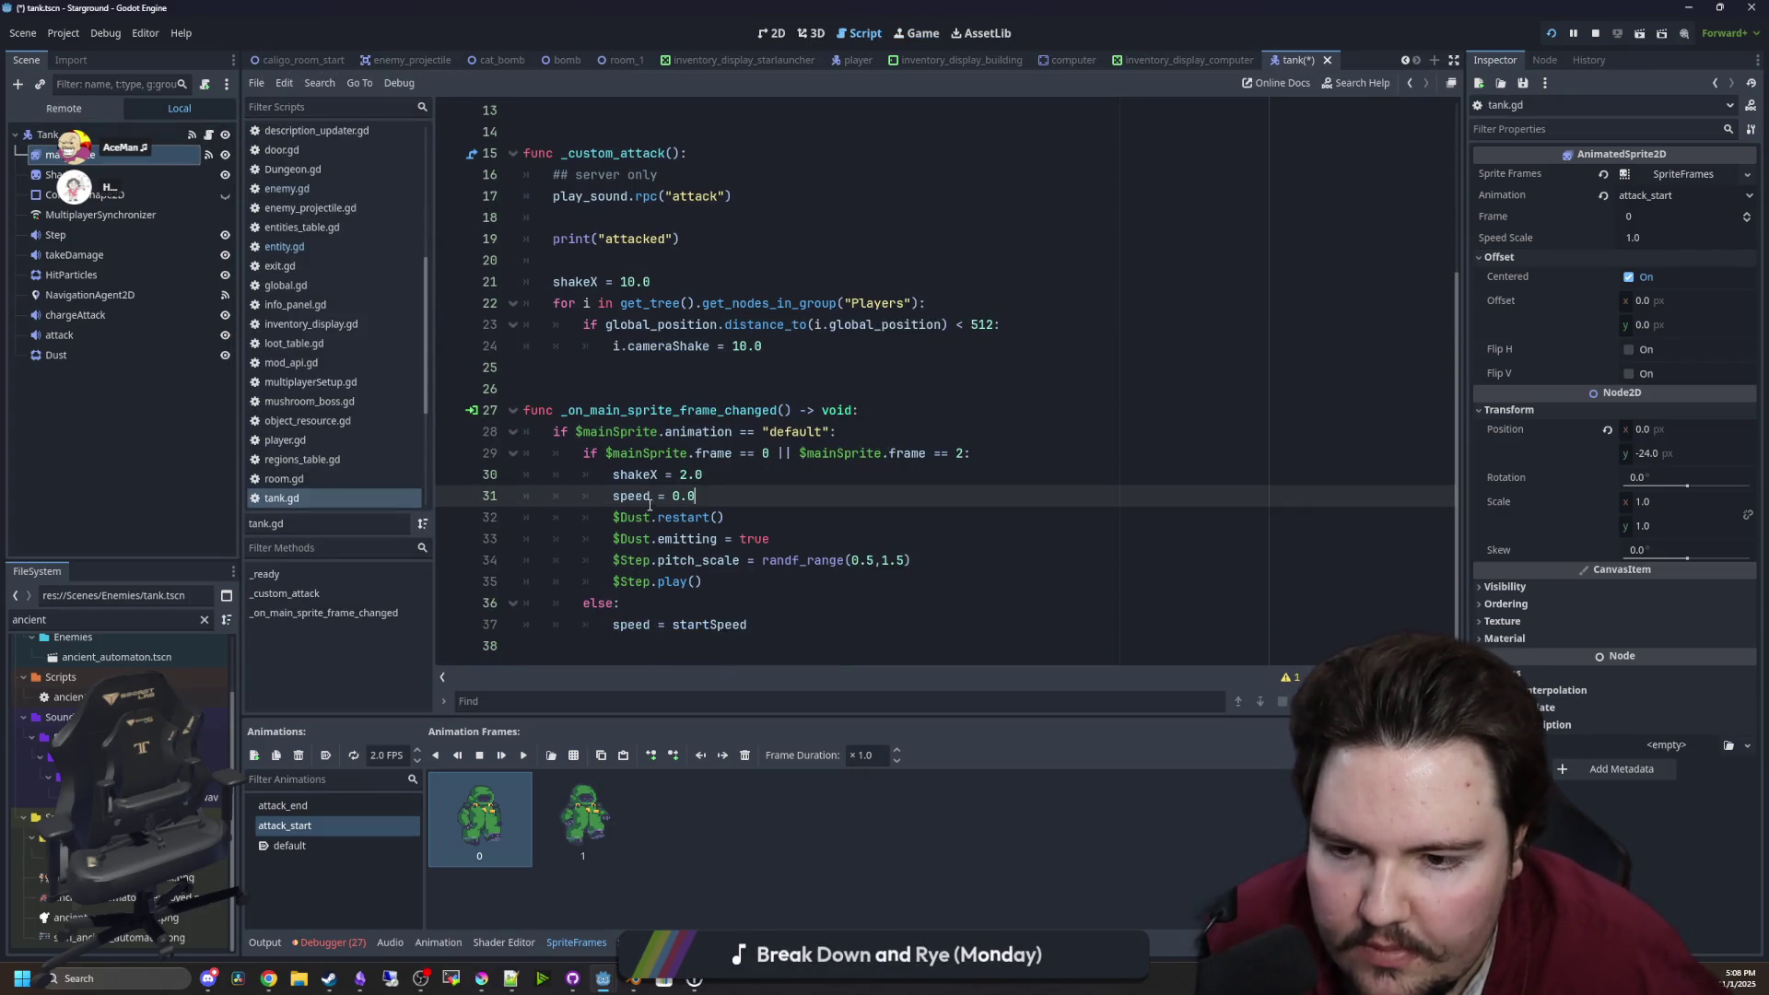
click(655, 384)
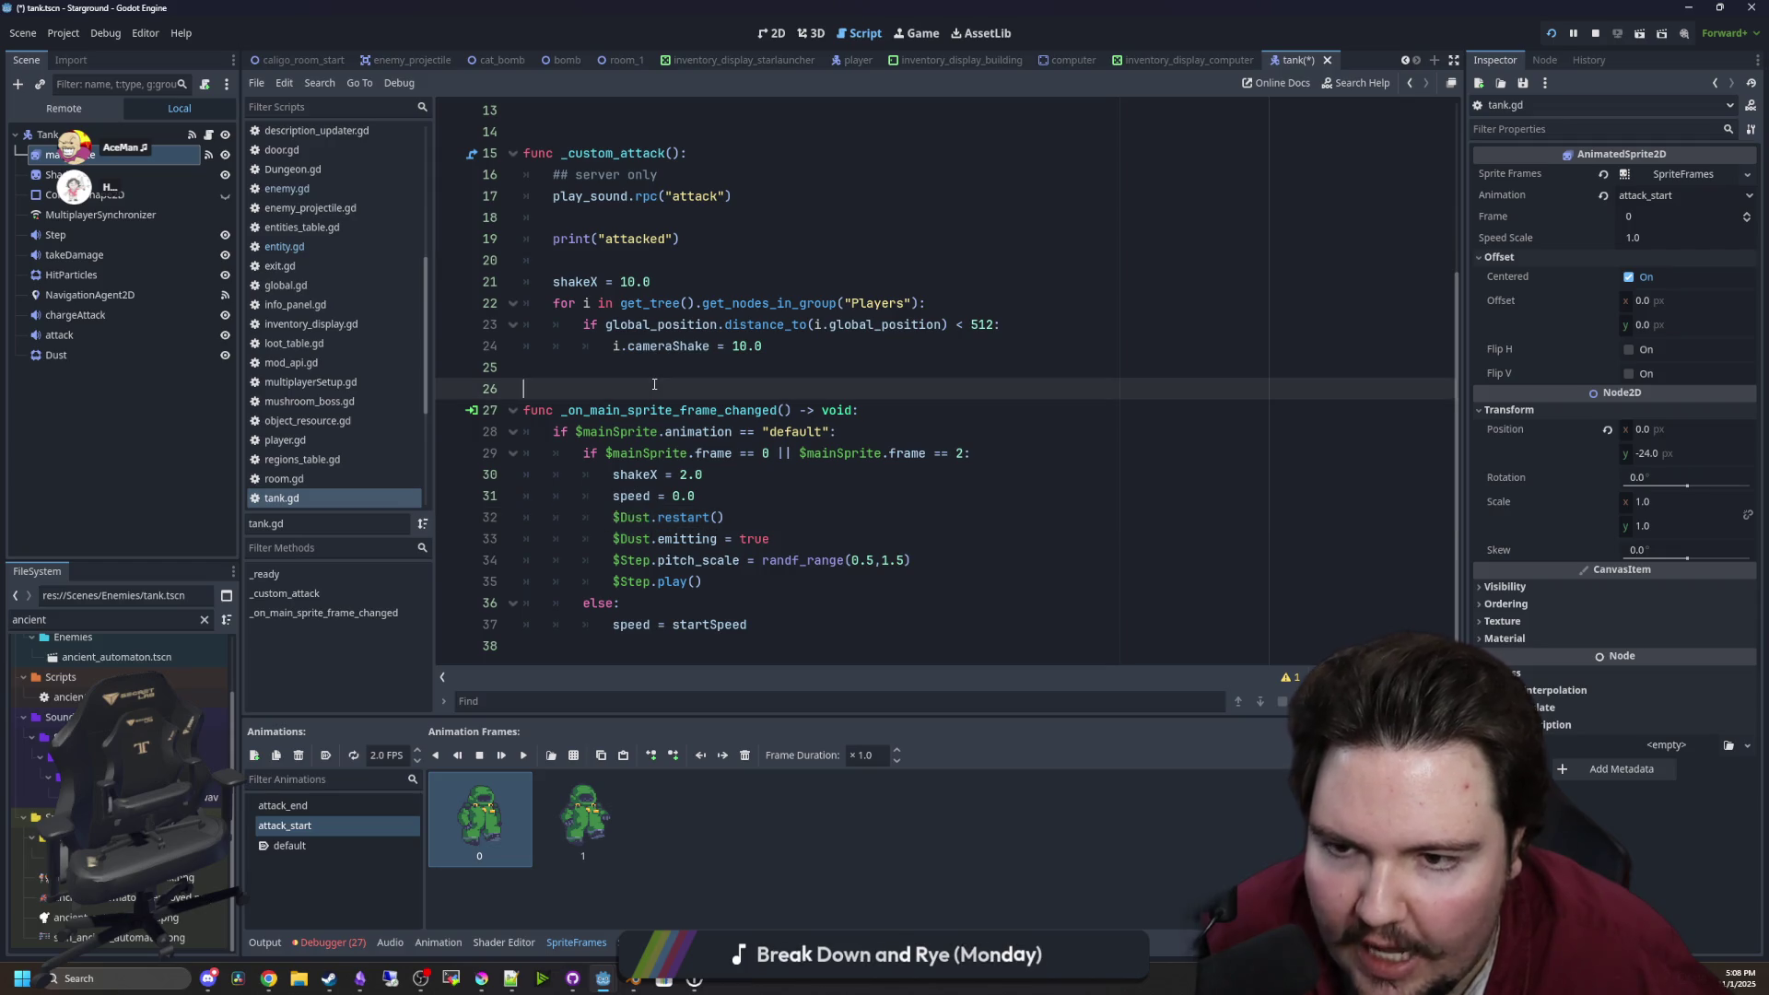
scroll(655, 384, up, 3)
click(65, 357)
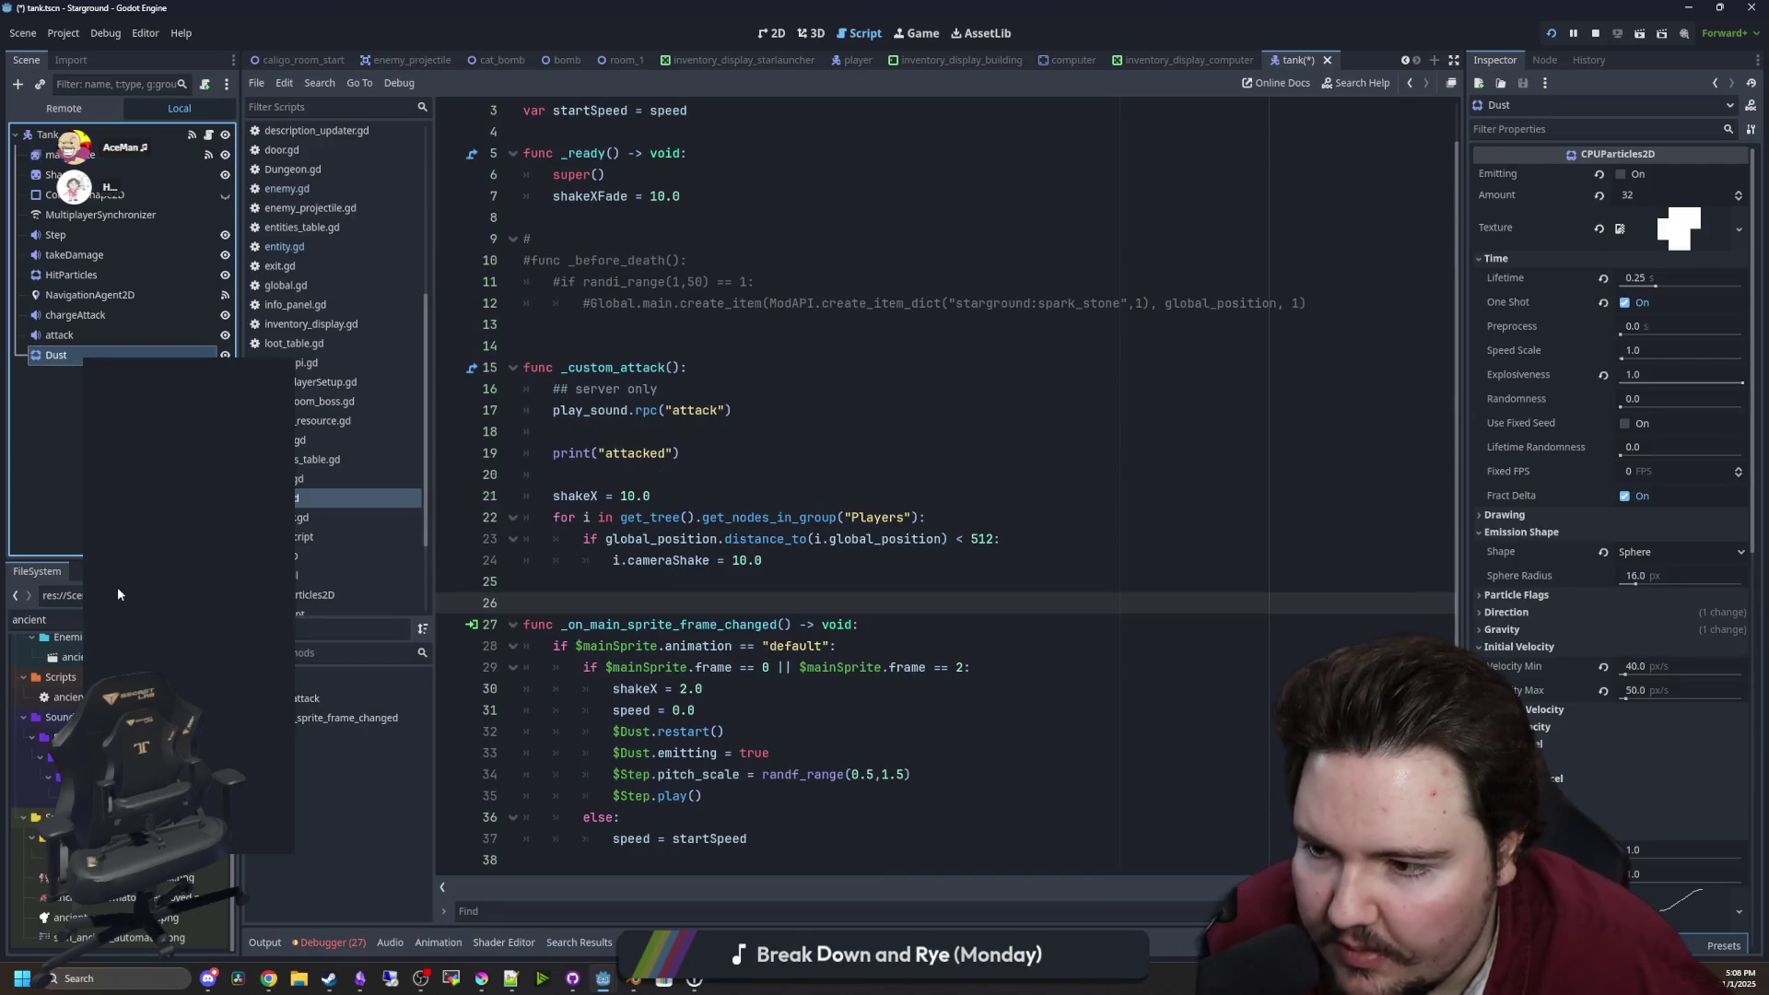
click(134, 658)
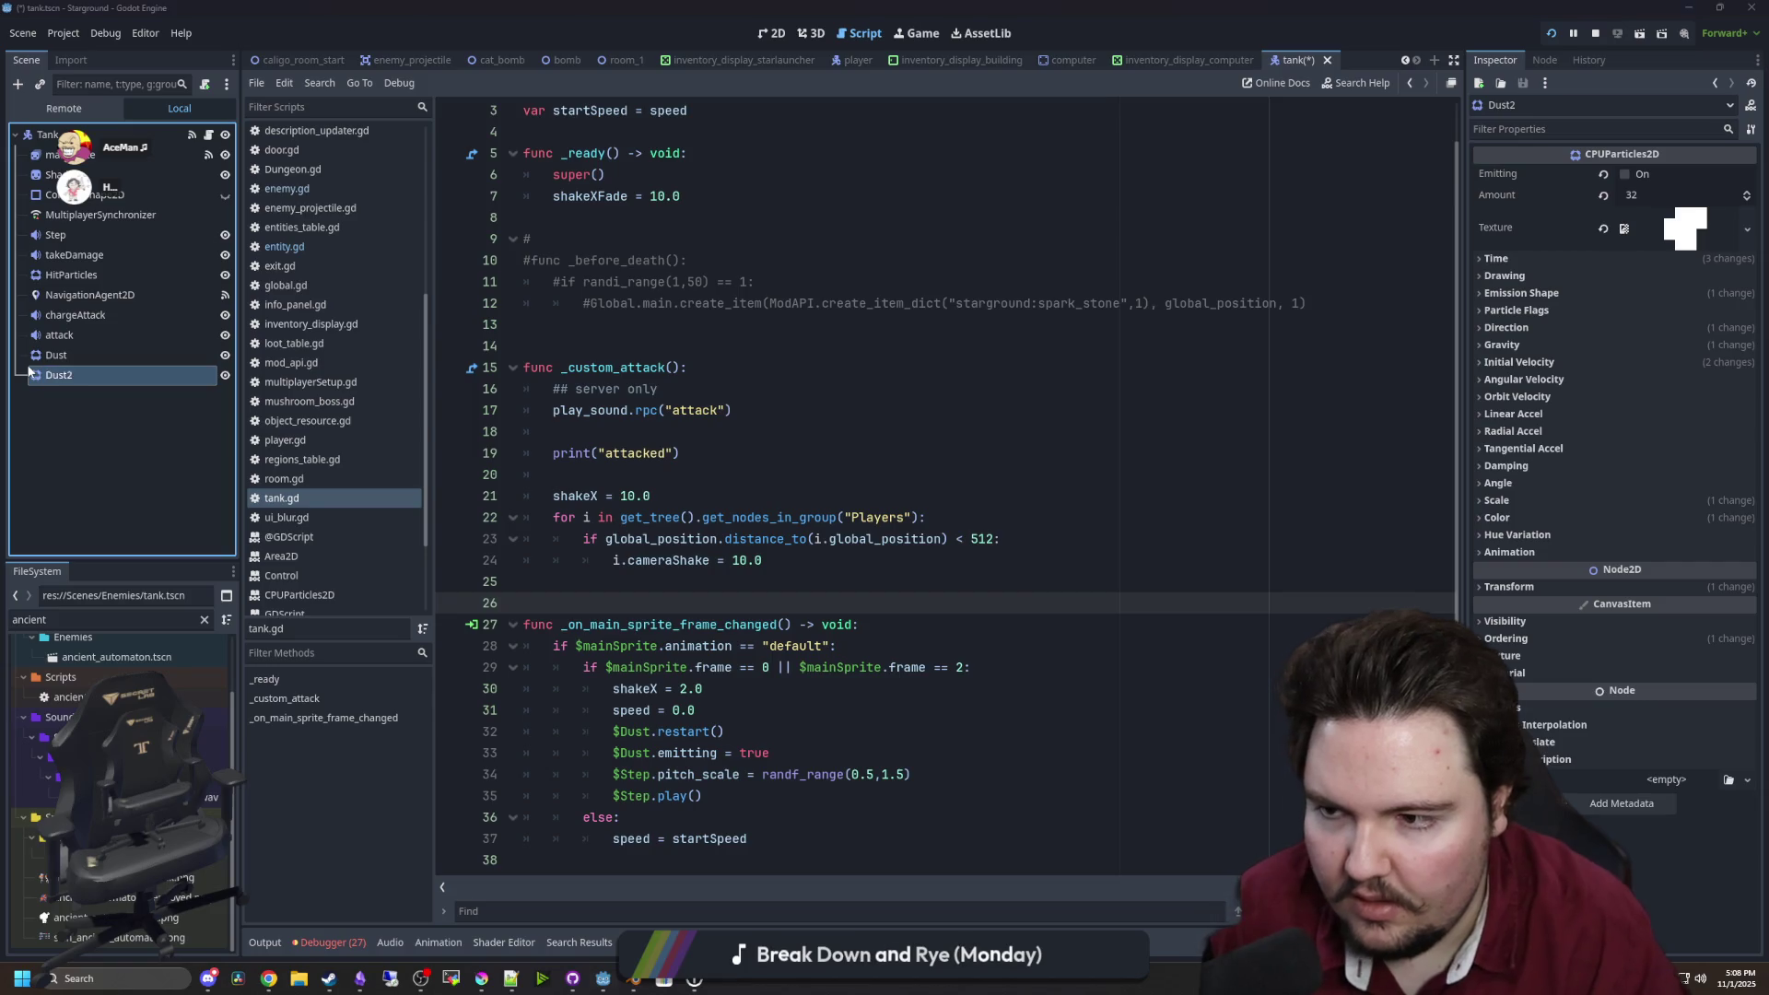
Step: Rename Dust2 to Shockwave, save the tank scene, stop the game and show the 2D view
click(682, 350)
key(ctrl+s)
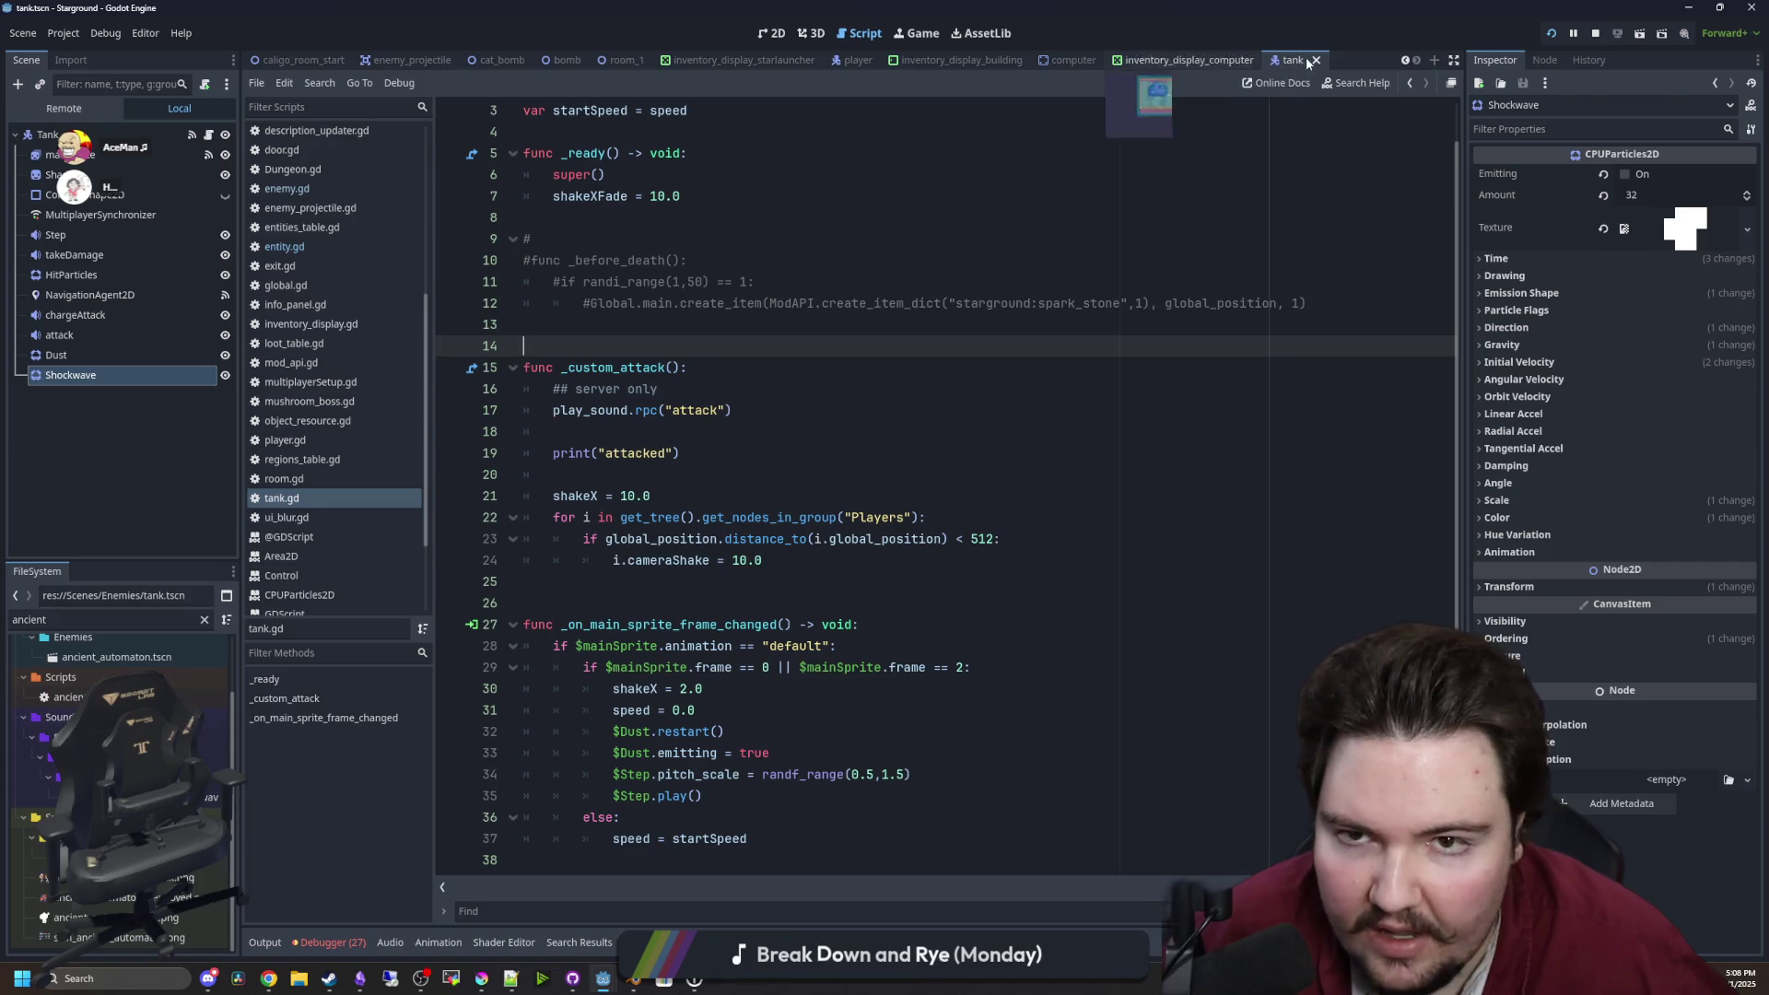
click(1598, 35)
click(839, 469)
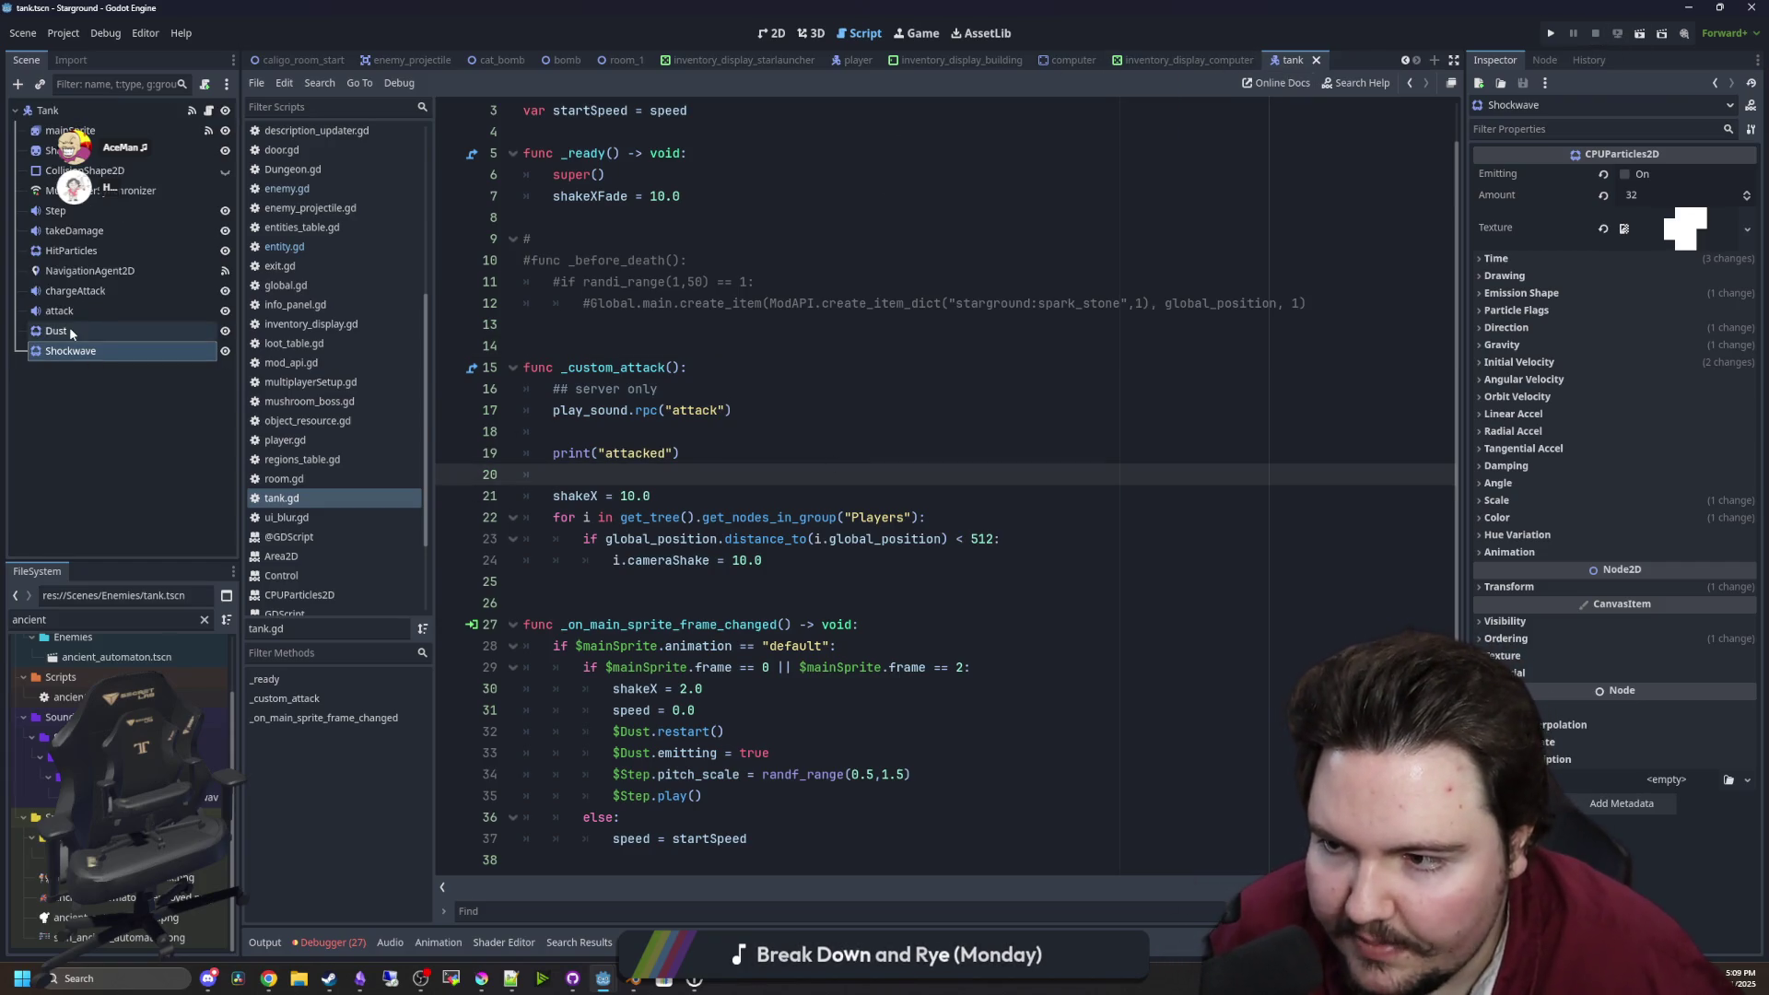
click(767, 32)
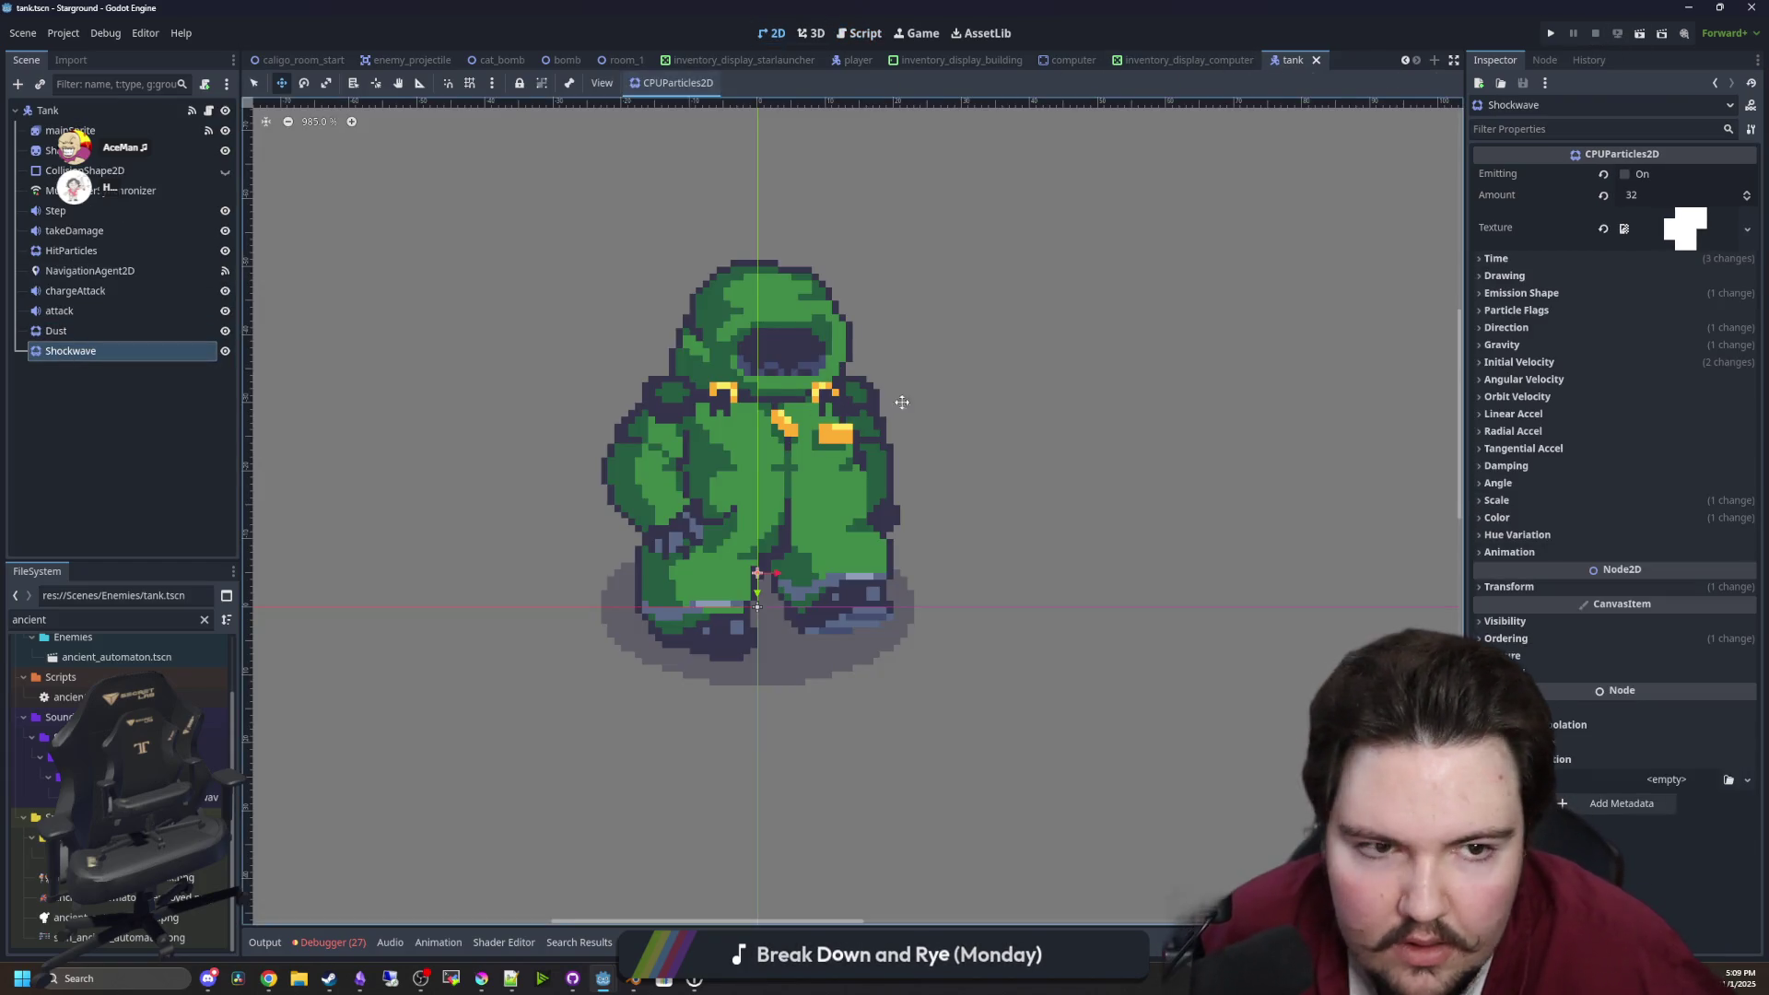
Step: Give Shockwave 64 particles, Point emission shape and a 1.0 s lifetime, then test-fire it
click(1656, 194)
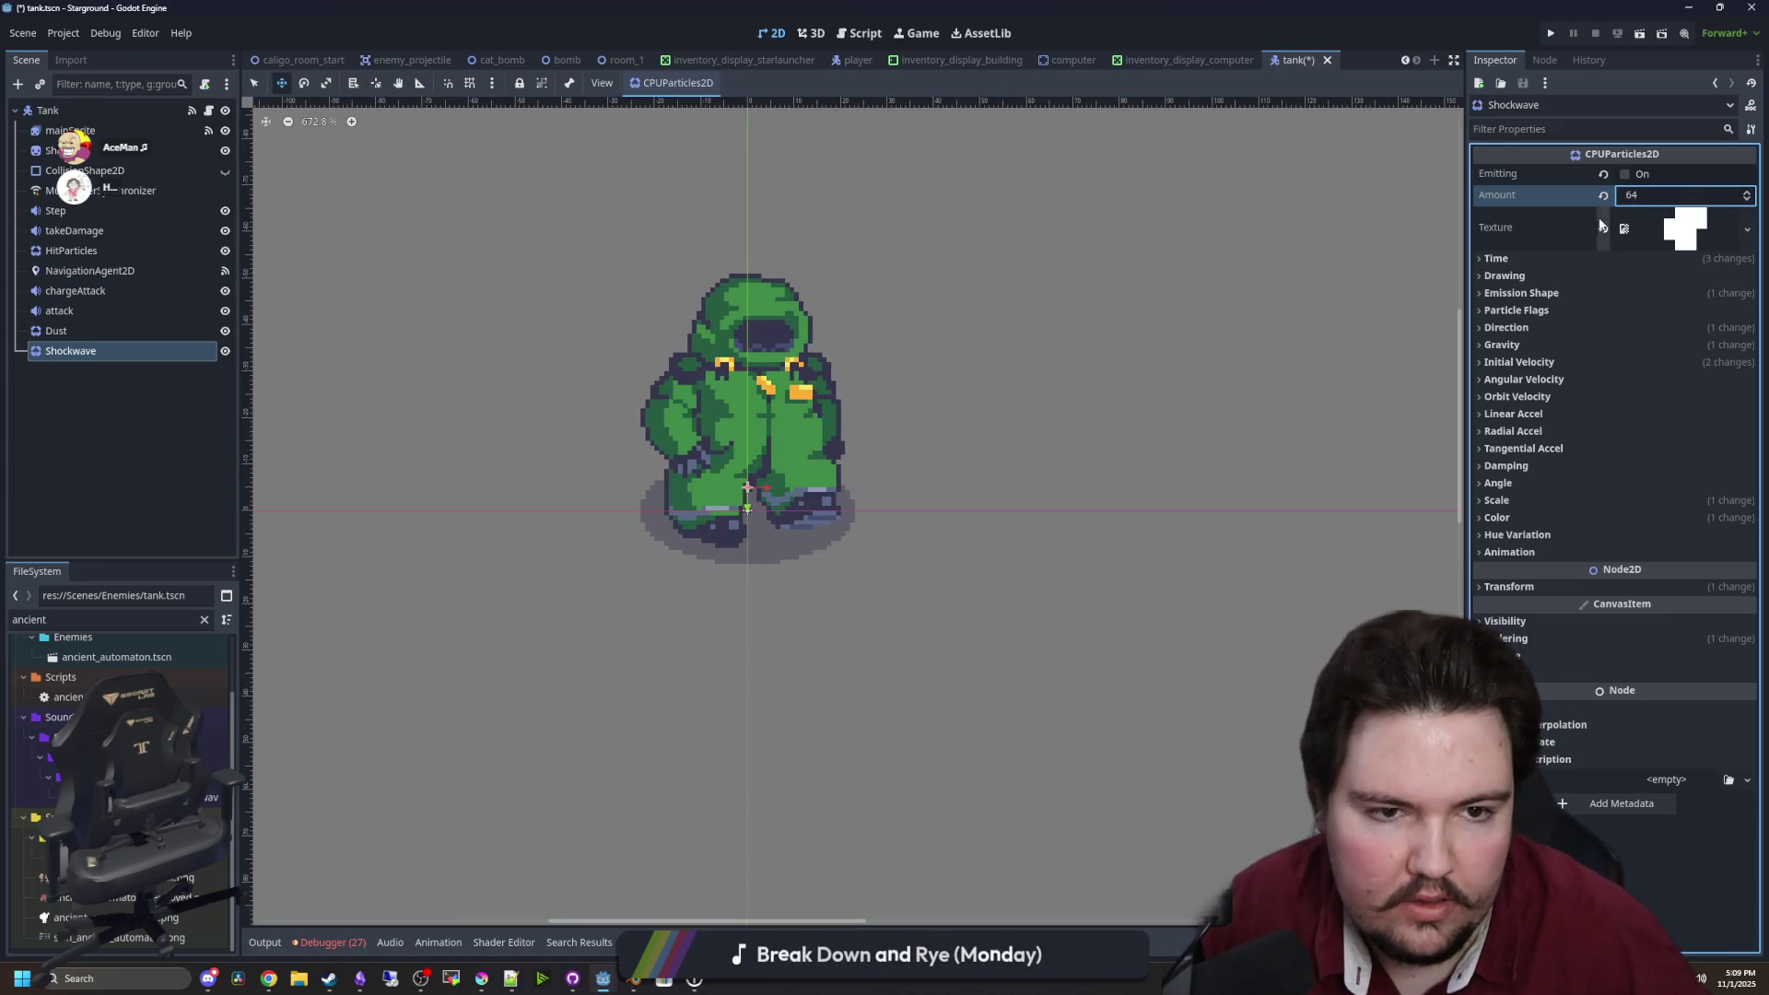
click(1521, 293)
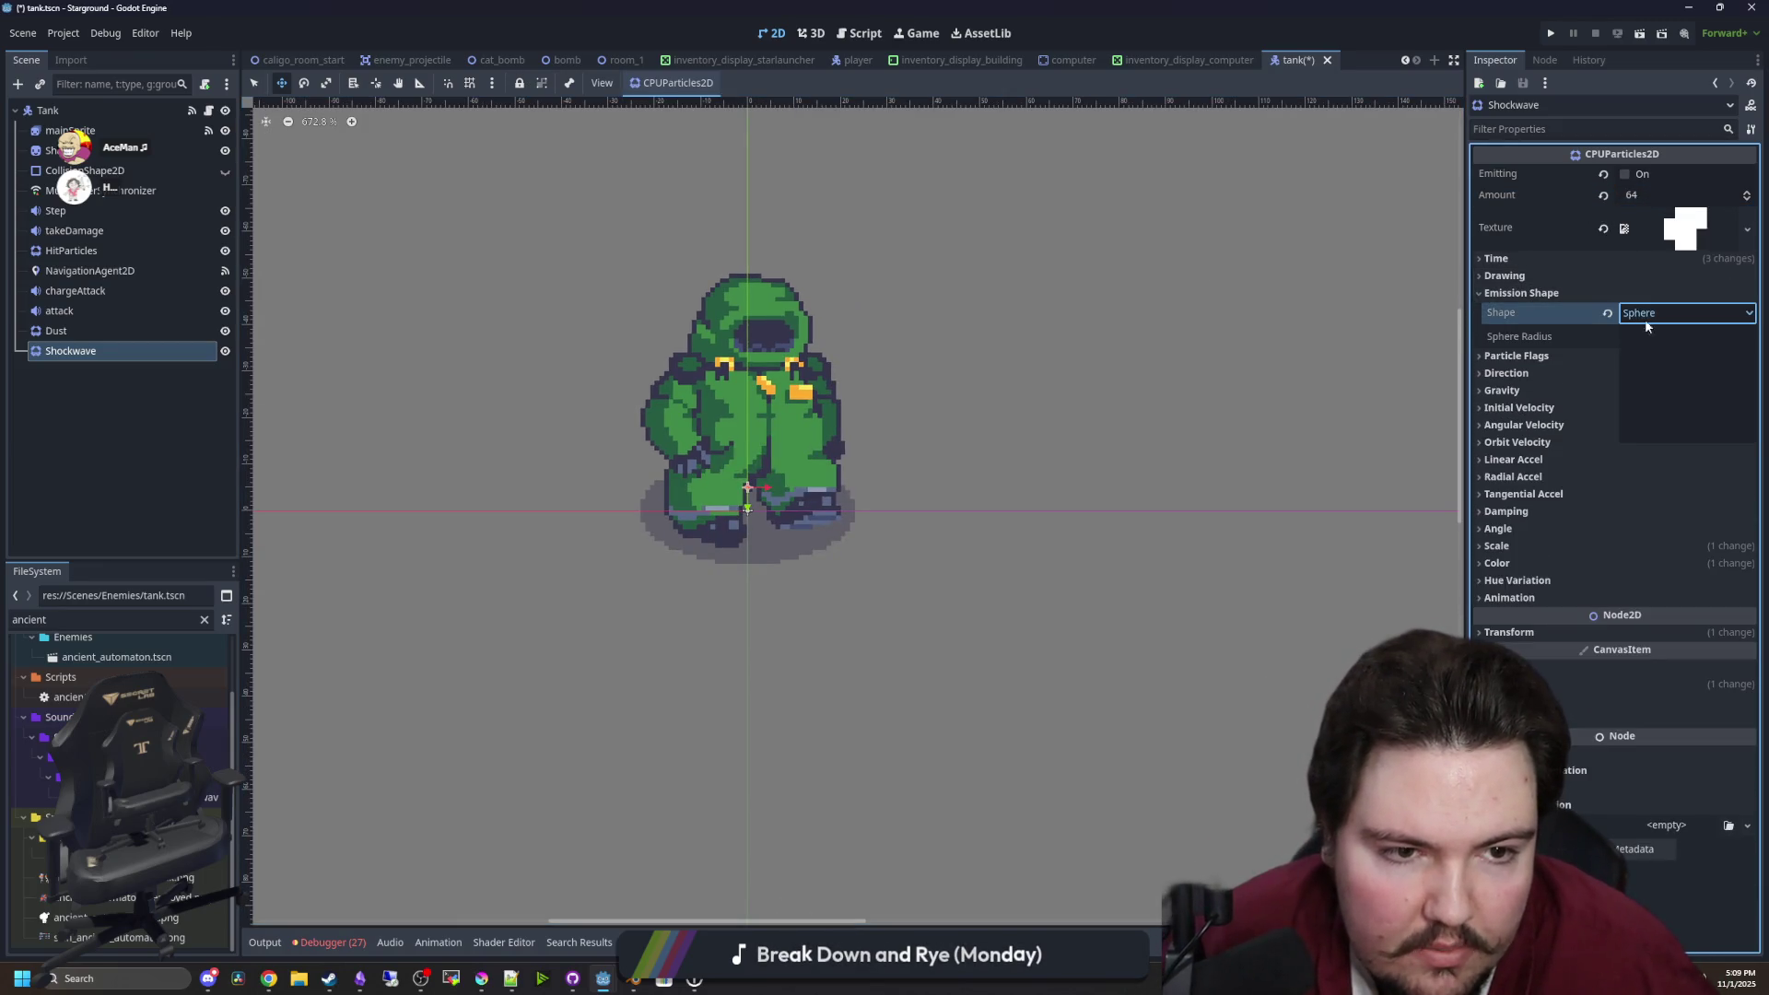
click(1672, 341)
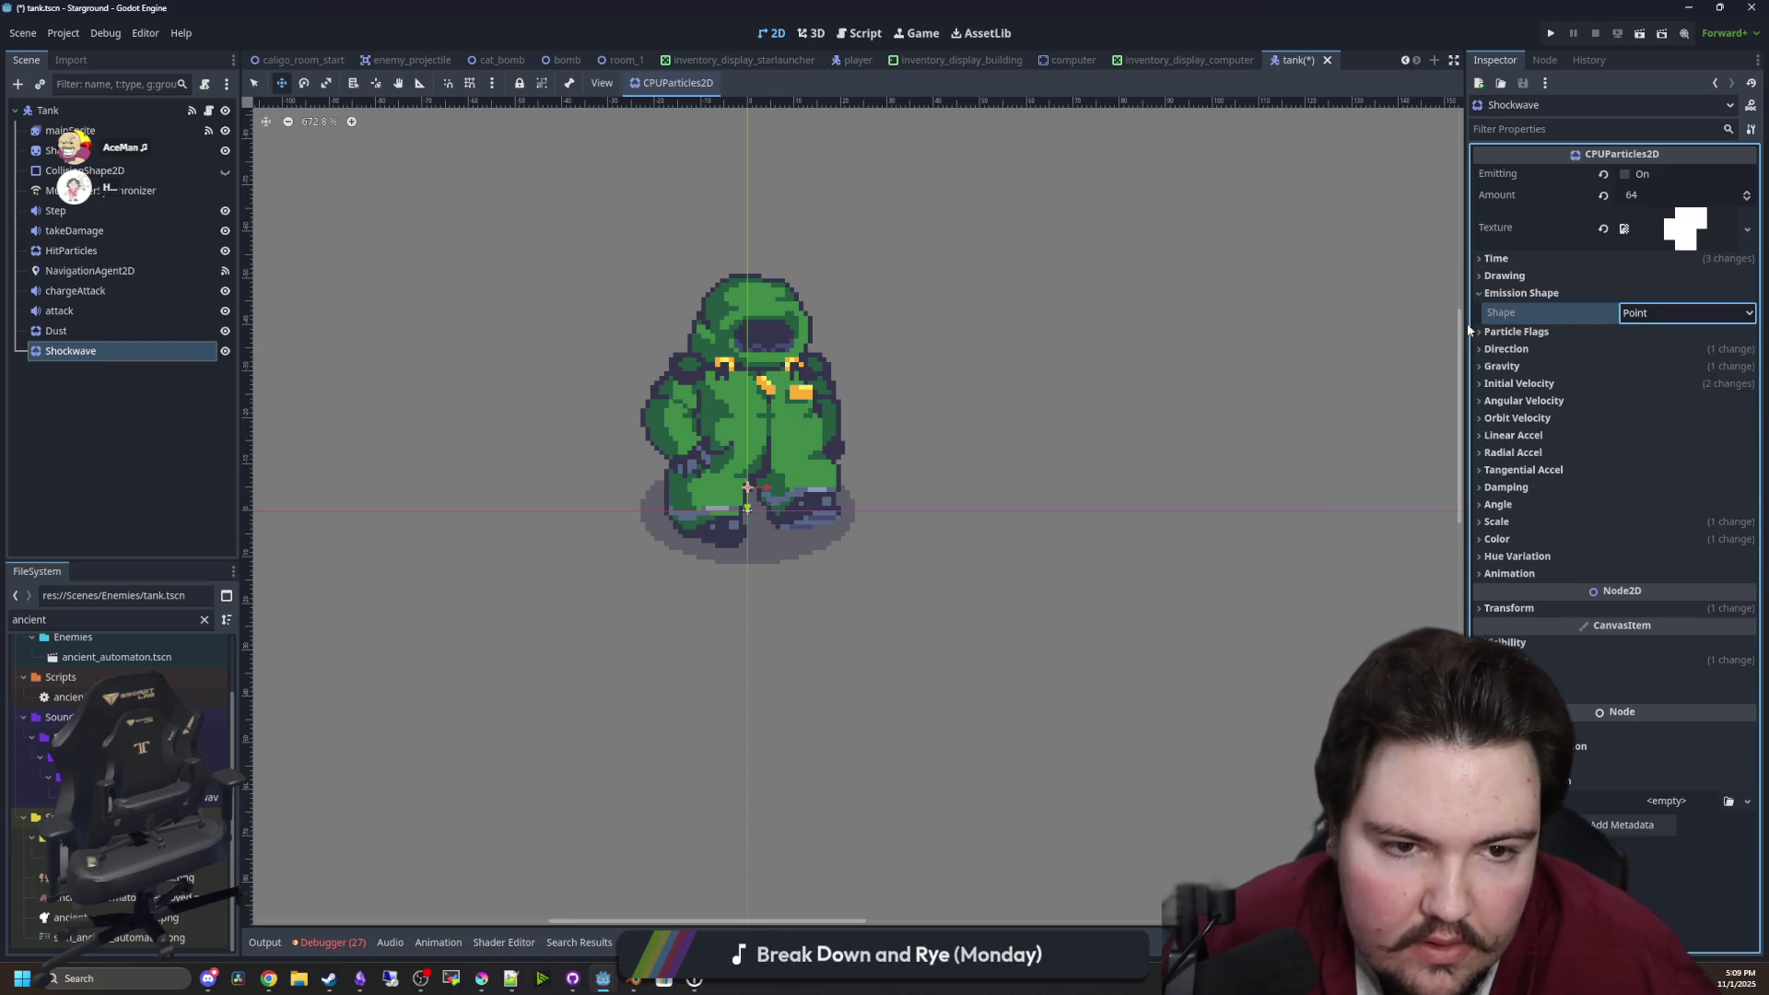
drag(1467, 324, 1348, 323)
click(1401, 262)
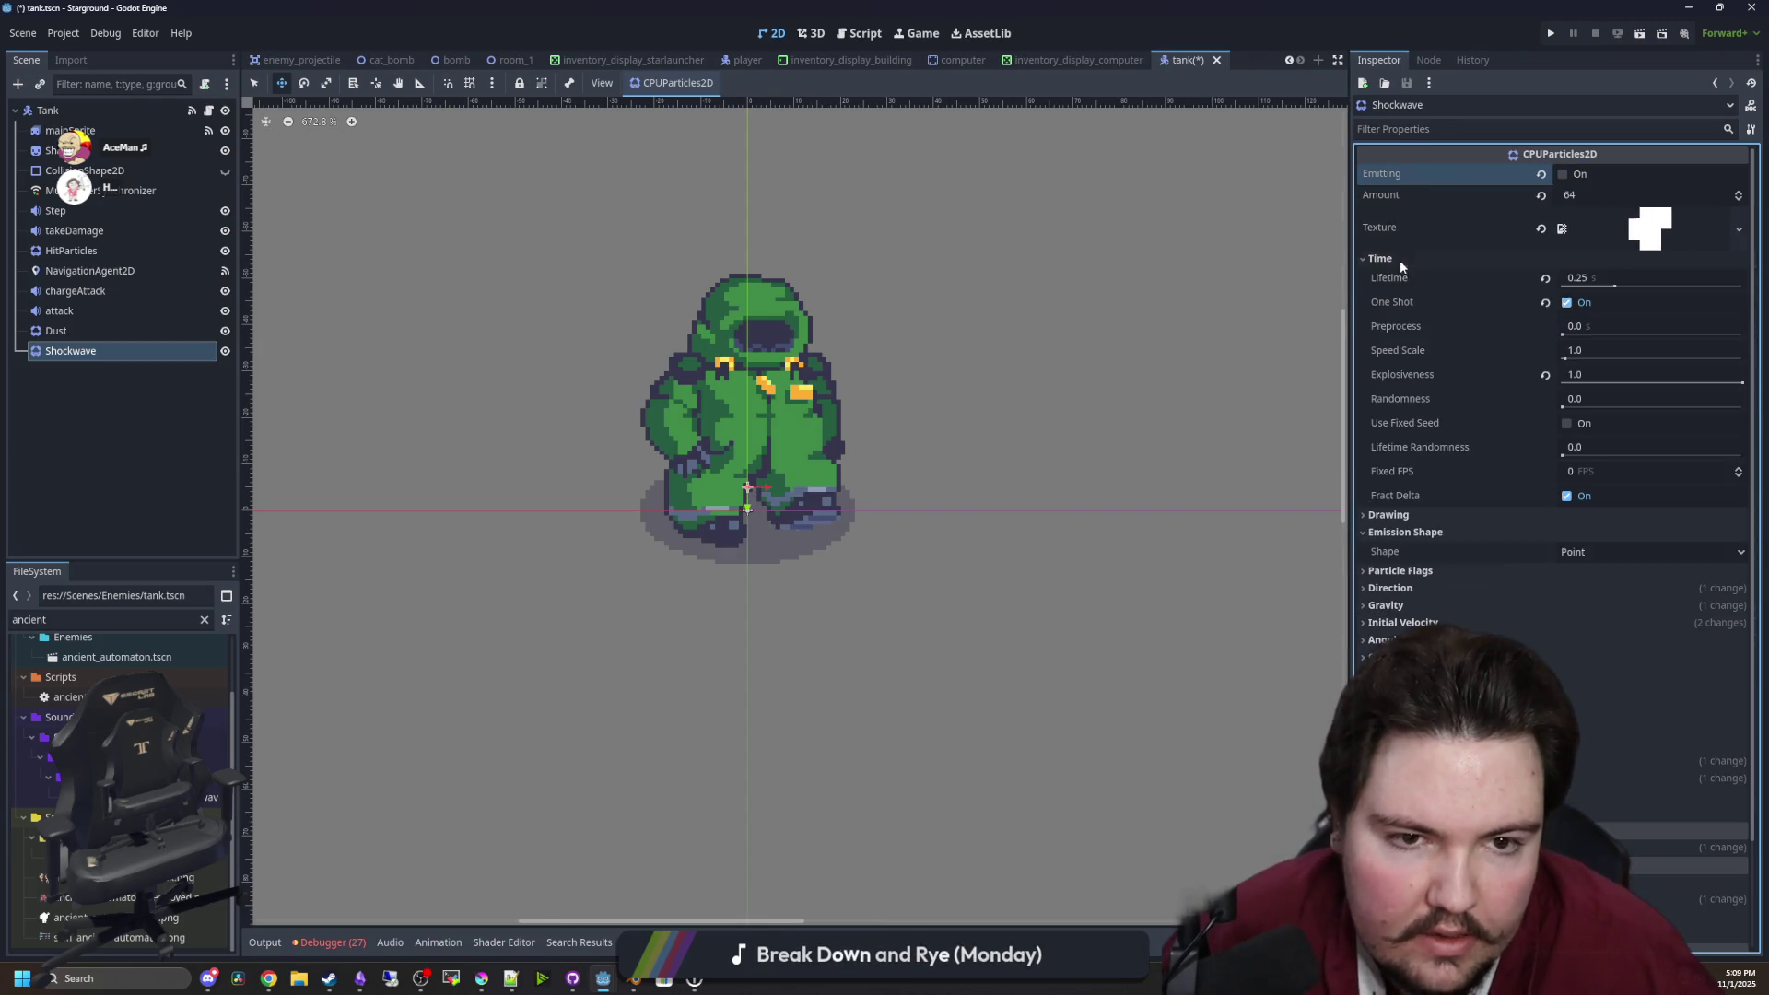
click(1604, 276)
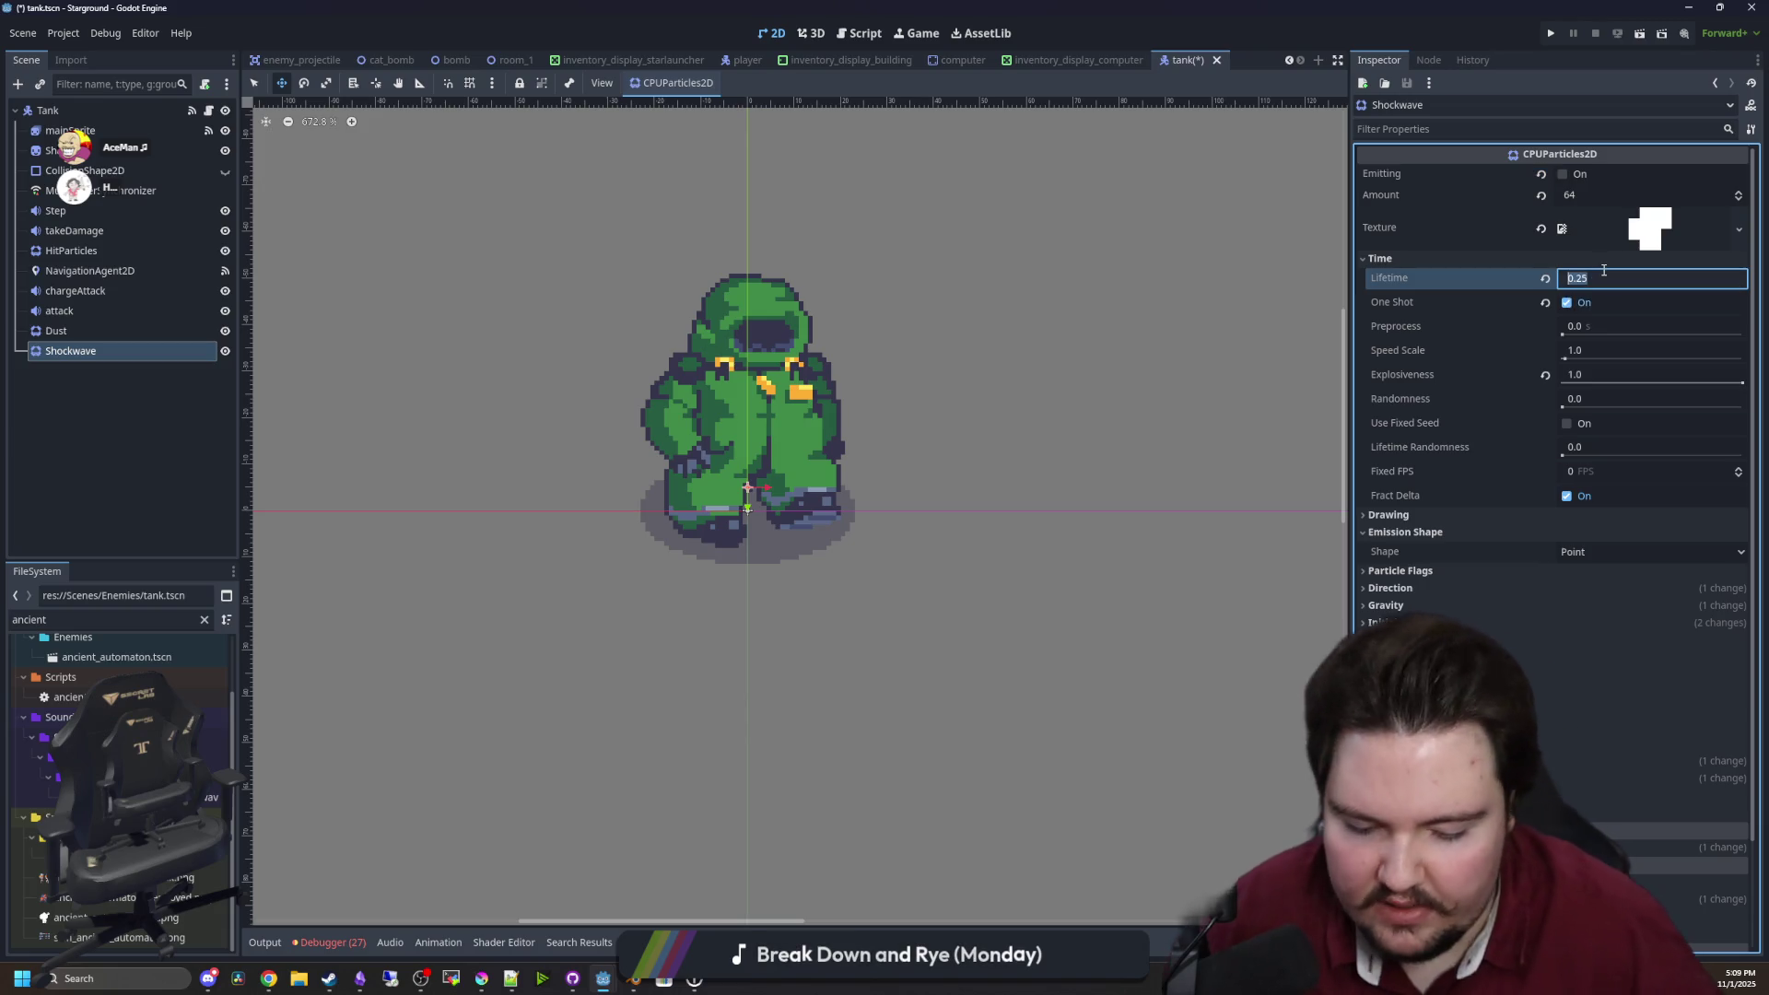
click(1581, 175)
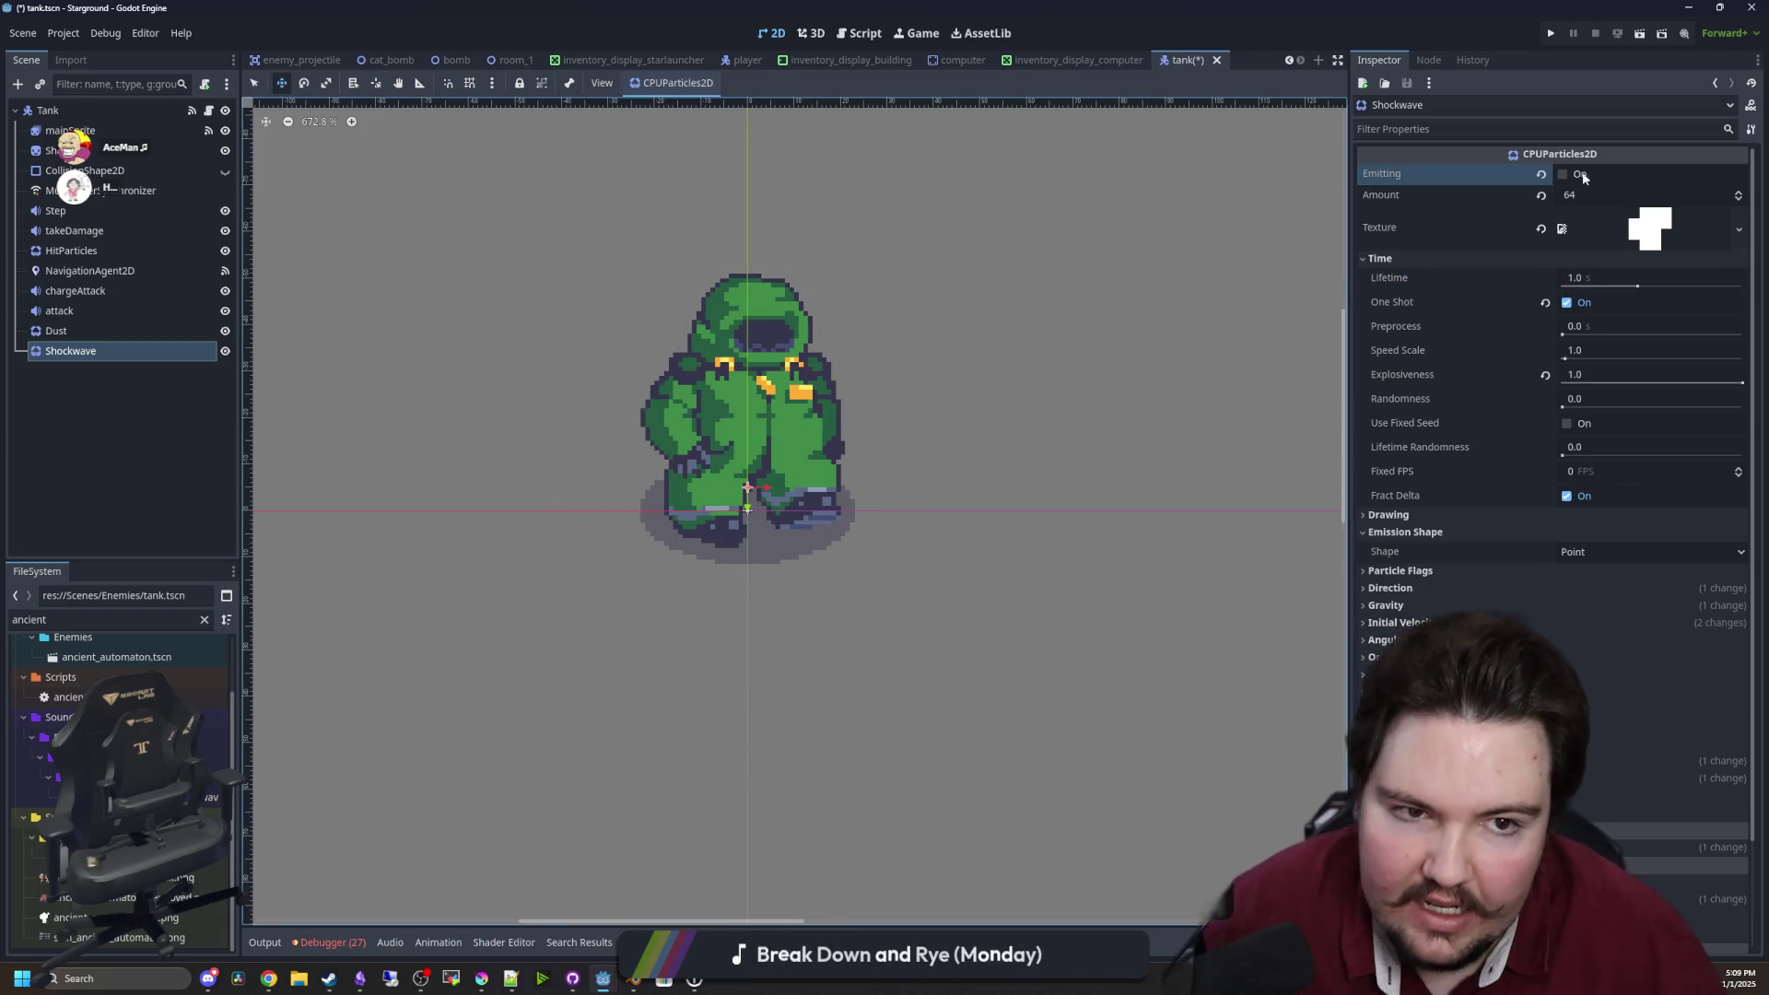
click(1581, 175)
Step: Set Shockwave's initial velocity to 90–100 px/s and preview the ring burst
scroll(928, 339, down, 1)
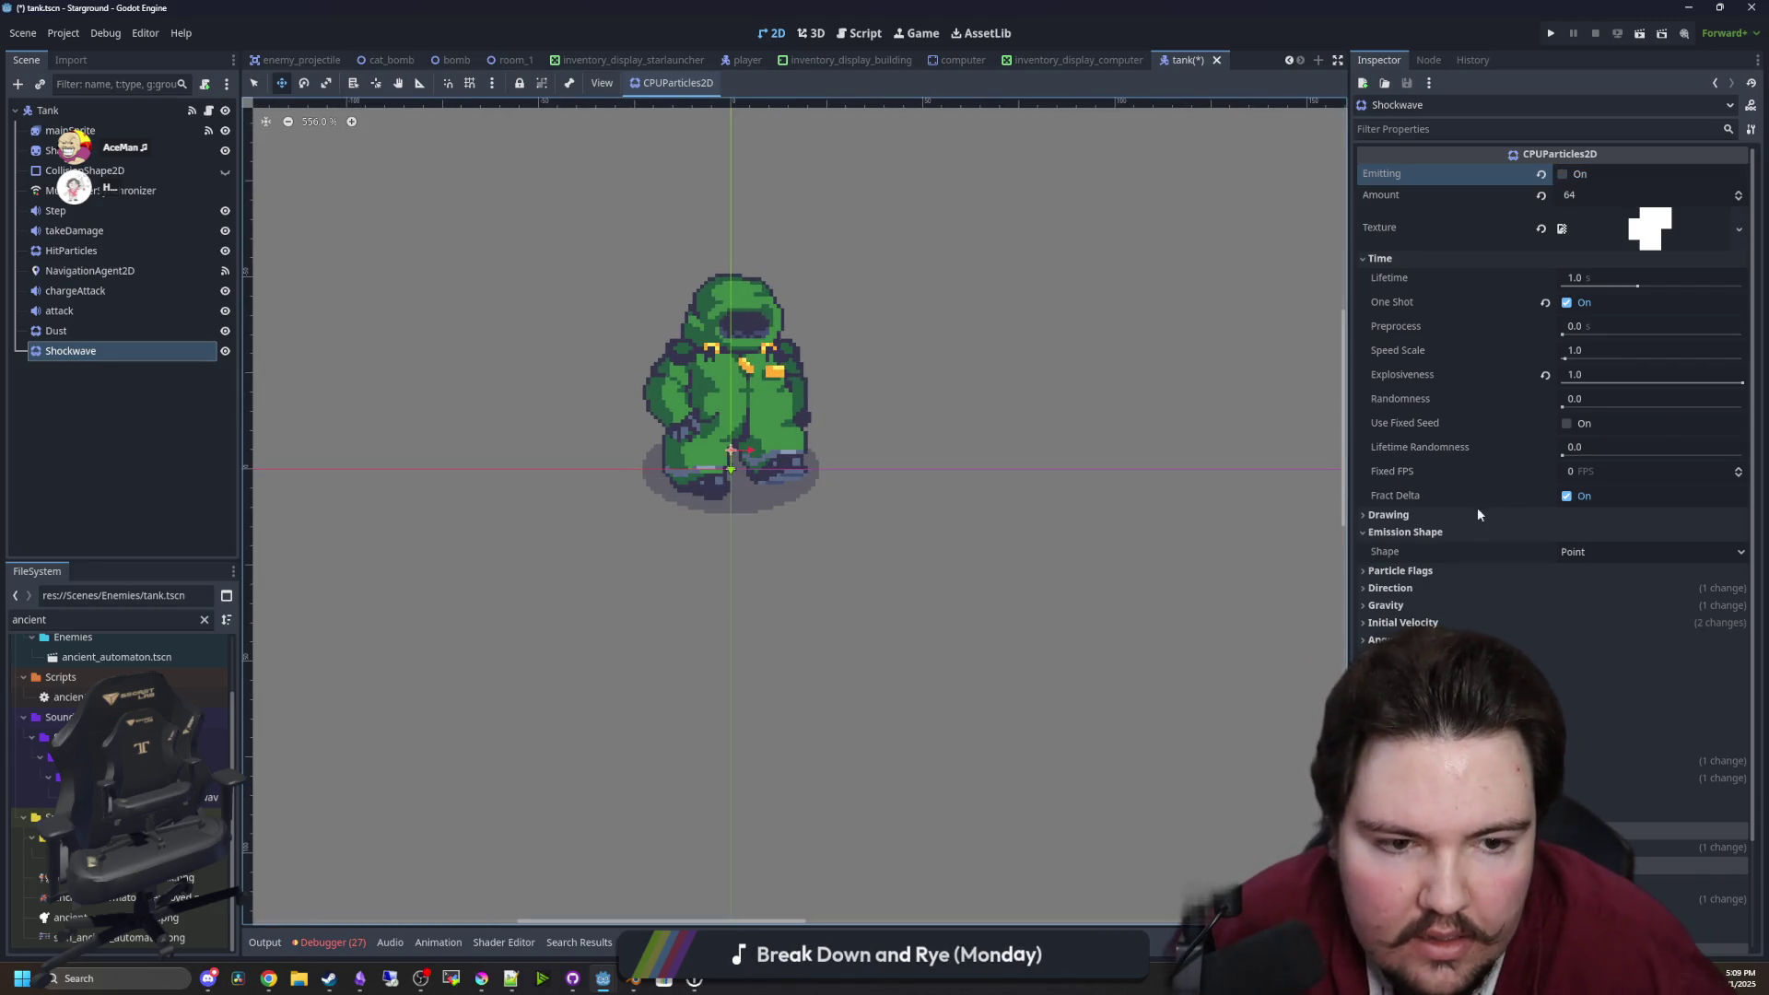
click(1403, 621)
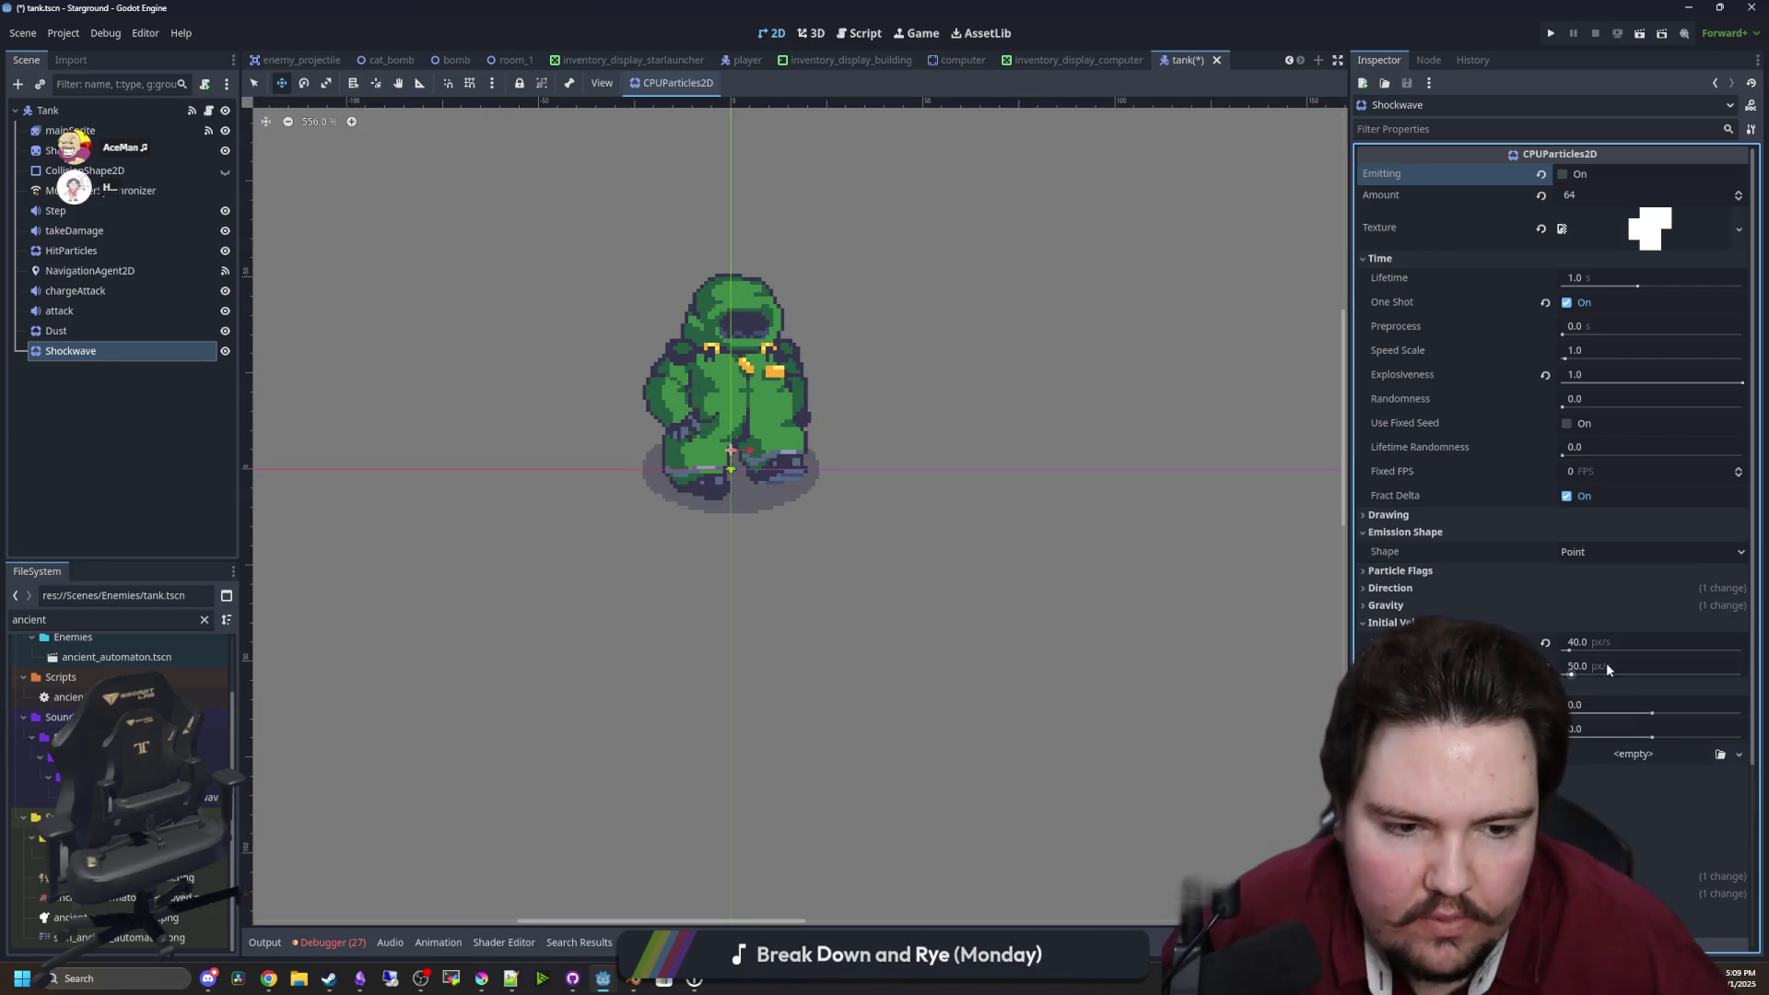
click(1607, 665)
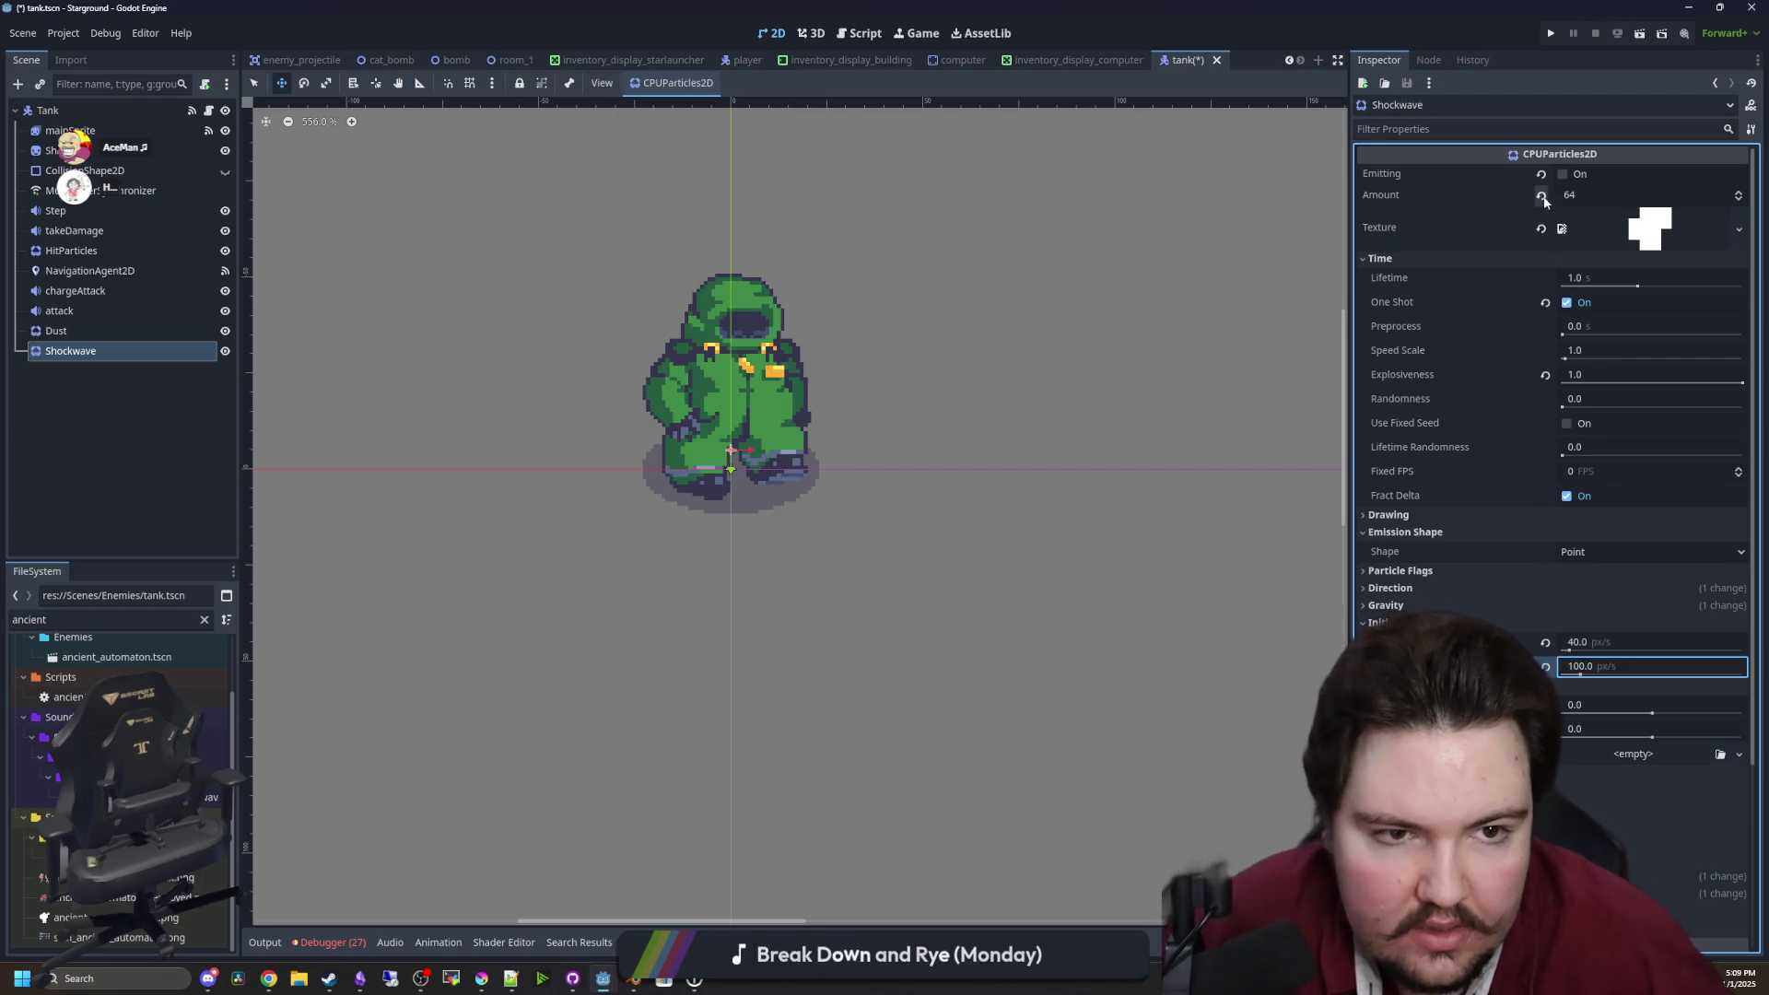
click(1563, 174)
scroll(692, 530, down, 3)
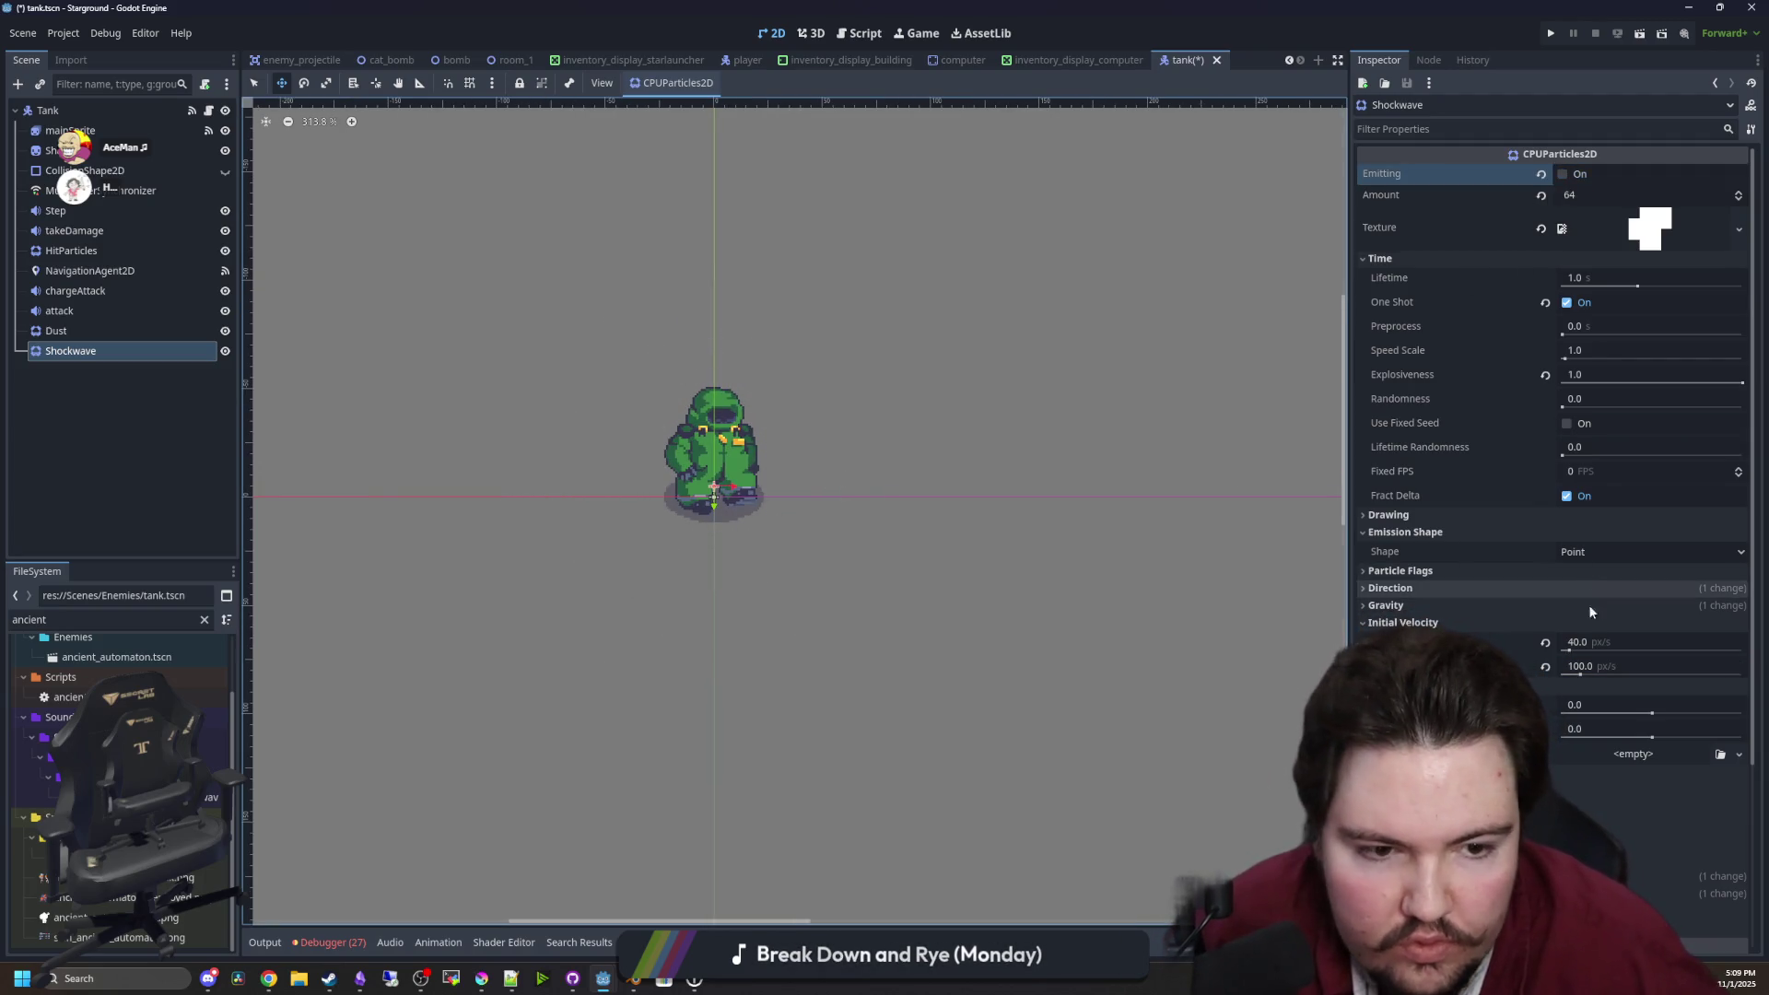
click(1571, 642)
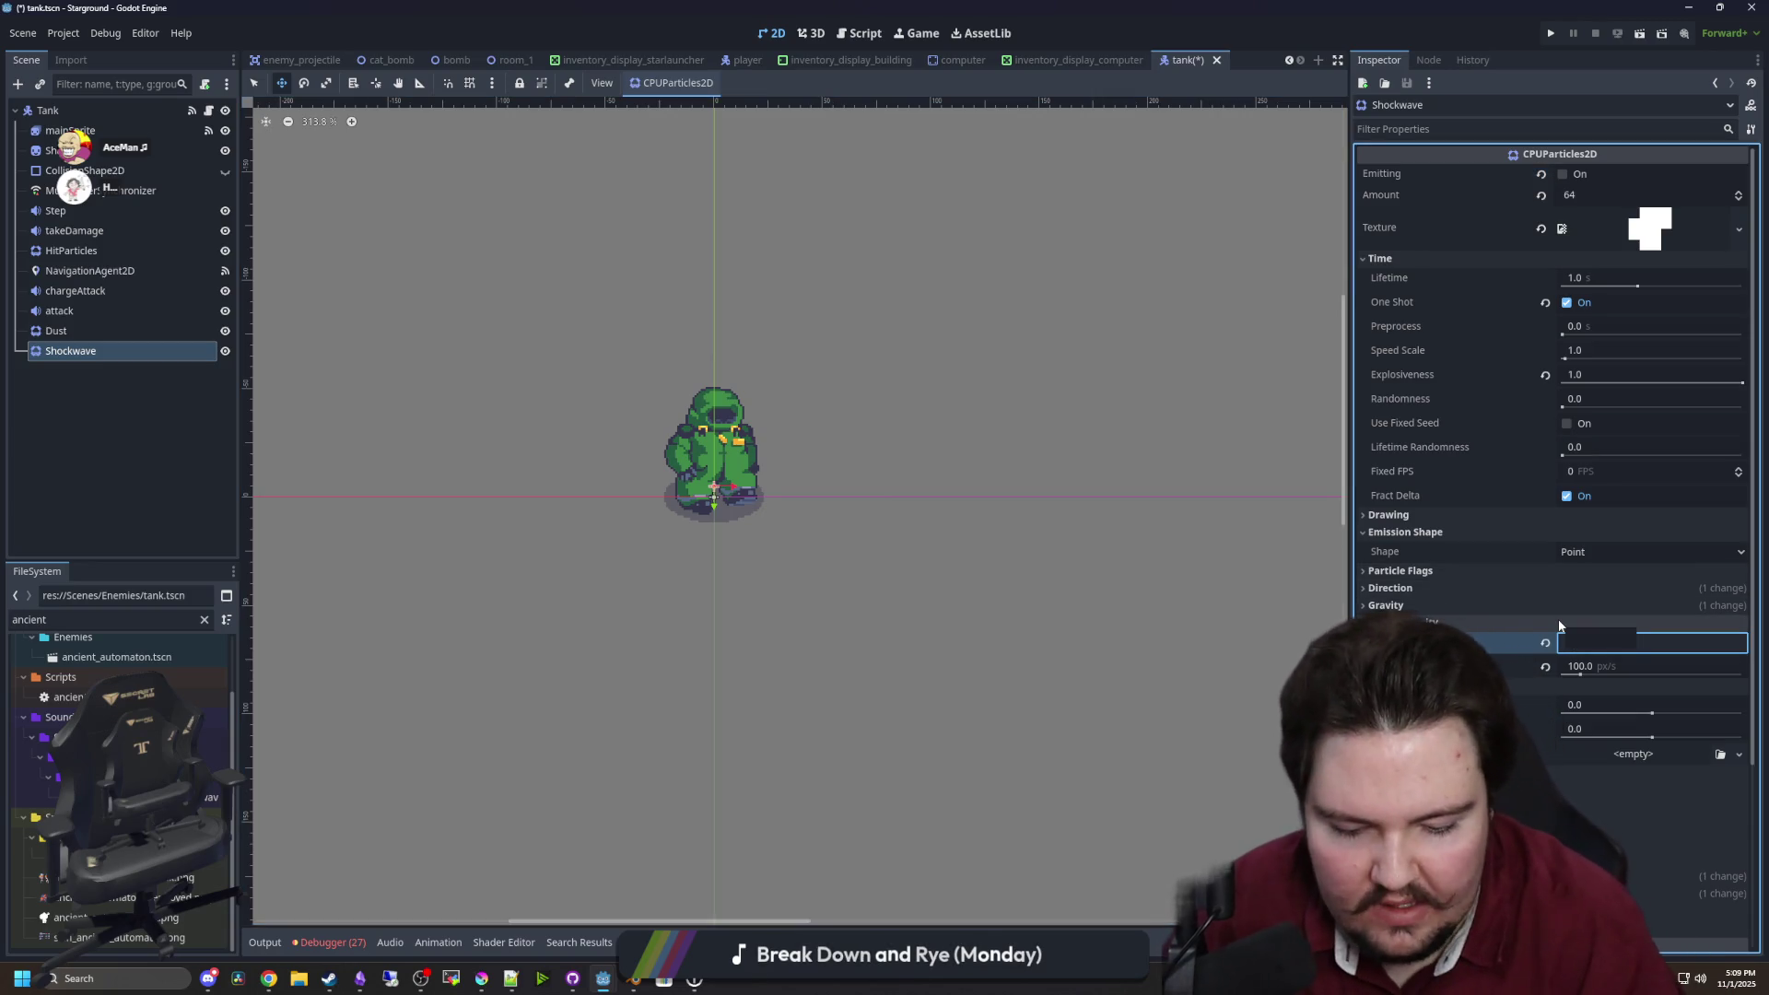
text(90)
key(Return)
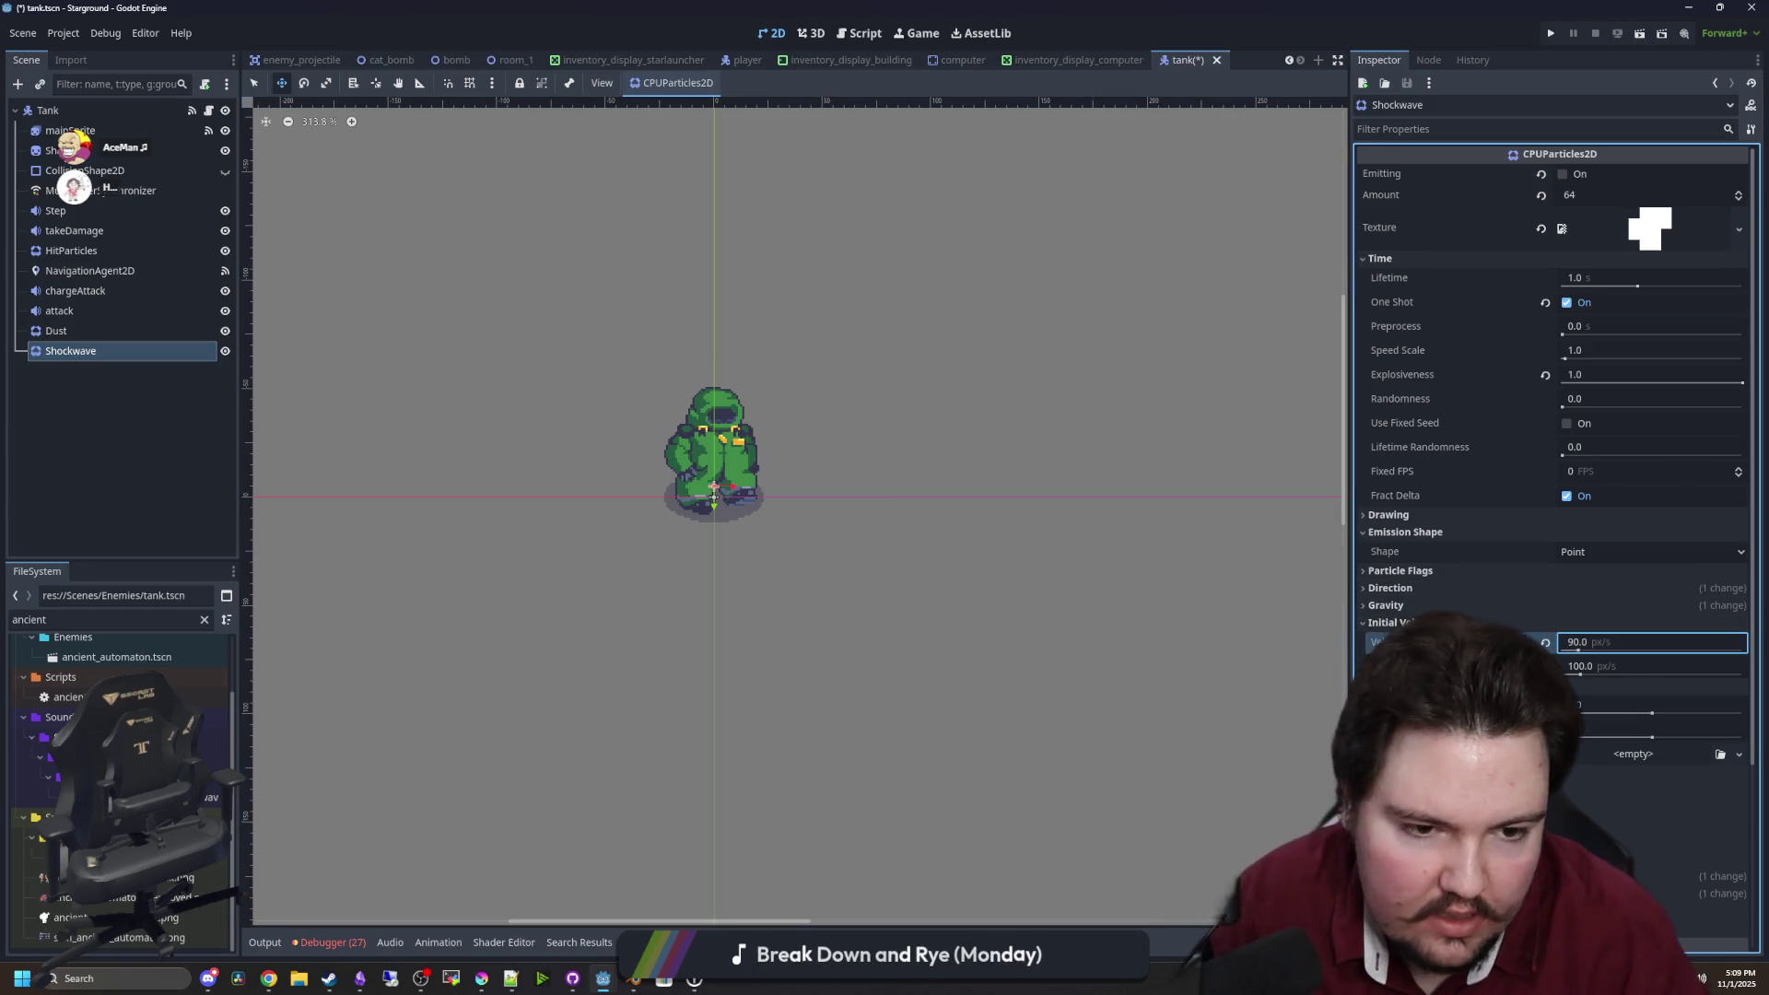
click(1563, 174)
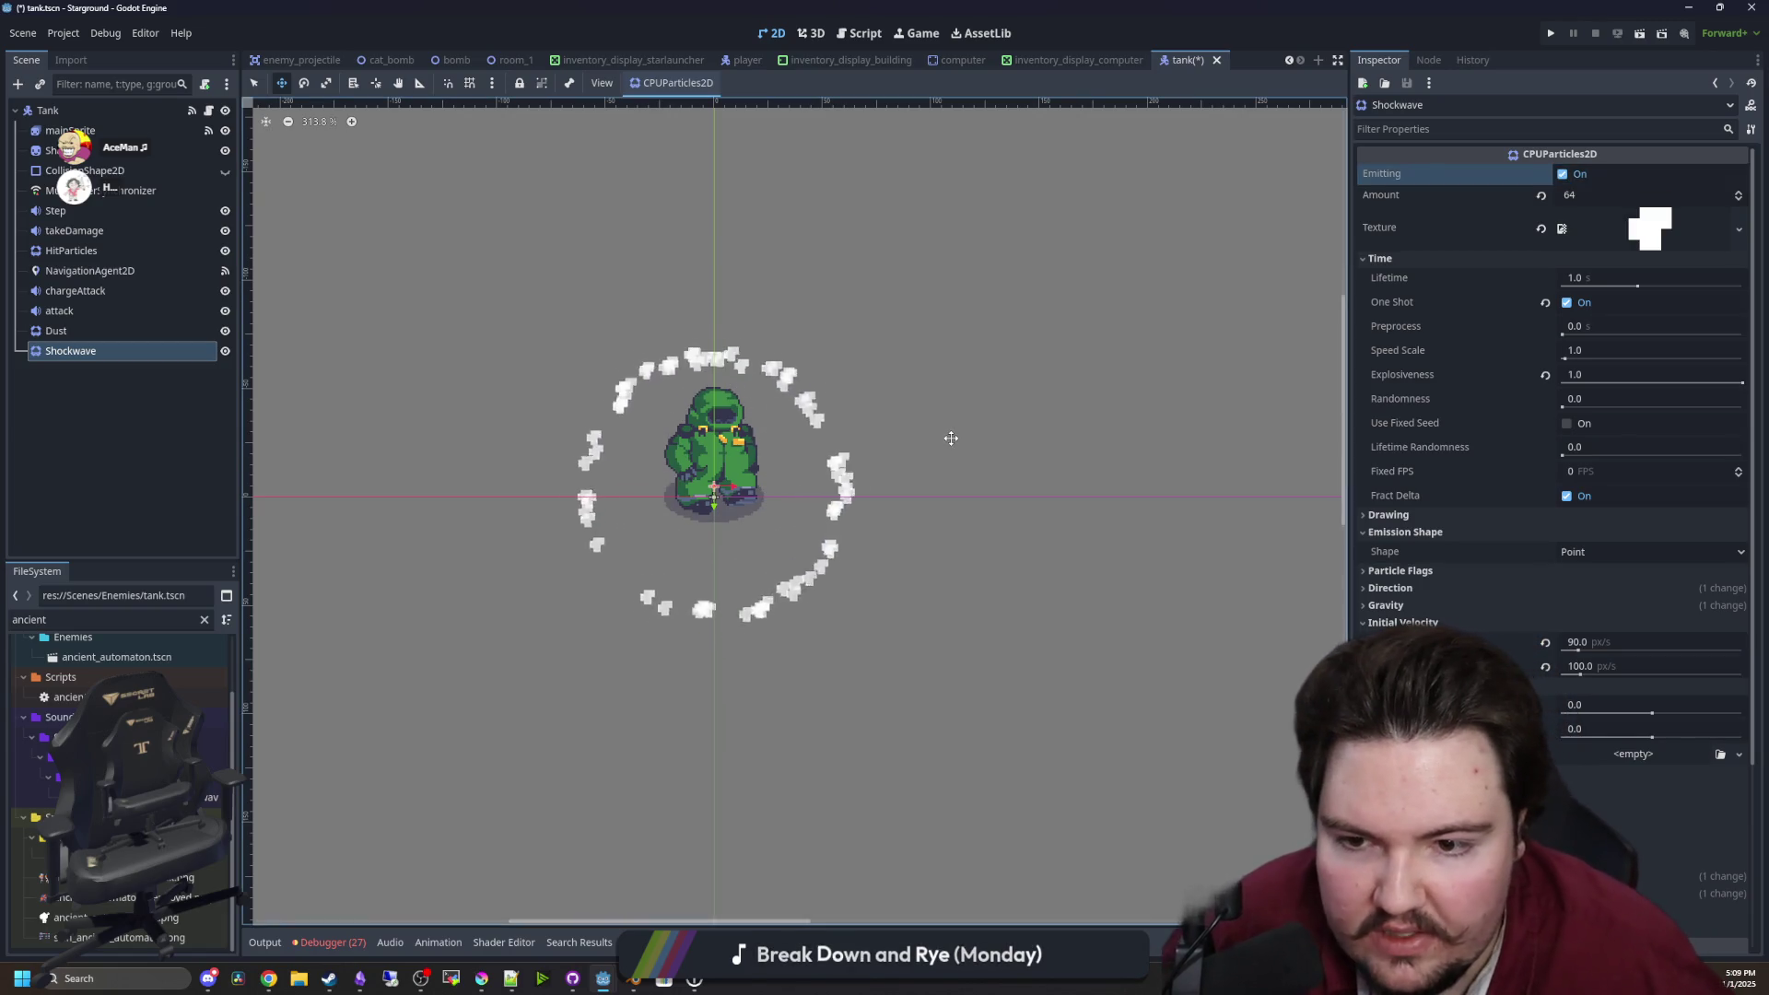
scroll(774, 516, up, 1)
click(1563, 175)
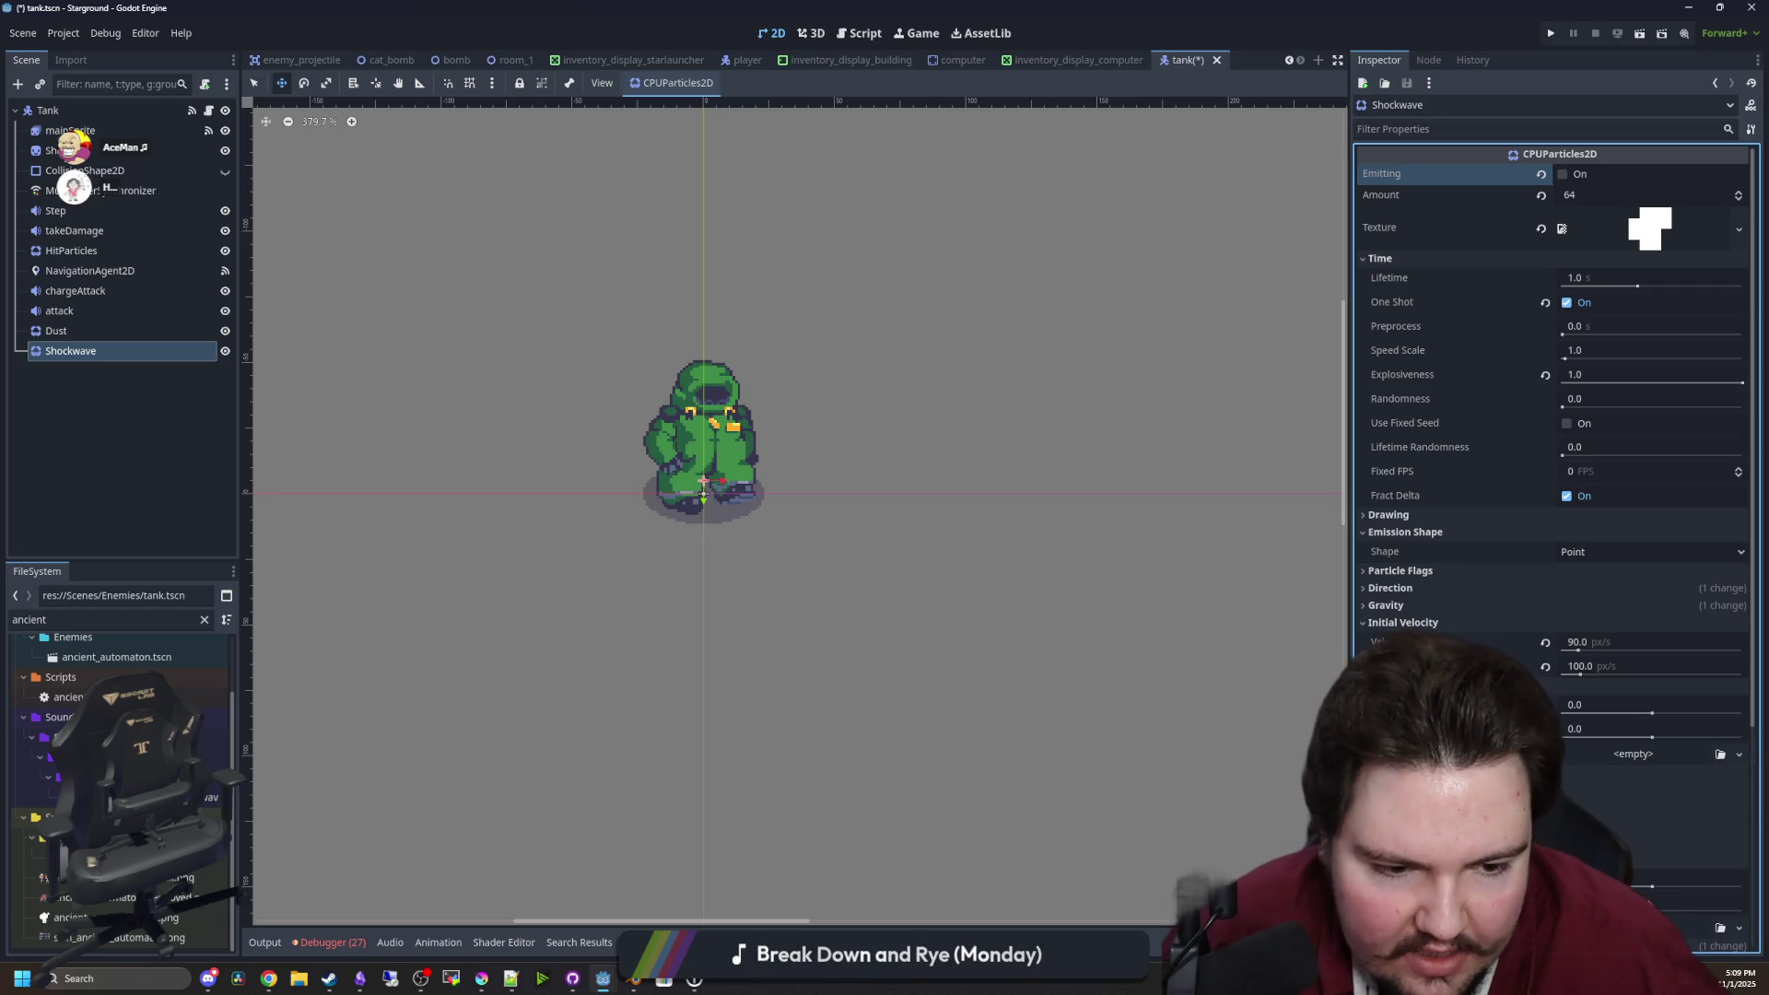
click(1563, 174)
Step: Compare the Dust emitter's burst with repeated Shockwave bursts around the tank
click(56, 331)
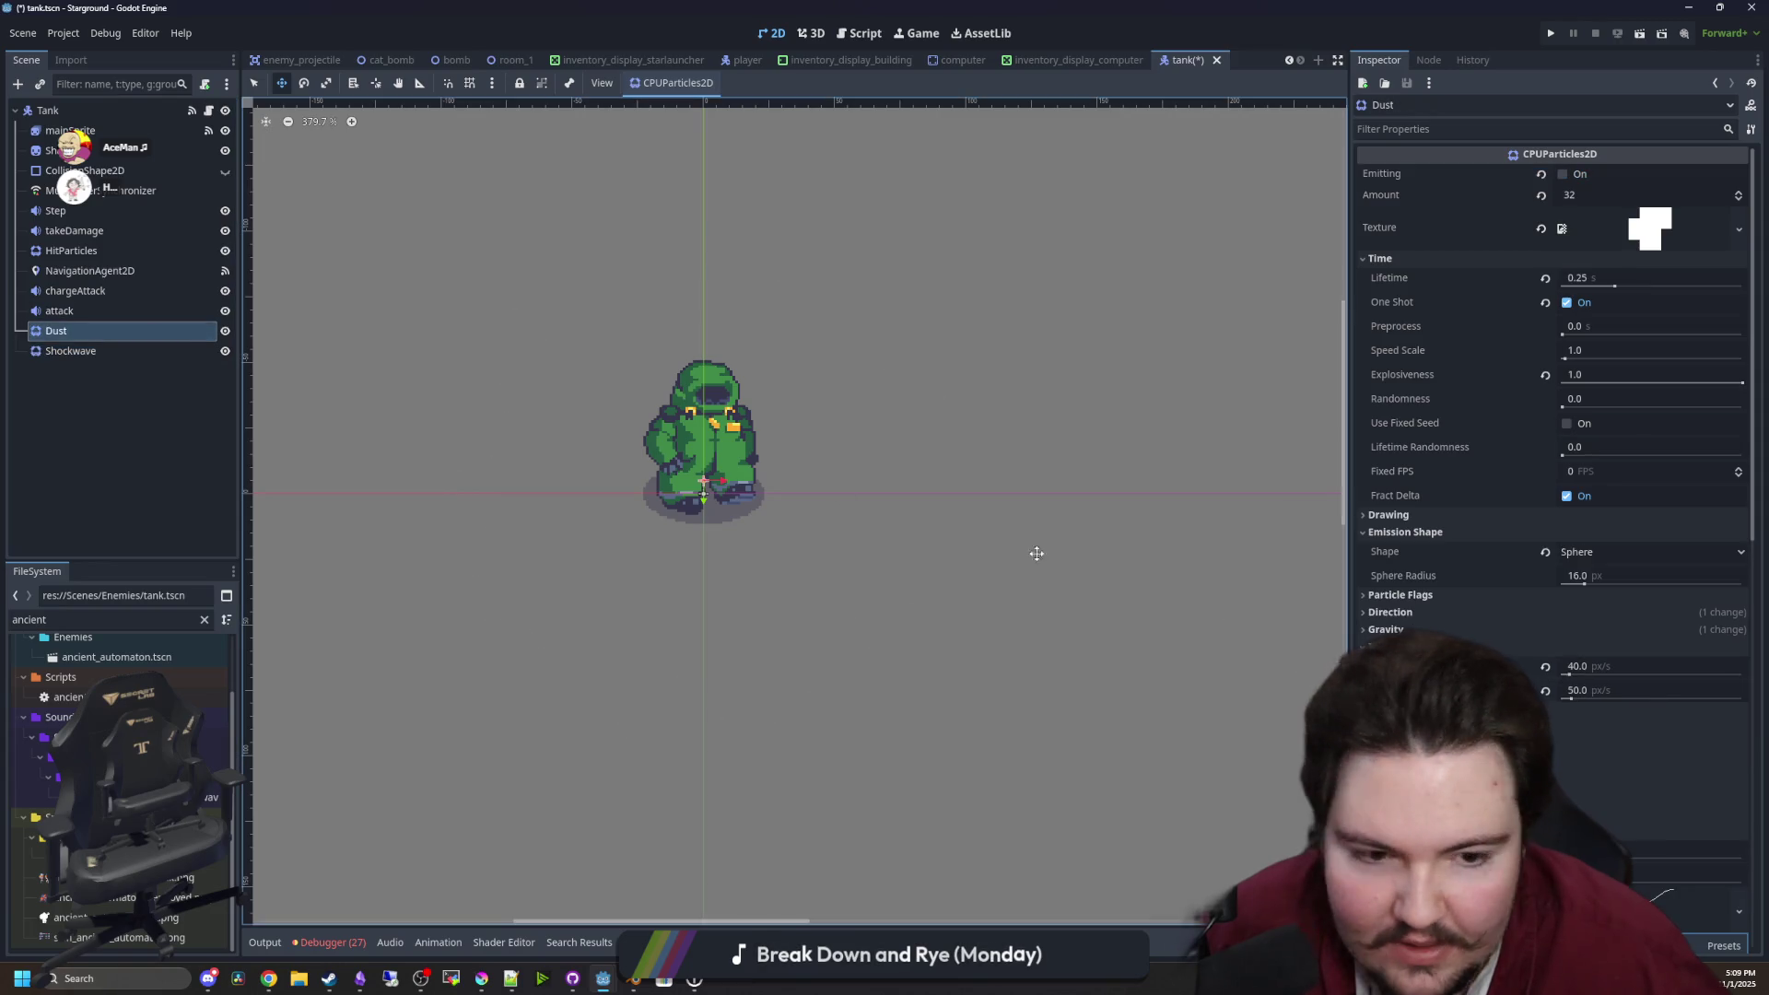
click(1638, 869)
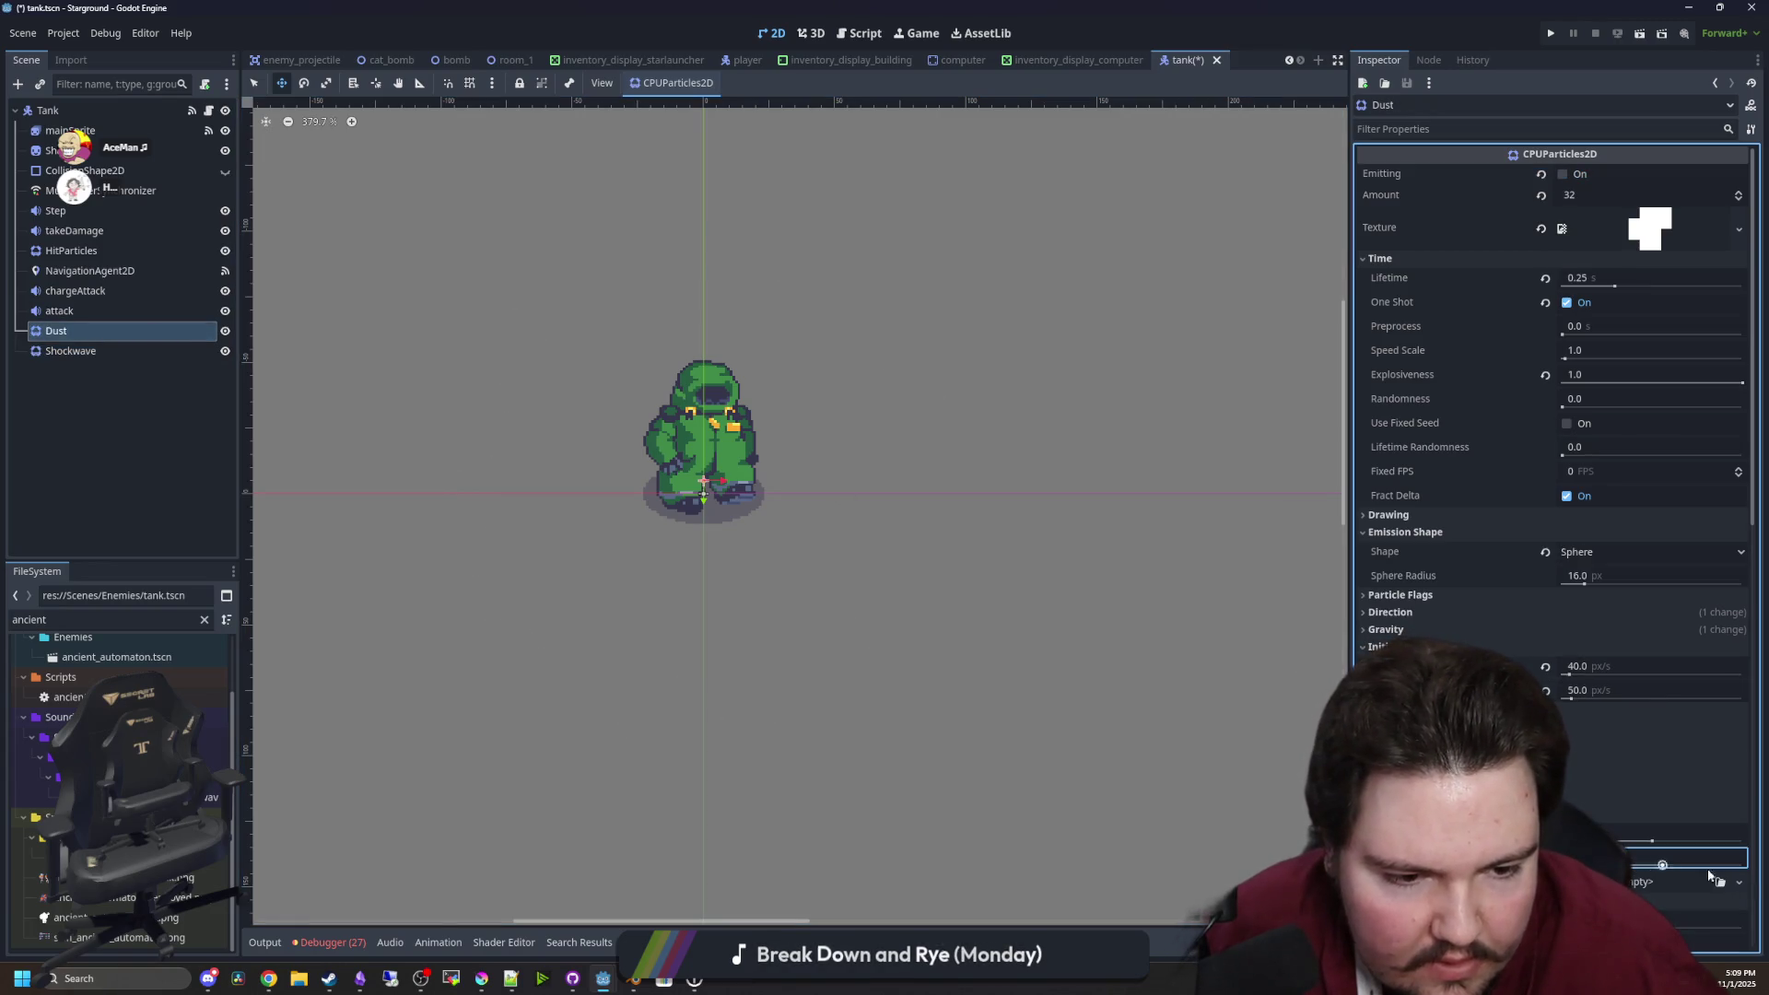
click(1562, 174)
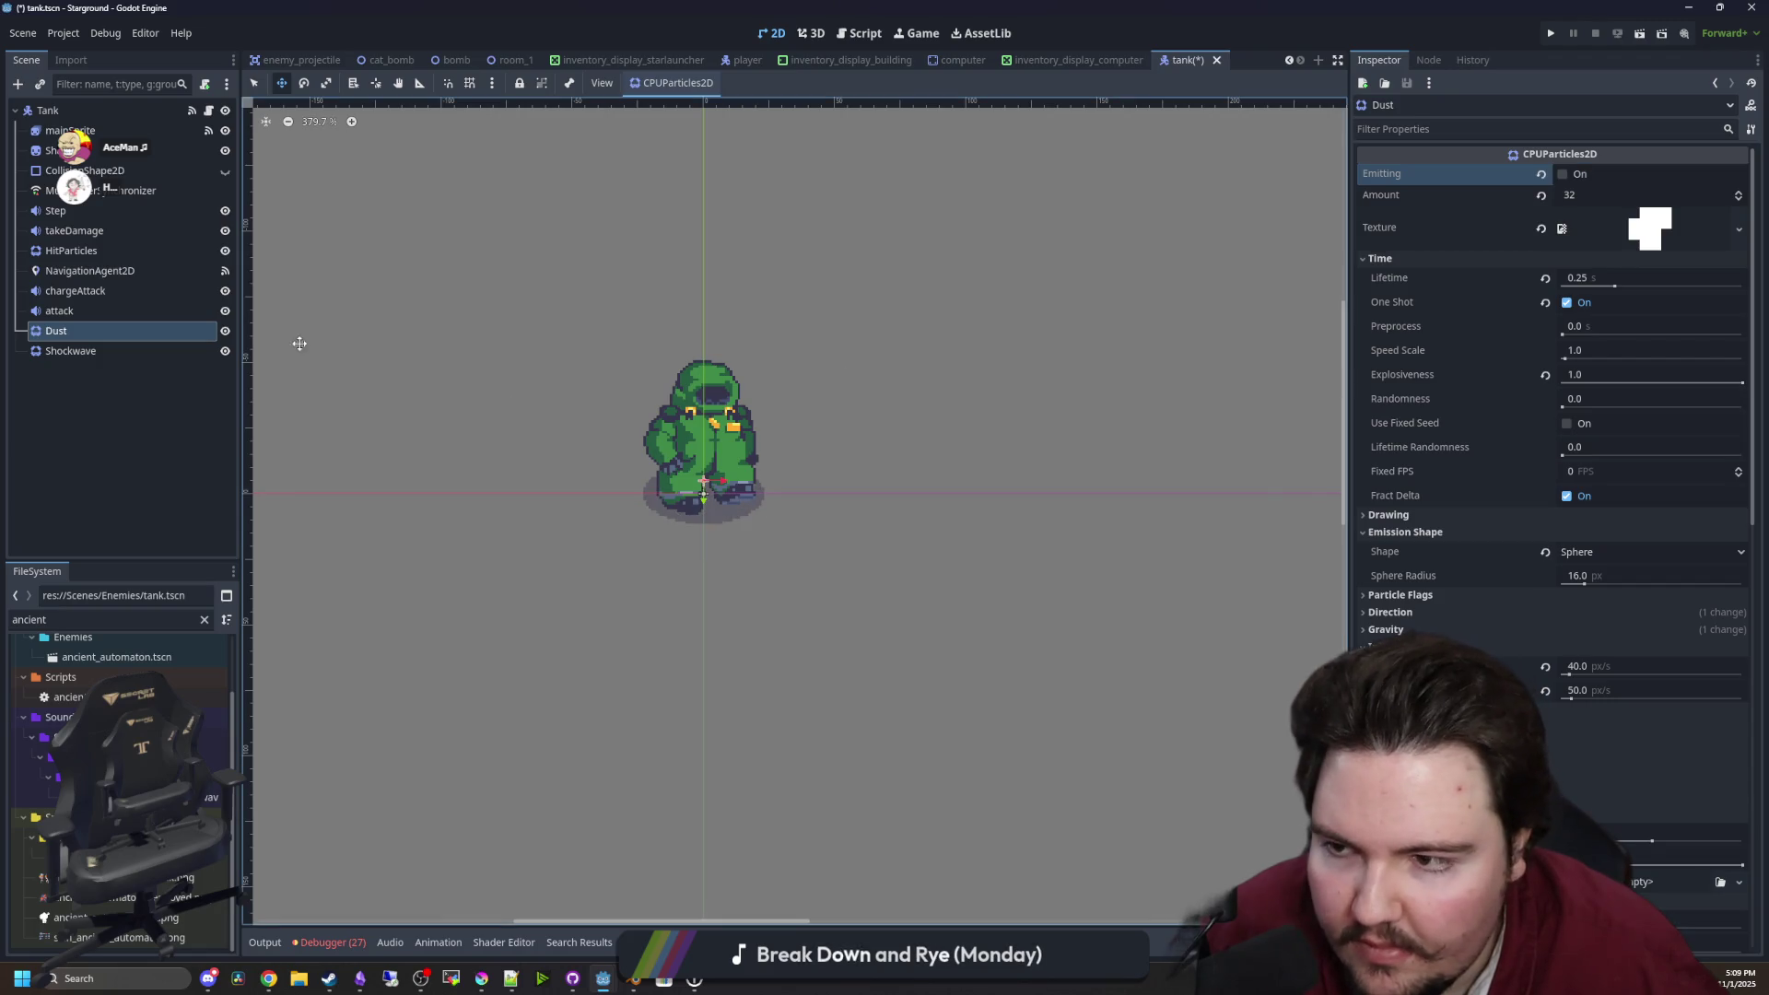
click(71, 351)
click(1562, 174)
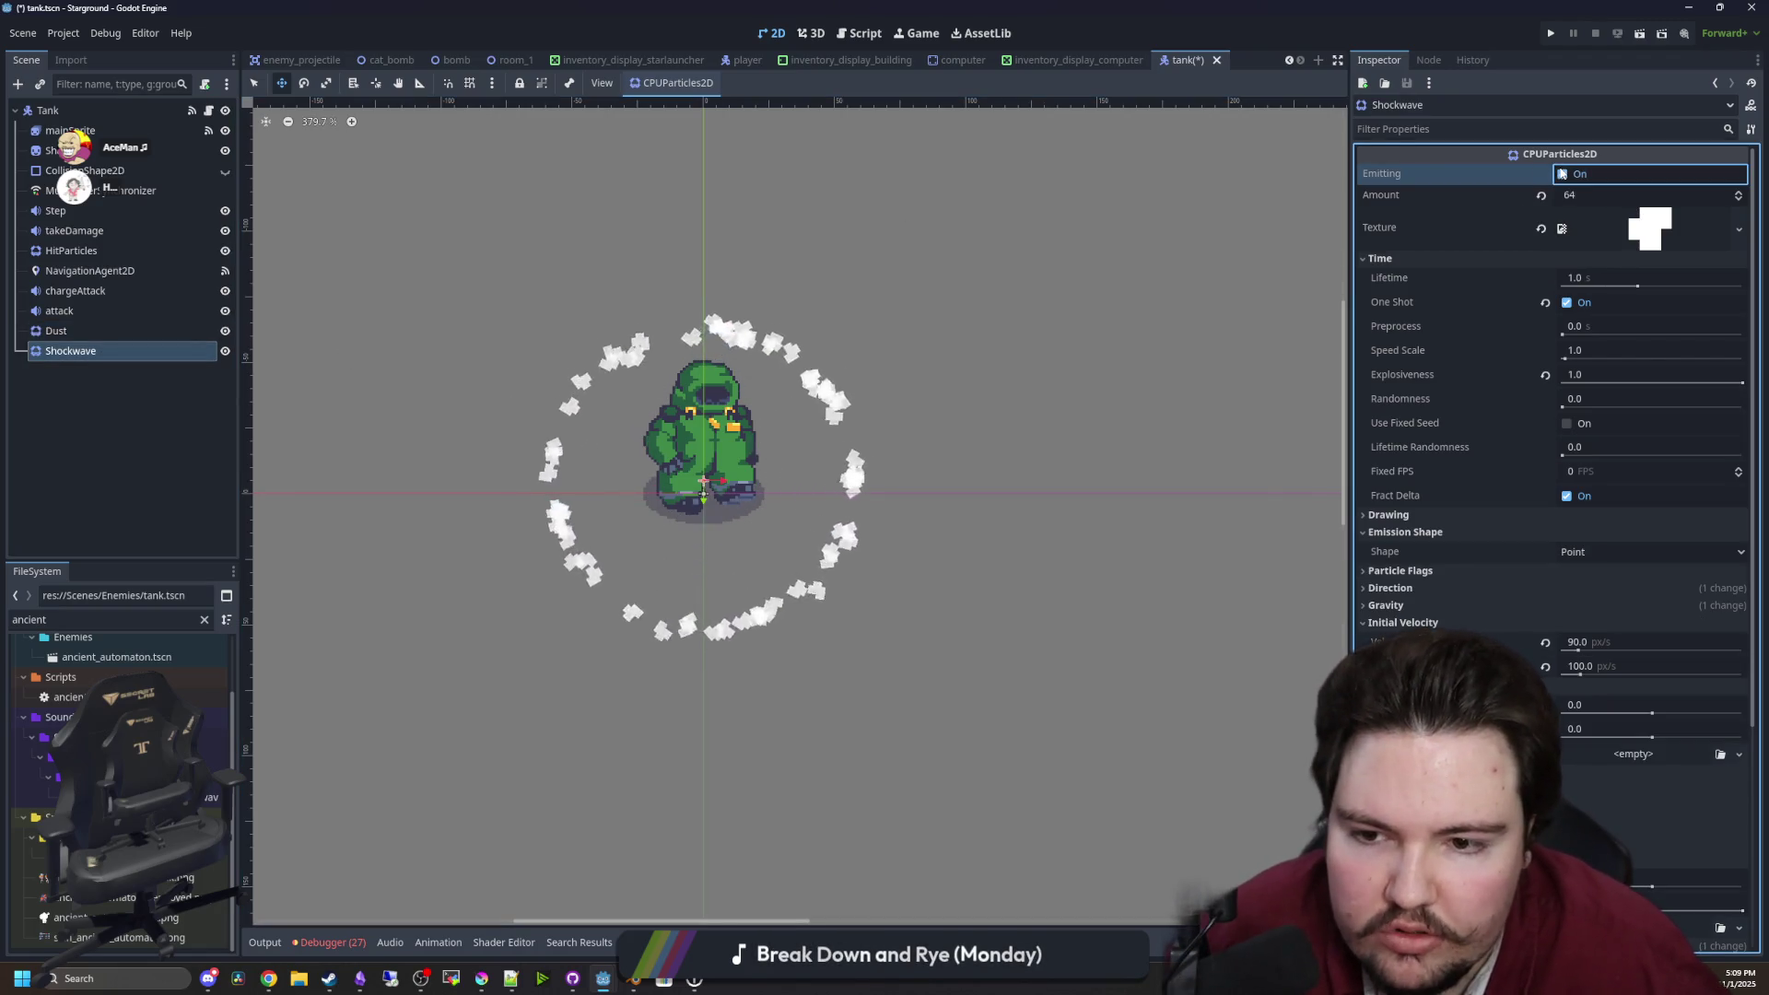
click(1562, 174)
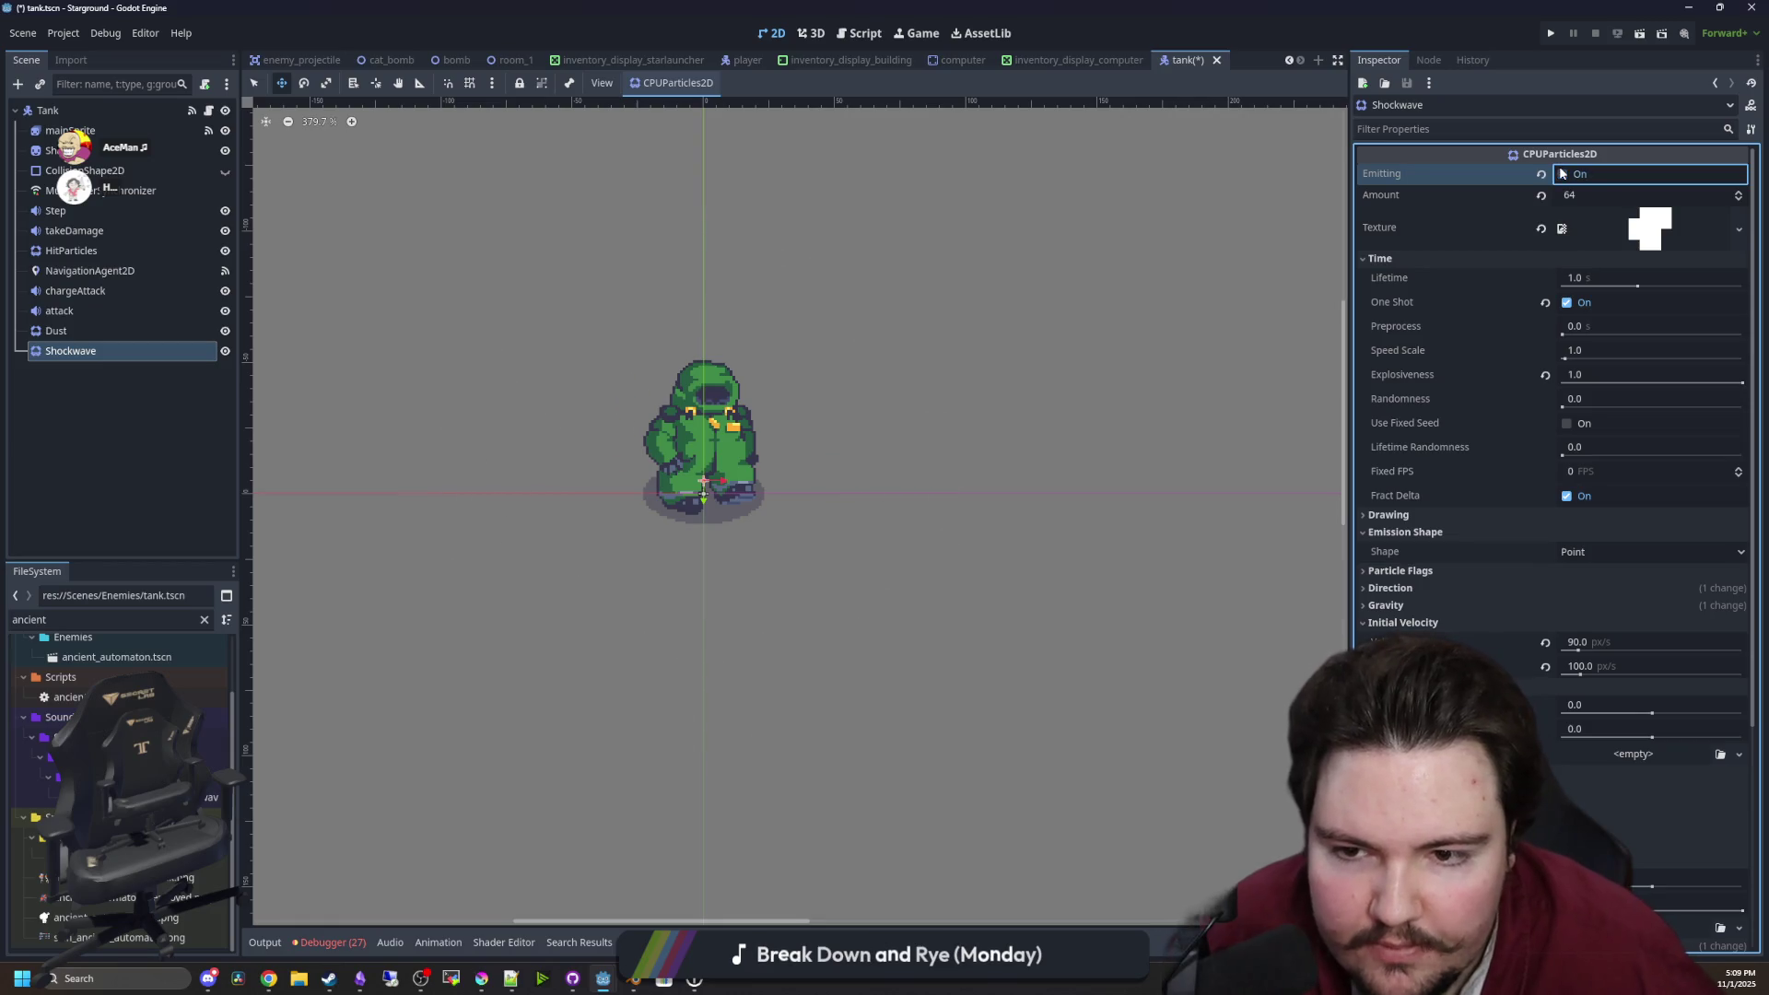
click(1562, 174)
click(48, 110)
right_click(48, 109)
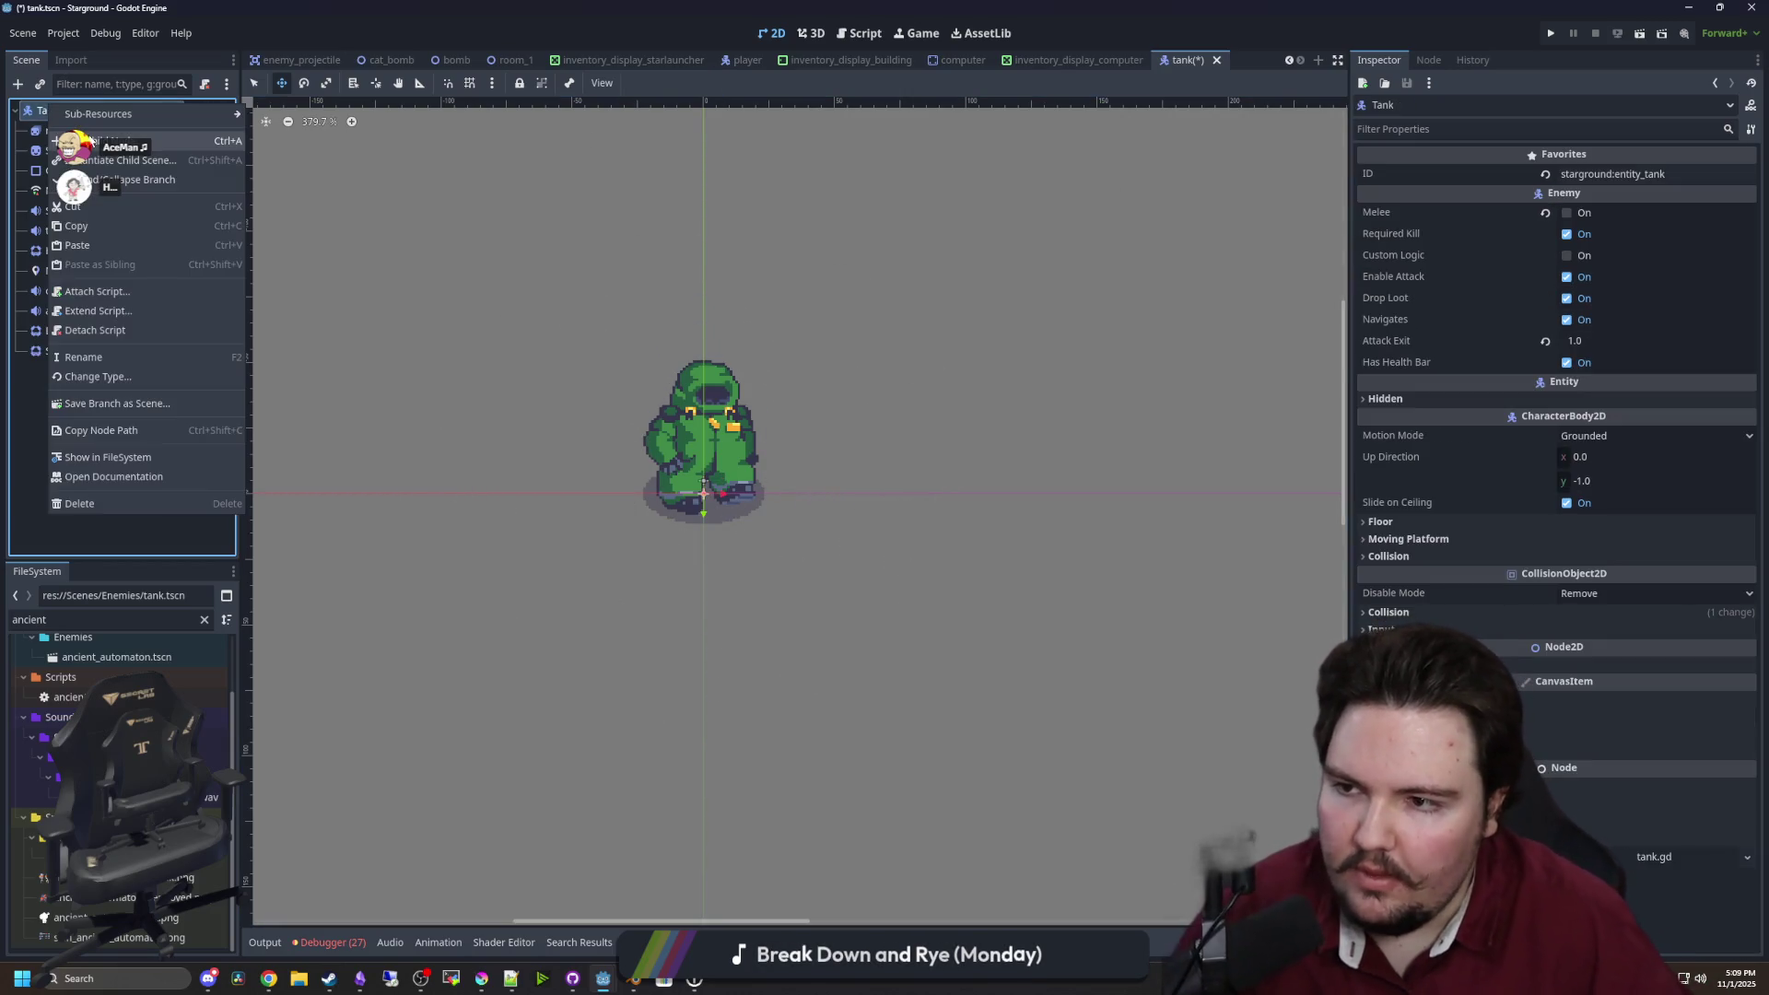
Step: Add a ShapeCast2D under Tank with target y 0 and a circle shape
click(92, 117)
double_click(1226, 381)
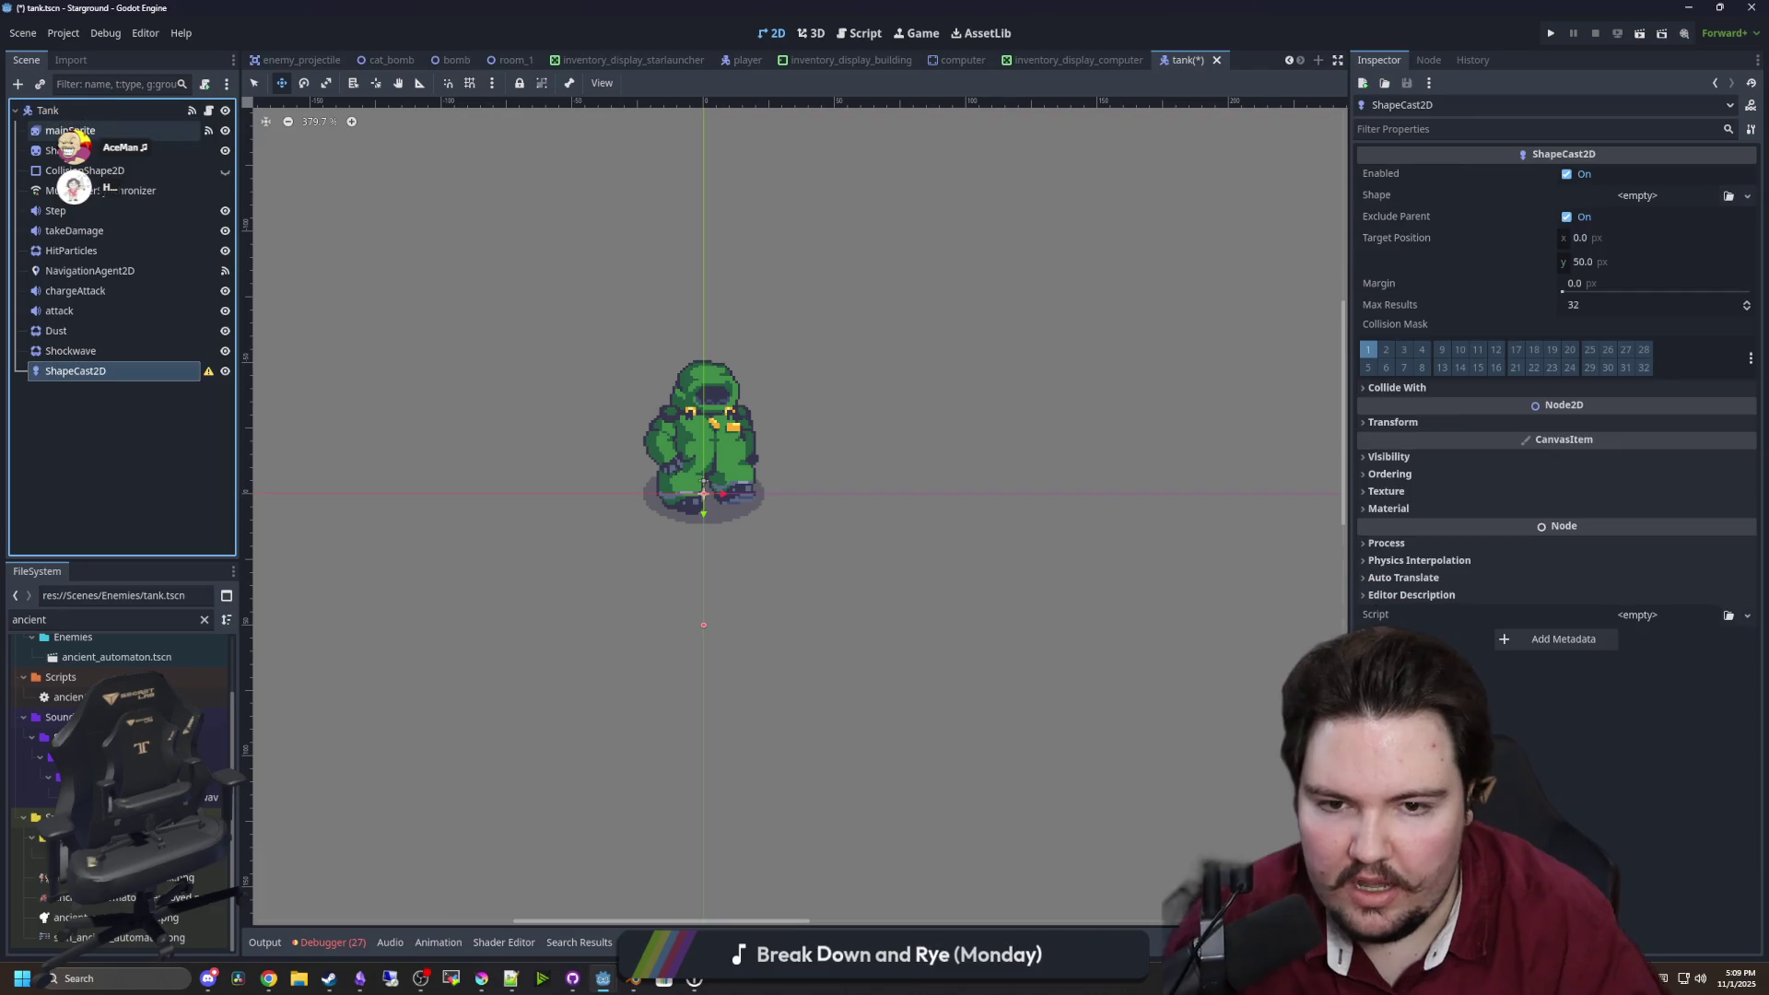
click(1588, 266)
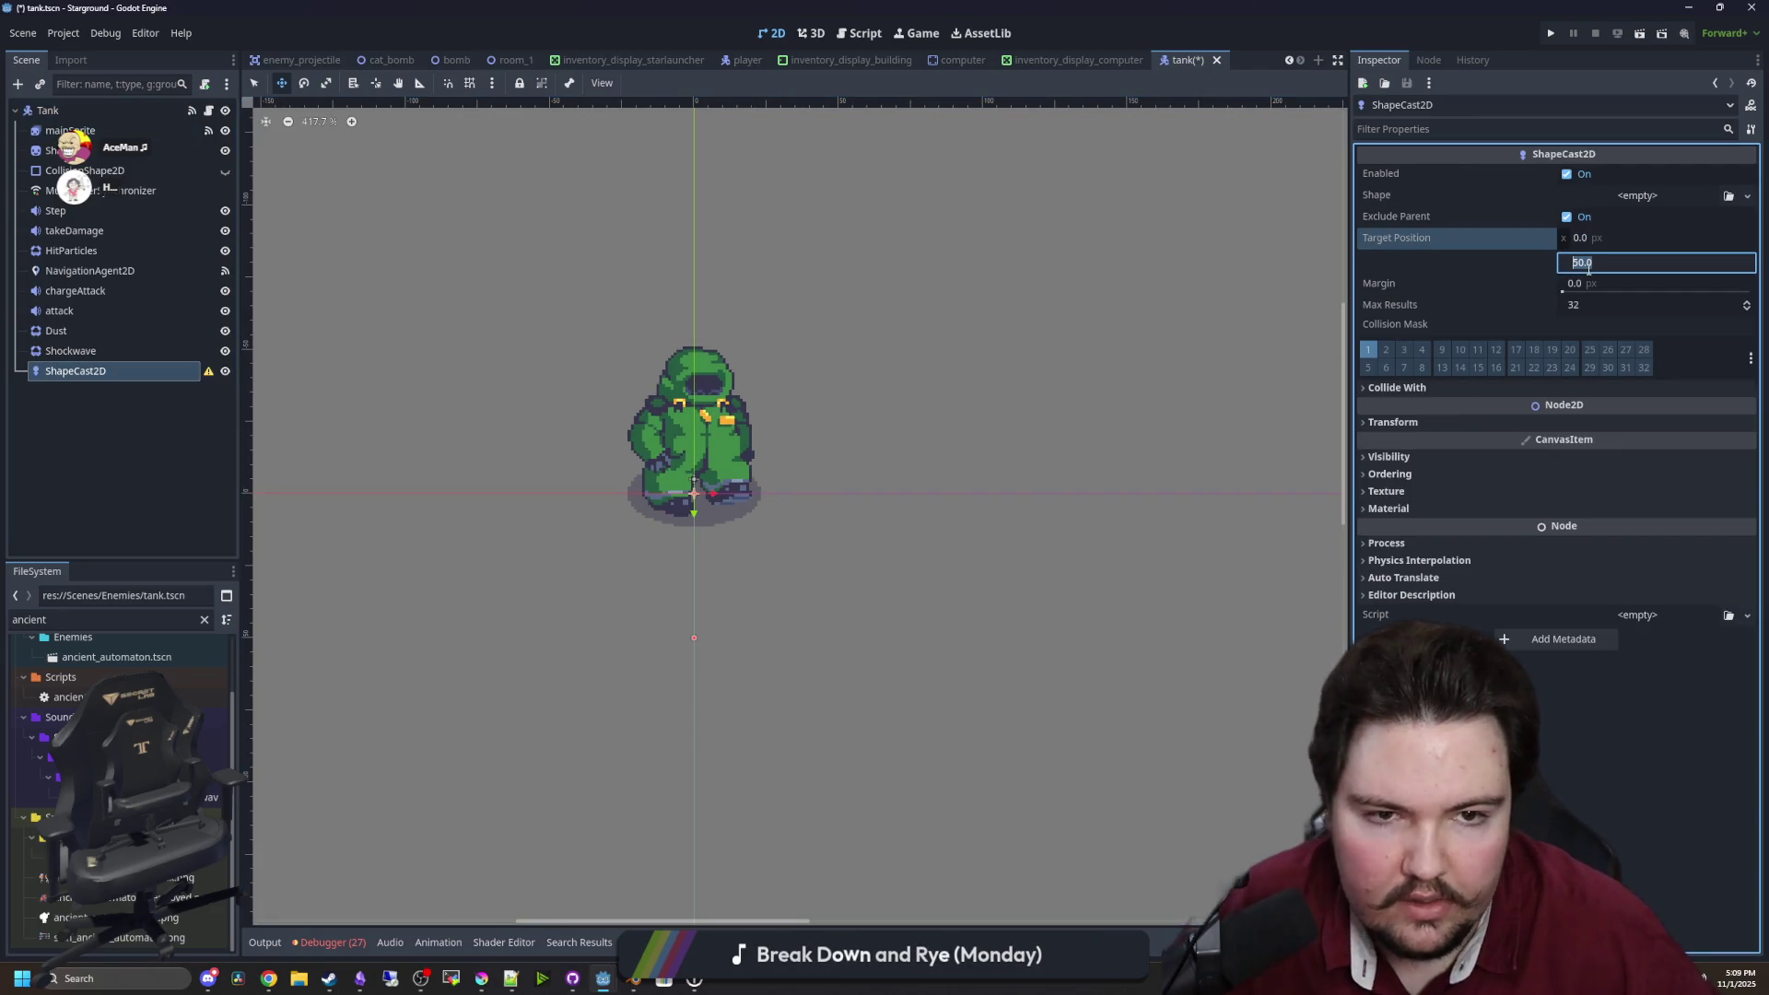
text(0)
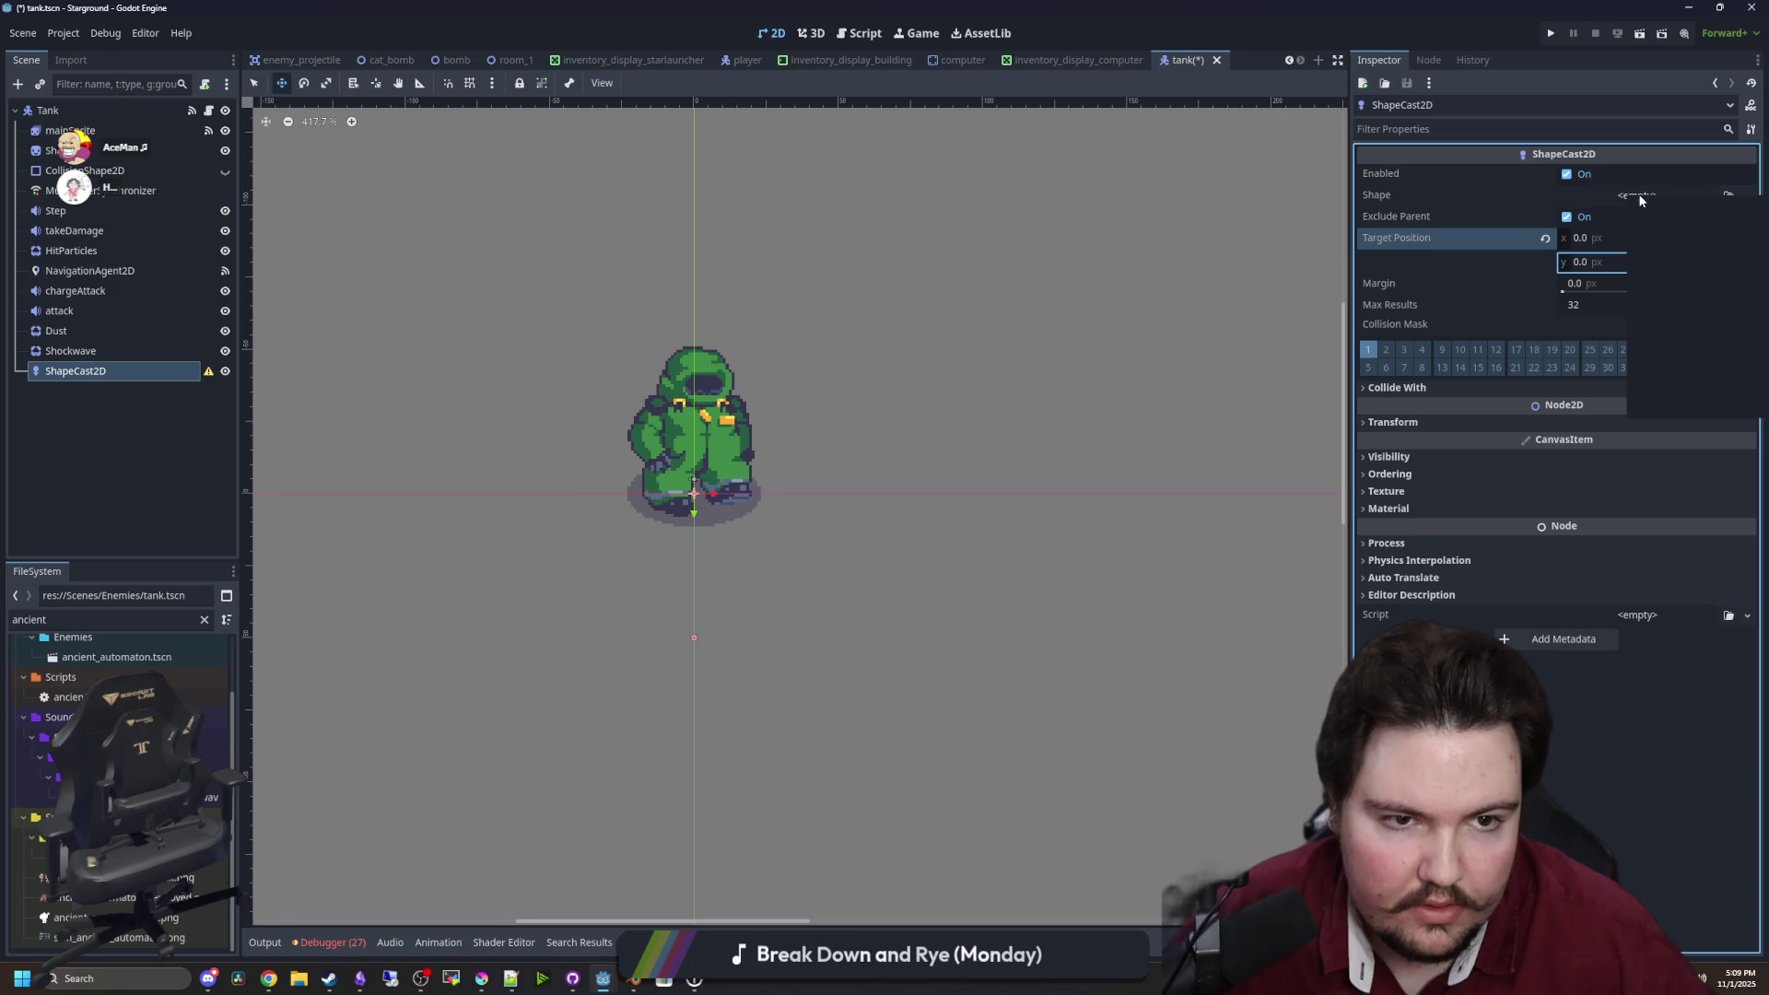
click(1640, 197)
click(1679, 282)
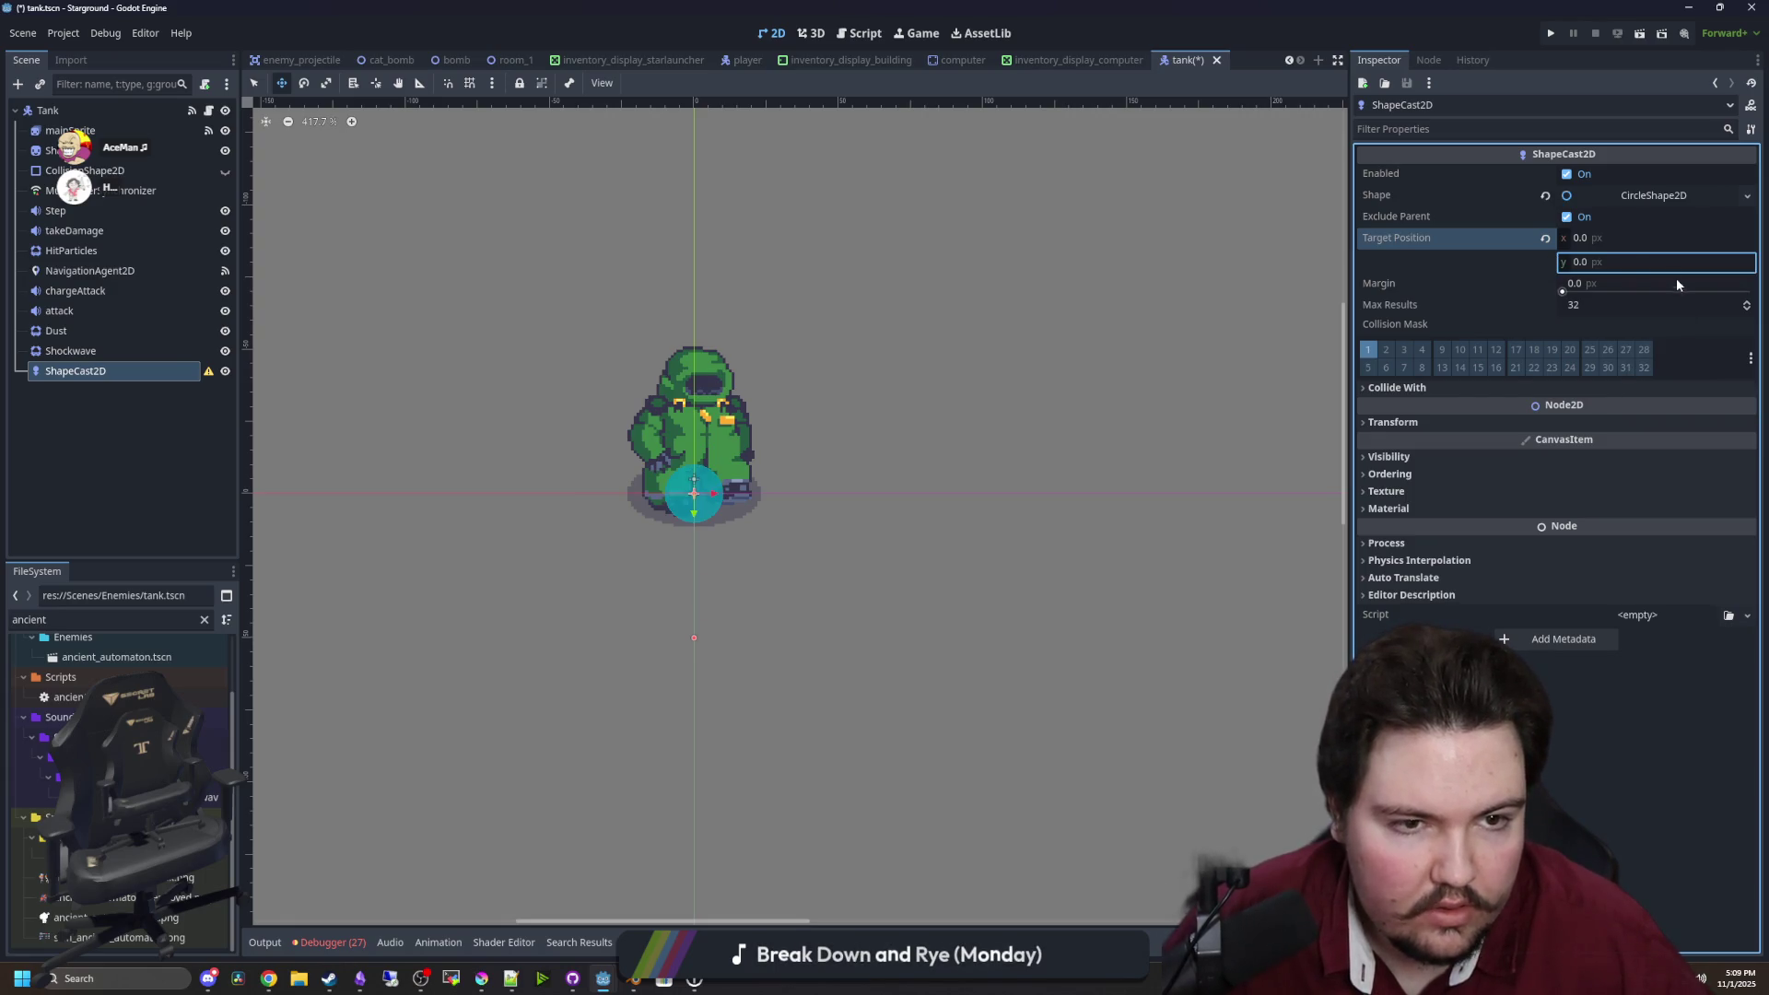
click(1642, 196)
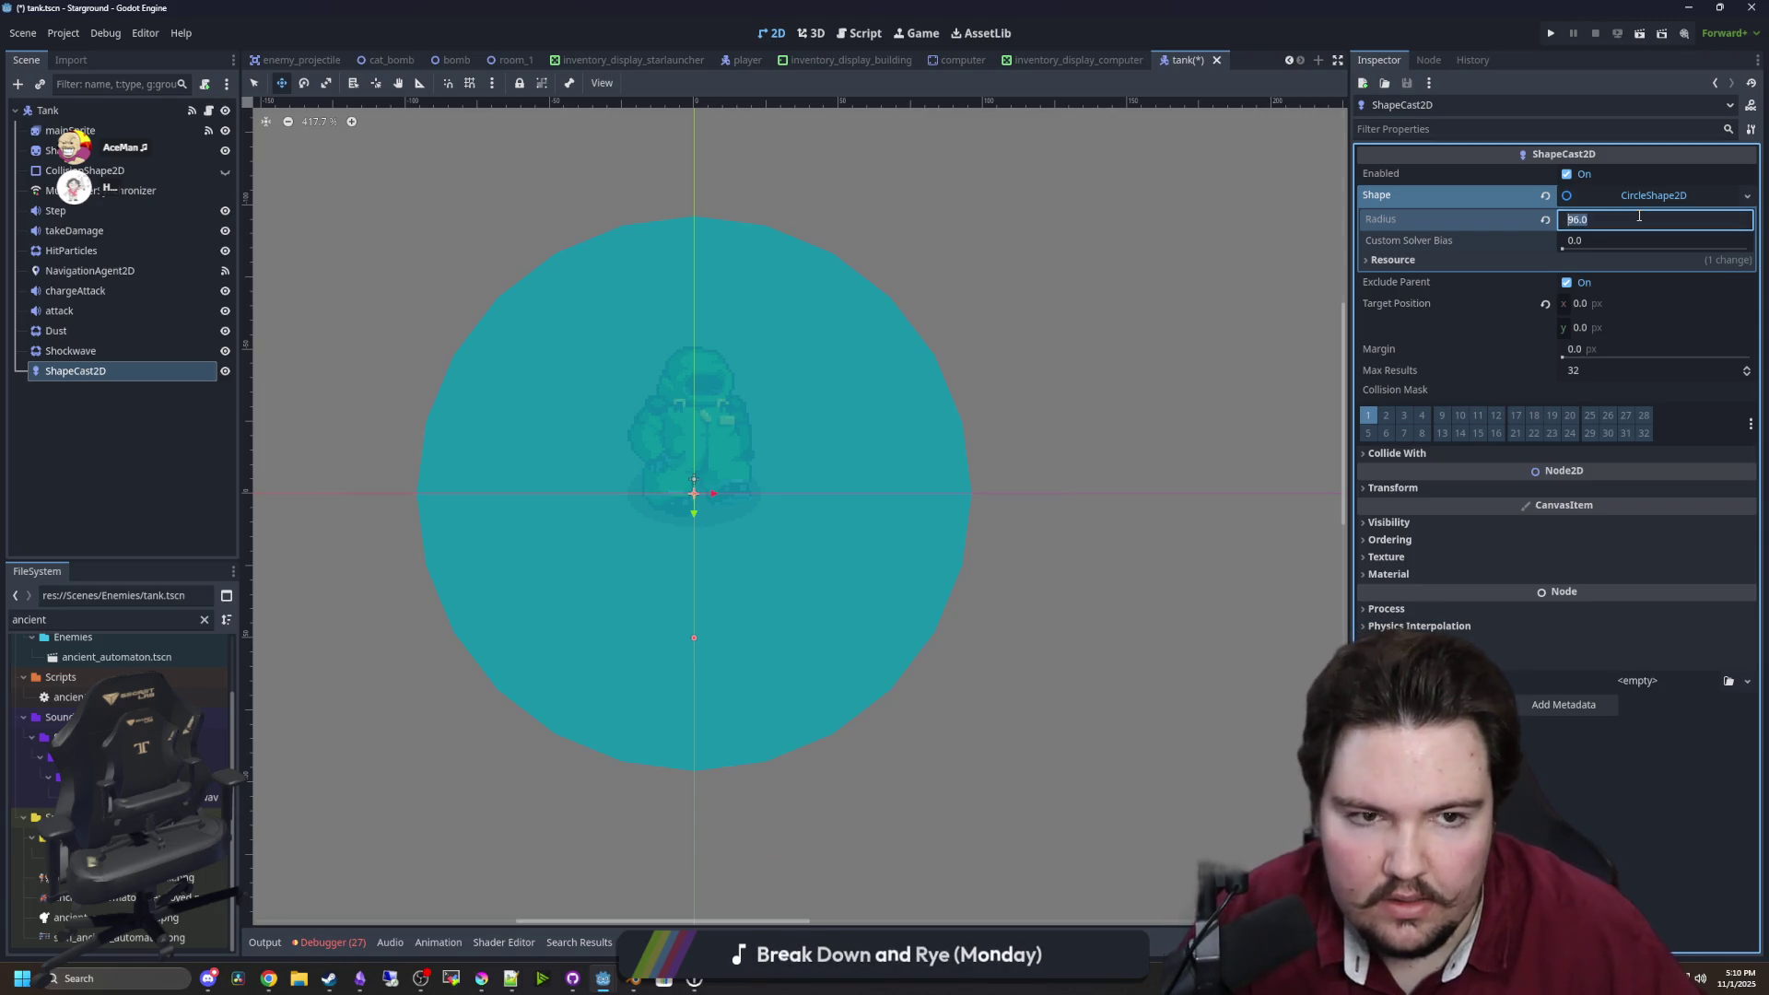
click(689, 371)
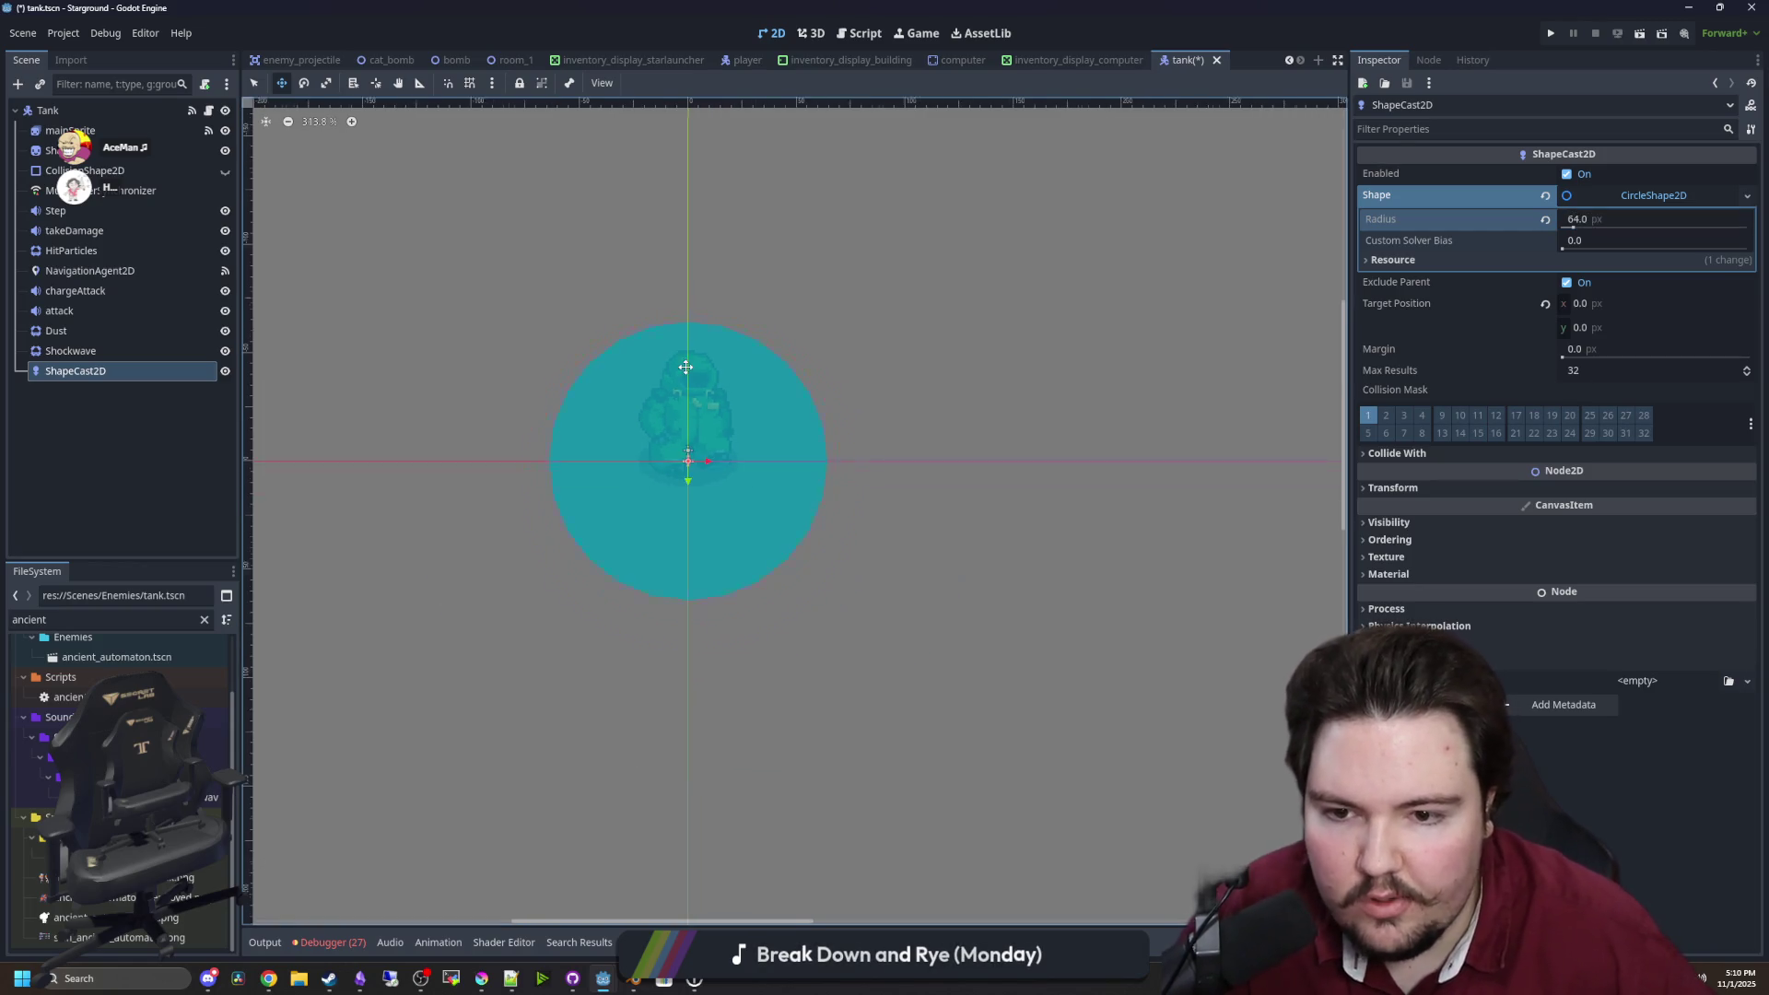
Step: Set the circle radius to 96 px and preview the Shockwave emission
click(1597, 221)
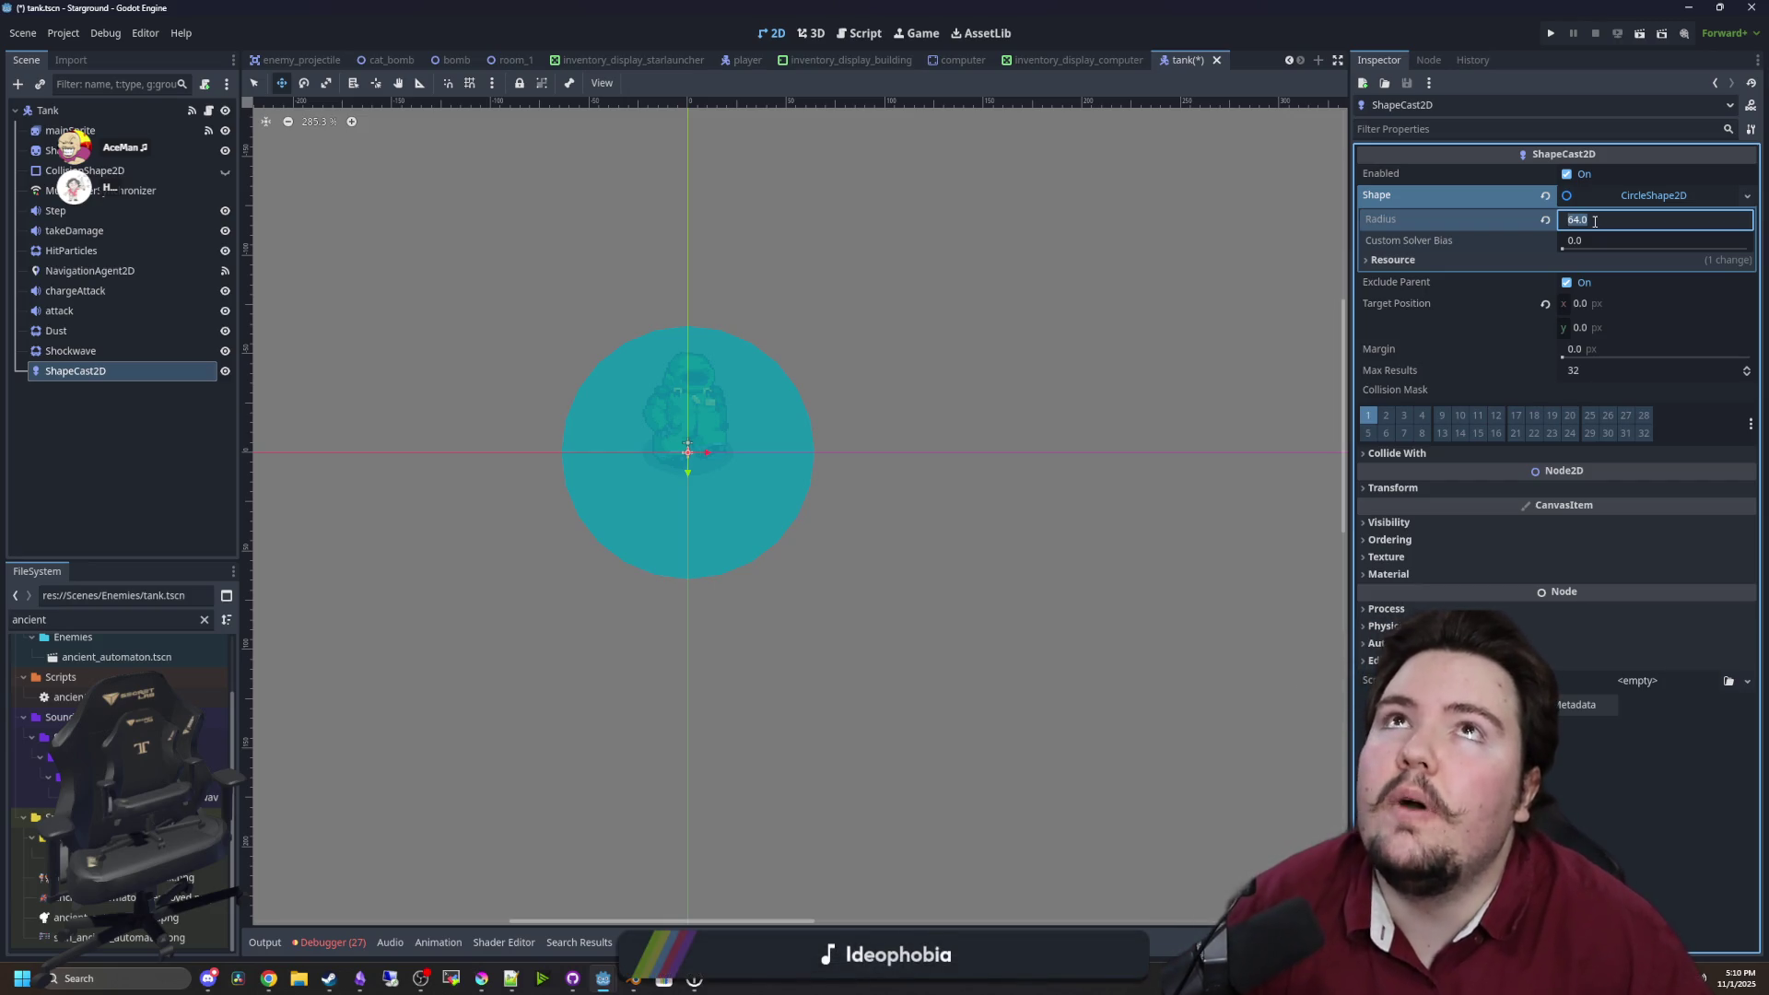
click(660, 233)
scroll(659, 233, up, 1)
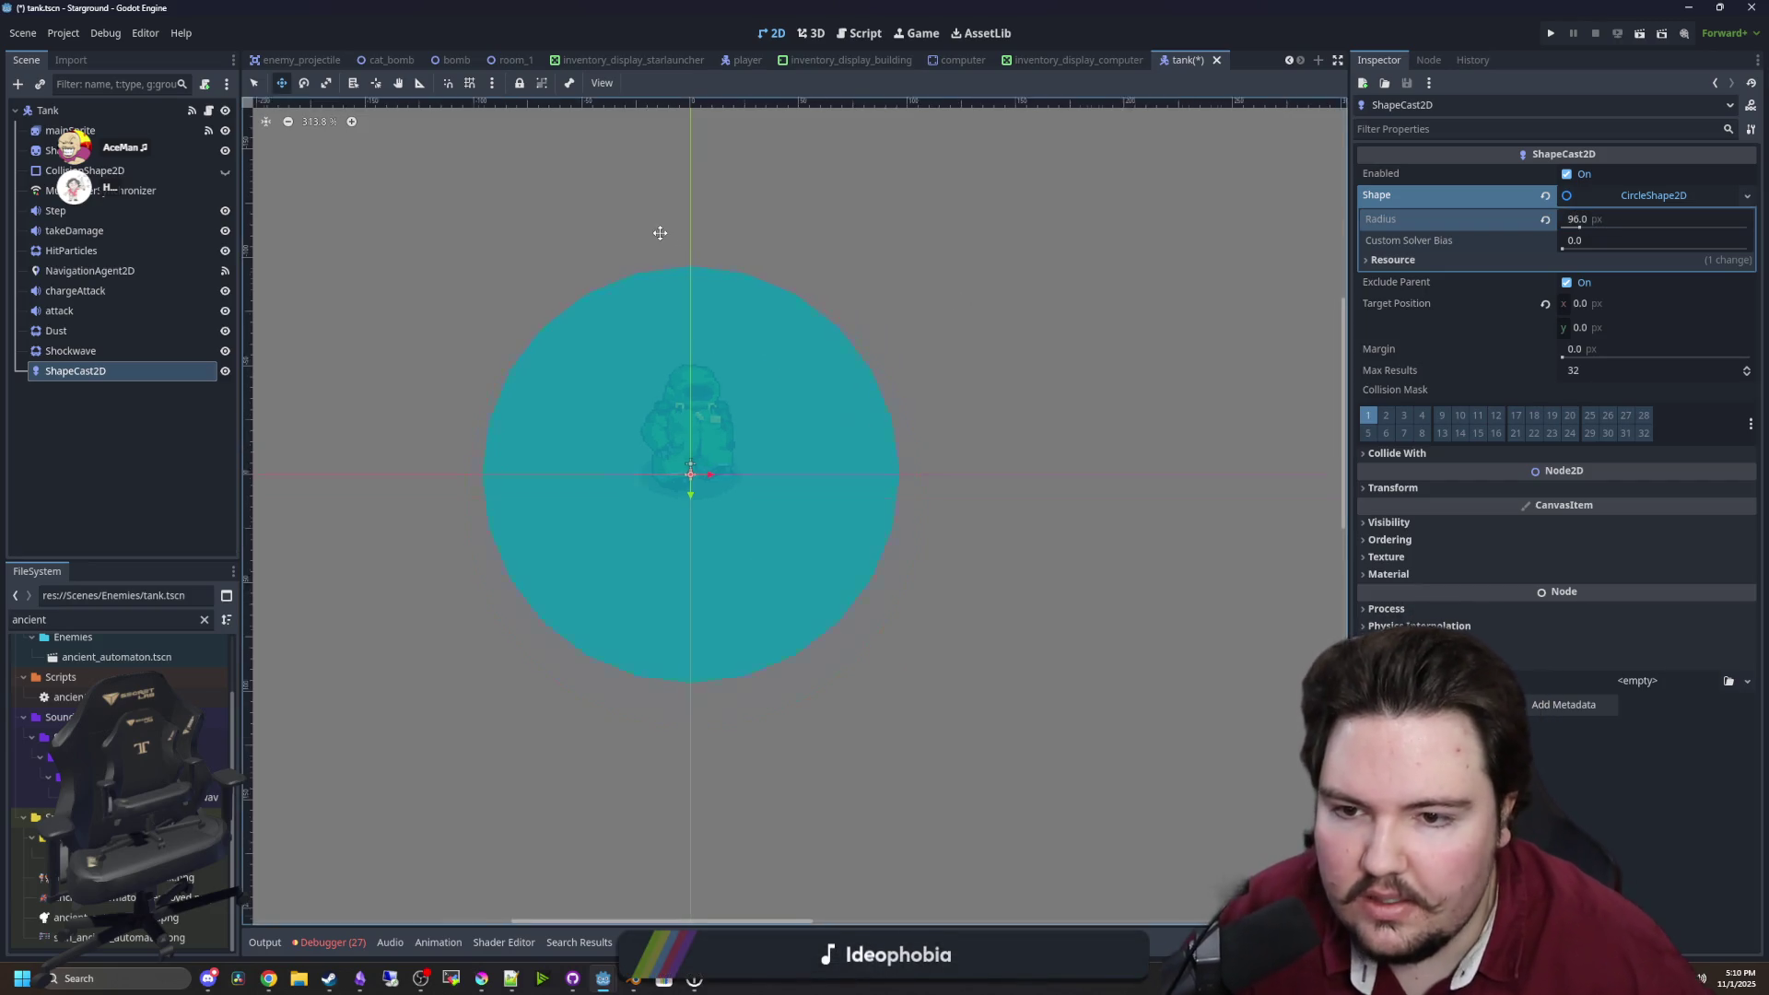
click(120, 355)
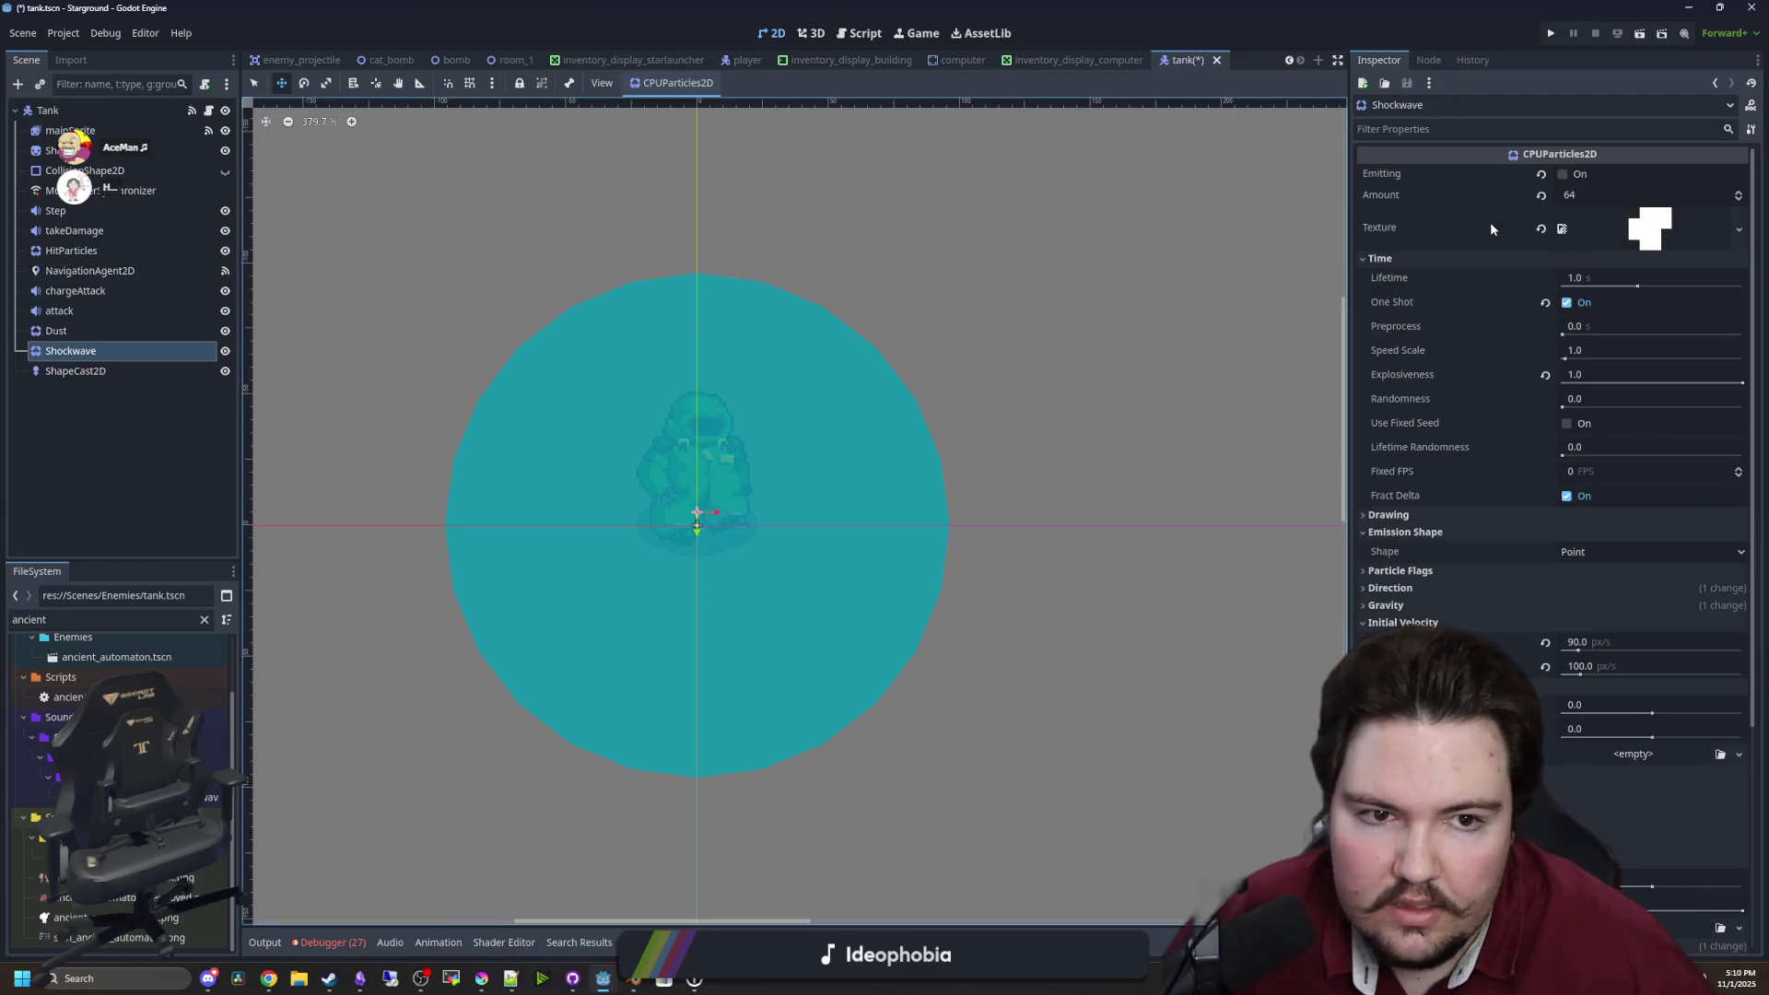
click(1562, 175)
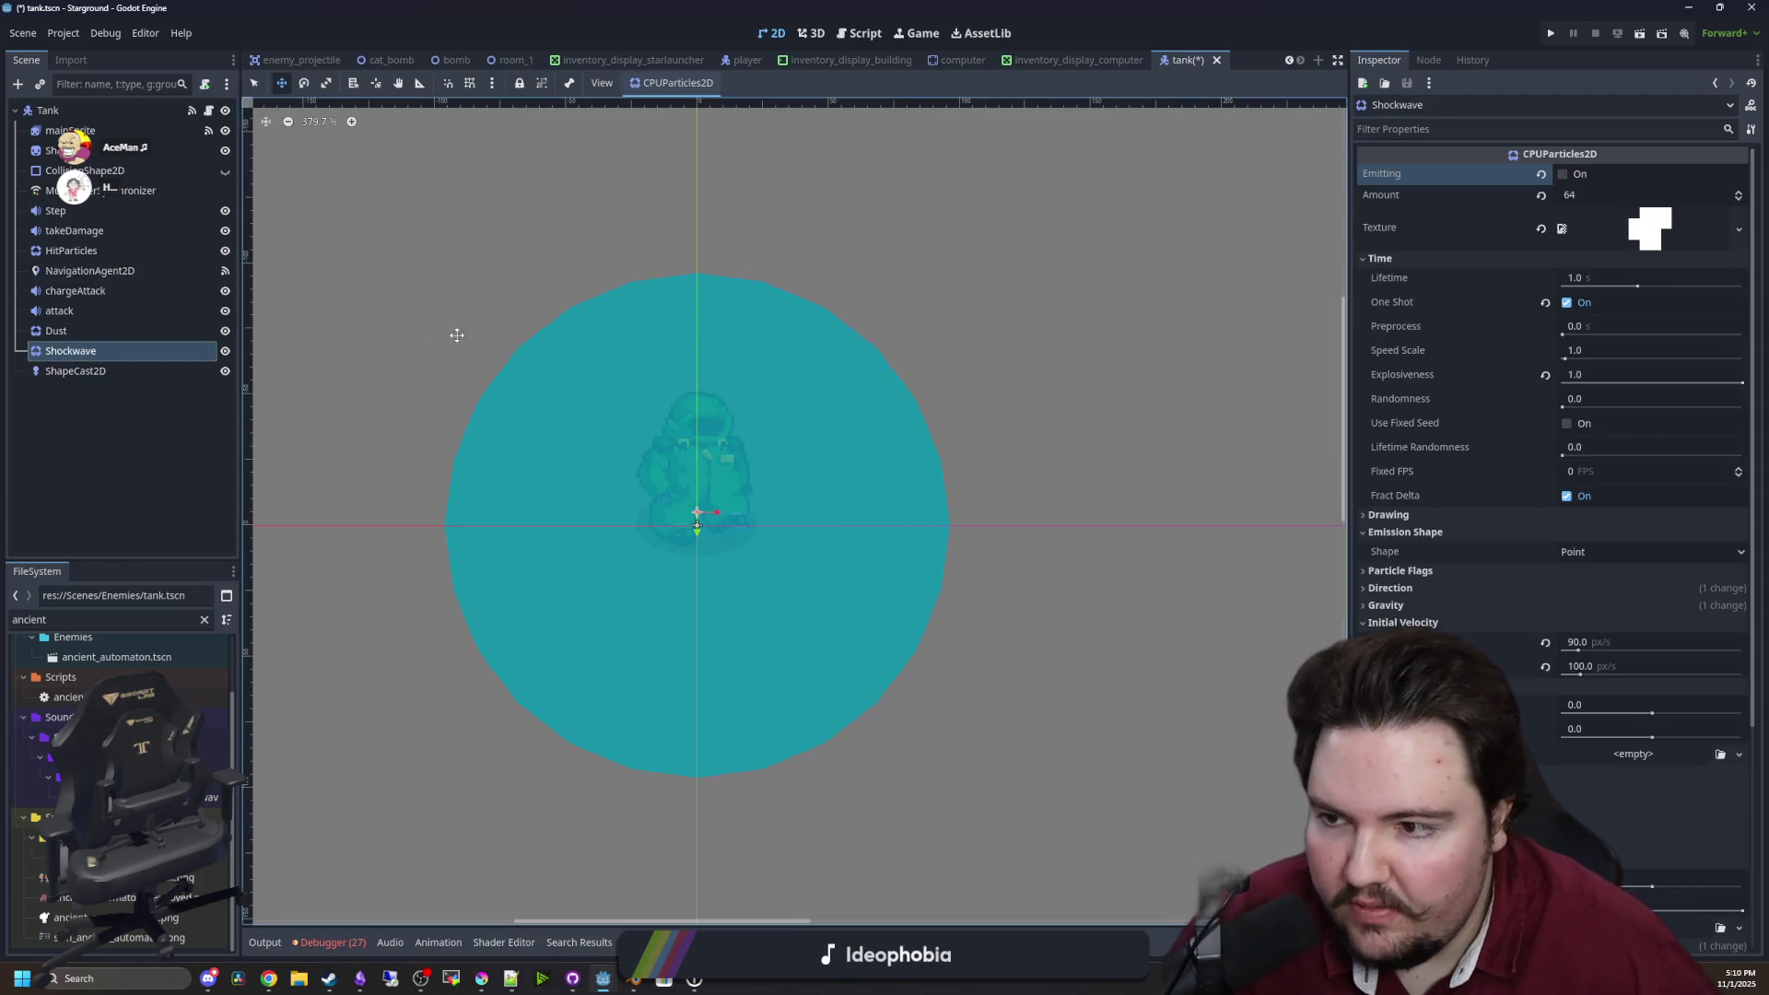
scroll(325, 322, down, 1)
click(111, 370)
click(211, 112)
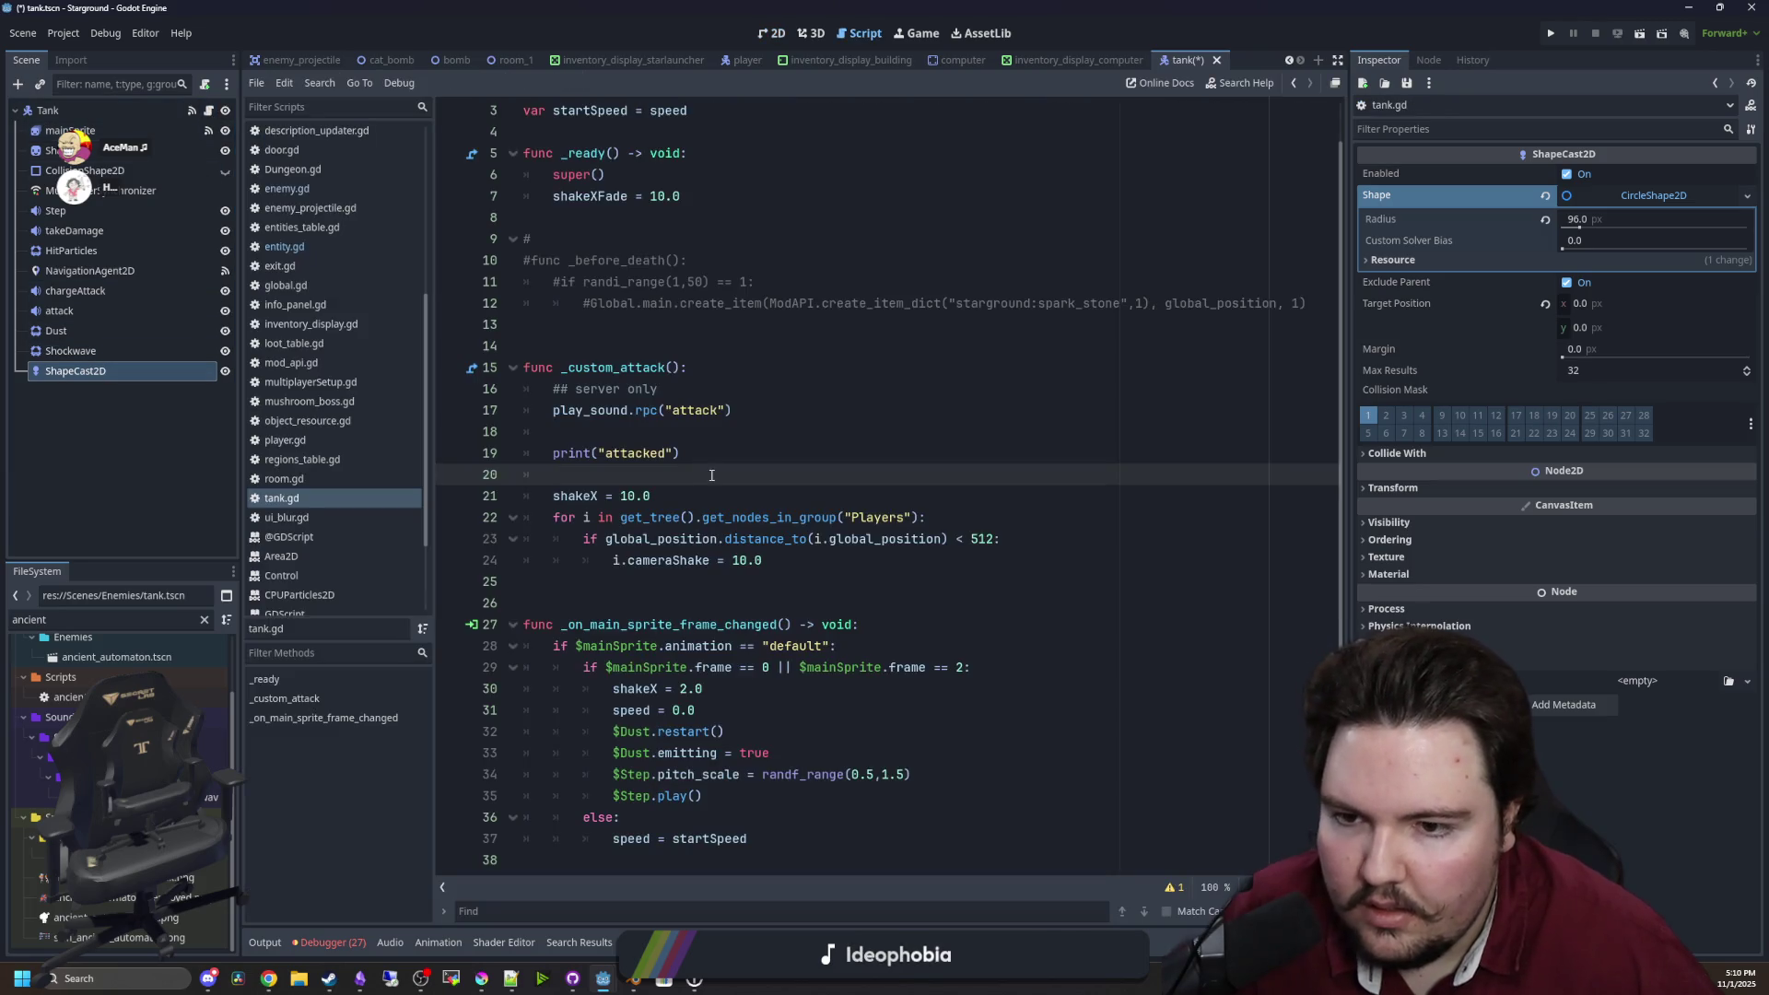
Step: Call force_shapecast_update() on the ShapeCast2D in _custom_attack
mouse_move(126, 371)
mouse_down()
mouse_move(668, 433)
mouse_move(673, 460)
mouse_up()
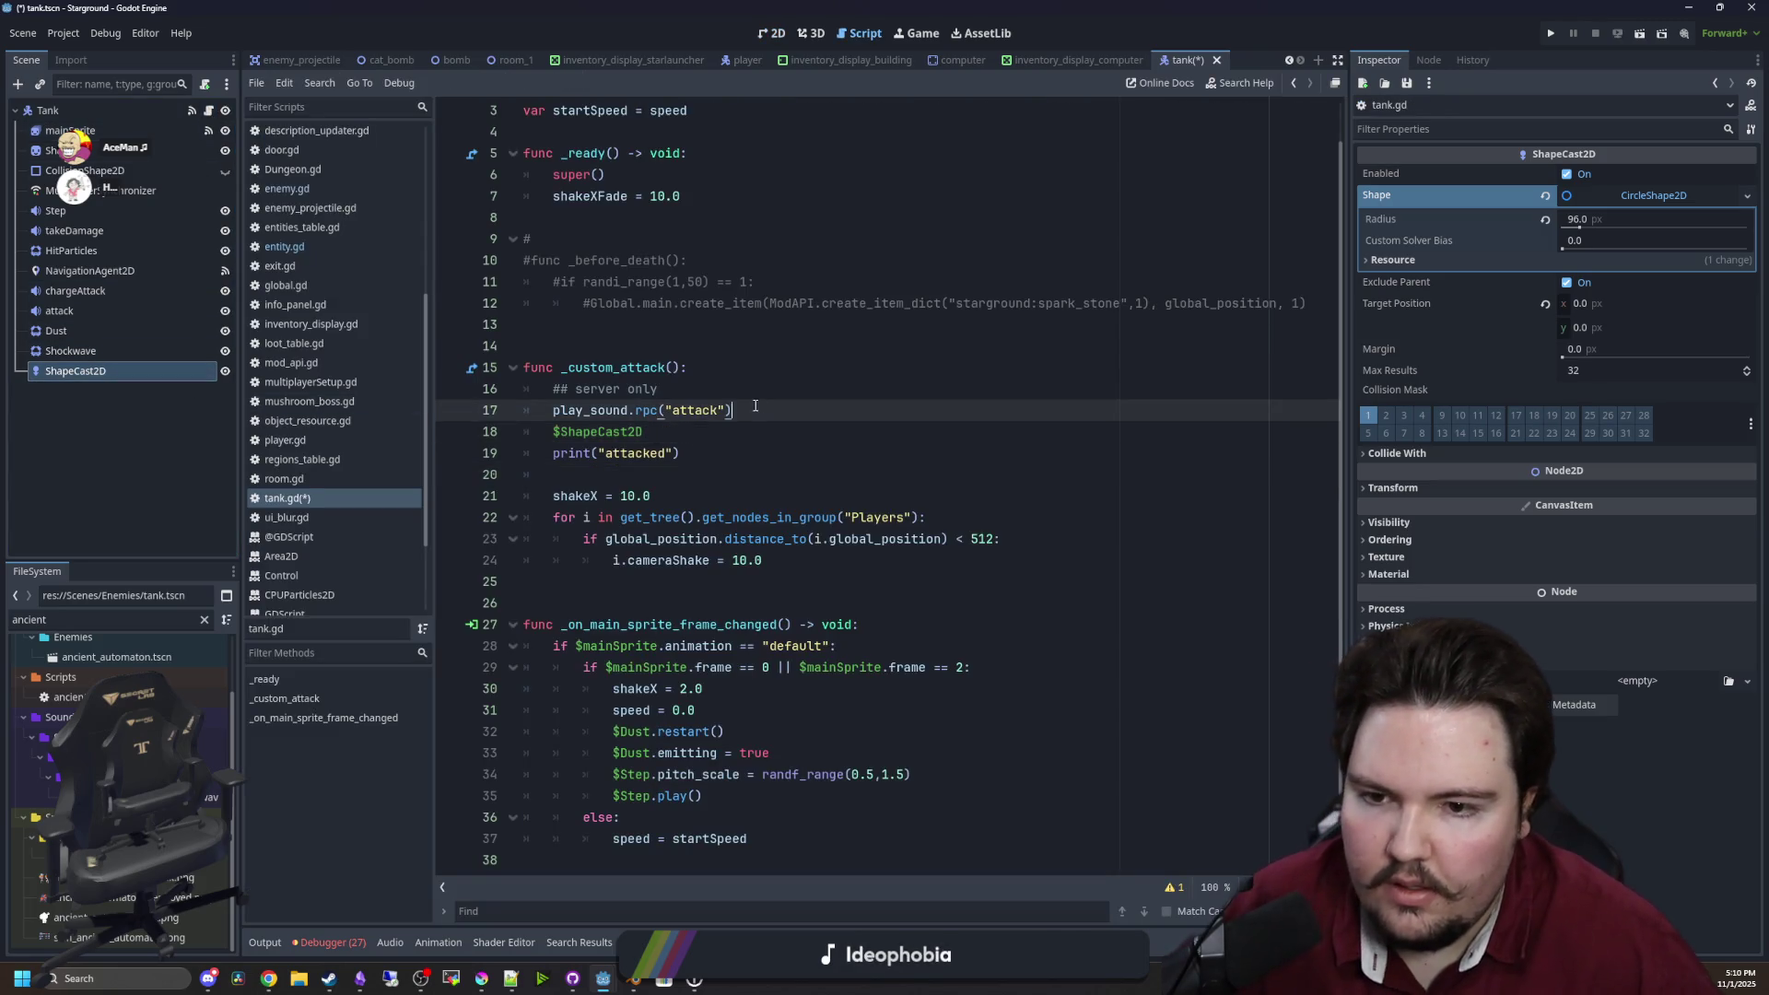
key(Return)
text(.force)
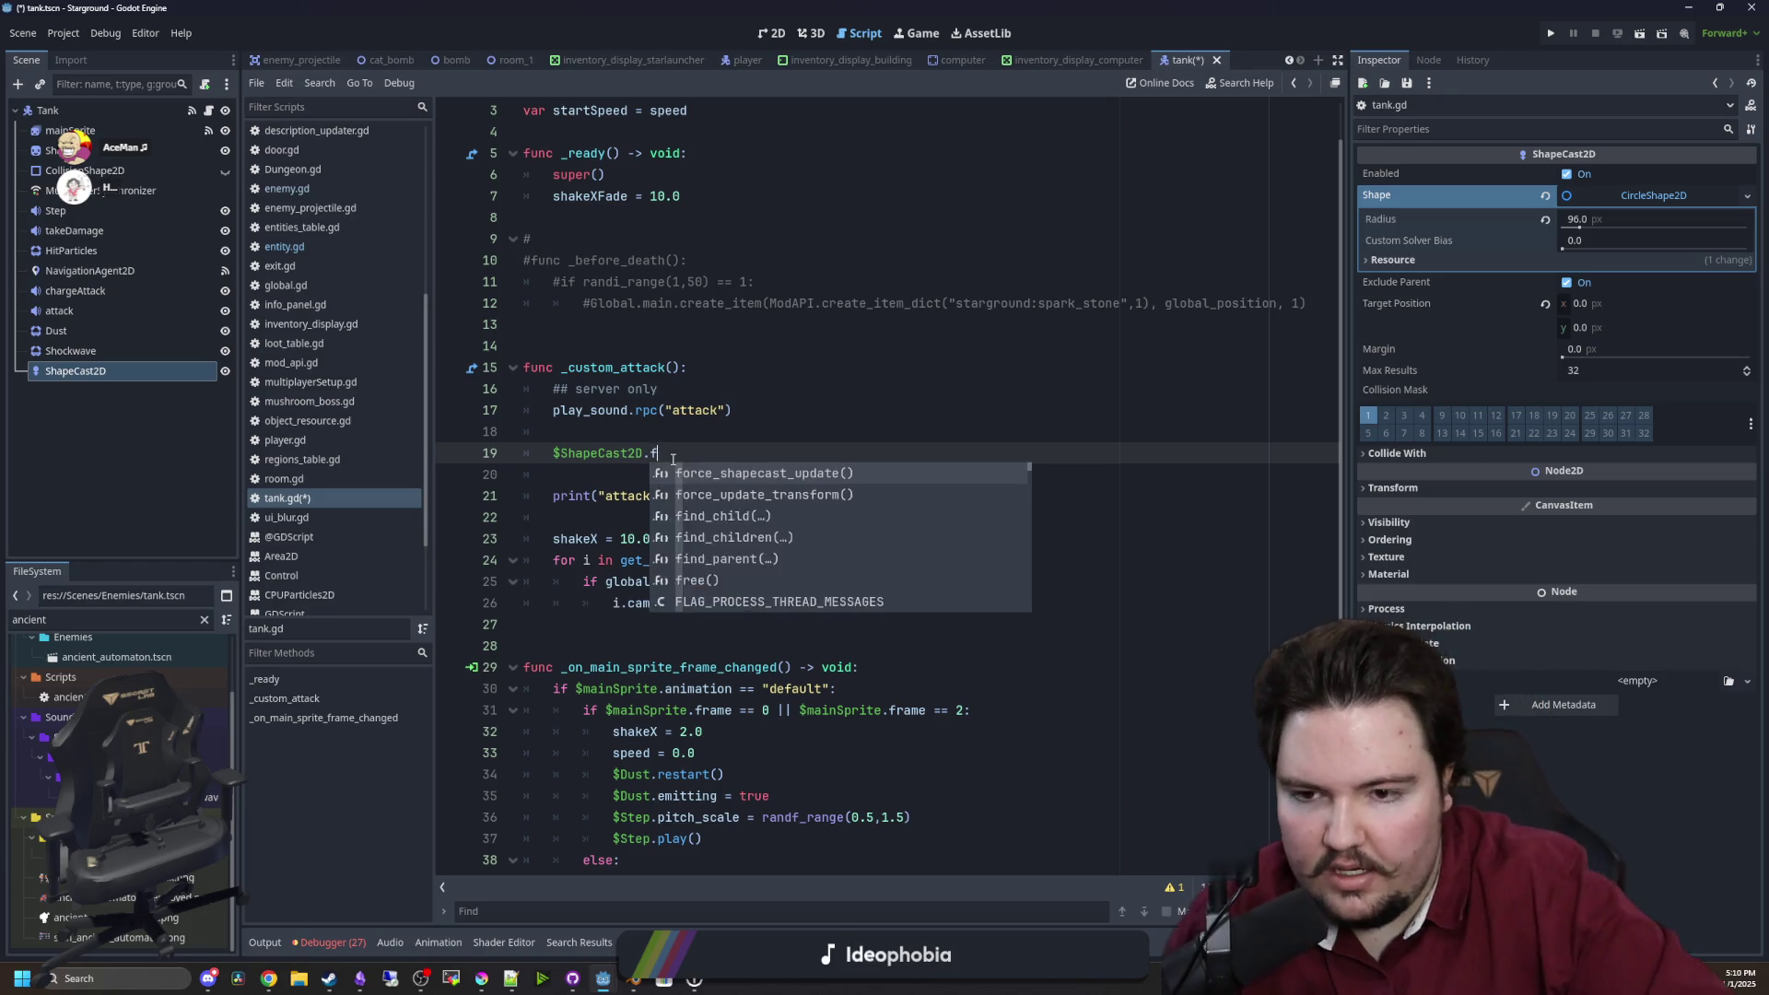
key(Return)
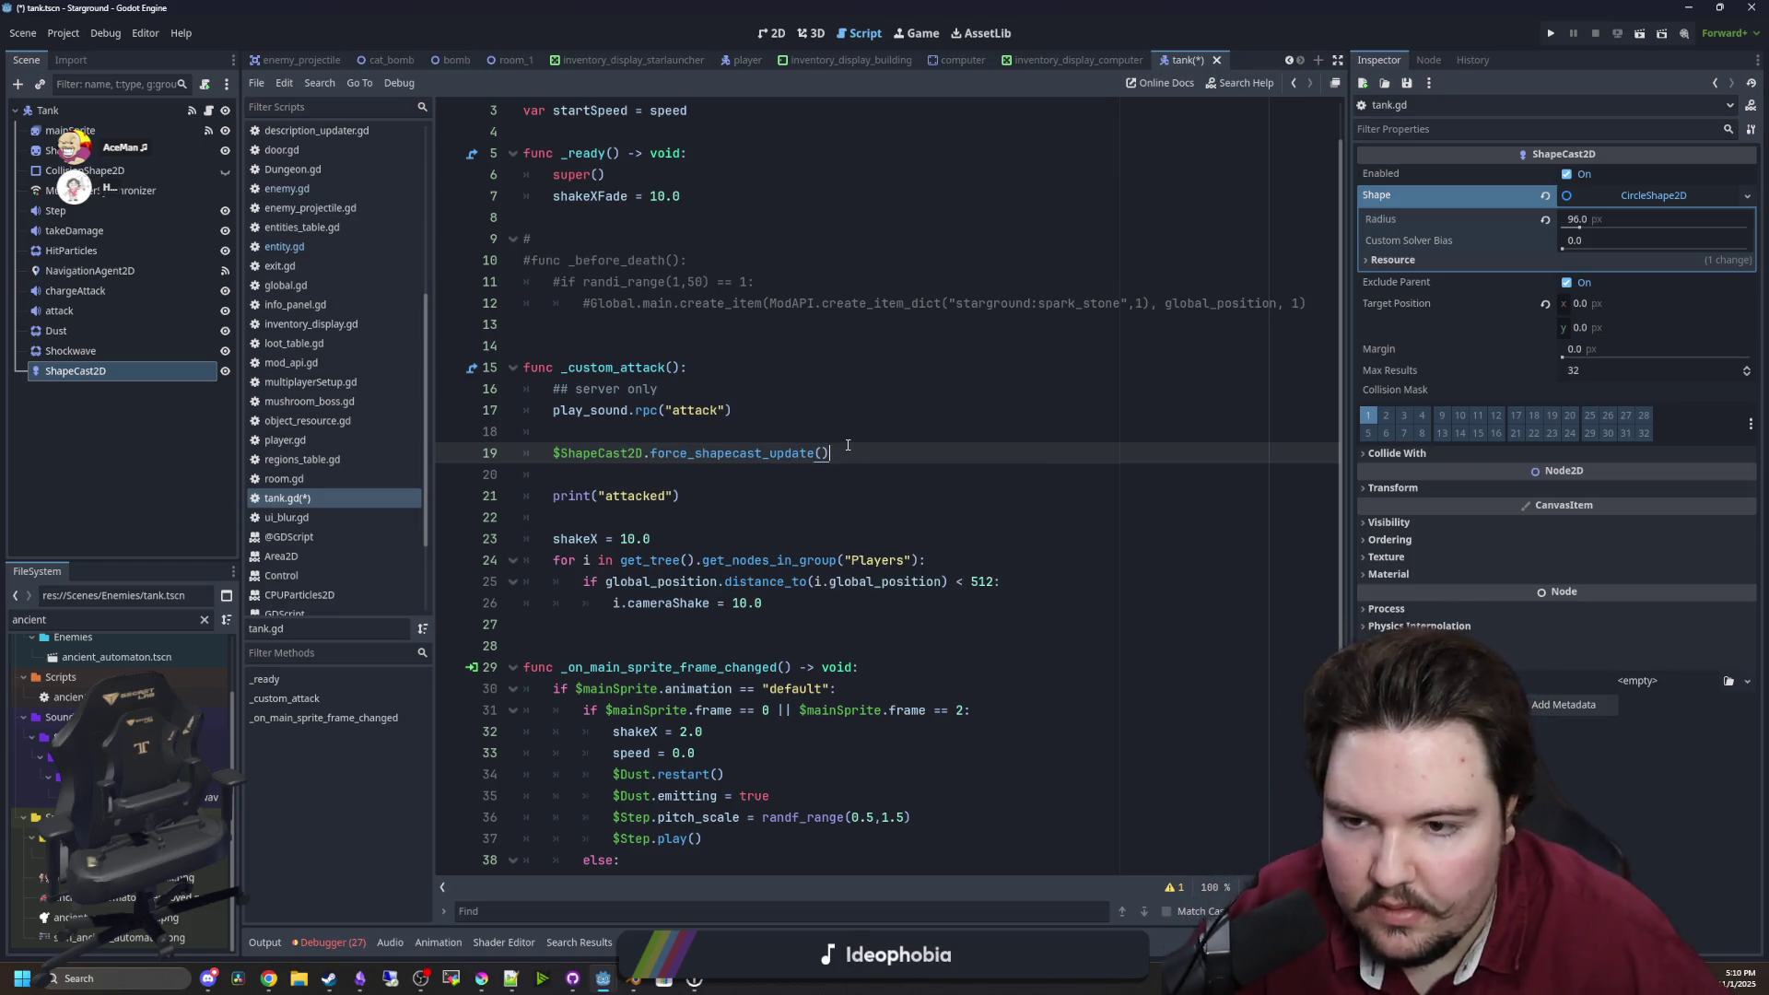
key(Return)
key(Return)
key(BackSpace)
key(BackSpace)
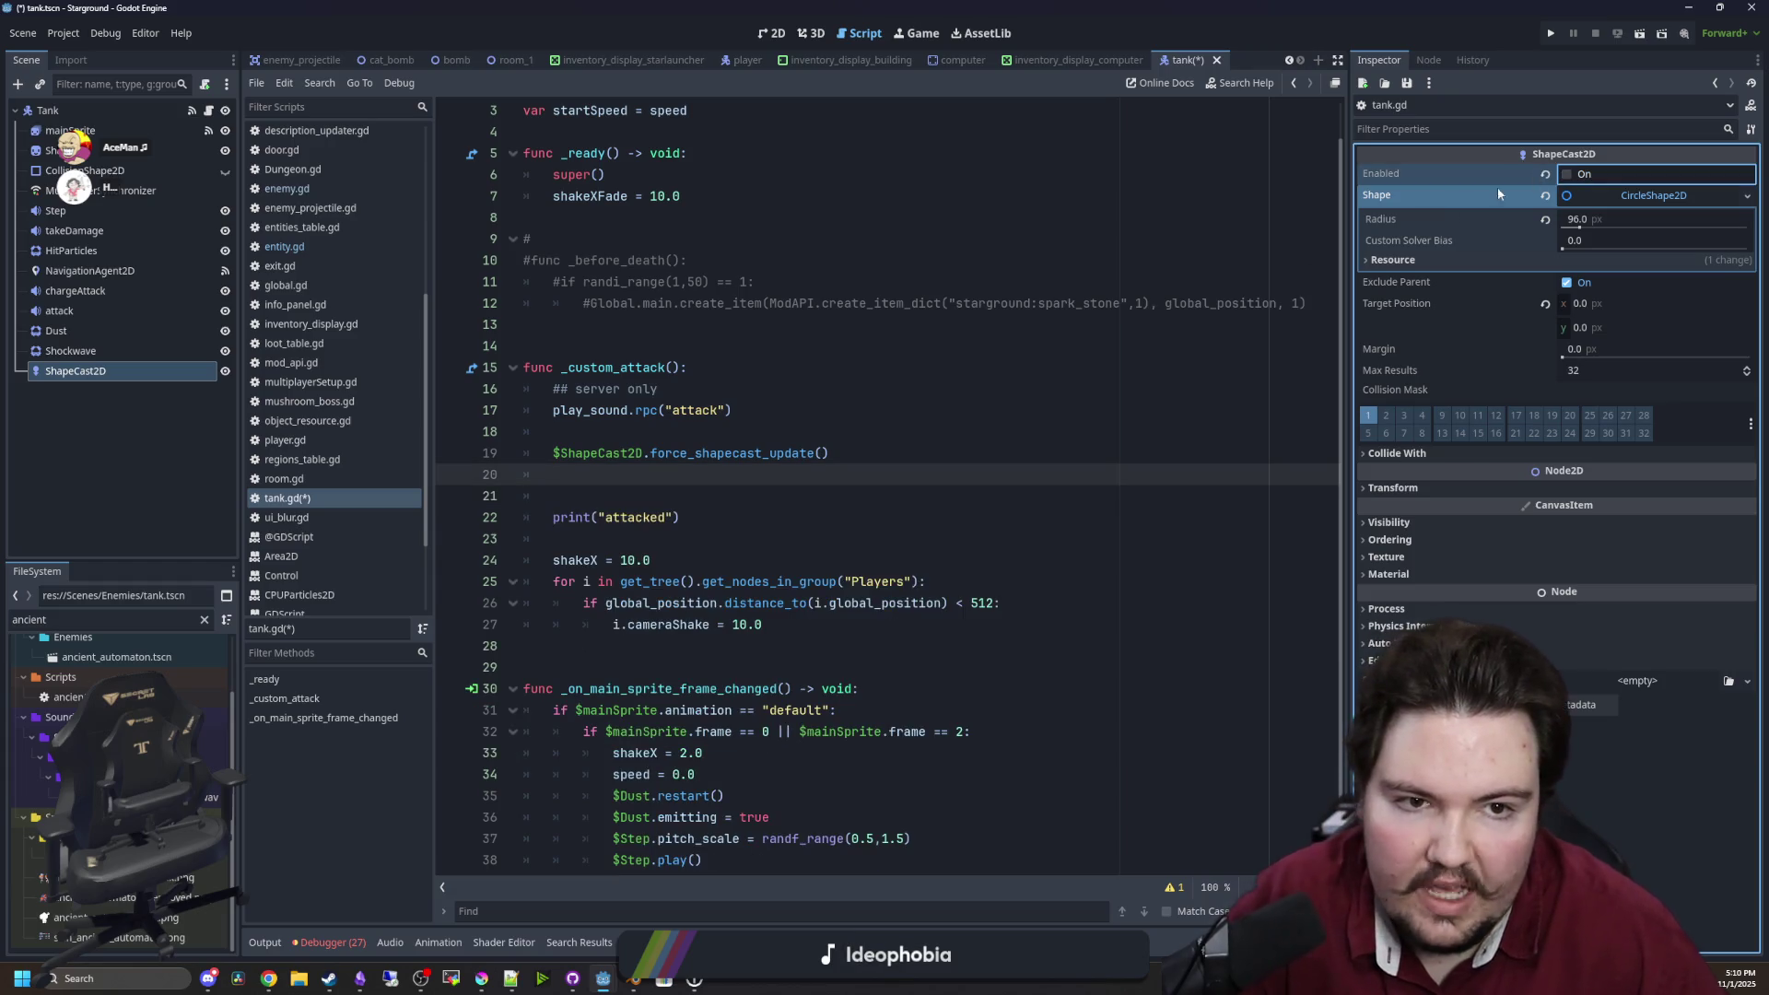
Step: Loop over get_collision_count(), assigning entity = ShapeCast2D.get_collider(i)
mouse_move(77, 368)
mouse_down()
mouse_move(711, 454)
mouse_move(724, 480)
mouse_move(553, 475)
mouse_up()
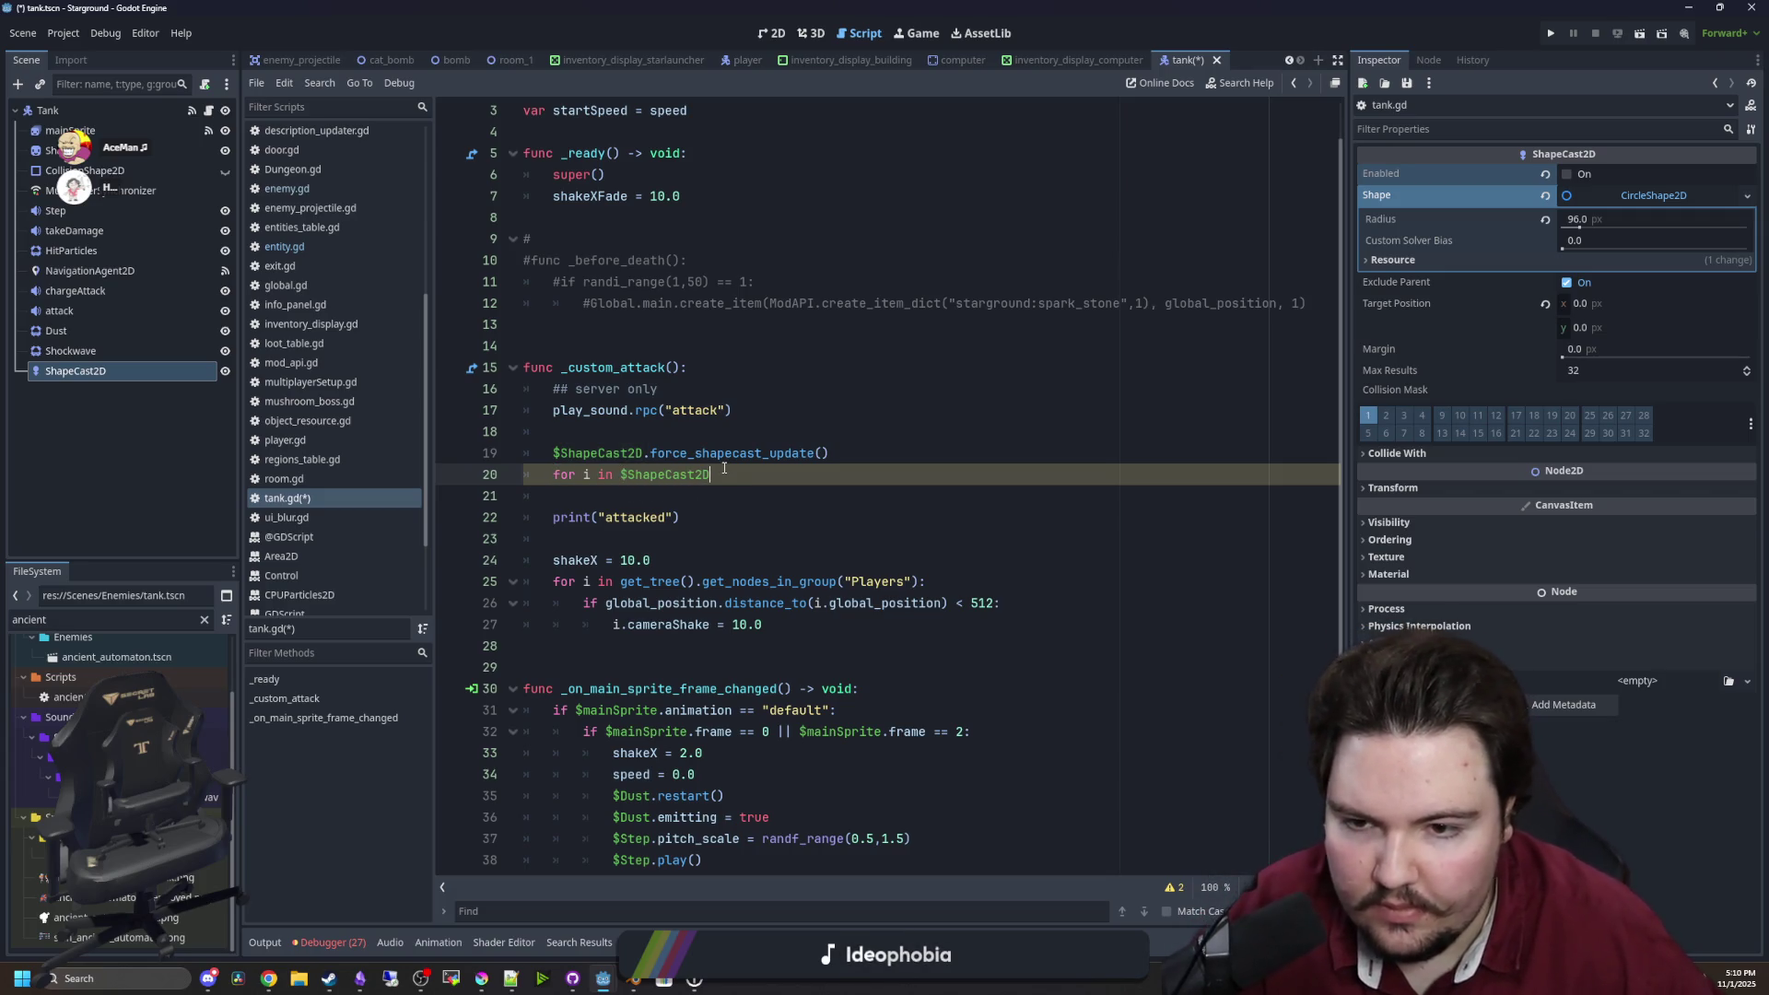
text(get_coll)
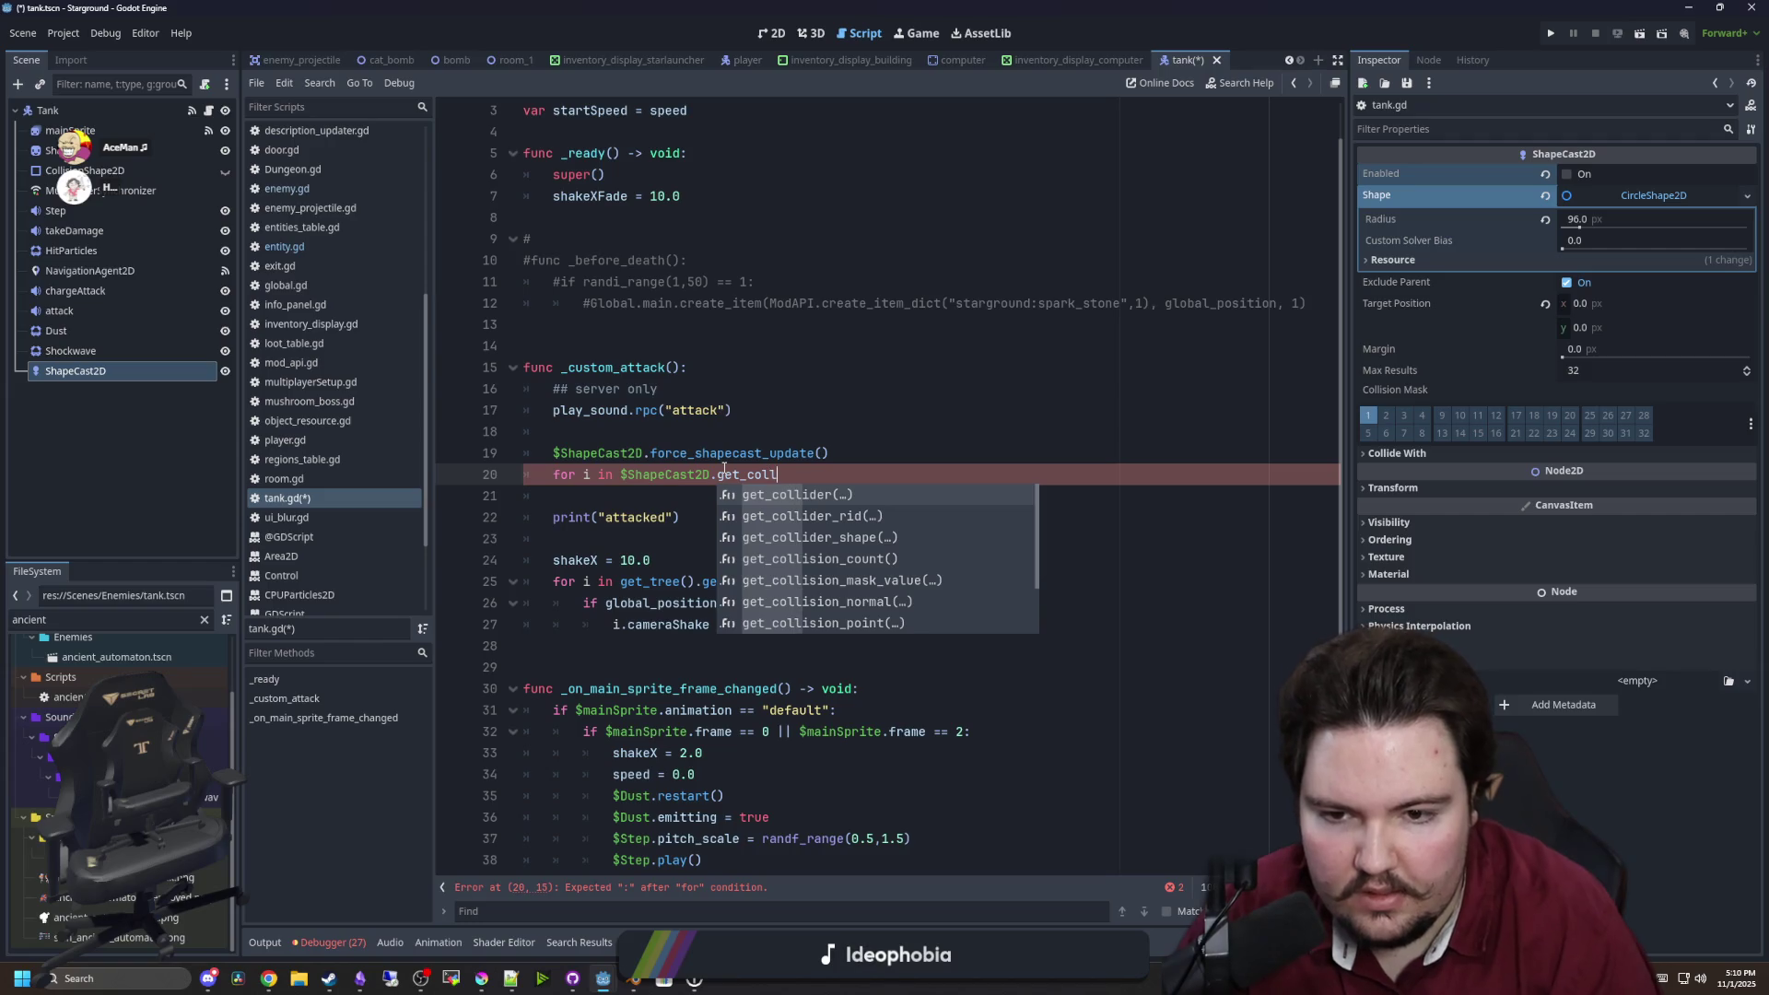
key(Down)
key(Down)
key(Down)
key(Return)
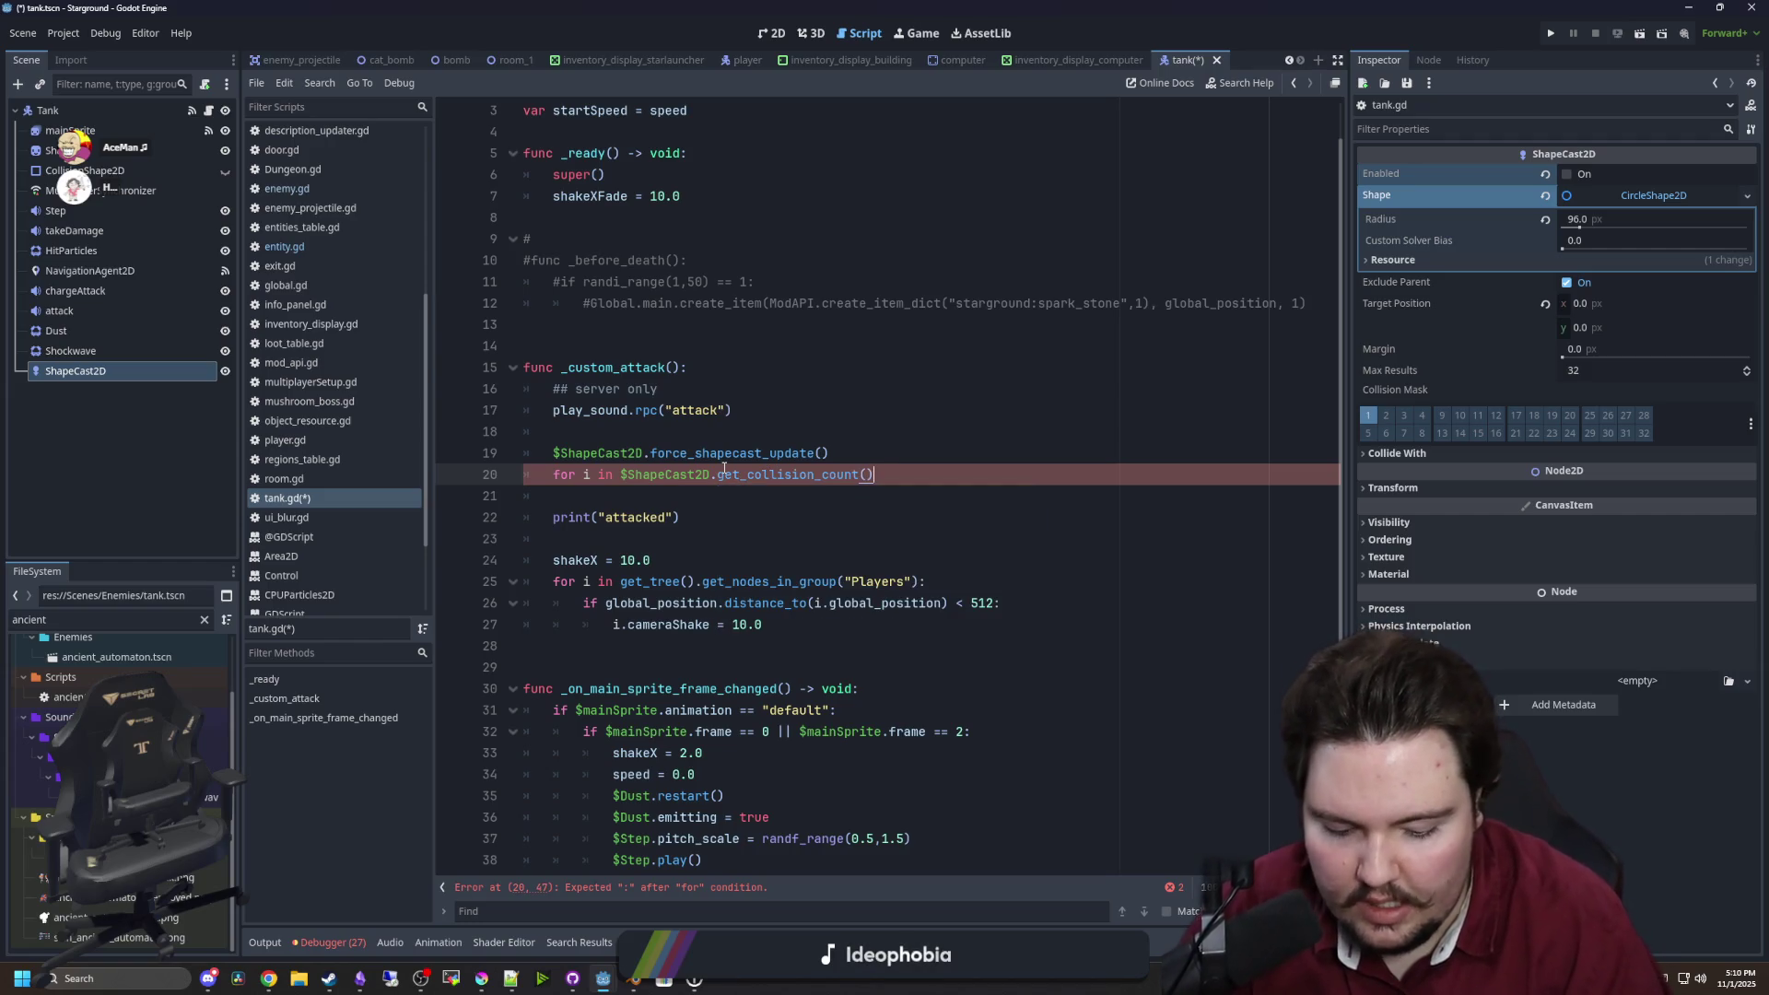
text(:)
key(Return)
text(var )
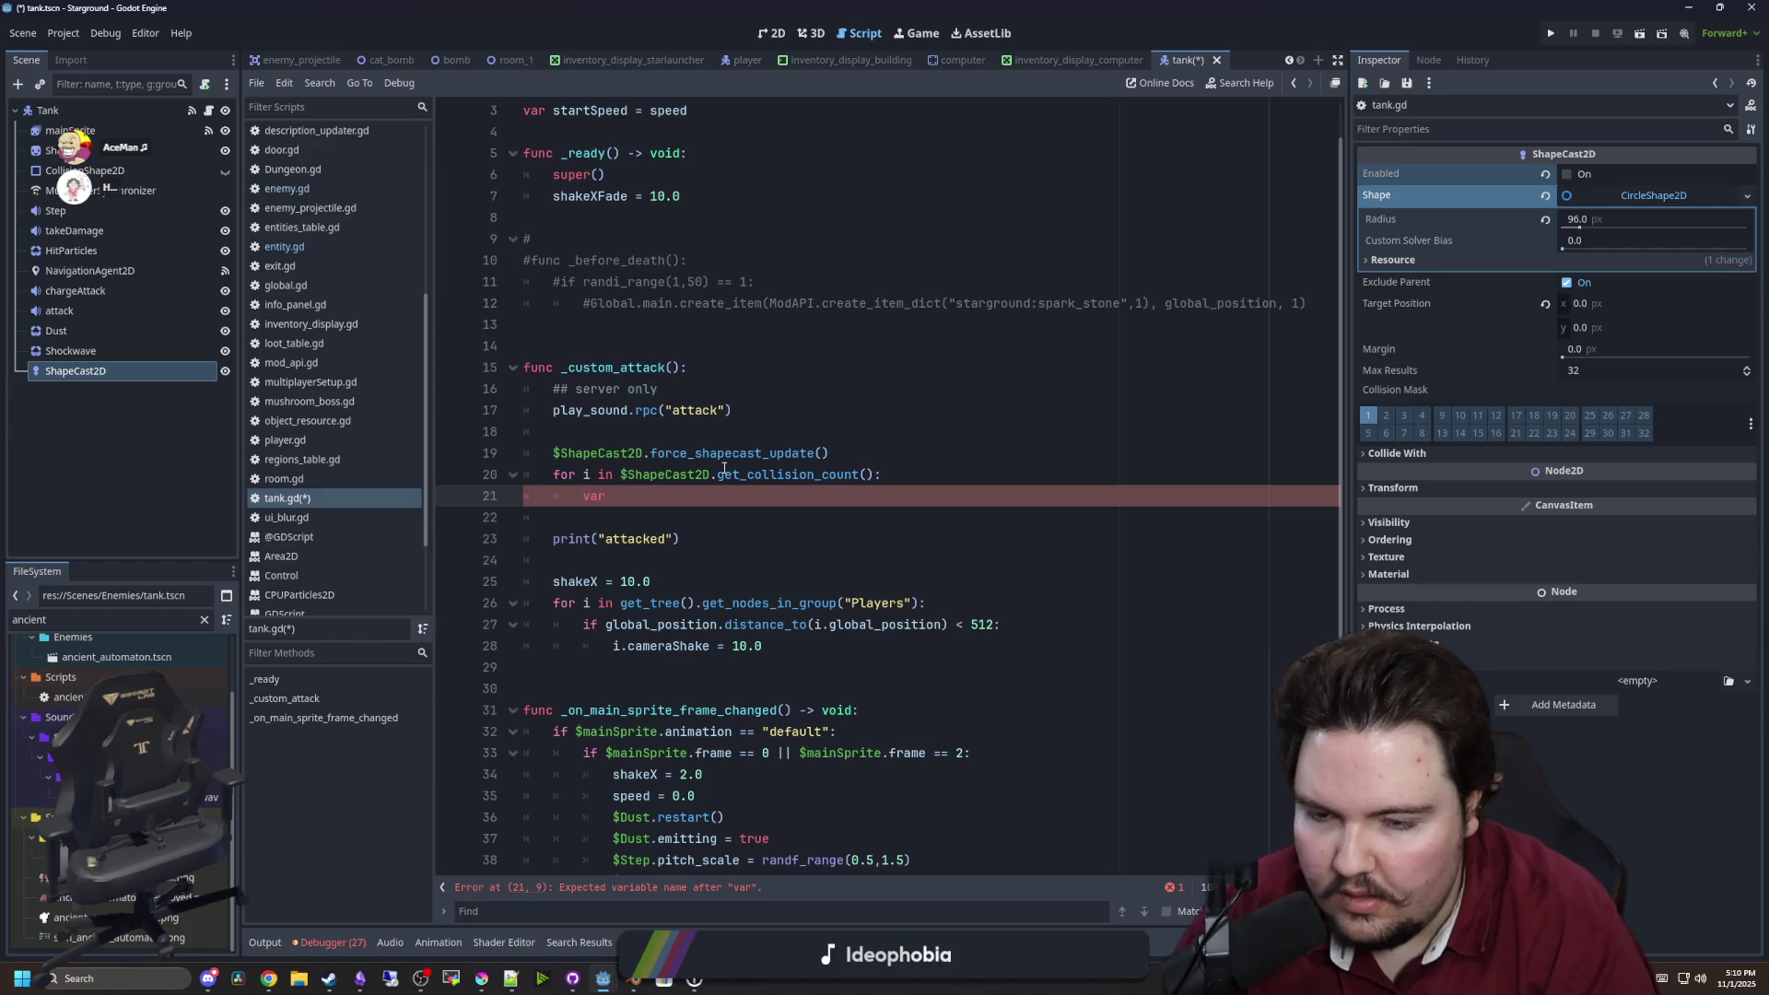
text(co)
key(BackSpace)
key(BackSpace)
key(BackSpace)
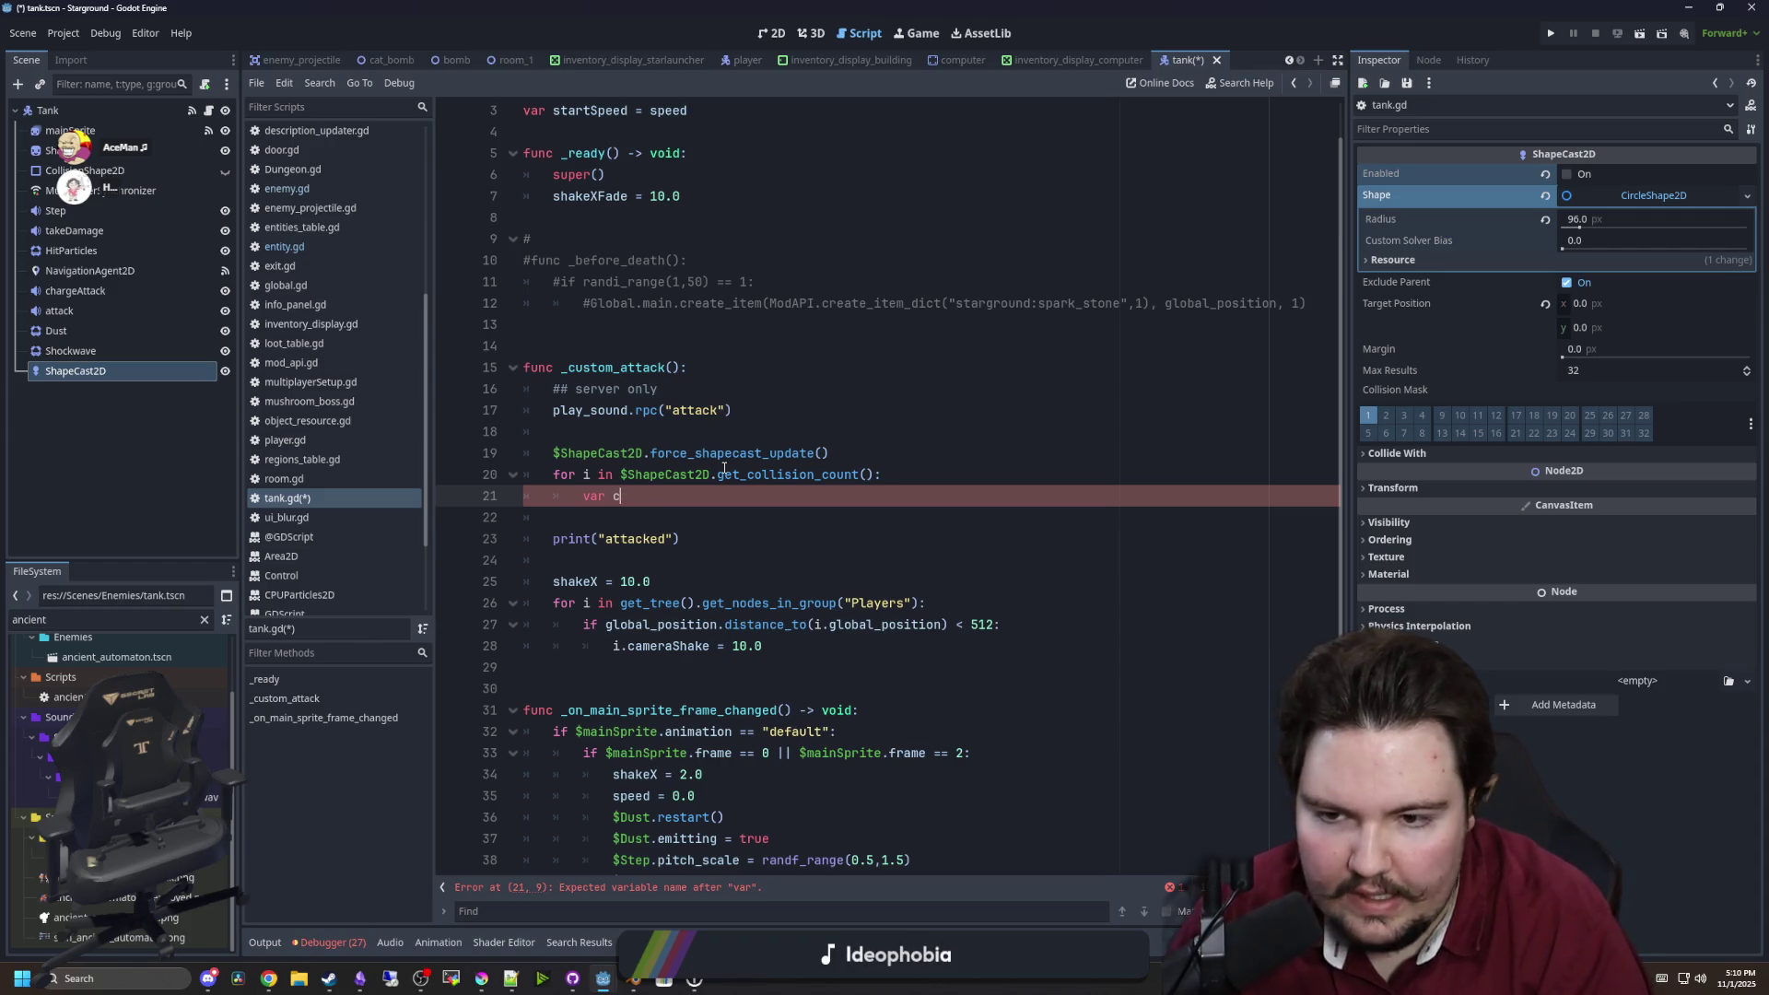
text(entity = i.g)
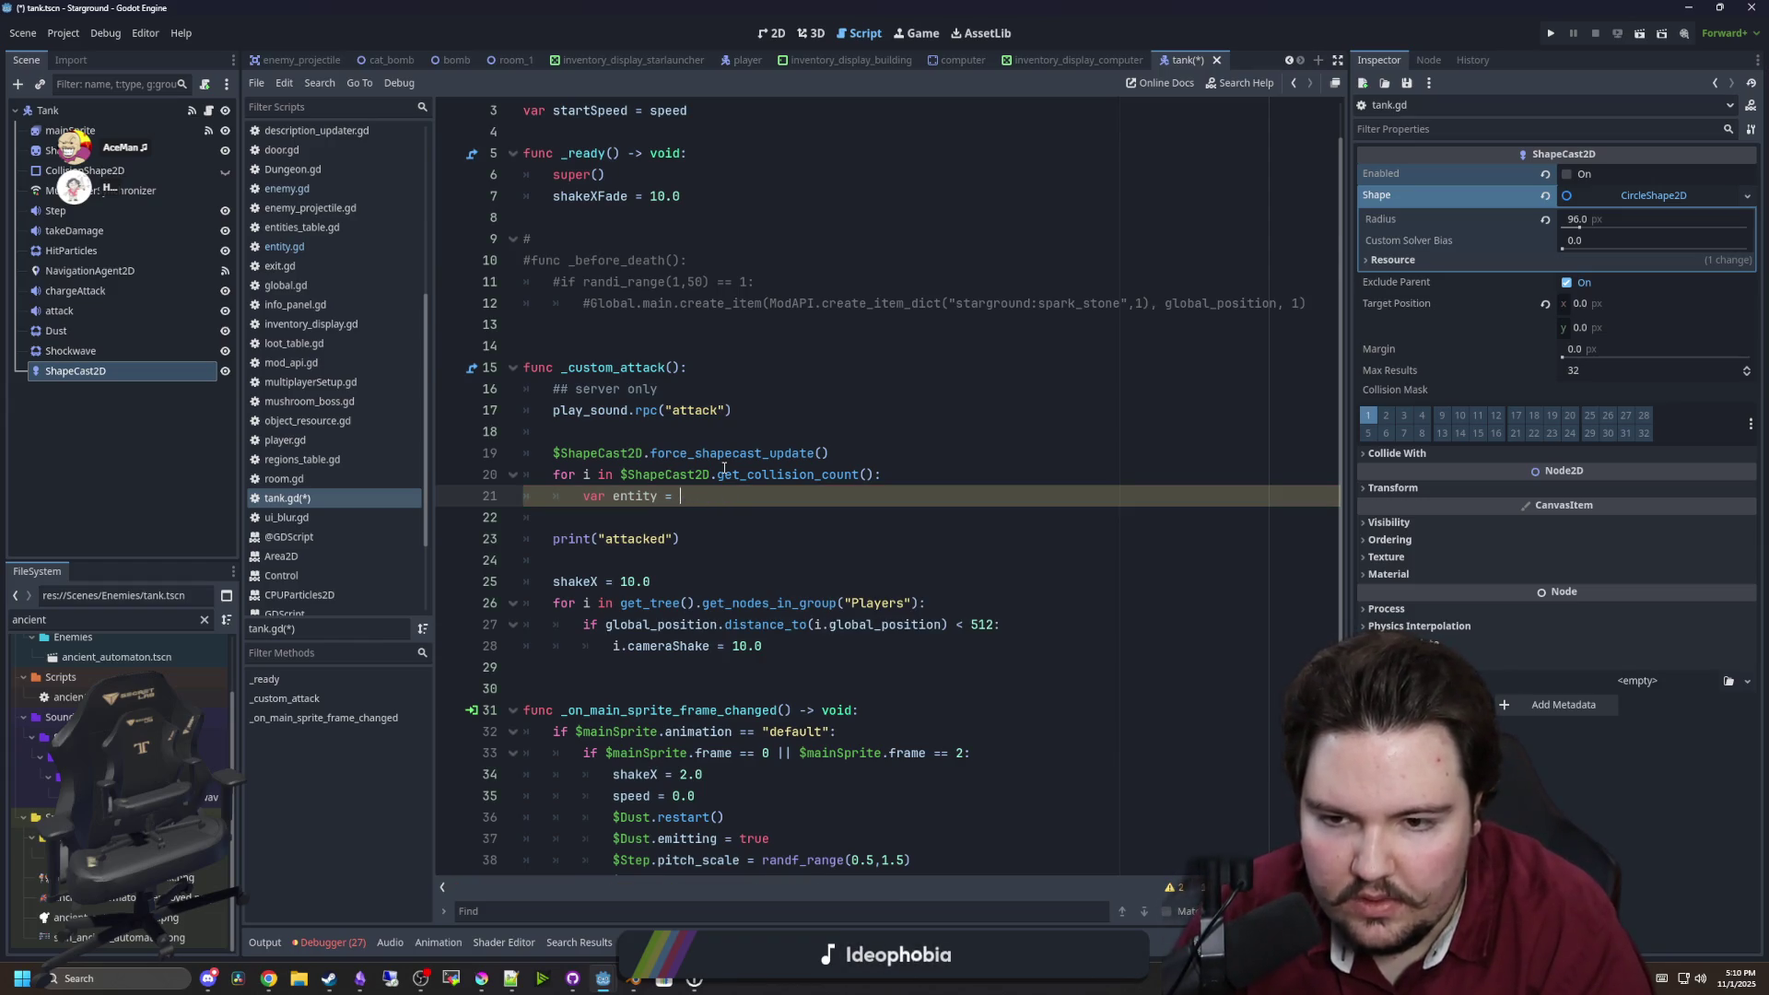
text(hape)
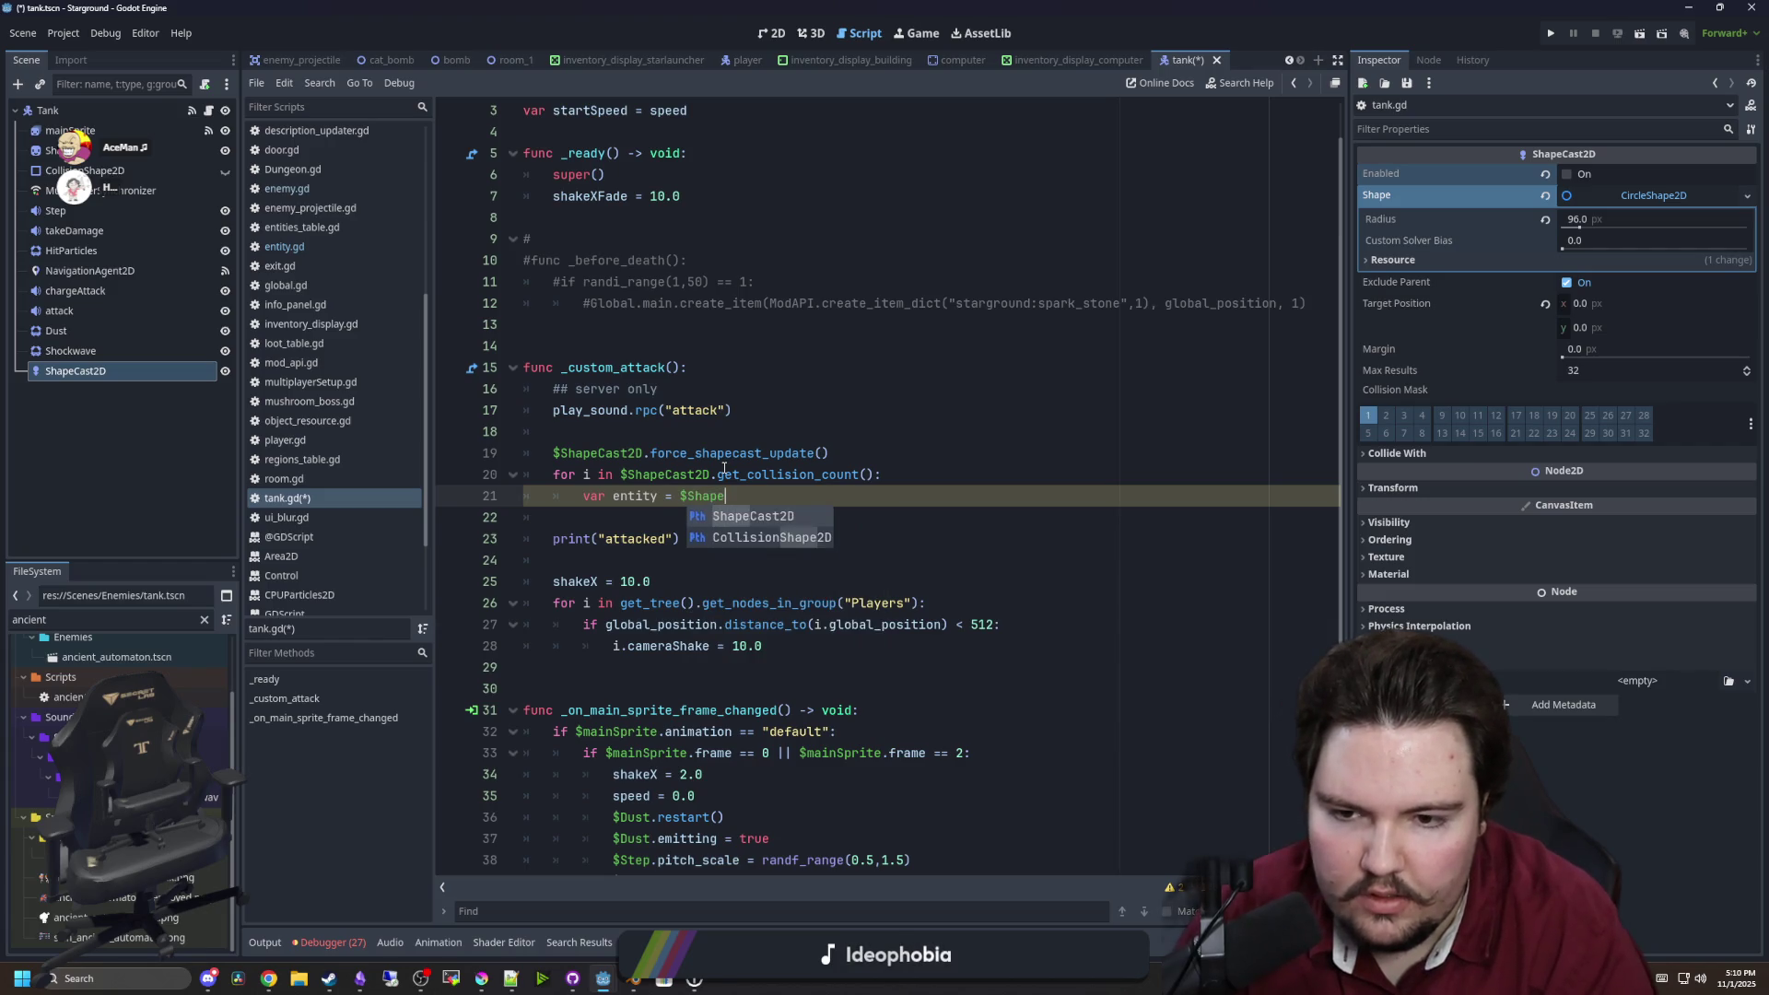
key(Return)
text(.get_collider(i))
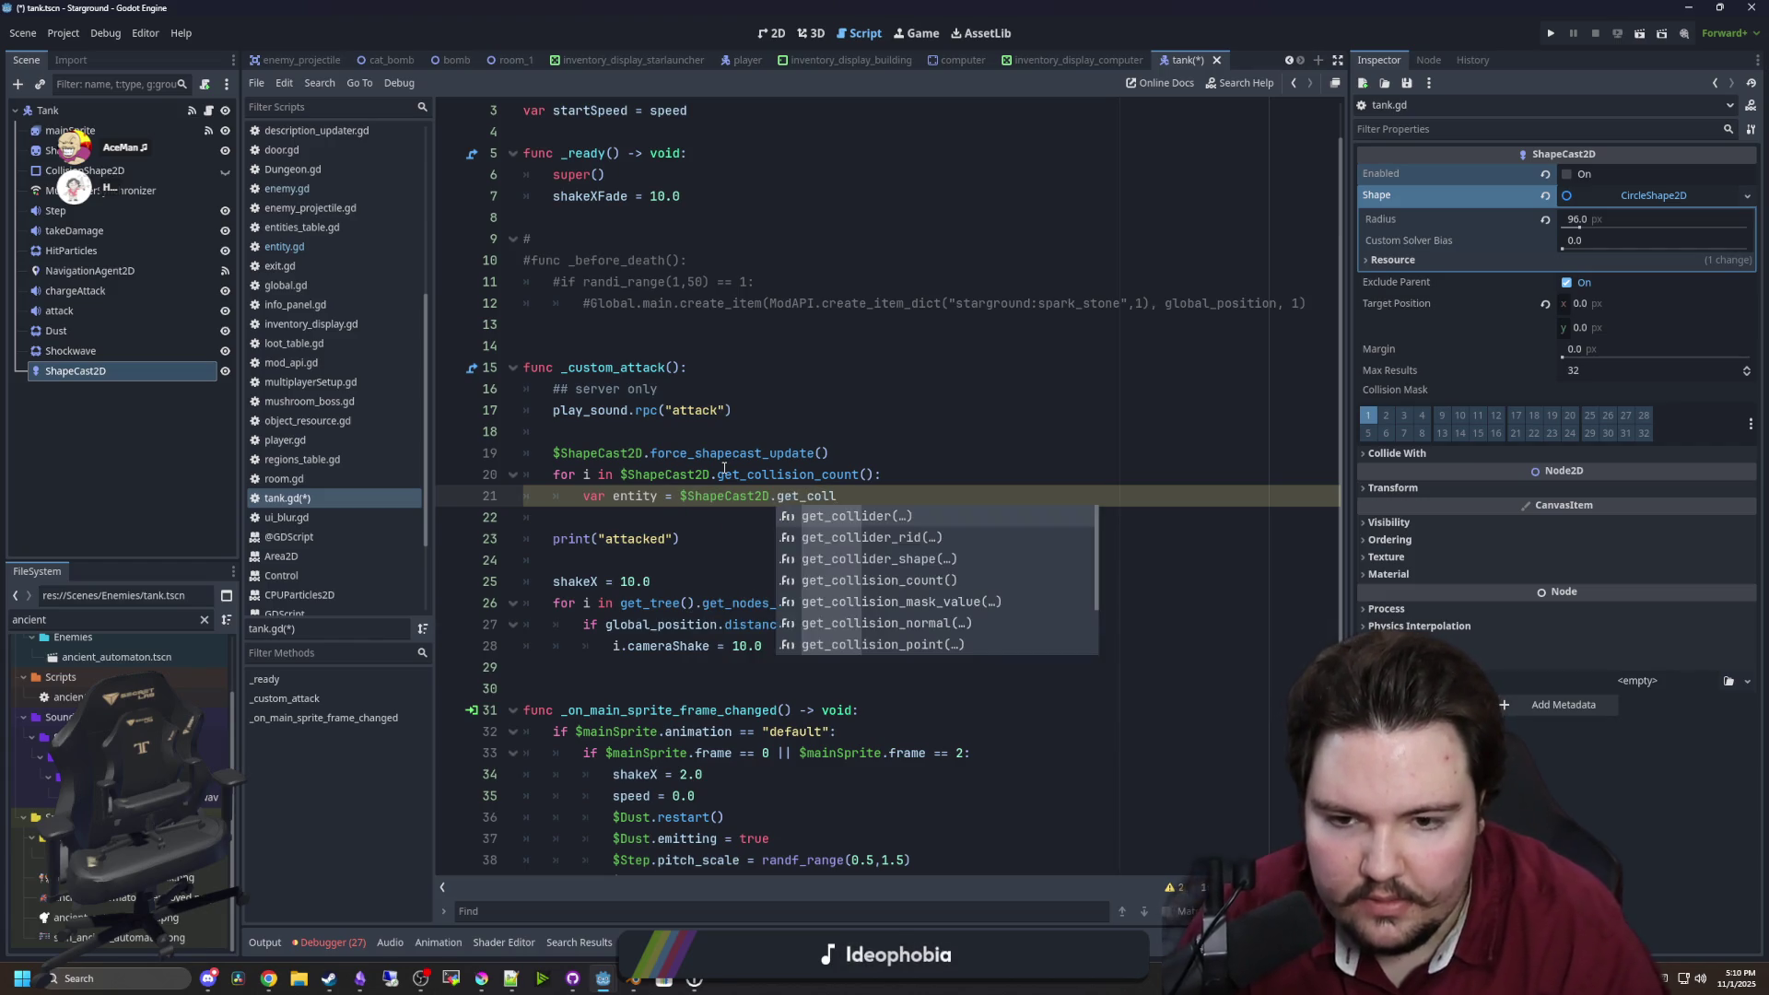
key(Return)
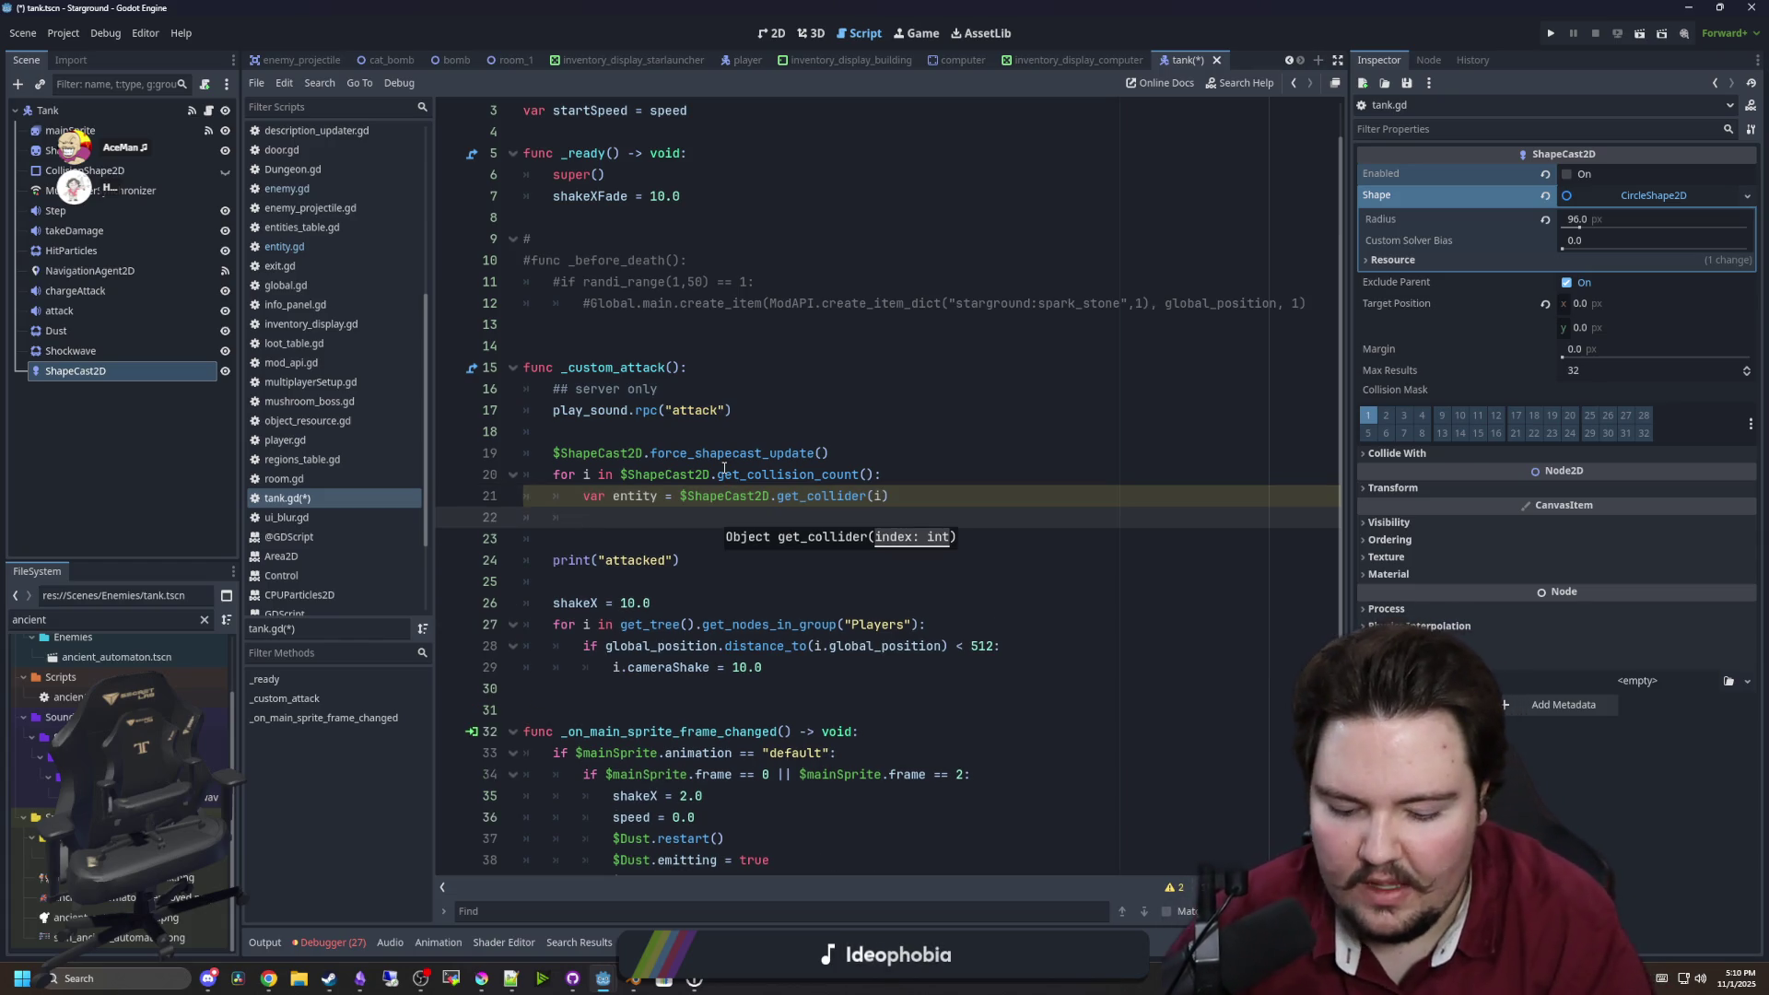
Step: Add 'if entity is Entity' and 'elif entity is Player' branches, and mask the cast to layer 2
text(if entity is Entity:)
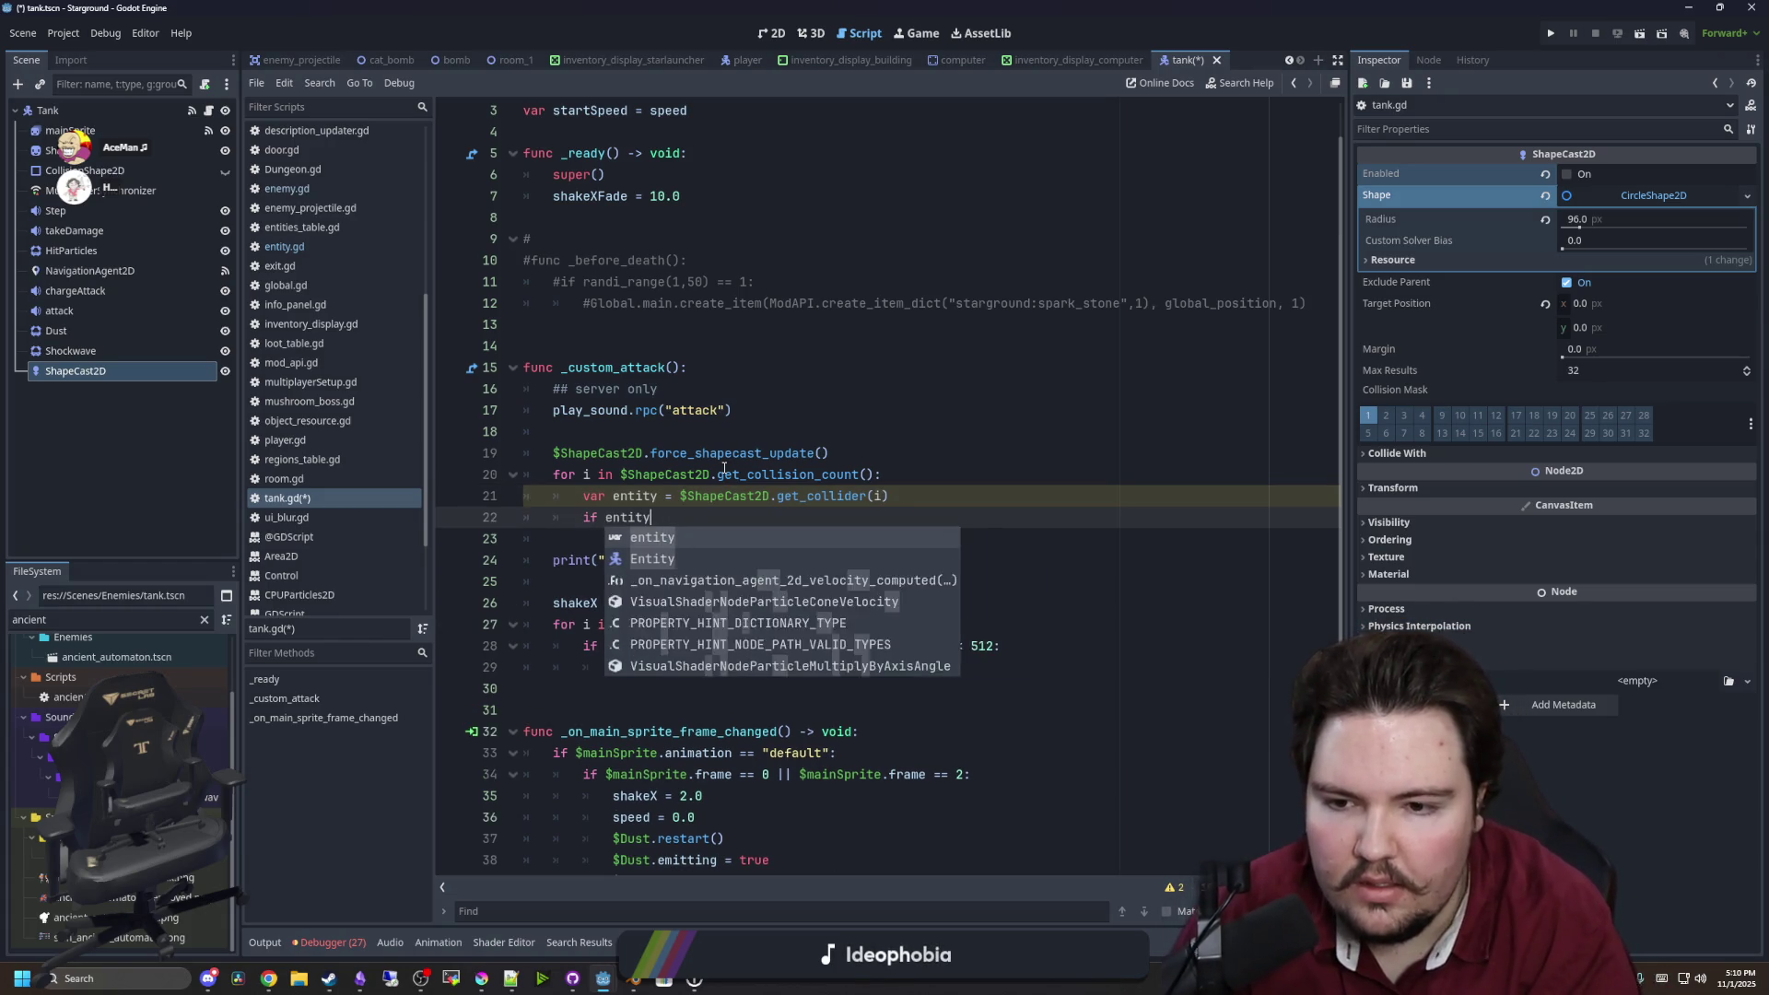
key(Return)
key(Return)
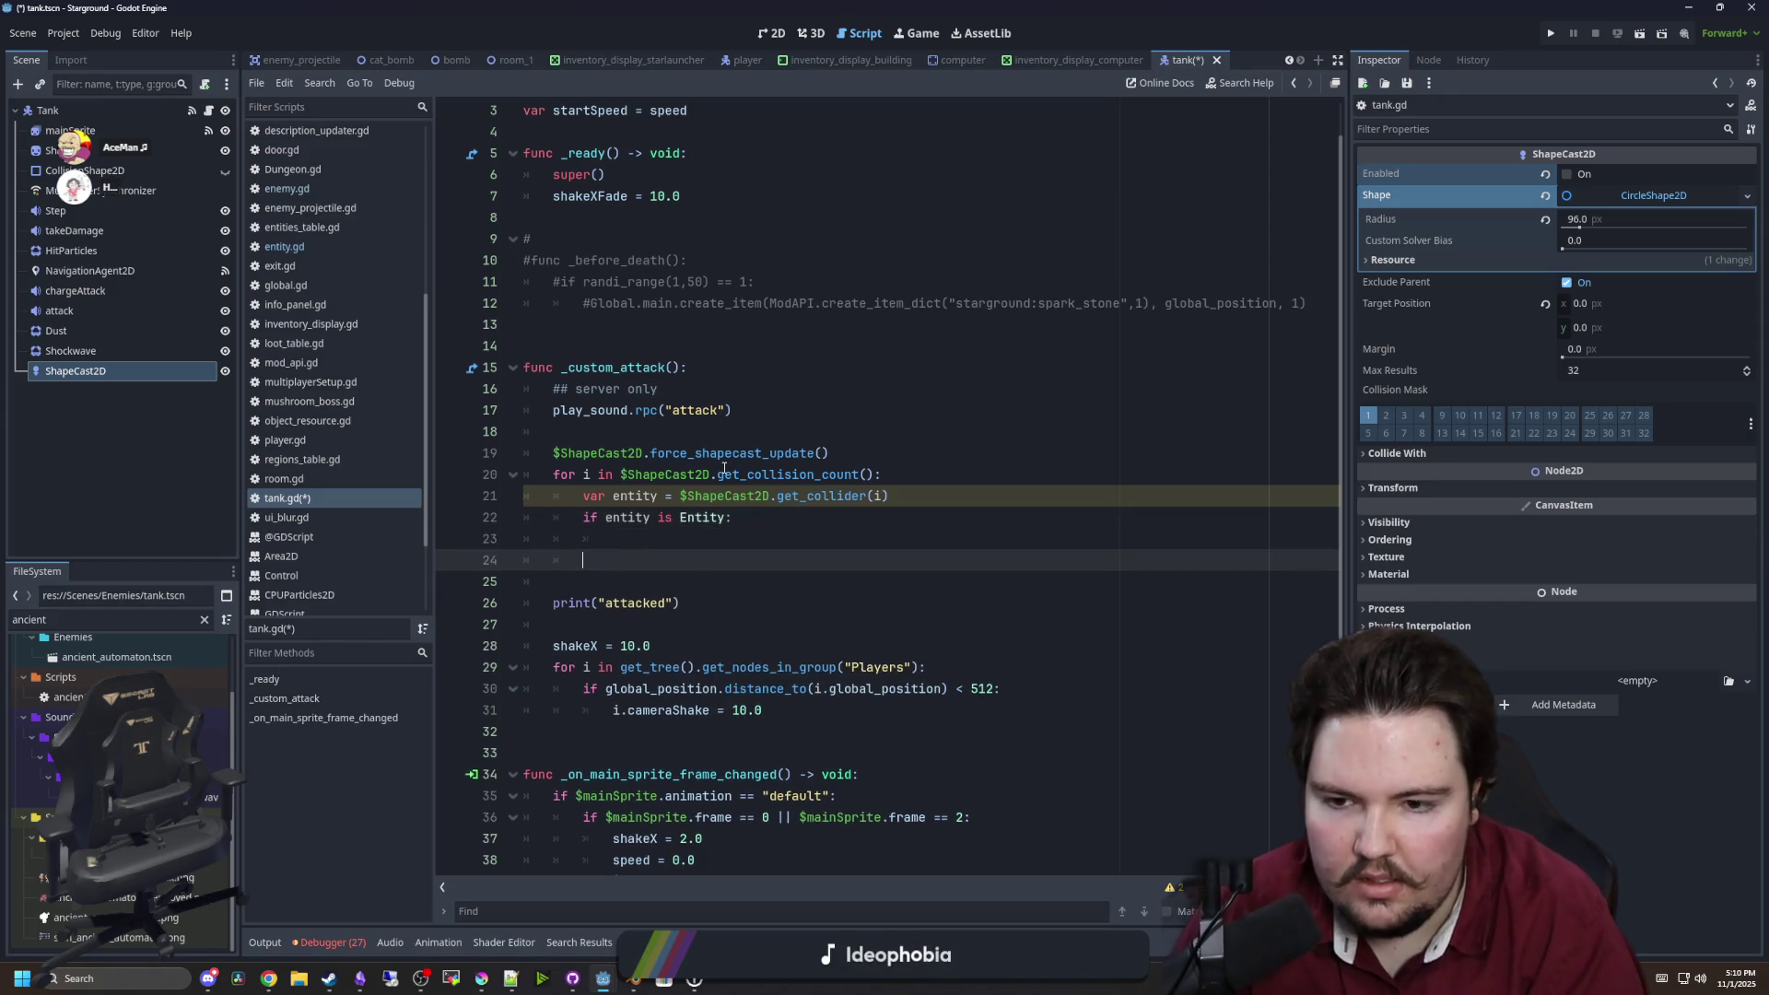
key(BackSpace)
text(elif entity is Player:)
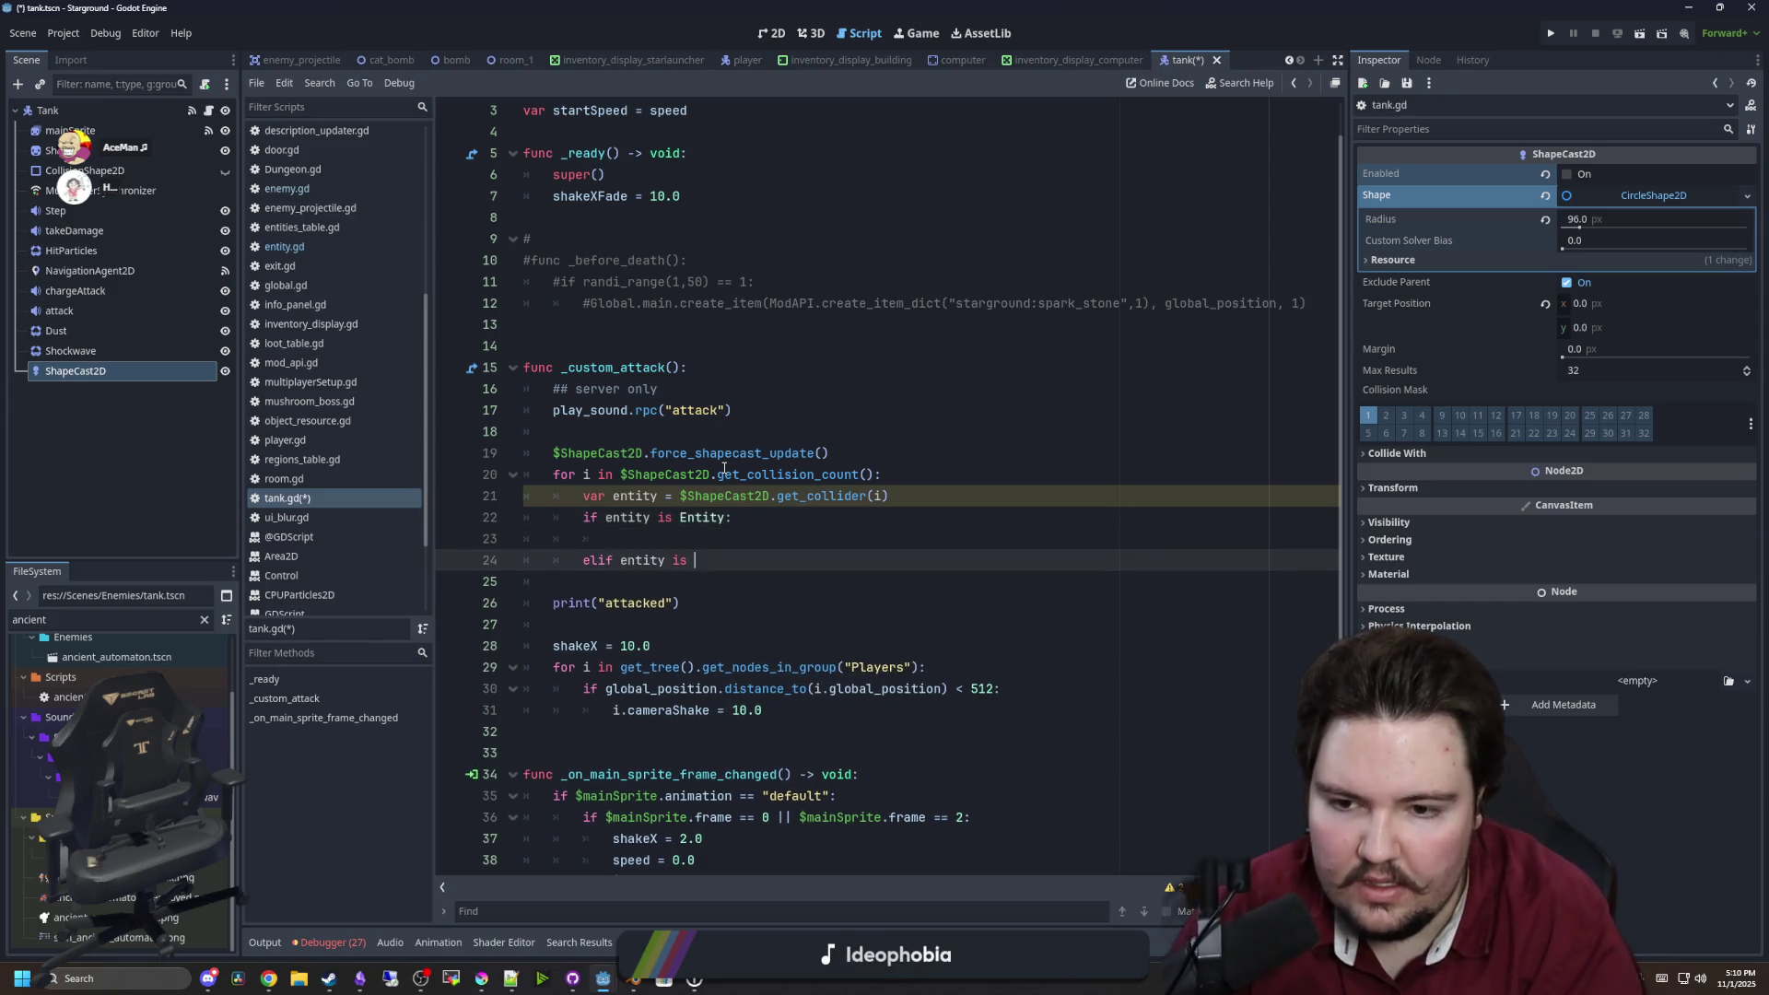
key(Return)
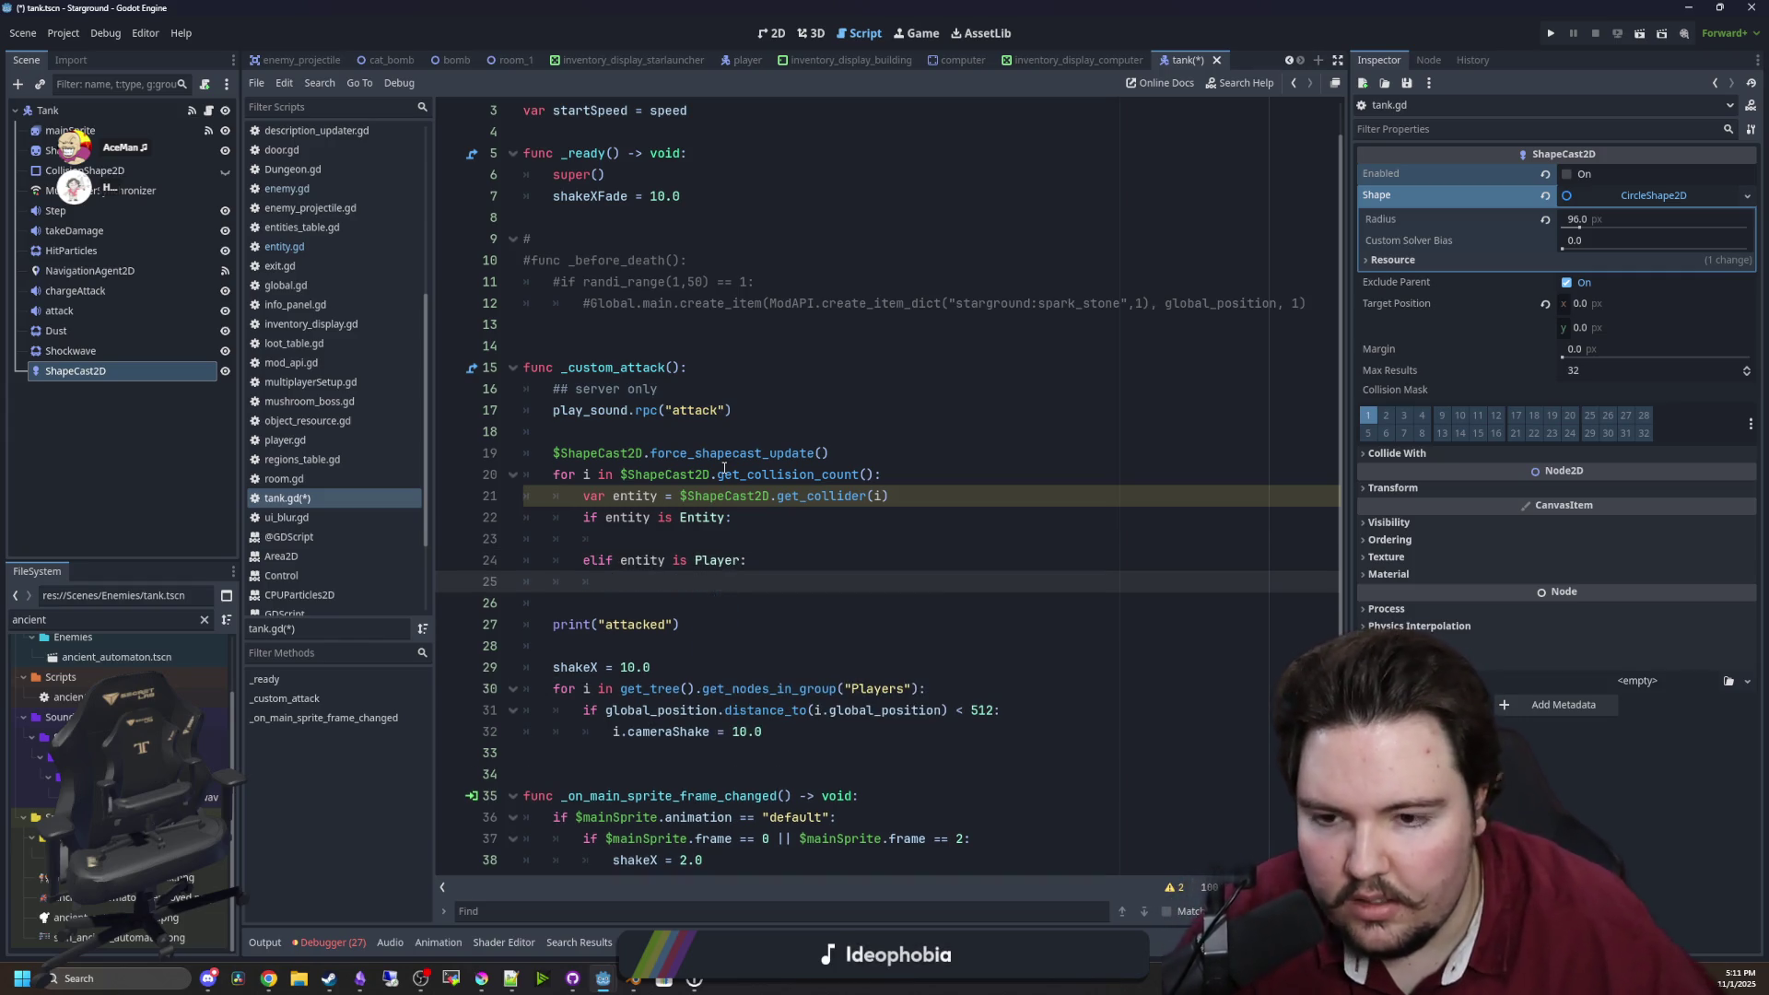
key(Down)
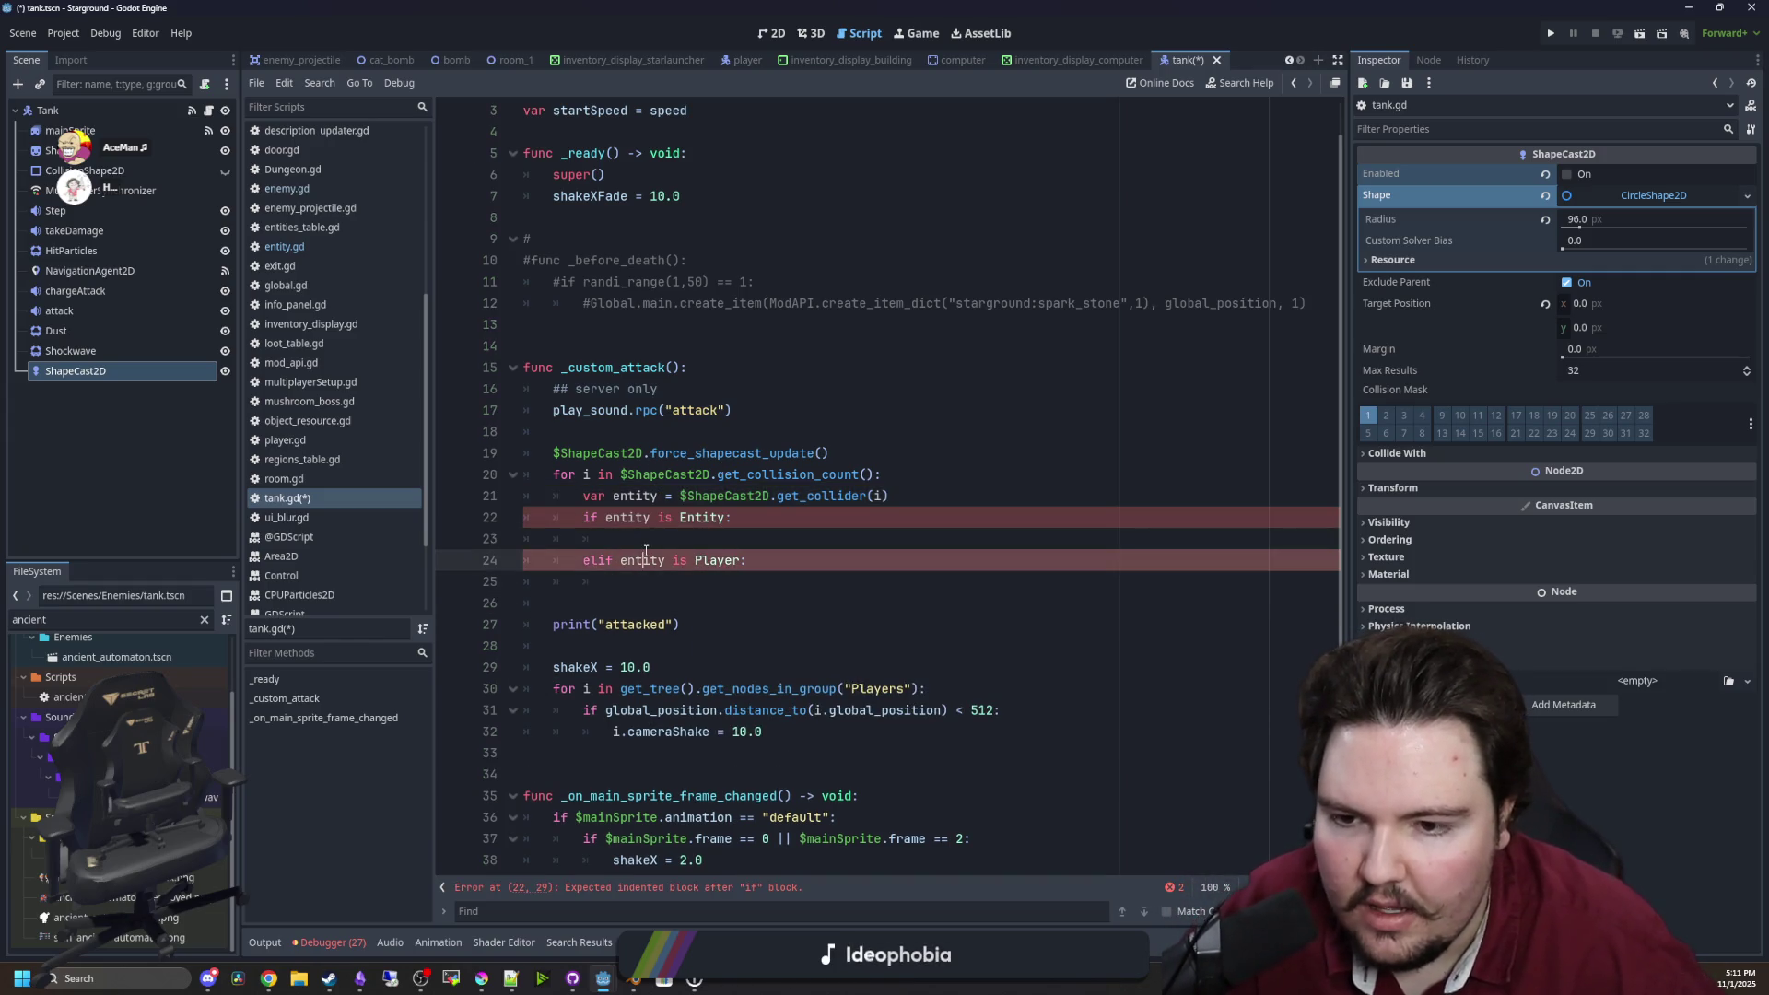
click(645, 541)
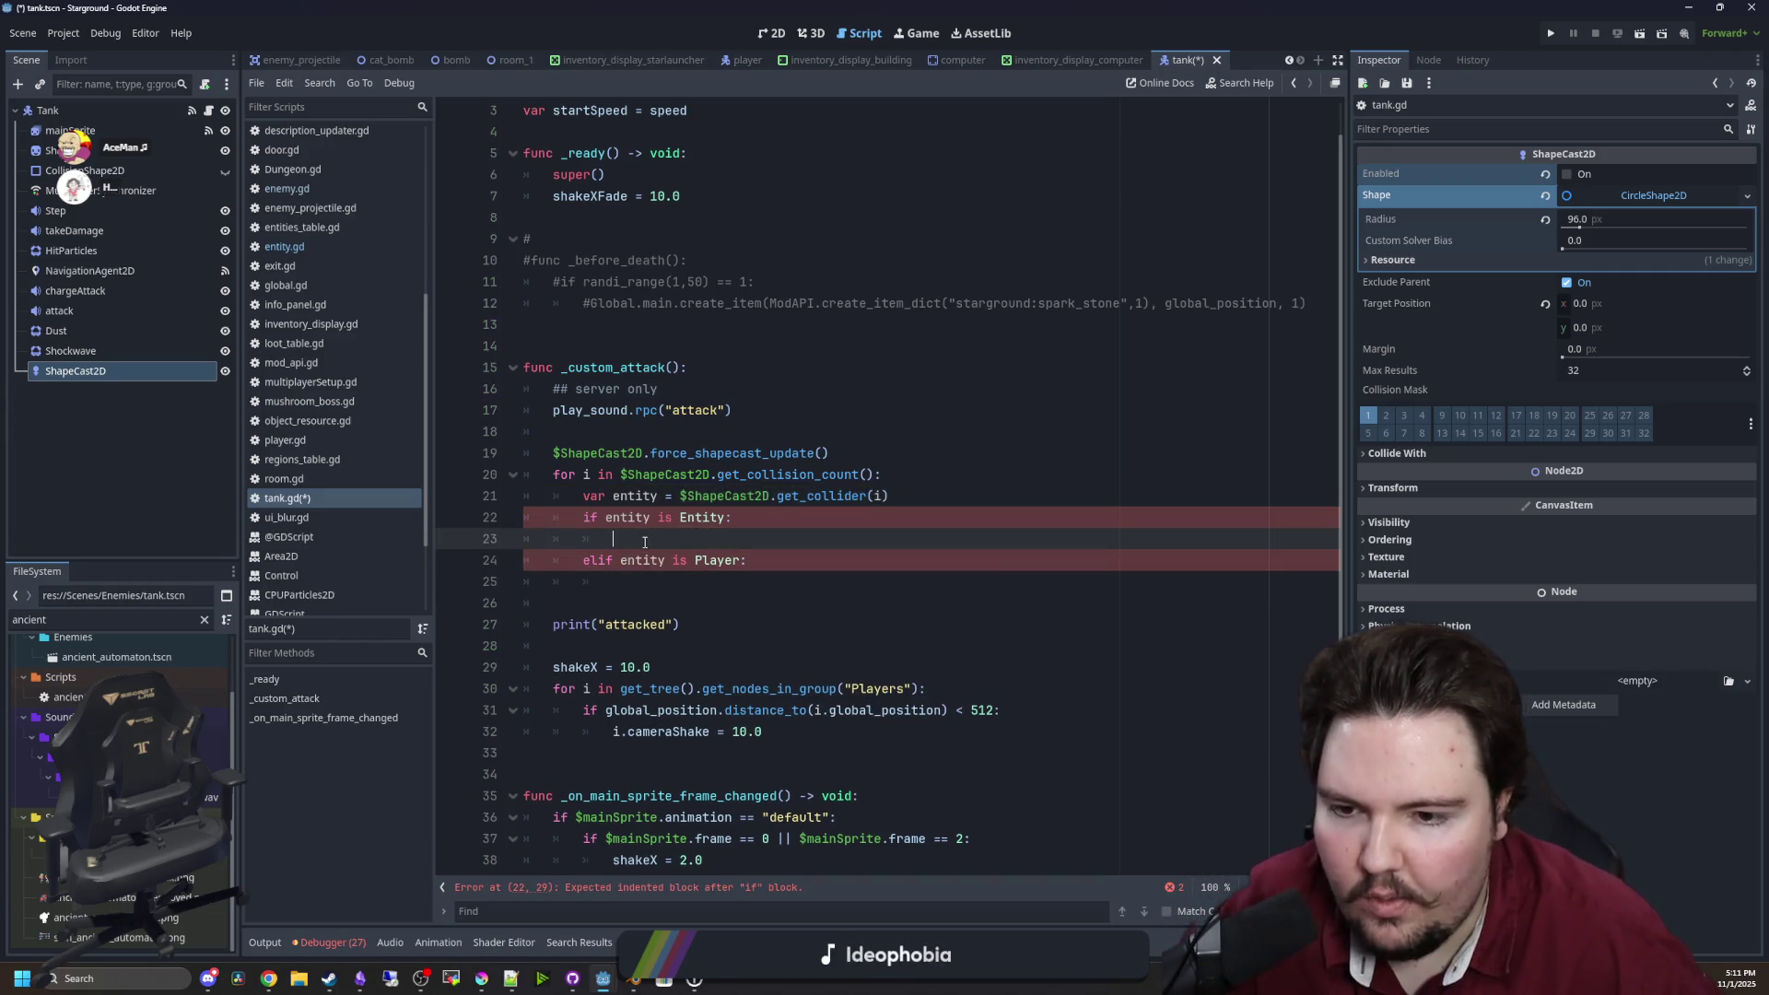
click(1368, 416)
click(1386, 415)
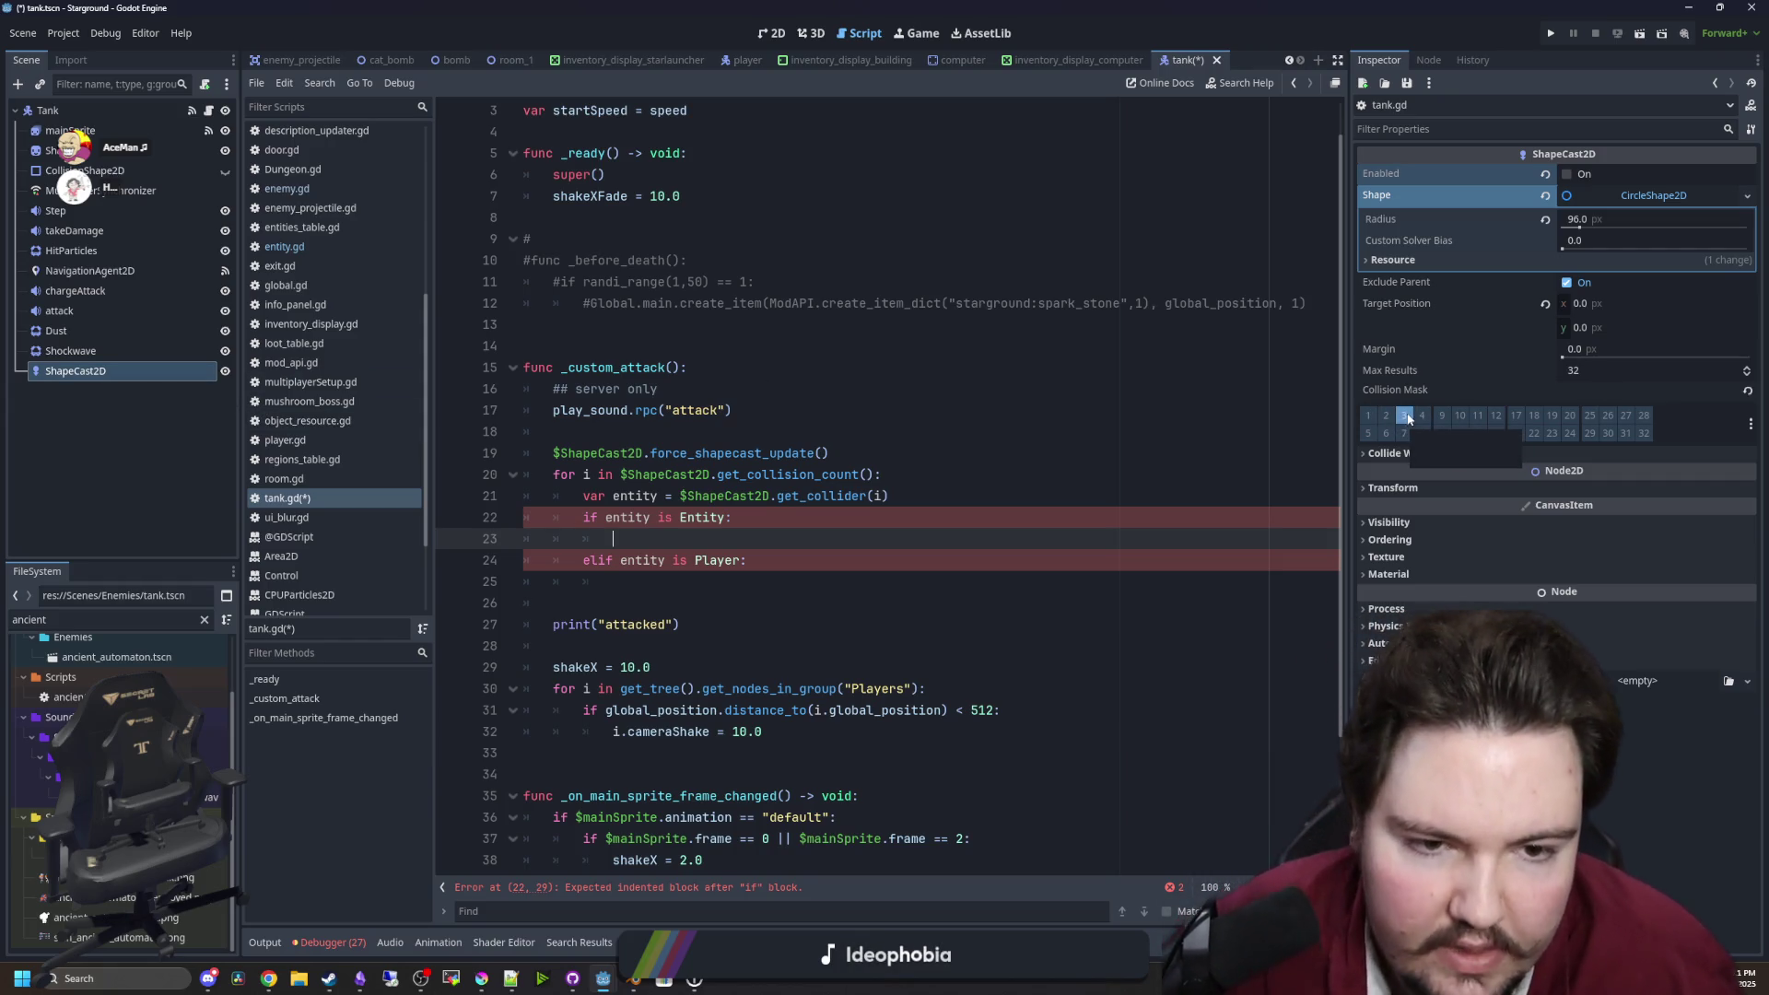
Step: Call entity.take_damage.rpc with damage in the Player branch
click(640, 583)
scroll(802, 488, down, 2)
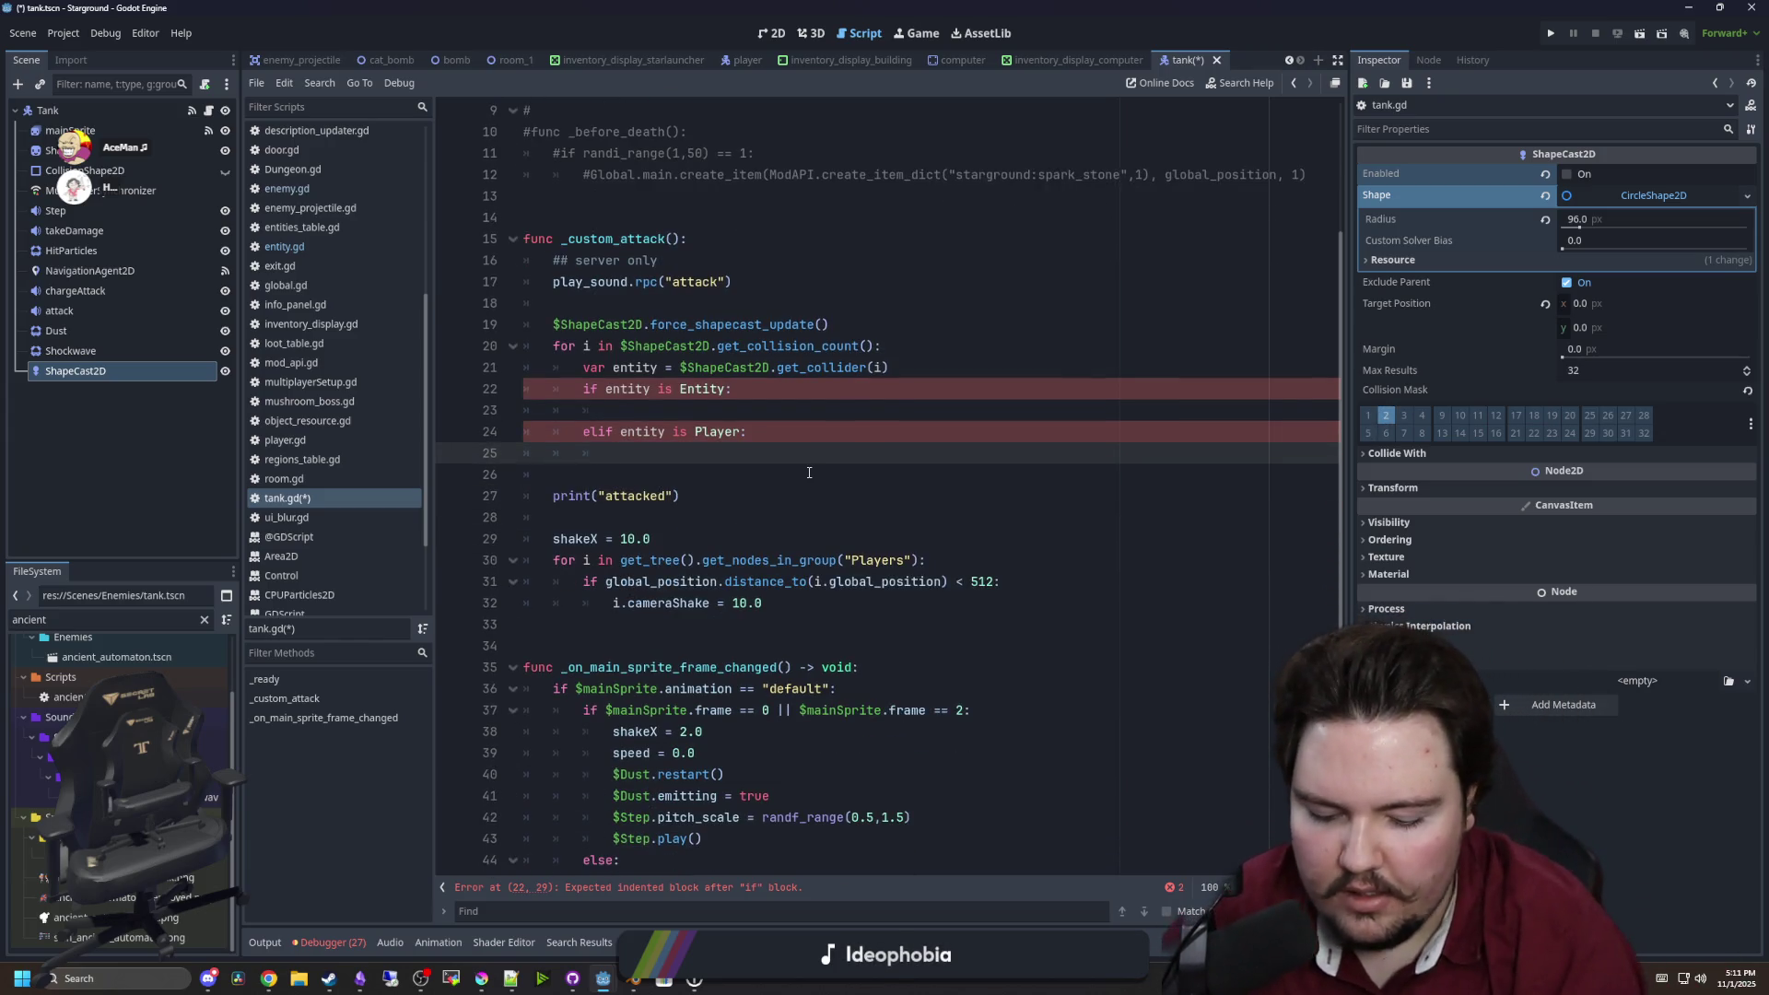
text(entit)
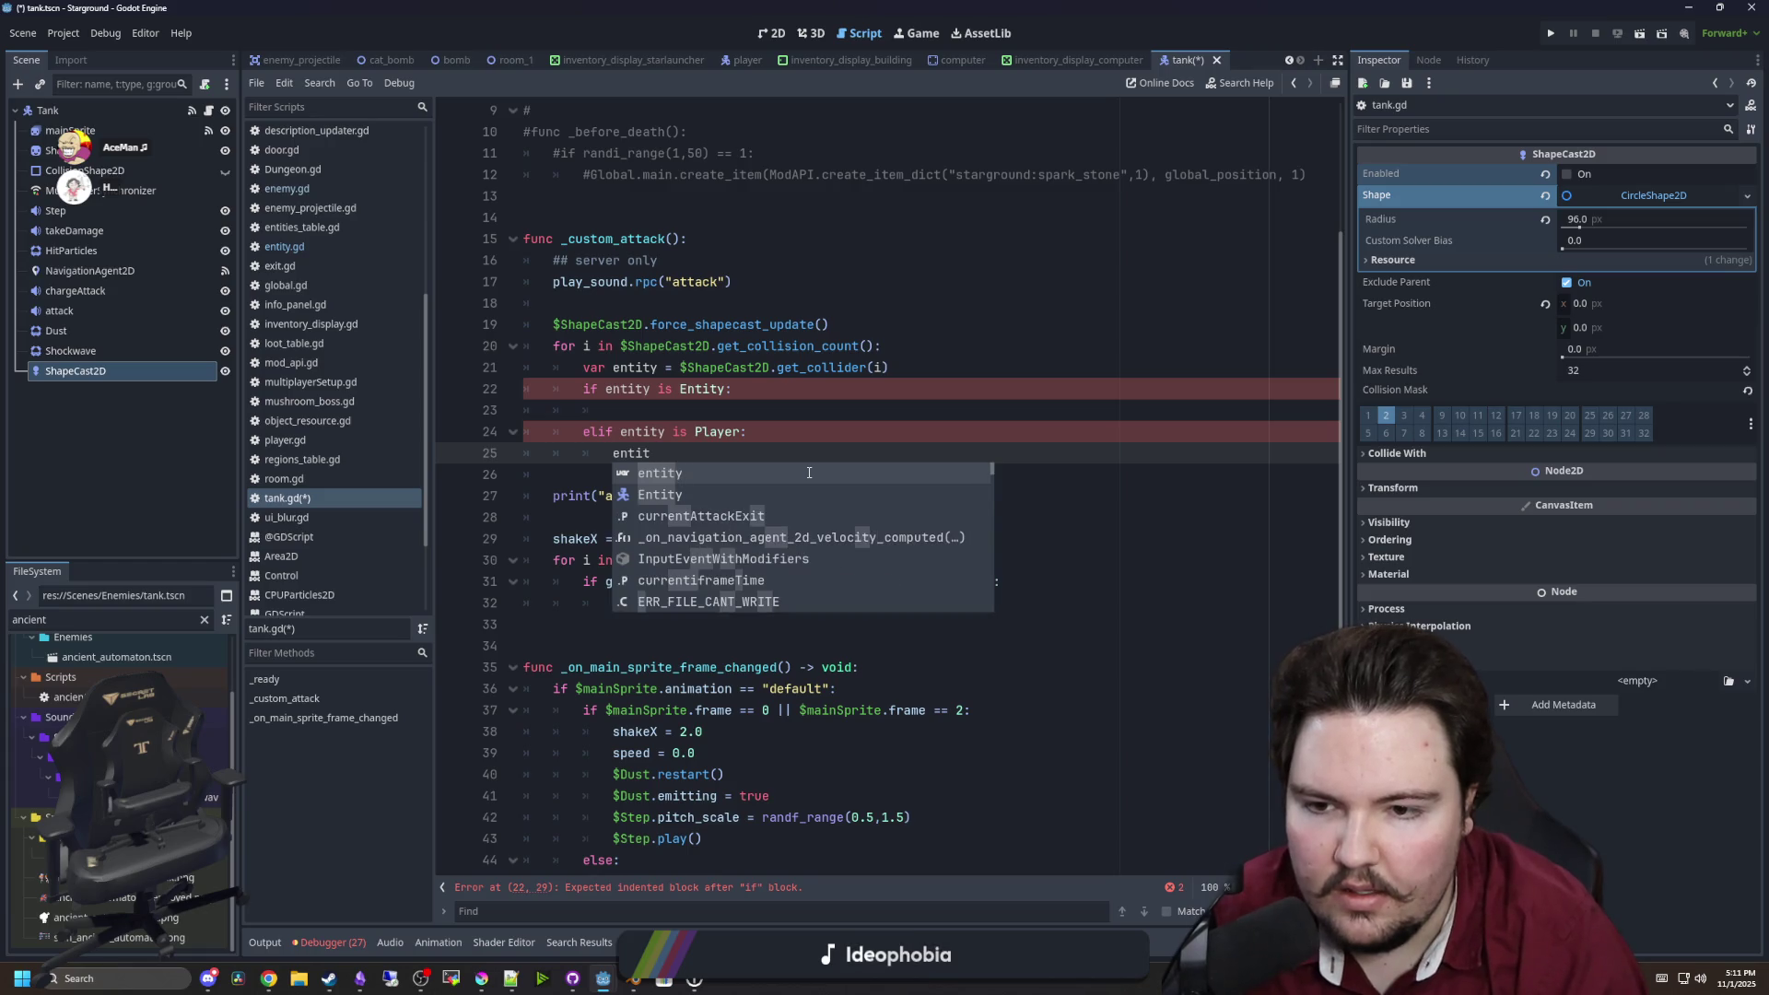
text(y.take_d)
key(Return)
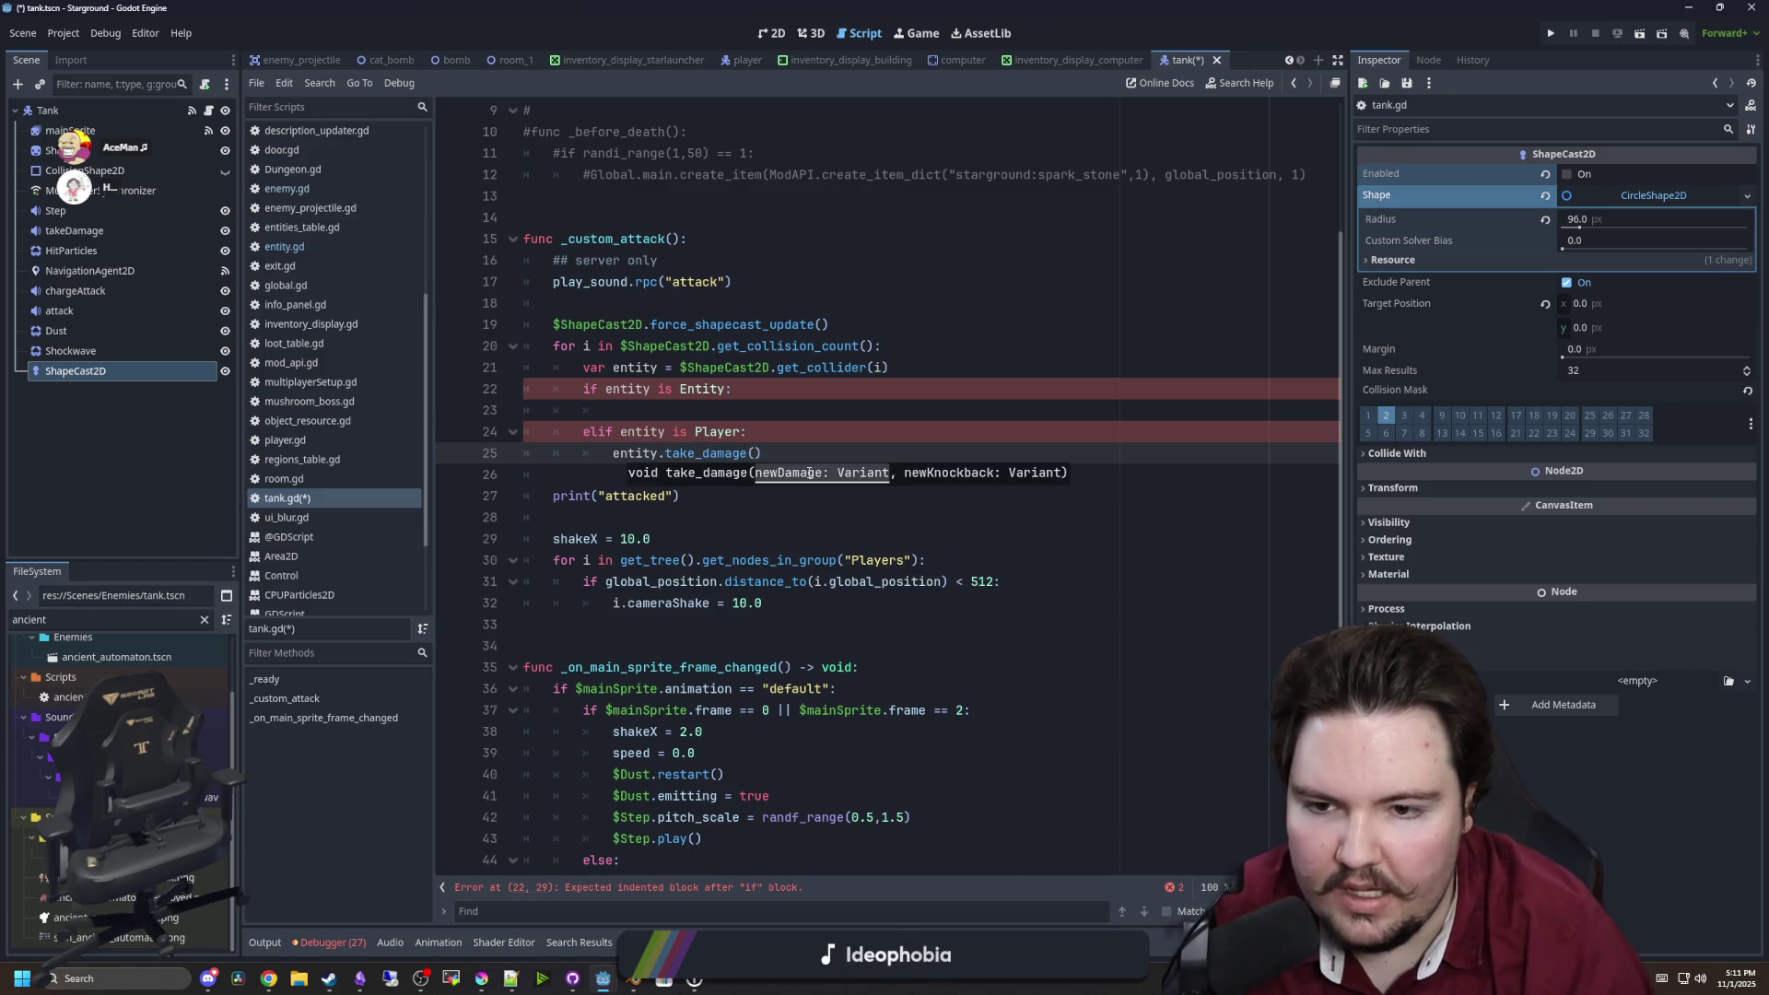
key(BackSpace)
key(BackSpace)
text(.rpc()
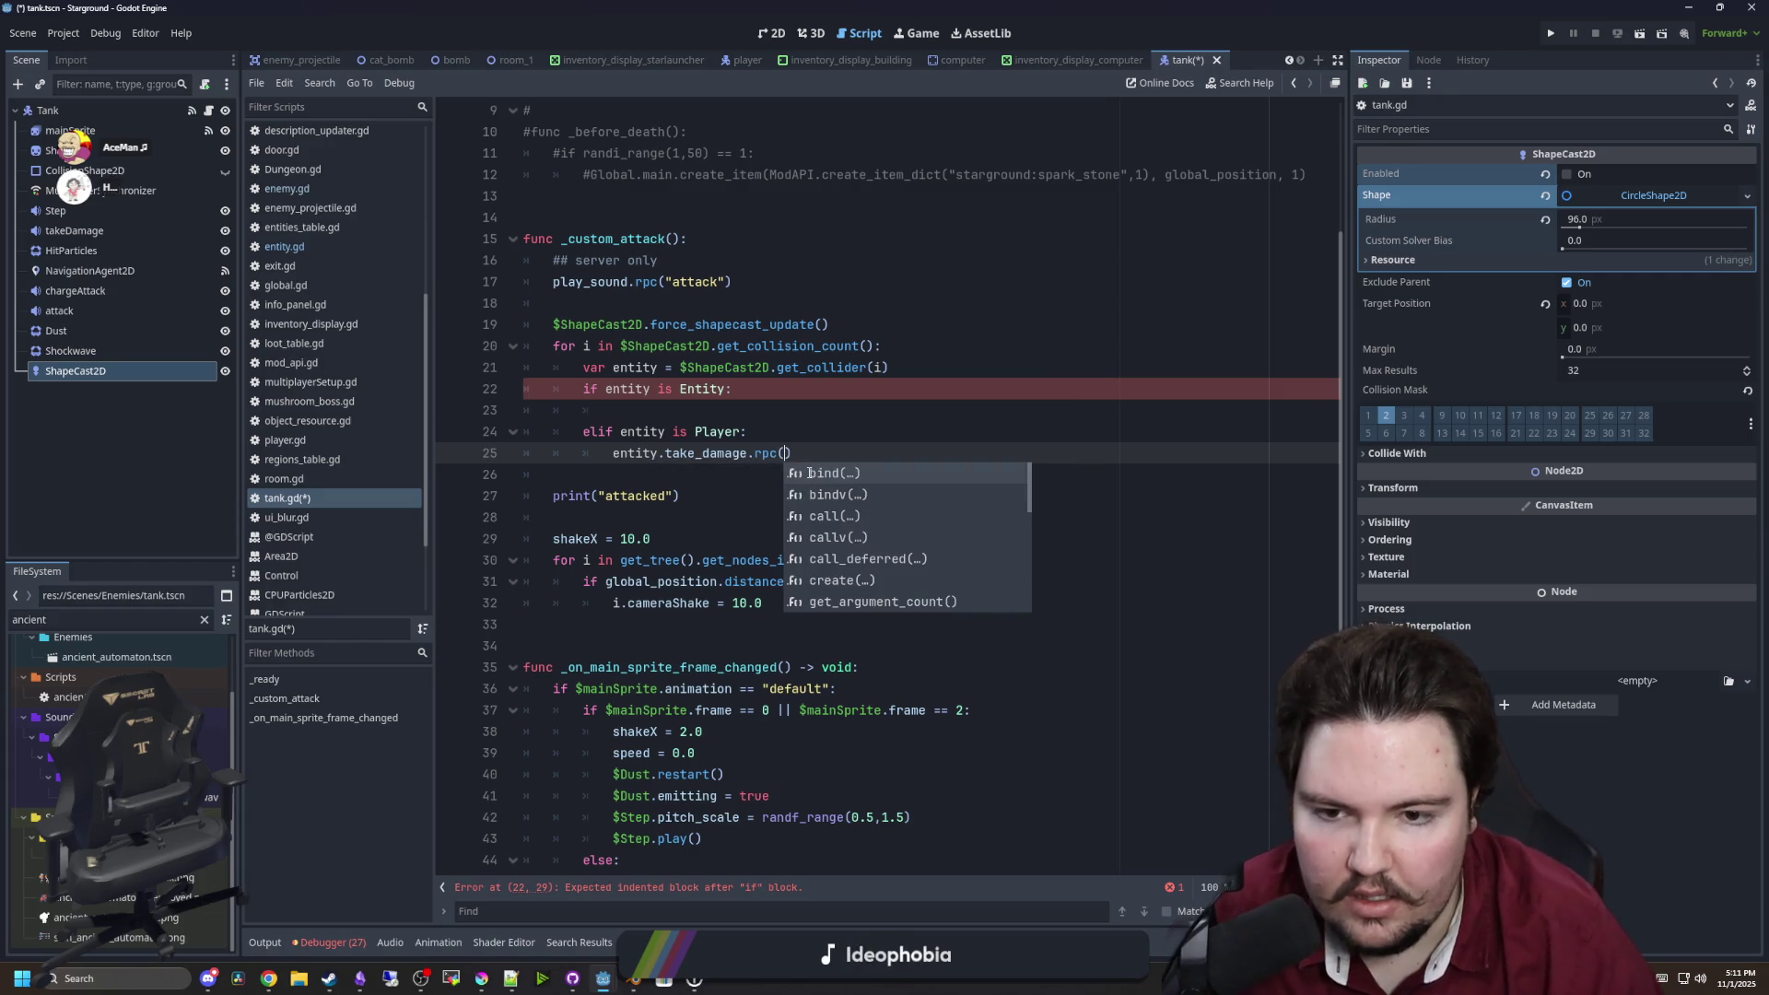
text(d))
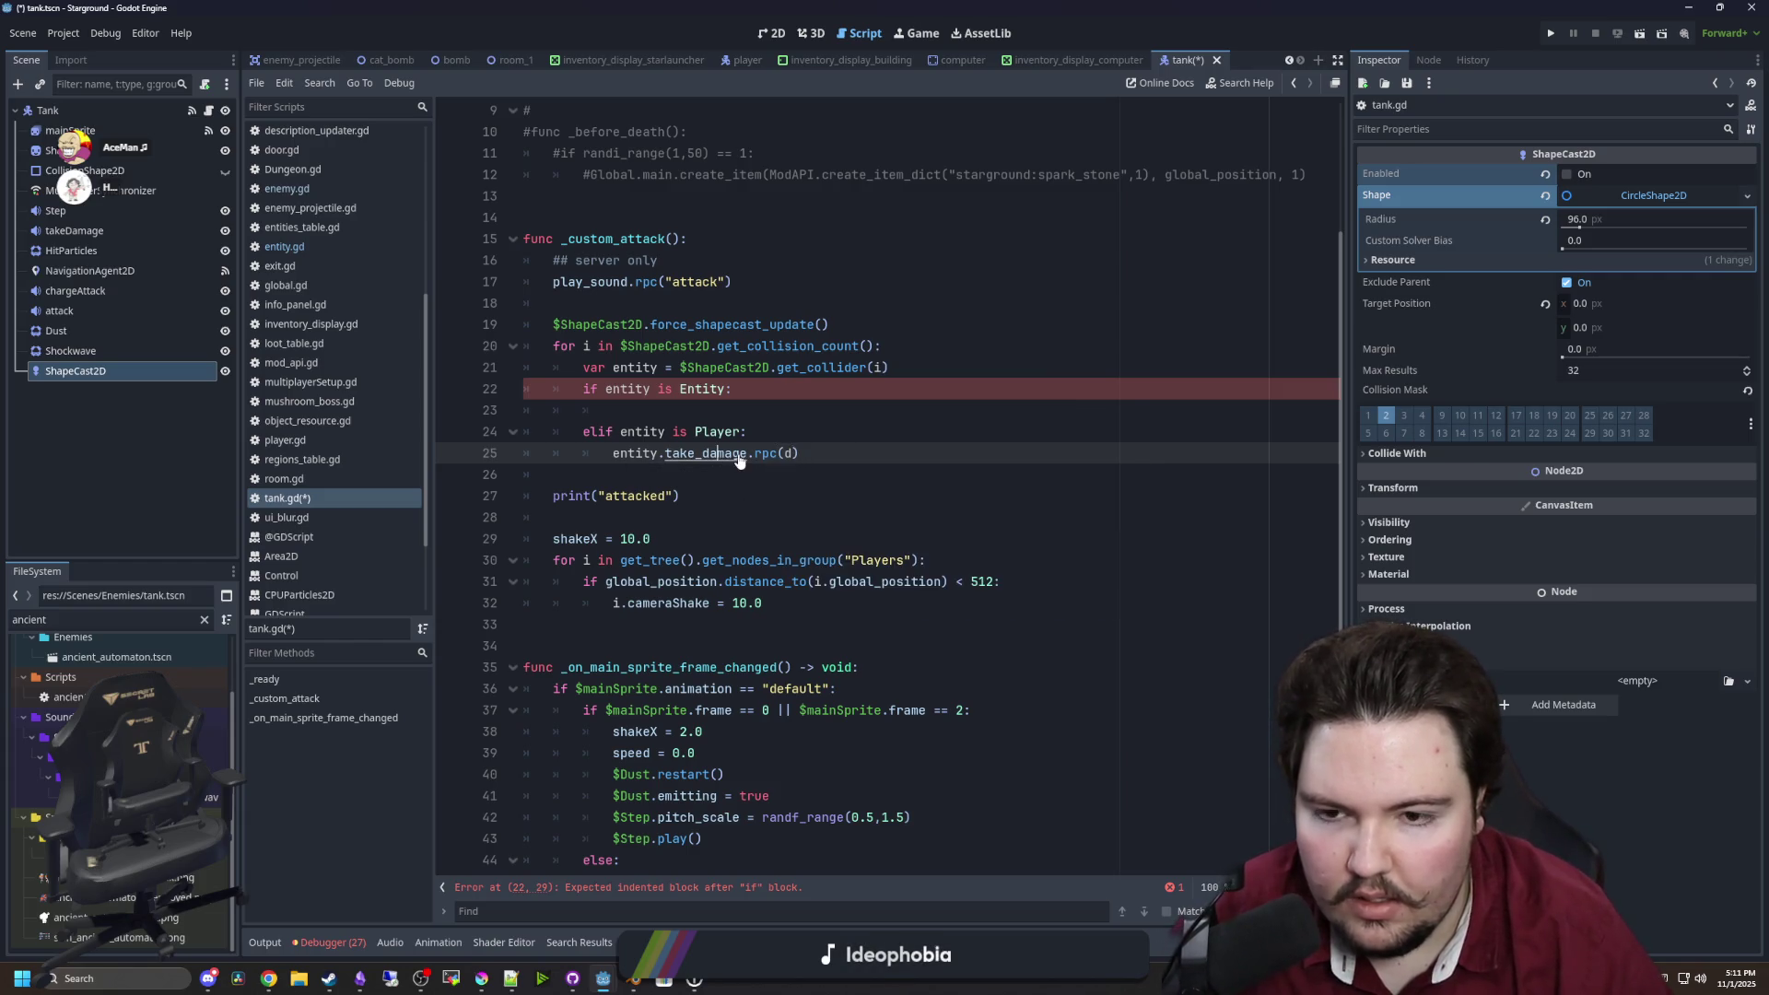
ctrl+click(728, 453)
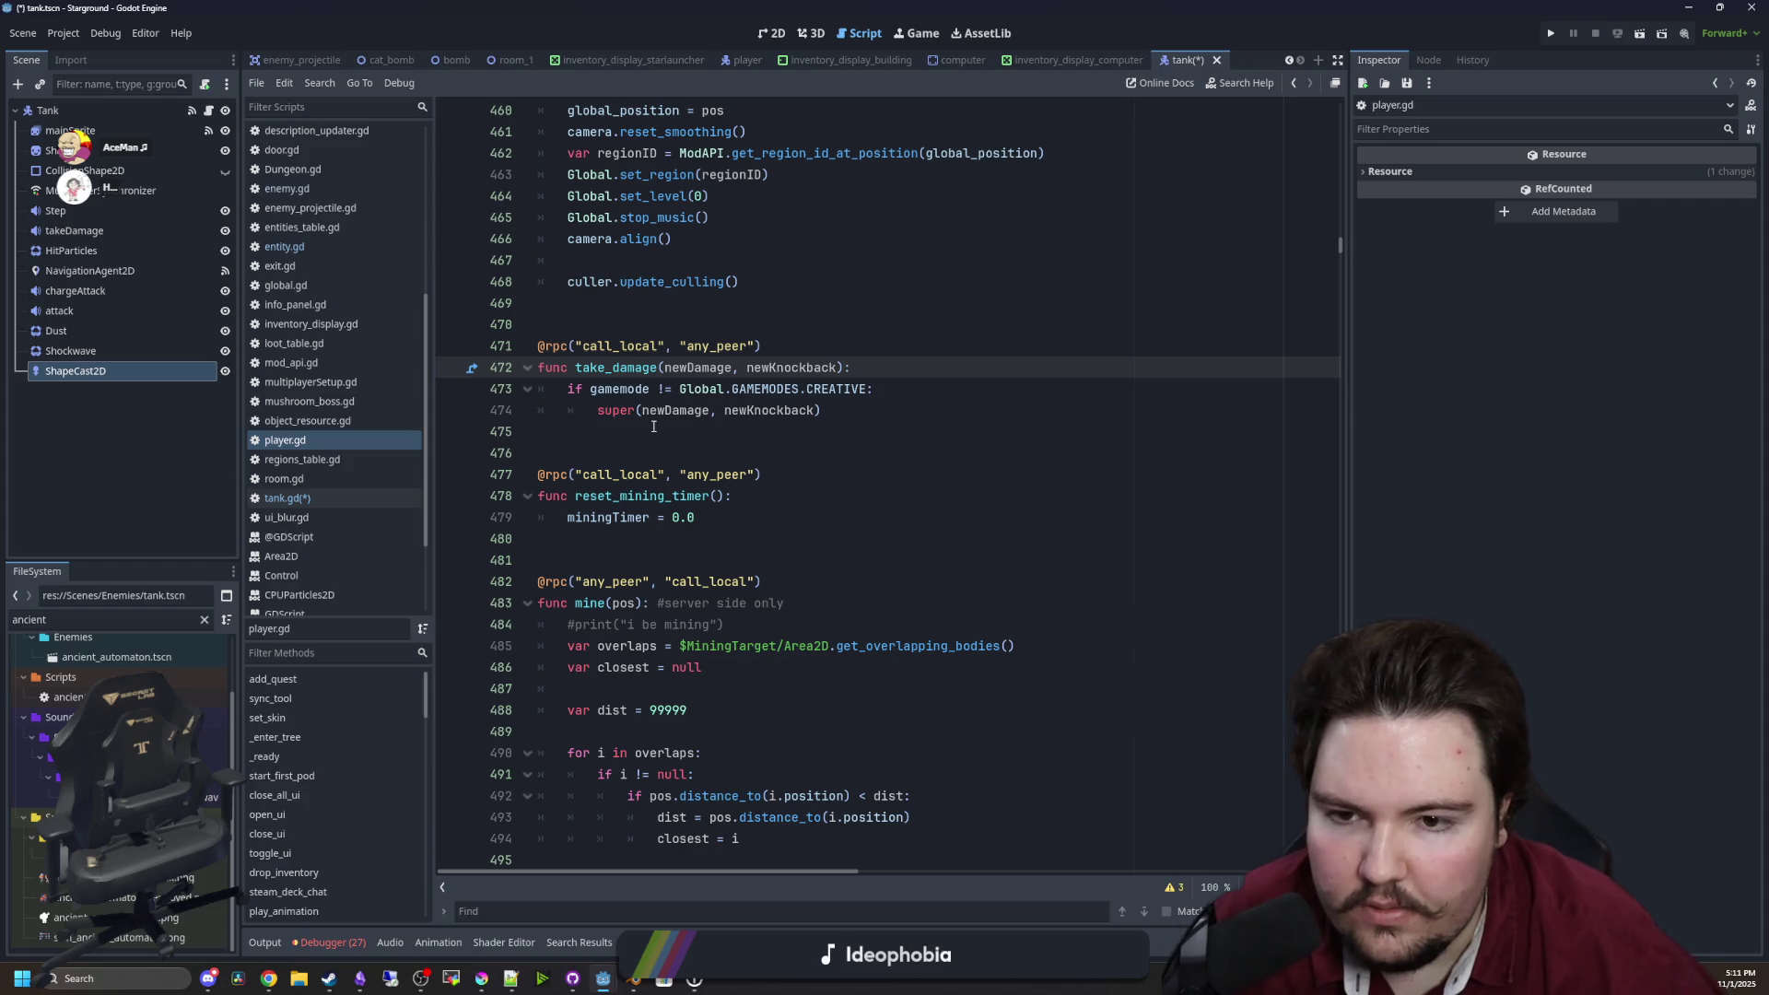
Step: Return to tank.gd and complete the damage argument of the Player take_damage.rpc call
scroll(653, 427, up, 20)
click(794, 474)
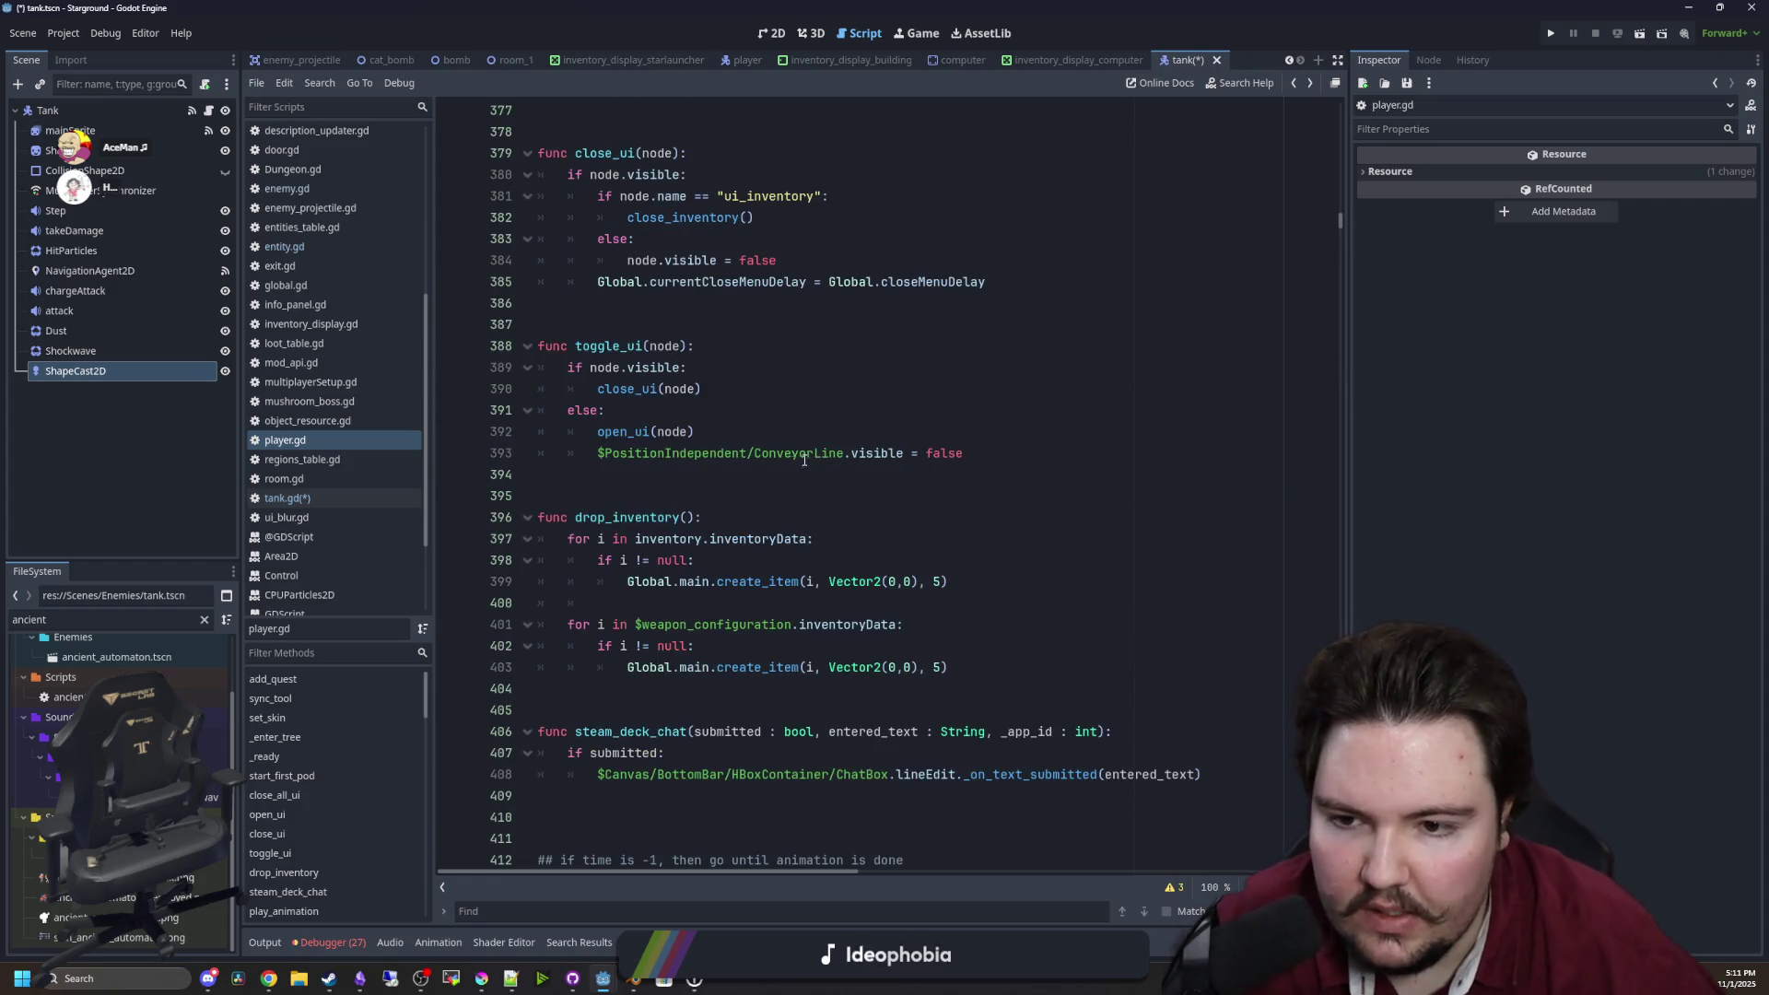
key(alt+Left)
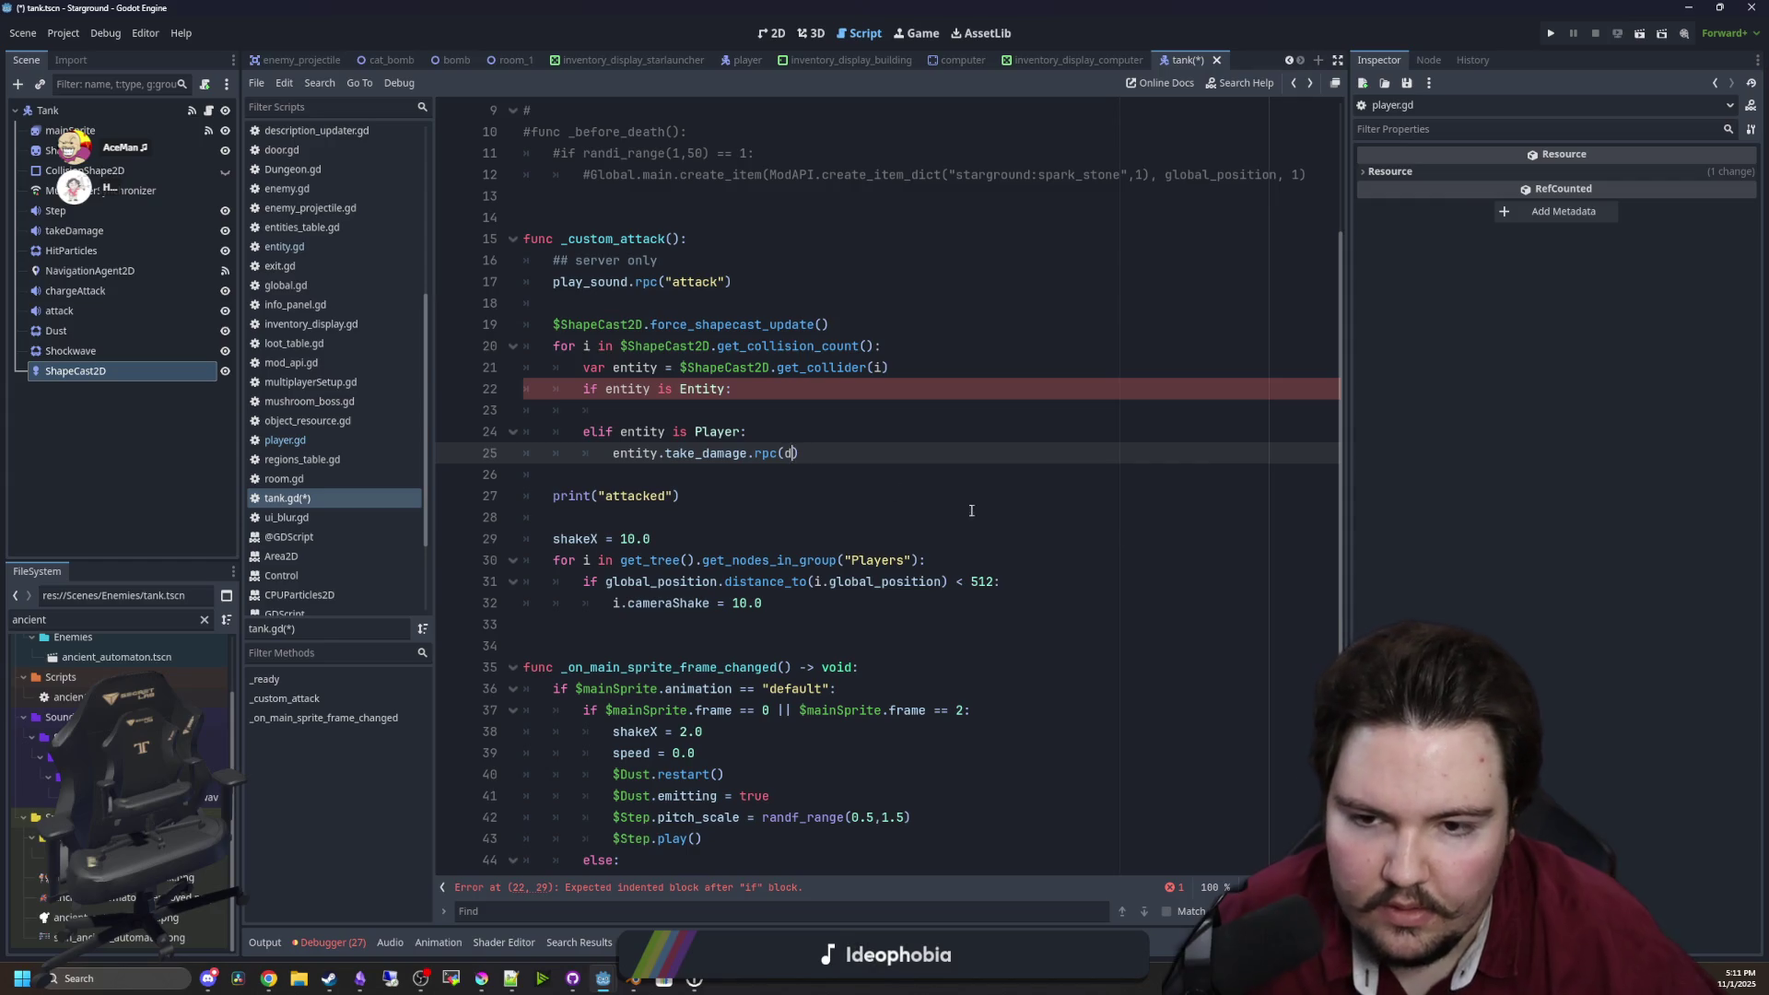
scroll(971, 510, up, 1)
text(amage)
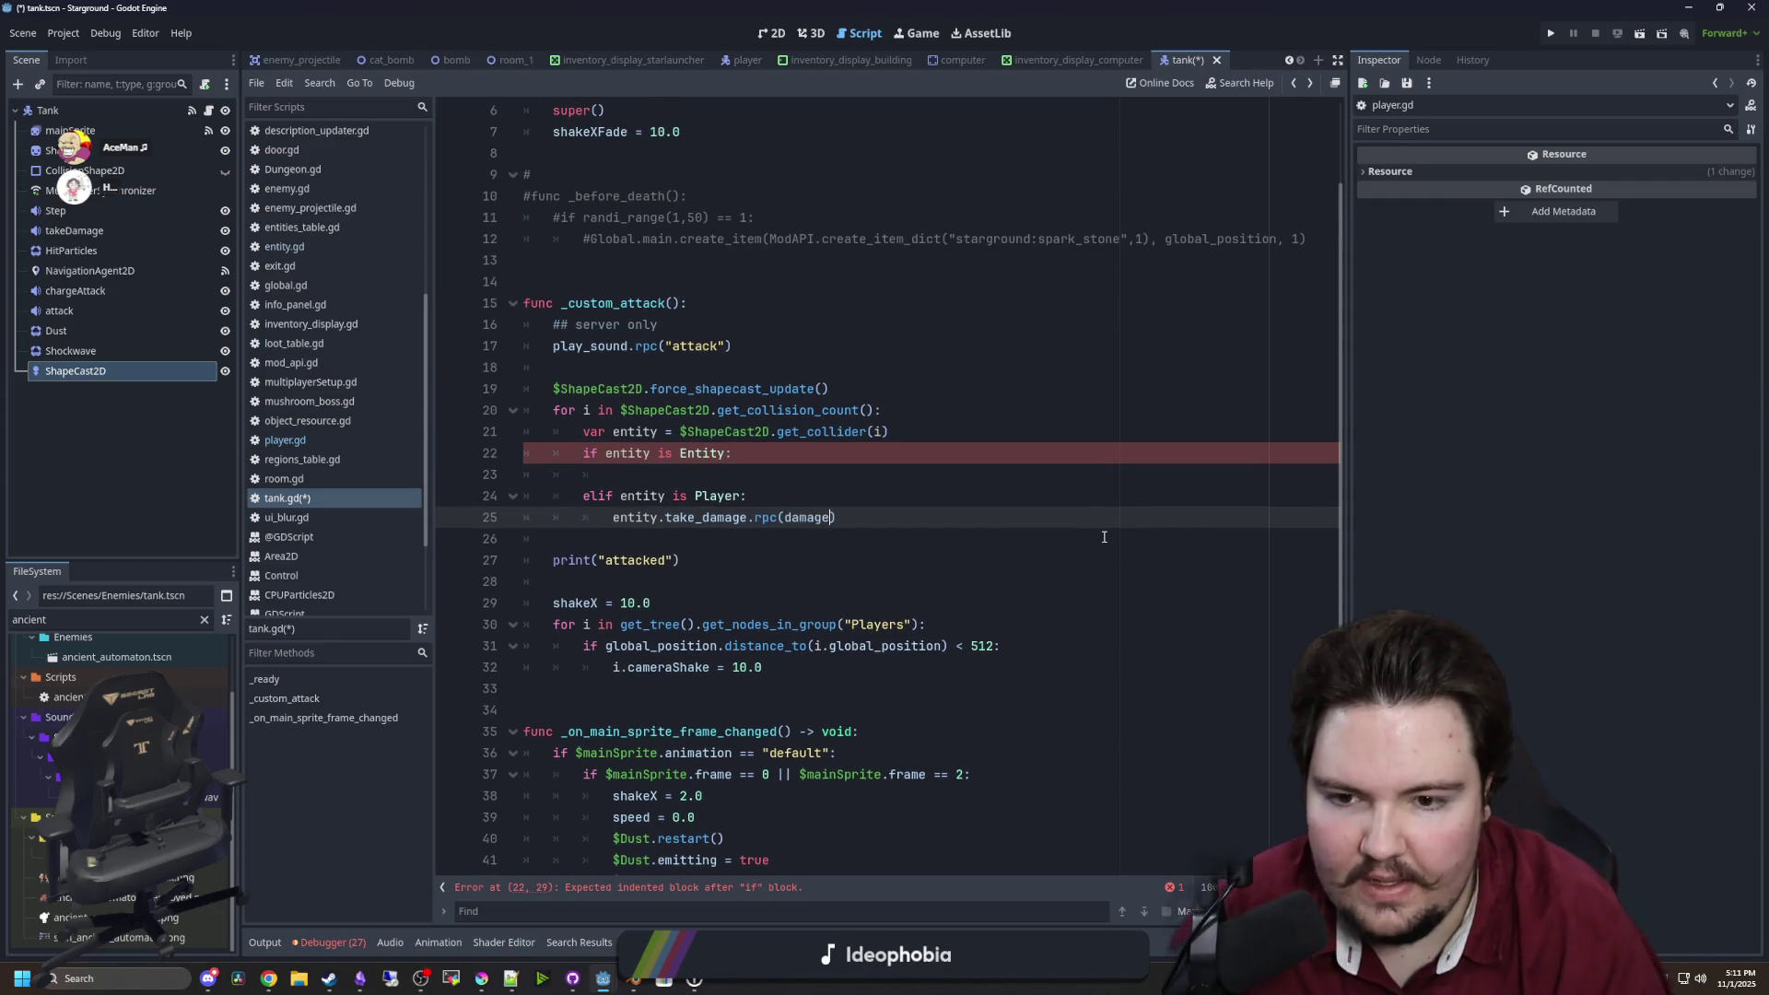
text(,)
Step: Add var attackKnockback = global_position.direction_to(entity.global_position) * 10.0
click(964, 440)
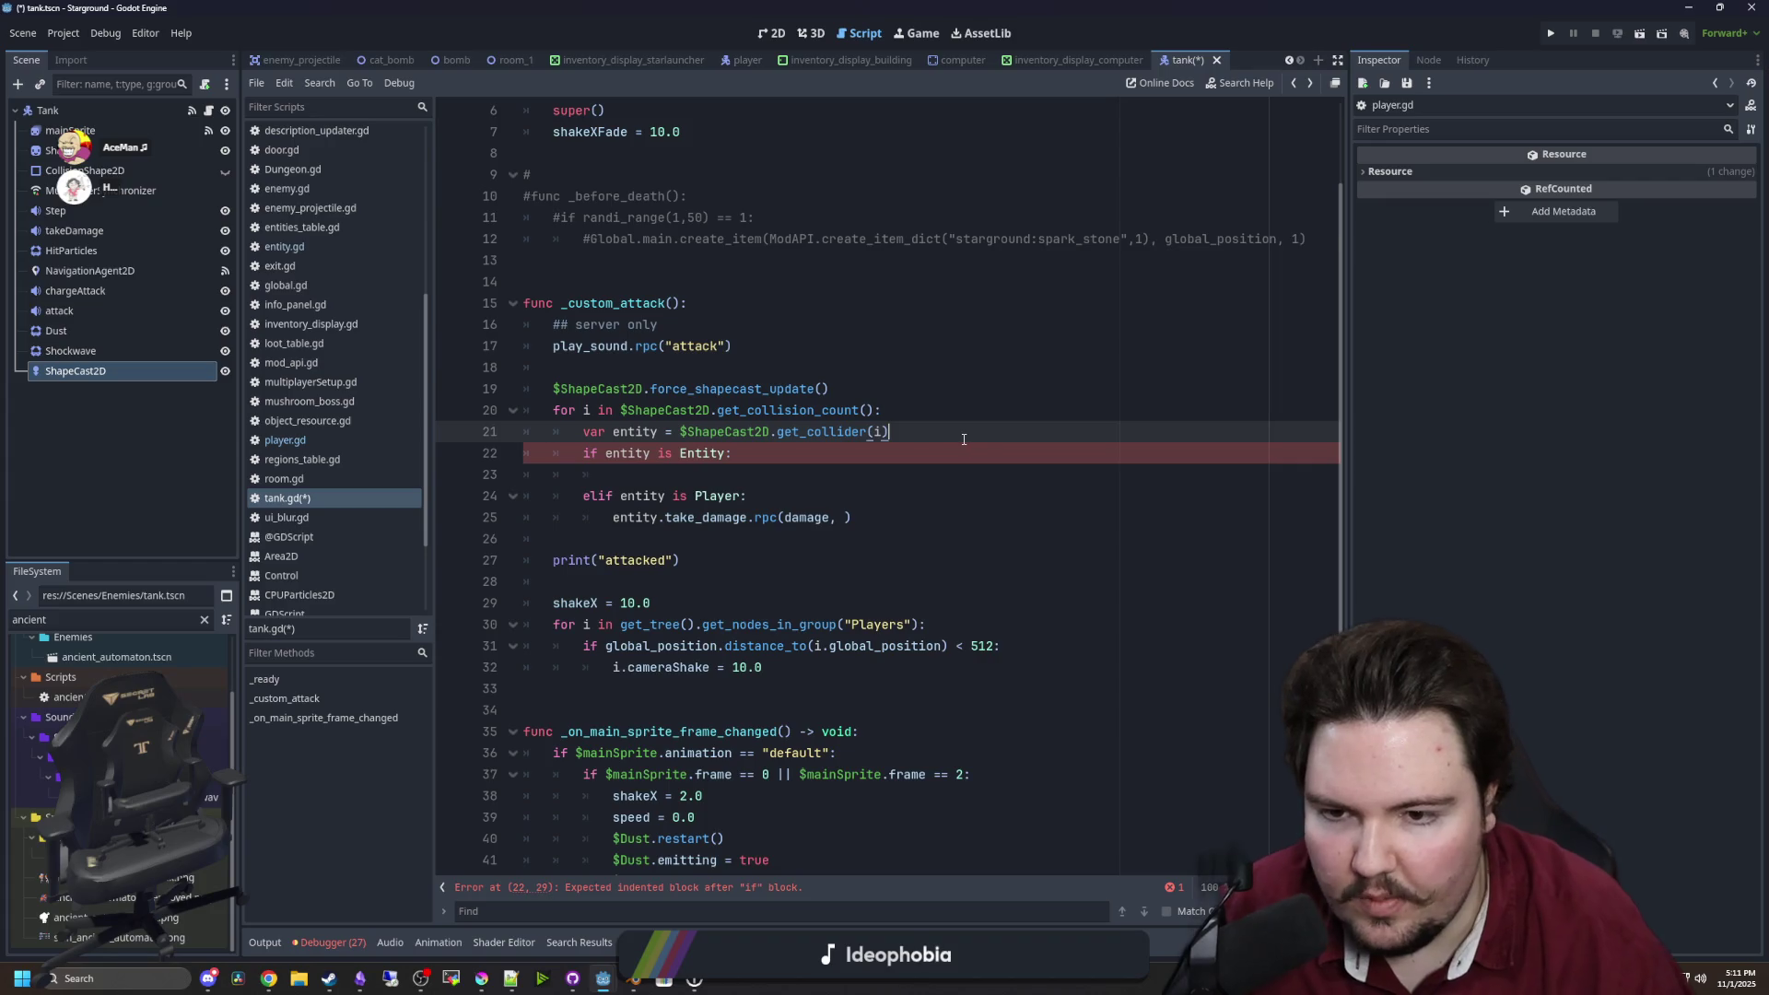
key(Return)
key(Return)
key(Return)
key(Up)
text(var knoc)
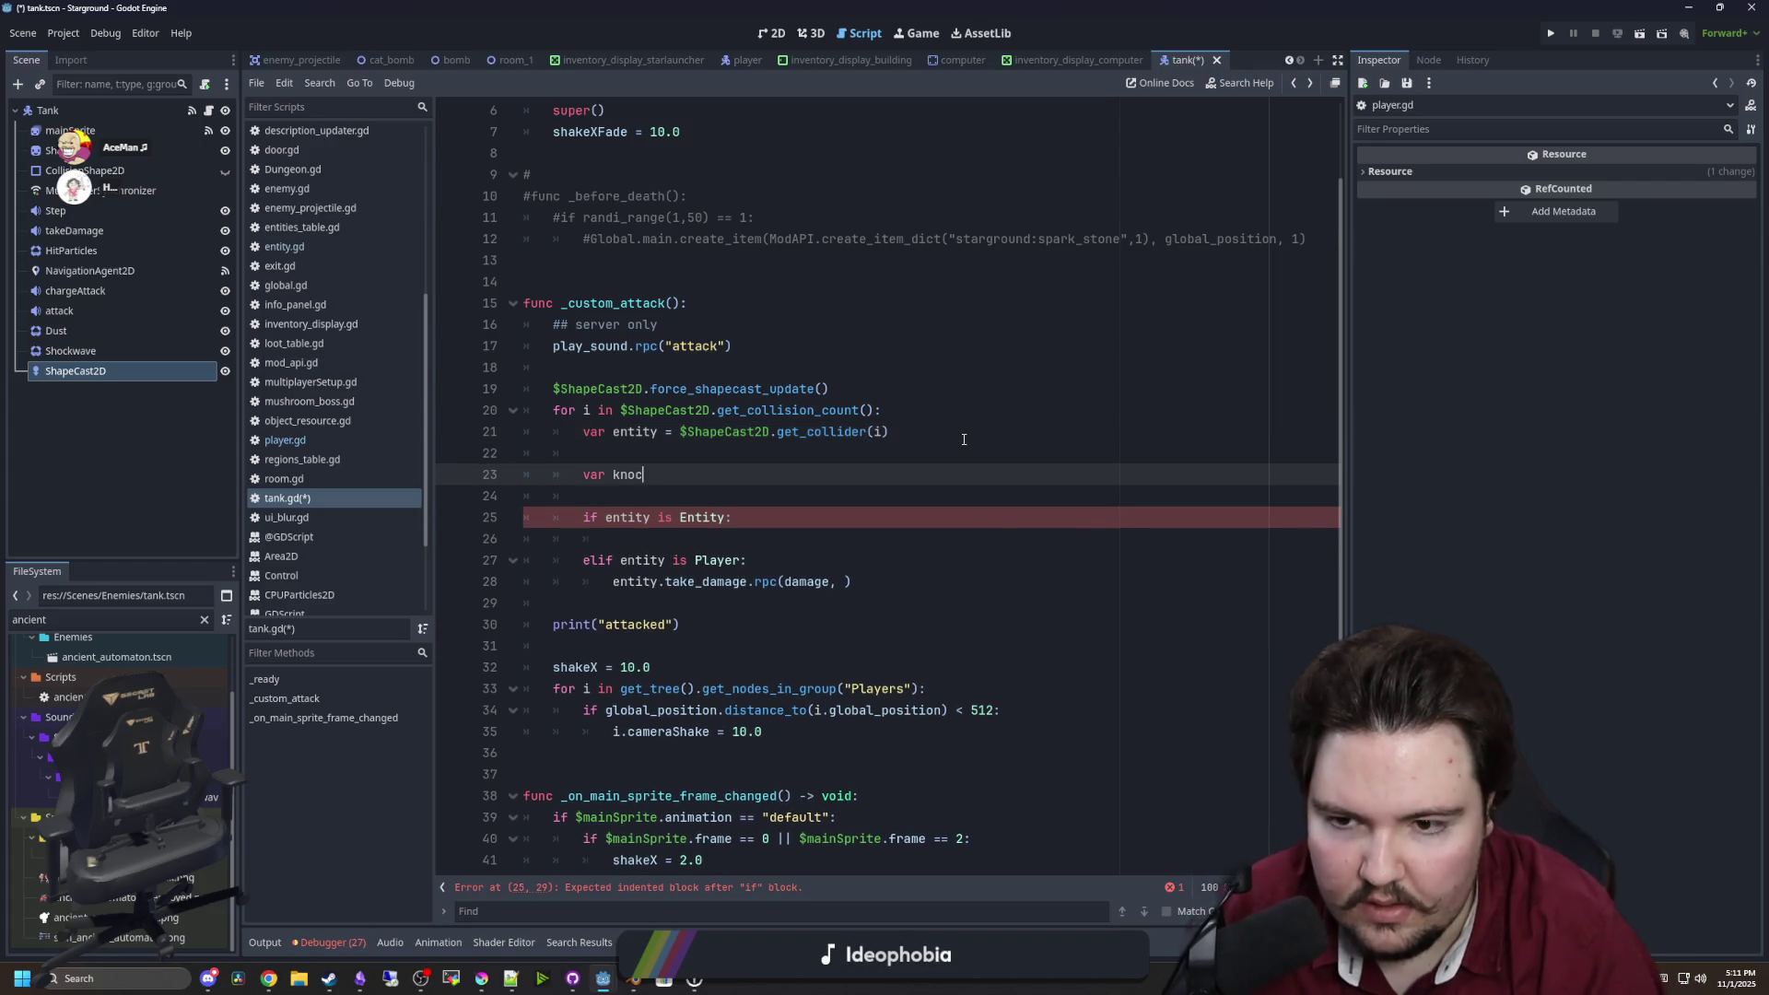
click(938, 442)
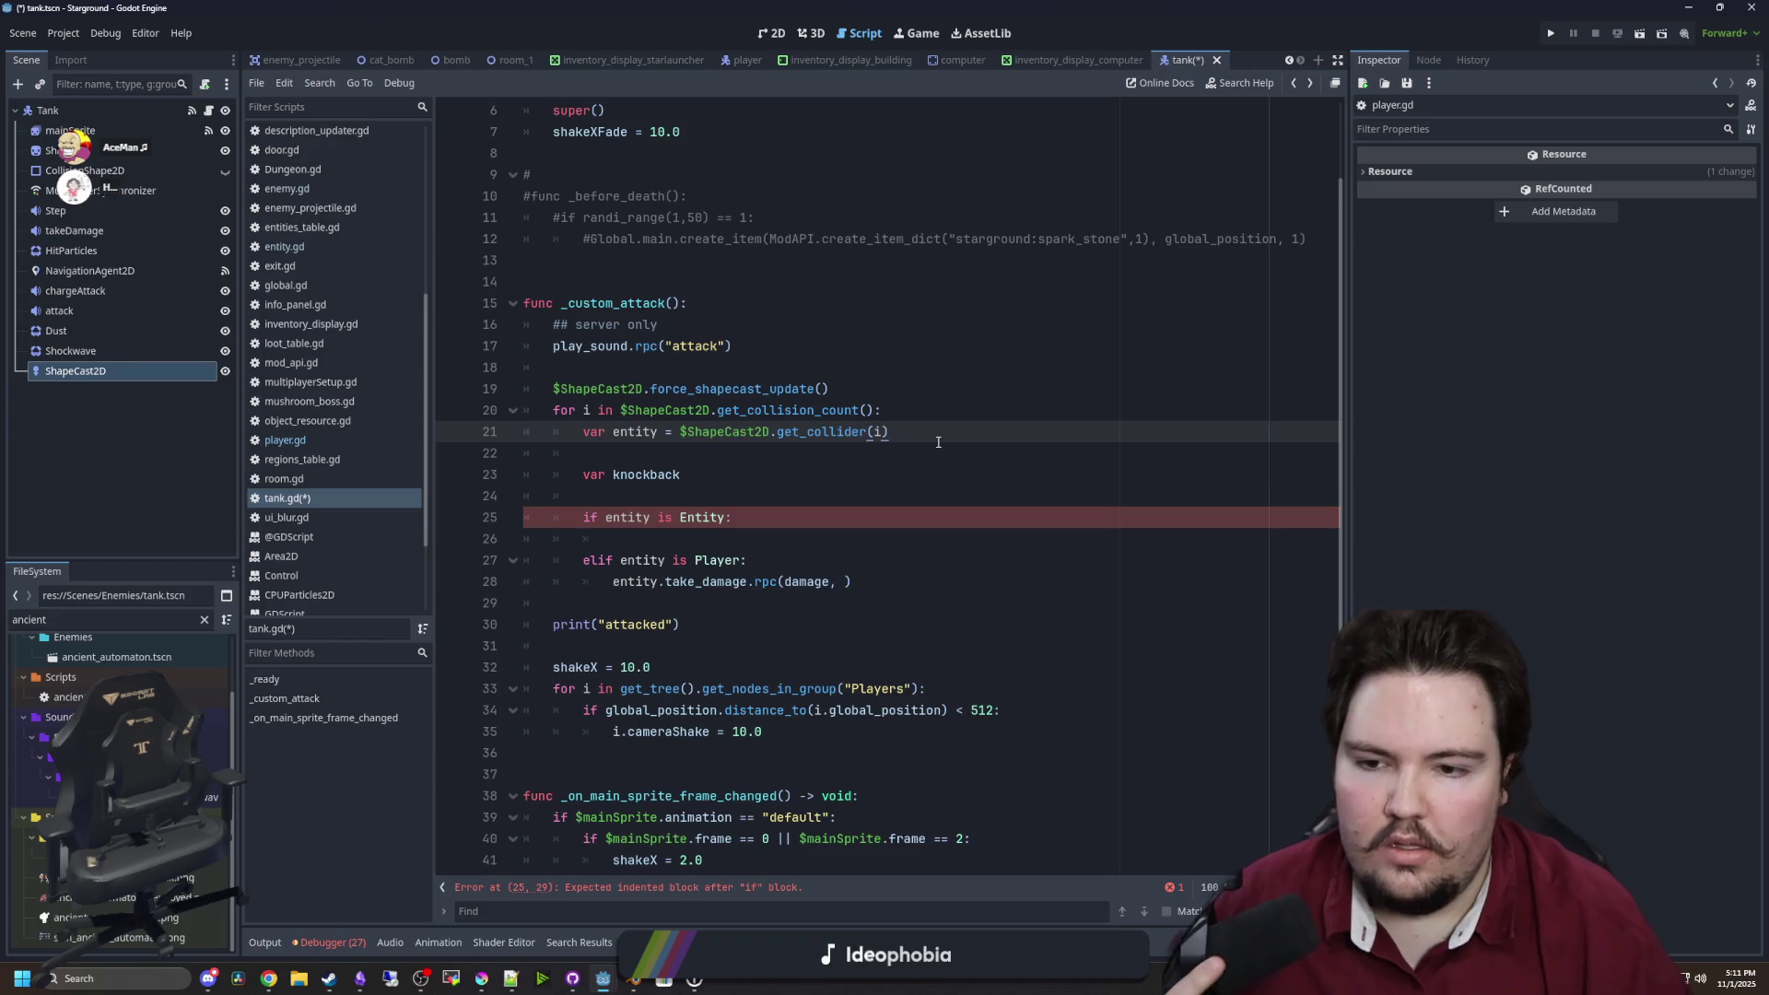
key(Return)
text(var )
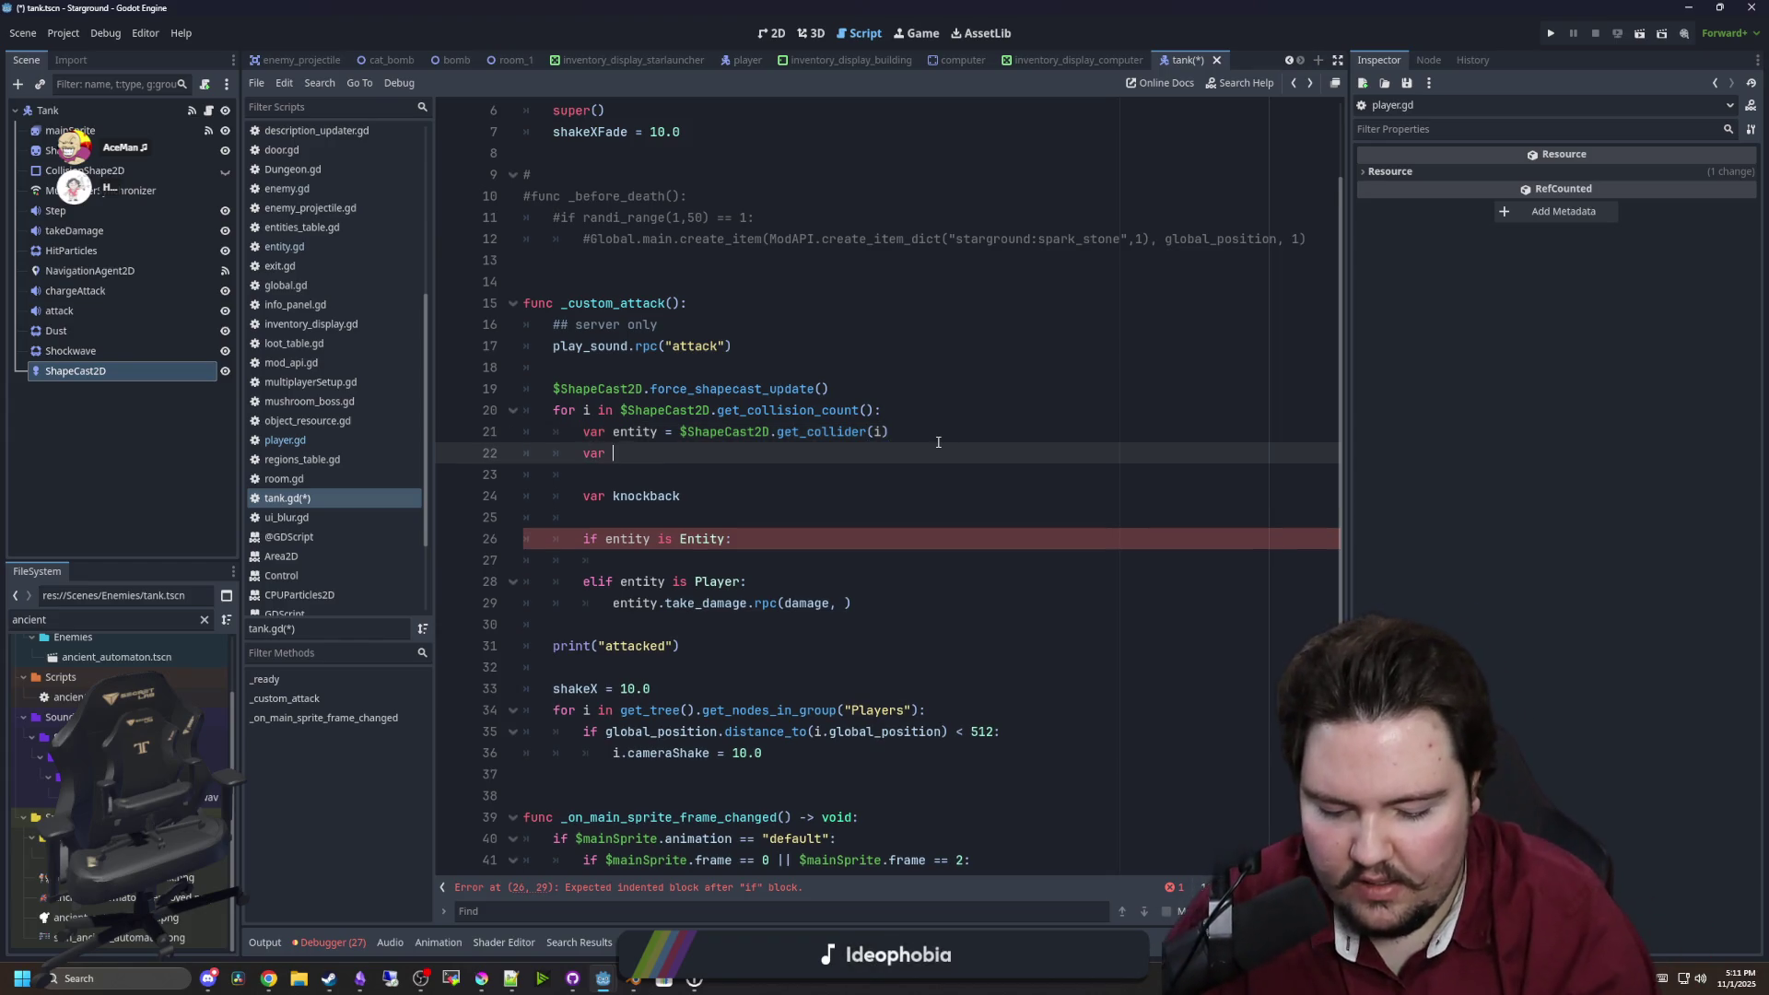
text(kno)
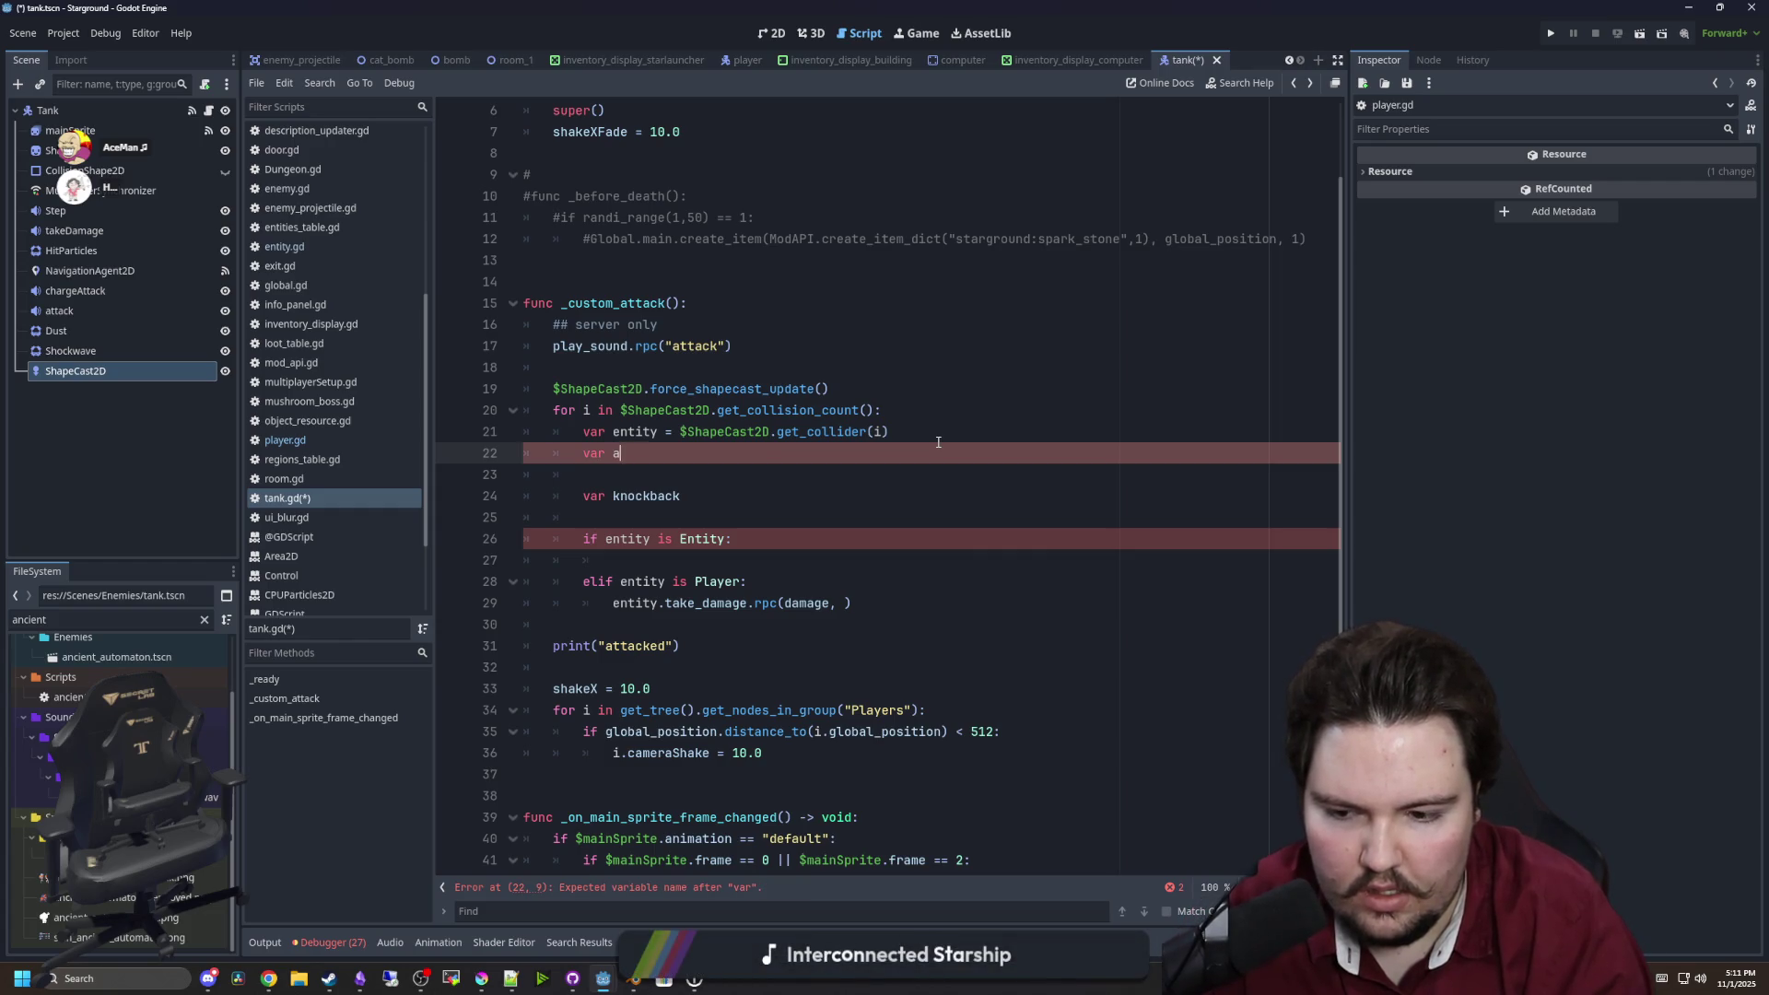
text(ttackKnockback)
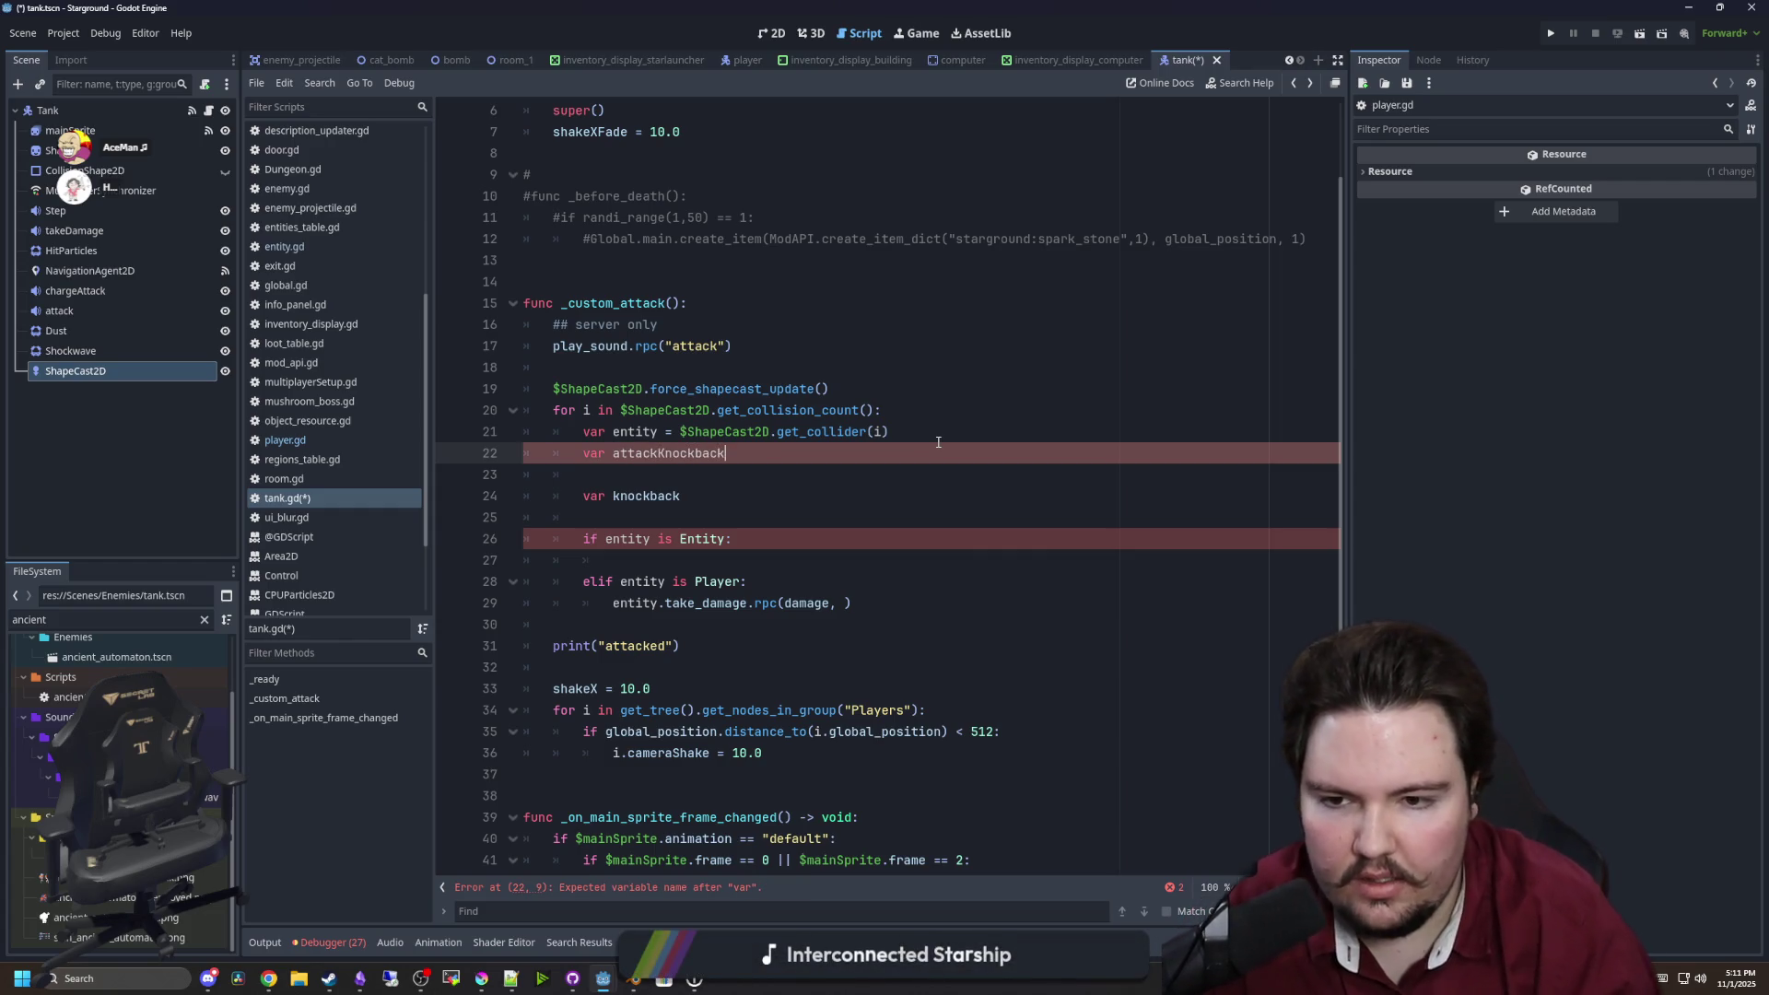
drag(783, 496, 498, 472)
key(BackSpace)
key(BackSpace)
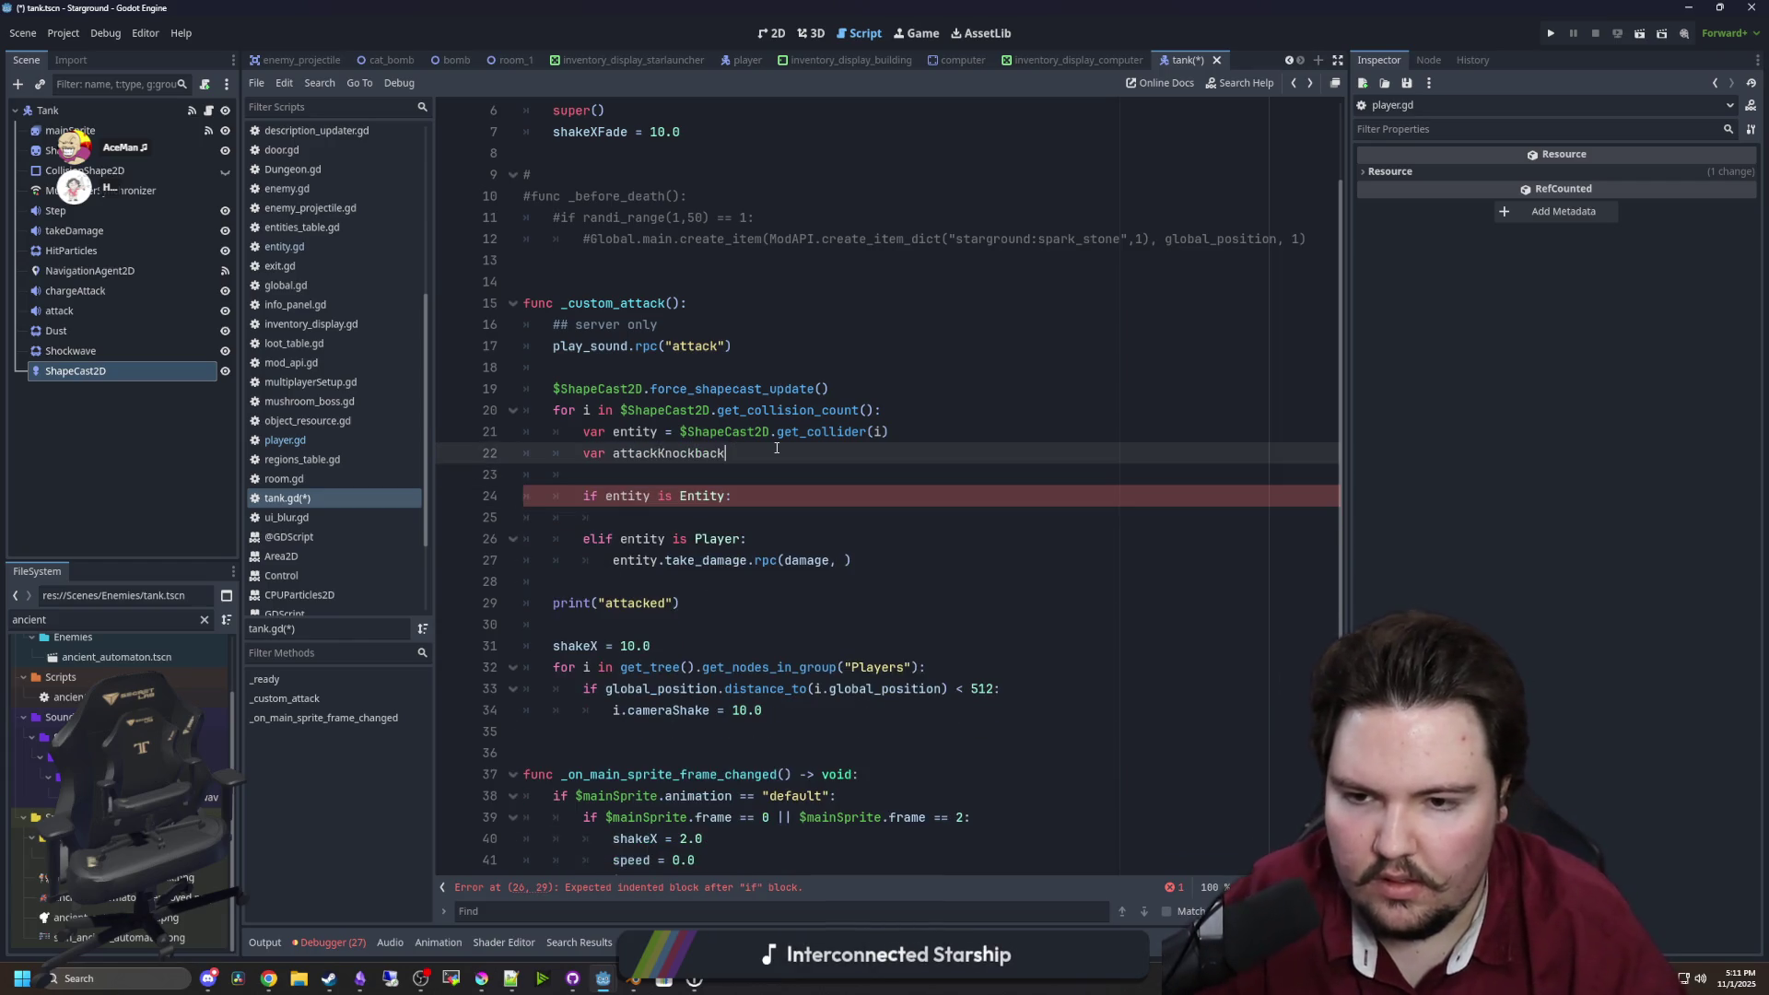
text(= global_position.)
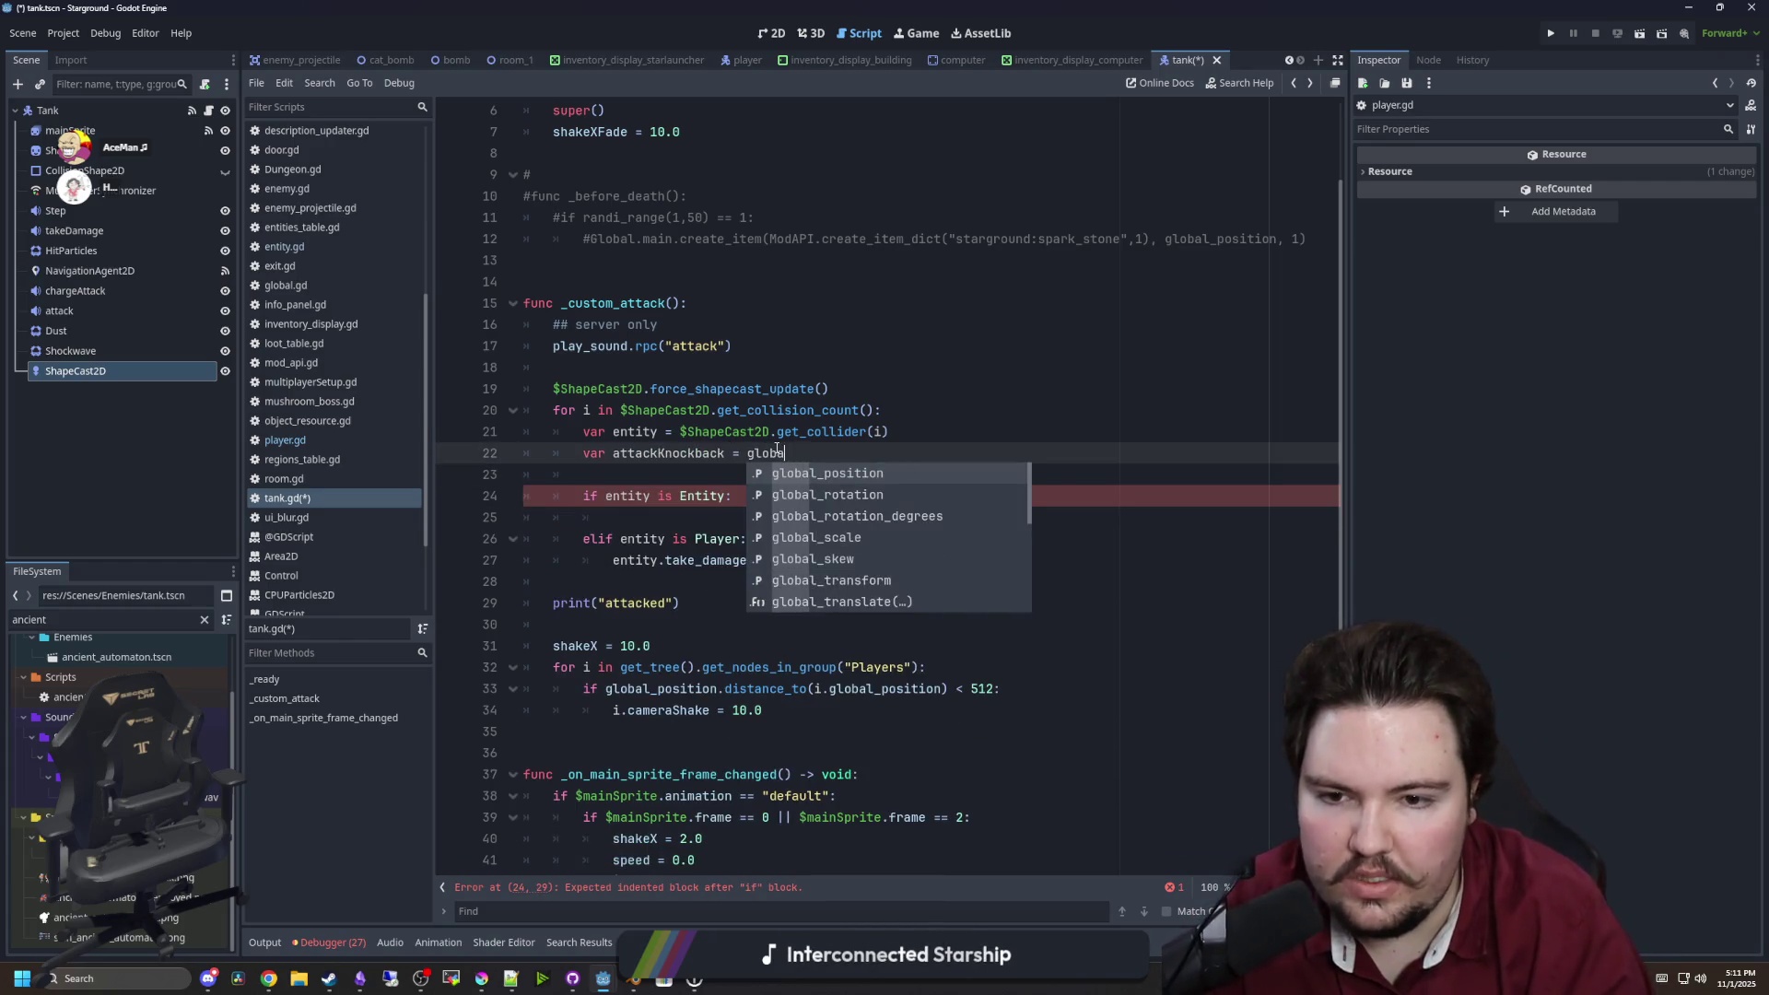
text(di)
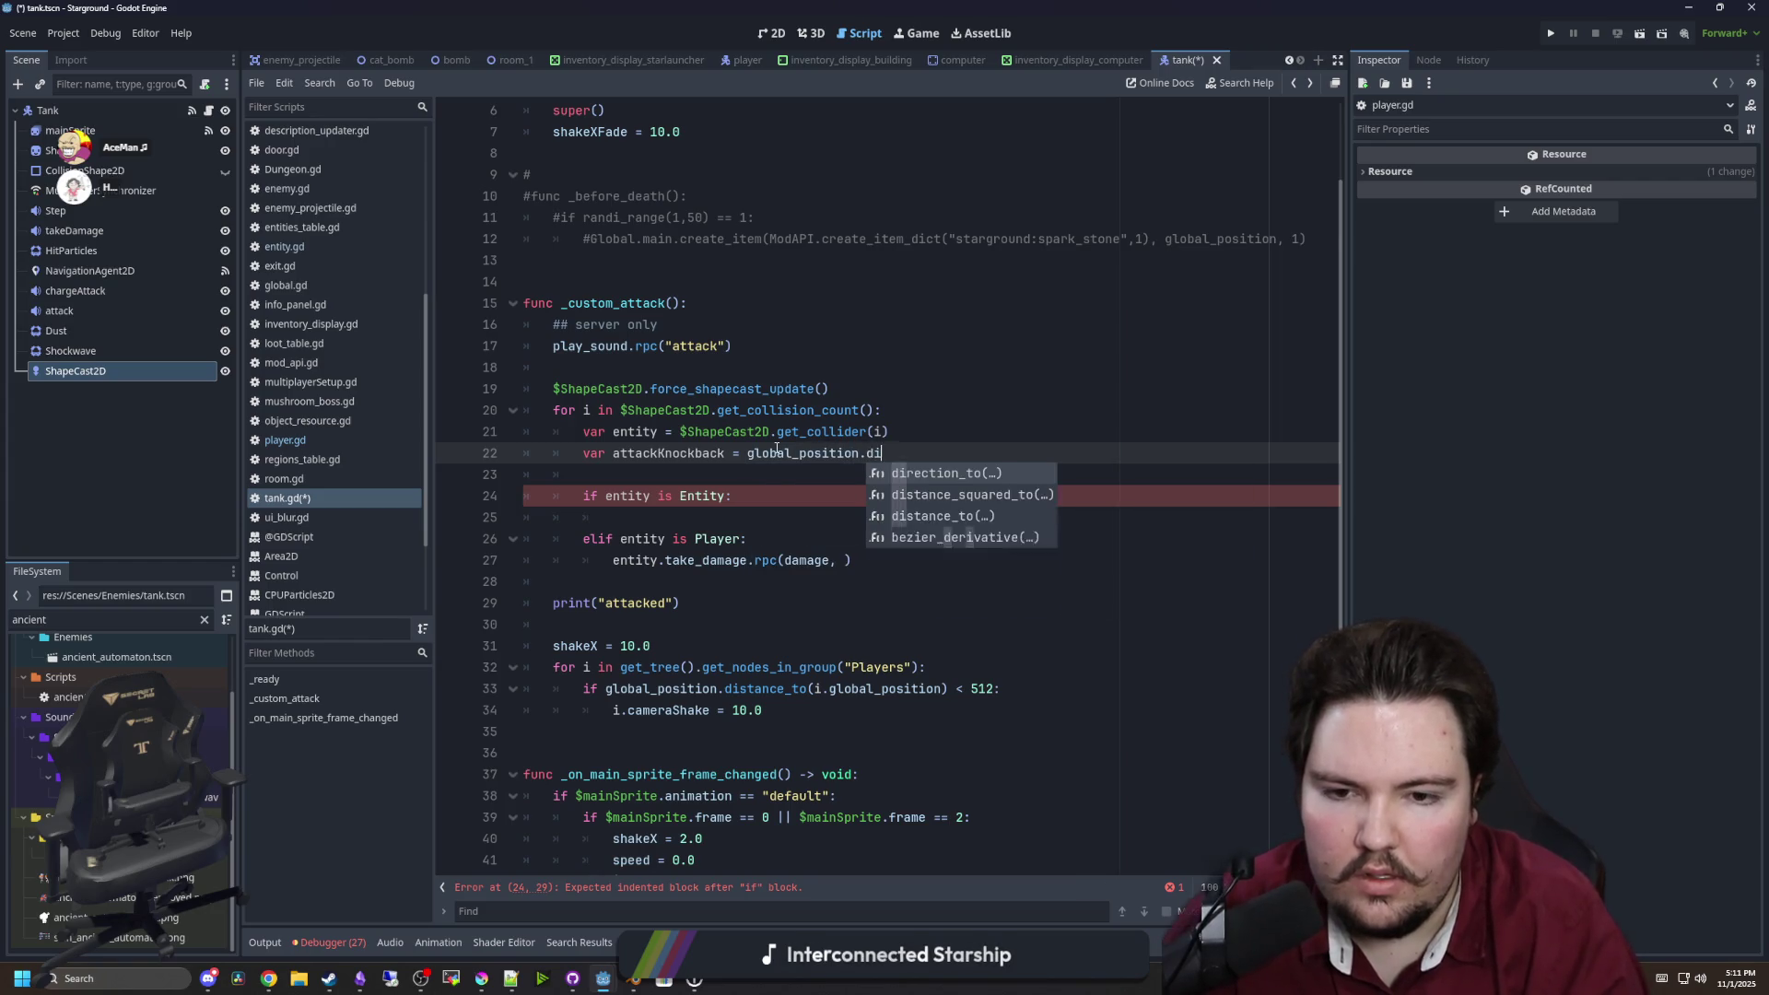
key(Return)
text(ntity.global_position)
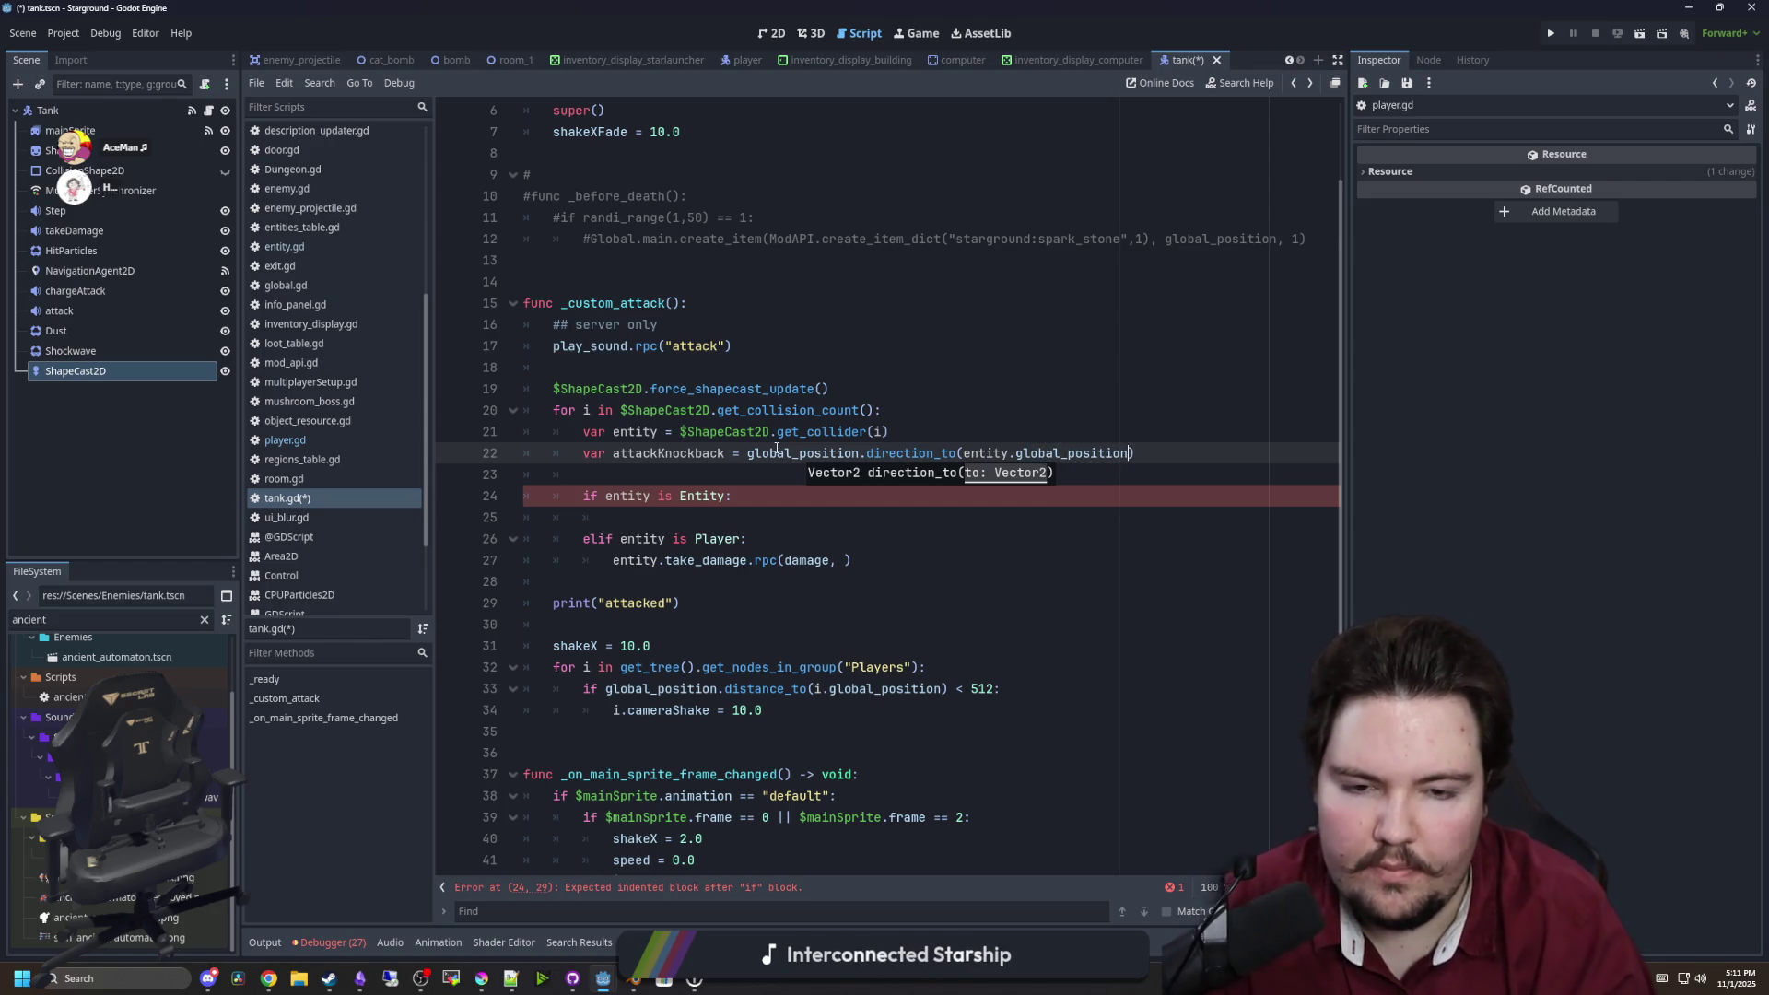
text()*kn)
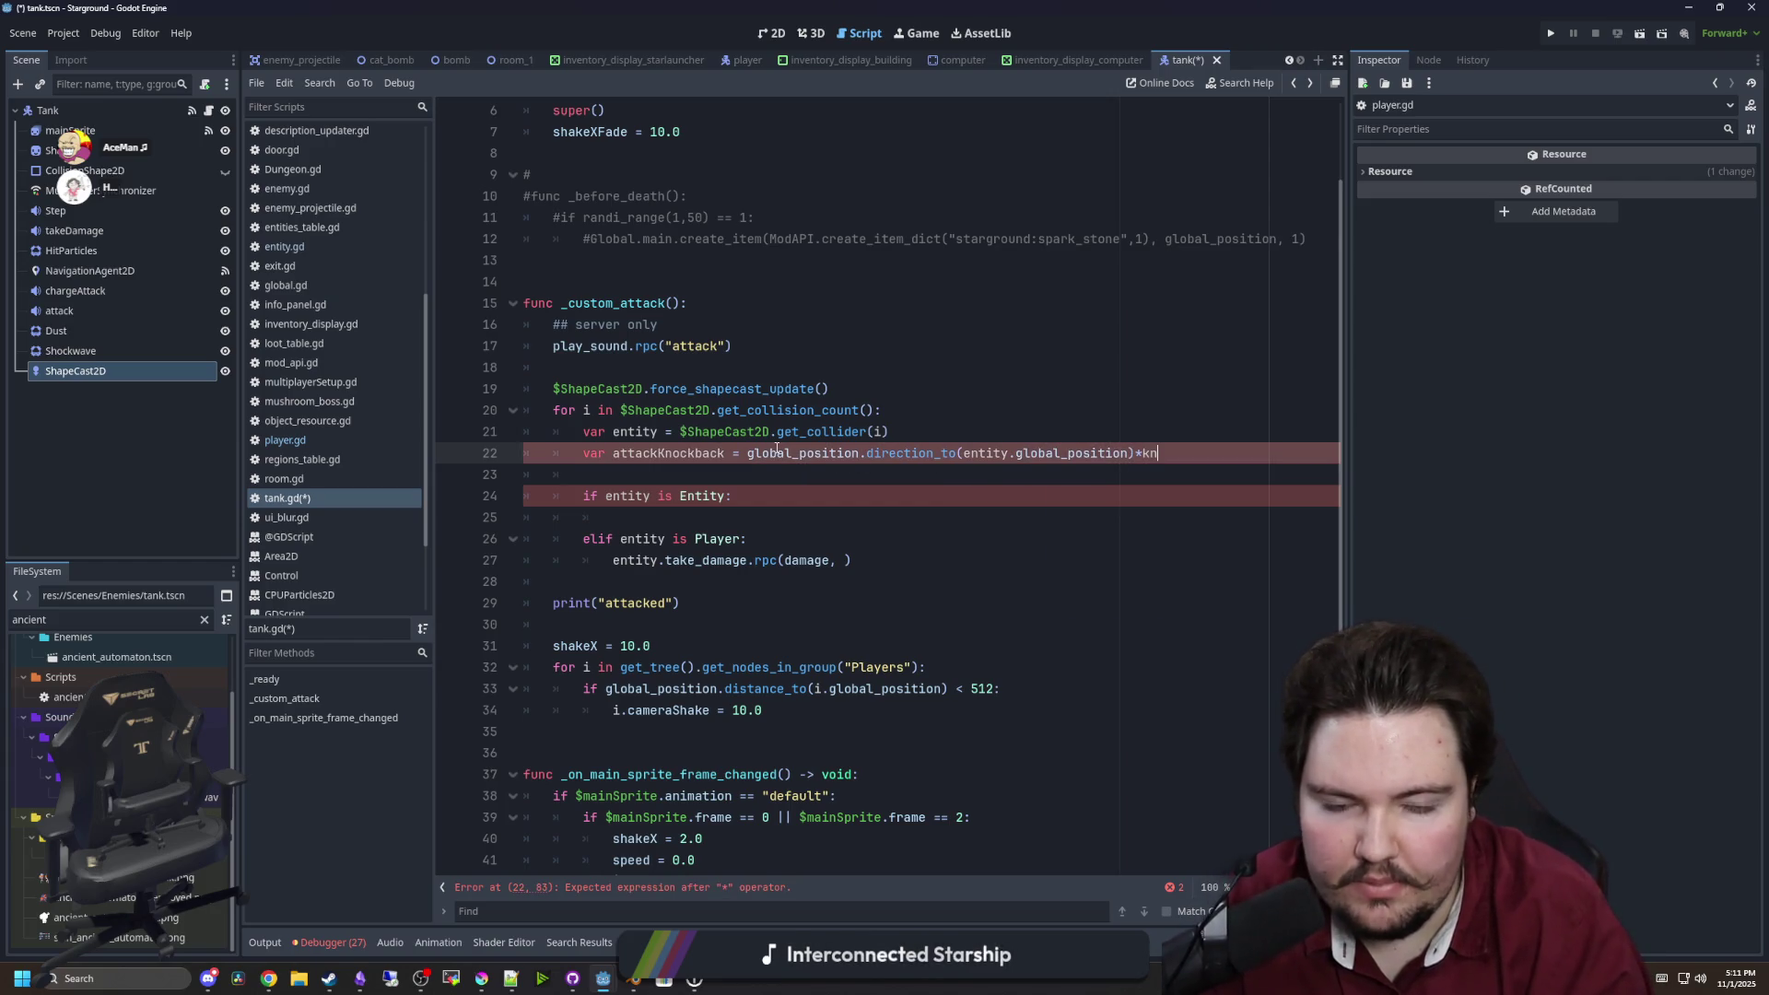
text(,)
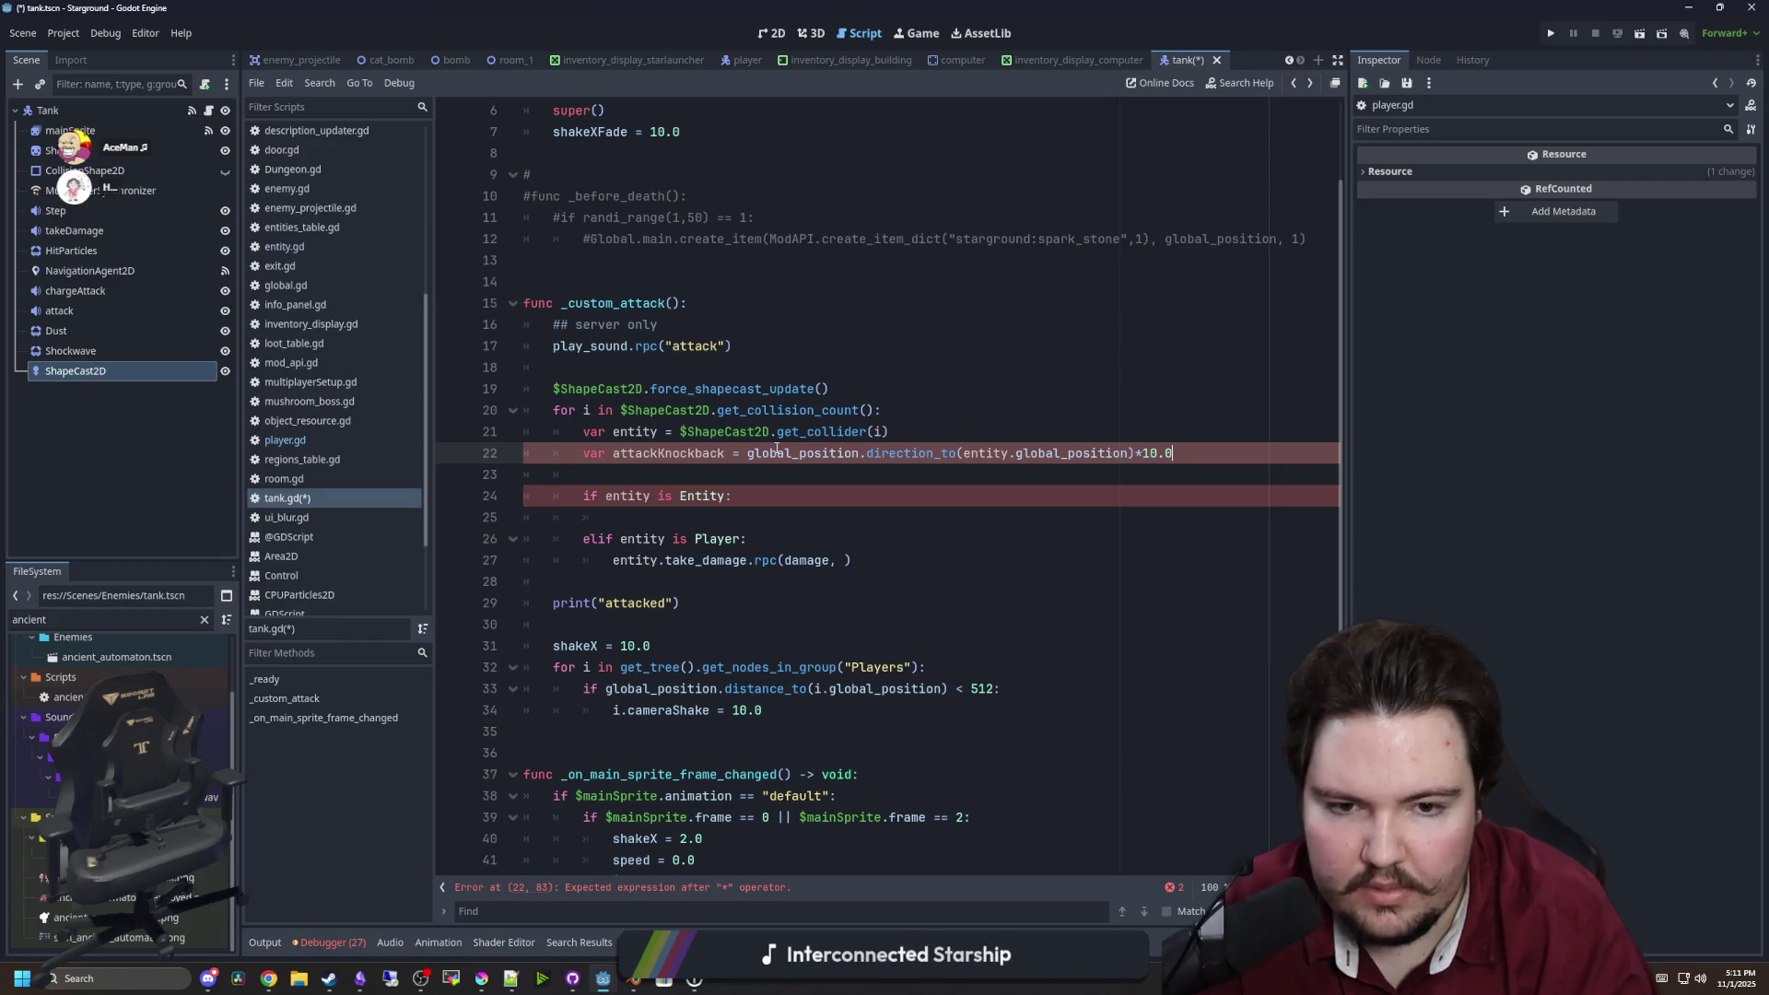
Step: Pass attackKnockback to the Player's take_damage.rpc call and copy that call into the Entity branch
double_click(678, 461)
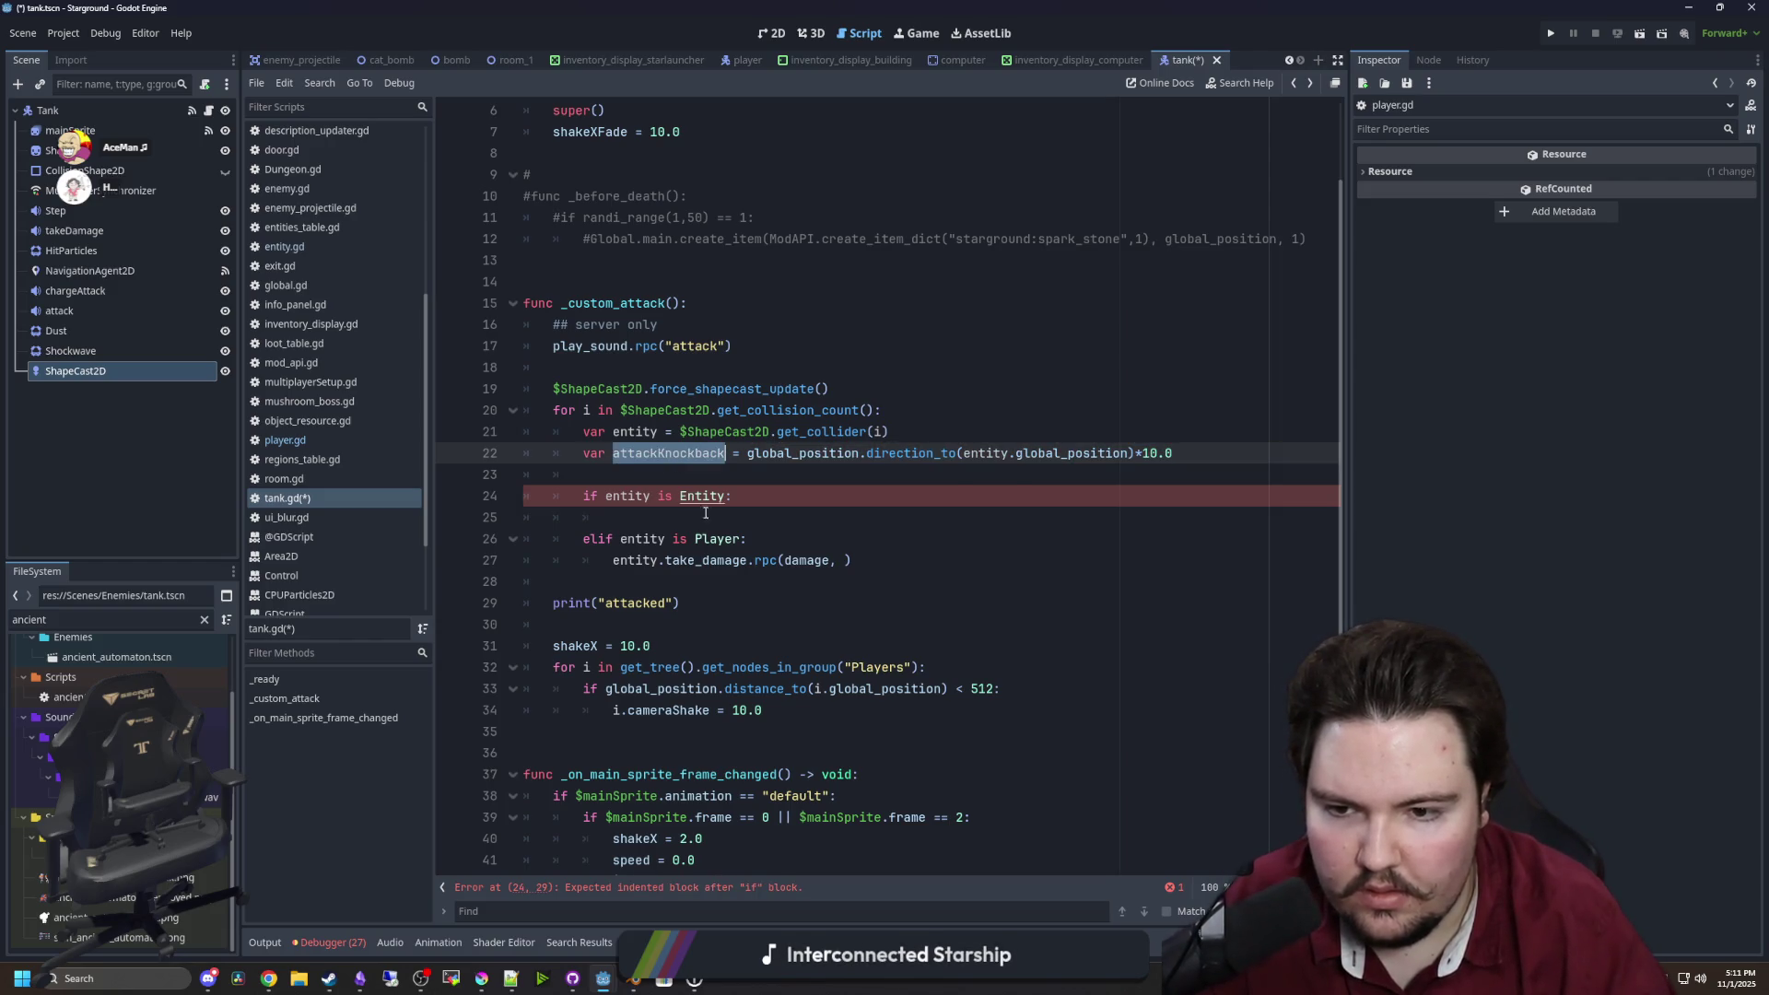
key(ctrl+c)
click(846, 560)
key(ctrl+v)
drag(965, 560, 613, 561)
key(ctrl+c)
click(797, 517)
key(ctrl+v)
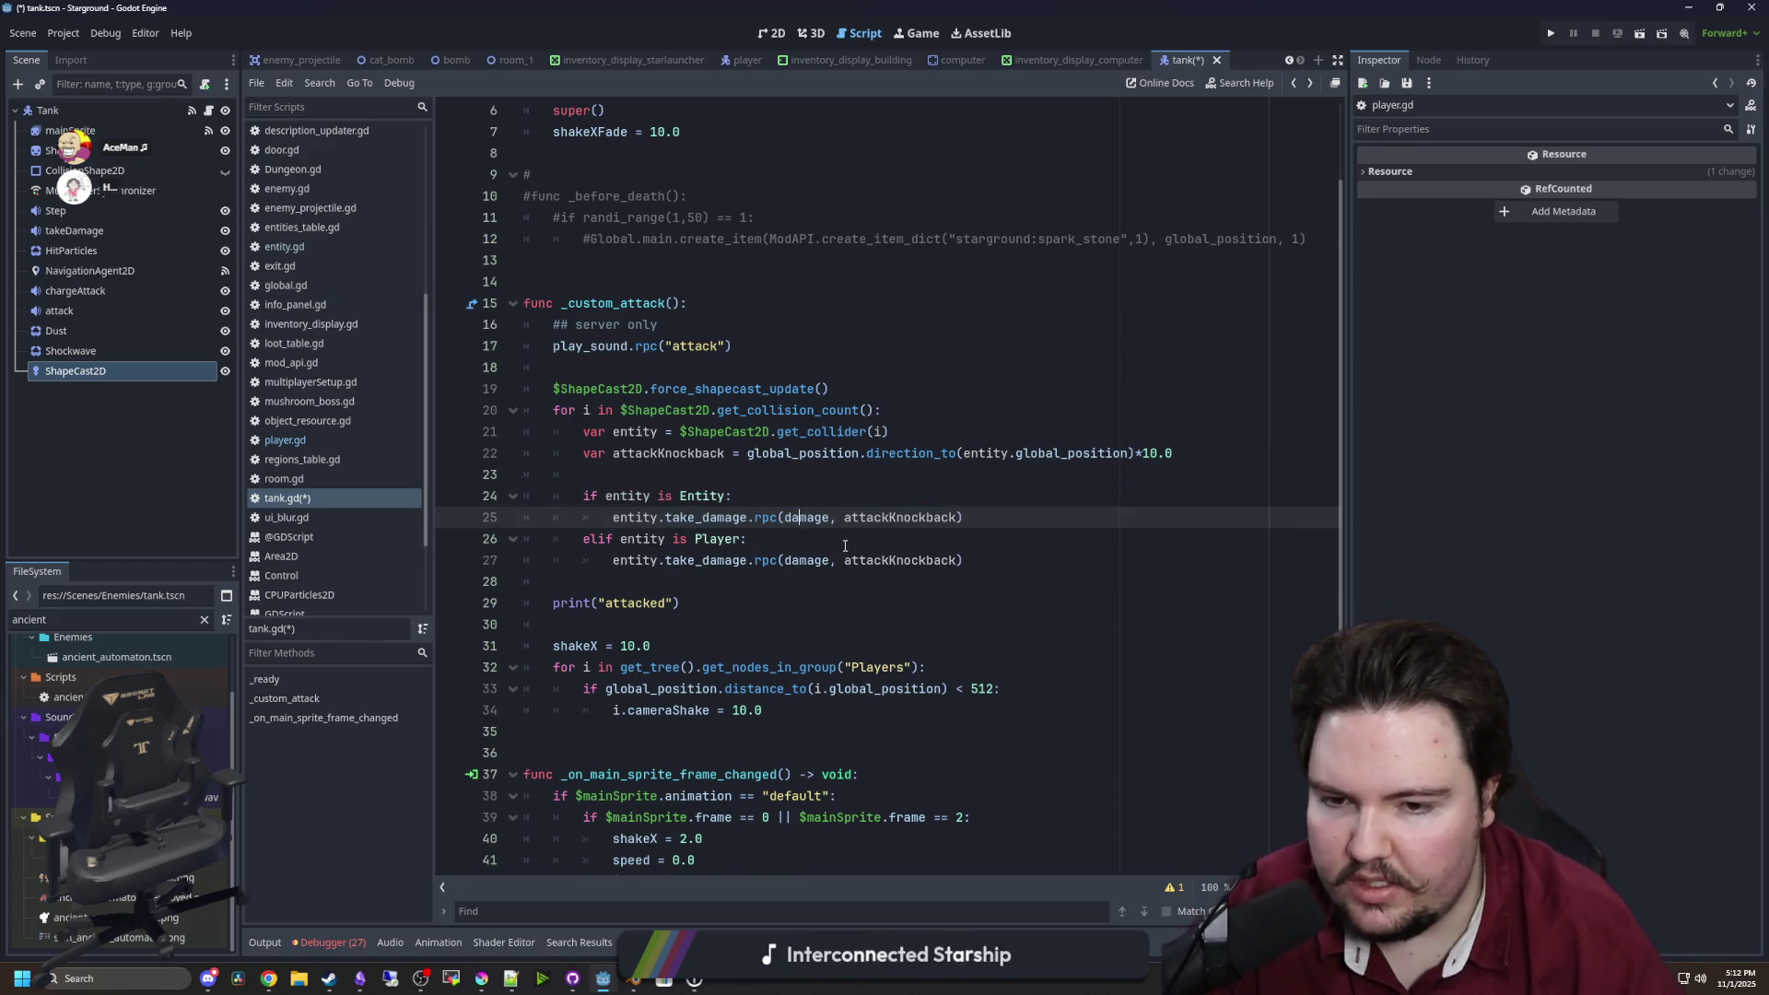
Step: Set the Entity call's damage to 0.0 and save the script
double_click(807, 517)
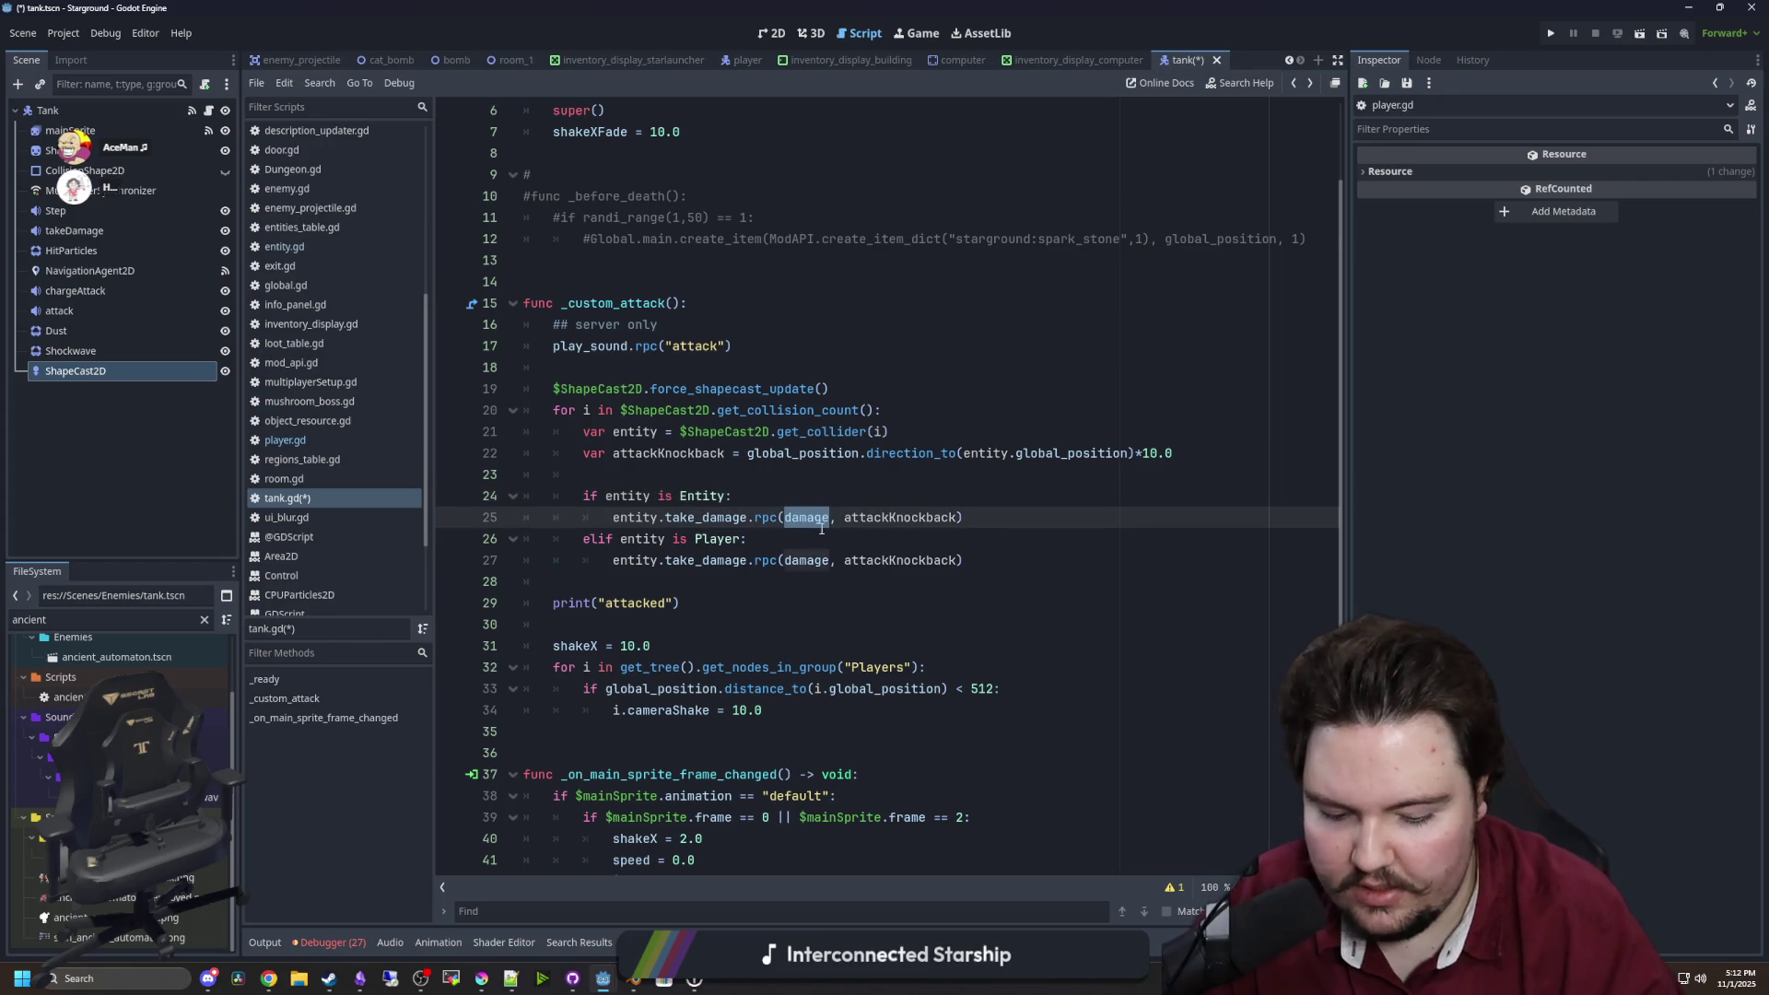
text(0.0)
key(Up)
key(Up)
key(ctrl+s)
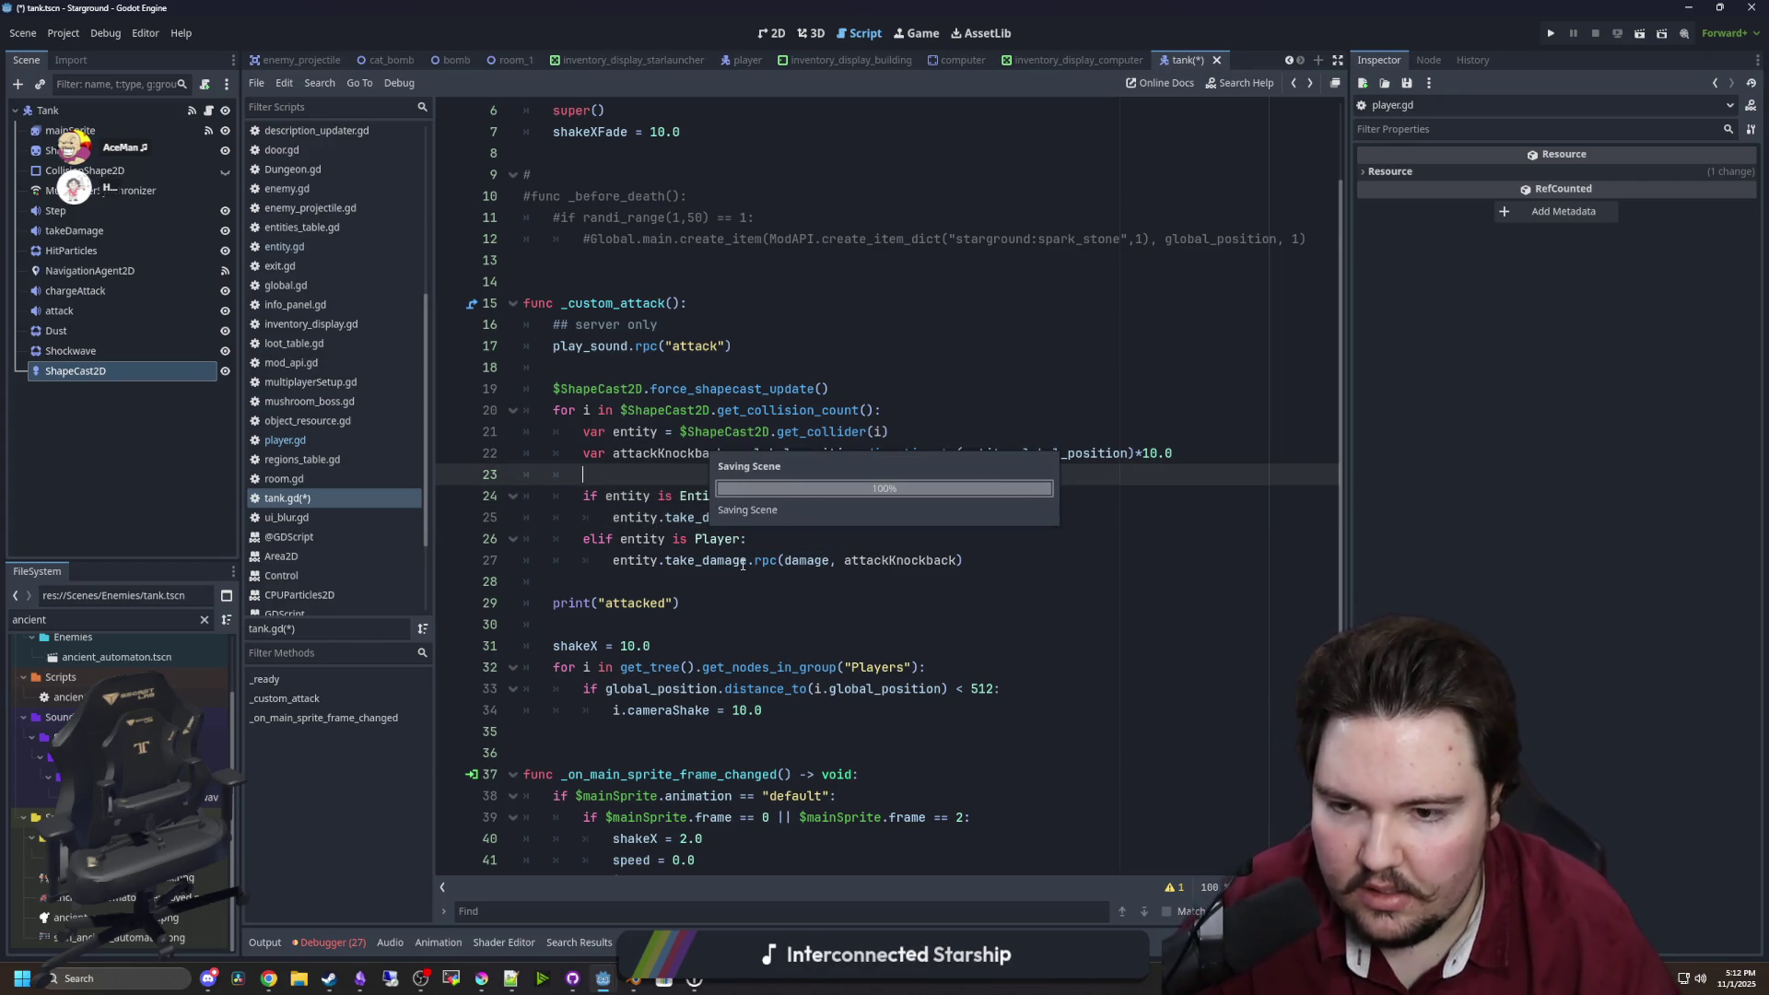
click(682, 583)
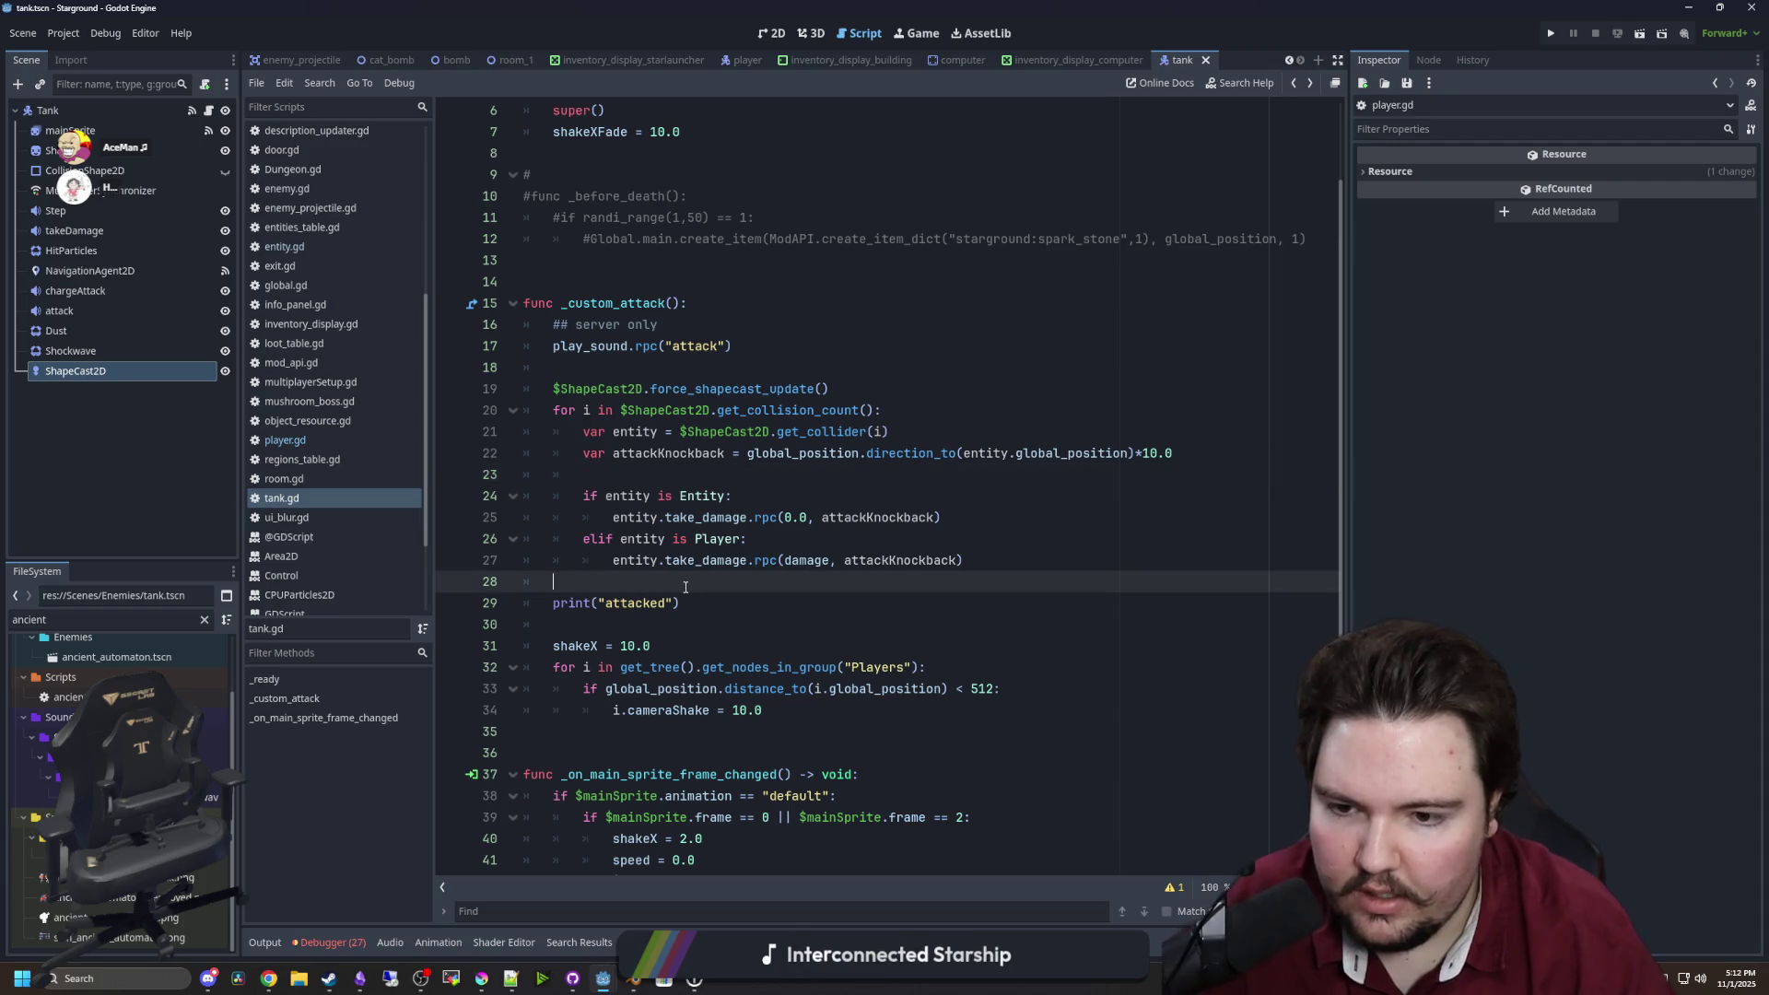
key(ctrl+s)
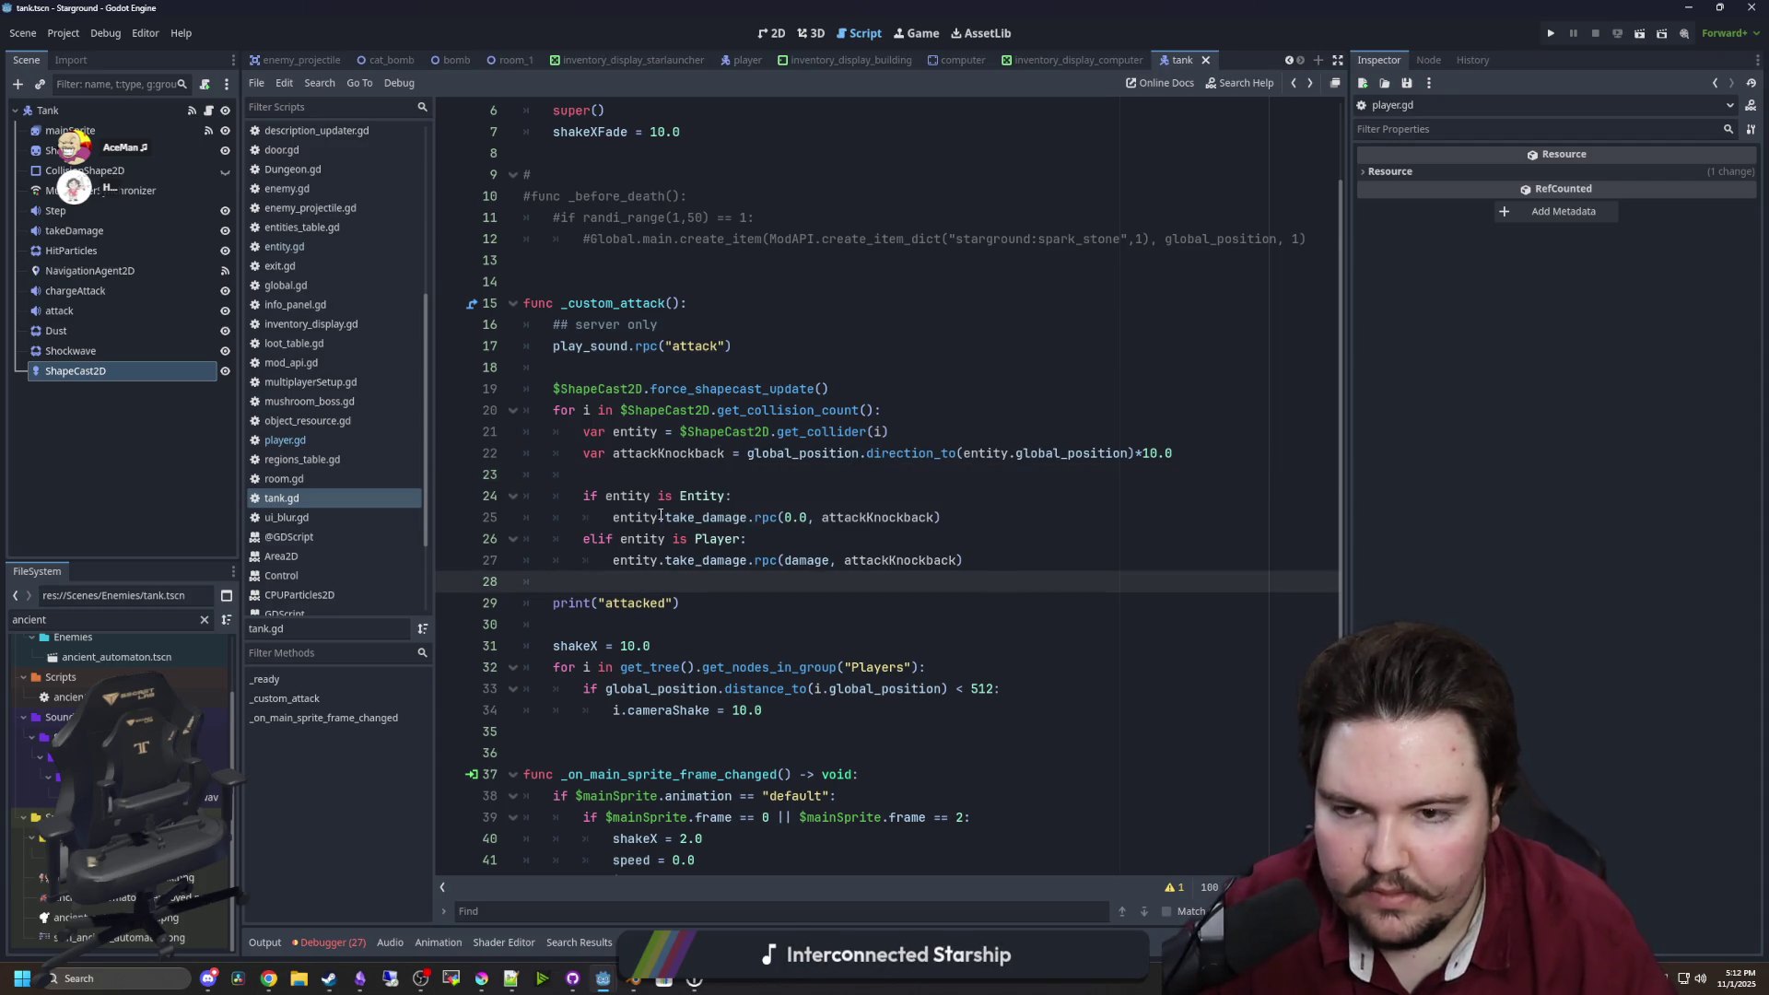
click(659, 478)
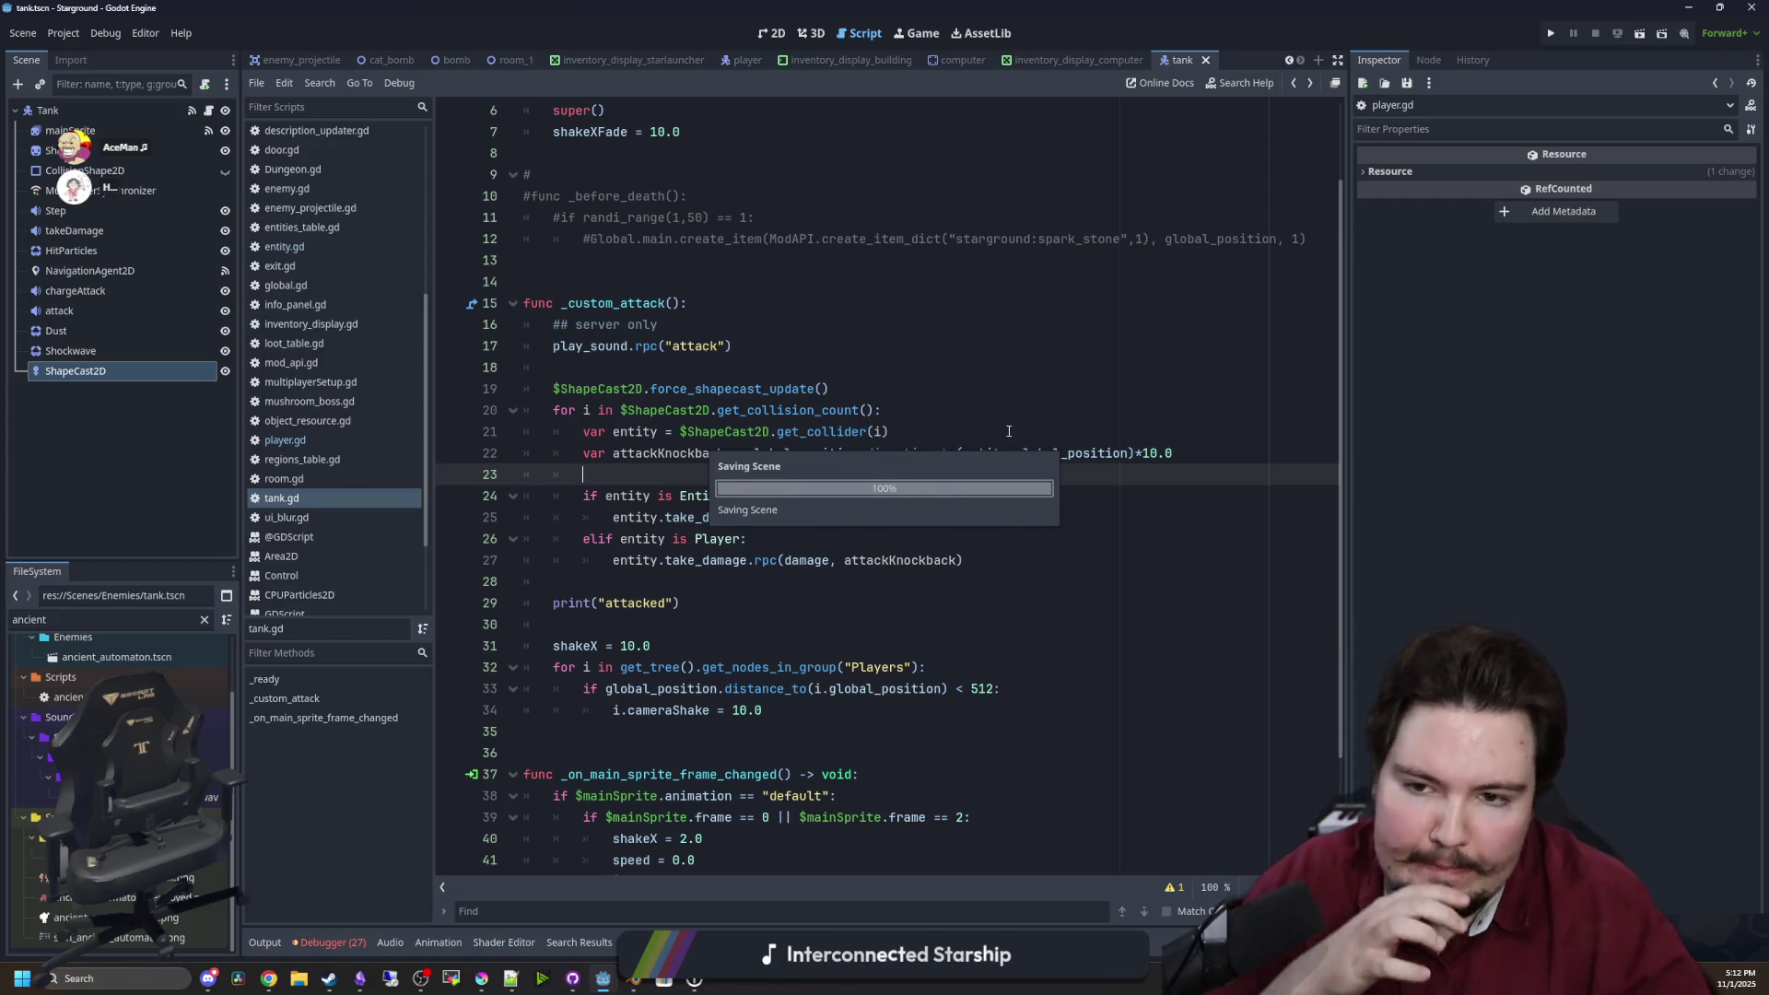
Step: Run the project in the embedded Game view and continue the saved world
click(908, 37)
click(1551, 34)
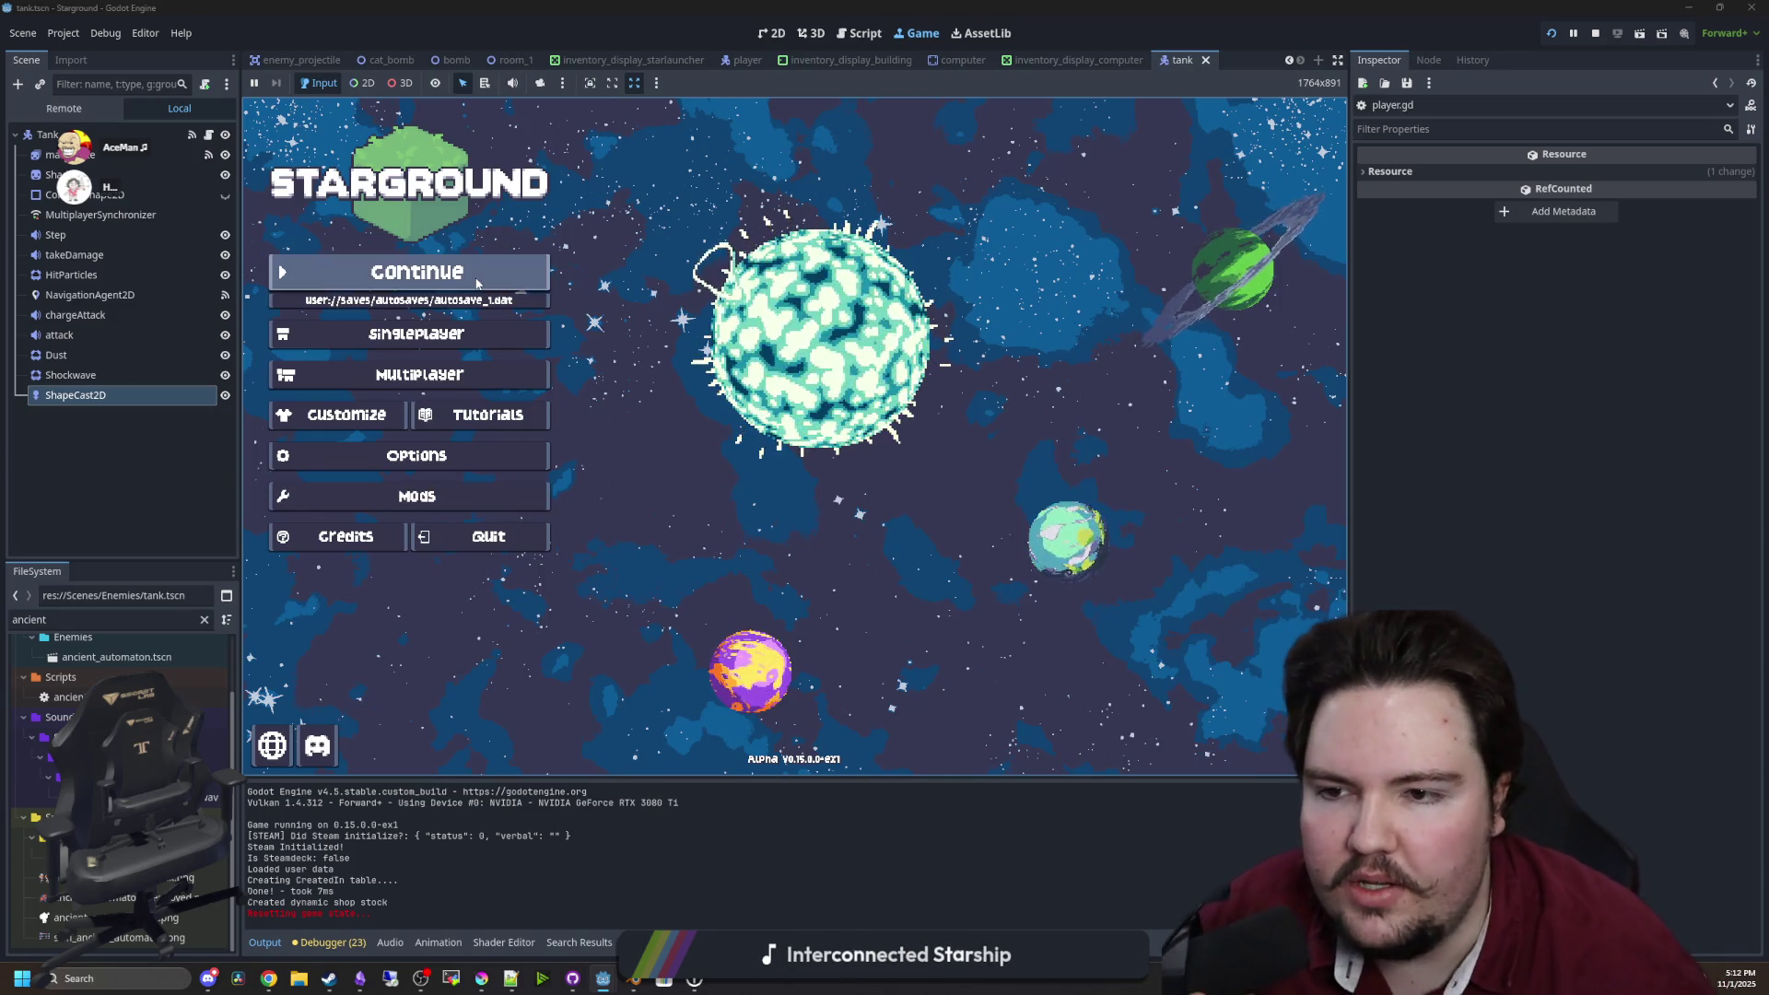
click(473, 275)
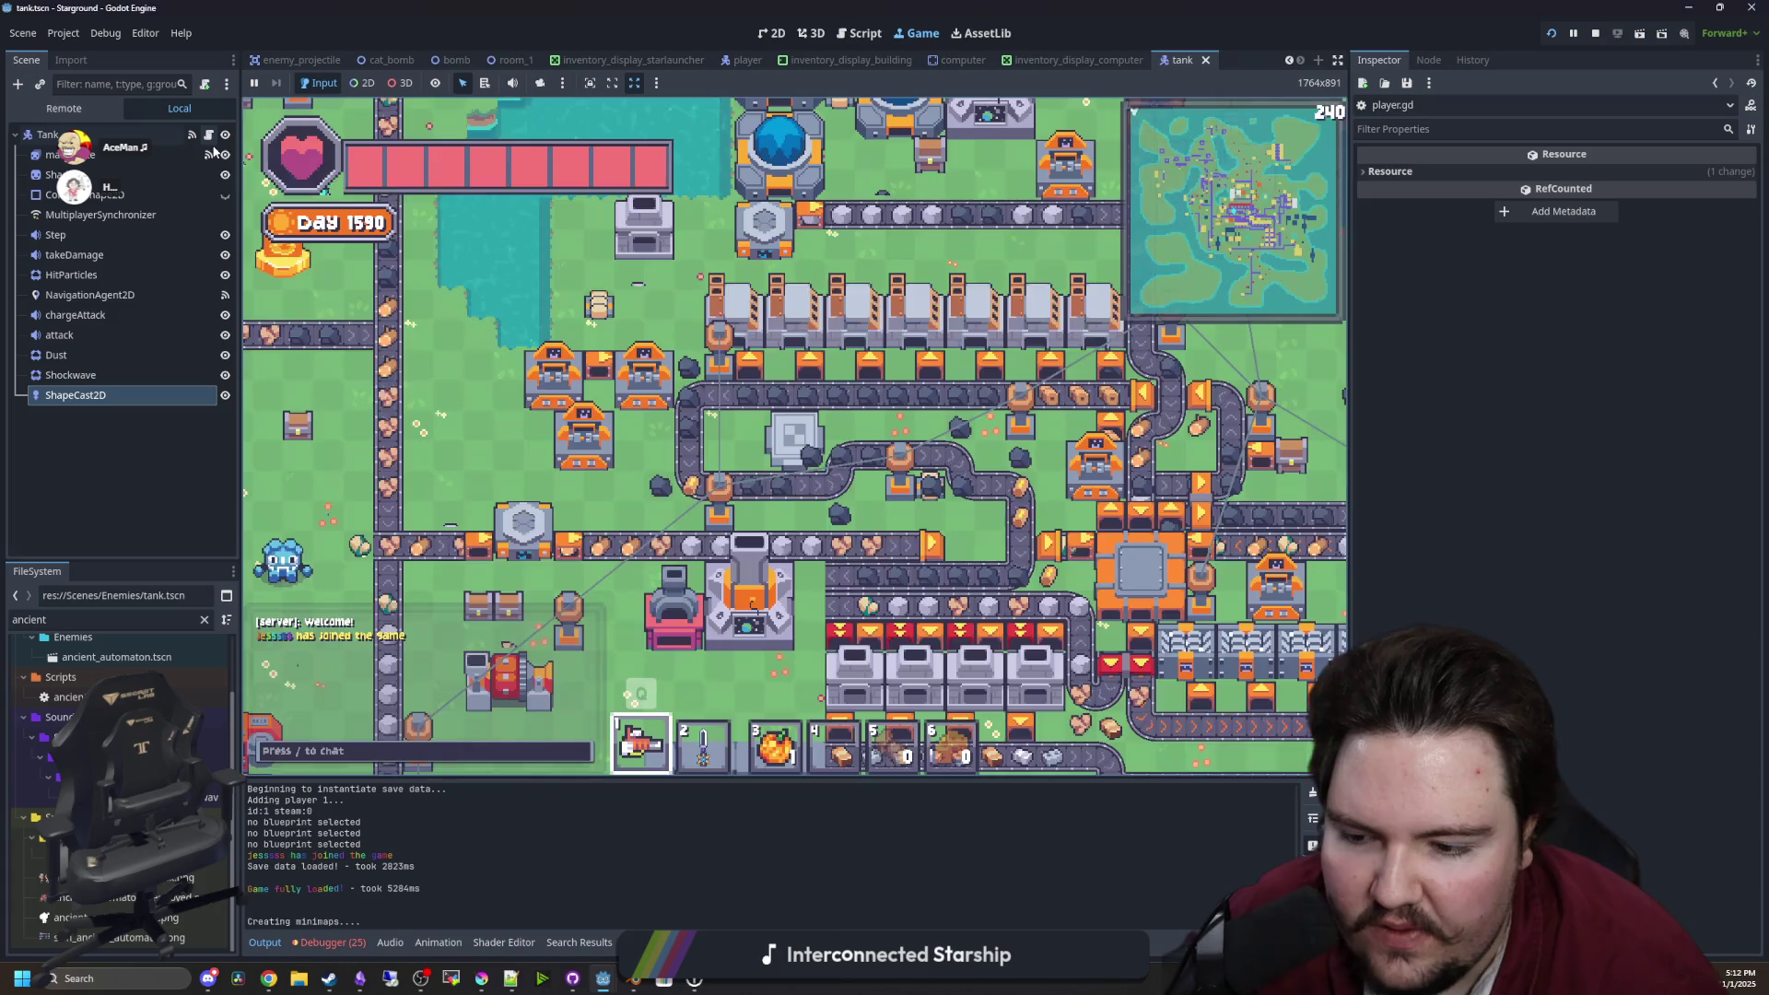
Step: Back in tank.gd, find the attack sound line in _custom_attack while the game keeps running
click(208, 135)
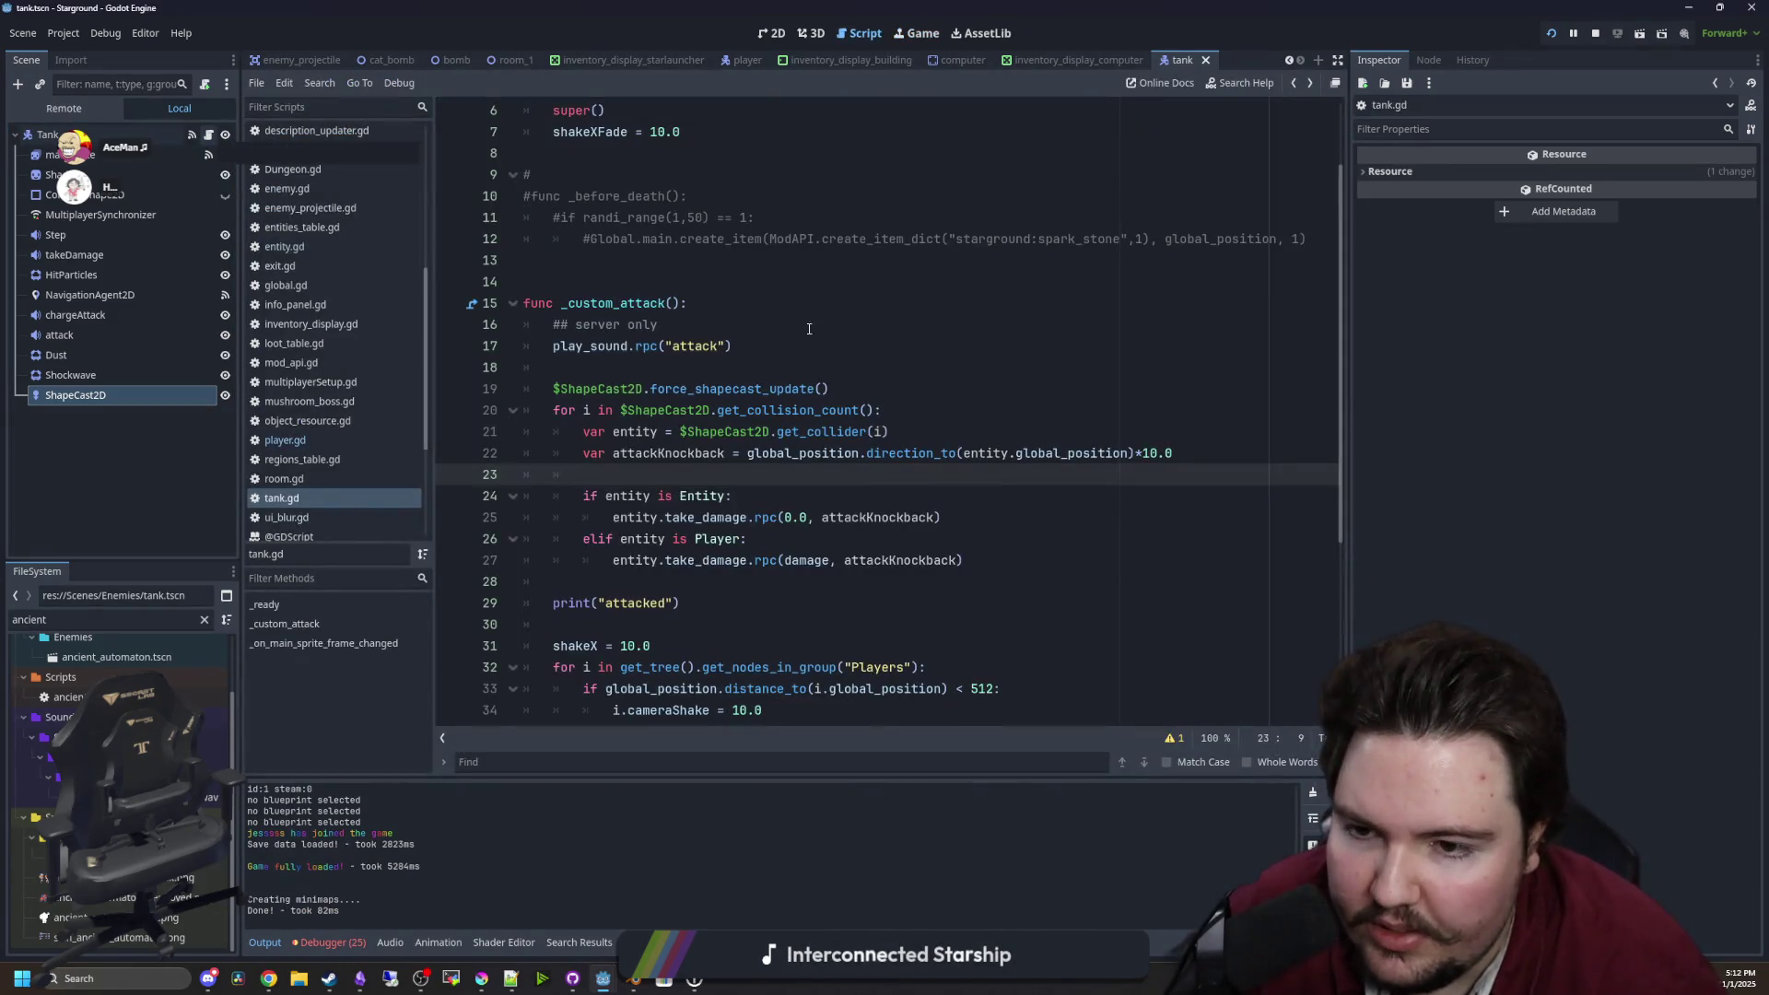
click(794, 376)
scroll(783, 396, down, 3)
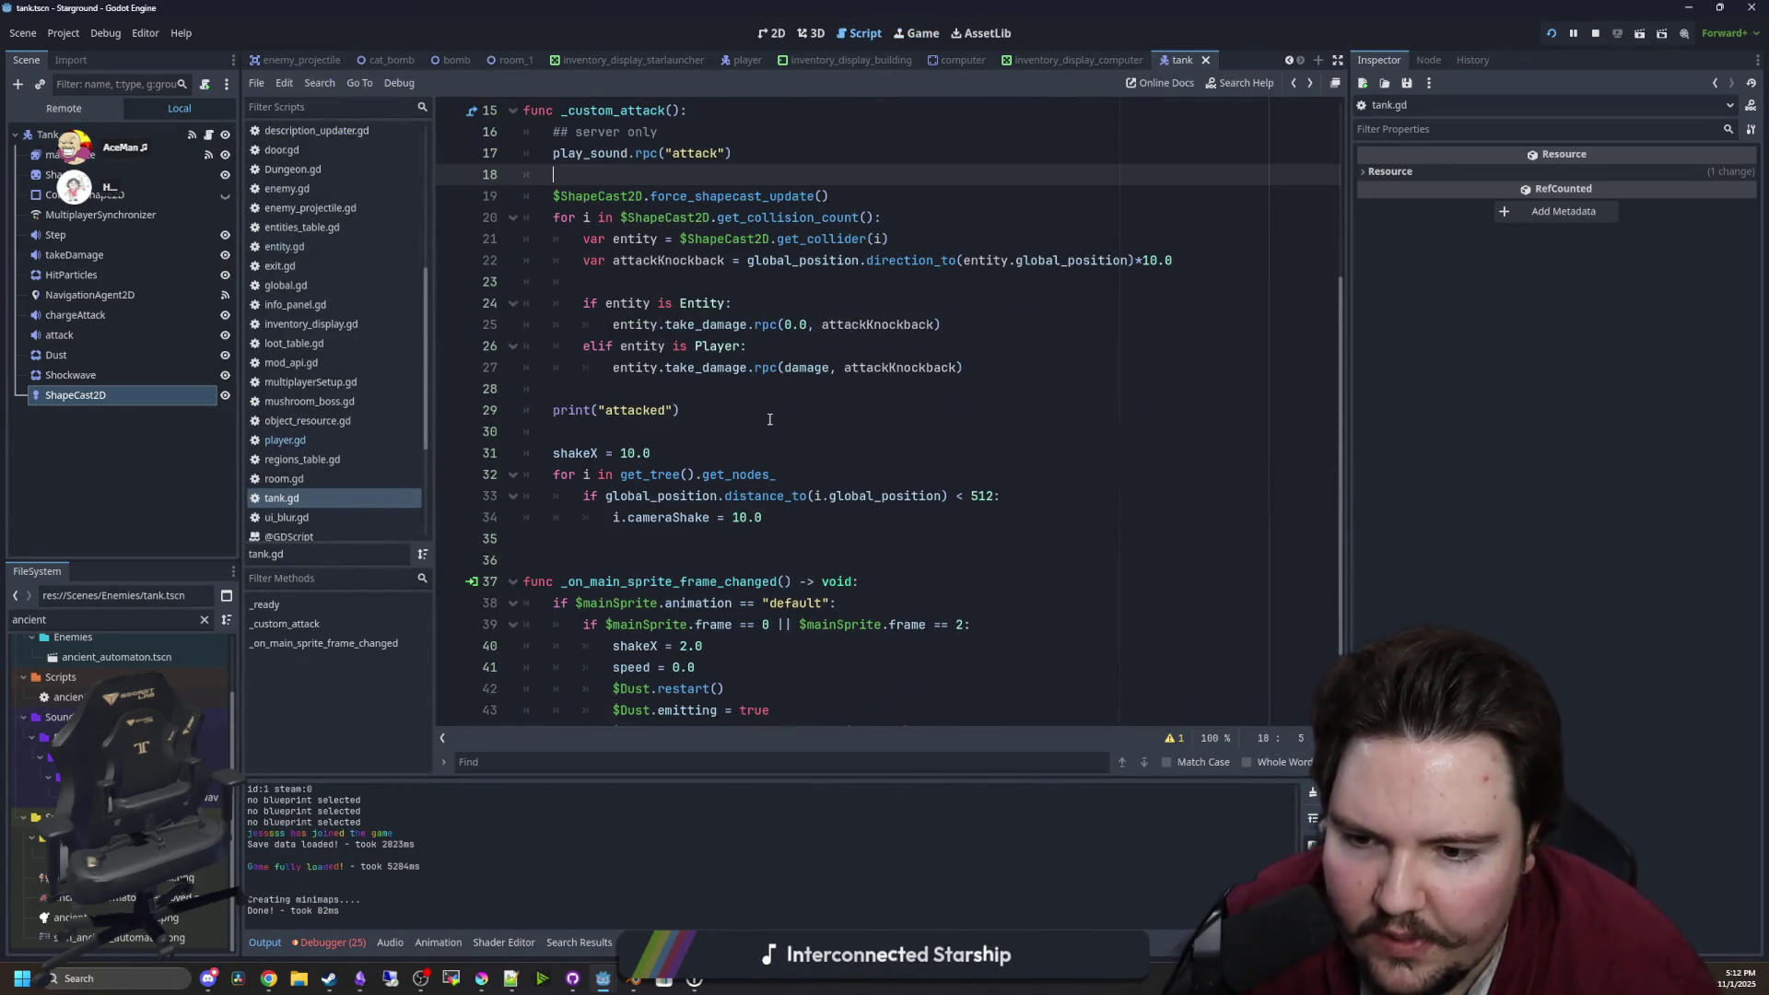
scroll(769, 420, down, 1)
scroll(770, 419, up, 6)
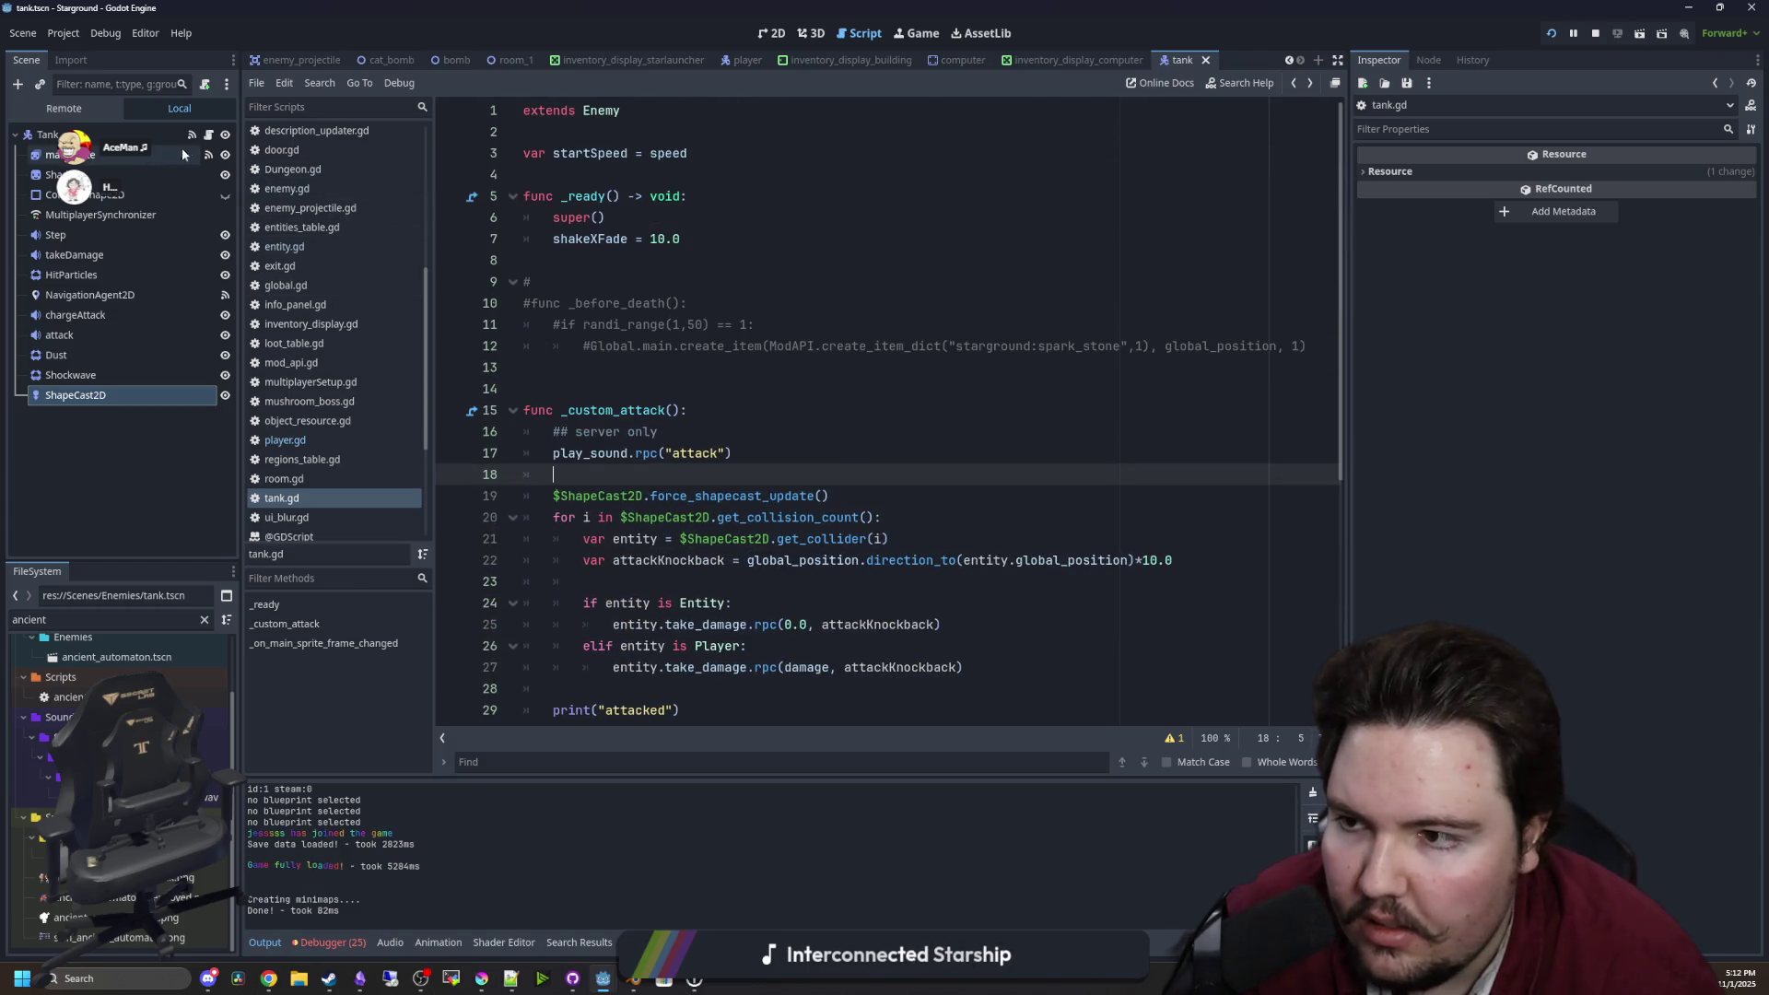
scroll(658, 346, down, 3)
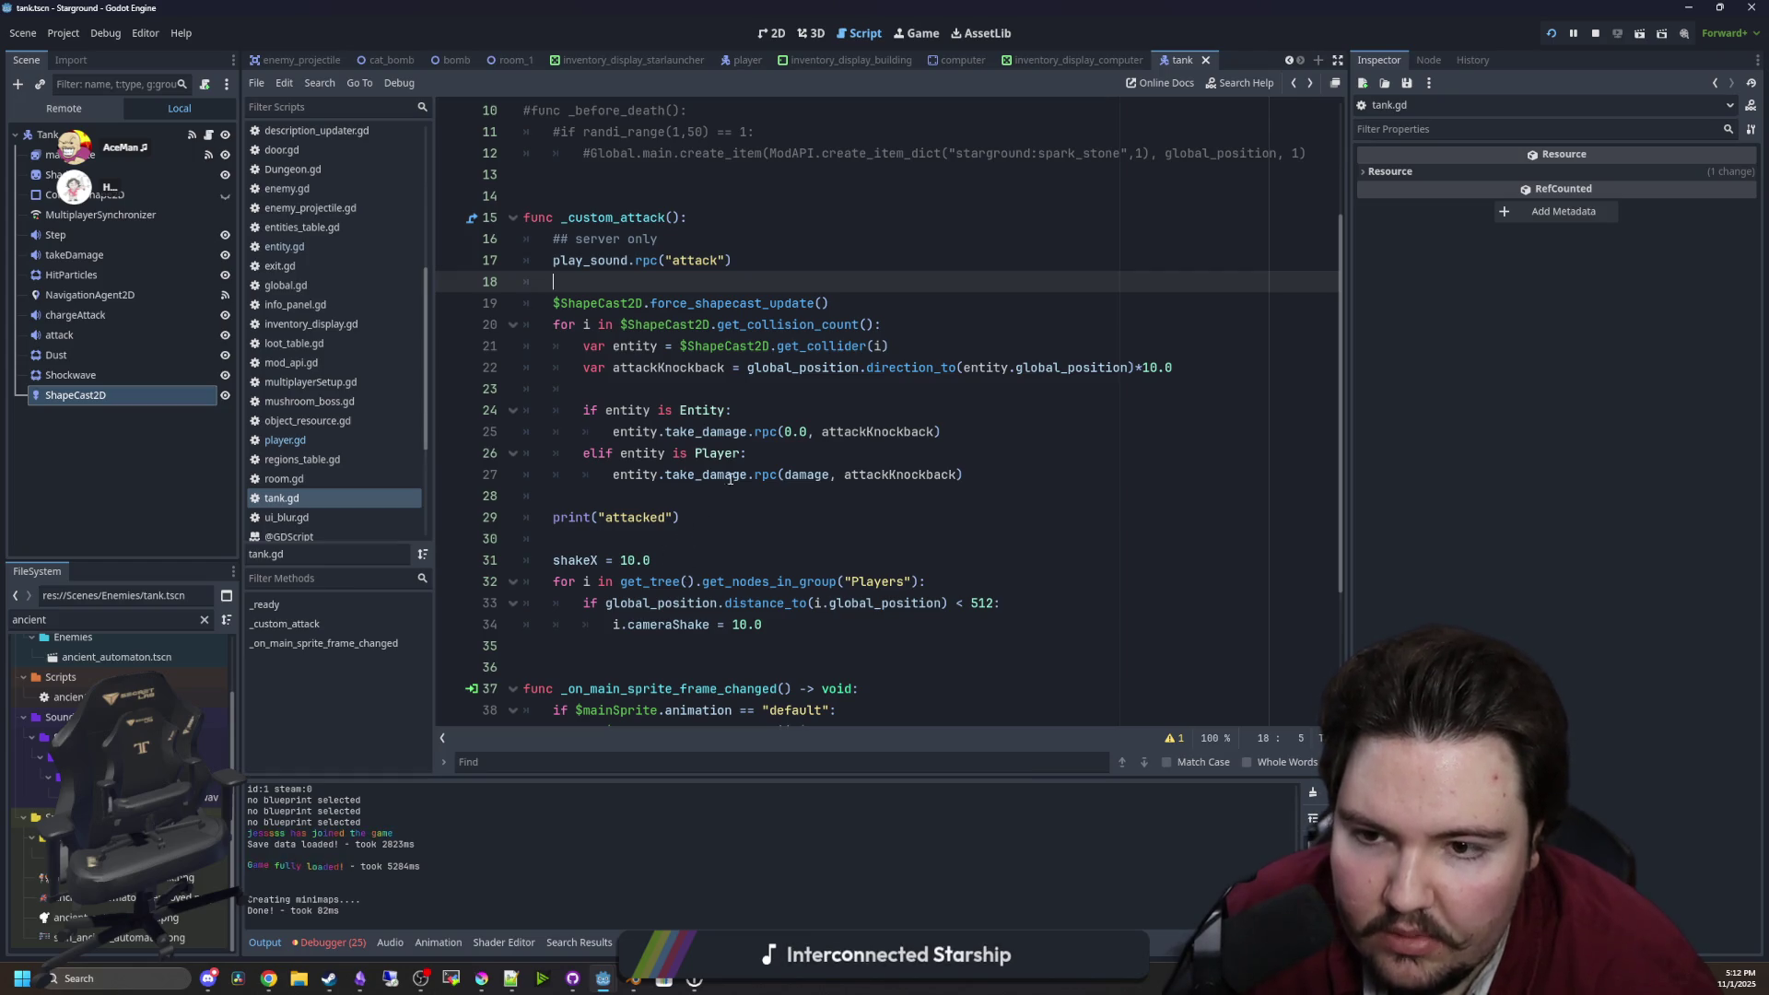
drag(608, 264, 777, 262)
click(778, 262)
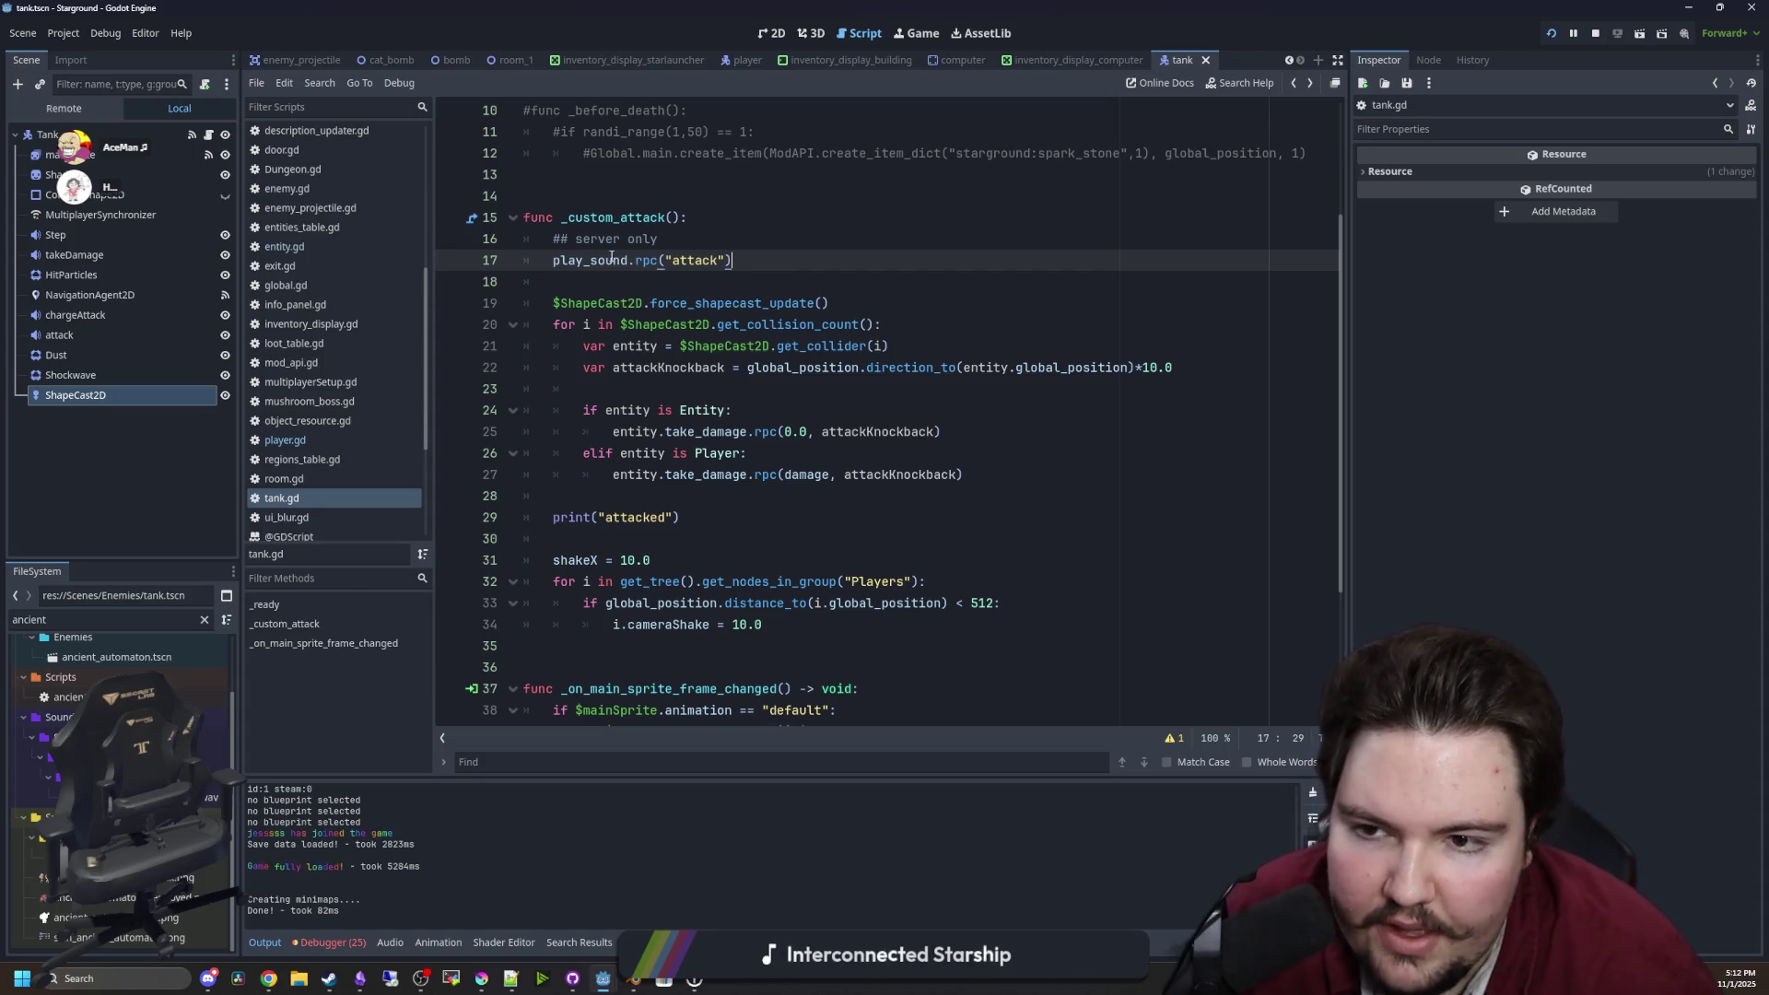
scroll(626, 283, down, 1)
scroll(651, 577, down, 2)
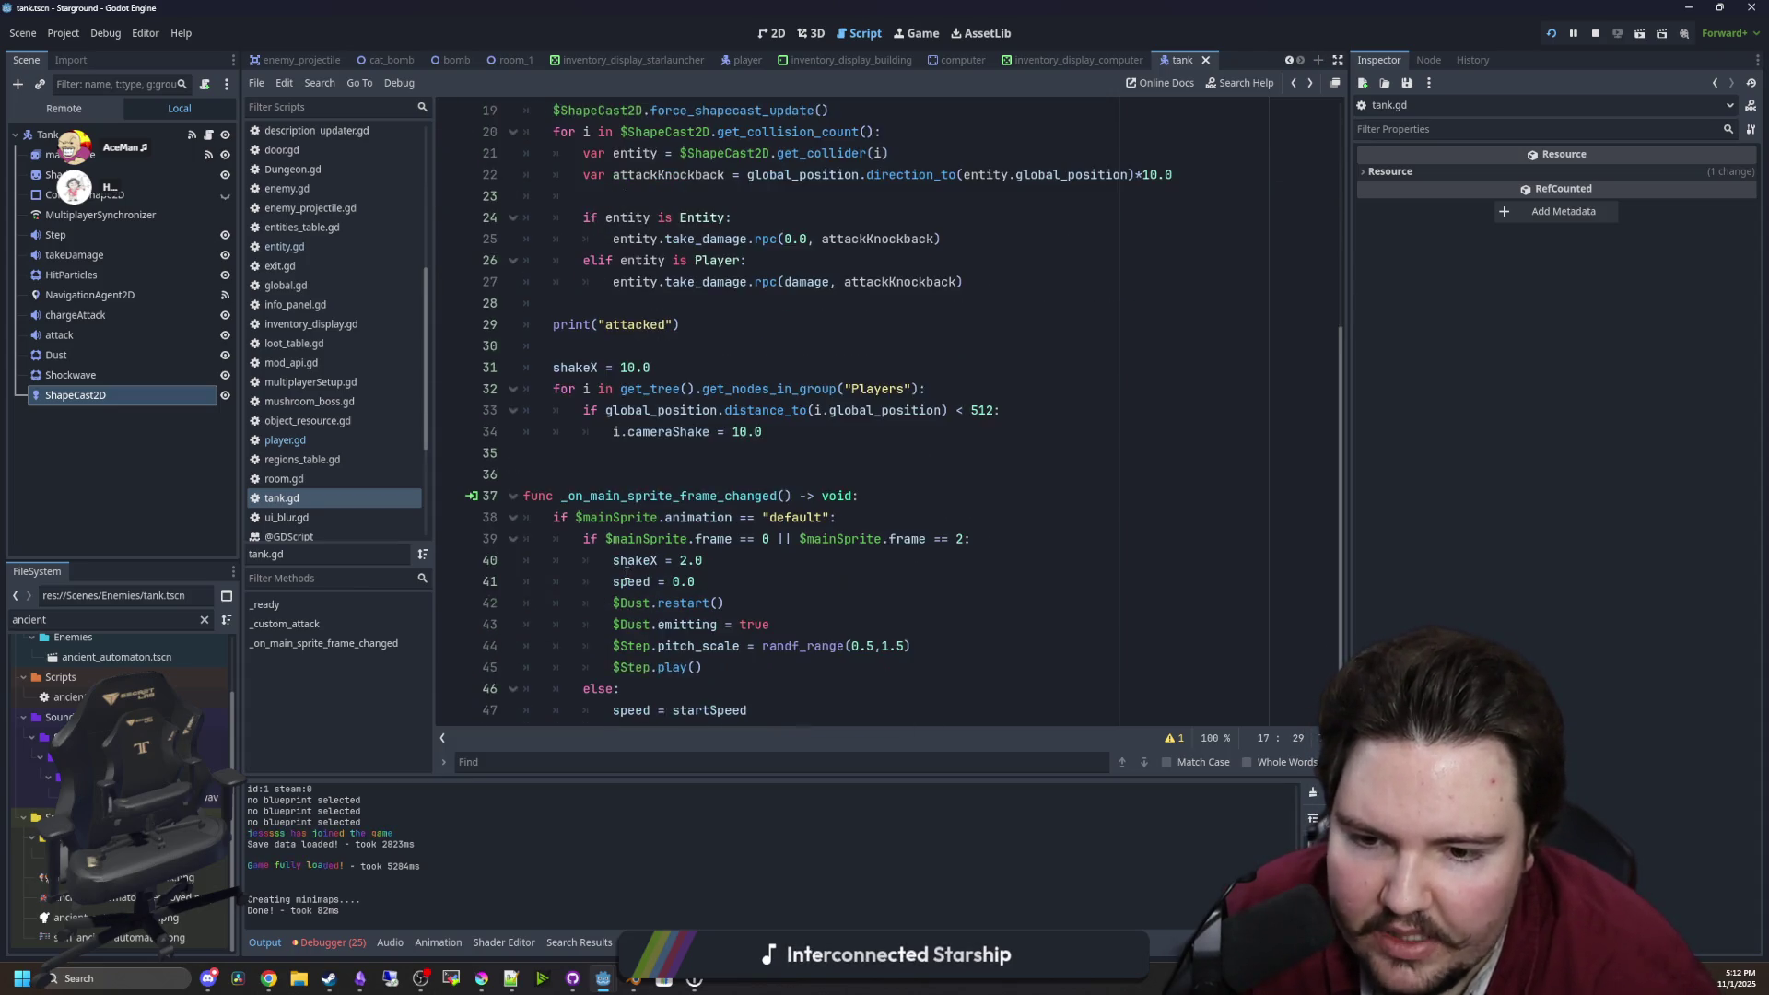
click(568, 446)
scroll(590, 453, up, 3)
scroll(677, 523, up, 2)
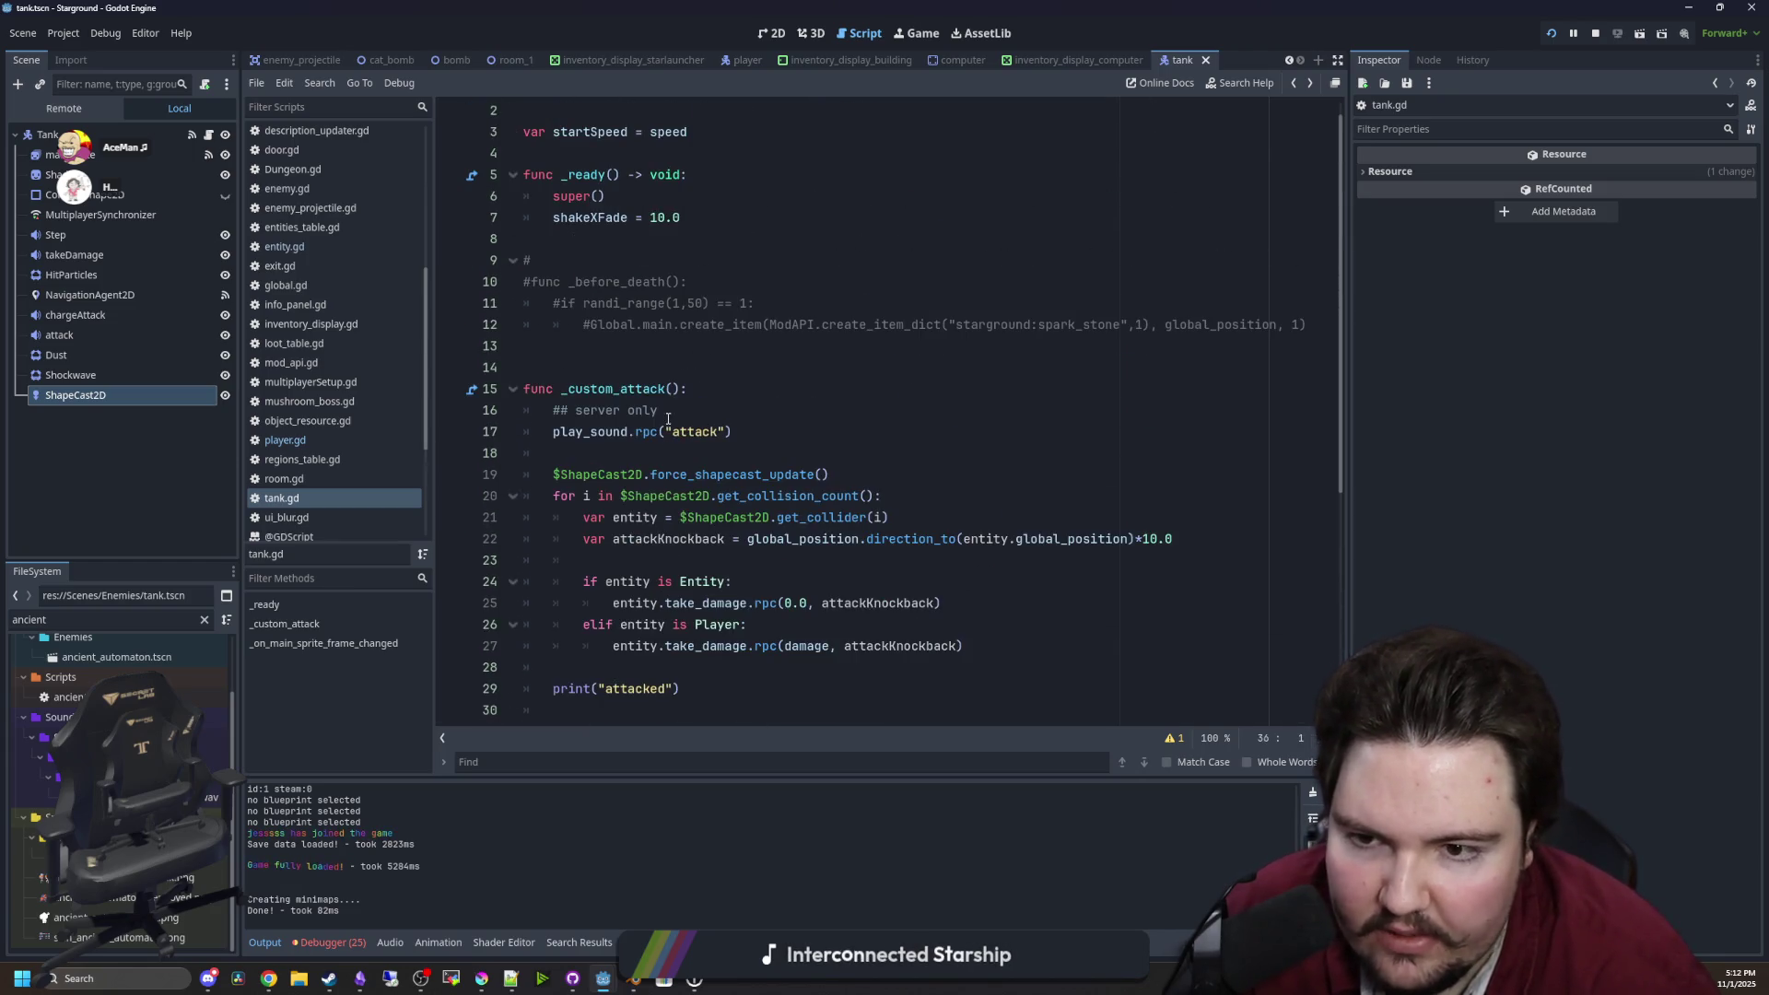
scroll(677, 523, down, 1)
drag(763, 667, 518, 337)
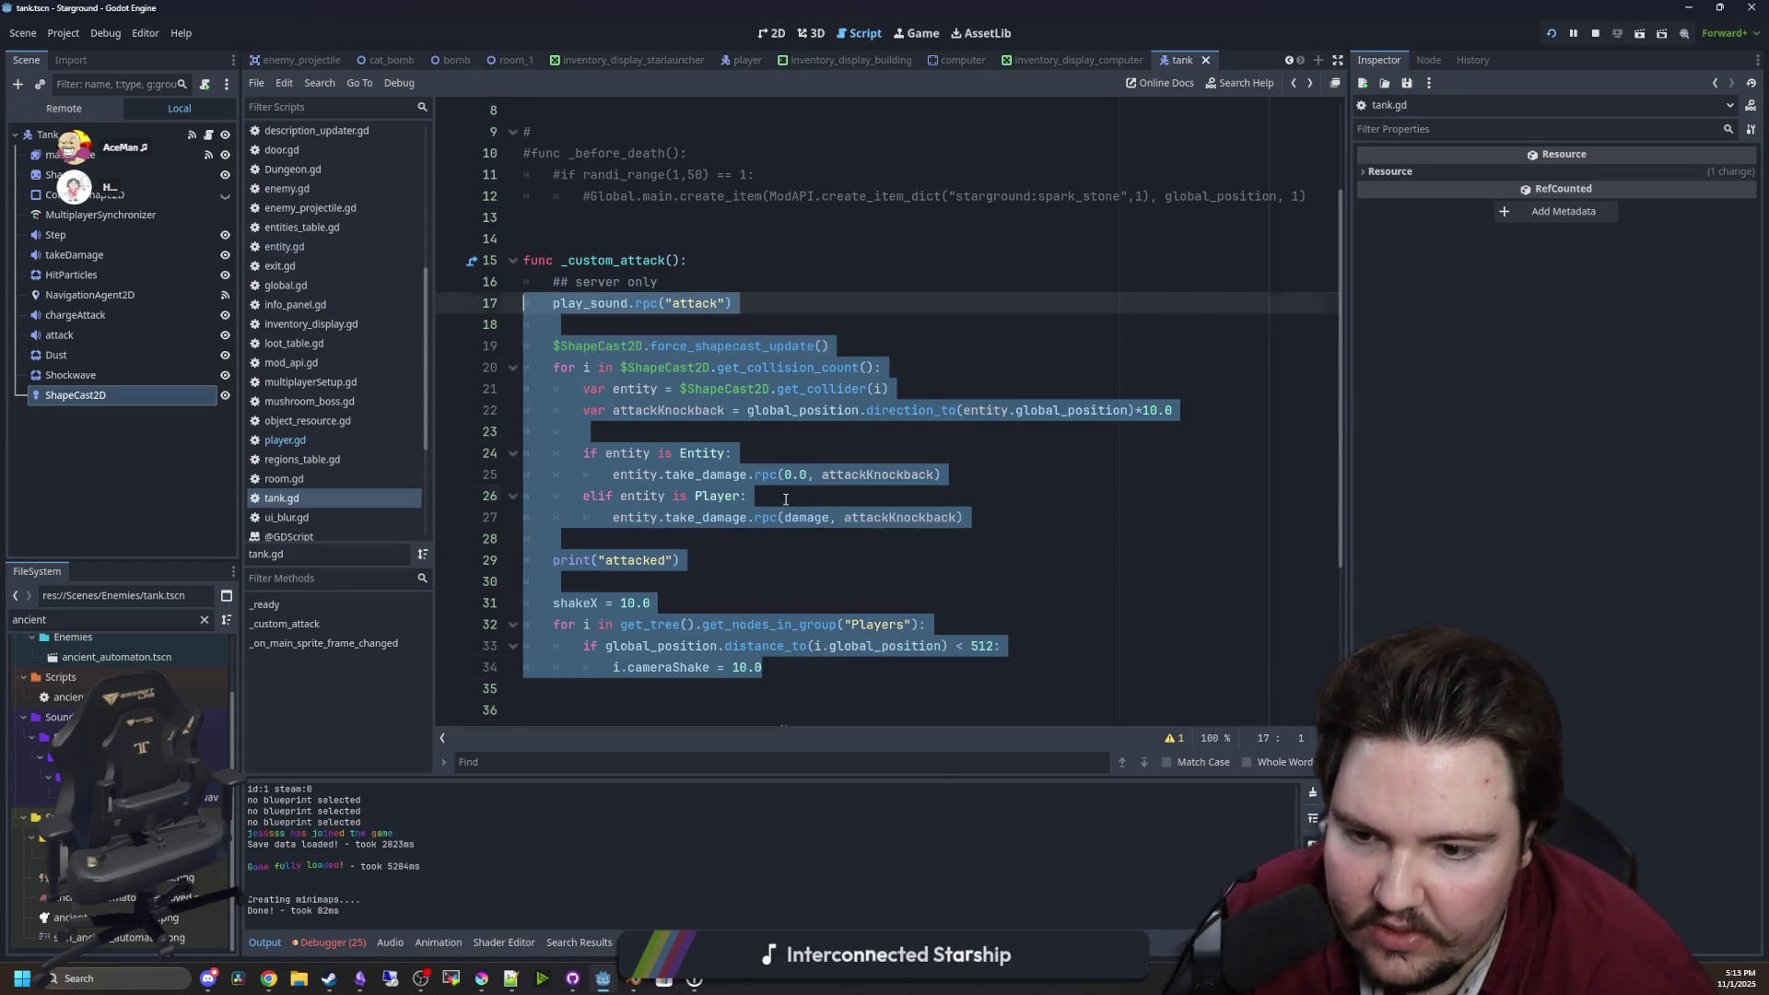
click(590, 496)
click(553, 324)
scroll(571, 414, down, 2)
click(587, 560)
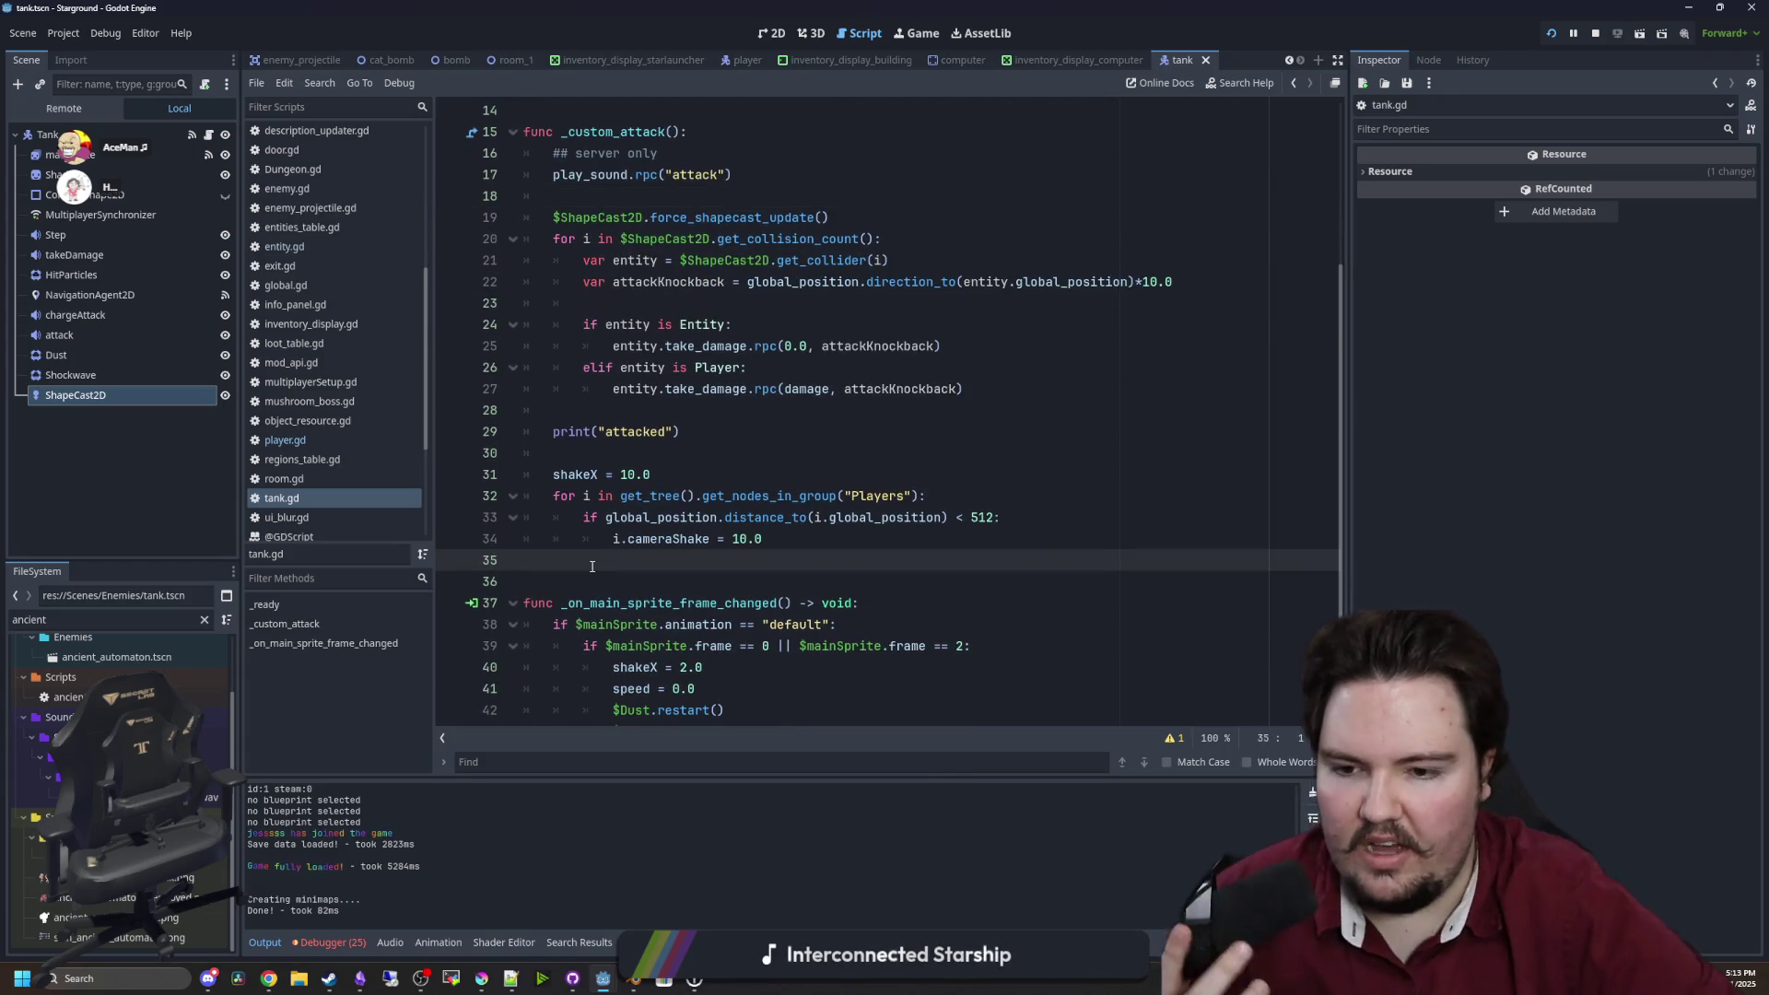
key(Down)
key(Return)
key(Return)
key(Return)
key(Up)
key(Up)
text(func)
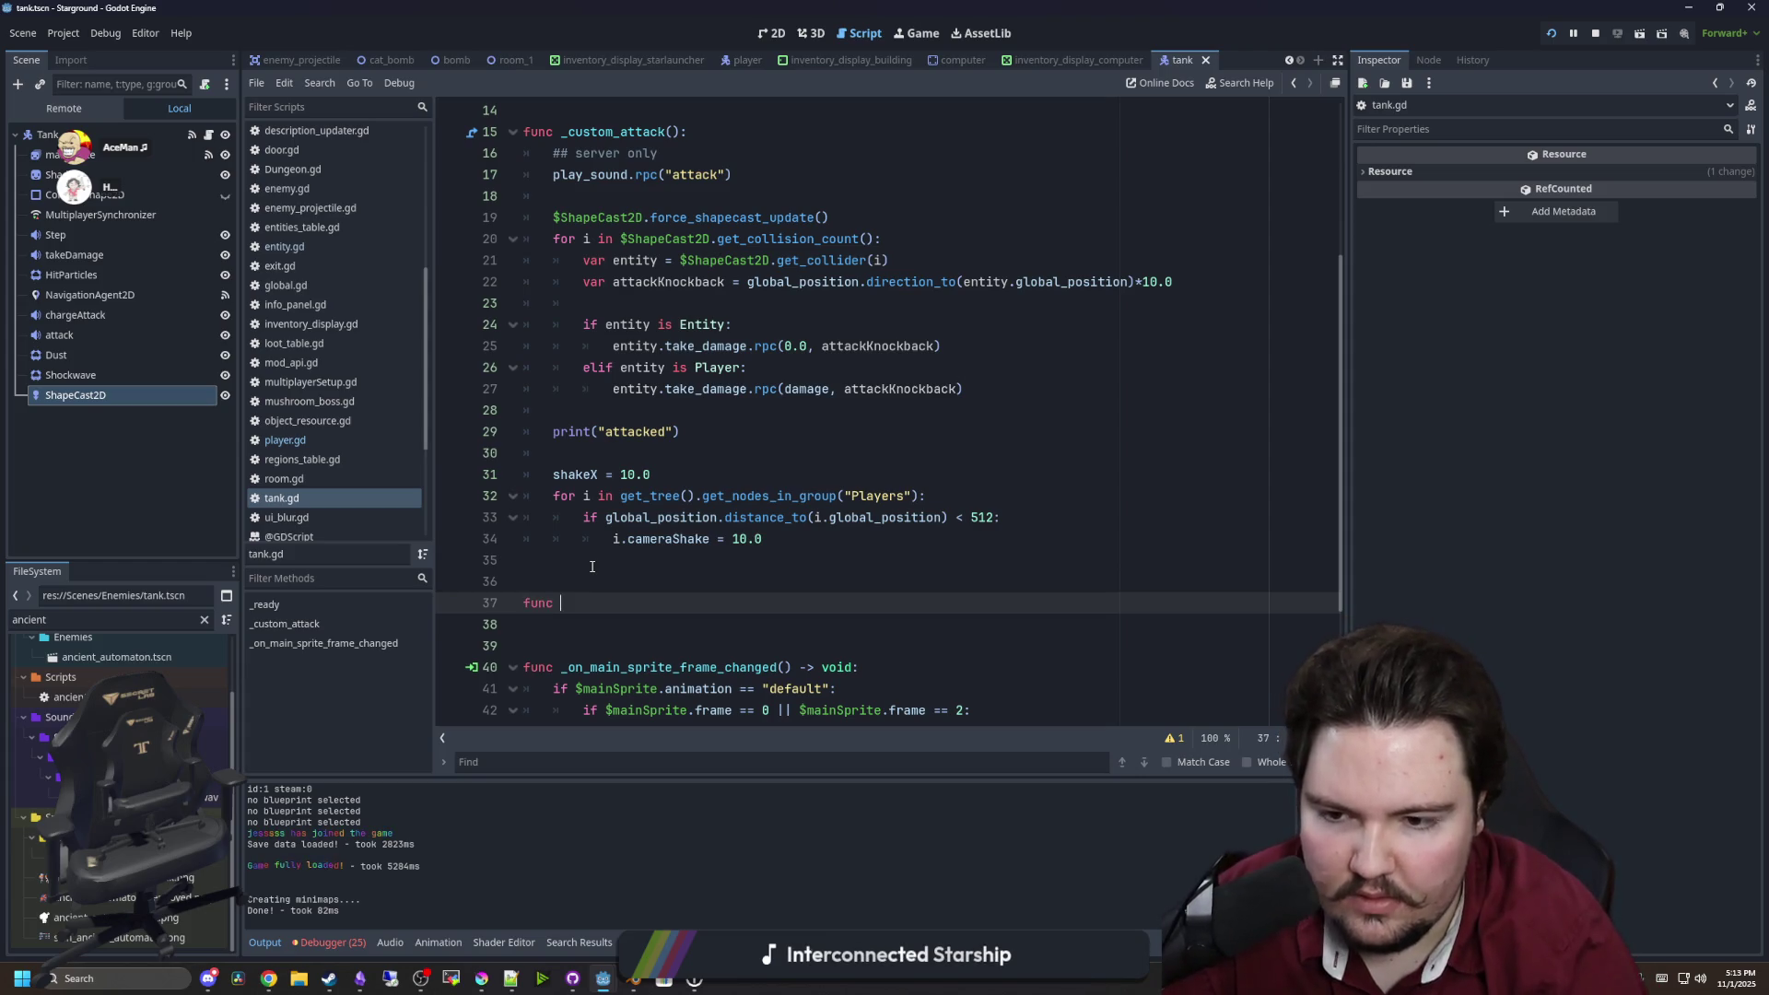
key(BackSpace)
key(BackSpace)
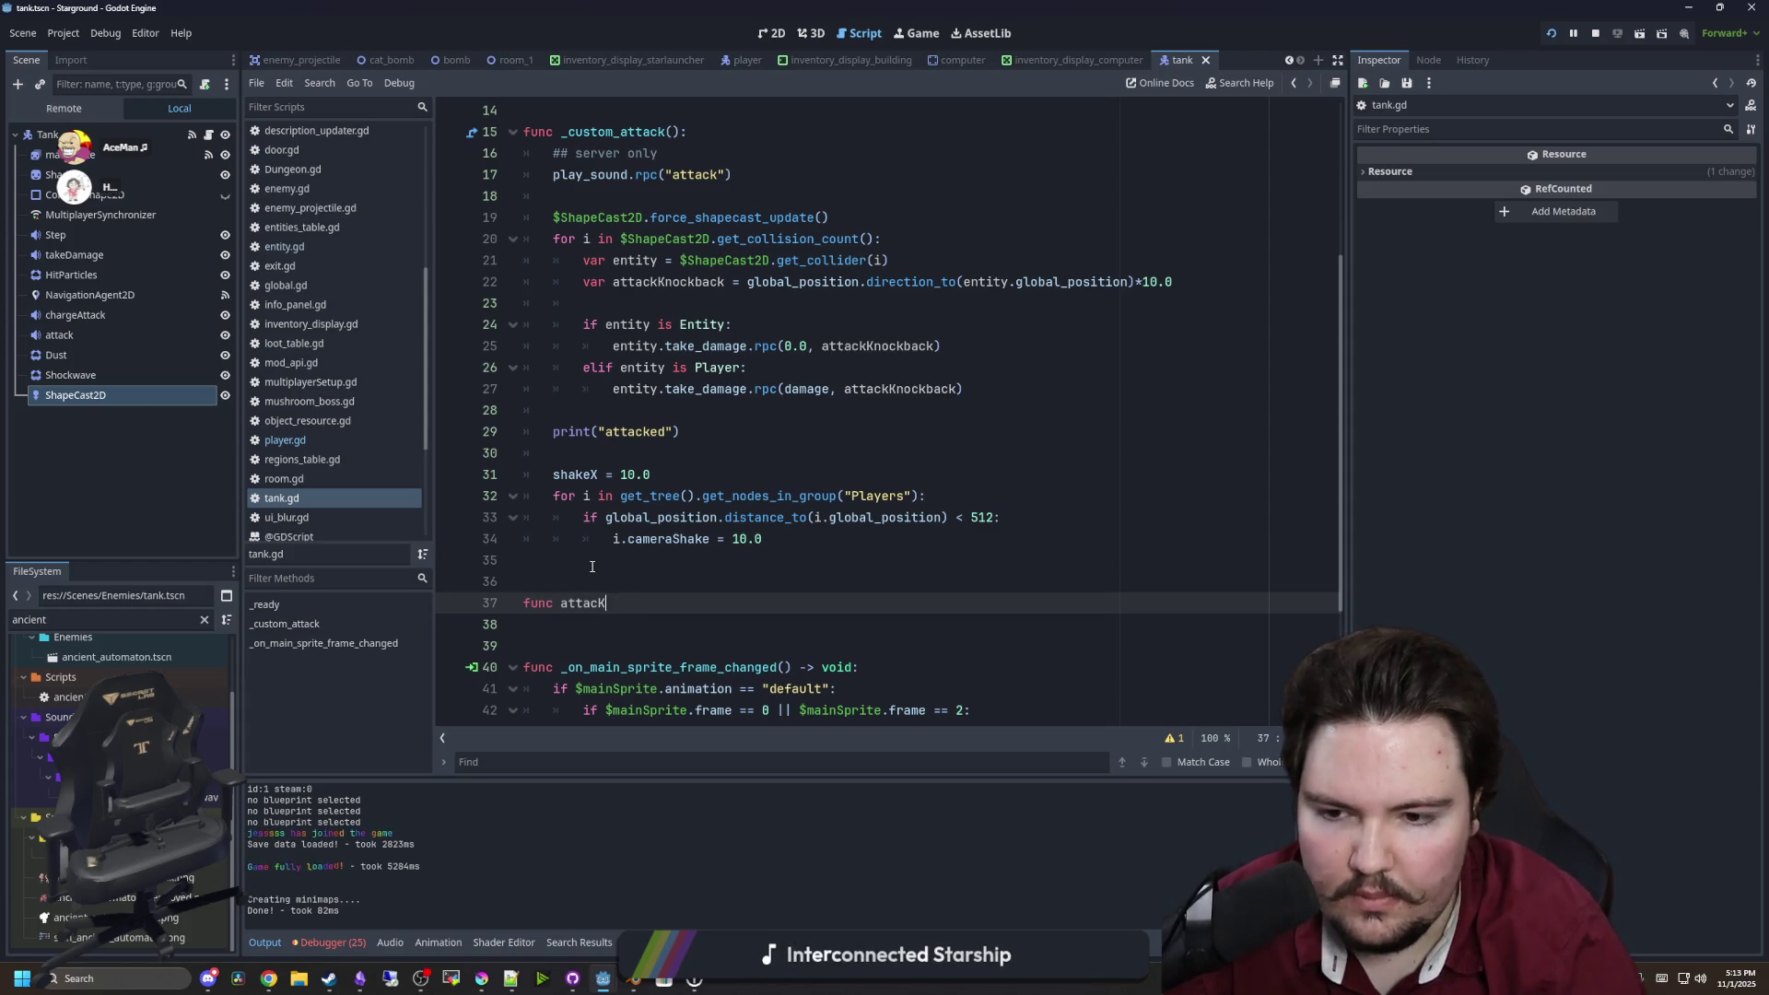
key(Return)
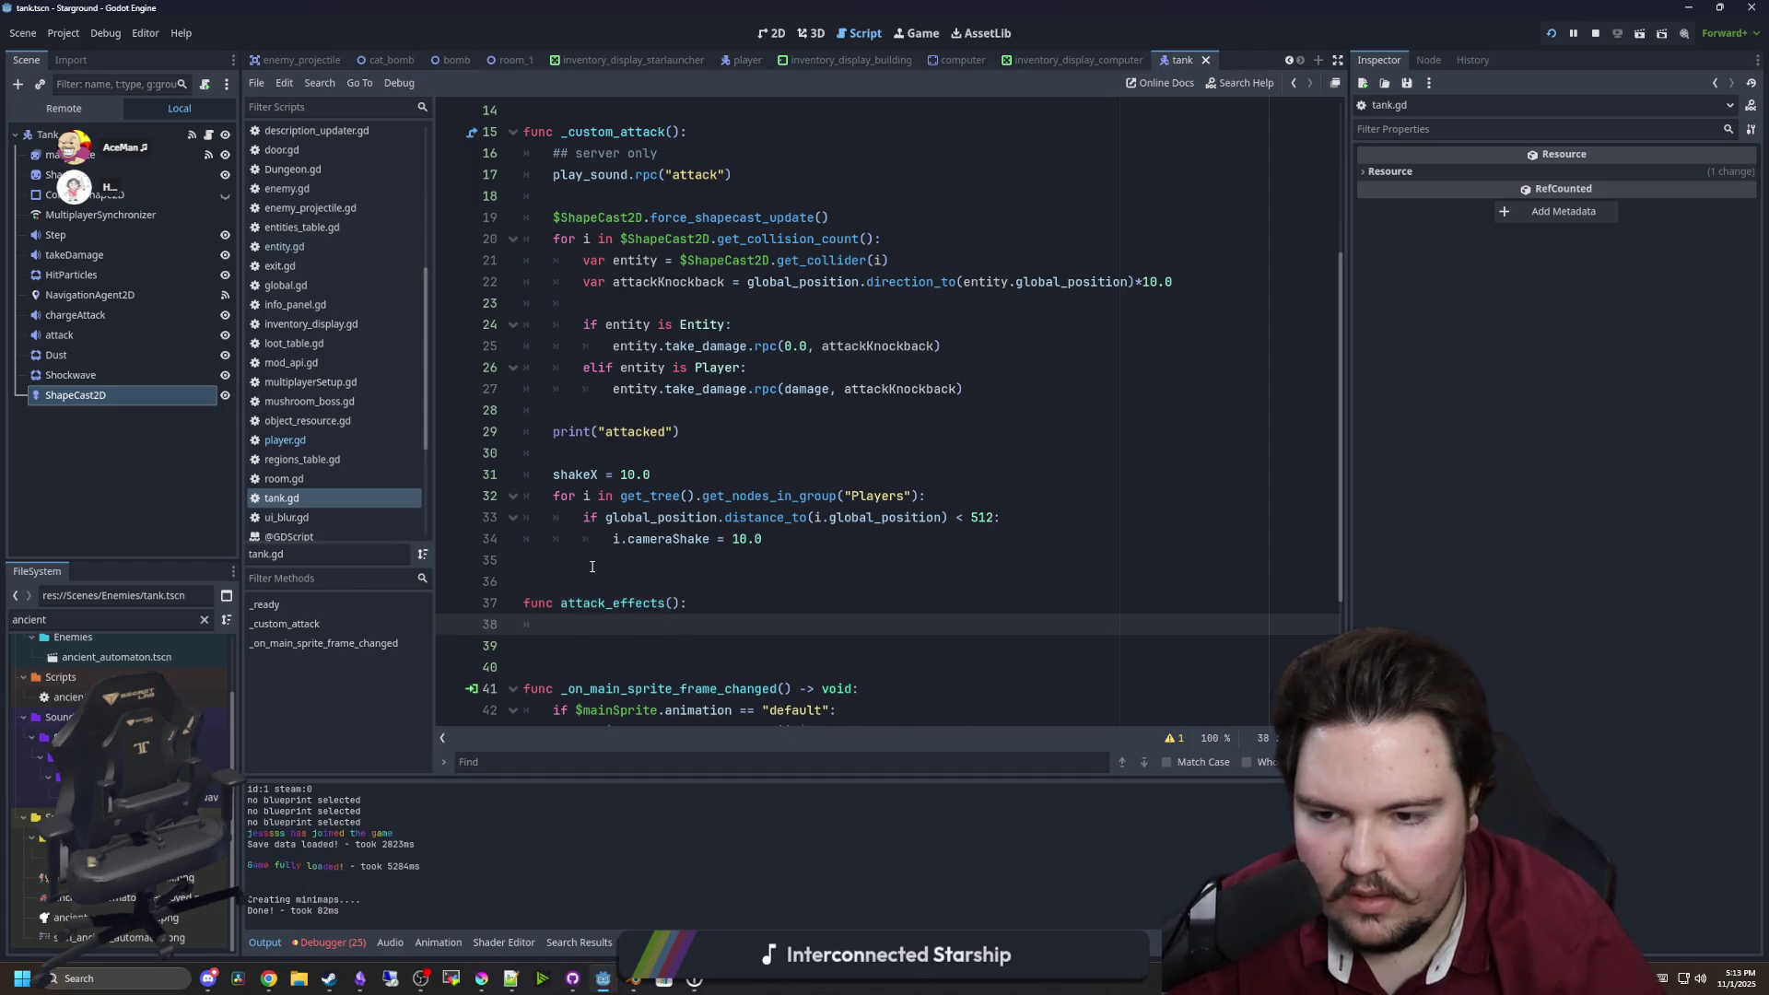
key(Up)
key(Up)
text(@rpc()
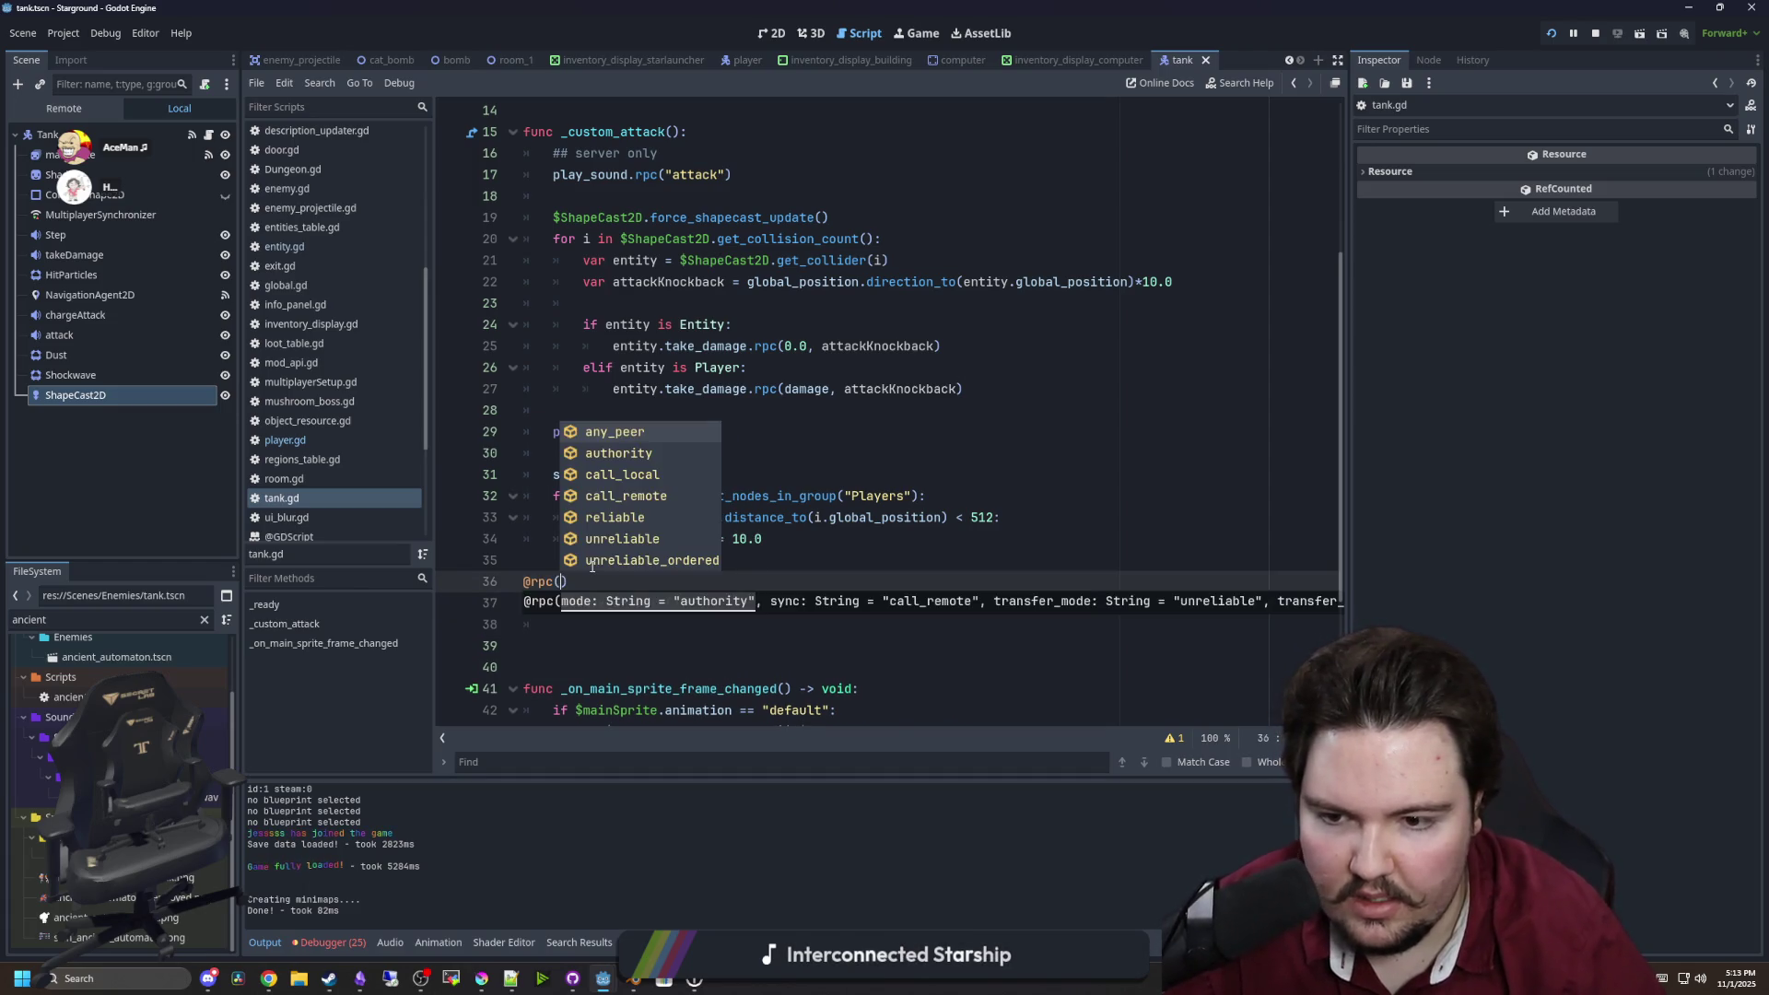
text("call_local")
Step: Move the attack play_sound call into attack_effects as a plain local call without .rpc
click(617, 624)
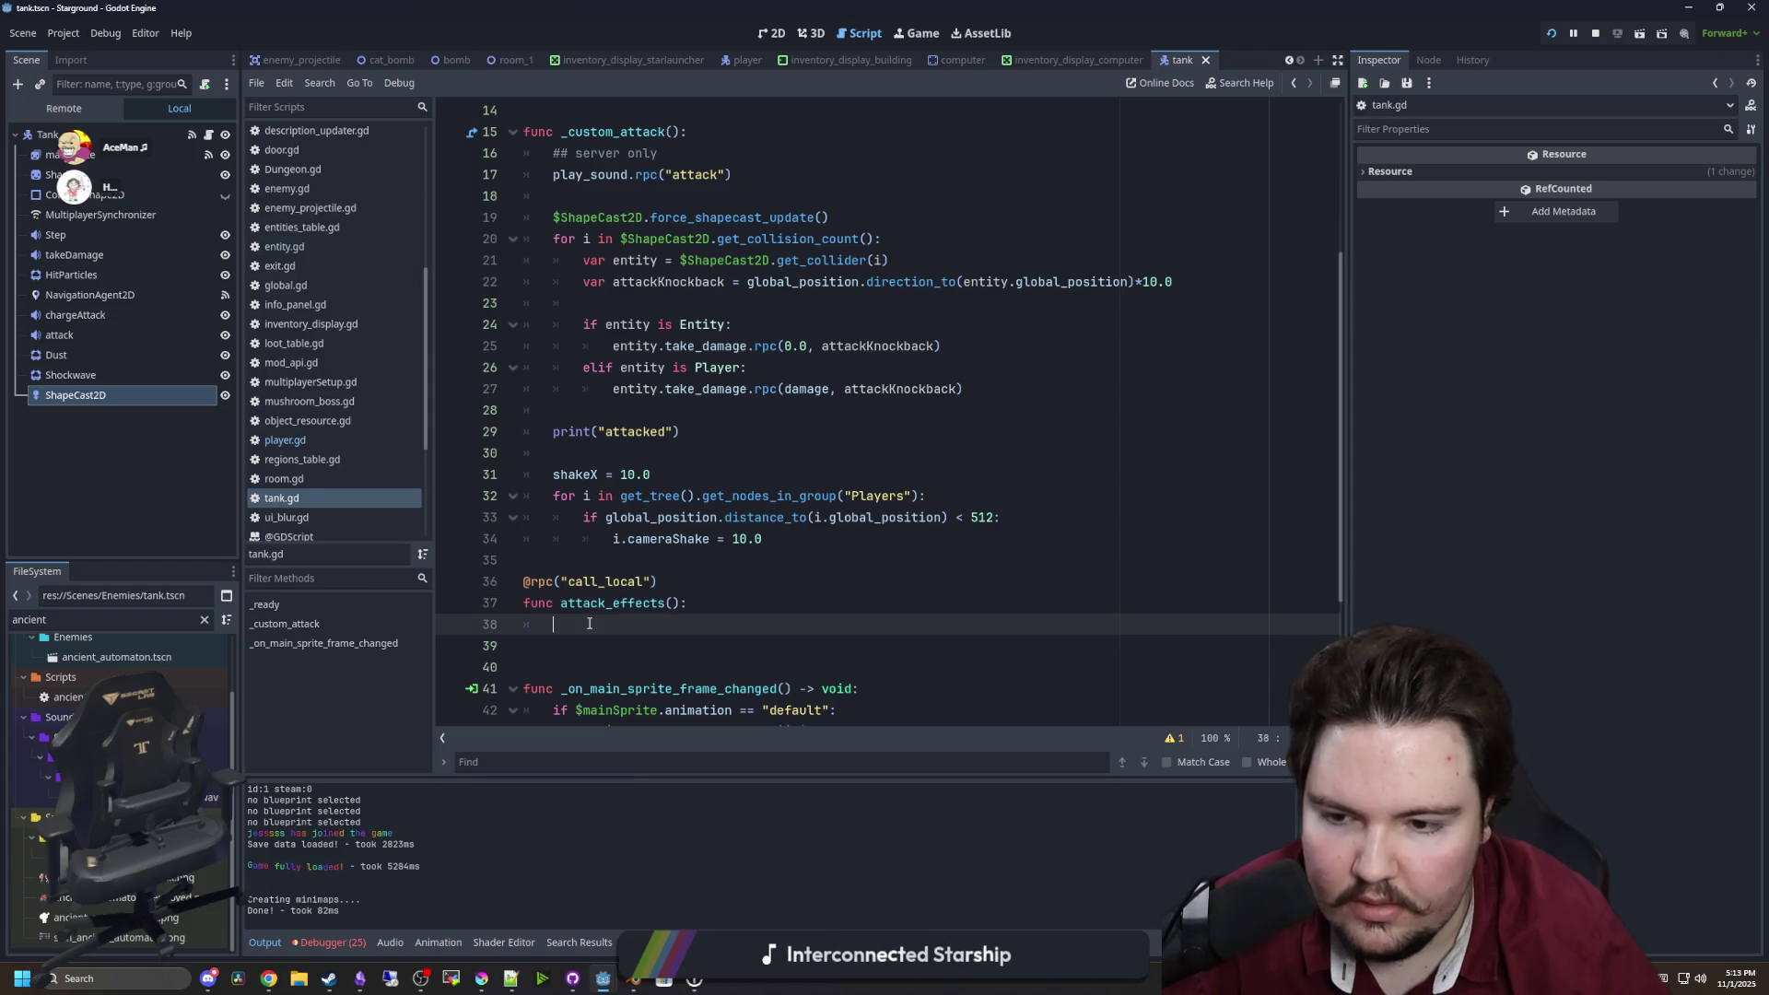
scroll(720, 316, up, 2)
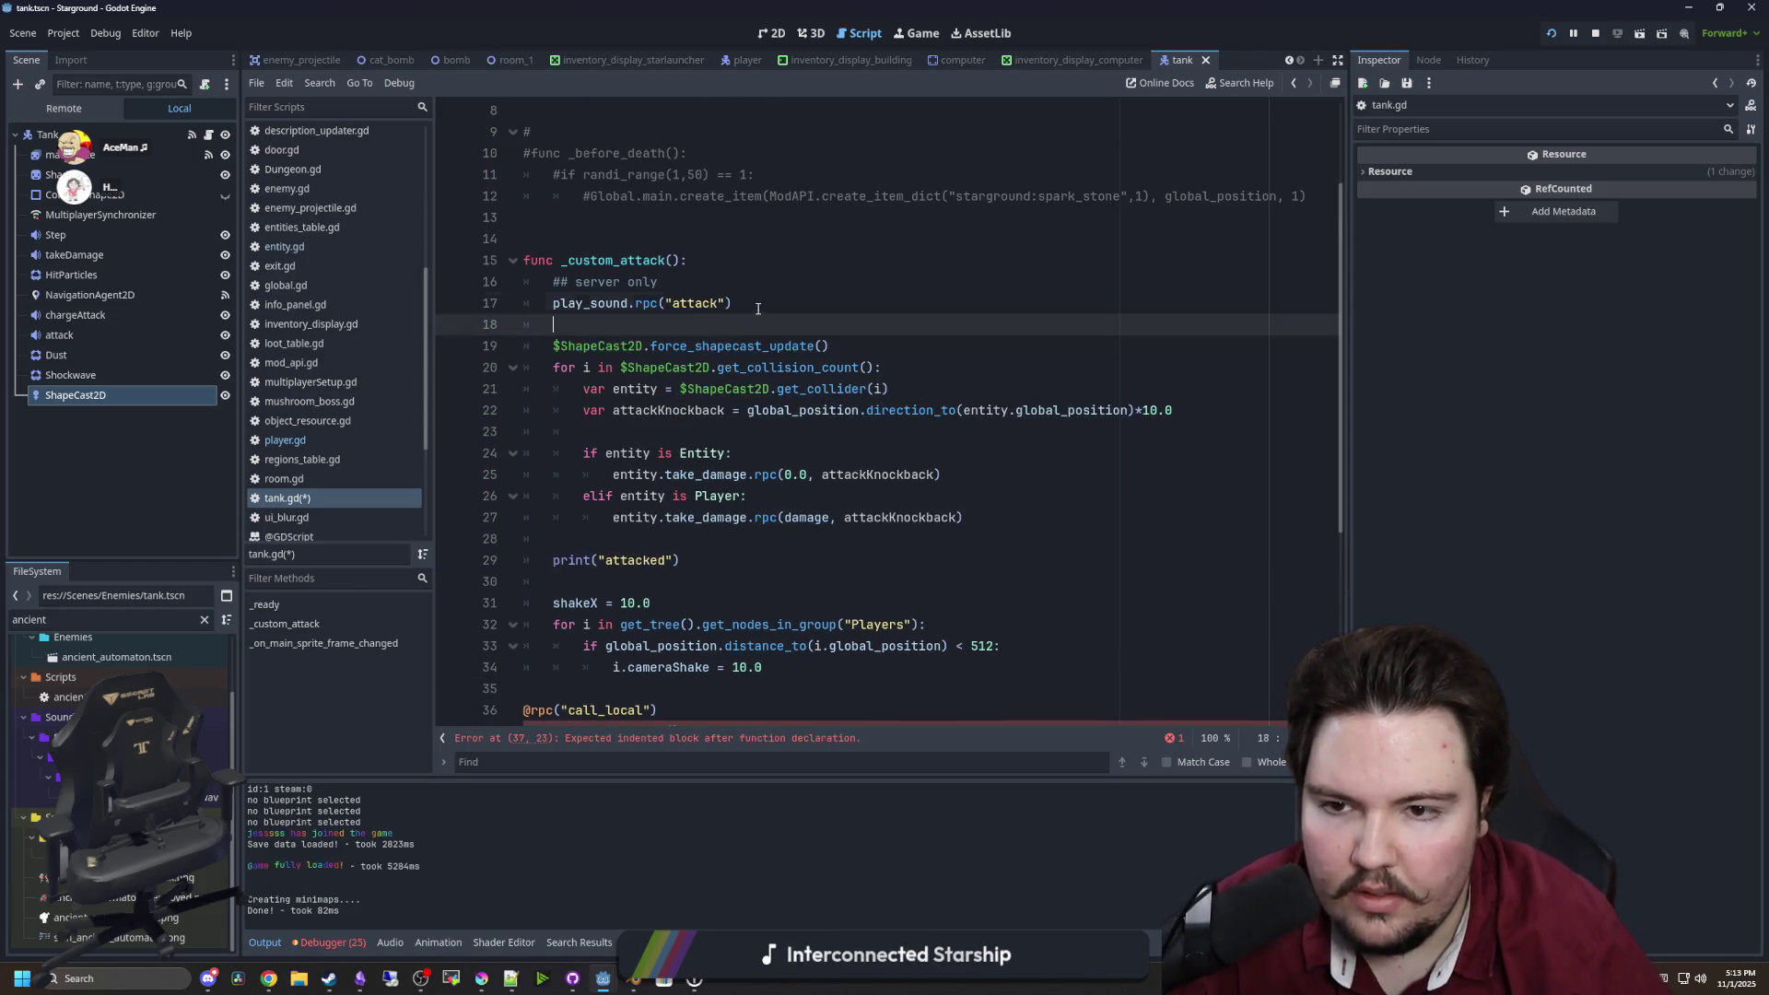
drag(553, 303, 732, 303)
key(ctrl+x)
scroll(645, 461, down, 2)
click(590, 631)
key(ctrl+v)
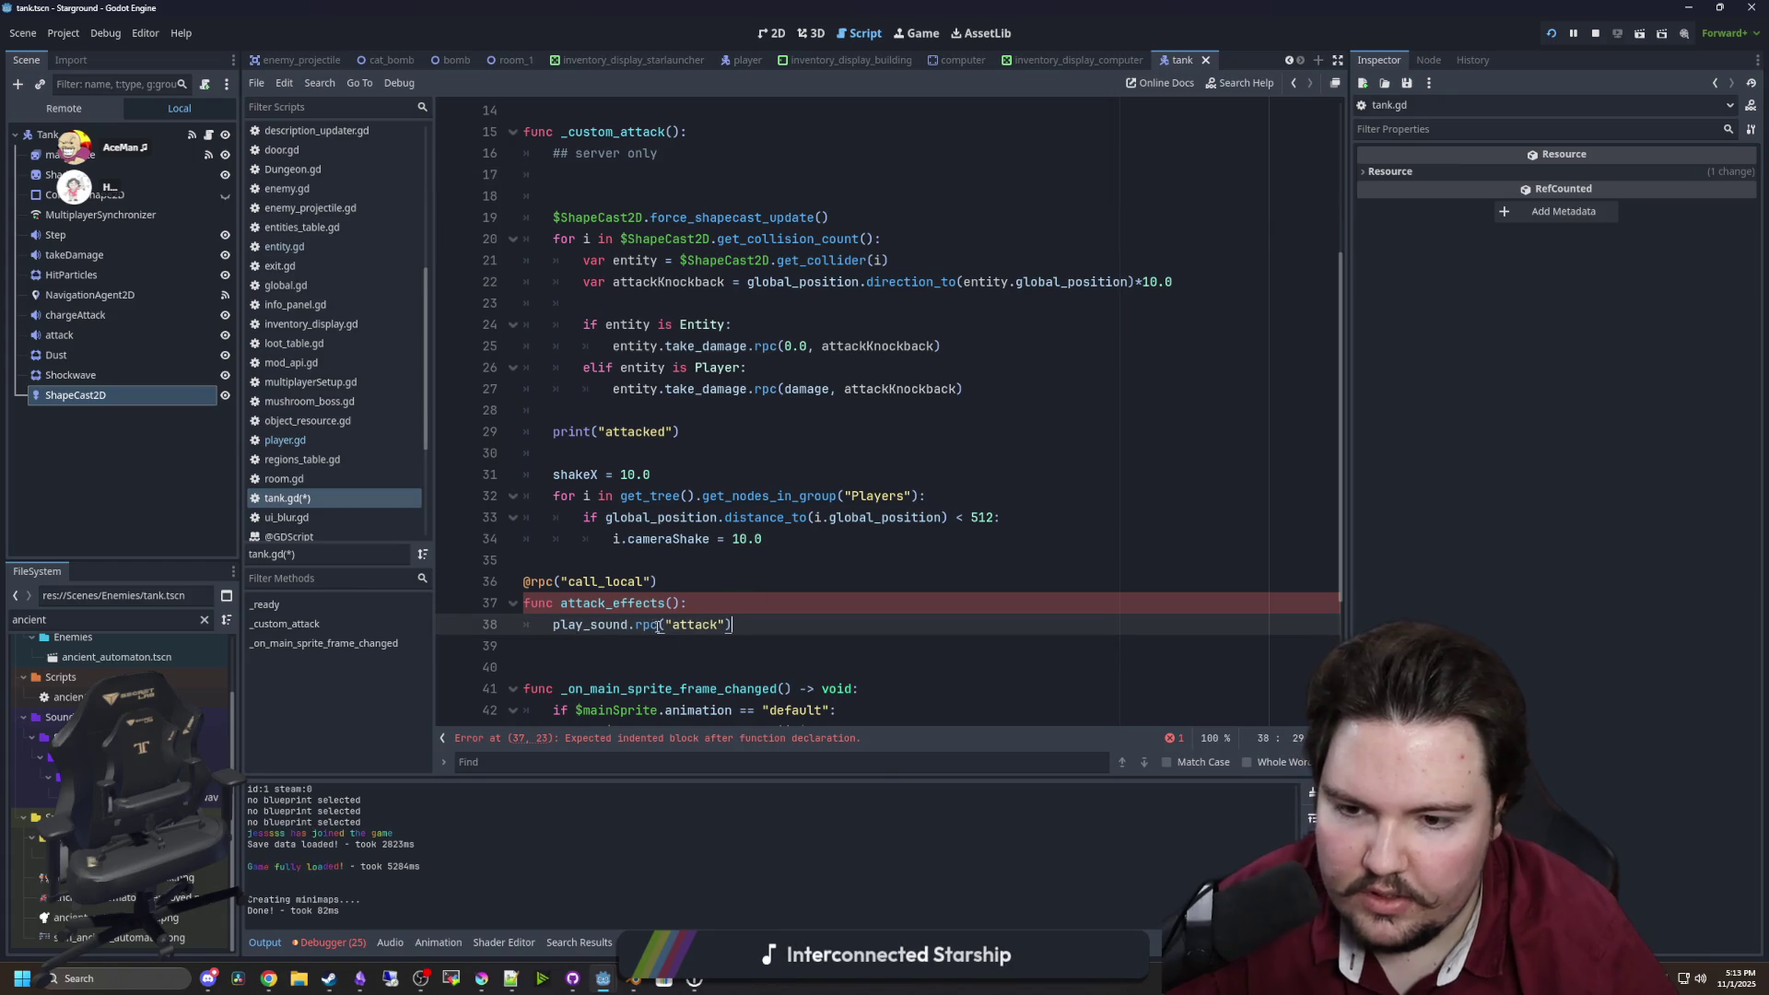
click(664, 623)
key(BackSpace)
key(BackSpace)
key(BackSpace)
key(Up)
key(Up)
key(Up)
click(630, 624)
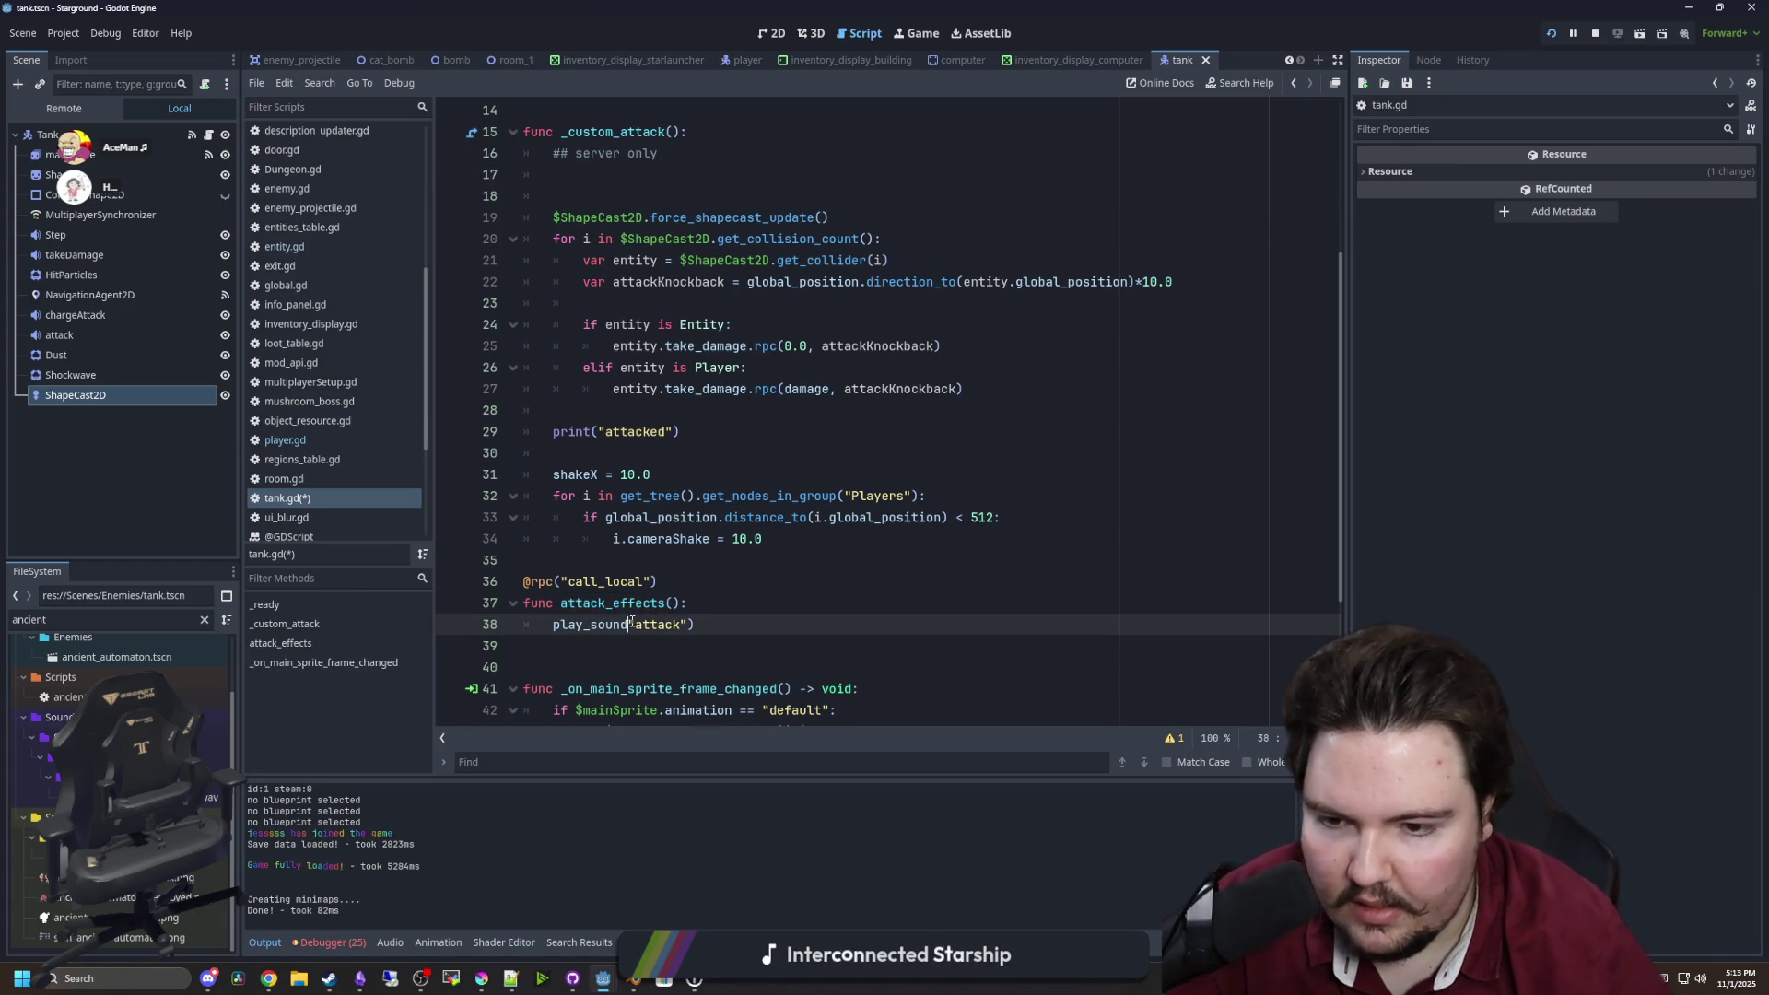
text(()
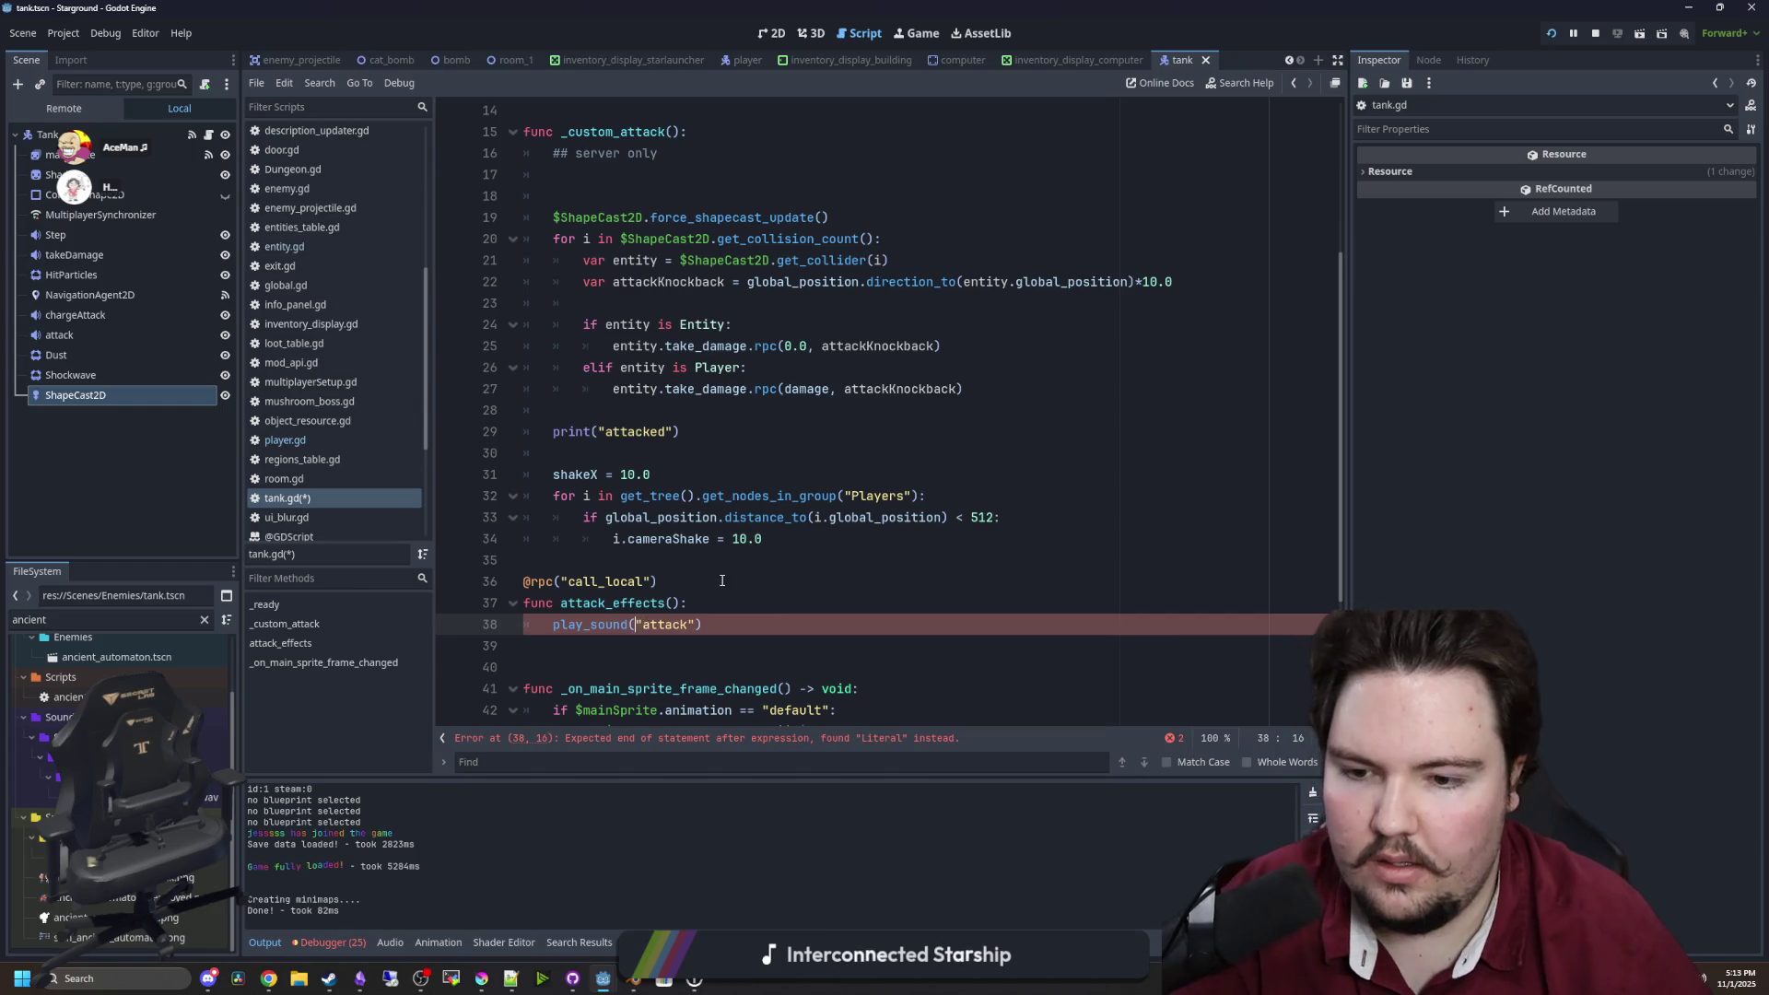
click(719, 581)
Step: Delete the print("attacked") debug line and move shakeX = 10.0 into attack_effects
click(697, 474)
key(Up)
key(Up)
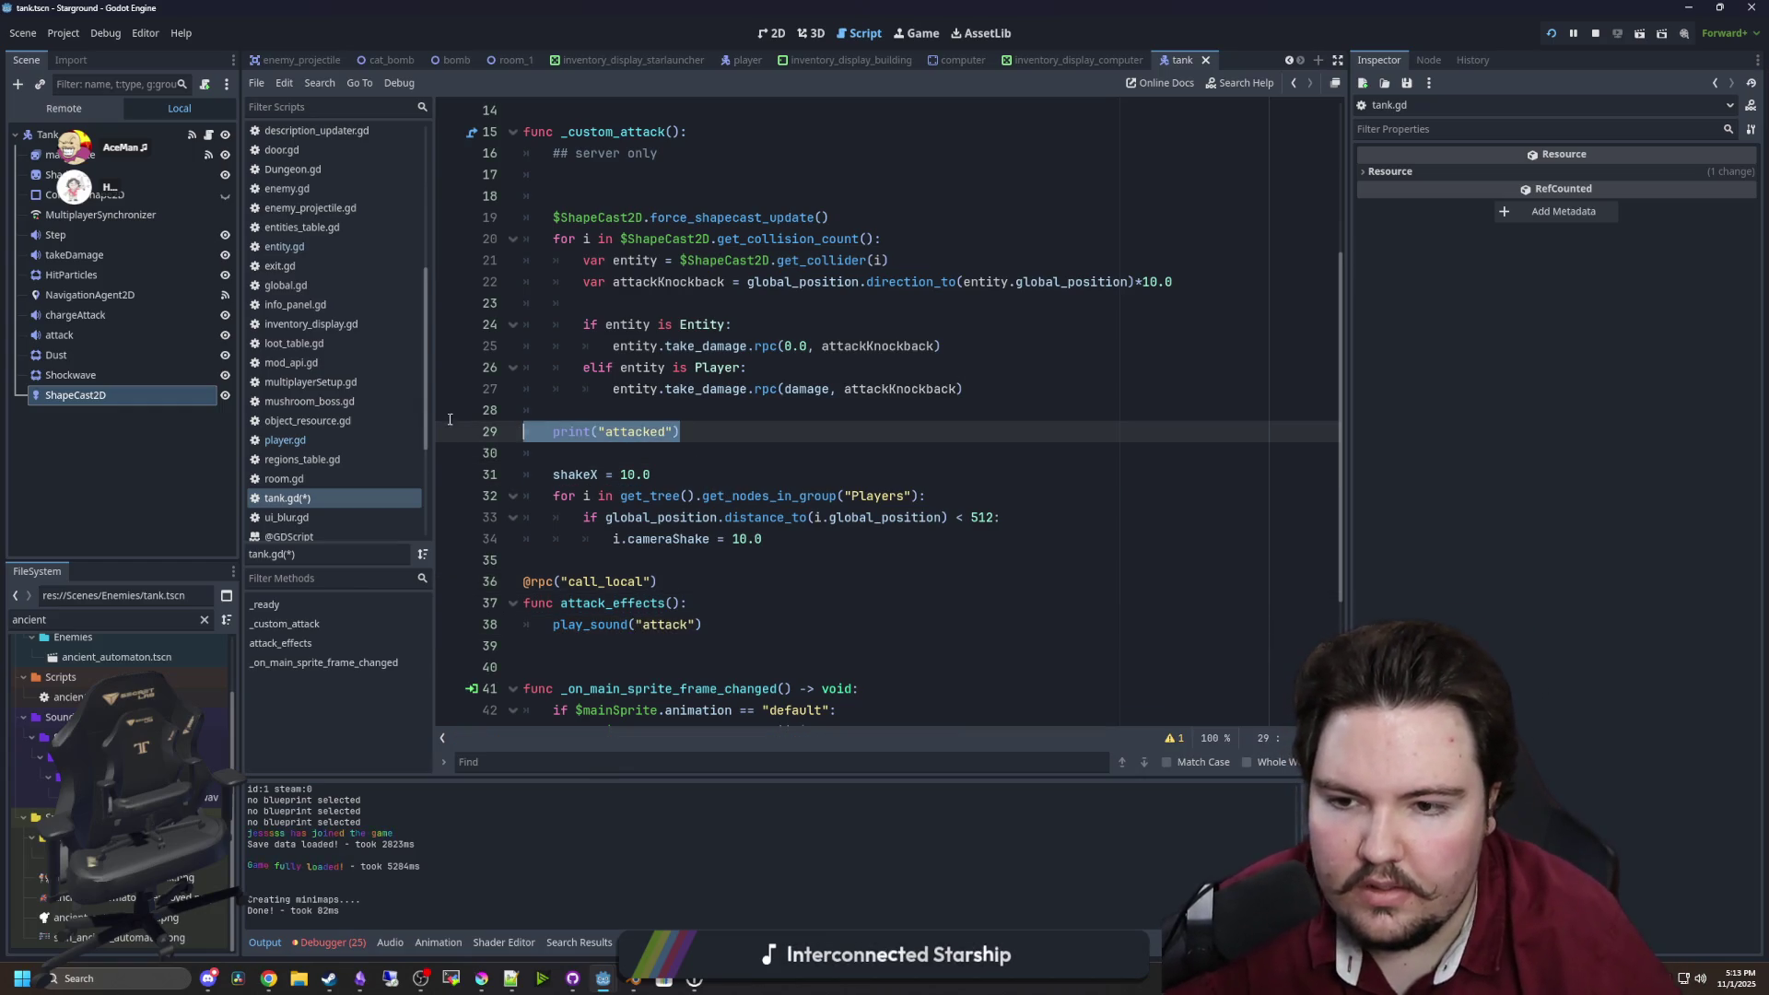
key(ctrl+x)
key(ctrl+x)
key(shift+Home)
key(ctrl+x)
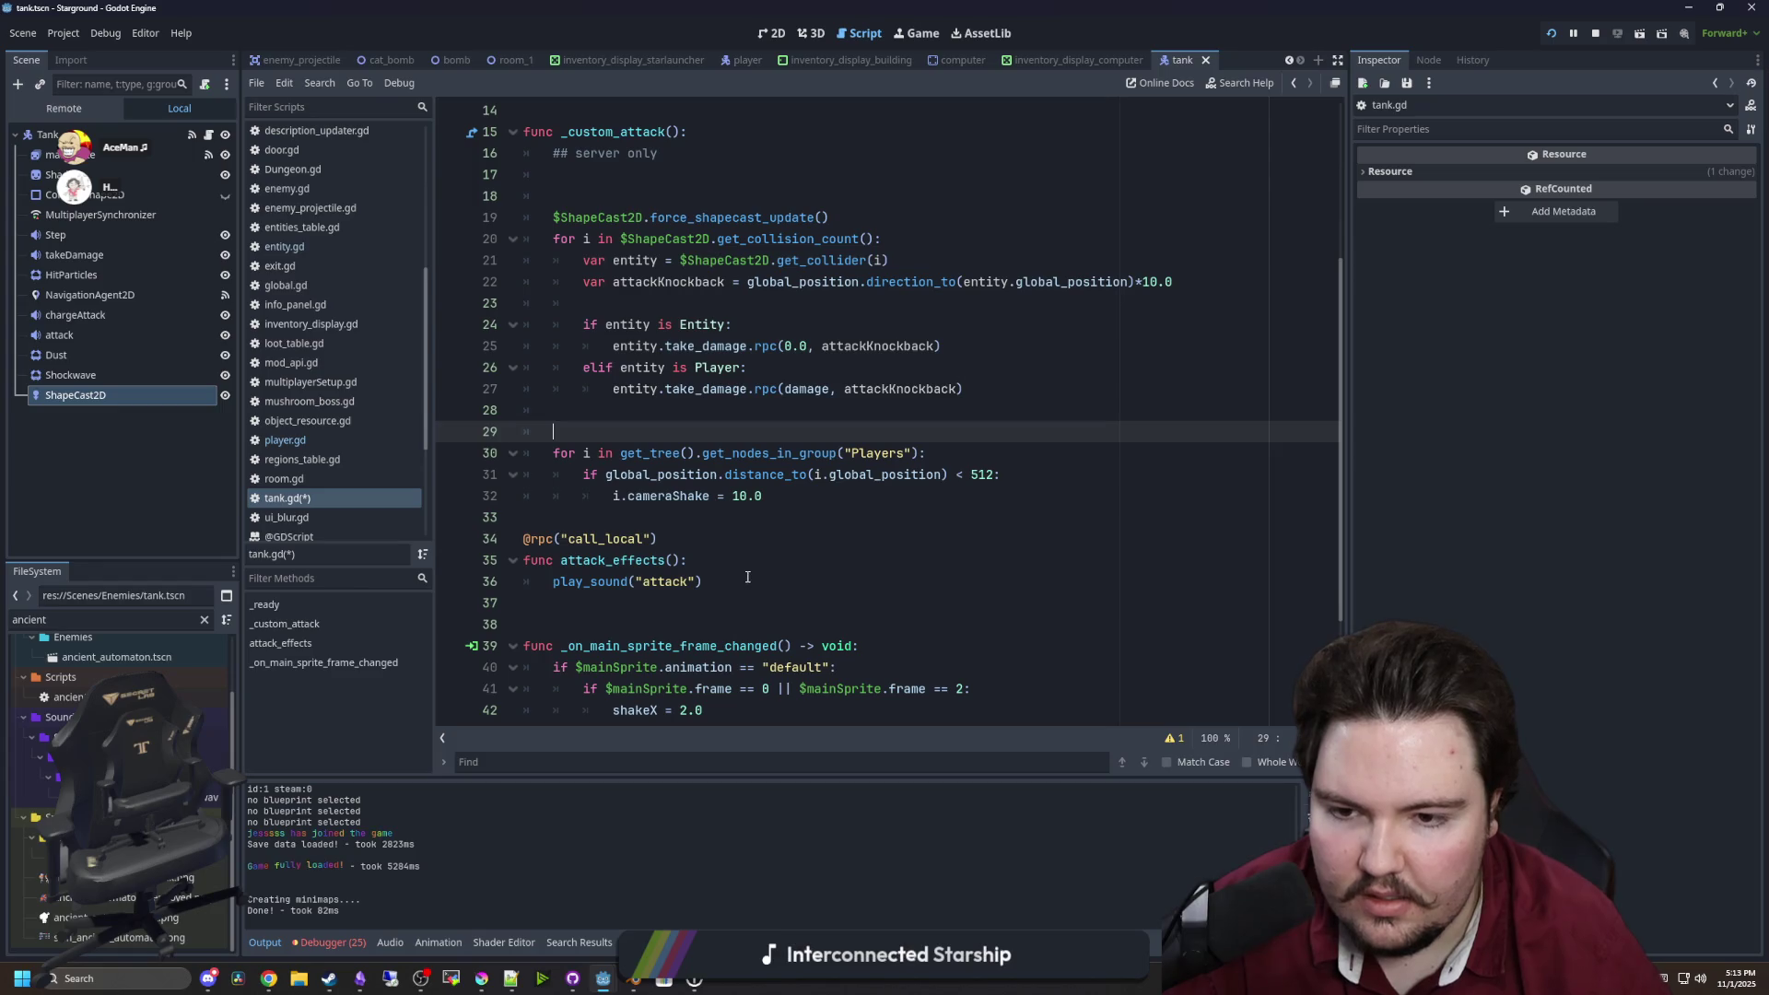
click(750, 582)
key(Return)
key(ctrl+v)
Step: Move the camera shake loop into attack_effects, tidy leftover blank lines, and add $Shockwave.emitting
drag(774, 517, 523, 453)
key(ctrl+x)
click(671, 547)
key(Down)
key(Return)
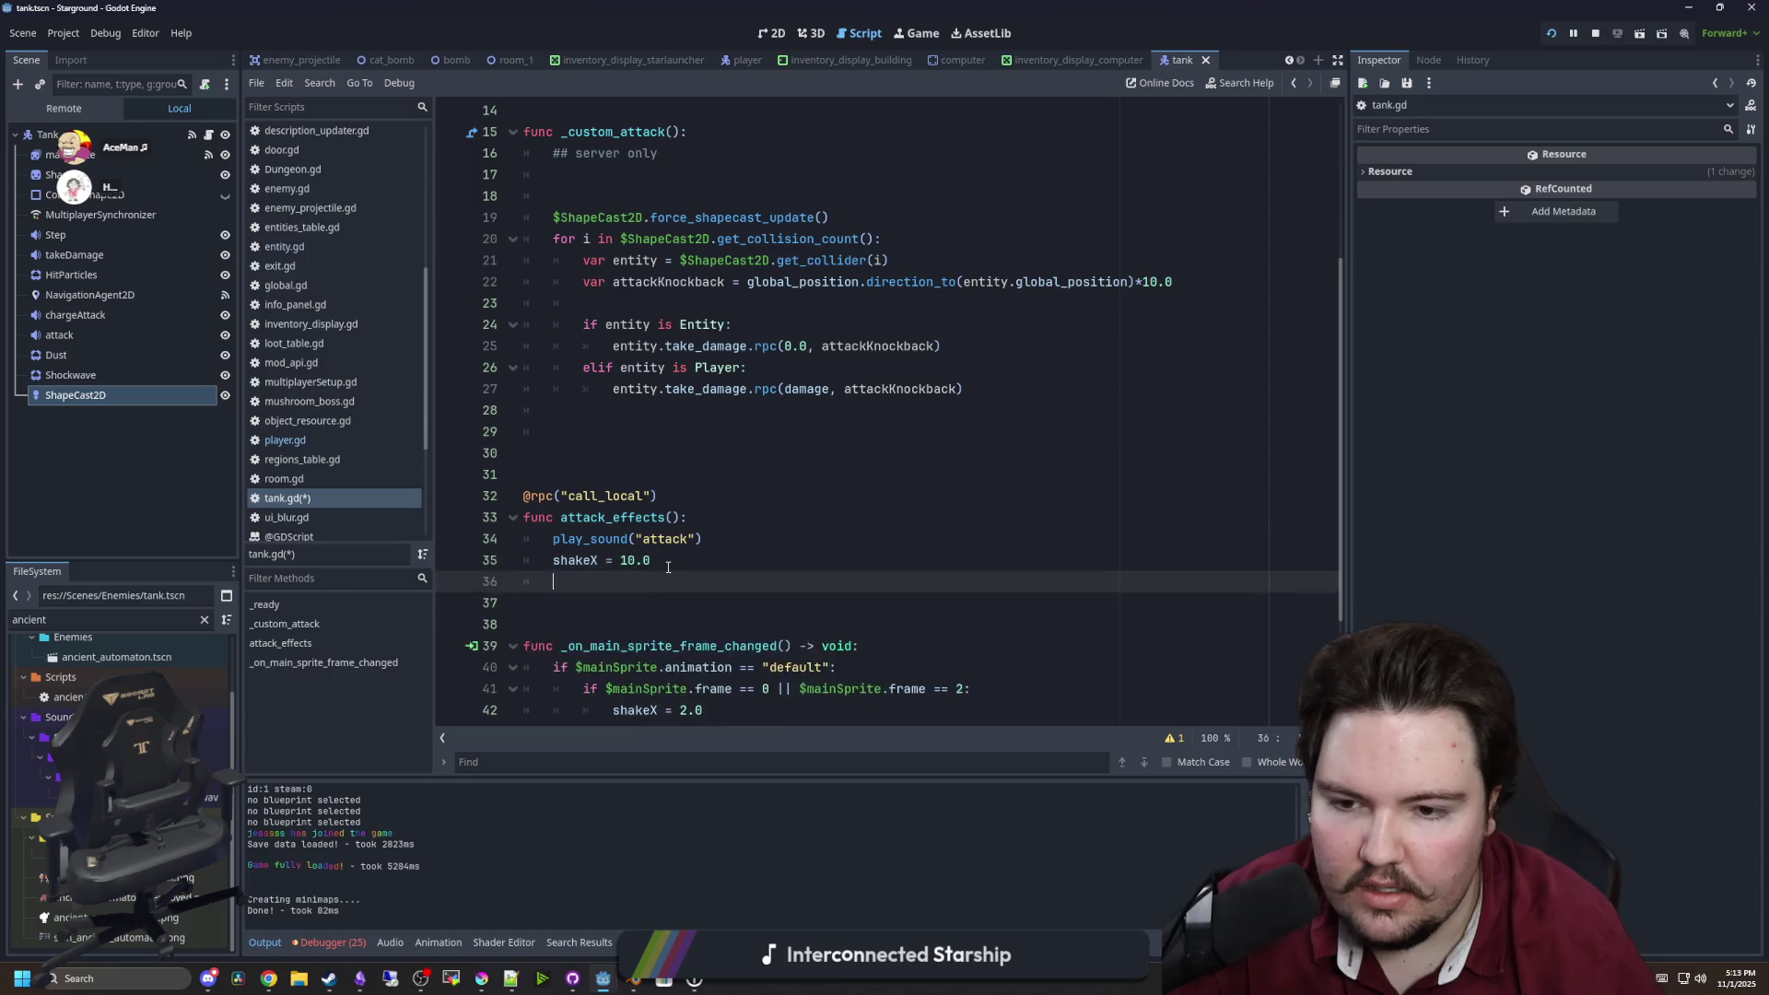
key(ctrl+v)
key(Return)
click(704, 474)
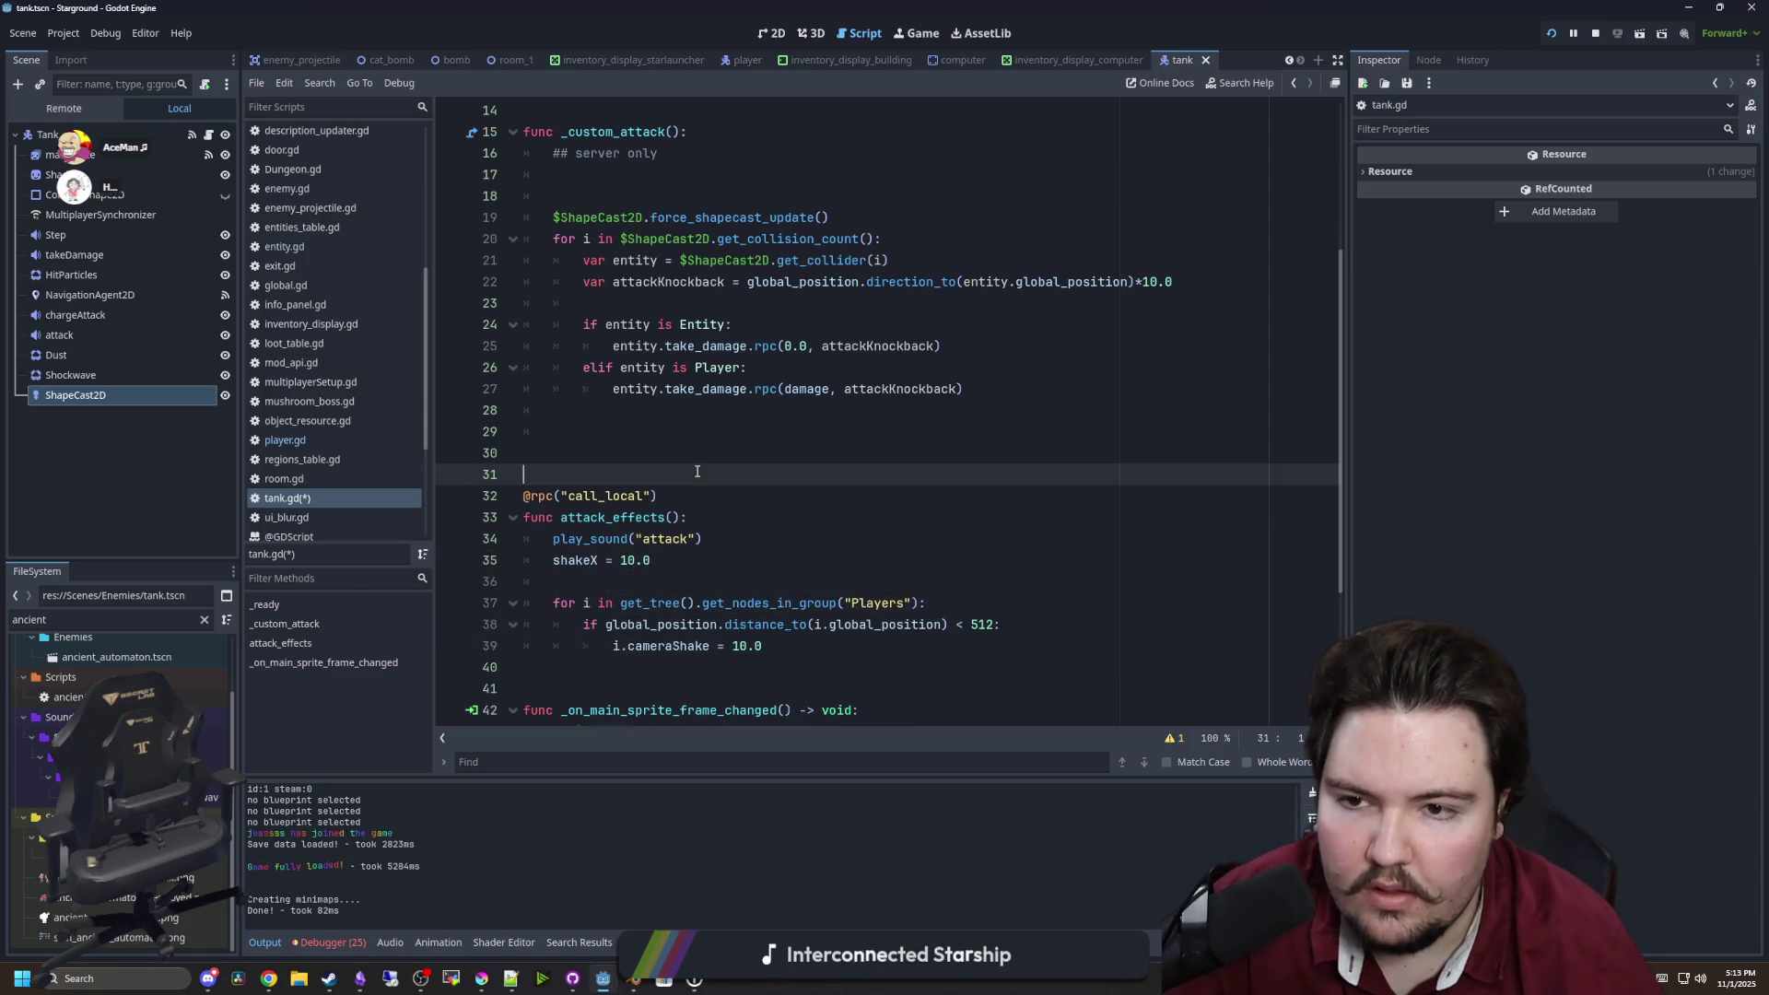
scroll(748, 259, up, 1)
click(746, 259)
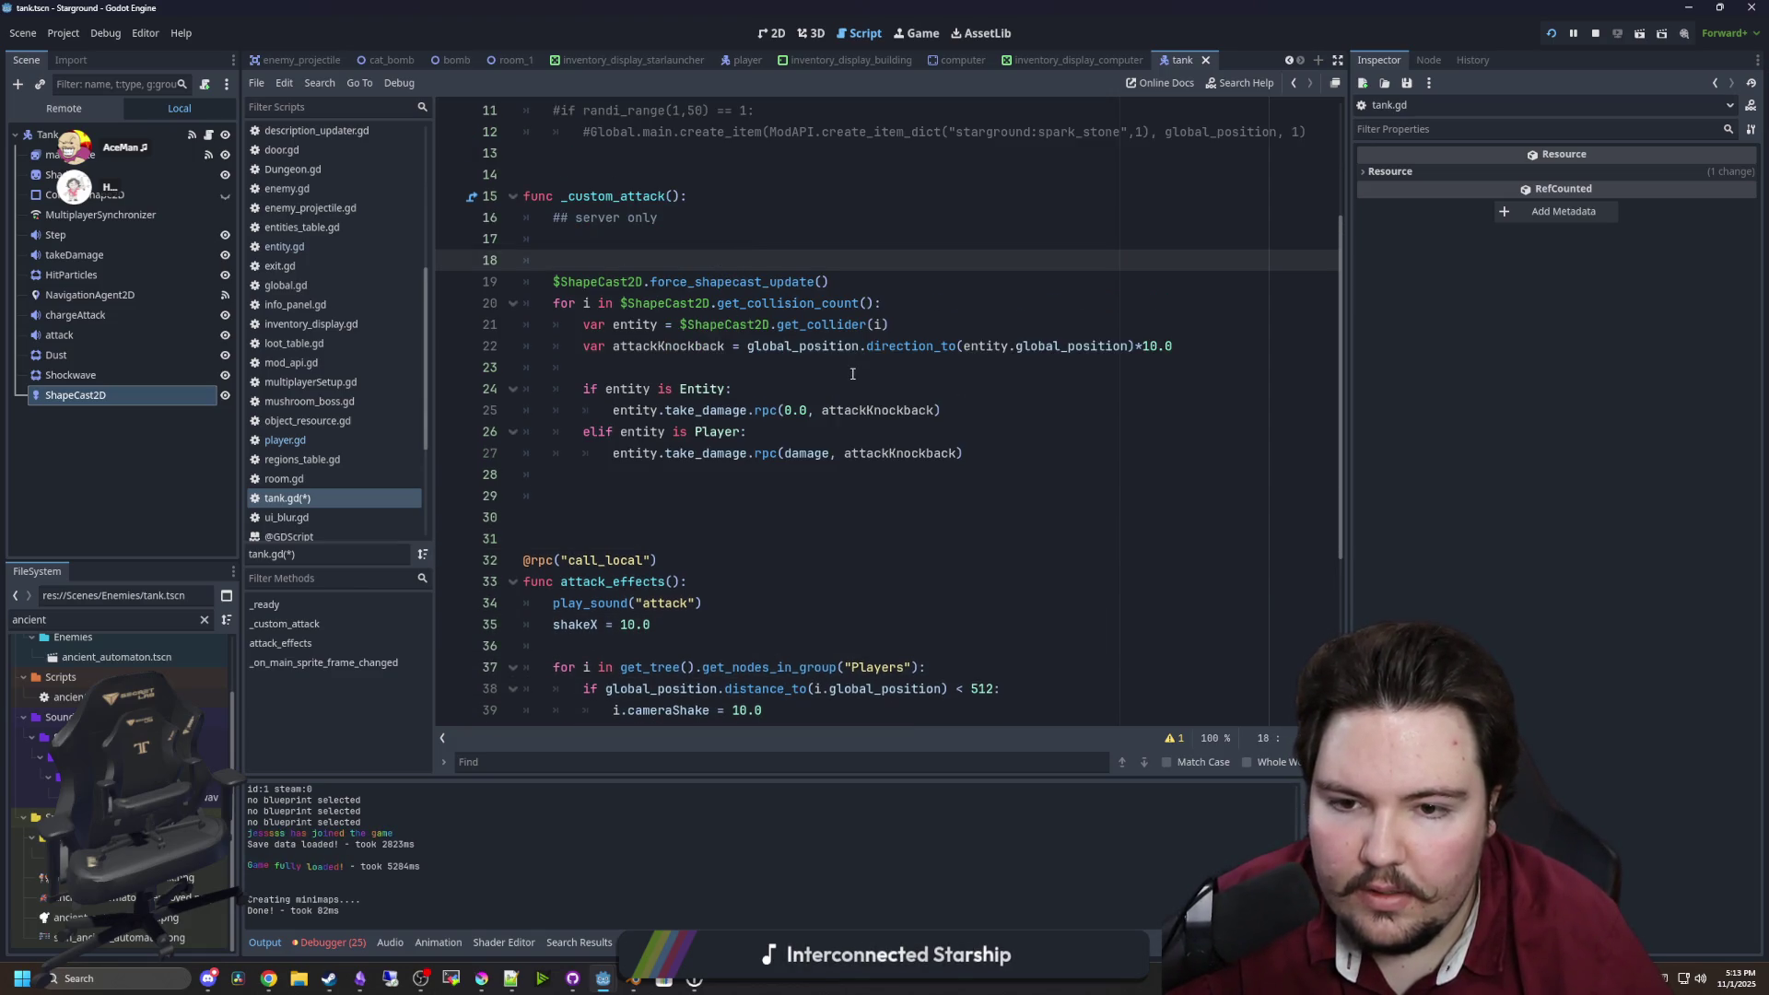
key(BackSpace)
key(BackSpace)
key(BackSpace)
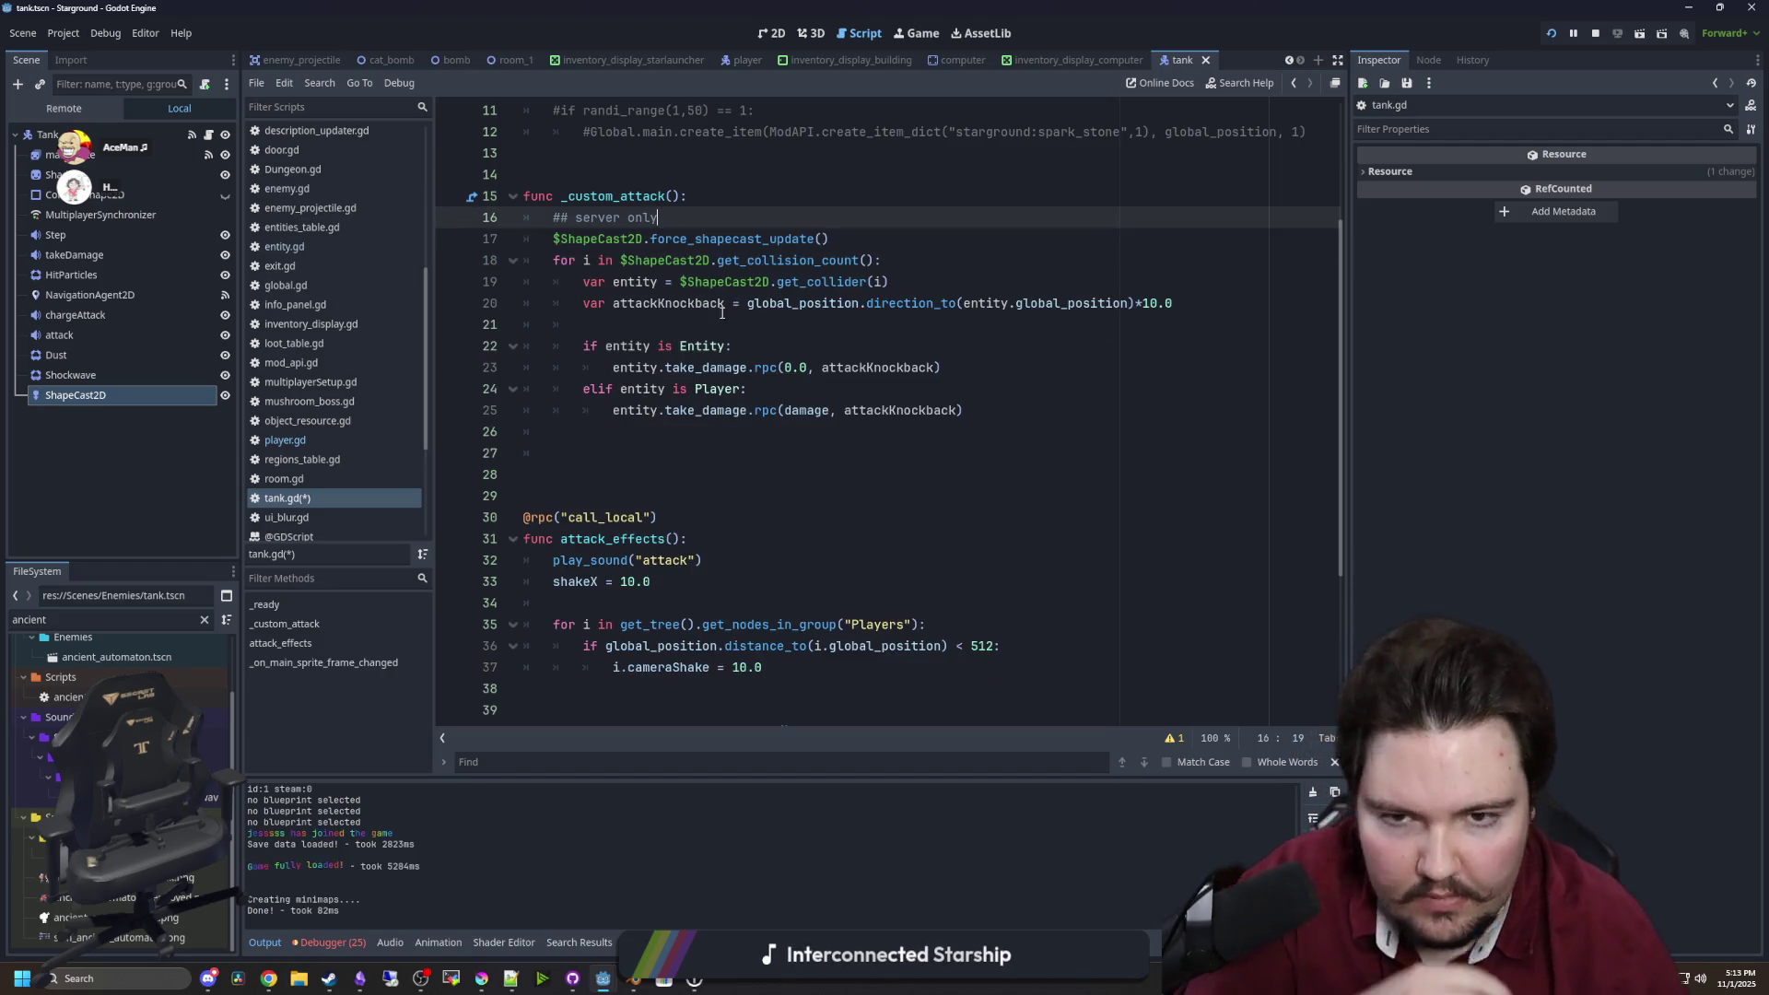
mouse_move(70, 375)
mouse_down()
mouse_move(594, 480)
mouse_move(639, 599)
mouse_move(672, 596)
mouse_up()
text(.emitting)
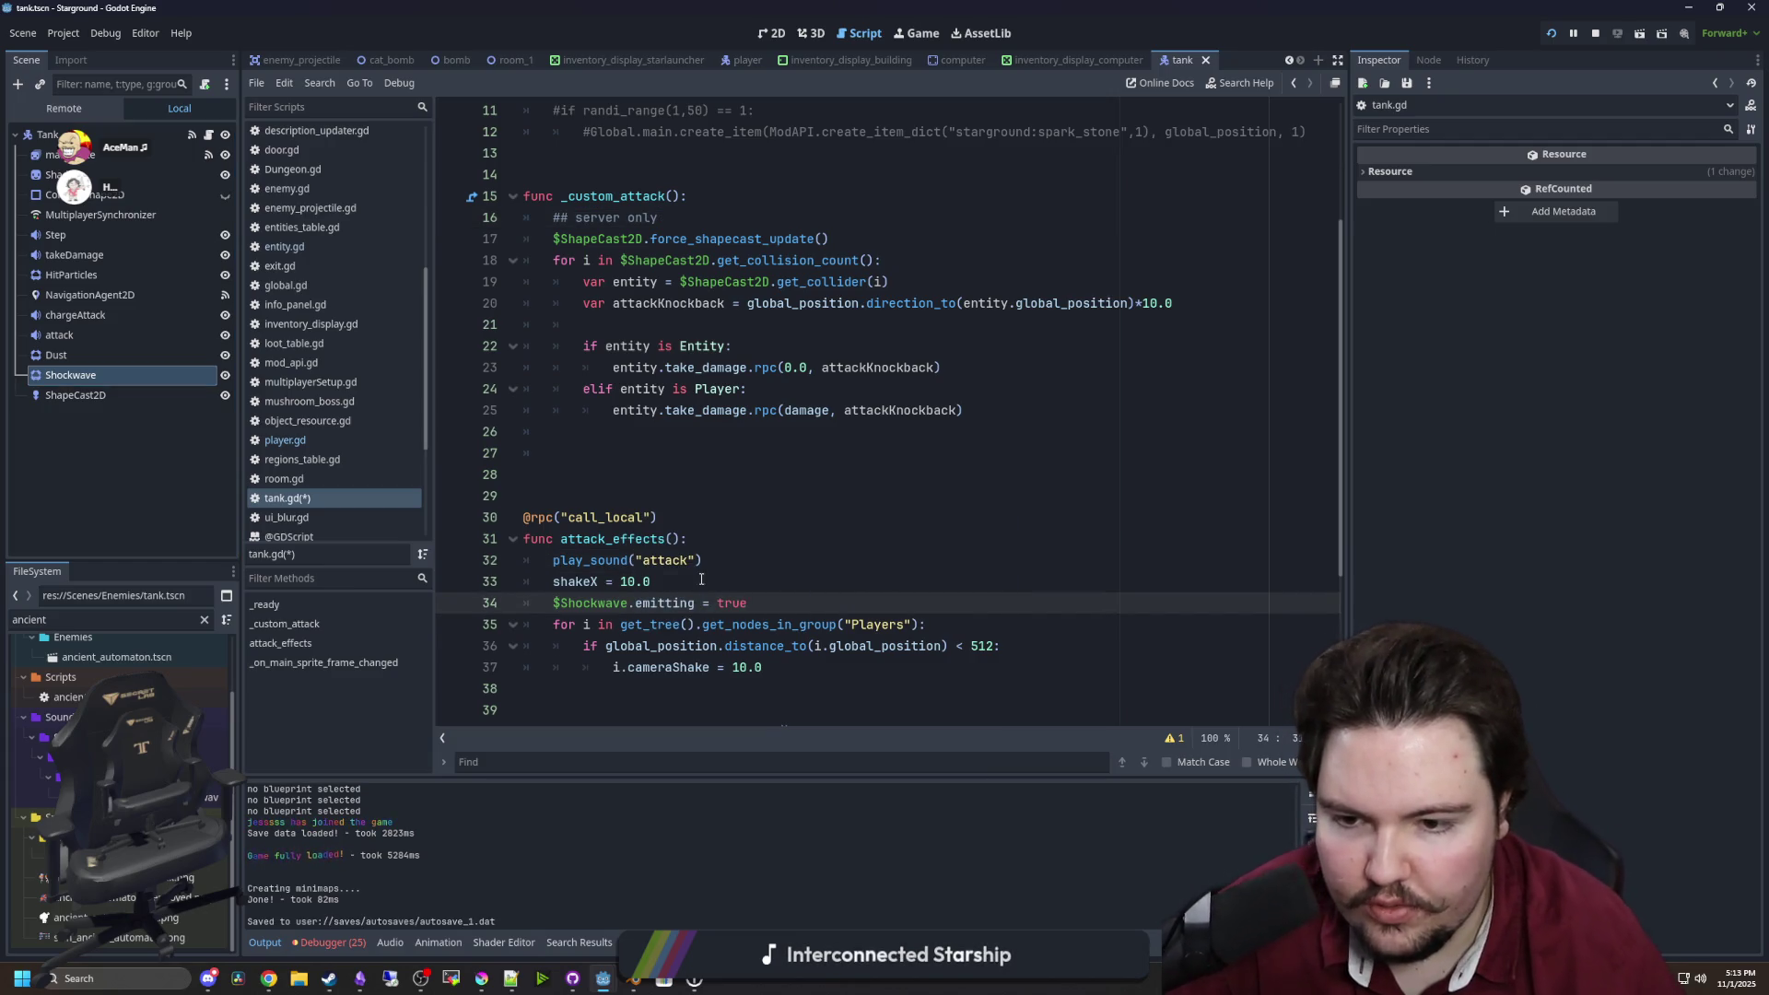
Step: Add $Shockwave.restart() below shakeX, ahead of the emitting = true line
drag(630, 602, 556, 615)
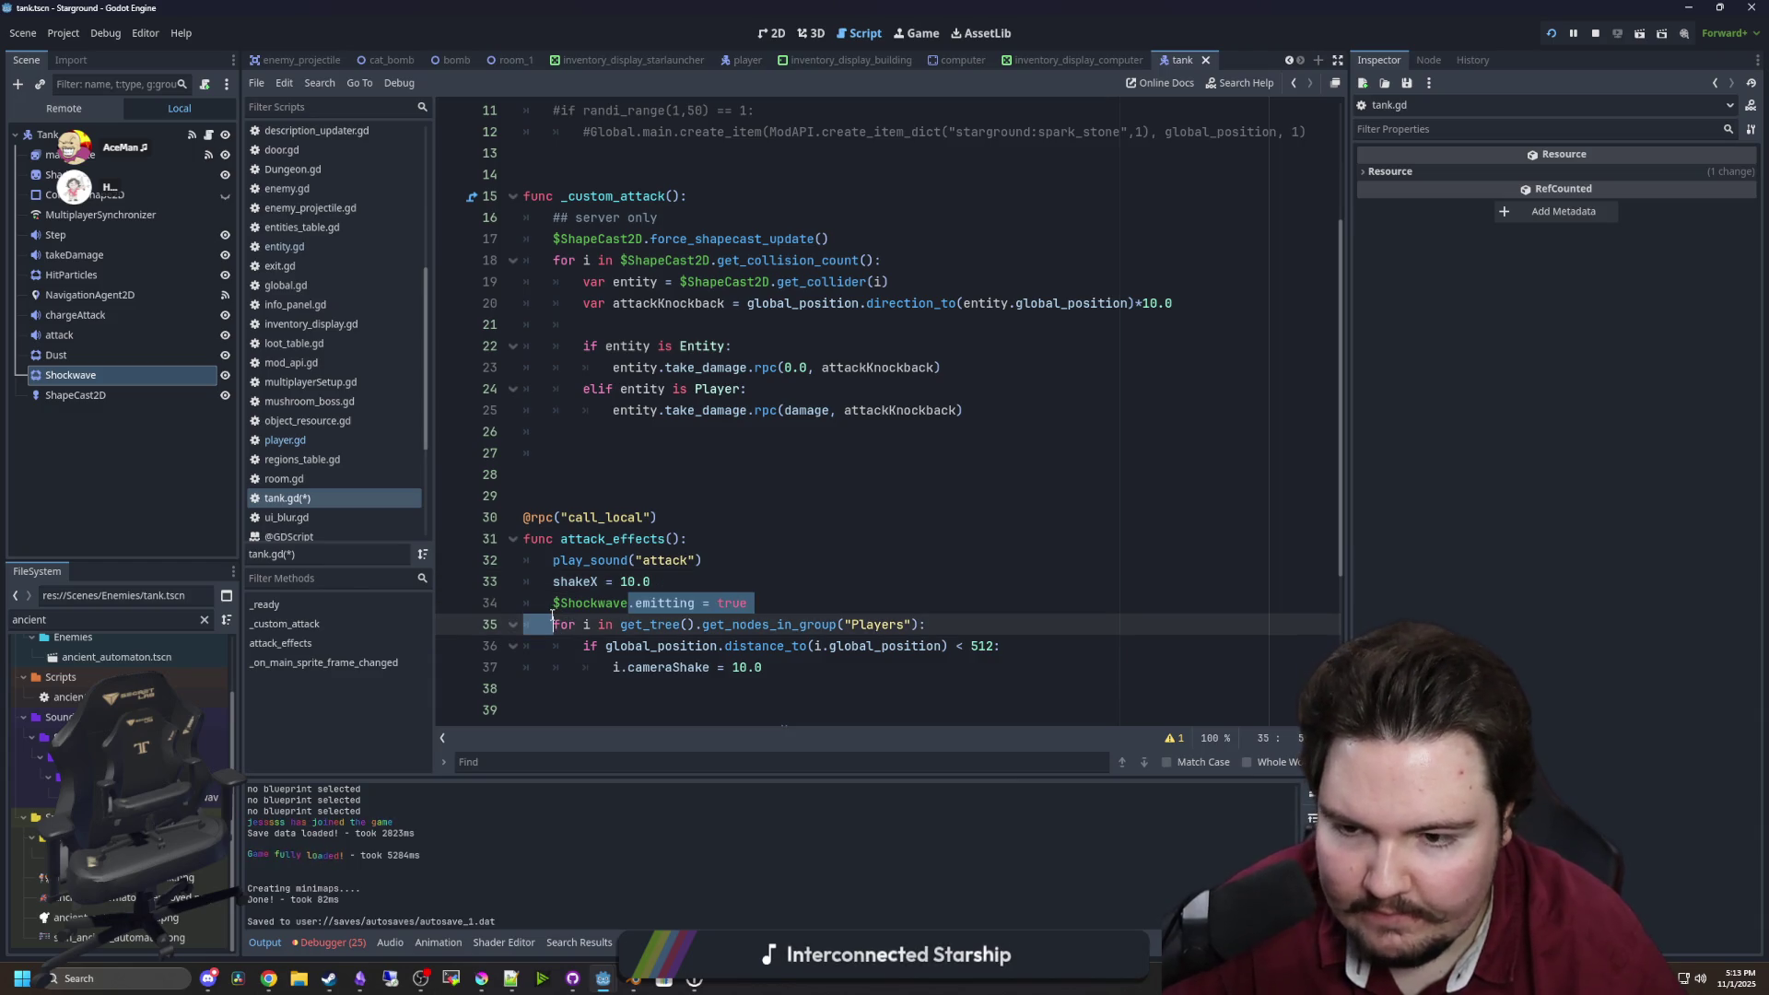
click(668, 583)
key(Return)
text($Shockwave.)
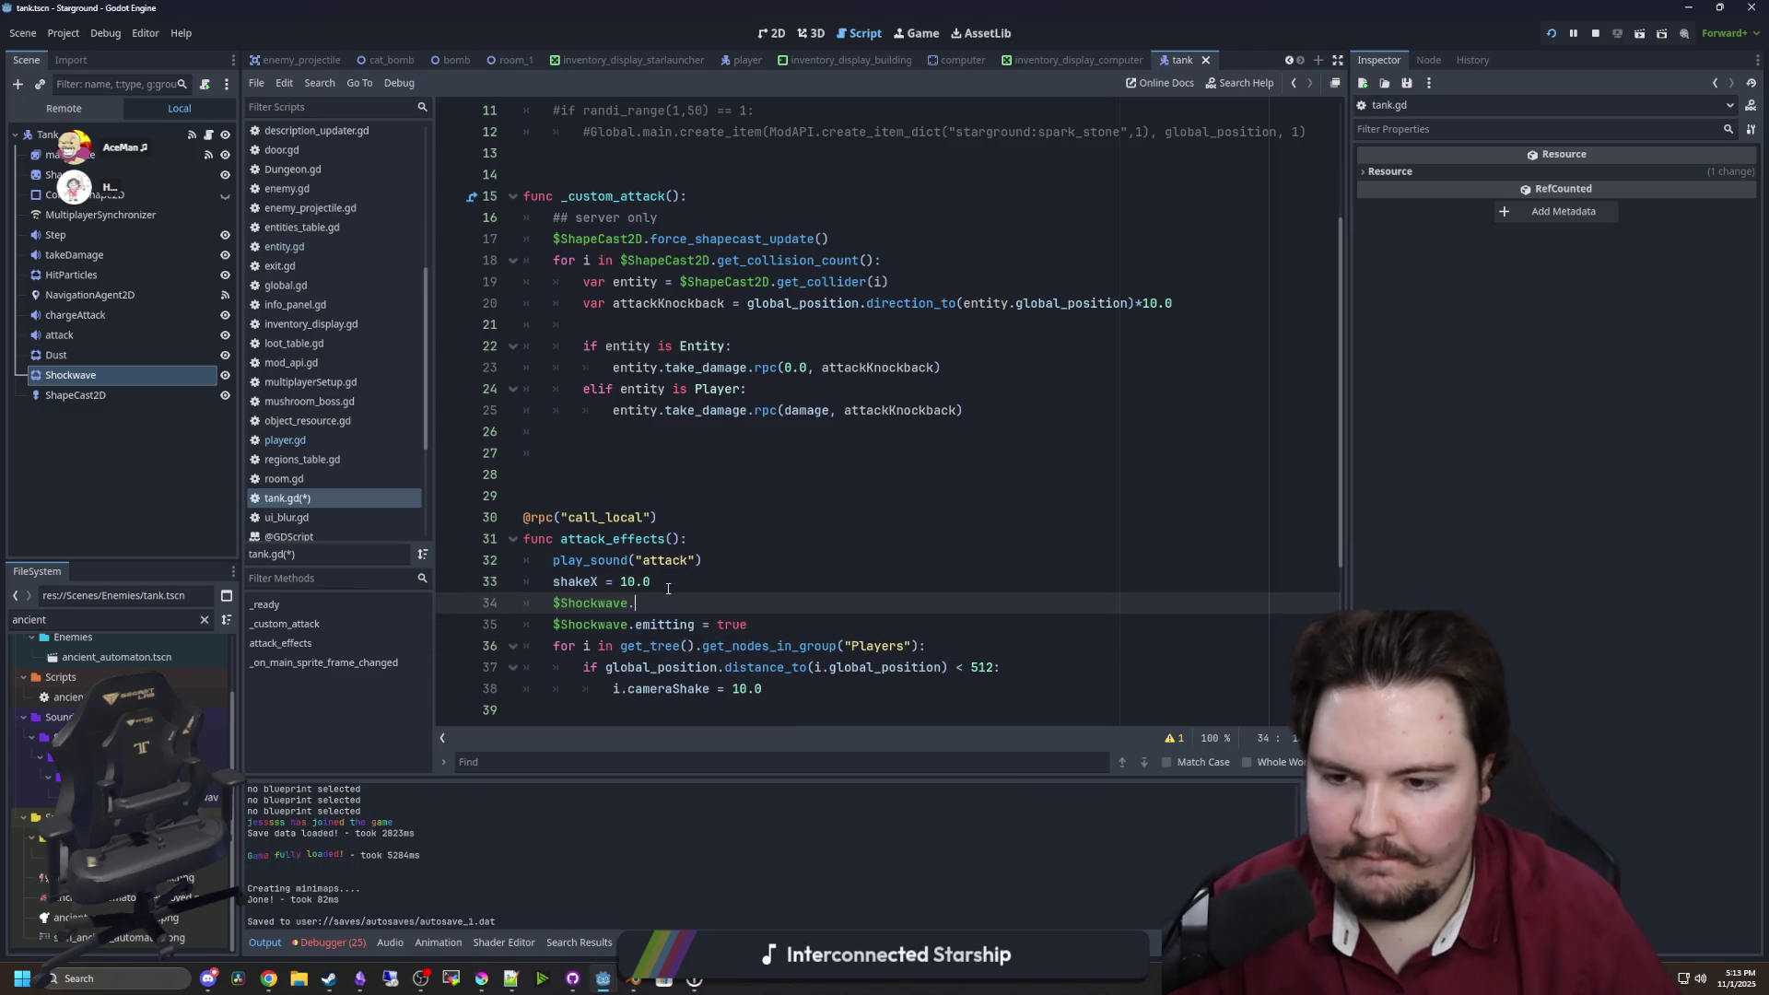
text(rest)
key(Return)
click(717, 585)
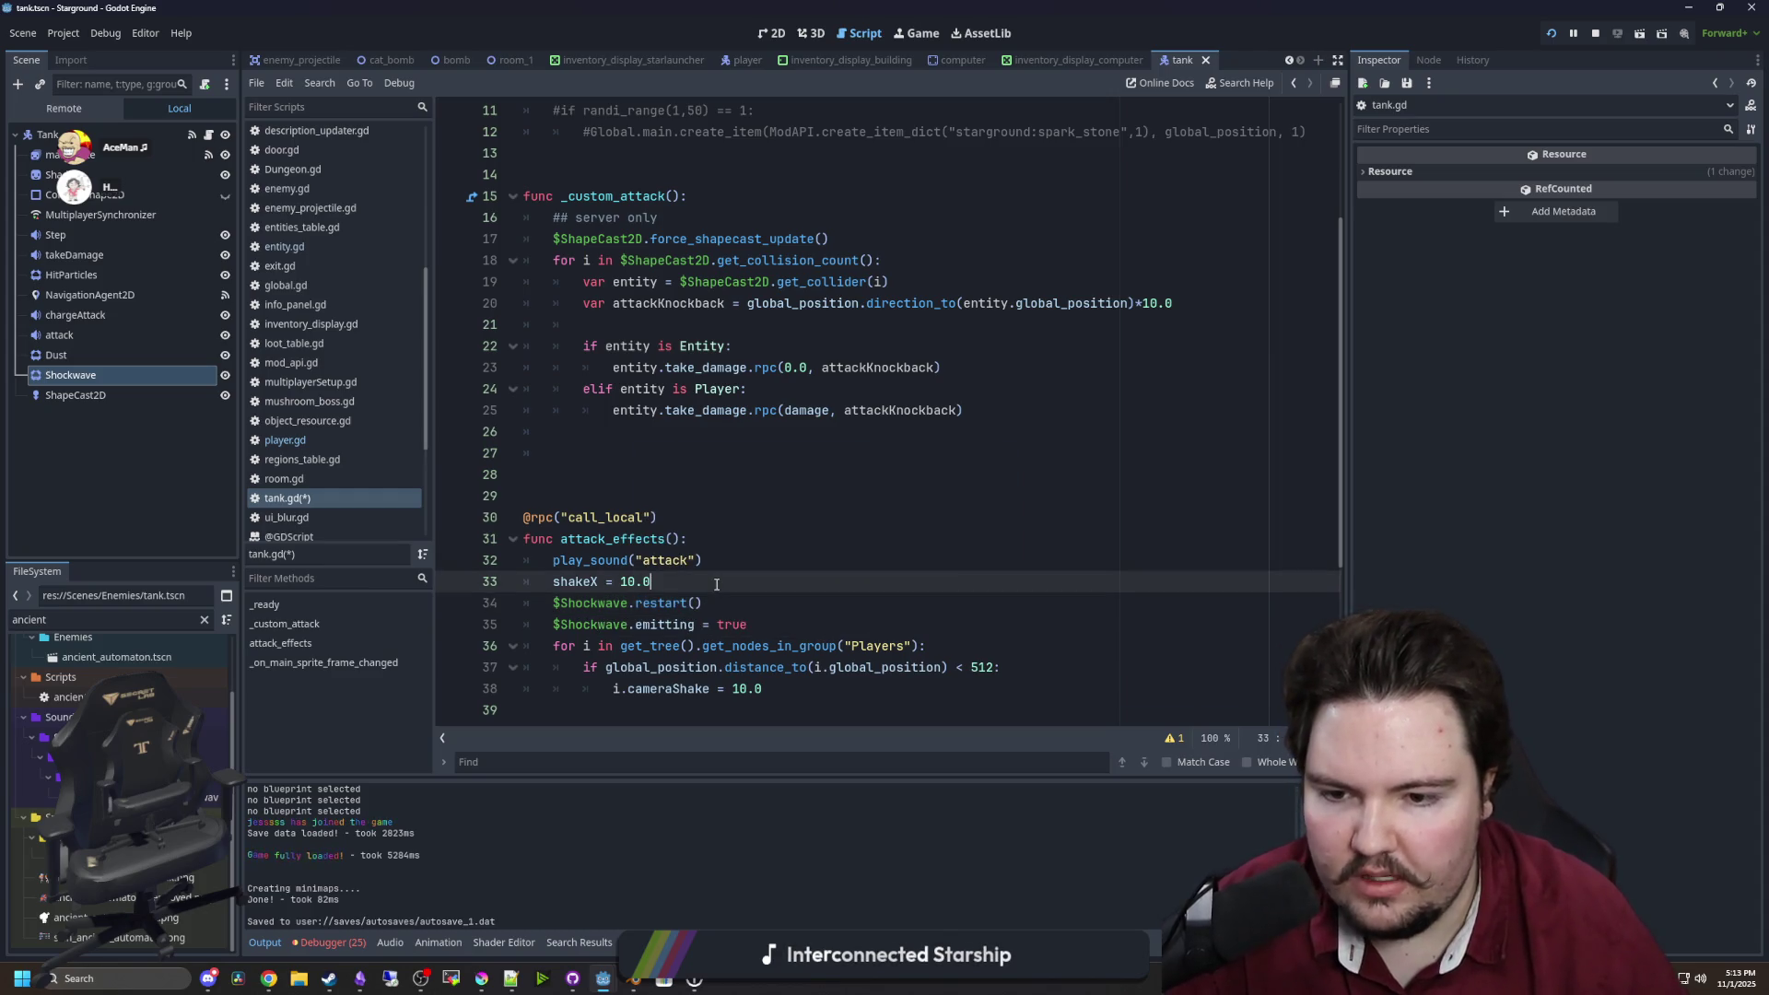
Step: Look up the play_sound definition in entity.gd
scroll(764, 490, down, 1)
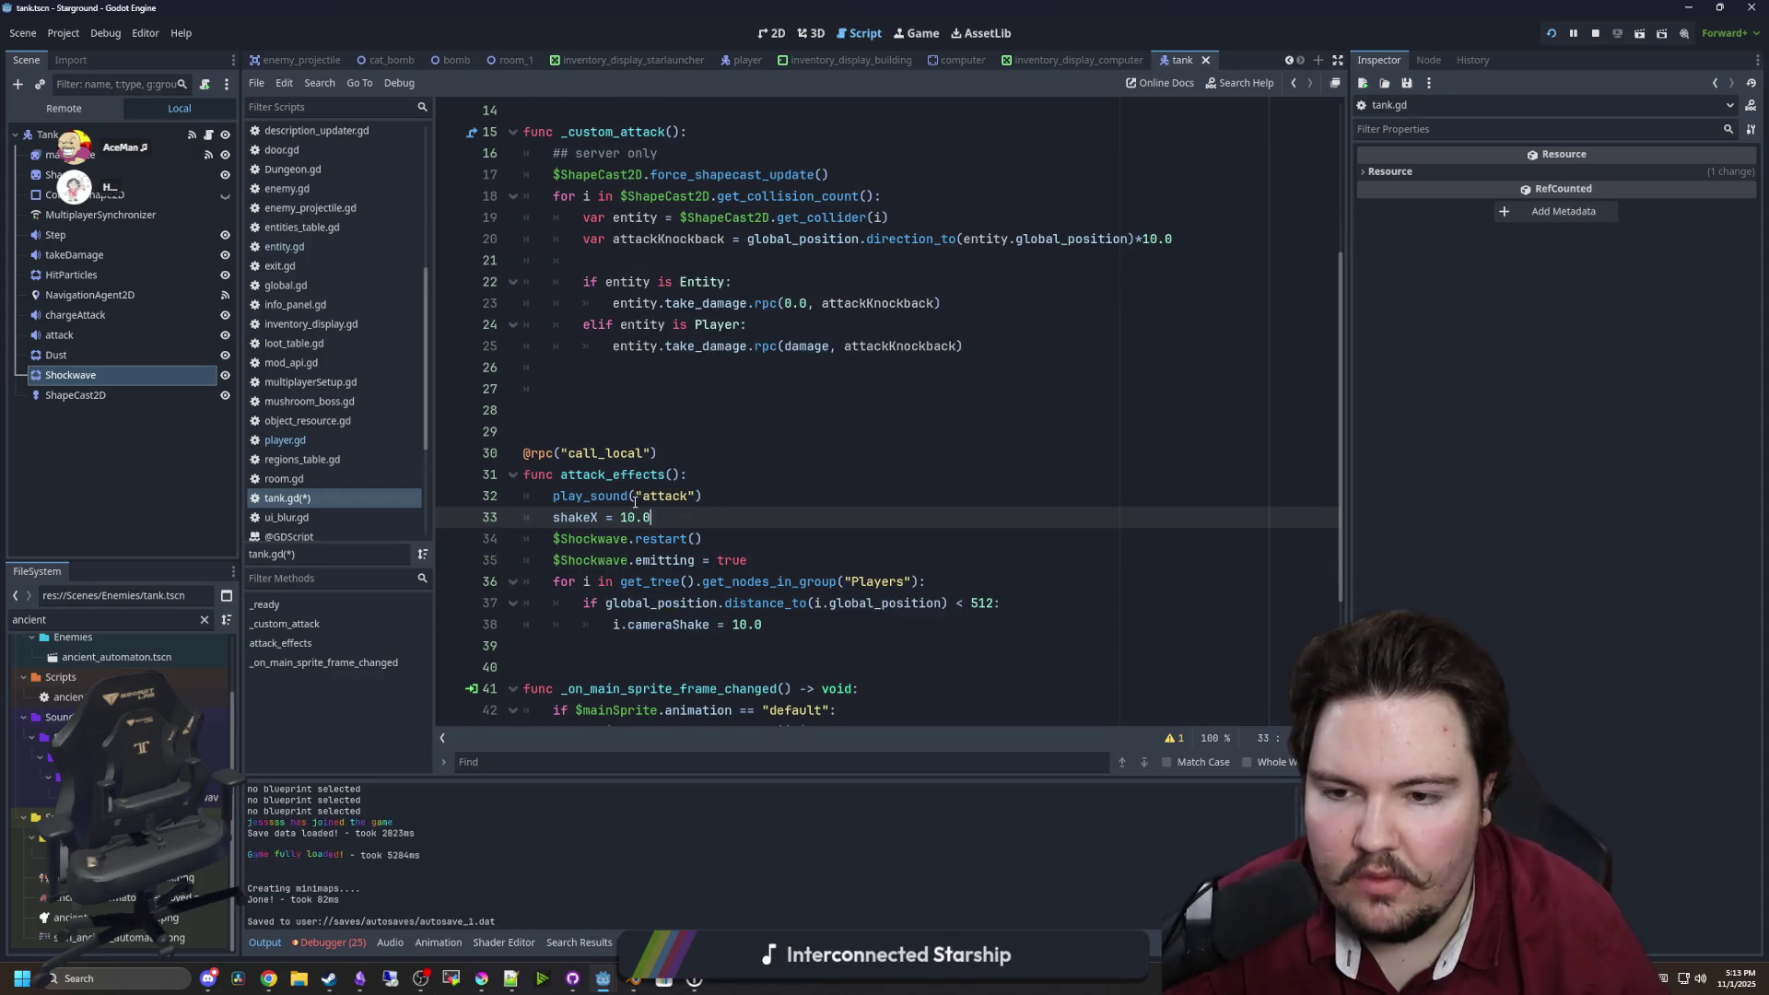
ctrl+click(604, 497)
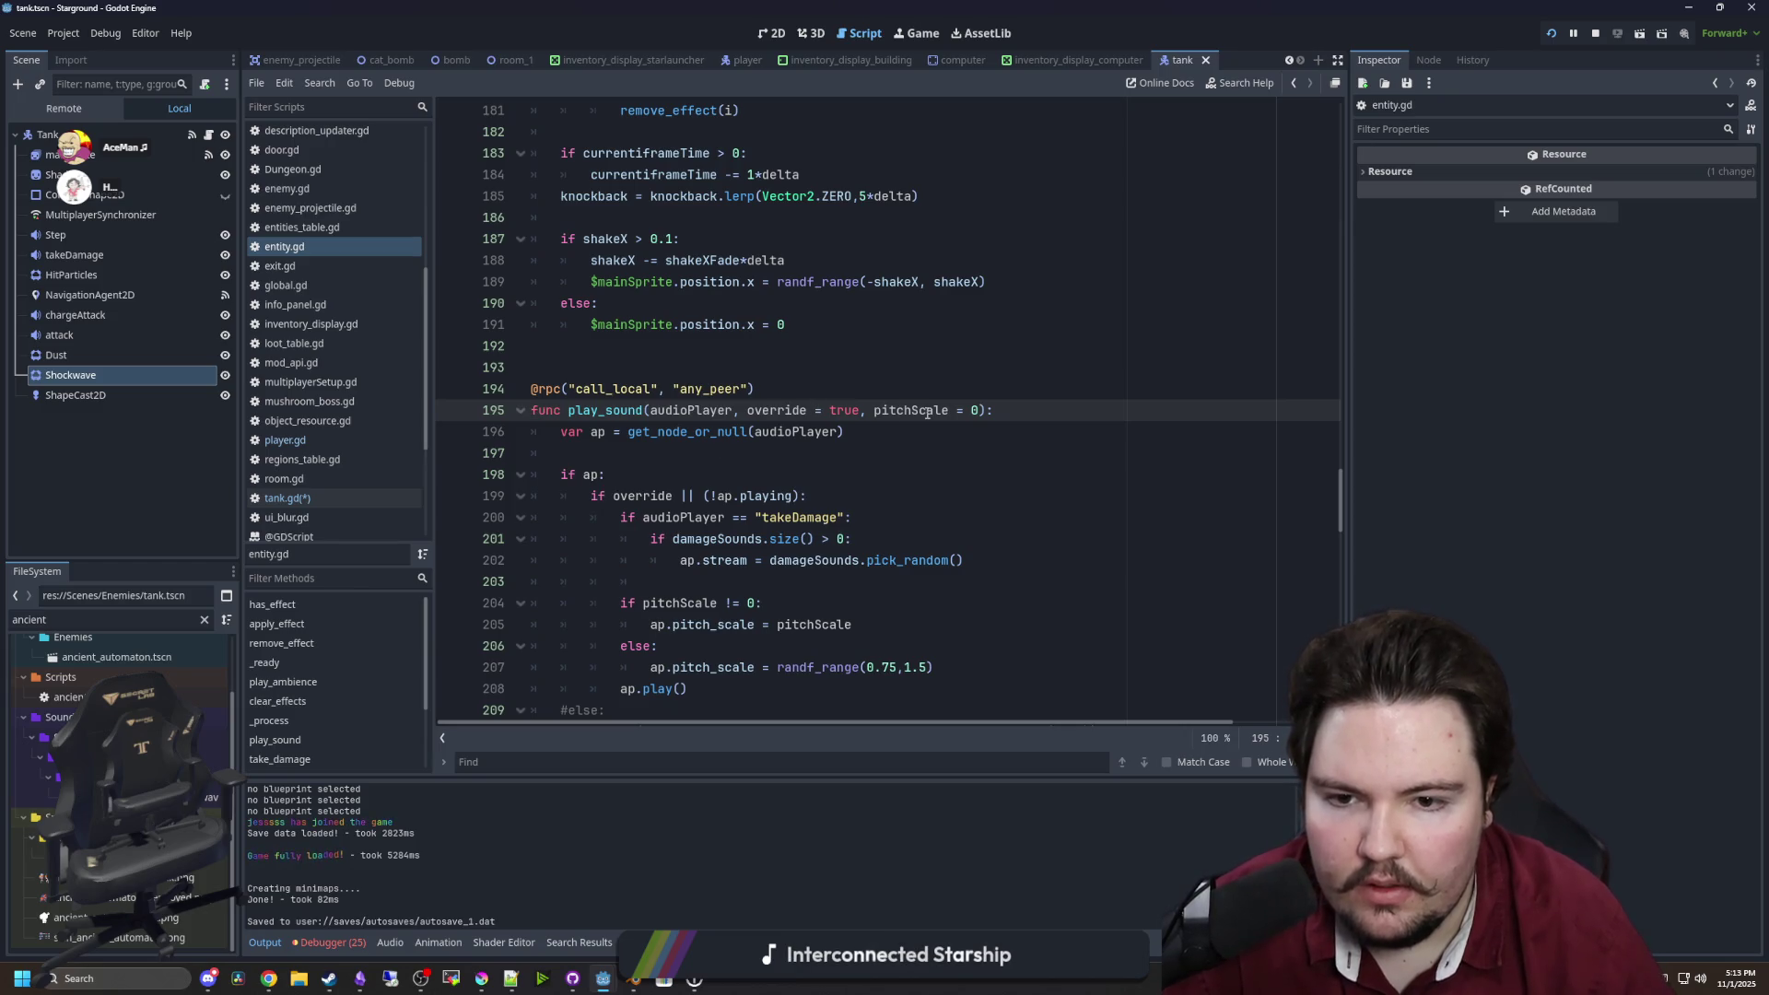
scroll(814, 425, up, 20)
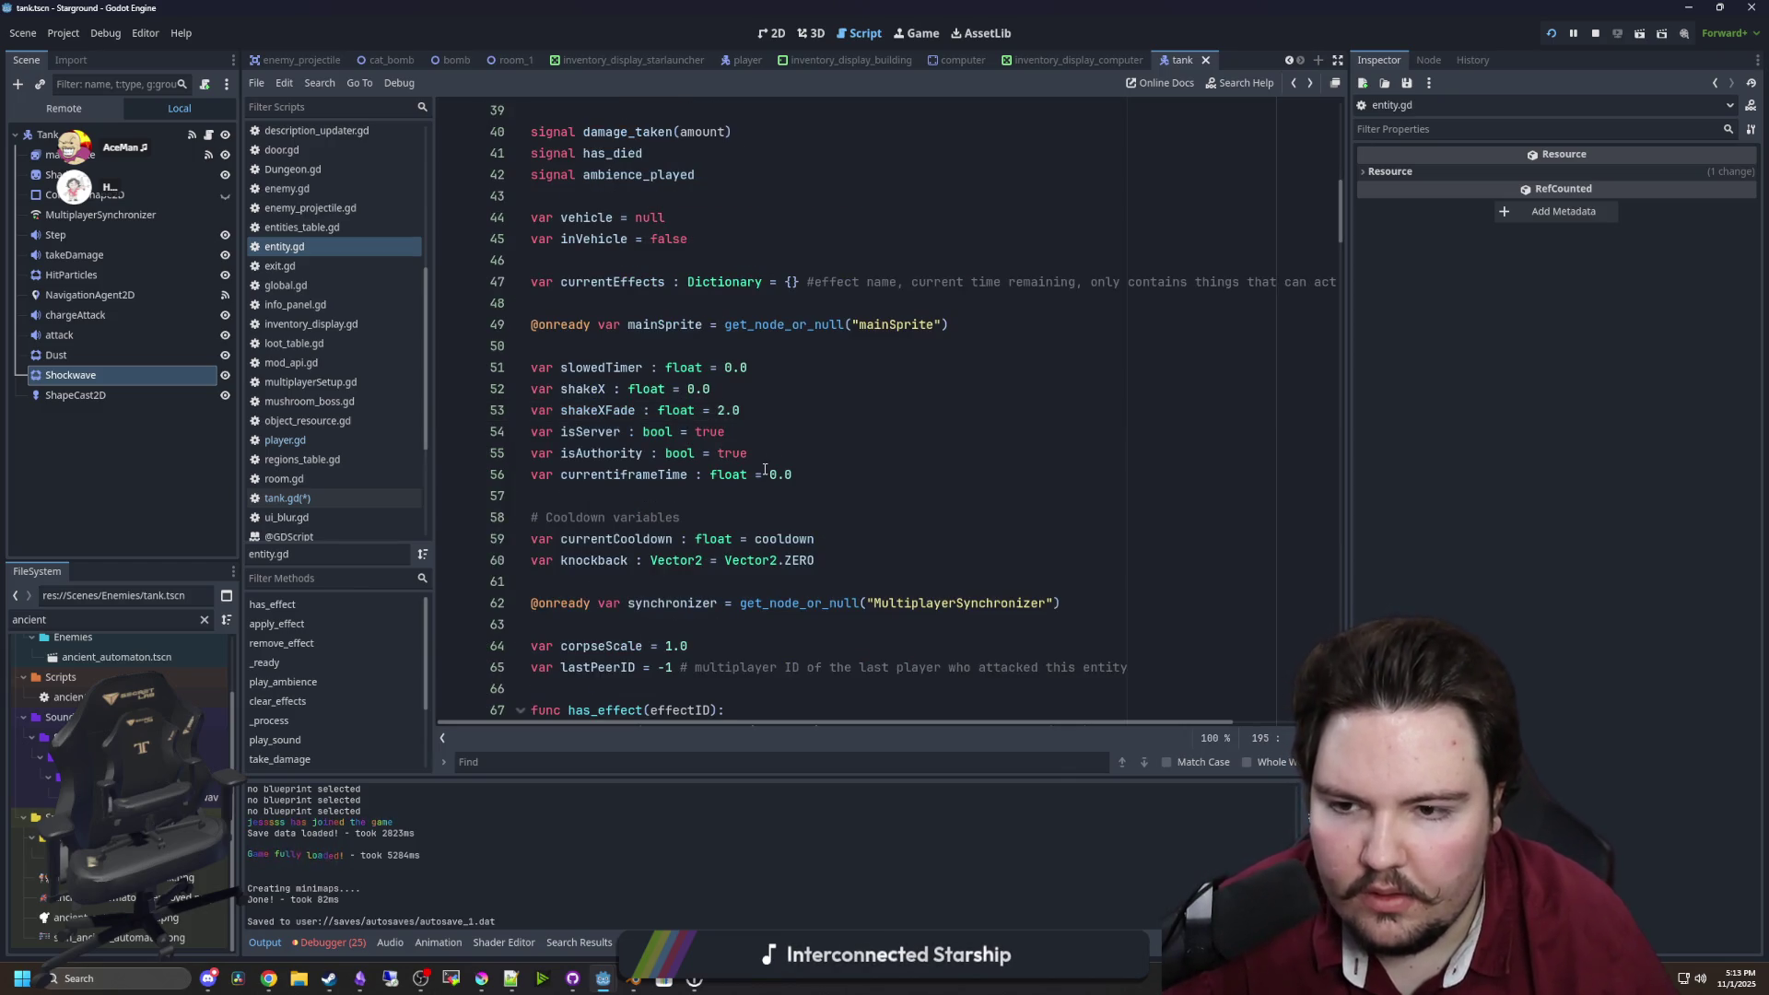
scroll(650, 353, up, 1)
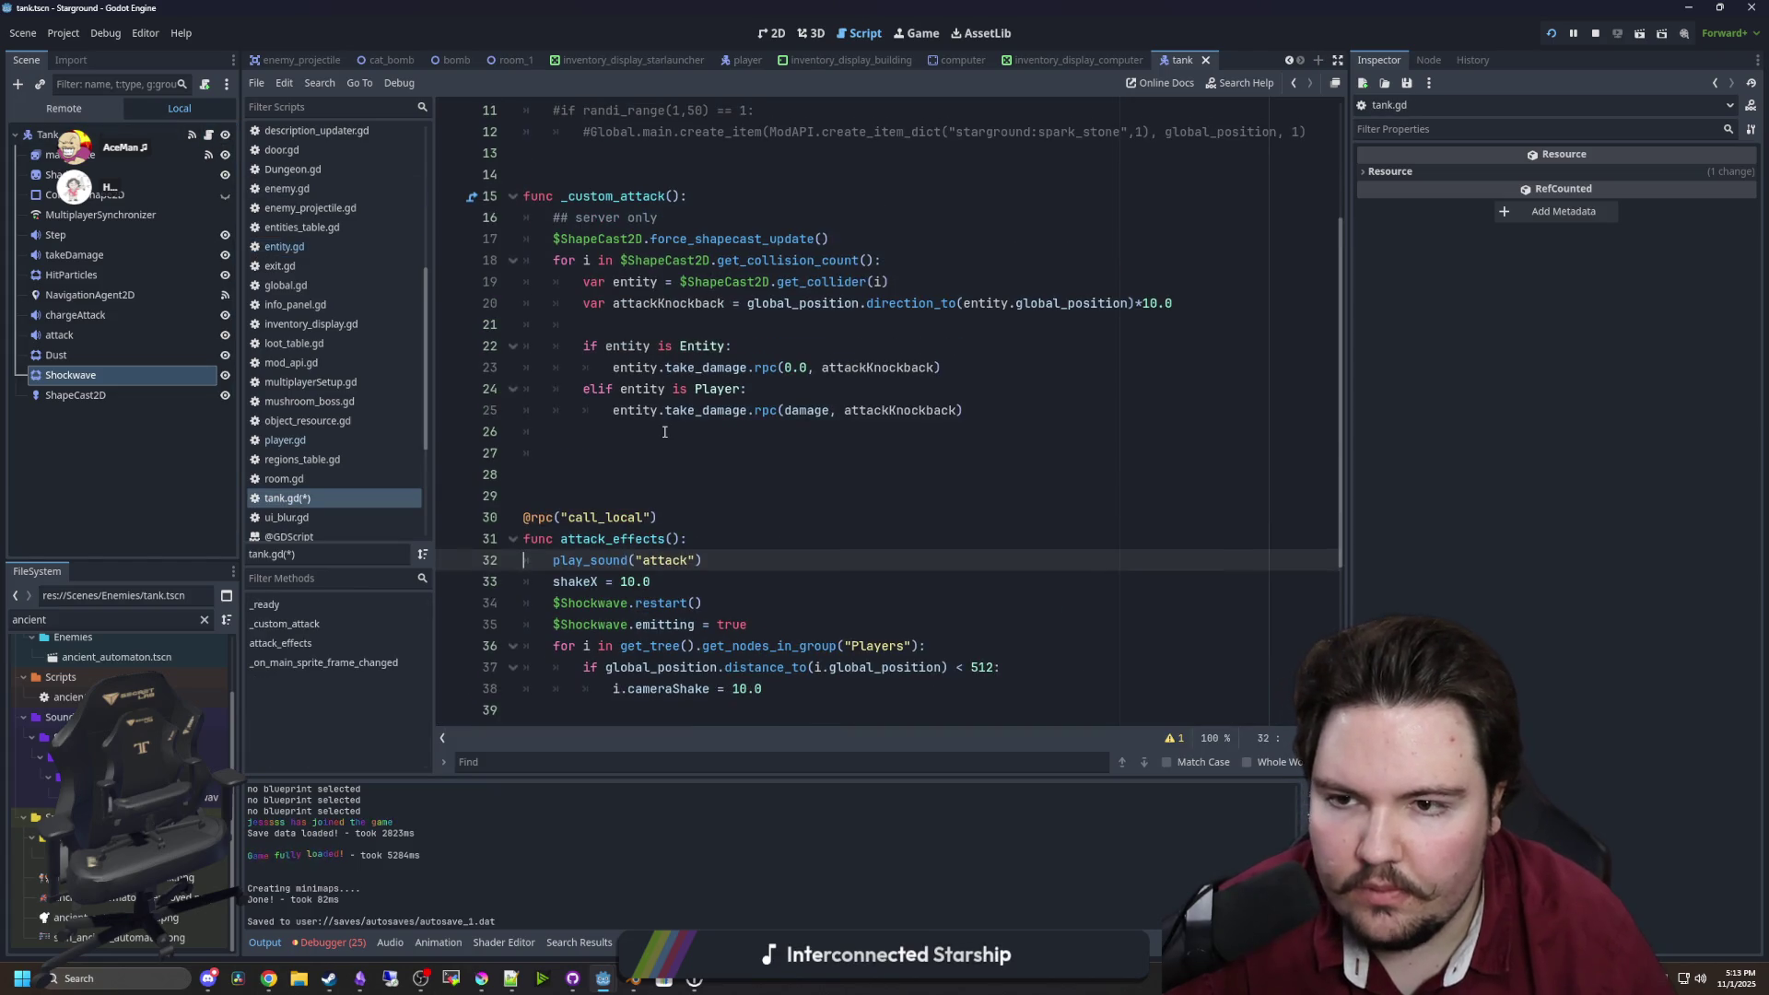
Step: Call attack_effects.rpc() under the server-only comment and remove stray blank lines in _custom_attack
click(650, 432)
click(709, 217)
key(Return)
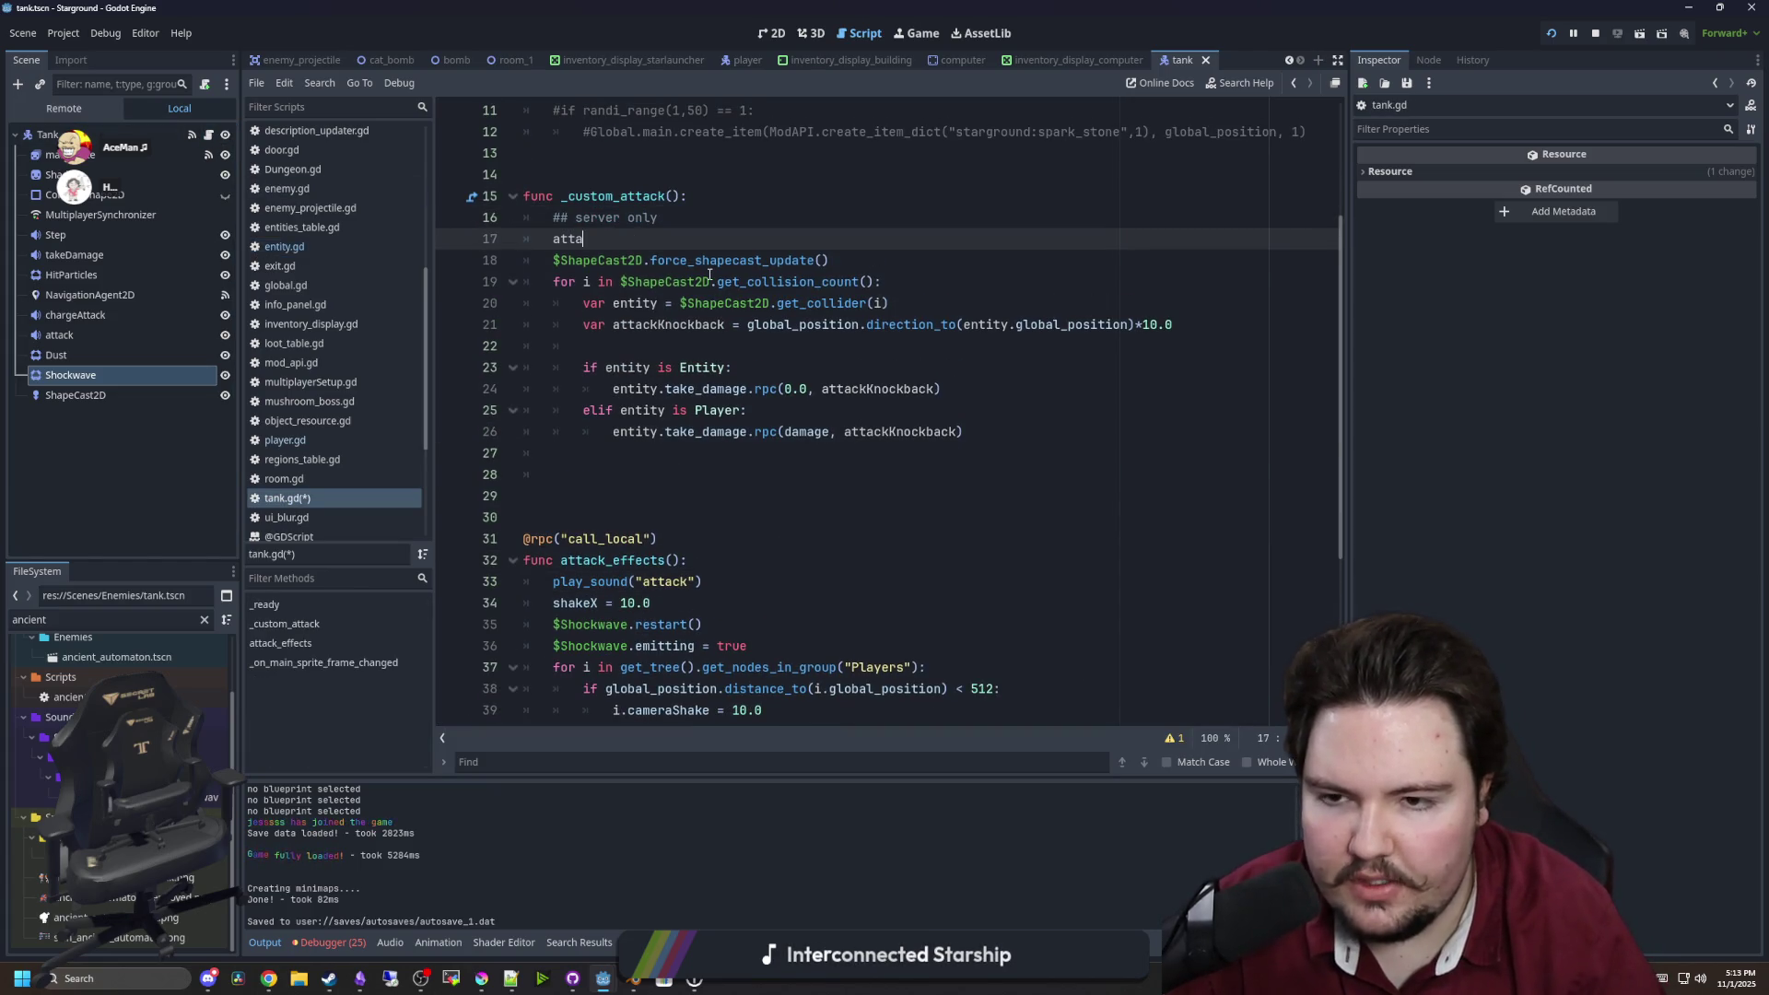
text(effects.rp)
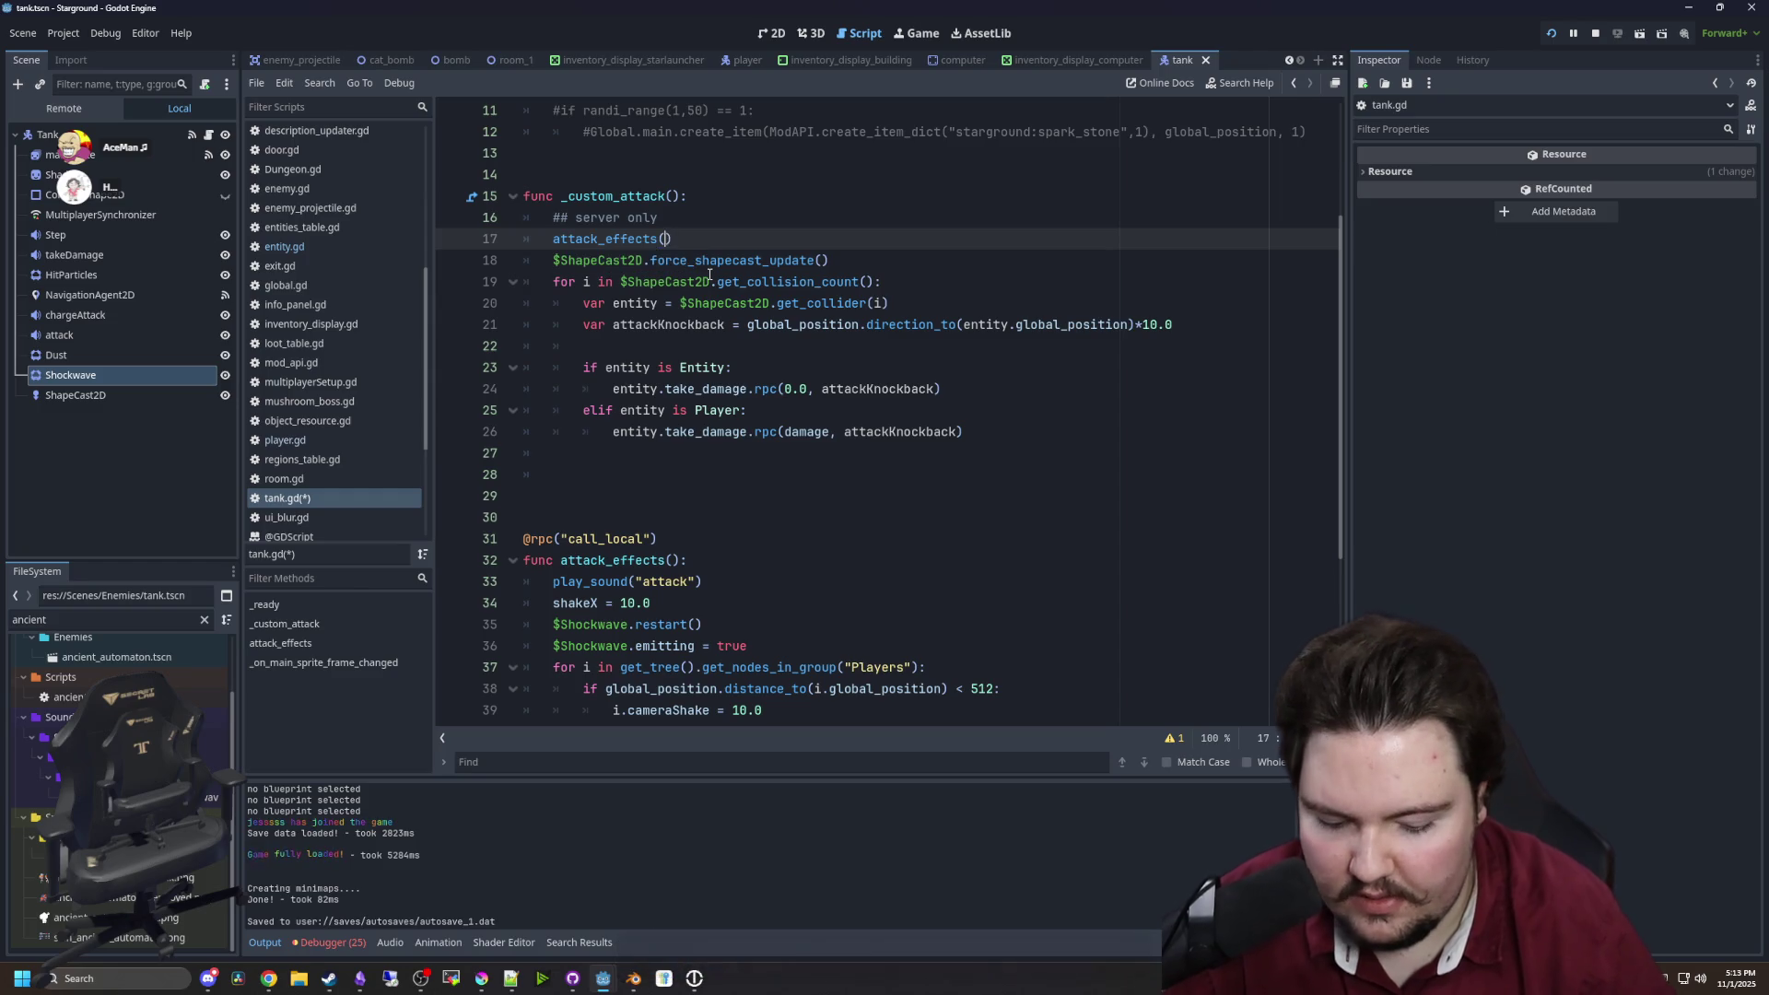
text(c)
click(718, 194)
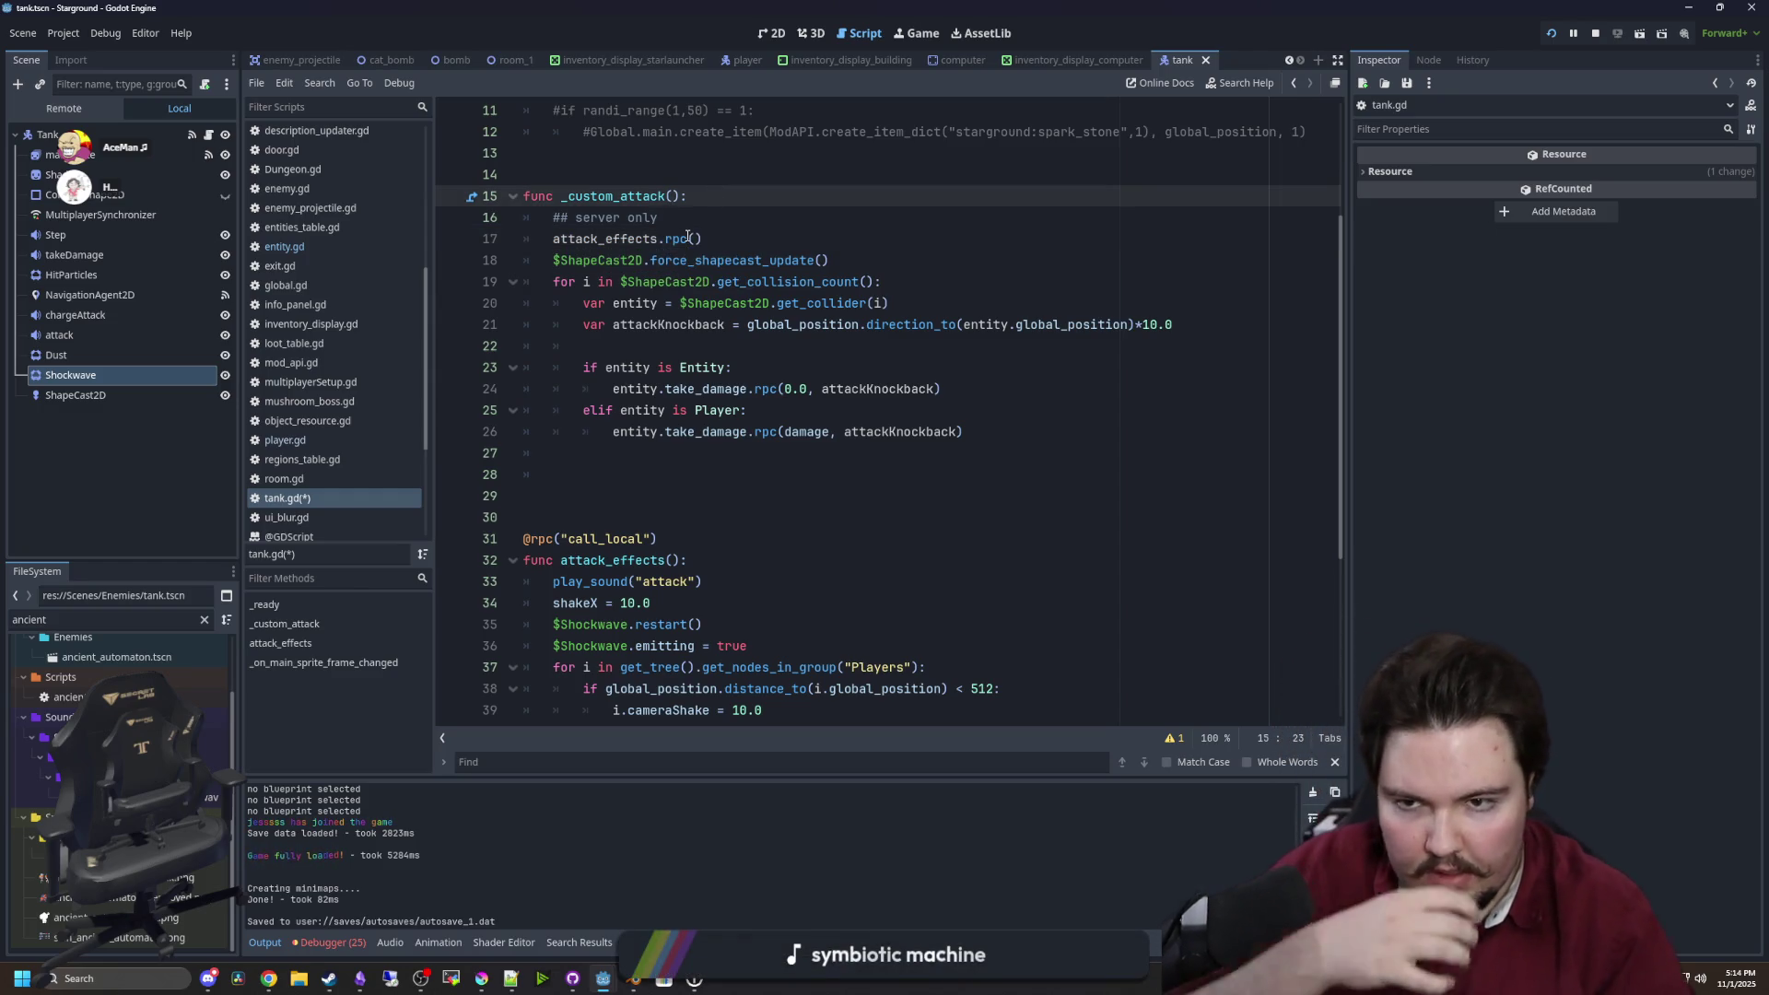
click(706, 217)
click(747, 233)
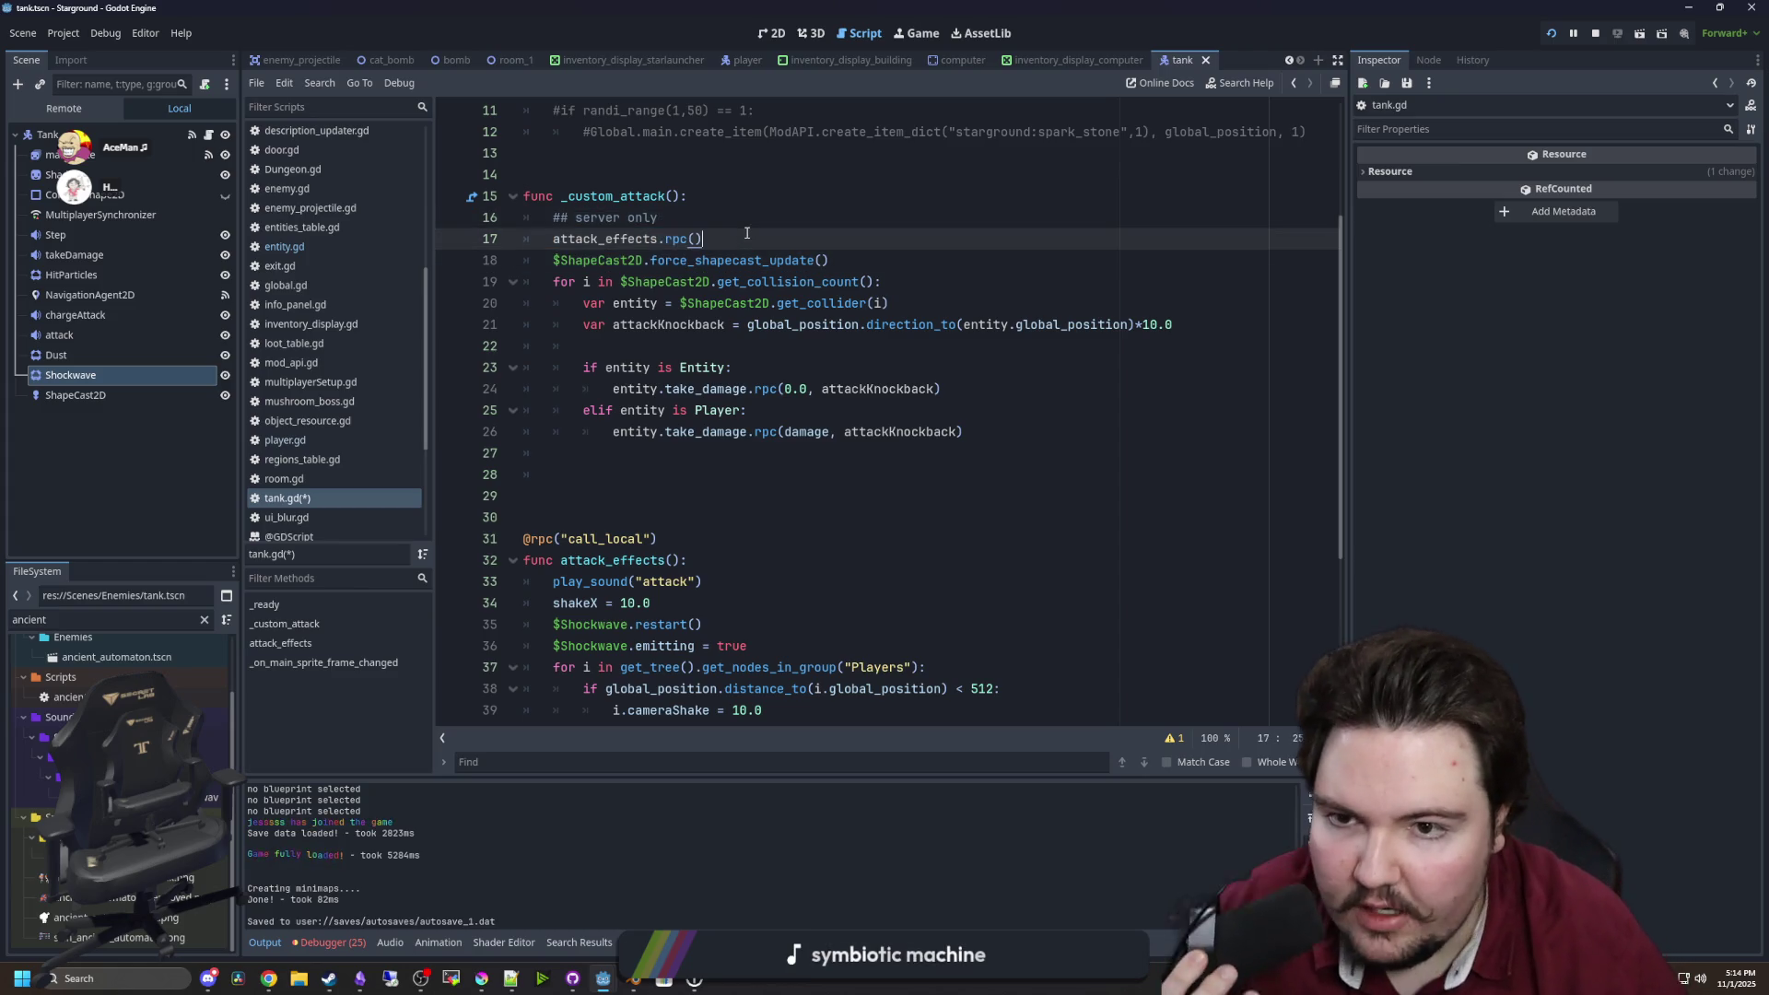
click(610, 338)
key(BackSpace)
key(BackSpace)
key(BackSpace)
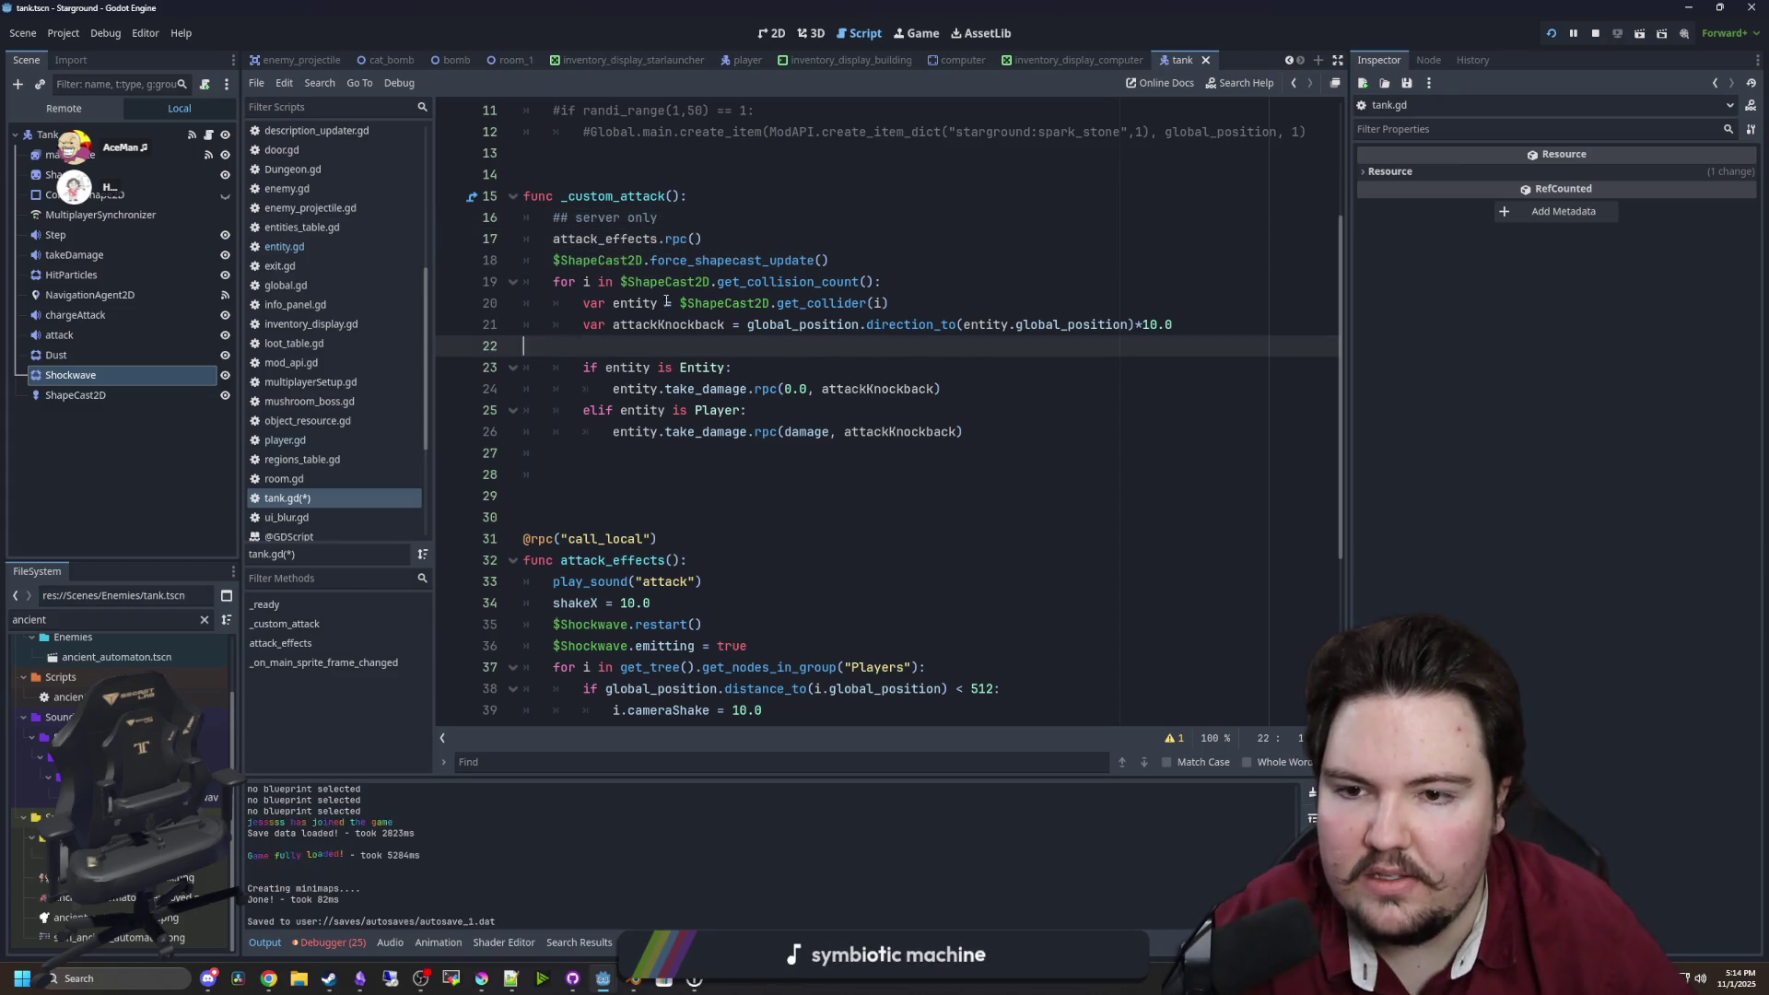
scroll(553, 332, down, 2)
click(466, 324)
key(Delete)
key(Delete)
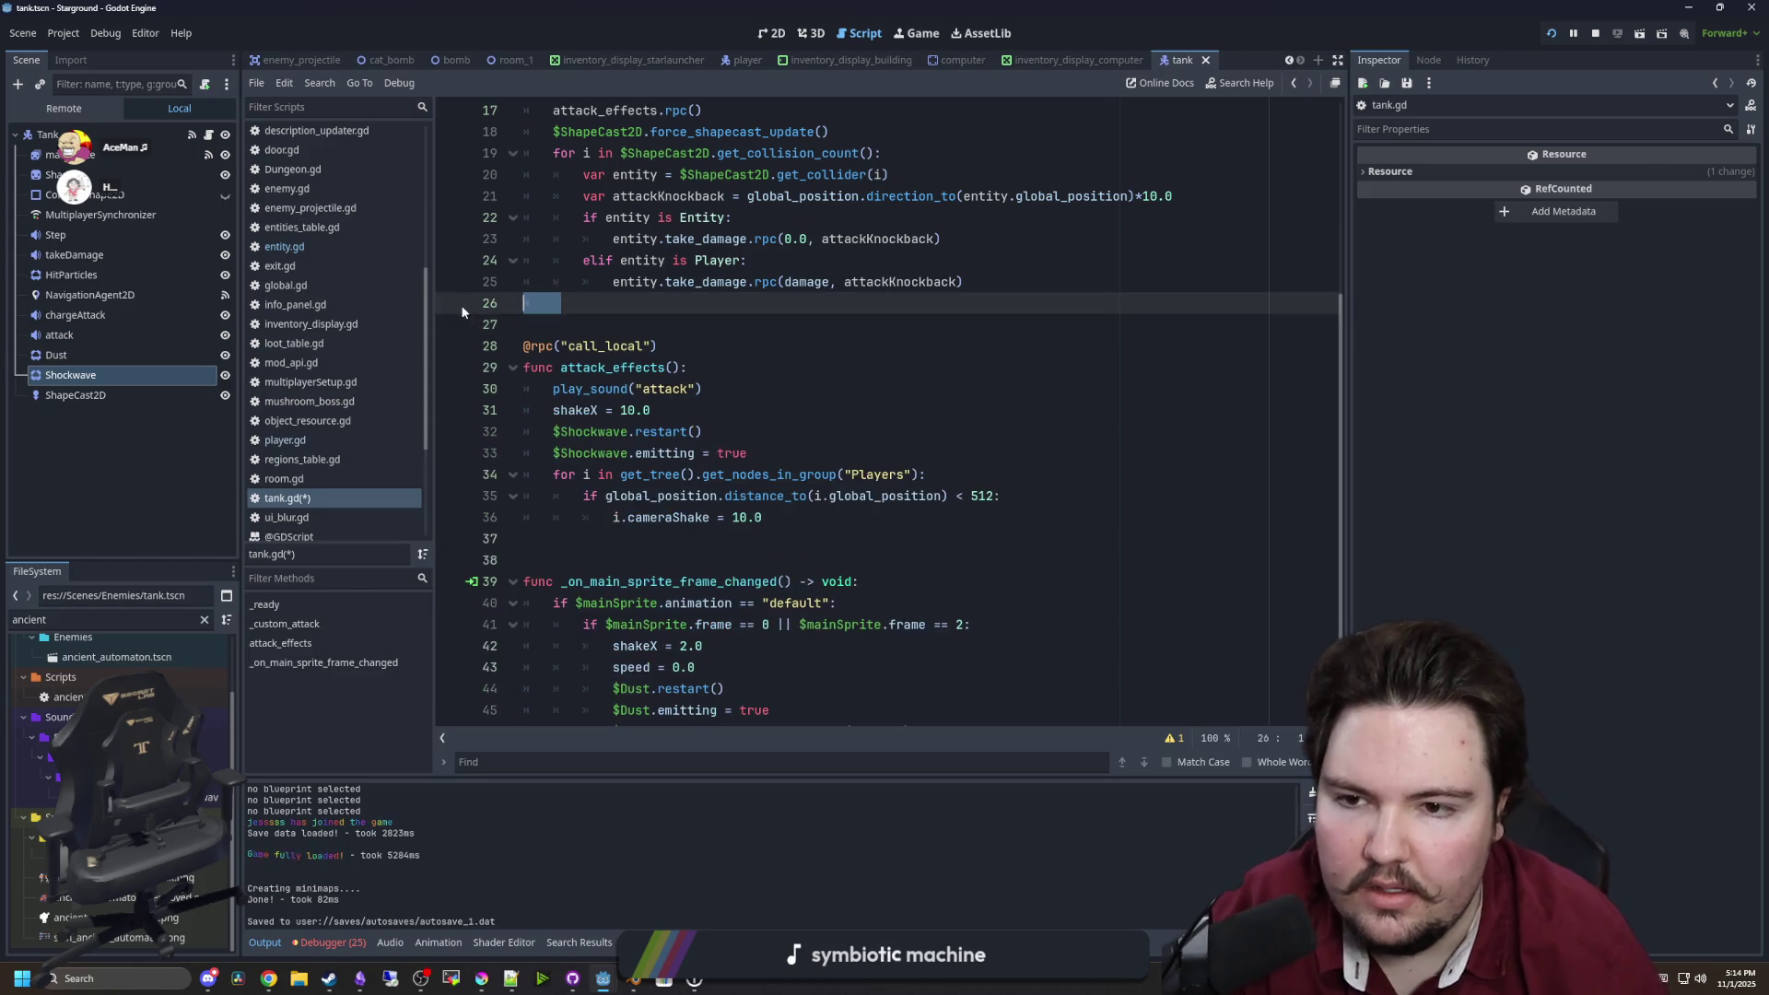
scroll(767, 489, up, 2)
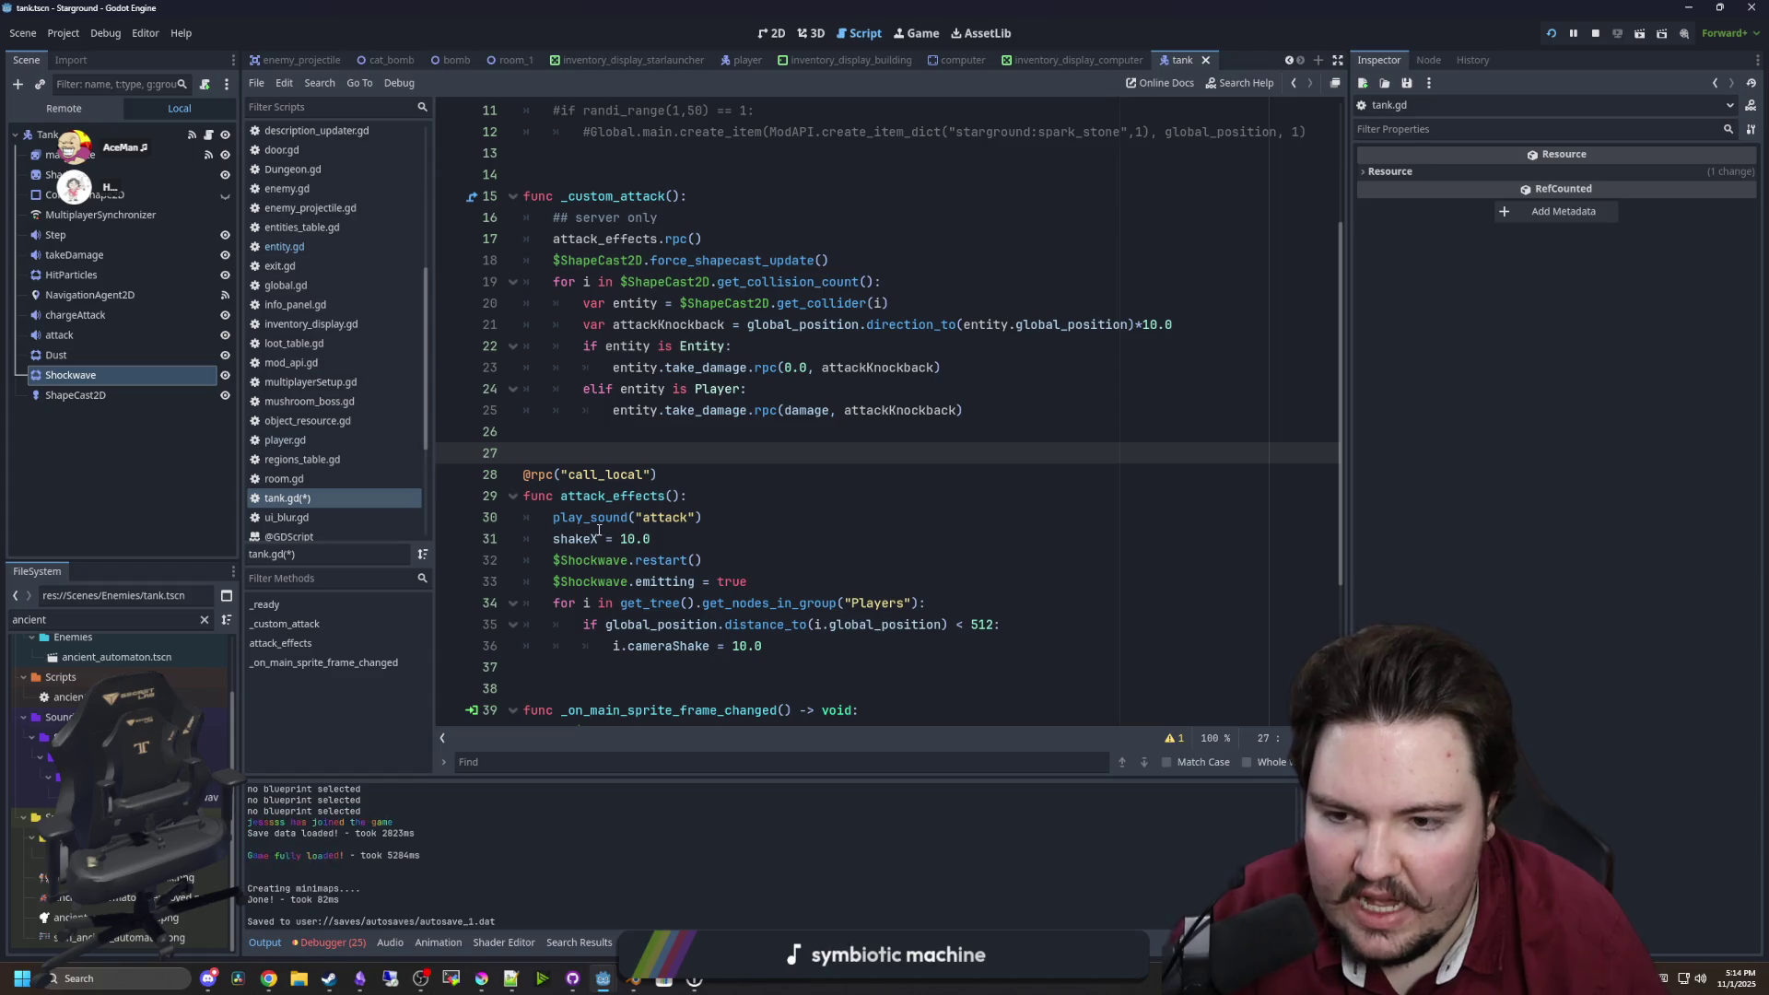
Step: Give Entity hits take_damage.rpc(0.0, attackKnockback), keep Player damage, and save tank.gd
click(733, 646)
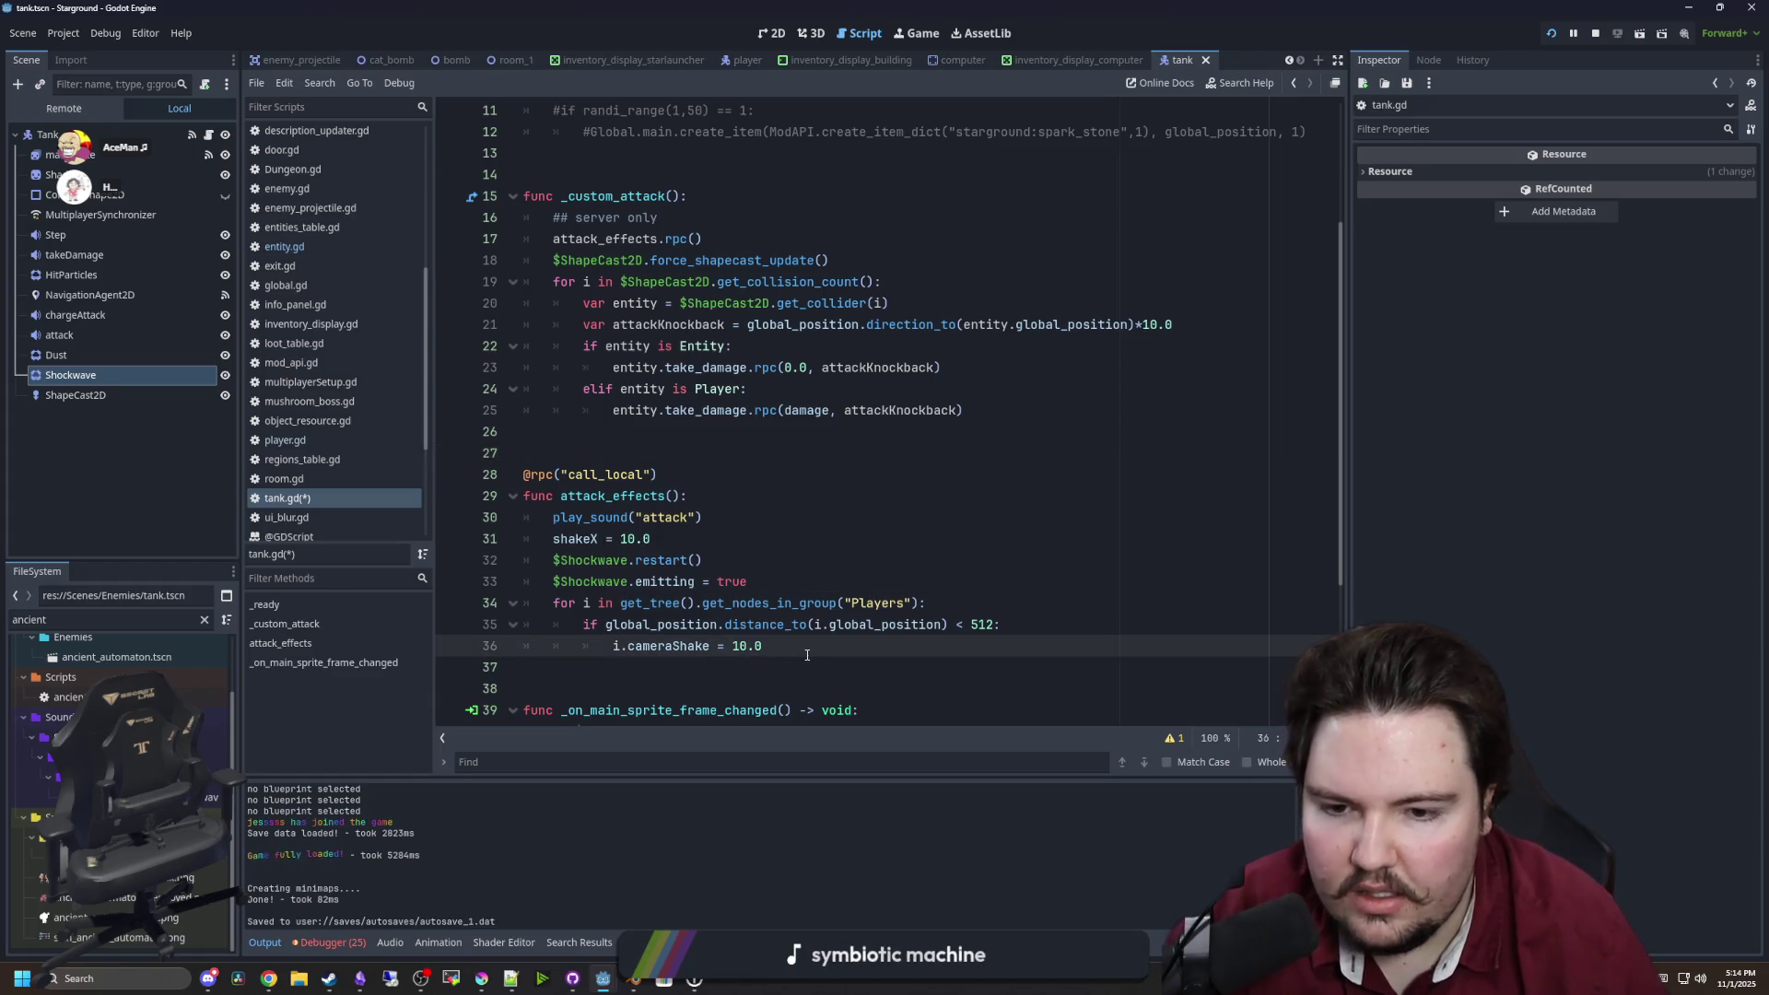
key(Up)
key(Up)
key(Up)
scroll(882, 466, up, 1)
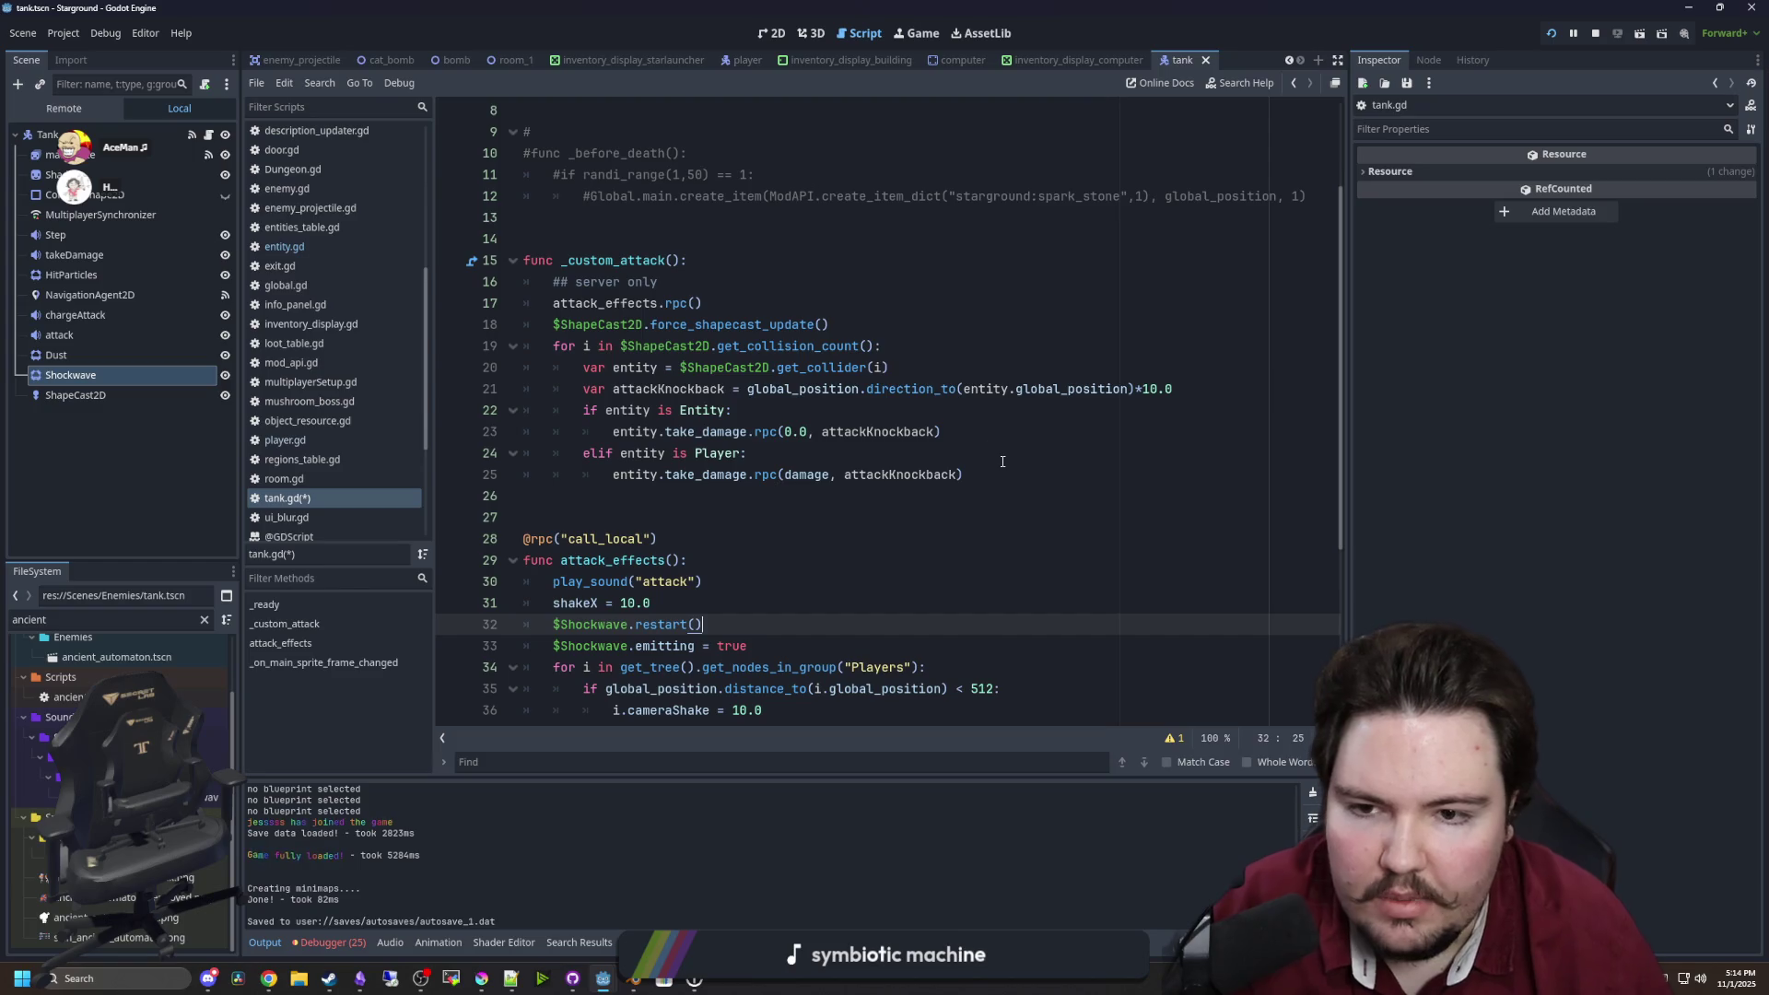
mouse_move(1002, 472)
mouse_down()
mouse_move(571, 336)
mouse_move(875, 474)
mouse_up()
click(819, 458)
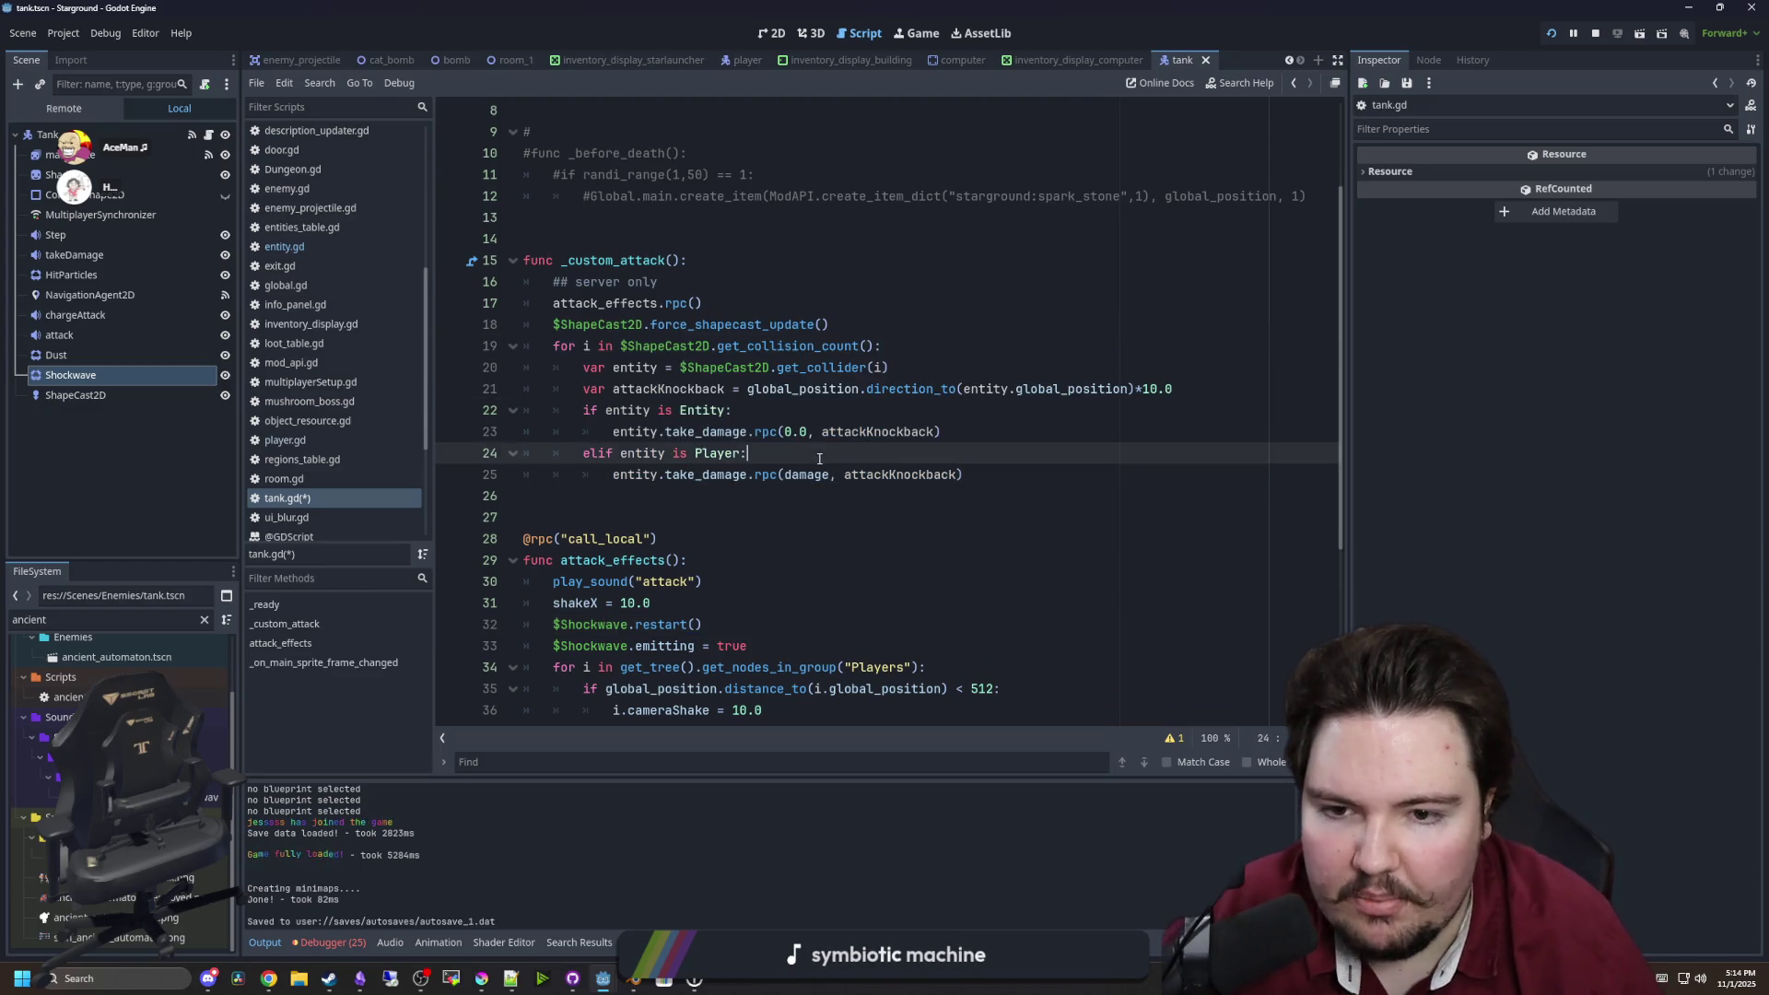
key(Up)
key(Up)
key(ctrl+s)
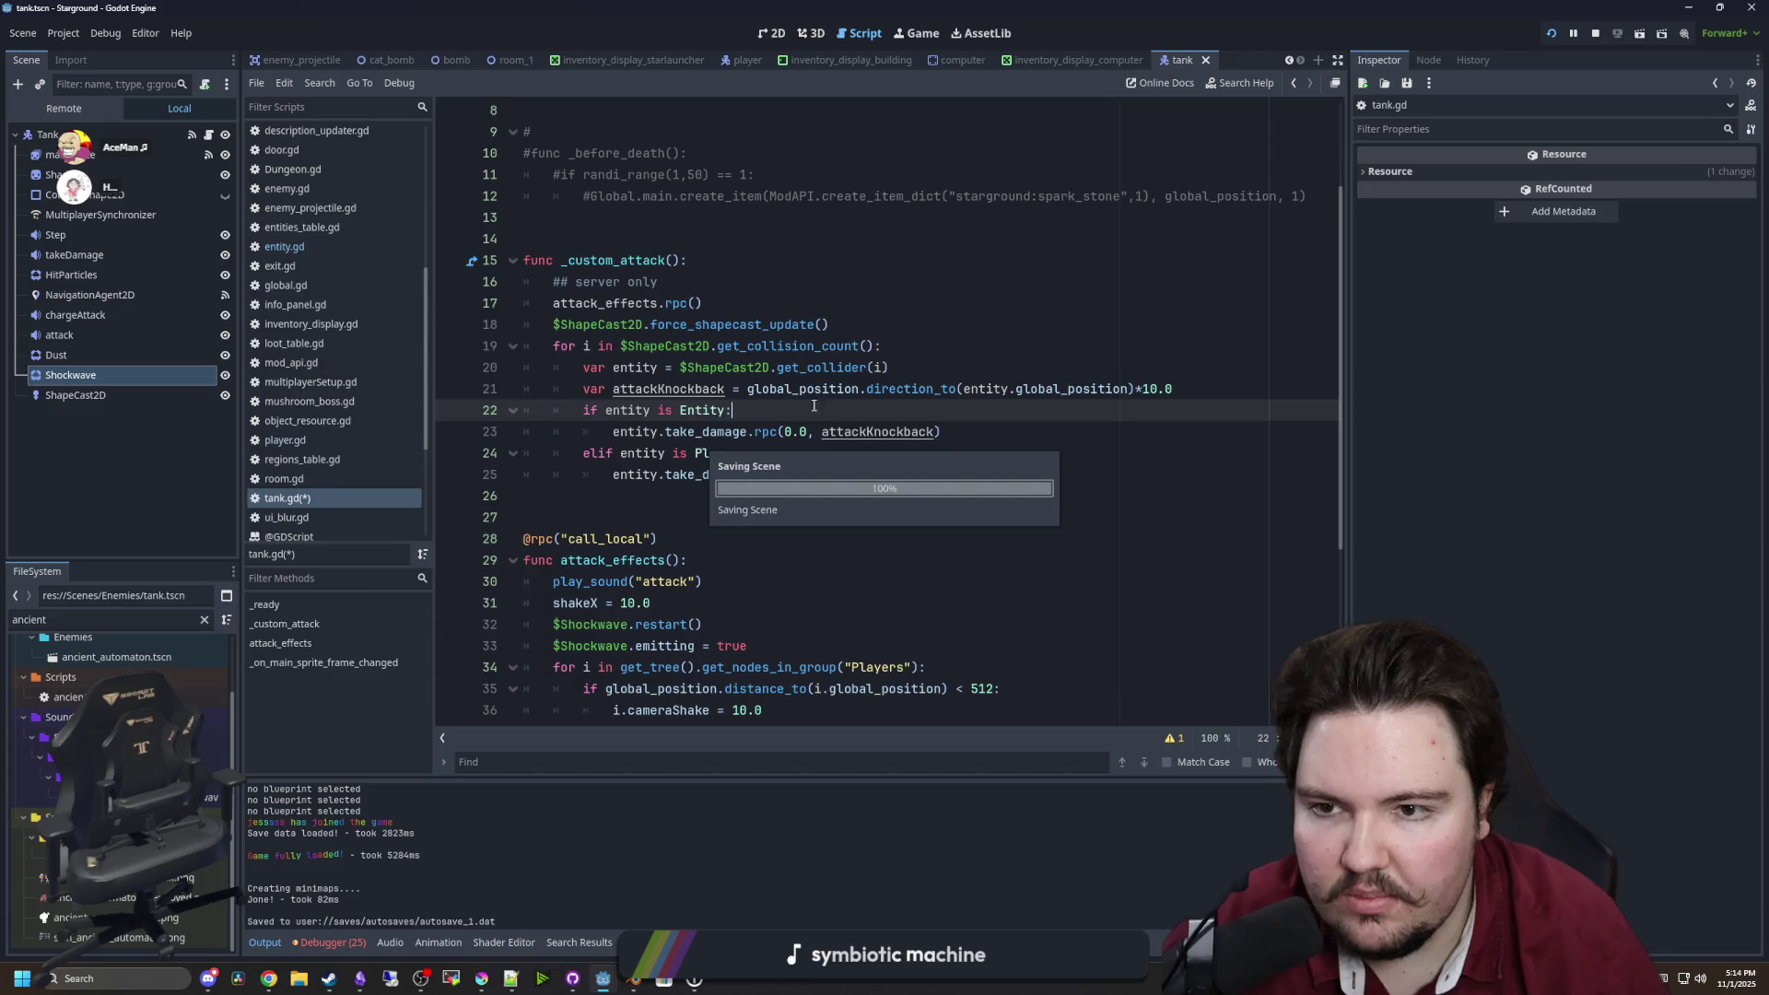
Step: Review the tank script and save the tank scene again
scroll(820, 406, up, 3)
scroll(832, 407, down, 7)
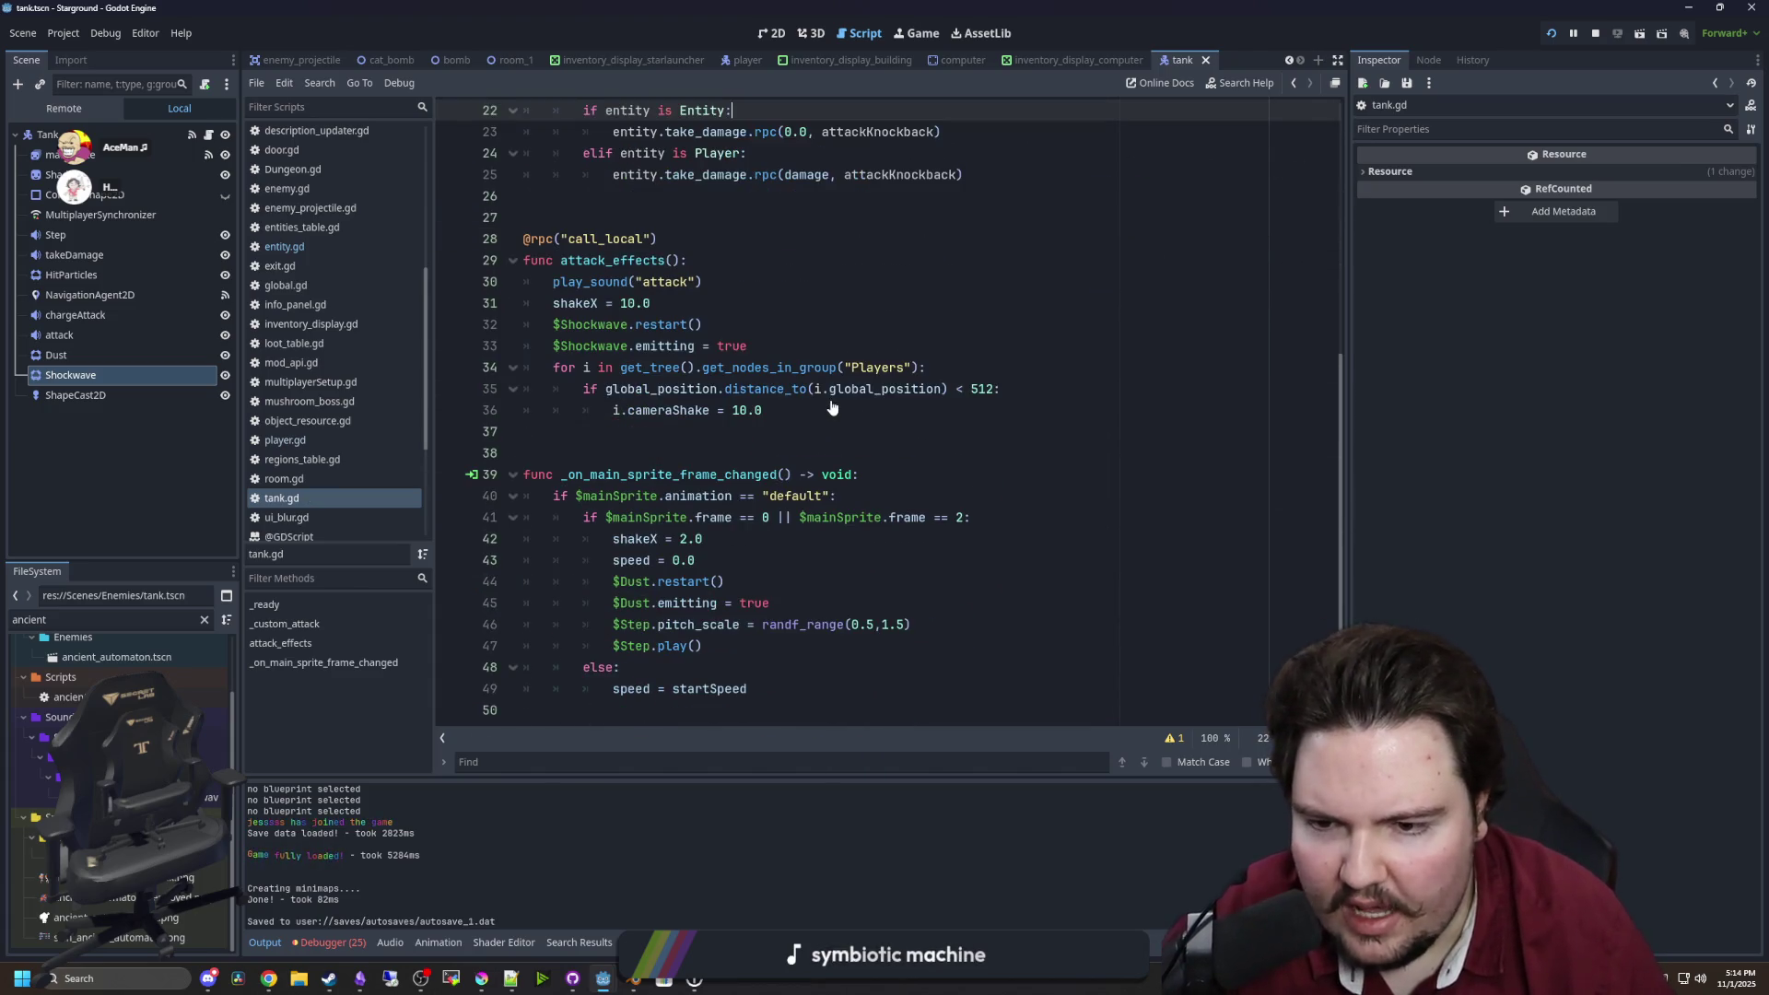
click(708, 437)
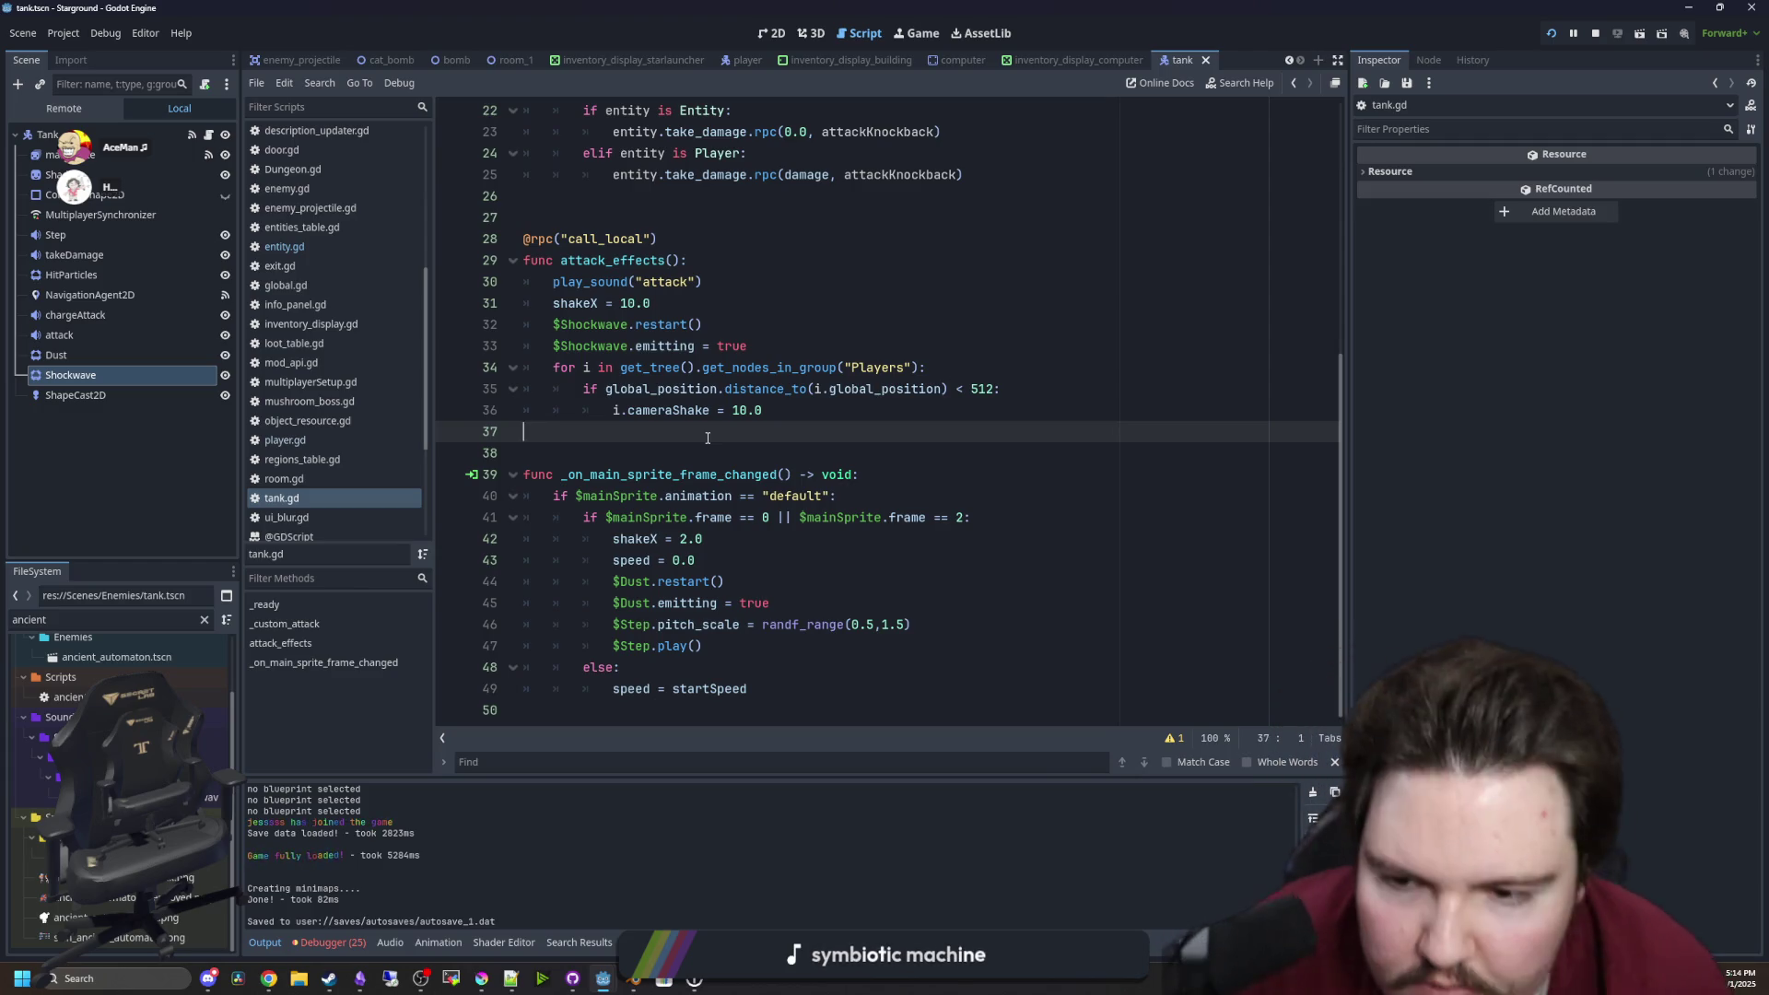
click(610, 559)
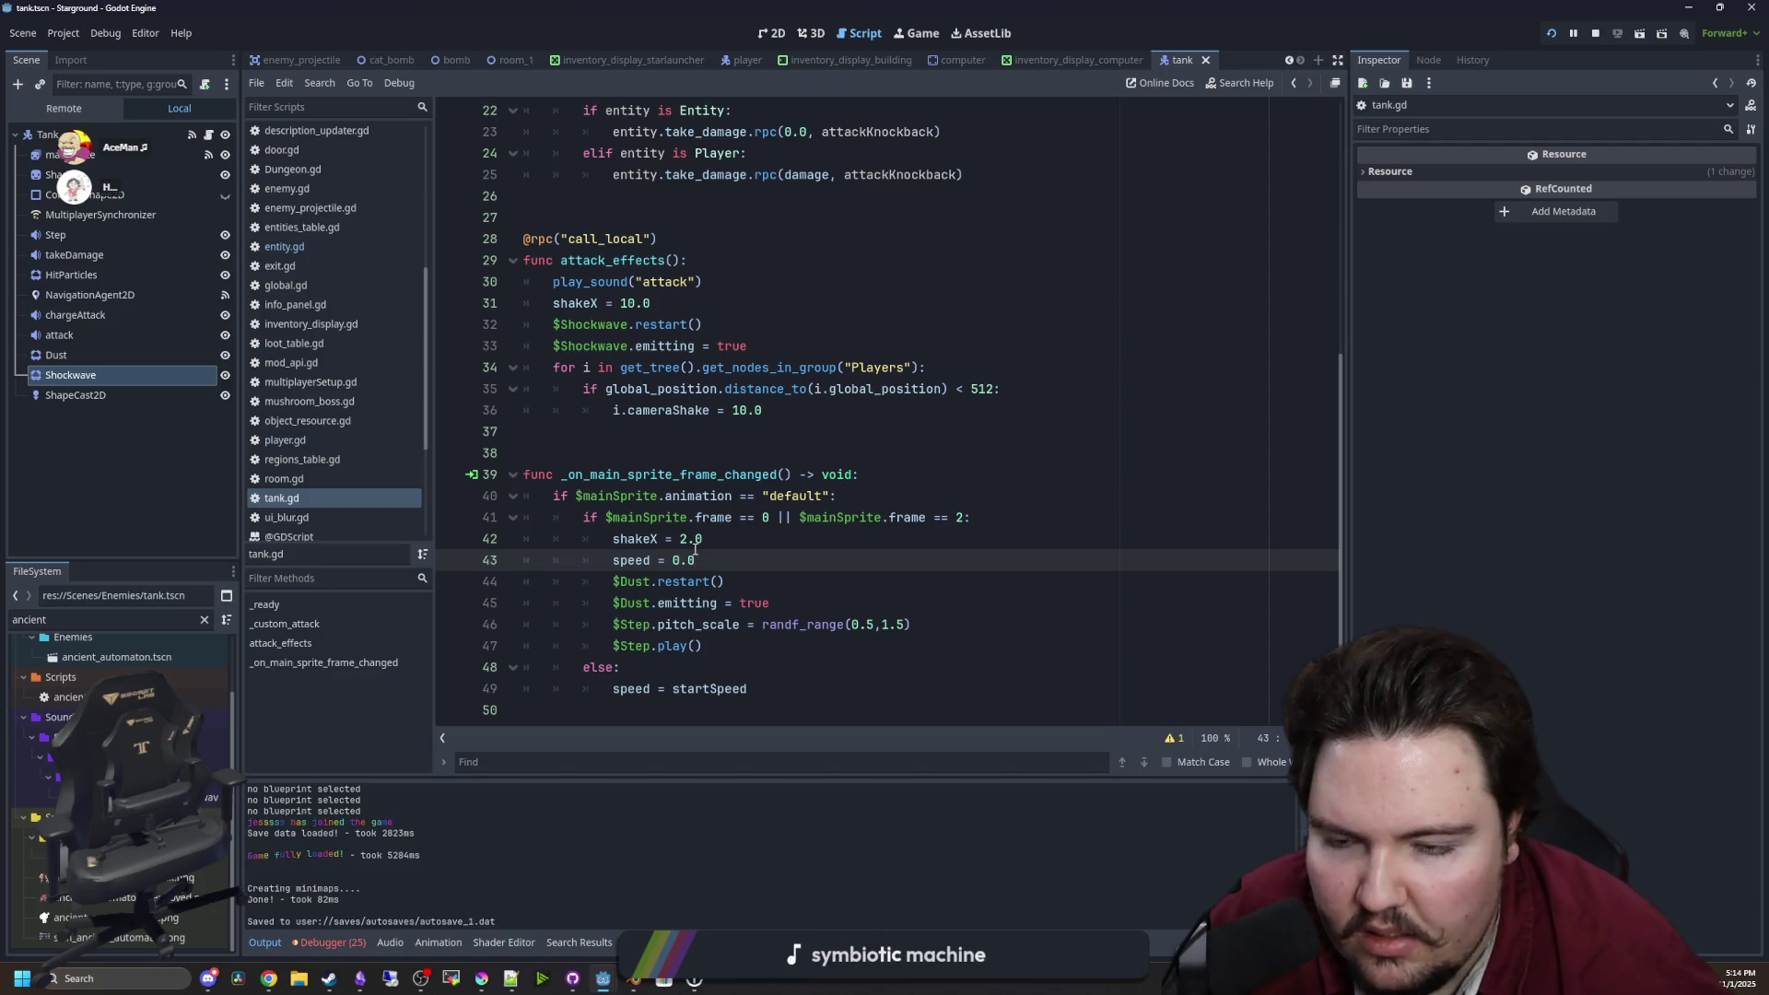
scroll(682, 539, up, 2)
click(622, 345)
key(ctrl+s)
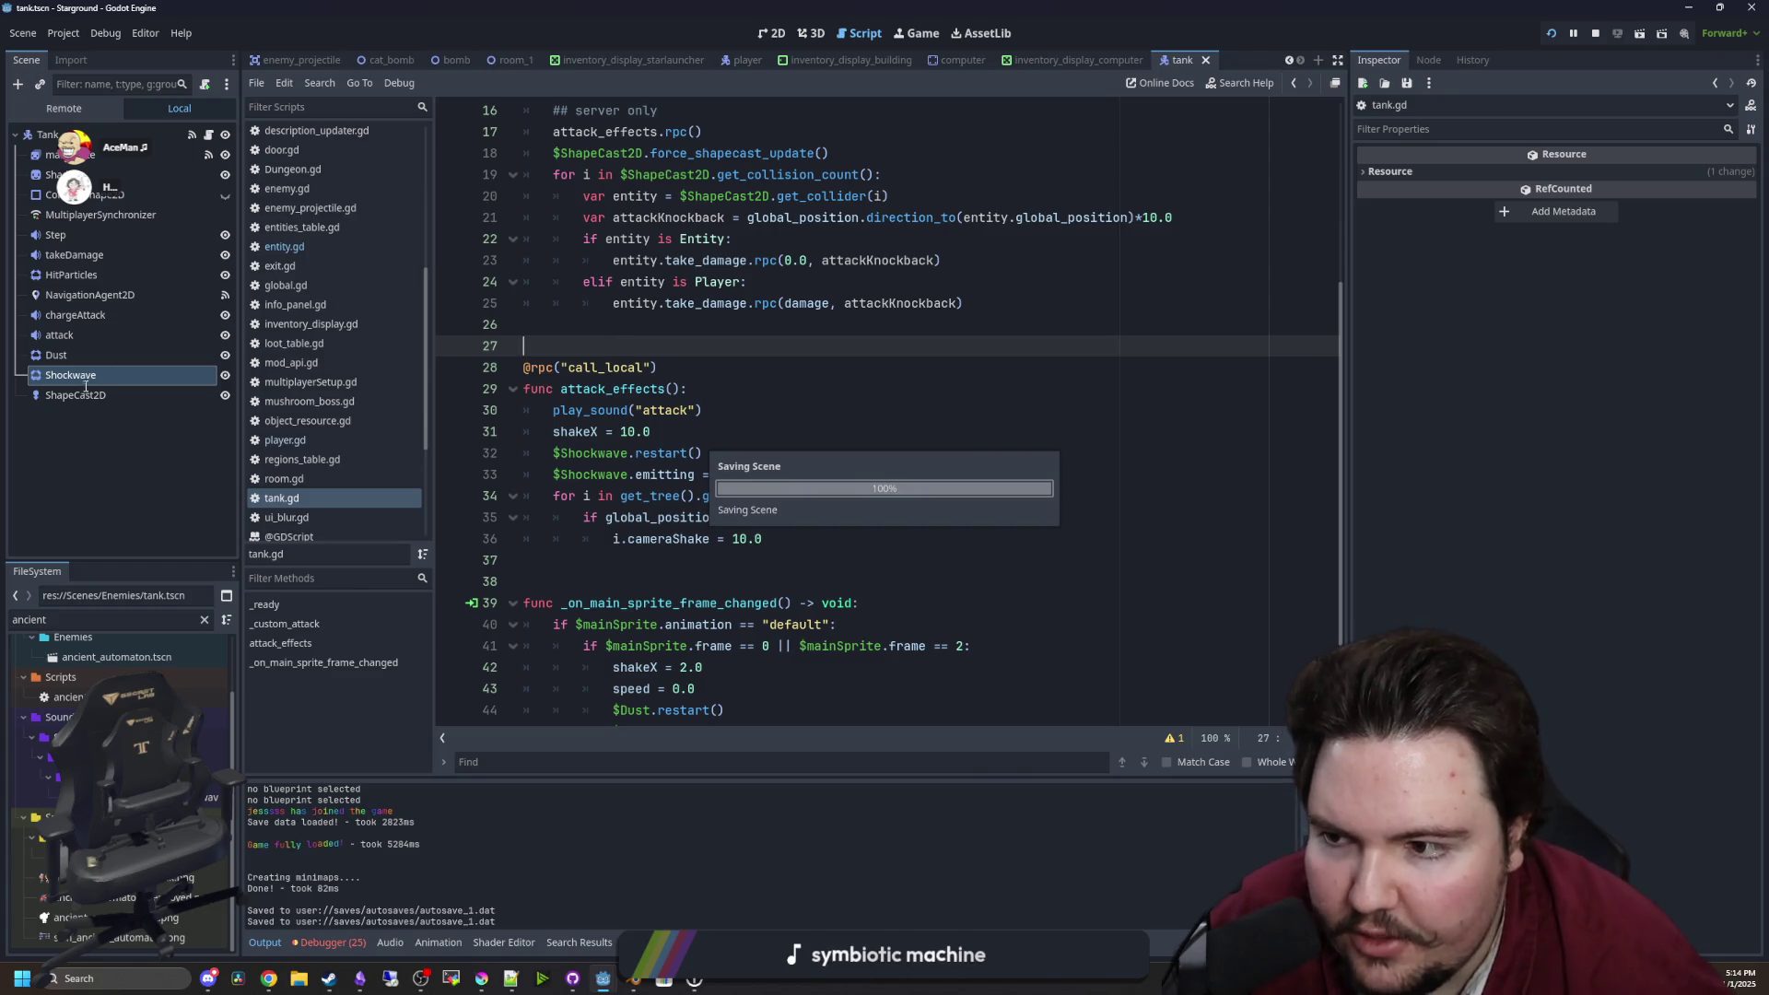
scroll(675, 405, up, 5)
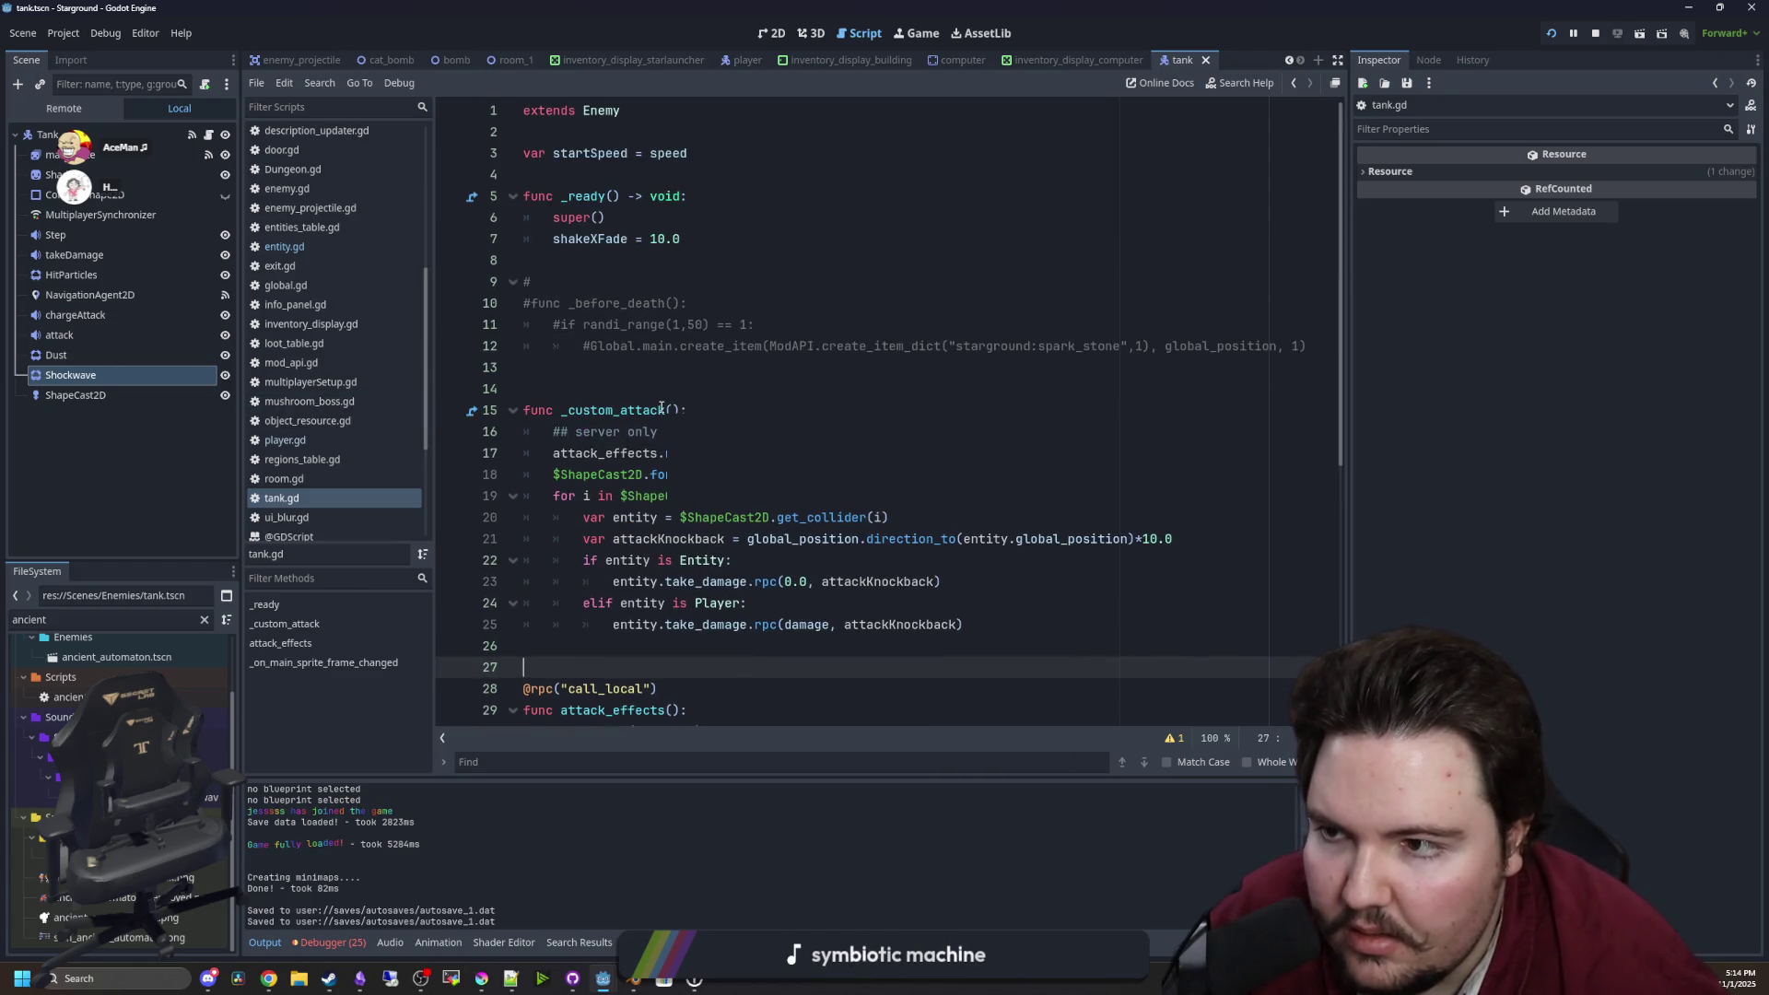
click(608, 384)
key(ctrl+s)
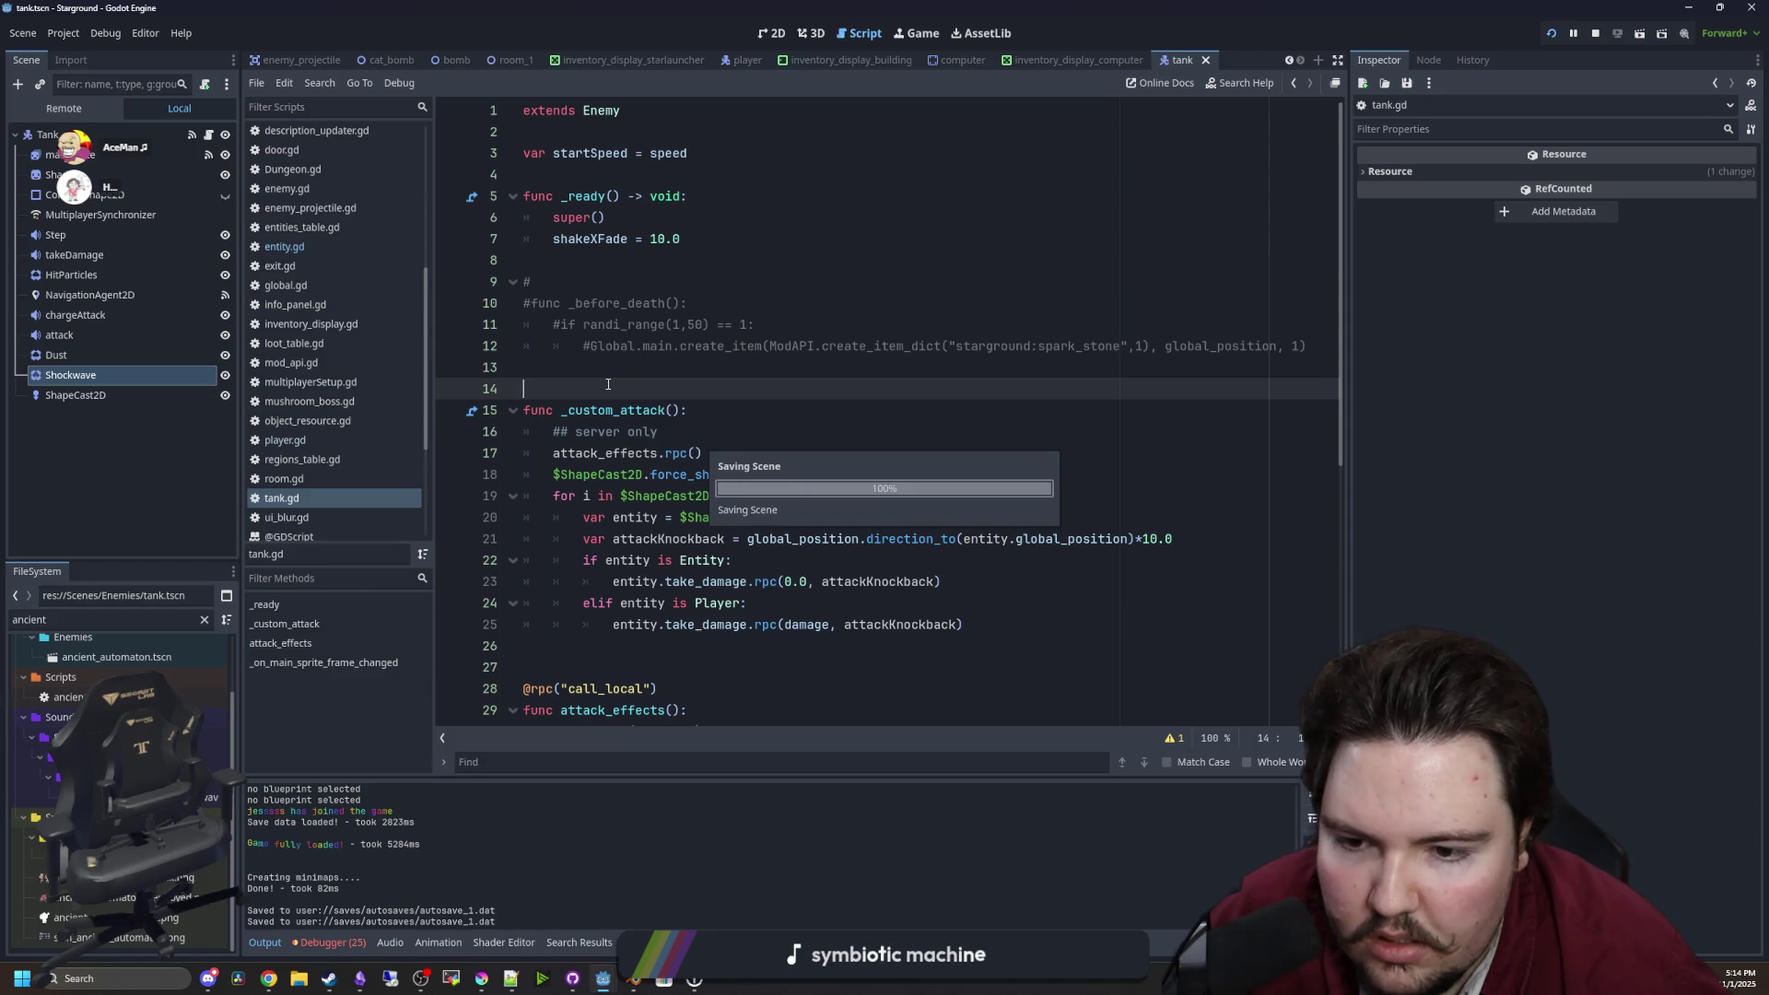
scroll(608, 385, down, 3)
Step: Play-test by walking to the Starlauncher, picking the blue planet, then stop the game
click(908, 41)
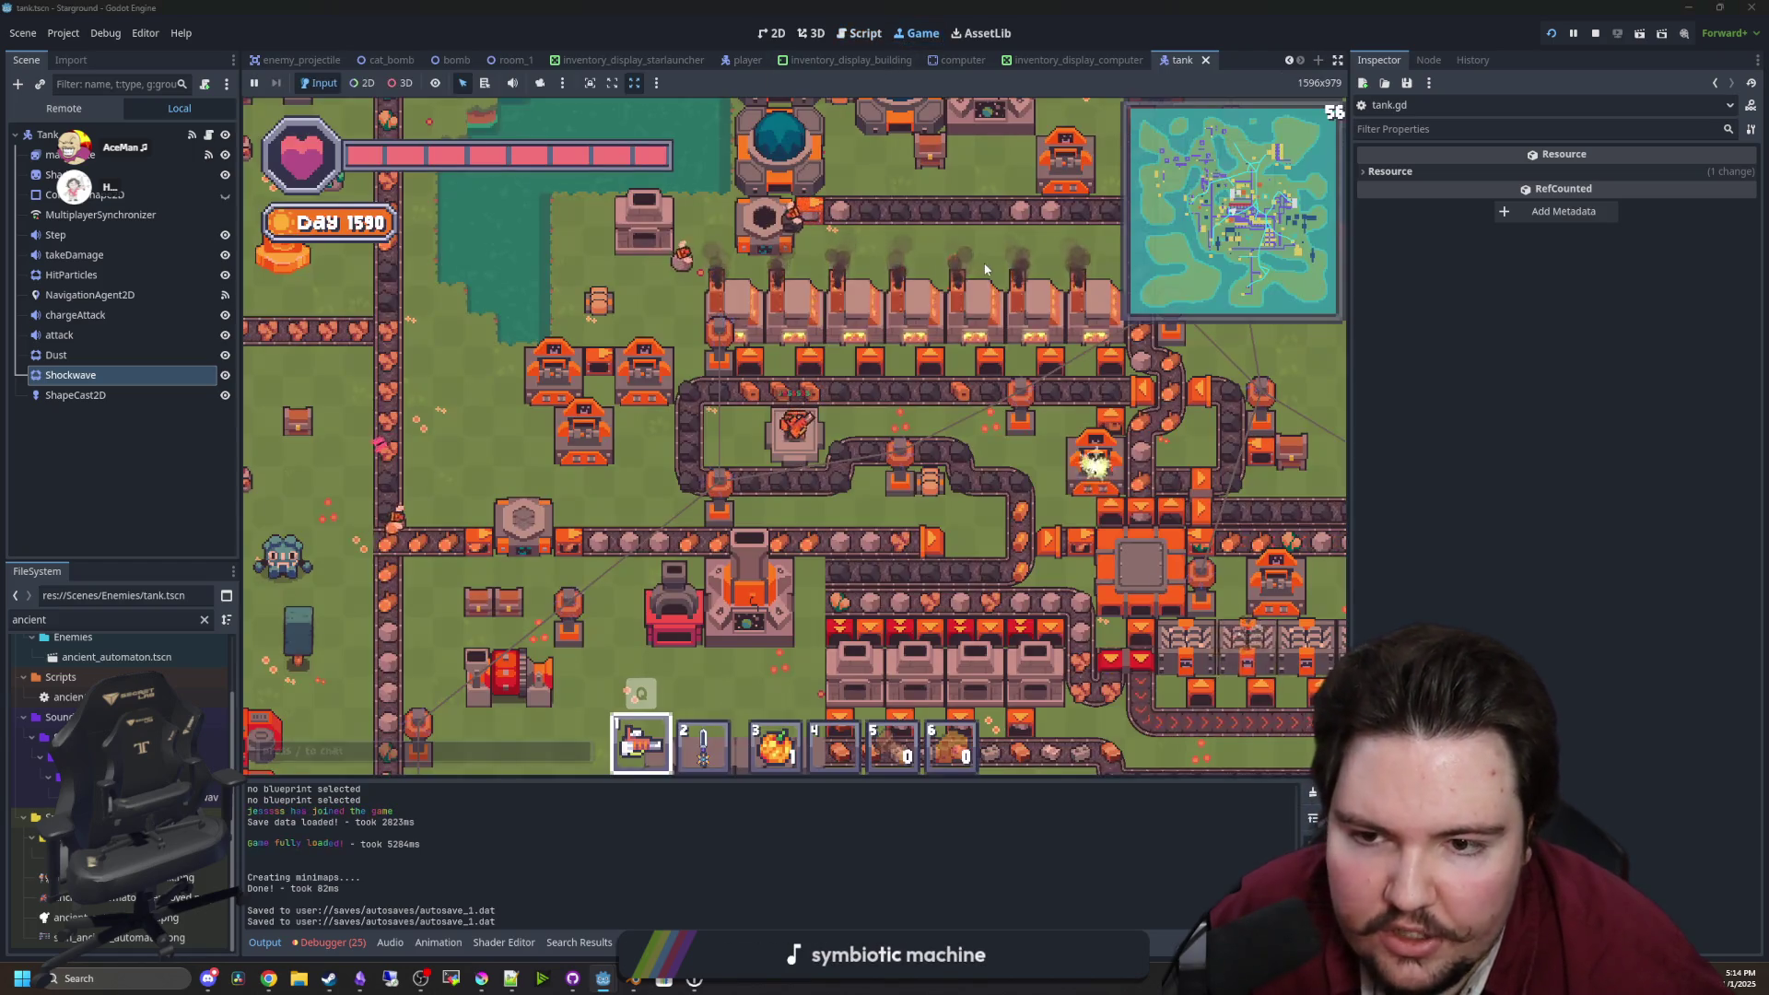
key(w)
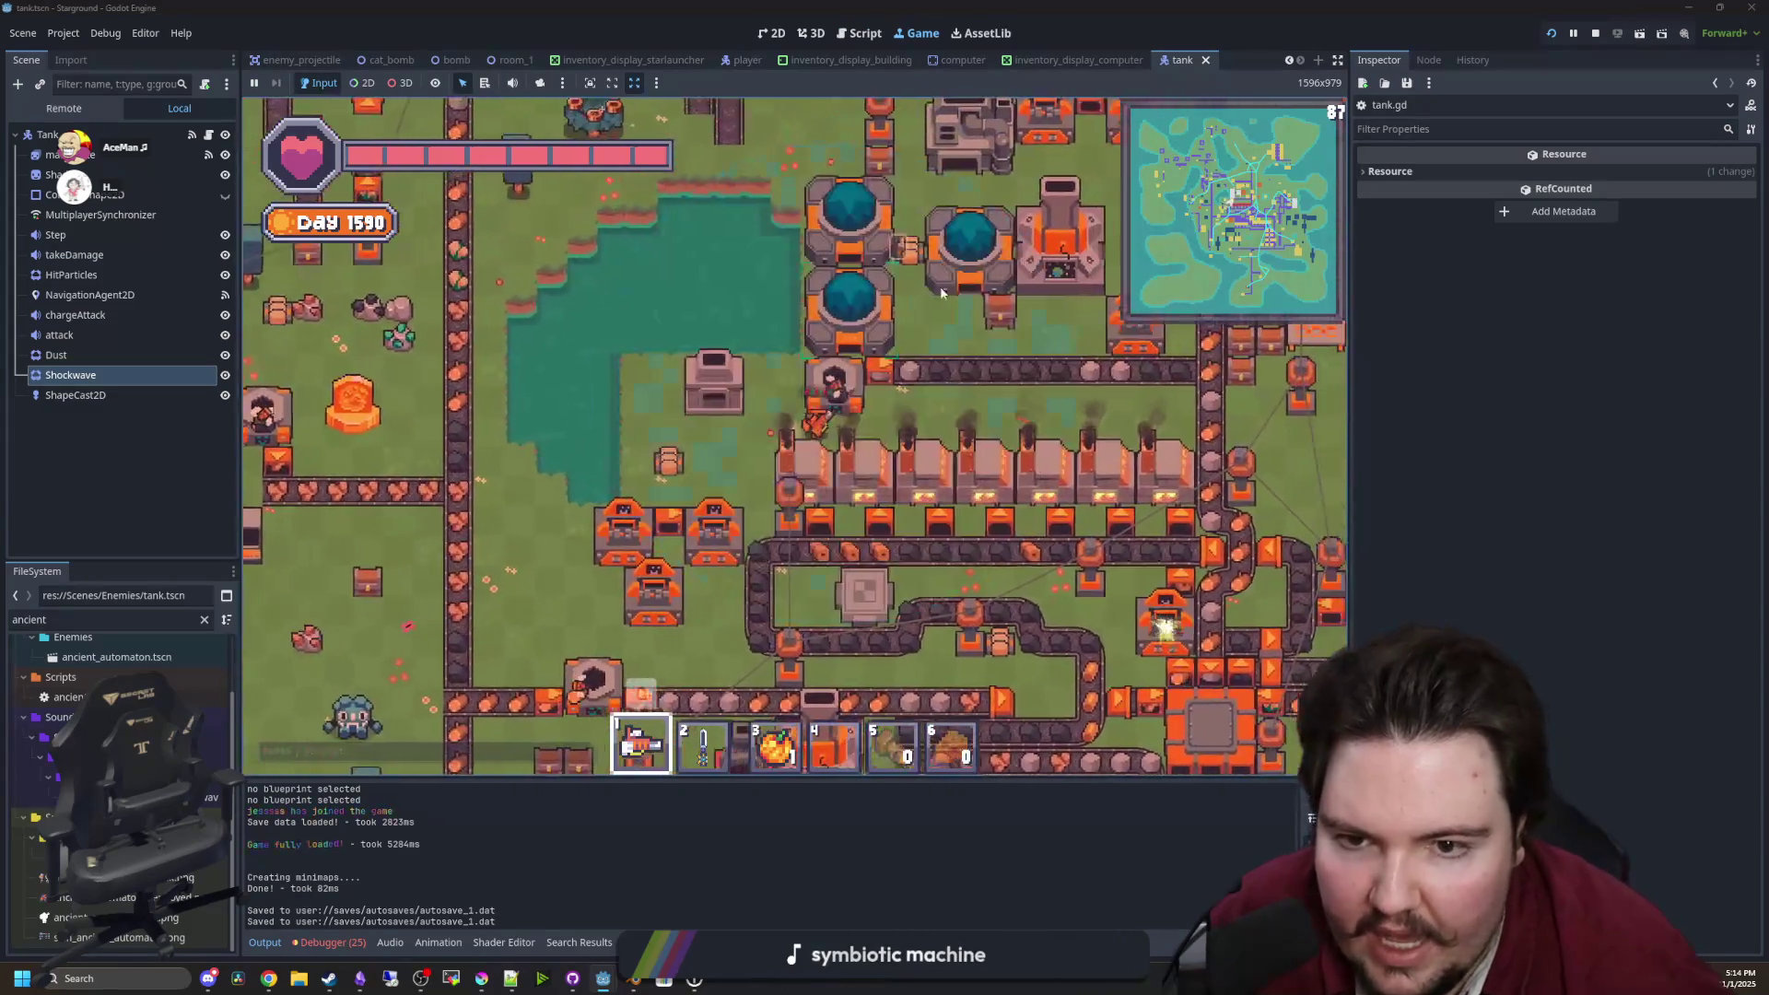
key(e)
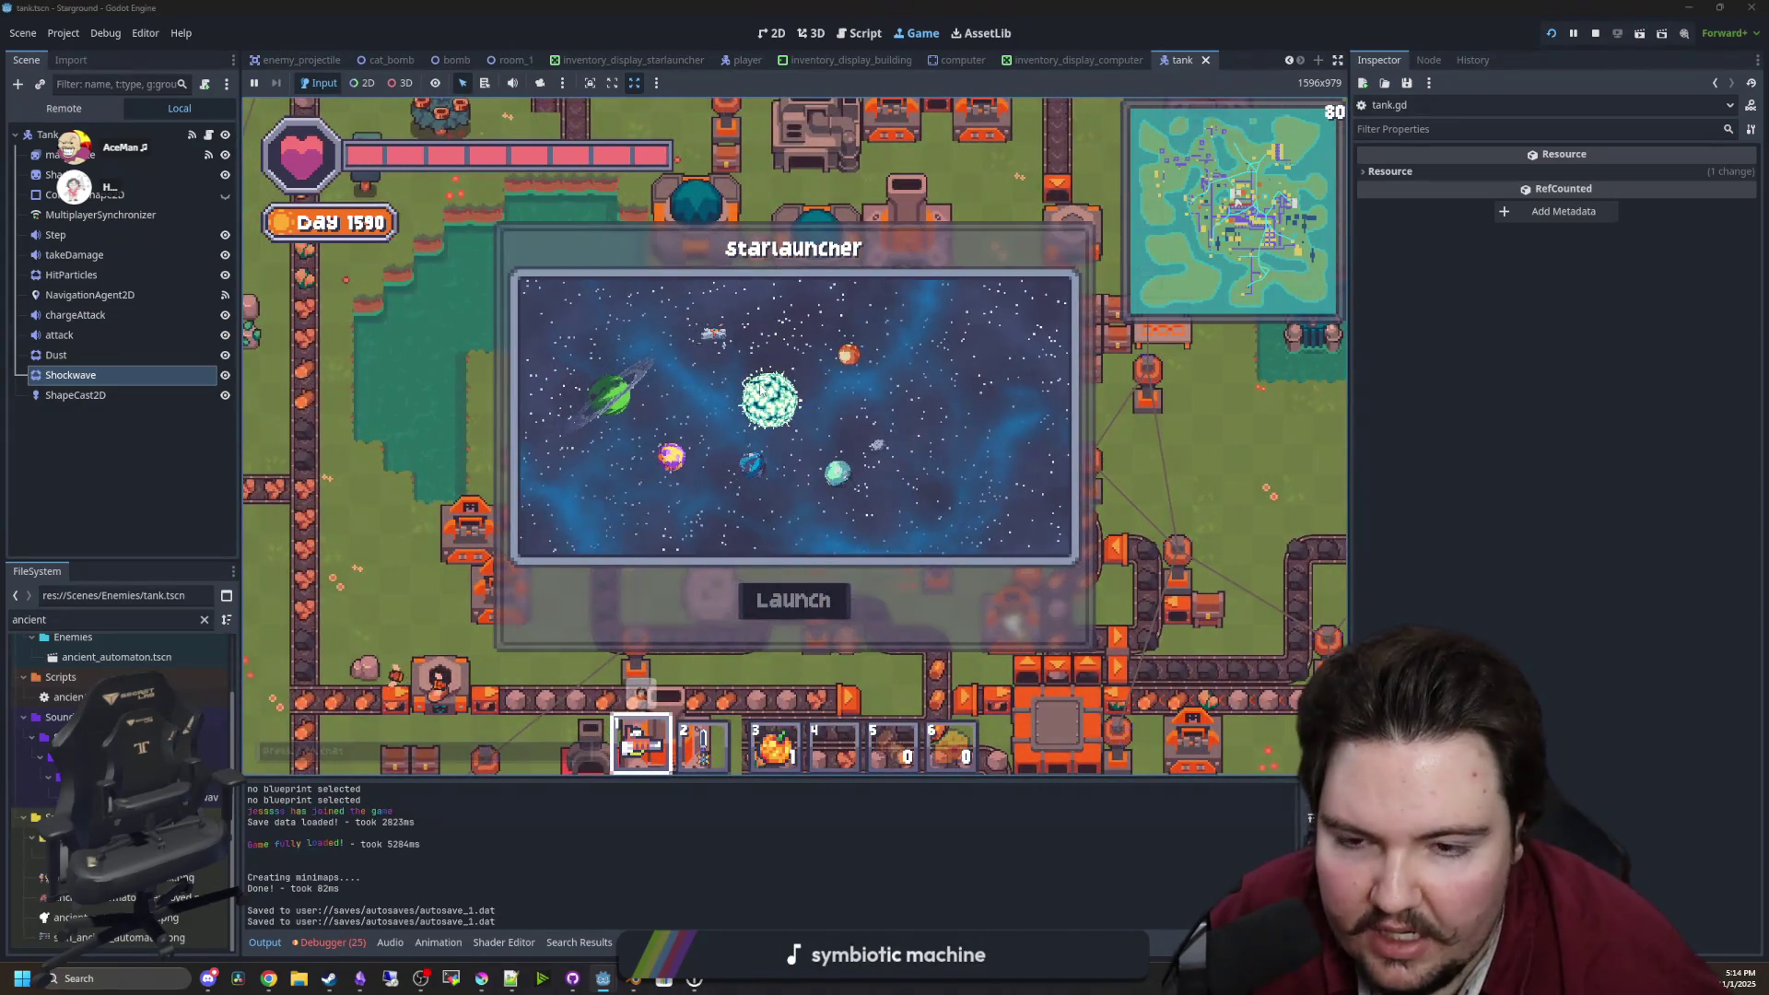
click(748, 468)
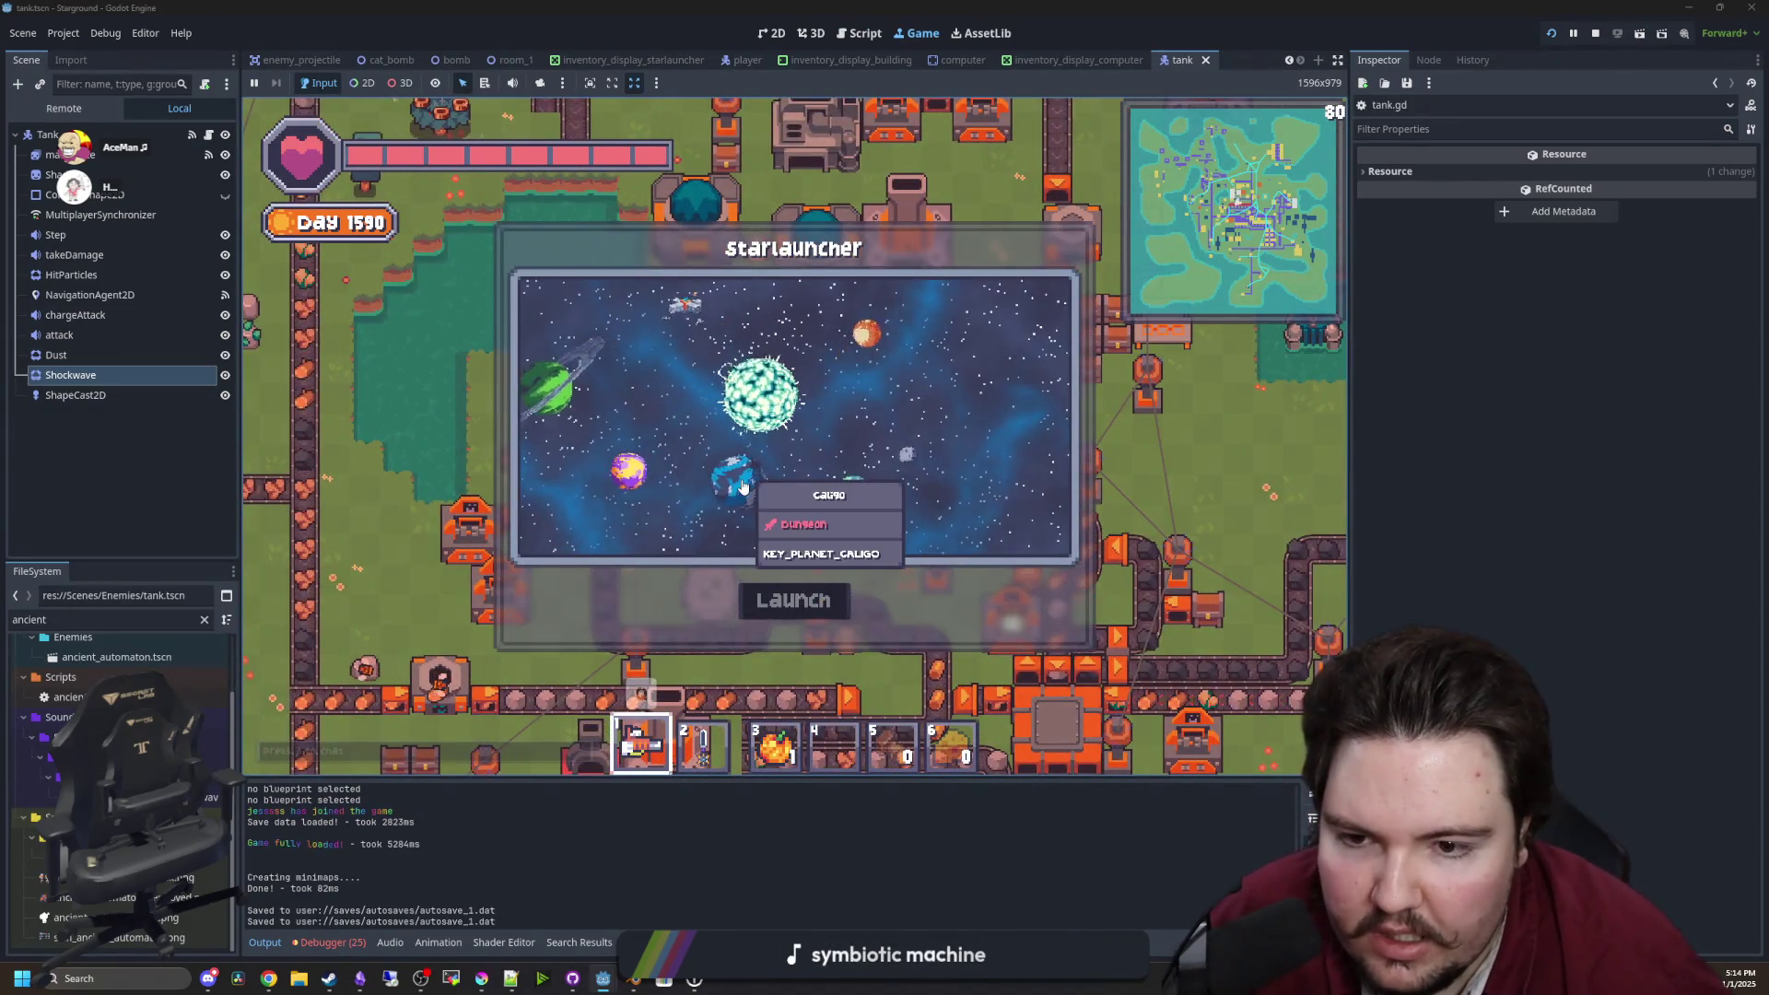
click(1596, 33)
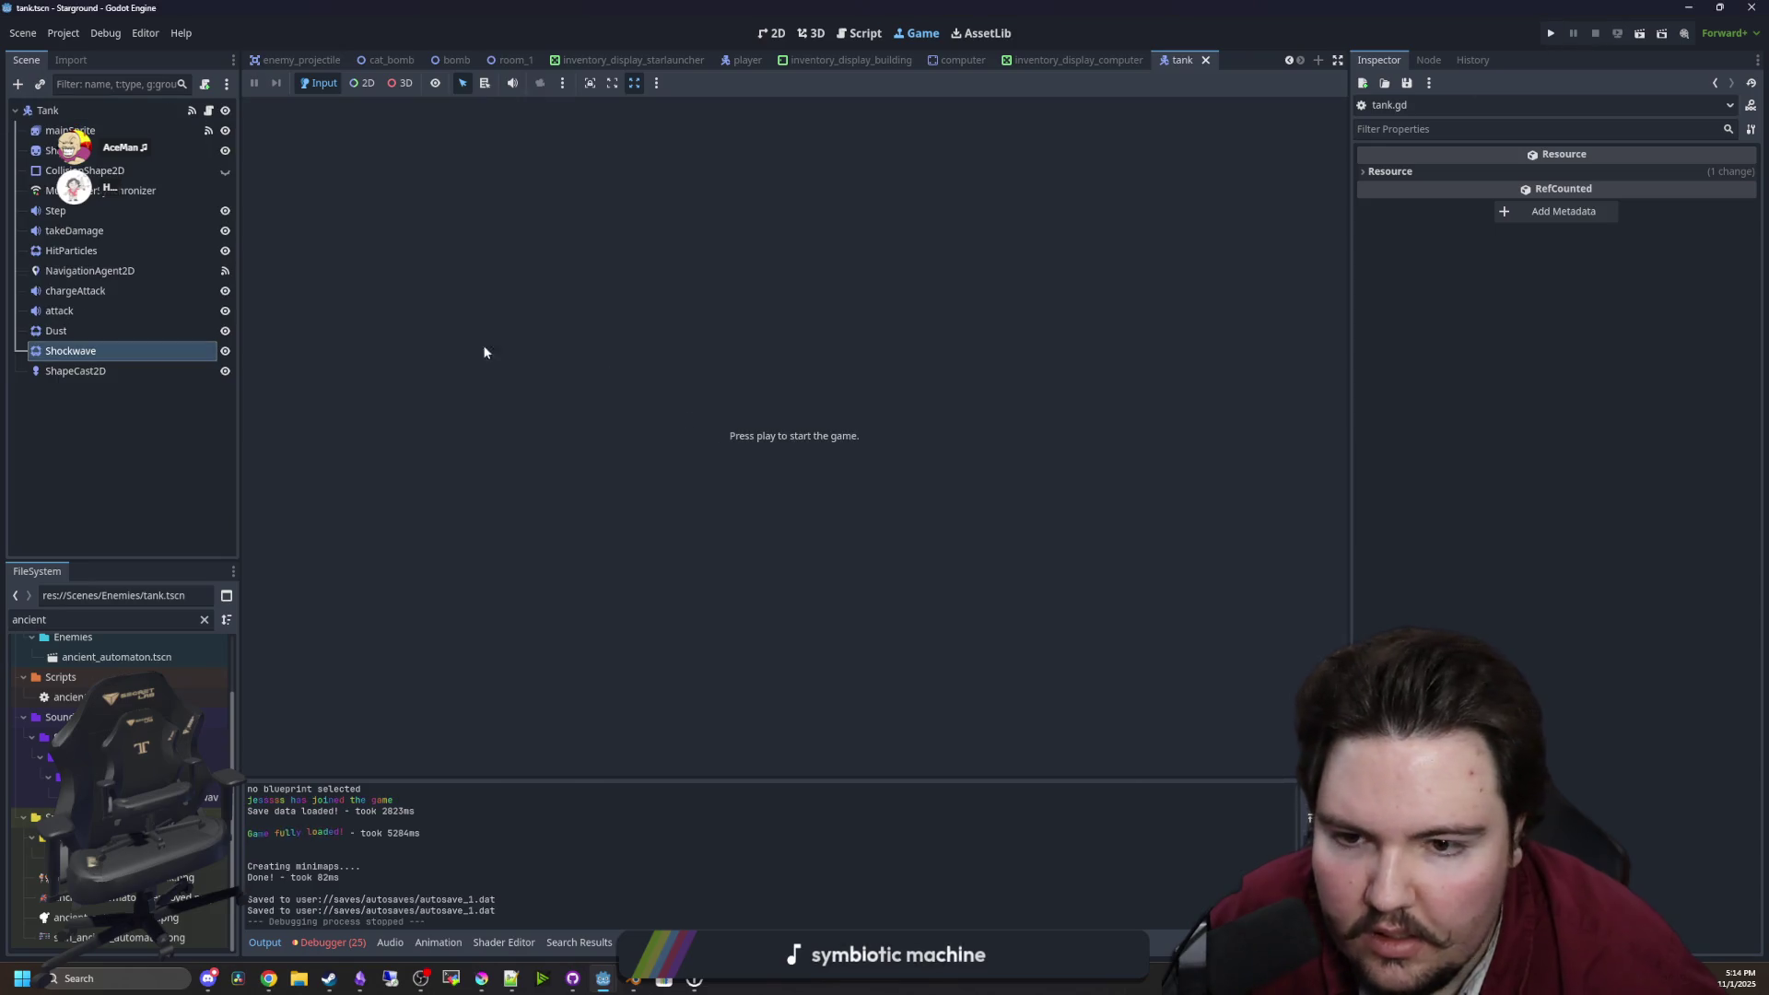
Step: Save the tank scene from the script view and relaunch the project
click(208, 109)
click(680, 465)
key(ctrl+s)
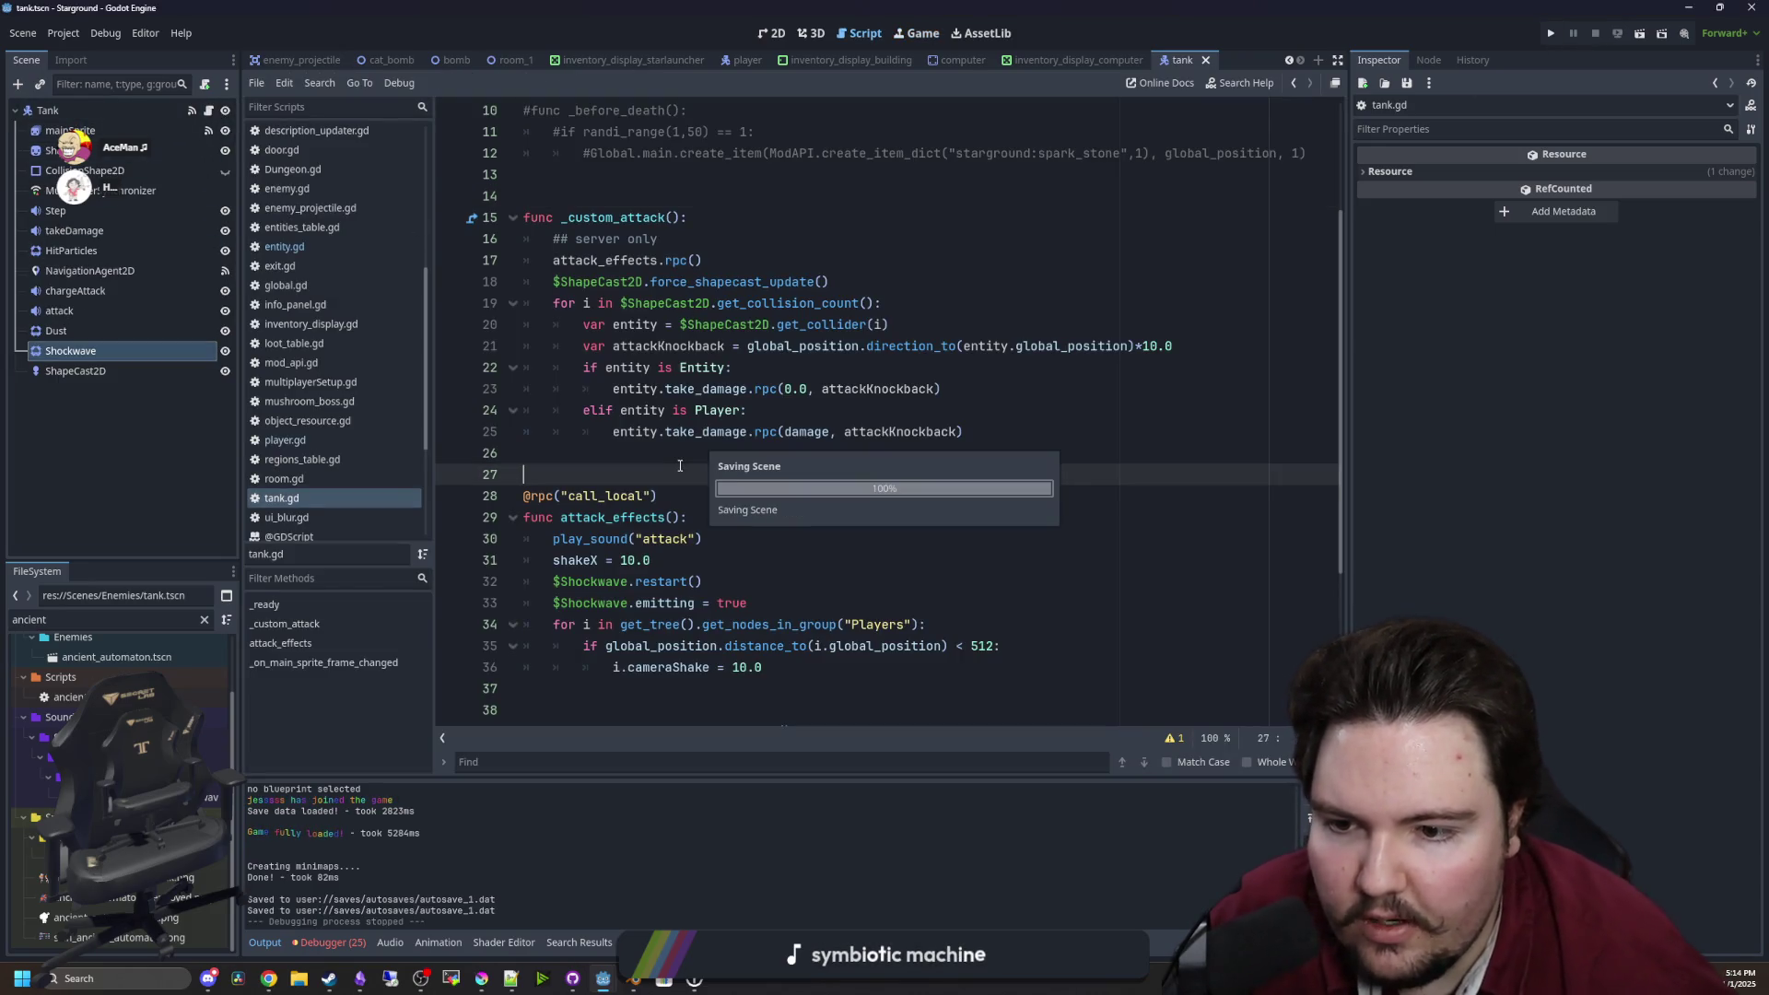
click(1553, 33)
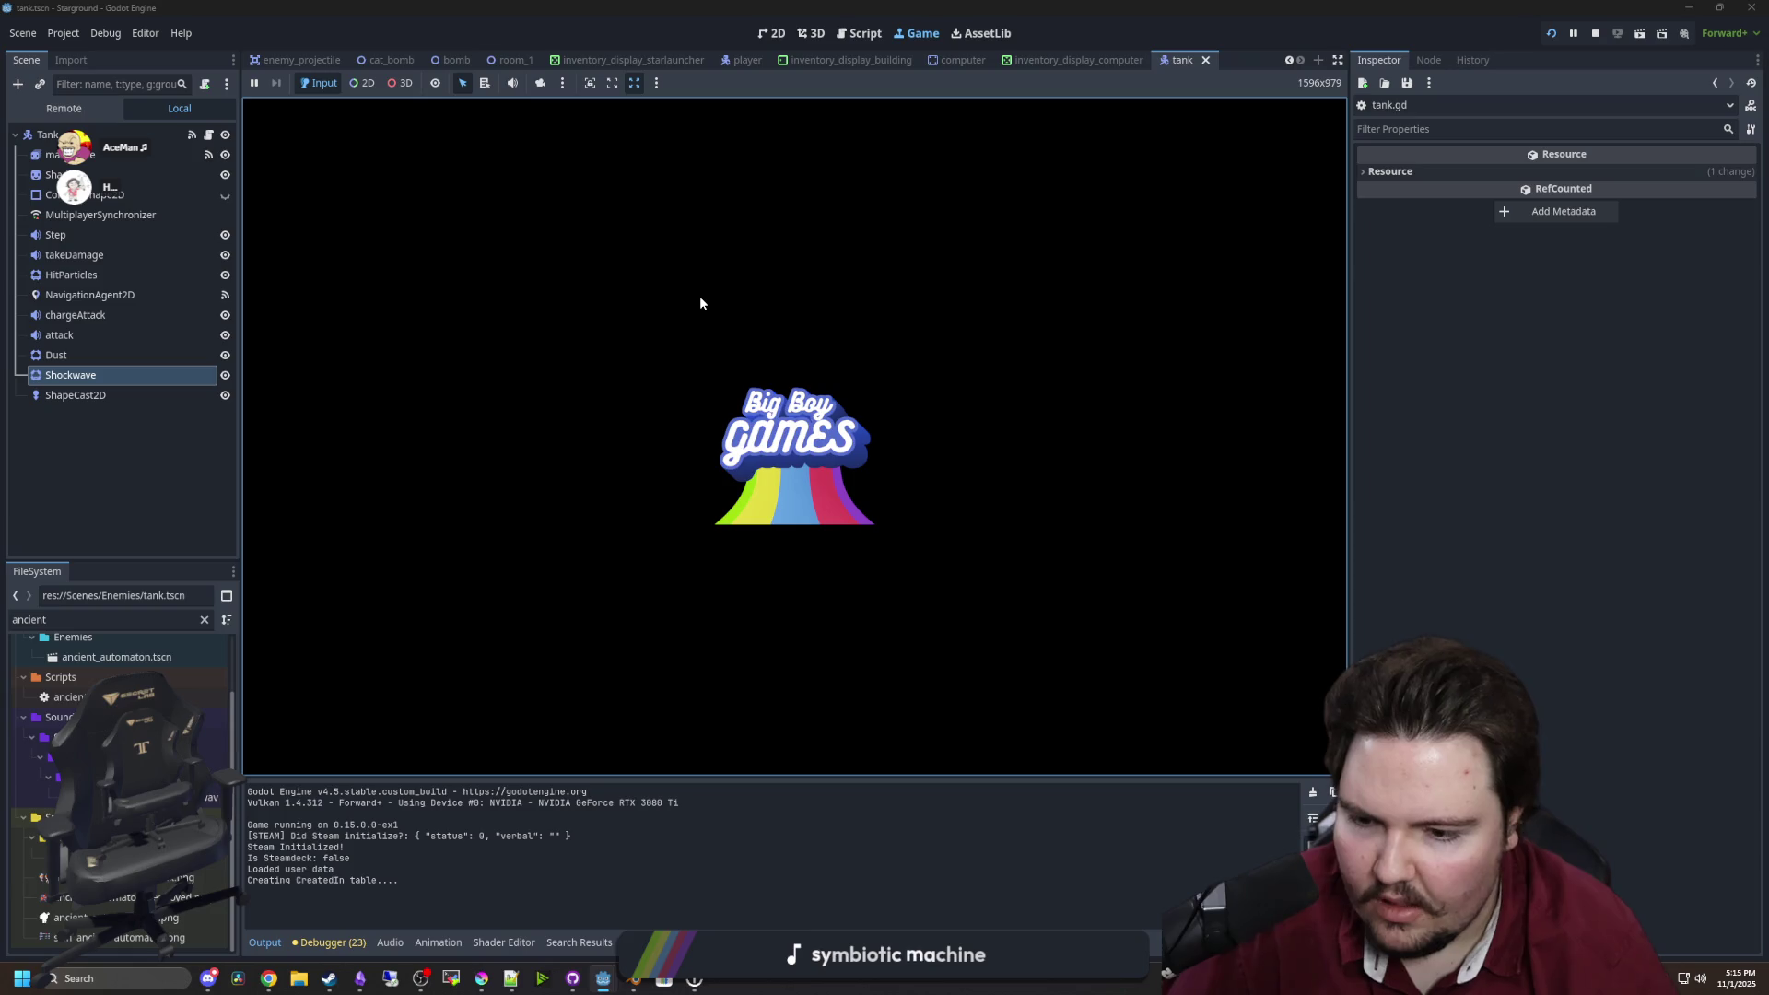
Step: Filter files for 'crepi', open crepitus.gd and review _ready and the server-only attack check
click(201, 619)
text(cr)
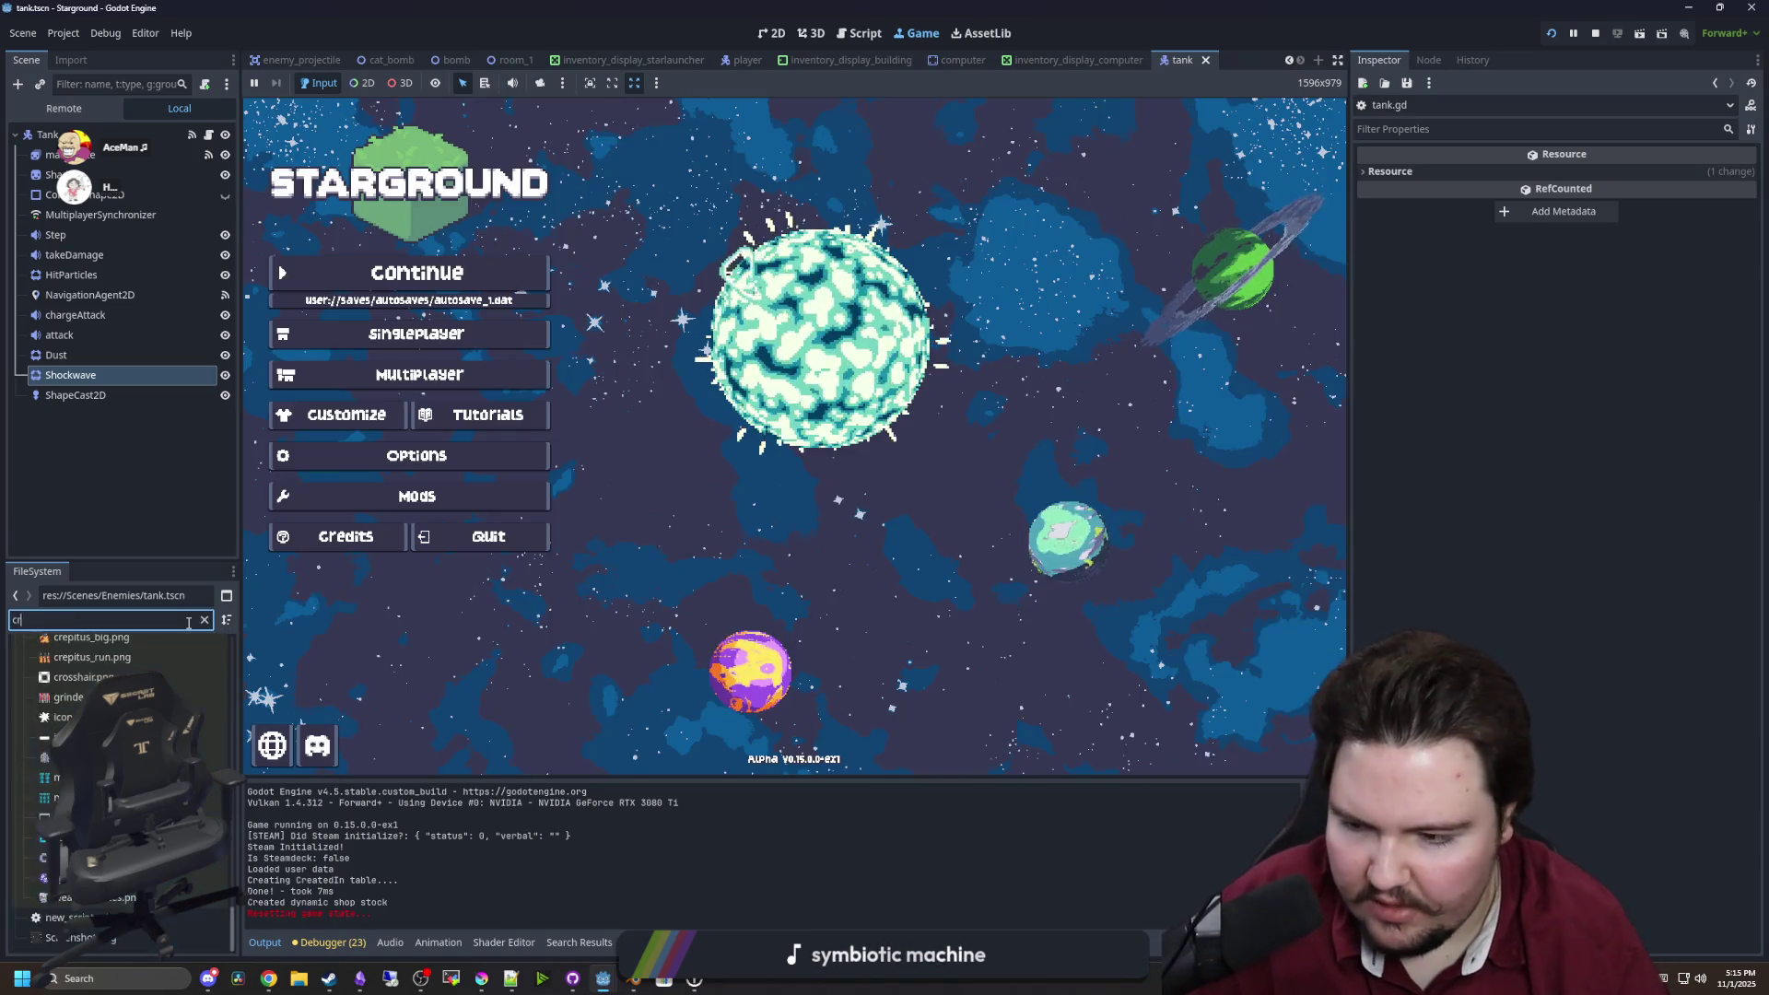
text(epi)
double_click(87, 677)
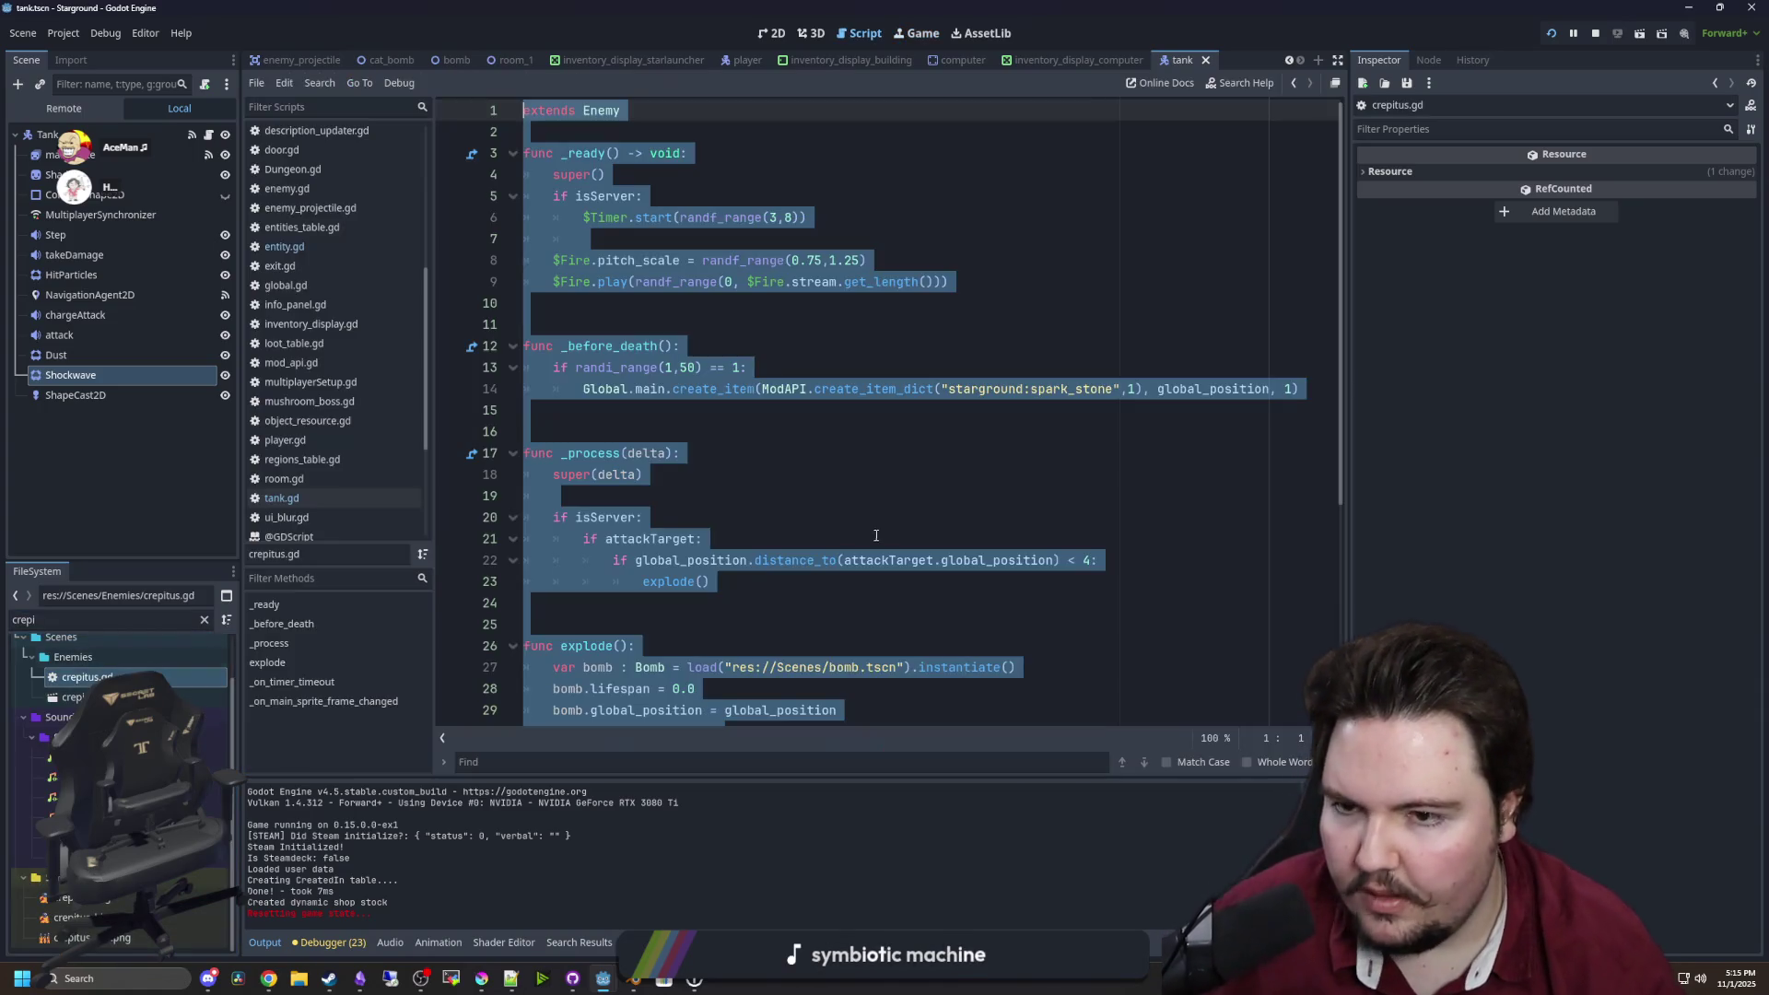
click(834, 453)
click(707, 302)
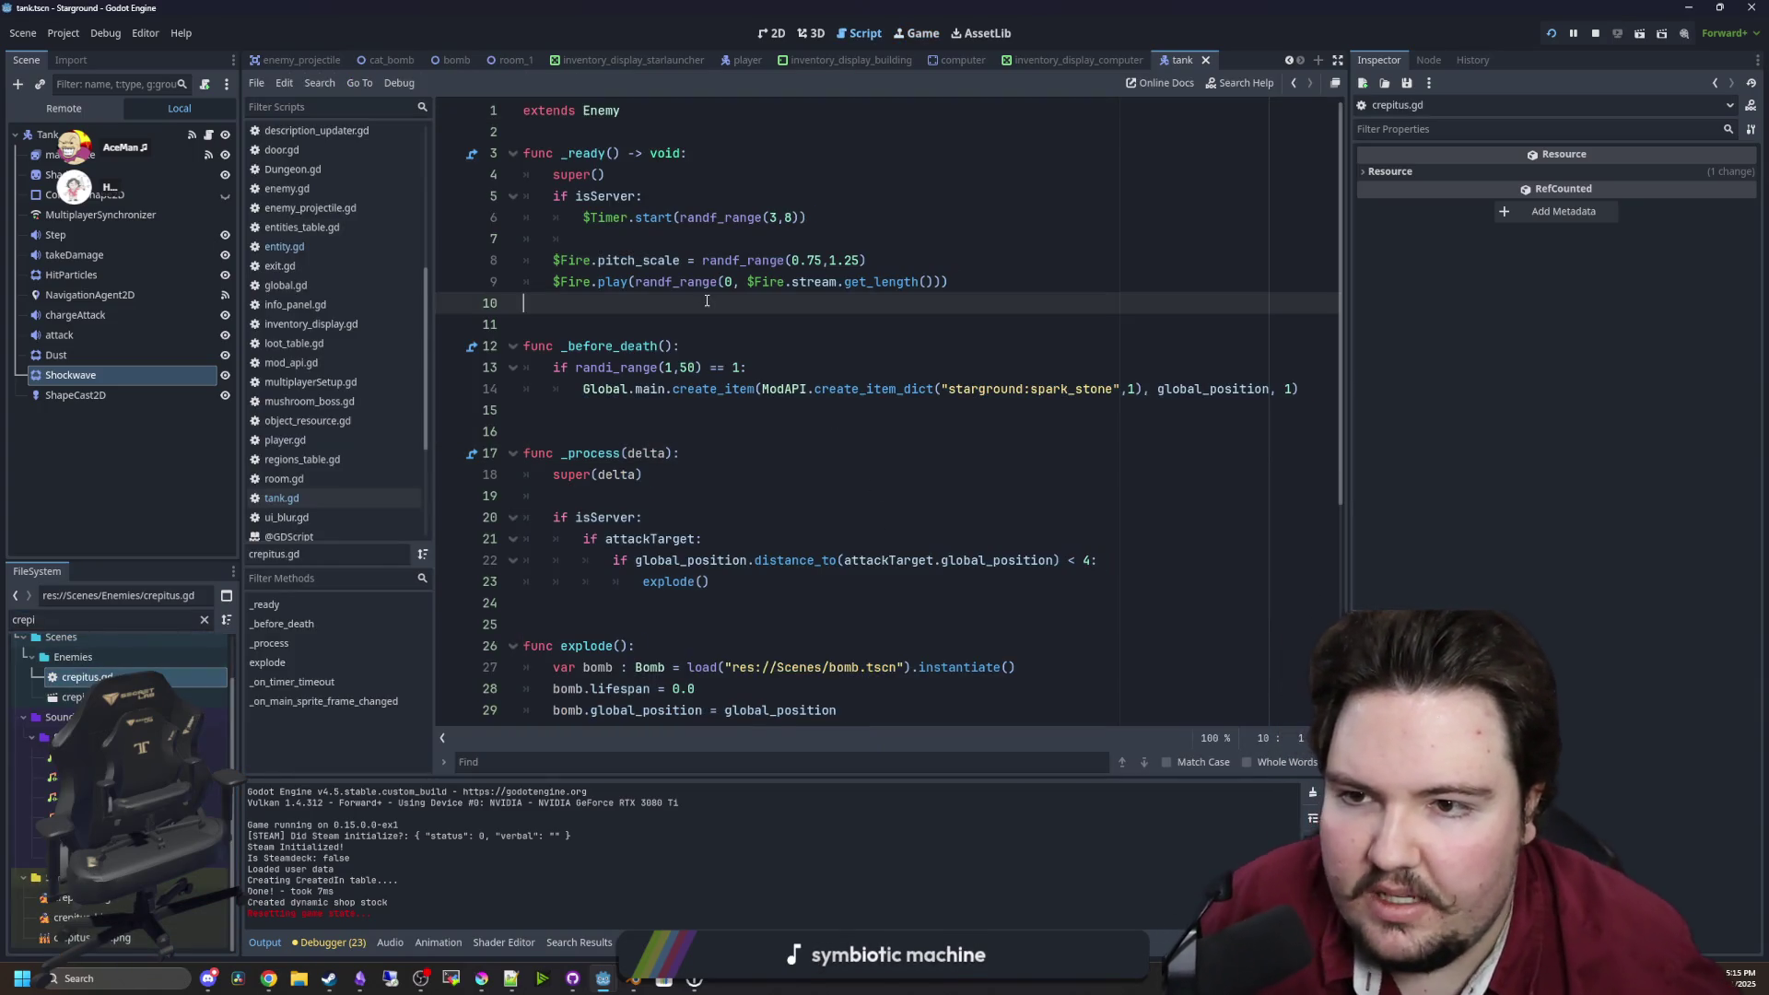
click(703, 243)
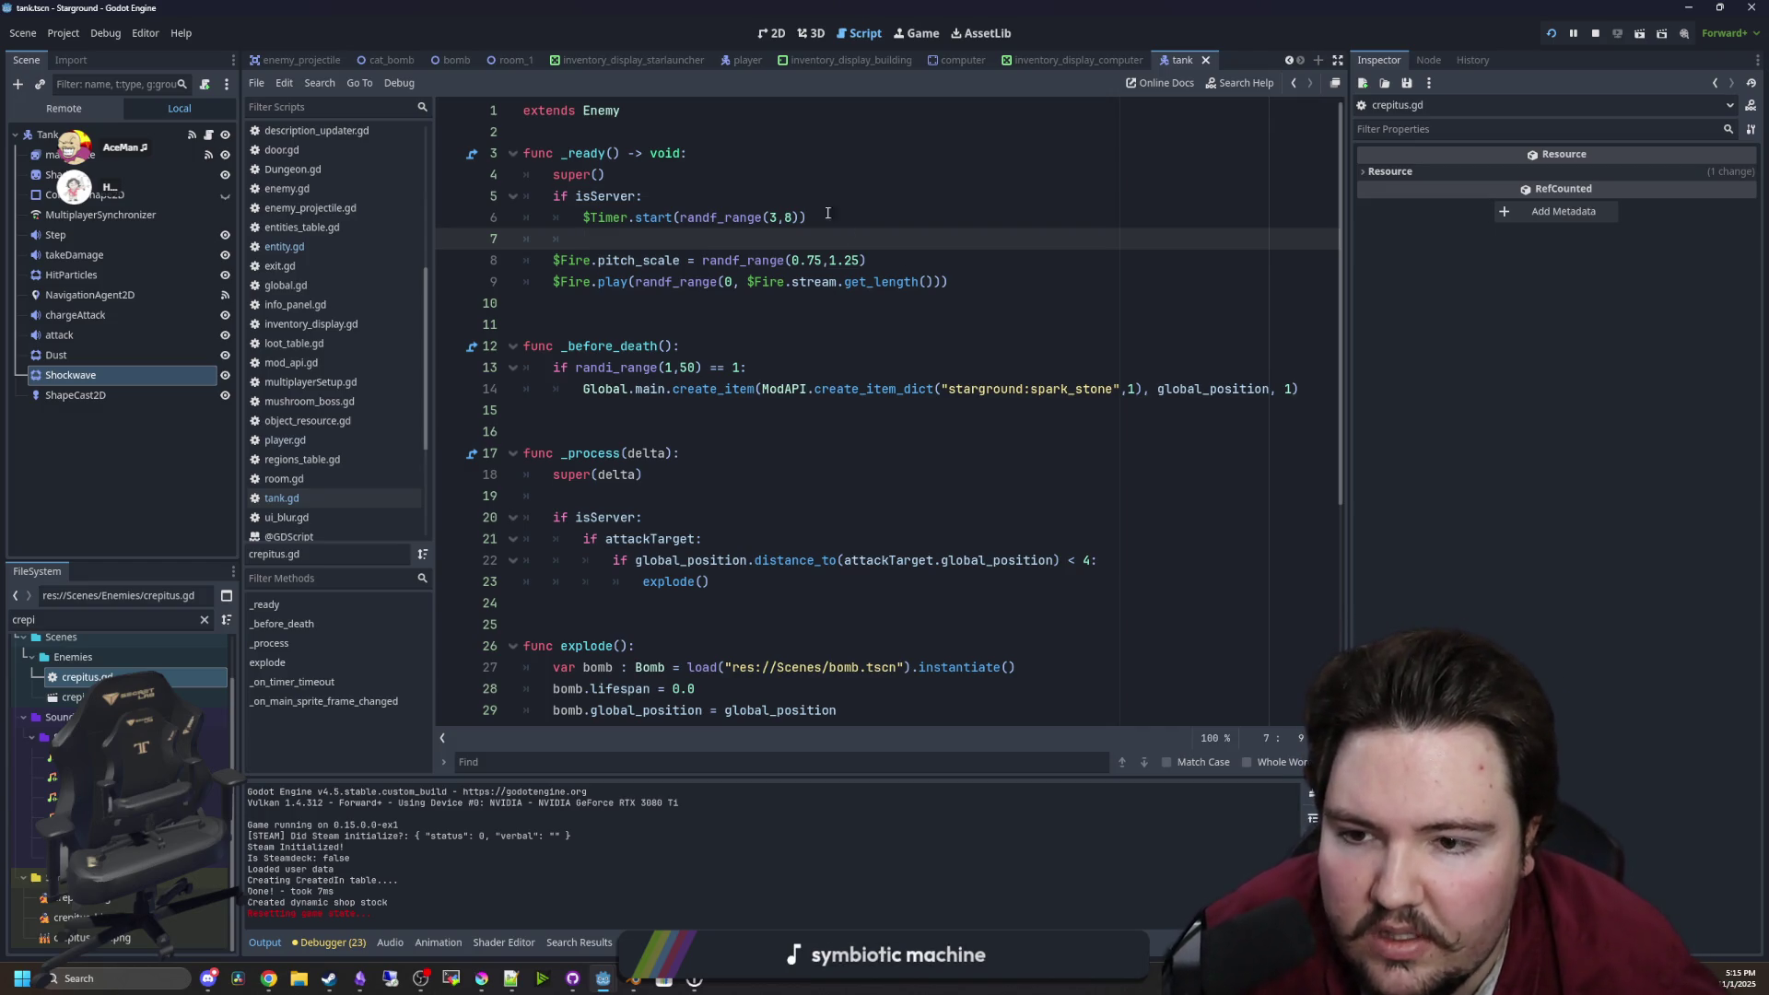
scroll(703, 366, down, 3)
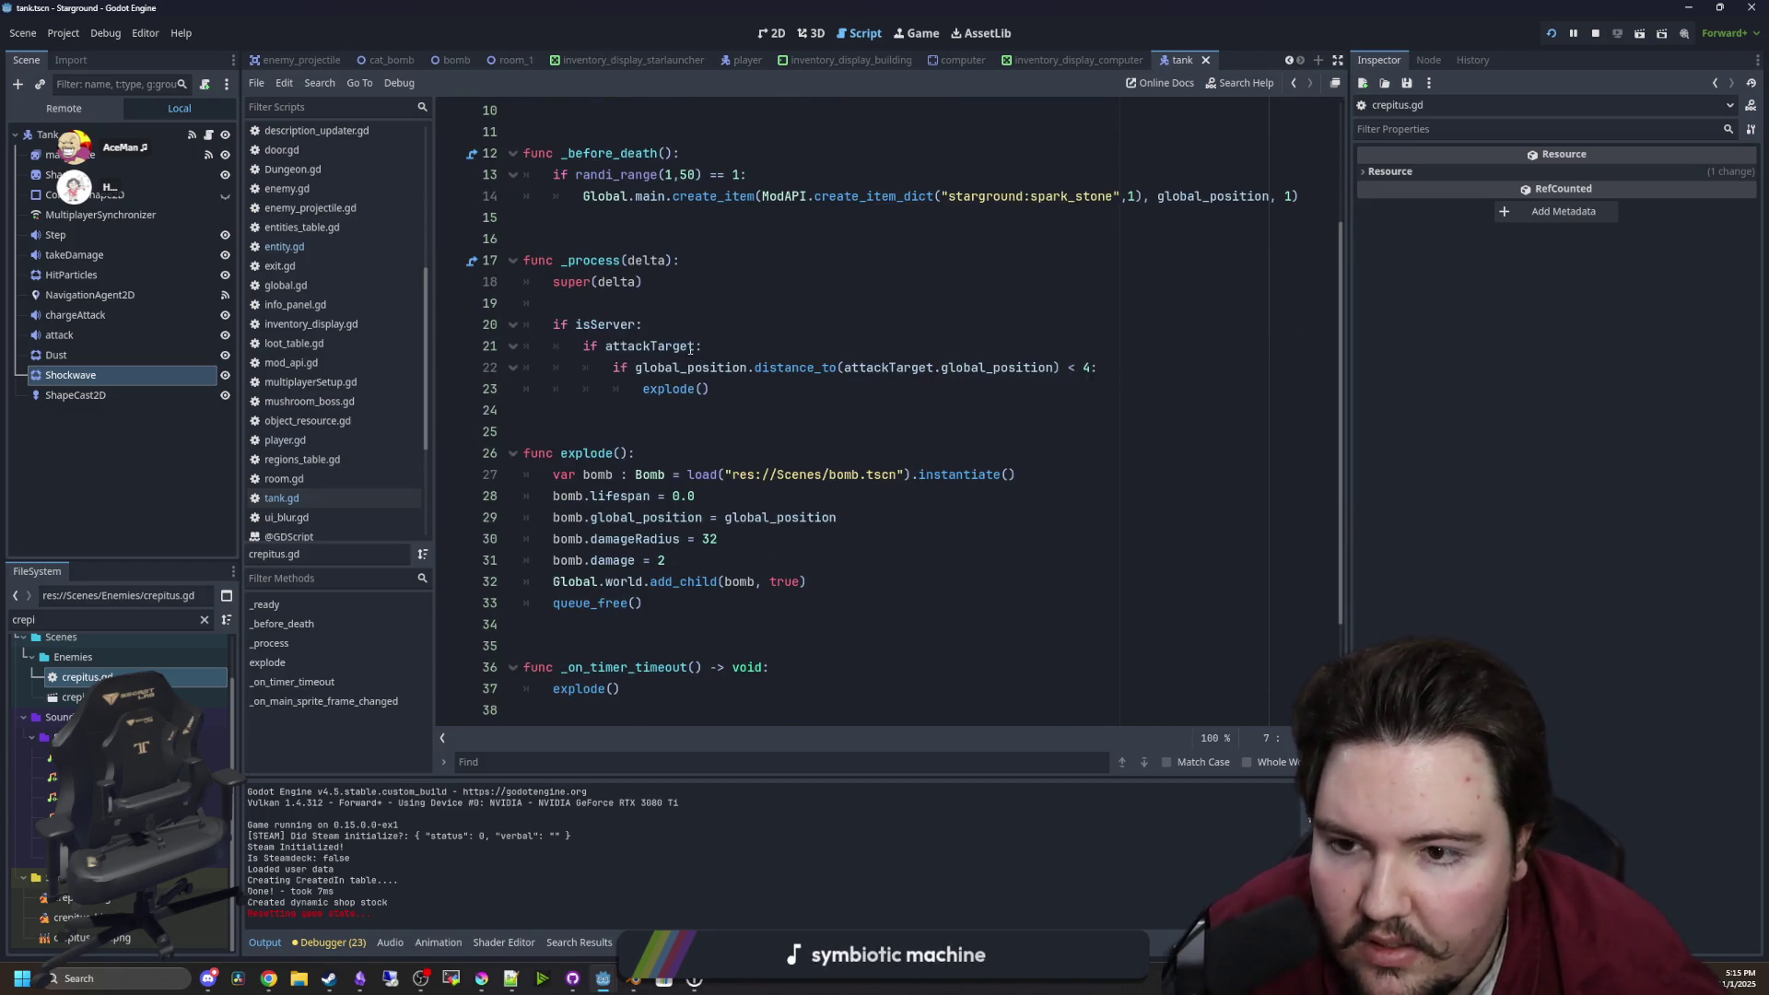
click(654, 307)
drag(579, 325, 725, 368)
click(724, 367)
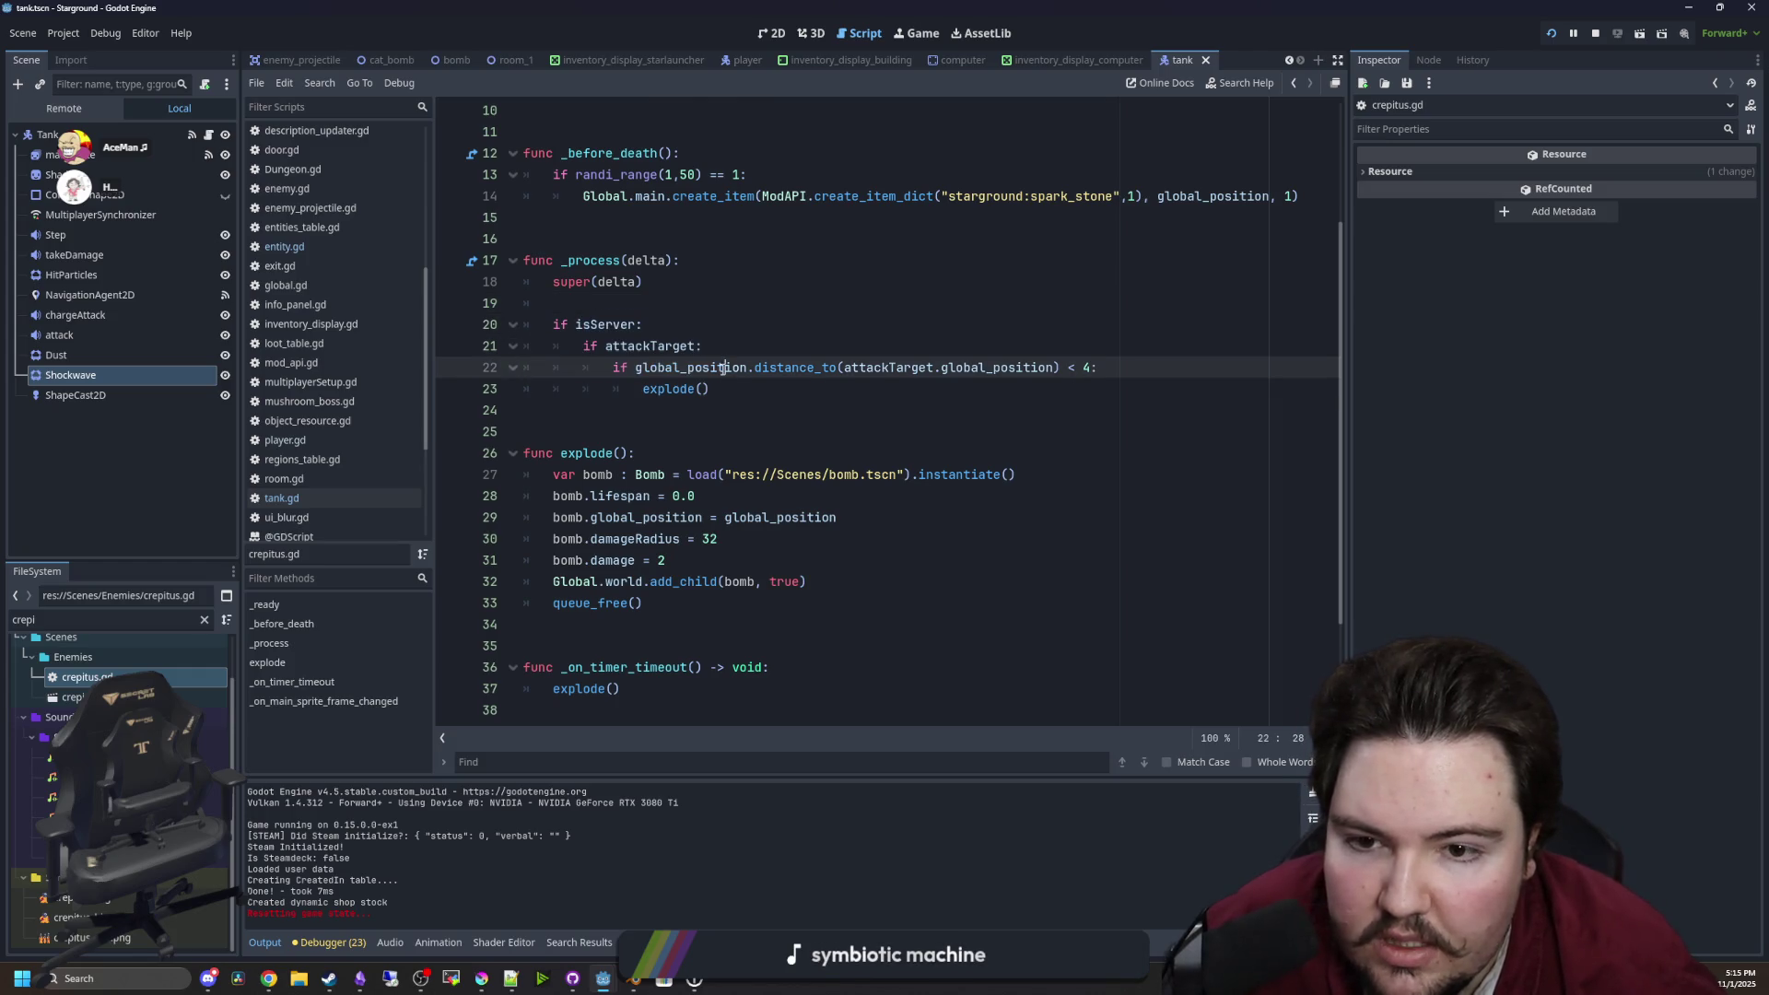
Step: Review the crepitus explode function, its add_child call and the timer handler
scroll(709, 384, down, 2)
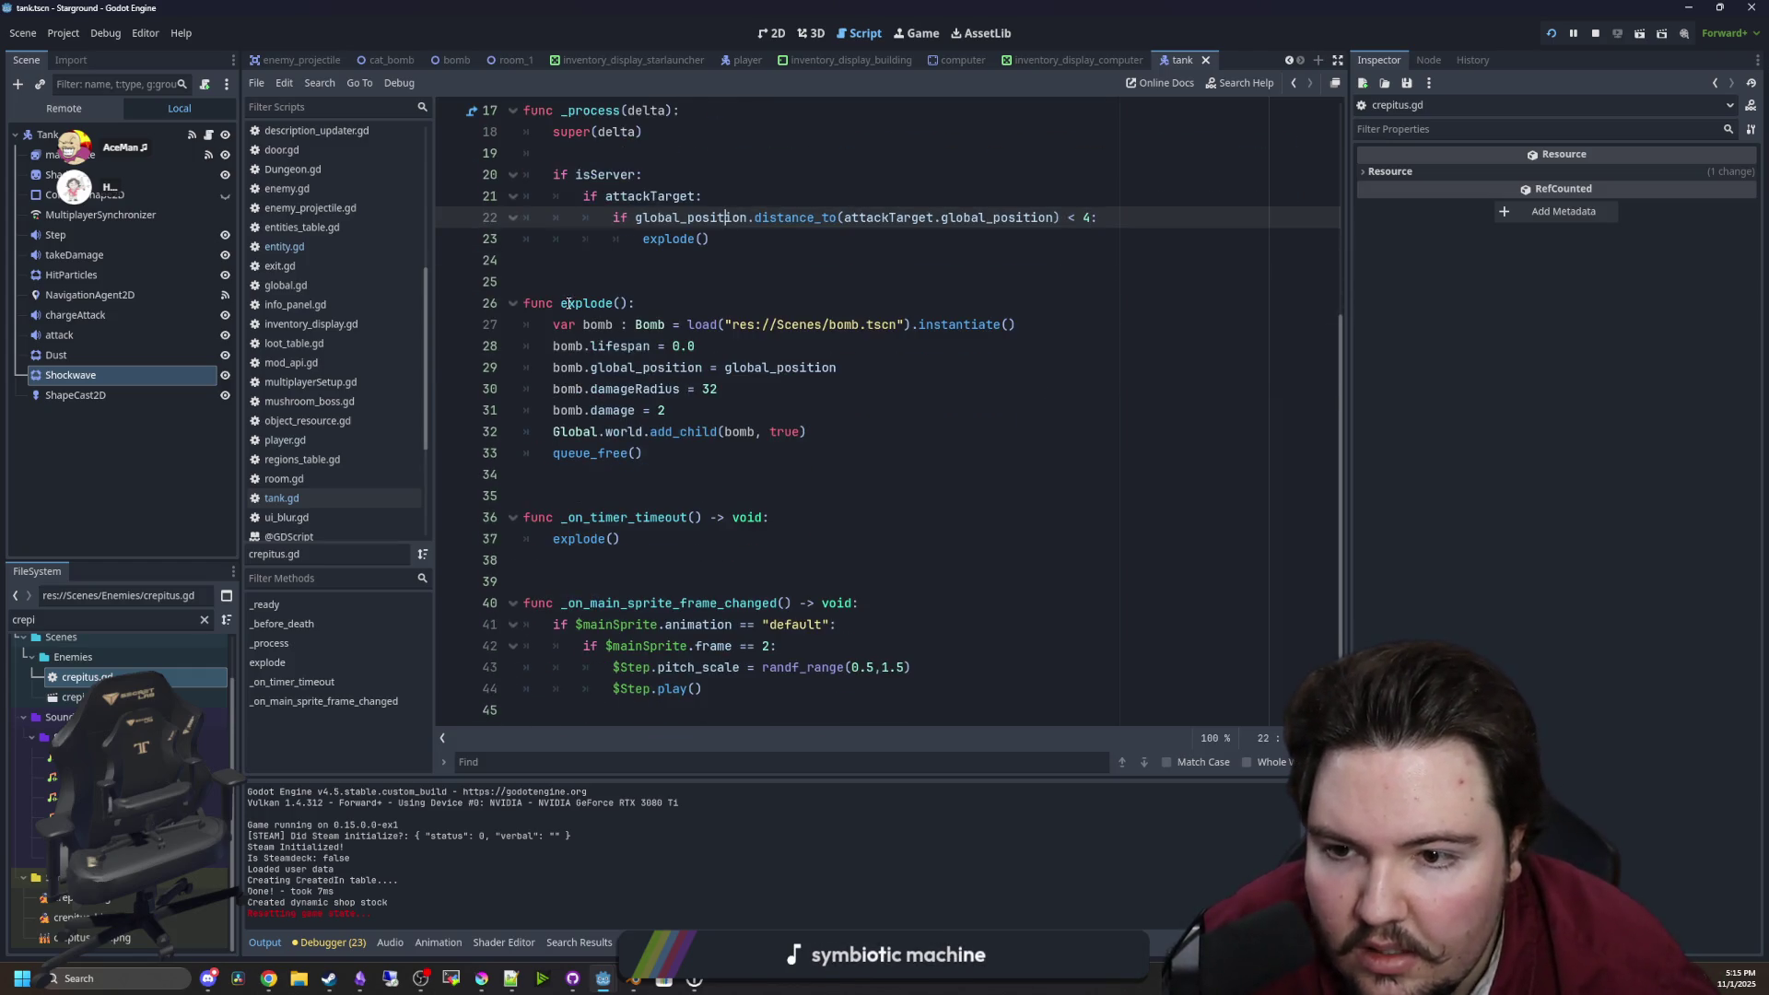
mouse_move(563, 301)
mouse_down()
mouse_move(636, 412)
mouse_move(818, 454)
mouse_up()
click(818, 454)
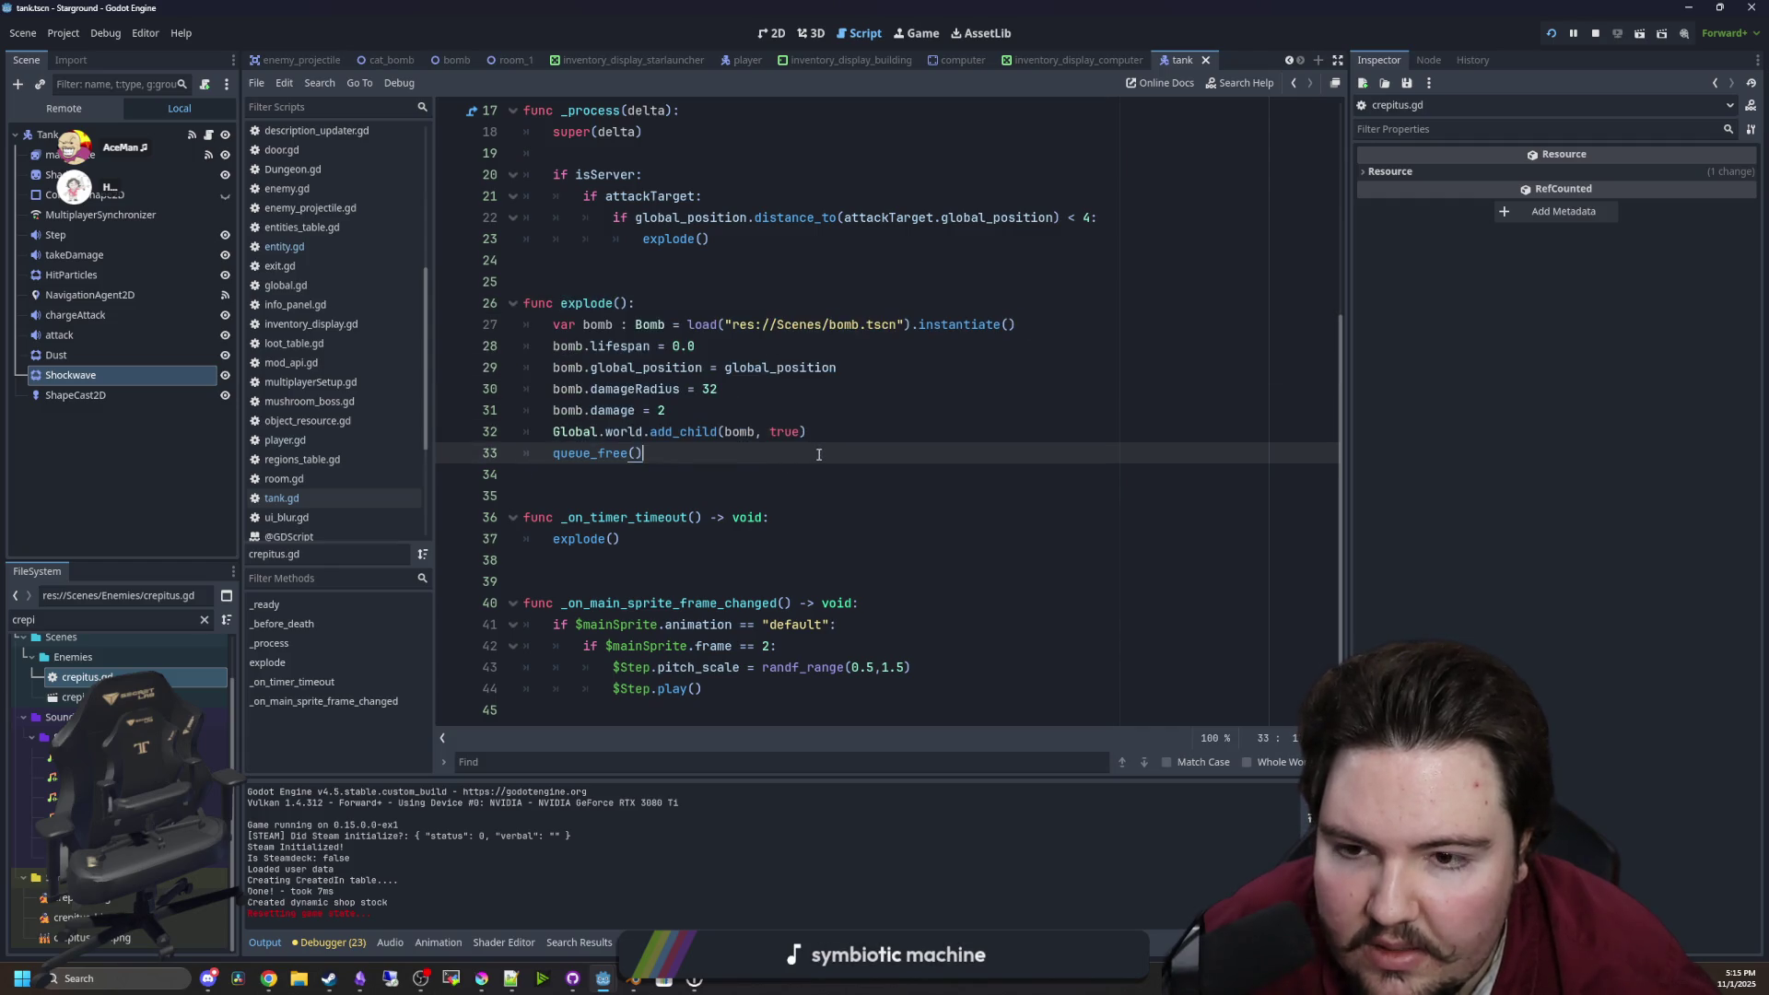
drag(703, 432, 724, 432)
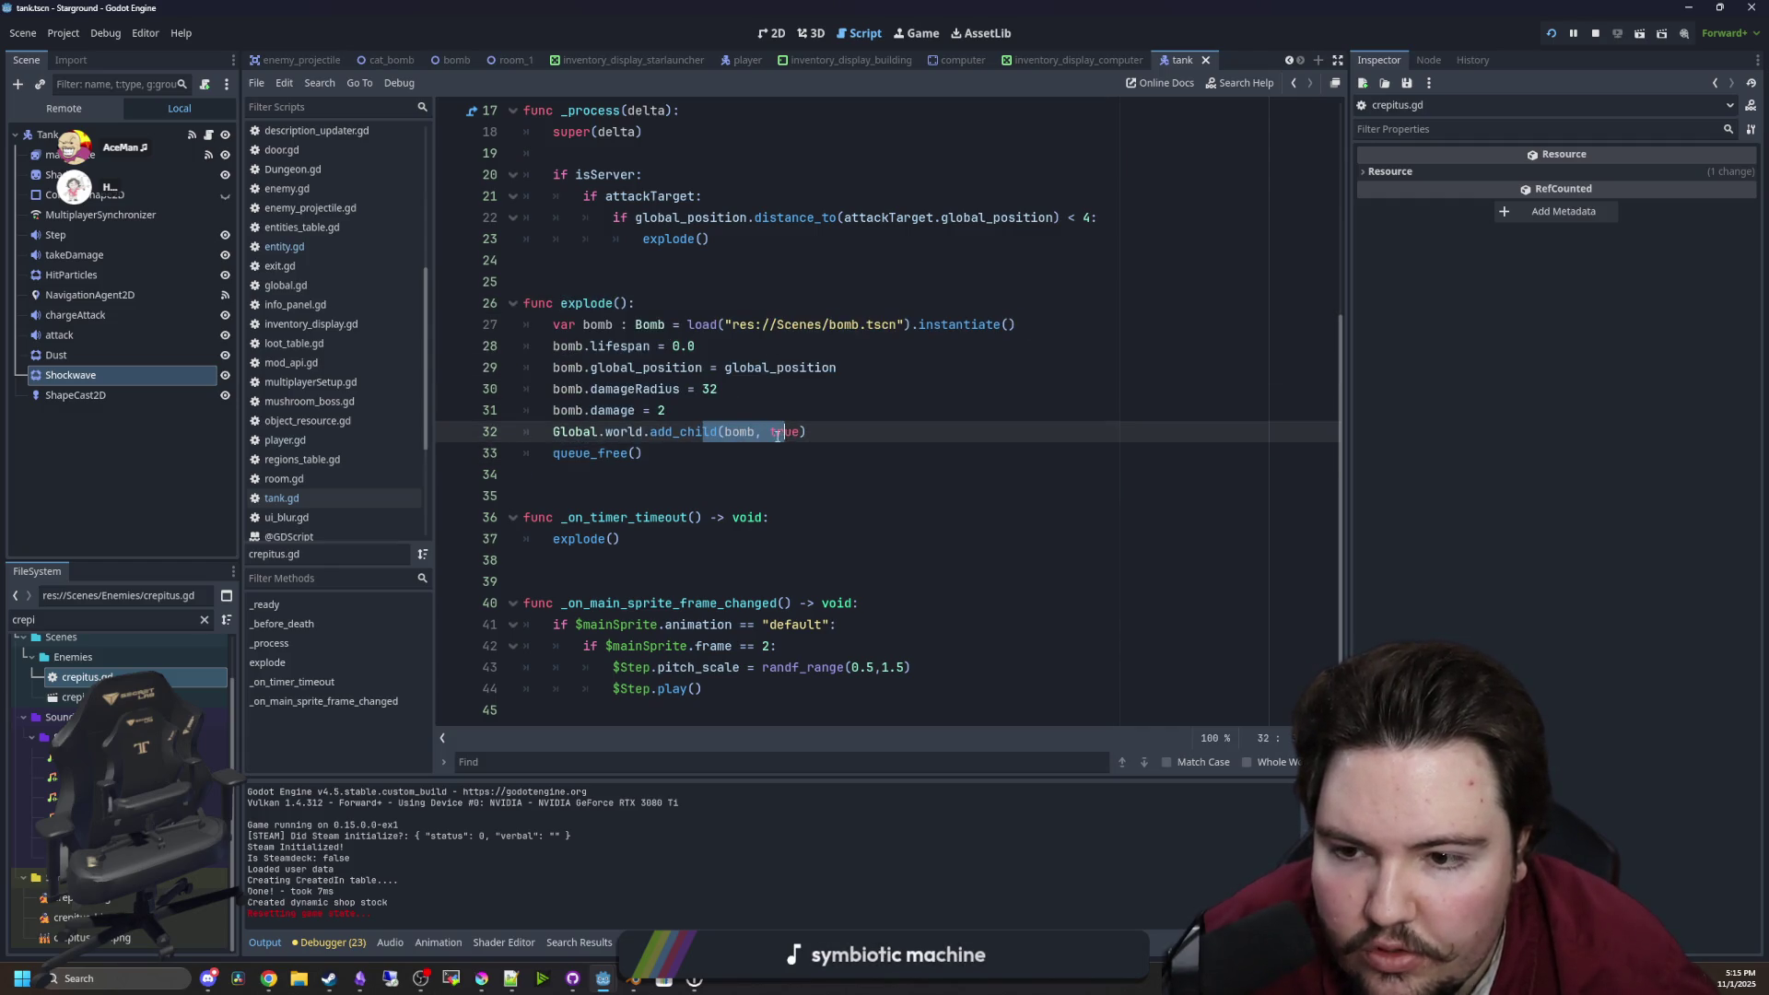
click(731, 445)
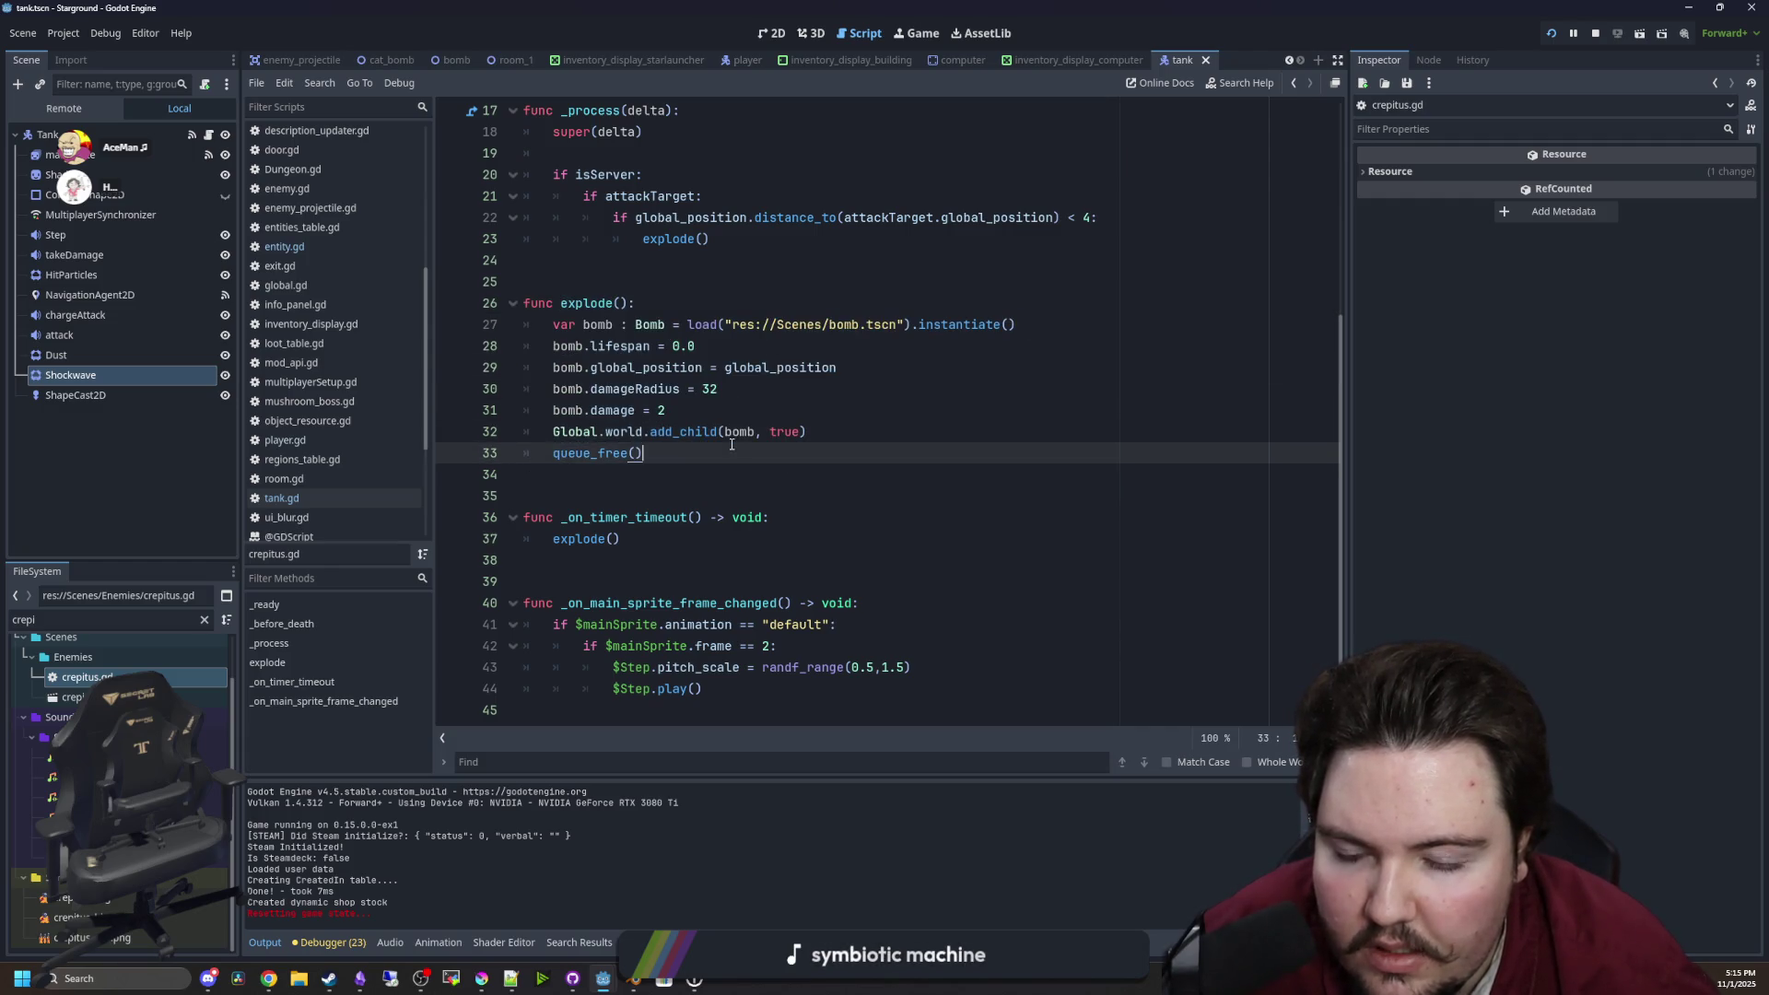
click(626, 567)
drag(553, 624, 702, 688)
click(626, 562)
click(623, 539)
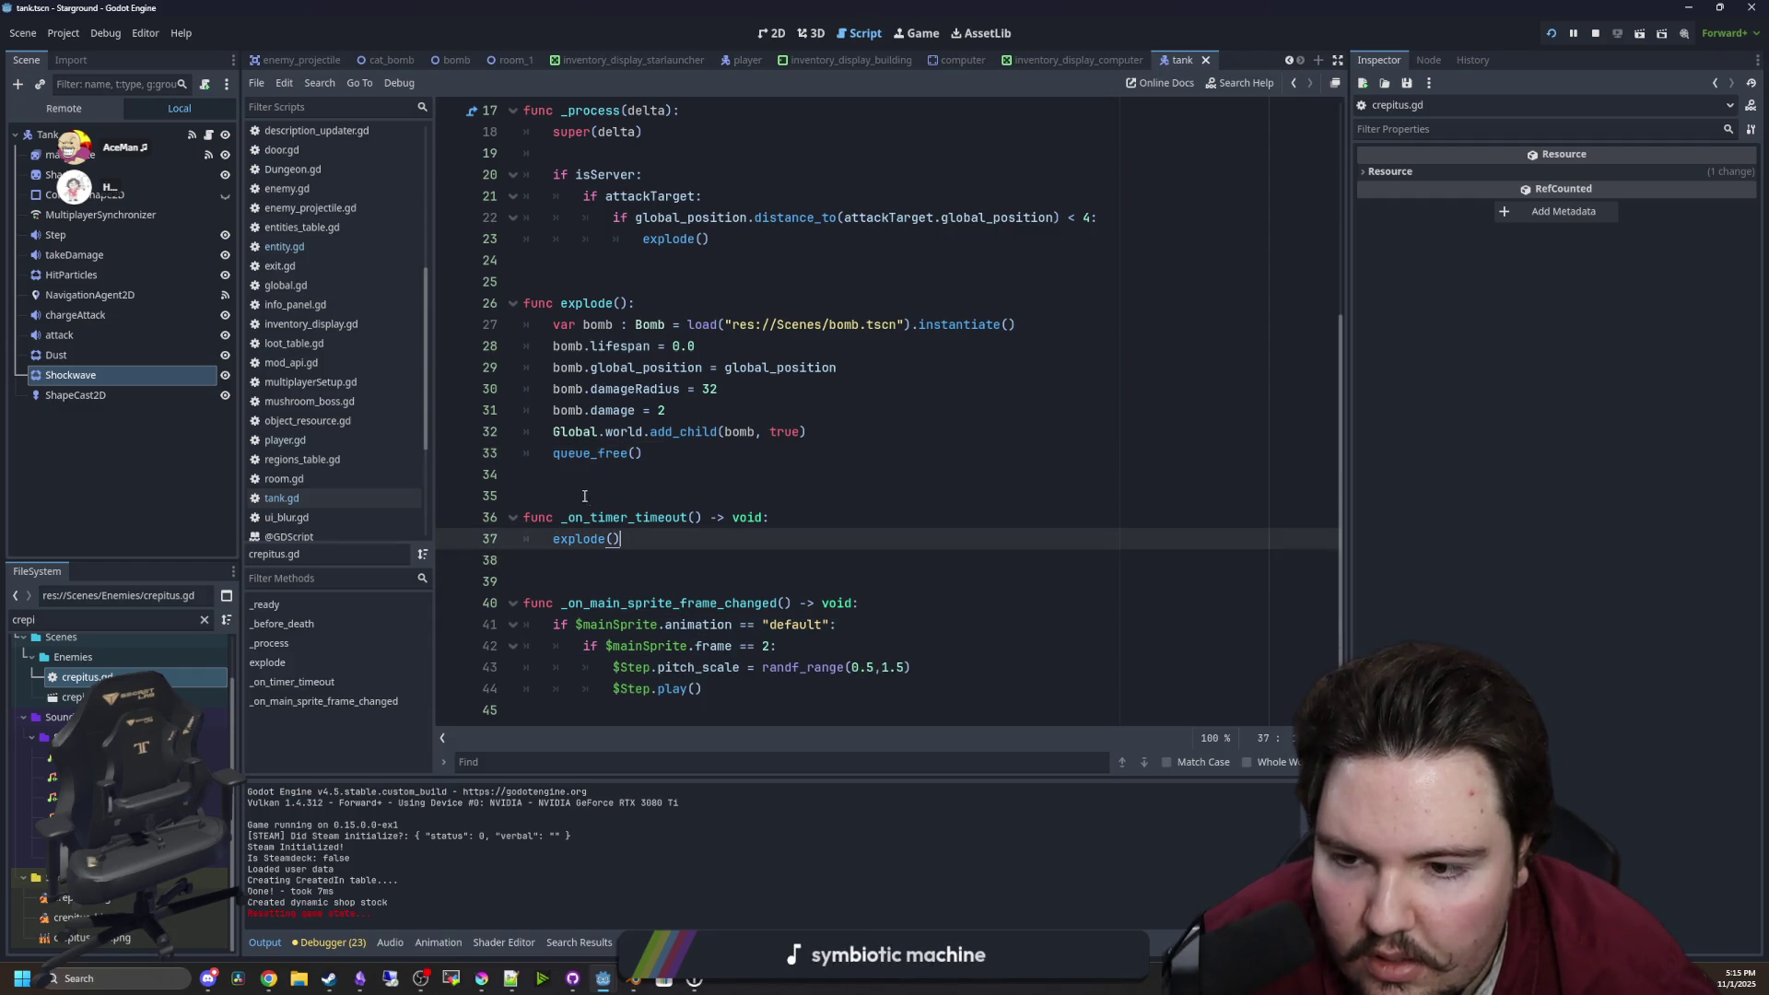
click(584, 496)
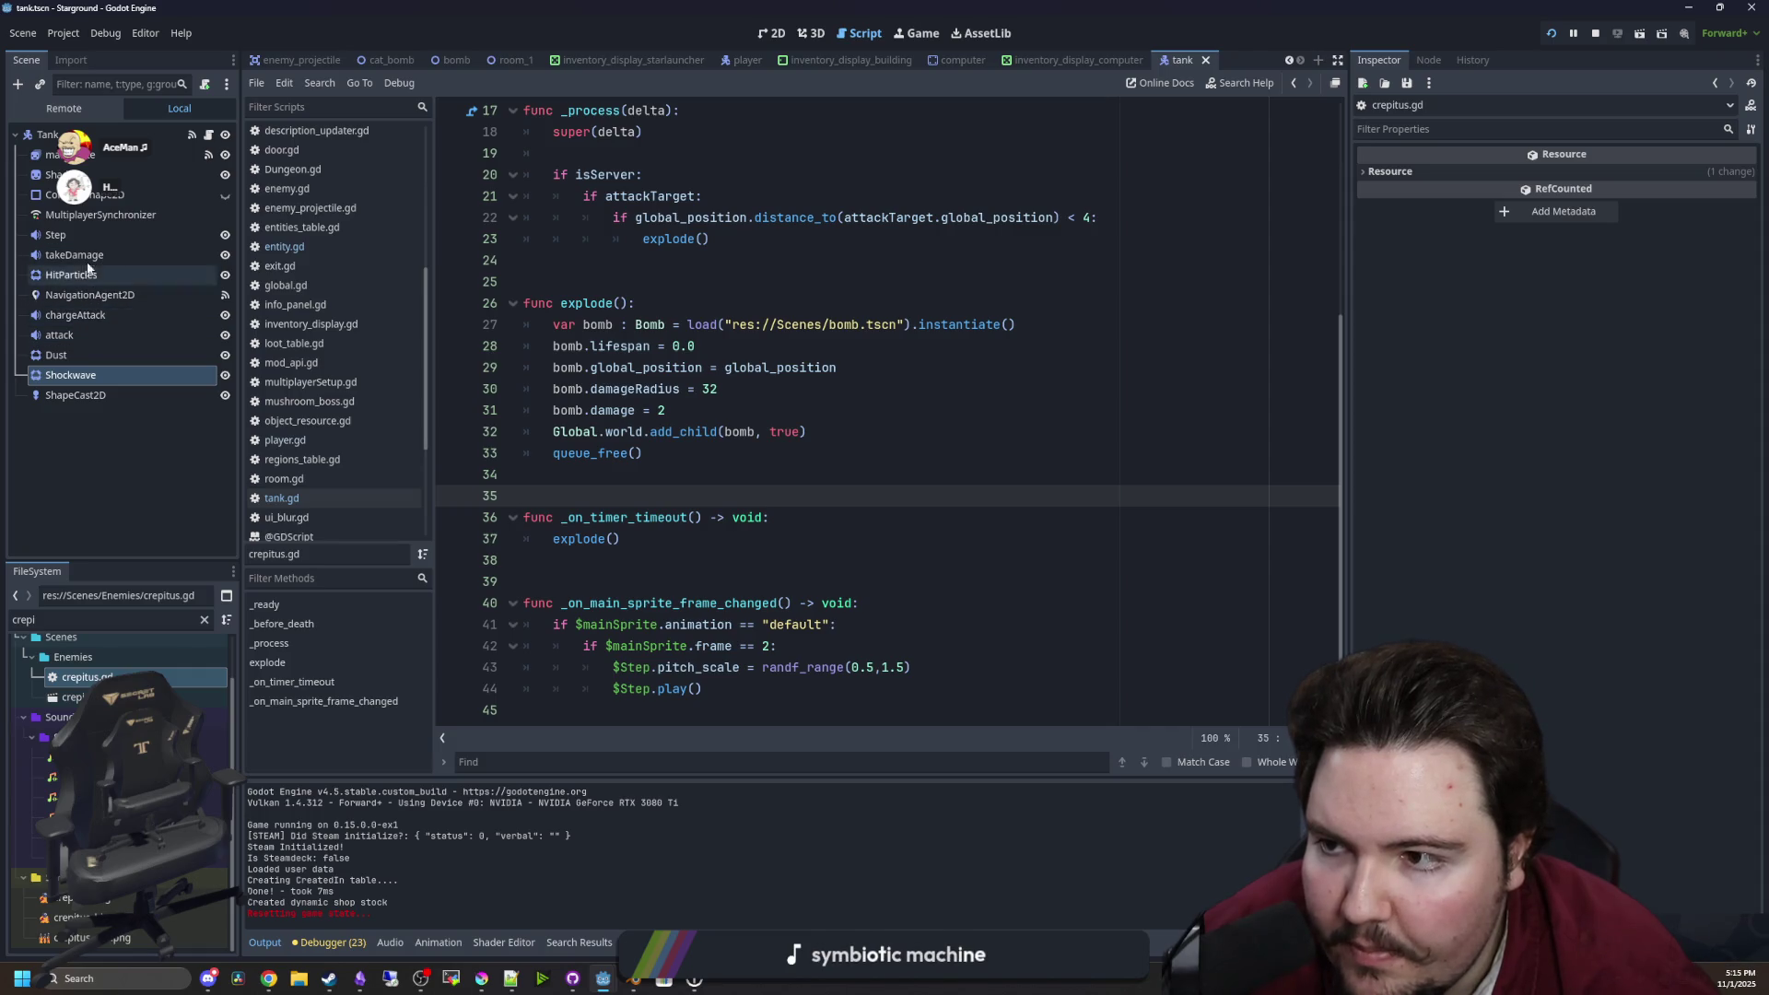
Step: Open crepitus.tscn, check the server timer start line, save, and select the filter text
double_click(73, 697)
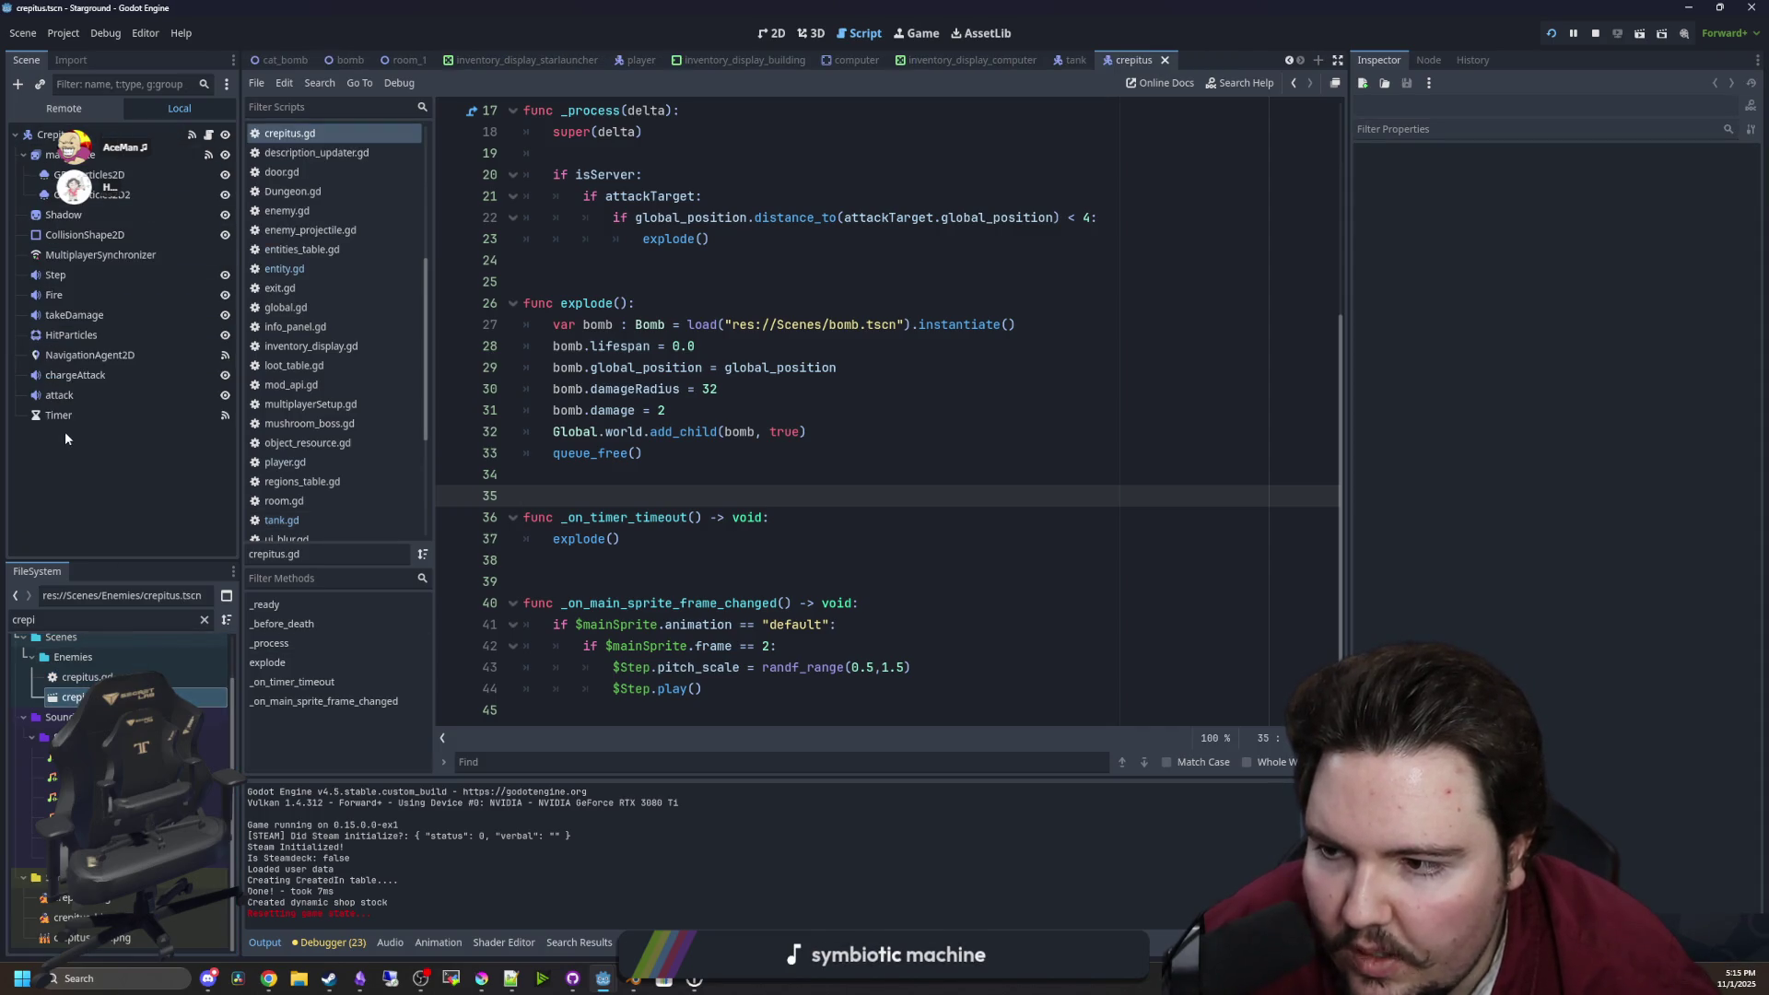
scroll(824, 411, up, 5)
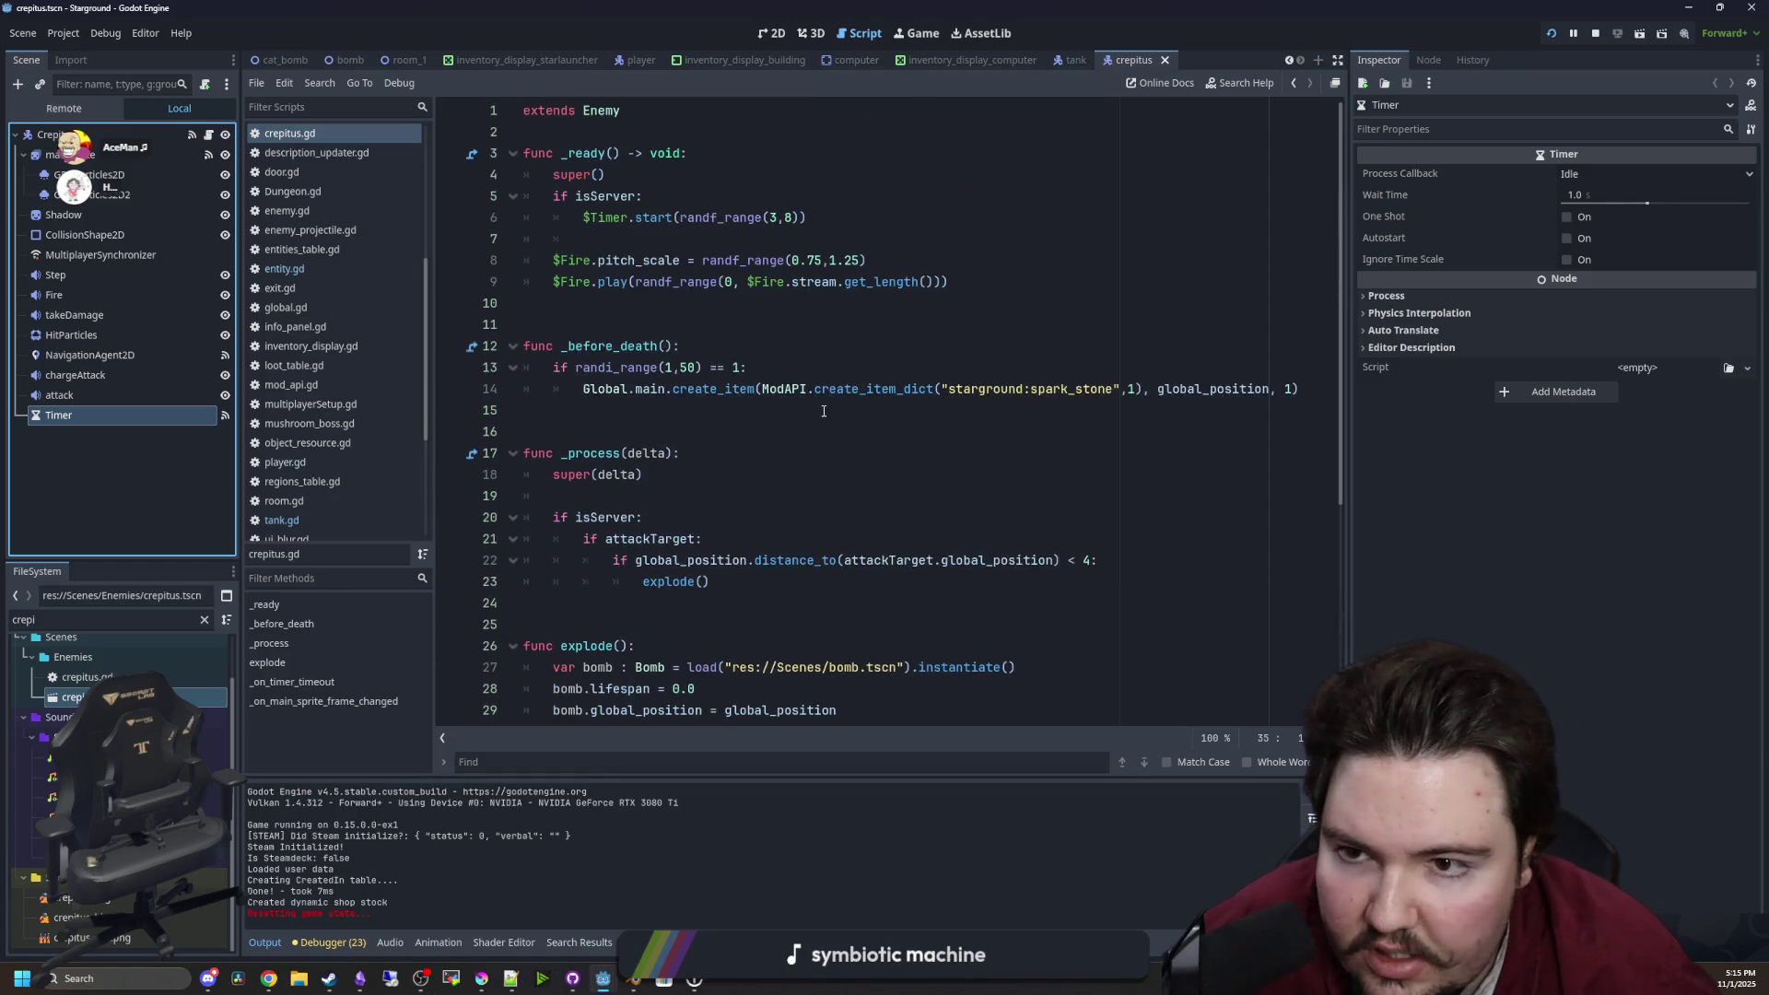
drag(587, 211, 807, 218)
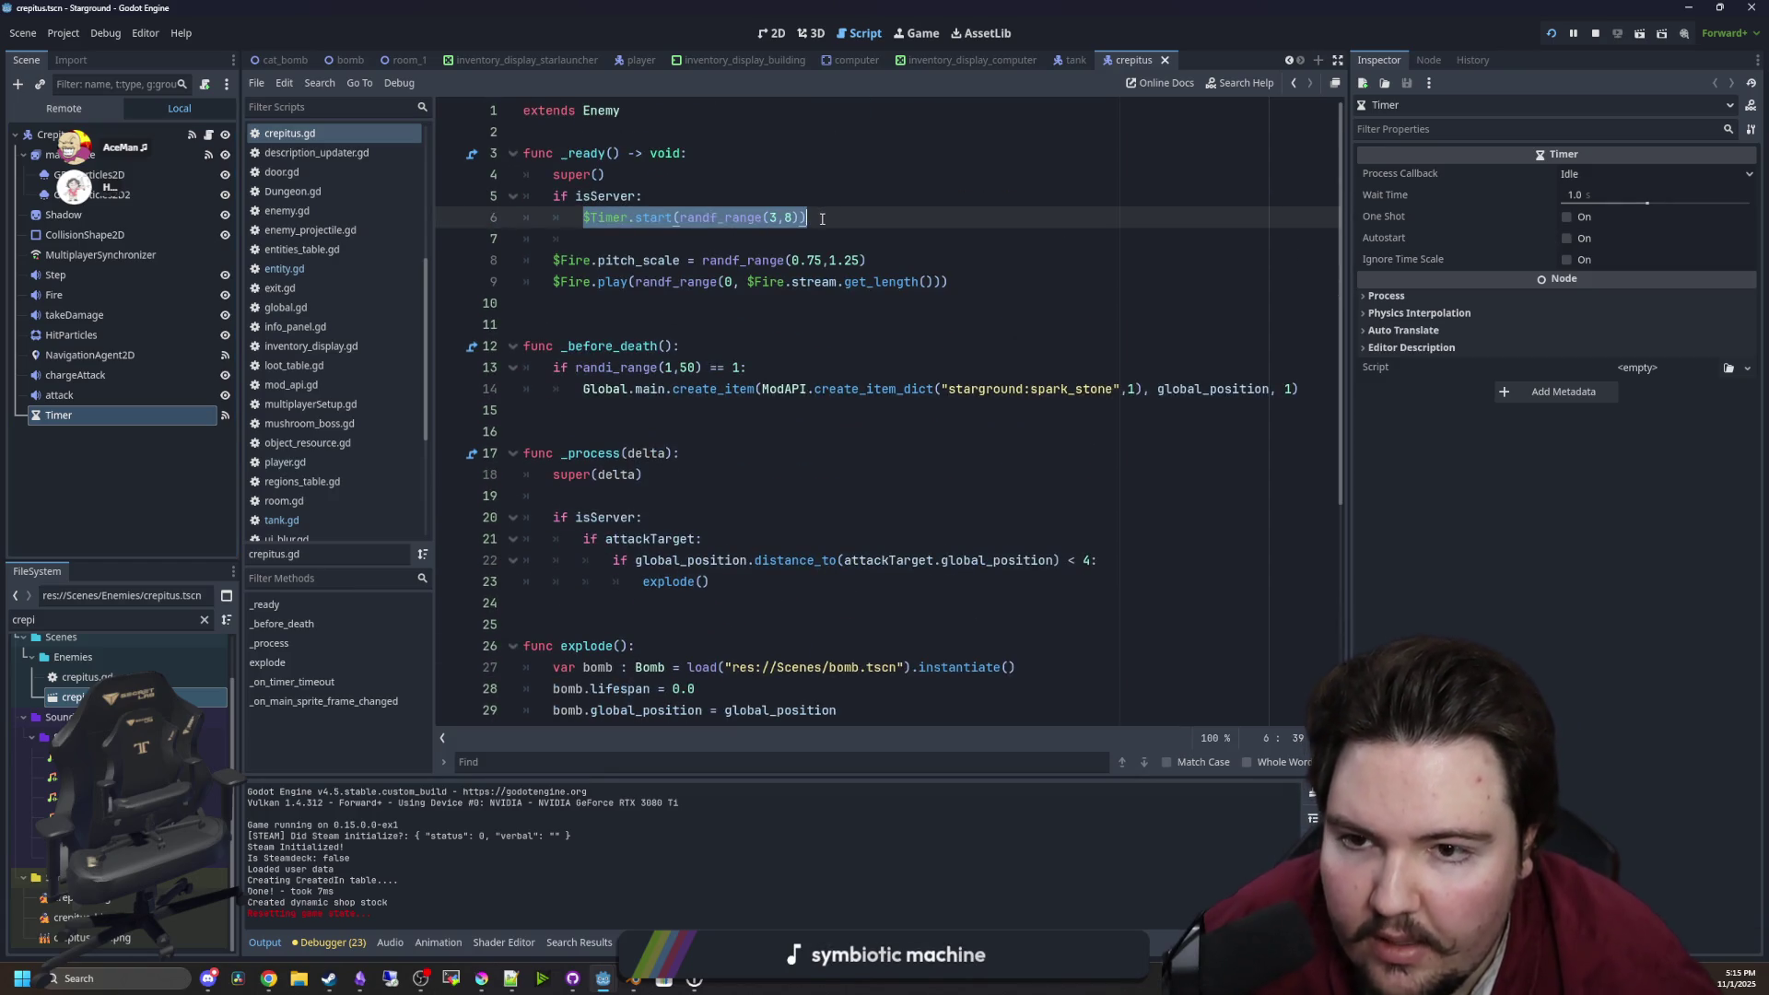
key(Right)
click(592, 331)
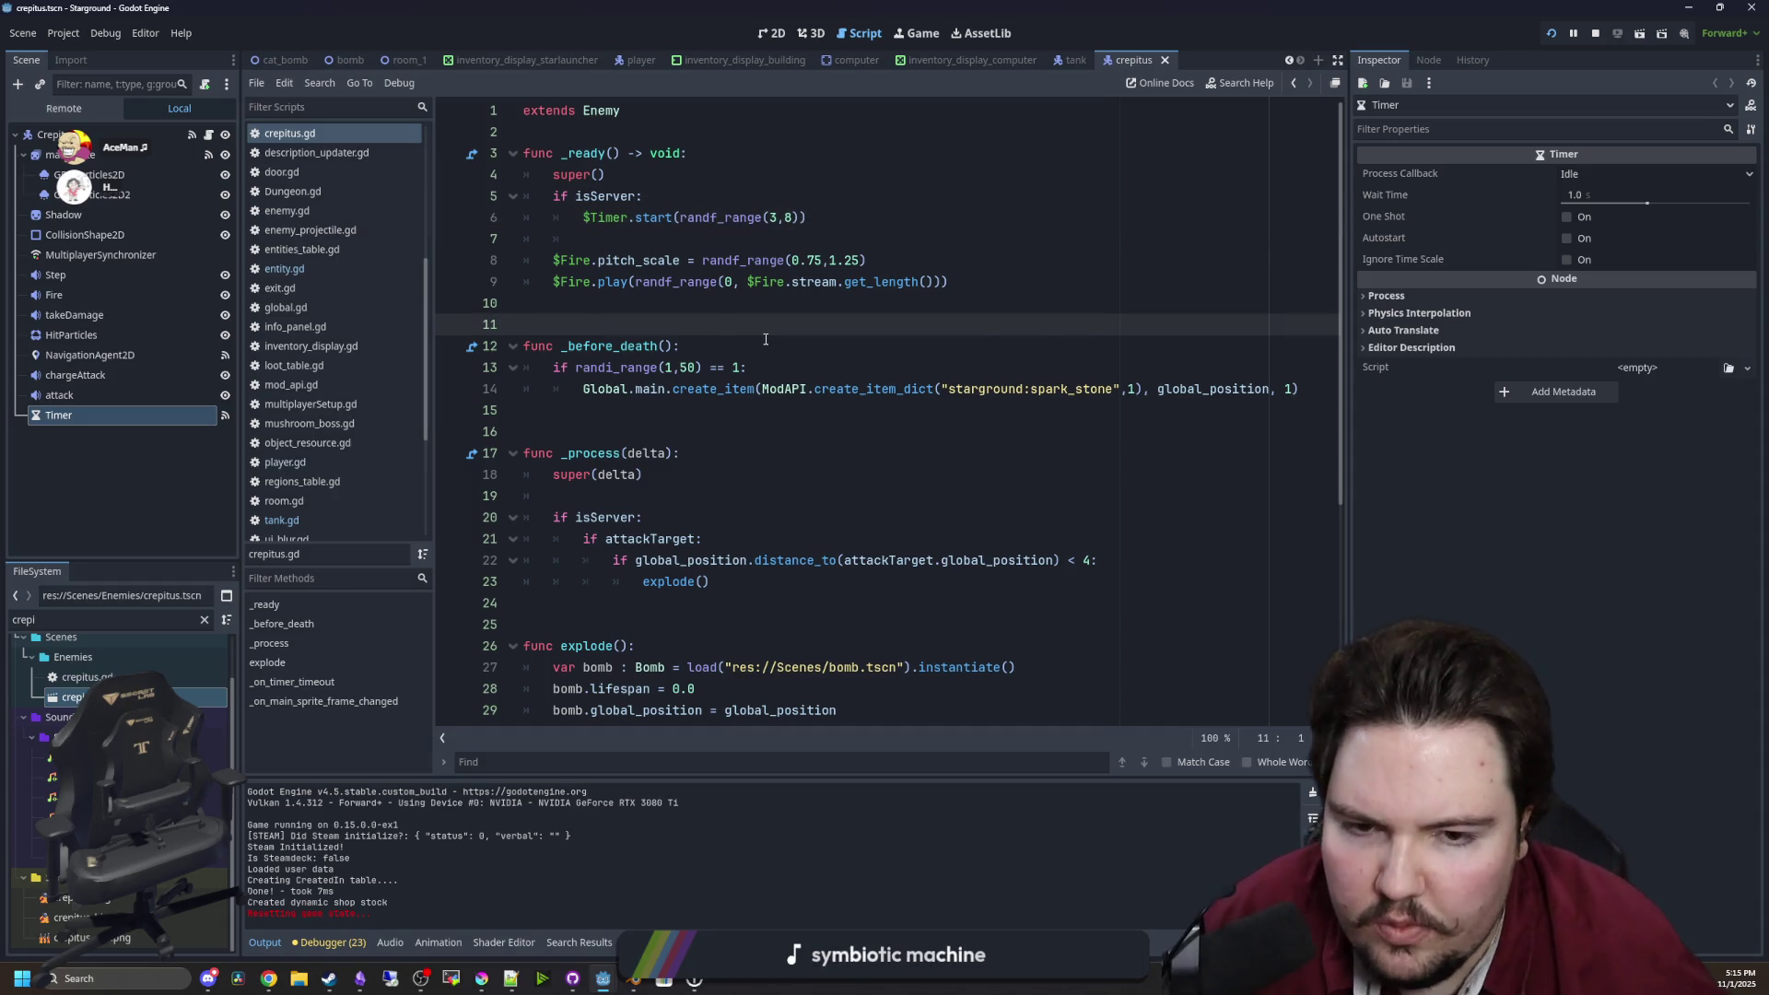
key(ctrl+s)
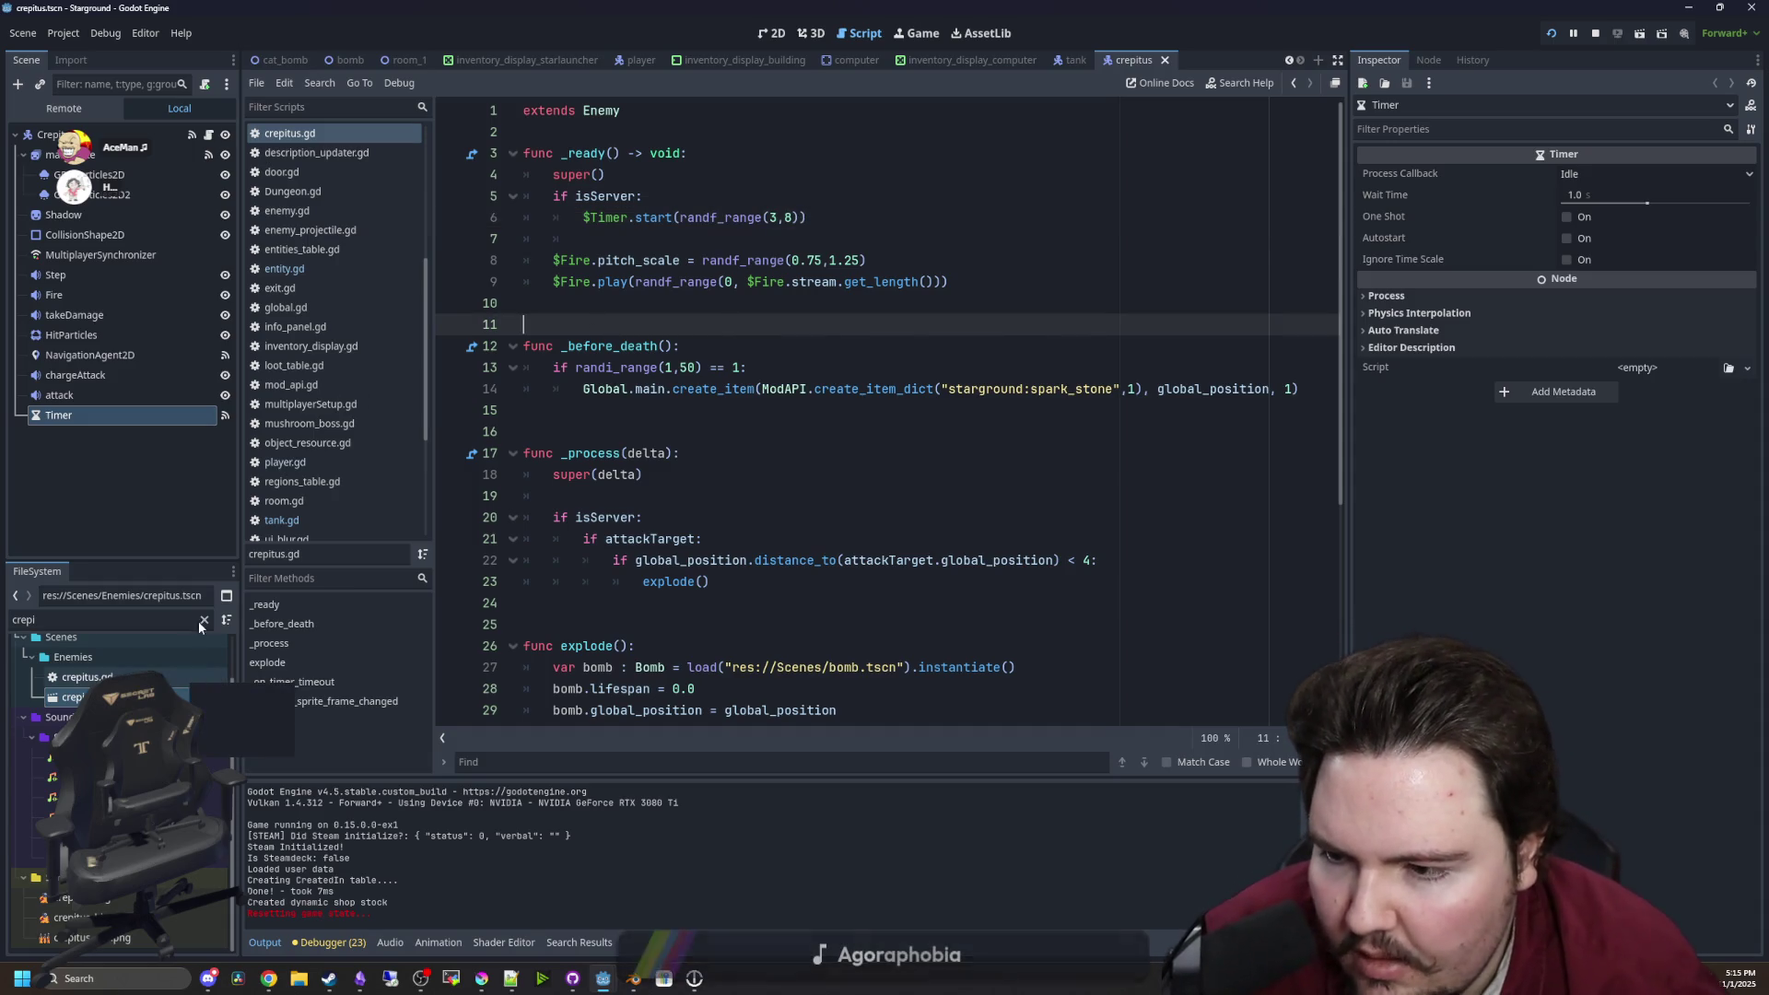
double_click(156, 621)
Step: Filter files for drog, open the drog enemy scene and review its state declarations
text(c)
text(rog)
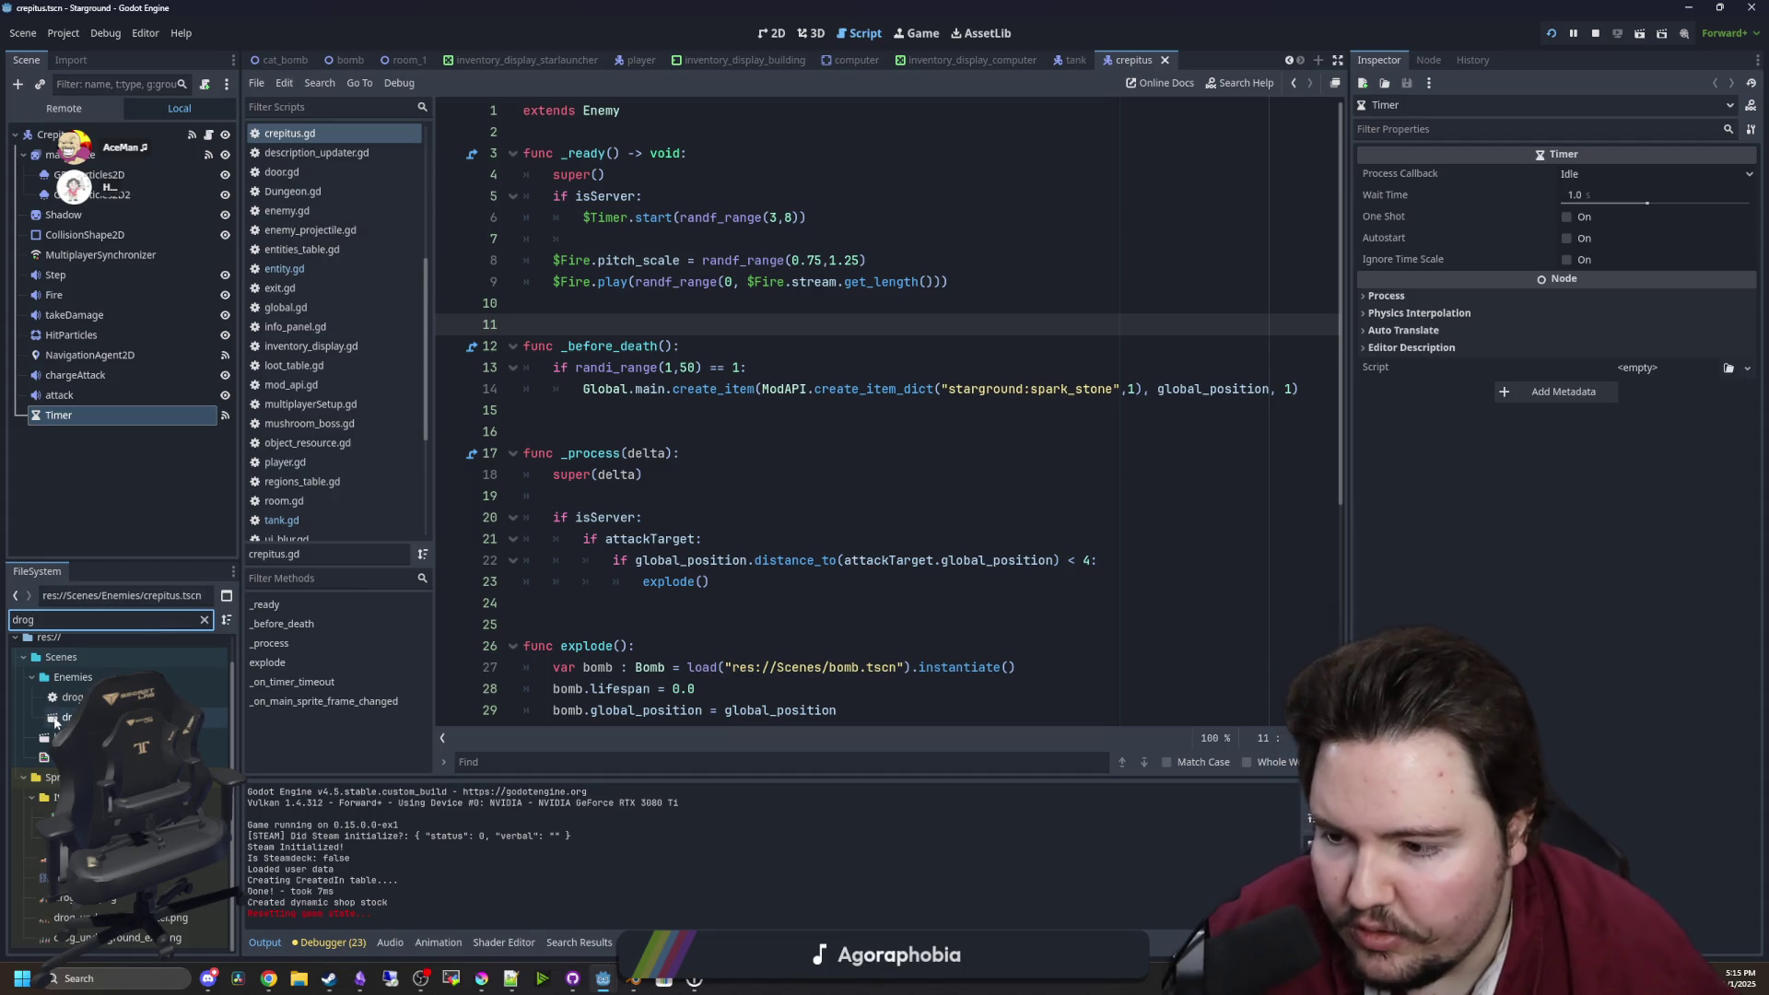
double_click(57, 718)
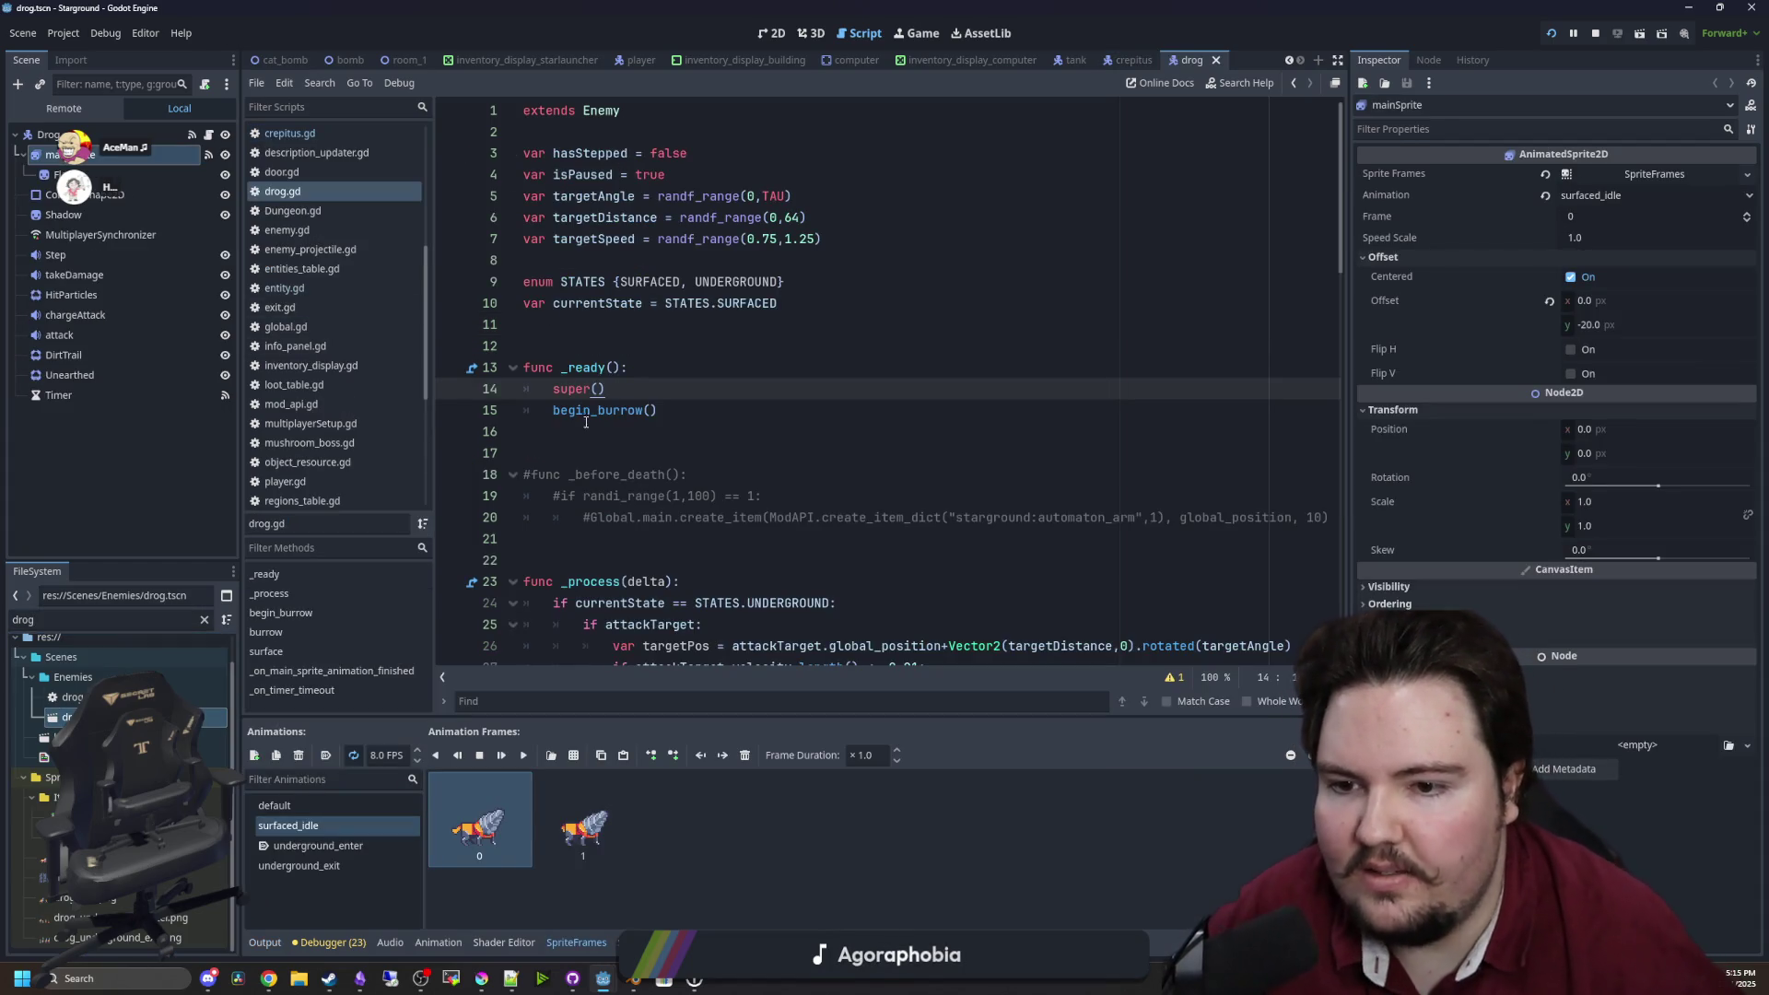
scroll(586, 422, down, 4)
scroll(660, 364, up, 3)
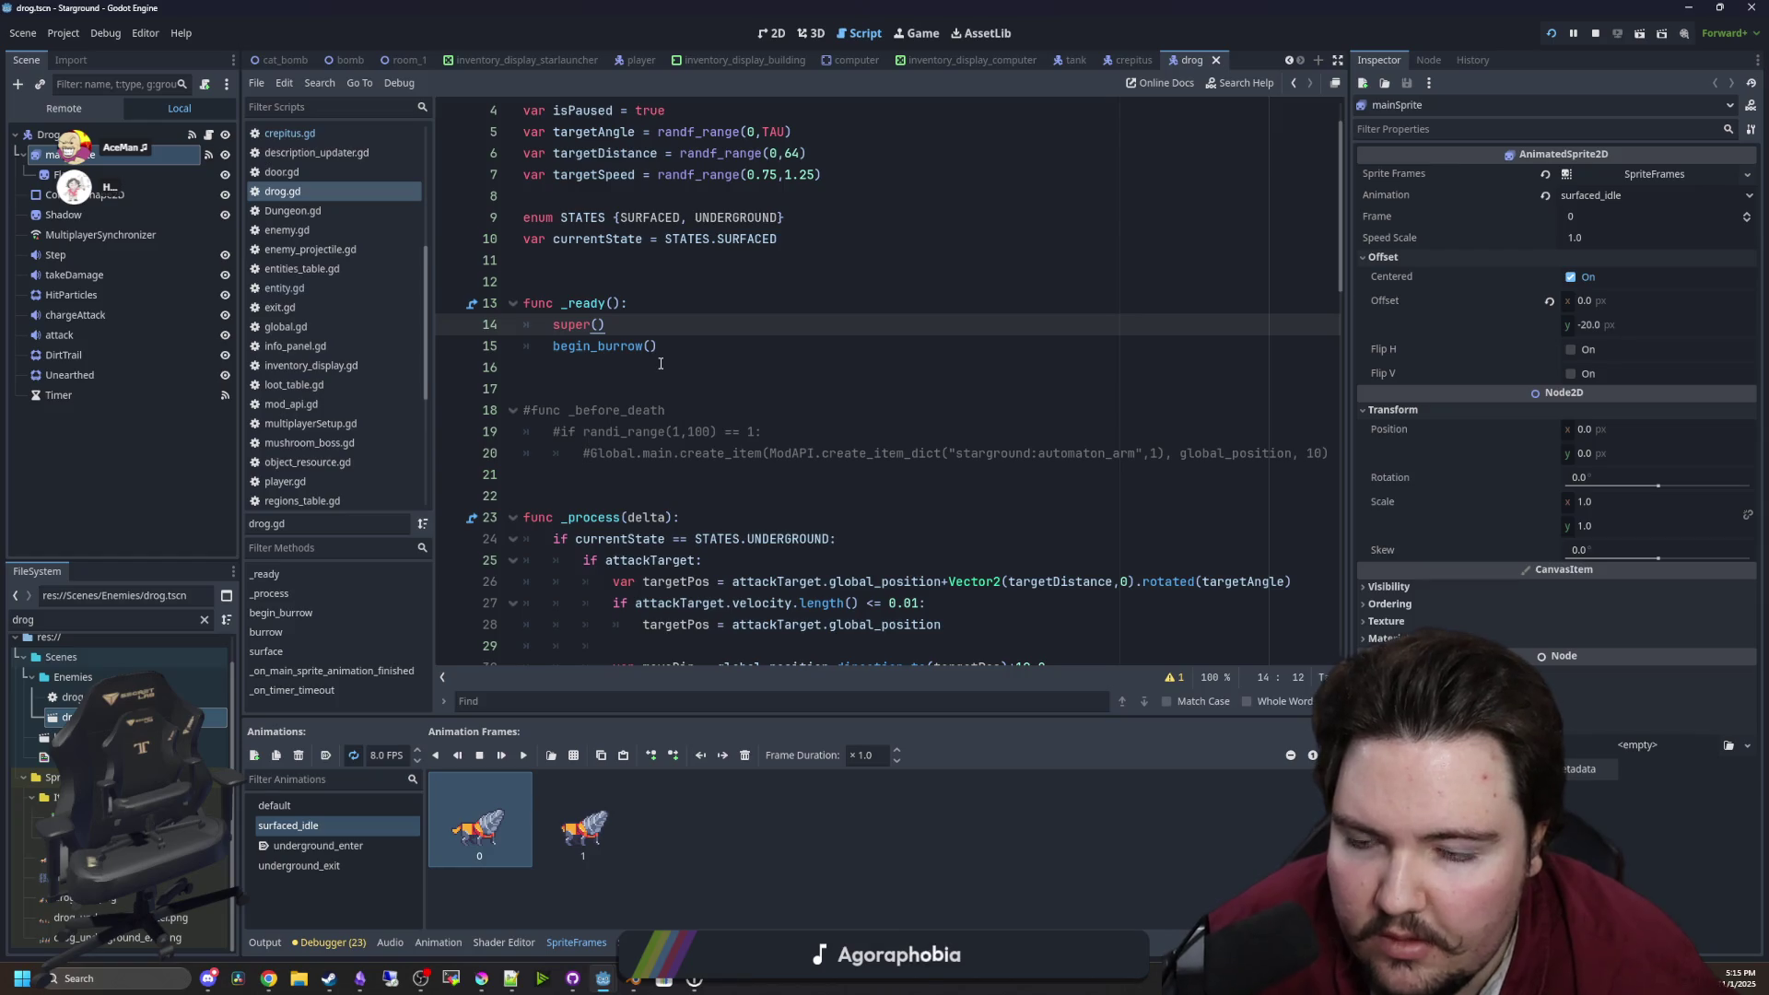
scroll(673, 346, up, 1)
click(657, 330)
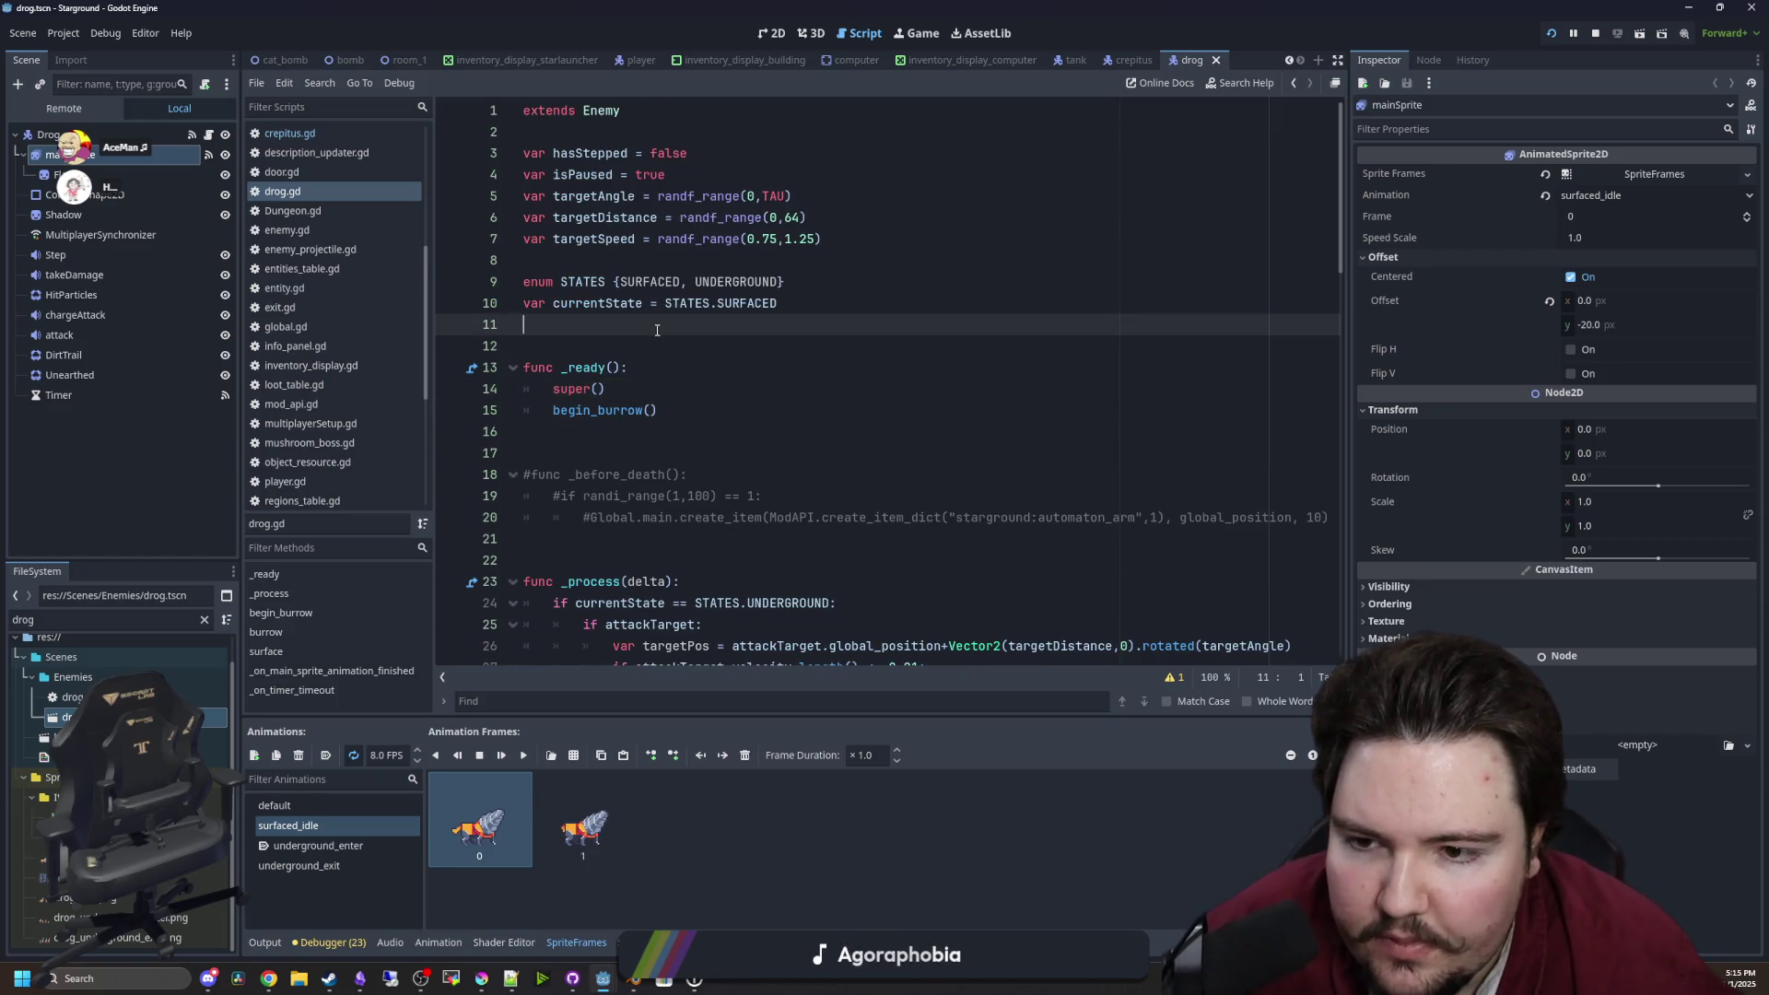
scroll(606, 395, down, 11)
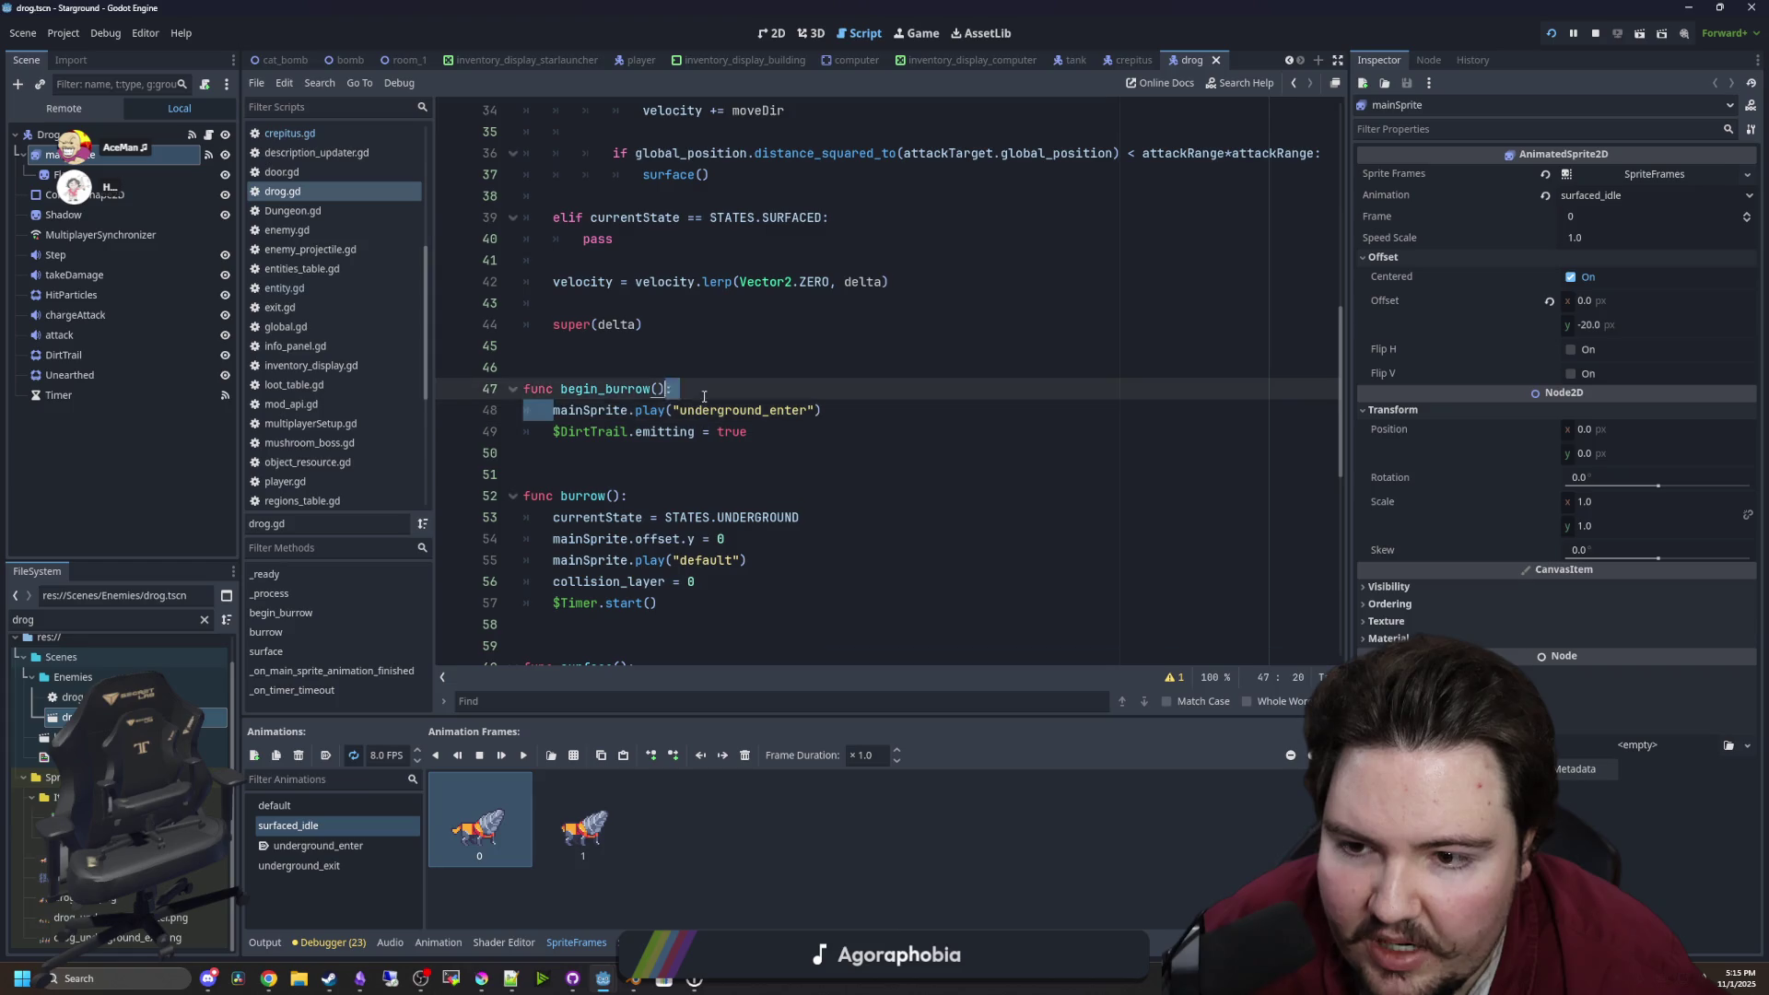
Step: Review drog's begin_burrow DirtTrail and surface code, then continue into the running game
drag(820, 410, 552, 410)
drag(746, 432, 563, 430)
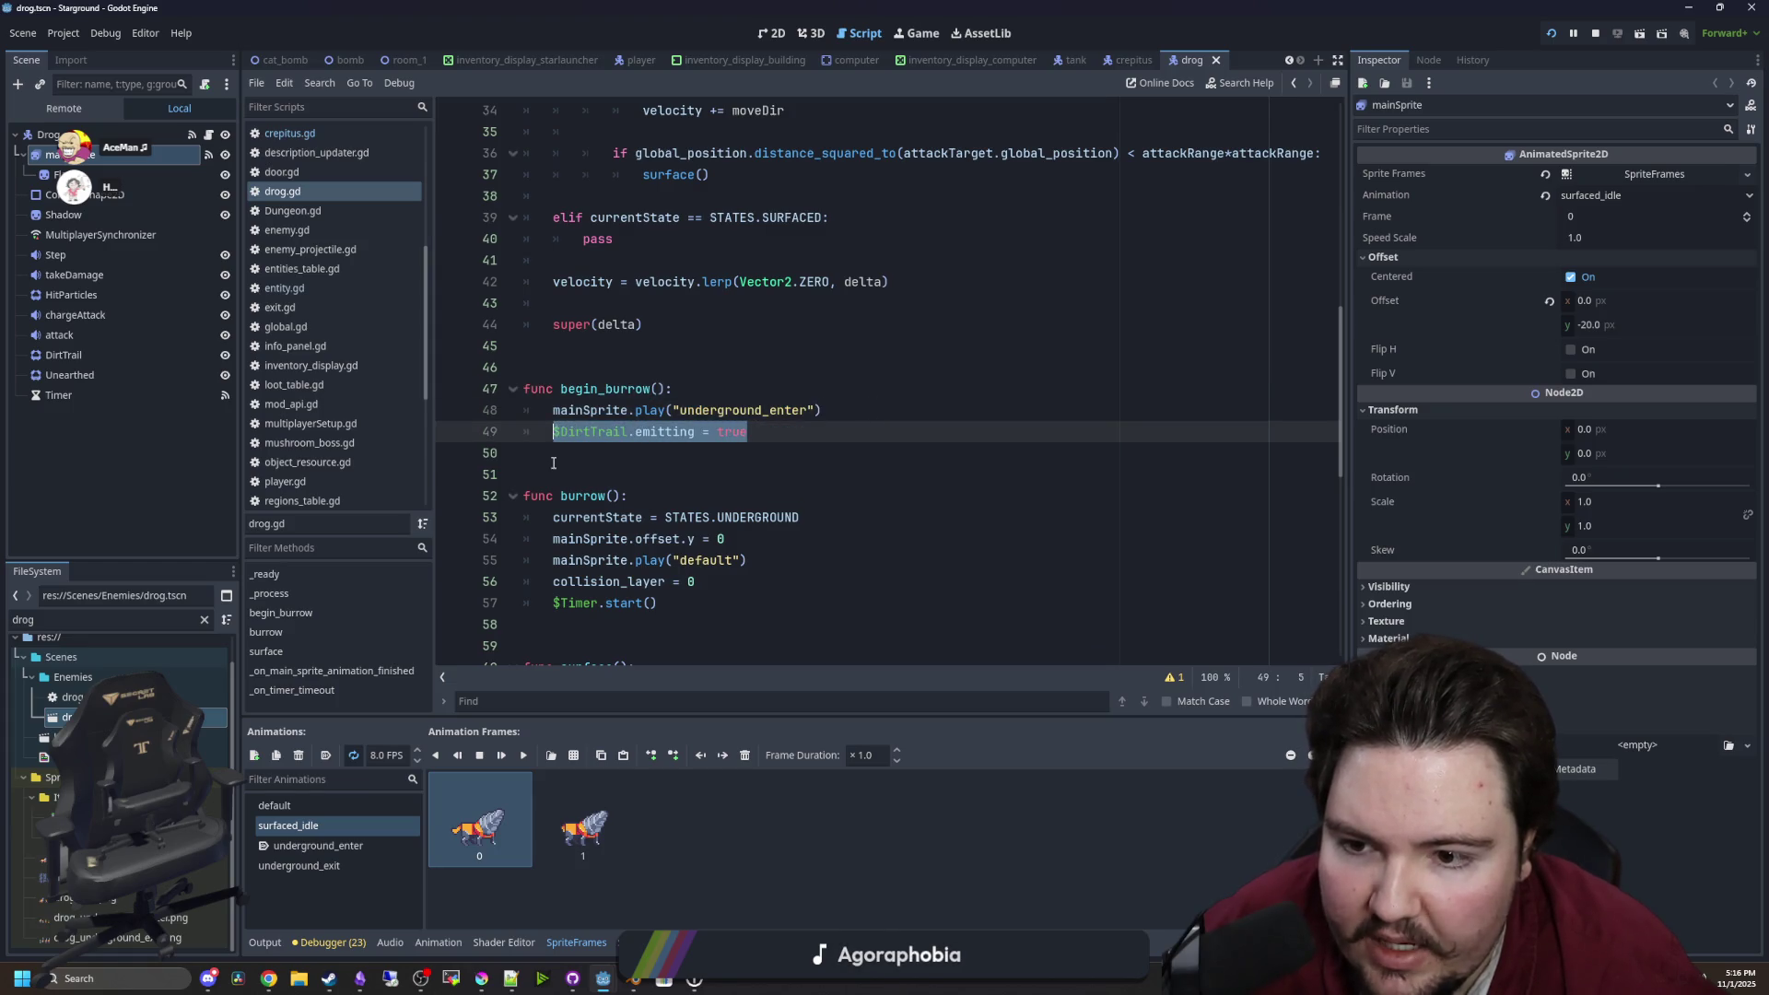
click(553, 462)
scroll(554, 463, down, 2)
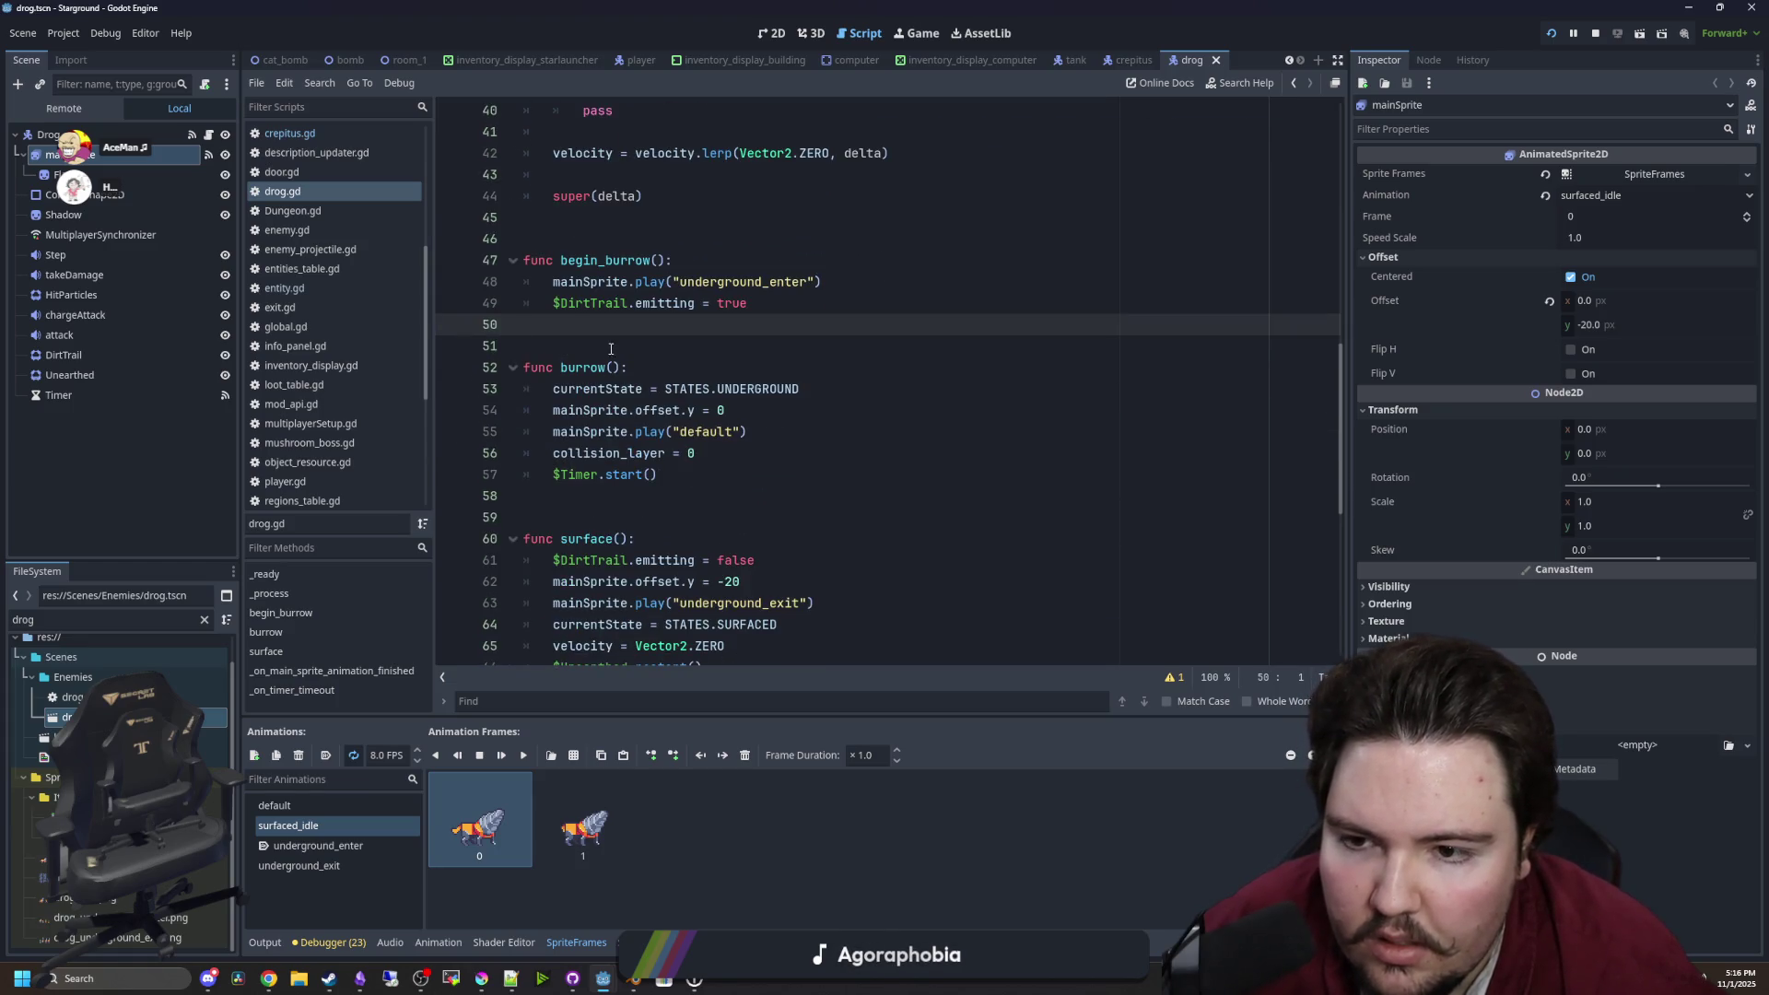
scroll(661, 391, up, 6)
click(640, 453)
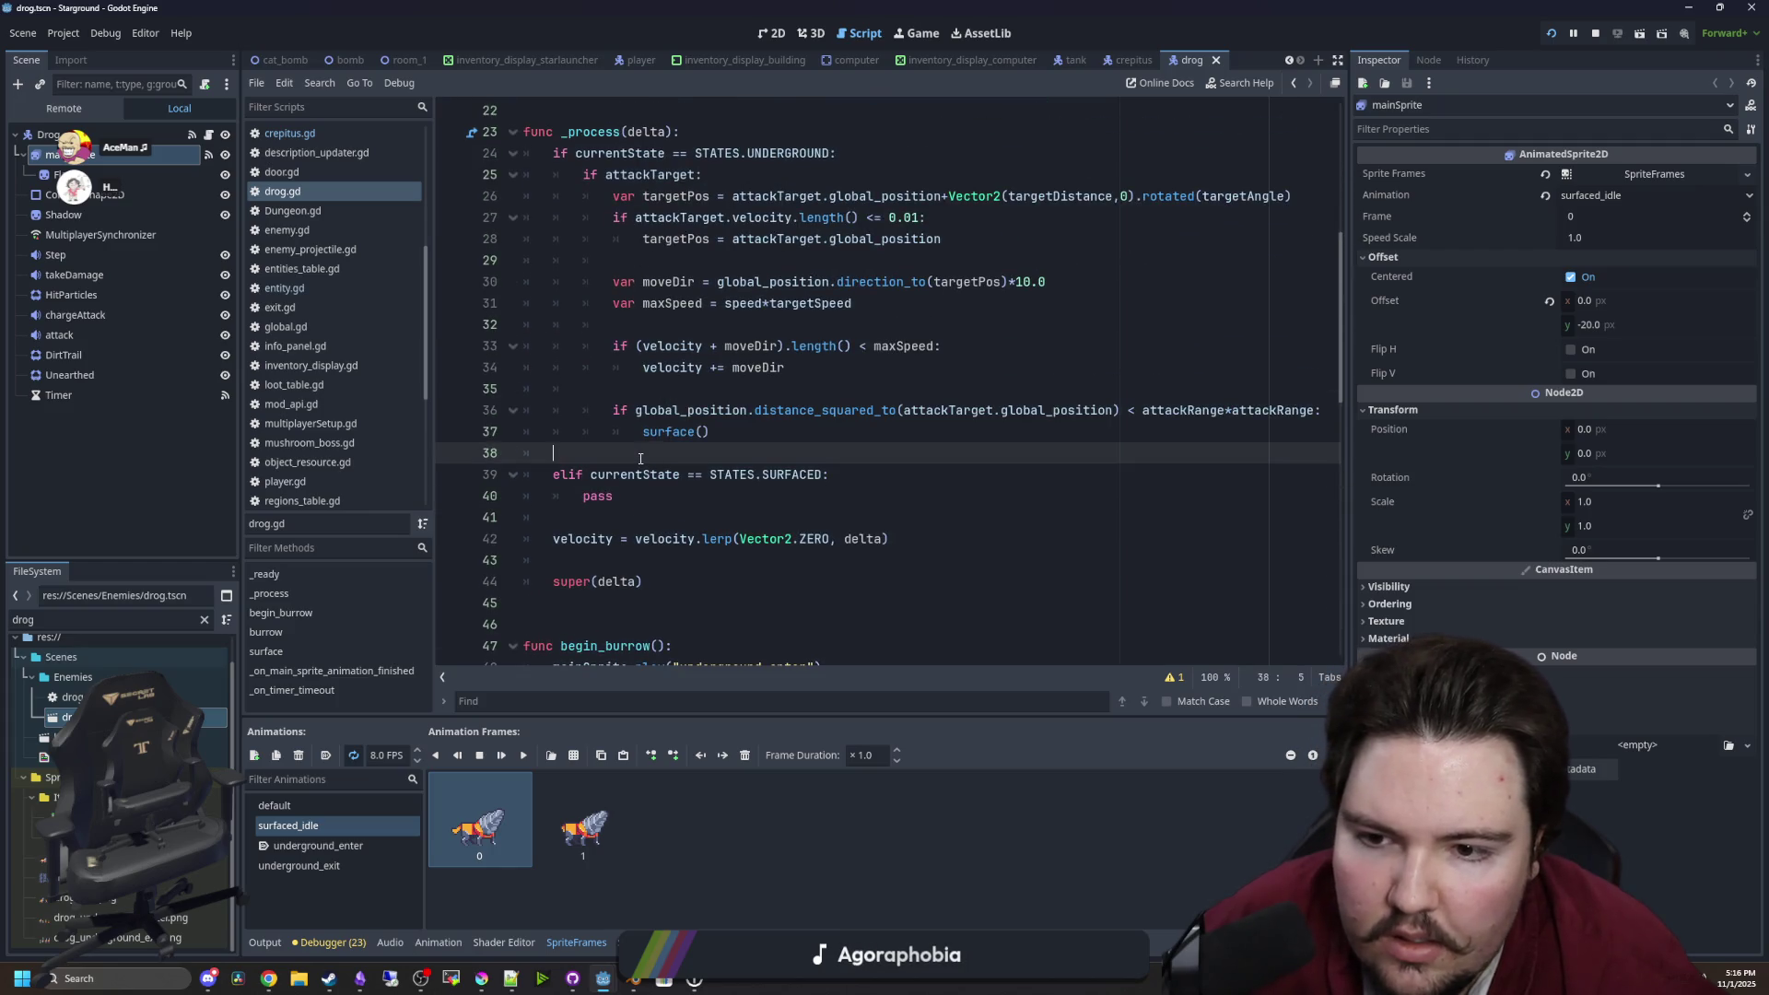
click(712, 393)
scroll(673, 443, down, 4)
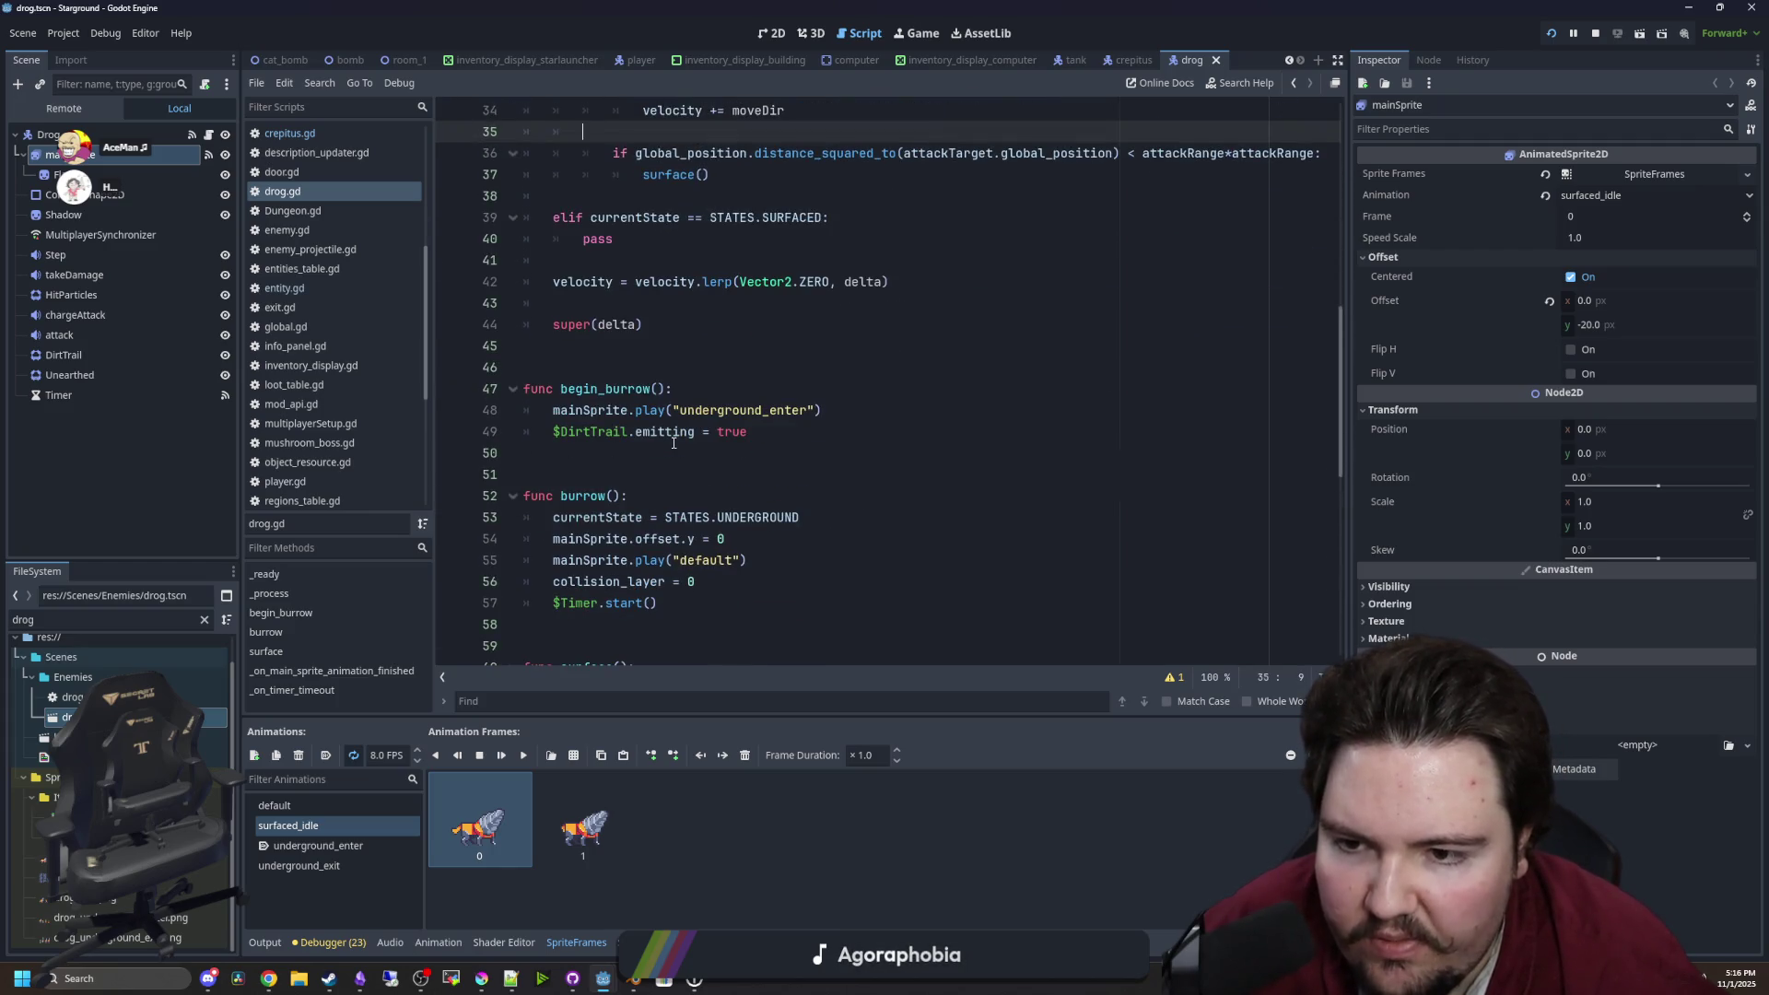
scroll(674, 443, down, 6)
scroll(846, 414, up, 17)
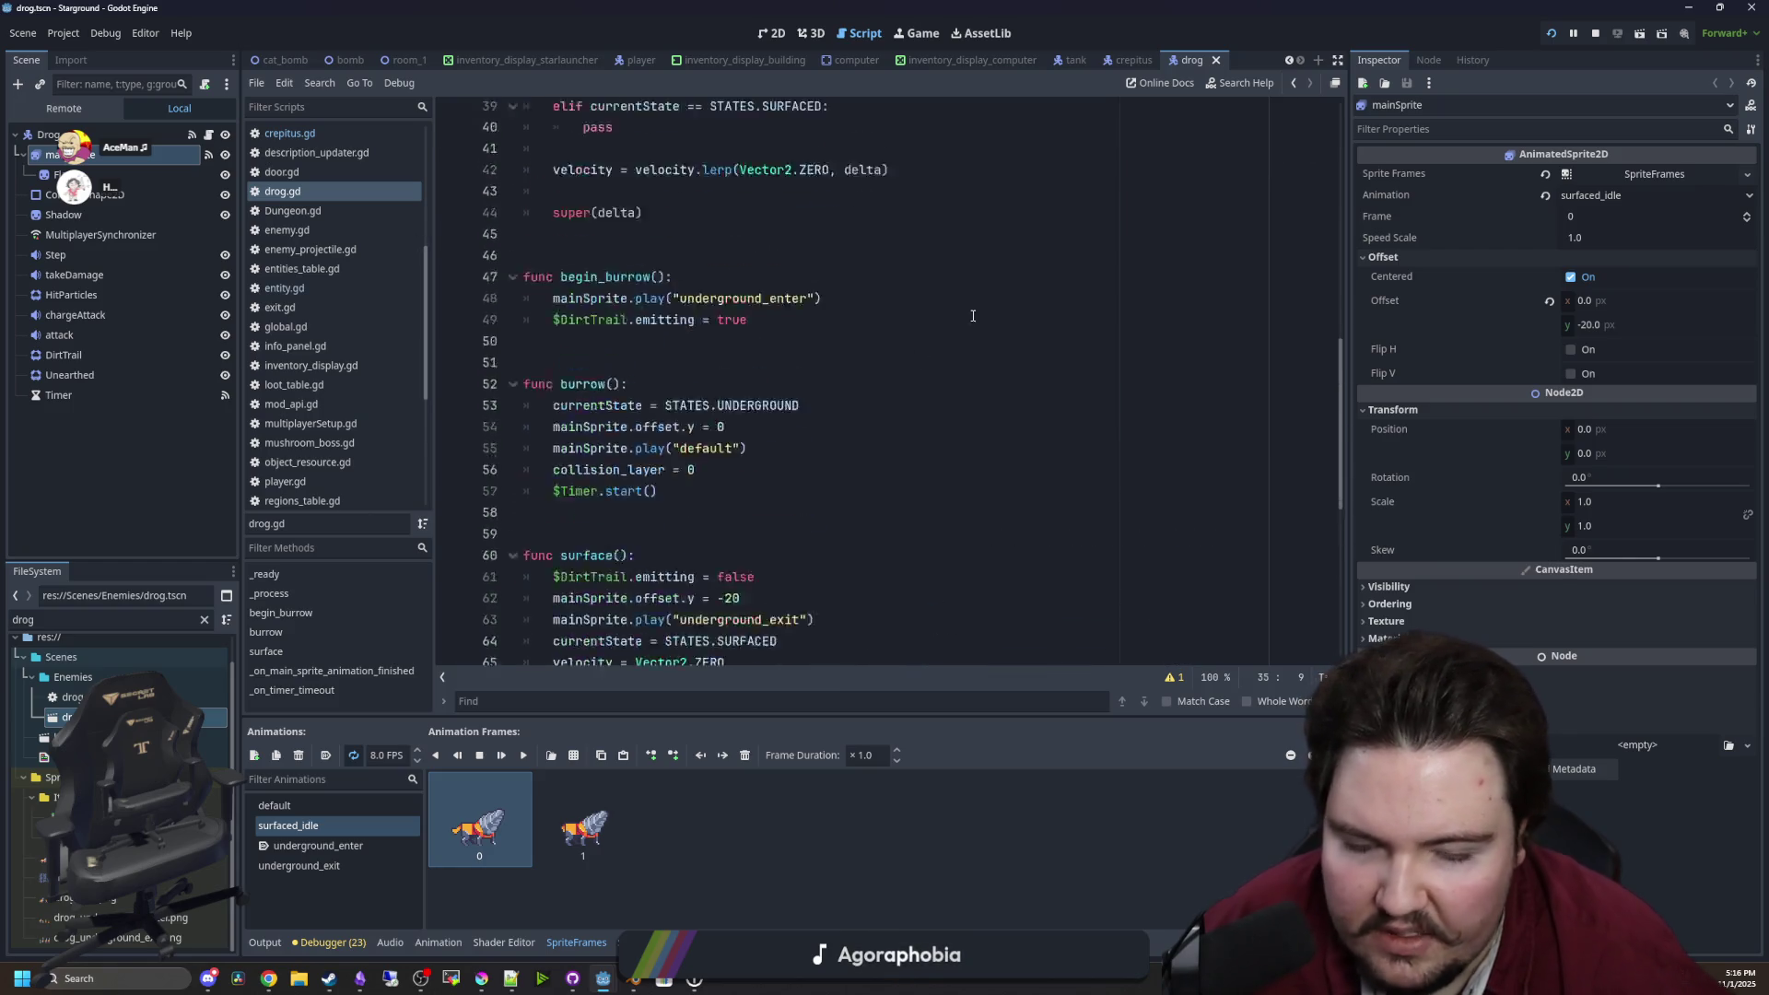
click(922, 33)
click(464, 268)
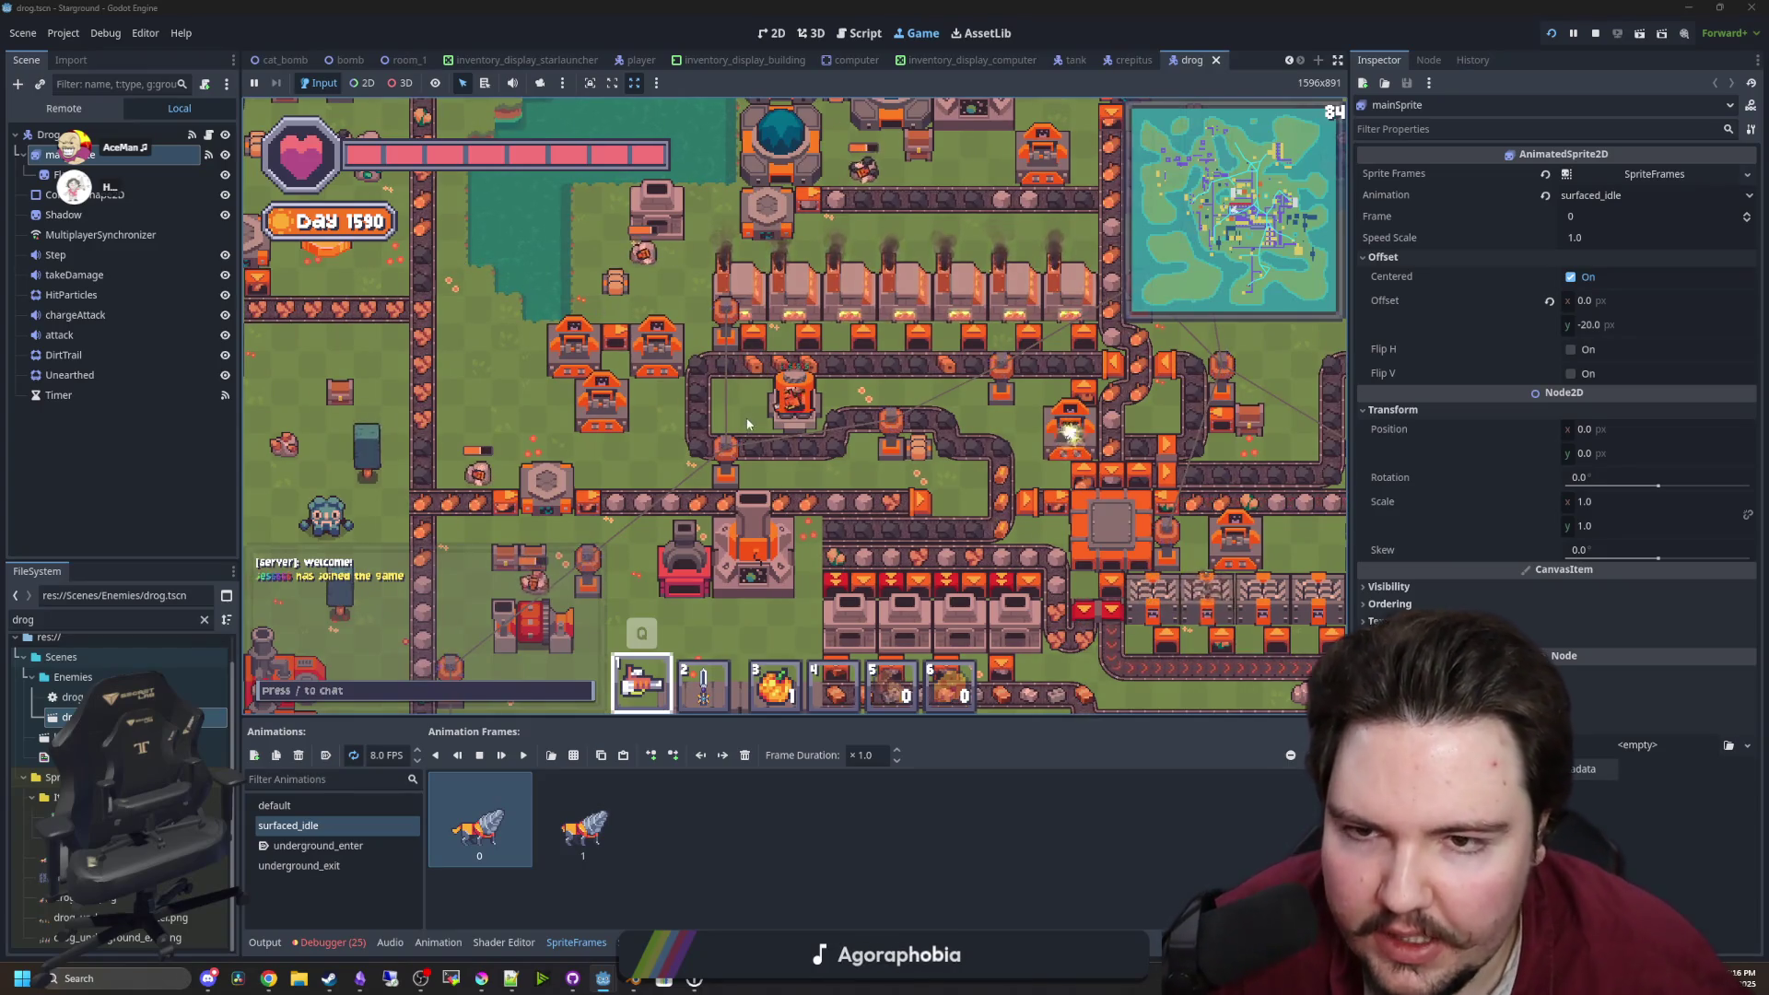
Step: Use the starlauncher, descend to the underground dungeon and enter the east room
key(a)
key(e)
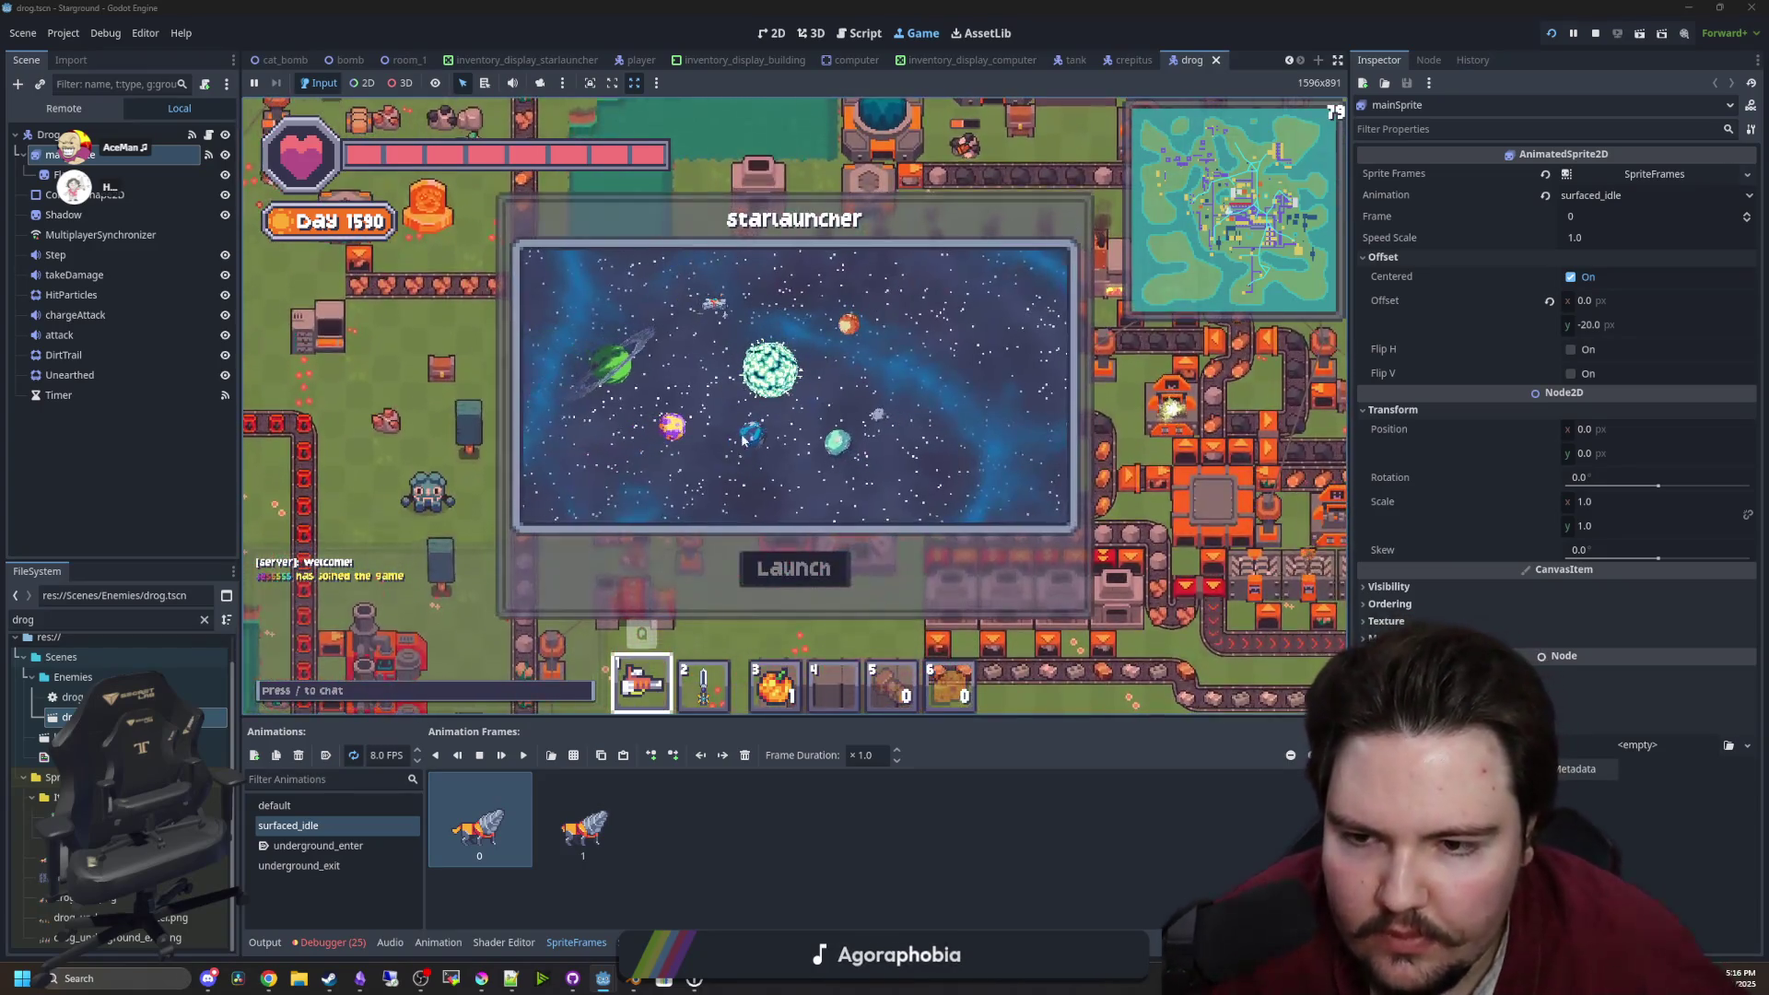
key(e)
key(s)
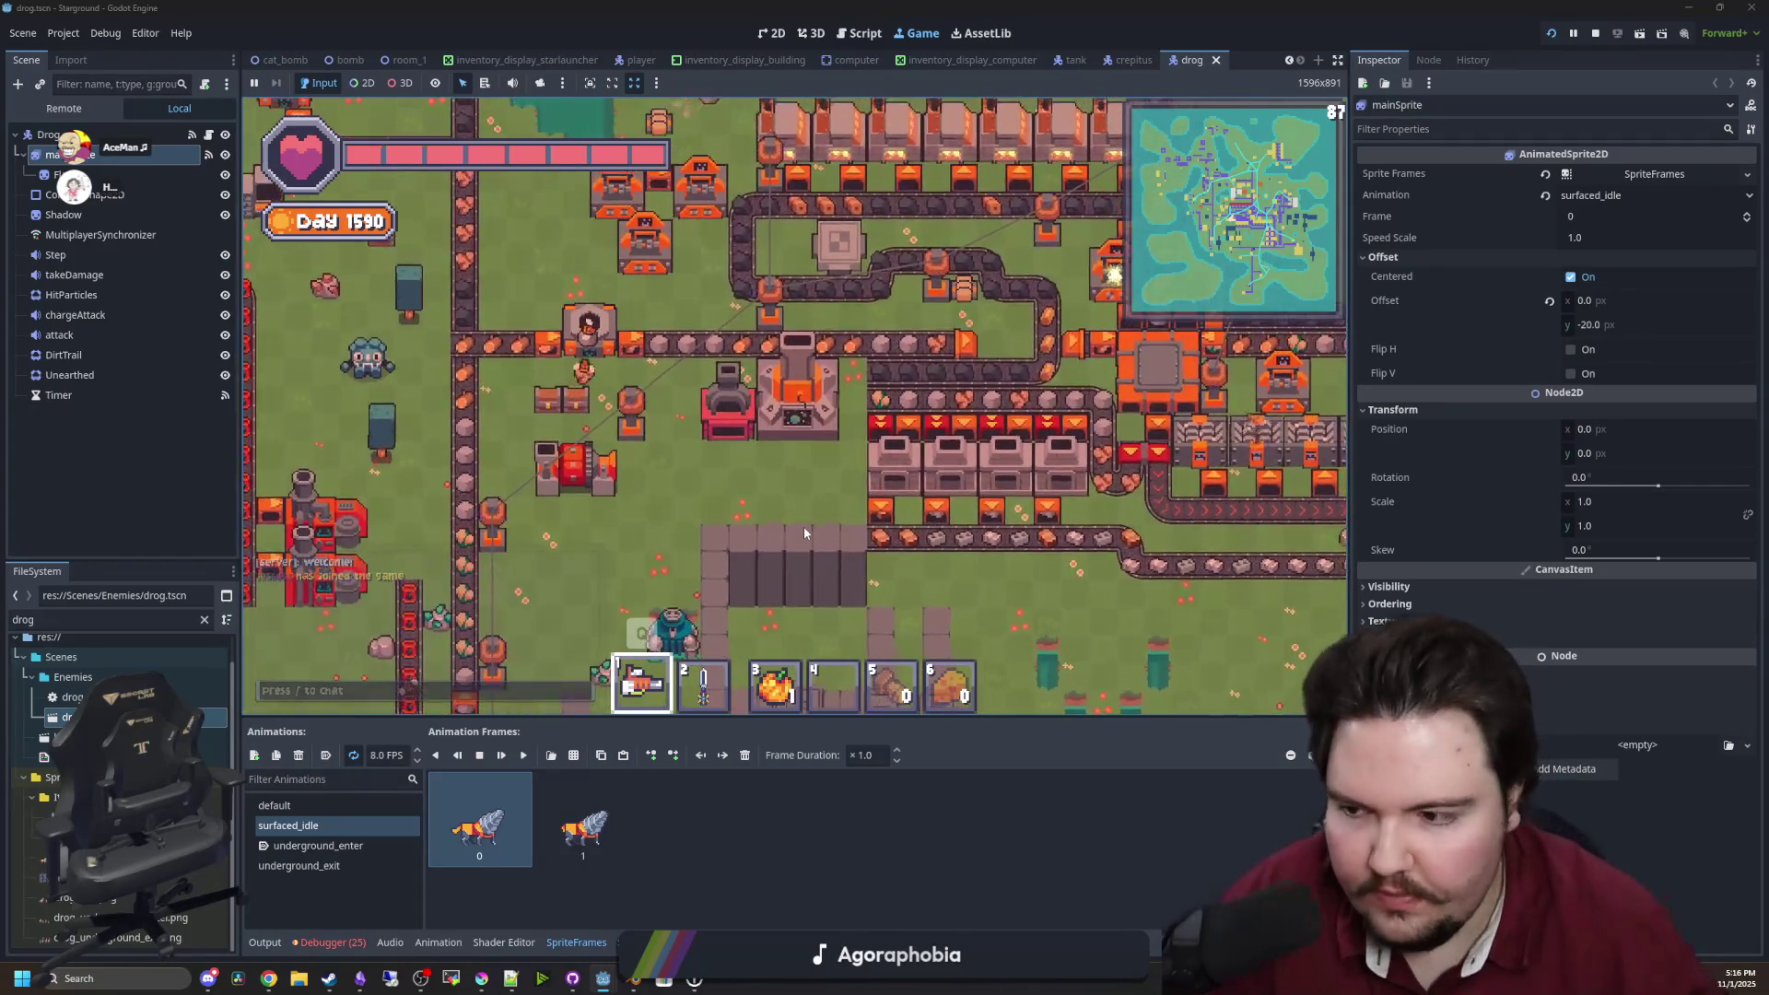
key(e)
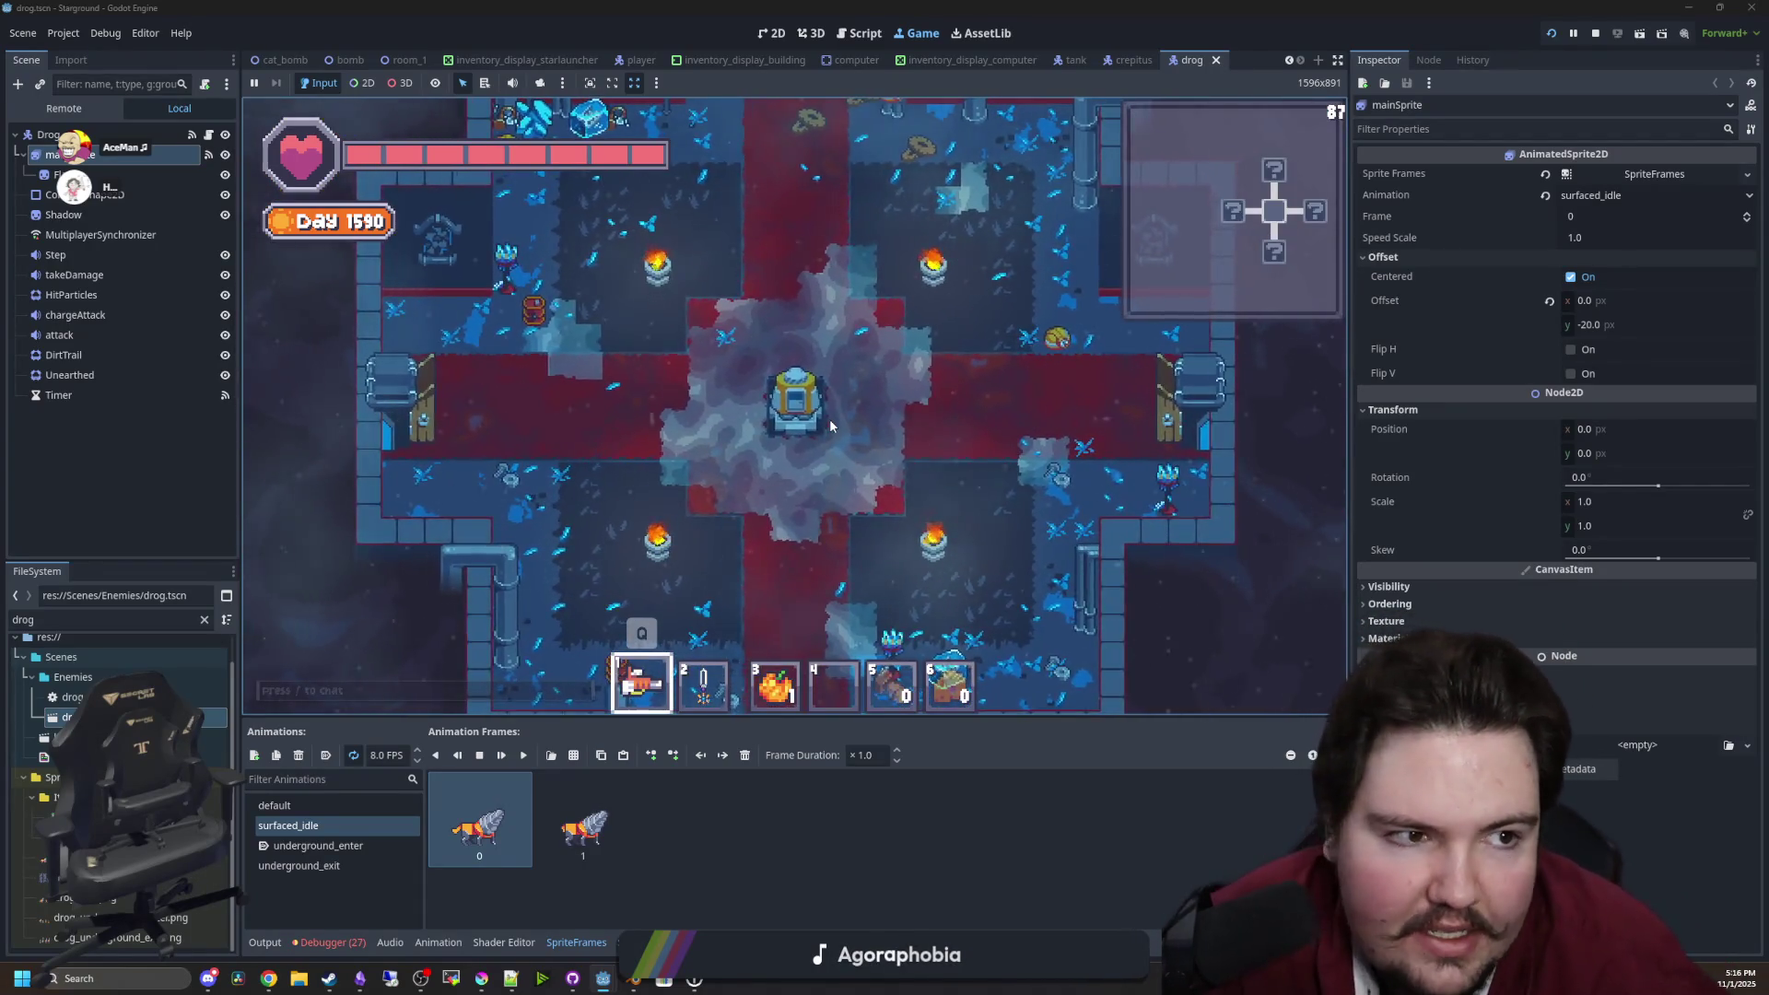
key(d)
key(d)
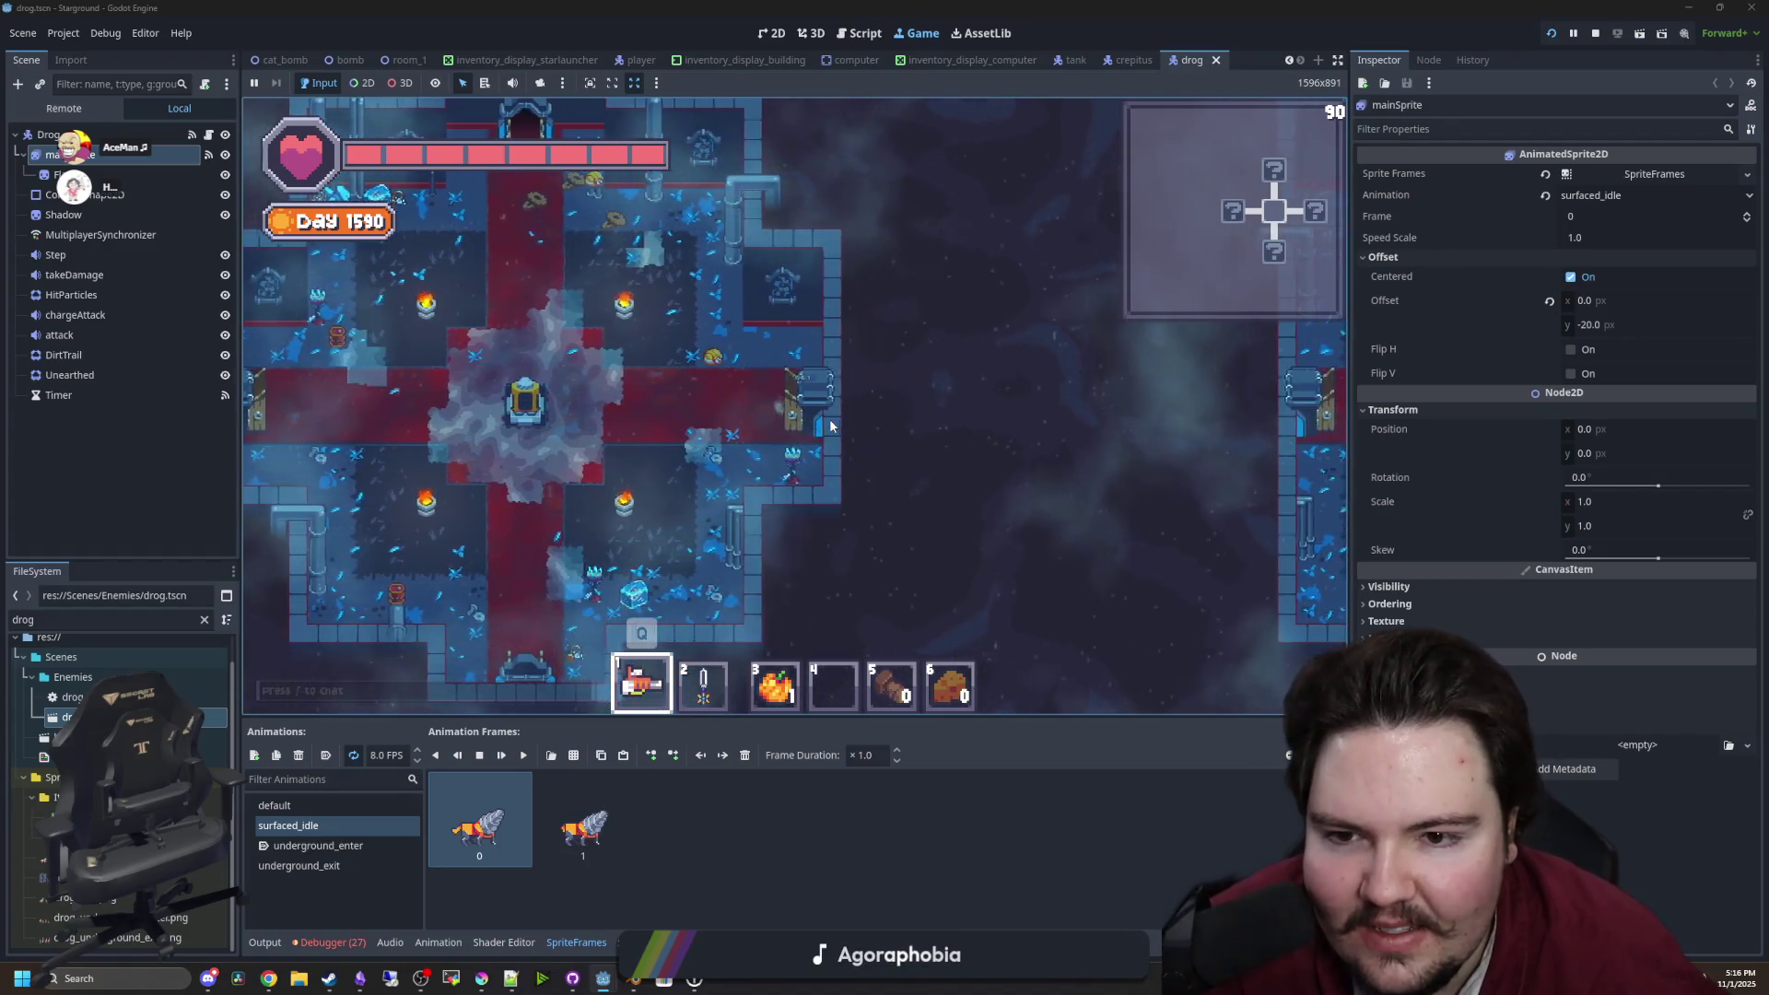
key(2)
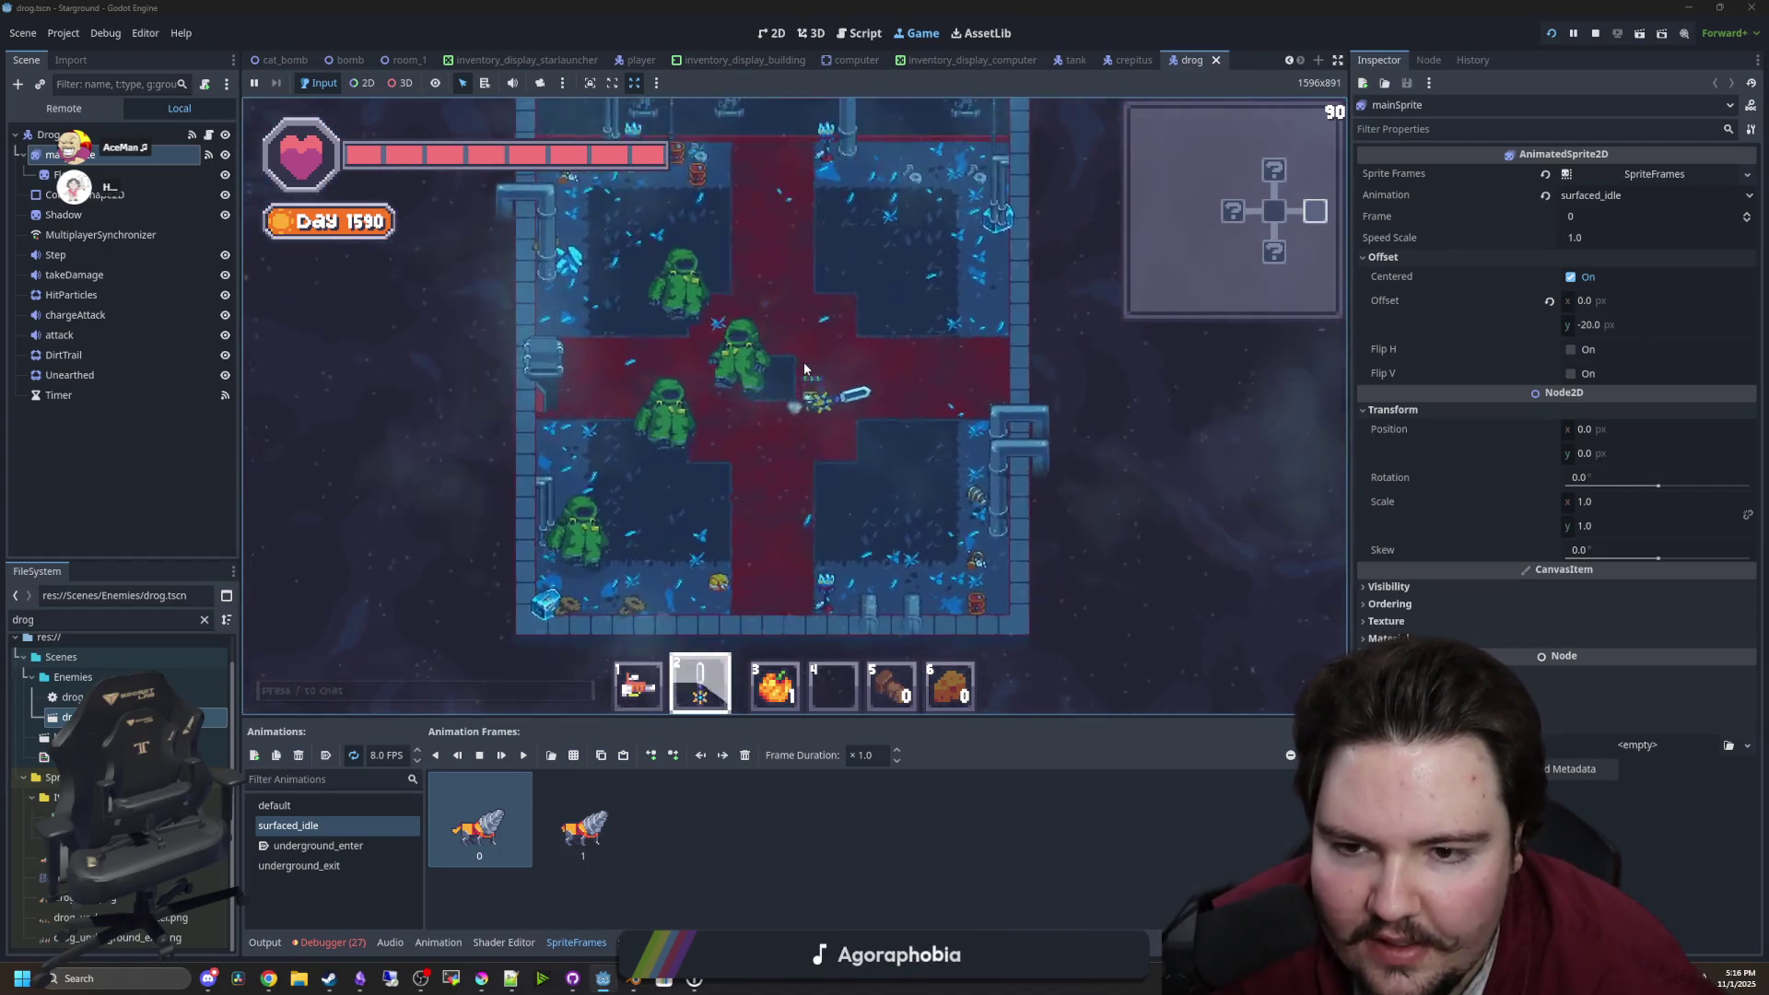
Step: Attack the green tank enemies with the sword to trigger their shockwave attack
click(783, 378)
key(d)
key(w)
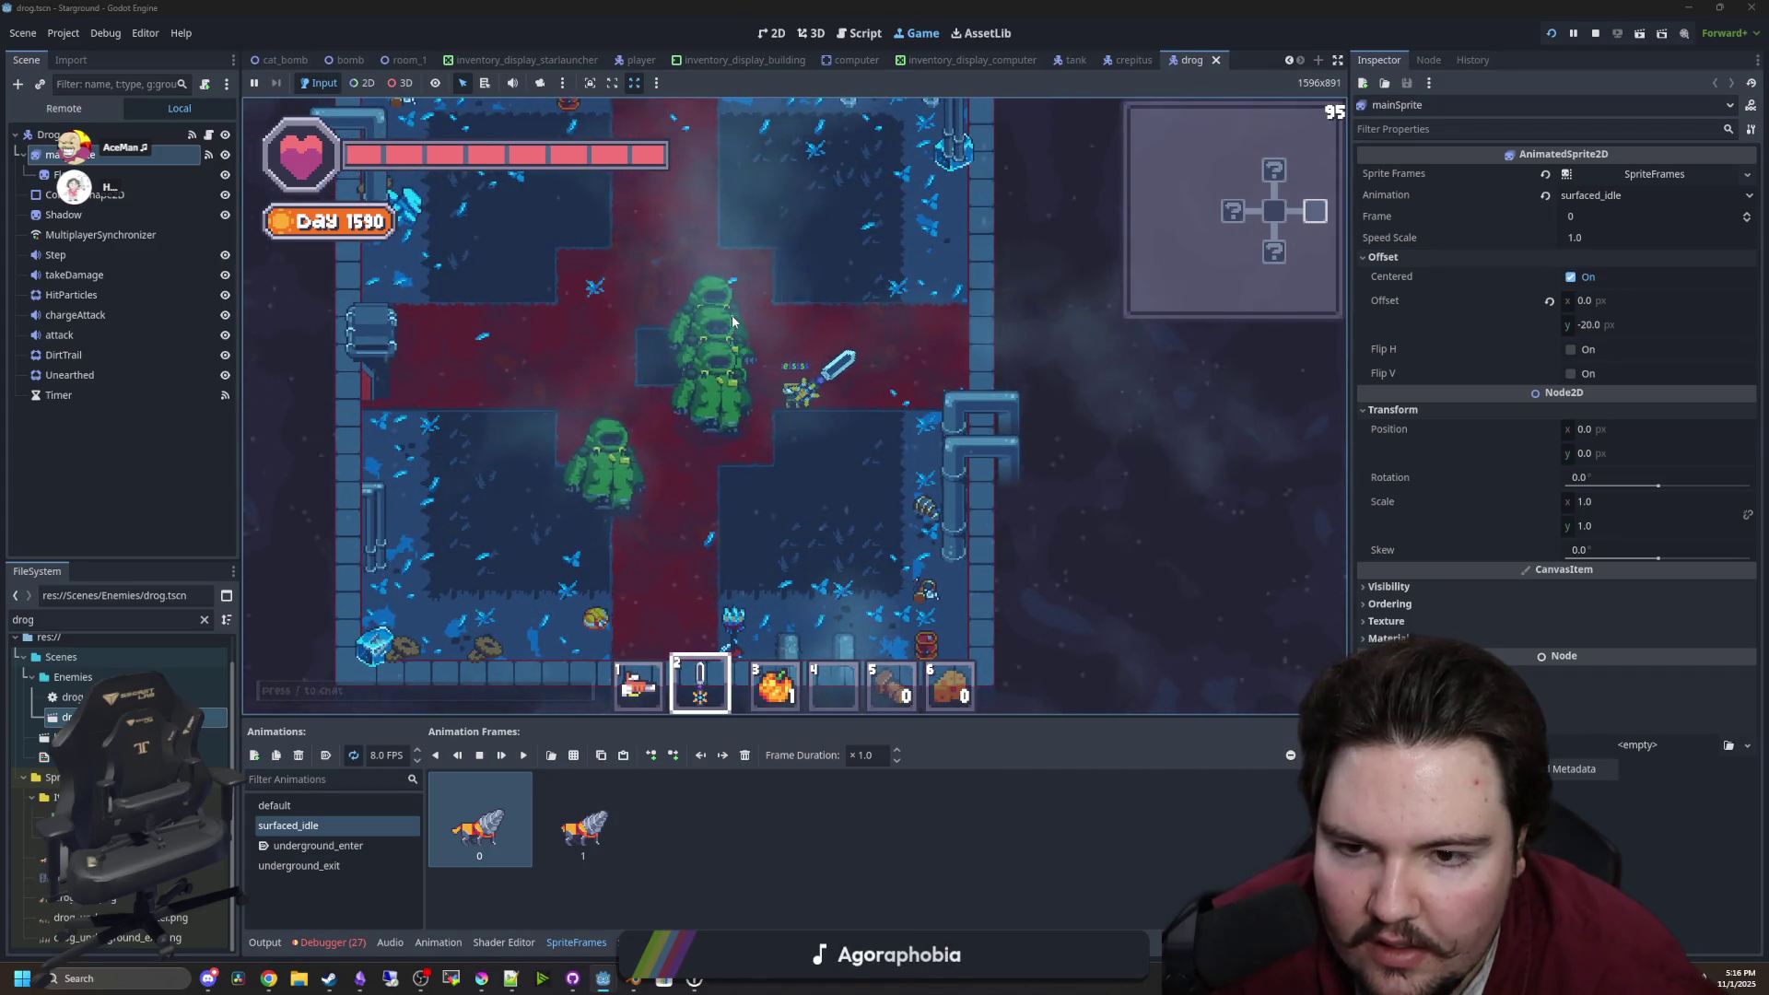
click(732, 315)
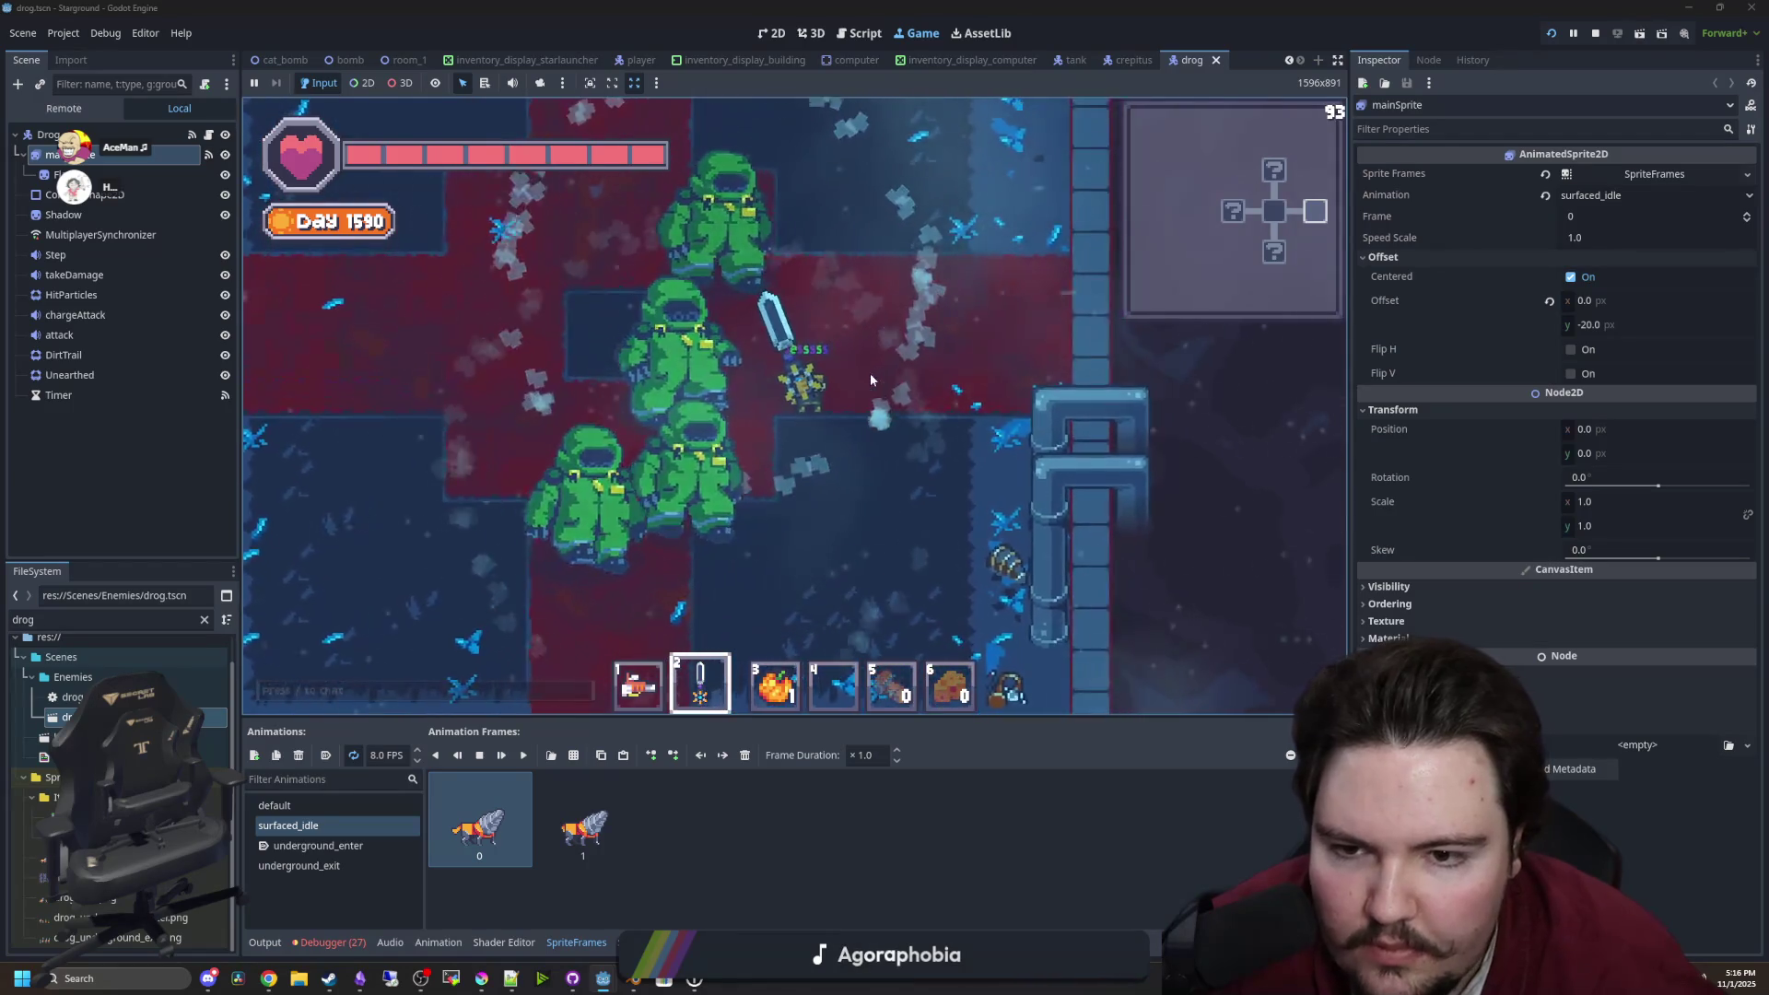
click(837, 383)
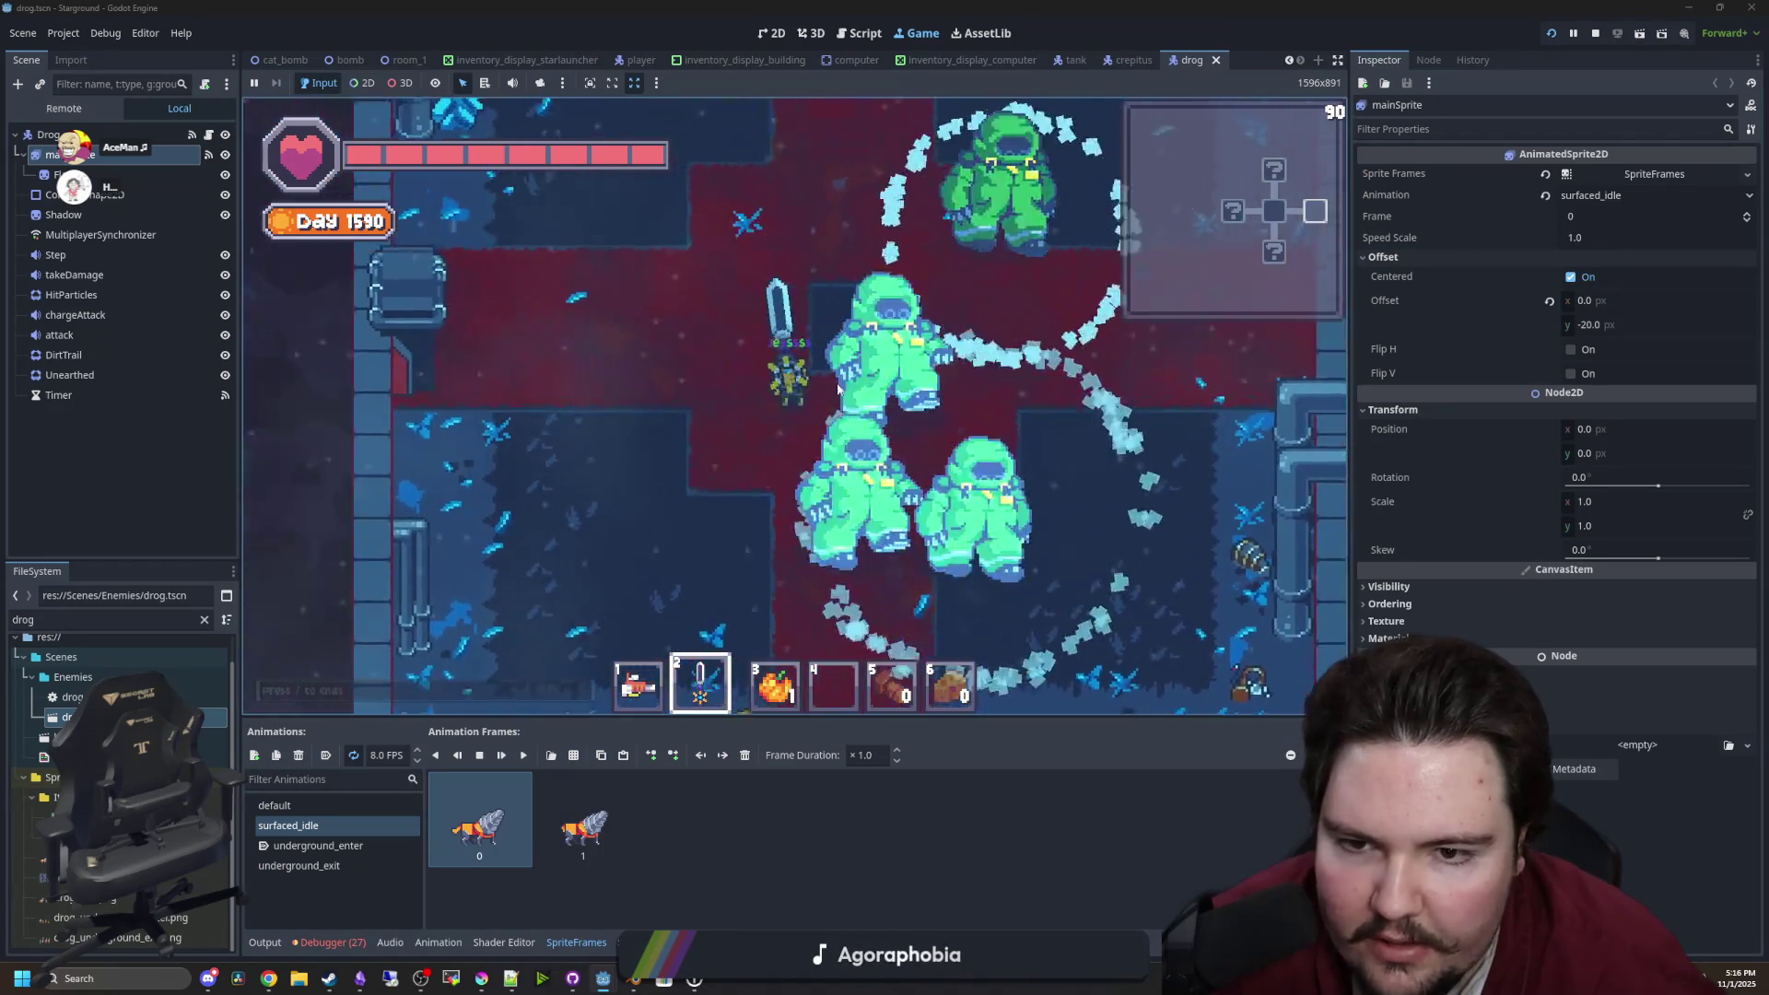
click(837, 383)
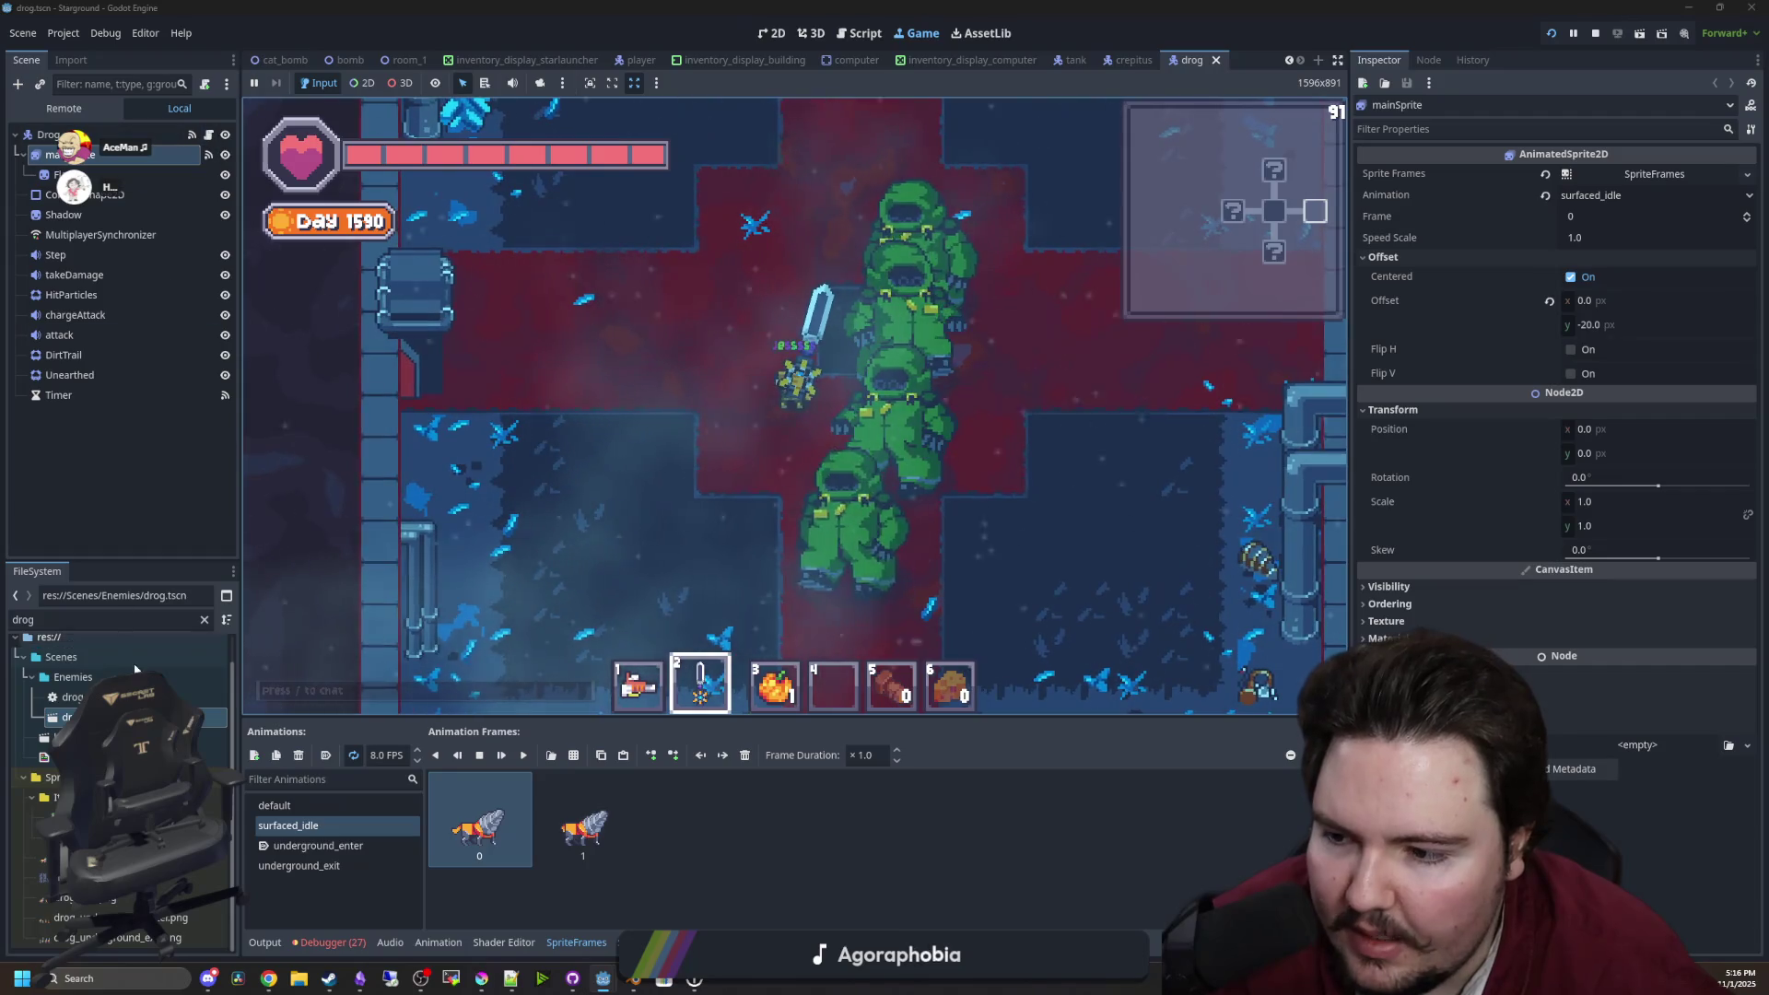
click(205, 619)
Step: Change tank.gd's attackKnockback multiplier on line 21 from 10.0 to 50.0 and save
text(tank)
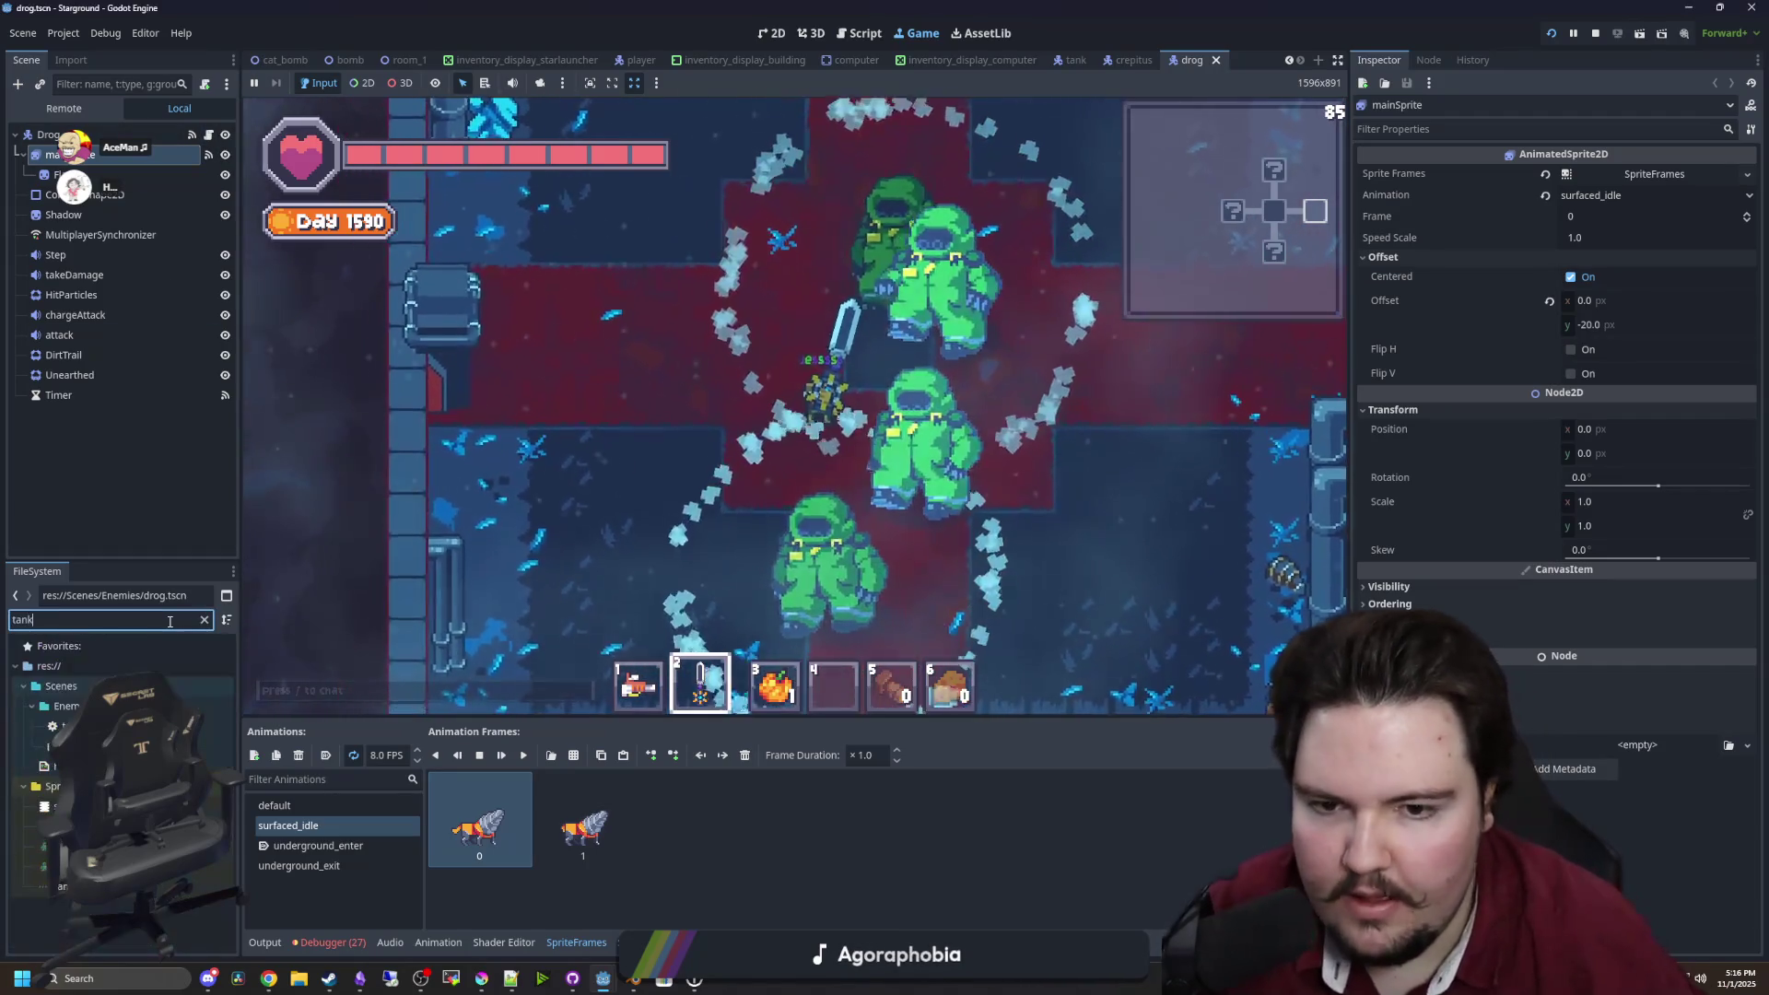
double_click(138, 726)
click(728, 389)
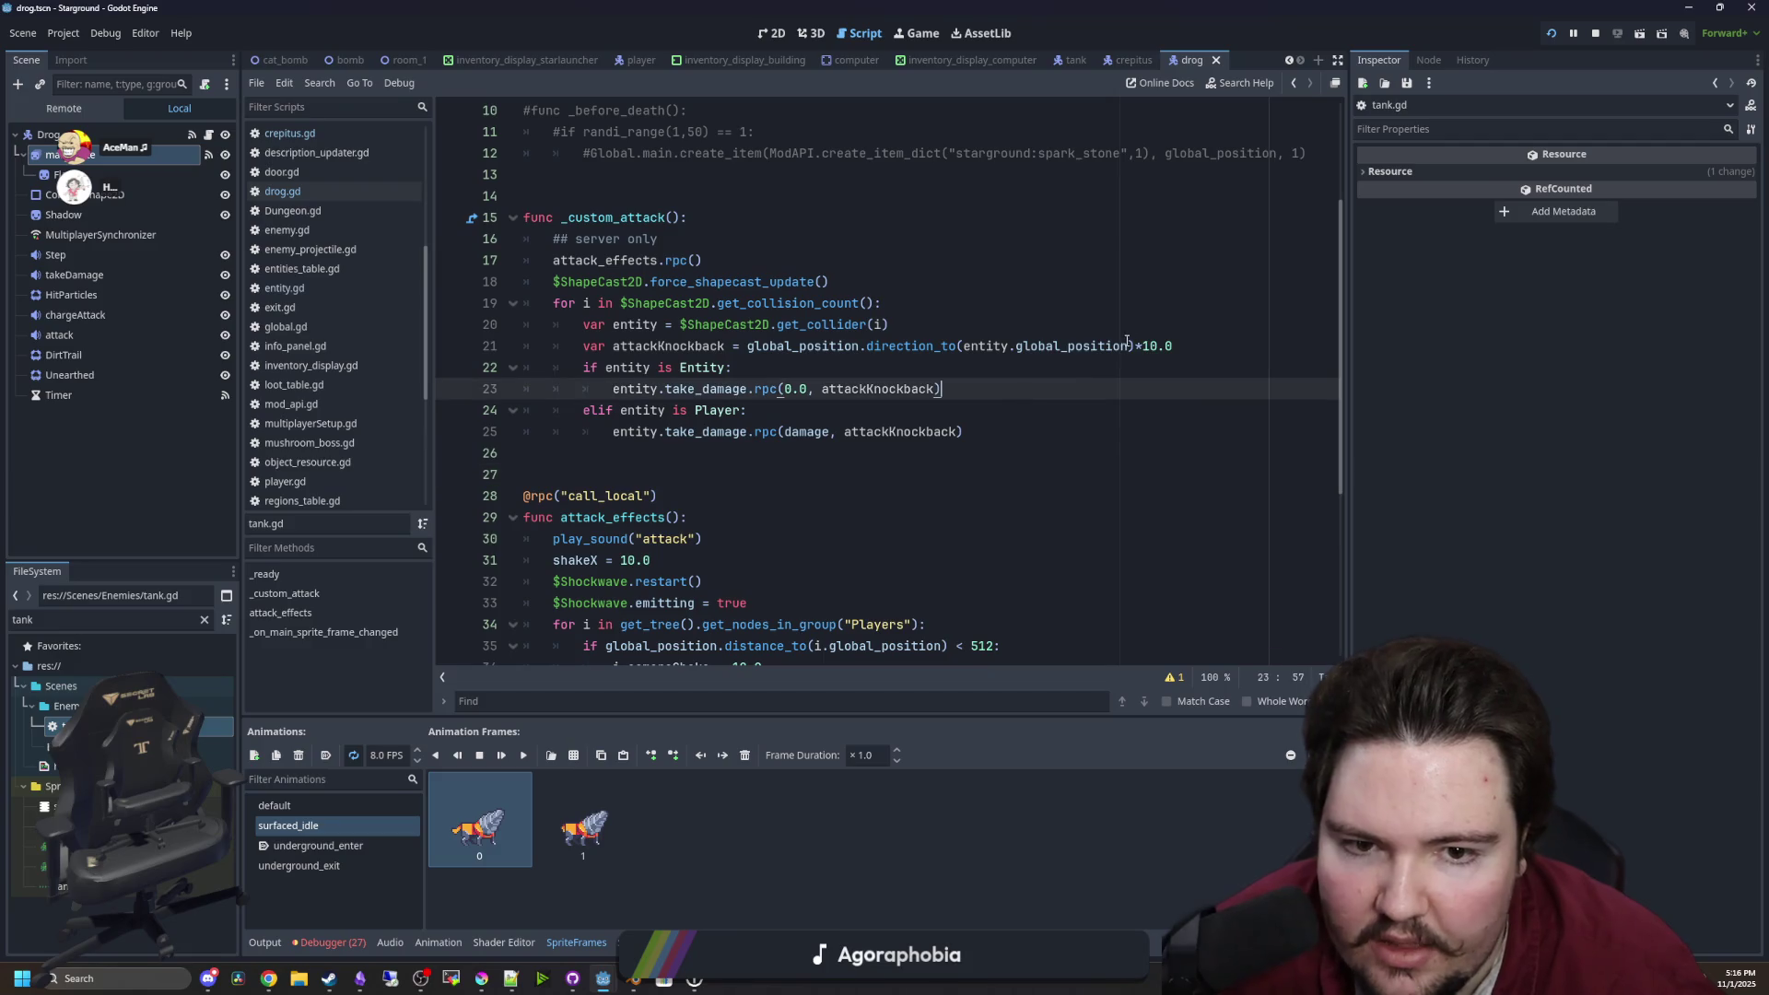
click(1162, 348)
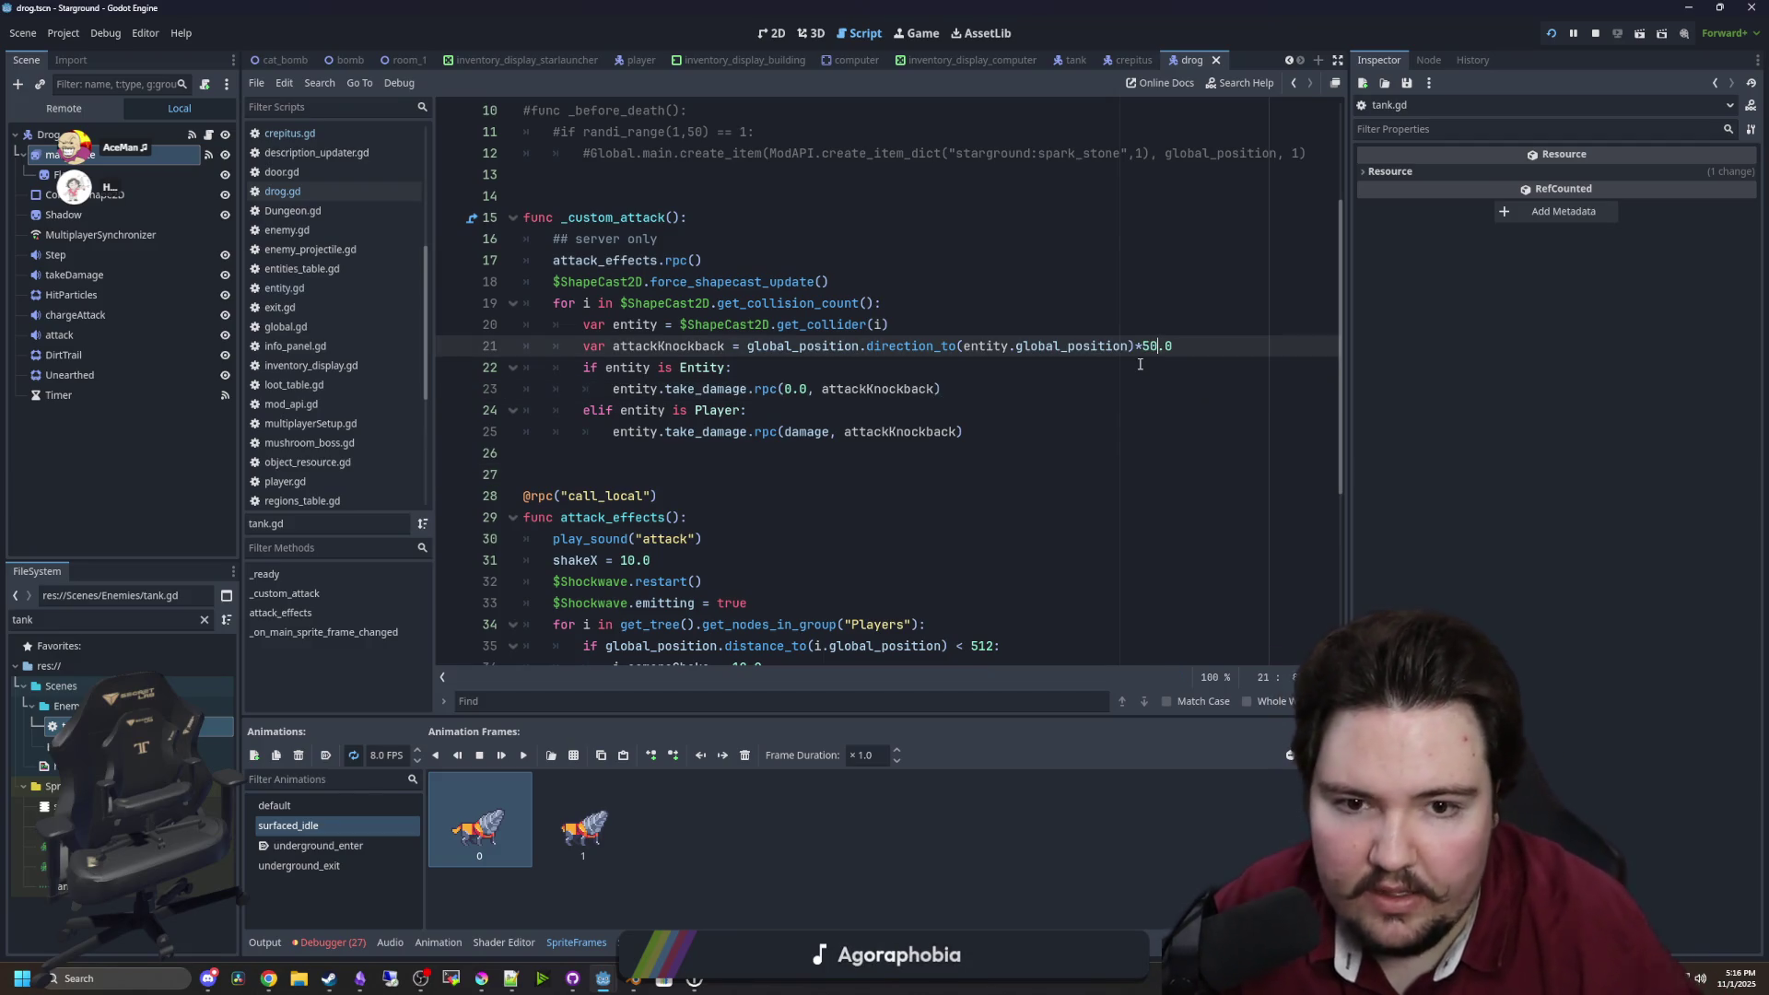
click(1119, 301)
key(ctrl+s)
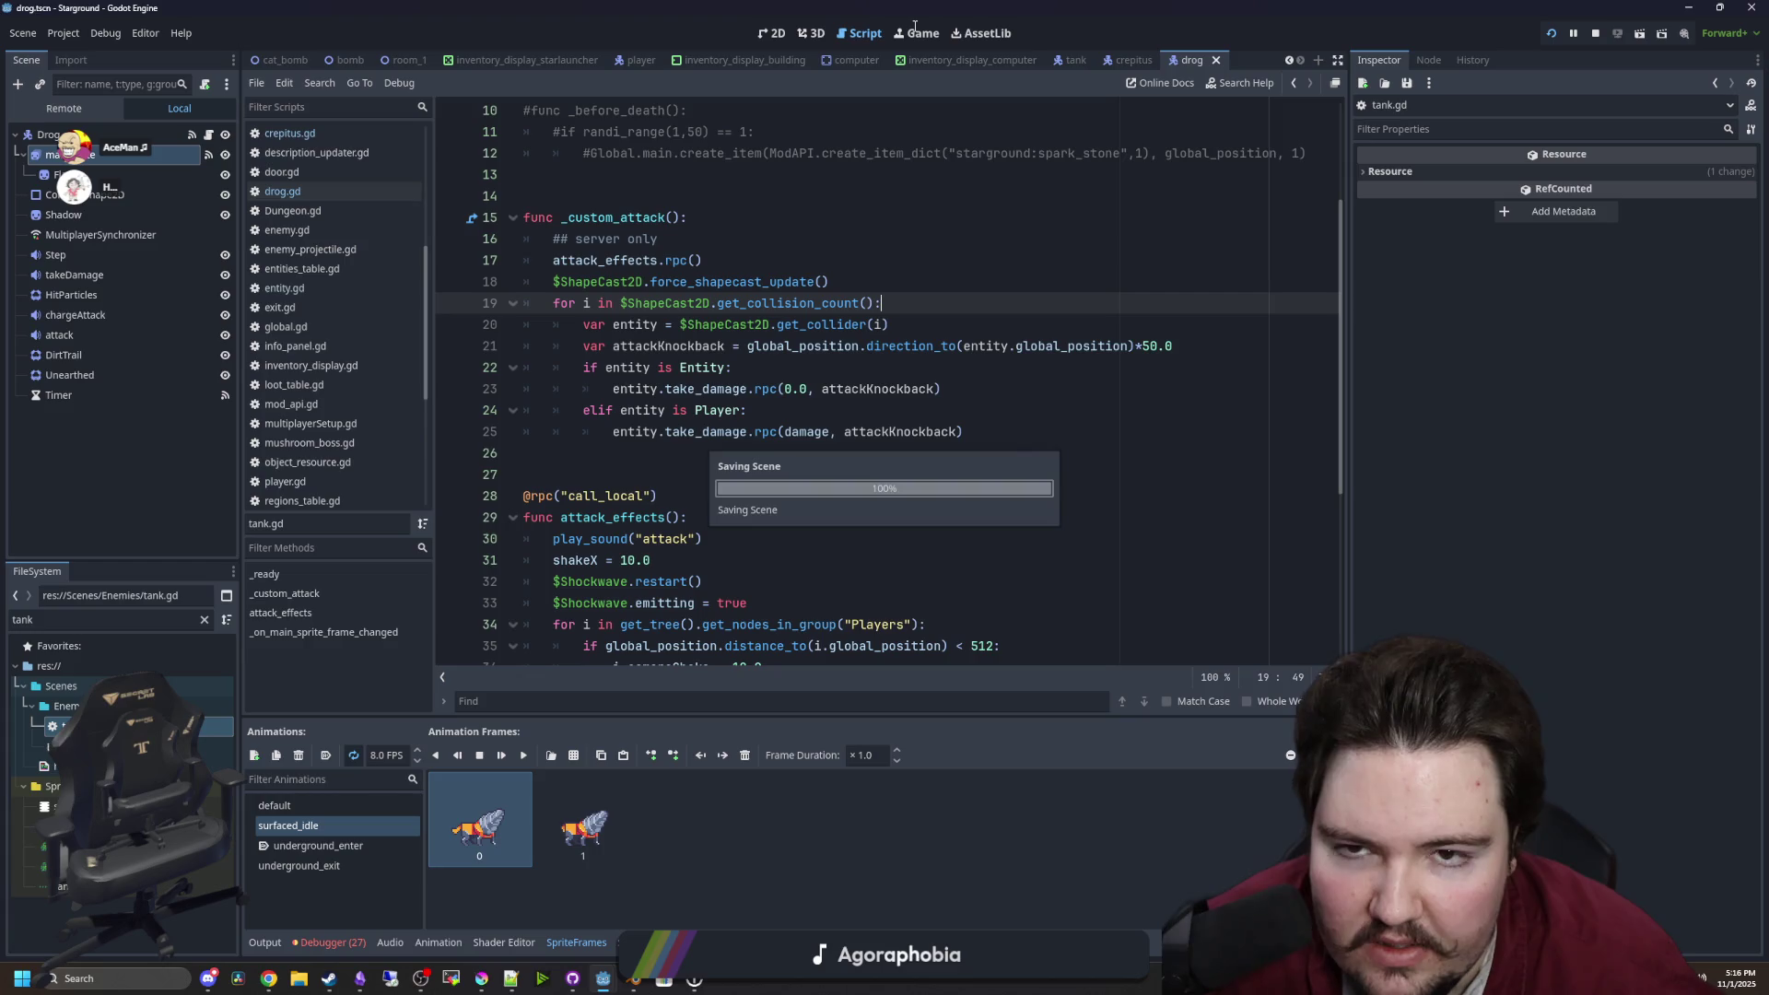
click(915, 26)
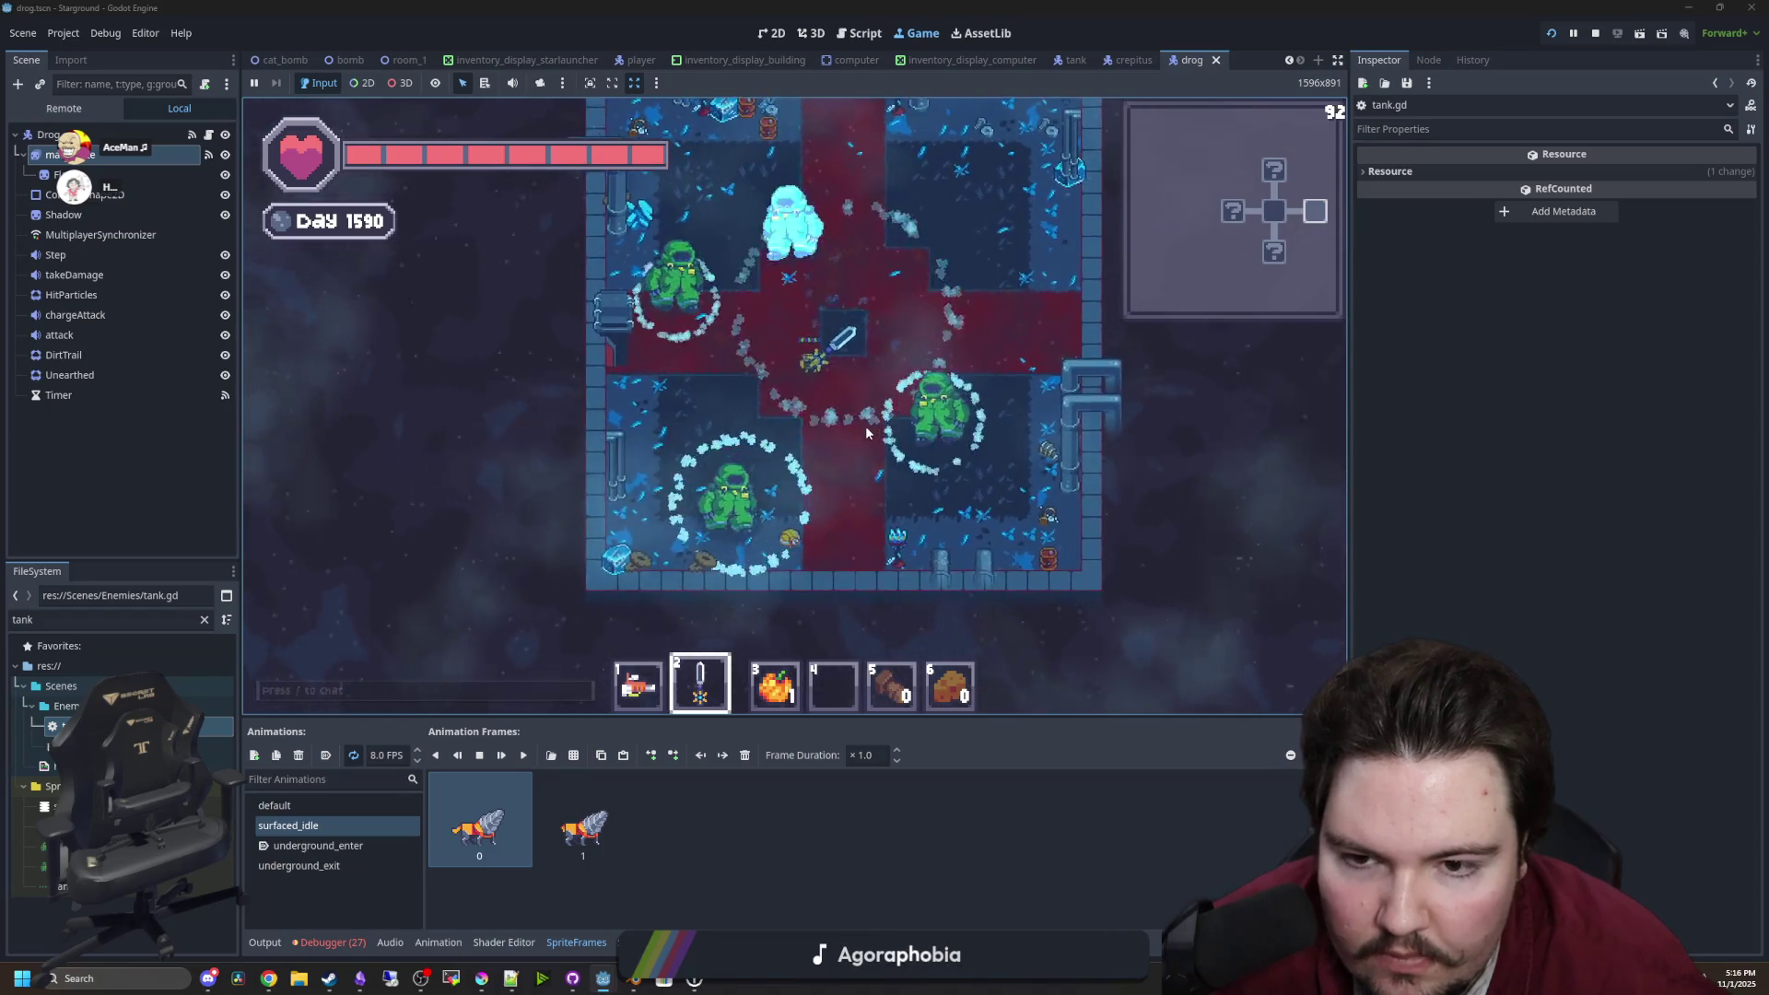
Step: Equip the hotbar slot 1 item while fighting the tanks
key(1)
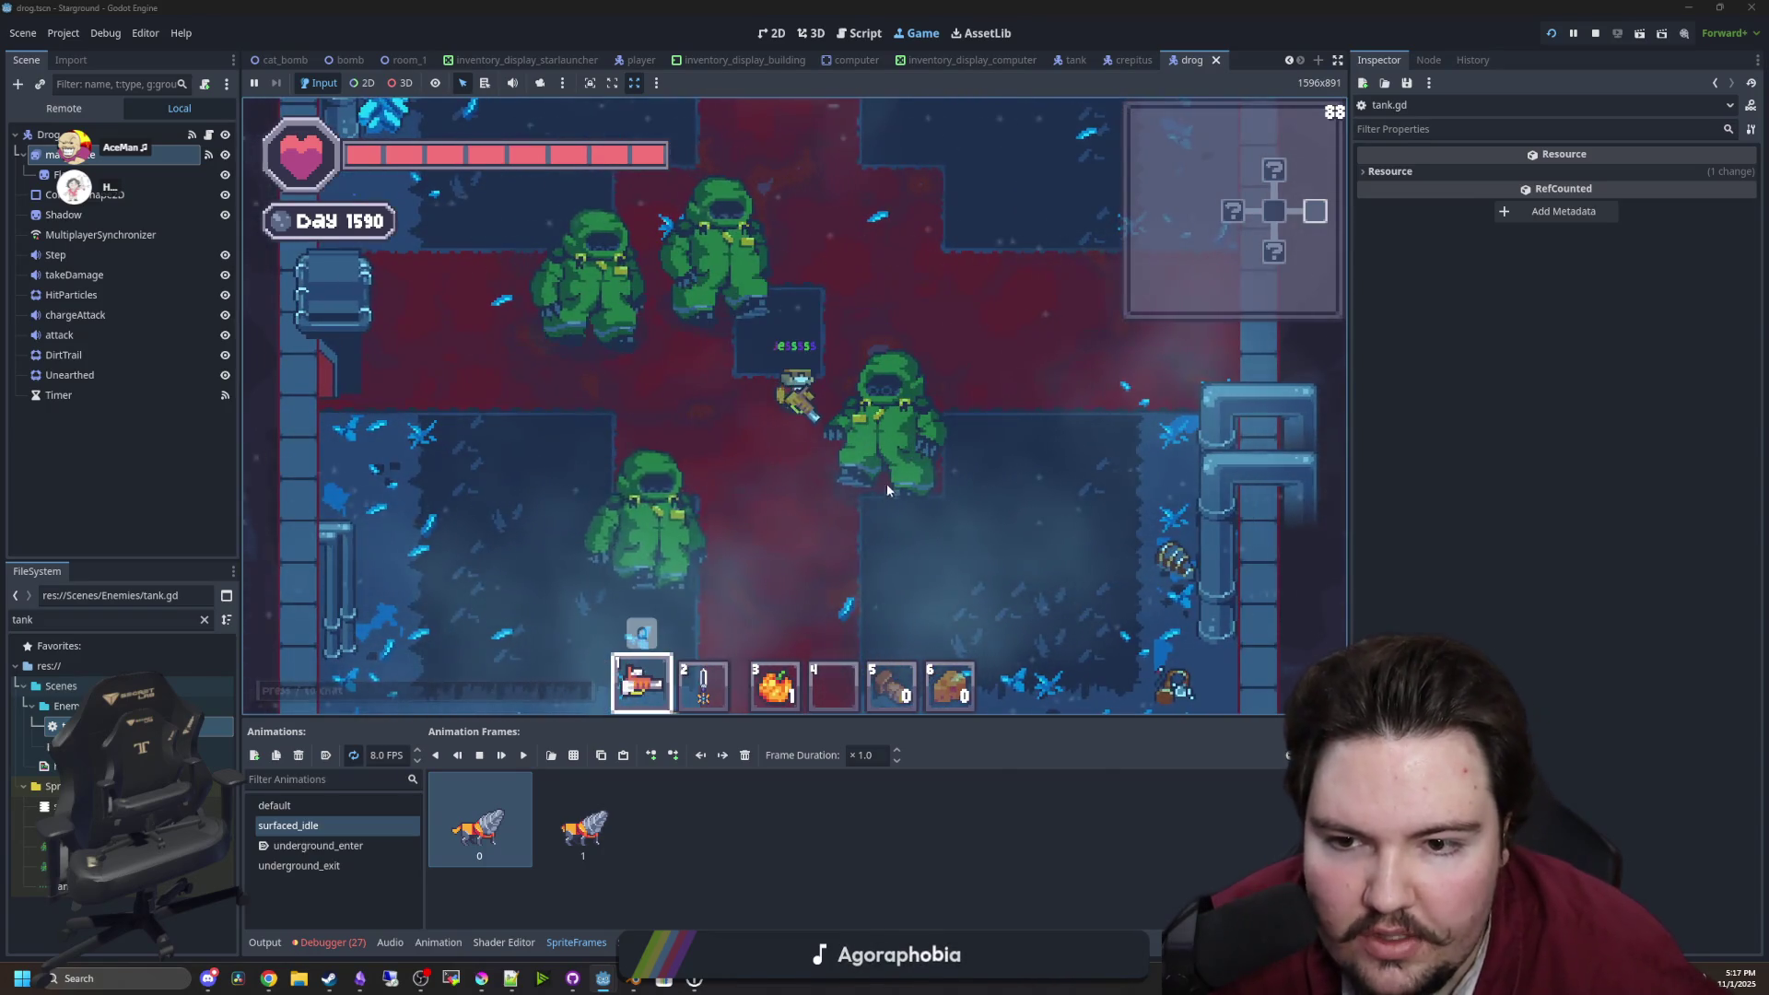
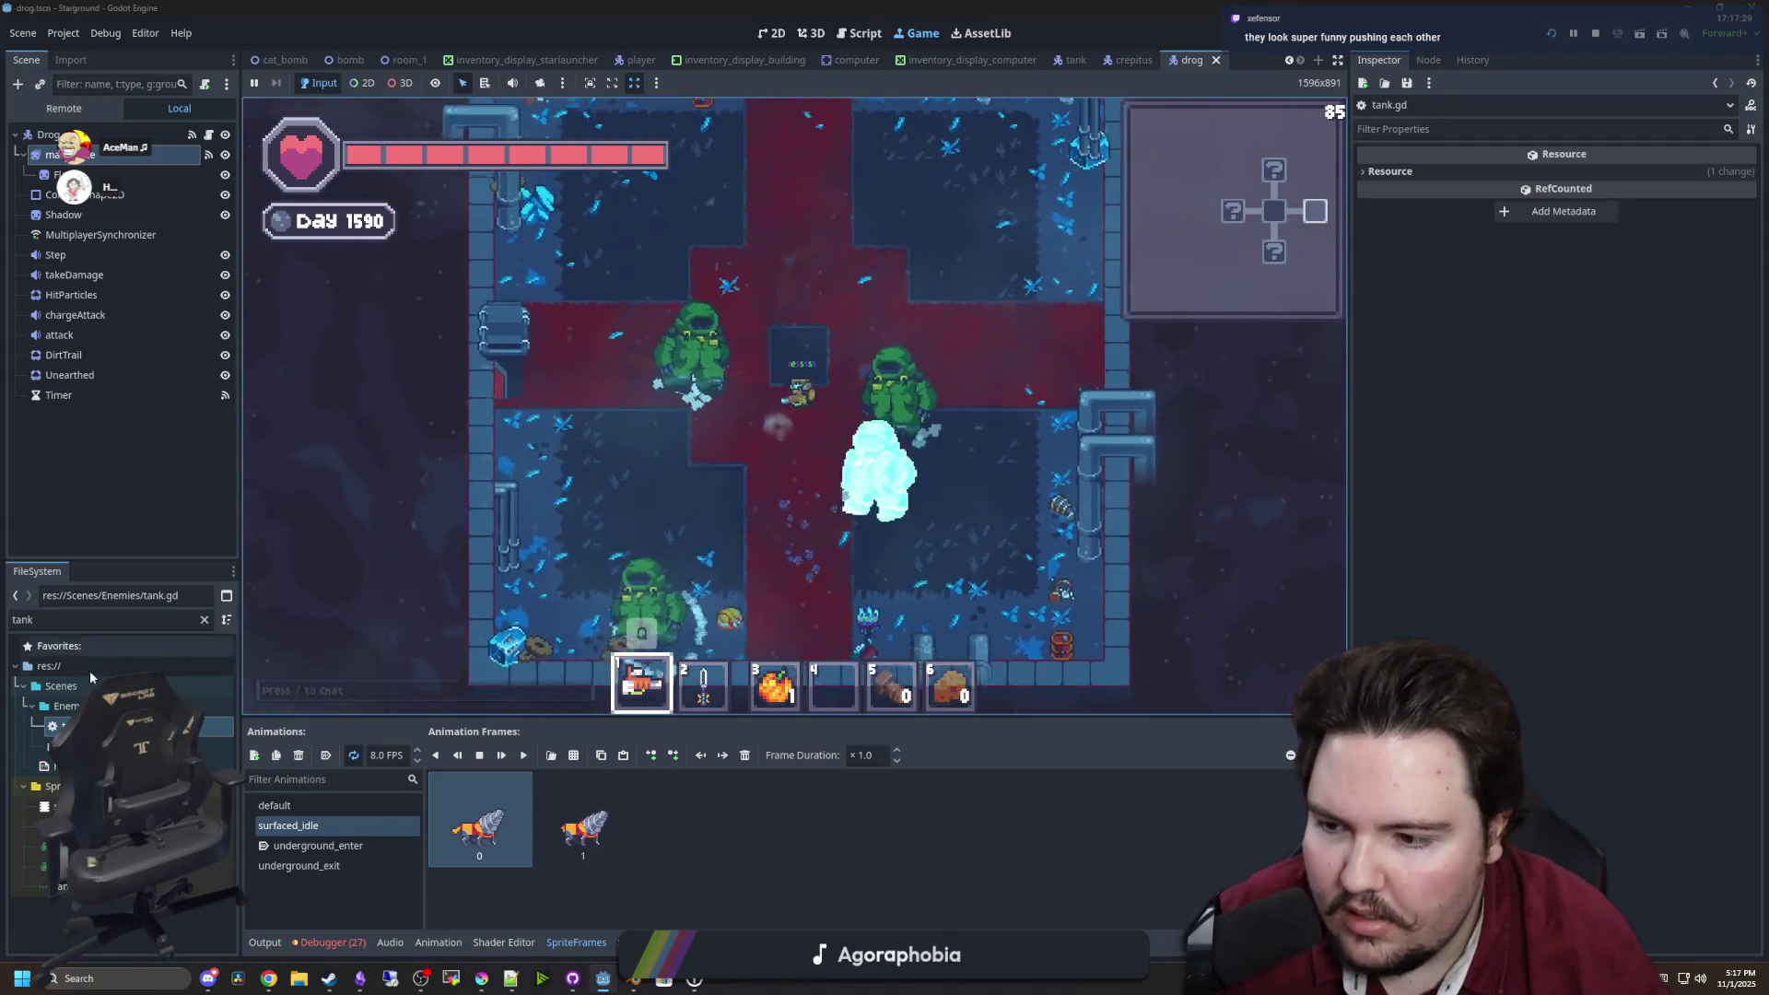
Step: Bring up the tank.gd script, review its attack code, and save the scene
key(ctrl+F3)
click(704, 474)
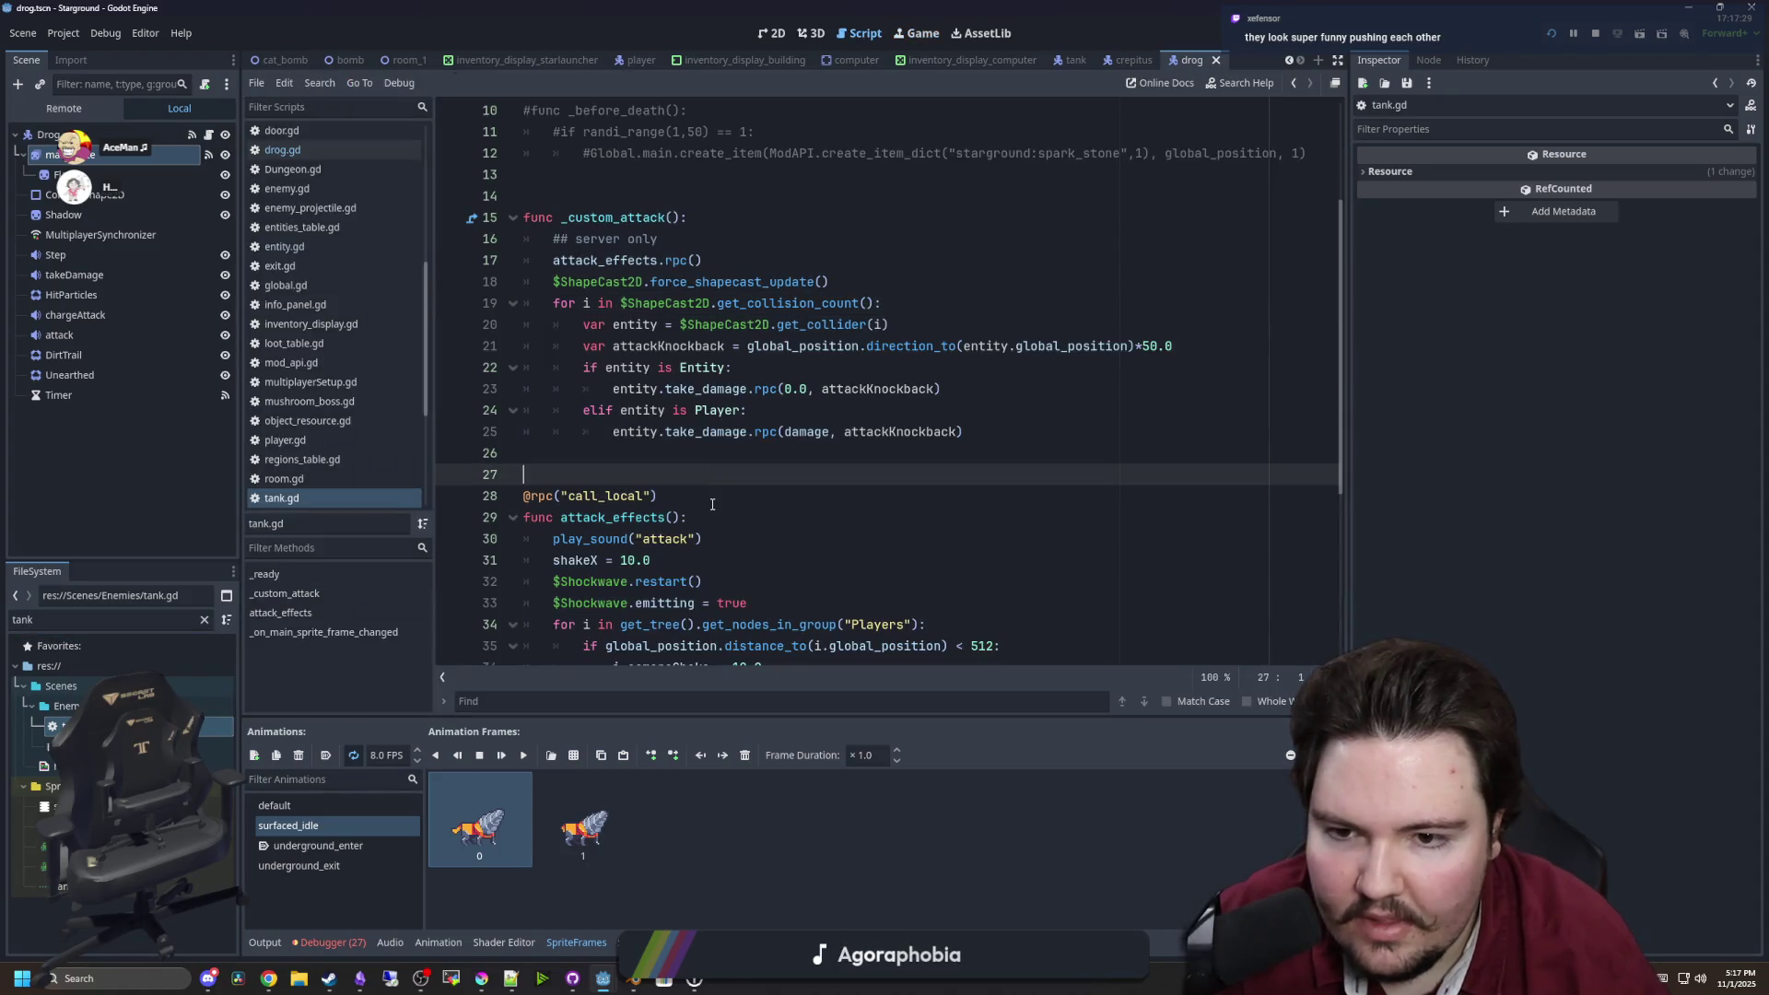
click(857, 411)
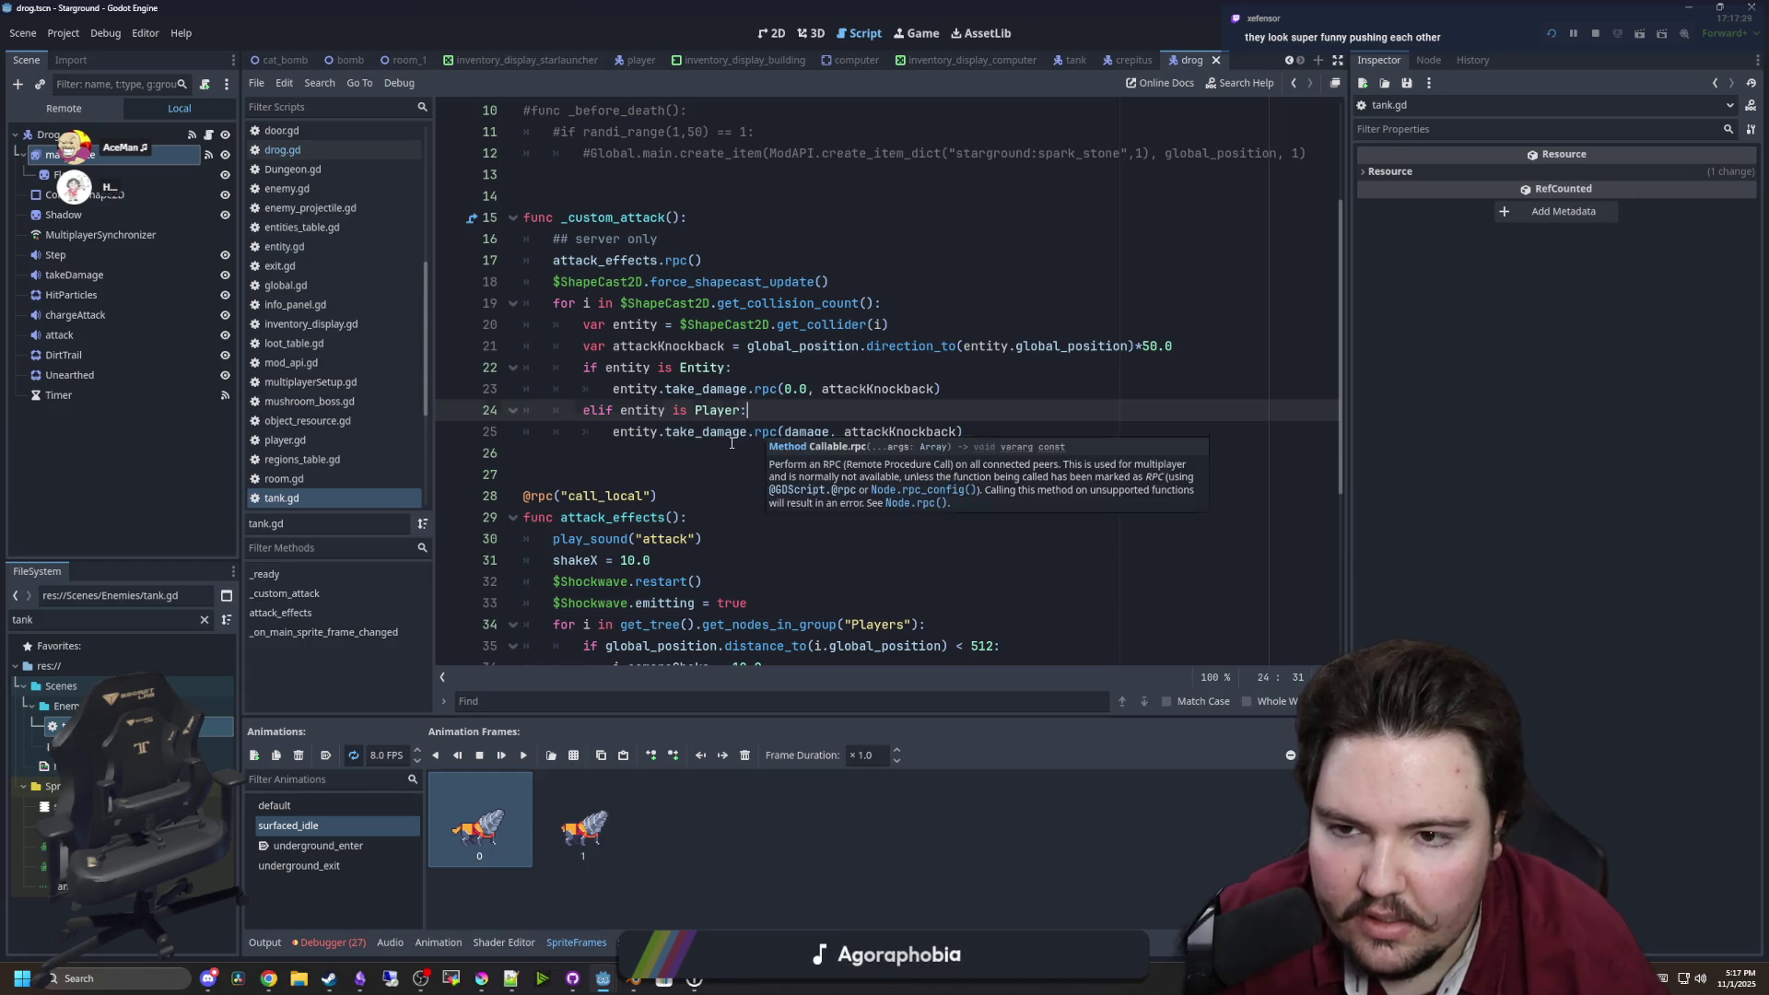
click(697, 454)
key(ctrl+s)
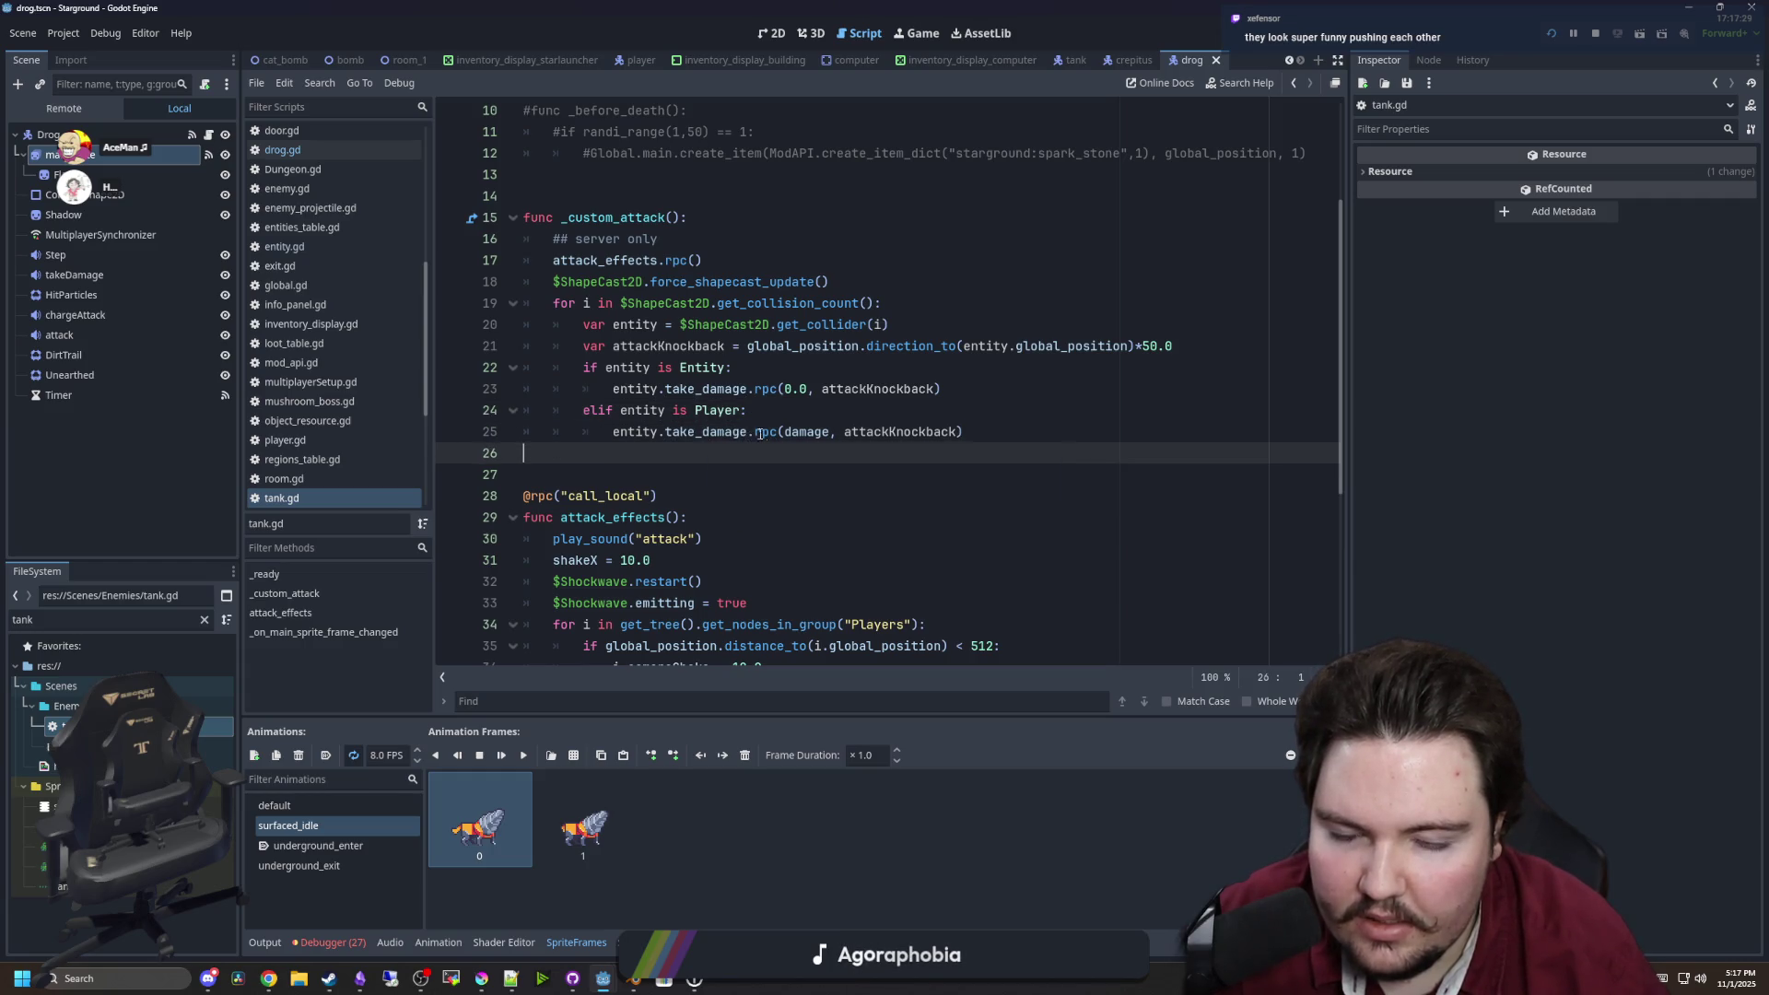
scroll(950, 483, up, 3)
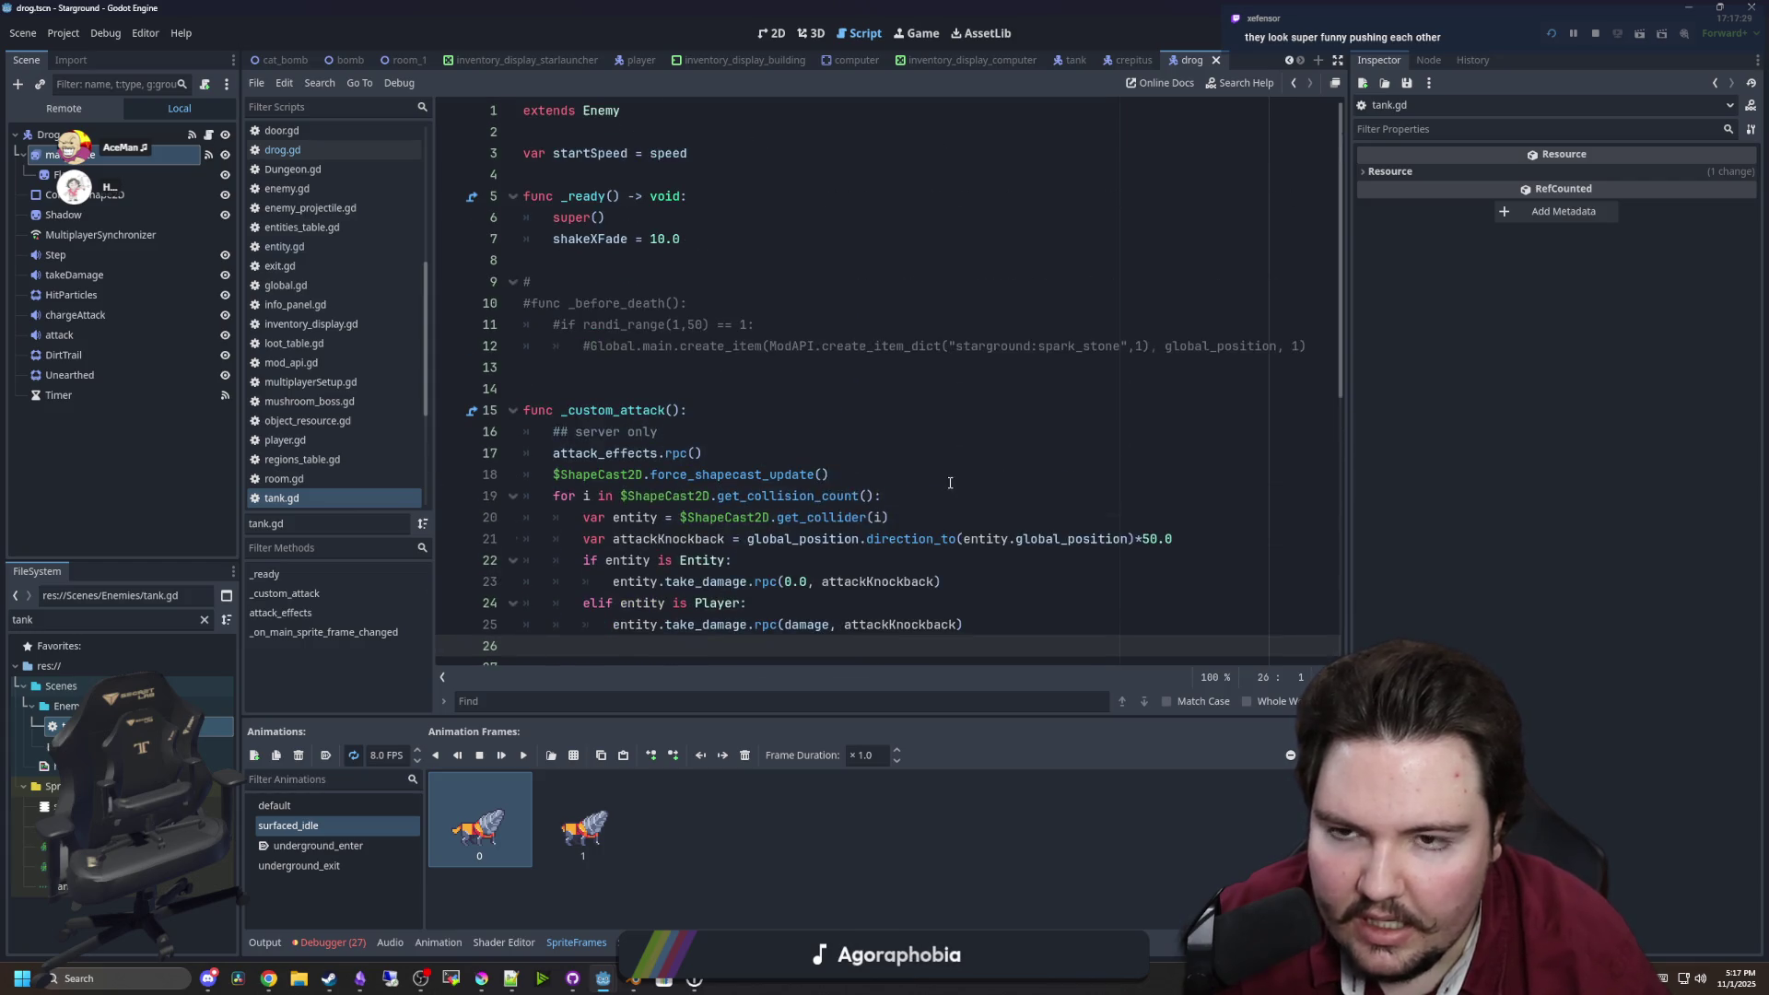
click(734, 368)
key(ctrl+s)
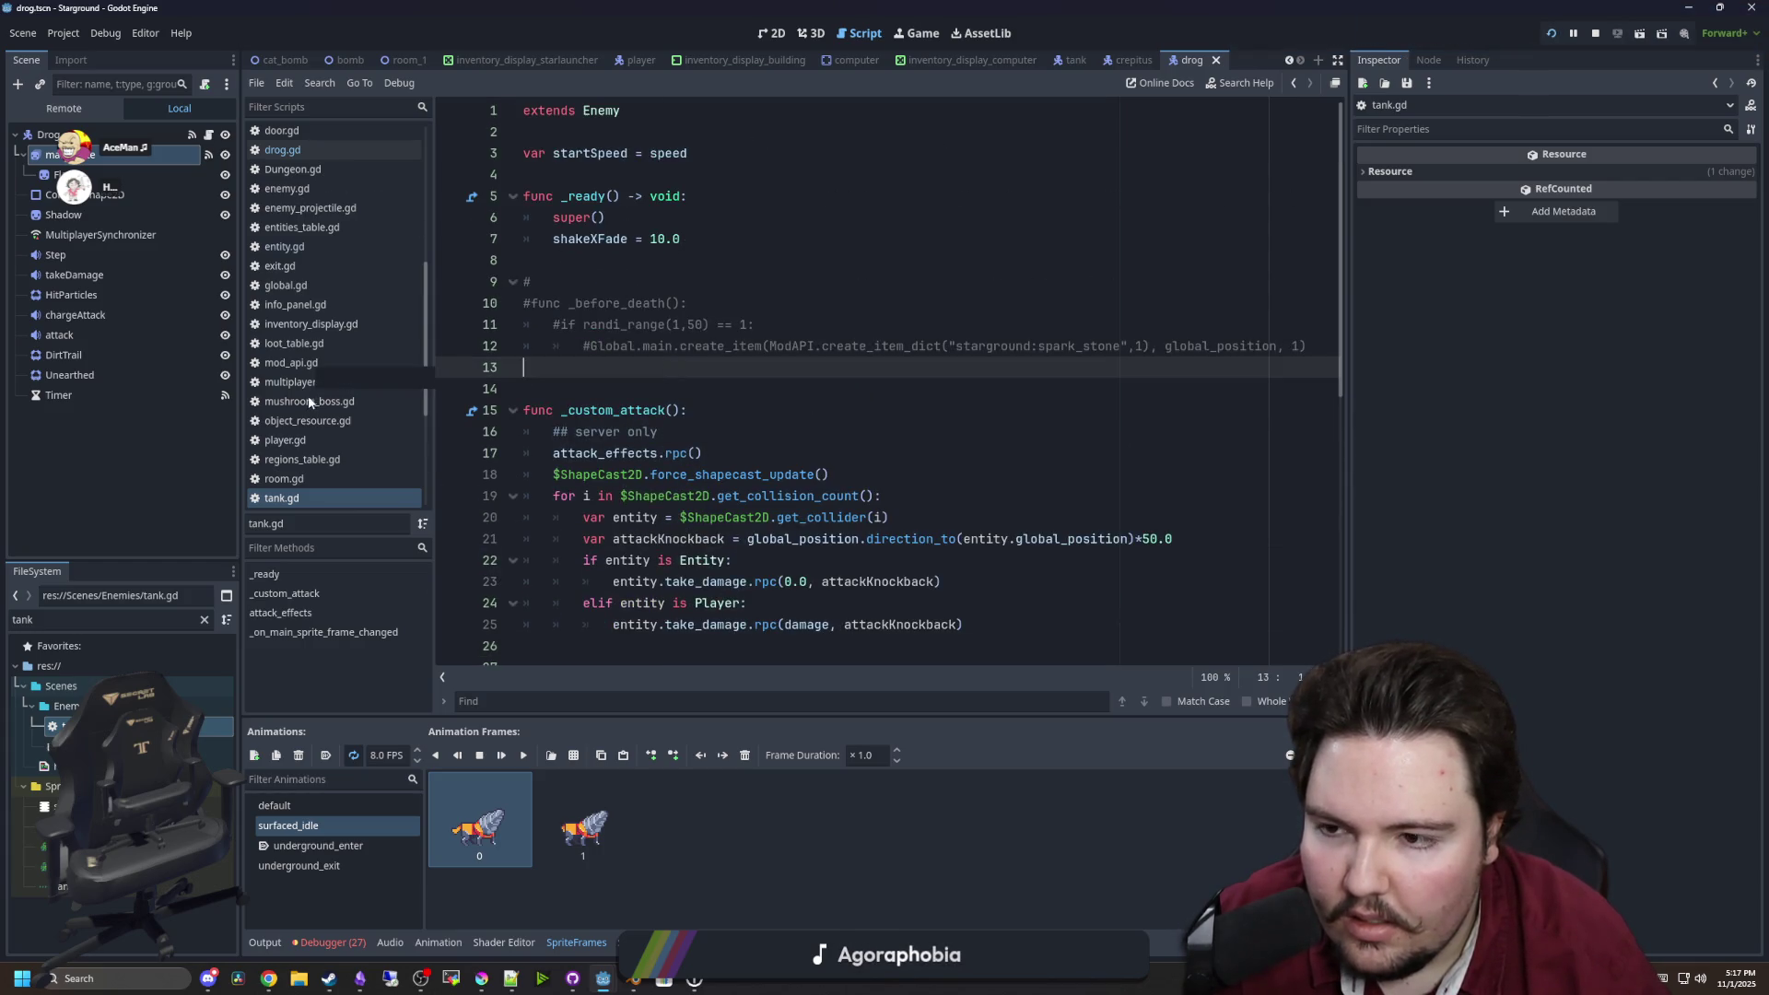
Step: In the running game, walk the player through the red-cross room among the tanks
click(927, 29)
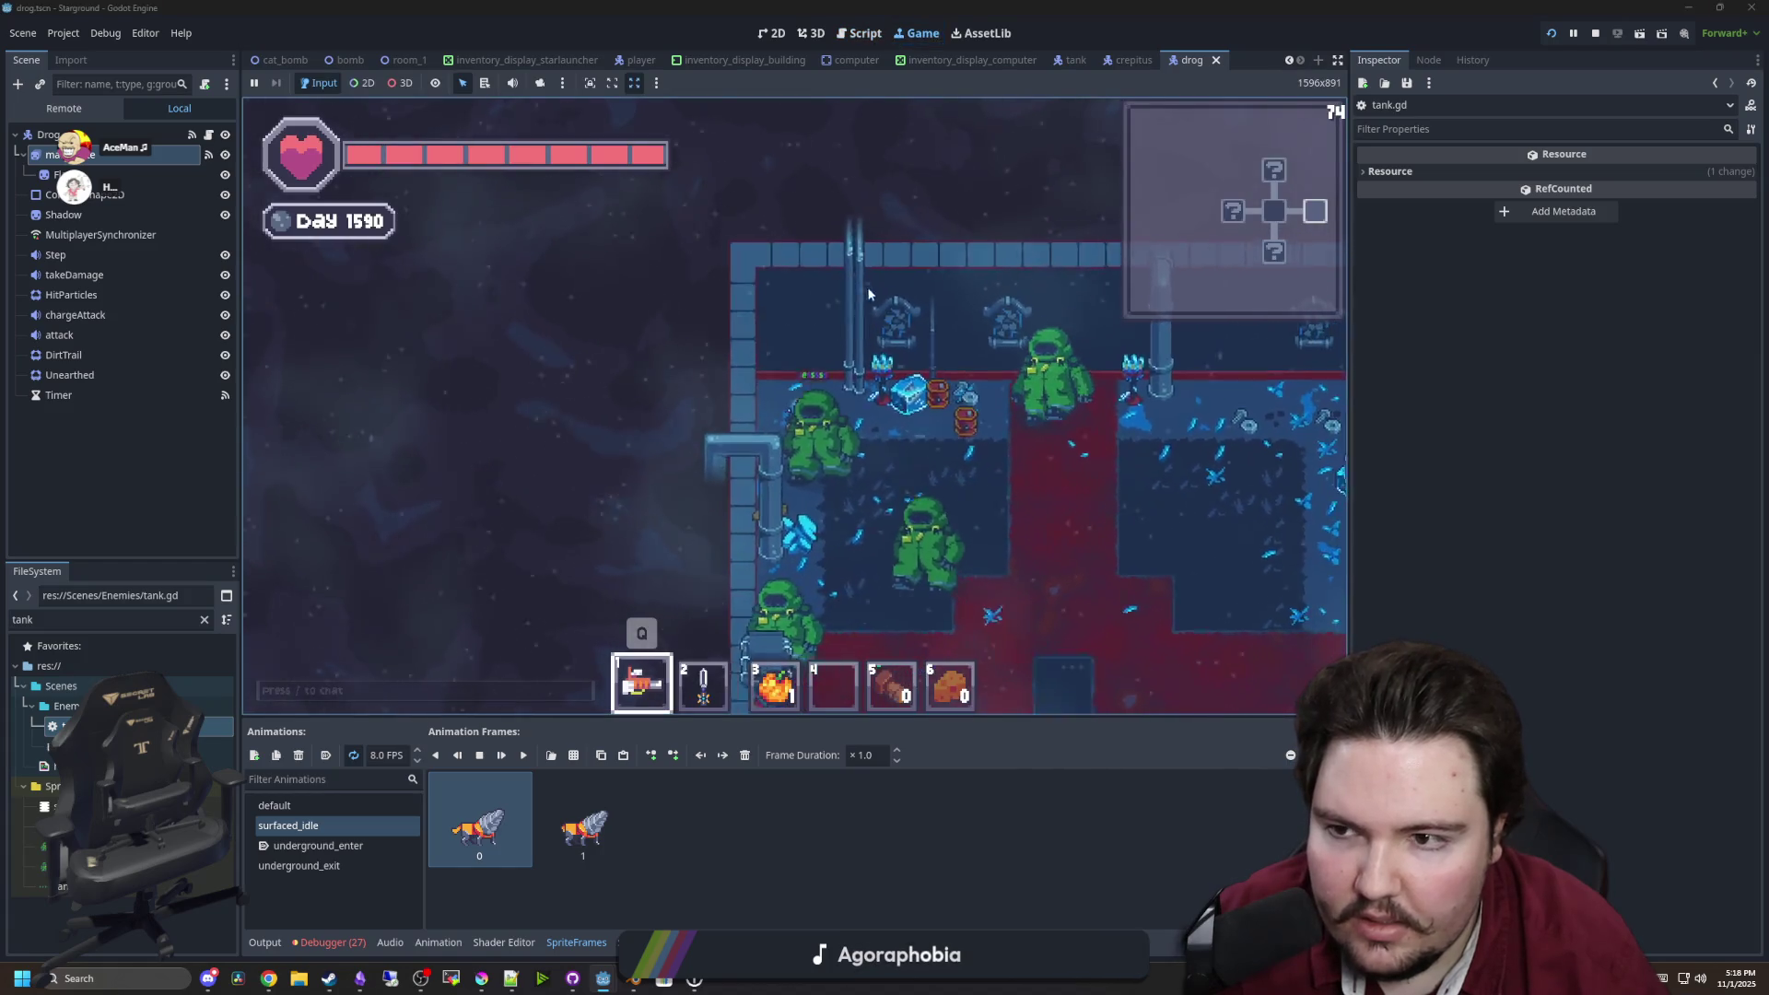
key(s)
key(d)
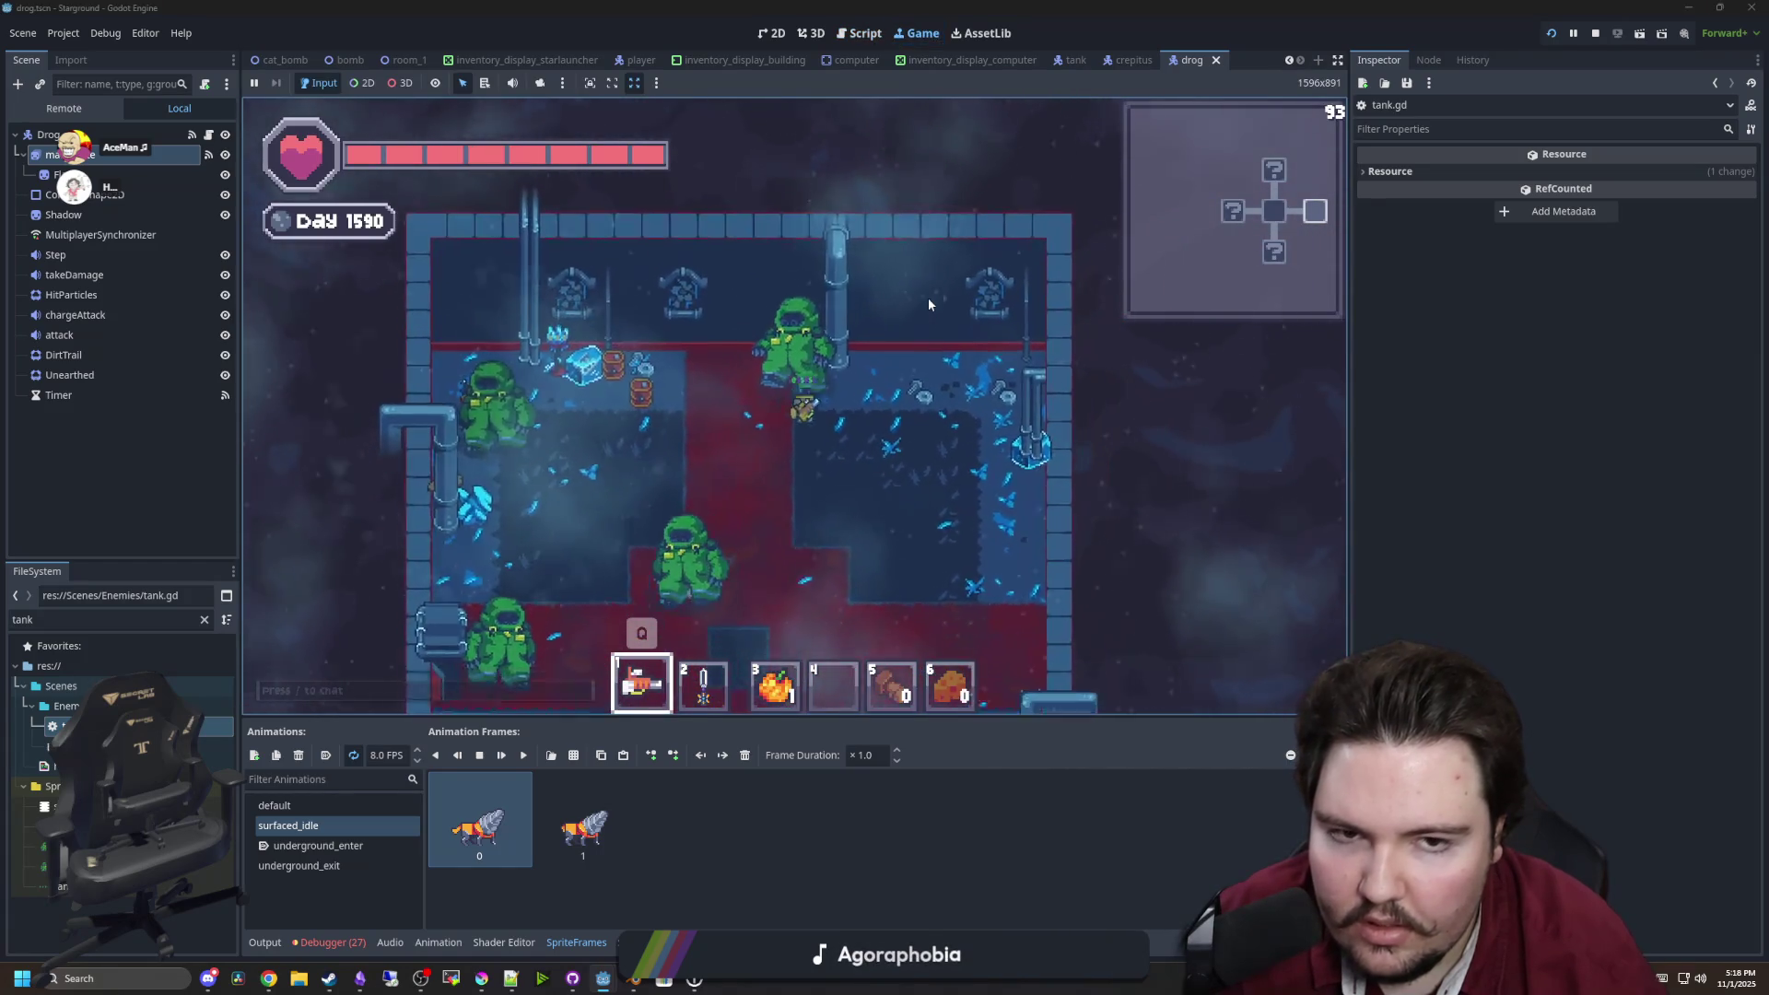
key(s)
key(d)
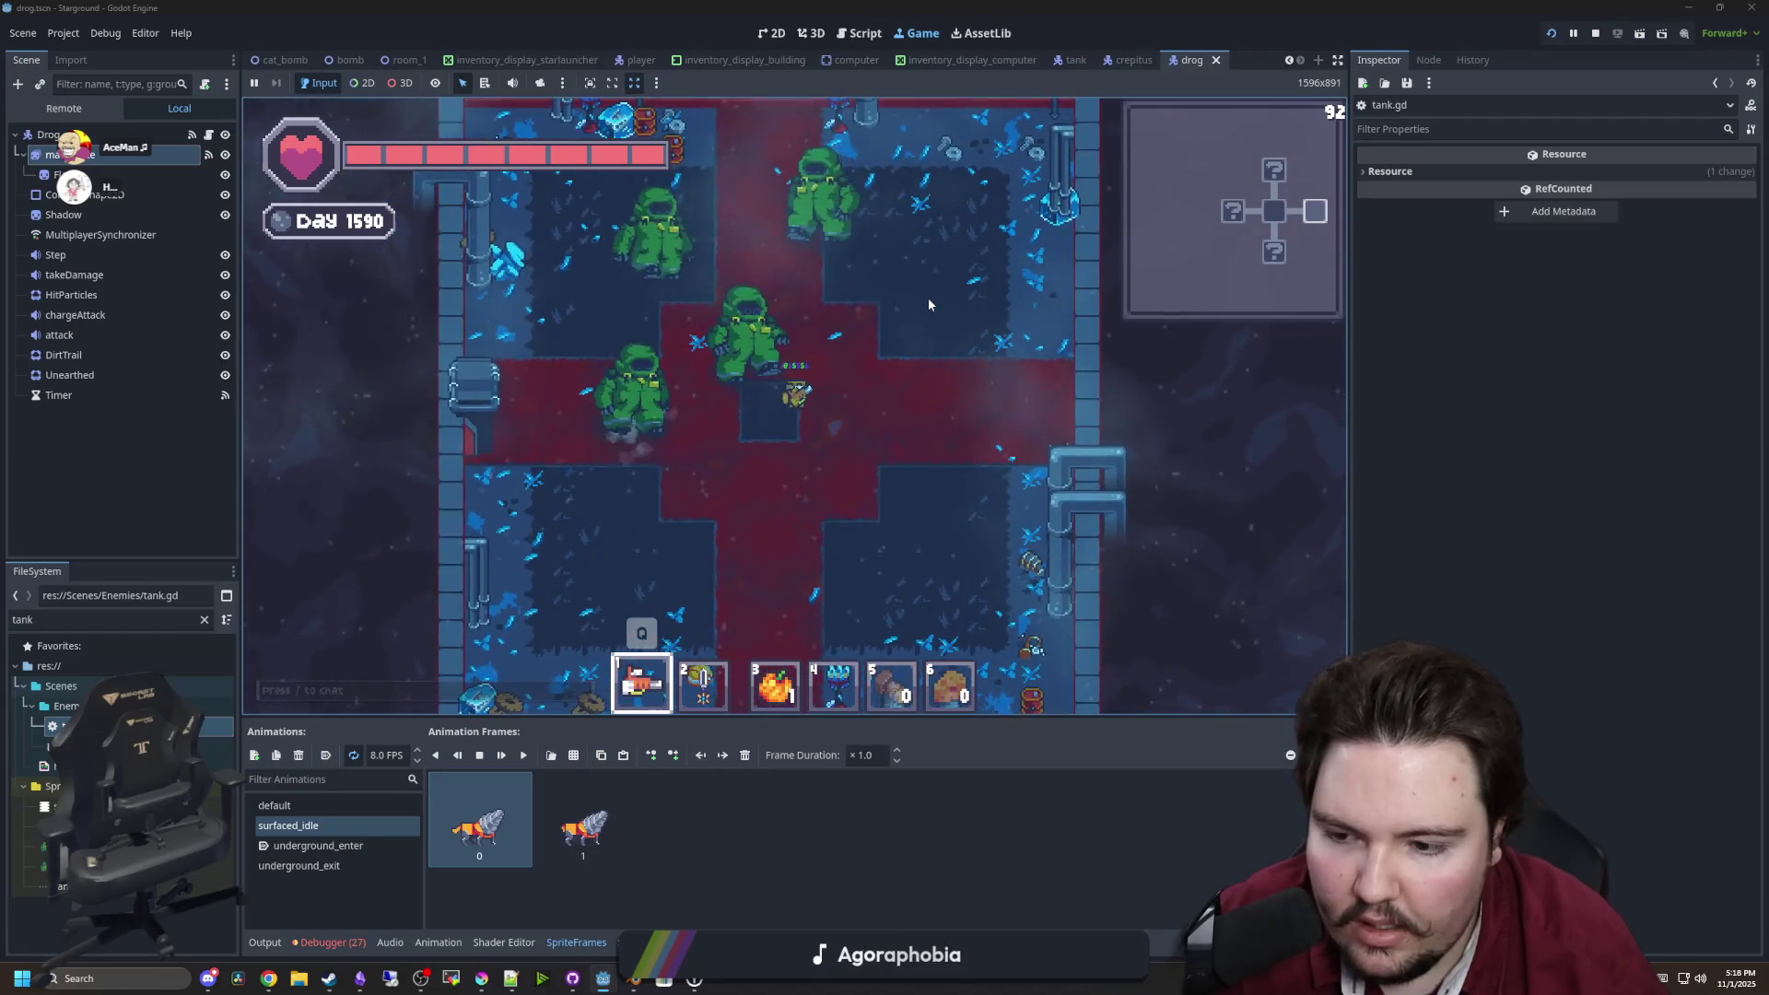
key(w)
key(a)
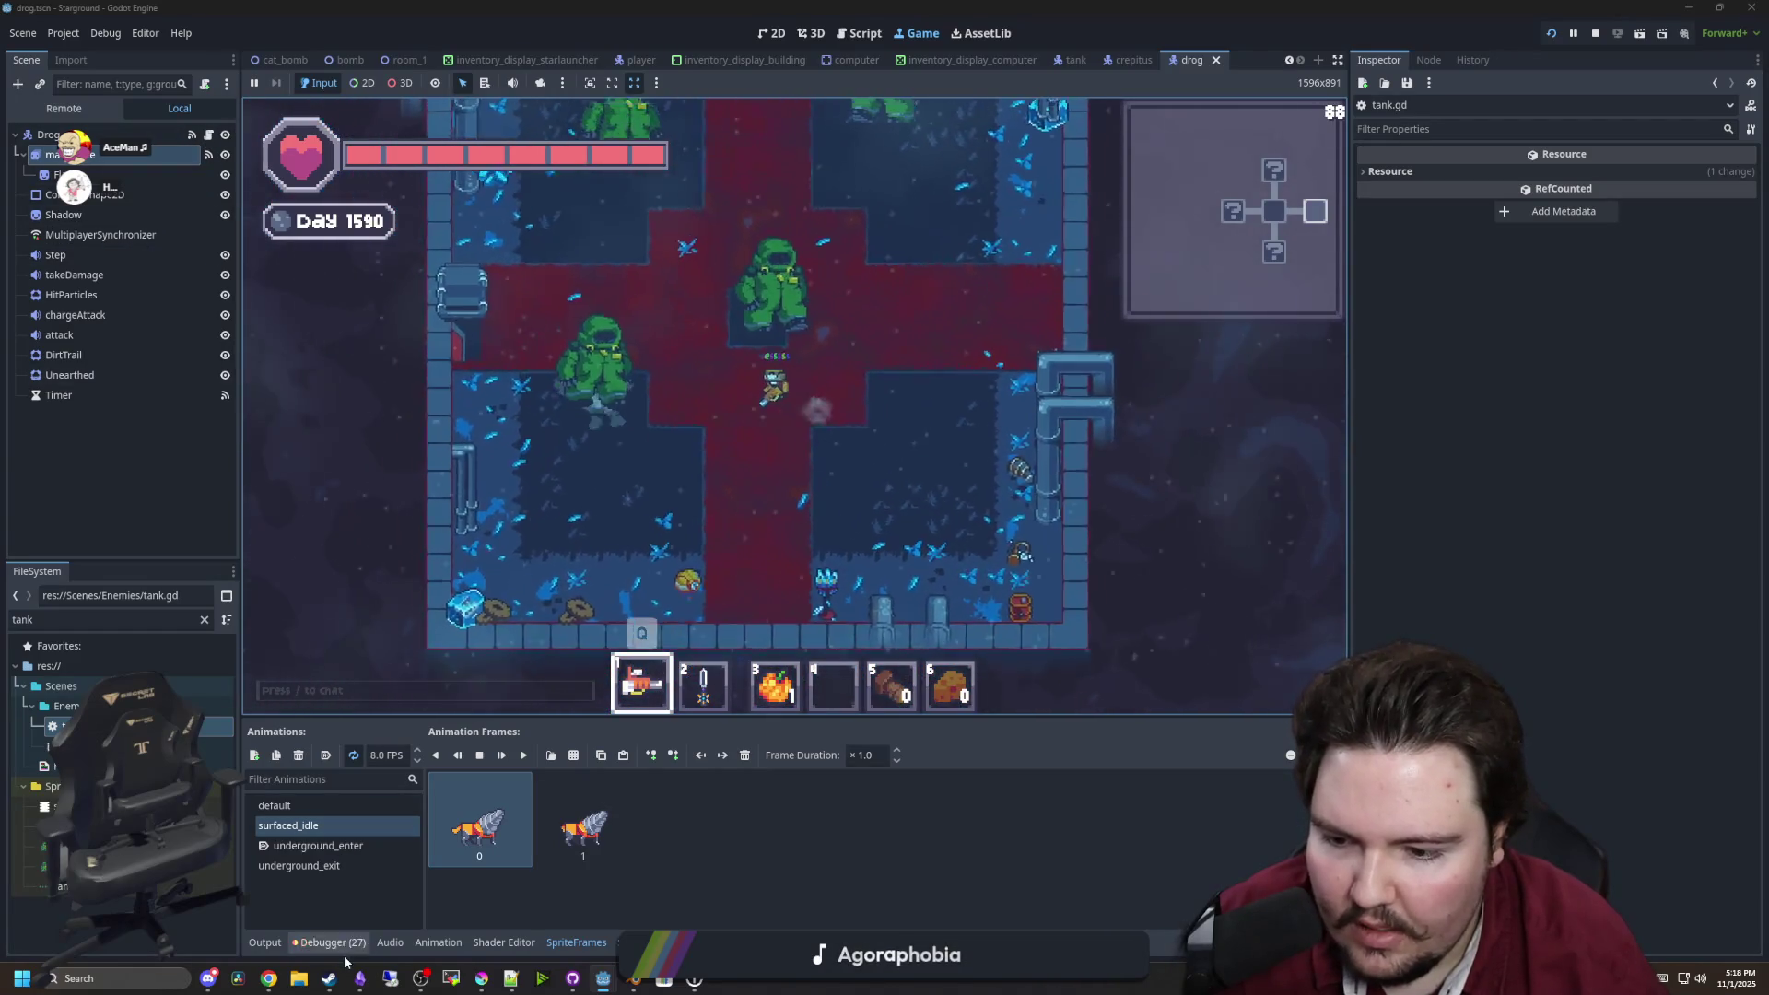
key(s)
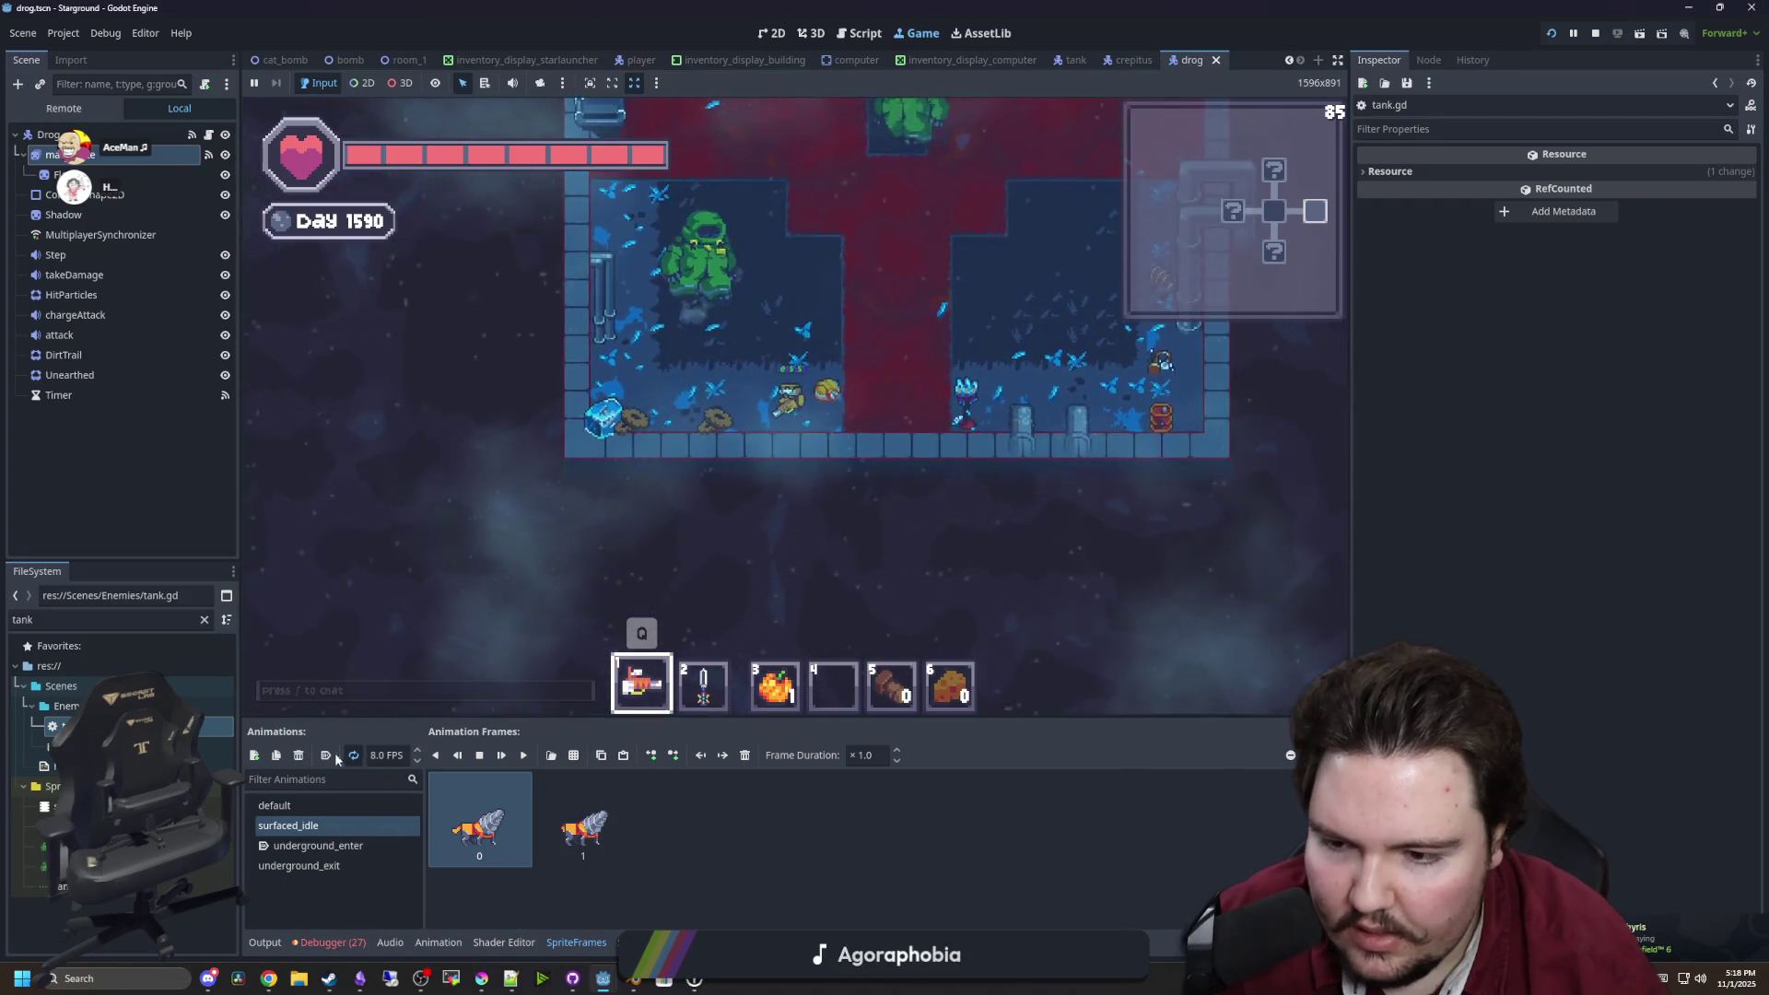
Step: Show the debugger's list of 27 errors, then go back to tank.gd
click(331, 942)
click(340, 769)
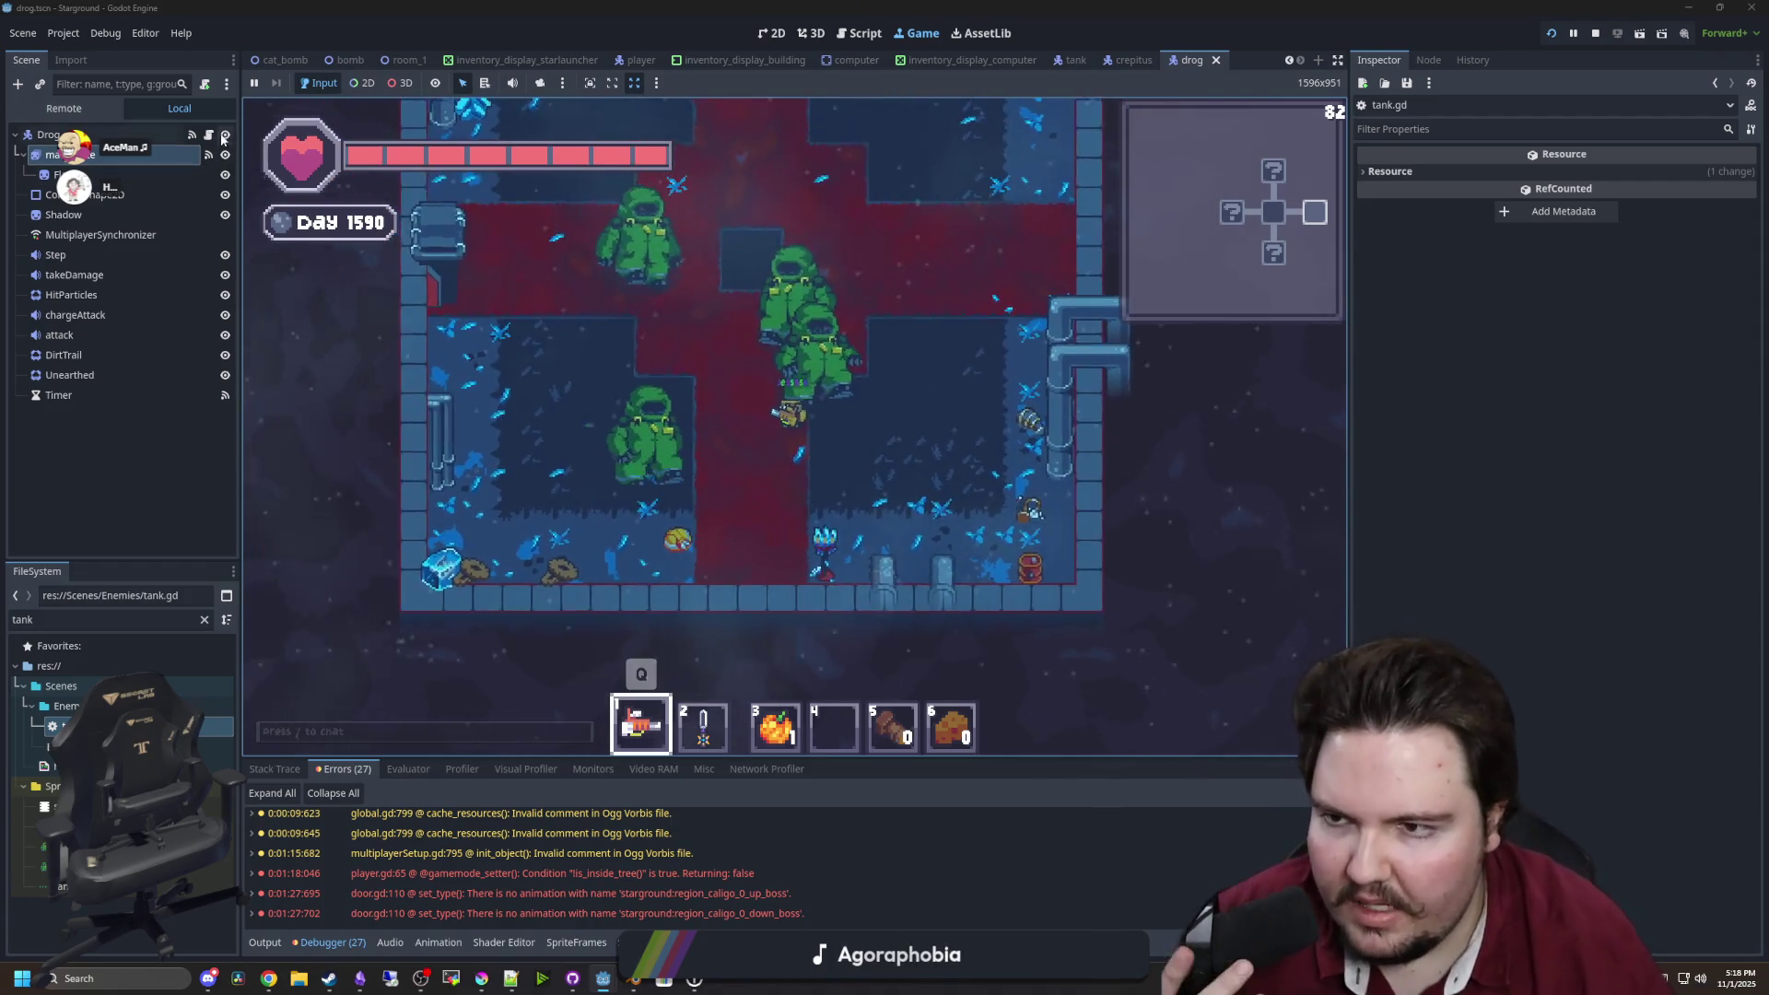
key(ctrl+F3)
click(778, 427)
scroll(783, 442, down, 3)
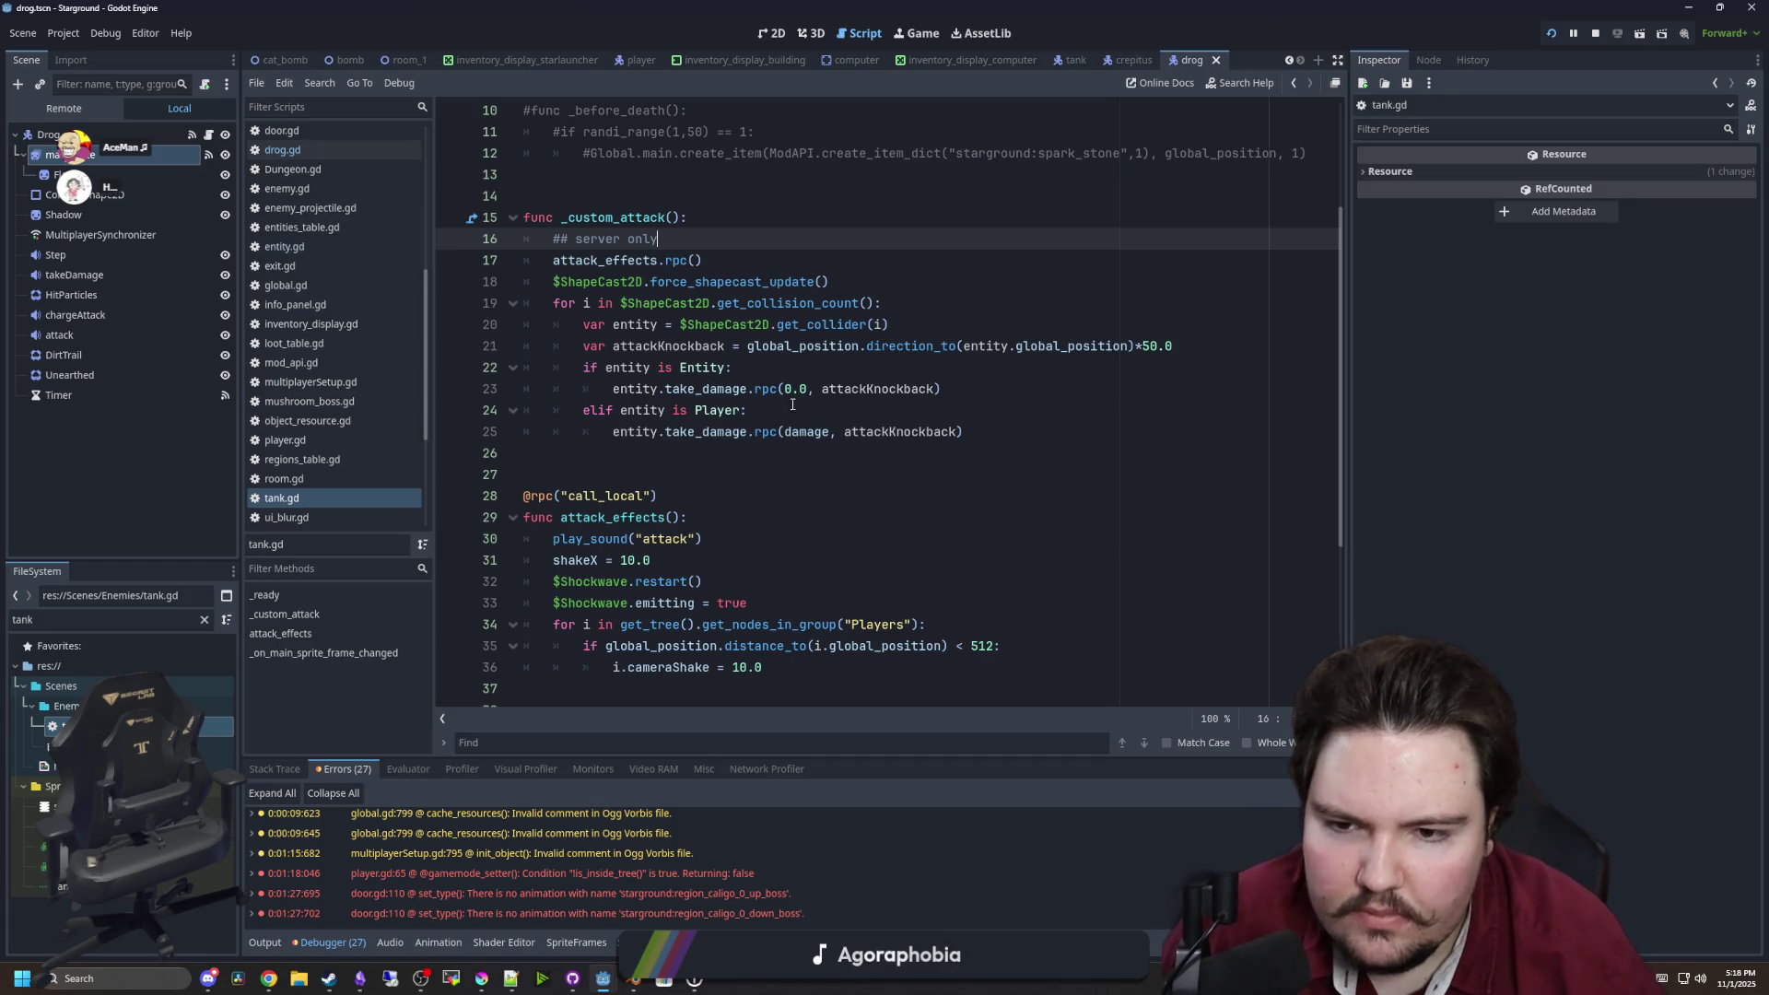
Step: Attack the nearby tanks twice in-game, then return to tank.gd's knockback value 50
key(ctrl+F4)
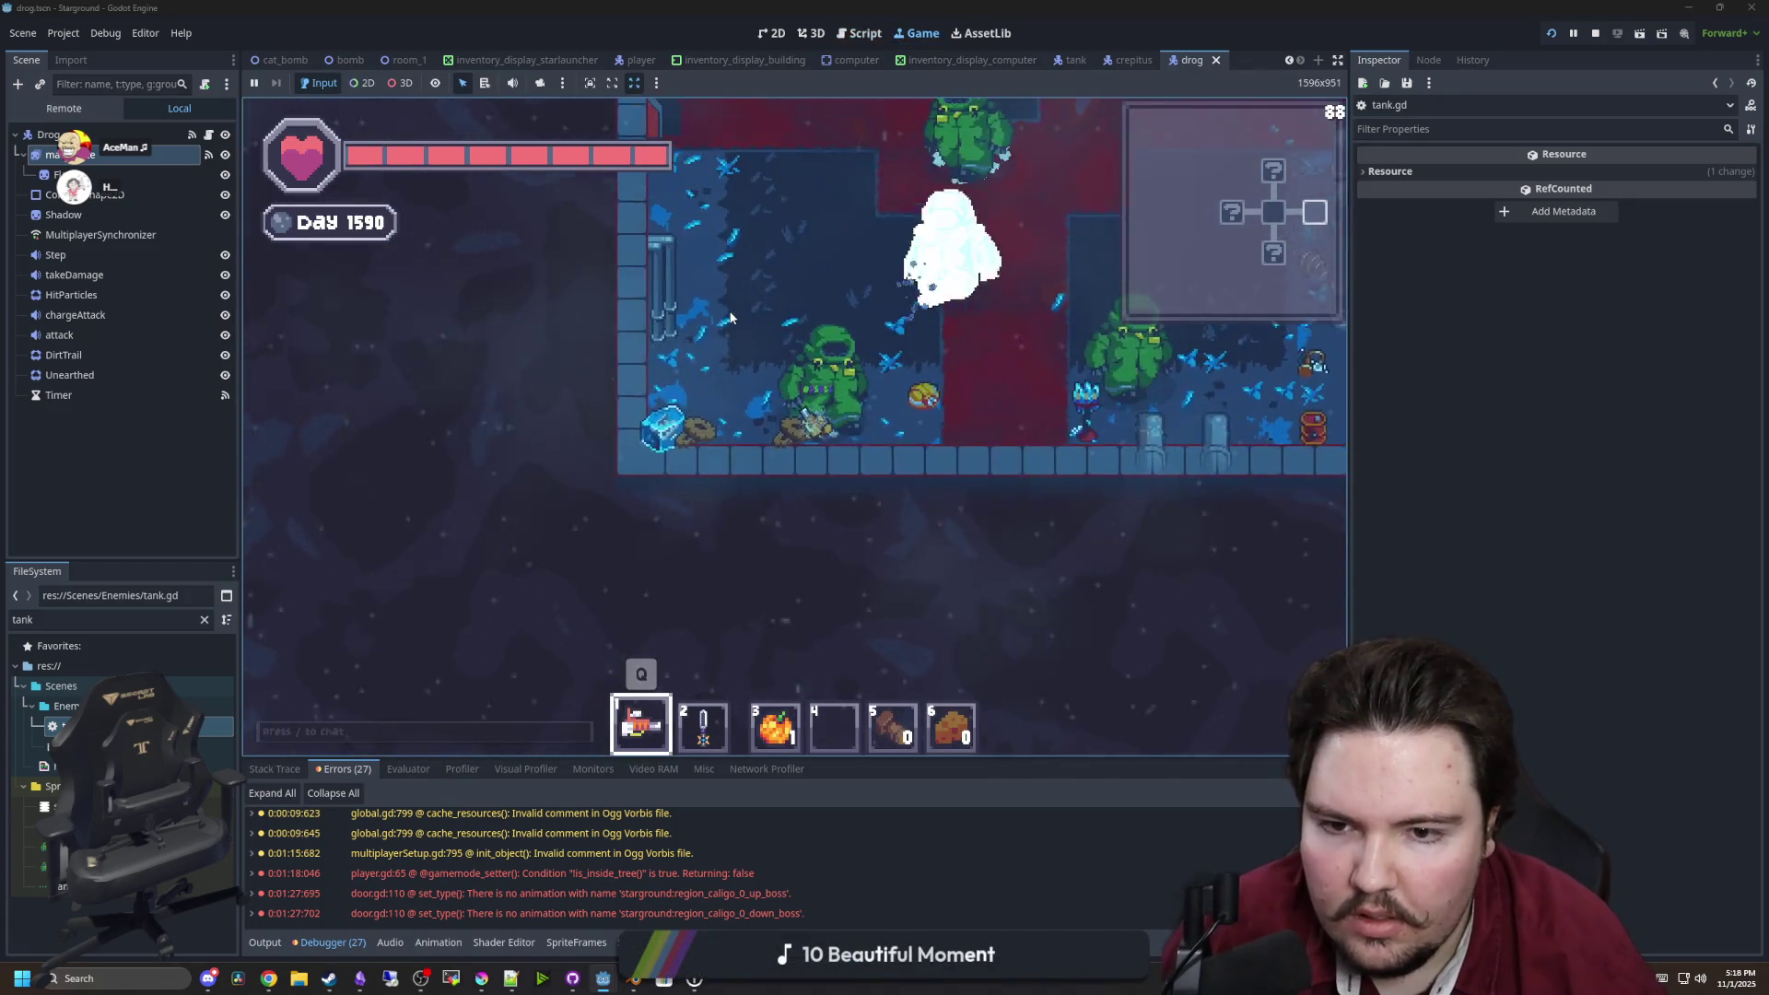
click(822, 407)
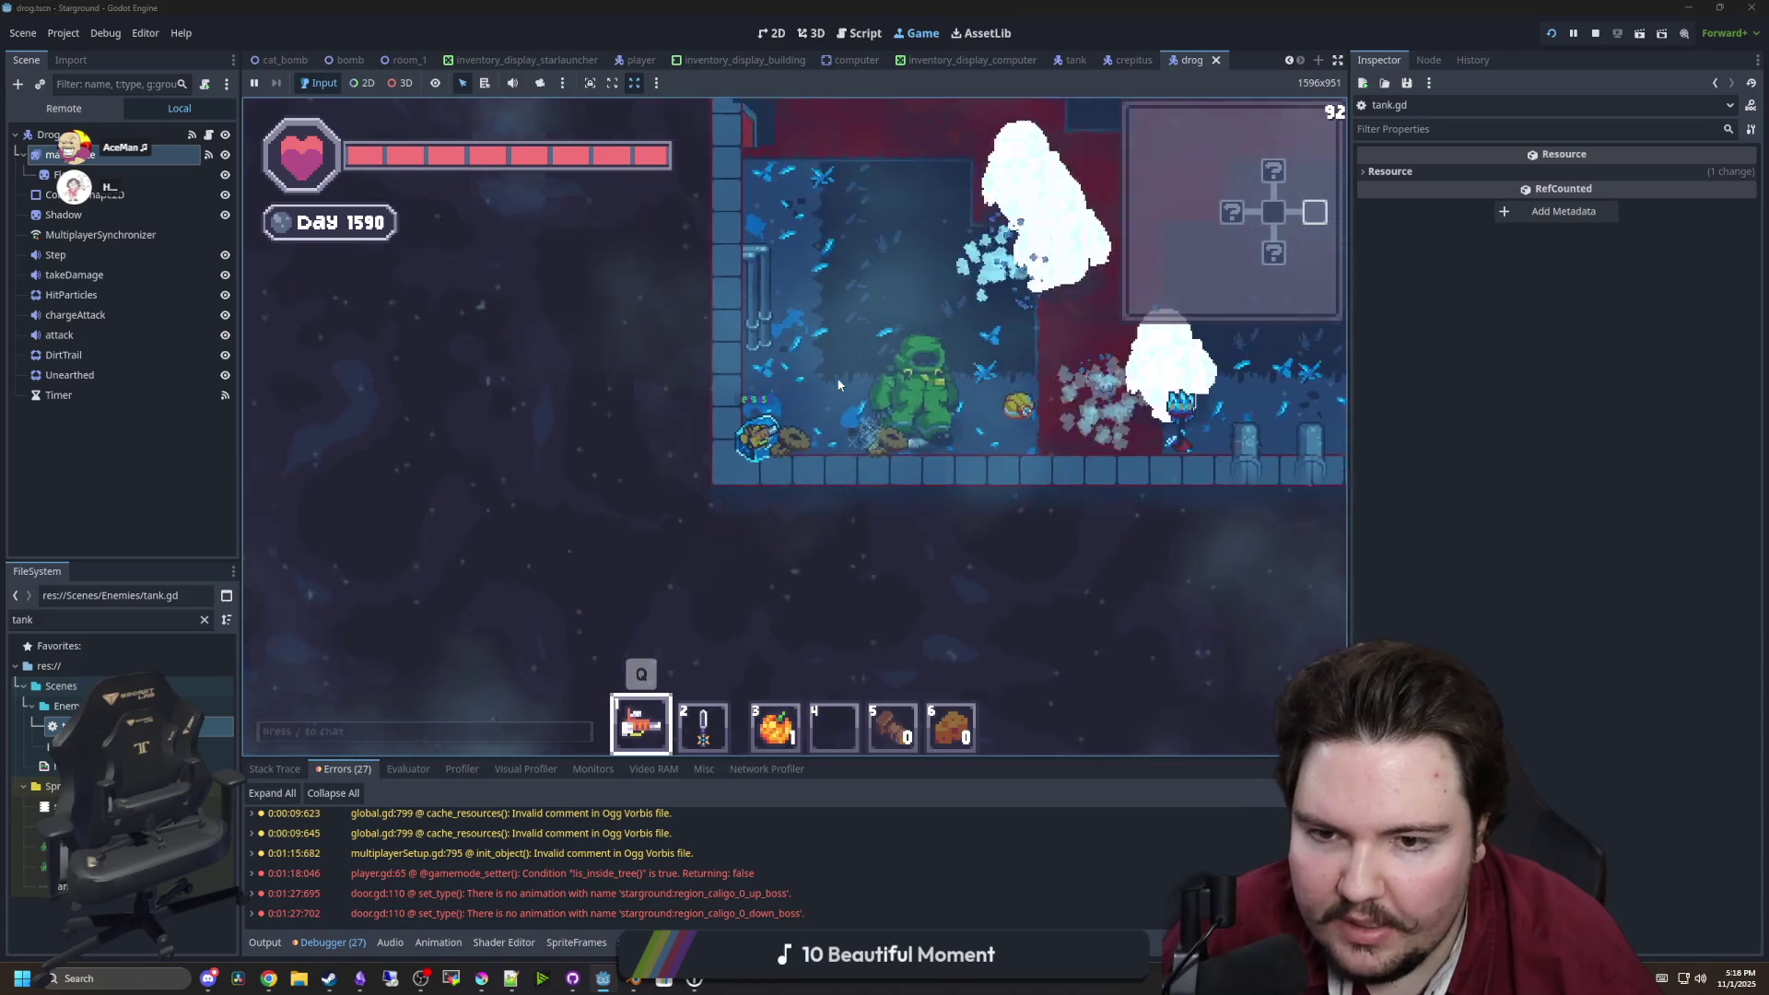
click(525, 305)
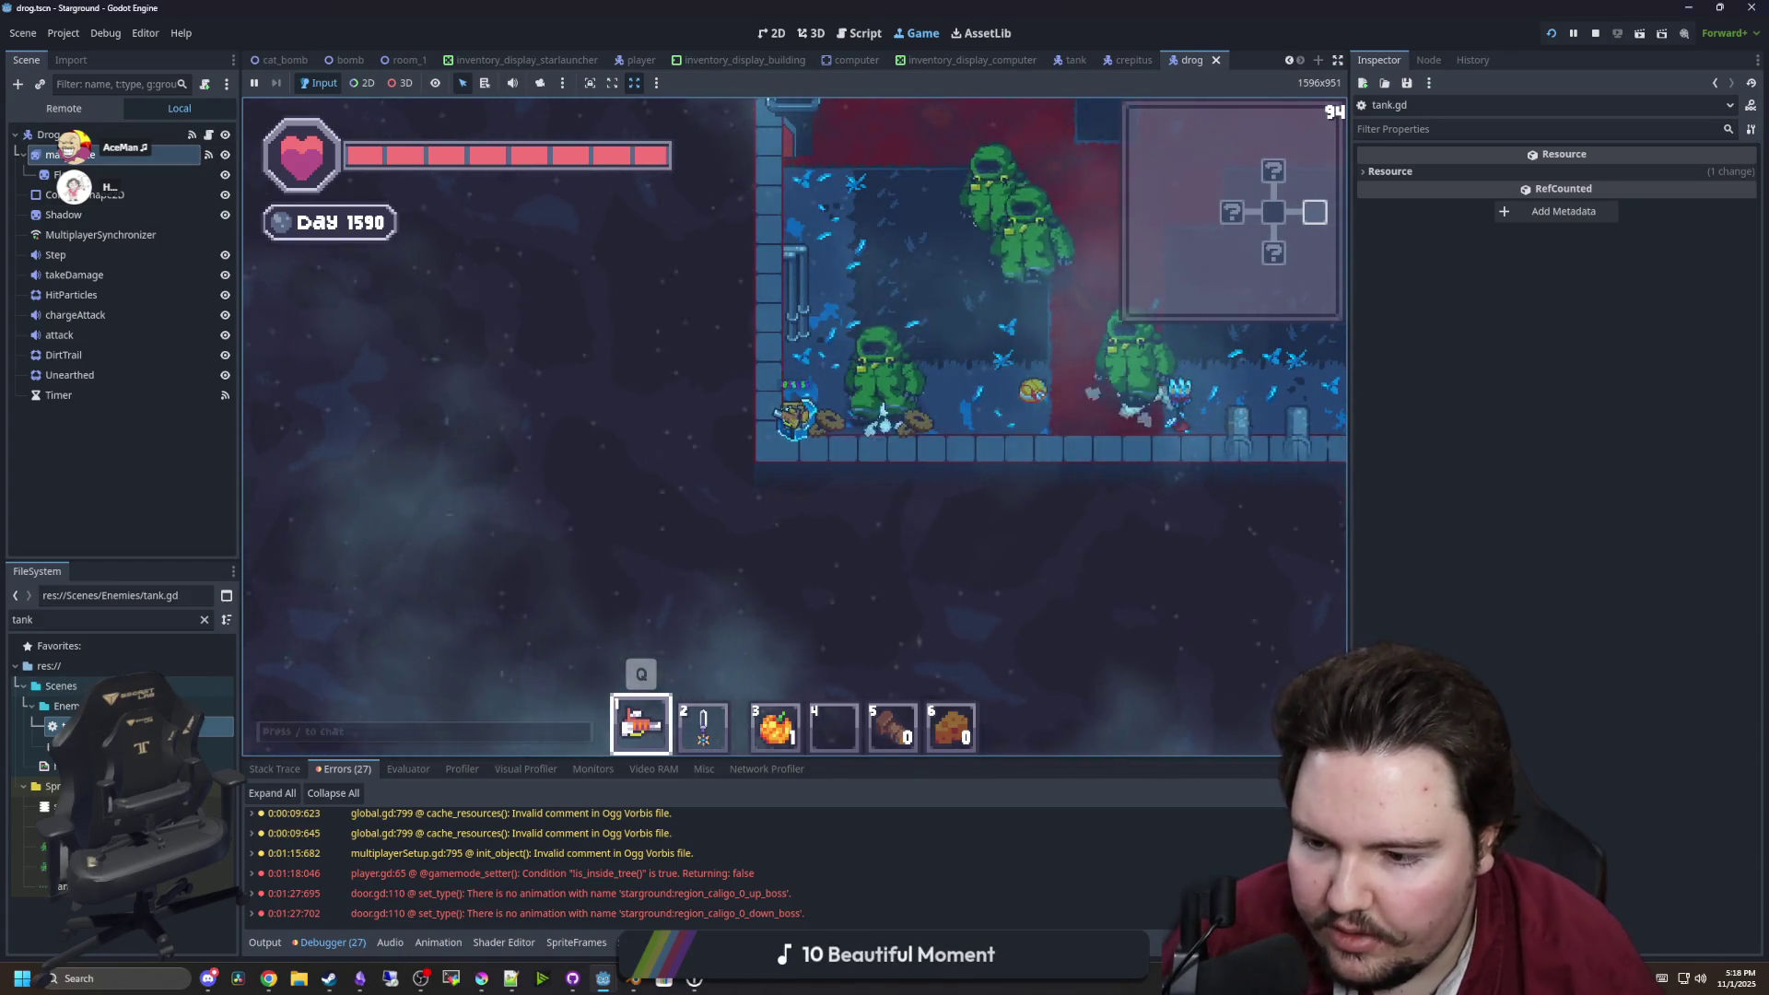
key(ctrl+F3)
click(1158, 346)
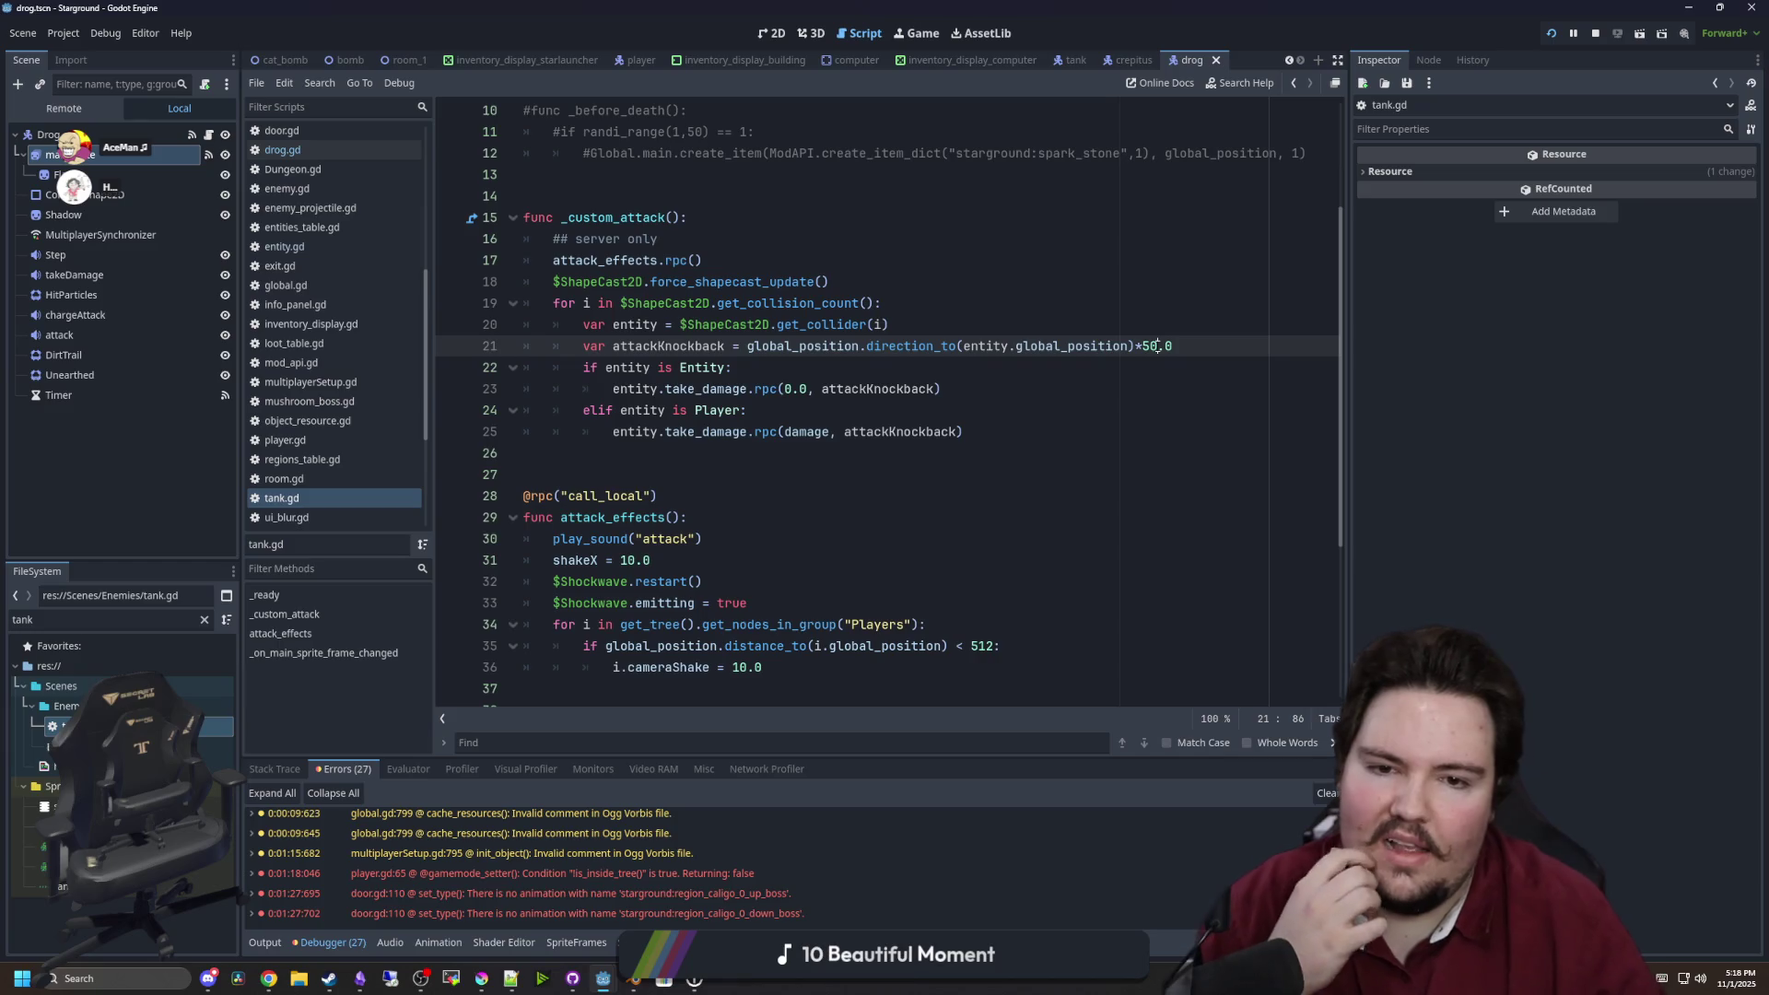
Step: Save tank.gd with the attack knockback multiplier lowered to 30.0
click(1088, 326)
key(ctrl+s)
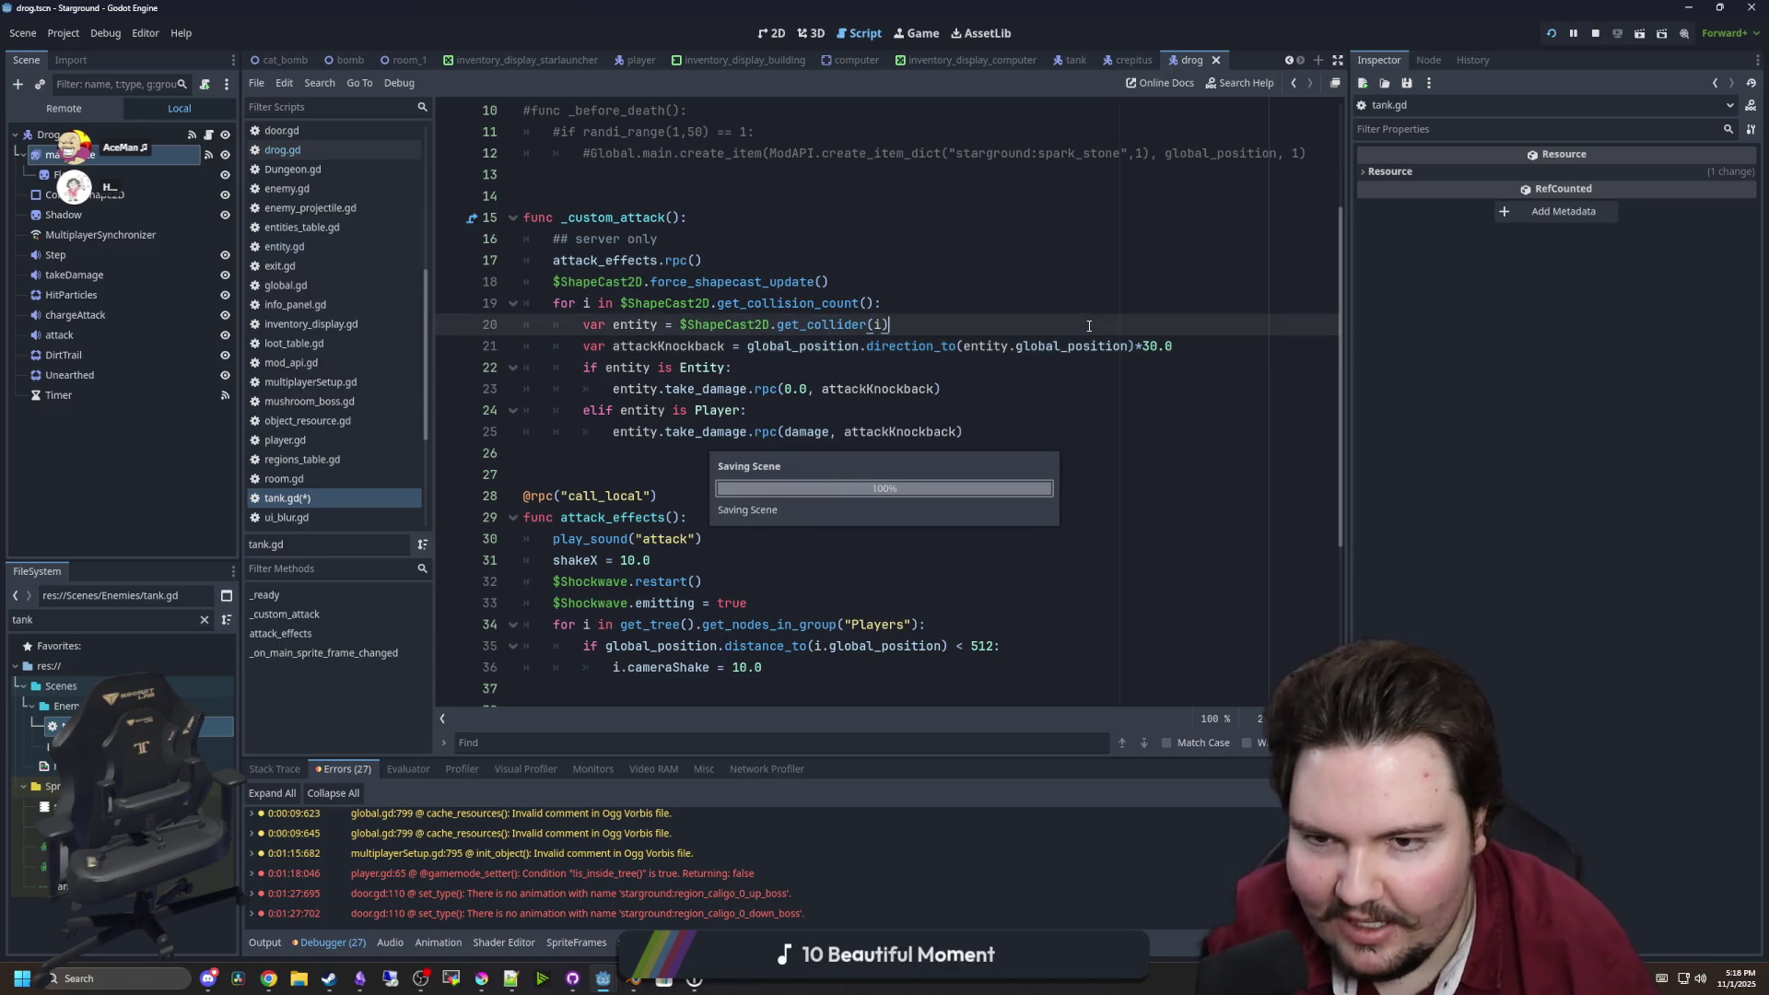
click(817, 406)
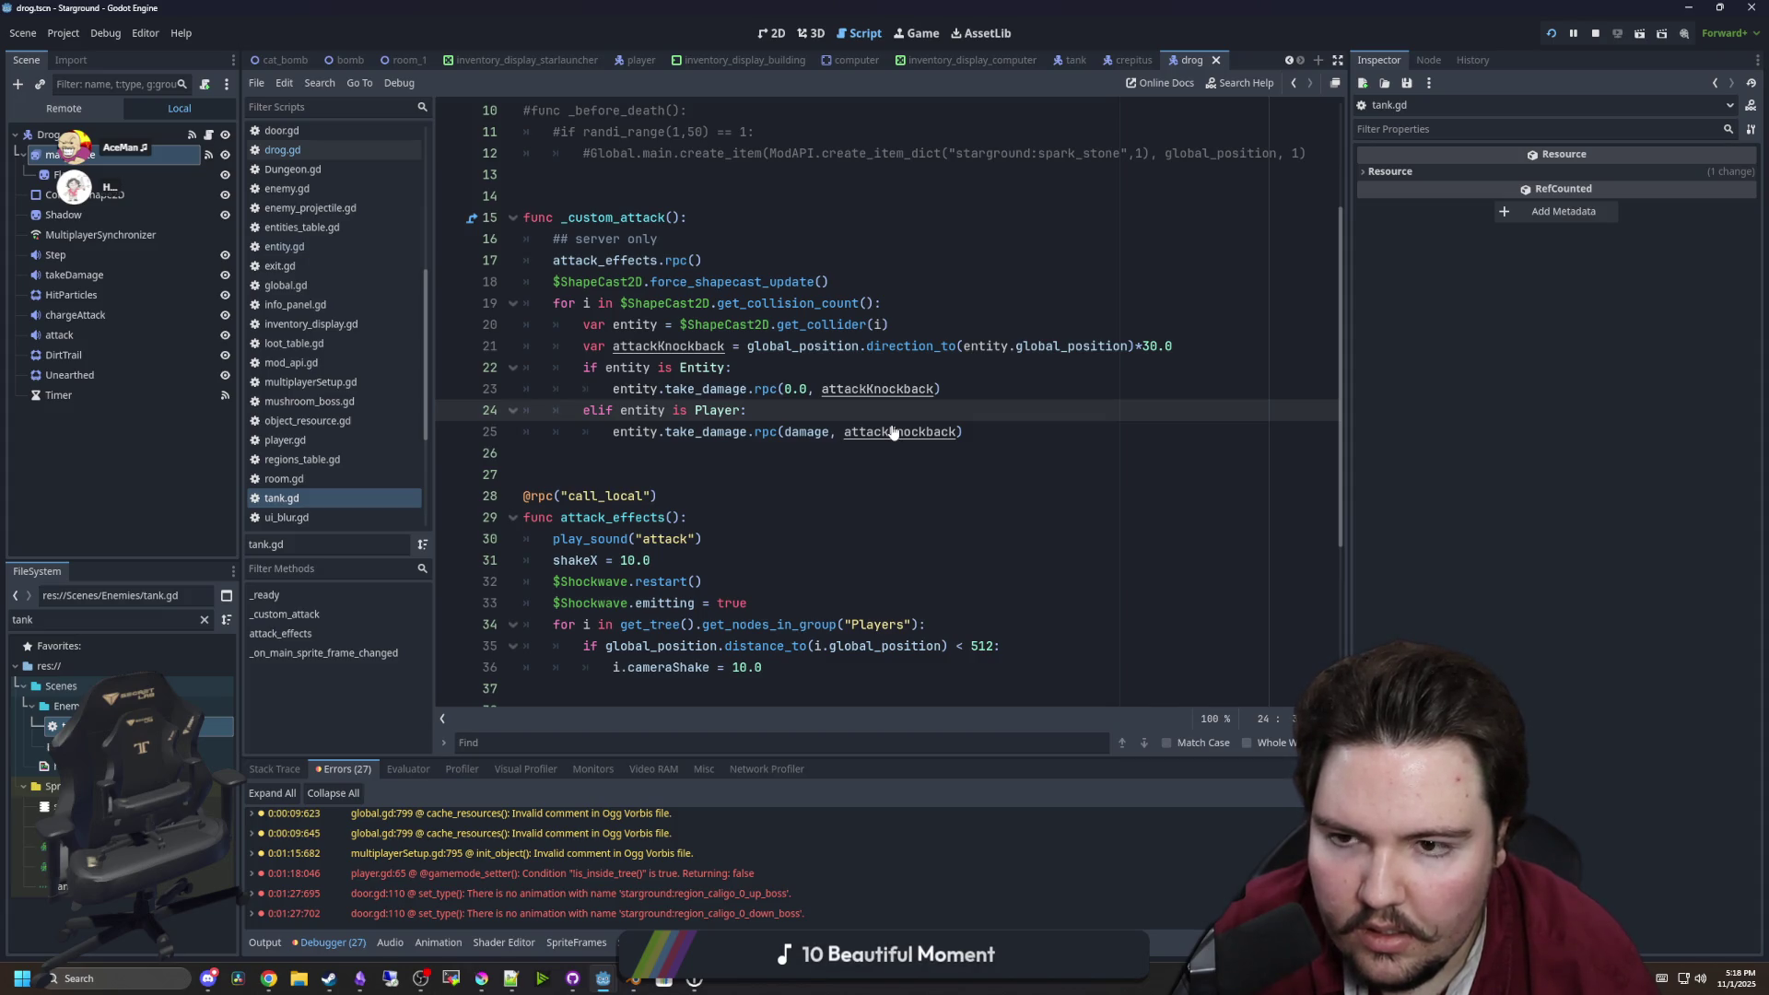
Step: Set the Tank's Damage to 1 in entities_table.gd, save, and return to the game
ctrl+click(806, 432)
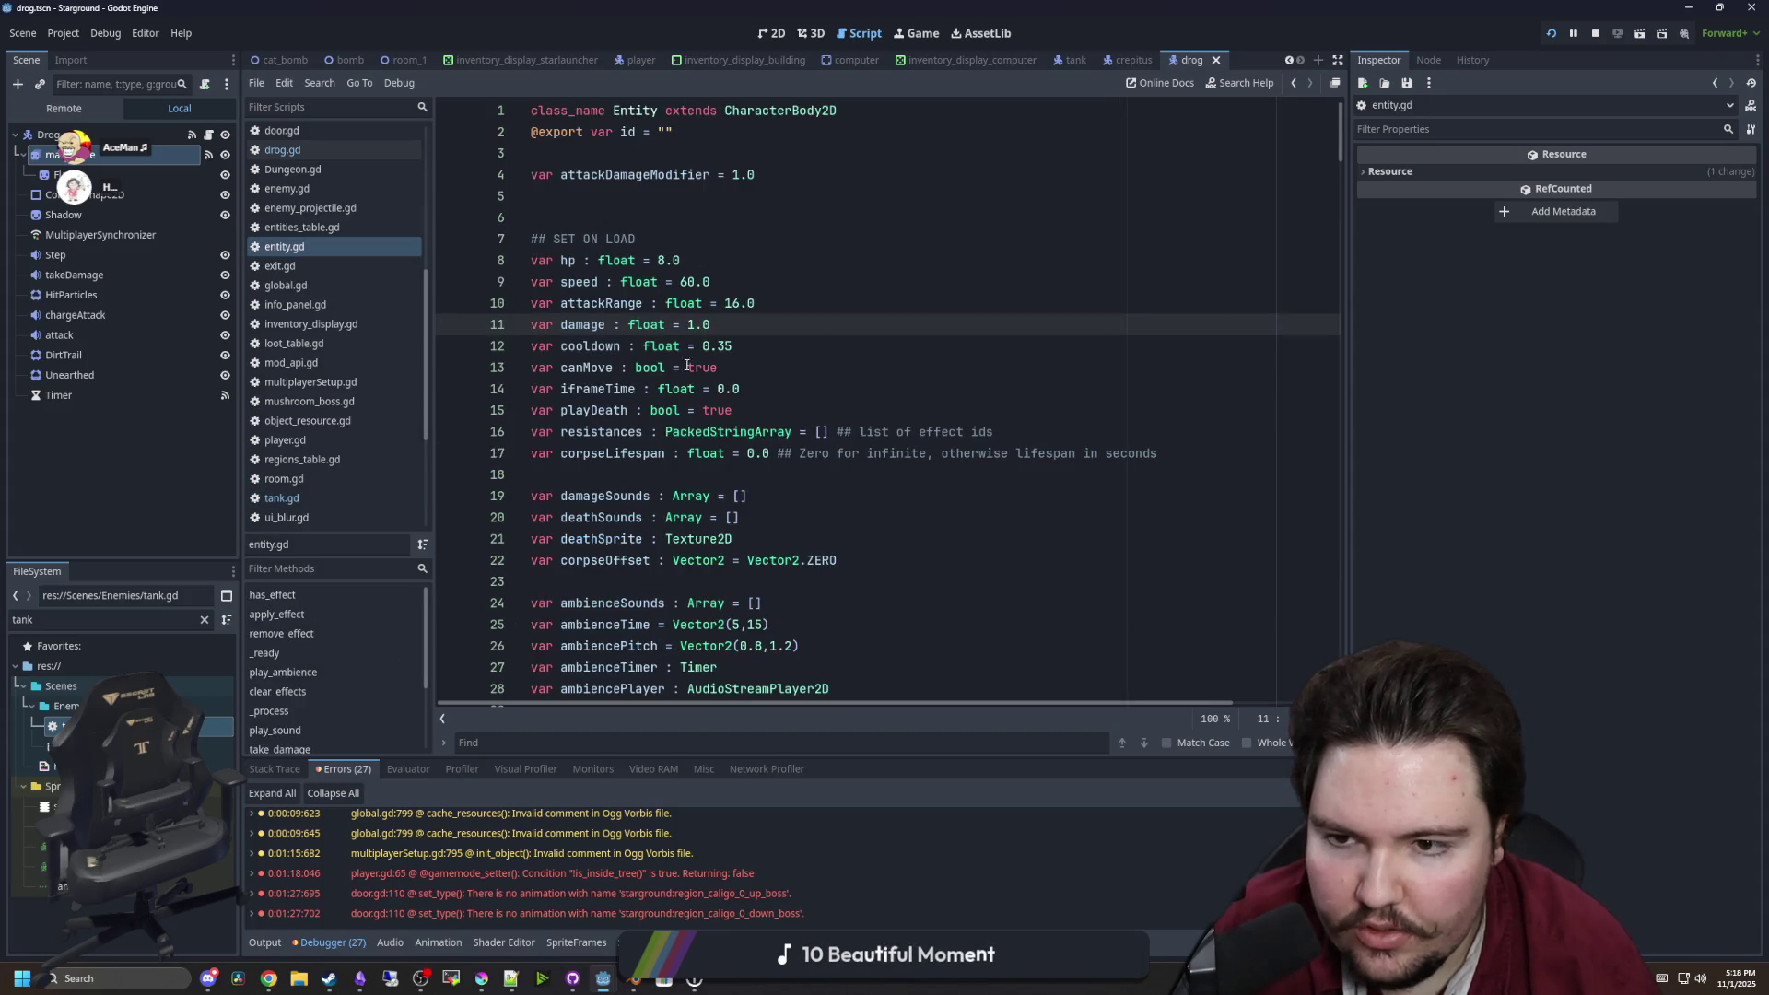
scroll(708, 322, down, 9)
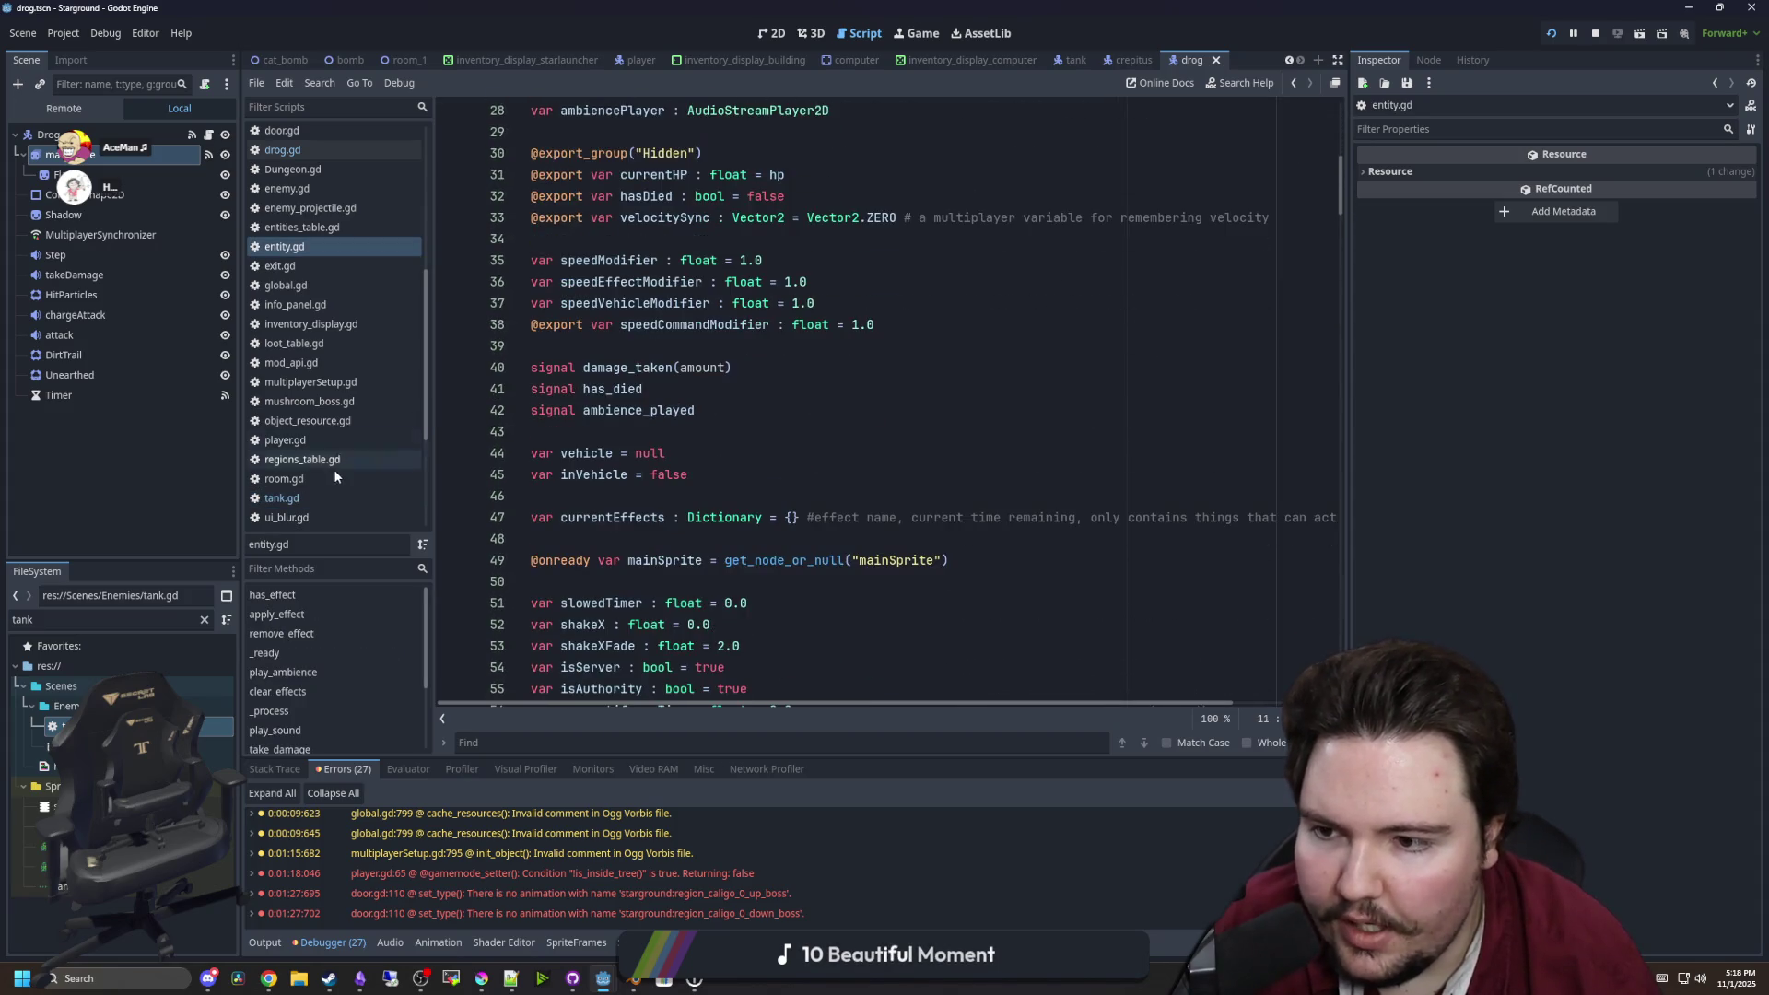
click(316, 230)
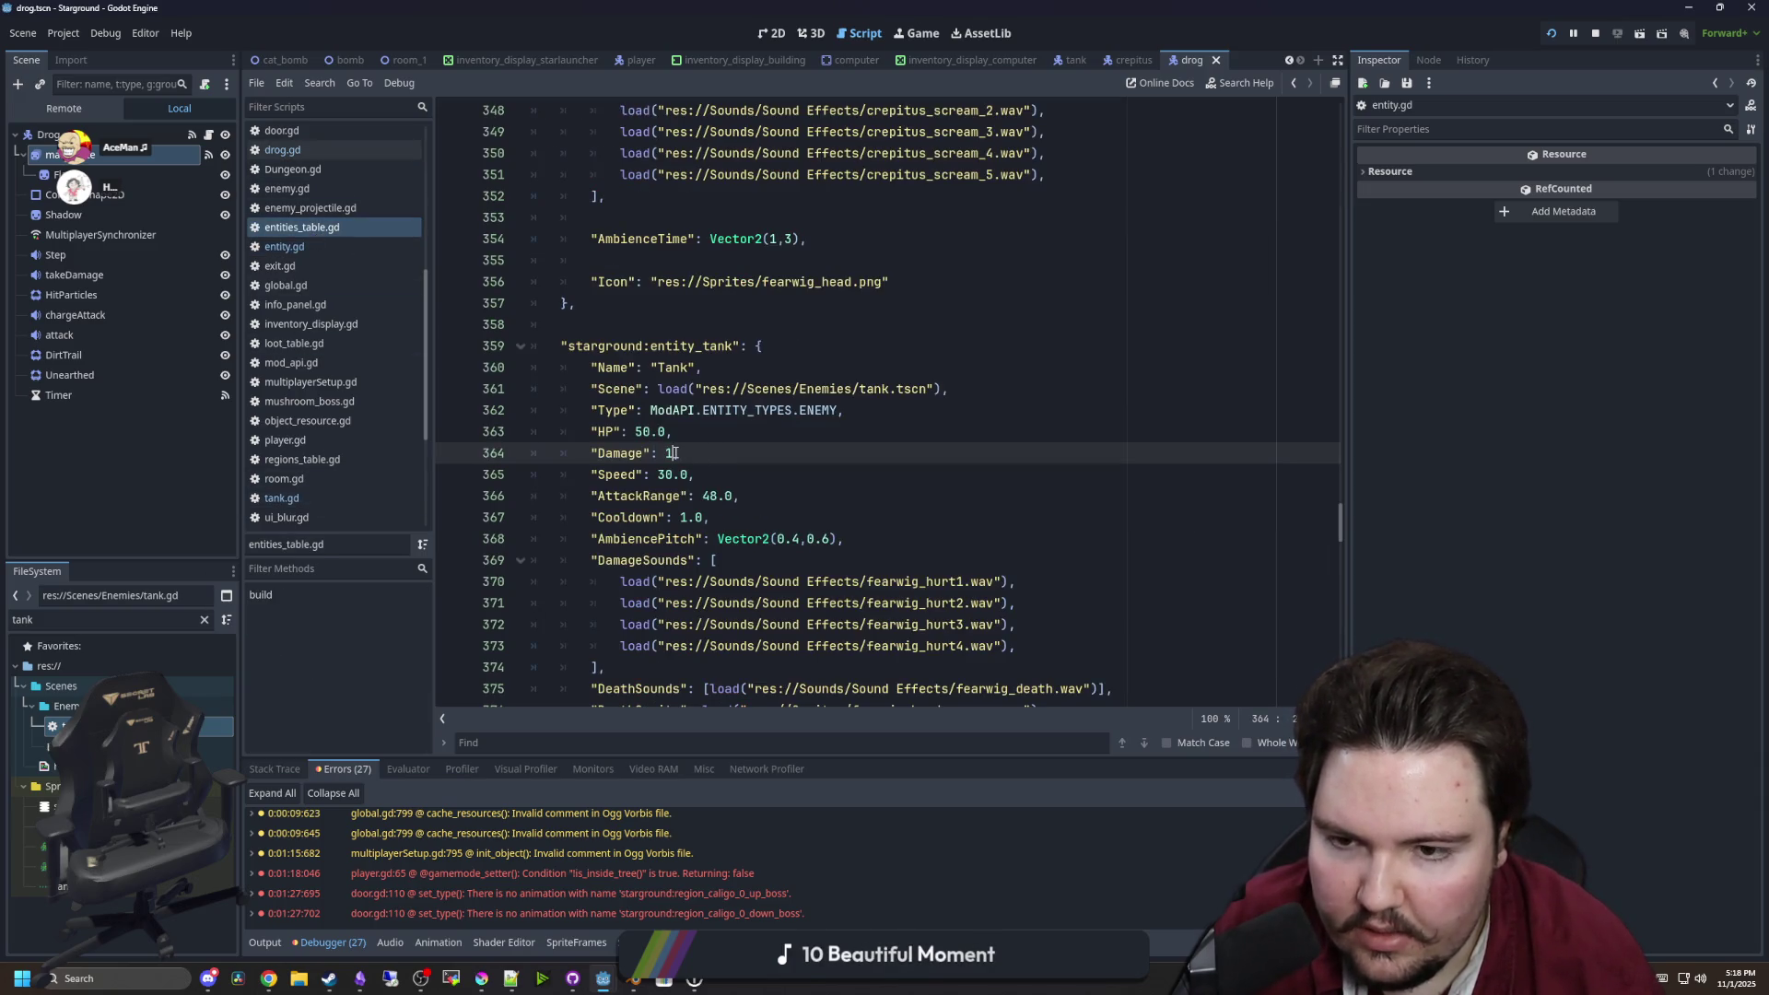
scroll(739, 436, down, 1)
click(805, 396)
key(ctrl+s)
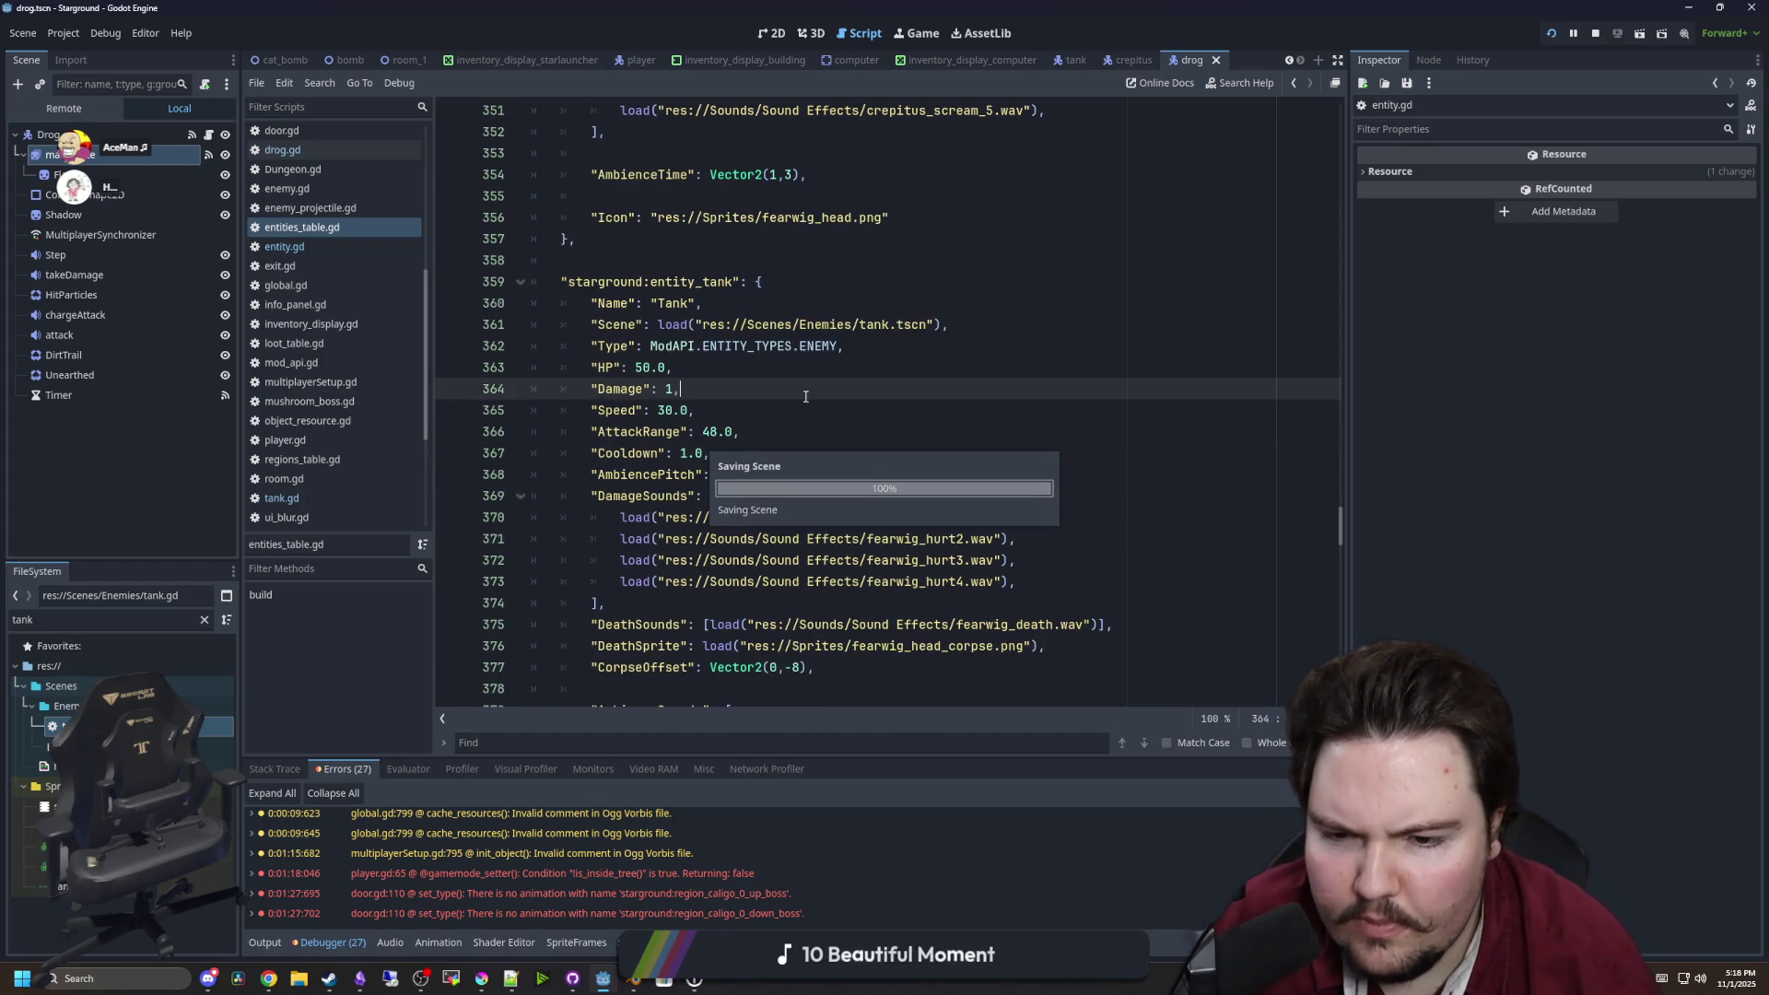
click(922, 34)
Step: Switch to normal mode with /gamemode normal and walk into the next room
text(/gam)
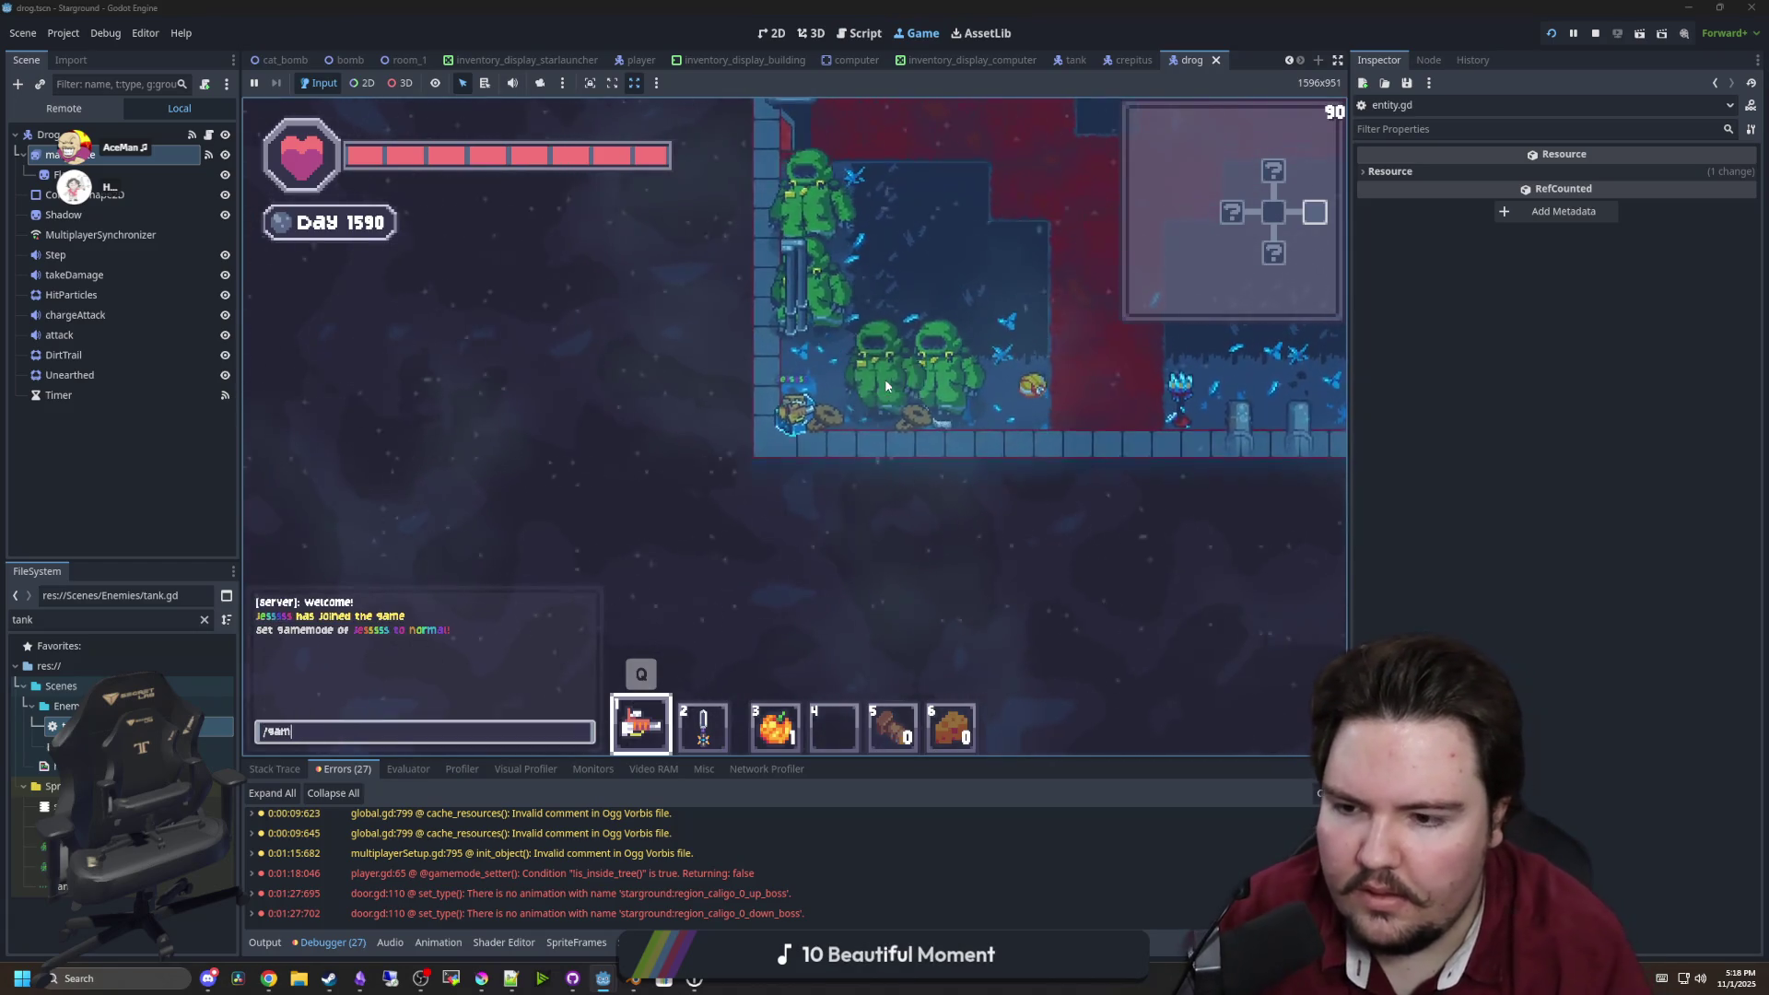
text(emode norma)
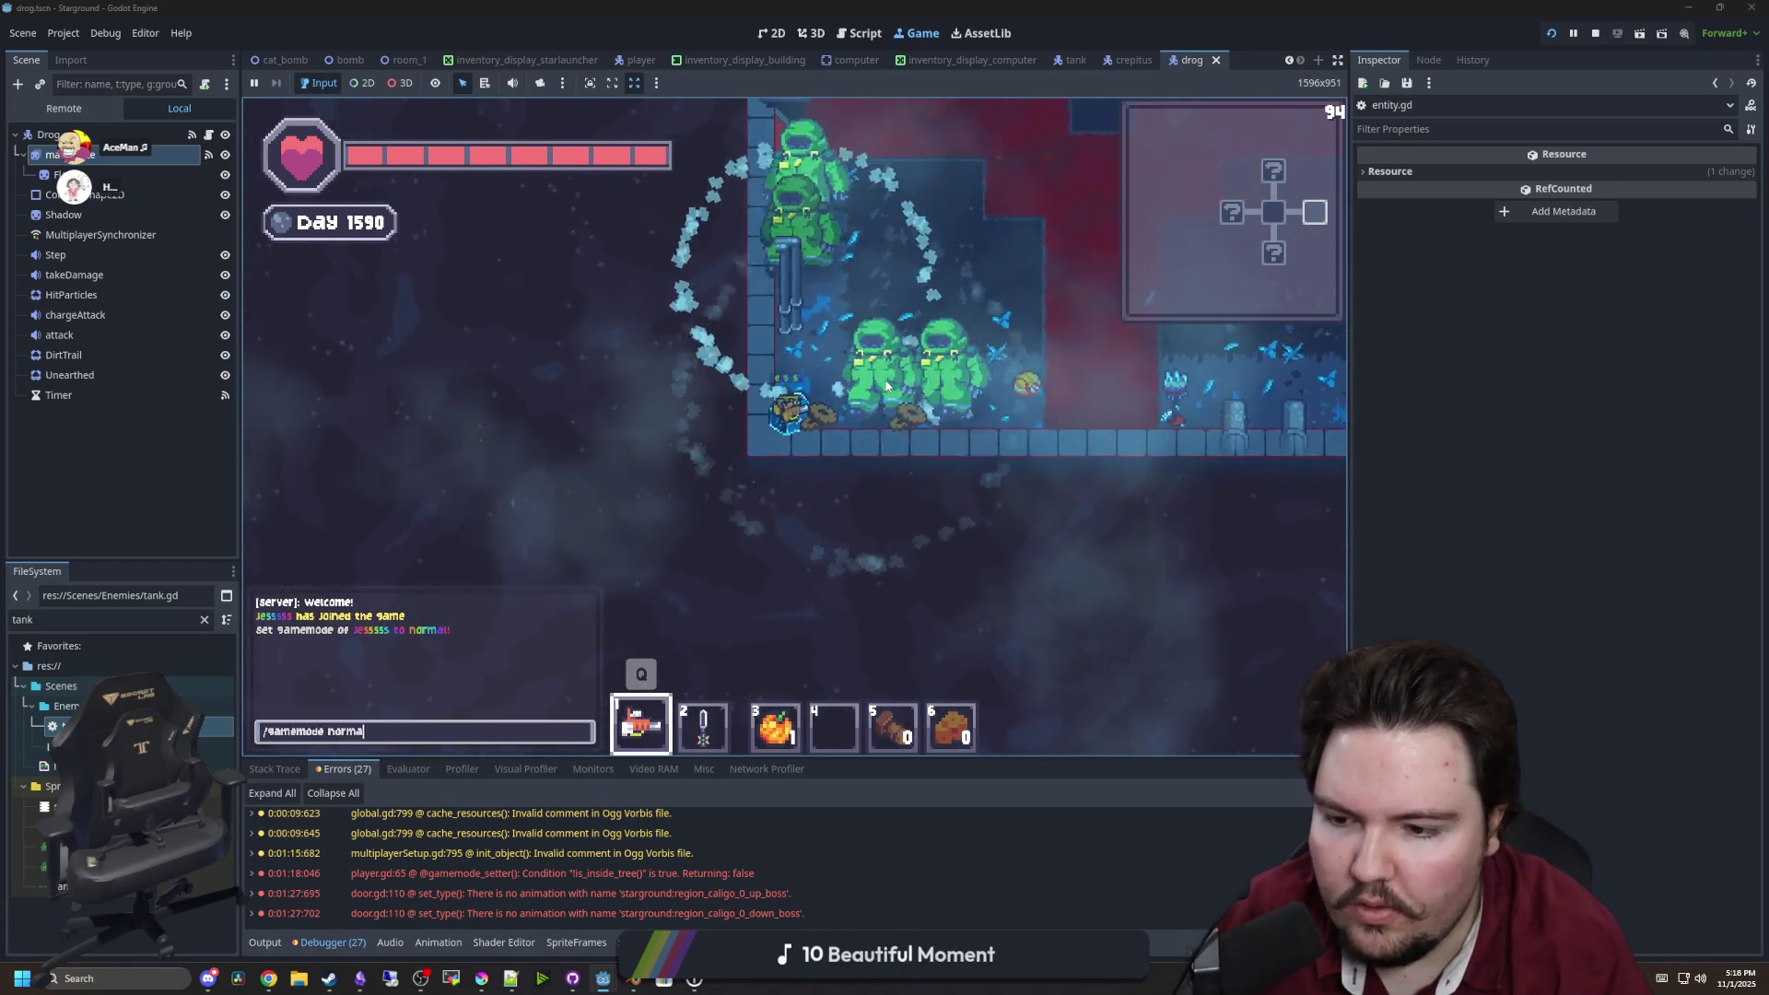
text(l)
key(Return)
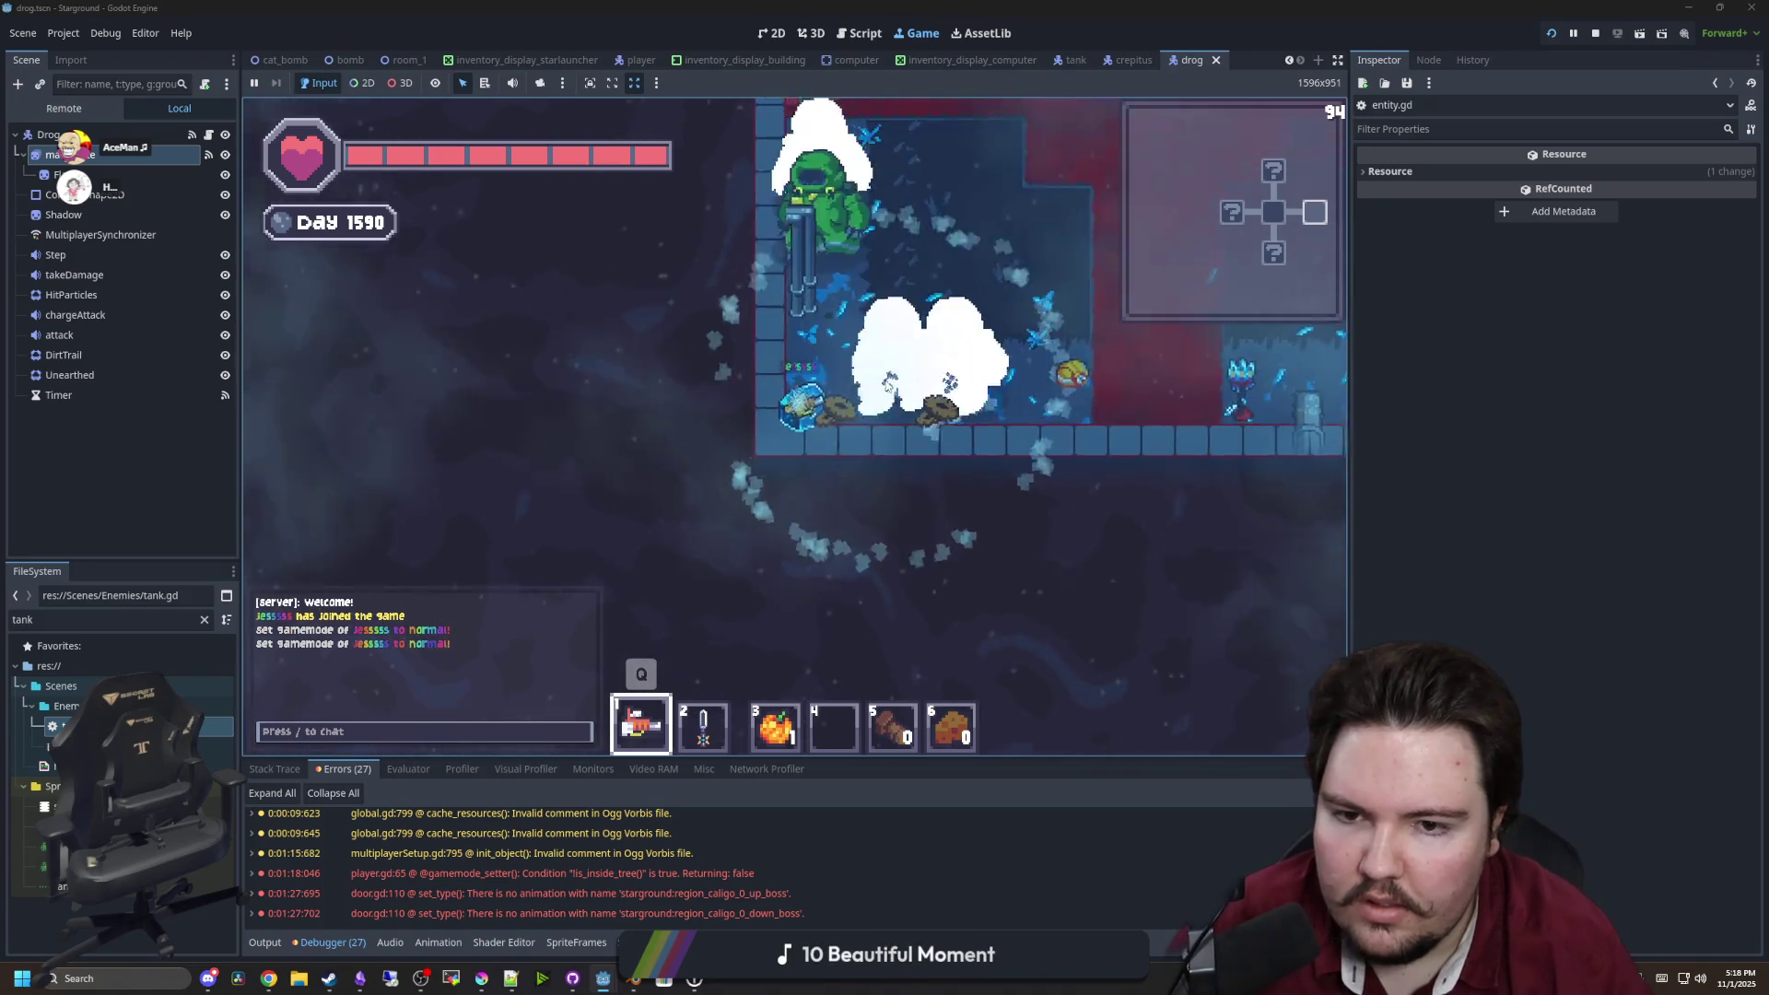
key(w)
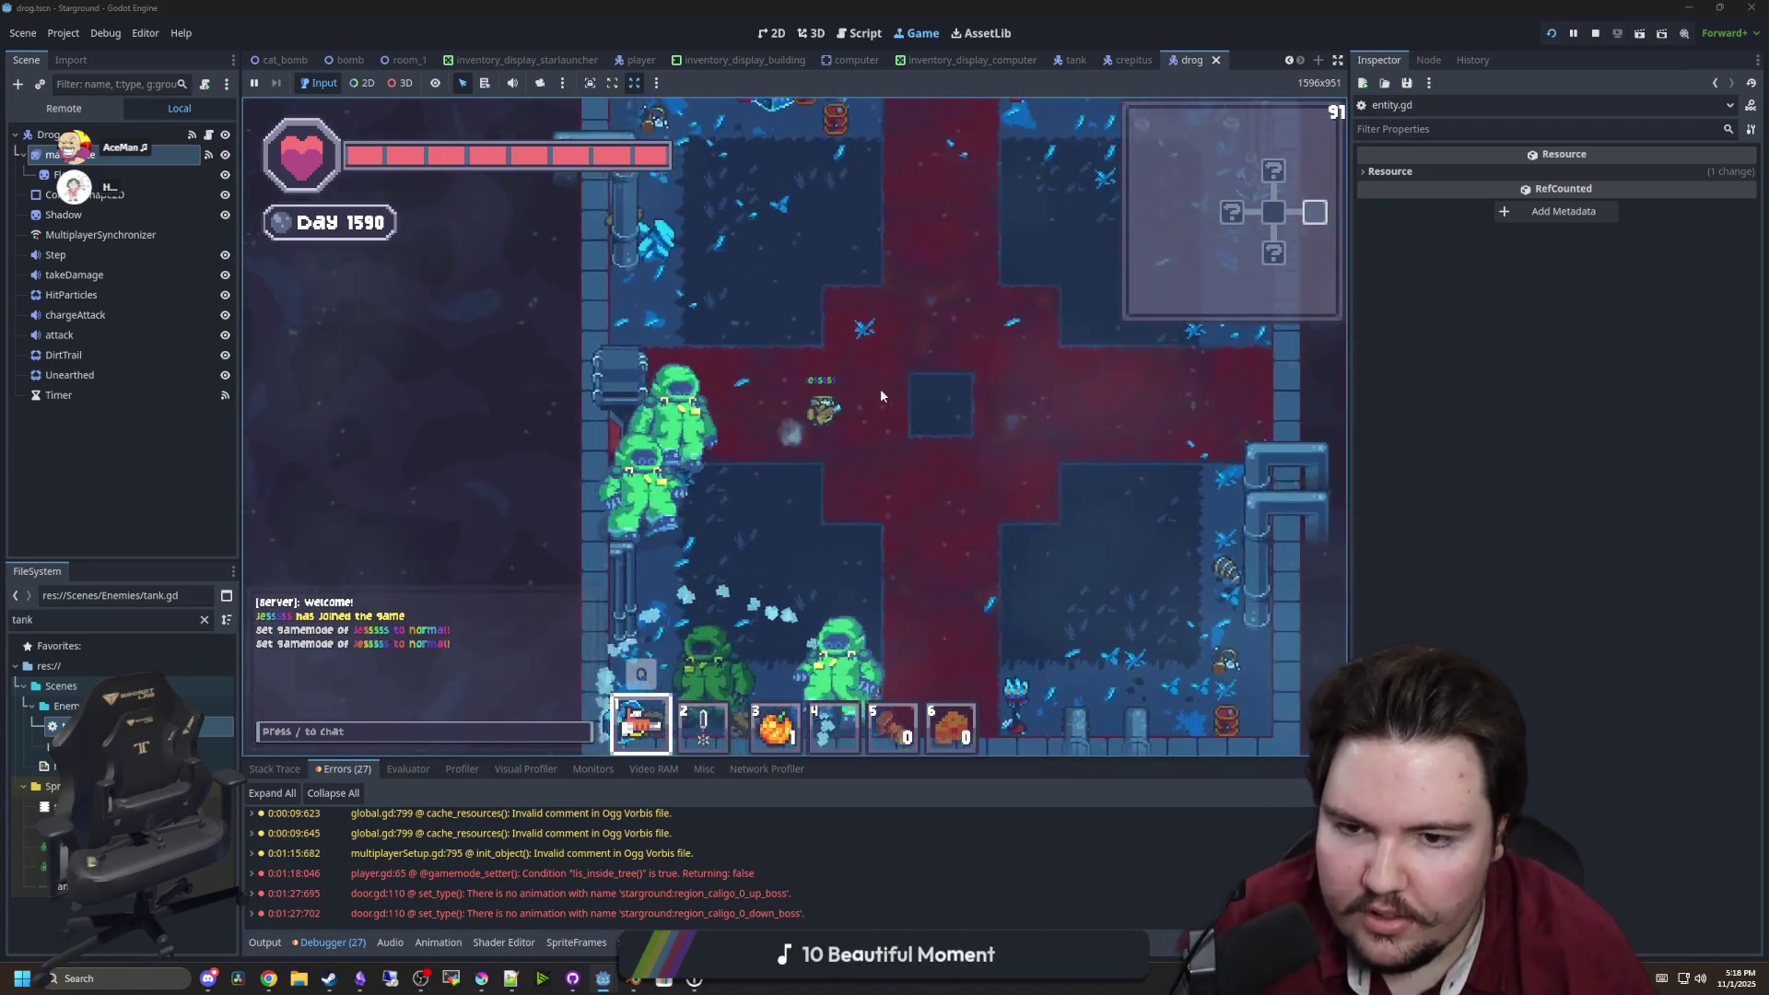
key(w)
key(d)
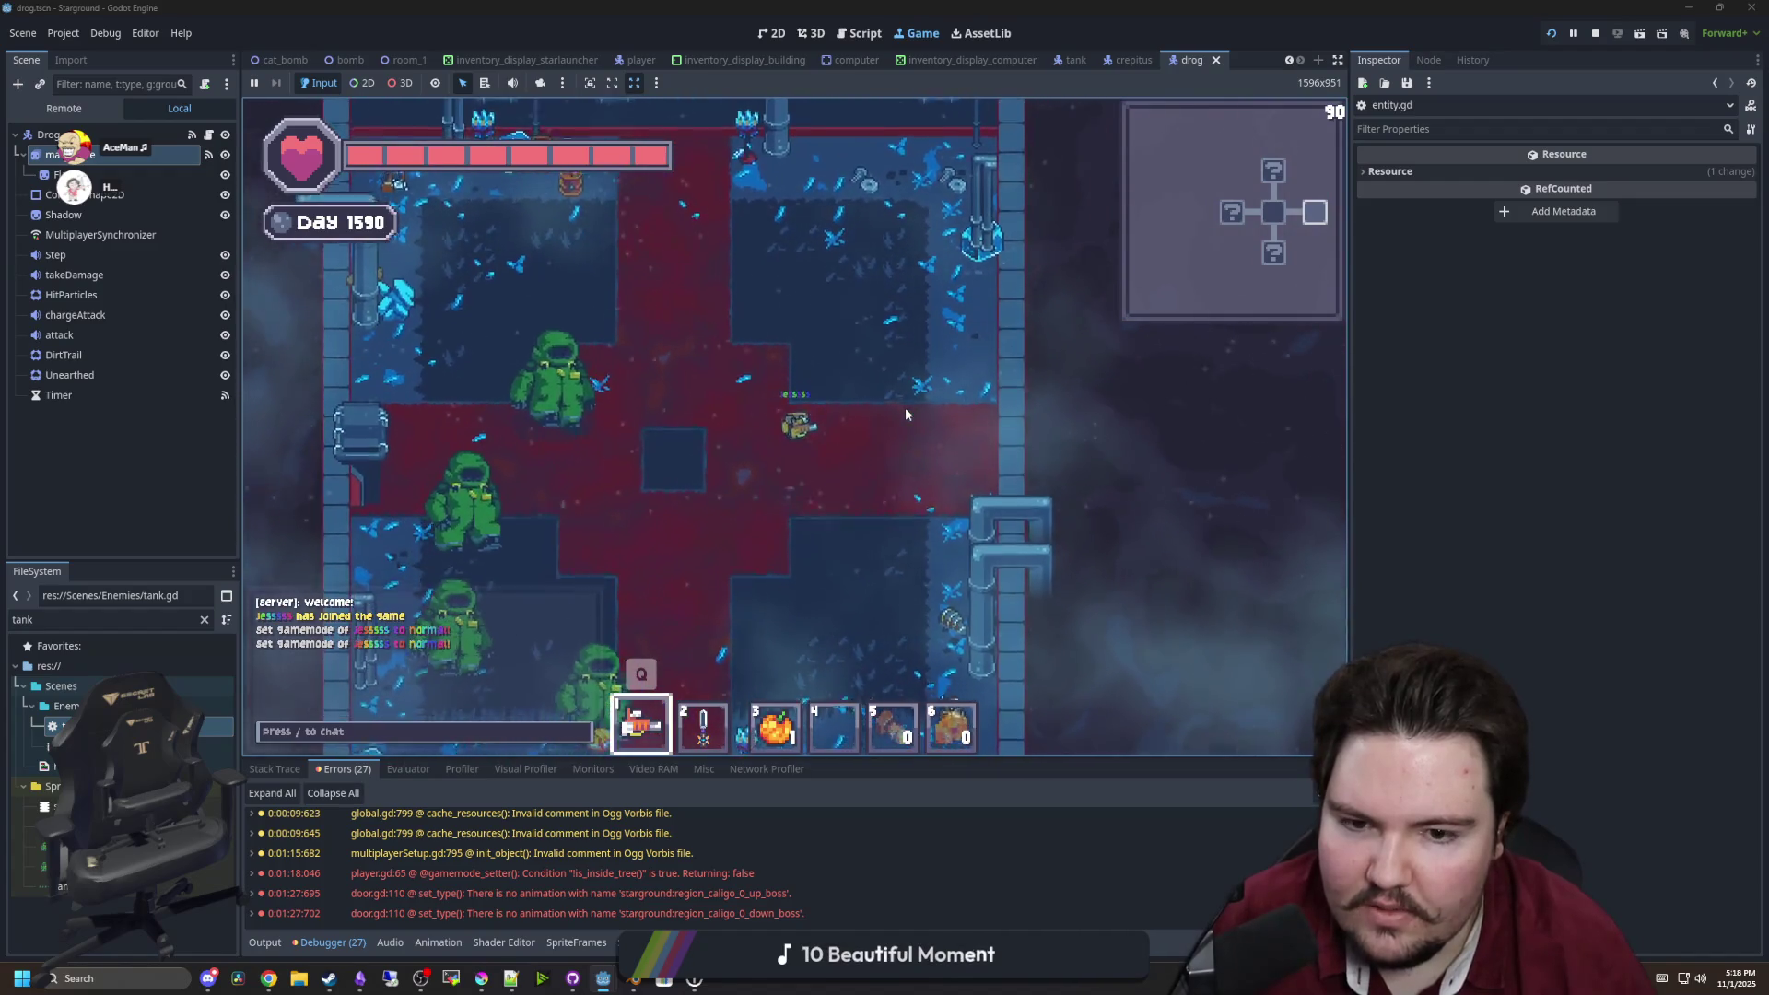
Step: Spawn a bomb with sa/create res://scenes/bomb.tscn, test it, then stop the game and save
text(sa)
text(/)
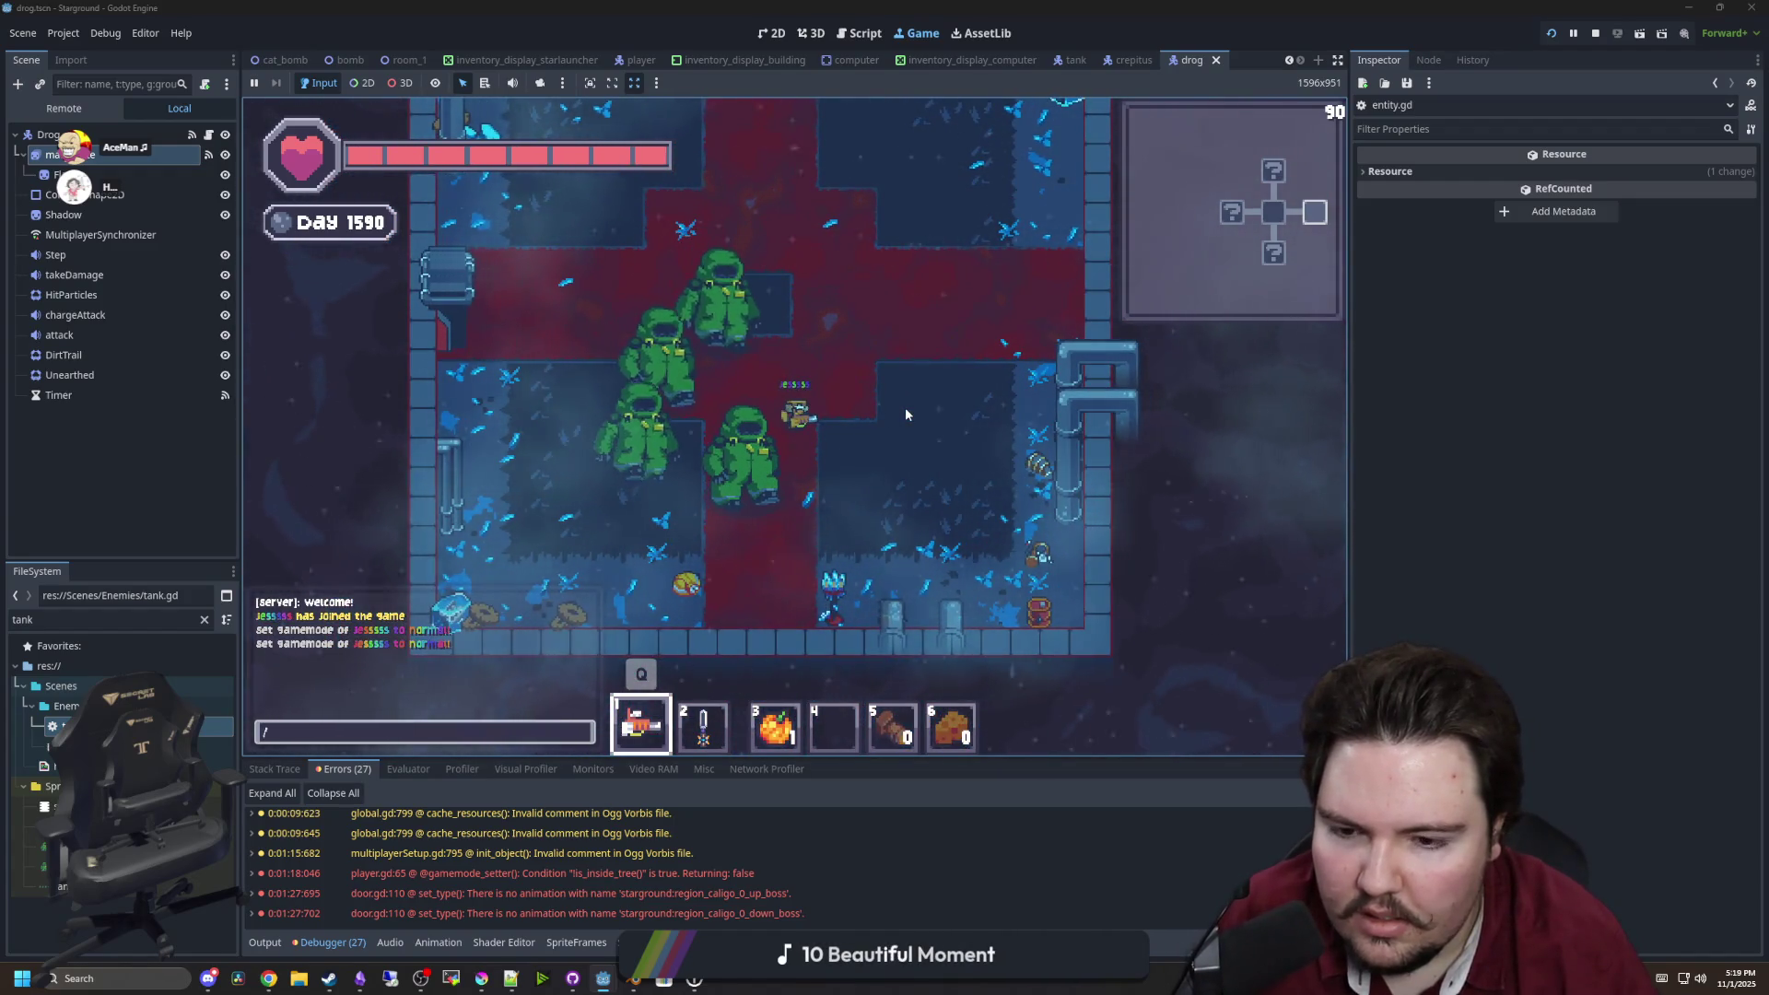
text(c)
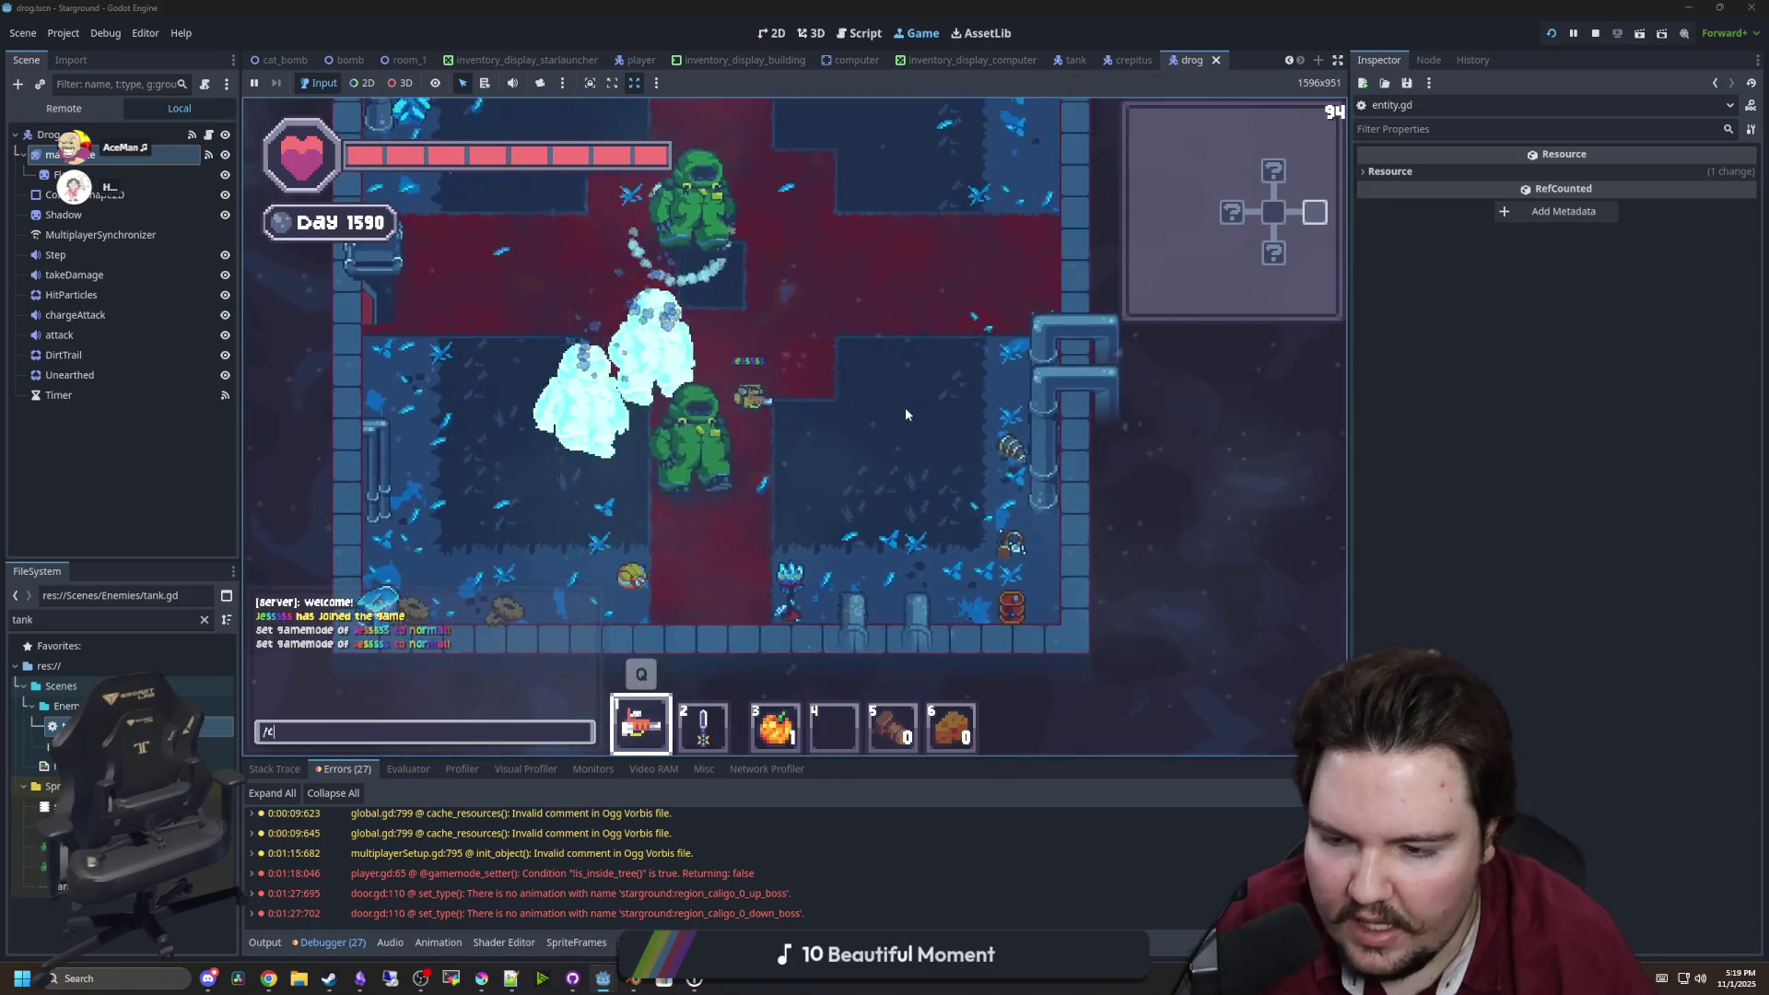
text(reate res://scenes)
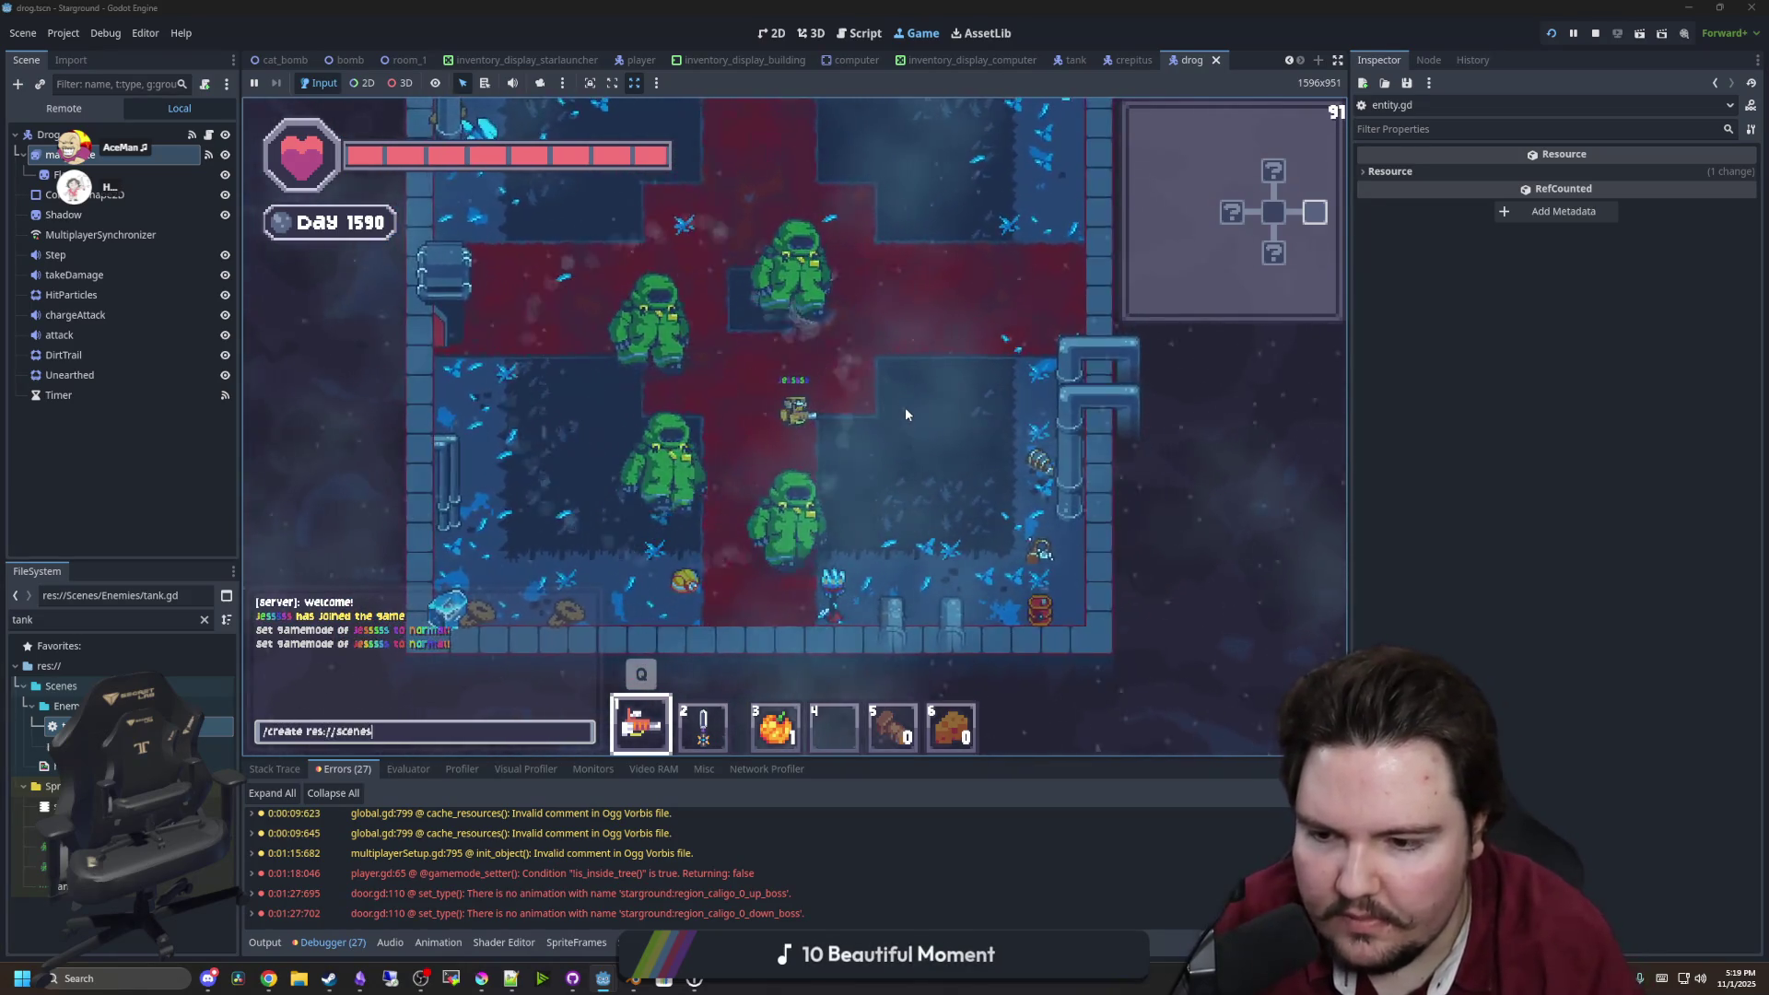
text(/bomb.tscn)
key(Return)
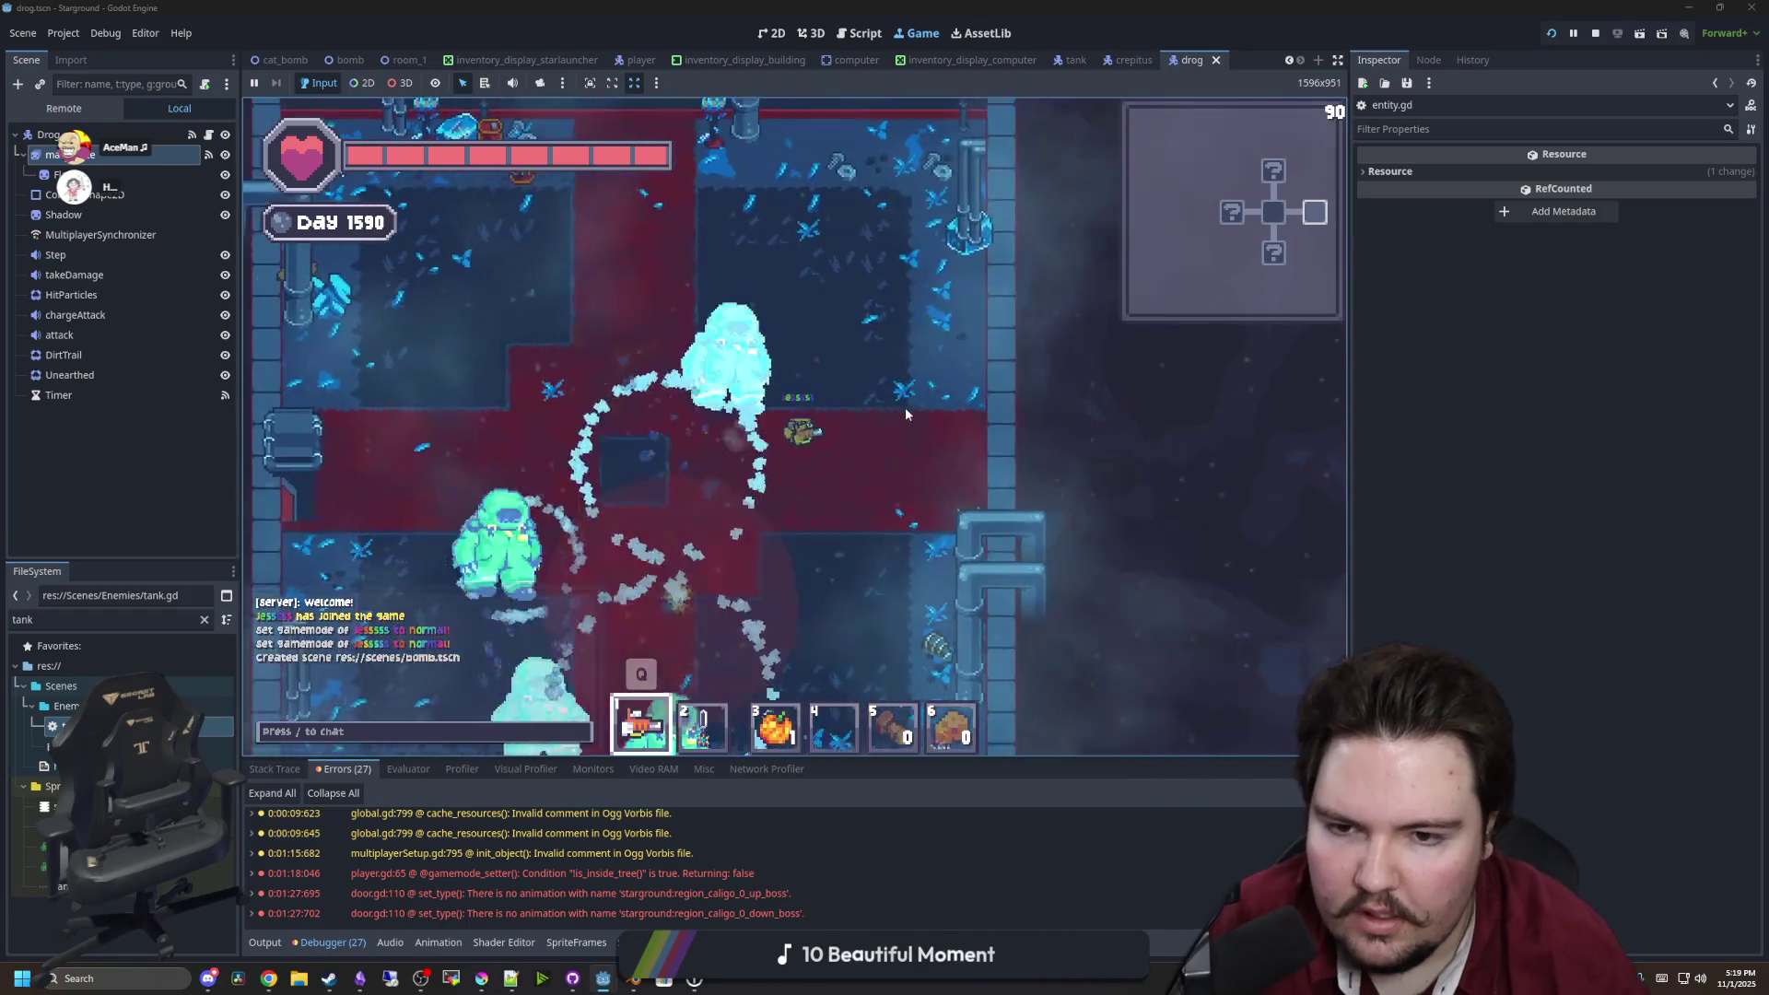
key(a)
key(s)
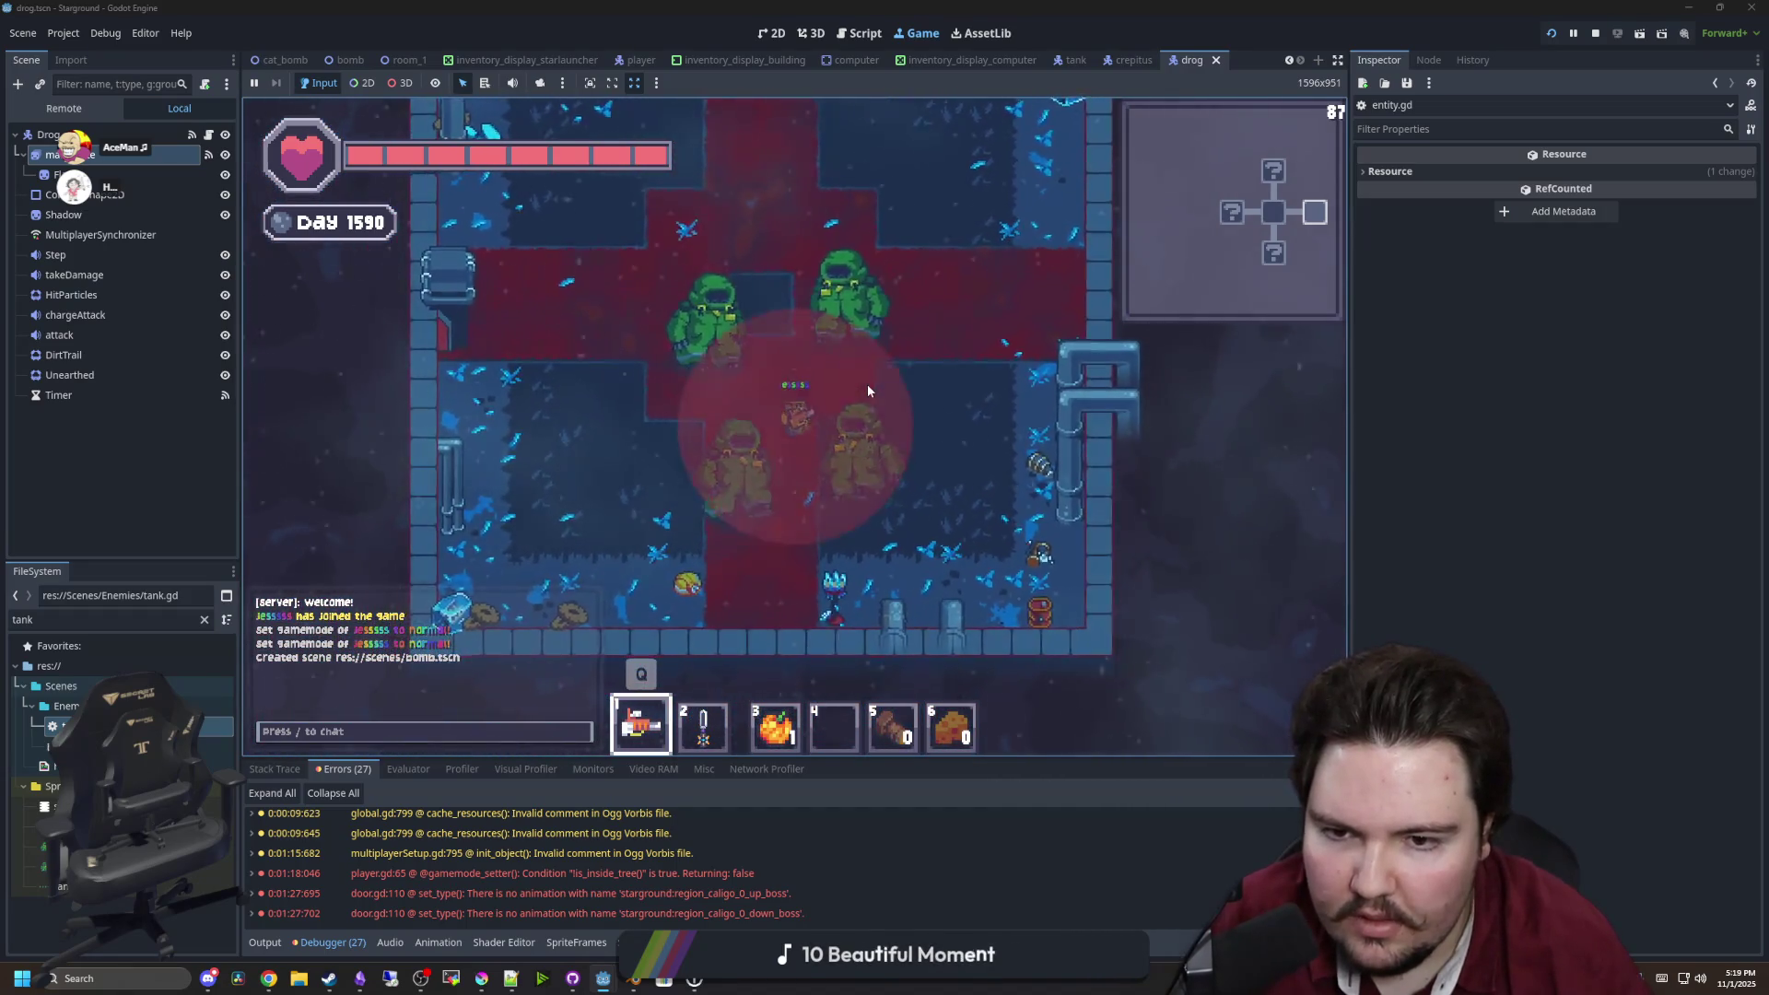
key(a)
key(s)
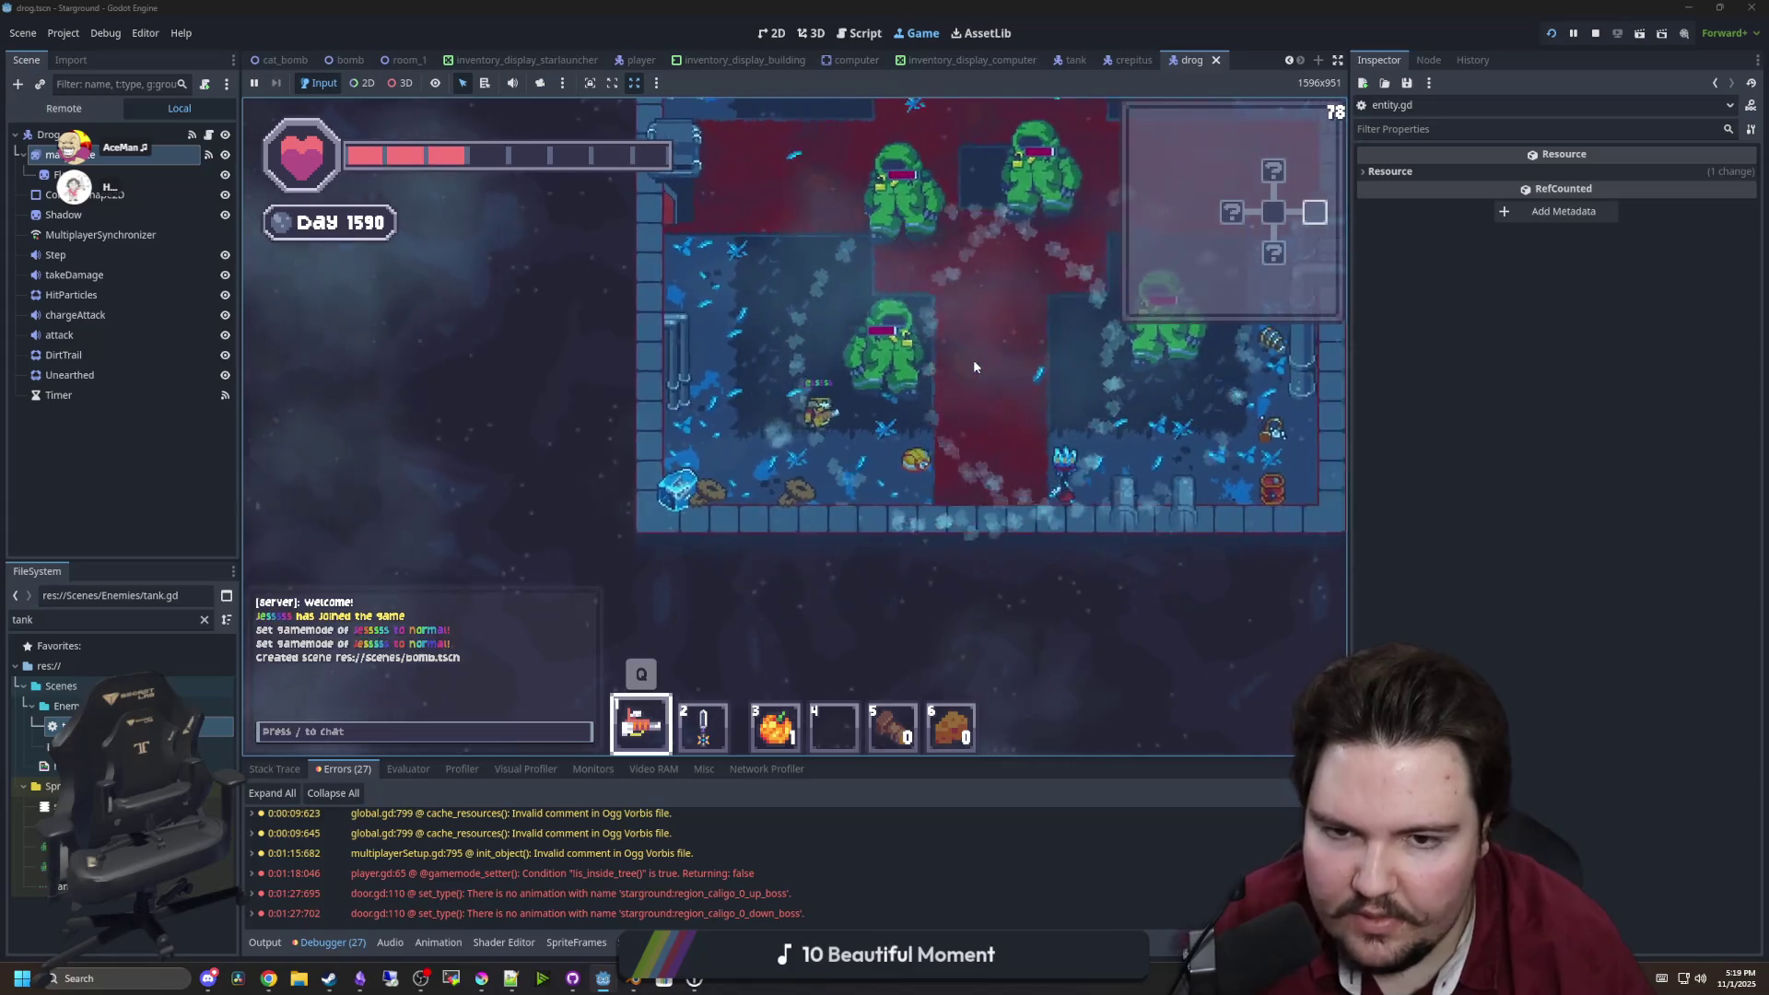
key(d)
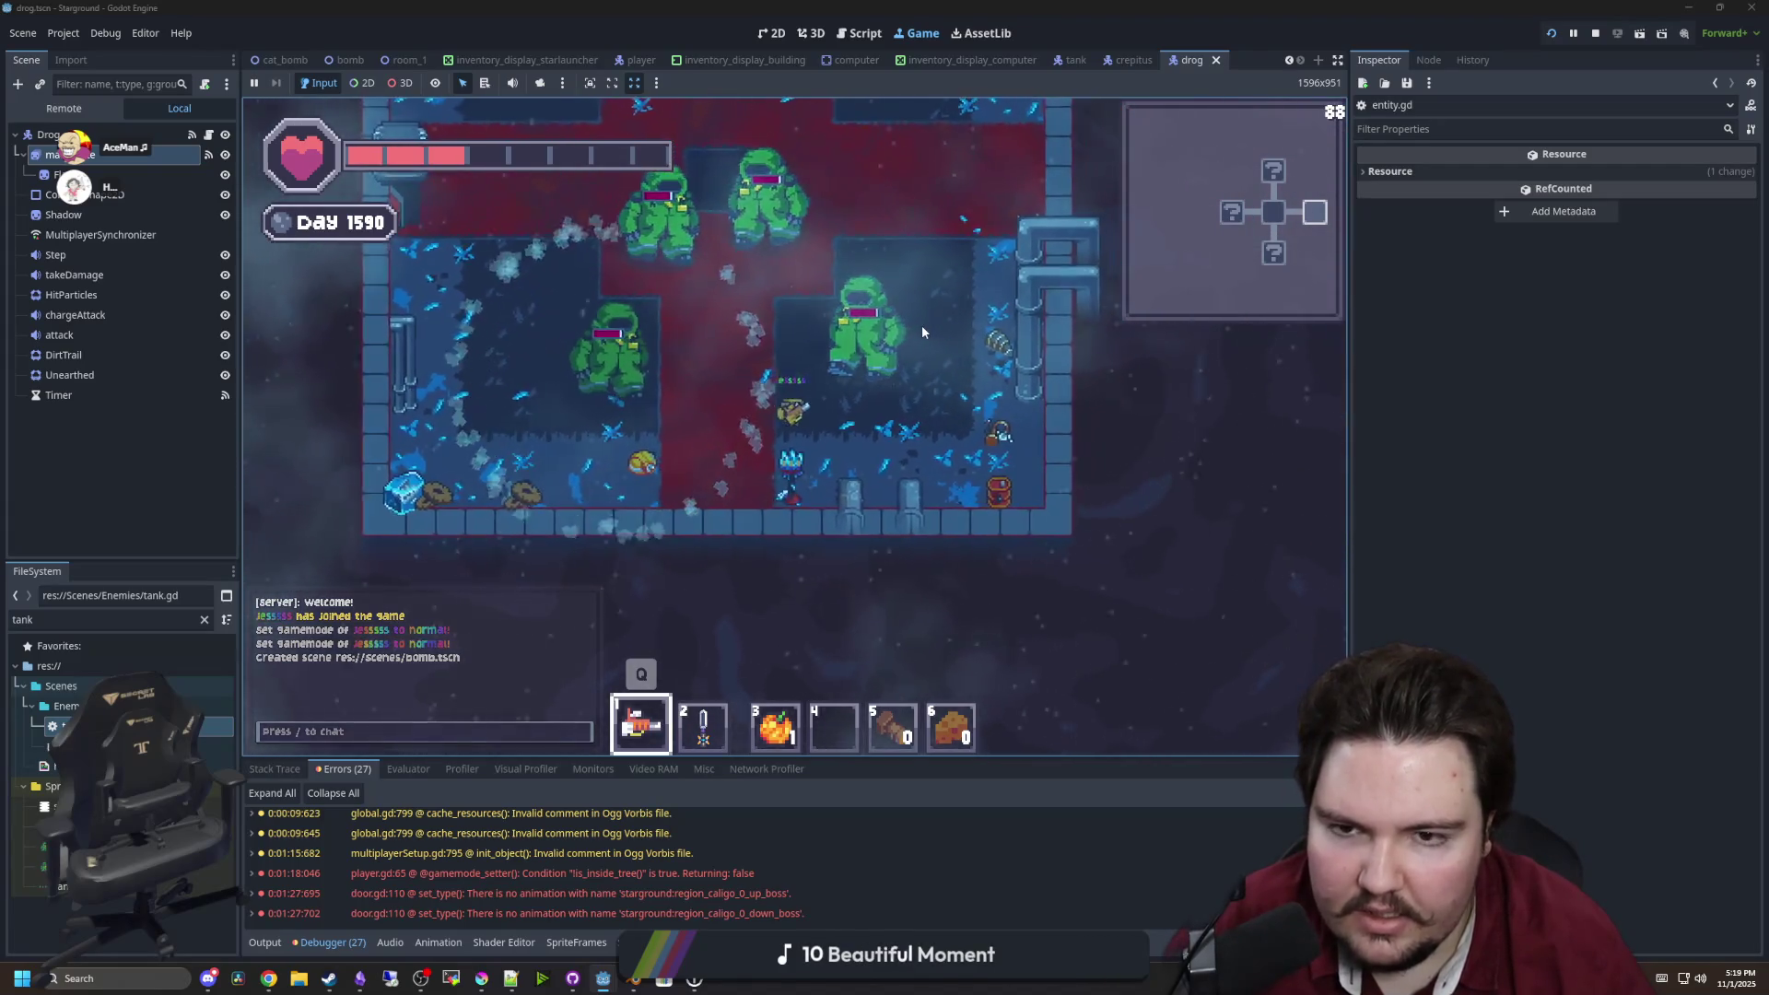
key(a)
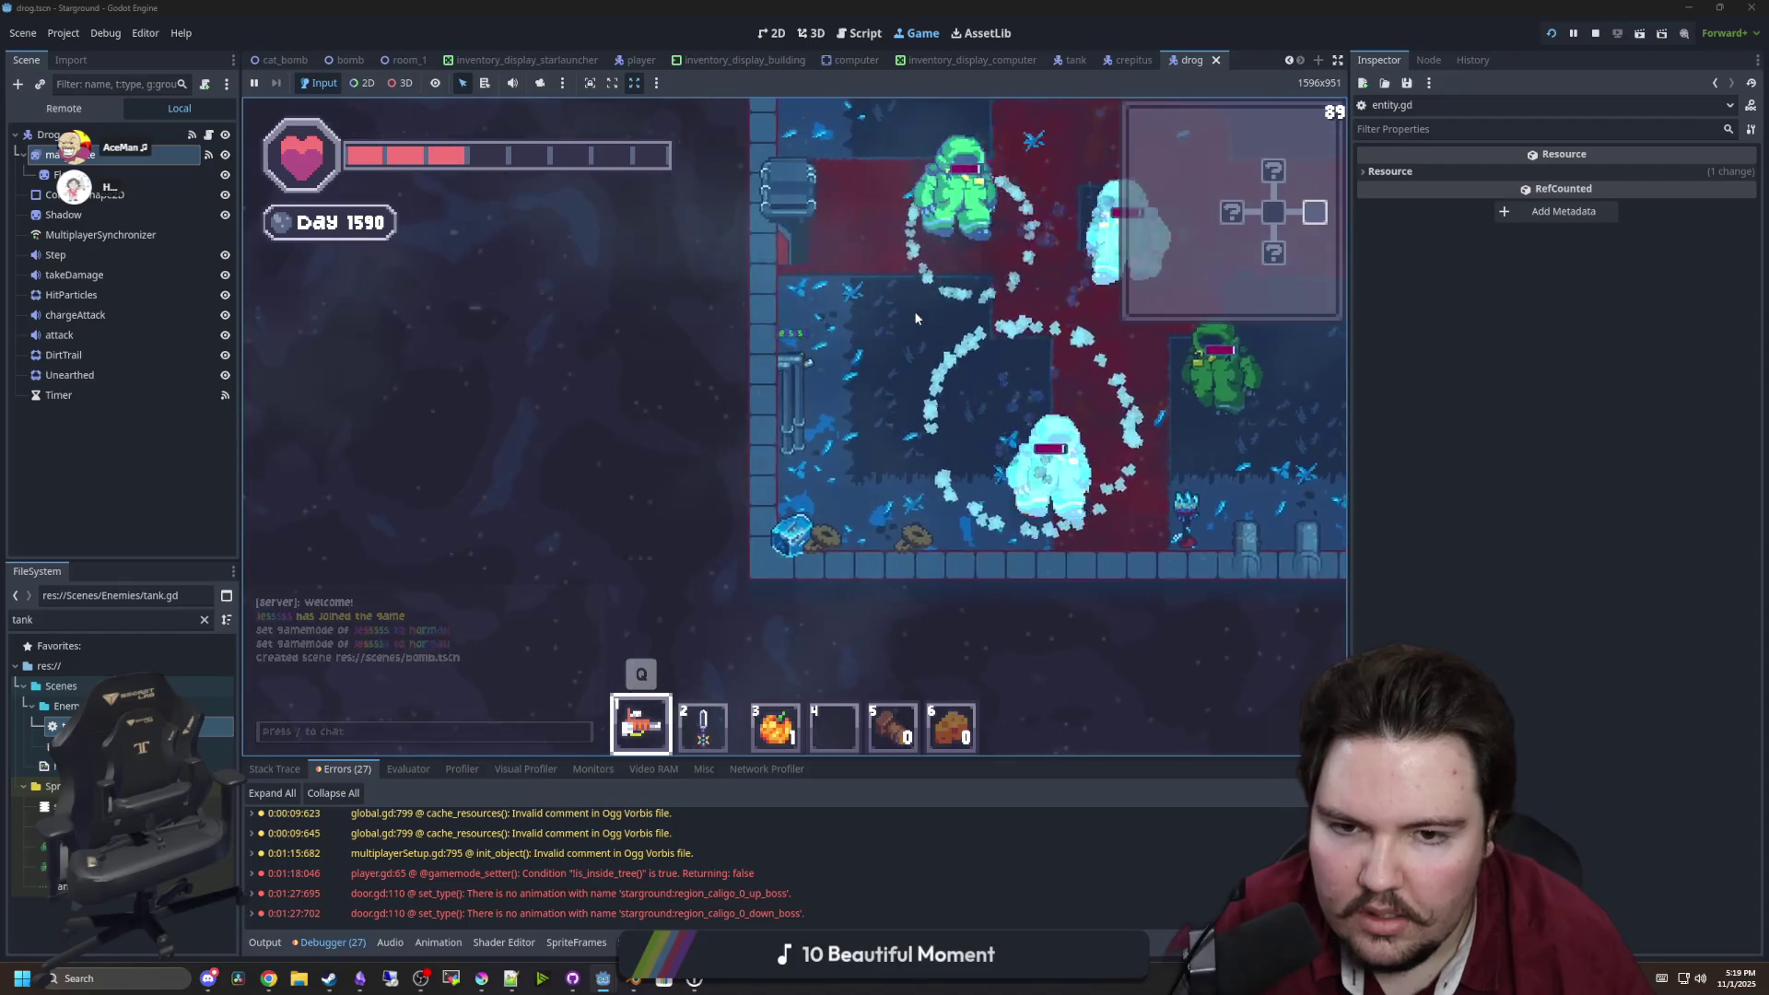
key(F8)
key(ctrl+s)
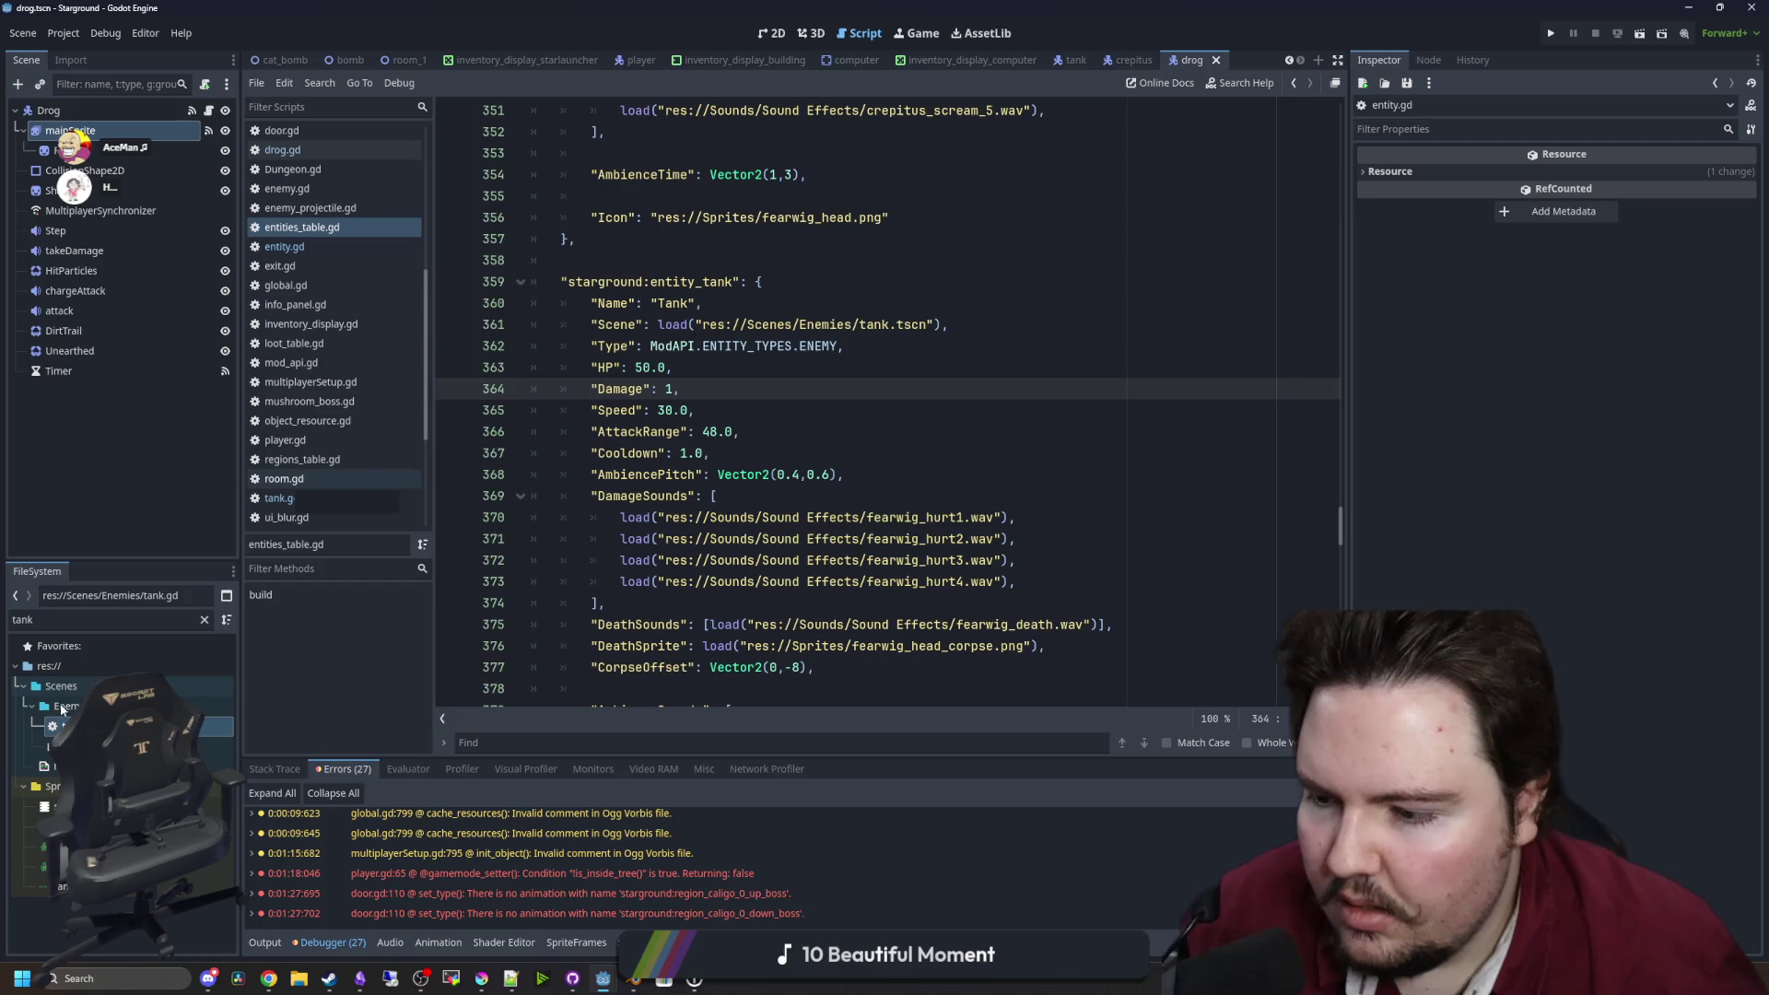
Step: Open tank.gd, save the scene, and jump to take_damage's definition in player.gd
double_click(61, 726)
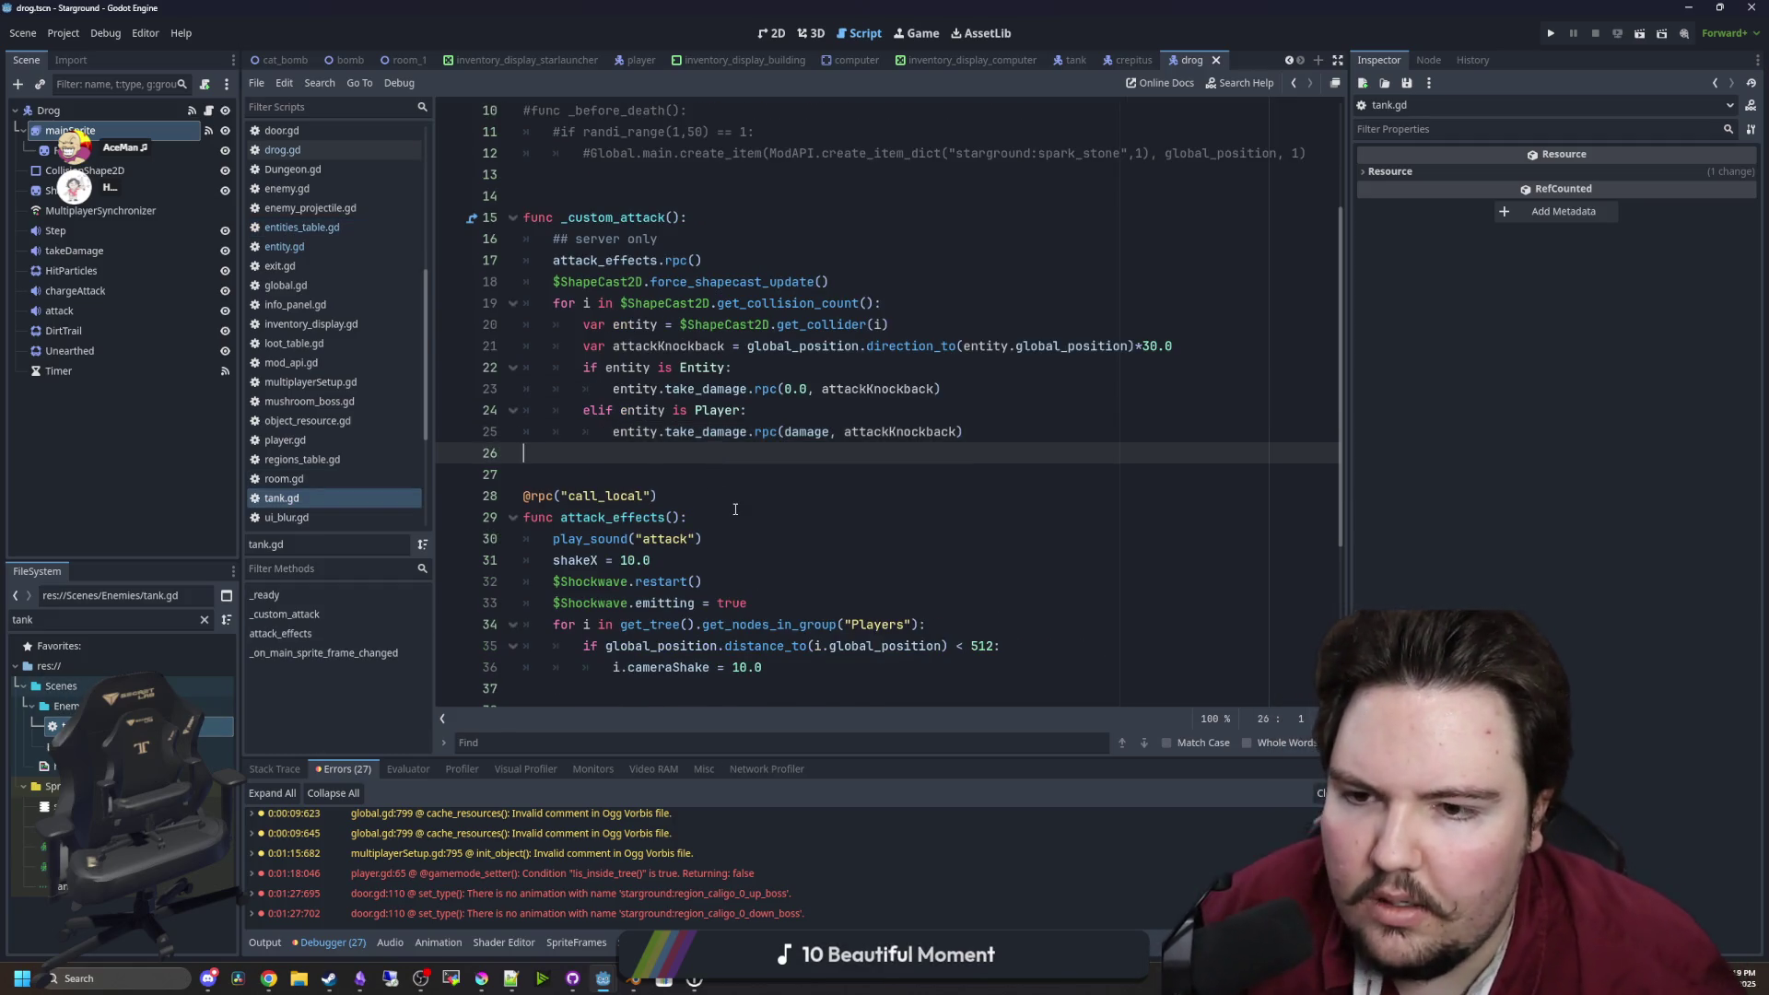
scroll(710, 254, up, 1)
click(708, 245)
key(ctrl+s)
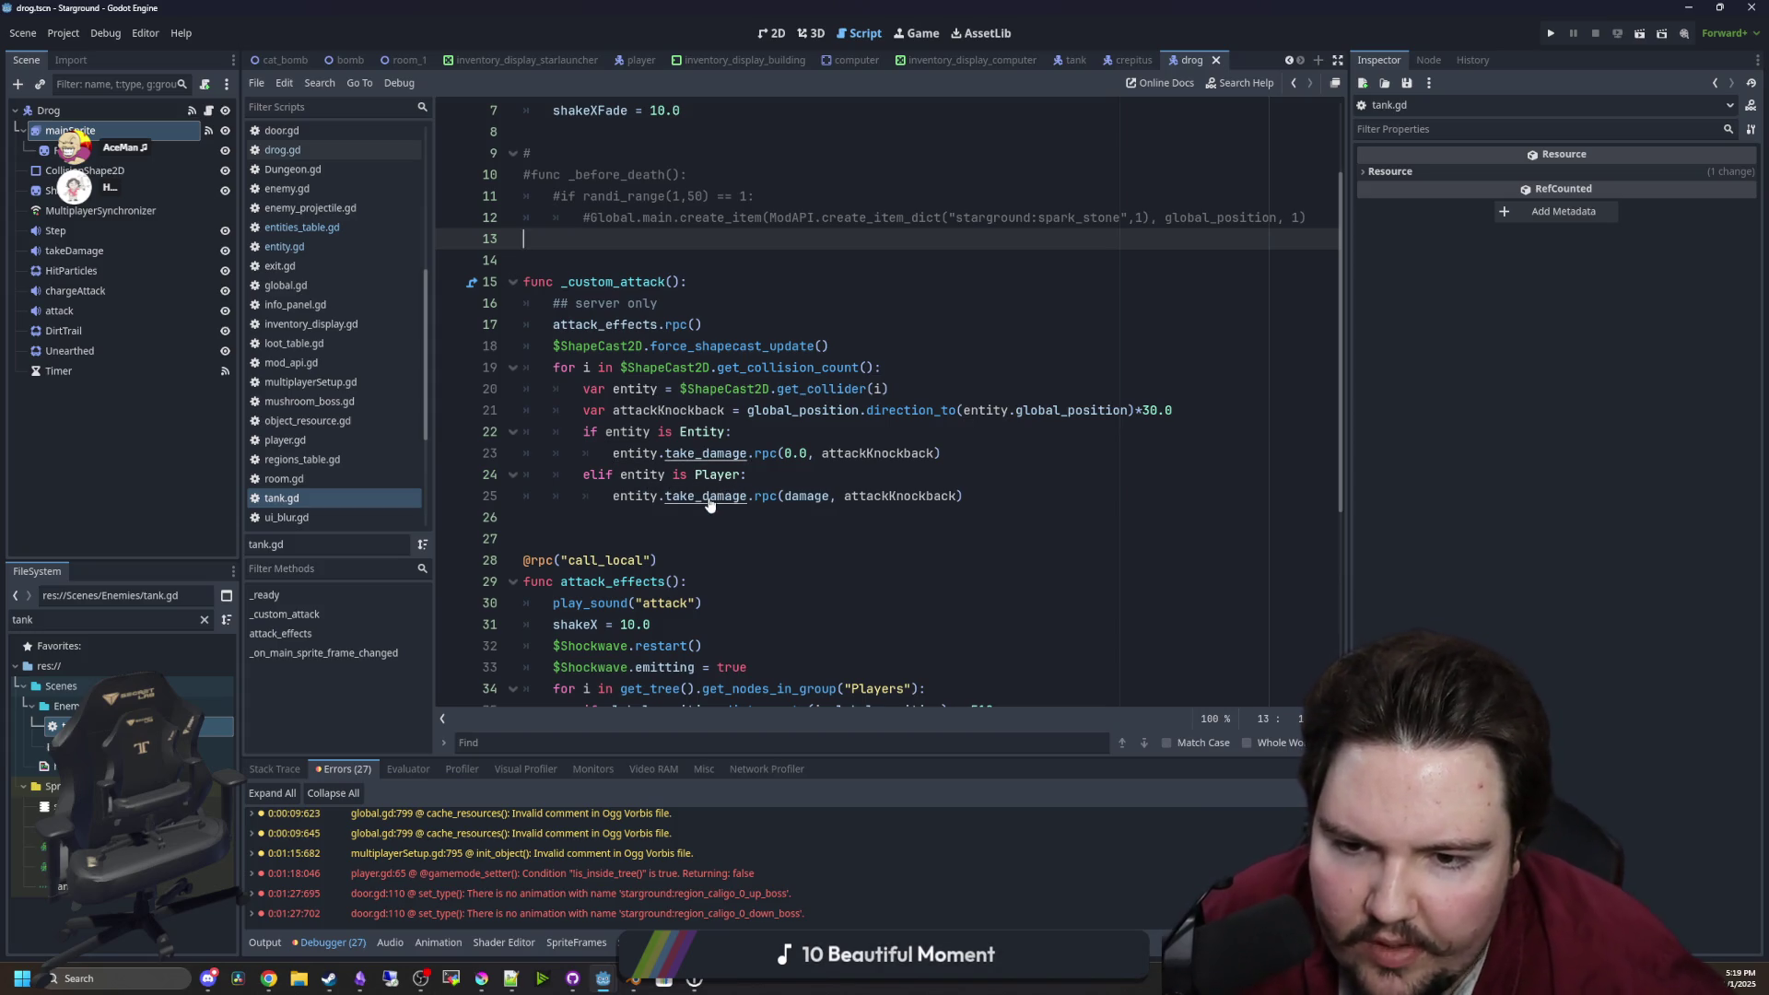
ctrl+click(709, 504)
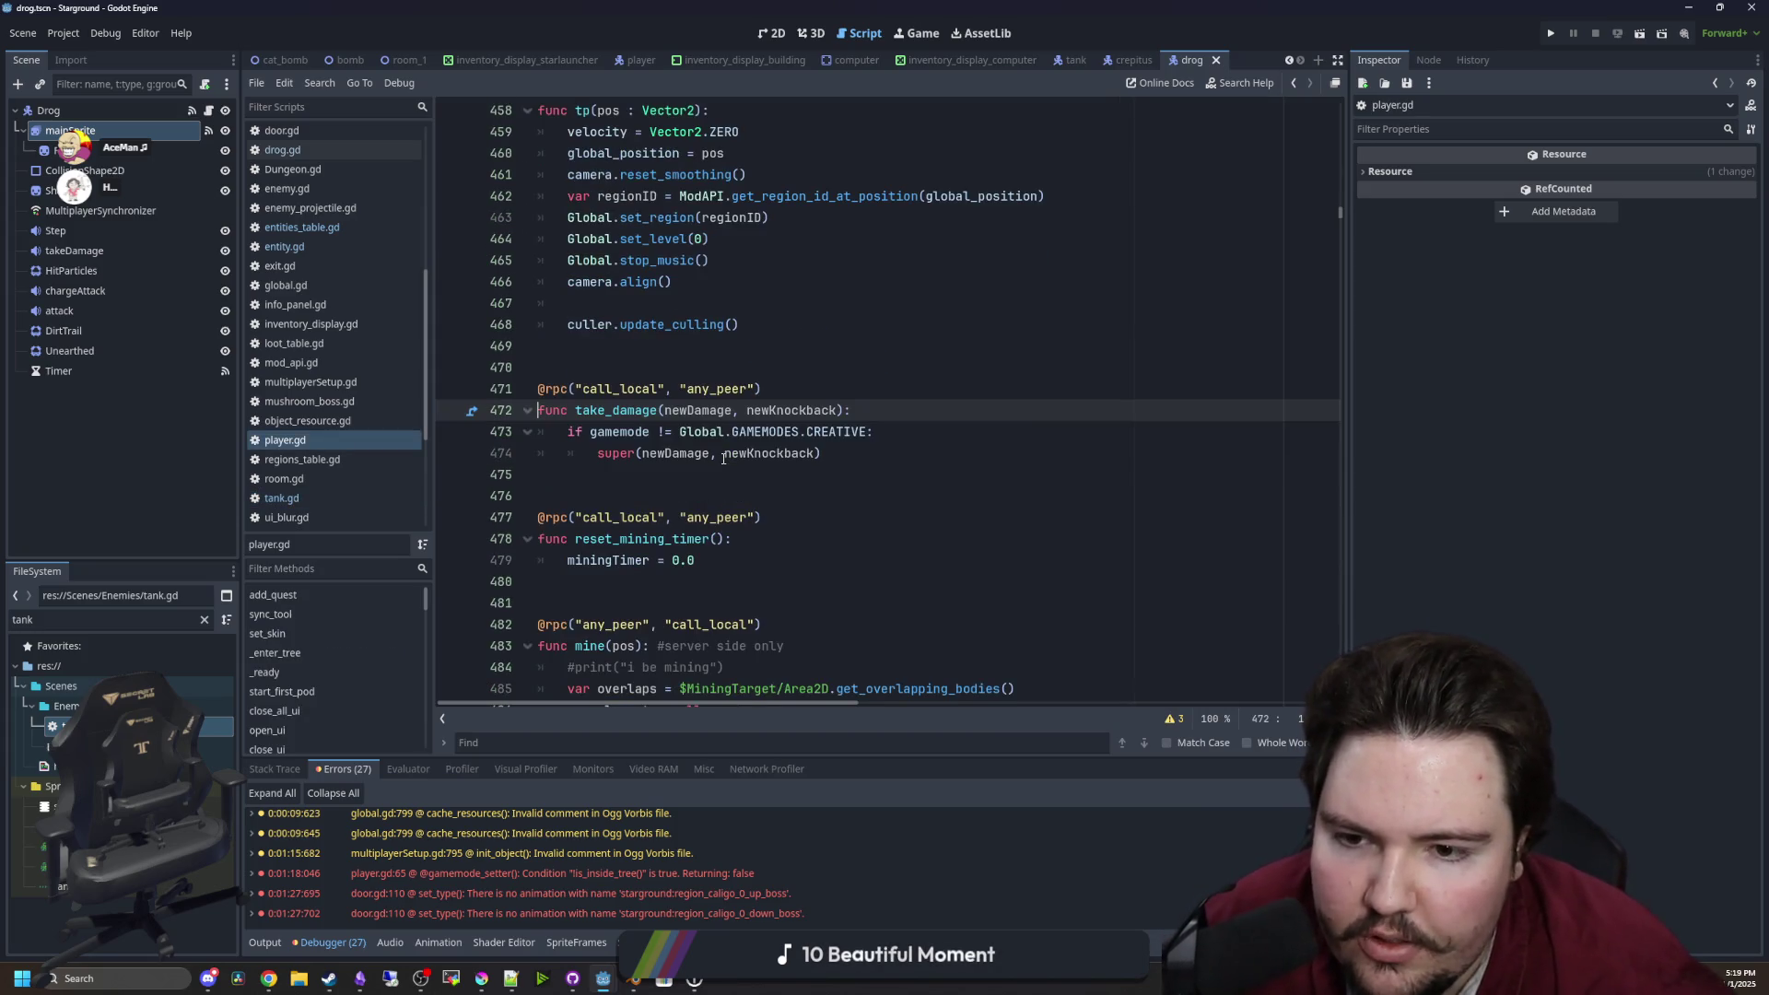
Step: Inspect player.gd's take_damage, including the creative-mode gamemode check on line 473
double_click(626, 431)
drag(627, 431, 873, 432)
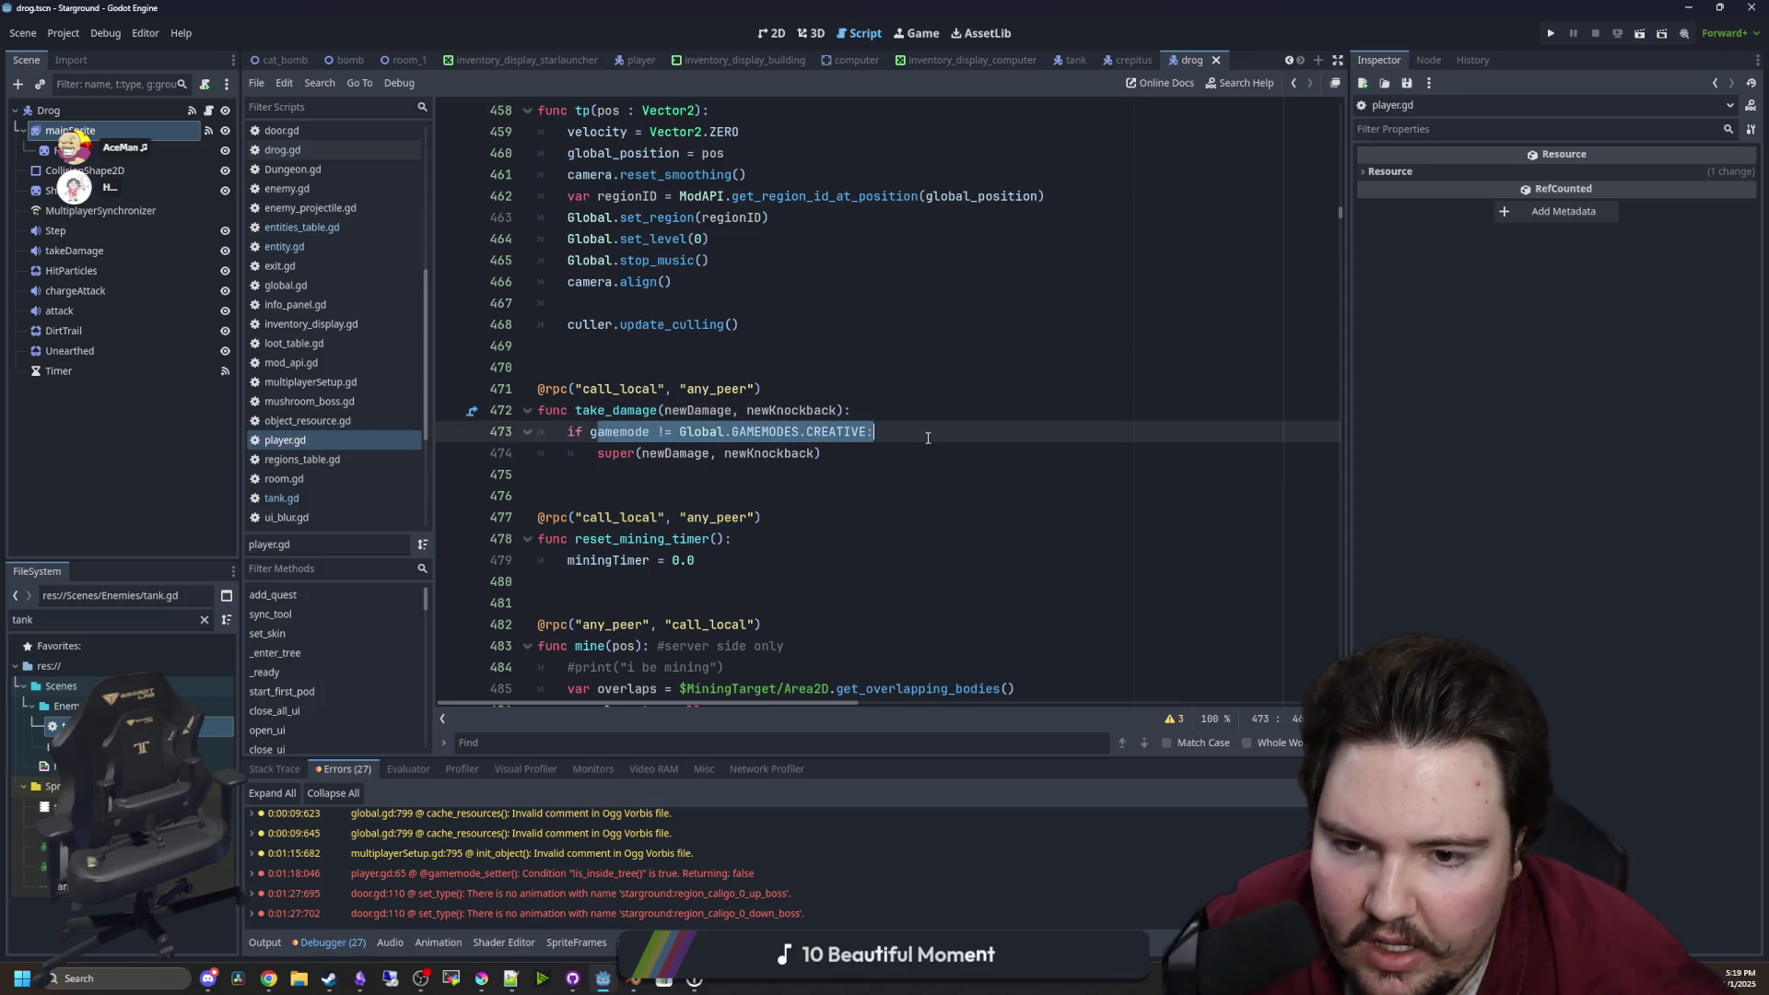
click(928, 438)
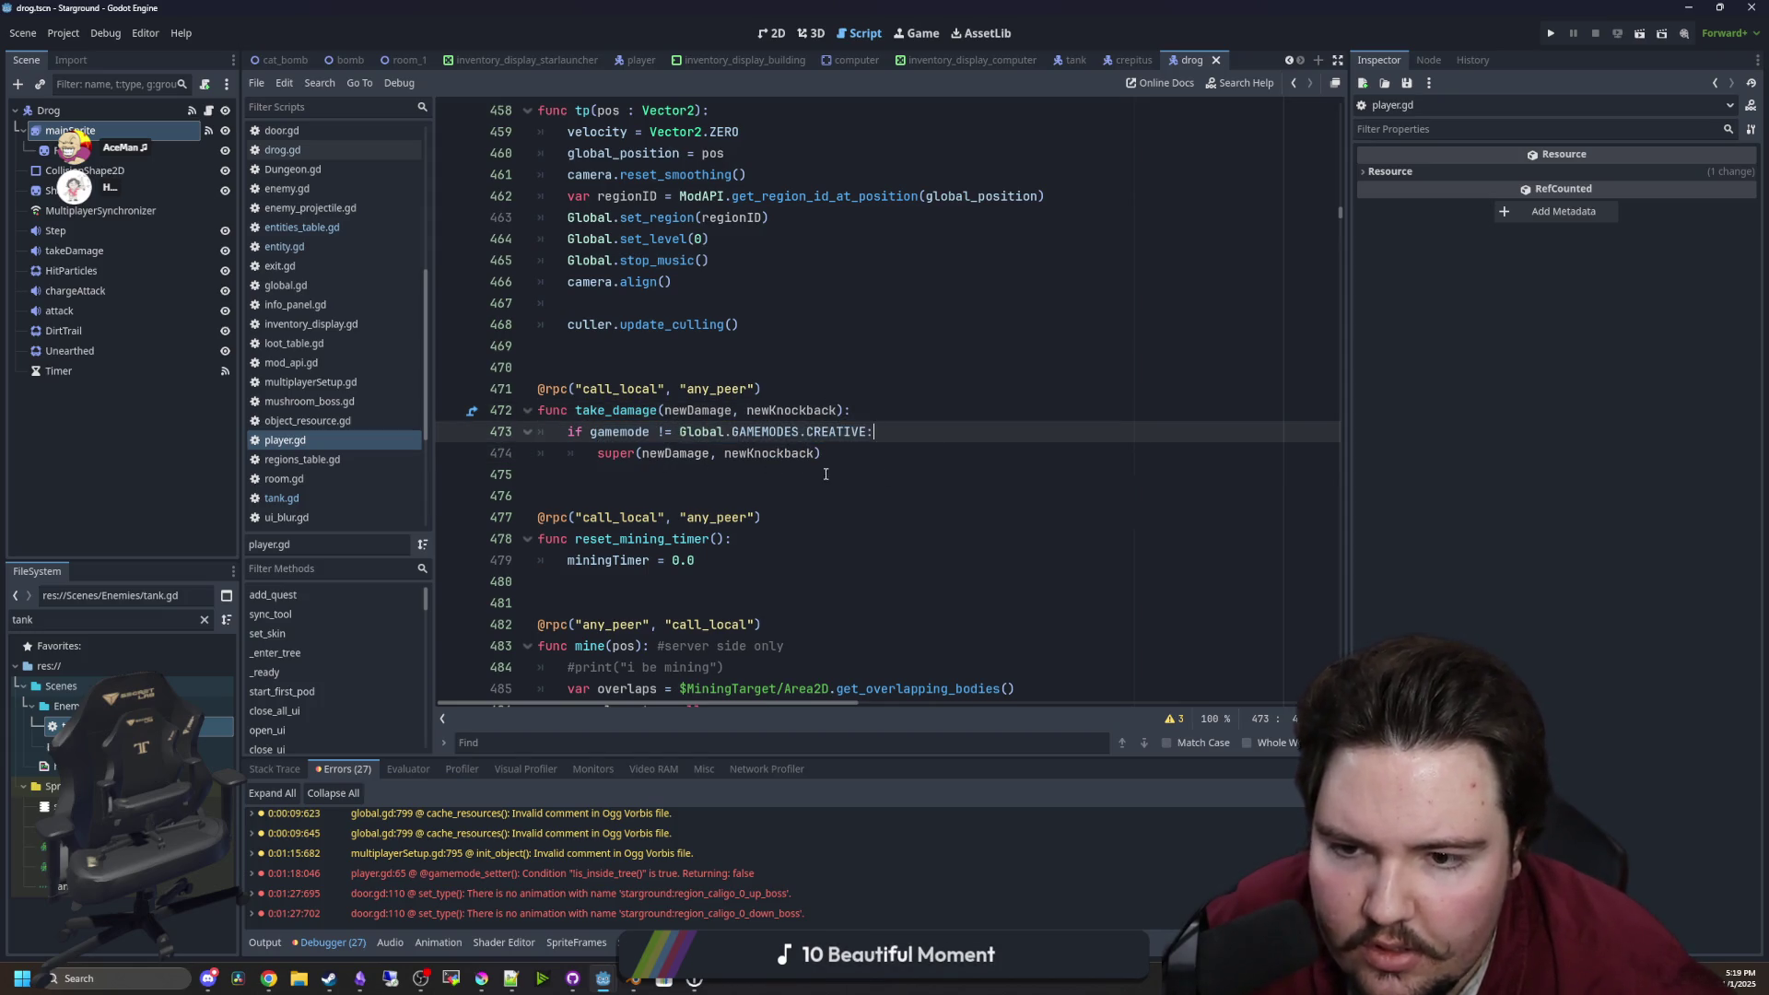
click(887, 471)
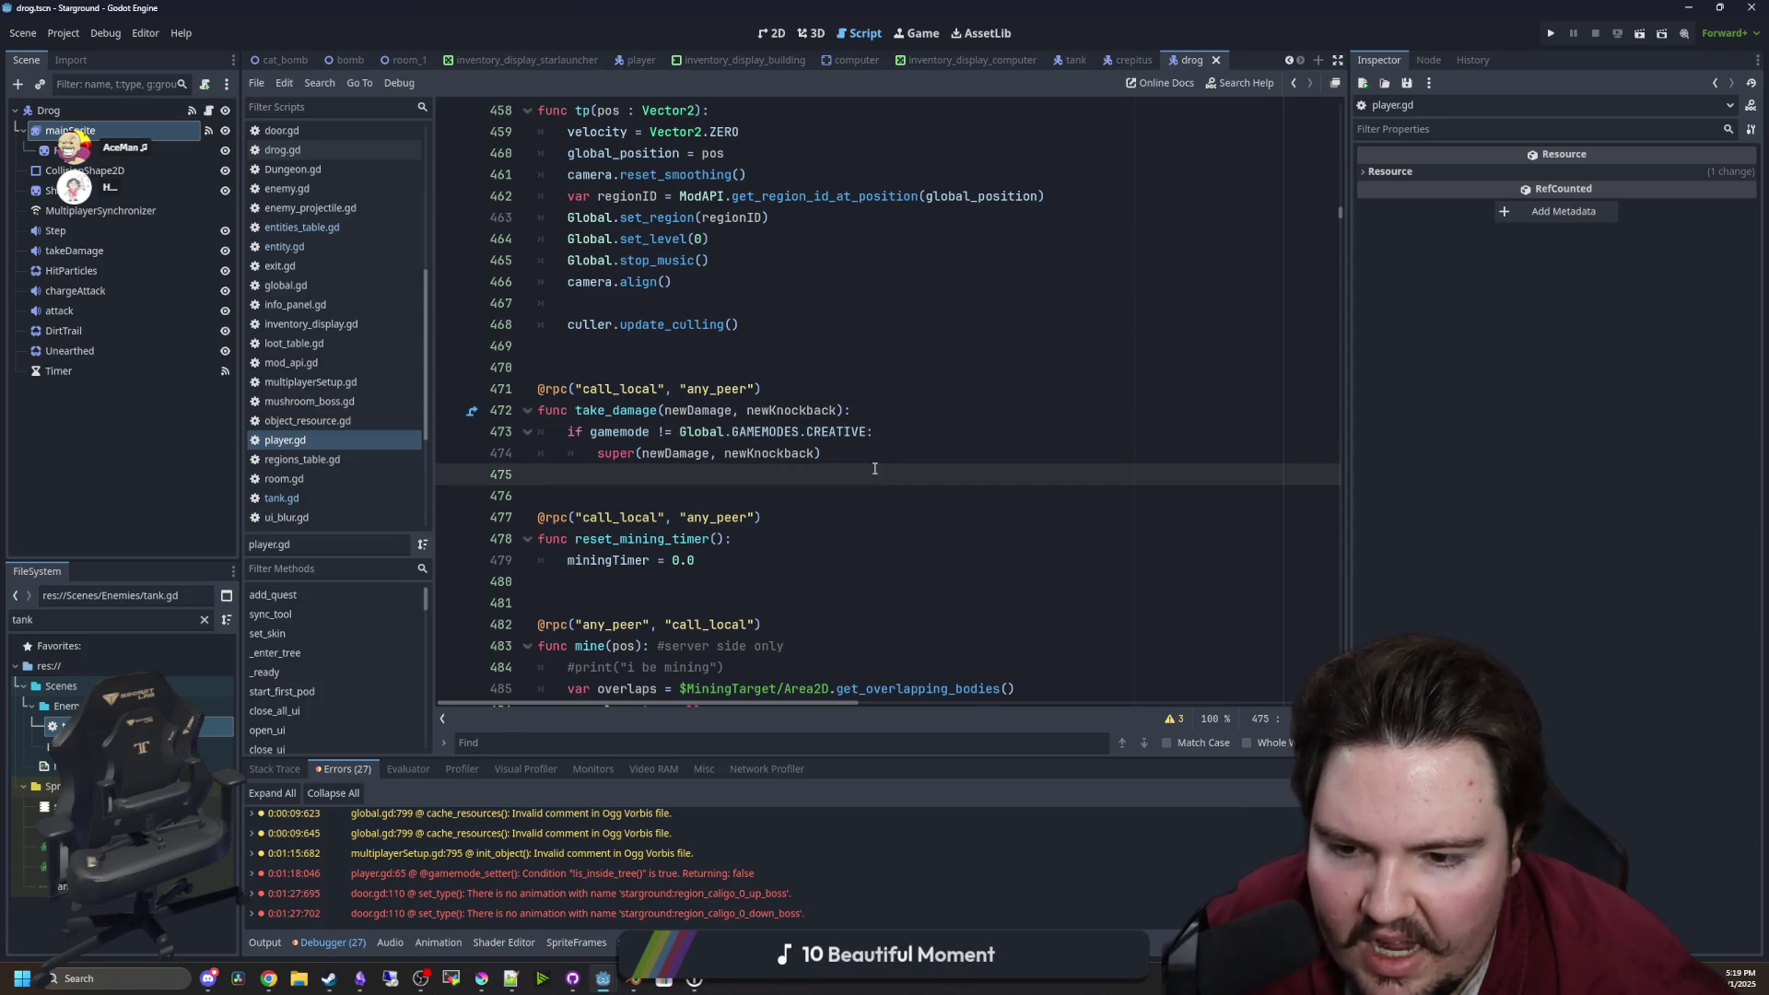
click(880, 452)
click(642, 387)
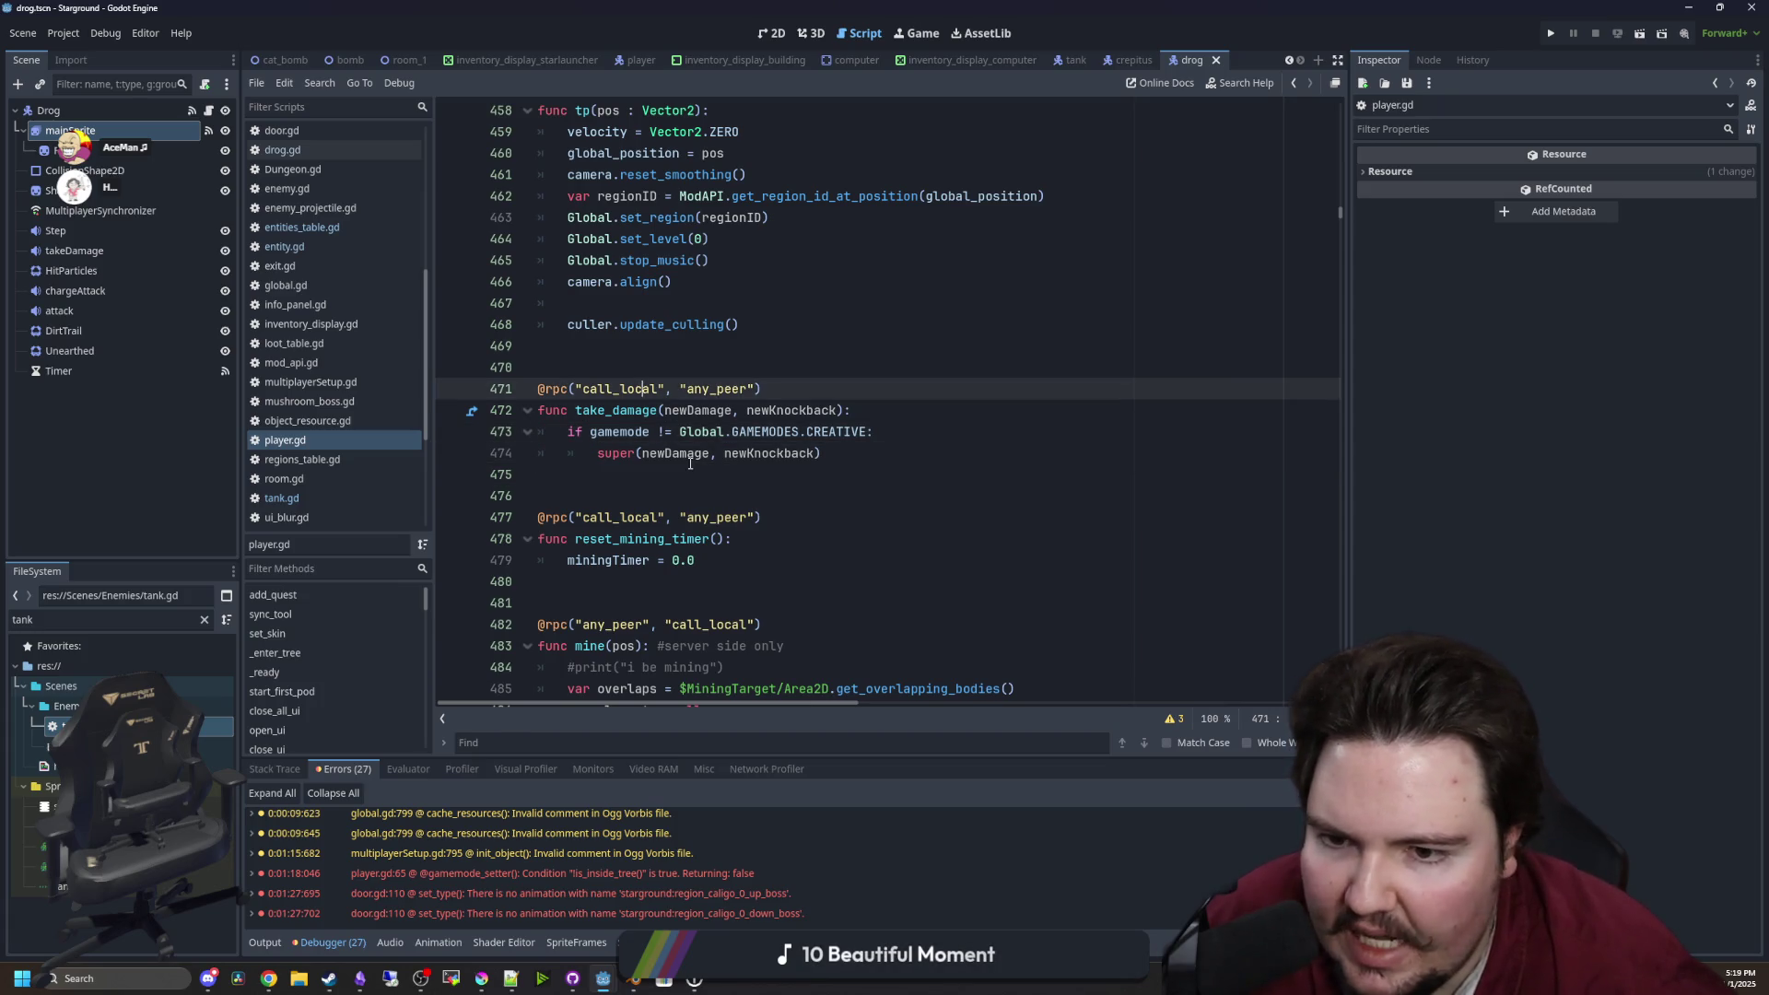
Step: Jump to the base take_damage function in entity.gd and save the scene
ctrl+click(615, 456)
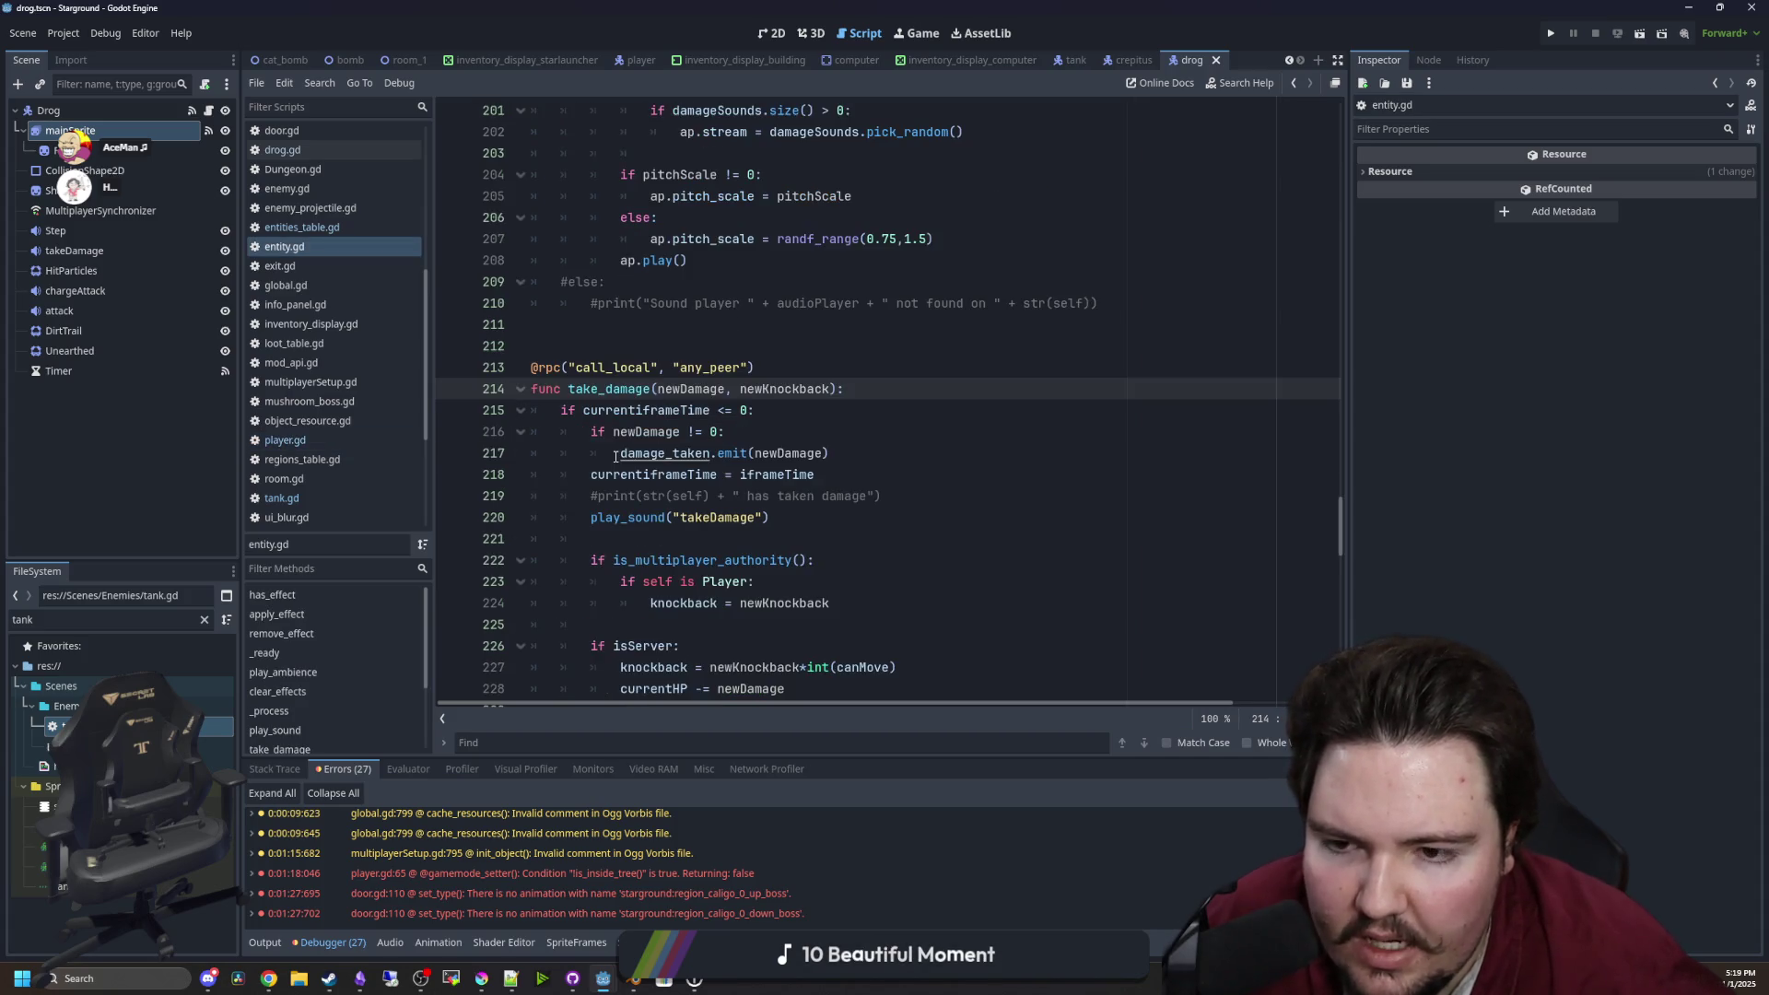
scroll(714, 421, down, 2)
scroll(676, 377, down, 1)
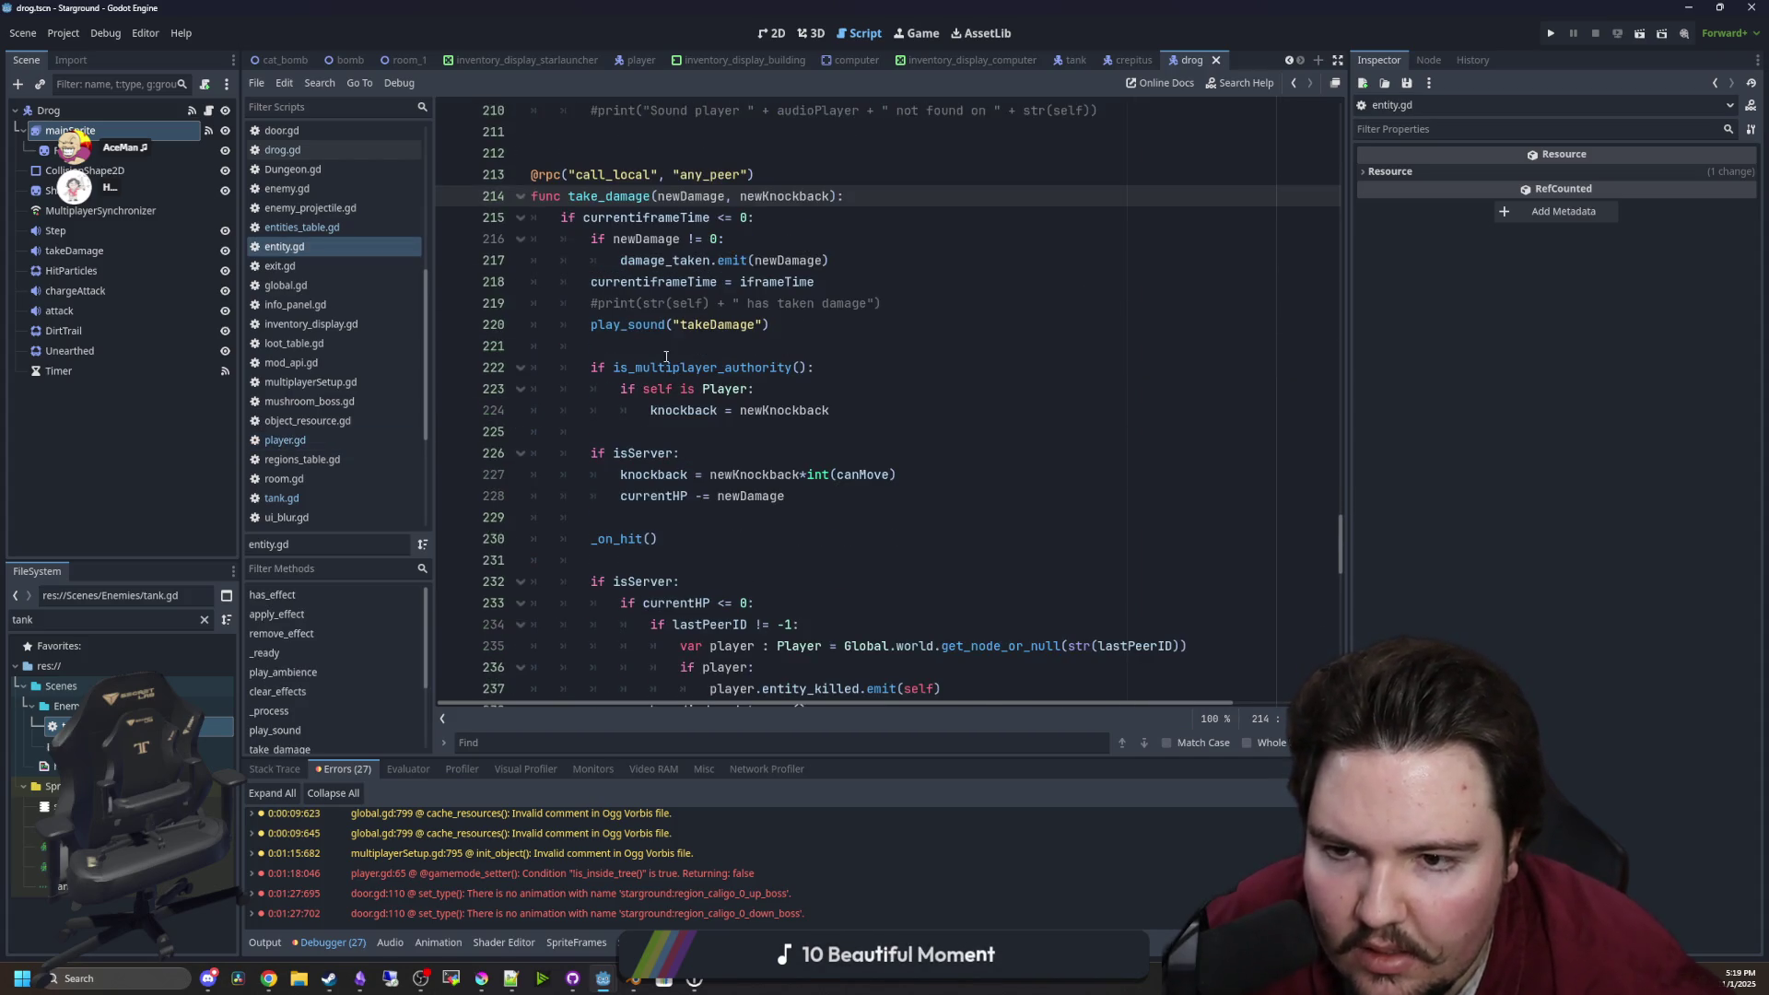
click(674, 340)
key(ctrl+s)
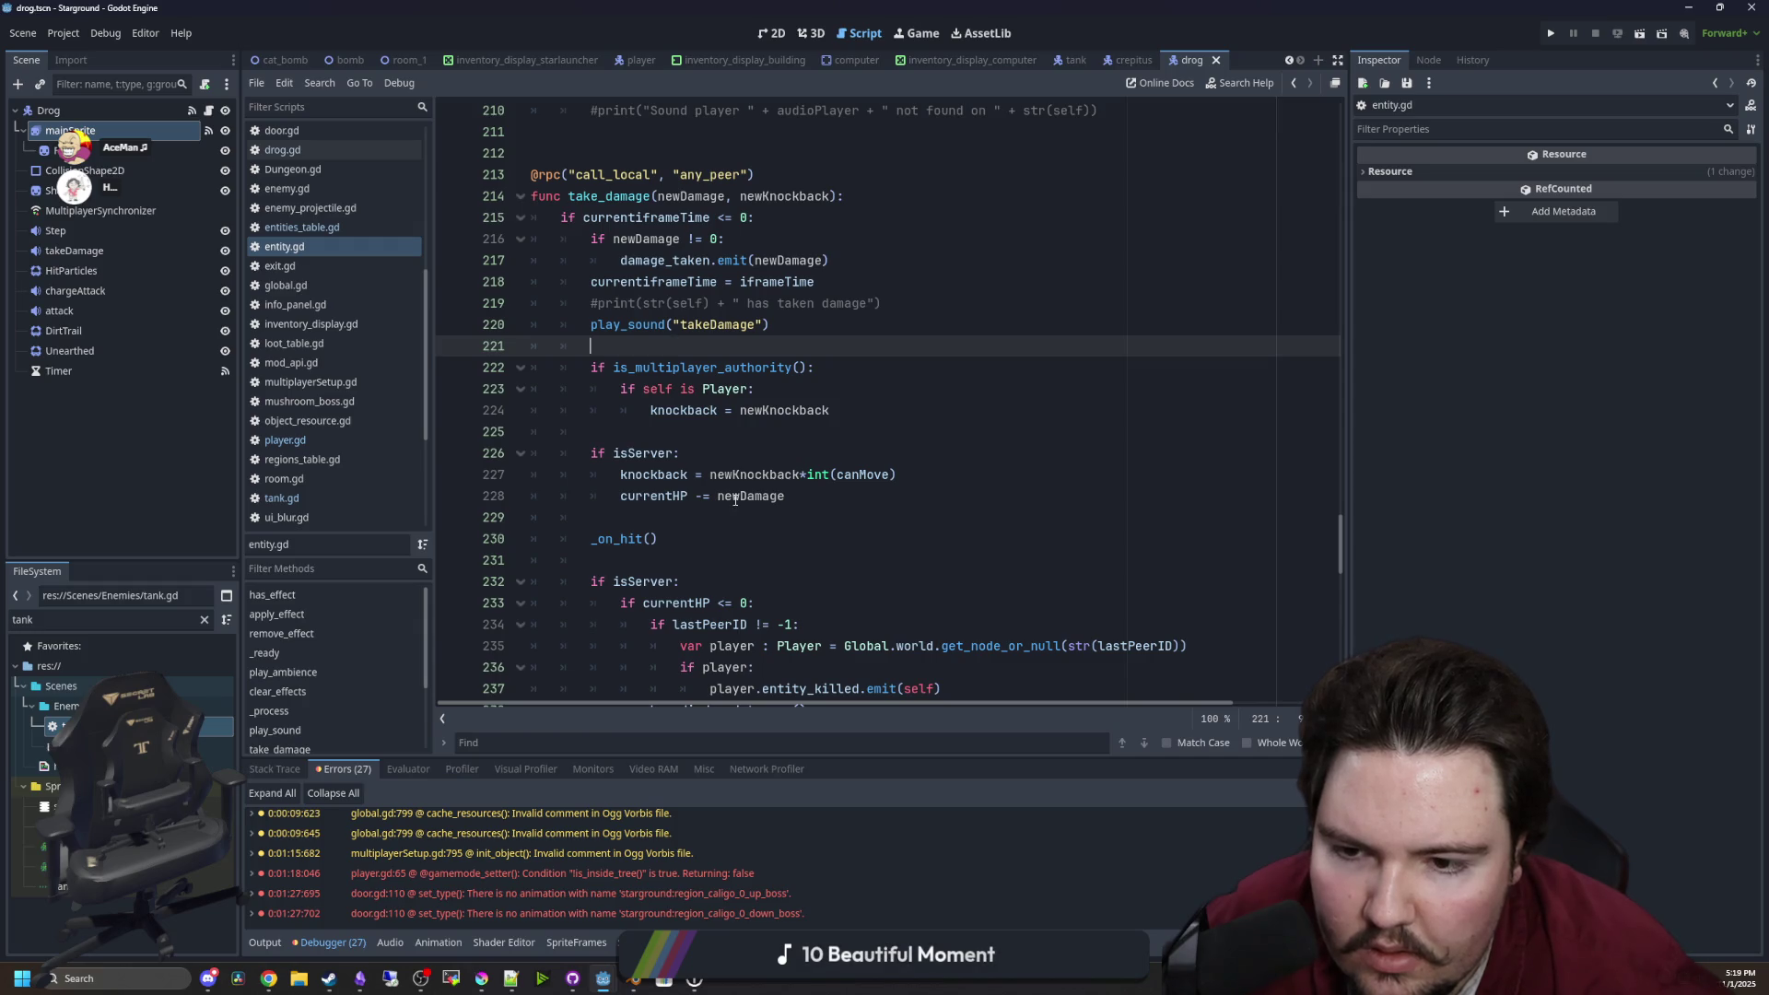
Step: Examine entity.gd's knockback line 227 and the currentHP subtraction, saving again
drag(616, 477, 928, 472)
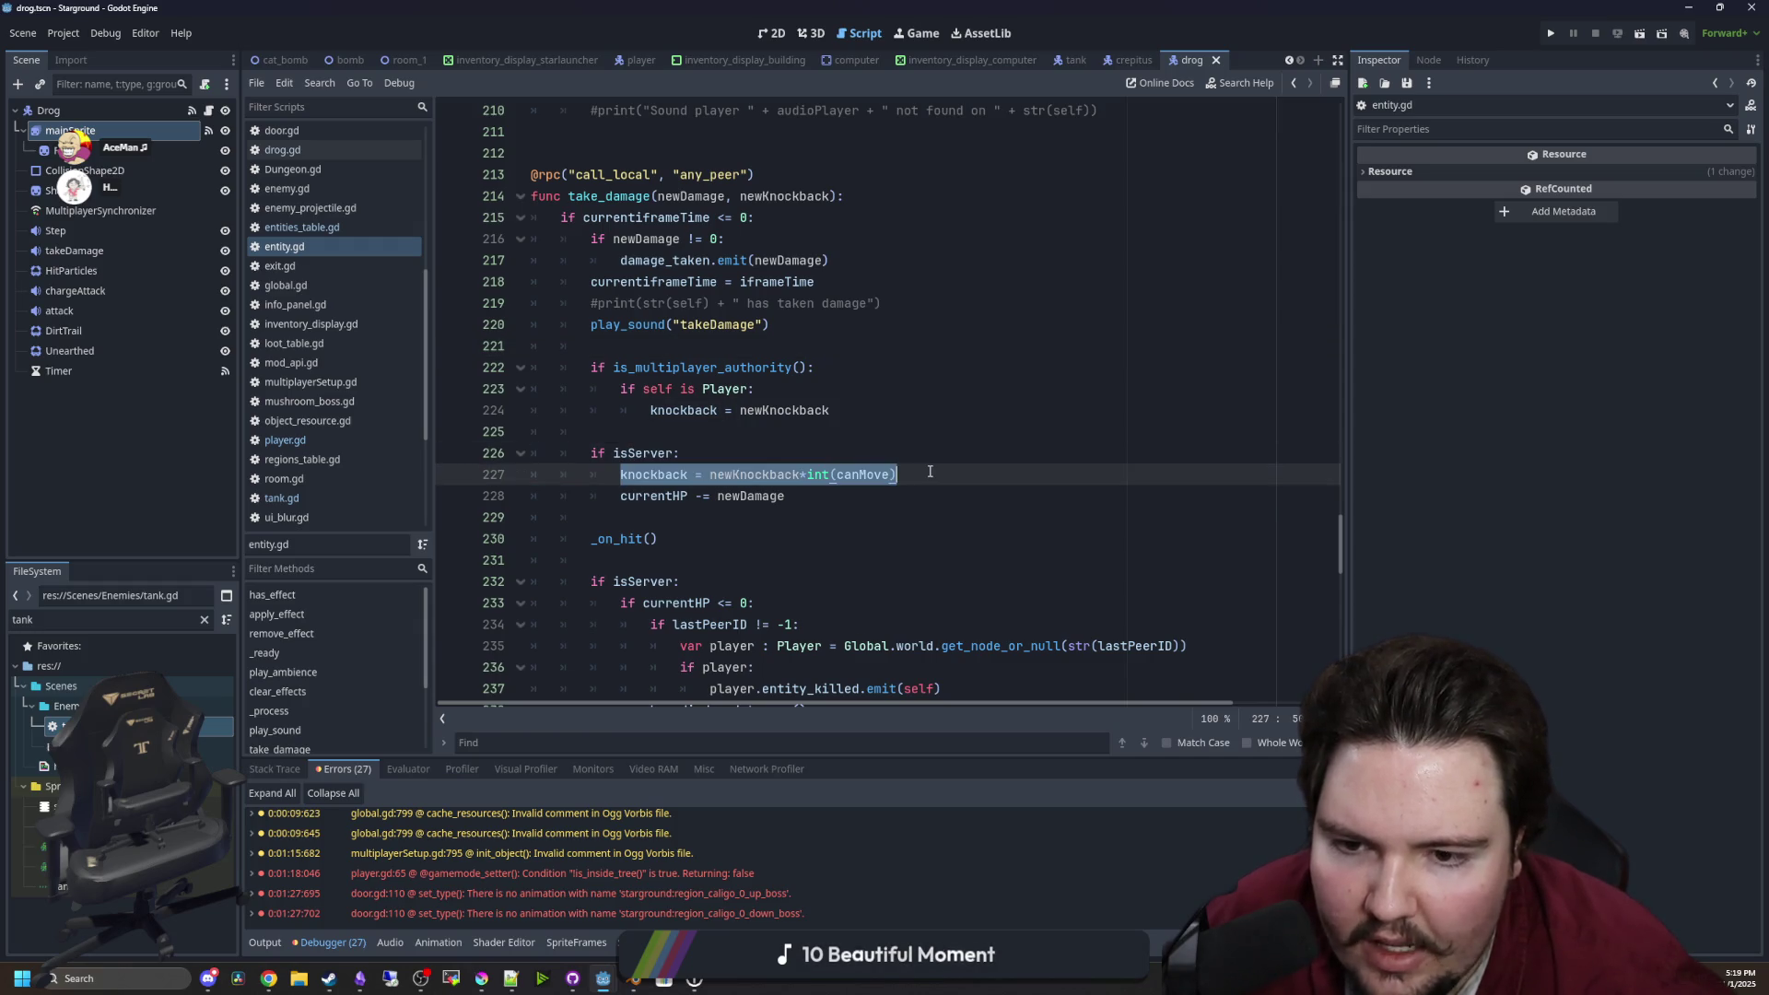
click(929, 473)
click(623, 497)
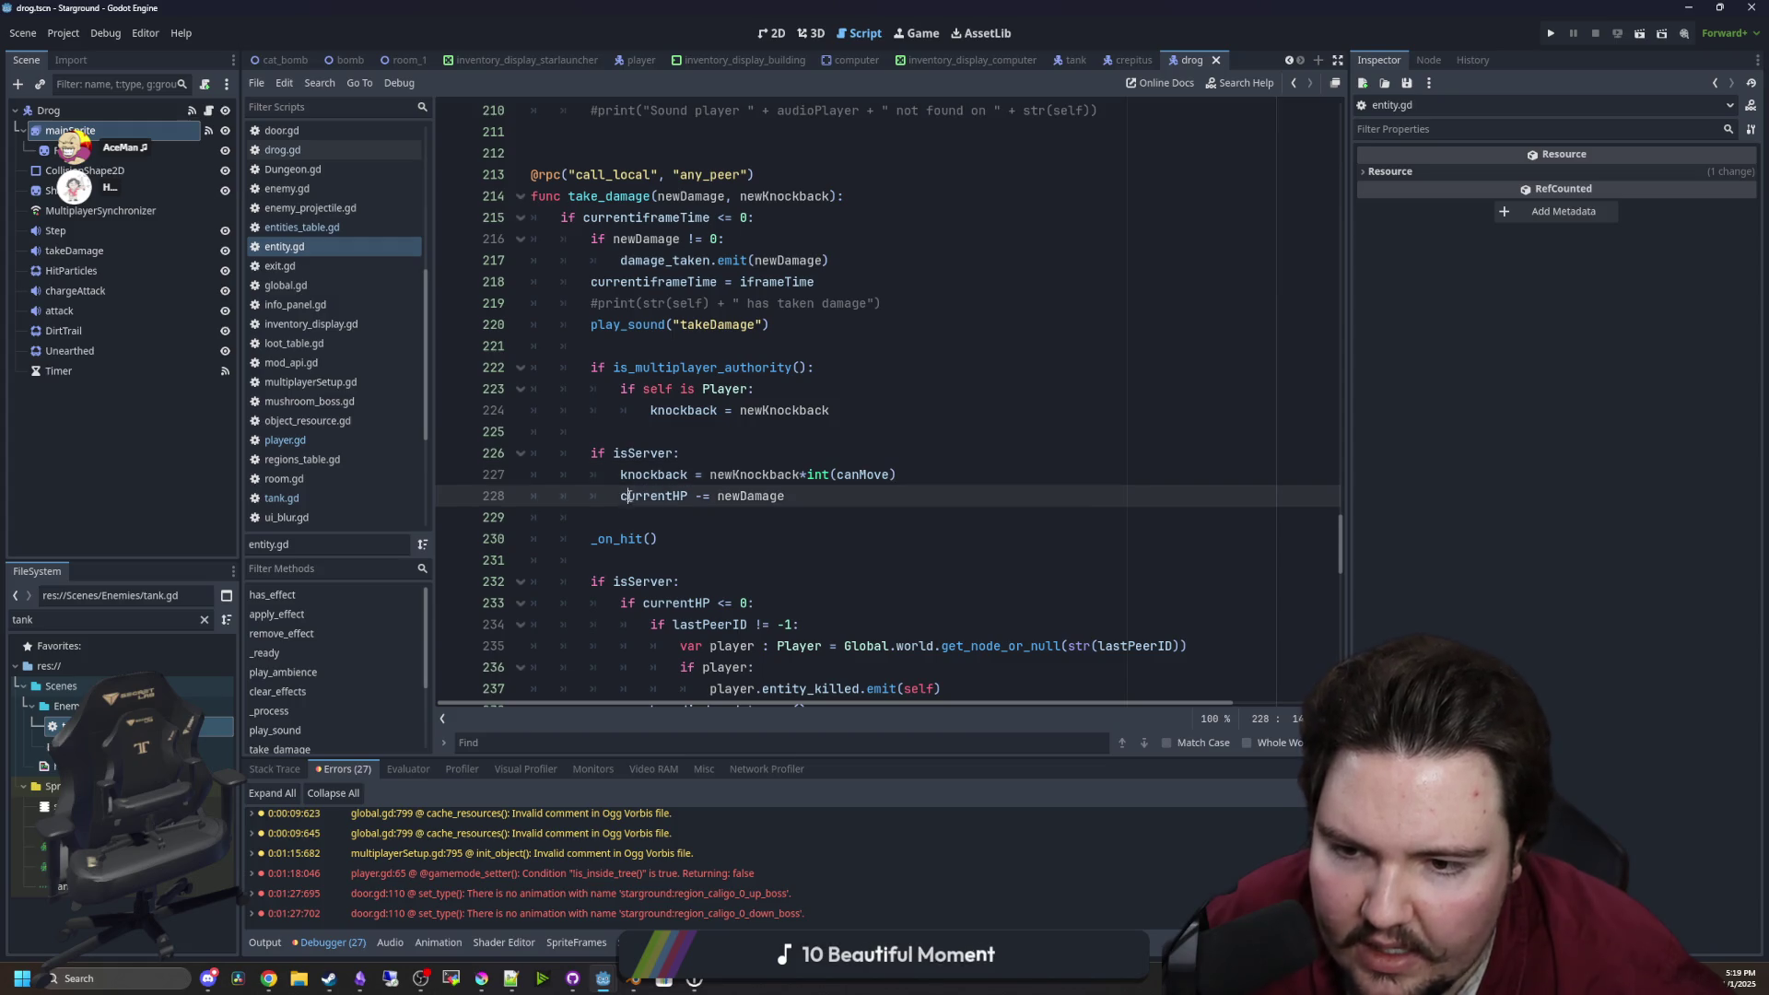
click(808, 495)
scroll(763, 495, down, 2)
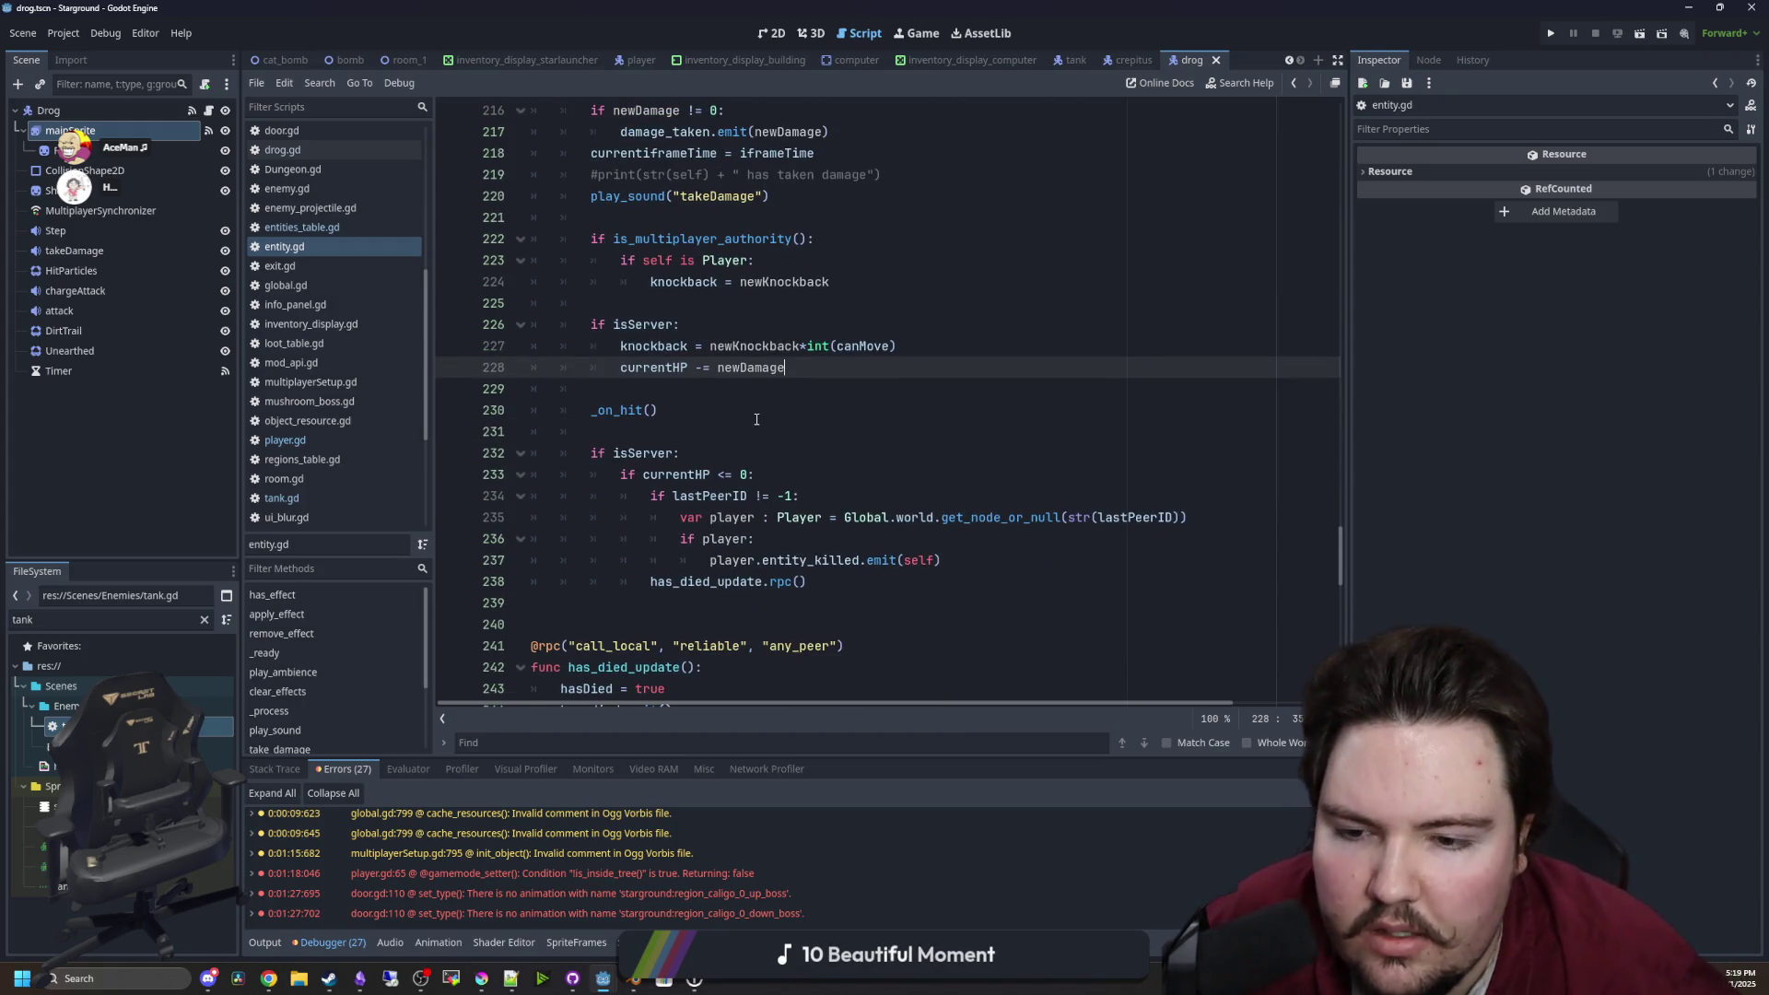
scroll(745, 428, up, 3)
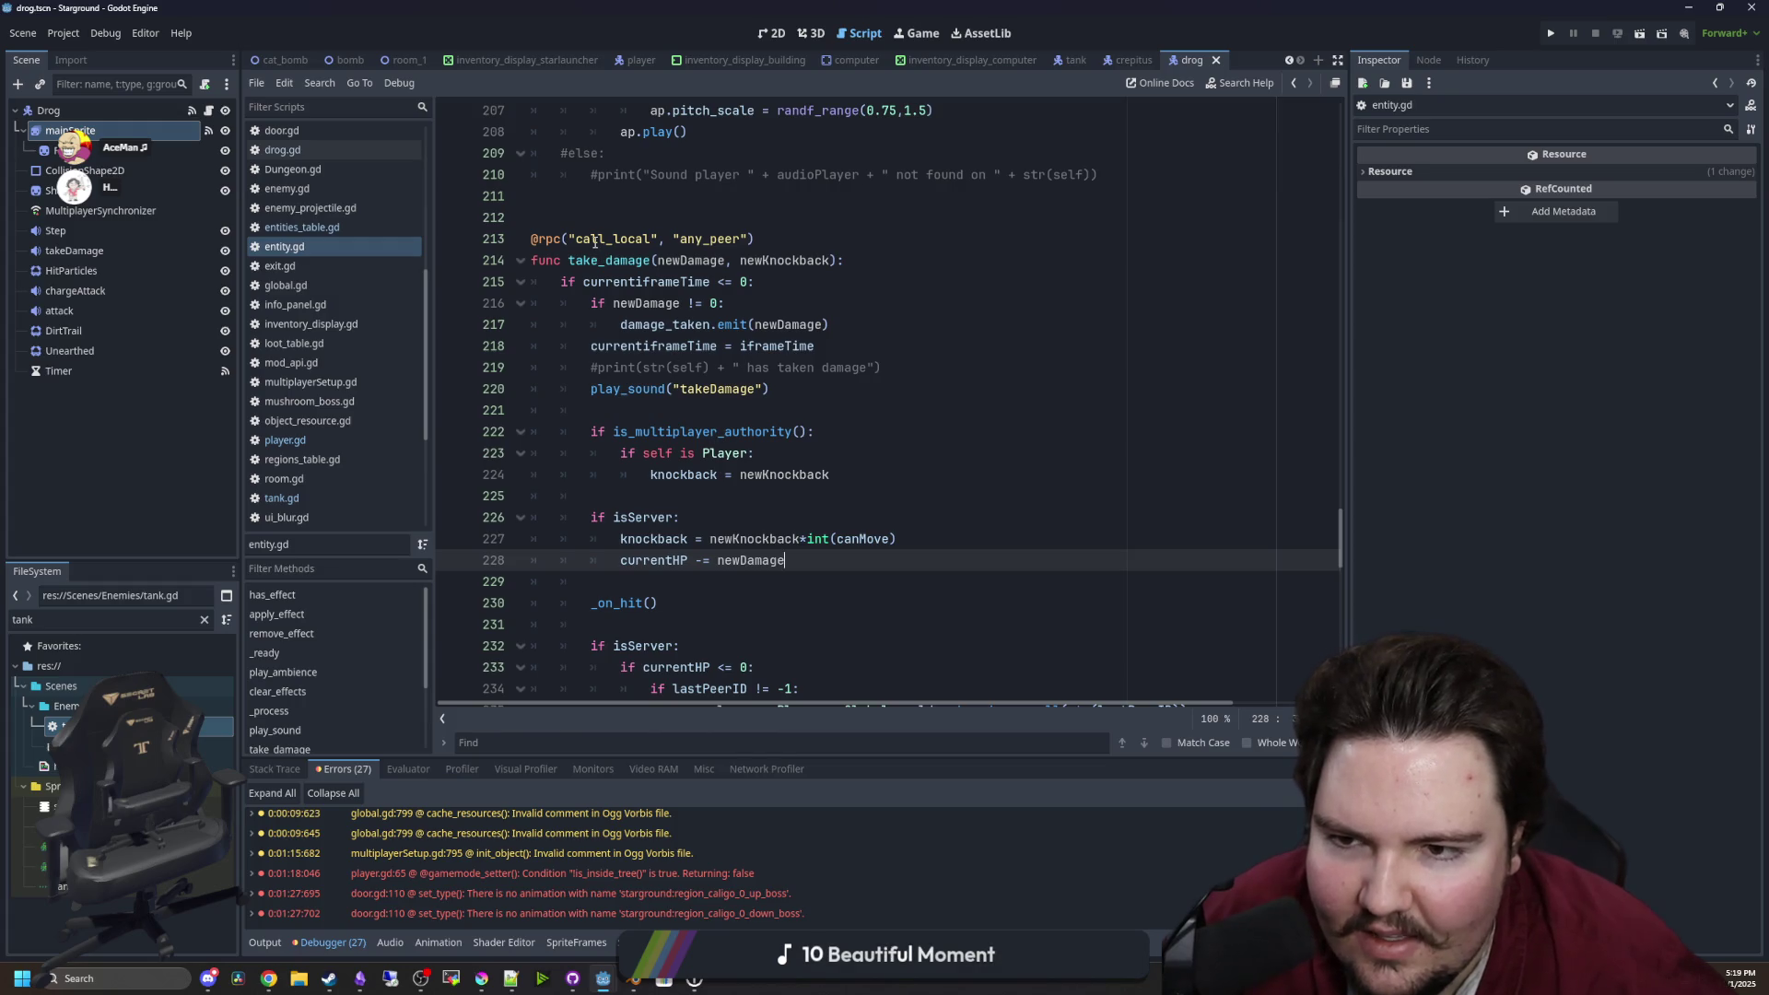
click(661, 502)
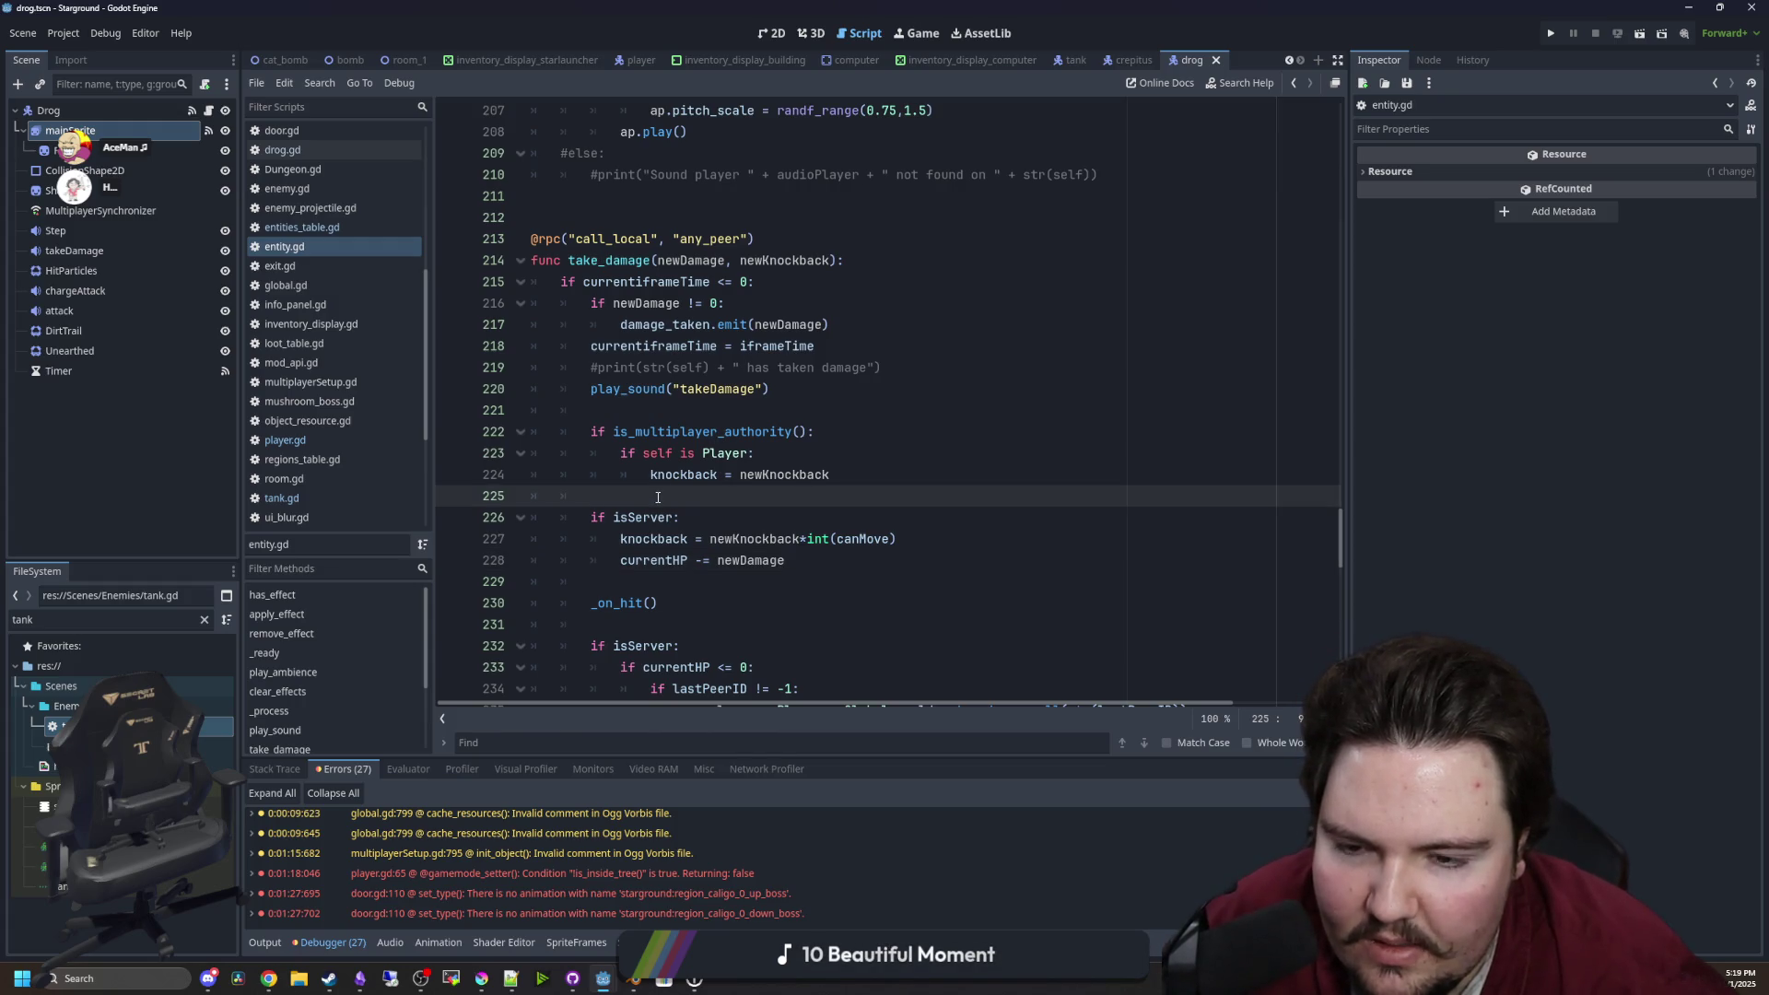
key(ctrl+s)
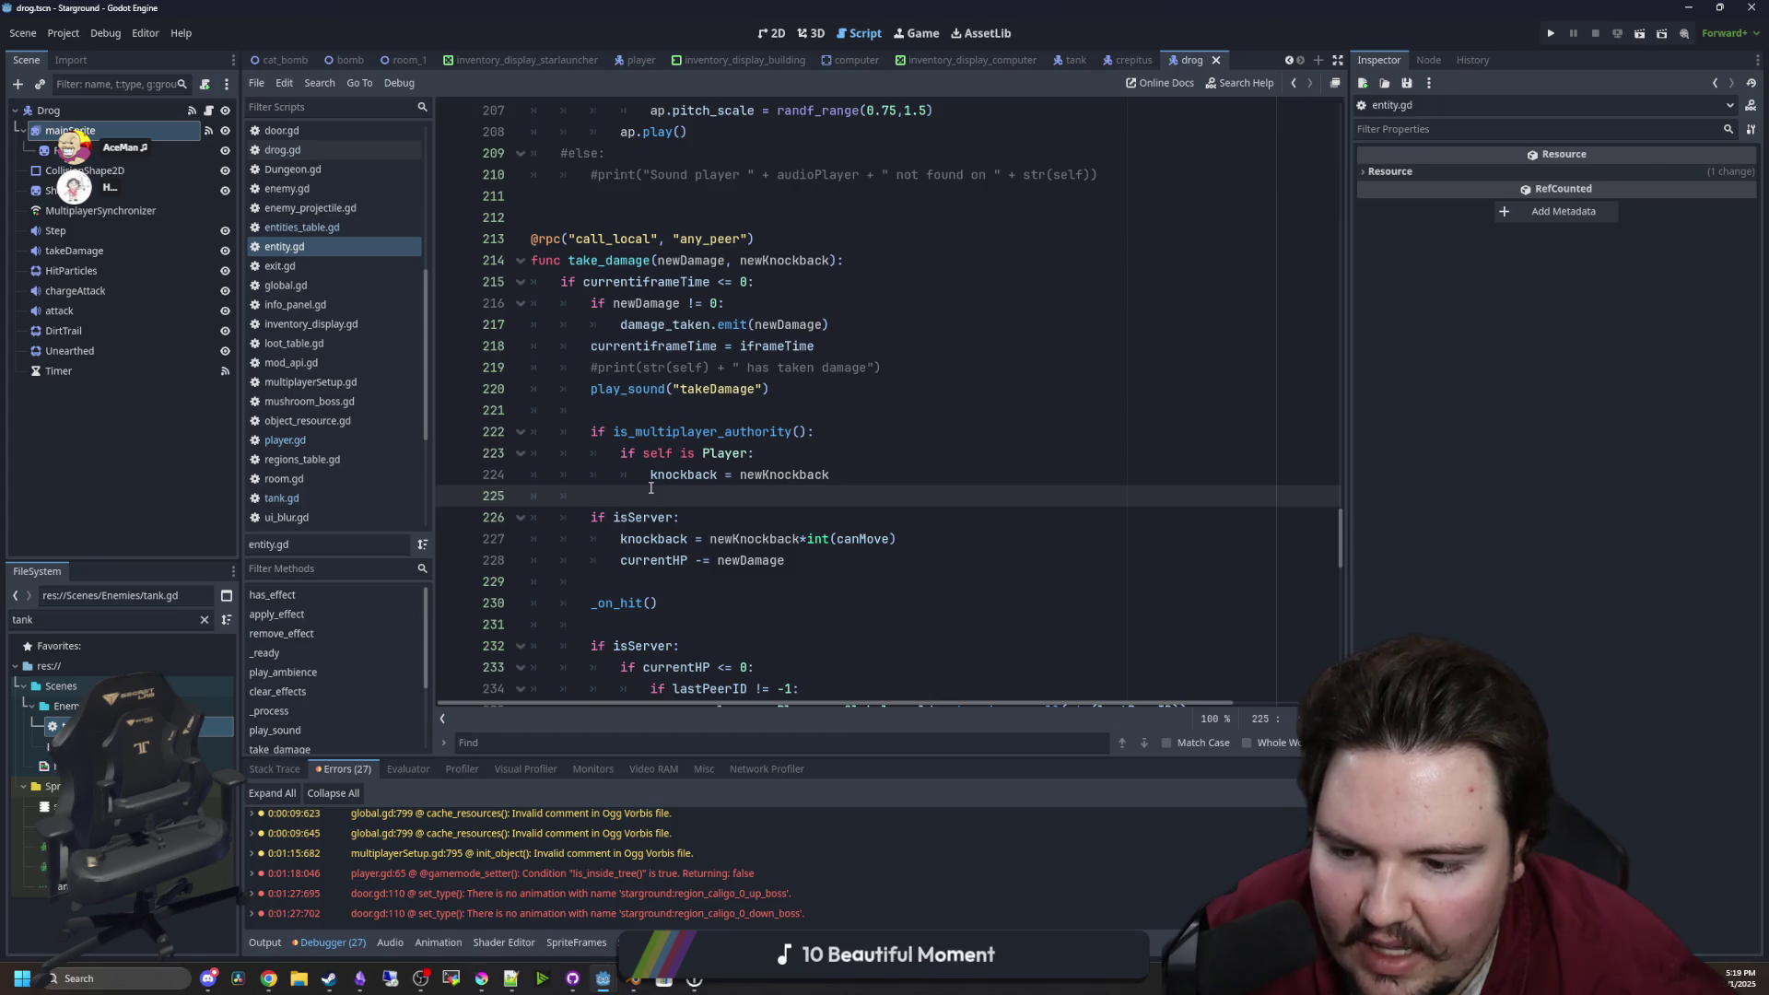
key(ctrl+s)
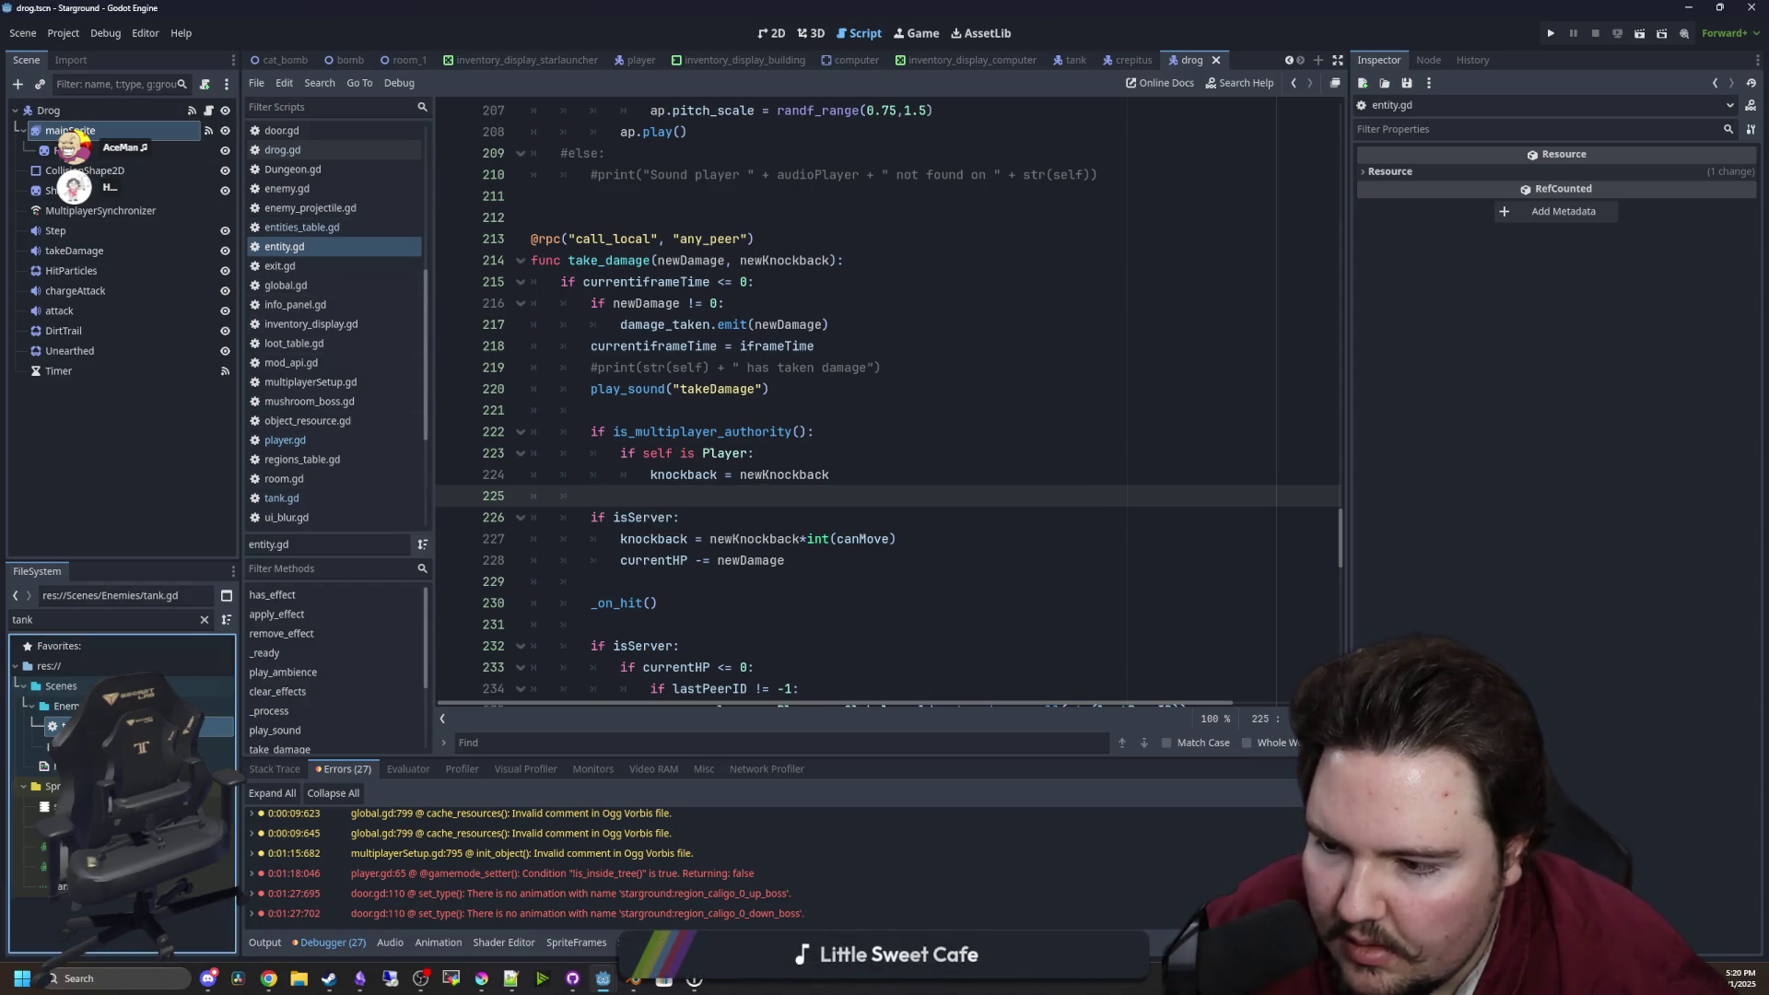
click(281, 498)
Step: Move the elif Player branch above the Entity check in _custom_attack and remove one indent level
click(803, 525)
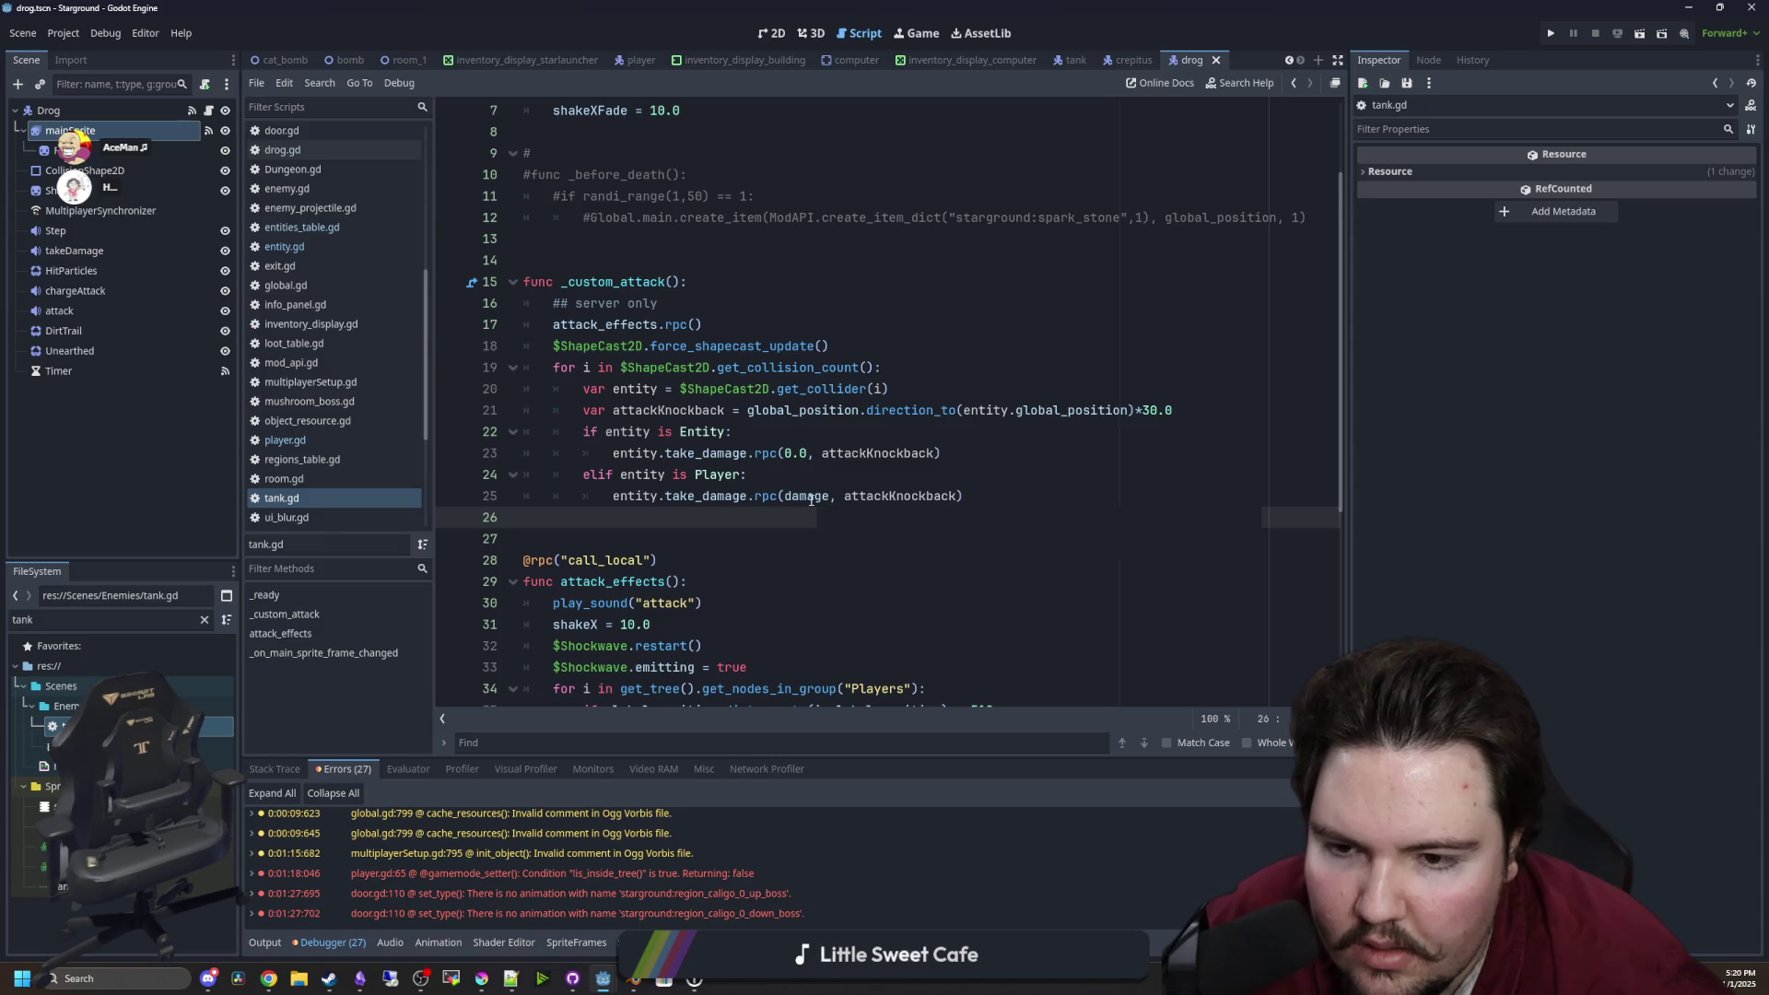
click(685, 432)
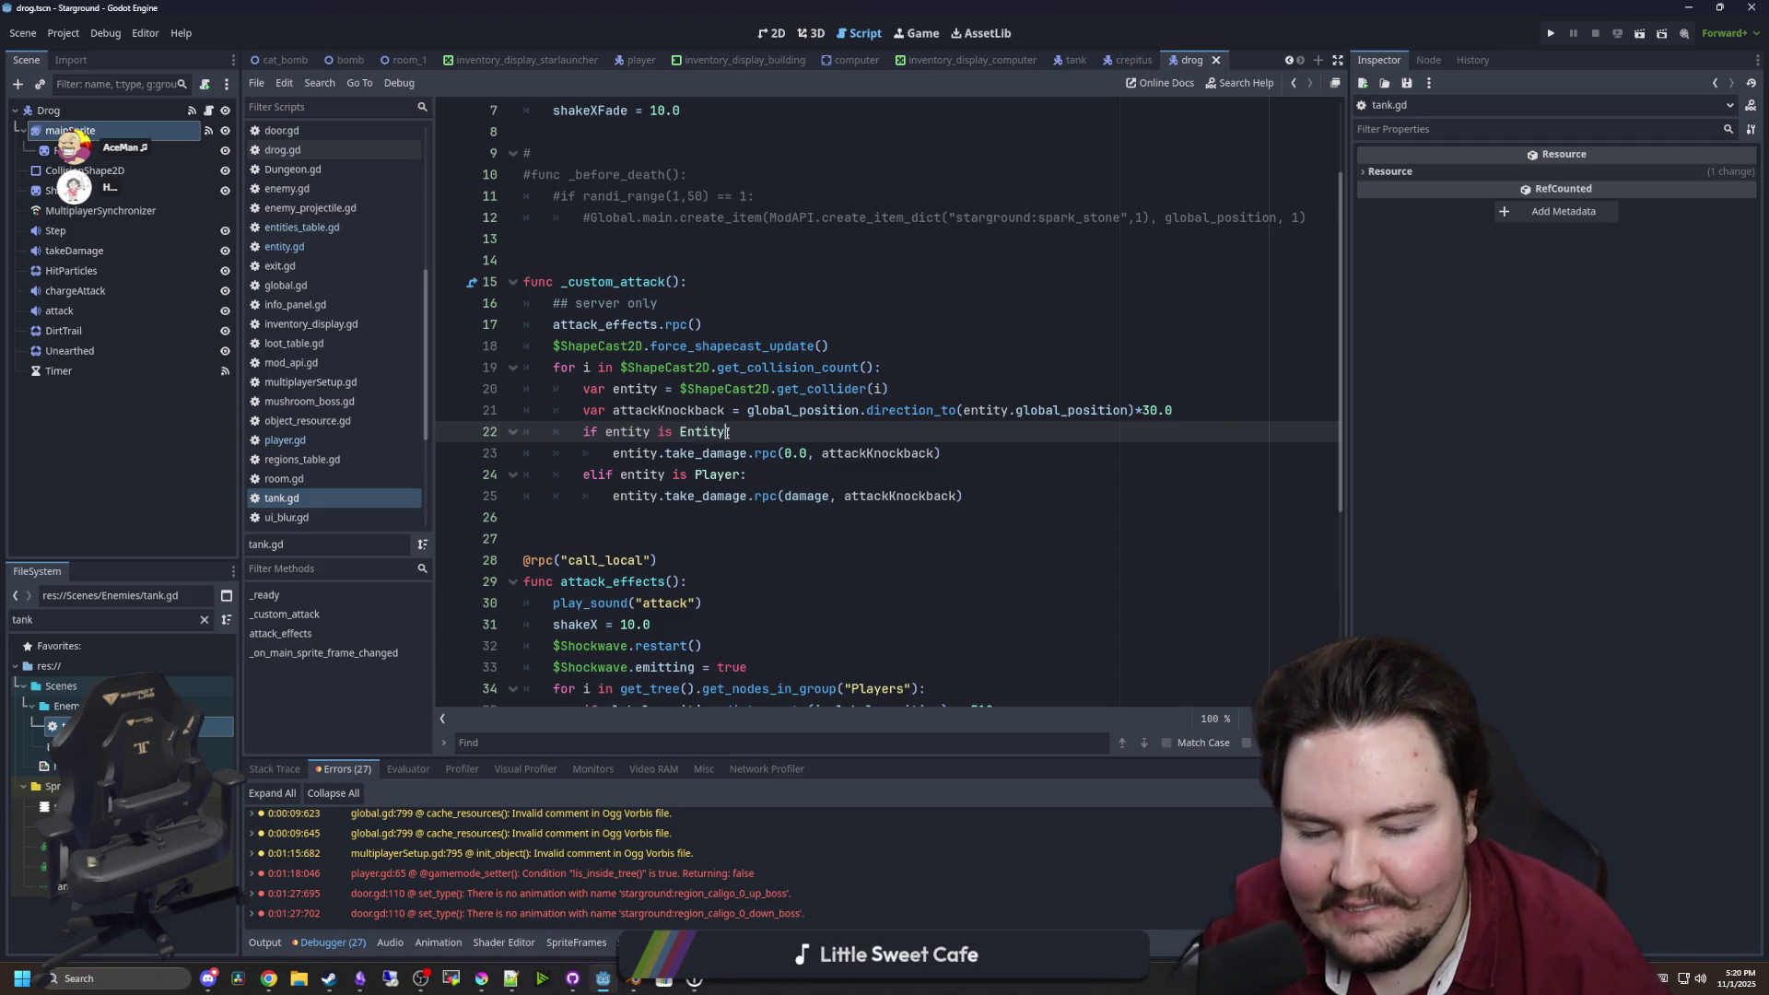
drag(973, 496, 516, 475)
key(ctrl+c)
key(BackSpace)
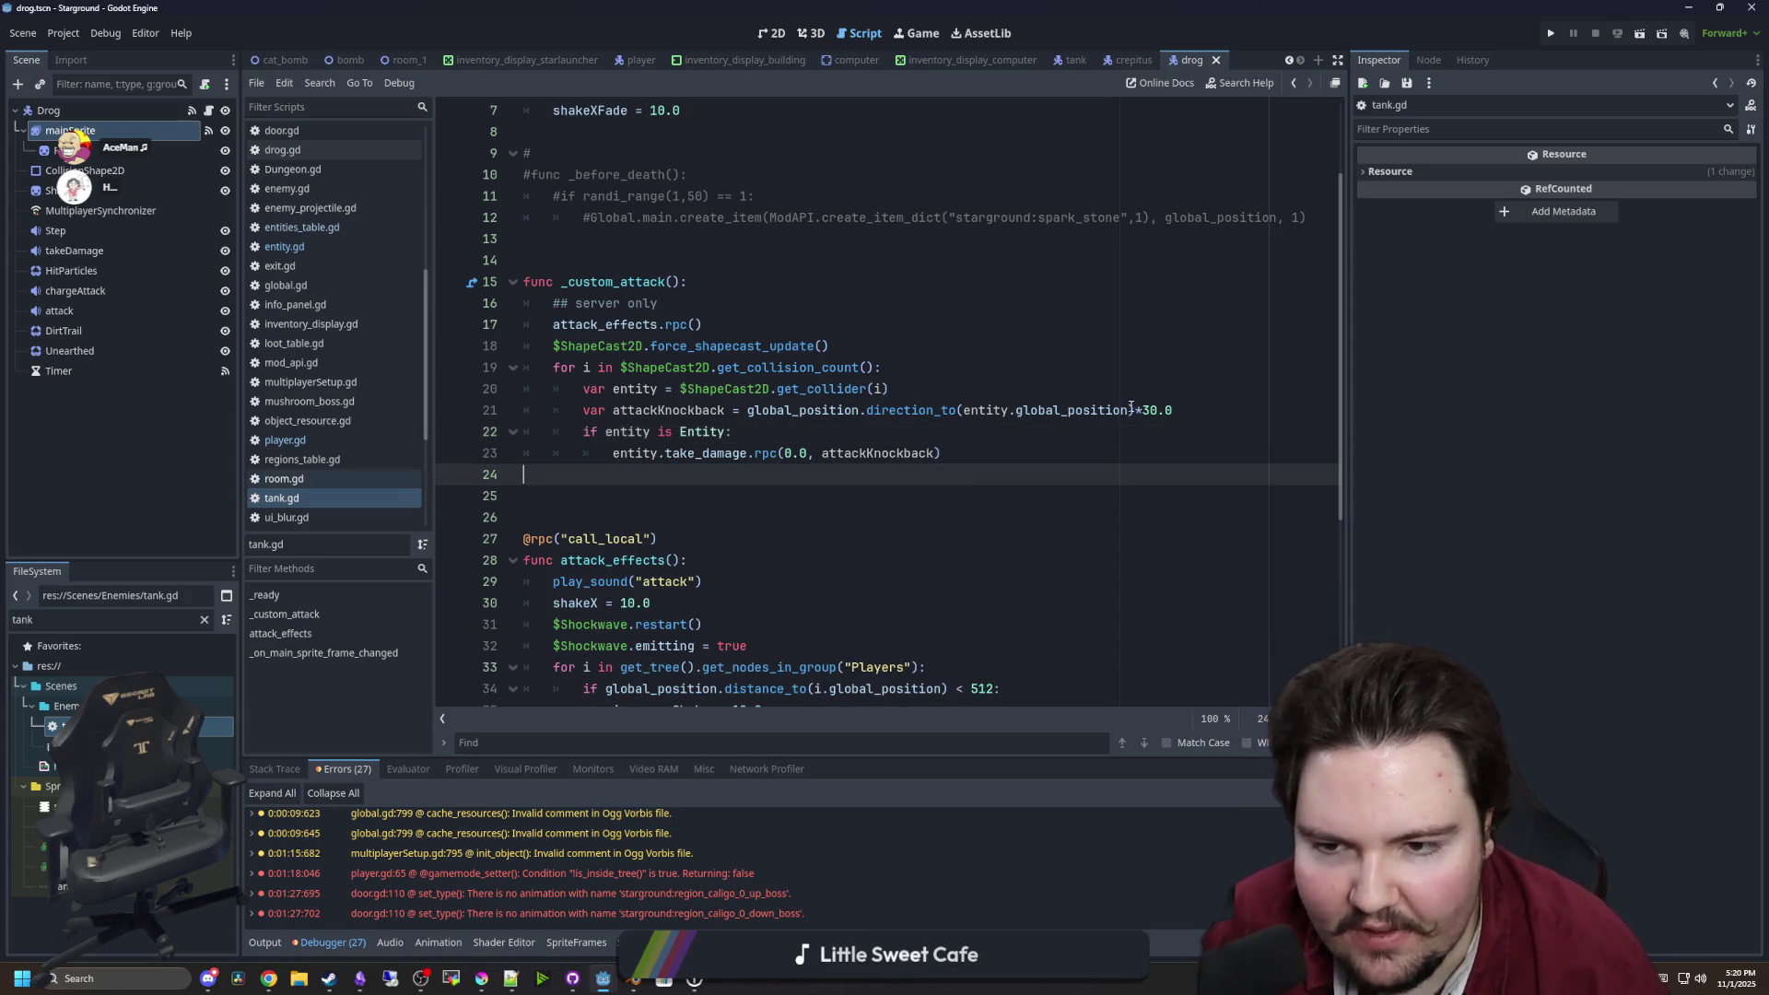
click(1200, 407)
key(ctrl+v)
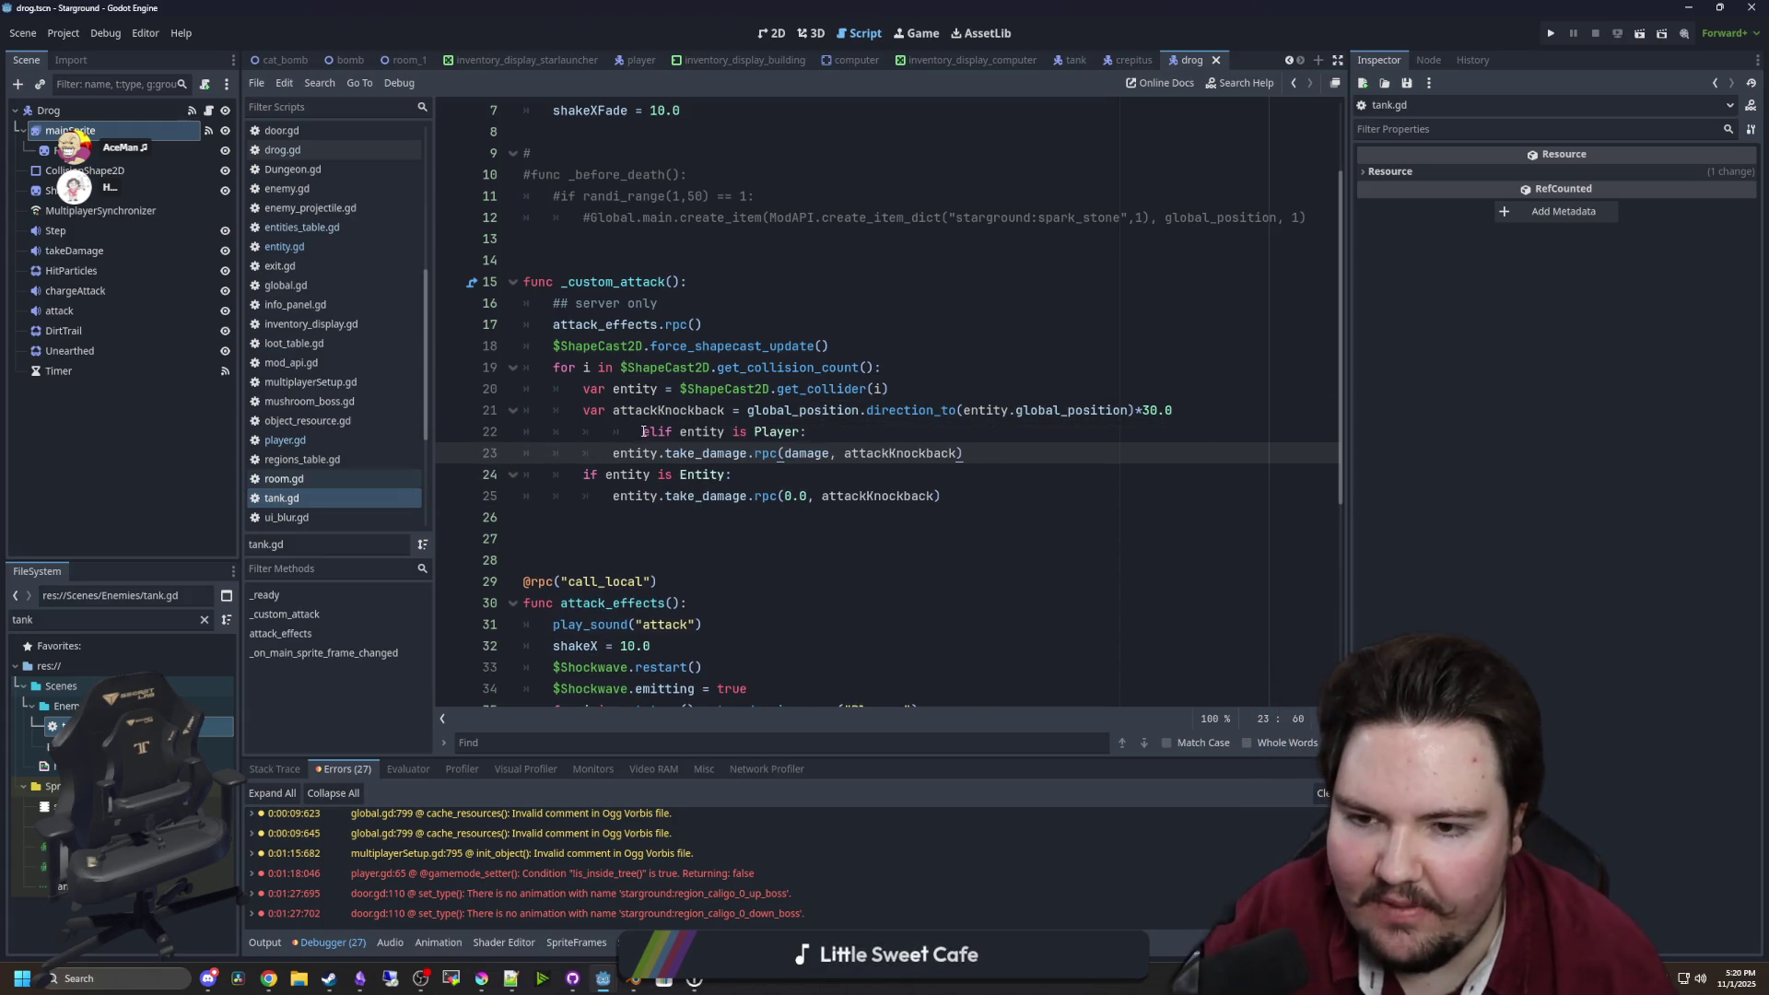
click(643, 431)
key(BackSpace)
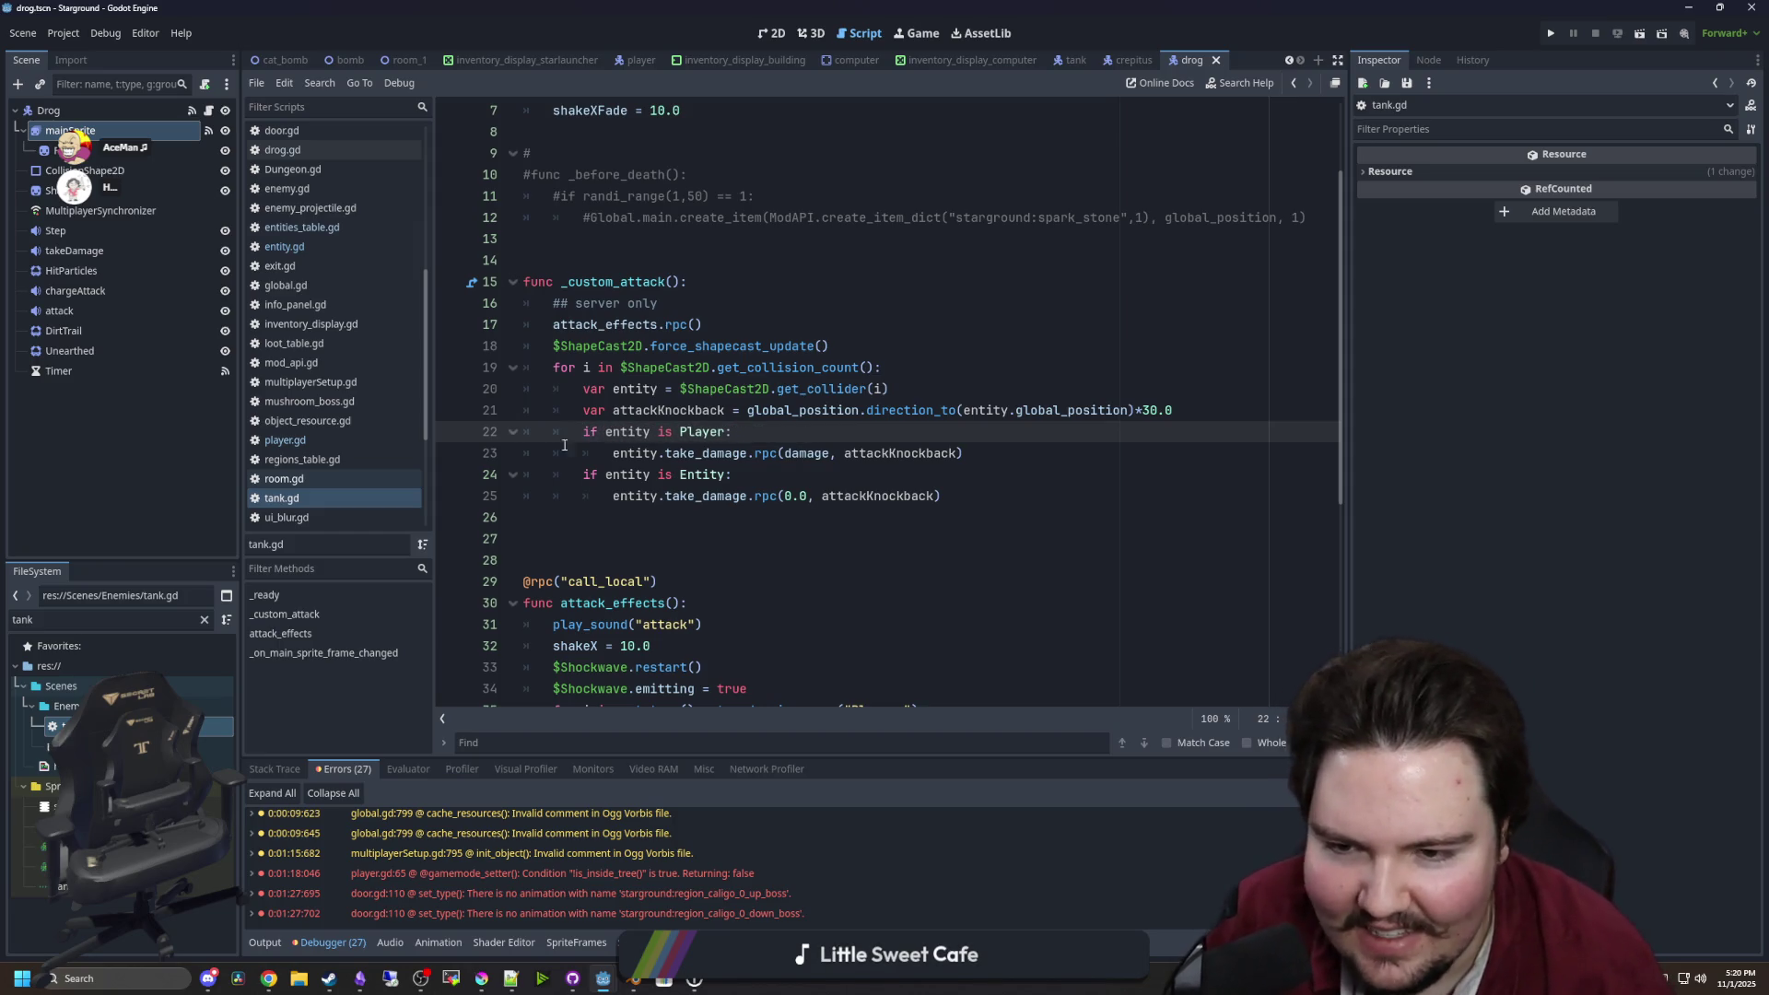
Step: Insert a blank line after the knockback line above the Player check and save
click(581, 474)
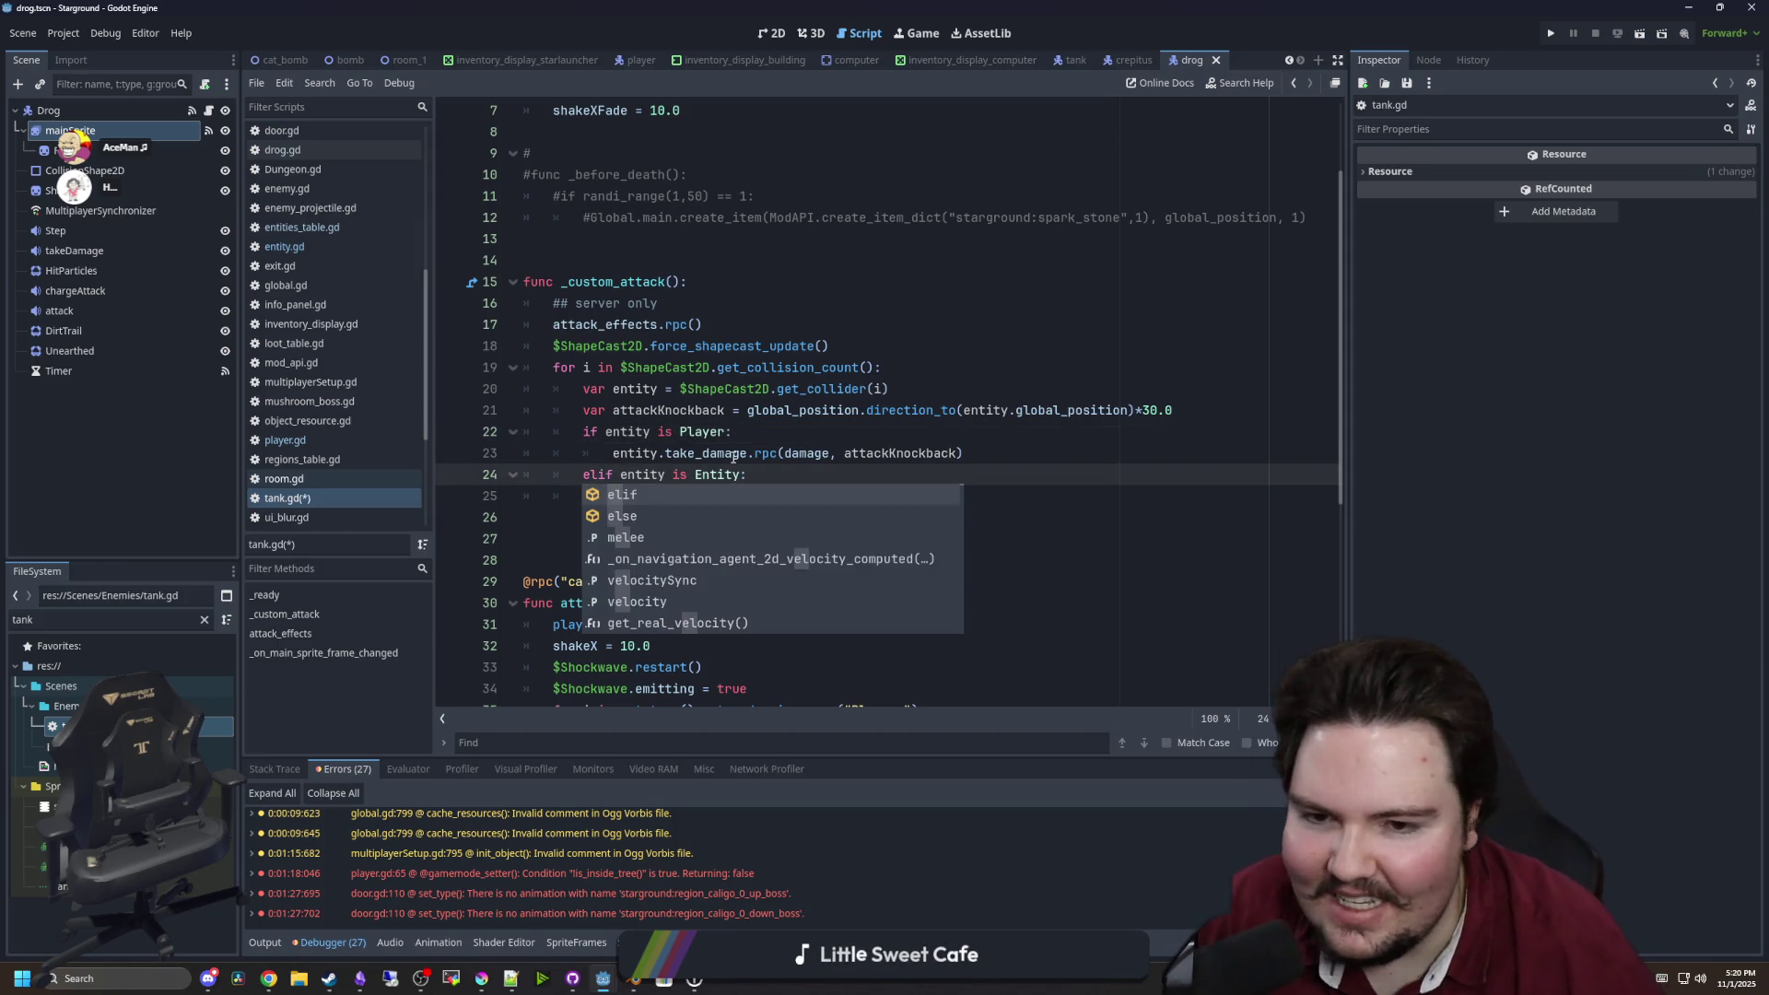
click(767, 422)
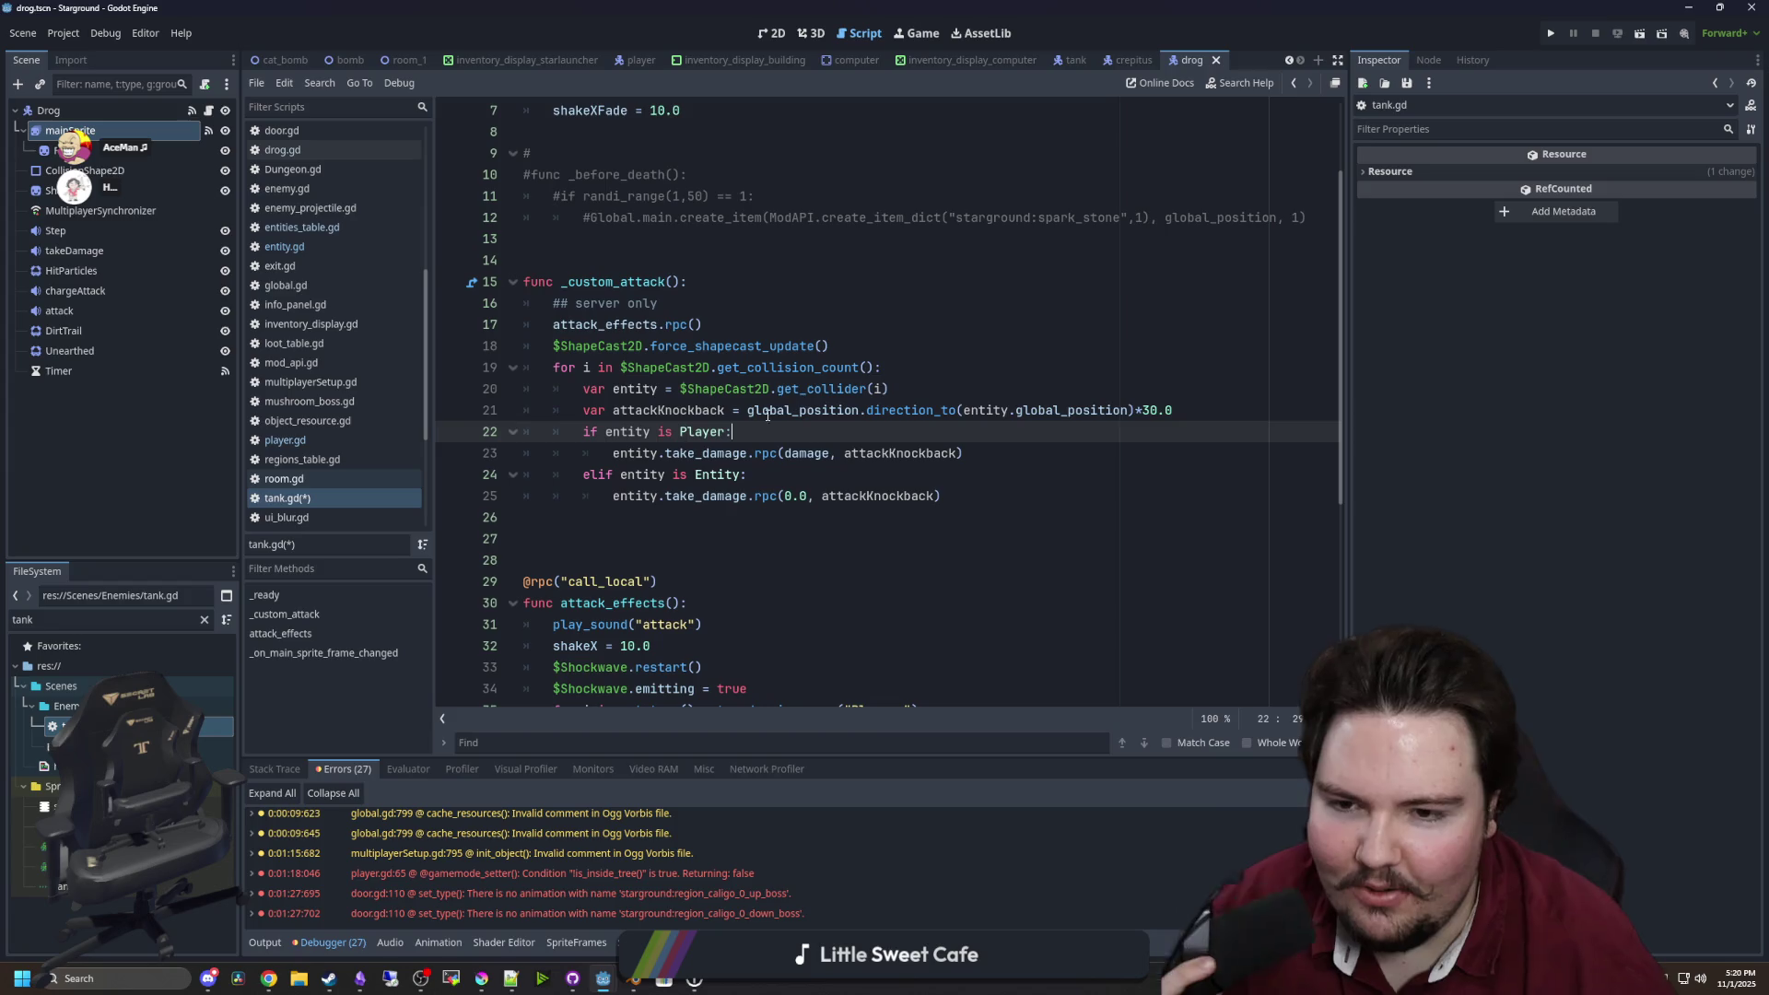
click(630, 451)
click(1031, 449)
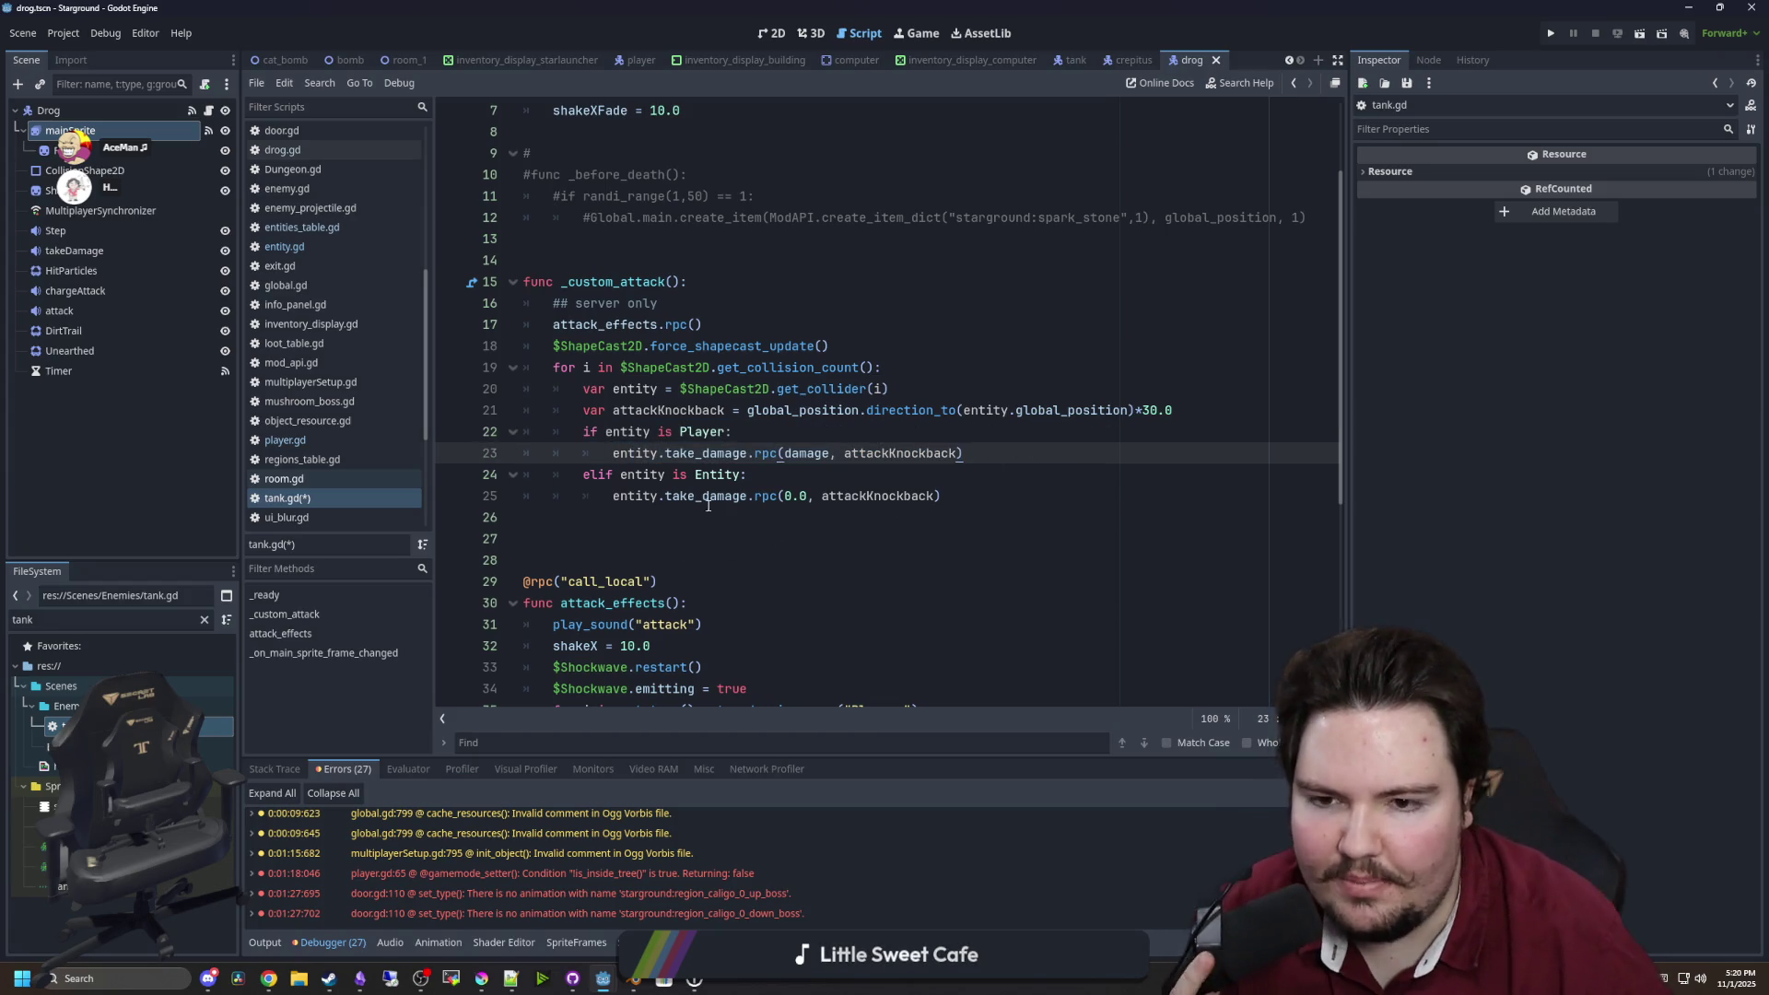
click(780, 435)
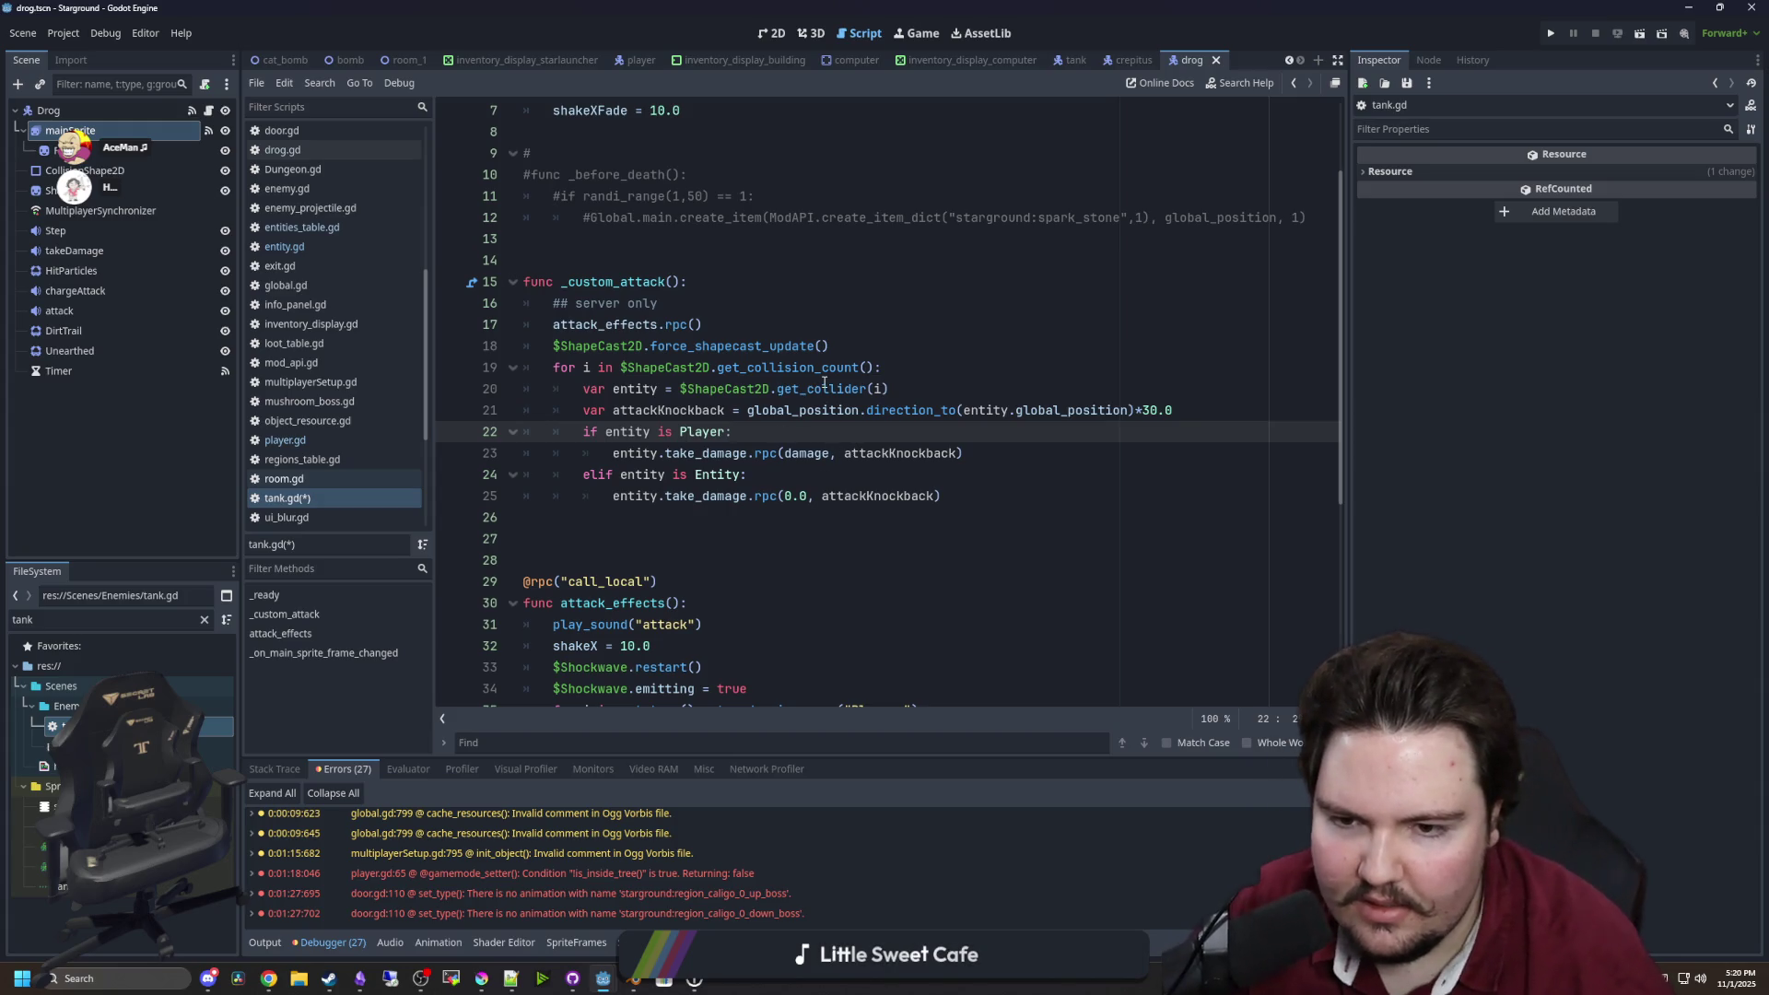
click(1207, 411)
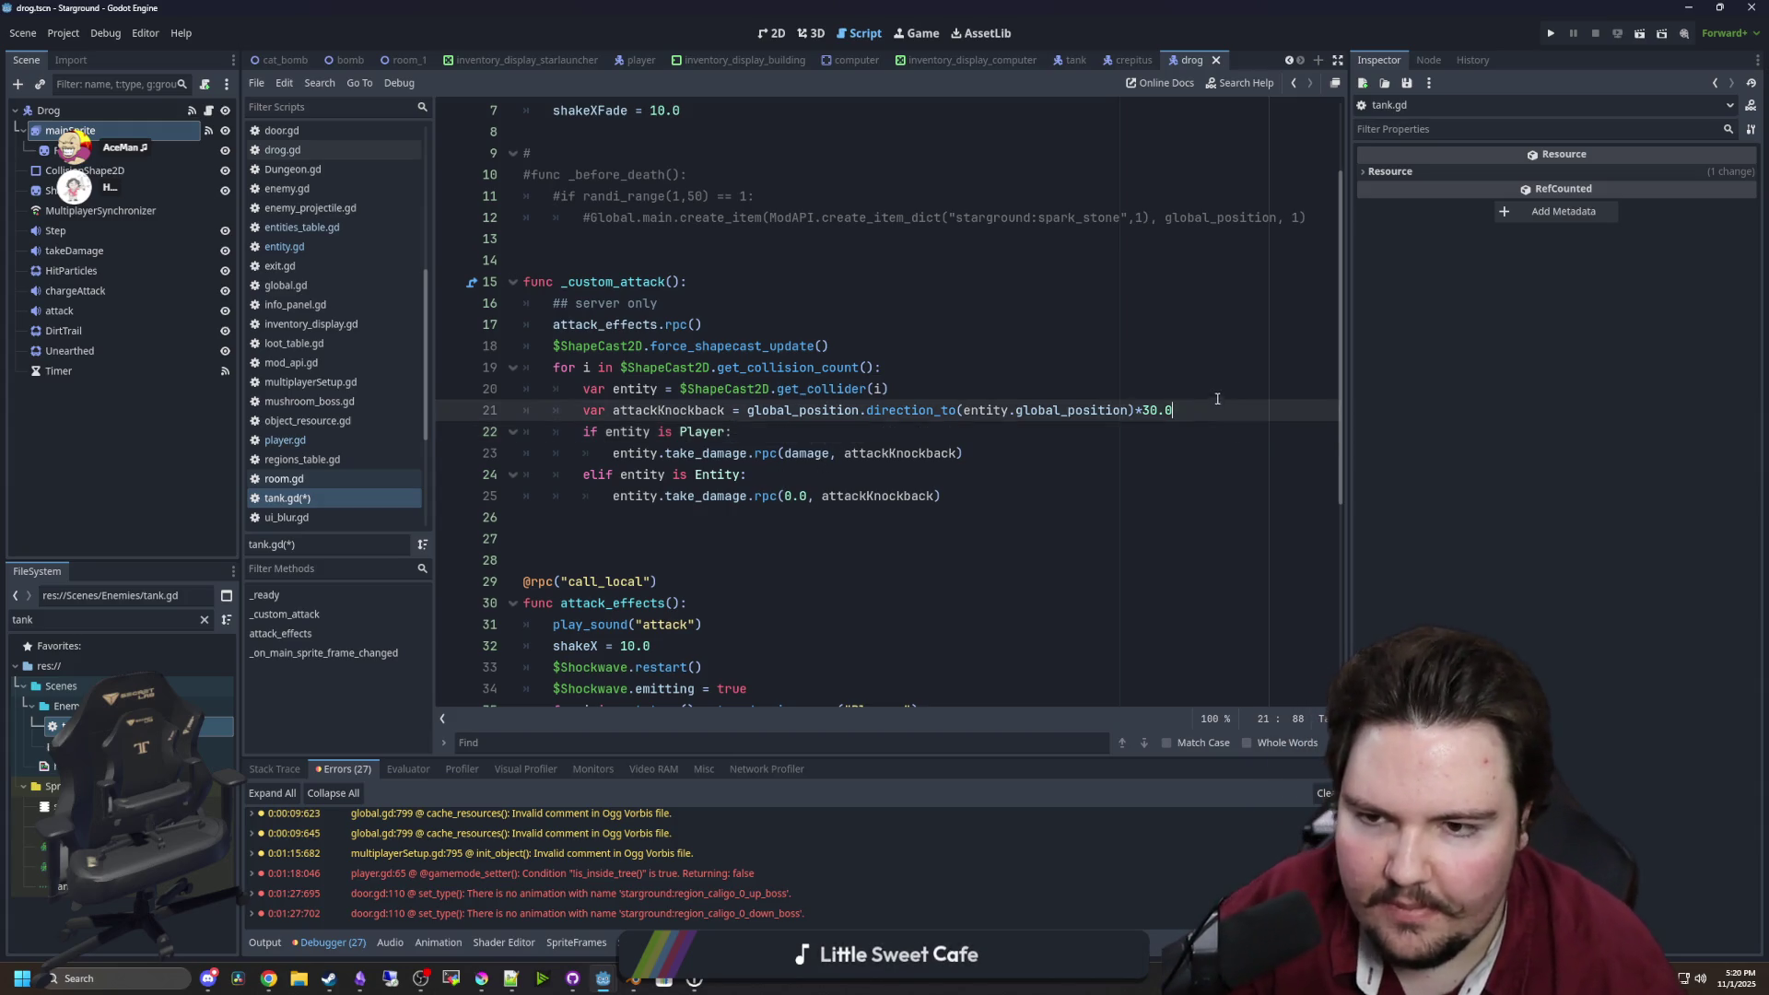
key(Return)
click(676, 263)
scroll(676, 268, down, 3)
scroll(681, 426, up, 5)
key(ctrl+s)
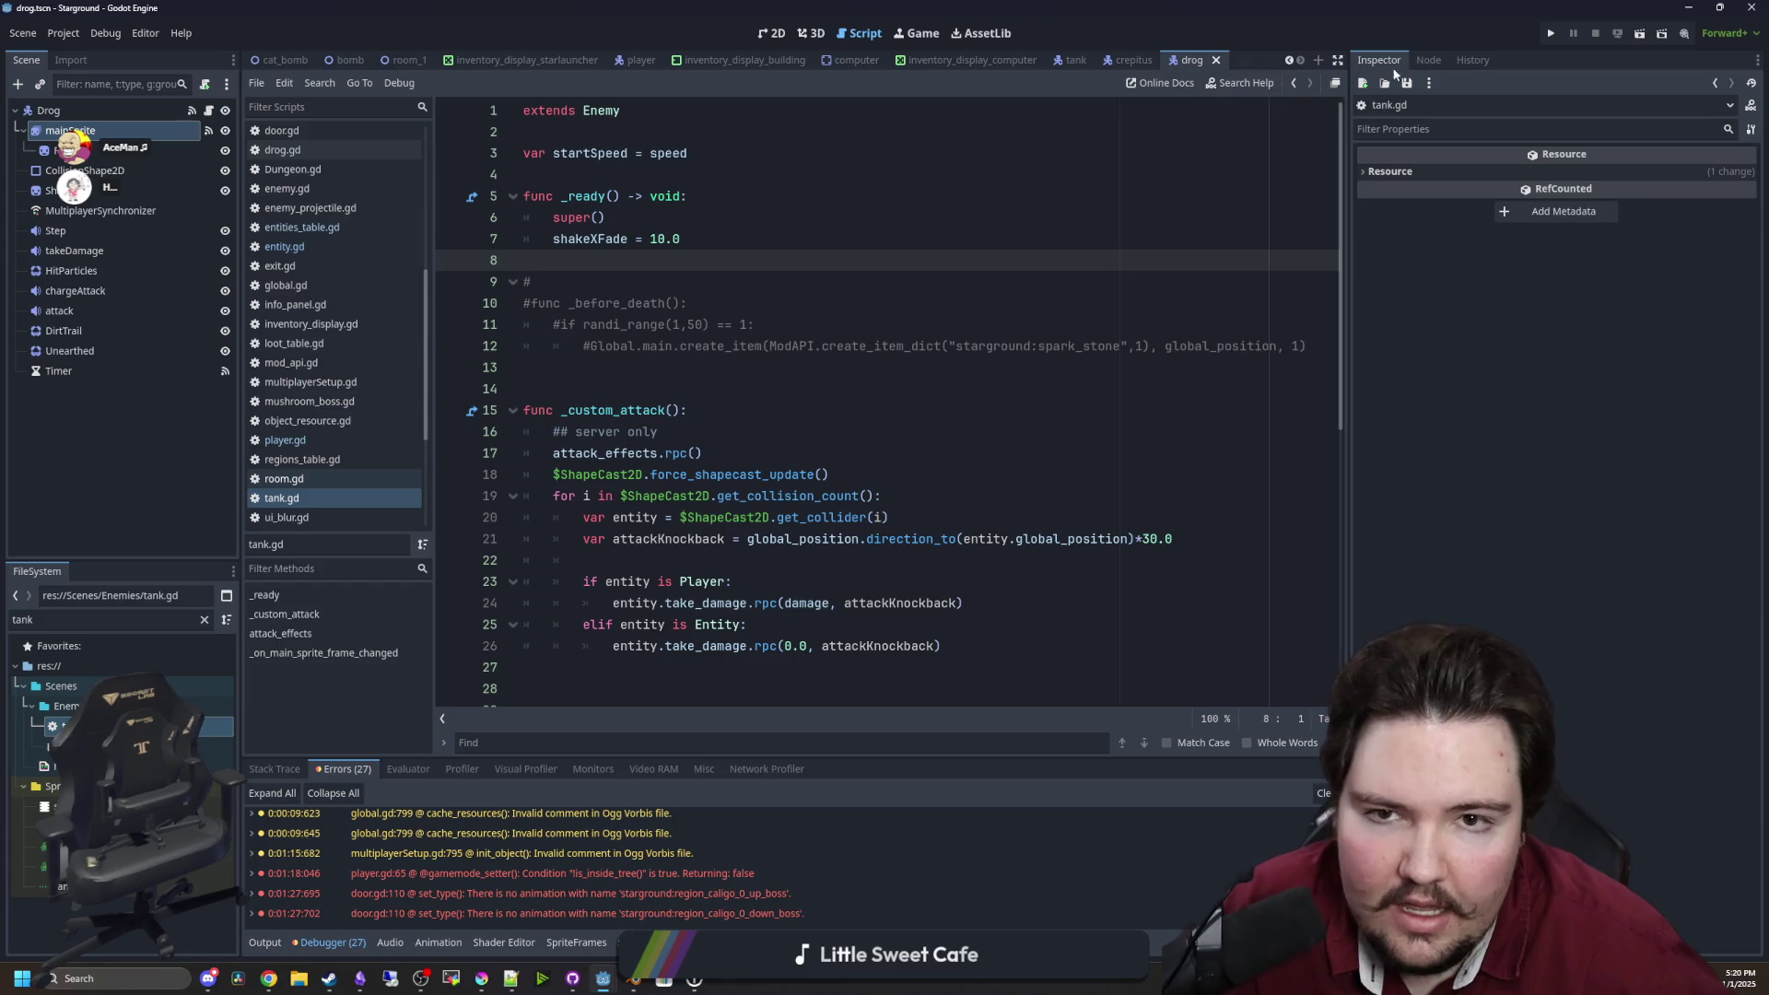
Step: Run the project, Continue the saved world as host, and Launch from the starlauncher to the dungeon planet
click(1552, 37)
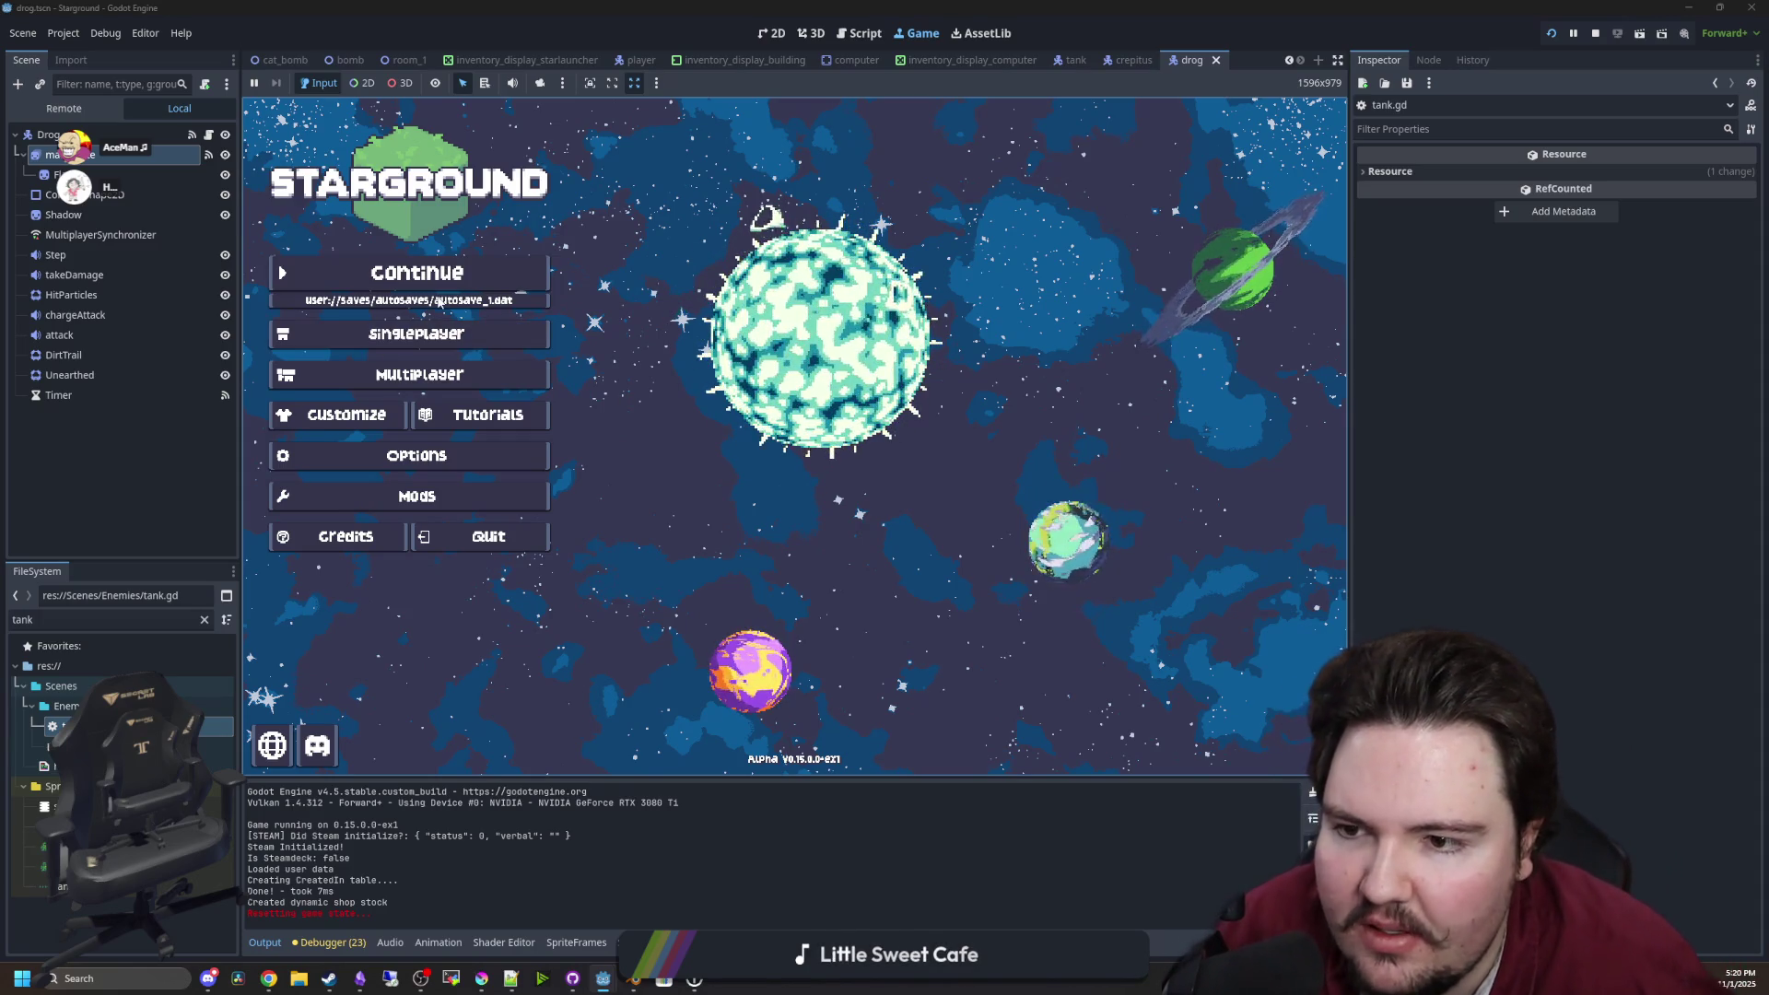
click(445, 281)
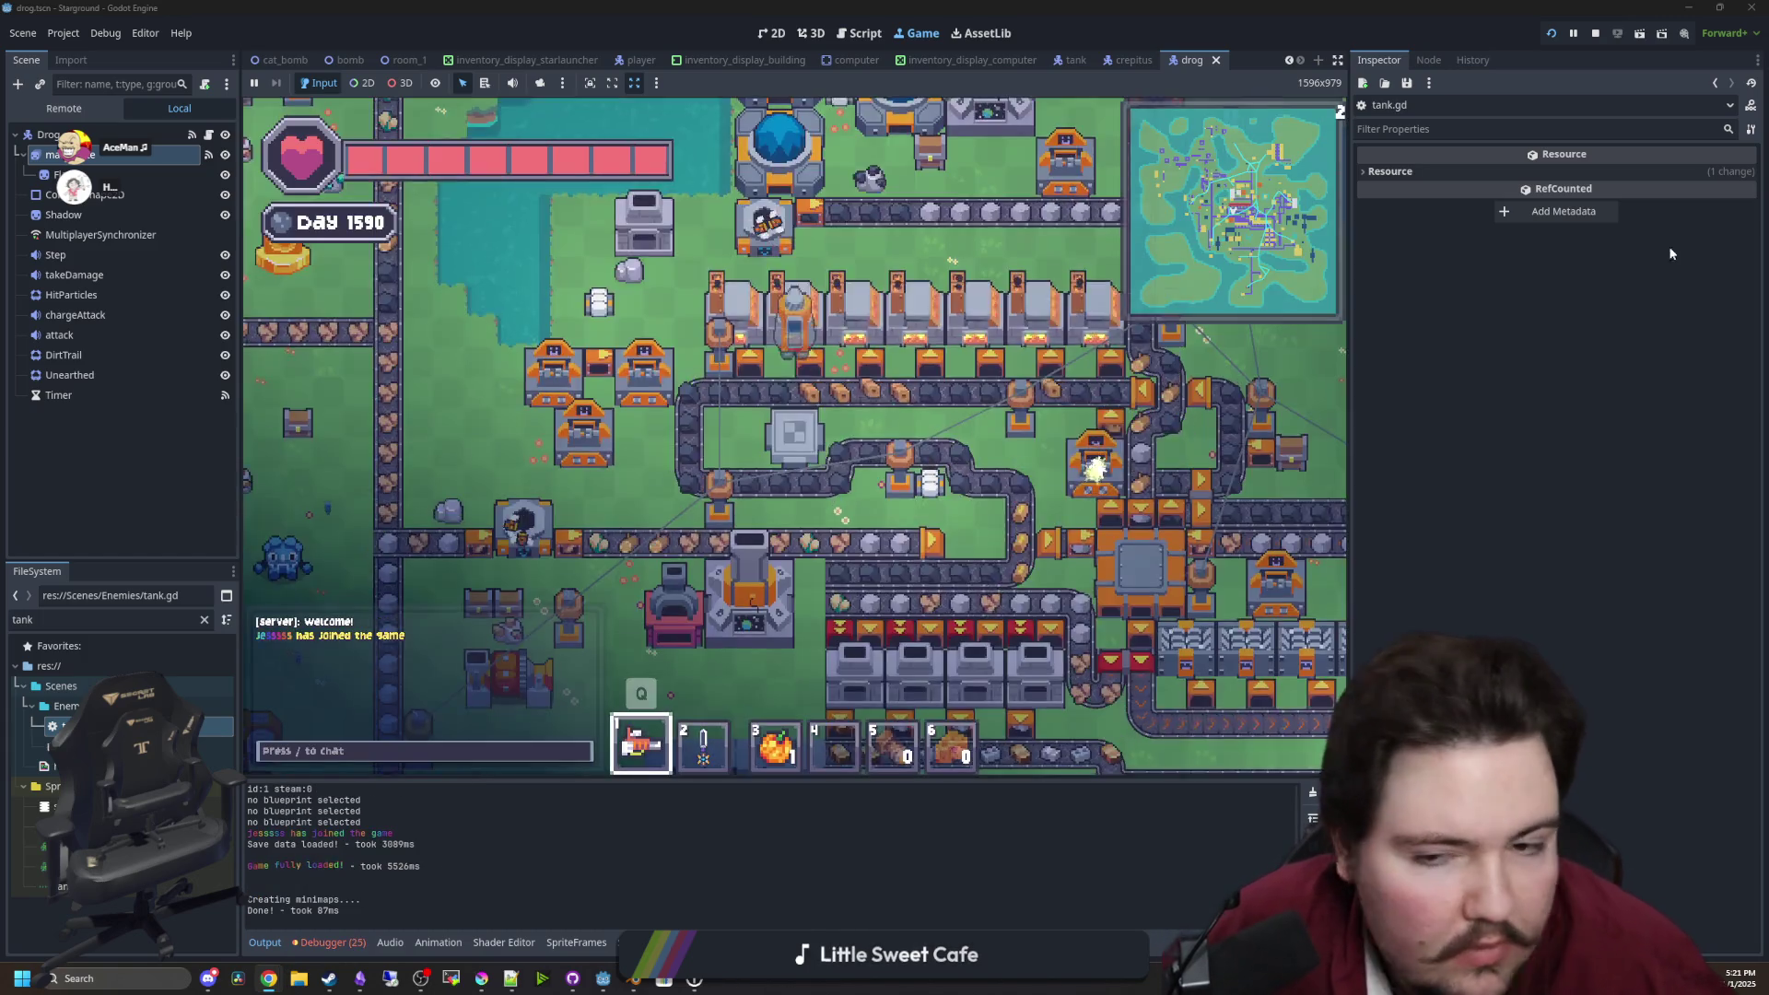
click(782, 557)
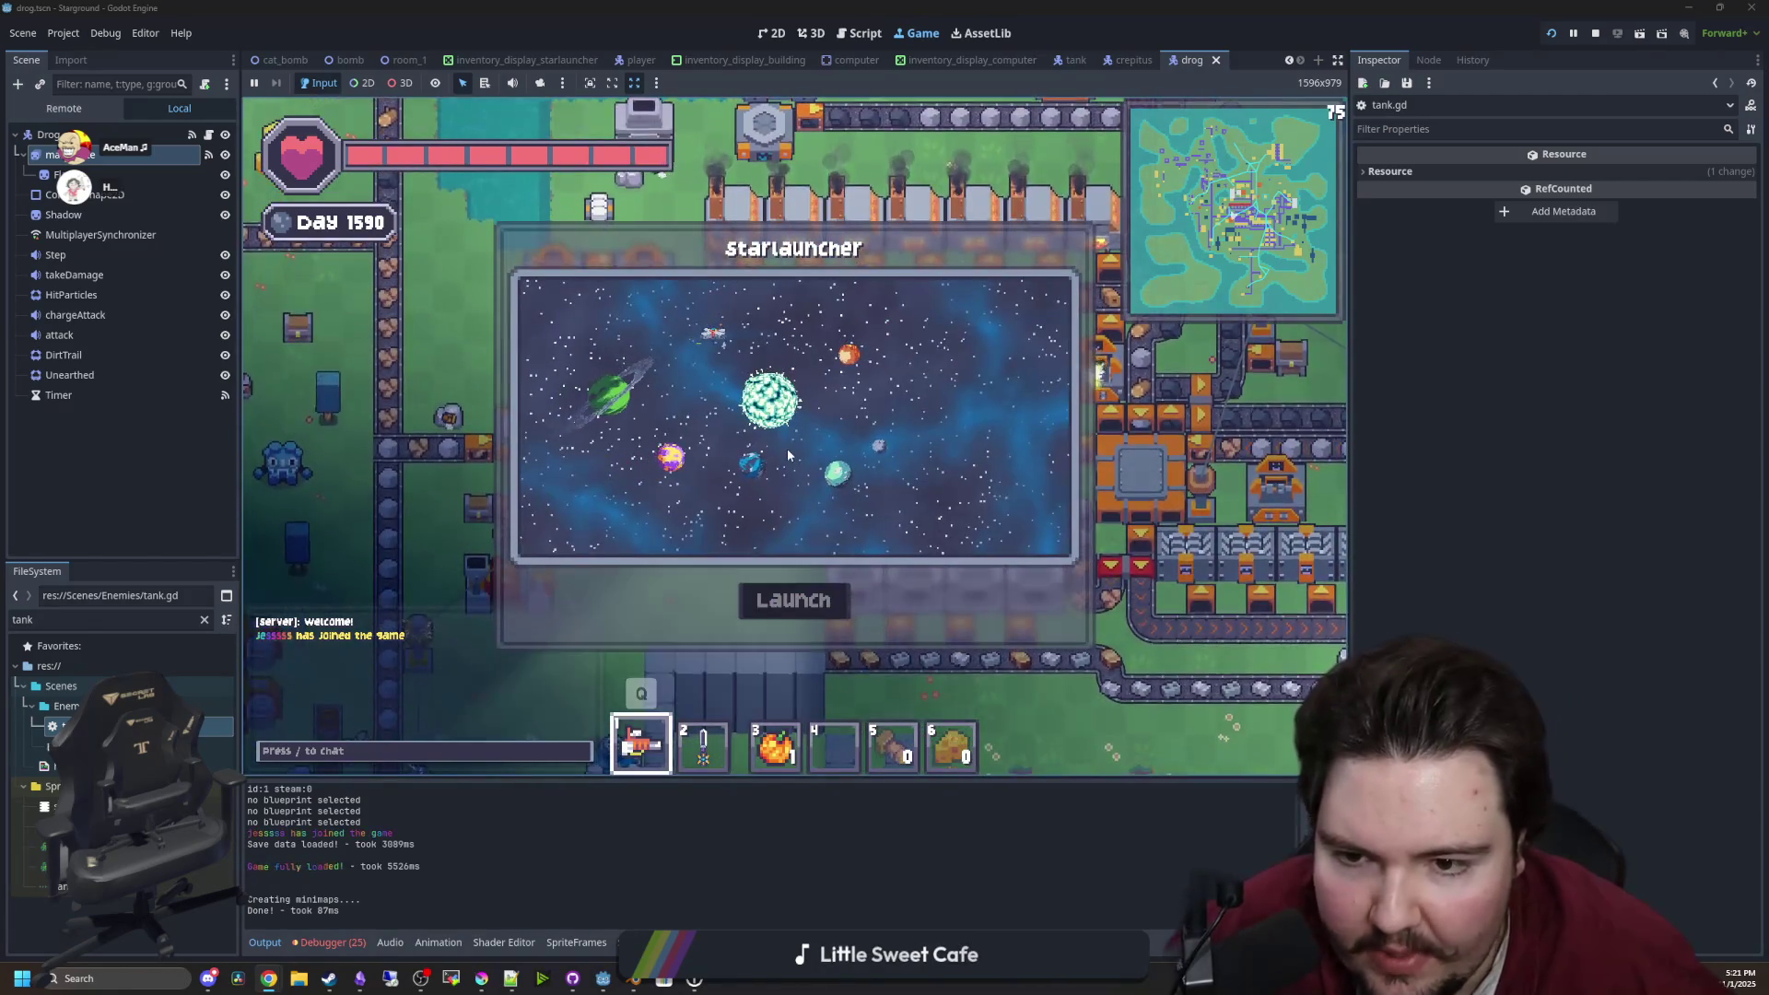
click(791, 597)
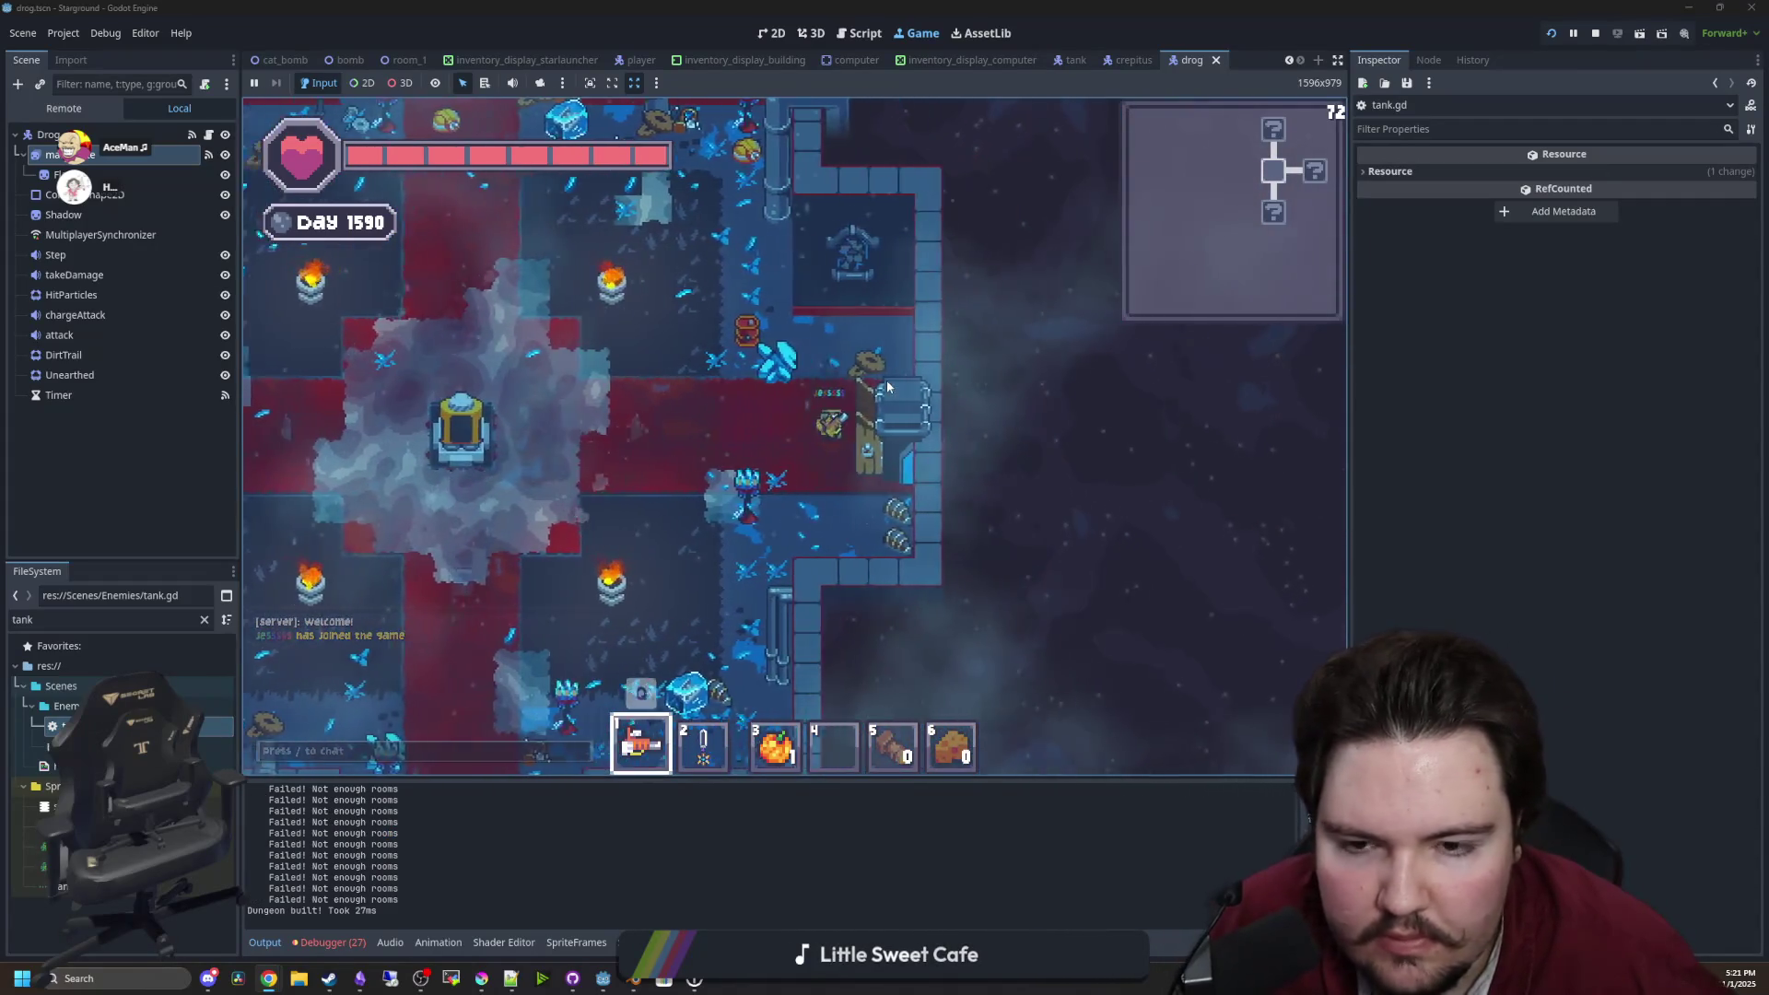
Step: Walk the player around the dungeon room among the green tank enemies
key(d)
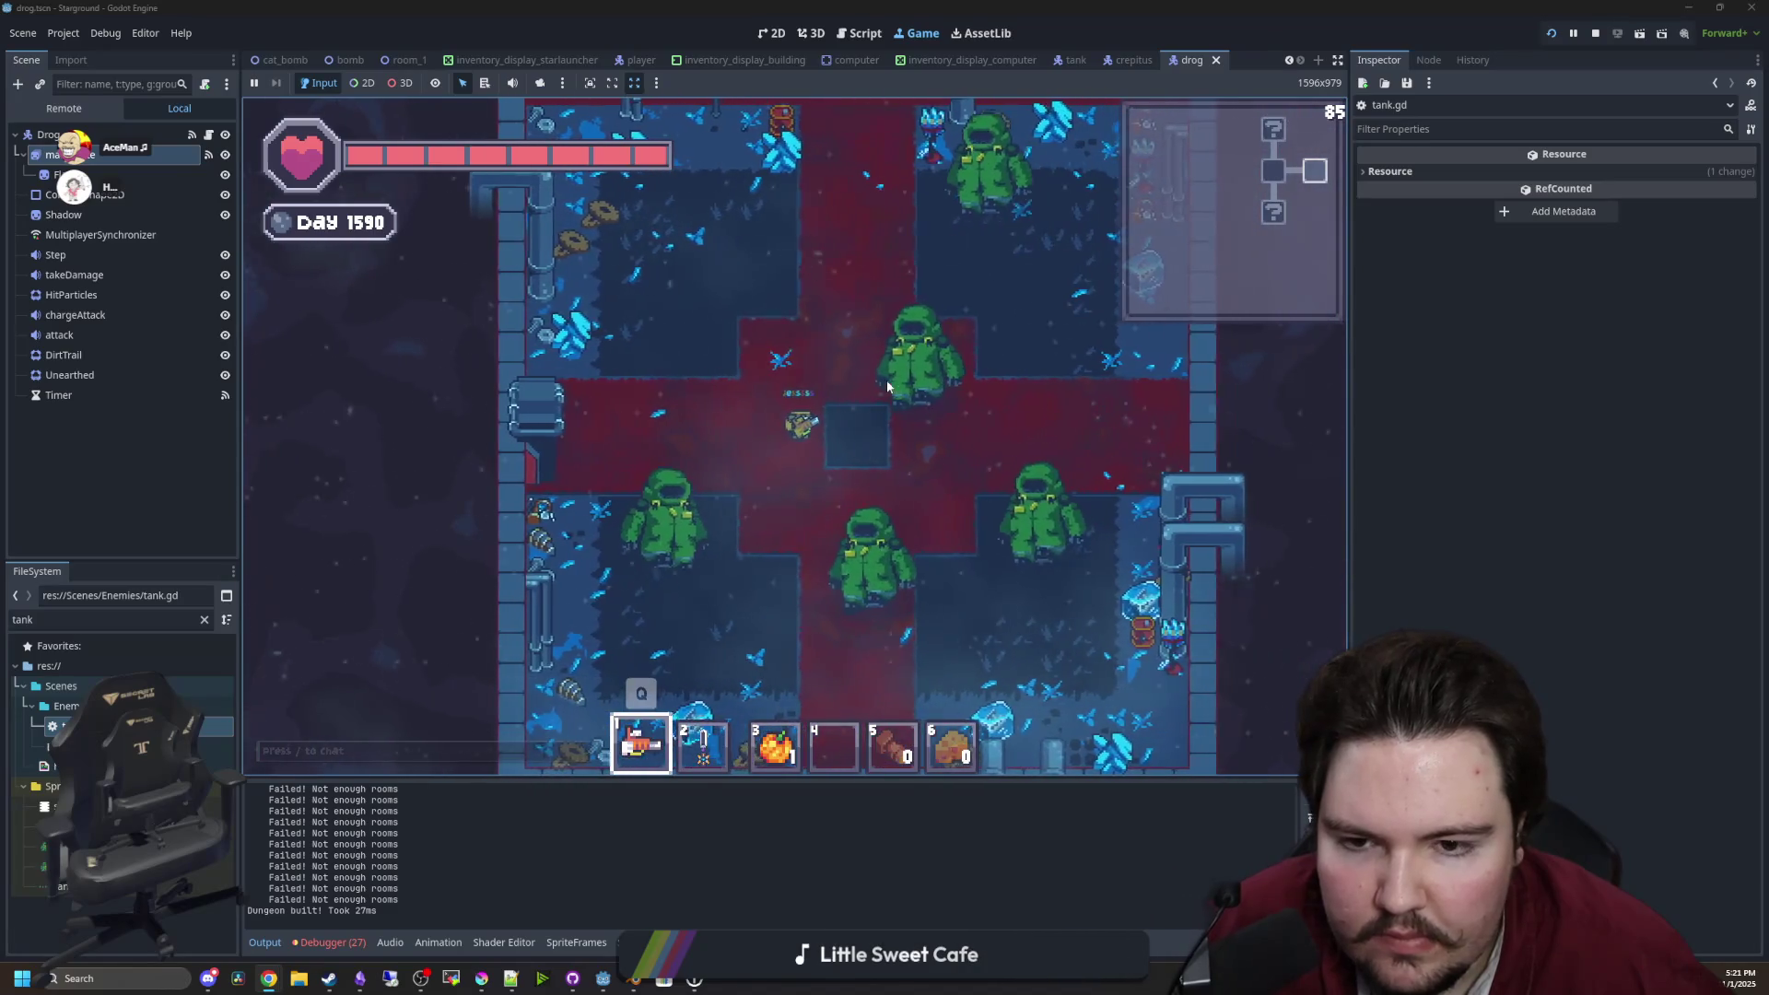
key(a)
key(w)
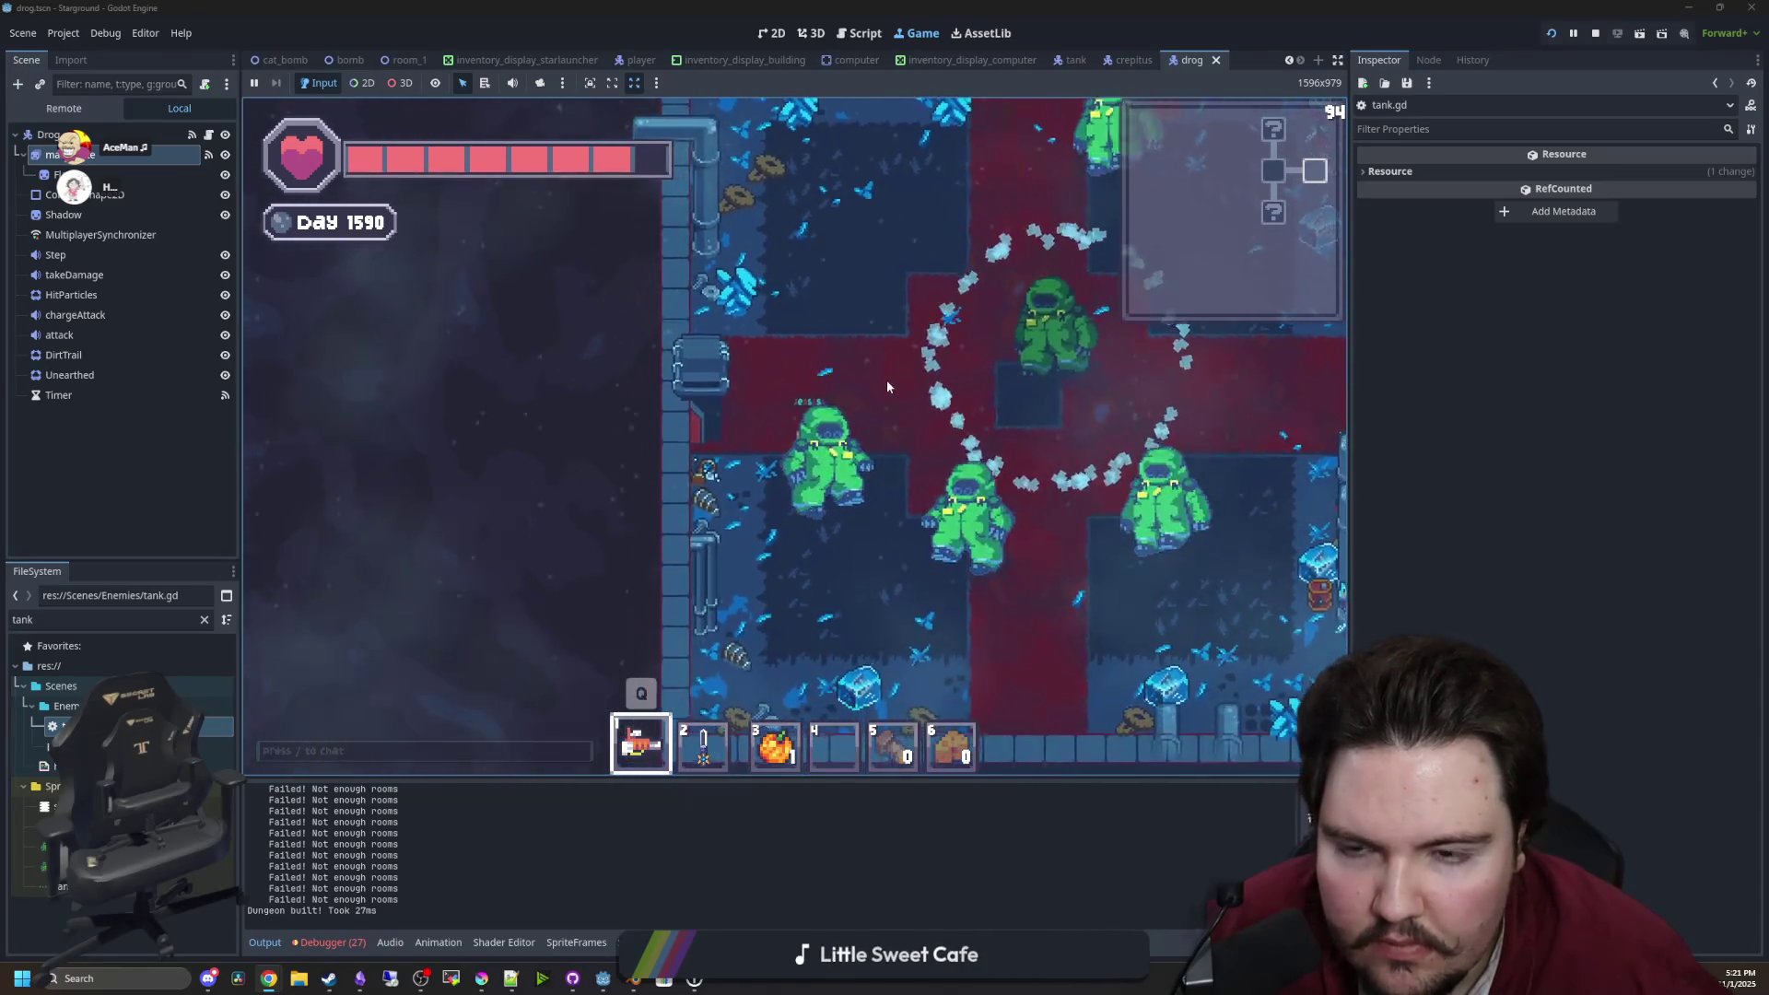
key(d)
key(w)
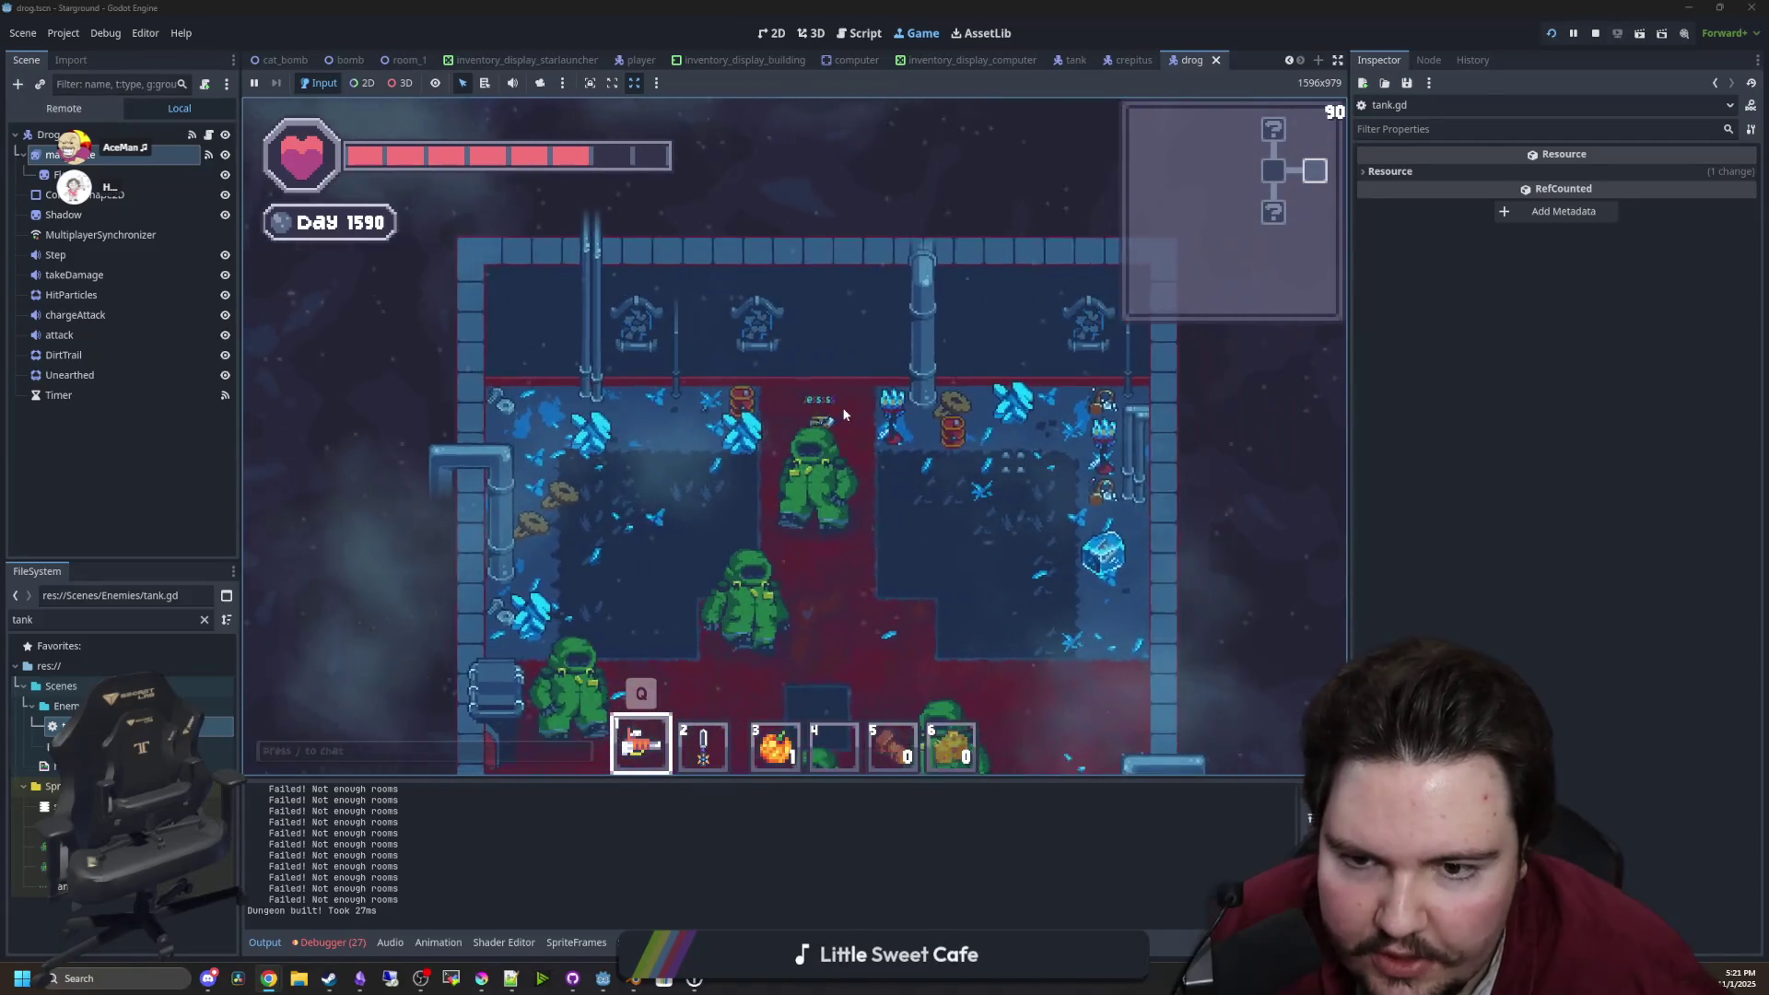
key(d)
key(s)
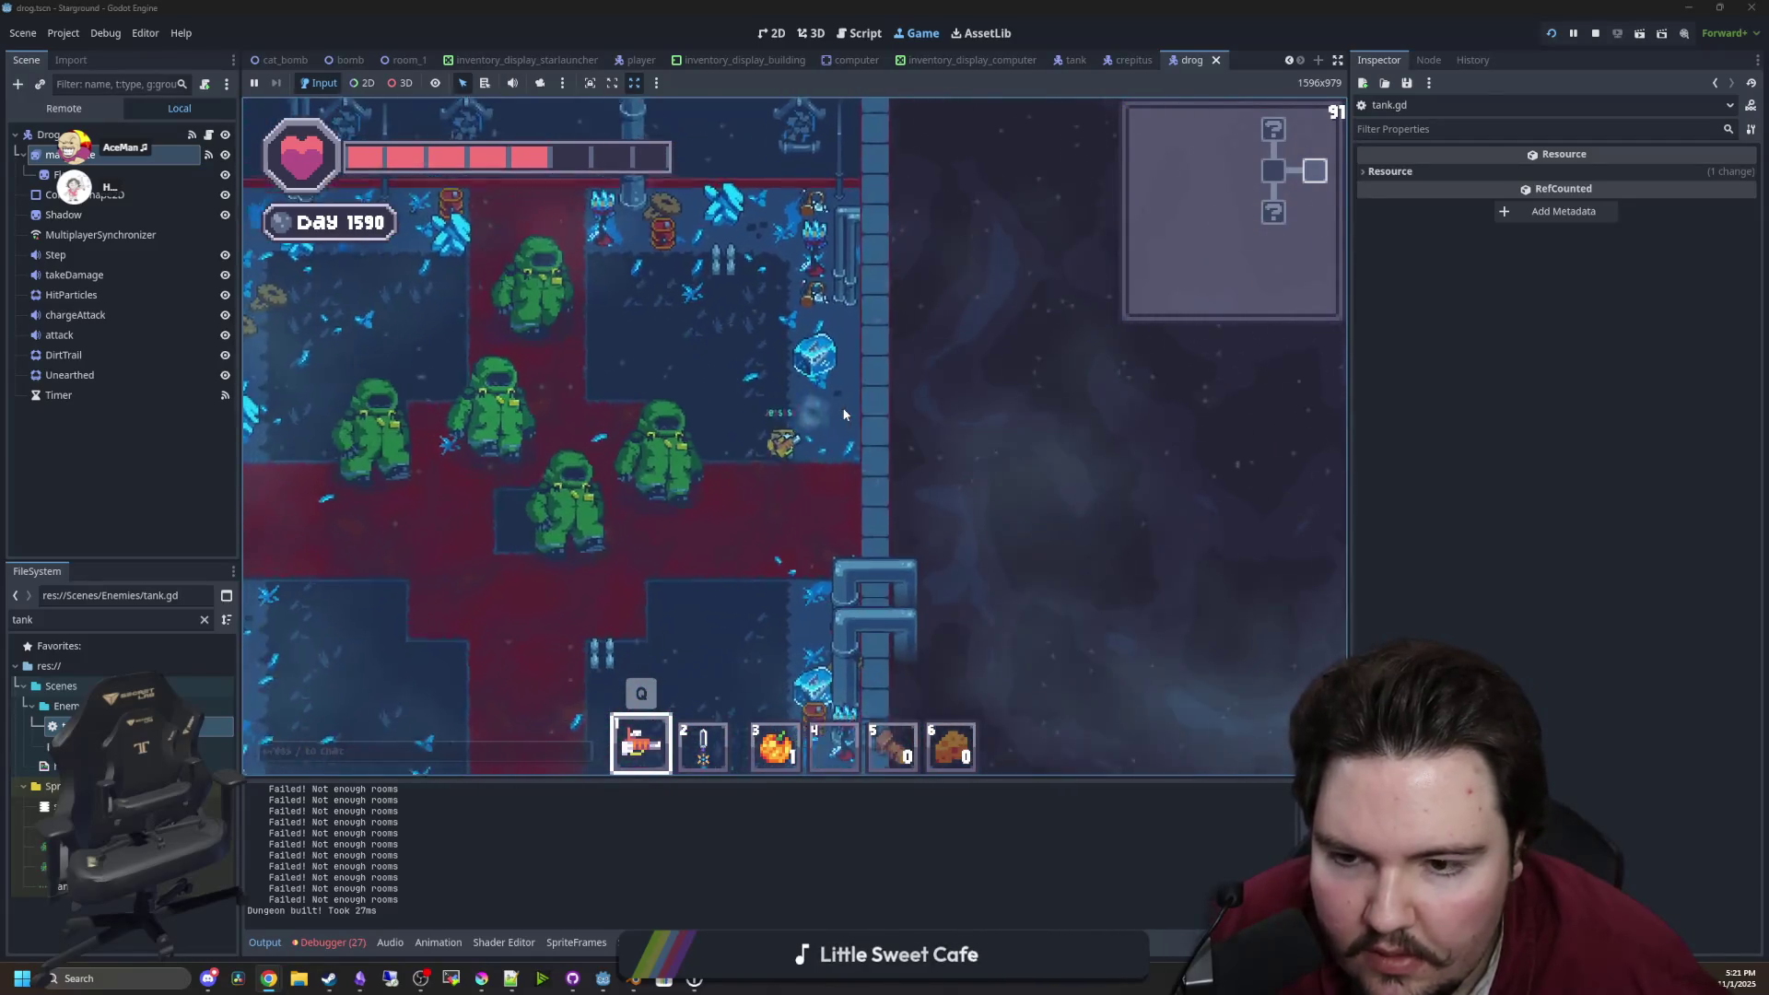
key(s)
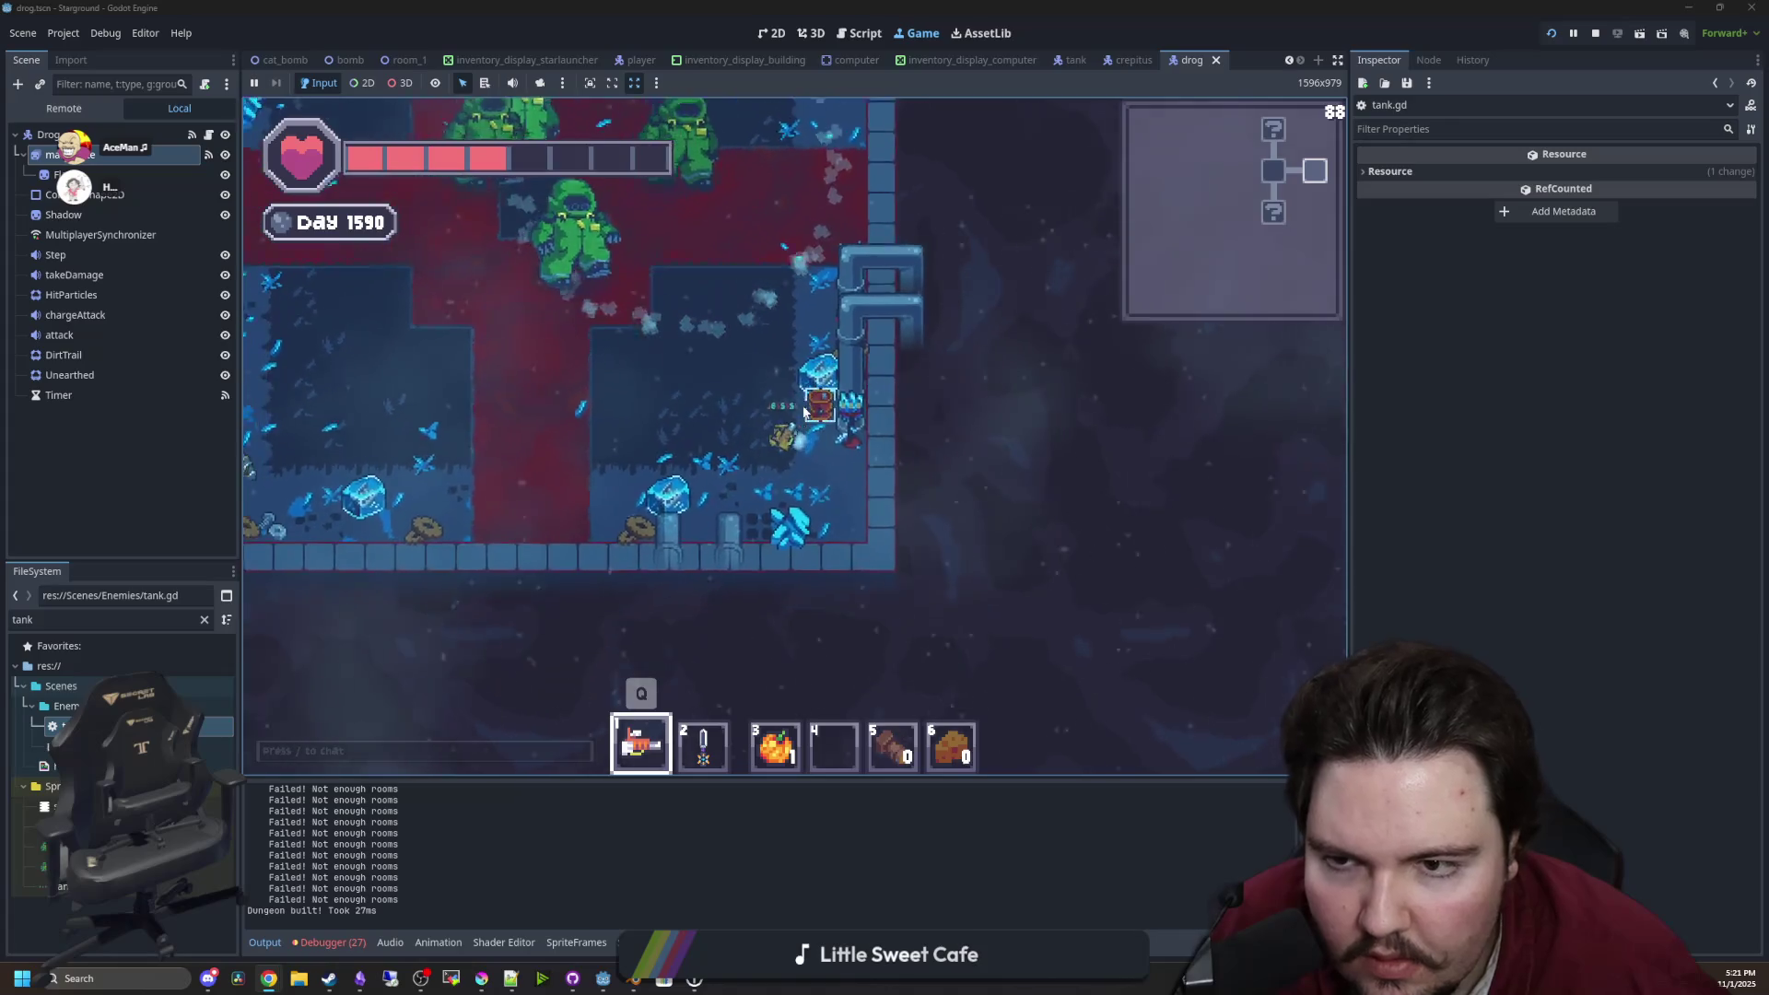
key(a)
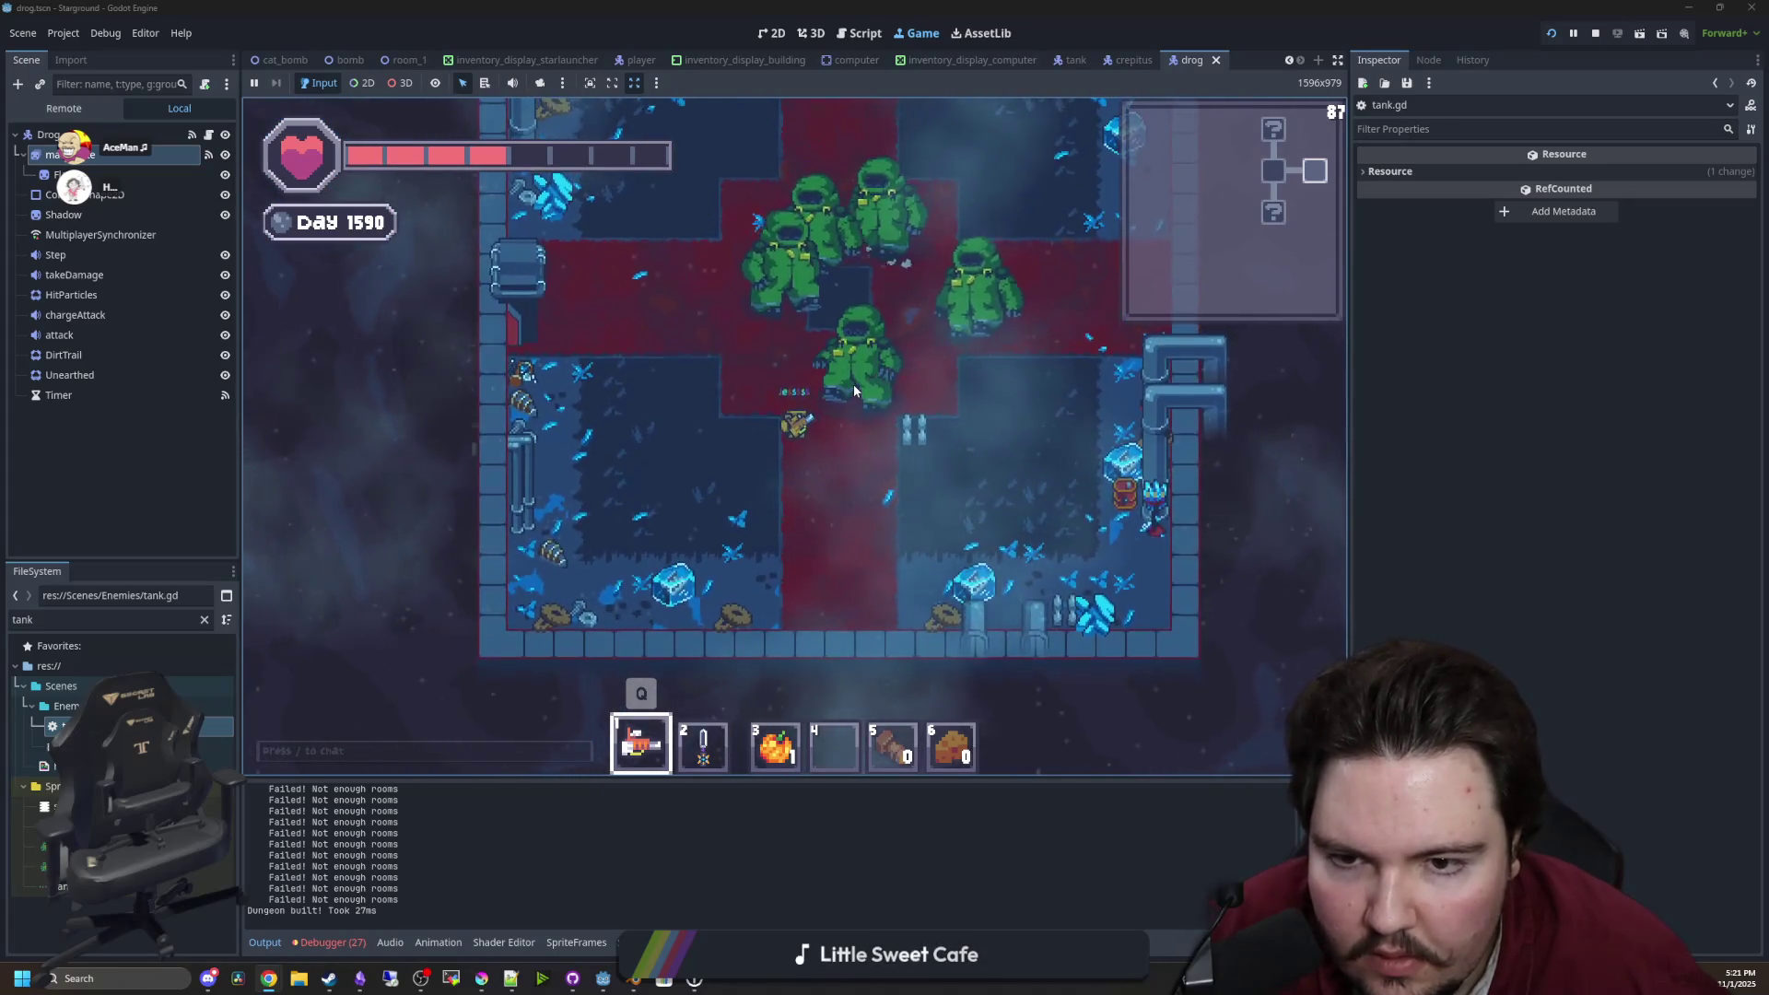
key(a)
Step: Move into the next rooms, equip the sword from slot 2, and open the in-game chat
key(w)
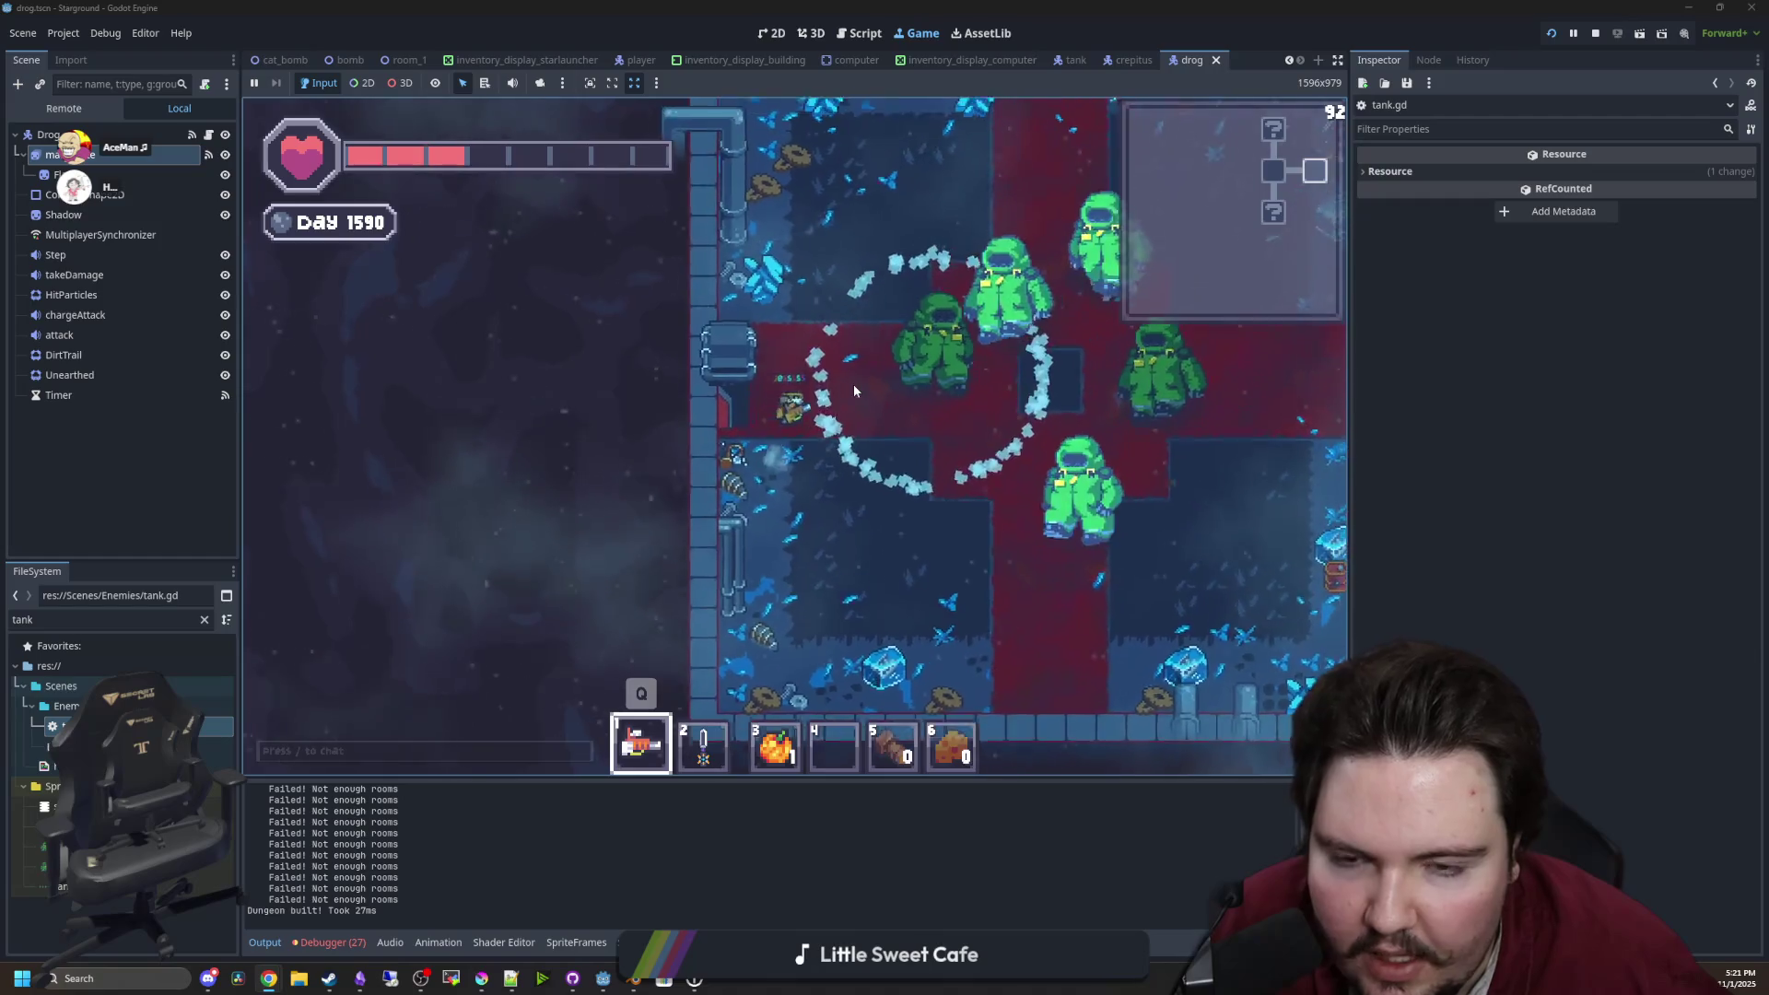
key(d)
key(2)
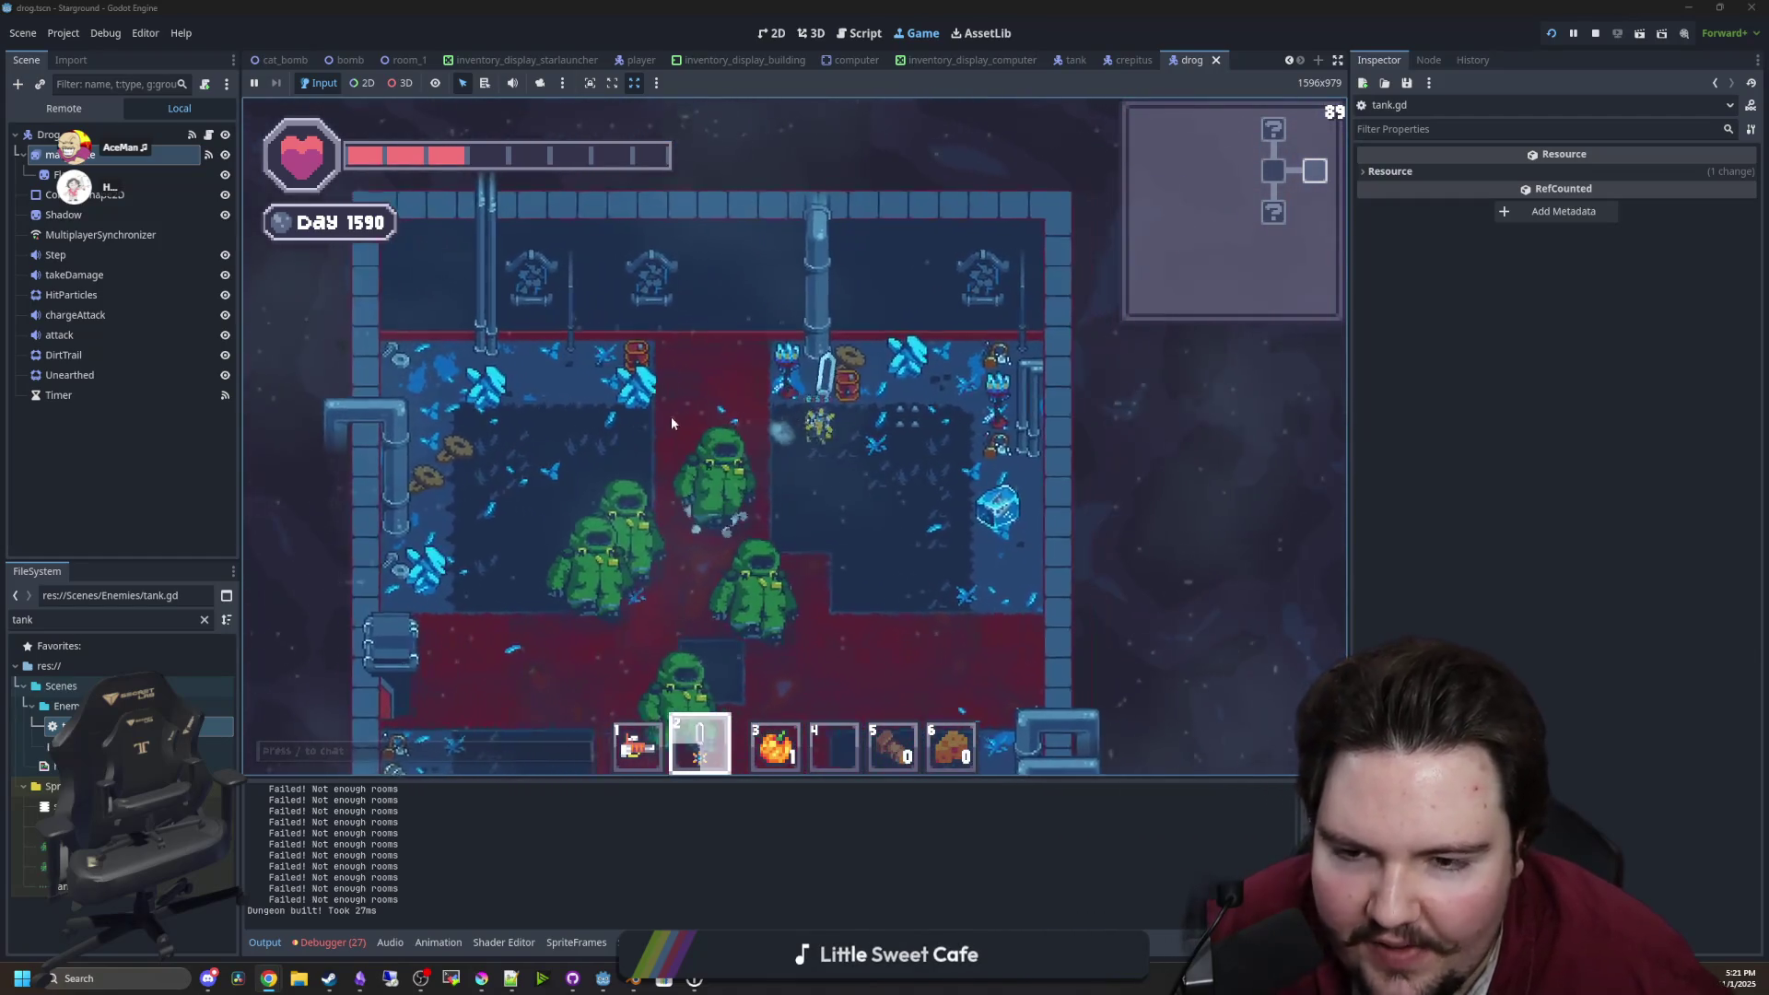
key(s)
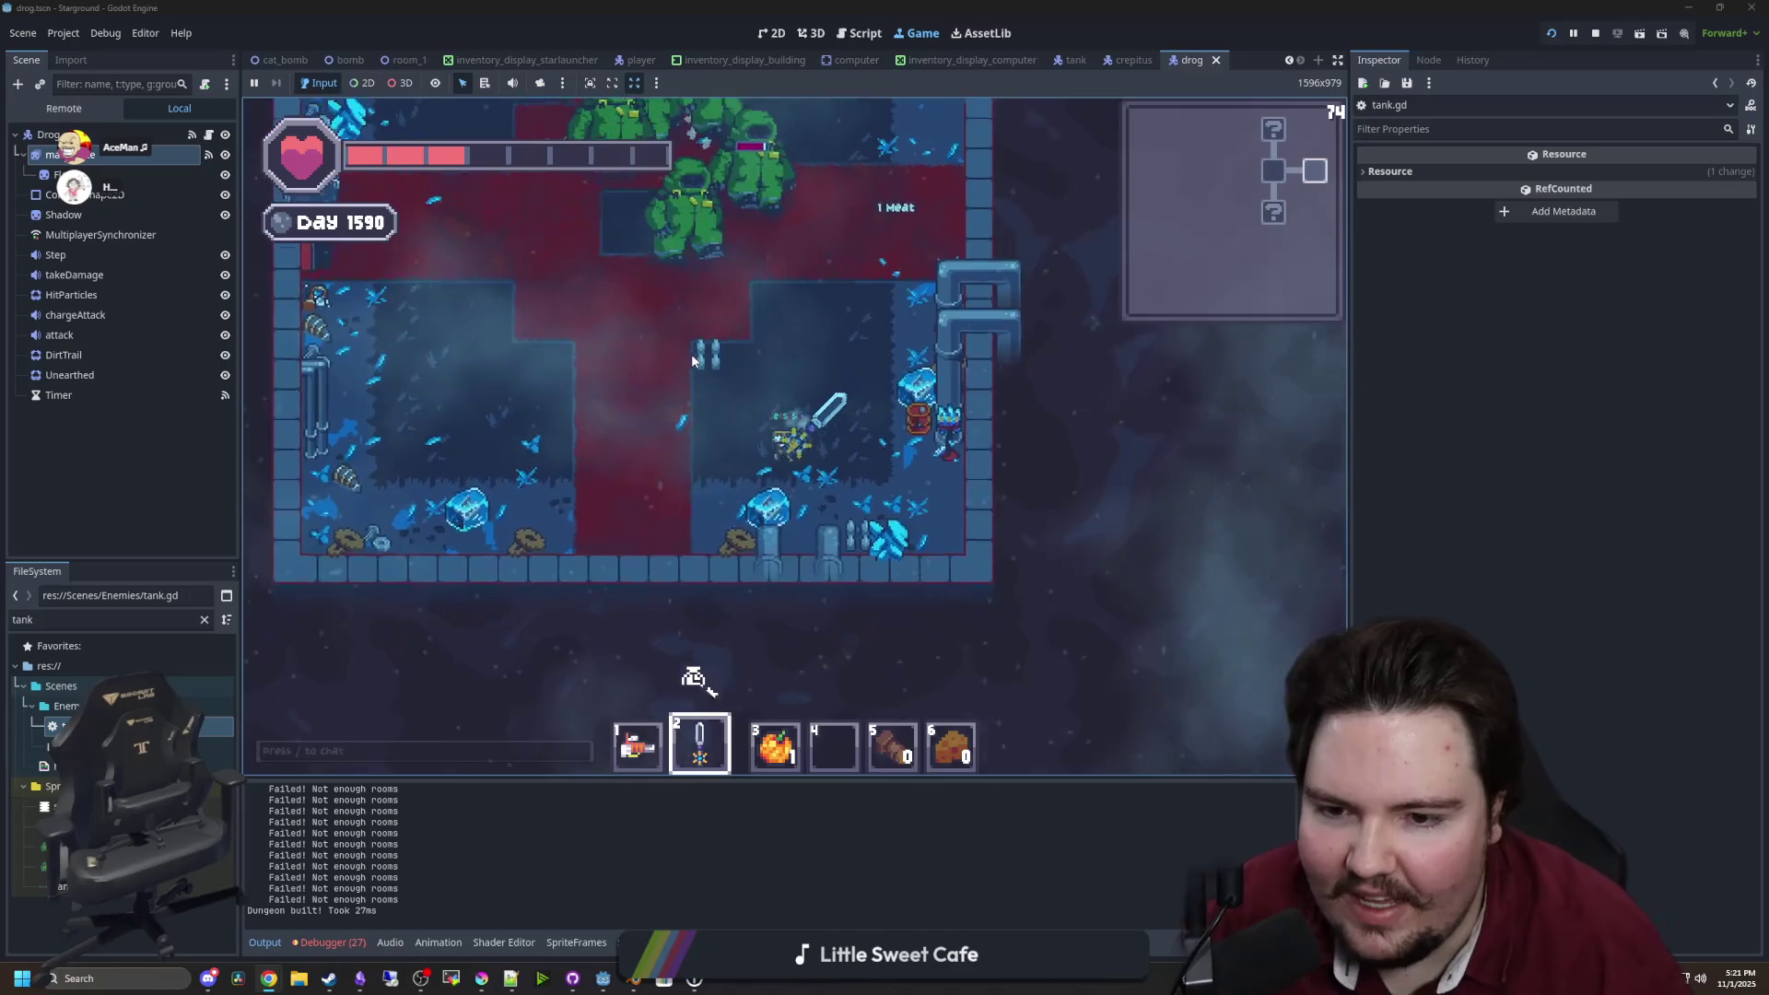
key(Return)
Step: Switch to creative mode with '/gamemode creative' and sword-fight the cluster of tanks, finishing the white one
text(/gamemode creative)
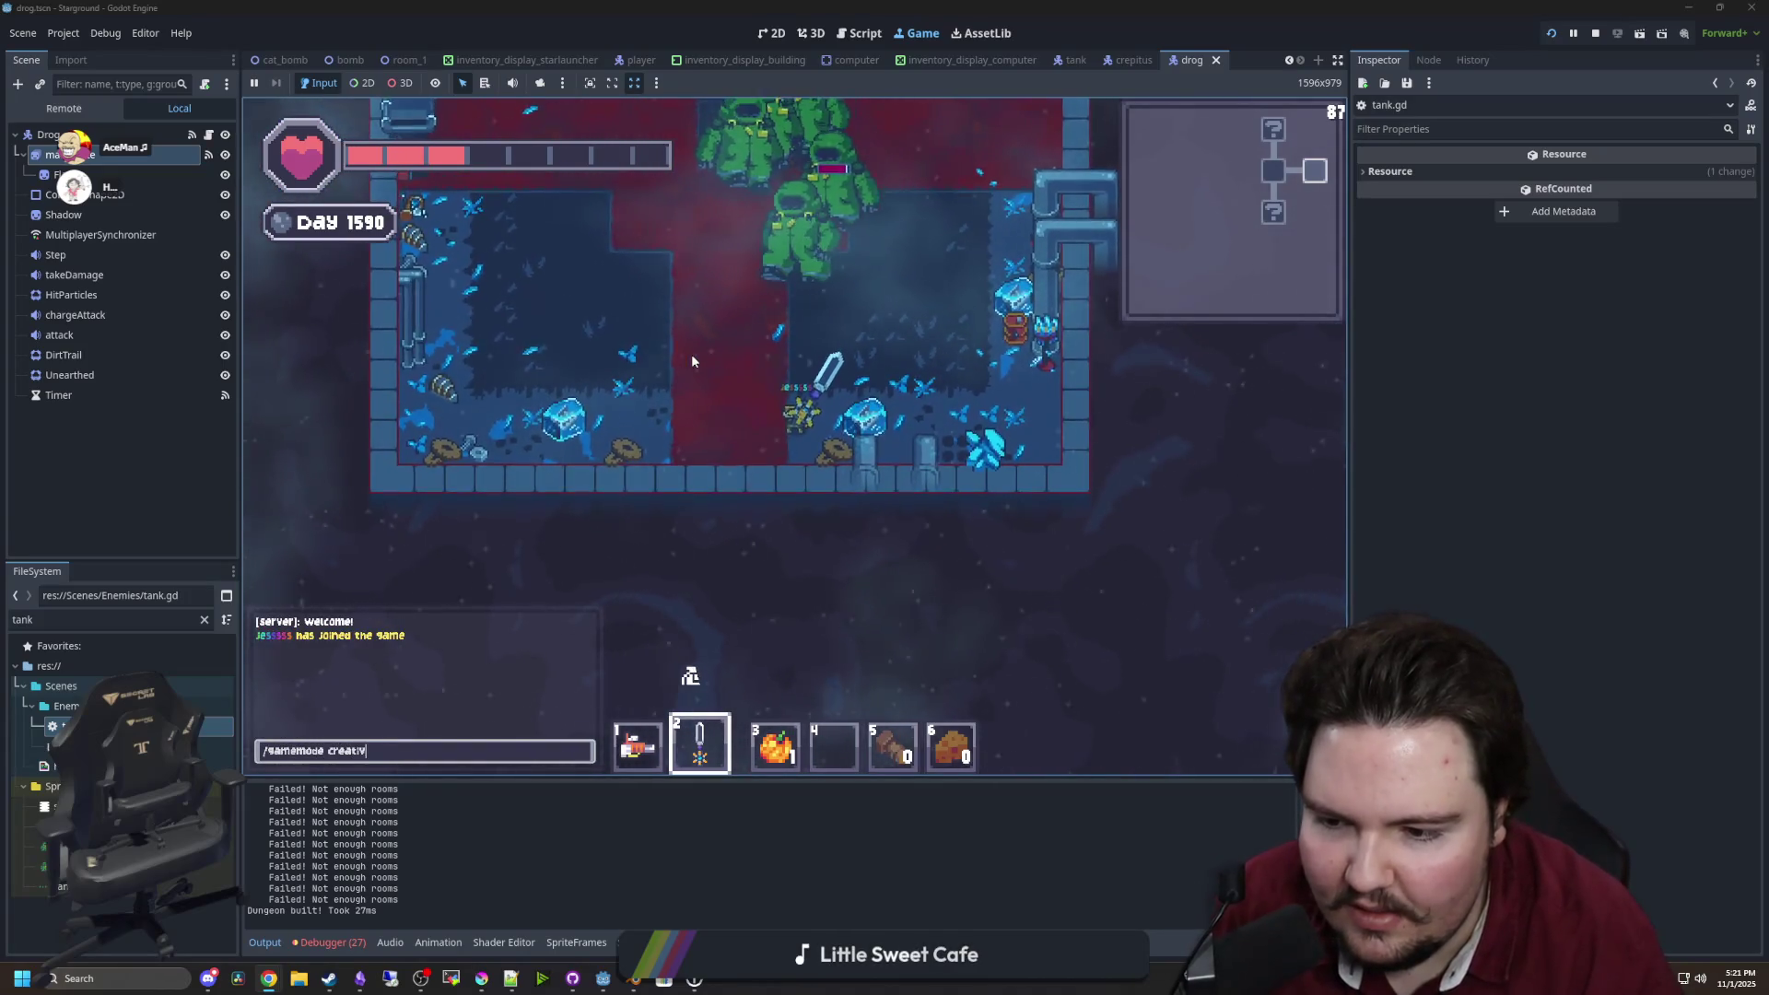
key(Return)
click(827, 380)
key(w)
click(834, 332)
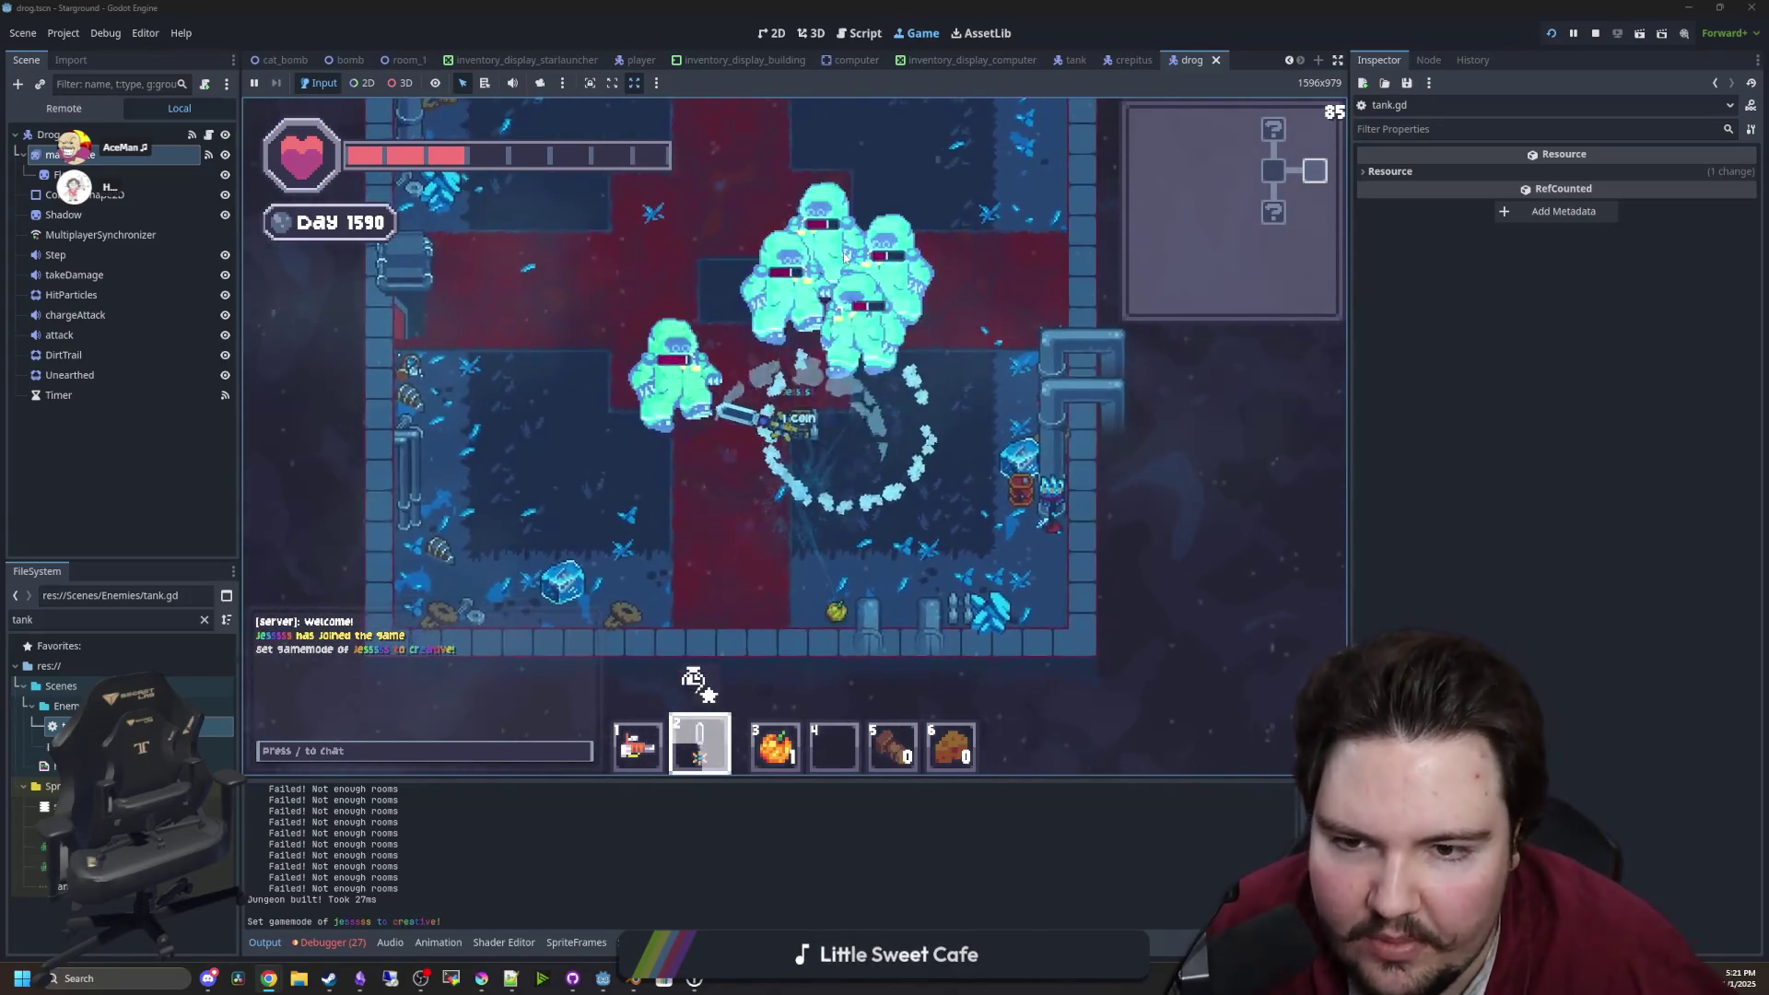
key(d)
click(844, 333)
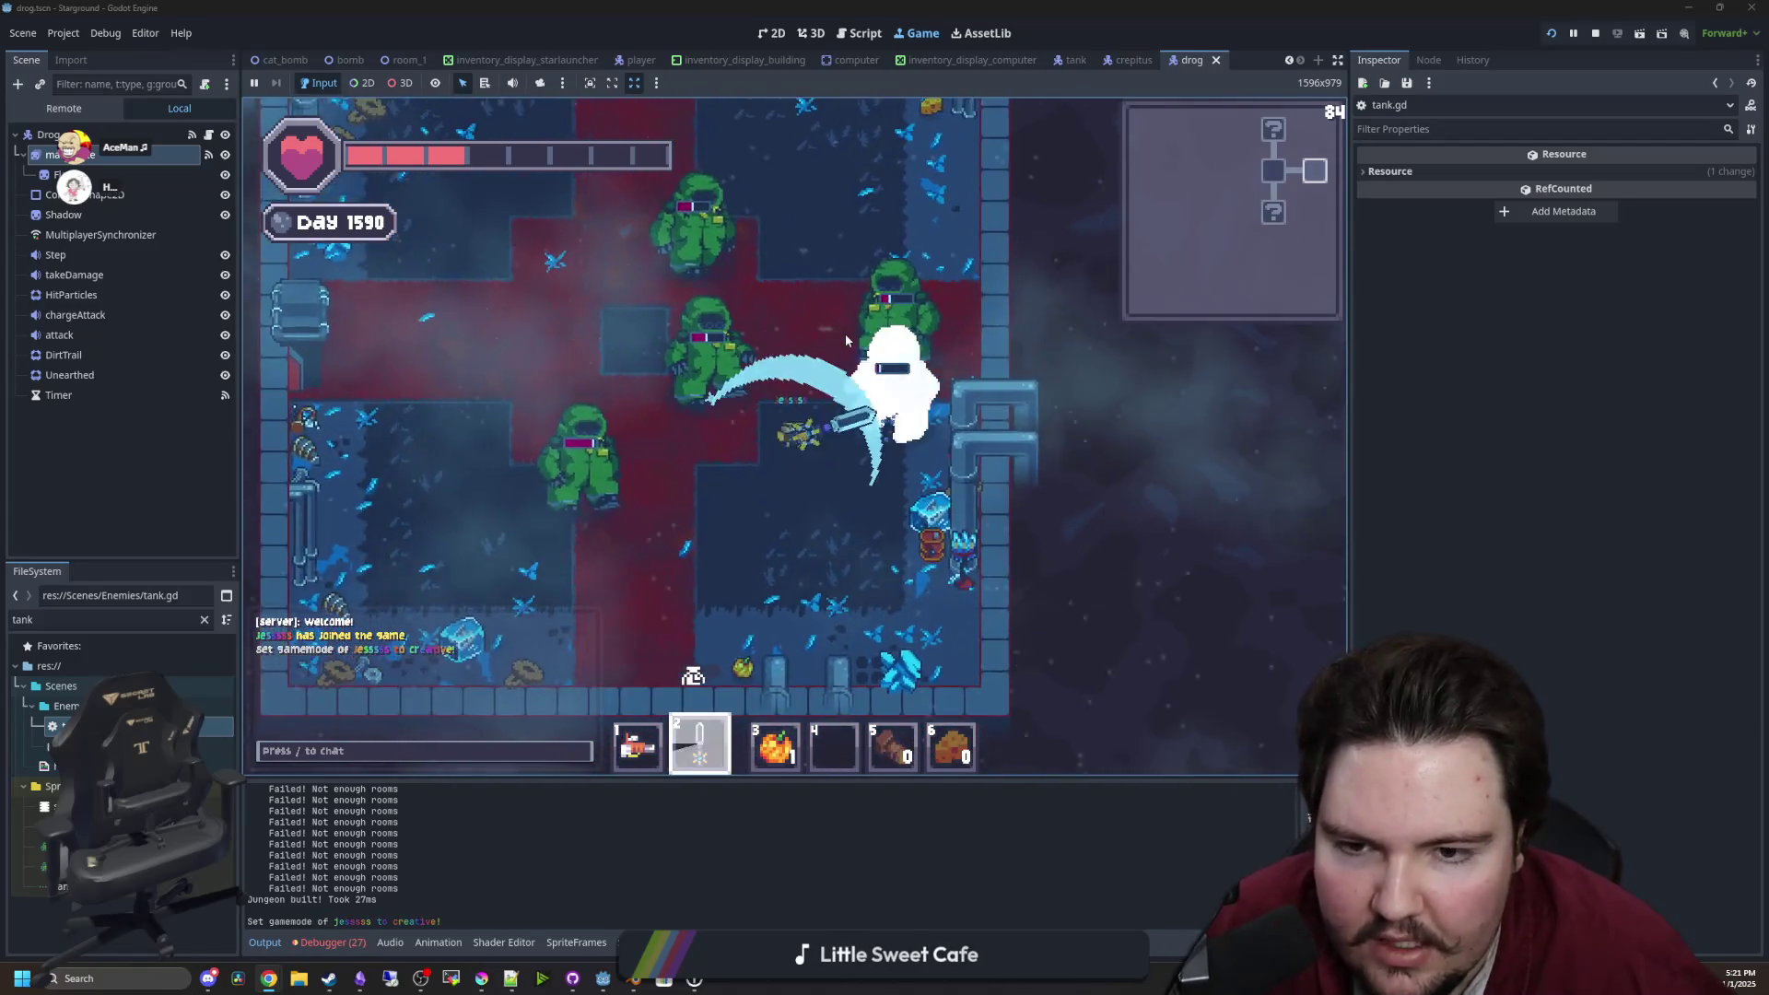
key(a)
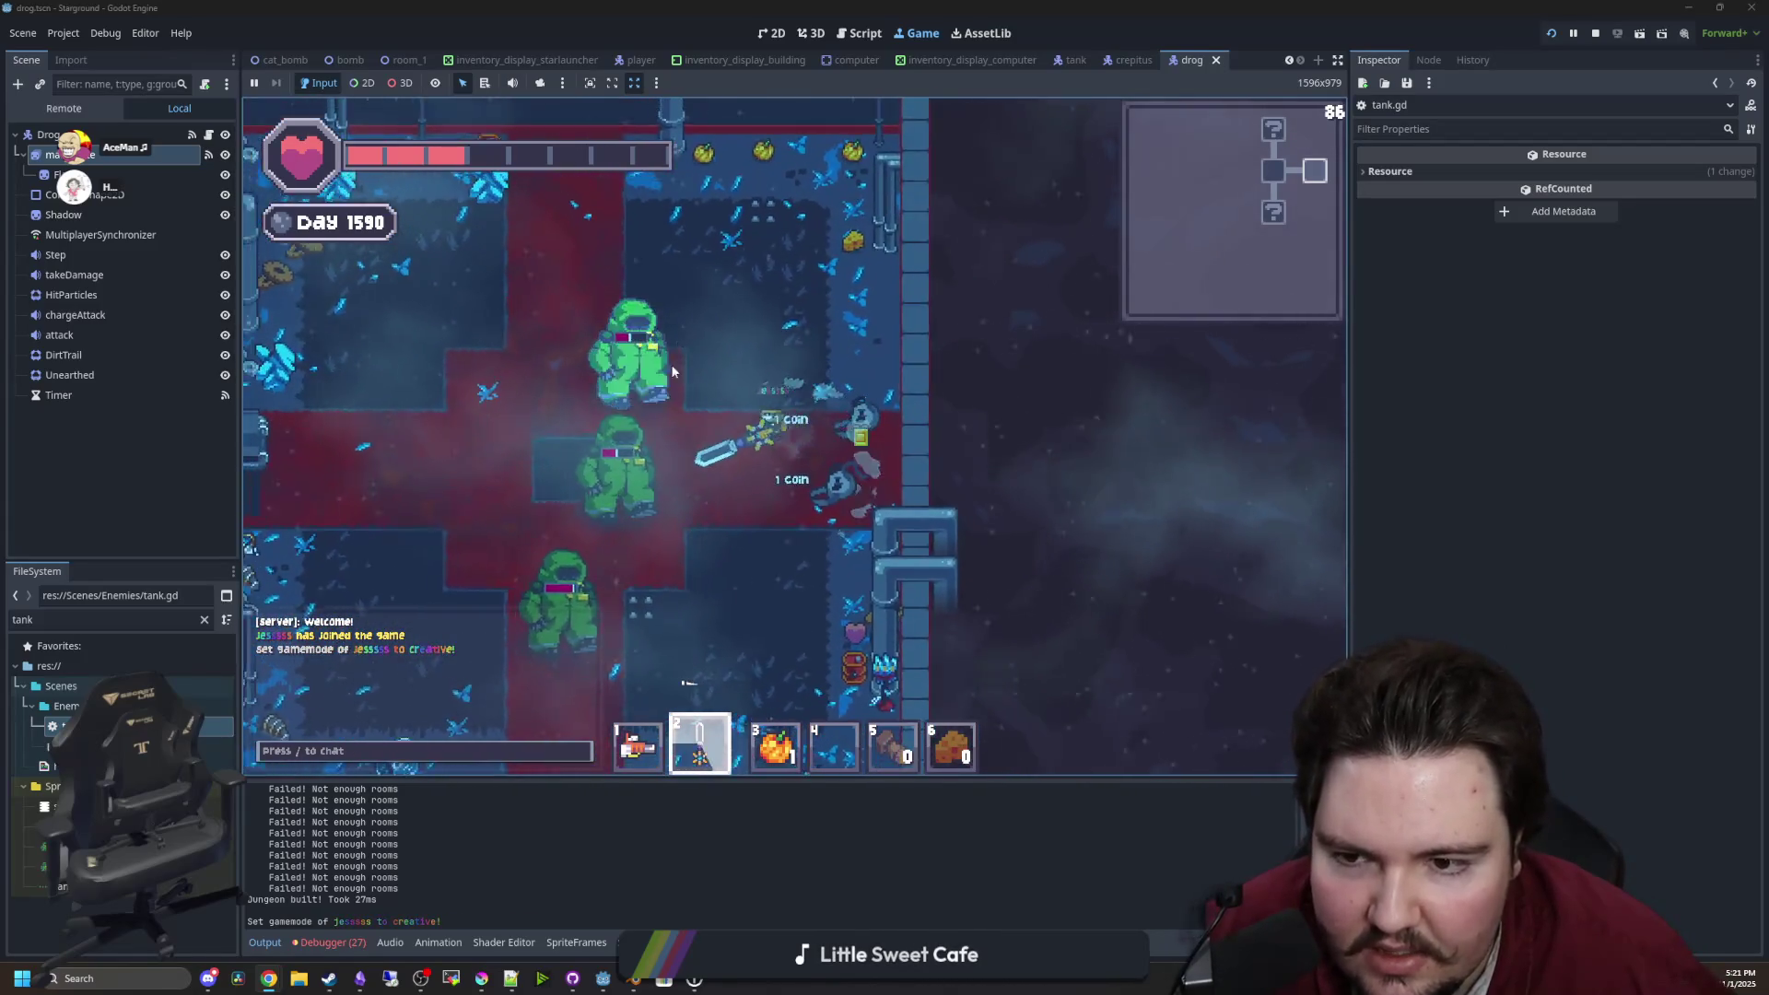
click(909, 495)
key(s)
click(969, 445)
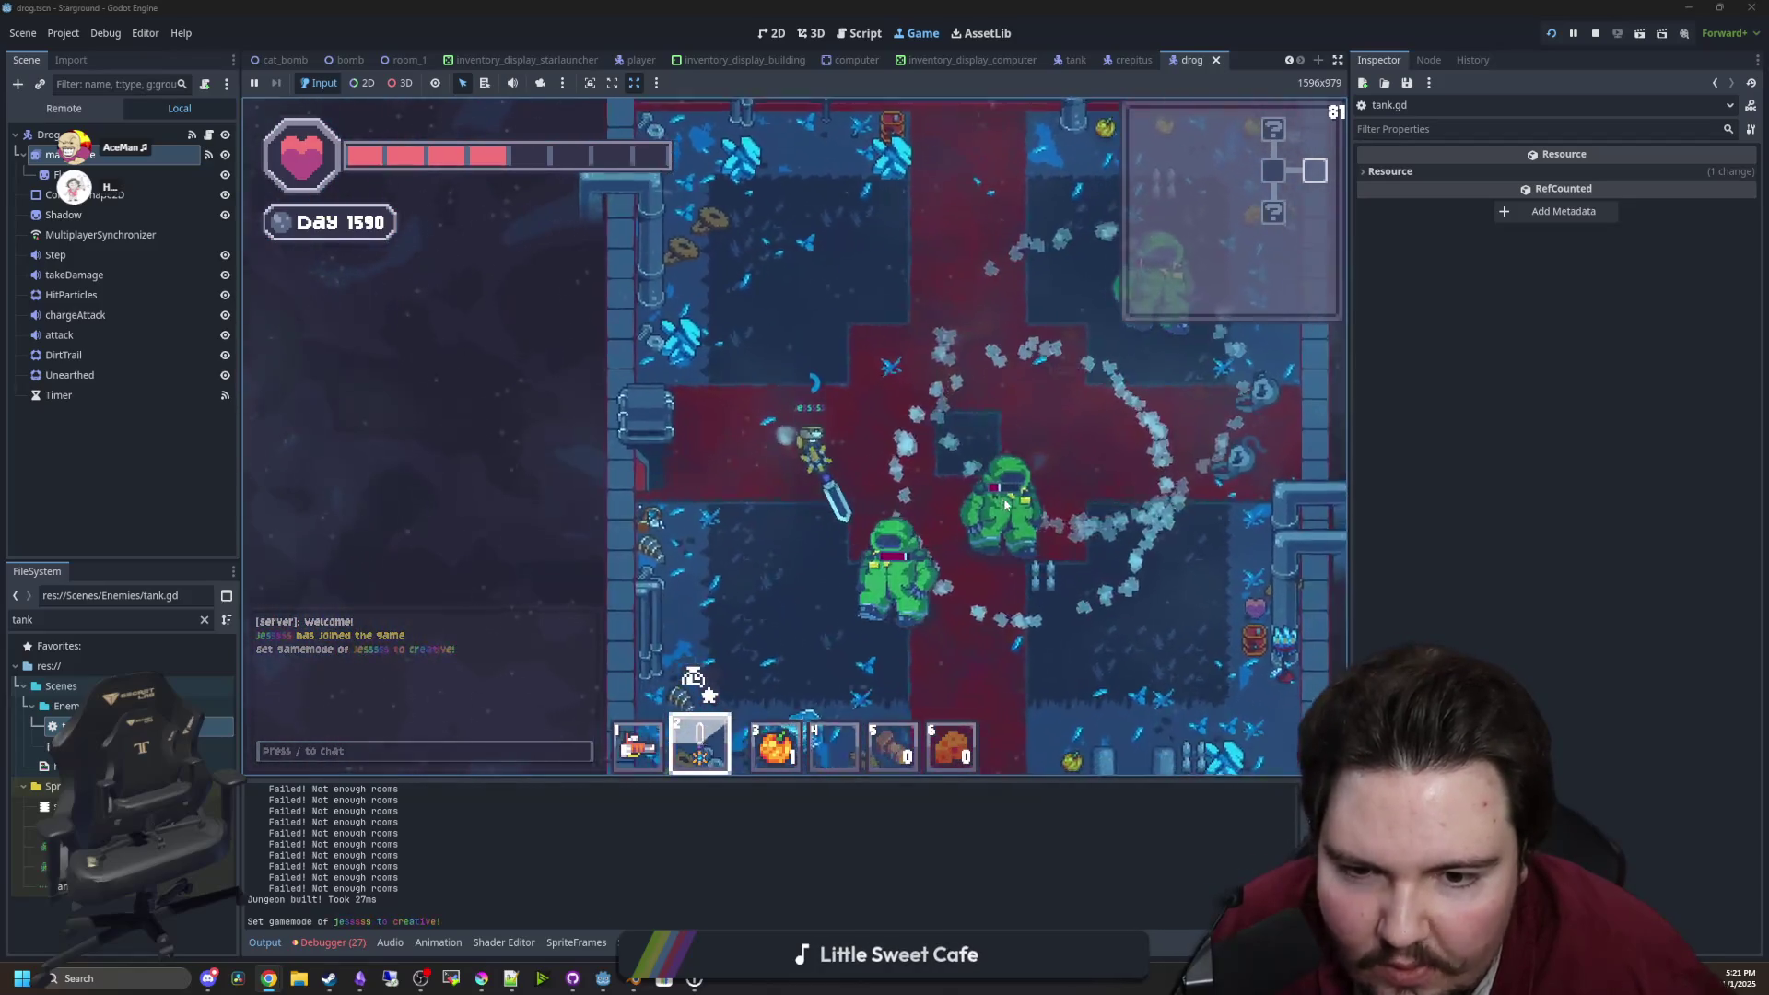
click(952, 414)
key(d)
click(953, 414)
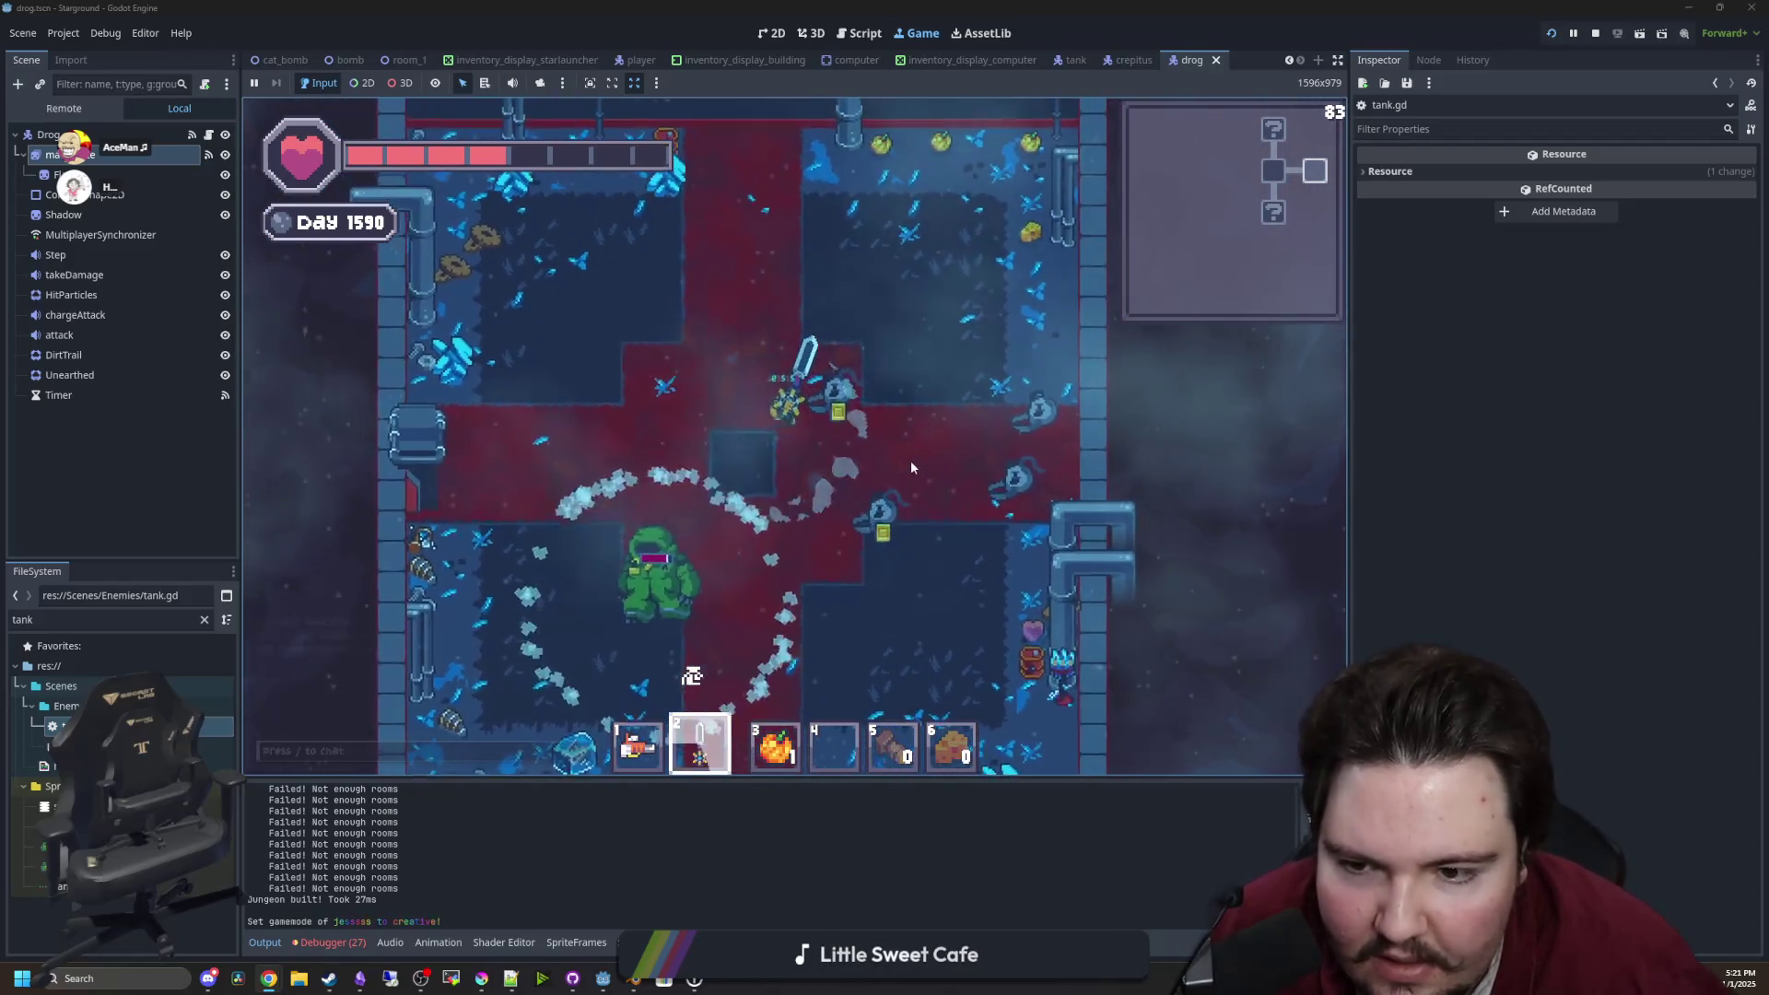
click(911, 461)
key(s)
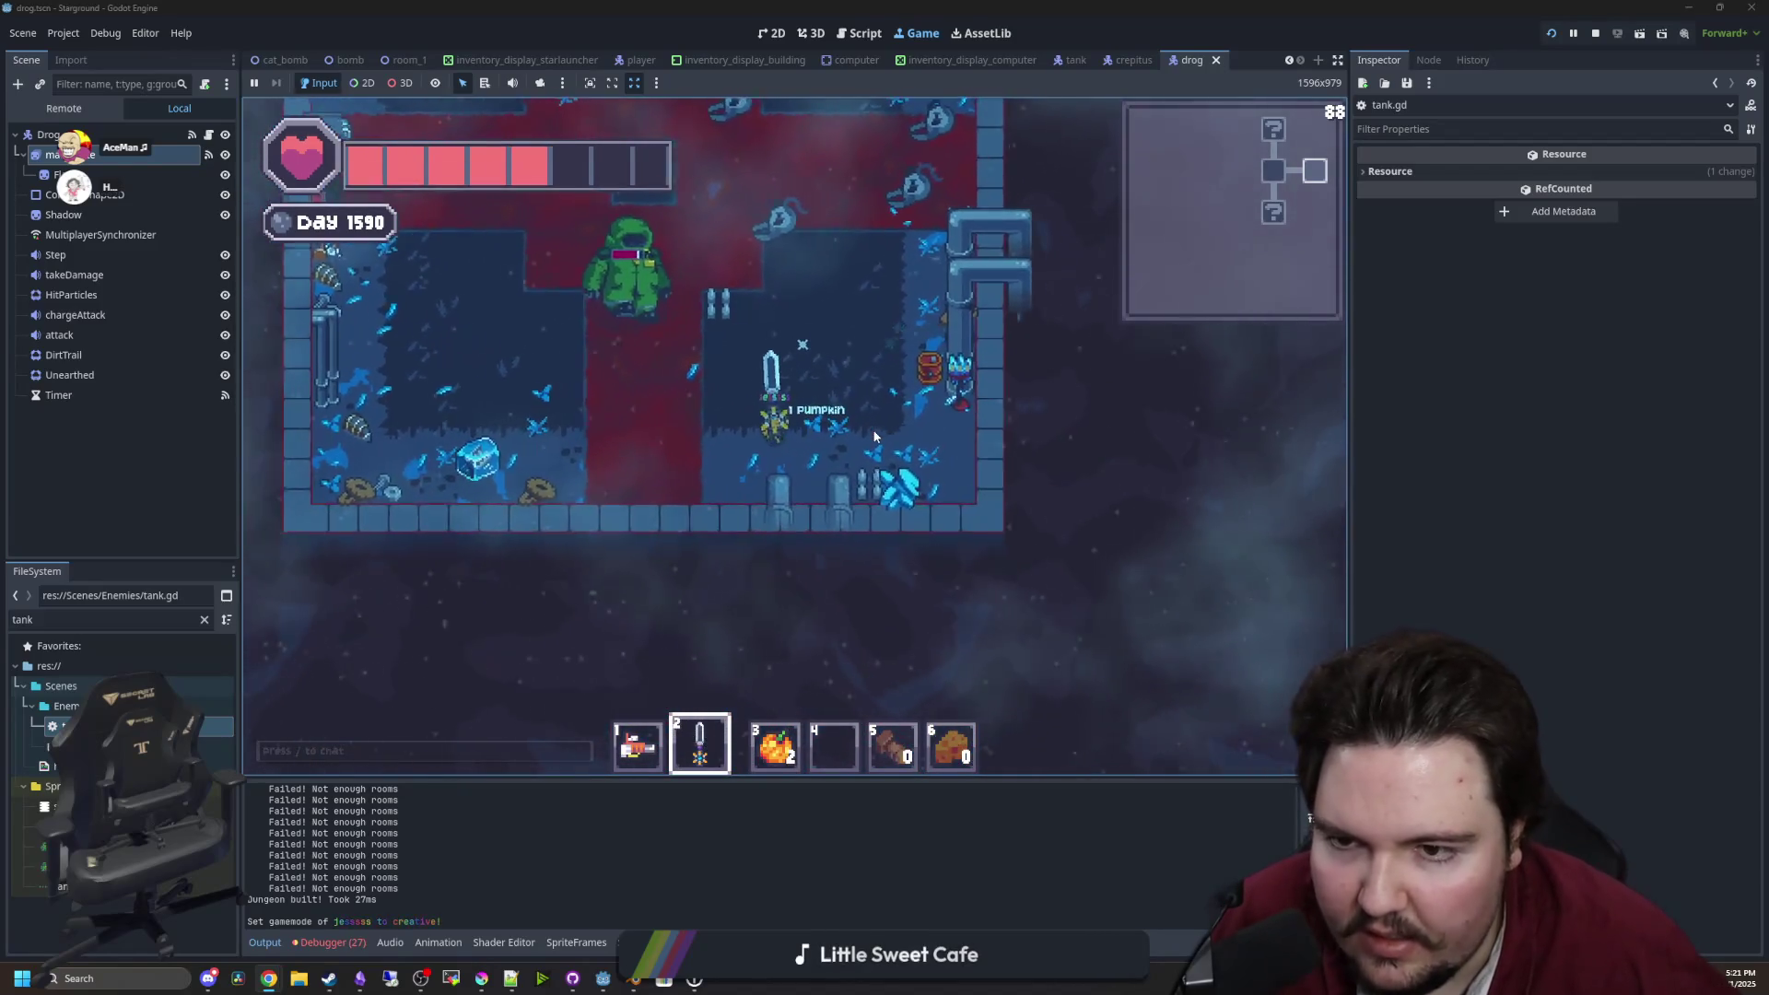
key(a)
key(a)
key(d)
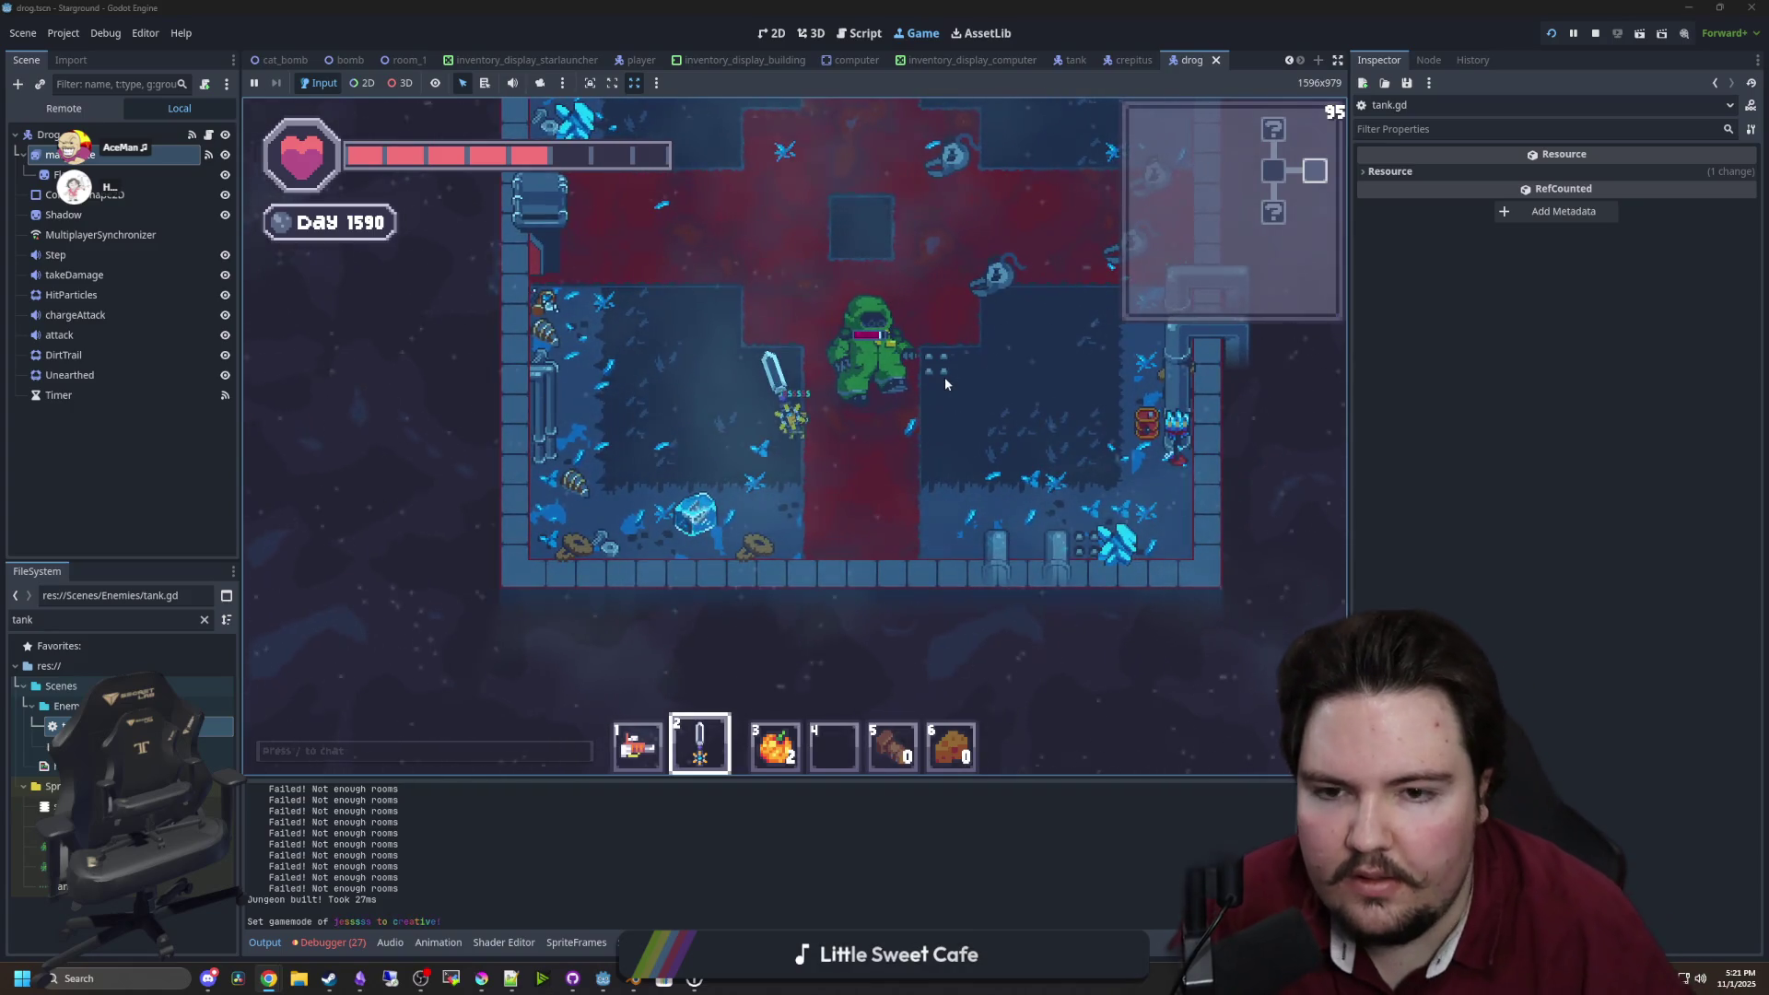
Step: Return to normal mode with 'gamemode normal' and walk through the rooms watching the tank's attack
key(slash)
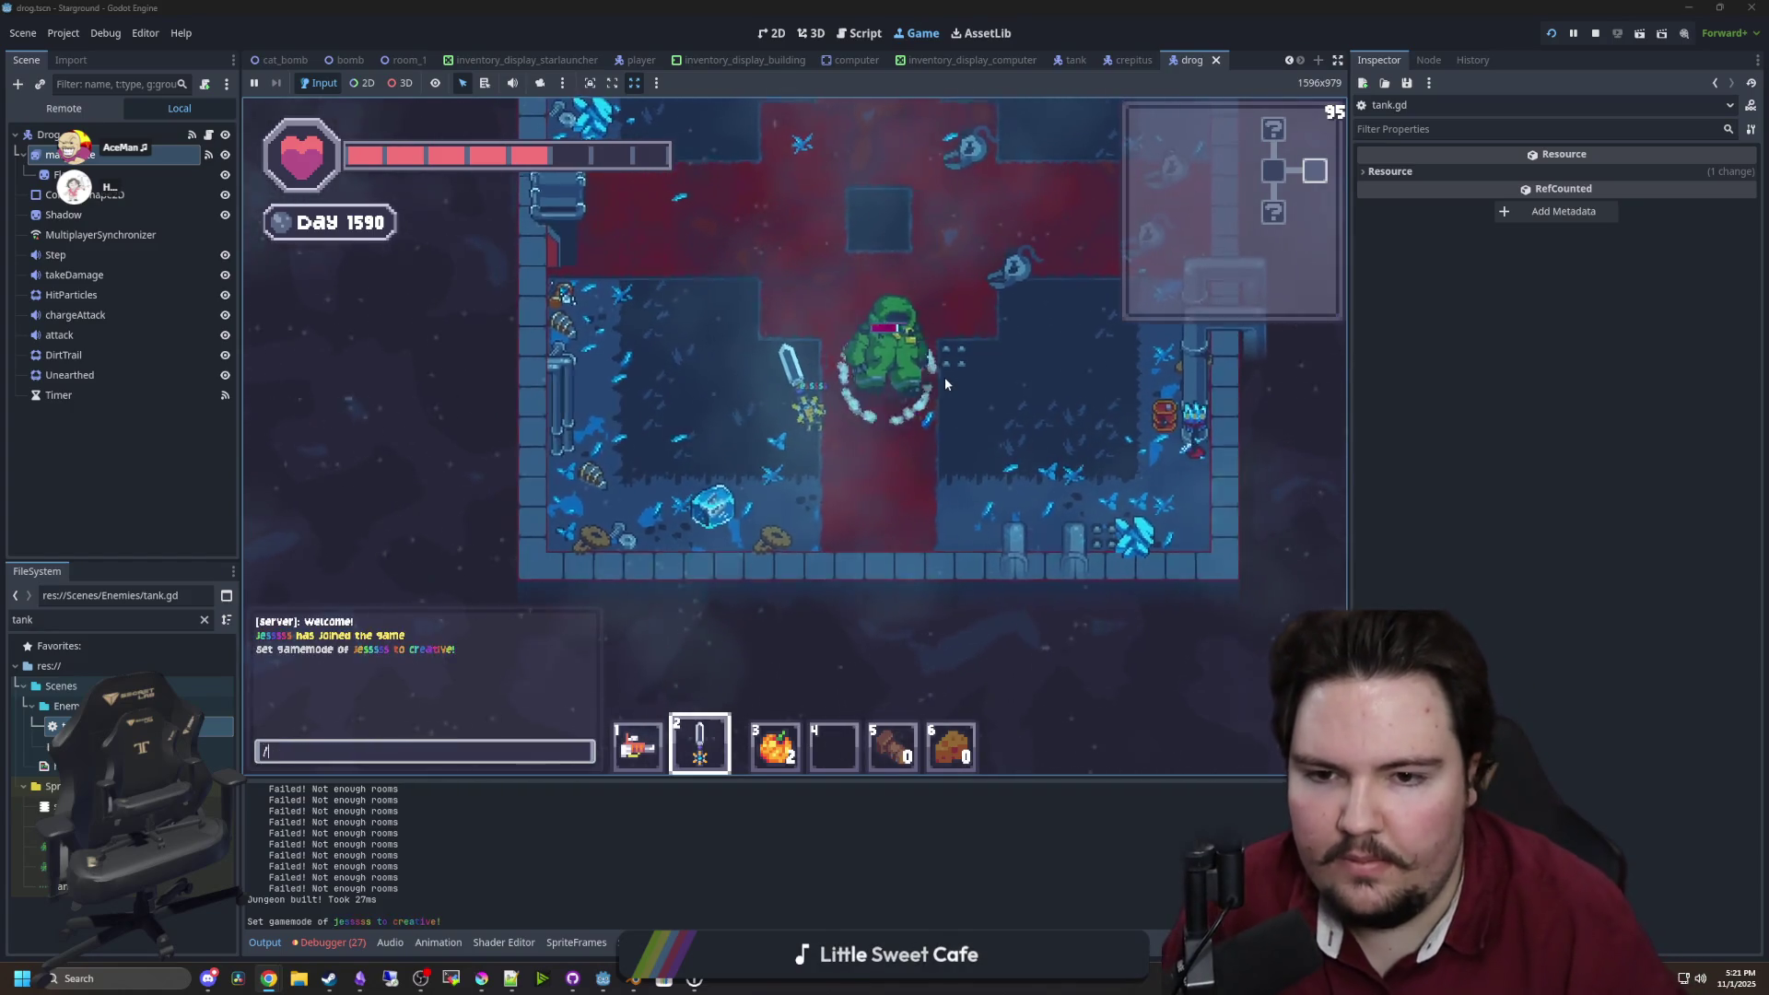
text(gamemode normal)
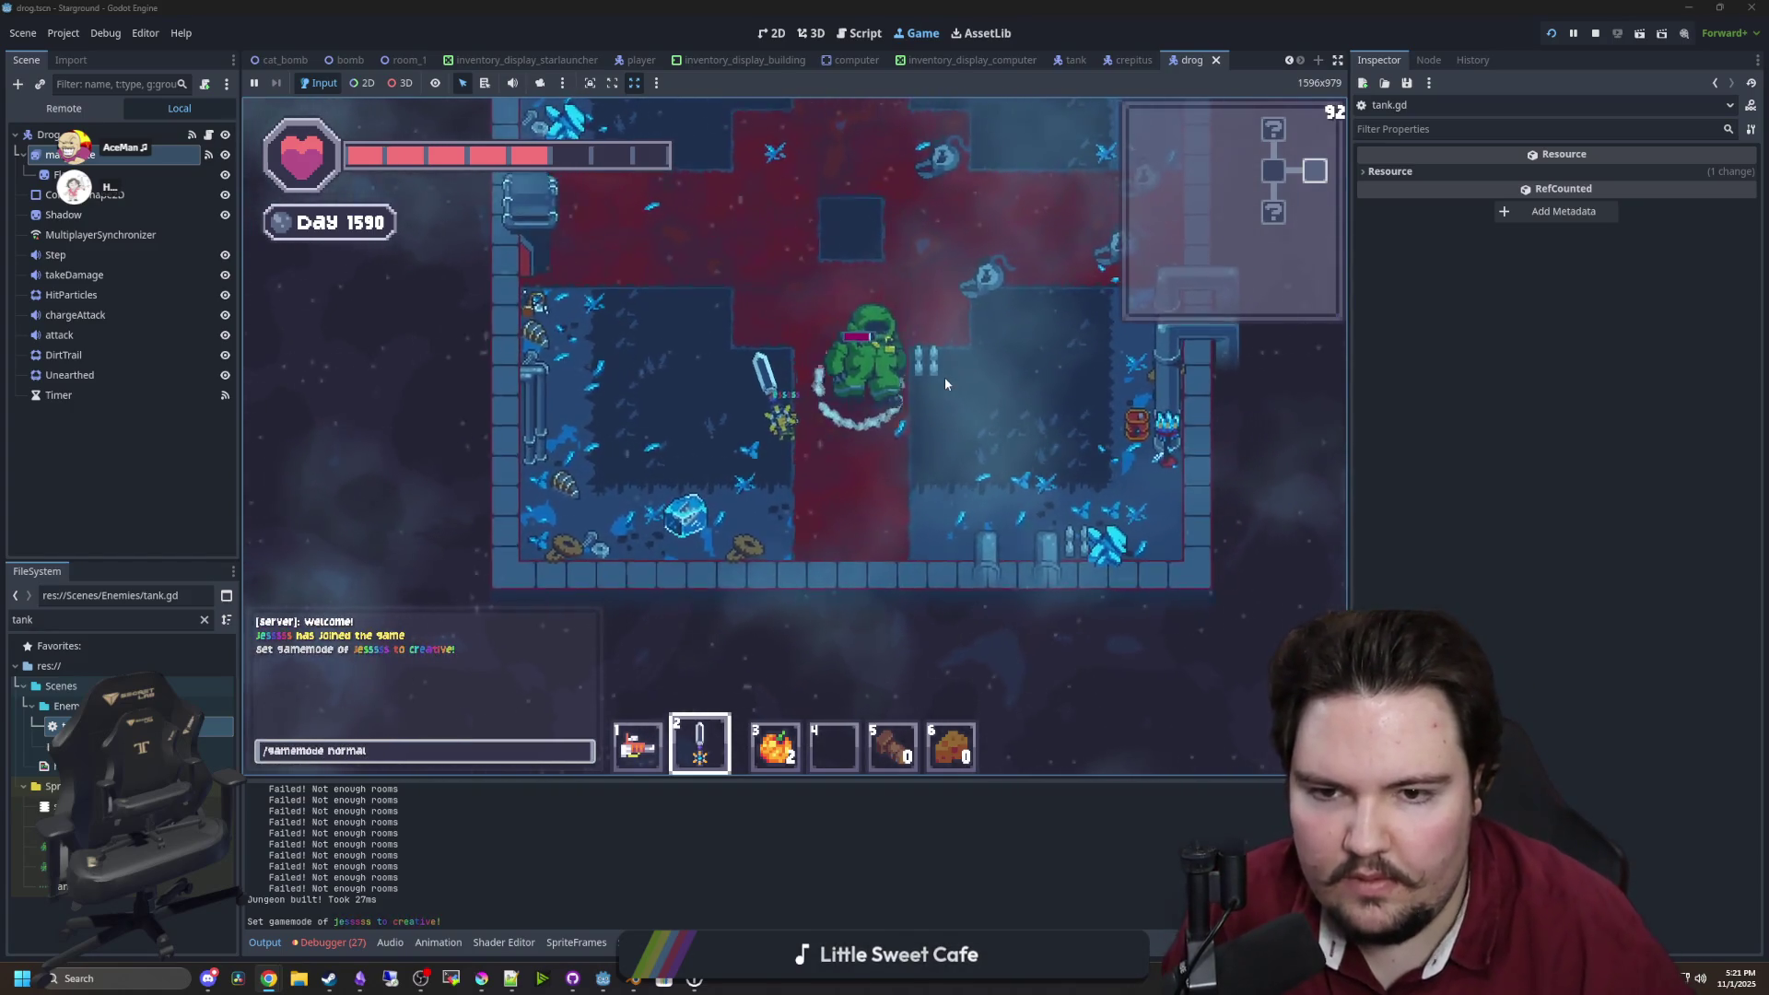
key(Return)
key(a)
key(s)
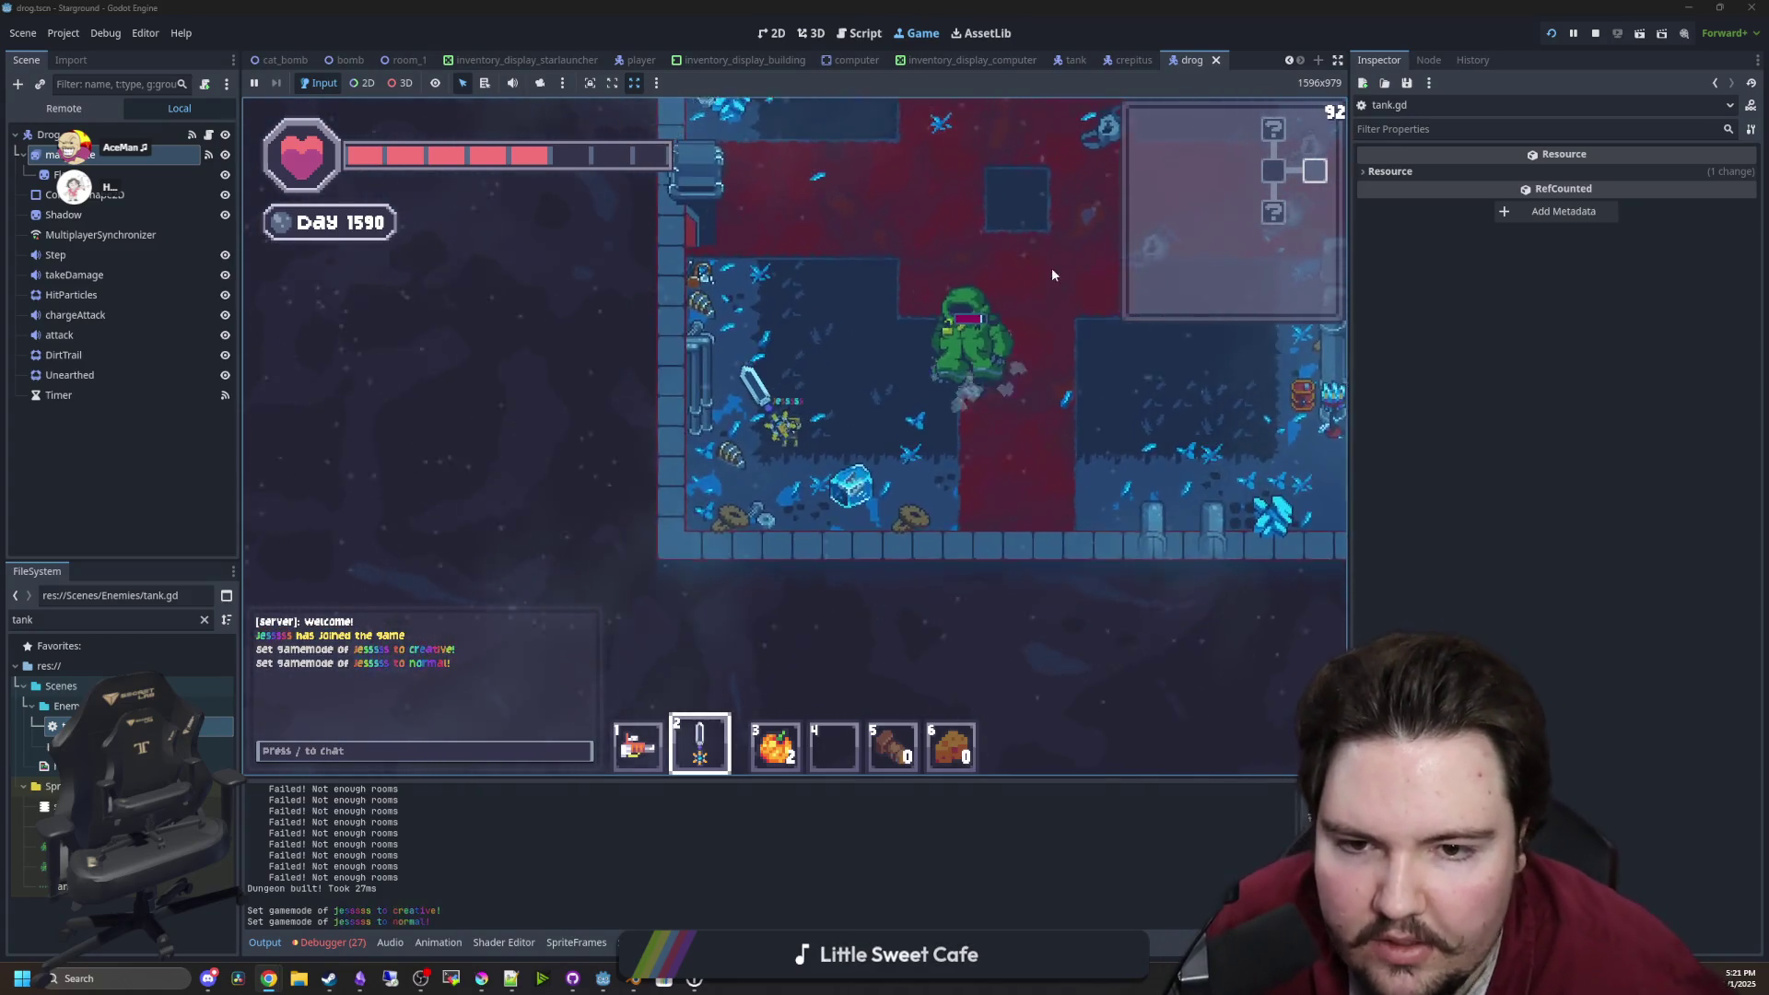
key(a)
key(s)
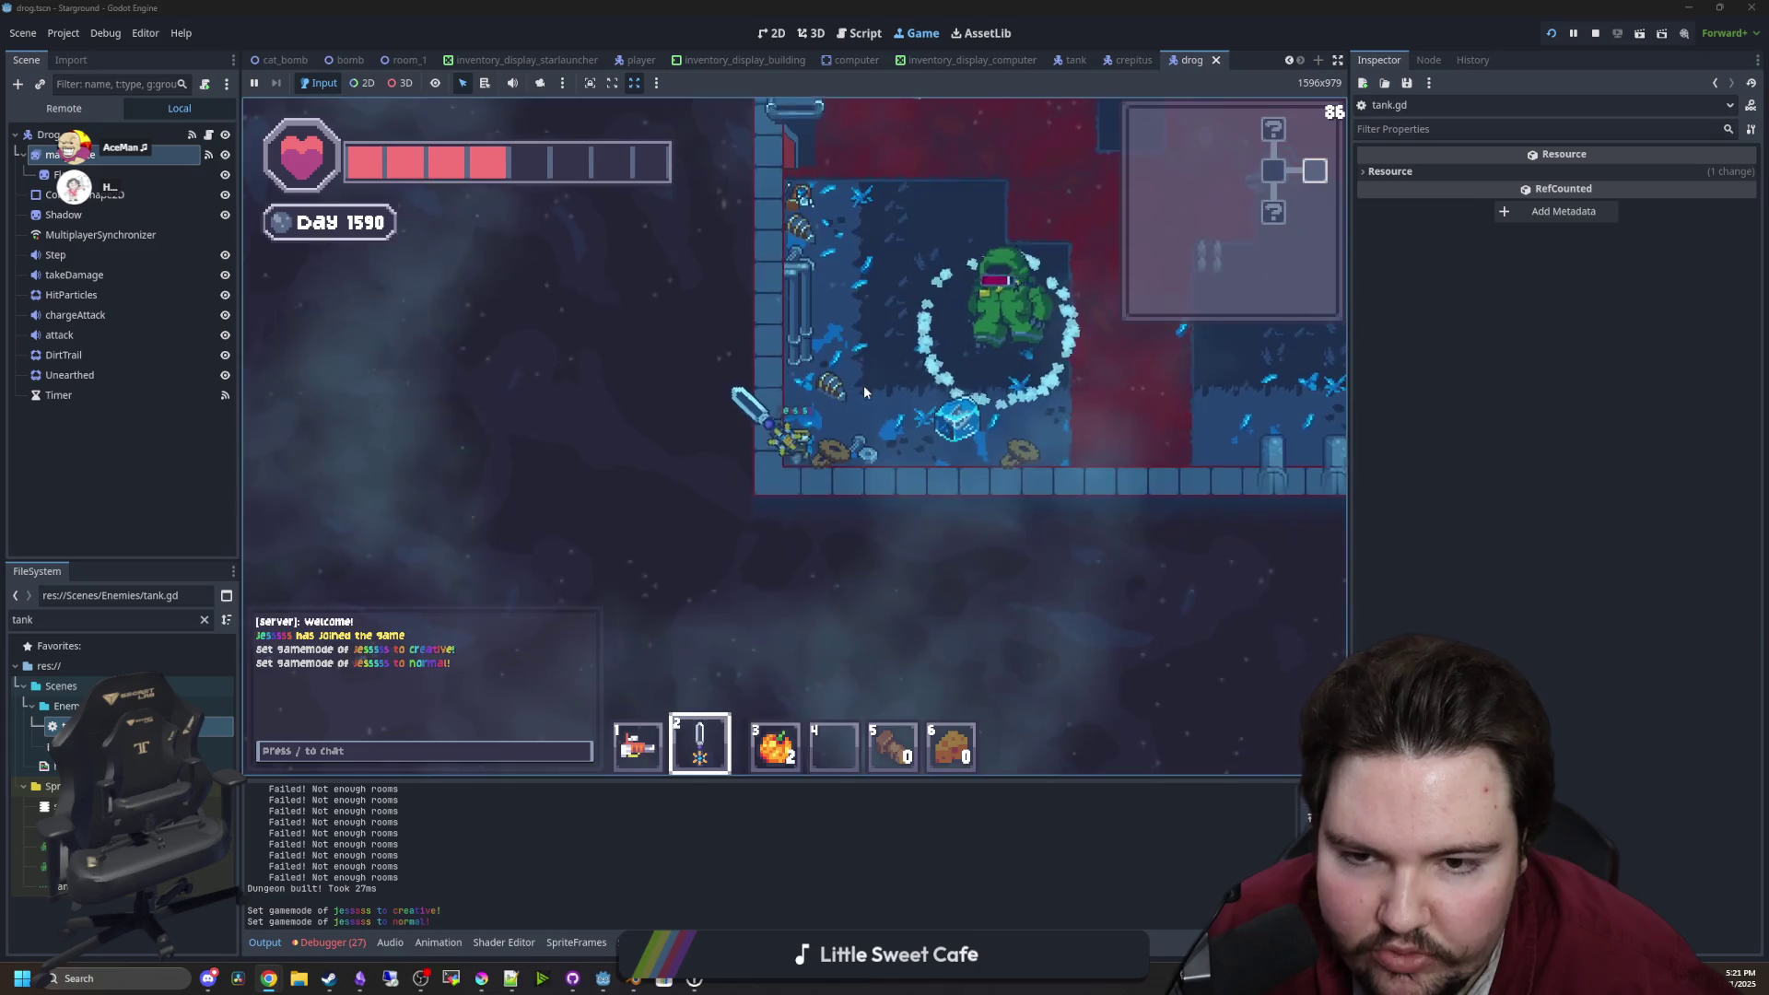
key(w)
key(d)
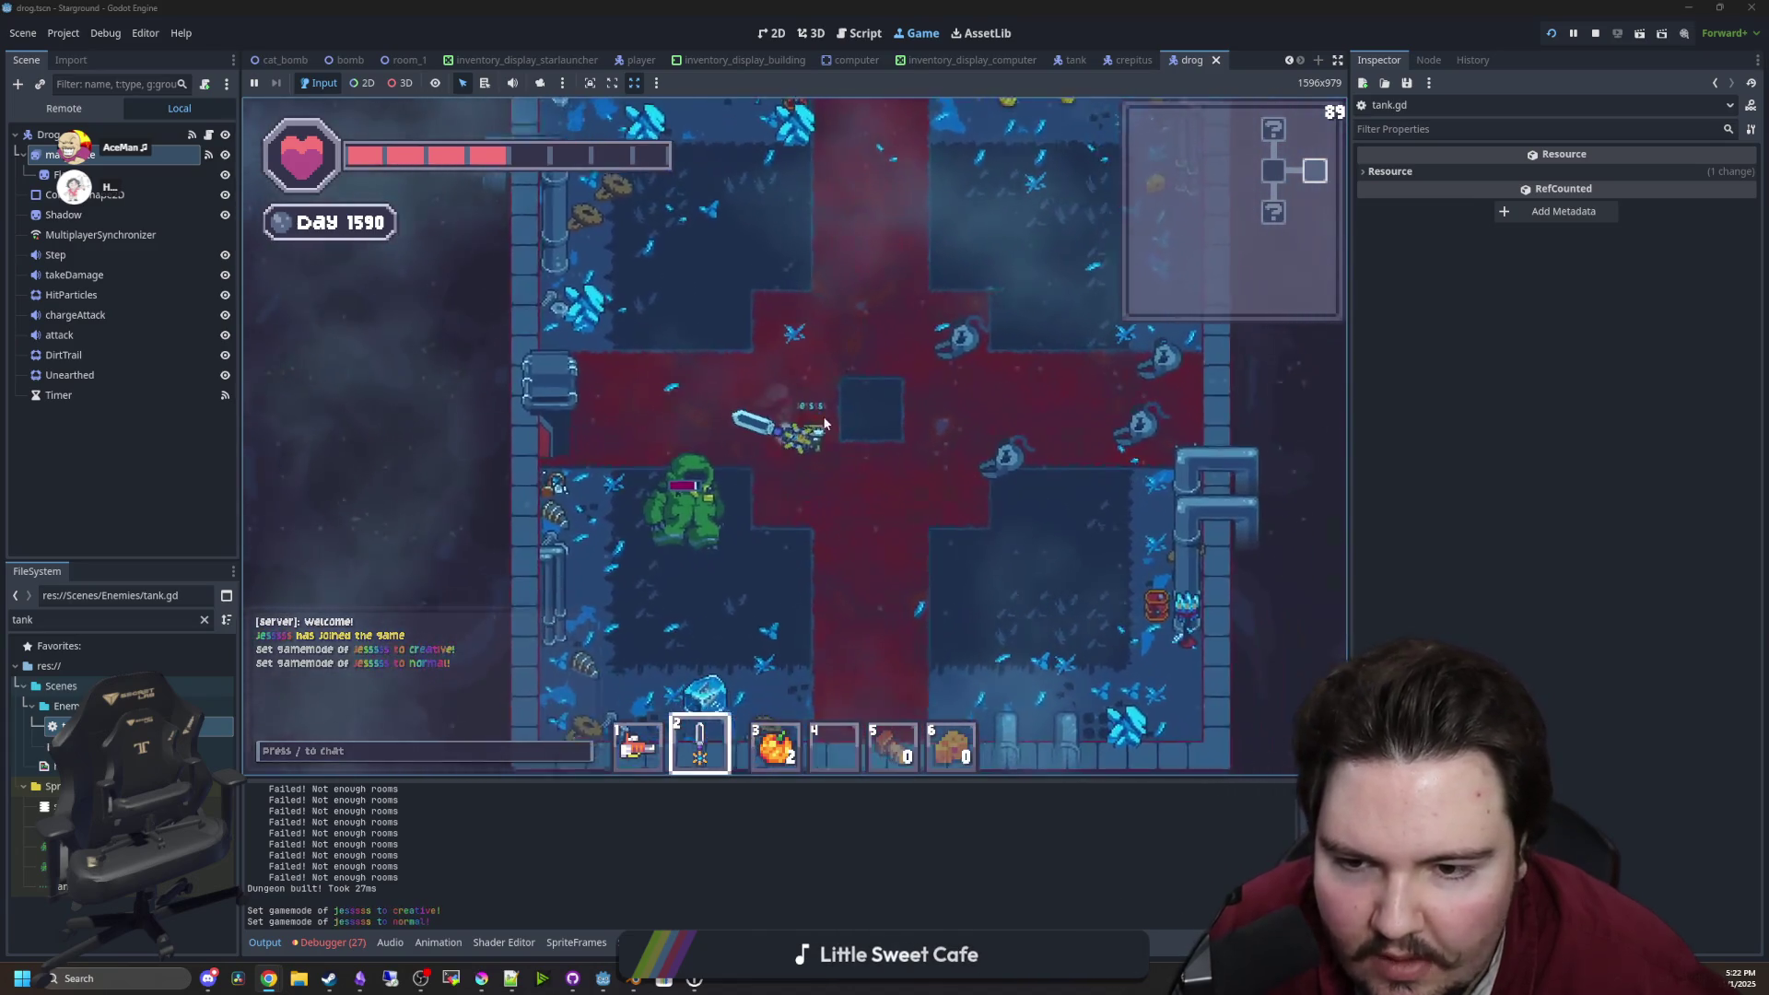
key(d)
key(s)
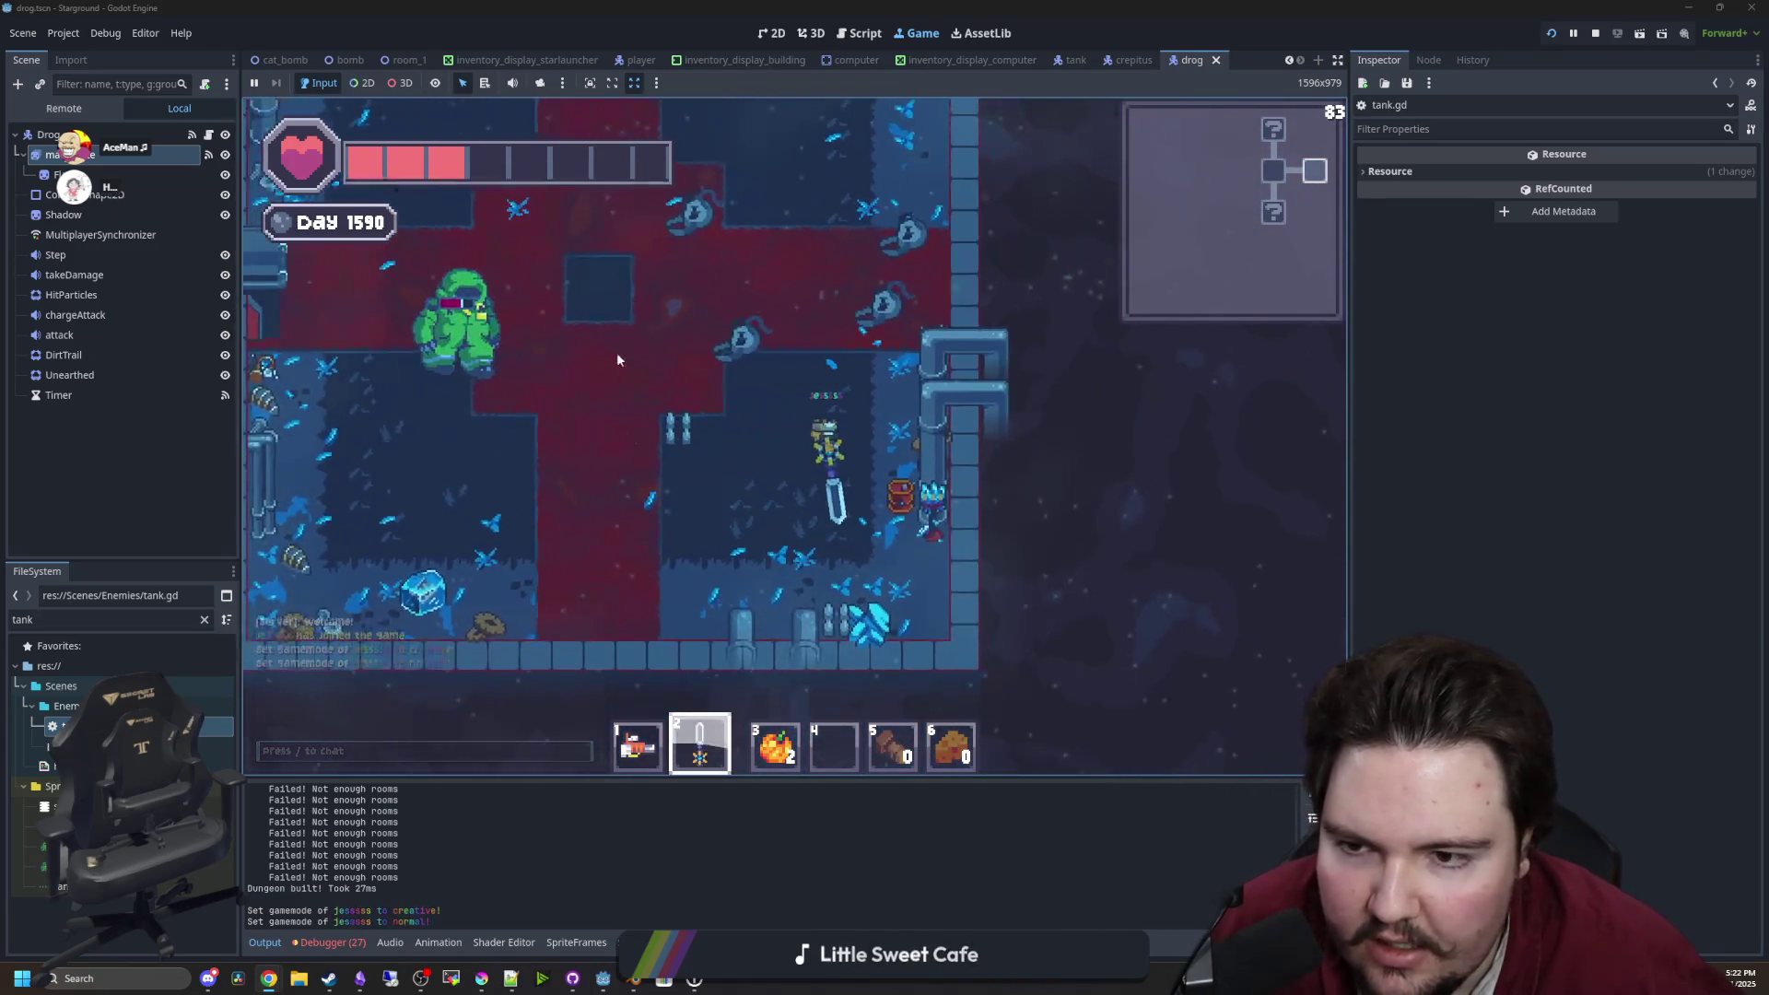
key(a)
key(s)
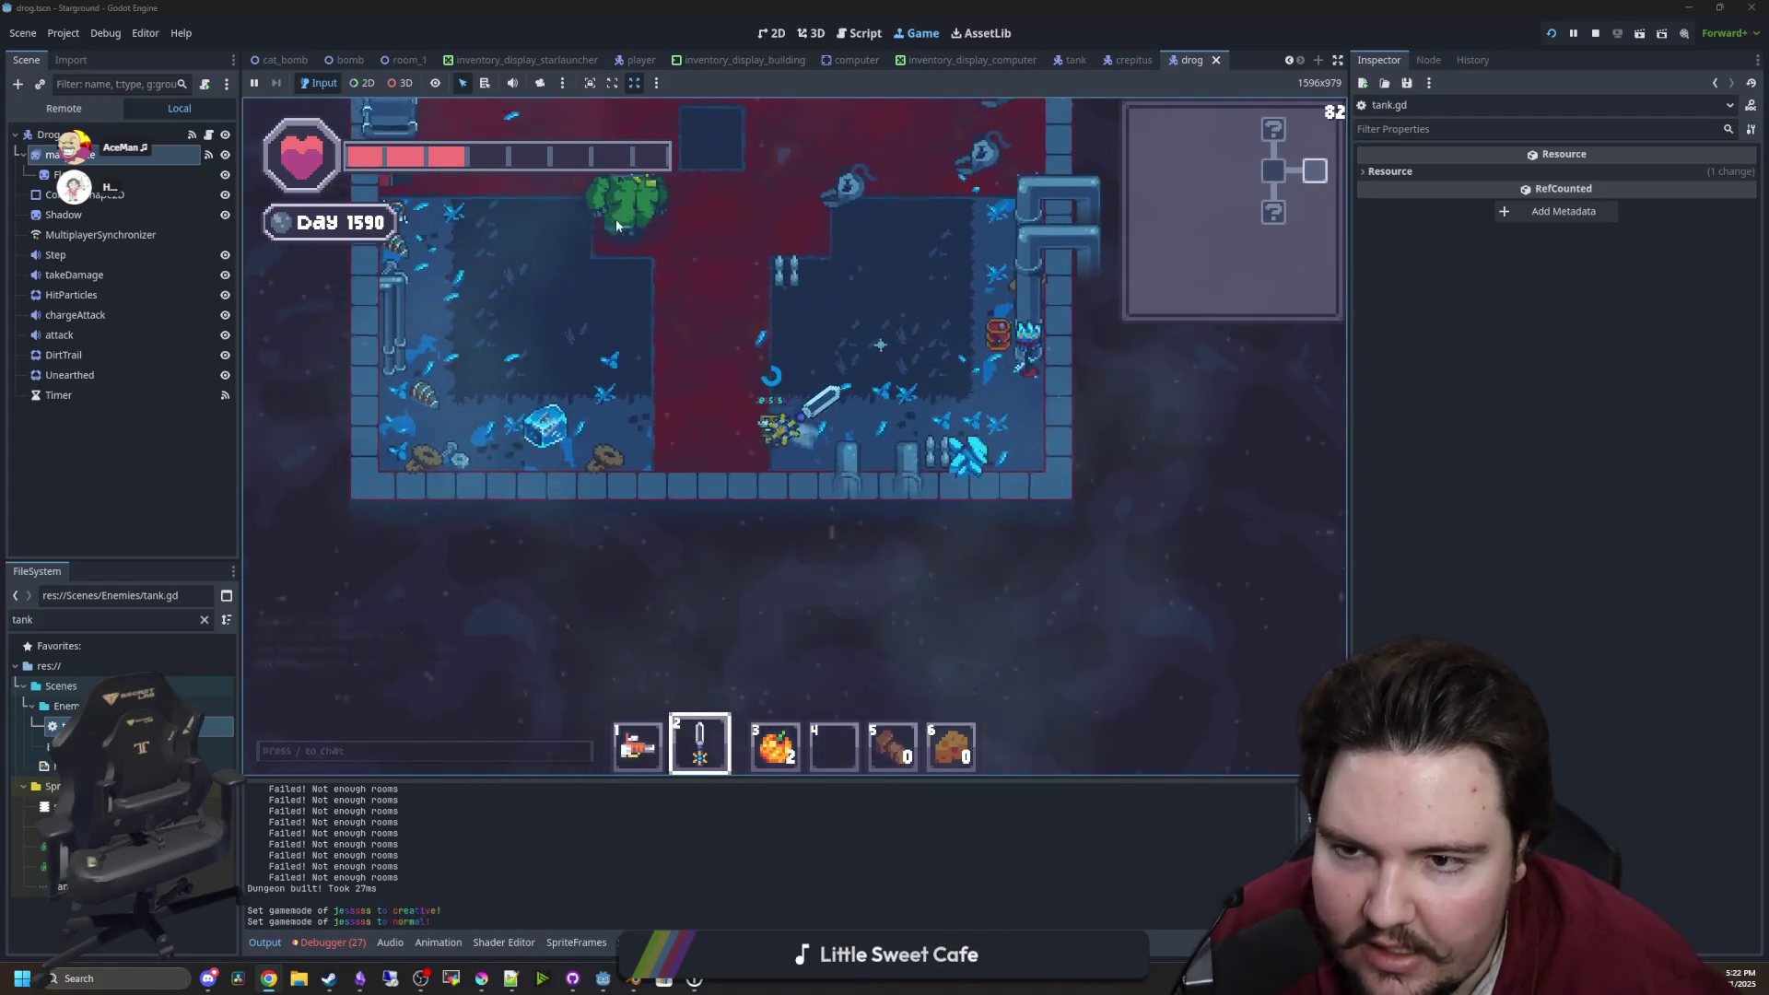
Step: Fight tanks in the red room, swapping between hotbar slot 1 and the sword in slot 2
click(882, 258)
key(w)
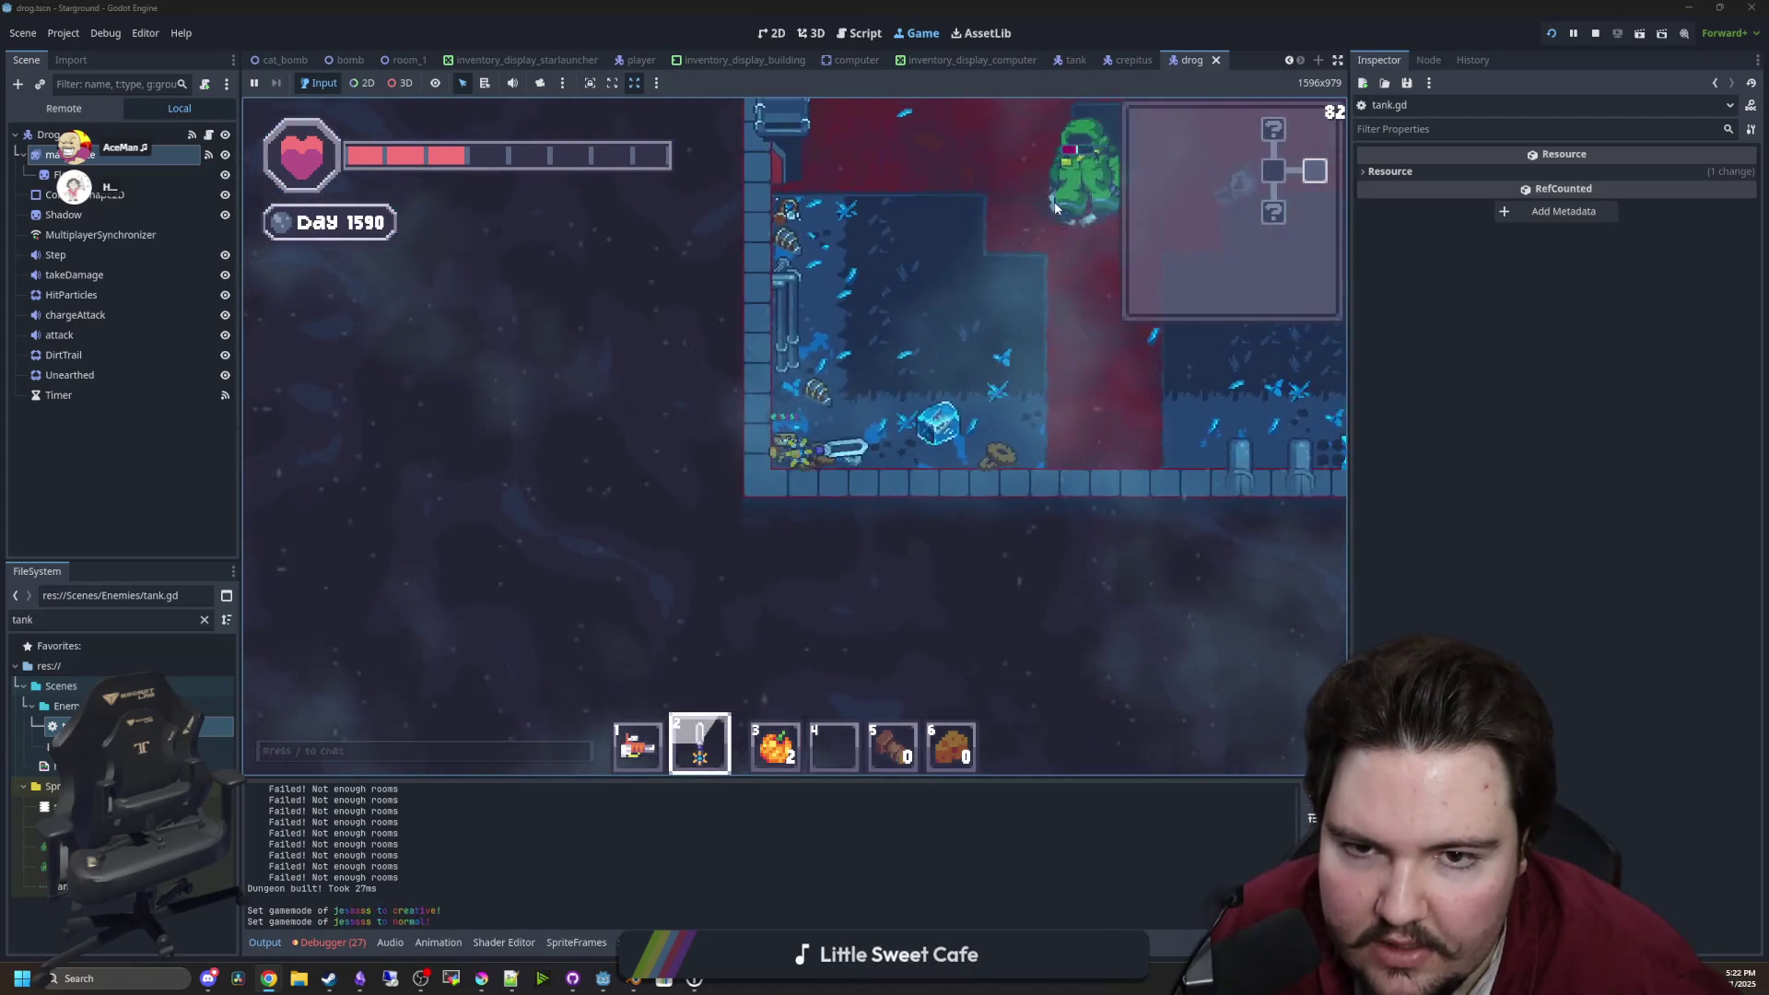
click(1032, 214)
key(d)
key(s)
key(w)
key(a)
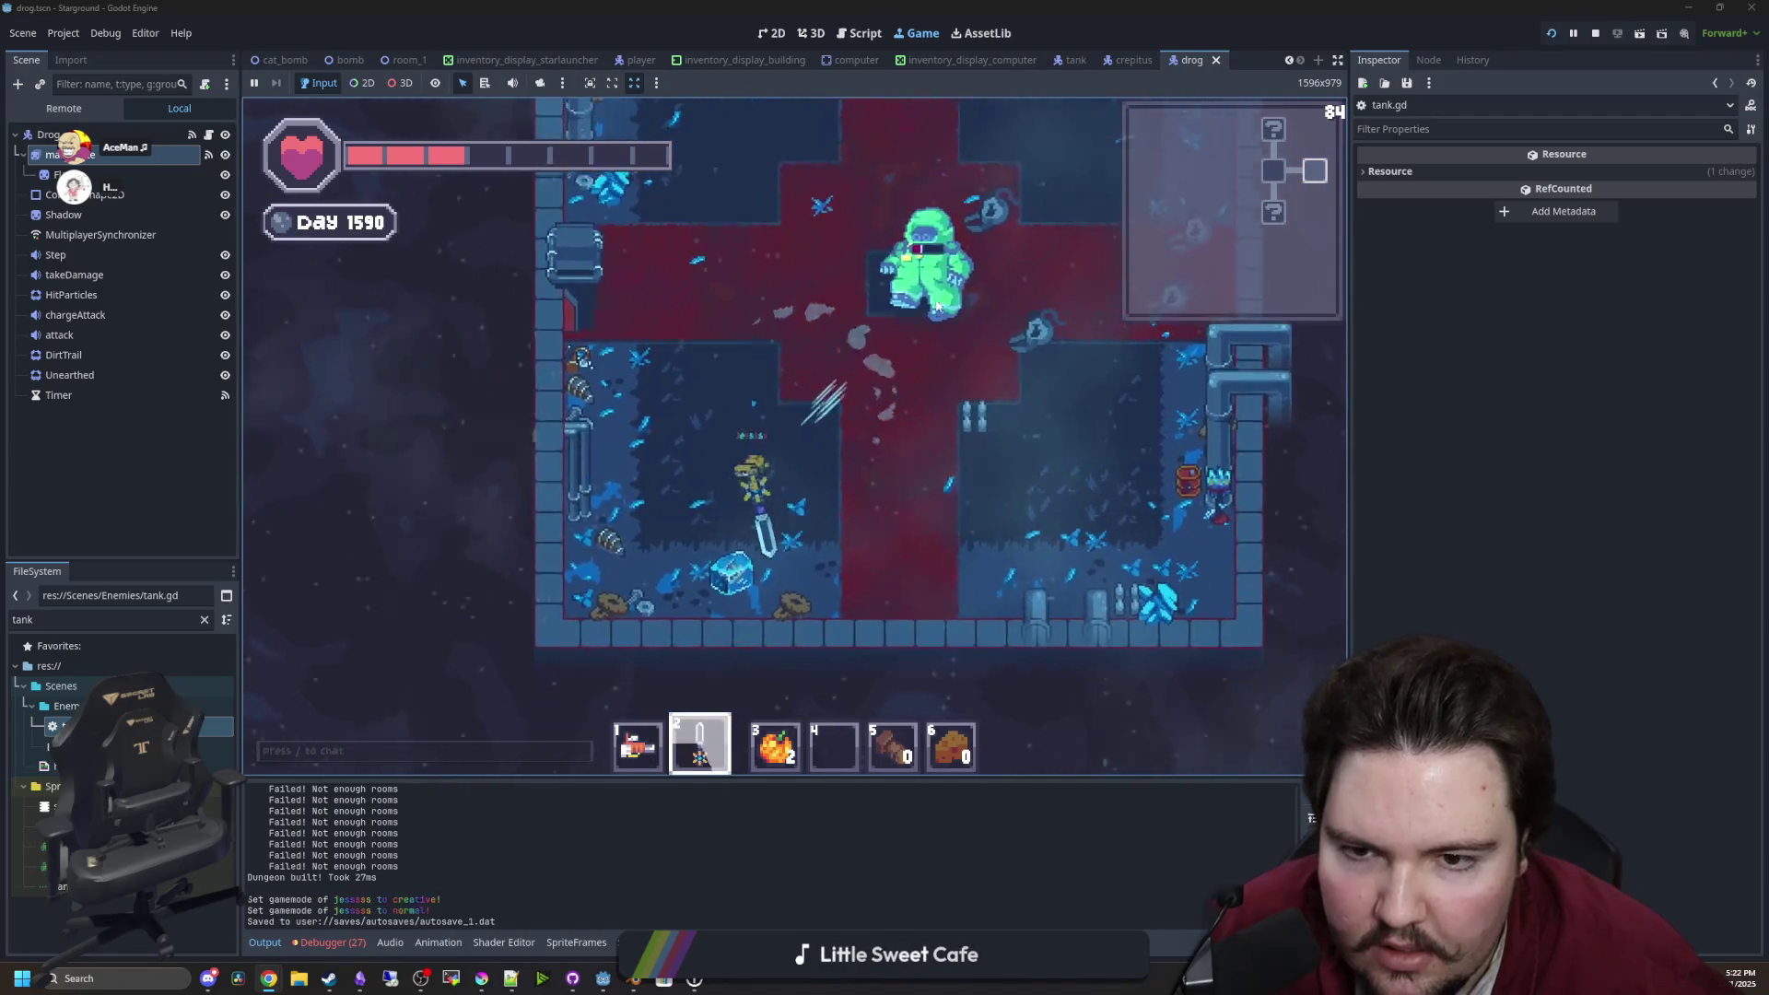
key(s)
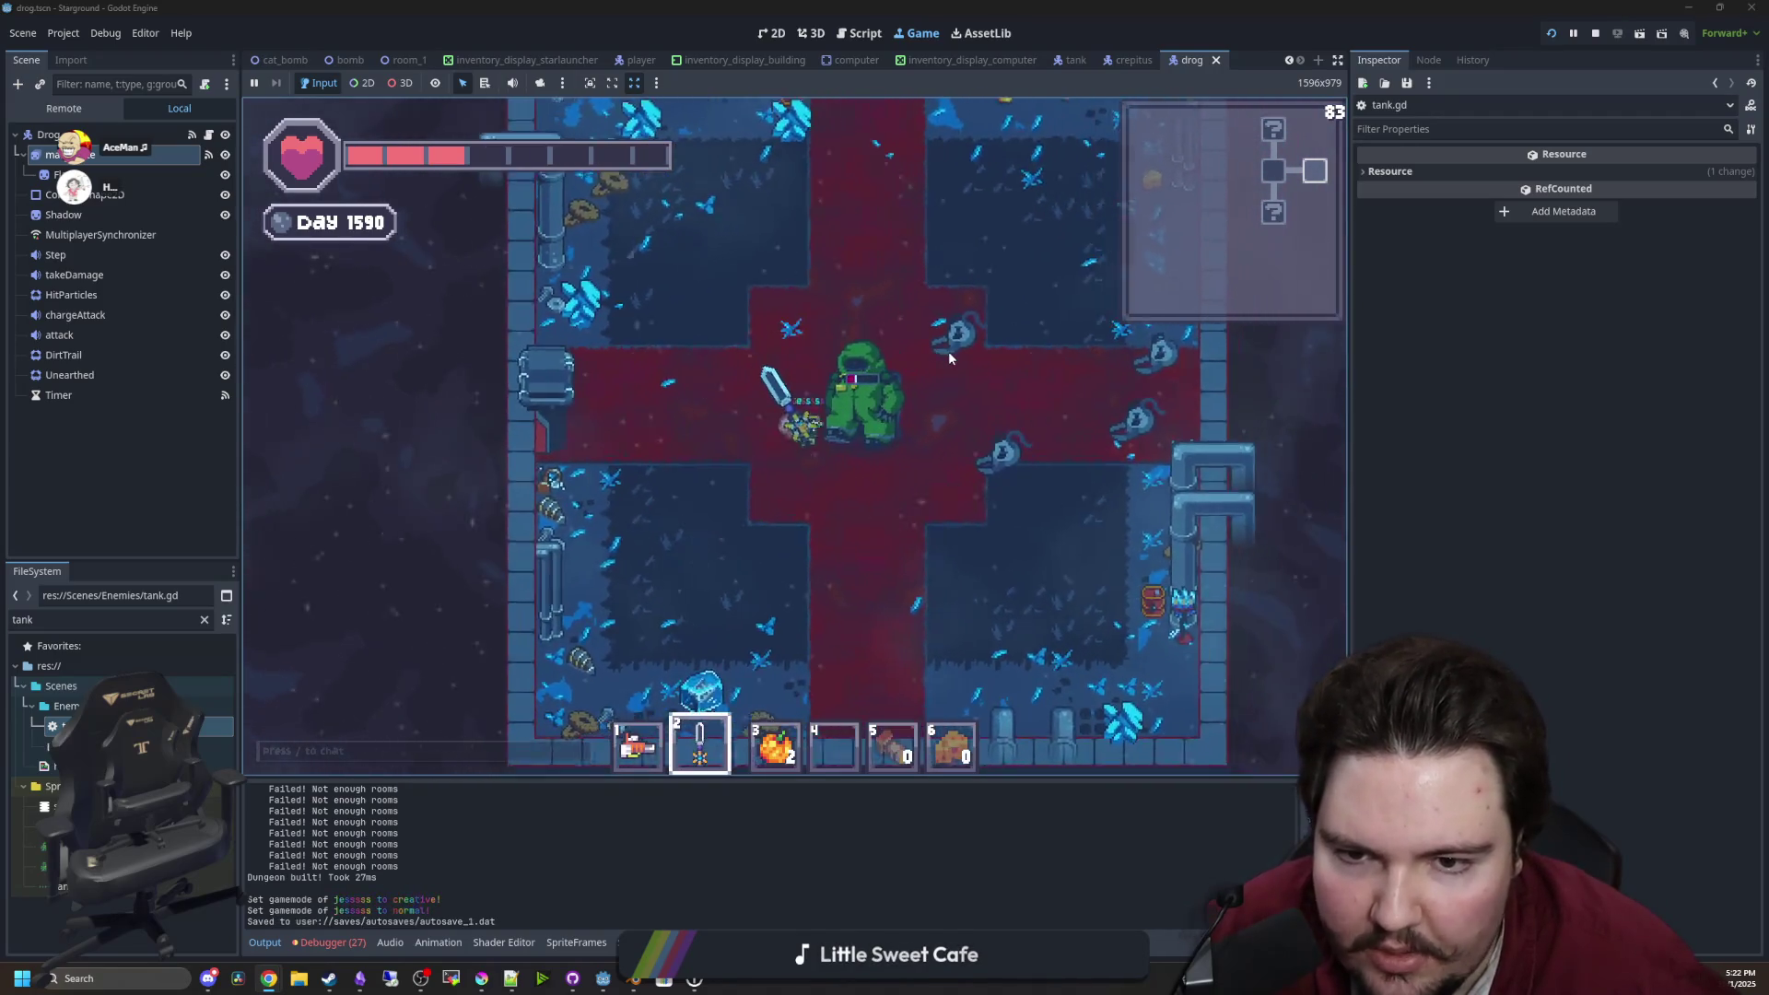
click(948, 351)
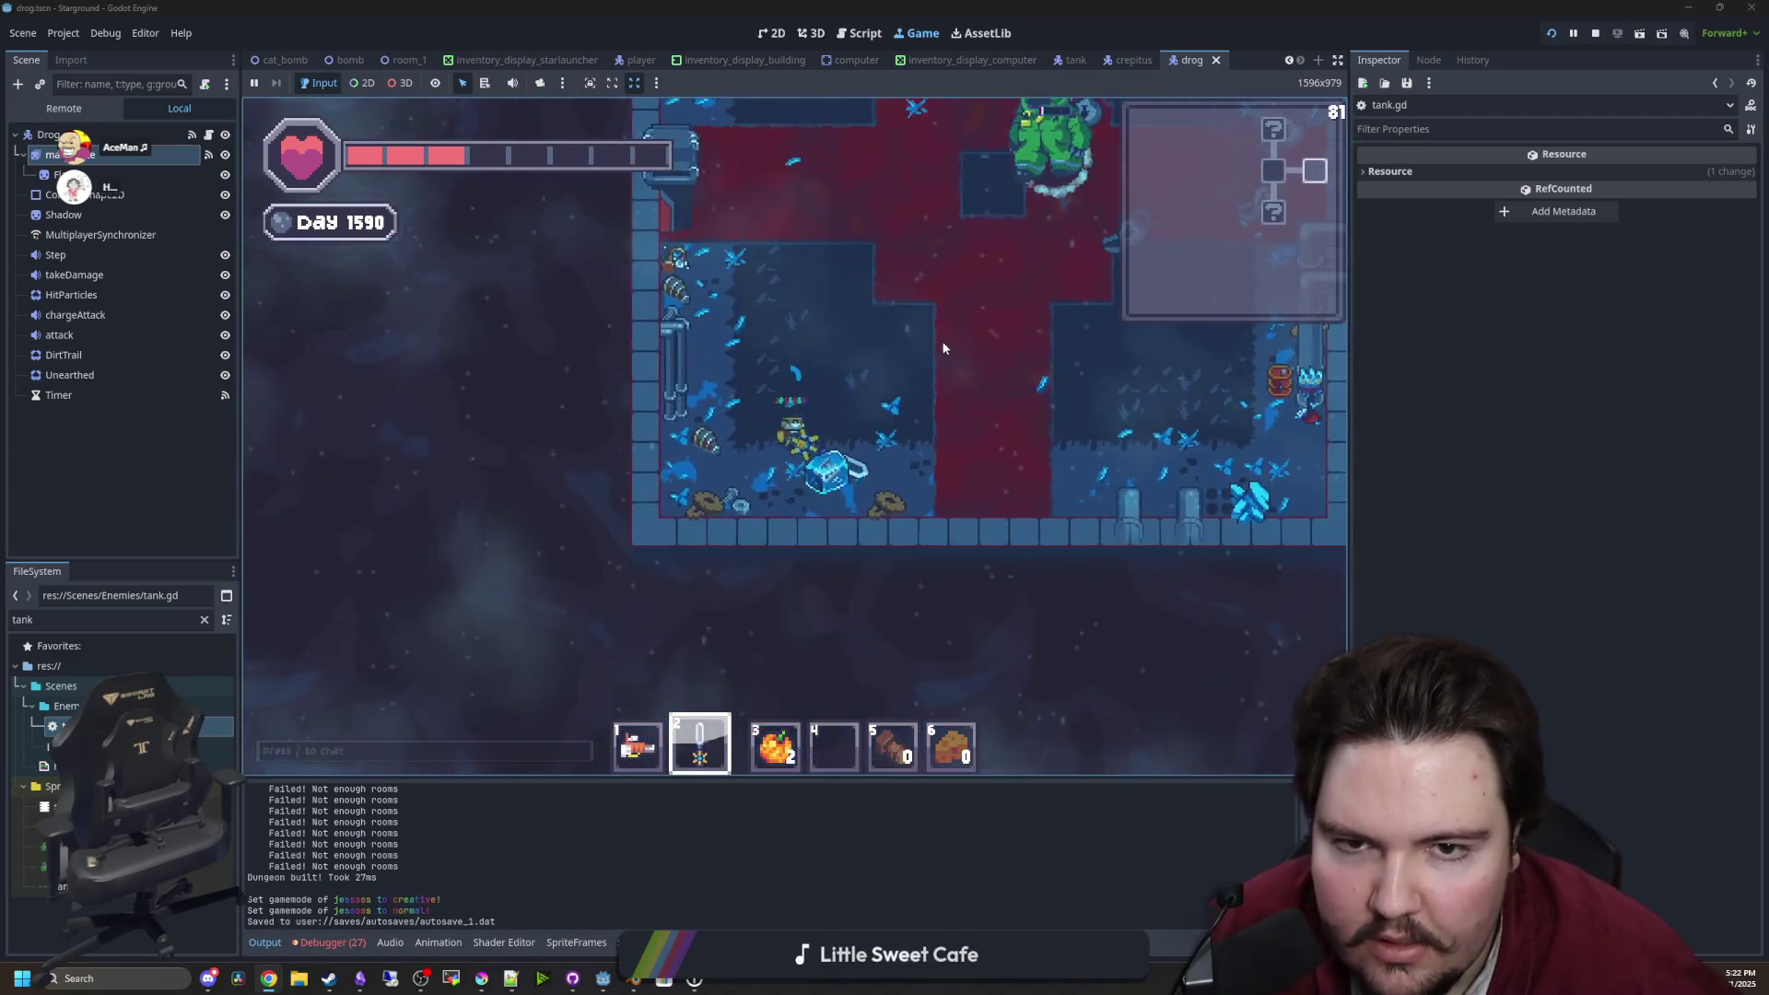
key(d)
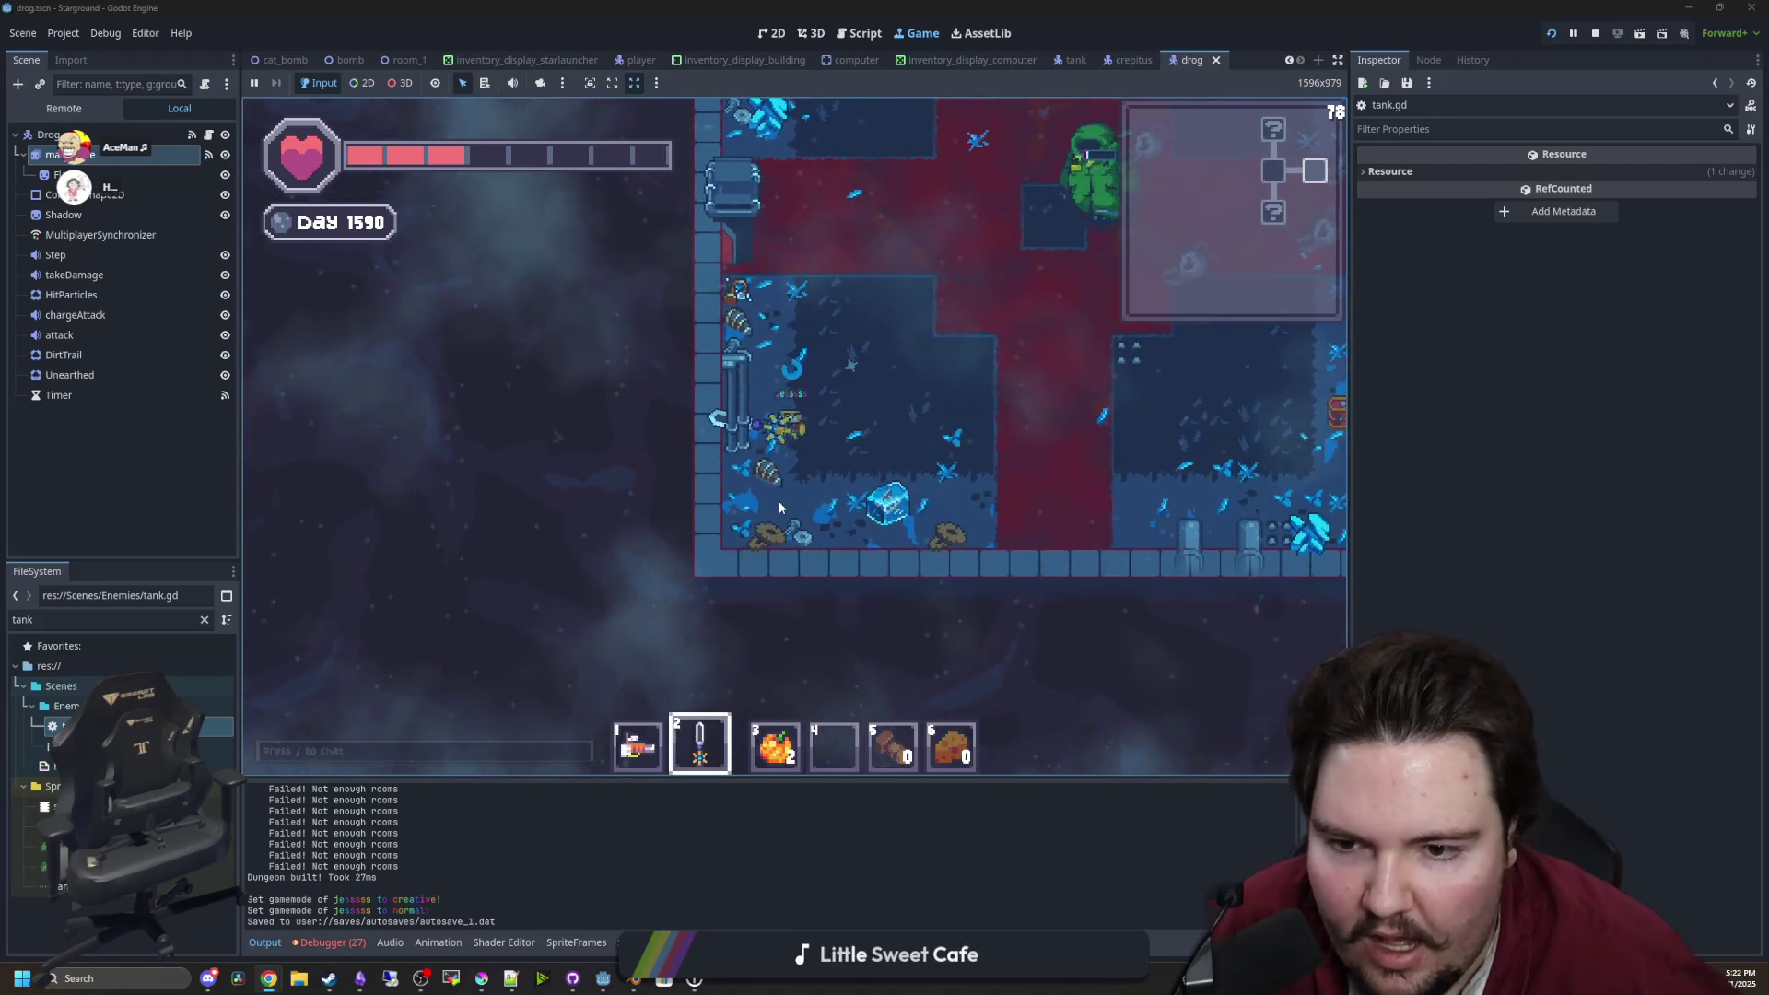
key(1)
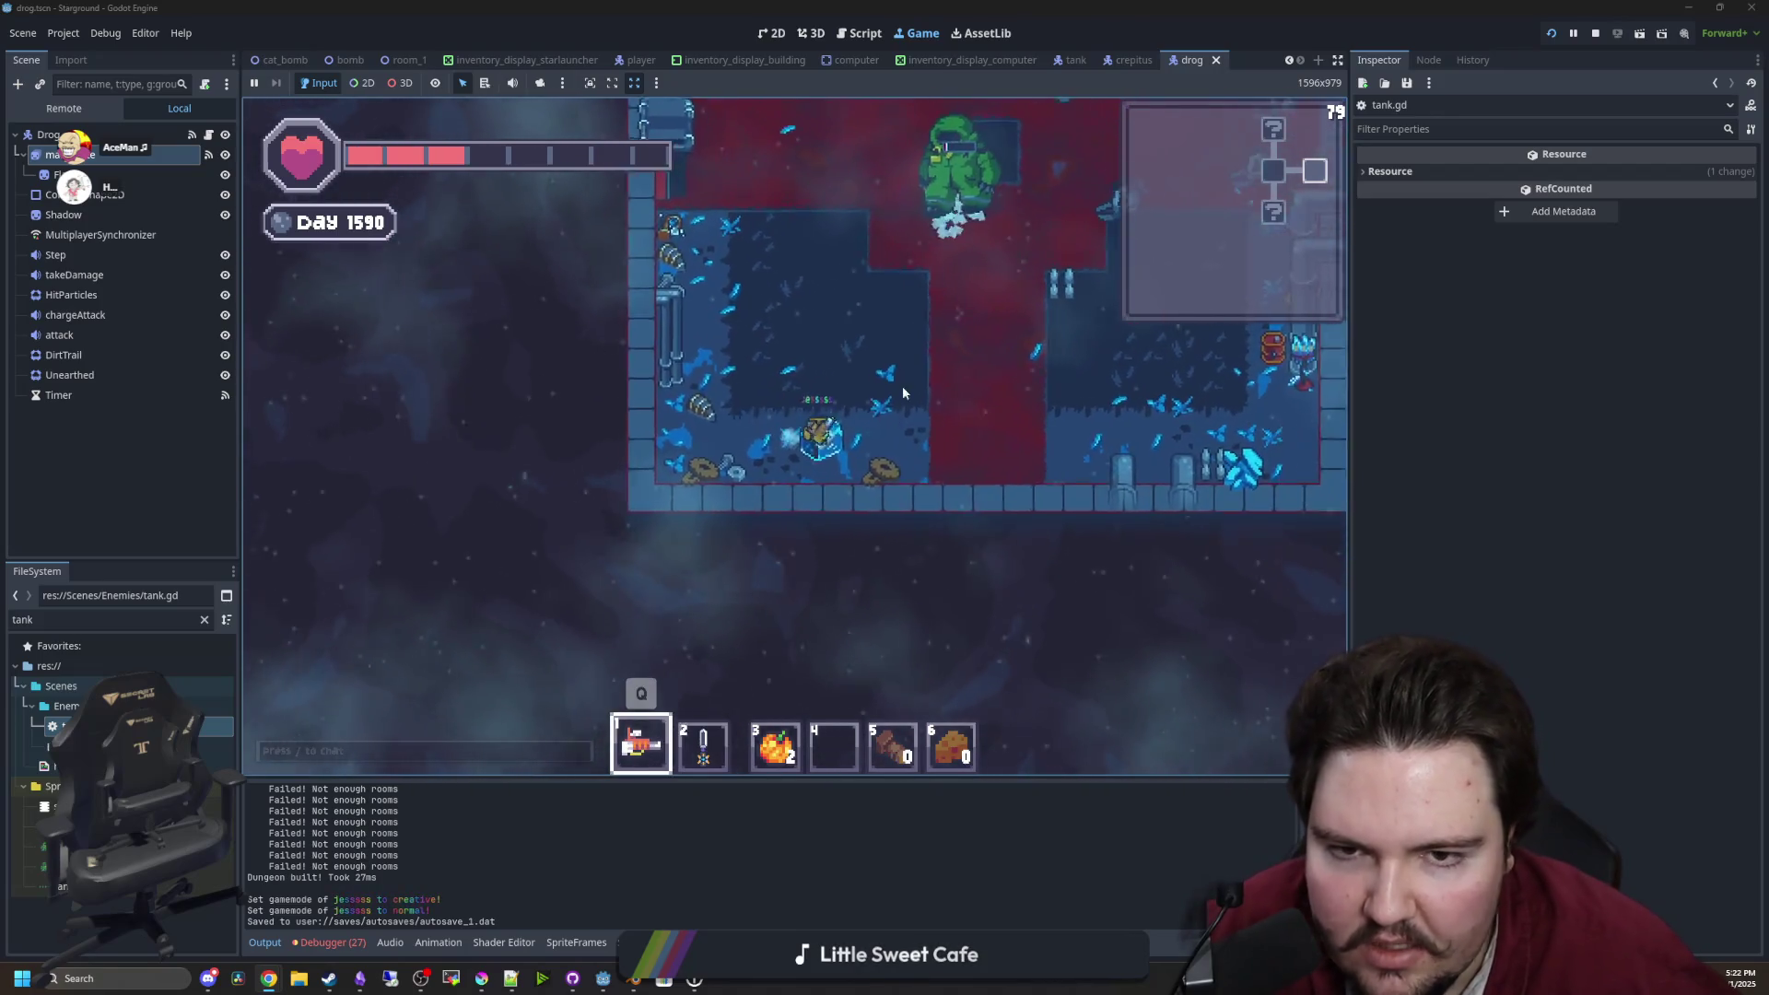
key(s)
key(d)
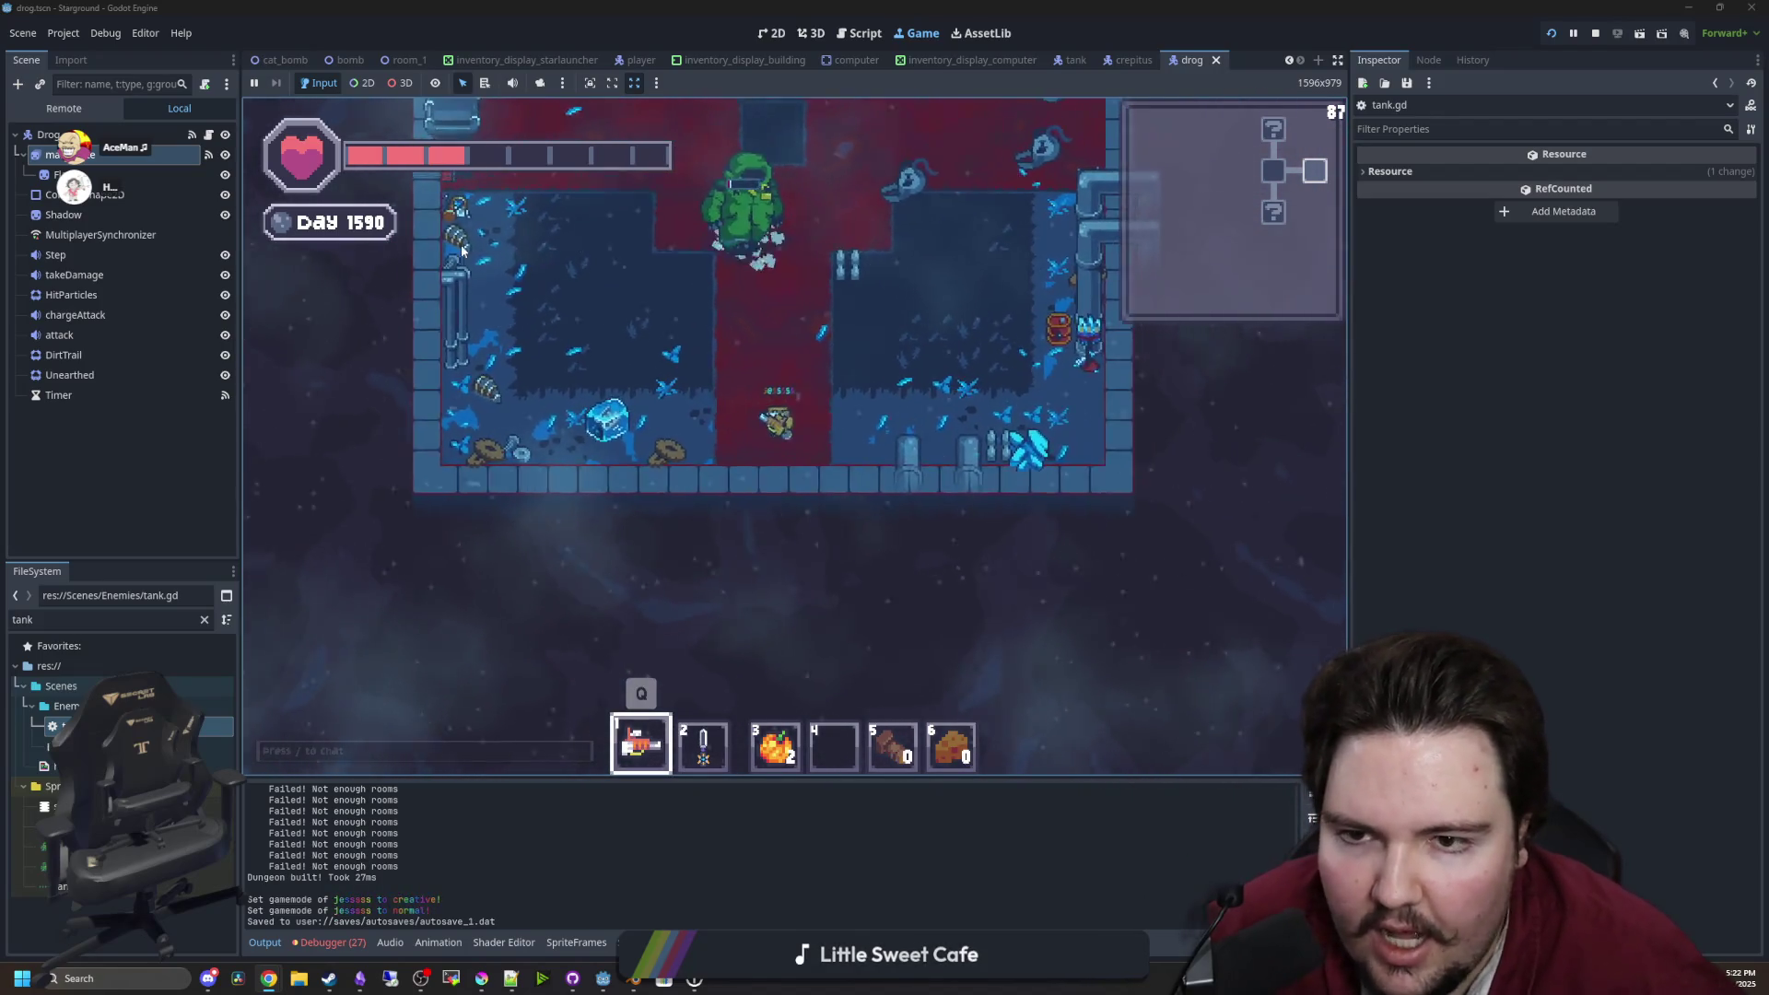
key(a)
key(w)
key(s)
key(a)
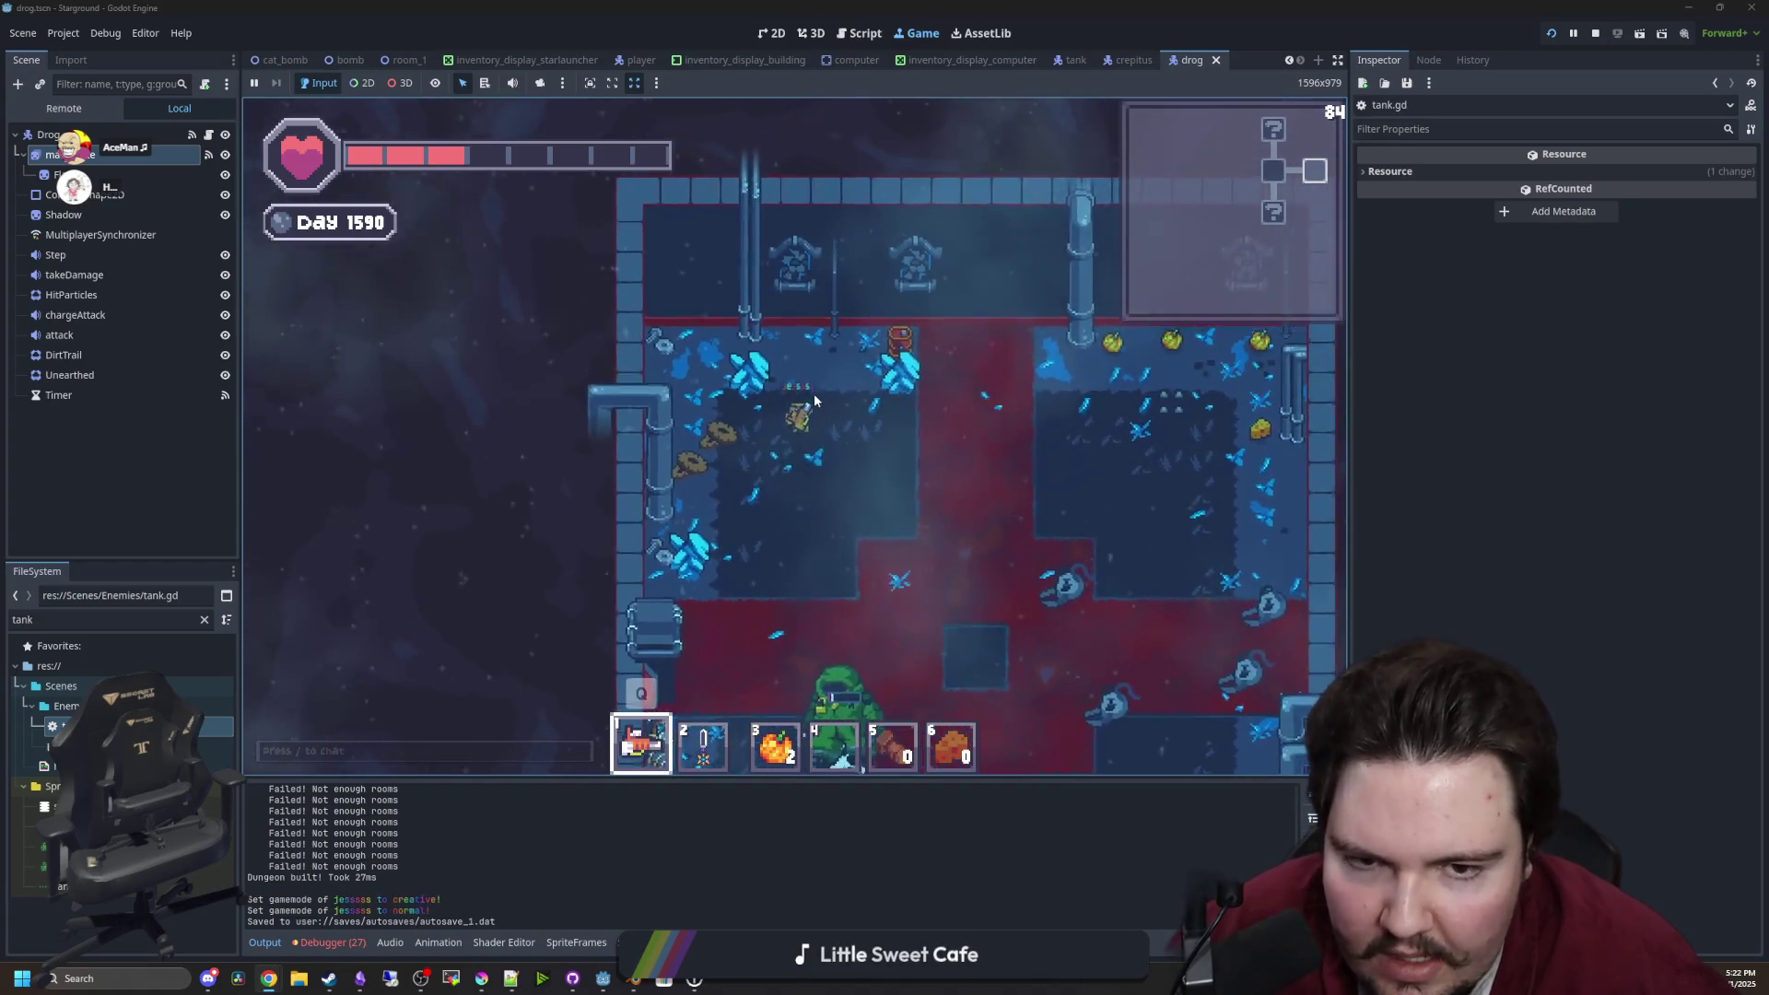
key(w)
key(2)
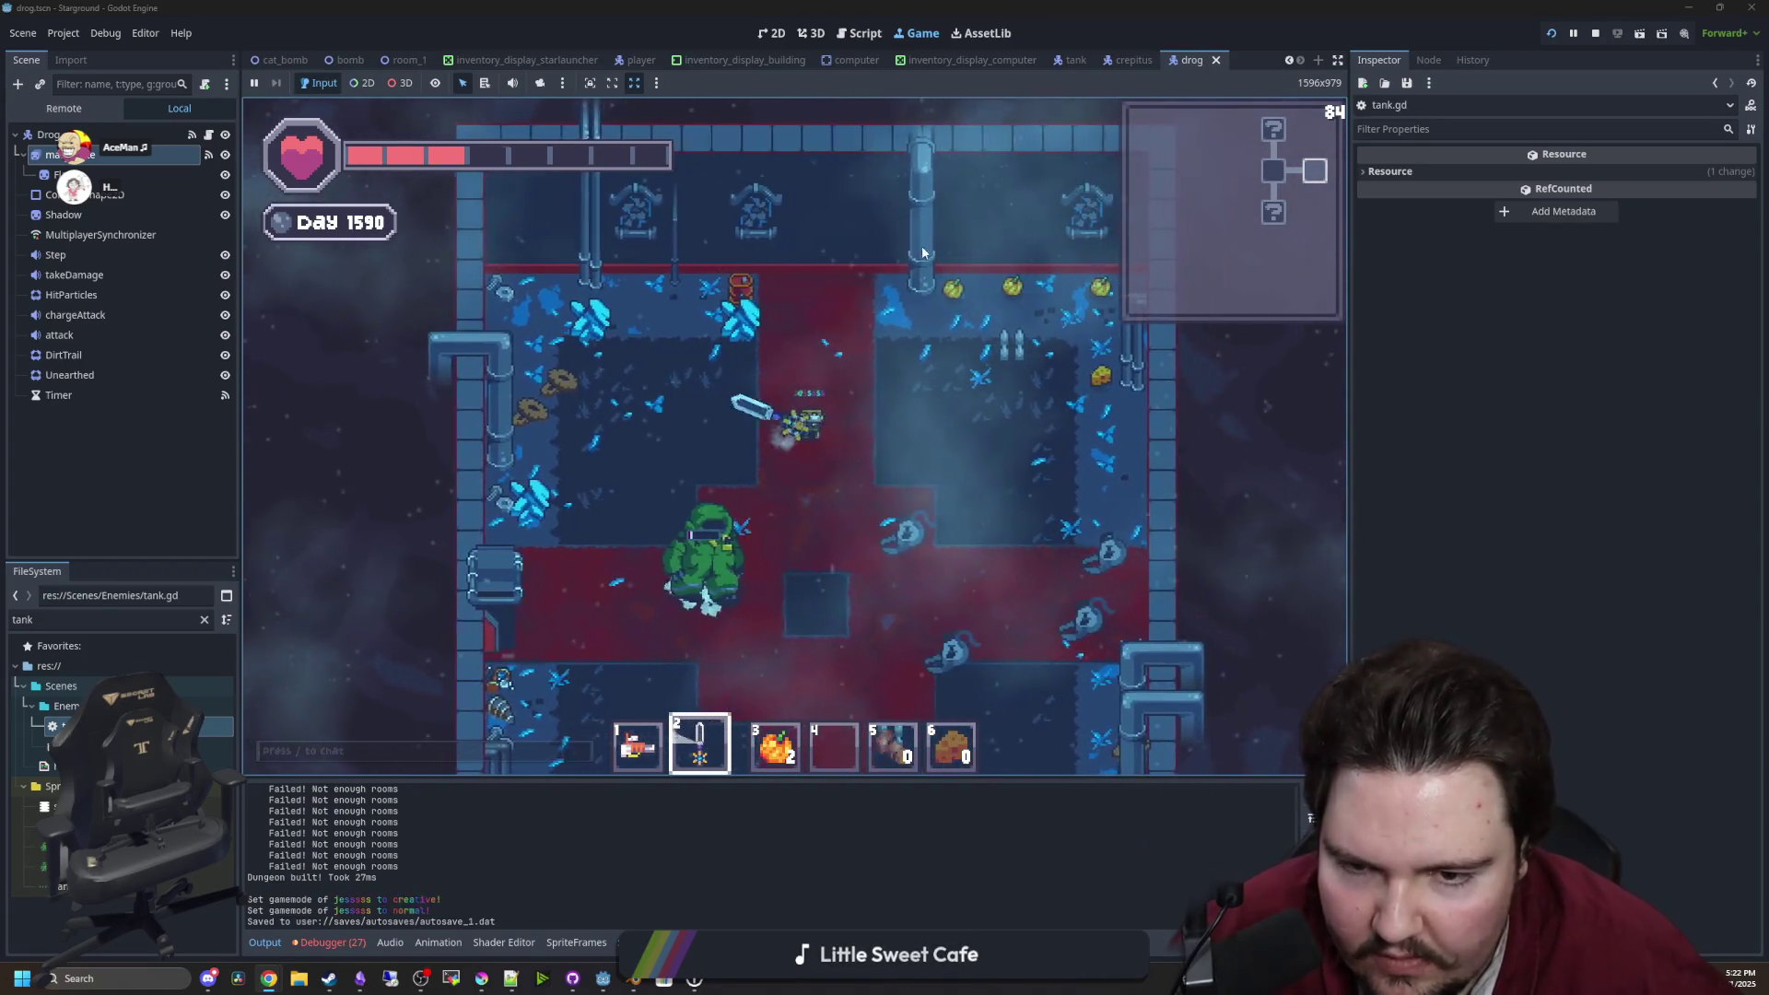
key(w)
key(a)
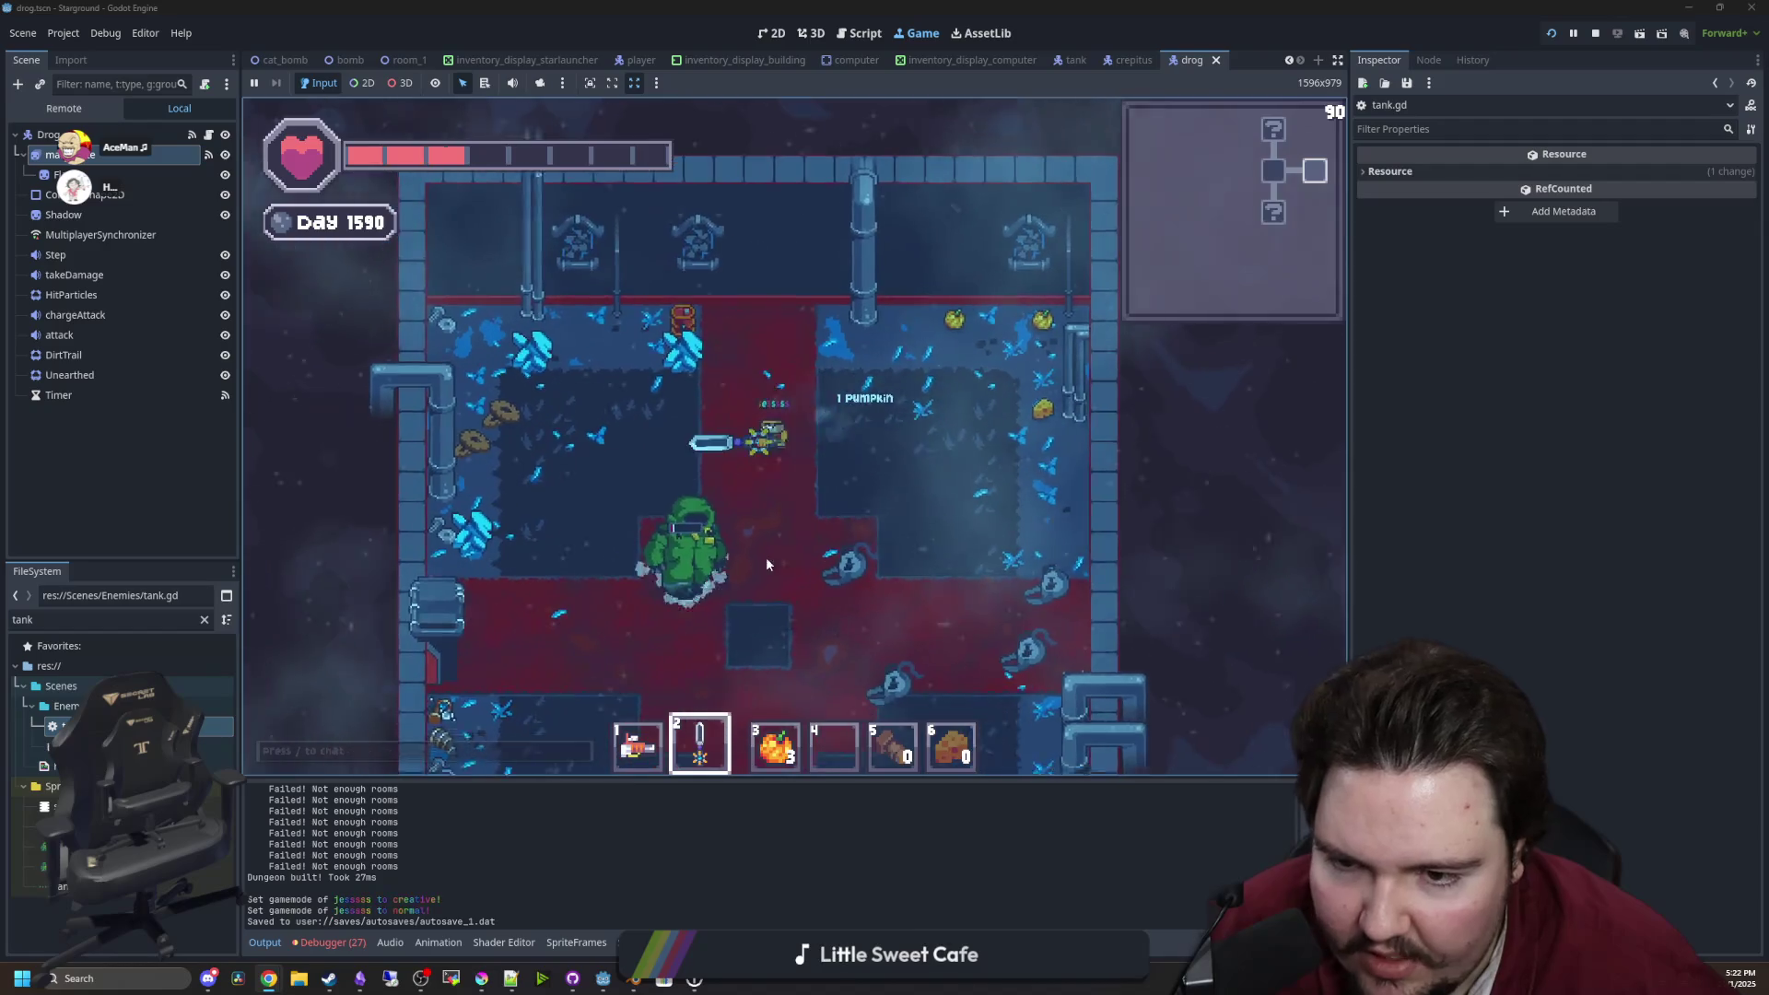
click(699, 260)
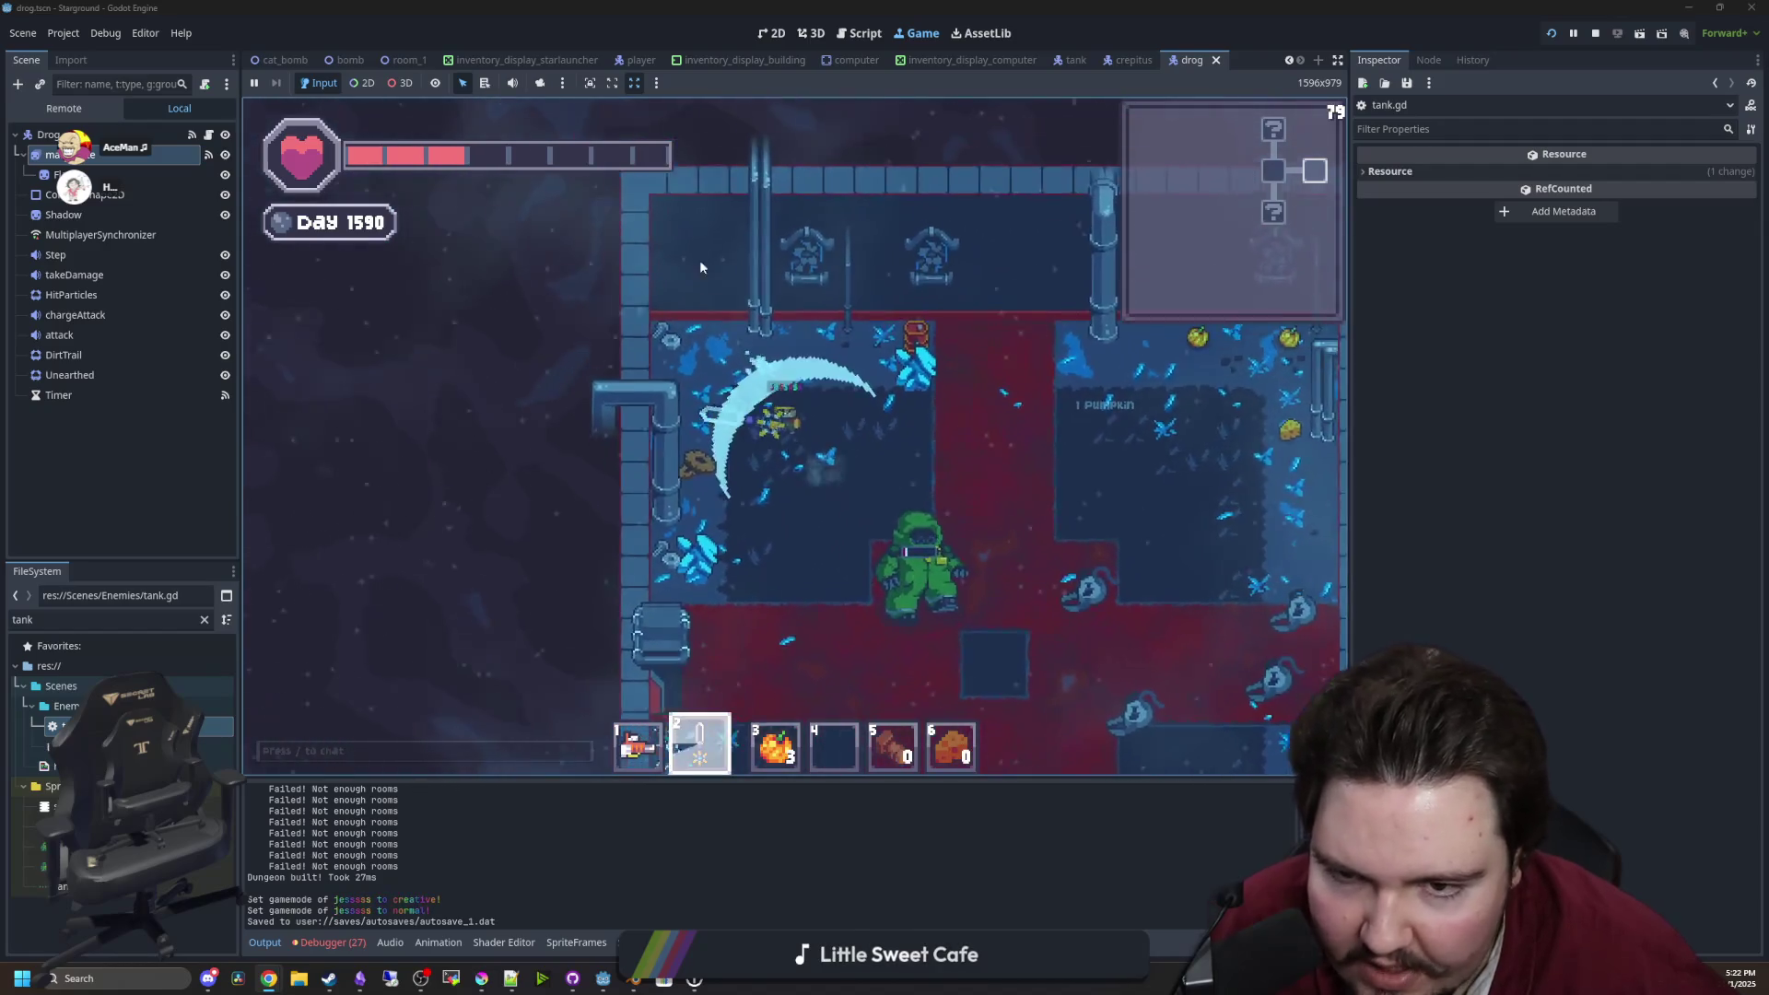
Step: Roam the lower-left and red cross rooms, then clear the 'tank' FileSystem filter and stop the game
key(a)
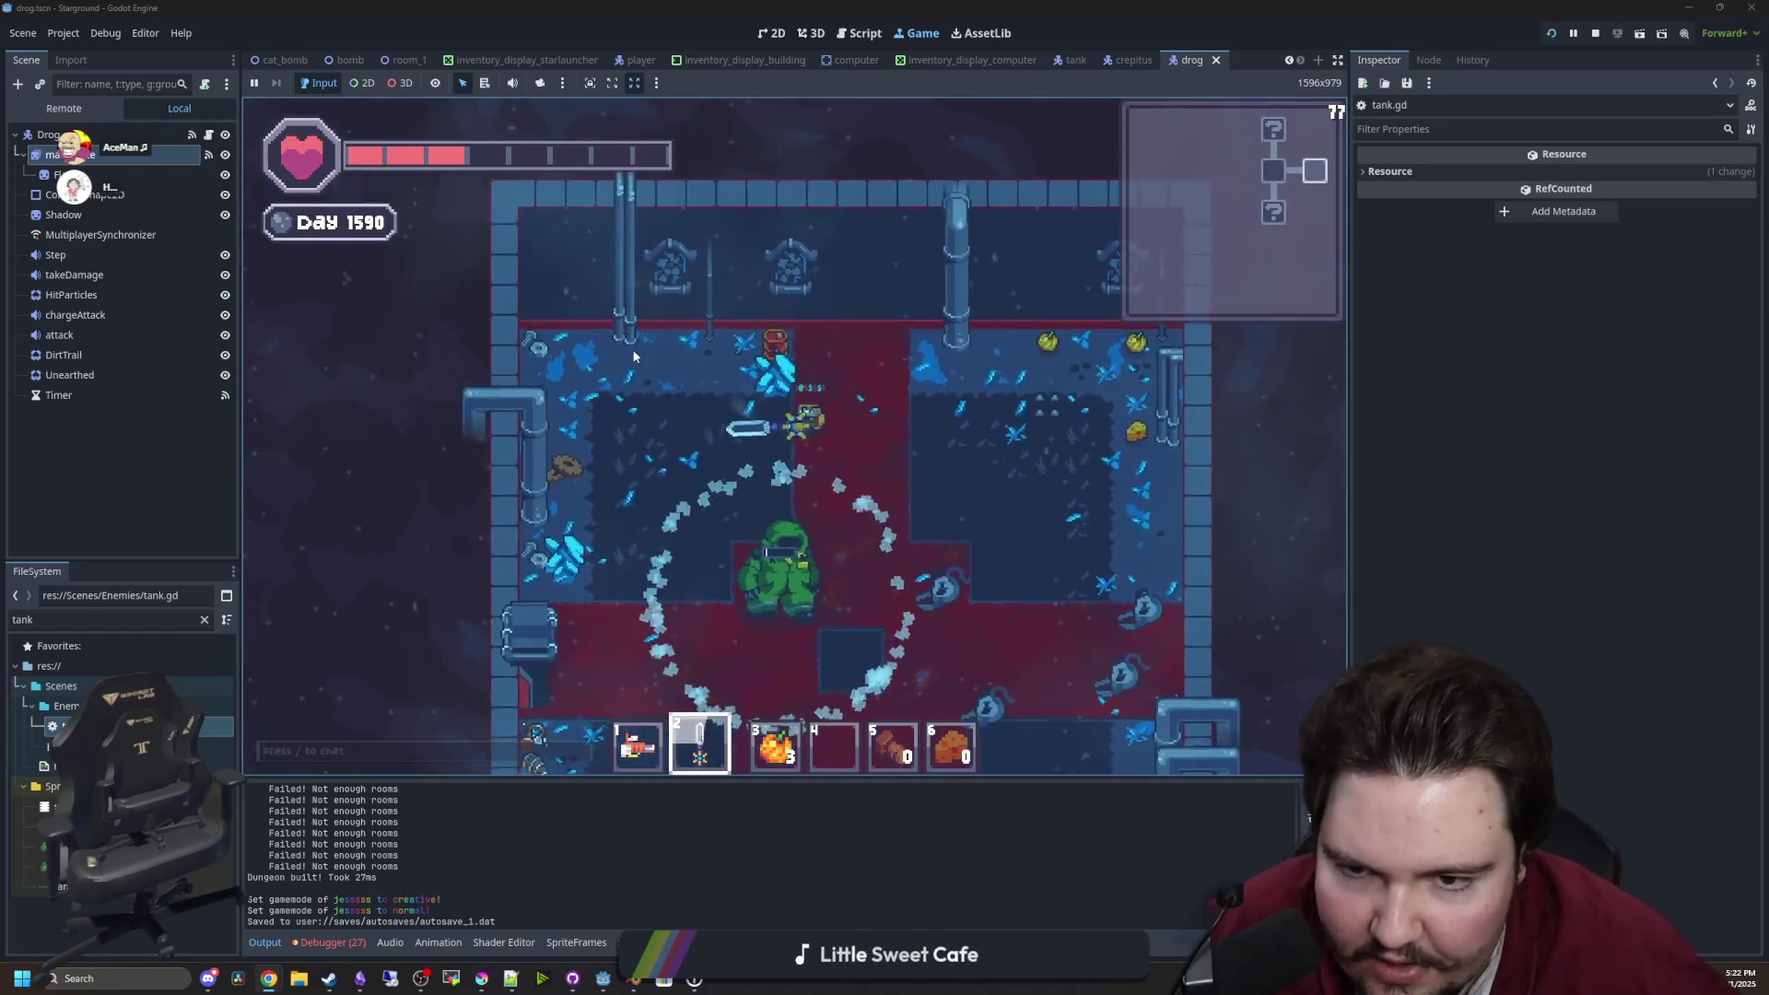
key(w)
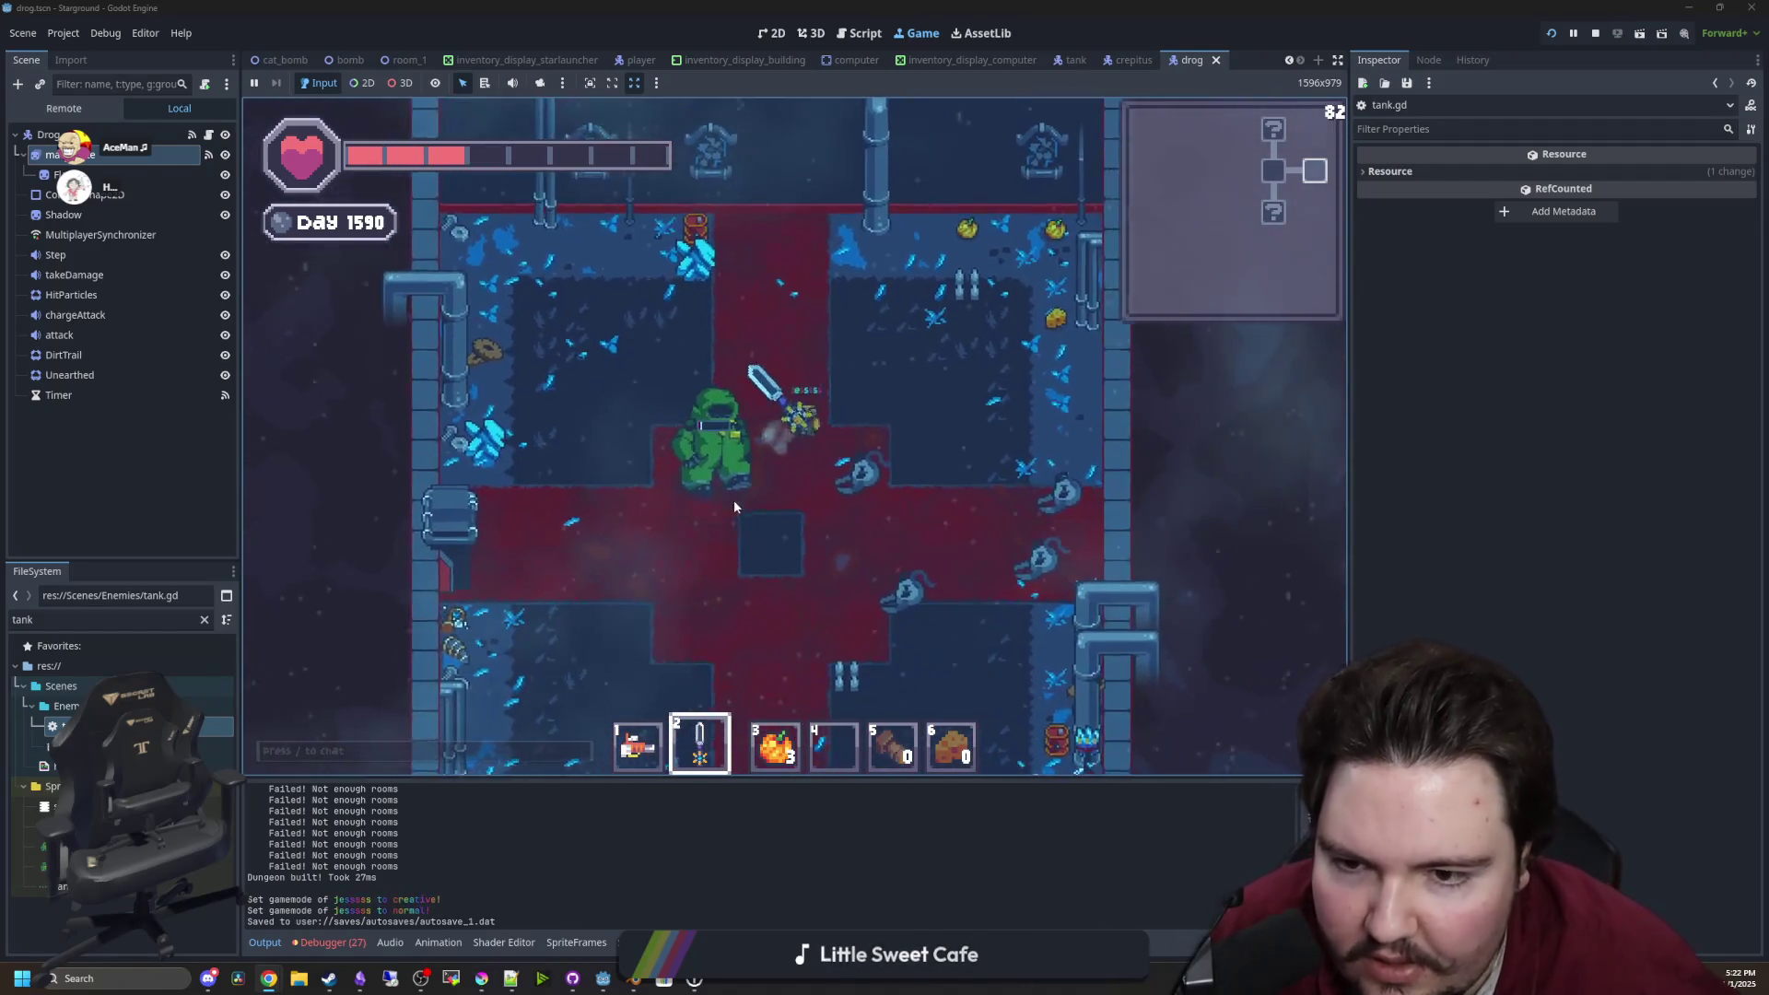
key(s)
key(a)
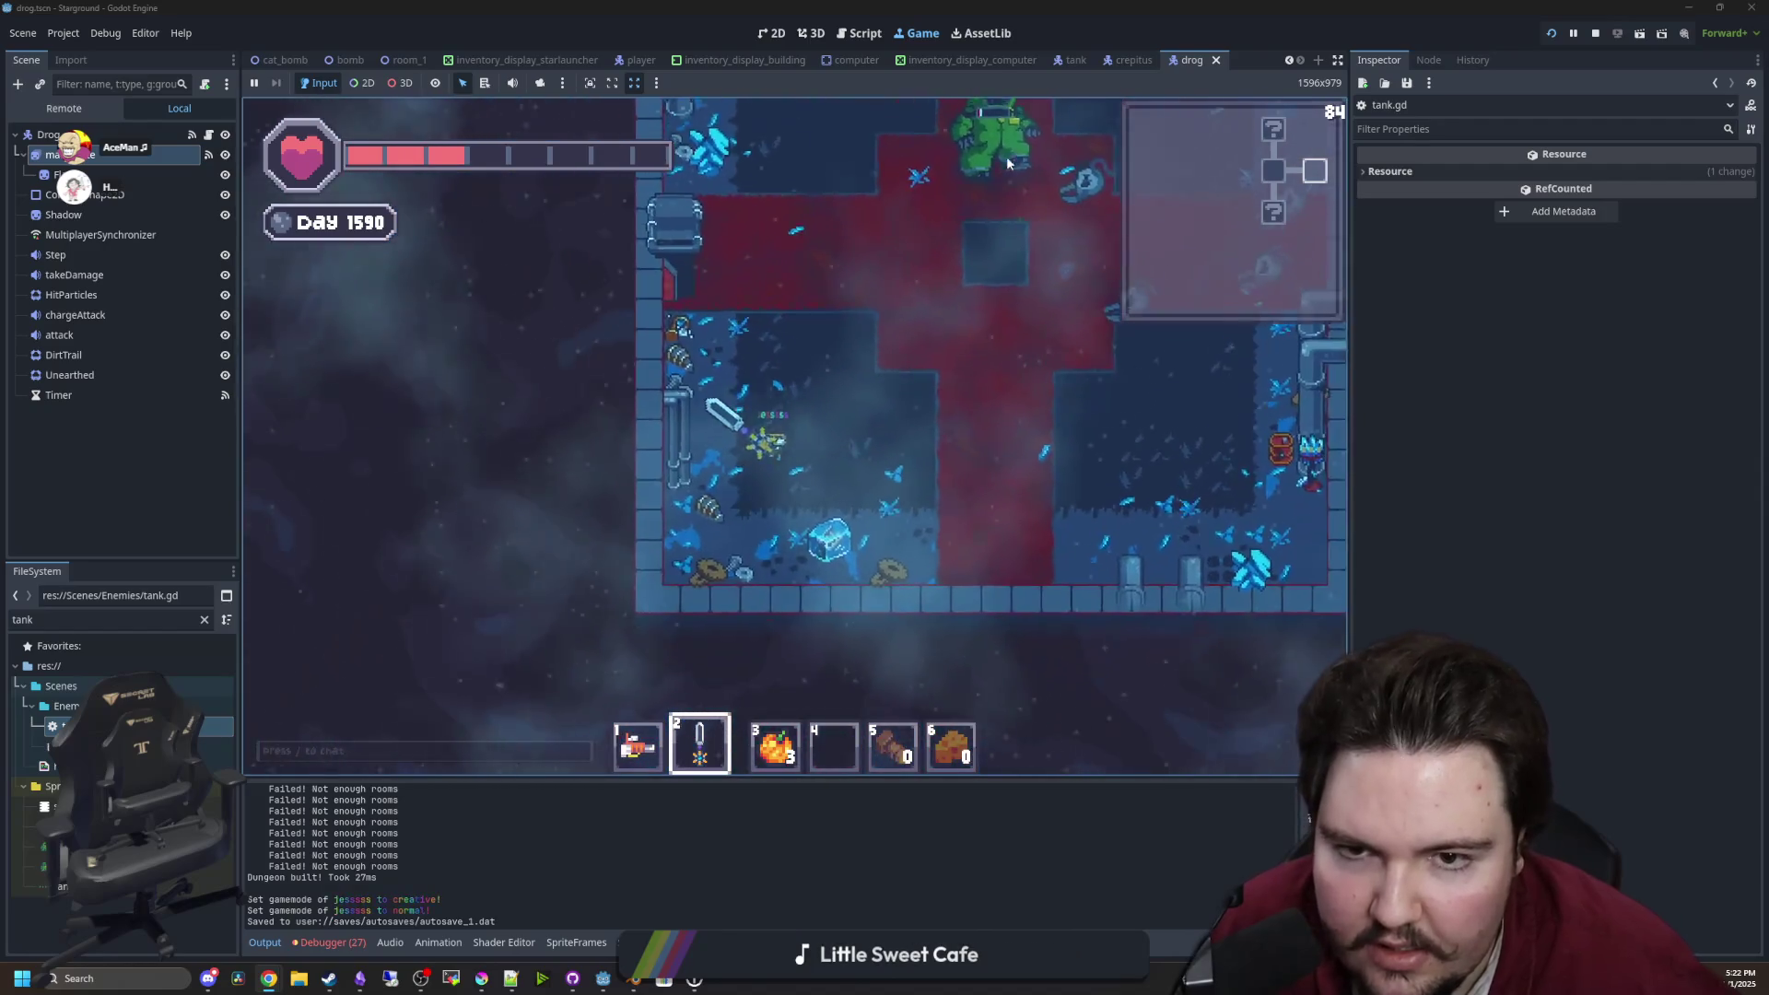
key(w)
key(d)
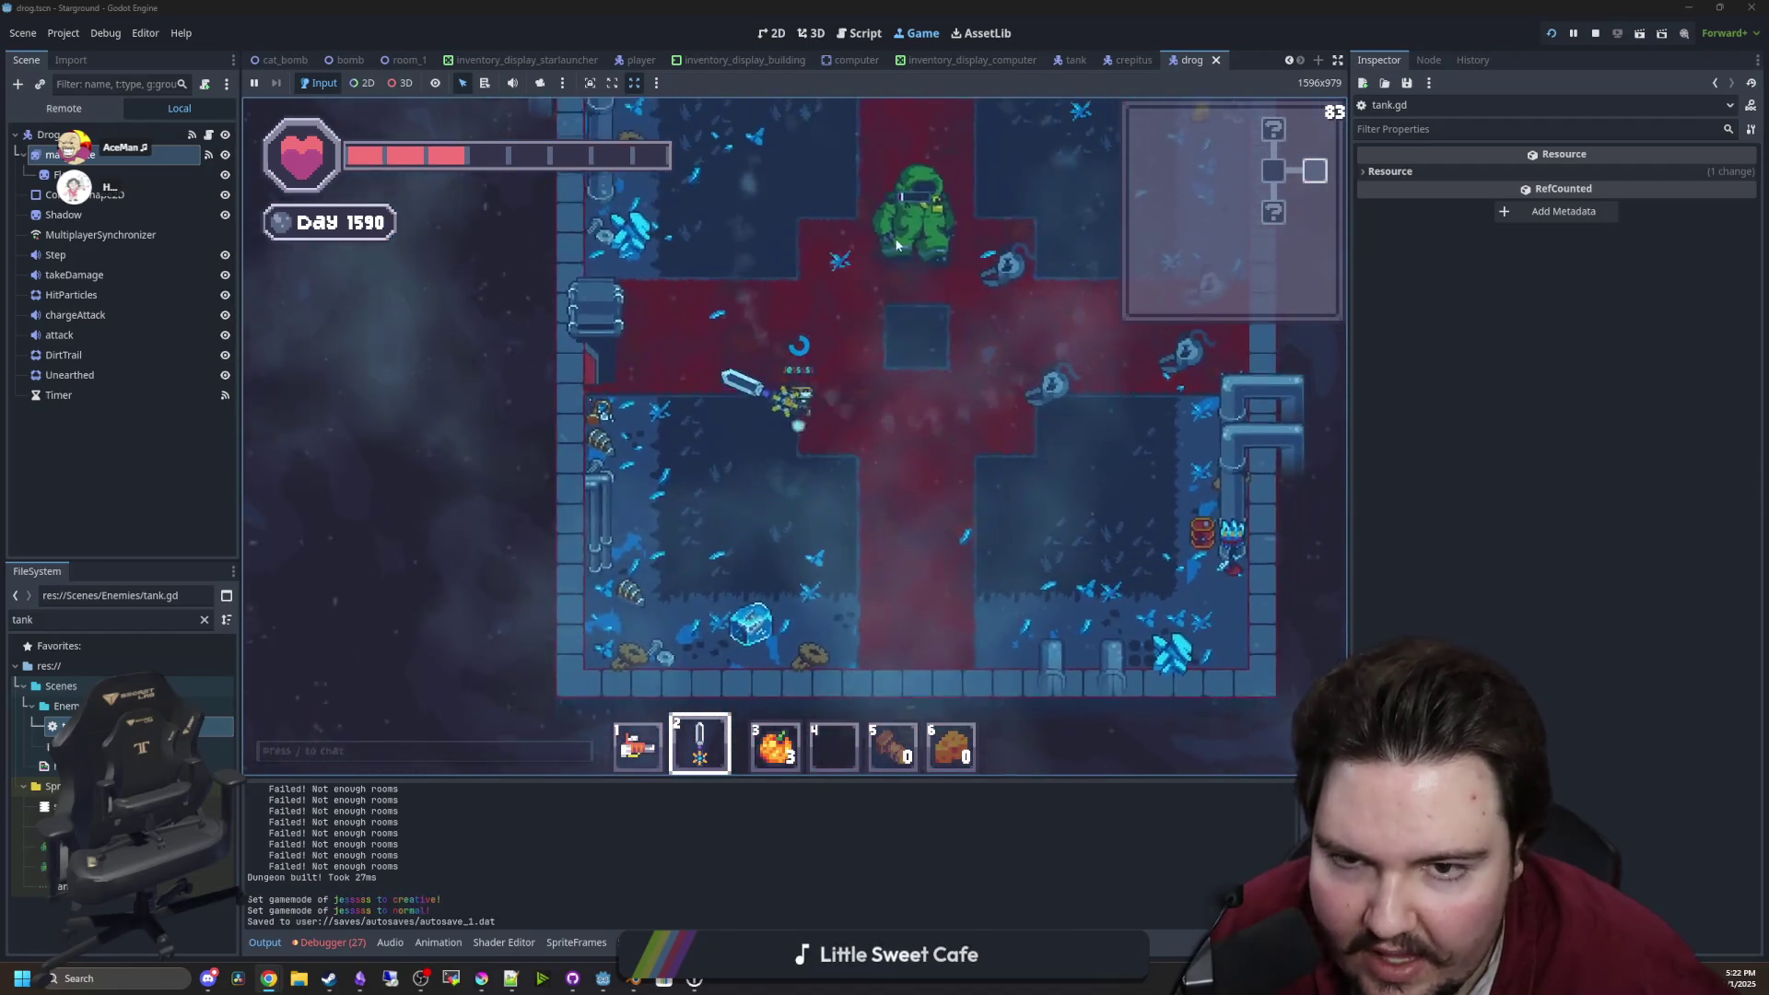
click(875, 336)
key(d)
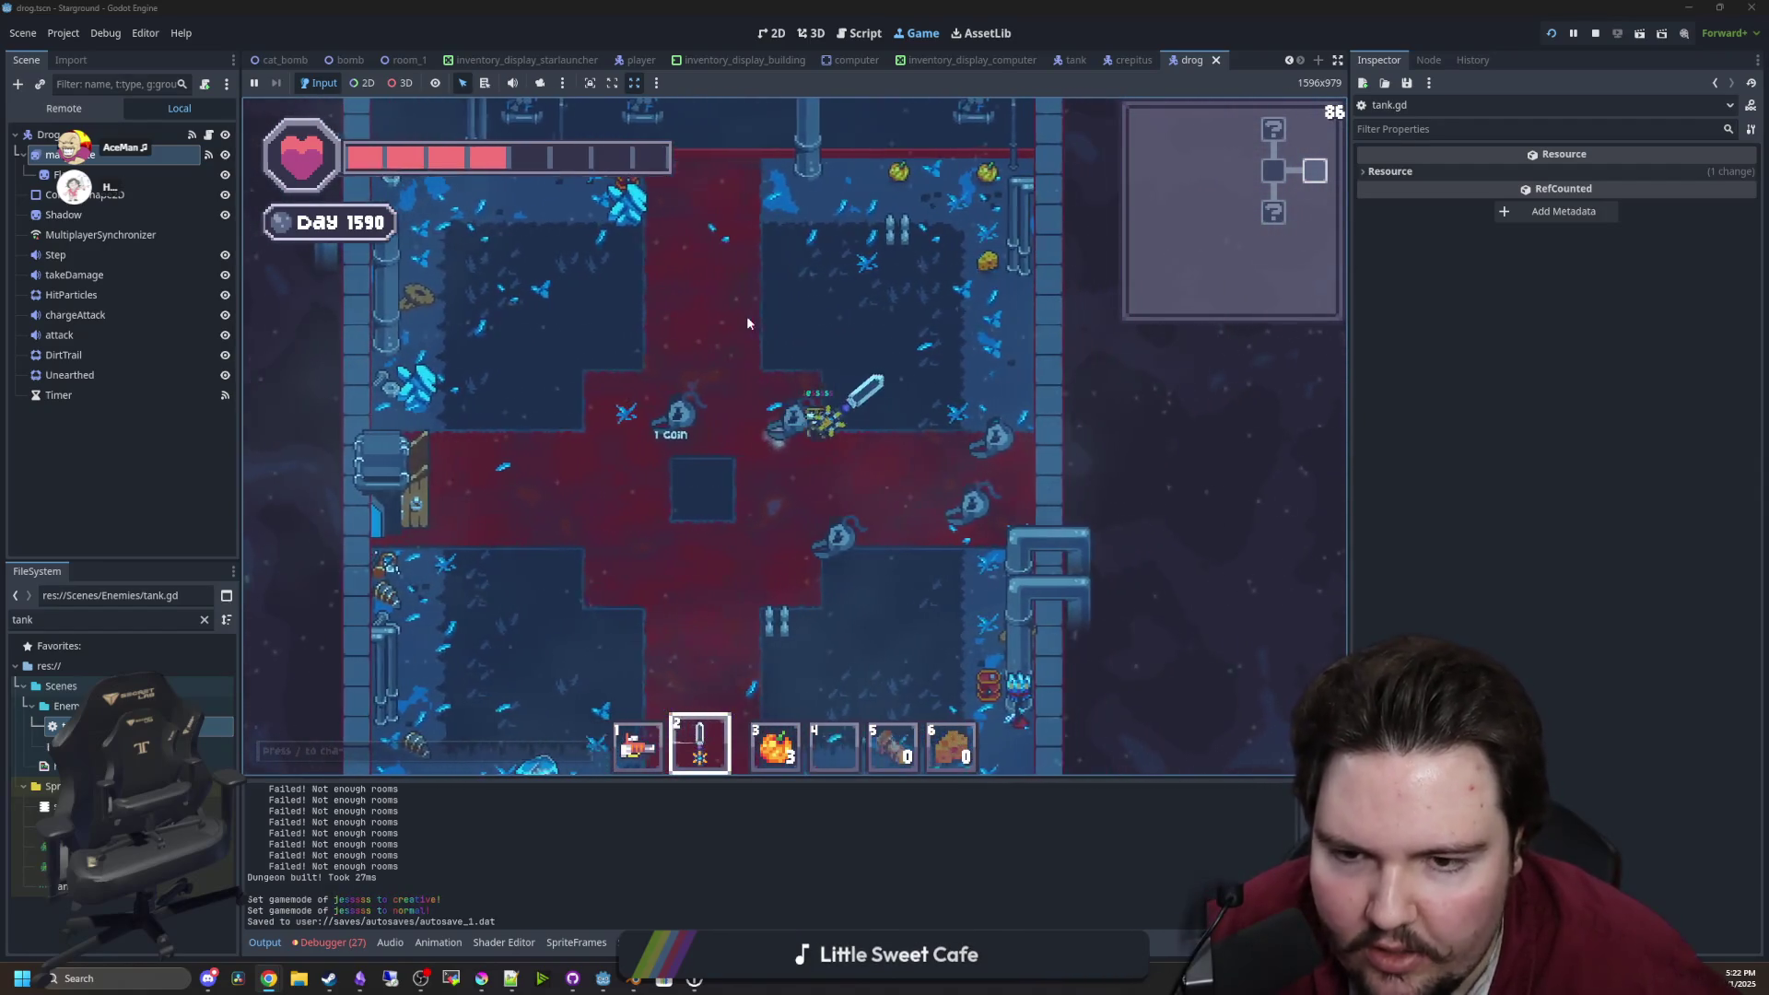
key(1)
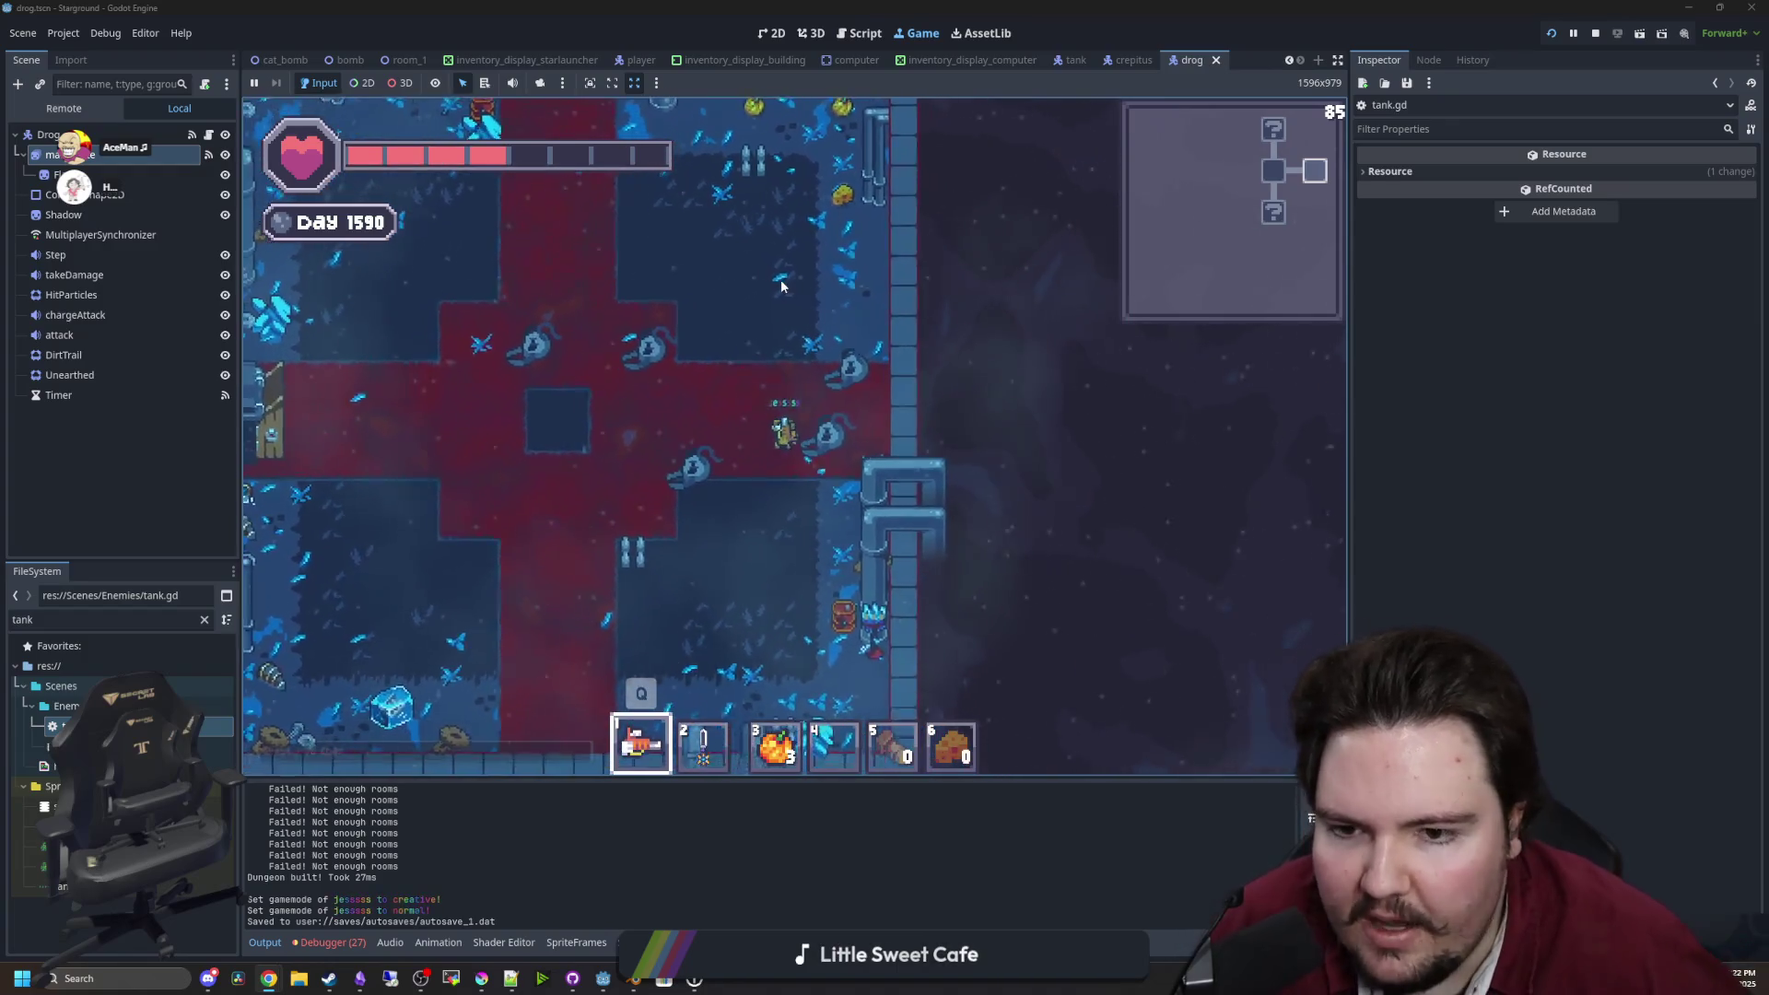
key(a)
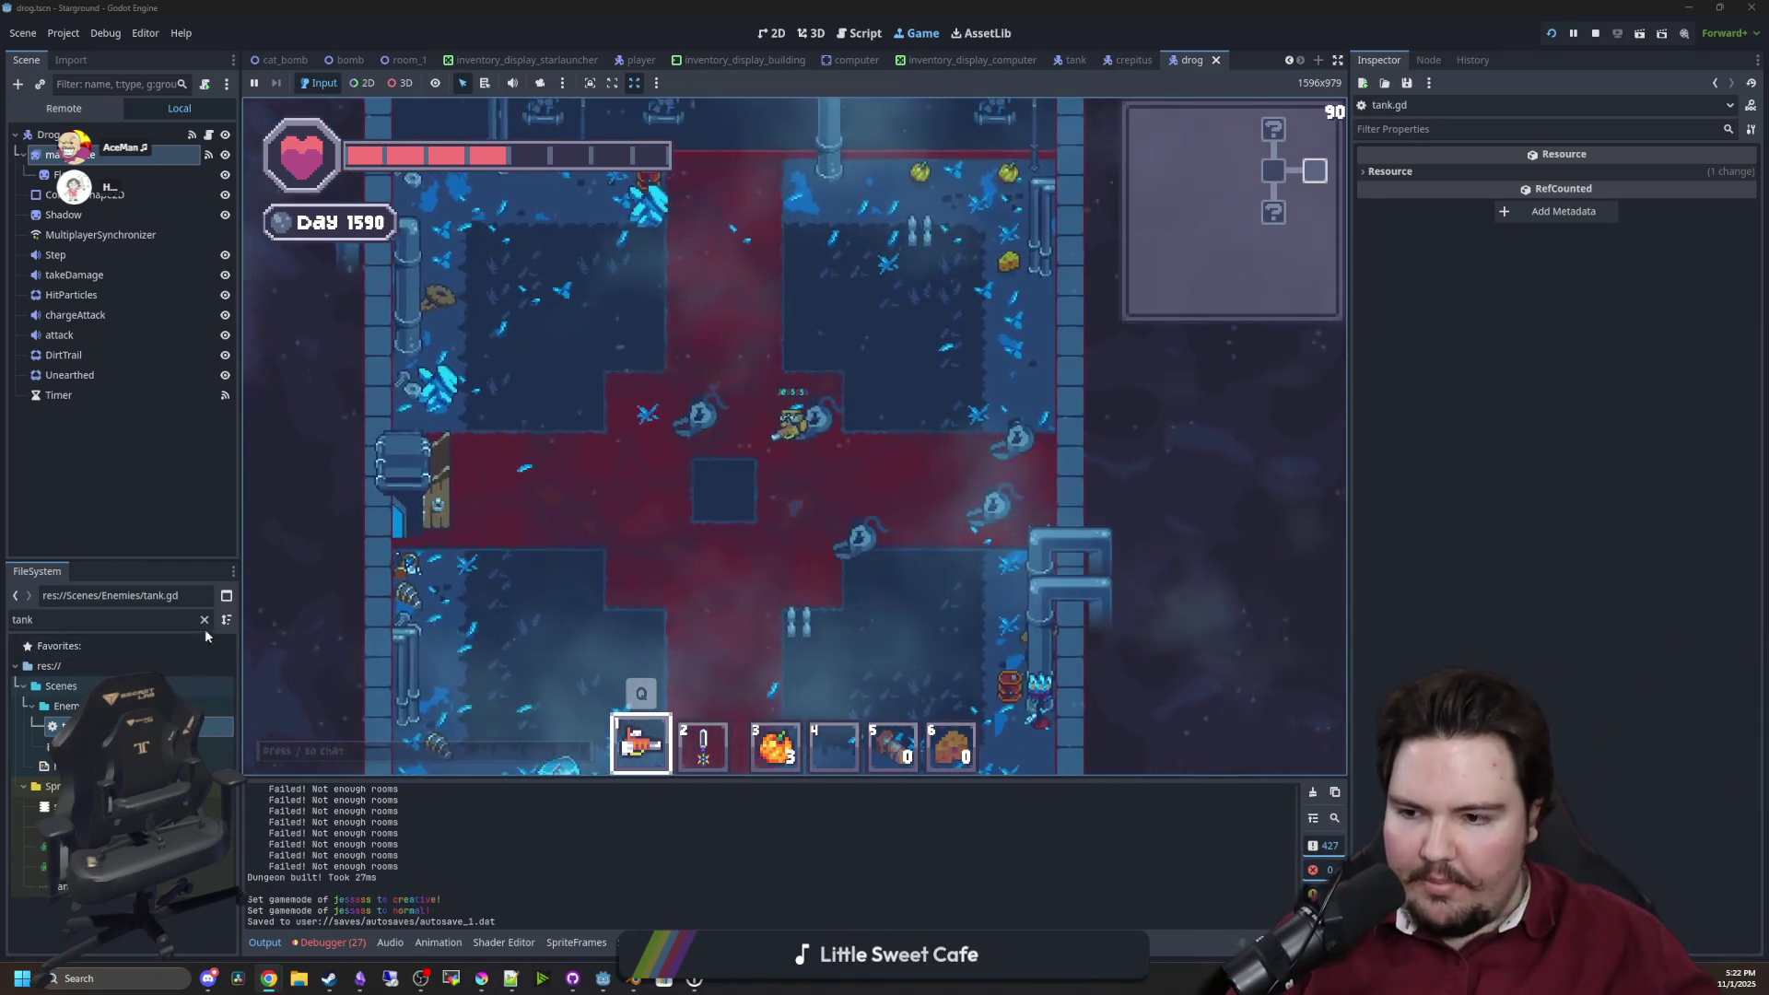
click(202, 619)
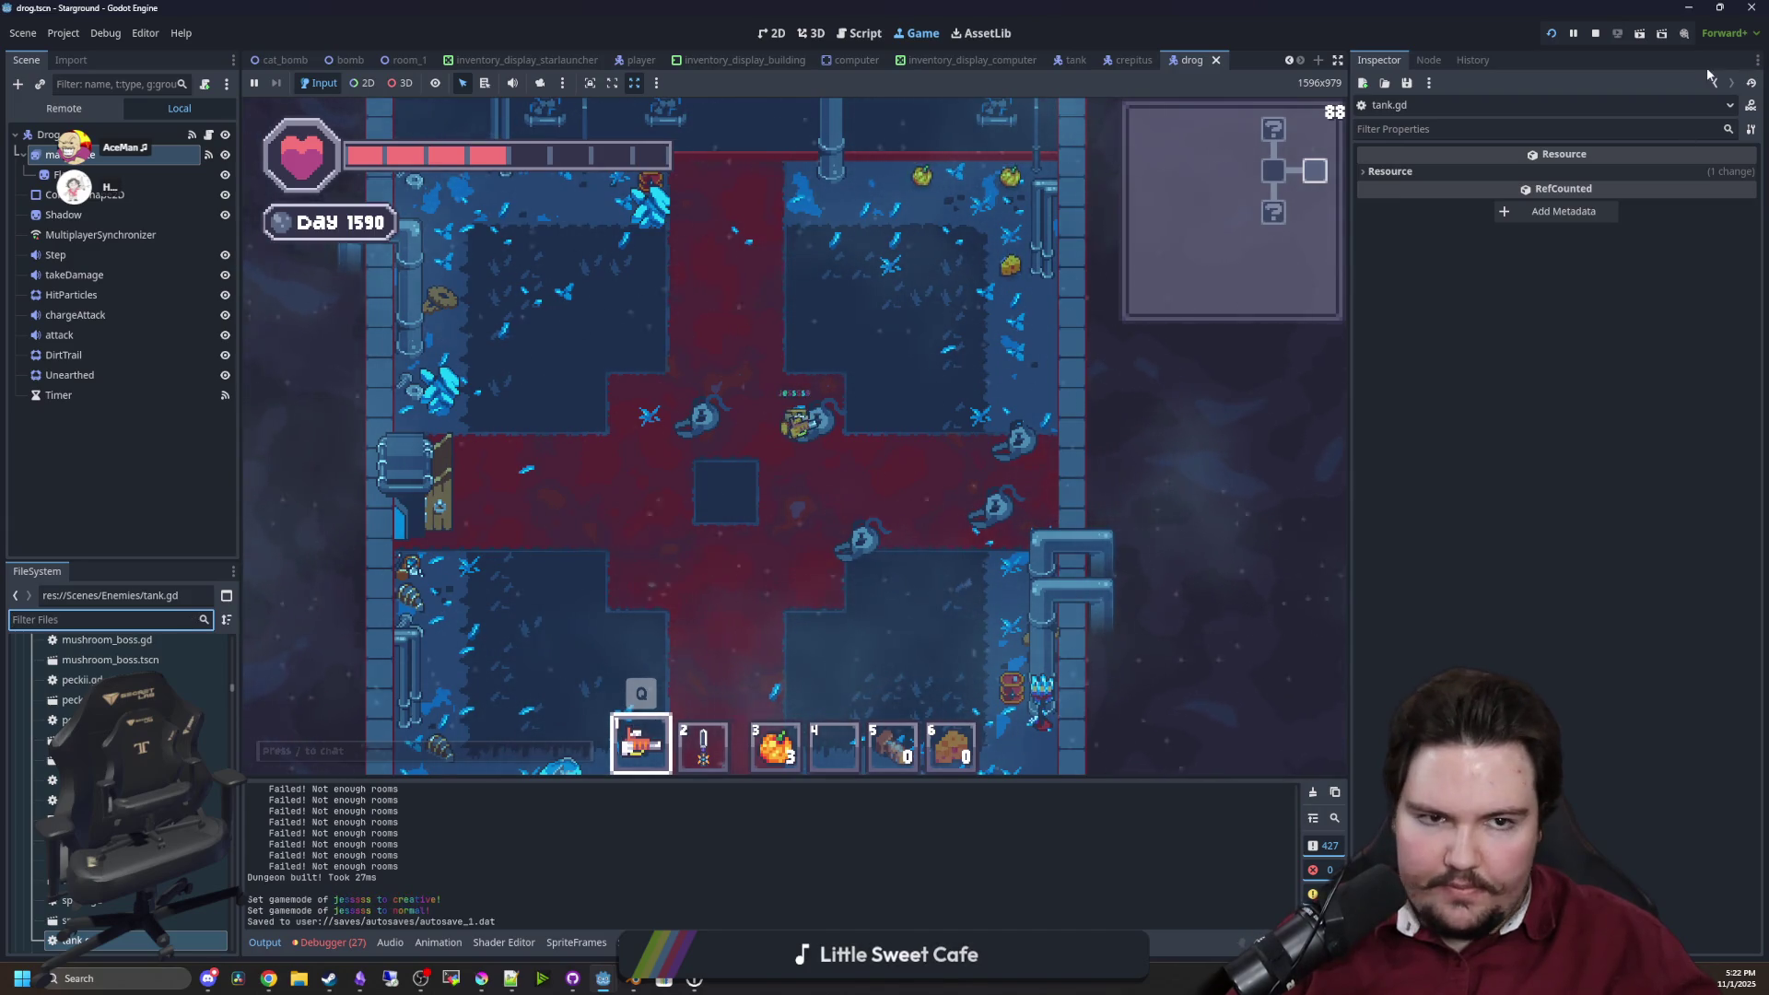
click(1596, 34)
Step: Save the scene and tank.gd script after the test run
click(755, 393)
key(ctrl+s)
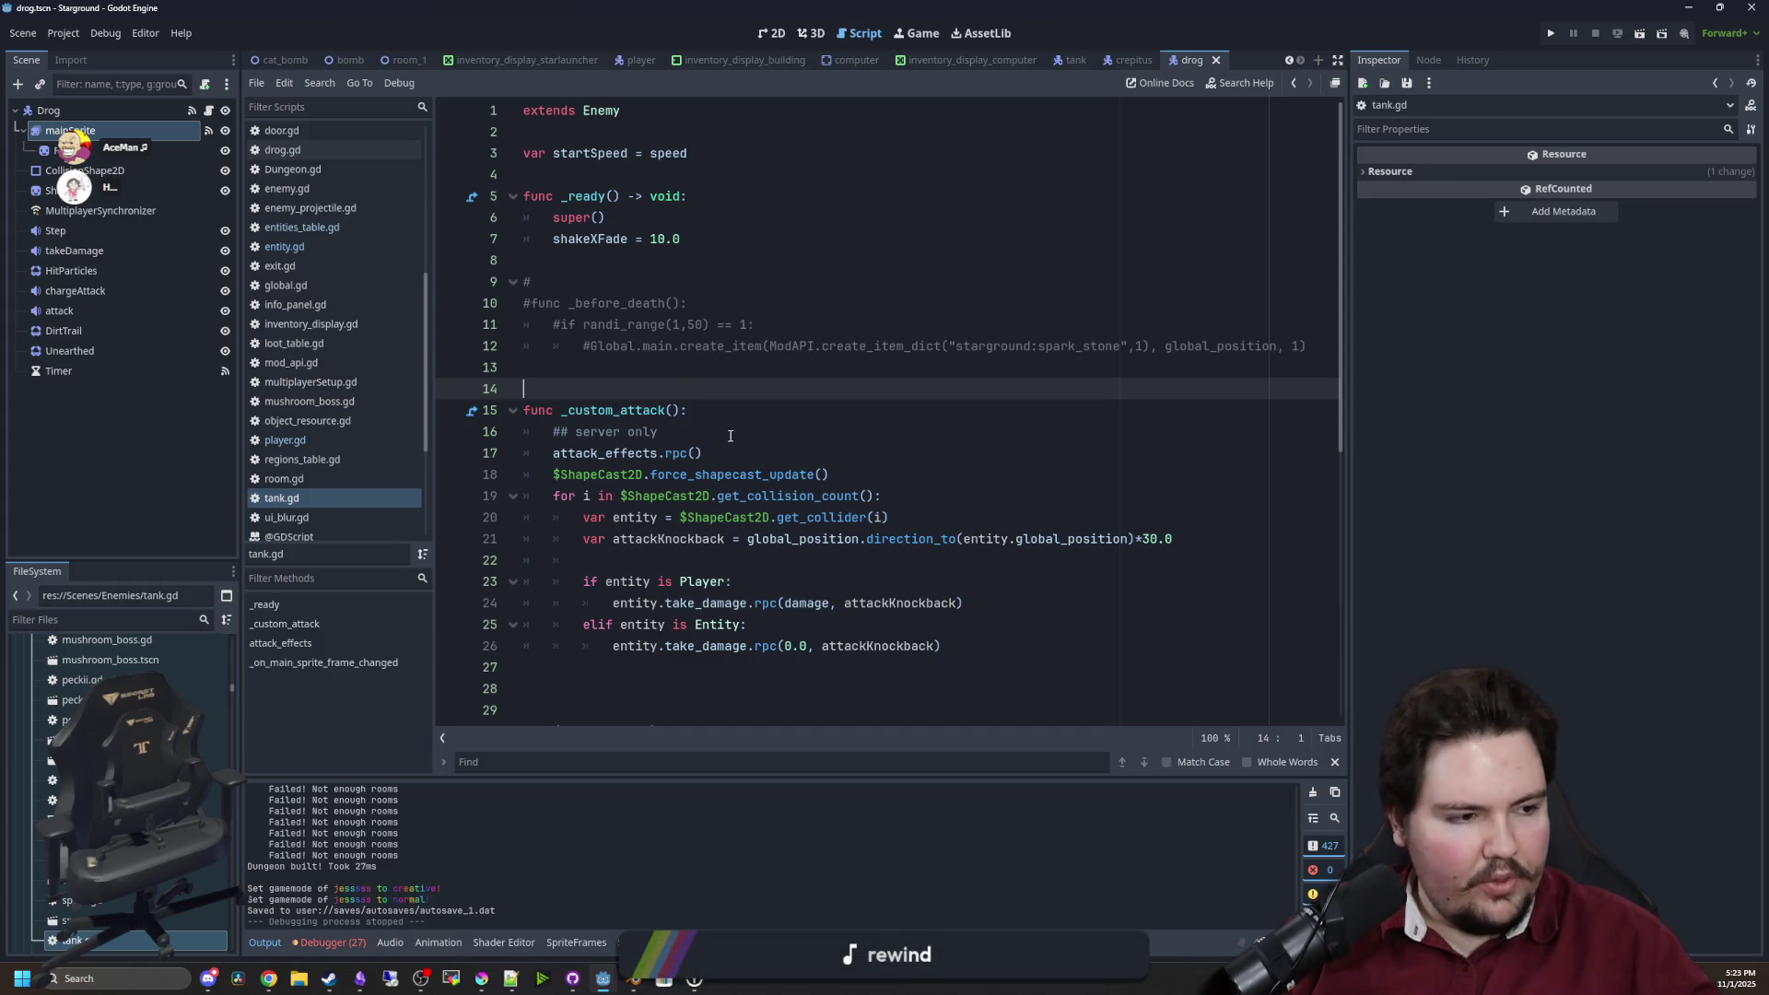
click(746, 368)
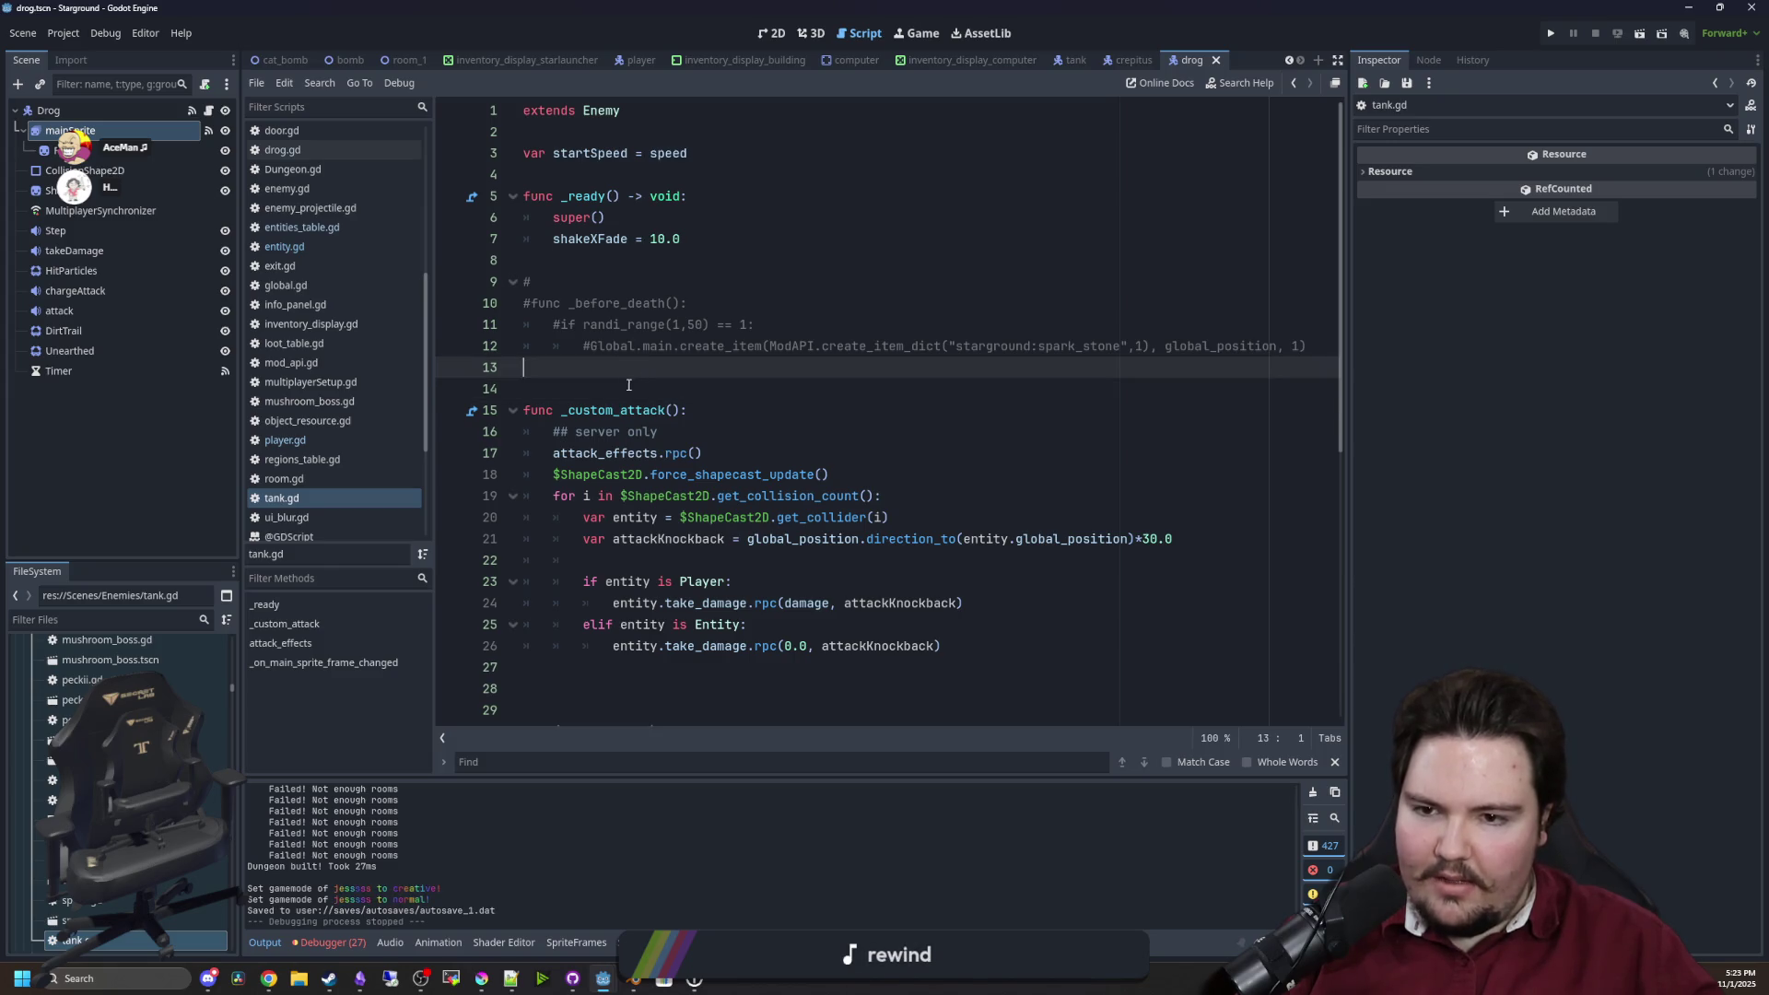
Step: Replace the stray '#' on line 9 of tank.gd with a blank line and save
click(548, 278)
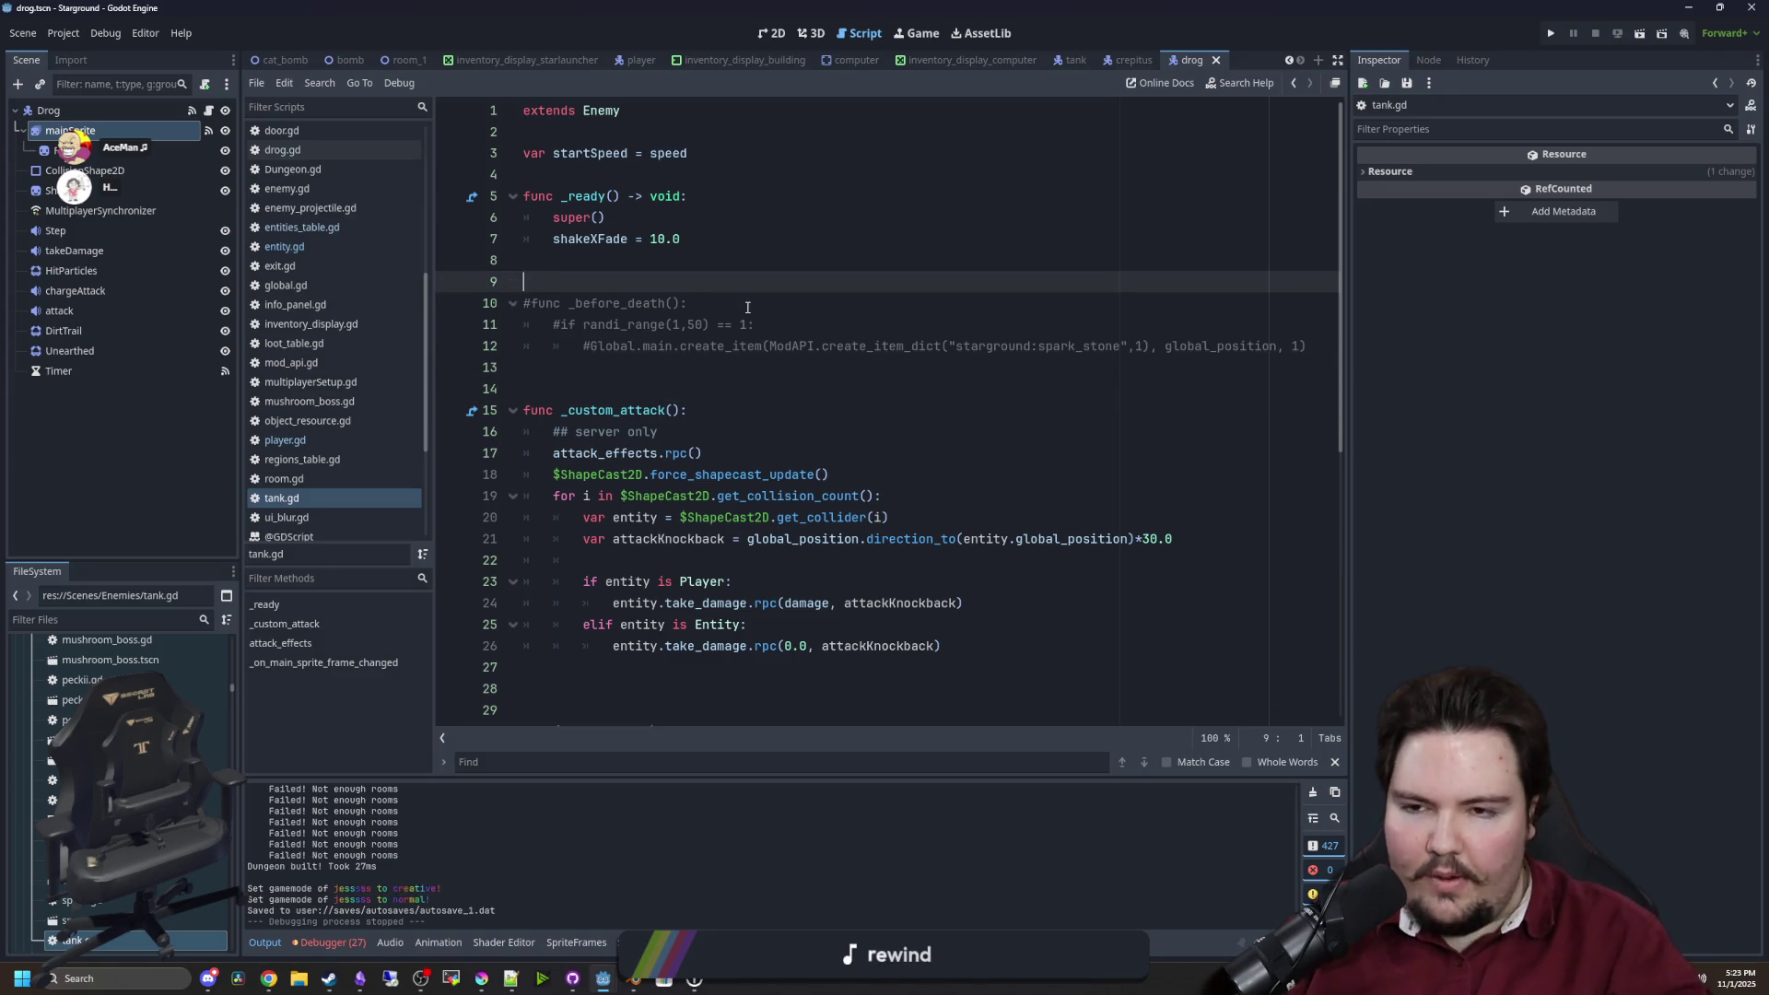
key(BackSpace)
key(Return)
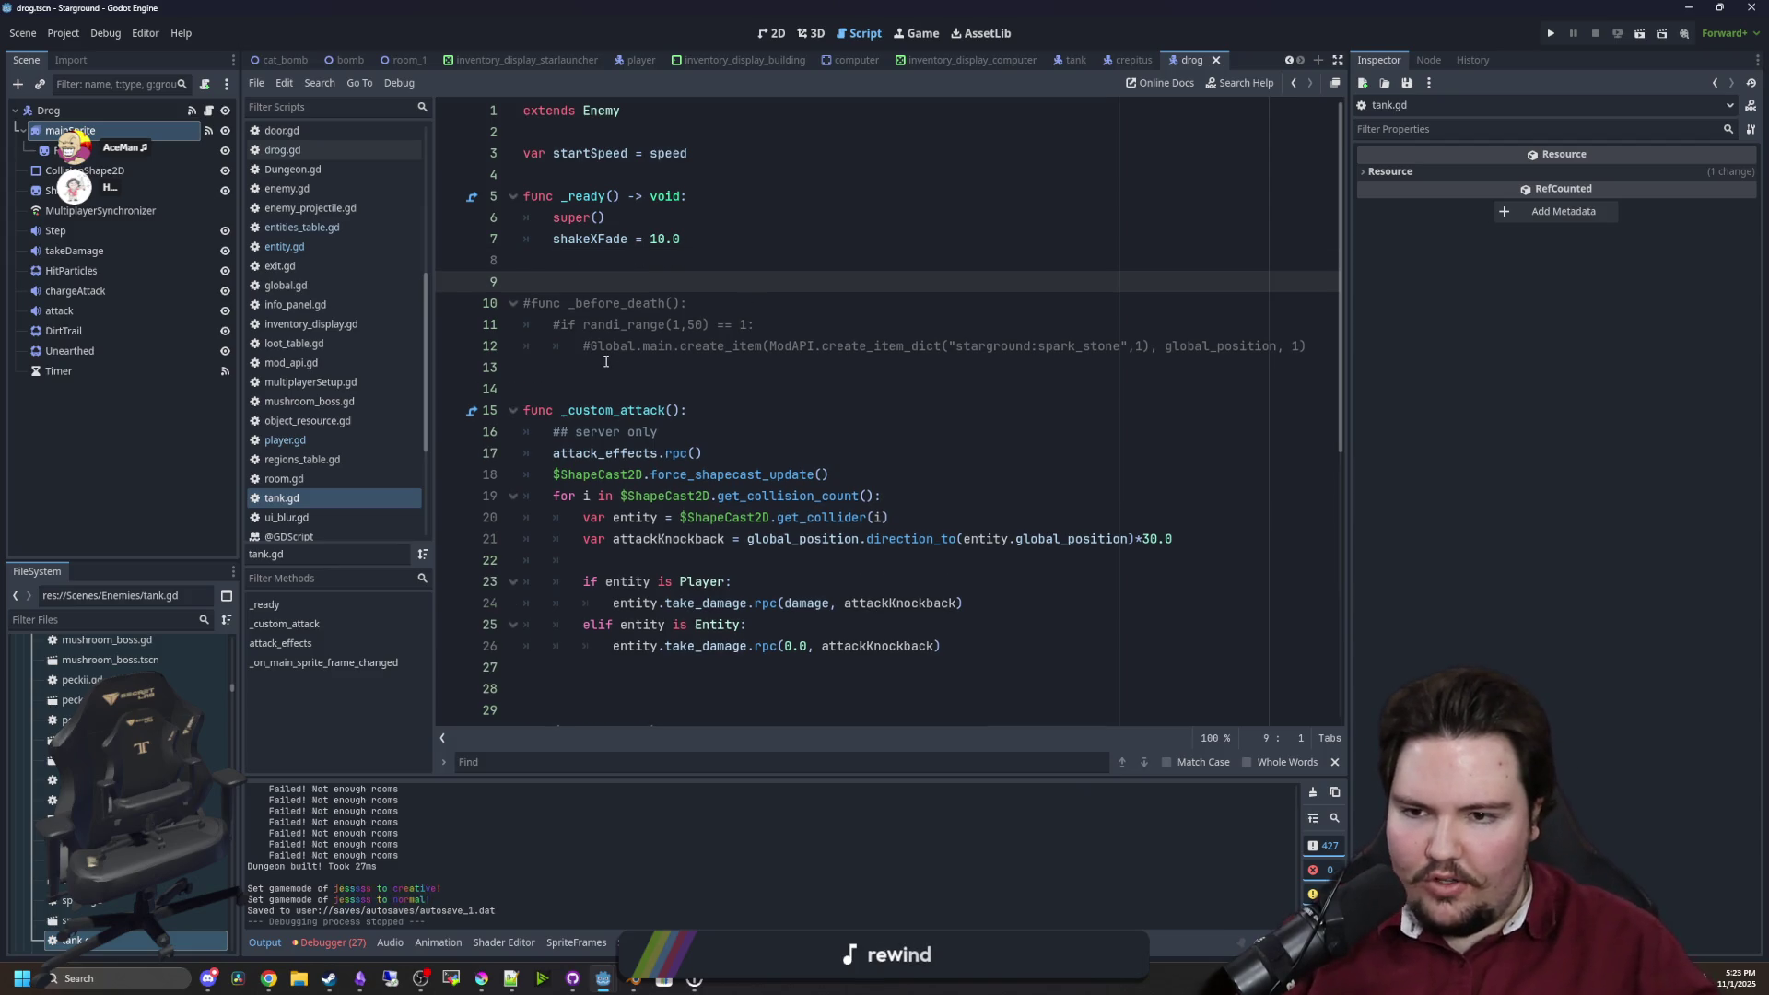
click(603, 362)
key(ctrl+s)
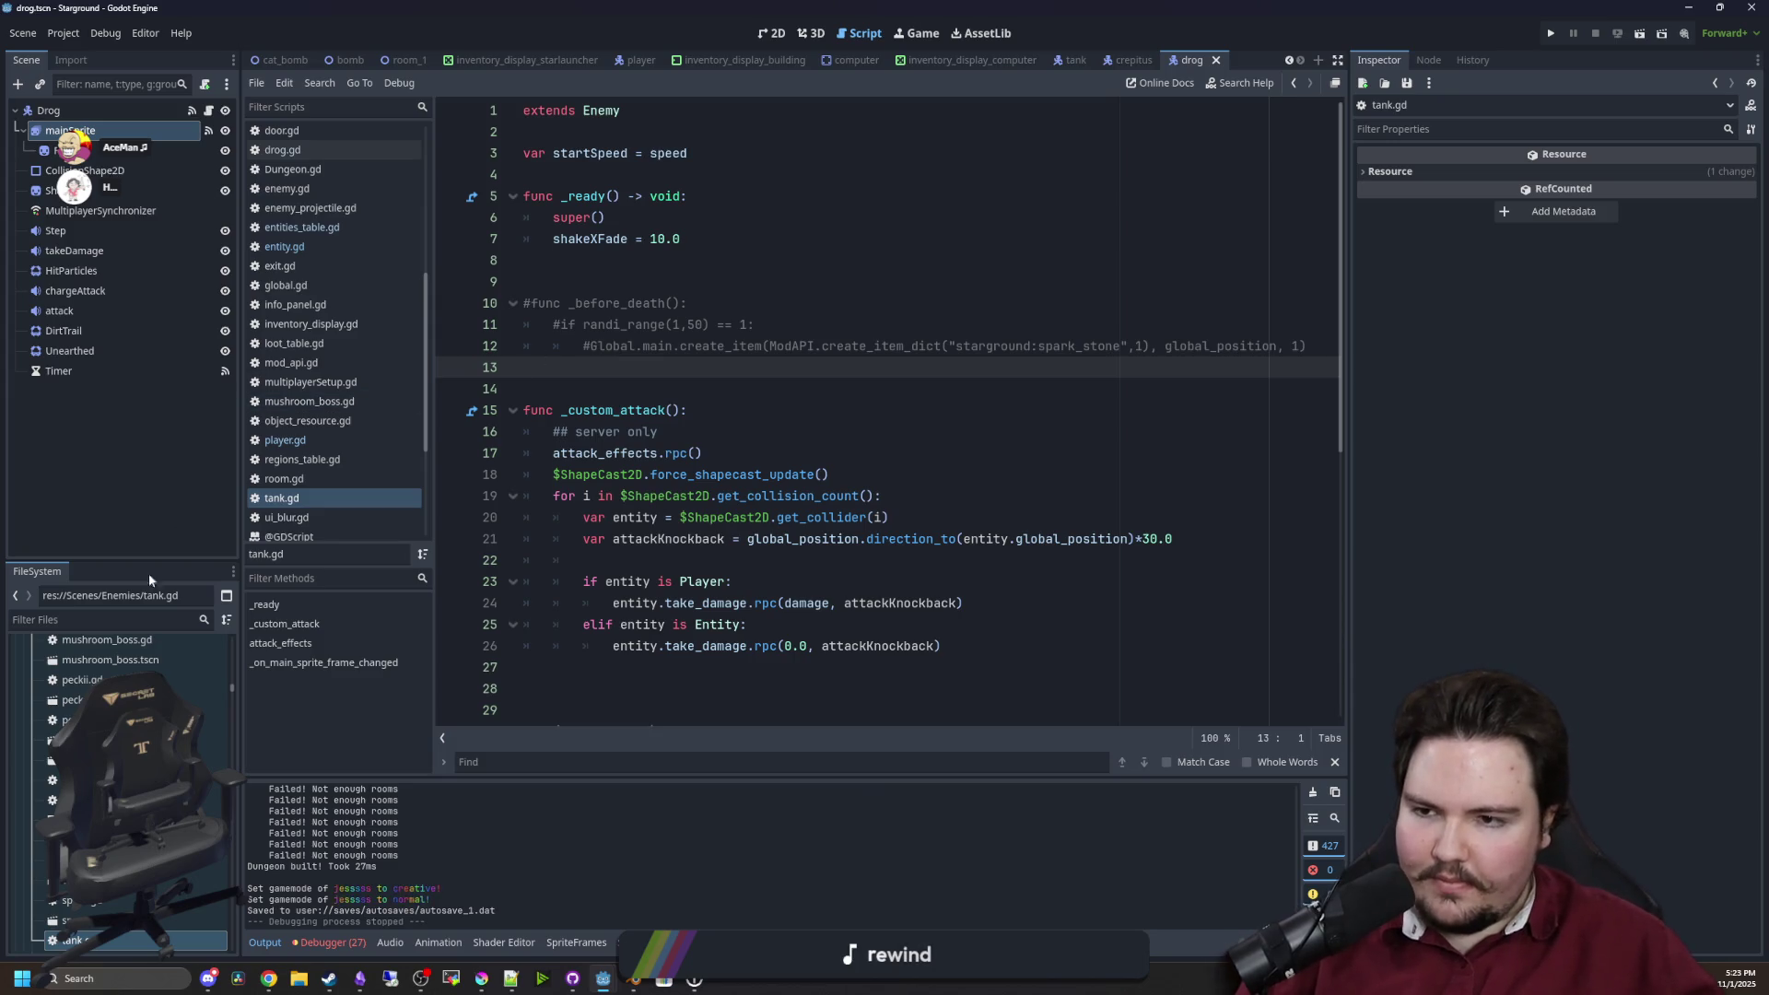
Step: Open loot_table.gd and uncomment the crepitus and drog entries in the Caligo list with Ctrl+K
click(294, 343)
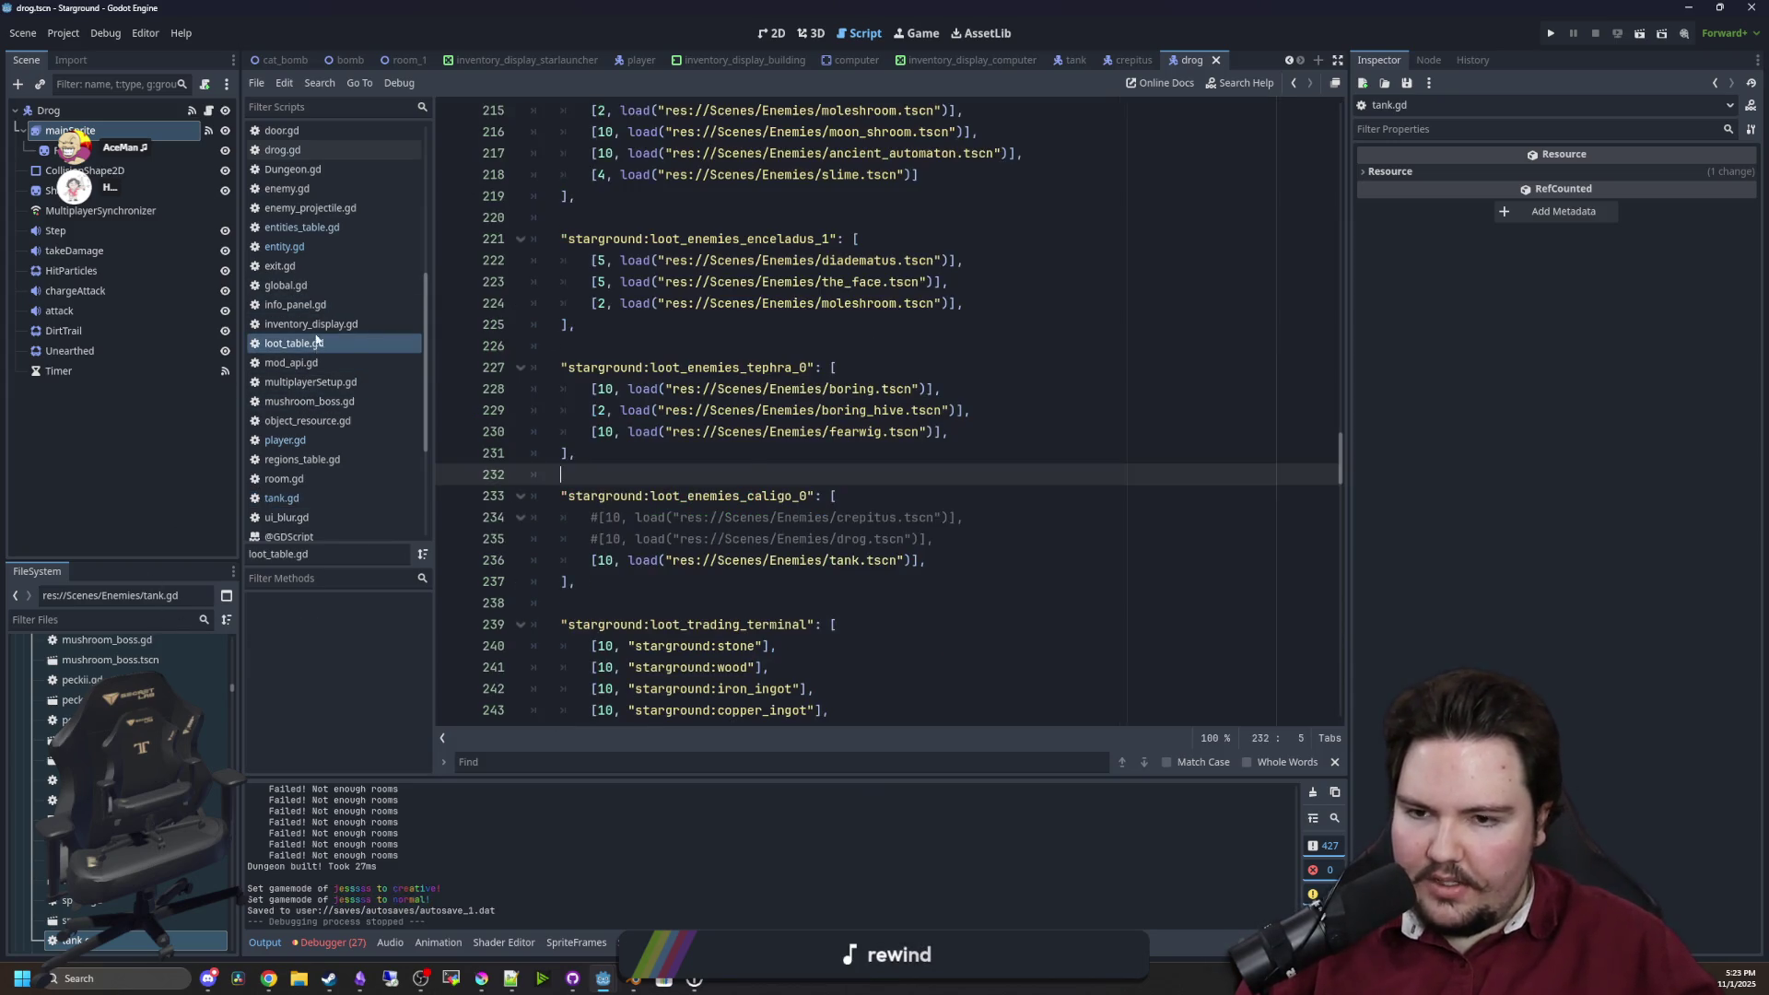
click(728, 462)
click(615, 518)
key(ctrl+k)
click(600, 536)
key(ctrl+k)
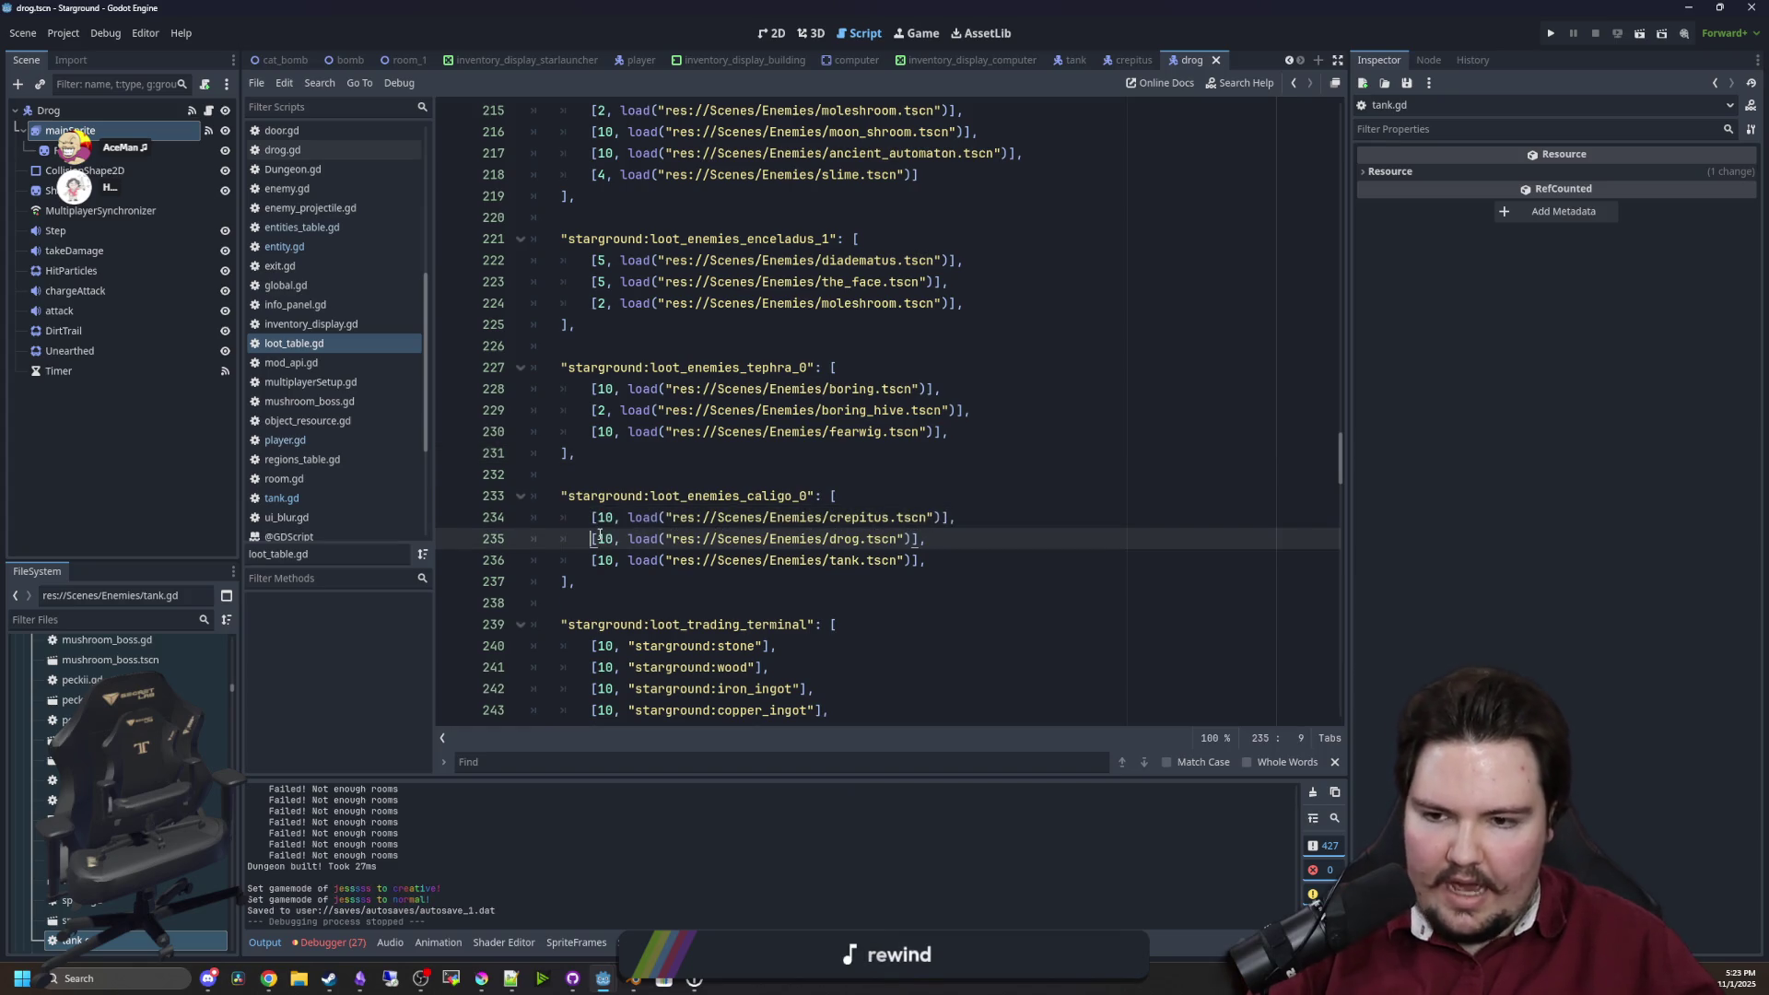
Step: Lower the tank entry's weight from 10 to 4, save the loot table and run the project
click(621, 559)
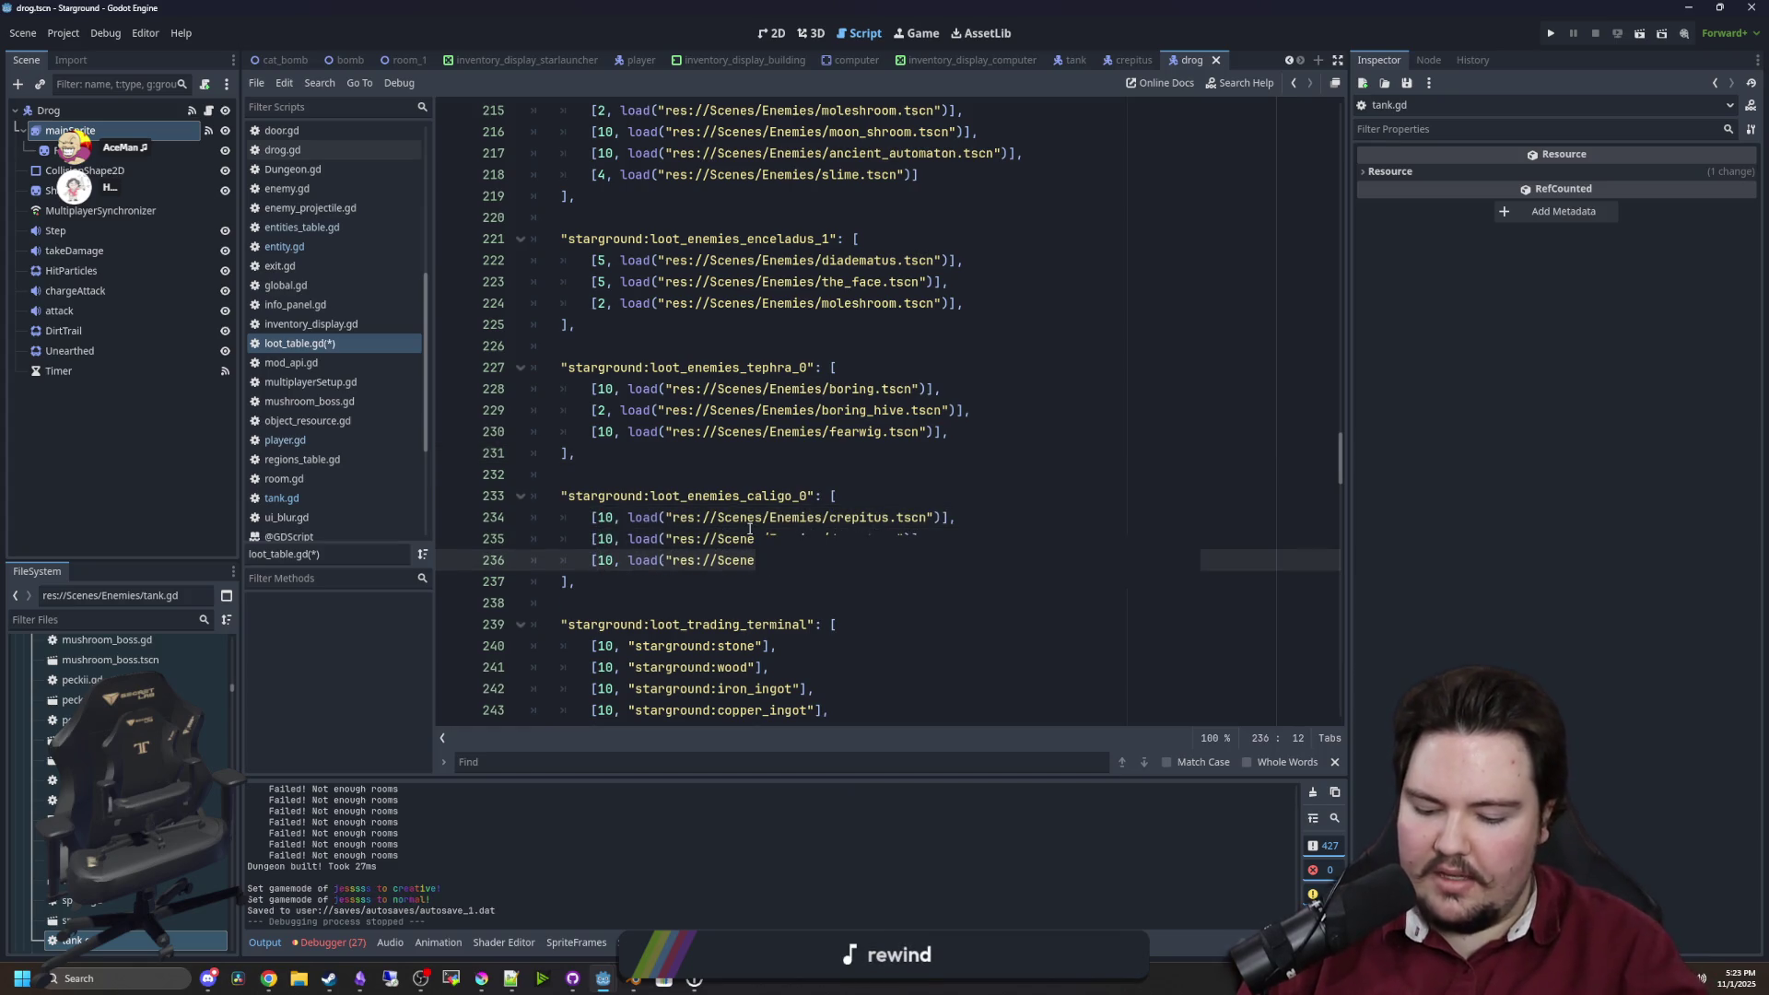
click(643, 575)
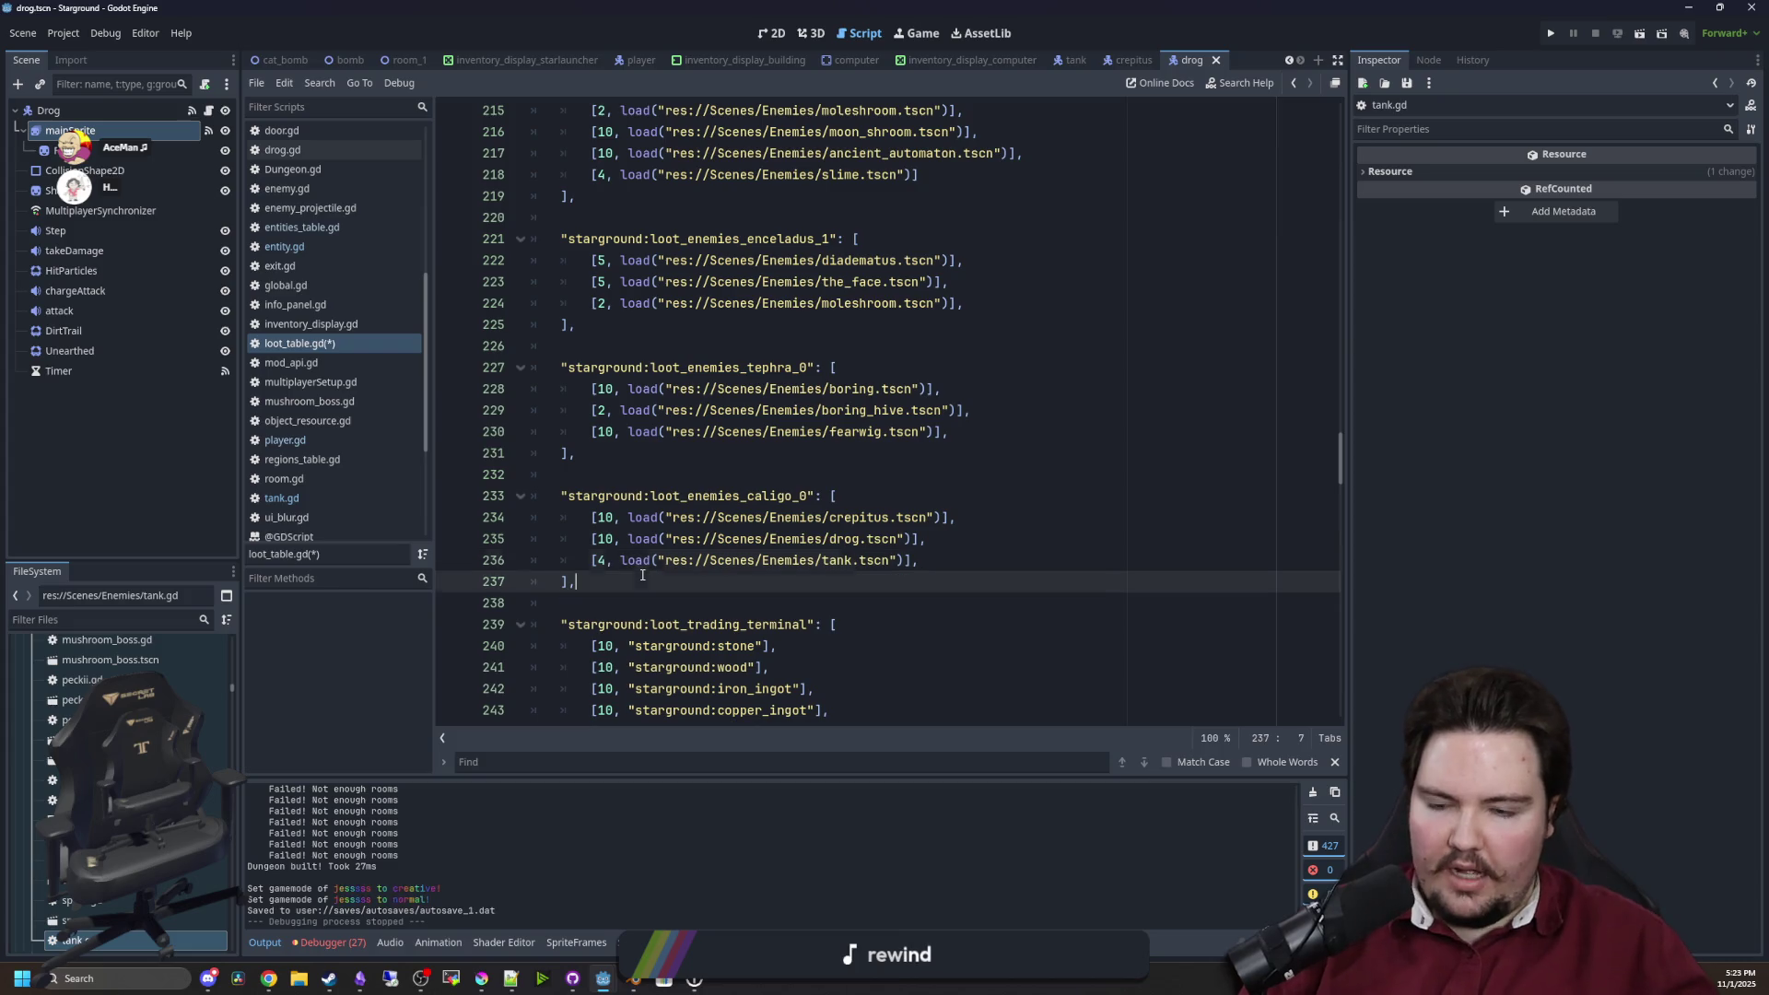
click(685, 480)
key(ctrl+s)
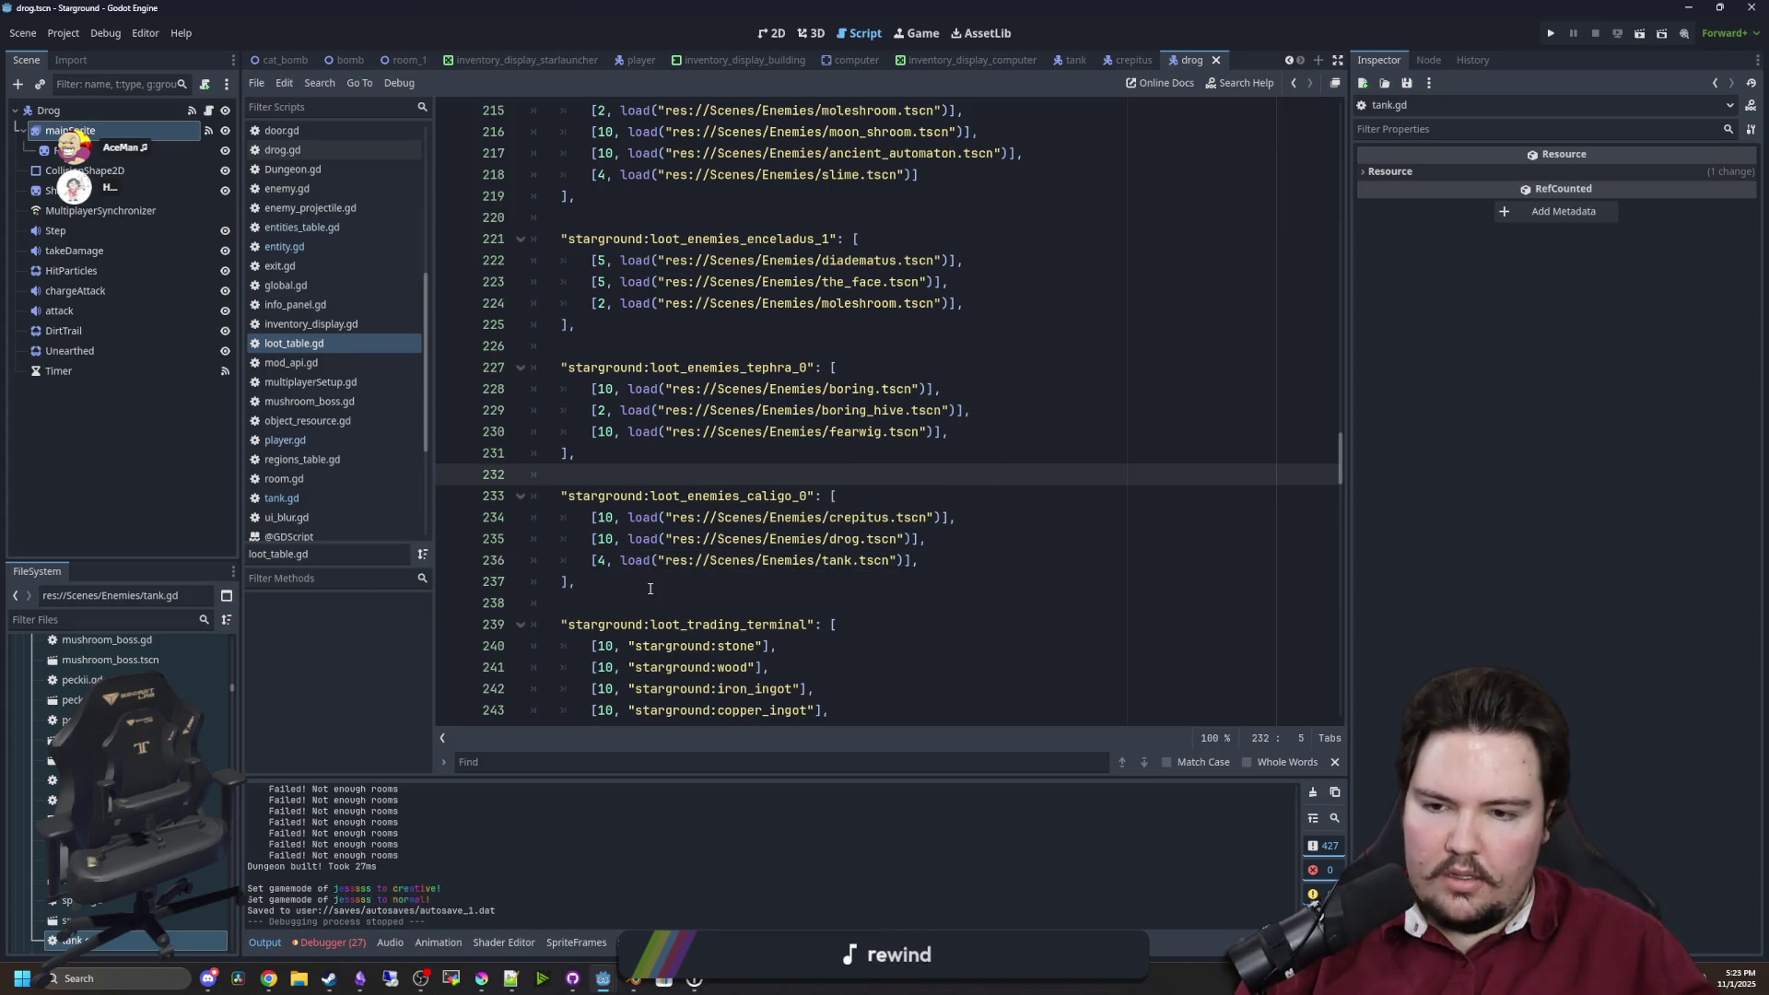
click(653, 590)
key(ctrl+s)
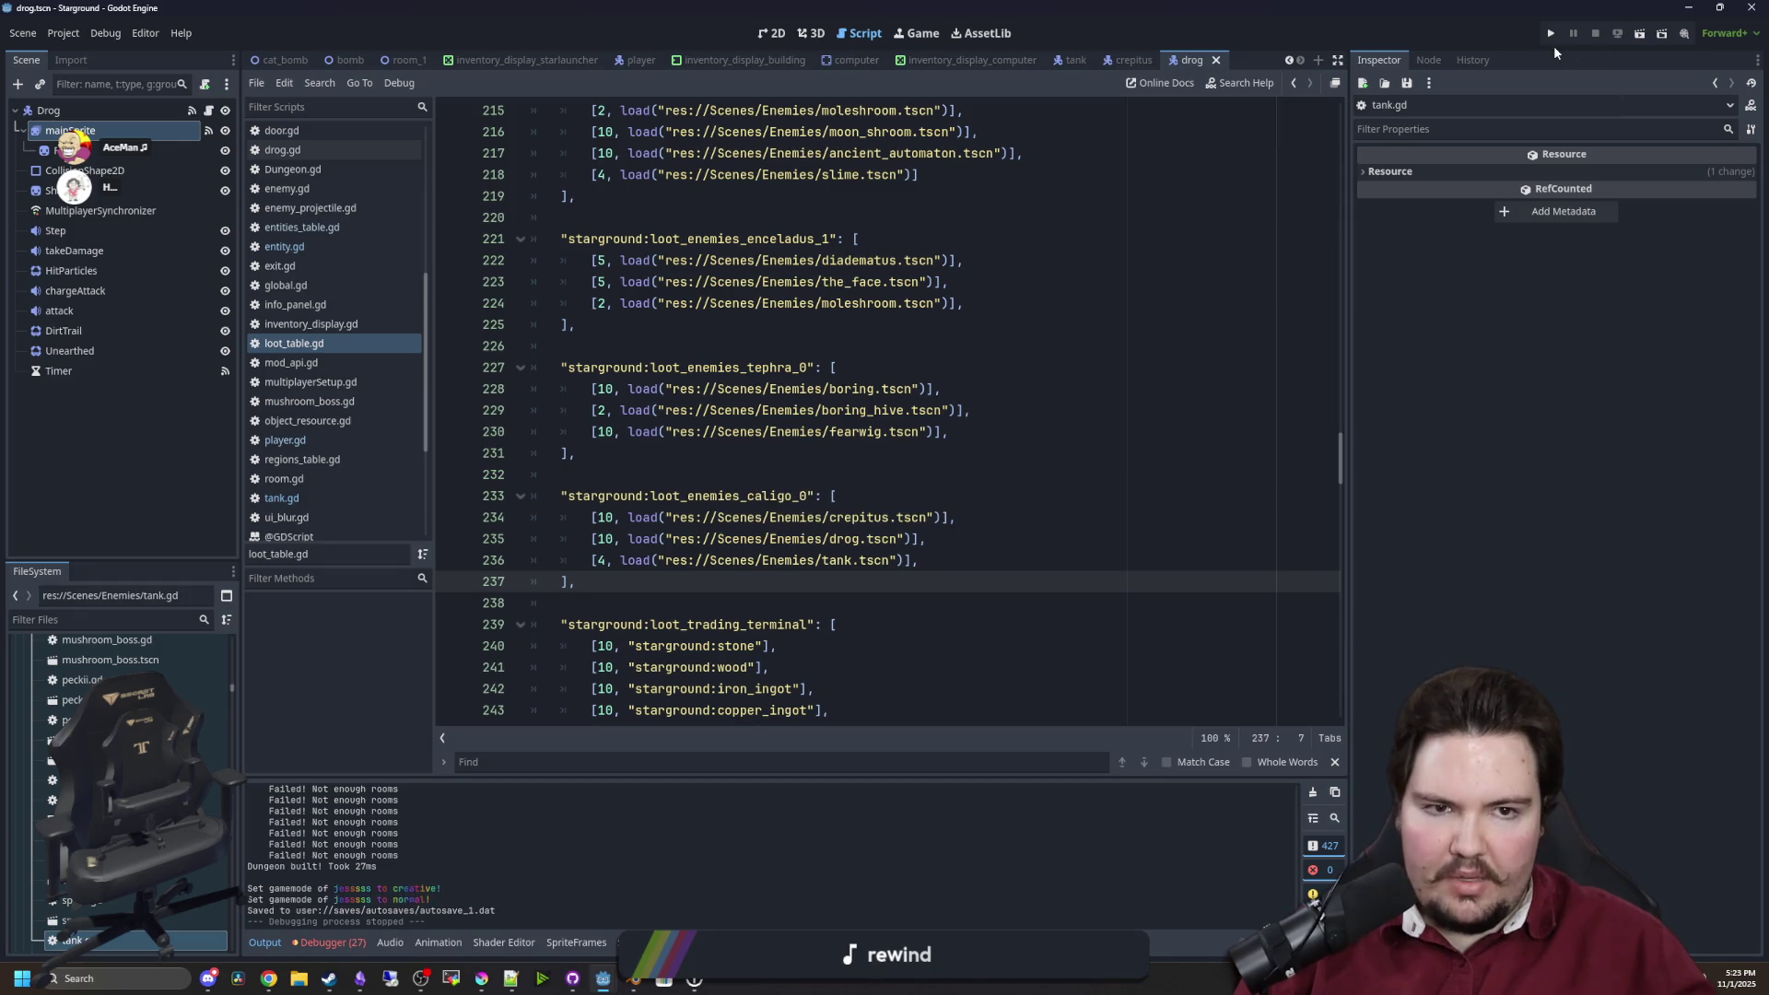
click(1552, 34)
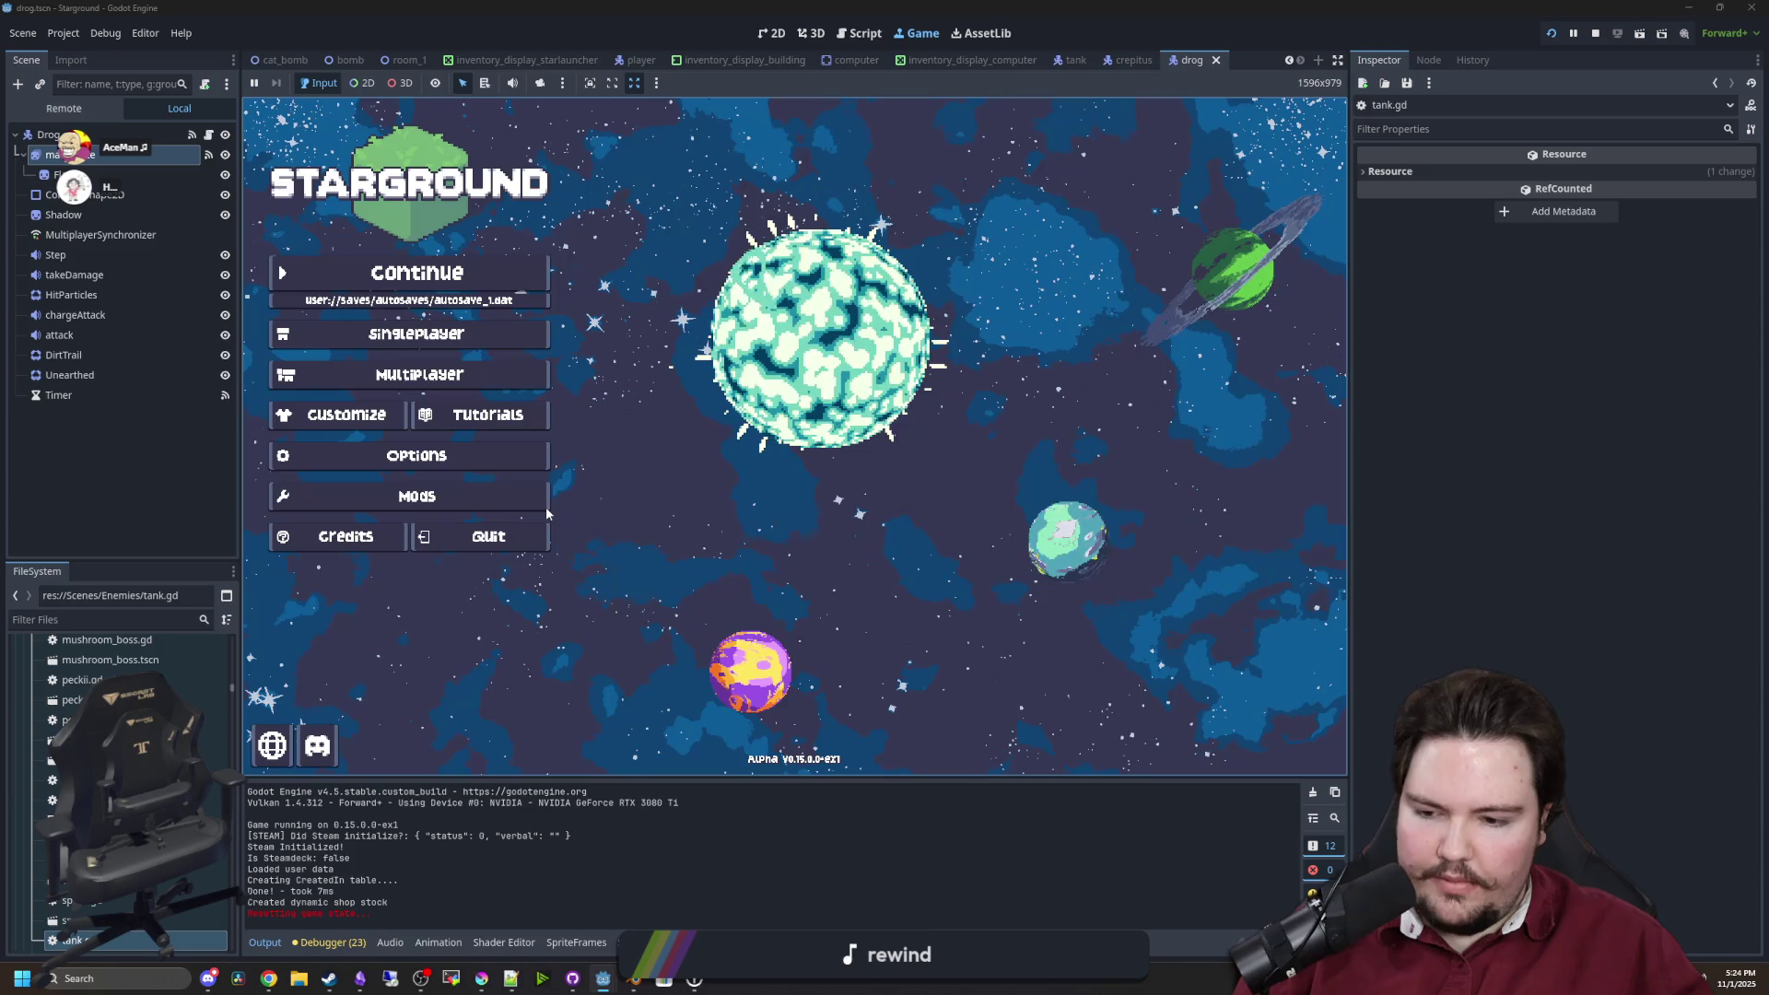
Step: Continue the saved game as host, then use the Starlauncher star map to launch to Caligo
click(453, 283)
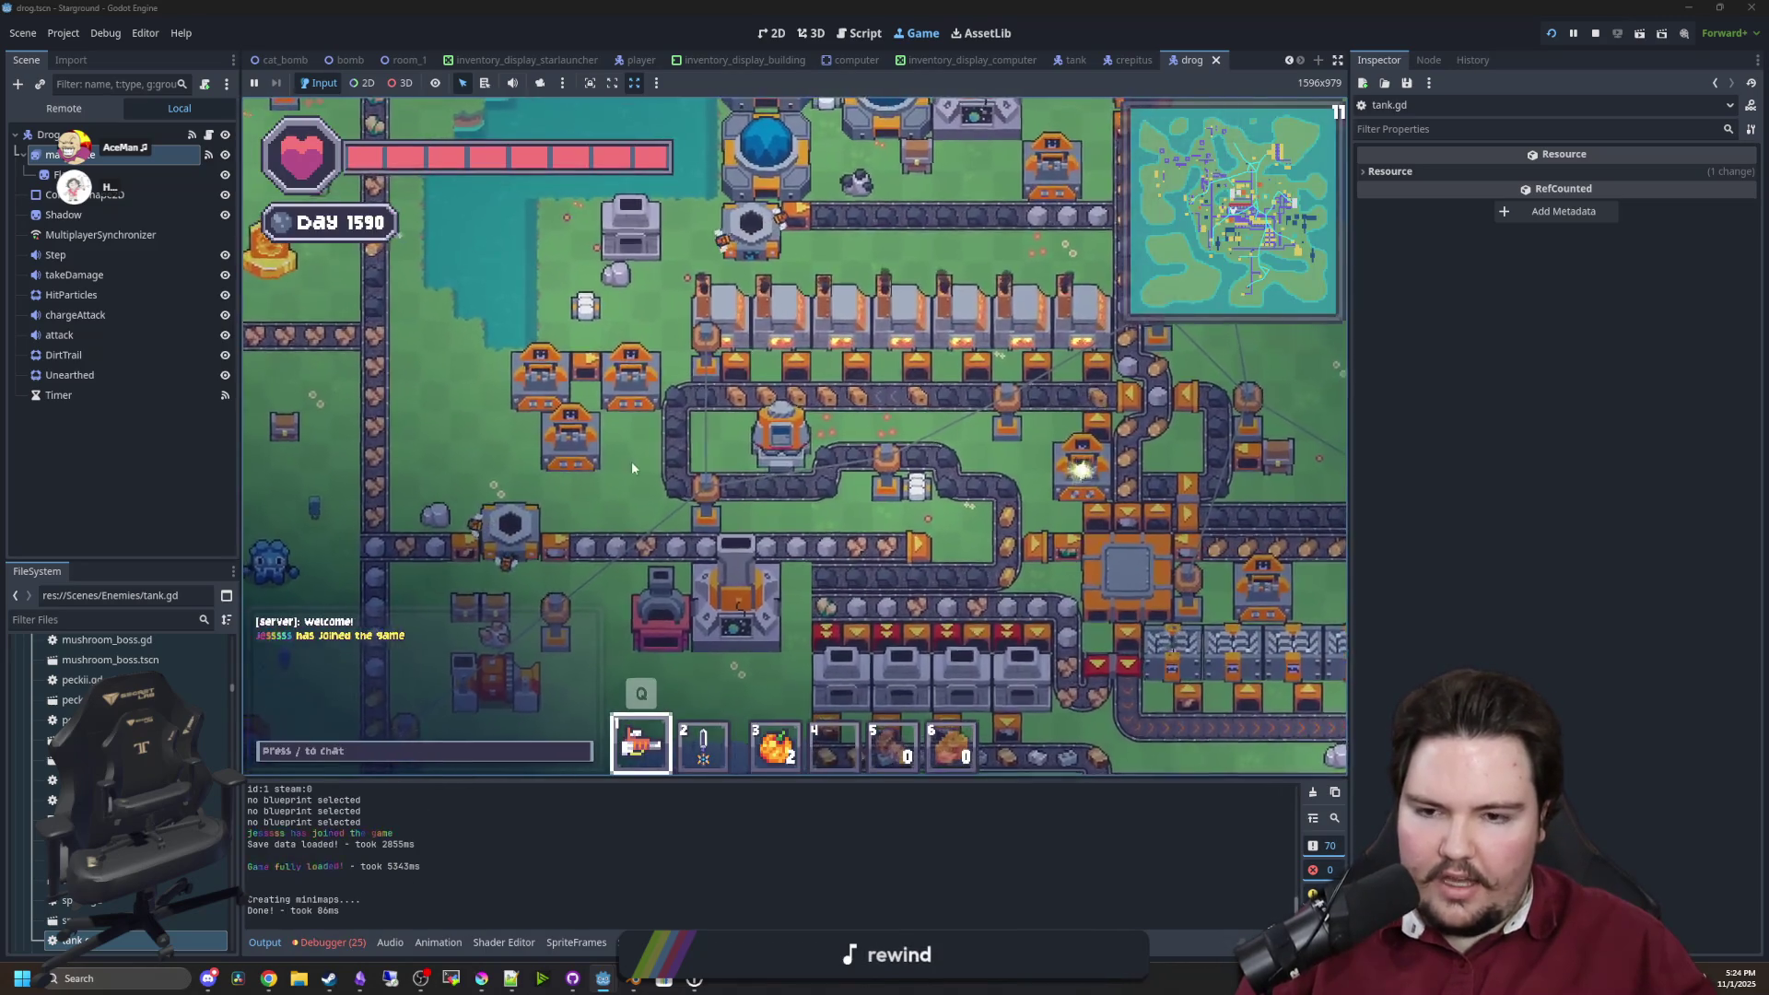
click(775, 483)
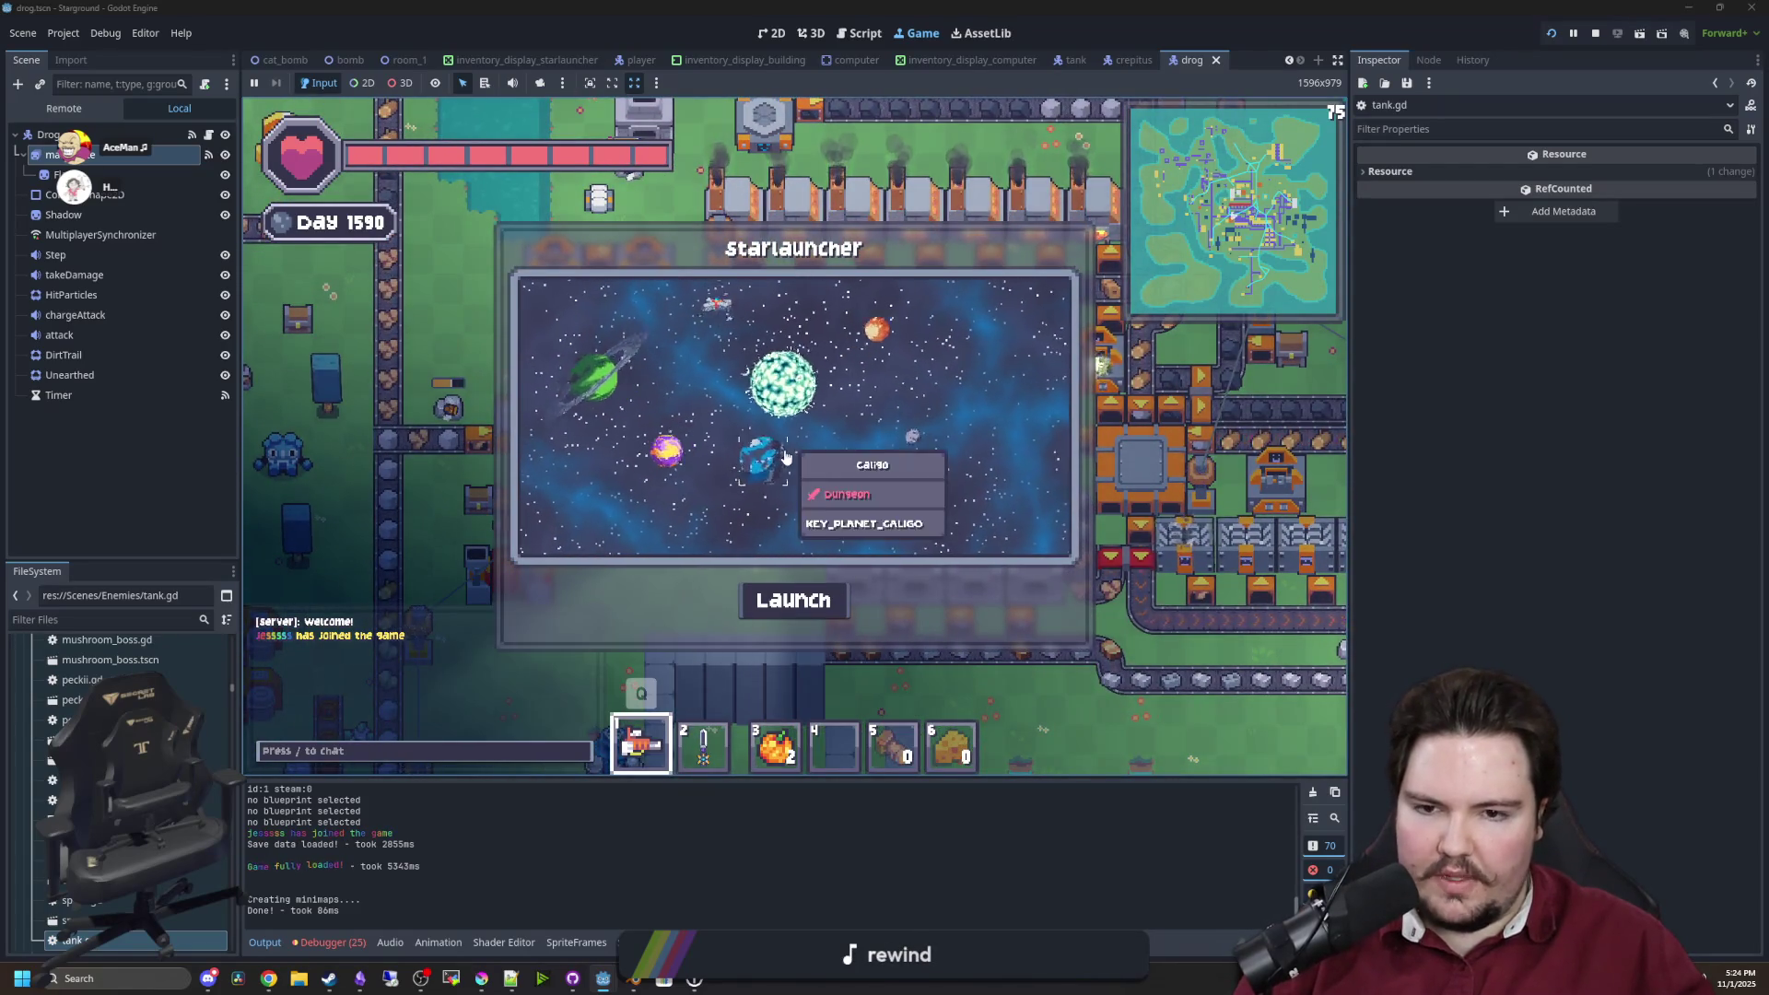
click(819, 607)
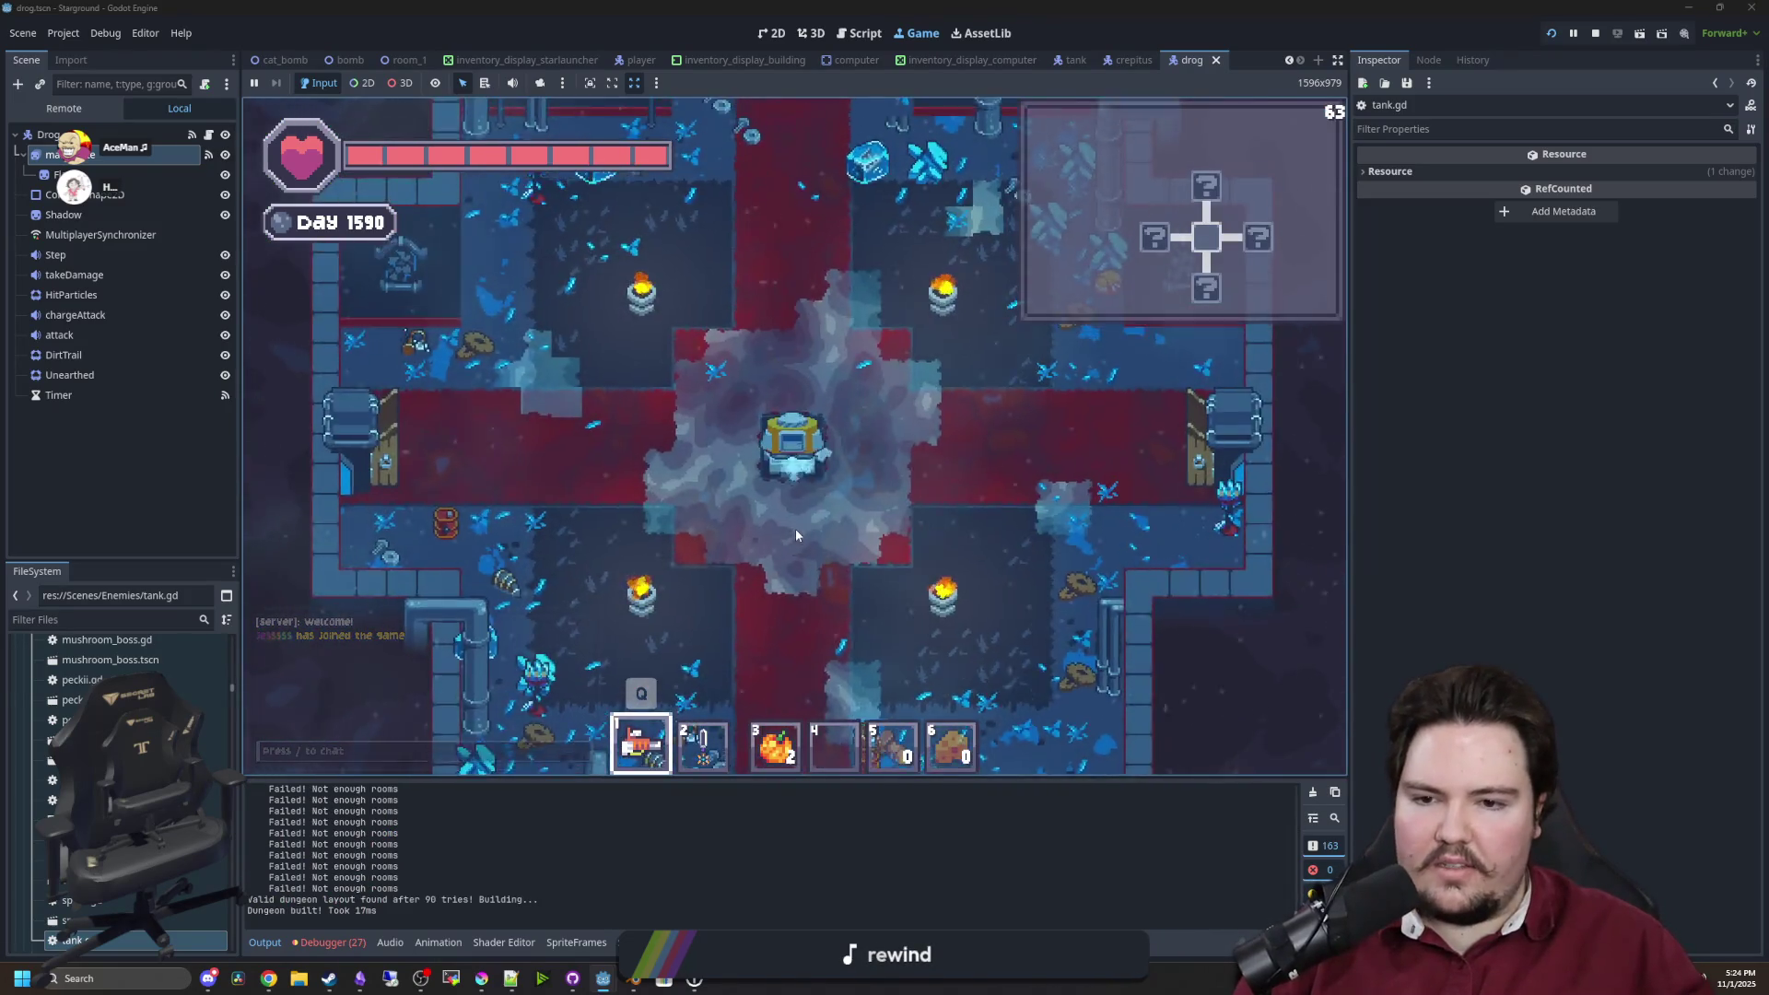
Step: Walk out of the launch pod through the rooms on the right, equipping the sword in slot 2
key(d)
key(w)
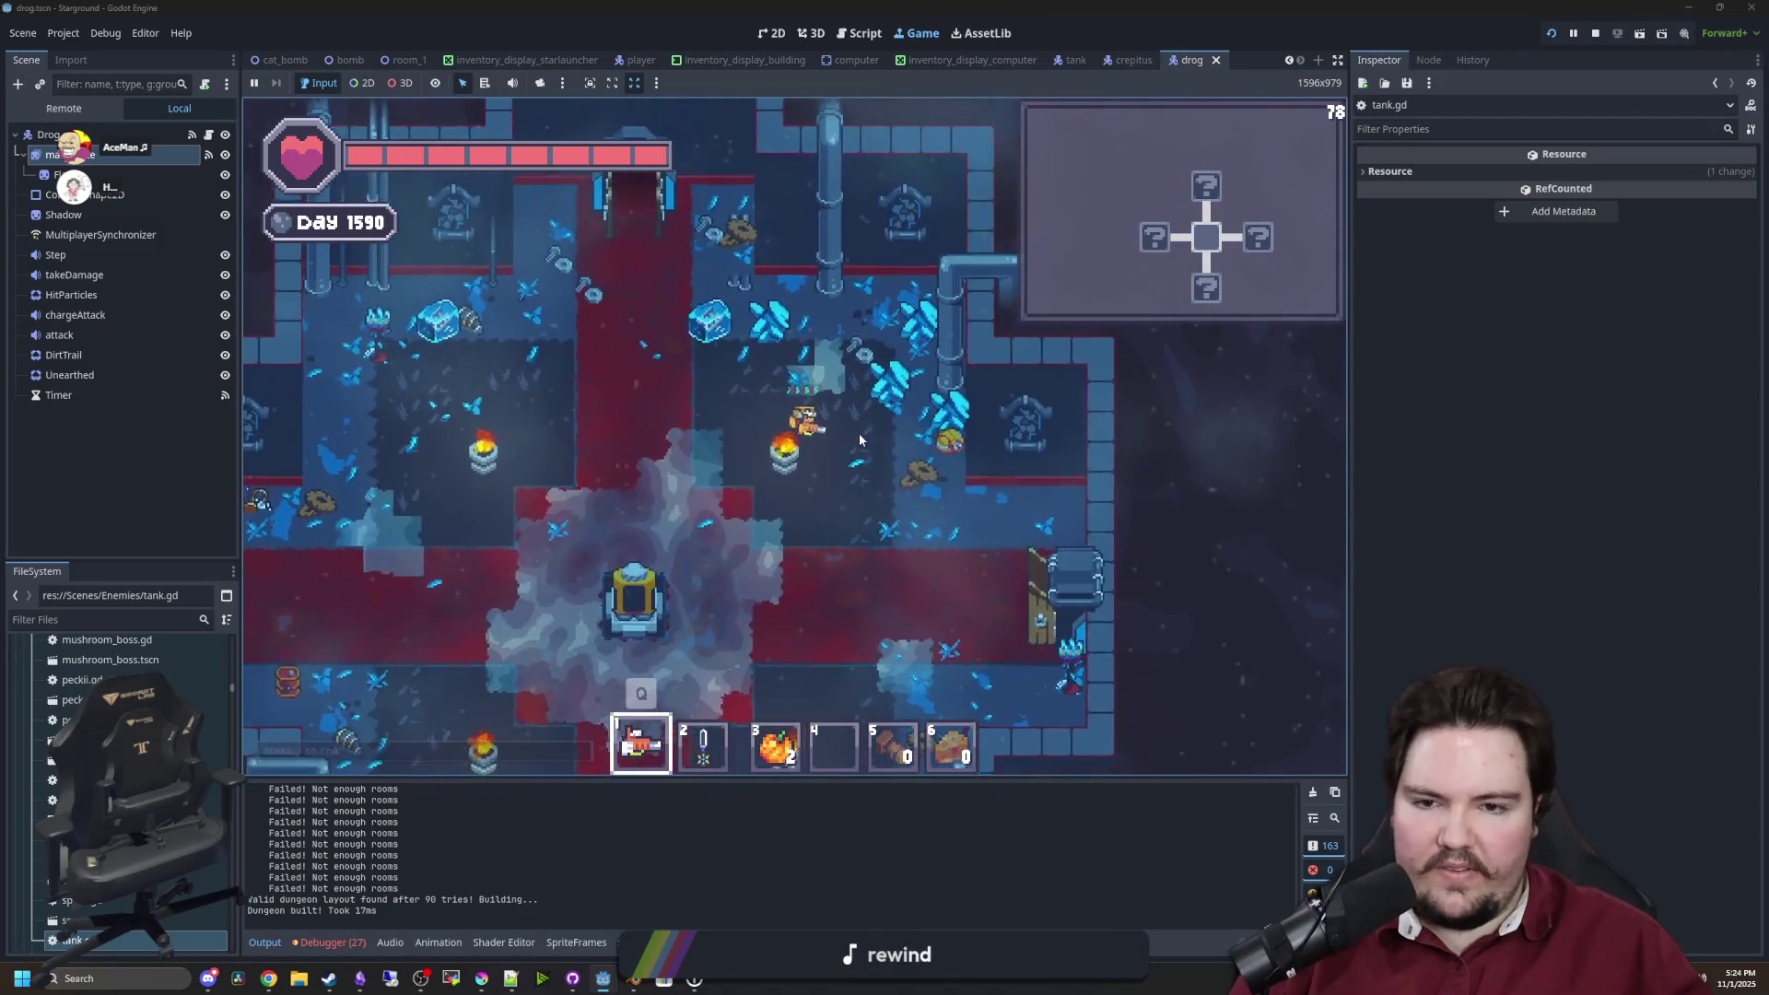
key(d)
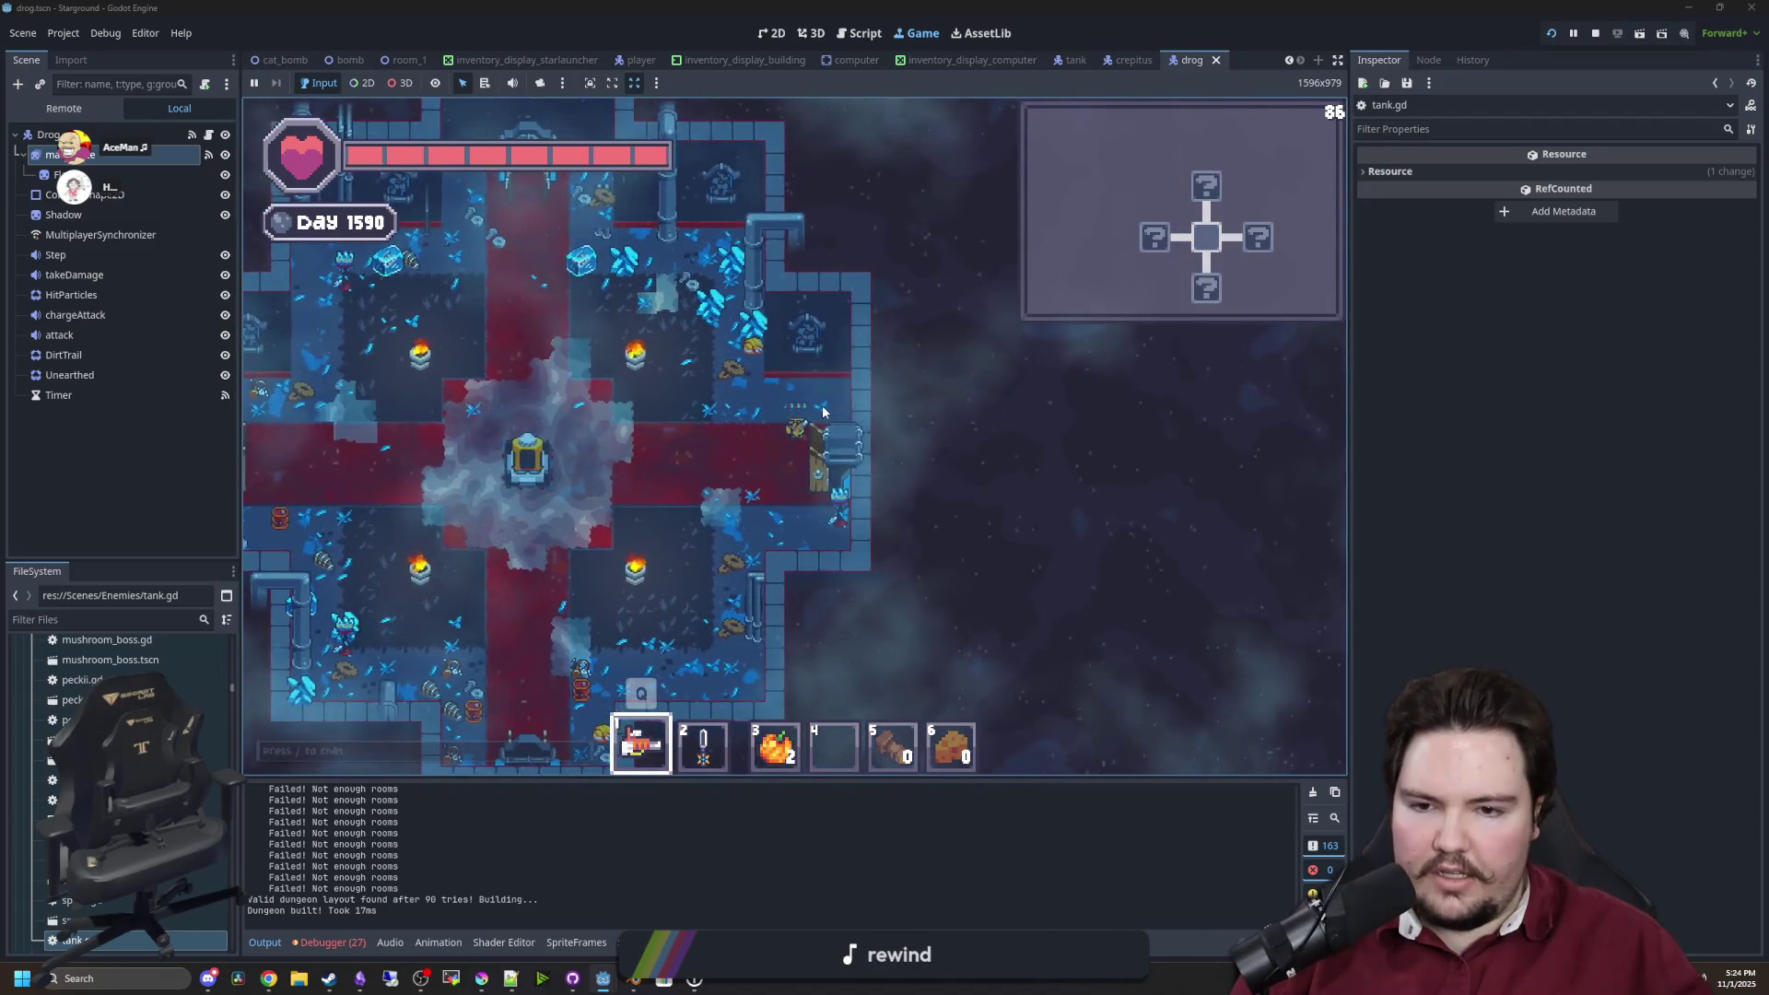
key(d)
key(s)
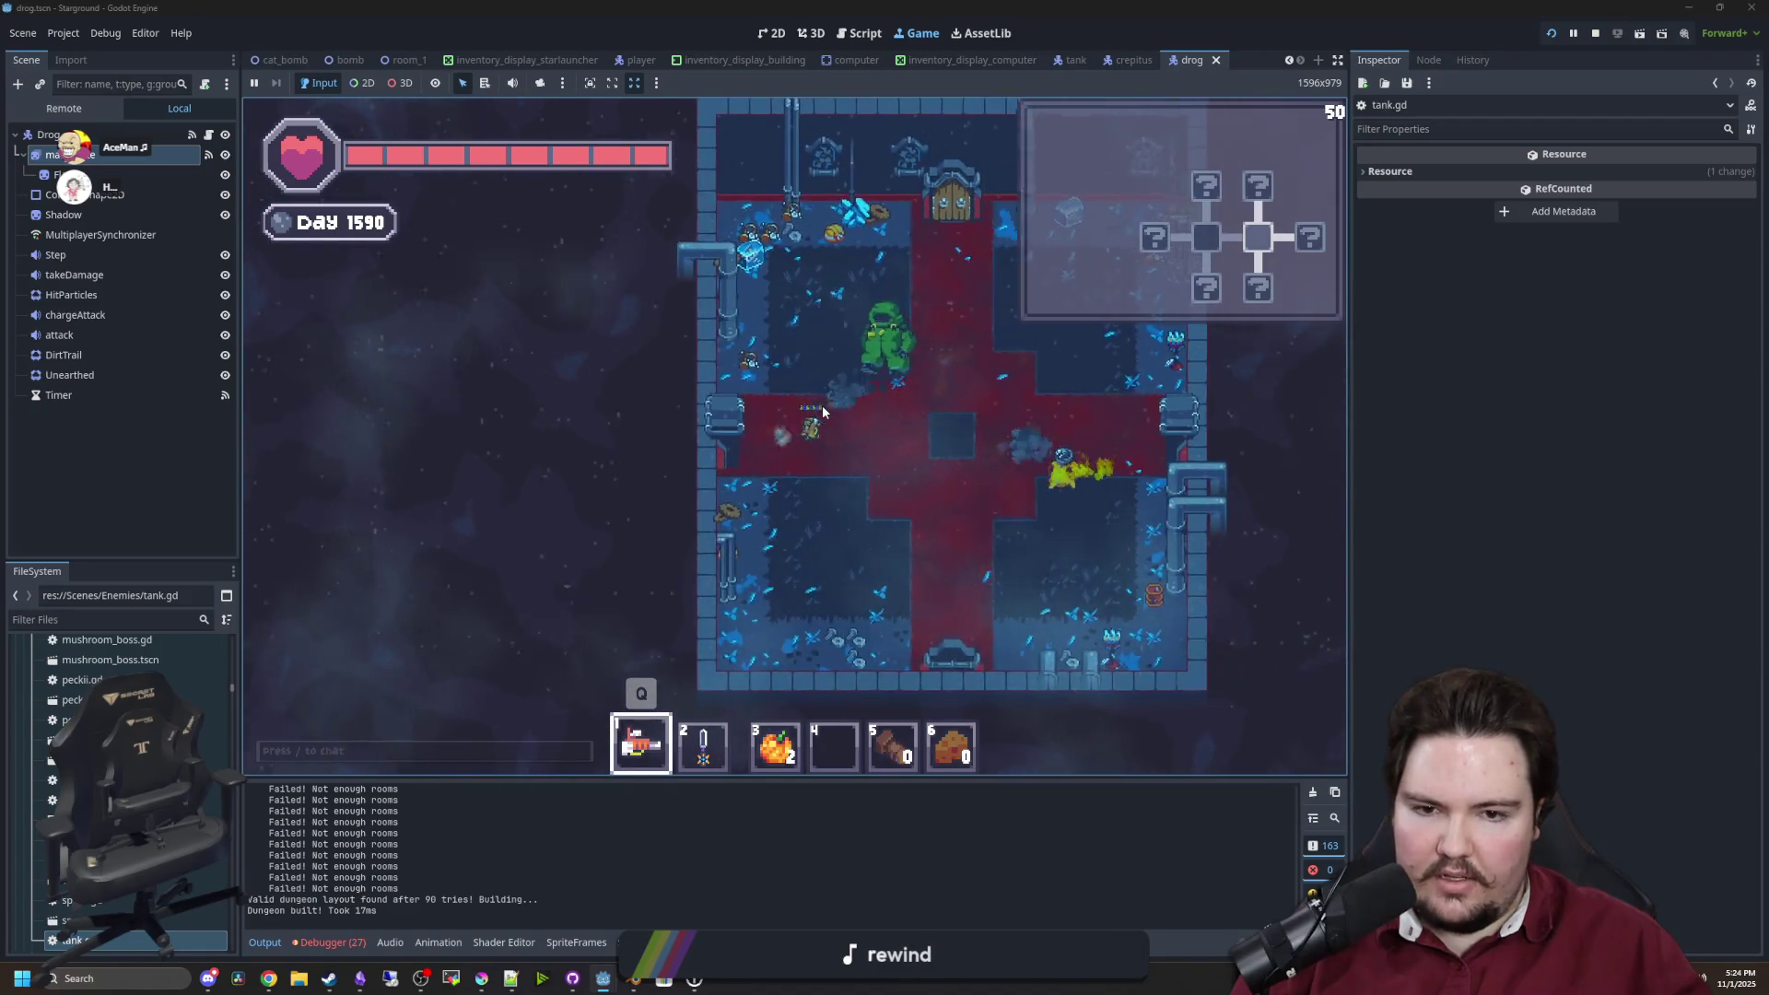
key(d)
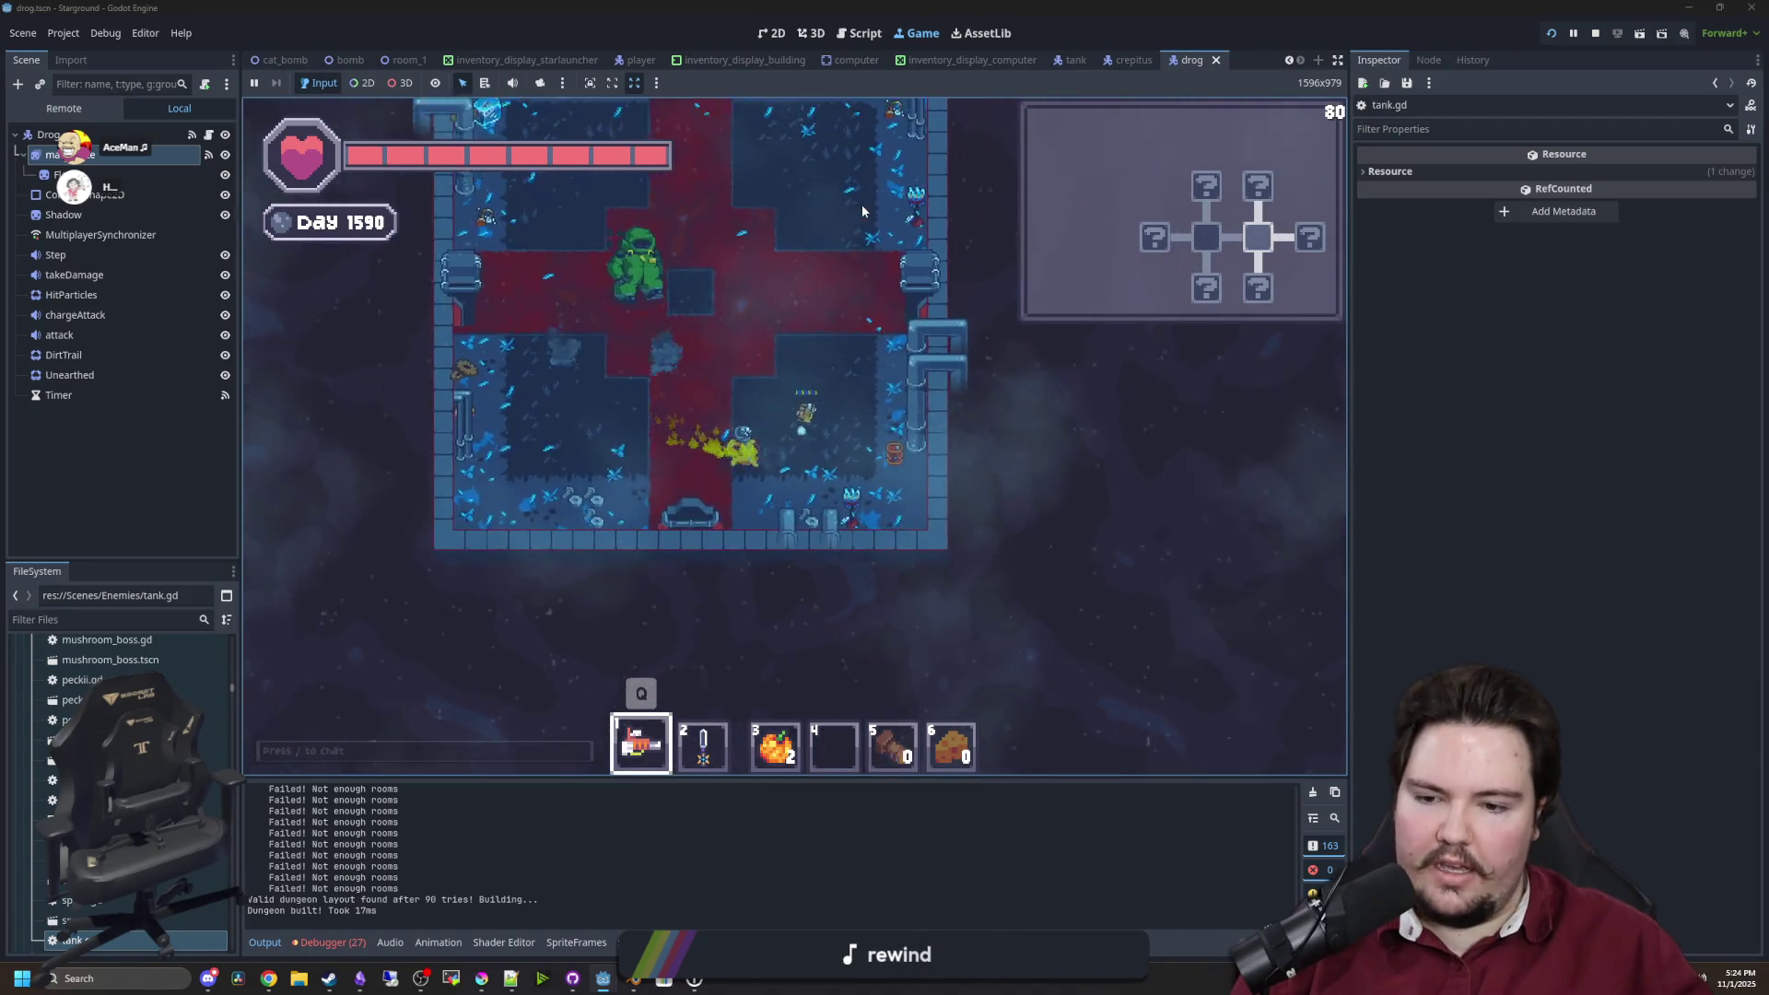
key(2)
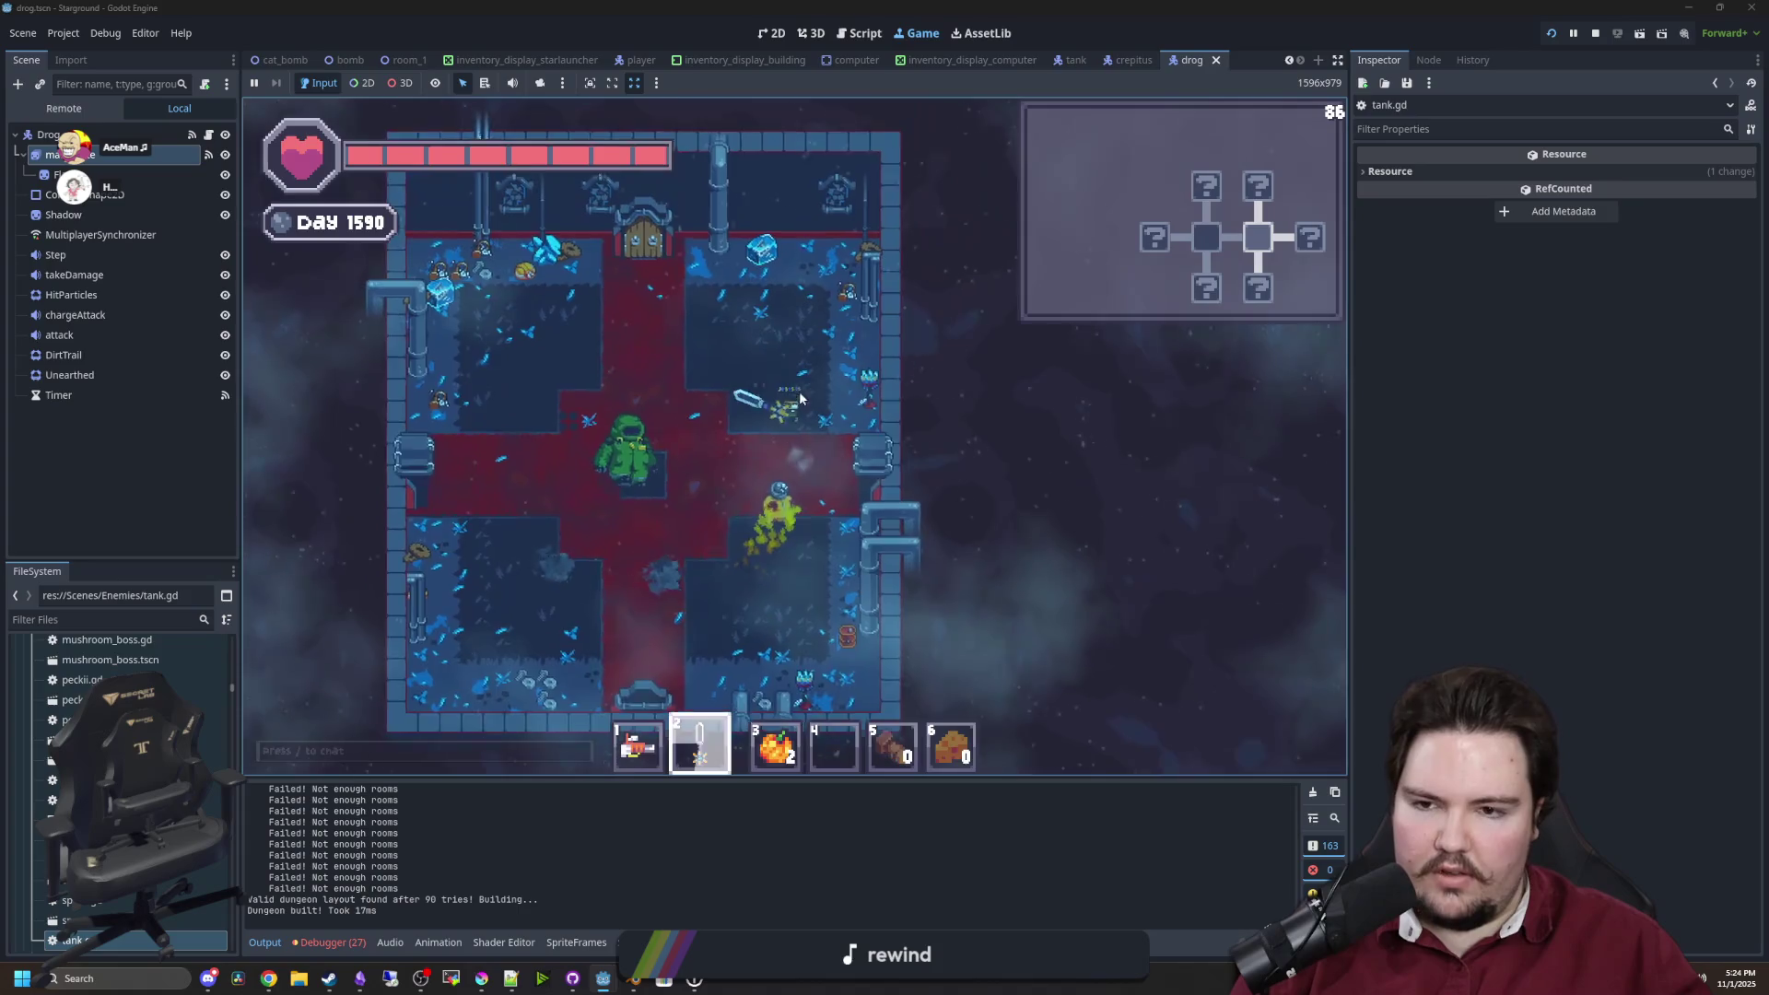
key(d)
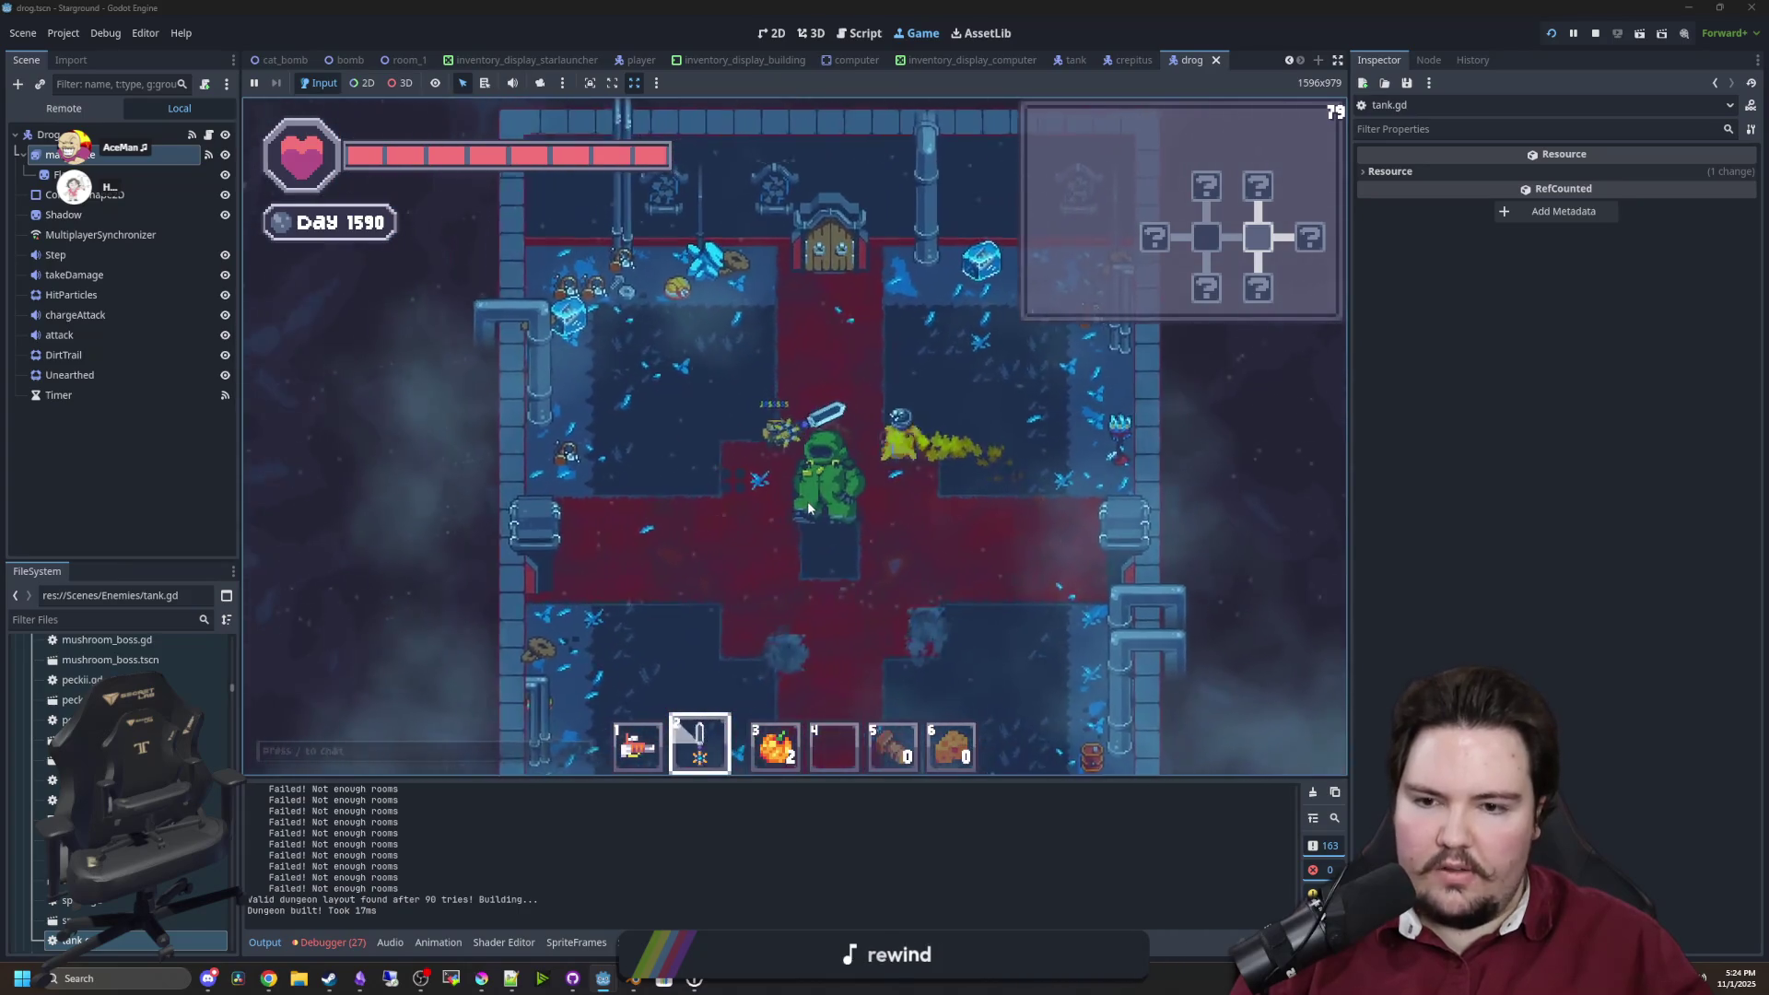
key(d)
key(s)
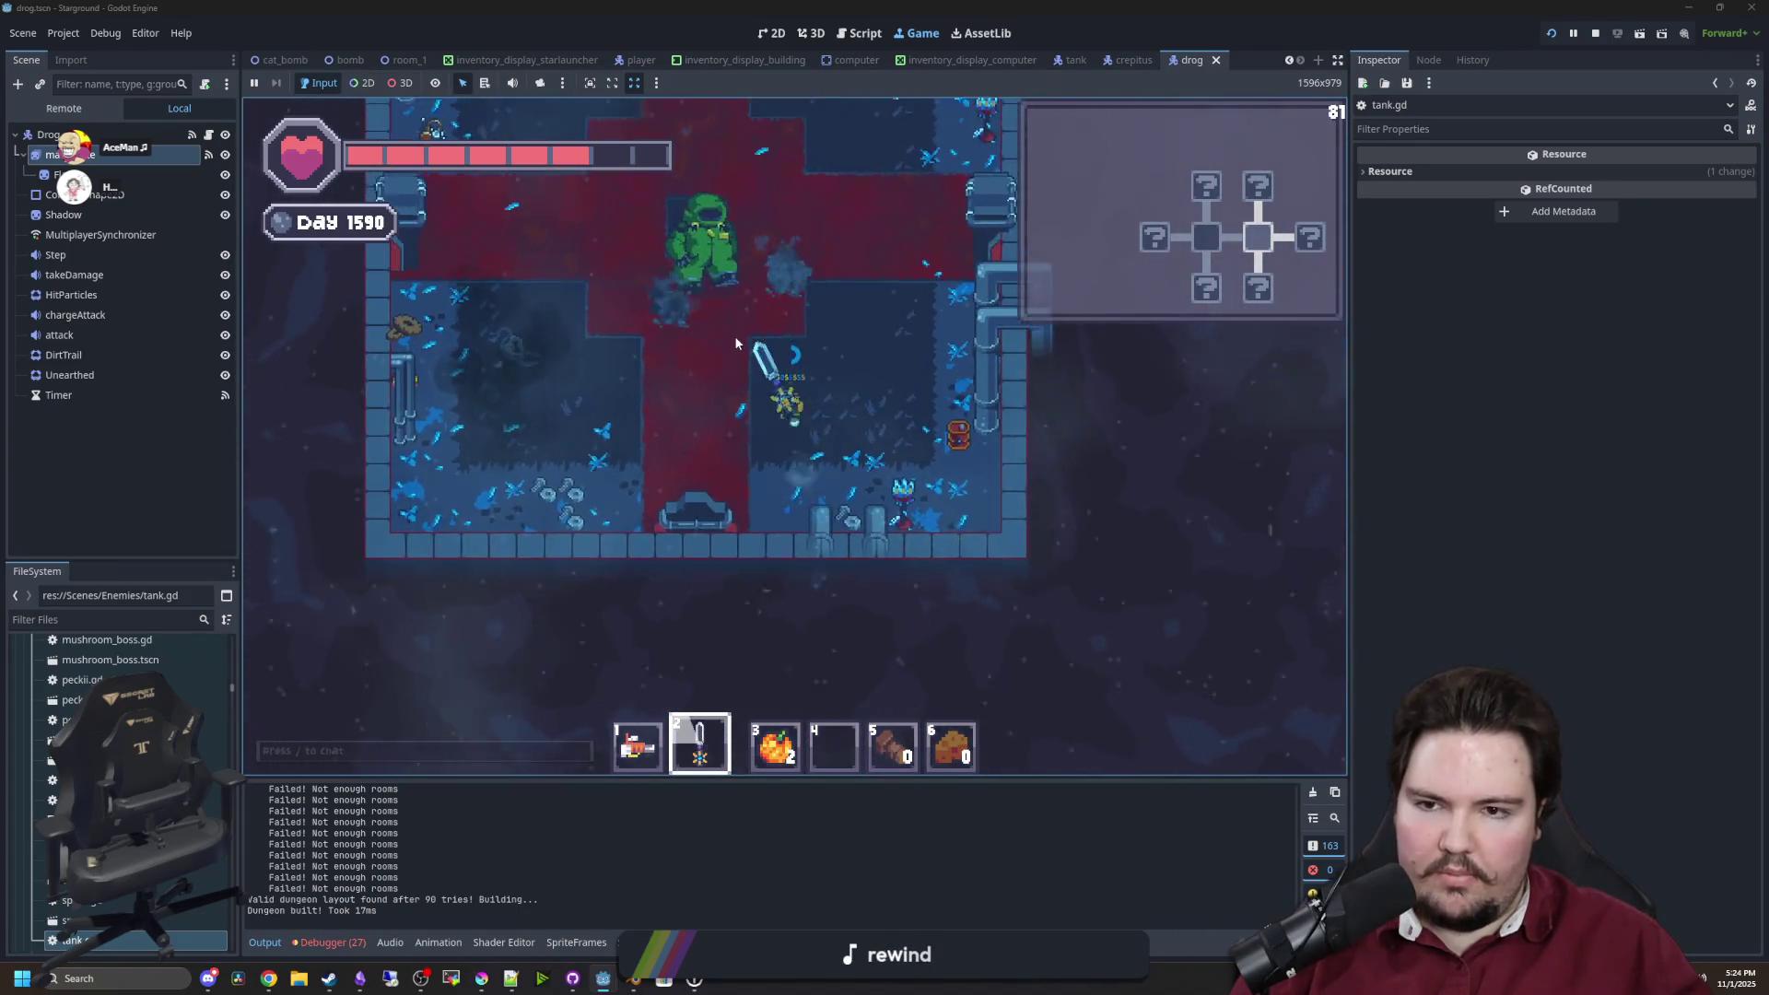
key(d)
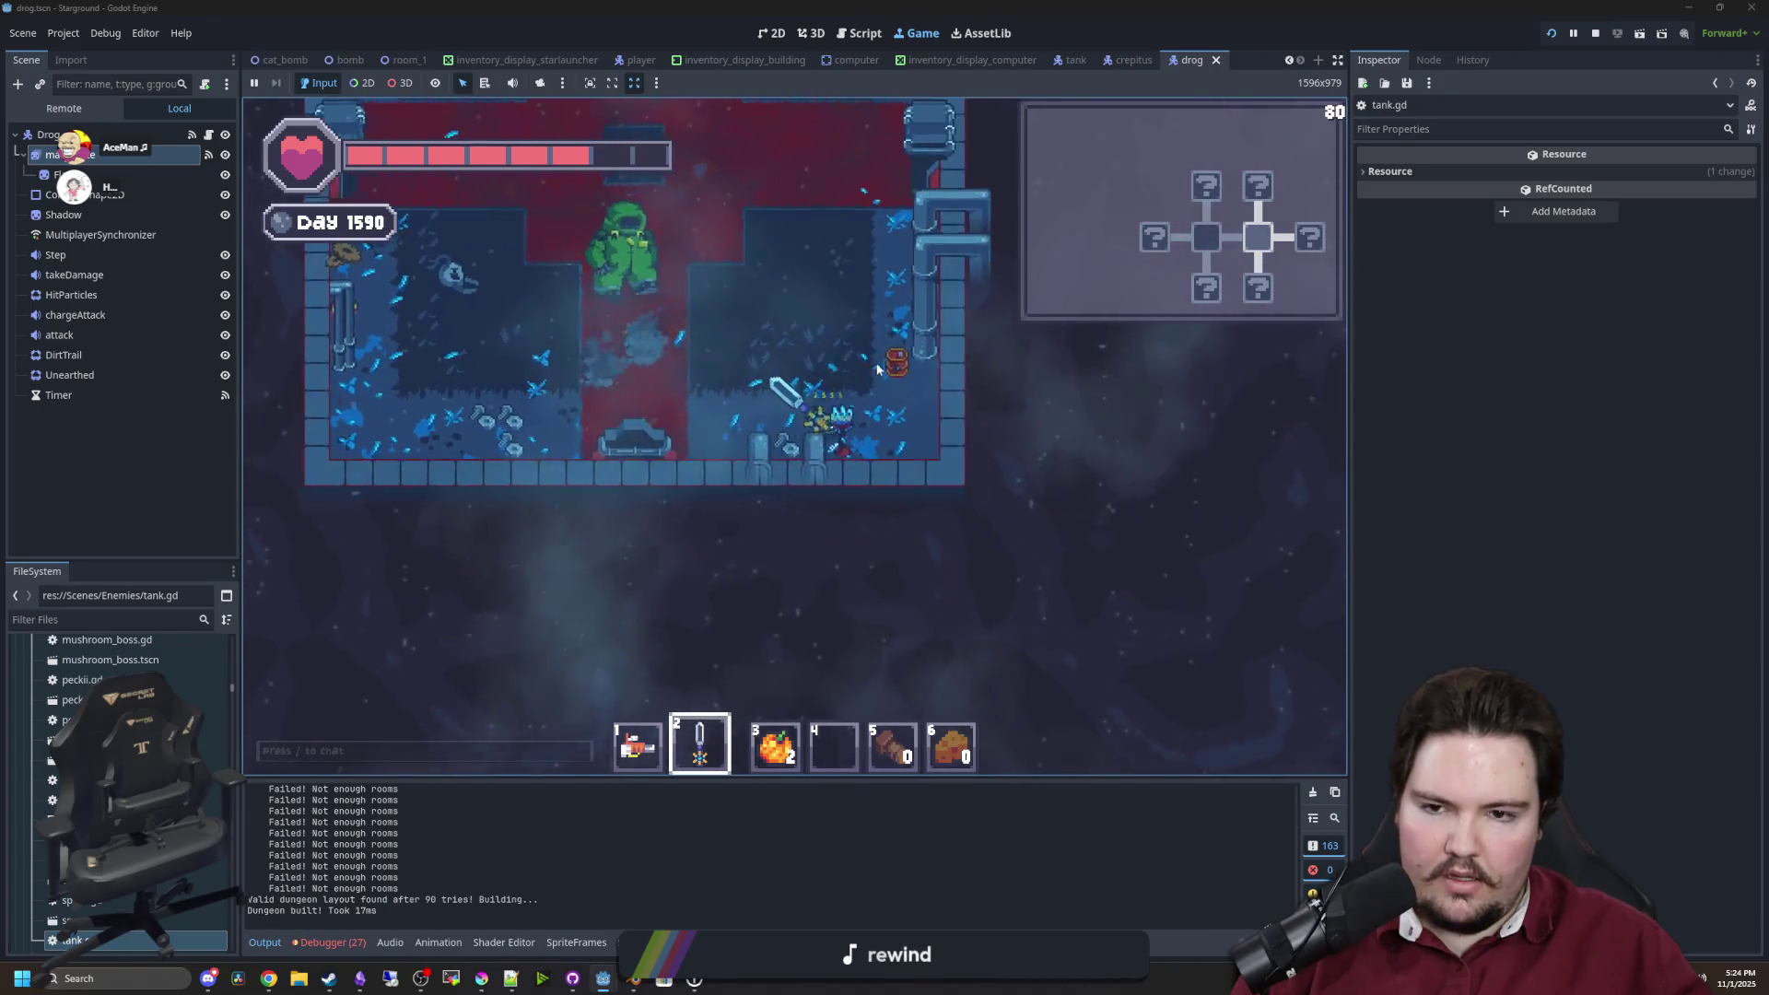
key(w)
key(a)
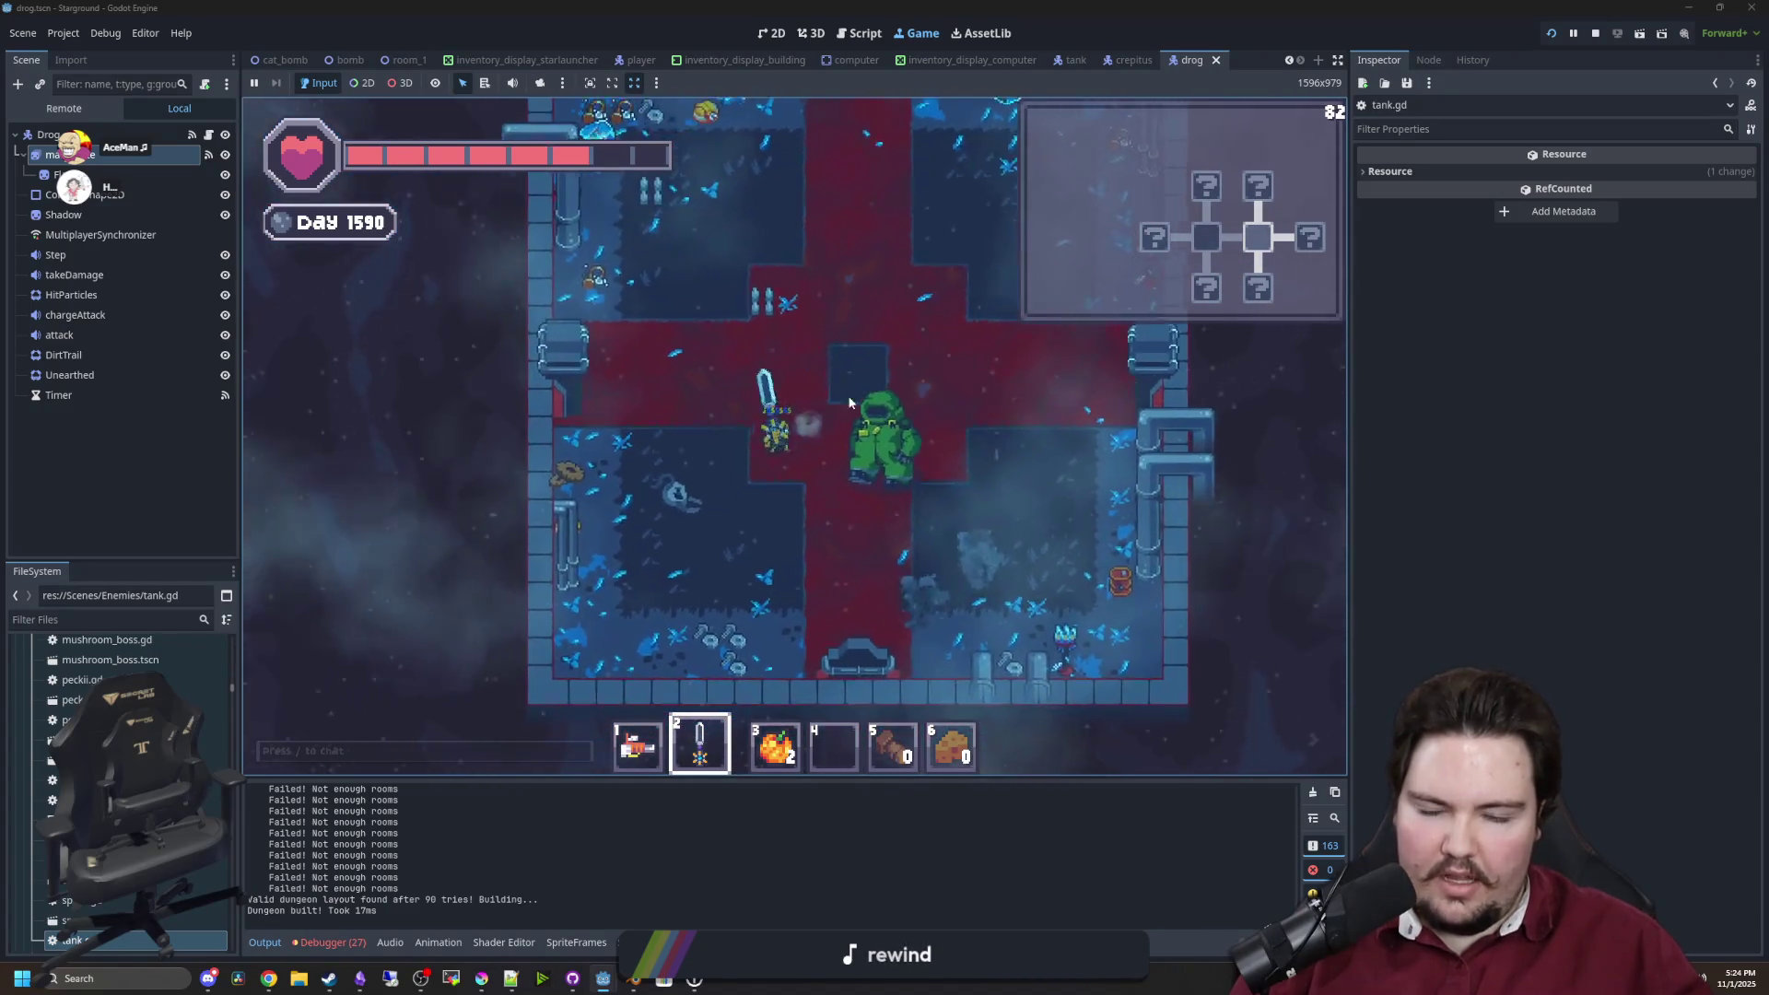
key(d)
key(s)
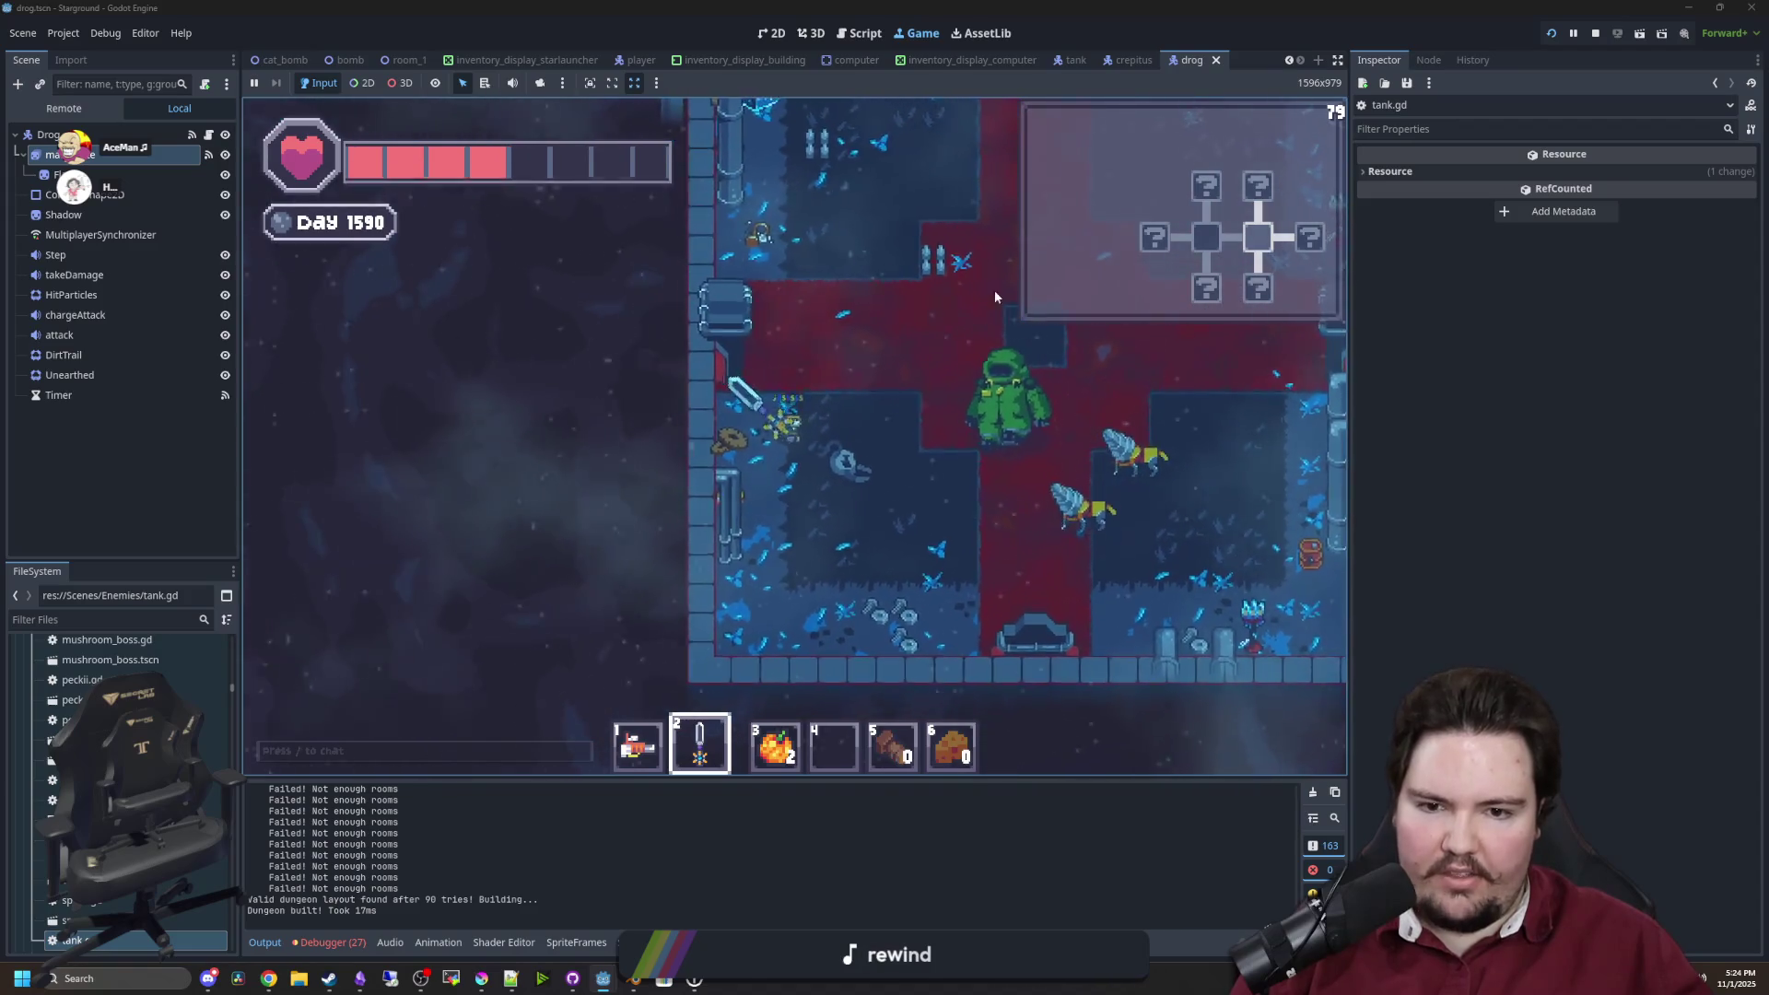
Step: Sword-fight the white and cyan creatures around the red cross room
click(847, 351)
key(w)
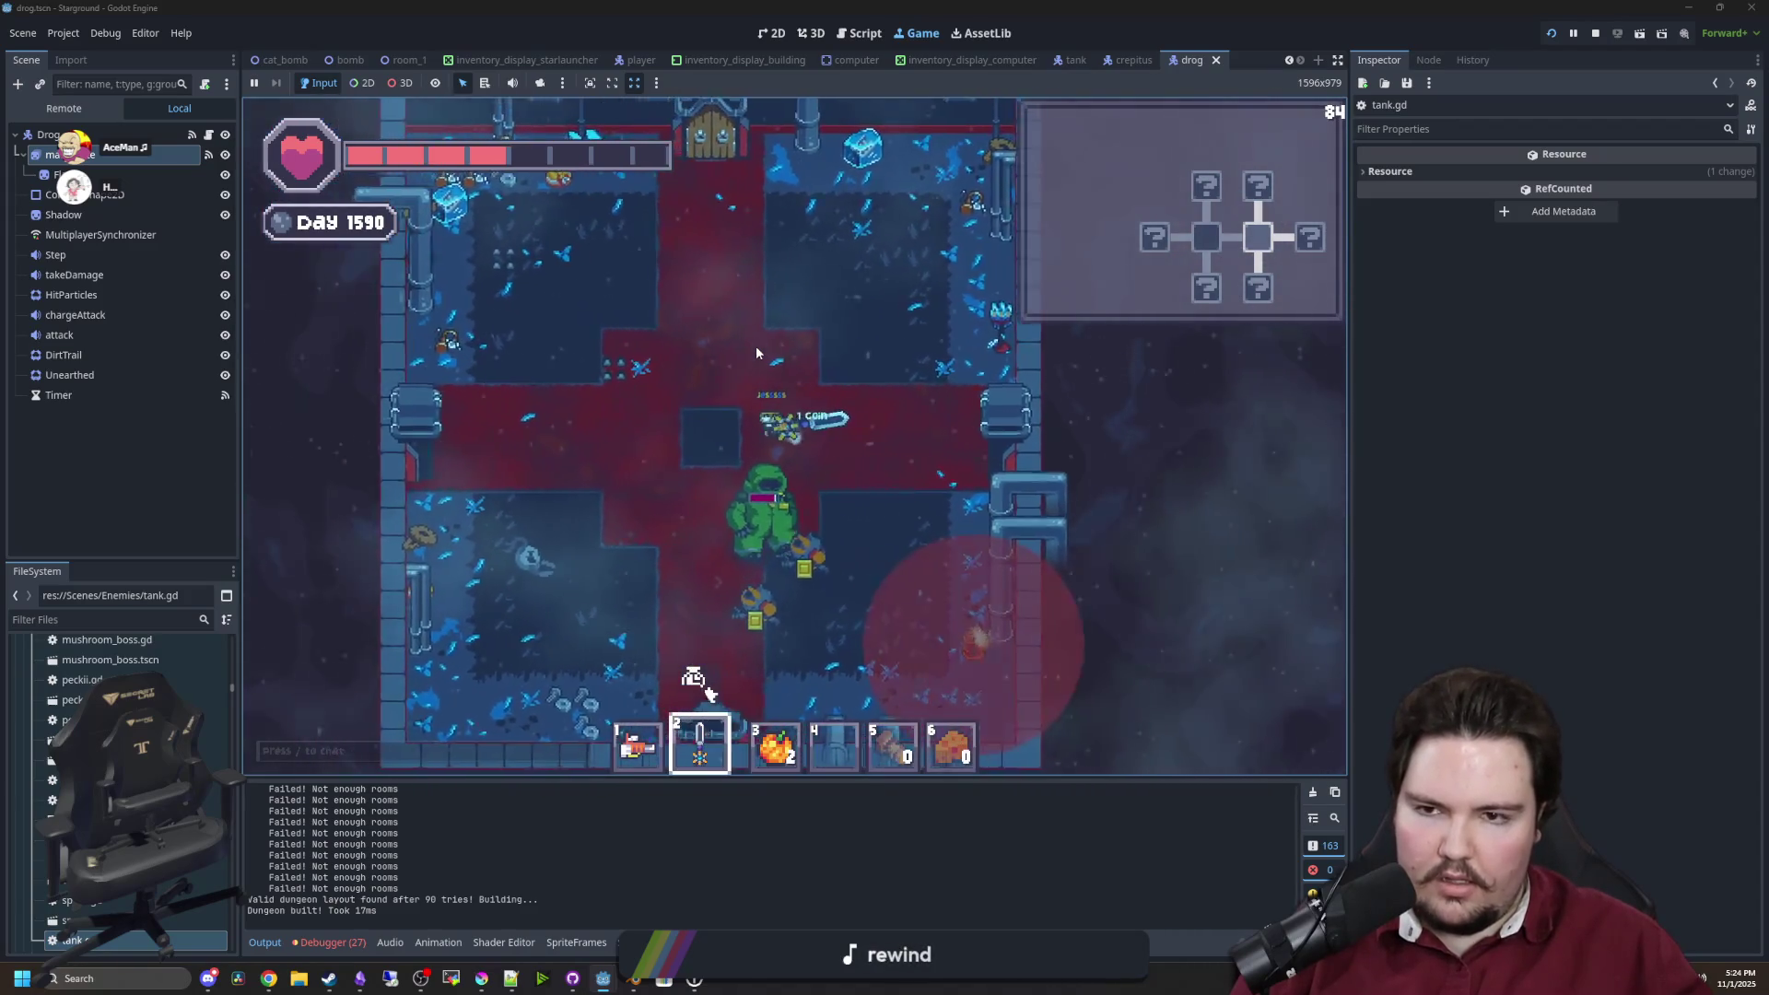
key(s)
key(a)
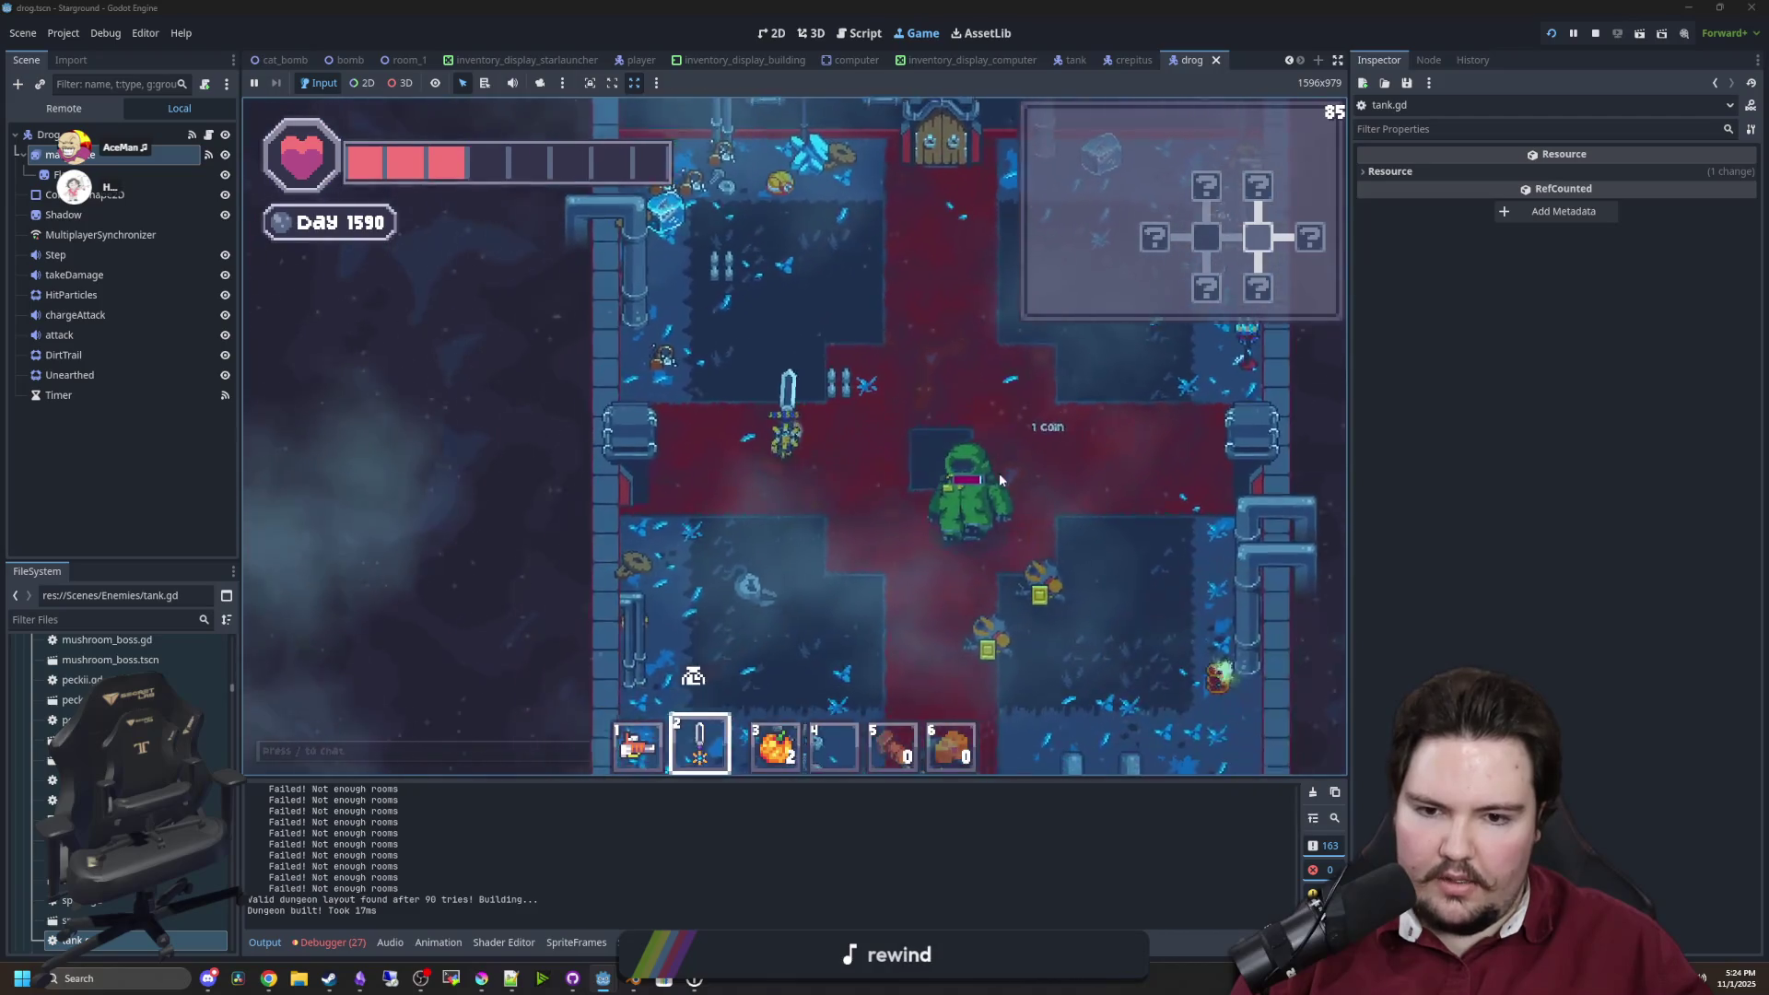
click(942, 416)
key(s)
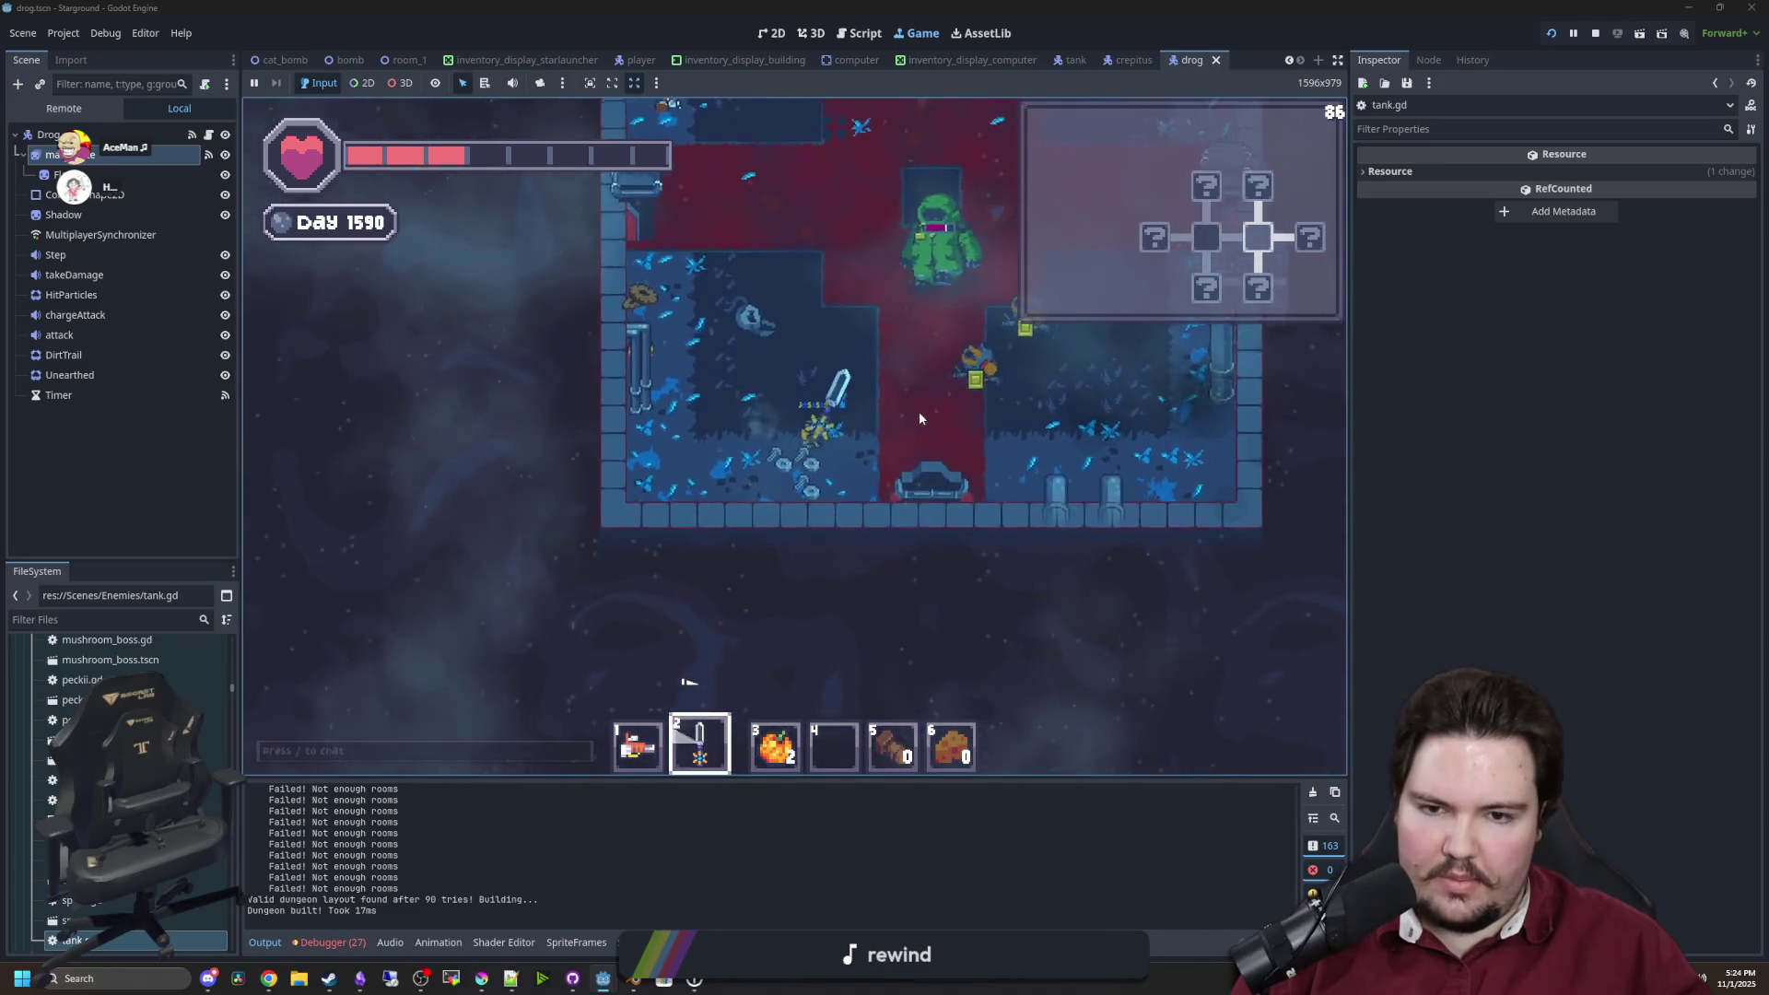
key(d)
click(748, 307)
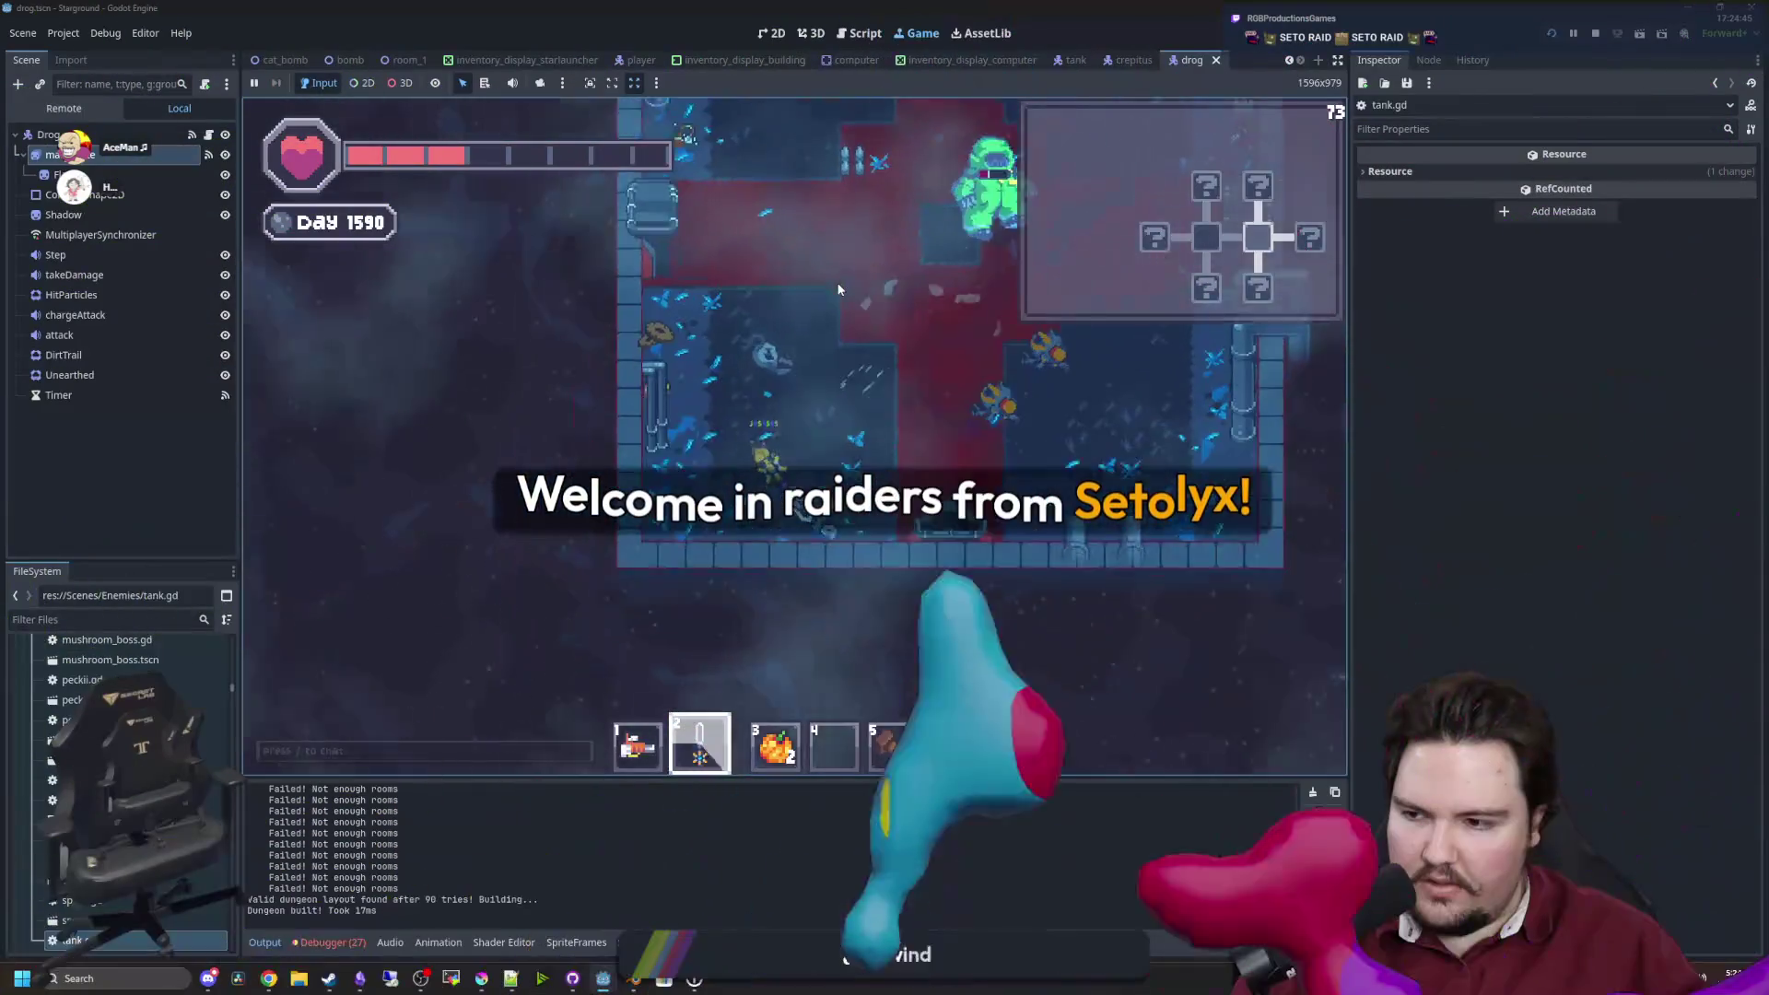
key(a)
key(s)
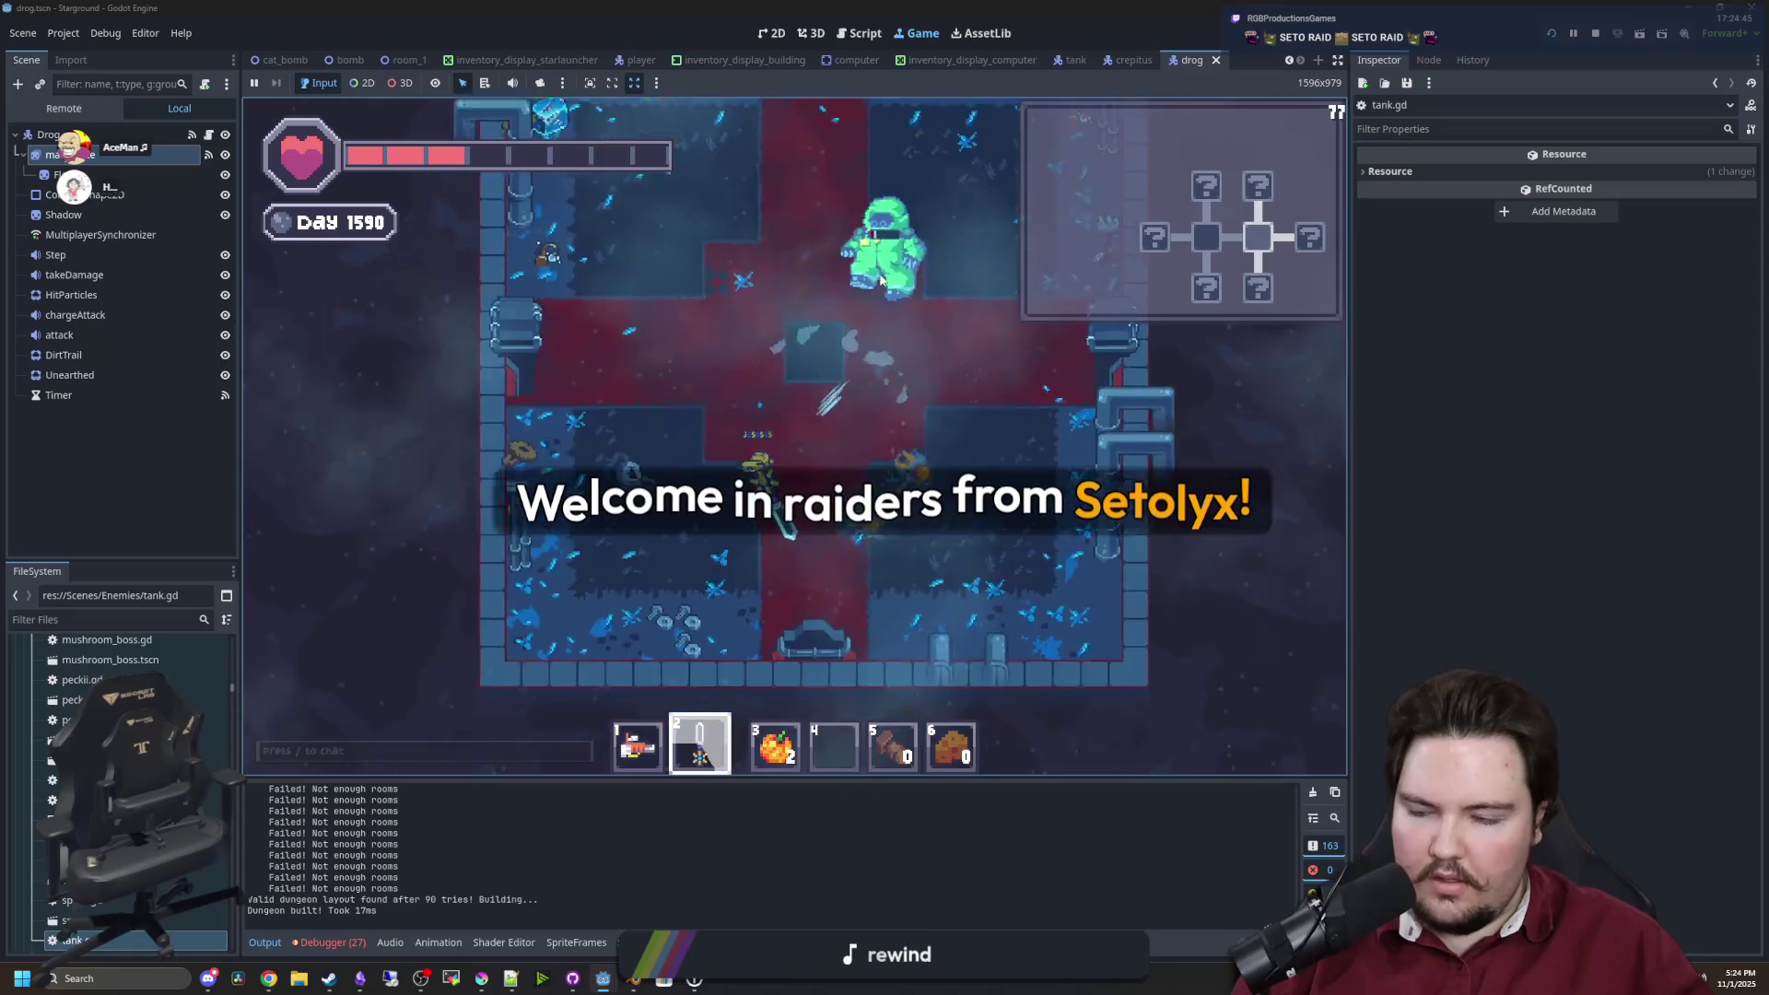
key(w)
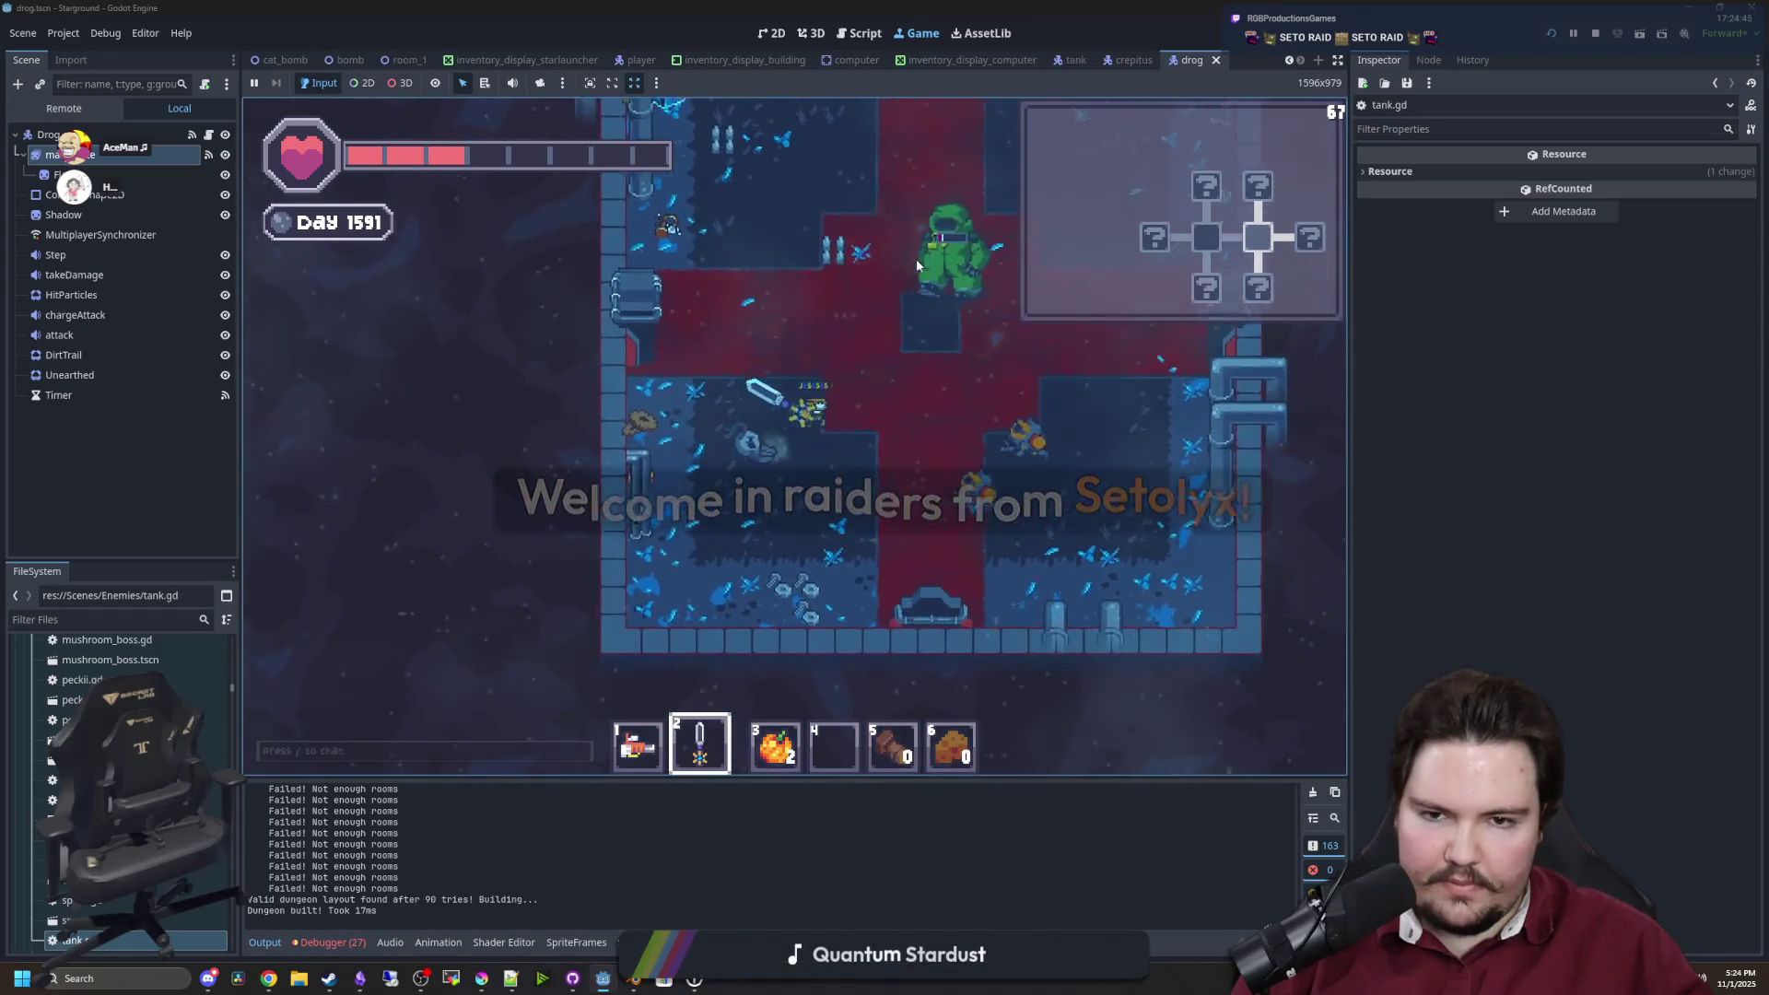
click(922, 258)
key(d)
key(w)
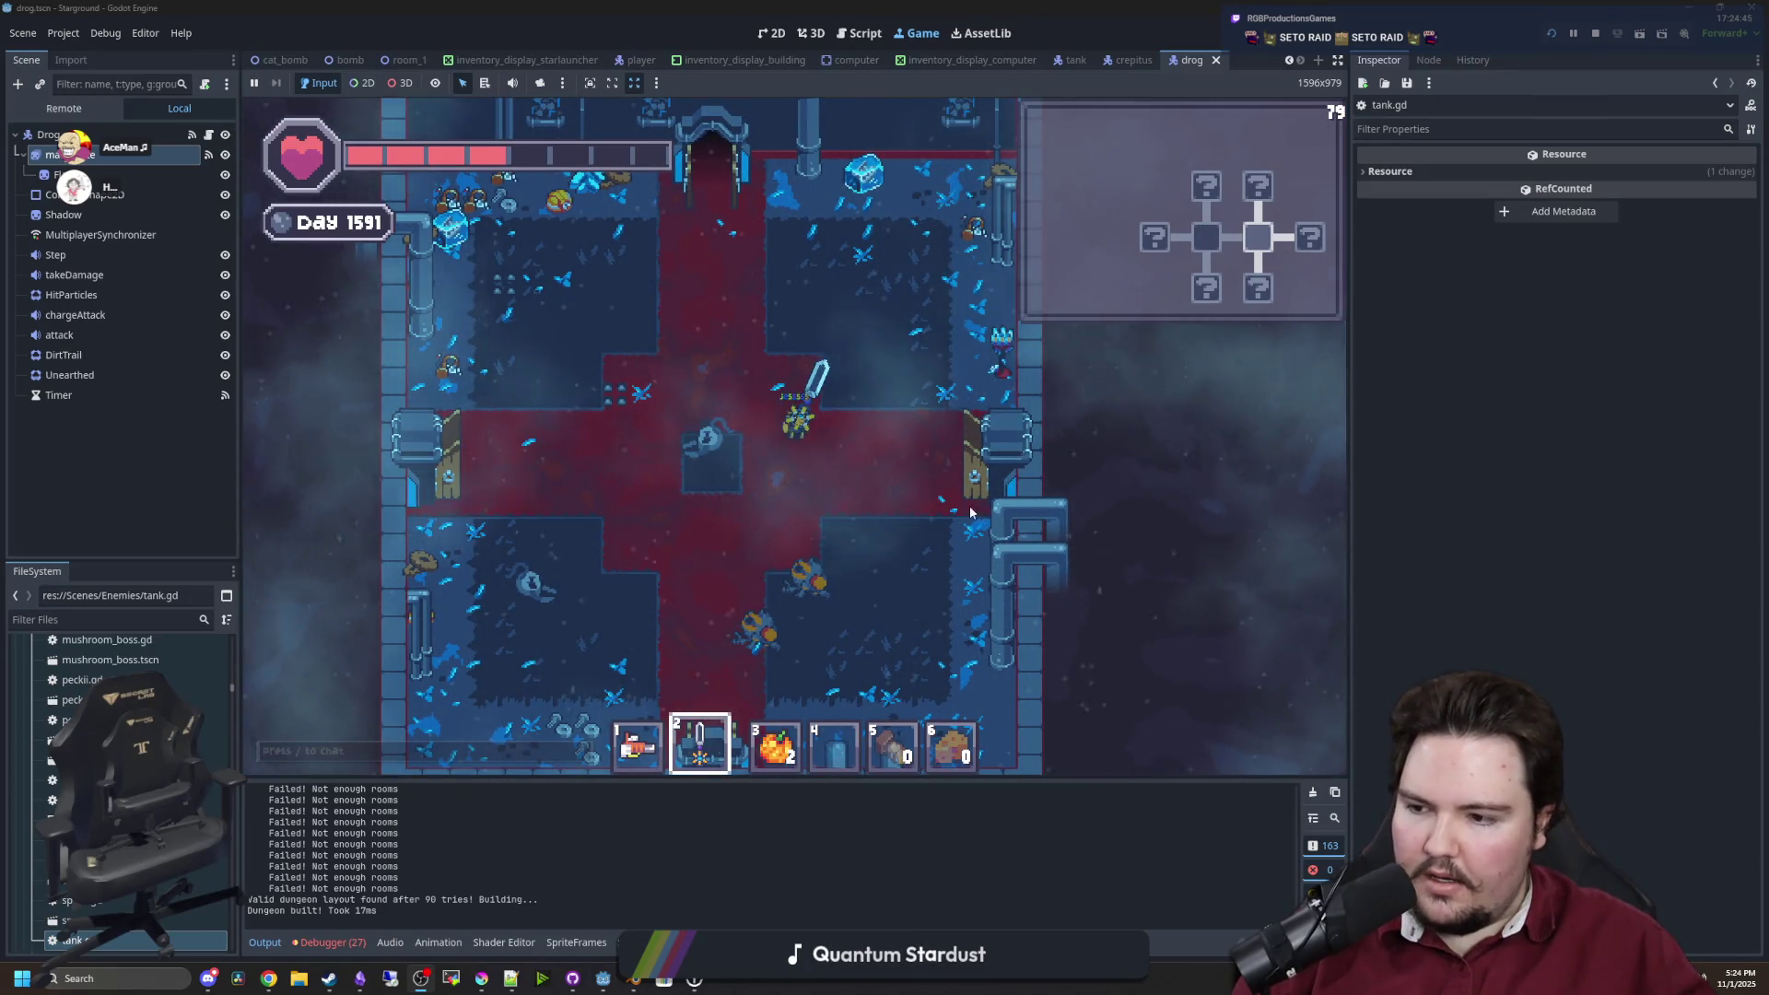
Step: Roam the red cross room and neighbouring rooms, swapping hotbar slots 1 and 2, until the player dies
key(1)
key(w)
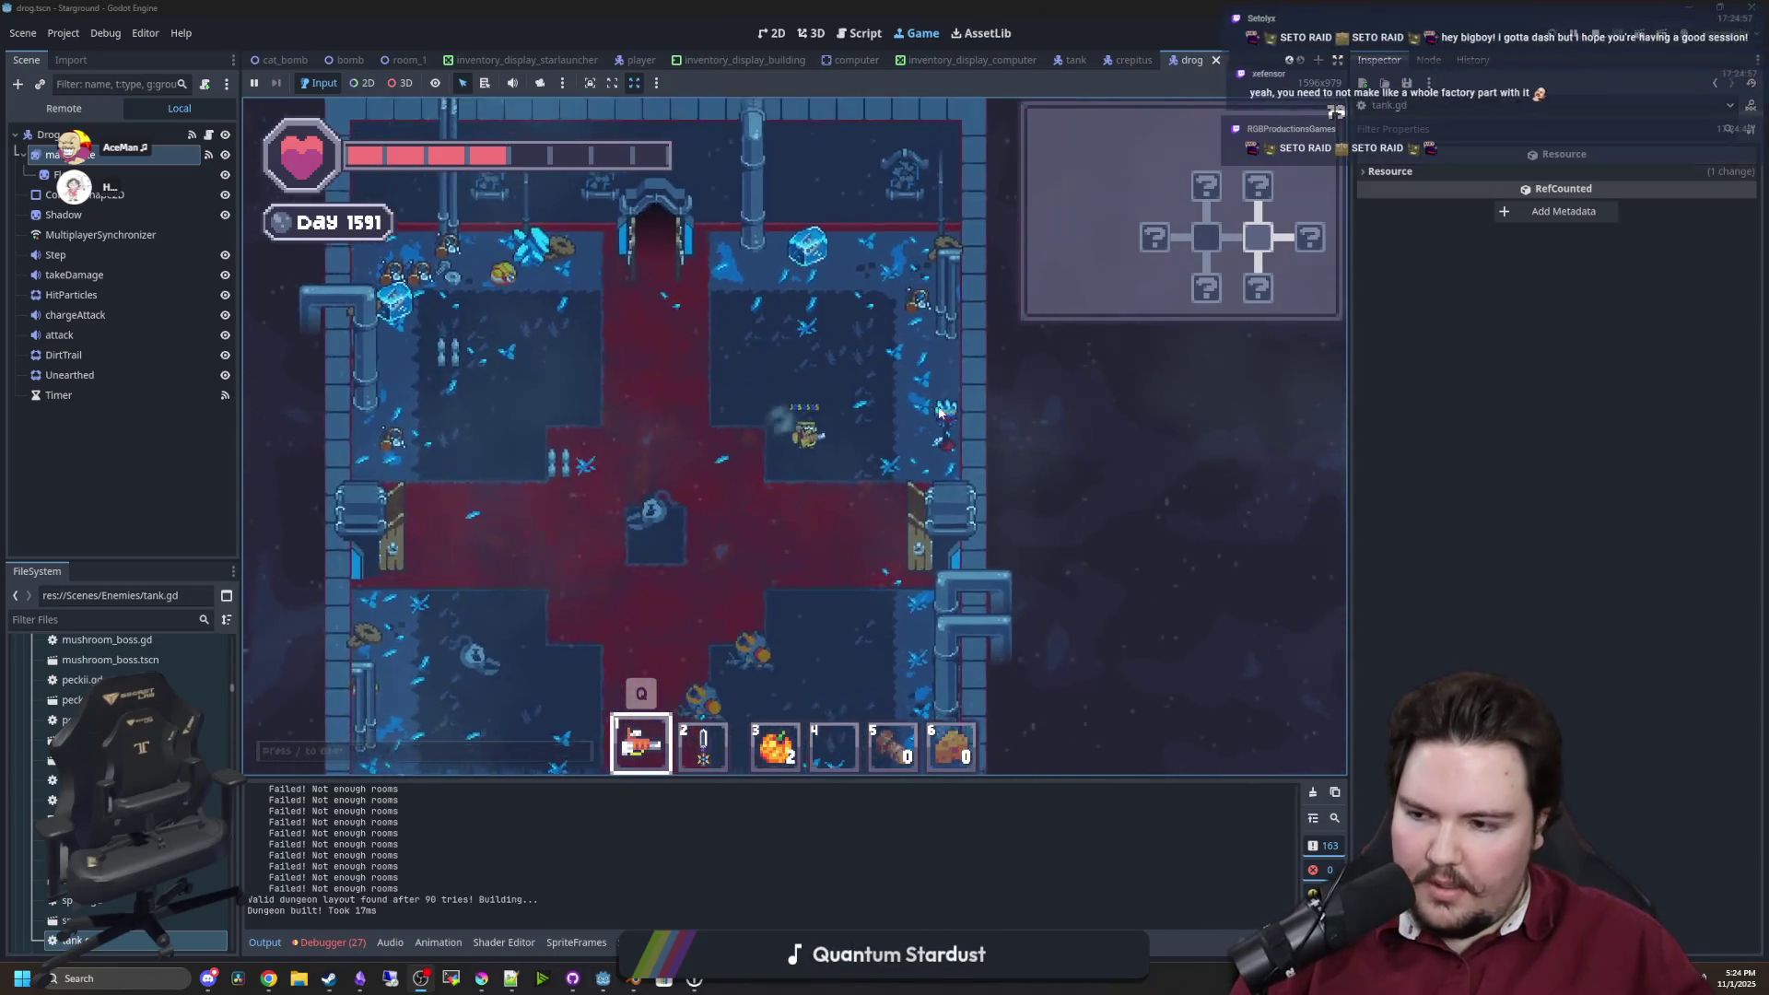
key(s)
key(d)
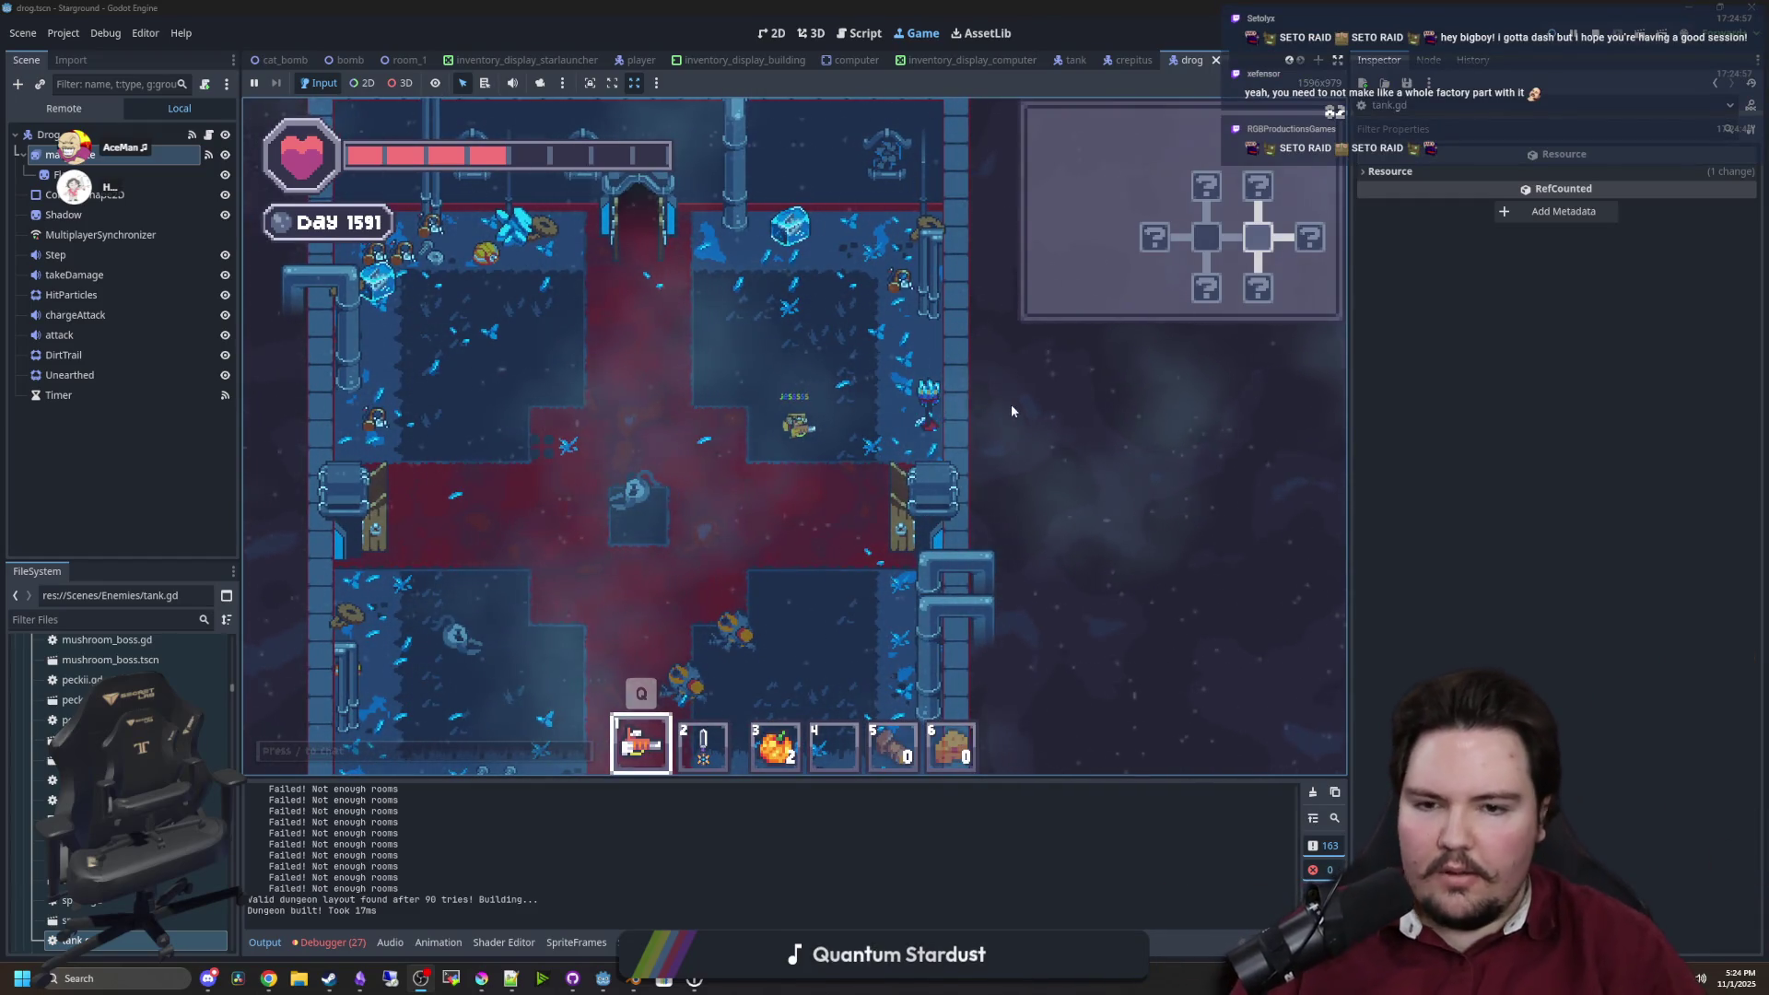
key(a)
key(s)
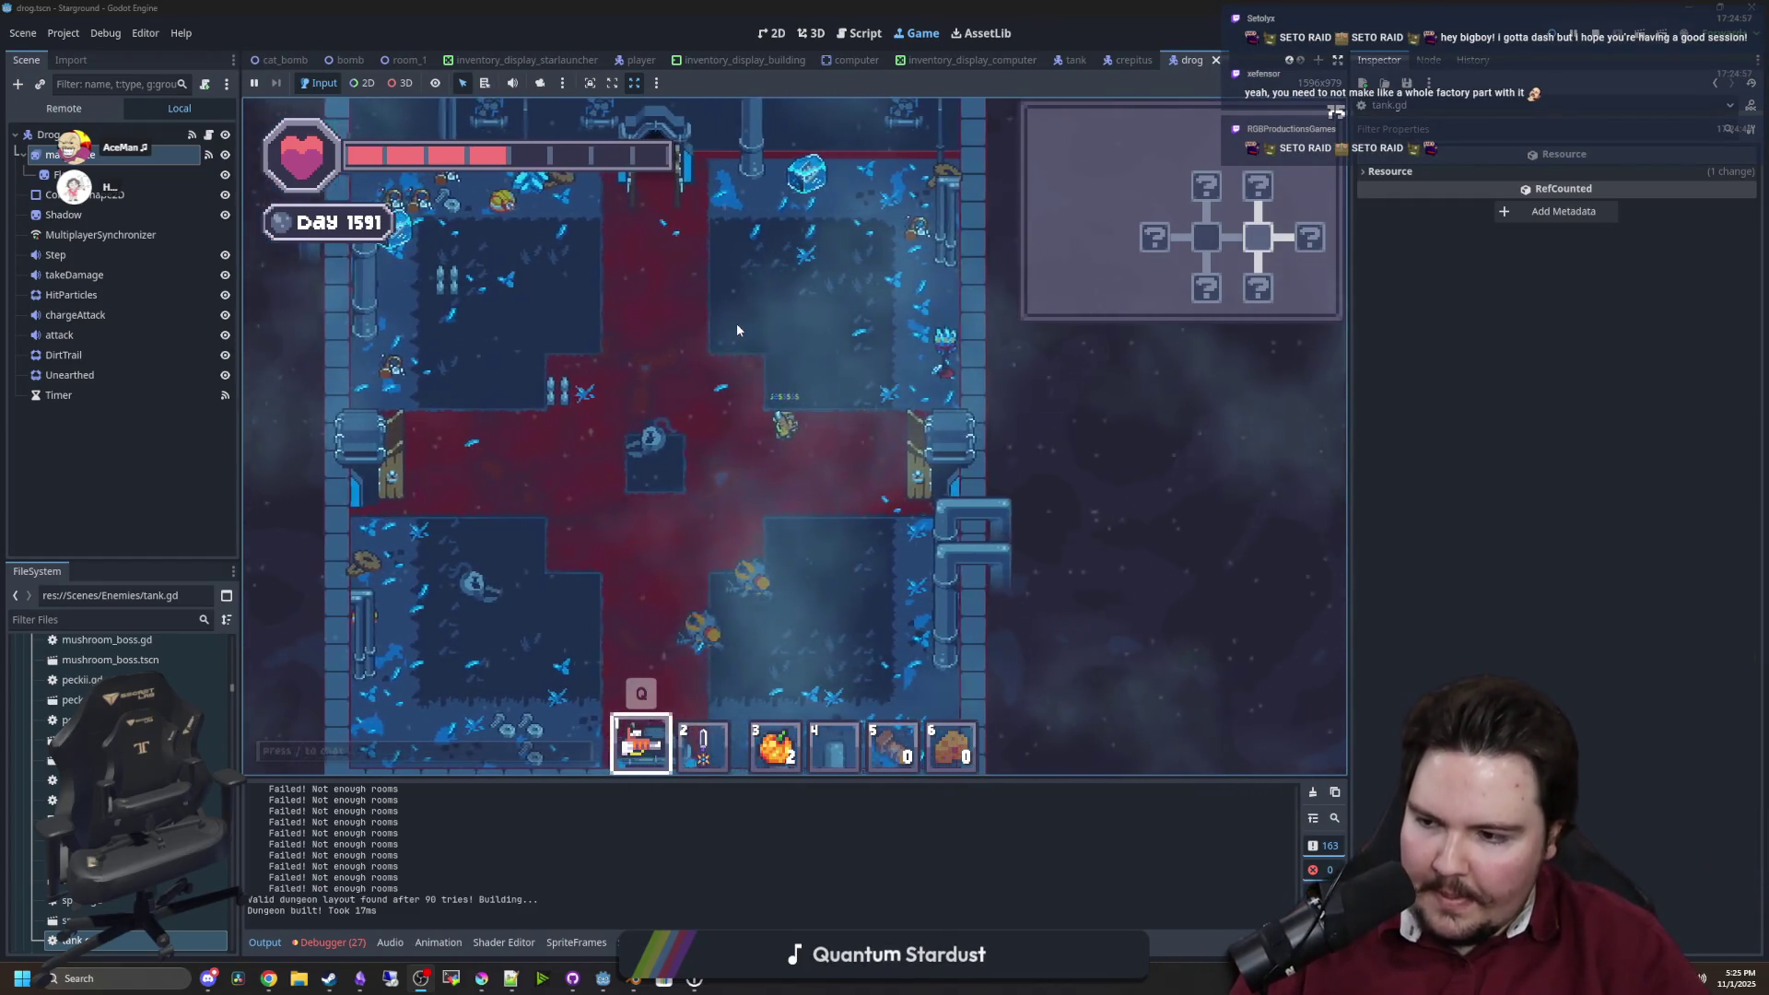
key(w)
key(a)
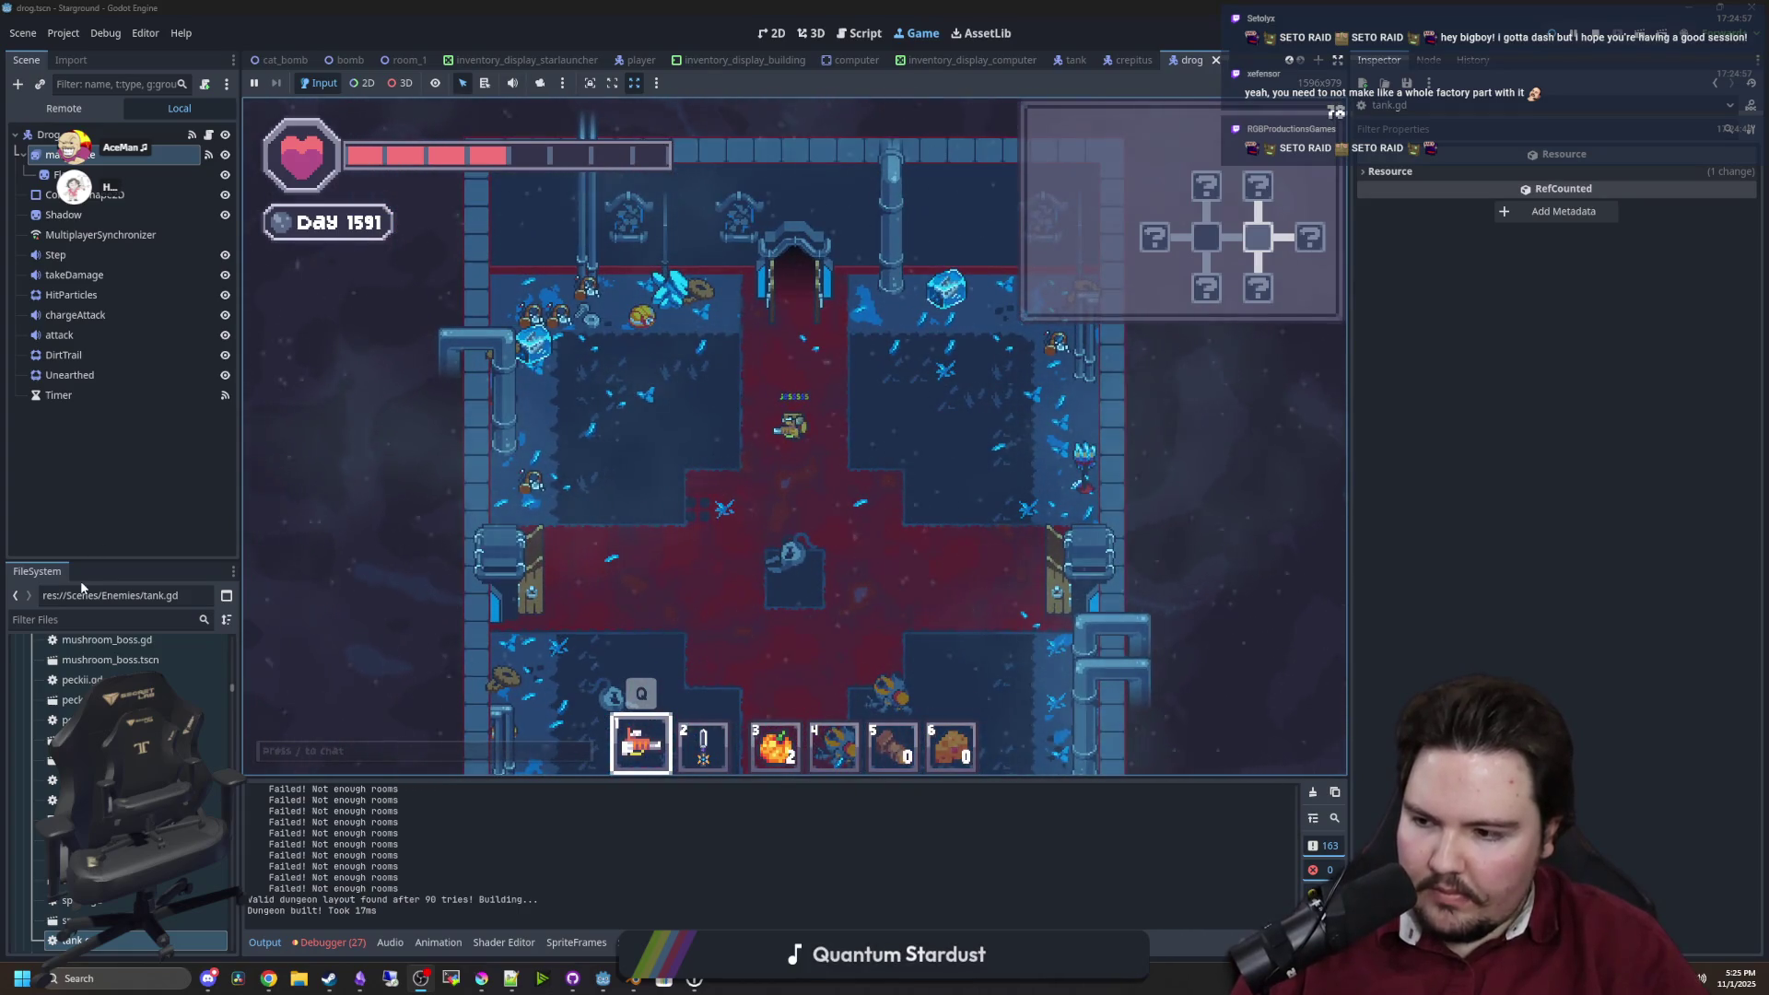
key(d)
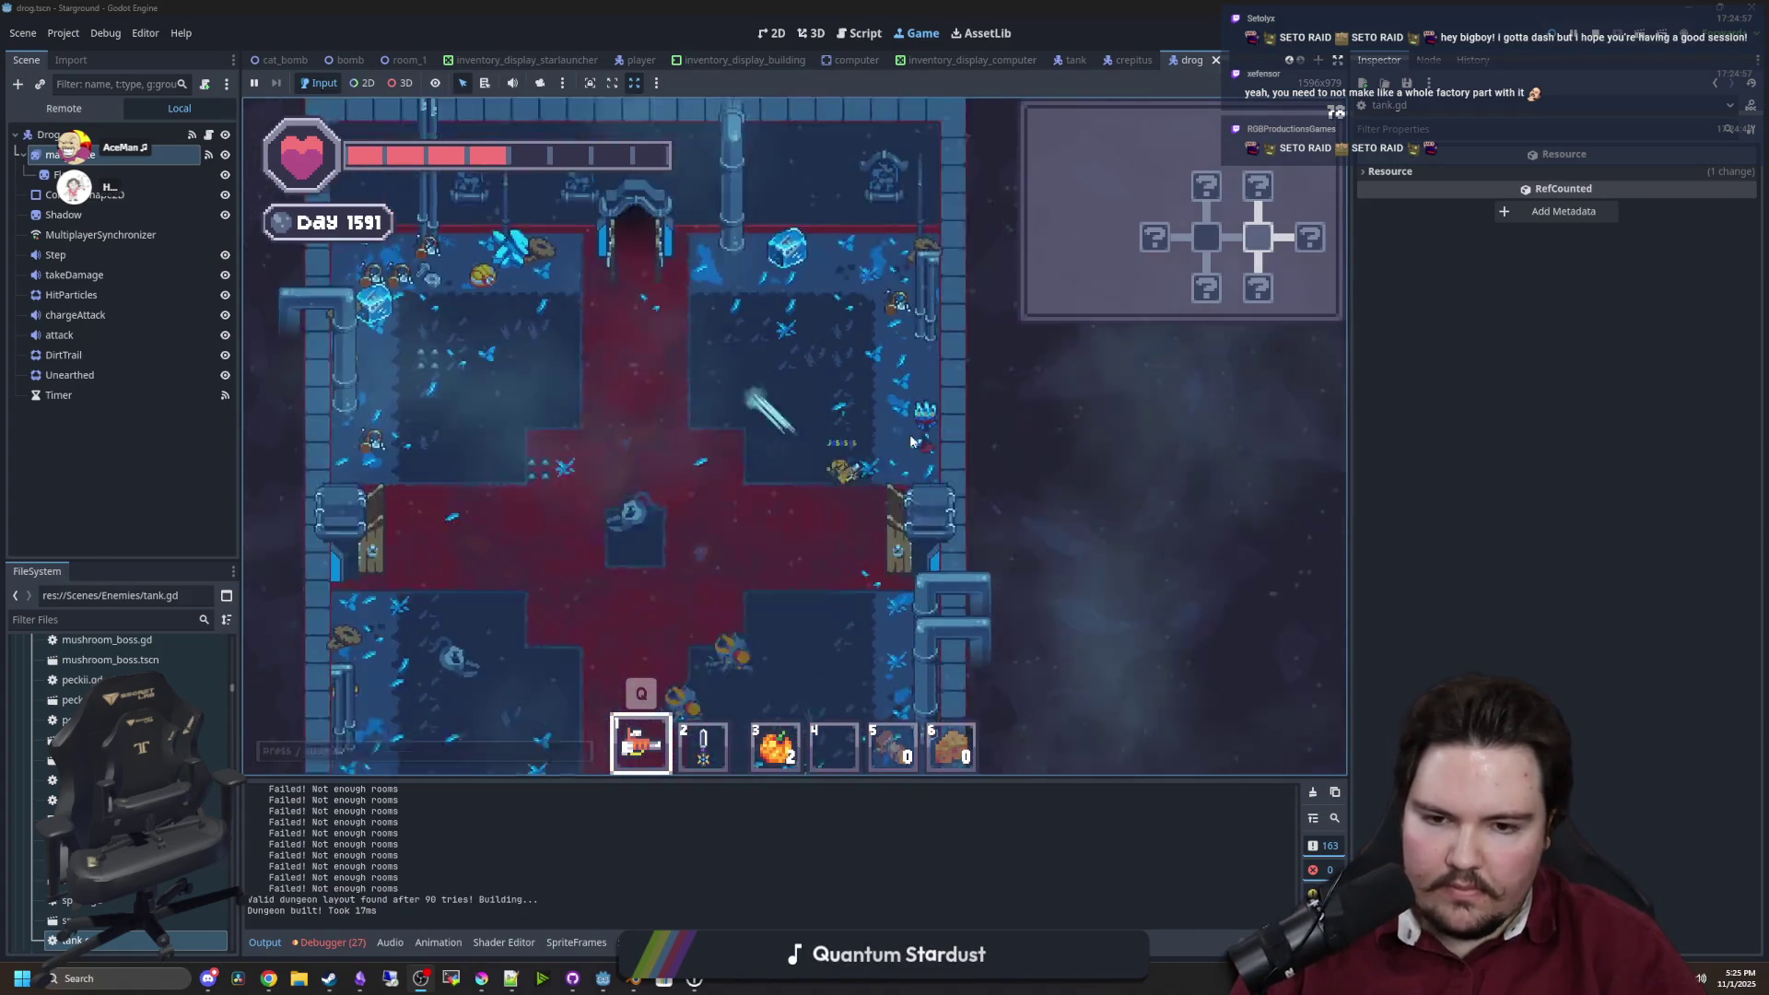
key(d)
key(2)
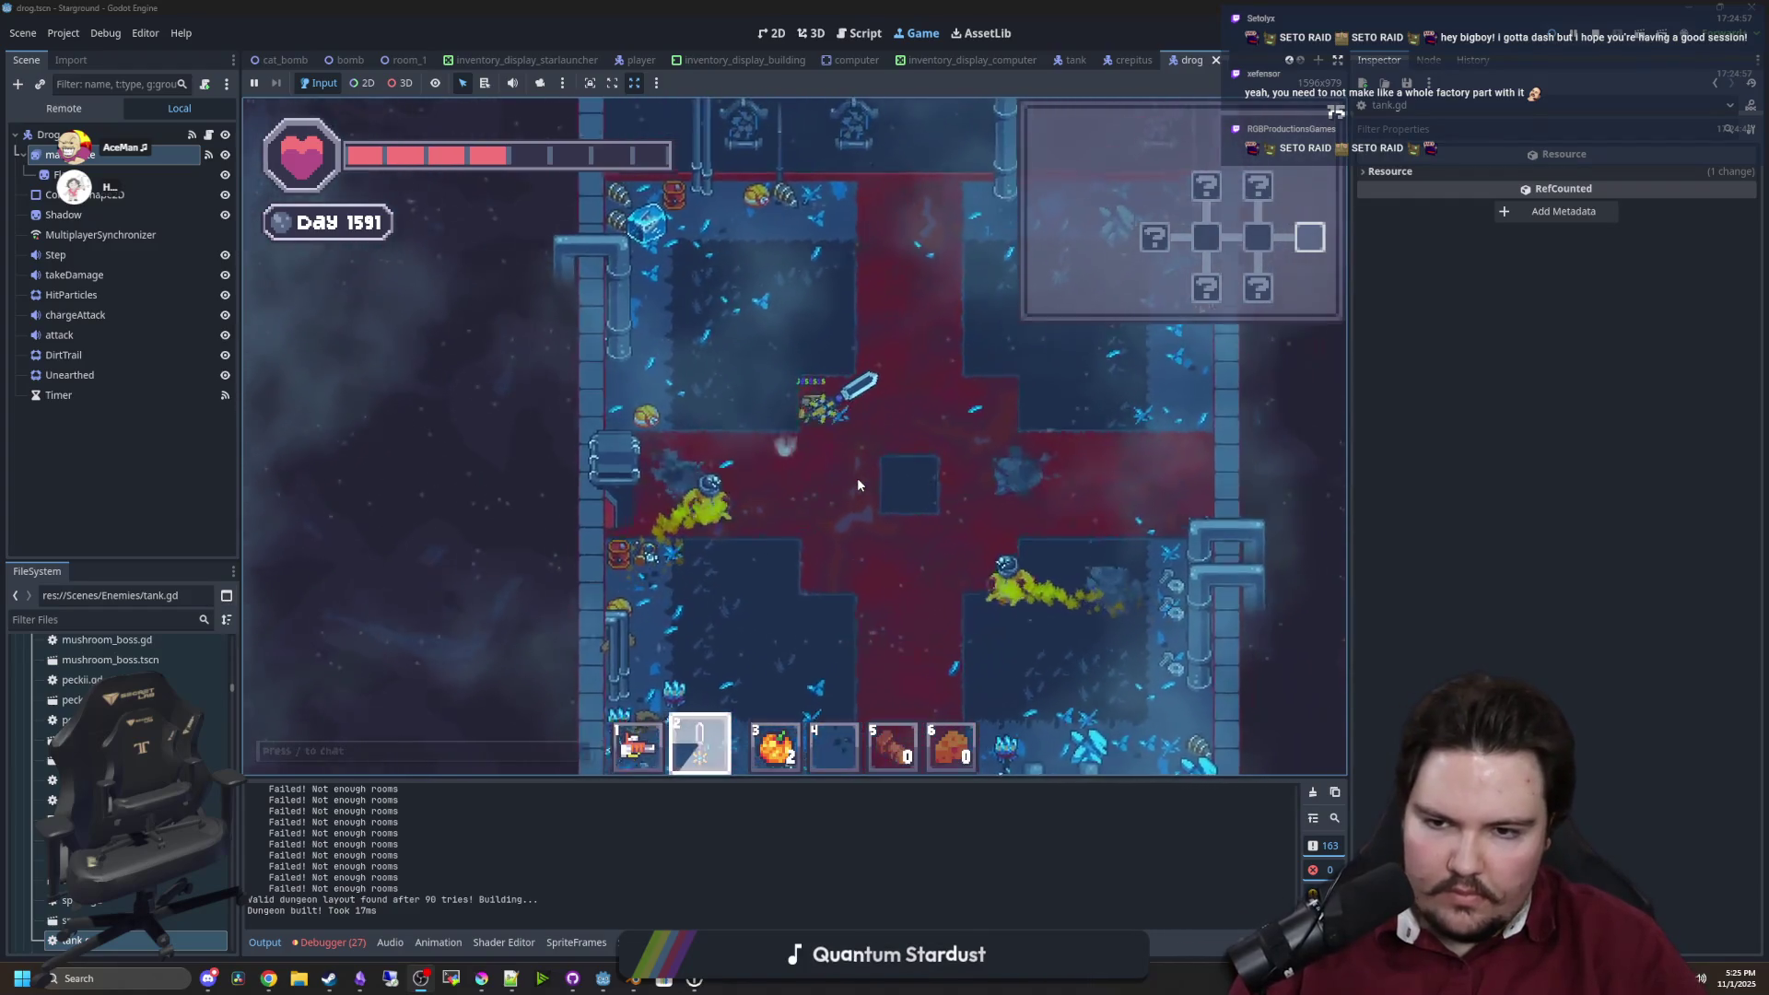
key(s)
click(853, 518)
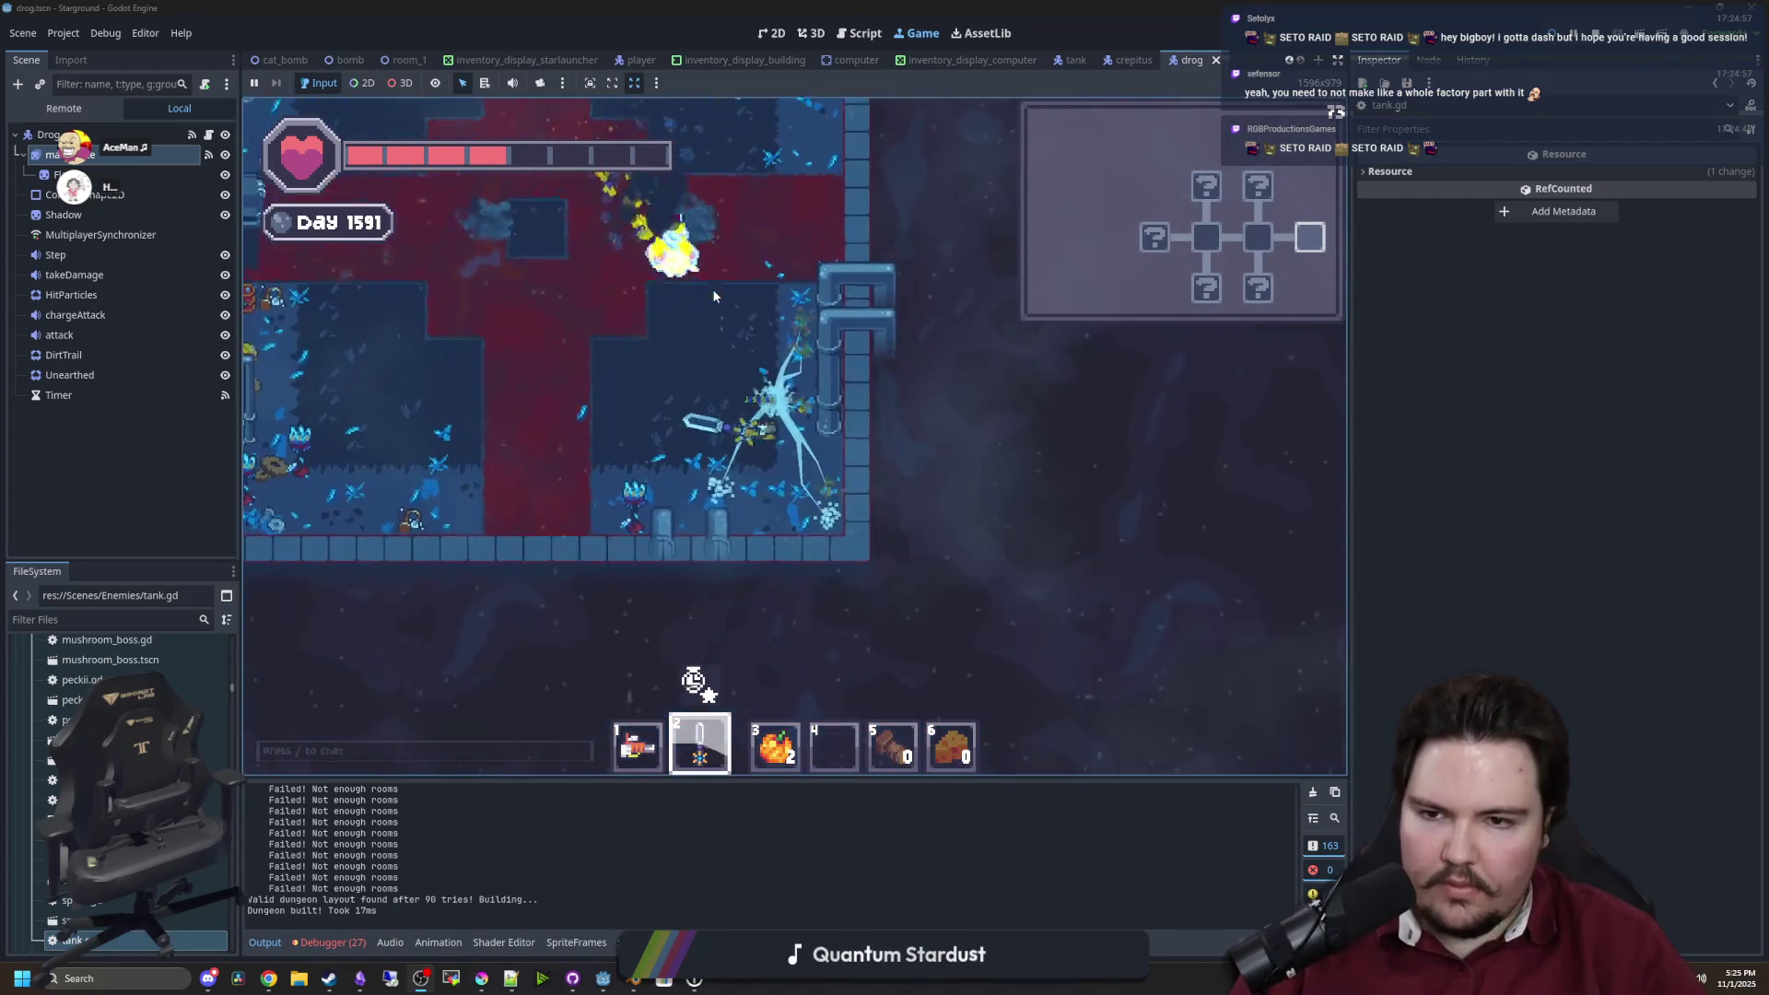
key(a)
key(w)
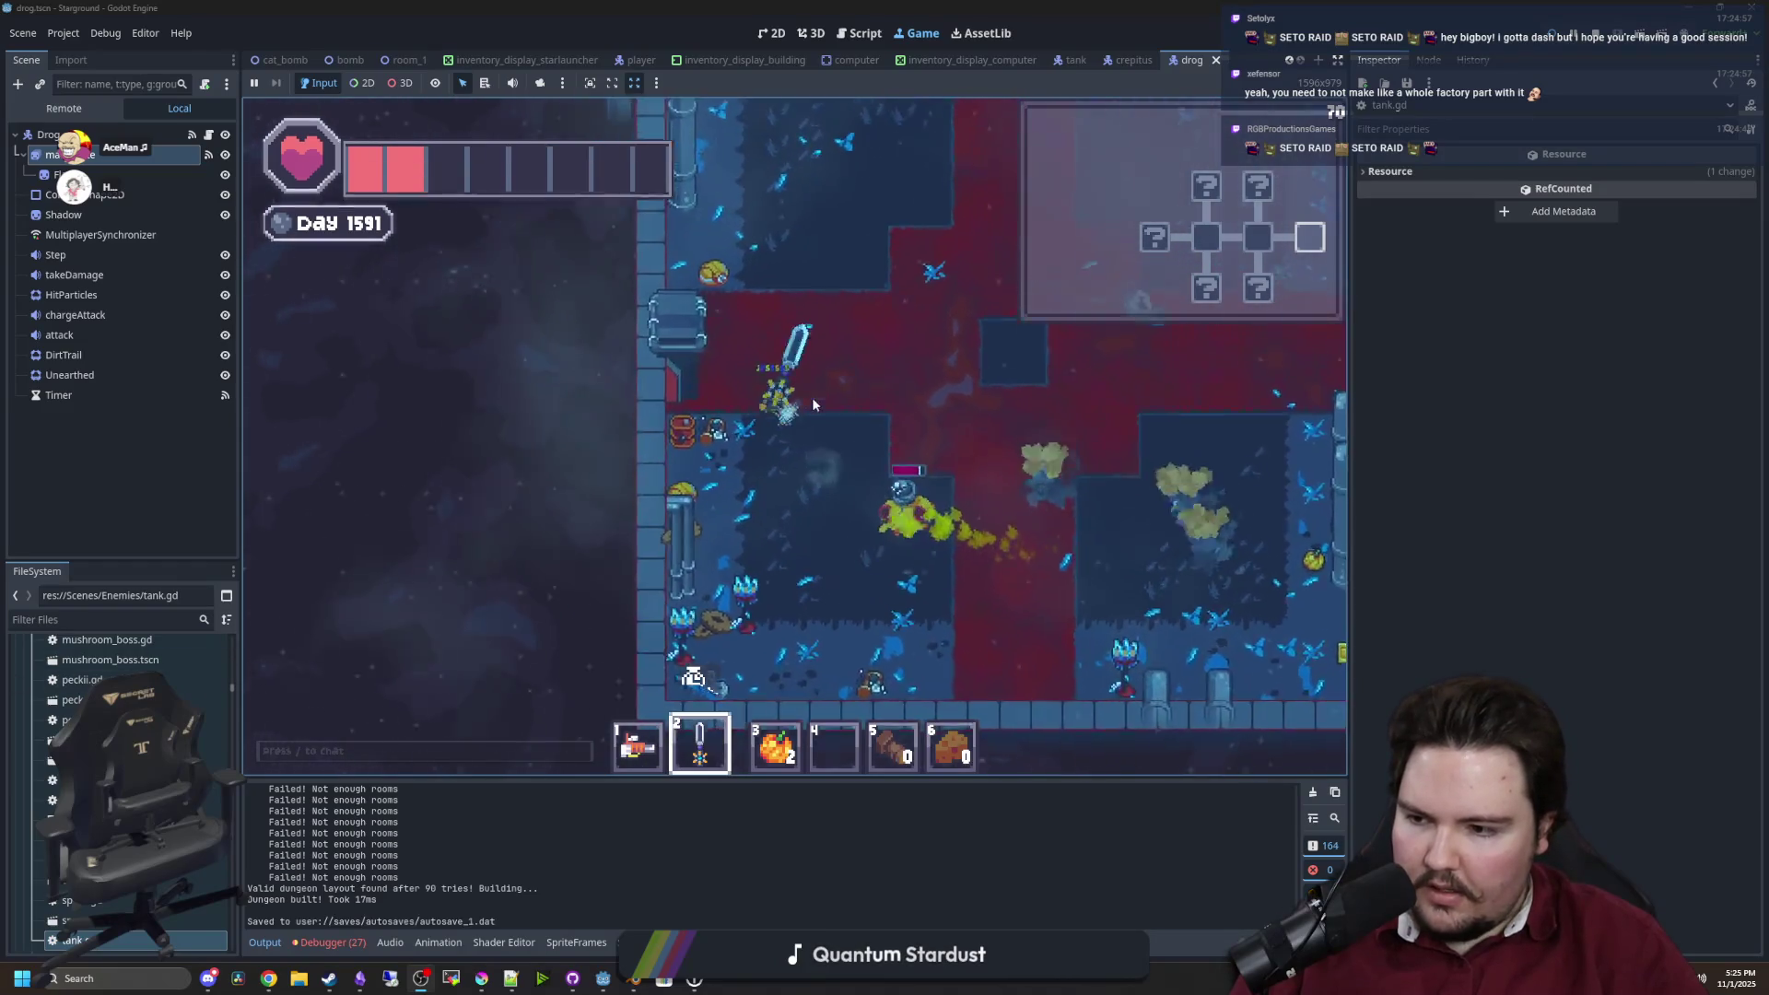
key(d)
key(s)
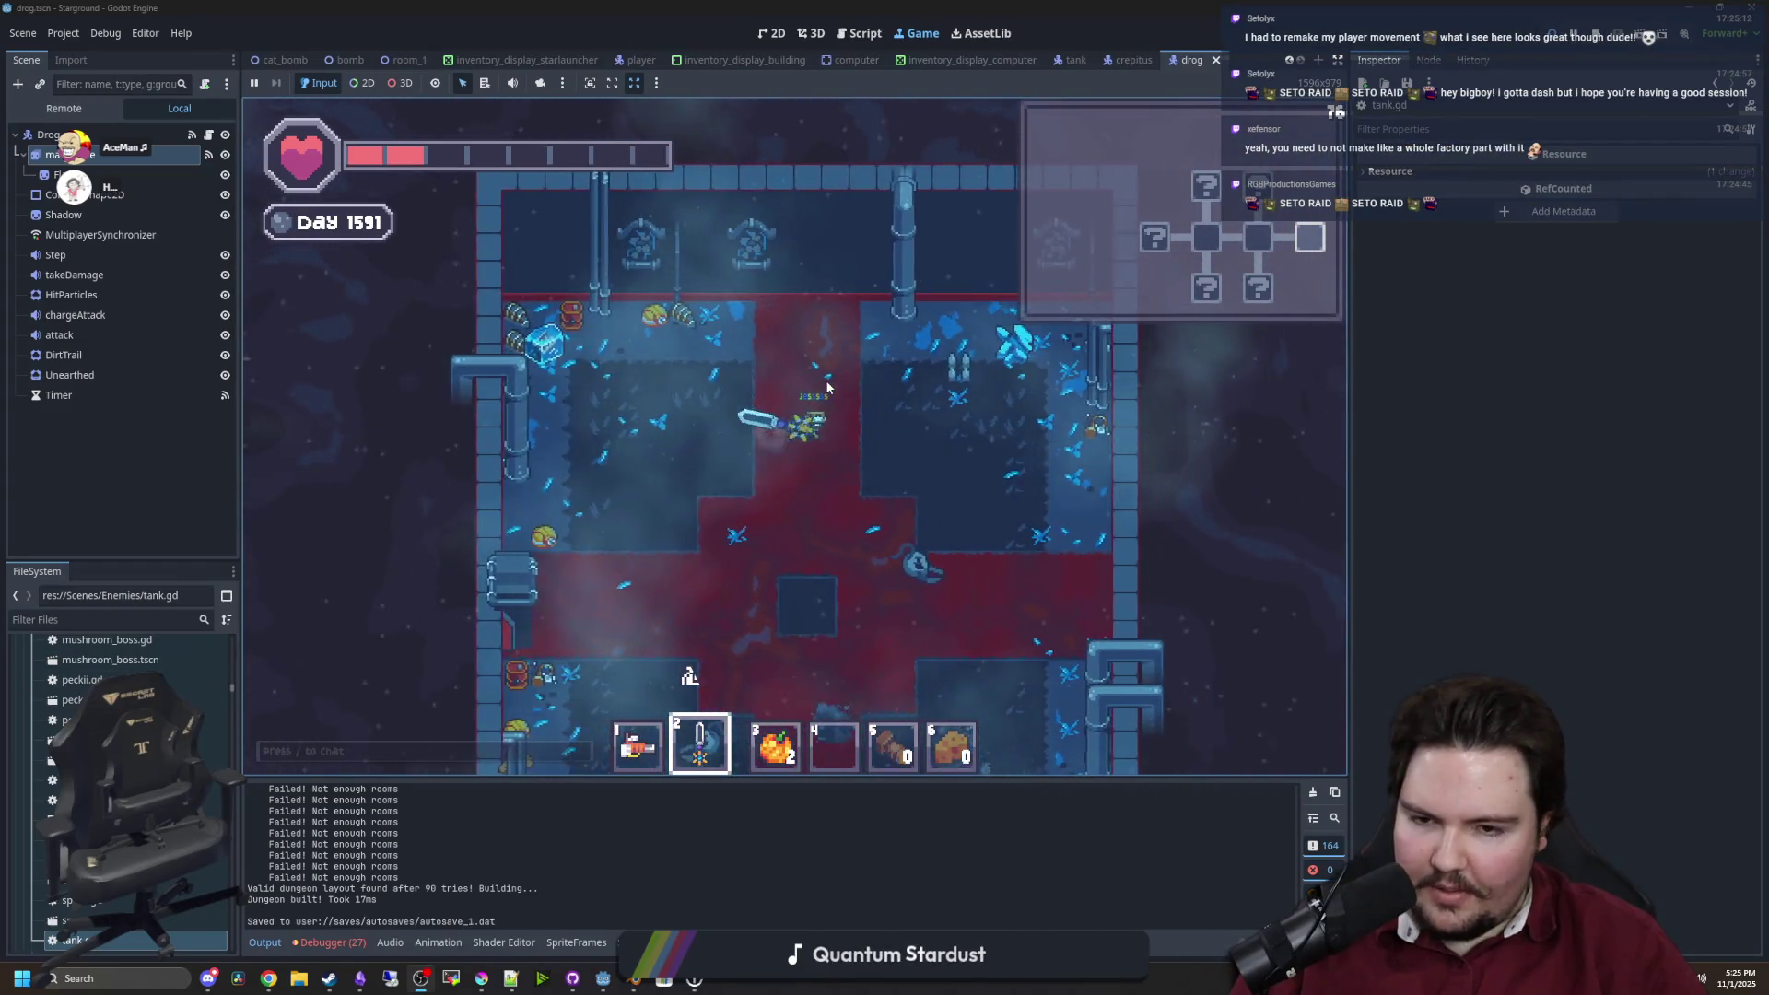
key(a)
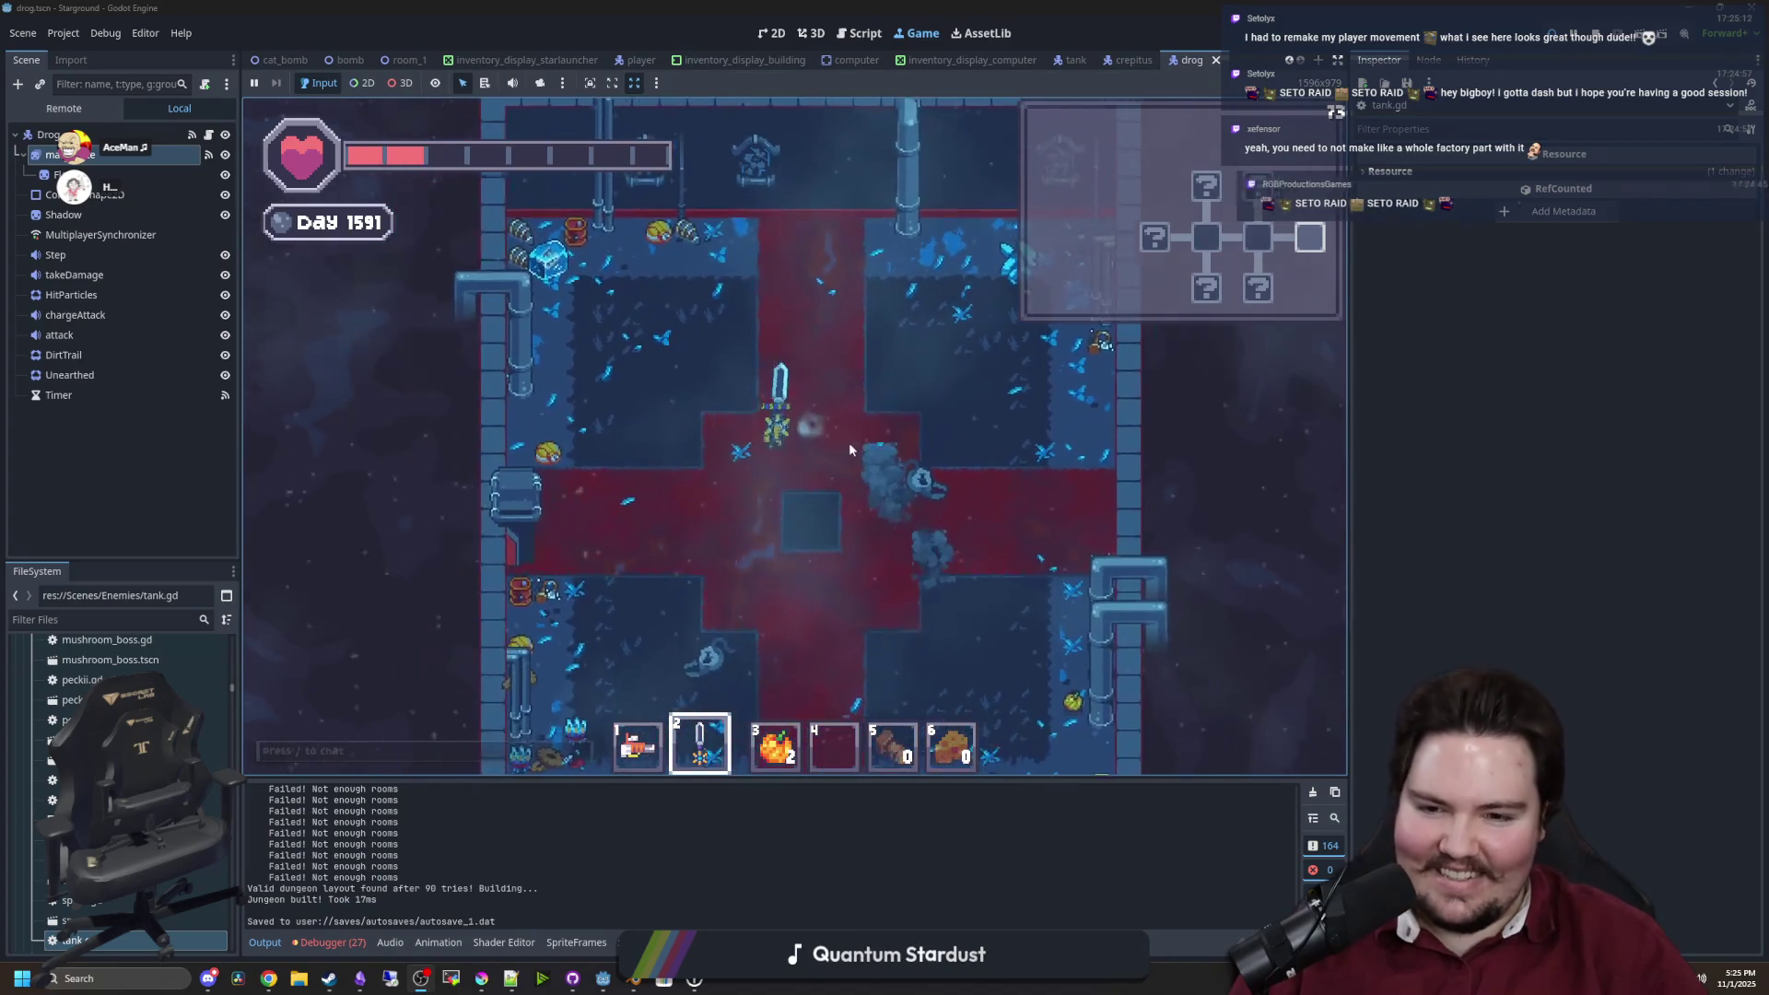
key(s)
key(s)
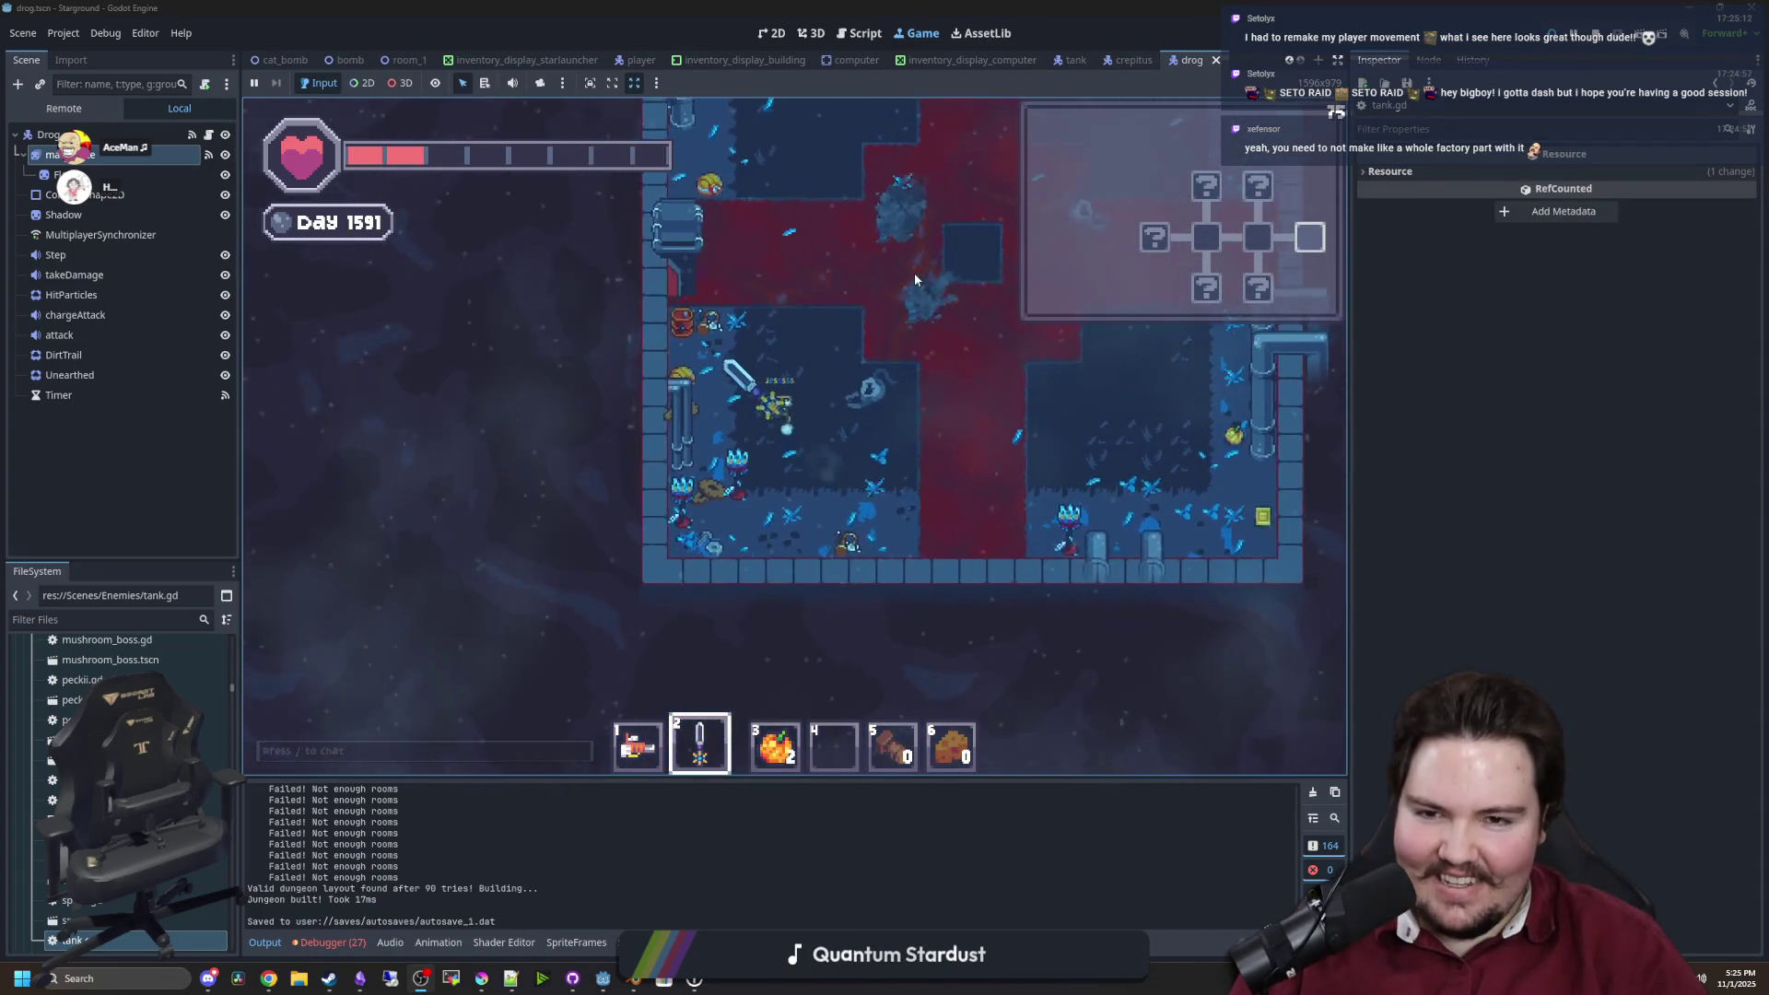
Step: Open the drog enemy's script, drog.gd, in the editor
scroll(900, 280, up, 3)
key(d)
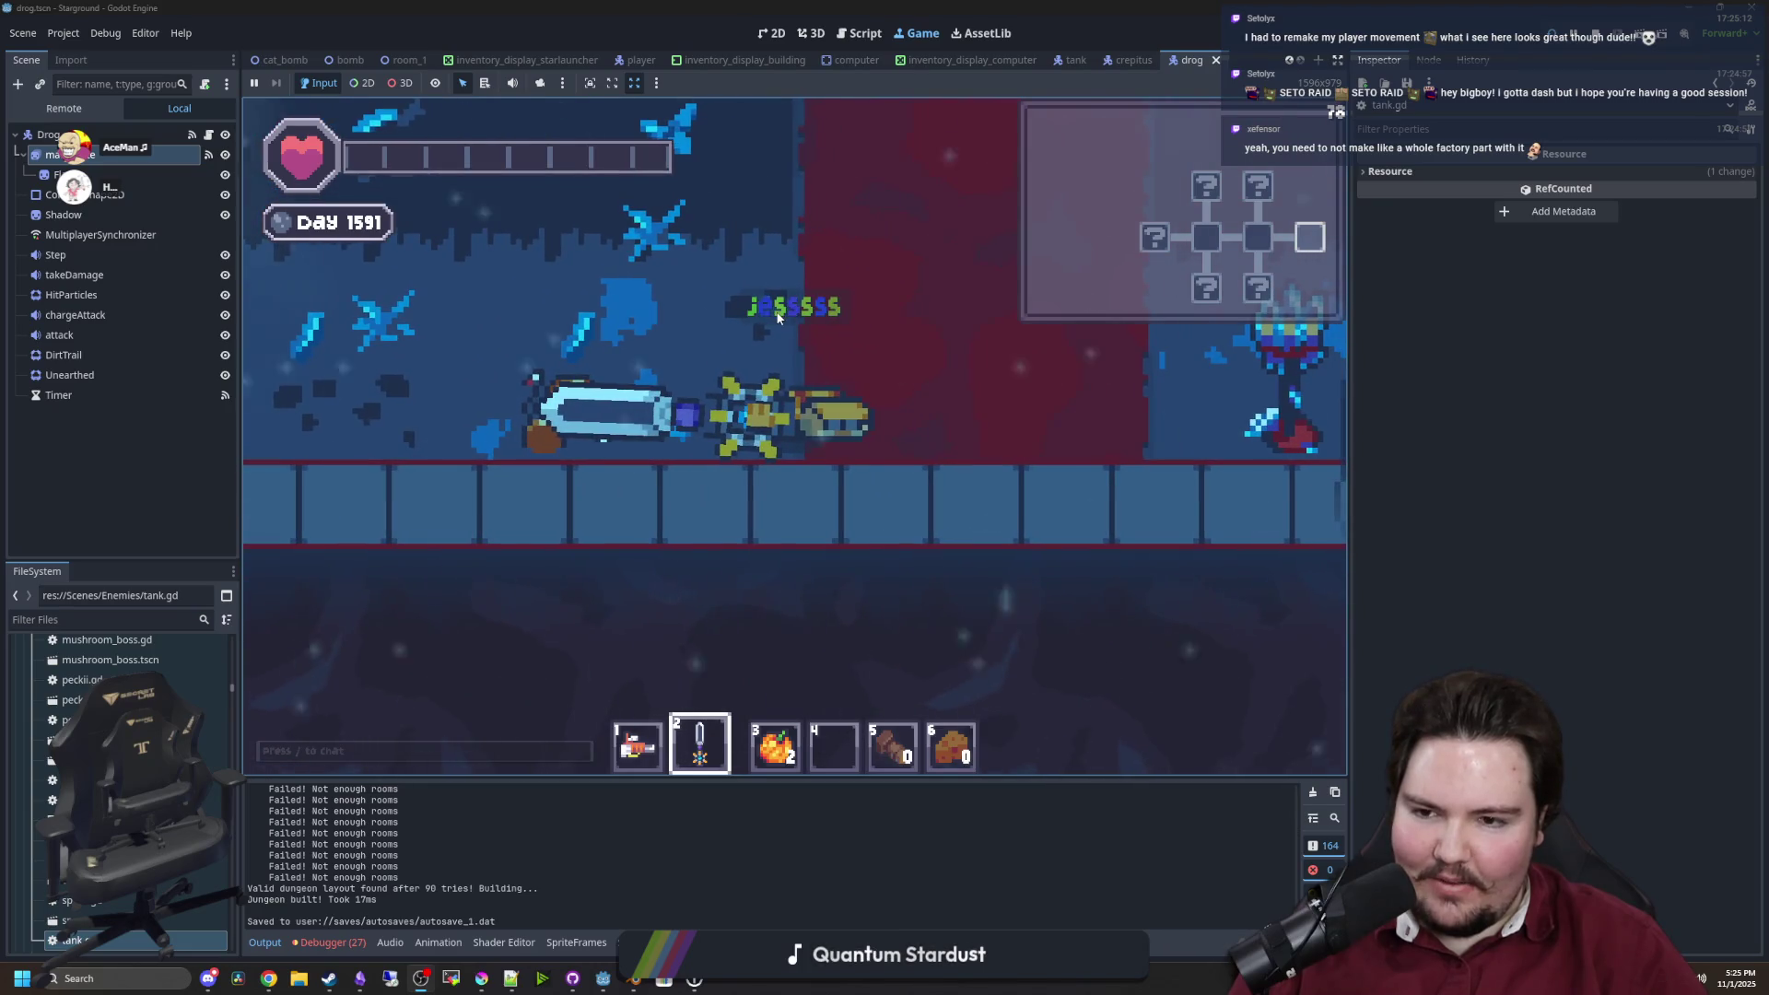
click(209, 136)
Step: Jump from drog.gd to the surface() function definition and scroll through its body
scroll(689, 411, down, 3)
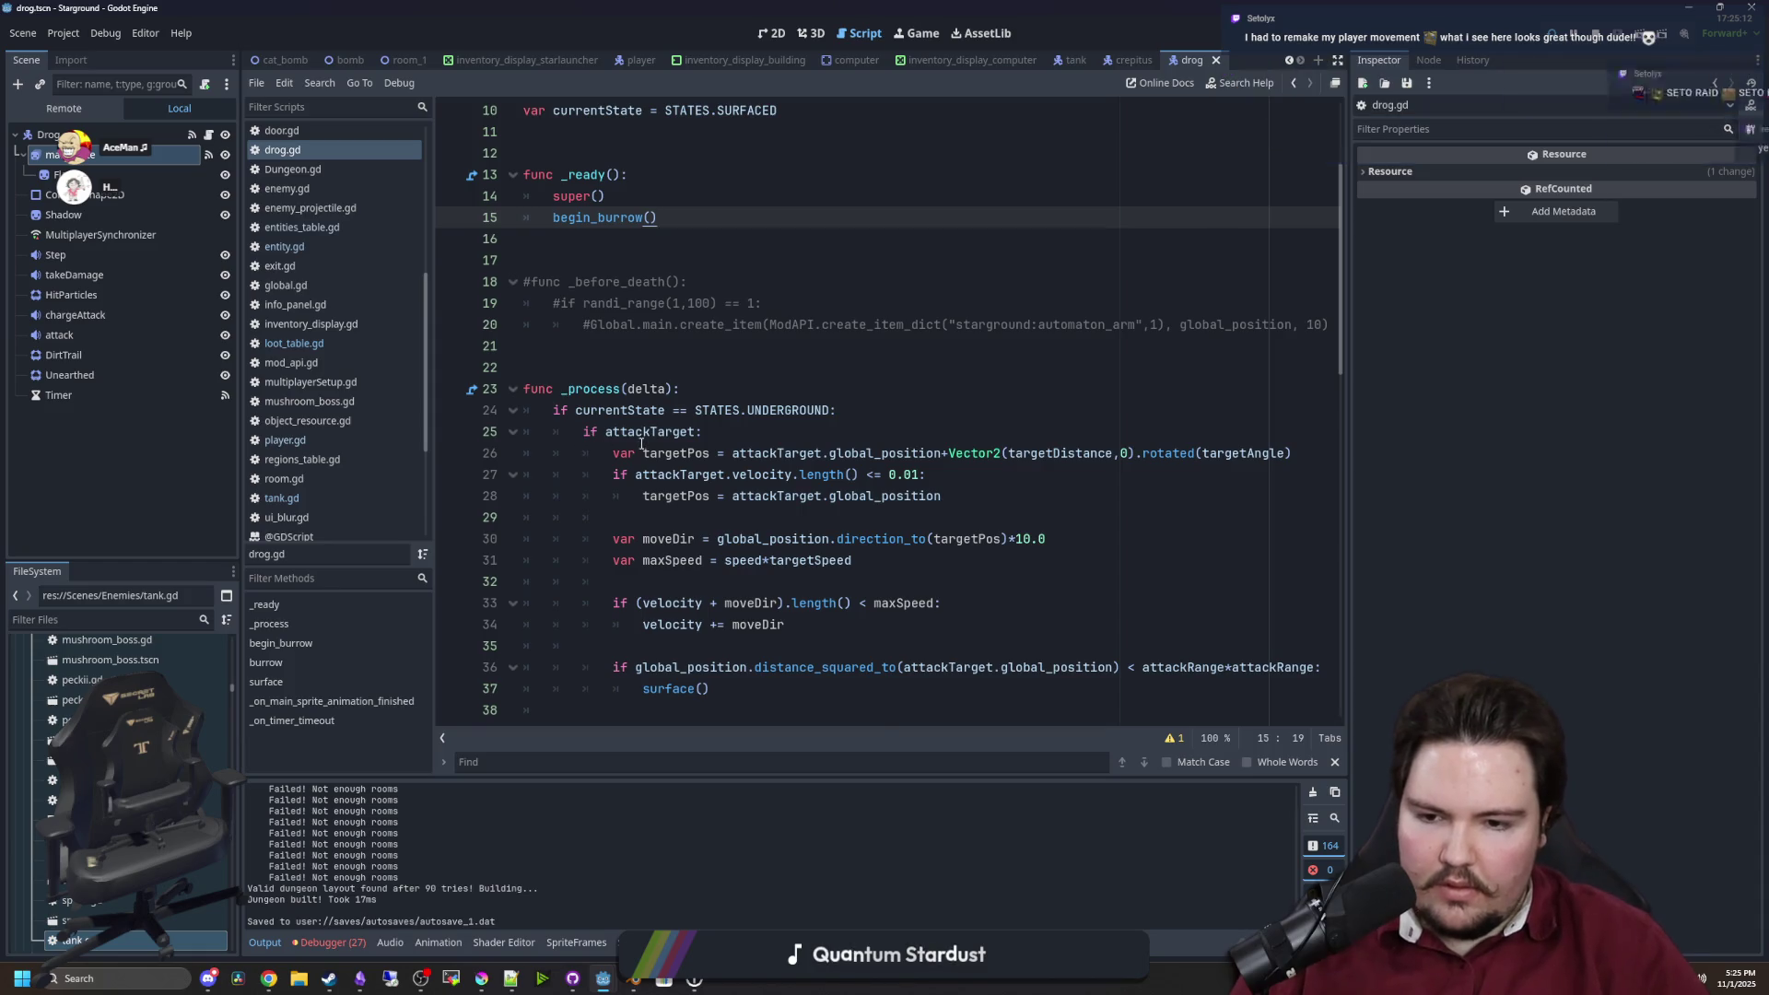
scroll(643, 444, down, 2)
ctrl+click(681, 565)
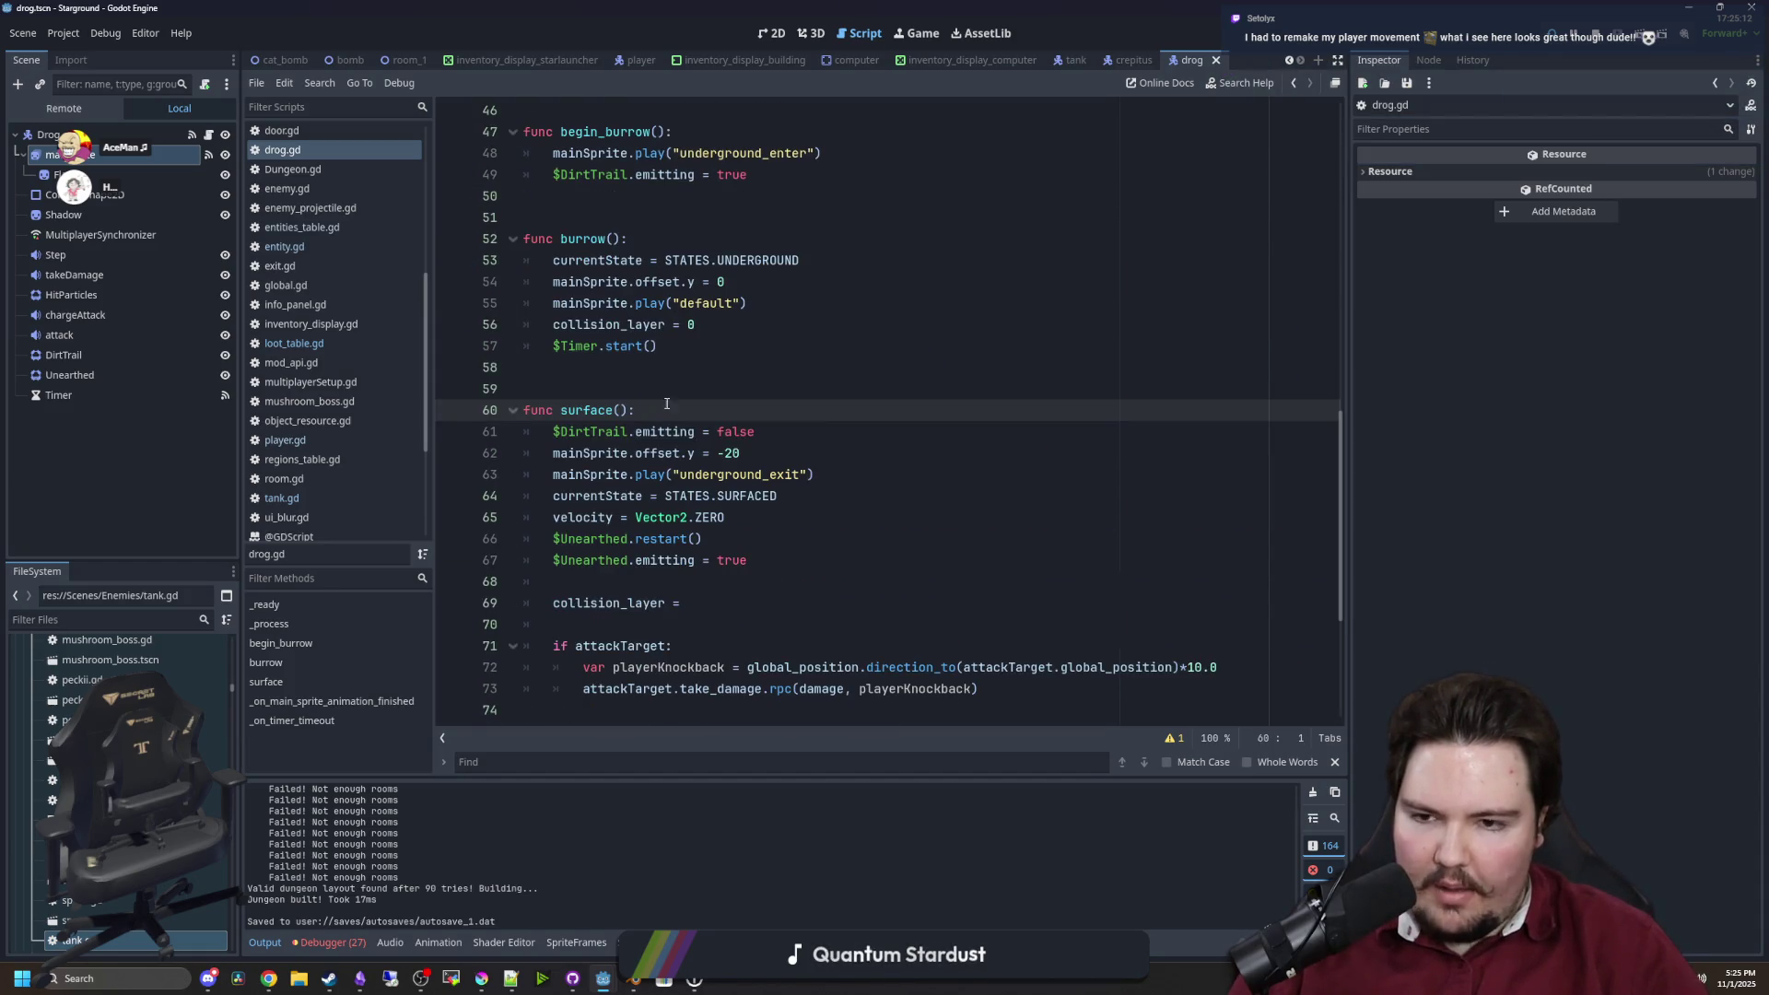
click(708, 373)
scroll(702, 393, down, 3)
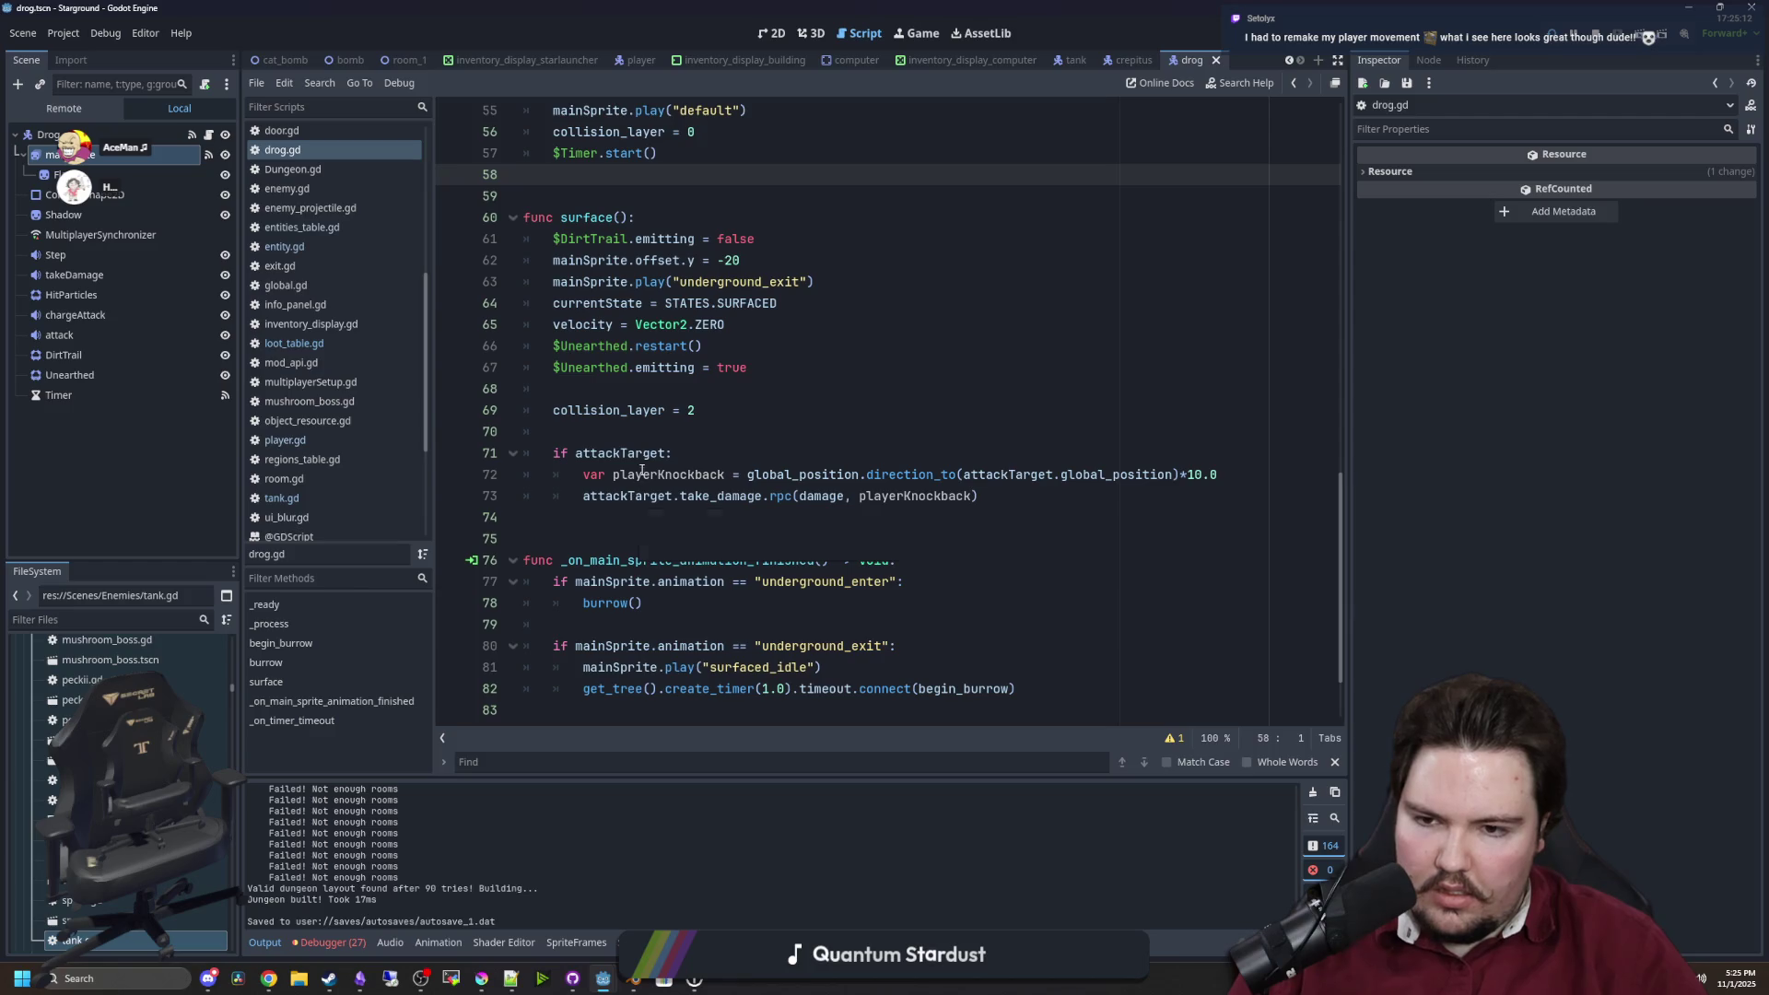
click(655, 430)
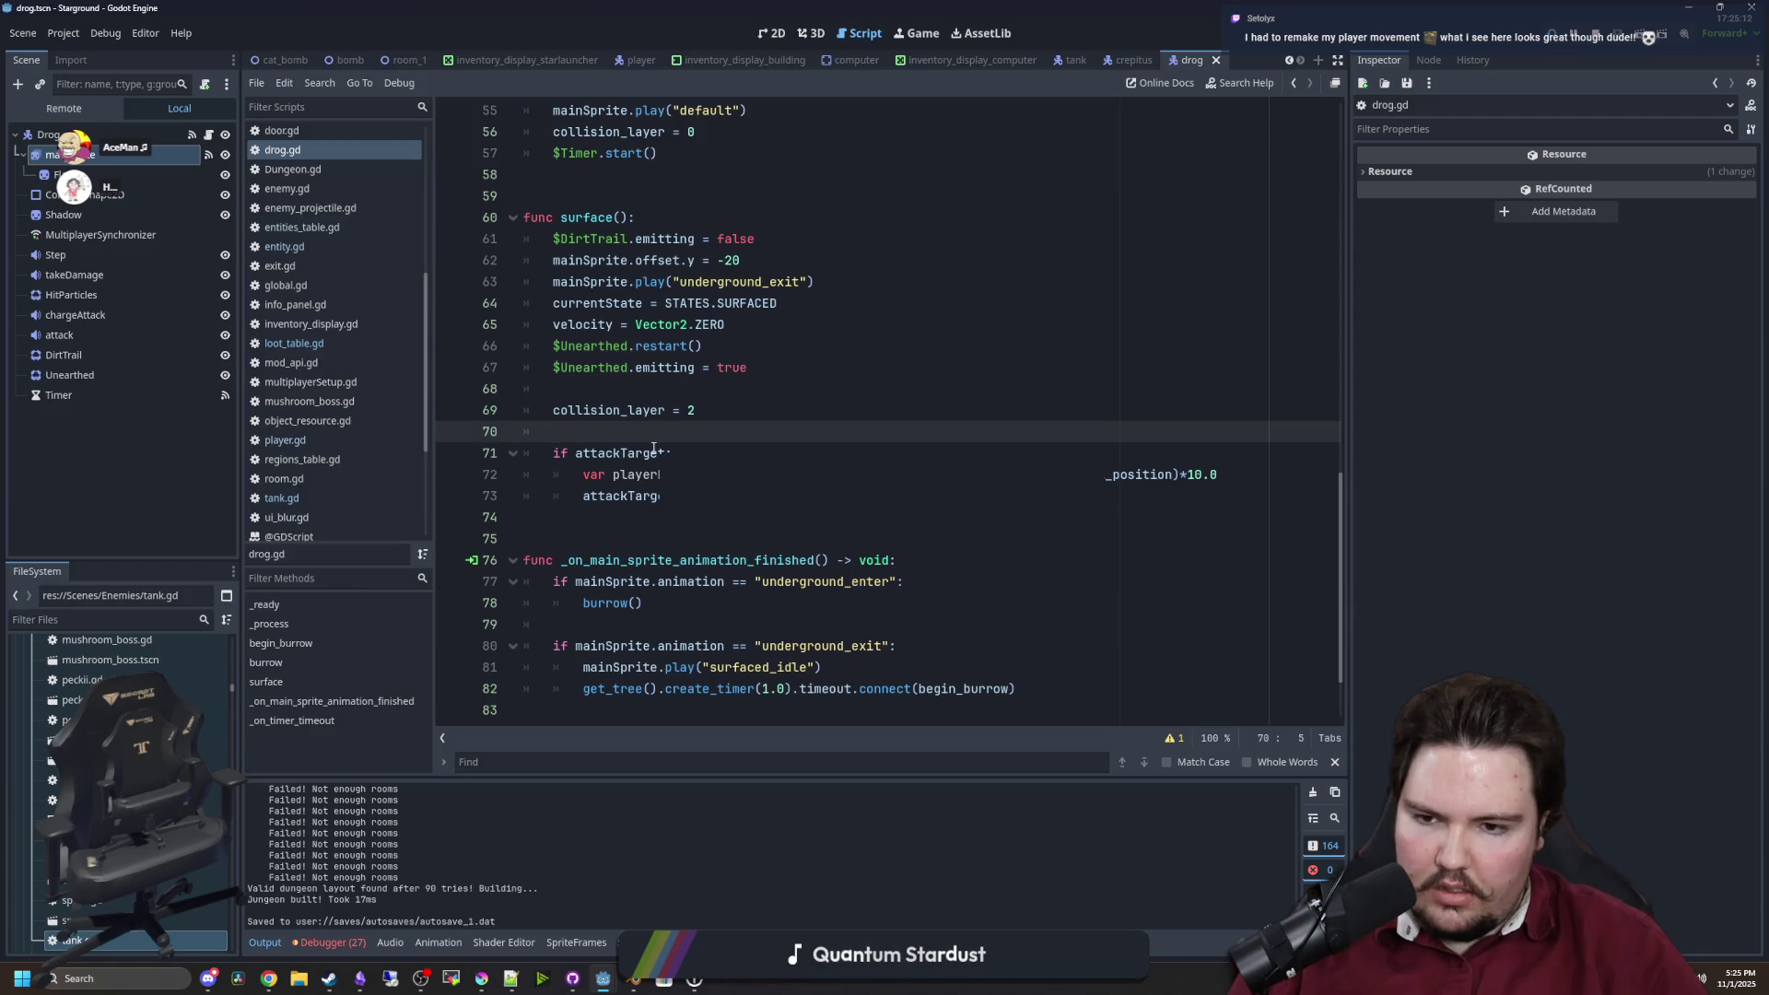
Step: Select the playerKnockback statement on line 72 to inspect it, then return to the running game
click(635, 474)
double_click(660, 475)
click(1050, 466)
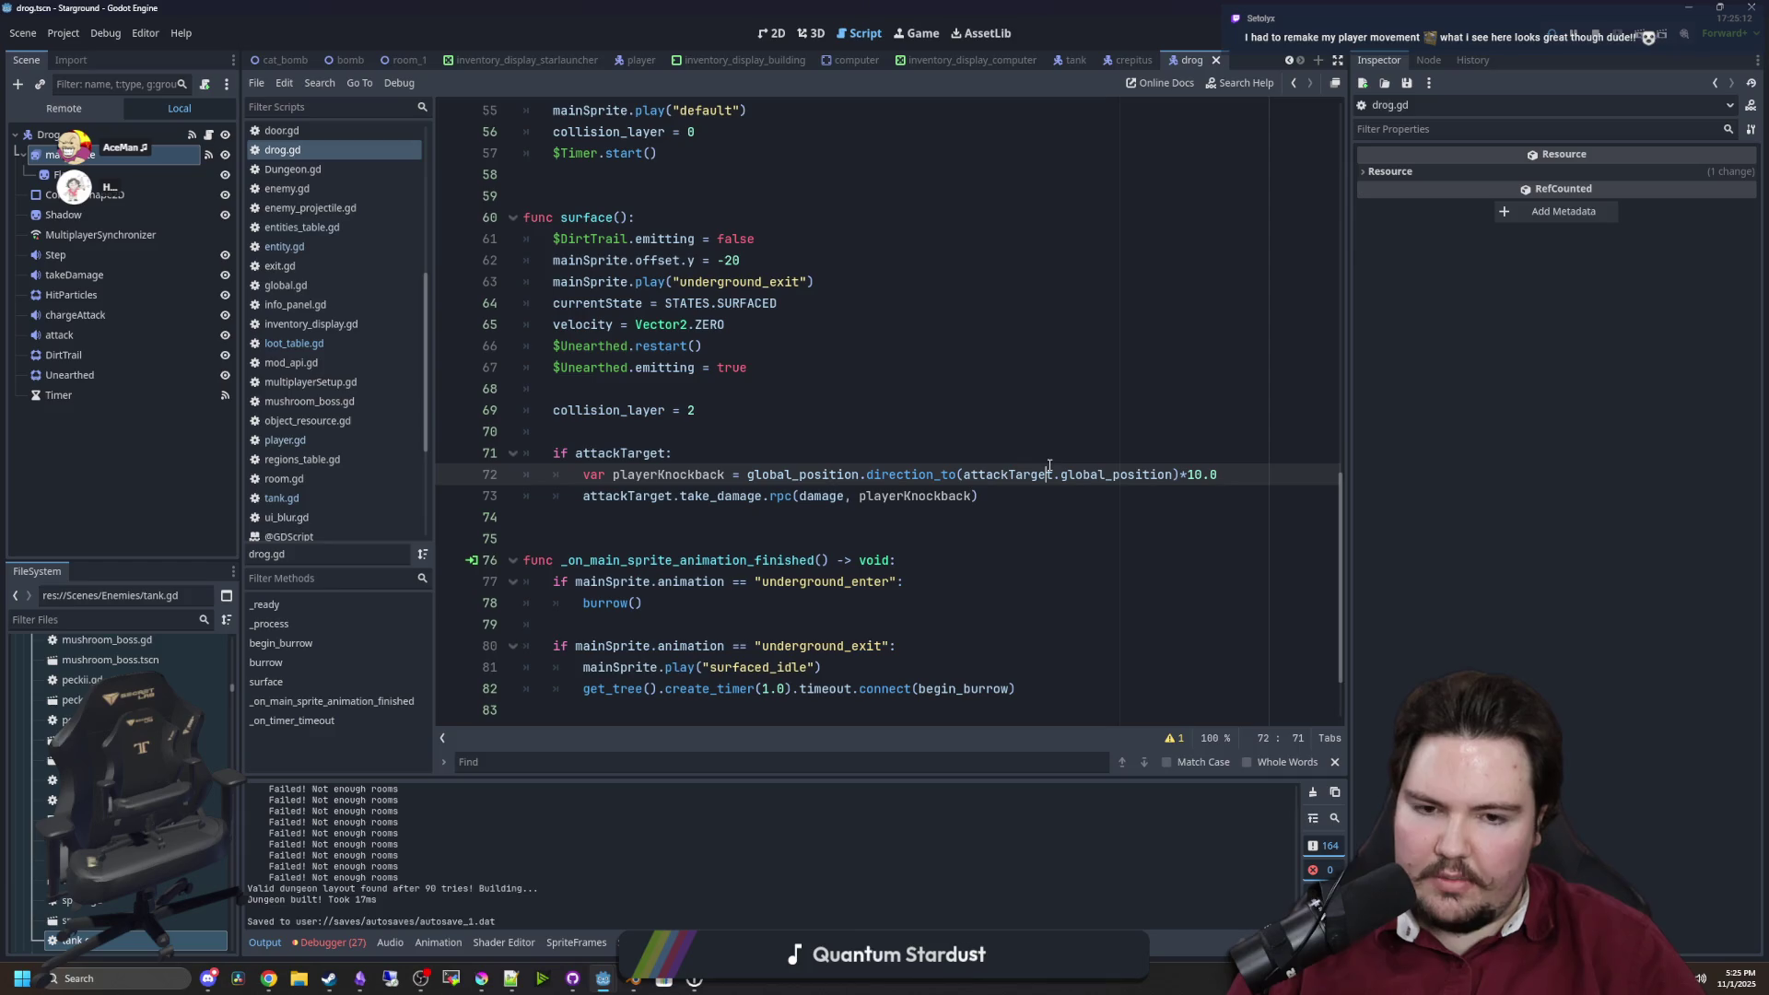
drag(1307, 473, 580, 471)
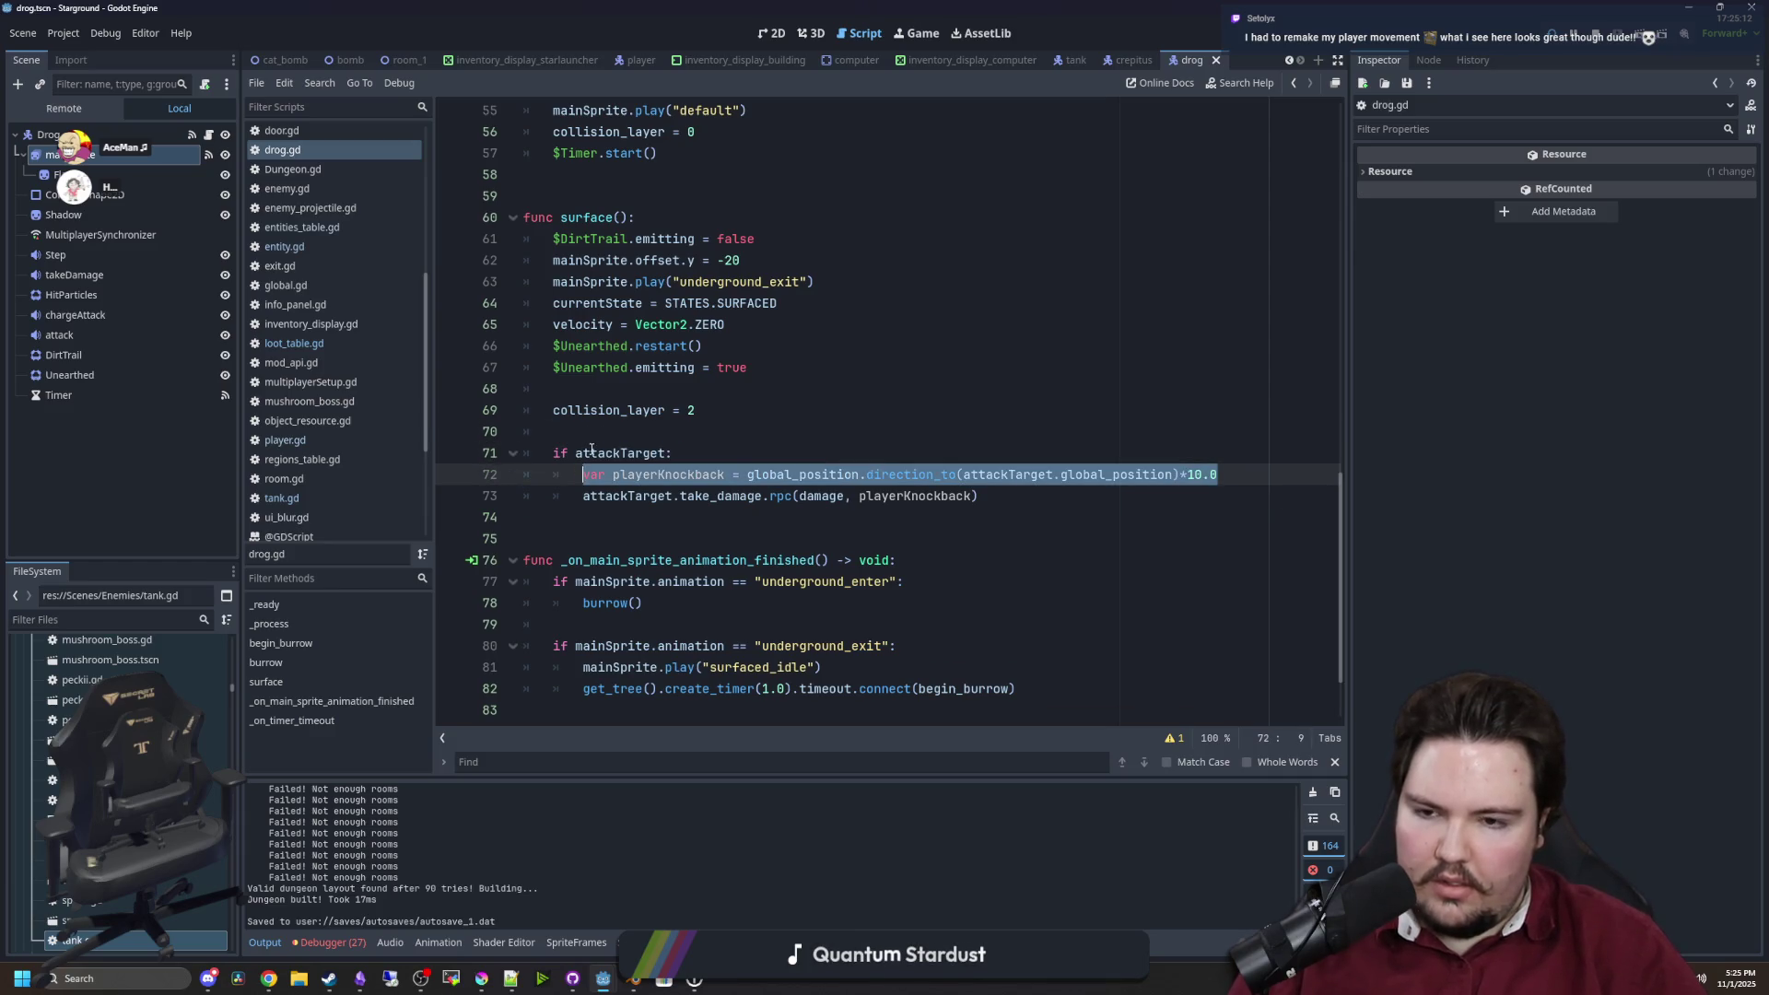
click(598, 433)
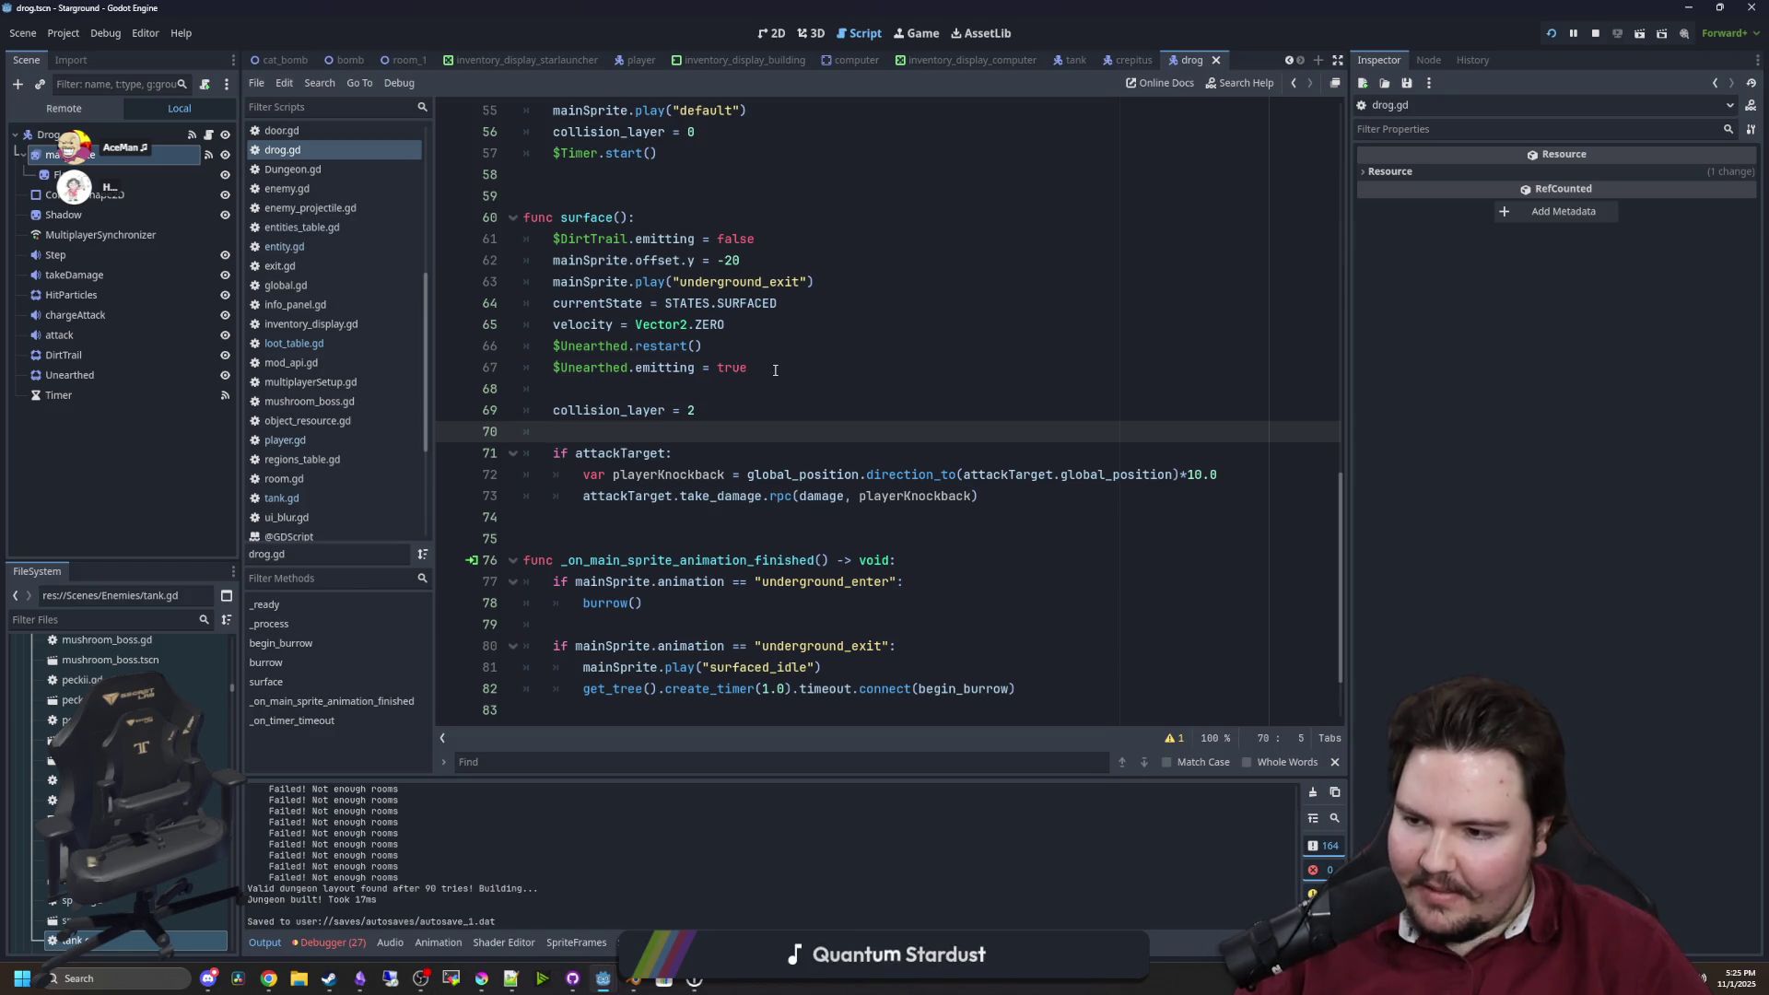
click(921, 33)
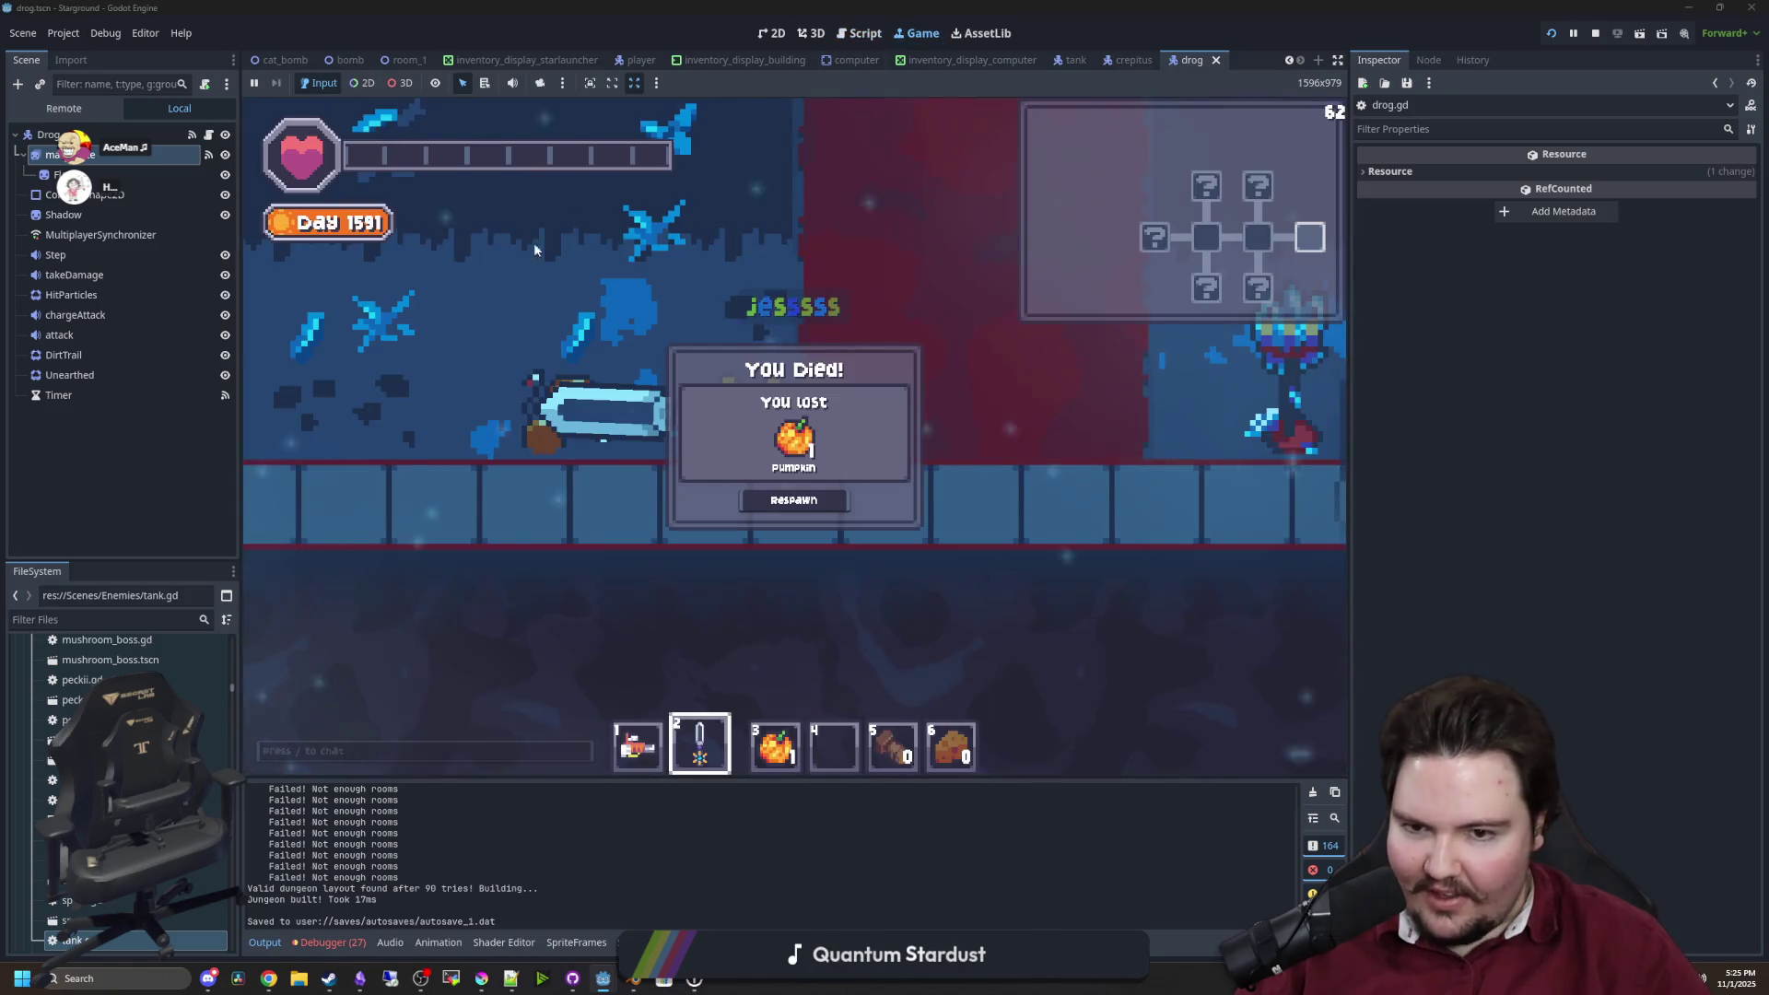
Step: Respawn, glance at the Starlauncher star map, and walk into the dungeon toward the drogs
click(795, 500)
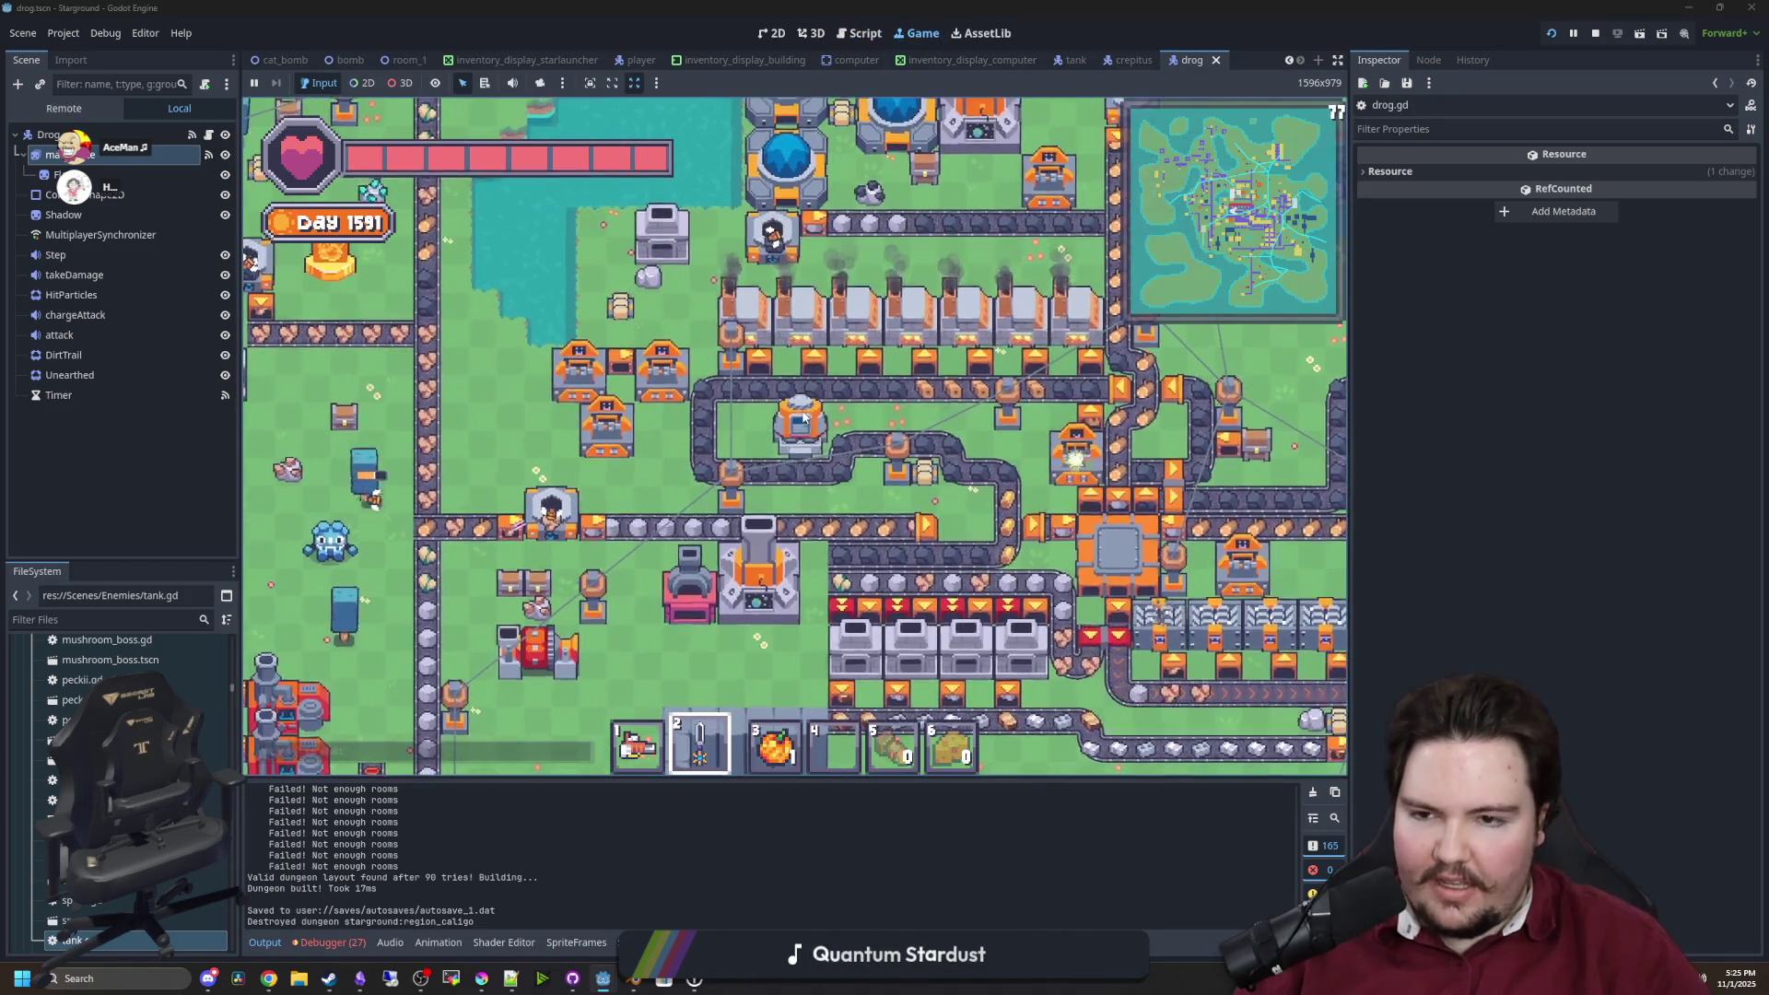
key(e)
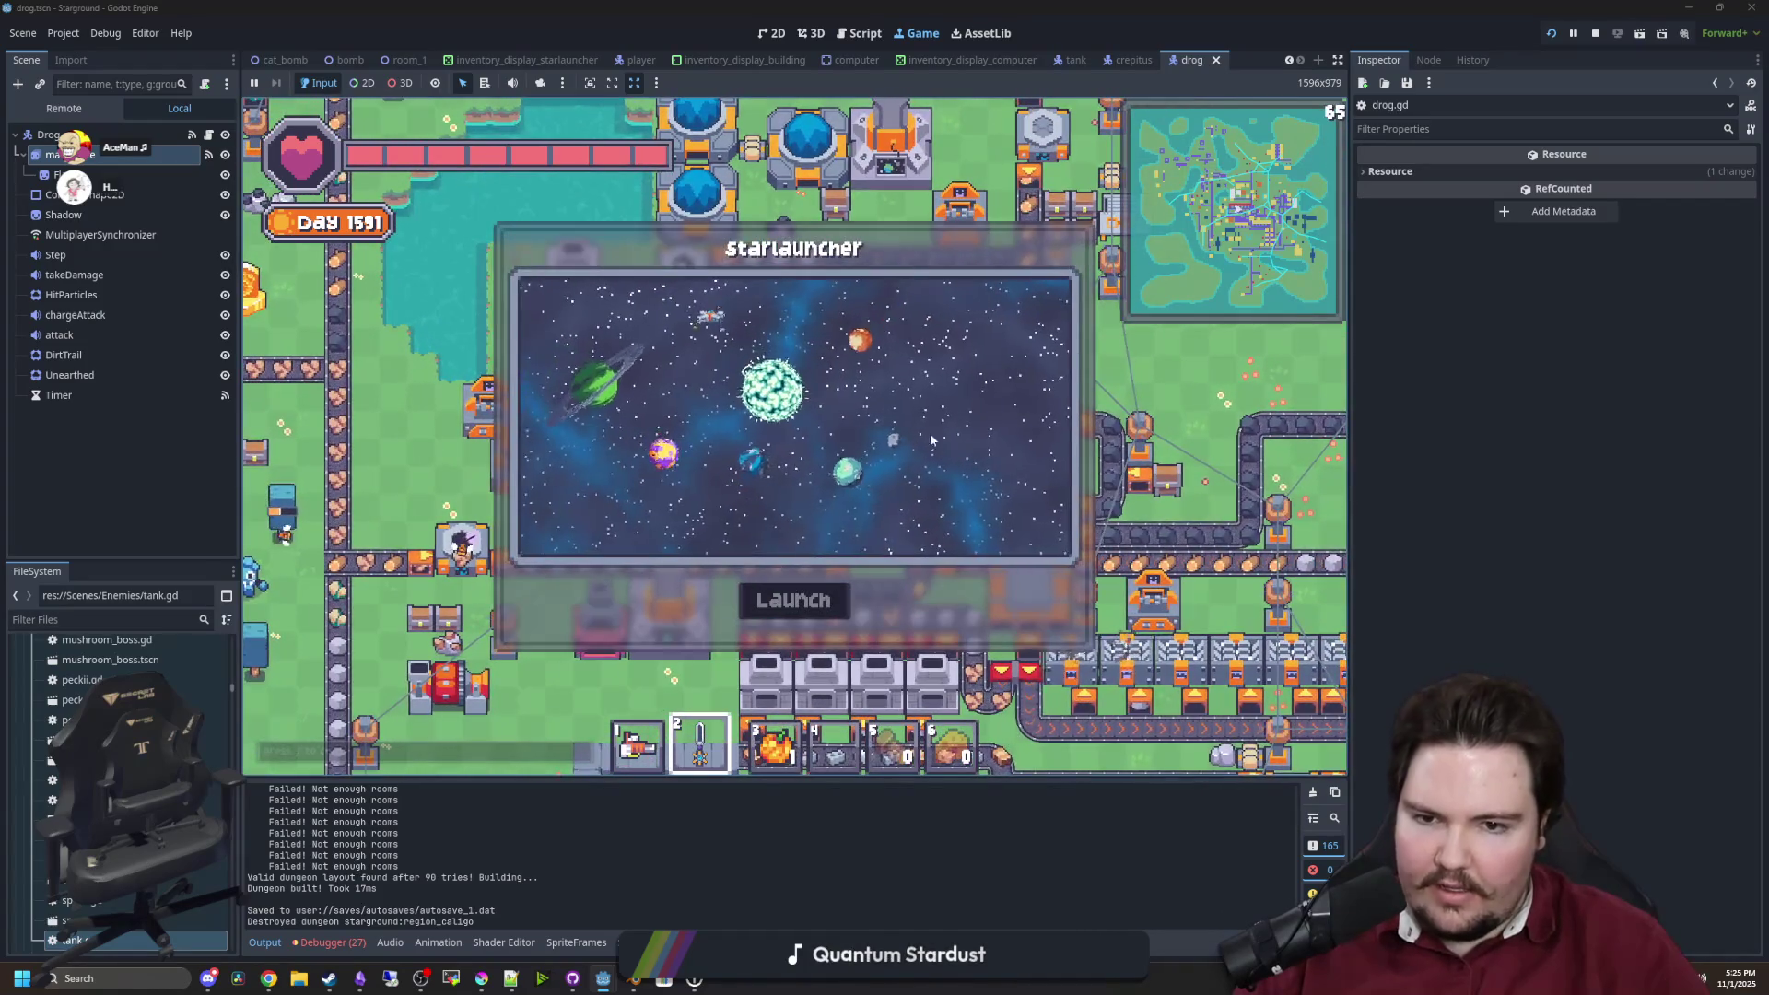
key(Escape)
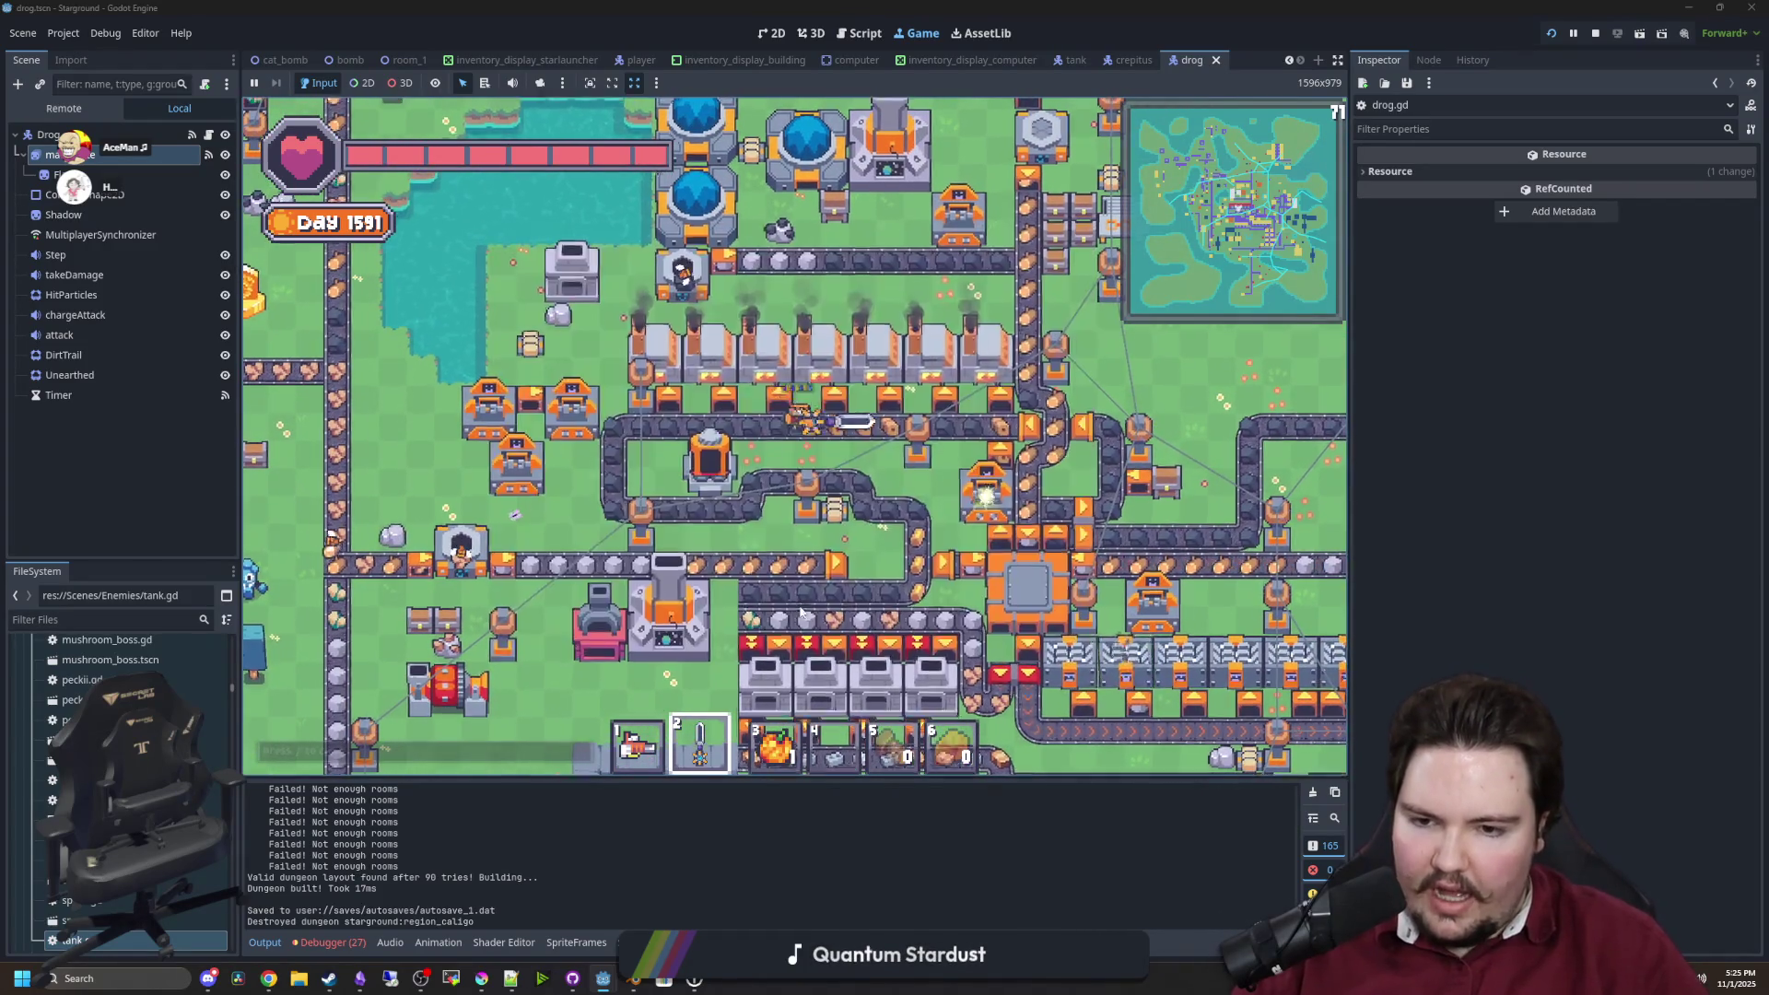
key(w)
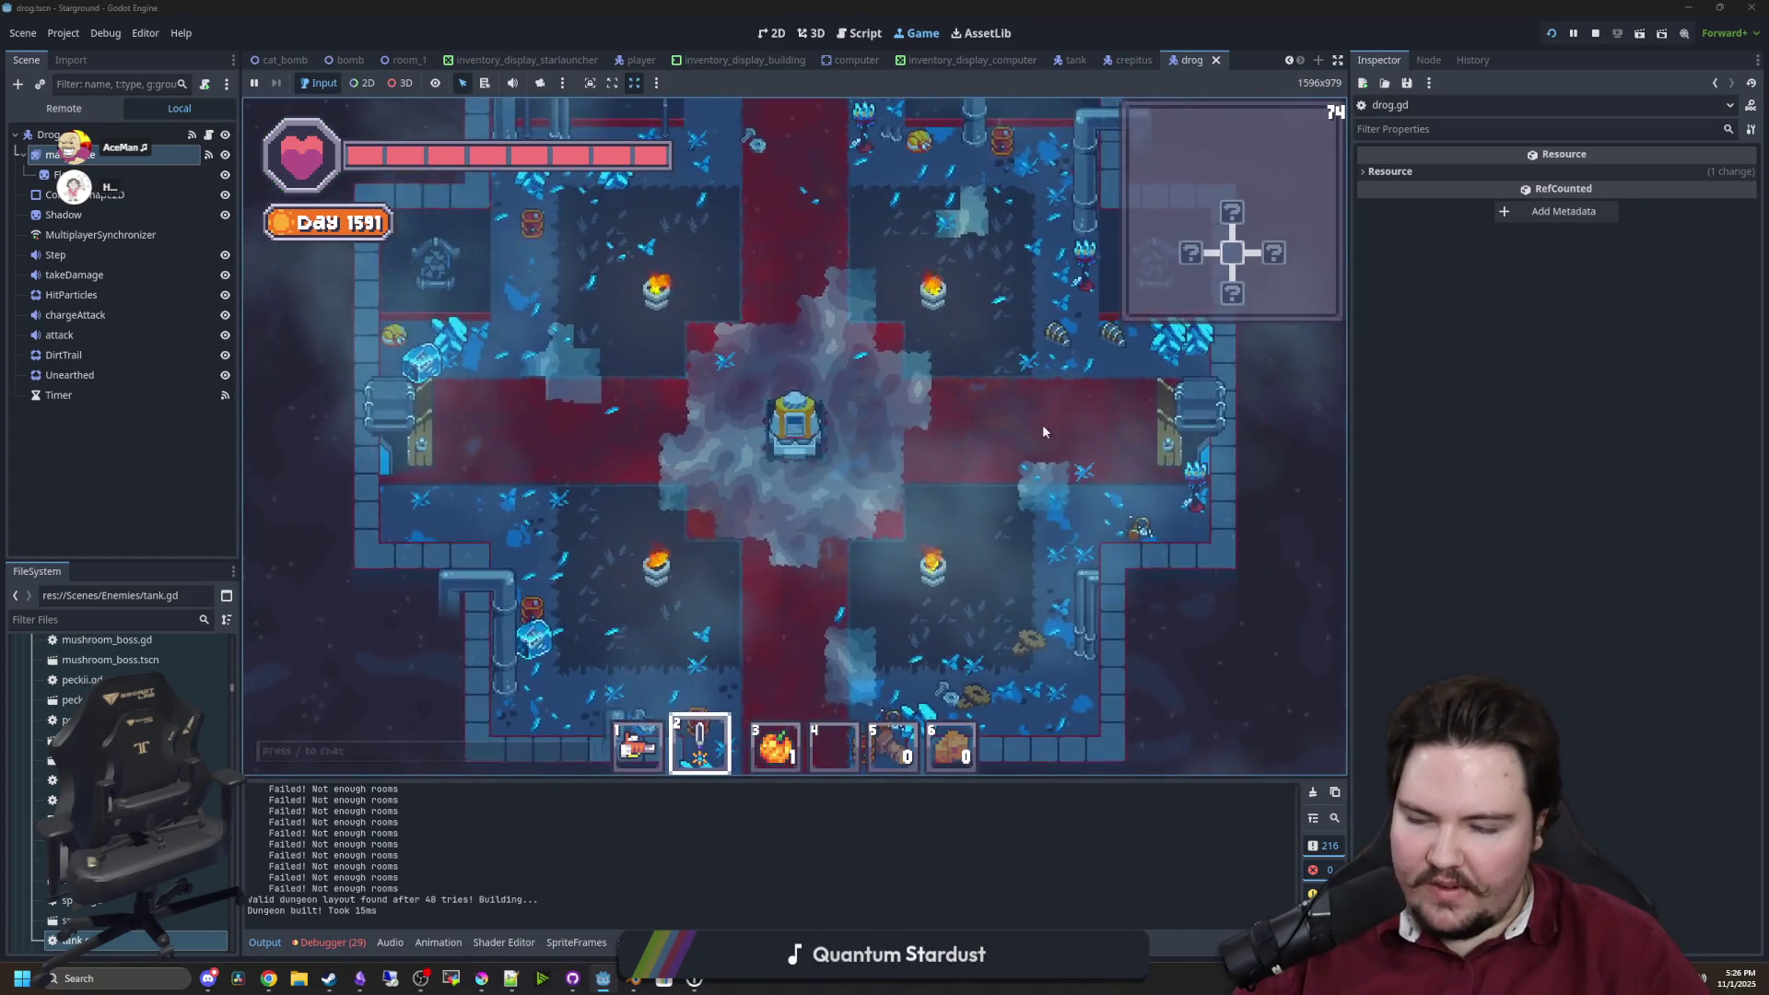
key(d)
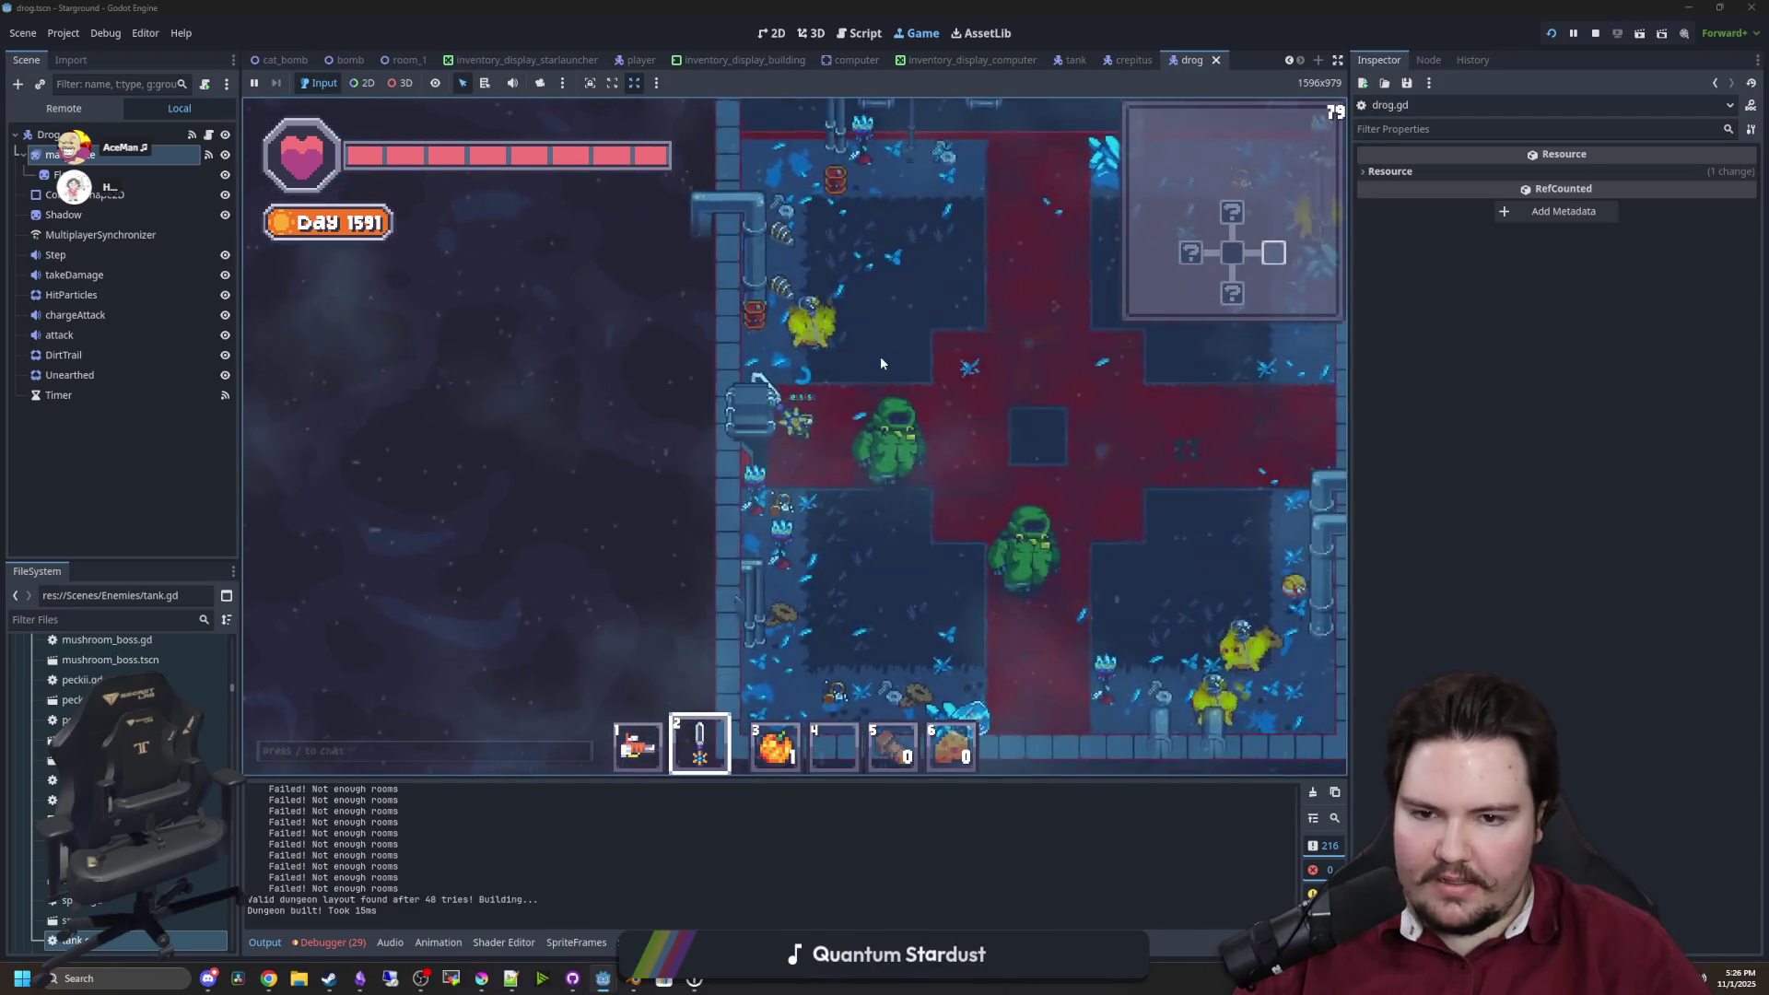
key(d)
key(s)
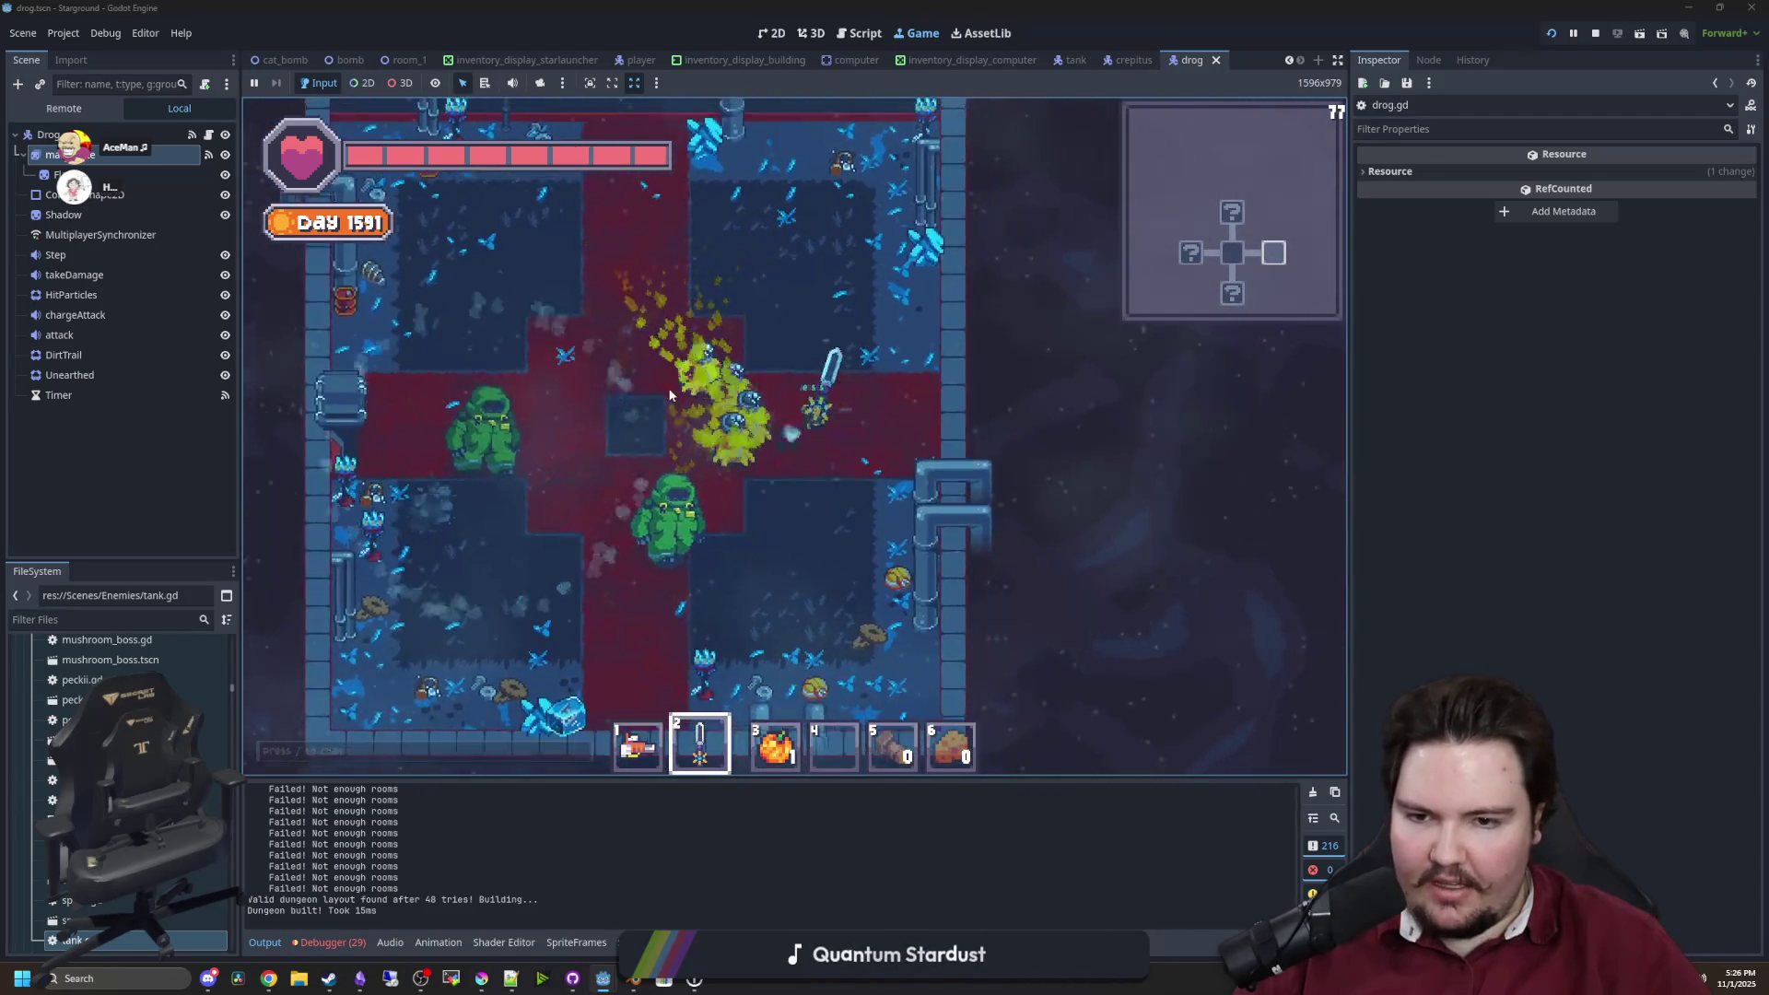
Step: Fight the drog enemies while moving through the red room and neighbouring dungeon rooms
key(a)
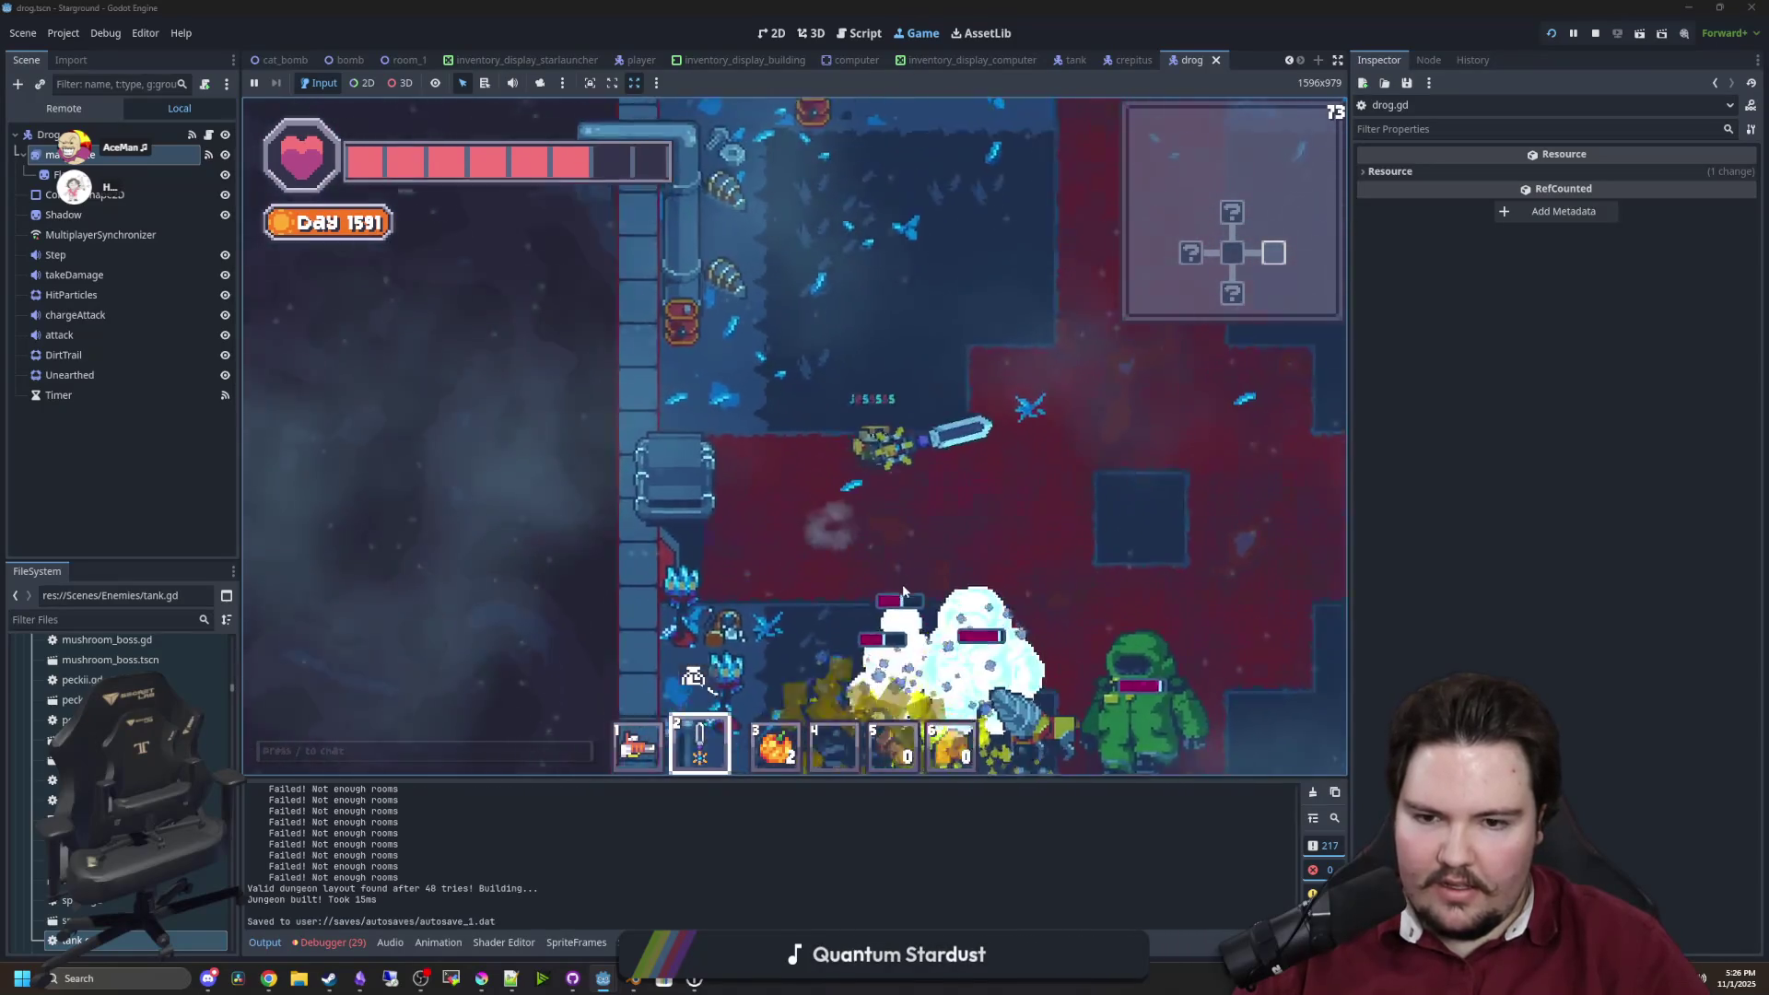
key(a)
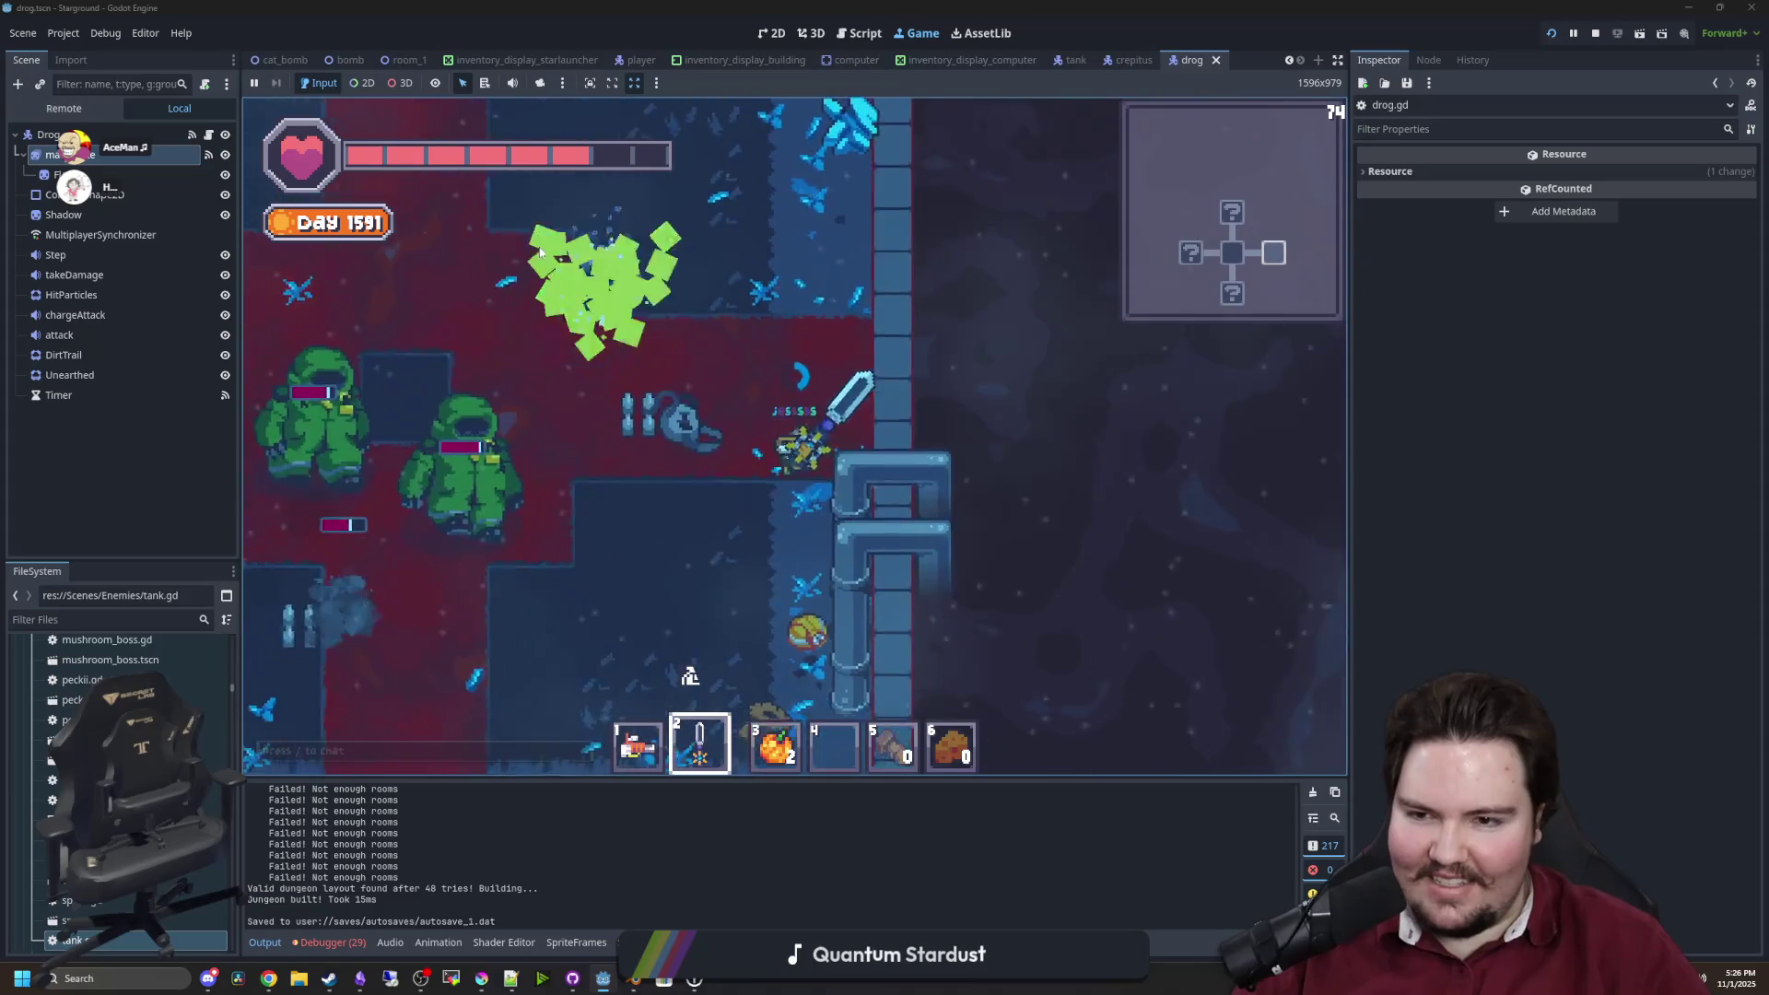
key(s)
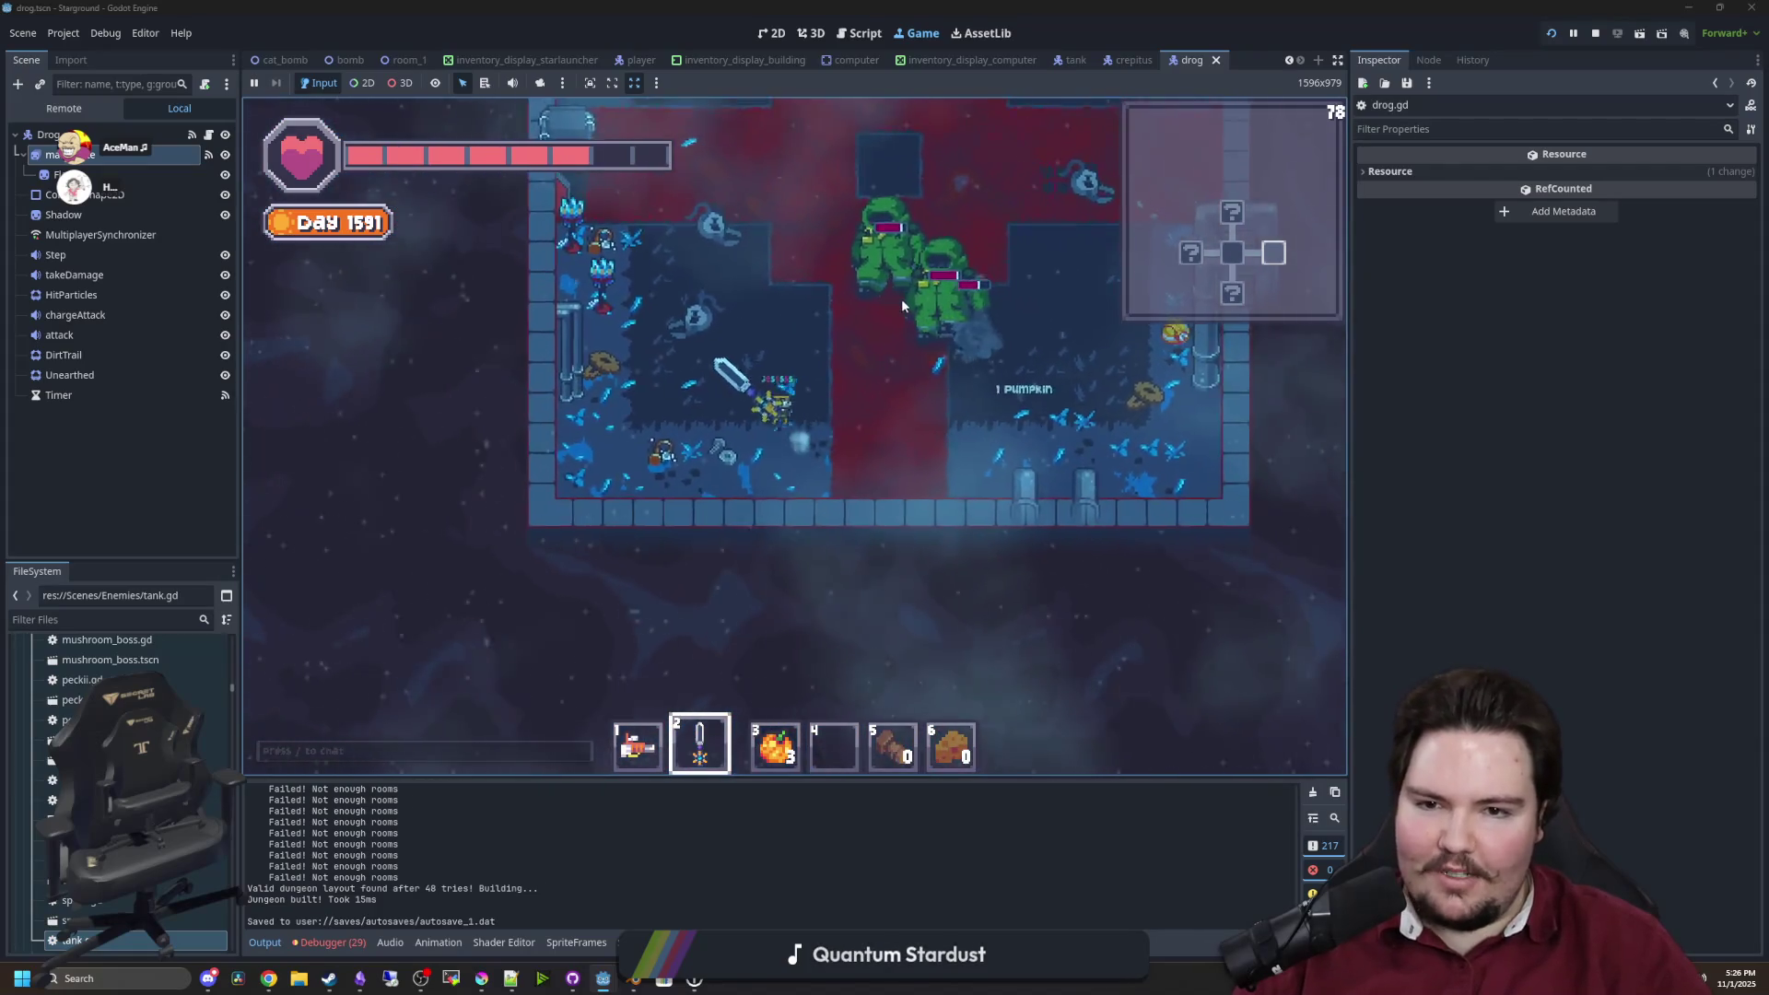
key(w)
key(a)
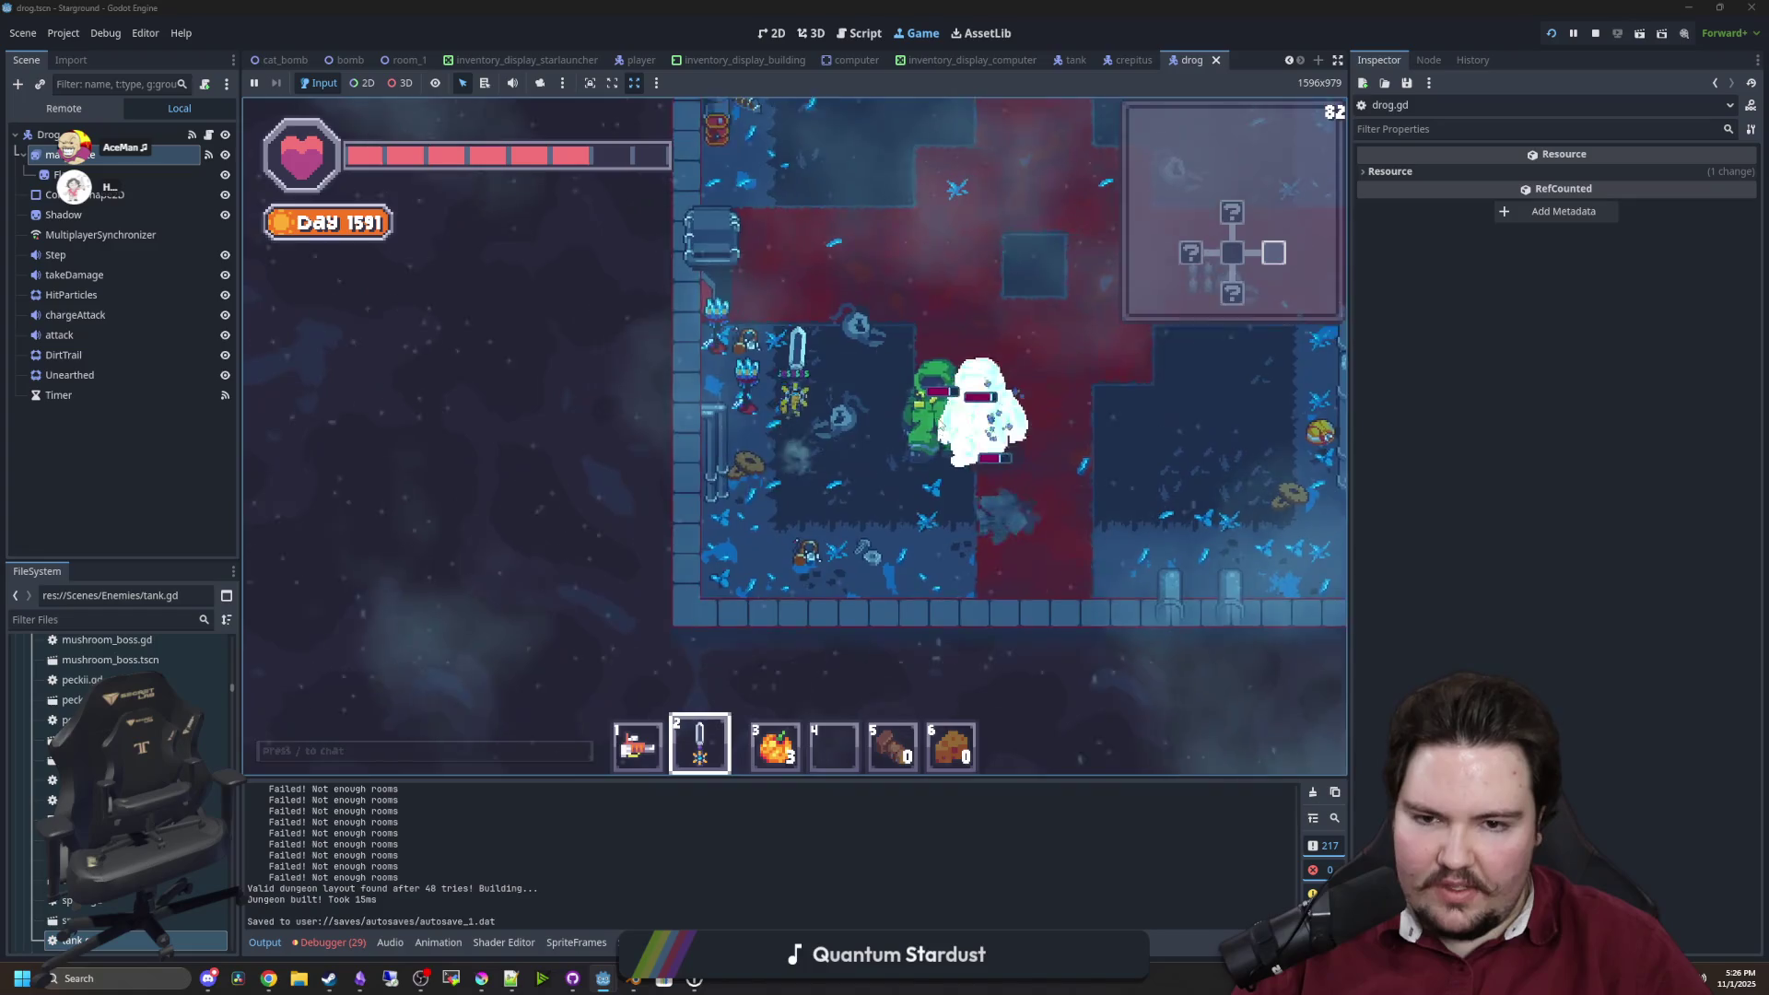
key(w)
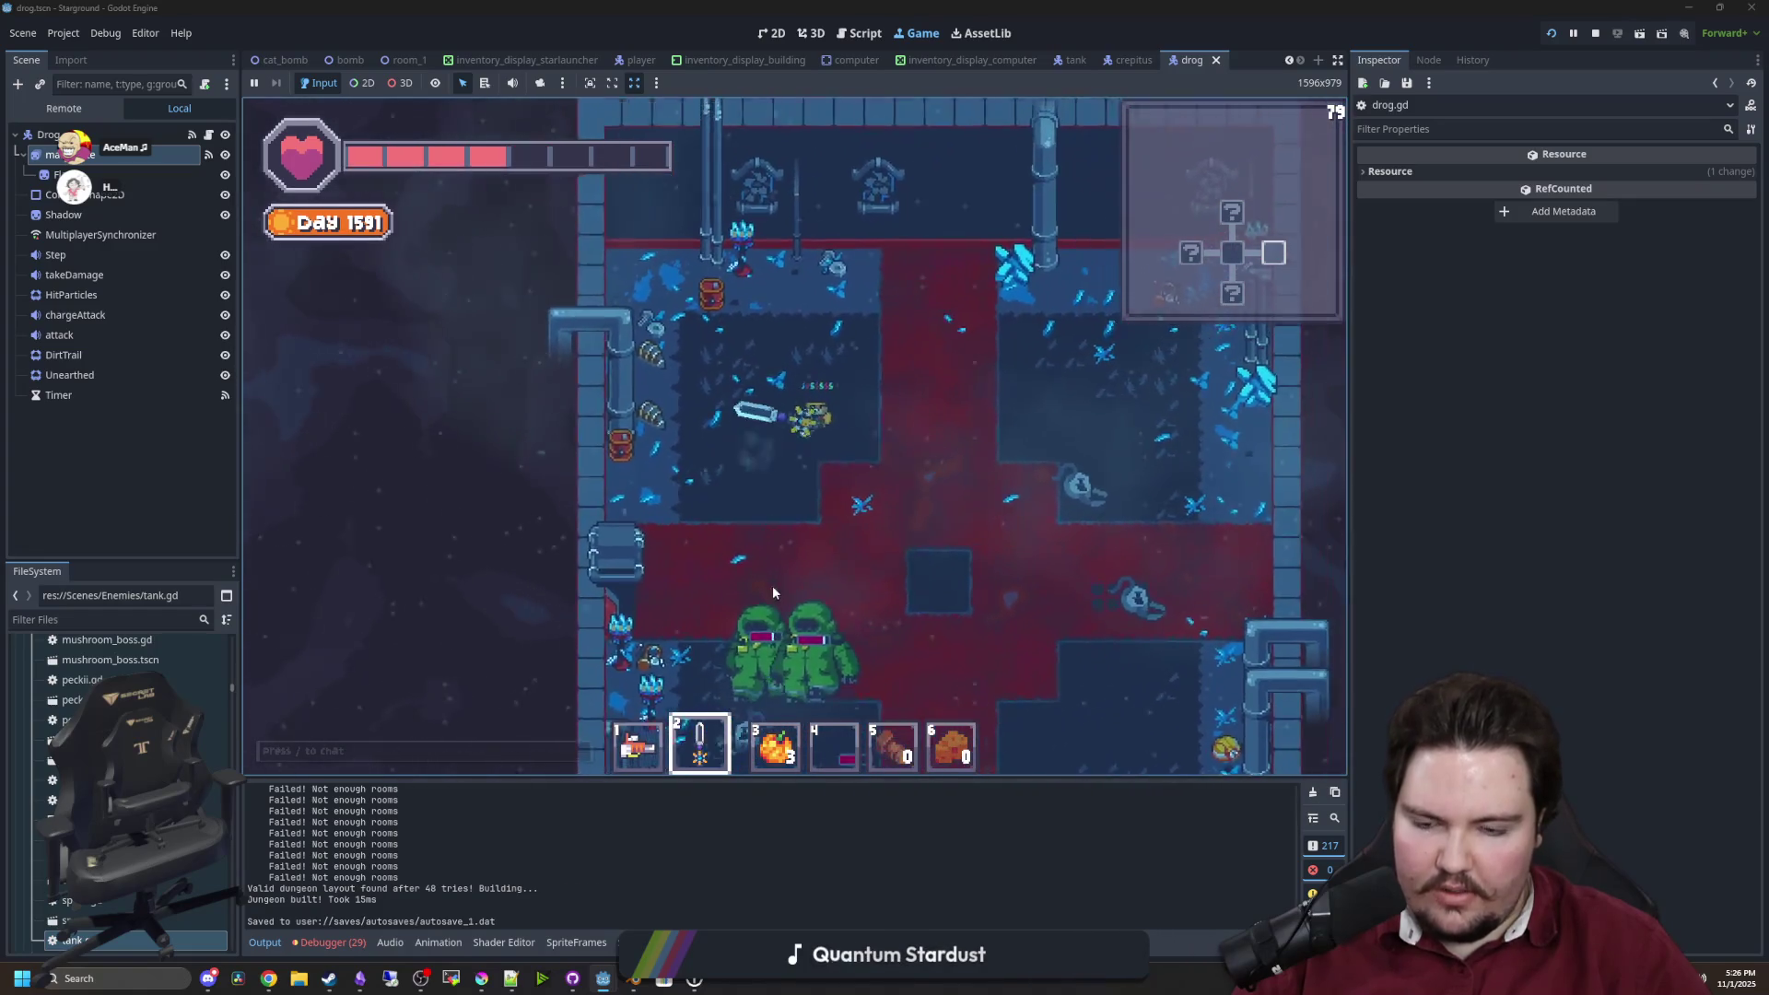
key(d)
key(s)
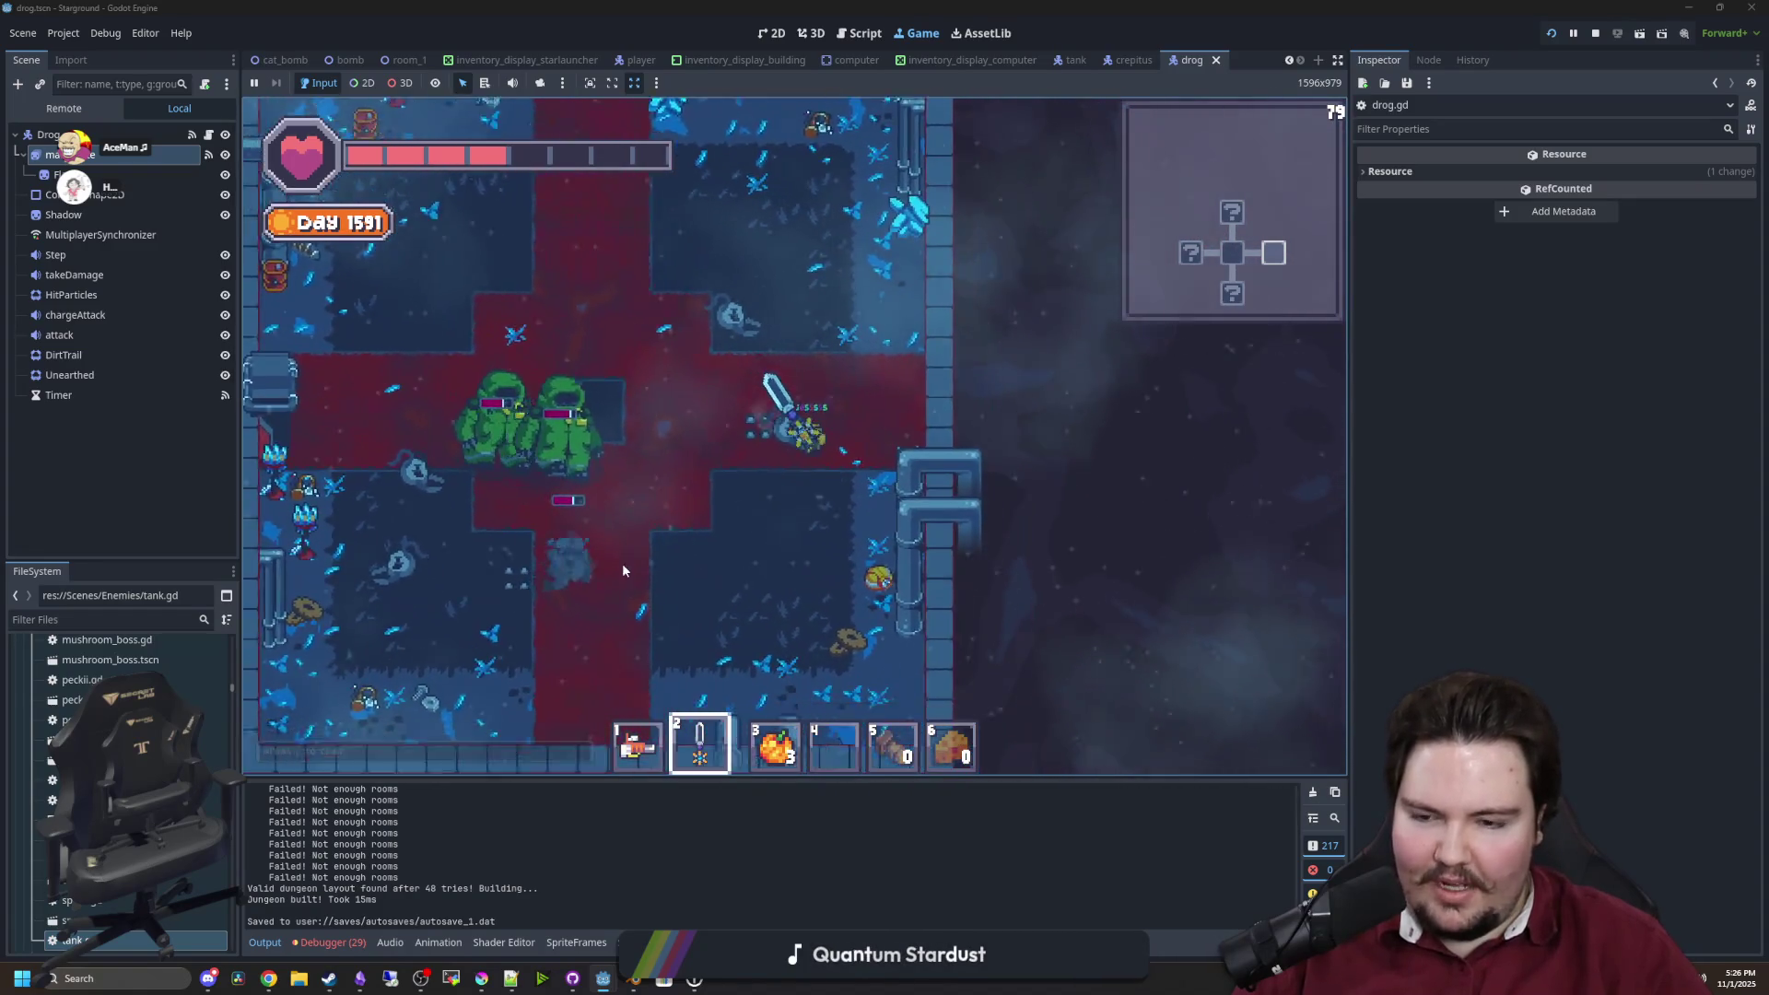
key(w)
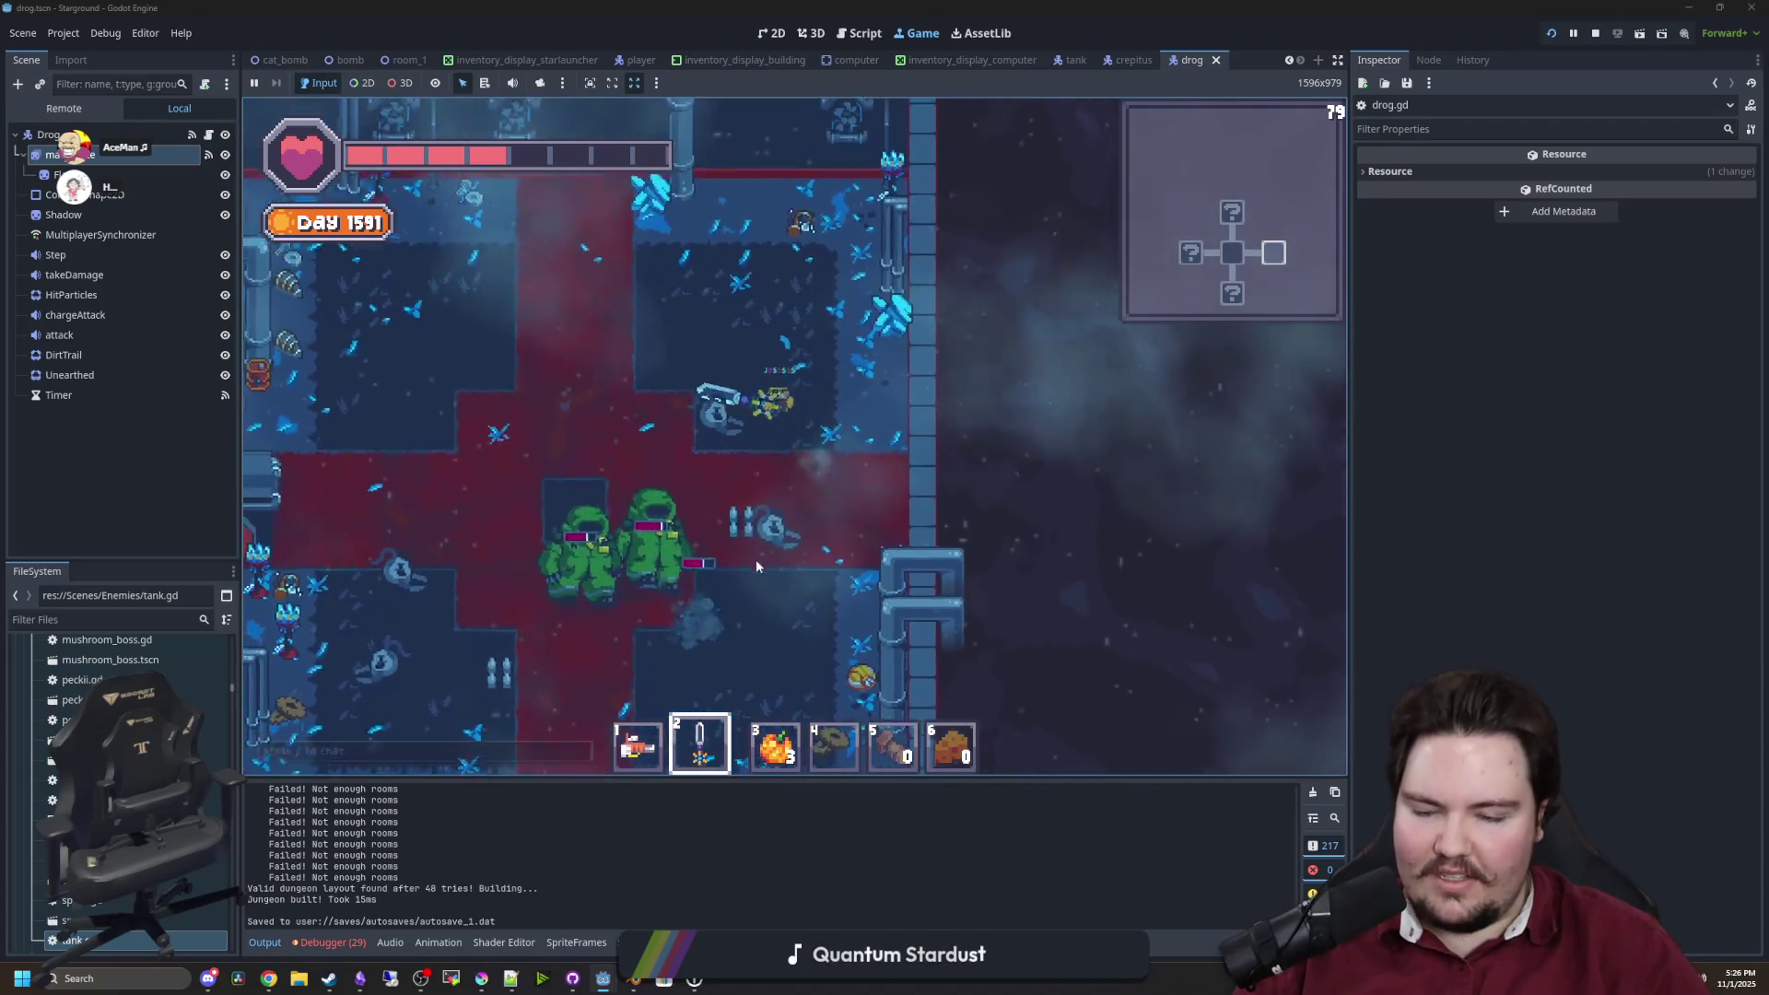
key(w)
key(a)
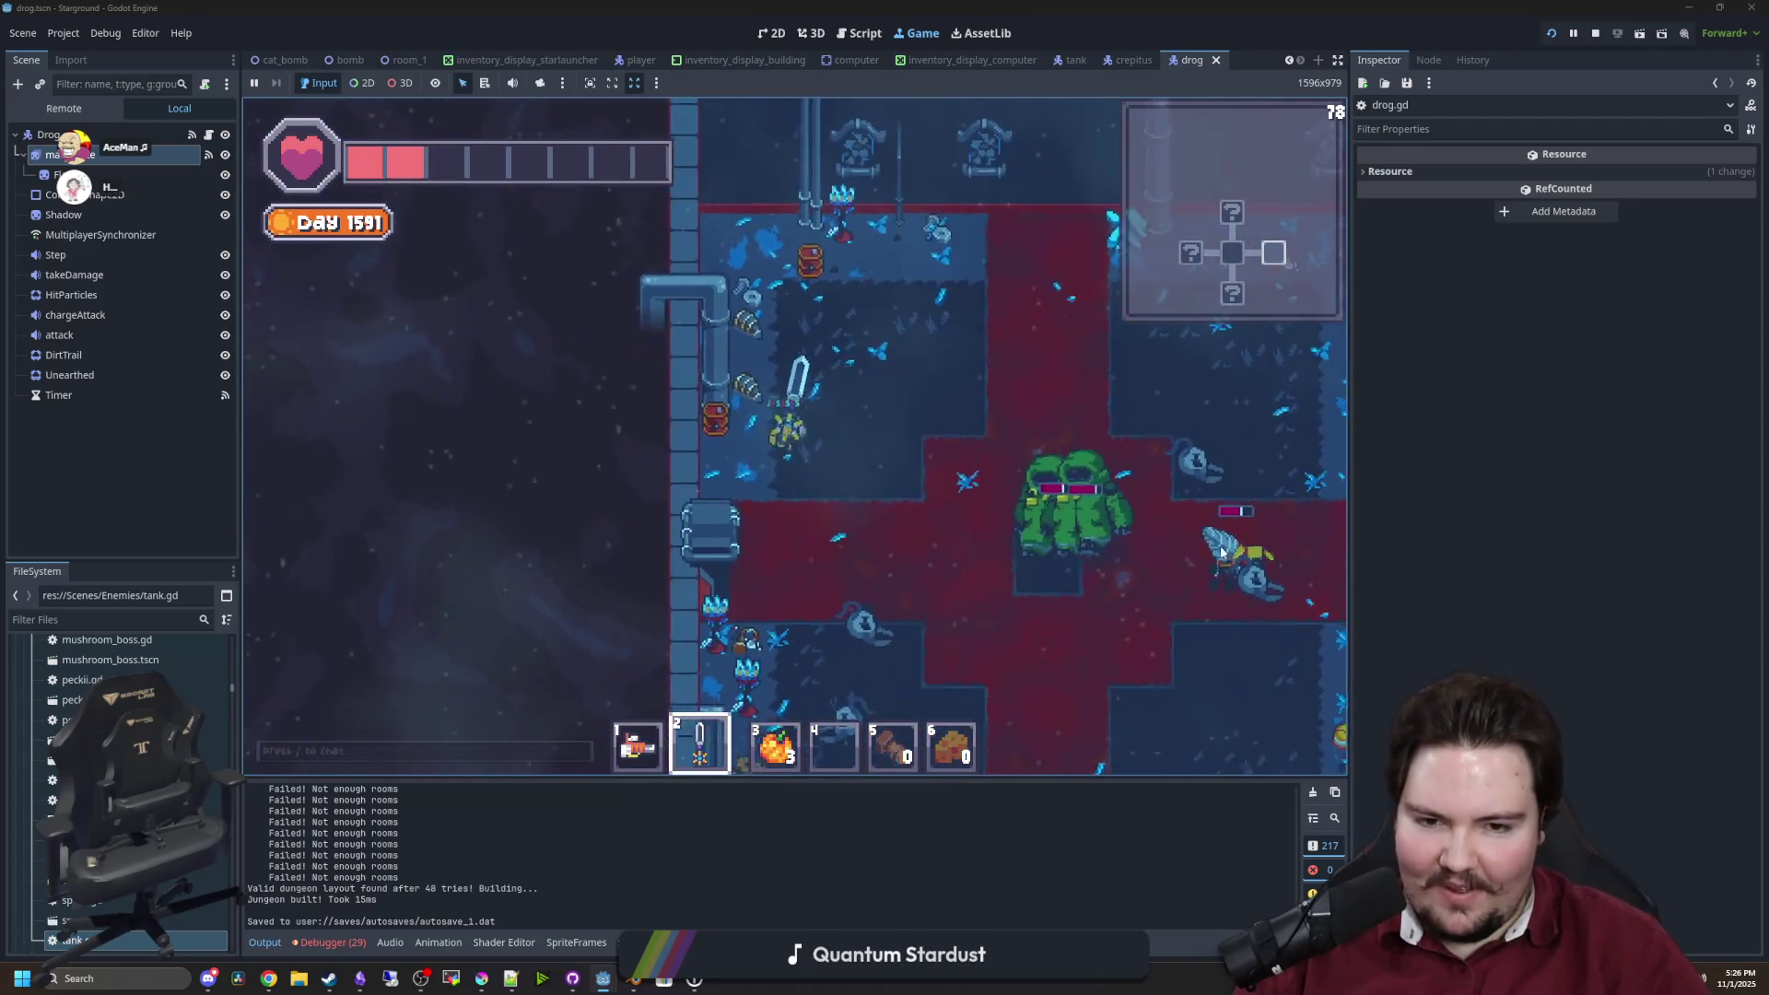
key(d)
key(s)
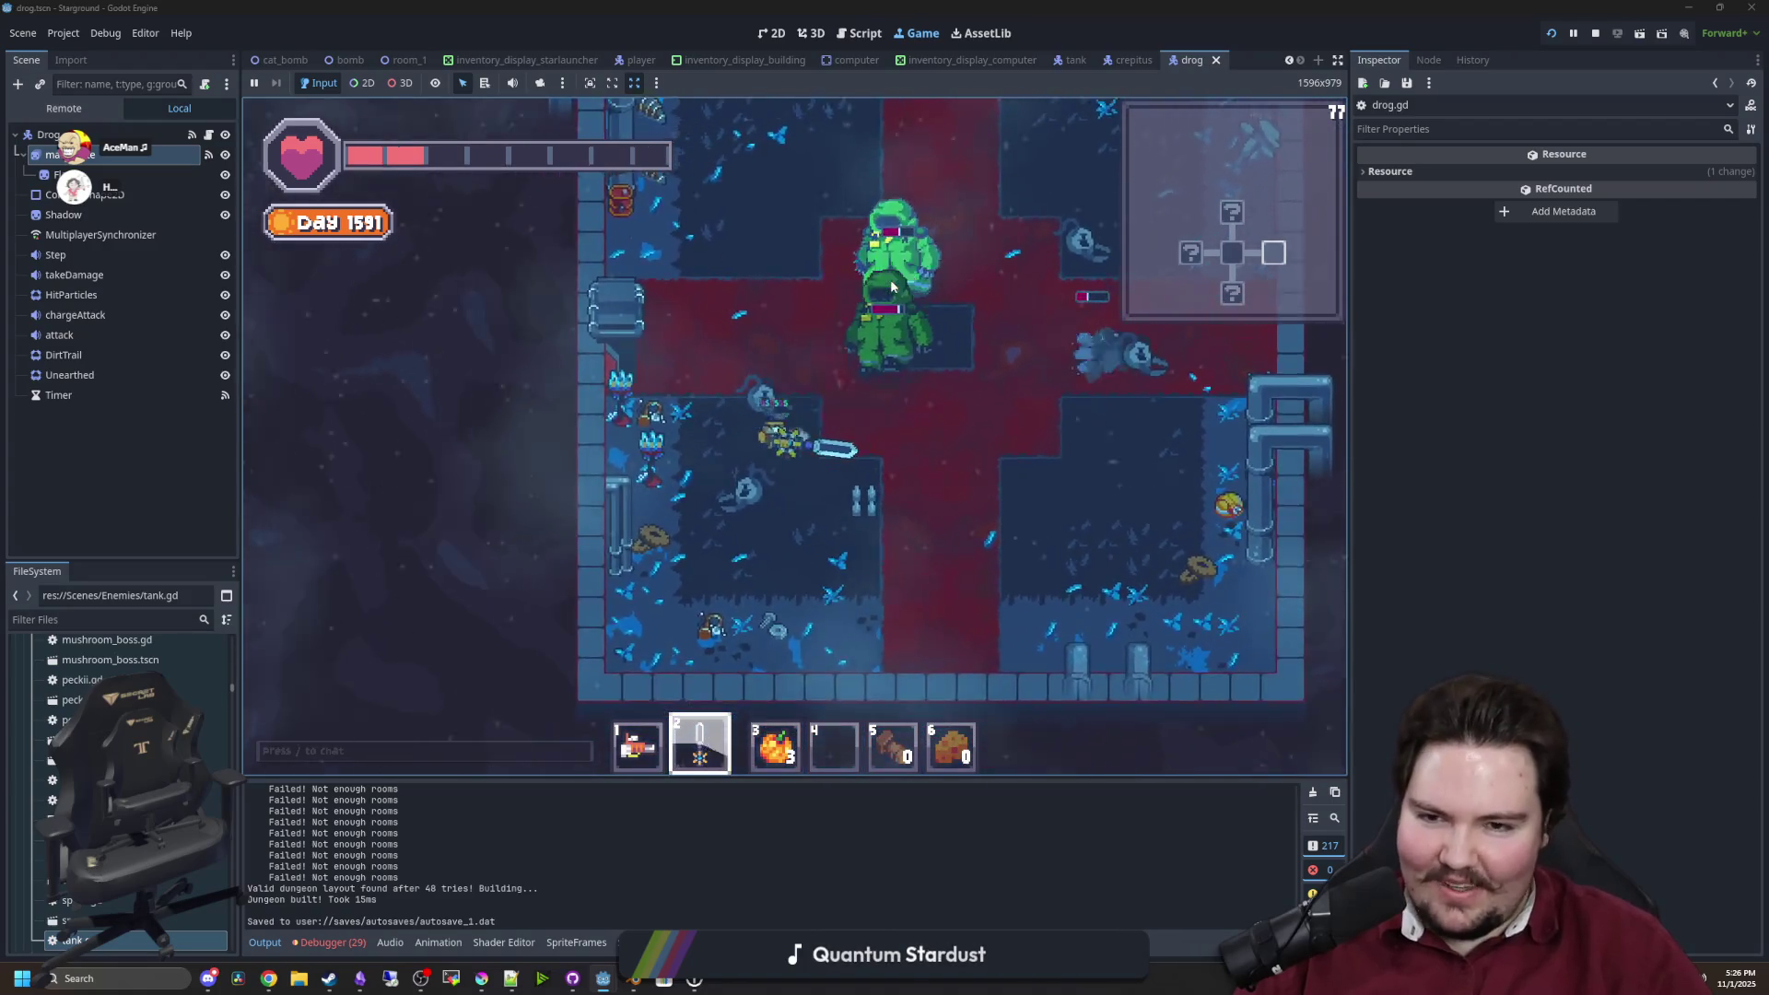
key(w)
key(a)
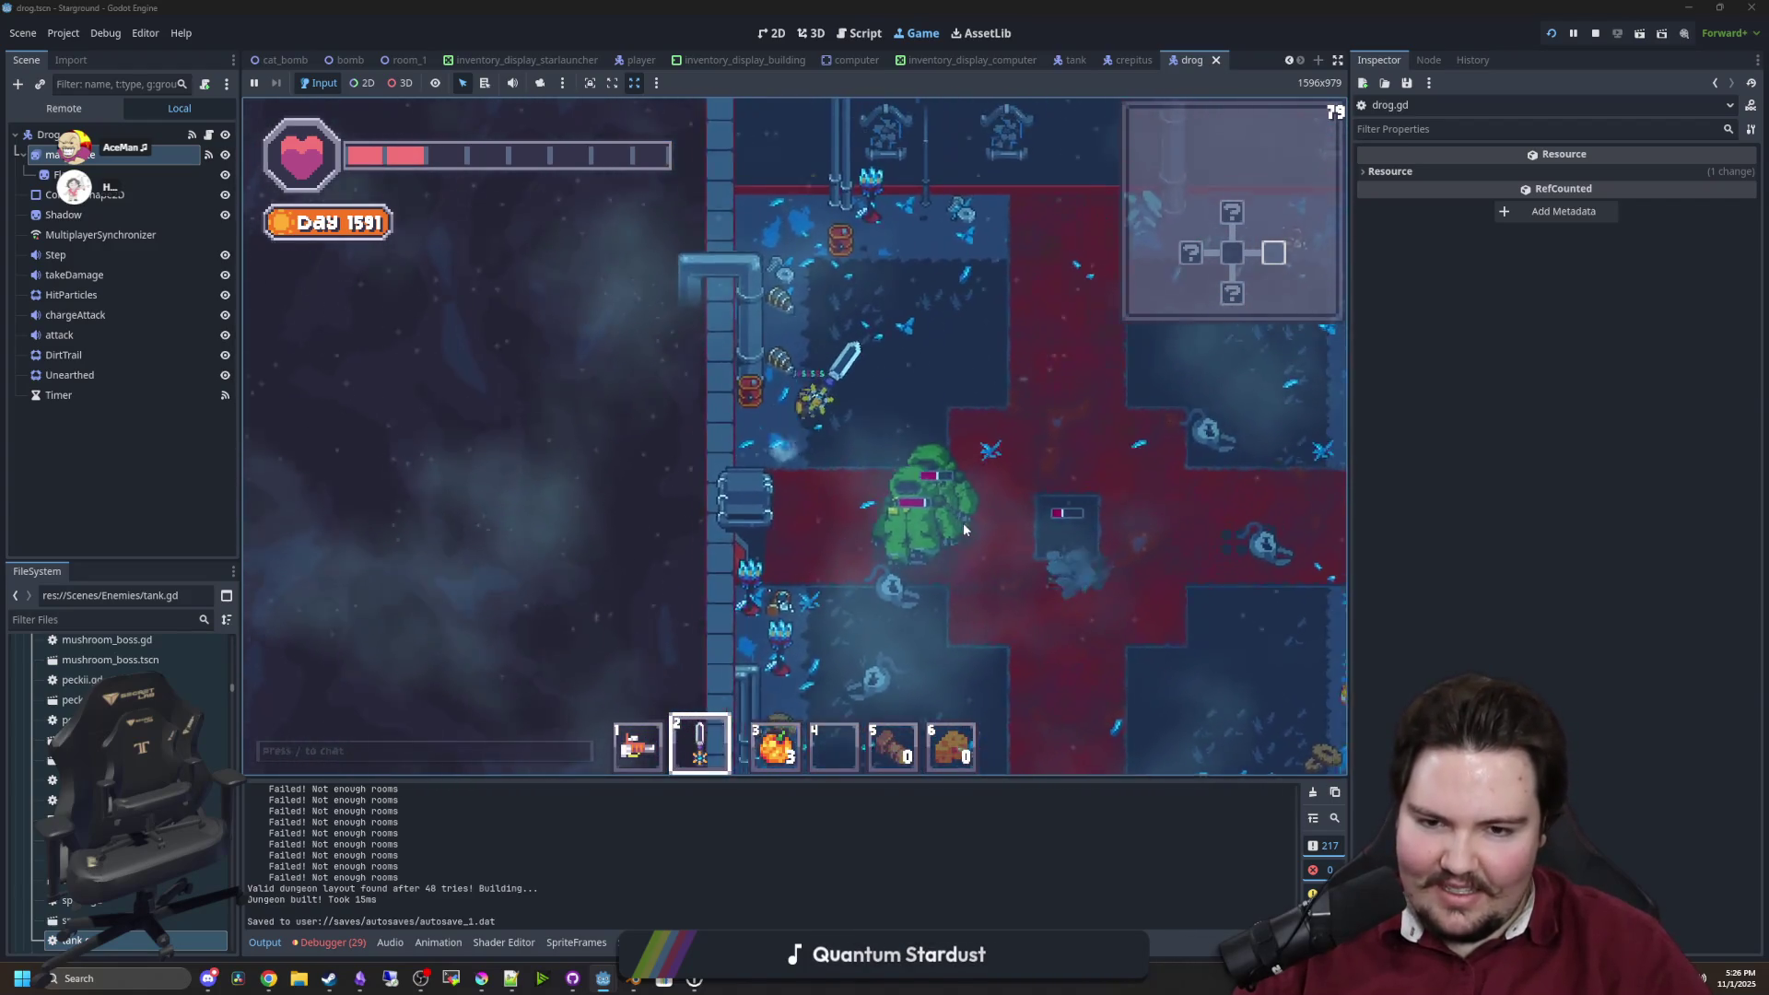
key(d)
key(s)
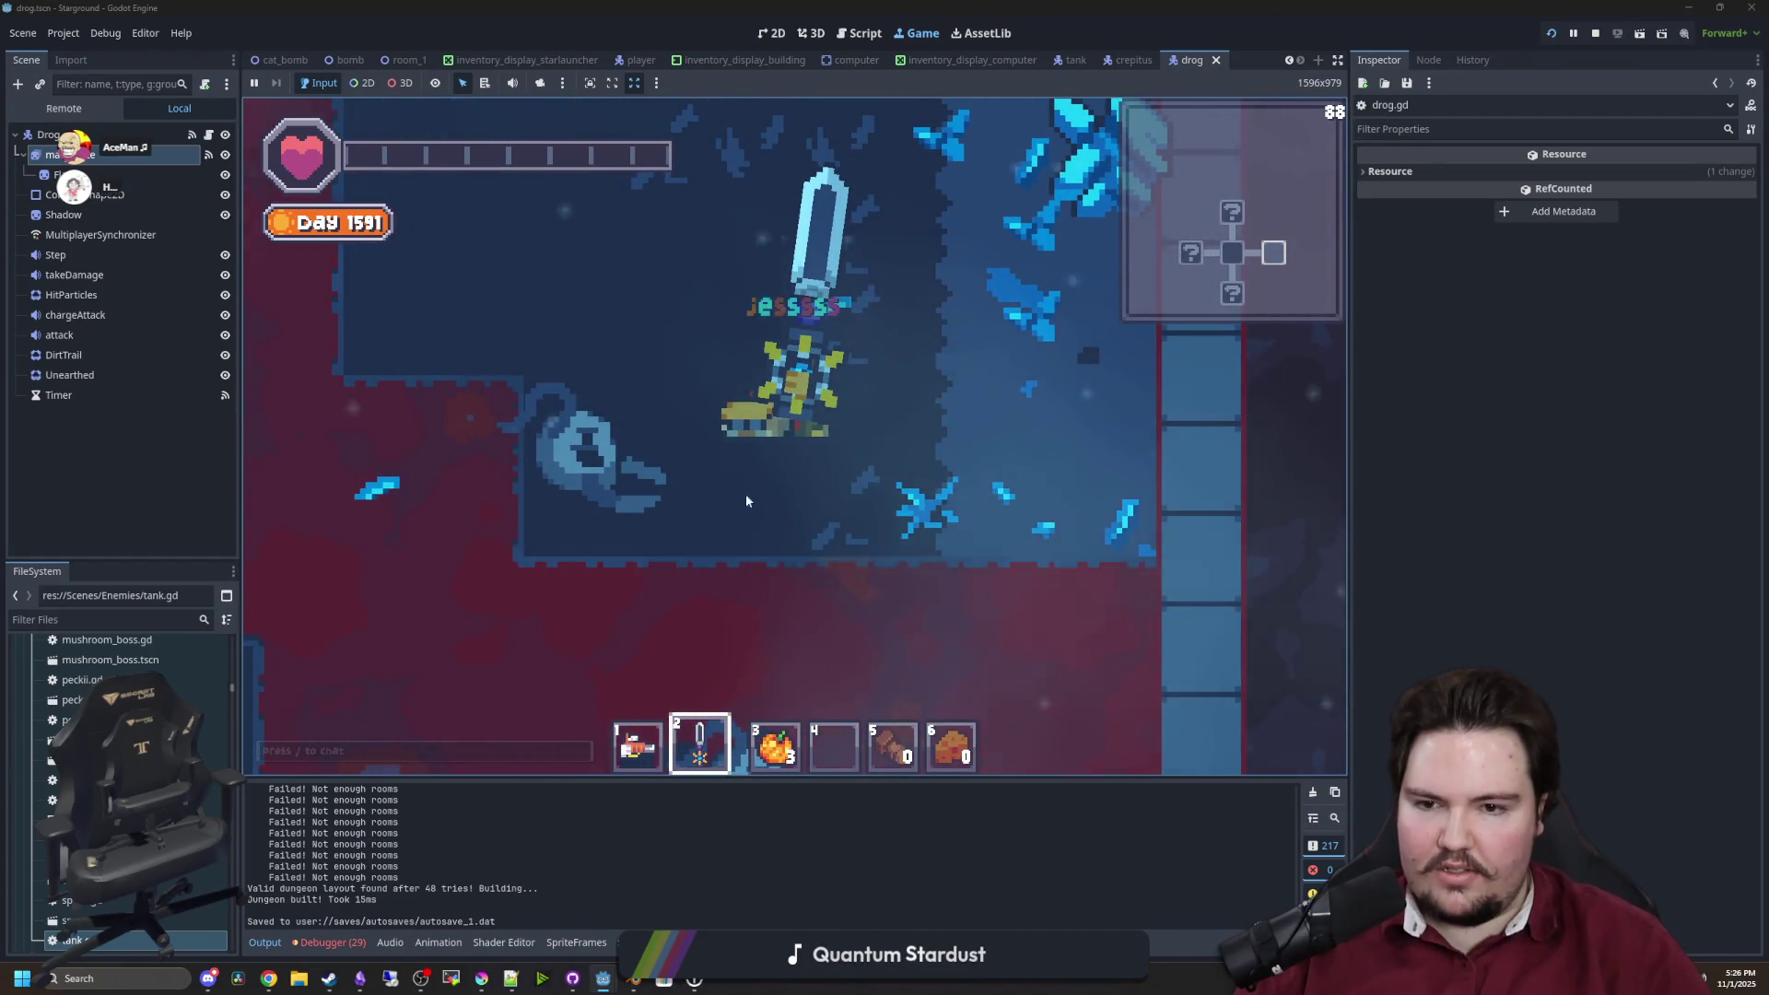
Step: Respawn at the base, walk around briefly, and stop the game with F8
click(794, 547)
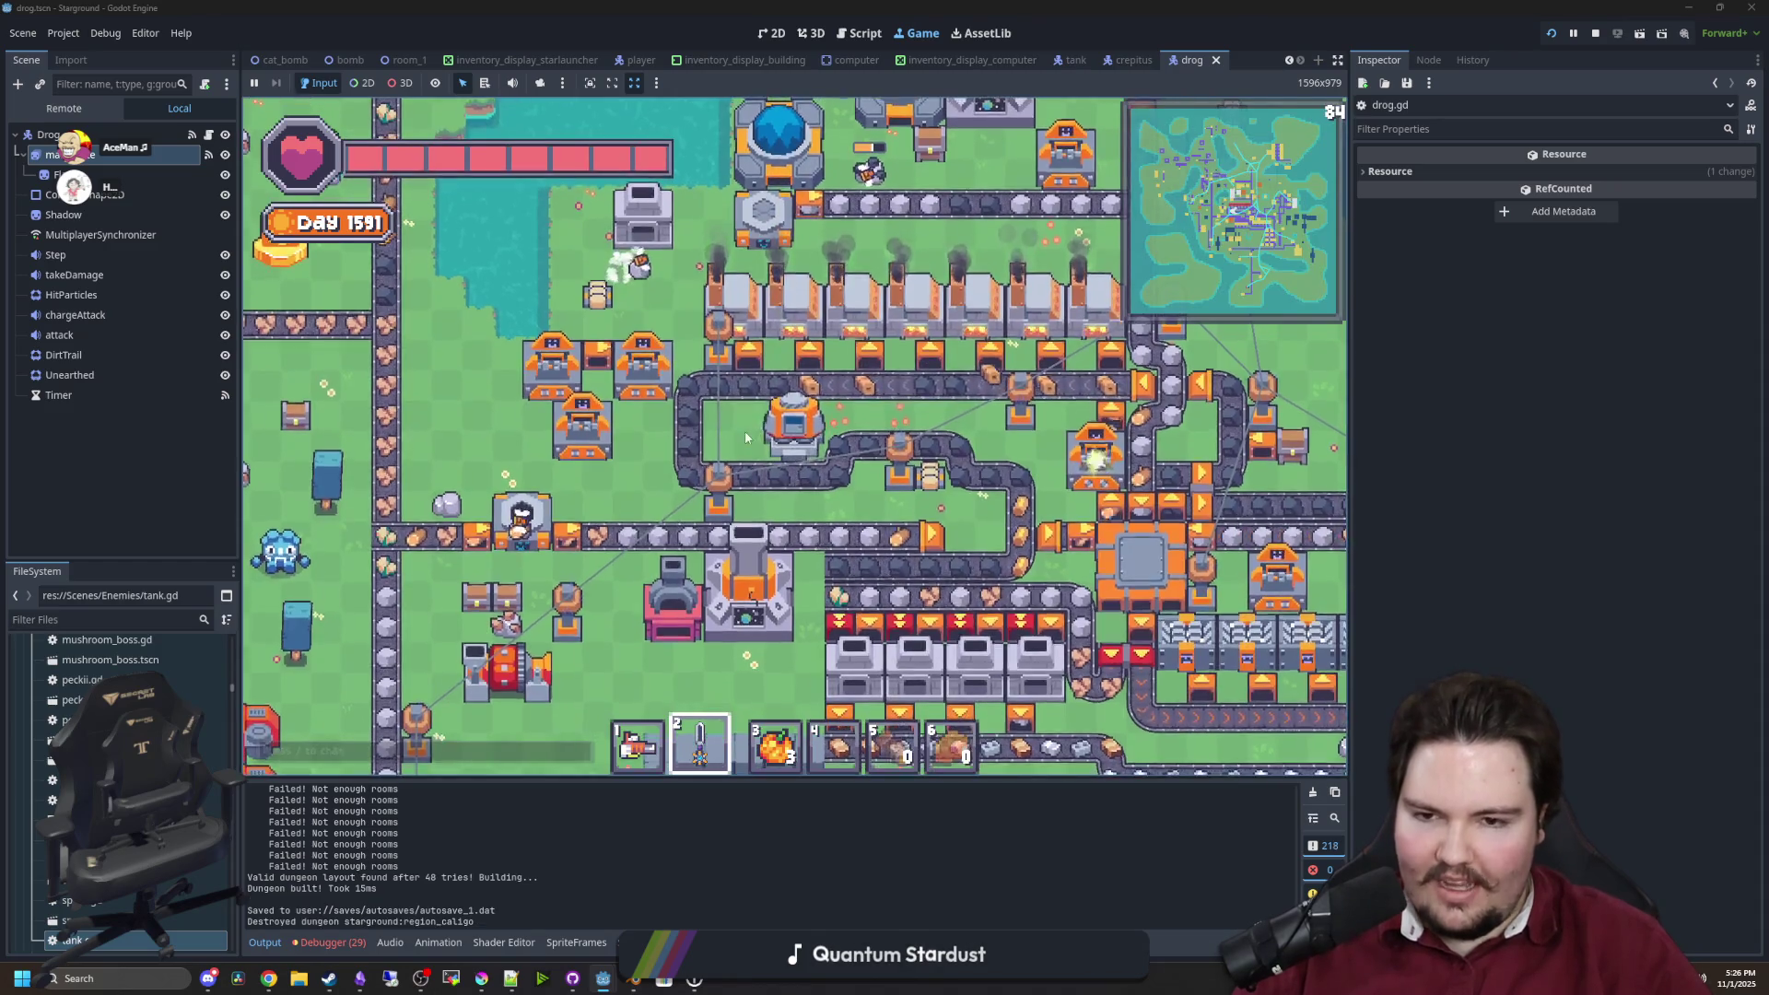
key(e)
key(d)
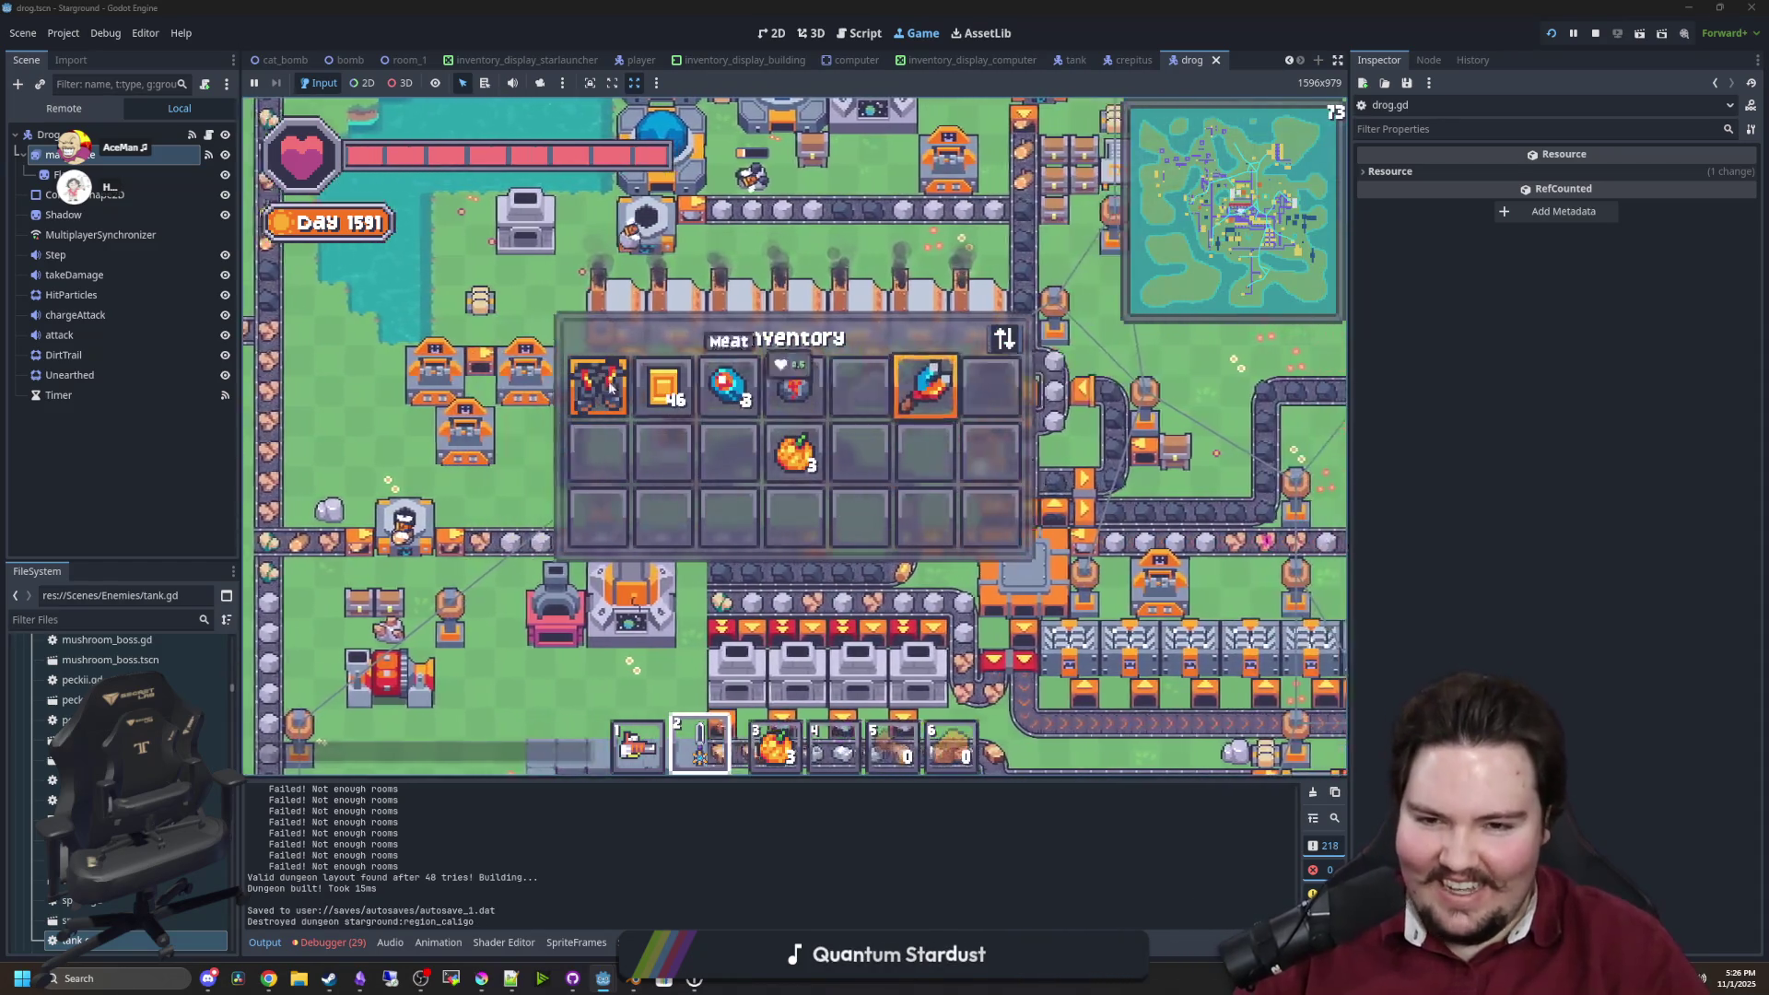
key(e)
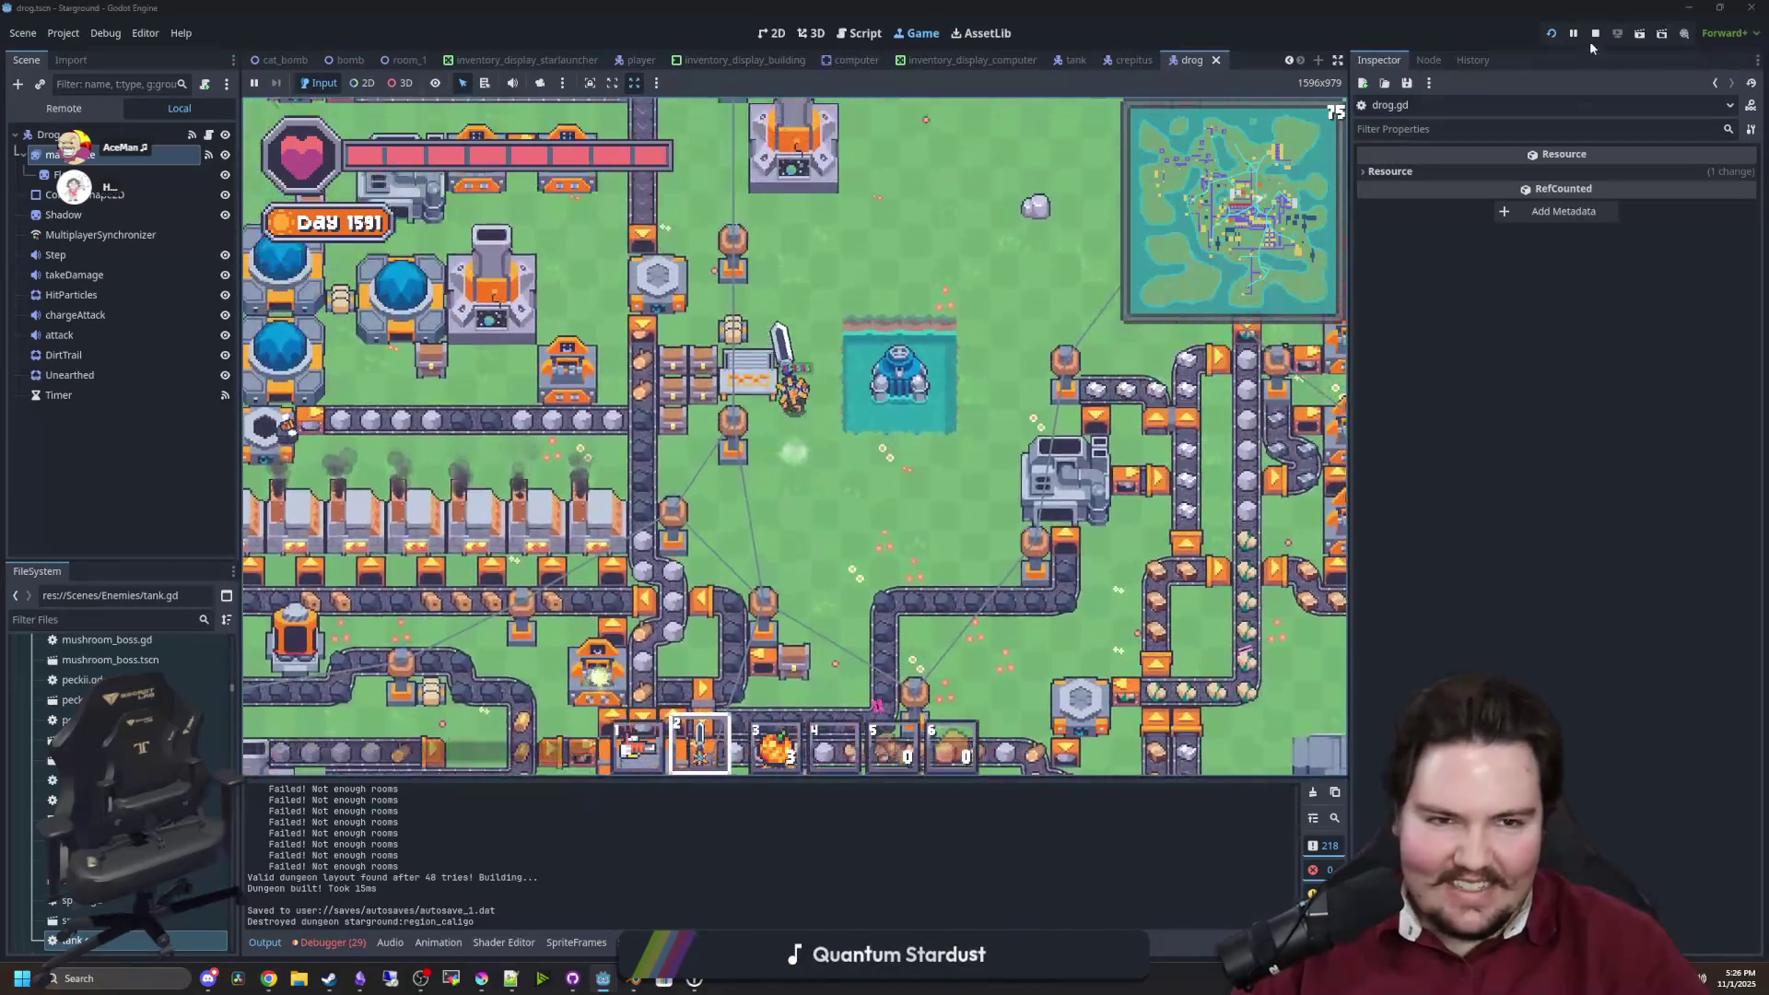
key(F8)
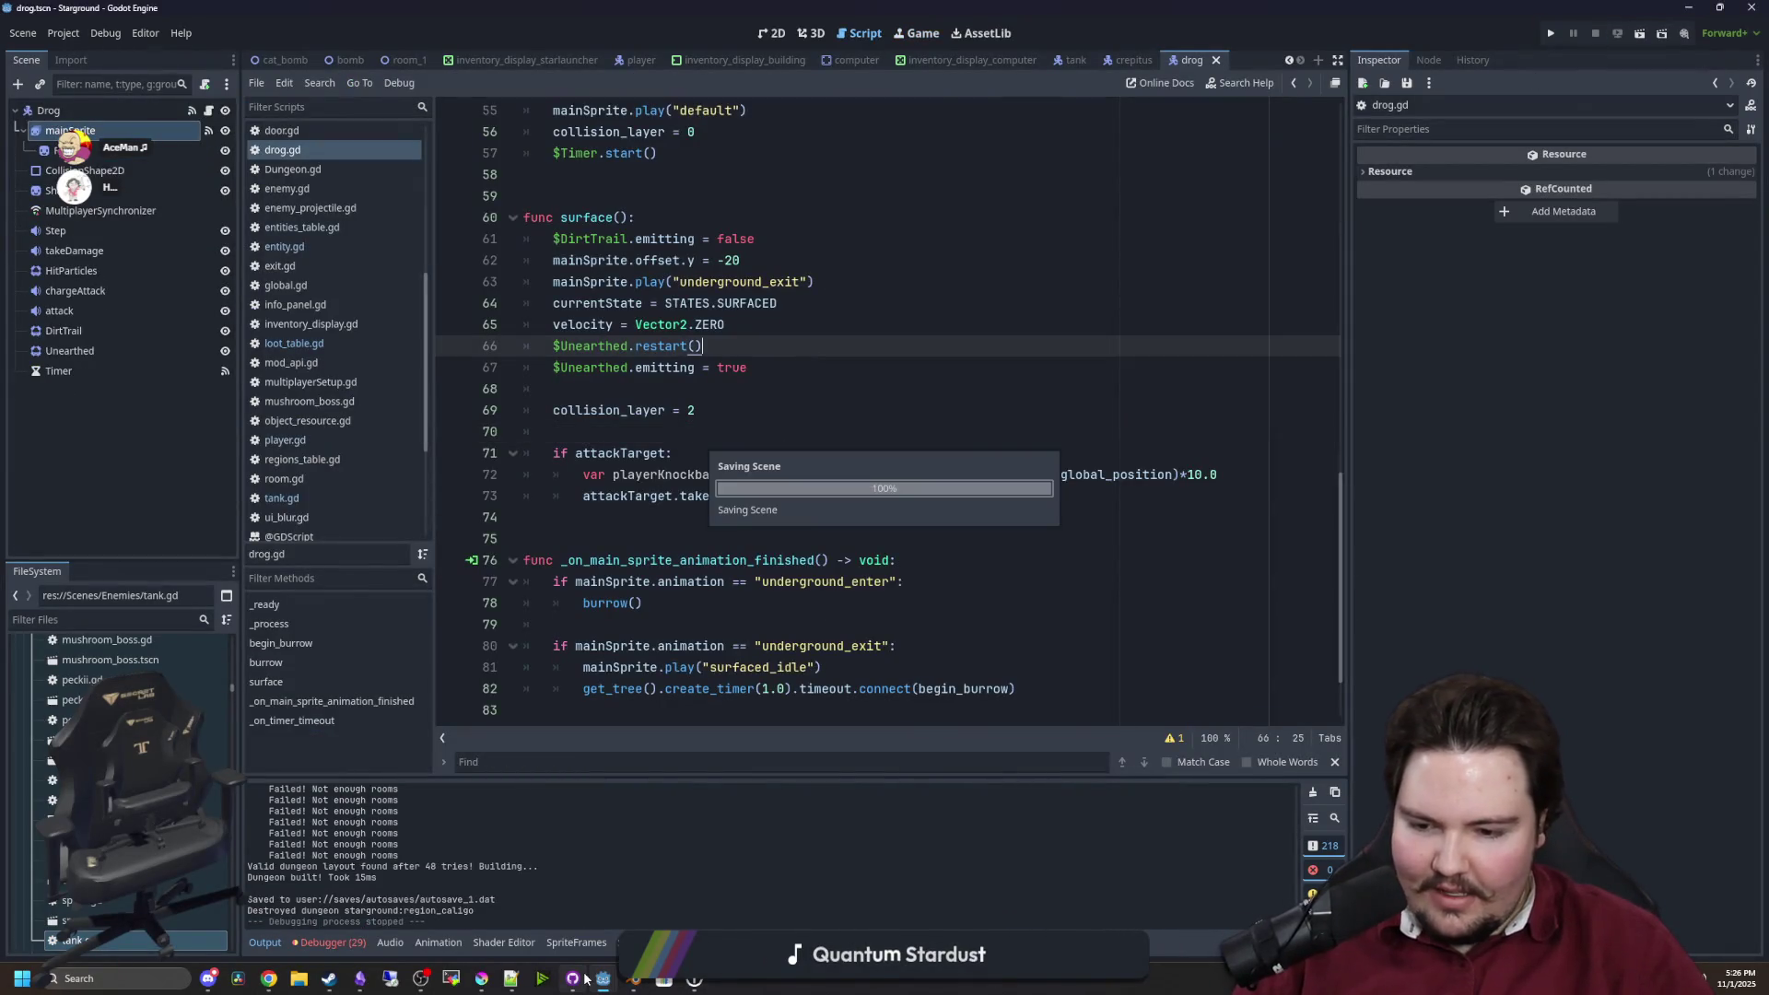
click(586, 955)
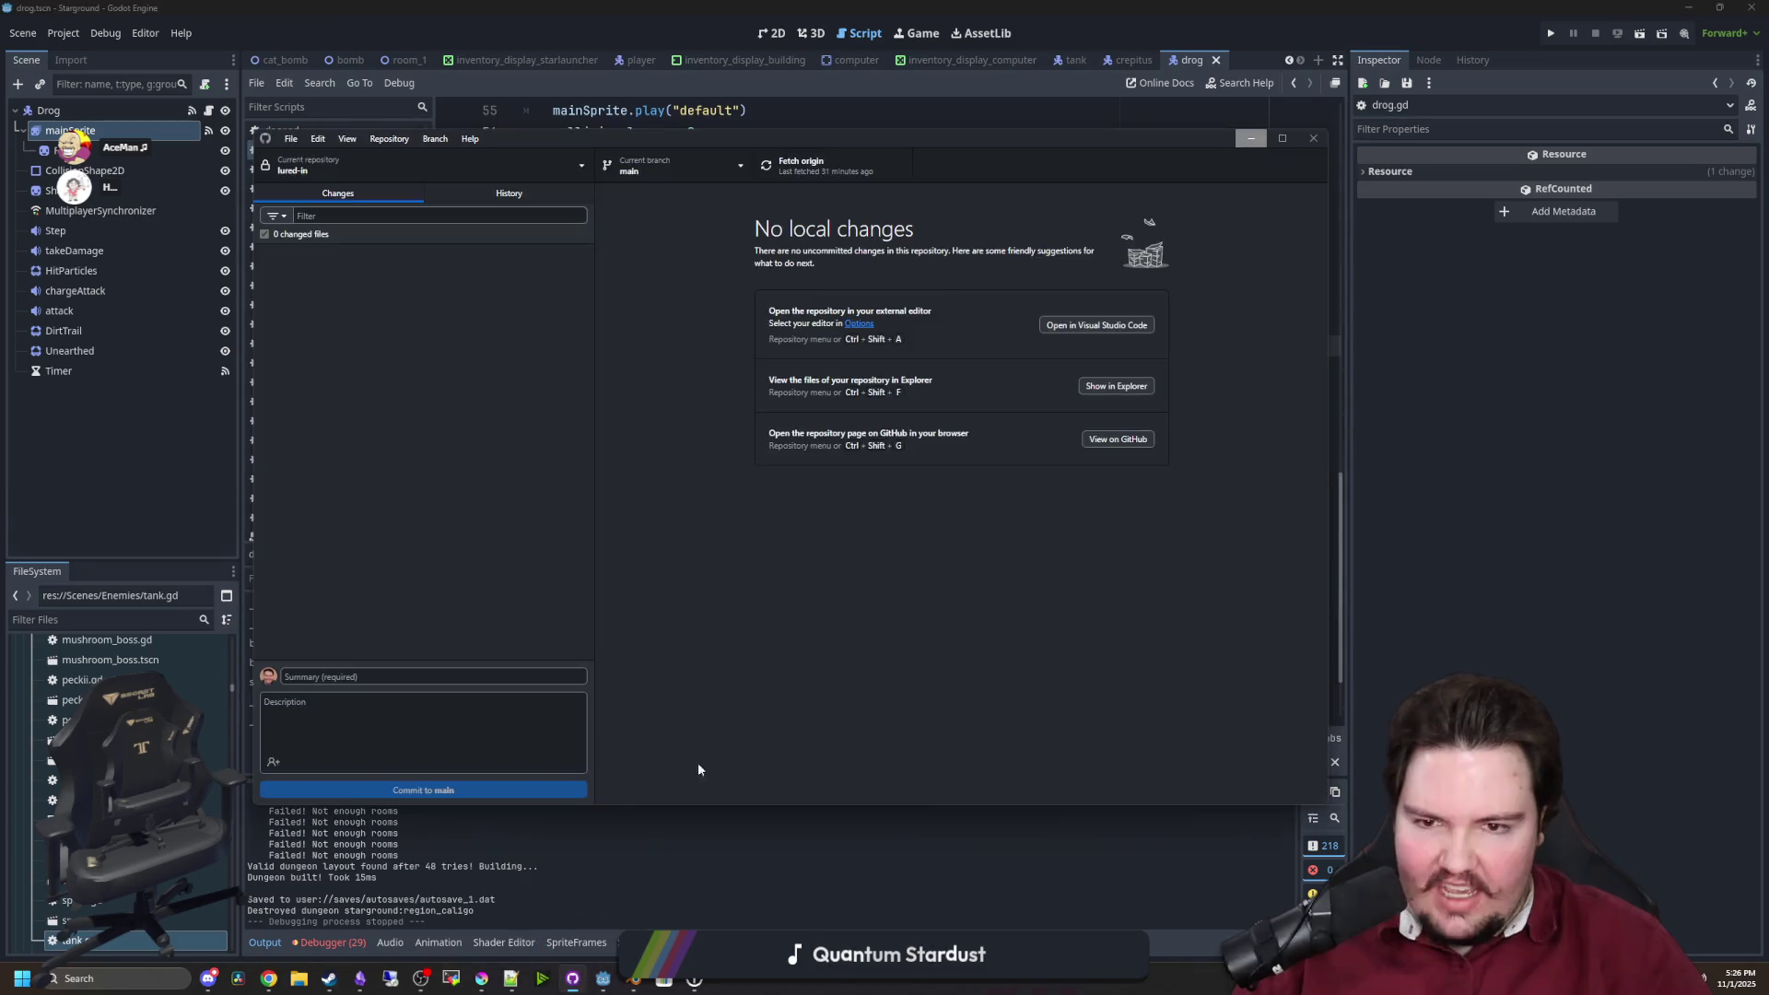
Step: Switch GitHub Desktop to the Starground repository and view its commit history
click(490, 194)
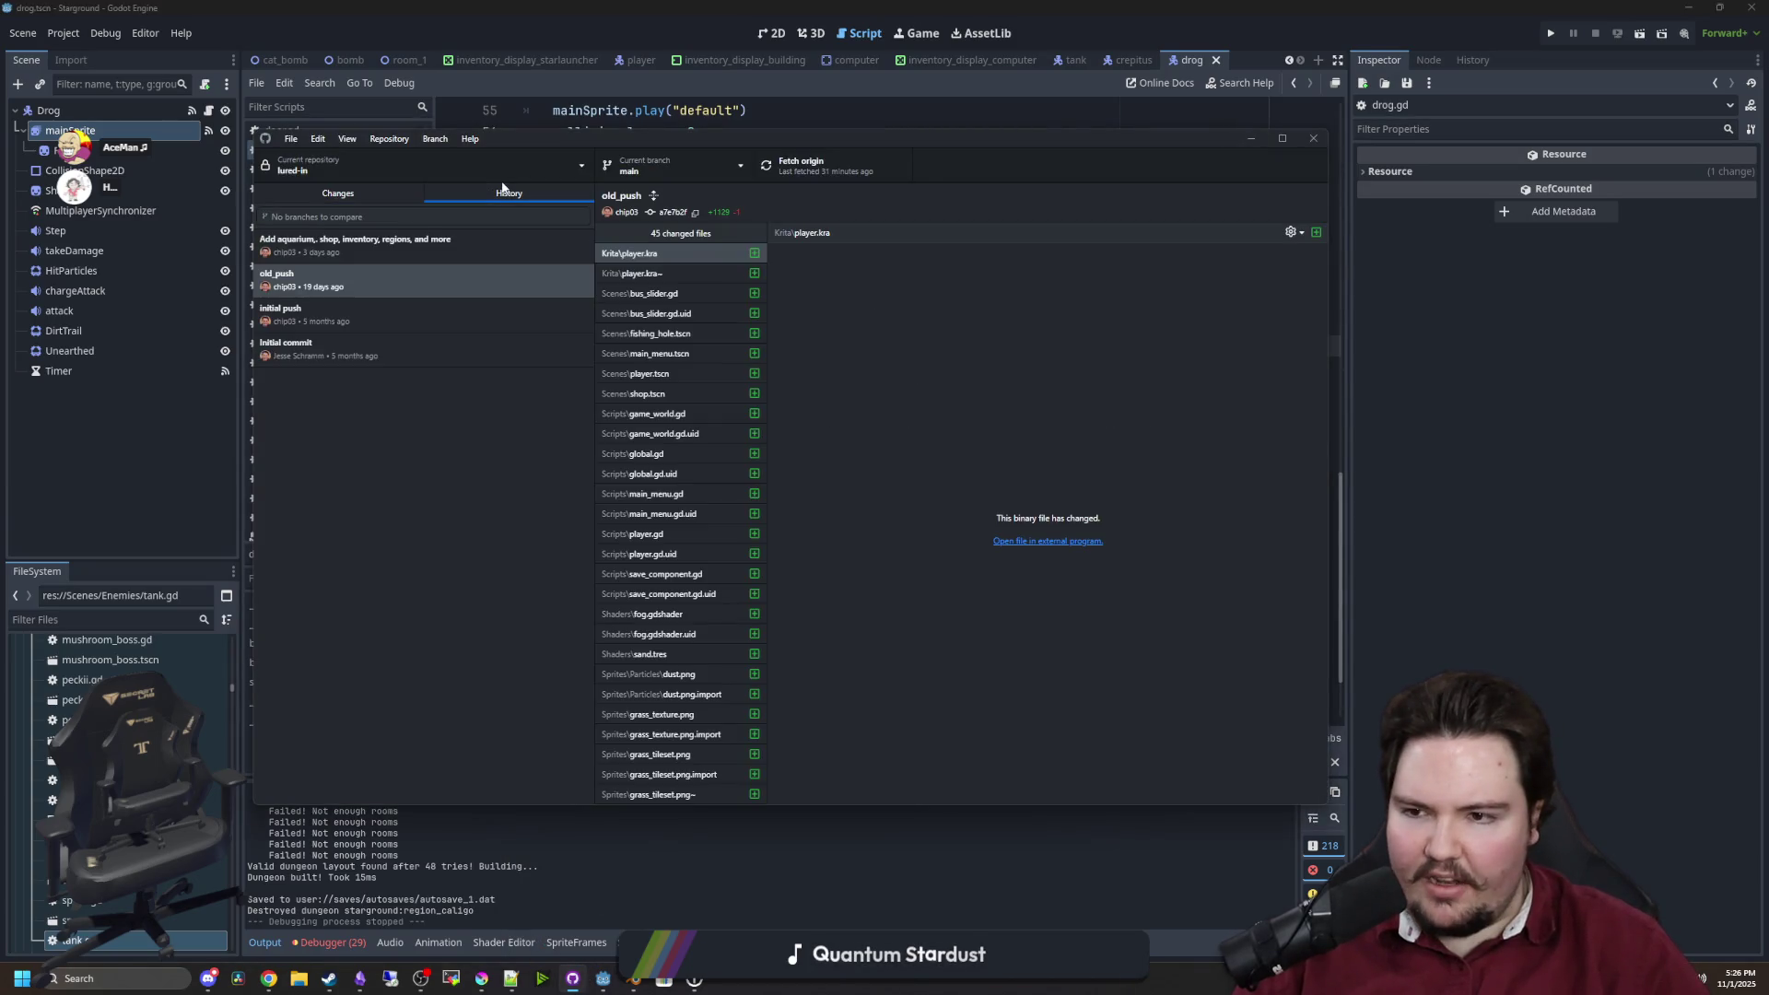
click(368, 158)
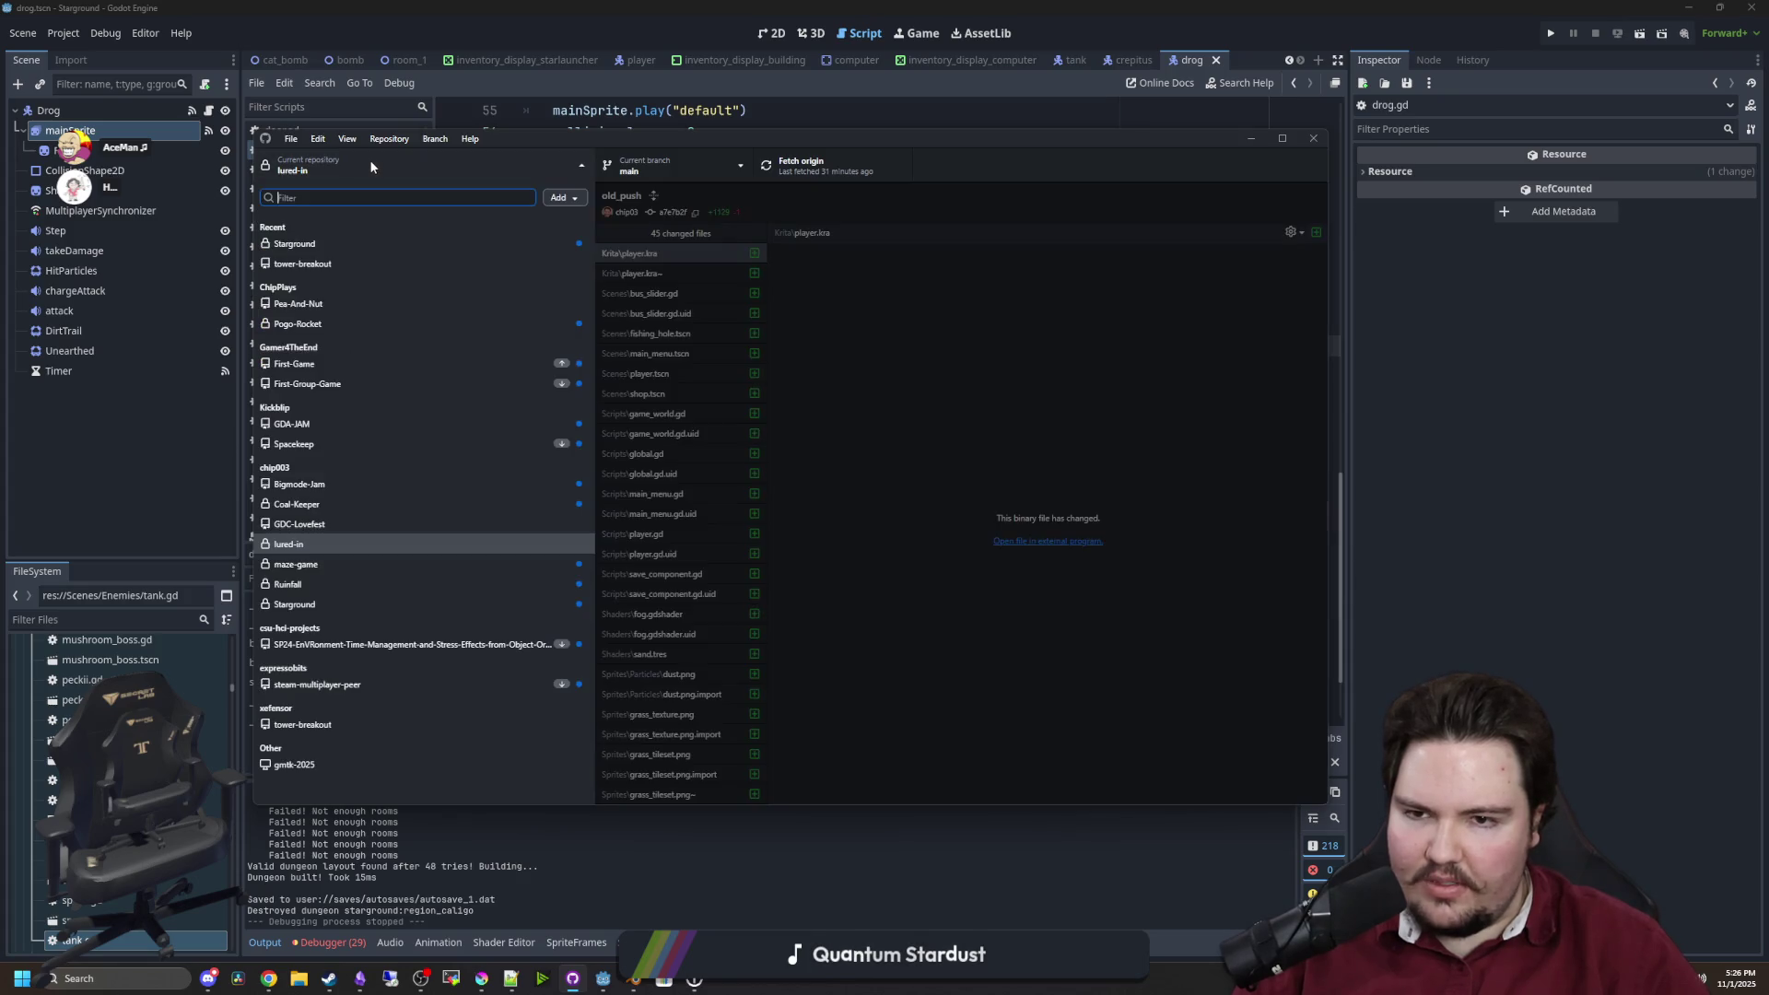
click(318, 234)
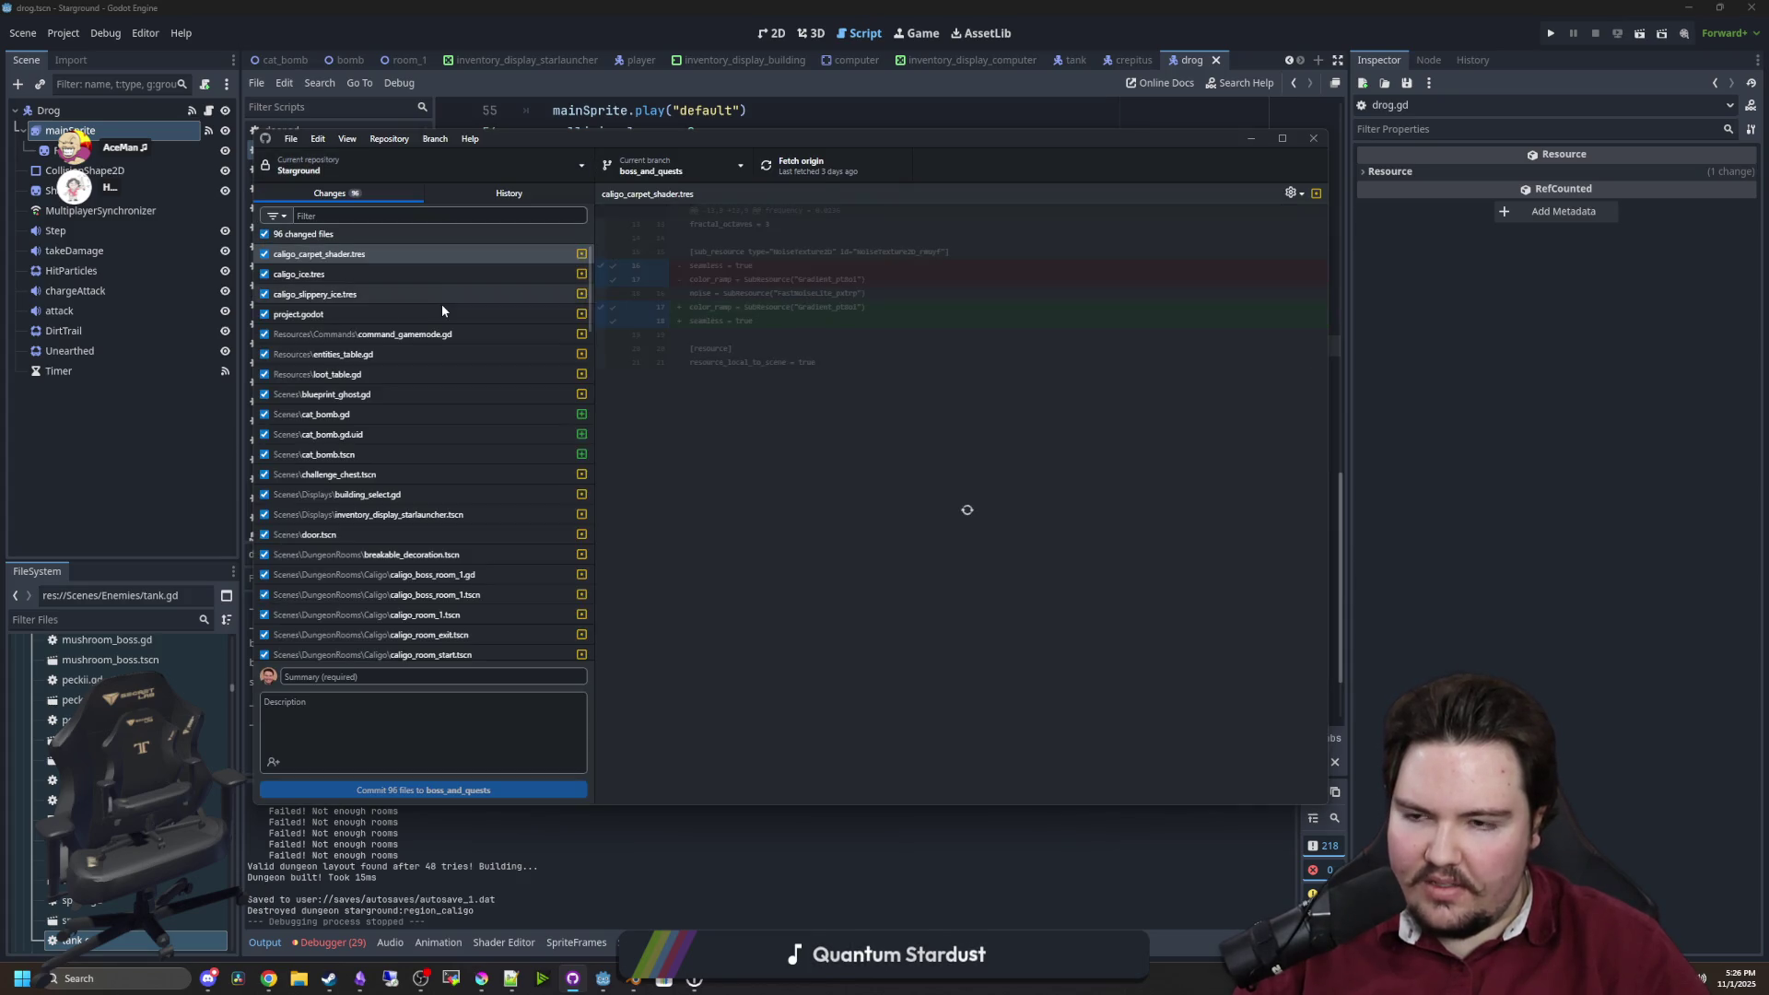
click(475, 195)
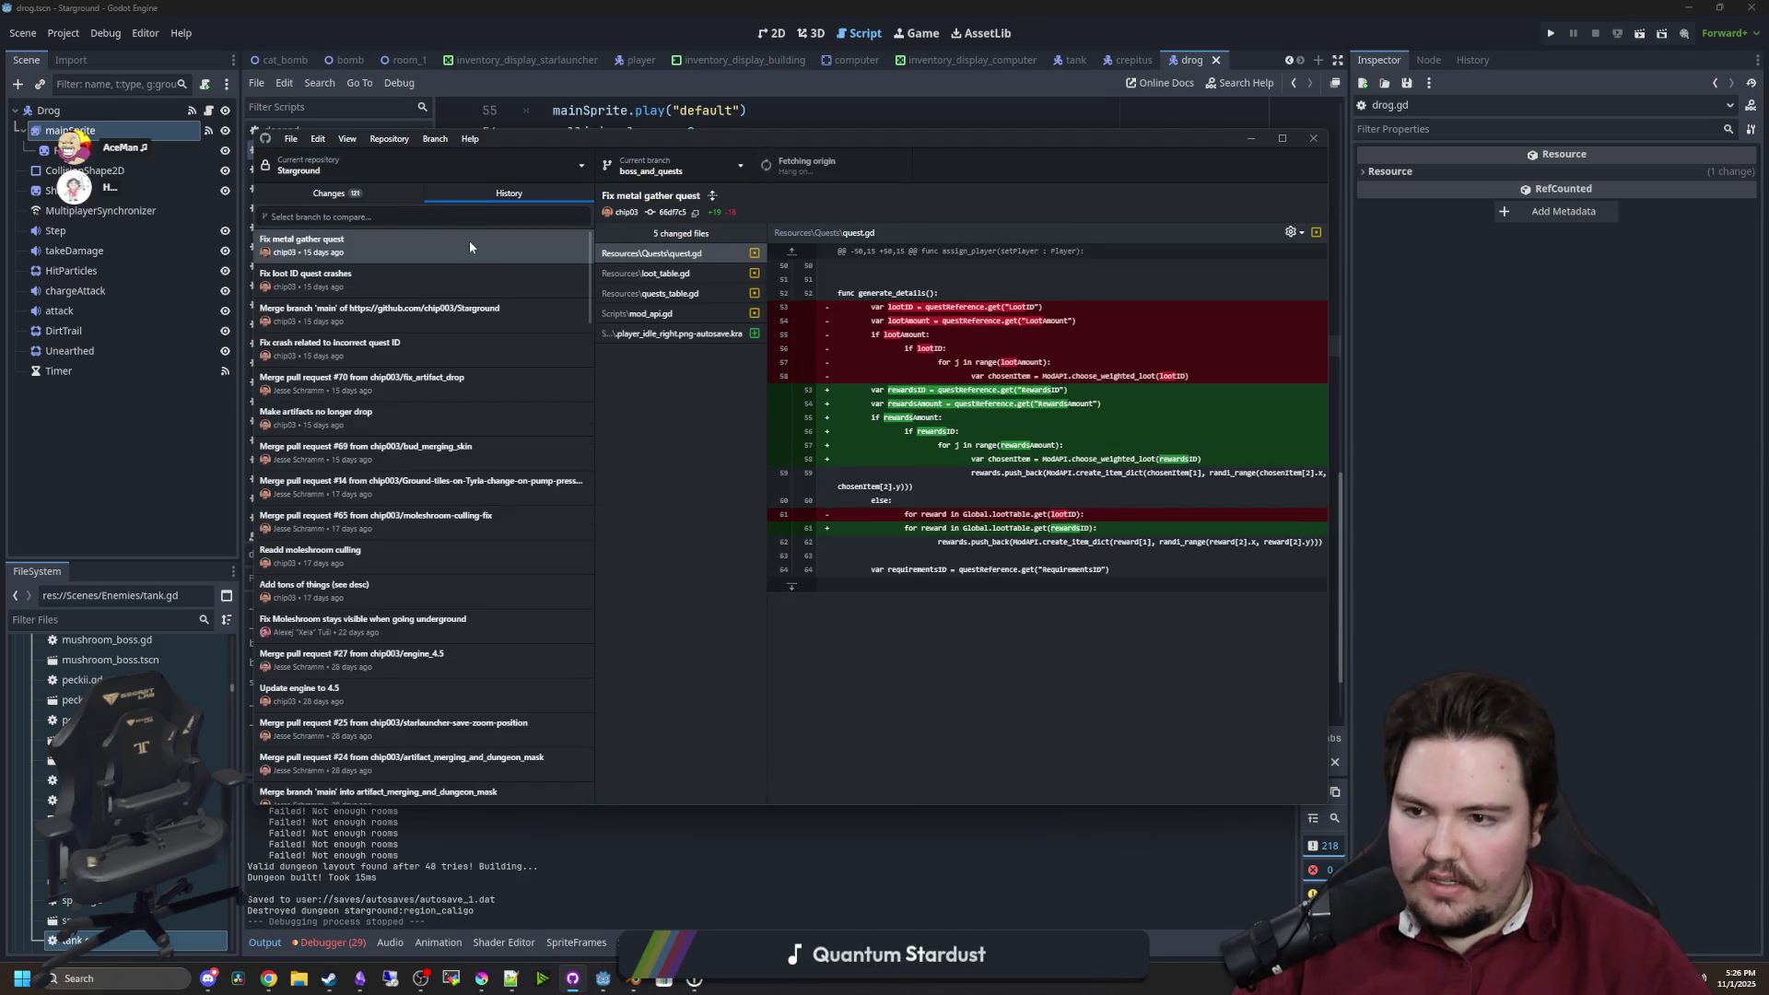
Step: Browse older commits back to 'Add tons of things (see desc)' and scroll its changed files
click(416, 279)
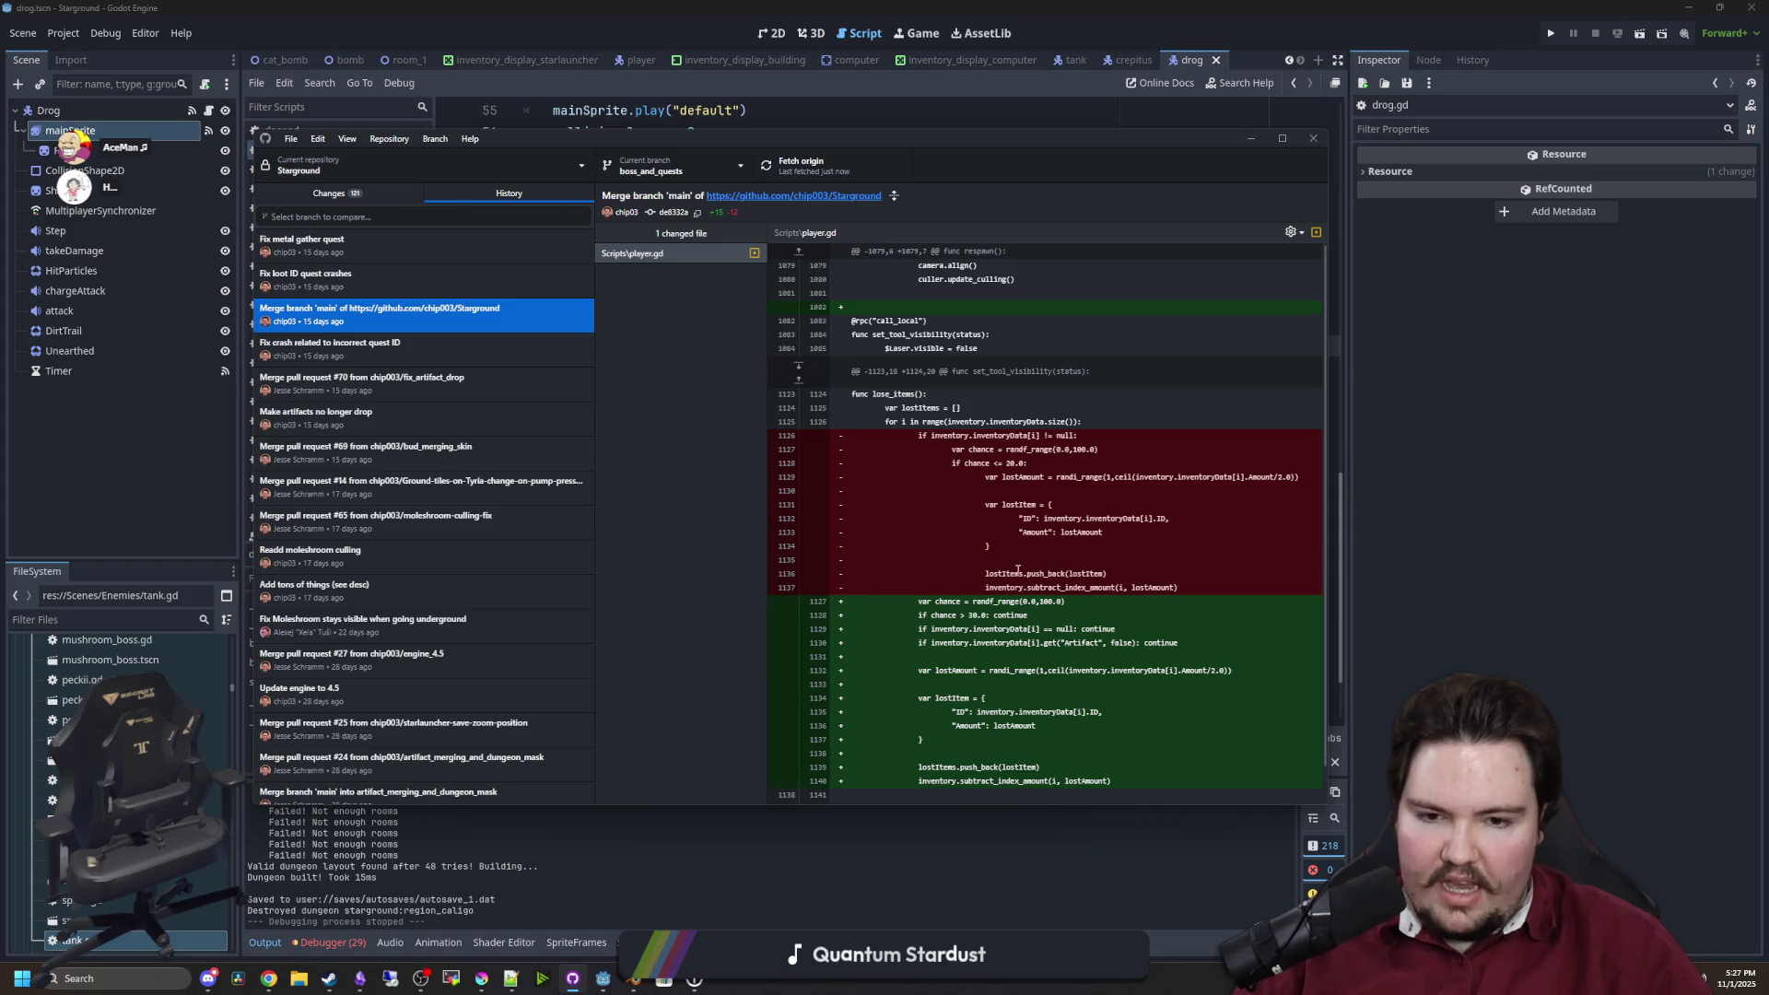
click(378, 353)
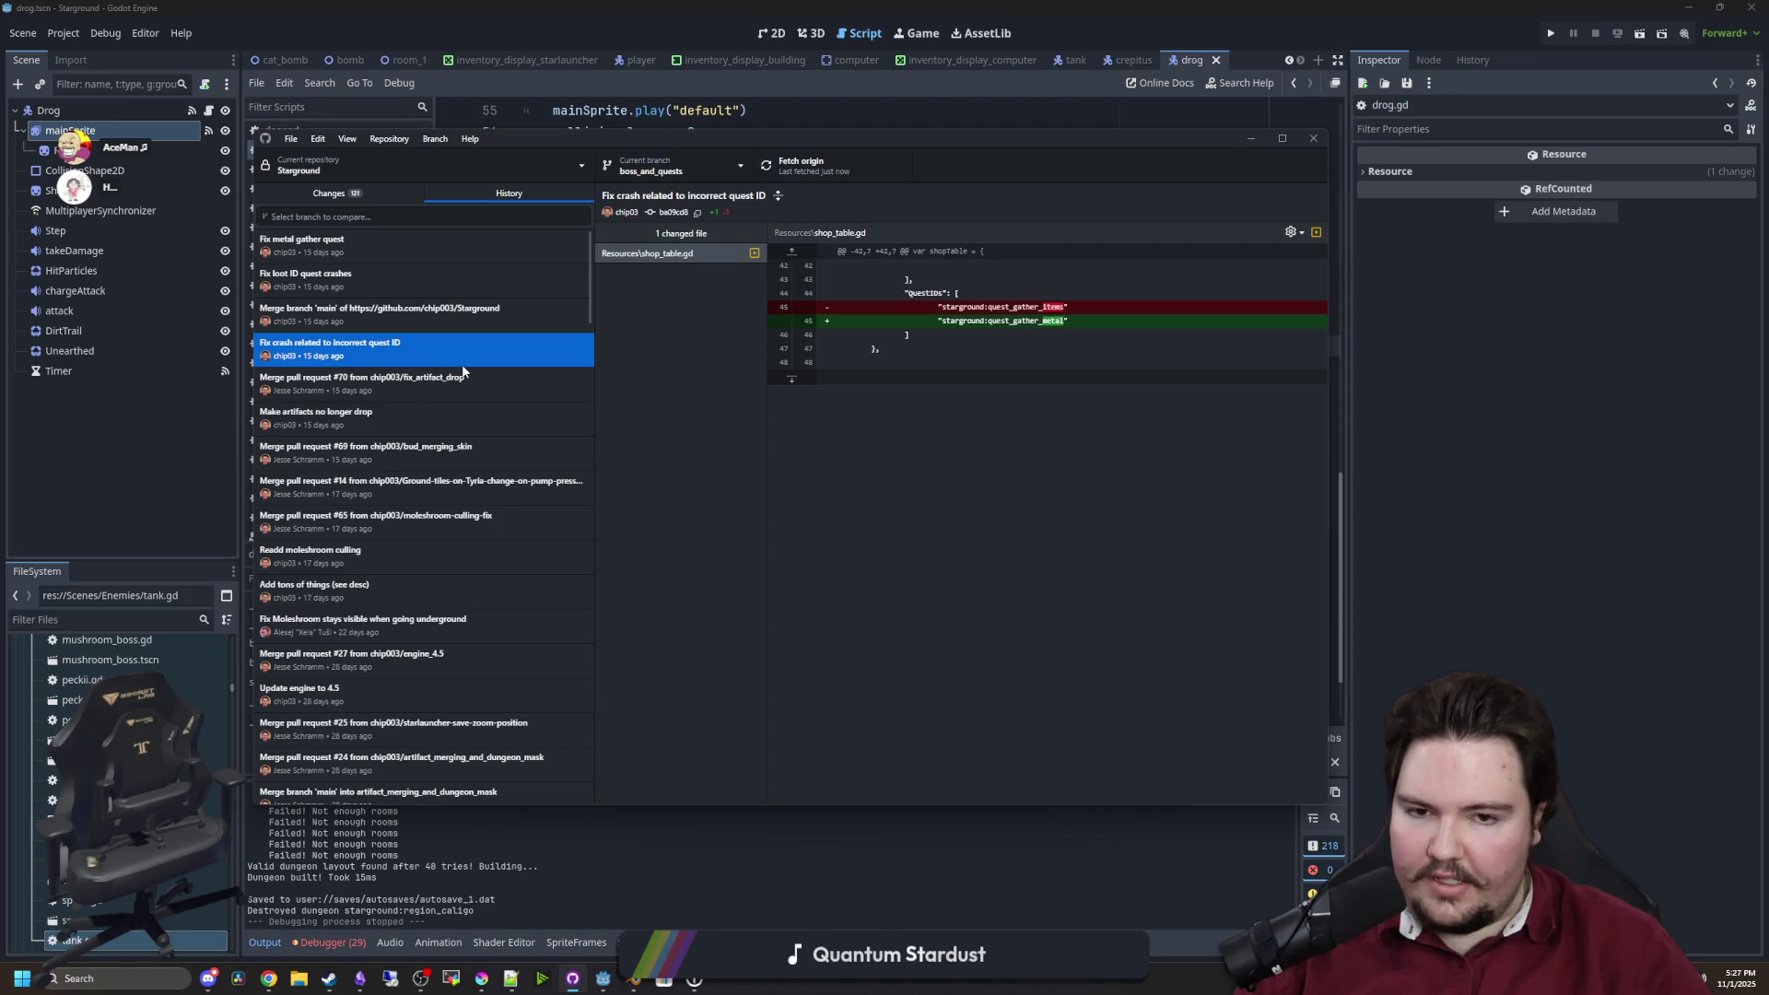
click(430, 383)
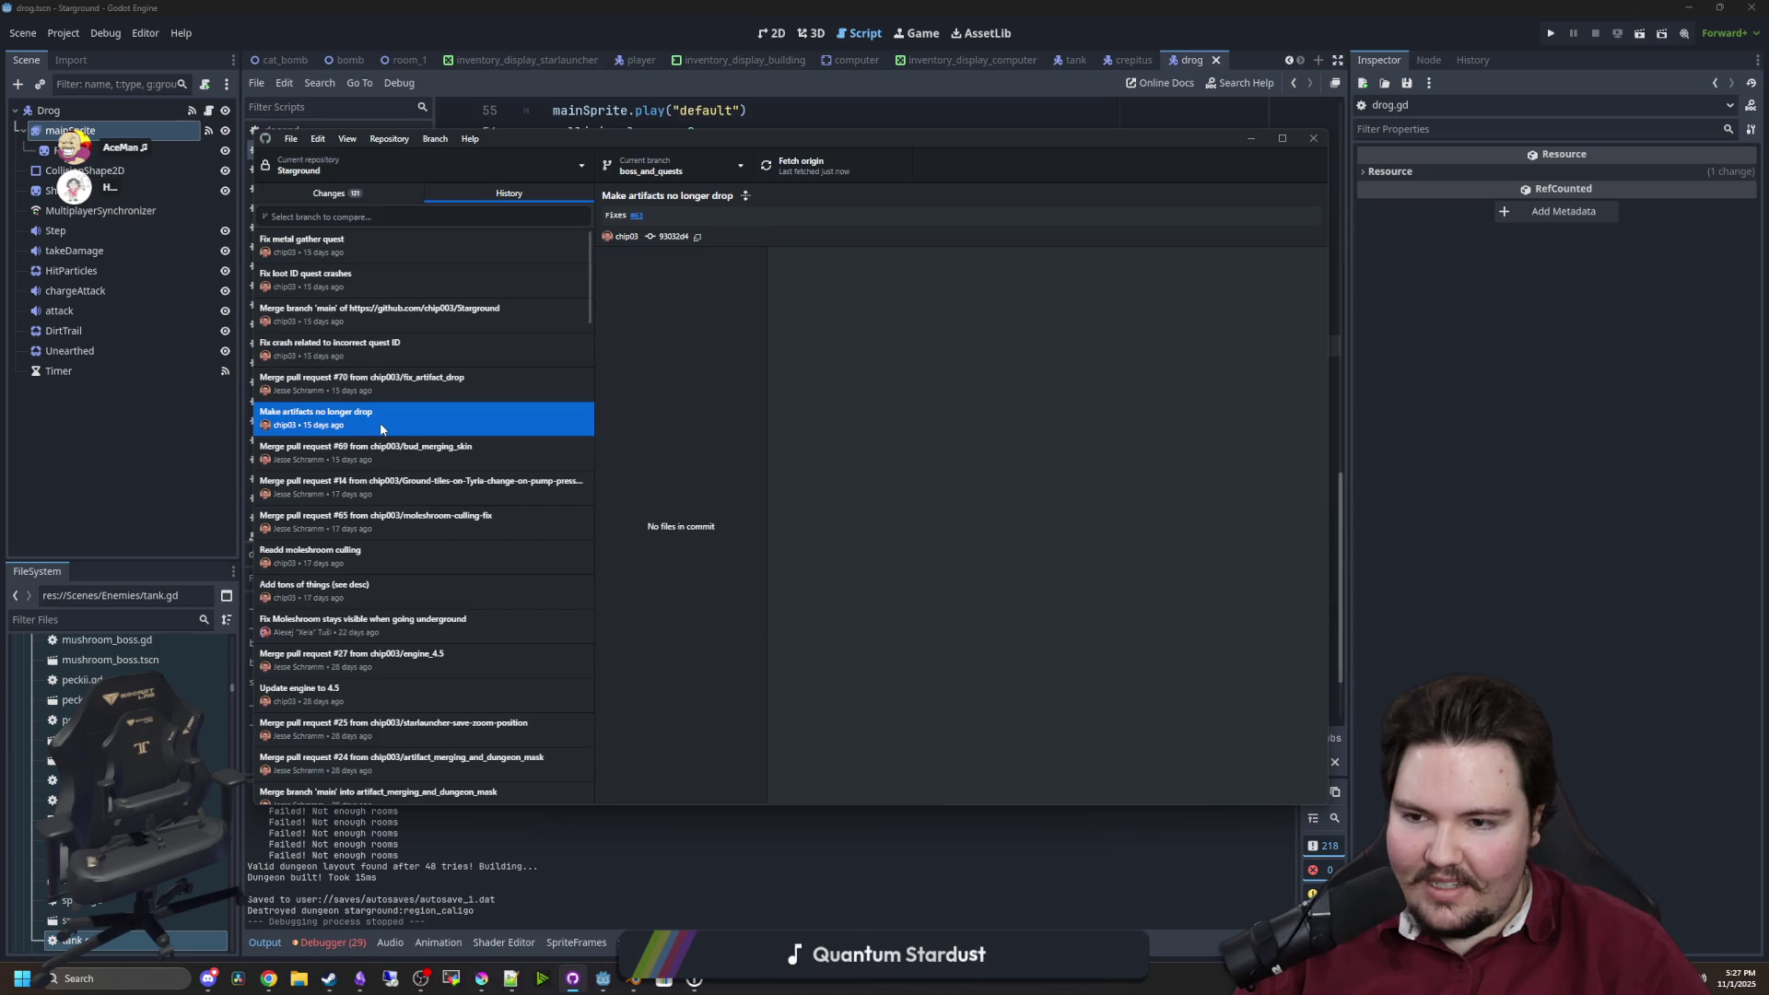
click(356, 450)
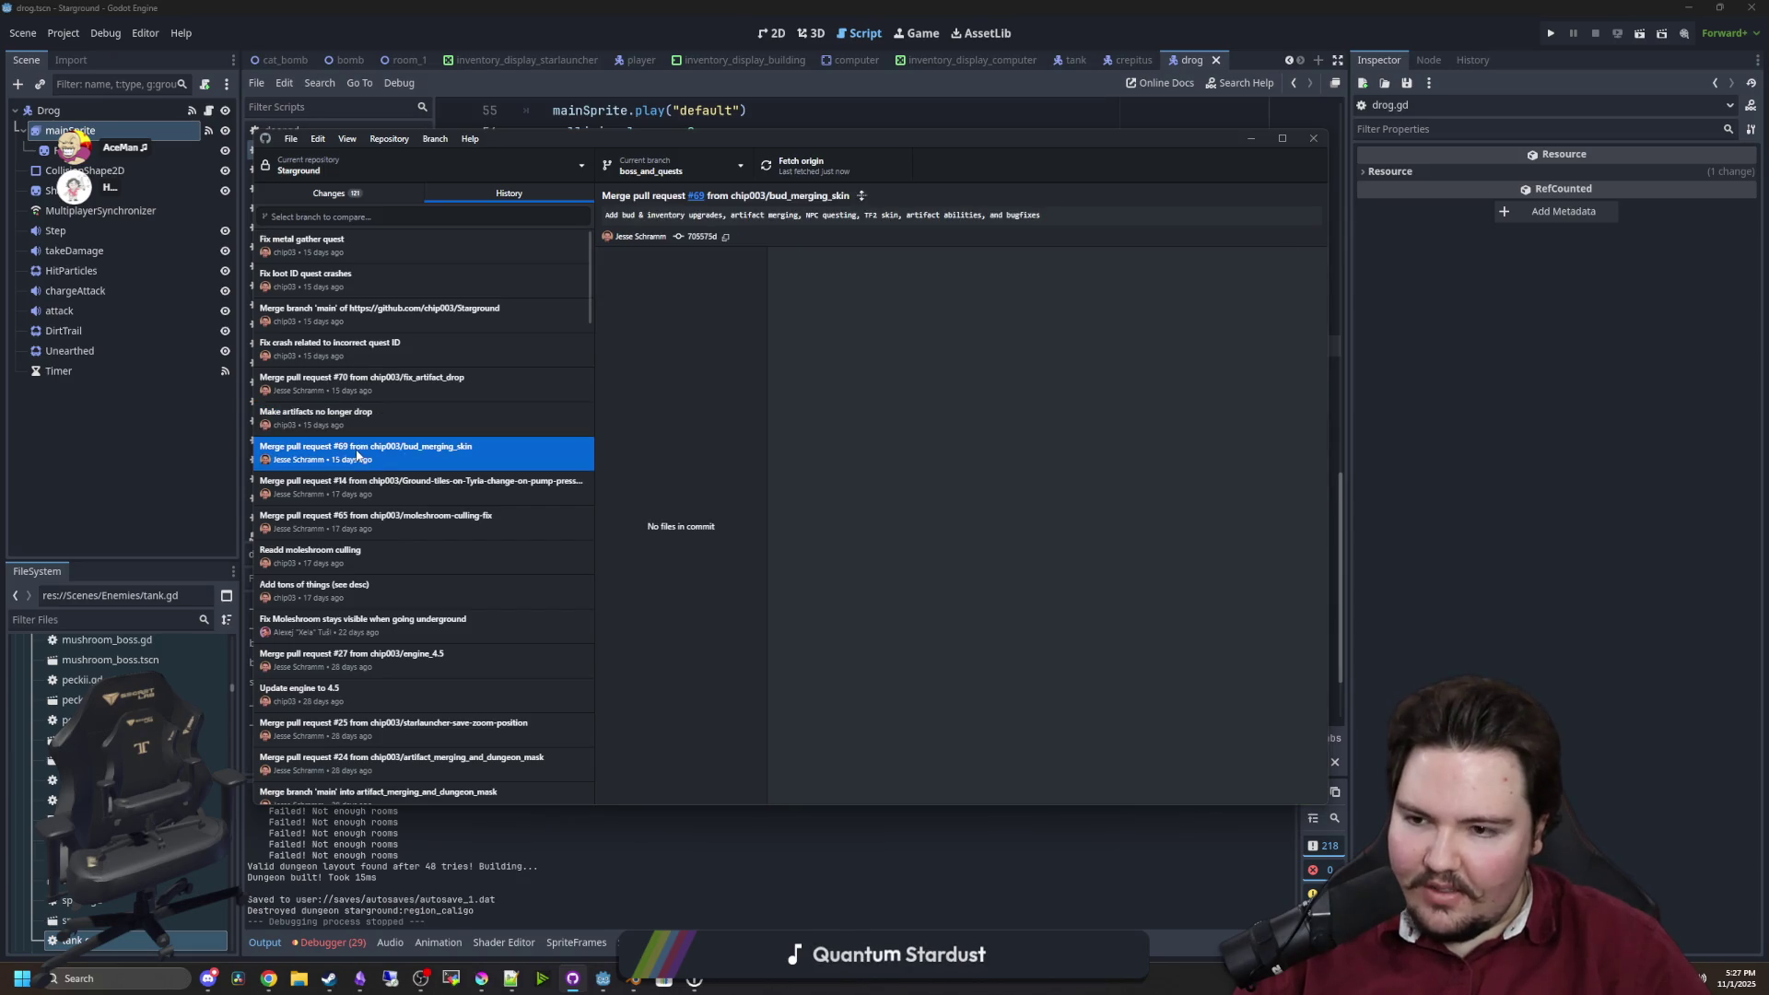
click(379, 479)
click(315, 558)
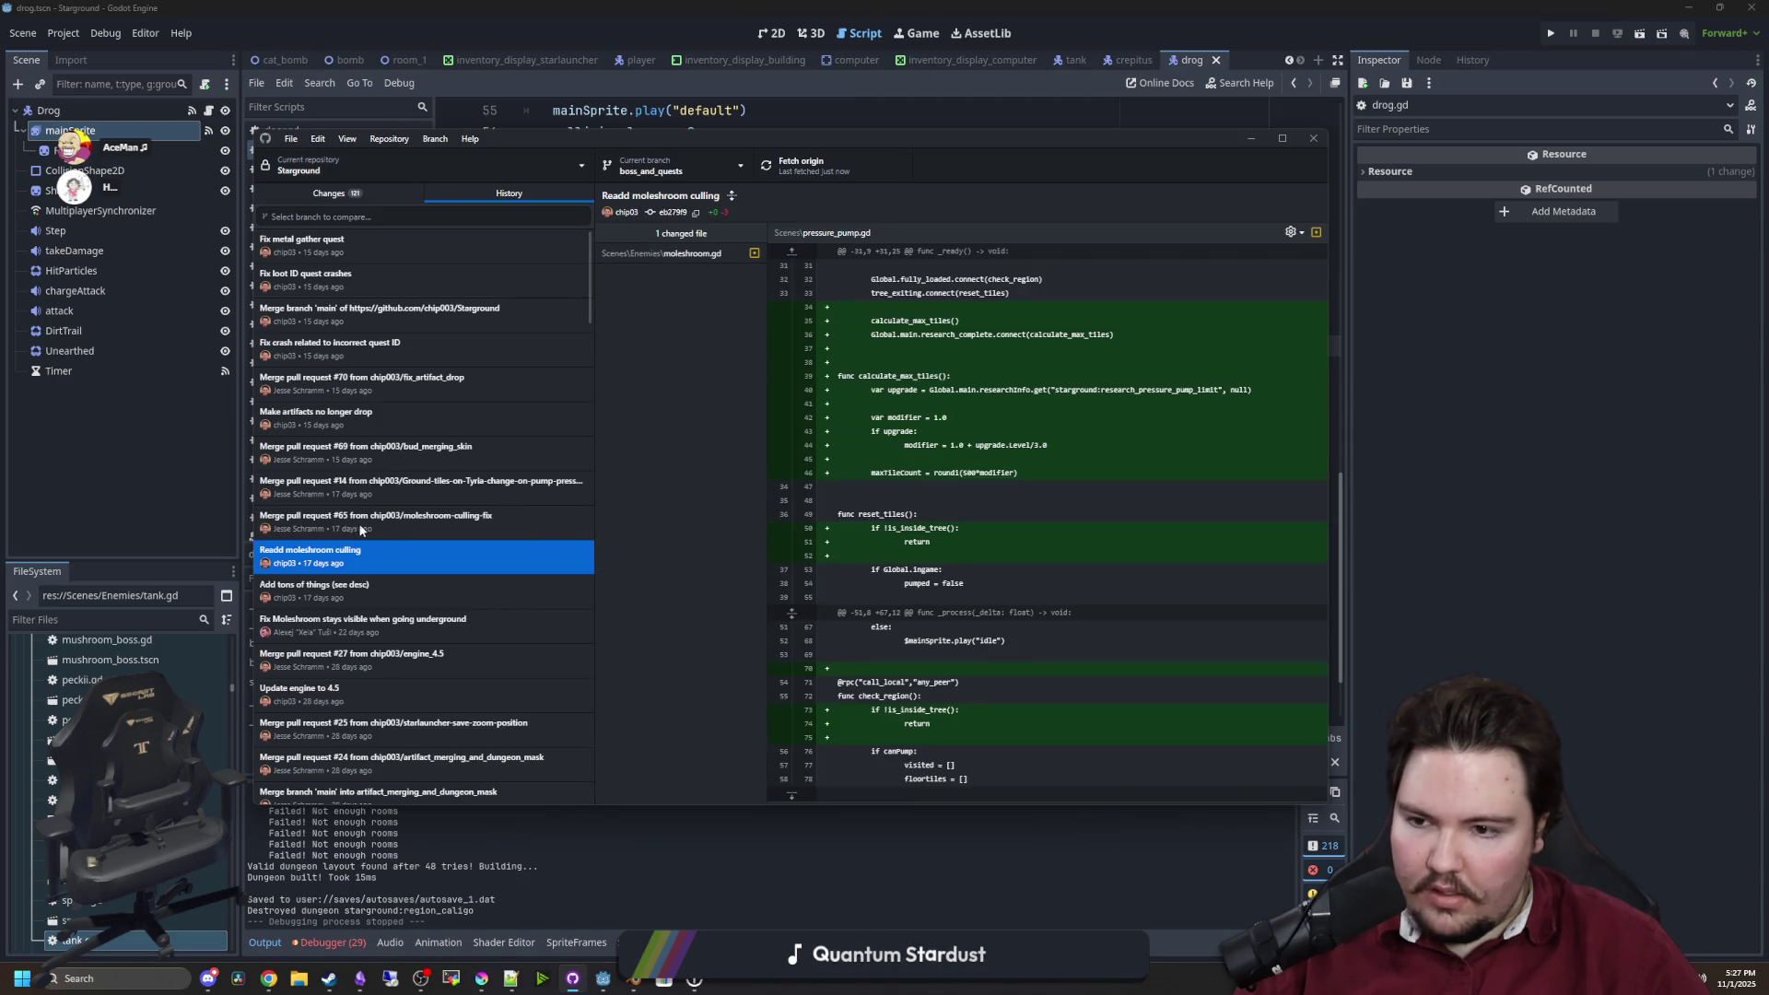
click(353, 531)
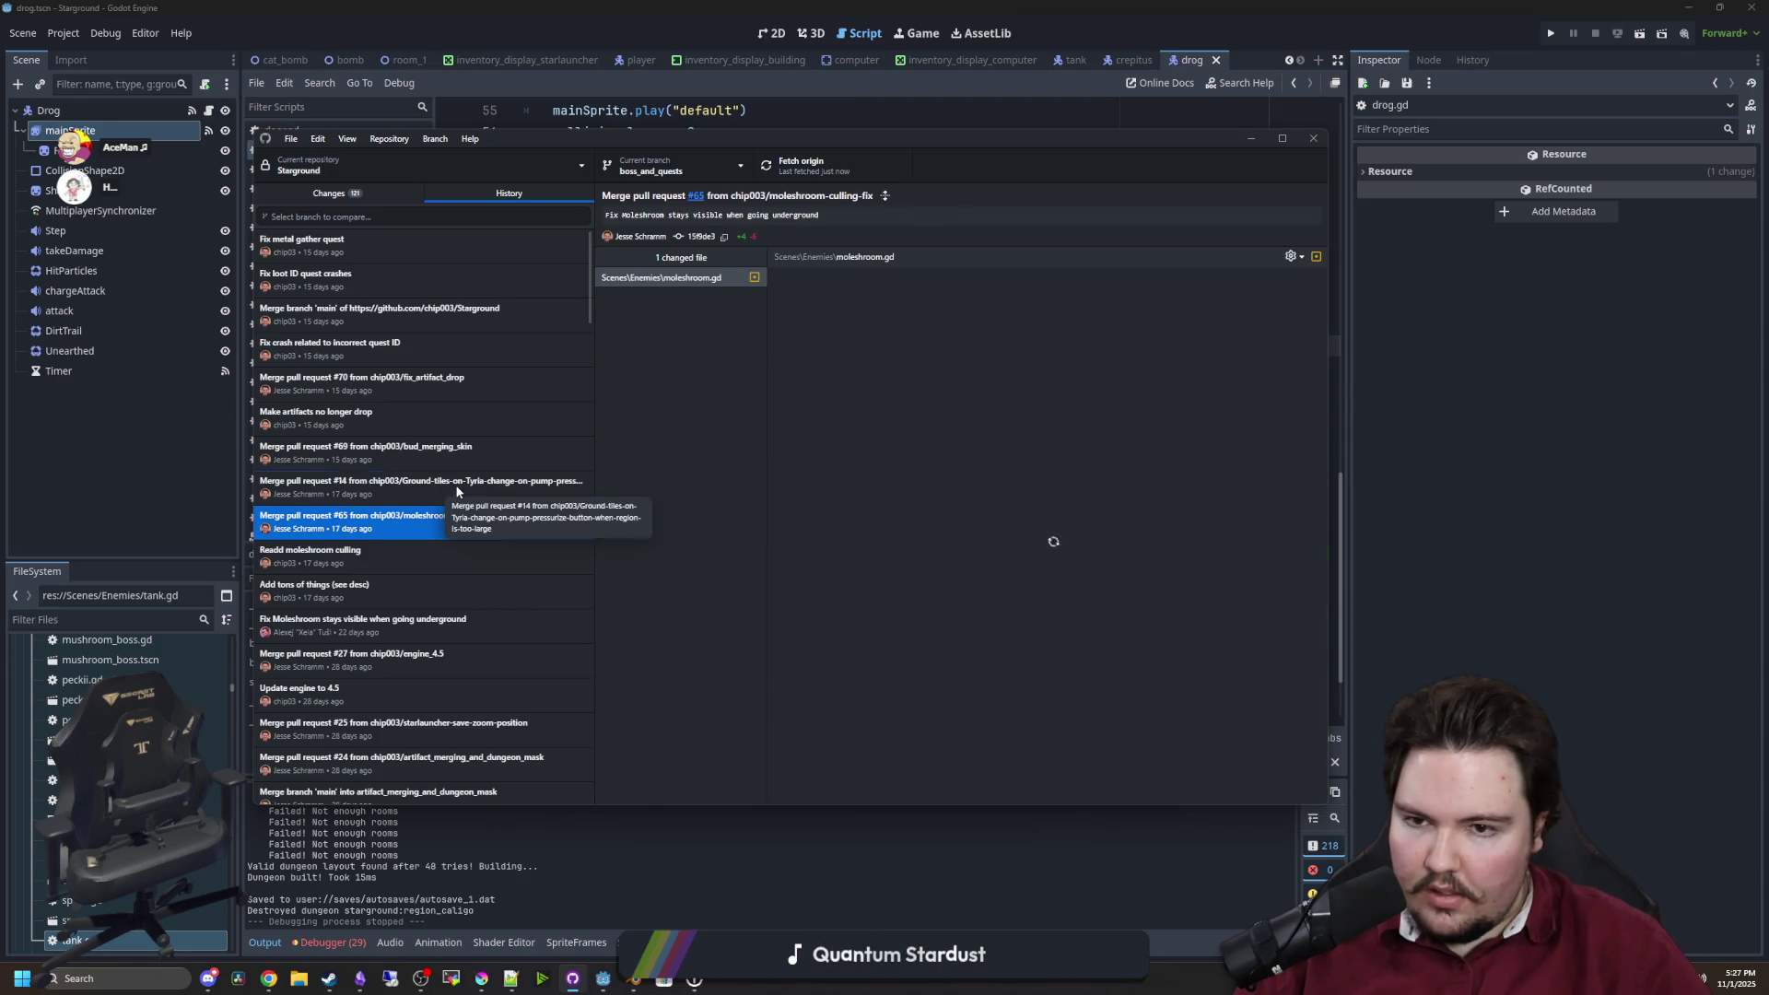
click(443, 486)
click(356, 590)
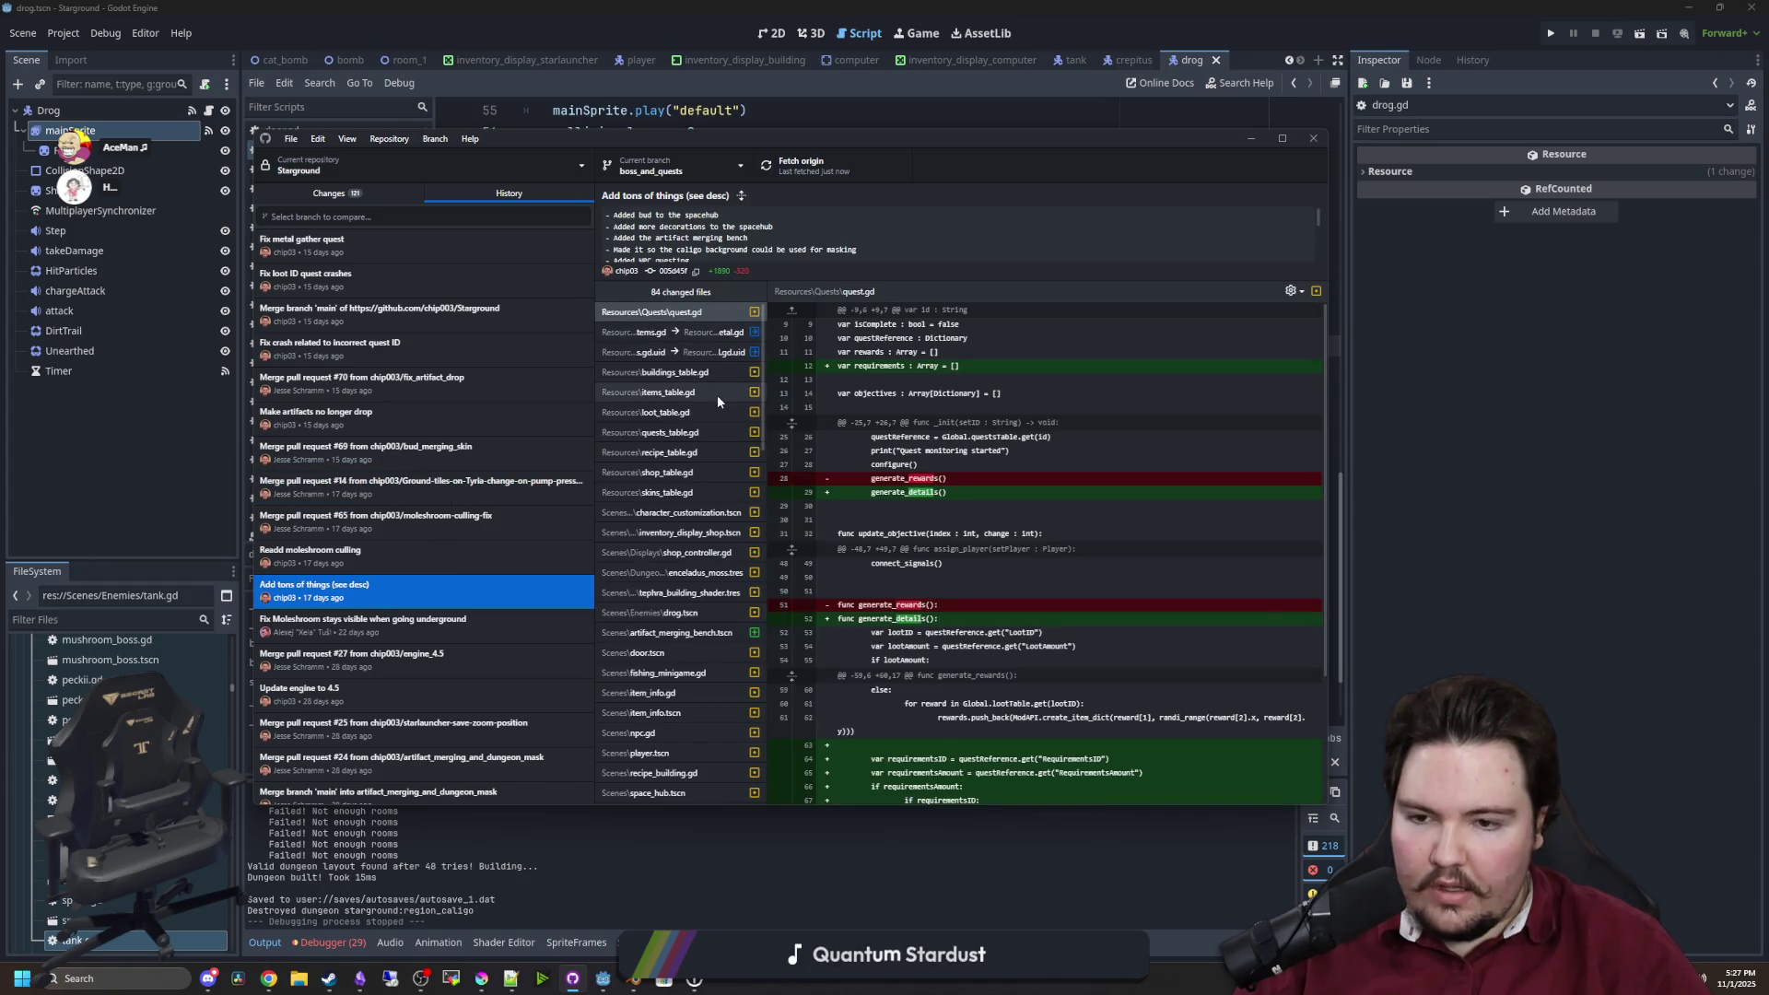
scroll(694, 444, down, 3)
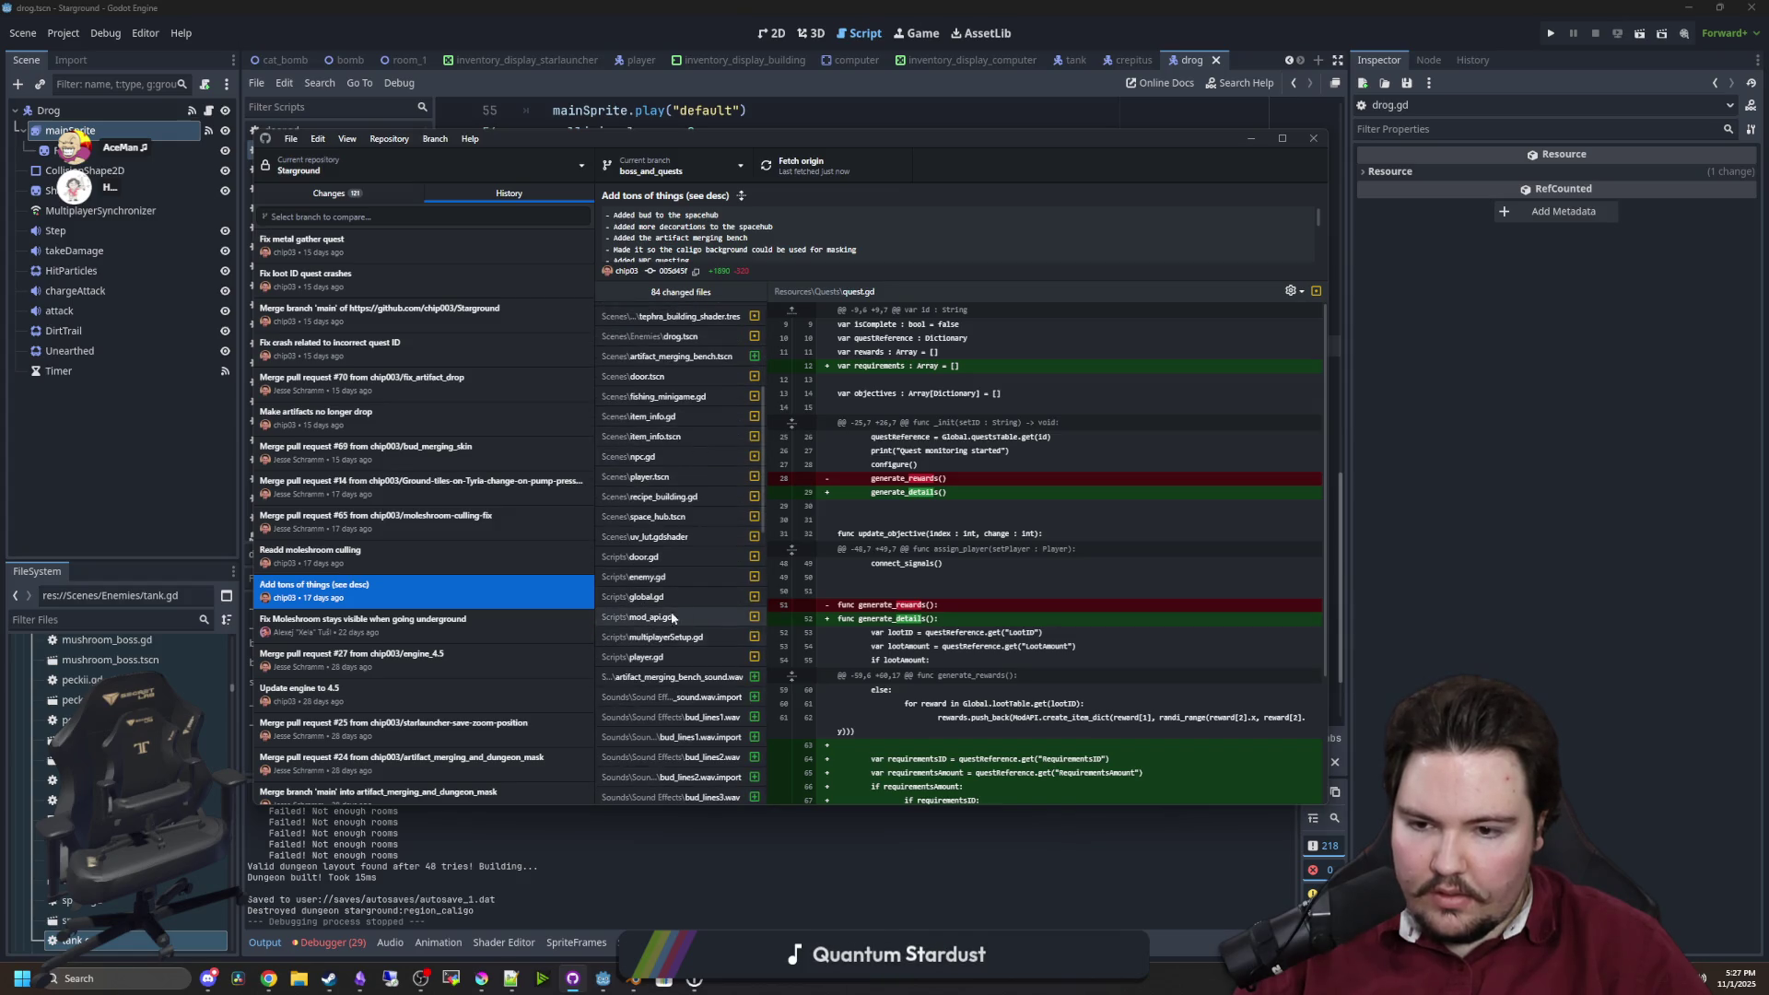
scroll(679, 604, down, 10)
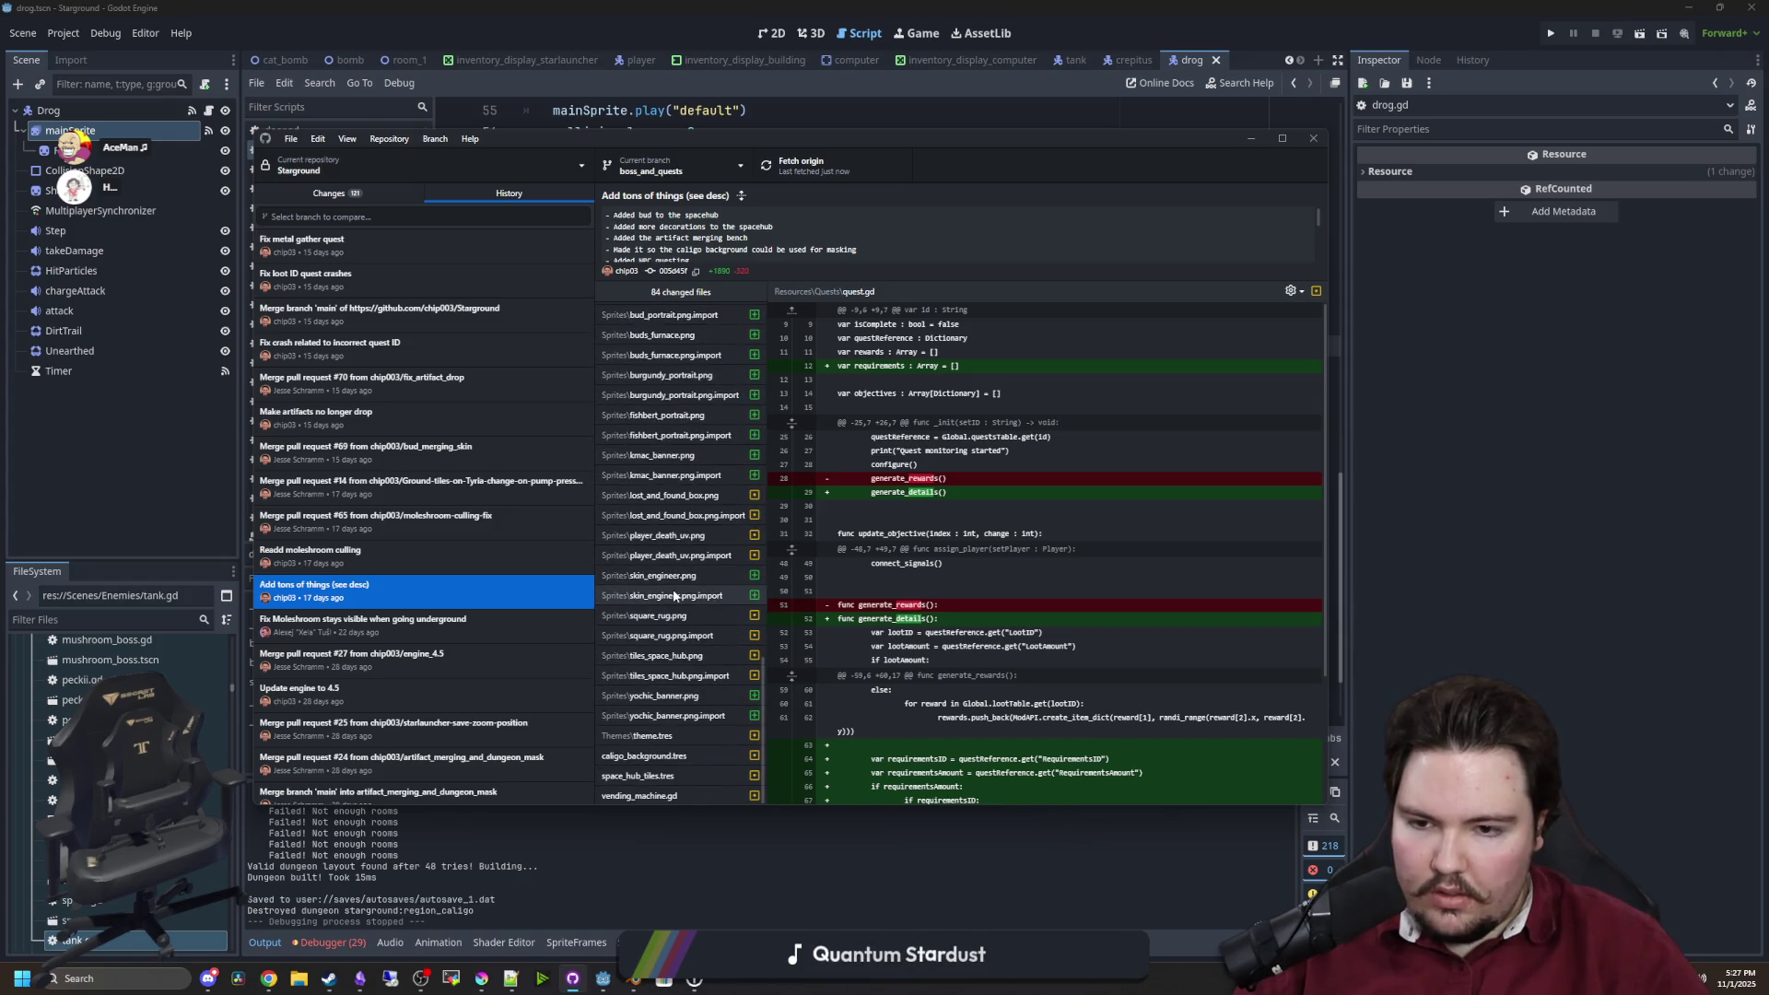
click(268, 979)
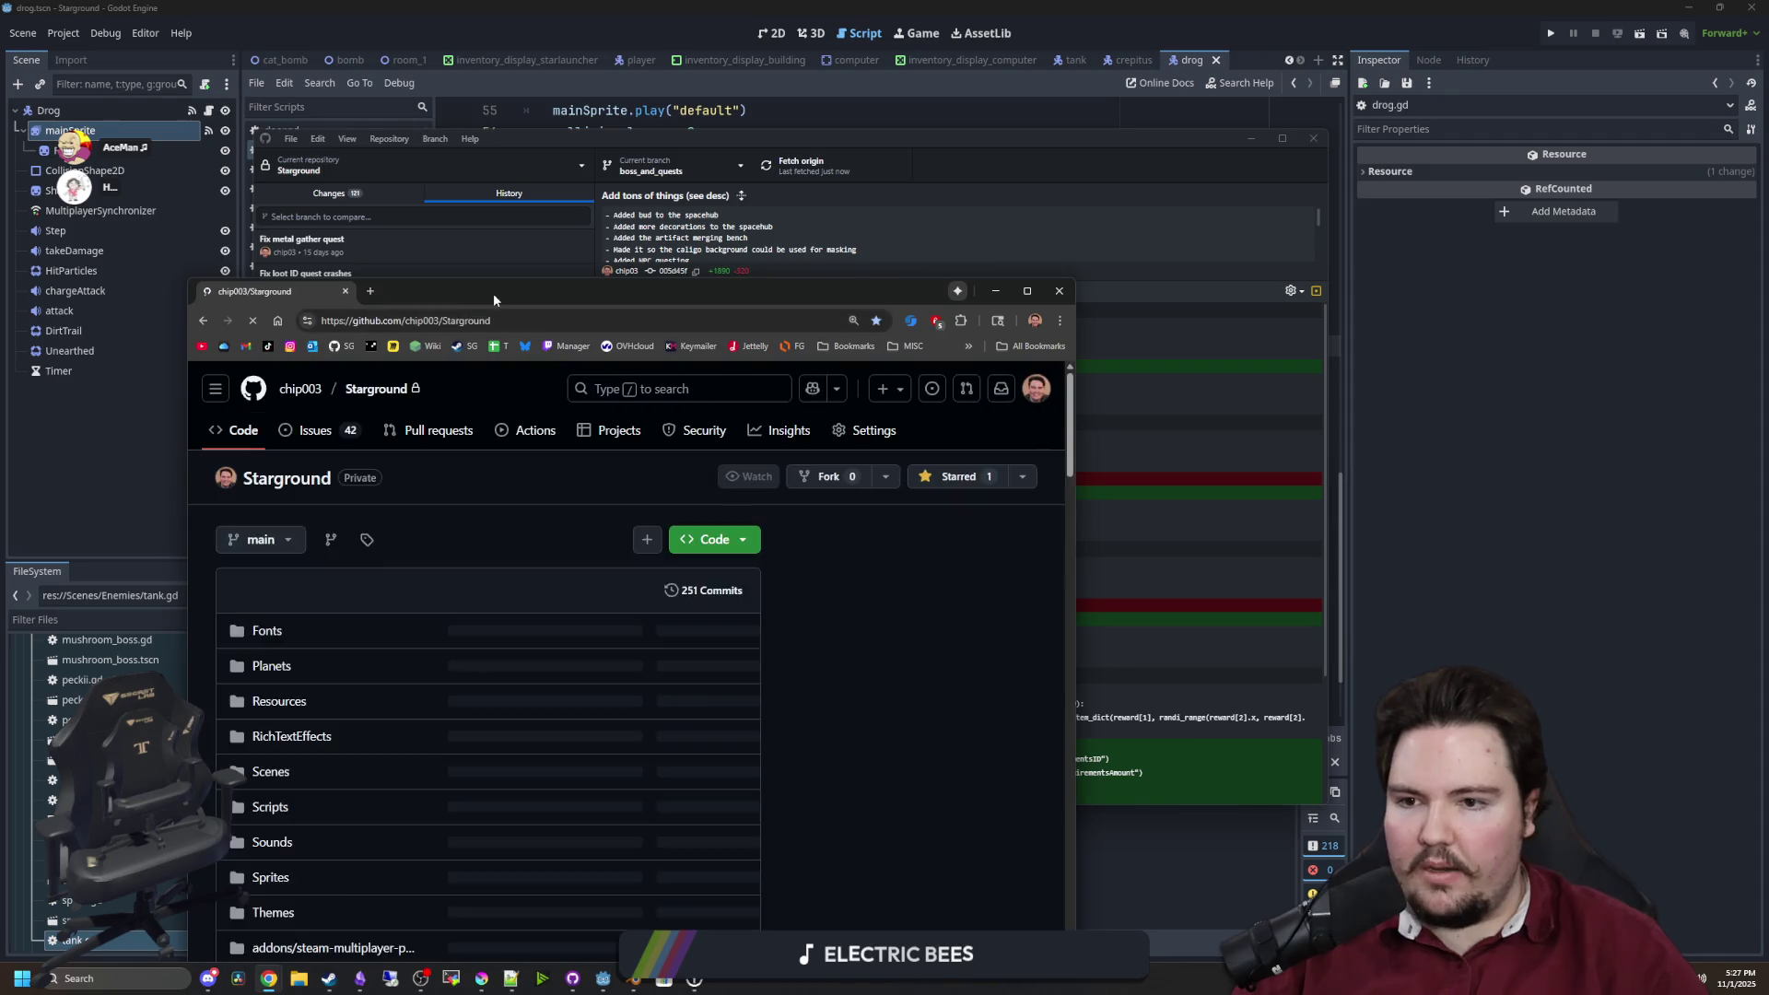
Step: Maximize the browser, open Scenes/Enemies/drog.gd on GitHub, and scroll through its code
double_click(494, 293)
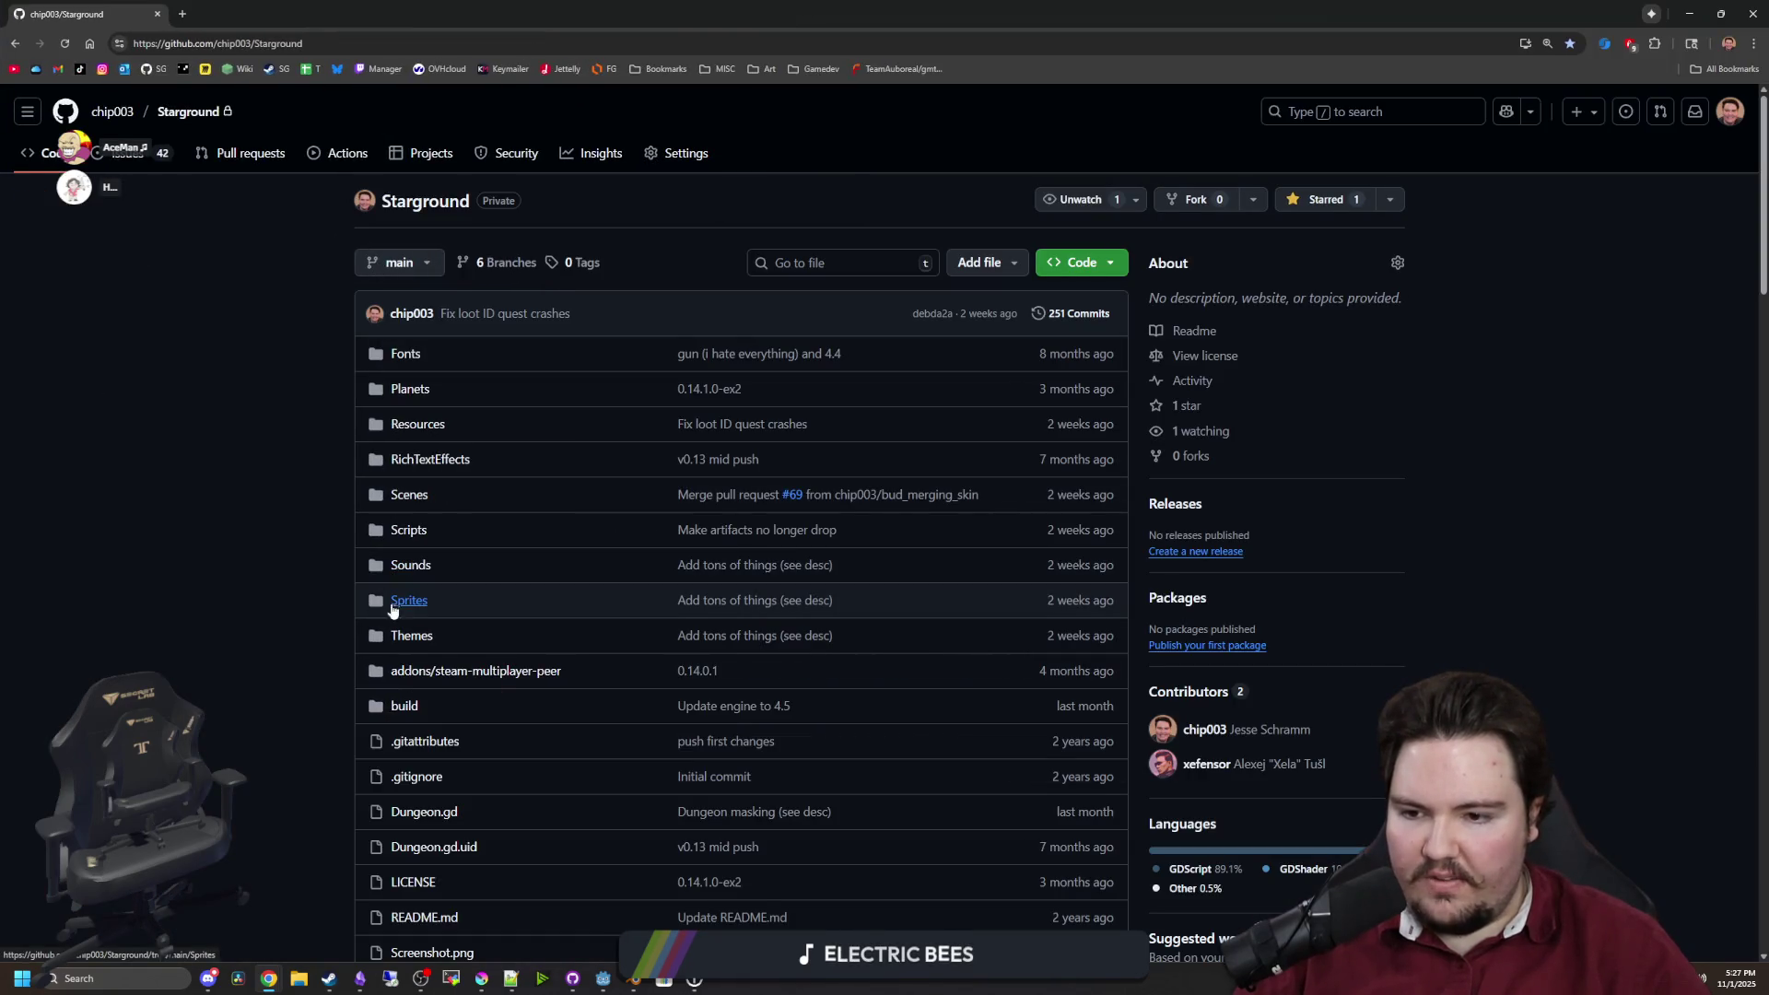
click(415, 505)
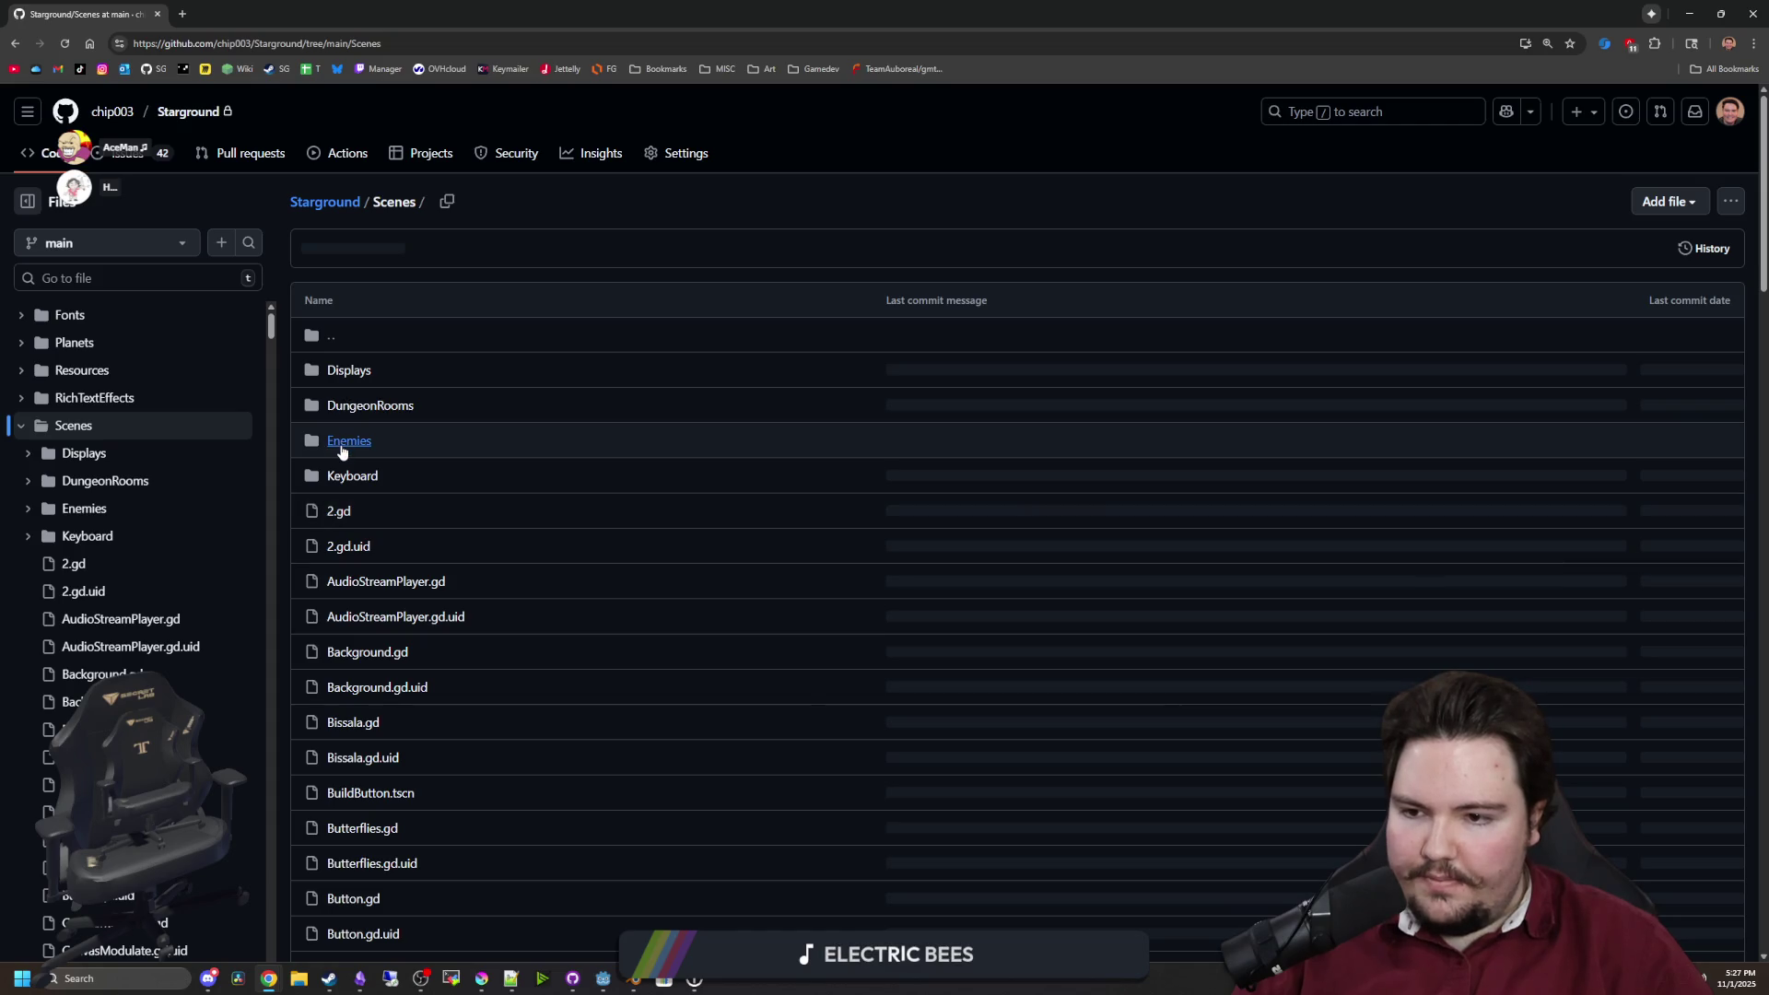
click(342, 447)
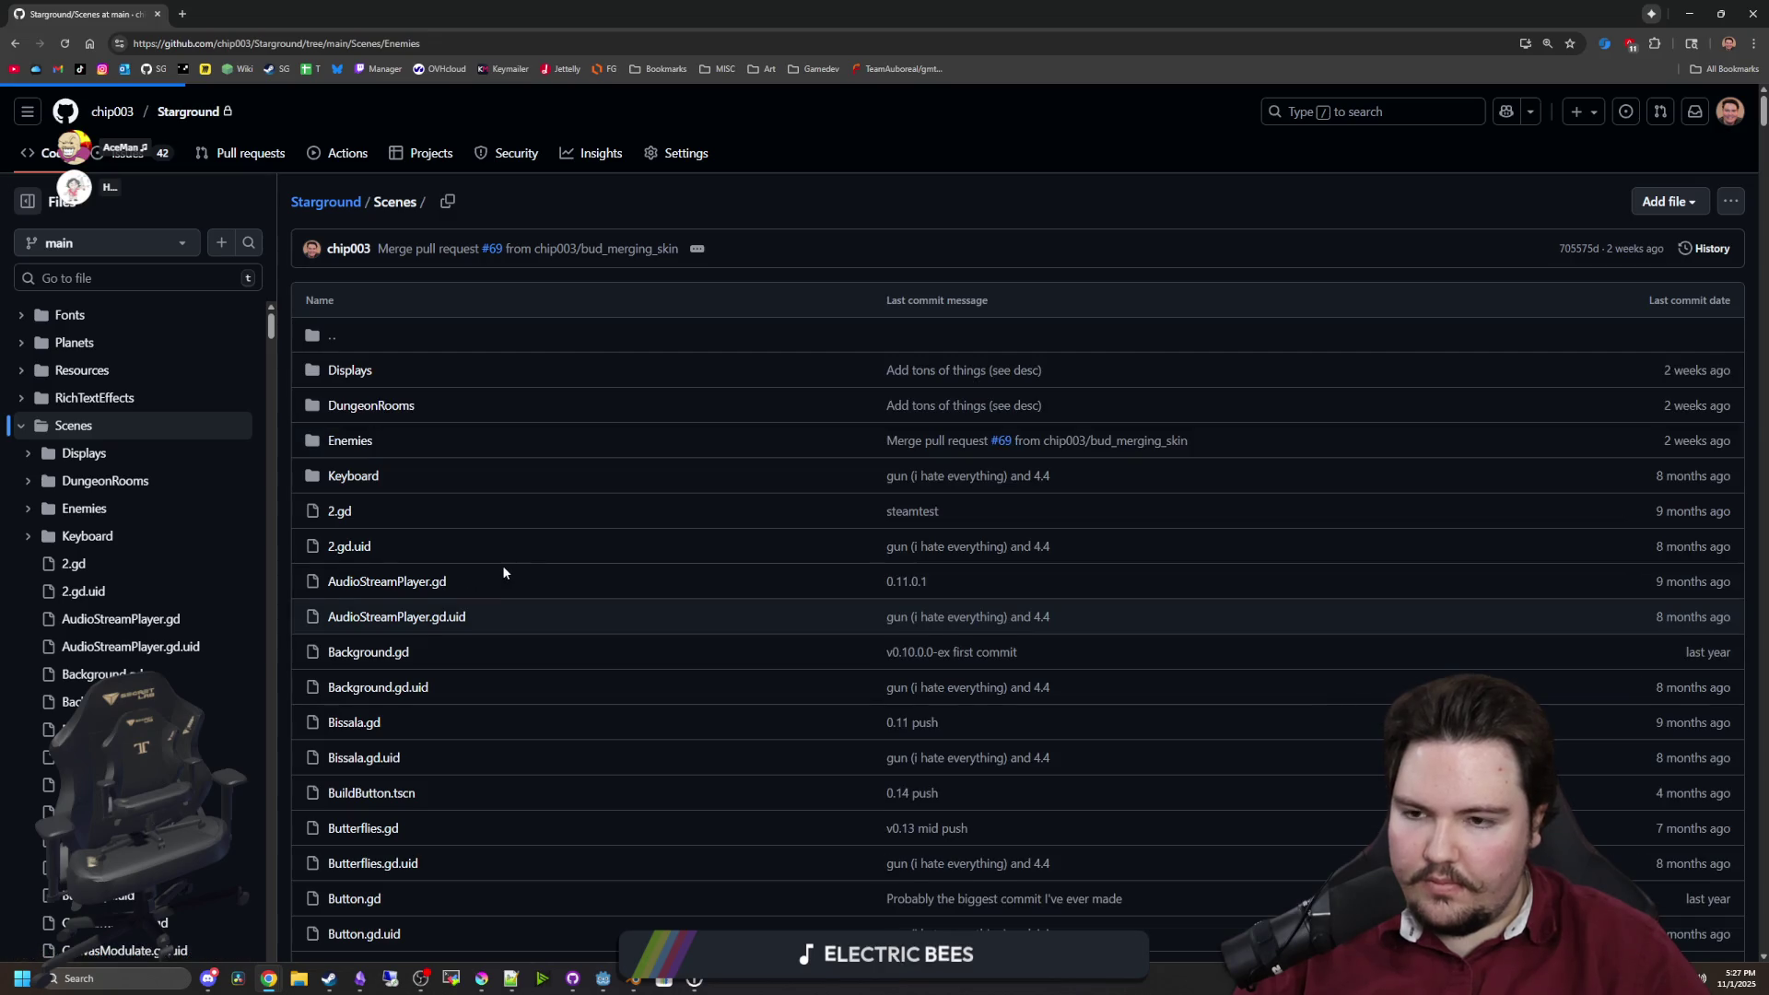
scroll(431, 532, down, 5)
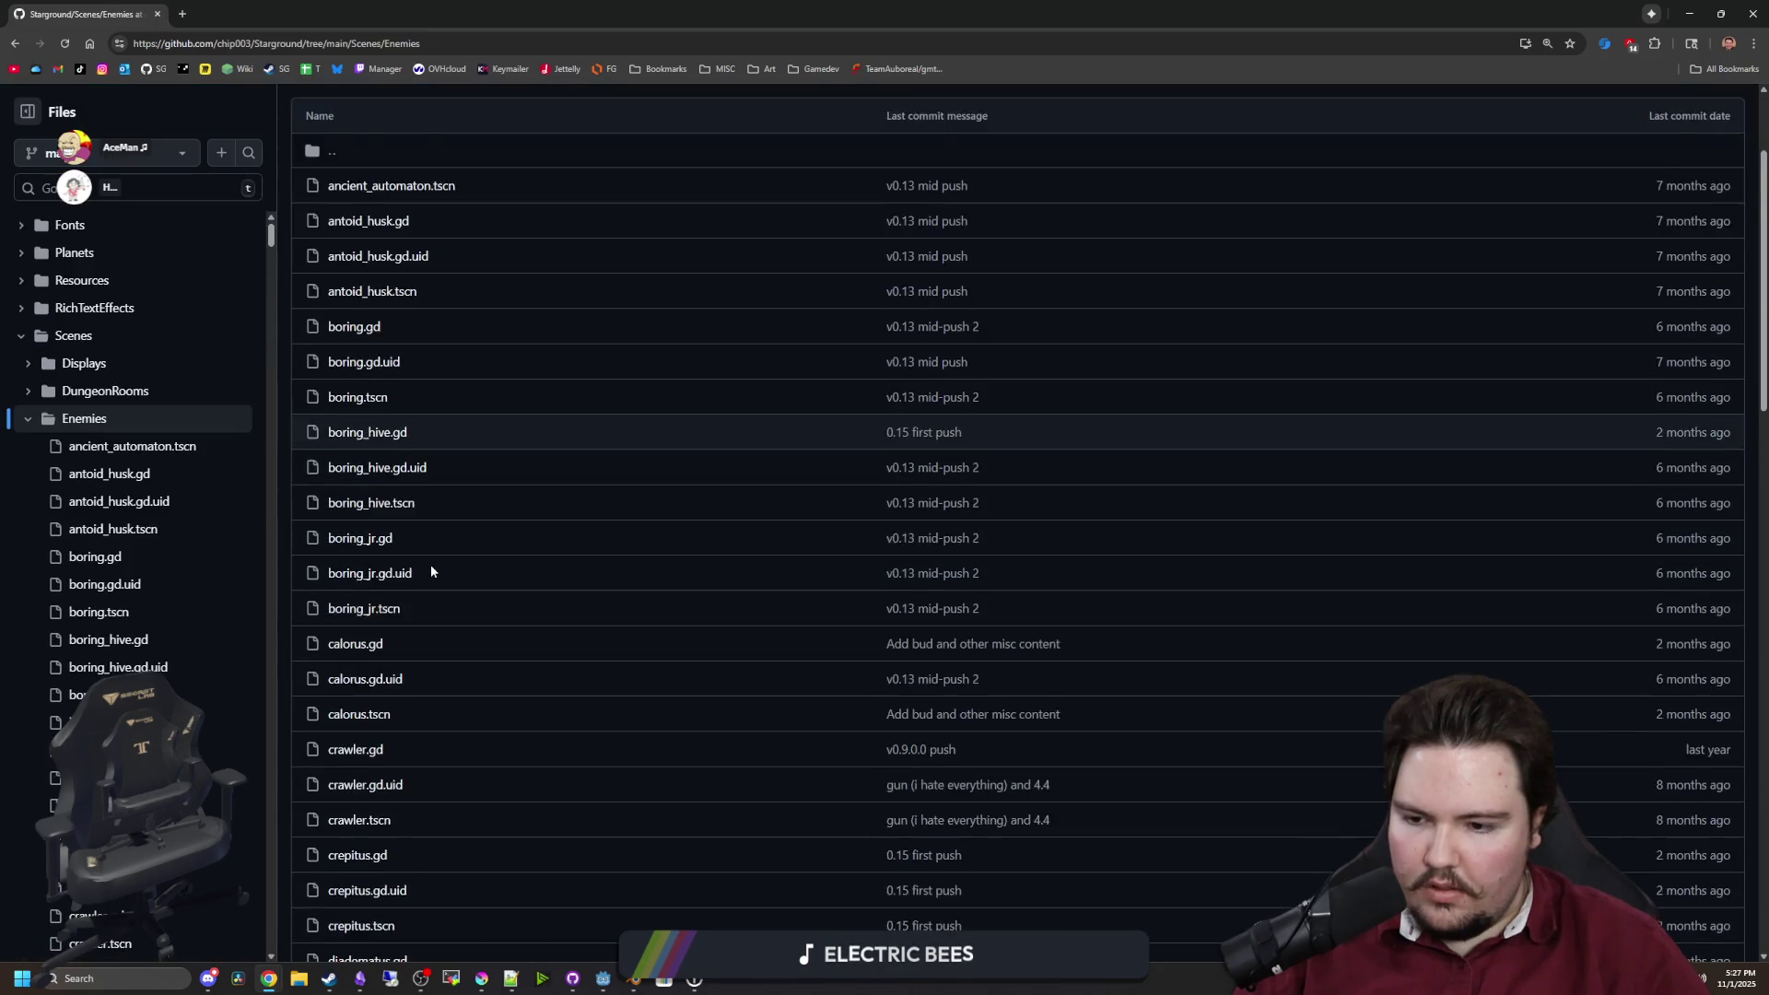
click(350, 735)
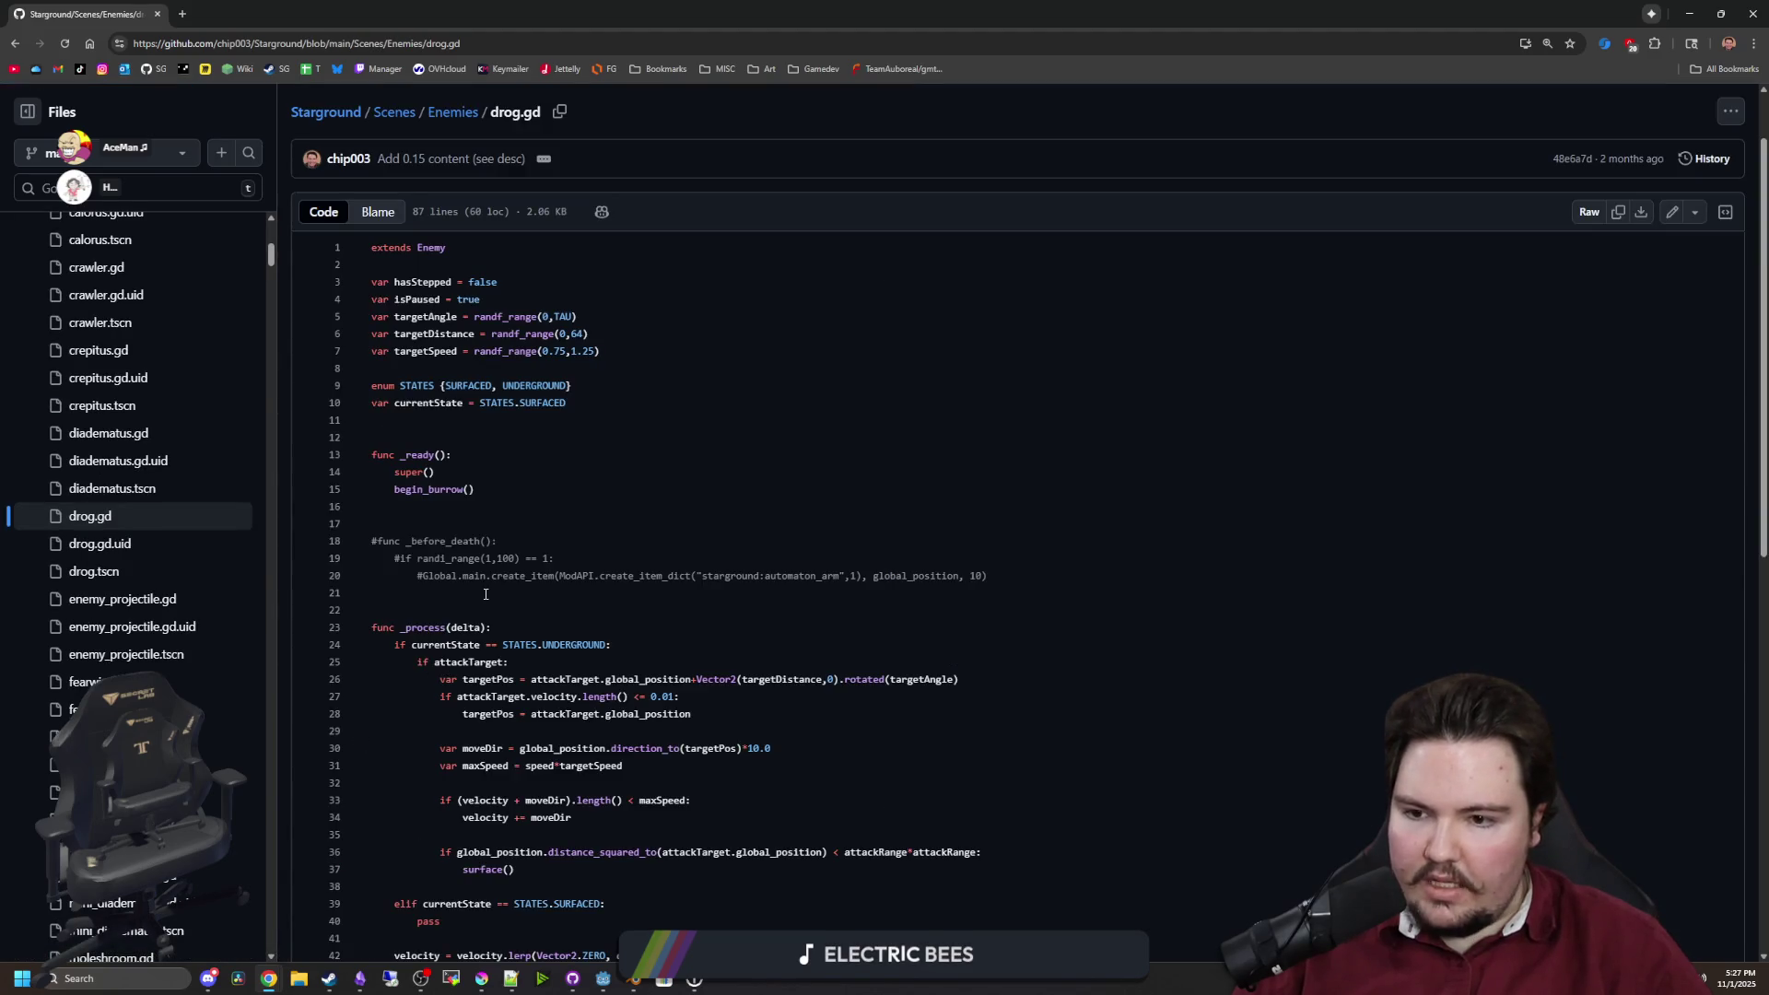
scroll(473, 513, down, 5)
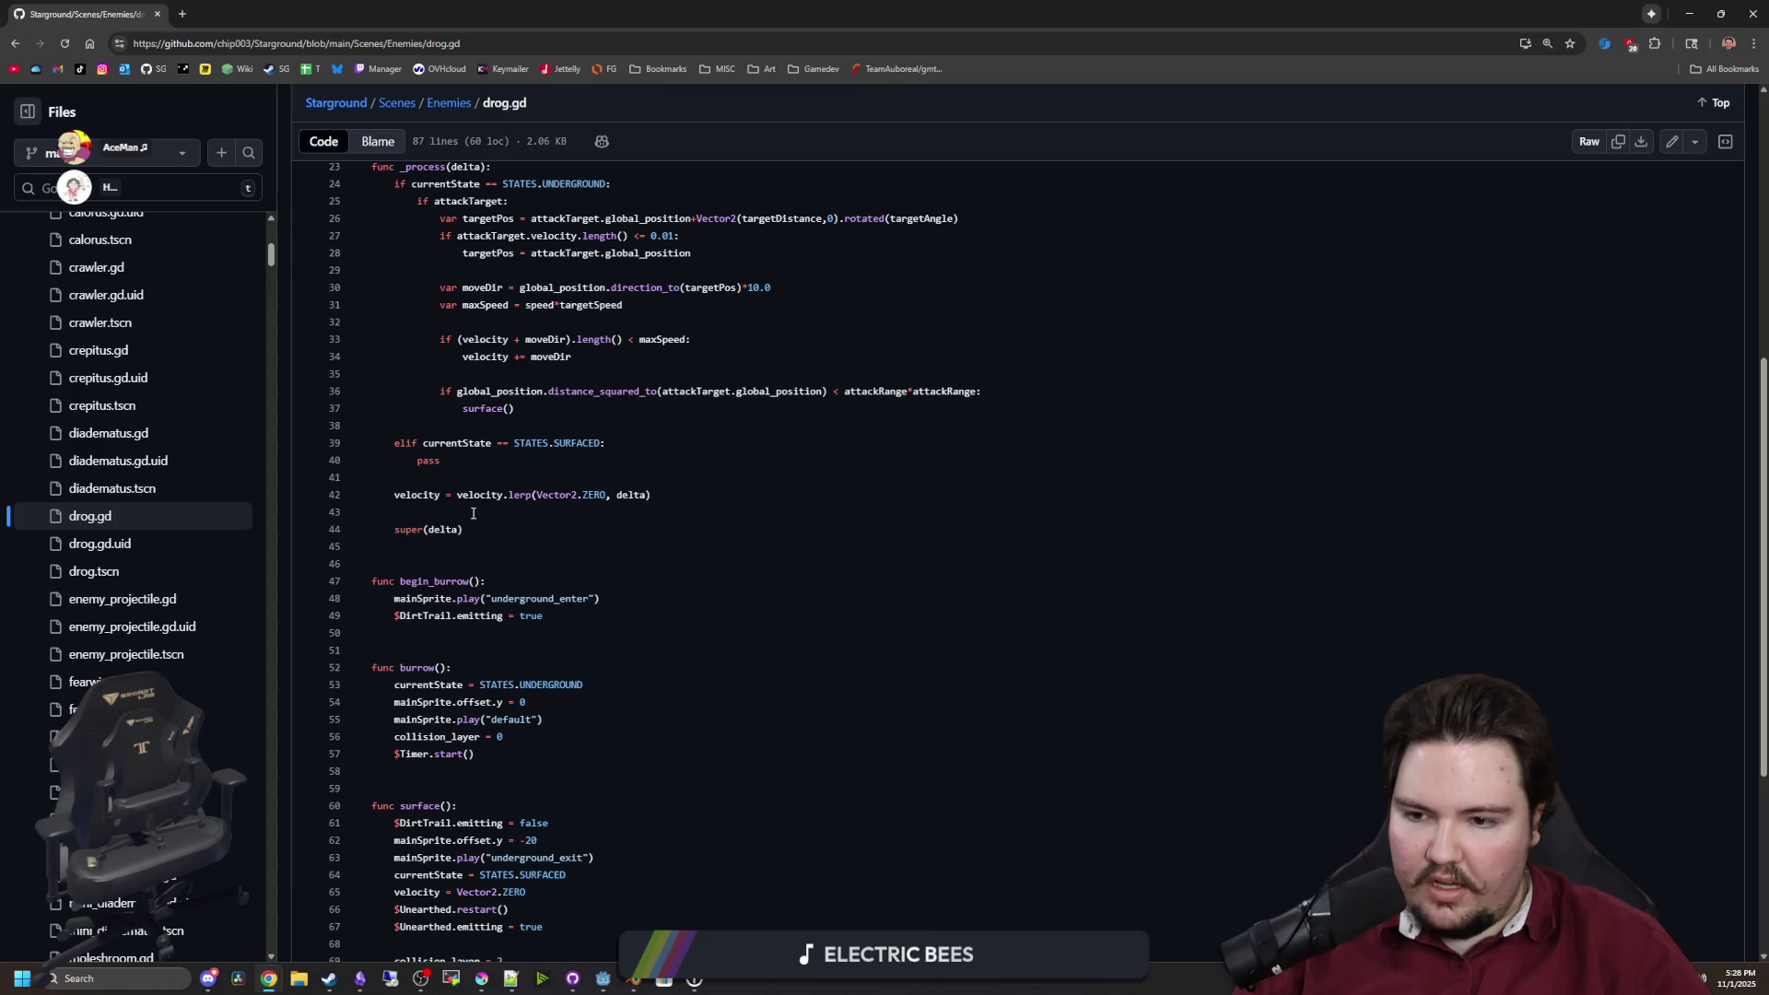
scroll(472, 513, down, 3)
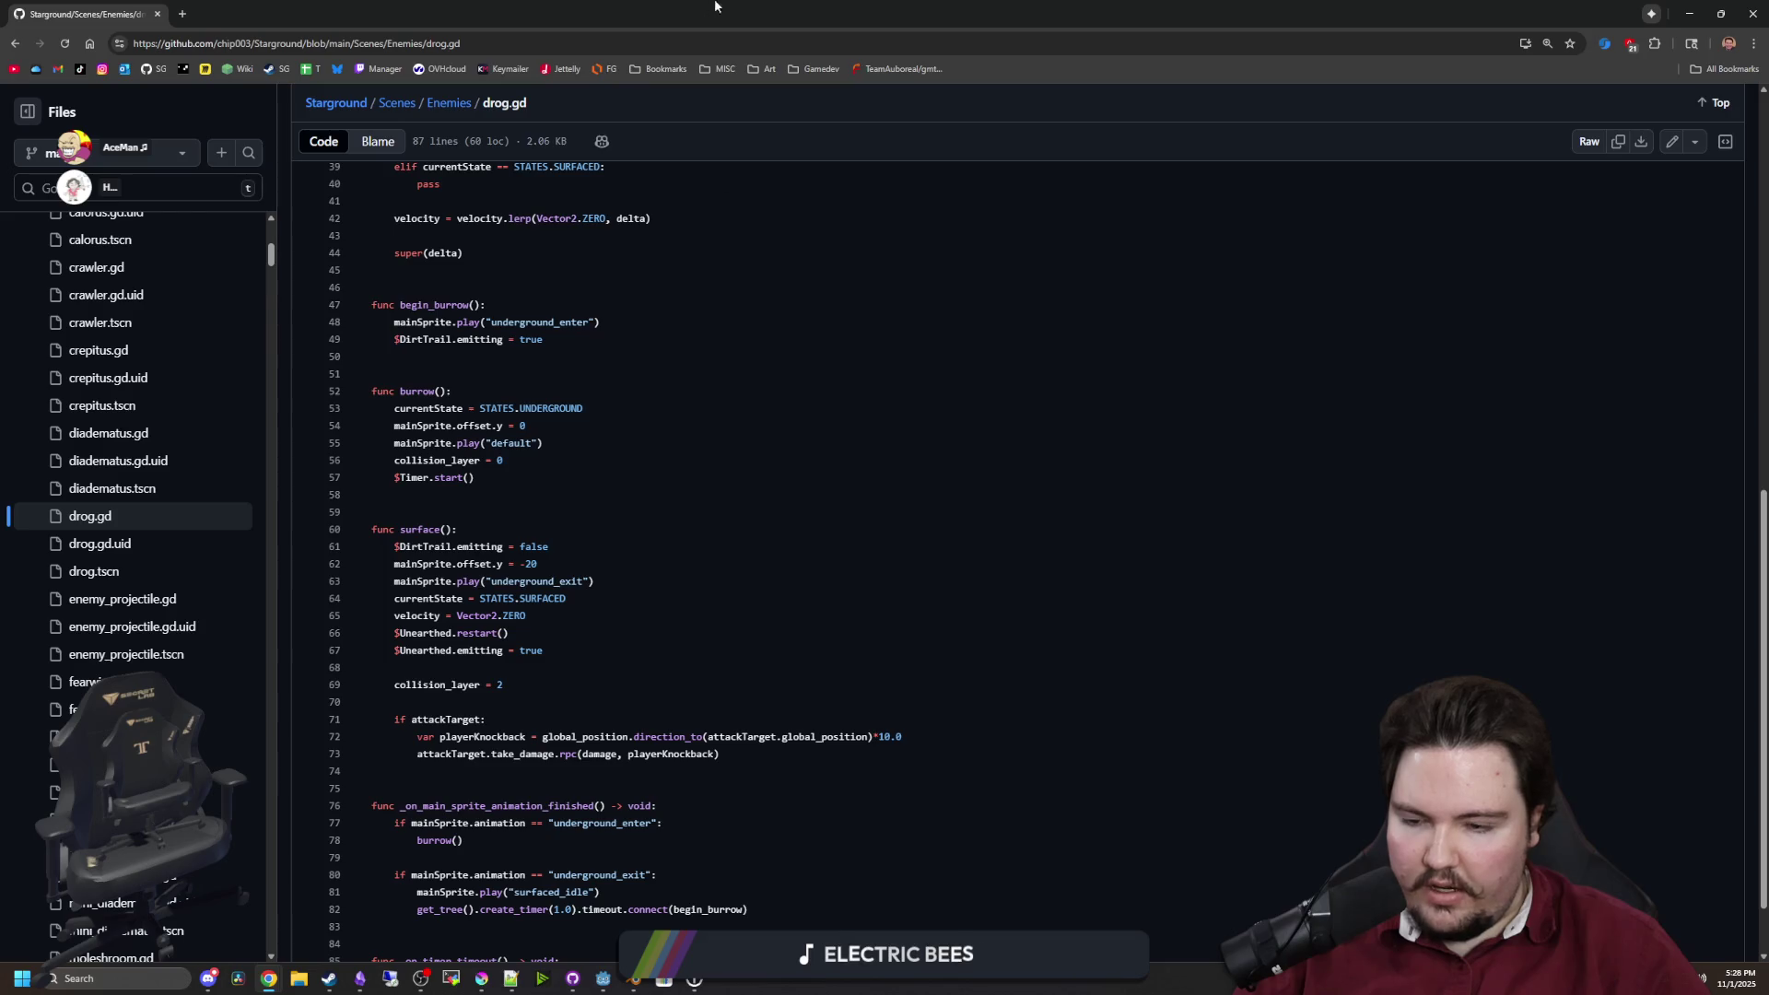
key(alt+Tab)
Step: Add an 'attack = true' parameter to the surface() function signature
click(699, 424)
click(698, 449)
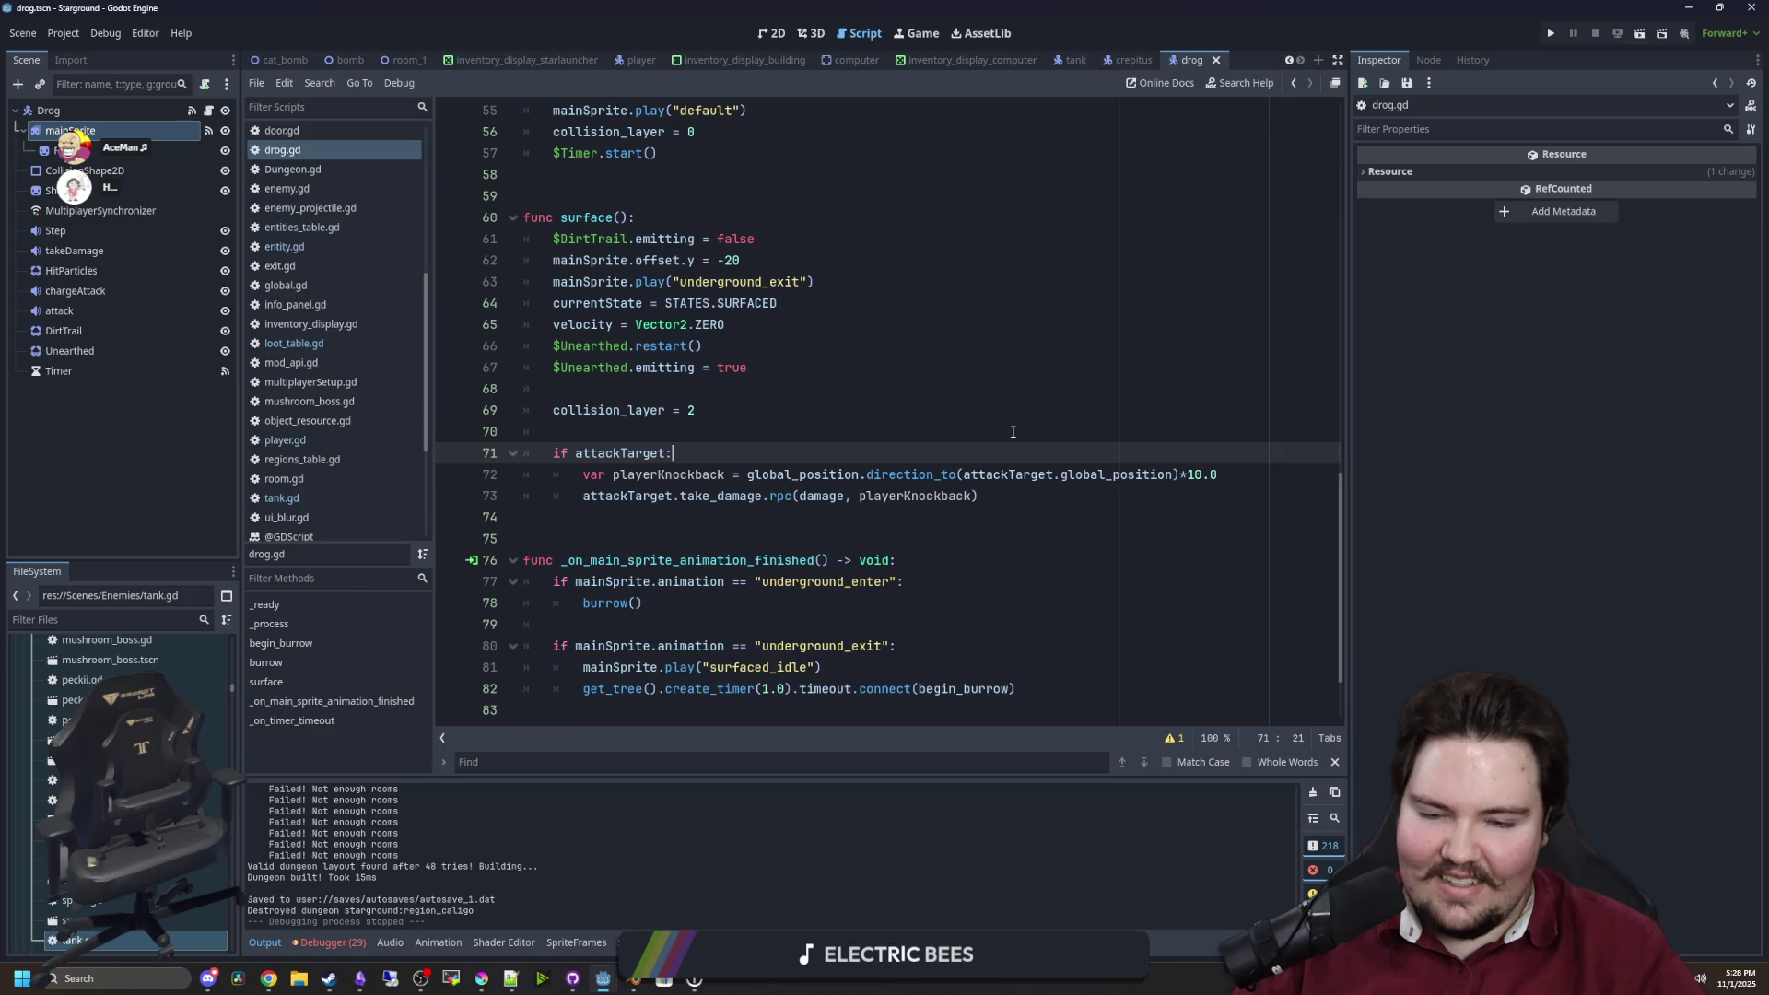
key(Return)
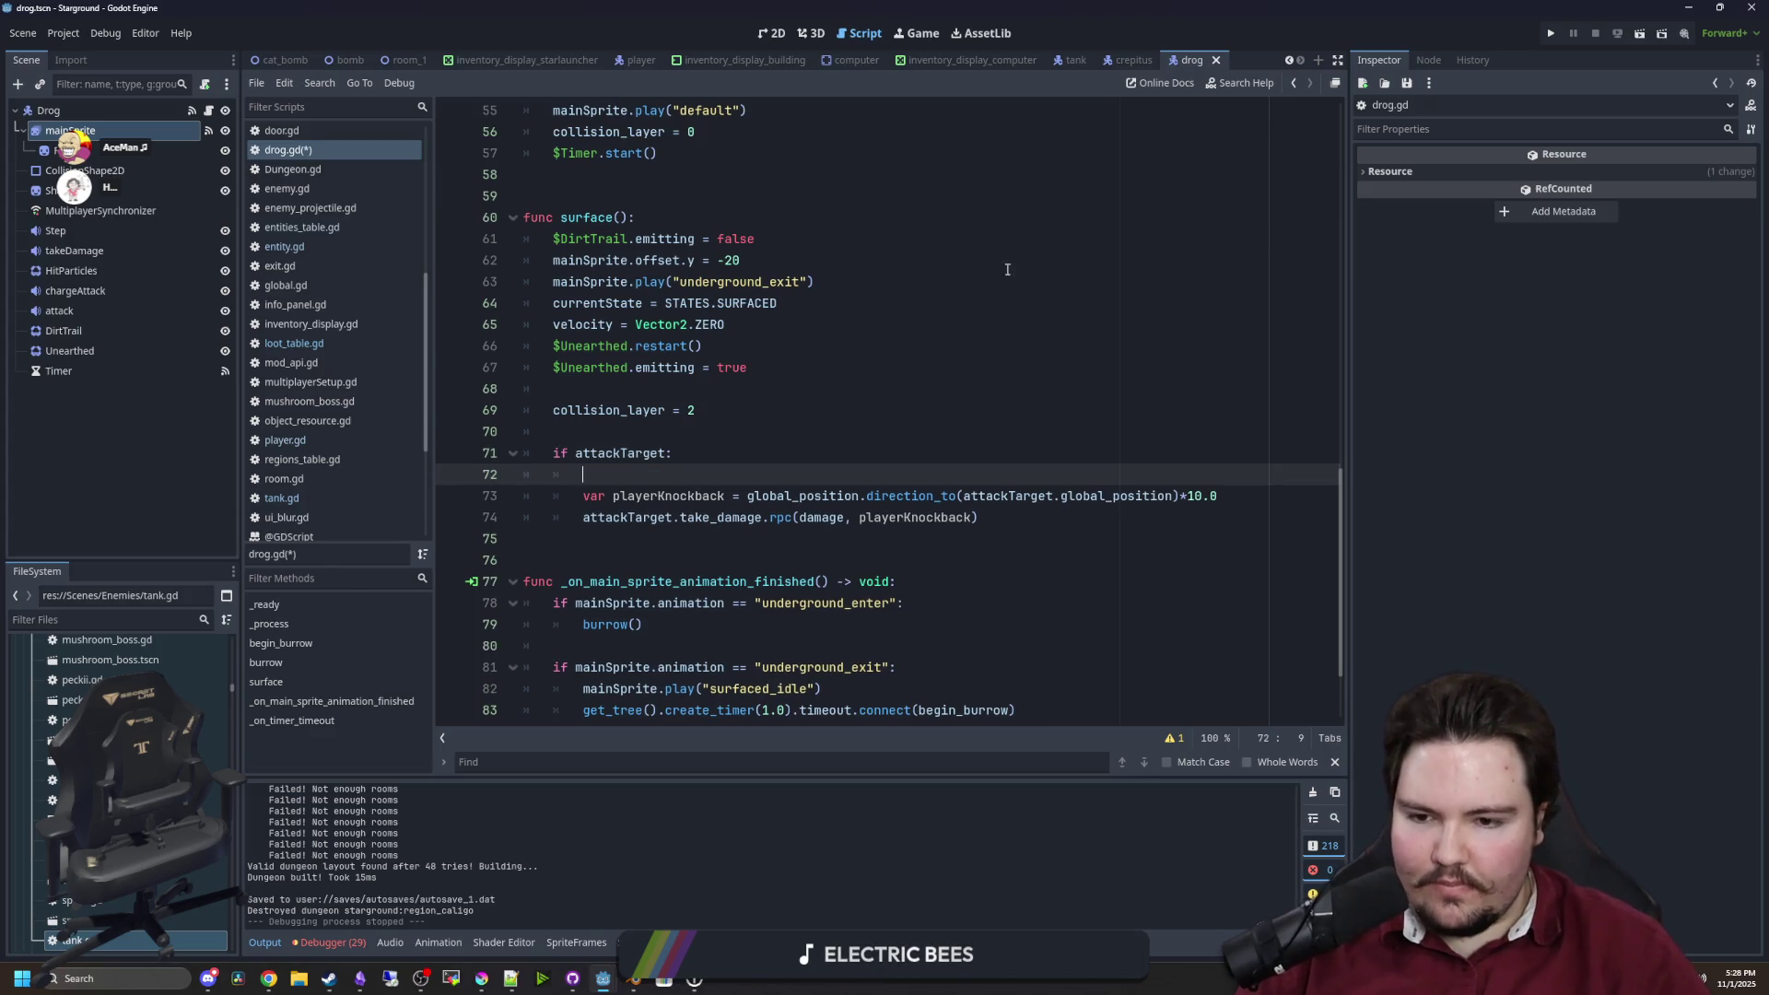
scroll(806, 339, down, 2)
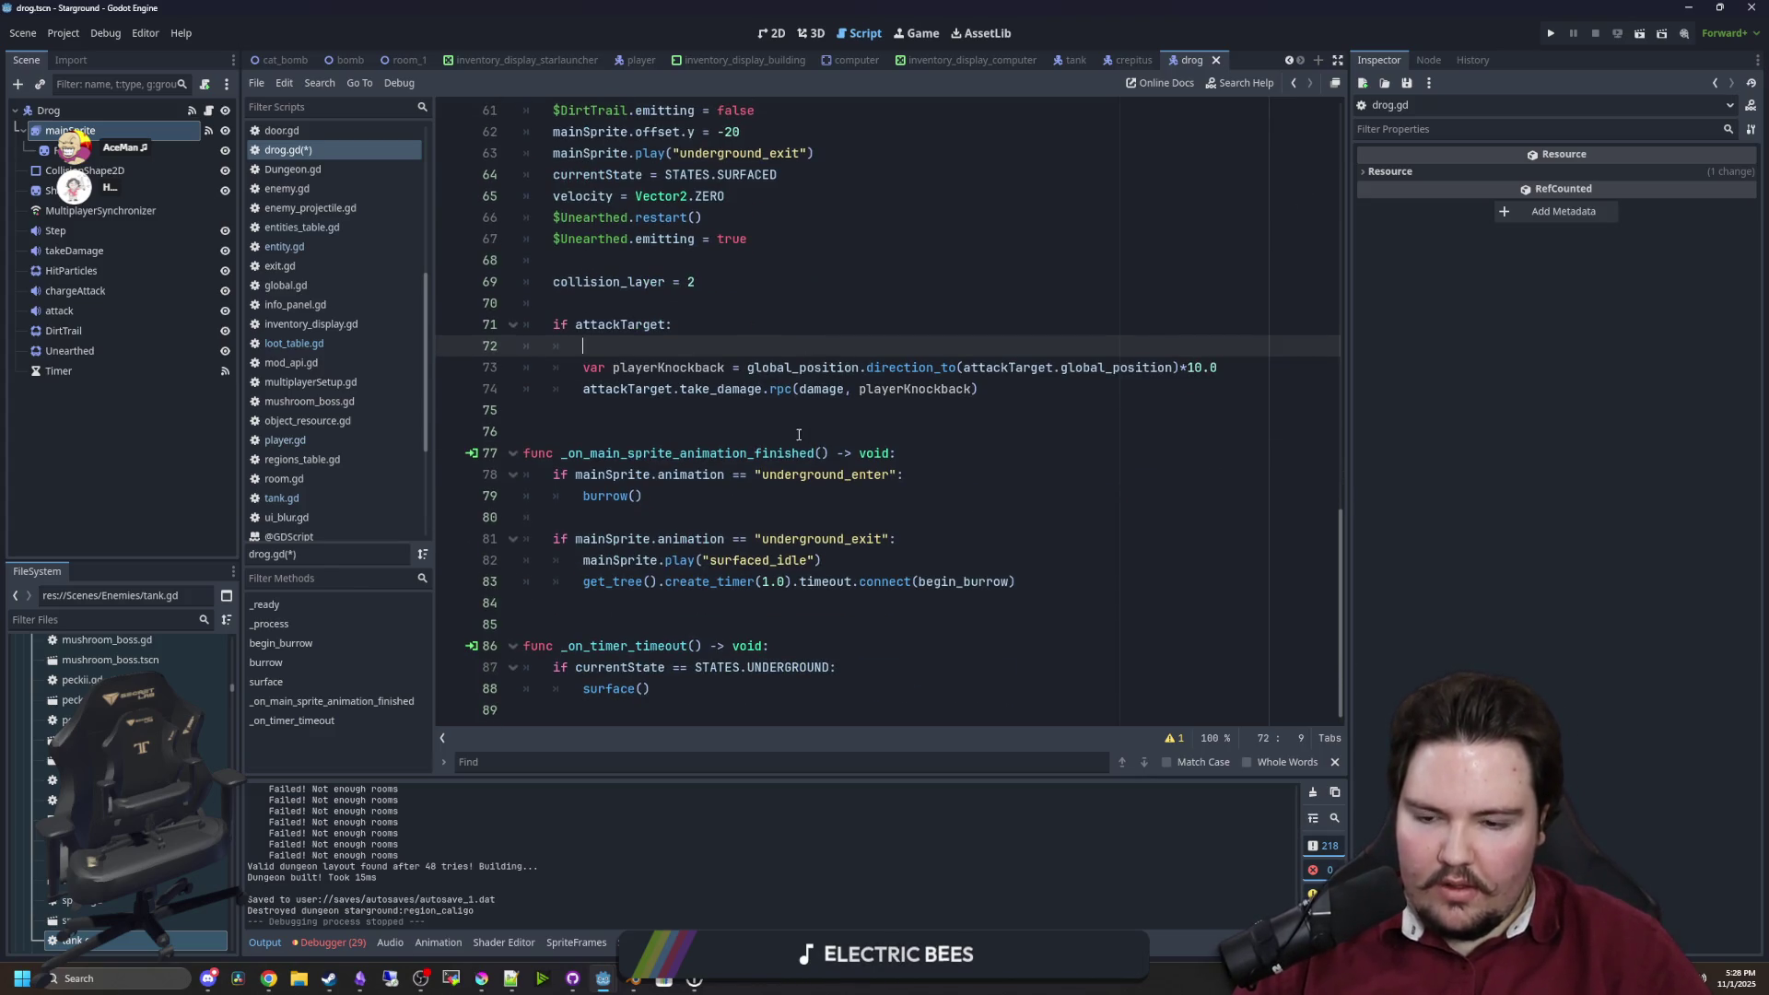
scroll(752, 549, up, 3)
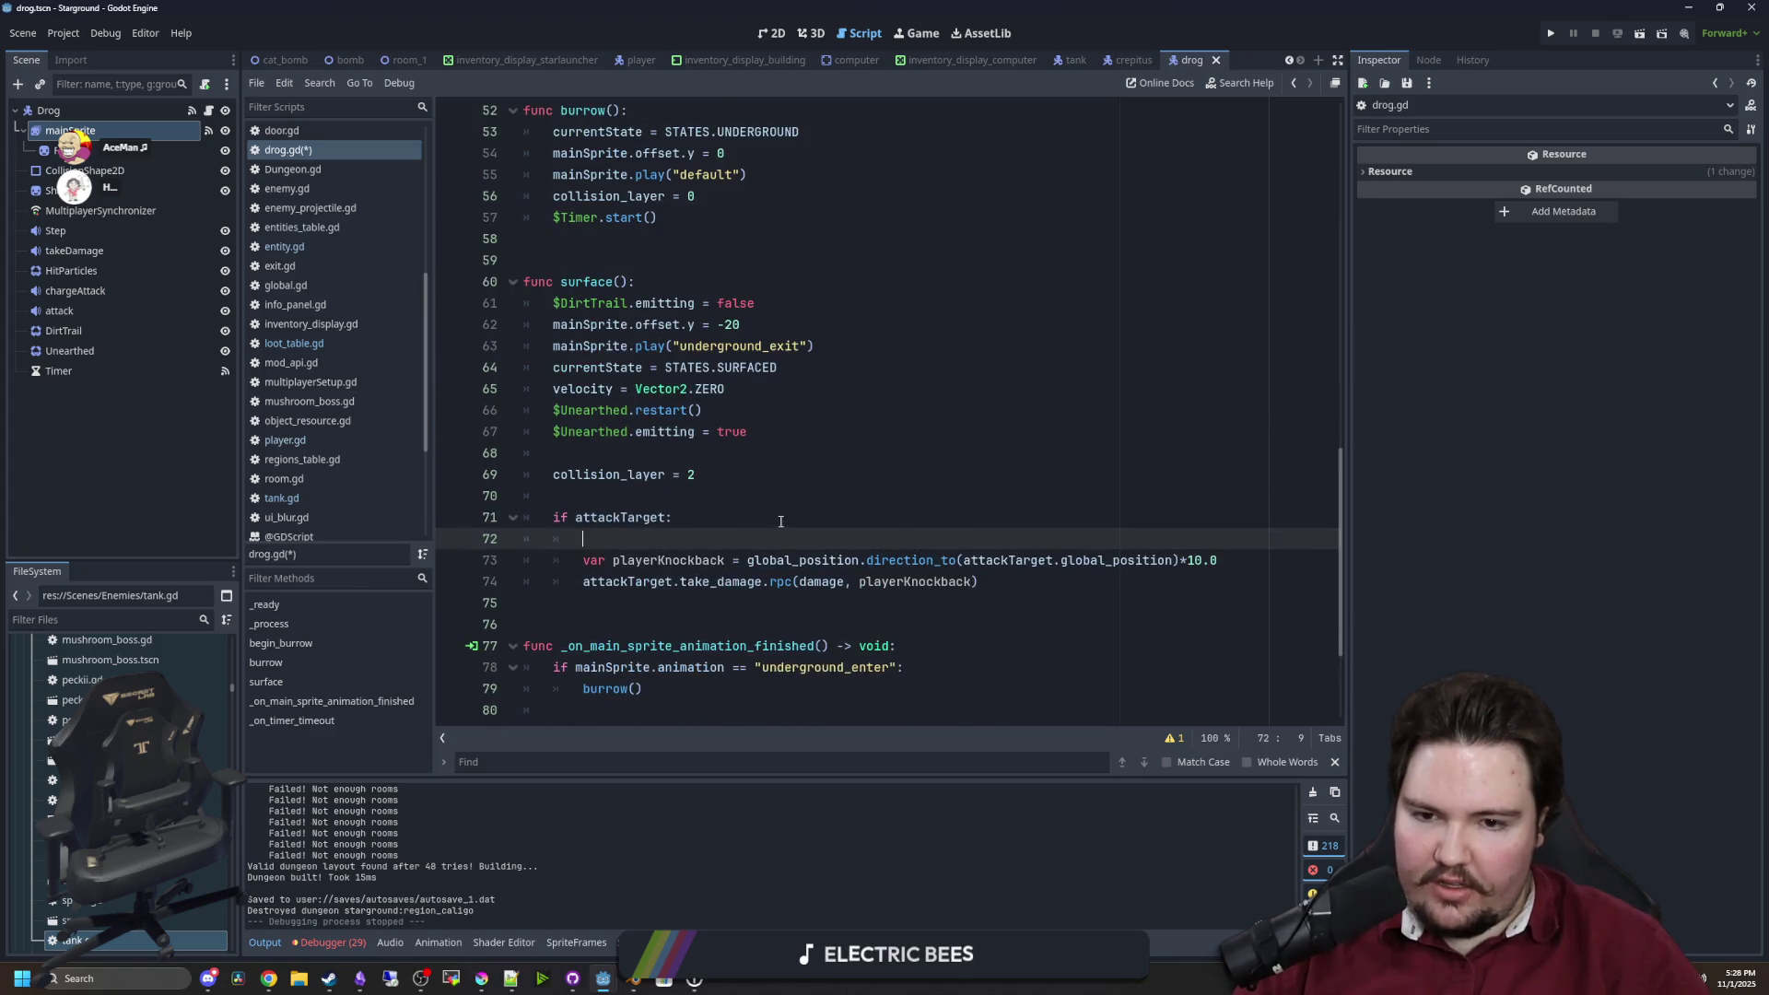
scroll(782, 520, up, 9)
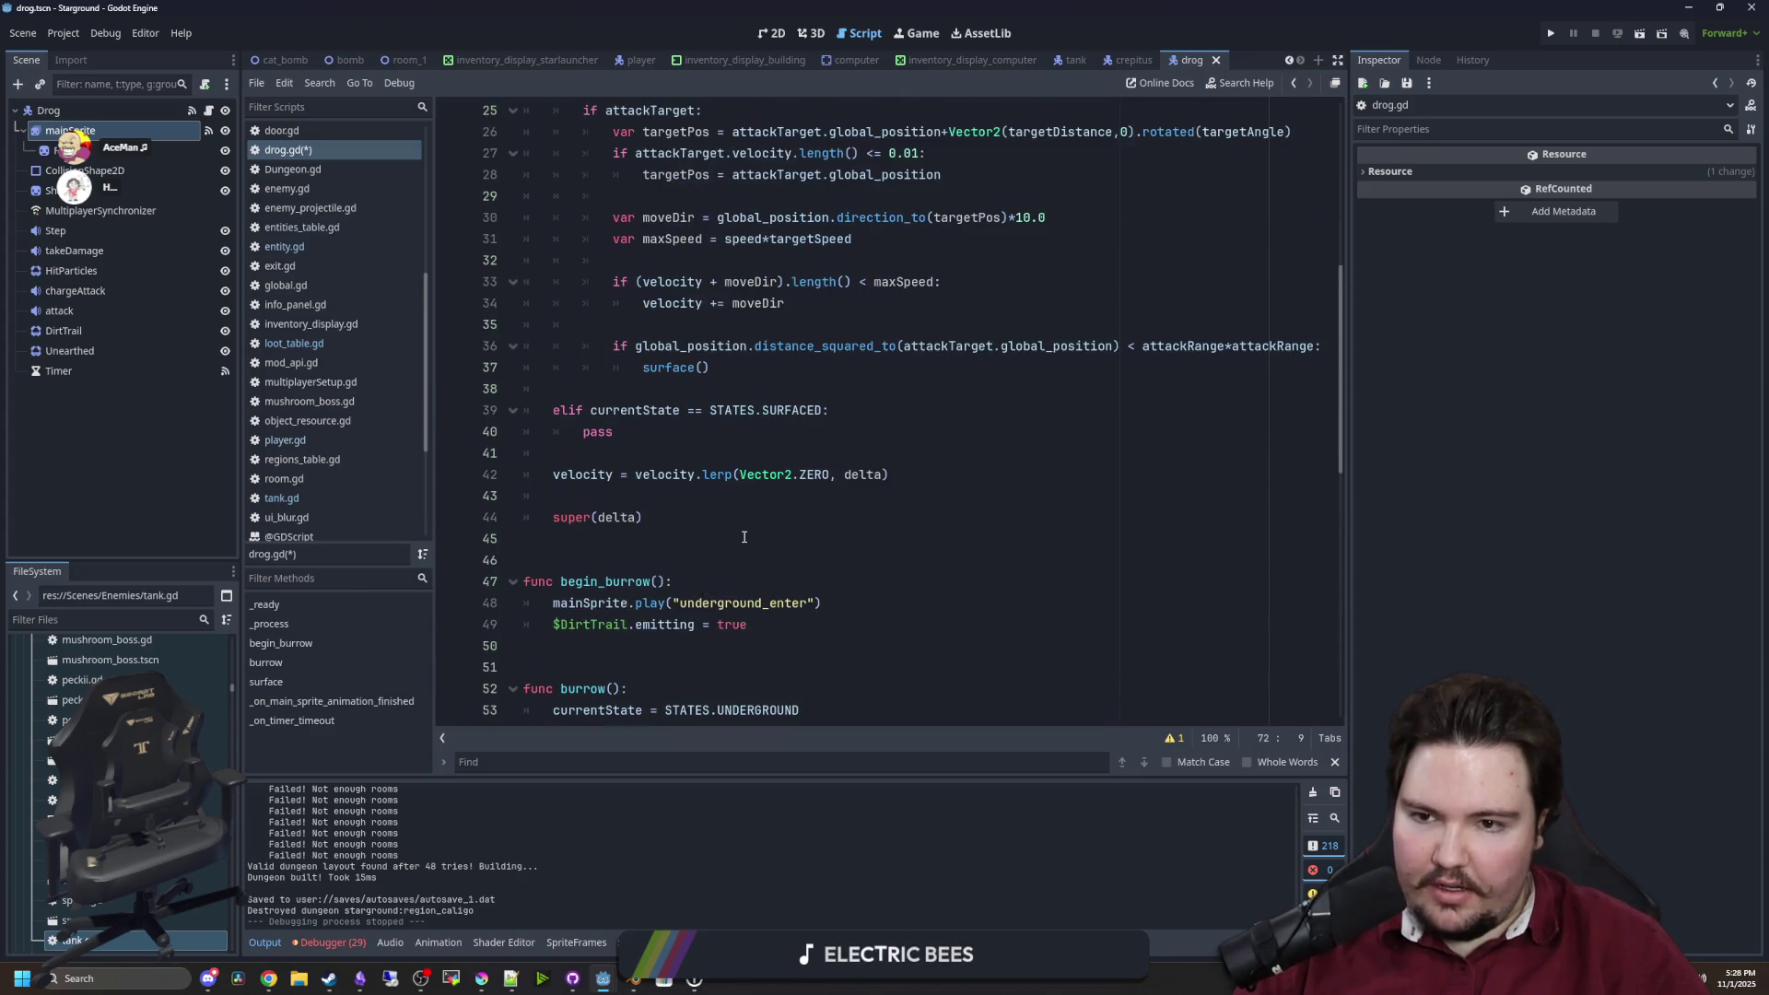
scroll(744, 537, down, 12)
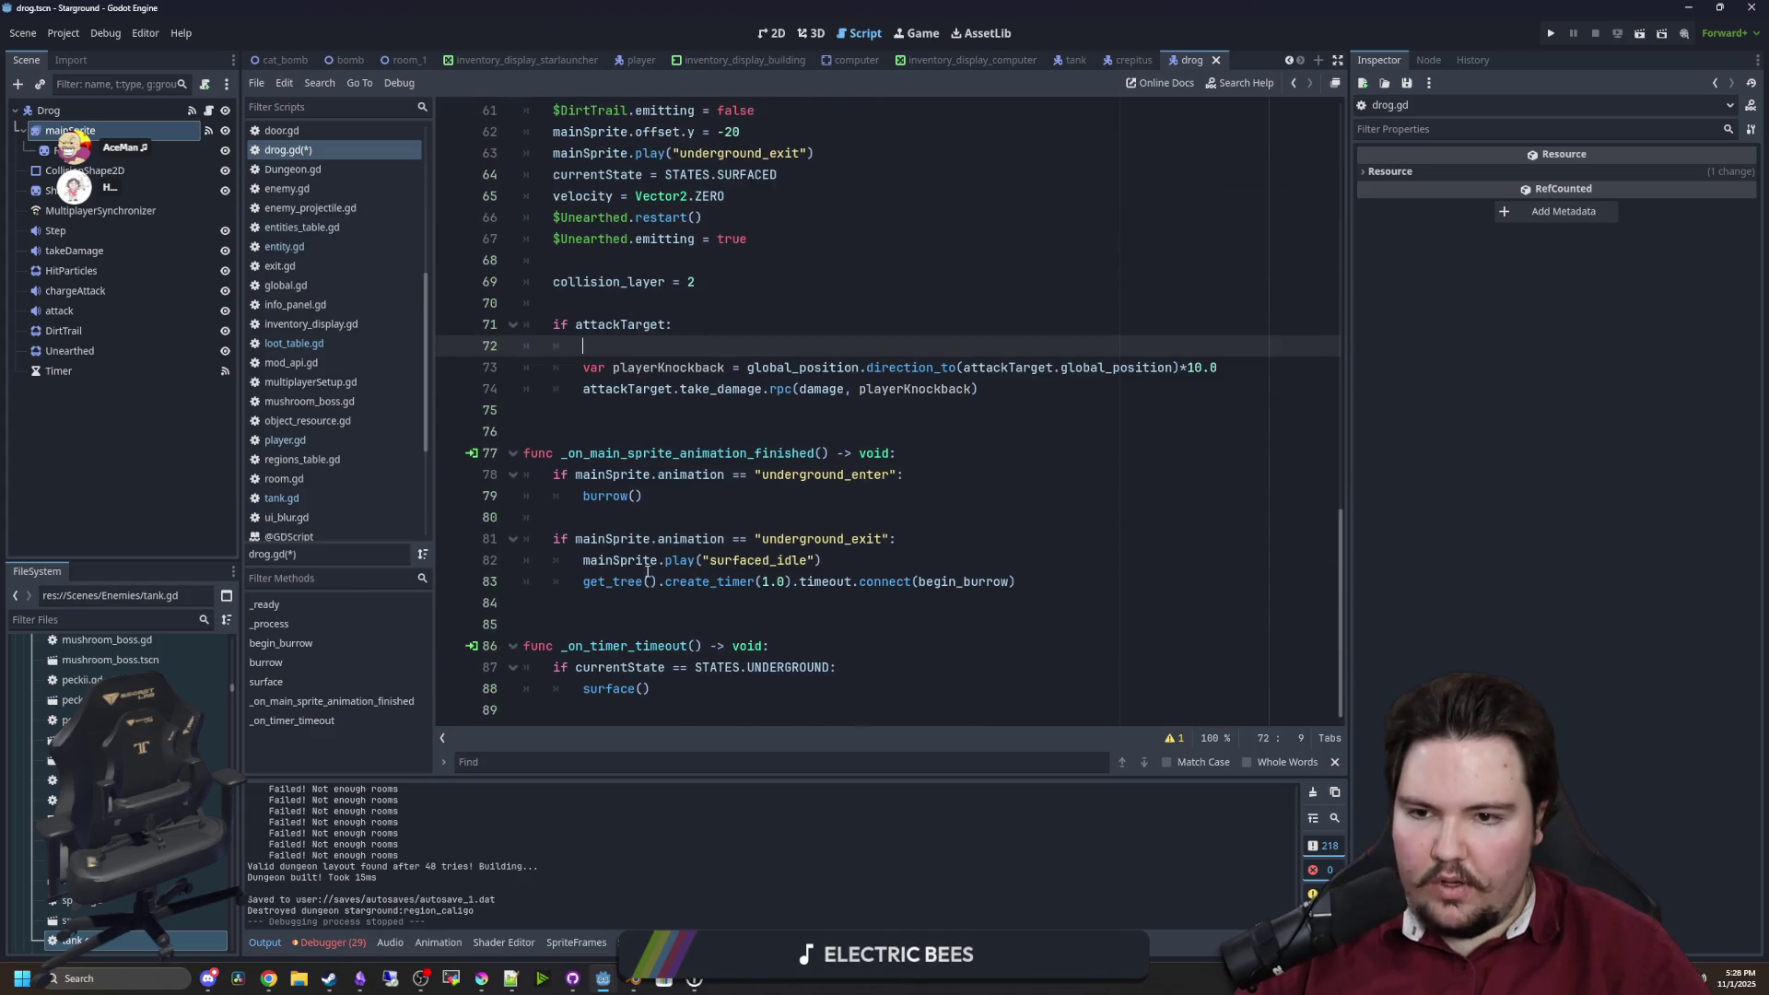
key(BackSpace)
key(BackSpace)
key(BackSpace)
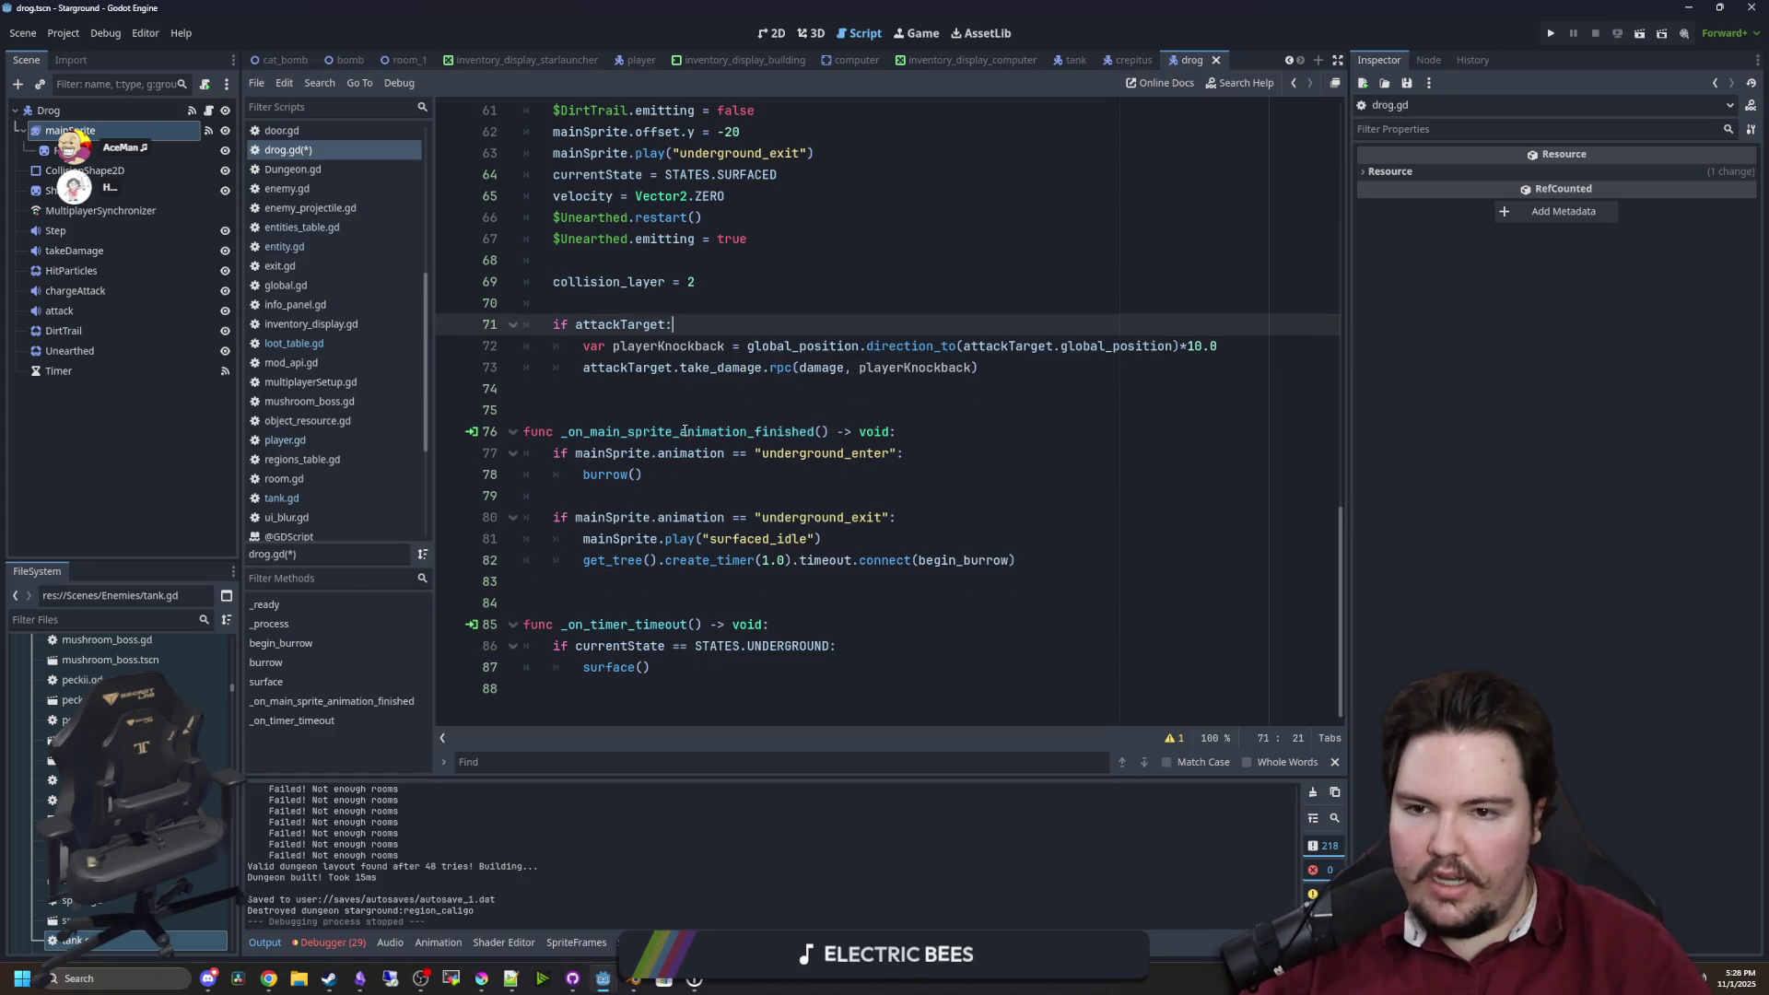
scroll(685, 430, up, 3)
click(622, 303)
text(attack = true)
click(738, 265)
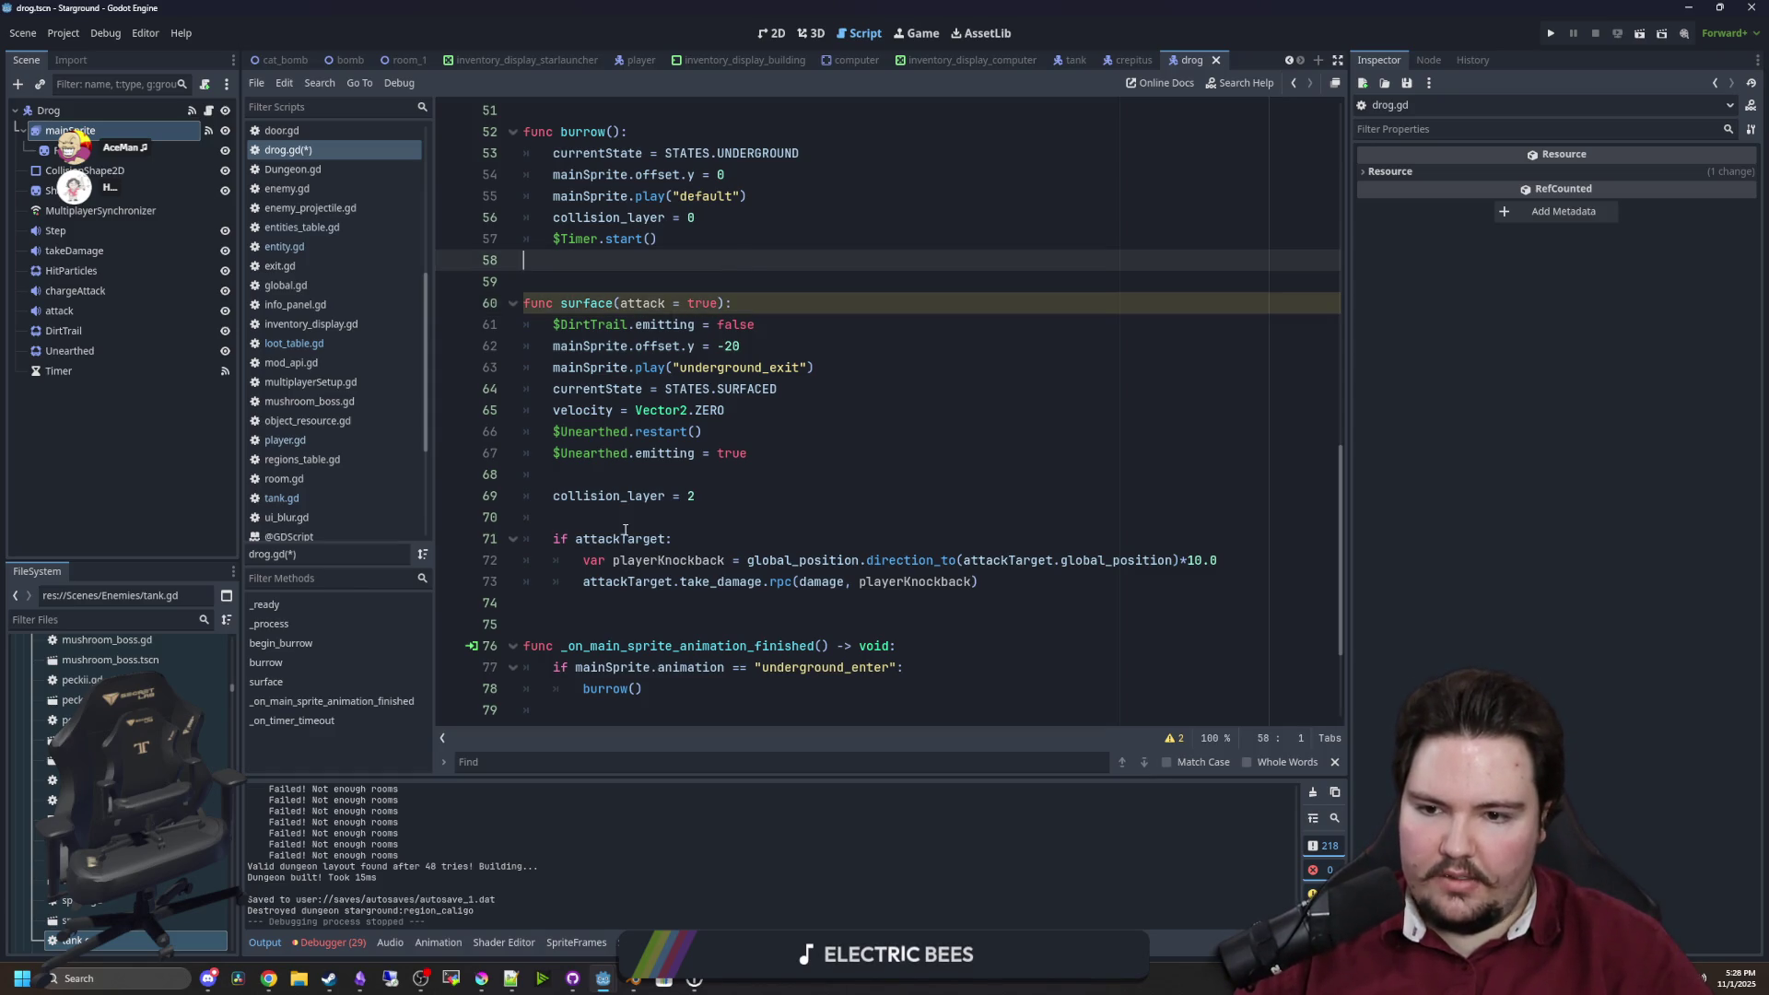
Step: Change the damage check on line 71 to 'if attackTarget && attack:'
click(670, 539)
text(&& attack)
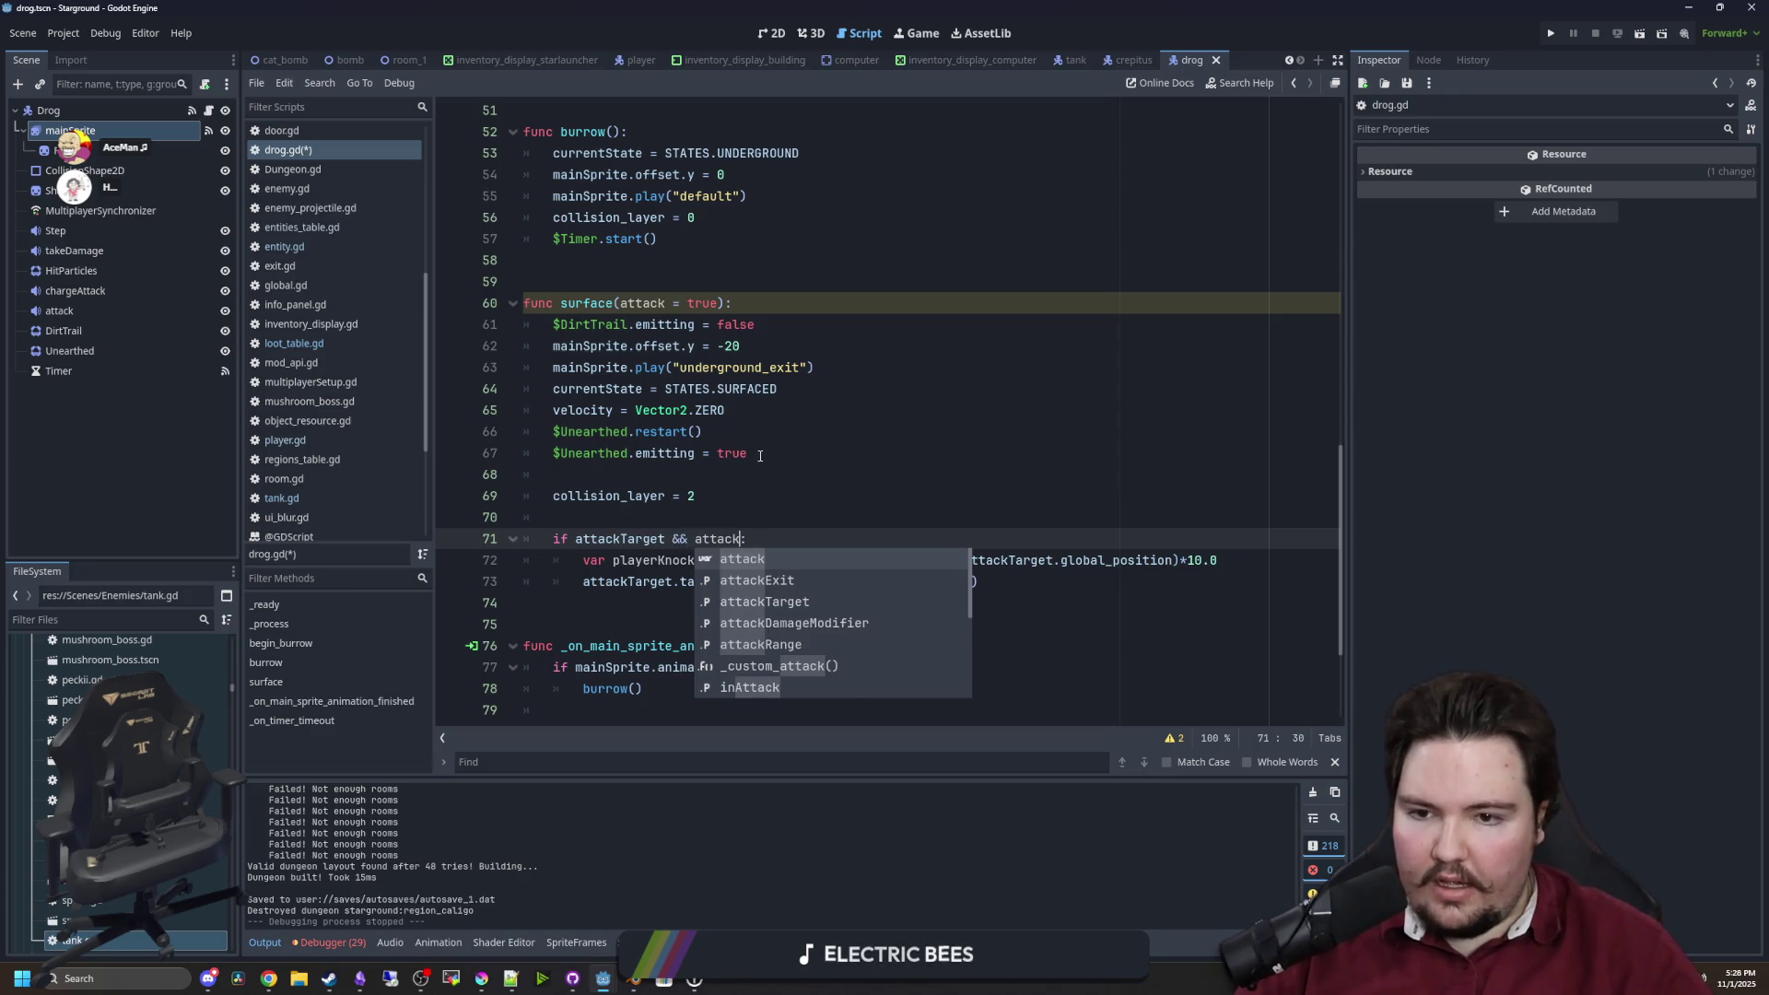
key(Escape)
click(824, 435)
click(785, 480)
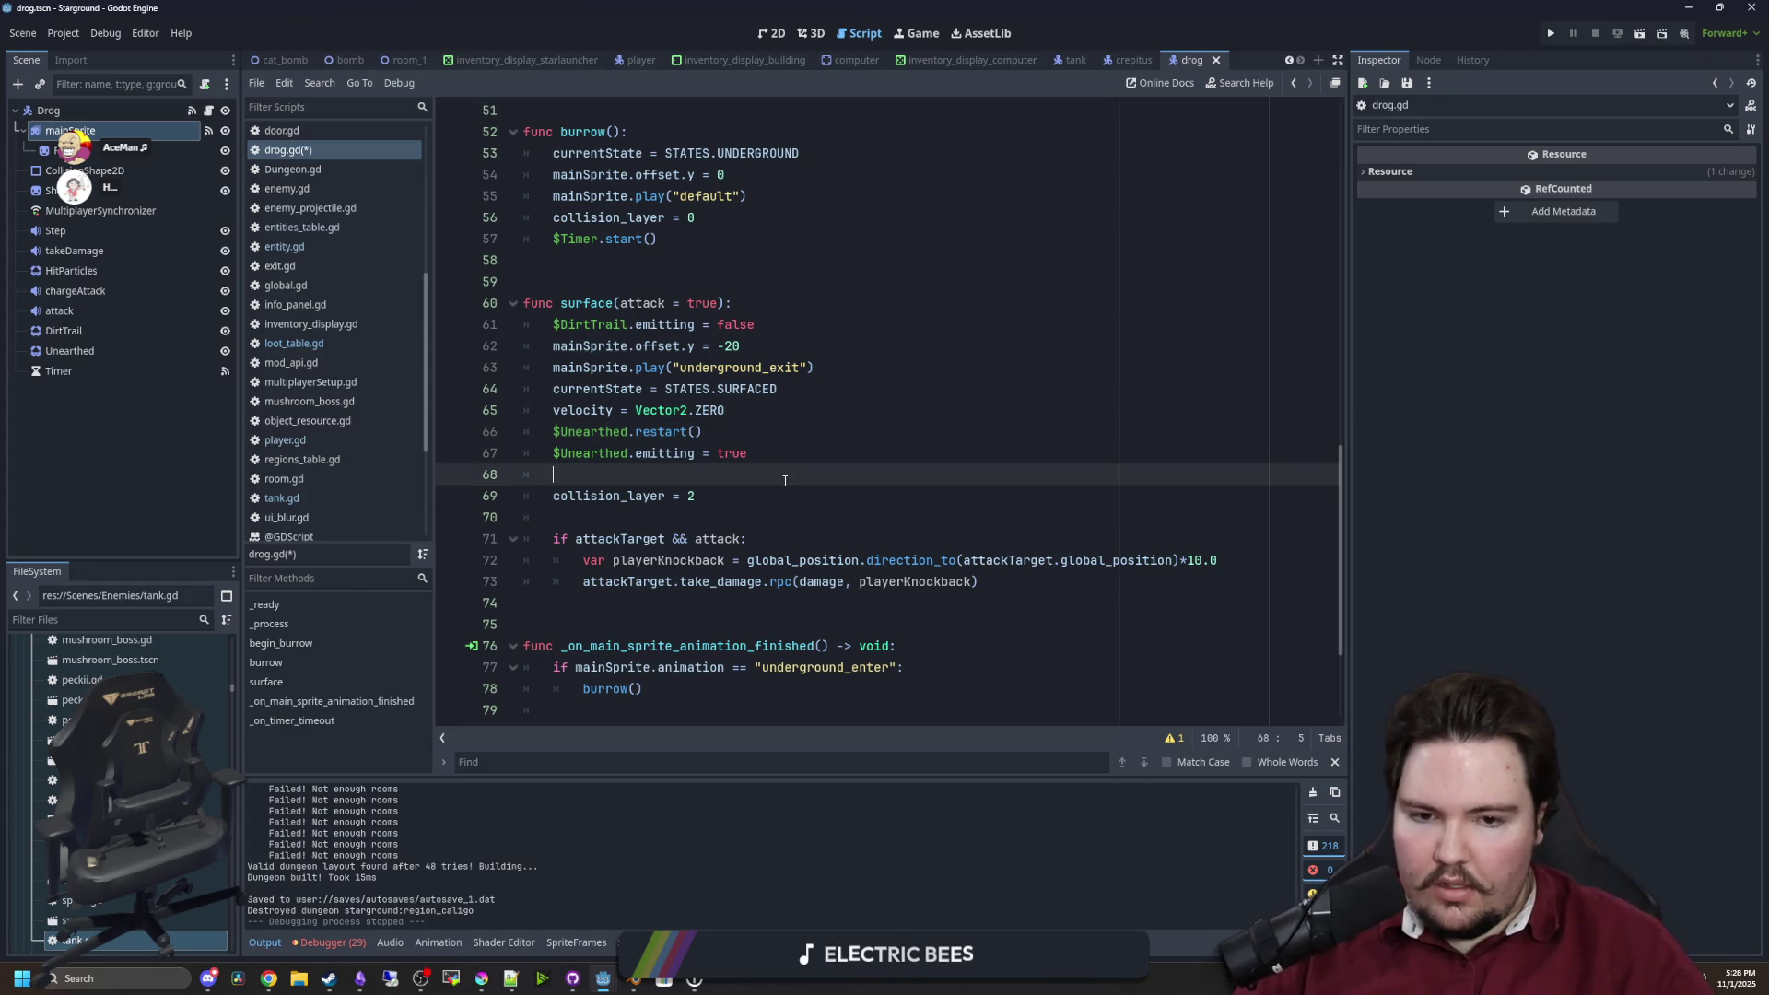
drag(1035, 596, 553, 538)
click(590, 517)
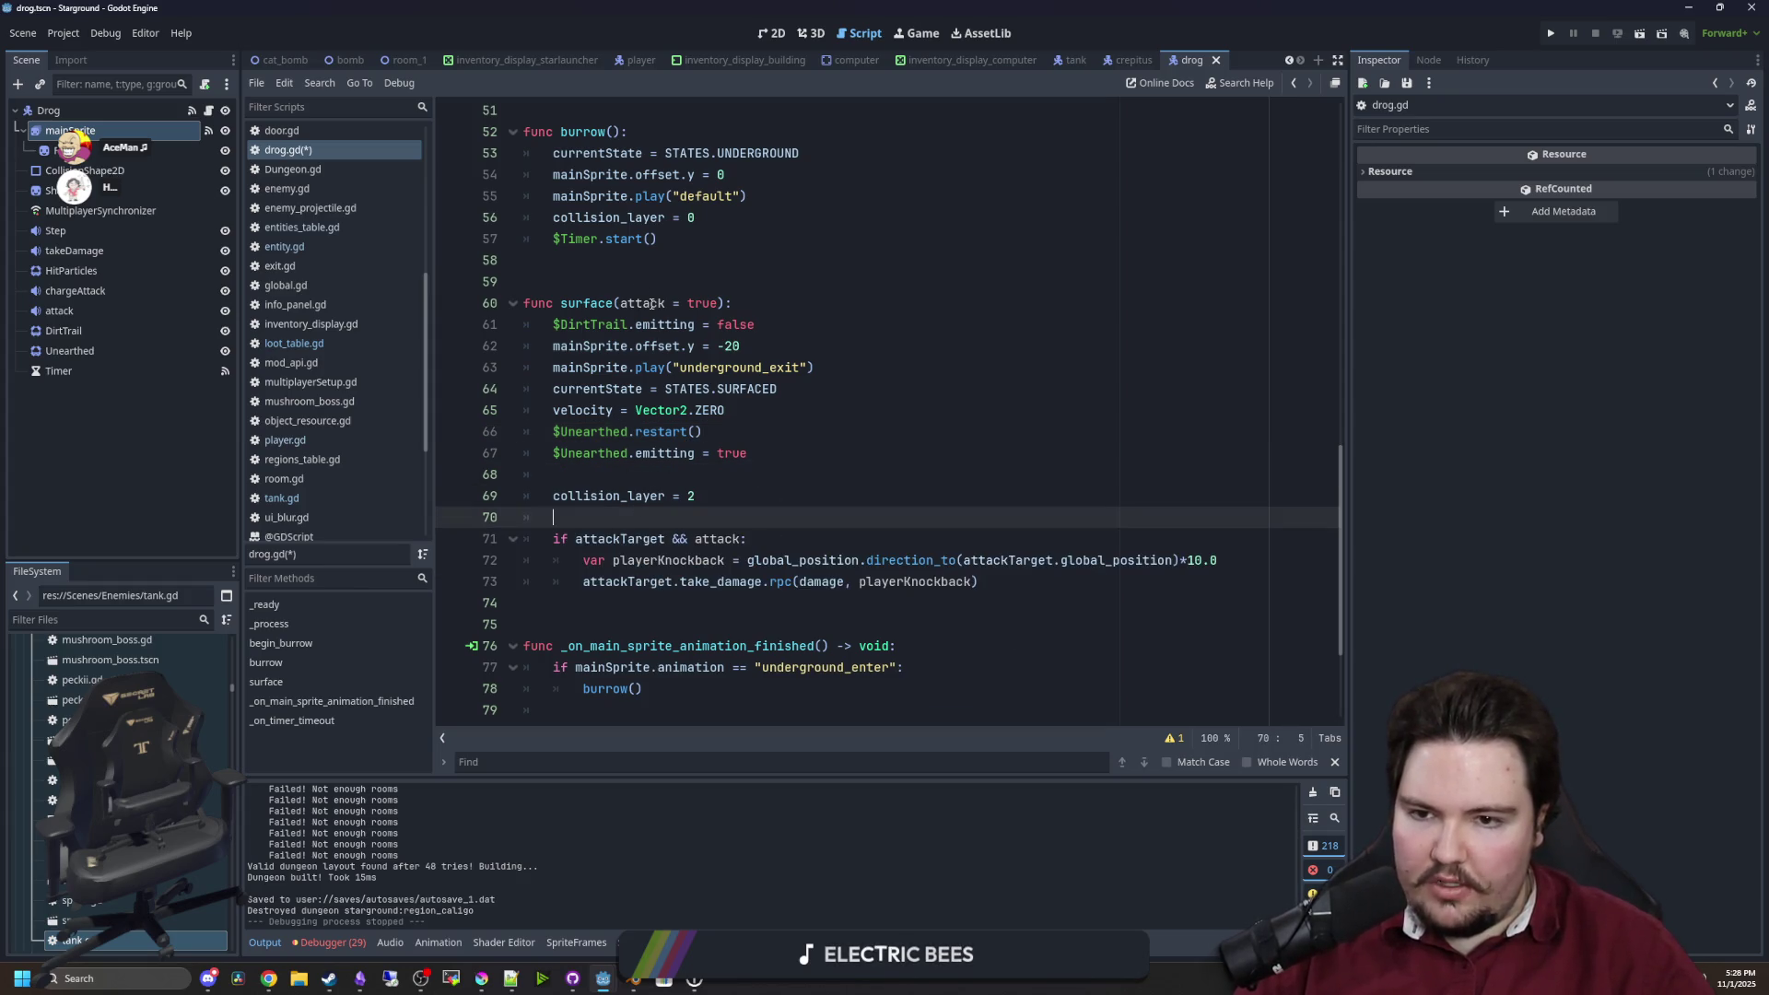
Step: Make the timer timeout call surface(false), then save the script with Ctrl+S
scroll(590, 304, down, 3)
click(698, 560)
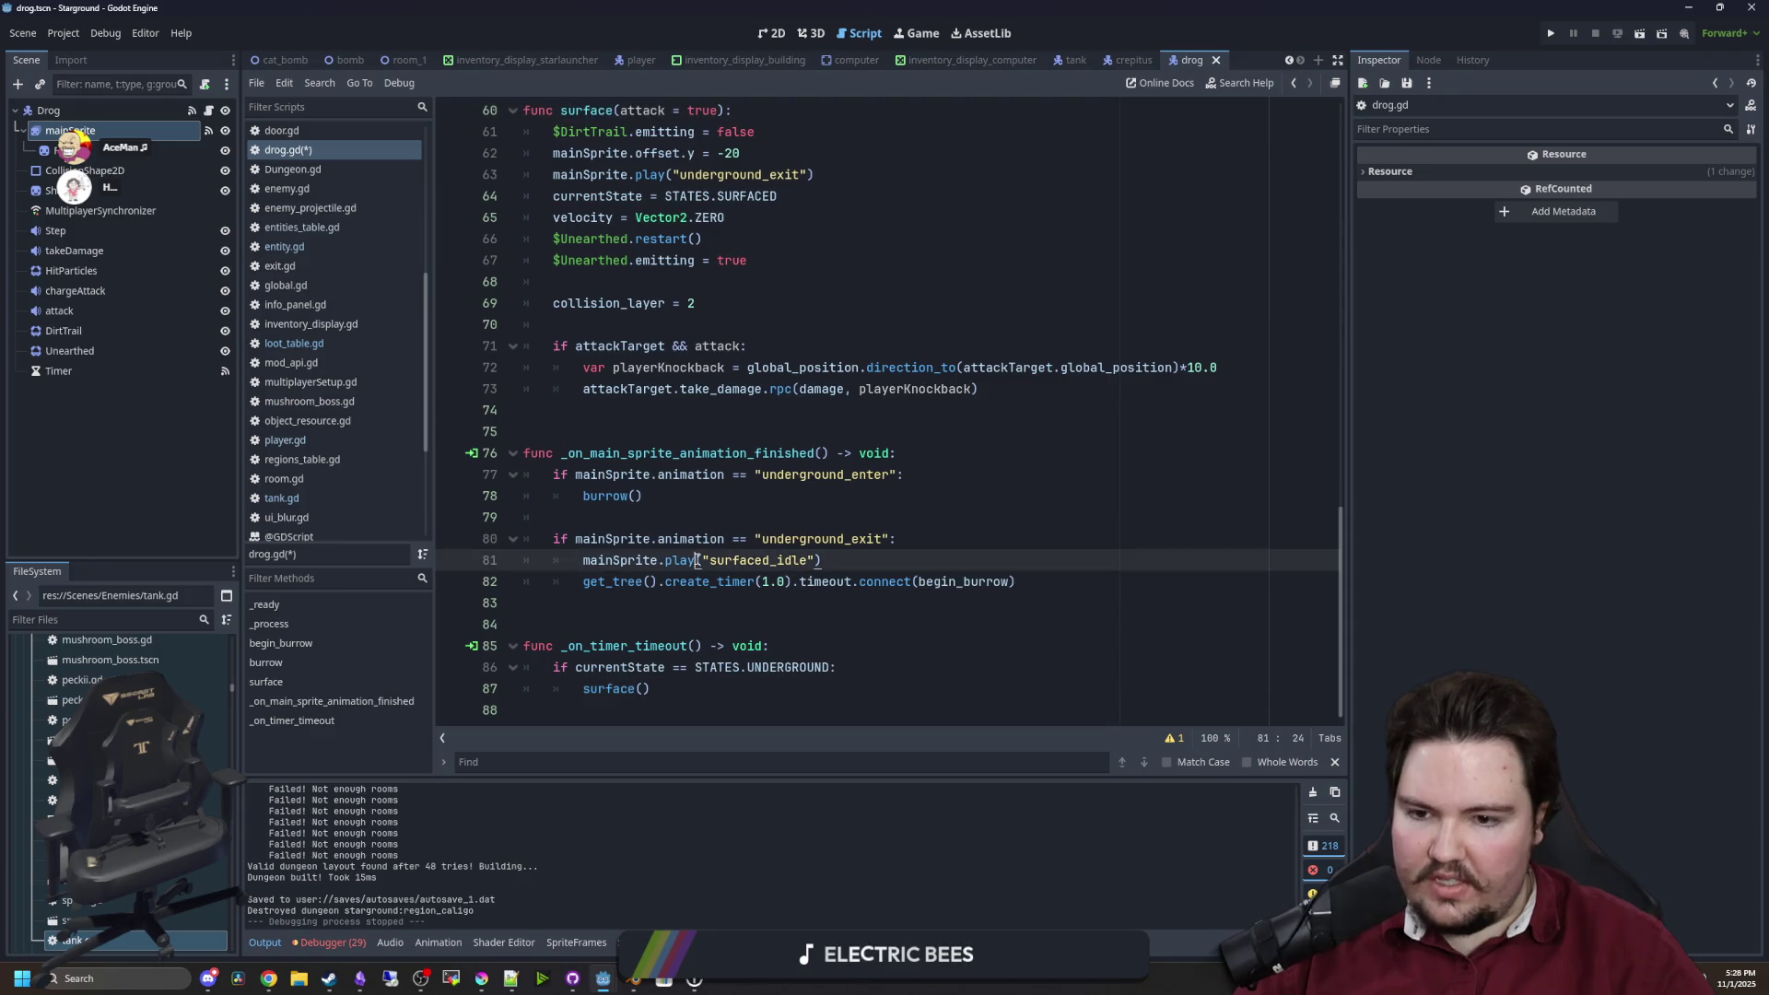
click(645, 688)
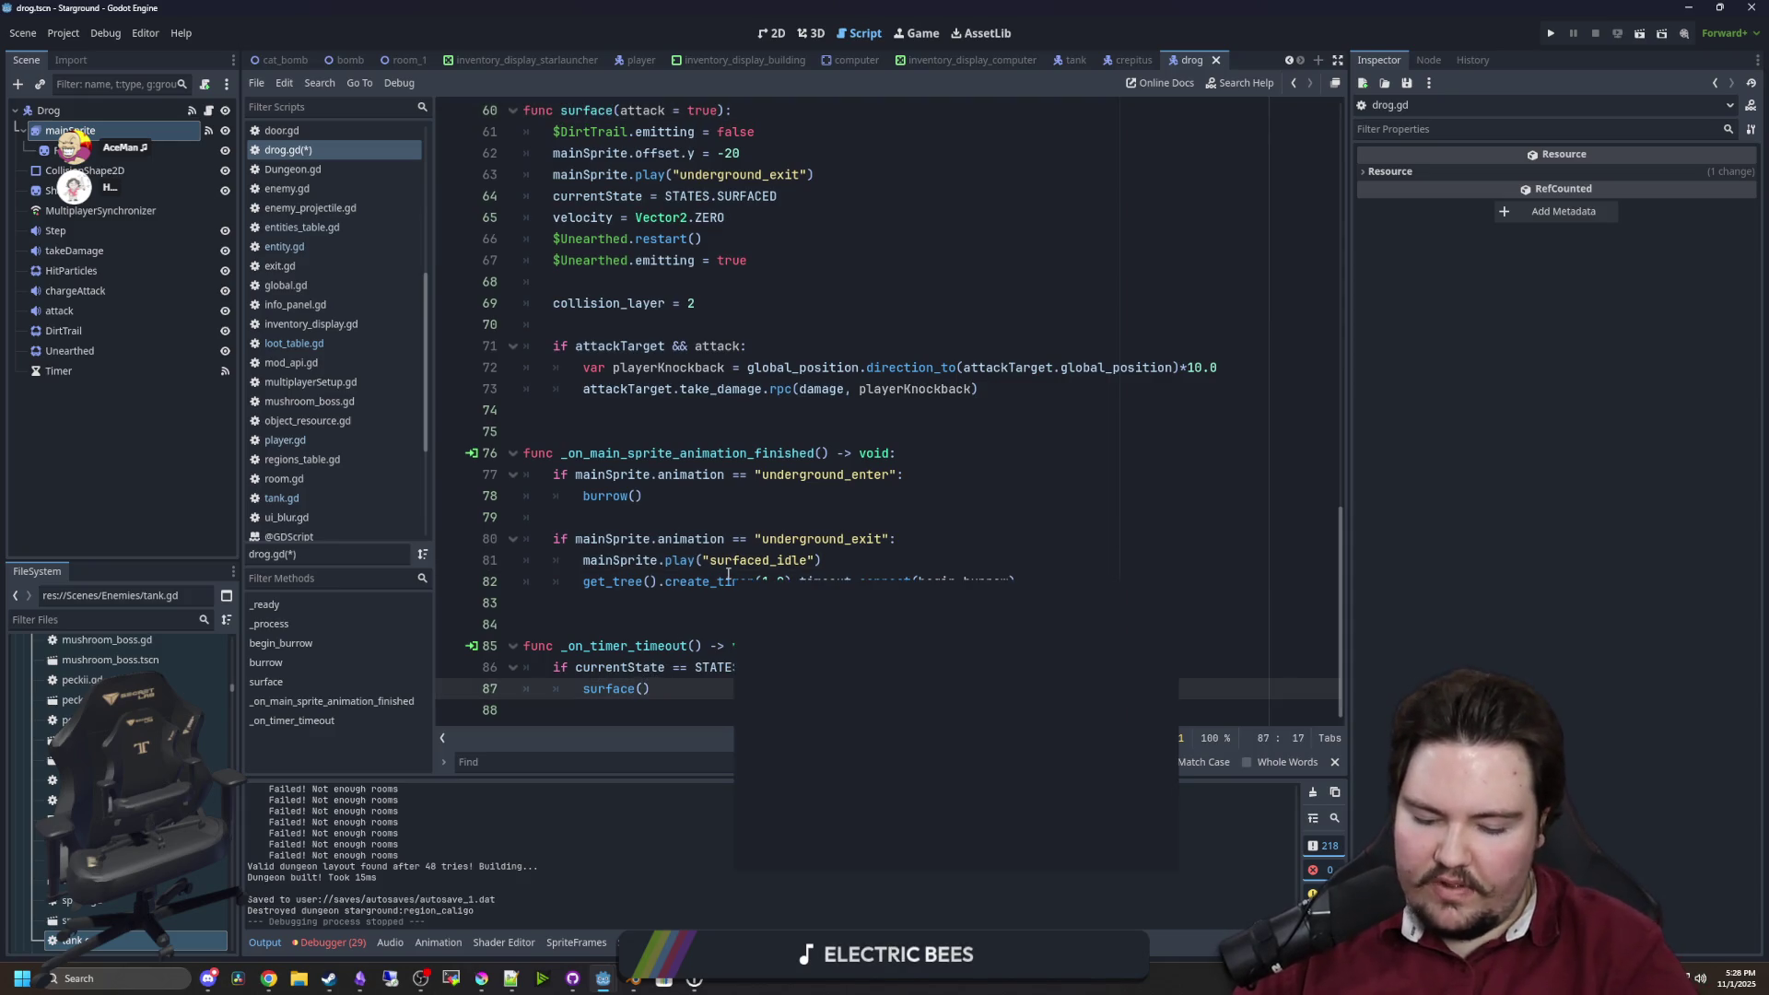
text(false)
click(645, 596)
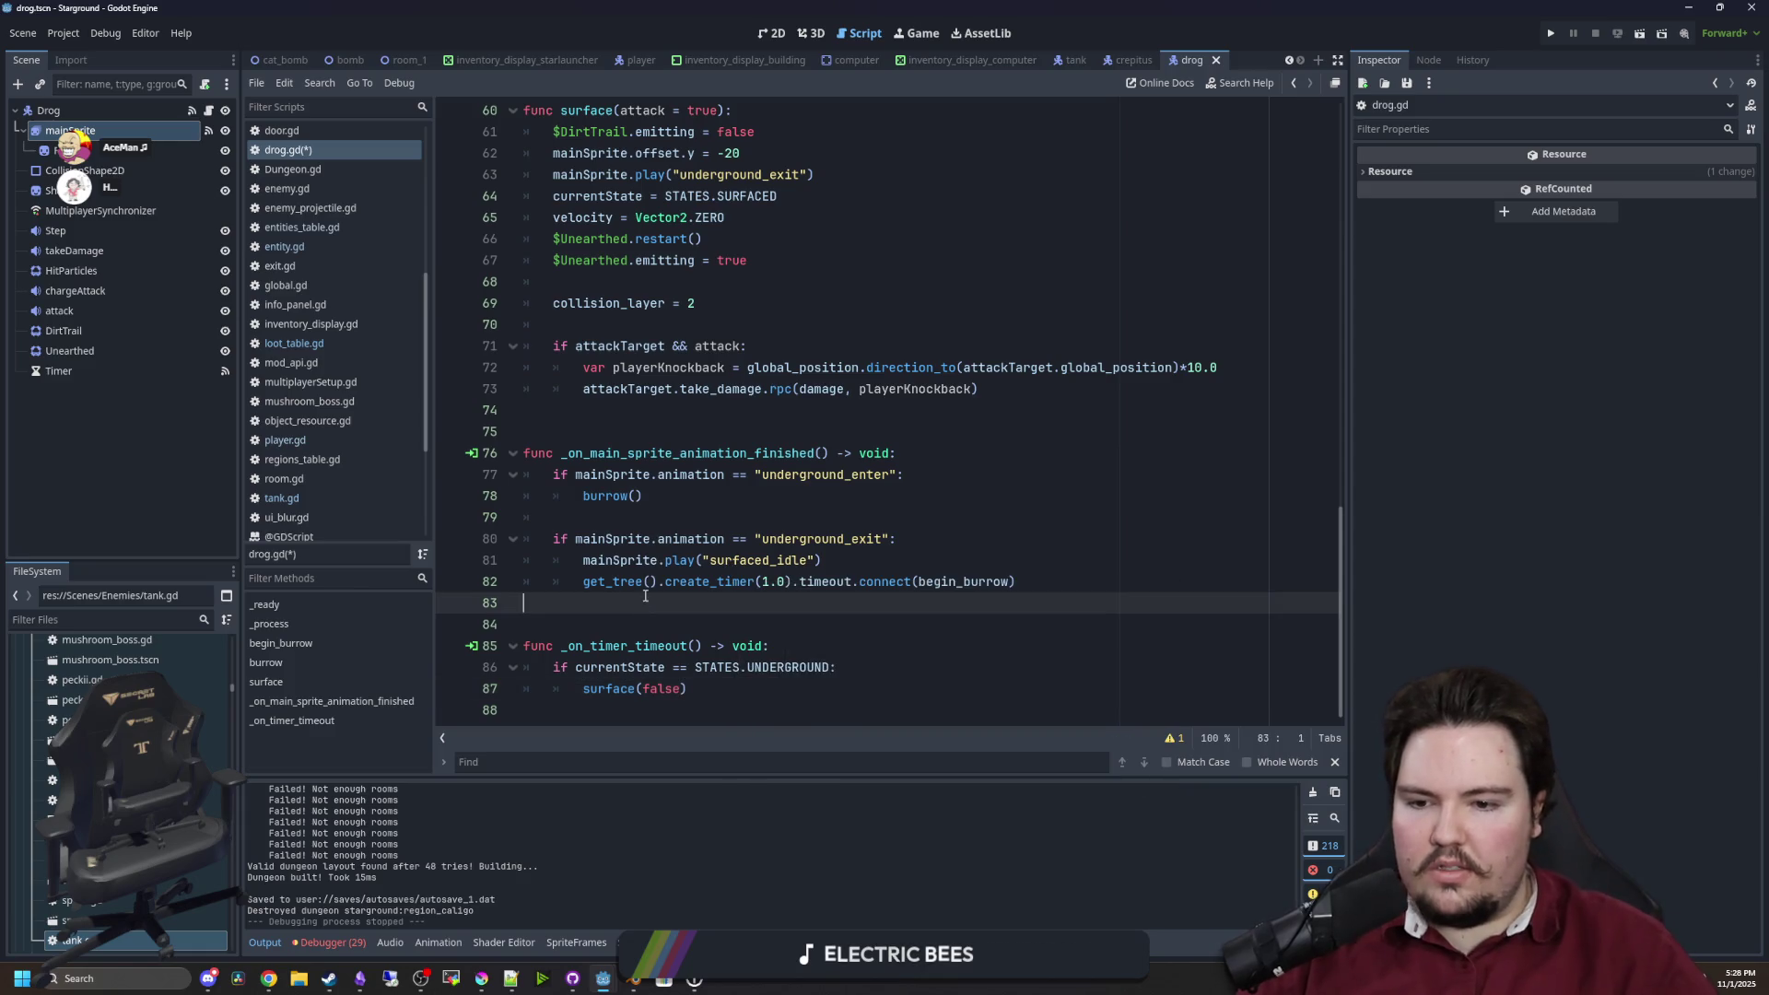
mouse_move(565, 634)
mouse_down()
mouse_move(645, 655)
mouse_move(700, 699)
mouse_up()
click(599, 623)
scroll(684, 610, up, 2)
scroll(684, 611, up, 18)
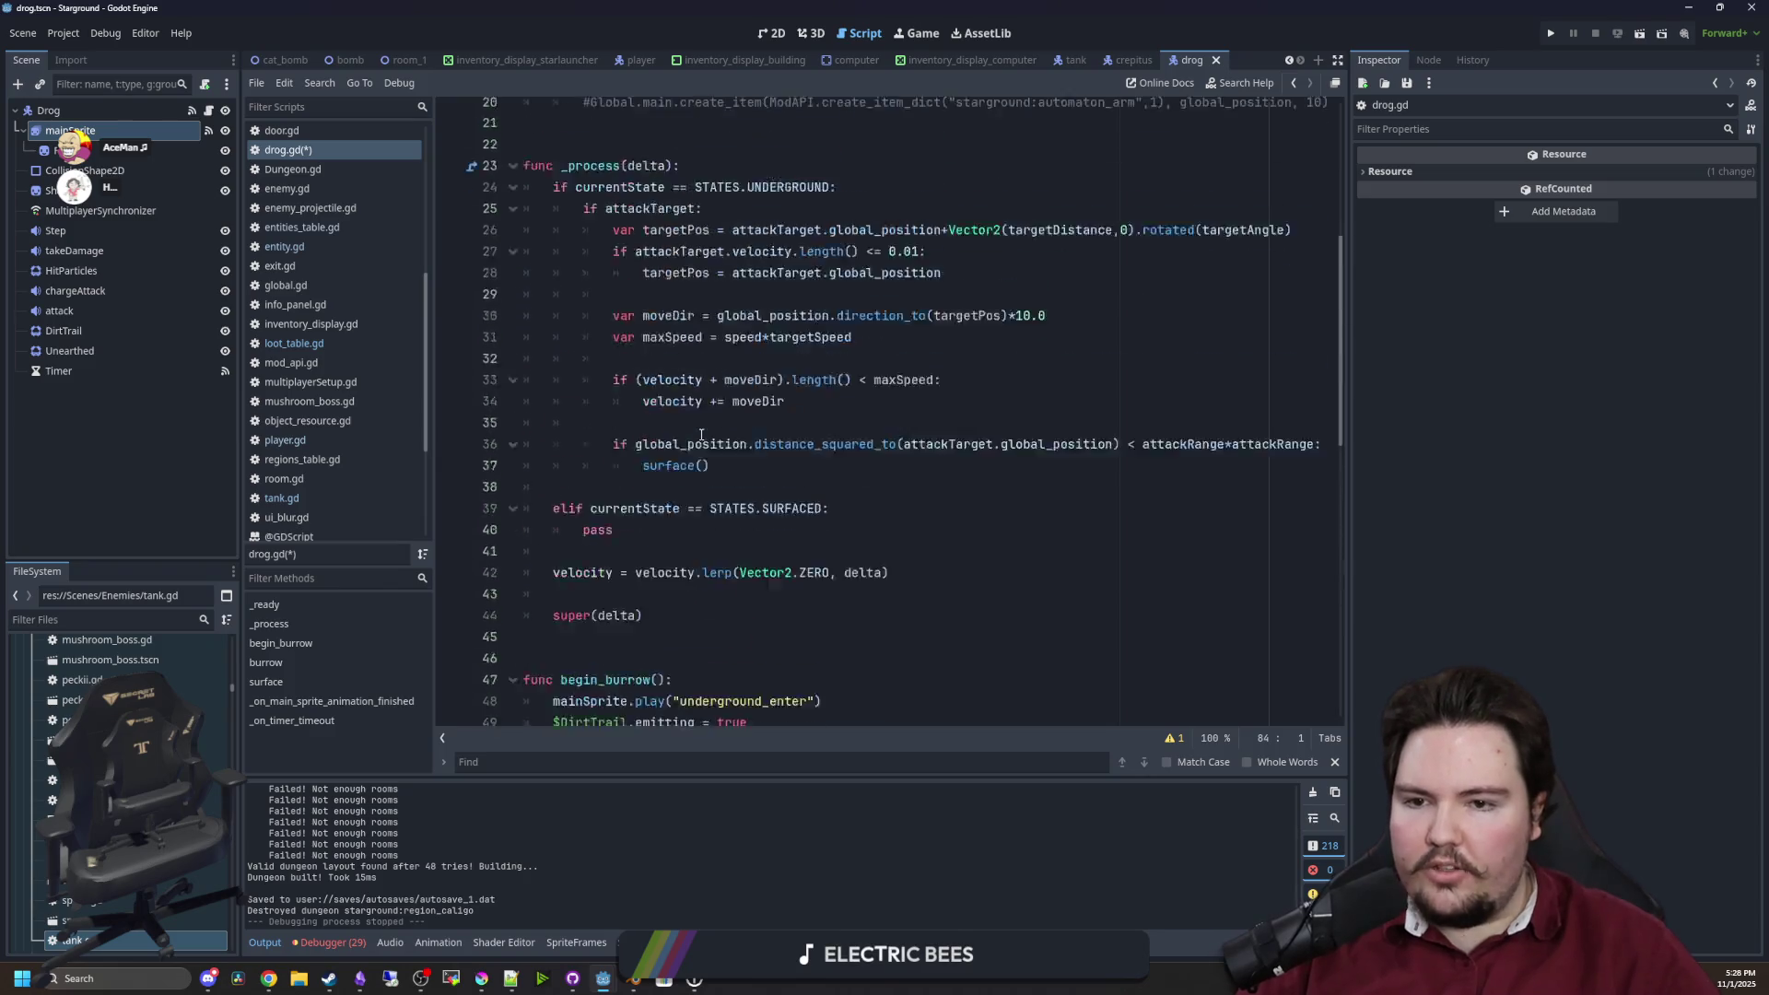
click(656, 446)
key(ctrl+s)
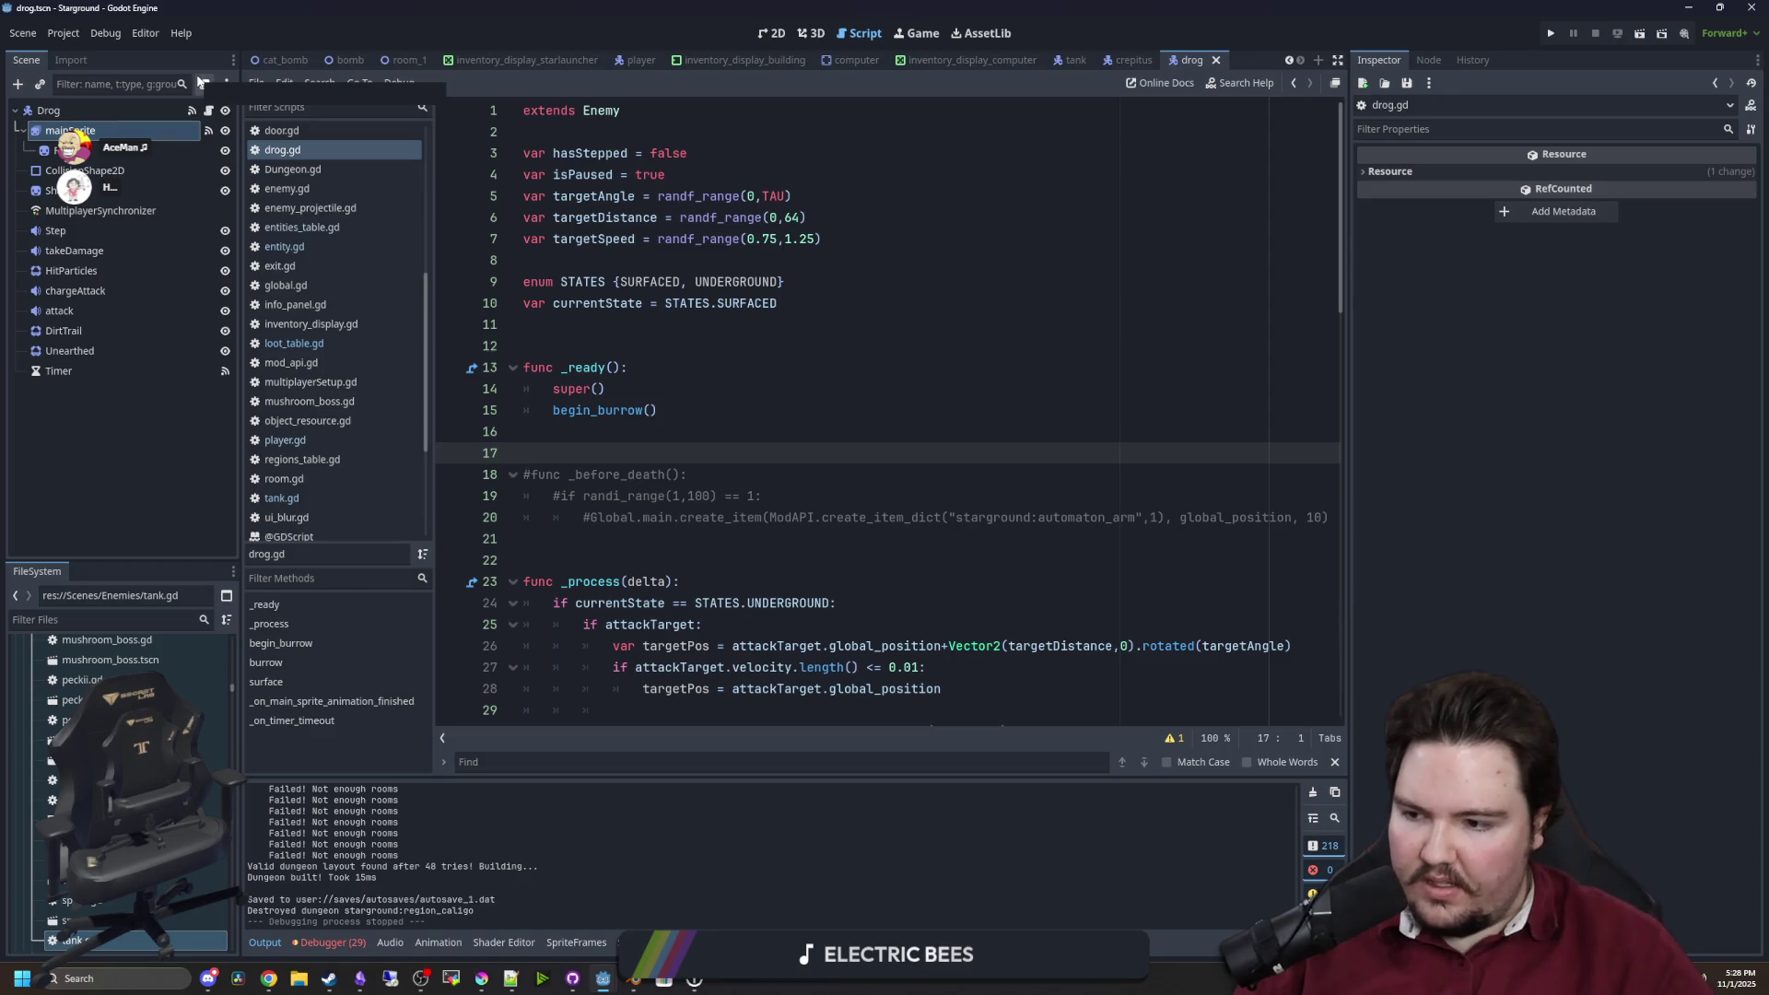
Step: Review the begin_burrow and burrow functions in drog.gd
click(590, 366)
click(597, 342)
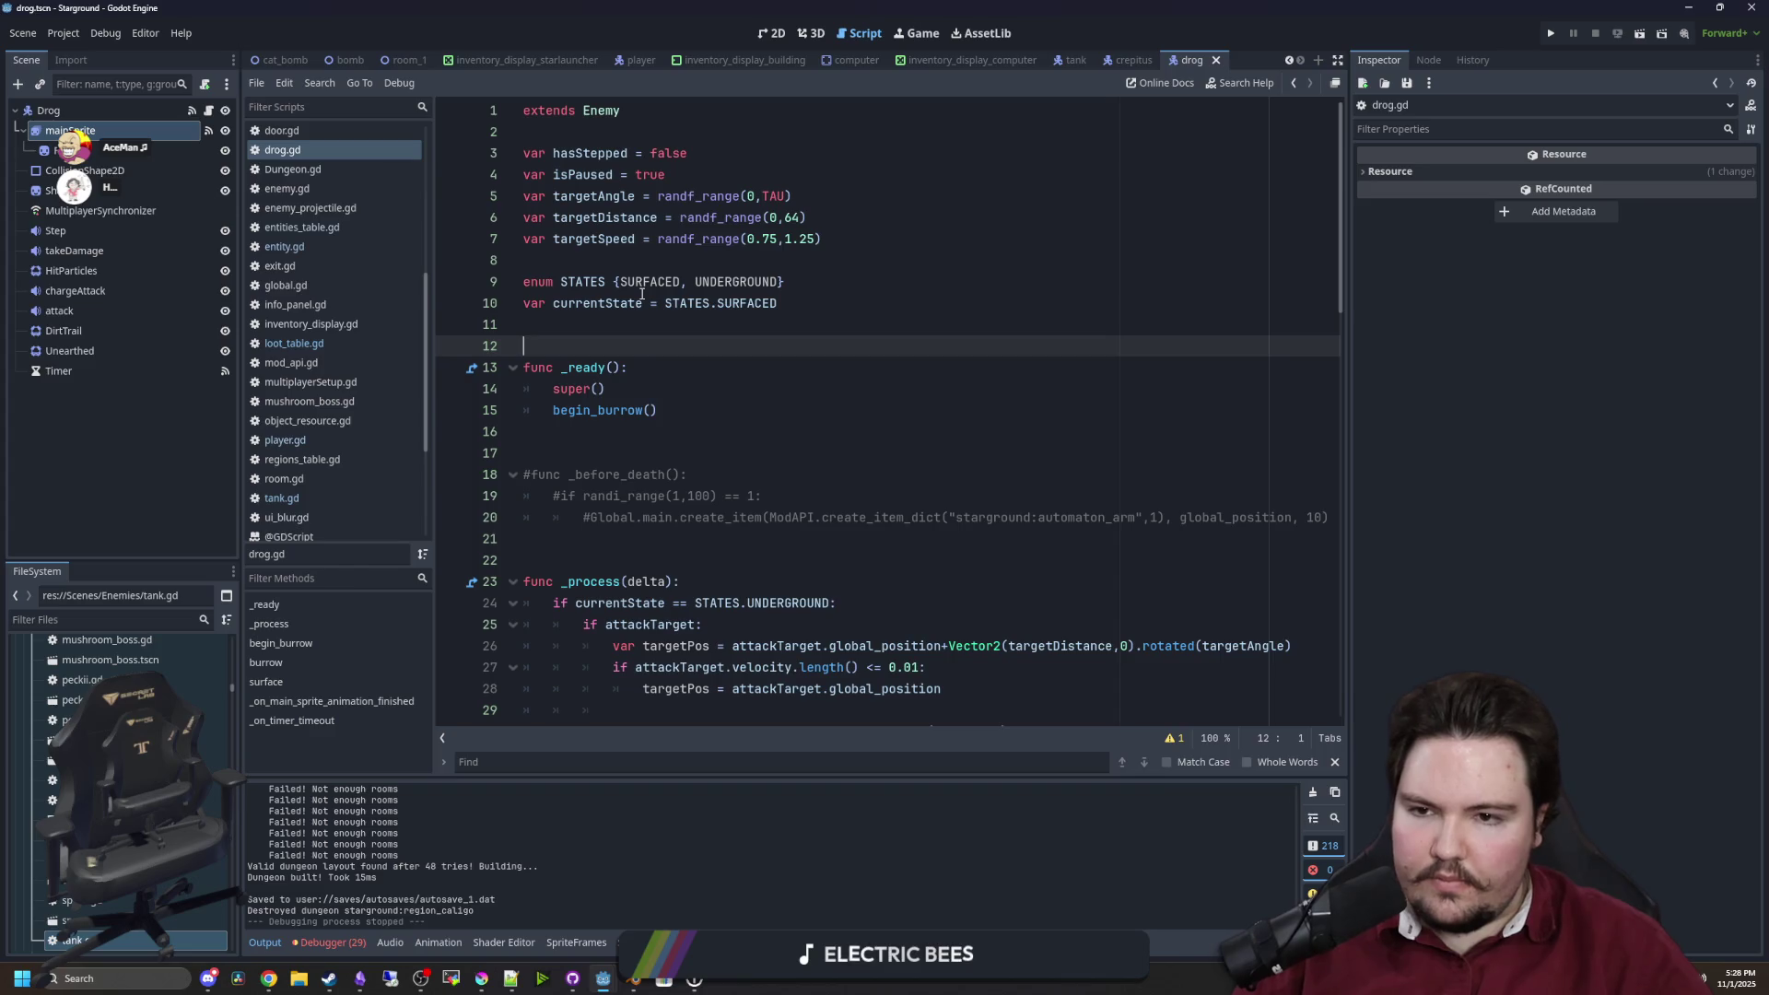
ctrl+click(597, 411)
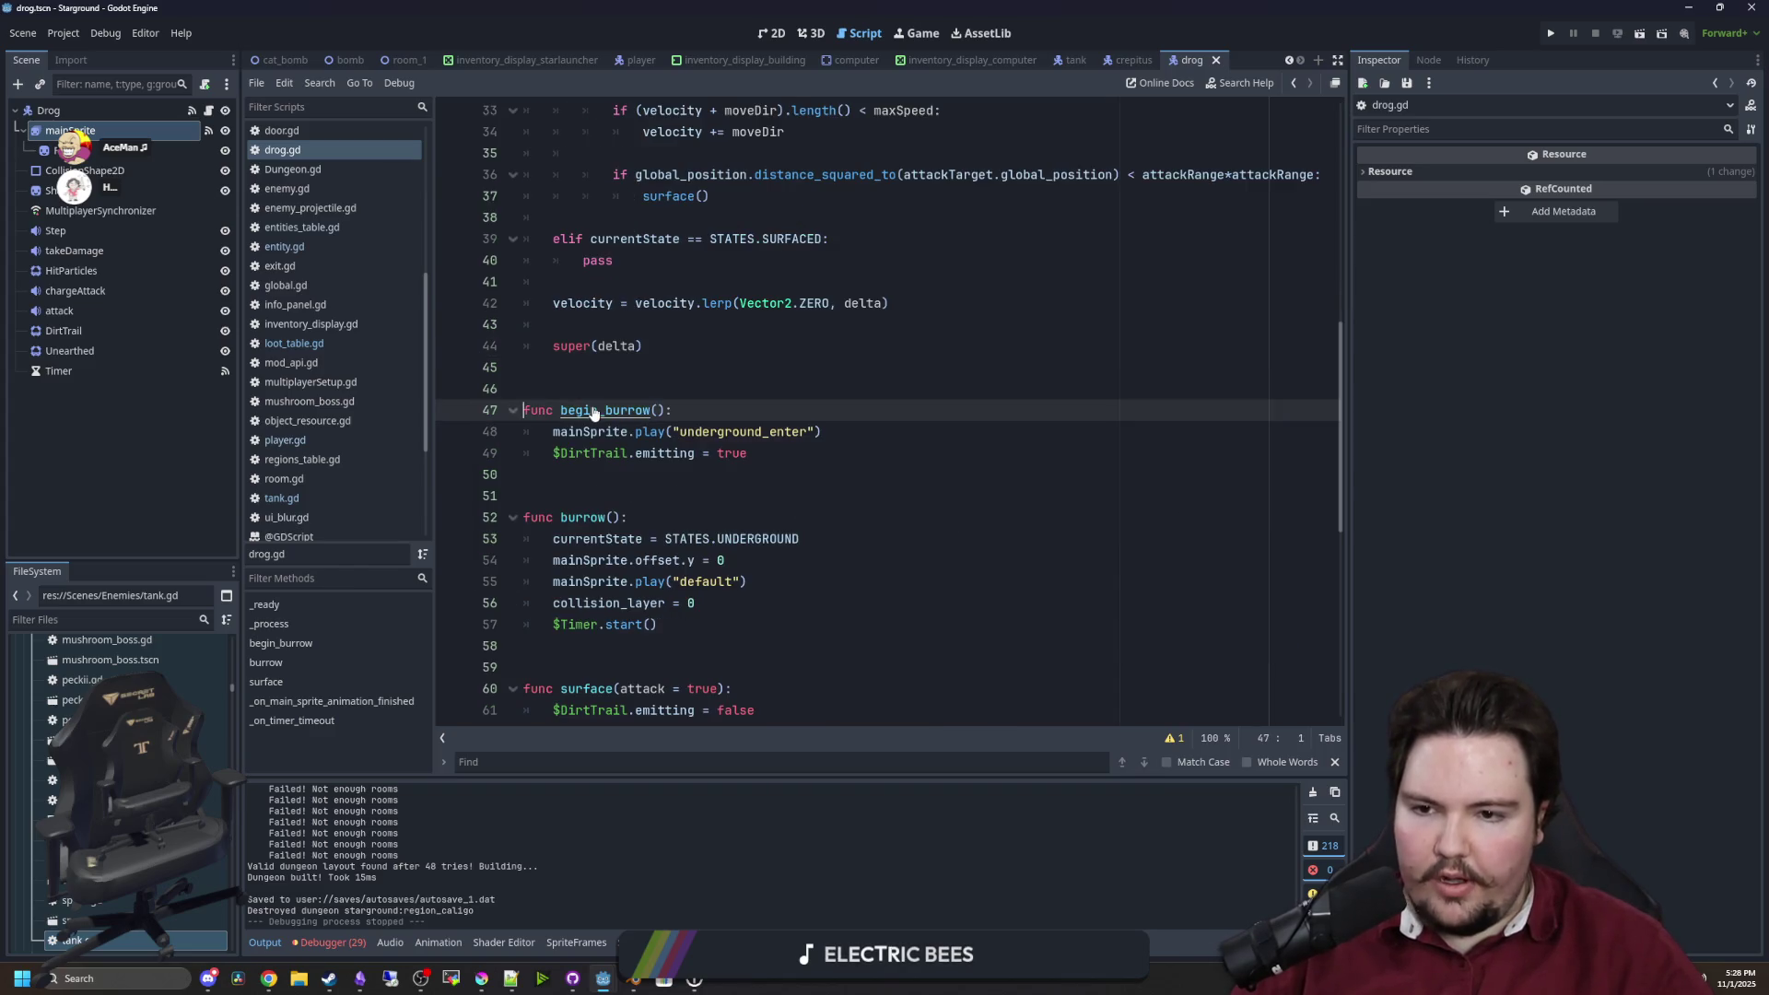
click(637, 373)
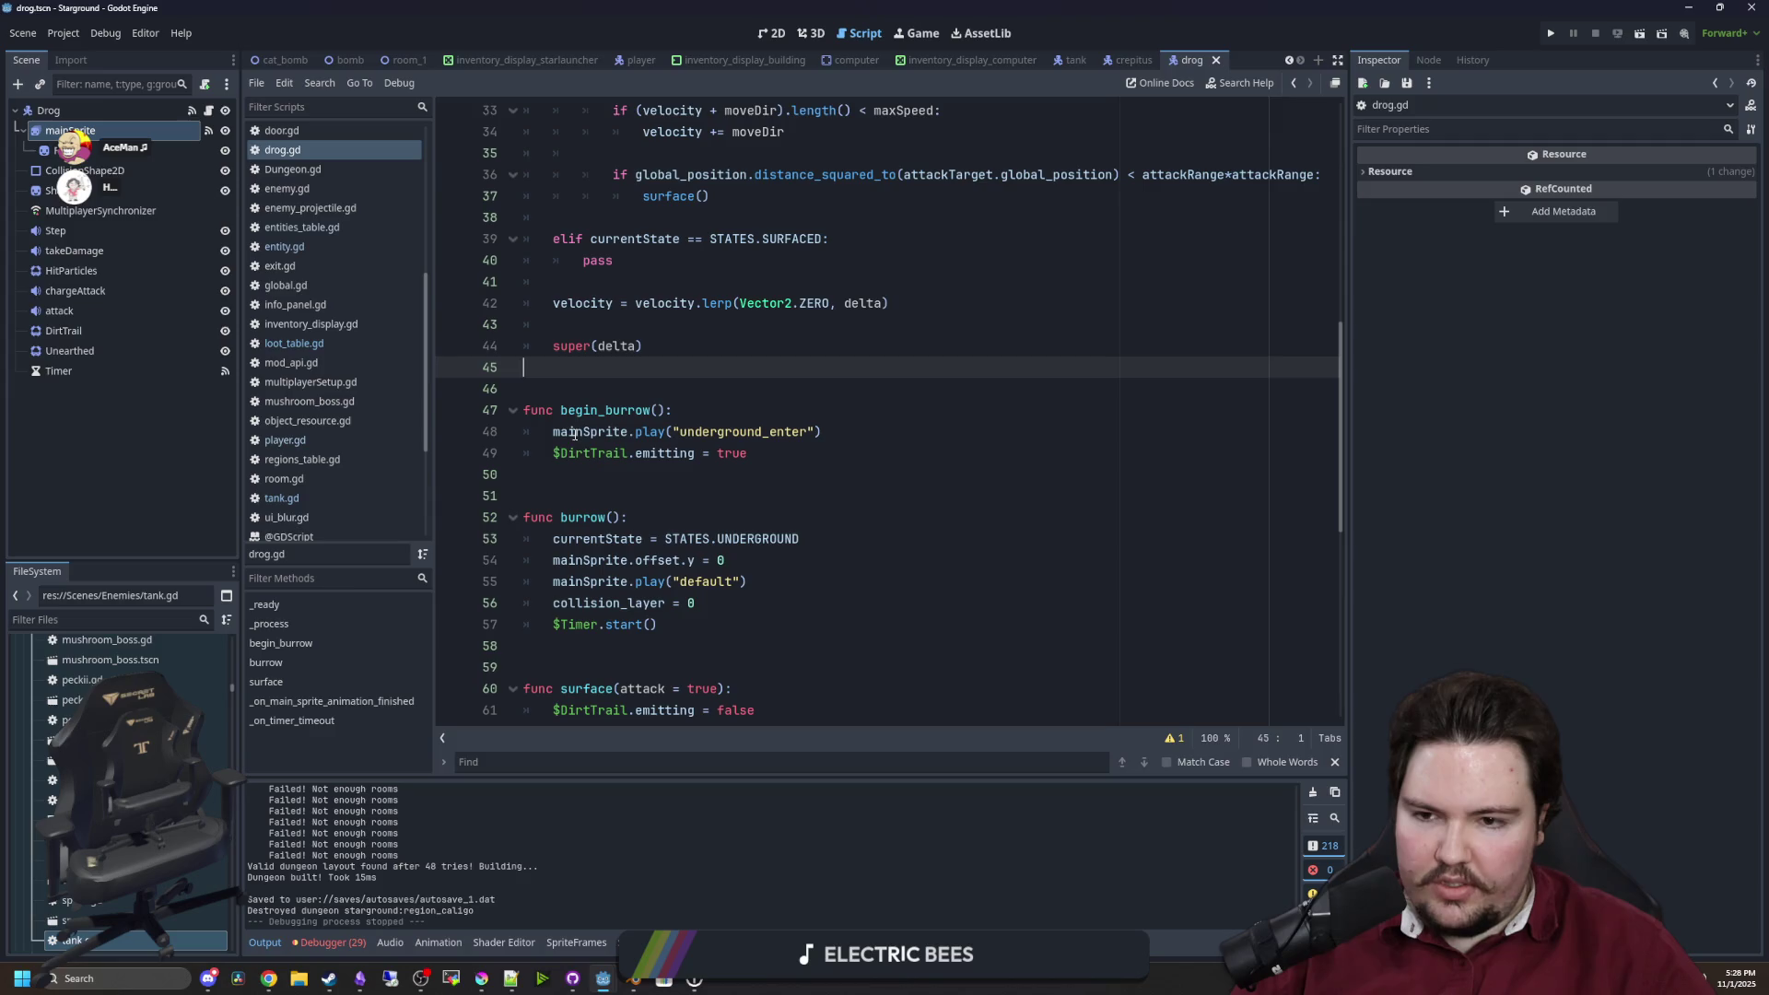
mouse_move(550, 439)
mouse_down()
mouse_move(748, 453)
mouse_move(551, 430)
mouse_up()
click(809, 455)
click(761, 470)
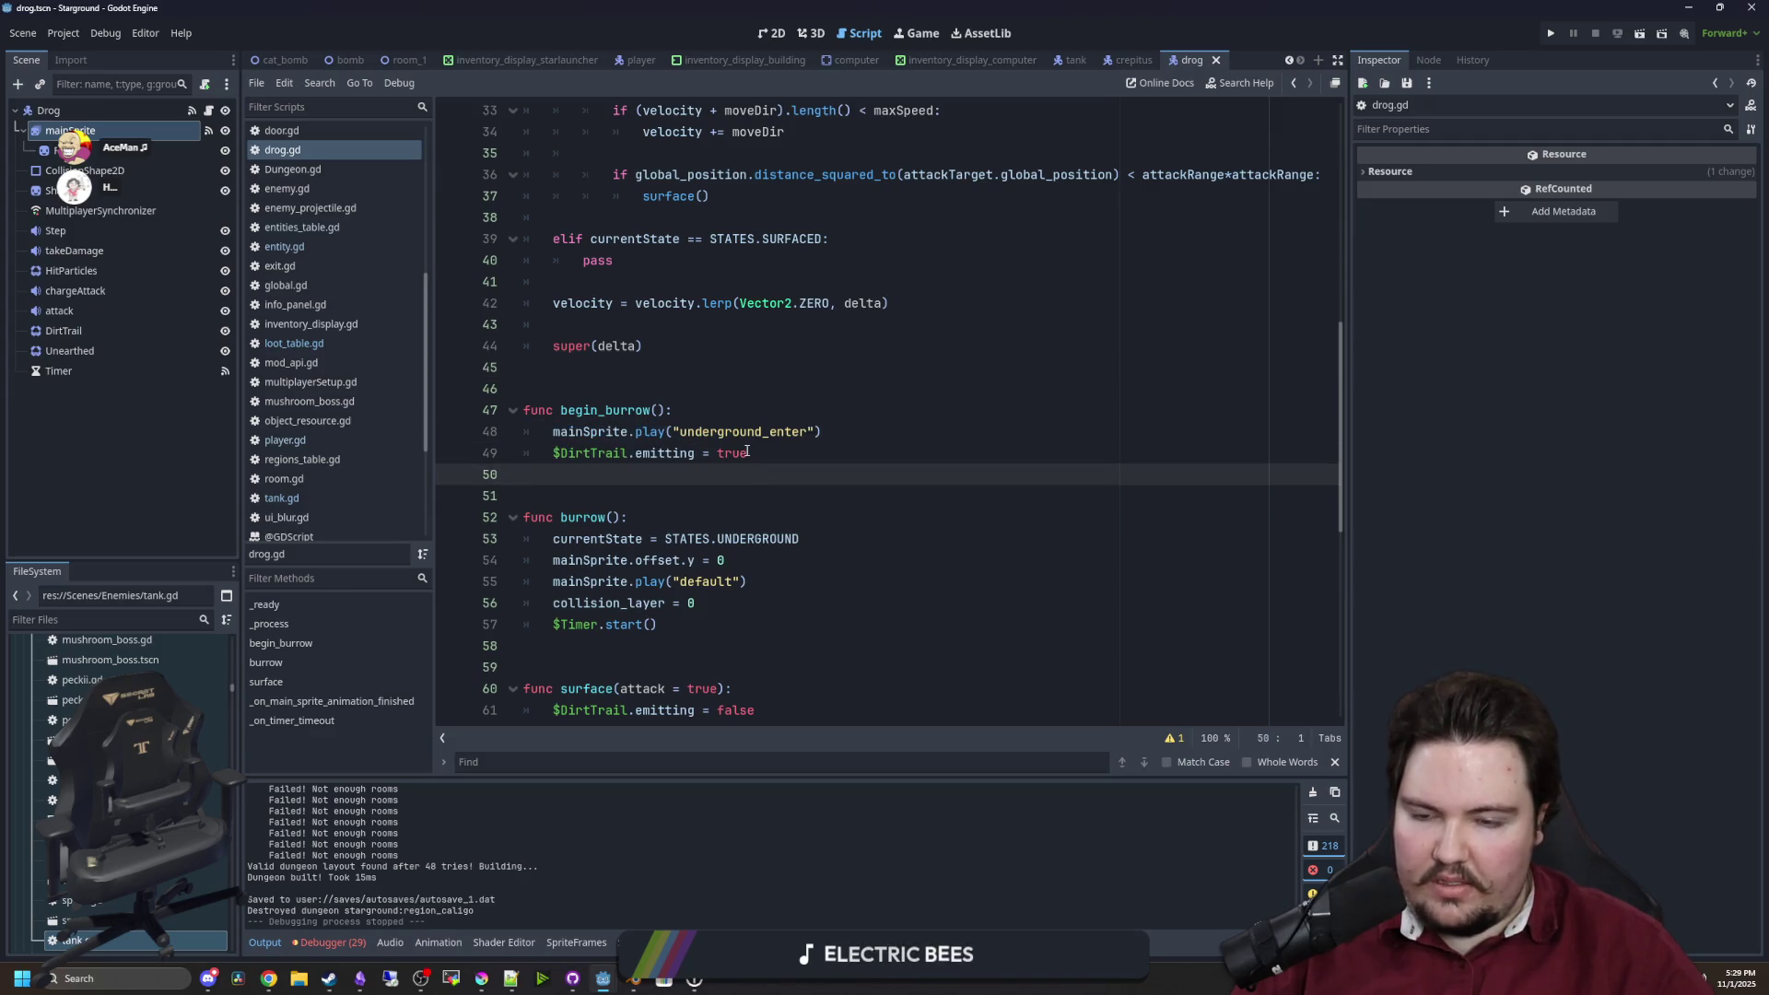
scroll(748, 452, up, 8)
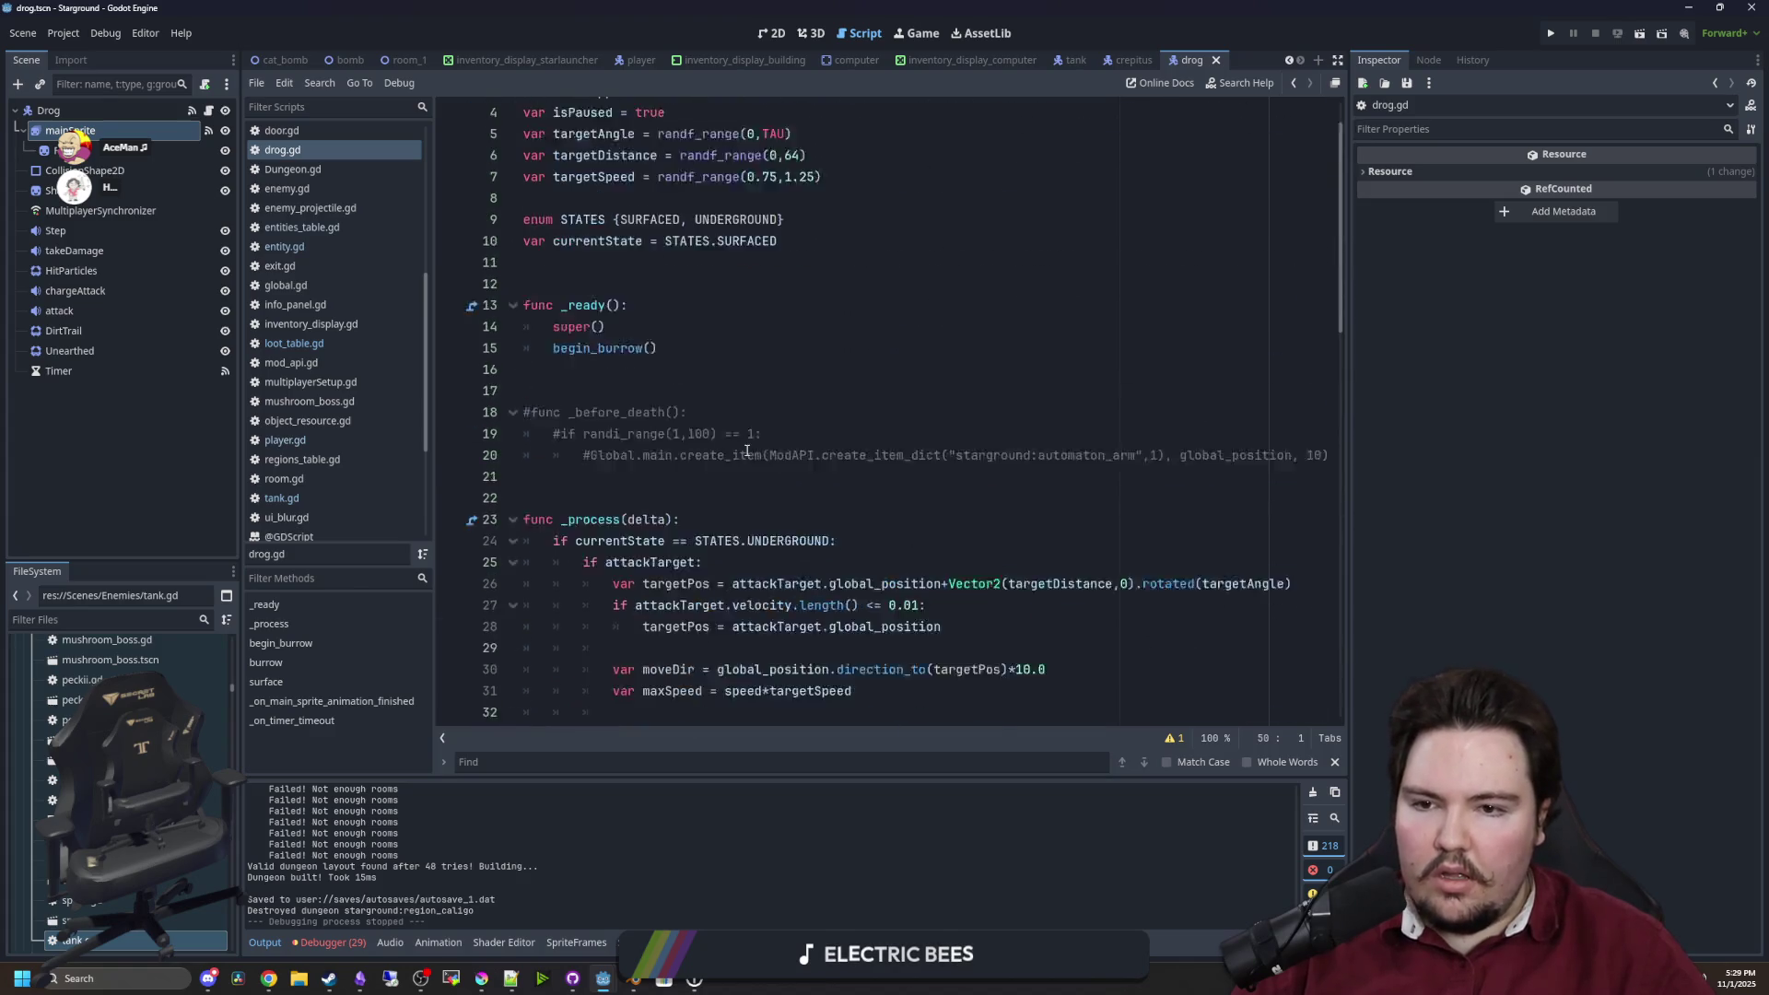
scroll(673, 406, down, 5)
scroll(673, 407, down, 4)
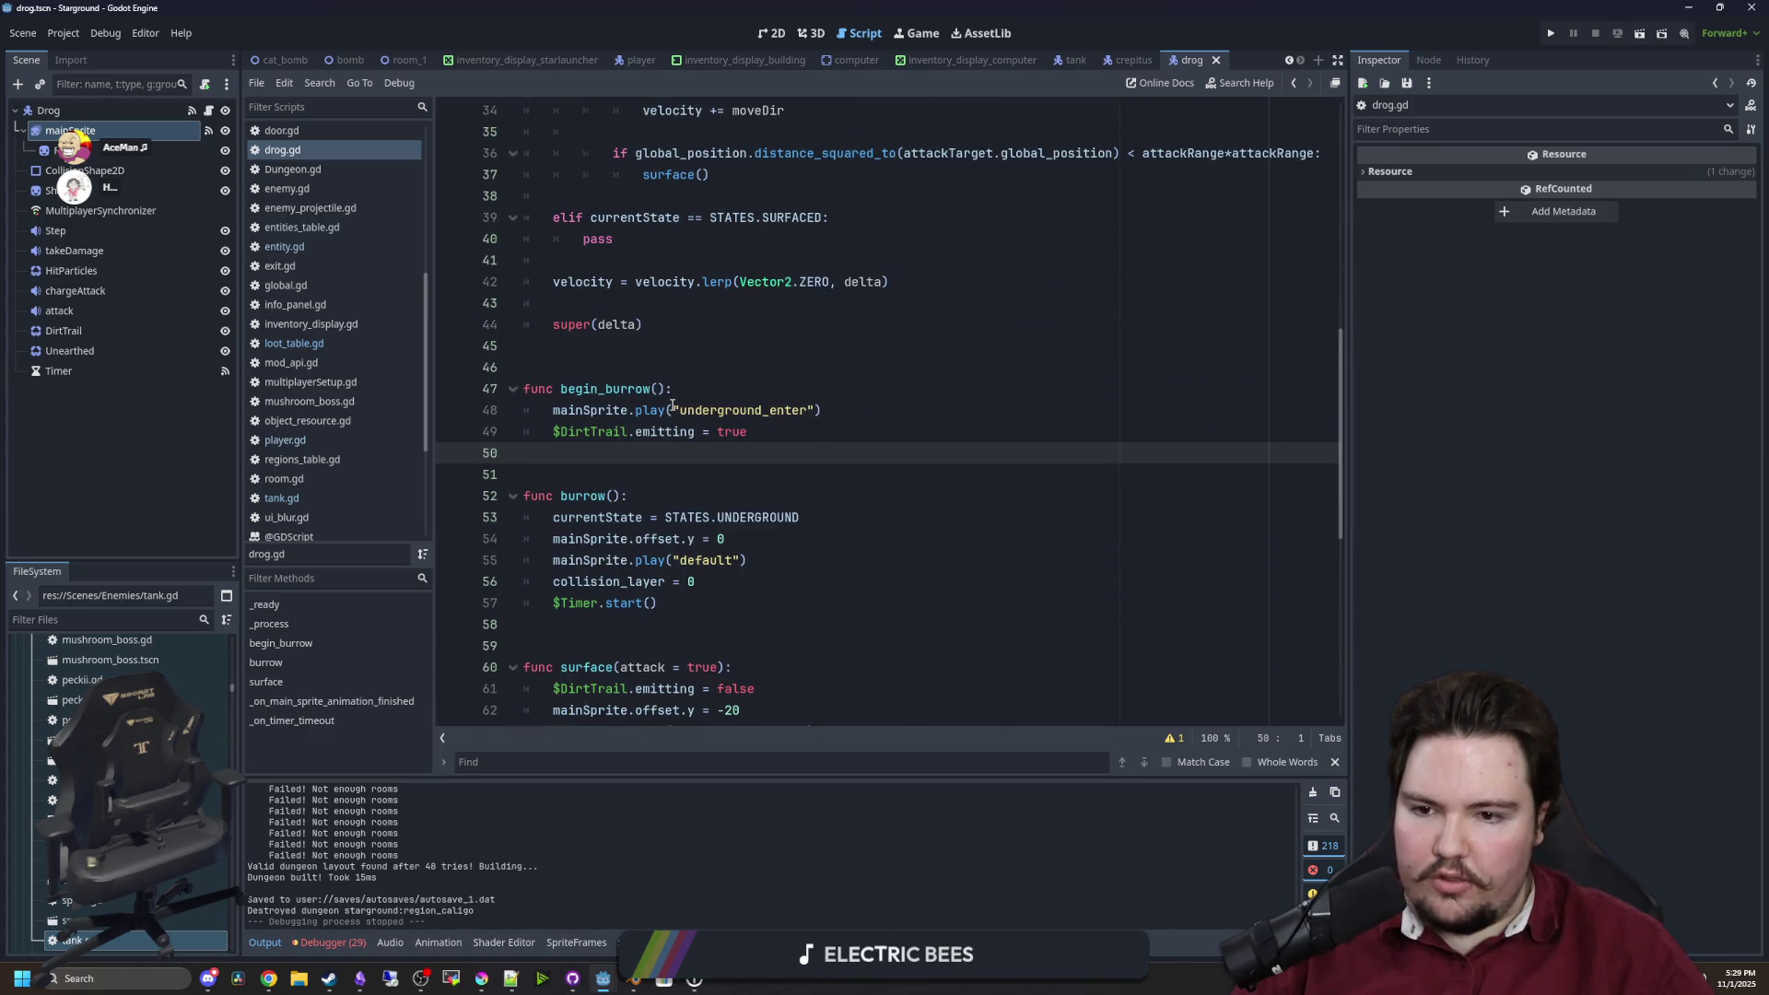
scroll(673, 406, down, 4)
click(630, 373)
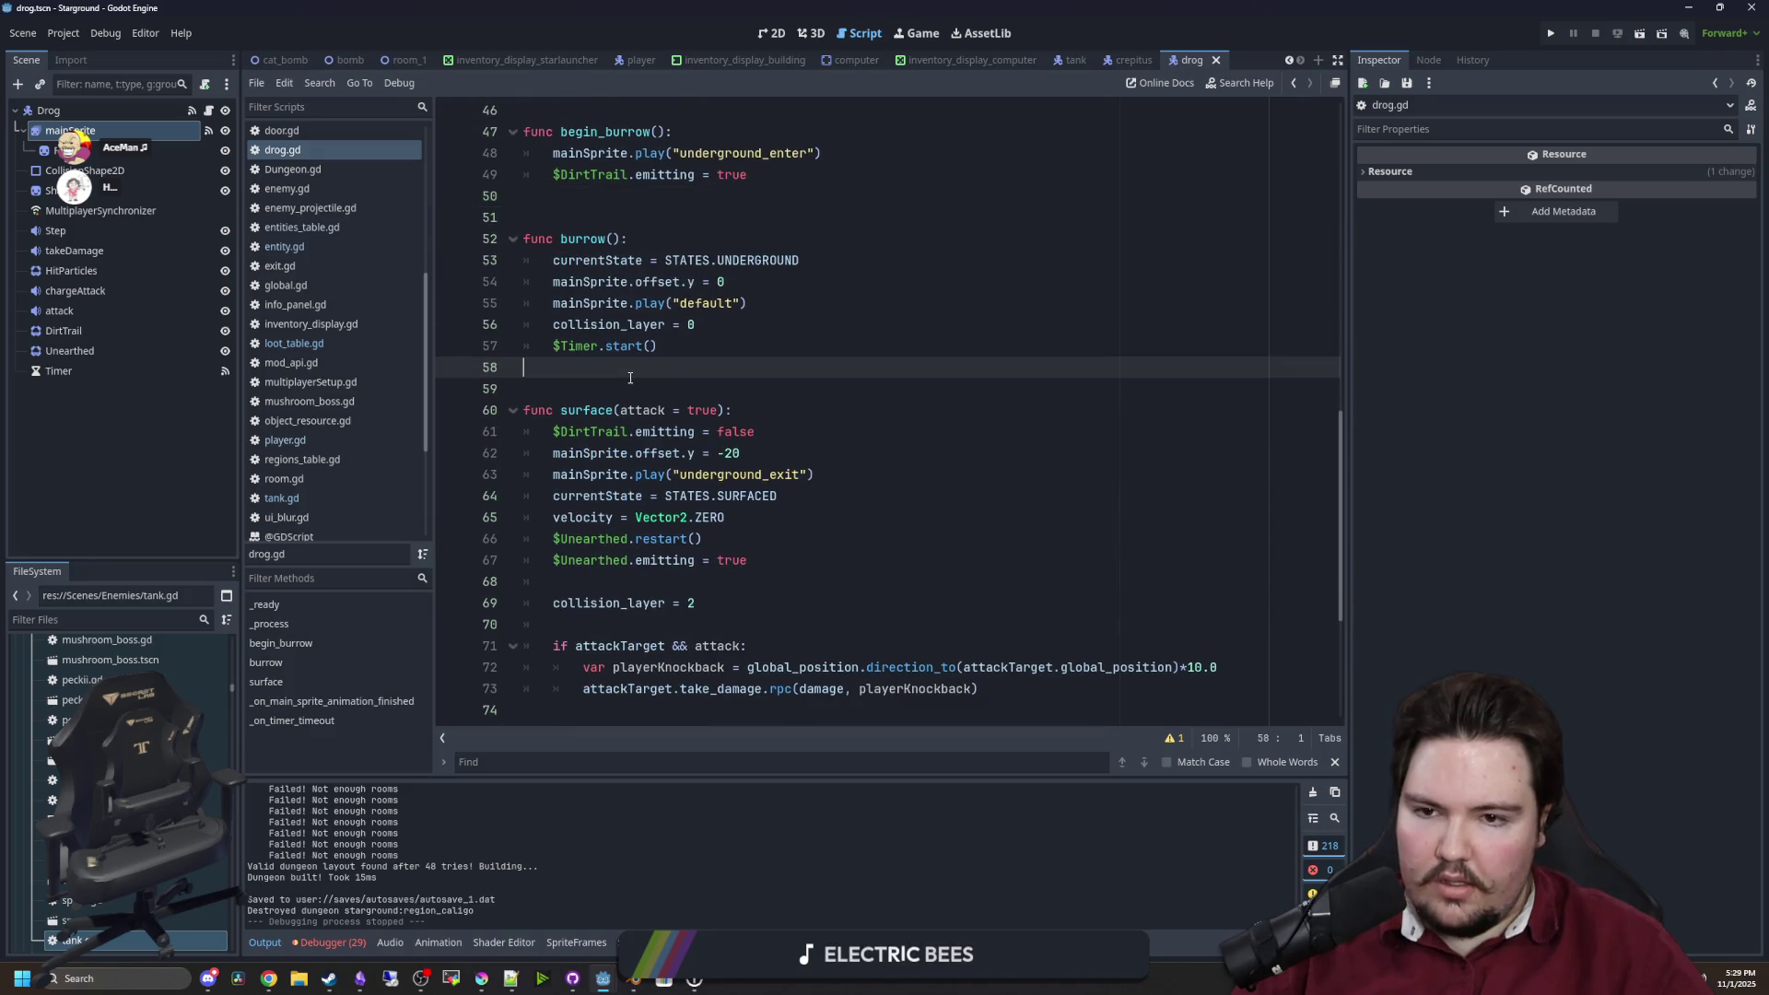
scroll(735, 435, down, 5)
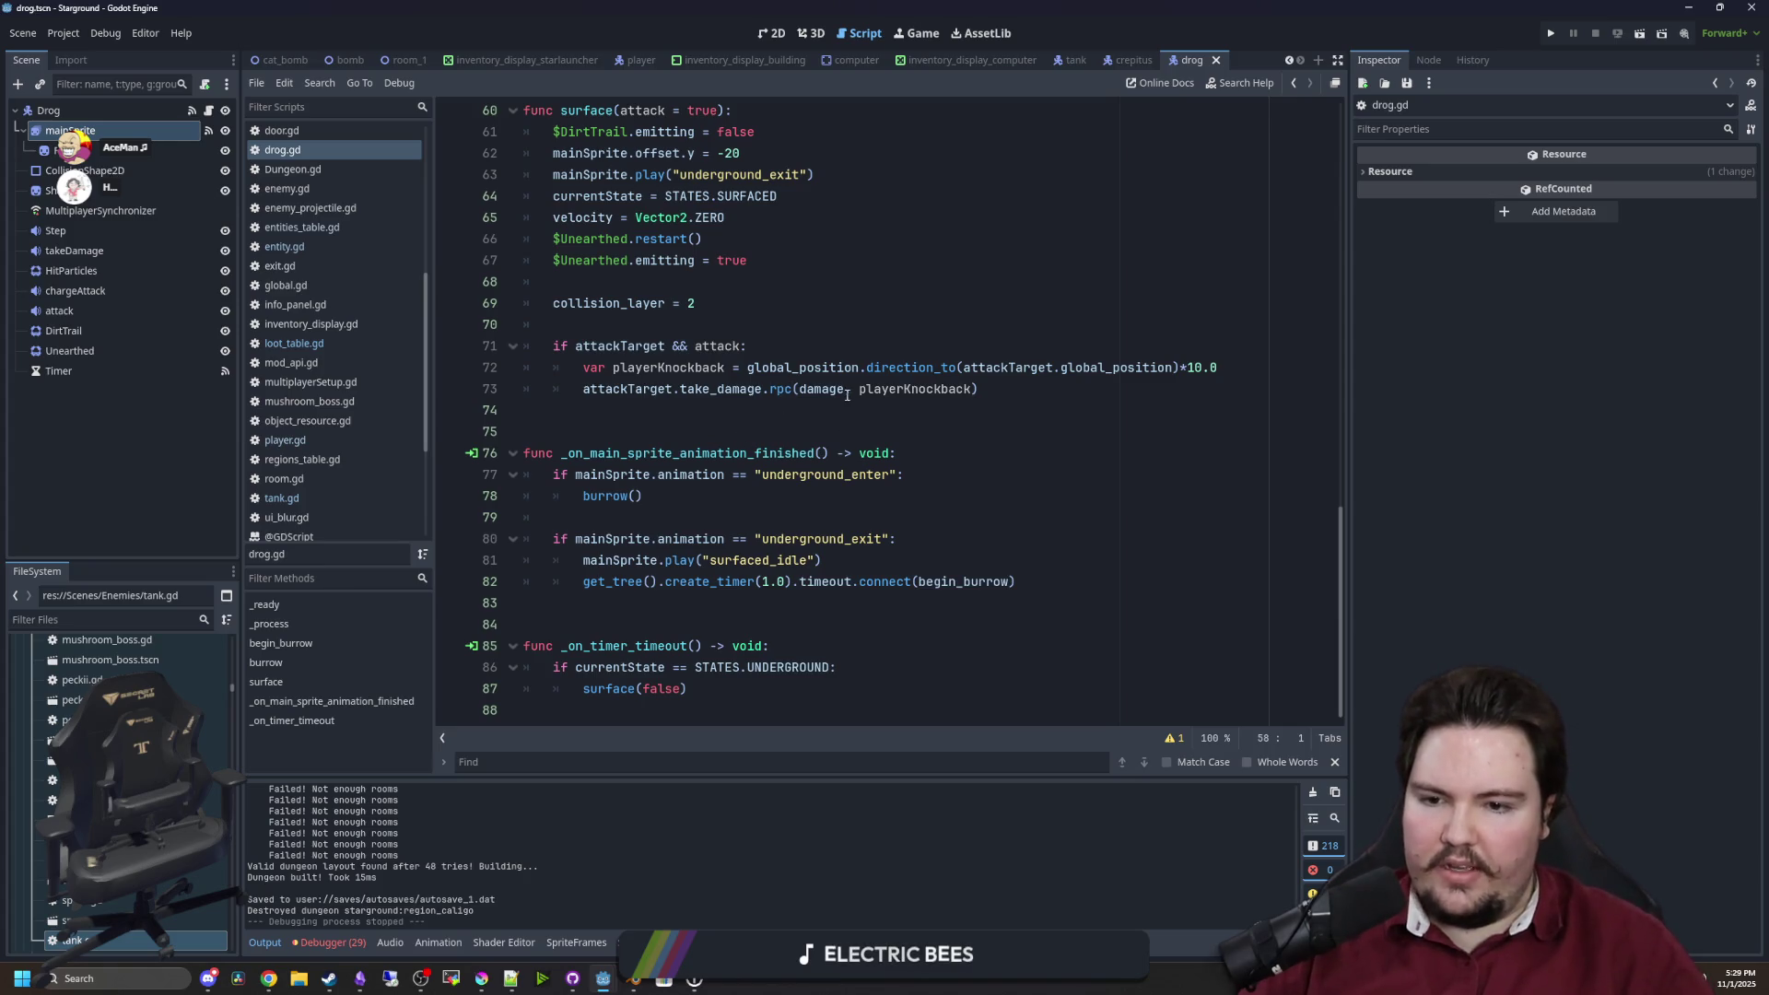
scroll(751, 442, up, 15)
scroll(757, 426, down, 1)
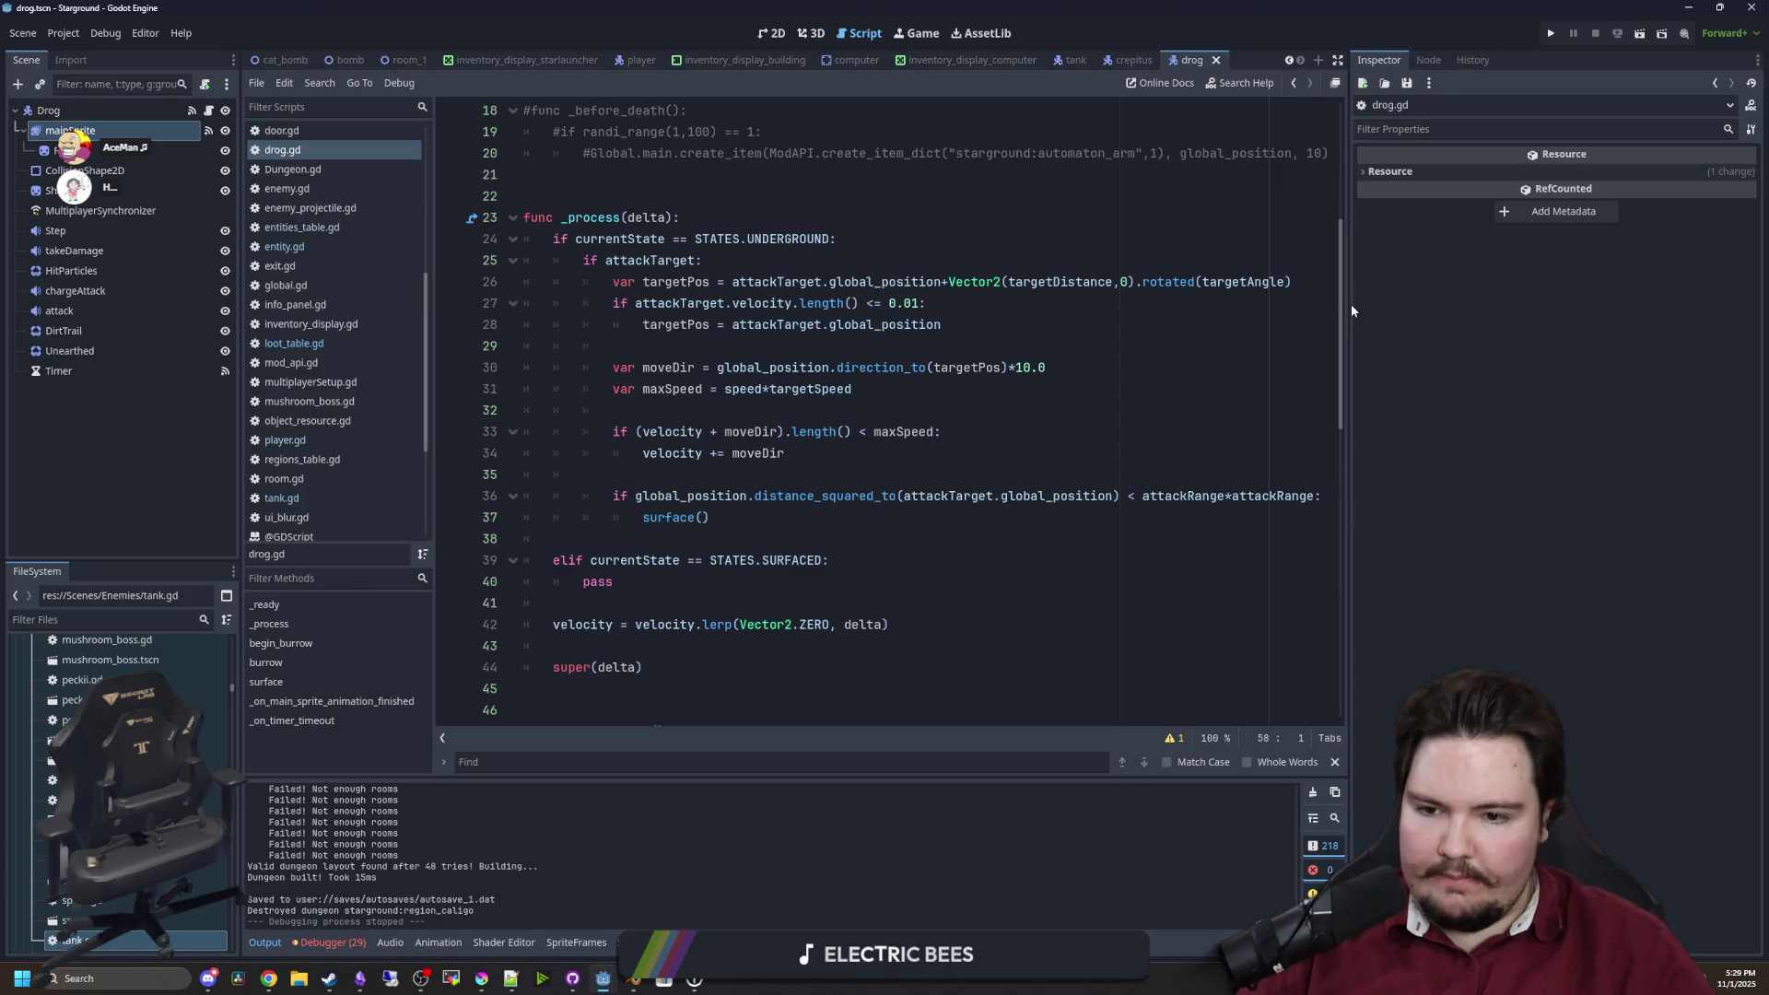
Step: Widen the script editor over the Inspector and delete the blank line before super(delta)
drag(1351, 304, 1539, 295)
scroll(623, 521, down, 1)
click(629, 590)
key(BackSpace)
key(BackSpace)
Step: Delete the unused elif SURFACED branch and its pass from _process
scroll(658, 566, up, 1)
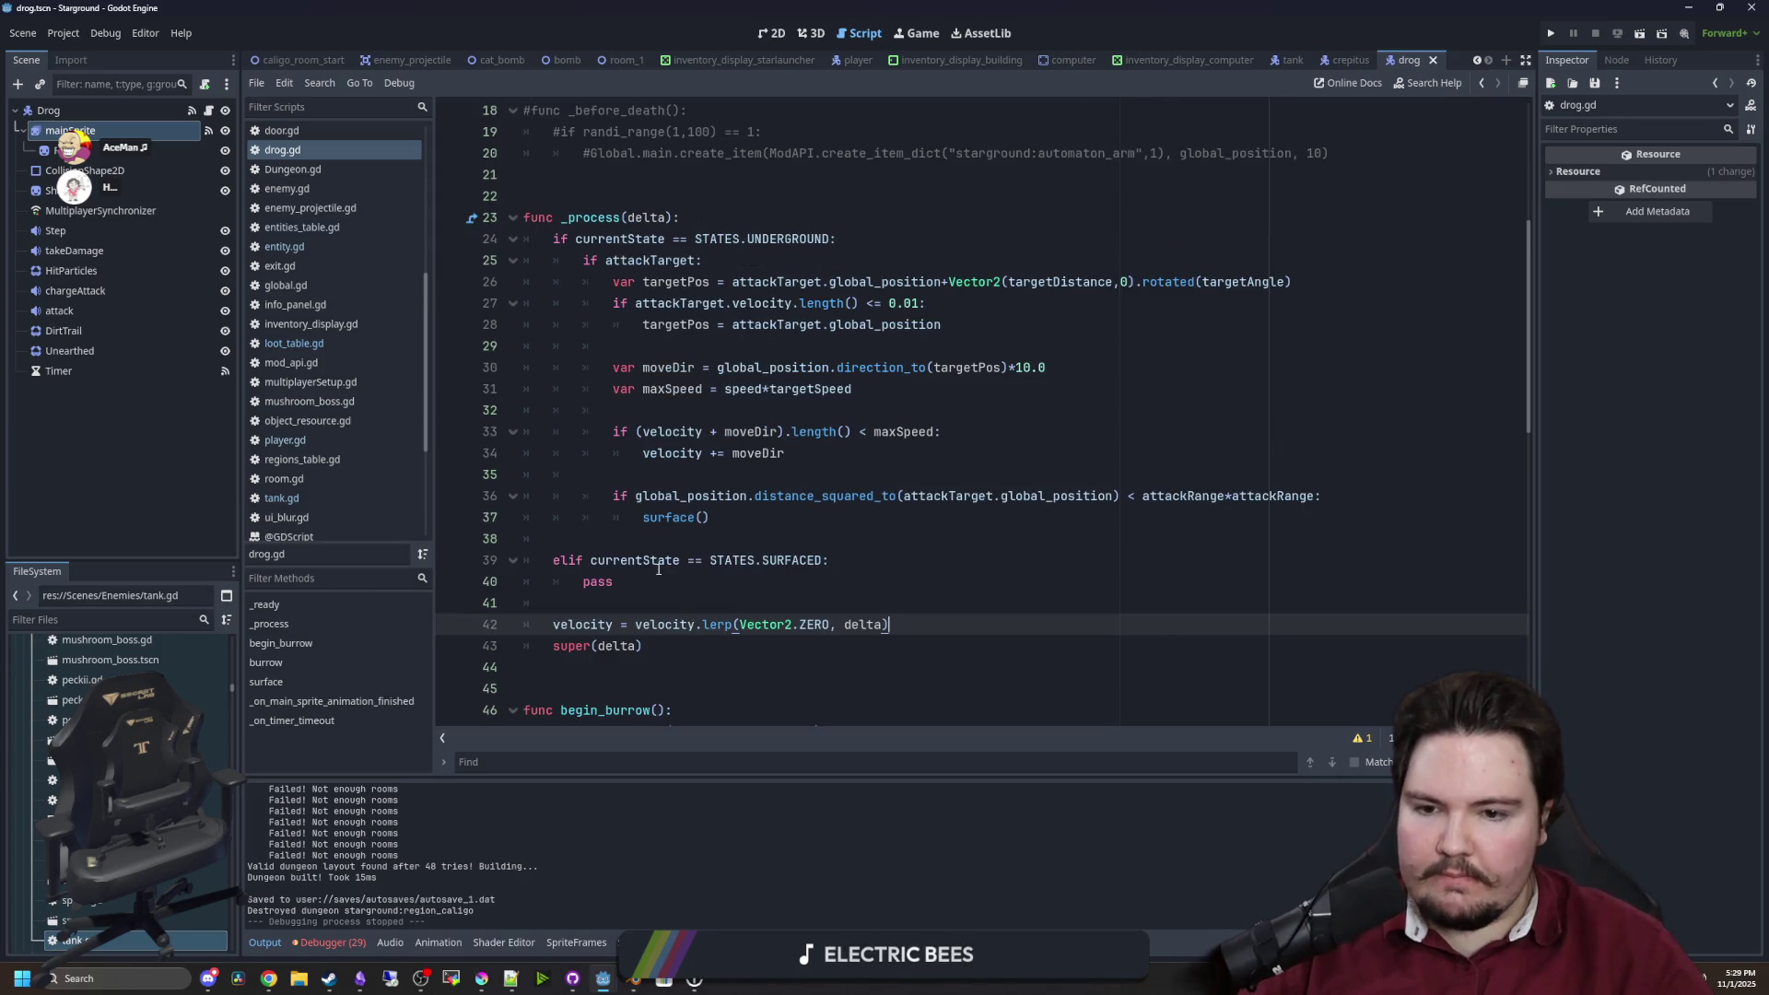
drag(628, 581, 476, 542)
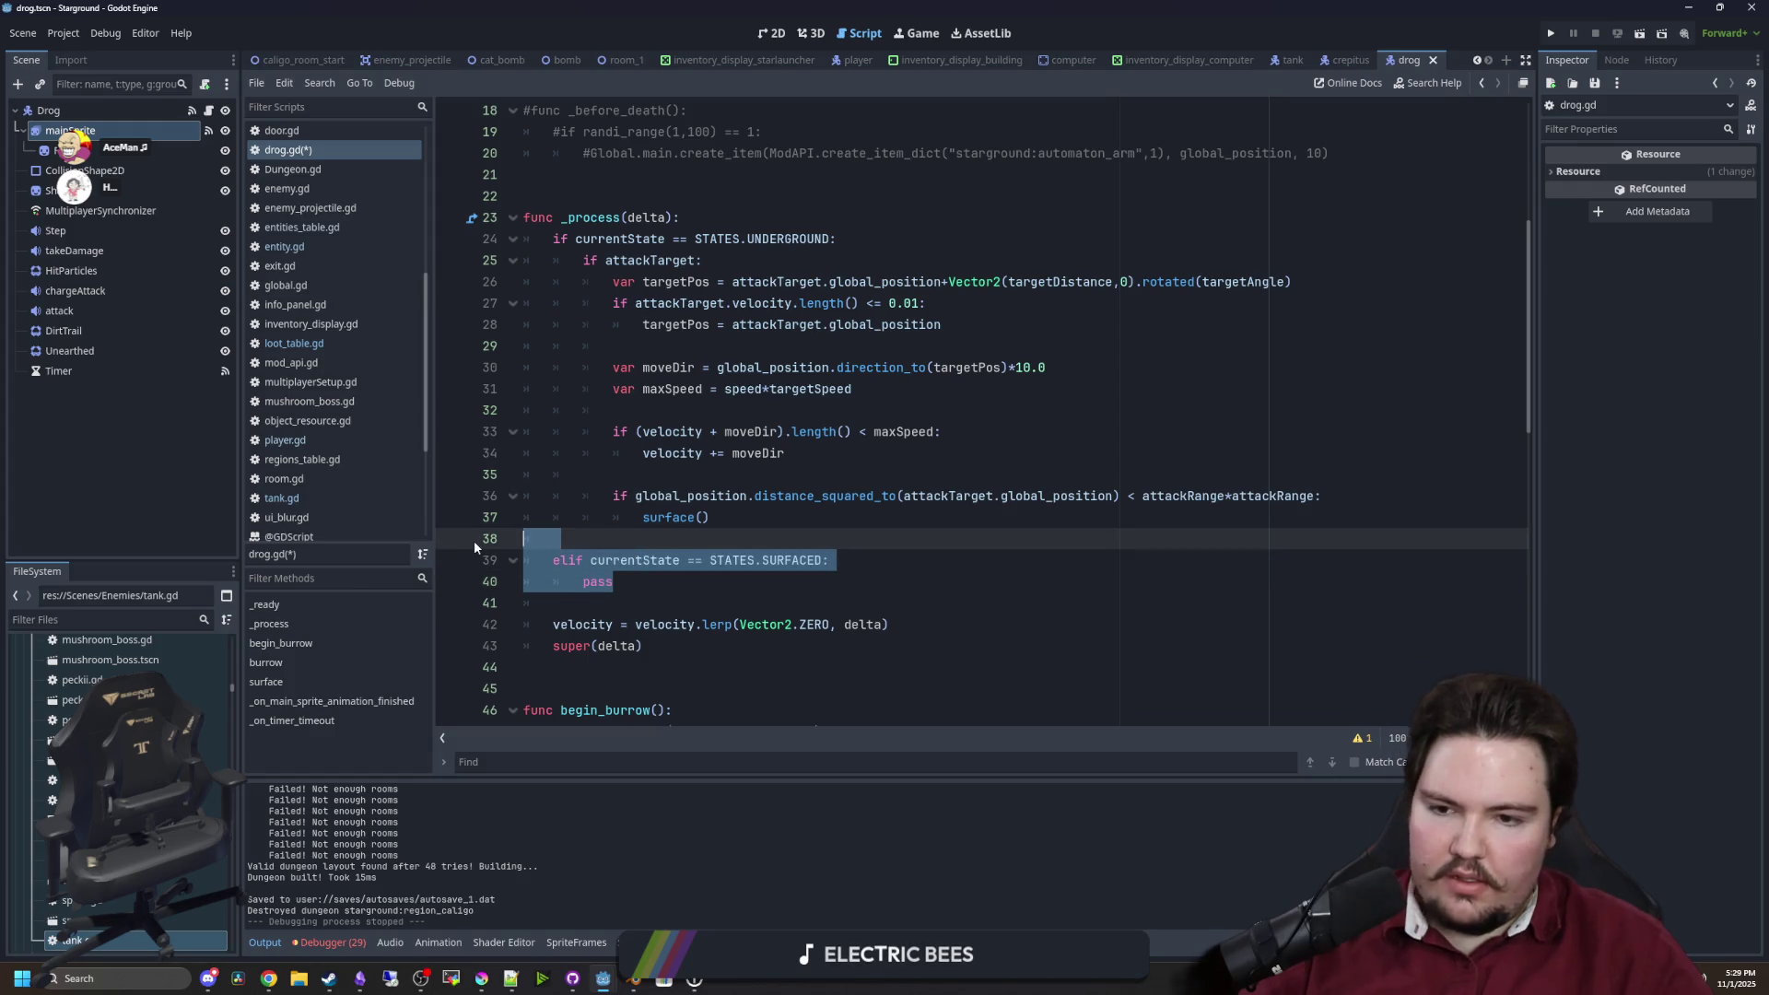
key(BackSpace)
key(BackSpace)
click(582, 538)
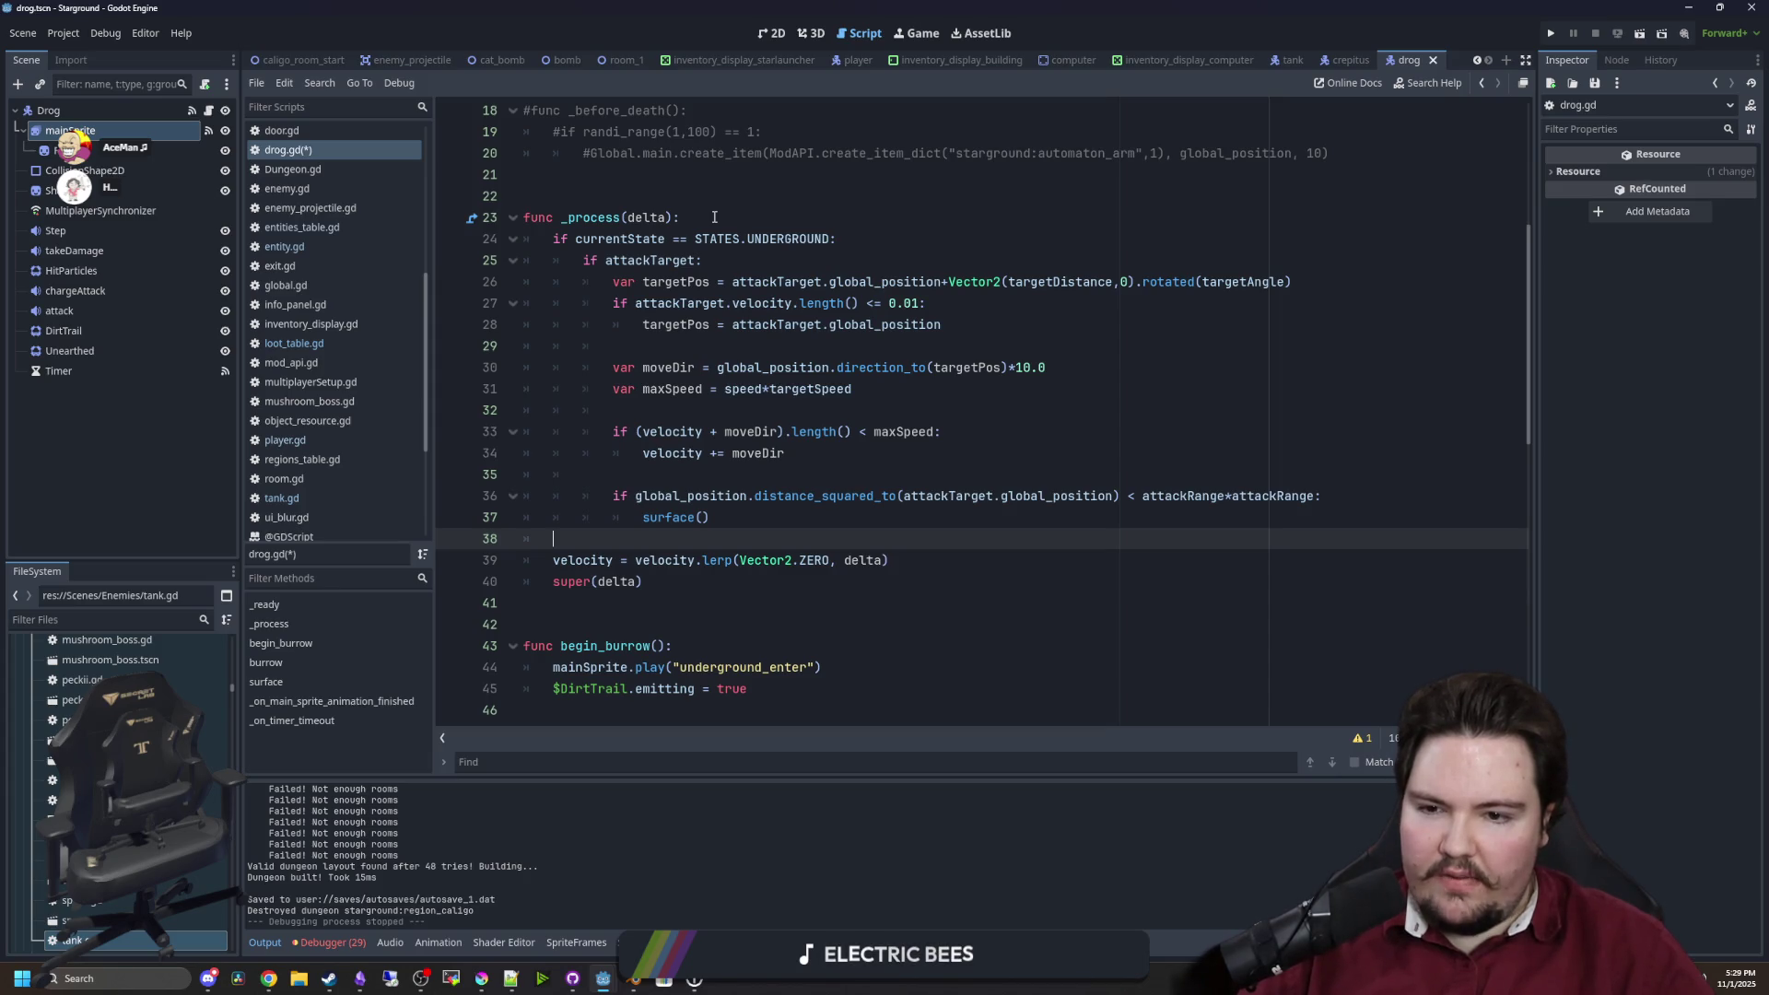
Step: Wrap the _process body (lines 25–40) under a new 'if isServer:' check and save
drag(608, 260, 780, 512)
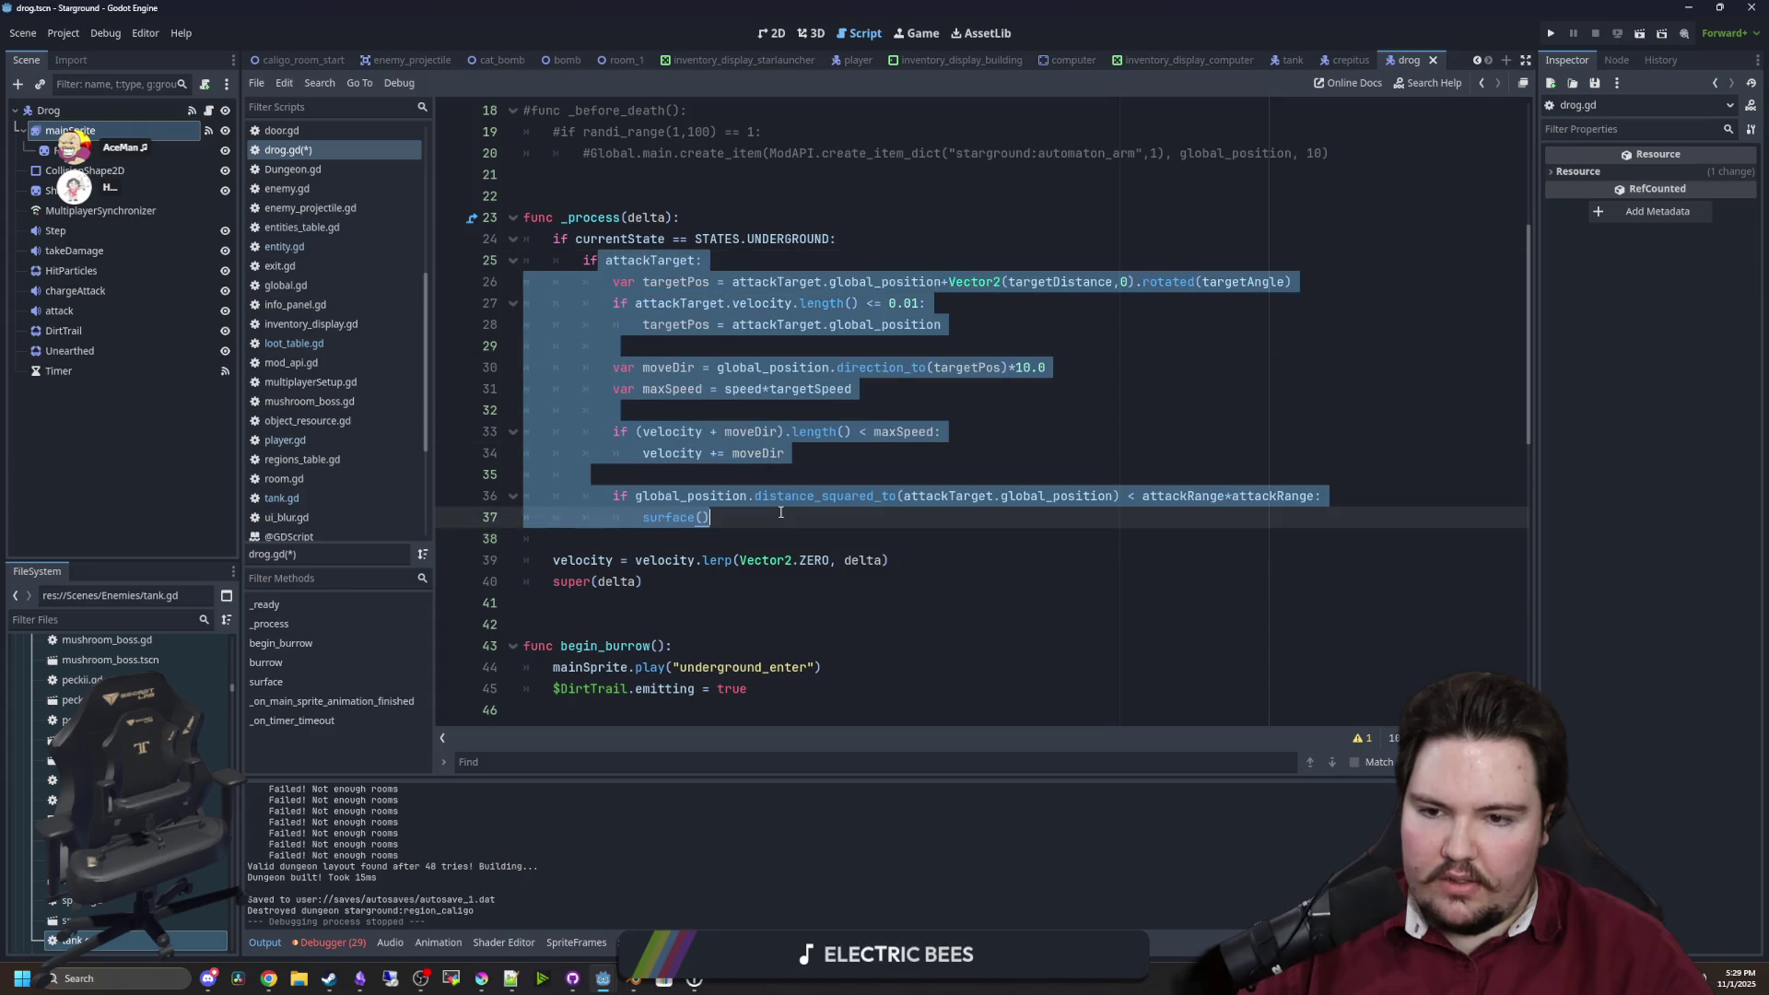
click(781, 512)
click(722, 212)
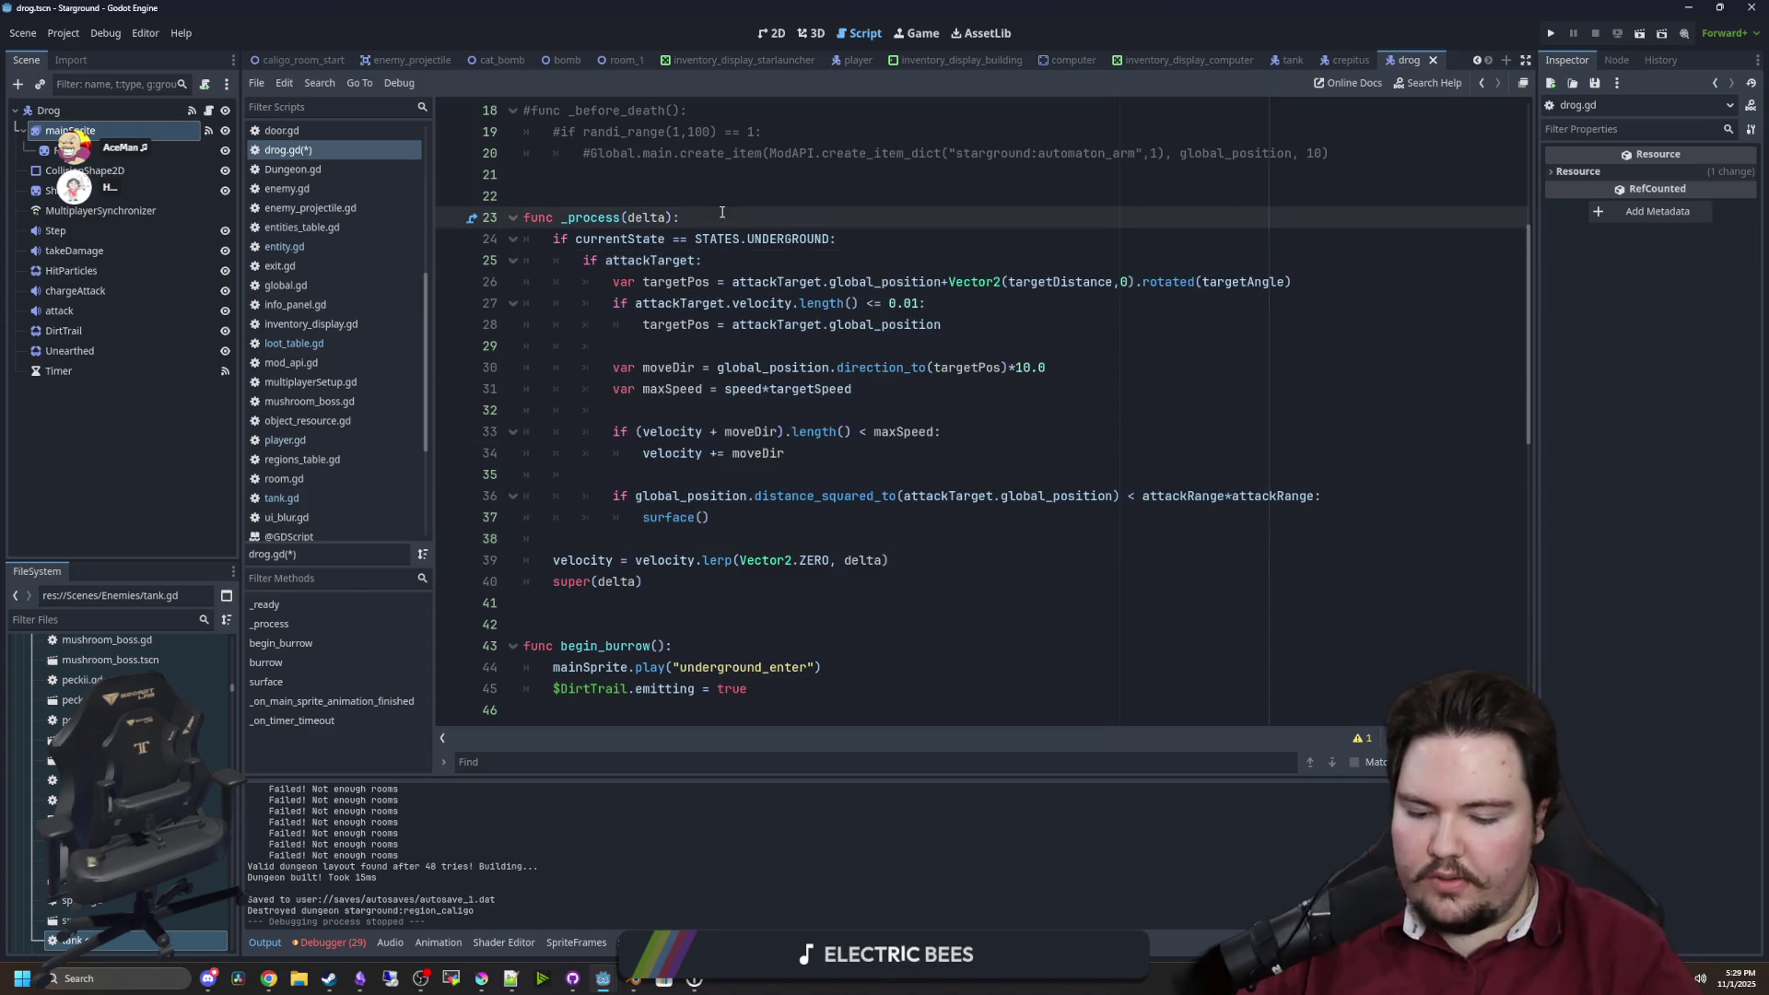
key(Return)
text(if isServer:)
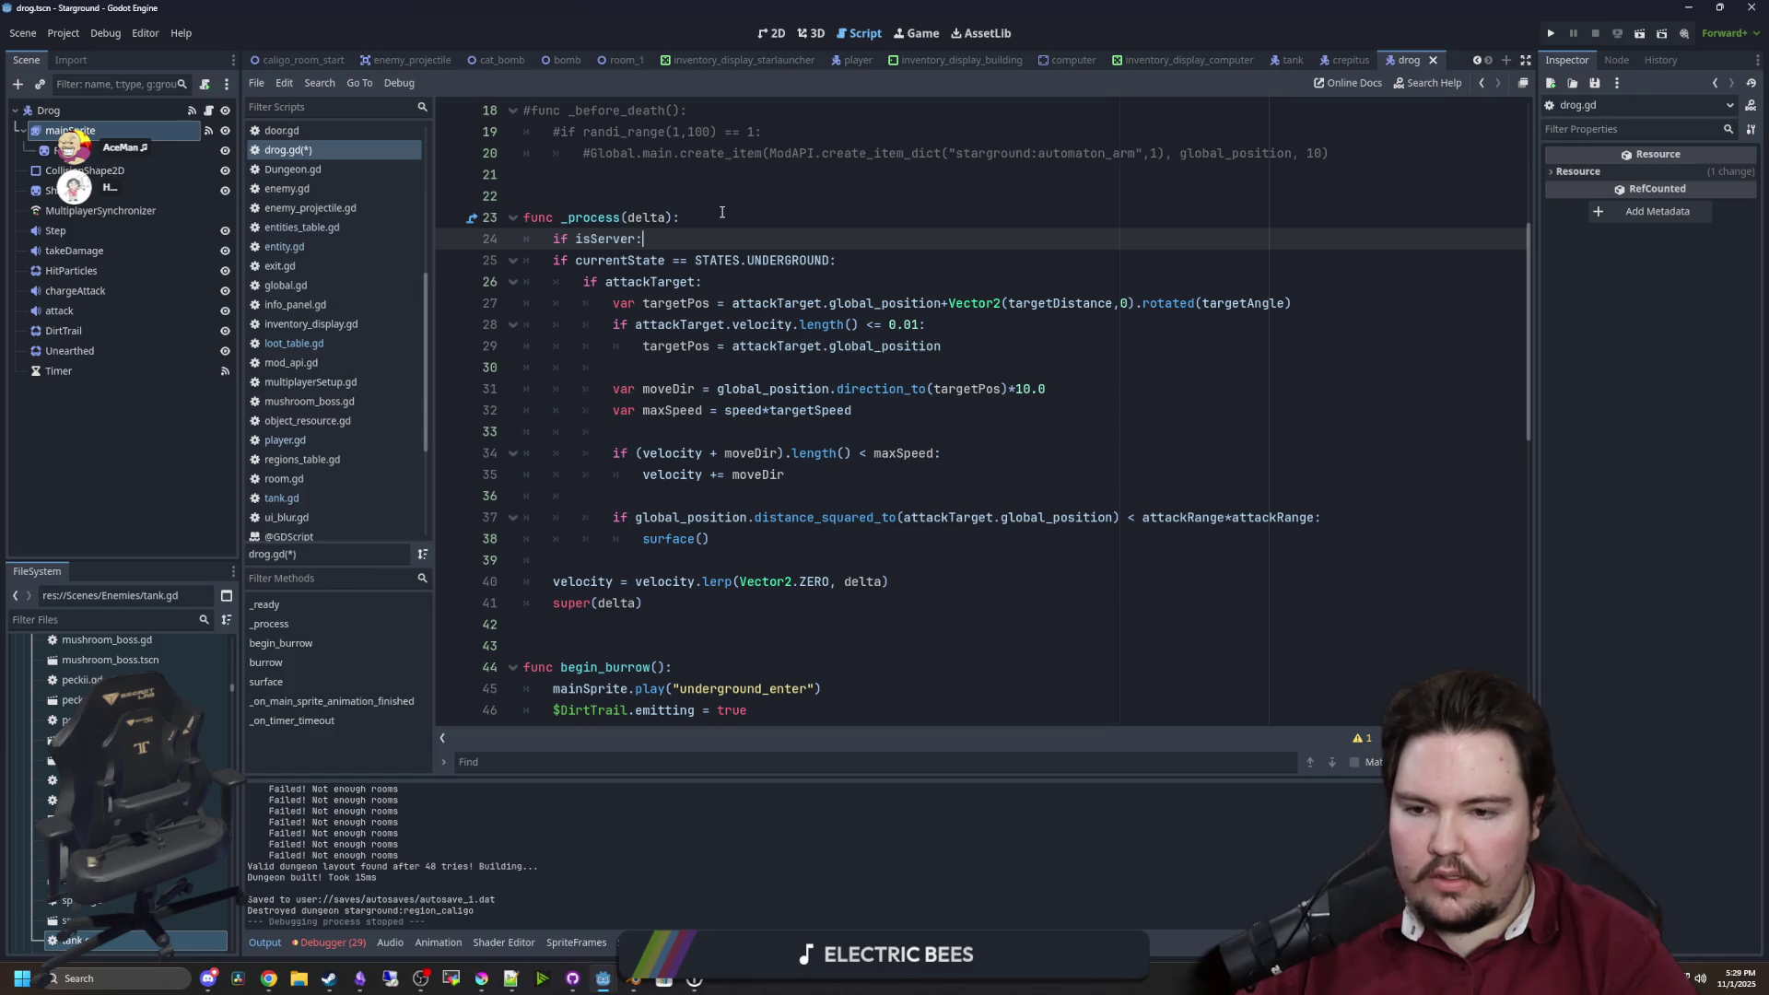
drag(889, 582, 467, 269)
key(Tab)
click(635, 238)
click(680, 197)
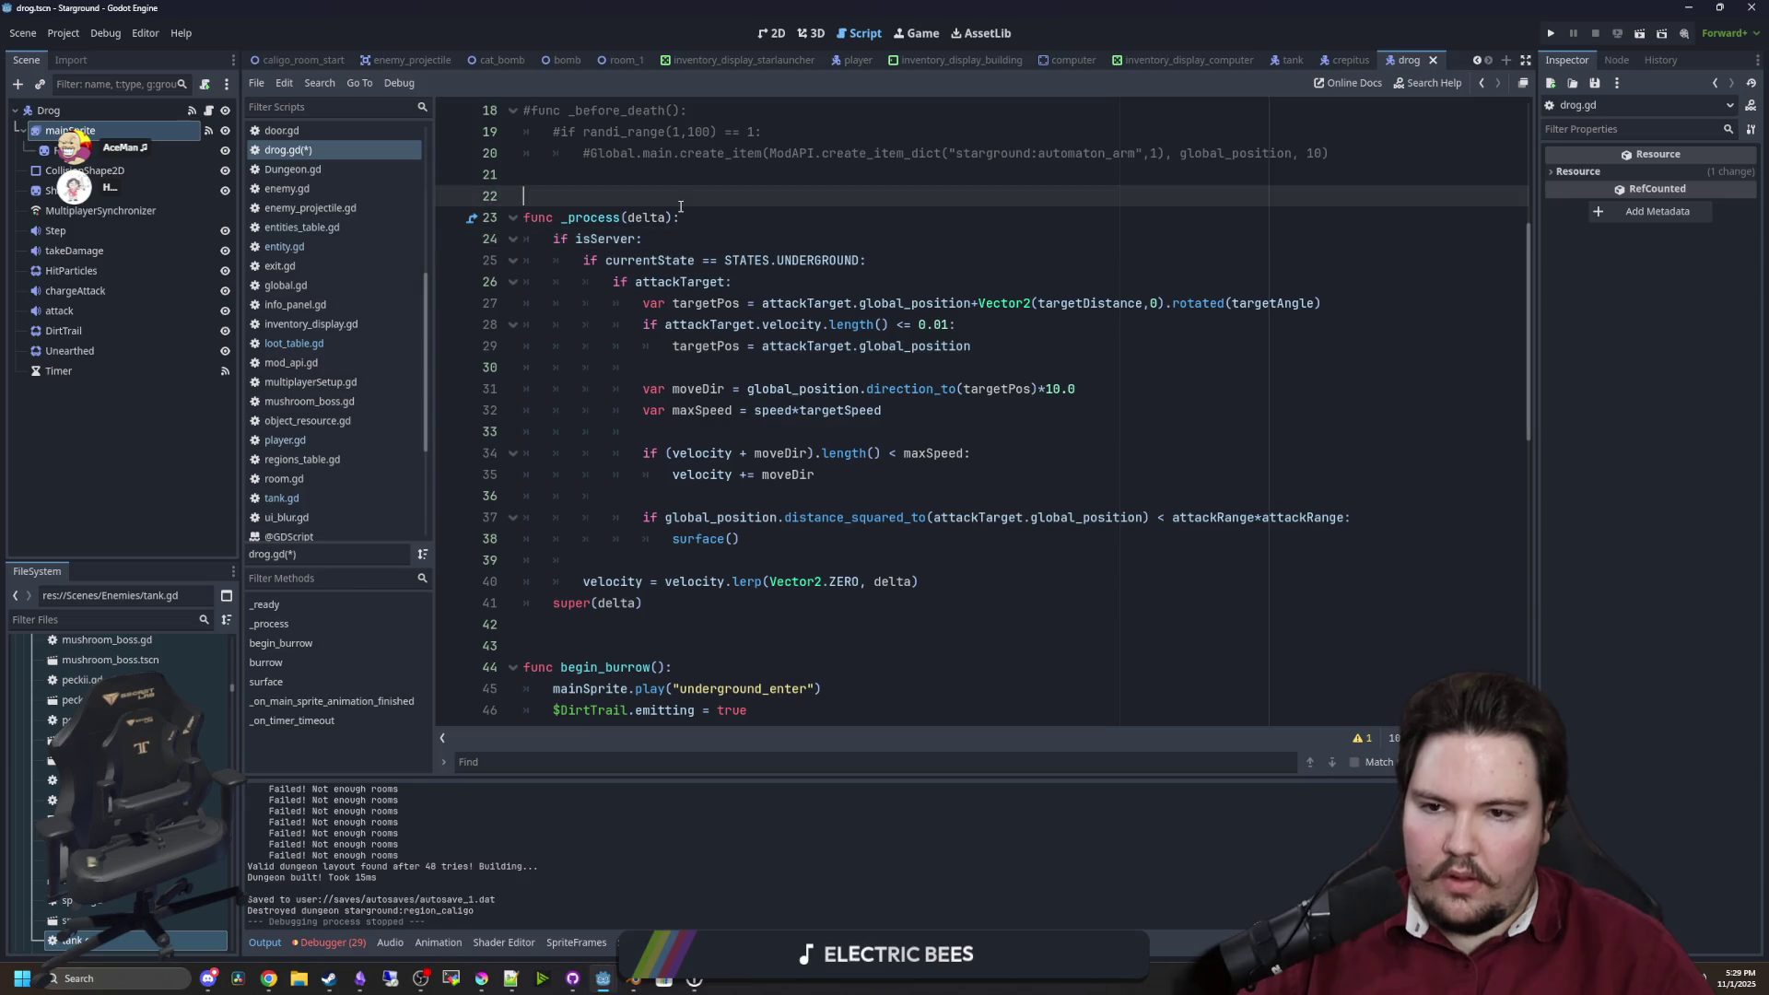
key(ctrl+s)
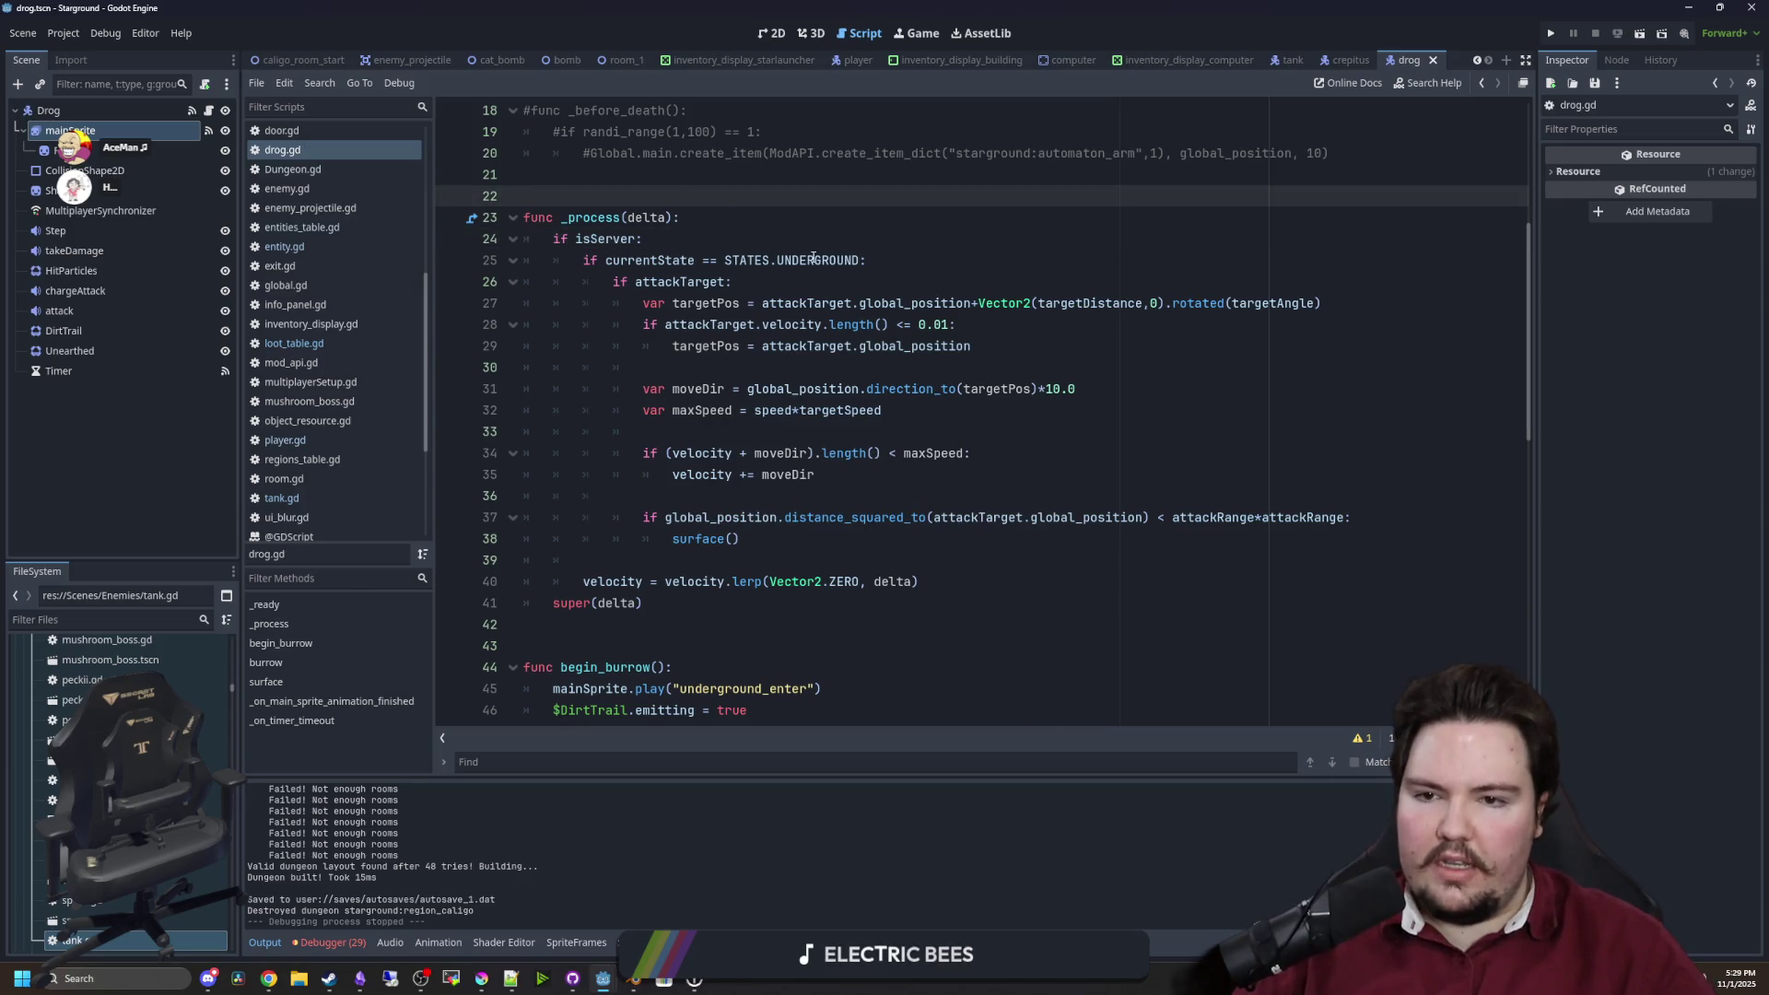
Step: Scroll through begin_burrow and burrow, then jump to the begin_burrow definition
scroll(855, 254, up, 6)
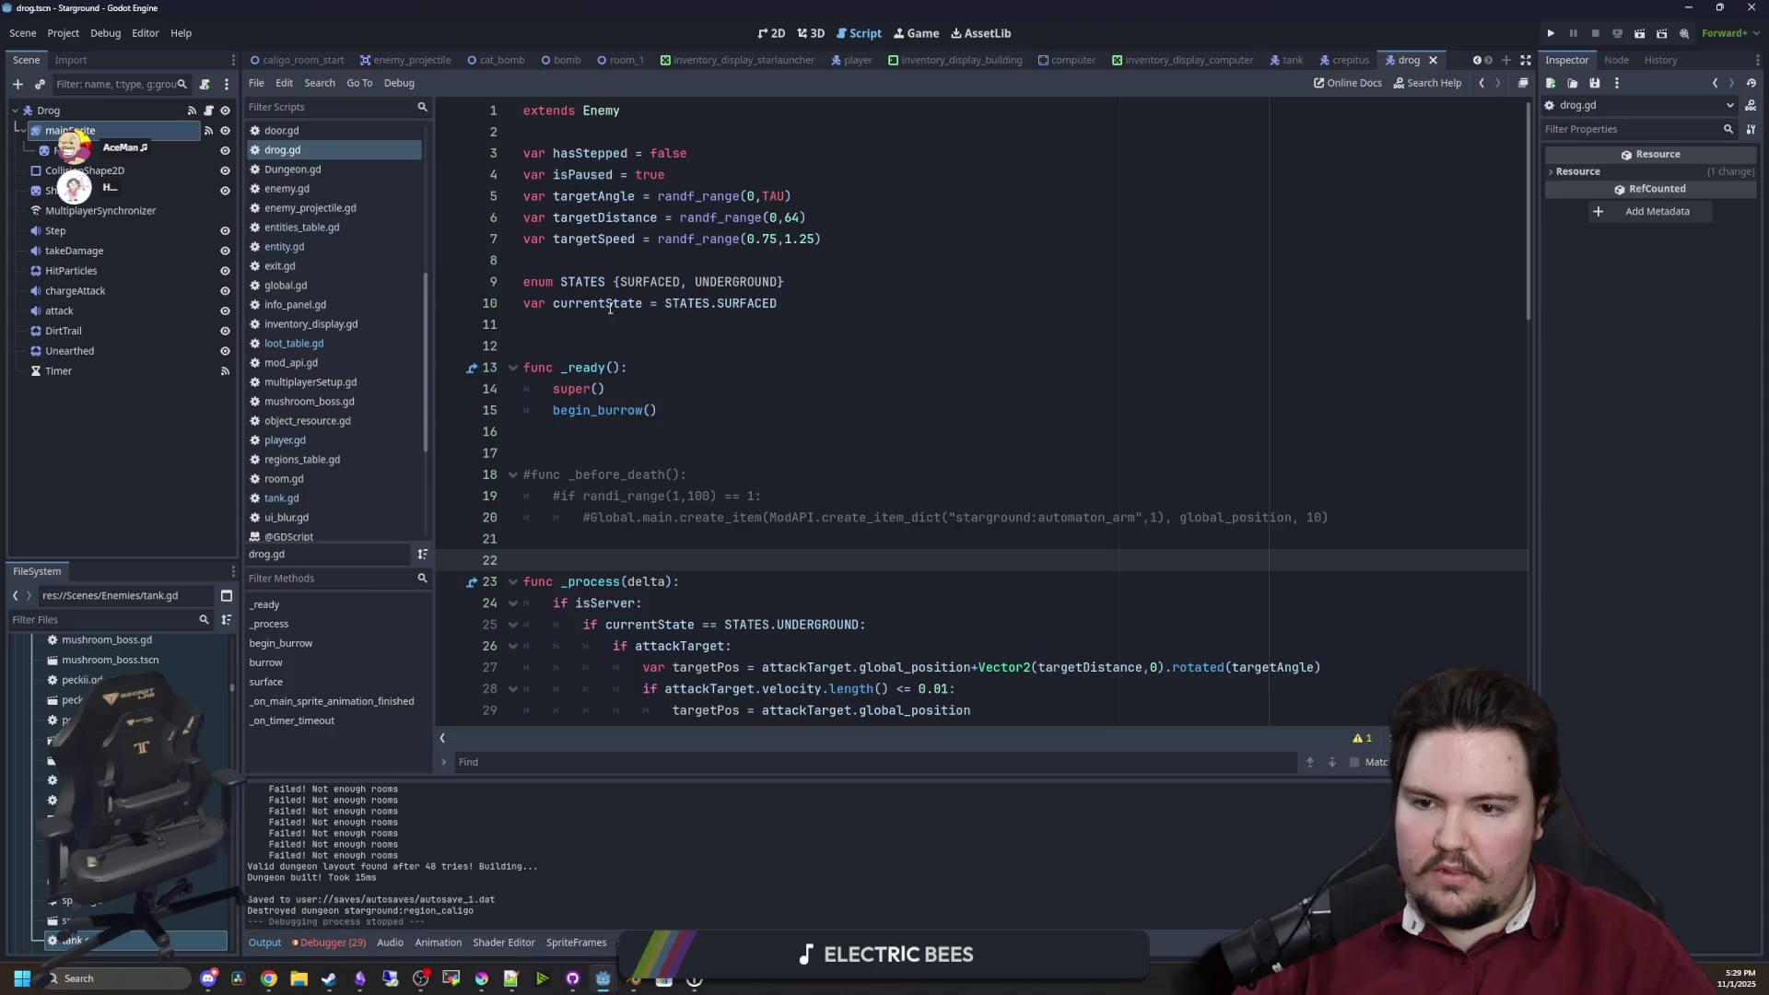
scroll(633, 454, down, 10)
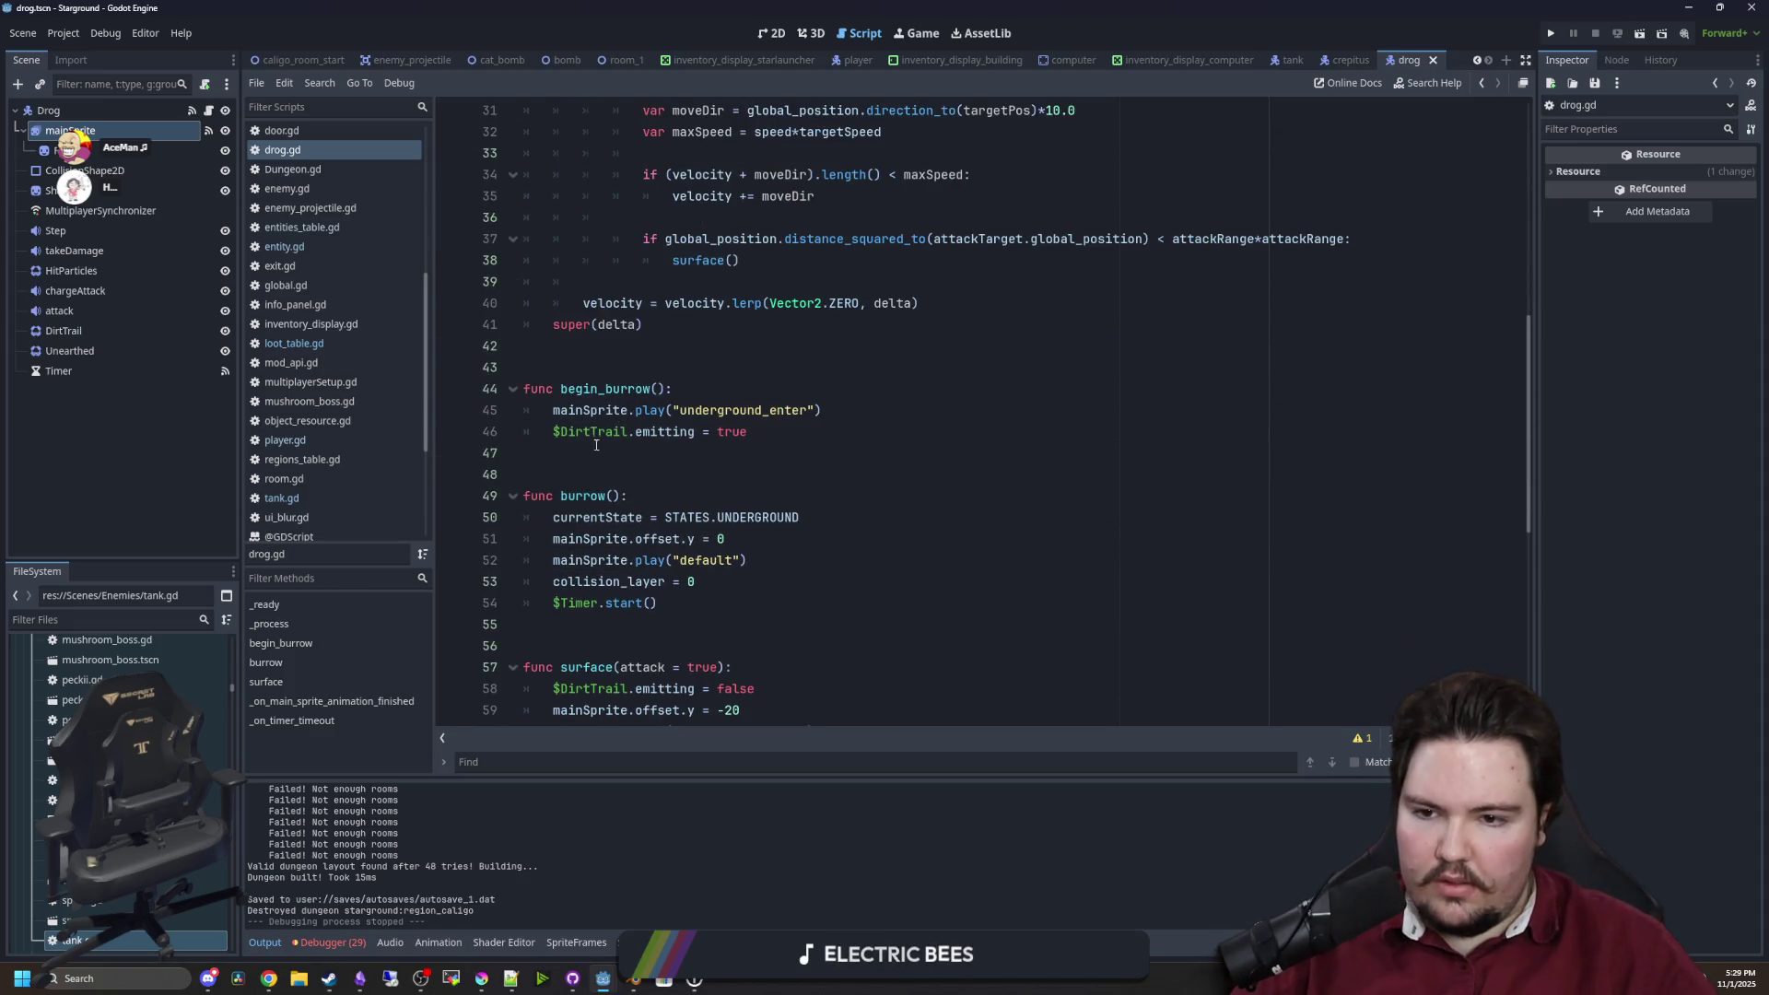
click(601, 401)
click(679, 544)
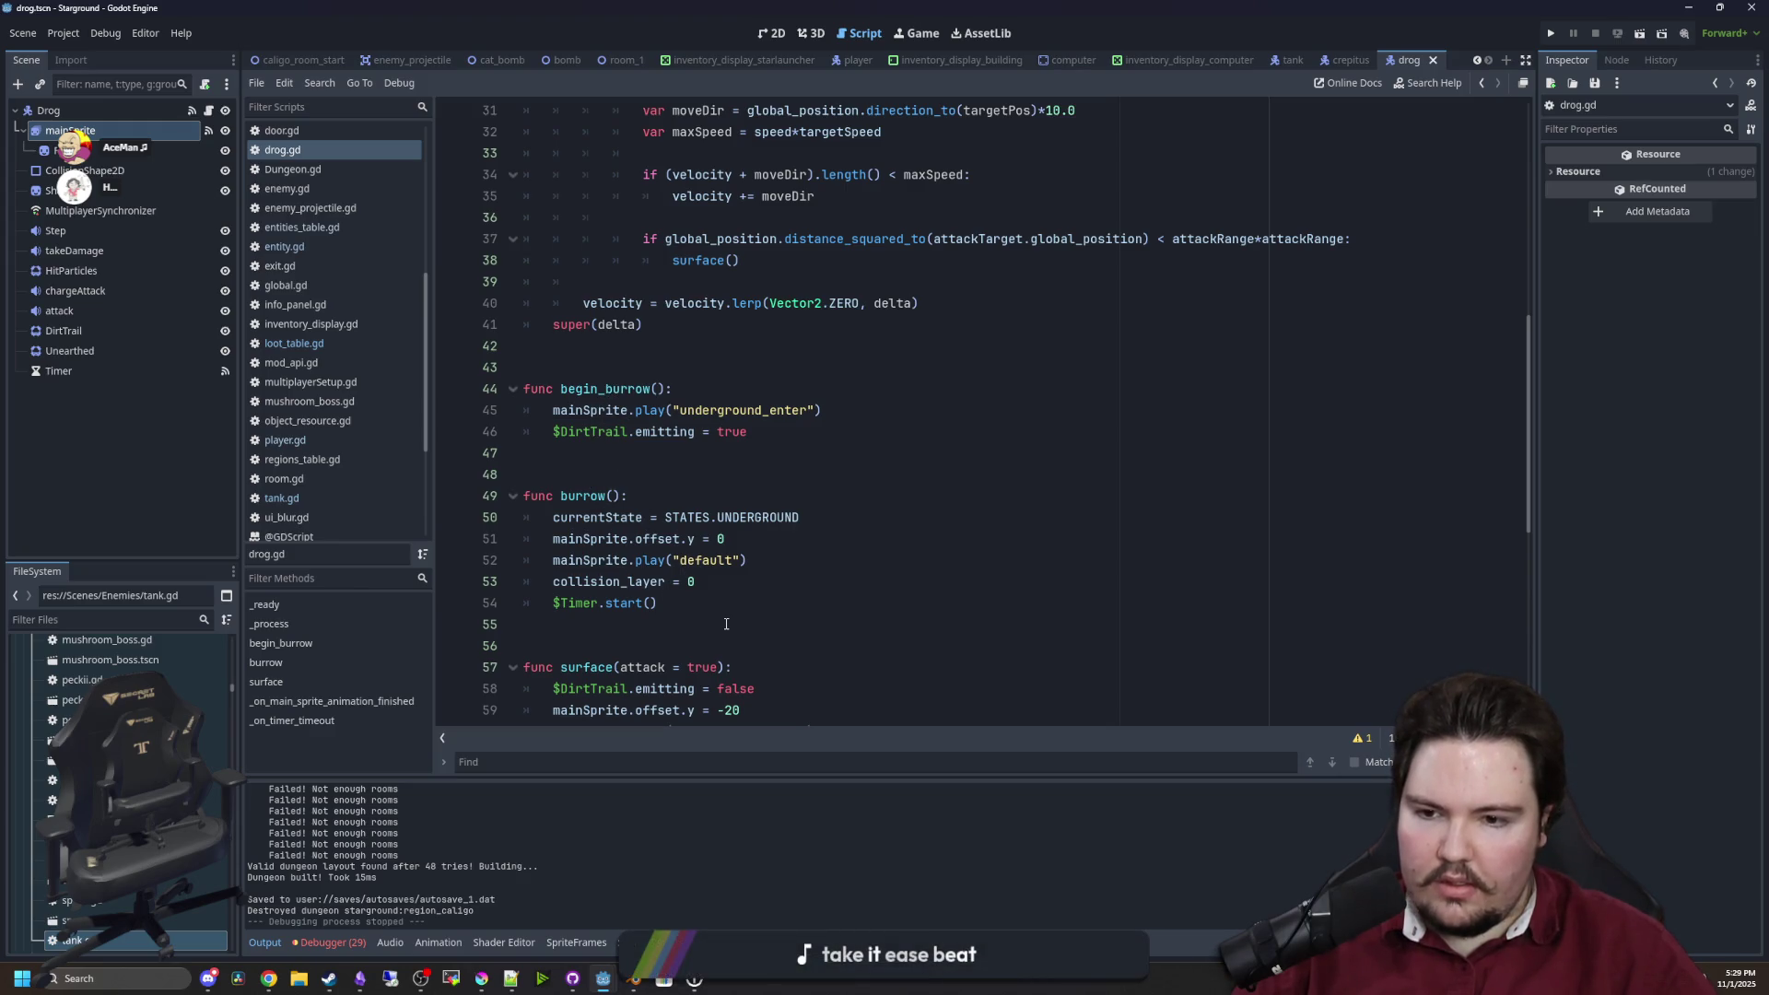
scroll(759, 554, up, 4)
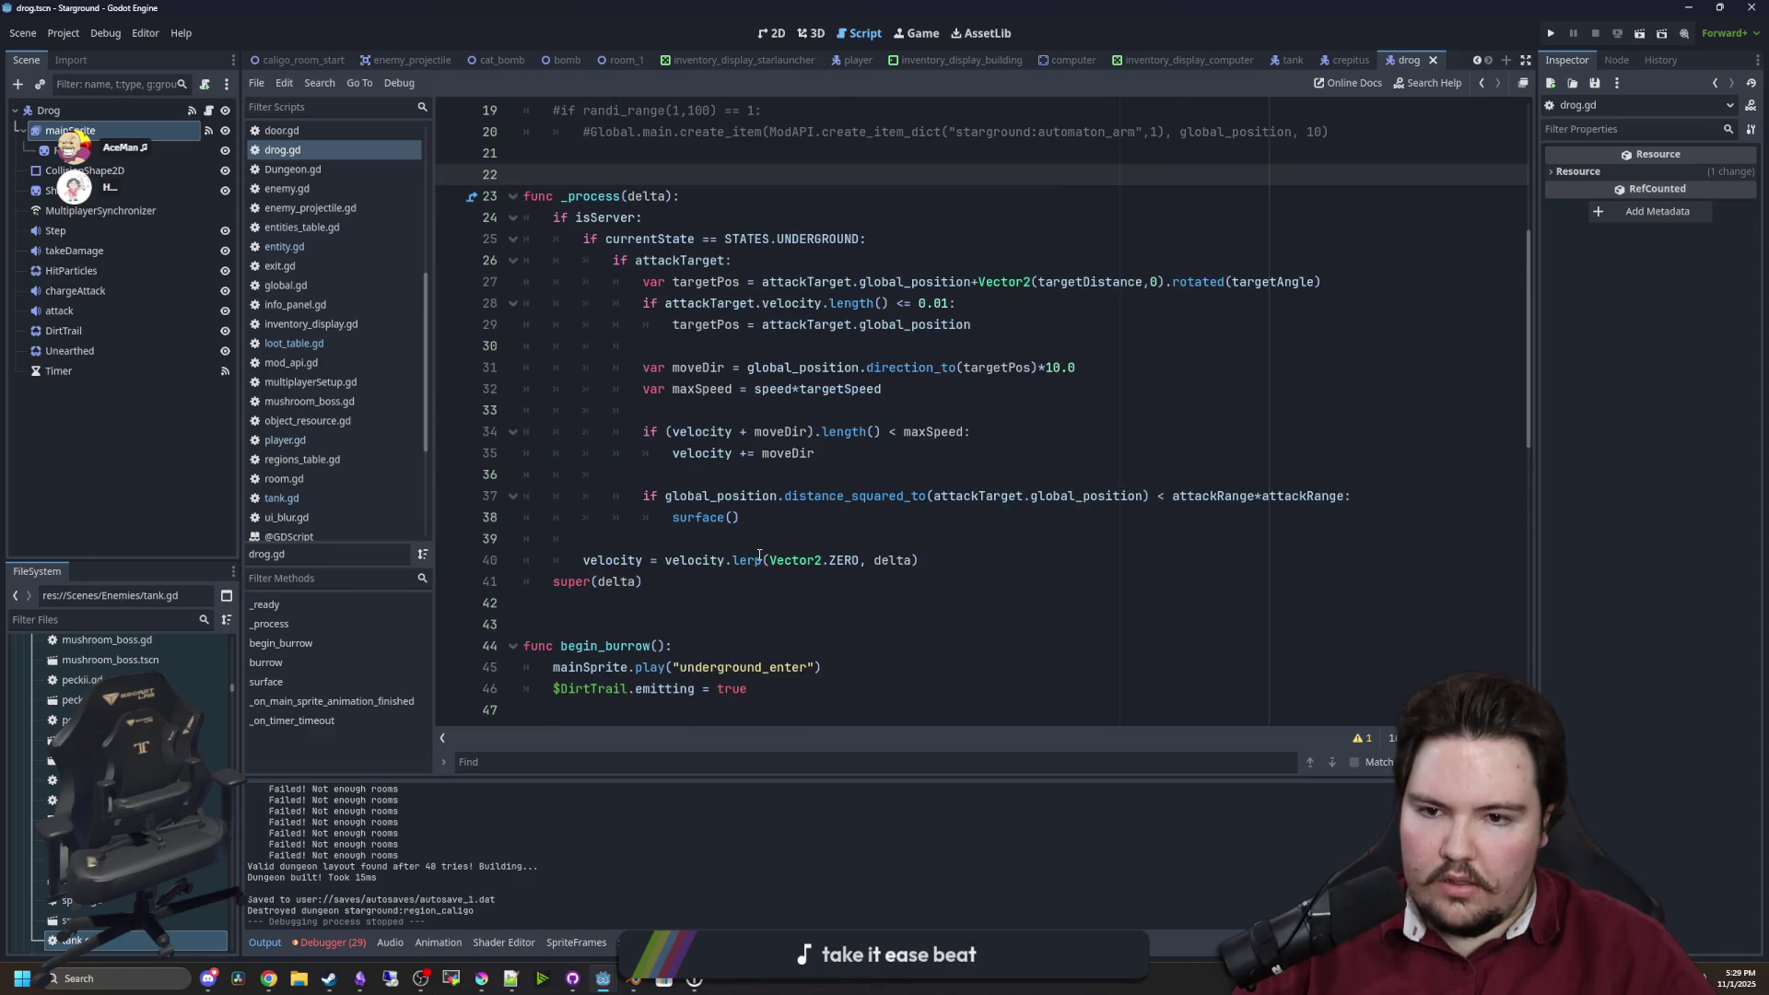
scroll(756, 516, up, 6)
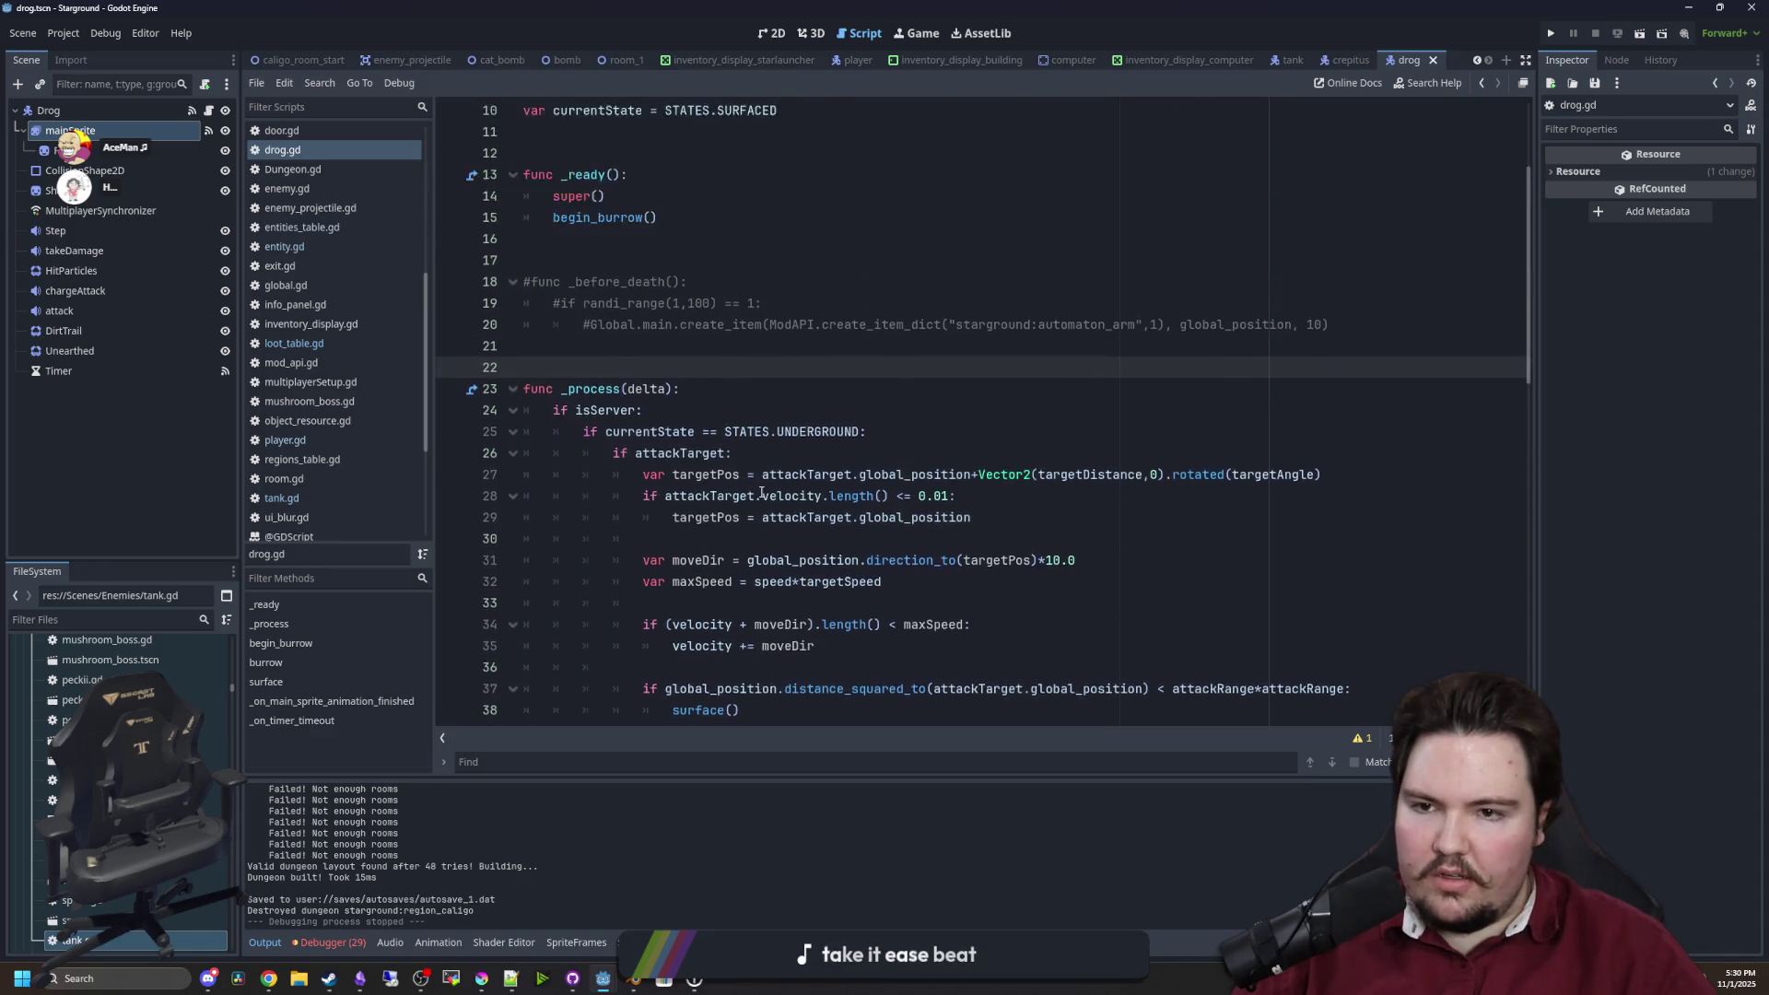
click(620, 424)
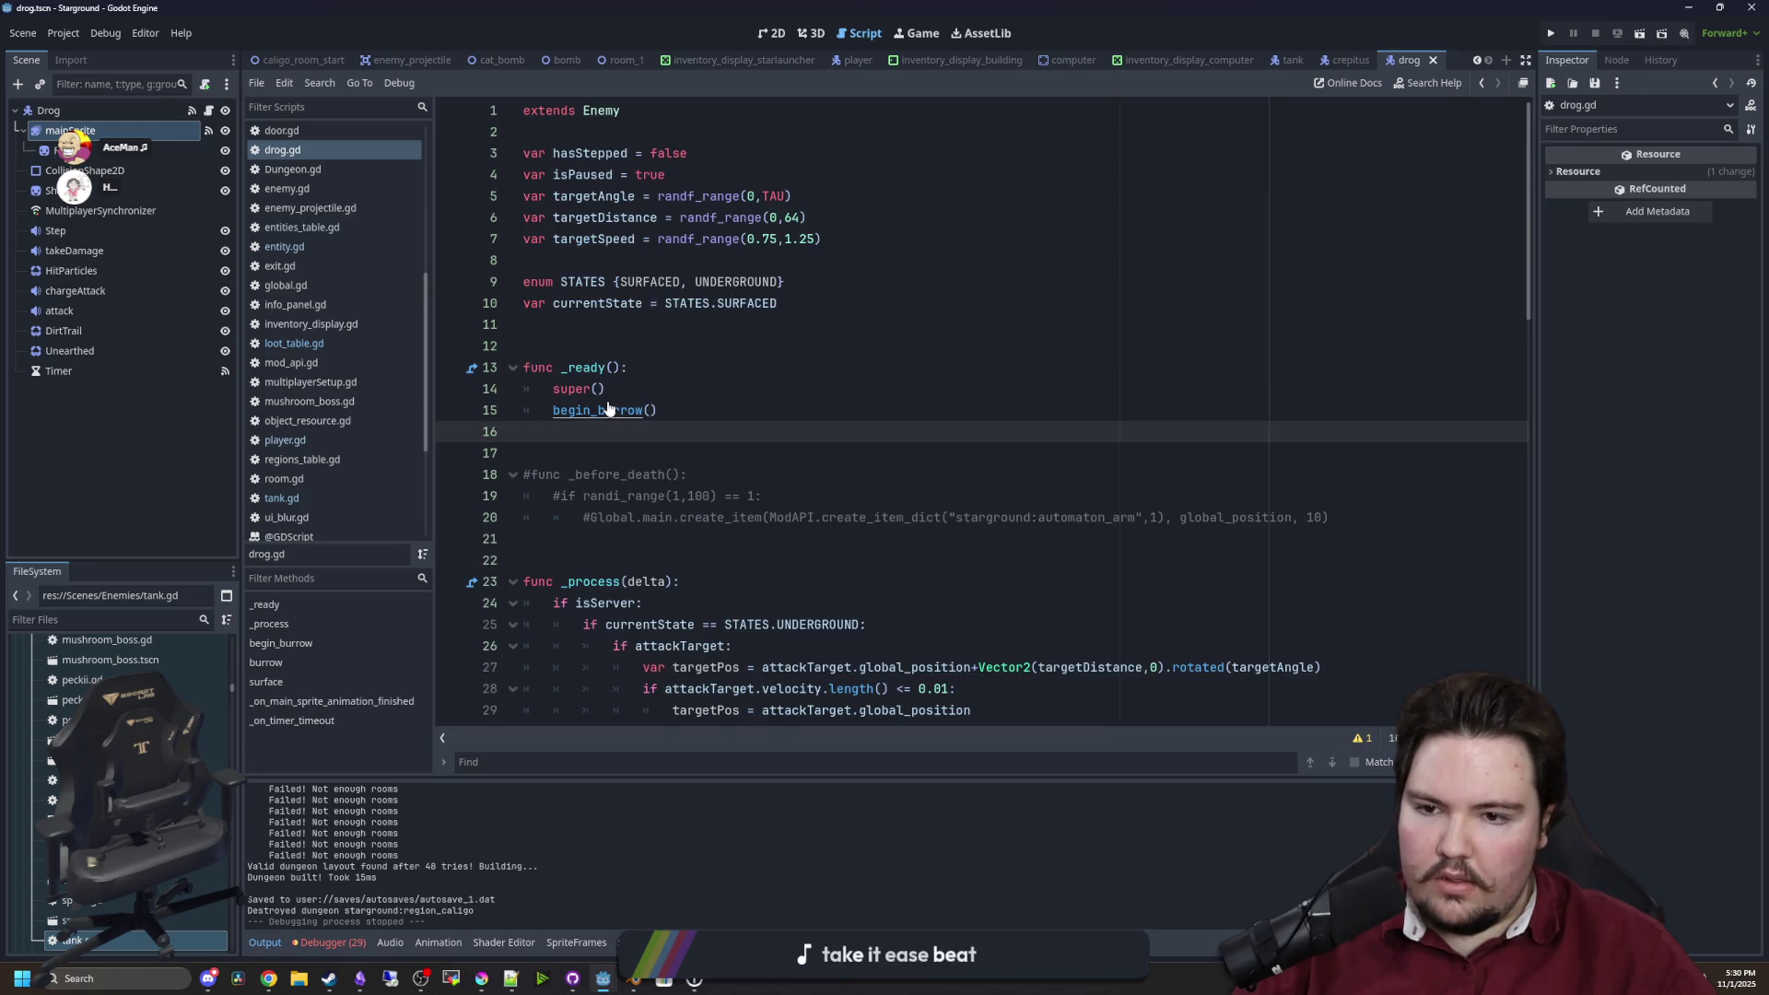
ctrl+click(608, 410)
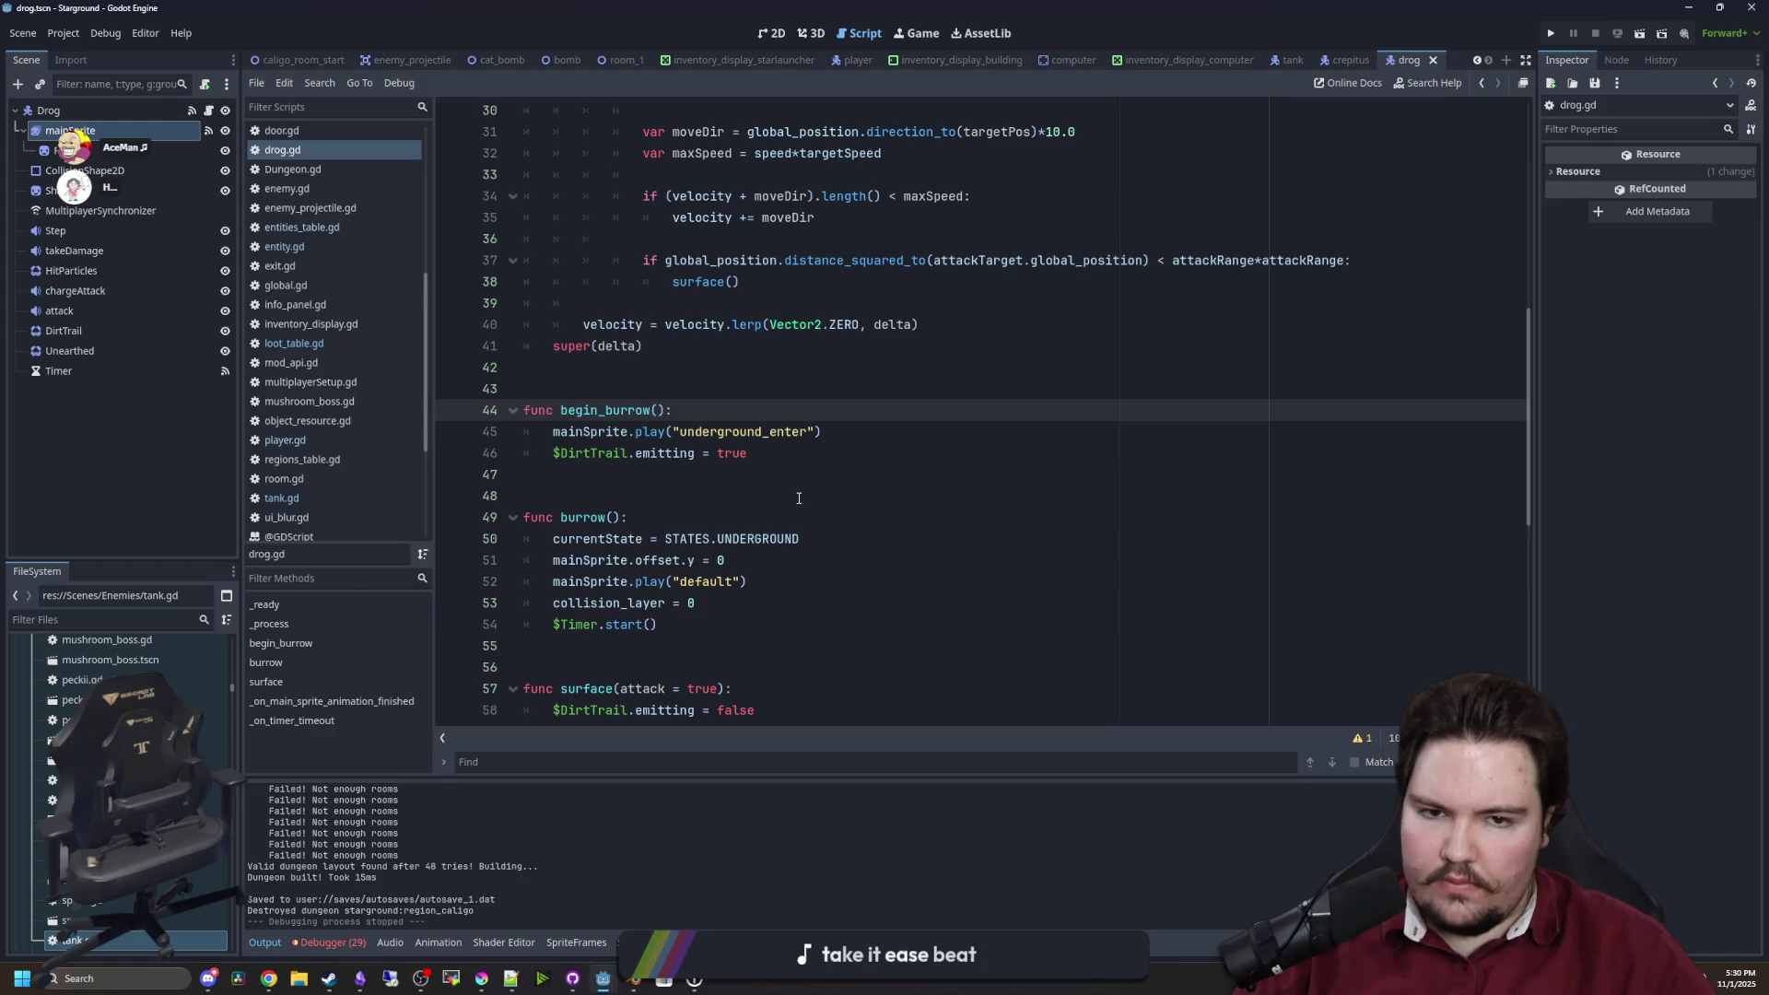
Step: Review the animation-finished handler and begin_burrow's underground_enter animation line
scroll(798, 498, down, 4)
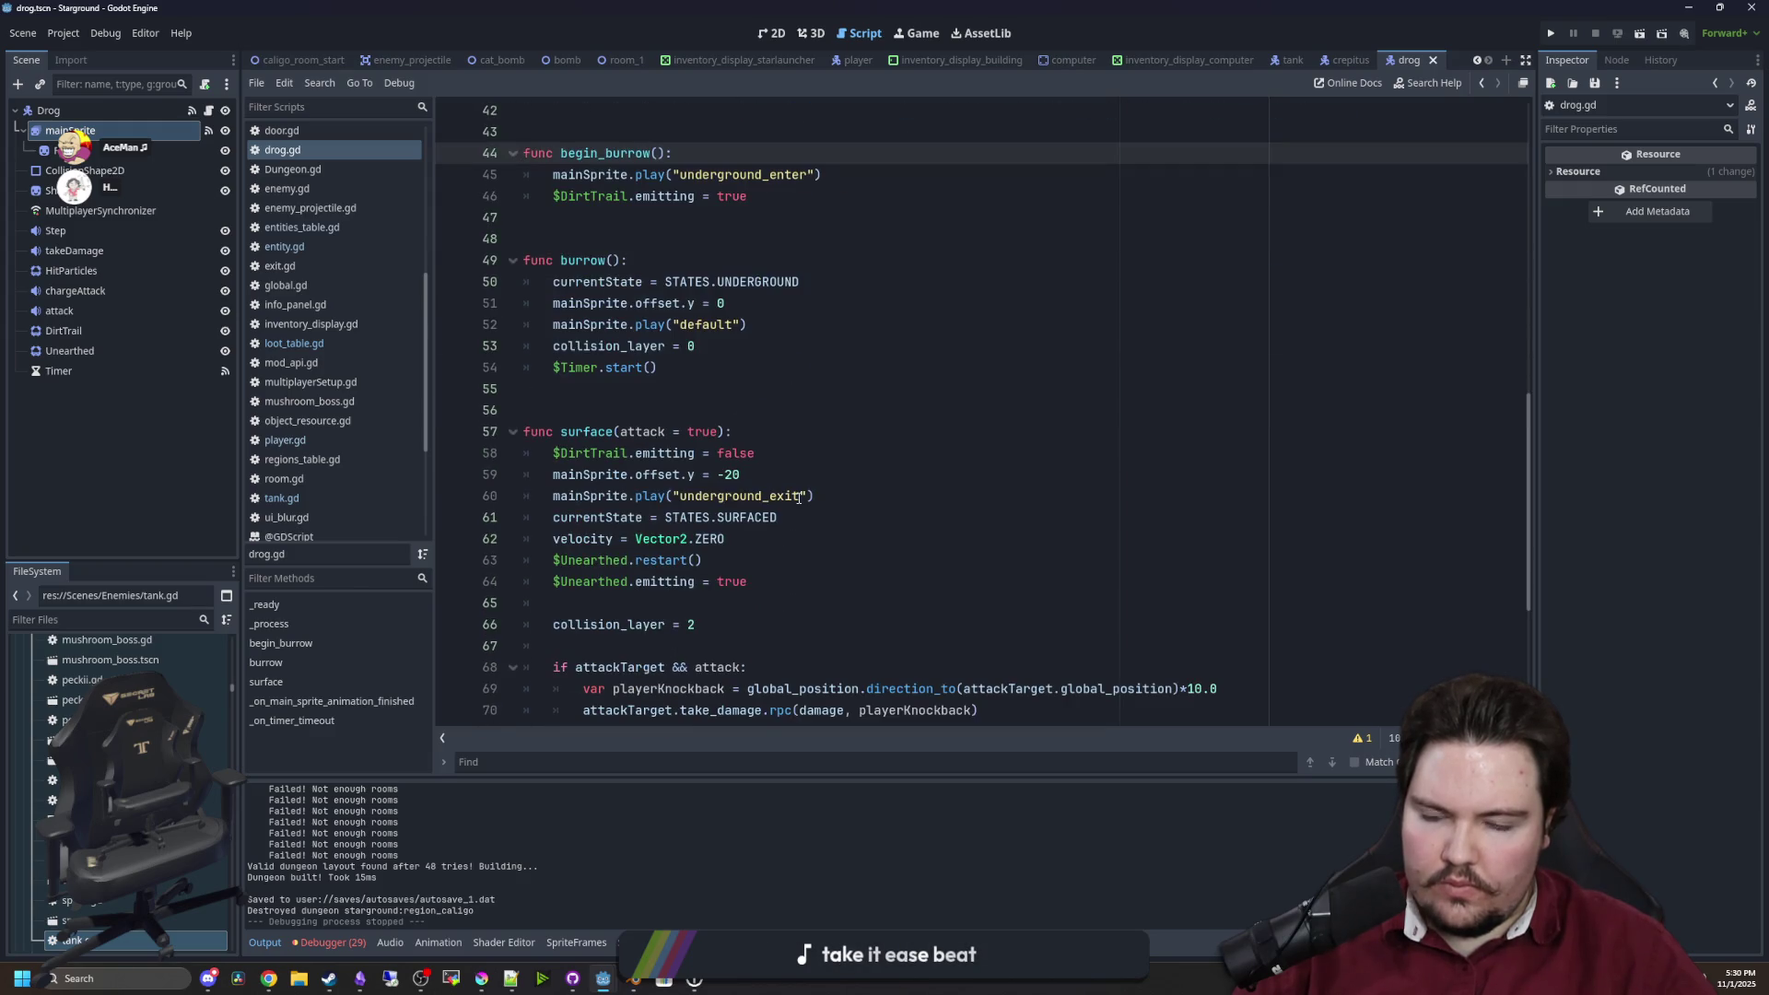
scroll(799, 497, down, 5)
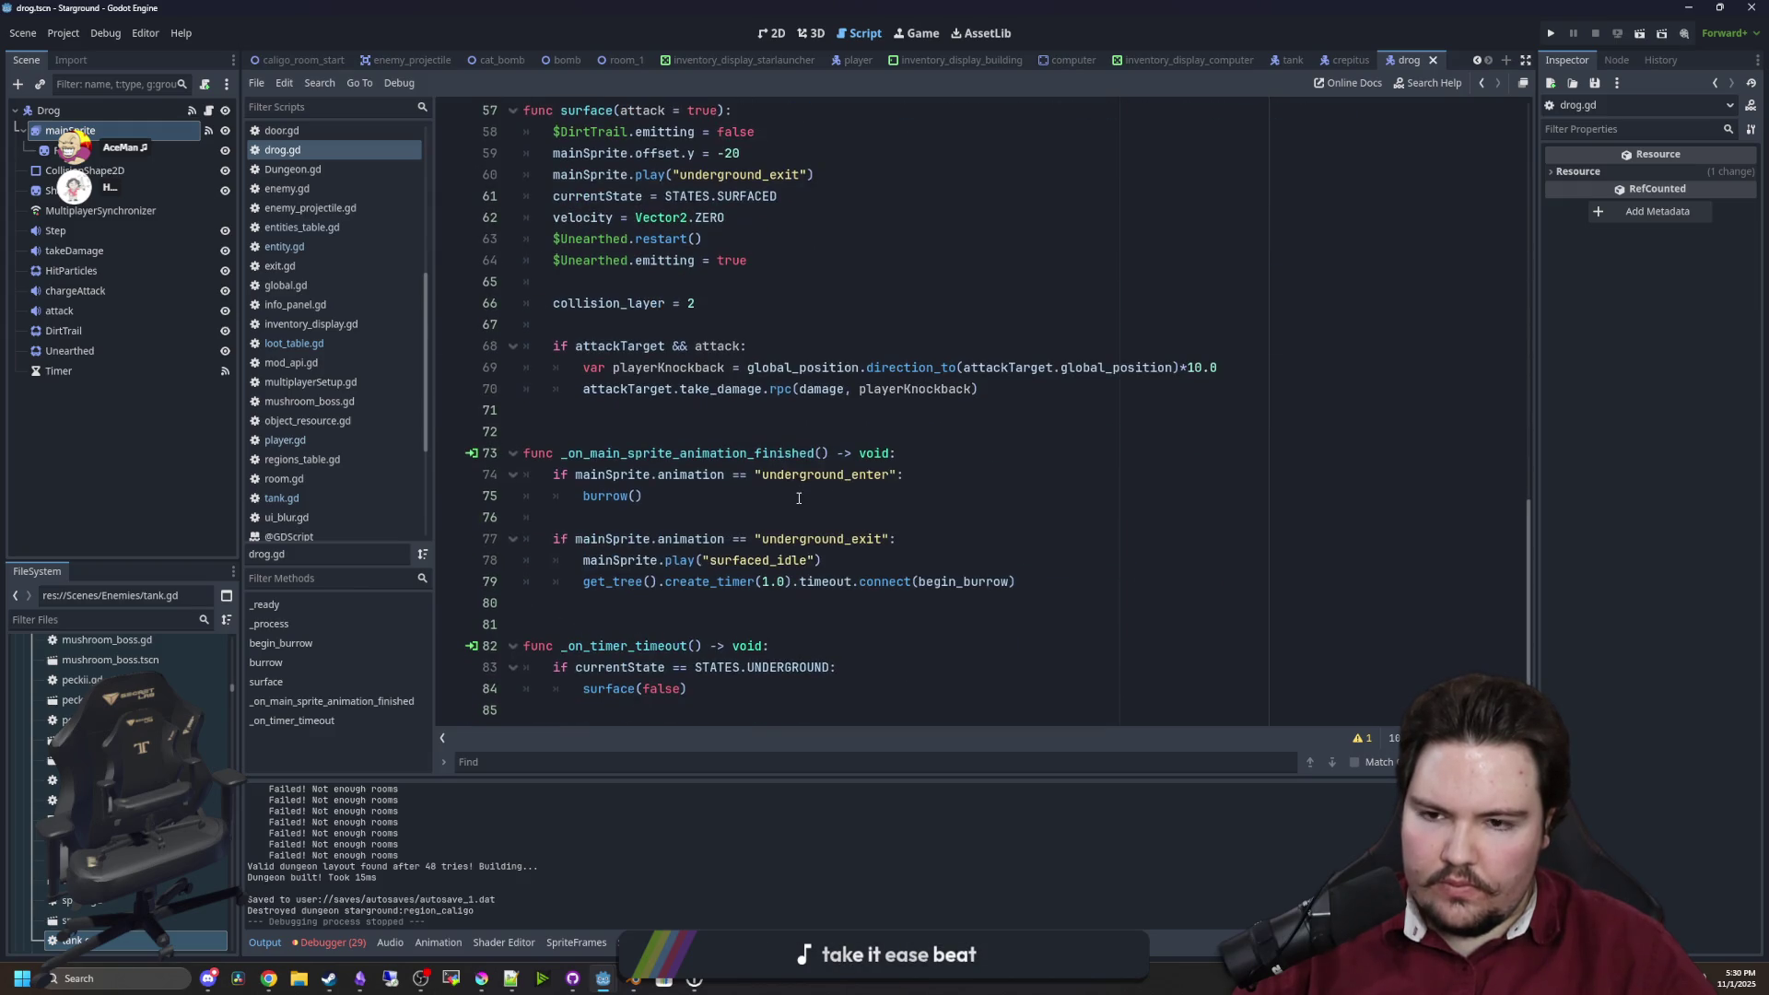
click(685, 422)
drag(645, 602, 534, 474)
click(598, 415)
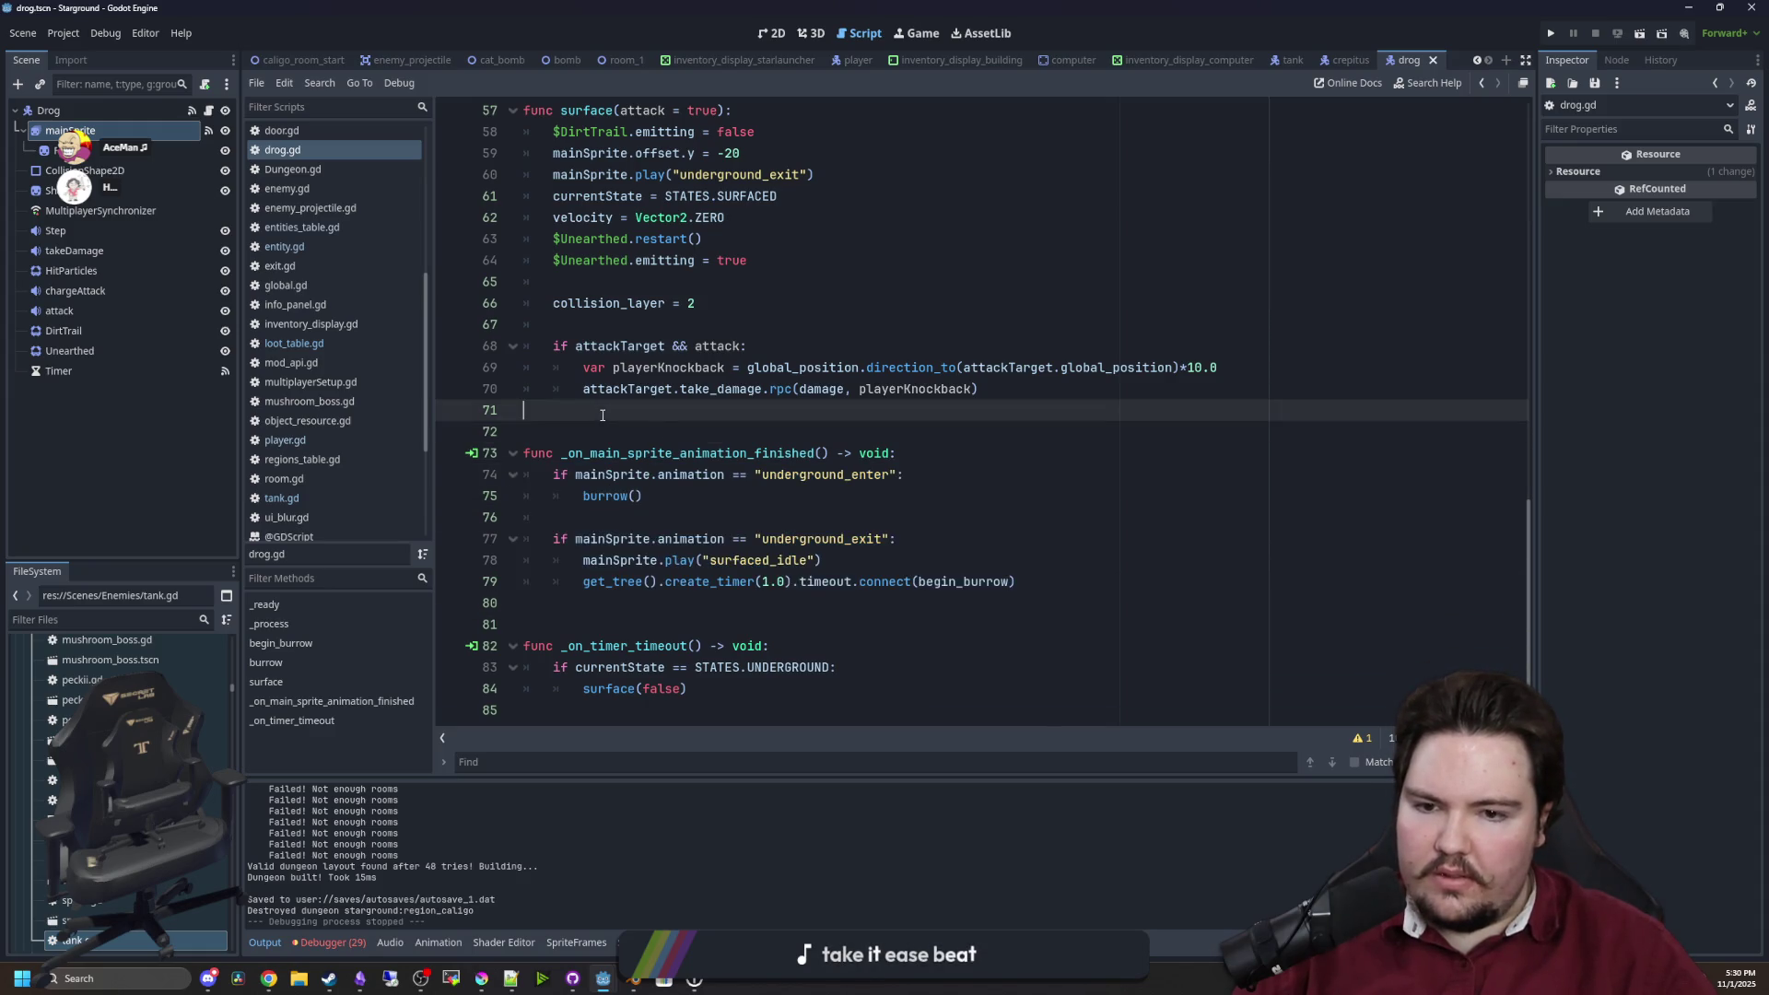
scroll(907, 496, up, 8)
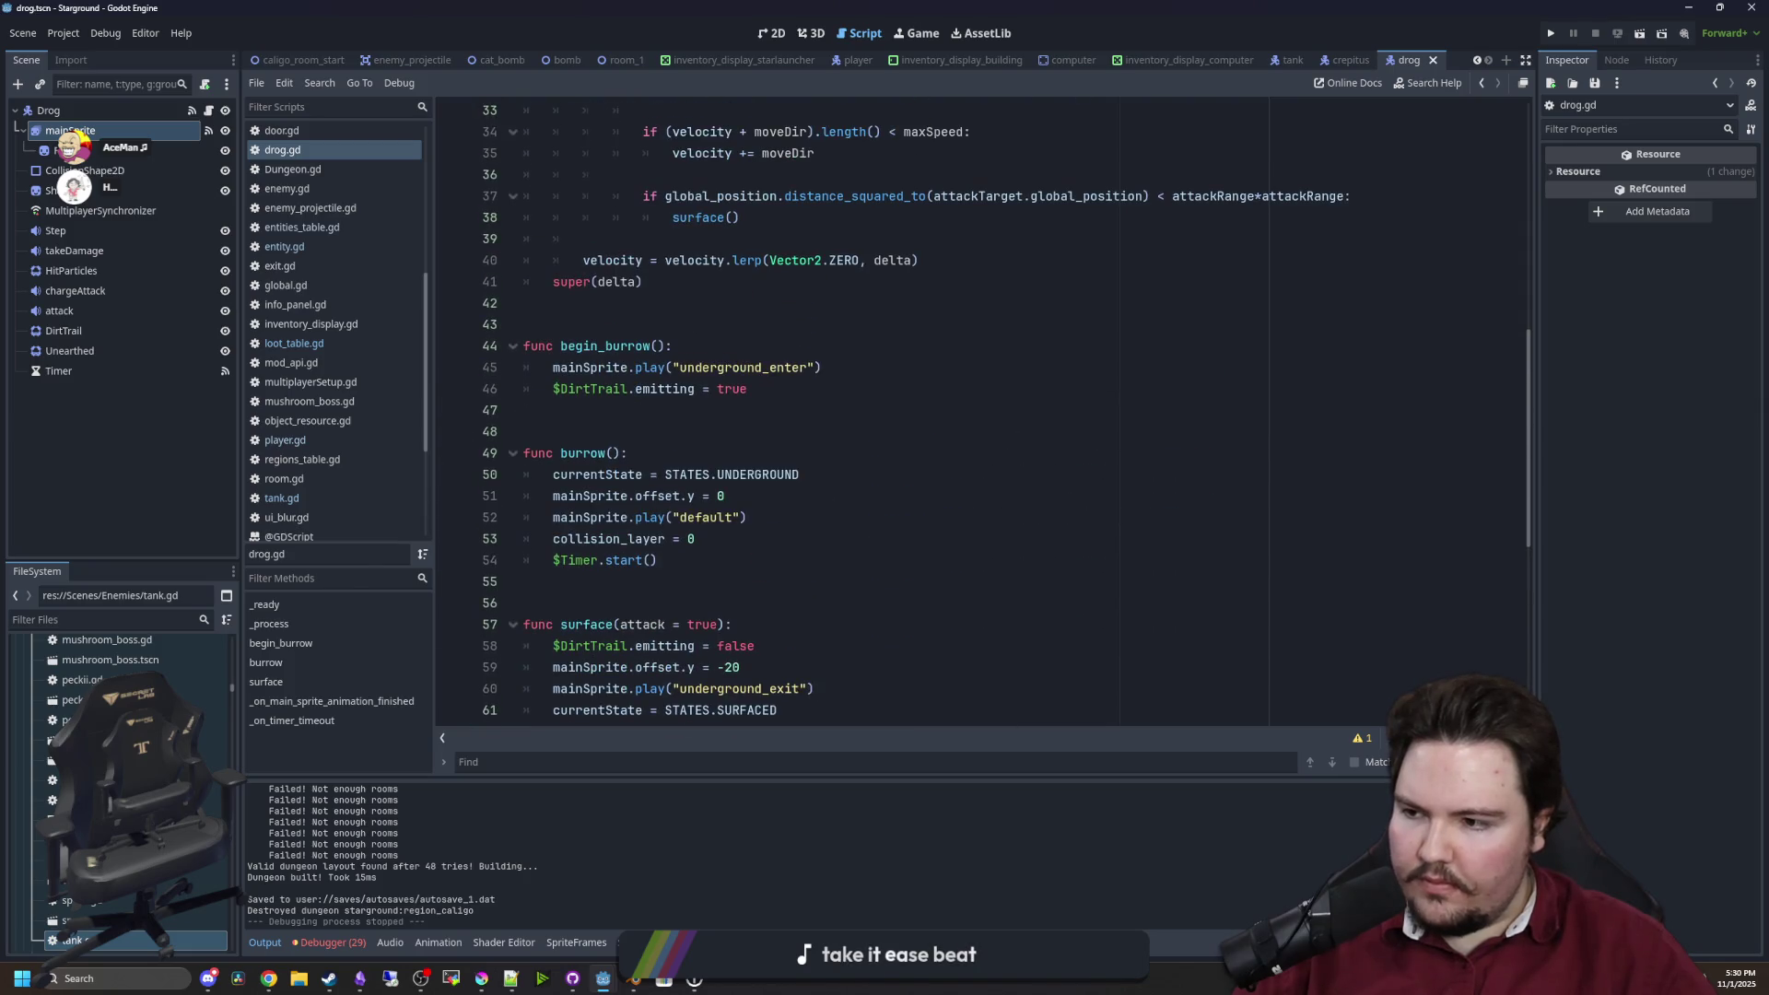
scroll(745, 498, up, 9)
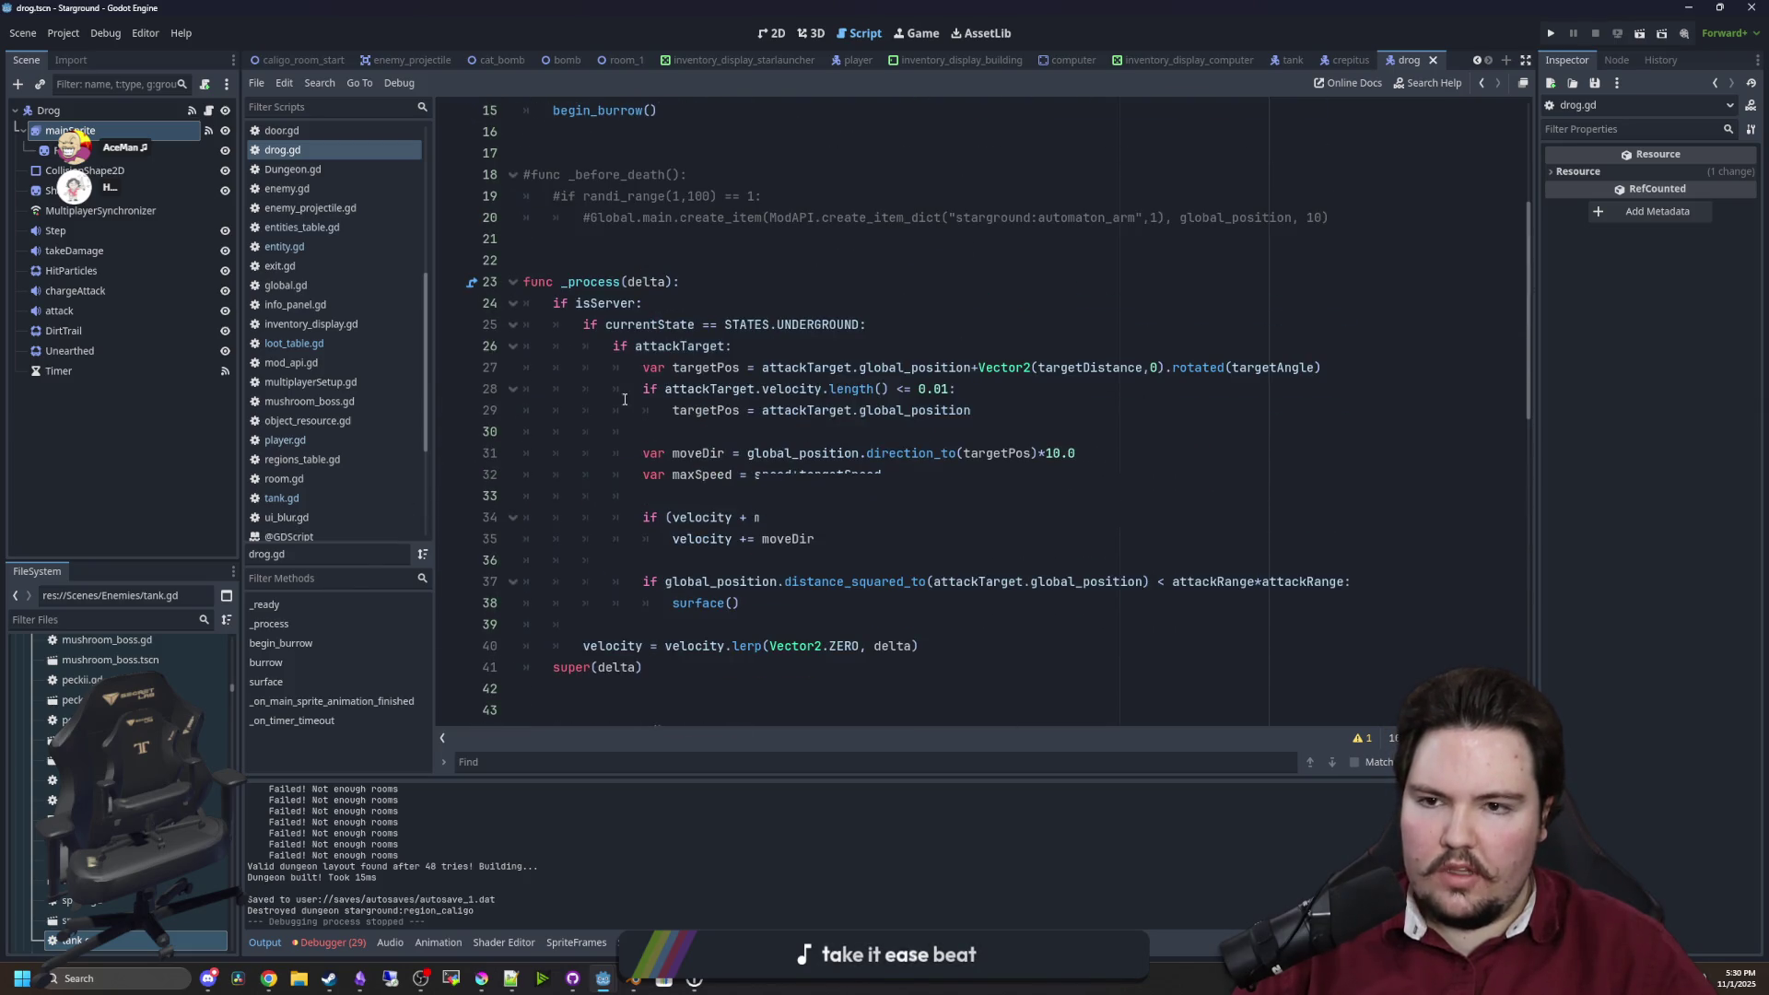
ctrl+click(600, 303)
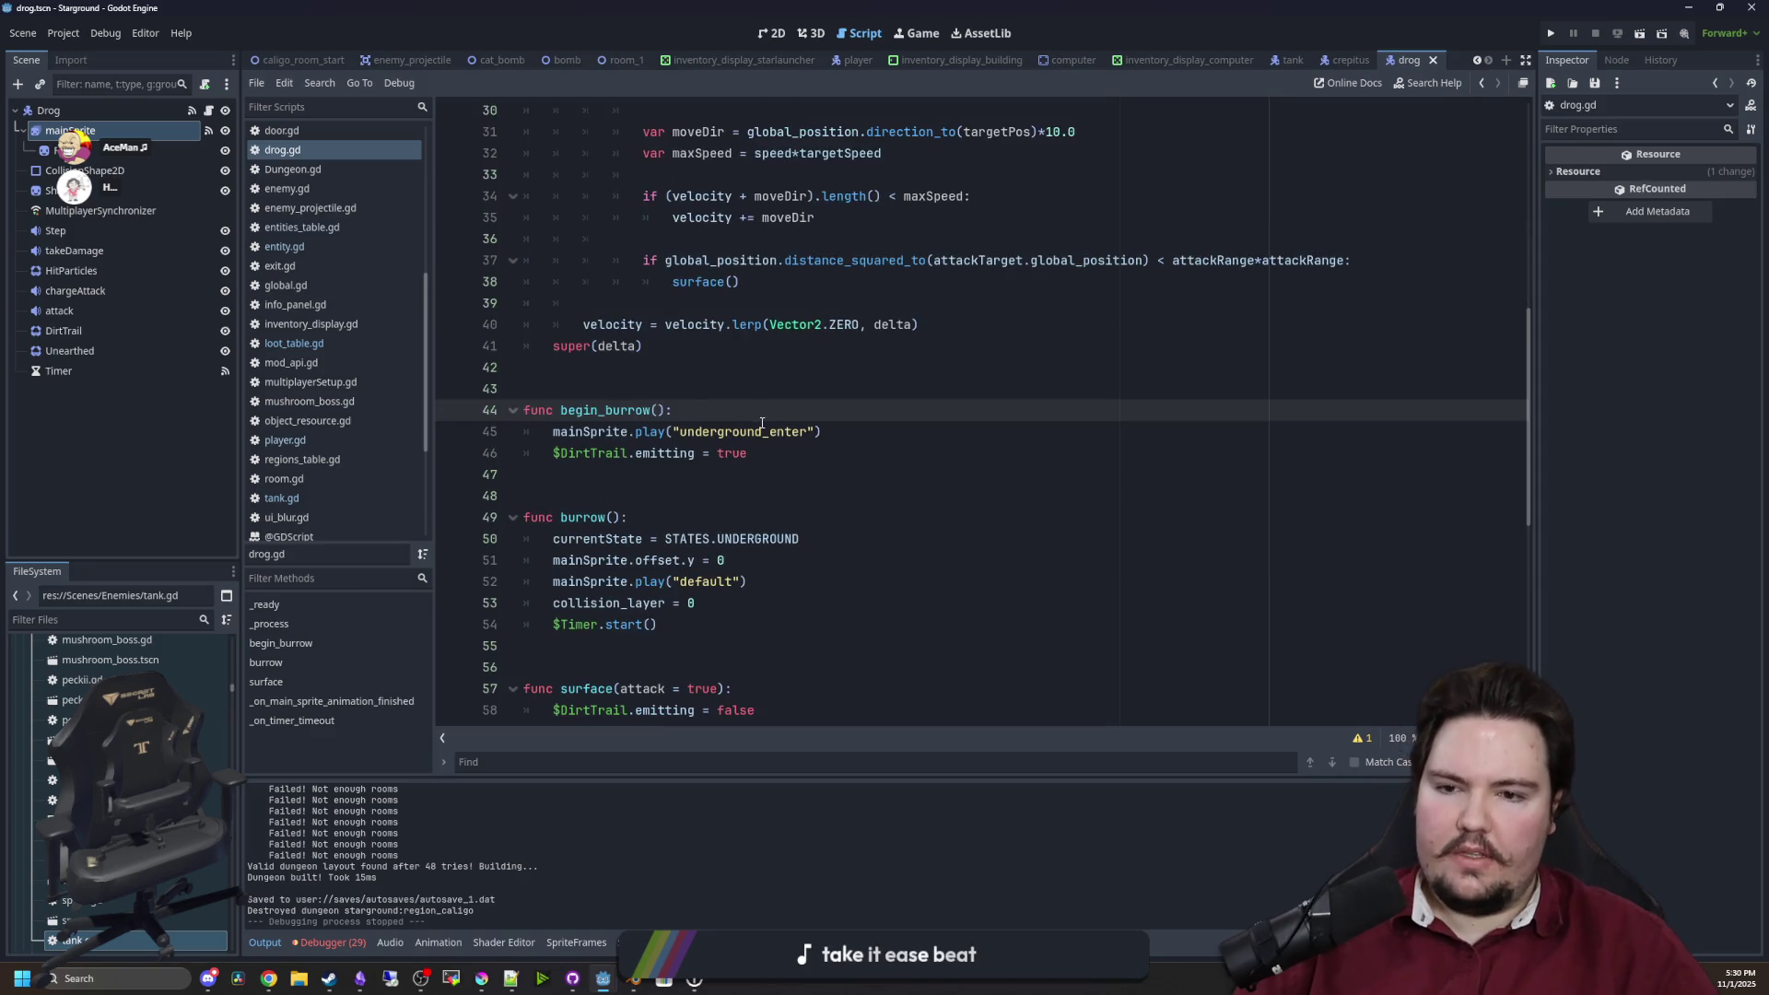
double_click(803, 439)
click(825, 406)
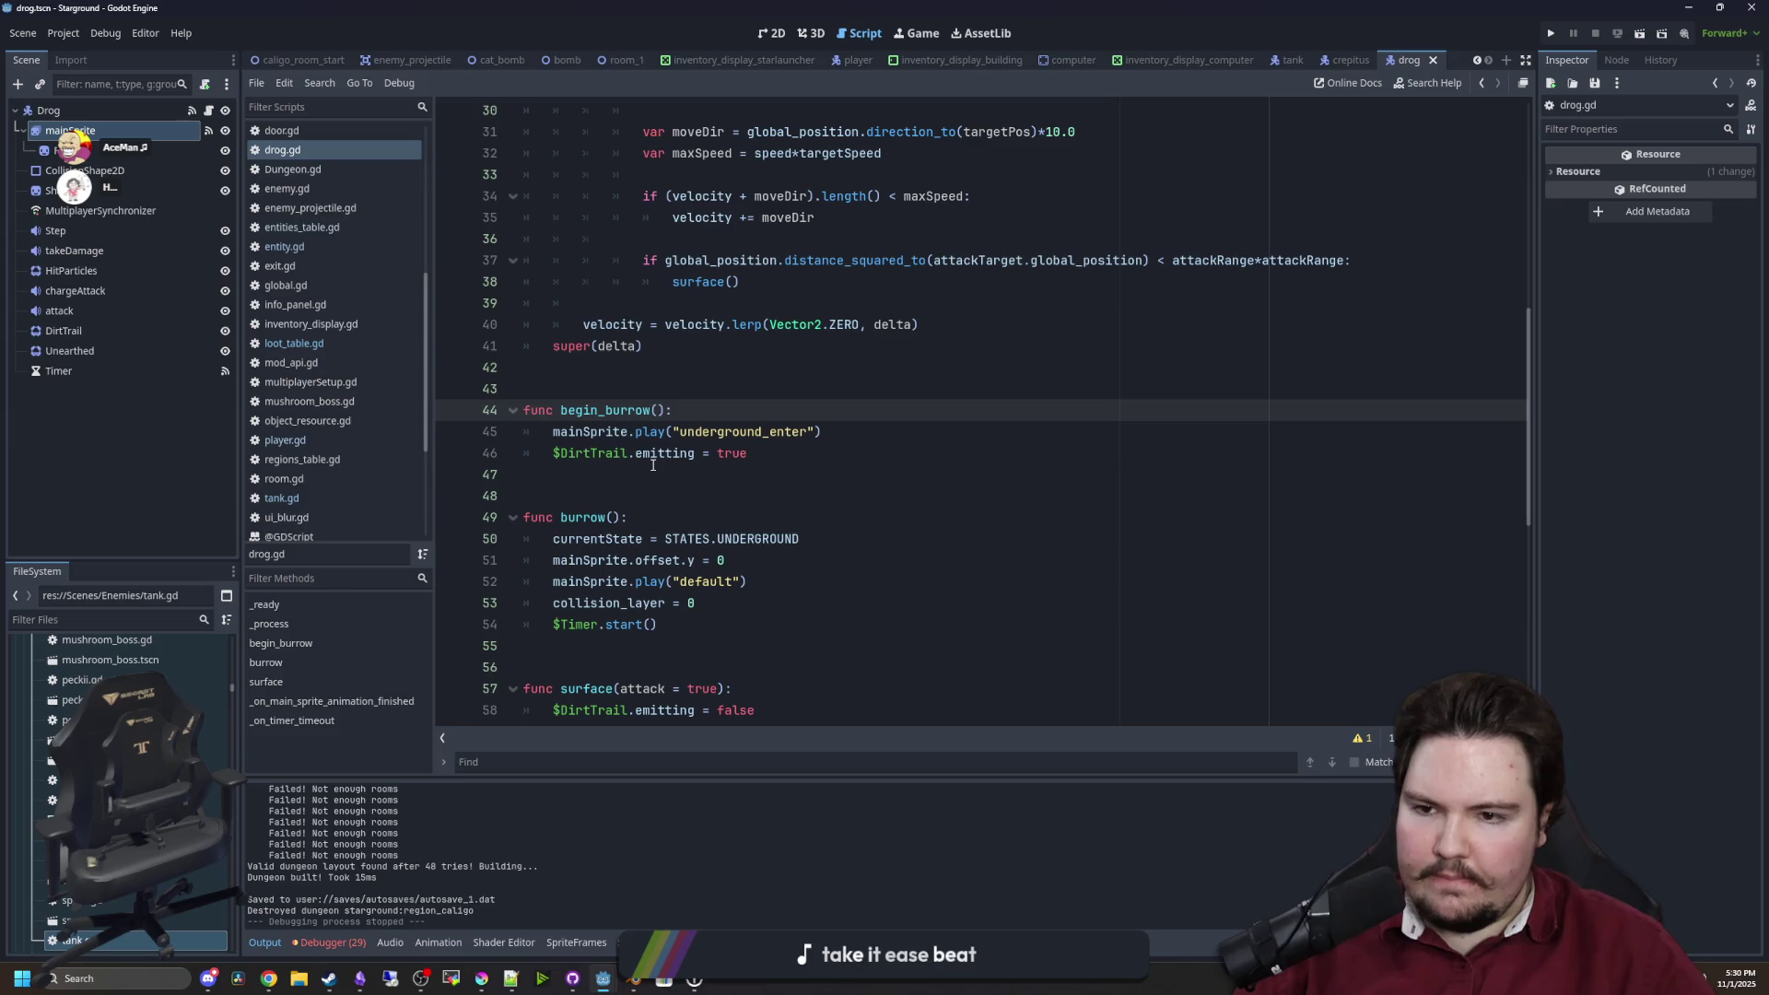
Step: Jump to the burrow() definition and select its lines 50–53 for review
scroll(659, 451, down, 9)
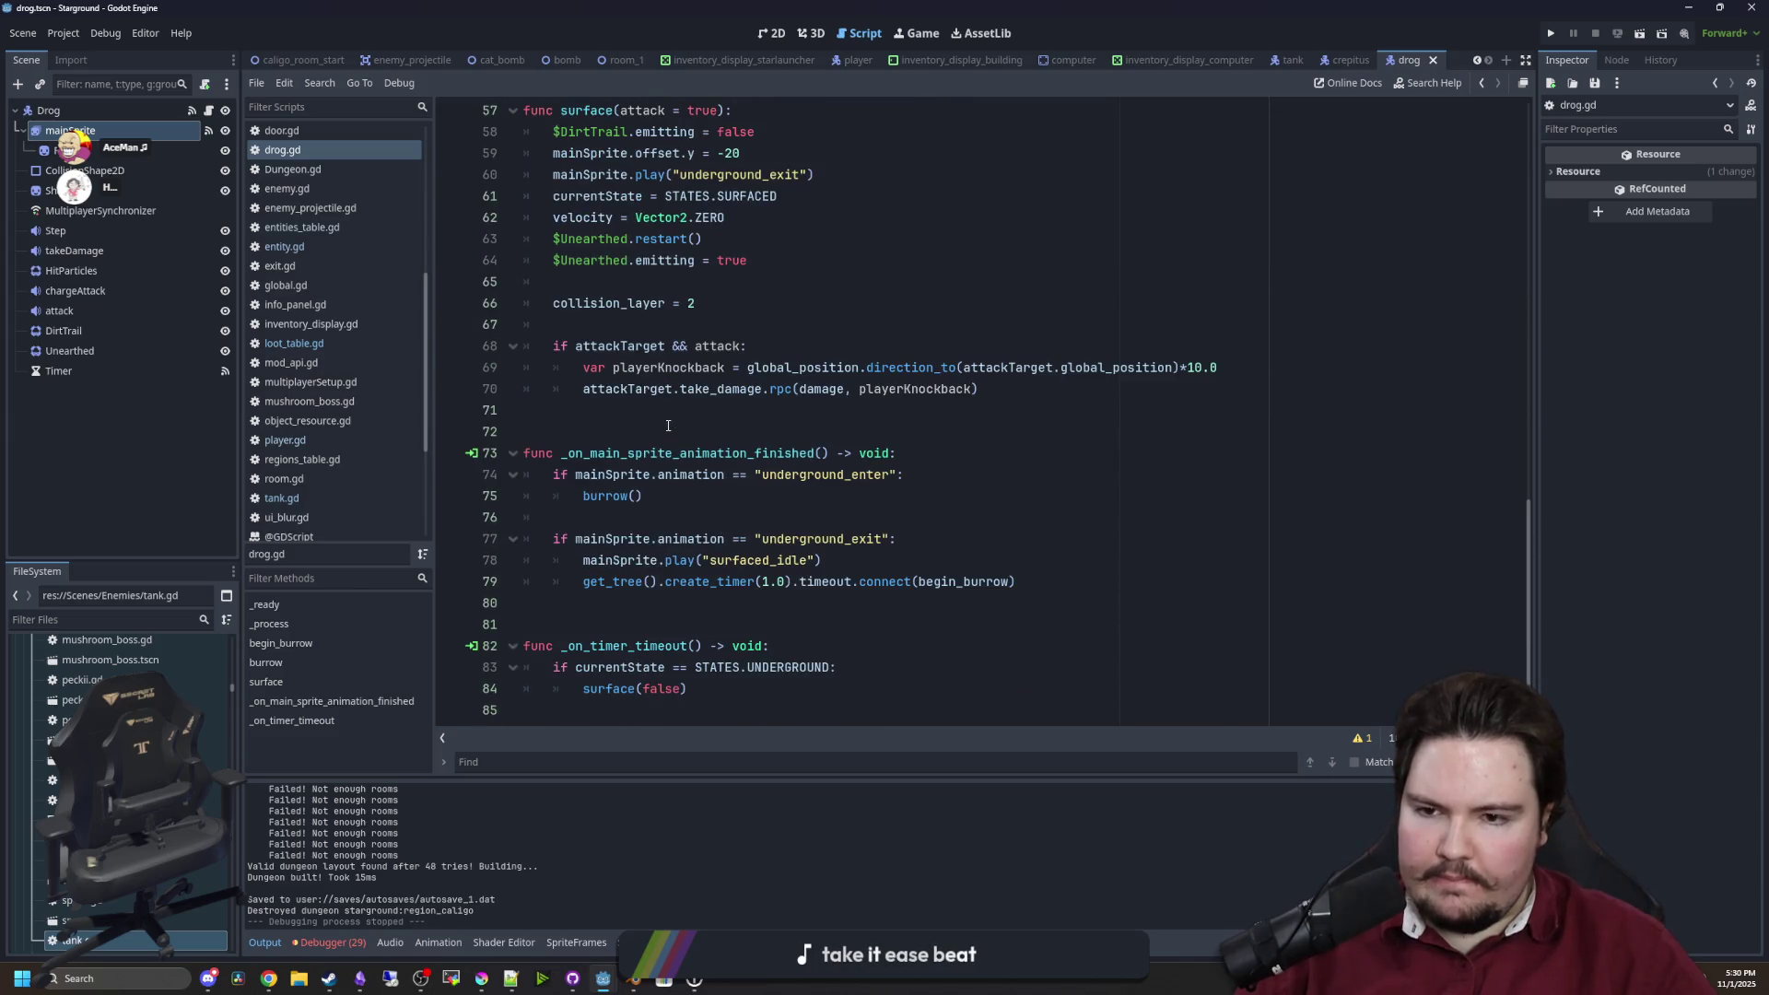
click(668, 426)
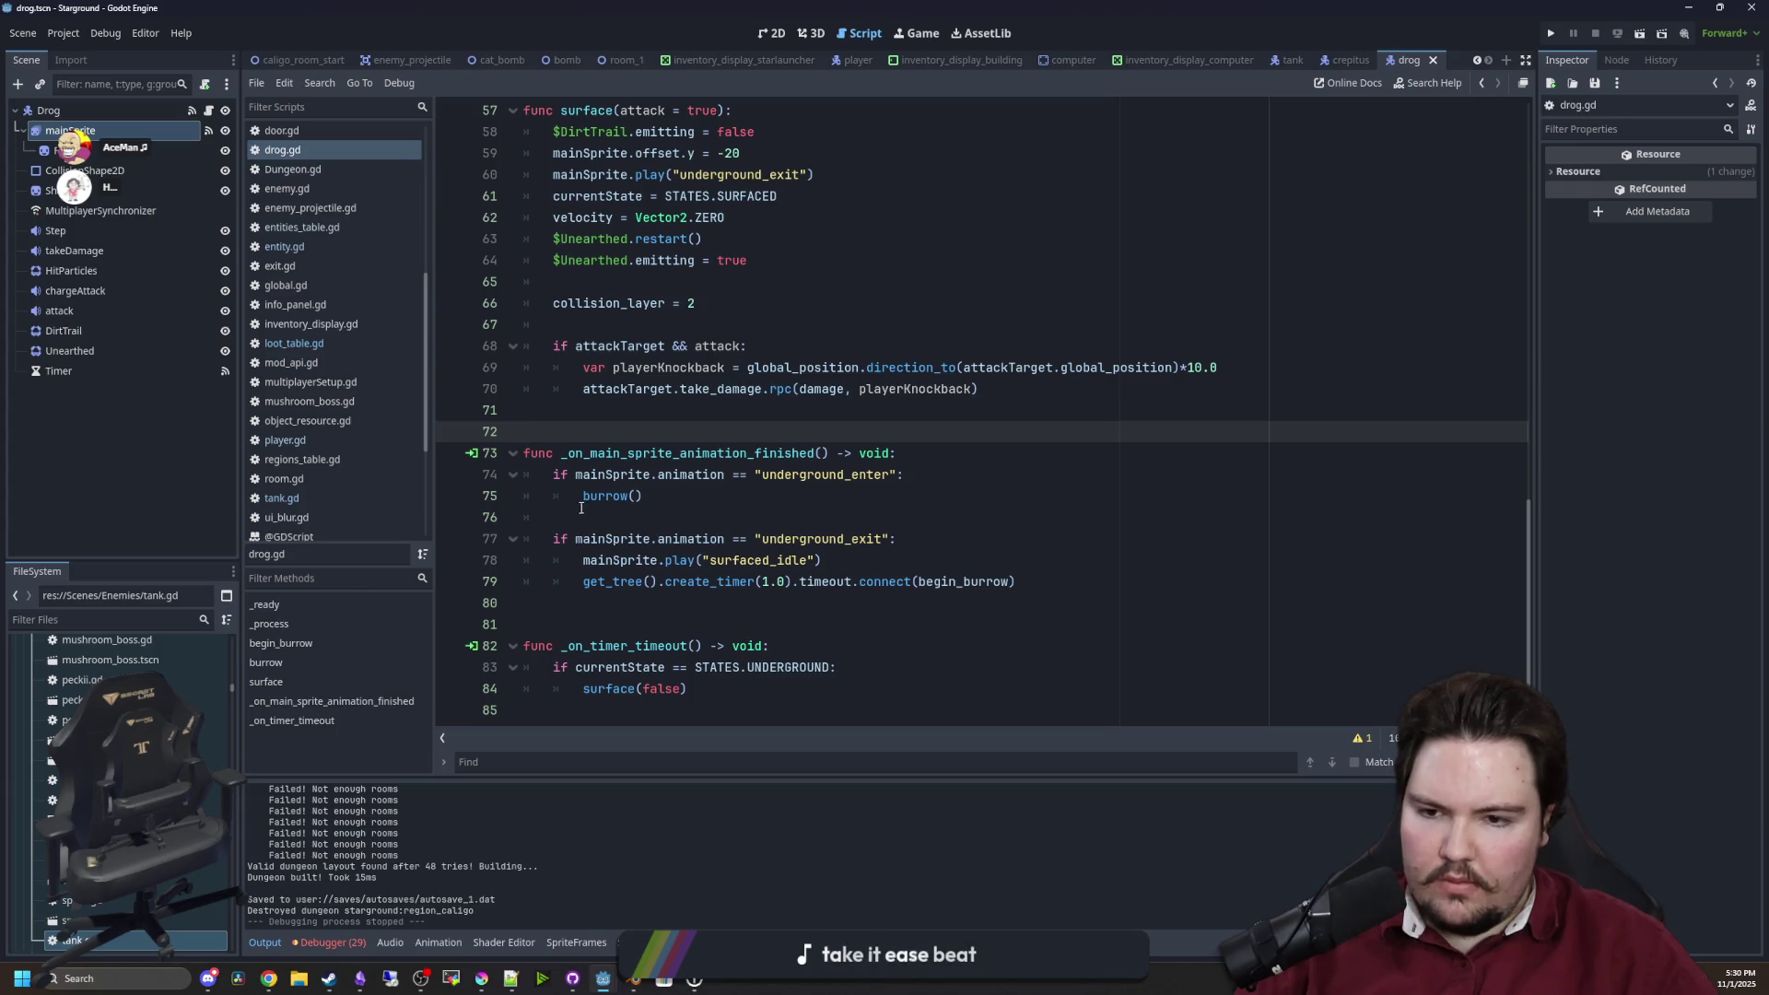
click(579, 505)
ctrl+click(604, 498)
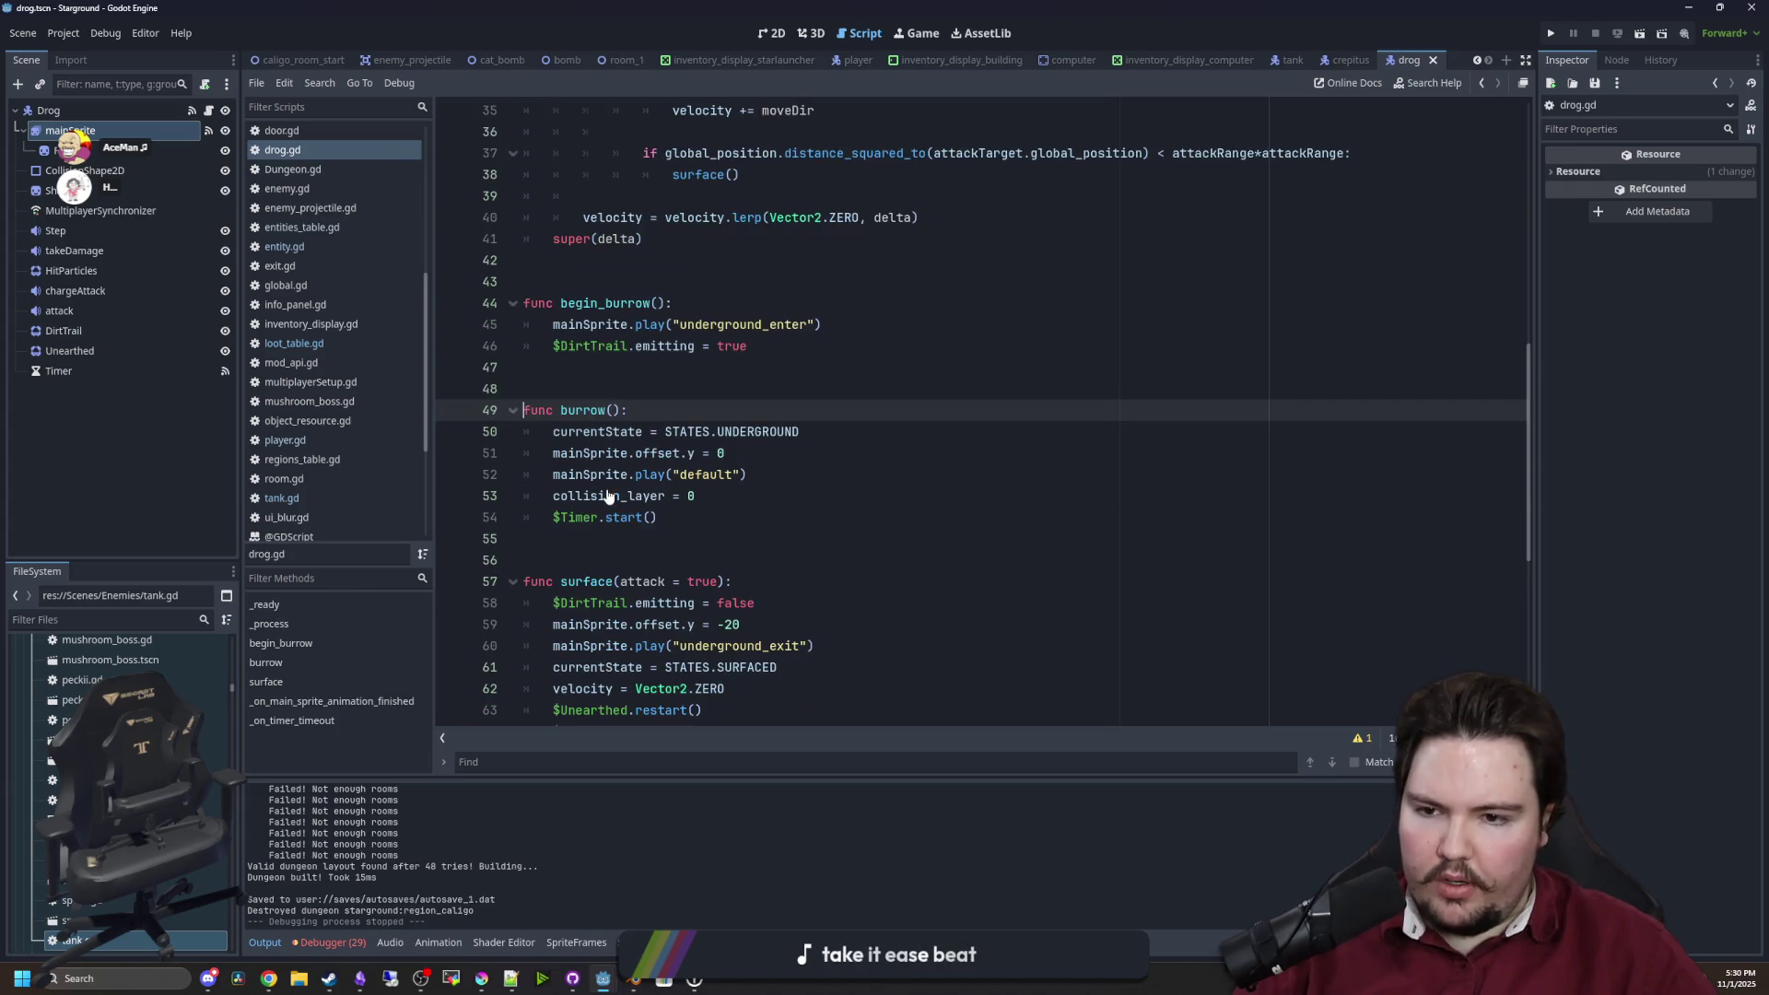
mouse_move(591, 431)
mouse_down()
mouse_move(627, 452)
mouse_move(802, 431)
mouse_up()
click(583, 433)
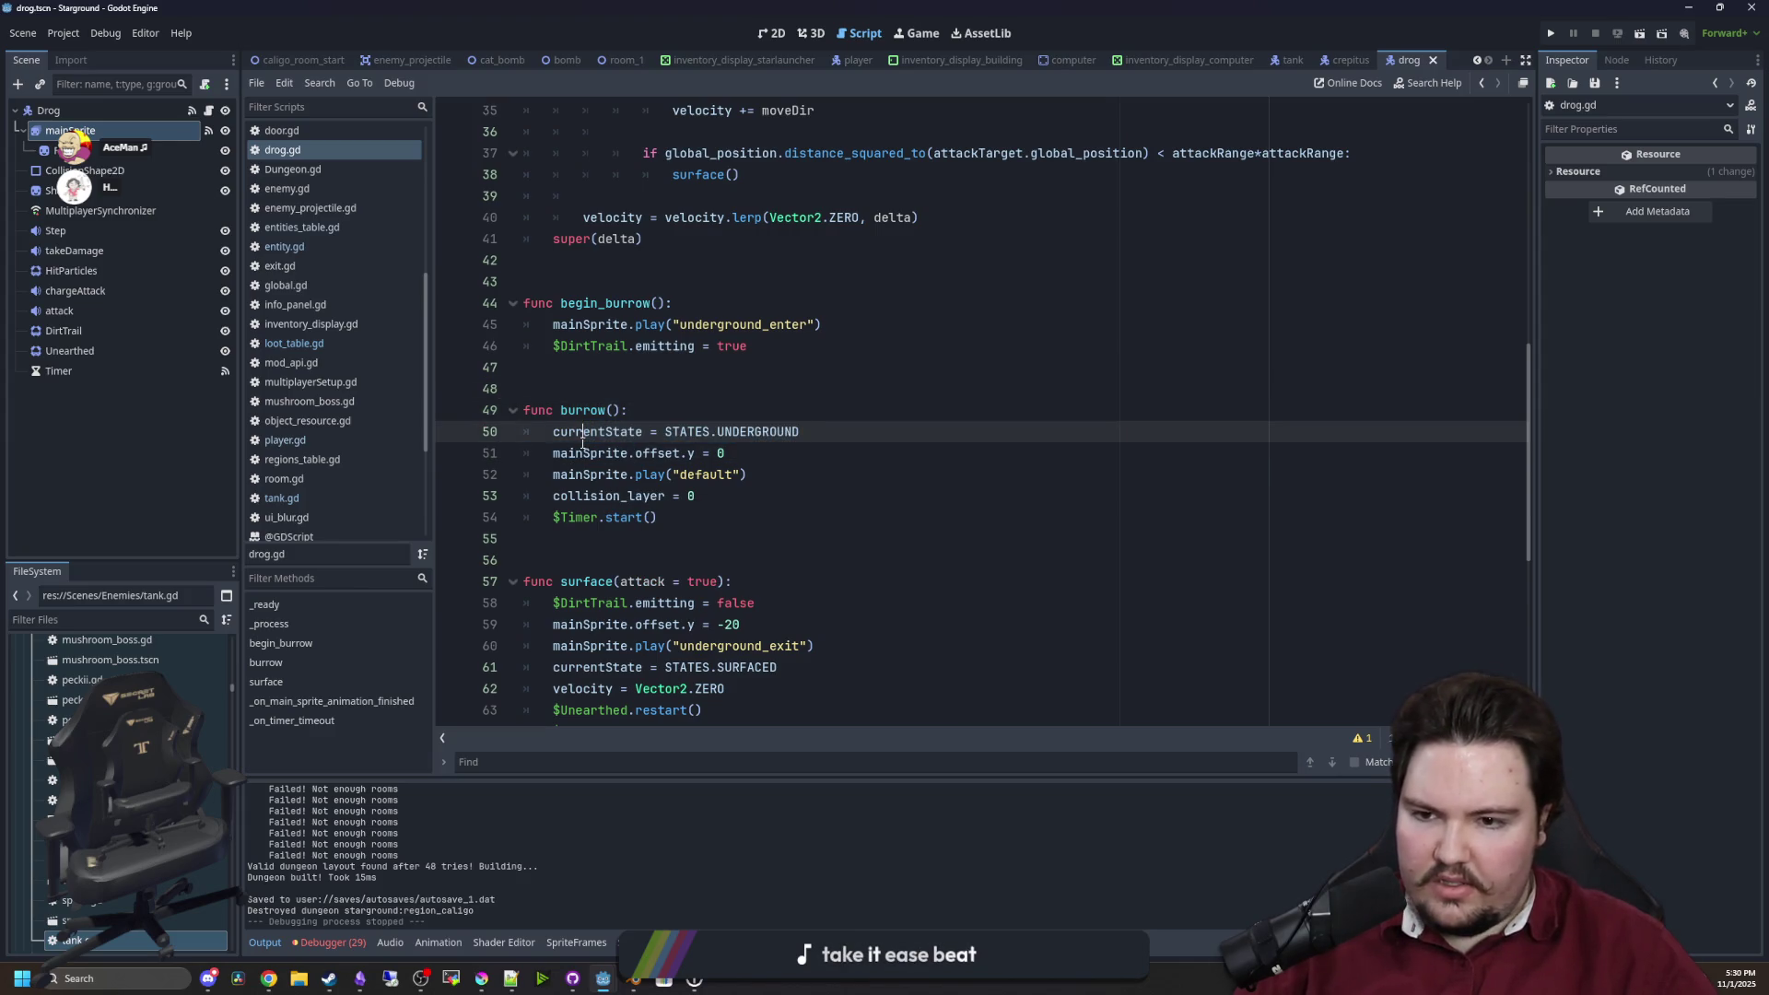
drag(696, 495, 514, 428)
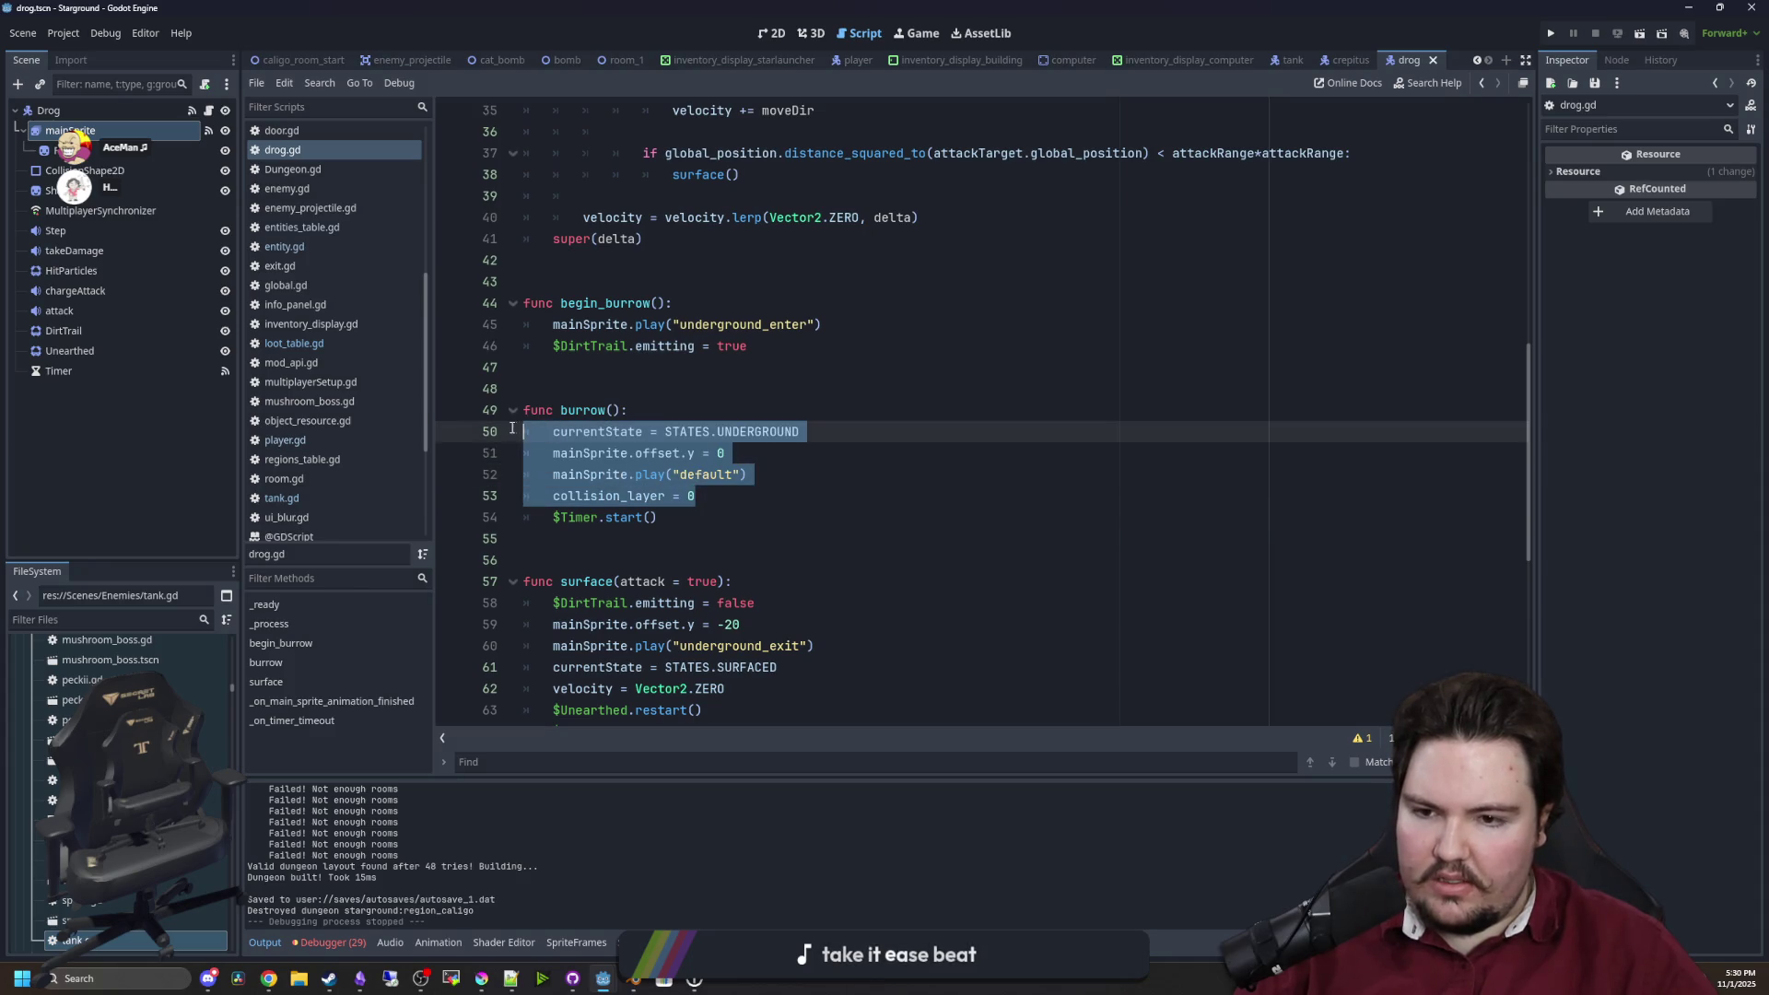
click(663, 517)
click(106, 147)
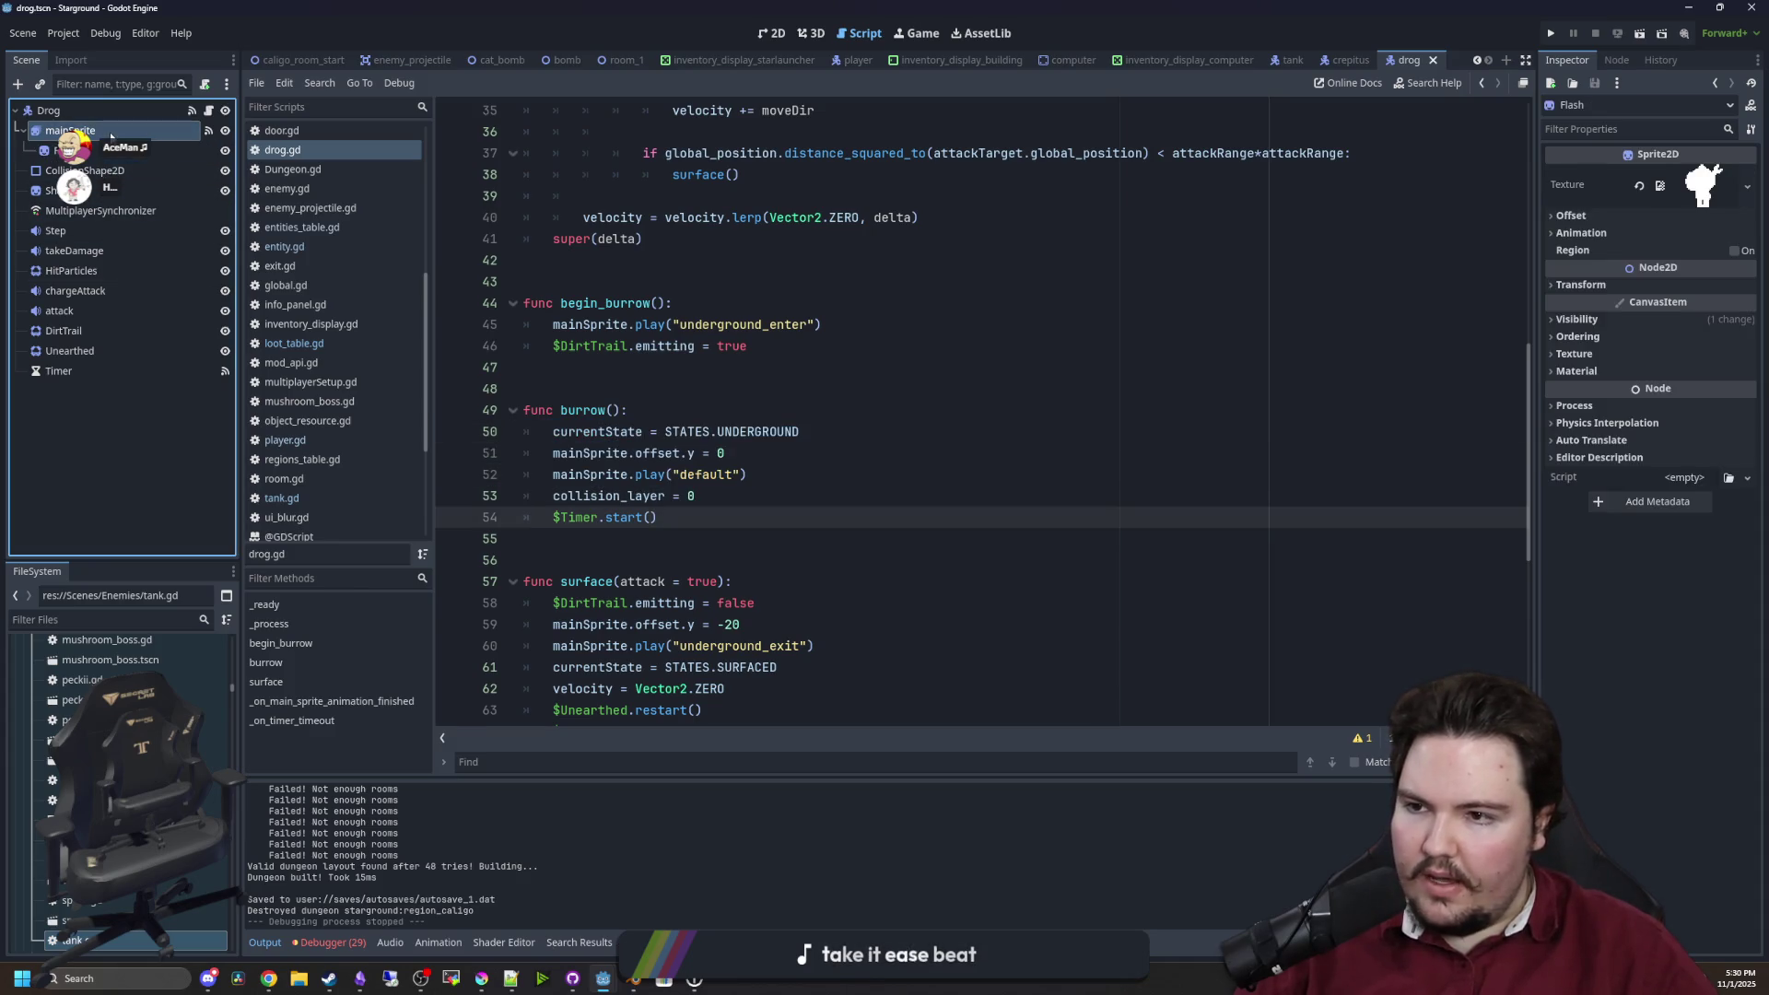
Step: Show mainSprite's SpriteFrames and preview default, surfaced_idle, underground_enter and underground_exit animations
click(111, 134)
click(305, 812)
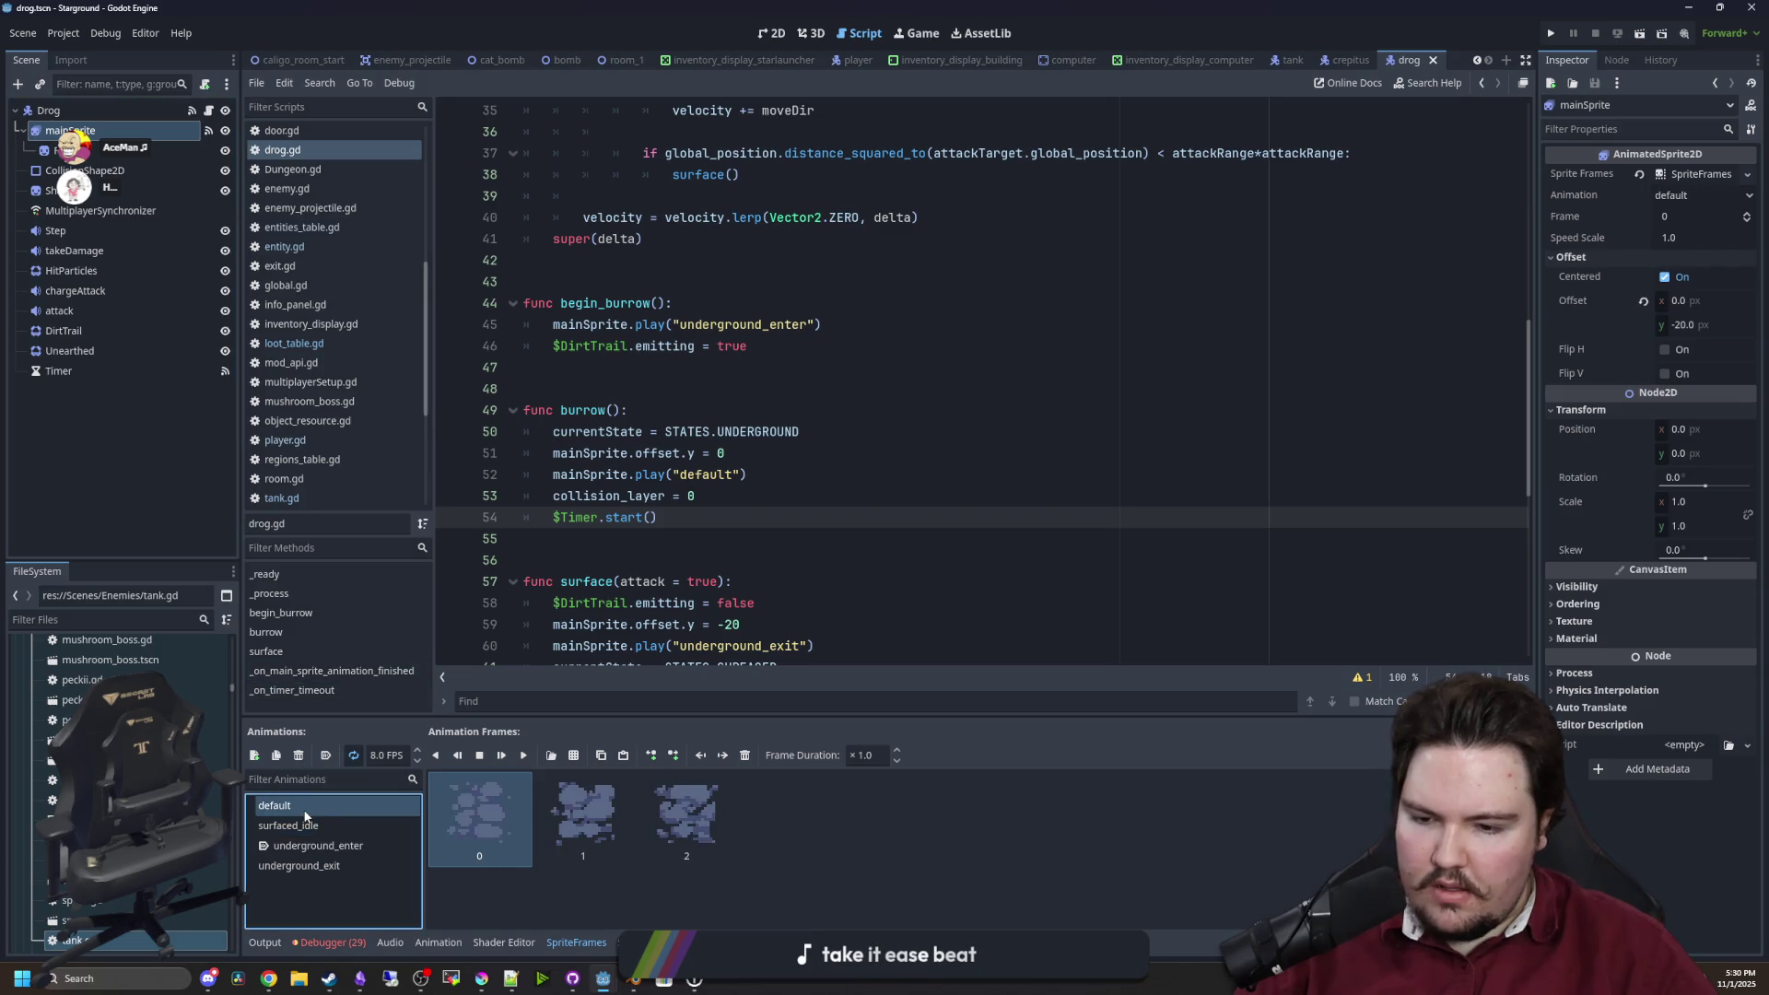
click(309, 826)
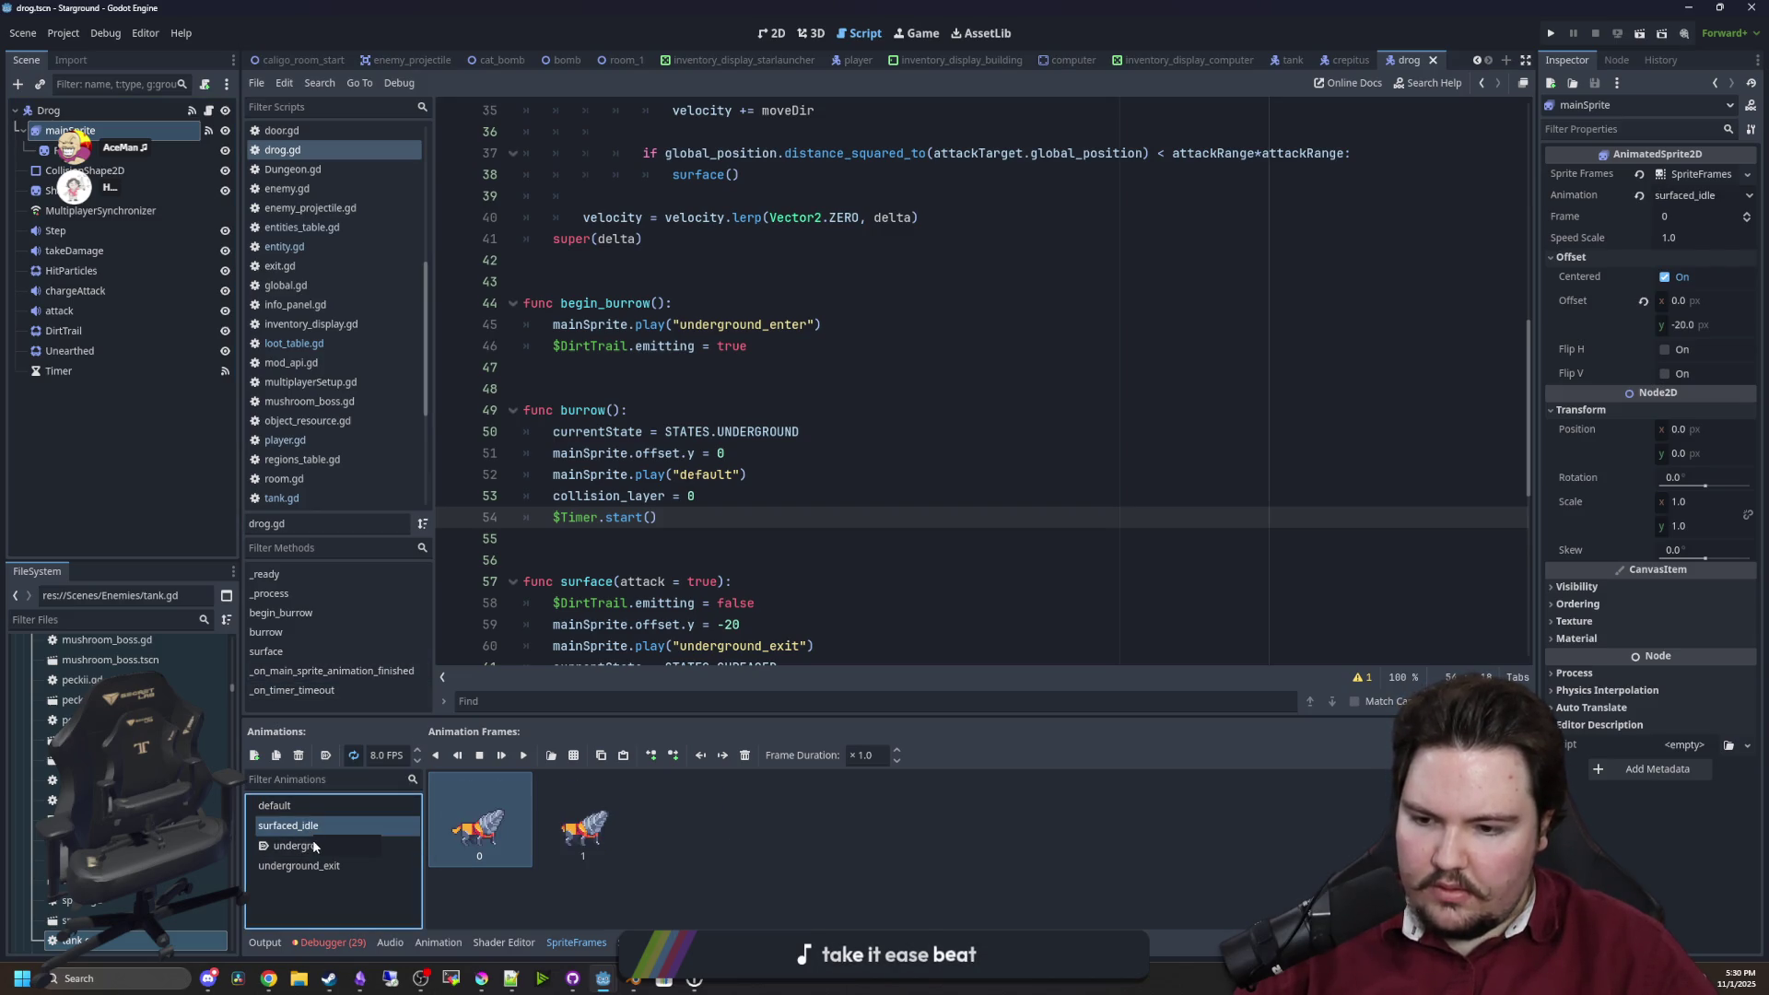
click(313, 843)
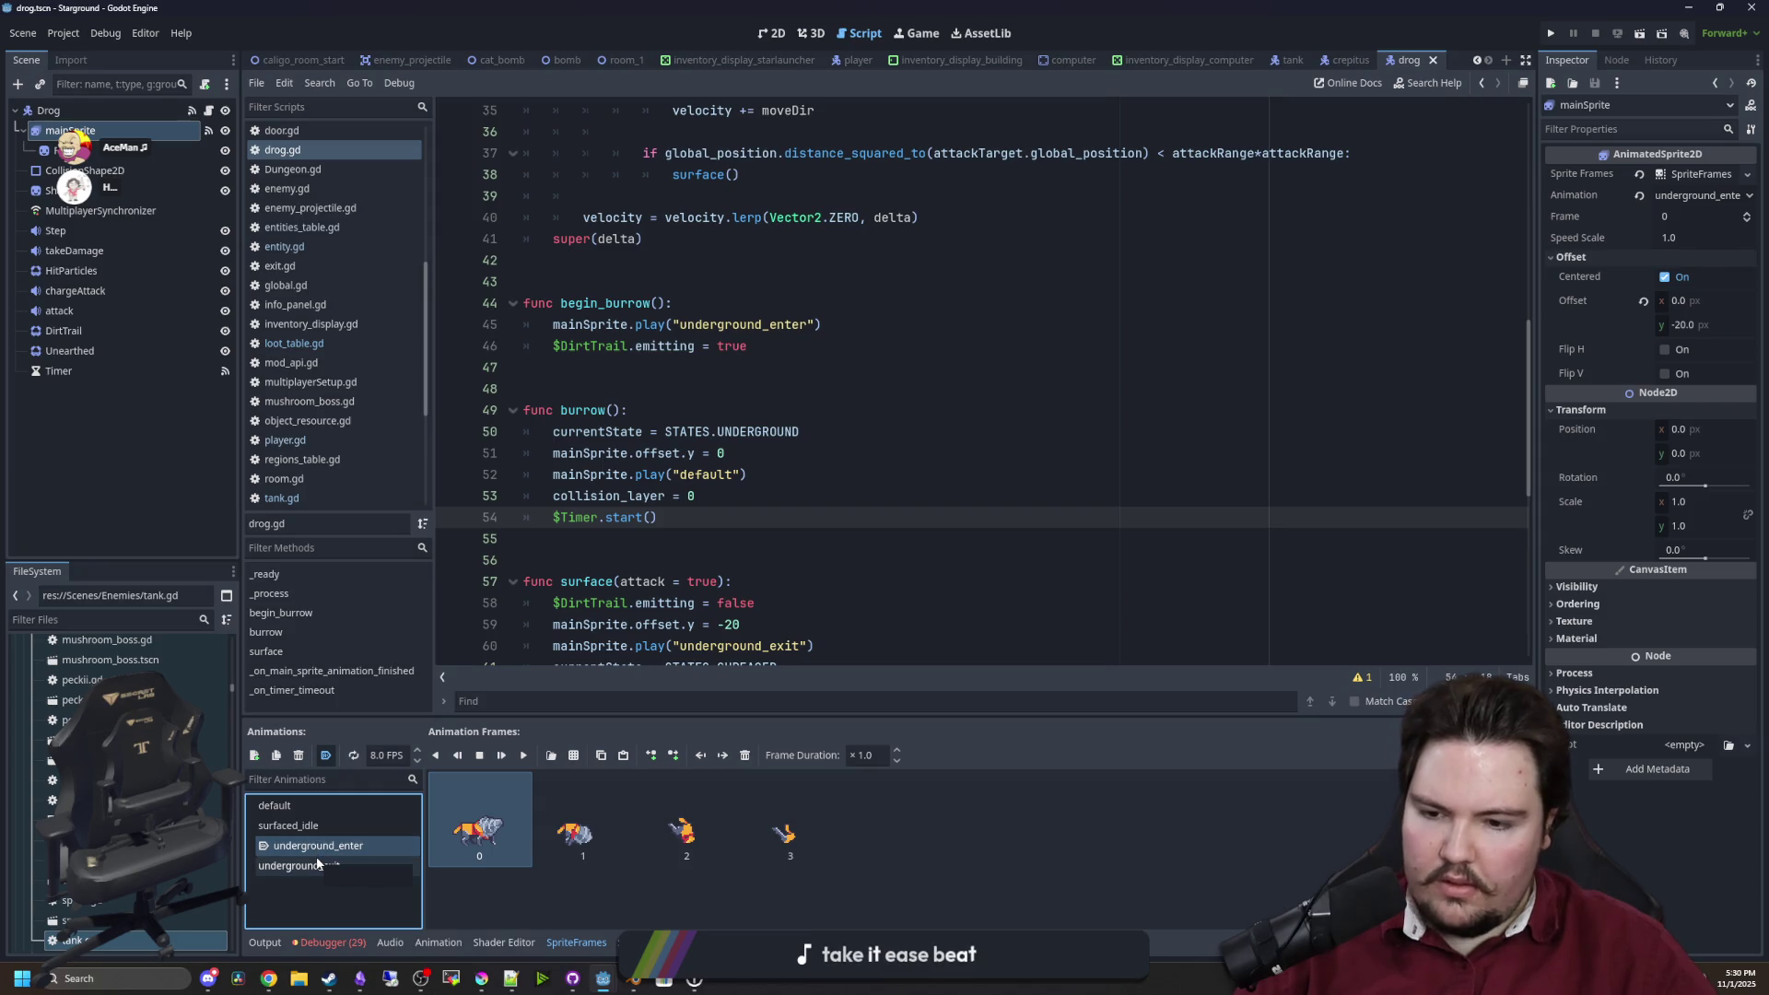
click(317, 864)
click(295, 826)
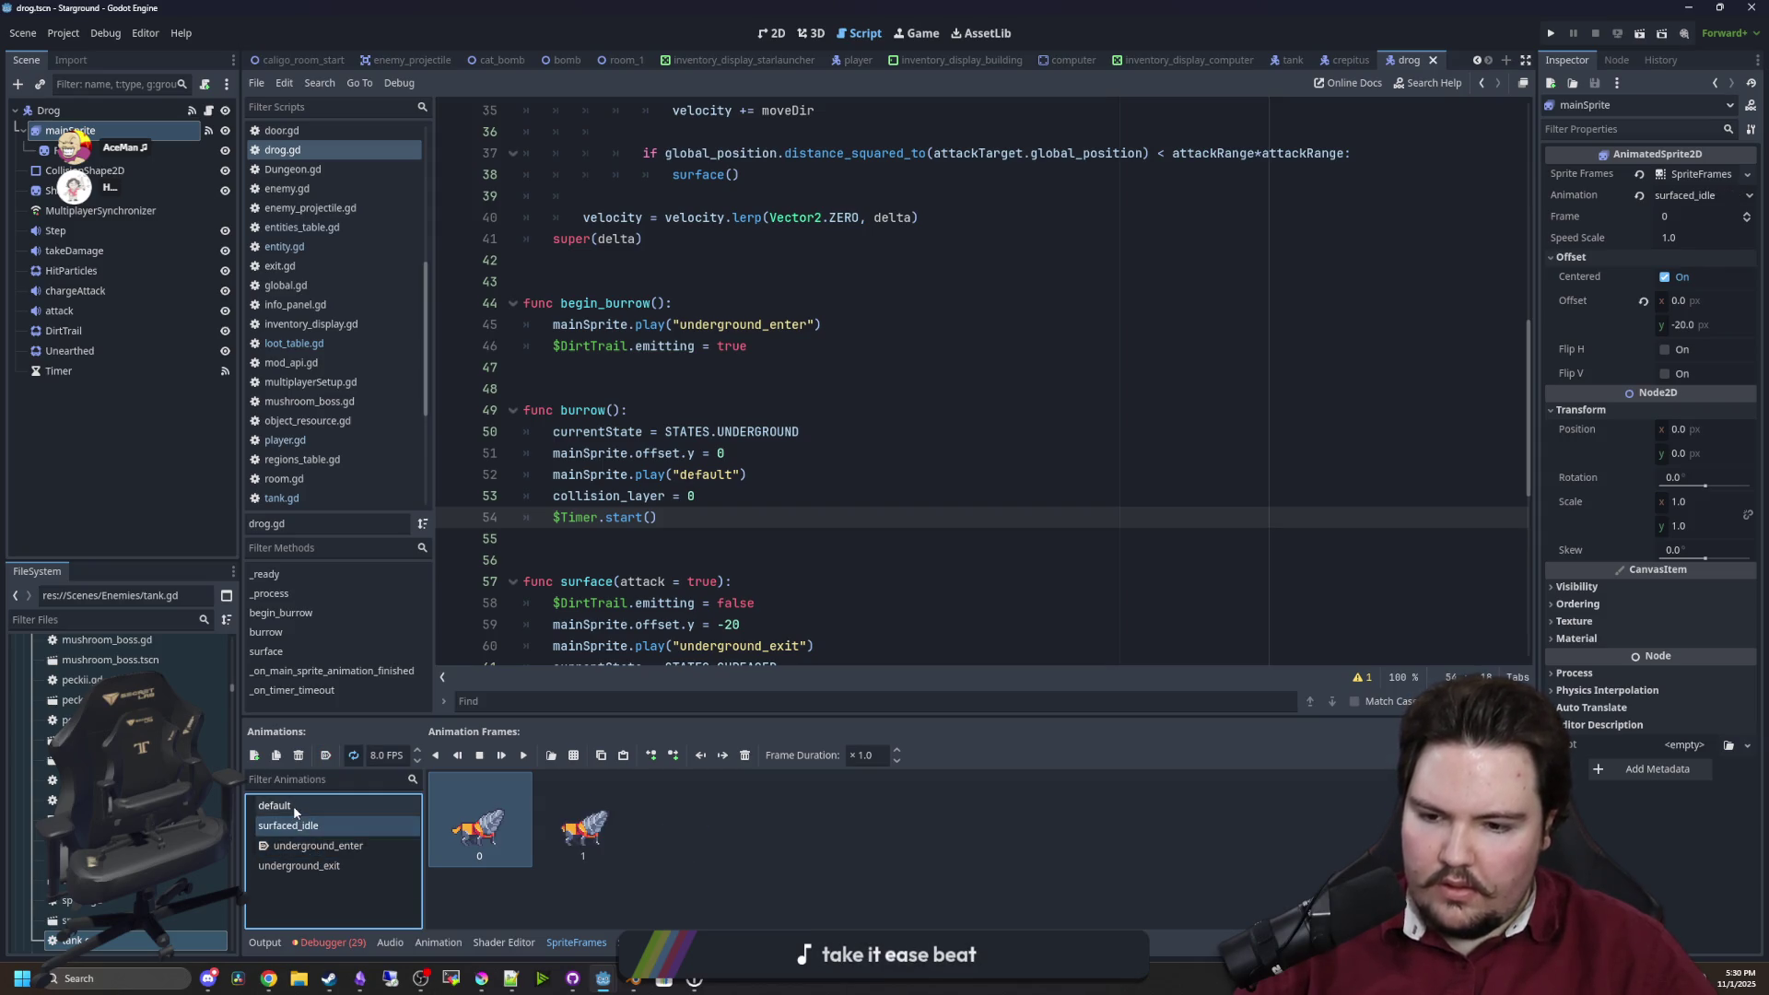
click(293, 805)
click(687, 560)
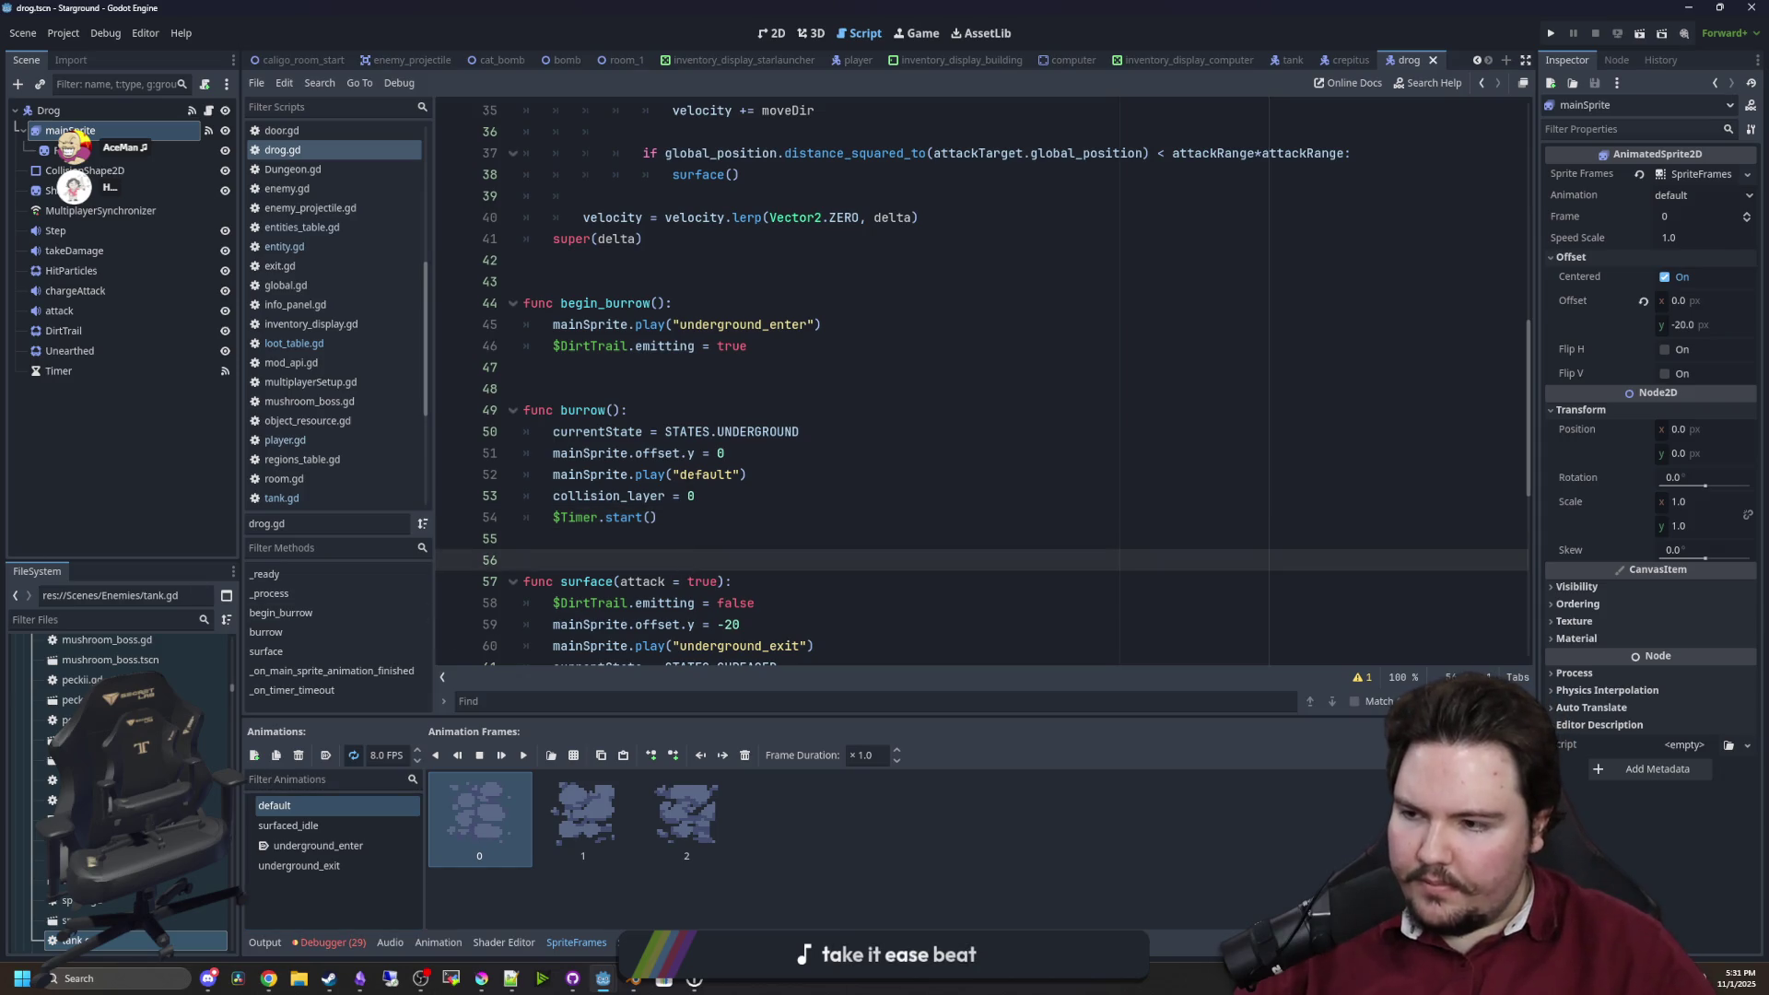
scroll(608, 386, up, 11)
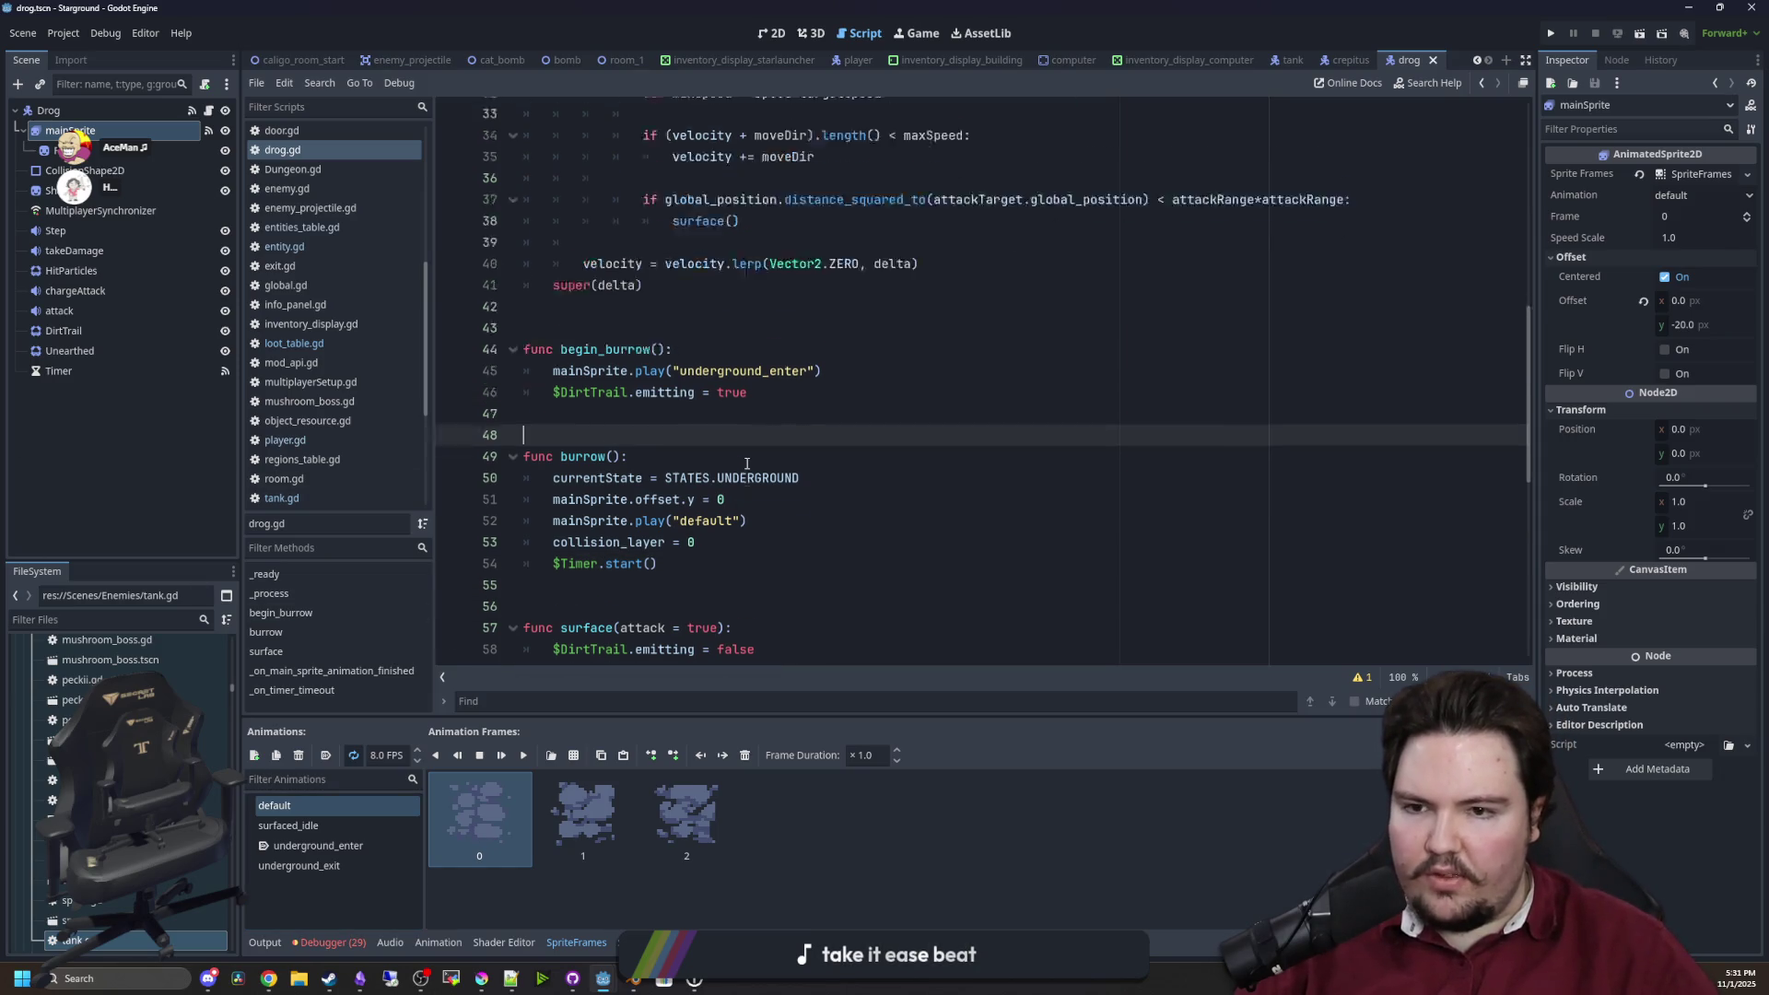
Step: Review begin_burrow lines 45–46 and burrow lines 50–53 again
click(684, 431)
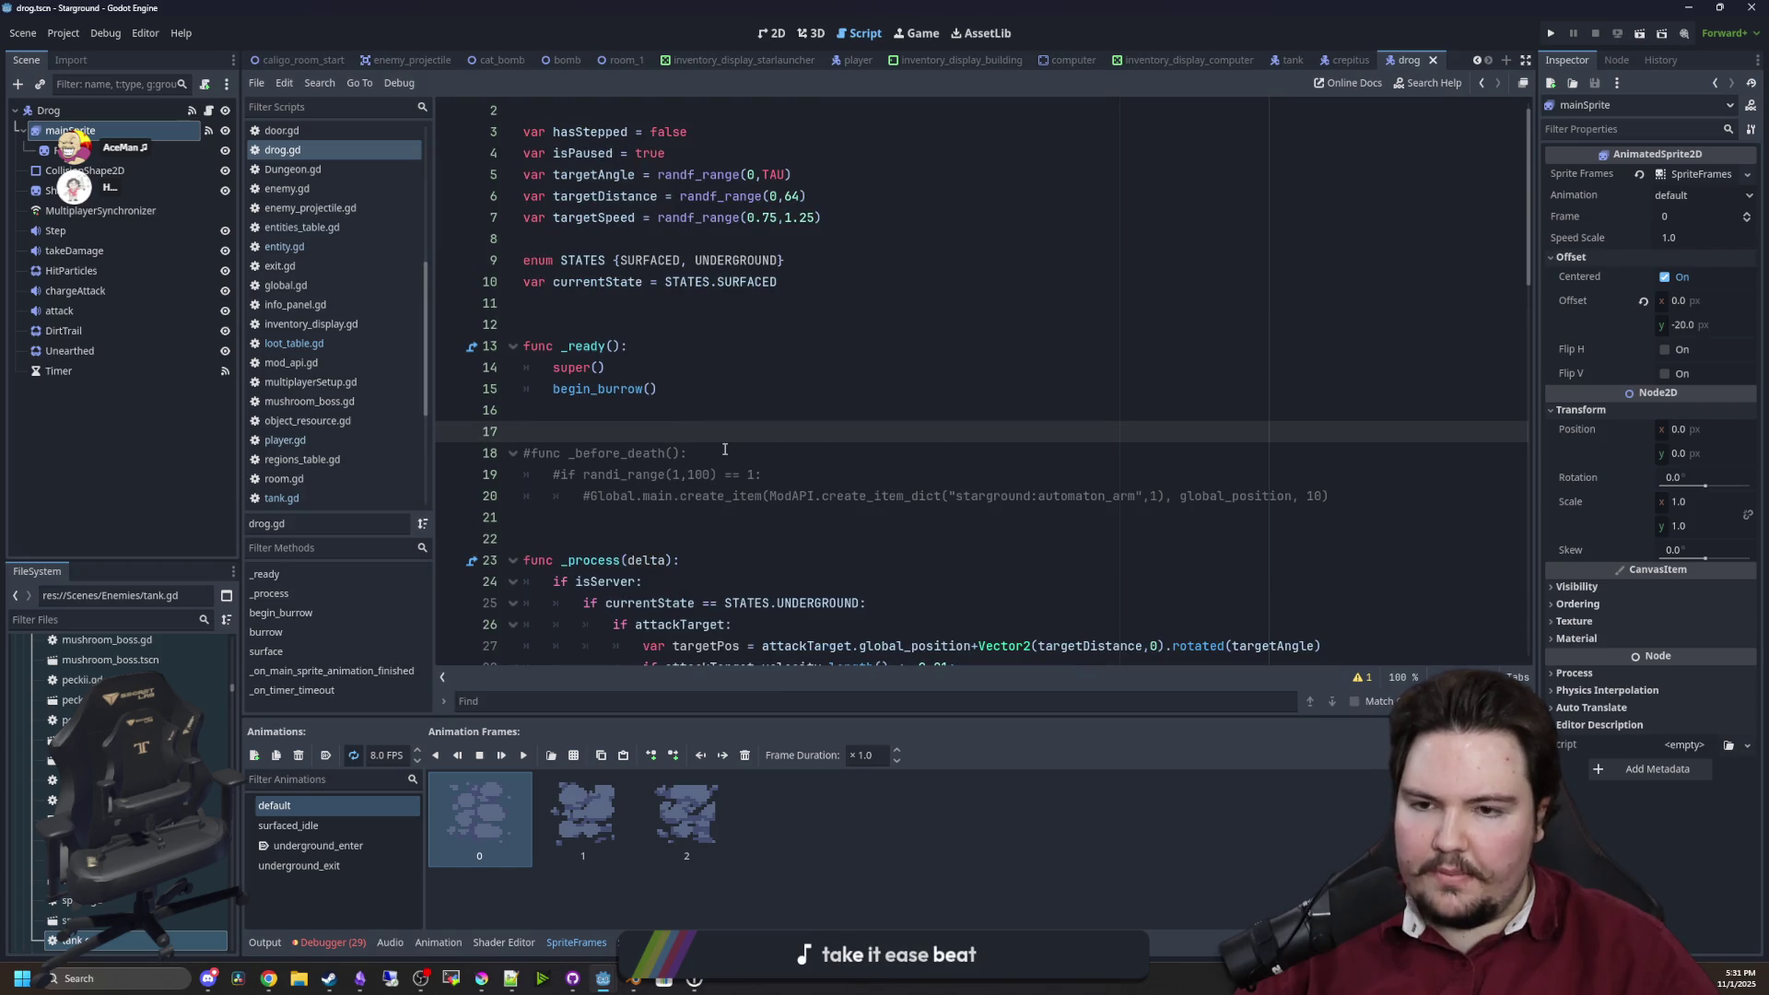
ctrl+click(591, 391)
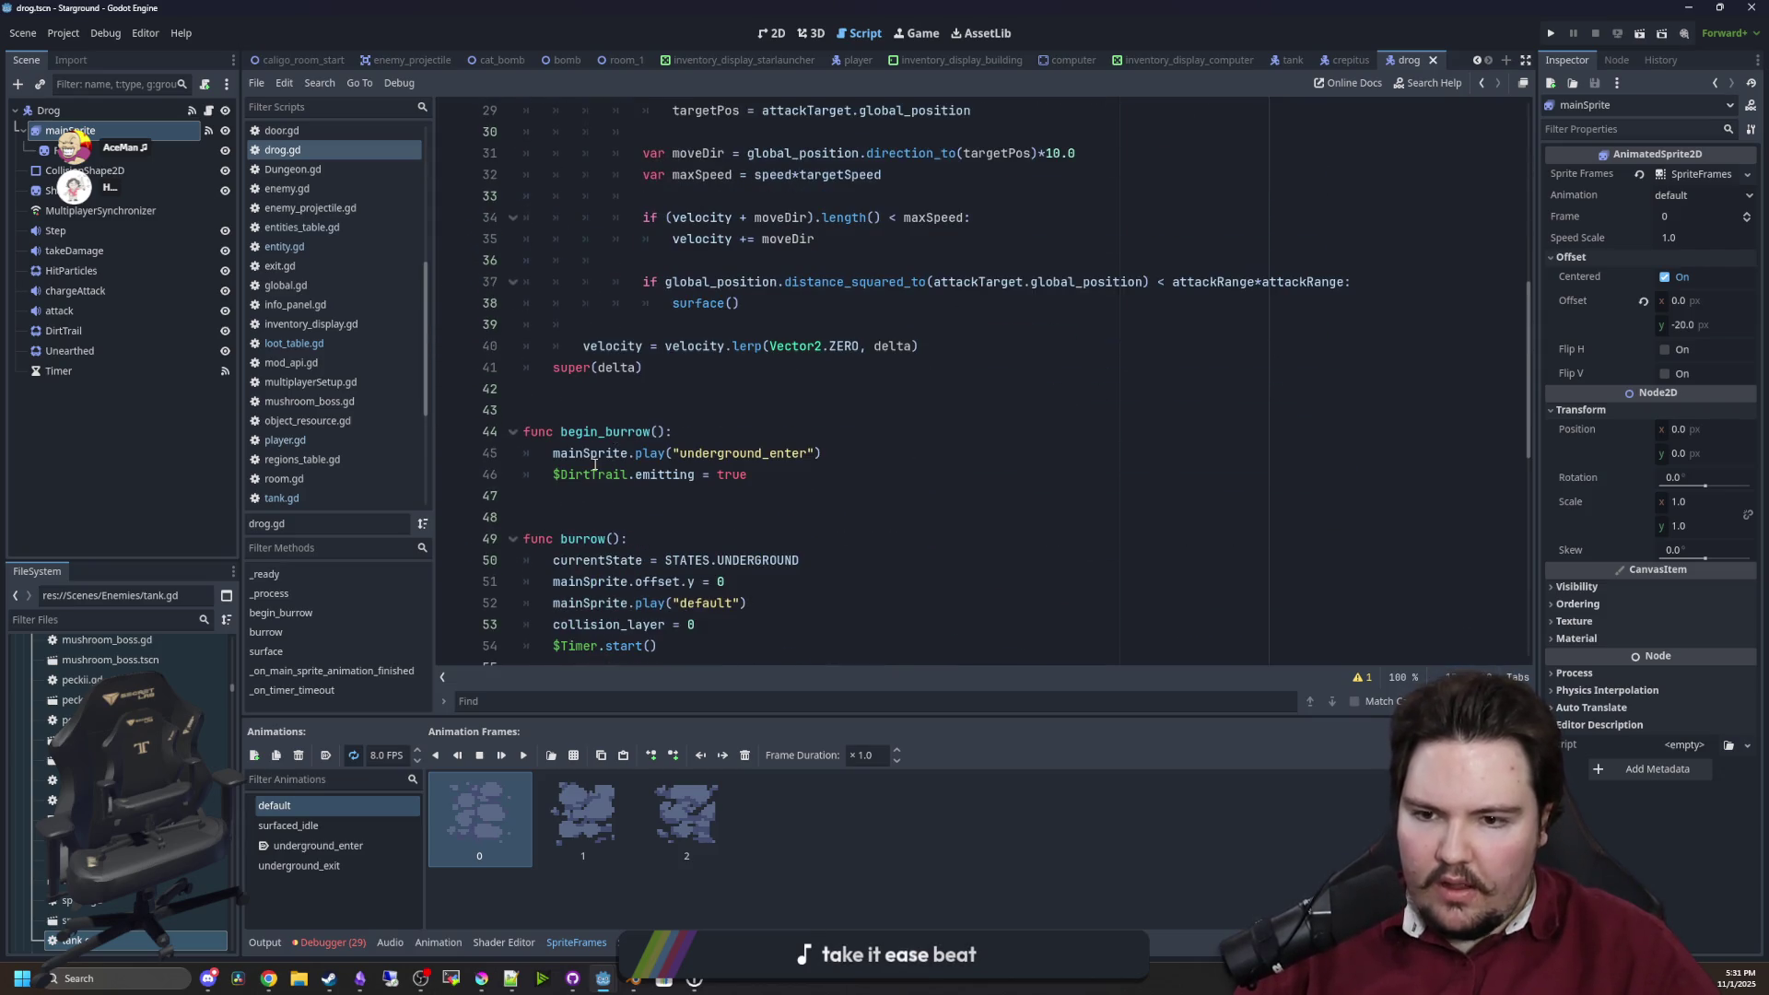
triple_click(595, 458)
key(End)
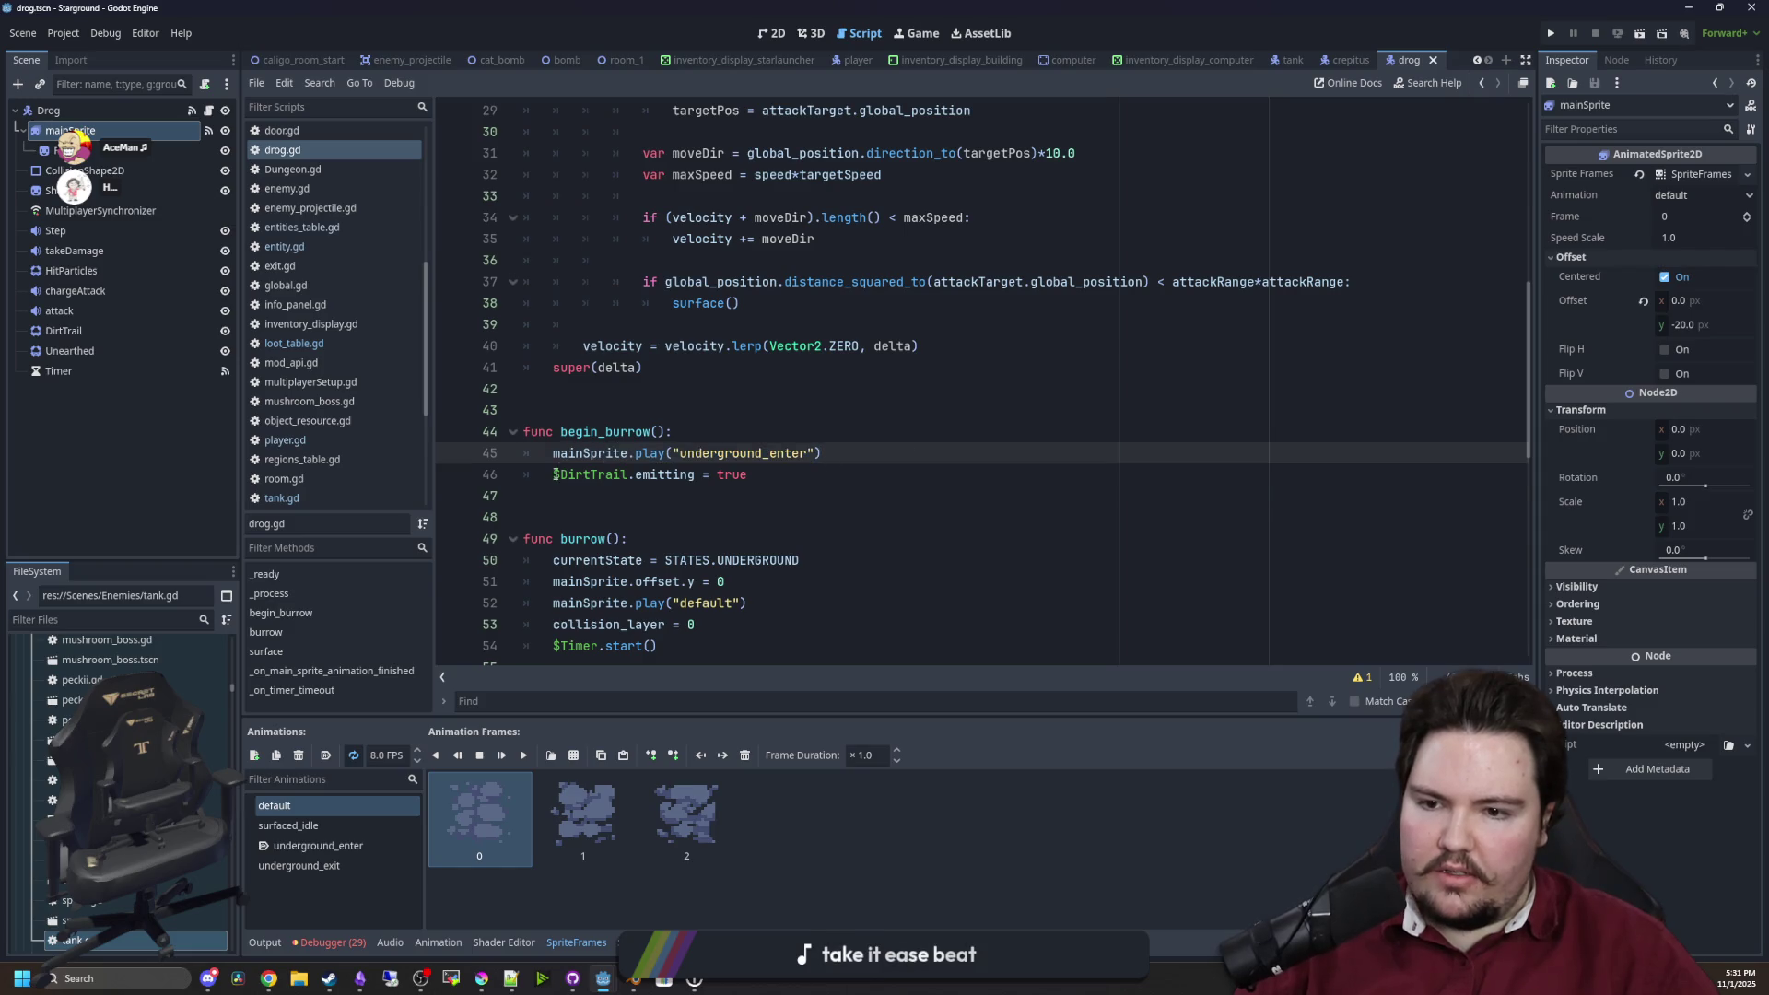
triple_click(556, 475)
key(End)
scroll(666, 458, down, 2)
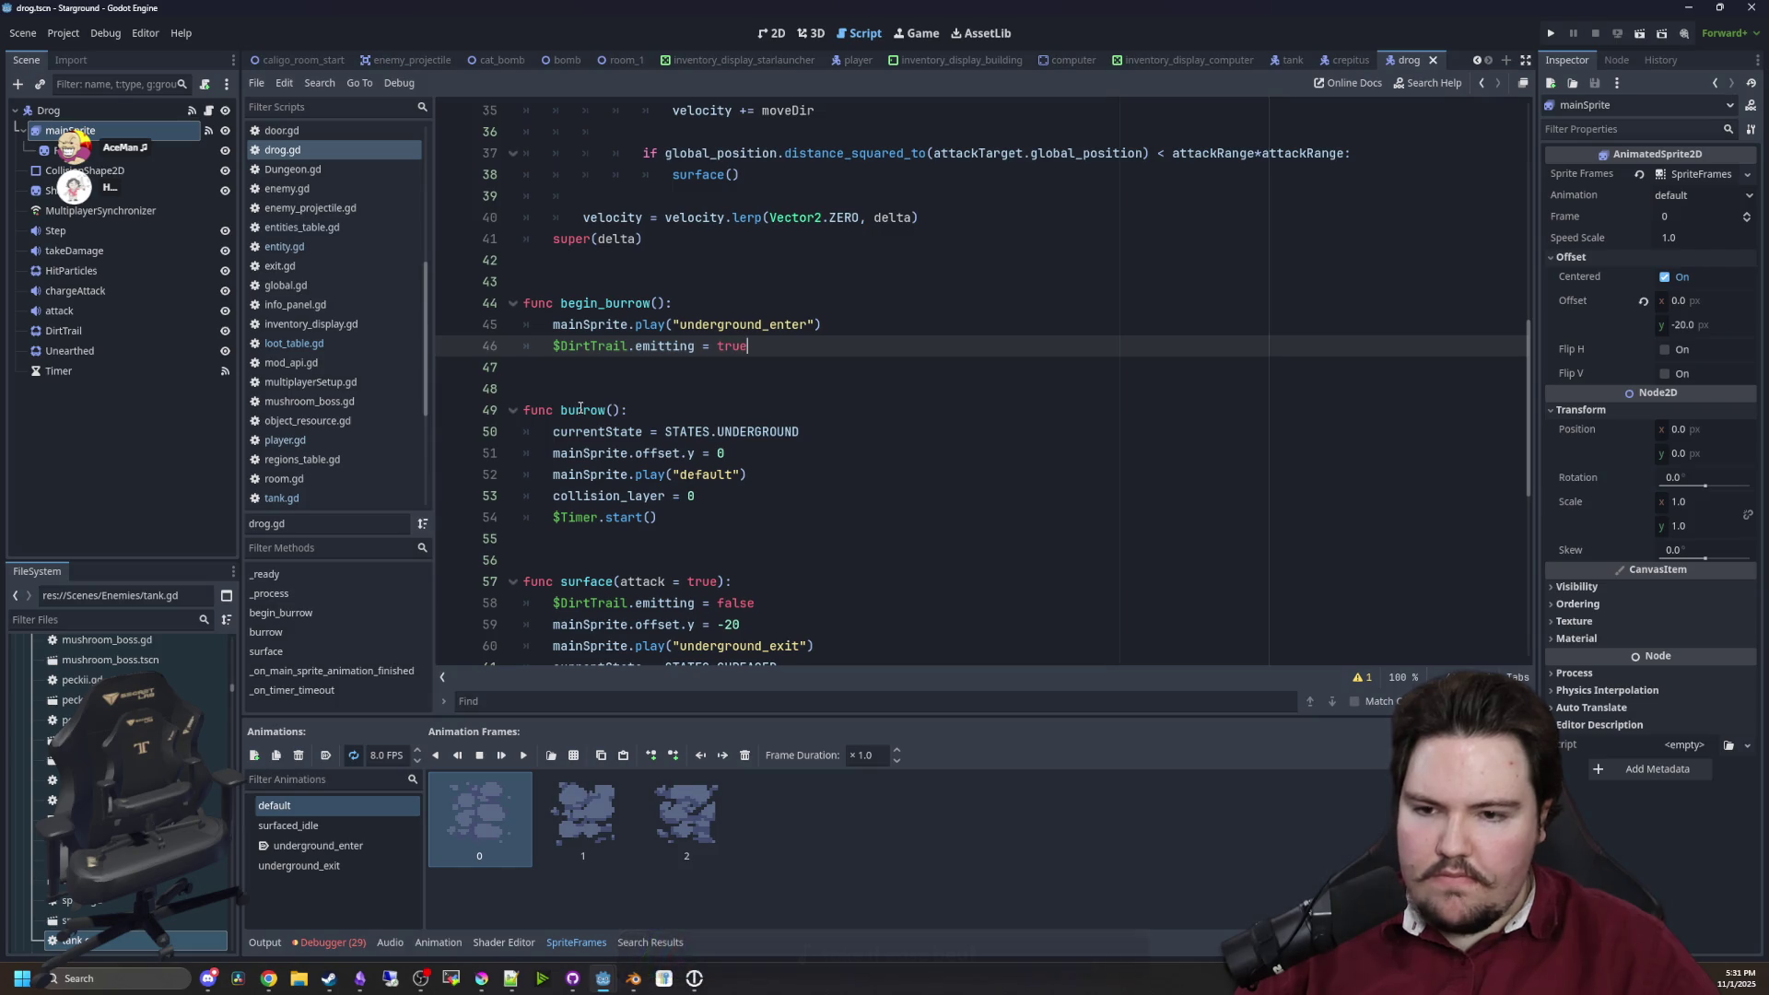
click(690, 517)
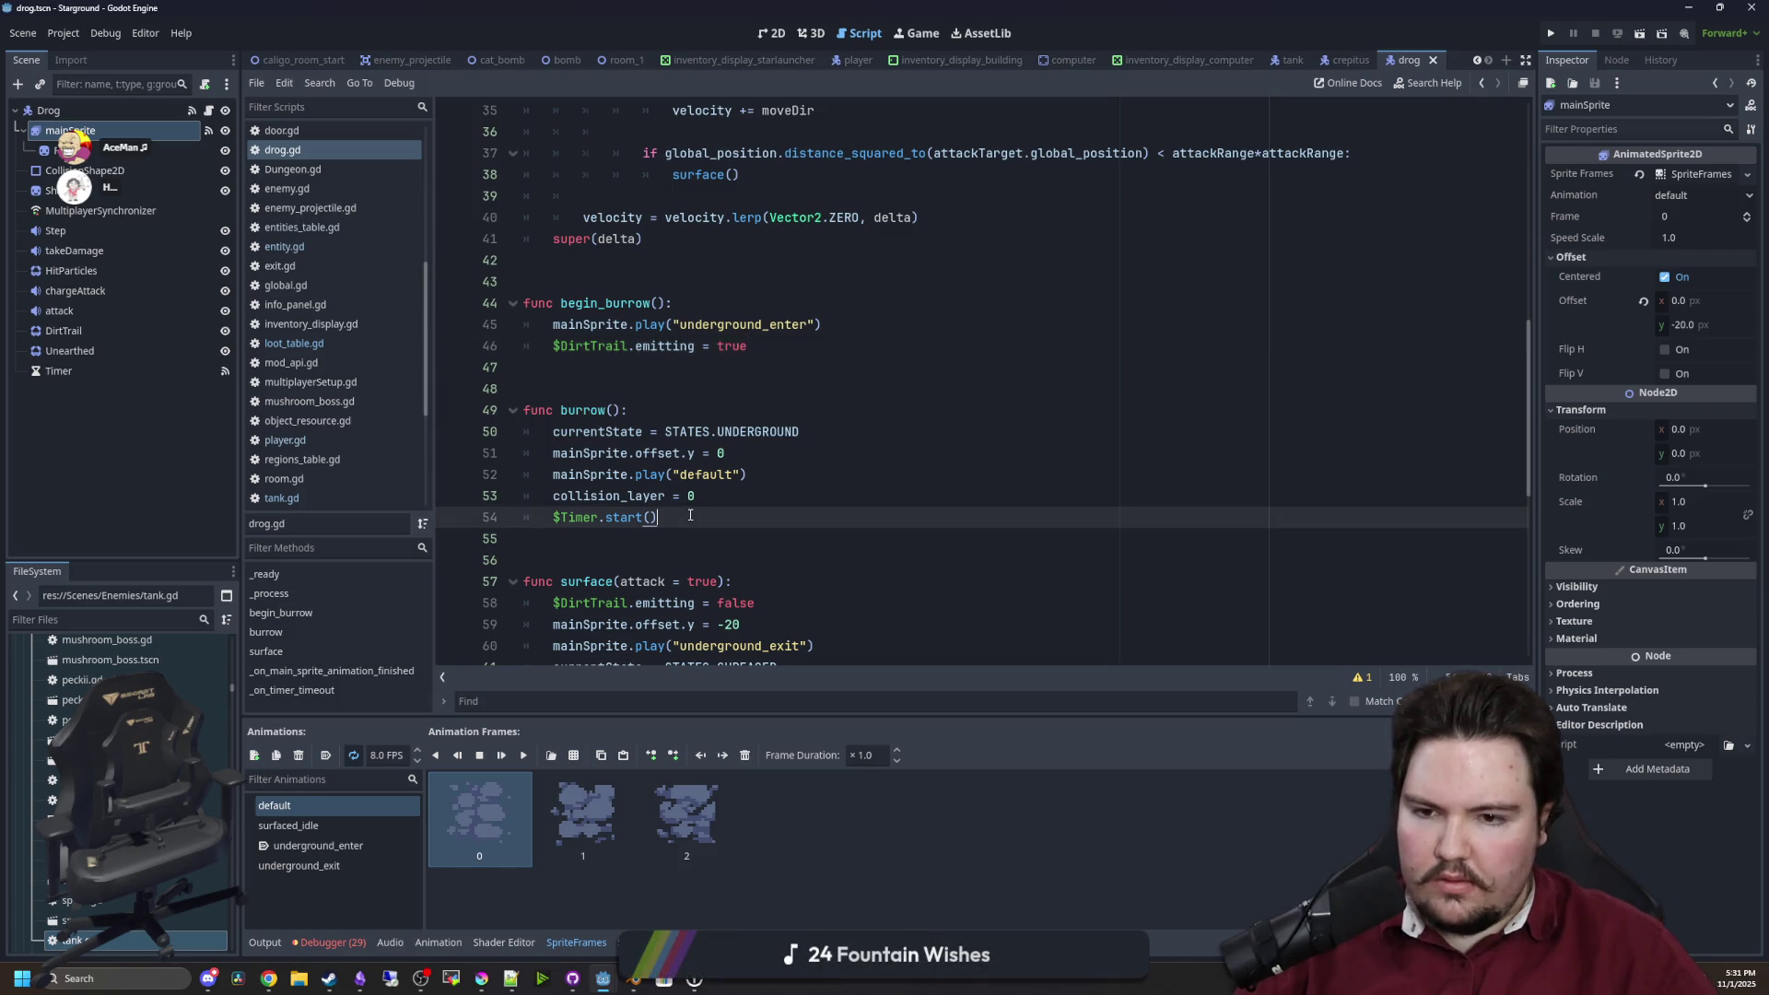
mouse_move(555, 433)
mouse_down()
mouse_move(882, 433)
mouse_move(794, 476)
mouse_move(791, 517)
mouse_up()
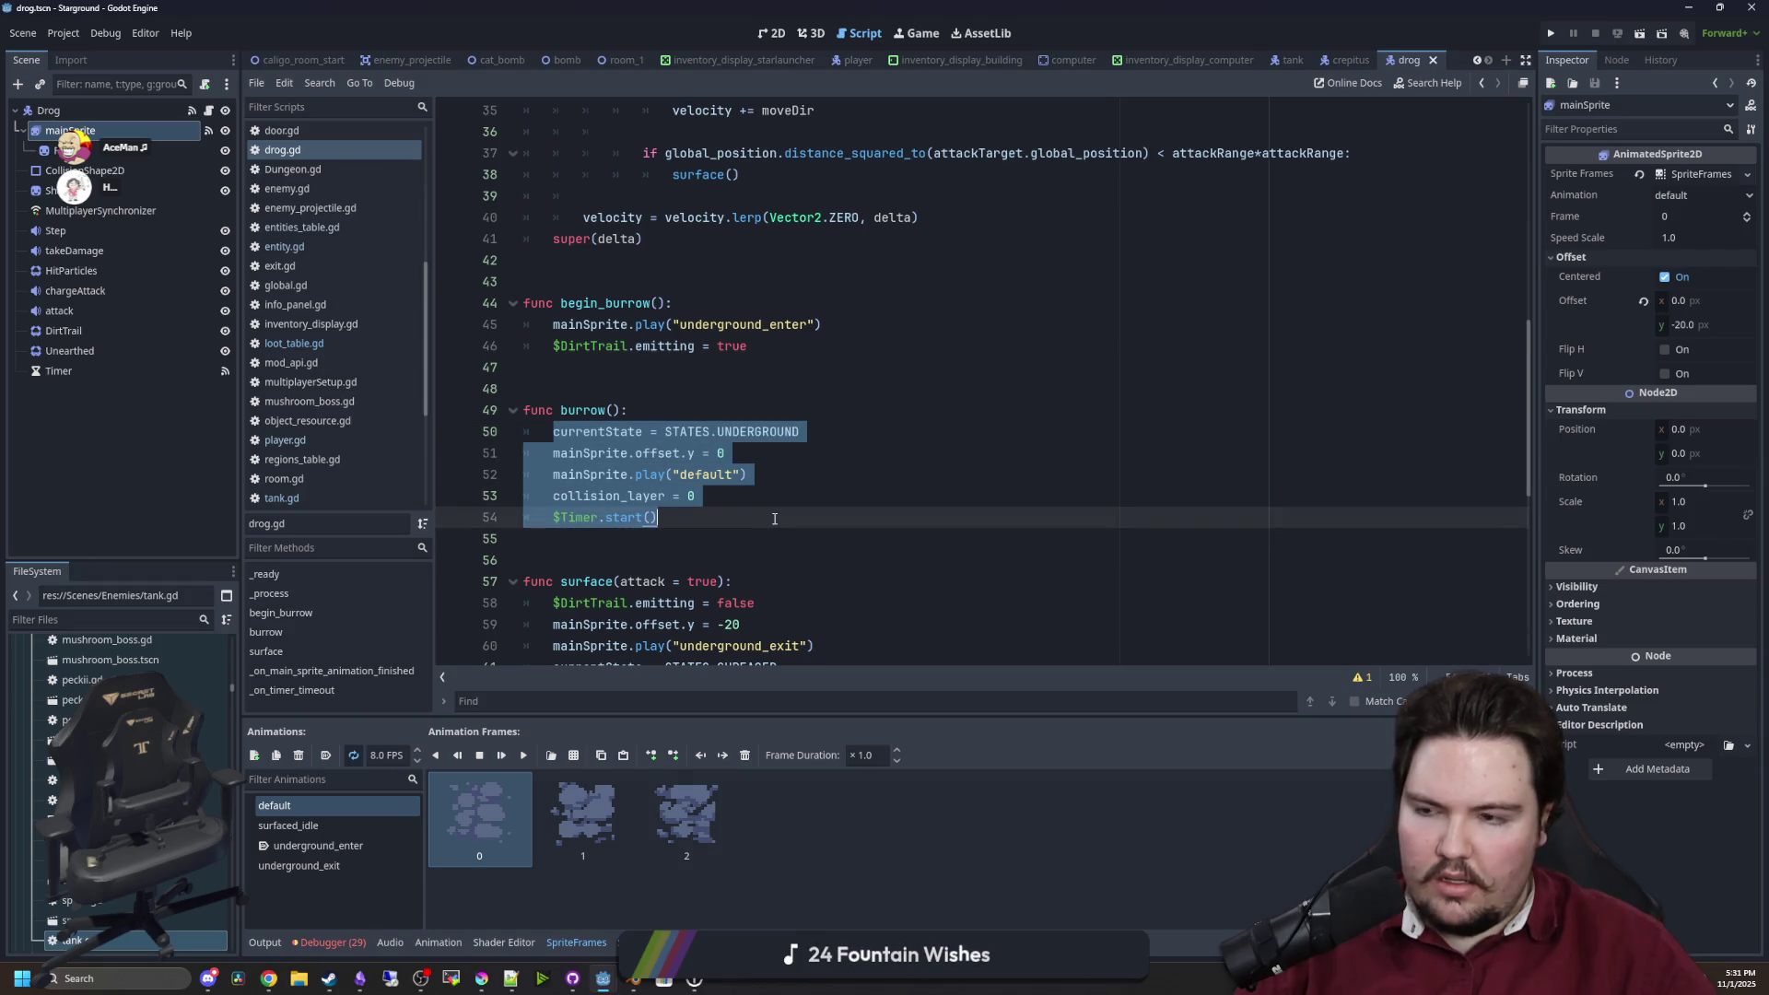
click(790, 516)
Step: Insert 'if isServer:' above $Timer.start() in burrow, indent the Timer line, and save
click(719, 497)
key(Return)
text(if isServer:)
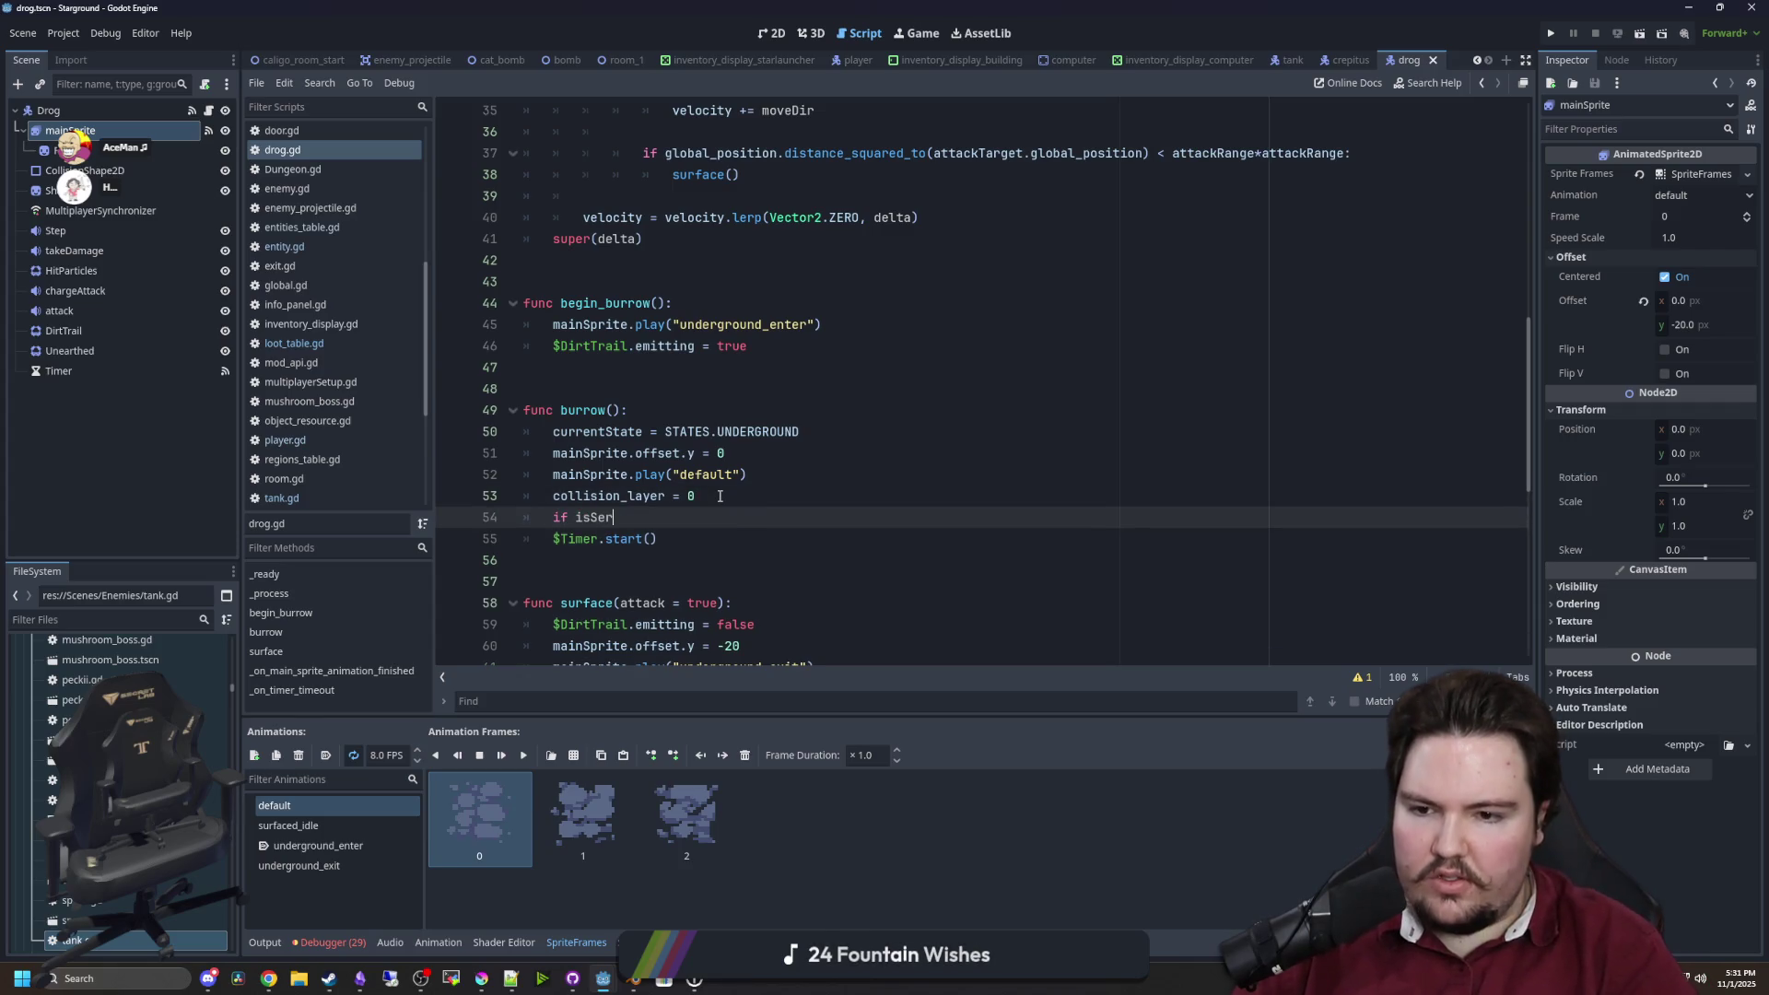
key(Down)
key(Home)
key(Tab)
click(695, 517)
click(673, 390)
scroll(673, 389, up, 9)
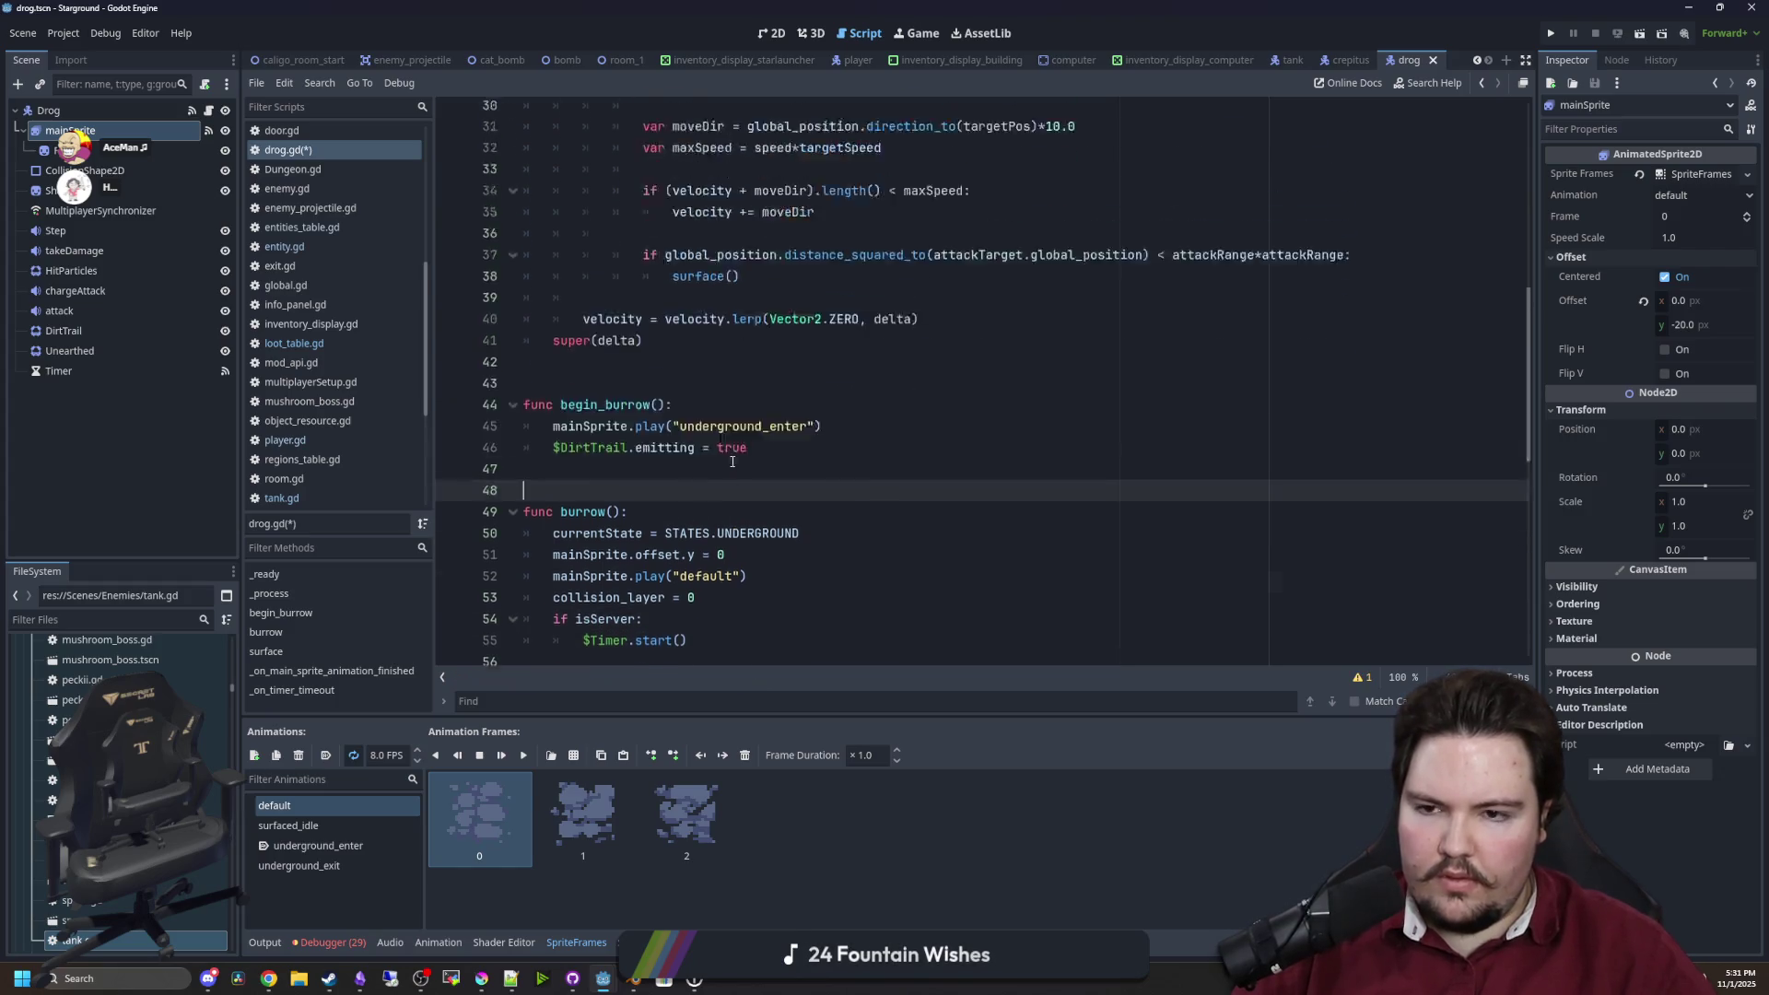
click(653, 417)
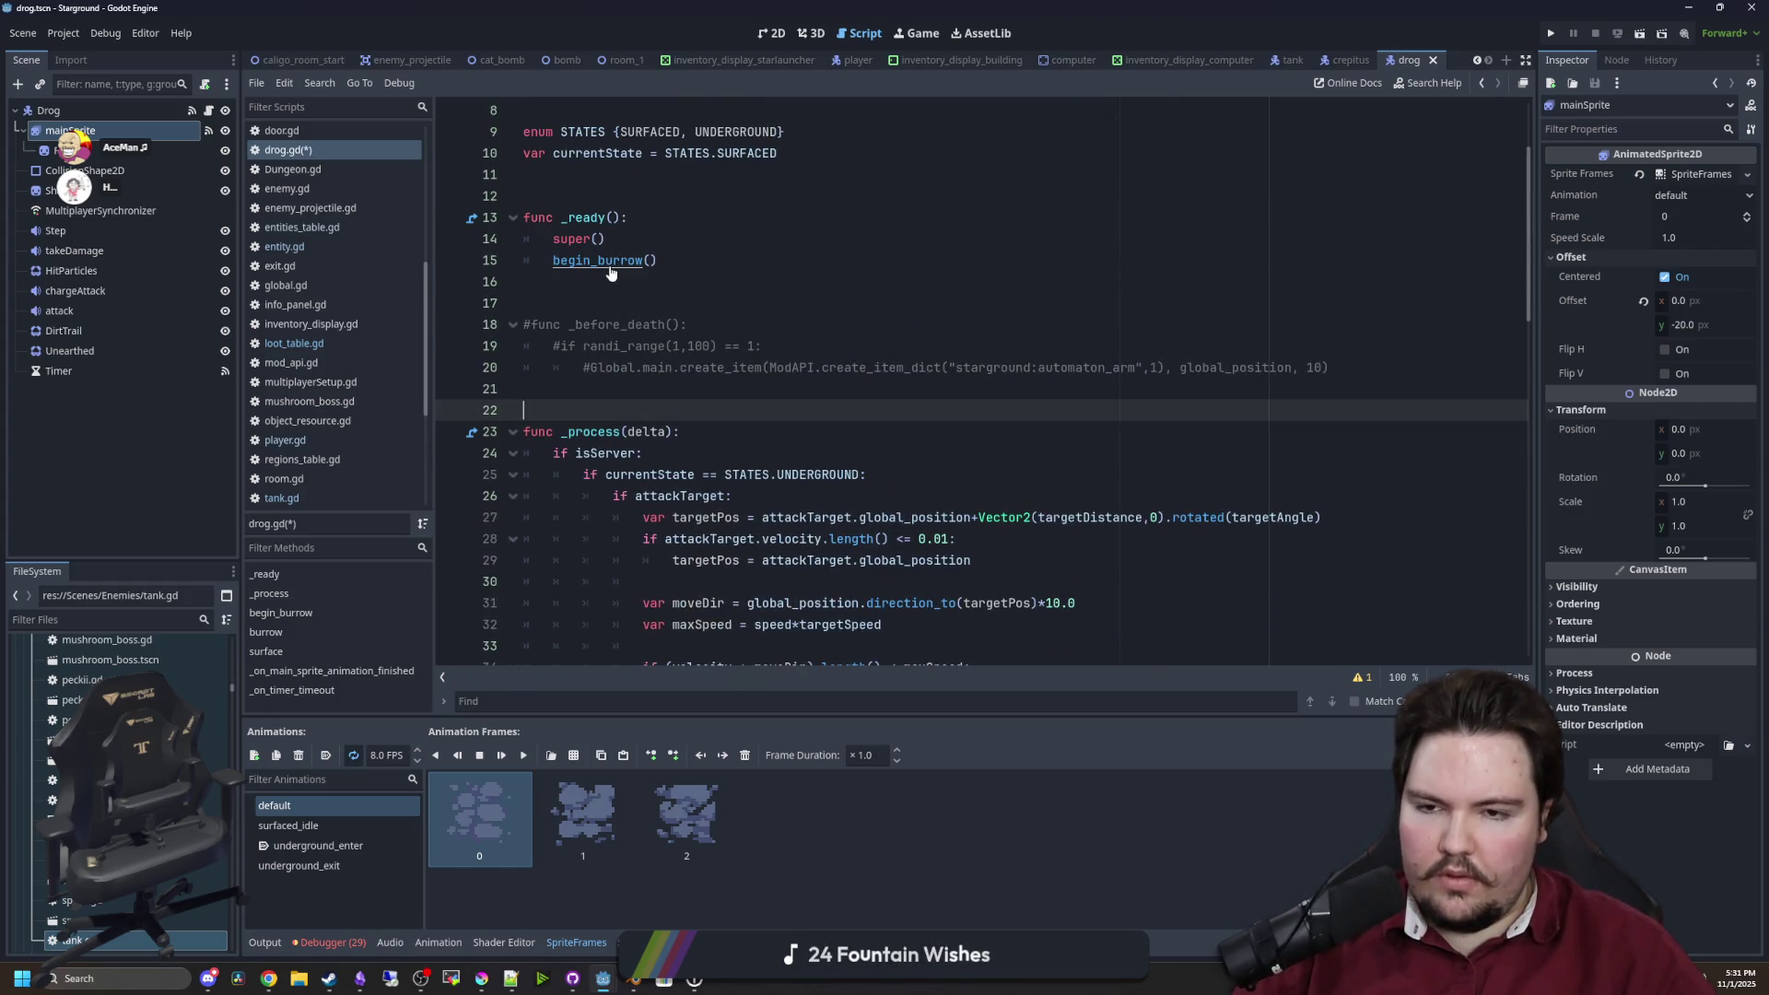
ctrl+click(608, 260)
click(629, 374)
key(ctrl+s)
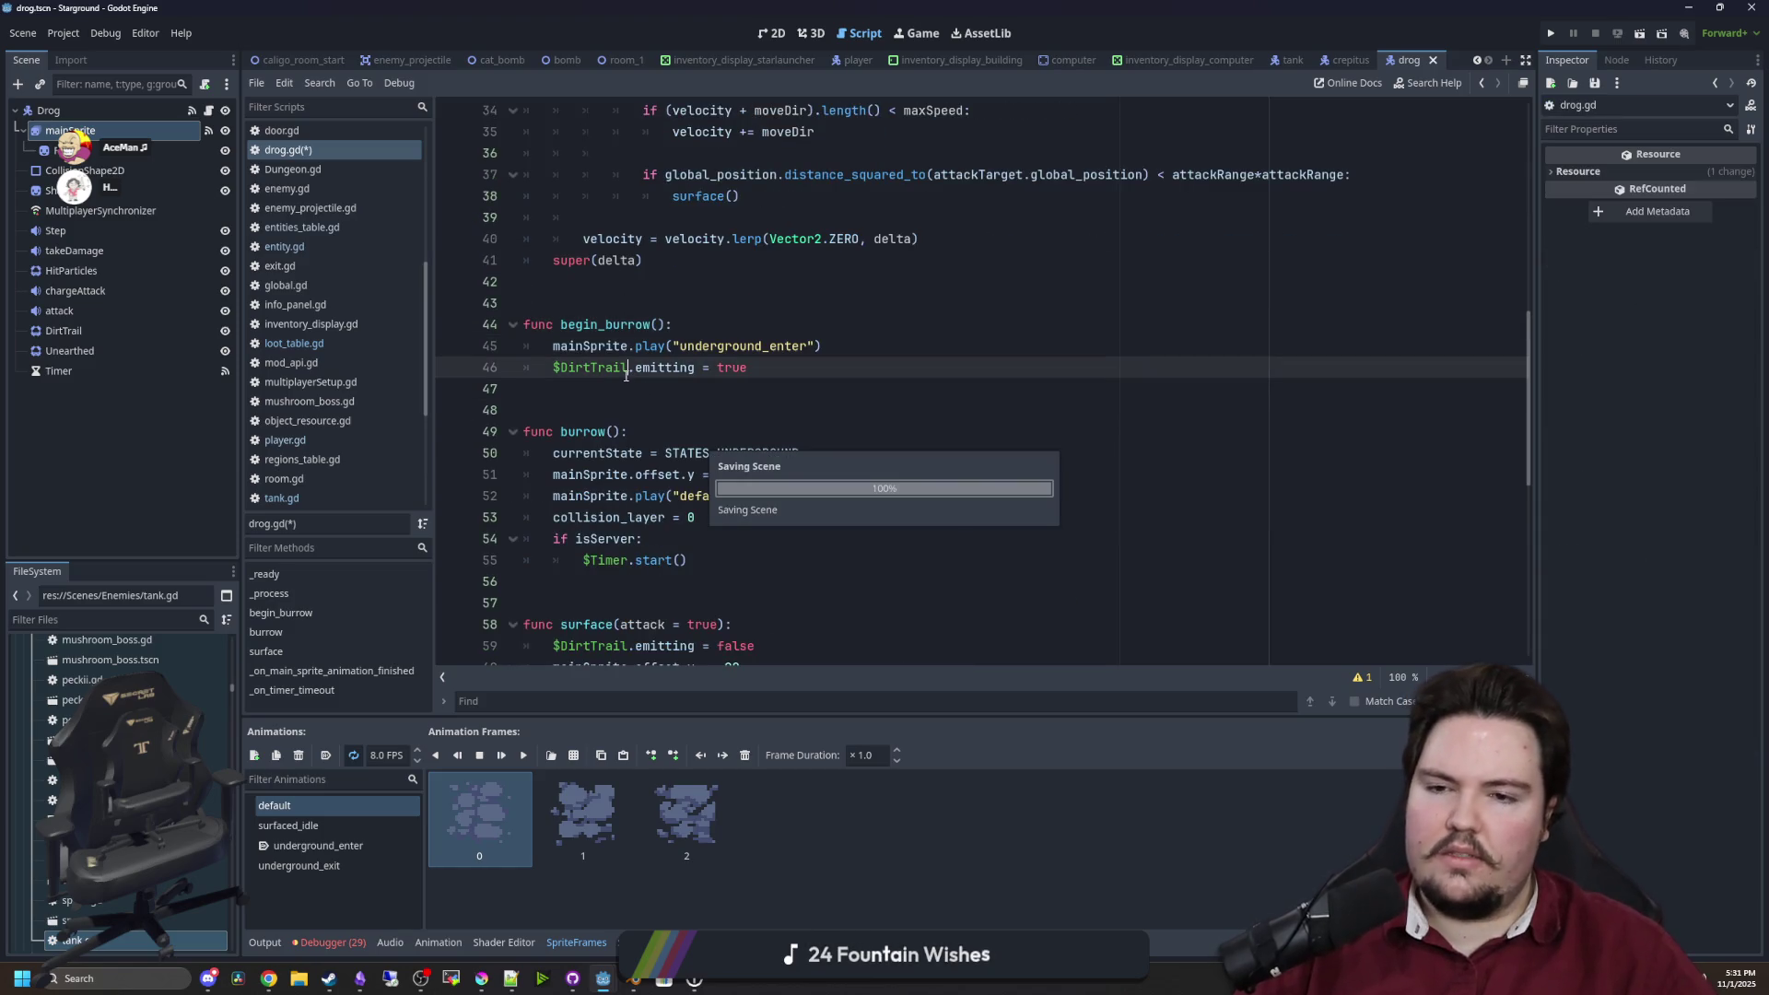
scroll(695, 412, down, 9)
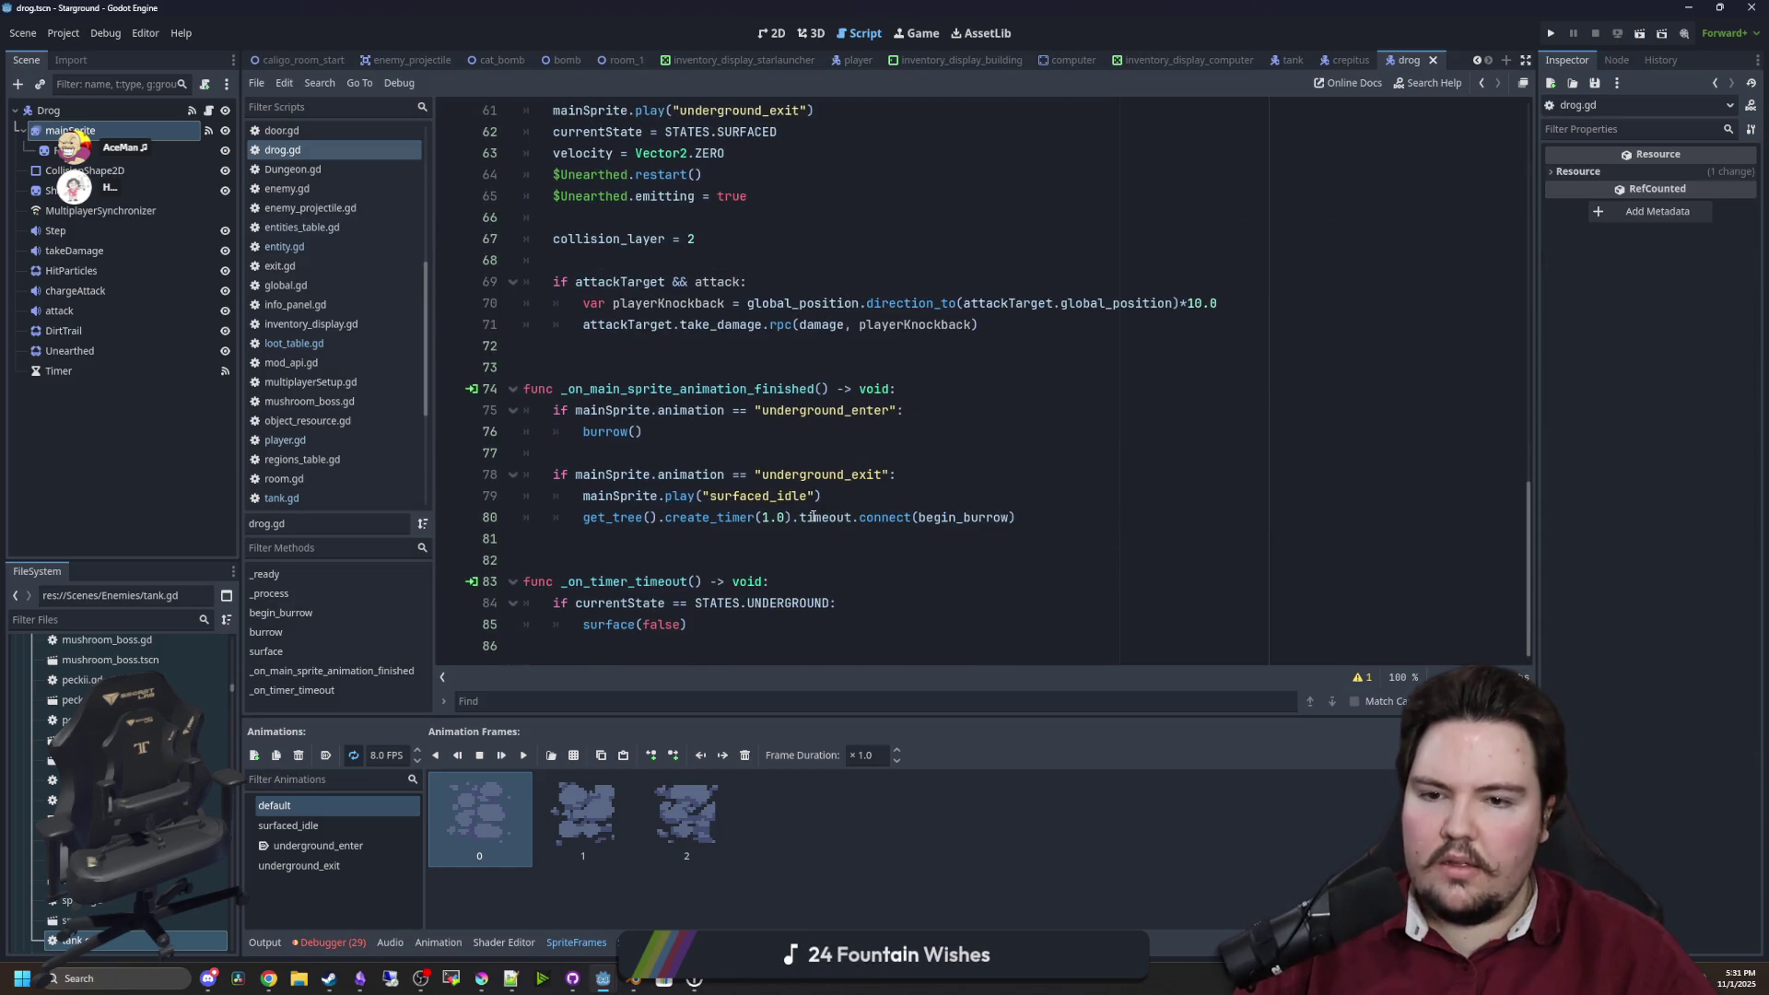
click(600, 450)
scroll(600, 451, up, 13)
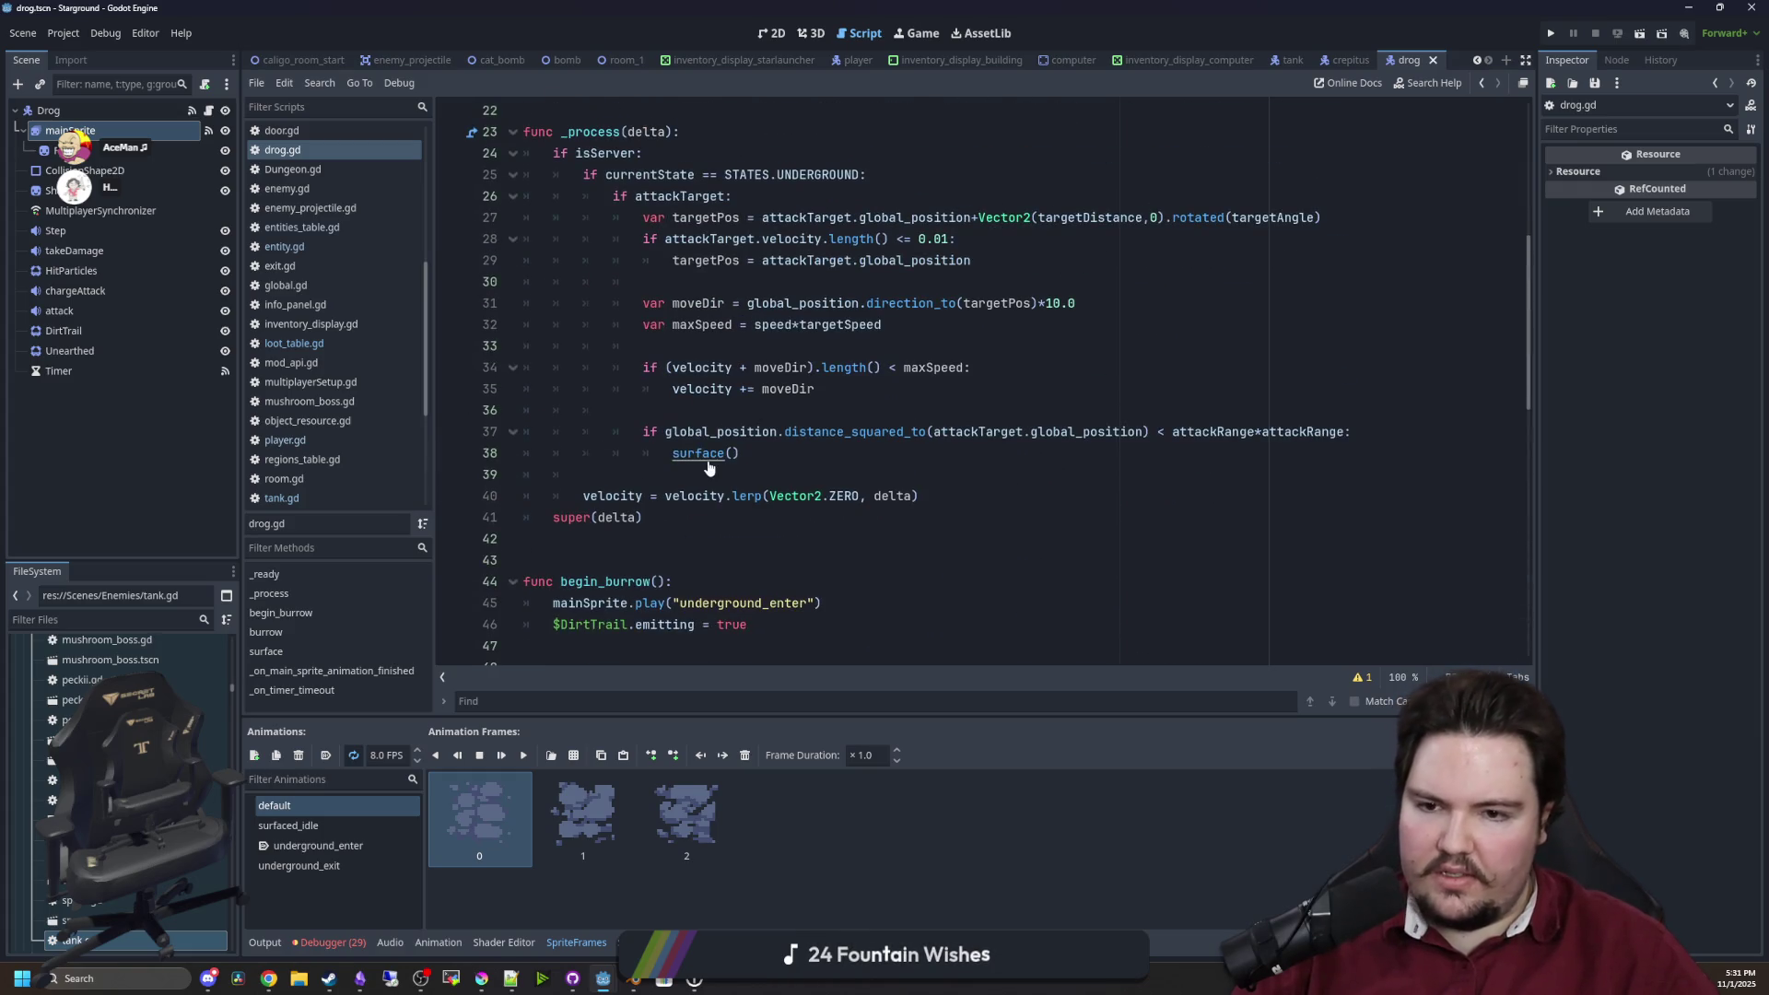
scroll(705, 475, up, 1)
click(685, 524)
ctrl+click(685, 522)
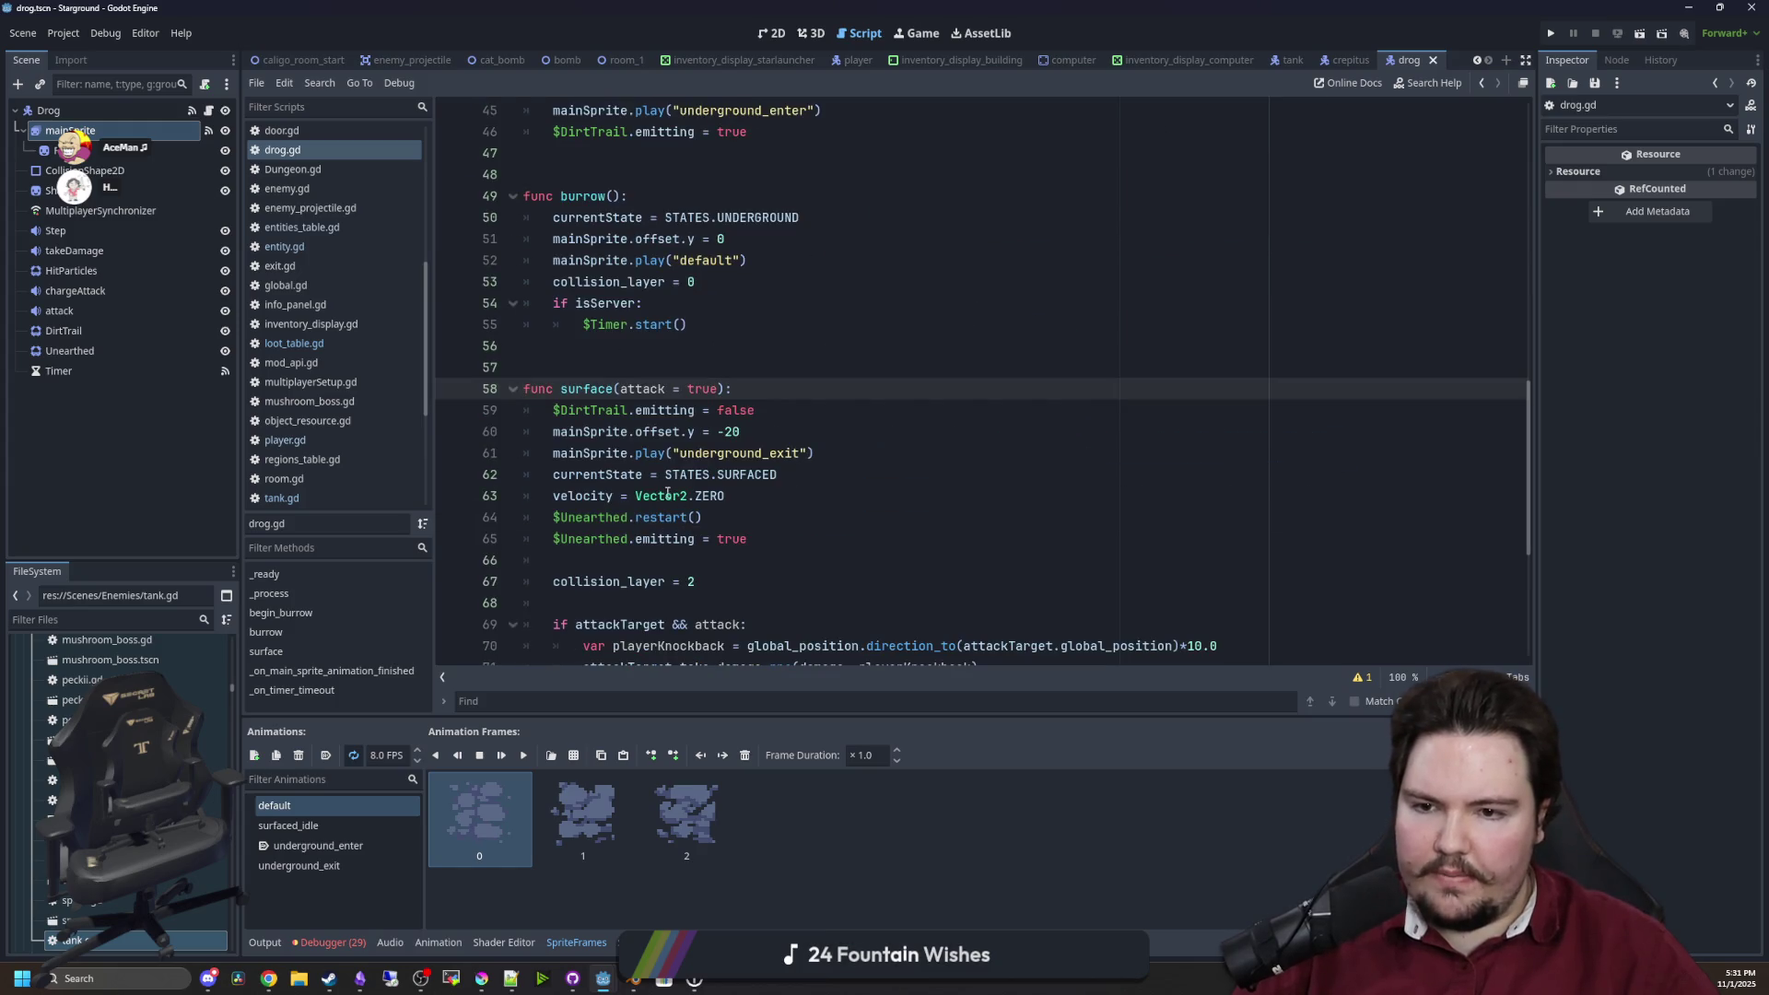
scroll(625, 416, down, 3)
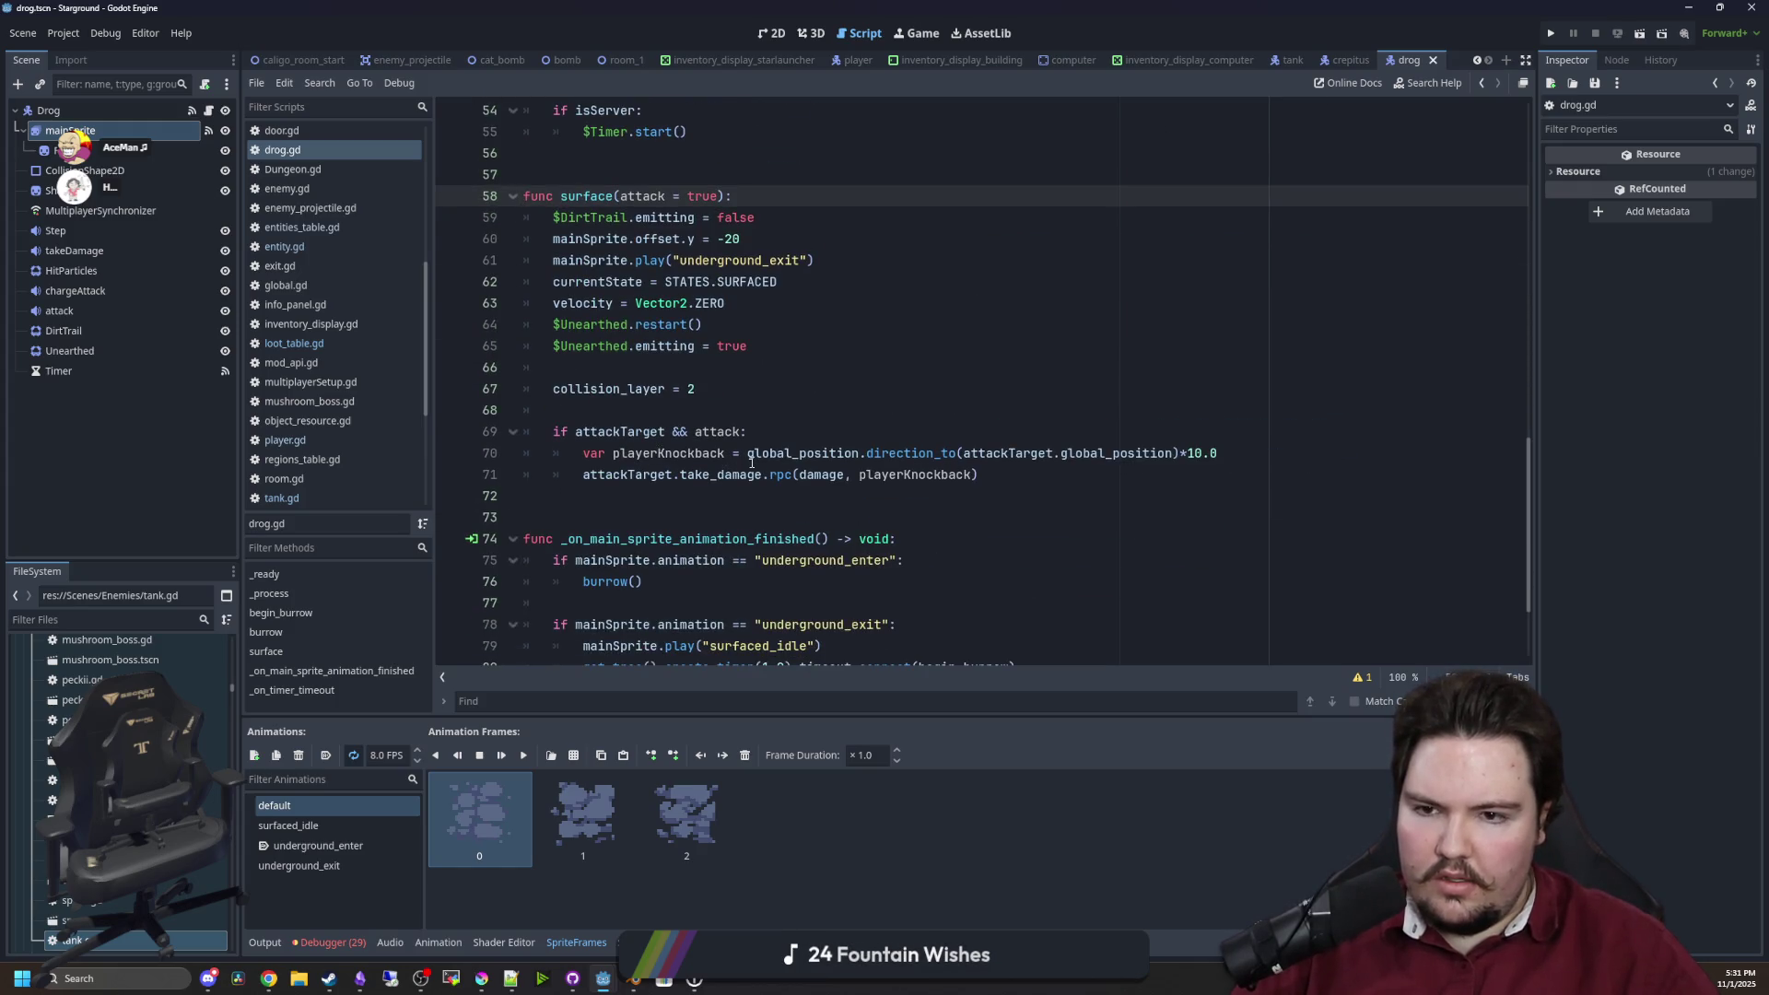
key(alt+Left)
scroll(761, 457, up, 1)
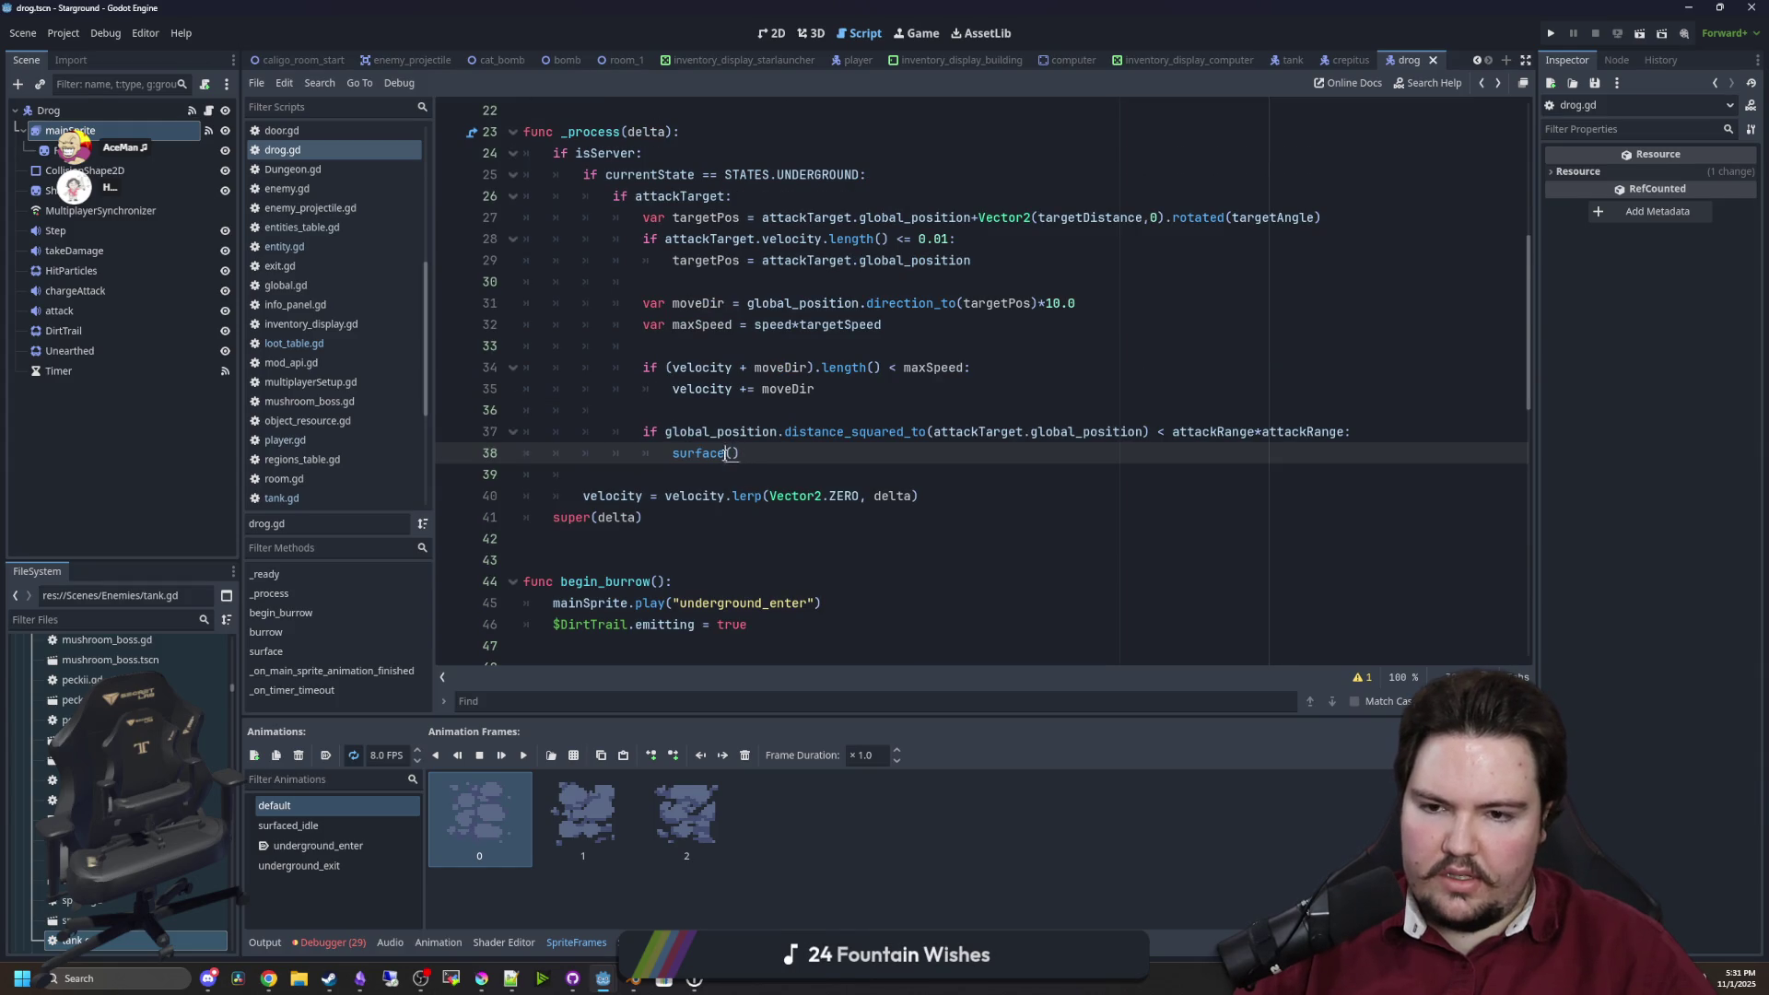
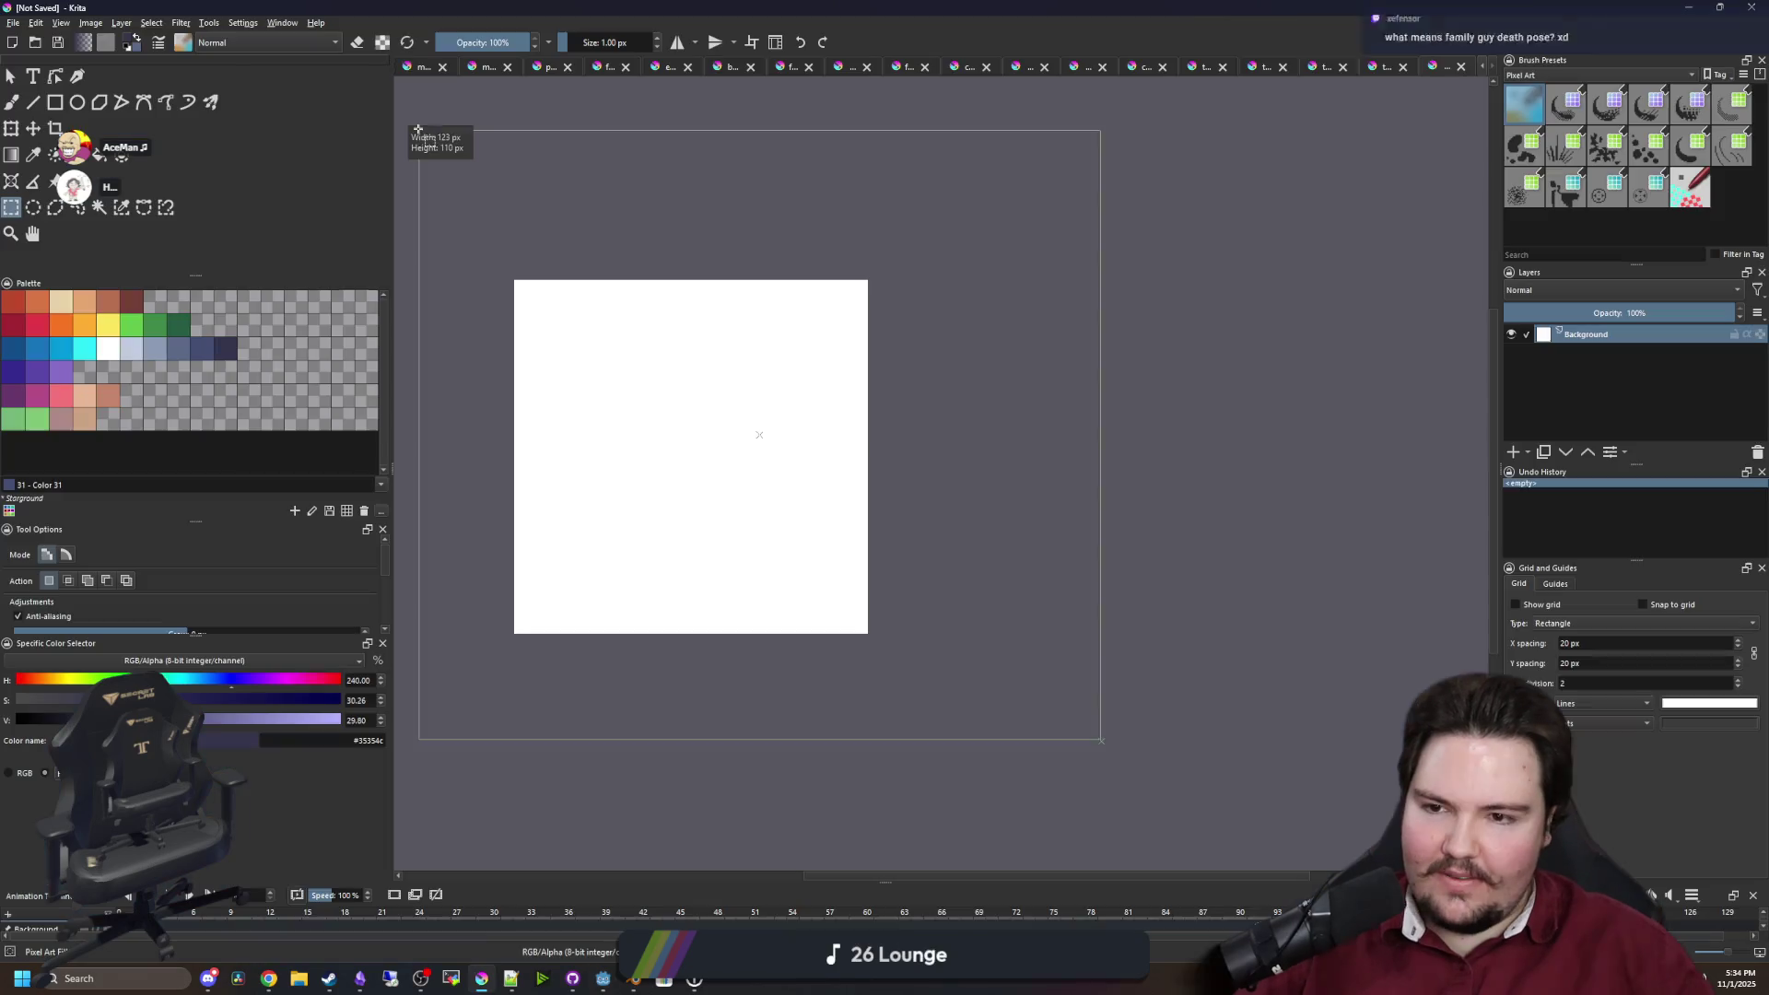
Step: Clear the white canvas to transparent and paste the reference as an attached bitmap
key(Delete)
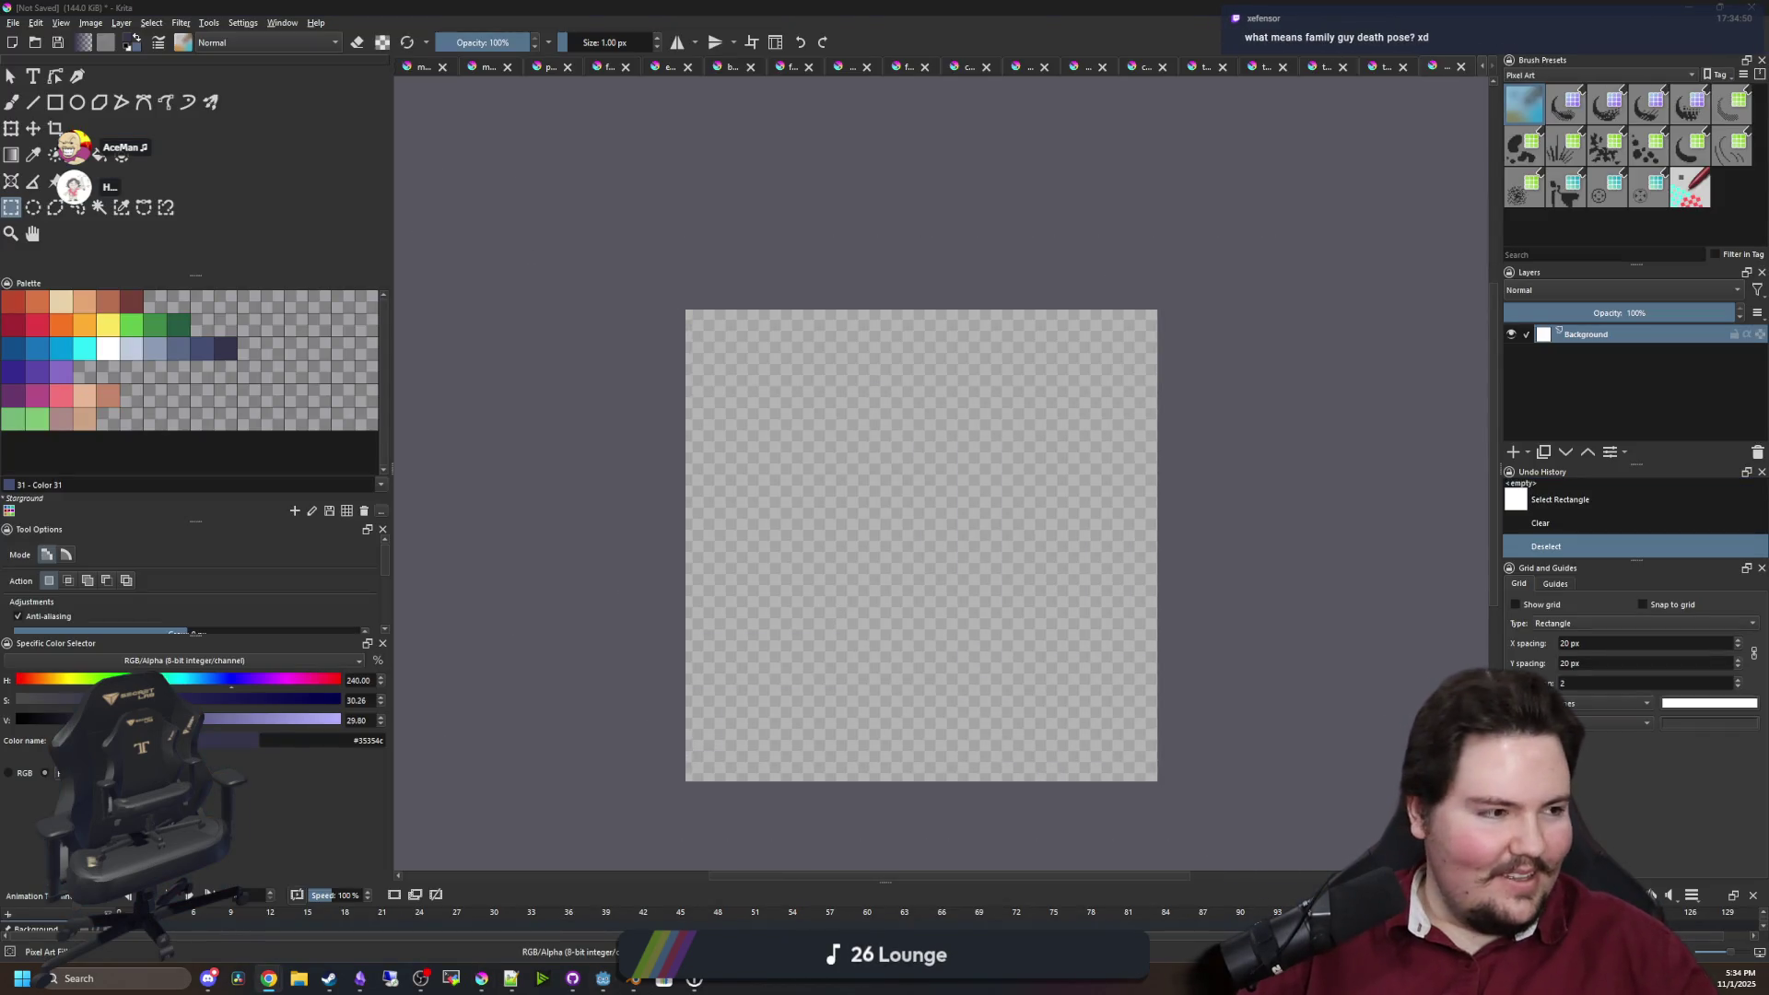
click(840, 417)
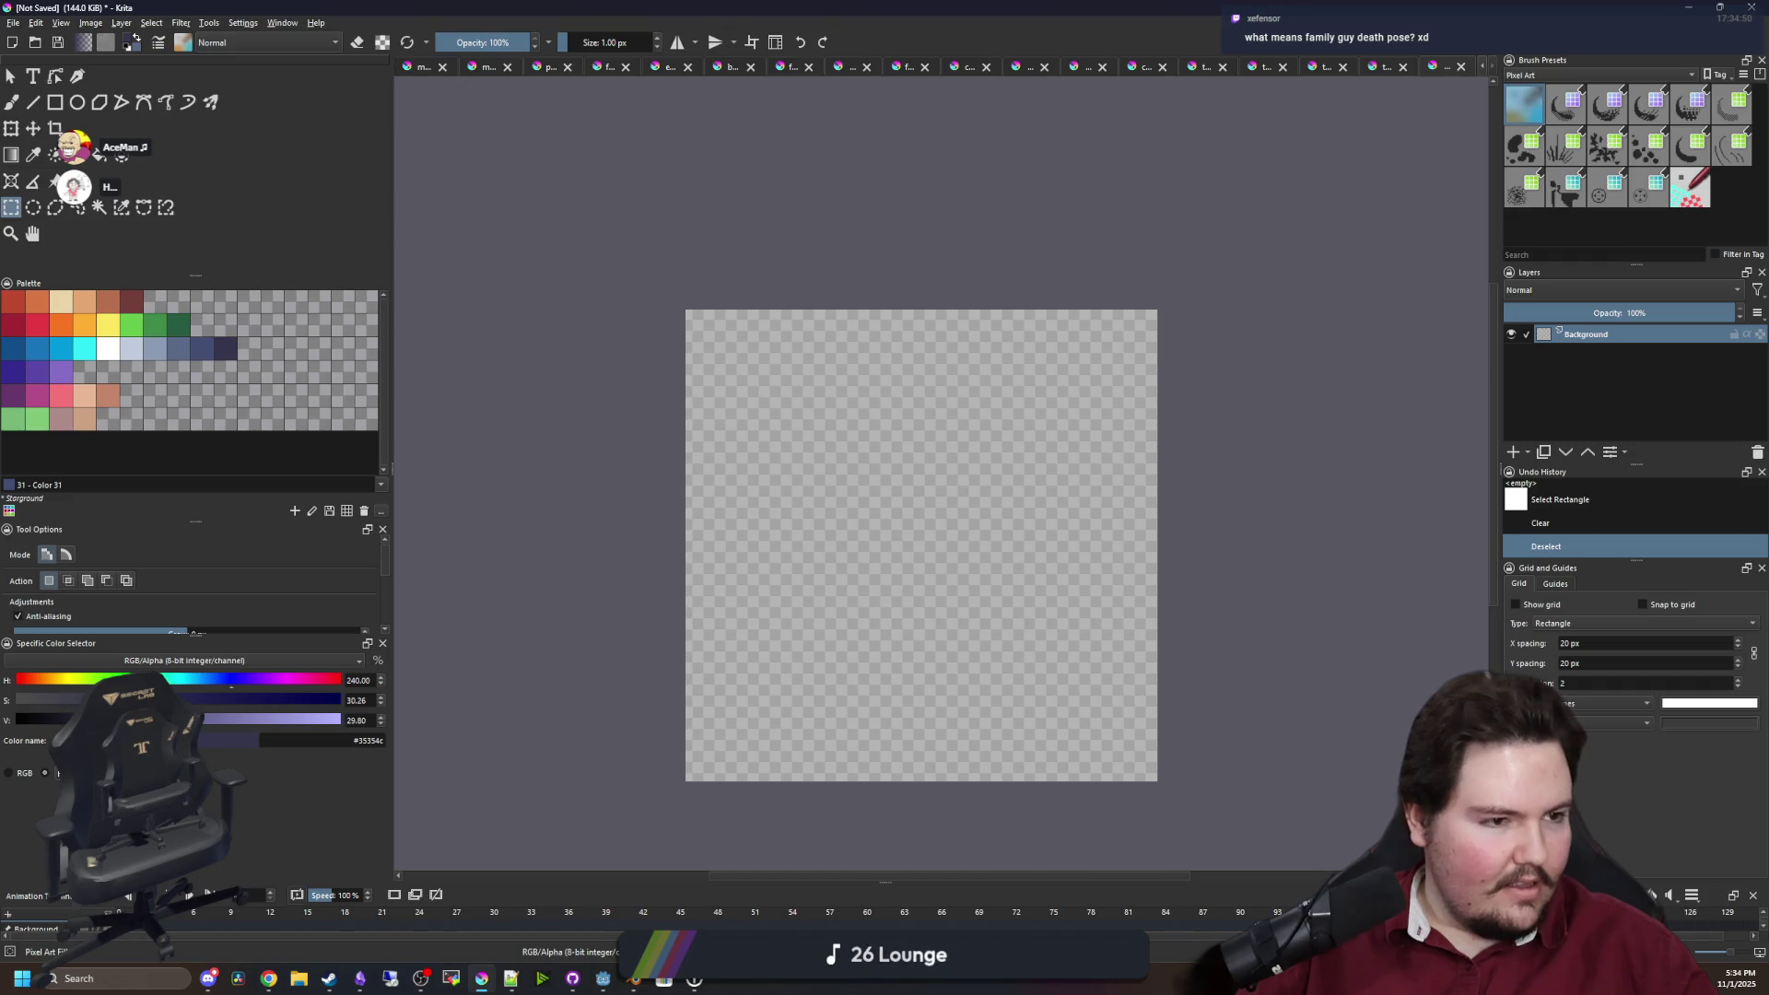
key(ctrl+v)
click(820, 523)
click(880, 586)
Step: Free-transform the pasted reference, shrinking it and moving it onto the canvas
key(ctrl+t)
scroll(876, 525, down, 5)
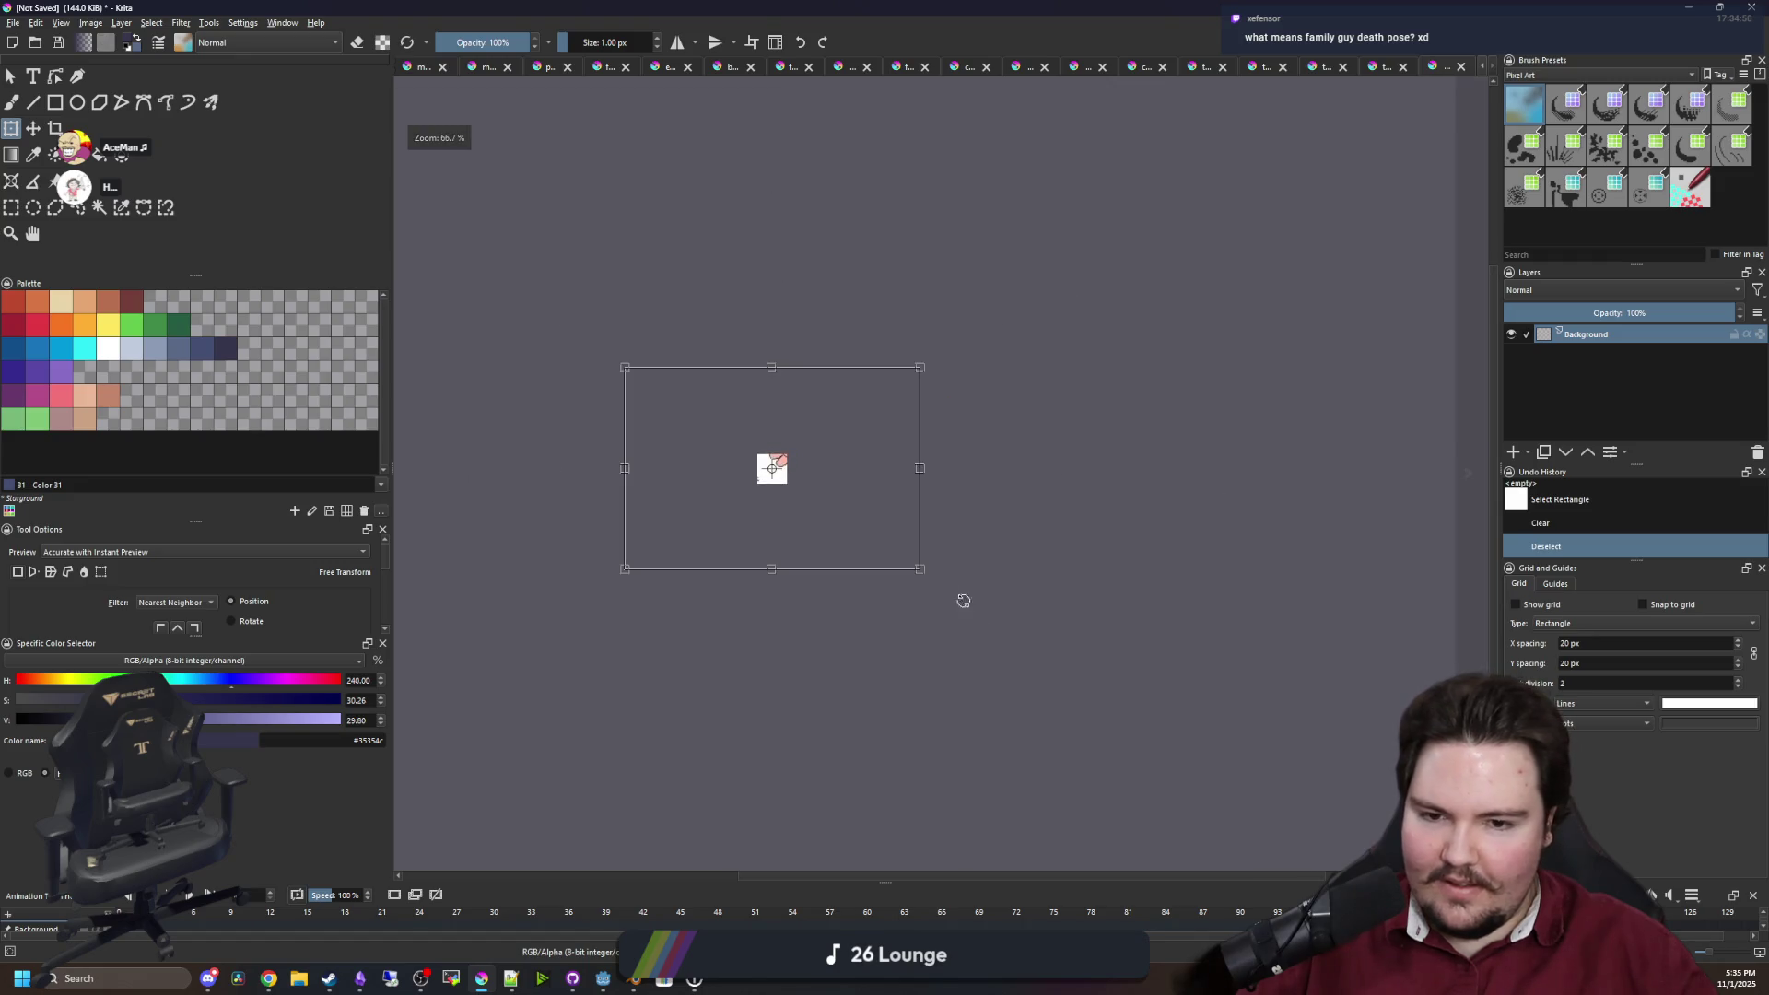
mouse_move(919, 568)
mouse_down()
mouse_move(684, 407)
mouse_move(881, 547)
mouse_move(806, 494)
mouse_up()
scroll(683, 407, up, 2)
scroll(903, 553, up, 3)
scroll(805, 494, up, 3)
Step: Fit the reference to the canvas, move it toward the bottom, and commit the transform
drag(617, 448, 885, 542)
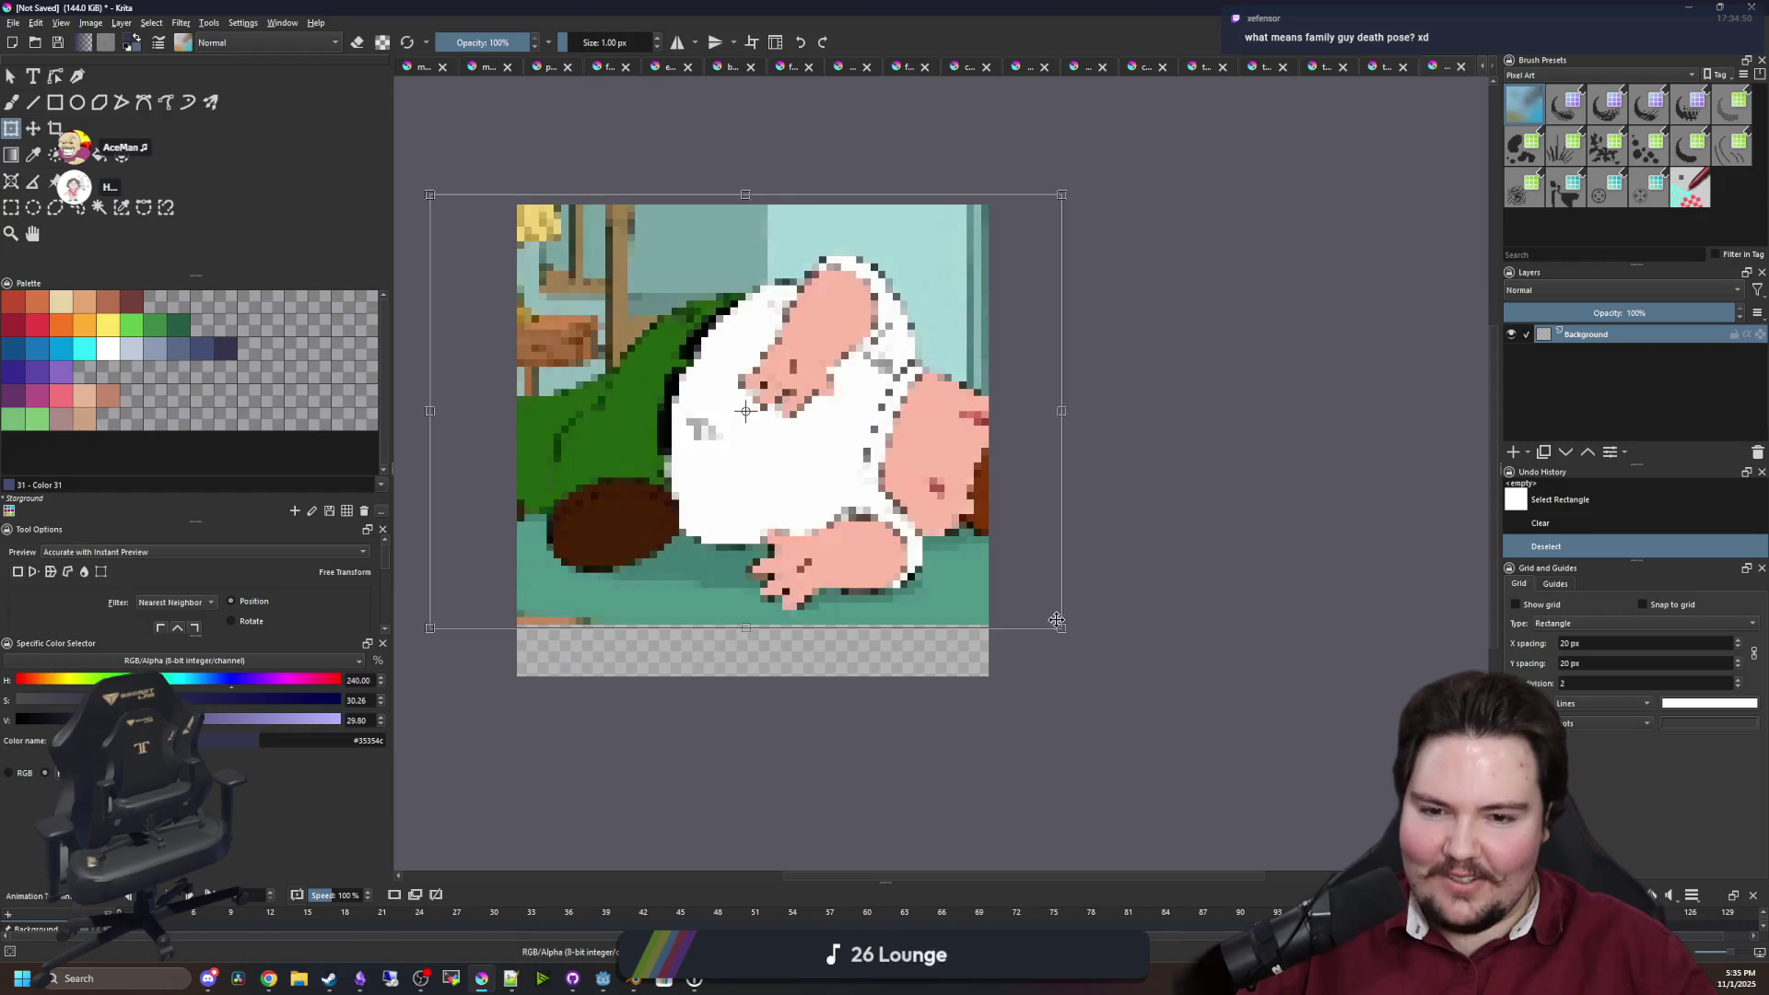
mouse_move(1050, 624)
mouse_down()
mouse_move(872, 490)
mouse_move(928, 599)
mouse_up()
scroll(928, 599, up, 2)
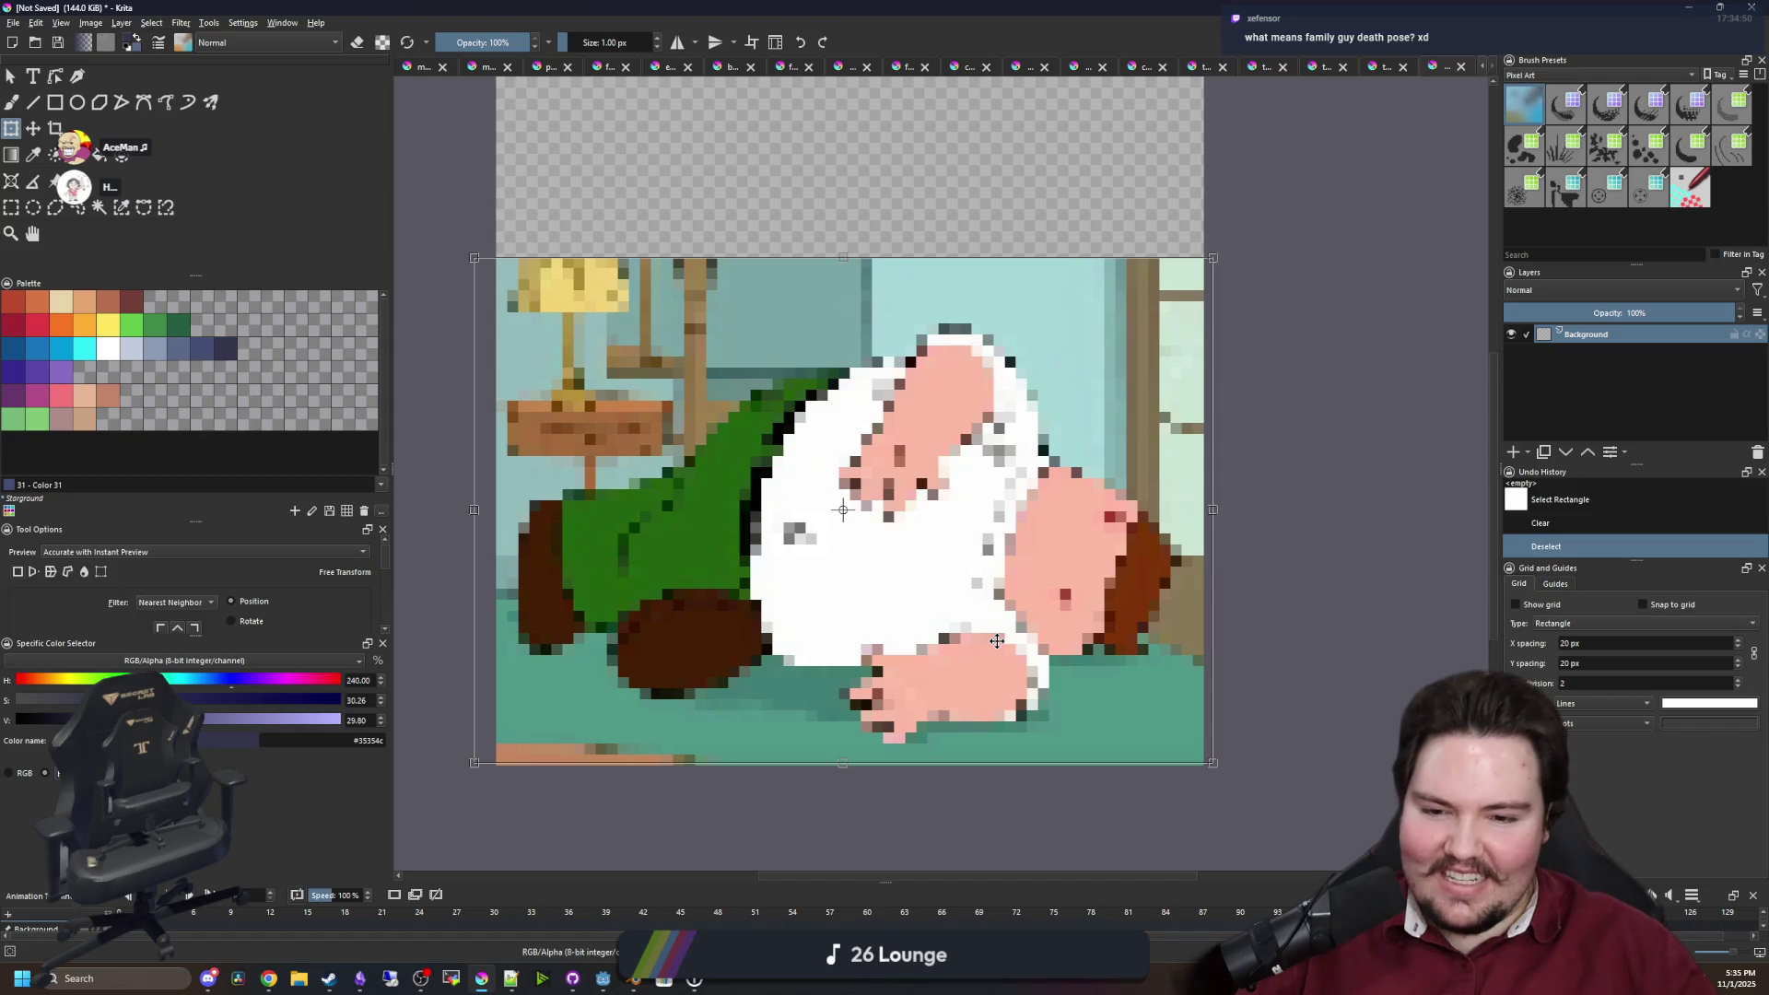
drag(997, 640, 999, 661)
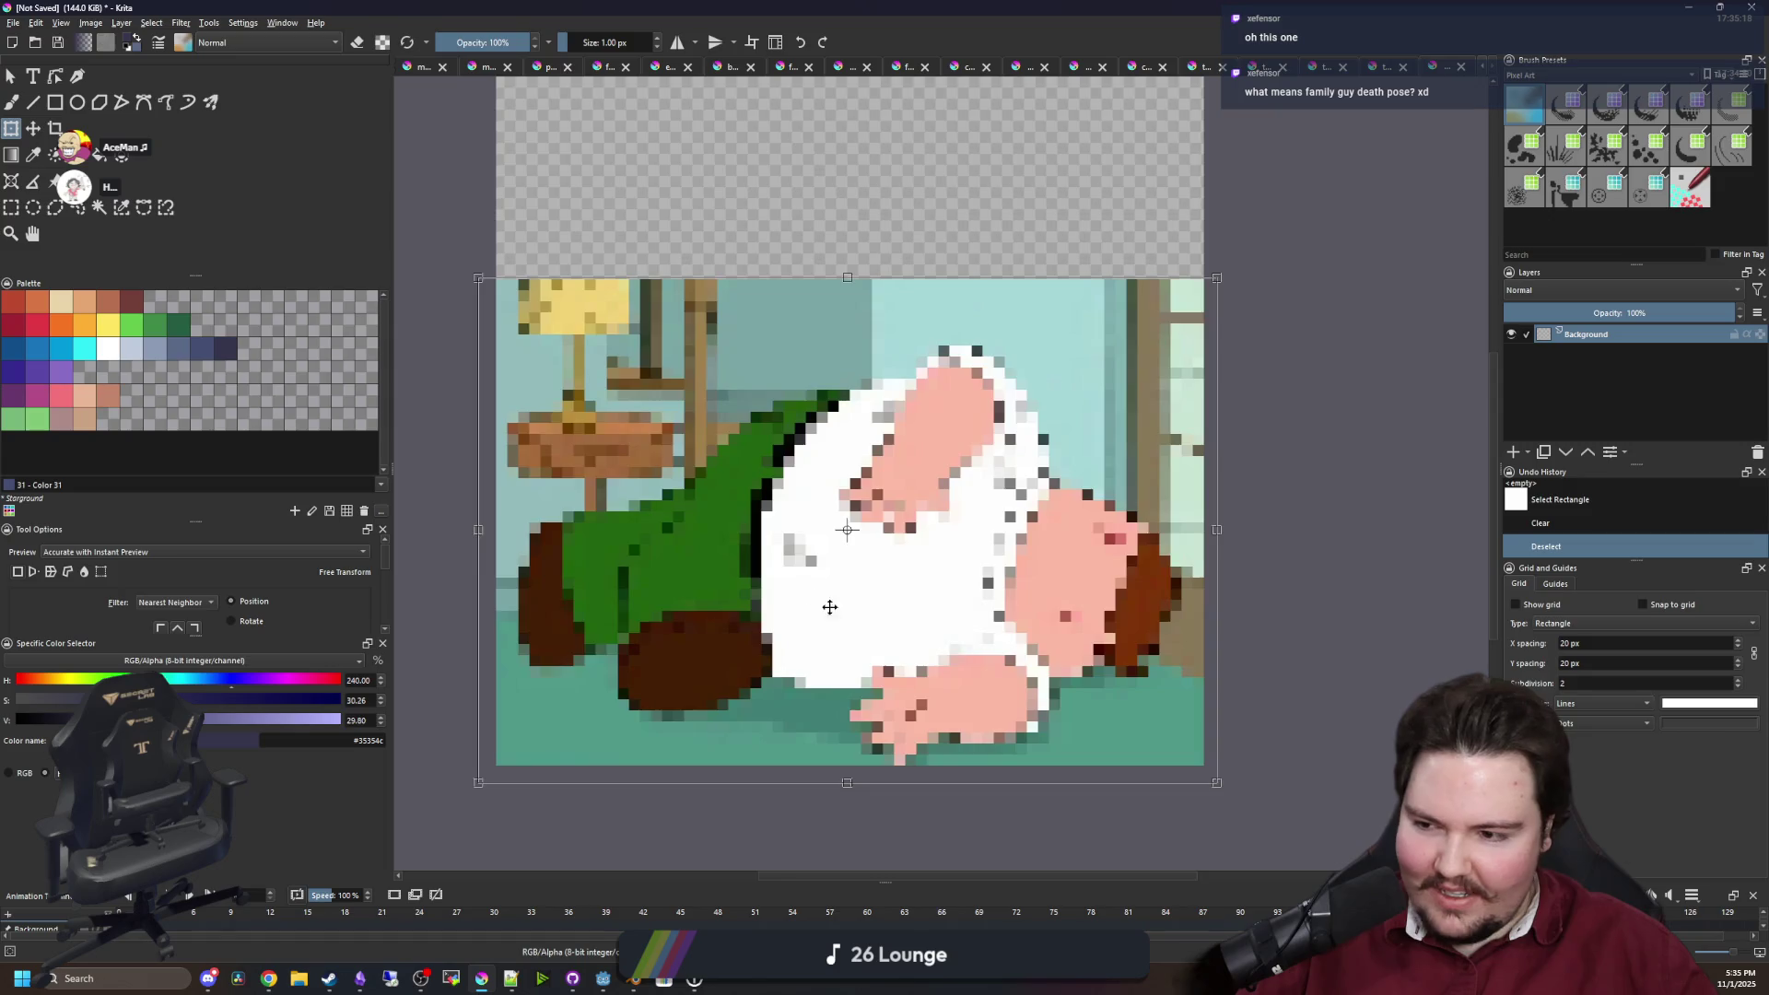
scroll(849, 510, down, 2)
key(Return)
scroll(863, 643, up, 1)
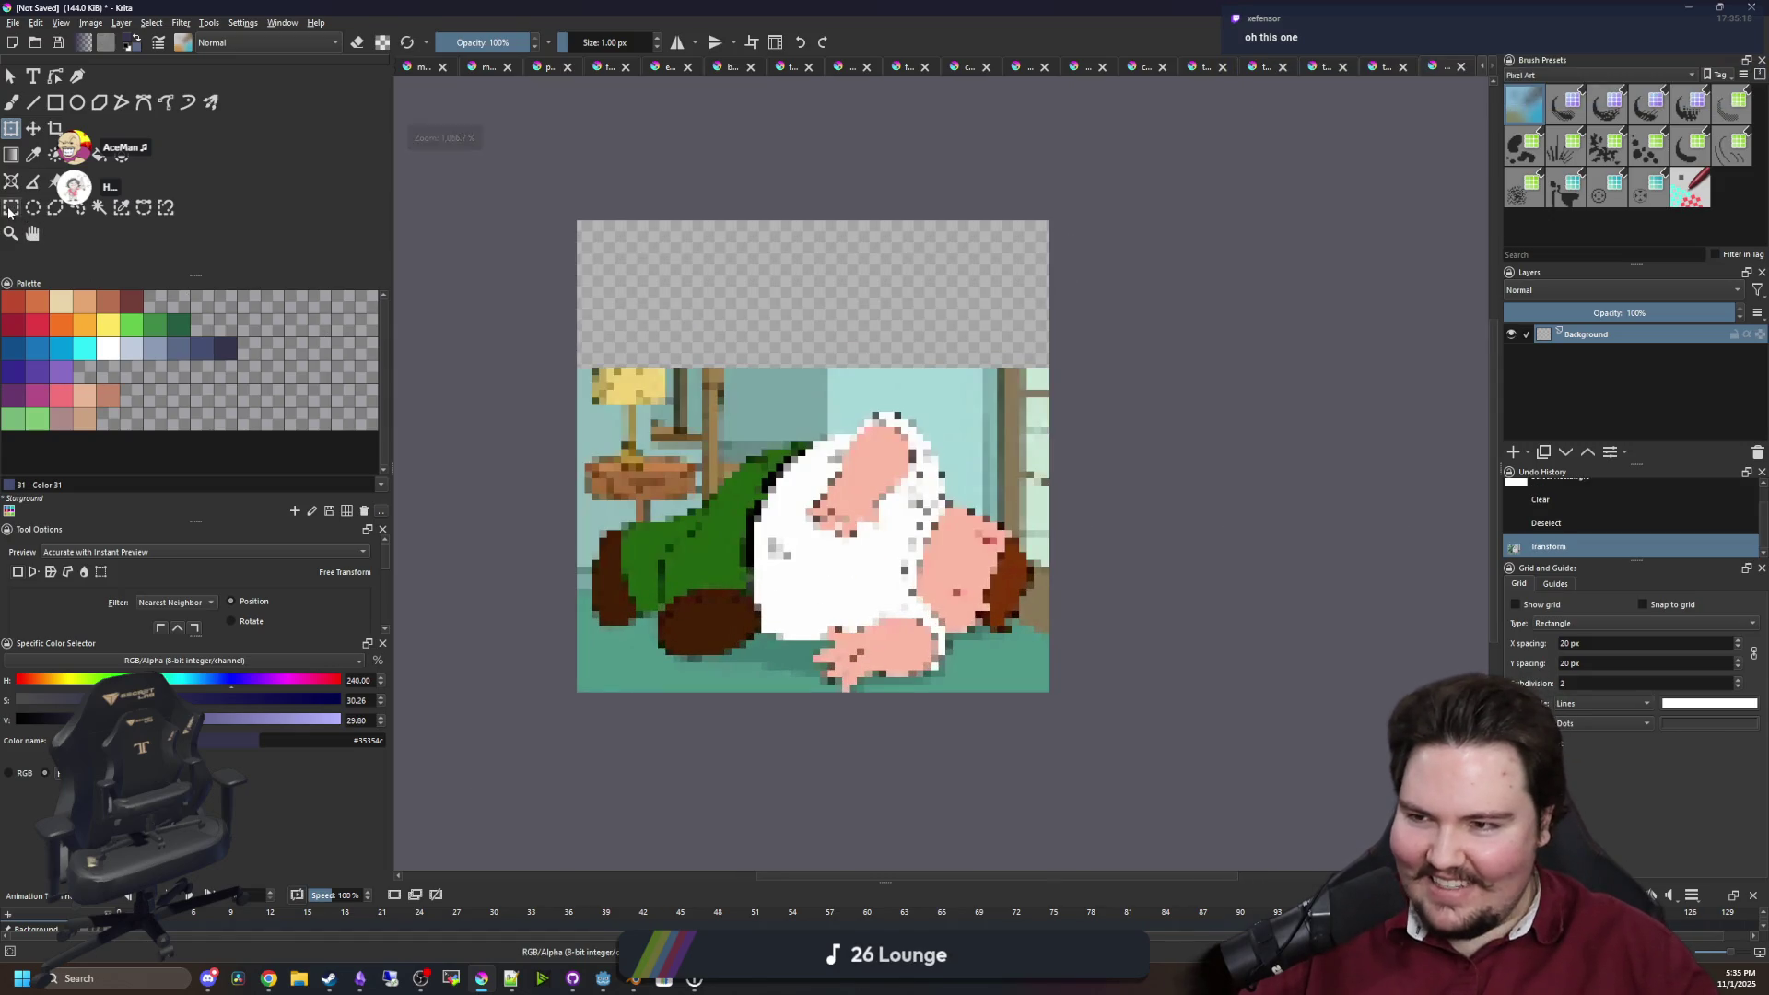
key(ctrl+r)
Step: Copy the whole green sprite from tank_attack_exit.png and paste it into the death-pose document
click(1415, 72)
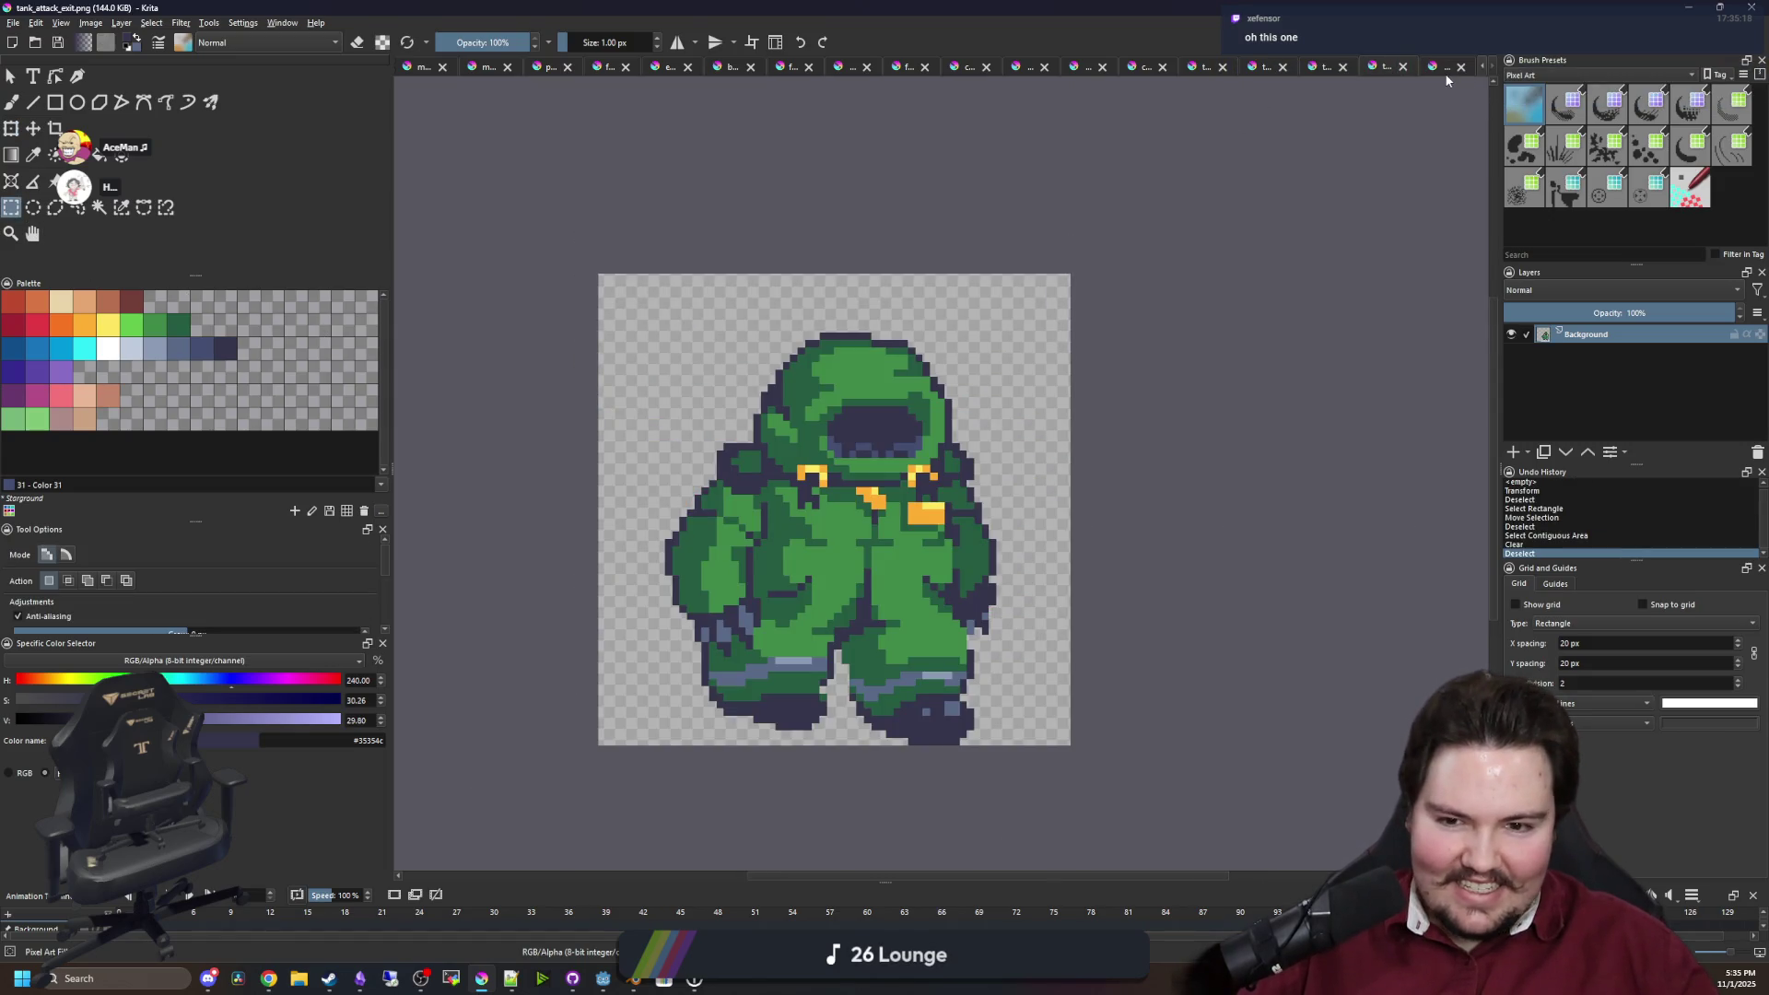
click(1447, 80)
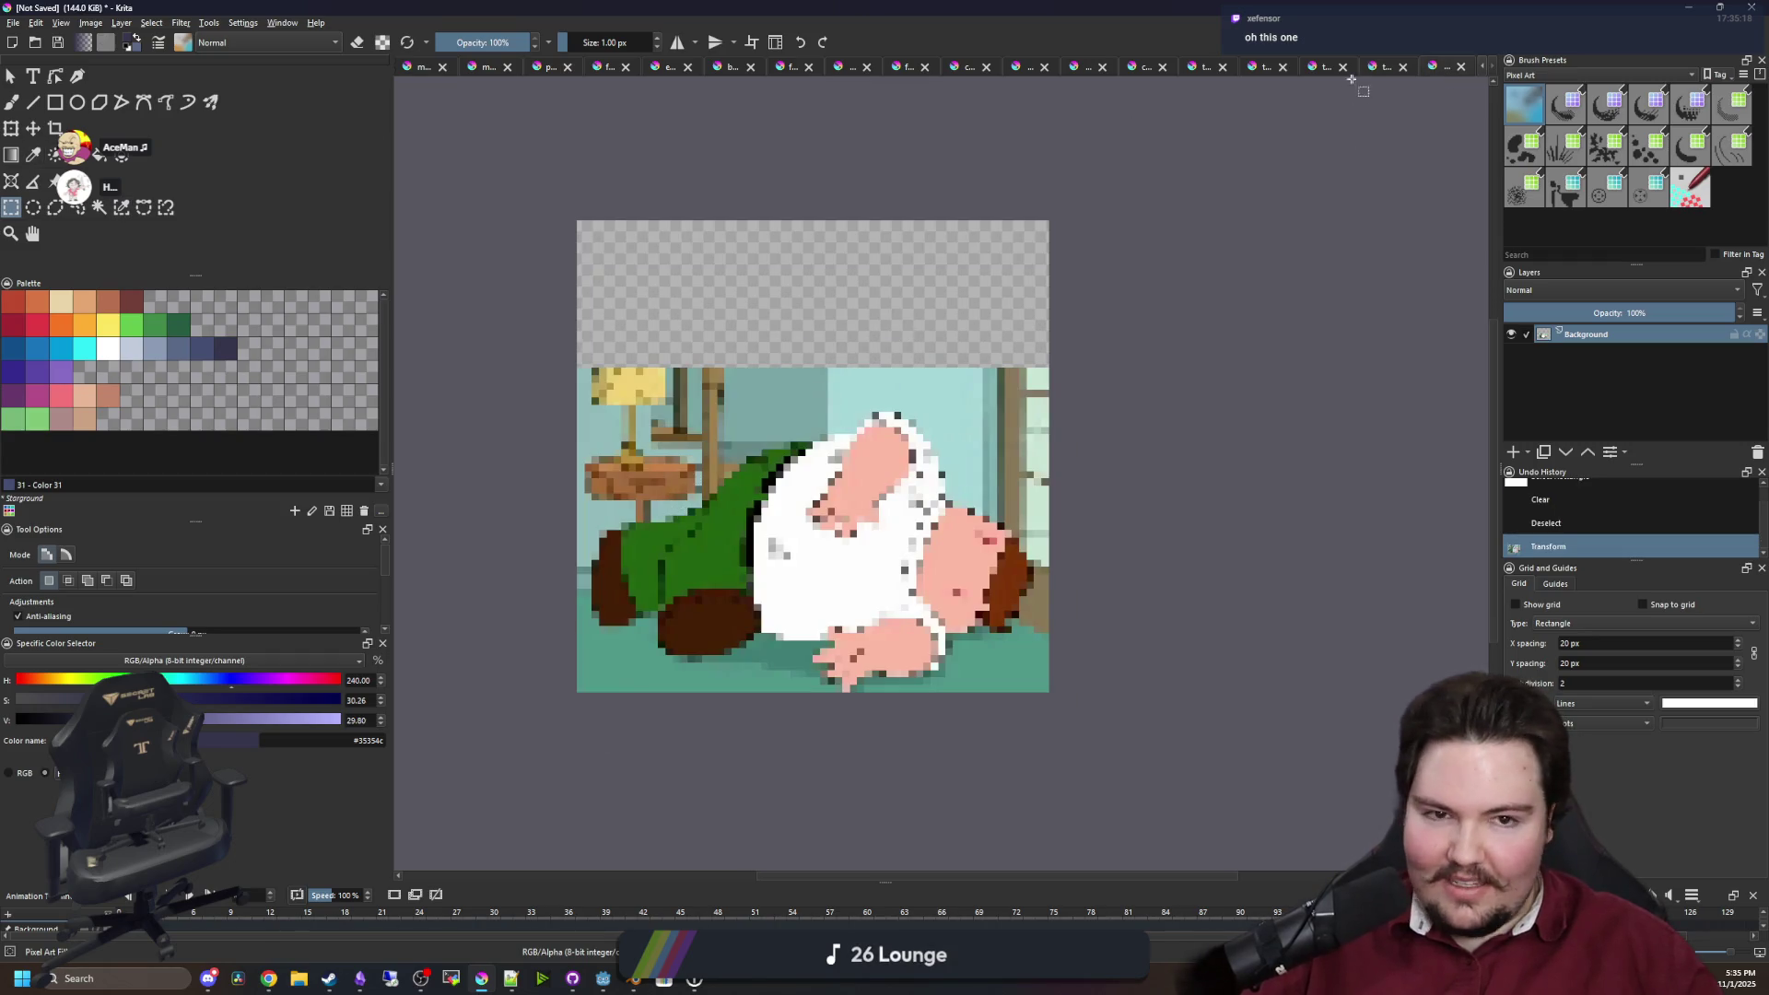
click(1382, 68)
drag(1159, 811, 512, 166)
key(ctrl+c)
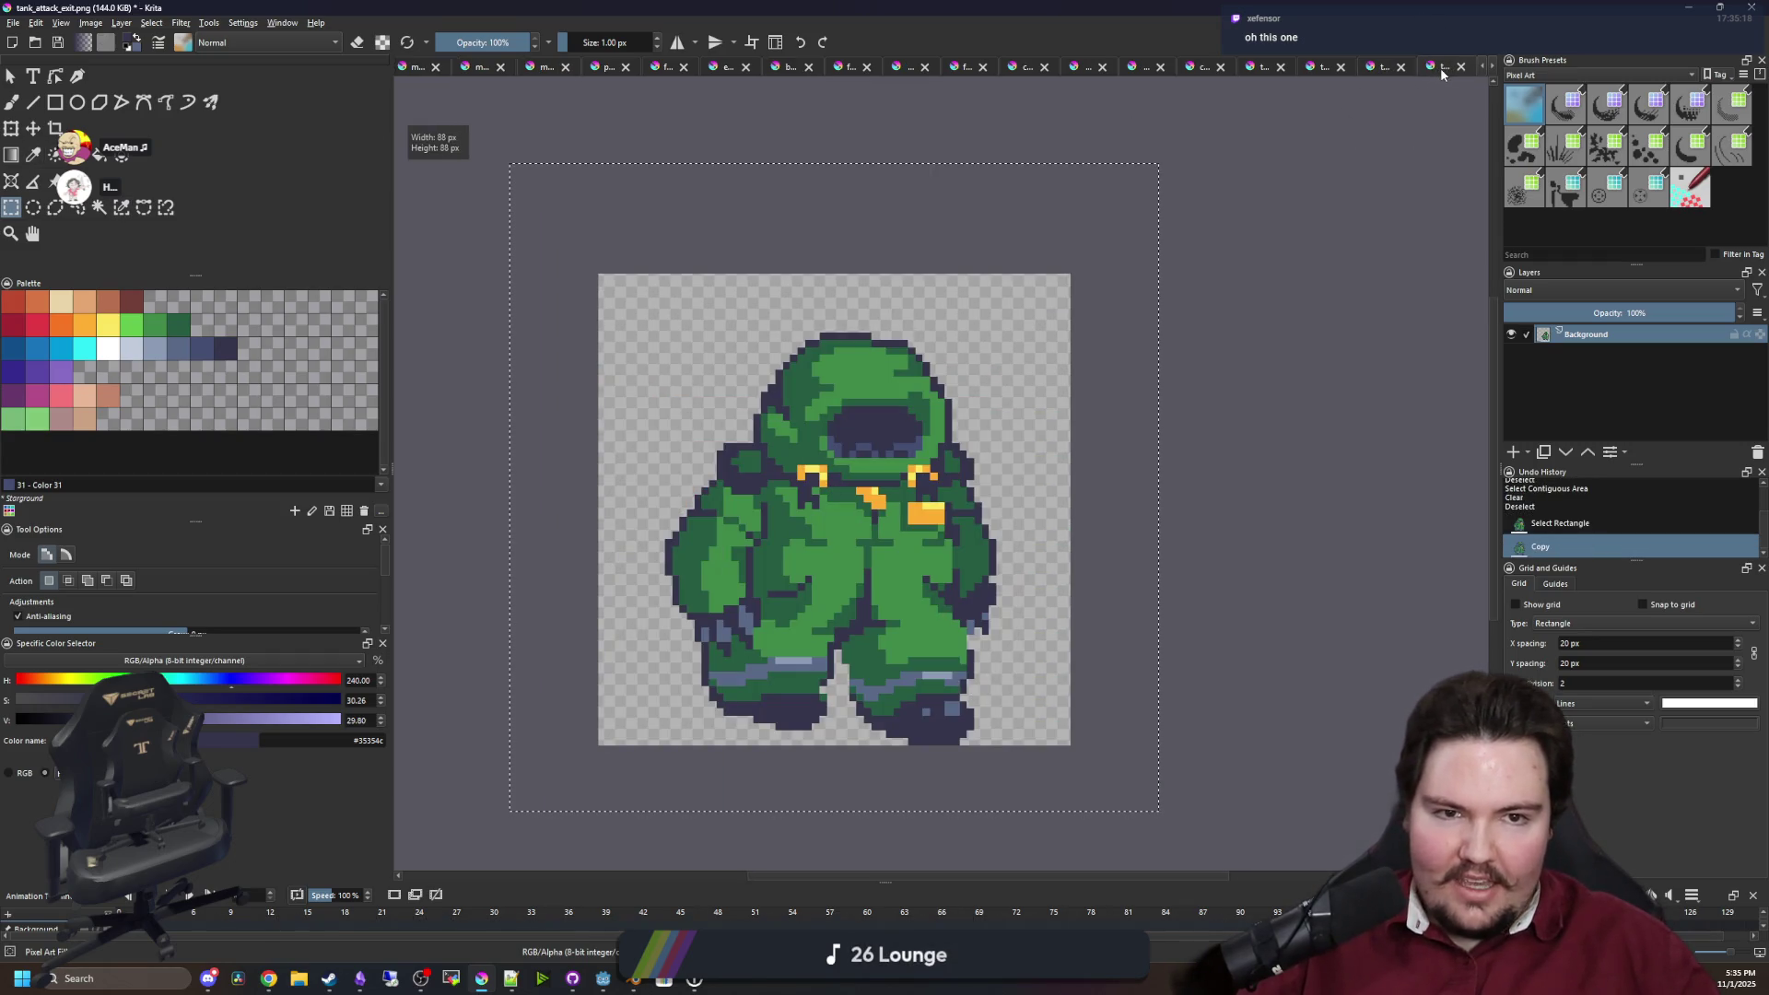
click(1442, 67)
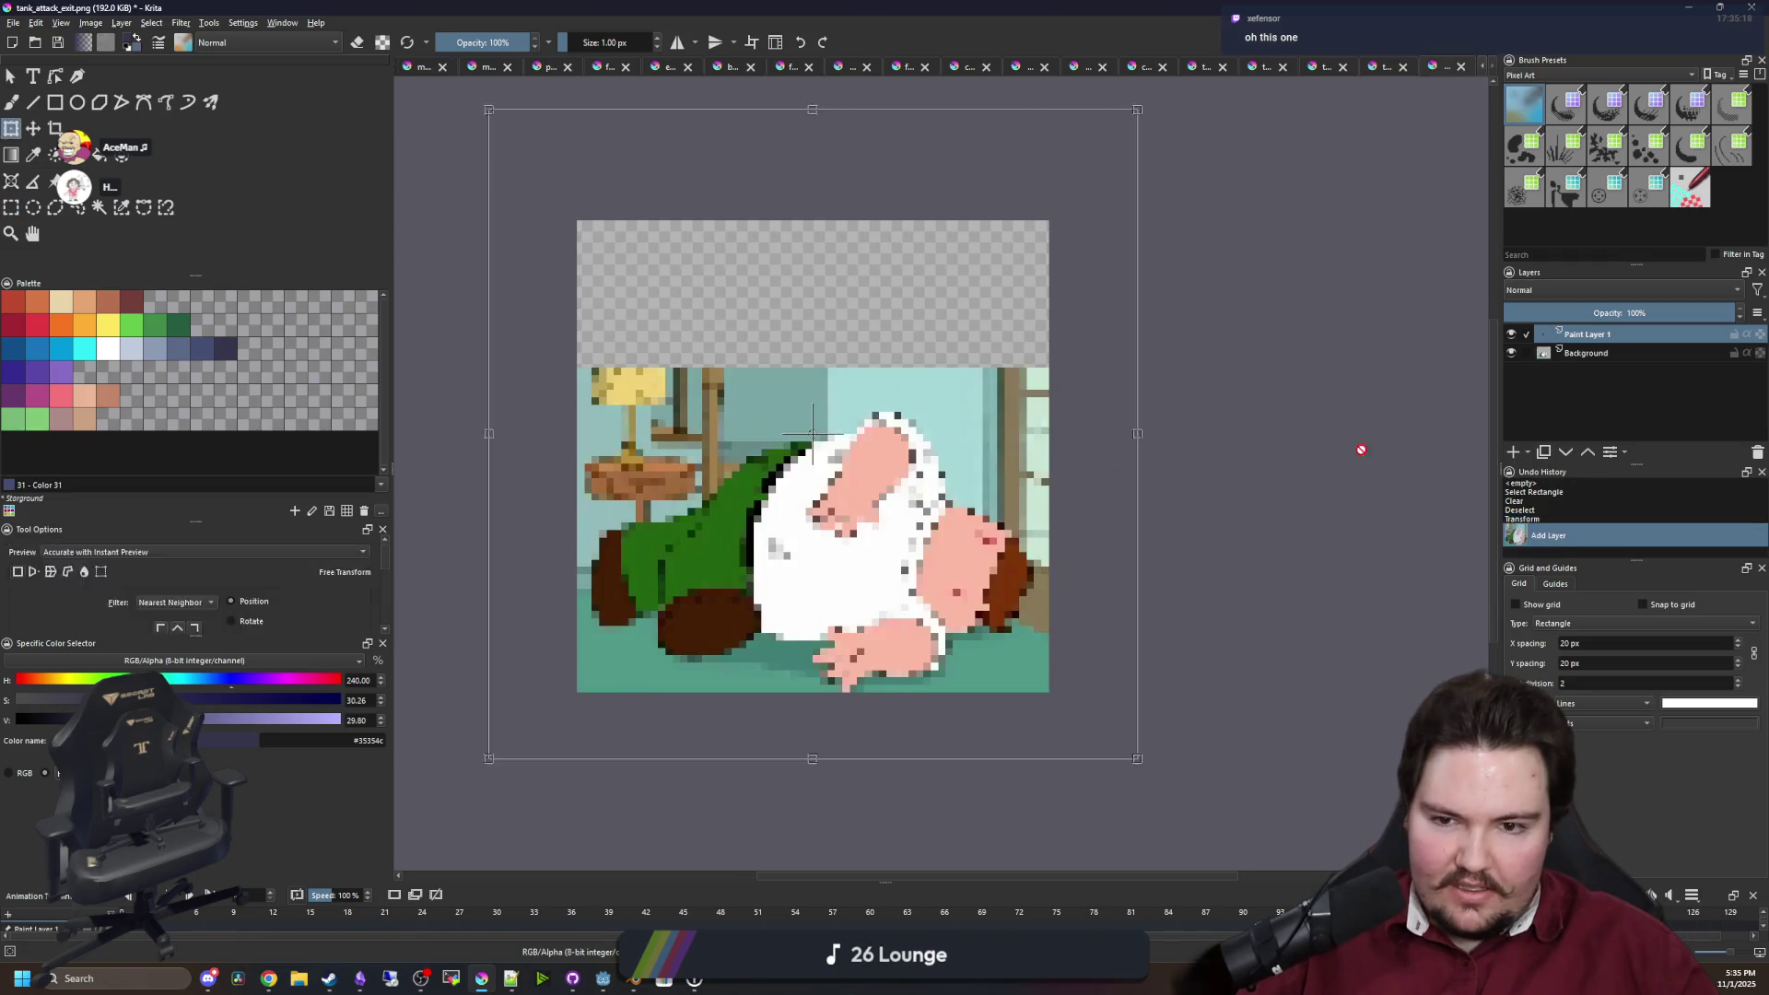
key(ctrl+v)
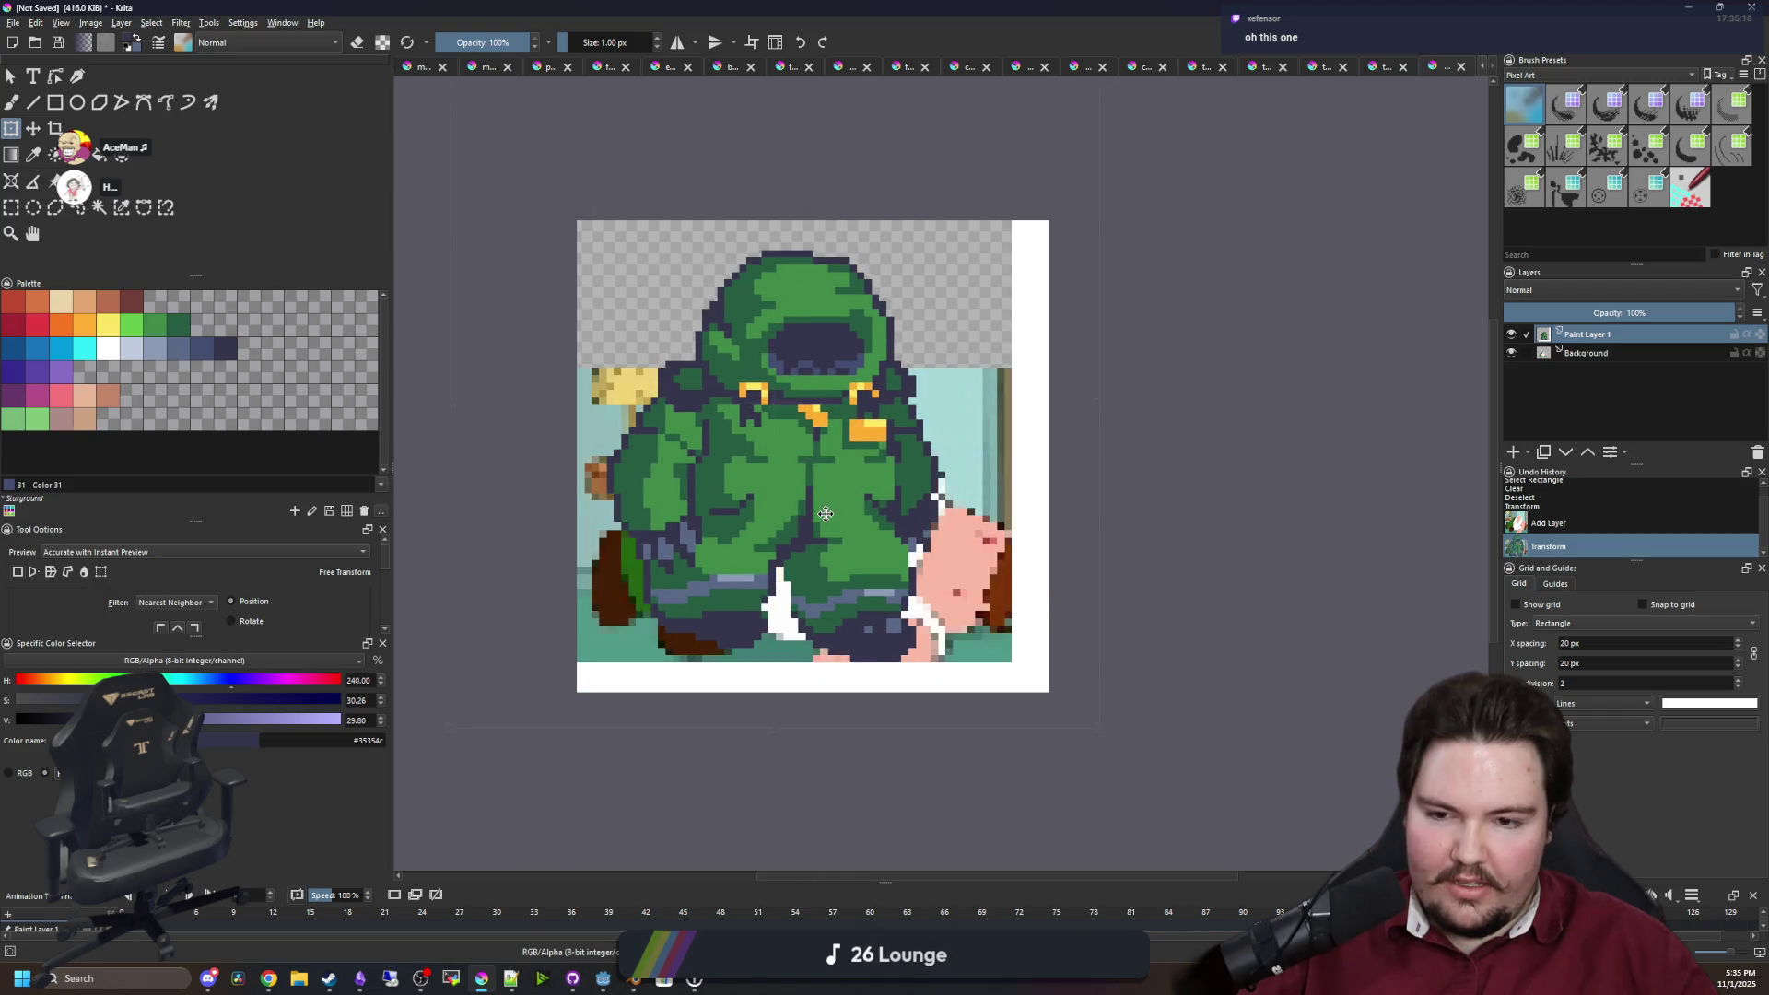
Step: Hide the pasted sprite layer and make the reference Background layer active
scroll(764, 566, up, 3)
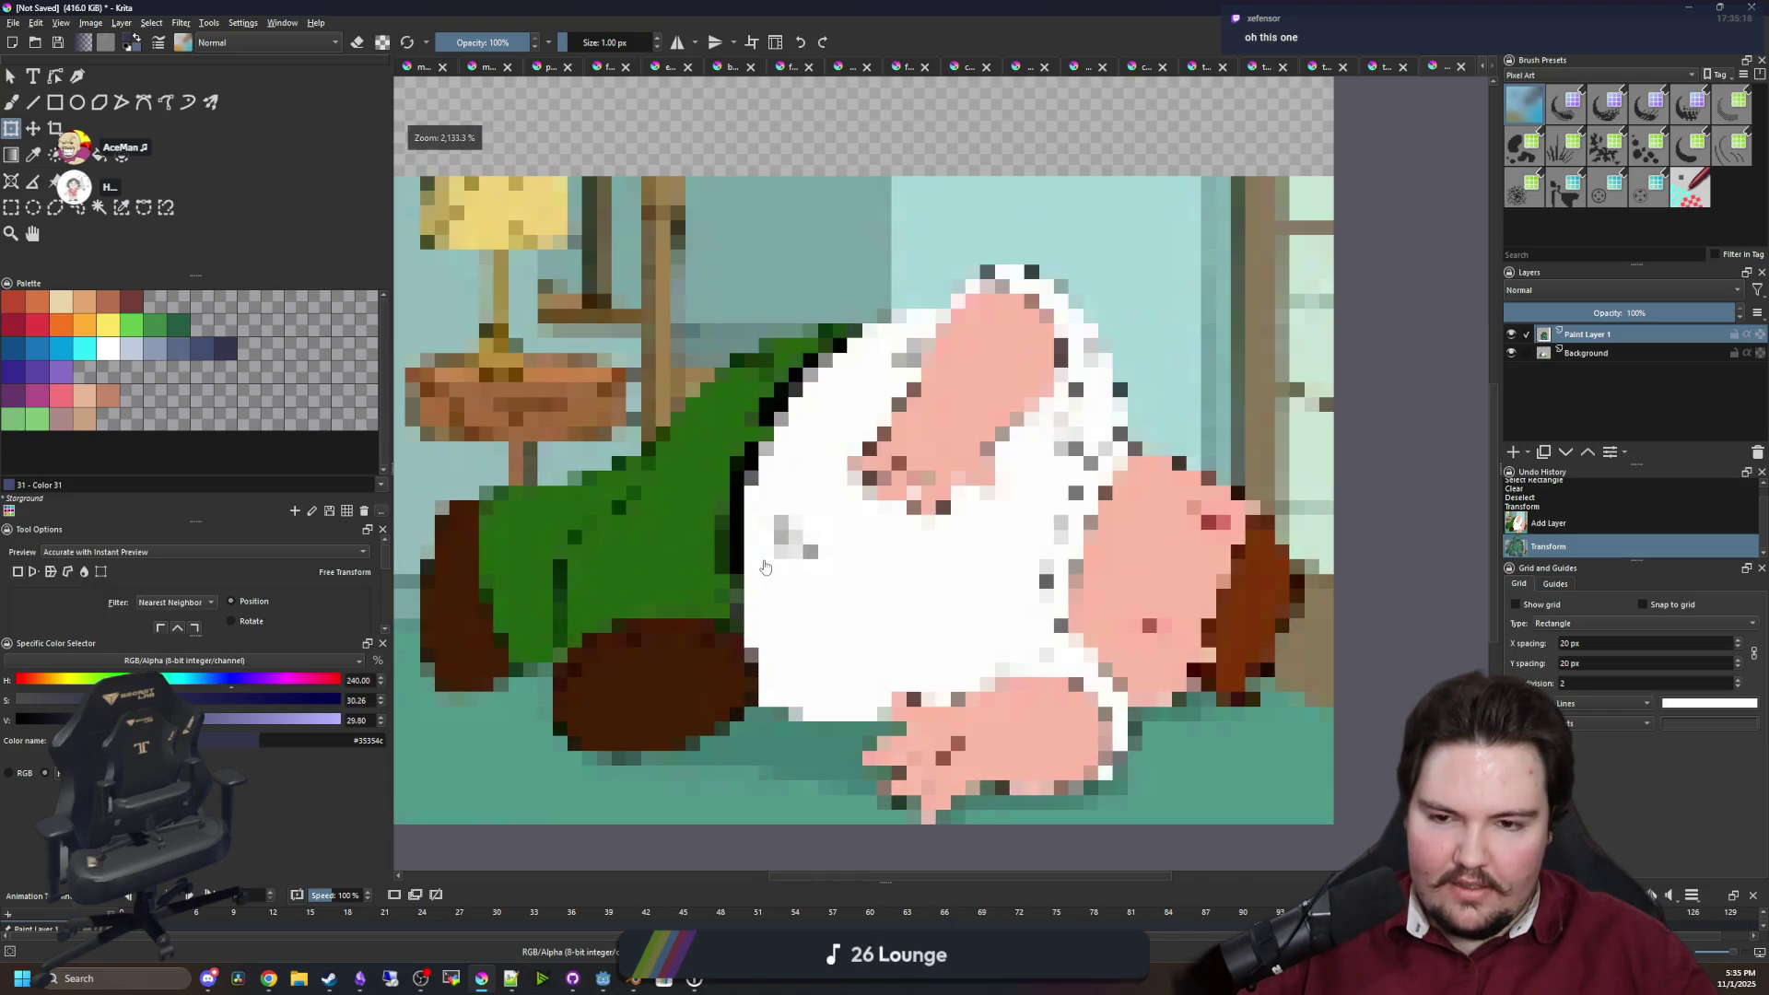
scroll(876, 504, down, 1)
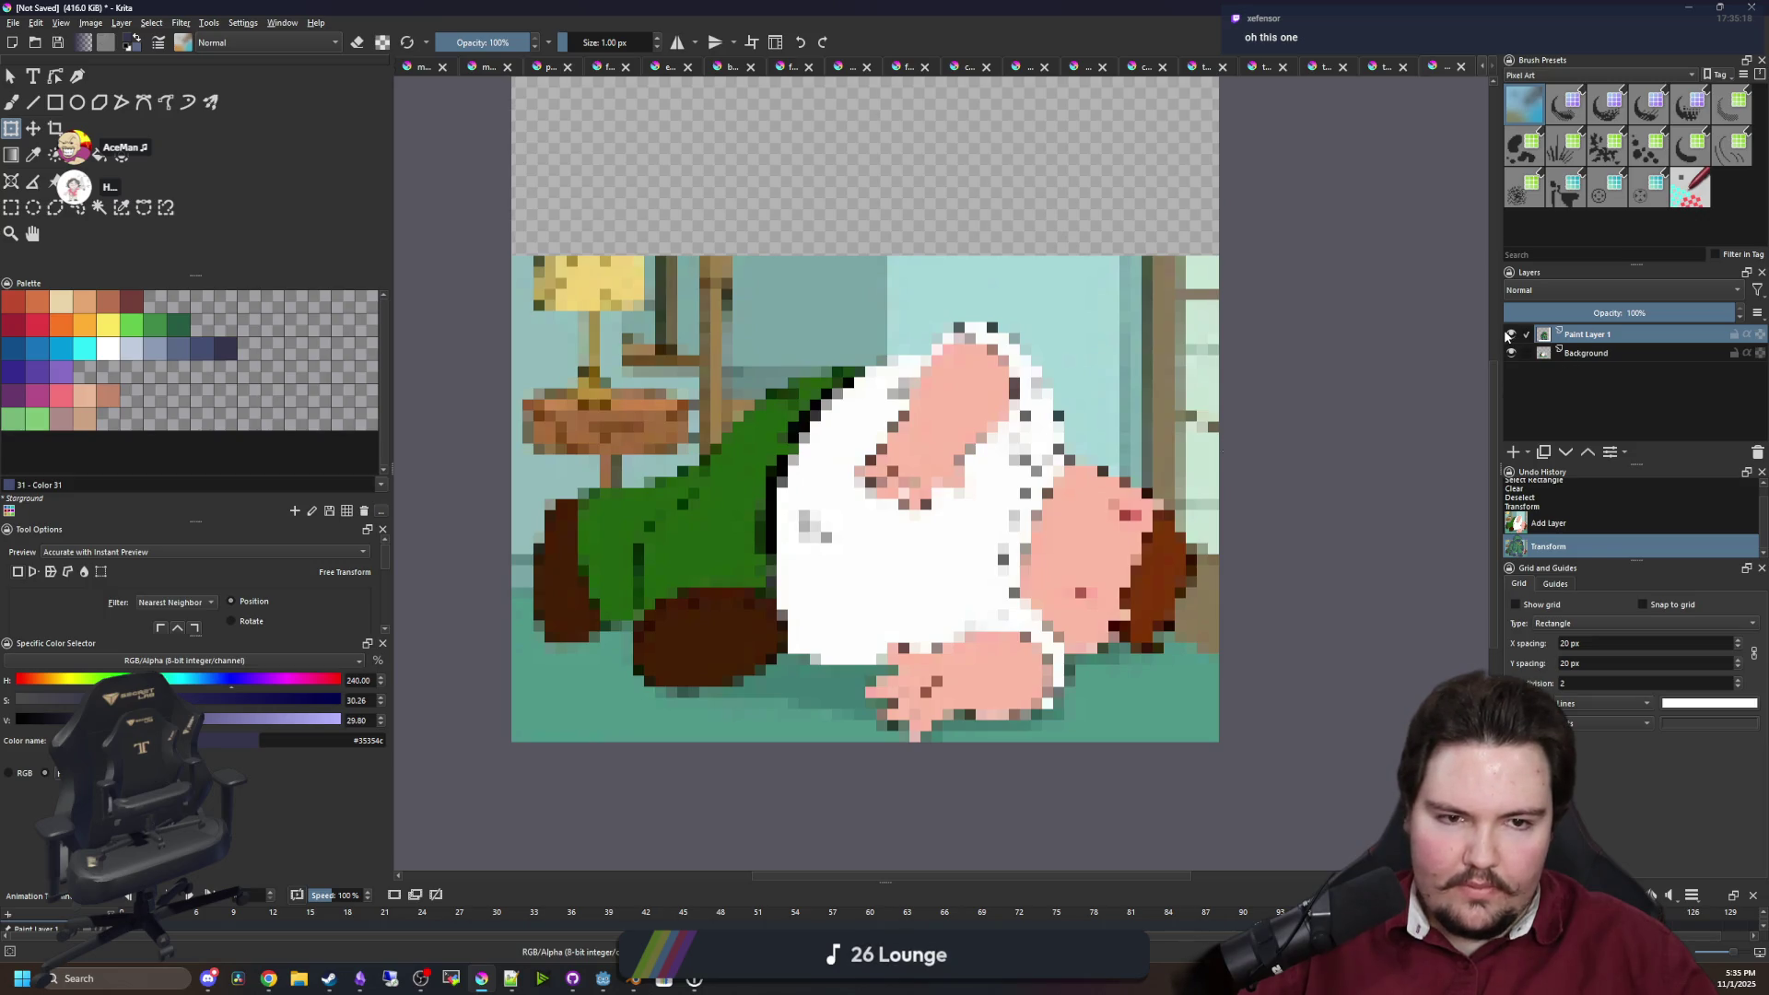
key(v)
key(ctrl+t)
key(p)
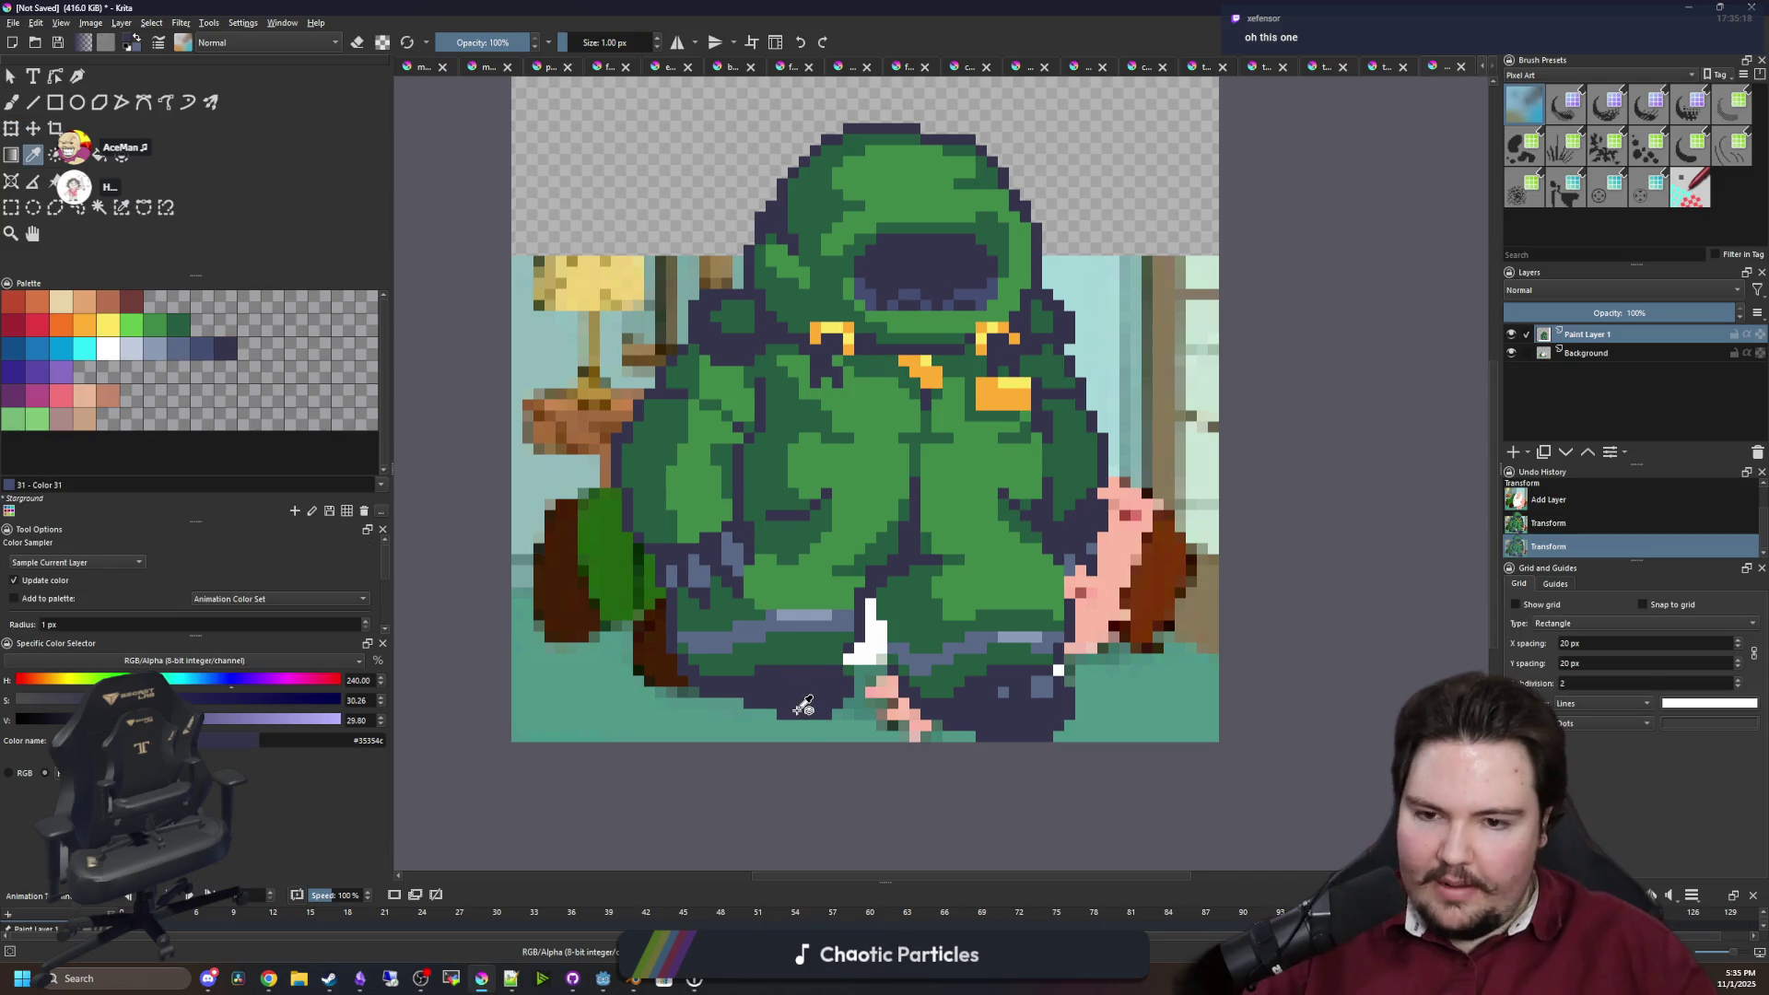
click(1511, 335)
click(1585, 352)
Step: Try flood-filling the reference's white shirt with palette green, then undo it
scroll(608, 443, up, 3)
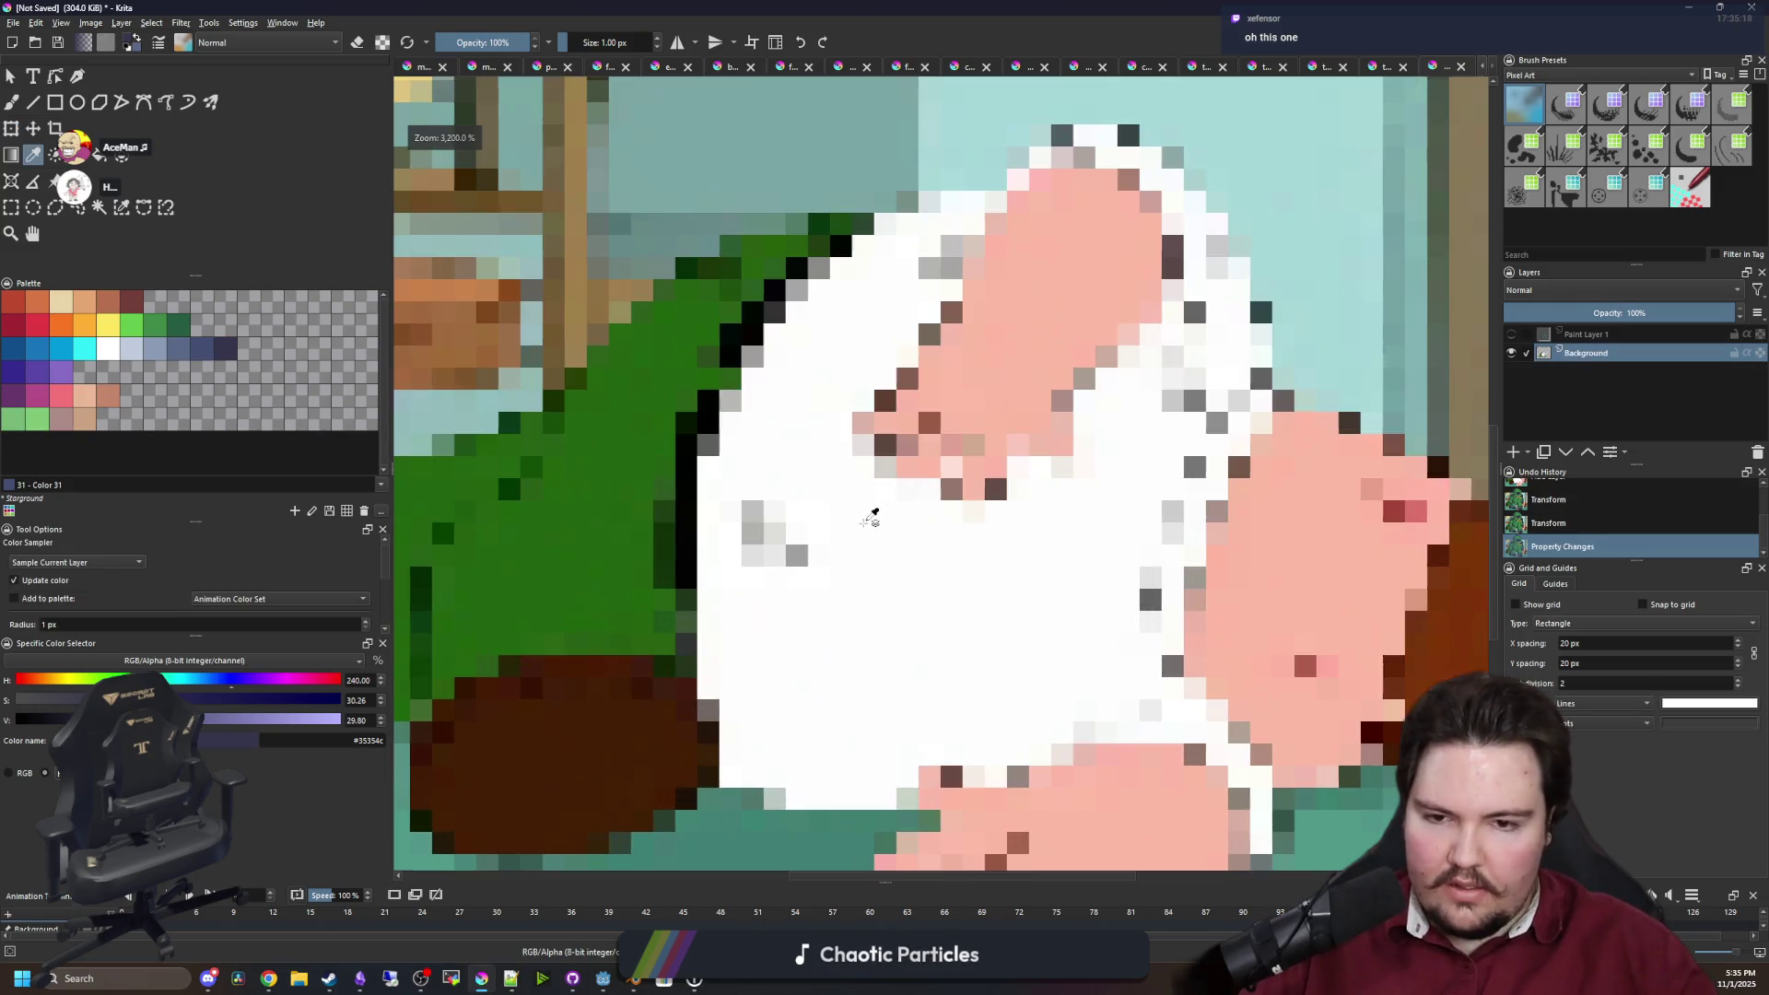
click(157, 334)
scroll(781, 549, down, 5)
key(f)
click(781, 549)
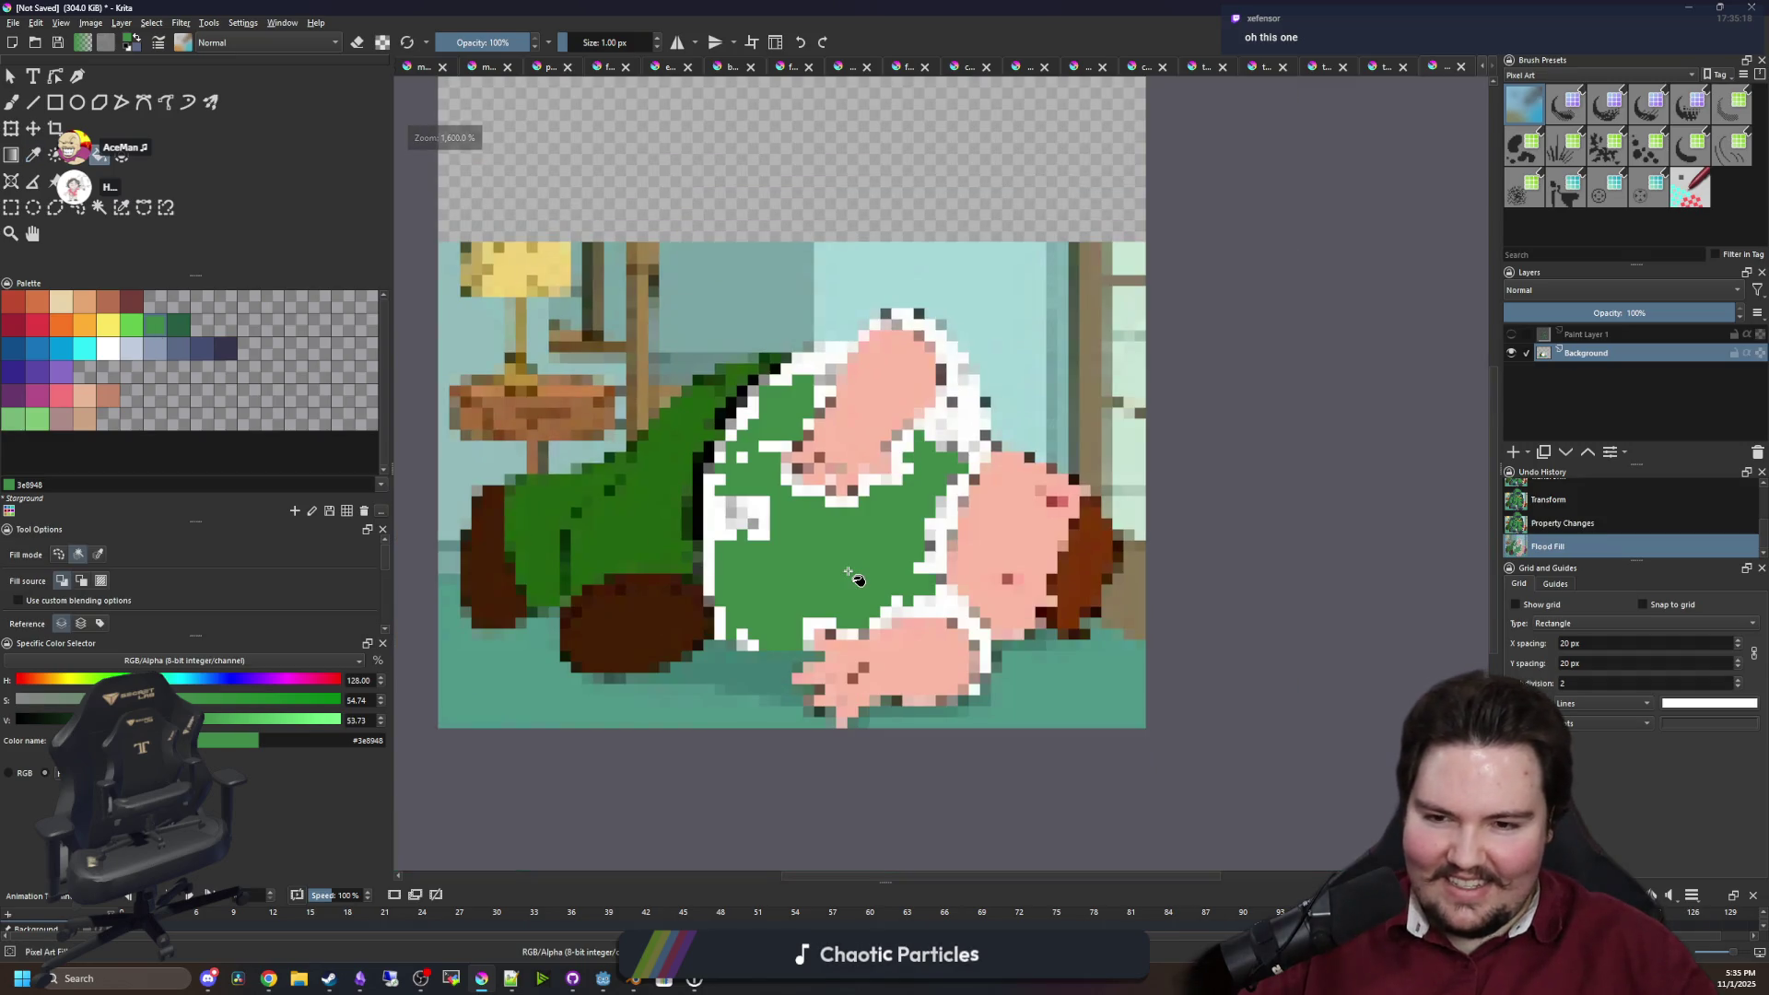
scroll(781, 549, up, 2)
key(ctrl+z)
click(781, 549)
key(ctrl+z)
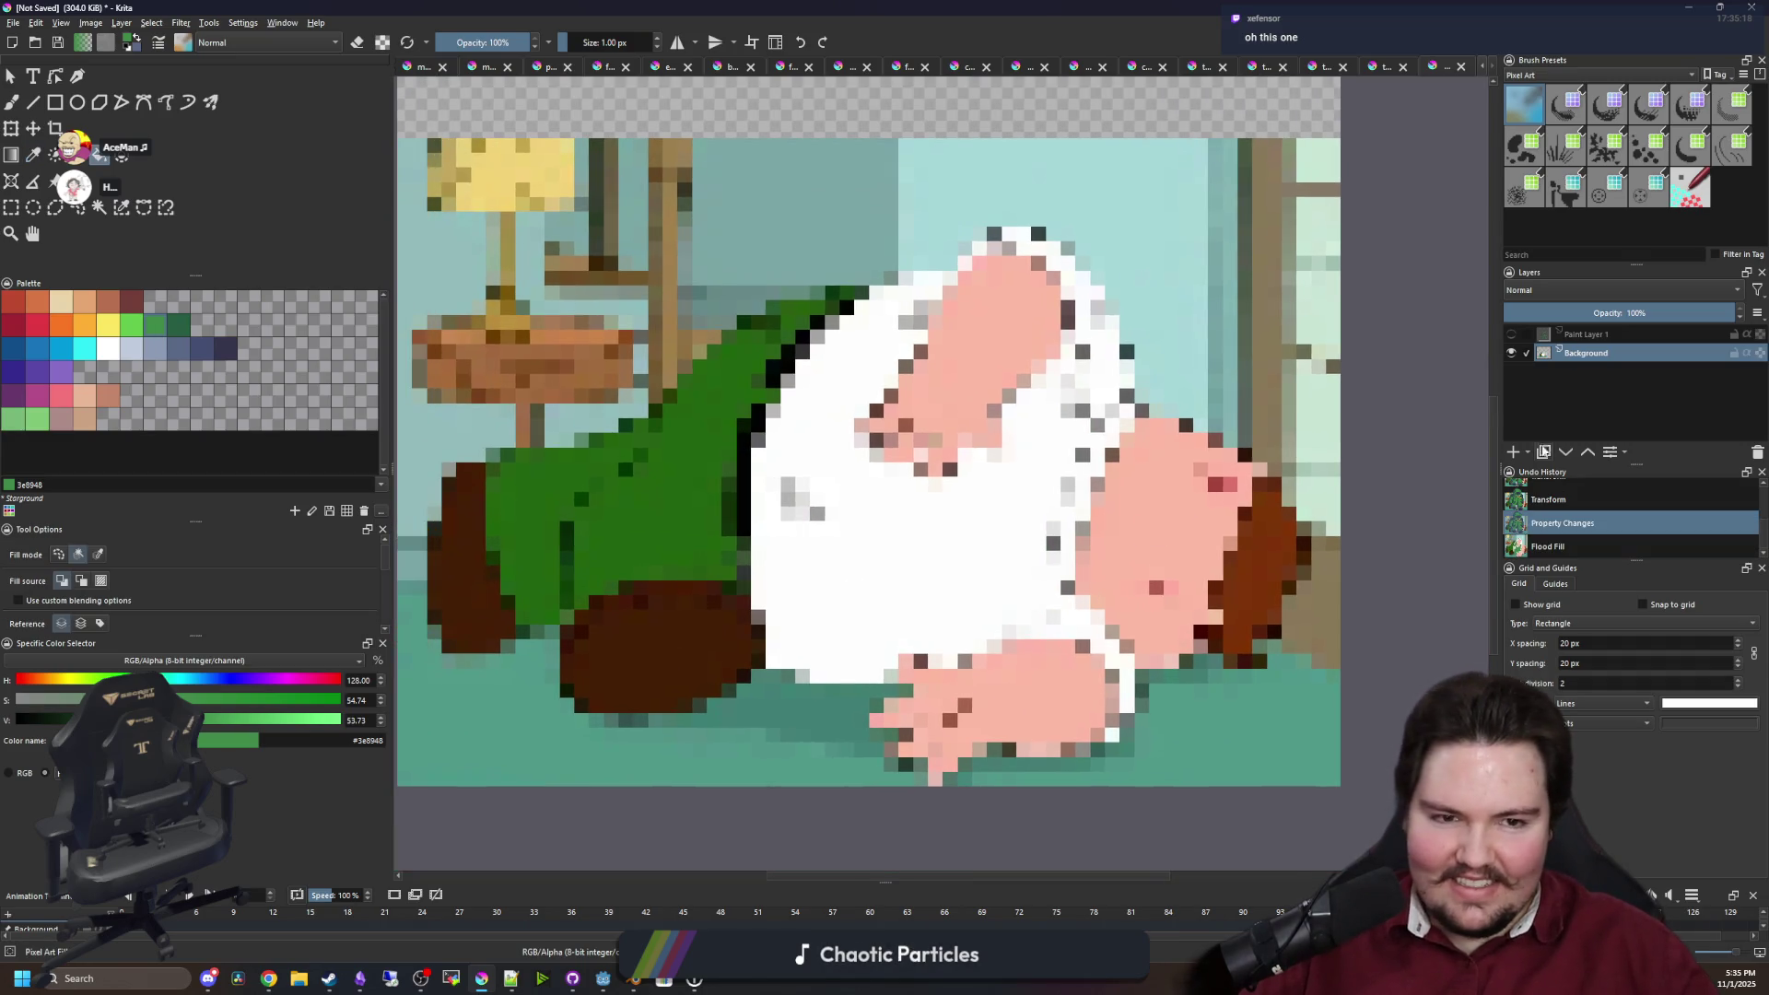
Step: Add a new empty paint layer and set up a 4 px freehand brush
click(1514, 452)
key(b)
scroll(697, 661, up, 3)
key(bracketright)
key(bracketright)
key(bracketright)
key(bracketright)
key(bracketright)
key(bracketright)
Step: Paint green over the white shirt and the area to its right
mouse_move(691, 612)
mouse_down()
mouse_move(576, 626)
mouse_move(673, 628)
mouse_move(571, 590)
mouse_move(636, 433)
mouse_move(737, 341)
mouse_move(821, 374)
mouse_move(879, 433)
mouse_move(834, 516)
mouse_move(825, 617)
mouse_move(784, 623)
mouse_move(710, 452)
mouse_move(1007, 461)
mouse_up()
key(bracketleft)
key(bracketleft)
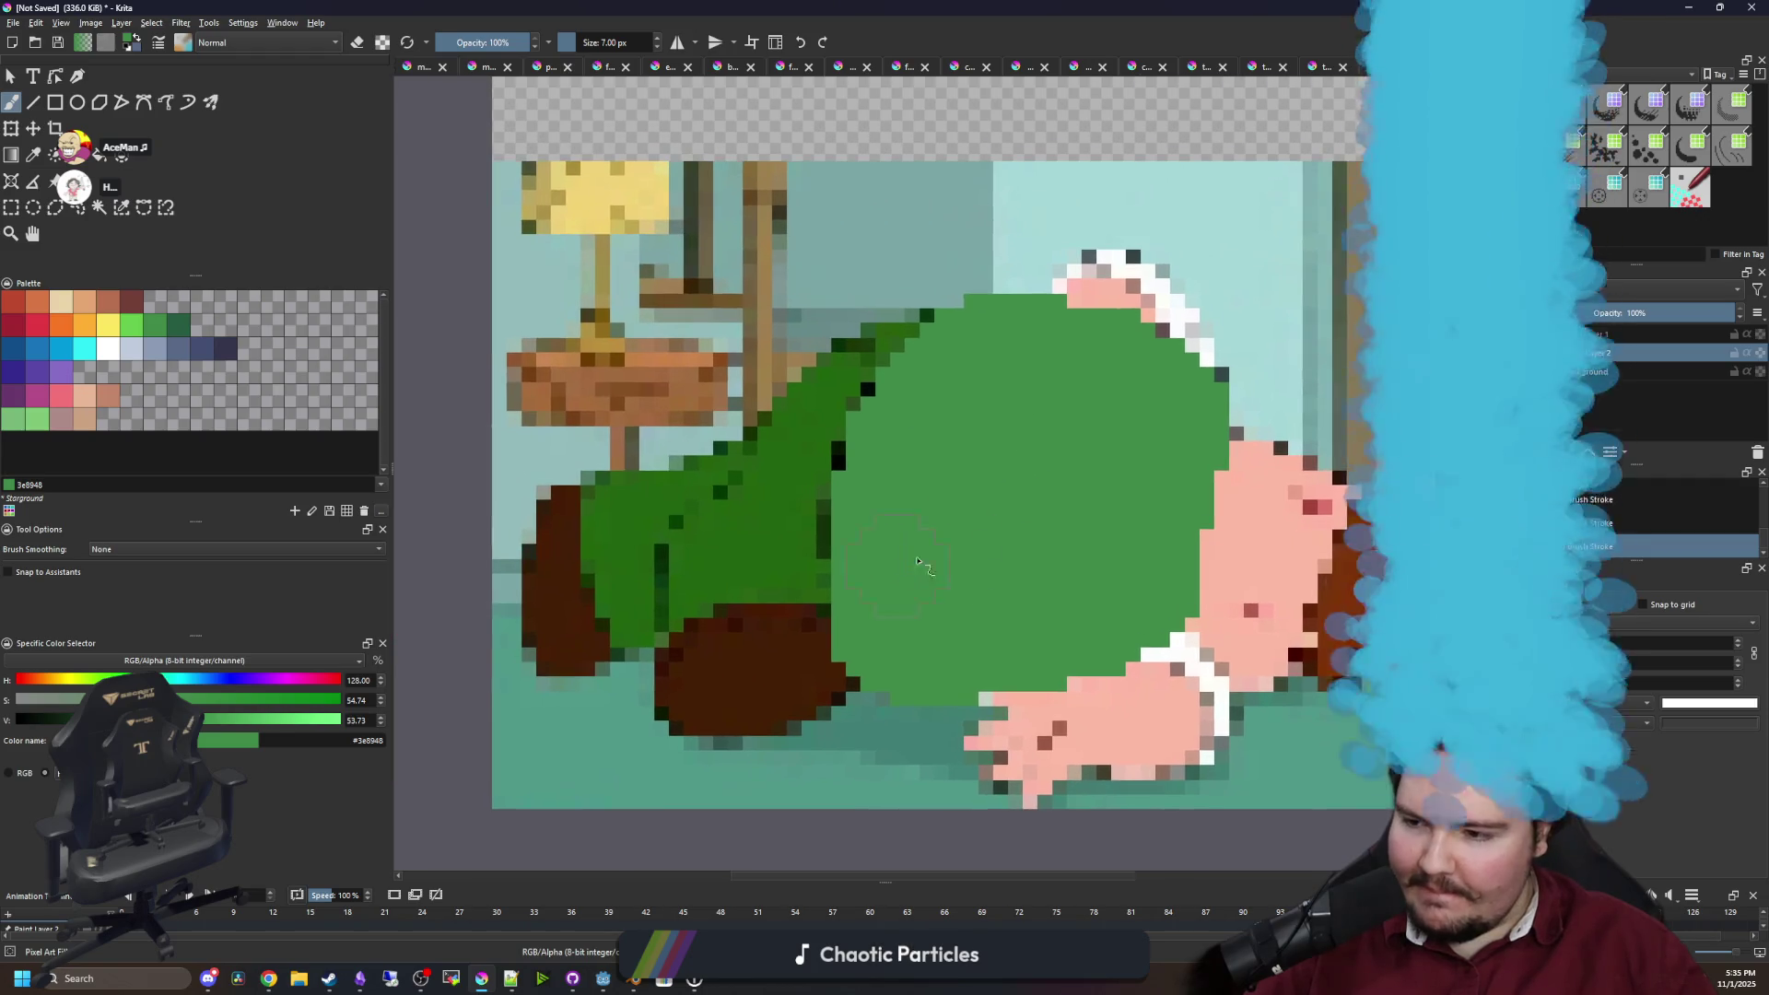
drag(1007, 550, 556, 532)
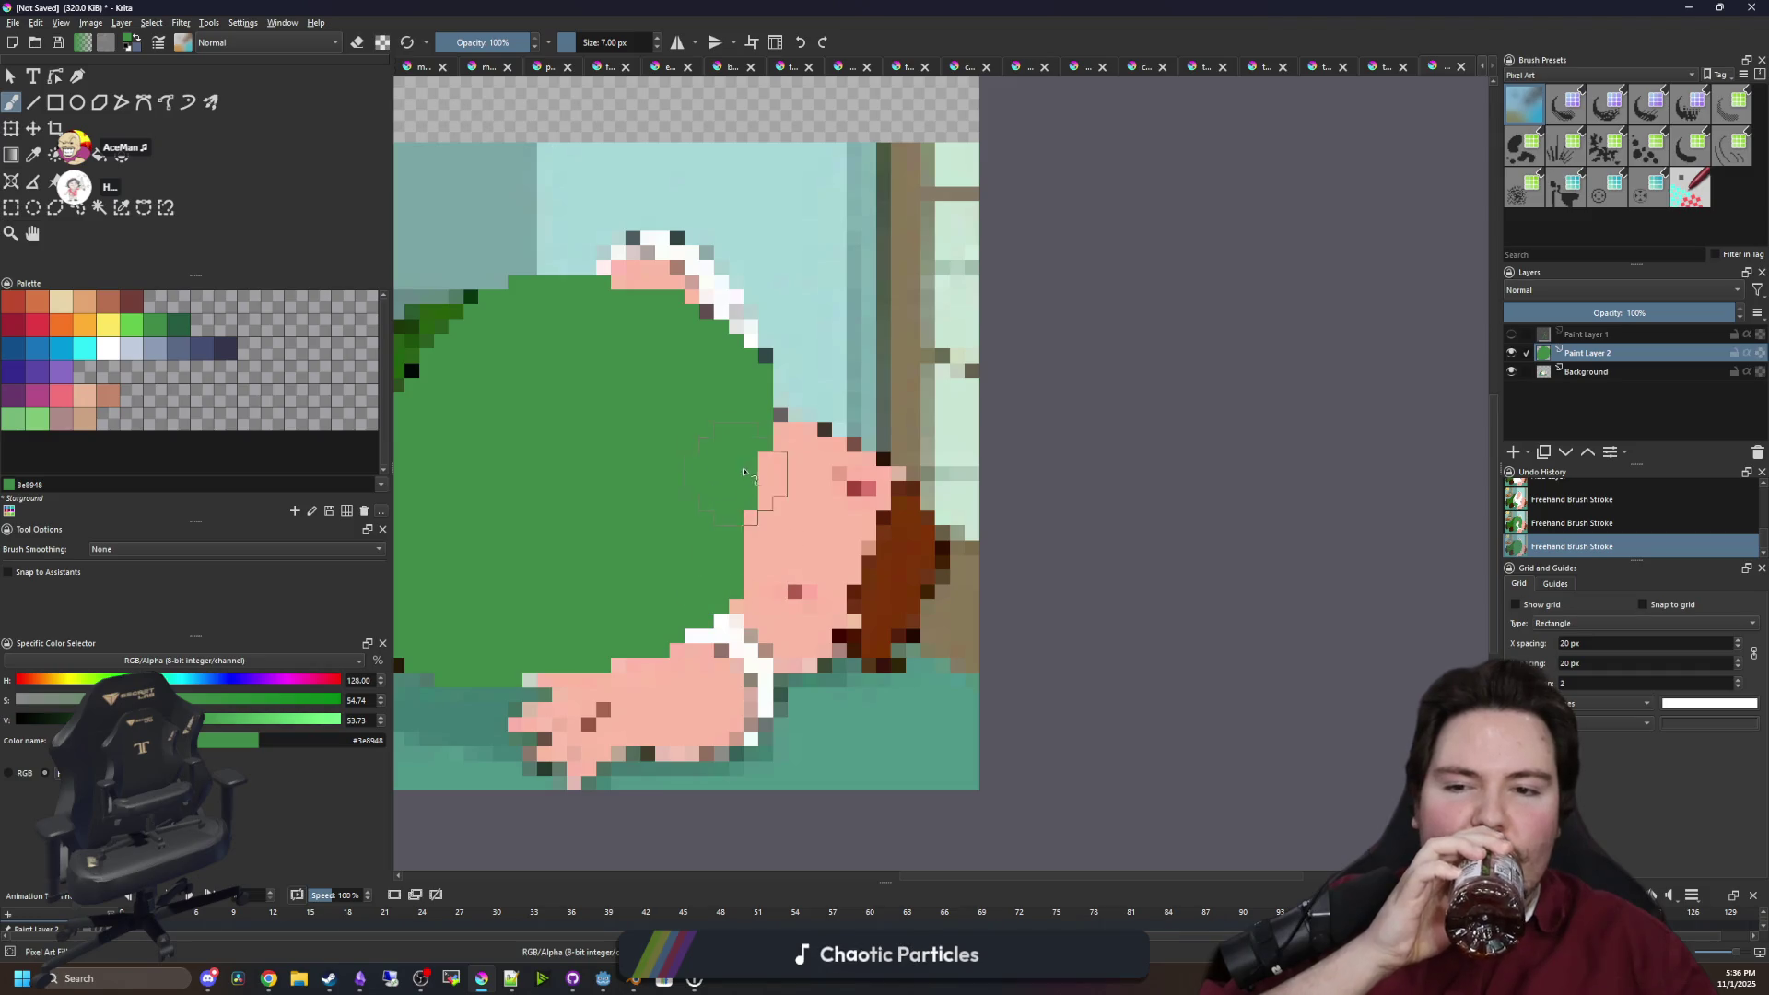
mouse_move(741, 422)
mouse_down()
mouse_move(862, 484)
mouse_move(900, 569)
mouse_move(829, 636)
mouse_move(774, 525)
mouse_move(751, 585)
mouse_move(1132, 580)
mouse_move(1112, 597)
mouse_up()
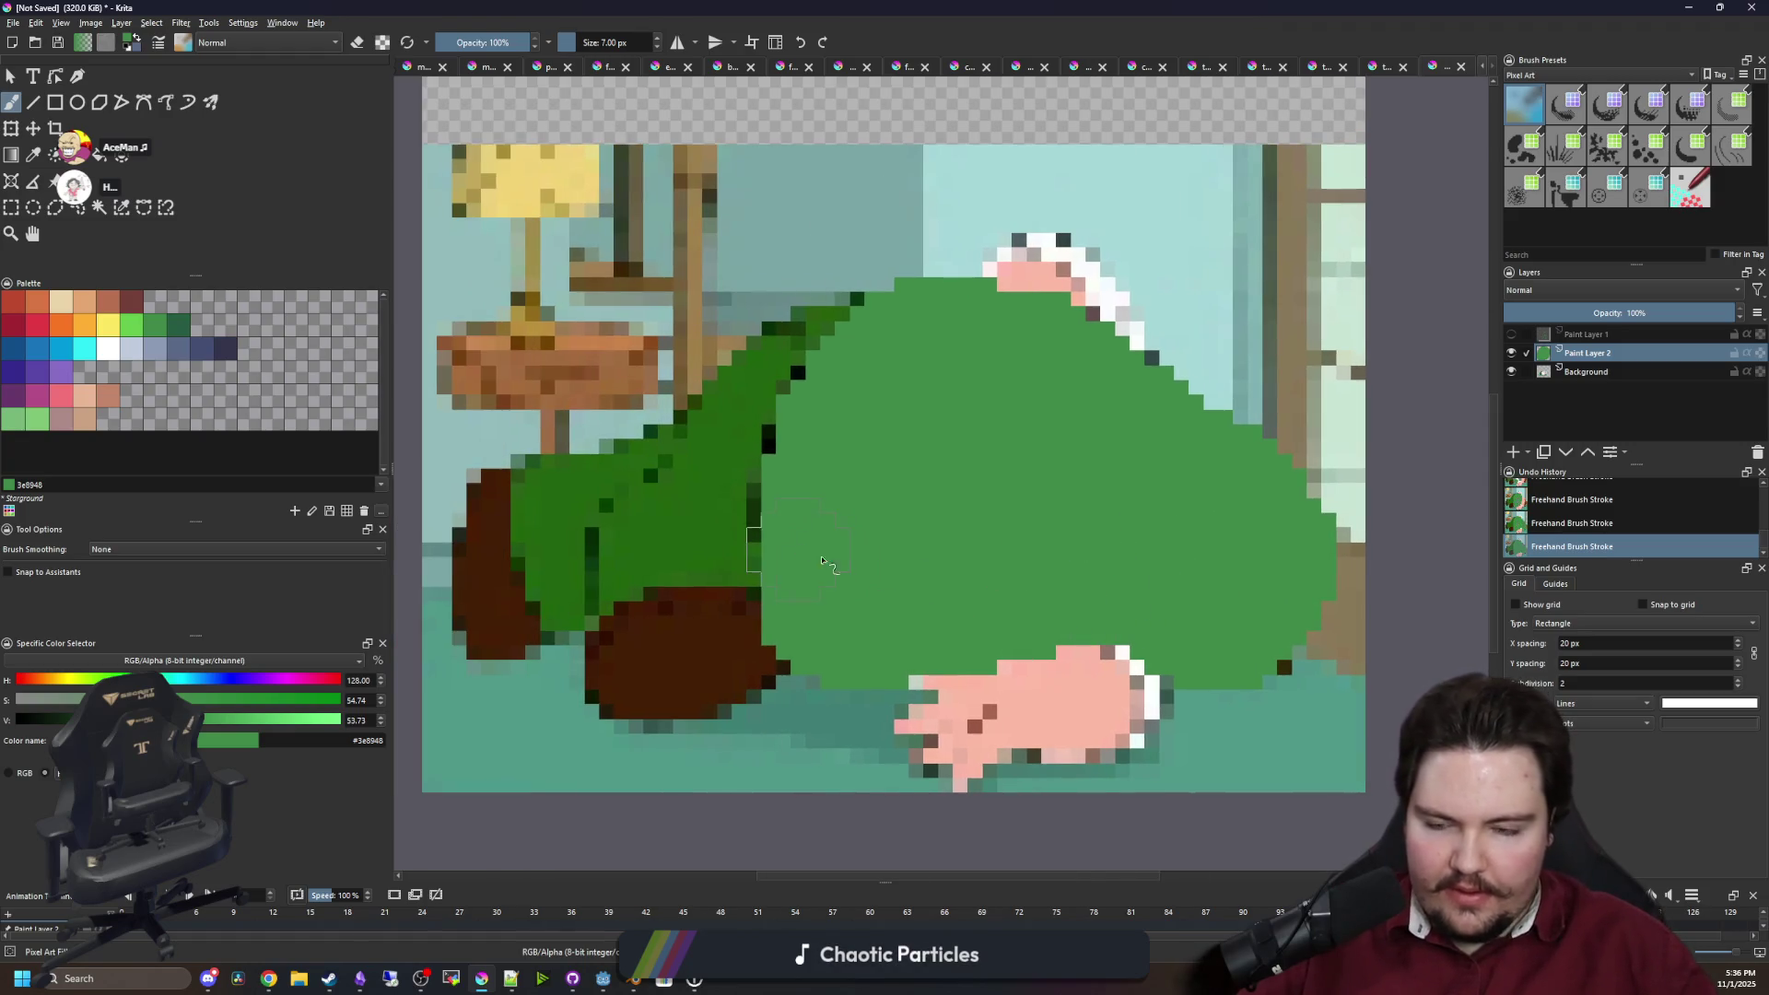
Step: Paint the green pants orange with a 4 px brush, with their left part yellow
scroll(645, 544, up, 2)
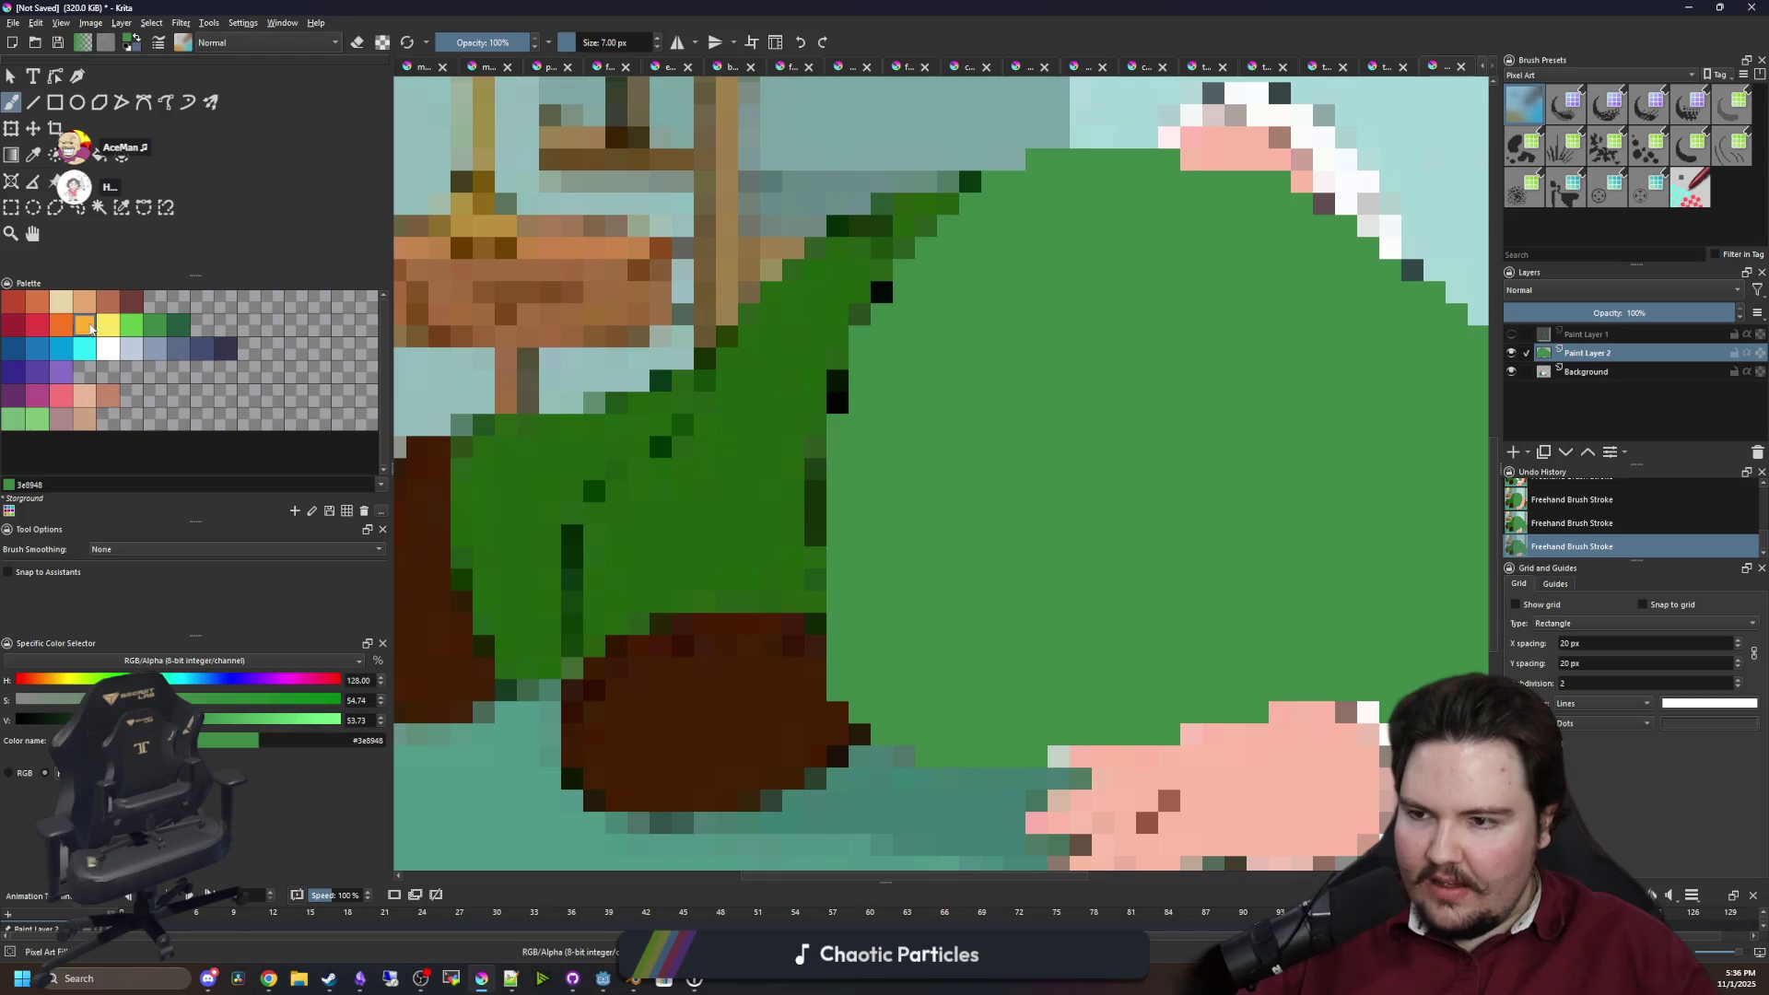
click(90, 328)
scroll(719, 714, down, 1)
scroll(719, 714, up, 1)
key(bracketleft)
key(bracketleft)
key(bracketleft)
mouse_move(638, 621)
mouse_down()
mouse_move(703, 708)
mouse_move(737, 539)
mouse_move(931, 304)
mouse_move(1013, 272)
mouse_move(880, 603)
mouse_move(753, 682)
mouse_move(810, 608)
mouse_move(764, 663)
mouse_up()
click(108, 324)
click(610, 652)
mouse_move(611, 652)
mouse_down()
mouse_move(599, 479)
mouse_move(590, 590)
mouse_up()
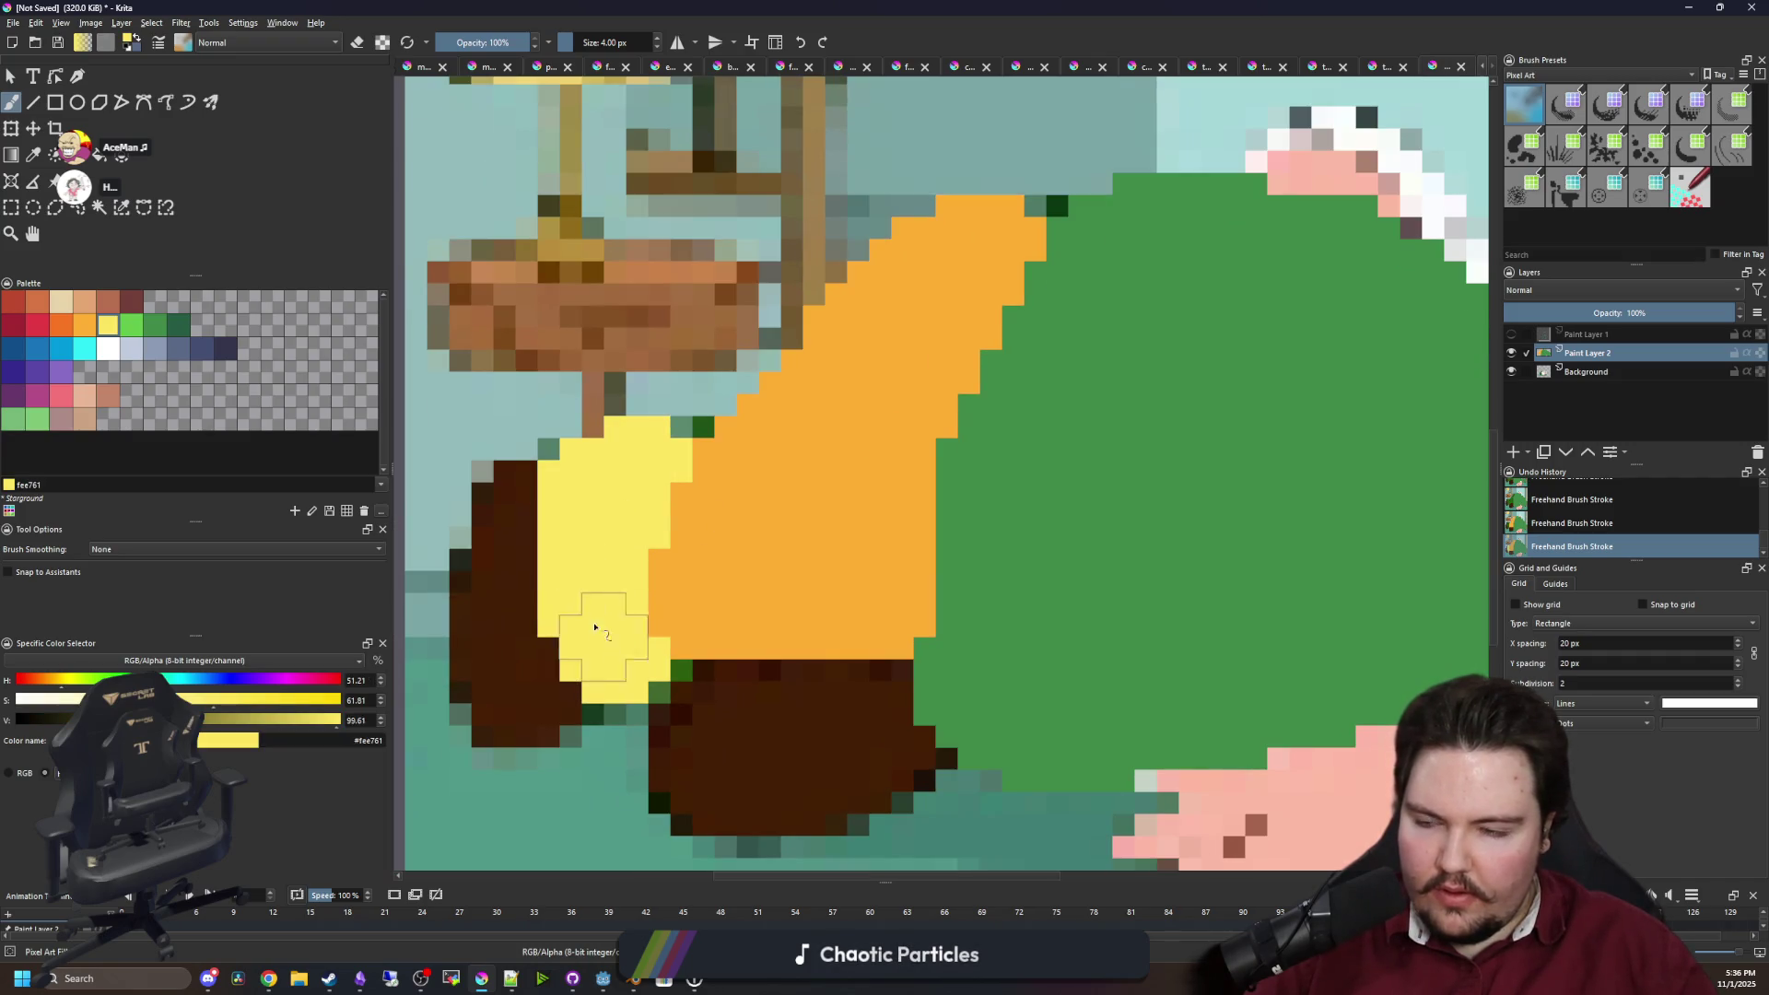
Step: Paint the brown shoe and lower brown patch blue-grey, then drop the brush to 1 px
click(179, 349)
mouse_move(525, 483)
mouse_down()
mouse_move(497, 719)
mouse_move(522, 612)
mouse_up()
mouse_move(723, 687)
mouse_down()
mouse_move(672, 572)
mouse_move(735, 678)
mouse_move(848, 645)
mouse_move(737, 589)
mouse_move(608, 599)
mouse_move(685, 683)
mouse_move(770, 608)
mouse_up()
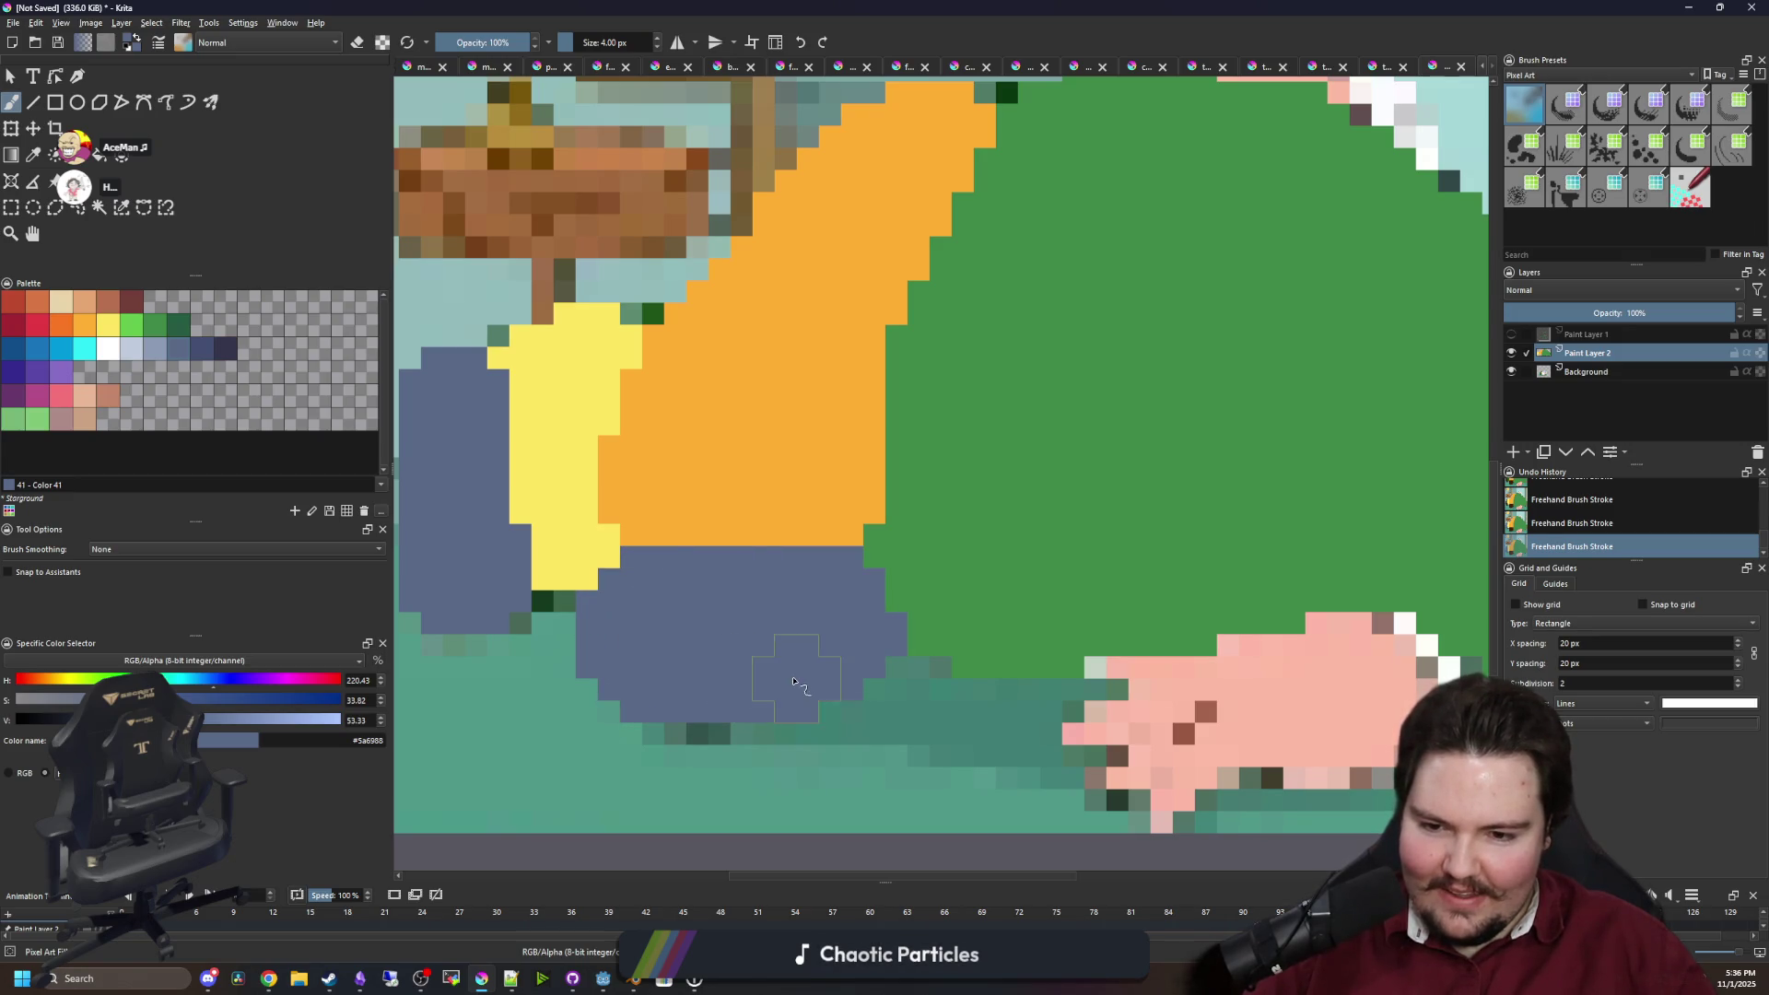
scroll(770, 593, down, 5)
scroll(873, 582, up, 6)
key(bracketleft)
key(bracketleft)
key(bracketleft)
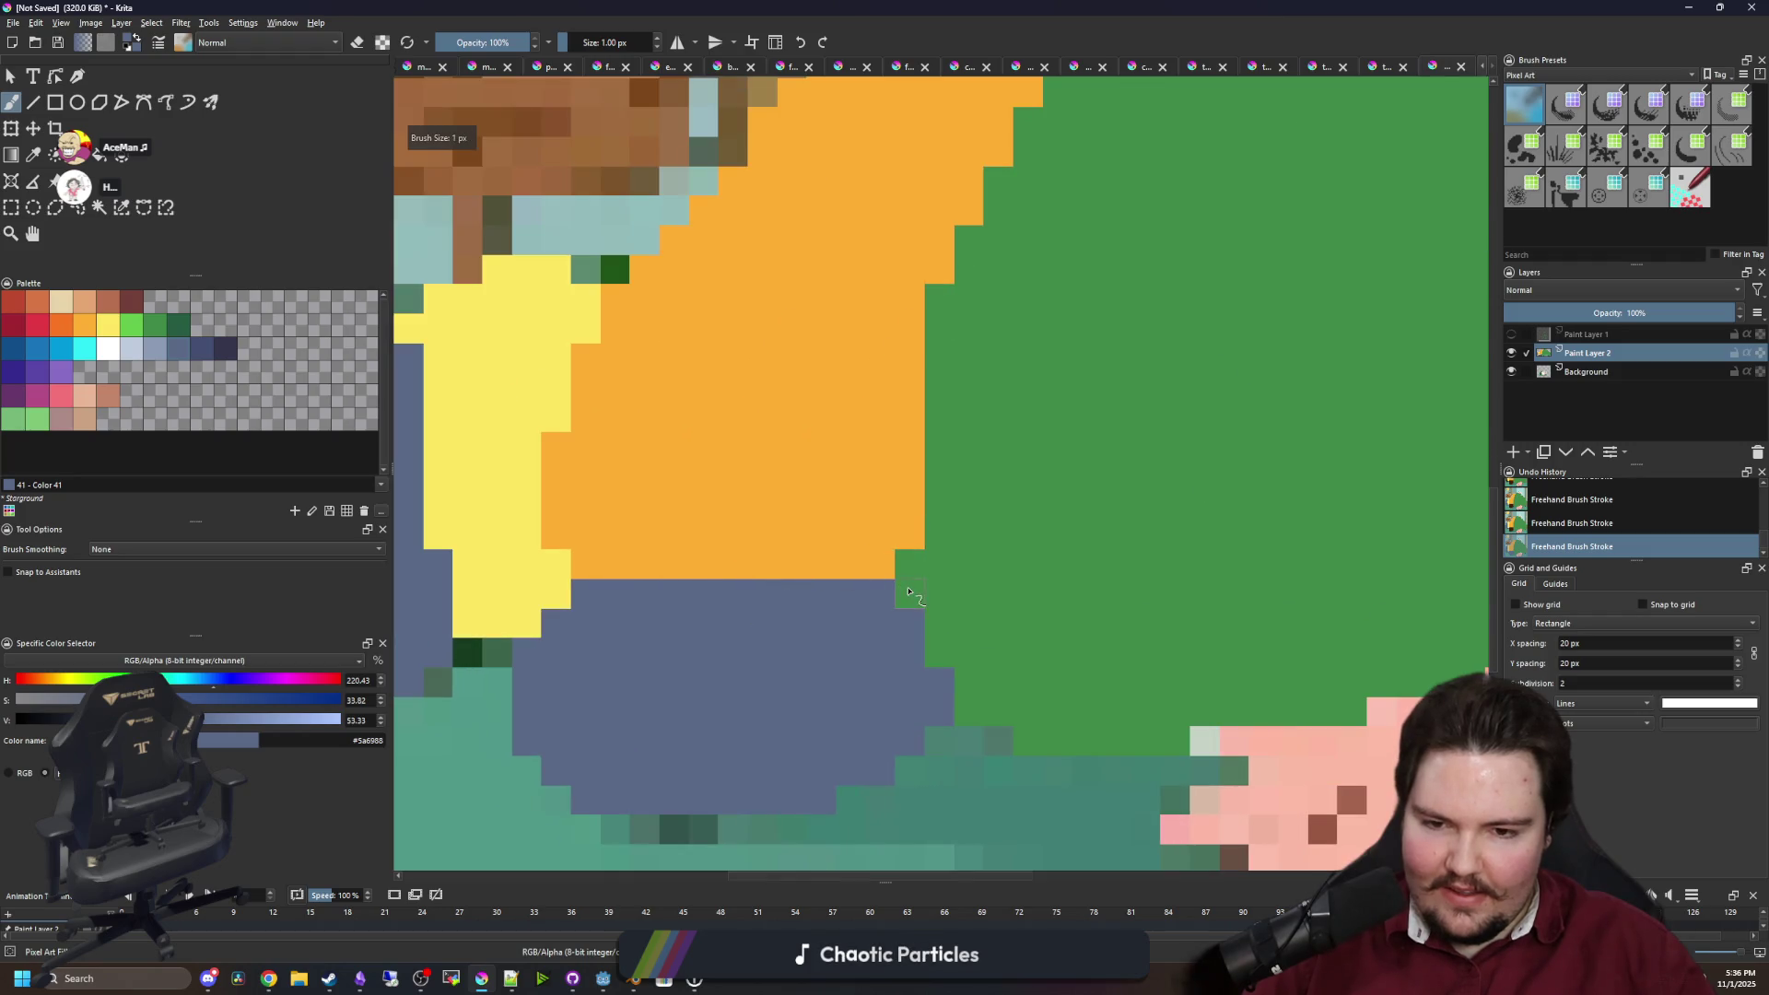
Step: Touch up single pixels with sampled orange and yellow along the figure's edges
ctrl+click(908, 522)
click(911, 564)
scroll(750, 562, down, 3)
scroll(756, 501, up, 3)
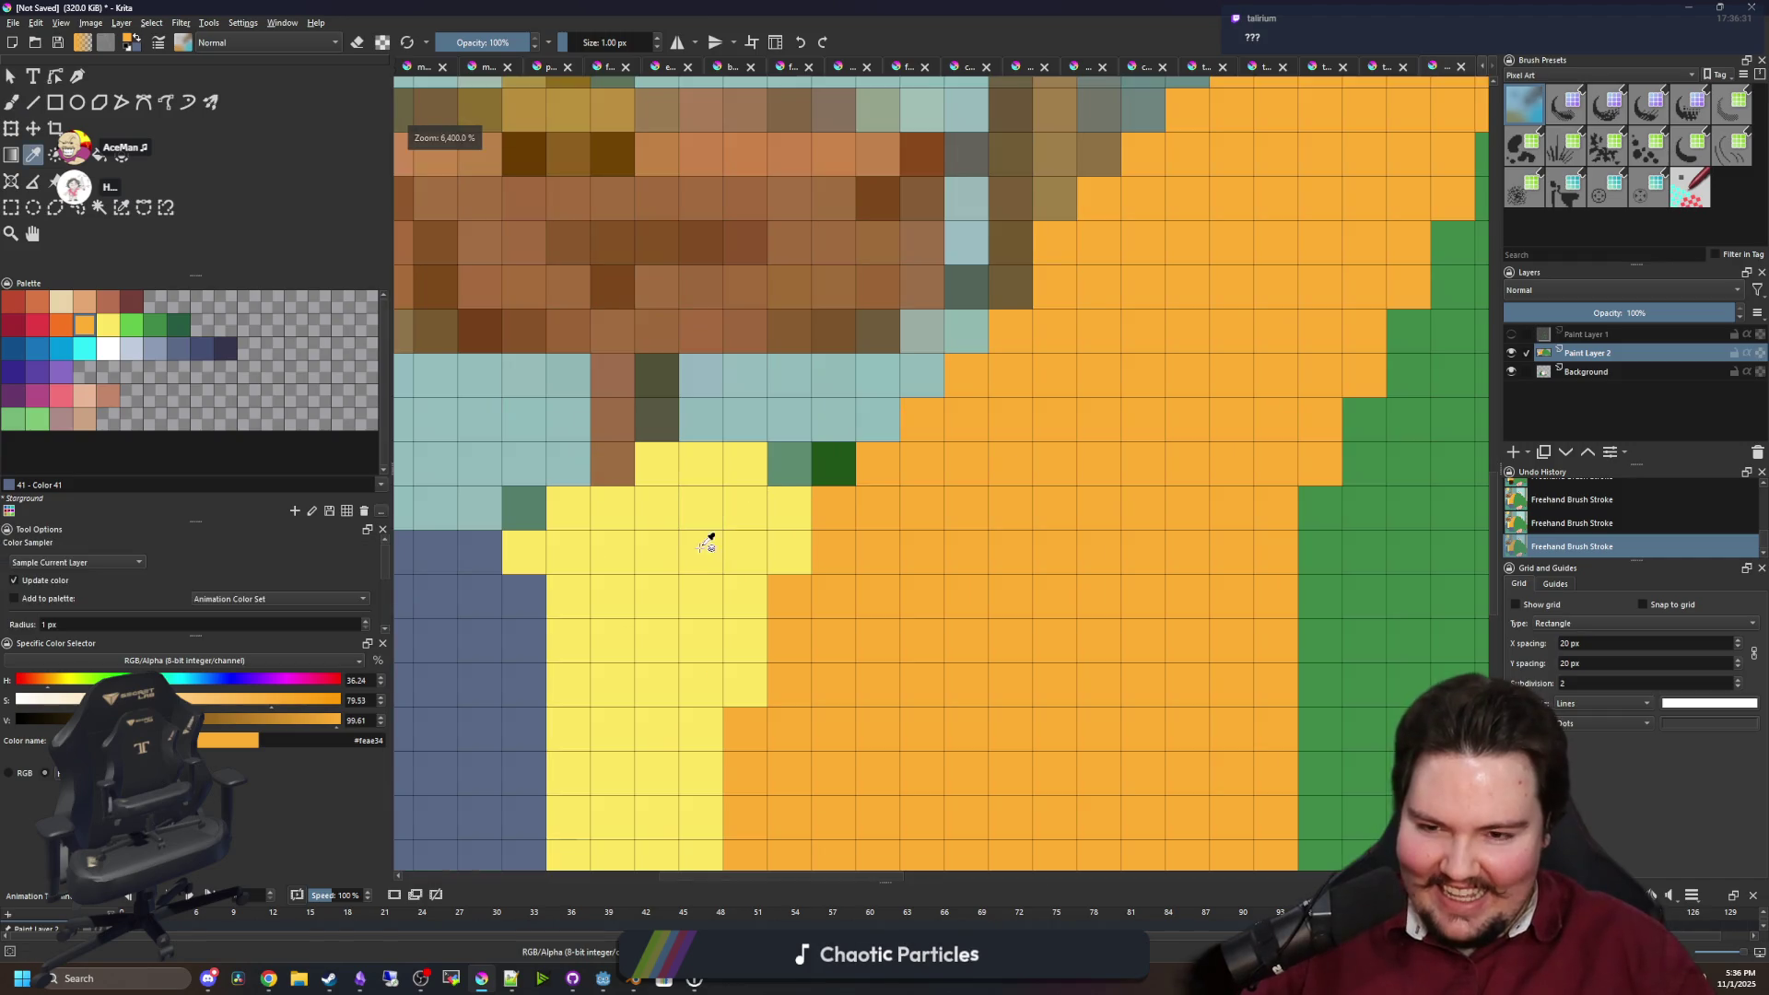
ctrl+click(711, 541)
mouse_move(788, 464)
mouse_down()
mouse_move(841, 454)
mouse_move(797, 429)
mouse_up()
scroll(797, 429, down, 5)
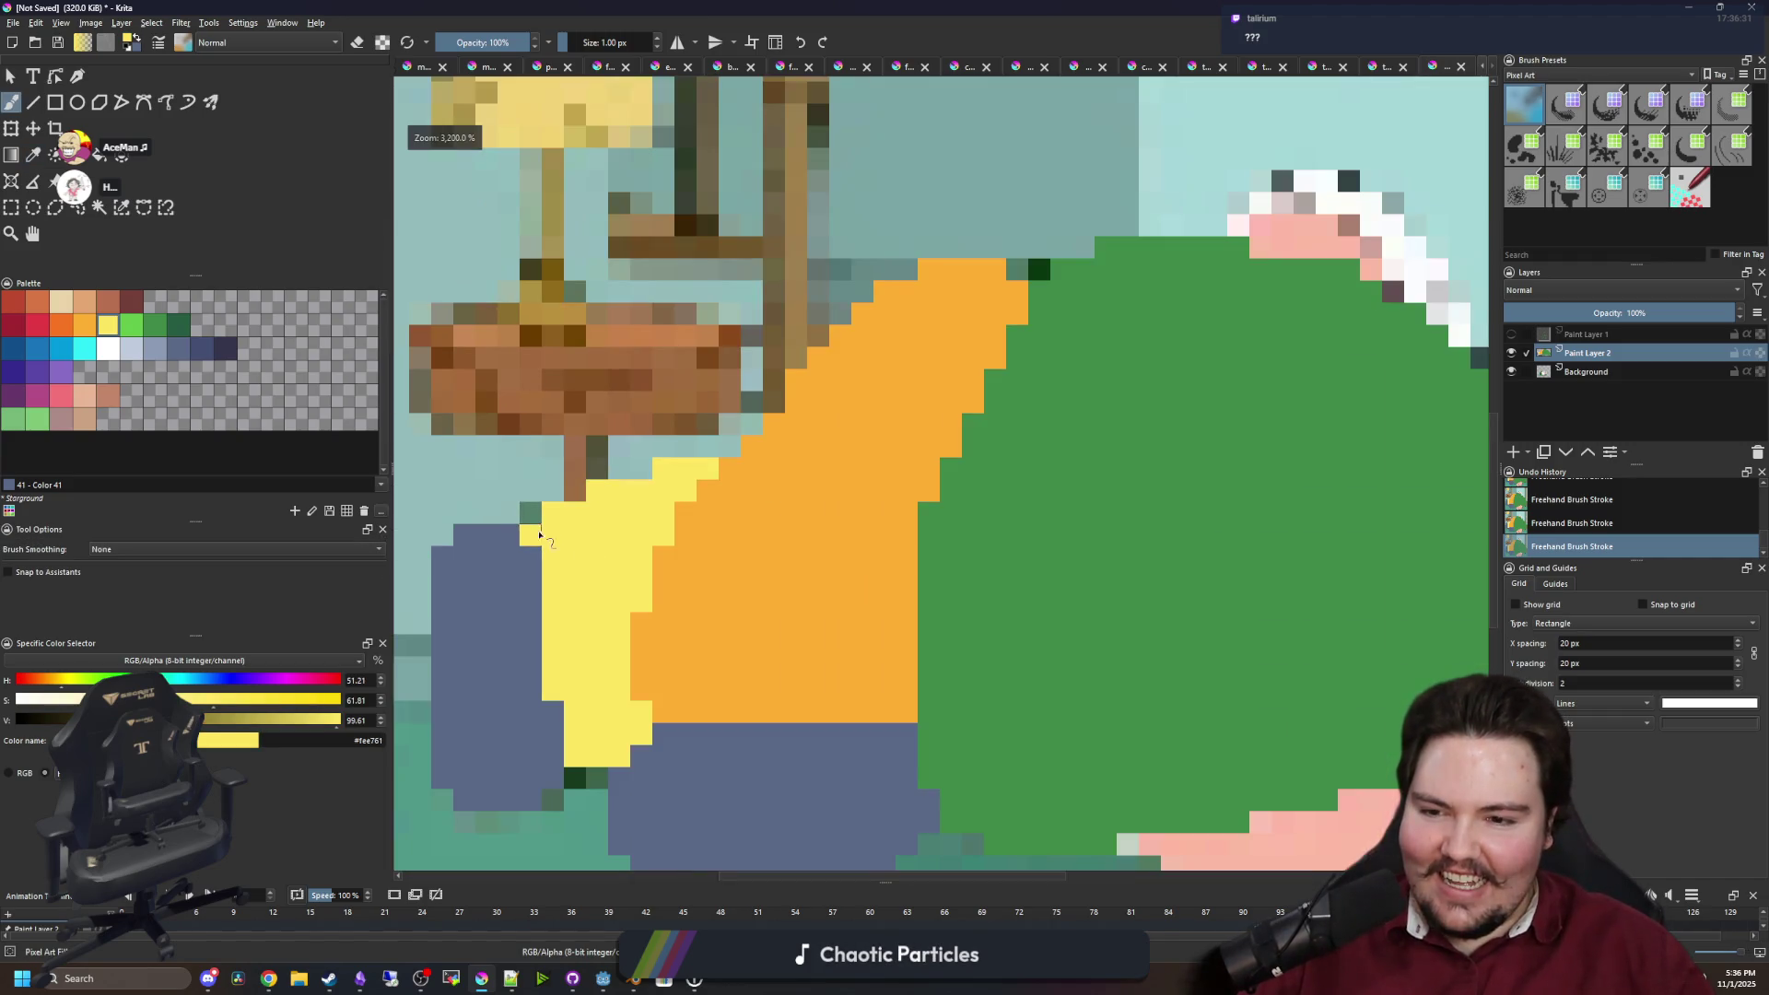
scroll(540, 526, up, 1)
click(541, 521)
scroll(606, 653, down, 1)
scroll(605, 653, up, 1)
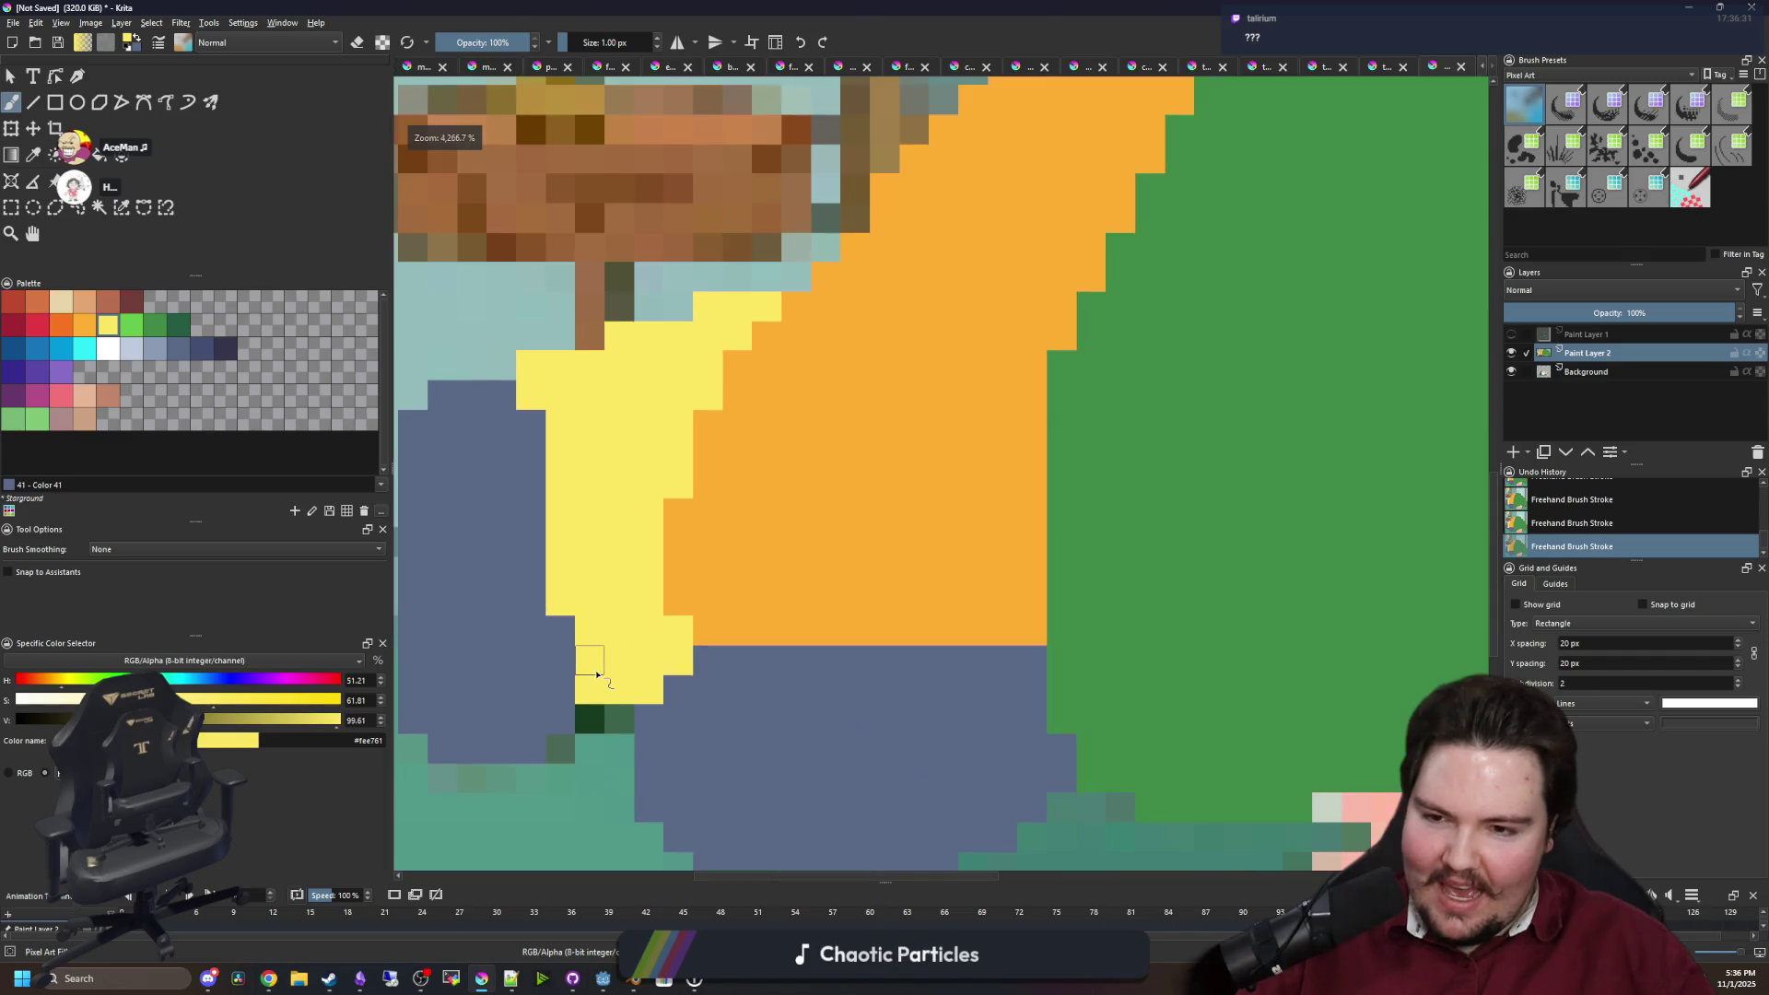
scroll(691, 618, down, 2)
scroll(770, 576, up, 2)
scroll(566, 235, up, 3)
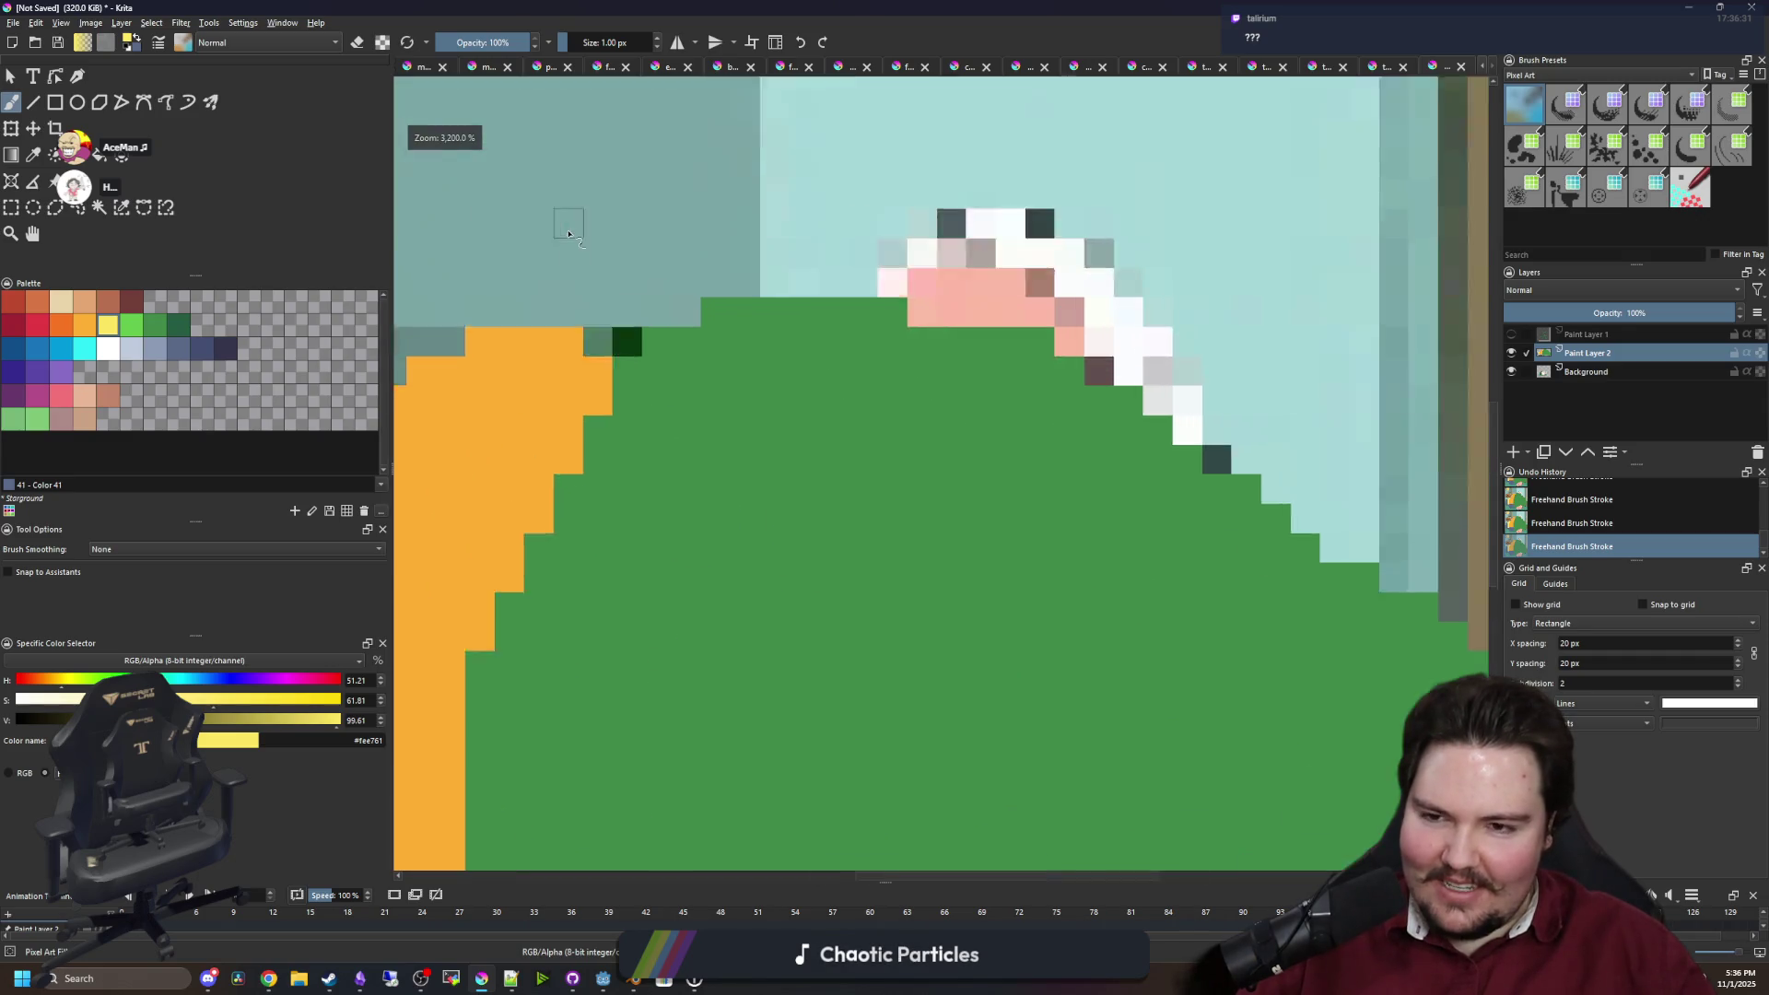
Step: Turn the remaining dark and green edge cells orange
ctrl+click(523, 396)
mouse_move(612, 398)
mouse_down()
mouse_move(664, 406)
mouse_move(838, 355)
mouse_up()
right_click(717, 433)
click(512, 411)
click(715, 431)
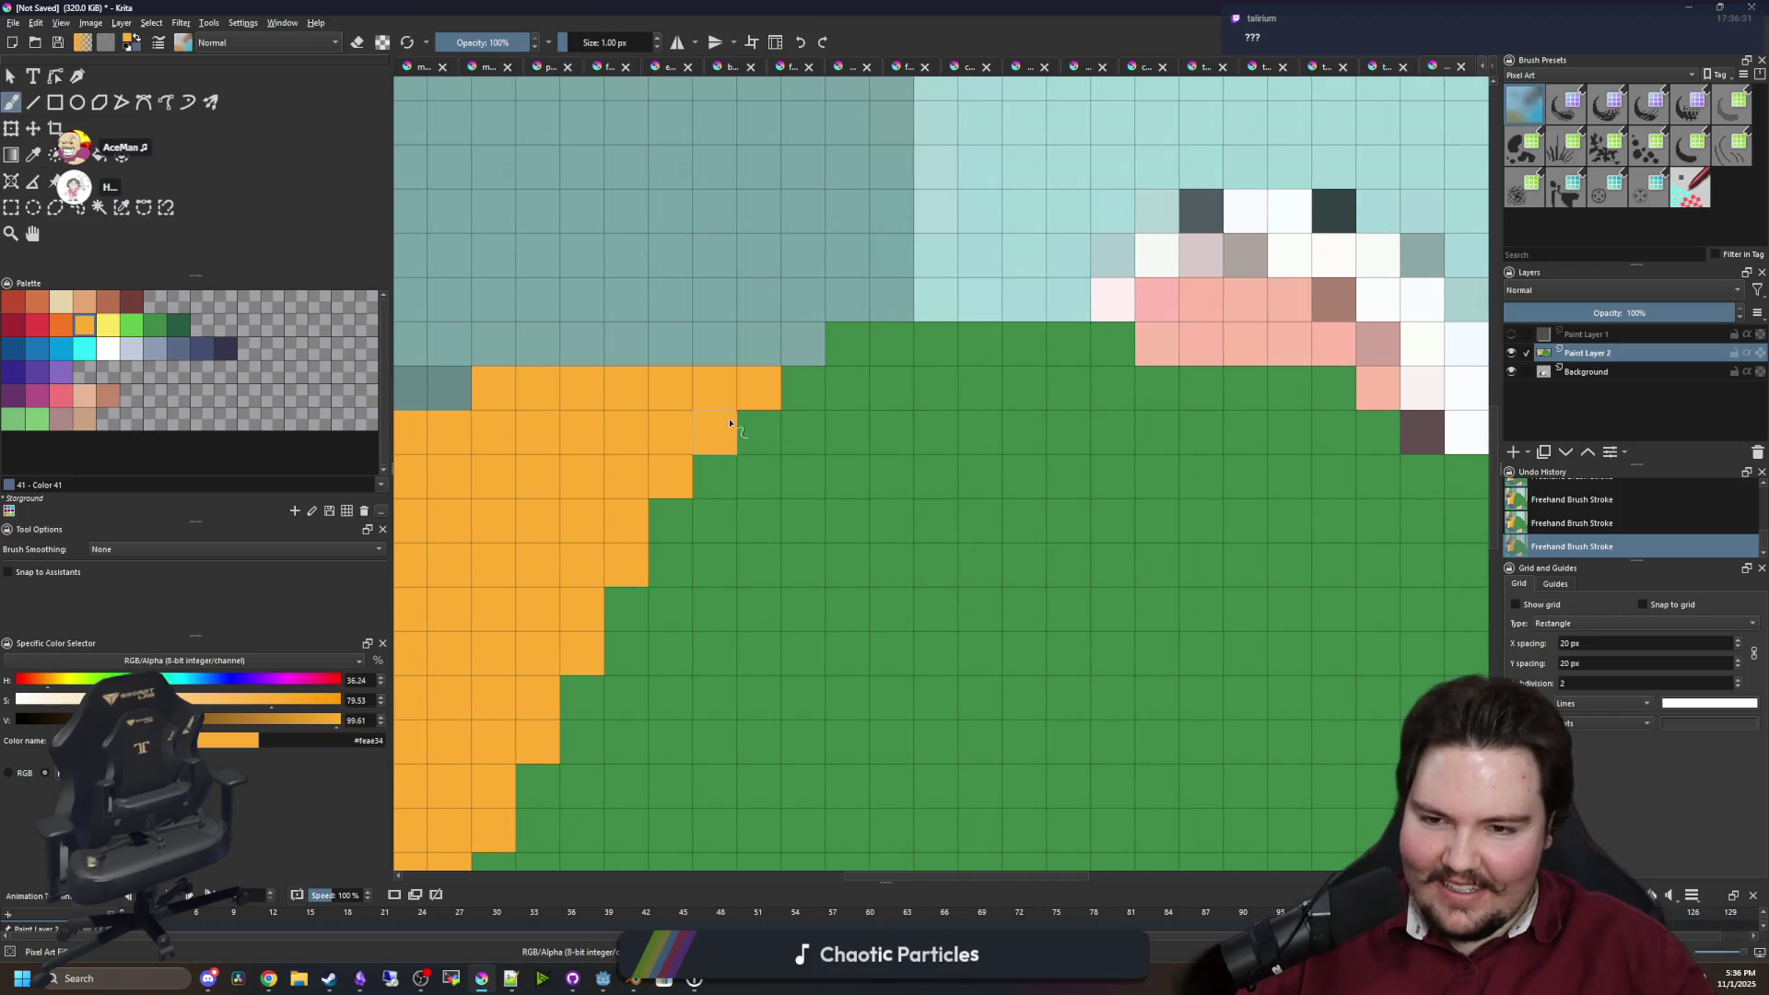
scroll(728, 553, down, 4)
scroll(758, 658, up, 1)
scroll(757, 658, up, 1)
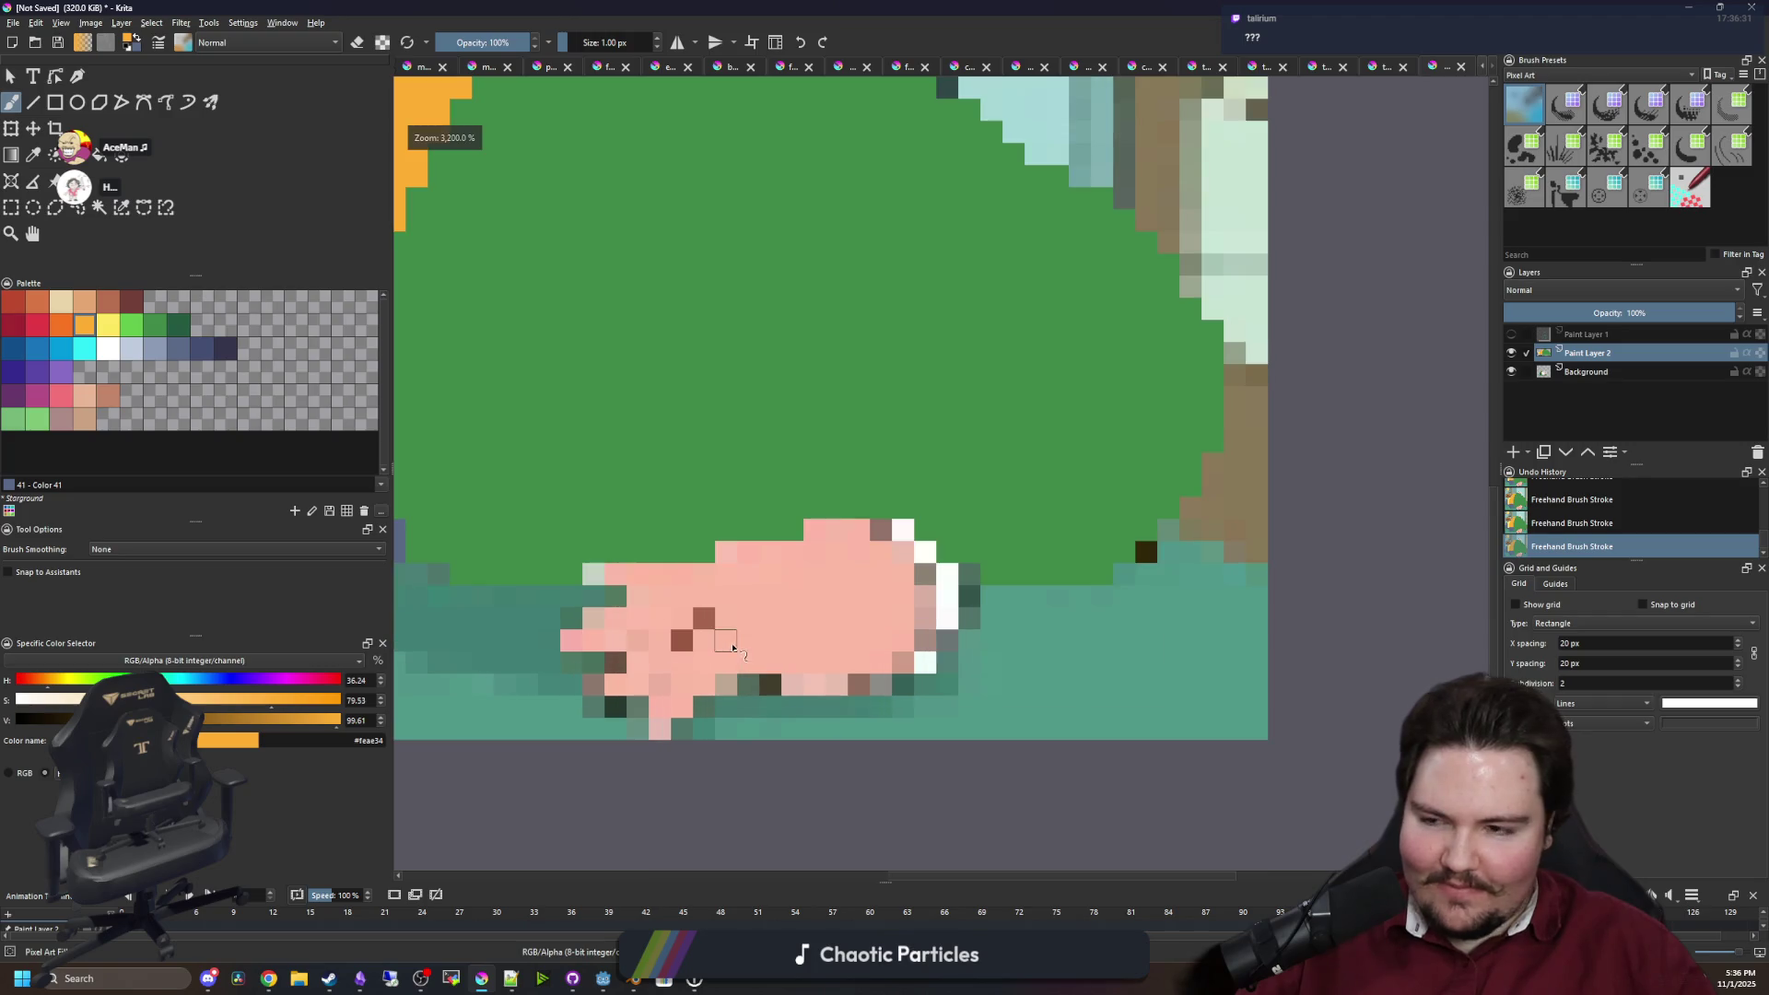
Step: Paint dark navy 35354C glove pixels below the lower hand and toggle the layer to compare
click(223, 351)
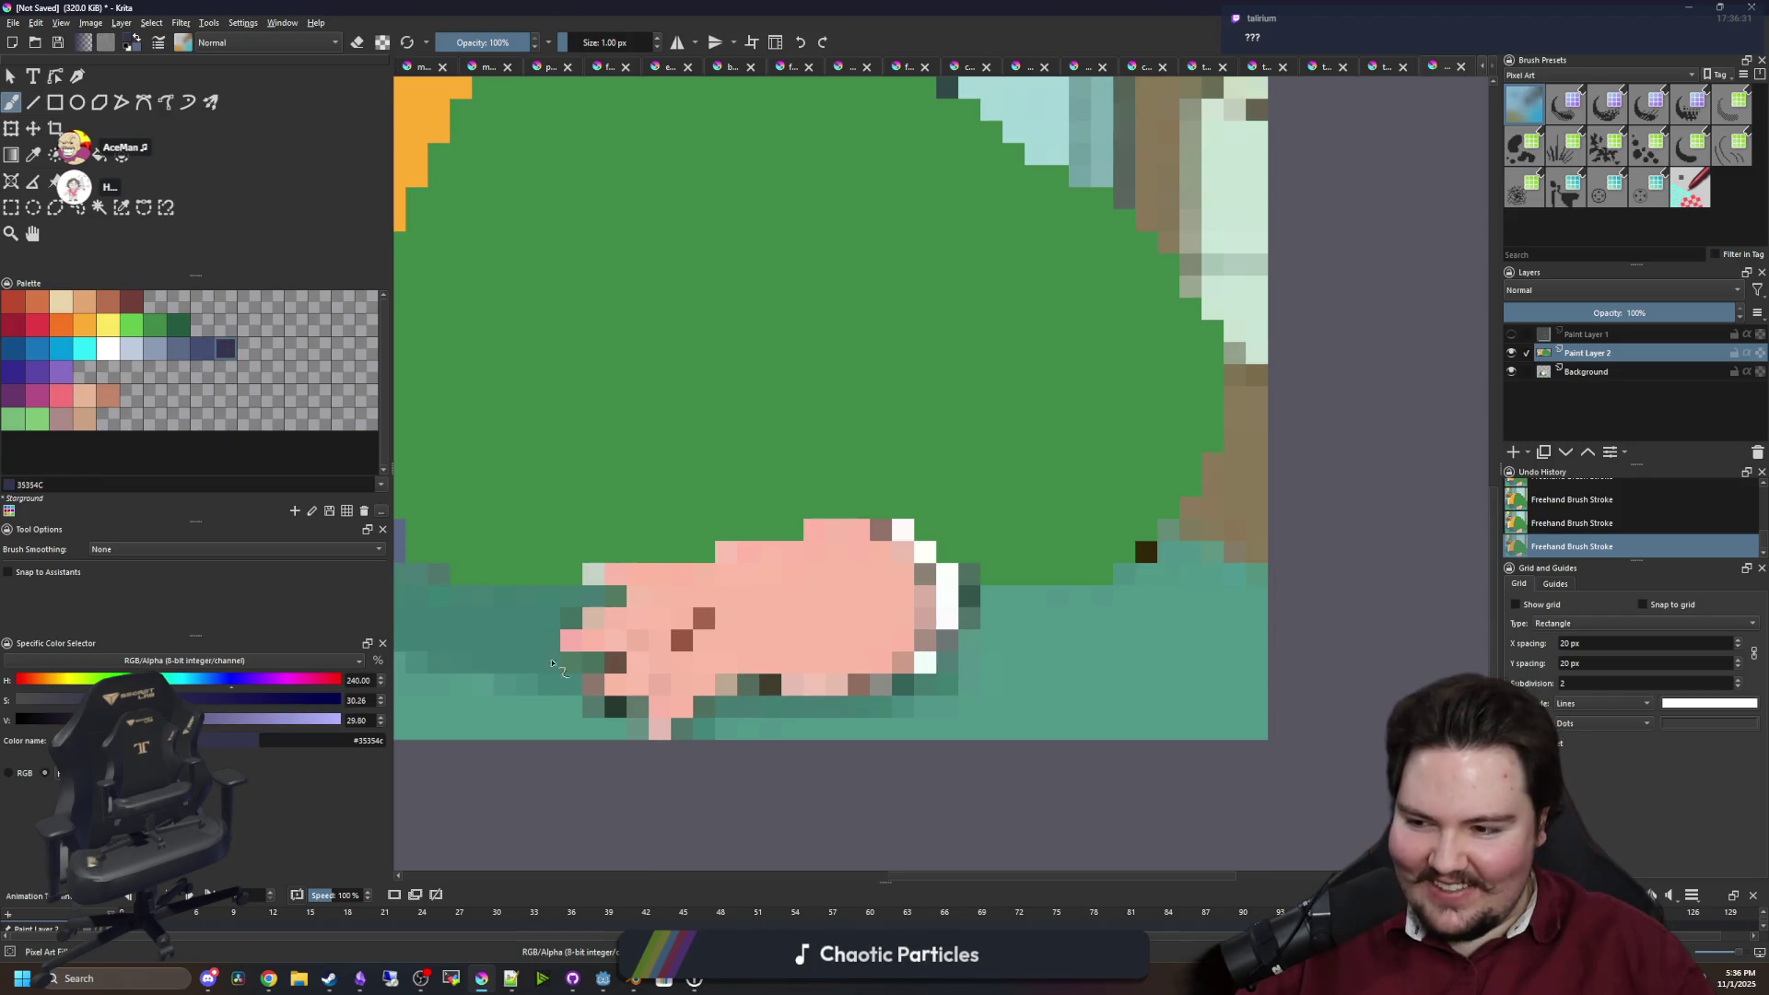
scroll(571, 682, up, 2)
mouse_move(728, 716)
mouse_down()
mouse_move(699, 745)
mouse_move(613, 691)
mouse_move(705, 659)
mouse_move(589, 631)
mouse_move(701, 580)
mouse_move(645, 543)
mouse_move(756, 567)
mouse_move(770, 668)
mouse_move(761, 572)
mouse_move(776, 539)
mouse_move(815, 543)
mouse_move(820, 629)
mouse_up()
scroll(1115, 577, down, 3)
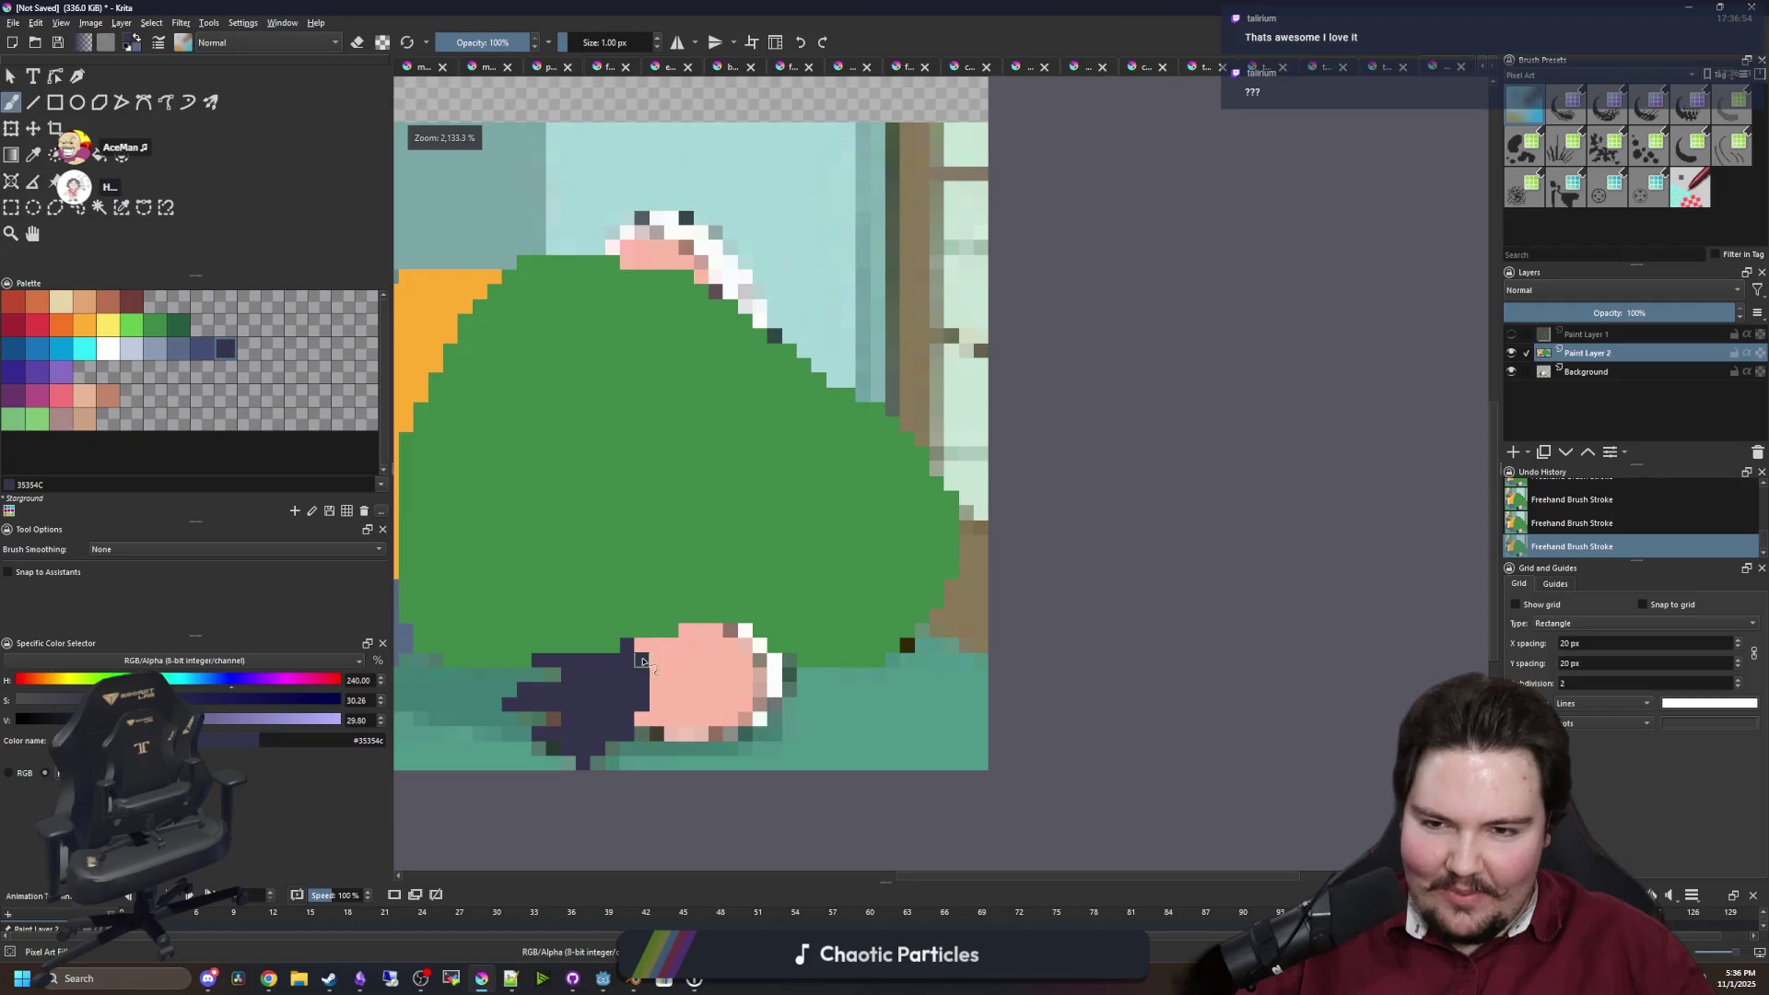
click(1512, 353)
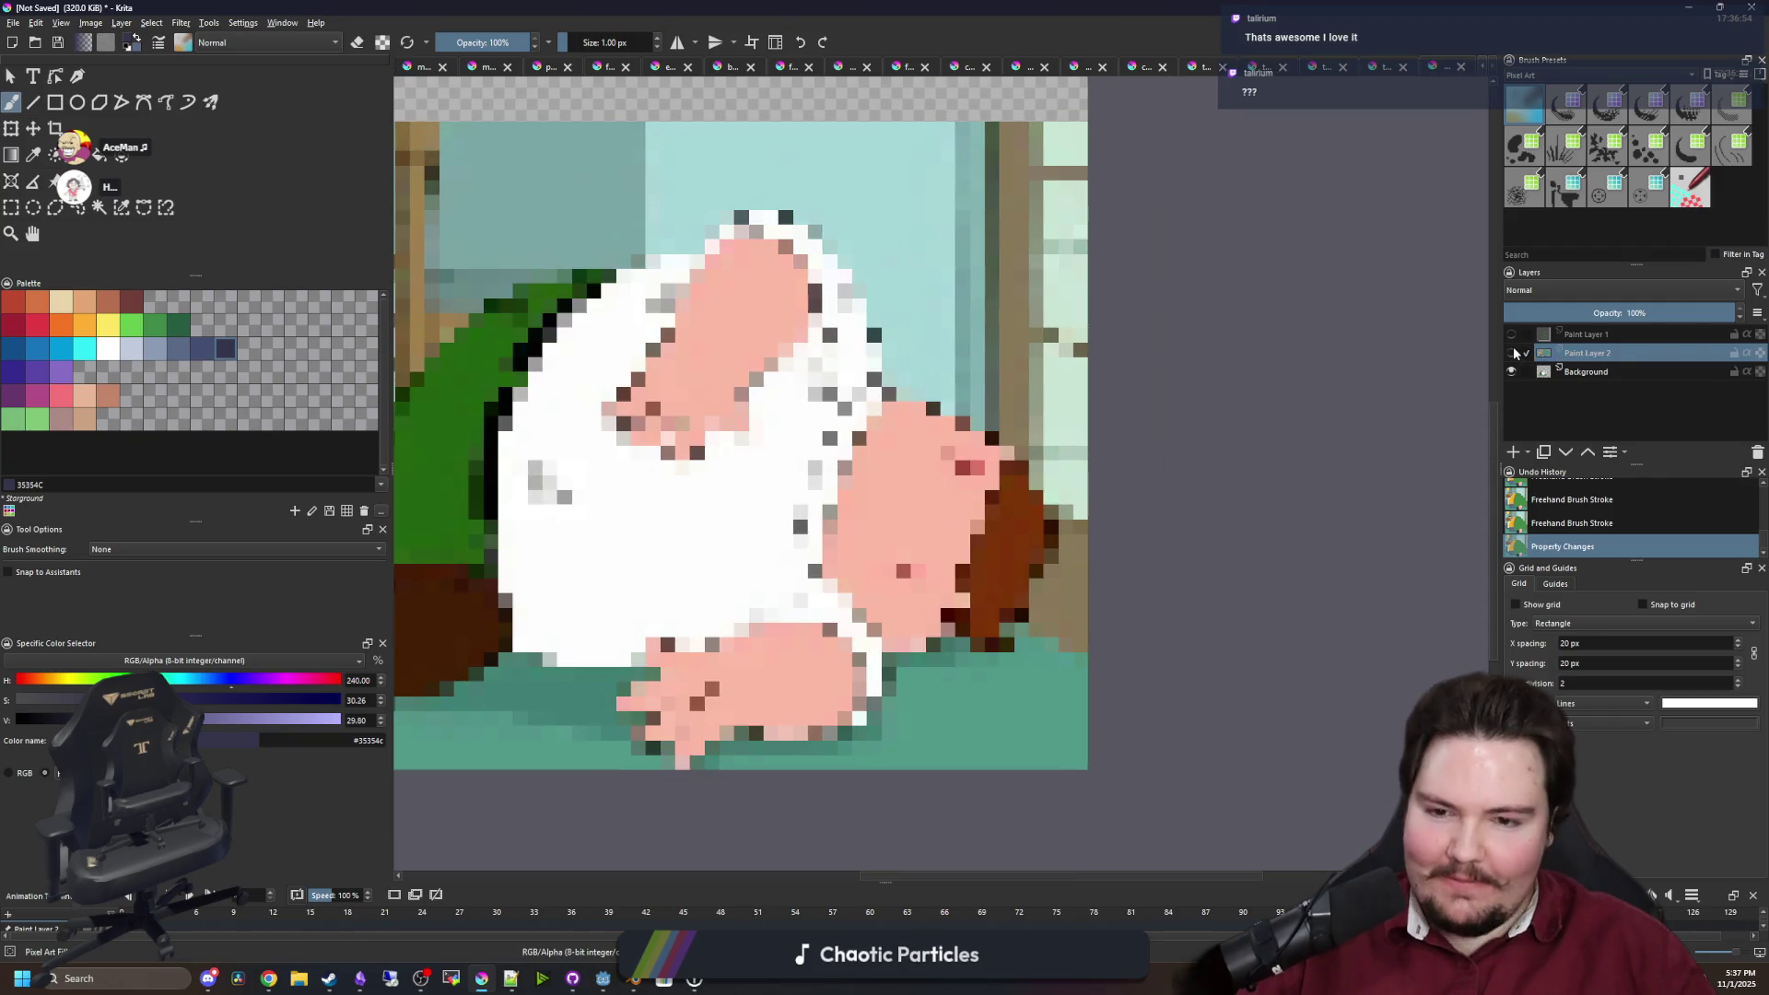
click(1512, 352)
click(1512, 353)
click(1512, 353)
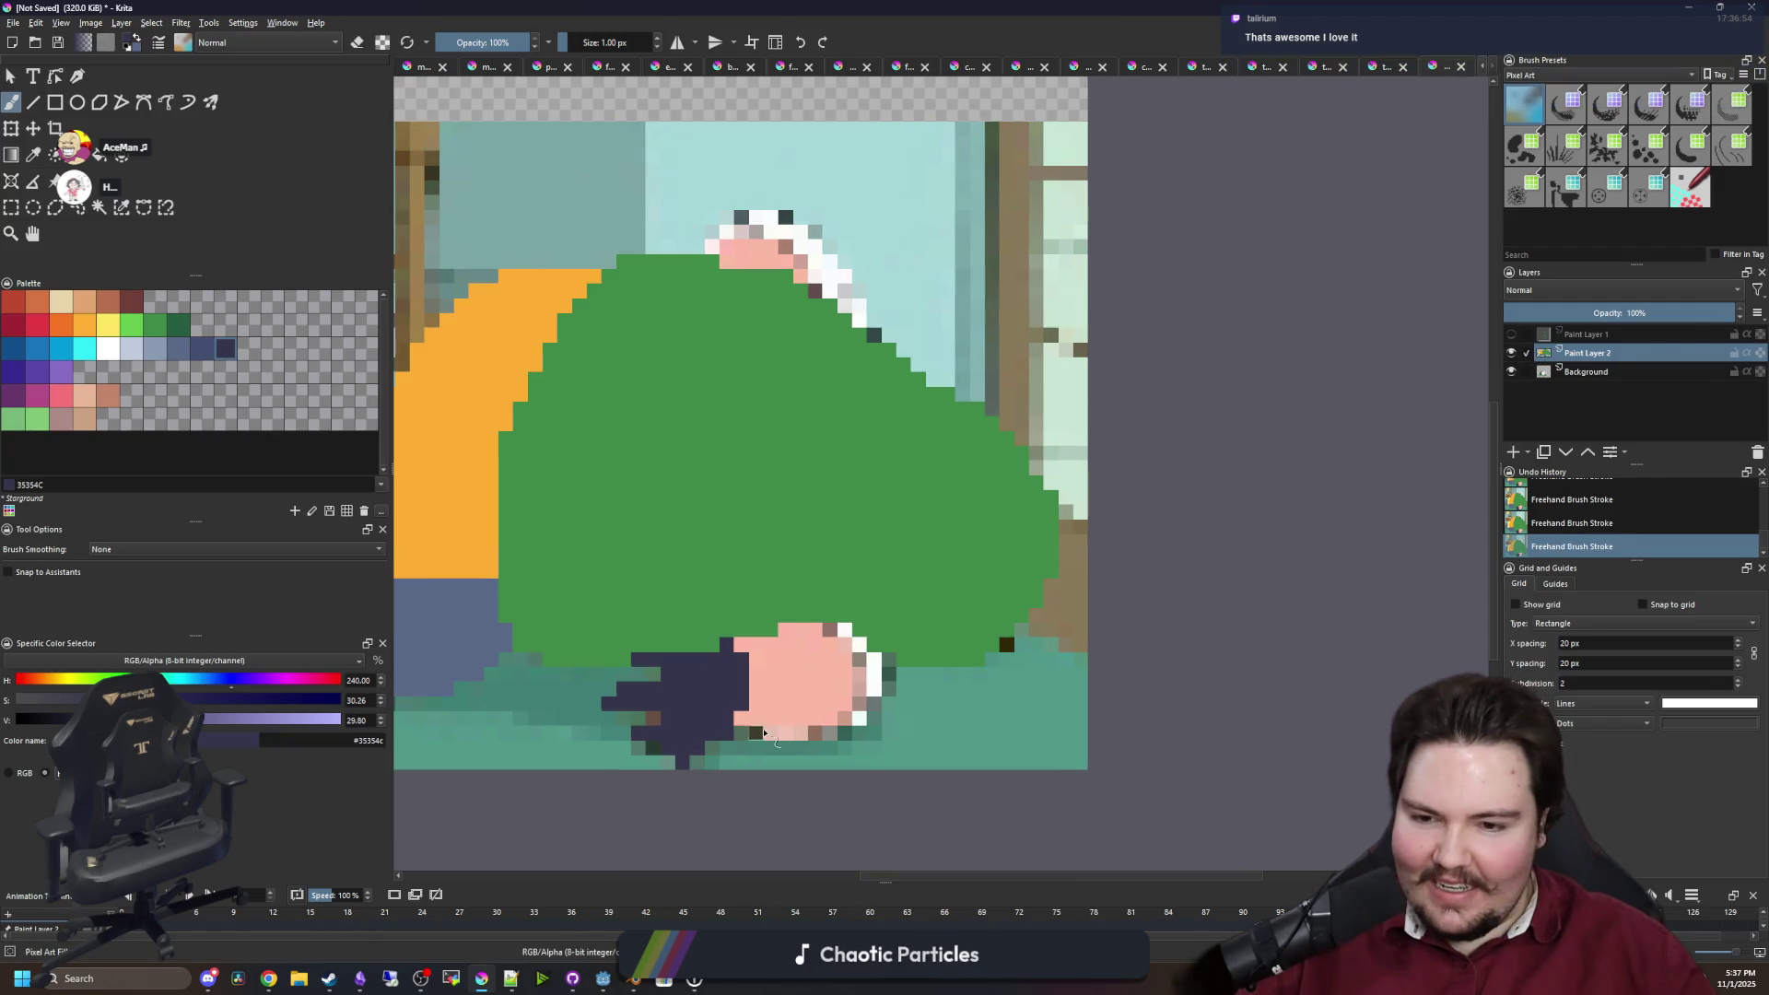
Step: Outline and fill the pink hand patch in yellow fee761, then hide Paint Layer 2
scroll(751, 734, up, 3)
click(106, 328)
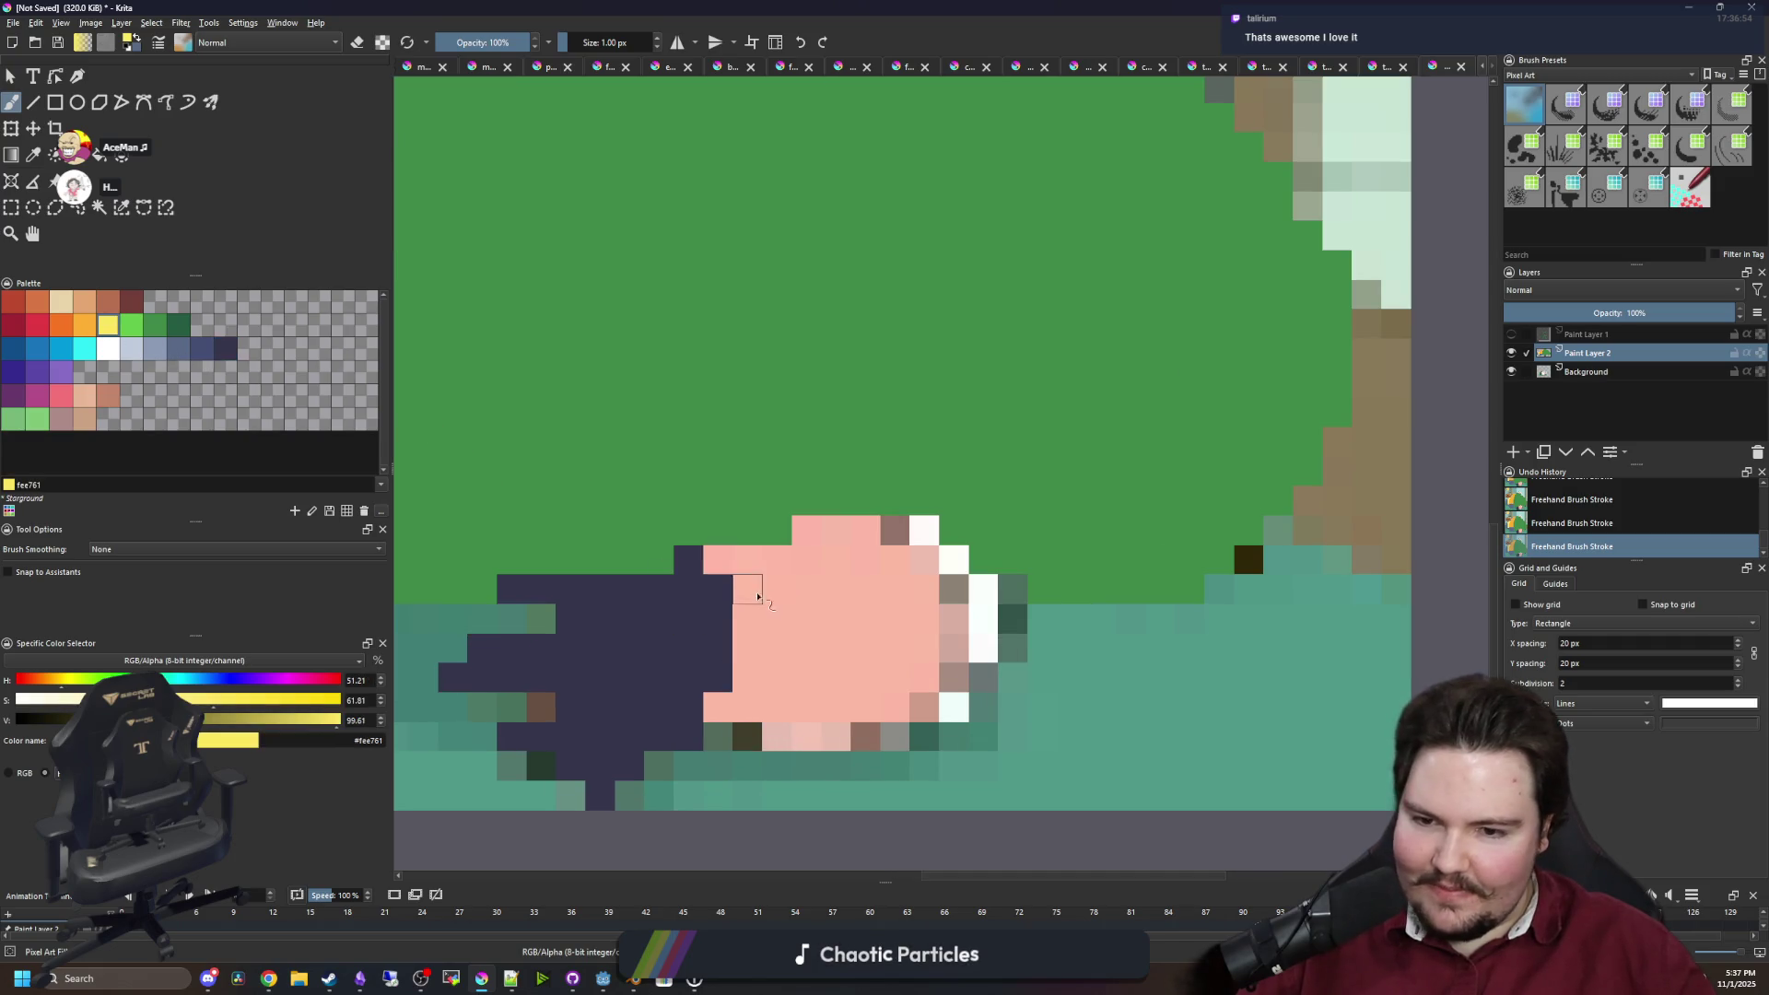
drag(705, 671, 825, 635)
mouse_move(734, 715)
mouse_down()
mouse_move(926, 691)
mouse_move(1011, 626)
mouse_move(1035, 513)
mouse_move(903, 378)
mouse_move(949, 553)
mouse_move(1004, 580)
mouse_move(967, 616)
mouse_move(746, 691)
mouse_move(788, 571)
mouse_move(778, 645)
mouse_move(840, 665)
mouse_move(861, 632)
mouse_up()
scroll(861, 632, down, 1)
drag(968, 539, 931, 493)
mouse_move(784, 522)
mouse_down()
mouse_move(810, 494)
mouse_move(922, 480)
mouse_up()
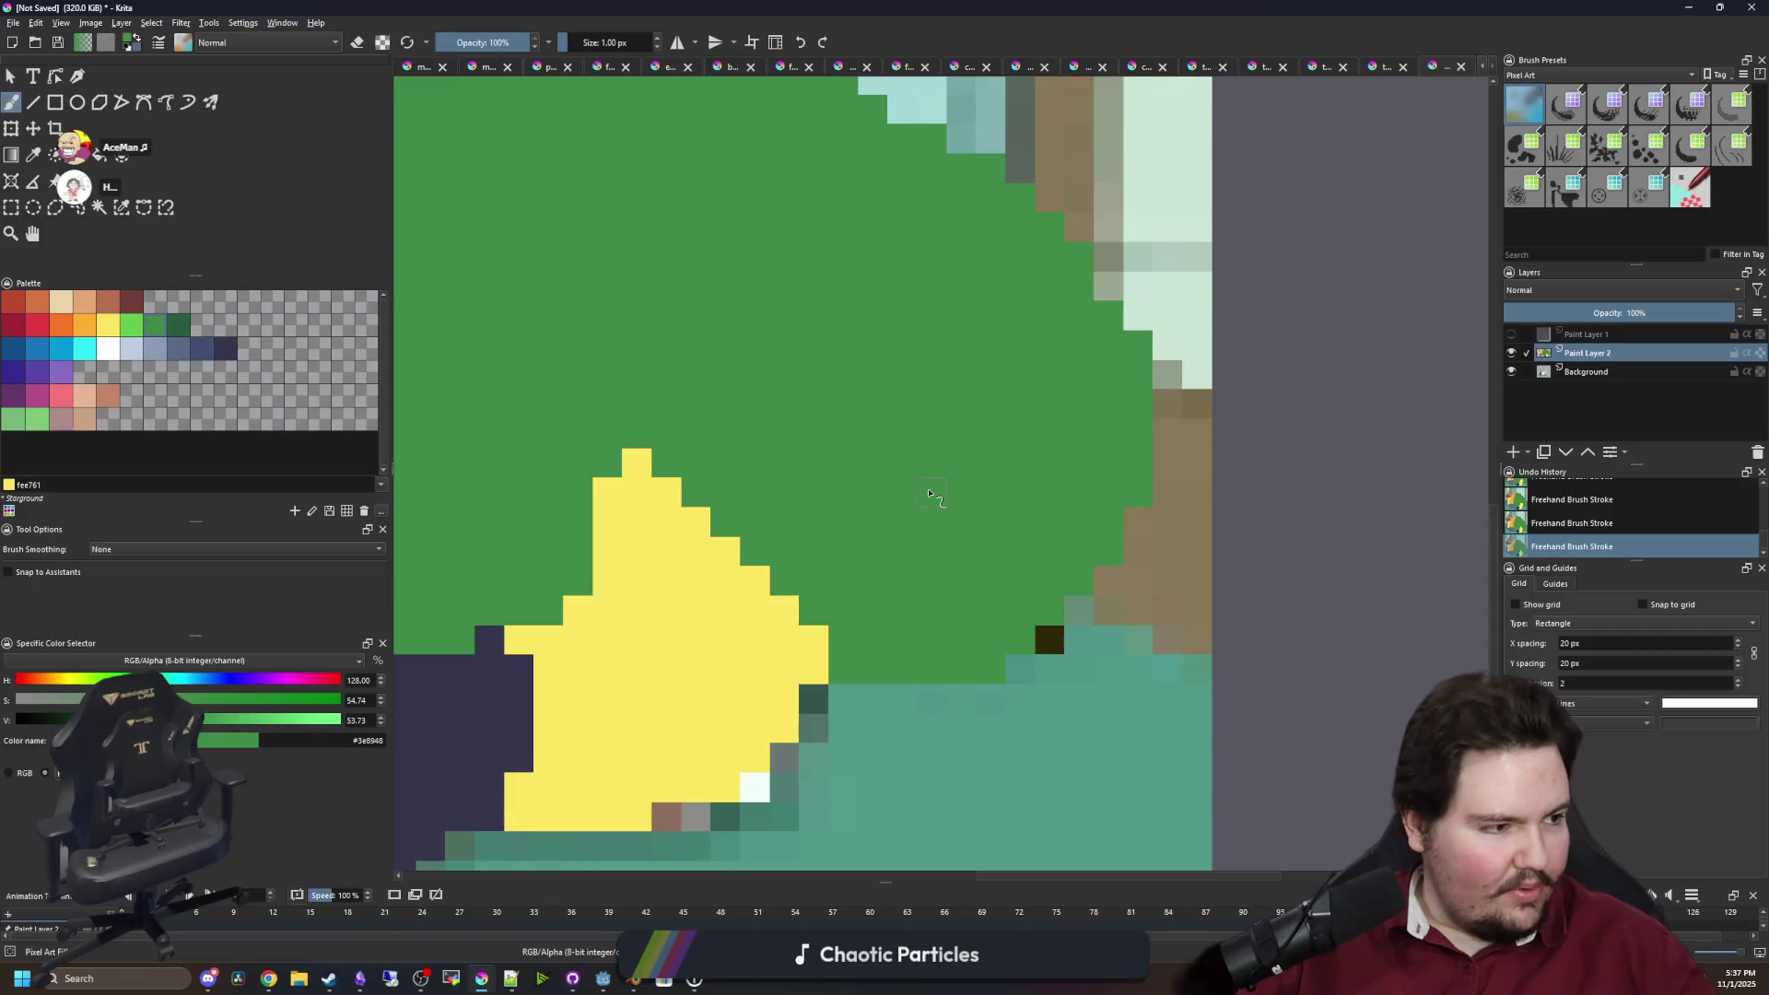
scroll(1035, 523, down, 3)
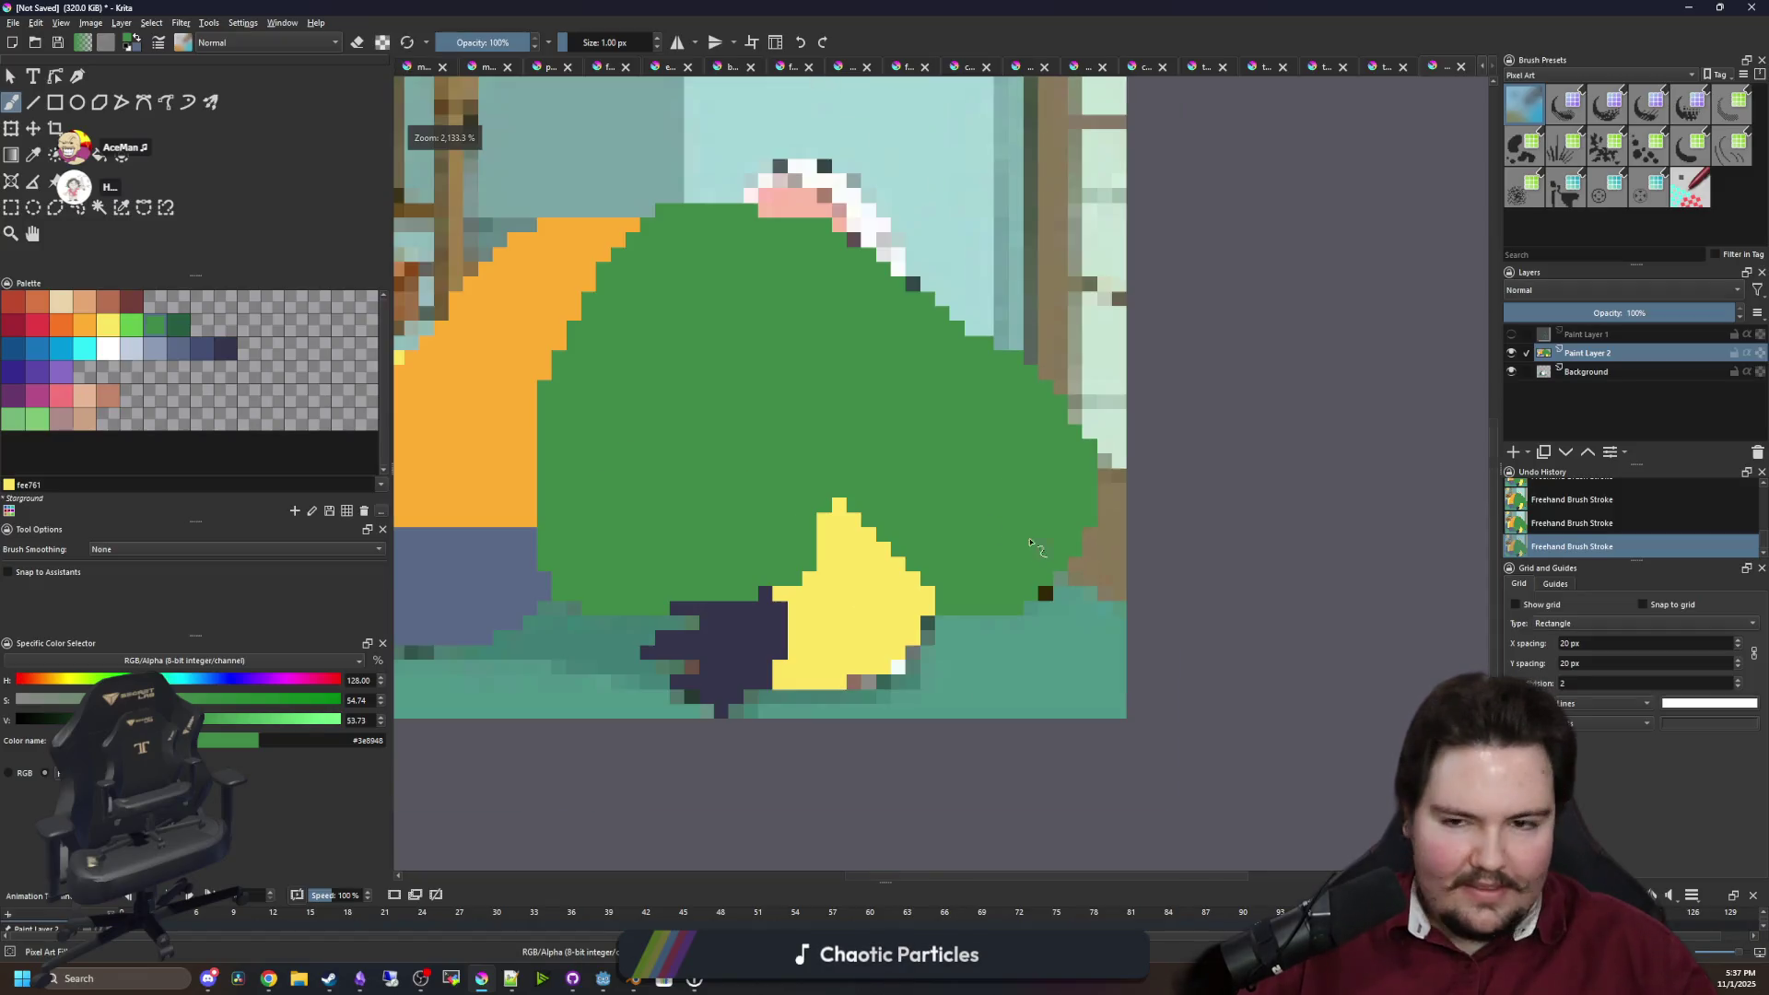
scroll(866, 368, up, 2)
click(1511, 354)
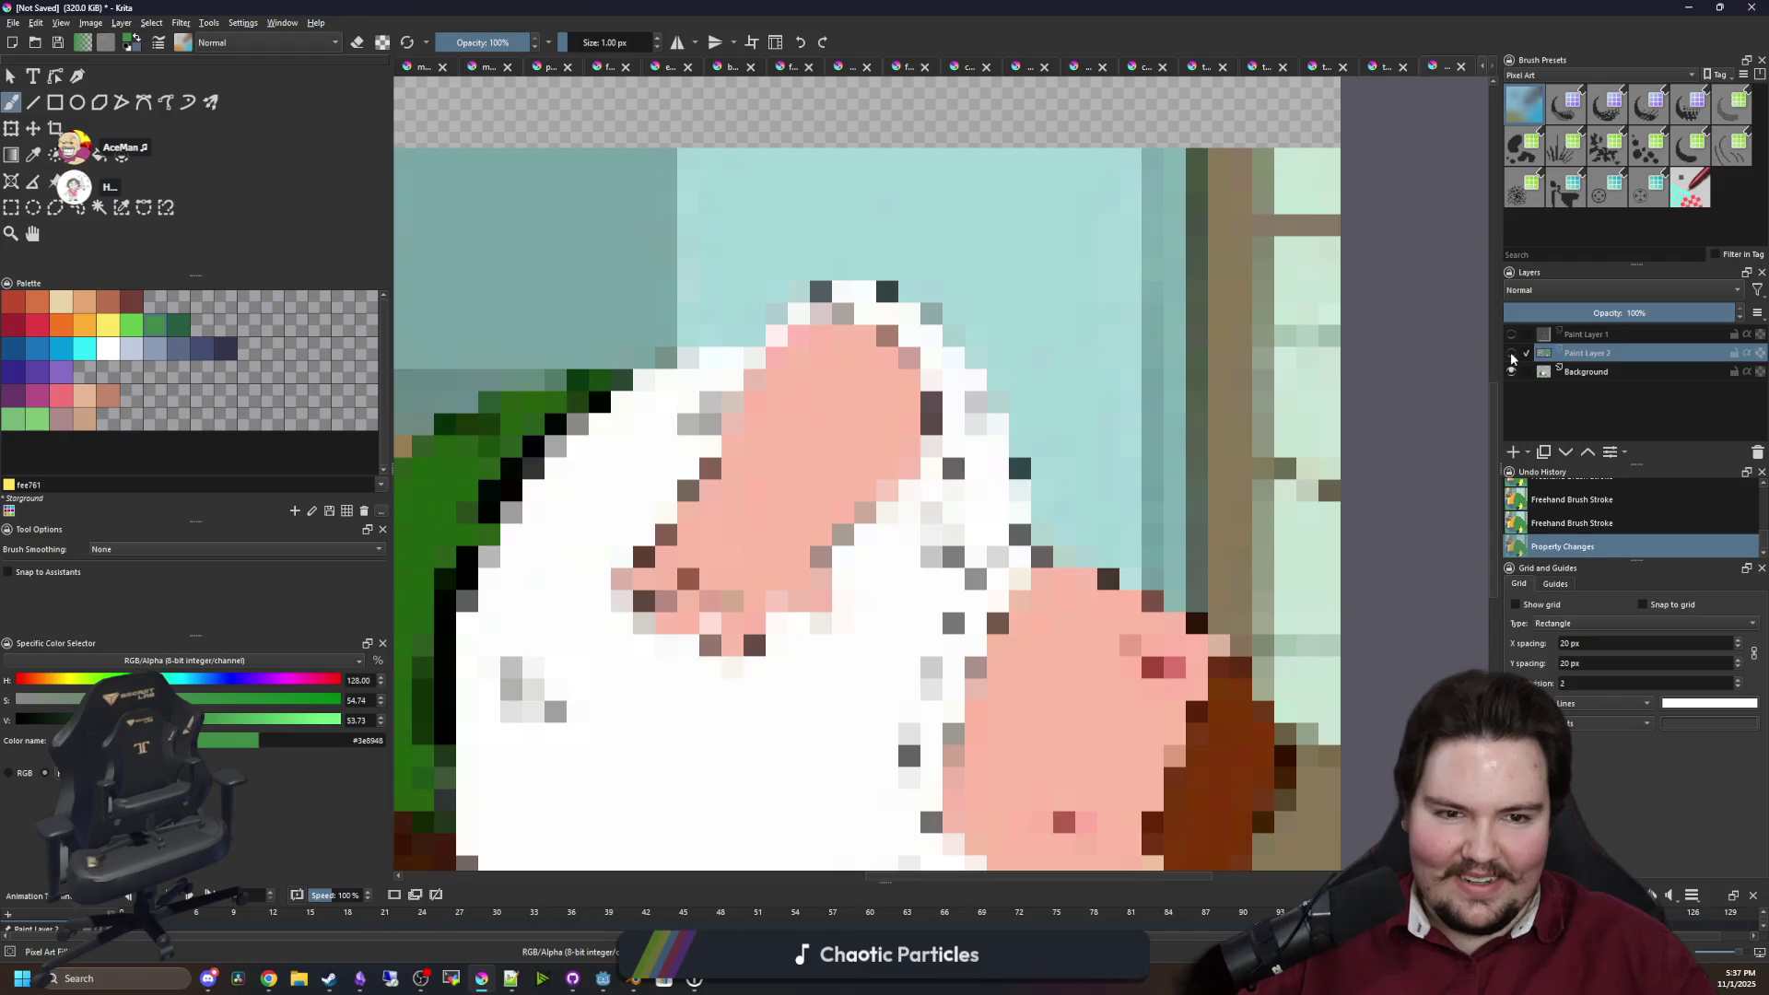
Step: Lower Paint Layer 2's opacity and paint the upper hand yellow with a 5 px brush
click(108, 324)
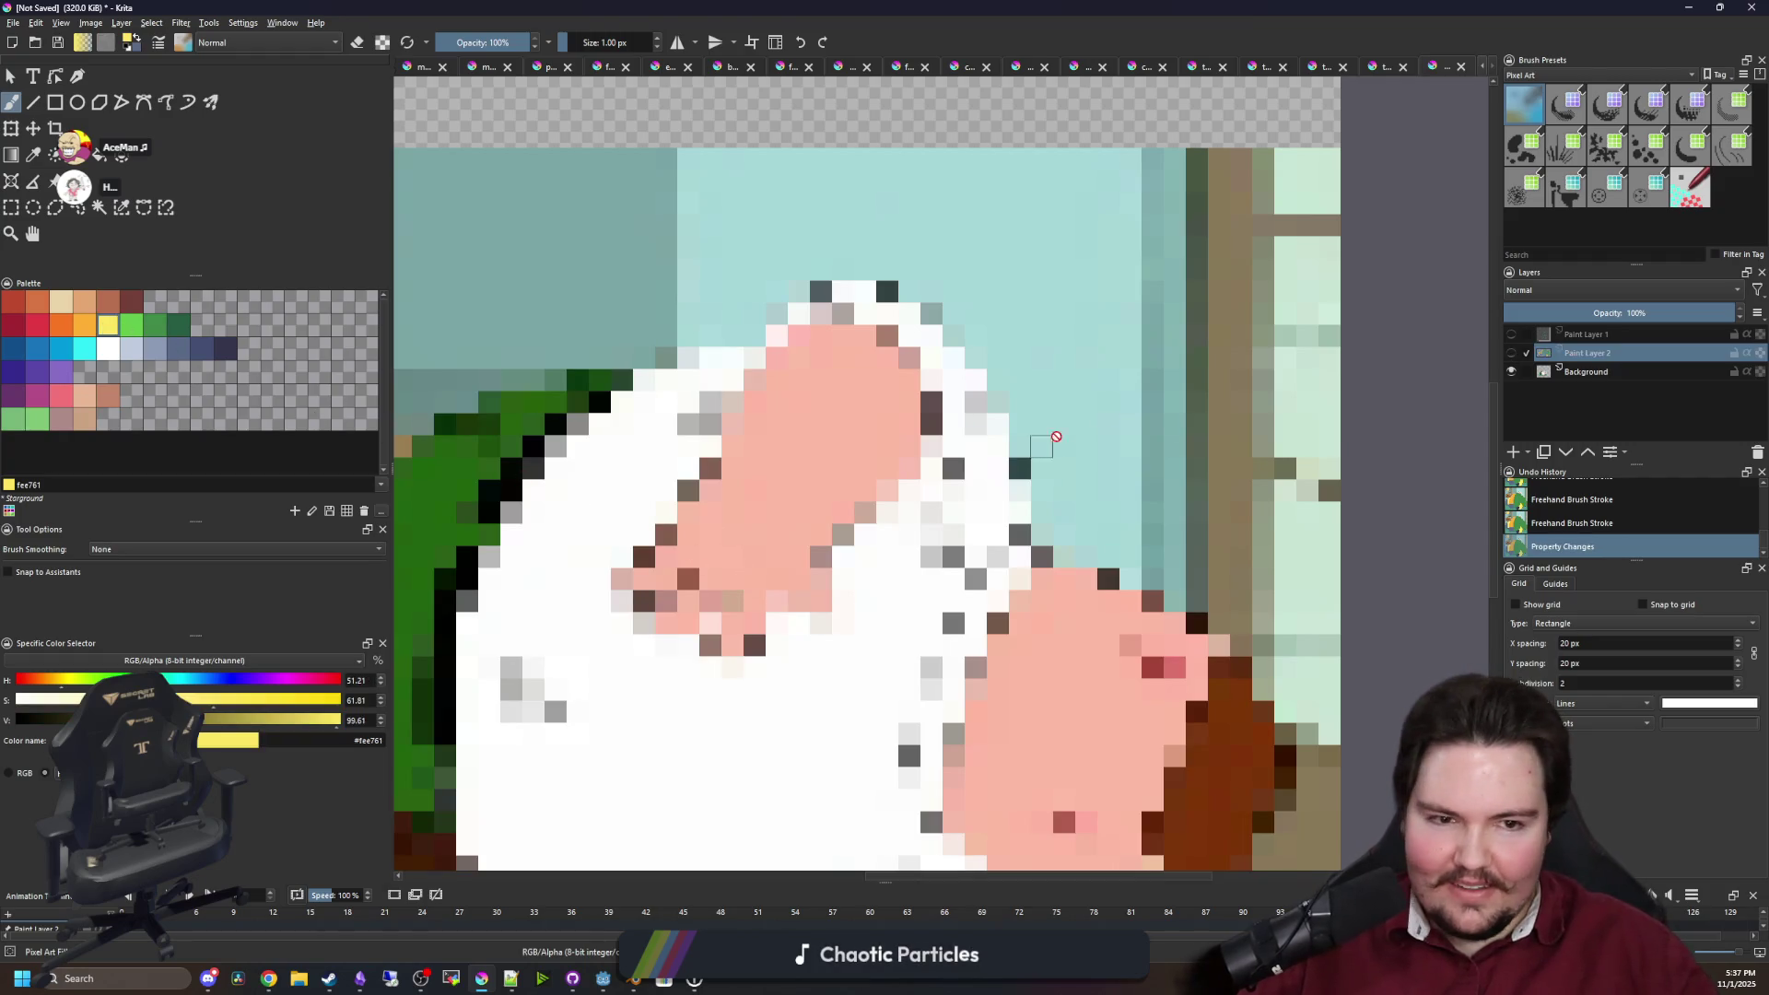
key(bracketright)
key(bracketright)
key(bracketright)
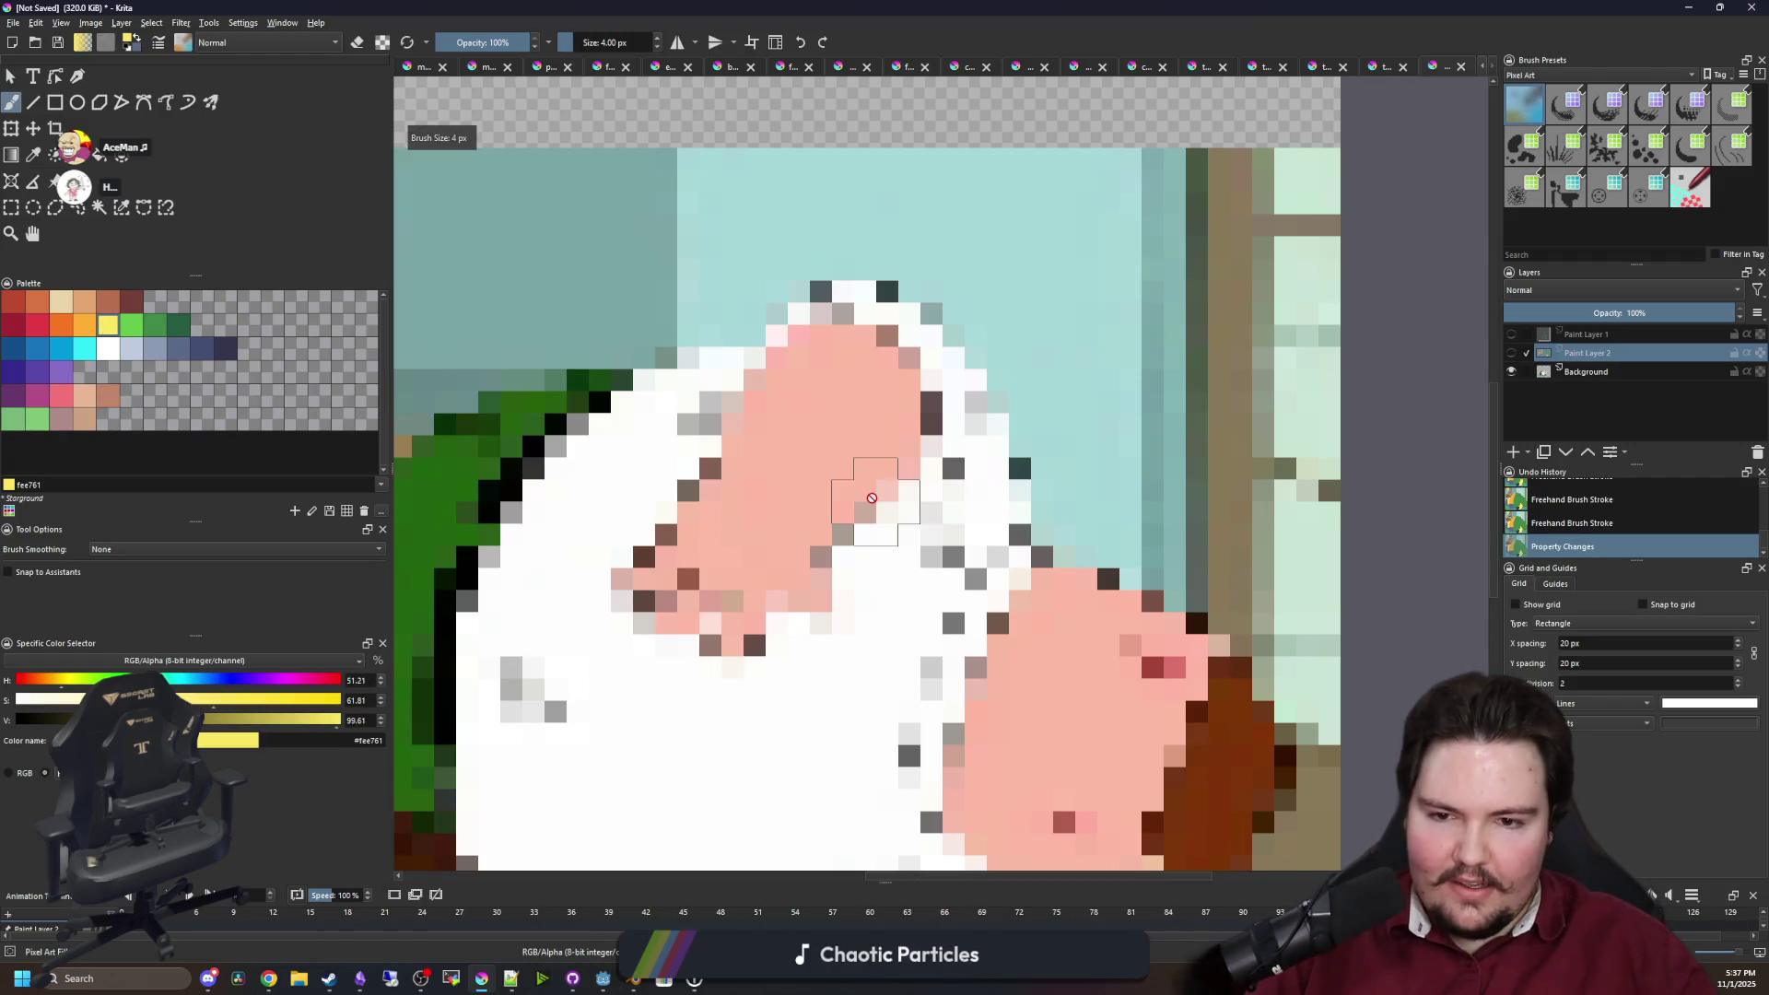
click(1512, 354)
click(1512, 354)
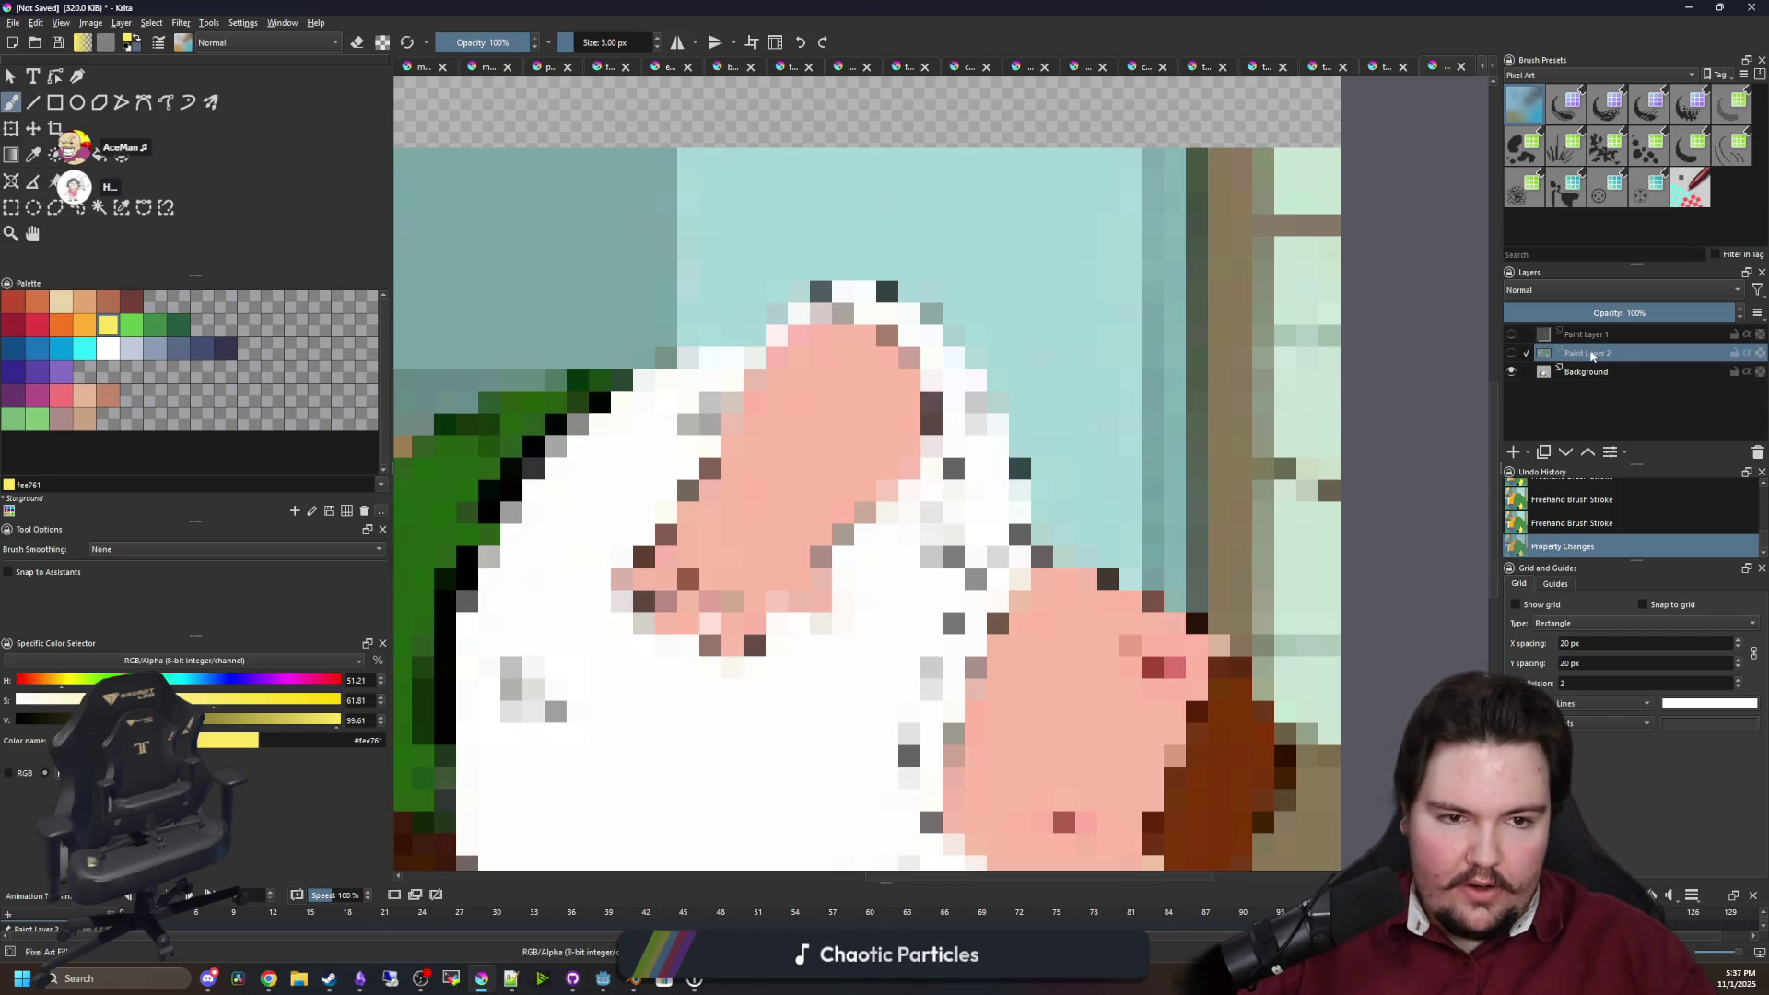
click(1624, 313)
click(1513, 354)
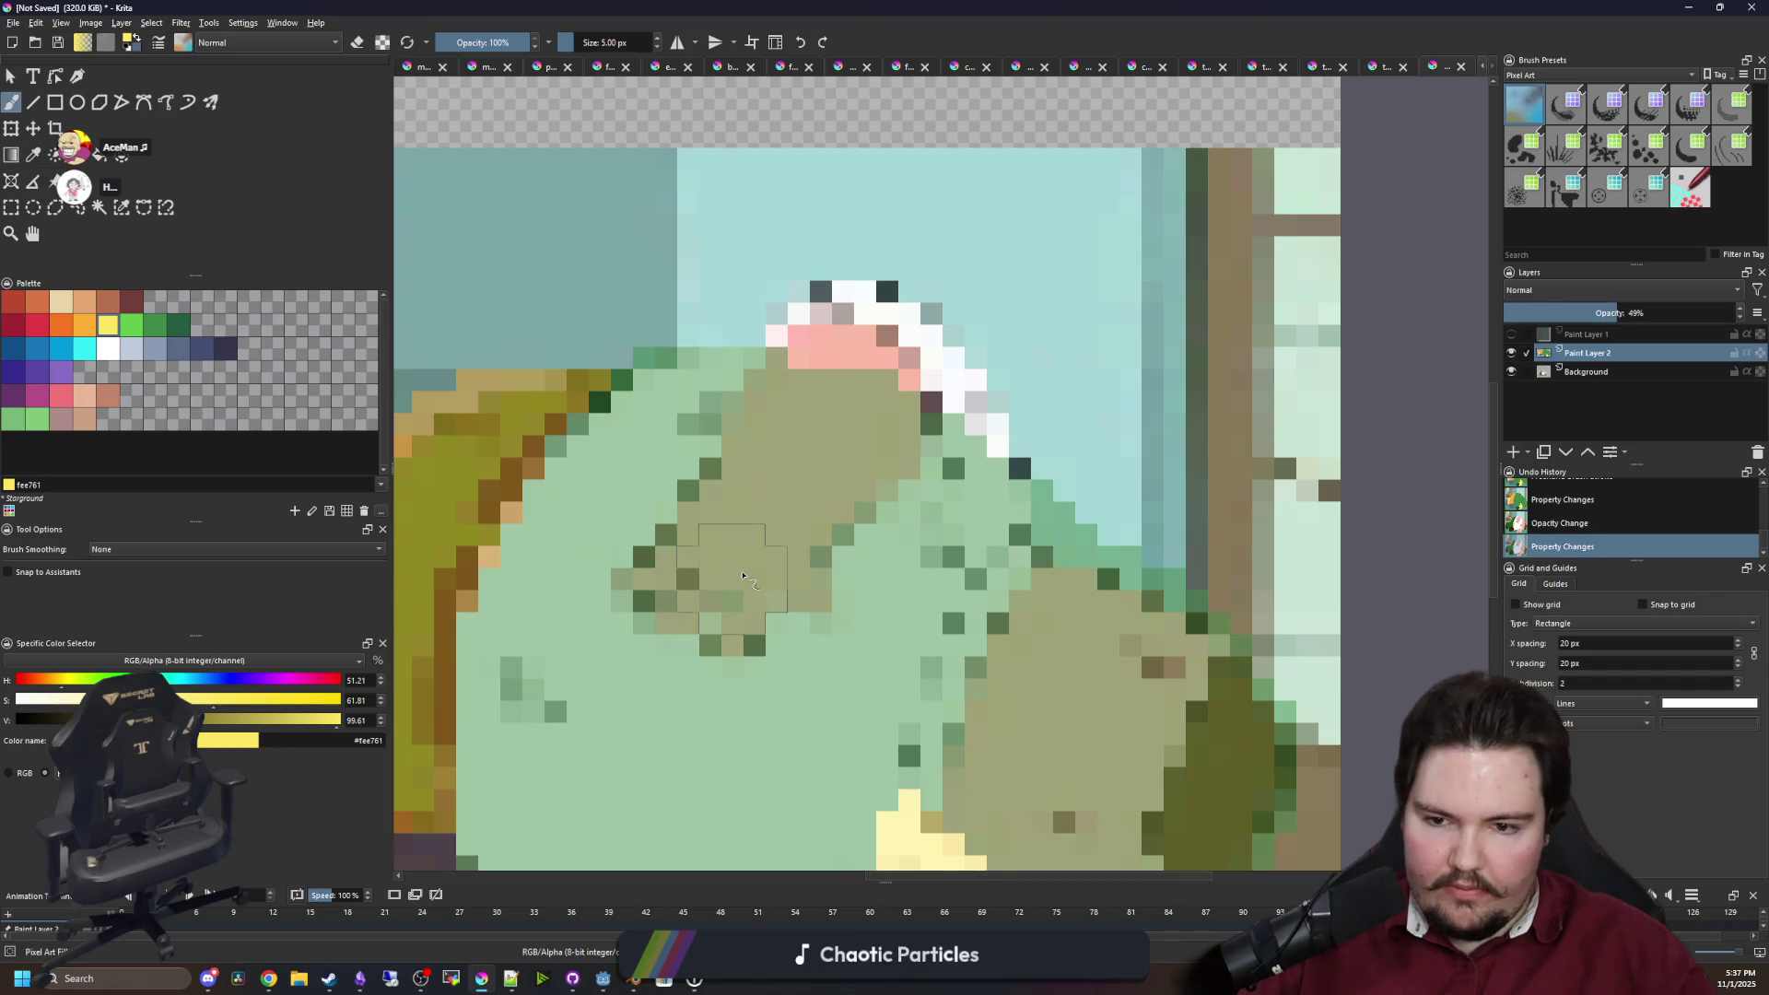
scroll(729, 581, up, 1)
mouse_move(737, 581)
mouse_down()
mouse_move(811, 544)
mouse_move(949, 359)
mouse_move(949, 239)
mouse_move(811, 276)
mouse_move(669, 526)
mouse_move(848, 385)
mouse_up()
mouse_move(1059, 405)
mouse_down()
mouse_move(906, 461)
mouse_move(901, 427)
mouse_move(857, 395)
mouse_up()
Step: With a 3 px brush, add yellow pixels below the hair edge and near the lower hand
key(bracketleft)
key(bracketleft)
scroll(906, 462, up, 1)
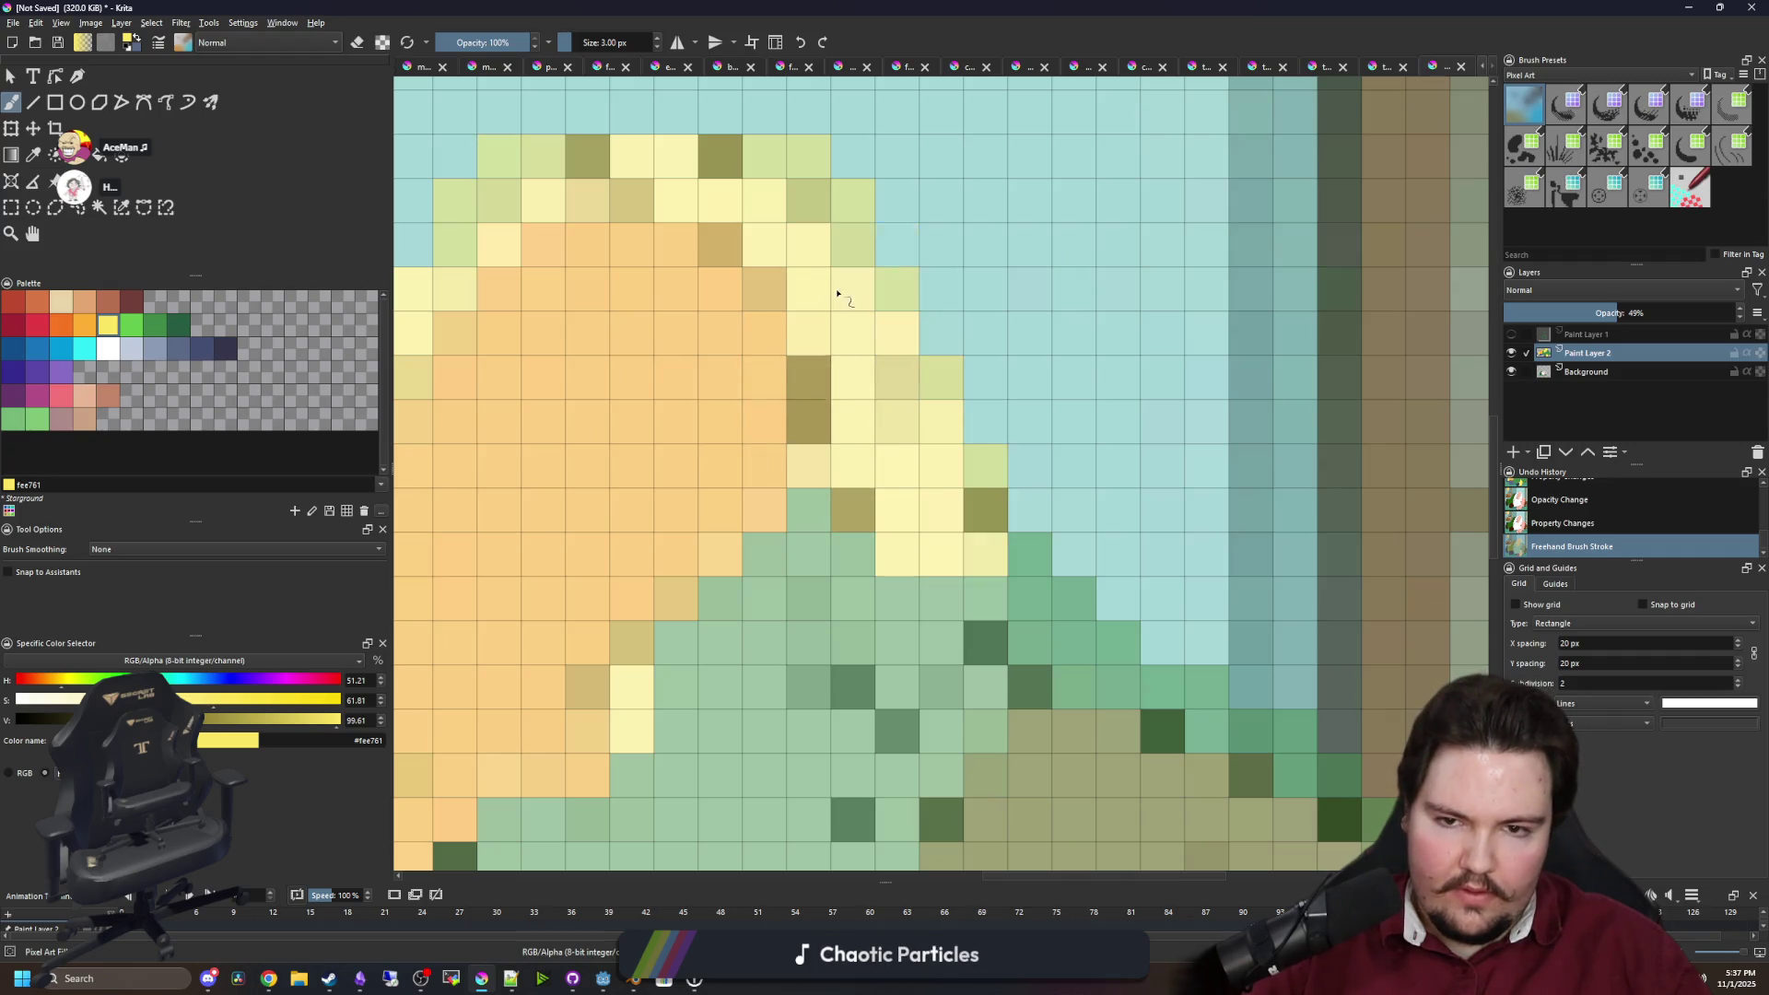
drag(884, 496, 904, 510)
scroll(906, 516, down, 3)
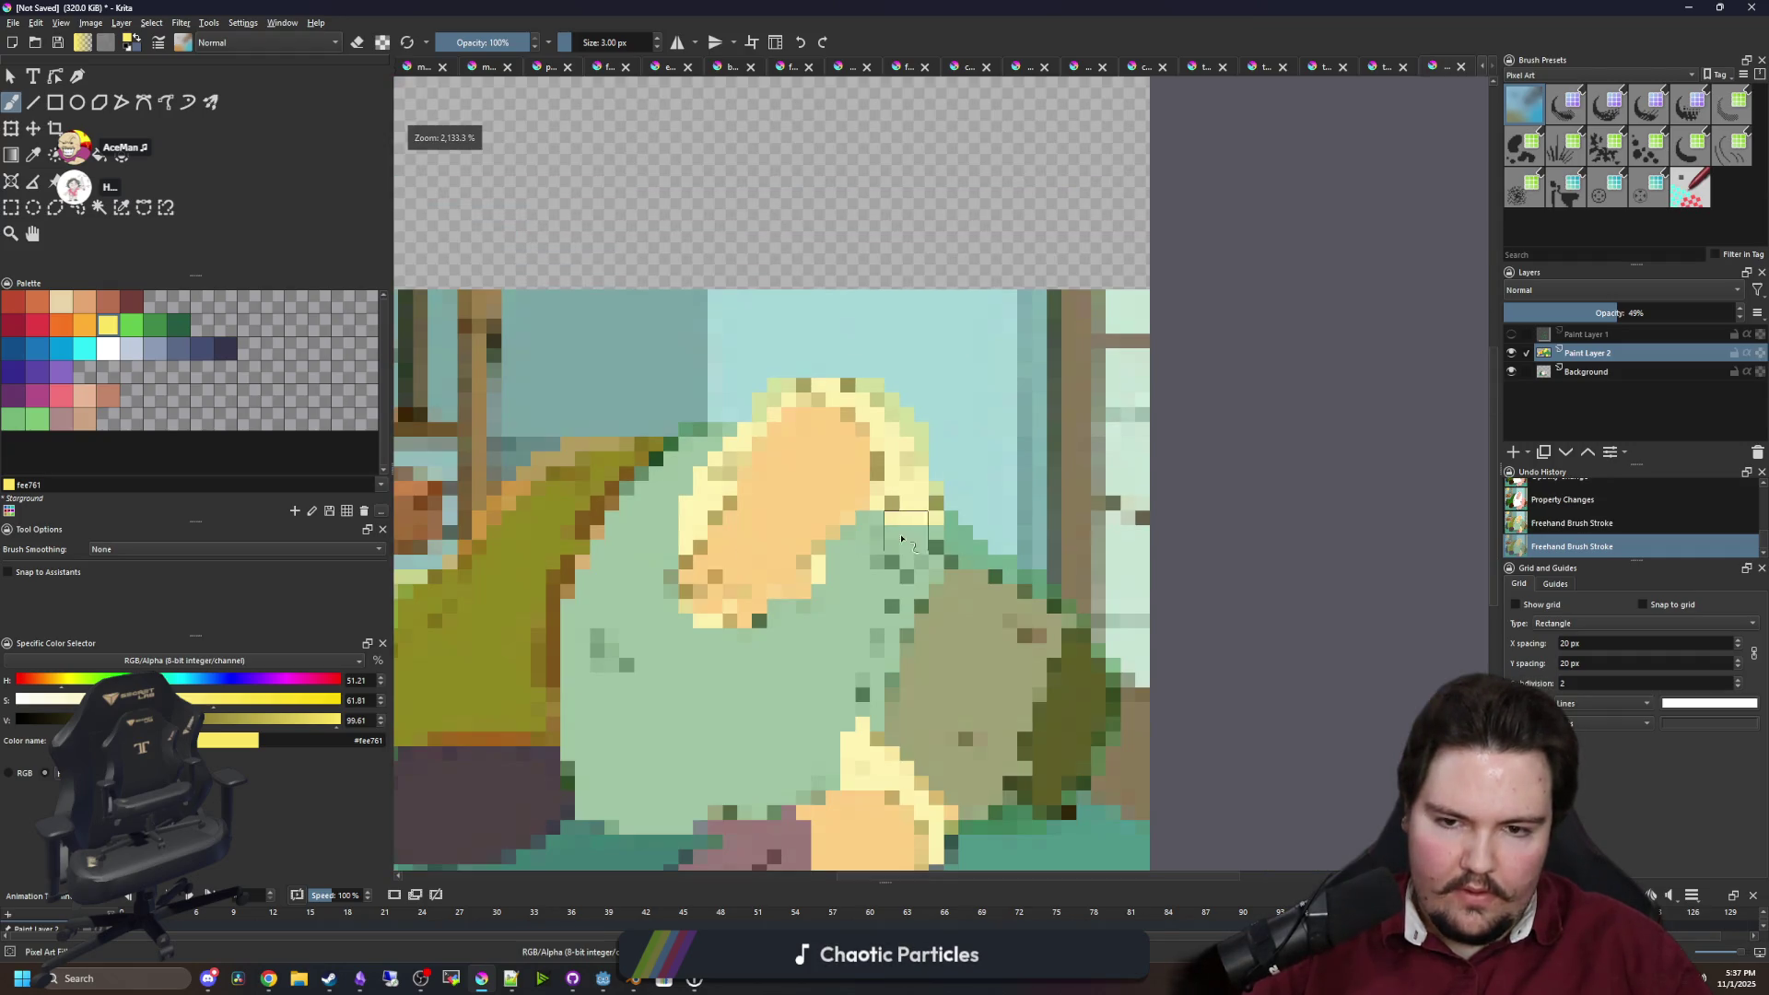
scroll(907, 520, down, 3)
scroll(841, 677, up, 3)
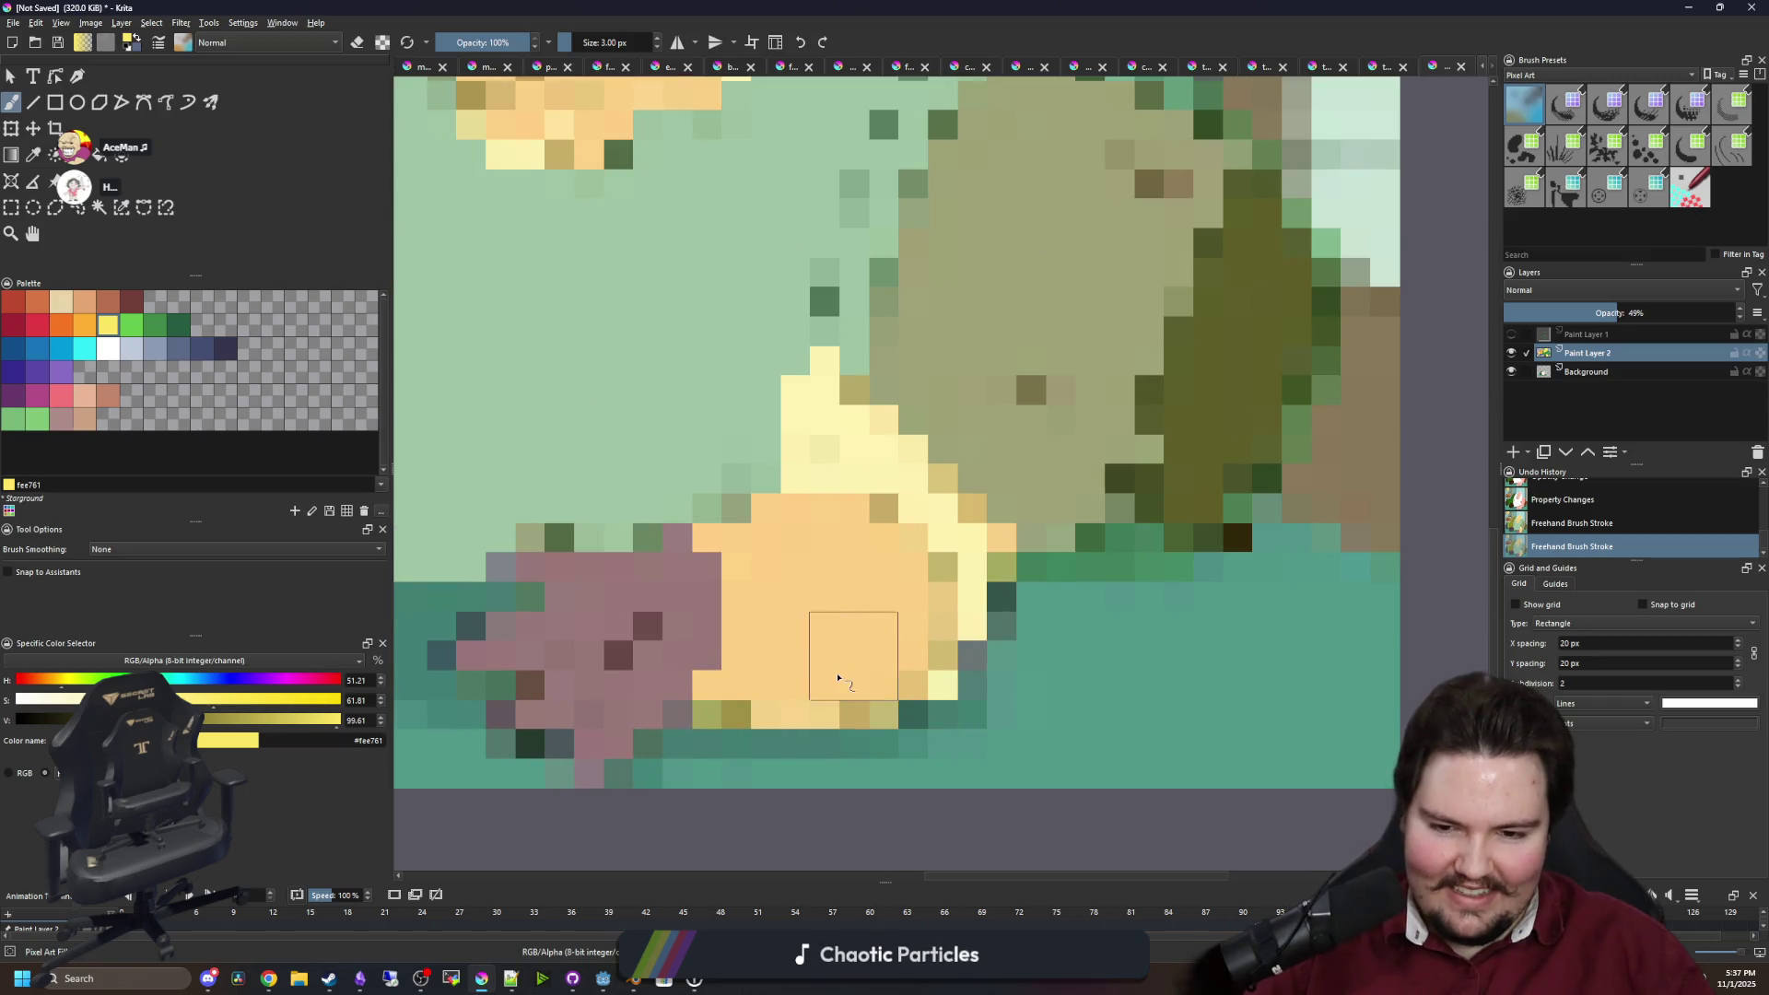
click(919, 653)
scroll(888, 533, down, 2)
scroll(757, 444, down, 1)
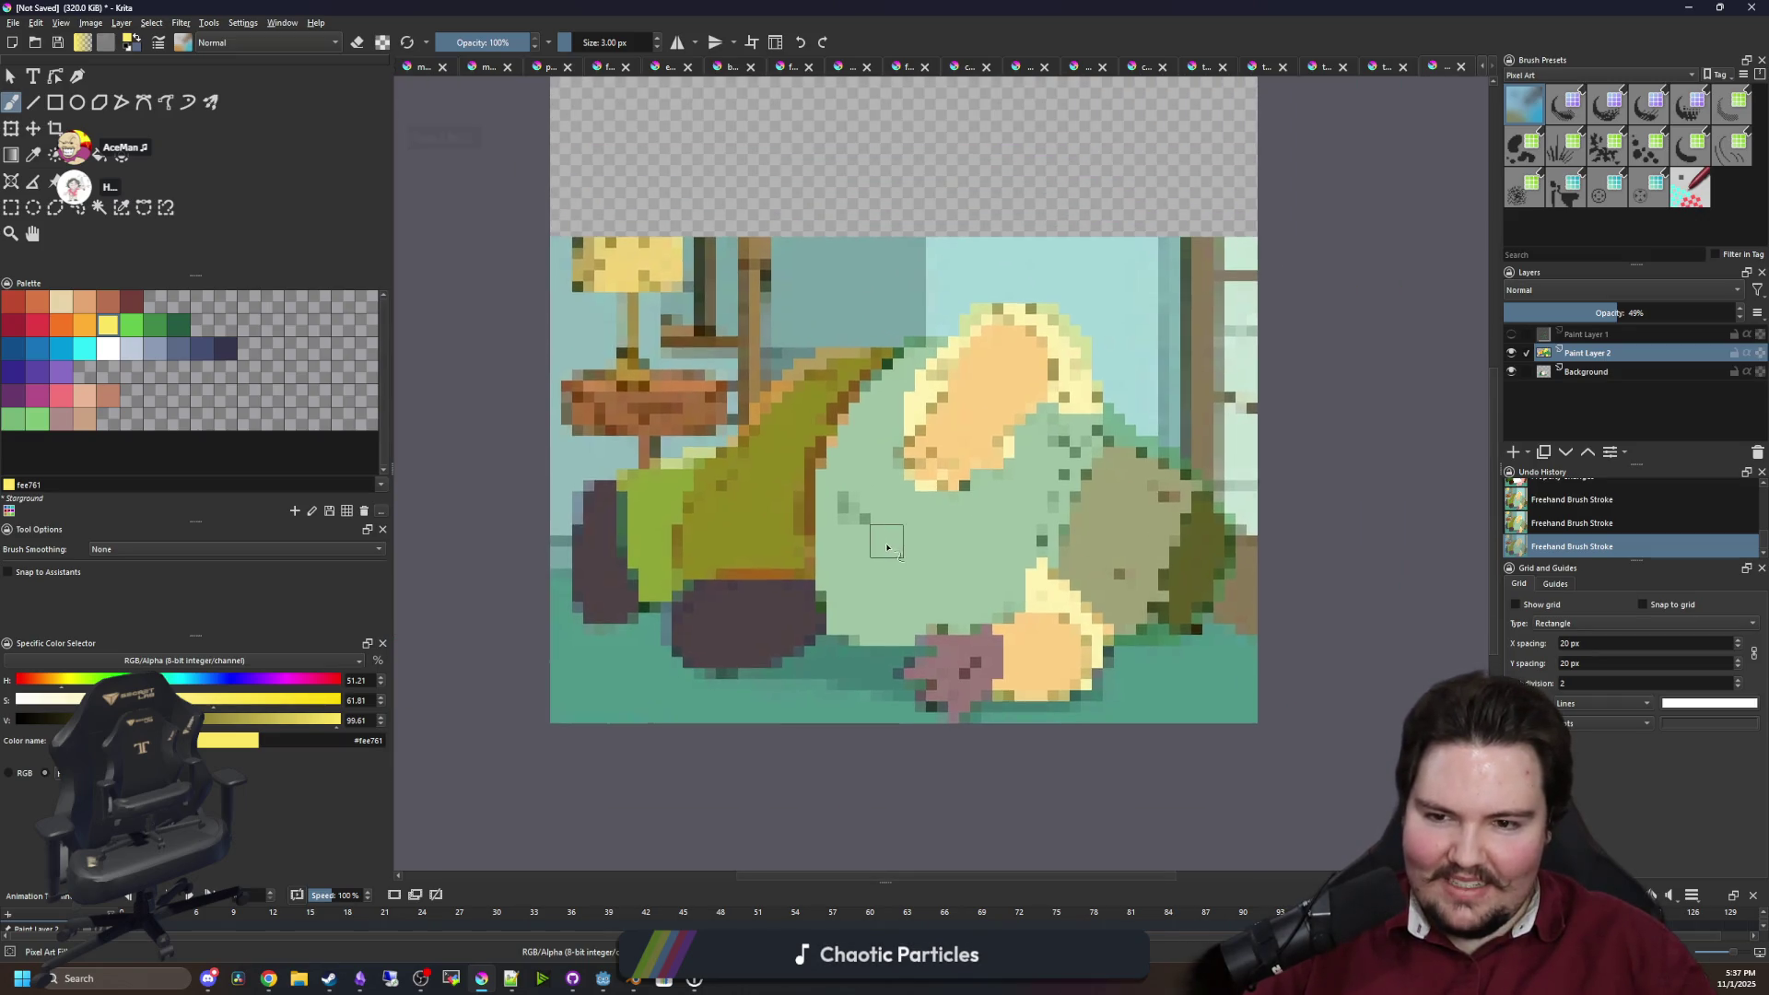
scroll(842, 553, up, 2)
scroll(688, 564, down, 1)
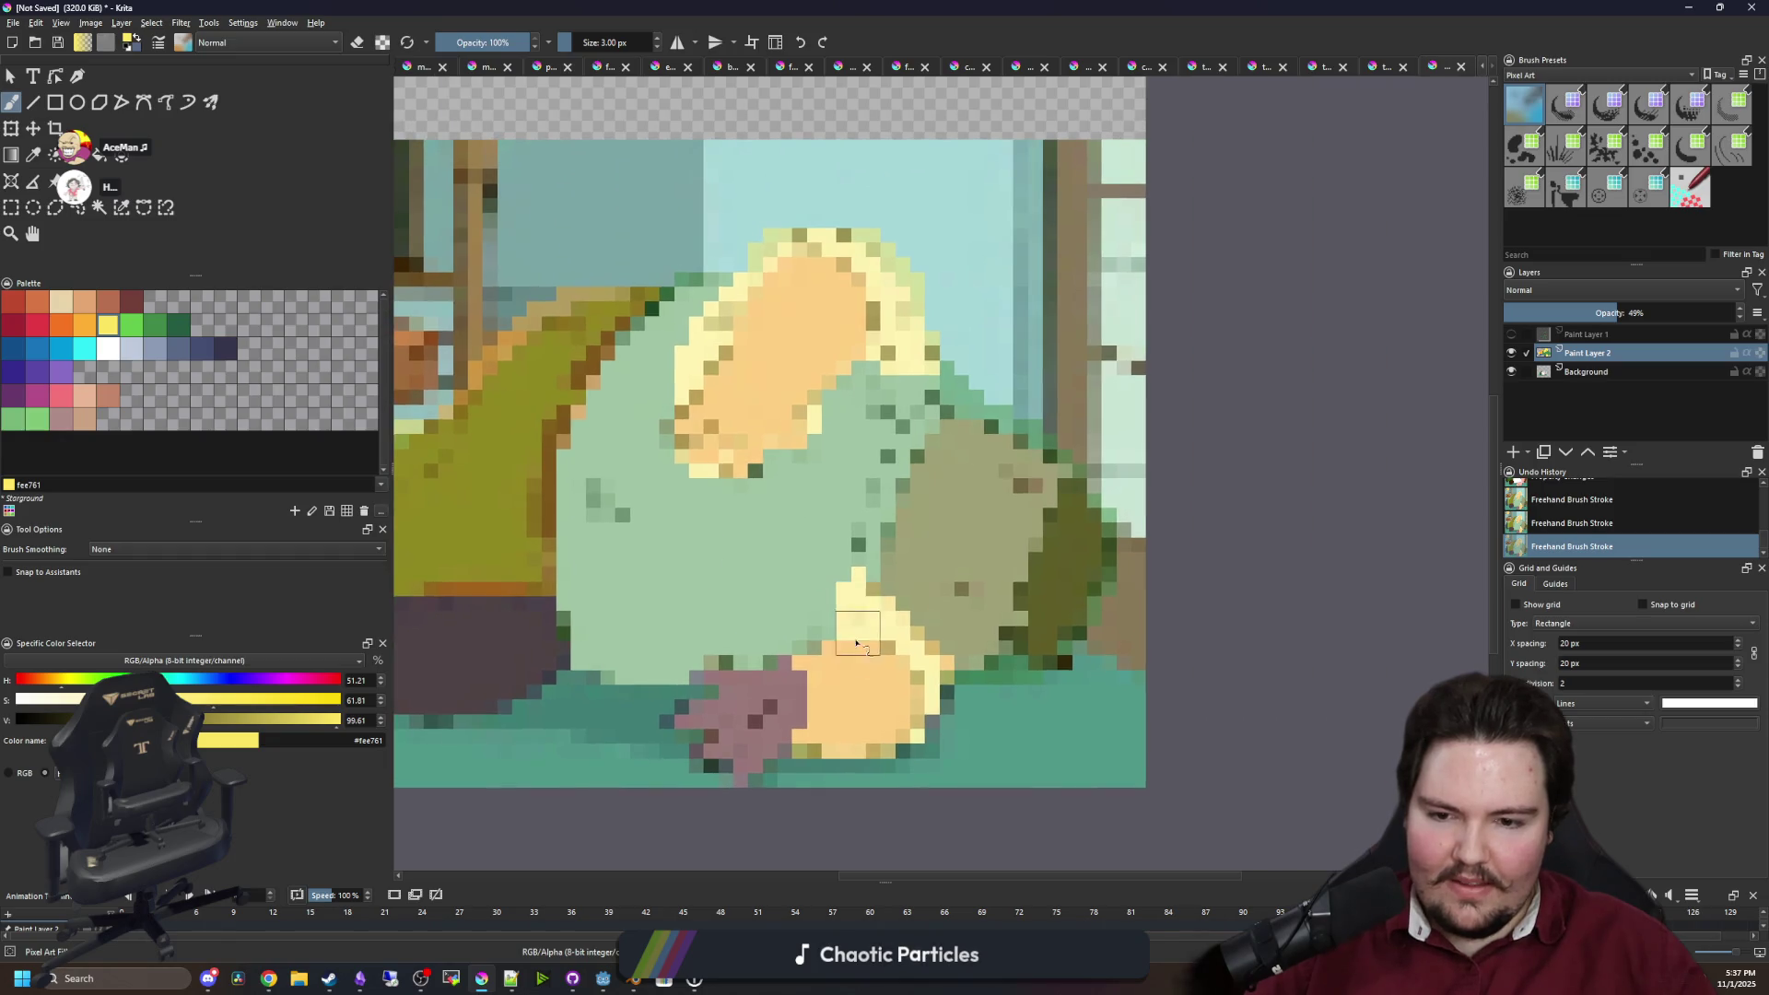
Step: Paint a 1 px dark navy 35354C glove over the upper hand, restoring layer opacity to 100%
click(224, 350)
scroll(802, 410, up, 3)
key([)
key([)
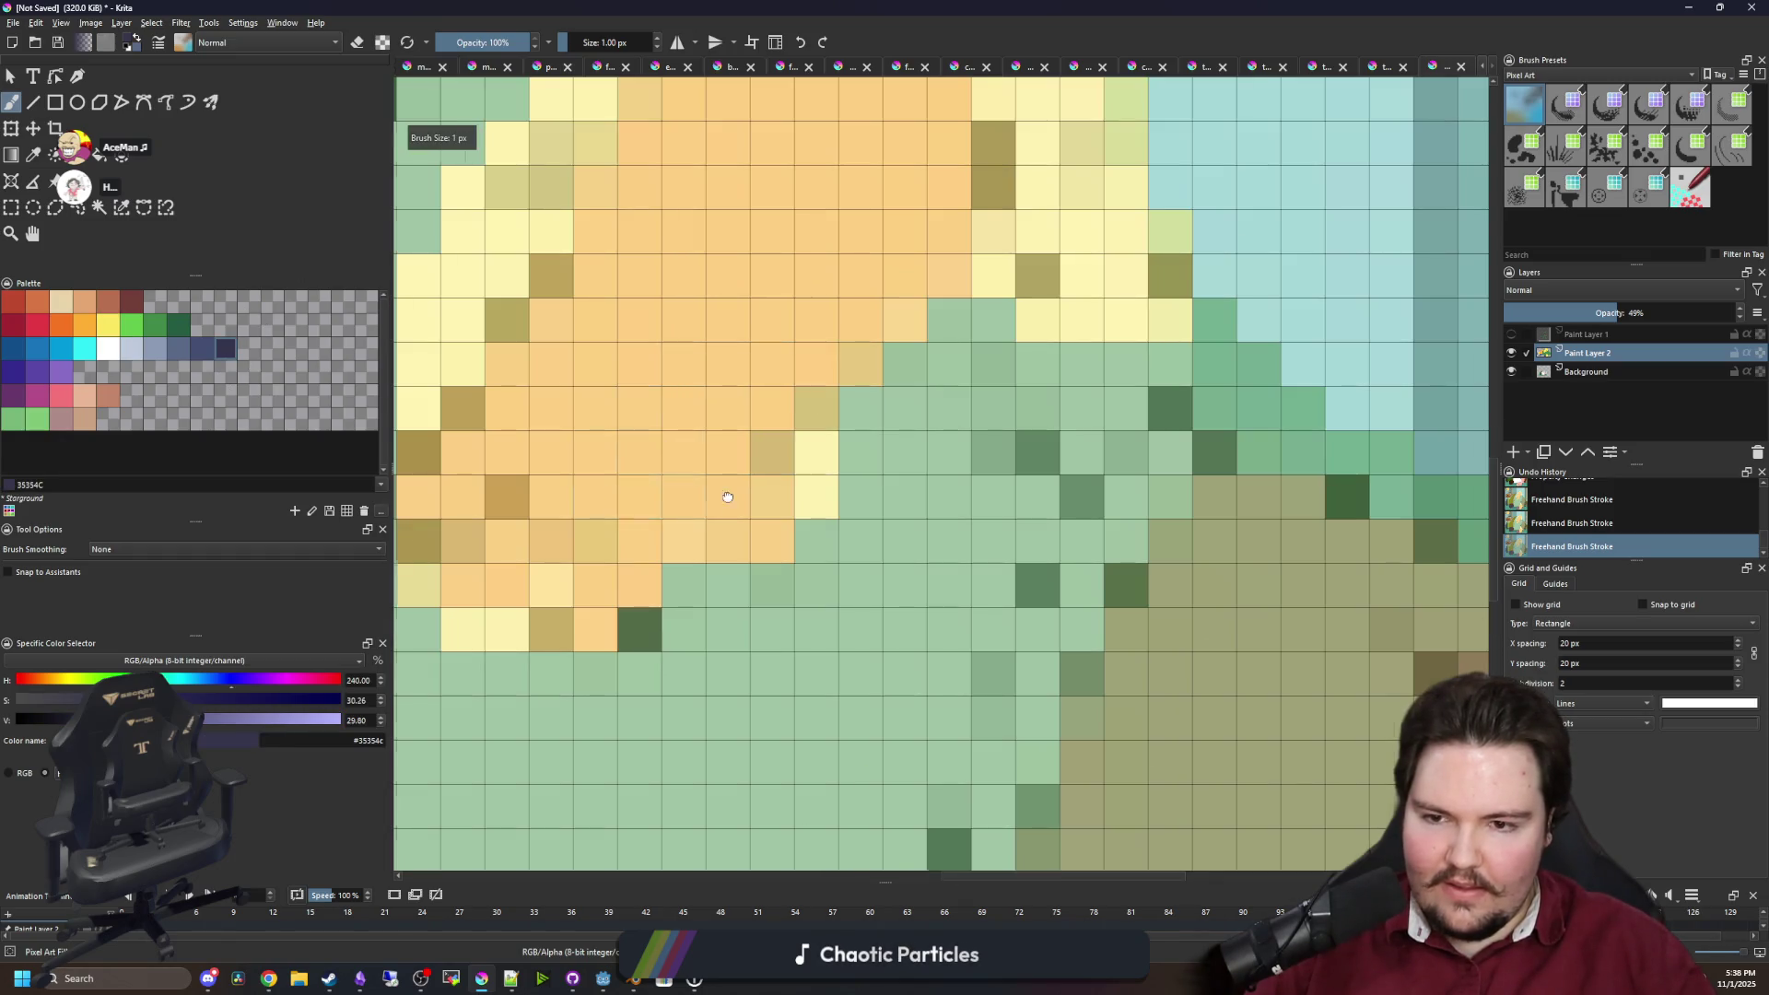
mouse_move(604, 638)
mouse_down()
mouse_move(774, 589)
mouse_move(552, 543)
mouse_move(581, 551)
mouse_move(645, 470)
mouse_move(507, 452)
mouse_move(728, 364)
mouse_move(902, 482)
mouse_move(829, 553)
mouse_move(857, 460)
mouse_move(737, 406)
mouse_move(774, 488)
mouse_up()
scroll(1440, 388, down, 4)
drag(1617, 312, 1741, 312)
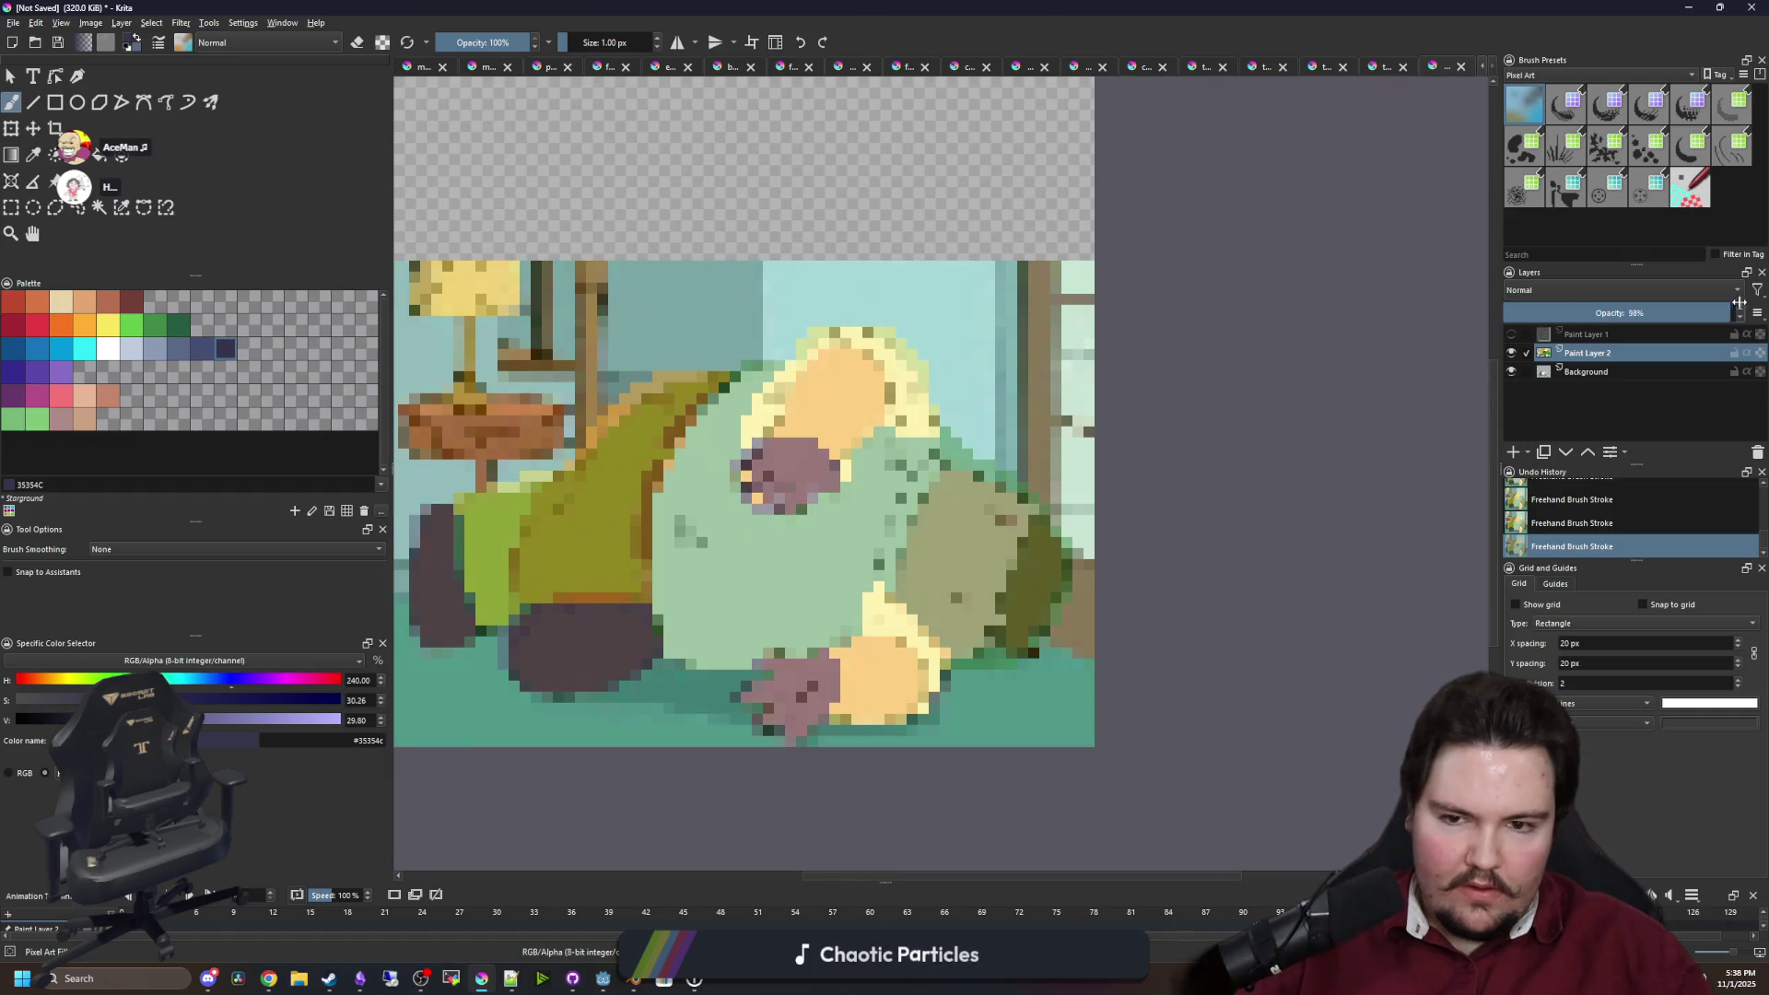
scroll(863, 474, up, 3)
mouse_move(715, 516)
mouse_down()
mouse_move(671, 467)
mouse_move(643, 499)
mouse_up()
mouse_move(800, 623)
mouse_down()
mouse_move(848, 620)
mouse_move(888, 584)
mouse_move(762, 675)
mouse_up()
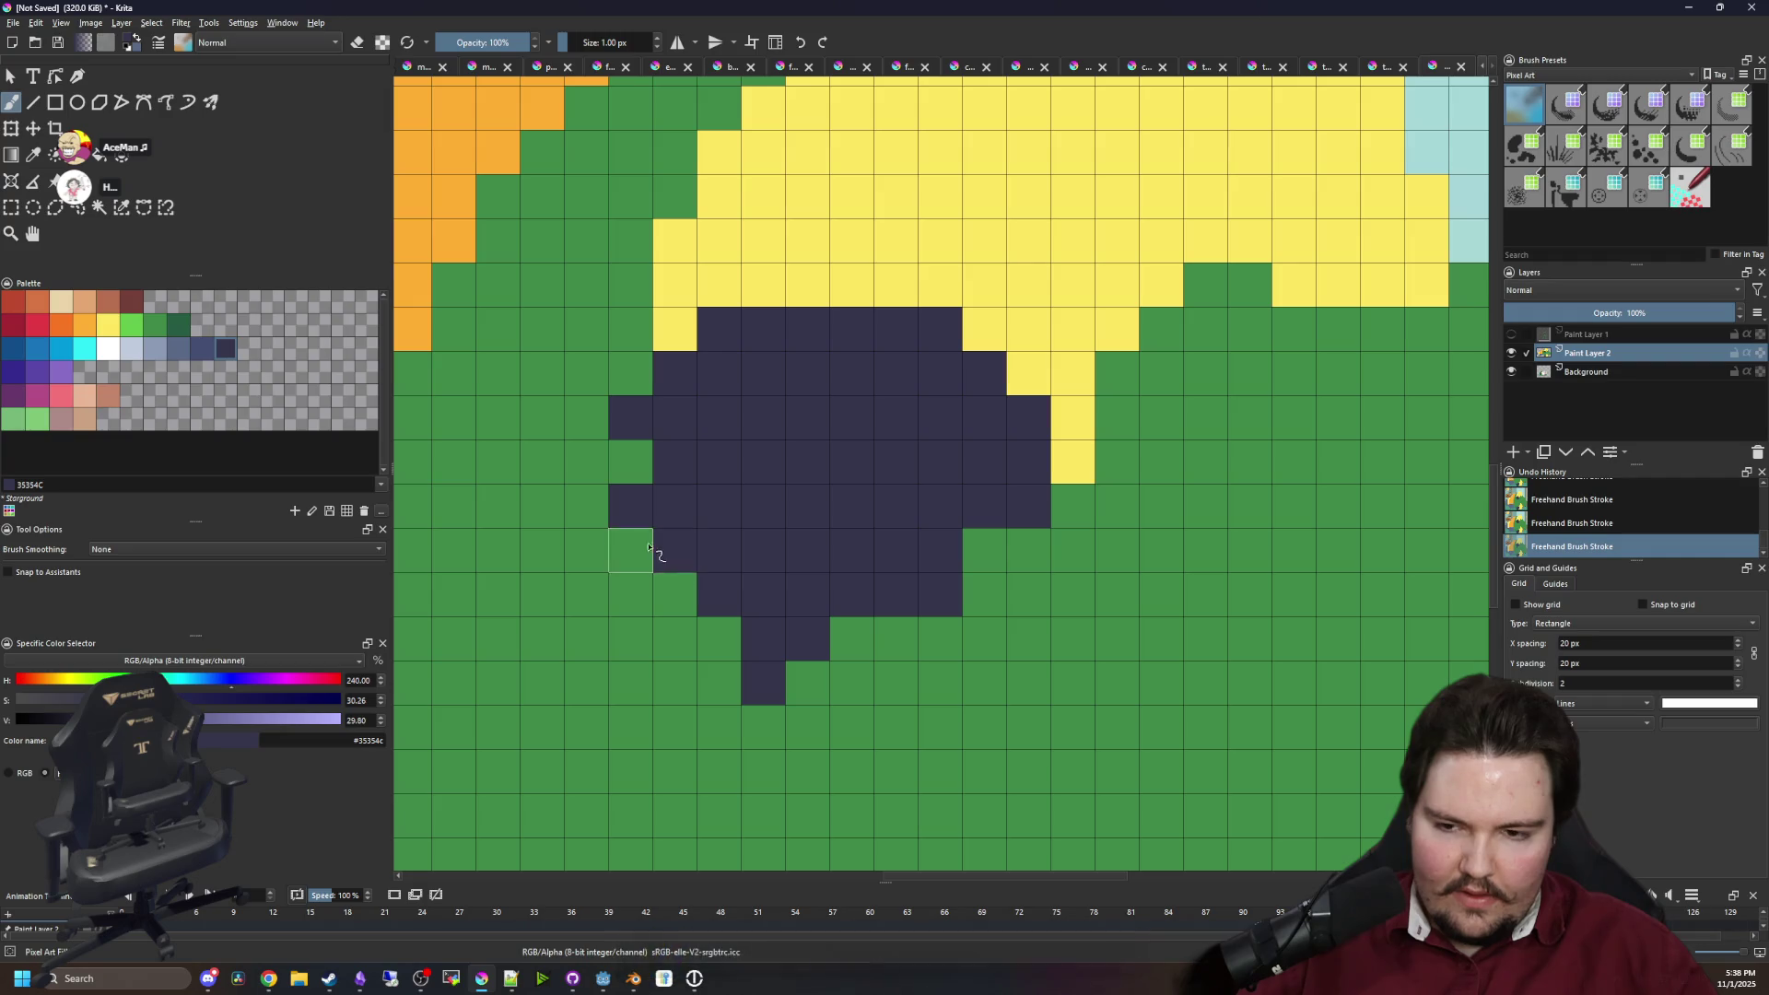
Step: Add dark cells at the glove's lower left and just left of the glove
drag(634, 551, 595, 583)
drag(631, 422, 586, 419)
scroll(823, 704, down, 5)
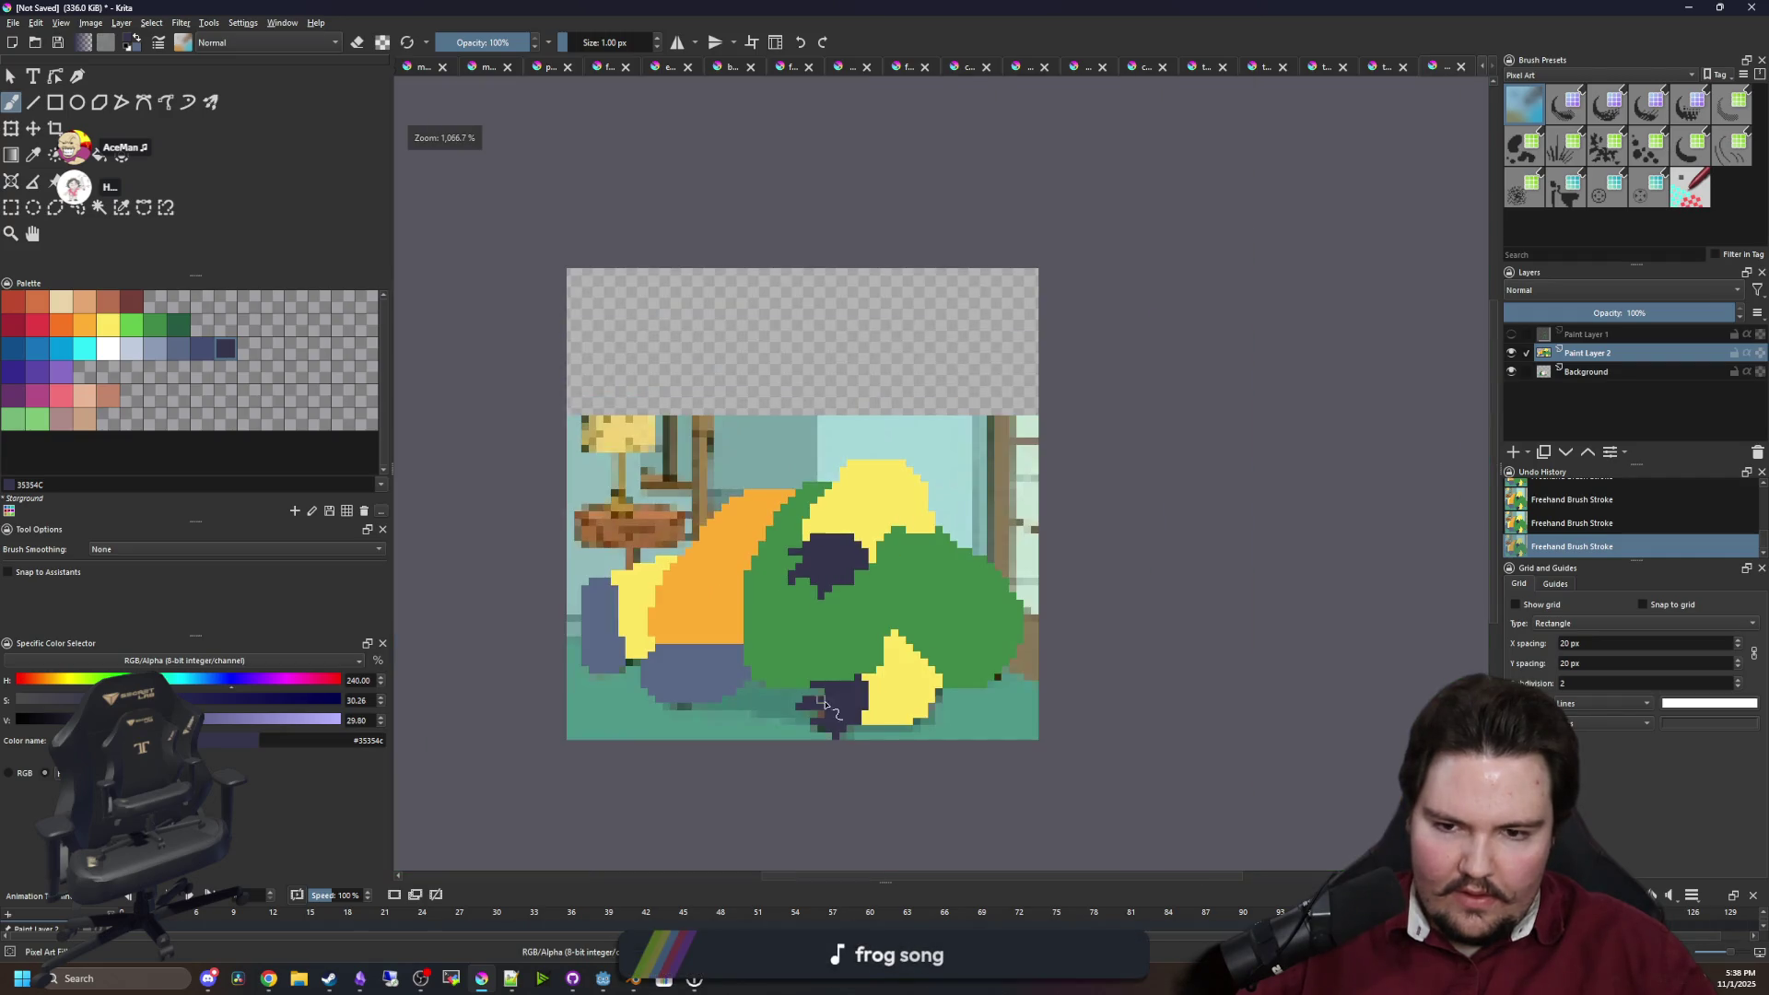
scroll(835, 739, up, 2)
scroll(939, 615, down, 2)
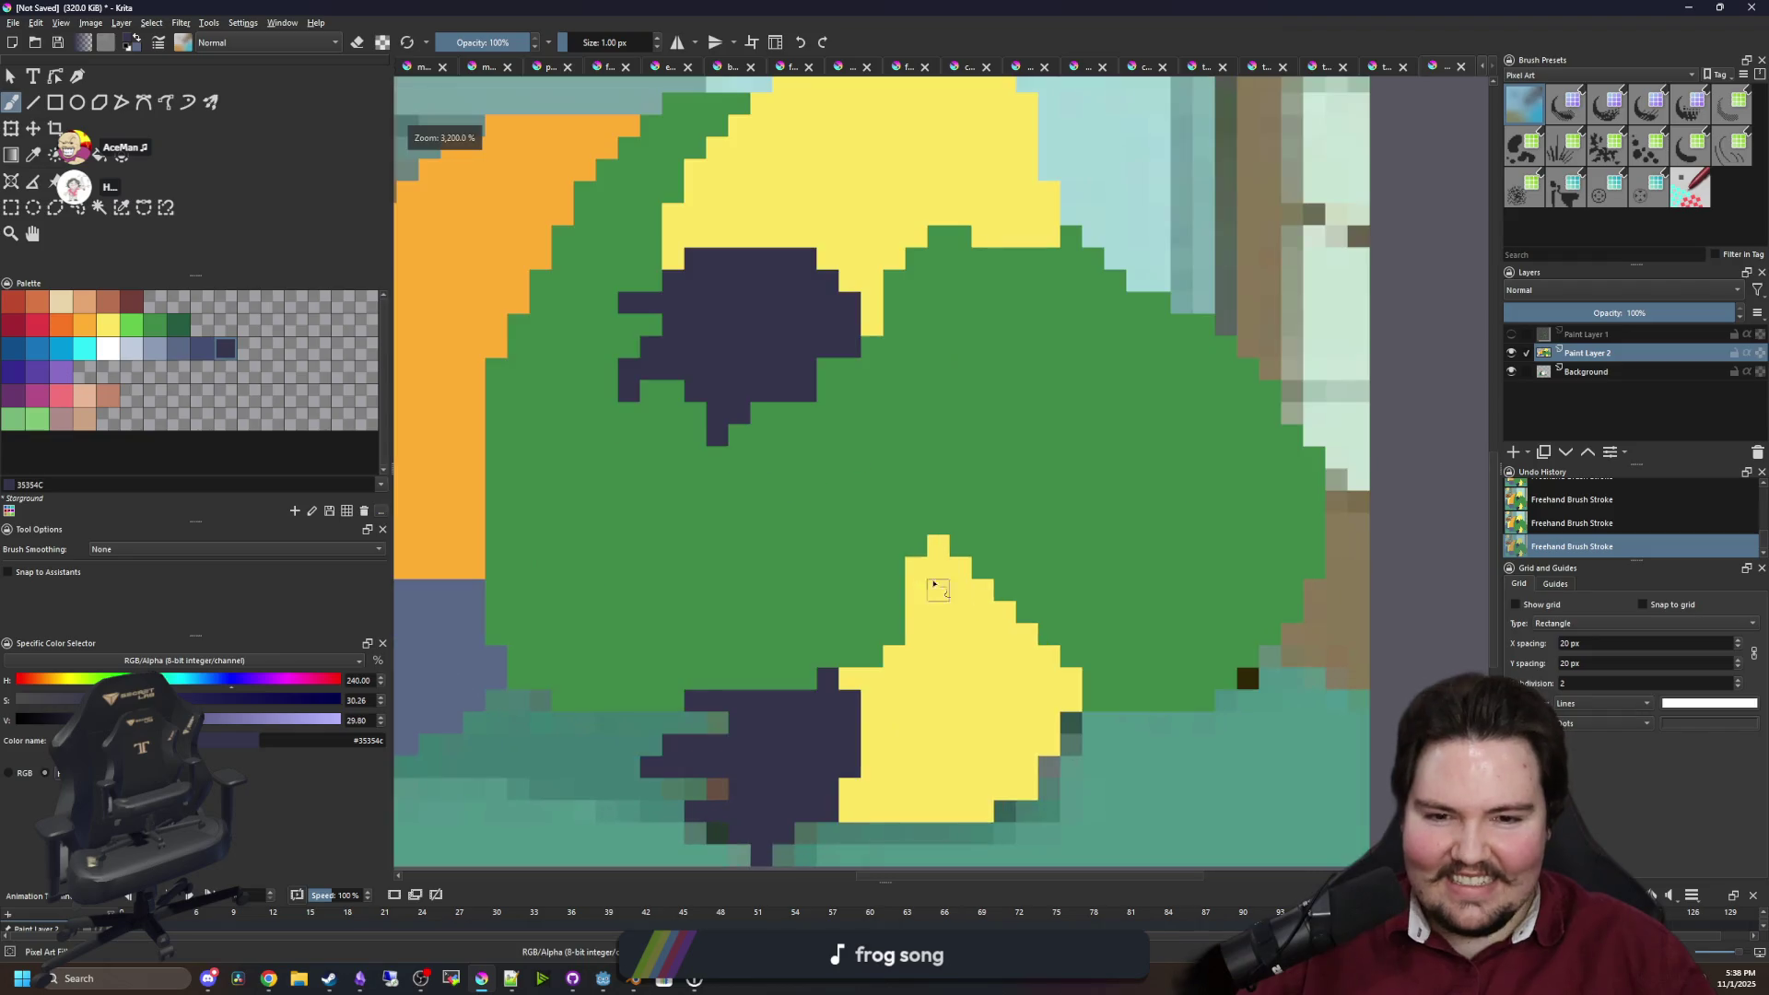
scroll(705, 606, up, 1)
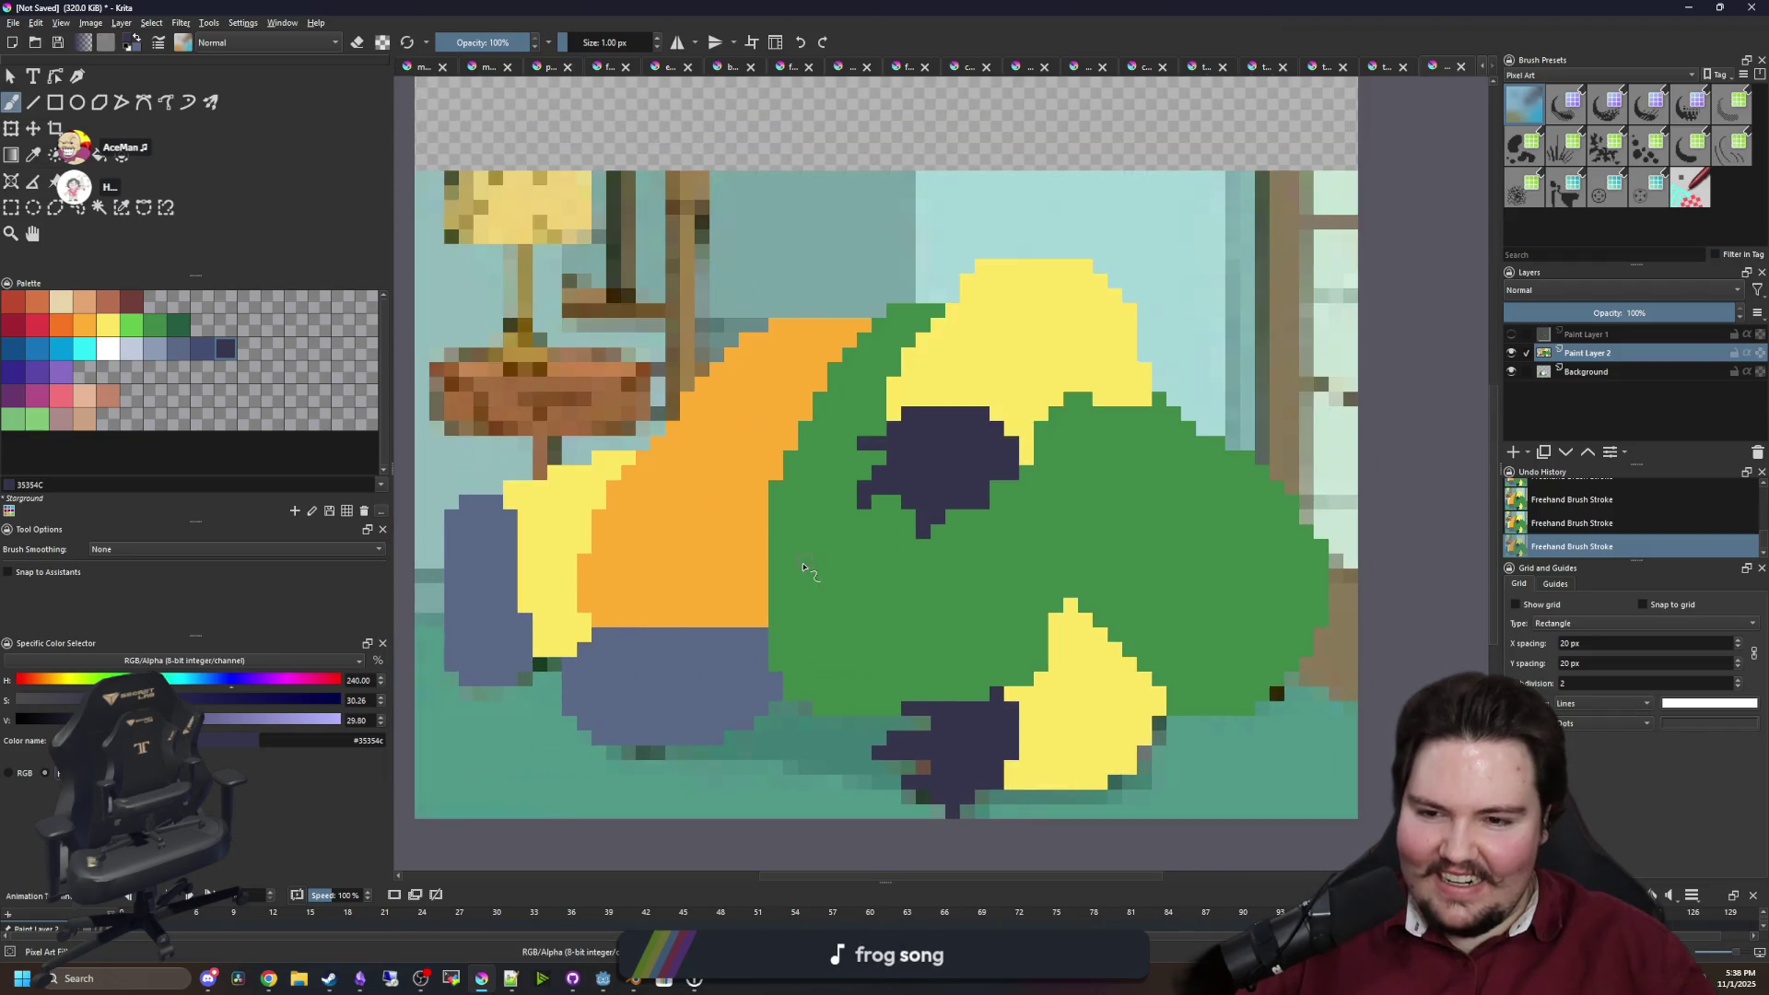
scroll(705, 606, down, 1)
scroll(1455, 405, up, 1)
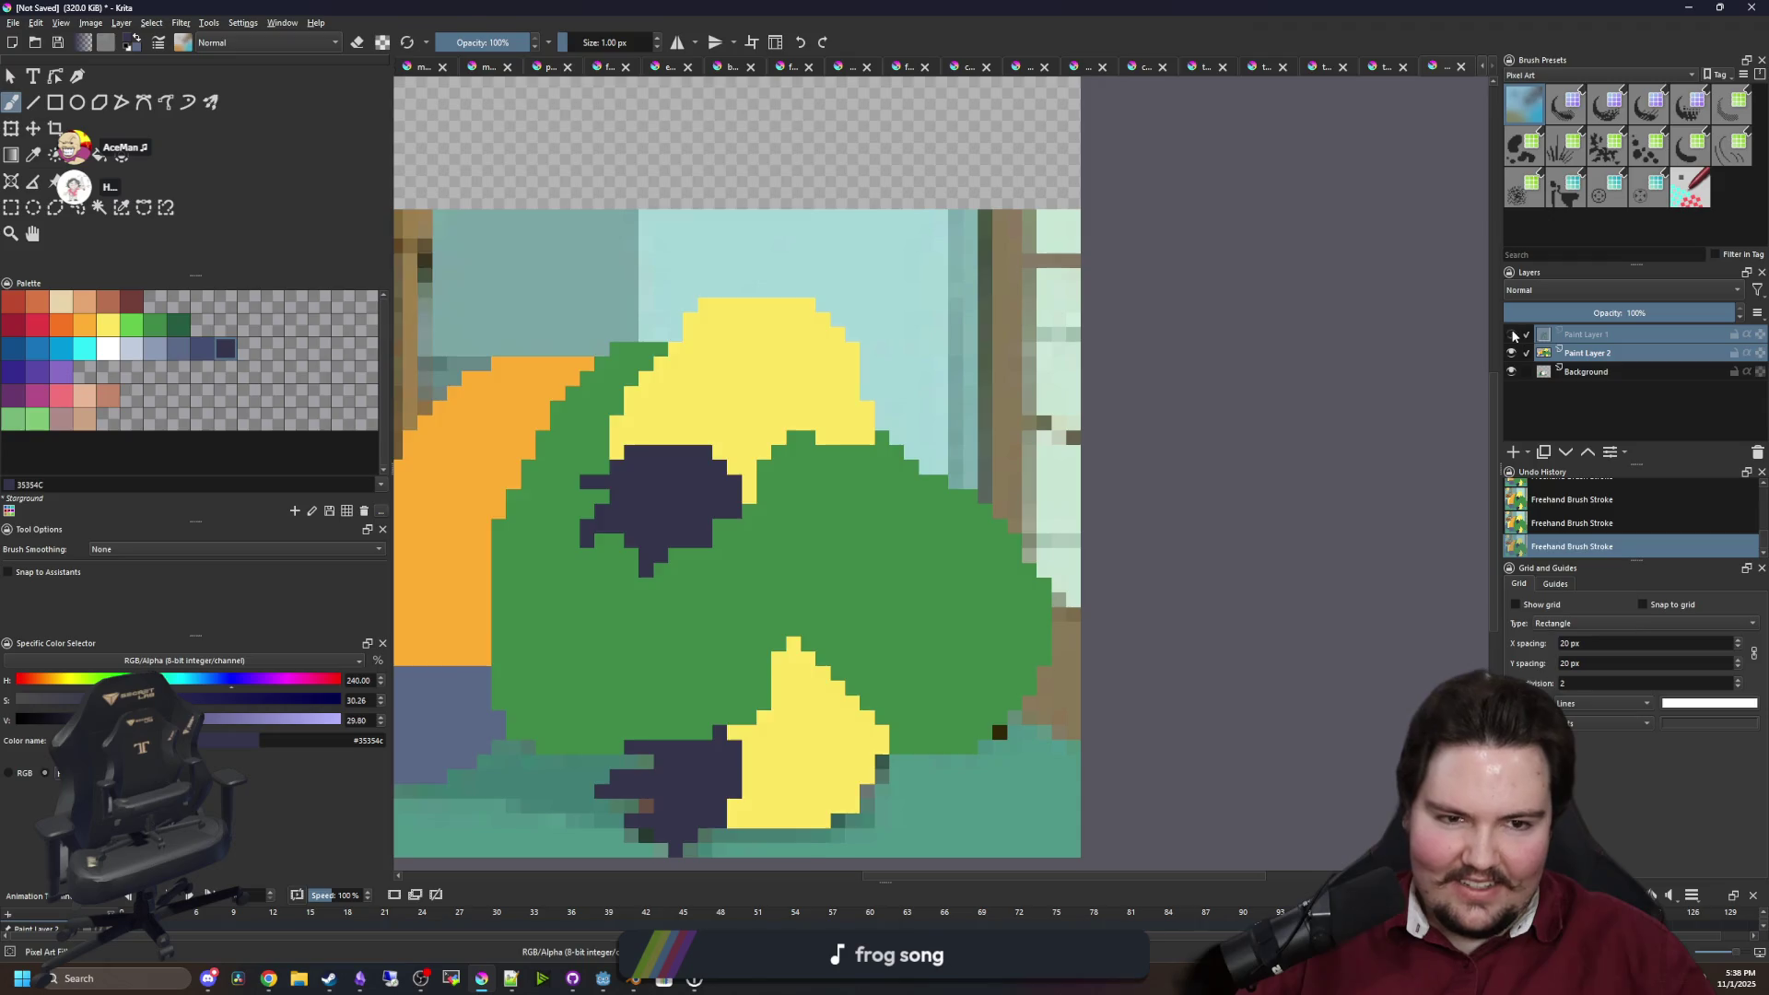
Step: Sample the orange and dark purple from the armored character reference layer, then hide it again
click(1512, 334)
key(p)
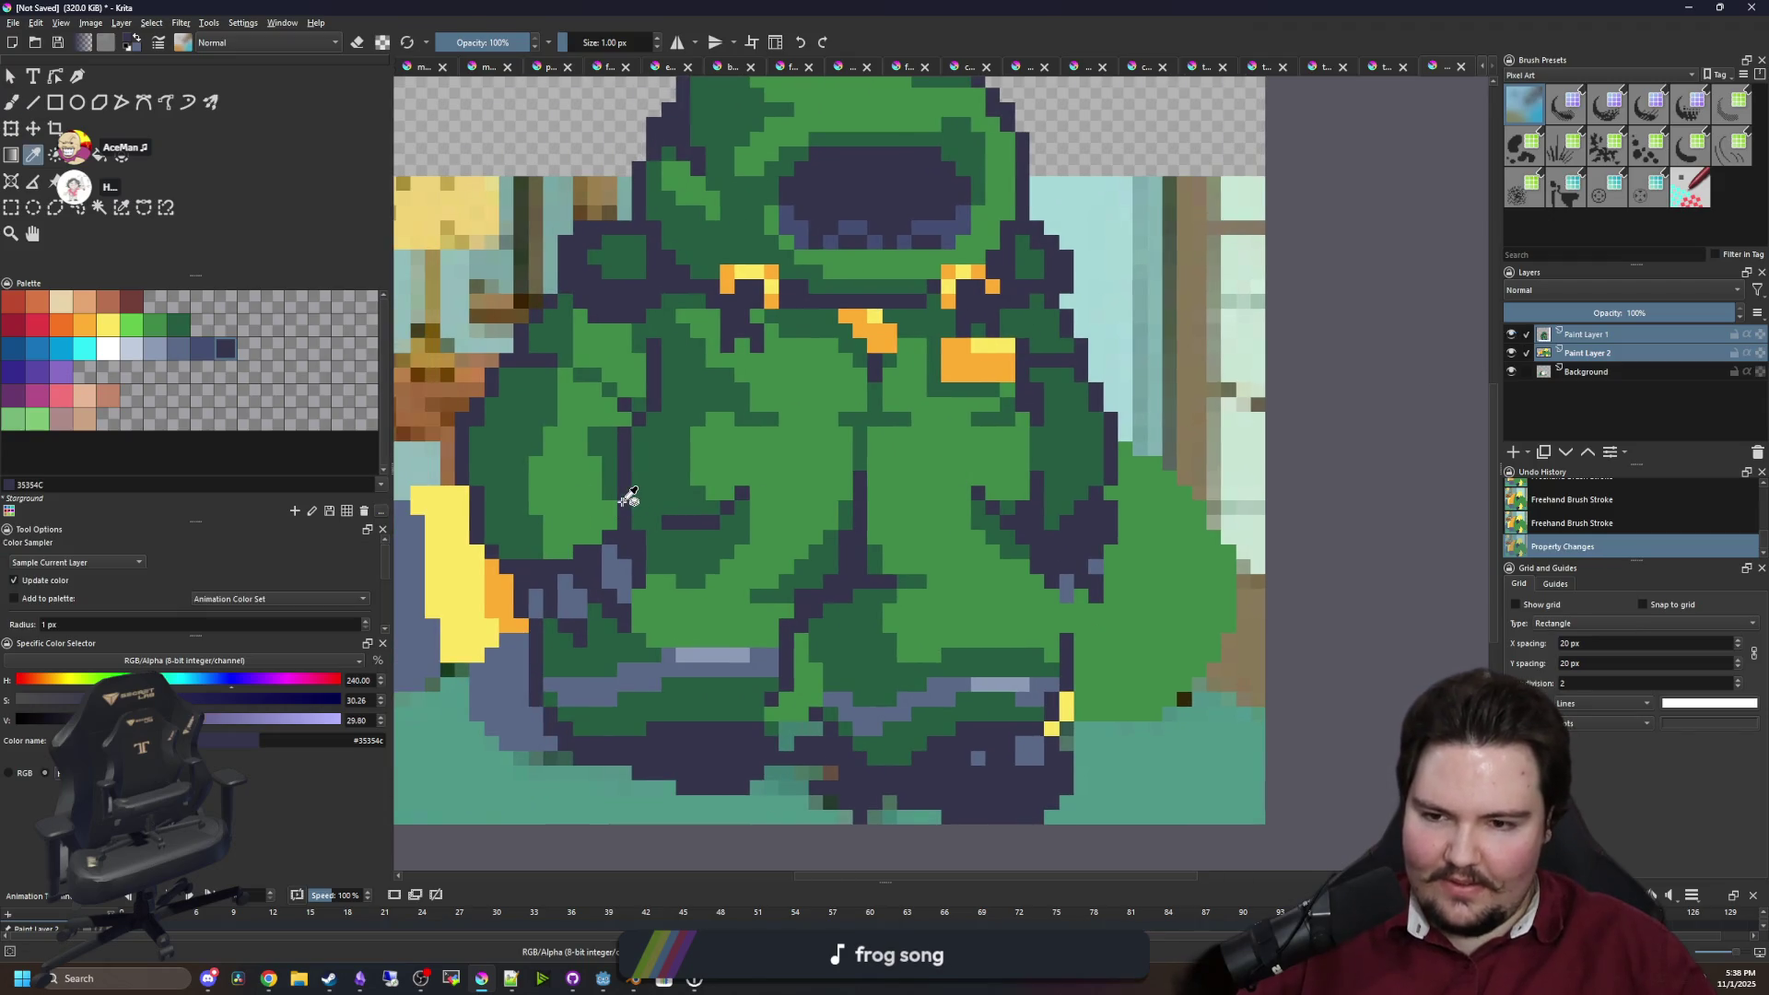
click(629, 496)
click(841, 511)
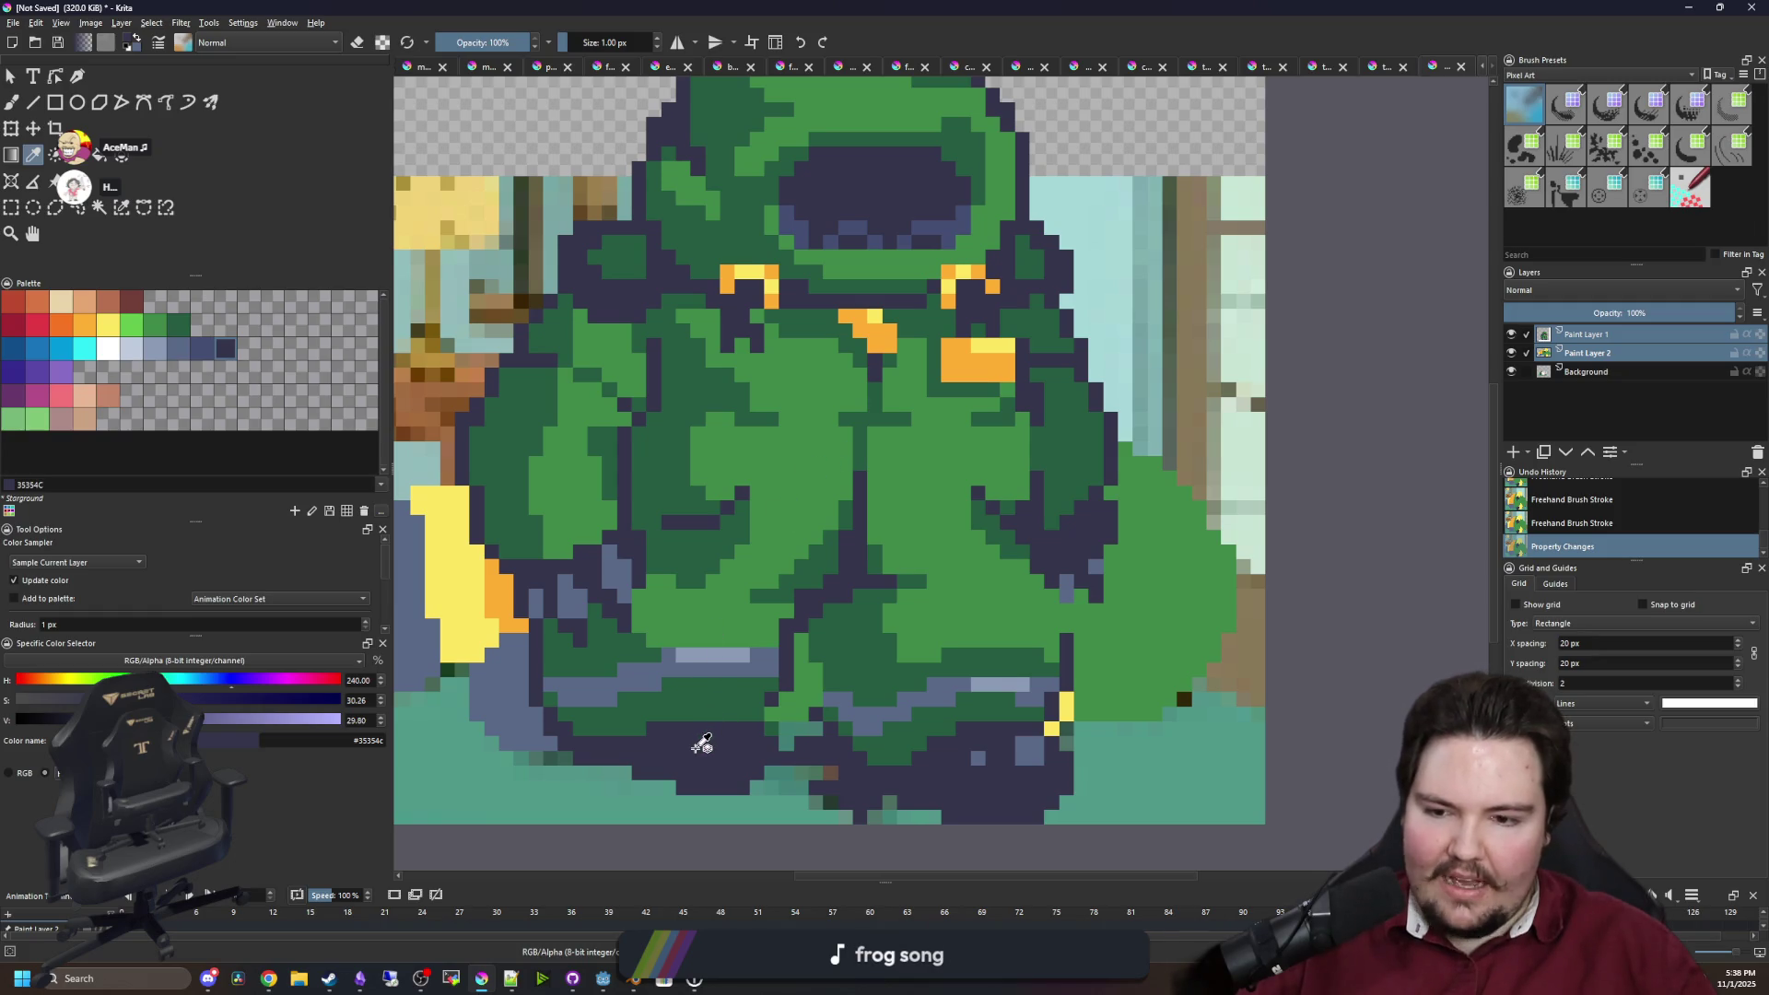
key(ctrl+z)
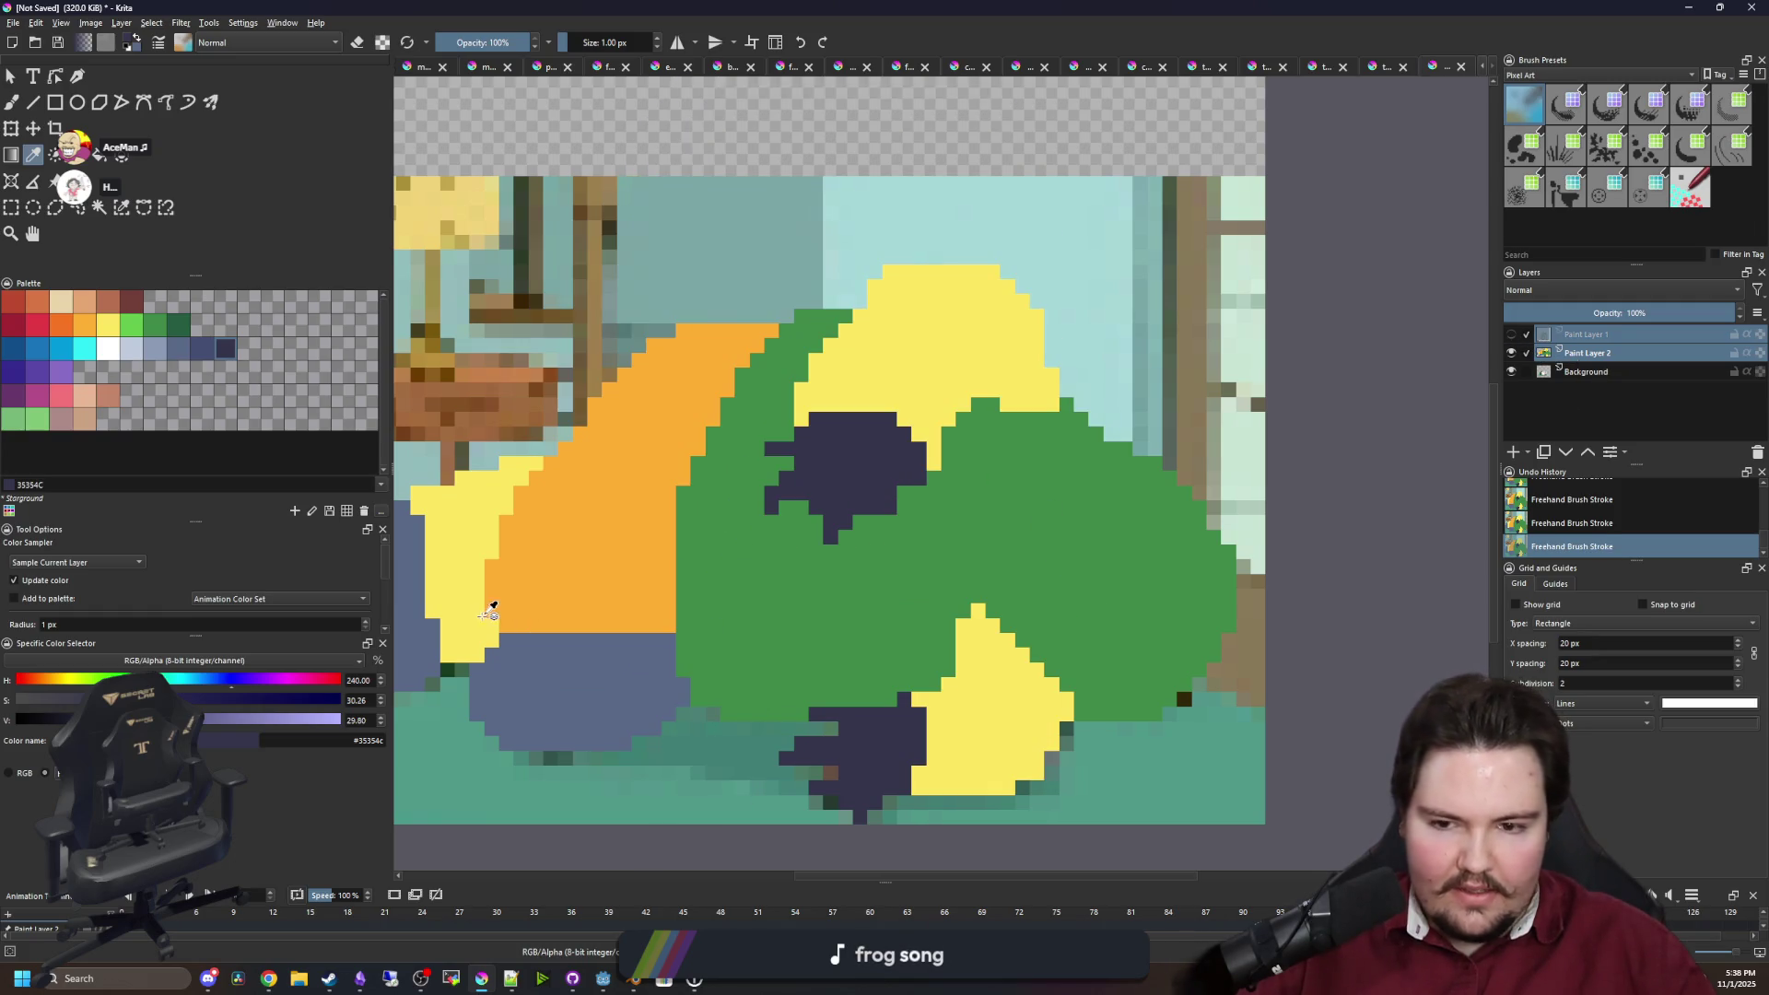
Step: Flood-fill the leg region and a second region with dark purple
key(f)
click(691, 679)
click(506, 576)
Step: Try blue-grey strokes across the boot and beside the yellow, then undo the last two
scroll(452, 587, up, 4)
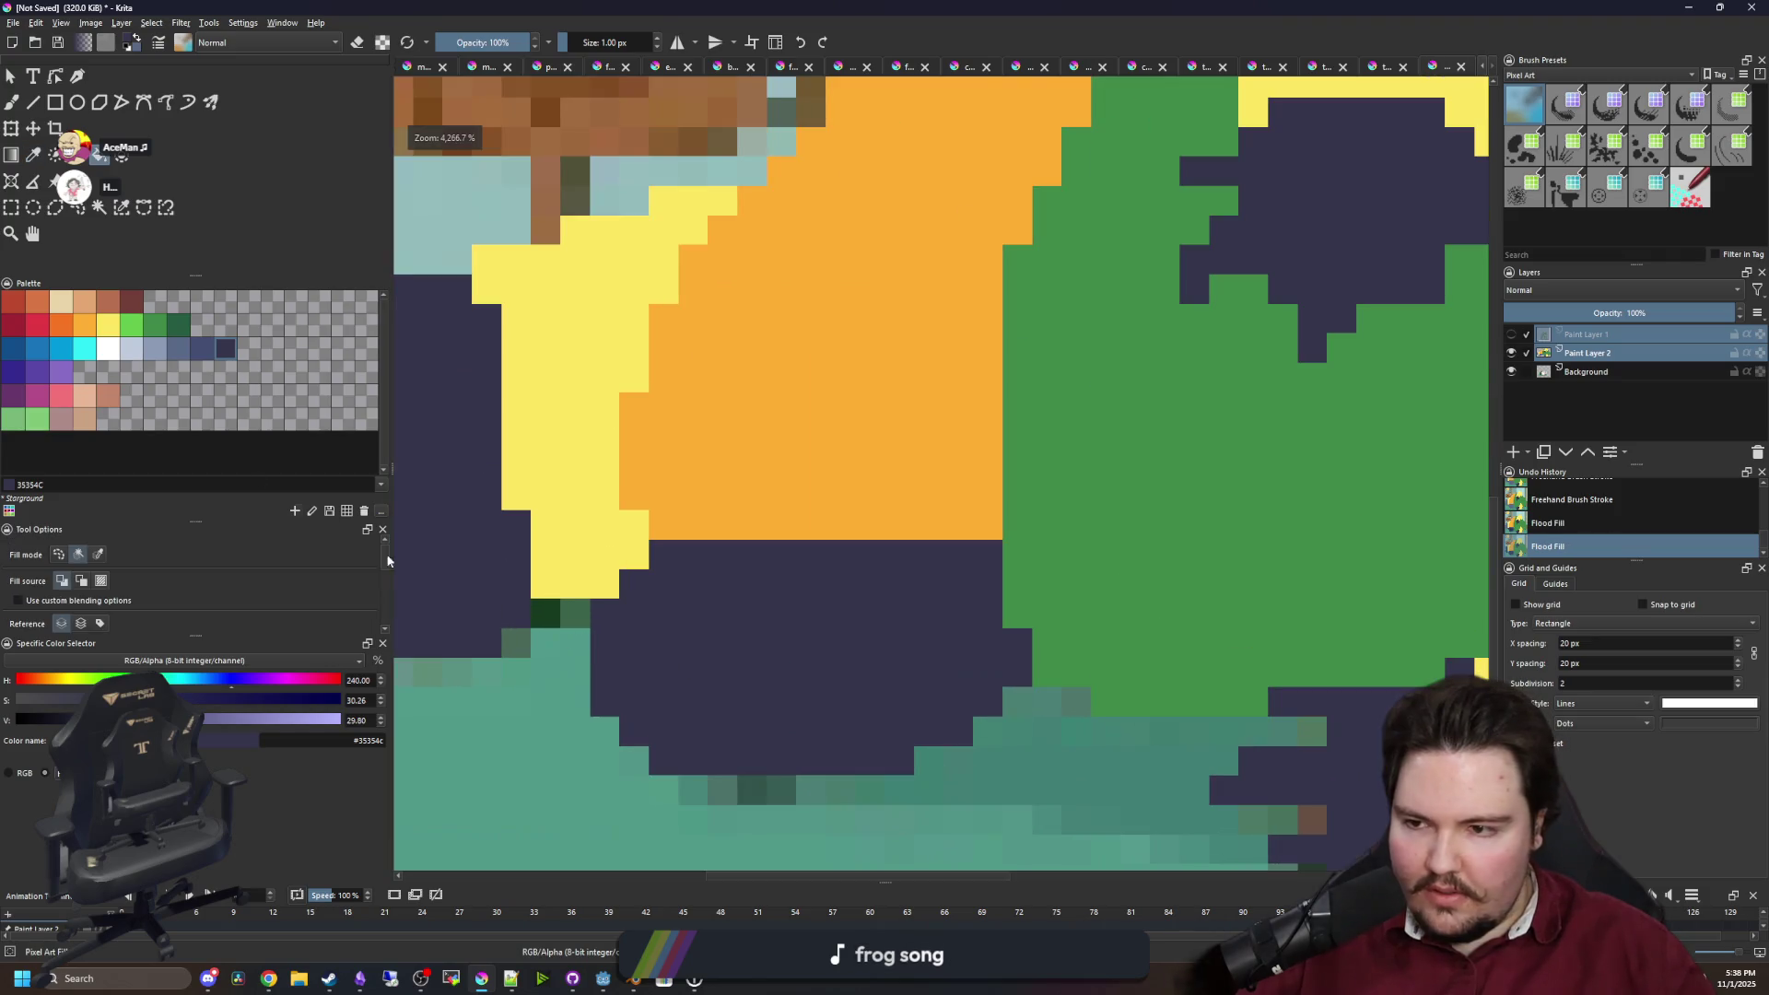
click(182, 355)
key(b)
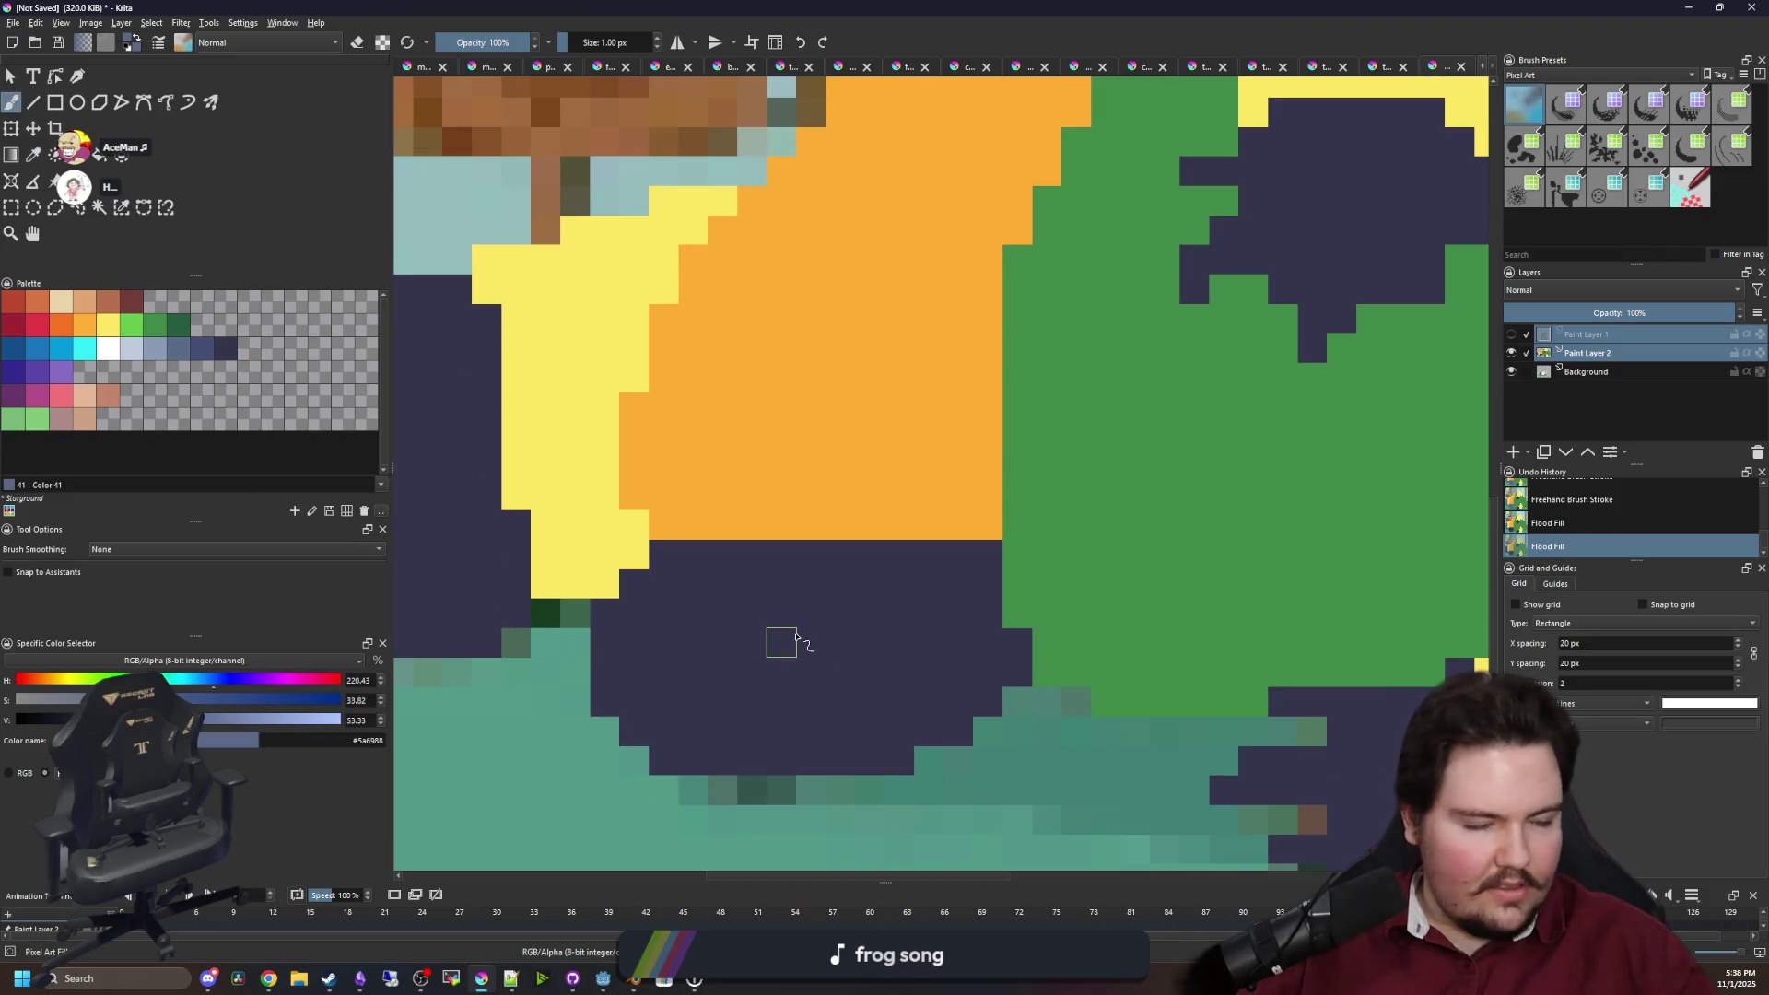
mouse_move(1007, 660)
mouse_down()
mouse_move(963, 590)
mouse_move(703, 632)
mouse_move(636, 715)
mouse_up()
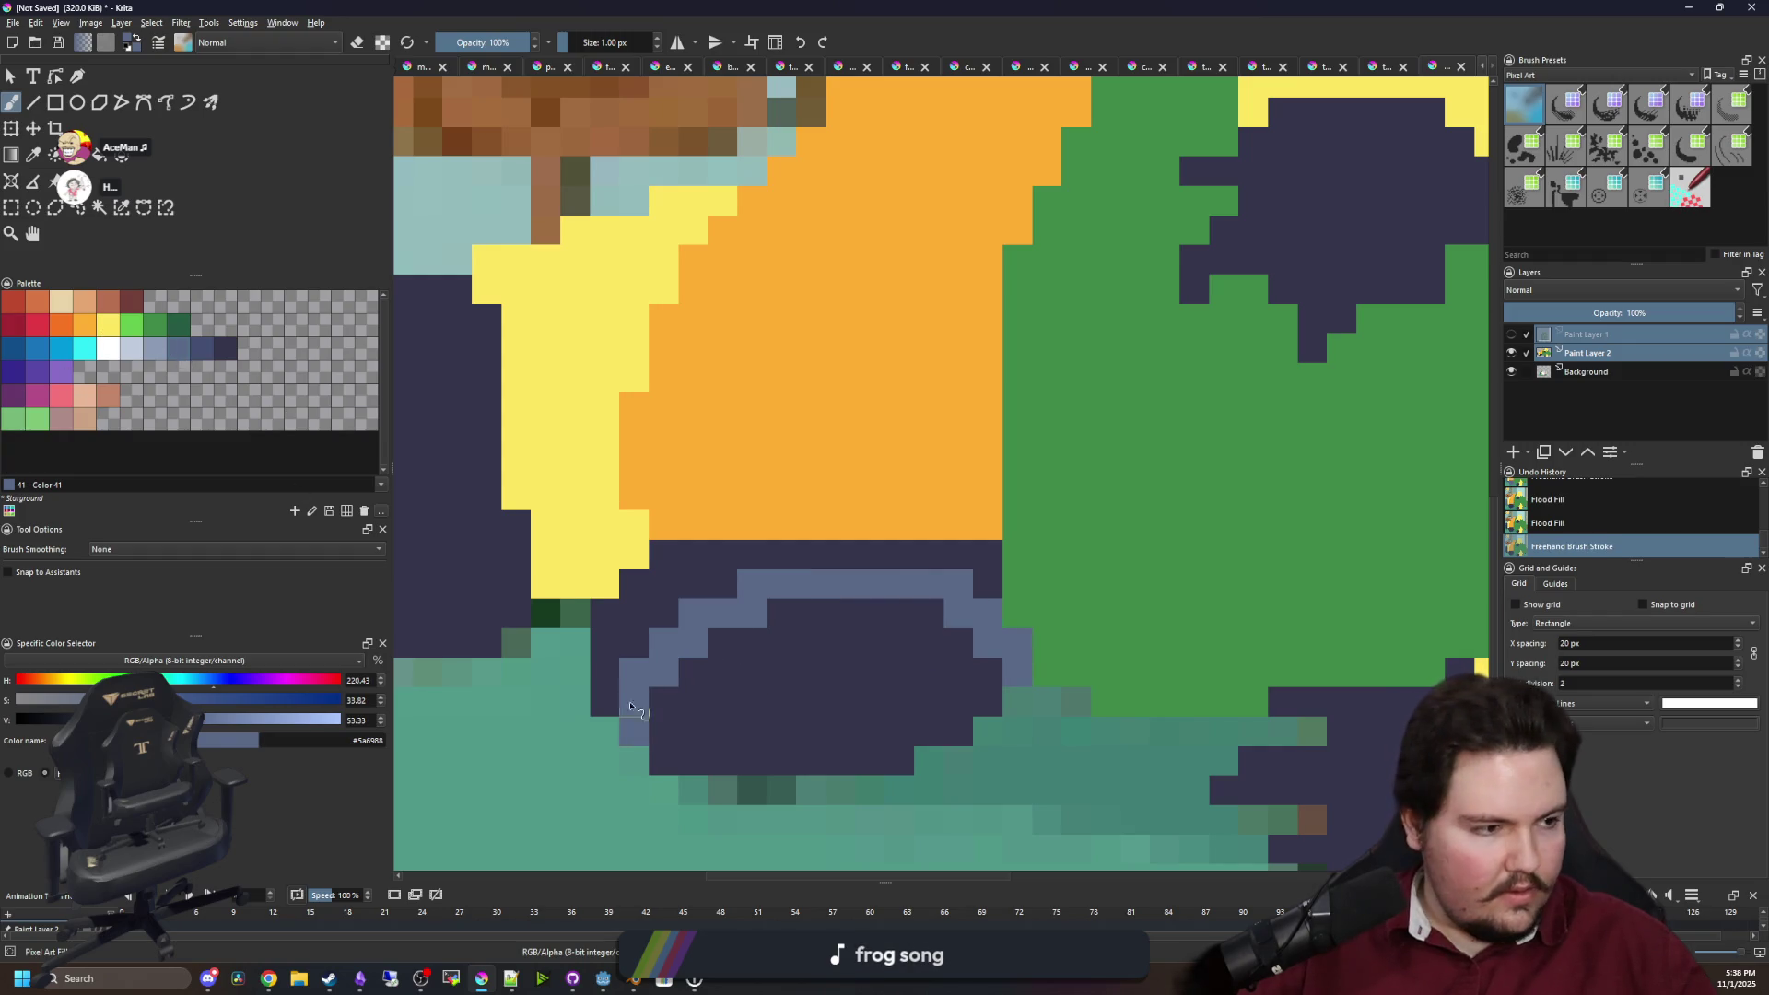
scroll(635, 724, down, 2)
scroll(743, 624, up, 3)
mouse_move(743, 624)
mouse_down()
mouse_move(735, 612)
mouse_move(790, 642)
mouse_move(749, 590)
mouse_up()
click(660, 457)
scroll(680, 502, down, 3)
scroll(693, 601, up, 3)
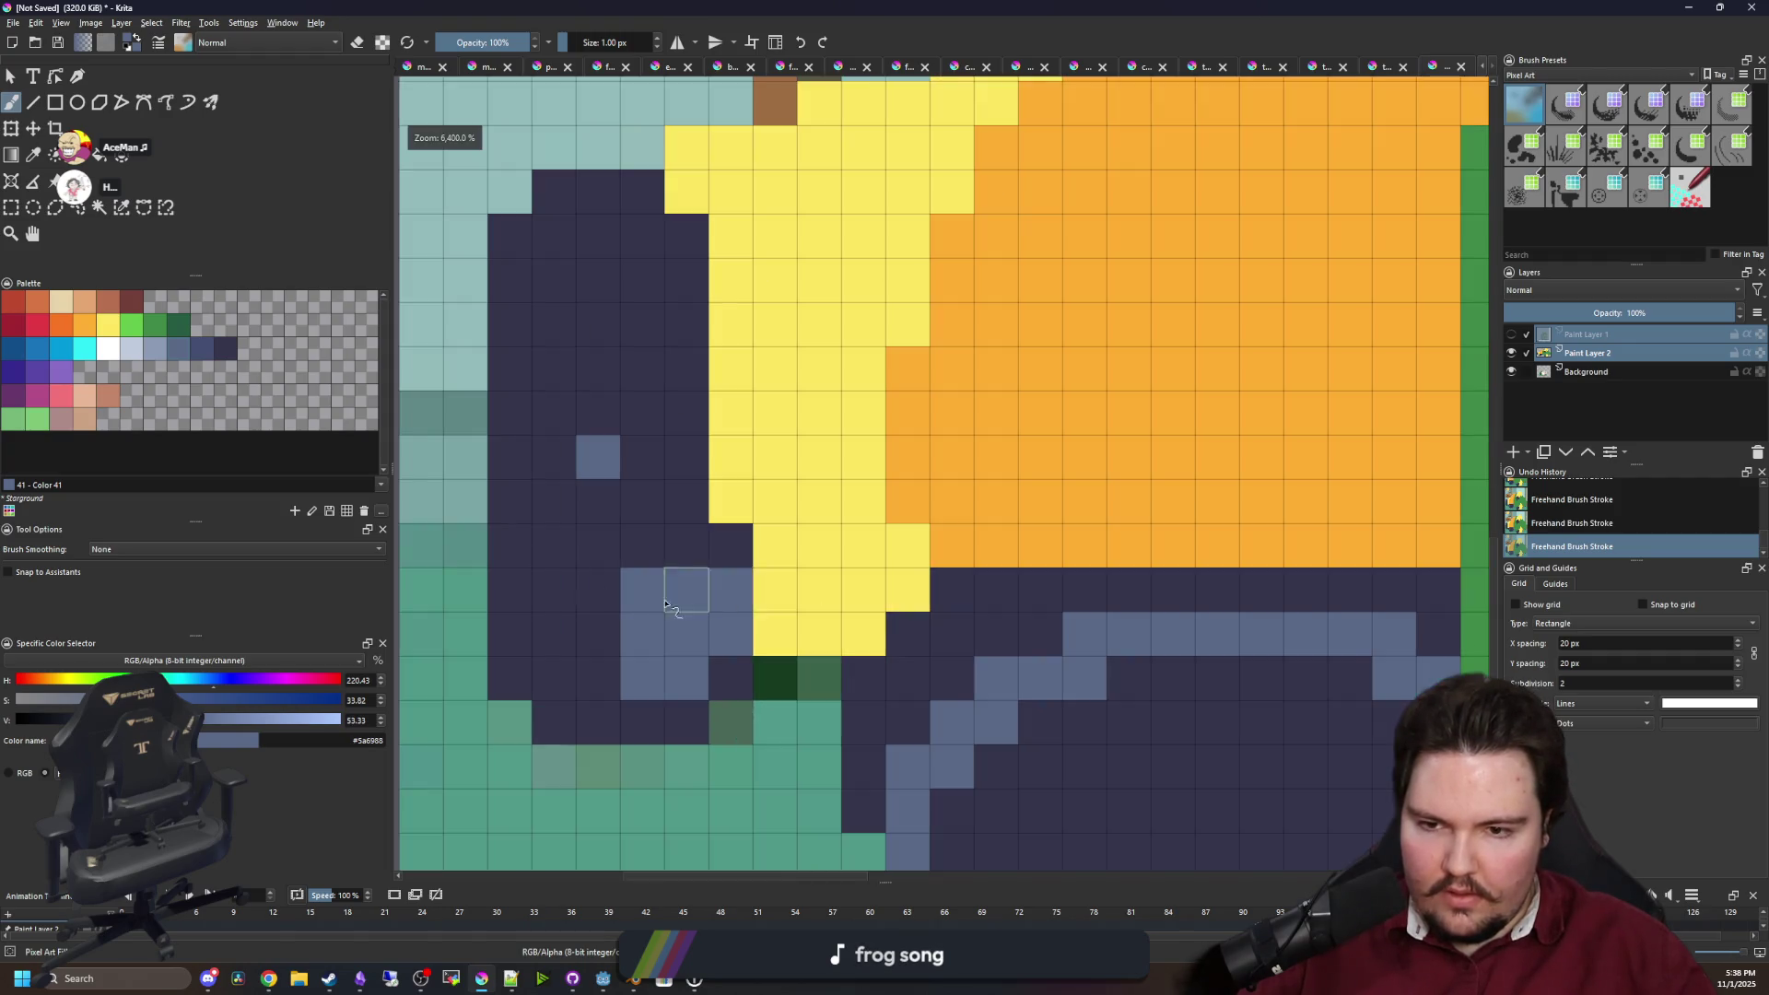
scroll(590, 526, down, 2)
scroll(600, 496, down, 4)
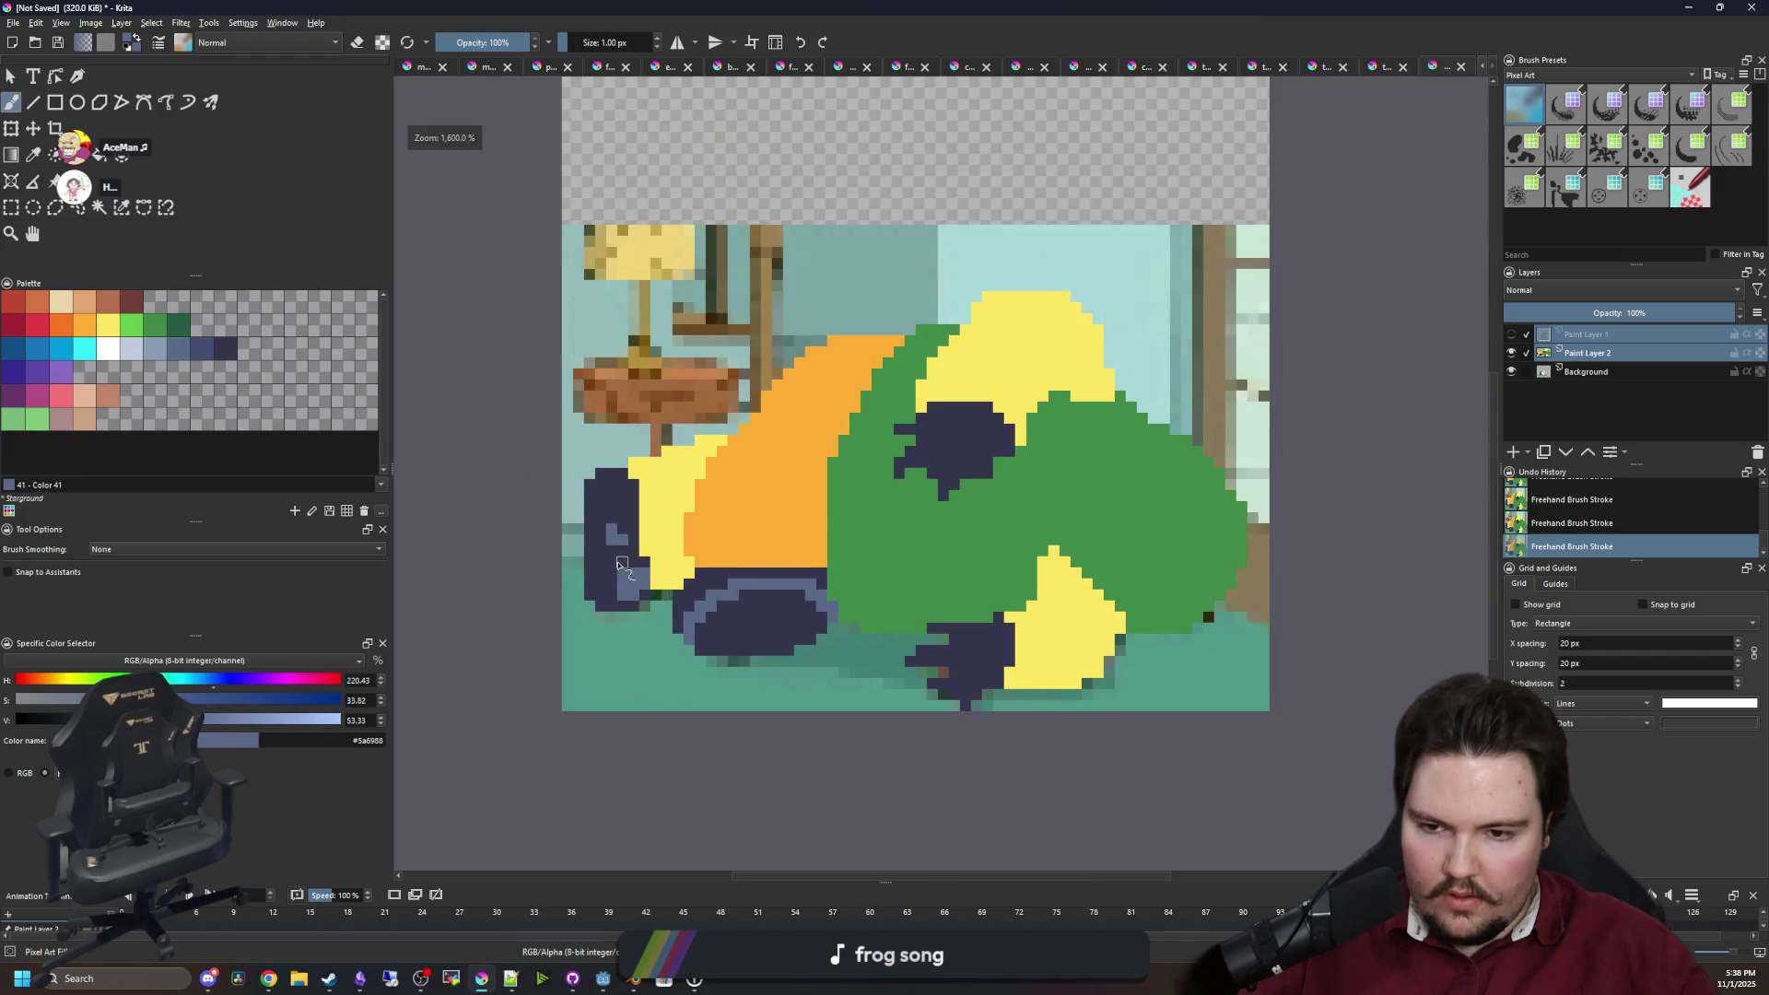
scroll(620, 505, up, 5)
key(ctrl+z)
key(ctrl+z)
scroll(811, 700, down, 3)
scroll(838, 695, up, 3)
Step: Flood-fill the dark oval interior with blue-grey
key(f)
click(838, 694)
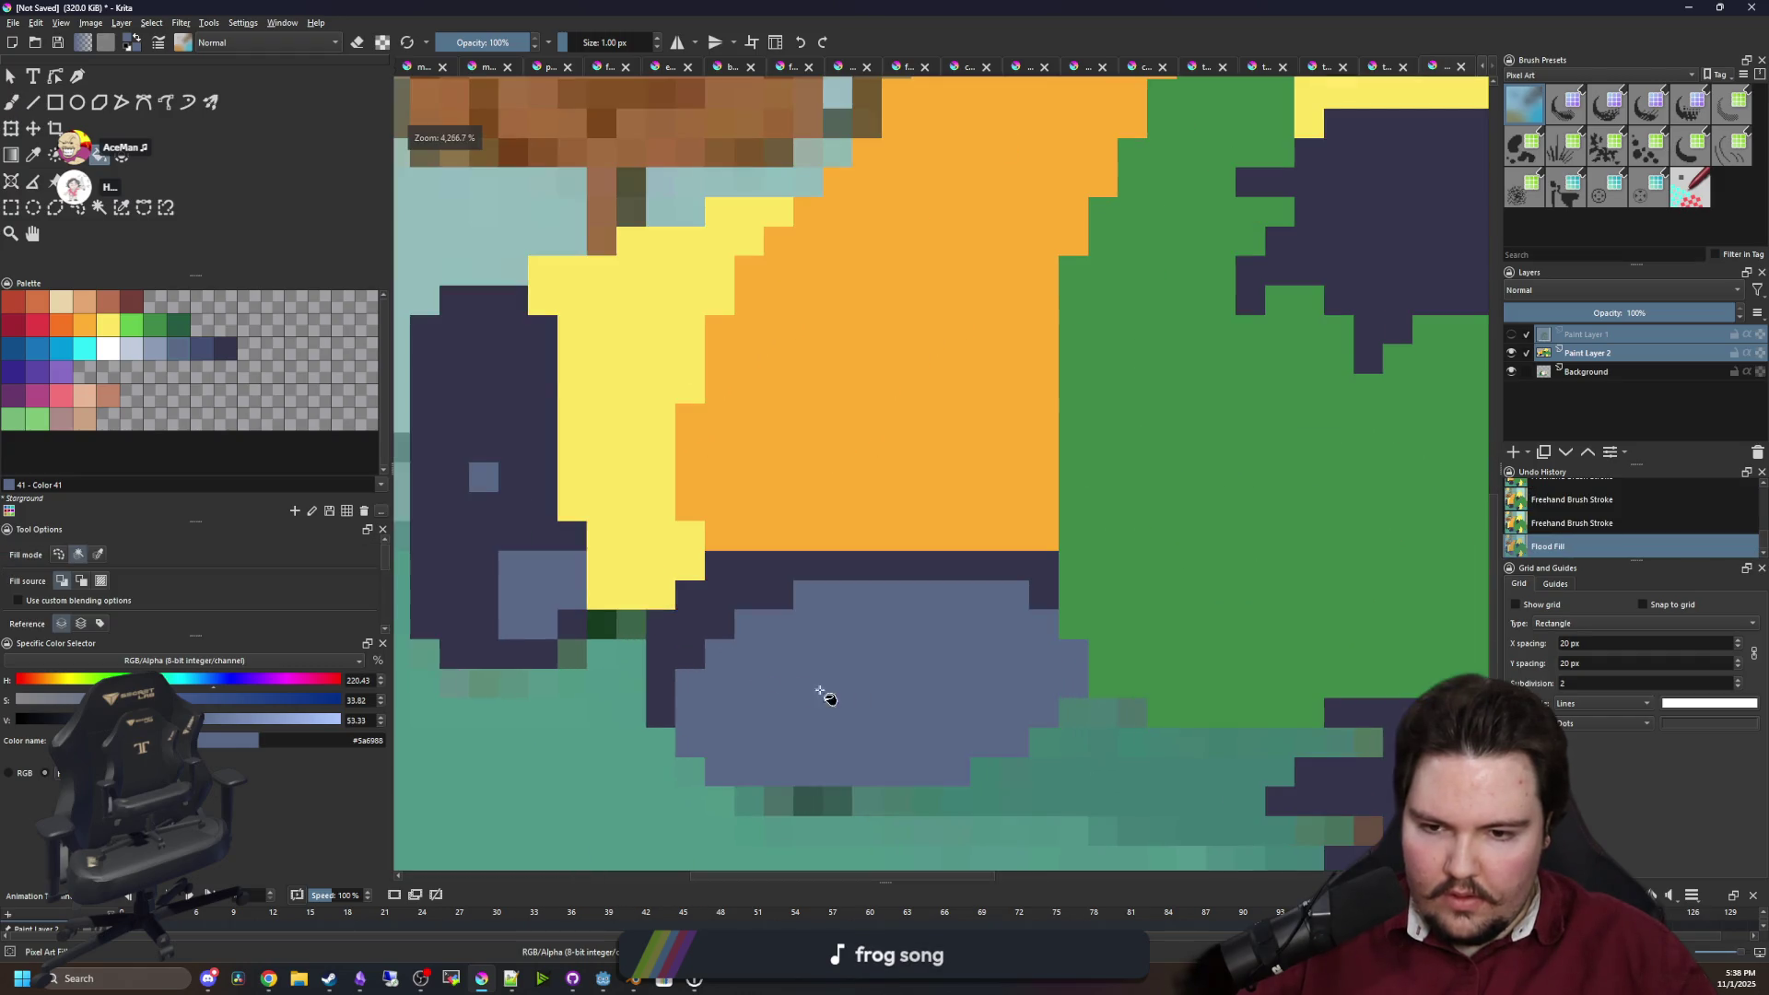
scroll(922, 728, down, 2)
scroll(928, 731, up, 2)
Step: Paint four darker blue-grey vertical stripes across the oval
click(201, 348)
key(b)
mouse_move(574, 700)
mouse_down()
mouse_move(573, 727)
mouse_move(572, 578)
mouse_up()
drag(669, 716, 663, 533)
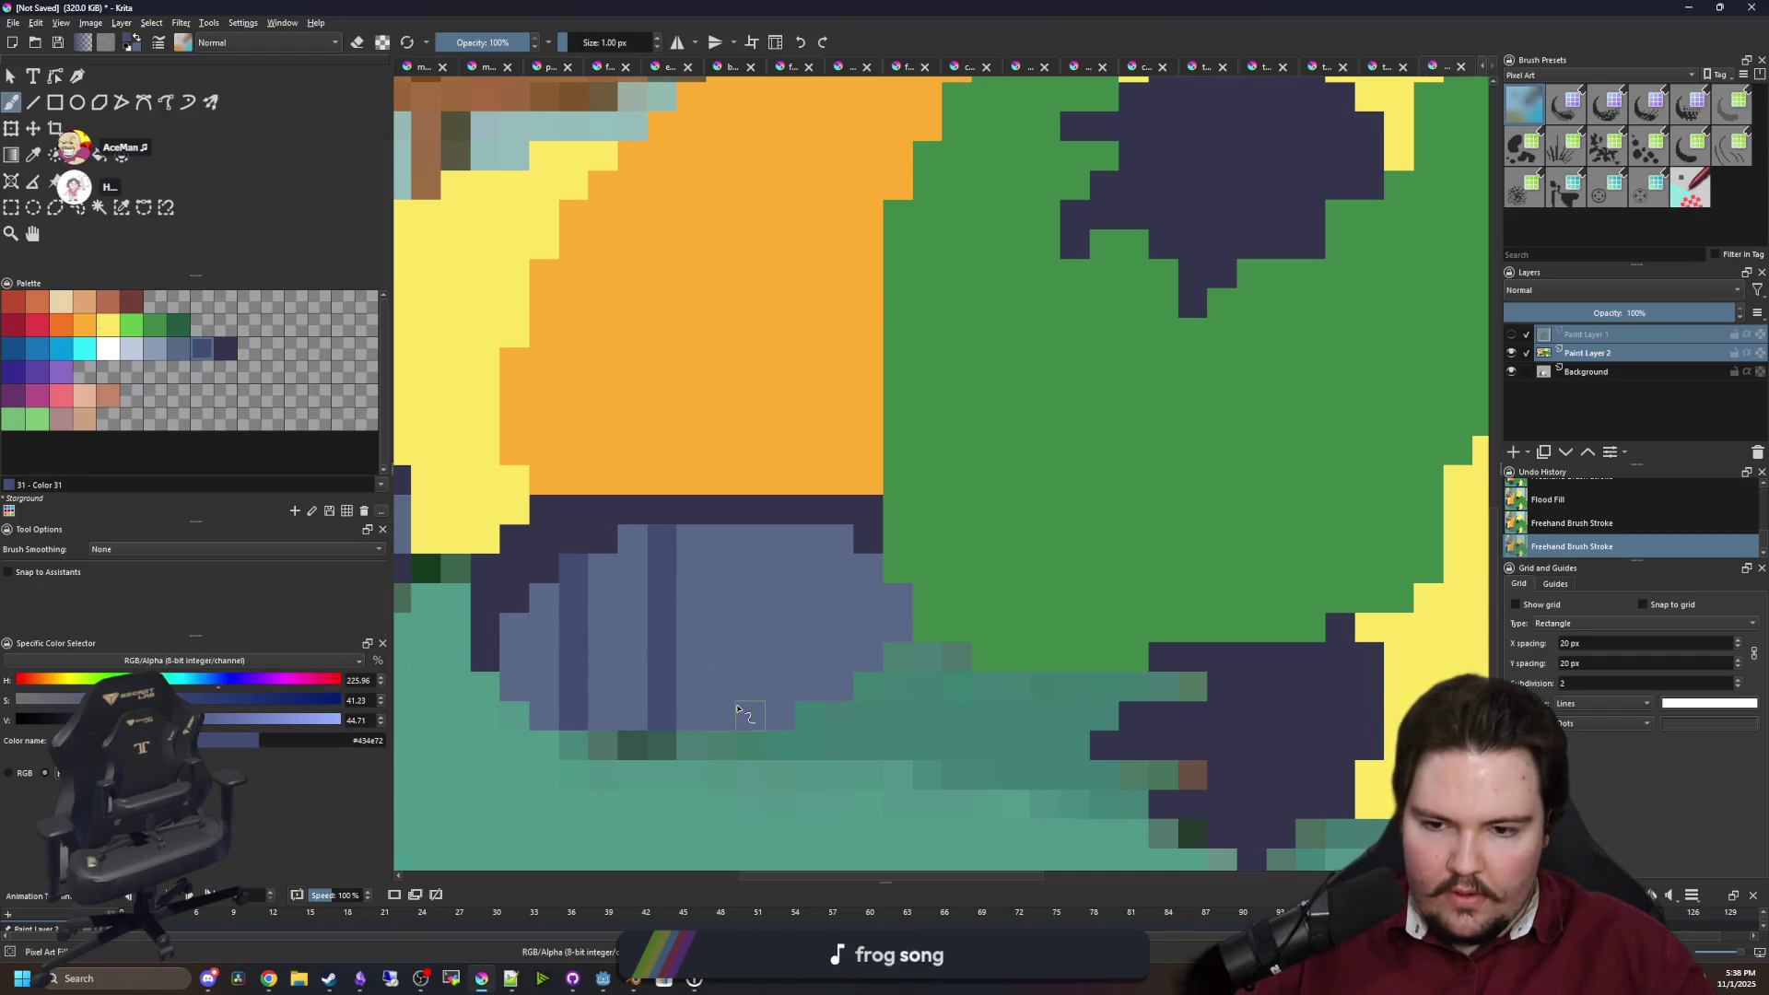
drag(750, 717, 754, 553)
drag(827, 677, 839, 527)
scroll(665, 623, down, 2)
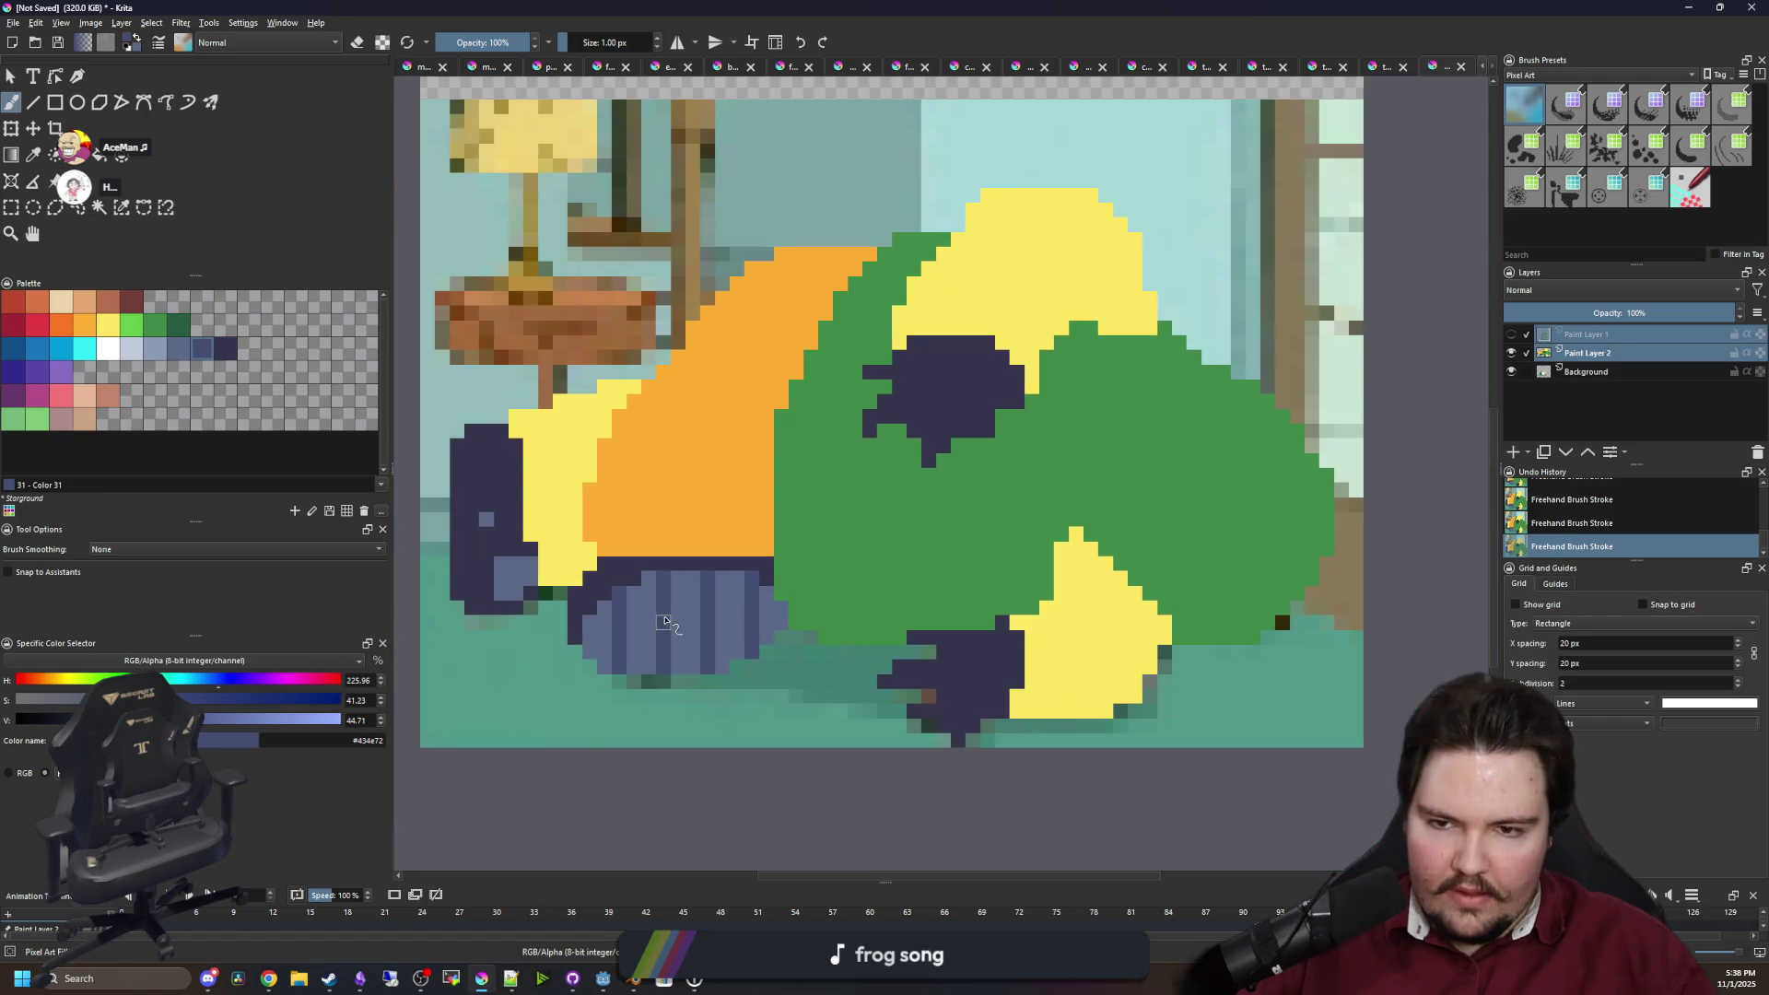
scroll(848, 360, up, 1)
Step: Fill a region of the body beside the shoe with dark green
click(178, 326)
key(f)
scroll(908, 593, down, 1)
click(909, 592)
scroll(810, 552, down, 1)
scroll(772, 605, up, 1)
Step: Sample the body's green and touch up a couple of pixels on the upper body
drag(772, 606, 588, 550)
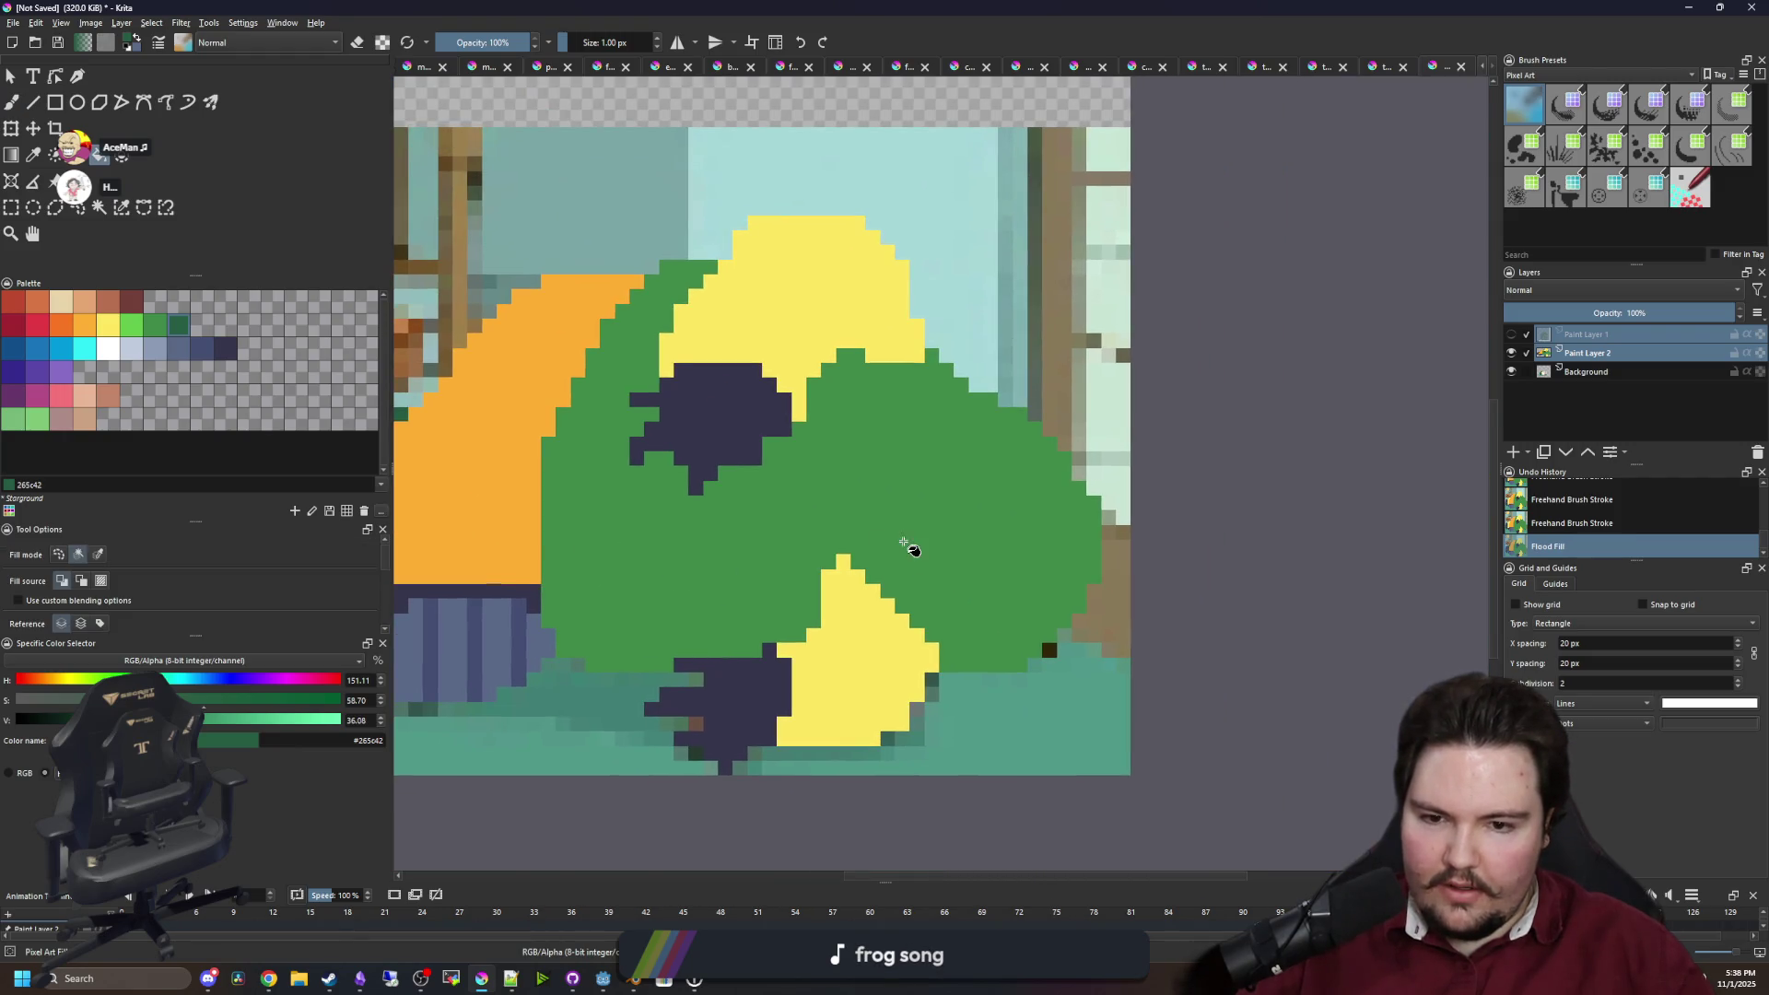
scroll(910, 549, up, 1)
scroll(903, 553, up, 1)
ctrl+click(811, 585)
key(b)
click(815, 559)
click(855, 612)
scroll(830, 571, down, 2)
scroll(858, 530, up, 3)
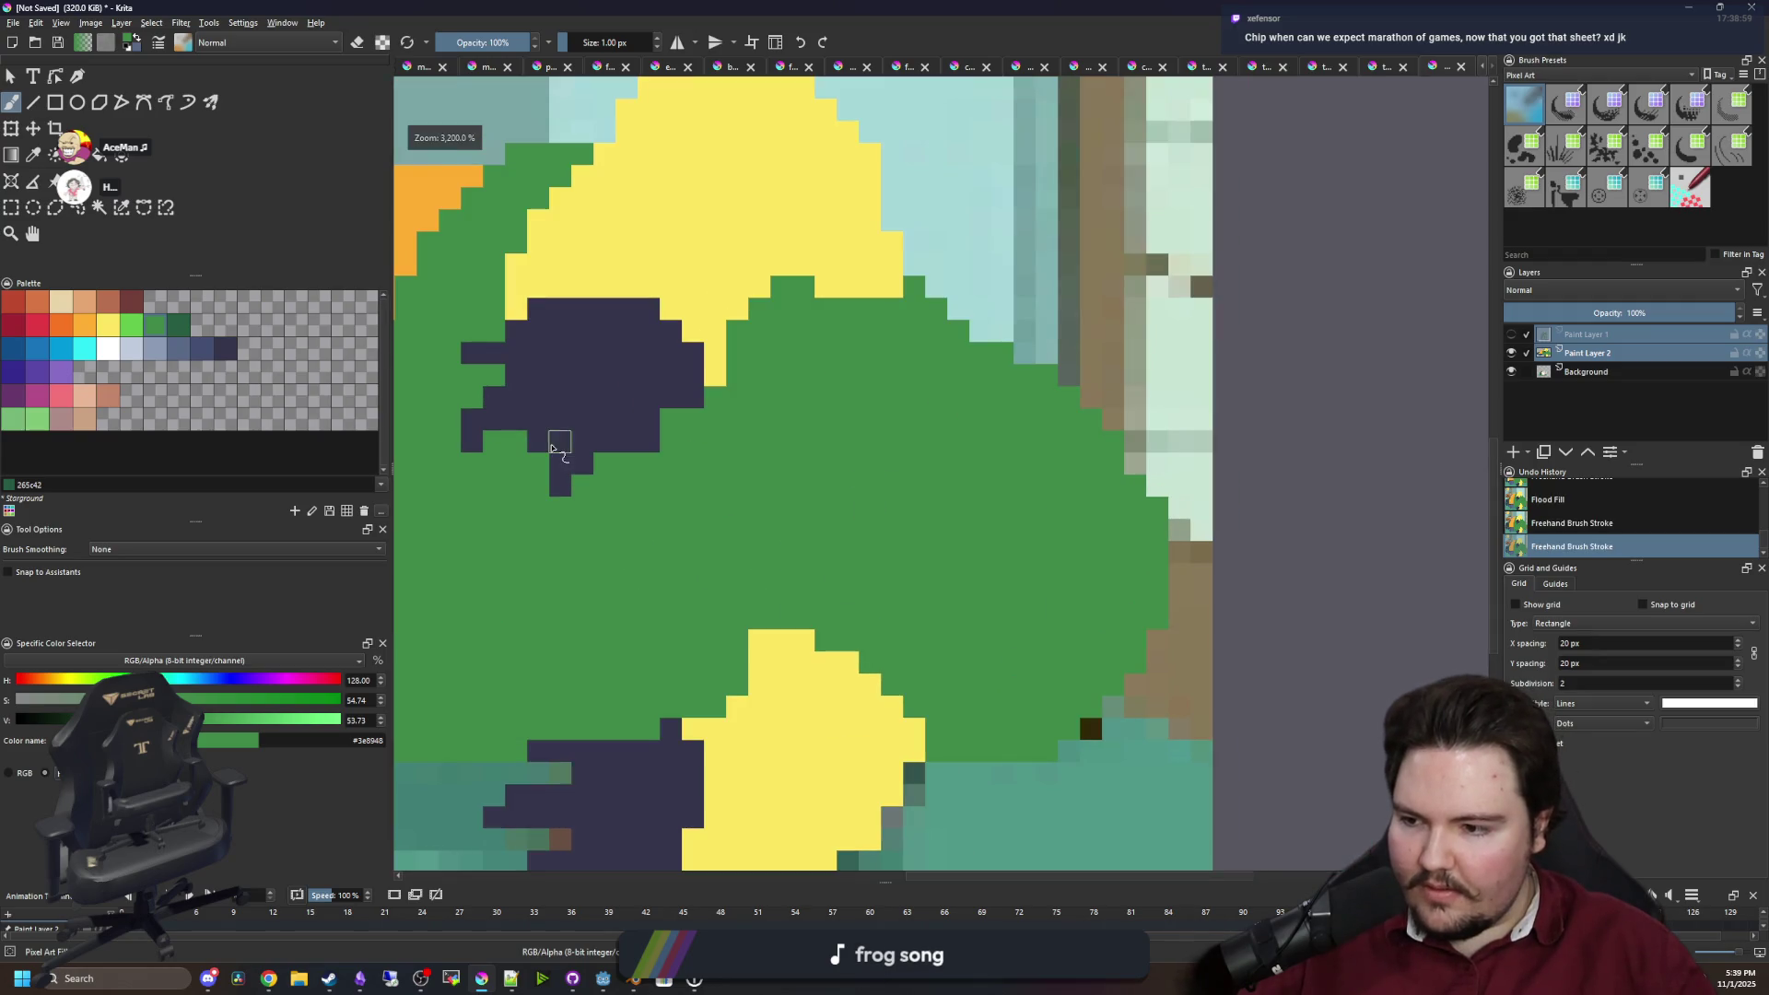
Step: Fill the green body area dark green and the orange area mid green
scroll(551, 448, down, 2)
scroll(400, 470, up, 2)
click(178, 324)
key(f)
scroll(935, 556, down, 3)
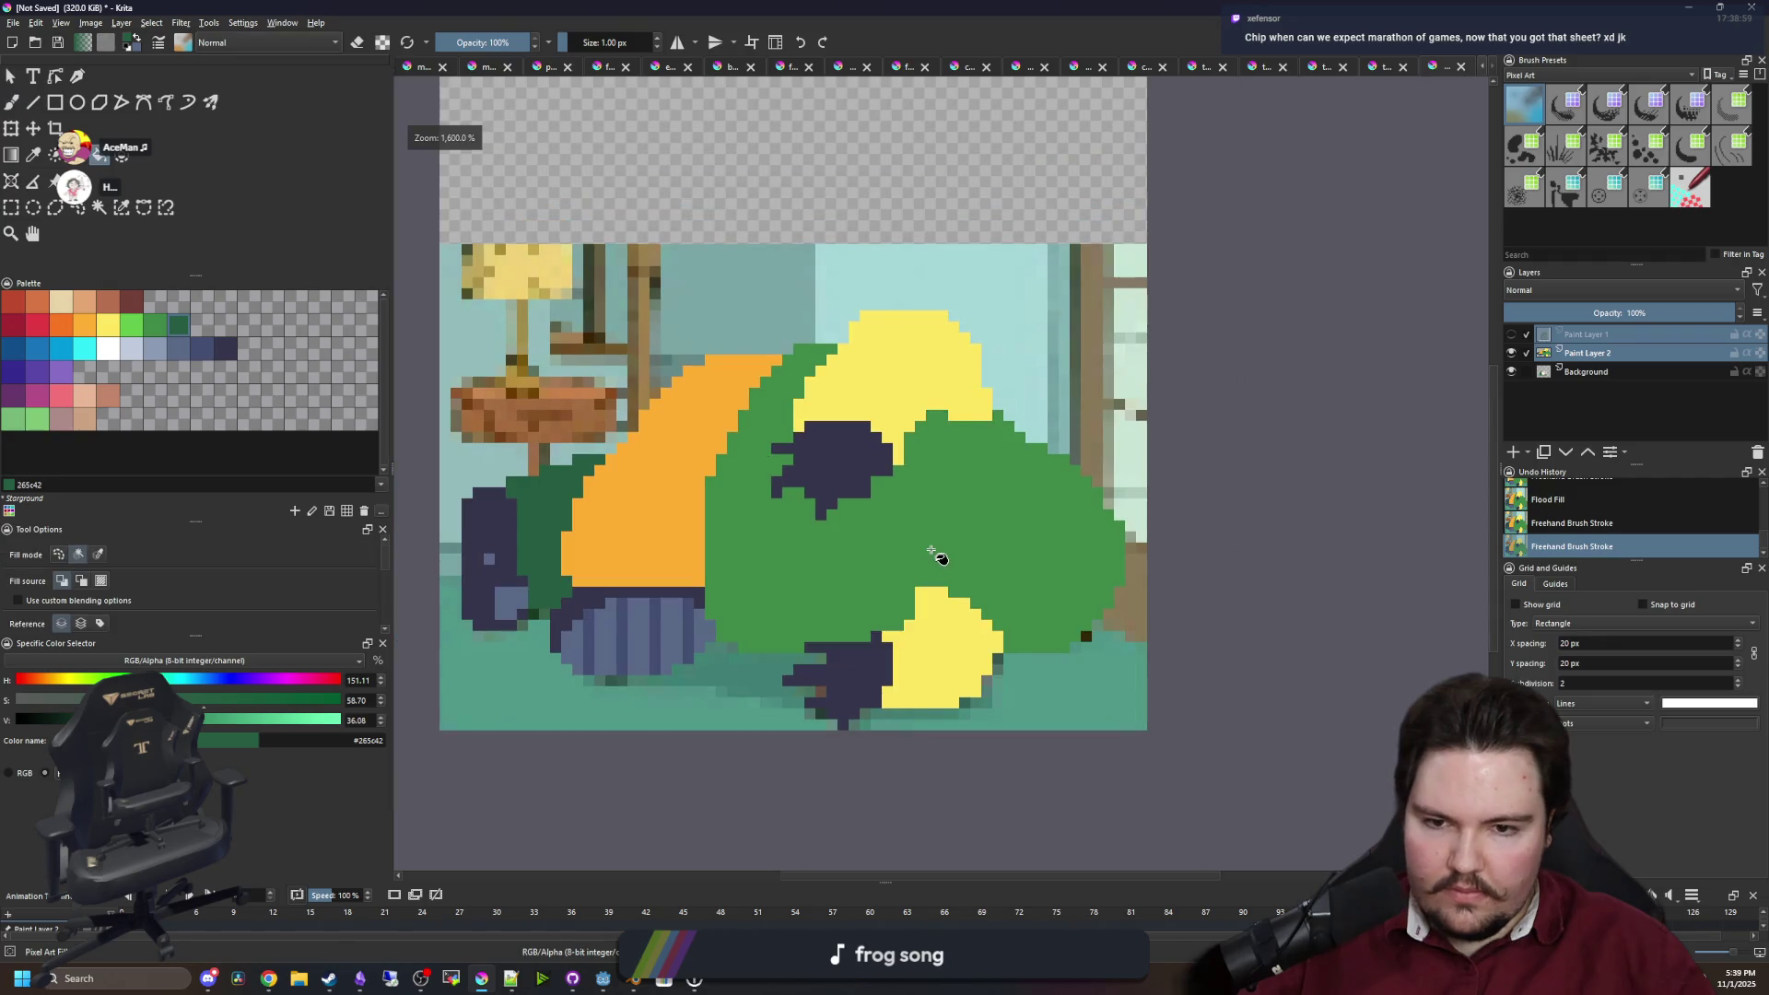
click(937, 553)
scroll(943, 547, up, 3)
scroll(405, 433, up, 2)
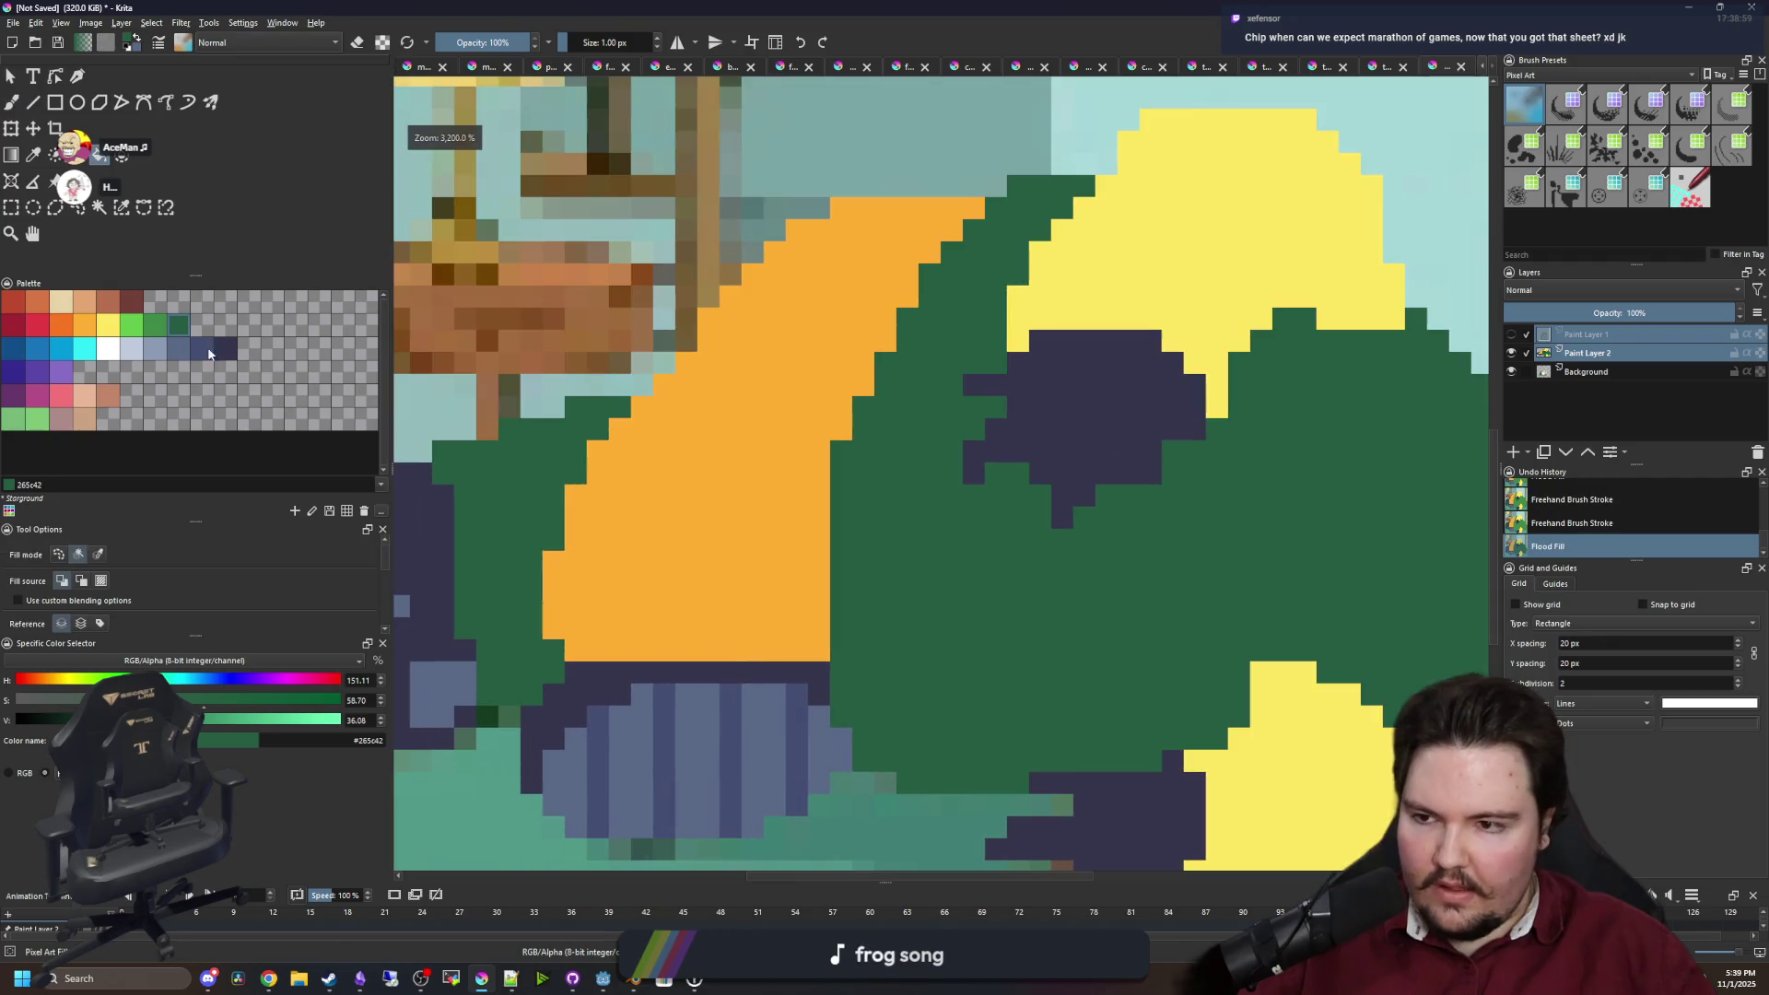
click(161, 333)
click(711, 526)
scroll(667, 561, down, 3)
scroll(667, 561, up, 2)
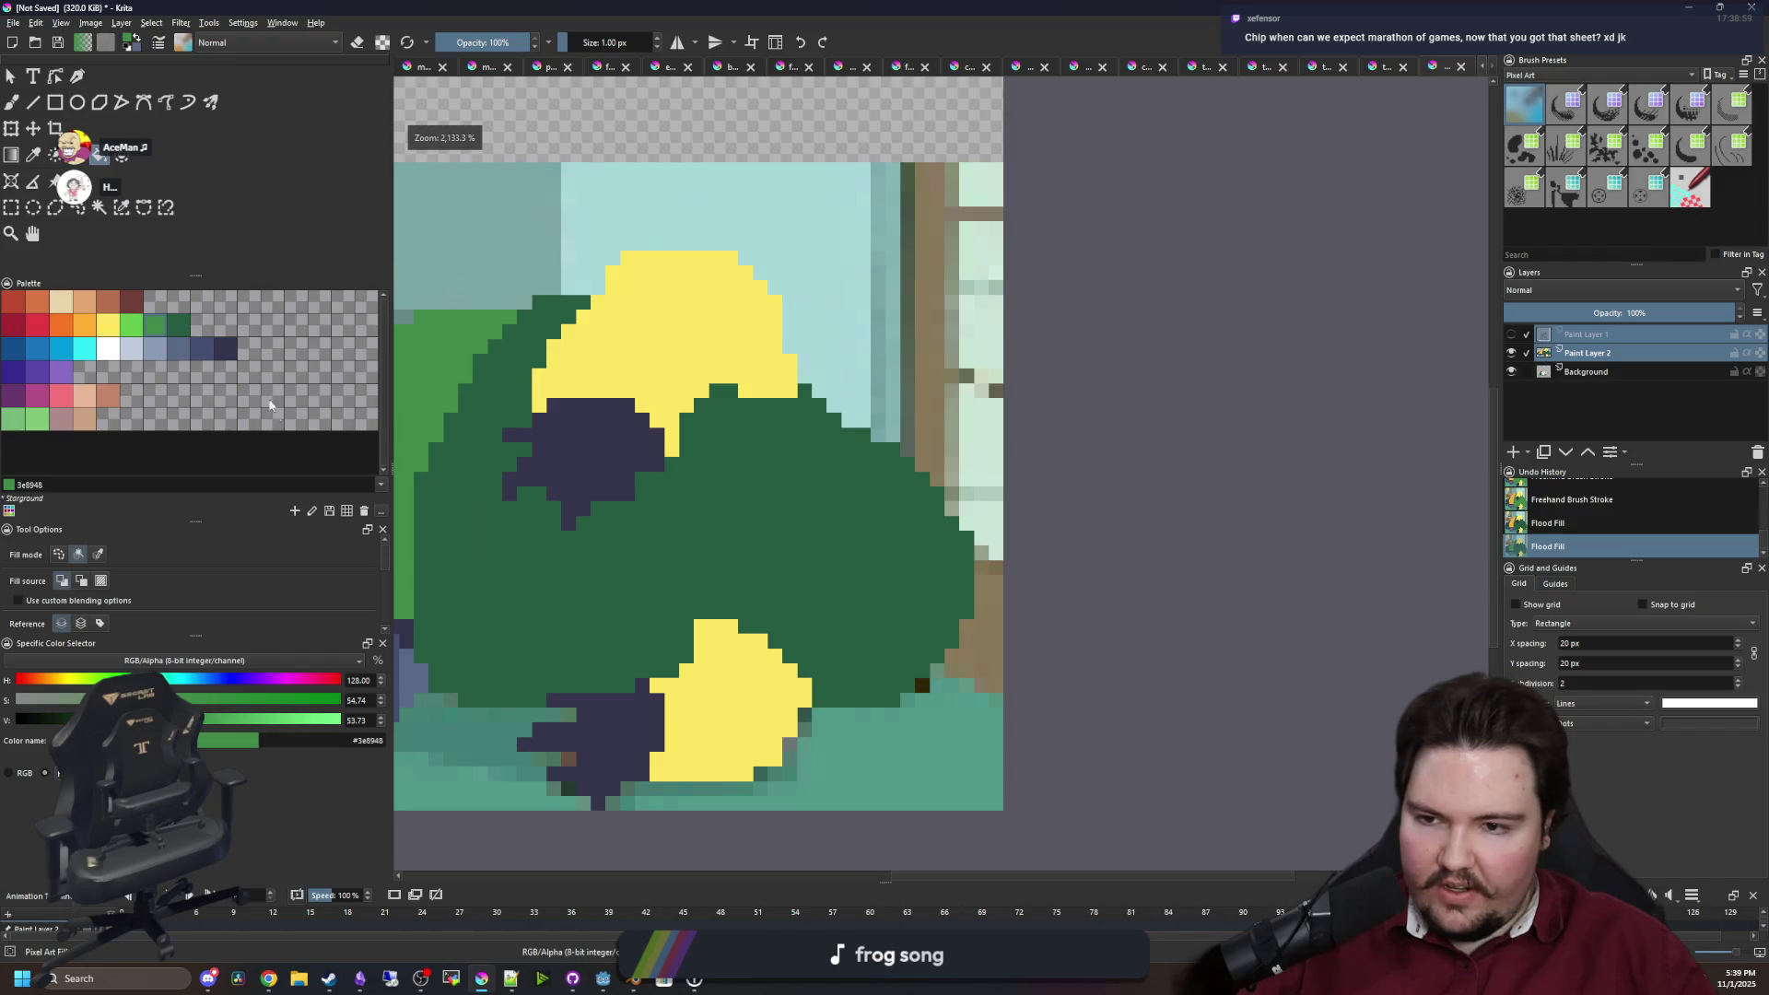
Step: Select the contiguous dark green body area, paint a 4 px light-green highlight inside it, then deselect
key(b)
click(99, 208)
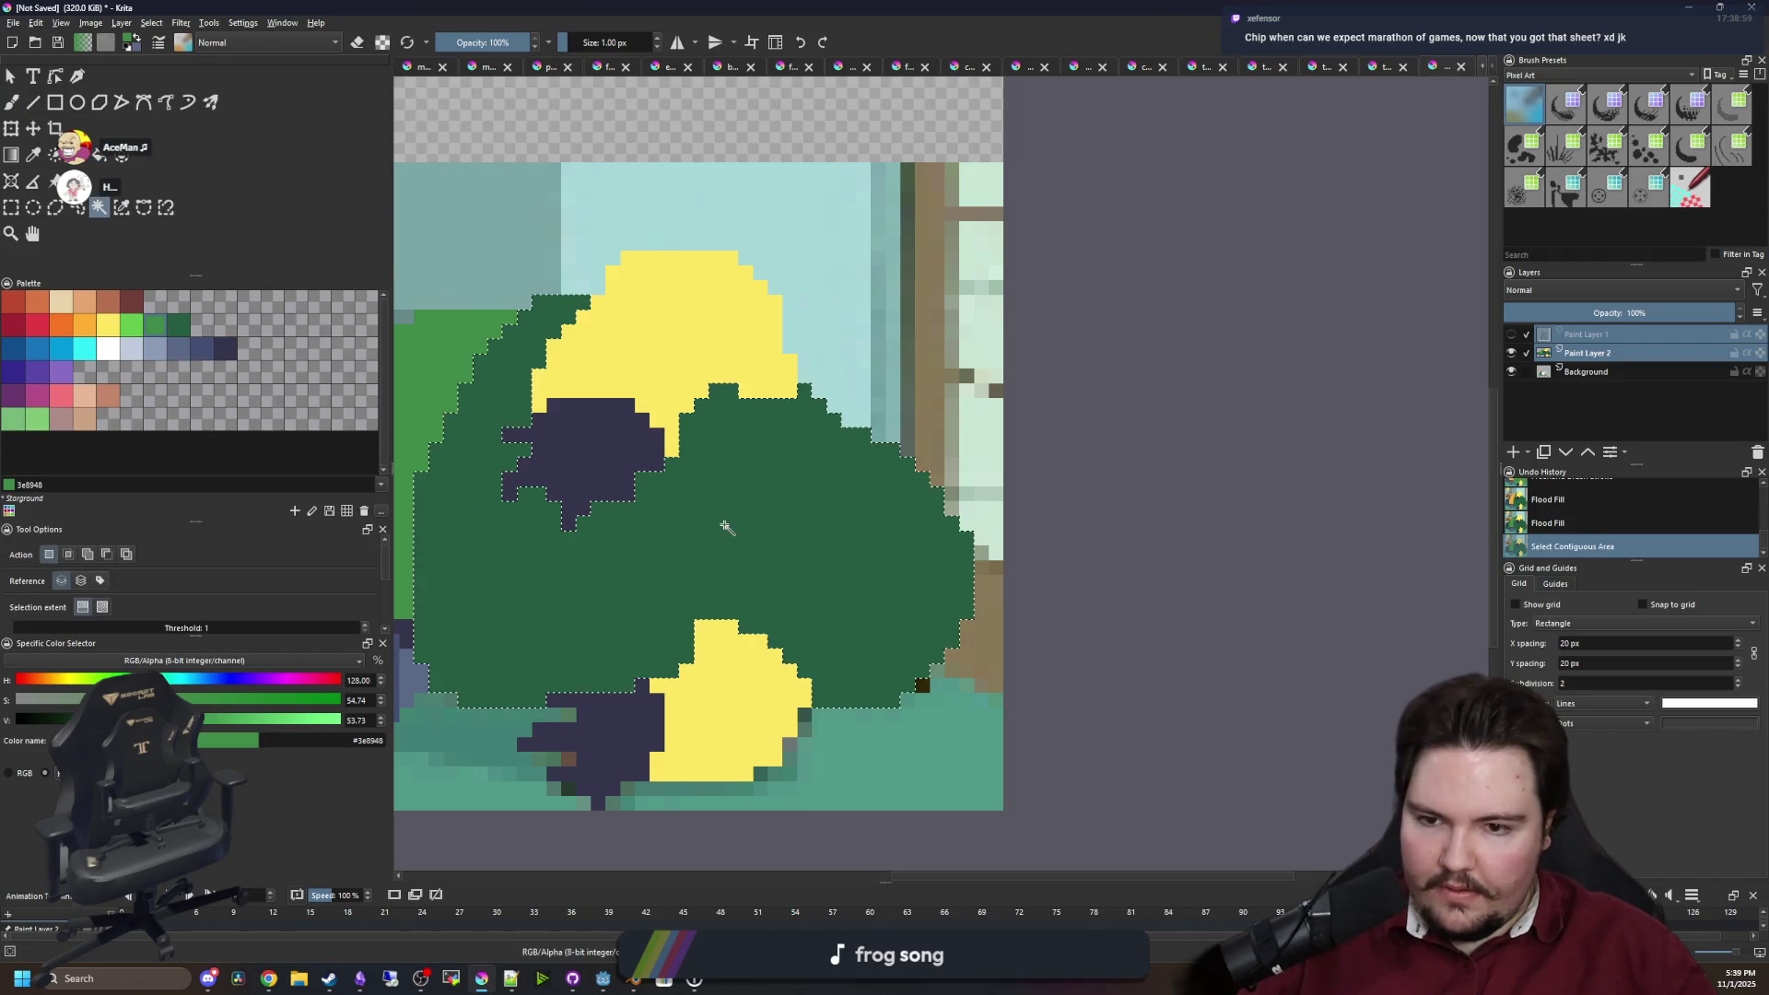
scroll(722, 517, up, 2)
click(989, 519)
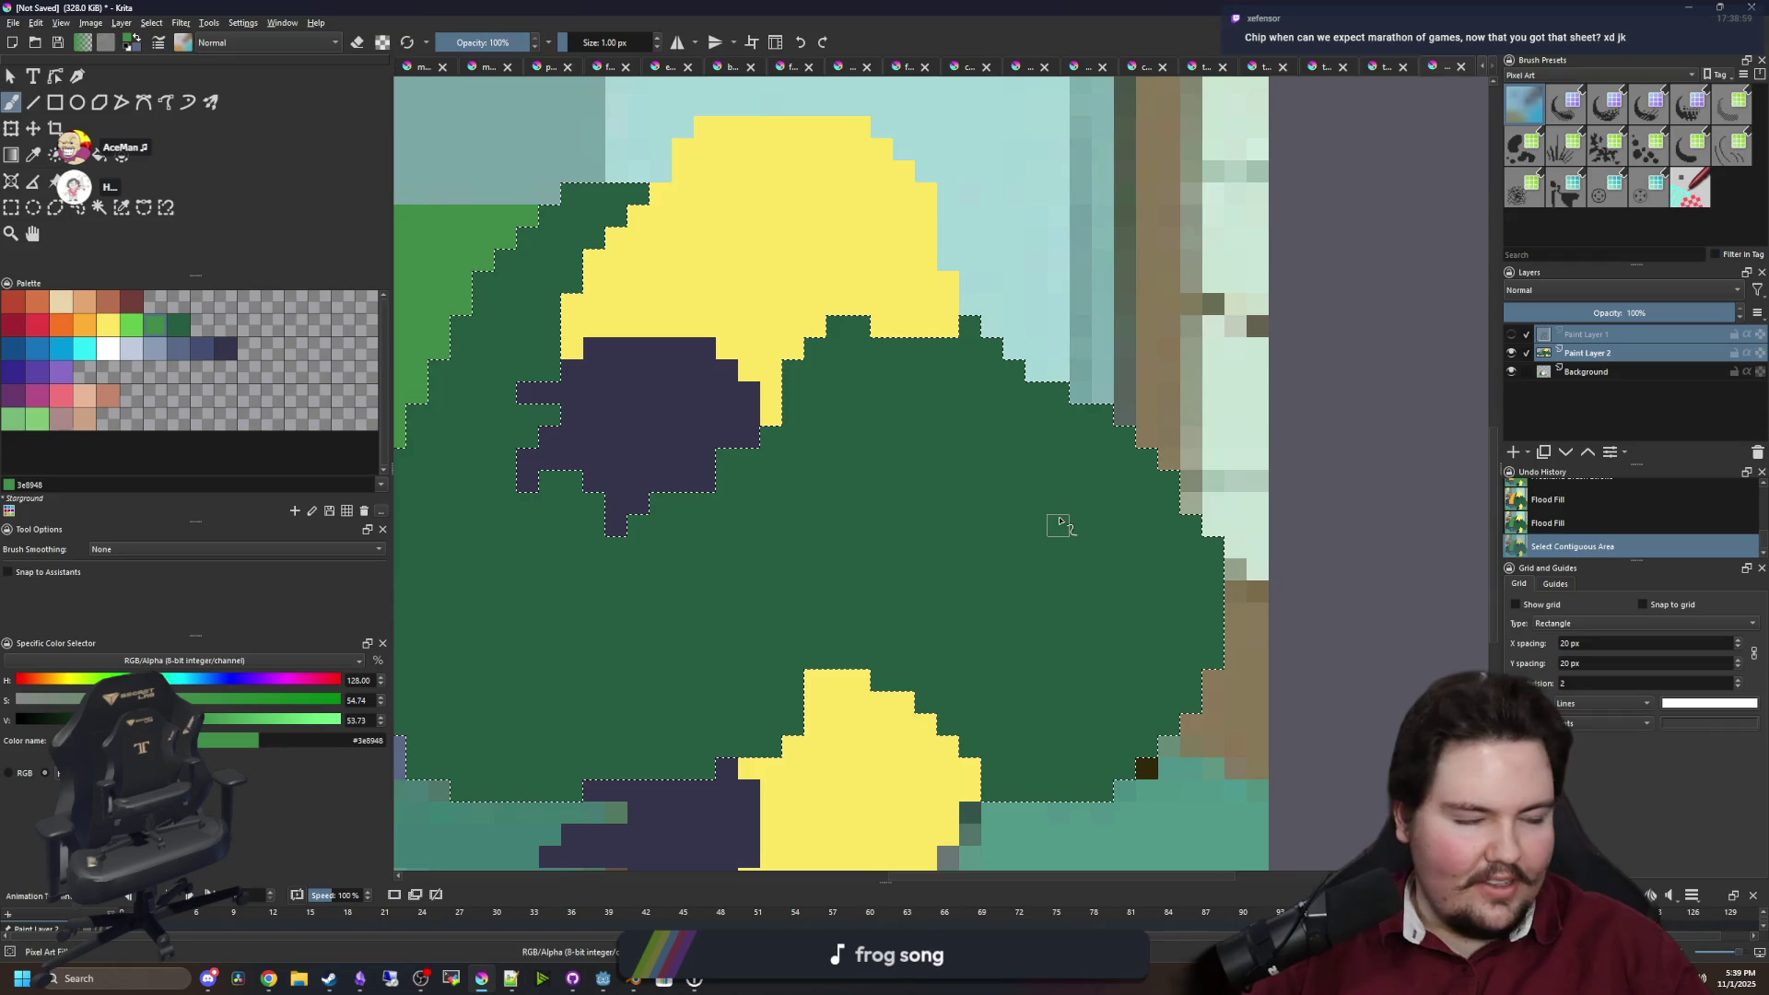
key(bracketright)
key(bracketright)
key(bracketright)
mouse_move(1074, 513)
mouse_down()
mouse_move(935, 479)
mouse_move(1143, 442)
mouse_up()
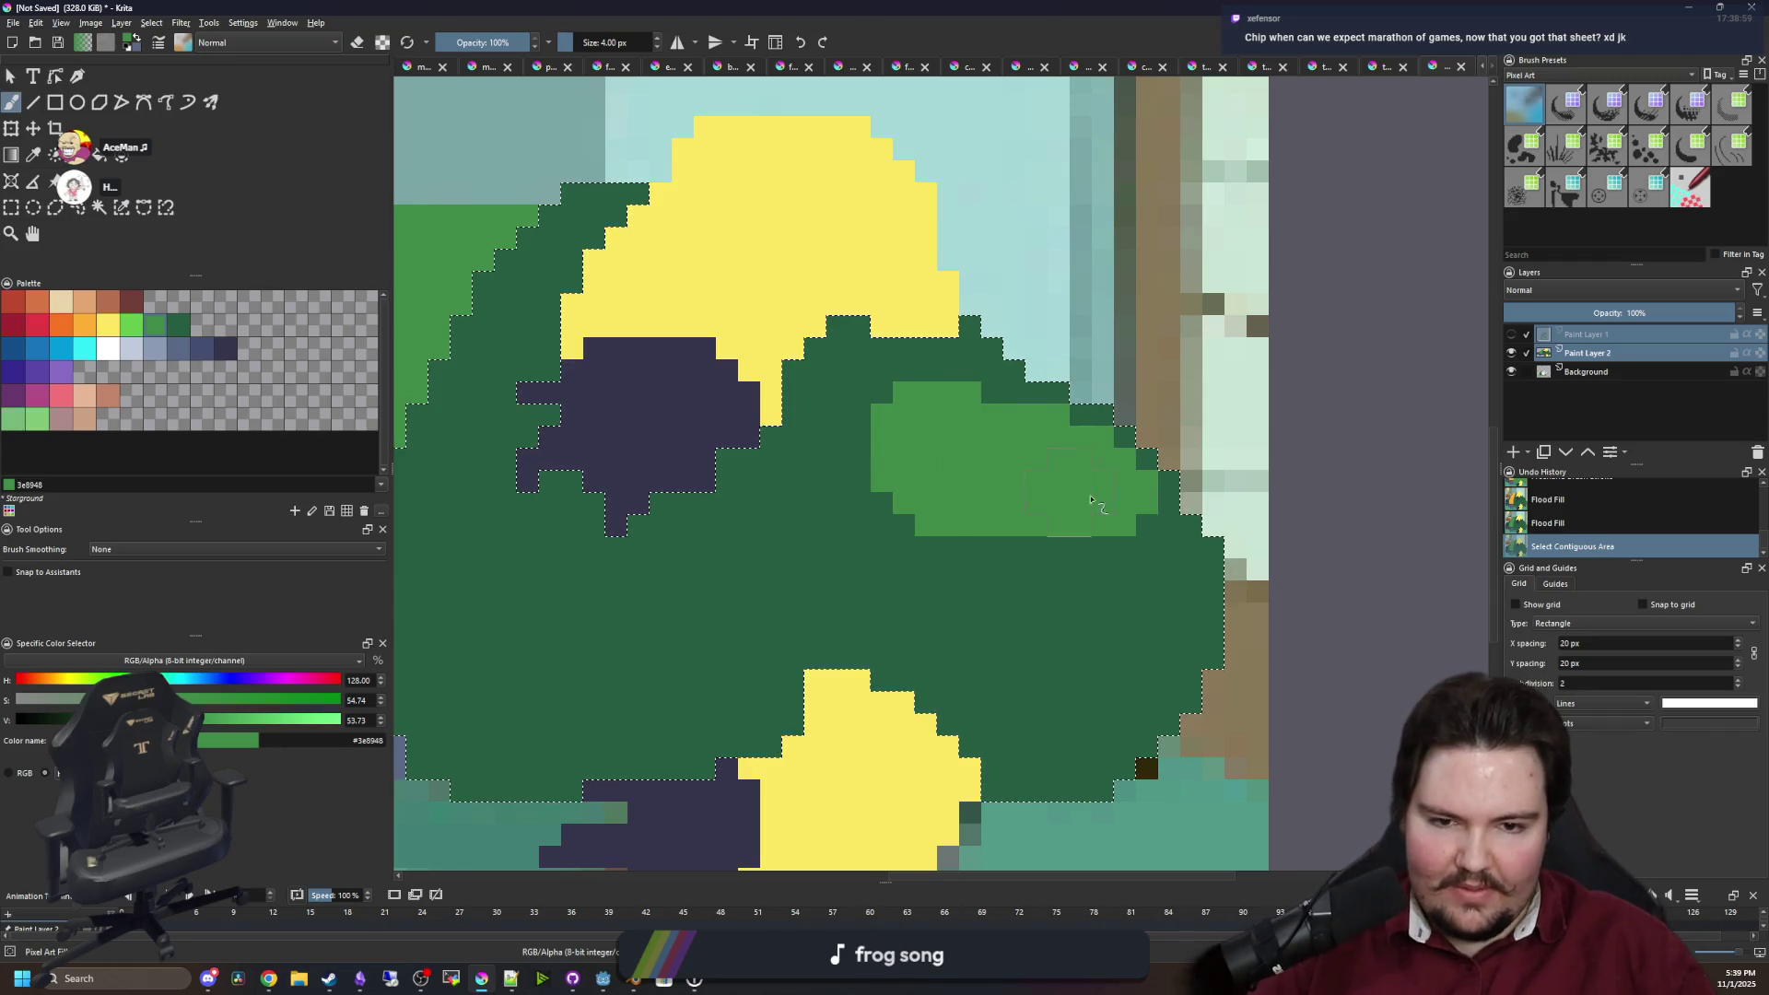
mouse_move(890, 468)
mouse_down()
mouse_move(862, 461)
mouse_move(843, 419)
mouse_up()
key(bracketleft)
key(bracketleft)
key(bracketleft)
scroll(840, 417, down, 6)
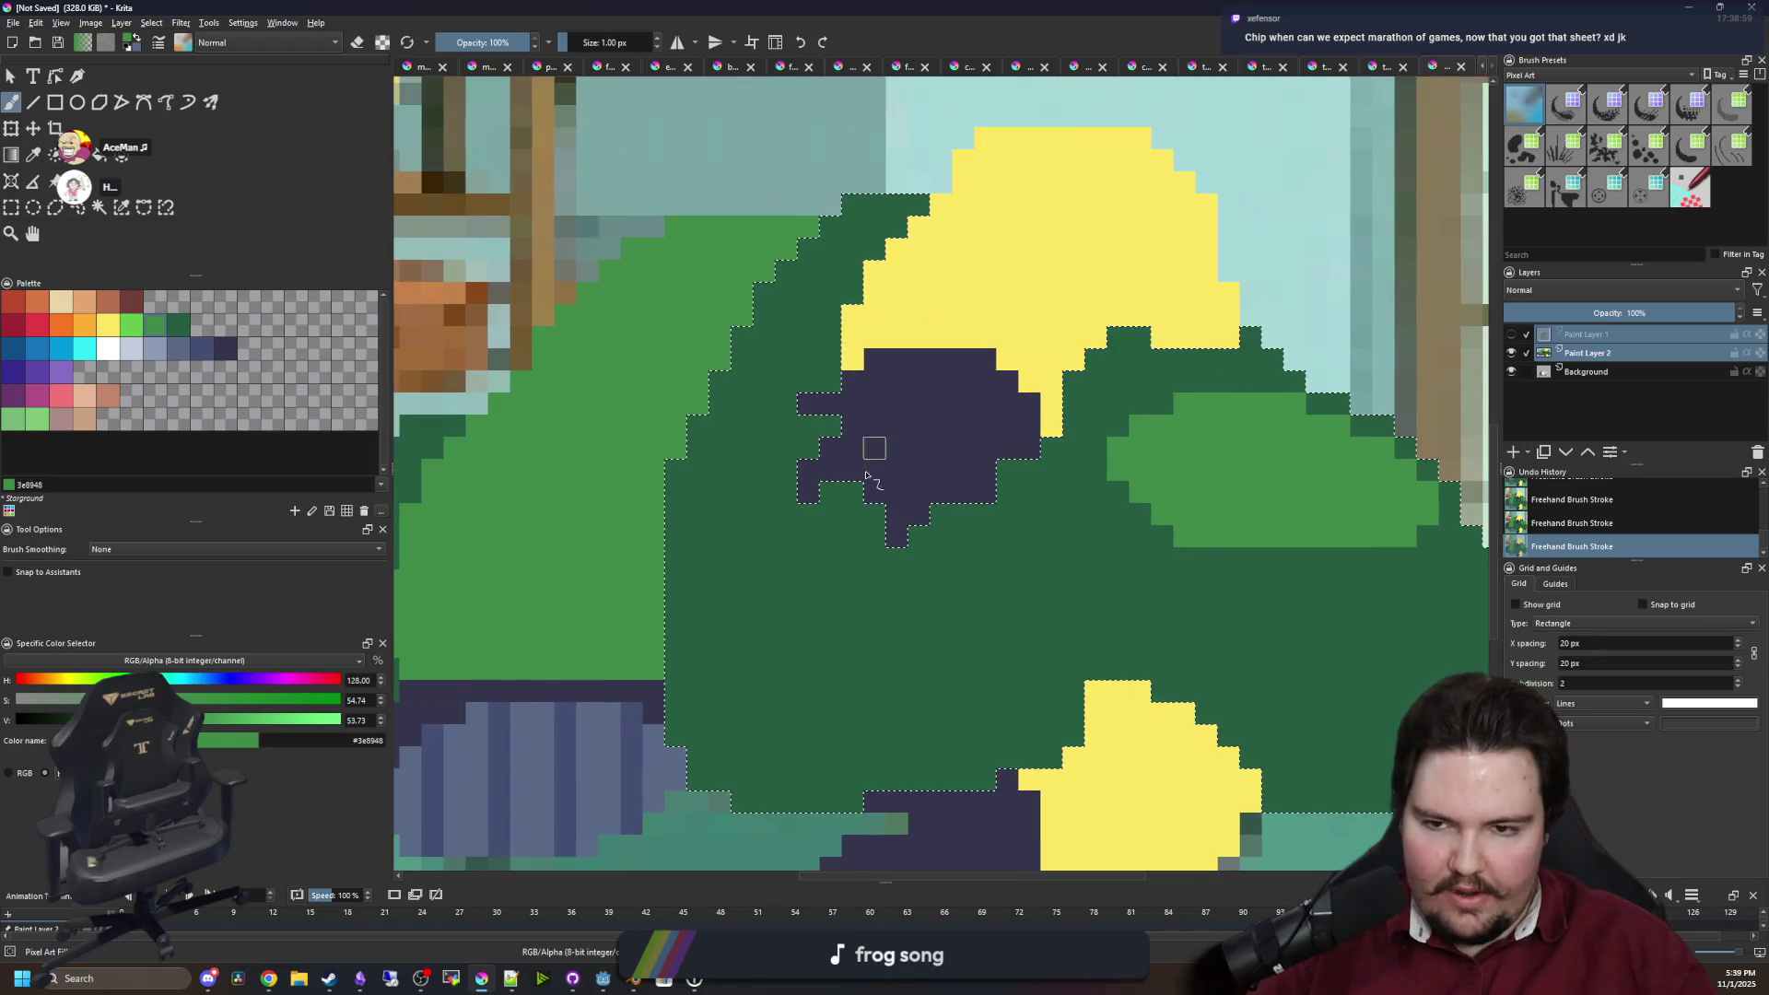
scroll(772, 555, up, 5)
scroll(772, 555, up, 3)
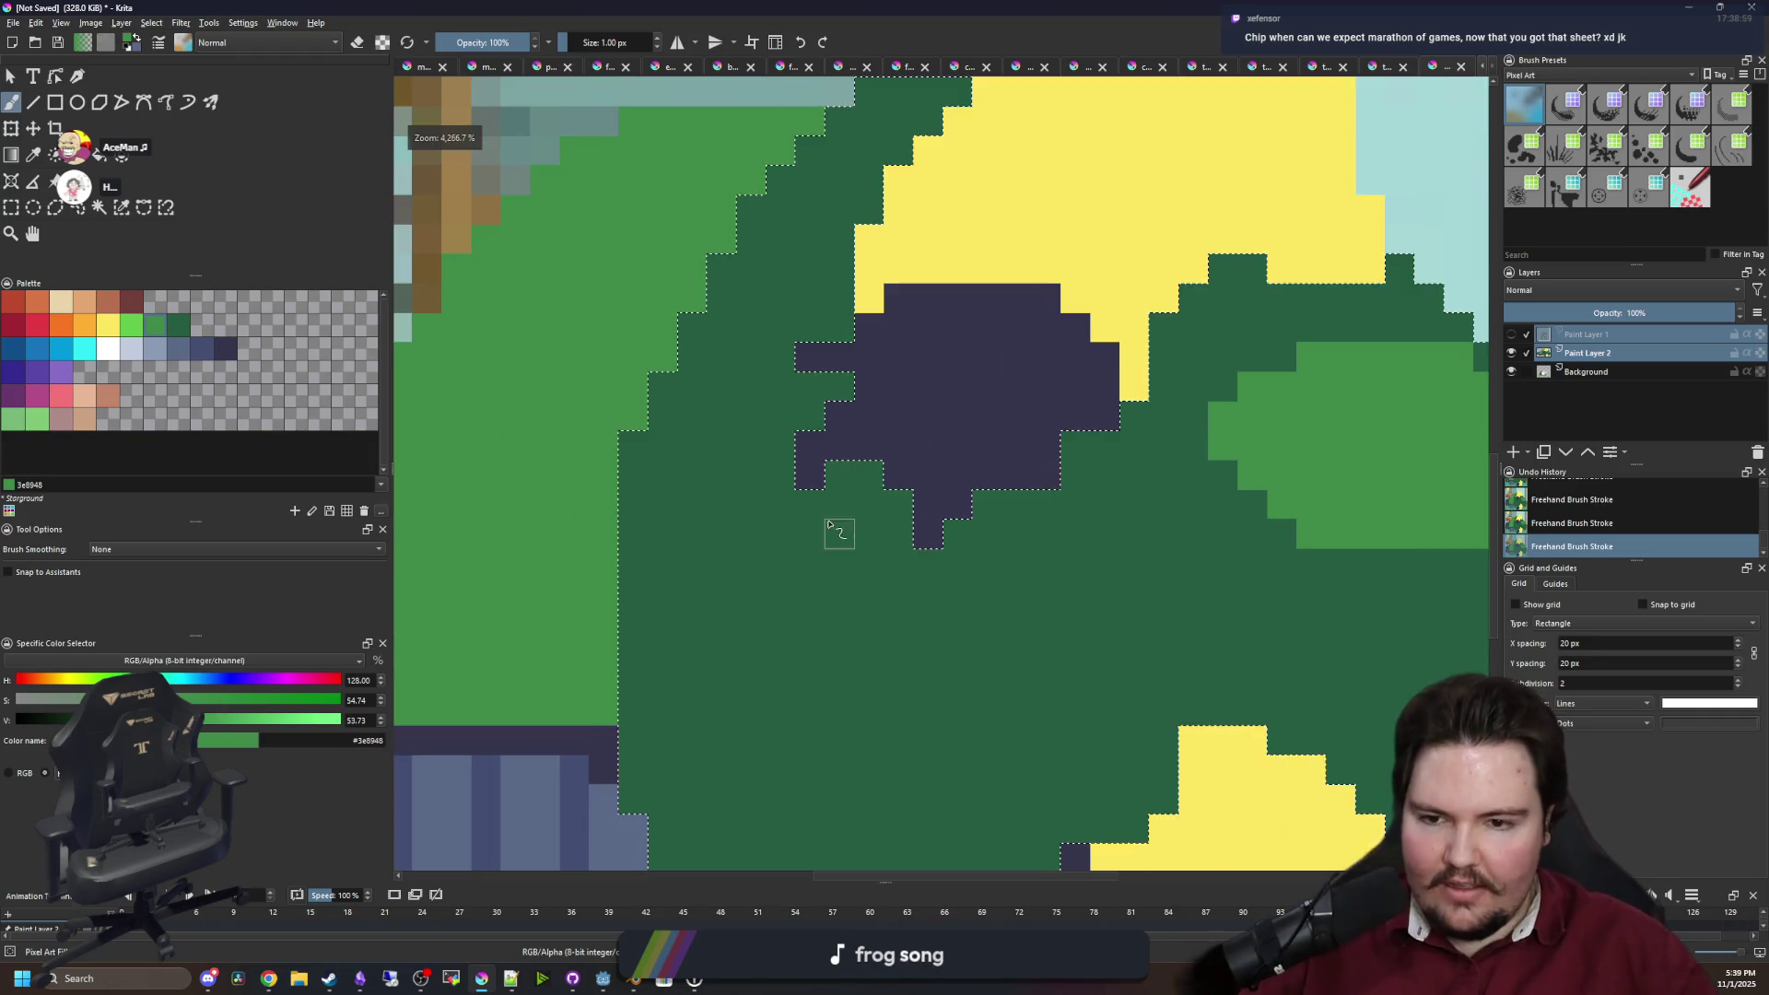
scroll(645, 470, down, 2)
scroll(754, 307, down, 1)
scroll(754, 307, down, 2)
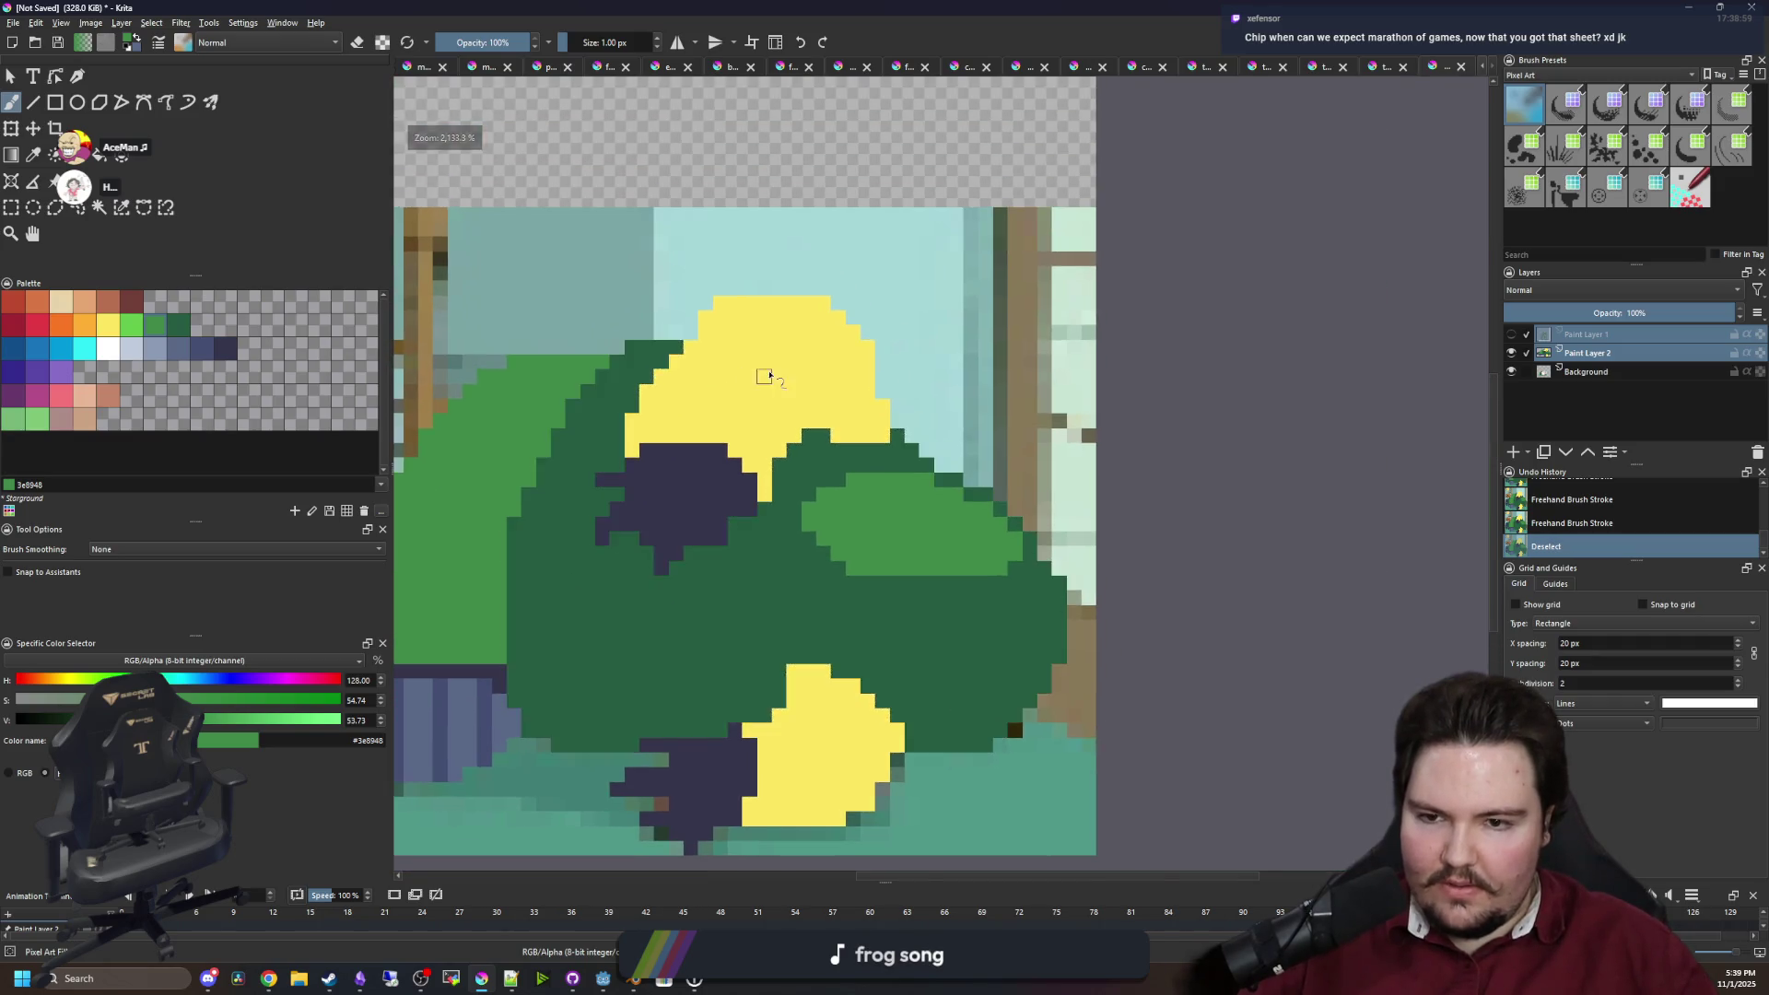
key(ctrl+shift+a)
Step: Fill the top and lower yellow areas with green and add a row of light green pixels
key(f)
scroll(762, 375, up, 2)
click(770, 379)
scroll(765, 553, down, 2)
click(821, 566)
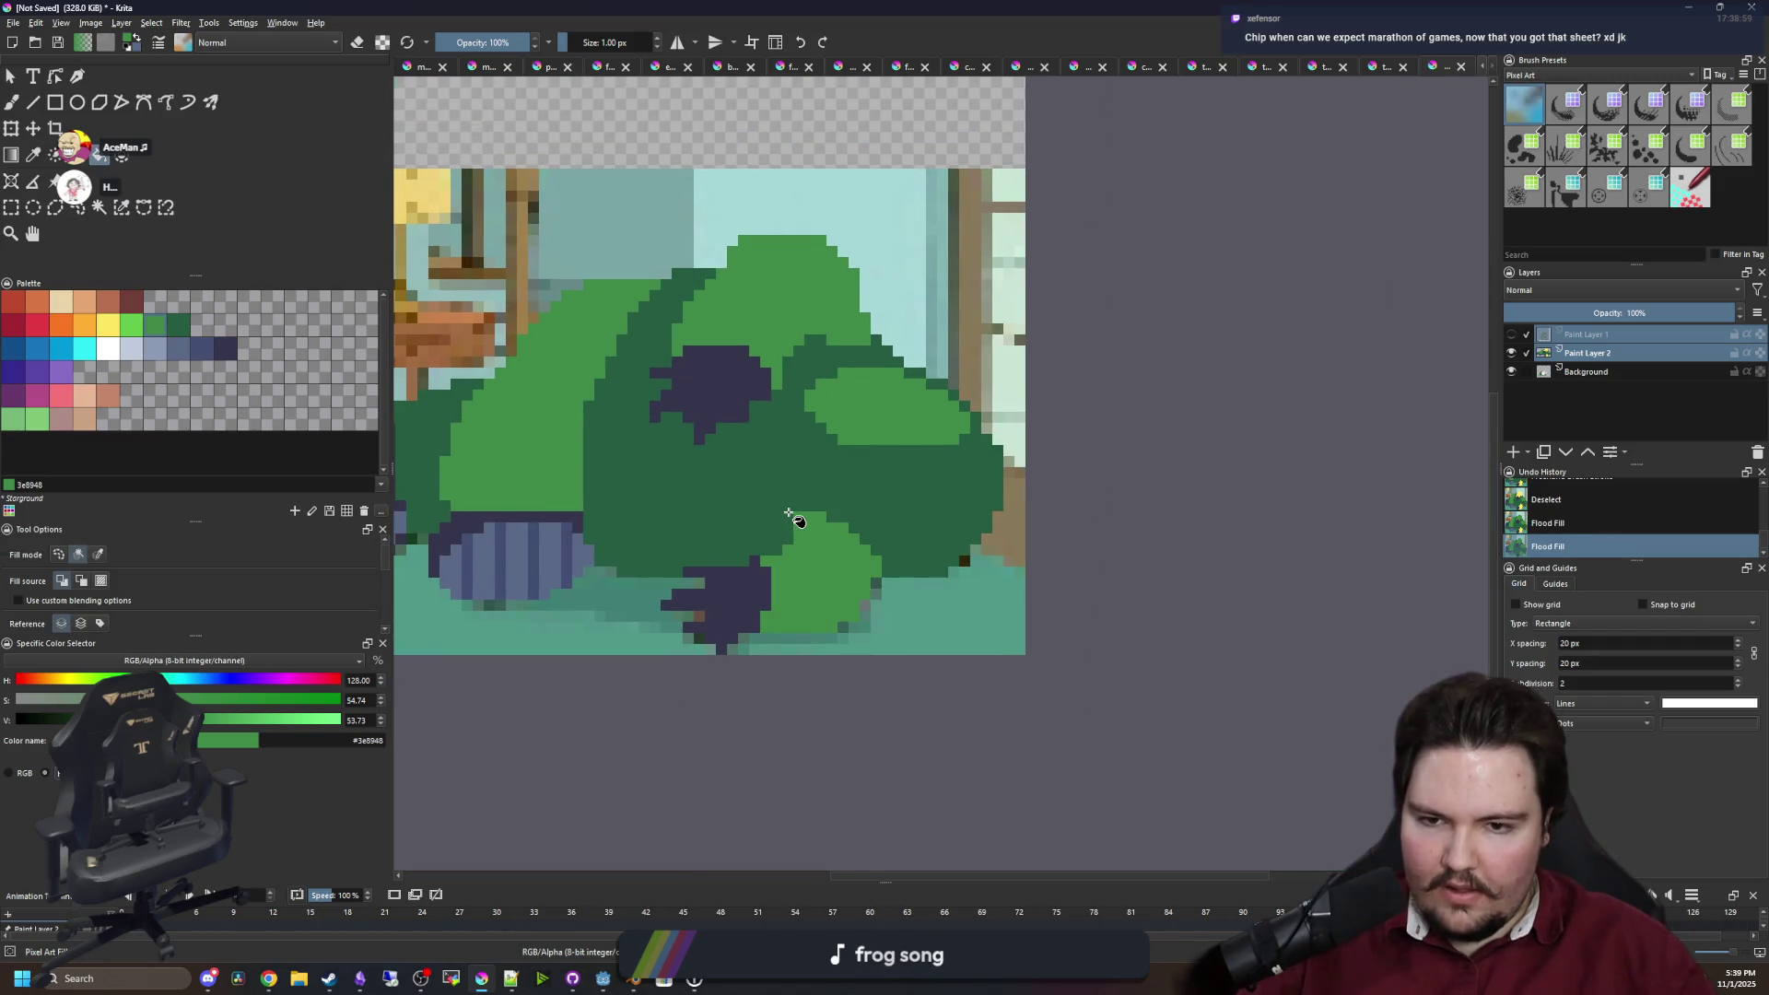
scroll(783, 511, up, 1)
scroll(1013, 427, up, 1)
key(b)
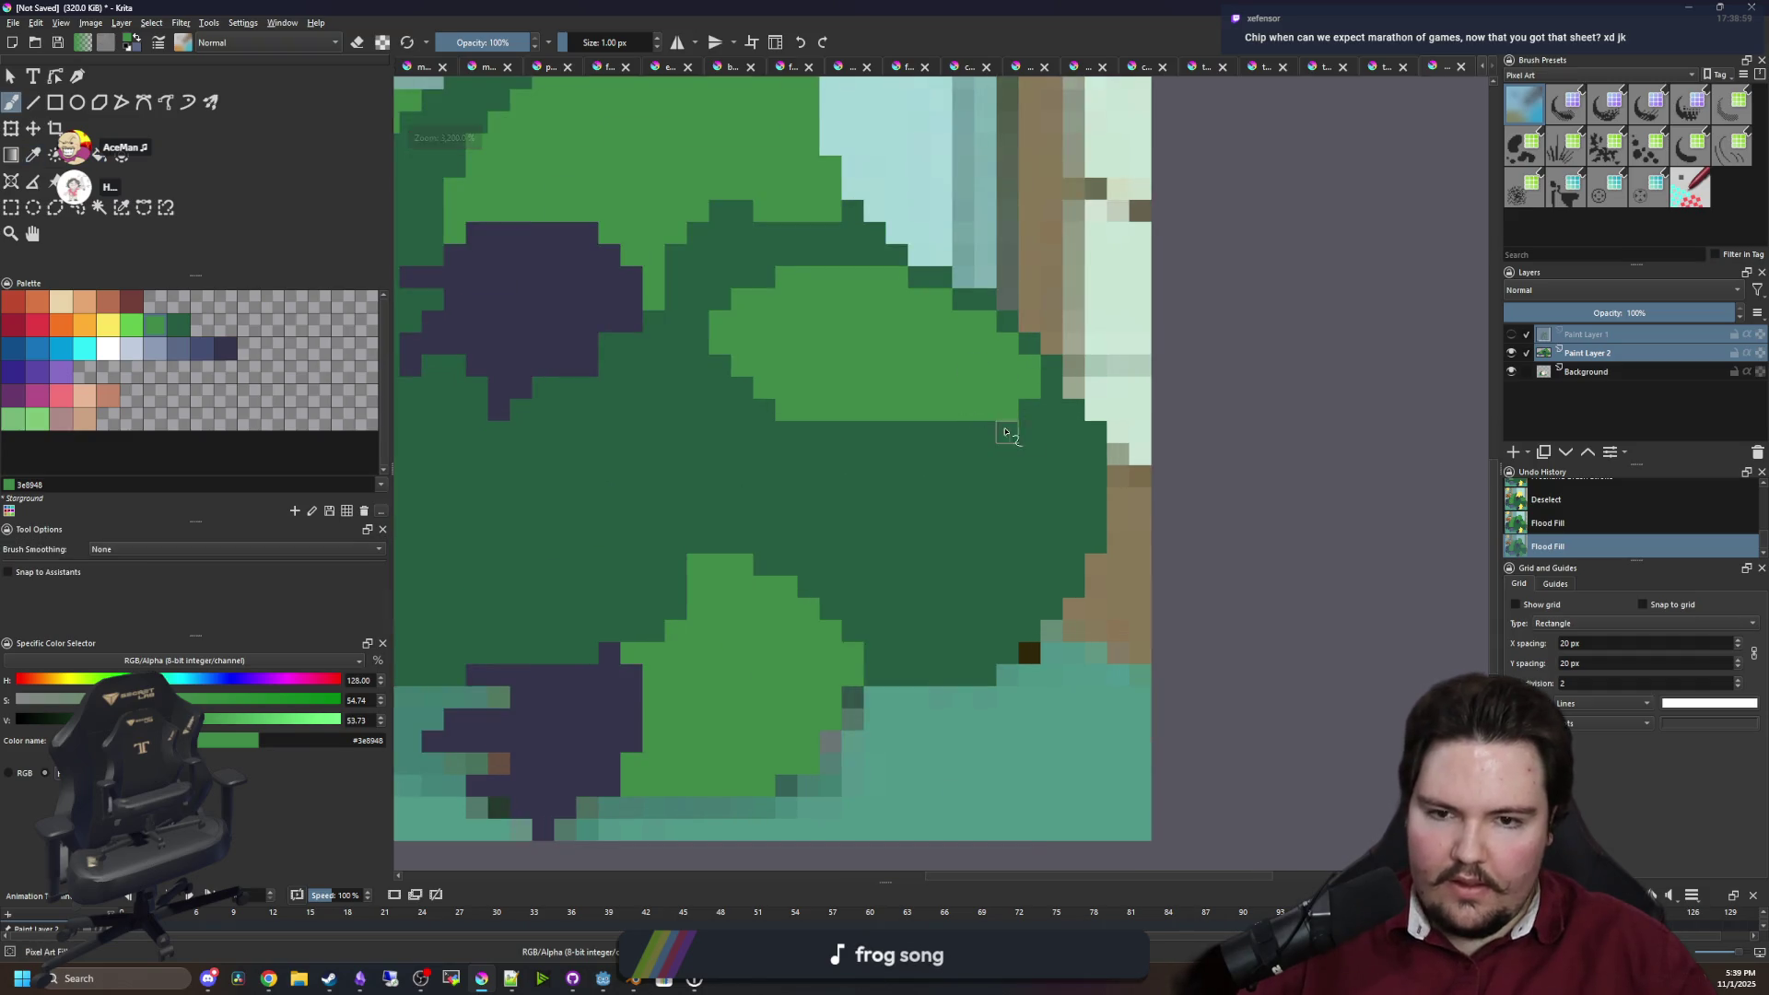
drag(988, 433, 874, 433)
scroll(916, 477, down, 2)
scroll(688, 498, up, 1)
scroll(654, 525, down, 1)
scroll(619, 557, up, 2)
scroll(618, 558, up, 1)
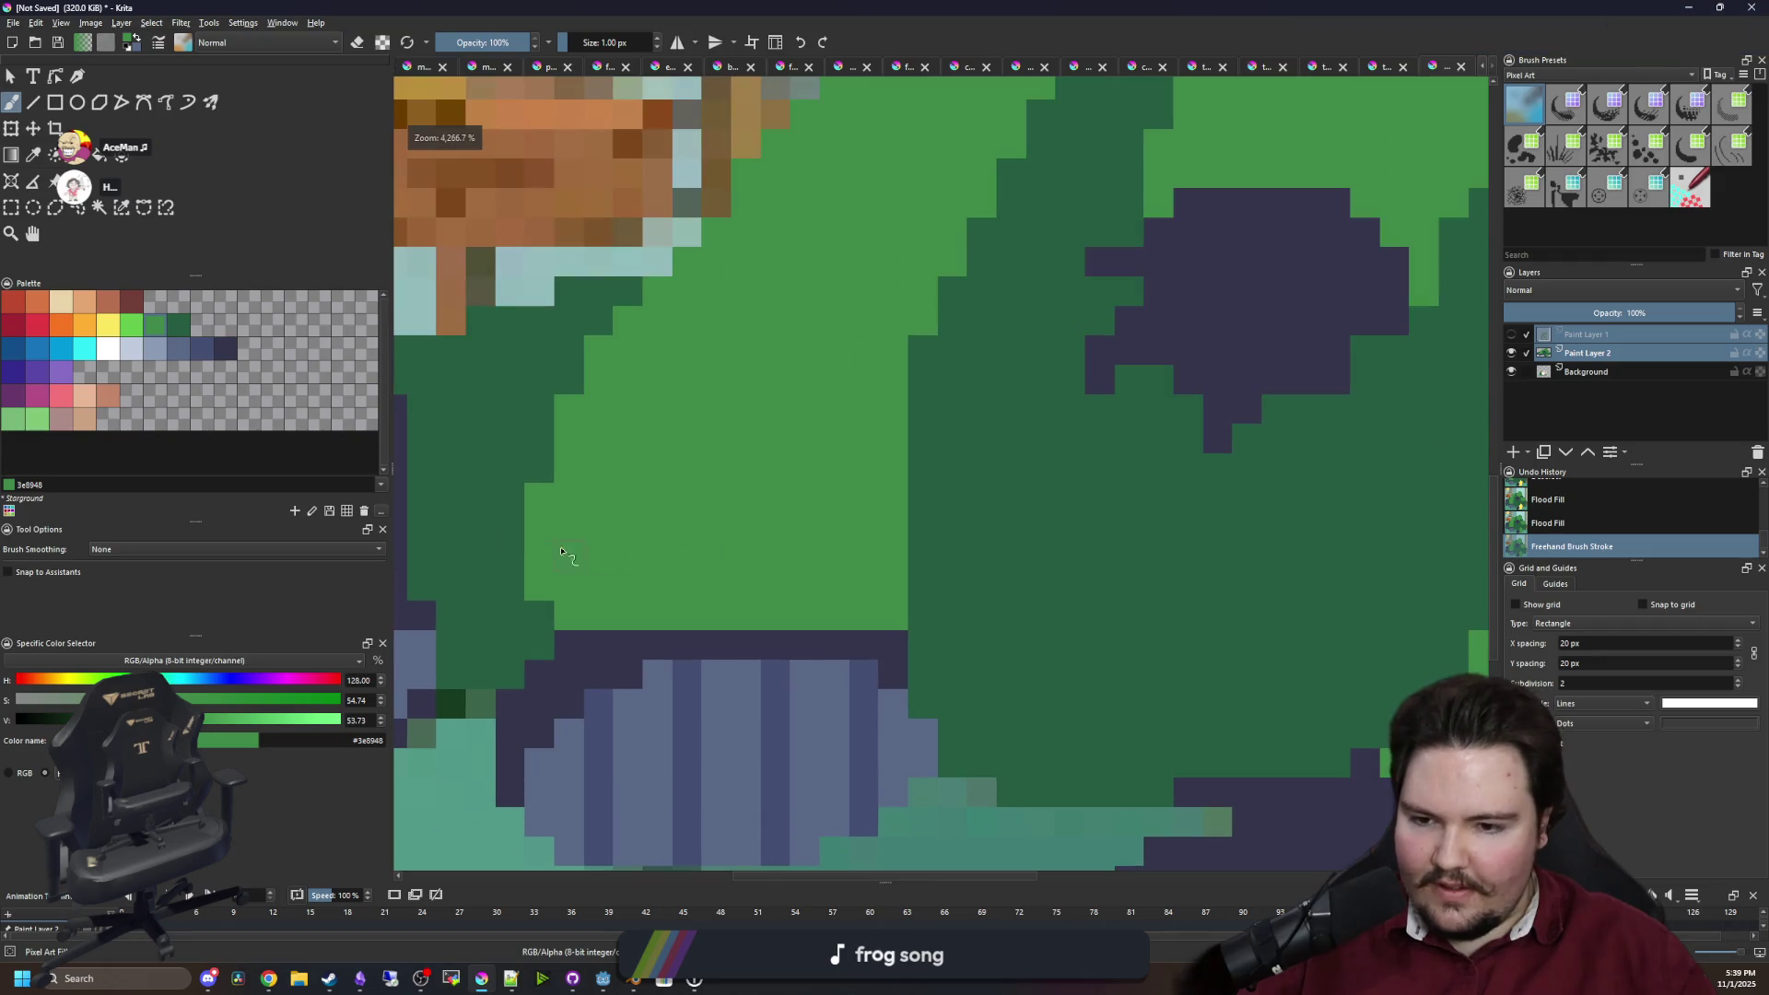
Step: Paint a thick horizontal blue-grey strap and a vertical strap across the body
click(172, 349)
drag(547, 564, 814, 561)
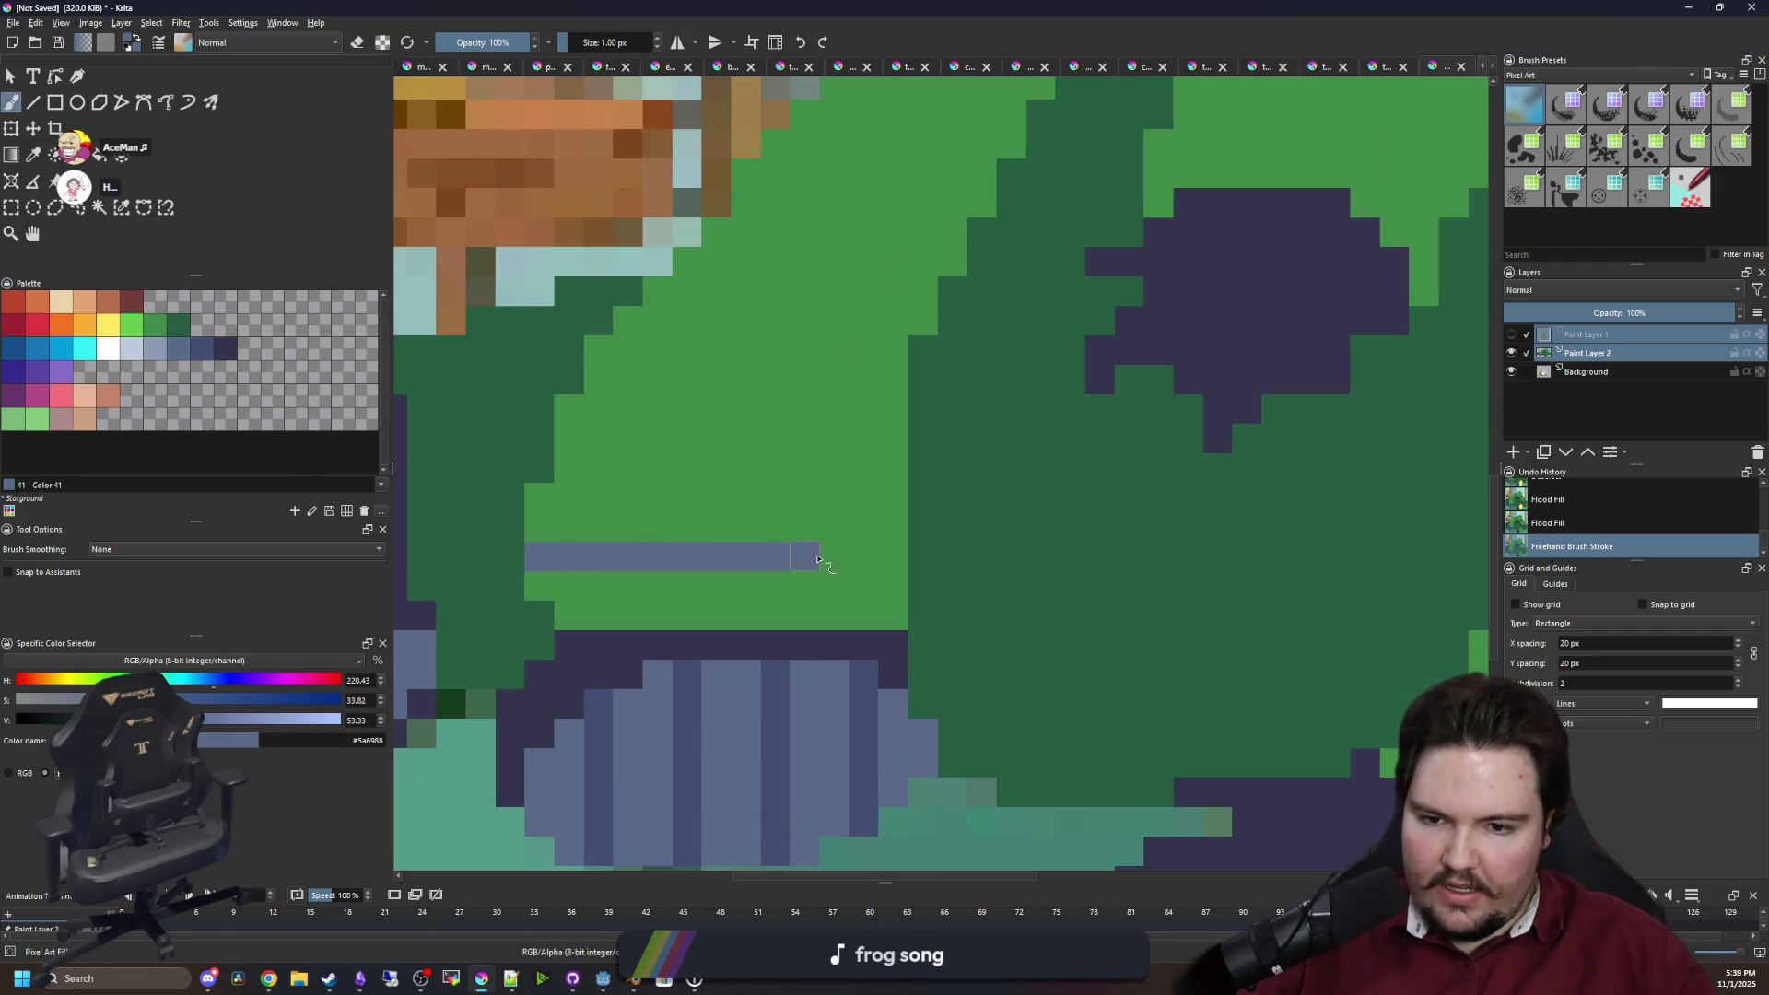
mouse_move(611, 533)
mouse_down()
mouse_move(654, 597)
mouse_move(816, 590)
mouse_up()
scroll(810, 562, left, 5)
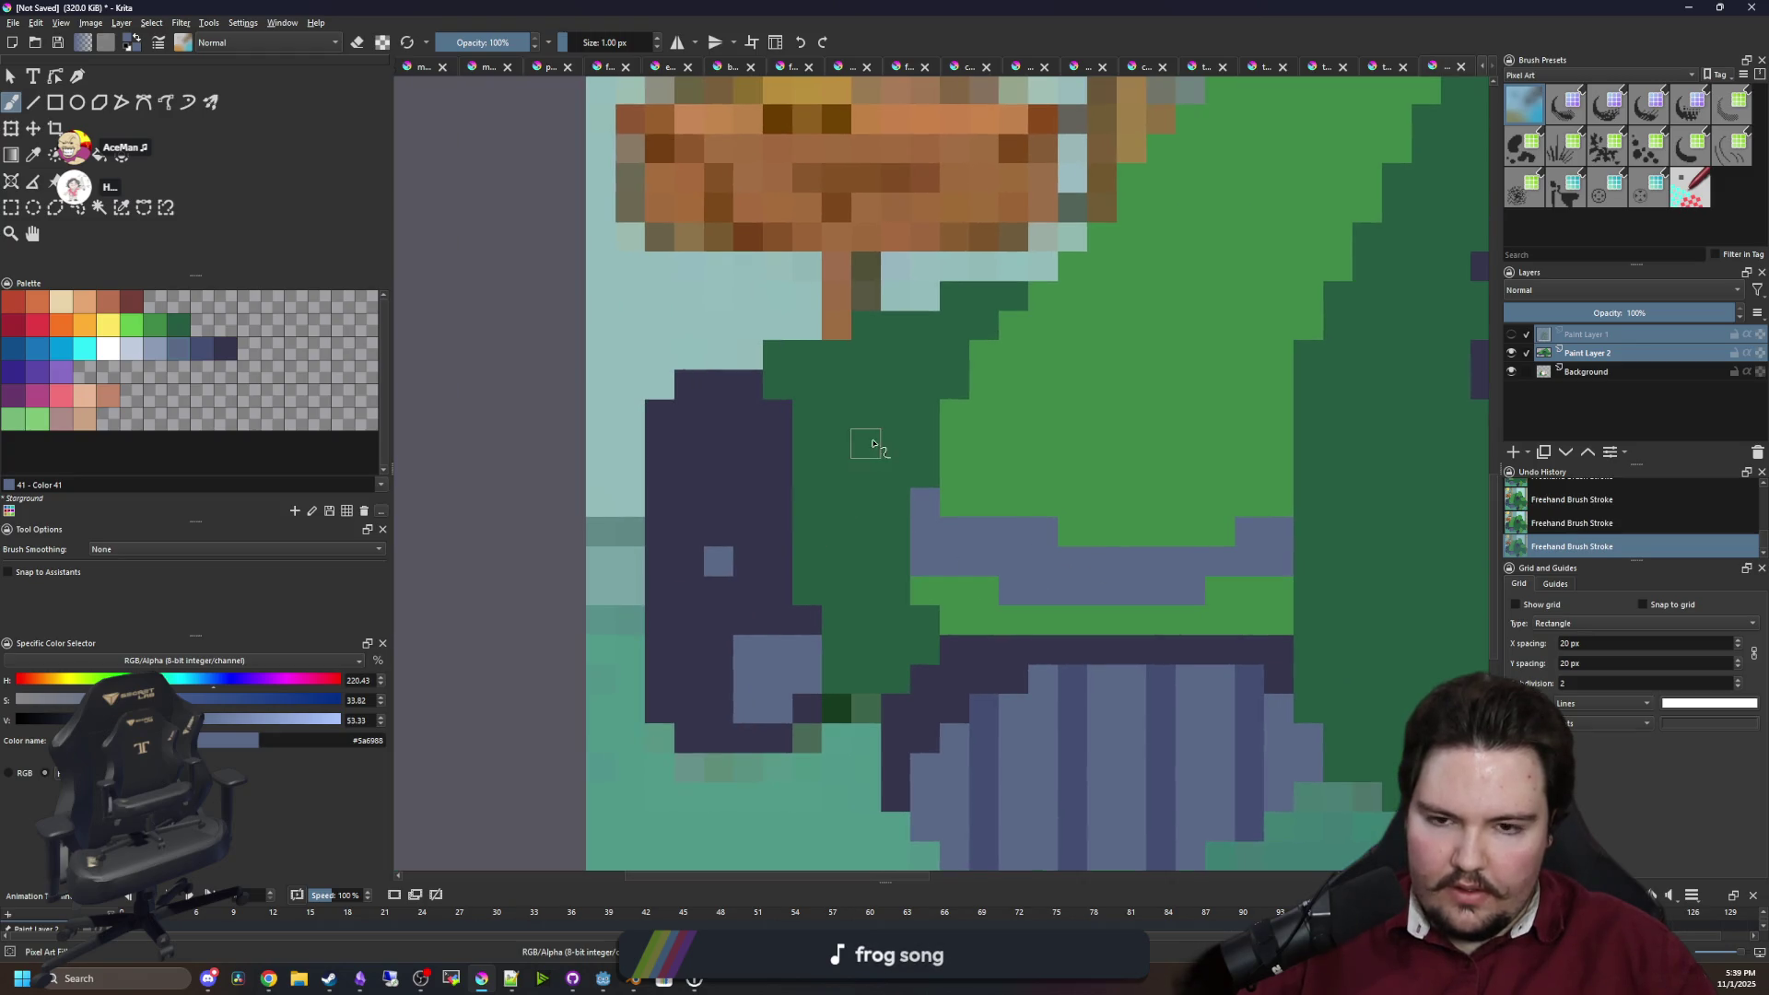
mouse_move(866, 680)
mouse_down()
mouse_move(866, 410)
mouse_move(841, 348)
mouse_move(861, 378)
mouse_move(867, 334)
mouse_up()
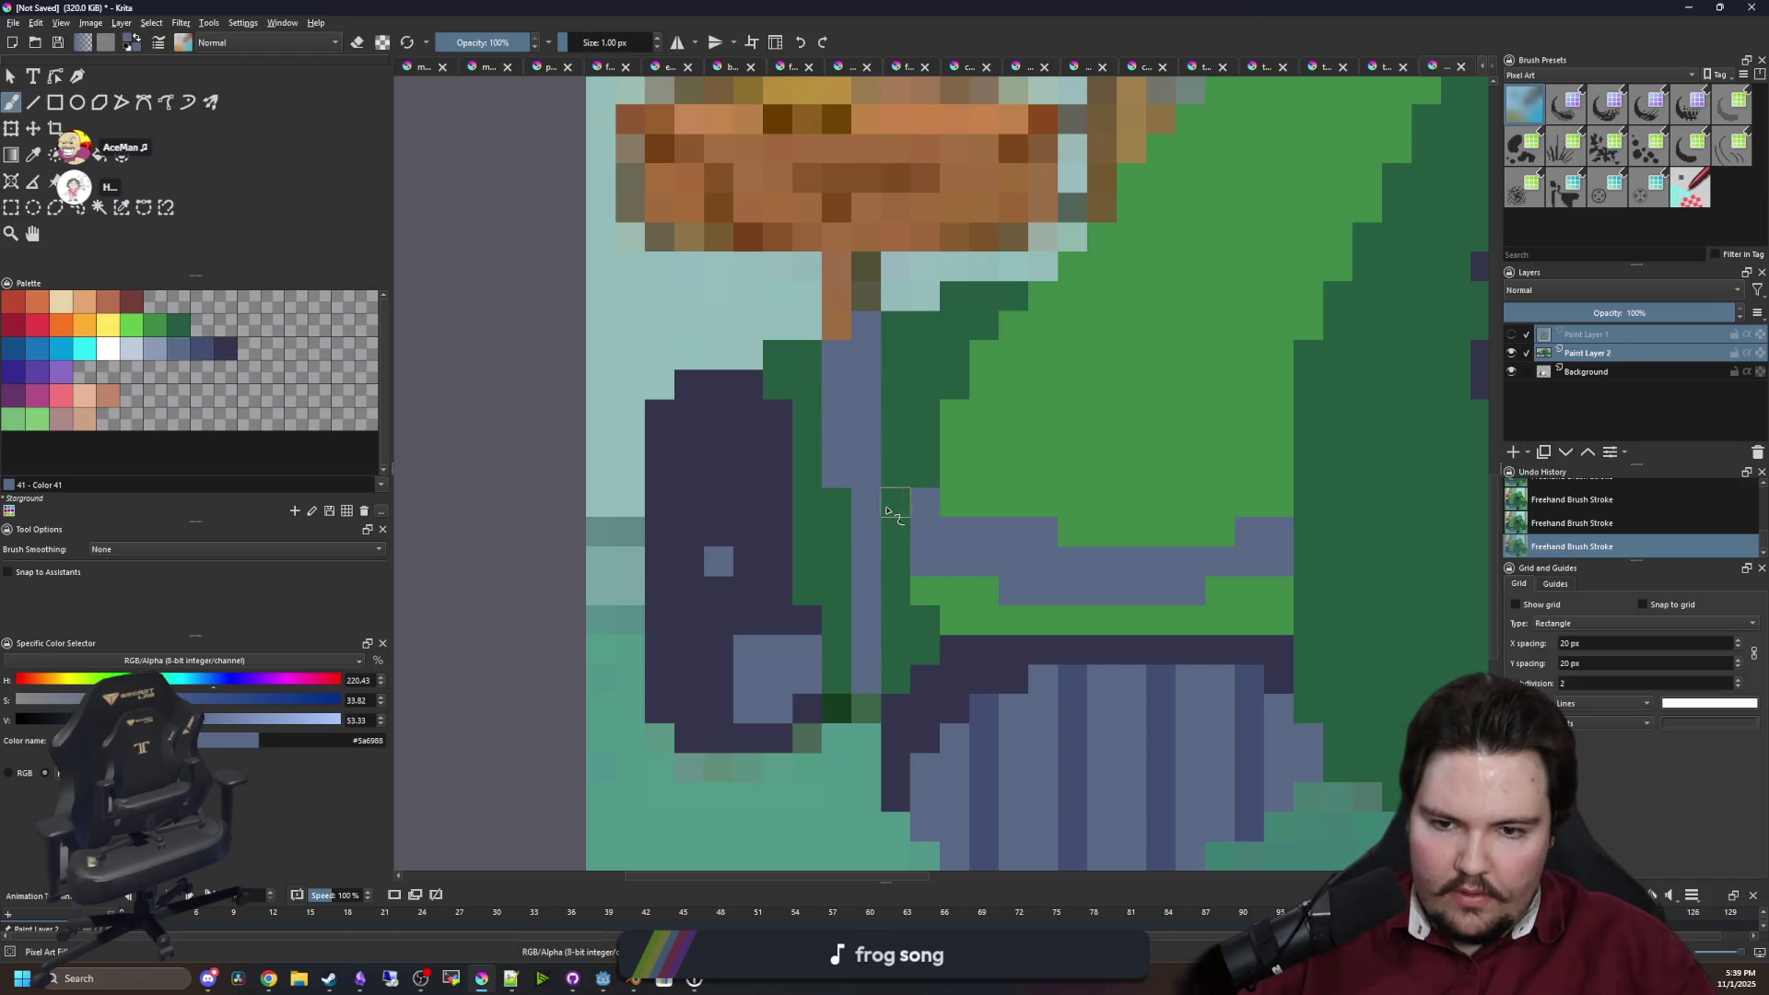
drag(886, 510, 887, 635)
Step: Shade the strap junction and vertical strap with #434e72, plus a #35354C shadow column
click(201, 348)
scroll(802, 552, right, 2)
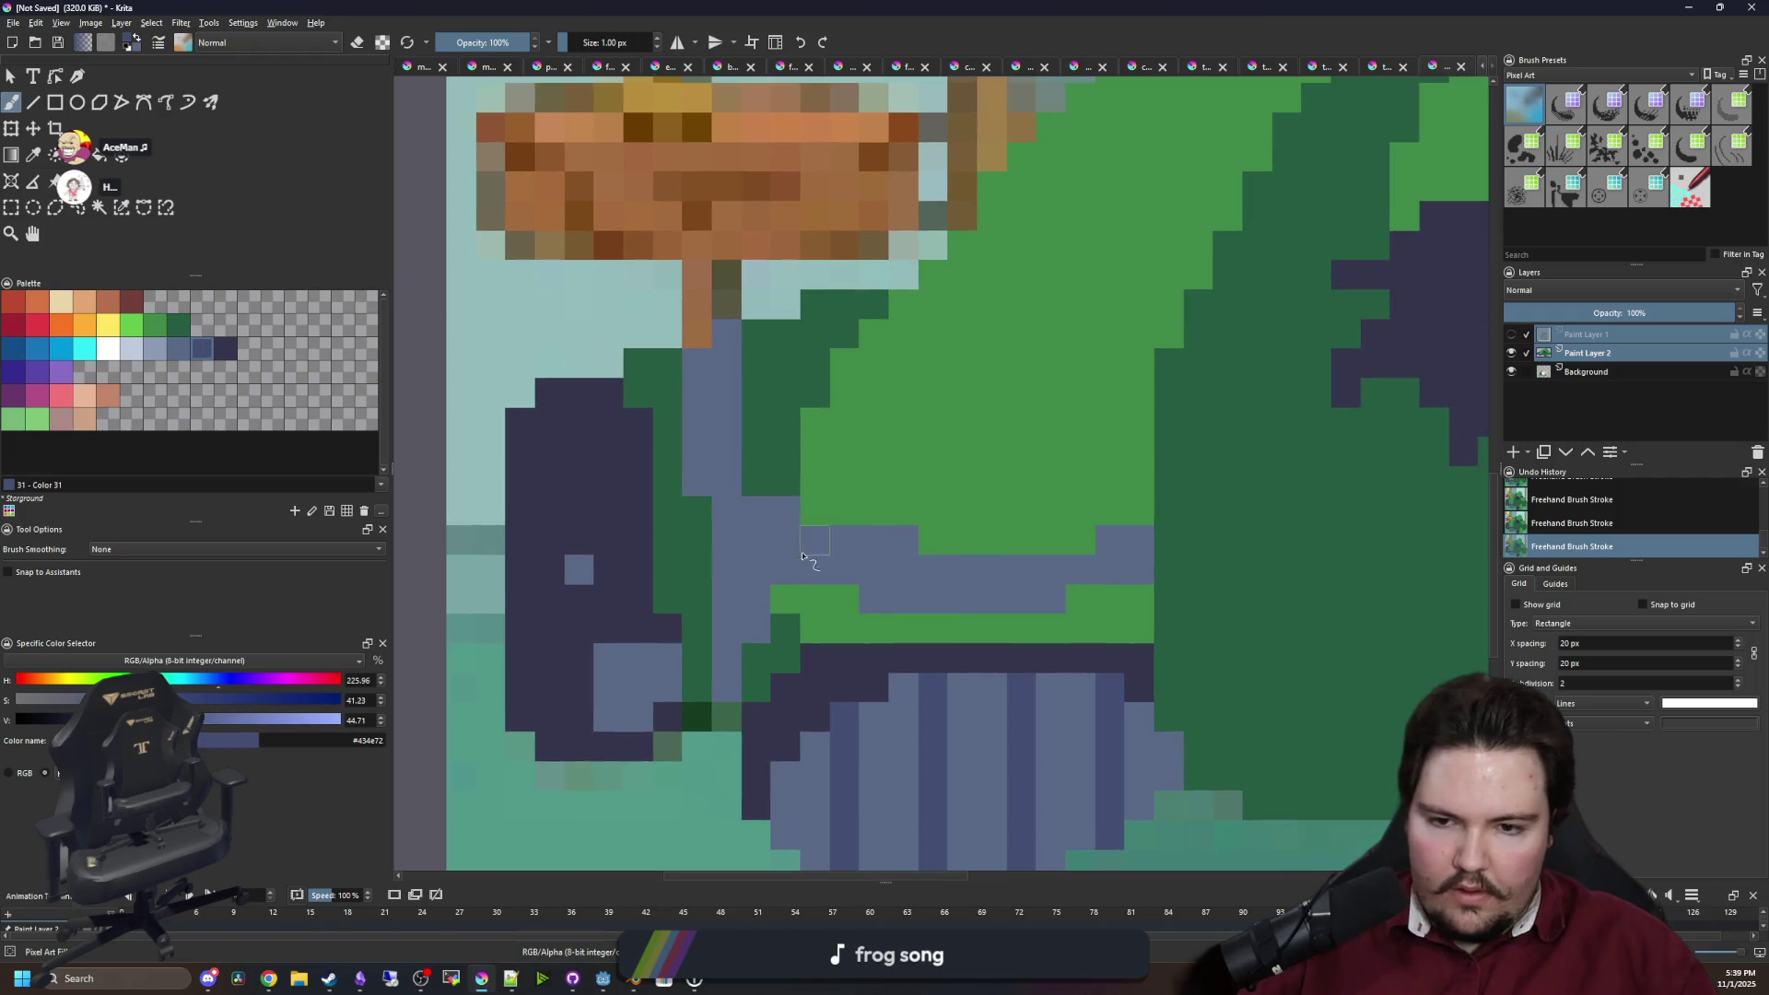
mouse_move(789, 543)
mouse_down()
mouse_move(785, 510)
mouse_move(815, 572)
mouse_up()
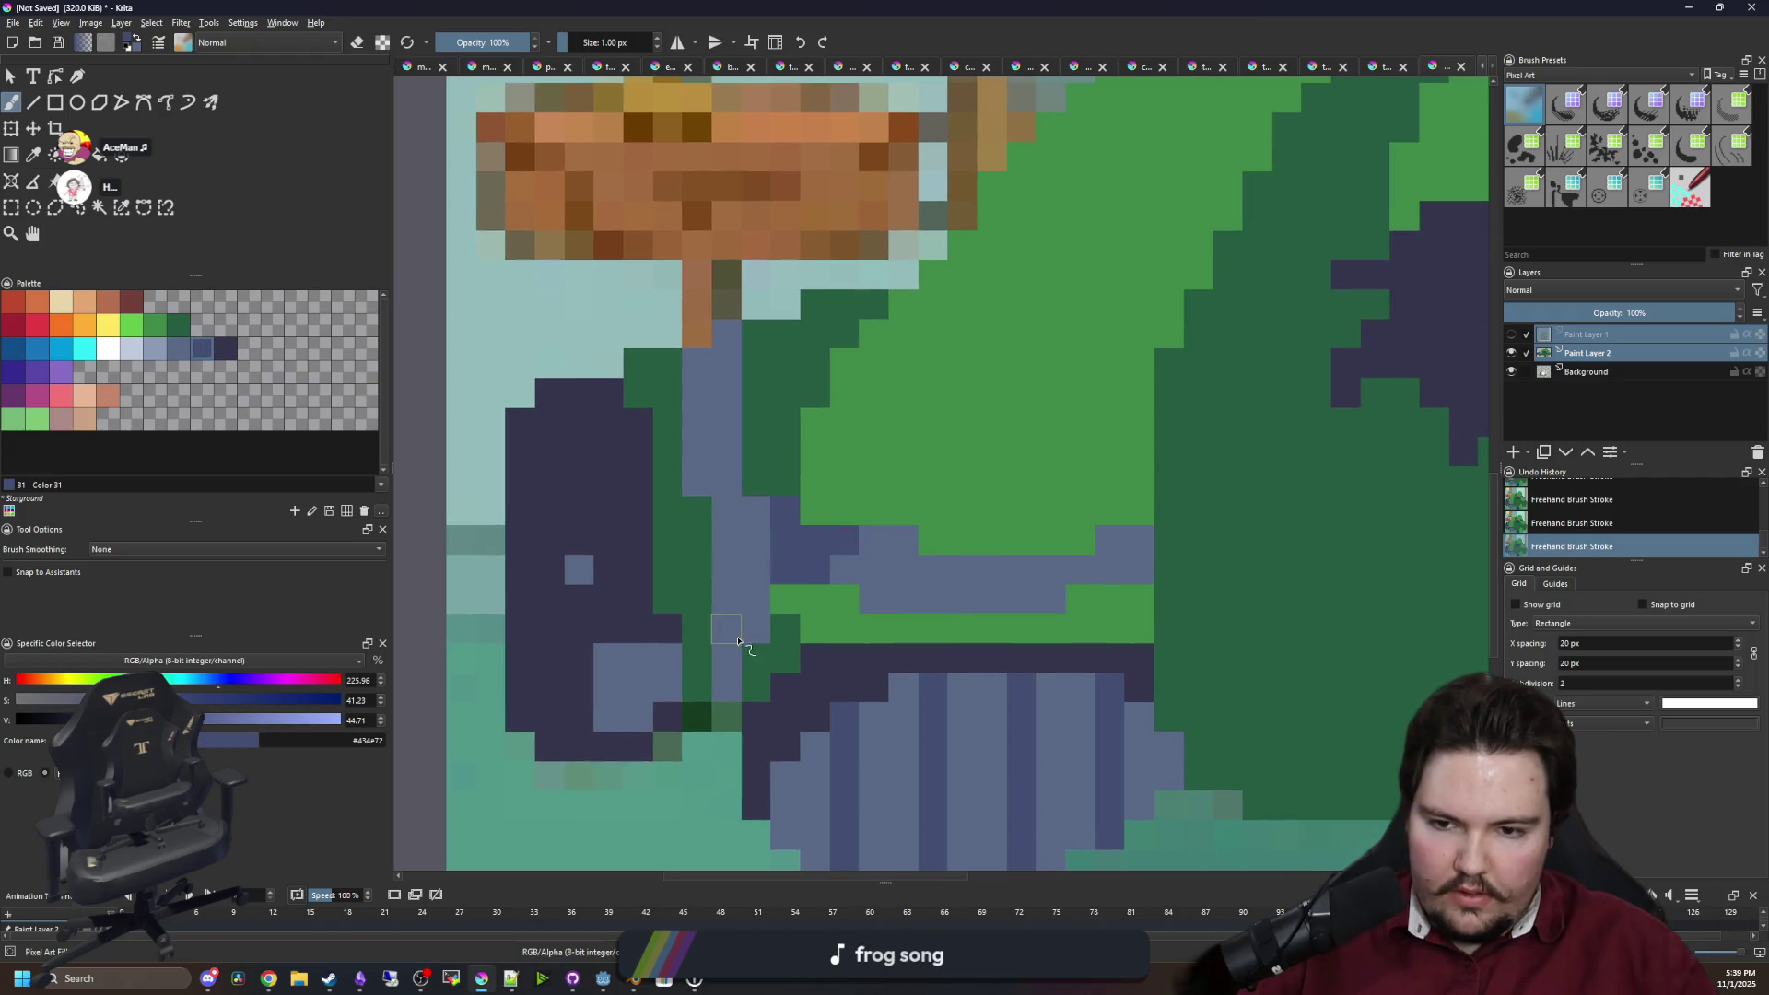
mouse_move(737, 683)
mouse_down()
mouse_move(742, 516)
mouse_move(709, 396)
mouse_move(728, 365)
mouse_up()
scroll(415, 437, right, 5)
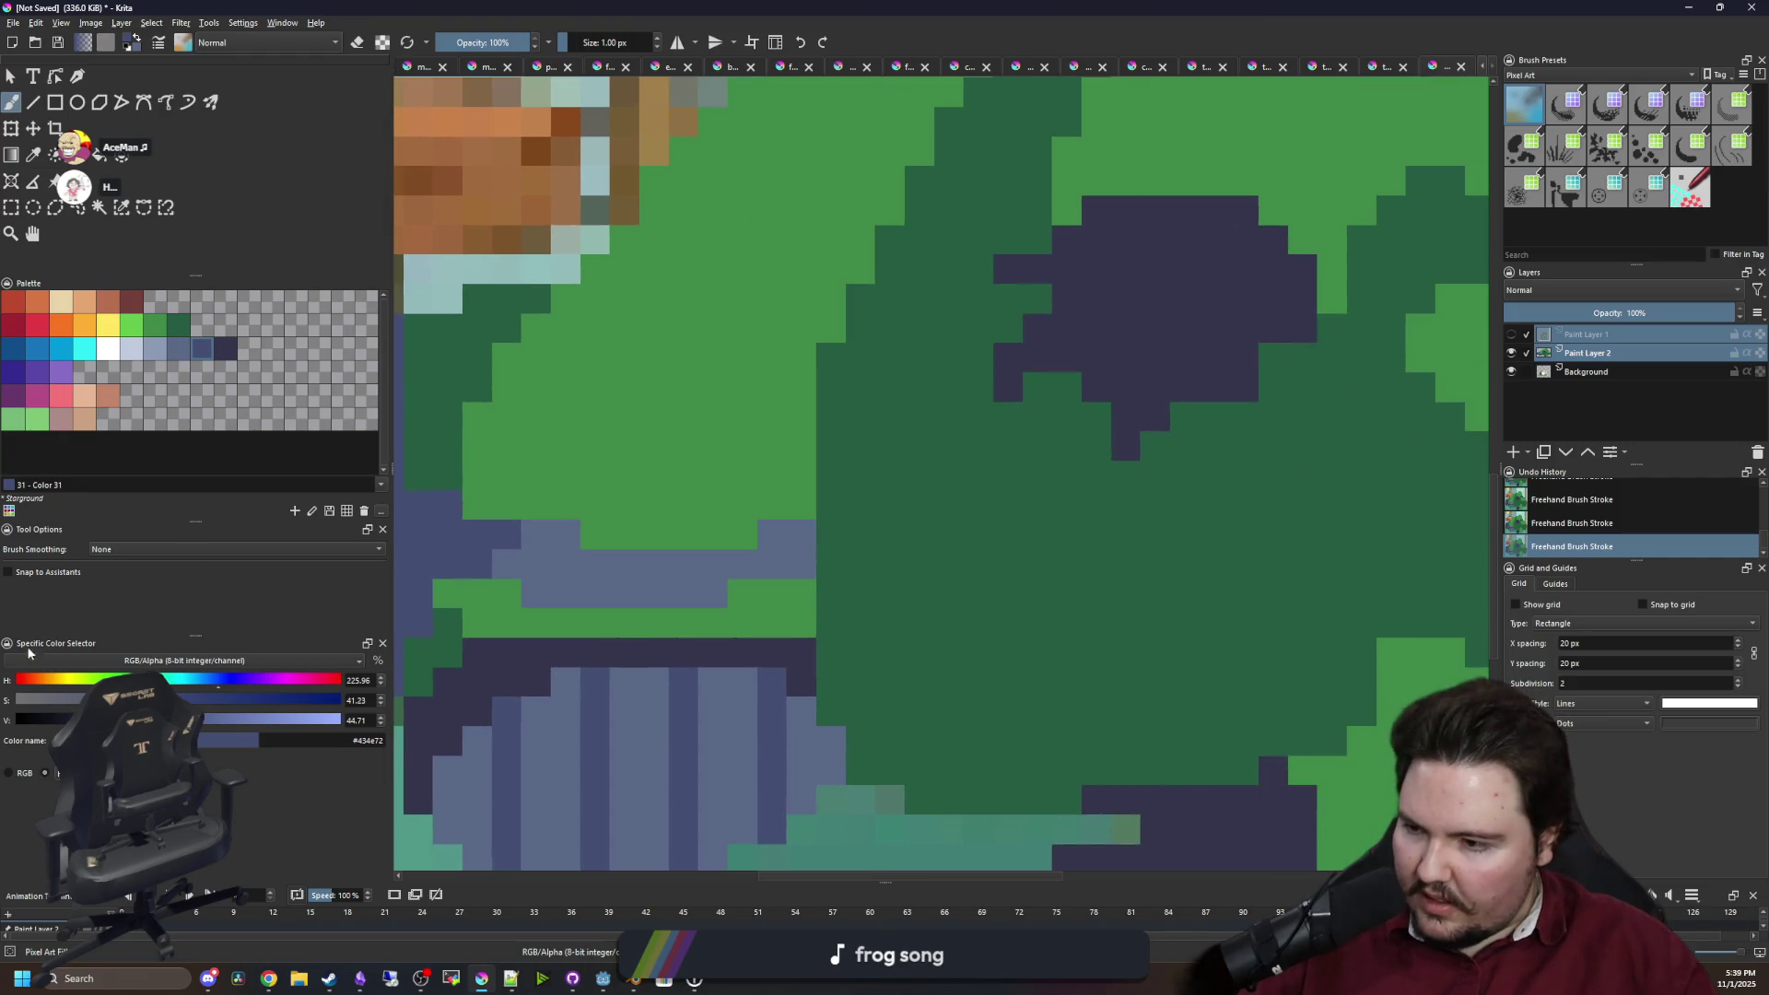
scroll(508, 498, left, 4)
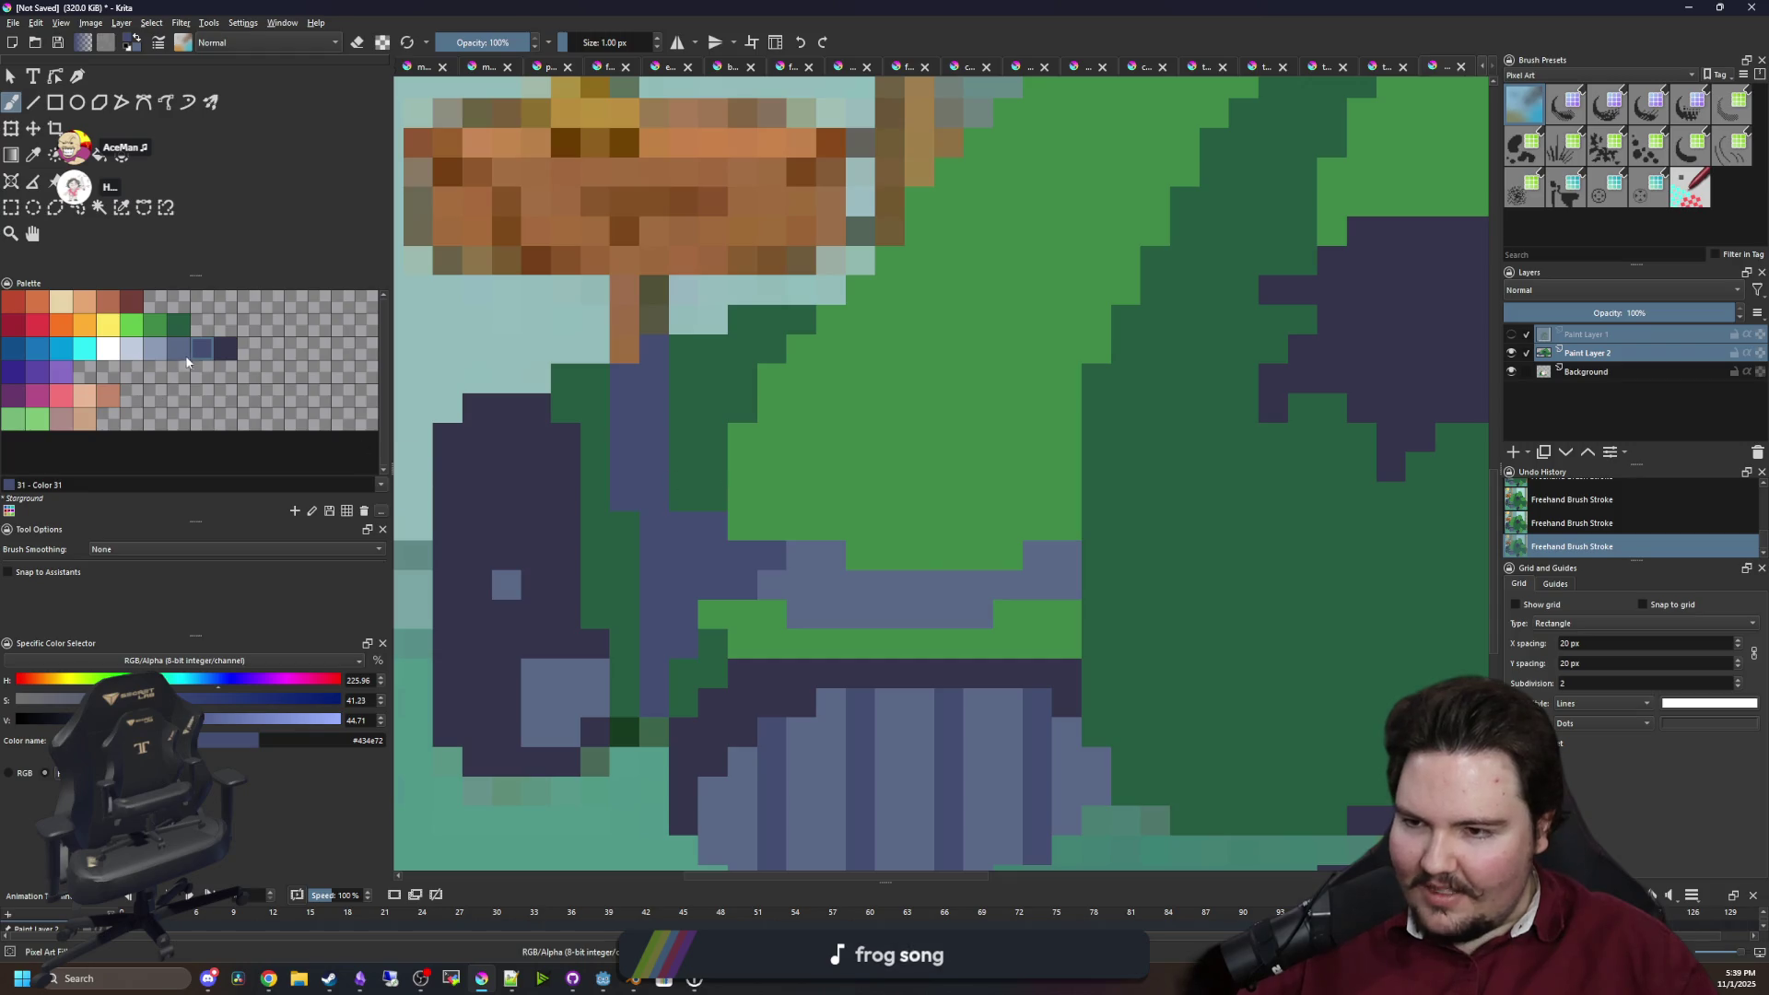
click(225, 348)
drag(709, 587, 714, 532)
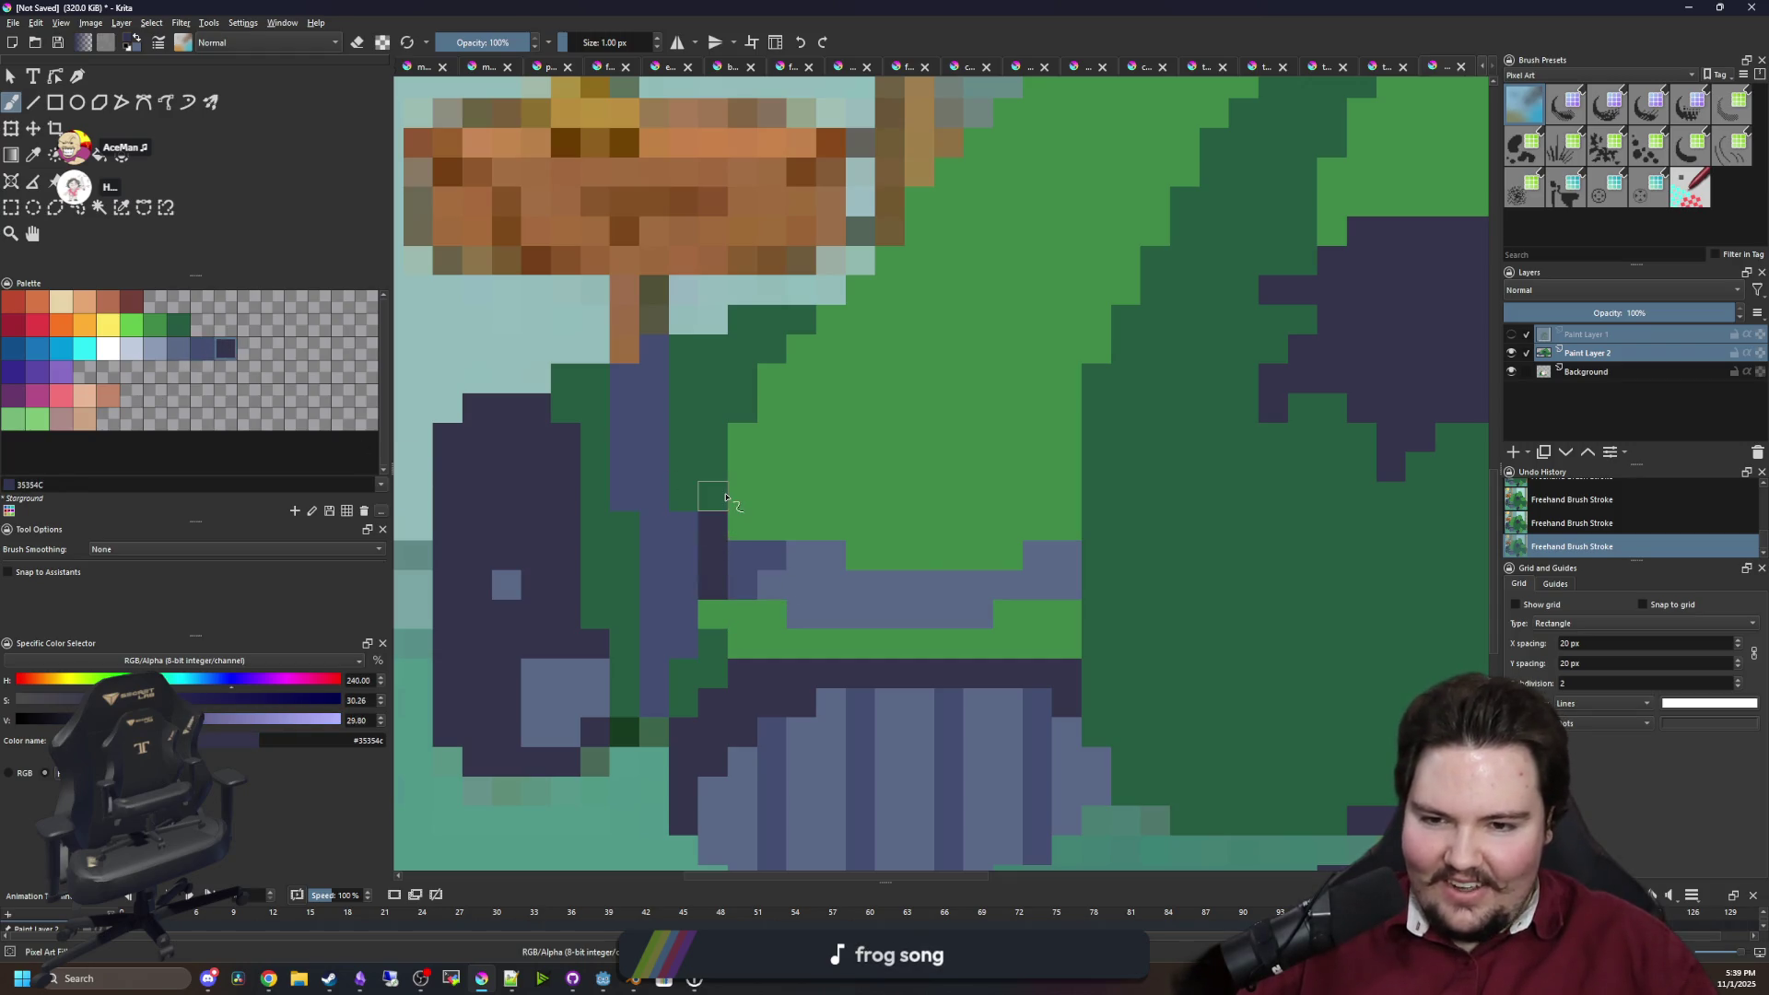
click(725, 498)
scroll(553, 565, right, 3)
Step: Highlight the horizontal strap with #8b9bb4, undoing the highlight tried on the vertical strap
click(155, 348)
drag(693, 564, 794, 564)
scroll(829, 589, left, 3)
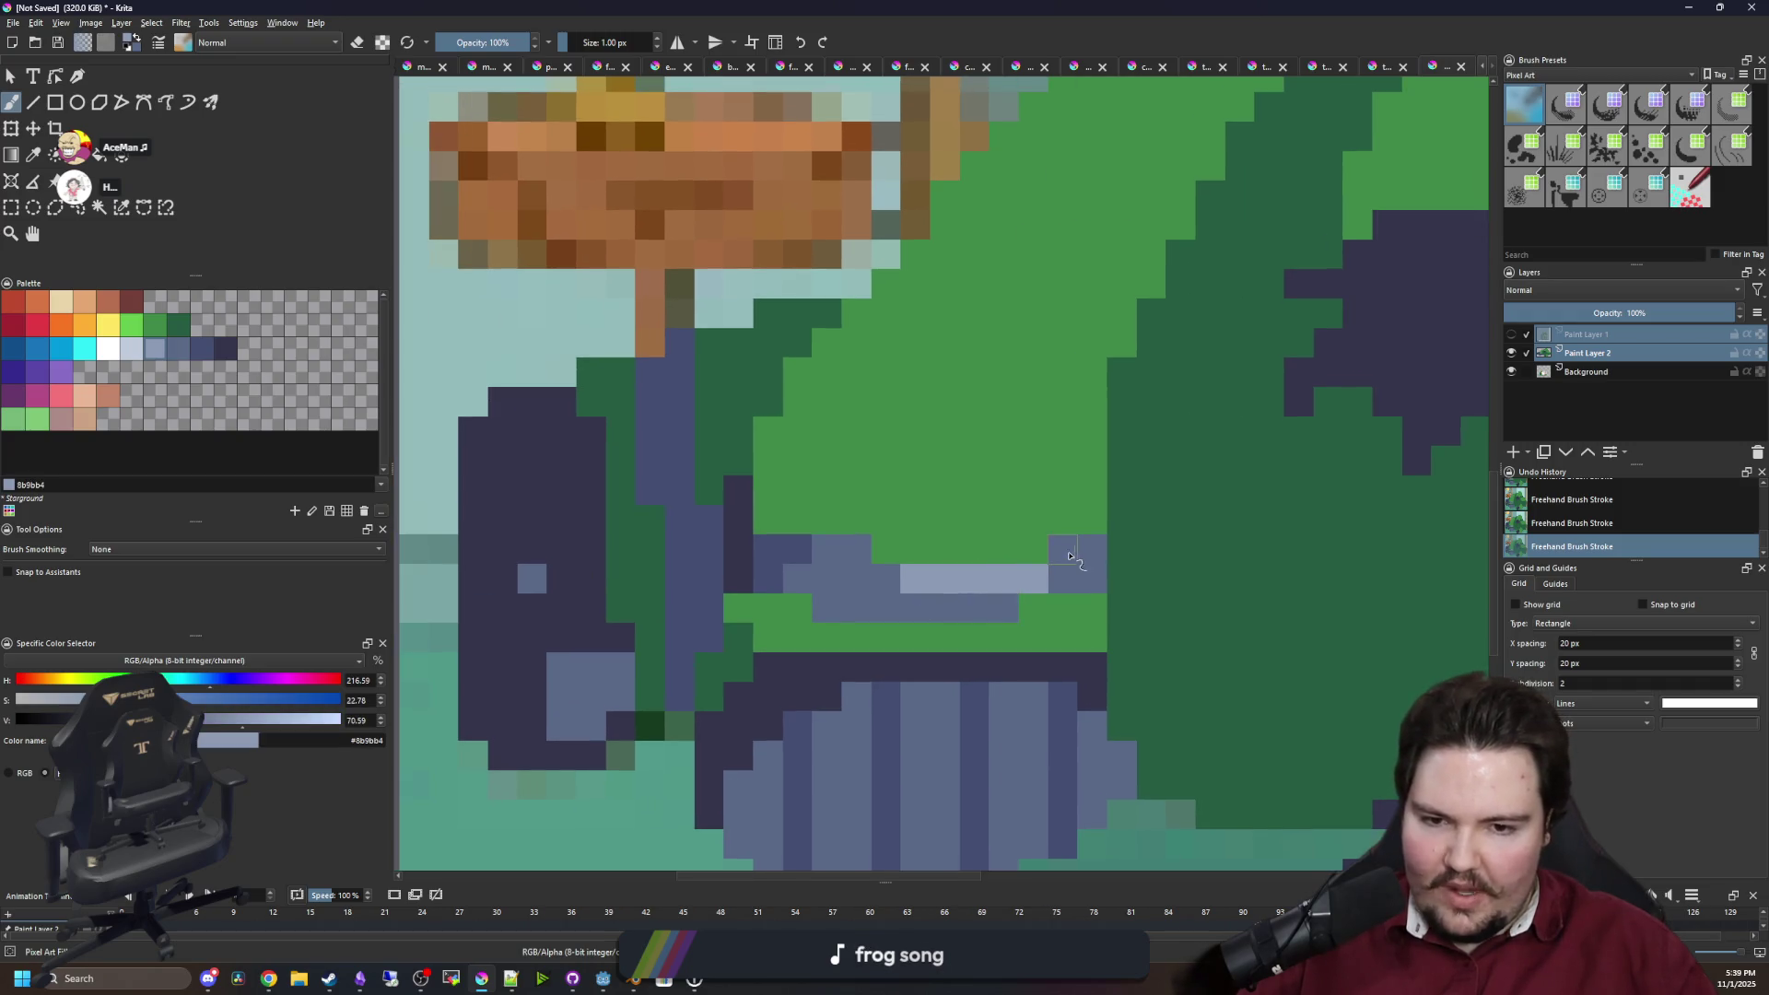
drag(650, 451, 653, 374)
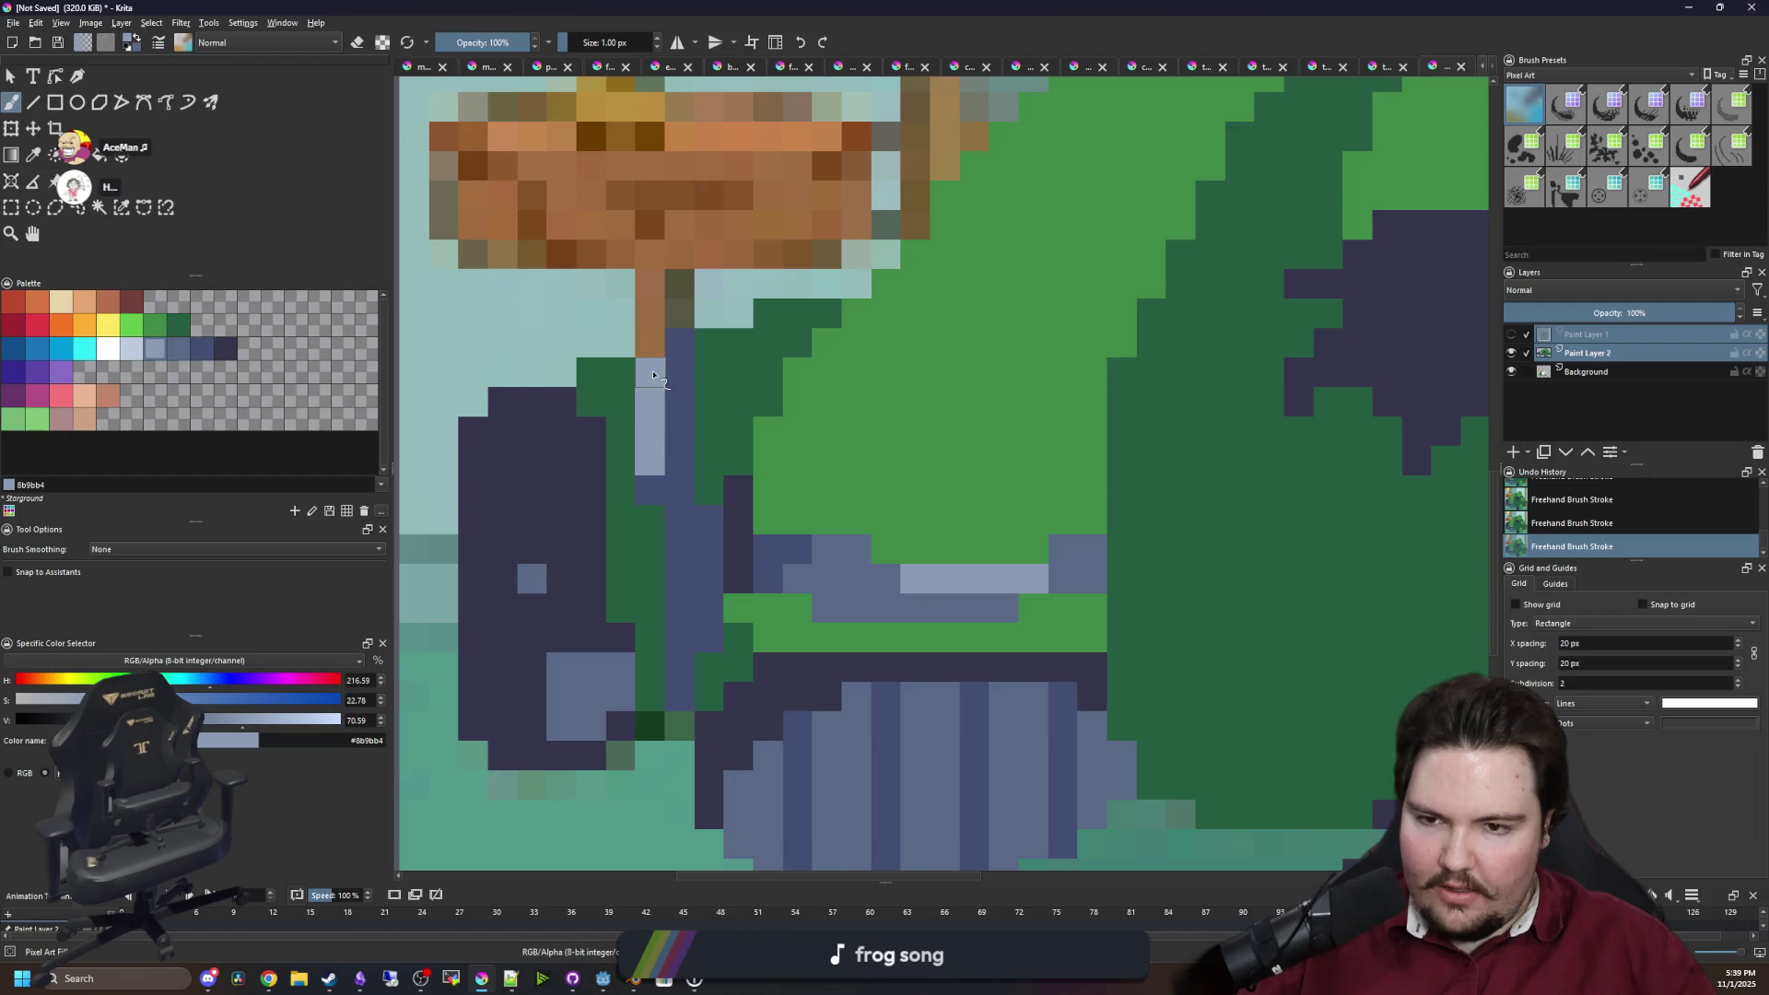
key(ctrl+z)
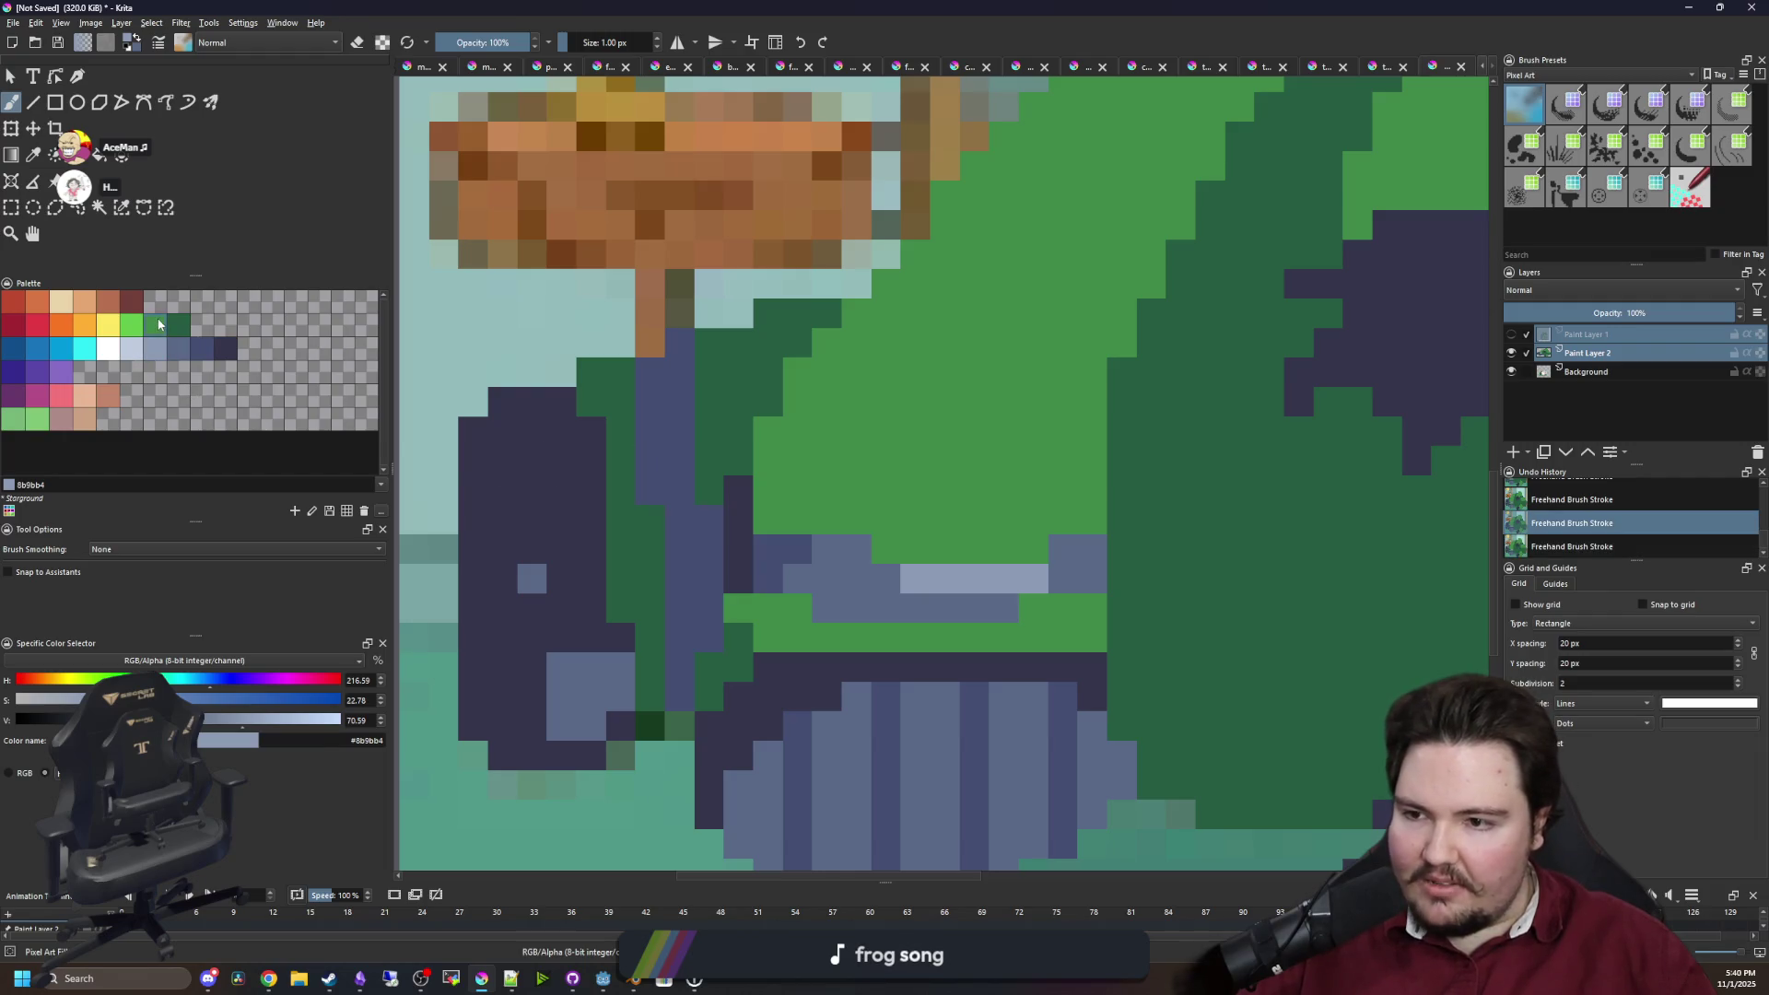
Step: Patch a strip of mid green pixels along the figure's left arm beside the strap
click(159, 325)
mouse_move(720, 439)
mouse_down()
mouse_move(702, 466)
mouse_move(628, 421)
mouse_up()
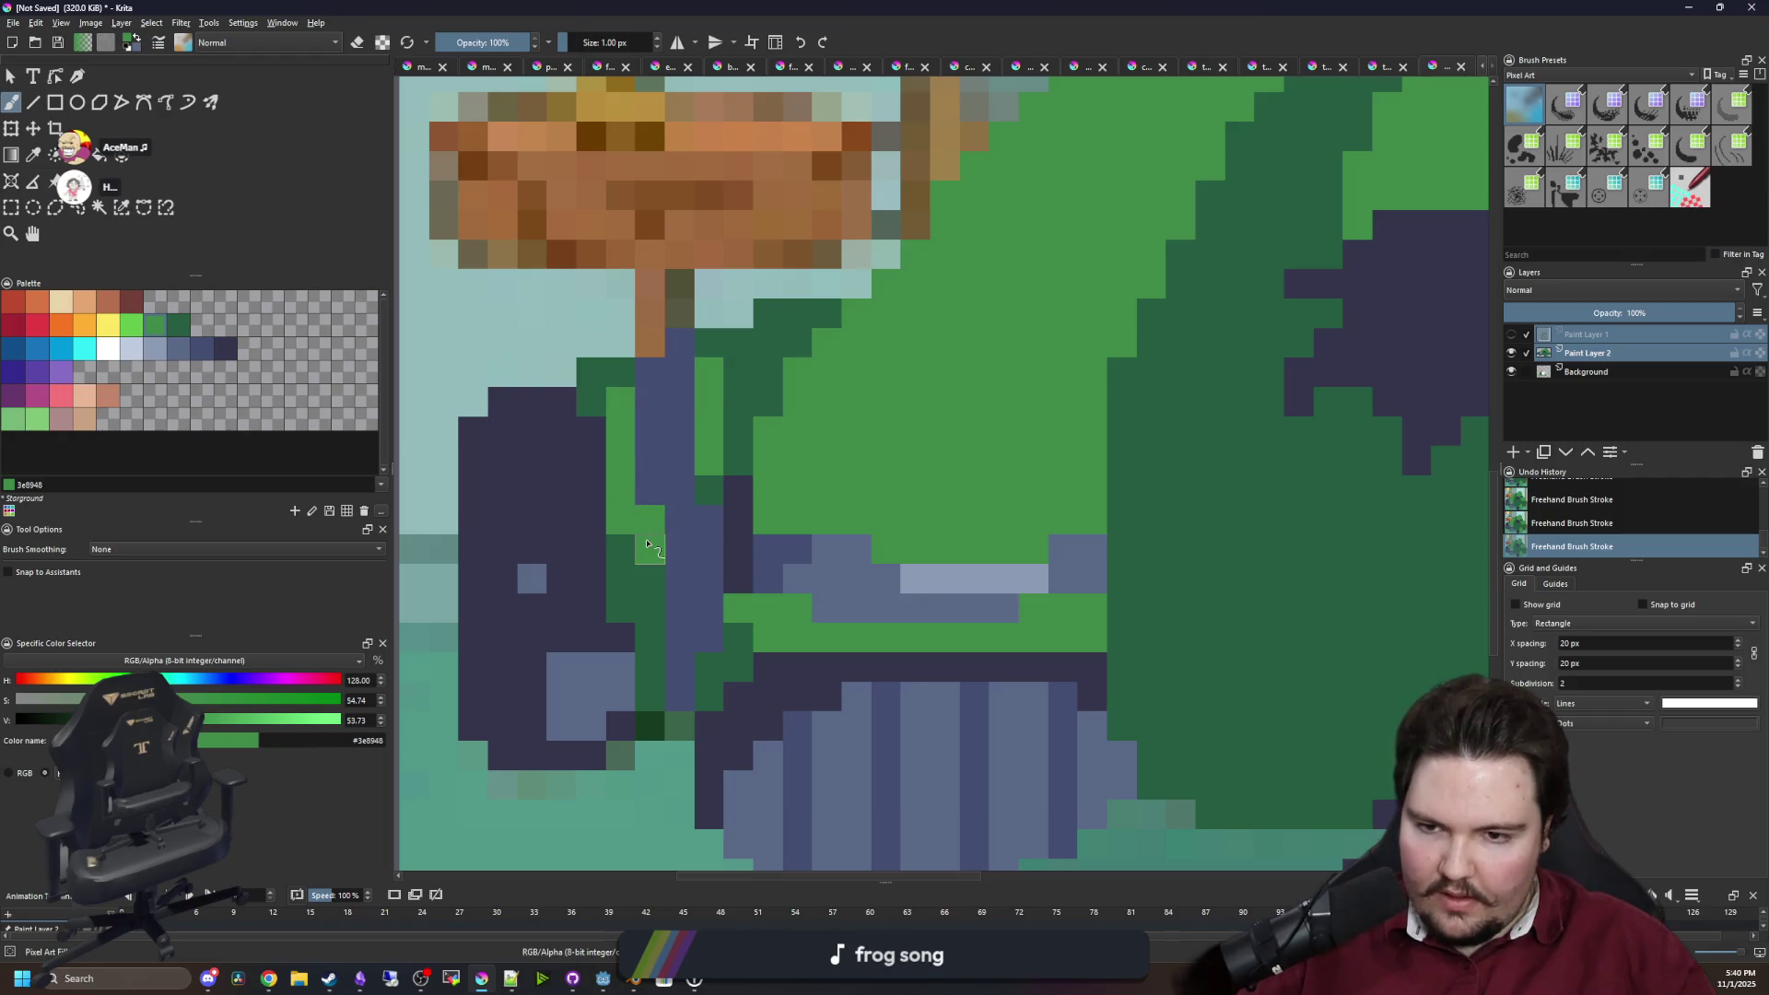
scroll(621, 514, down, 4)
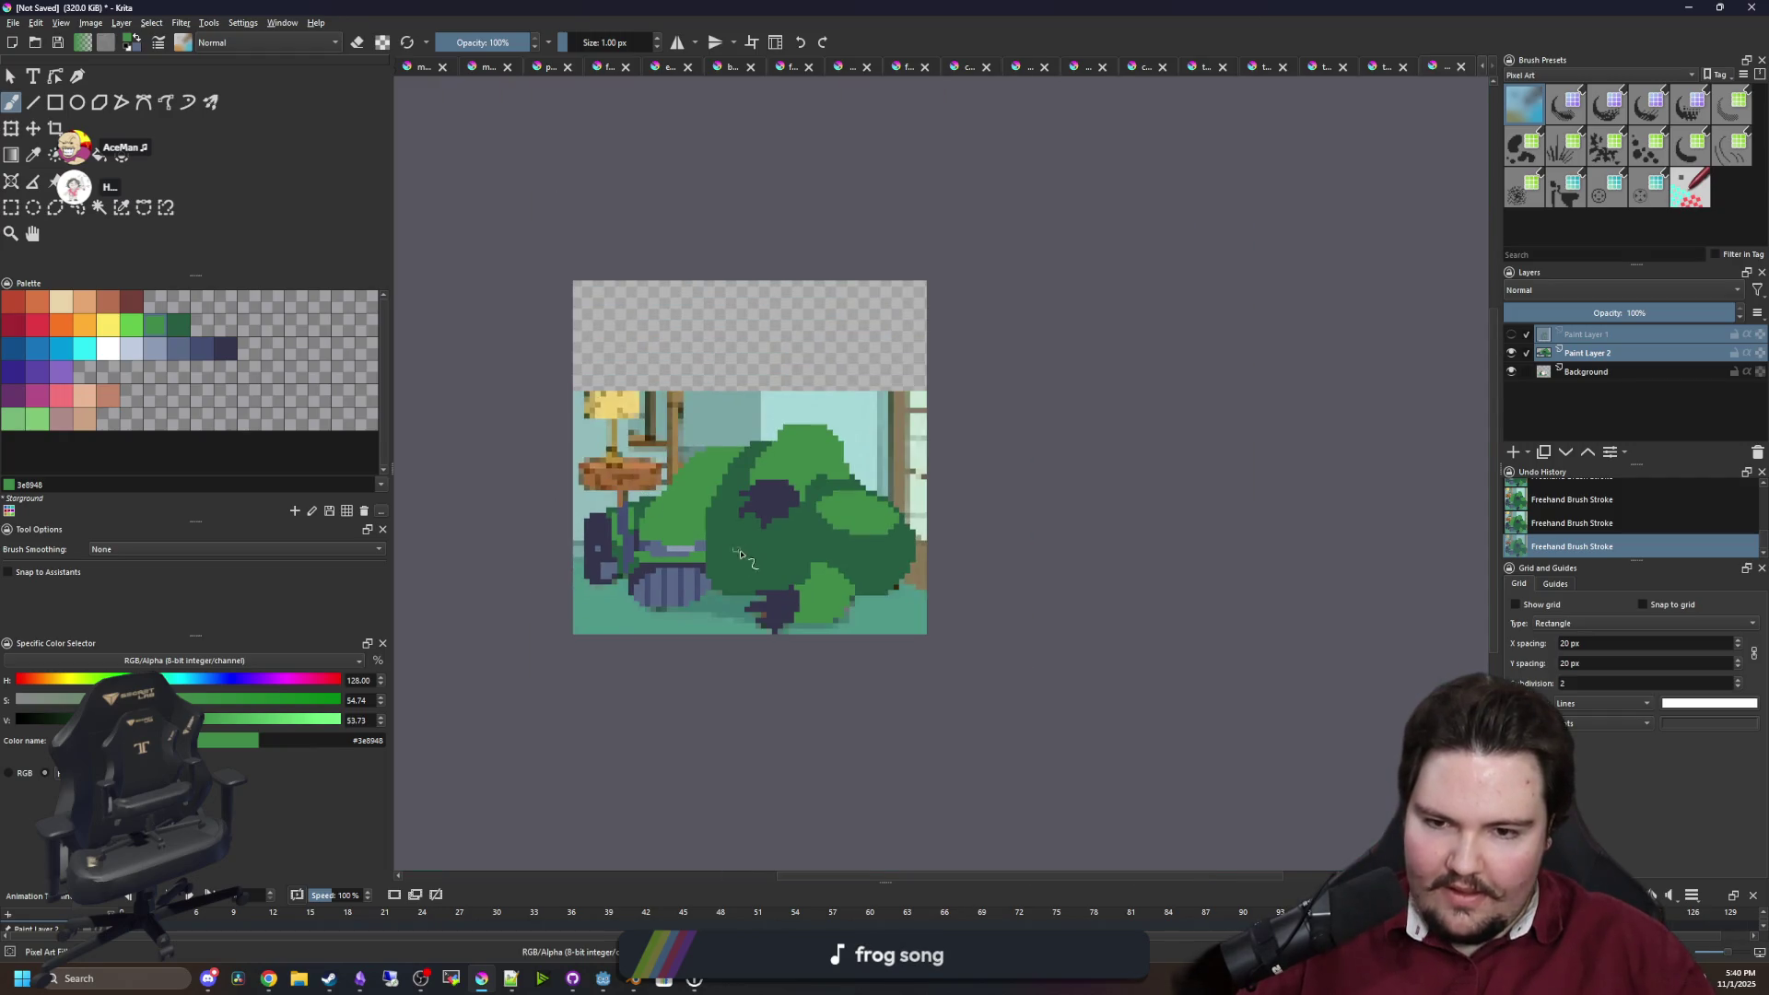
scroll(737, 558, up, 3)
scroll(777, 629, down, 2)
scroll(777, 629, up, 4)
scroll(761, 686, down, 2)
Step: Switch to the eraser, then select Paint Layer 1 and make its armored sprite visible again
key(e)
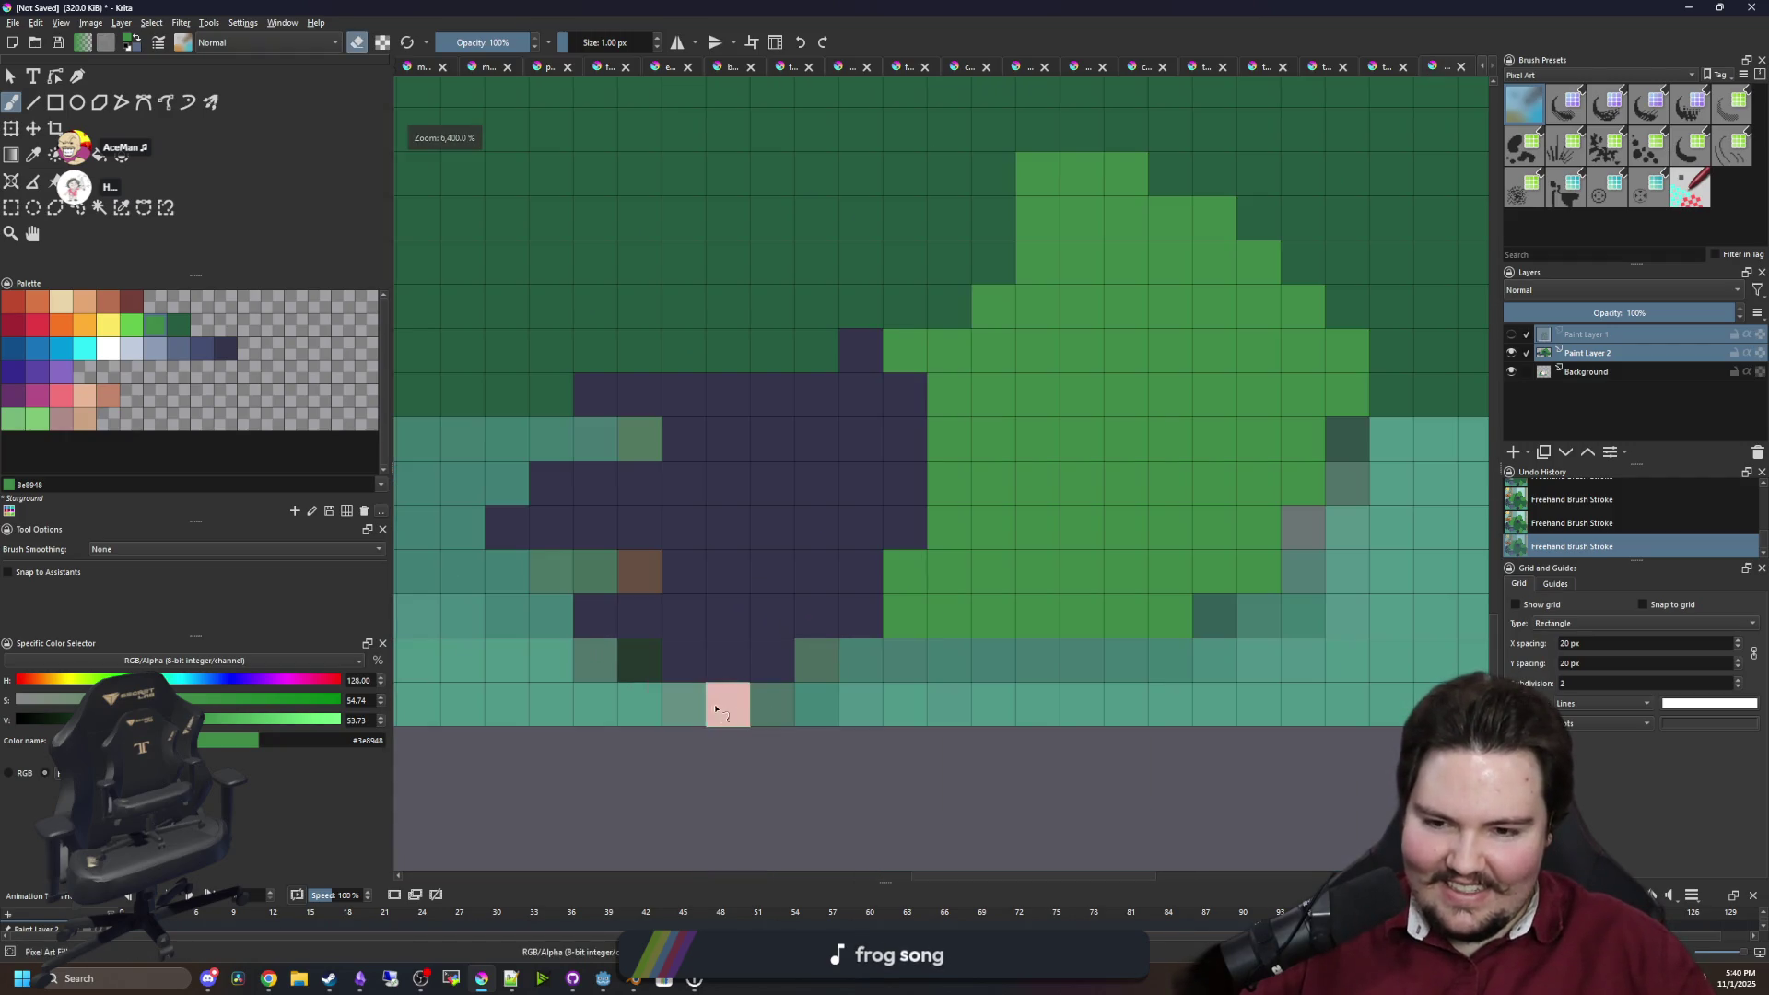
scroll(1346, 484, down, 1)
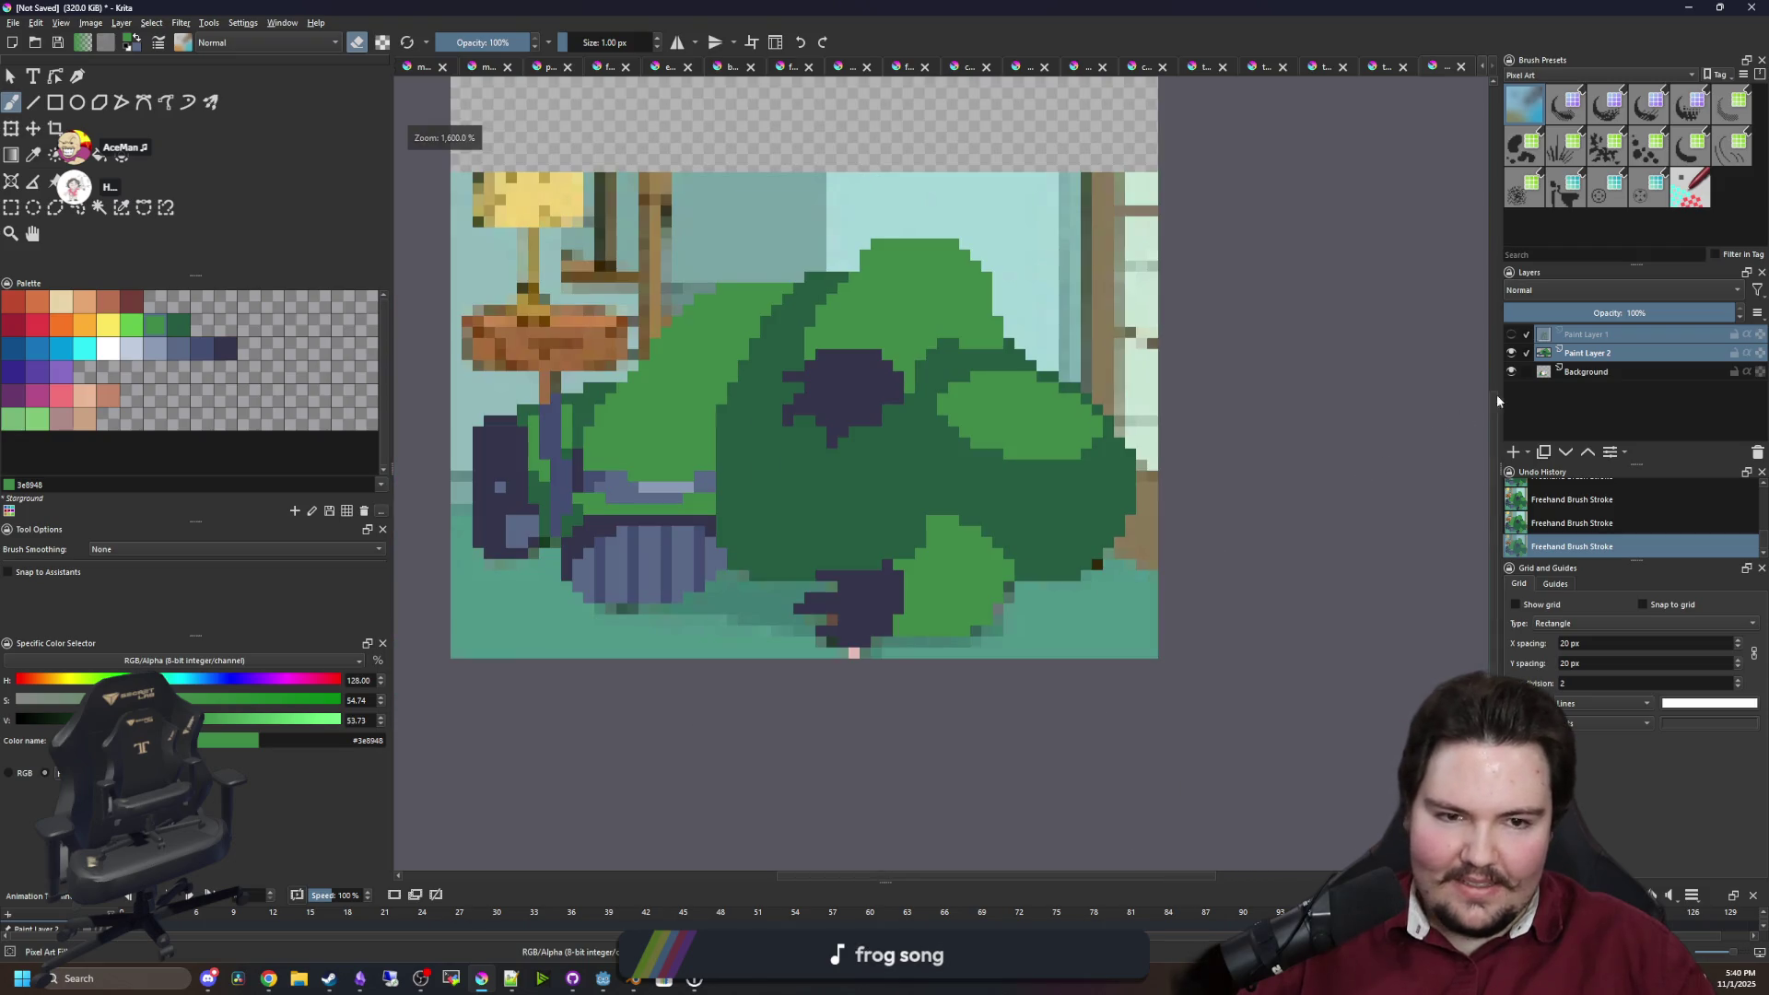
click(1583, 342)
click(1513, 337)
click(1513, 337)
click(1513, 337)
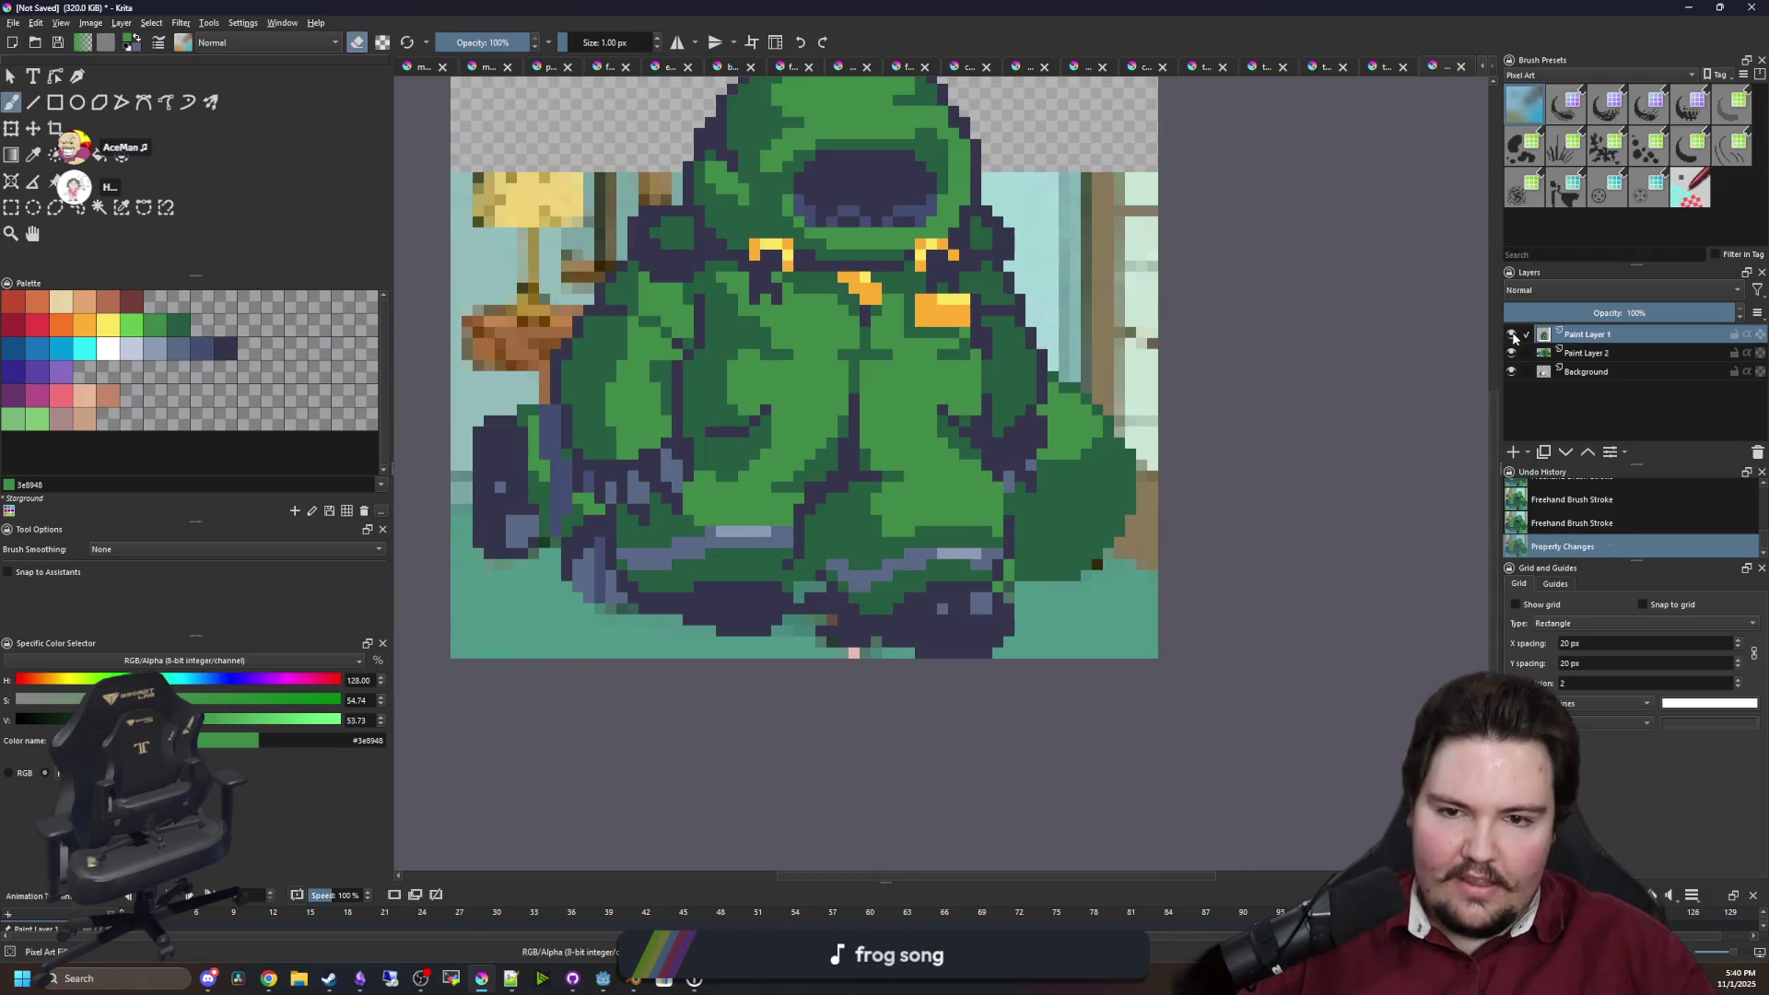
Step: Toggle Paint Layer 1 off and on to compare the slumped pose with the armored art
click(1513, 336)
click(1513, 337)
click(1513, 336)
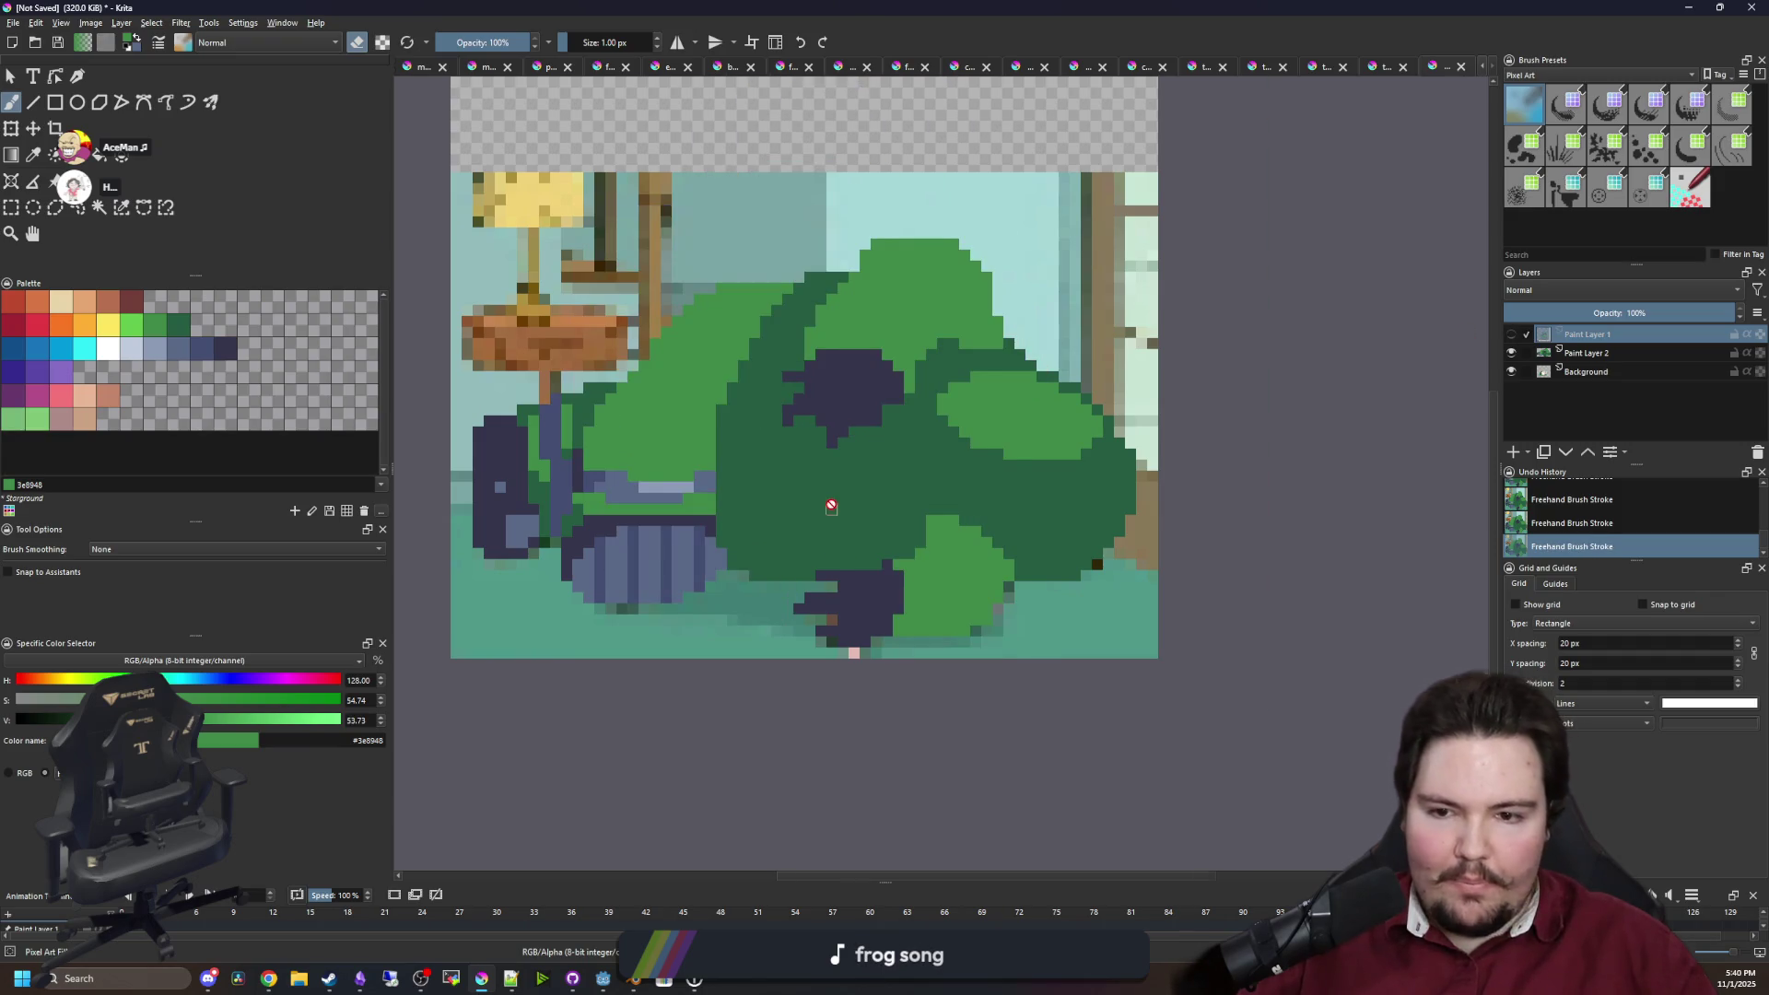
scroll(831, 506, up, 2)
scroll(747, 624, down, 2)
scroll(704, 612, down, 1)
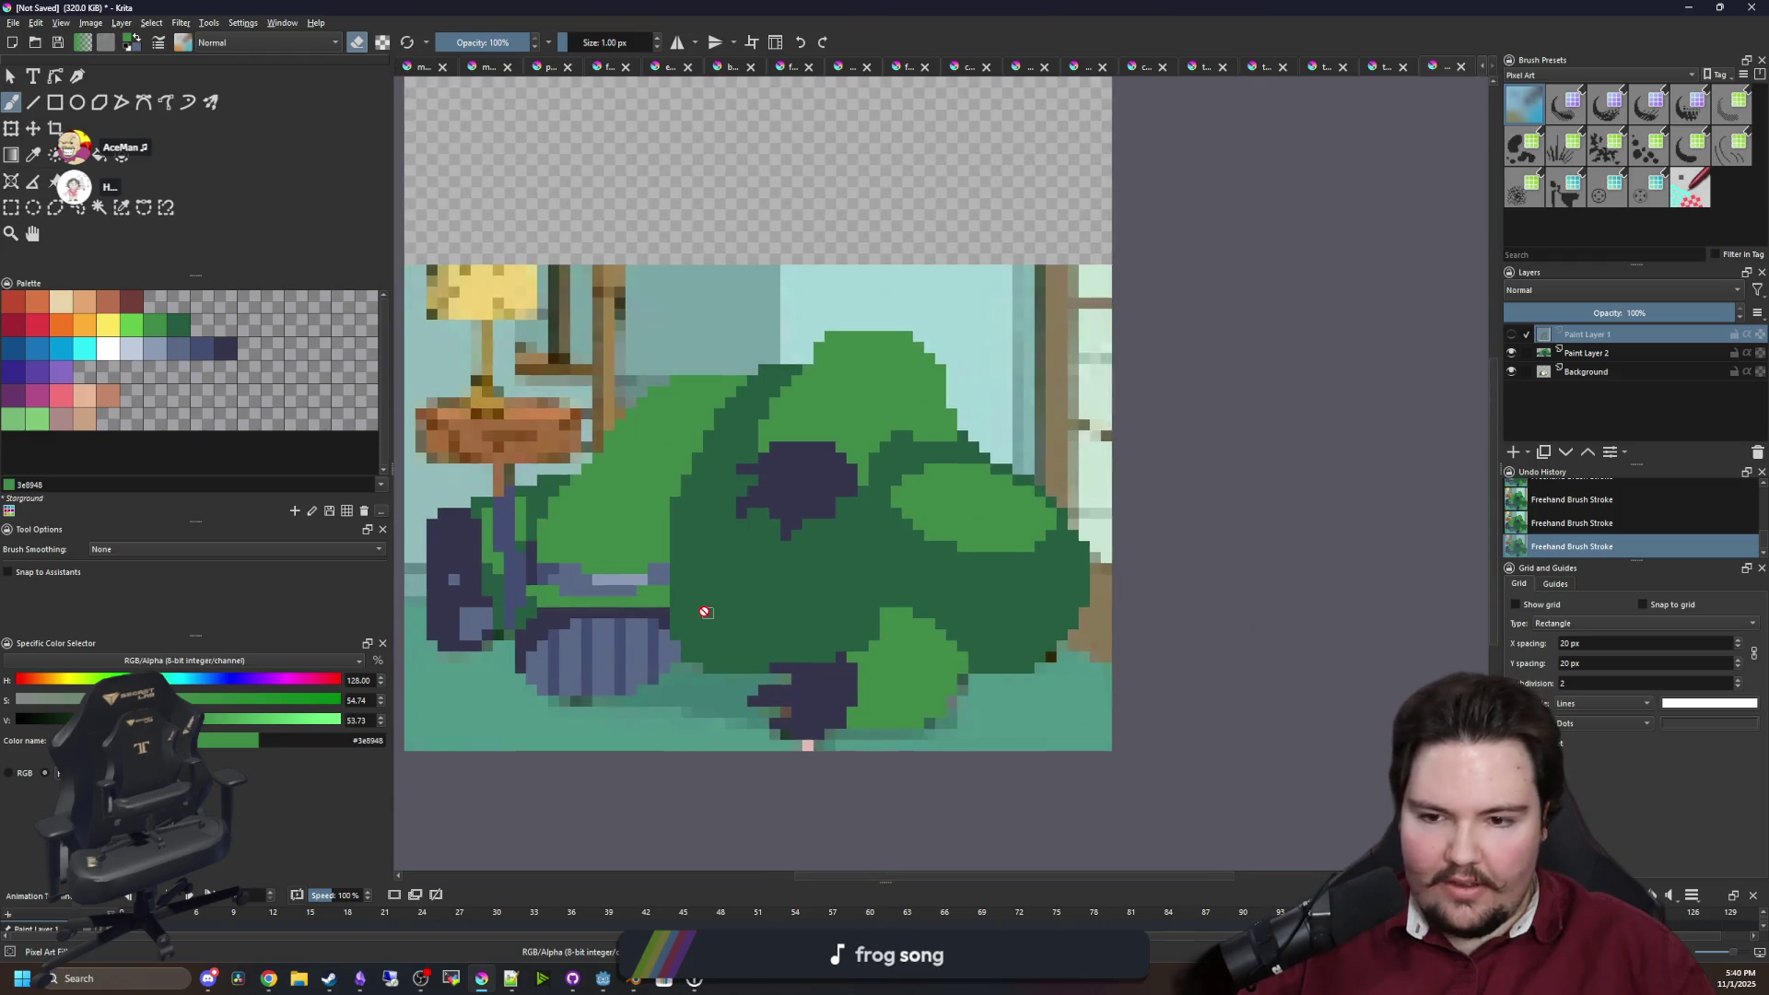
scroll(704, 612, up, 1)
scroll(659, 653, up, 3)
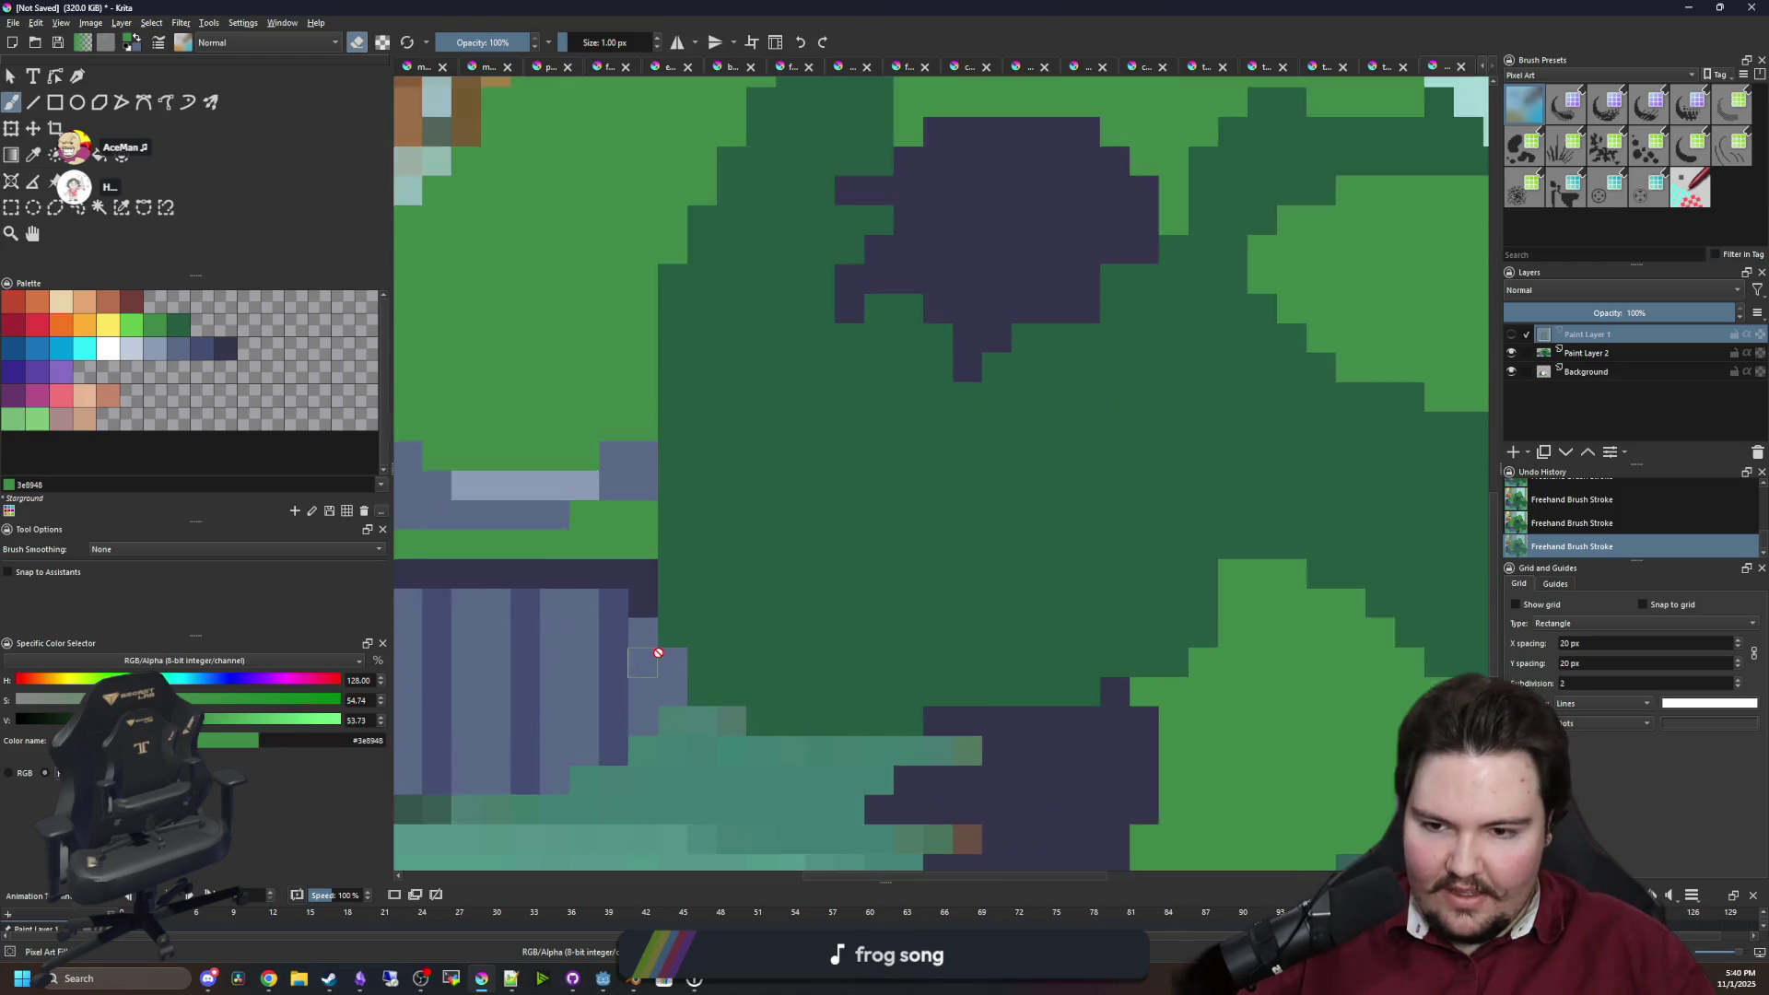
scroll(659, 652, up, 1)
Step: Sample the dark purple #35354c and paint outline pixels where the body meets the belt
key(p)
scroll(1066, 572, down, 3)
key(Page_Down)
scroll(820, 584, down, 1)
click(843, 575)
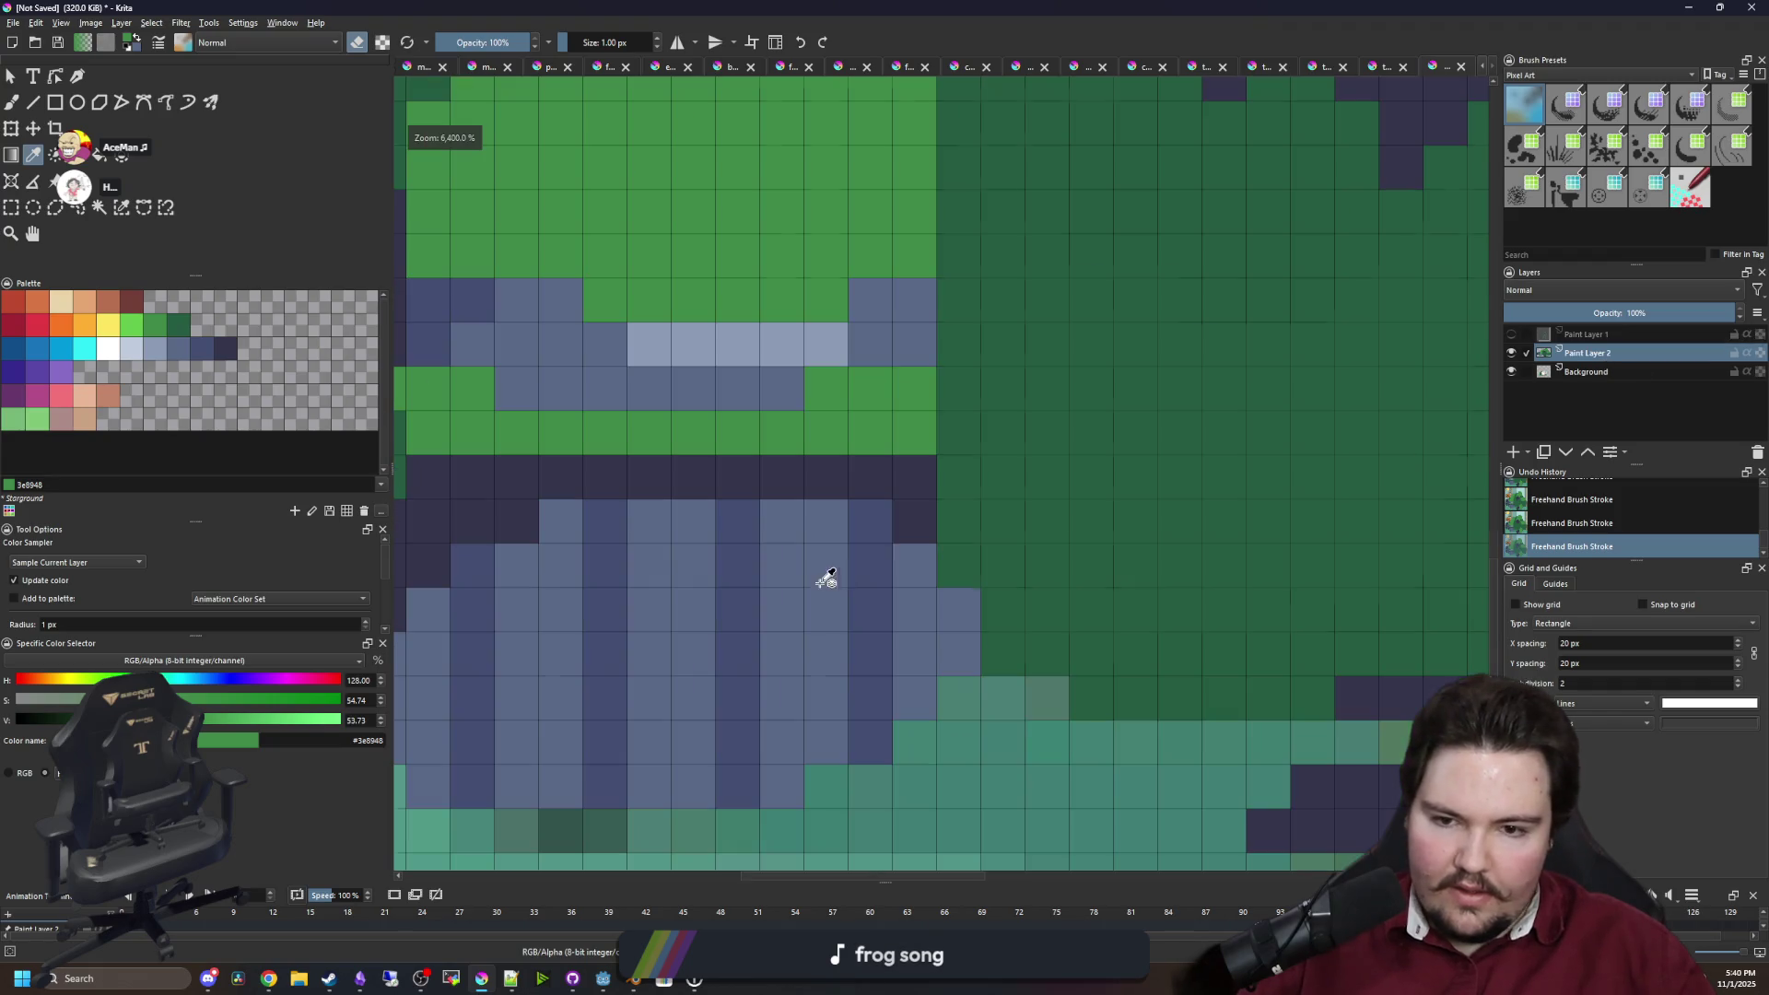
key(b)
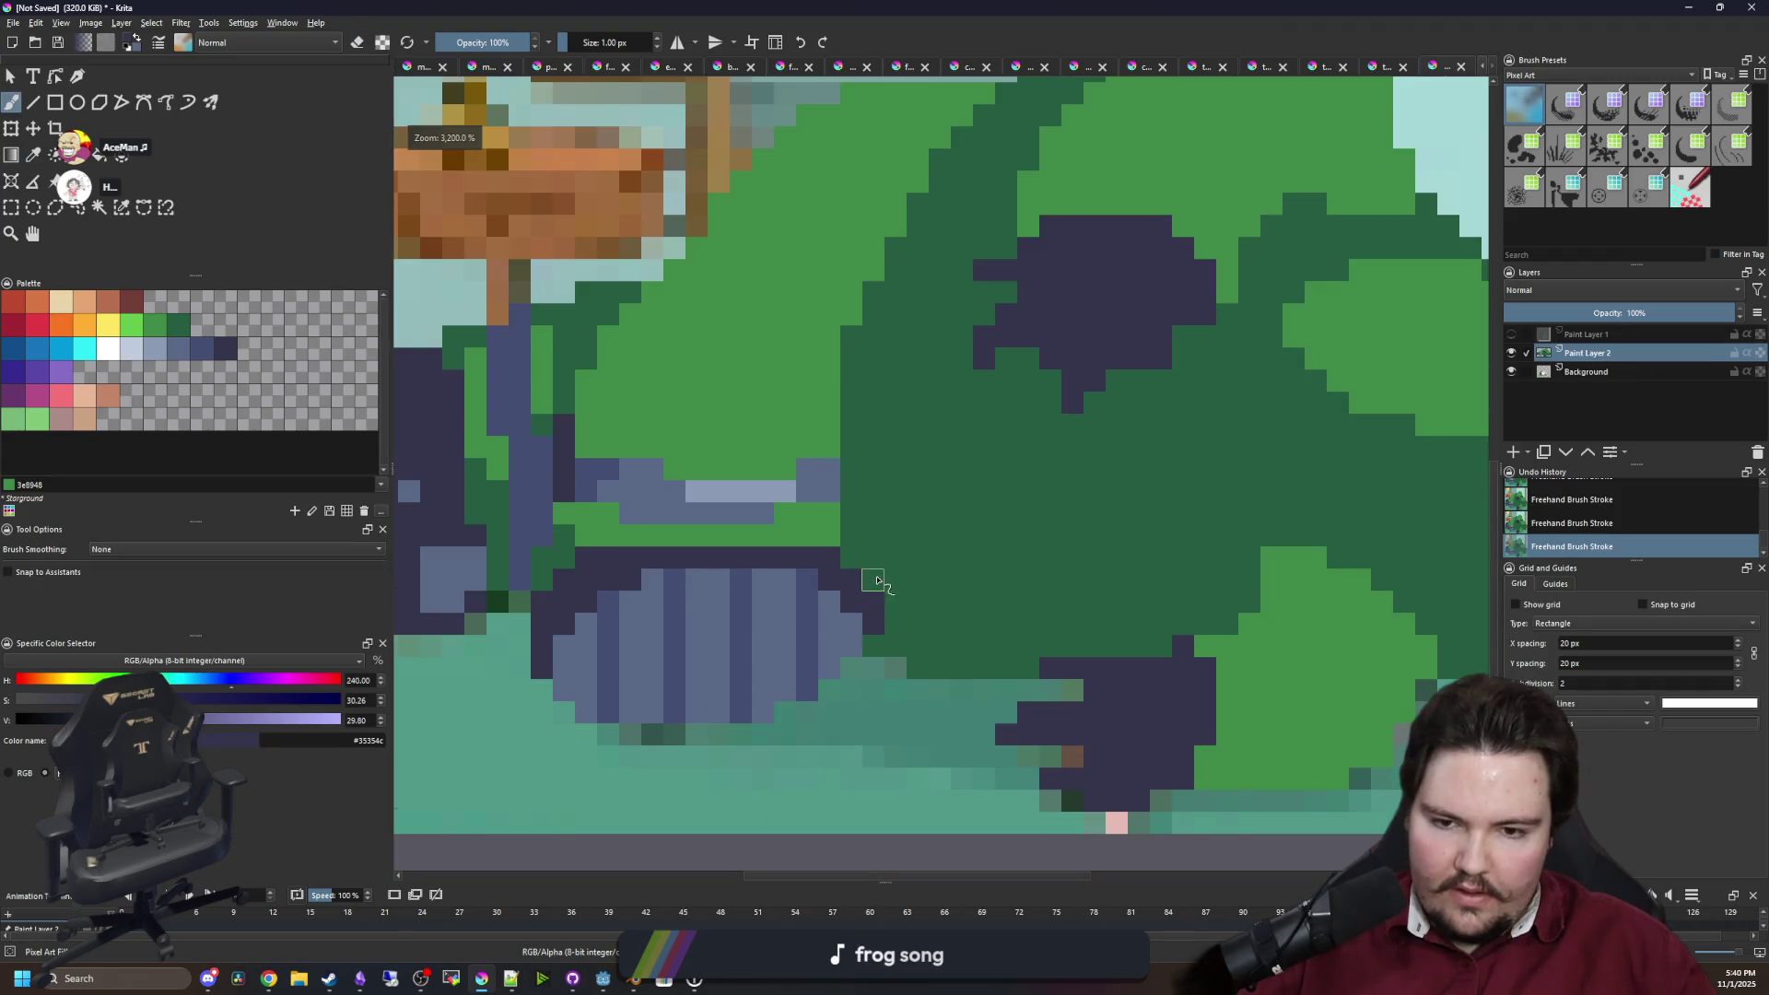
mouse_move(876, 581)
mouse_down()
mouse_move(852, 558)
mouse_move(741, 546)
mouse_up()
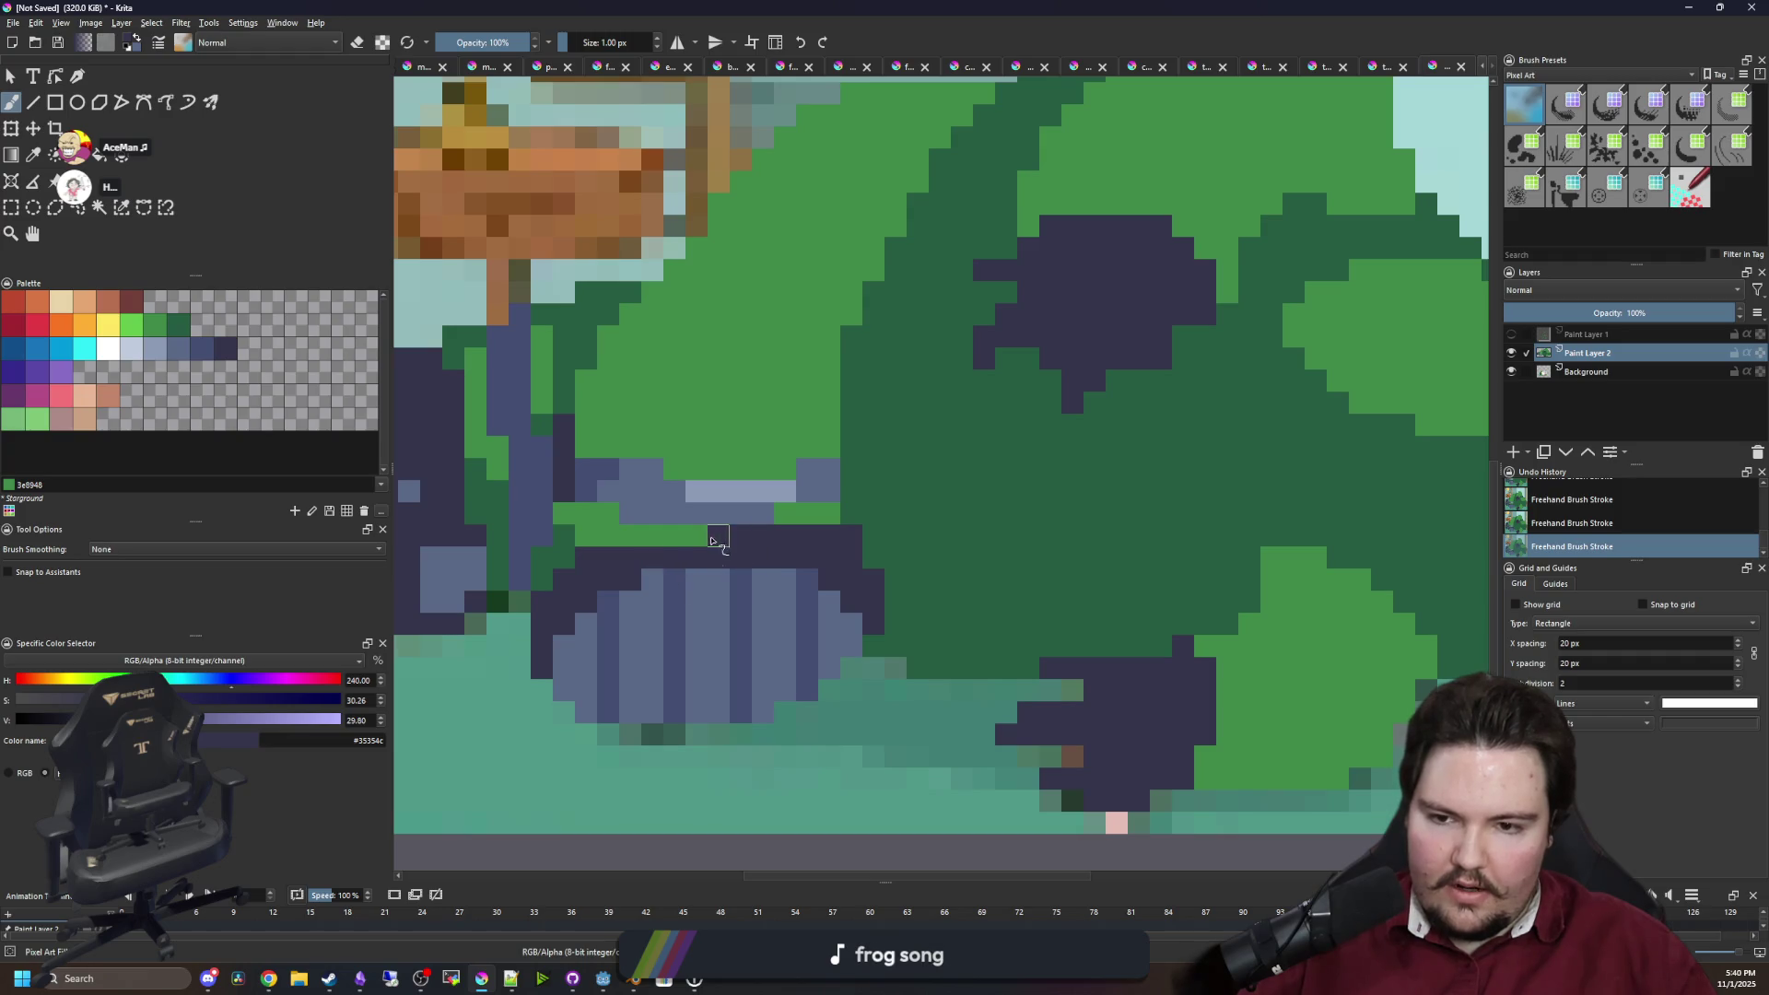
scroll(715, 539, down, 6)
scroll(635, 615, up, 7)
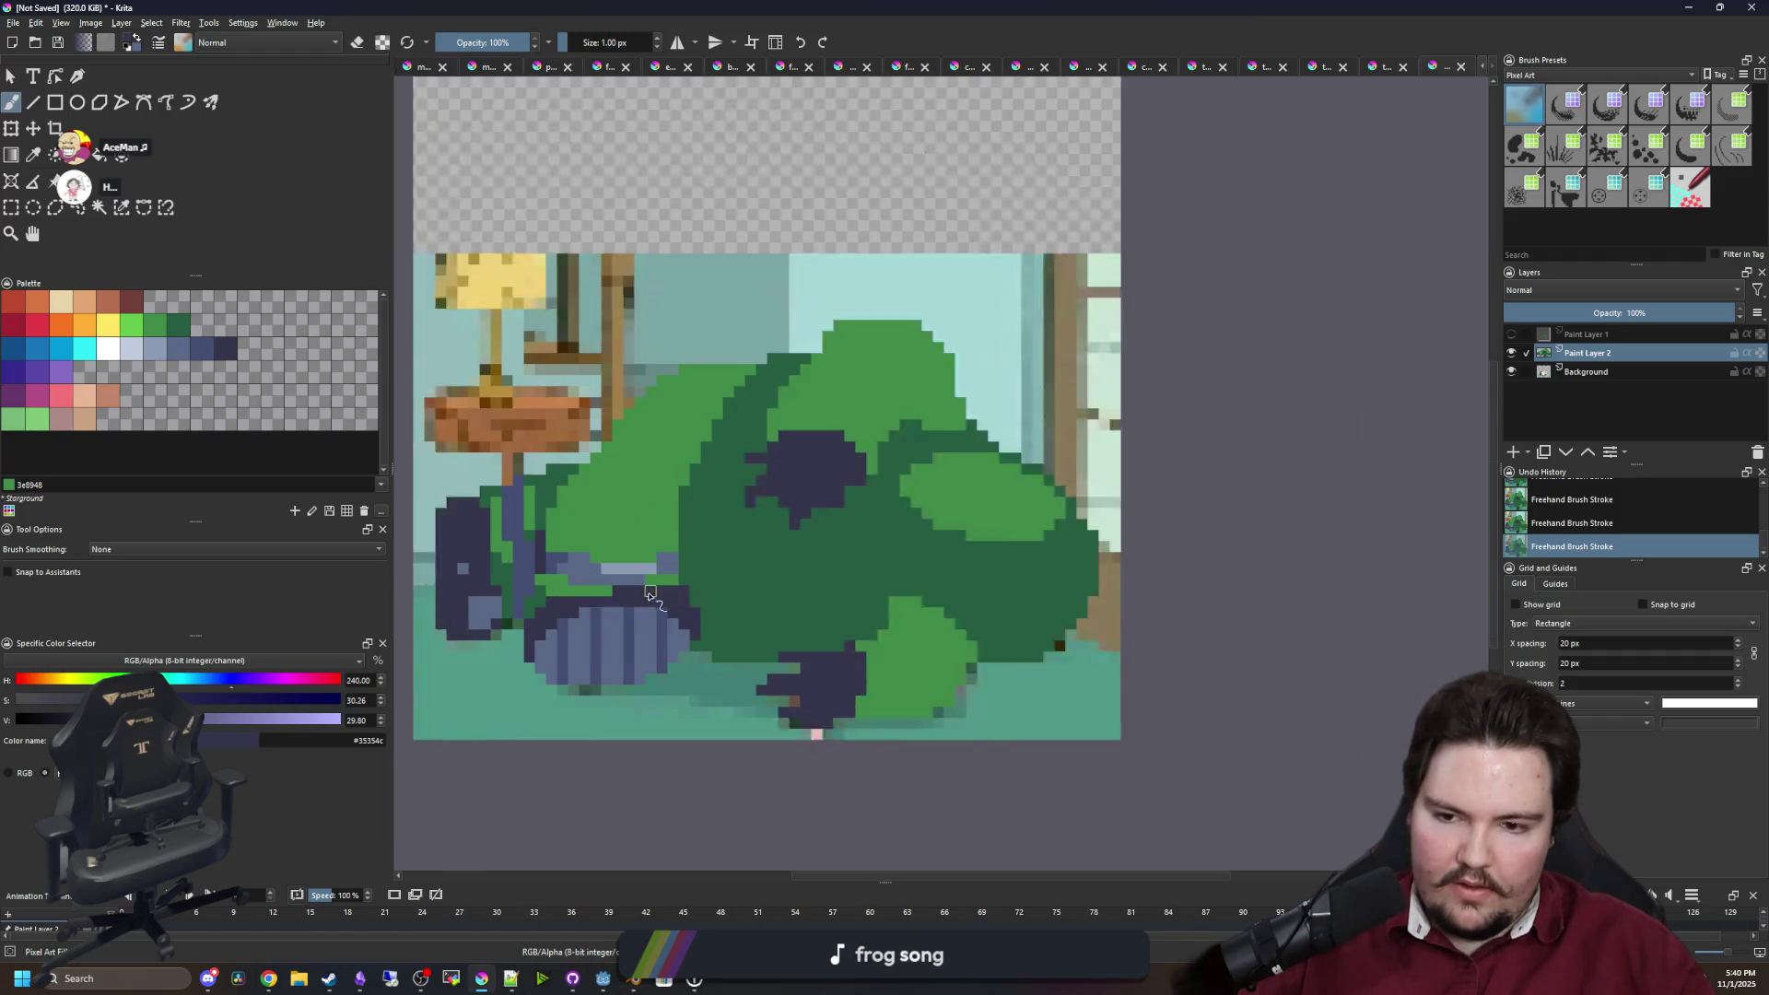
scroll(762, 607, down, 1)
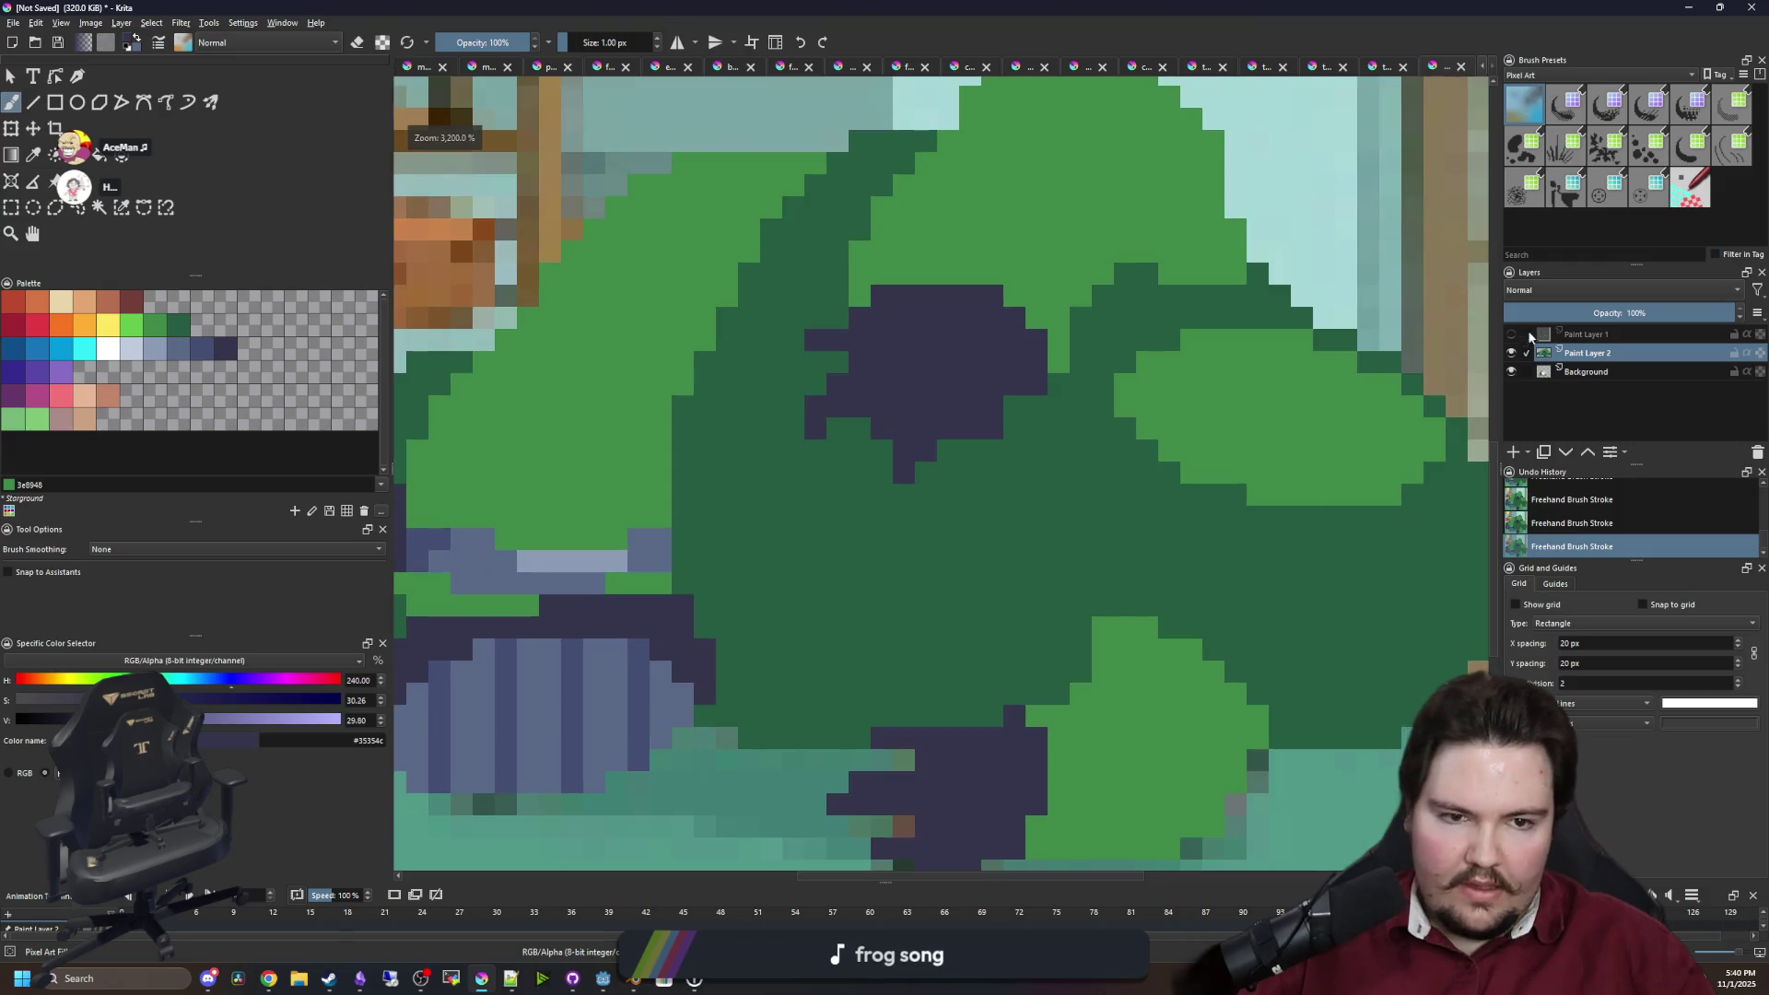
Step: Flick Paint Layer 1's visibility repeatedly to check the two poses against each other
click(1511, 333)
click(1512, 333)
click(1512, 334)
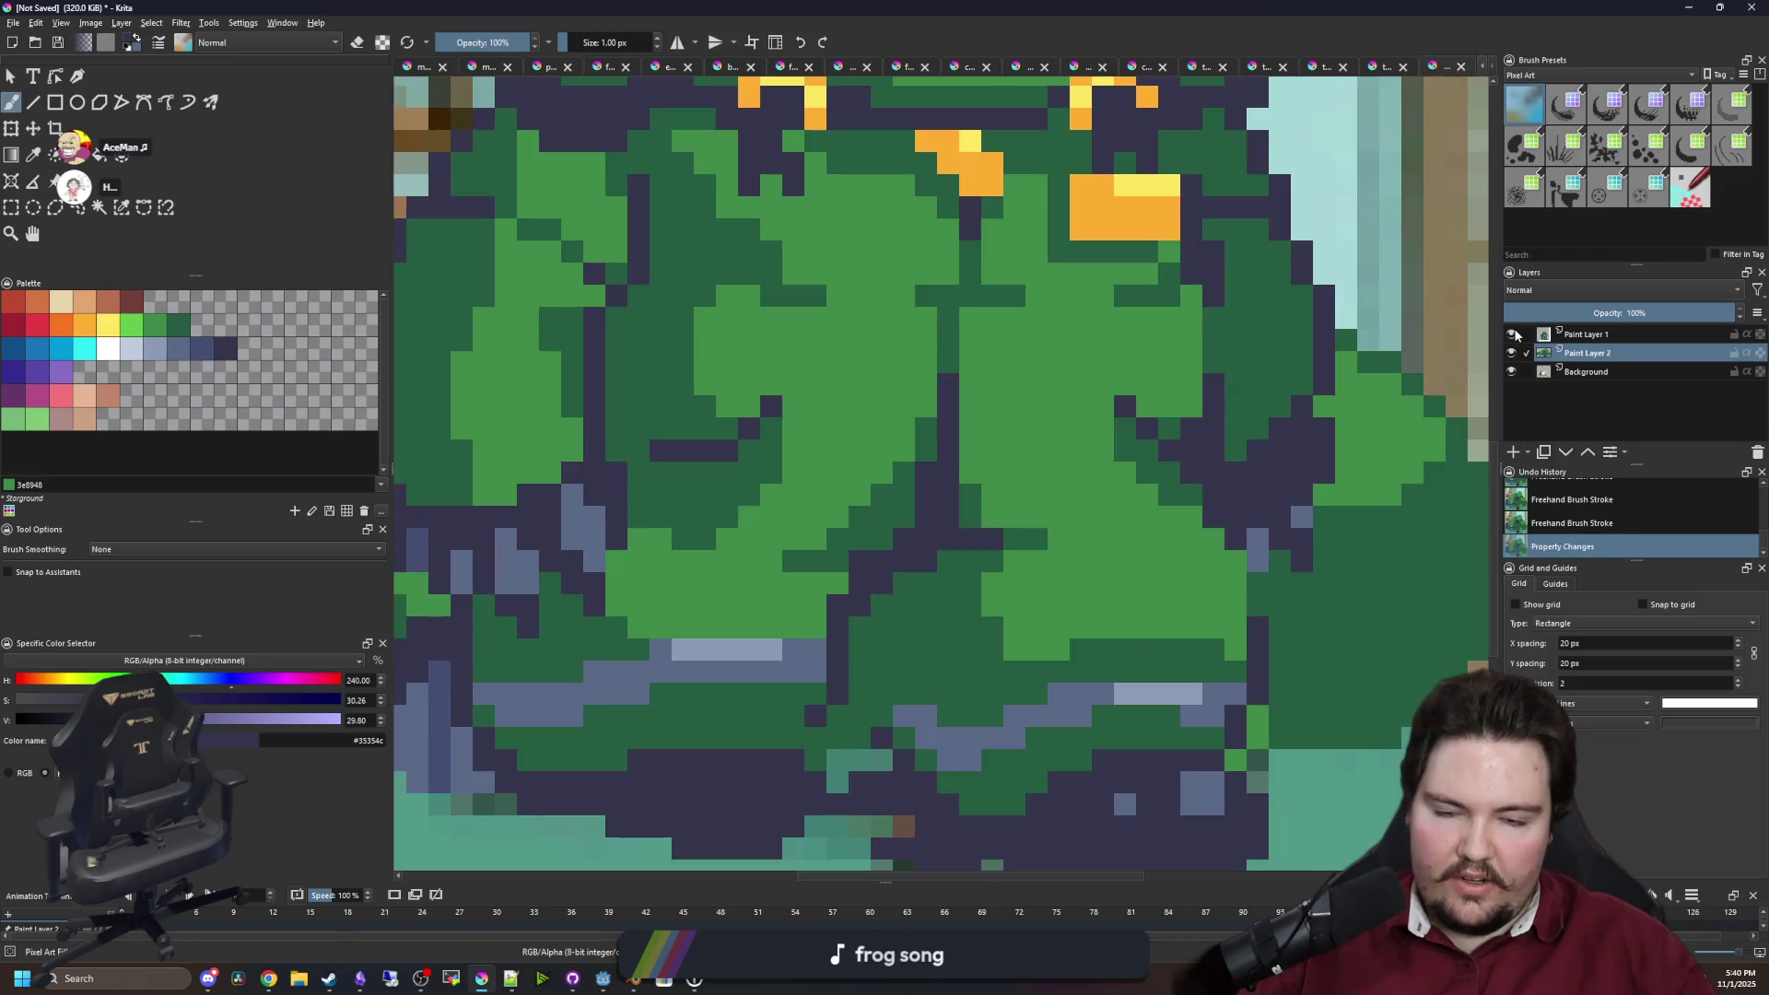
click(1516, 335)
scroll(829, 442, down, 3)
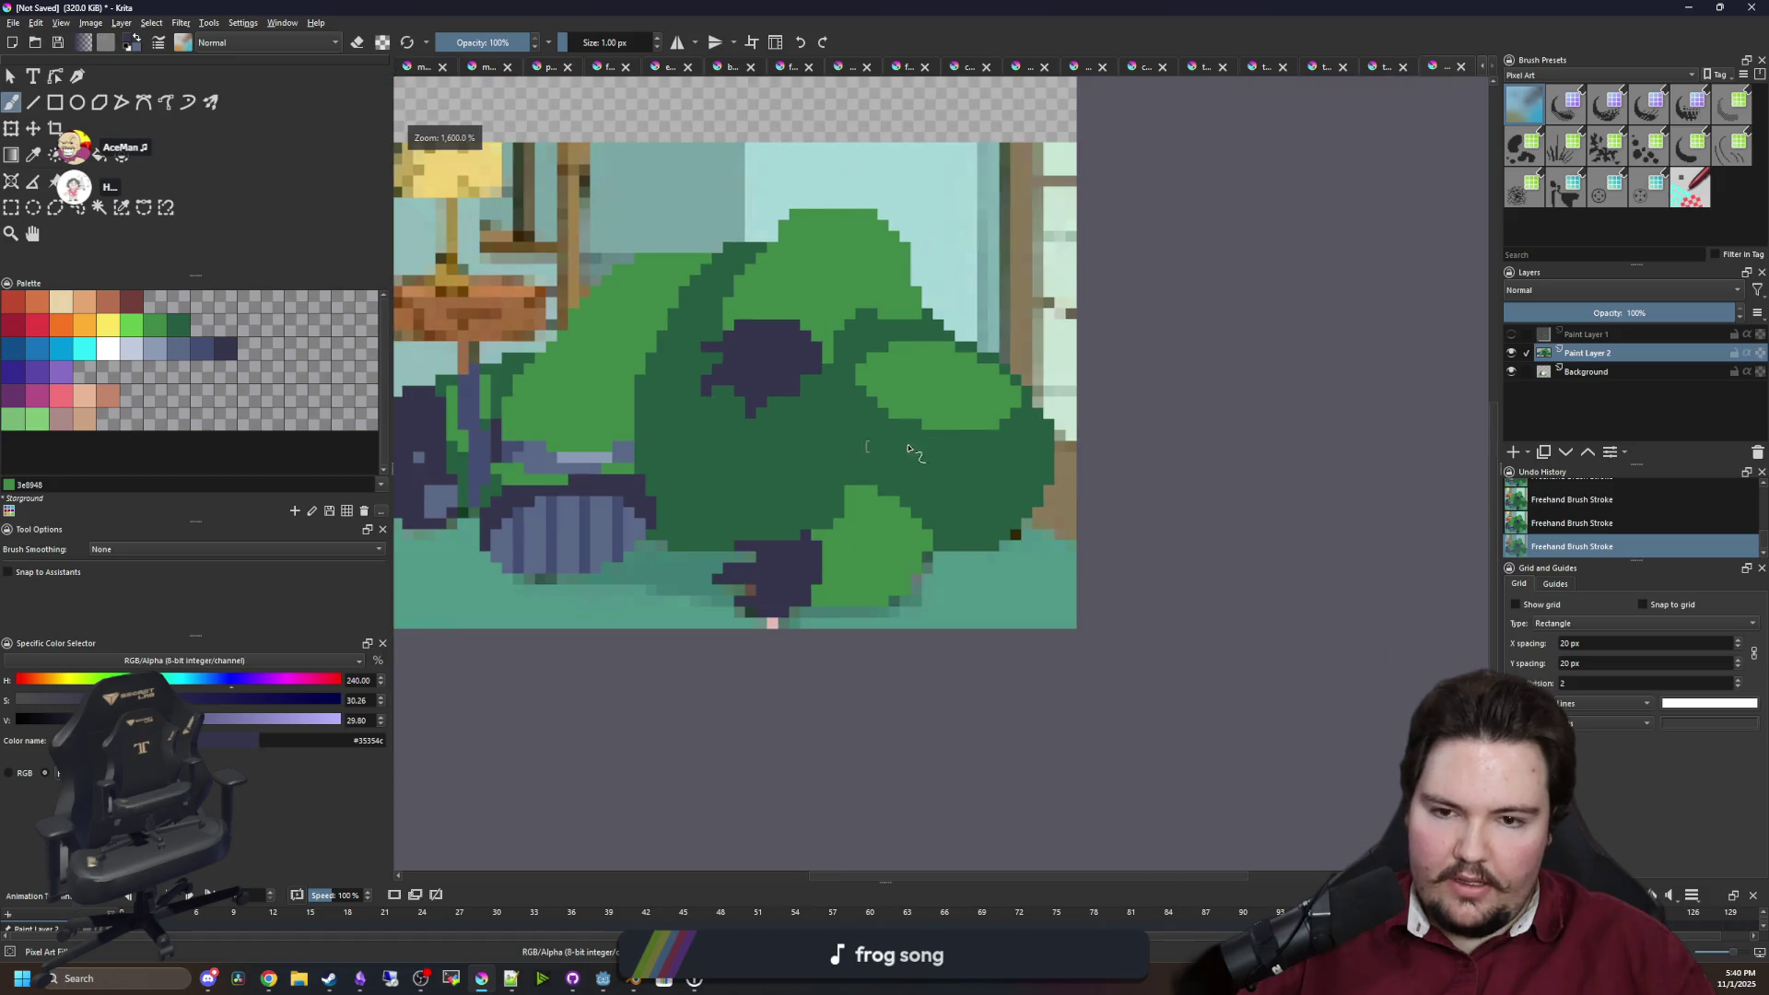
scroll(830, 442, up, 1)
click(1511, 335)
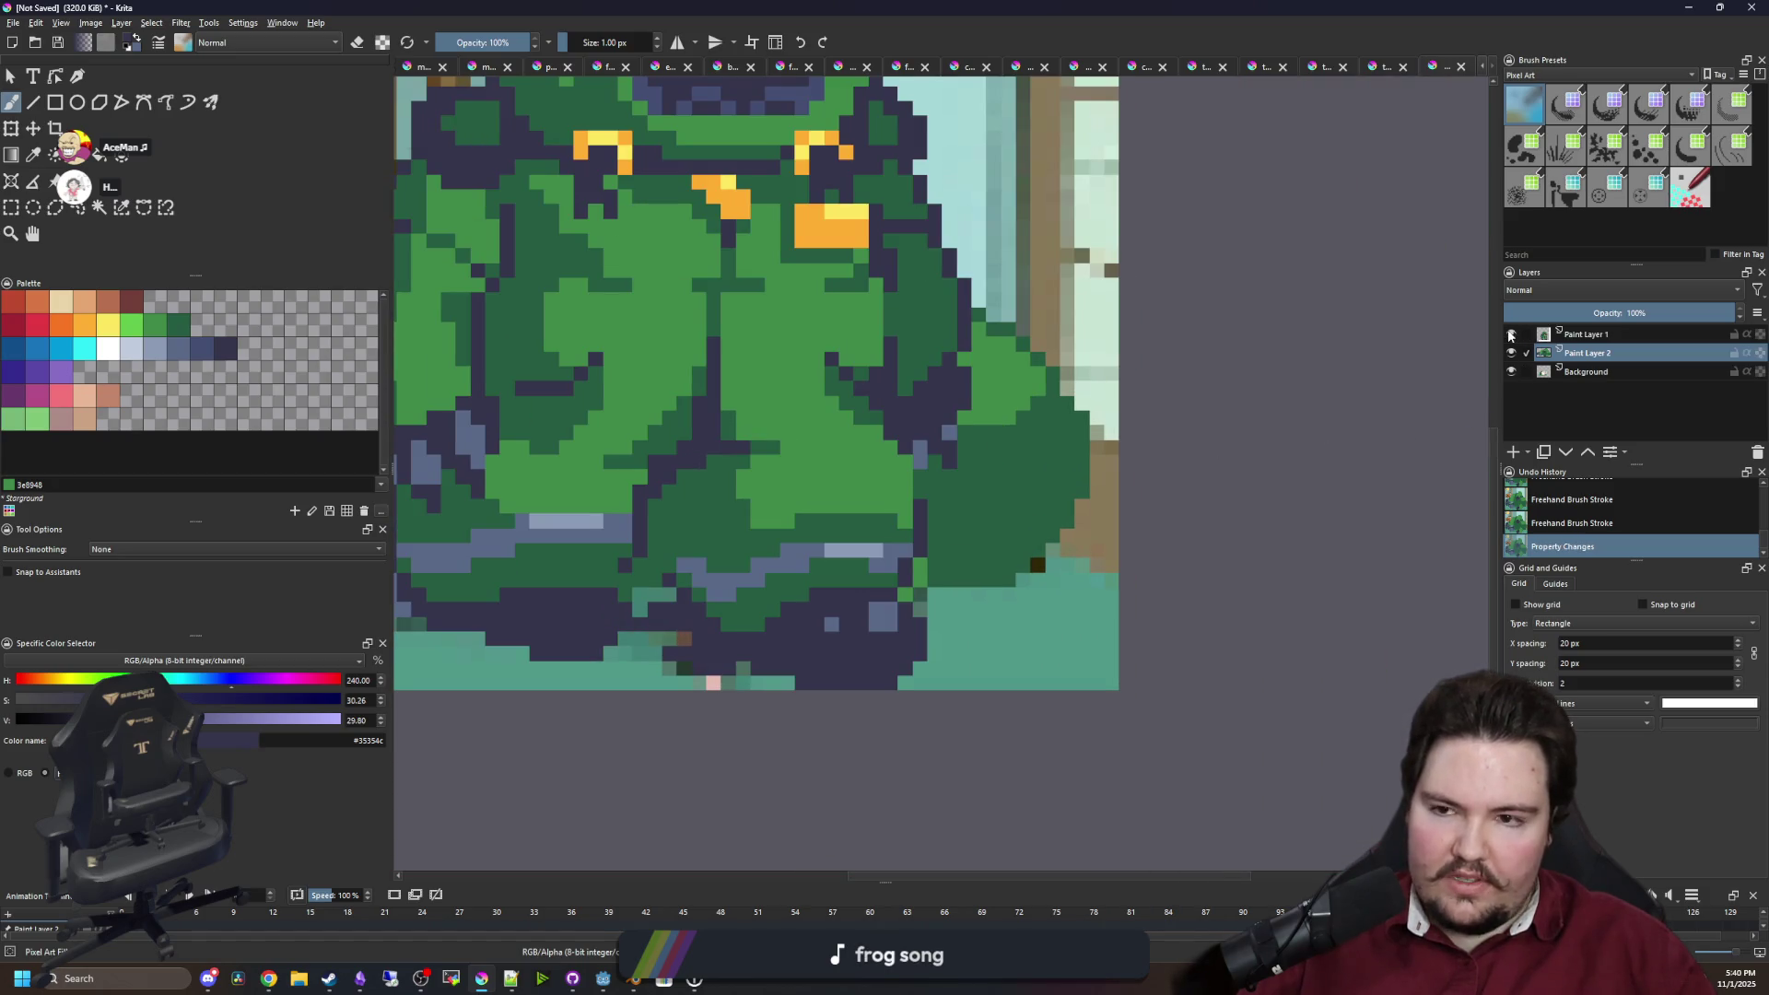
click(1511, 335)
click(1511, 335)
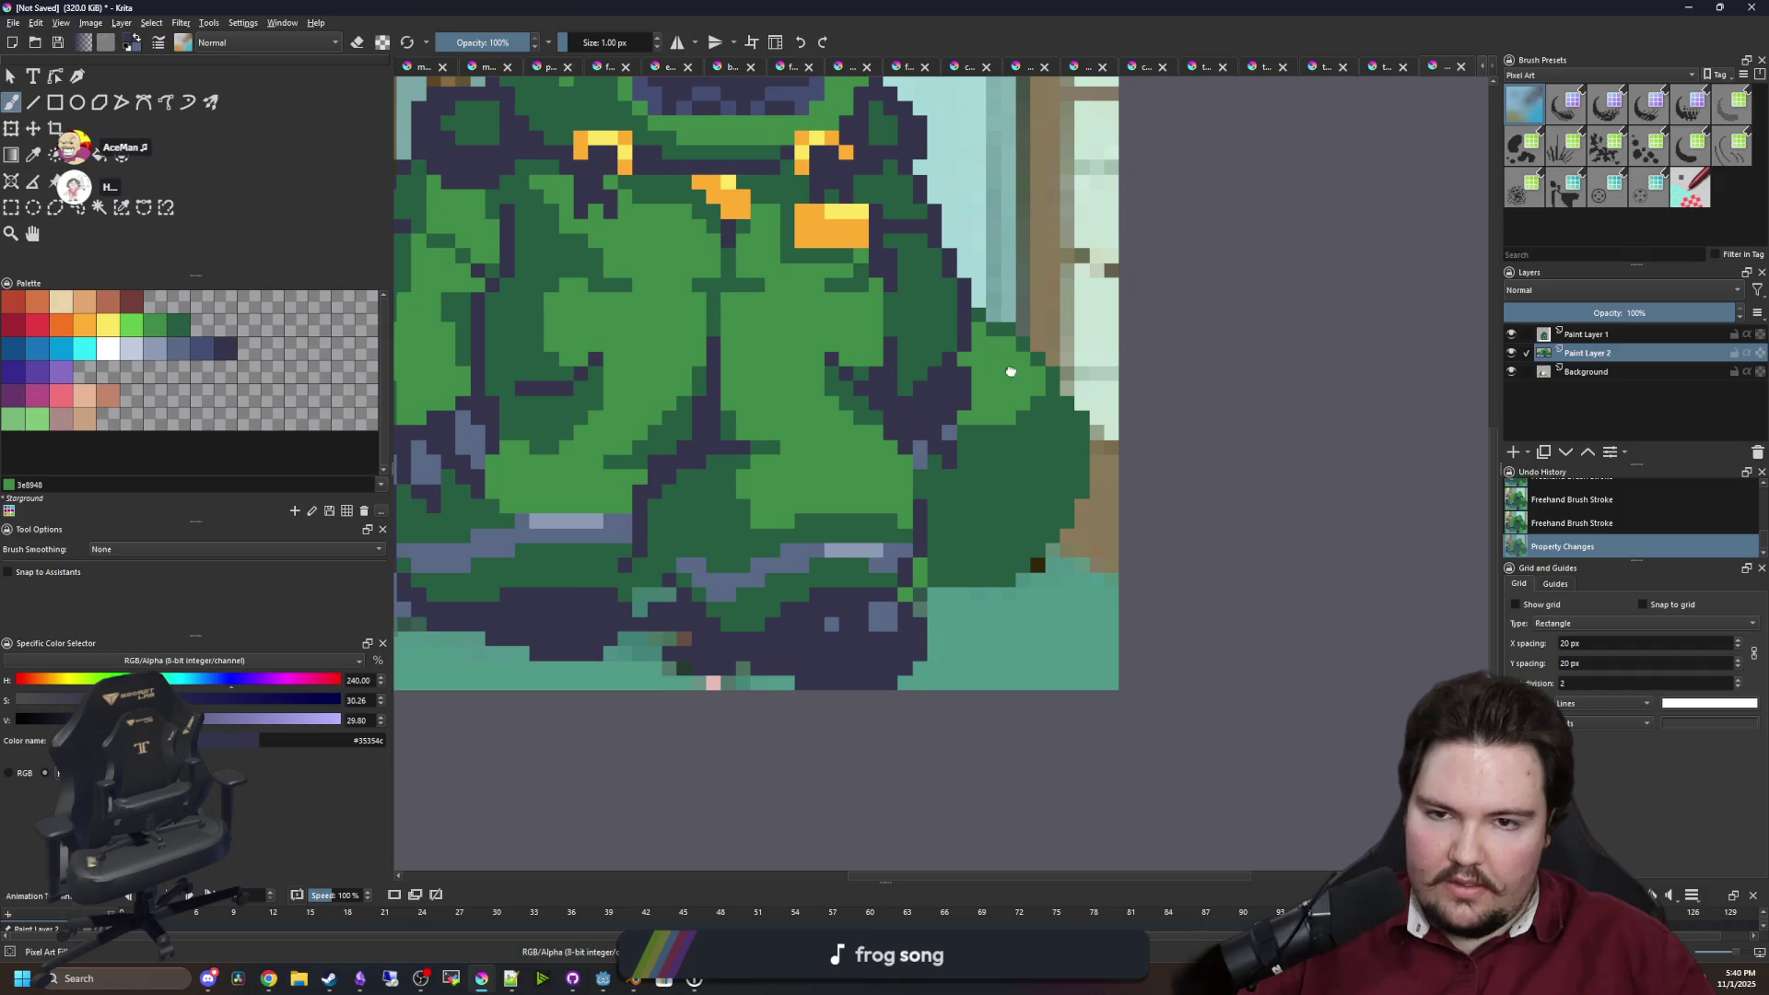
Step: With Paint Layer 1 left hidden, paint a diagonal dark purple outline stroke on the figure's right side
drag(1000, 362, 1189, 460)
key(p)
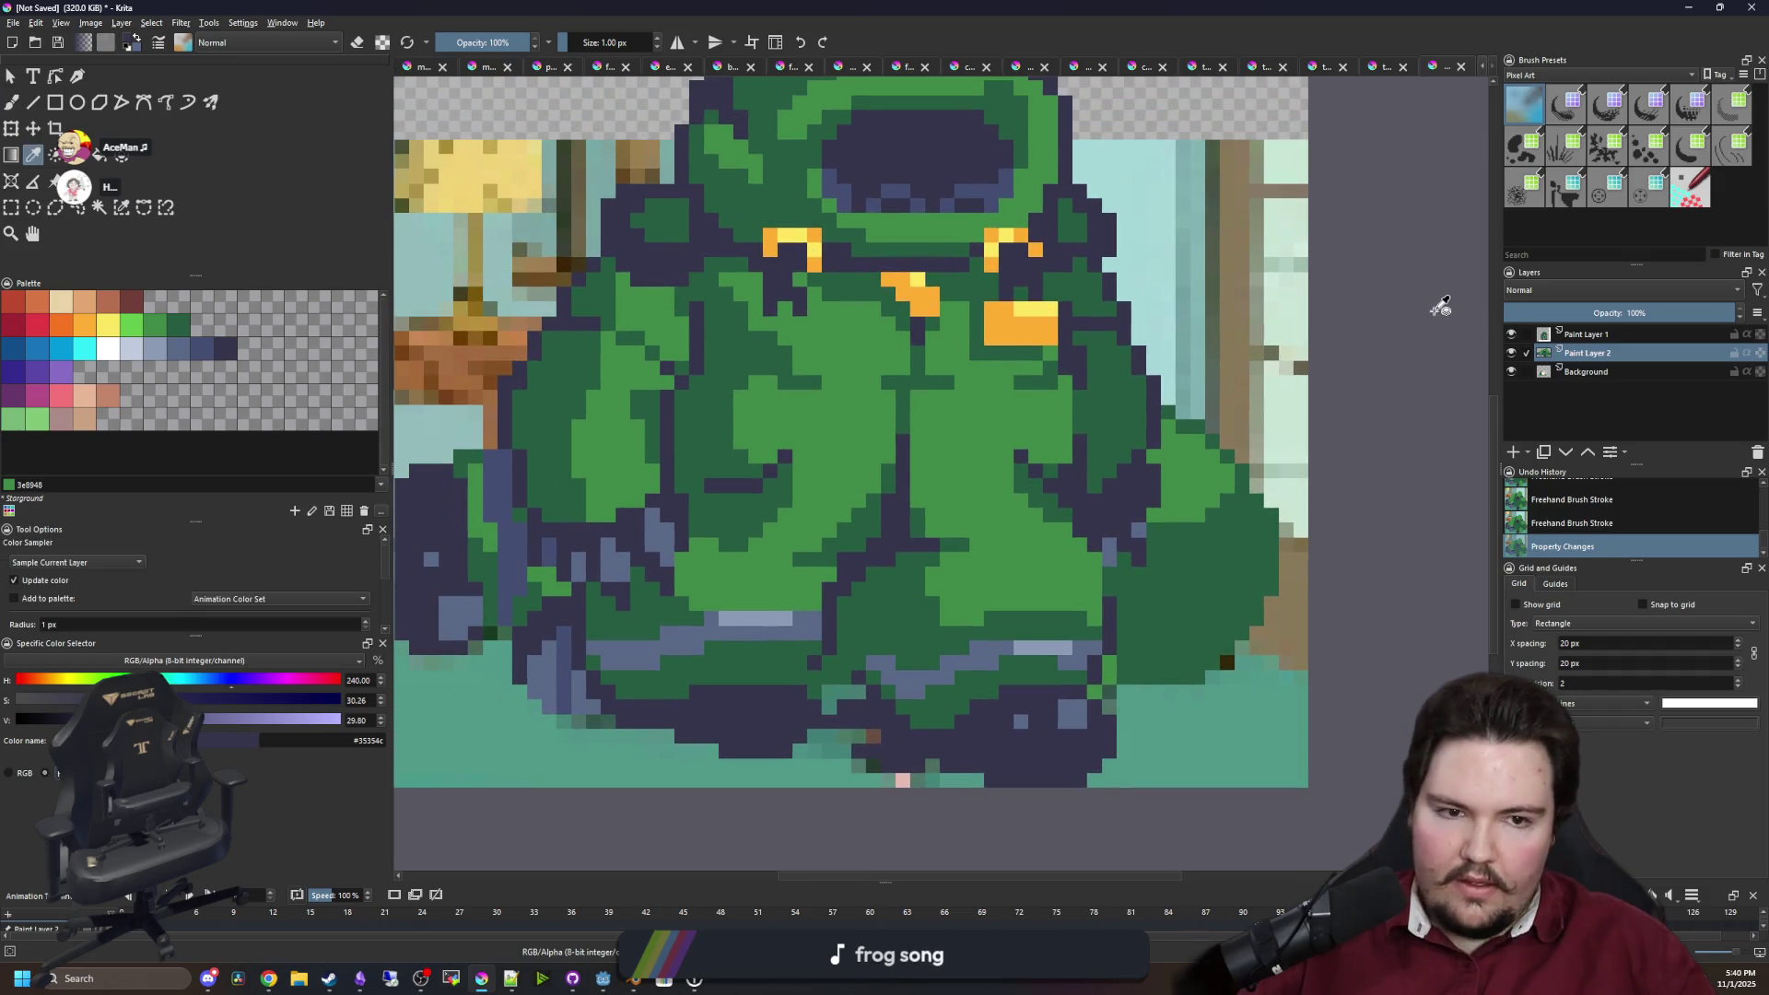
click(1511, 335)
click(1511, 334)
click(1511, 335)
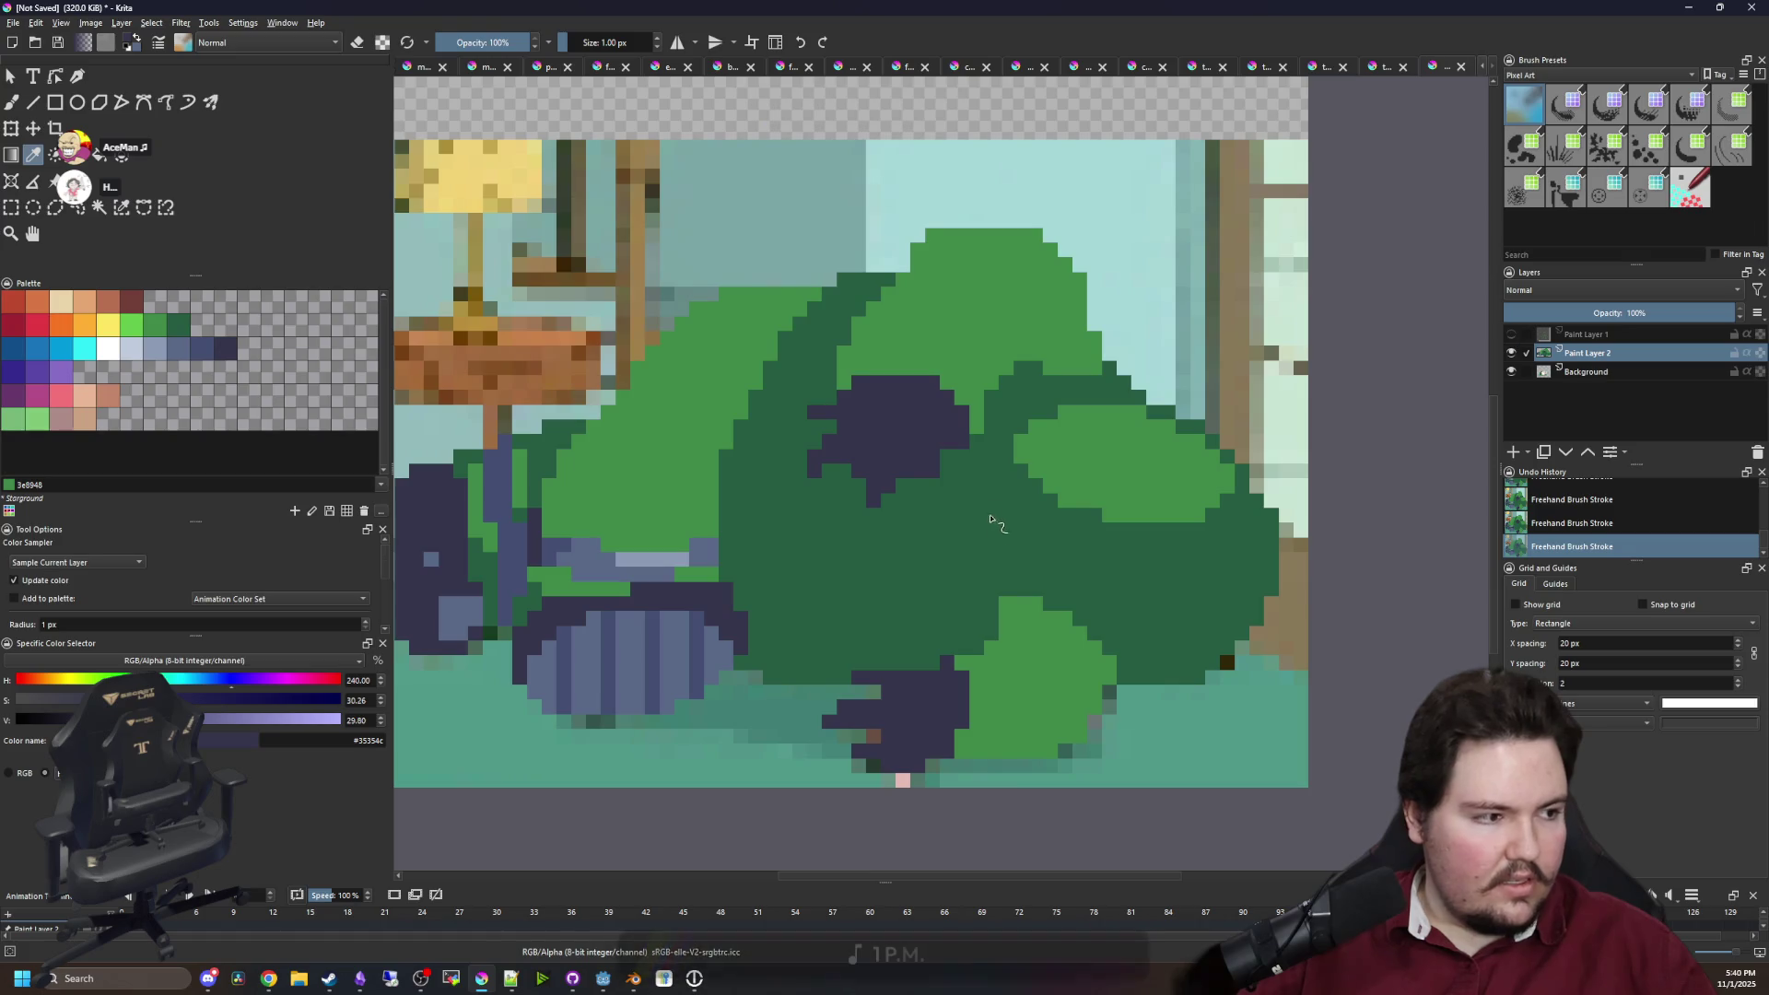
key(b)
scroll(858, 549, right, 3)
scroll(957, 680, up, 2)
mouse_move(960, 678)
mouse_down()
mouse_move(866, 562)
mouse_move(823, 571)
mouse_up()
Step: Paint a dark purple block above the dark-green step and extend the outline downward
scroll(864, 367, down, 5)
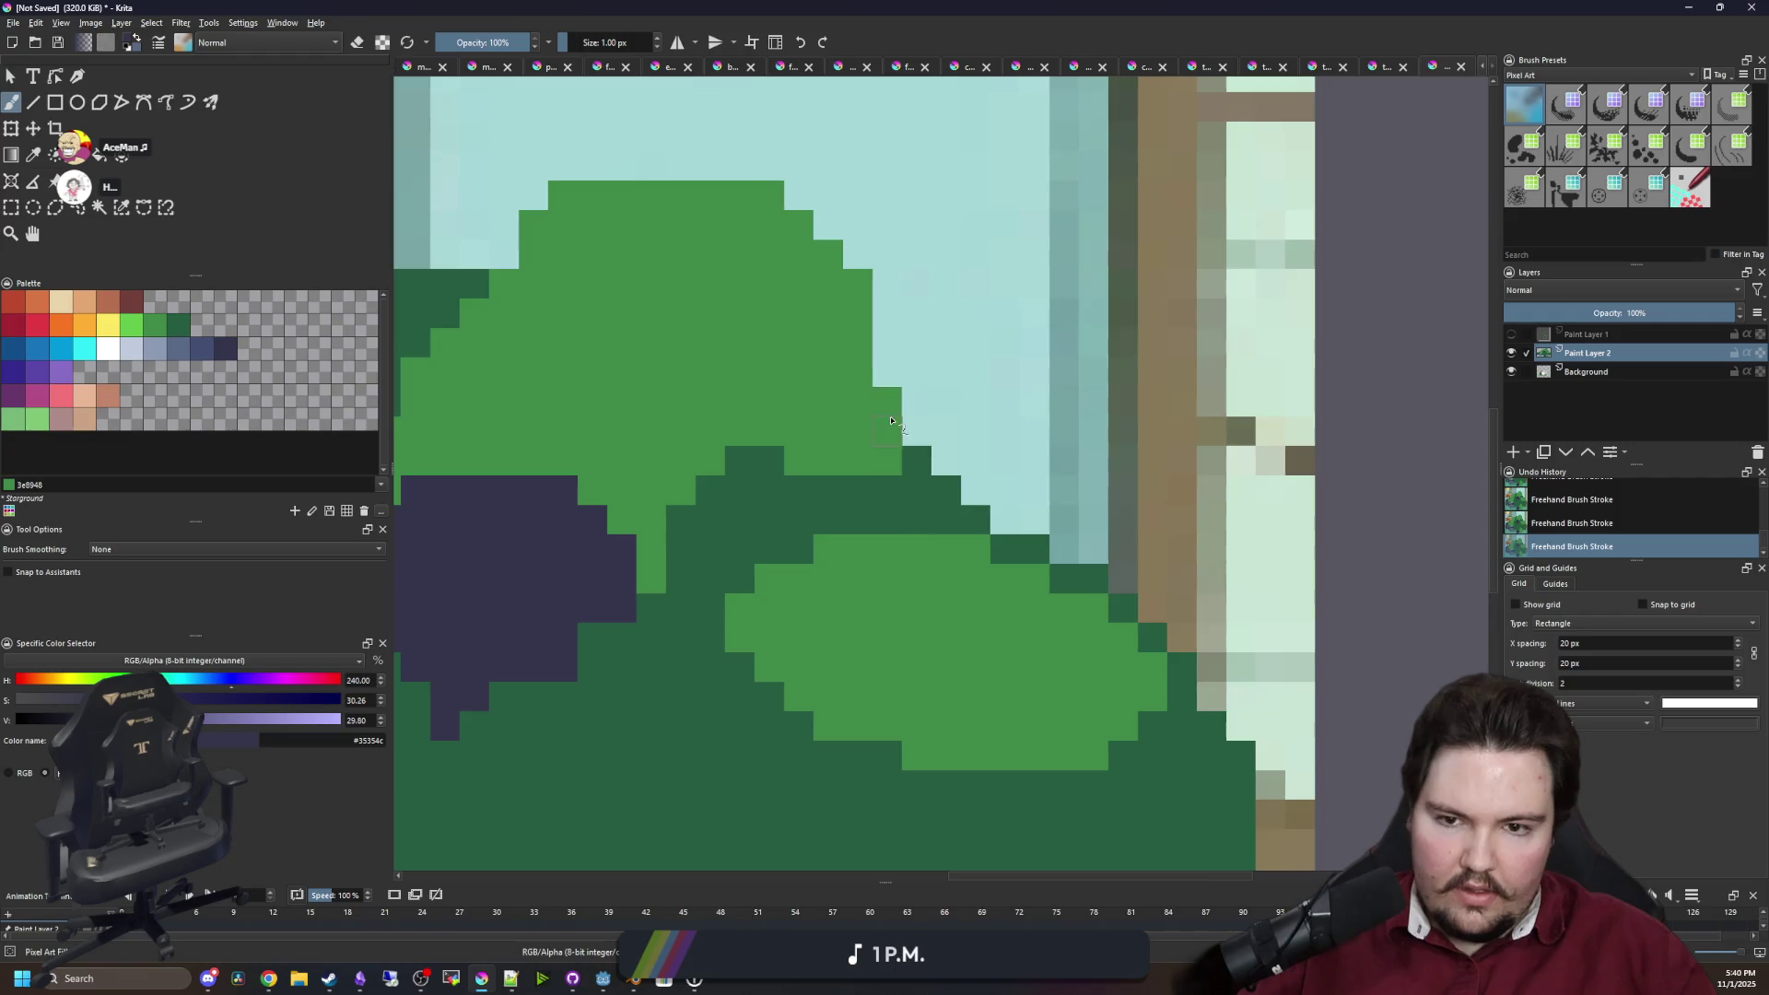
scroll(891, 421, up, 2)
scroll(848, 442, up, 2)
mouse_move(912, 456)
mouse_down()
mouse_move(936, 396)
mouse_move(967, 475)
mouse_up()
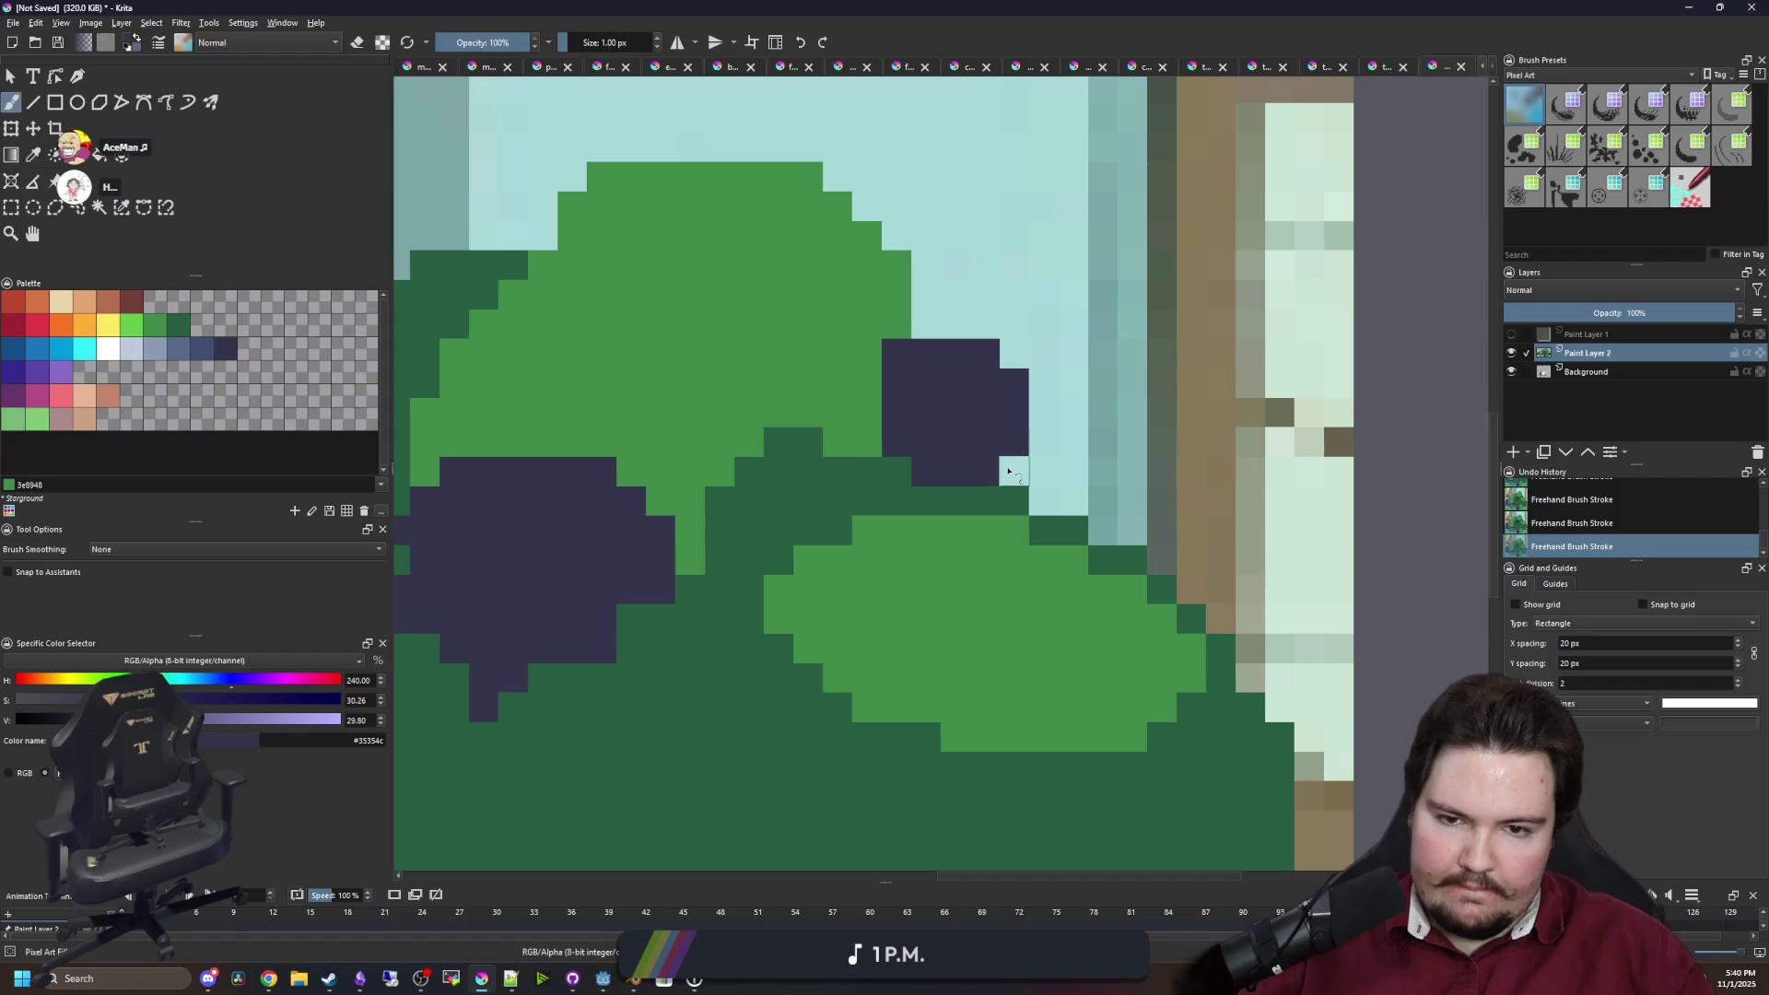
scroll(934, 336, down, 5)
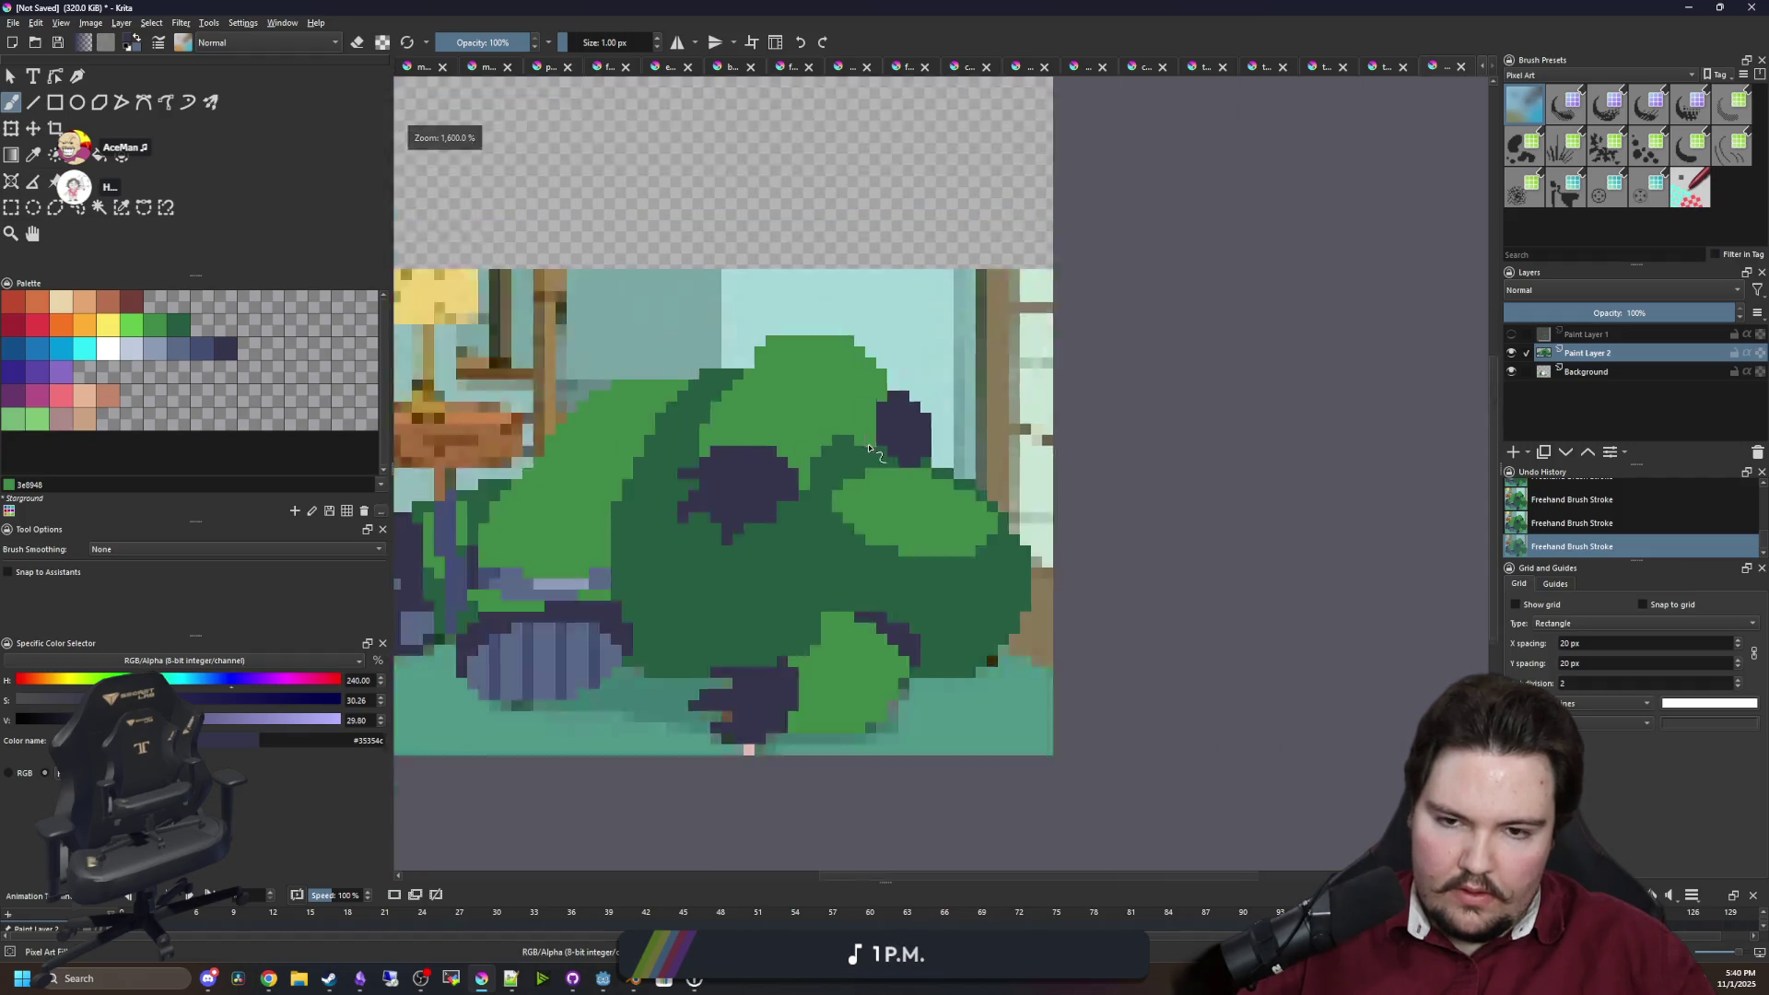
scroll(906, 612, up, 6)
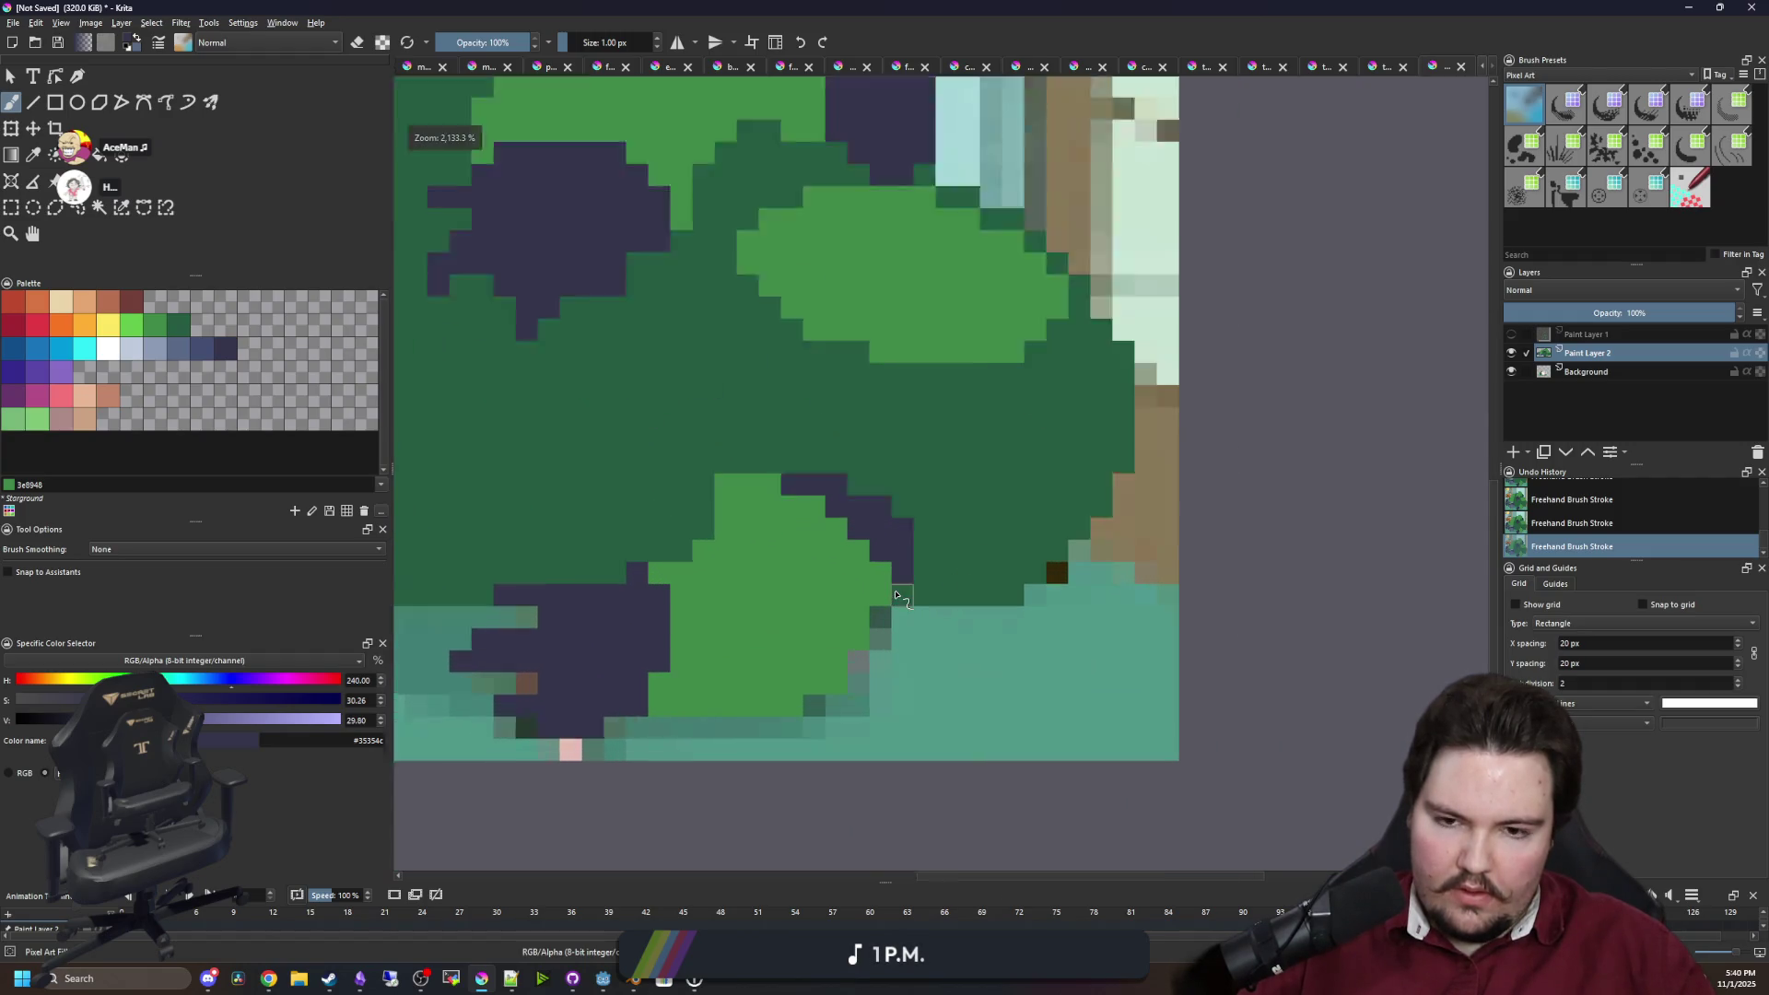
mouse_move(866, 553)
mouse_down()
mouse_move(862, 645)
mouse_move(908, 636)
mouse_move(866, 677)
mouse_up()
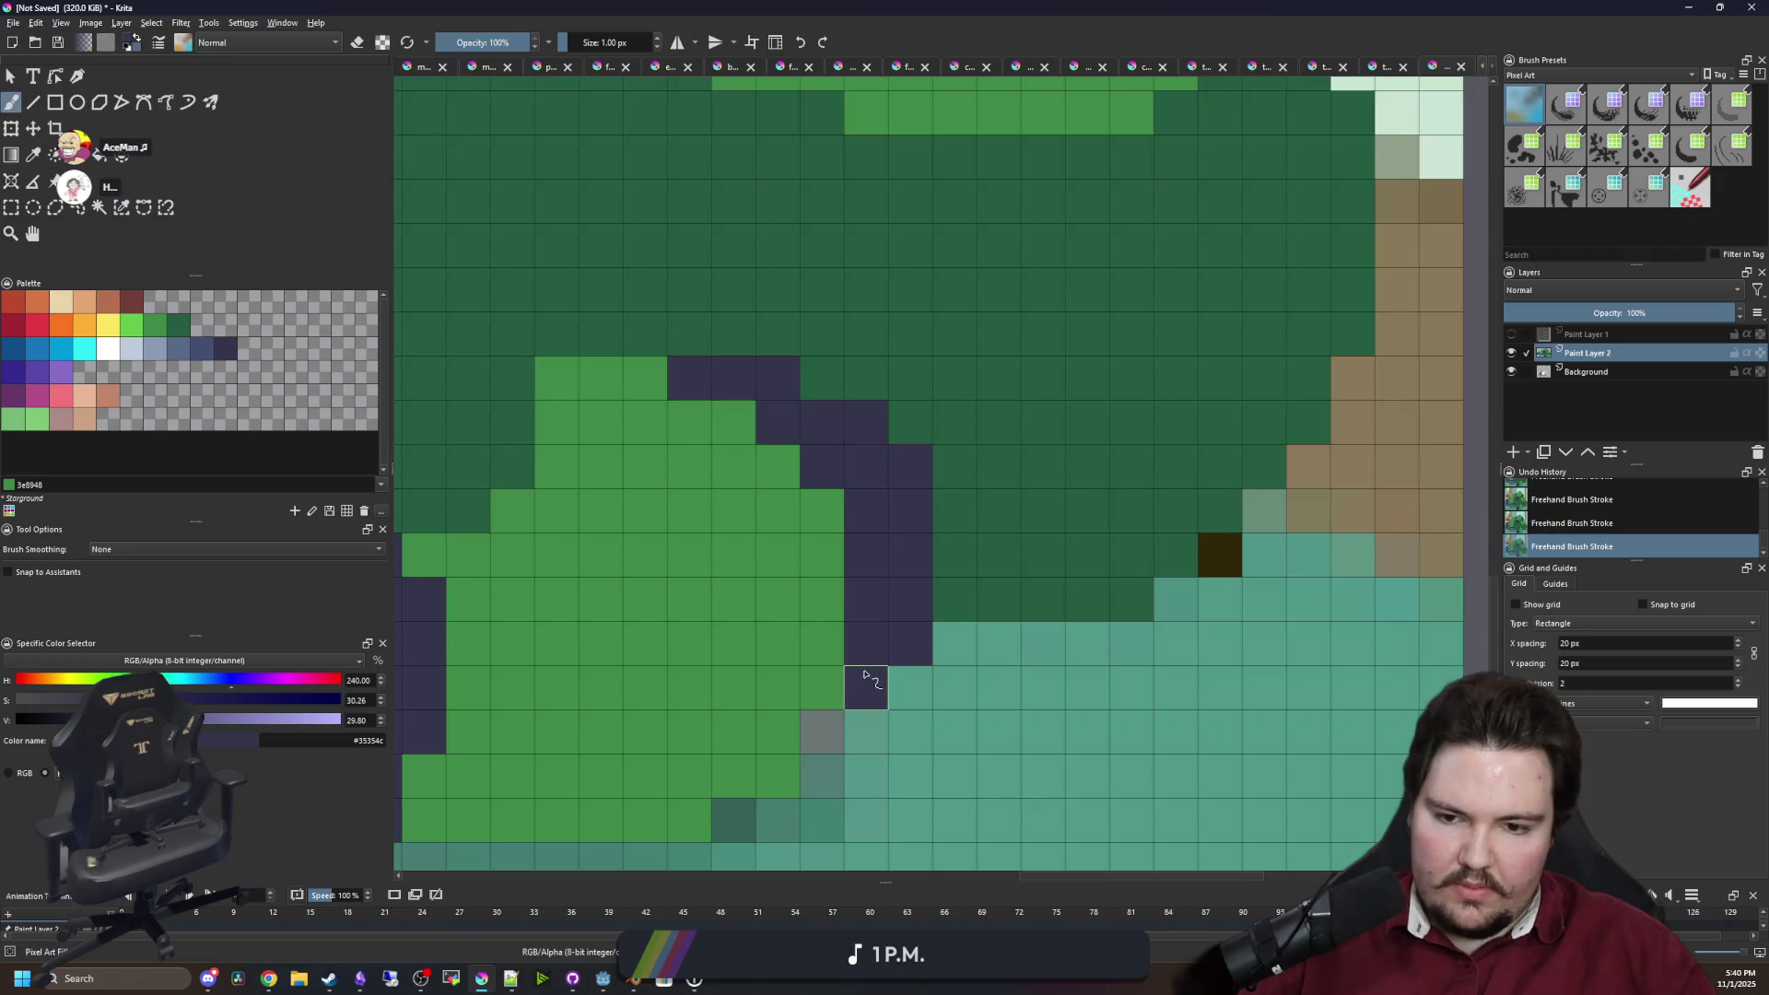
Step: Sample the dark green body colour and paint over the diagonal outline and stray purple pixels
ctrl+click(1008, 503)
mouse_move(909, 466)
mouse_down()
mouse_move(727, 375)
mouse_move(690, 378)
mouse_up()
click(887, 519)
click(910, 513)
scroll(815, 601, down, 3)
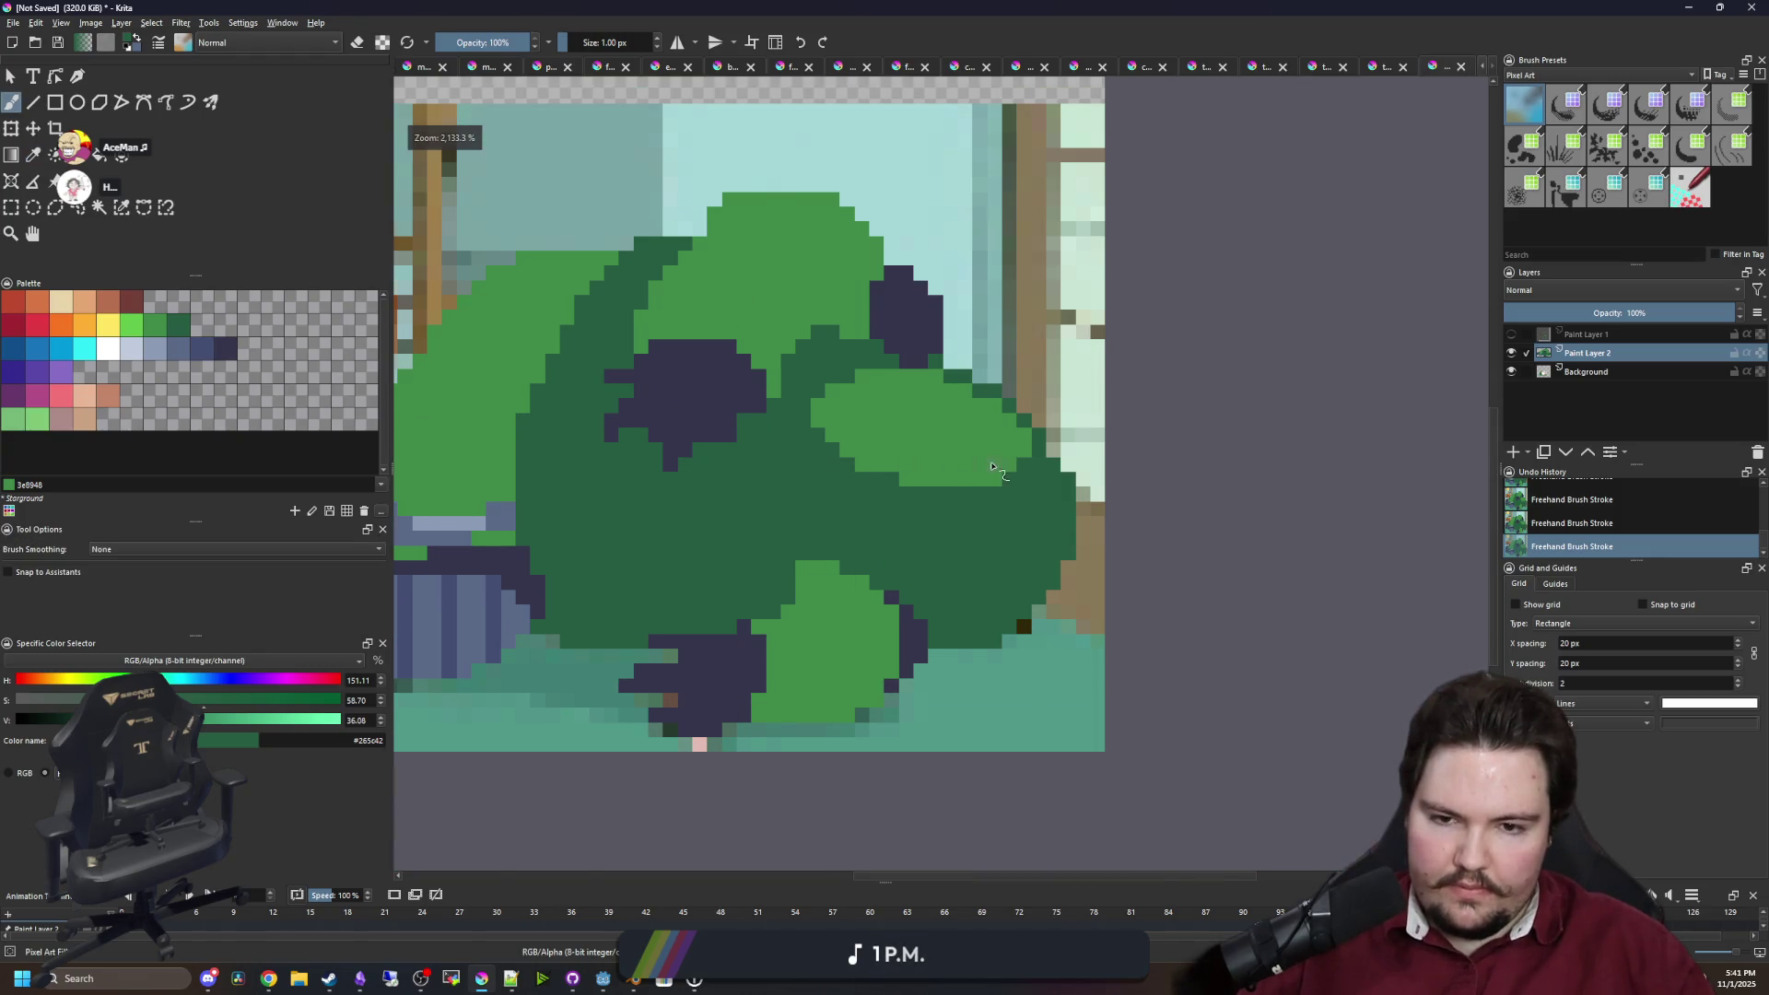
scroll(992, 467, up, 2)
Step: Pick up the light green highlight colour and paint a highlight stroke on the body
key(p)
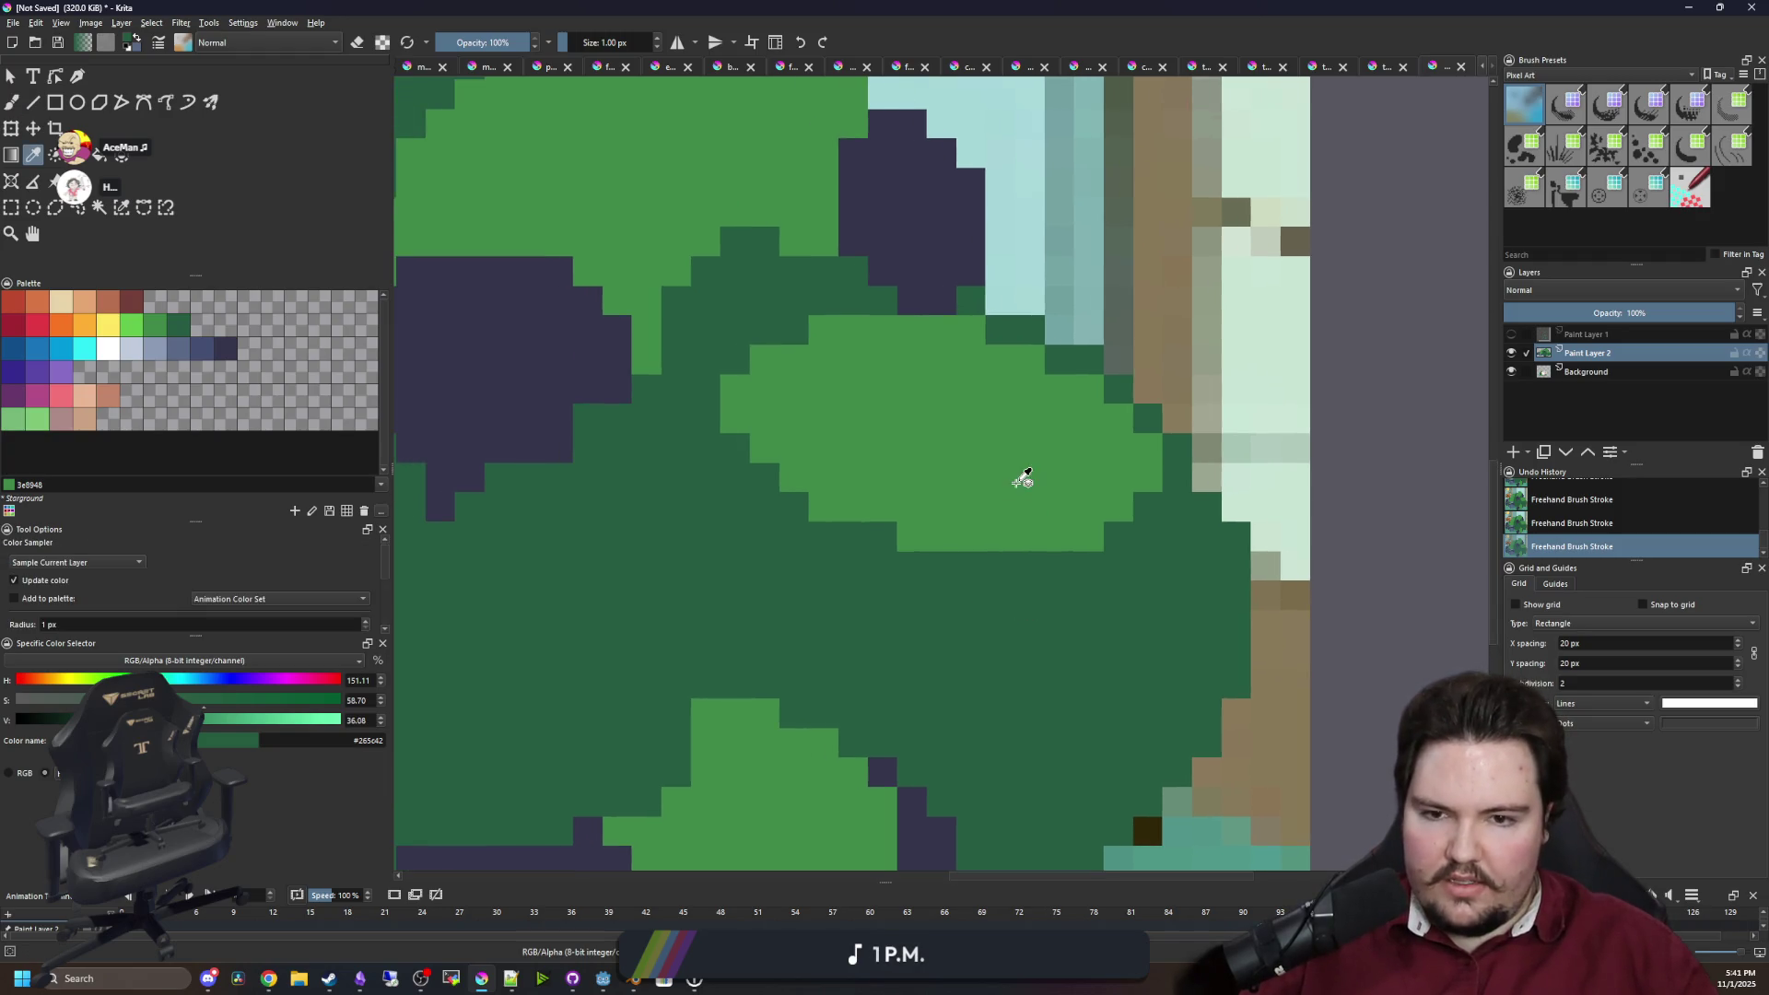
key(b)
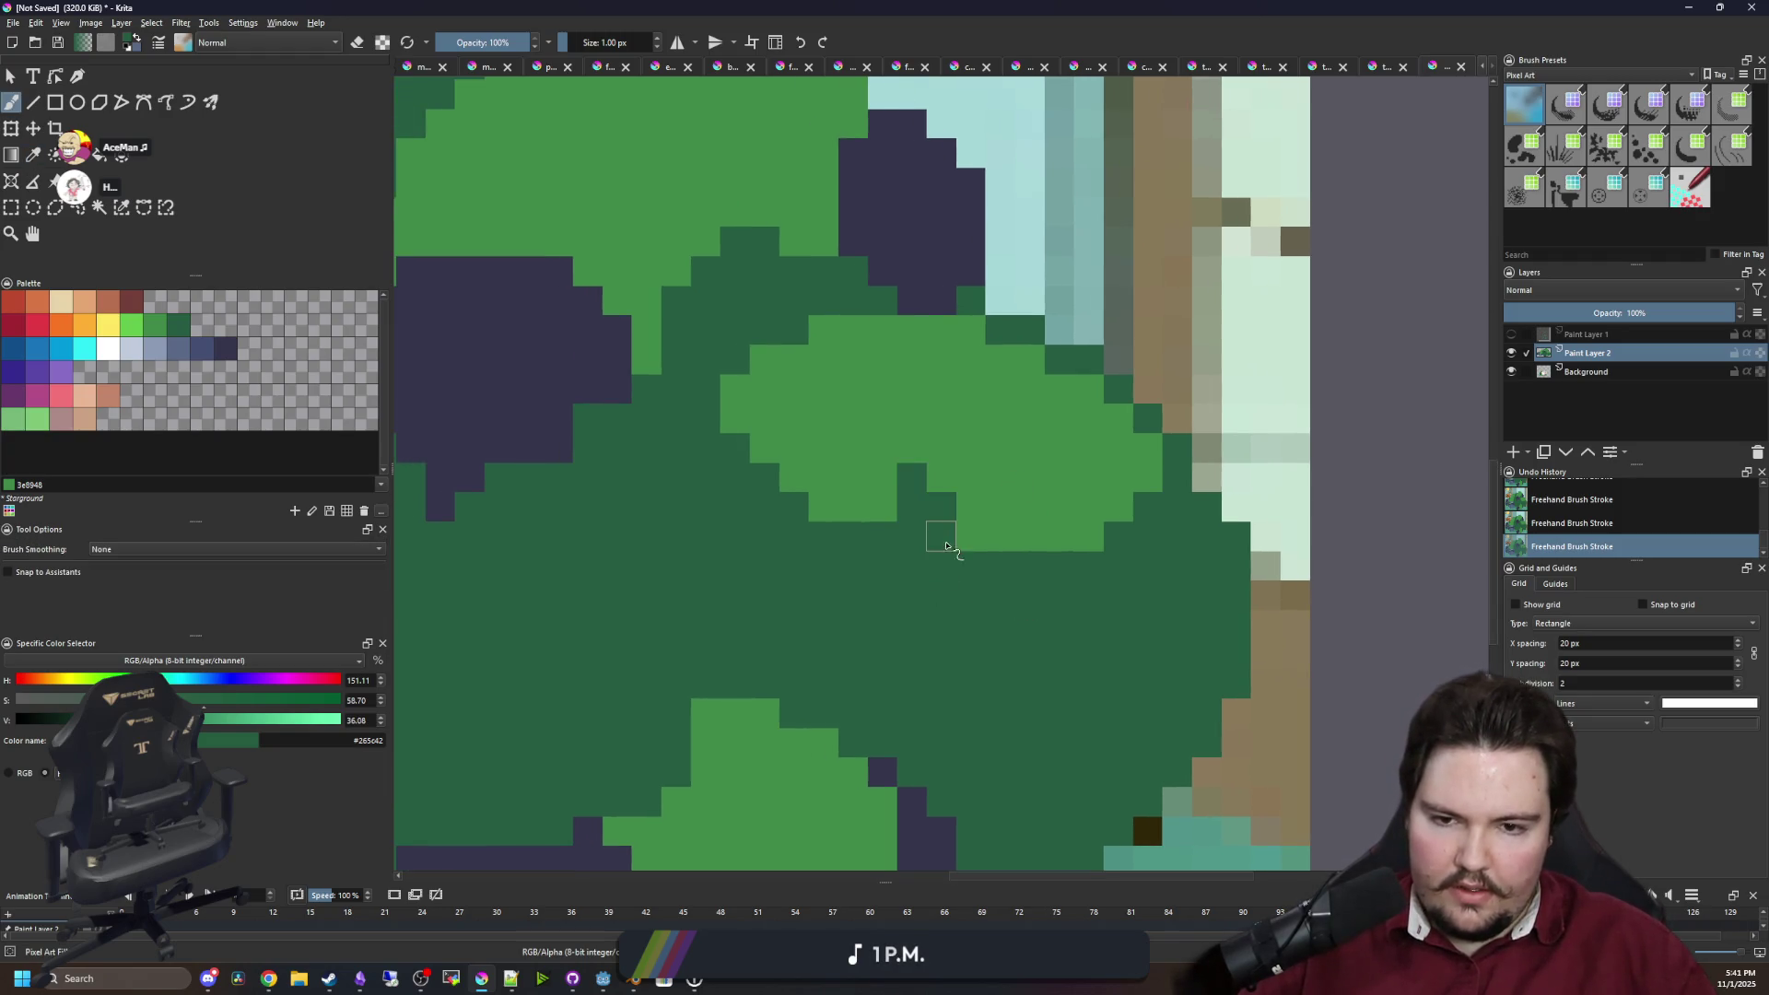
drag(933, 578, 1003, 482)
ctrl+click(1051, 456)
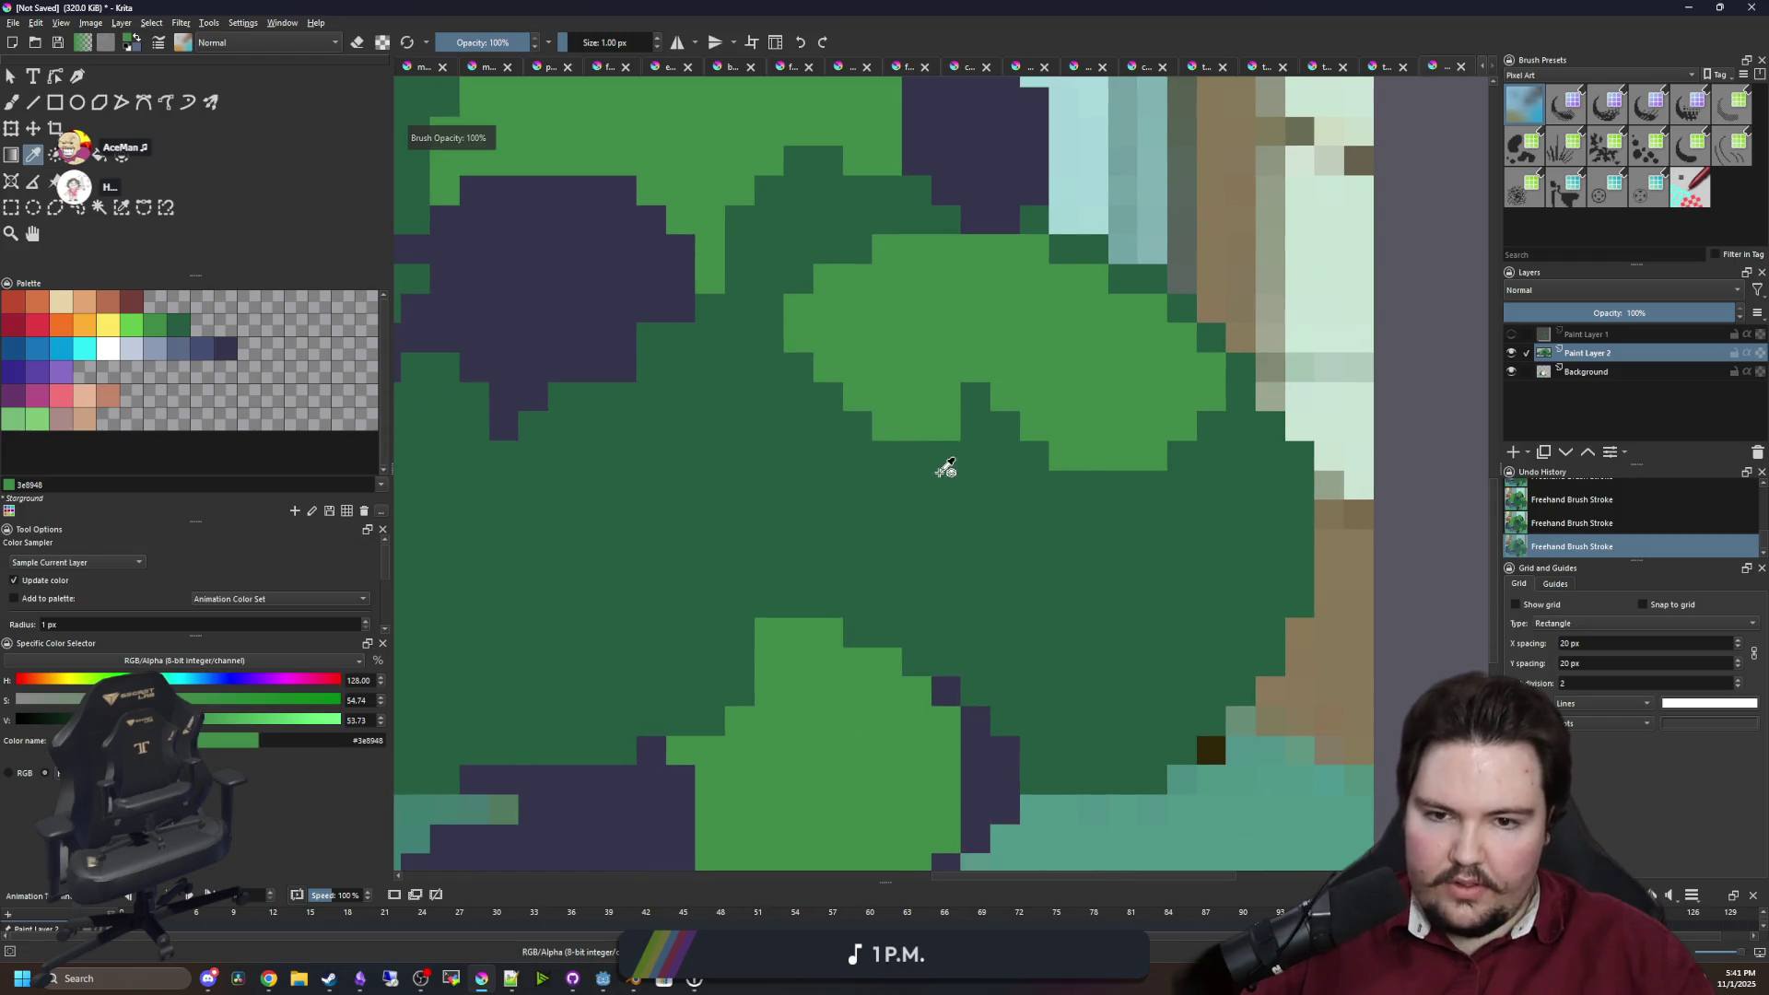
mouse_move(1211, 514)
mouse_down()
mouse_move(1180, 549)
mouse_move(1076, 570)
mouse_move(1005, 543)
mouse_move(1152, 543)
mouse_up()
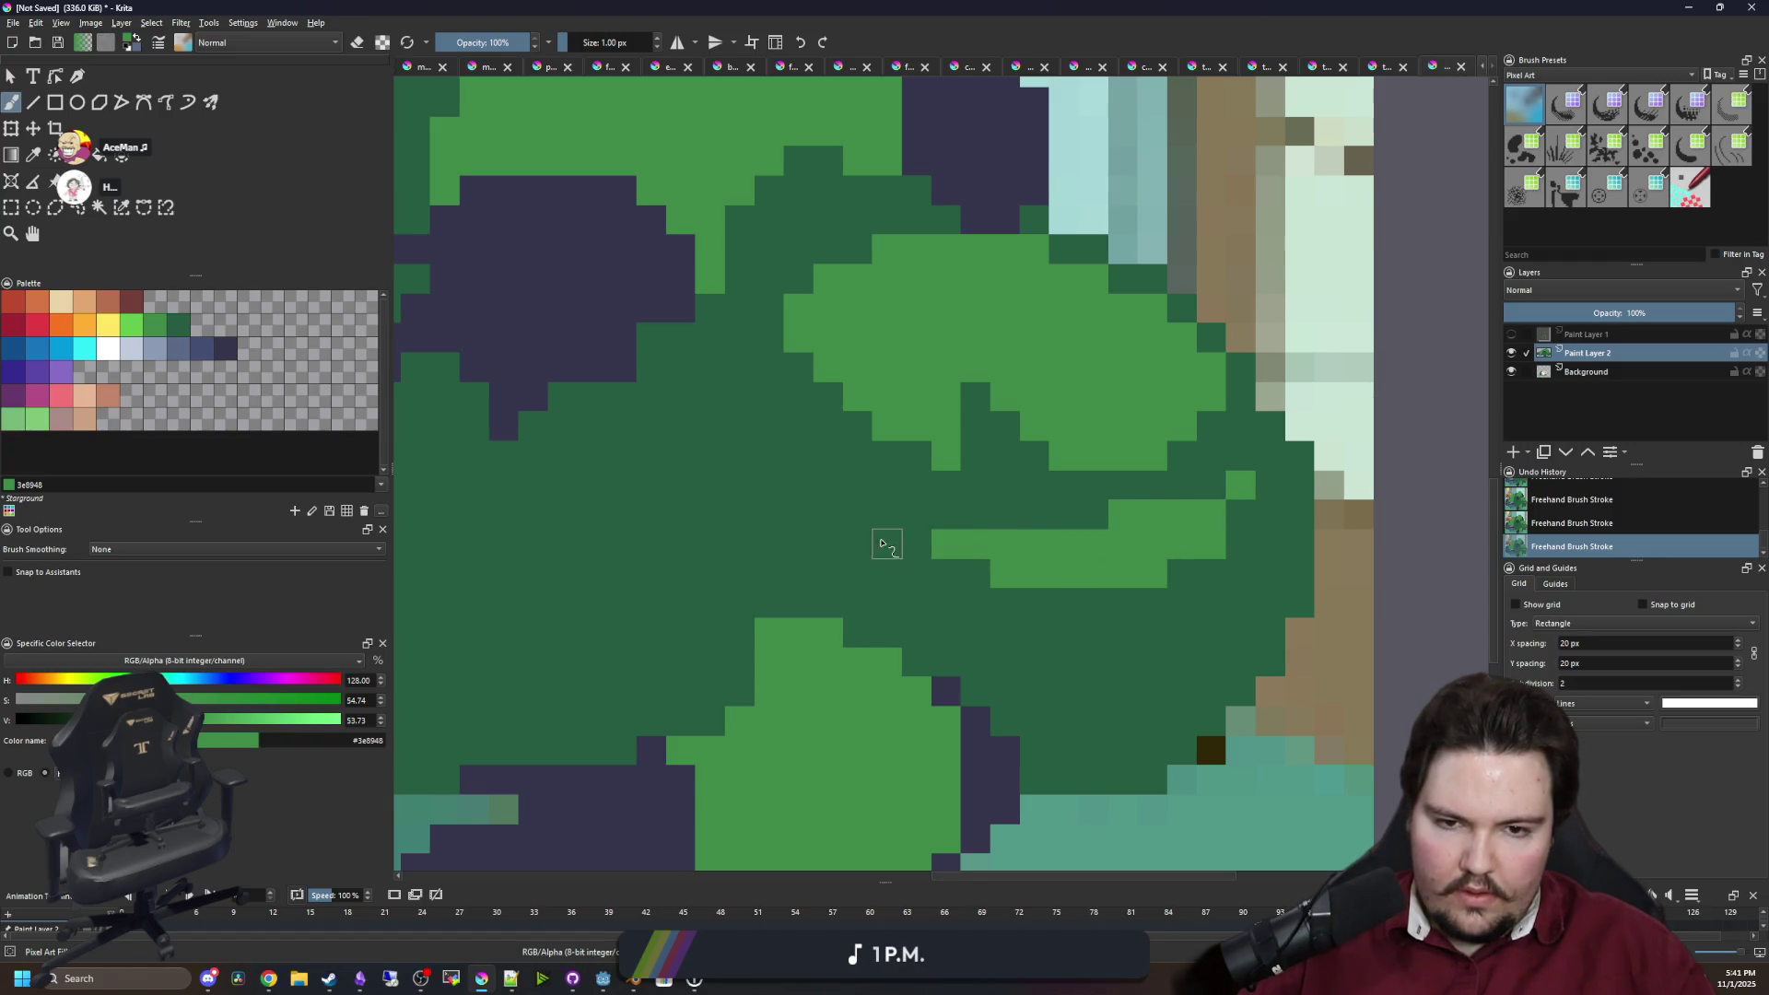
Step: Paint dark purple outline pixels and touch up single purple and green pixels
scroll(884, 541, down, 5)
scroll(841, 507, down, 4)
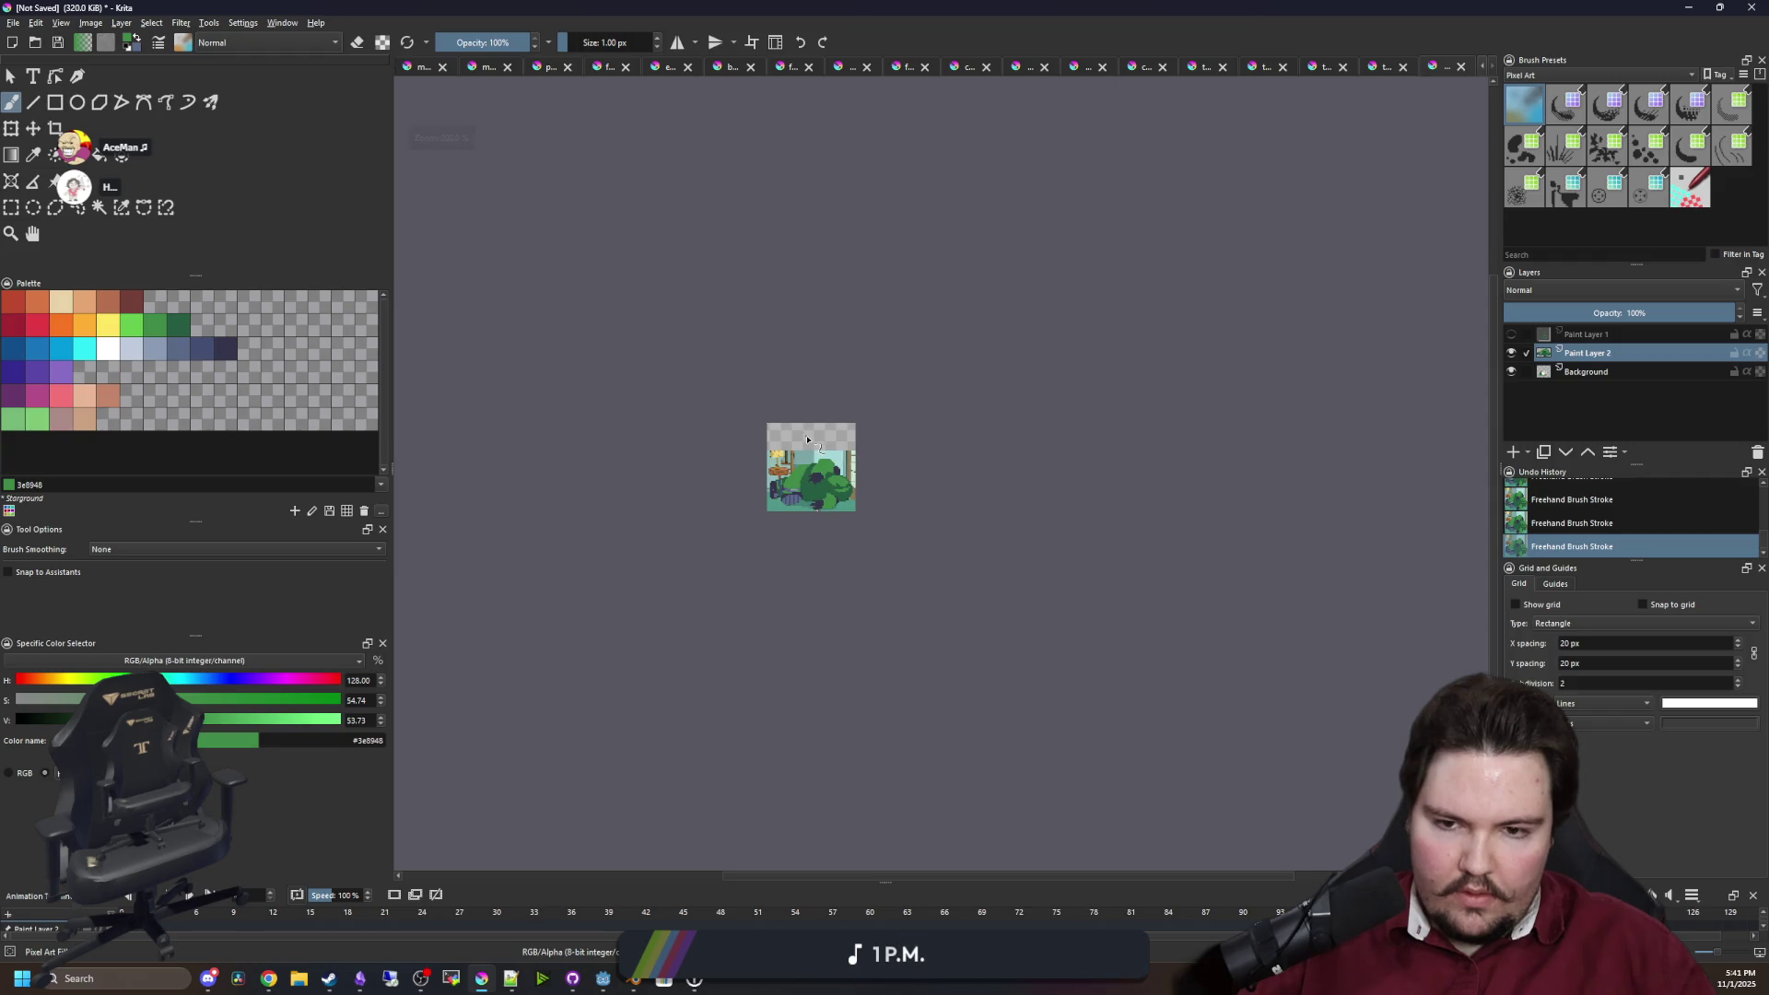
scroll(829, 485, up, 9)
key(p)
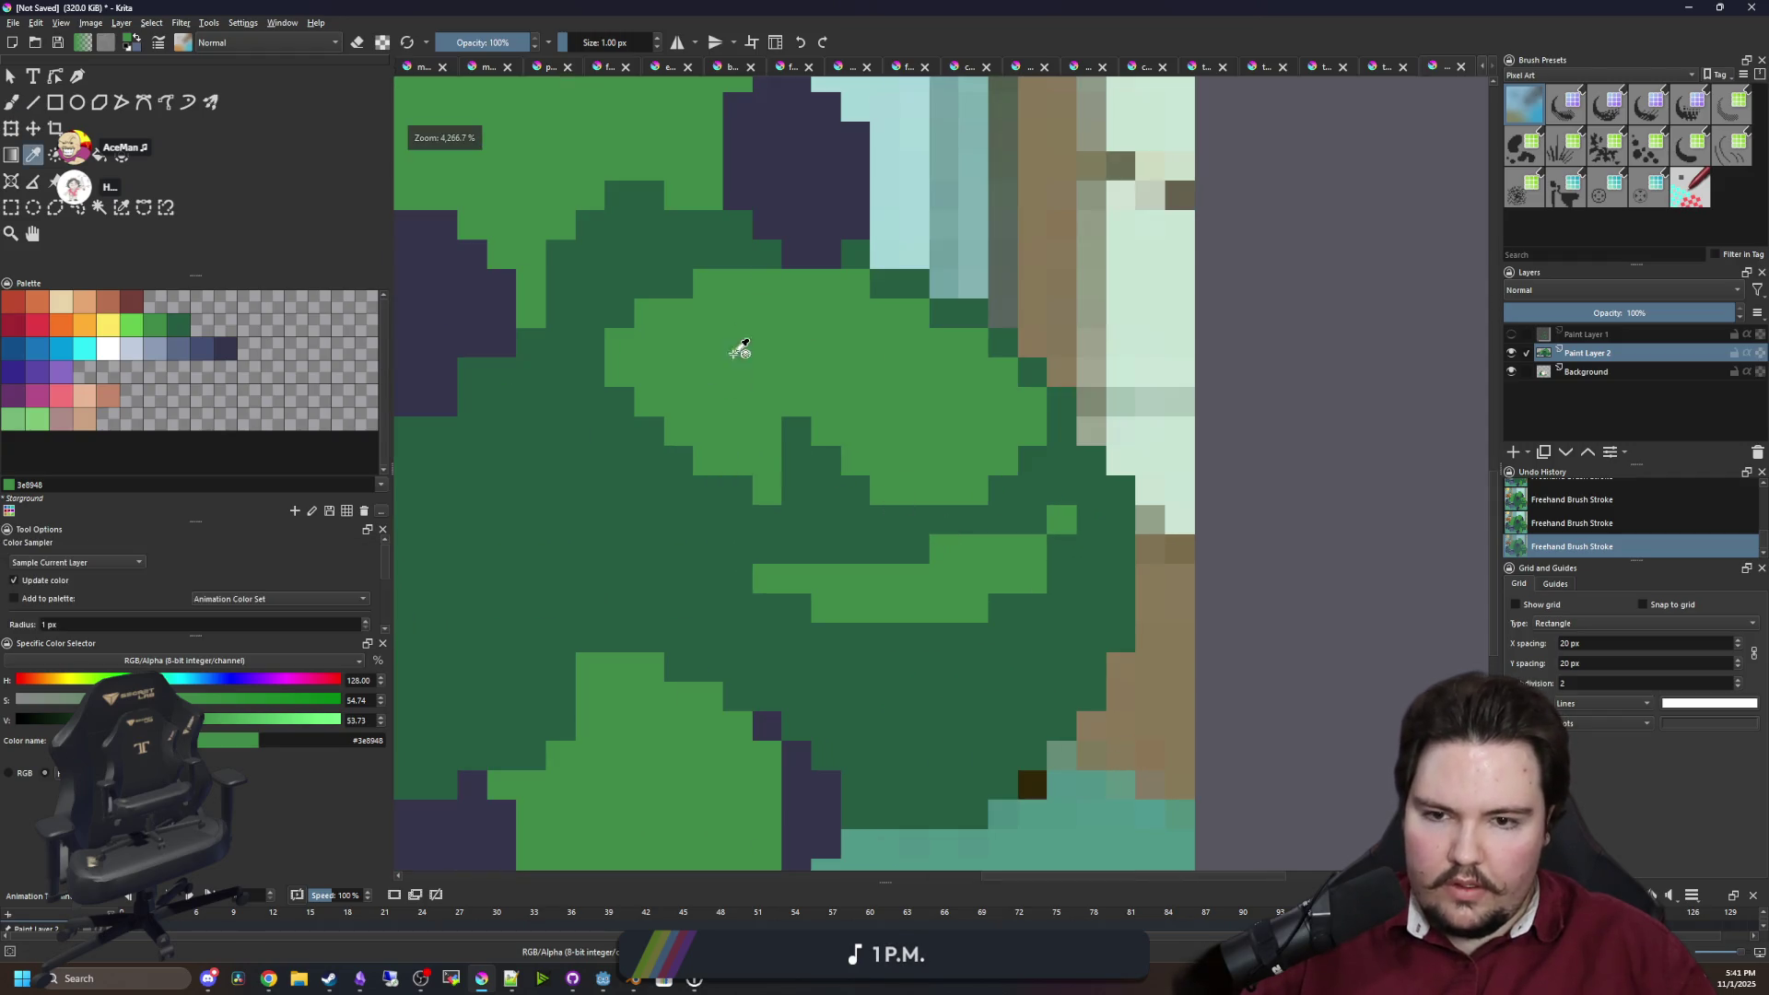
key(b)
mouse_move(1089, 465)
mouse_down()
mouse_move(1047, 494)
mouse_move(1010, 474)
mouse_move(952, 549)
mouse_move(1000, 553)
mouse_up()
click(993, 516)
ctrl+click(1046, 599)
click(1000, 465)
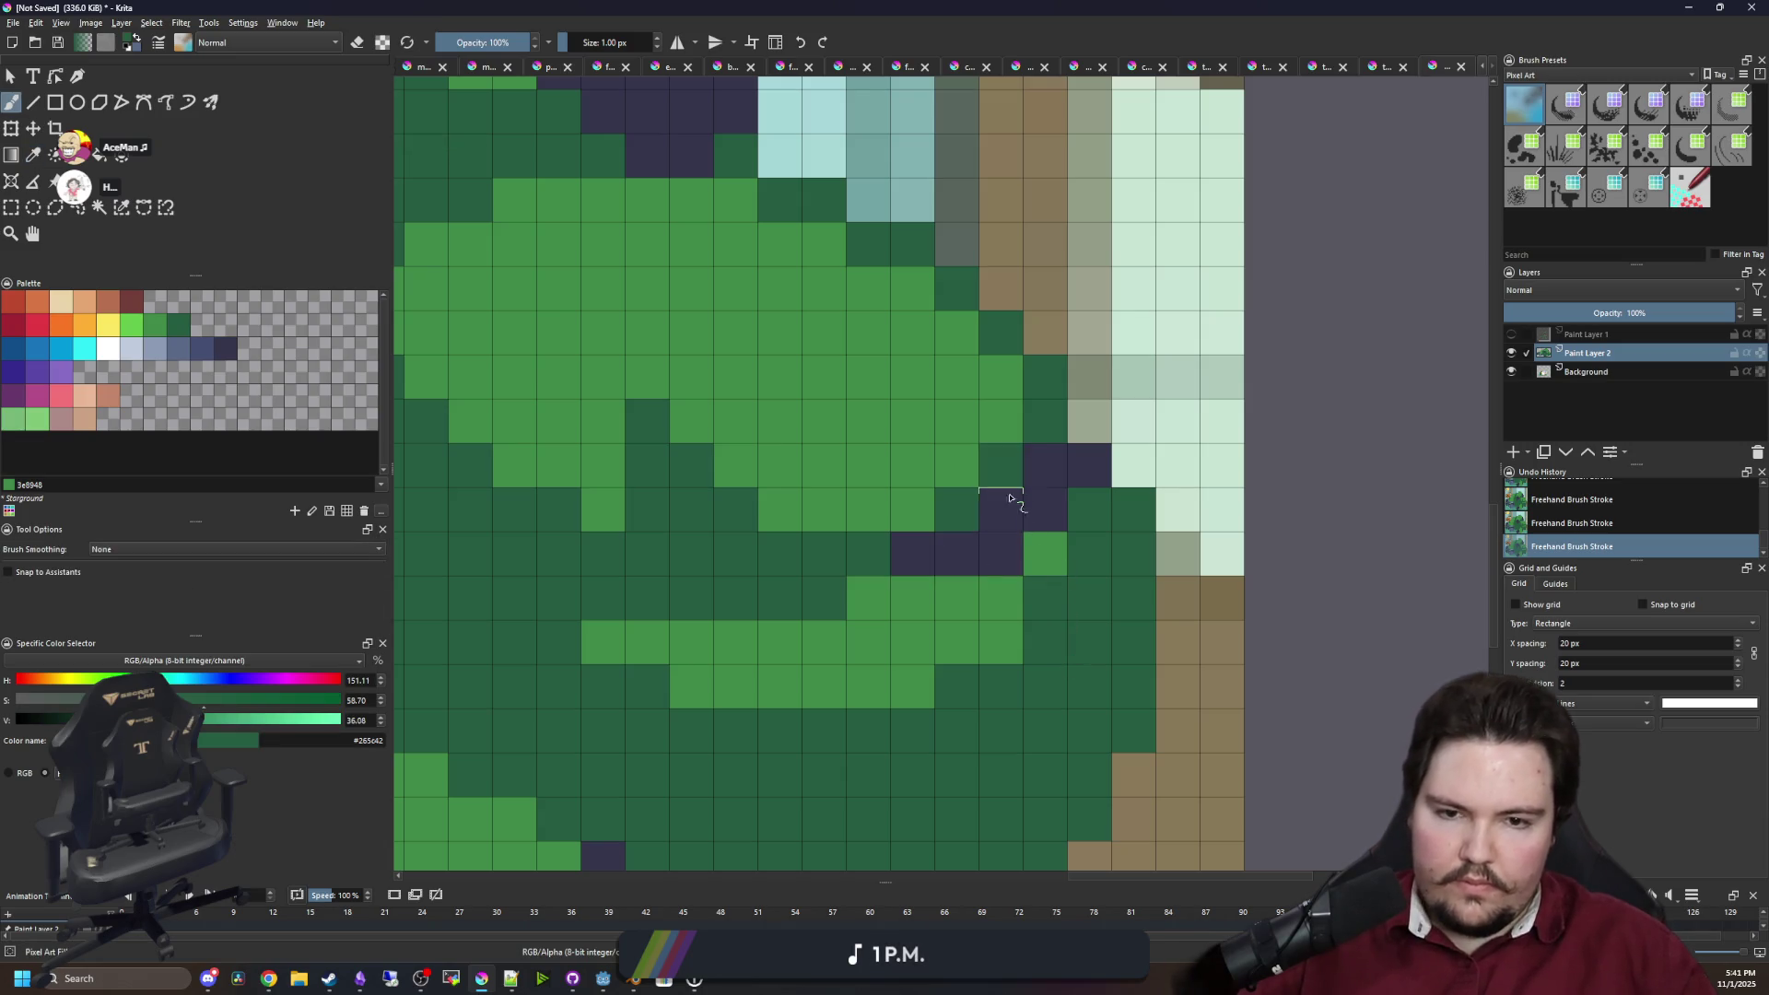
Step: Resample the dark purple and paint outline strokes on the lower body and a diagonal above
scroll(986, 516, down, 3)
scroll(986, 516, up, 1)
scroll(737, 539, down, 8)
scroll(738, 539, up, 8)
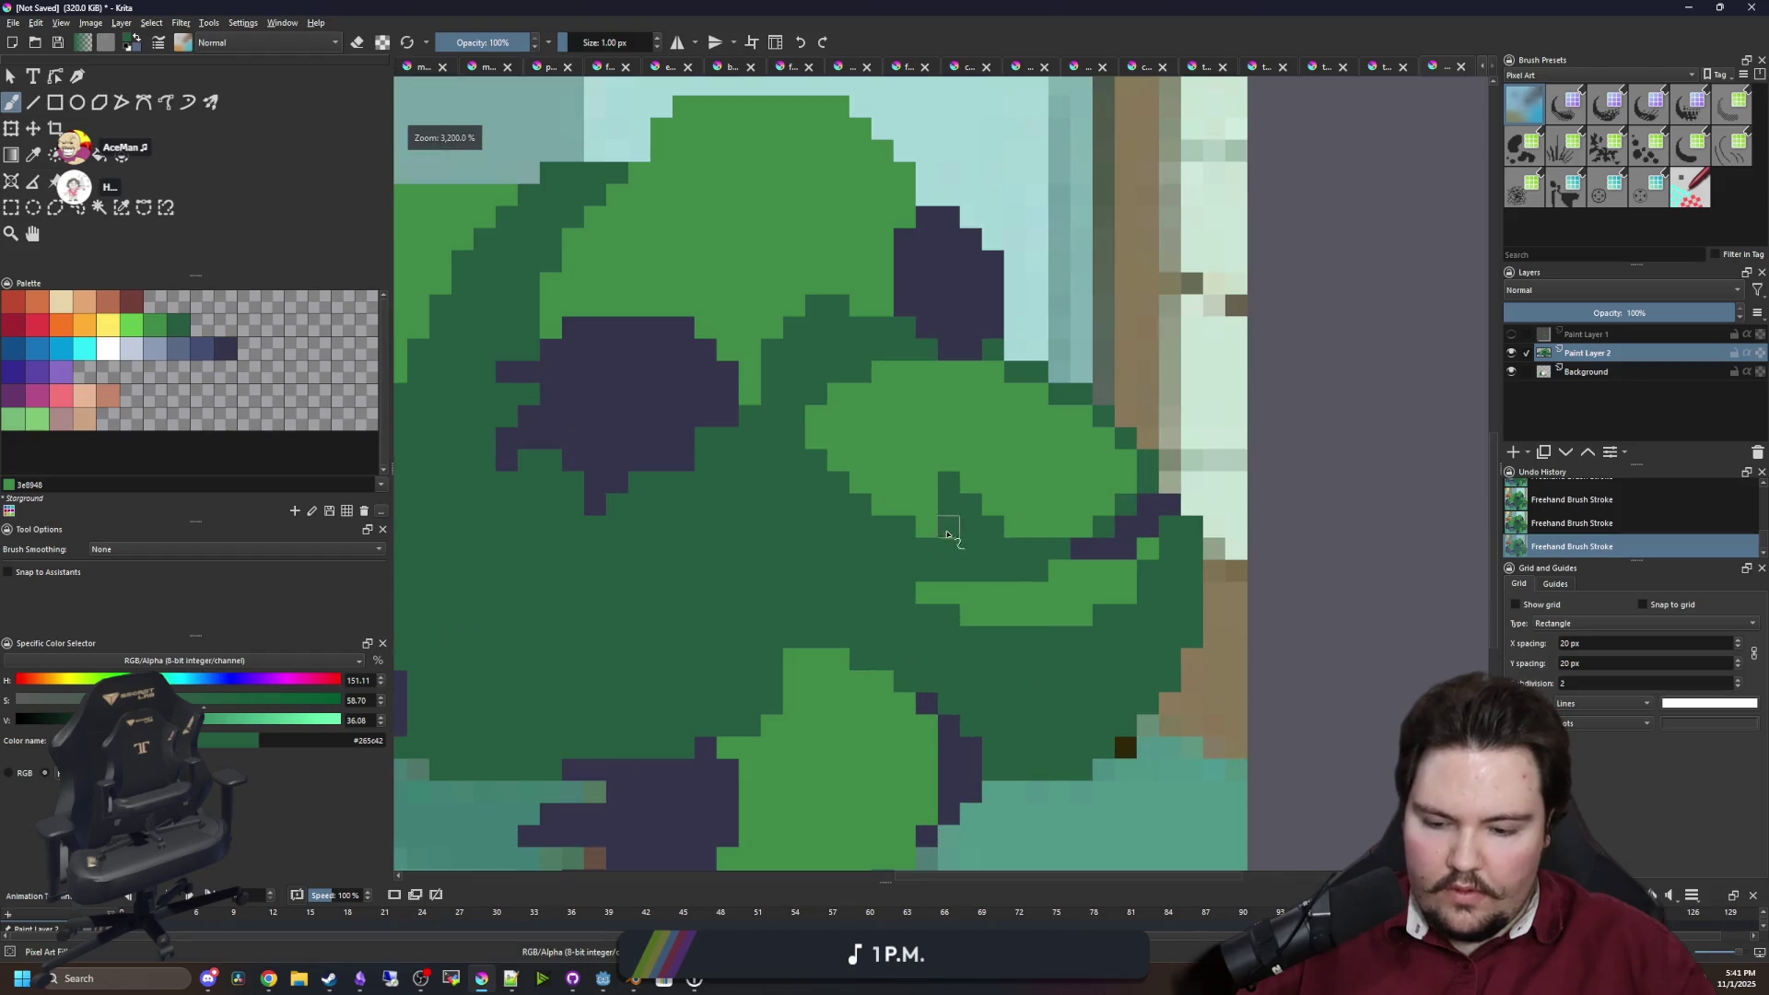
key(p)
click(1094, 550)
scroll(757, 546, up, 2)
key(b)
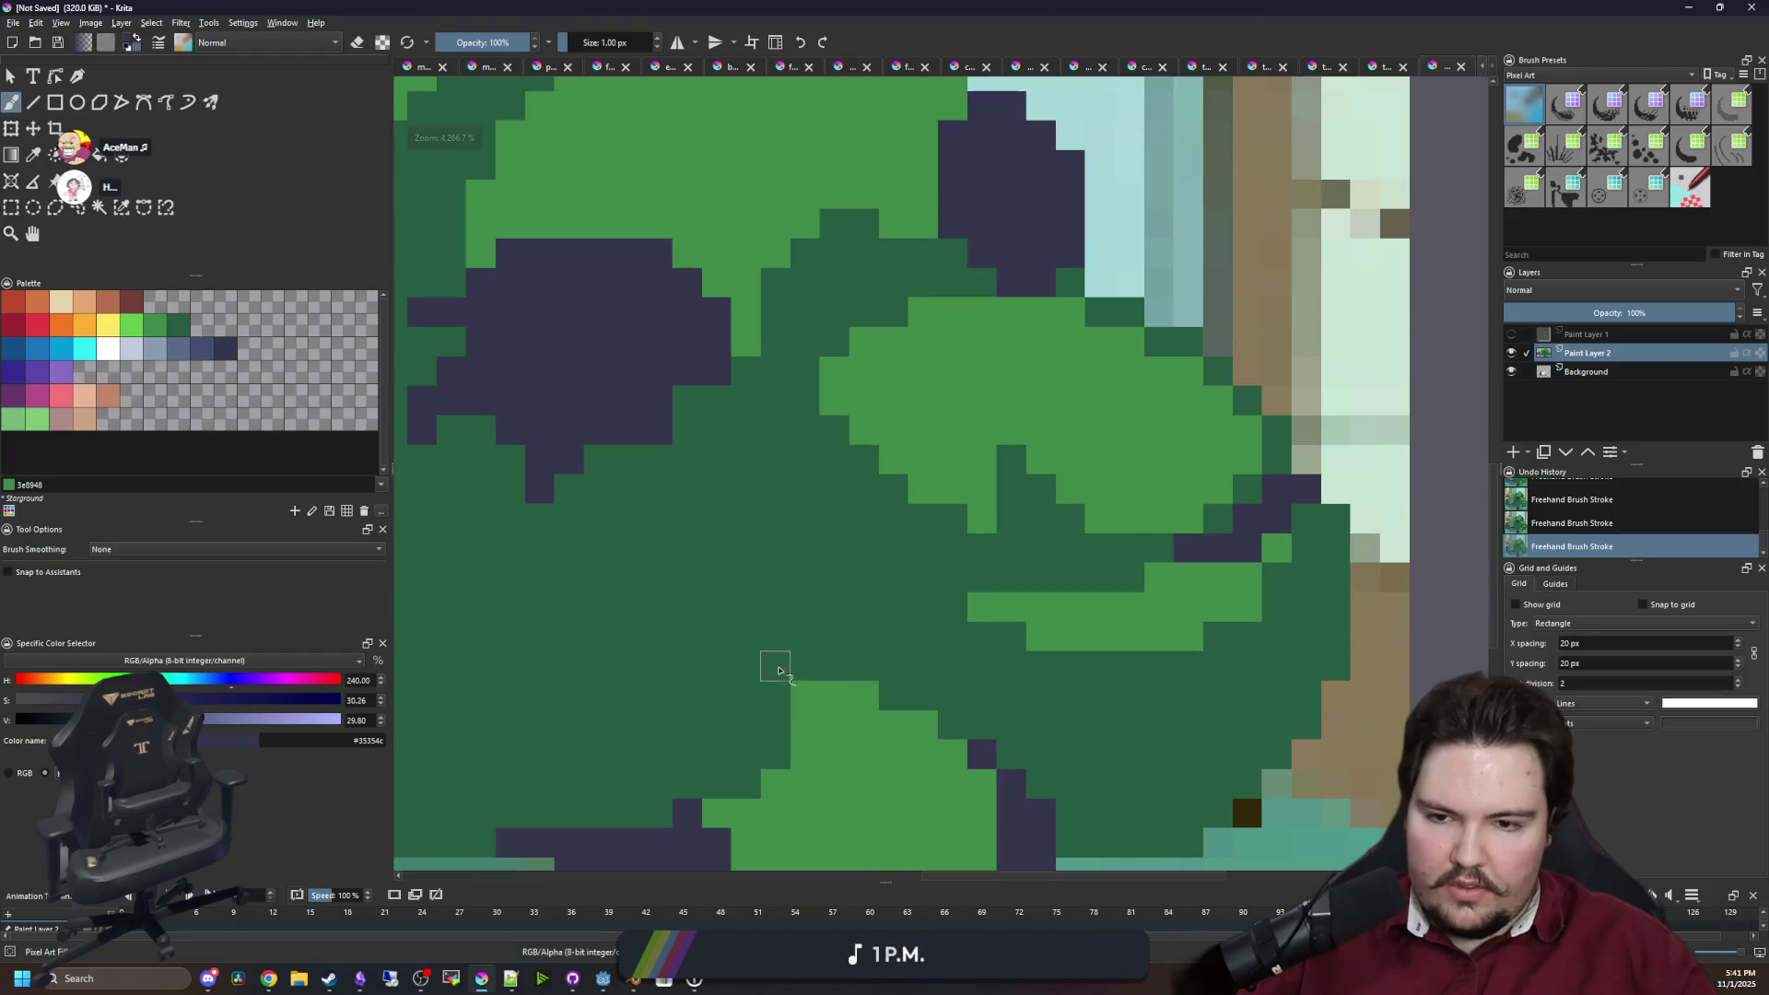
drag(775, 666, 747, 577)
mouse_move(781, 369)
mouse_down()
mouse_move(866, 566)
mouse_move(849, 509)
mouse_up()
mouse_move(956, 350)
mouse_down()
mouse_move(876, 375)
mouse_move(820, 472)
mouse_up()
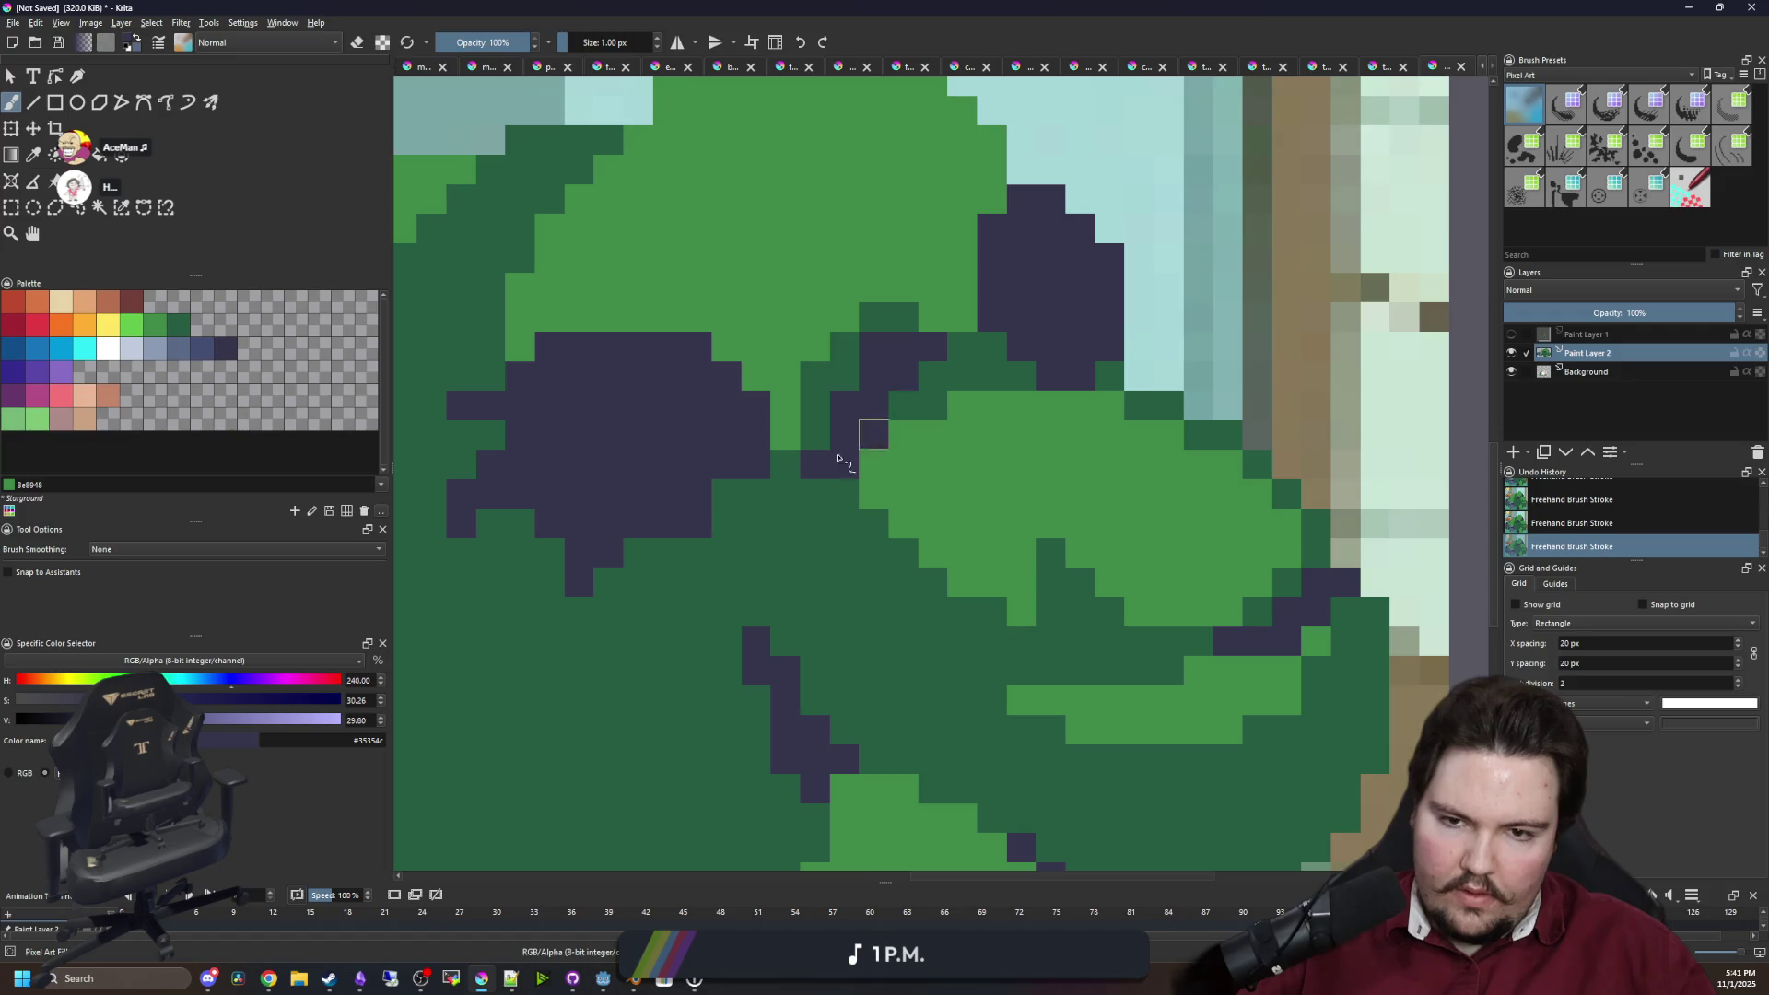
Step: Paint two vertical columns of dark purple outline pixels on the body
scroll(867, 442, down, 5)
scroll(892, 584, up, 5)
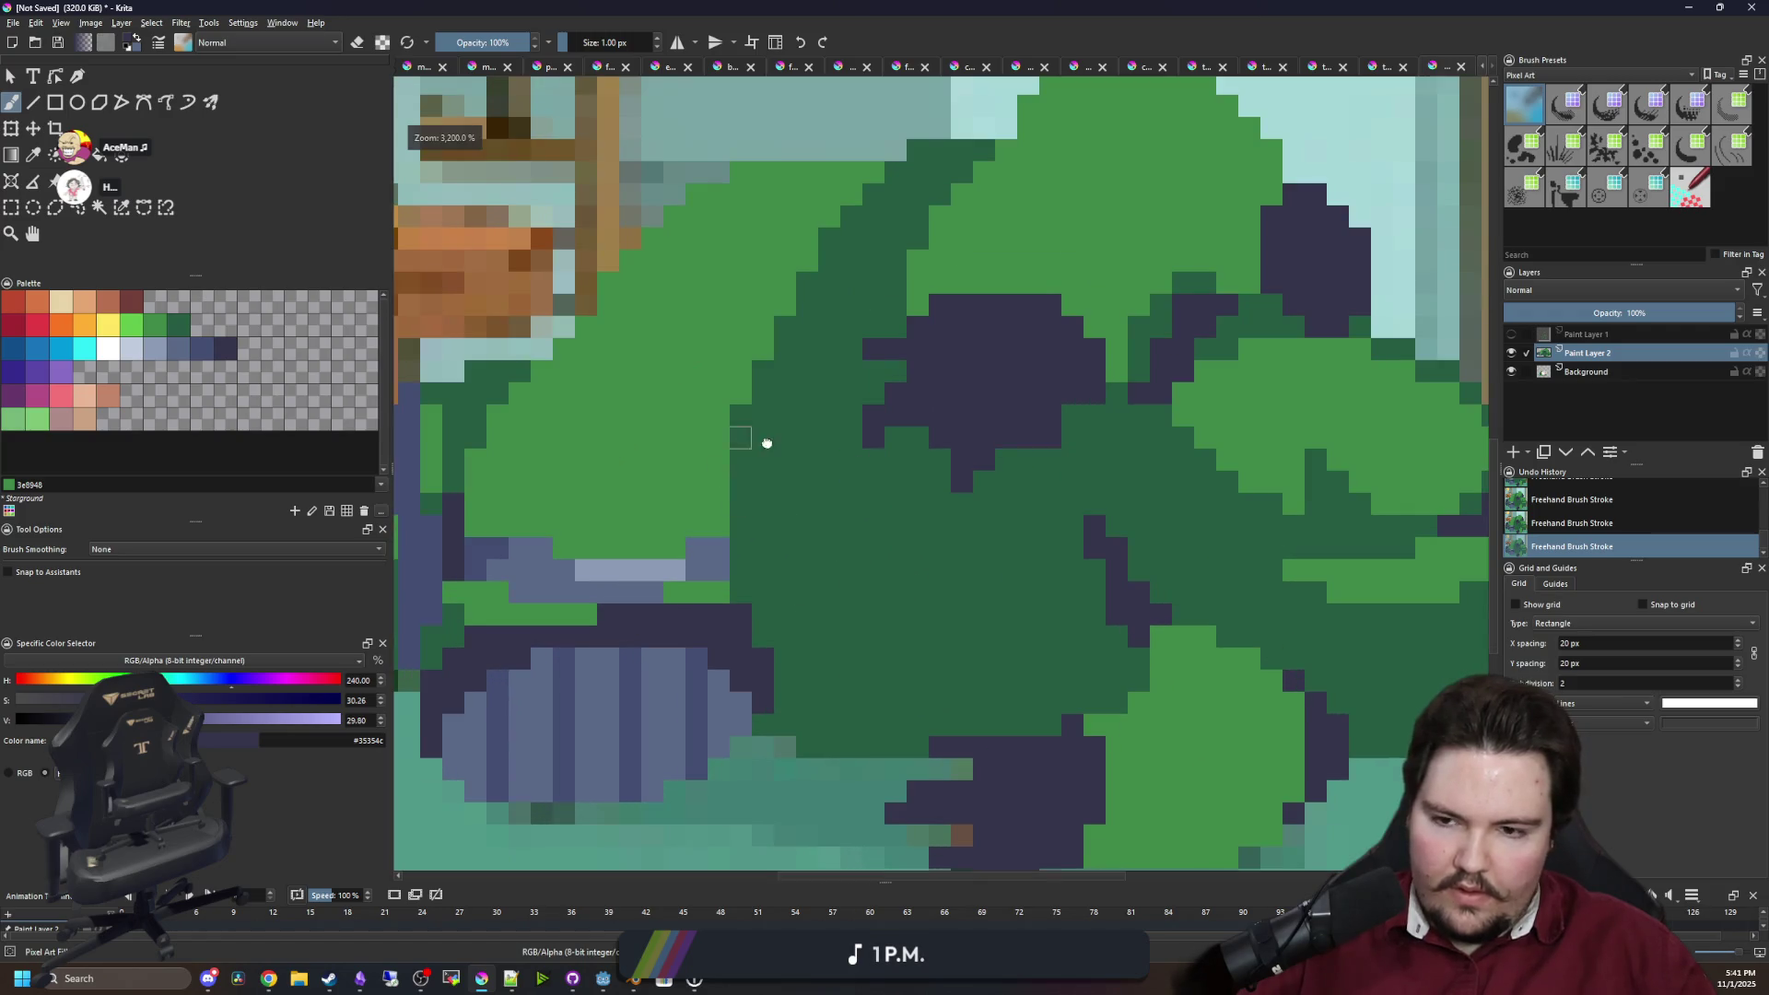
scroll(751, 443, down, 5)
scroll(917, 593, up, 6)
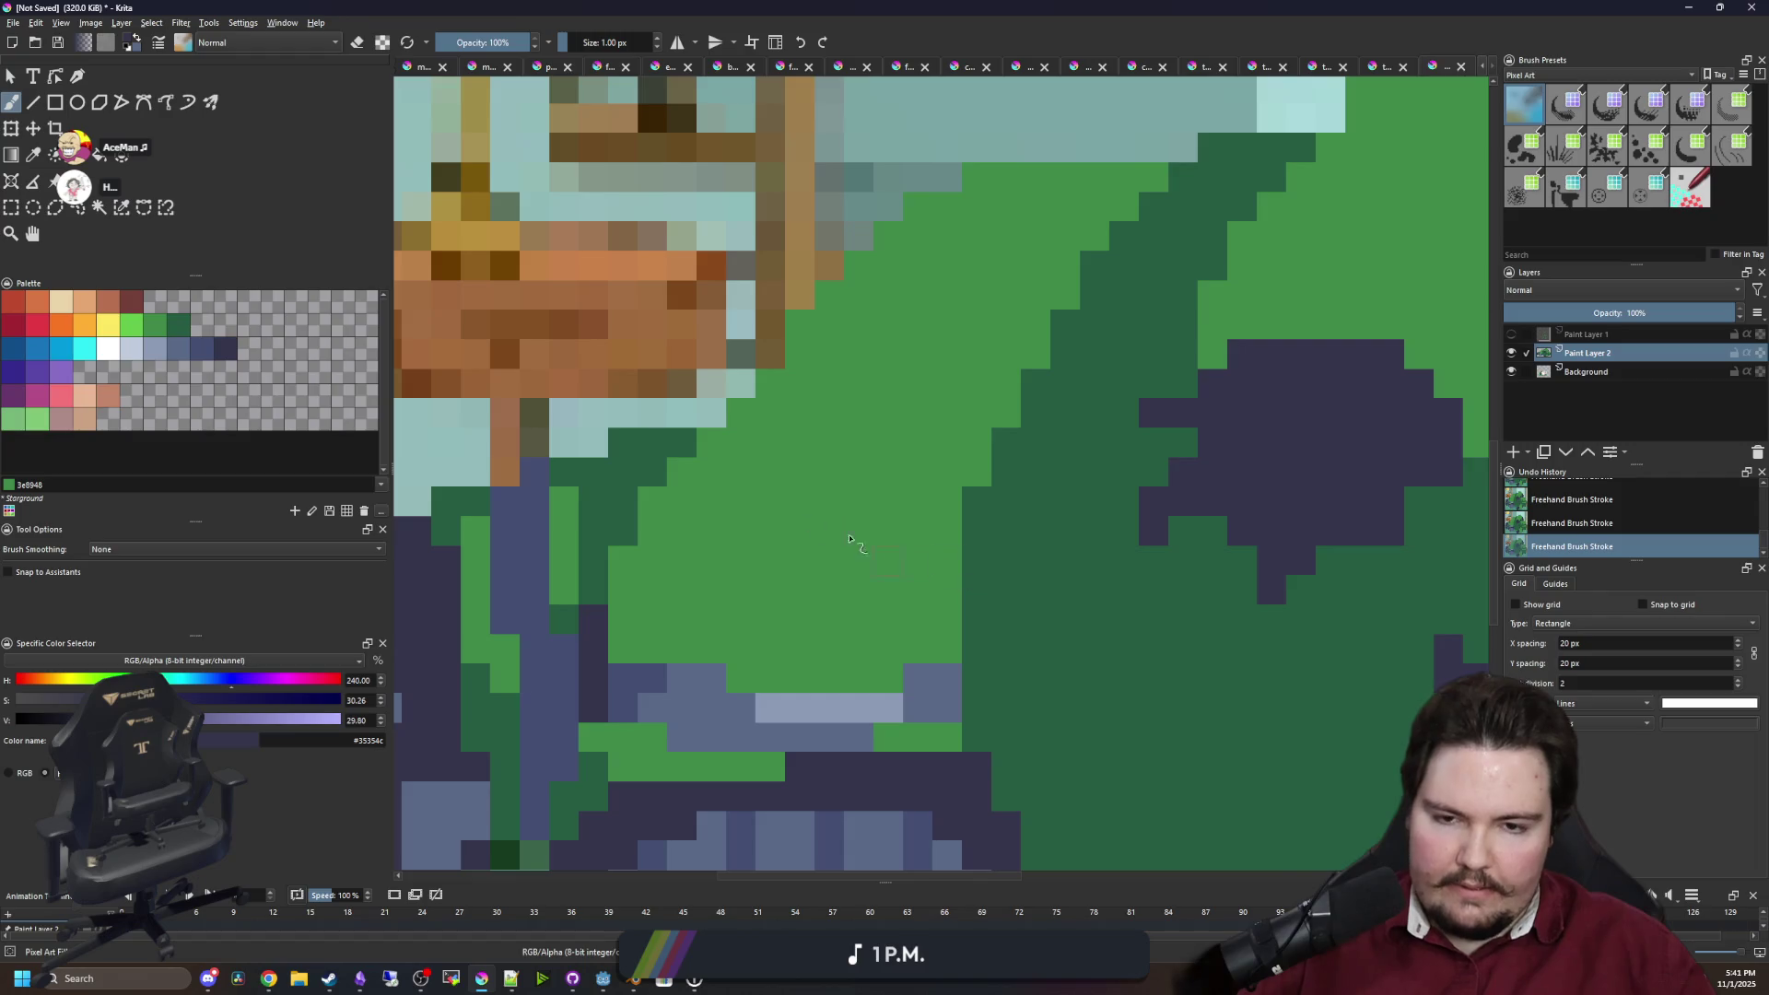
scroll(887, 553, down, 5)
scroll(706, 635, up, 6)
drag(706, 636, 703, 479)
drag(748, 670, 748, 774)
Step: Paint diagonal purple outlines climbing up and right, and pick up the armor's dark green
scroll(771, 632, up, 1)
drag(753, 597, 842, 688)
scroll(842, 688, down, 5)
scroll(790, 570, up, 6)
mouse_move(790, 571)
mouse_down()
mouse_move(790, 453)
mouse_move(816, 451)
mouse_move(838, 351)
mouse_up()
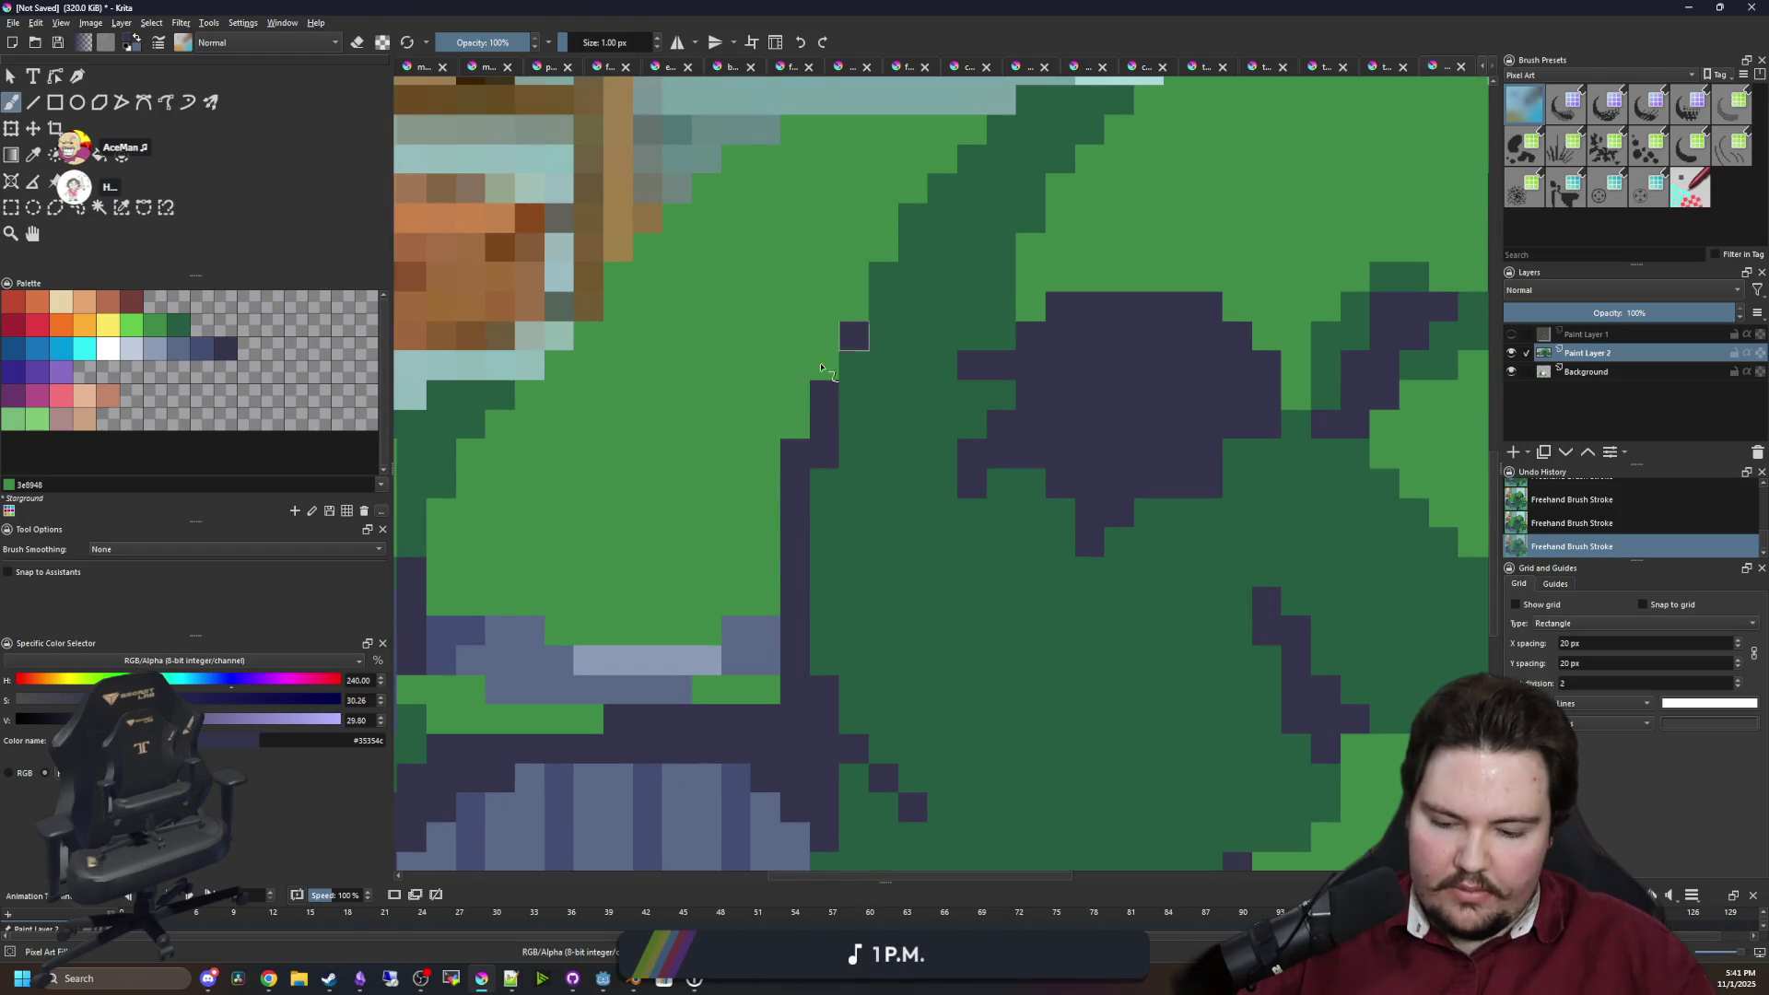
drag(920, 602, 1086, 620)
ctrl+click(1086, 620)
Step: Contiguous-select the light-green armor patch beside the helmet
key(w)
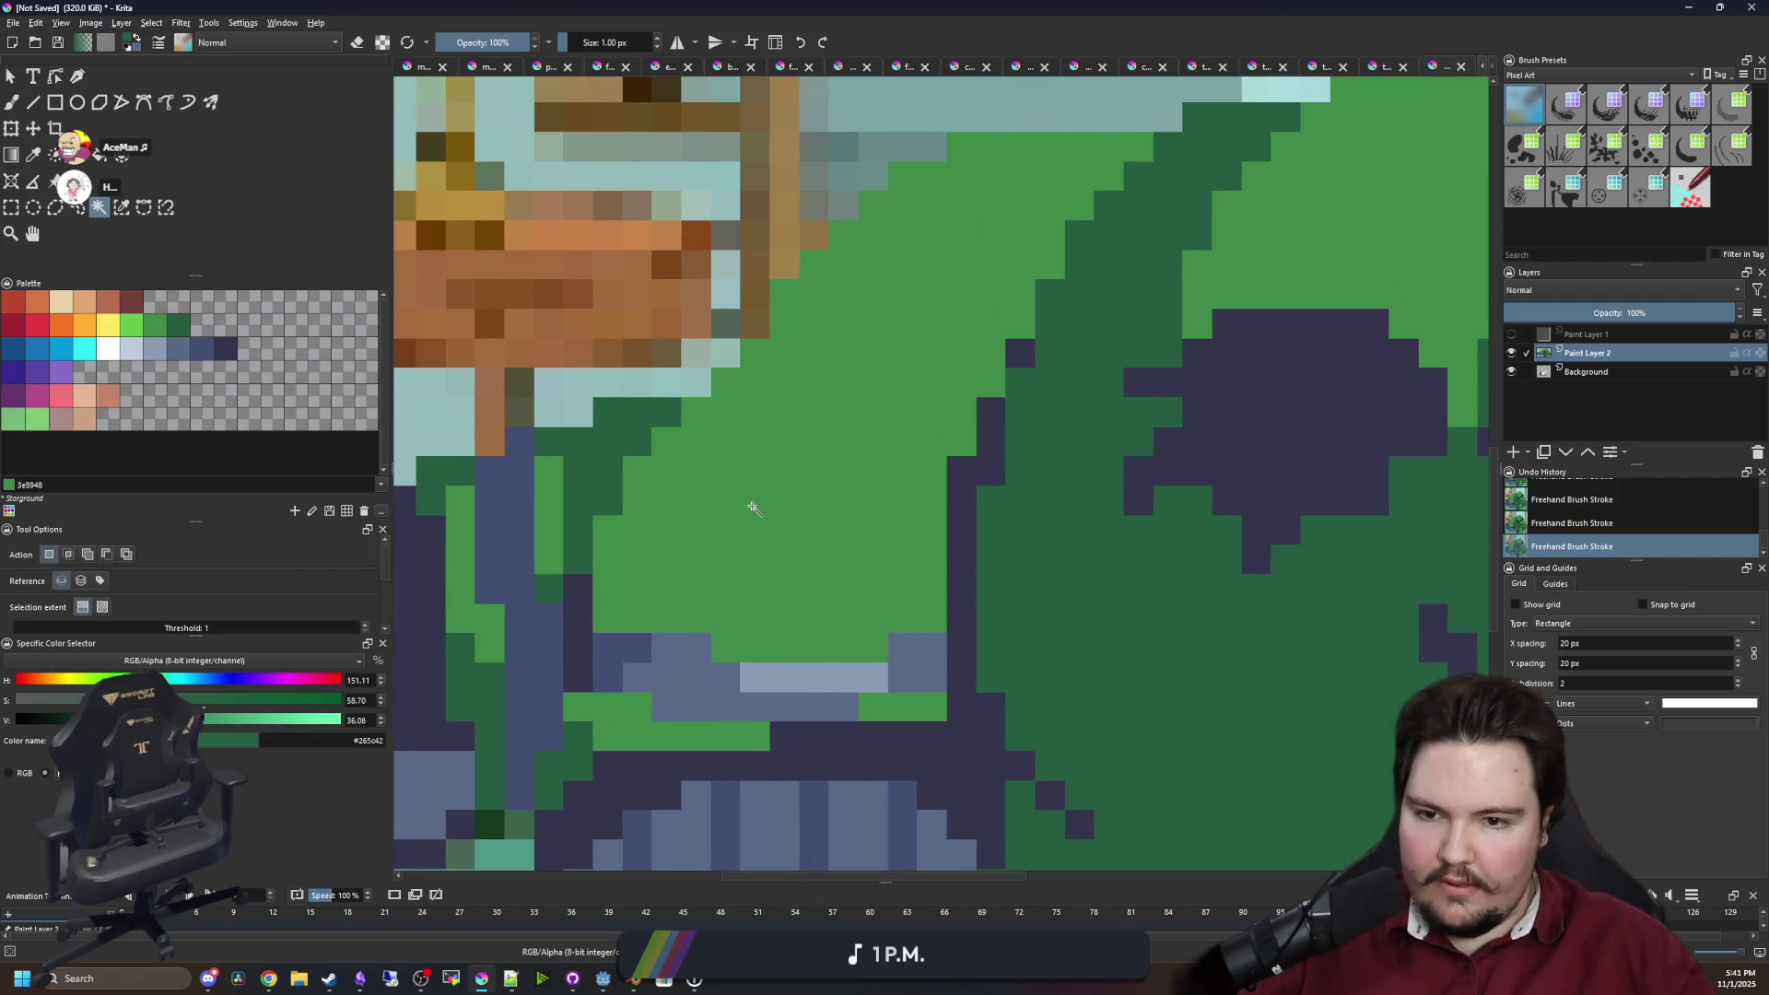
click(753, 508)
key(b)
scroll(736, 594, down, 5)
scroll(735, 594, up, 5)
scroll(725, 532, down, 3)
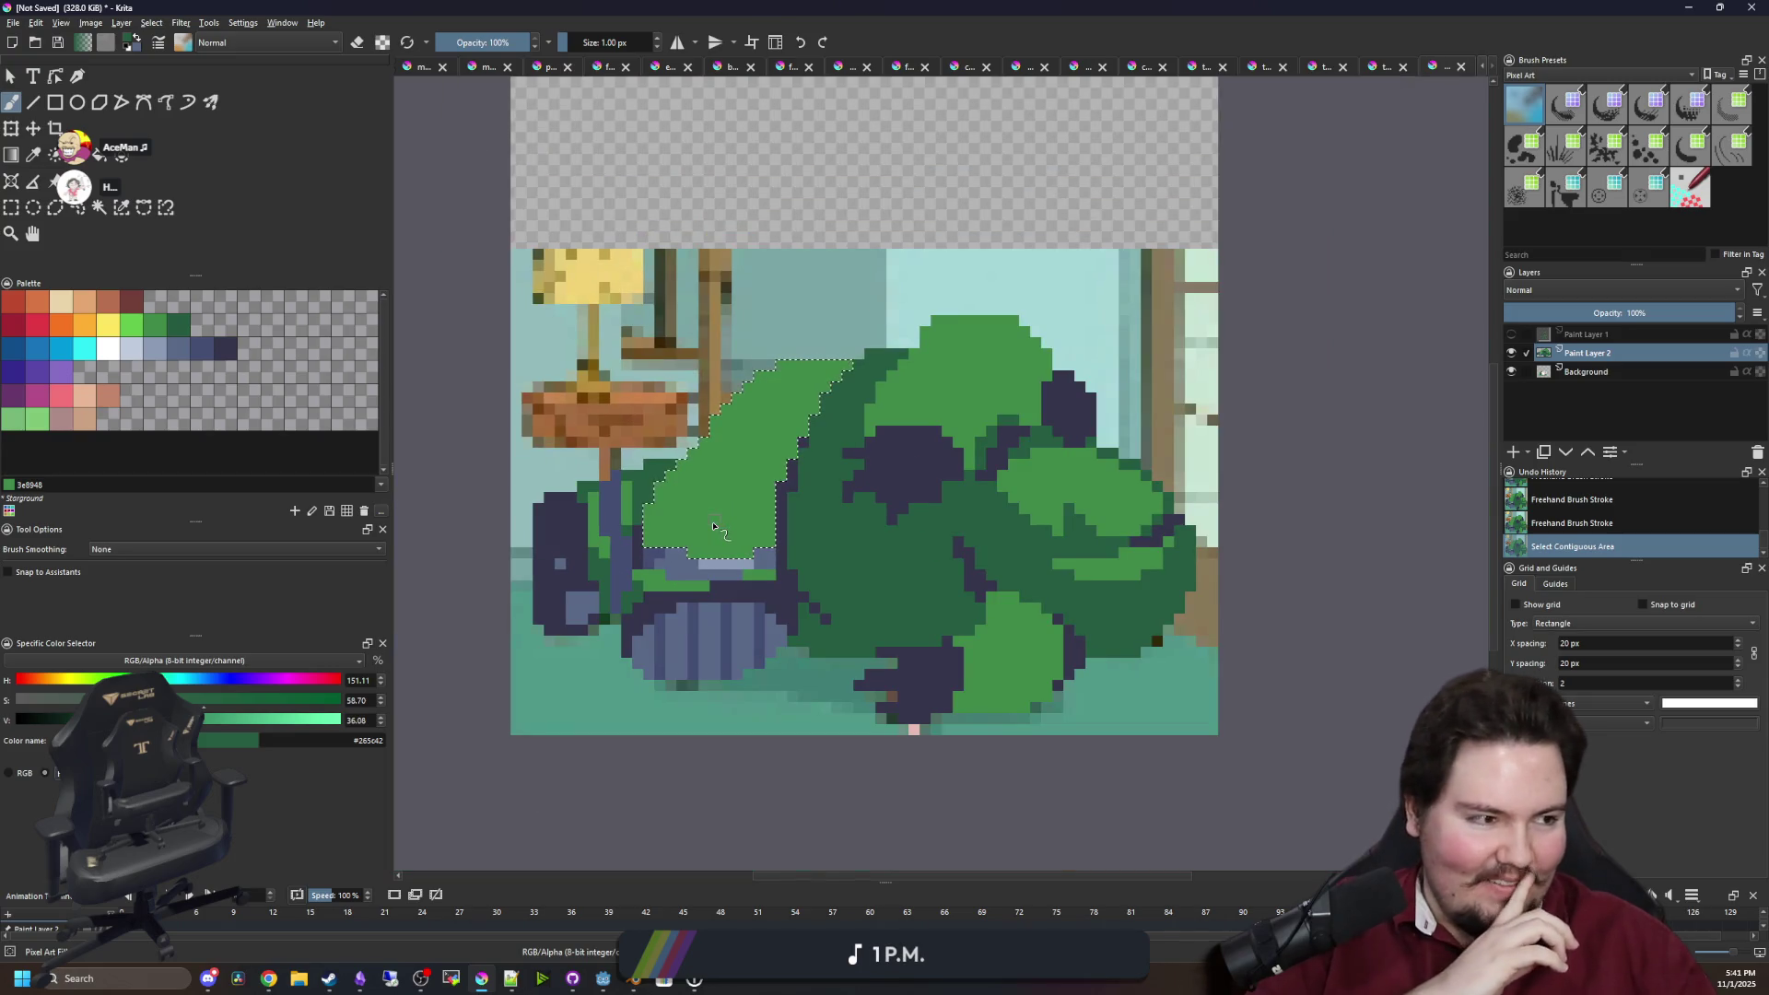
scroll(715, 527, up, 3)
scroll(938, 578, down, 3)
scroll(917, 533, up, 4)
Step: Paint a row of dark green pixels and flood fill the selected patch dark green
key(p)
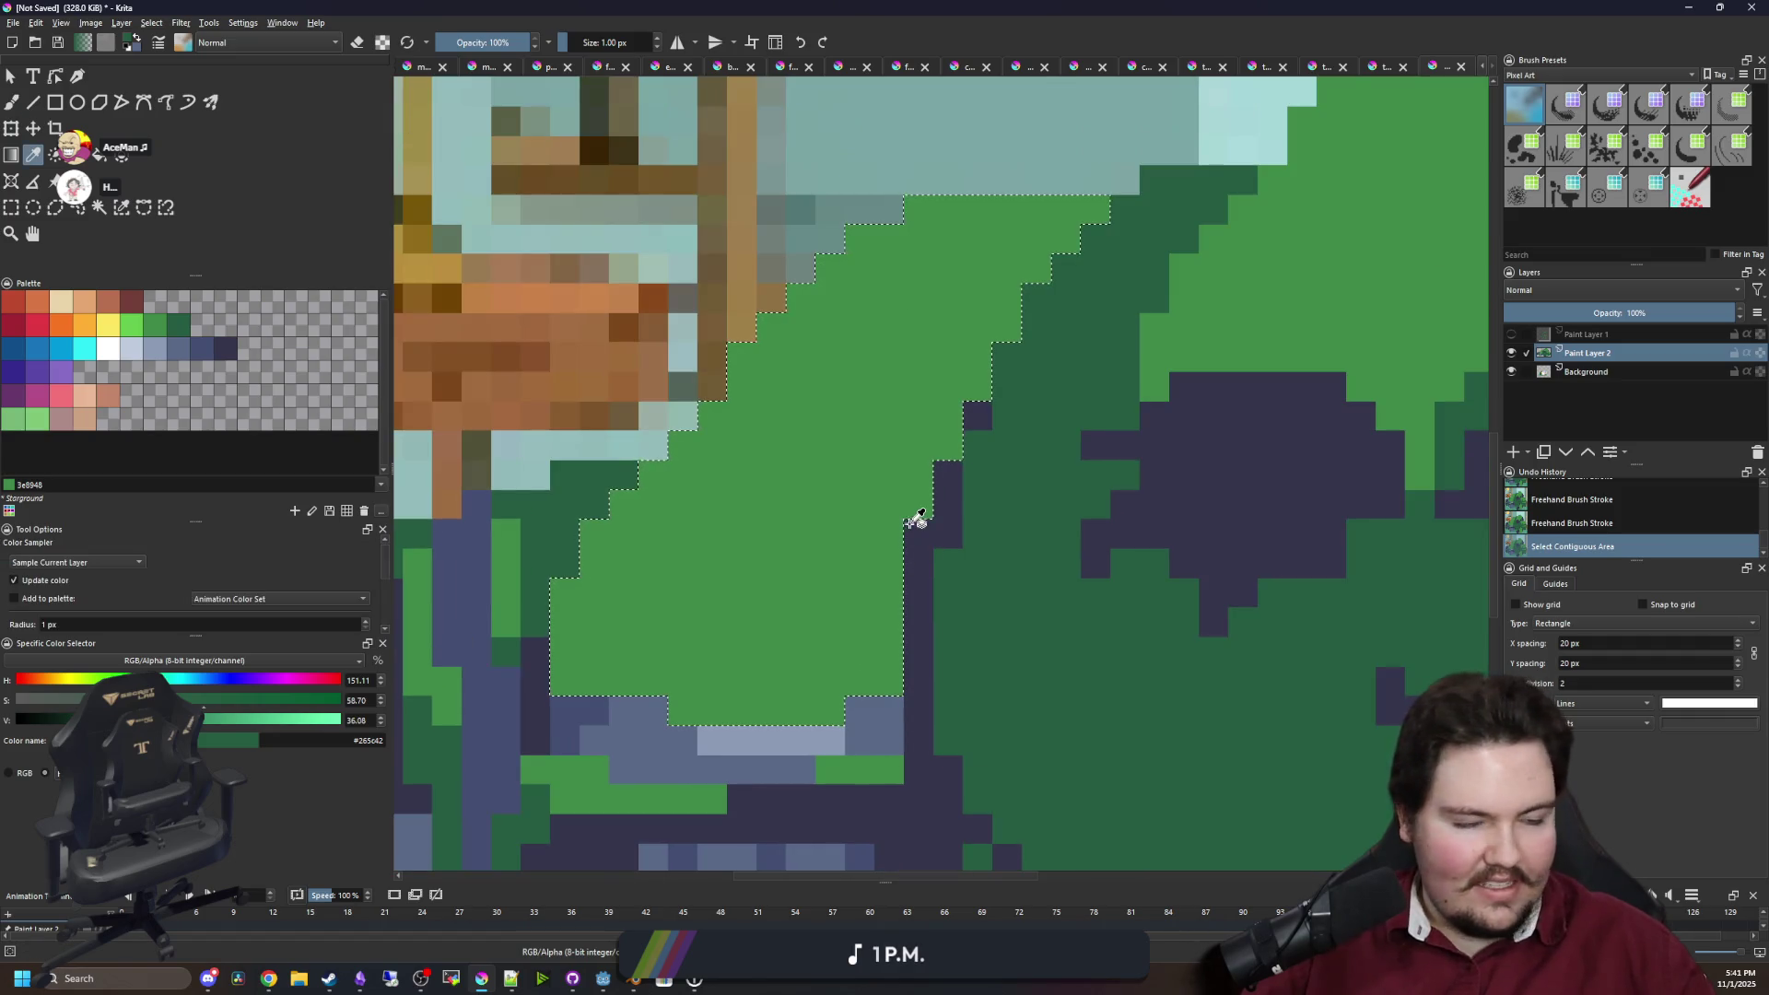
key(b)
drag(732, 385, 801, 416)
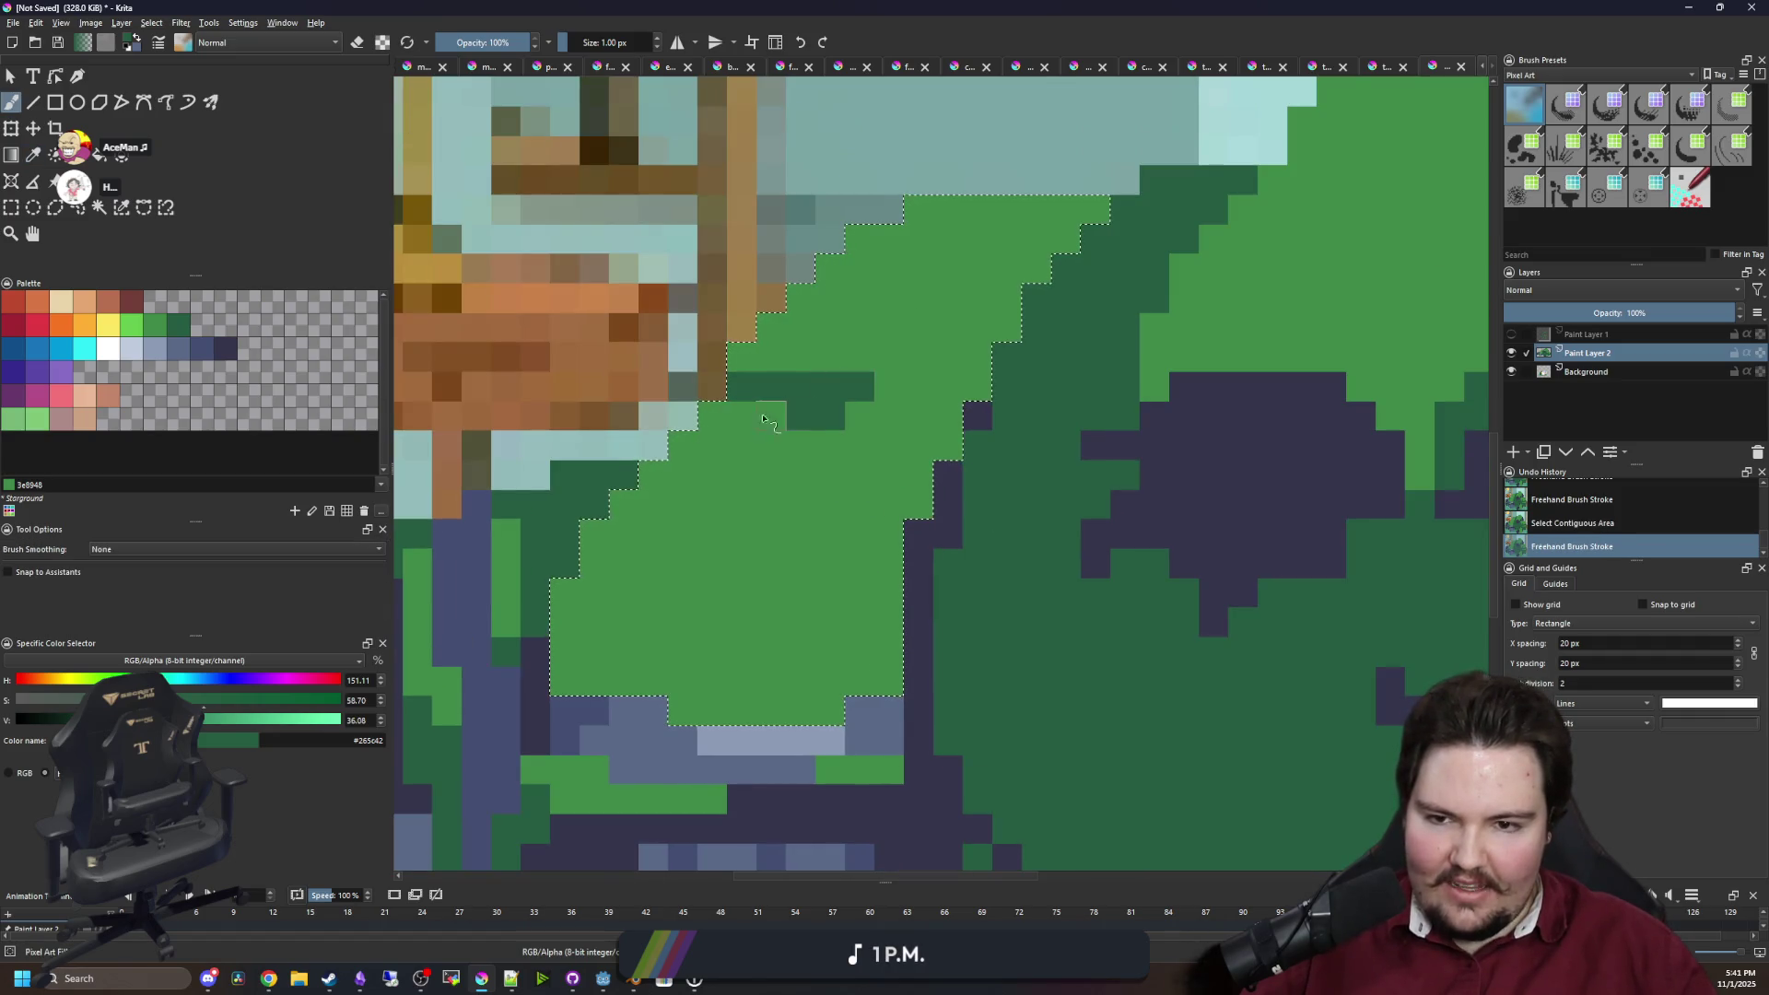
key(f)
click(773, 581)
scroll(772, 568, down, 1)
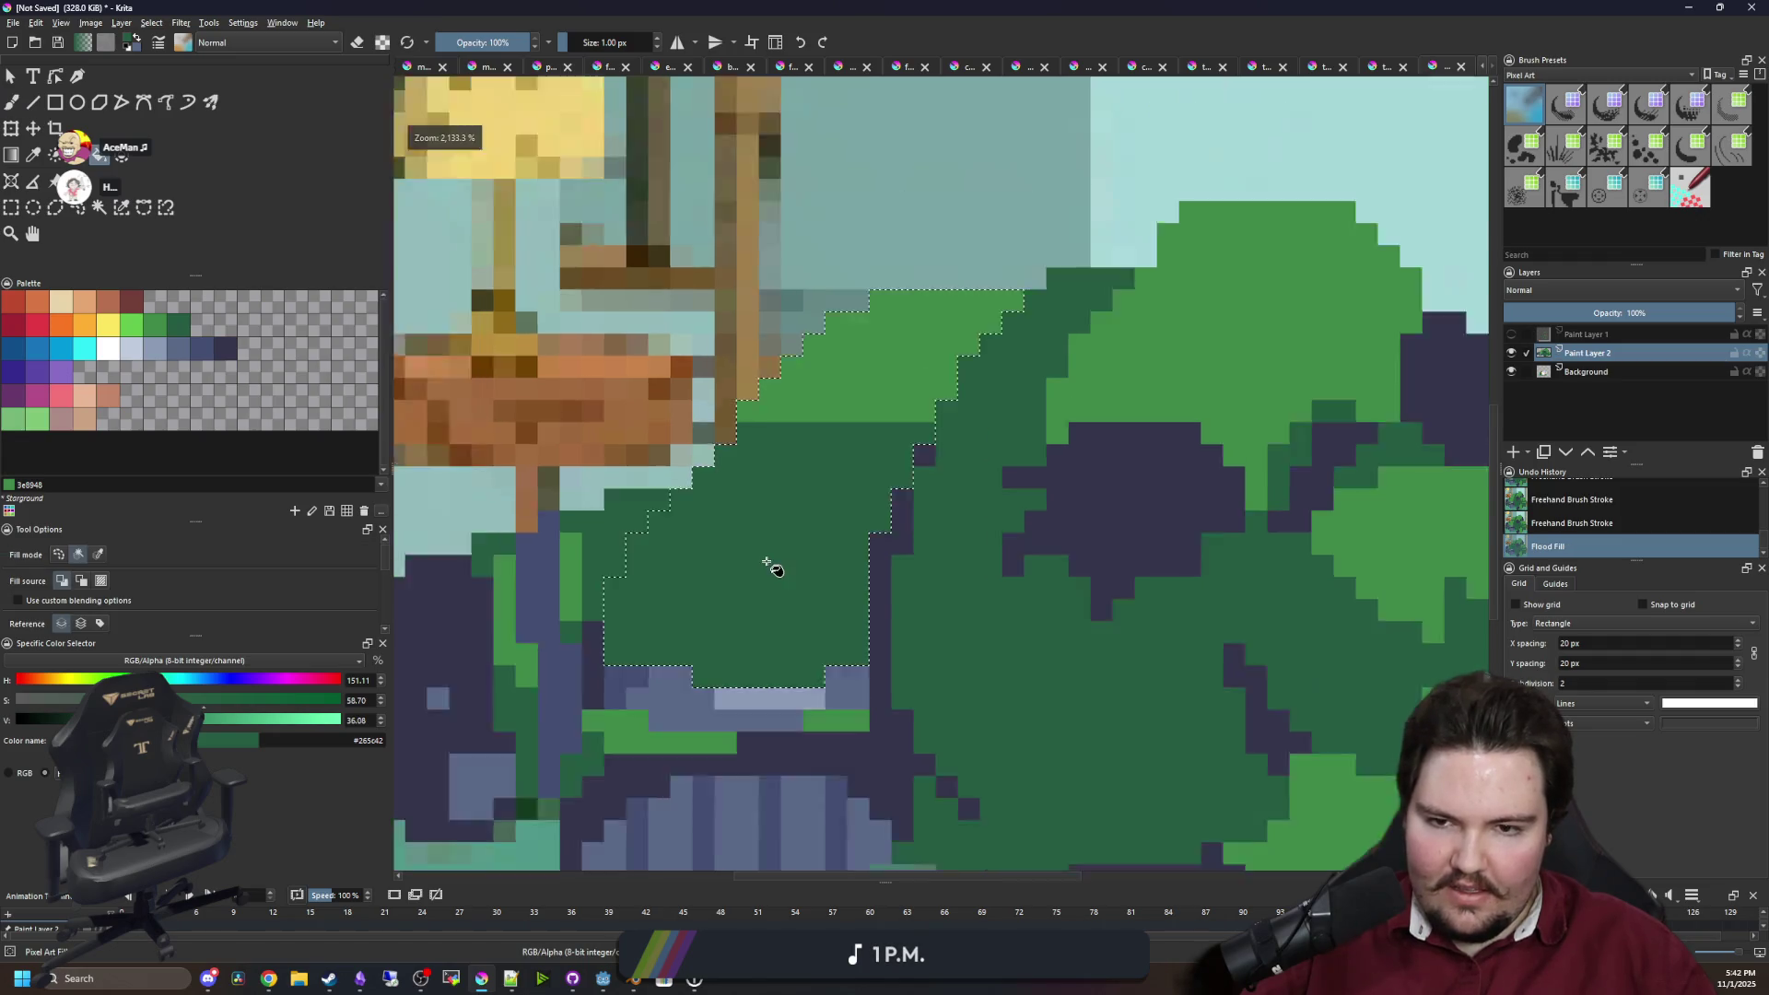
scroll(829, 543, down, 2)
scroll(869, 513, up, 3)
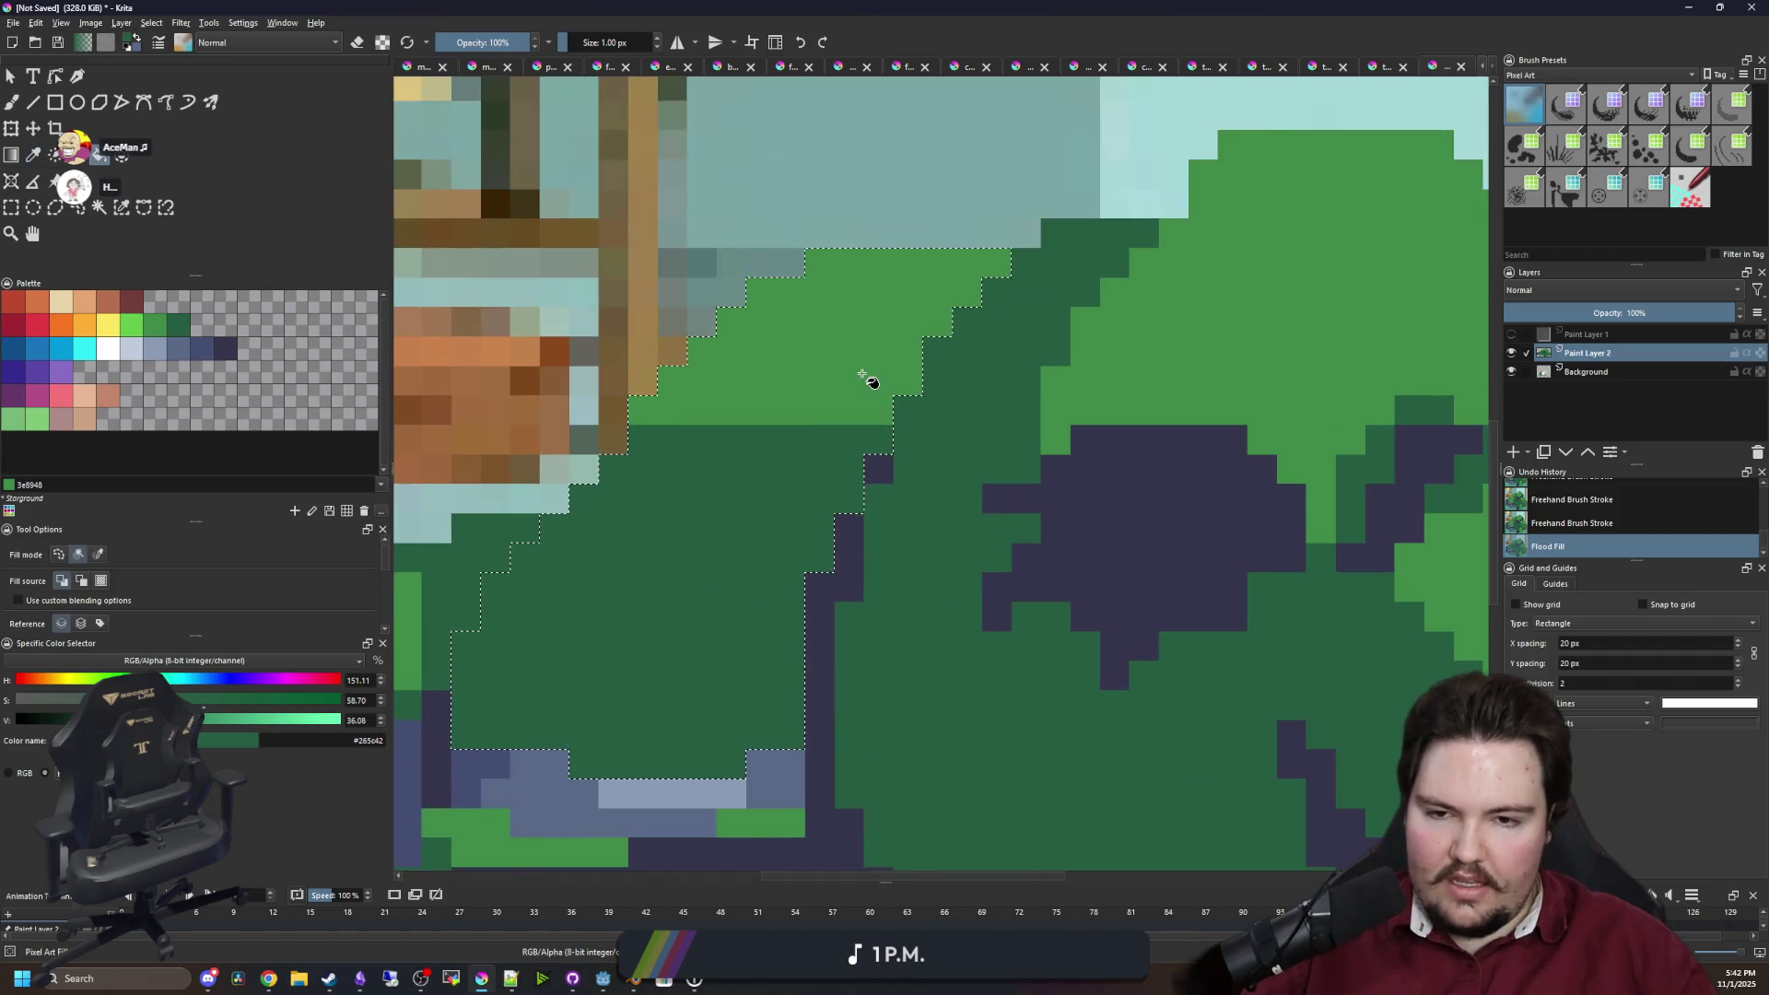
click(869, 380)
scroll(861, 376, down, 2)
scroll(821, 513, up, 3)
Step: Sample the dark purple and outline the patch's top and left edges in a staircase
key(p)
click(907, 481)
key(b)
drag(642, 420, 793, 387)
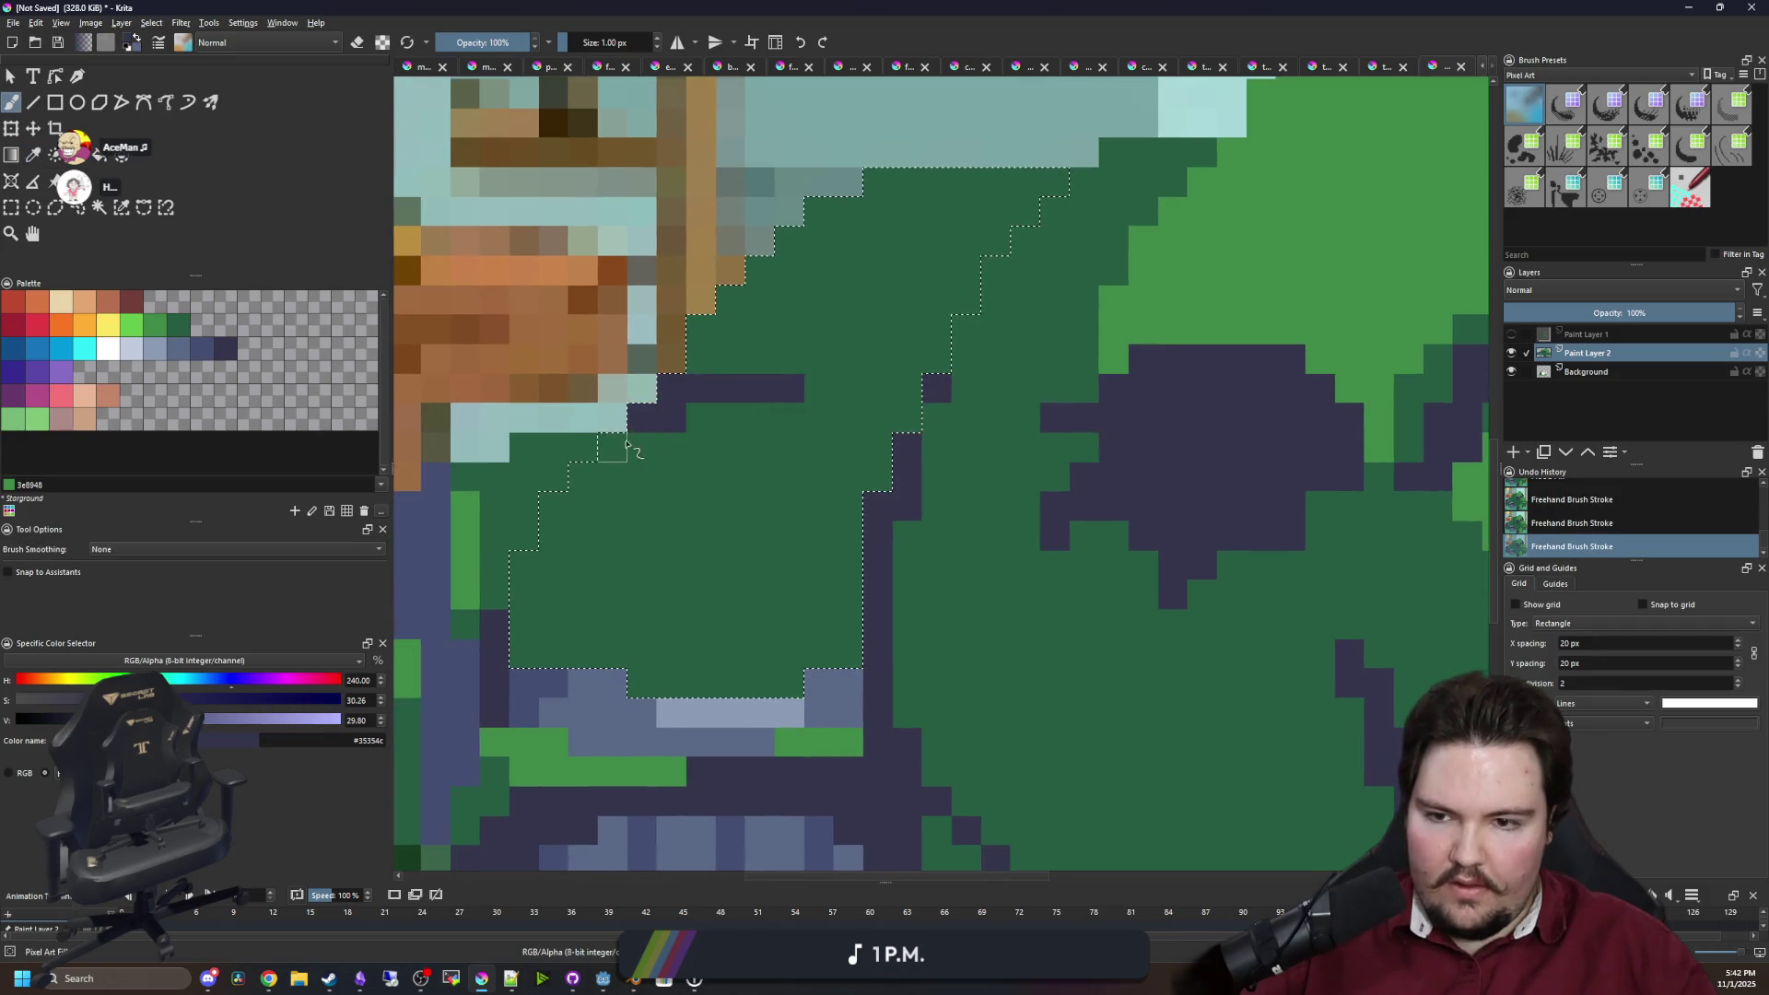
drag(554, 506, 613, 446)
drag(859, 415, 780, 462)
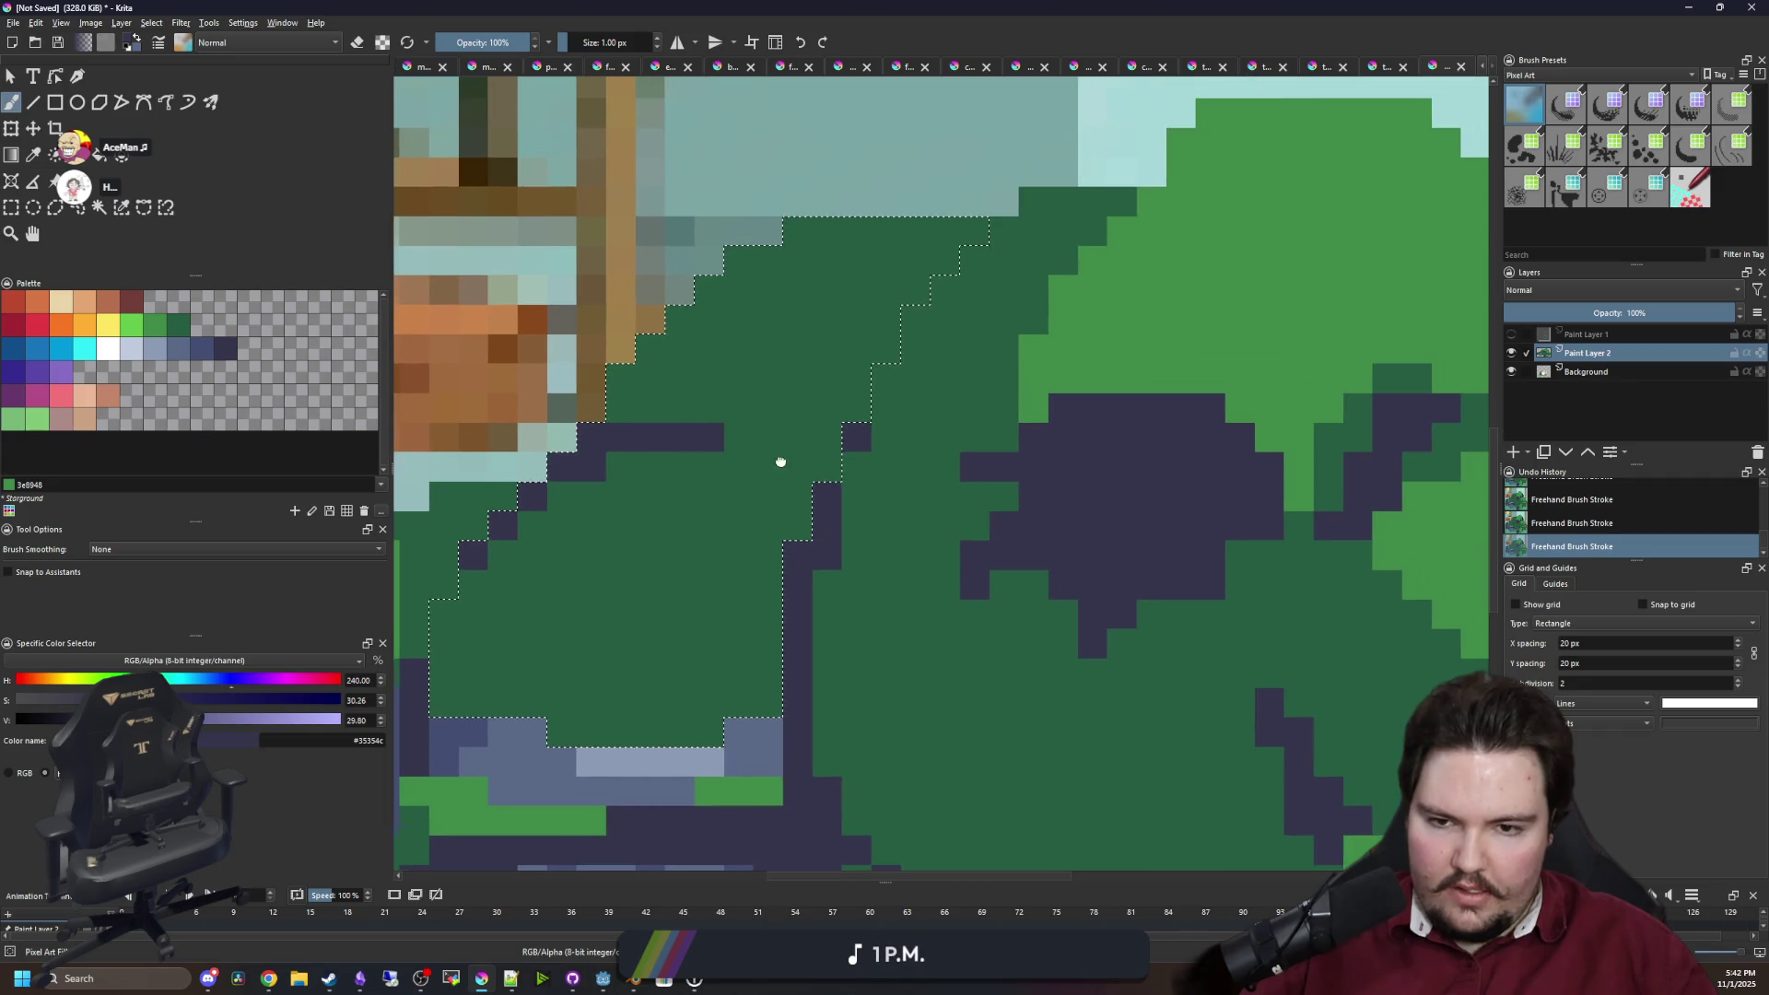
Step: Deselect the patch and touch up the column's top pixels in dark green
ctrl+click(809, 545)
key(ctrl+shift+a)
click(825, 547)
click(809, 556)
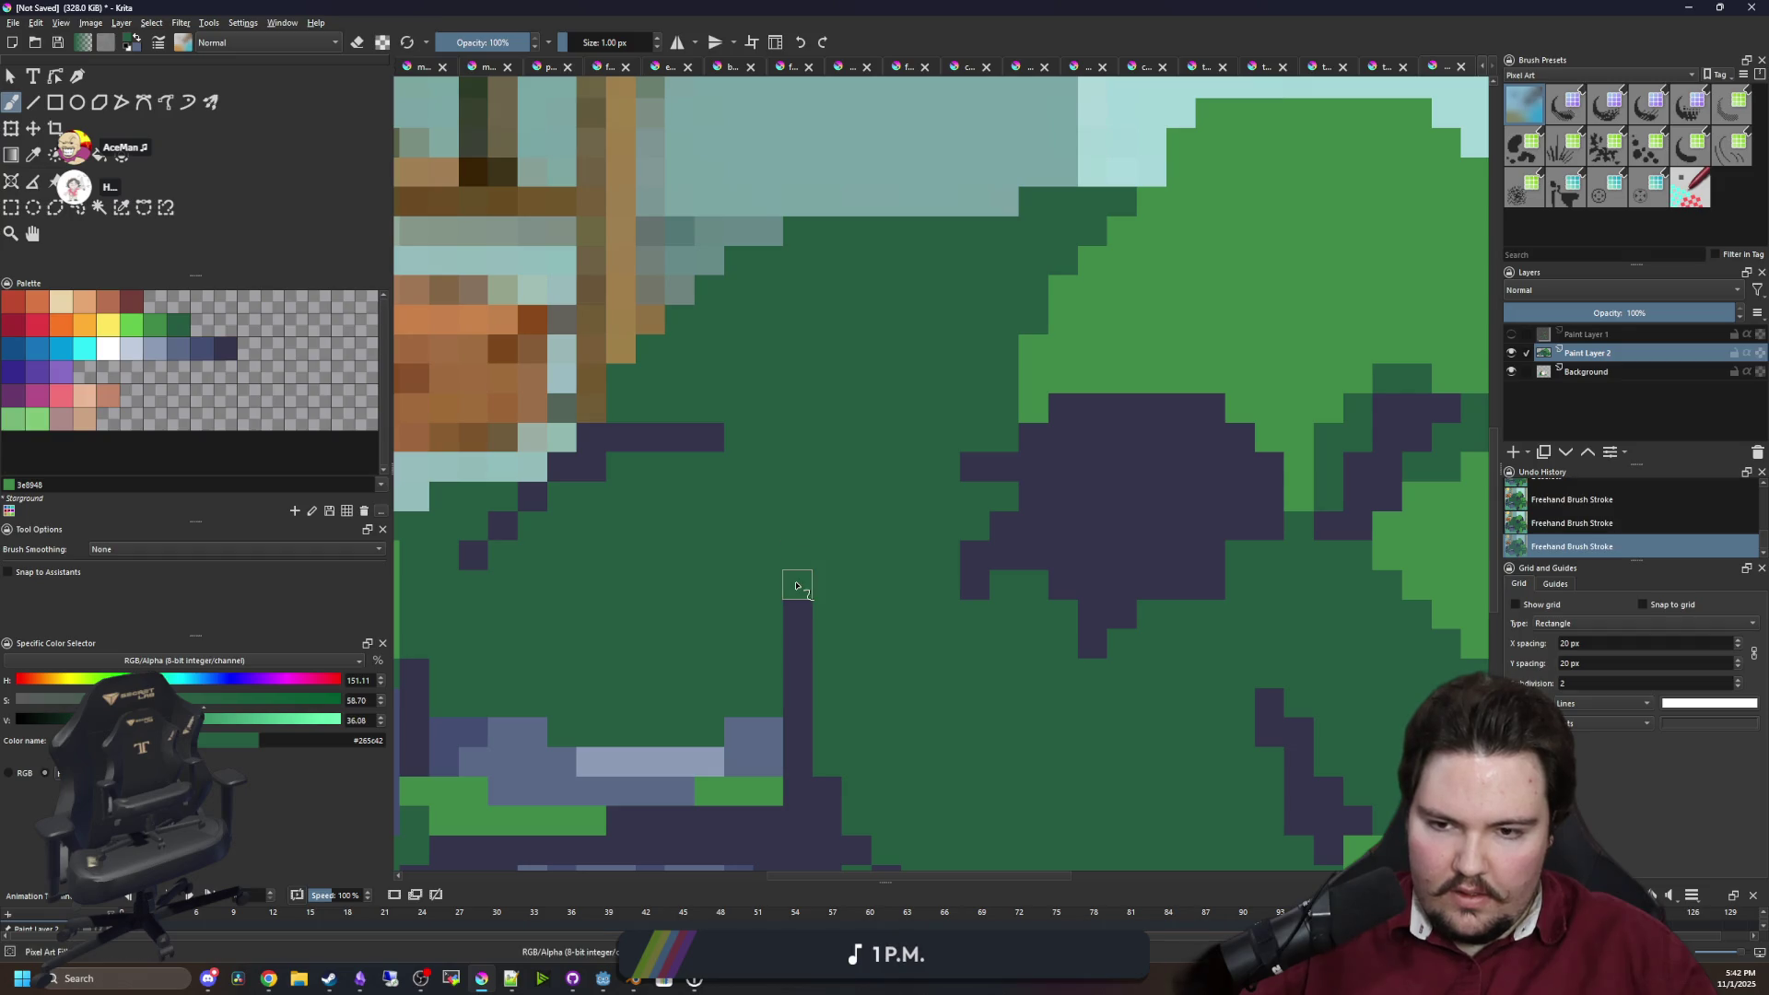
ctrl+click(1225, 295)
scroll(679, 514, up, 2)
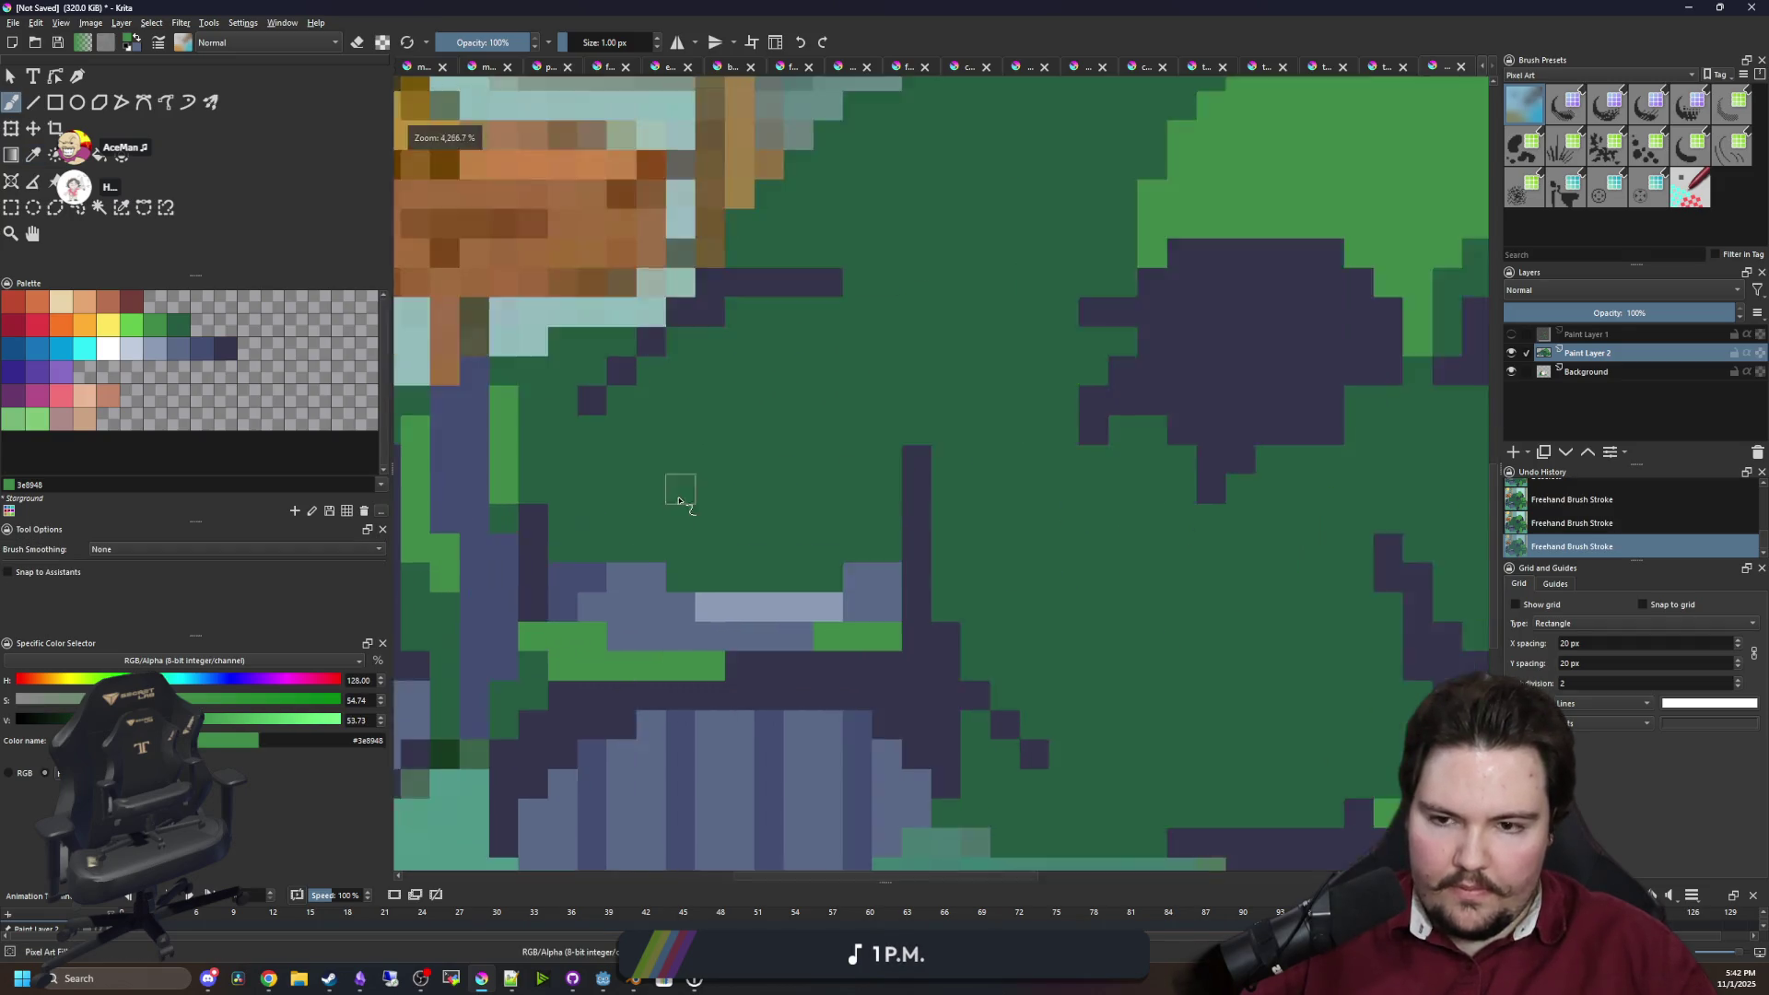
Step: Paint light-green highlights across the upper armor, enlarging the brush to 2 px partway
mouse_move(726, 627)
mouse_down()
mouse_move(771, 529)
mouse_move(792, 368)
mouse_move(774, 313)
mouse_move(810, 308)
mouse_move(638, 486)
mouse_move(816, 573)
mouse_move(903, 502)
mouse_move(762, 612)
mouse_move(792, 277)
mouse_up()
drag(900, 301, 947, 485)
scroll(778, 584, down, 3)
scroll(823, 500, down, 3)
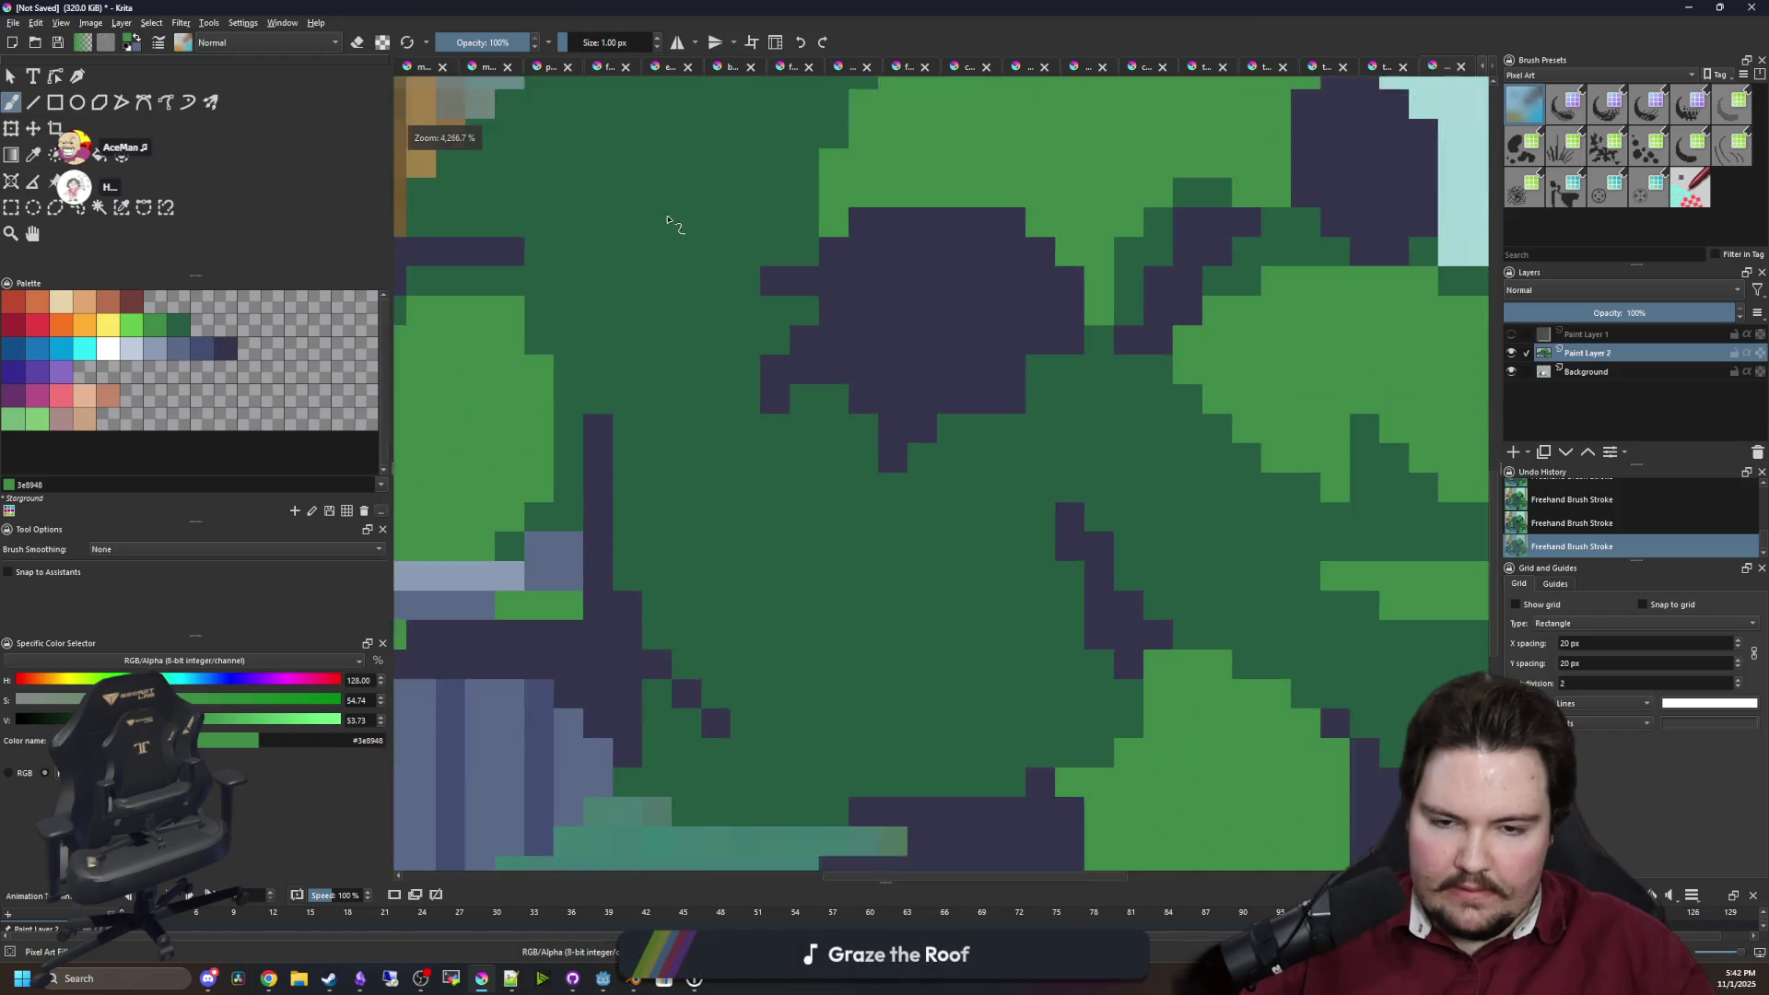
scroll(751, 440, up, 2)
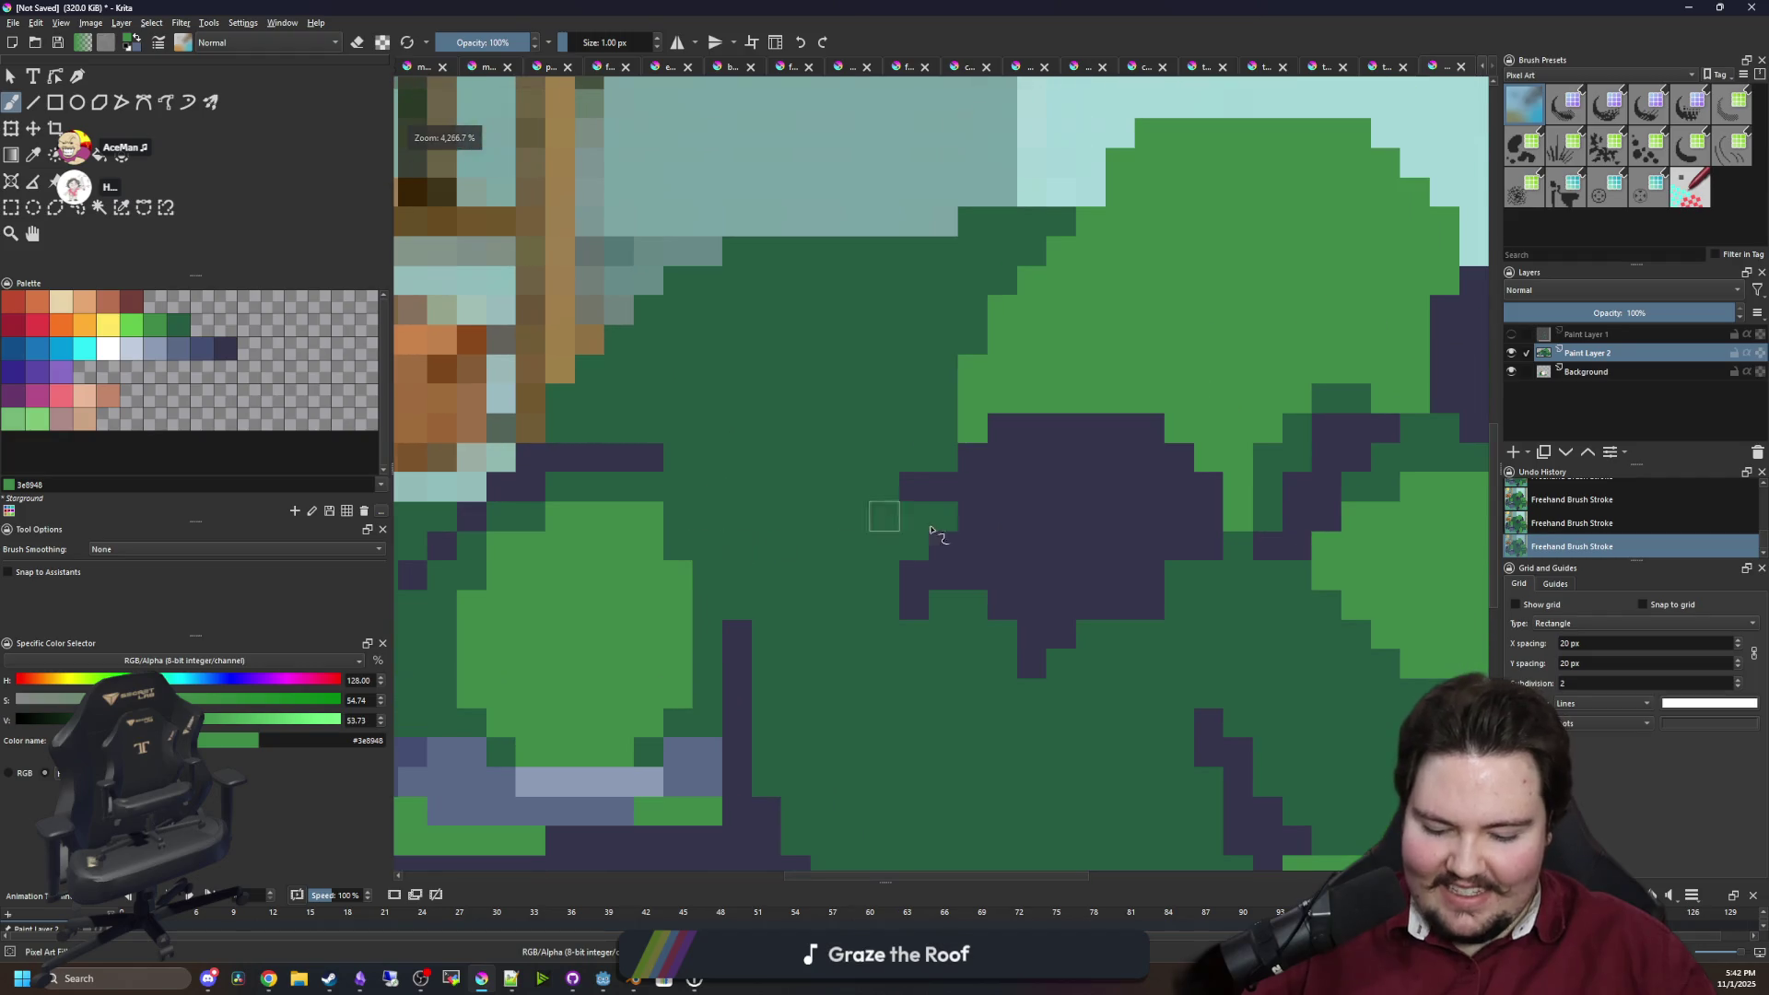
key(bracketright)
mouse_move(843, 399)
mouse_down()
mouse_move(781, 413)
mouse_move(880, 297)
mouse_up()
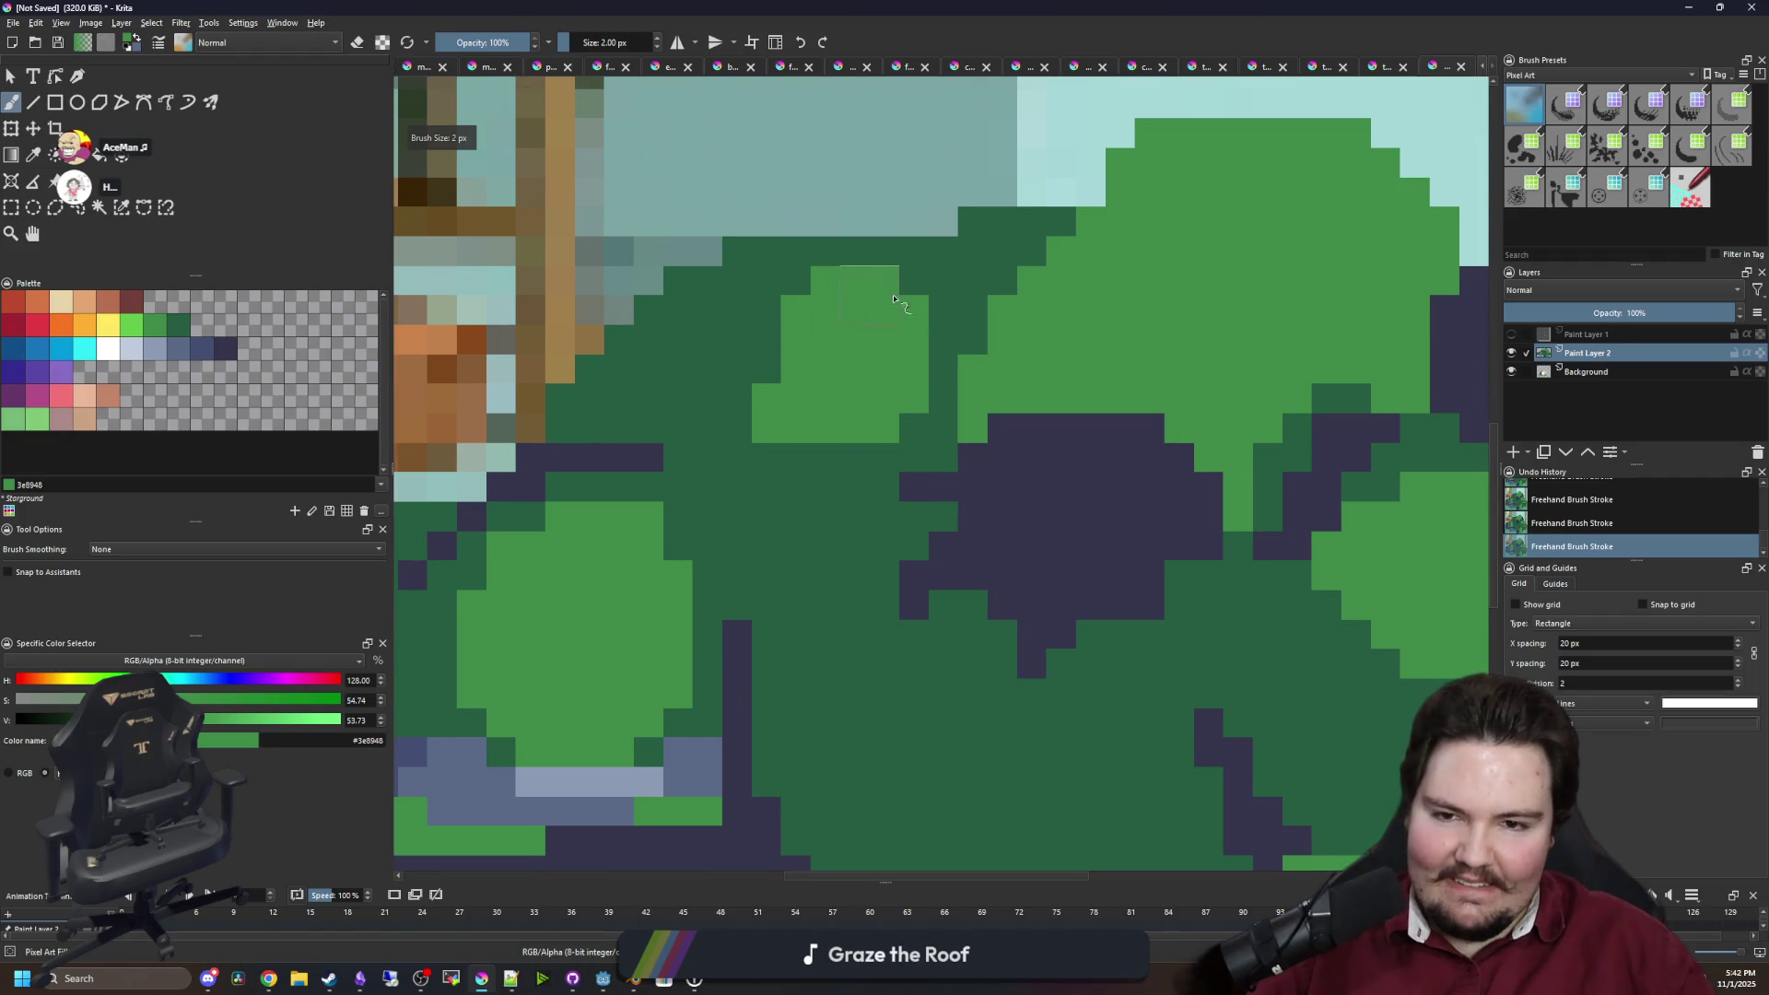
mouse_move(774, 395)
mouse_down()
mouse_move(657, 388)
mouse_move(648, 429)
mouse_move(869, 449)
mouse_up()
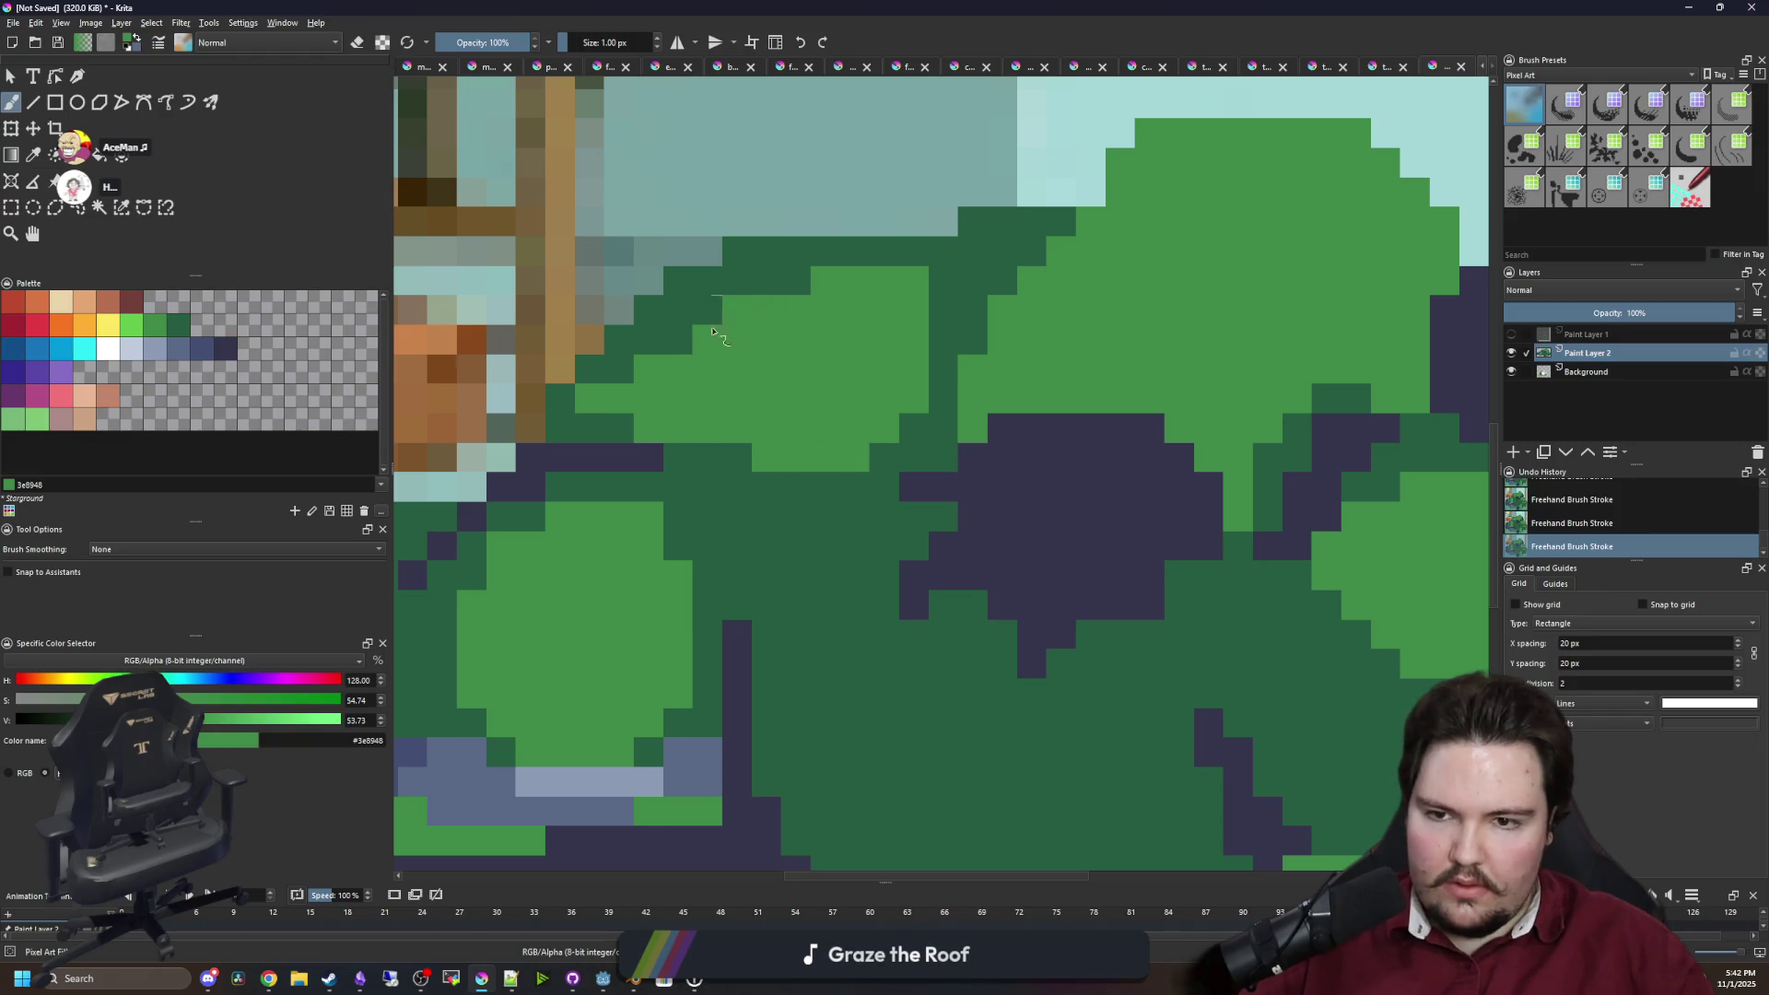
drag(727, 294, 825, 291)
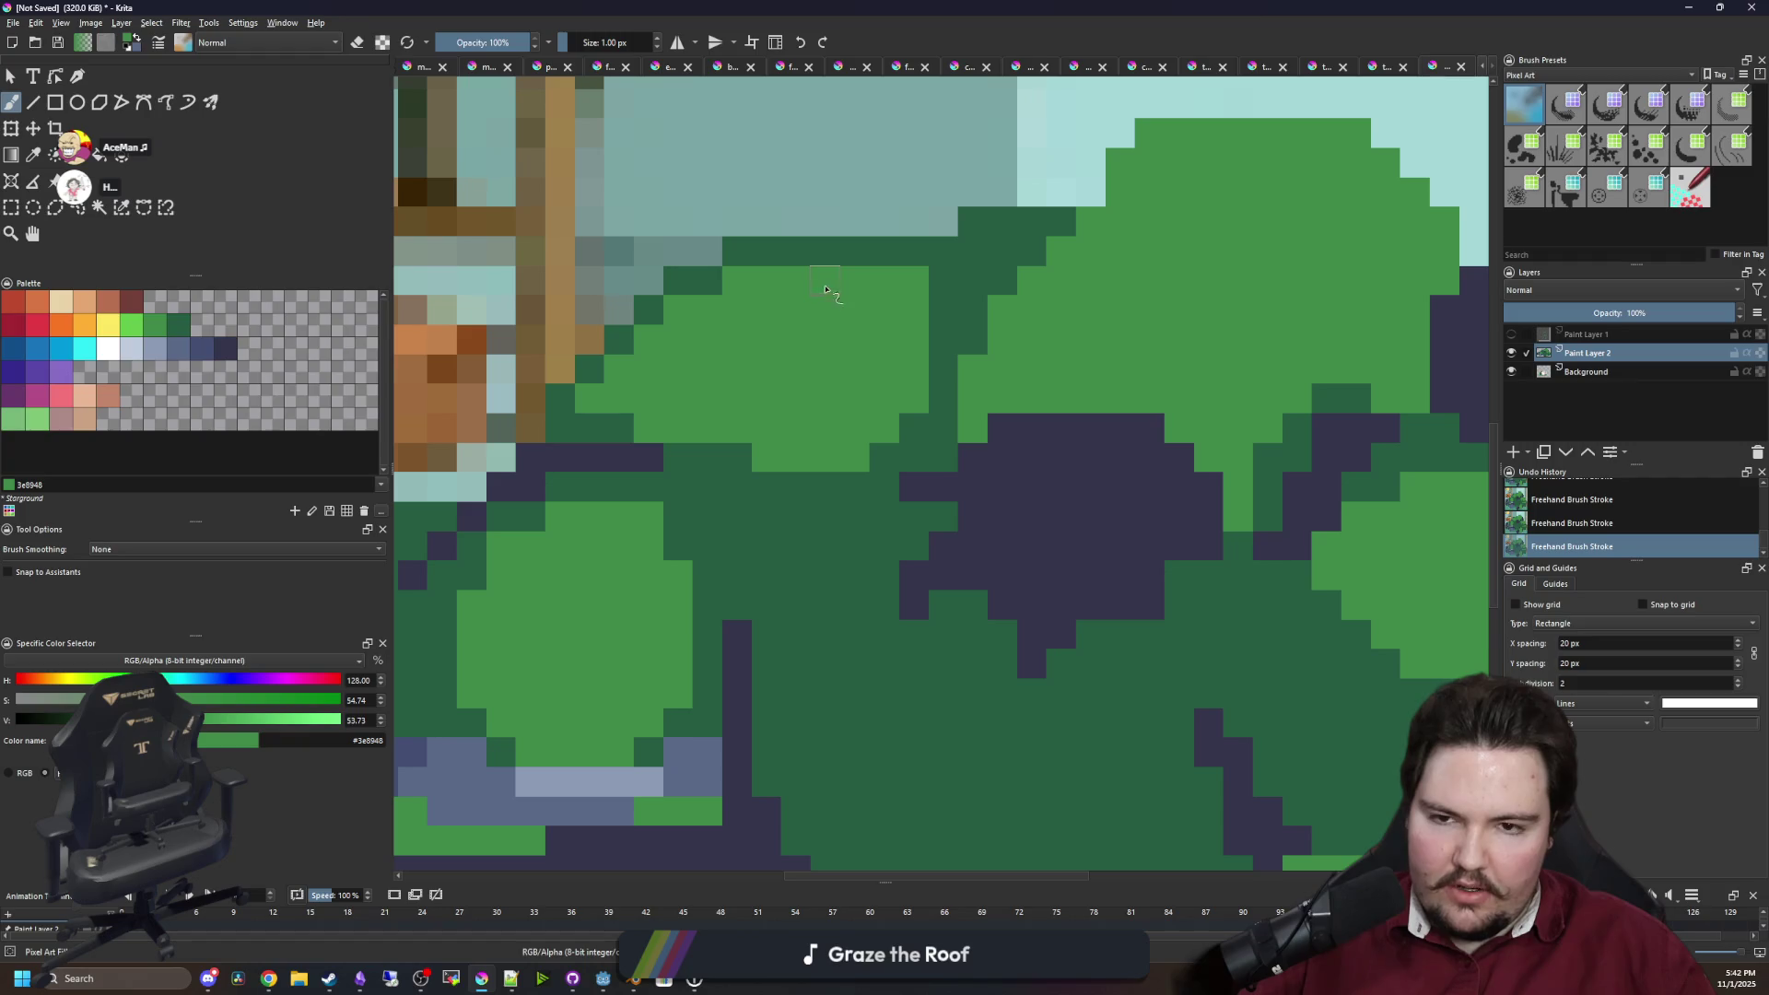
drag(950, 314, 940, 360)
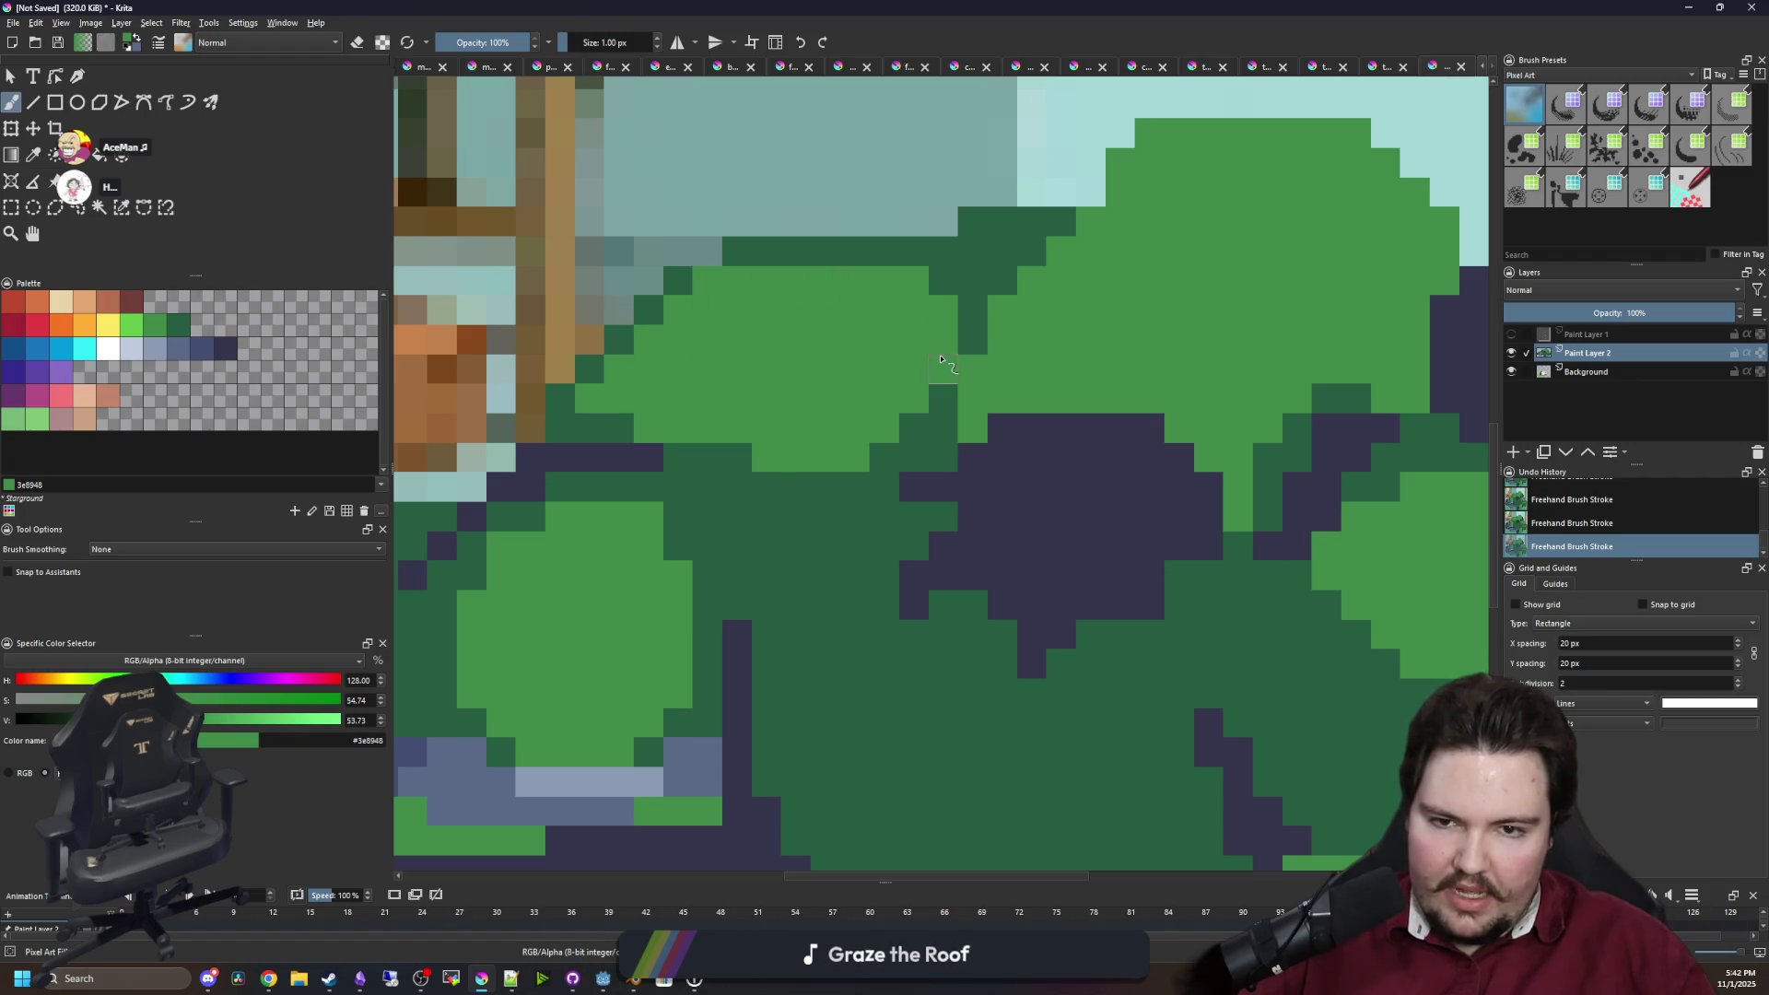
Step: Sample the dark purple from the canvas and outline the top of the green dome
key(p)
click(1207, 522)
scroll(842, 446, up, 1)
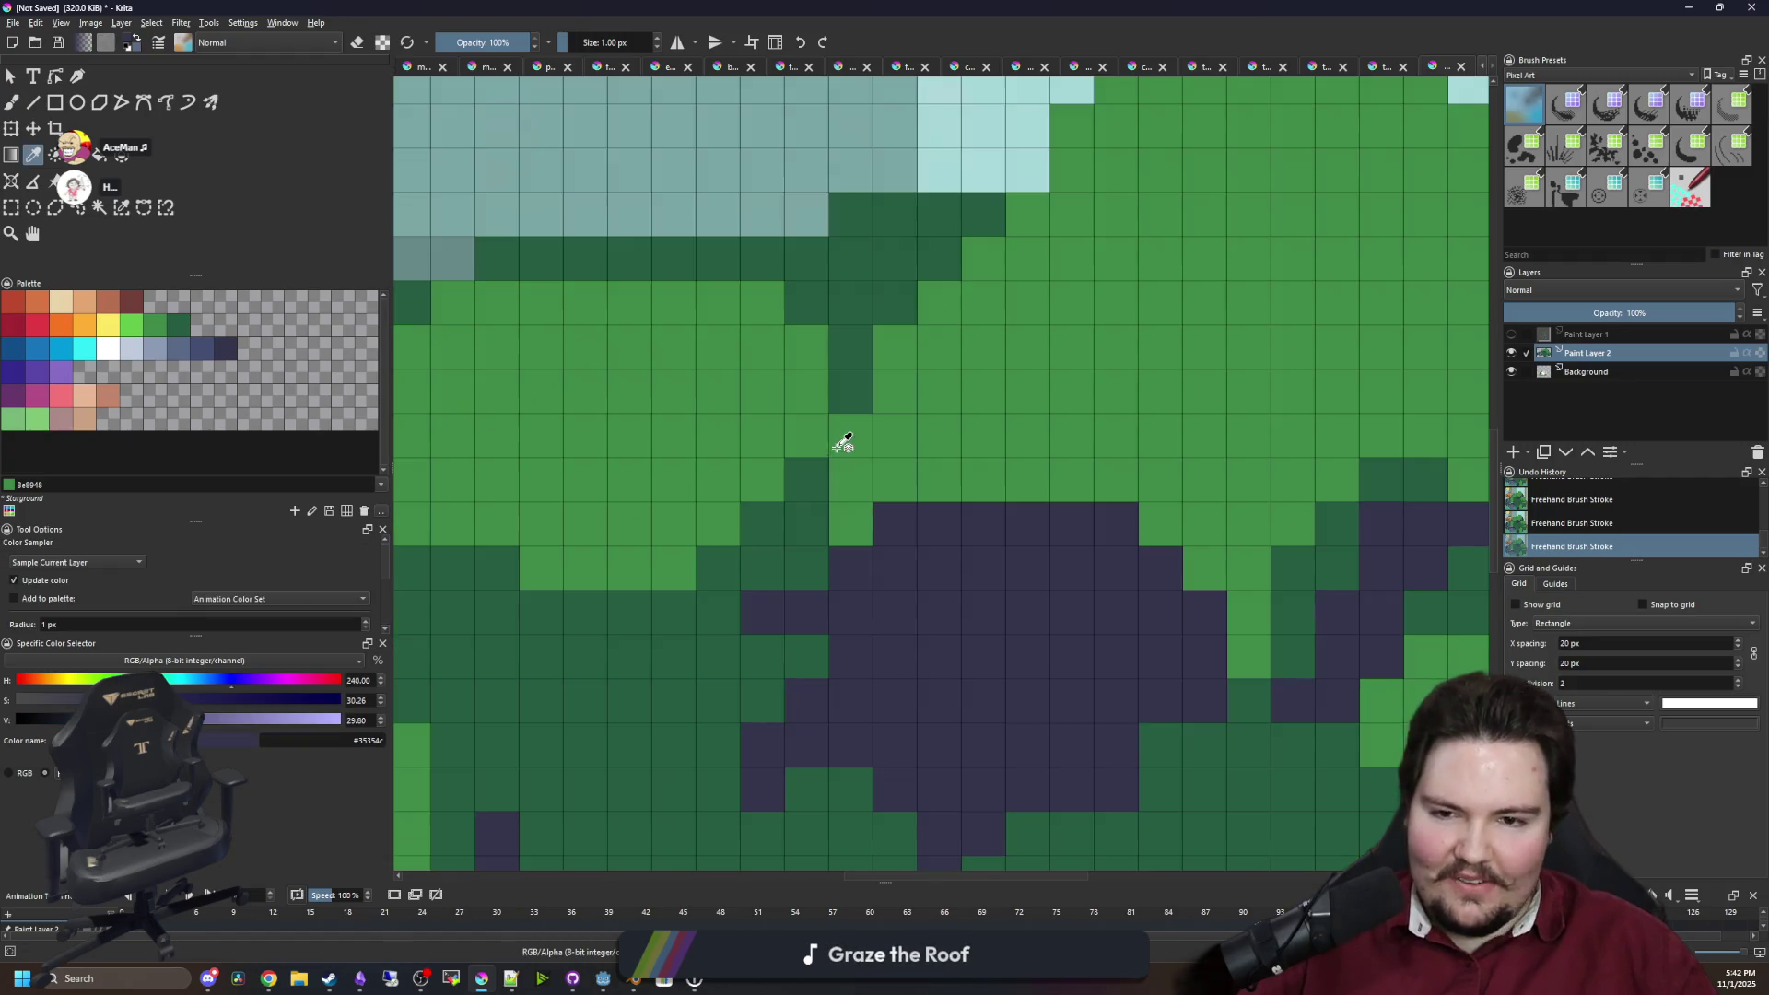
key(b)
mouse_move(823, 530)
mouse_down()
mouse_move(849, 346)
mouse_move(946, 248)
mouse_move(665, 425)
mouse_up()
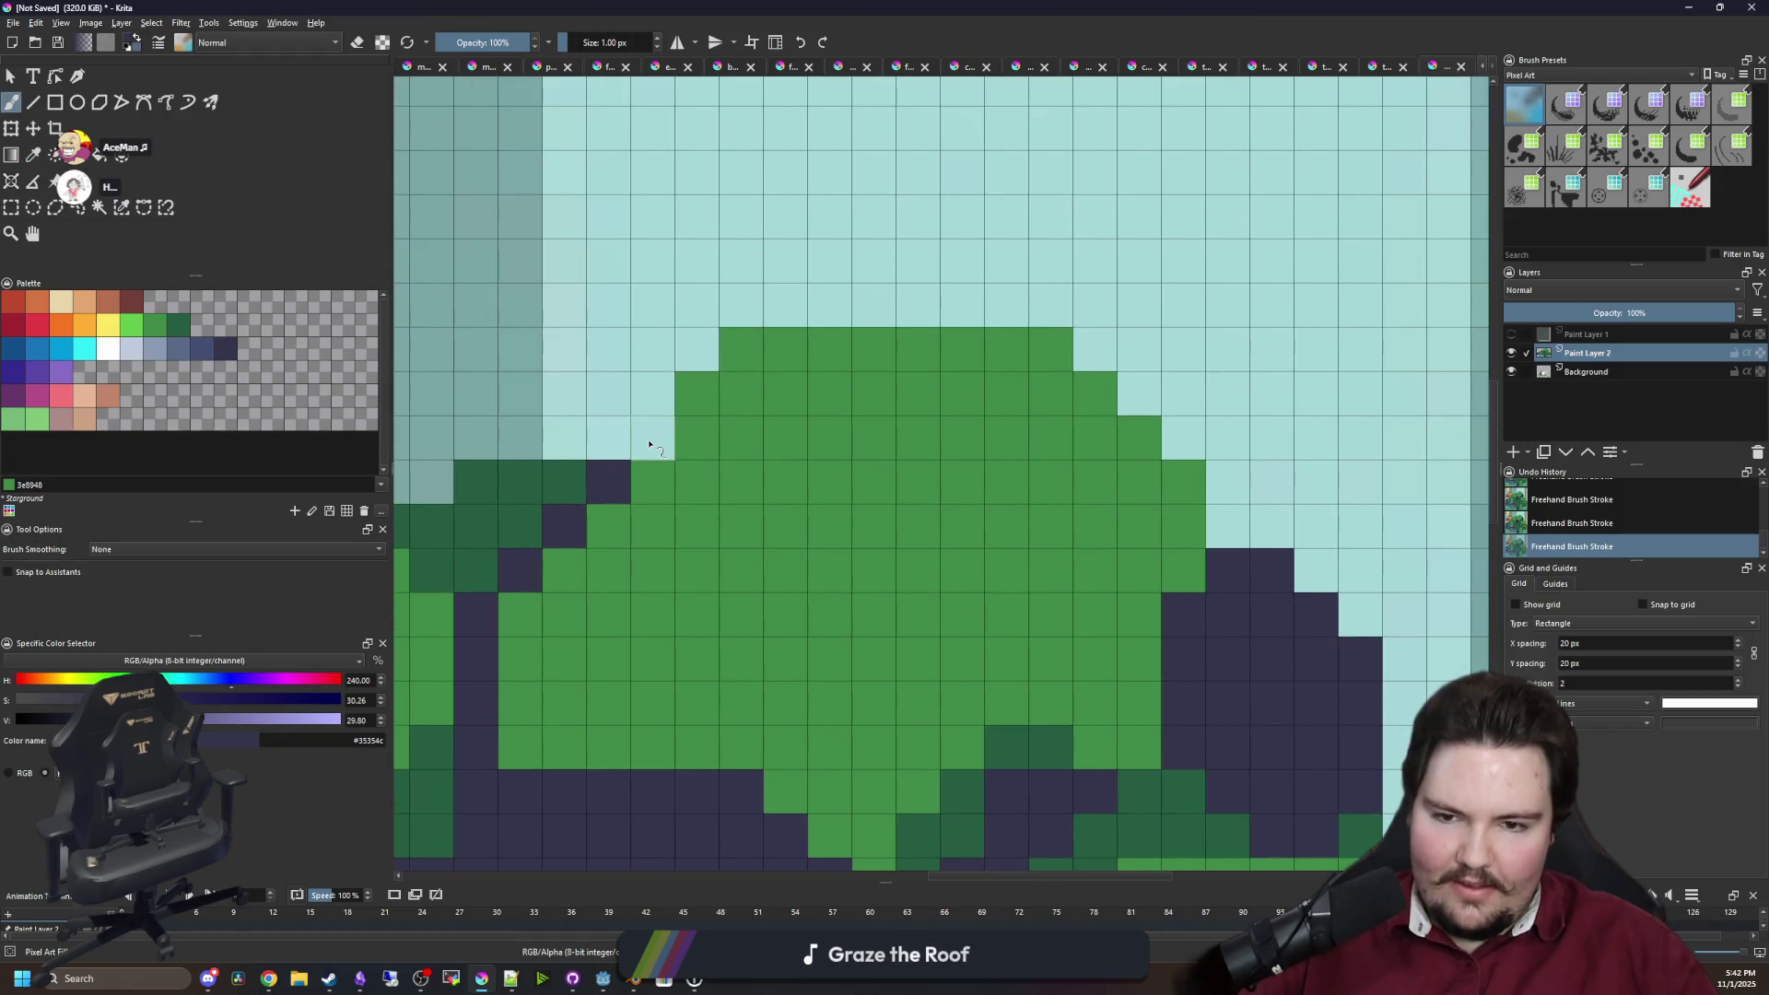
scroll(737, 363, down, 3)
scroll(811, 368, up, 3)
drag(723, 348, 990, 348)
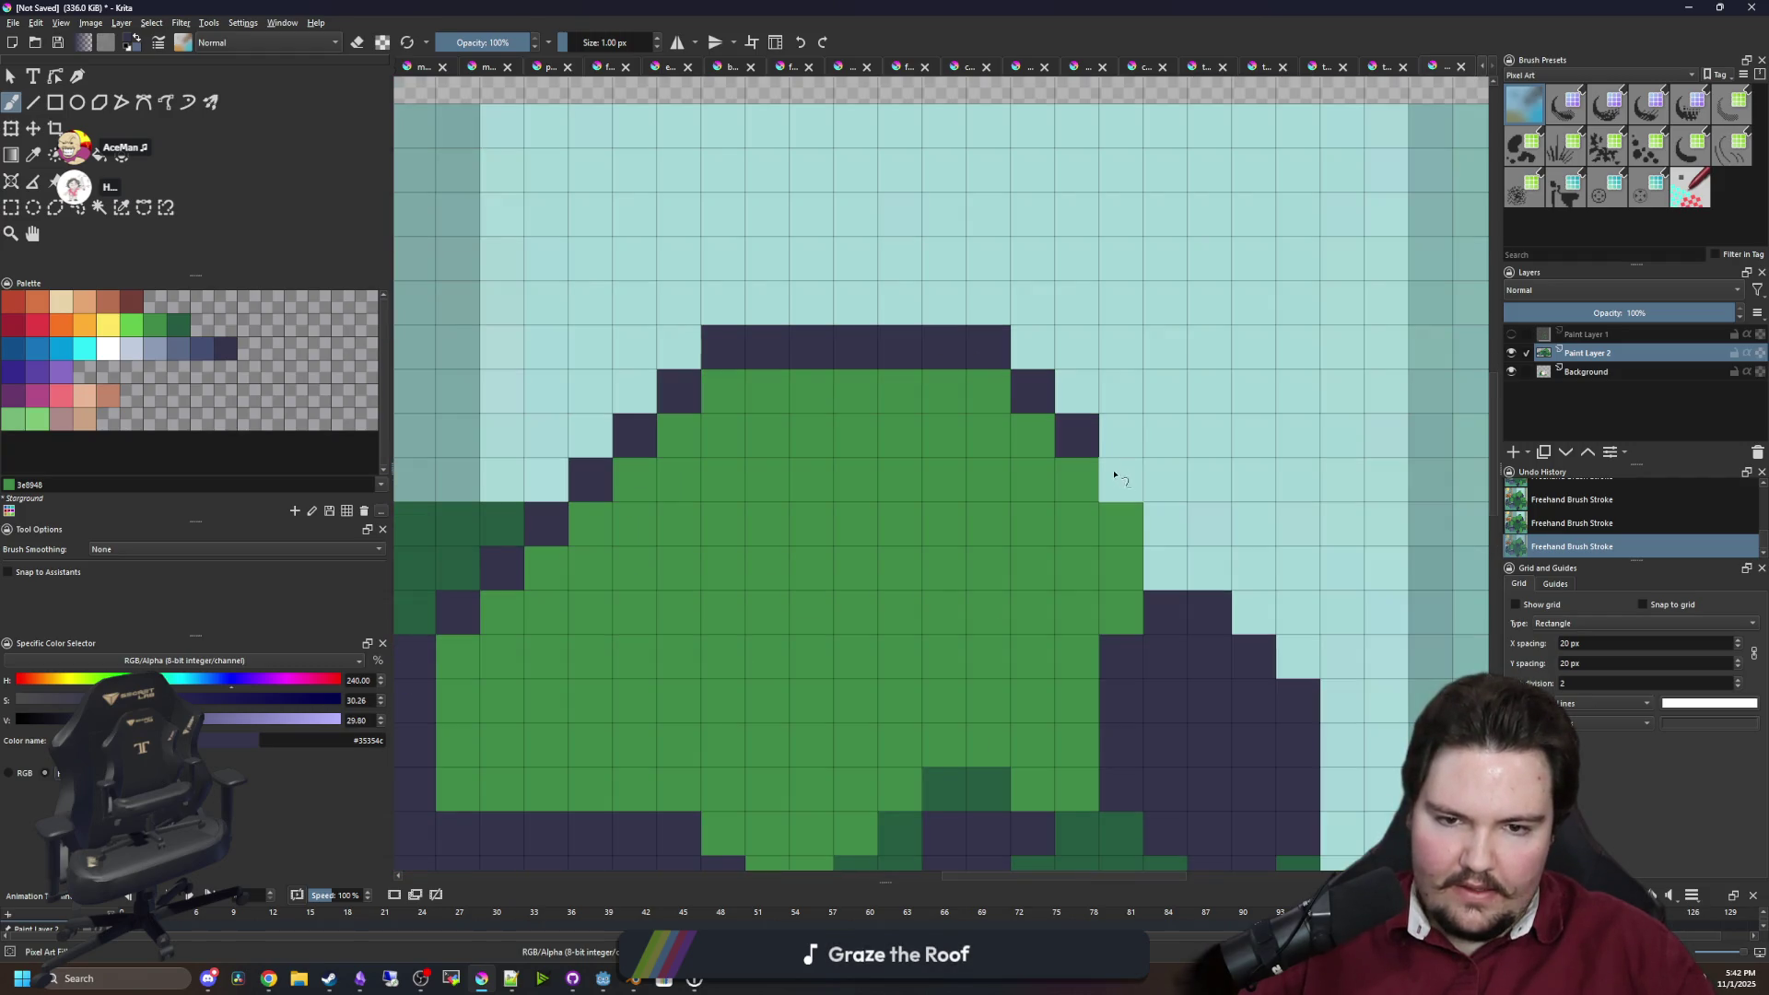
drag(1174, 534, 1166, 572)
scroll(1165, 553, down, 5)
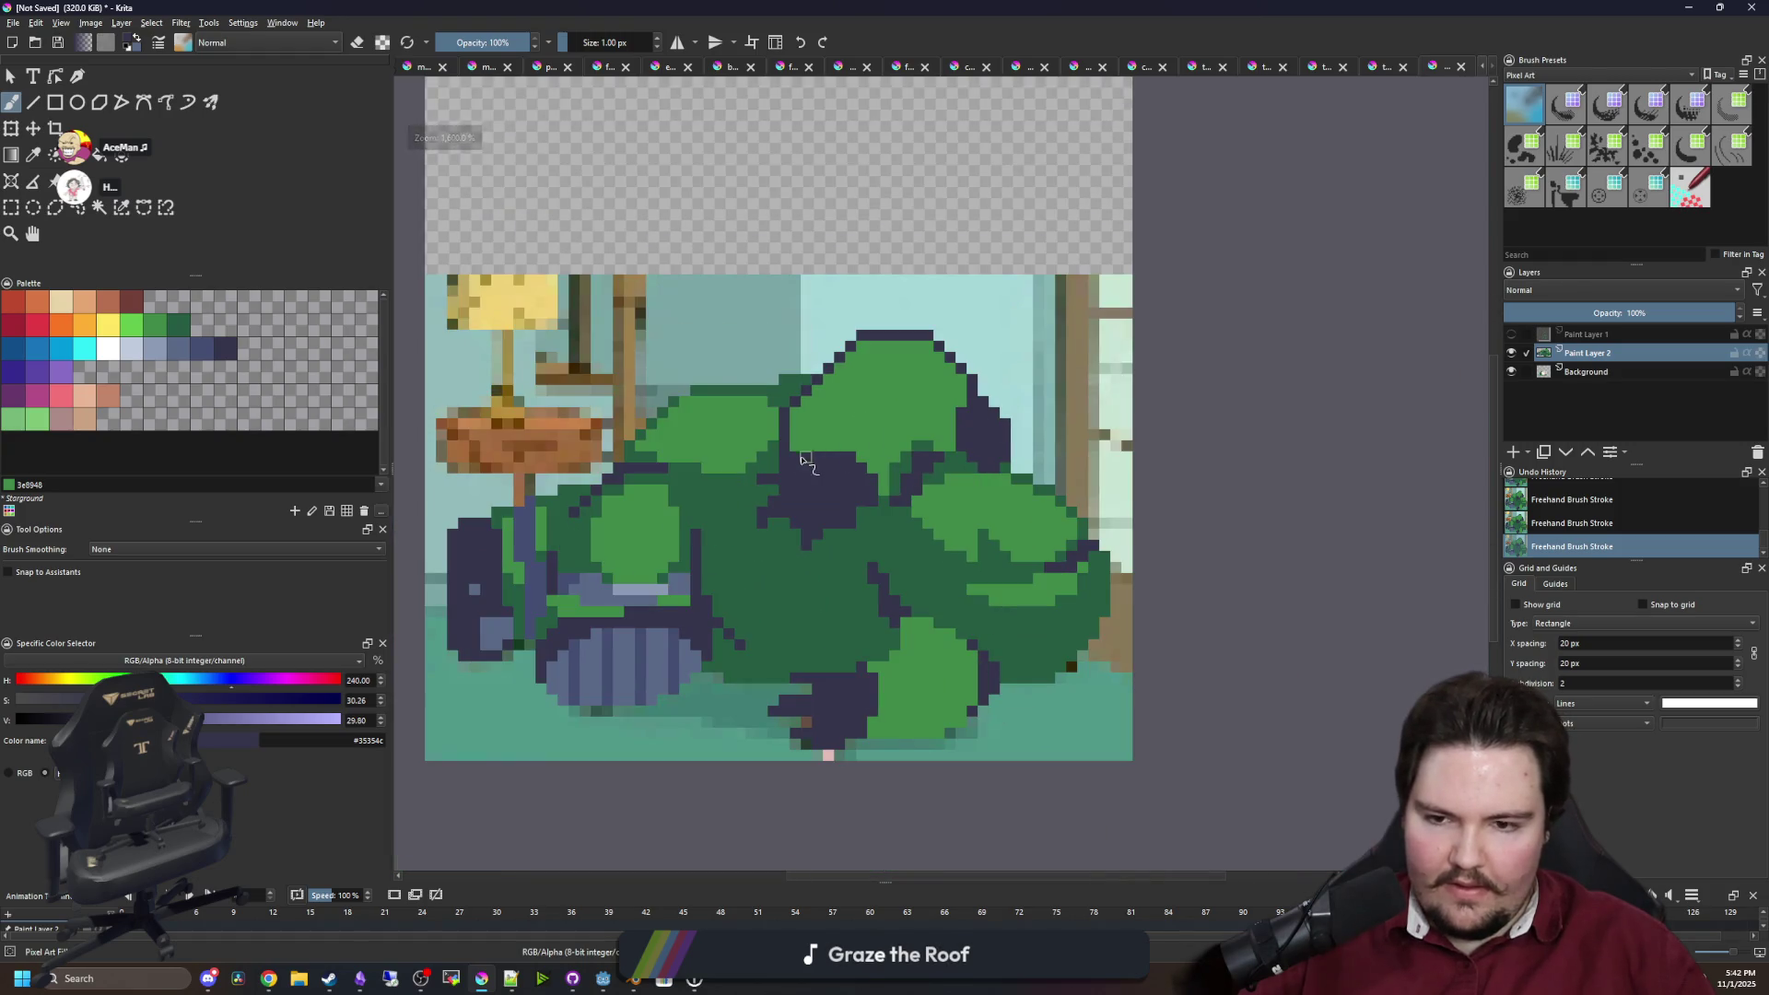
scroll(941, 579, up, 2)
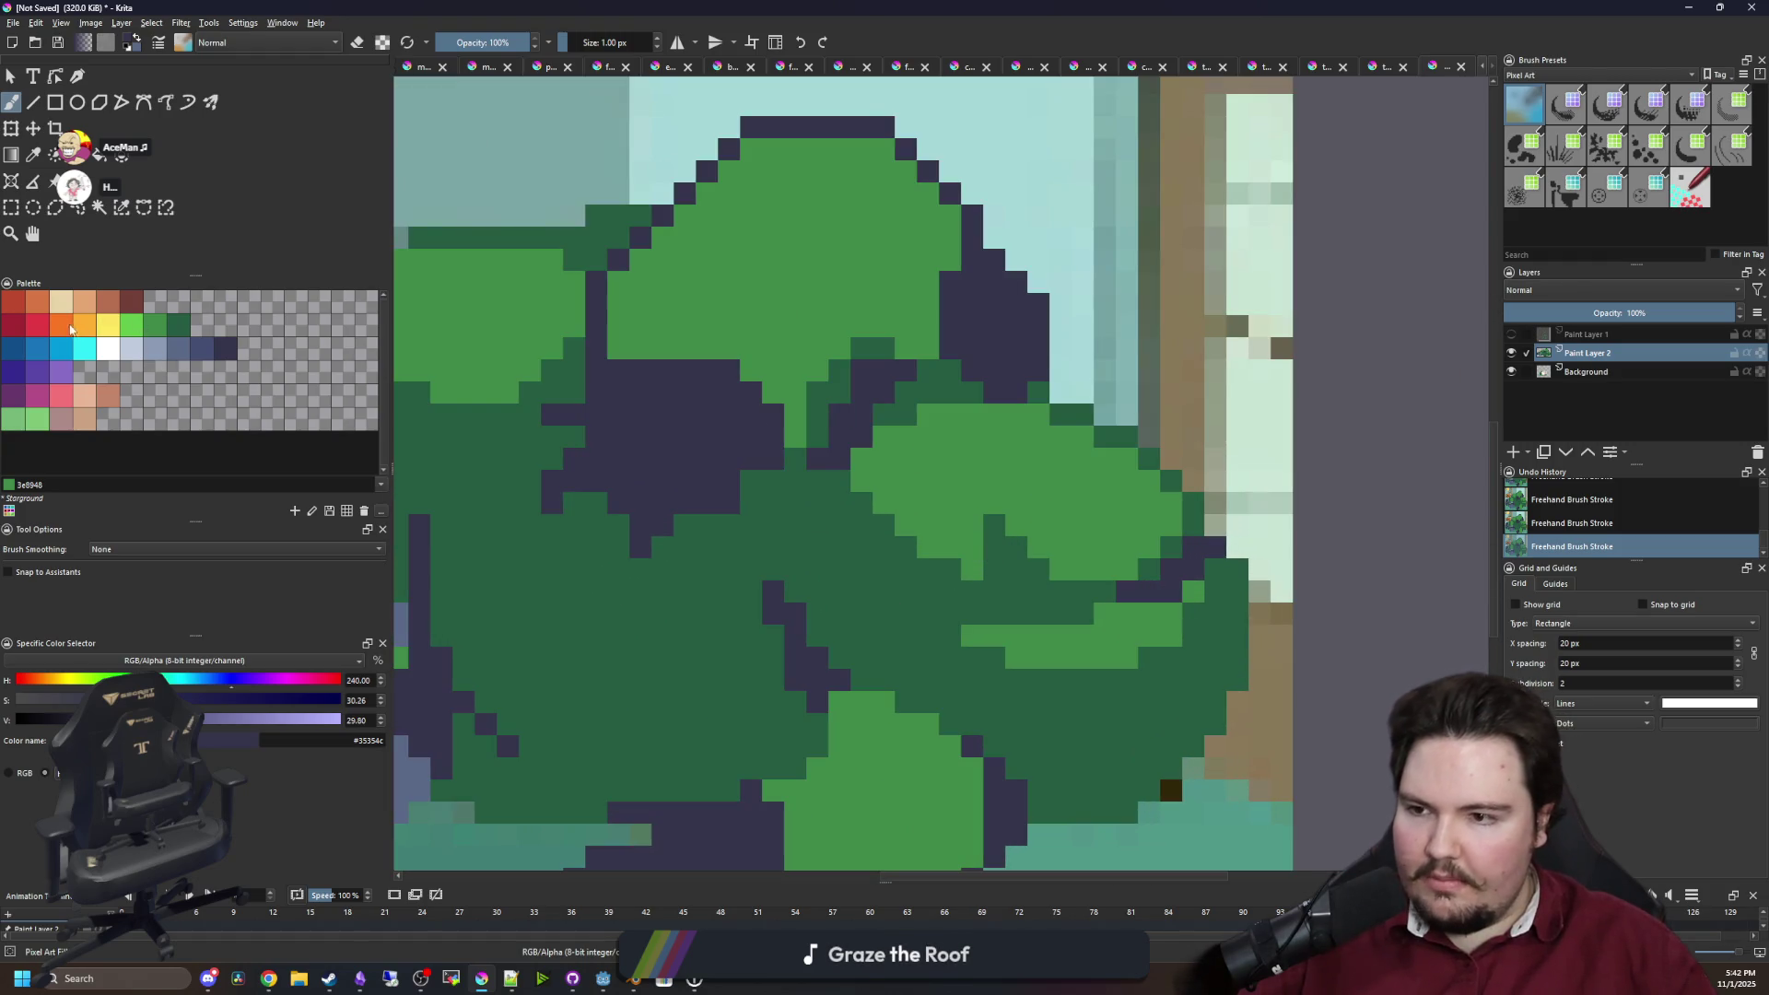
Step: Dot light-orange palette accents on the armor and lower right, then hide the Background layer
click(81, 325)
scroll(1023, 385, up, 2)
mouse_move(1046, 387)
mouse_down()
mouse_move(1003, 387)
mouse_move(959, 343)
mouse_up()
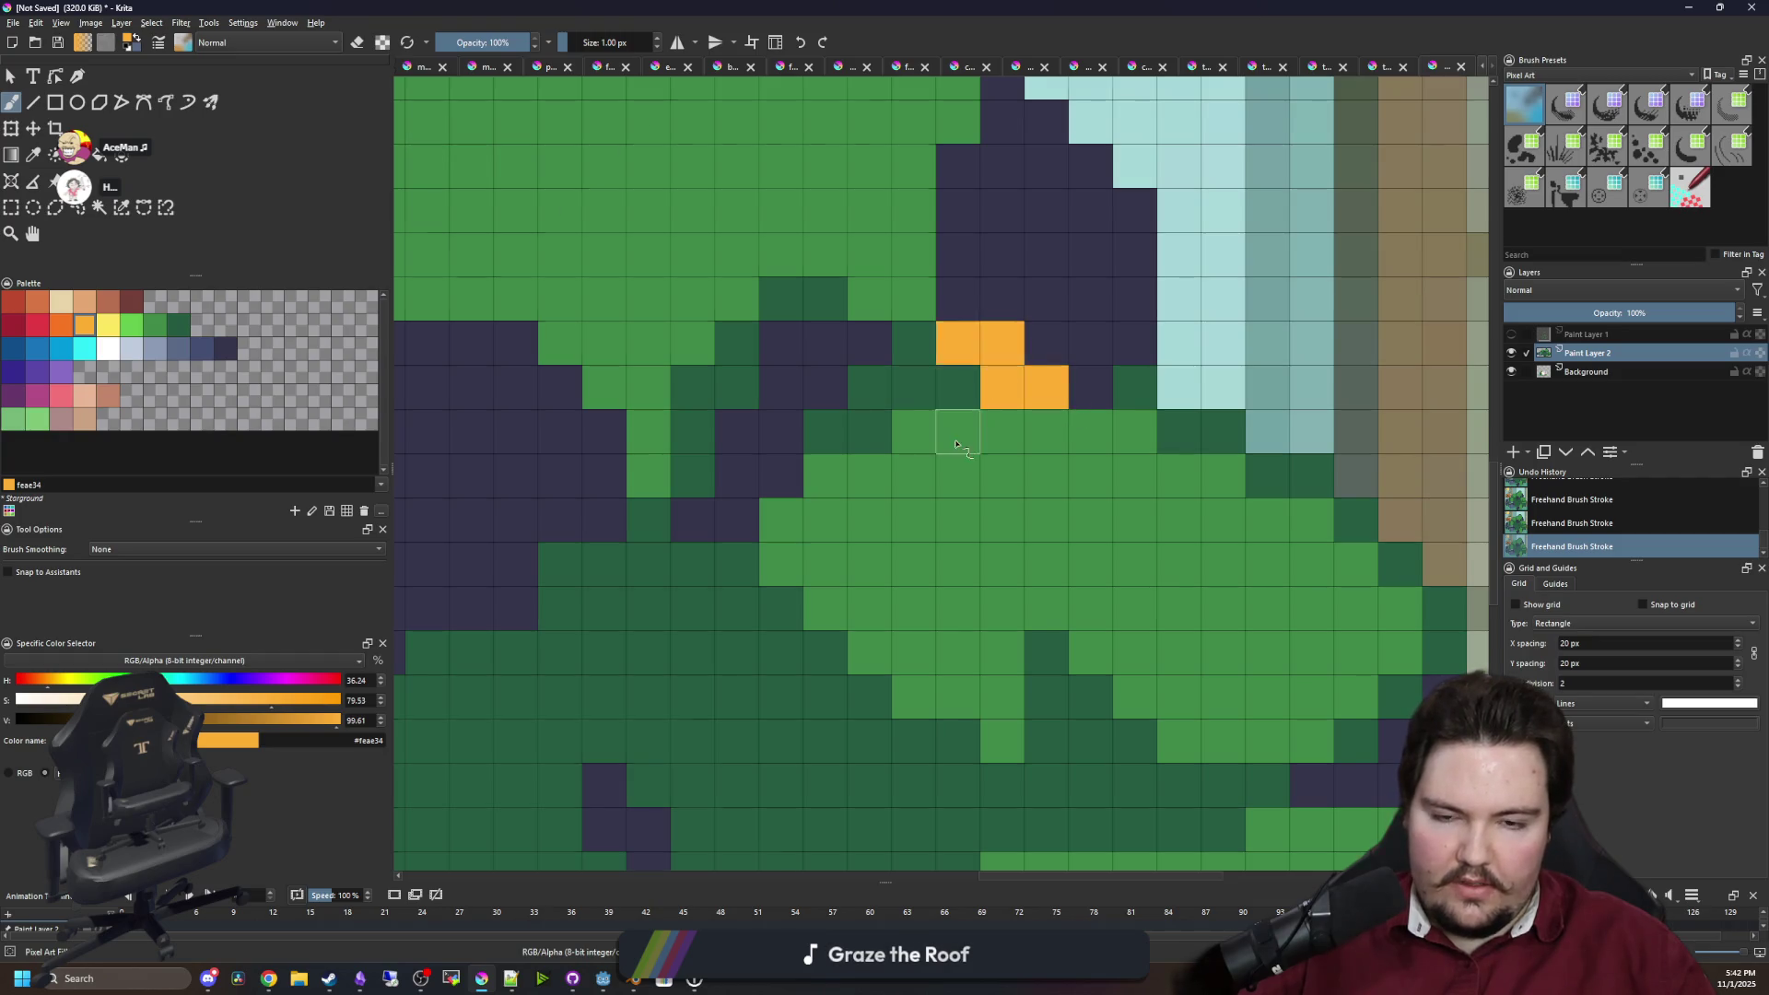
scroll(956, 445, down, 5)
scroll(933, 654, up, 5)
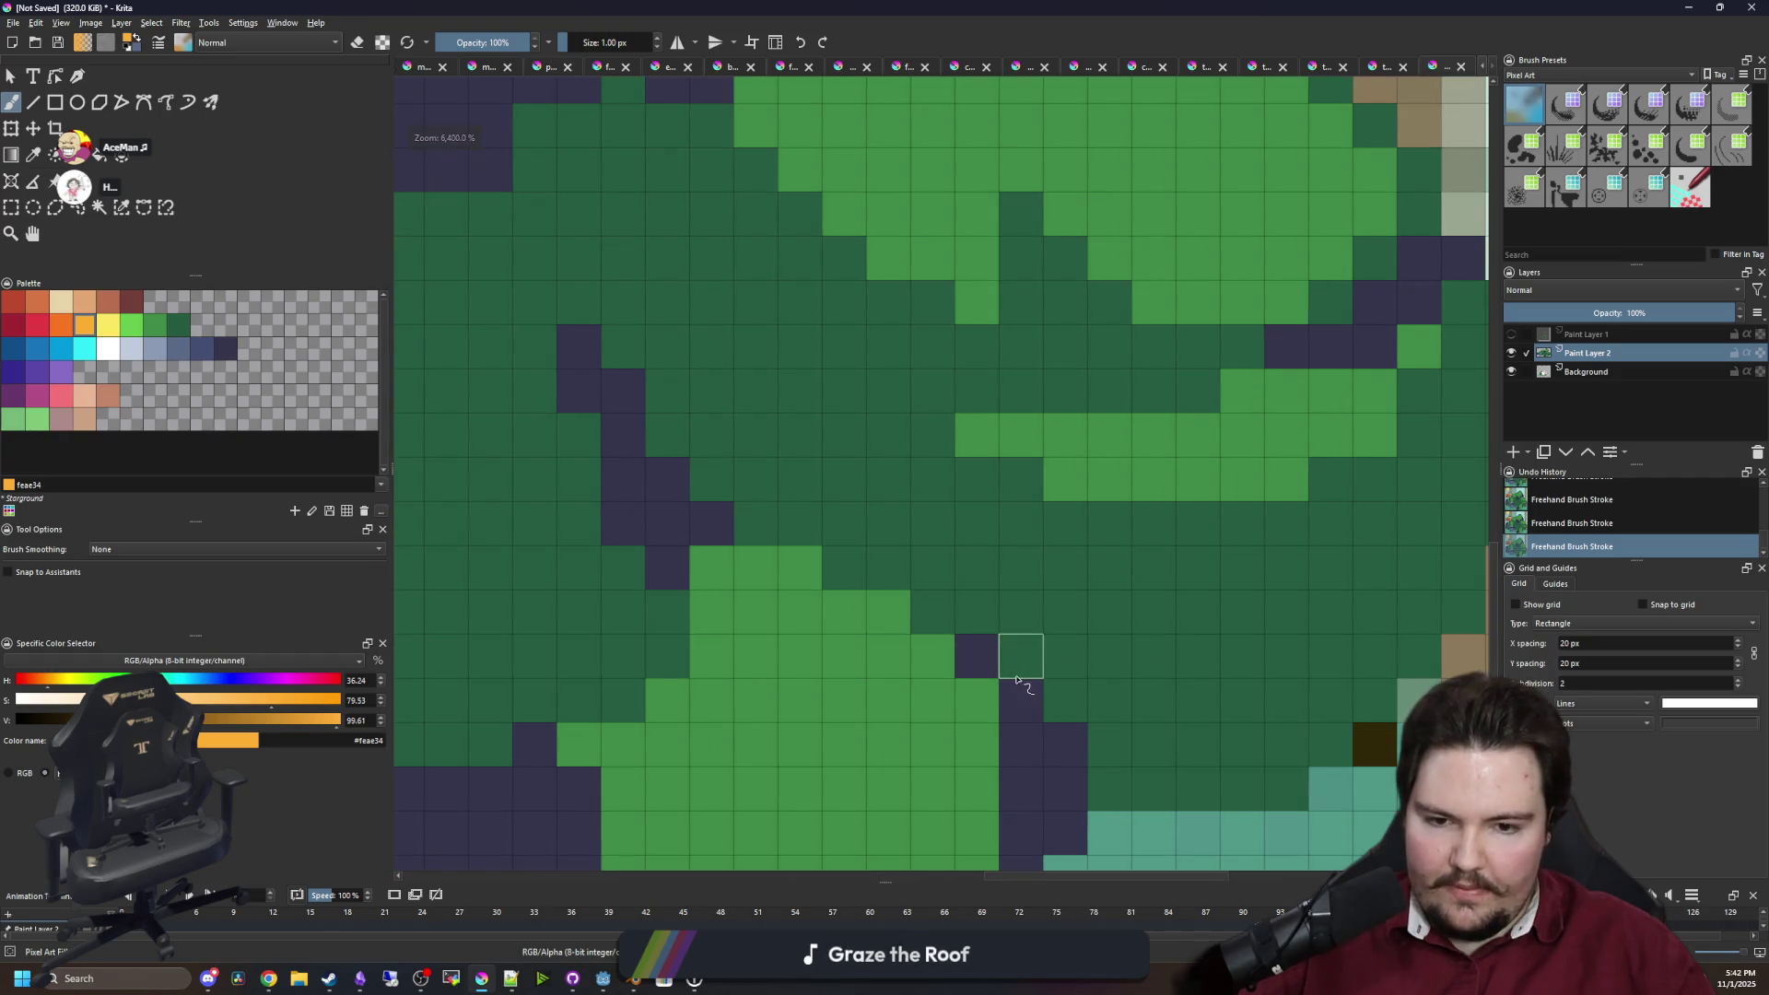
mouse_move(1071, 705)
mouse_down()
mouse_move(1023, 704)
mouse_move(1023, 656)
mouse_up()
scroll(793, 592, down, 5)
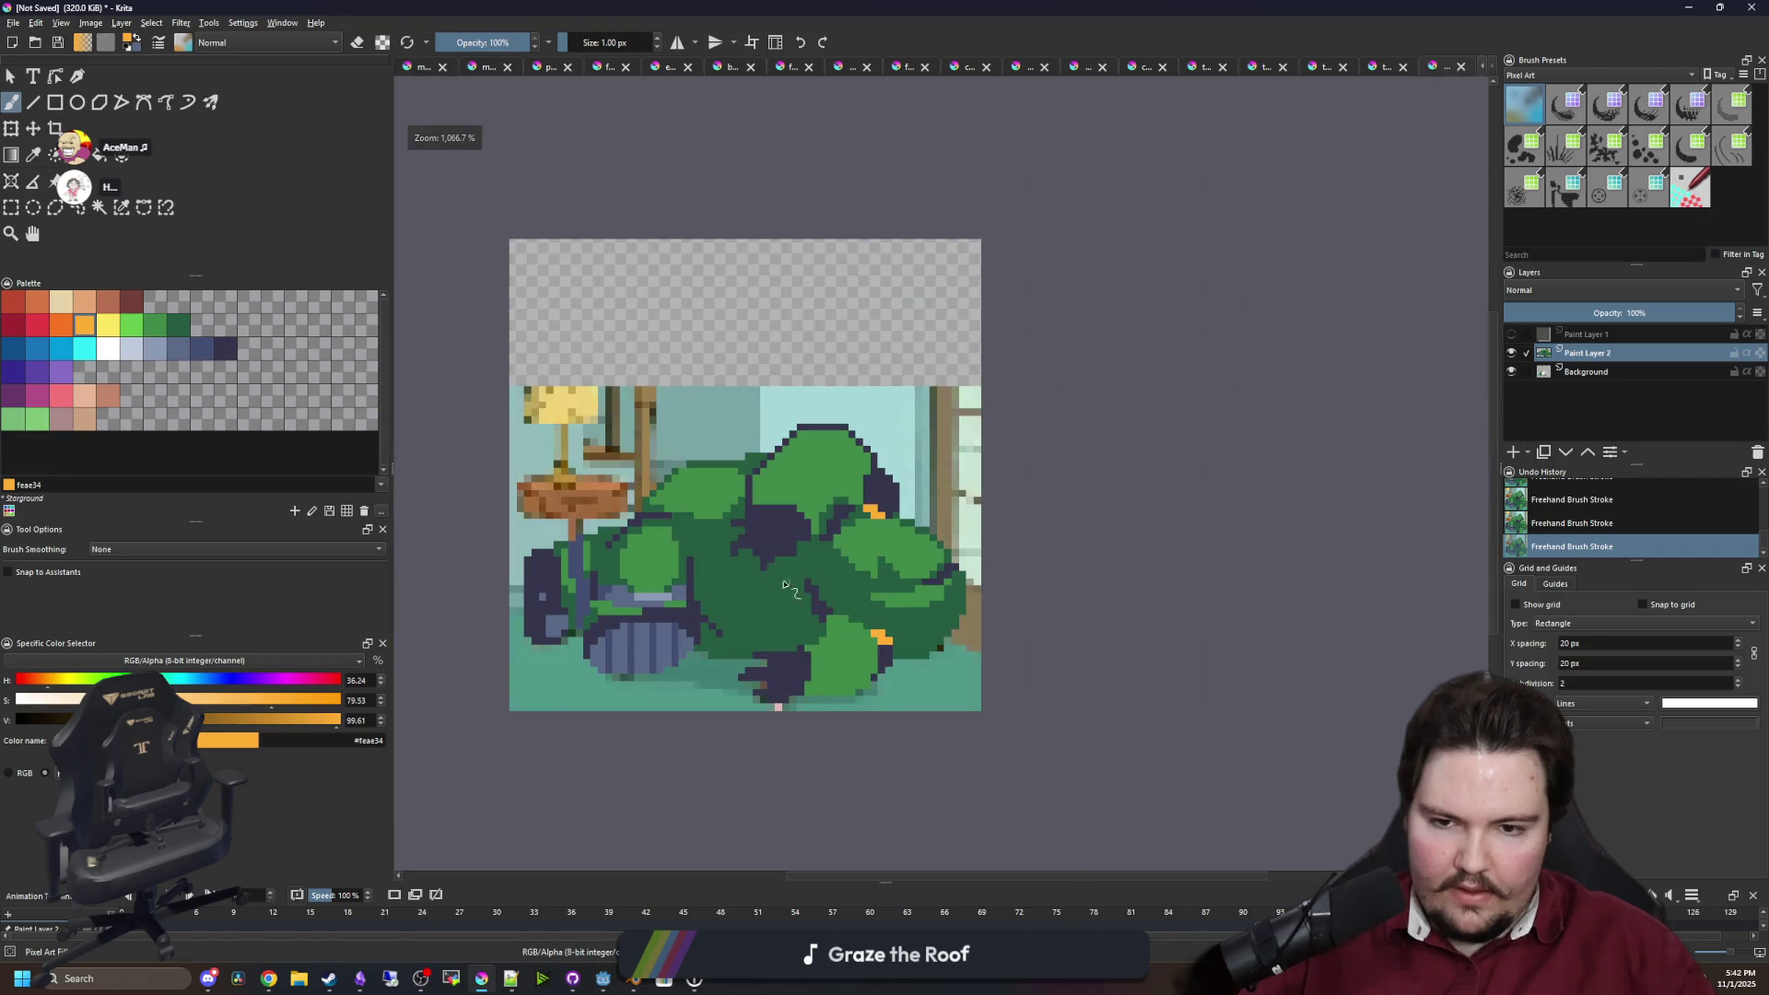
scroll(670, 629, up, 2)
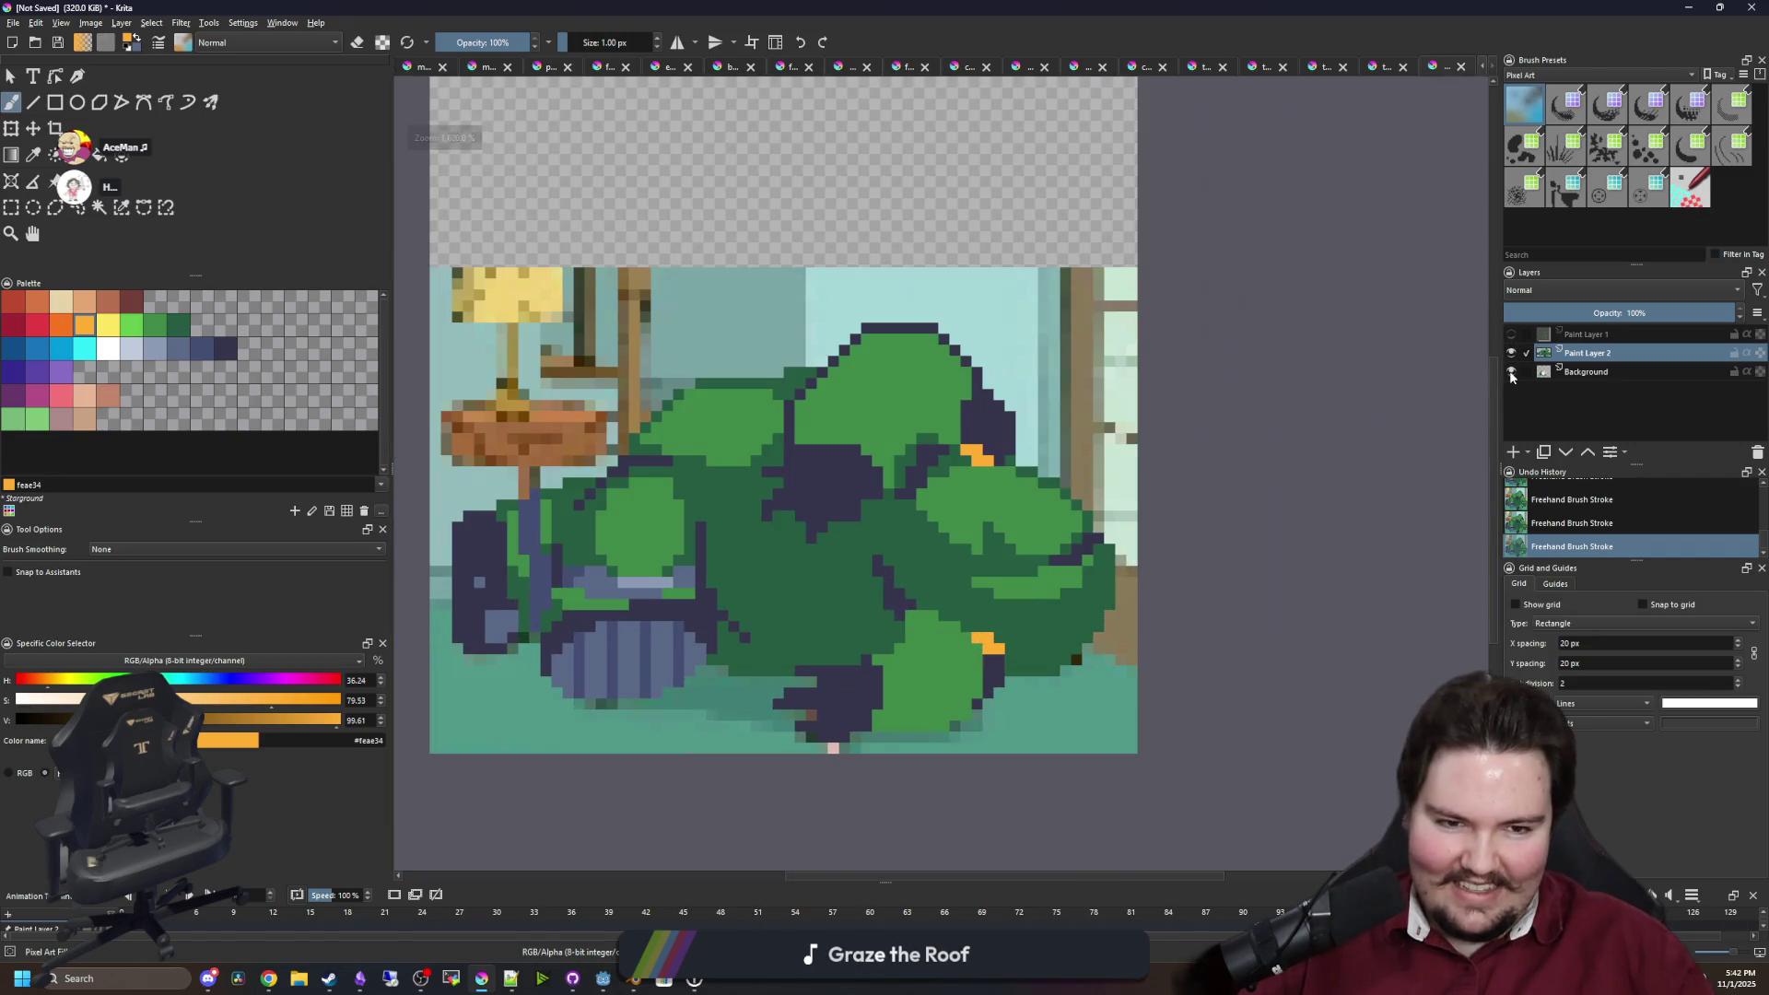
click(1511, 371)
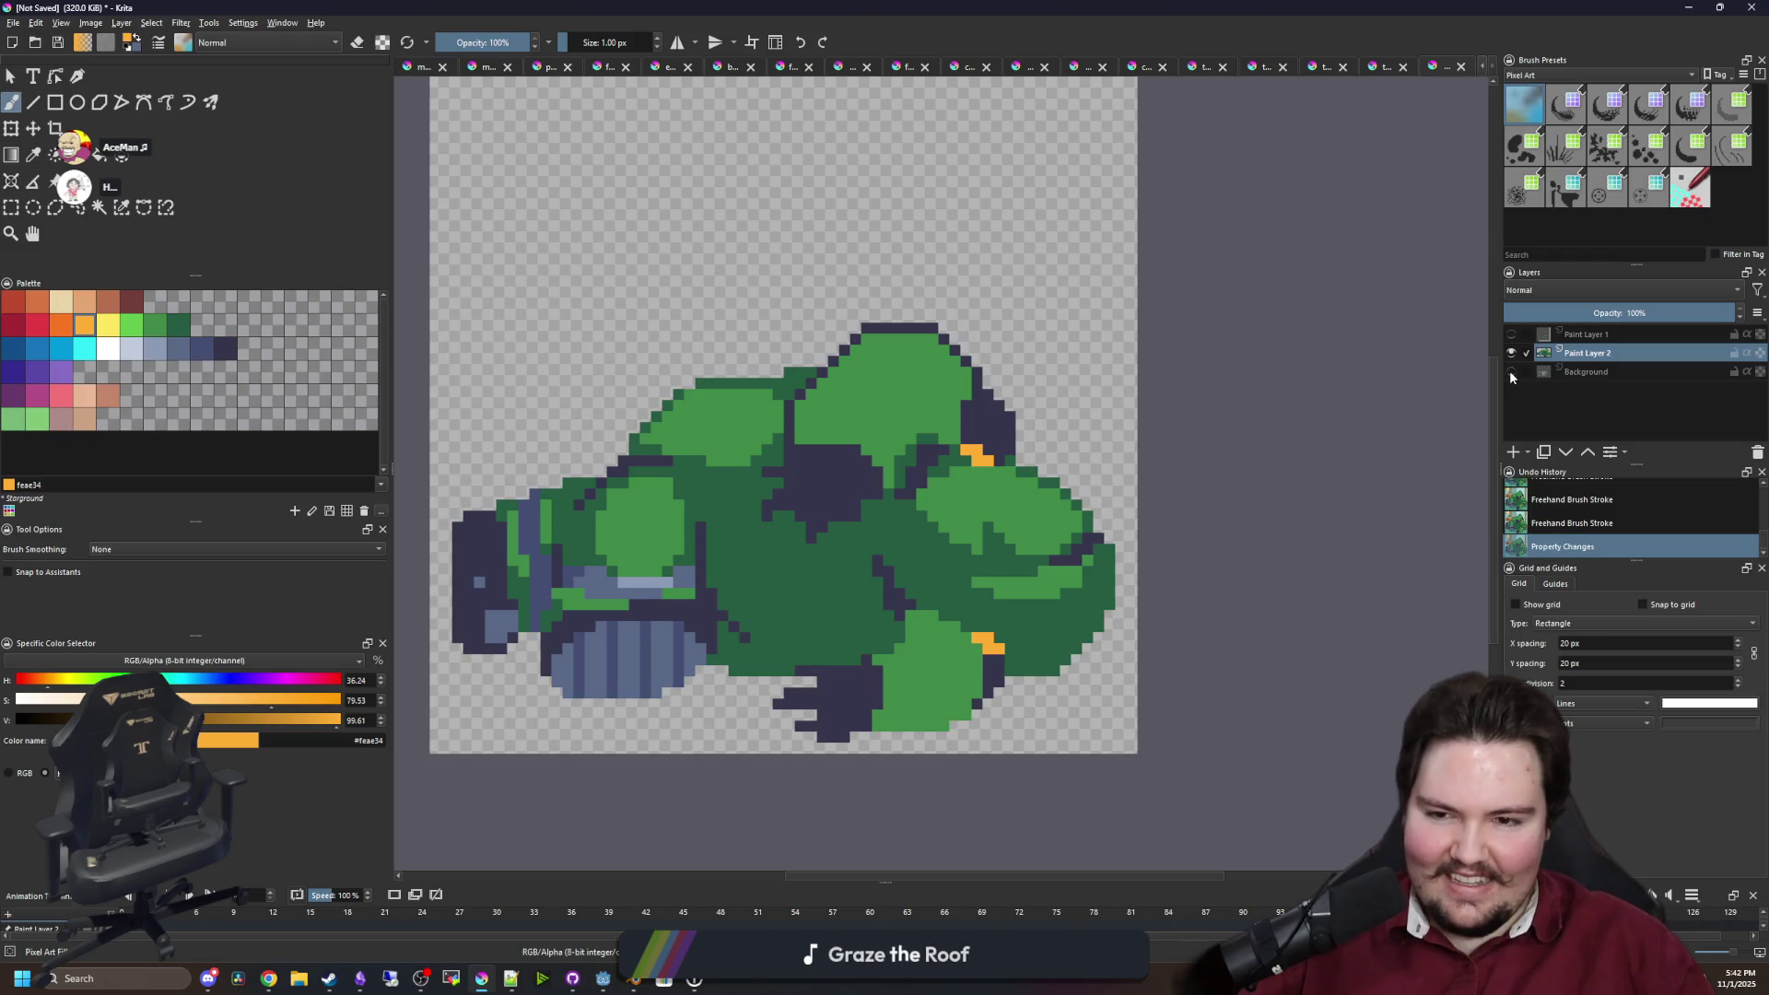
Step: Paint dark-purple outline cells and darken a few green cells beside the light-blue band
scroll(566, 522, up, 2)
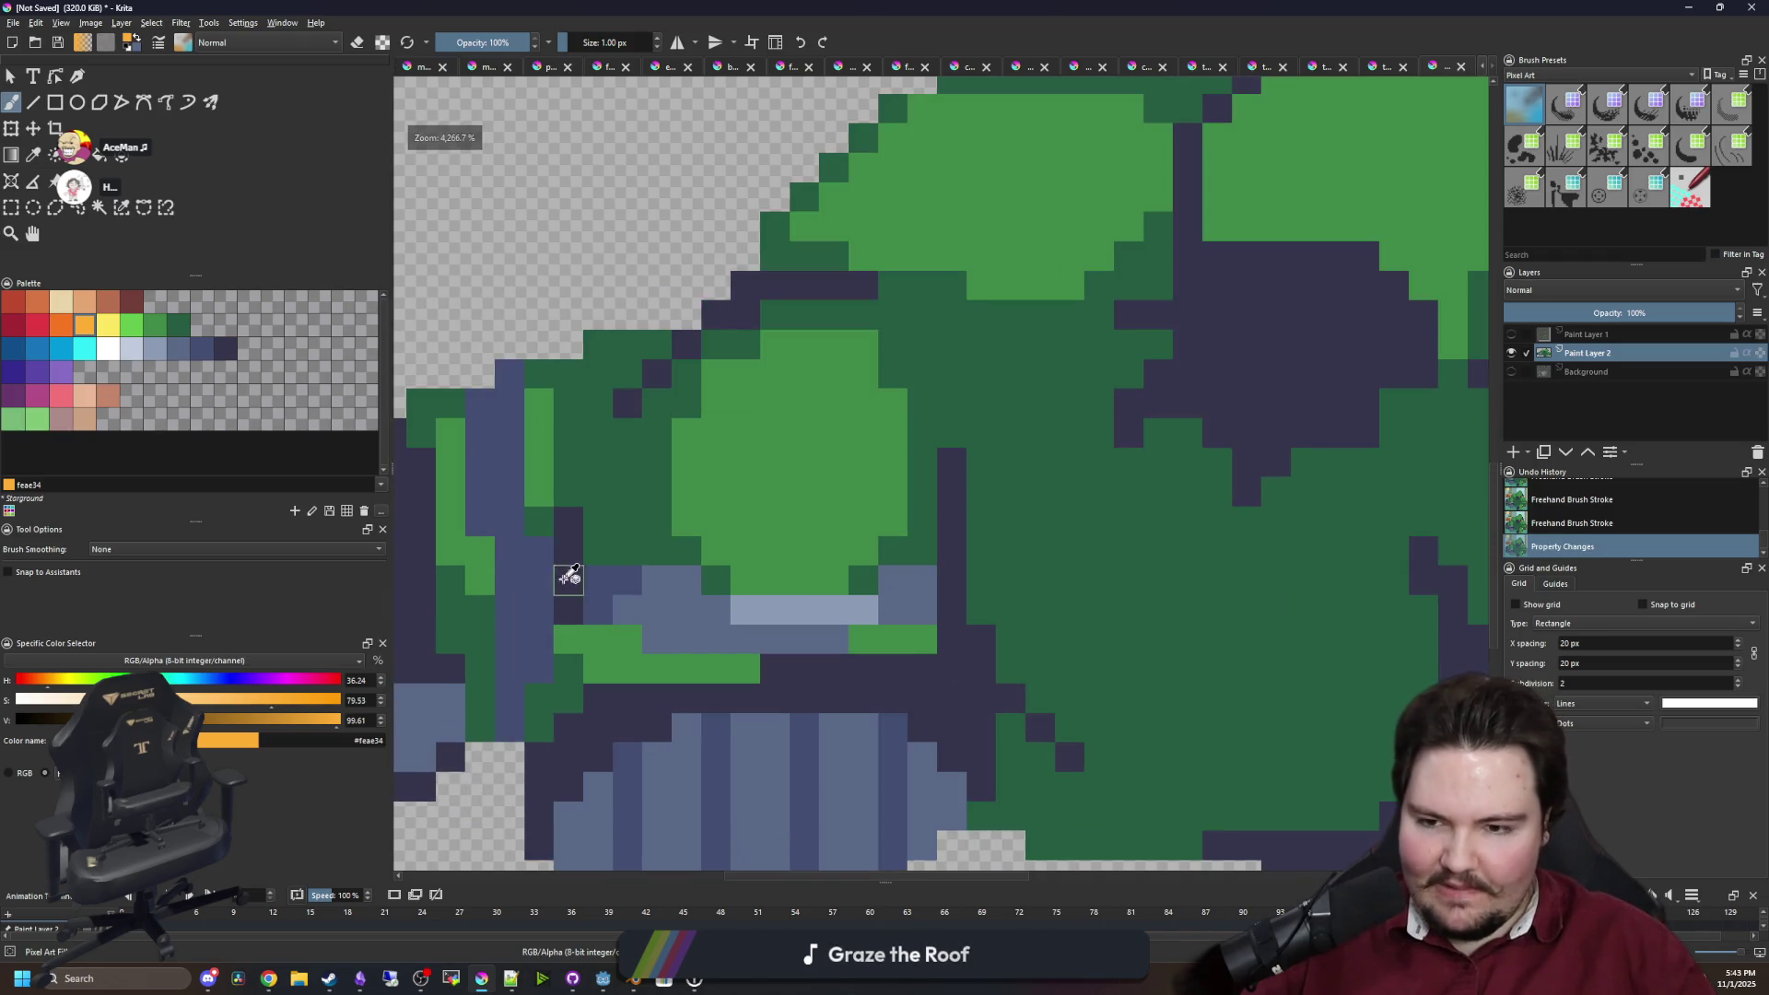
ctrl+click(566, 576)
scroll(572, 461, up, 1)
mouse_move(576, 528)
mouse_down()
mouse_move(612, 418)
mouse_move(584, 438)
mouse_up()
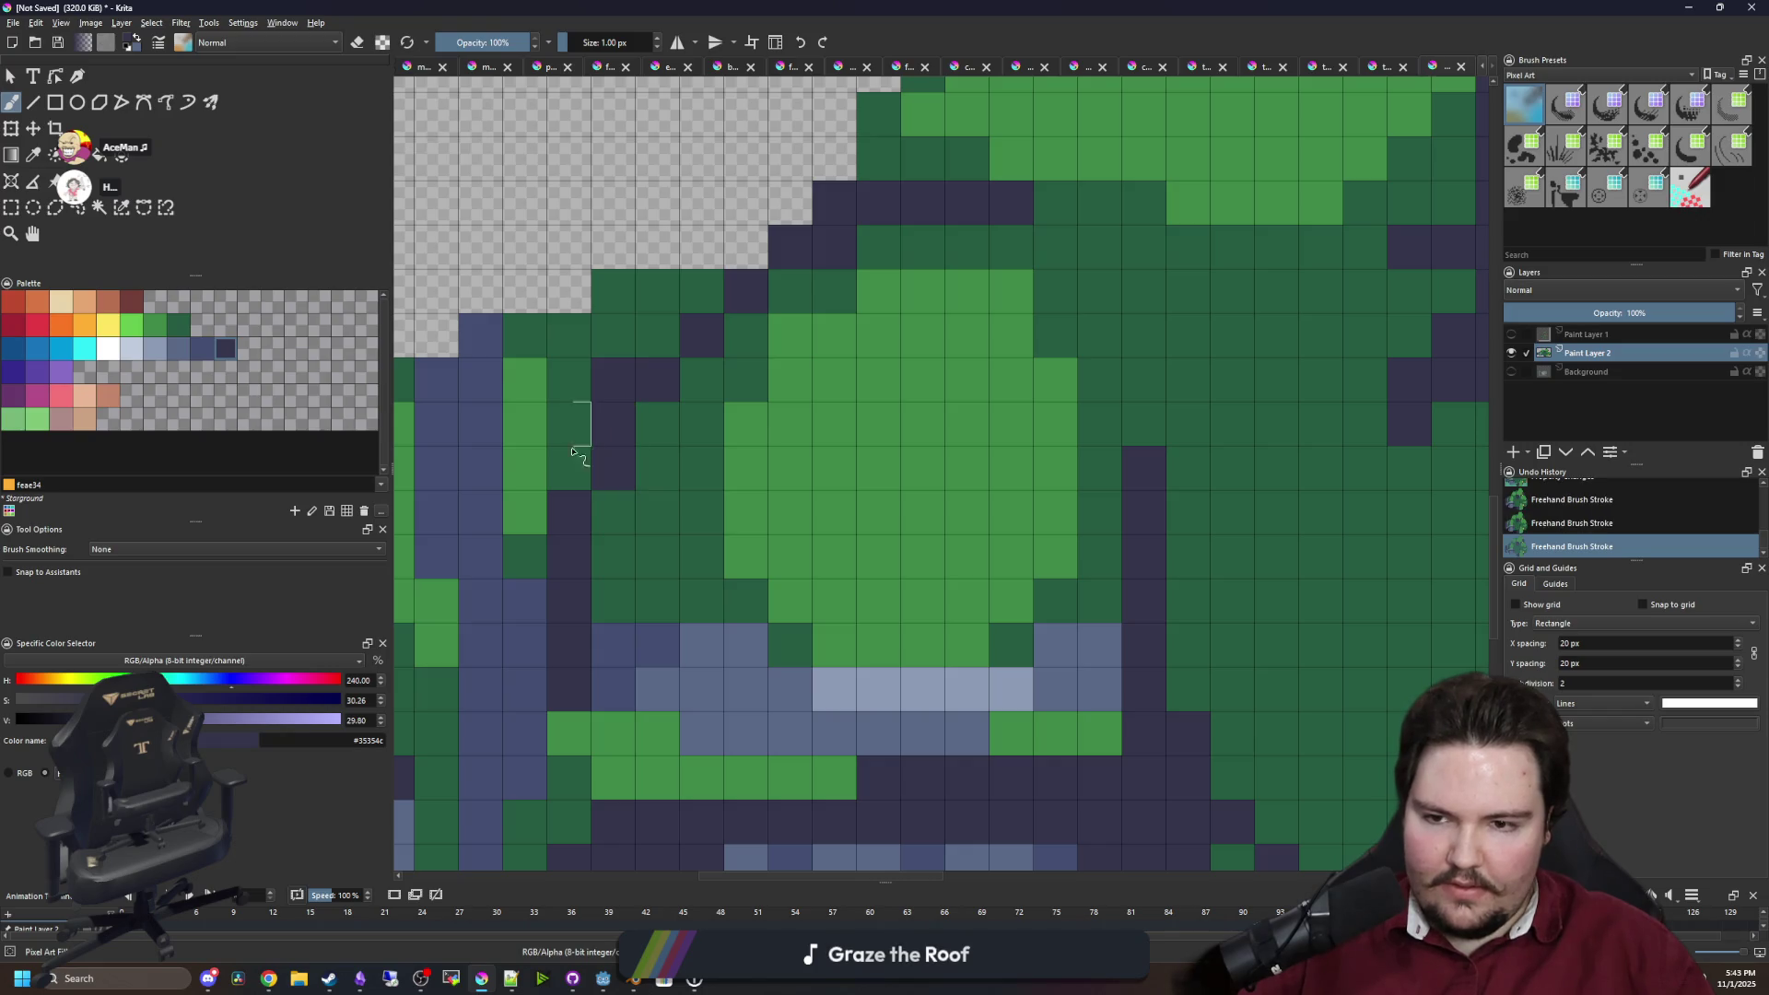
scroll(644, 584, down, 1)
scroll(811, 552, up, 1)
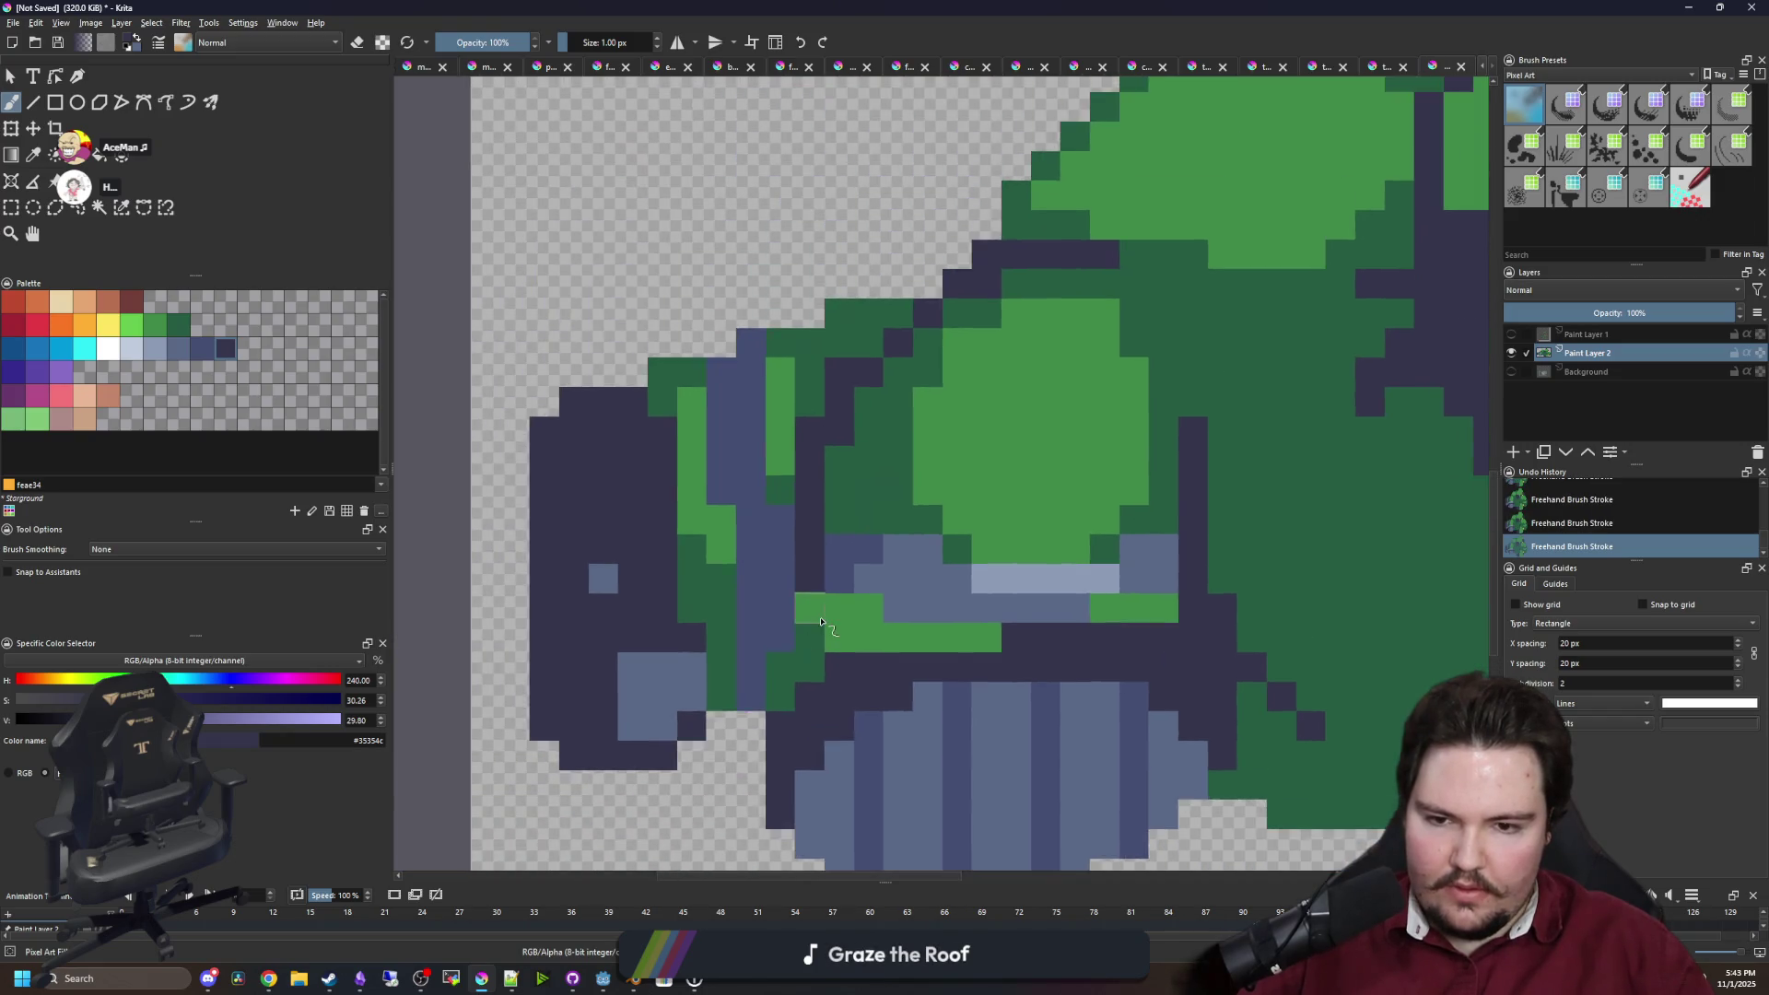
scroll(802, 590, up, 1)
scroll(780, 567, down, 2)
scroll(800, 574, up, 2)
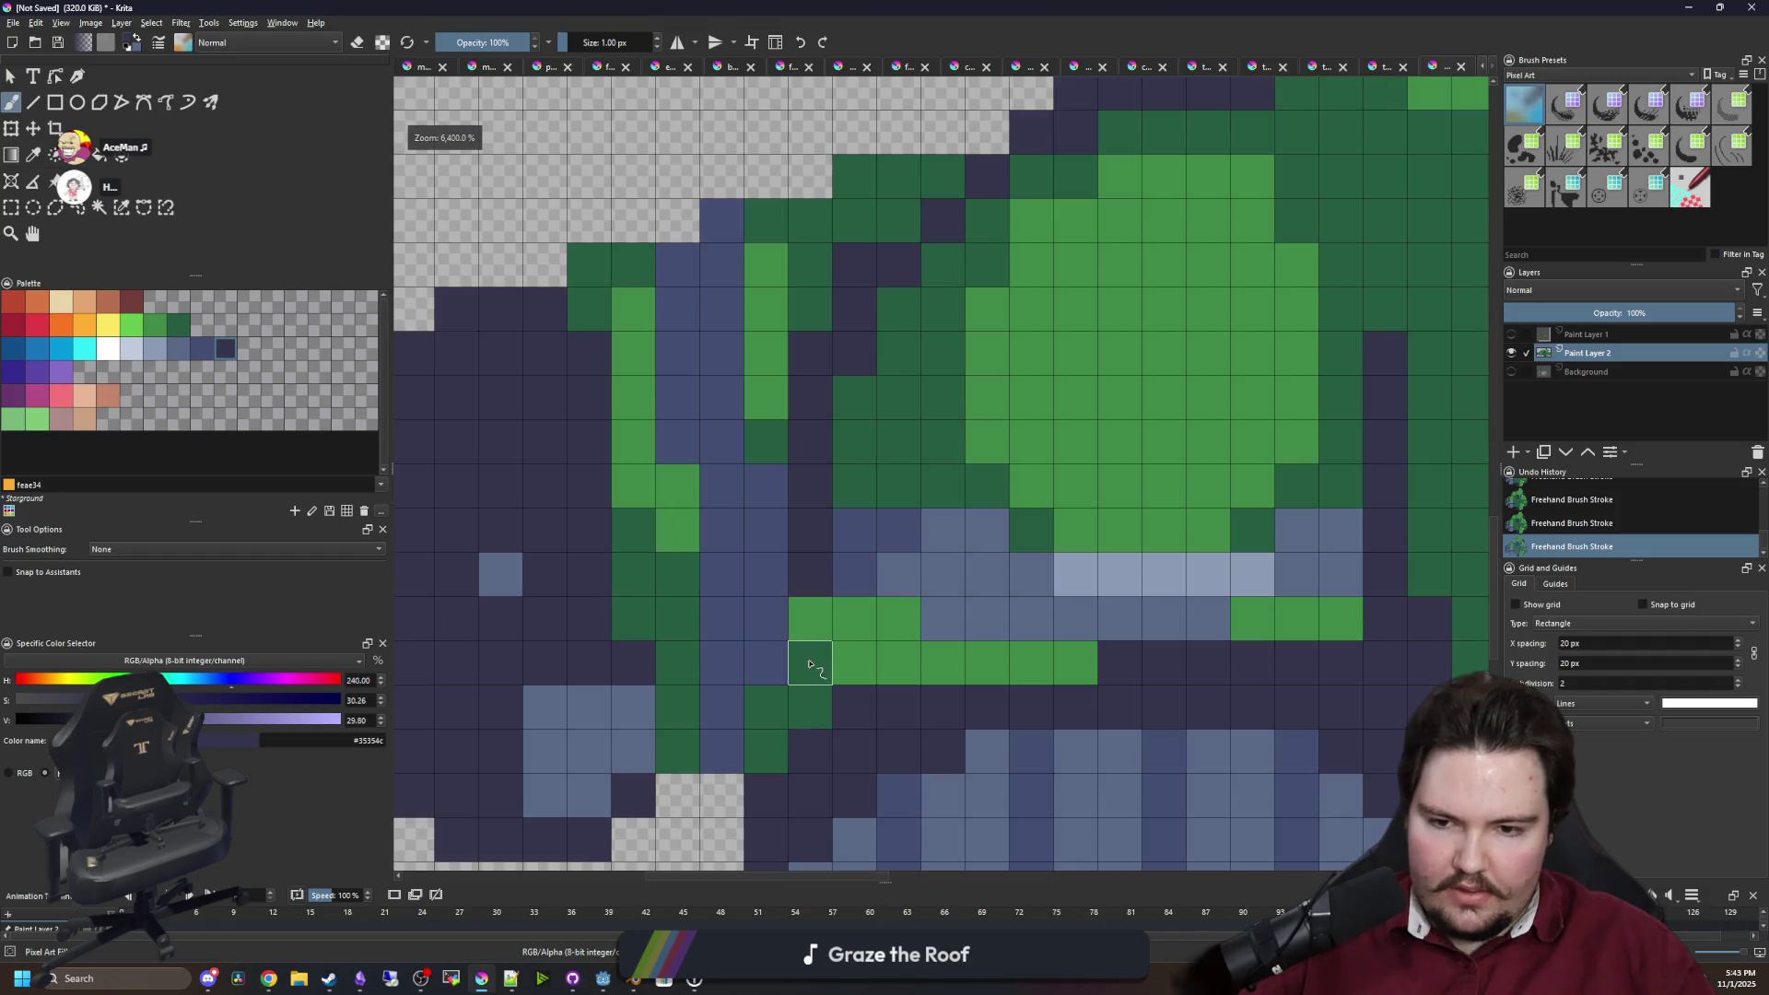
mouse_move(802, 650)
mouse_down()
mouse_move(813, 627)
mouse_move(878, 645)
mouse_up()
scroll(811, 590, down, 3)
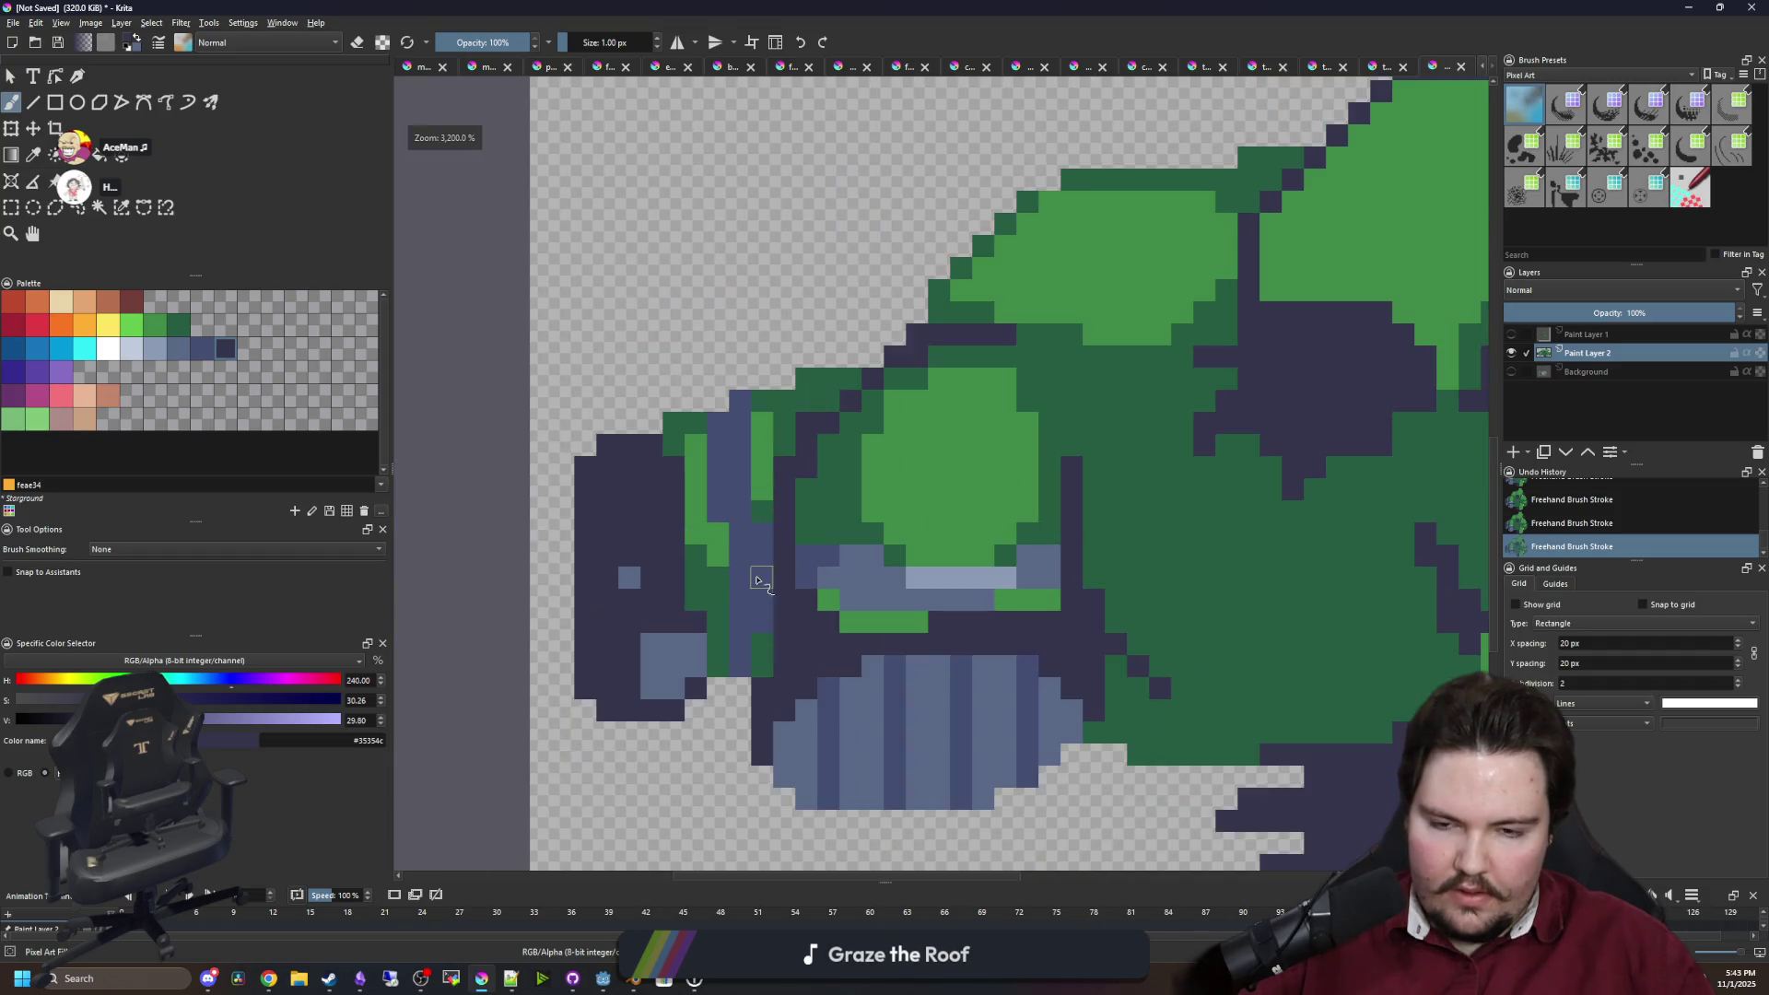
scroll(752, 521, up, 1)
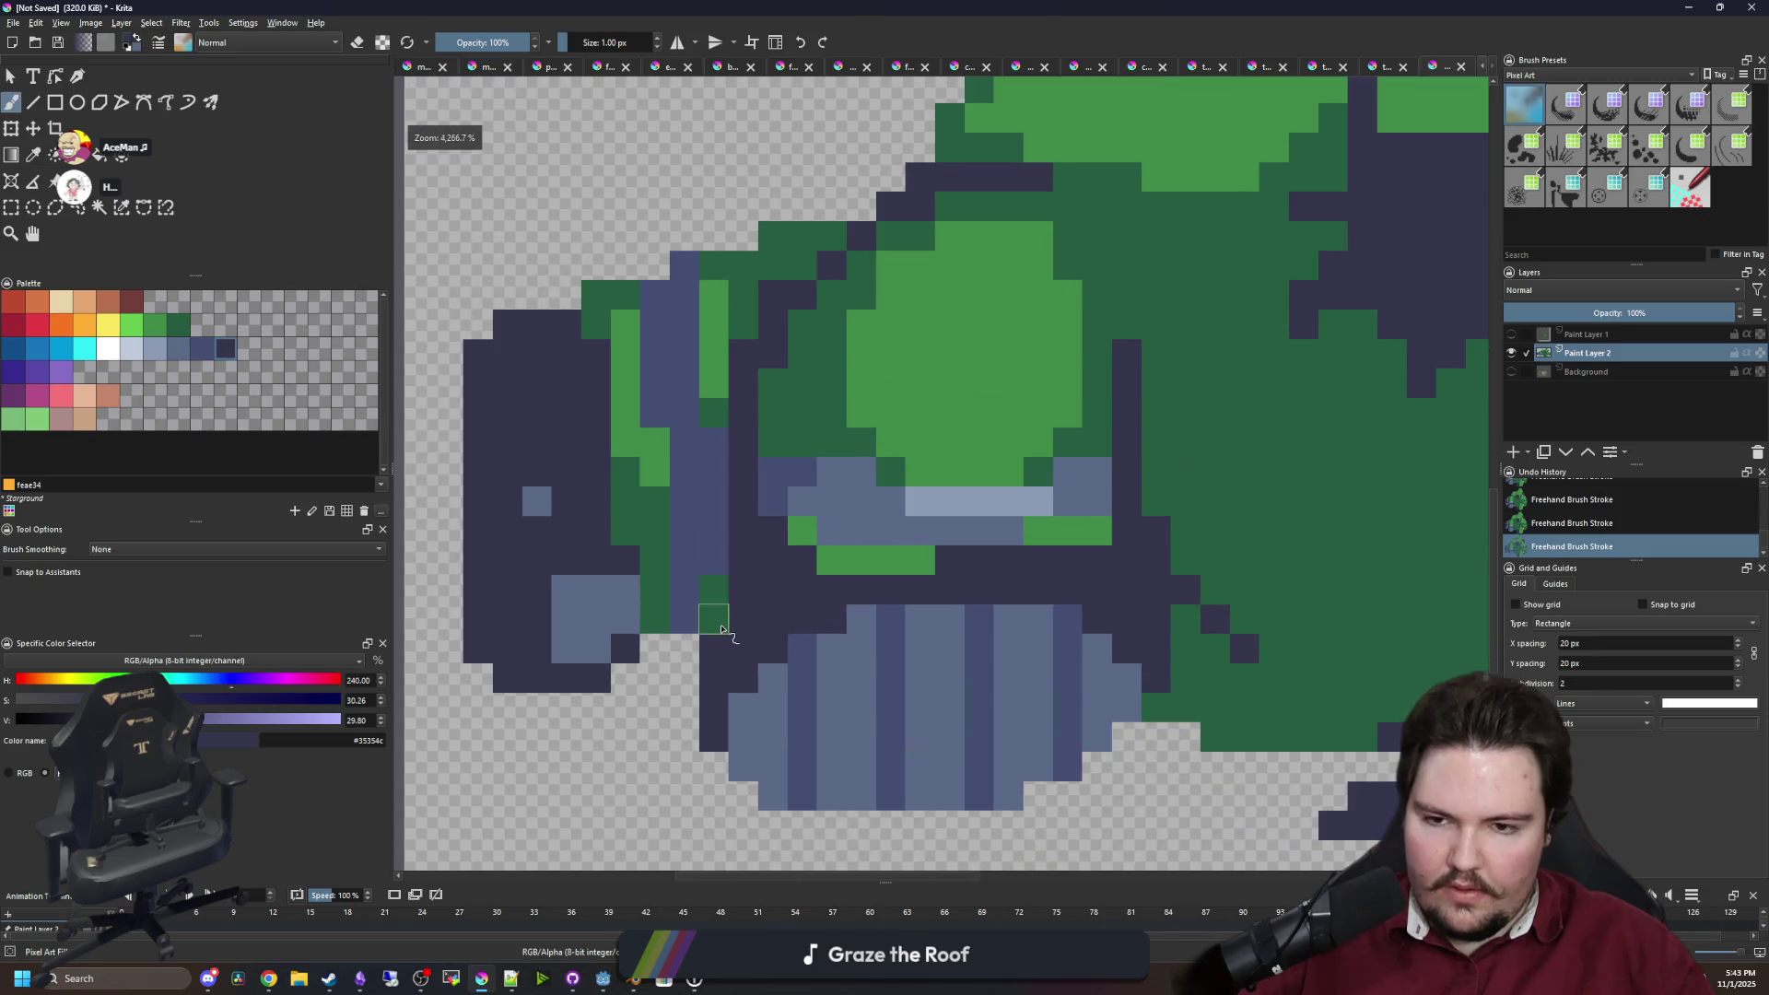
scroll(709, 608, down, 4)
scroll(852, 627, up, 3)
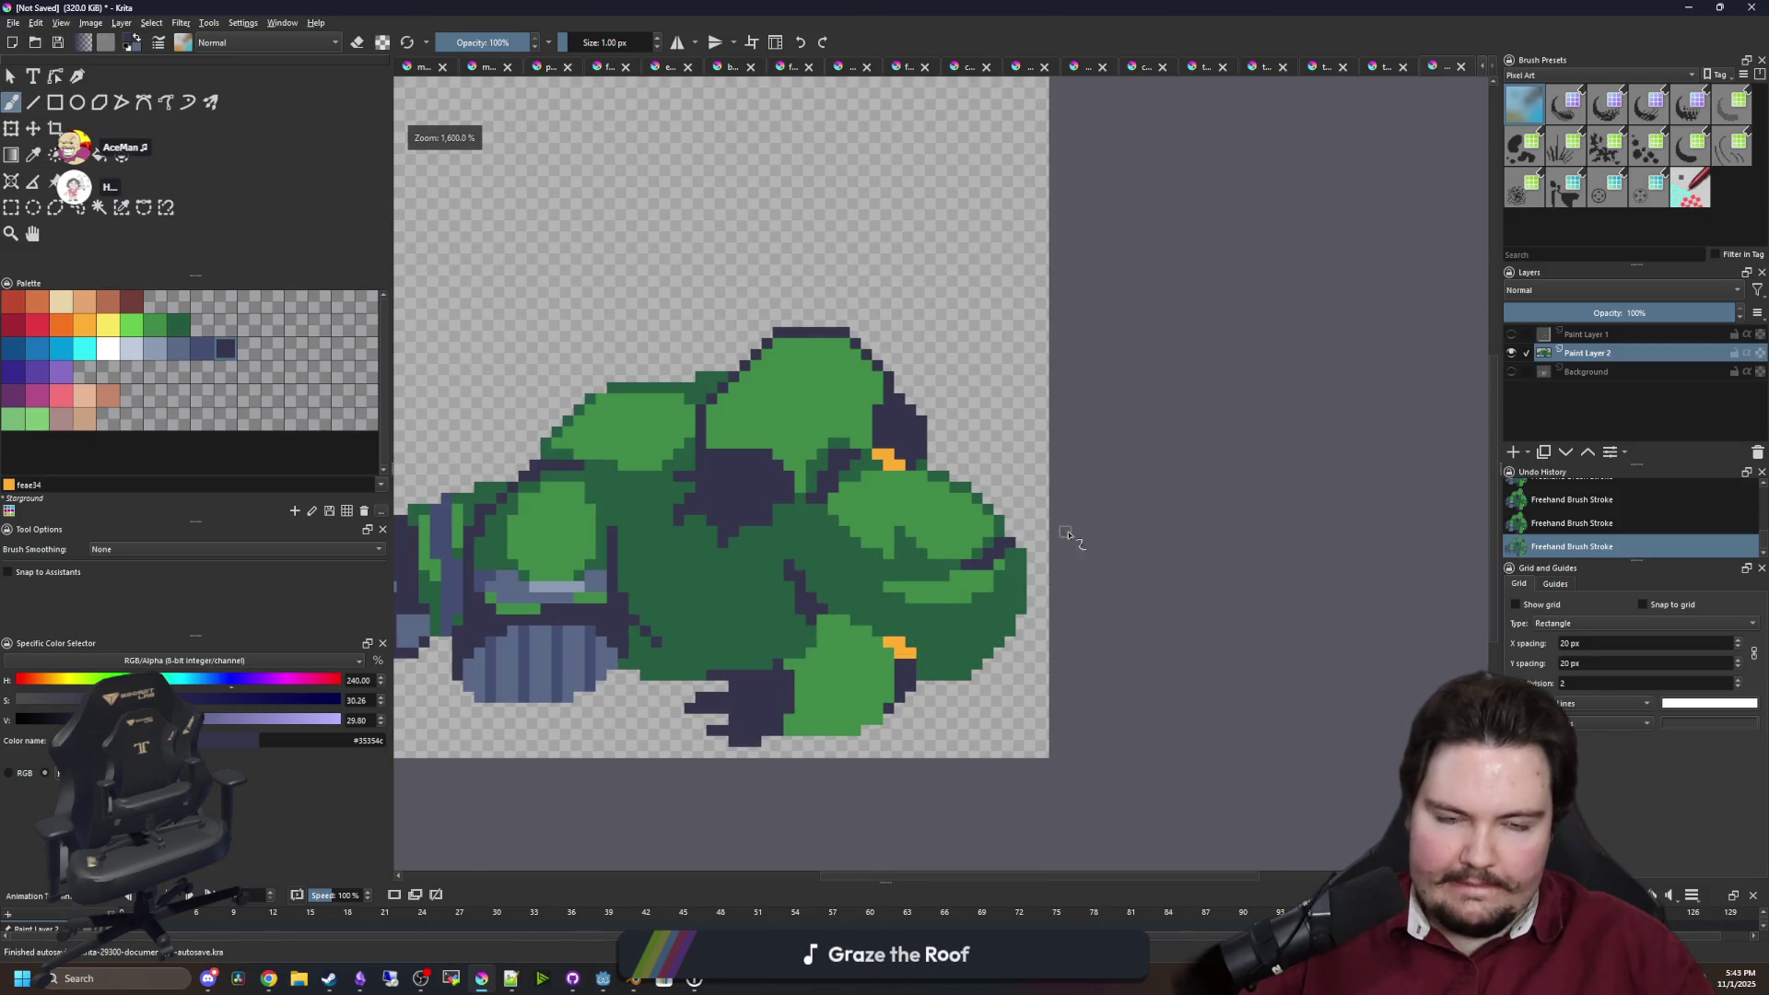
Step: Toggle the upright pose layer repeatedly to compare poses, leaving it hidden
click(1511, 333)
click(1511, 334)
click(1511, 334)
click(1510, 343)
click(1510, 343)
click(1510, 343)
click(1511, 343)
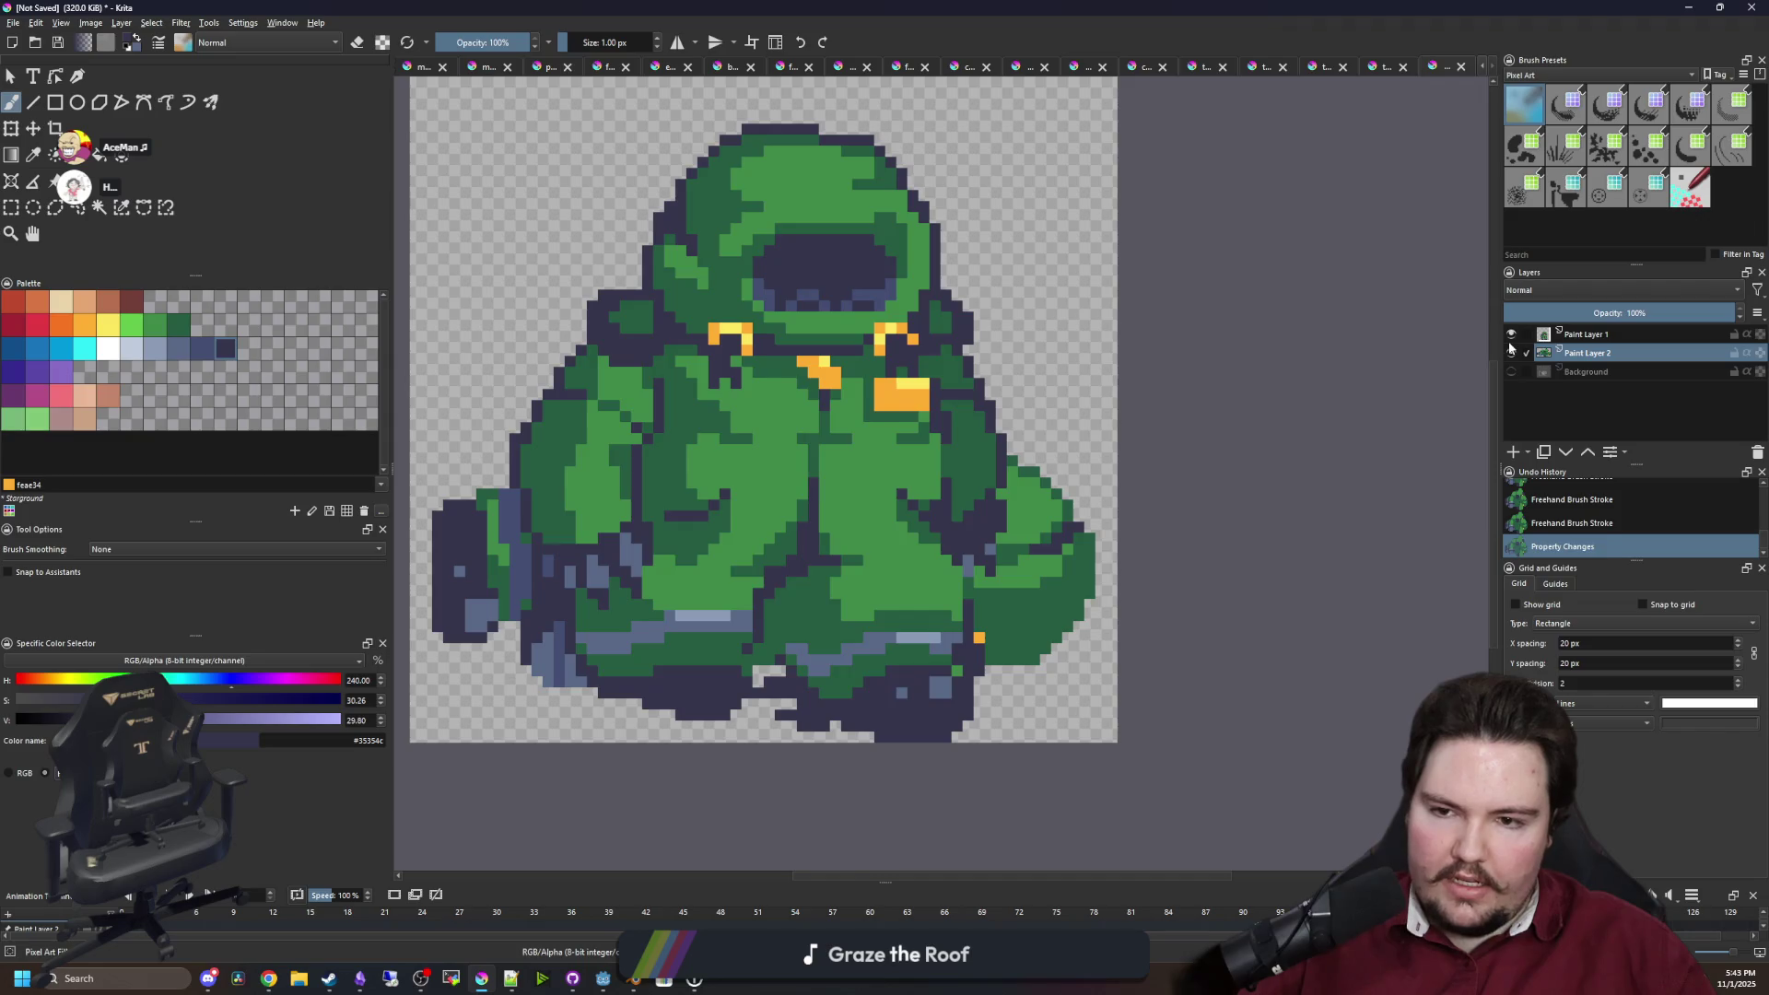
click(1510, 343)
scroll(928, 493, up, 3)
Step: Sample the armour's dark green and paint a shading stroke up the armour
mouse_move(926, 459)
mouse_down()
mouse_move(926, 488)
mouse_move(951, 435)
mouse_up()
key(ctrl+z)
ctrl+click(928, 517)
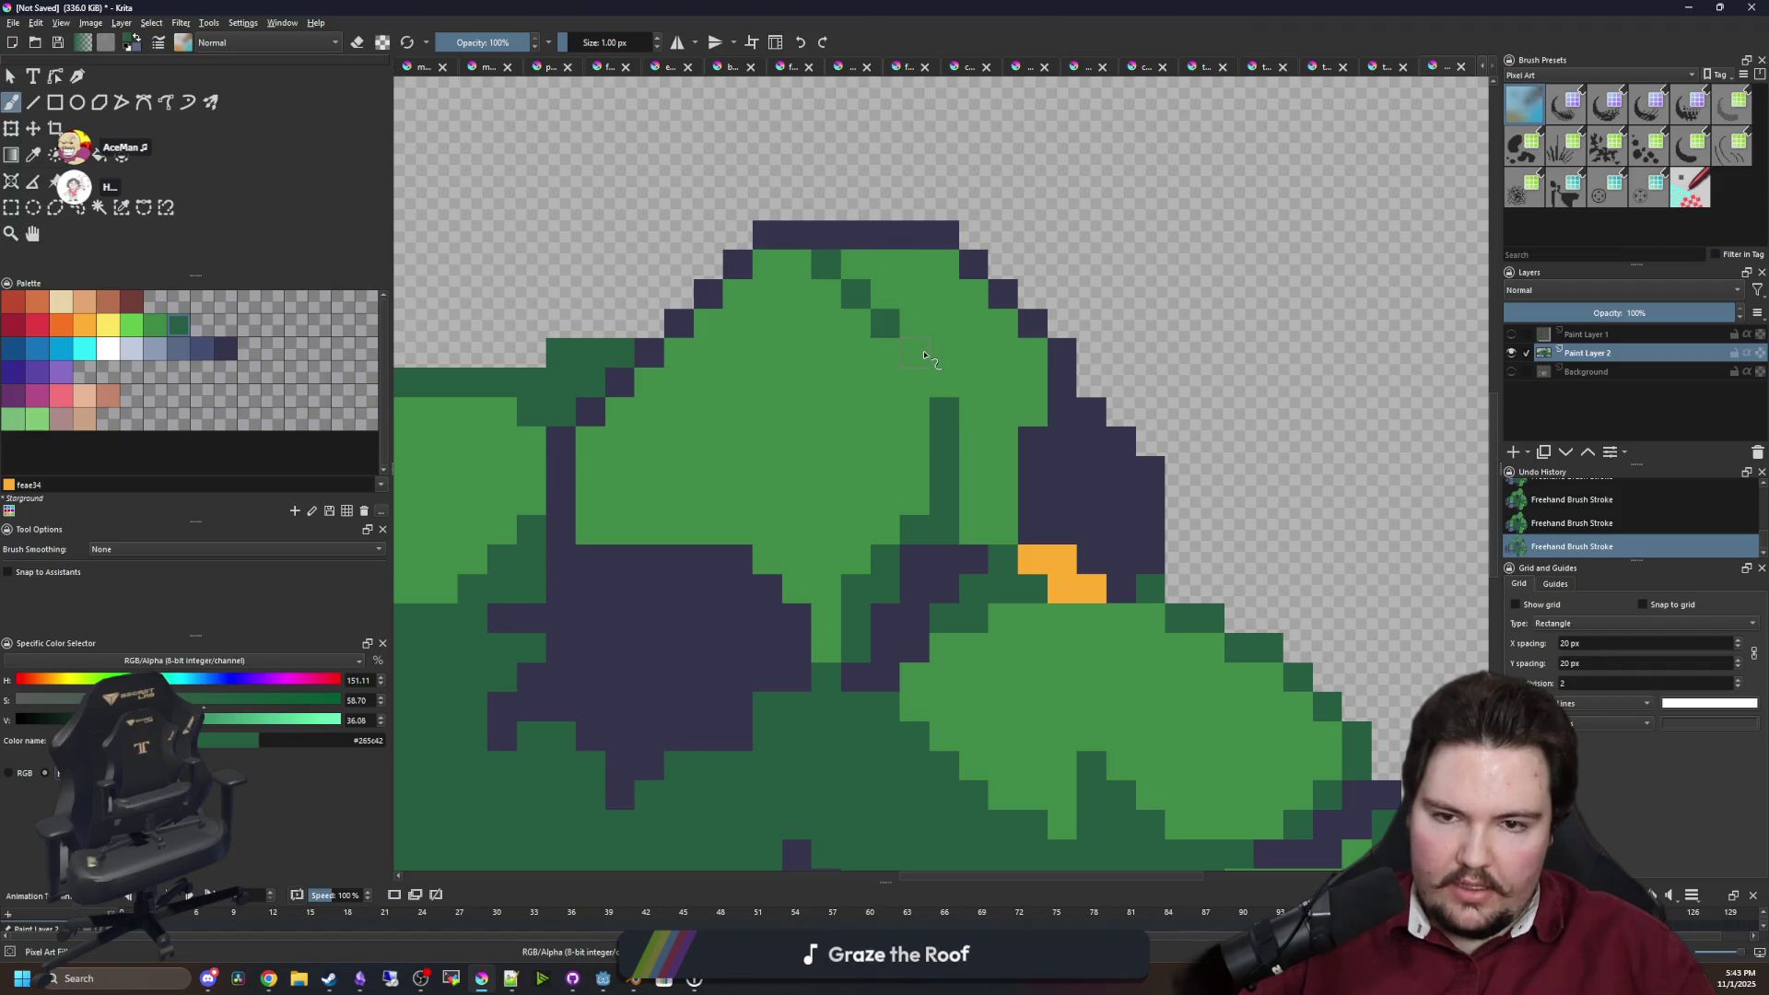
scroll(891, 332, down, 3)
scroll(910, 658, up, 6)
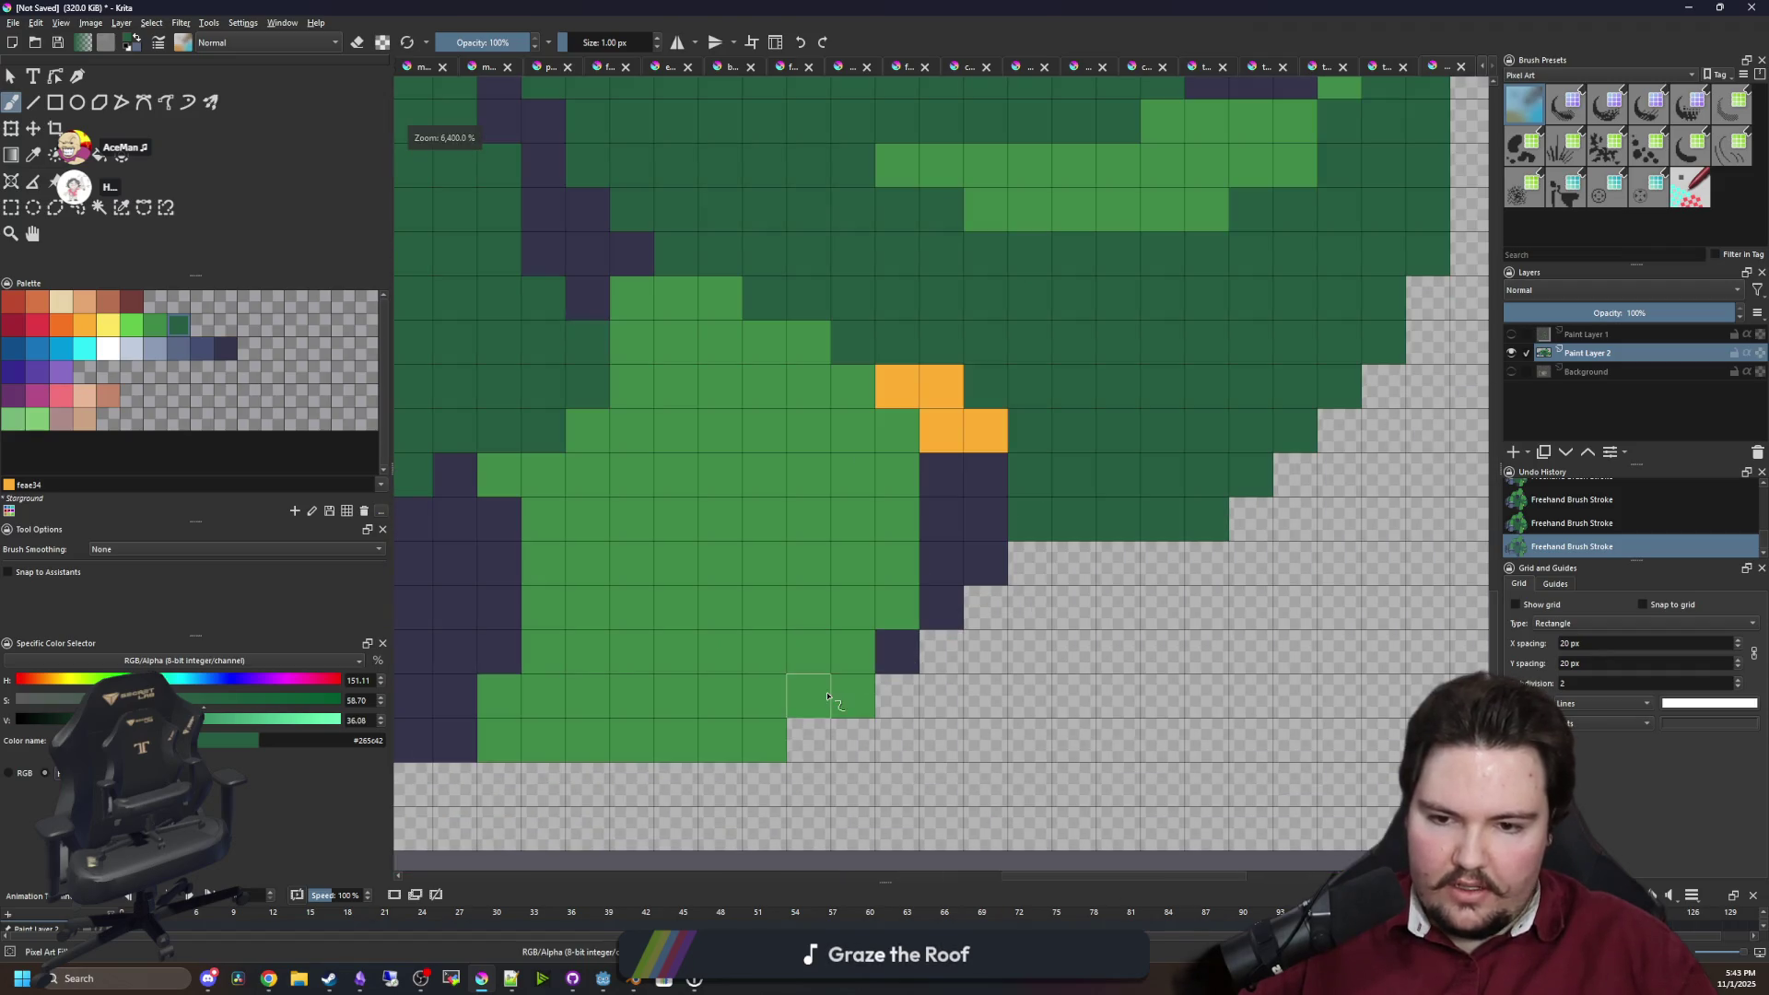
mouse_move(865, 609)
mouse_down()
mouse_move(853, 513)
mouse_move(710, 387)
mouse_move(631, 387)
mouse_up()
scroll(825, 620, down, 3)
scroll(987, 584, up, 3)
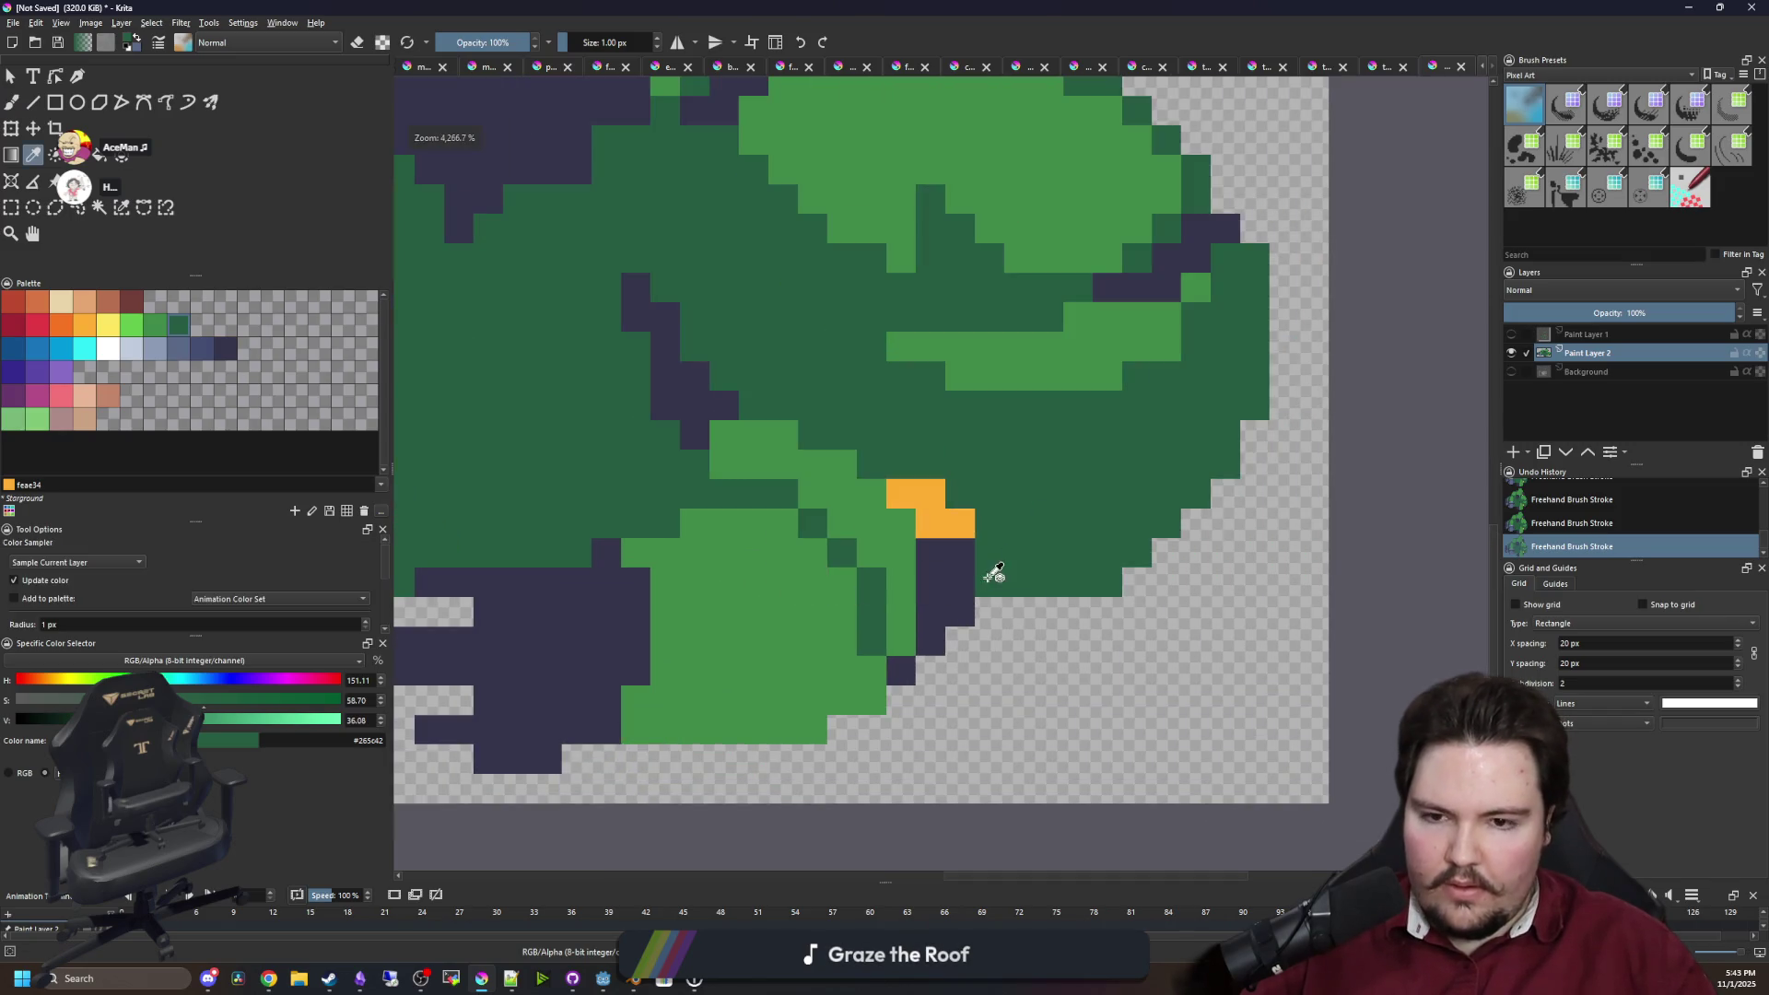
Step: Add dark-purple outline pixels along the shoulder edge and down a column
ctrl+click(977, 590)
scroll(738, 498, up, 1)
click(782, 499)
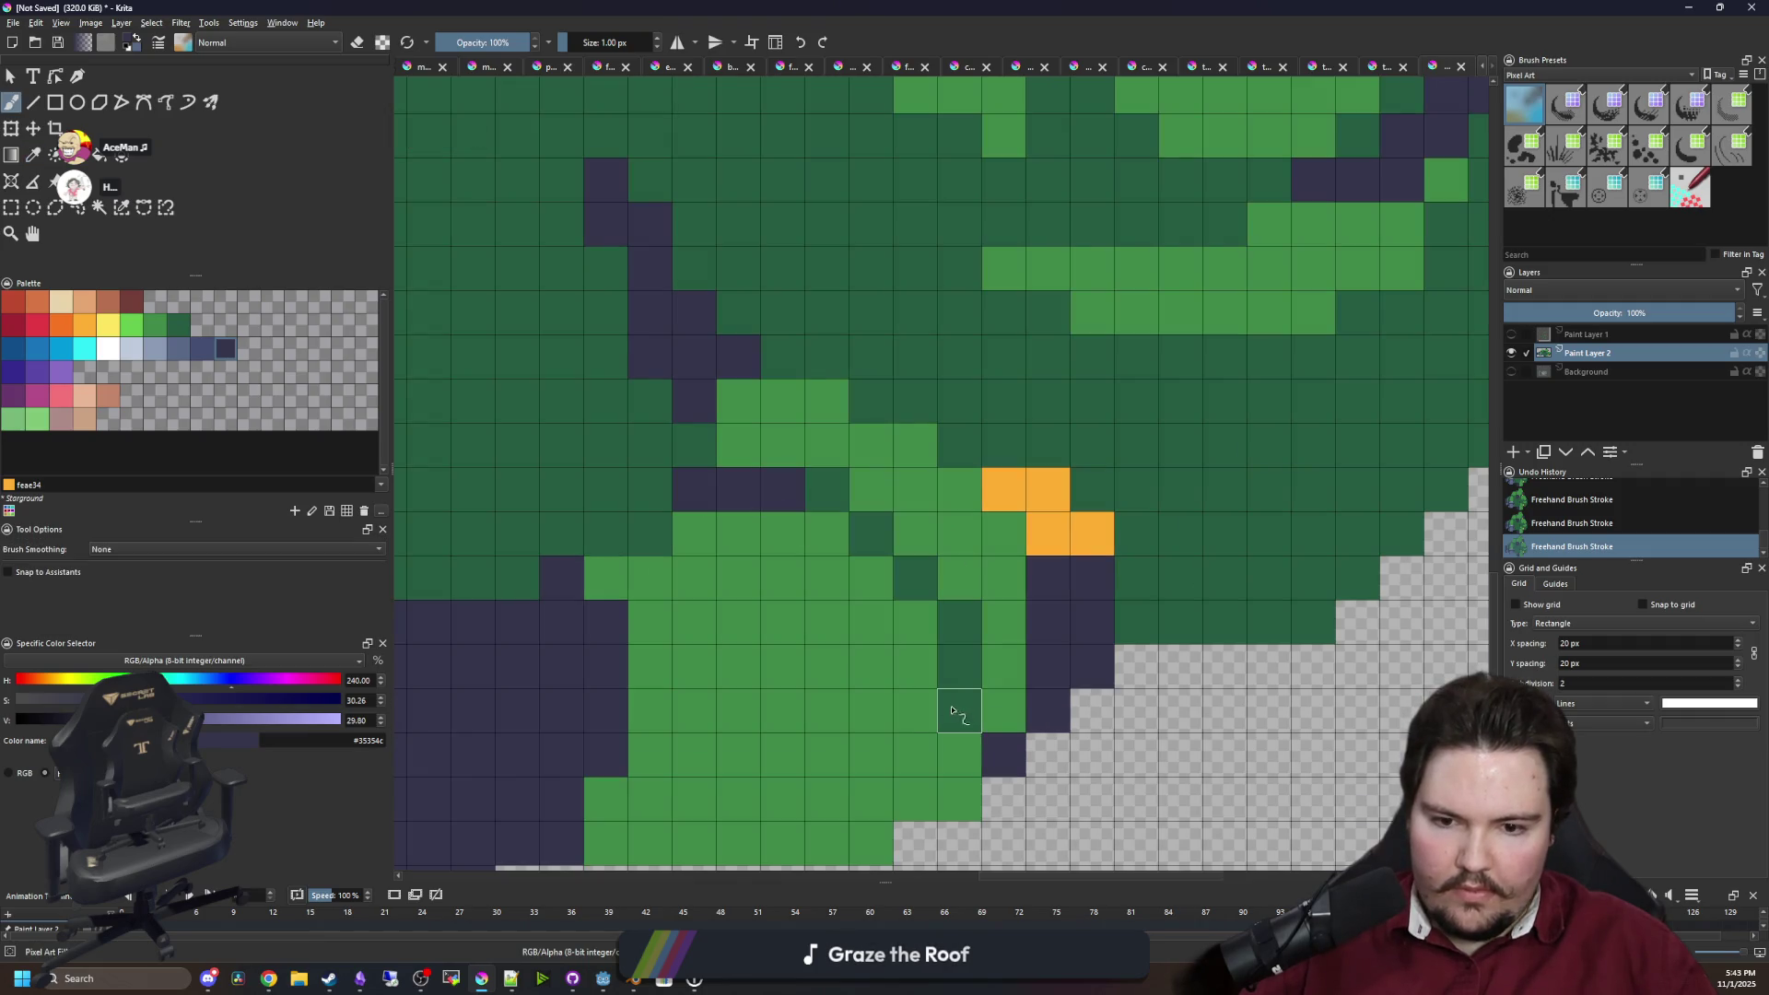
drag(952, 711, 955, 659)
scroll(955, 658, down, 3)
scroll(903, 378, up, 3)
drag(901, 458, 906, 390)
scroll(905, 389, down, 3)
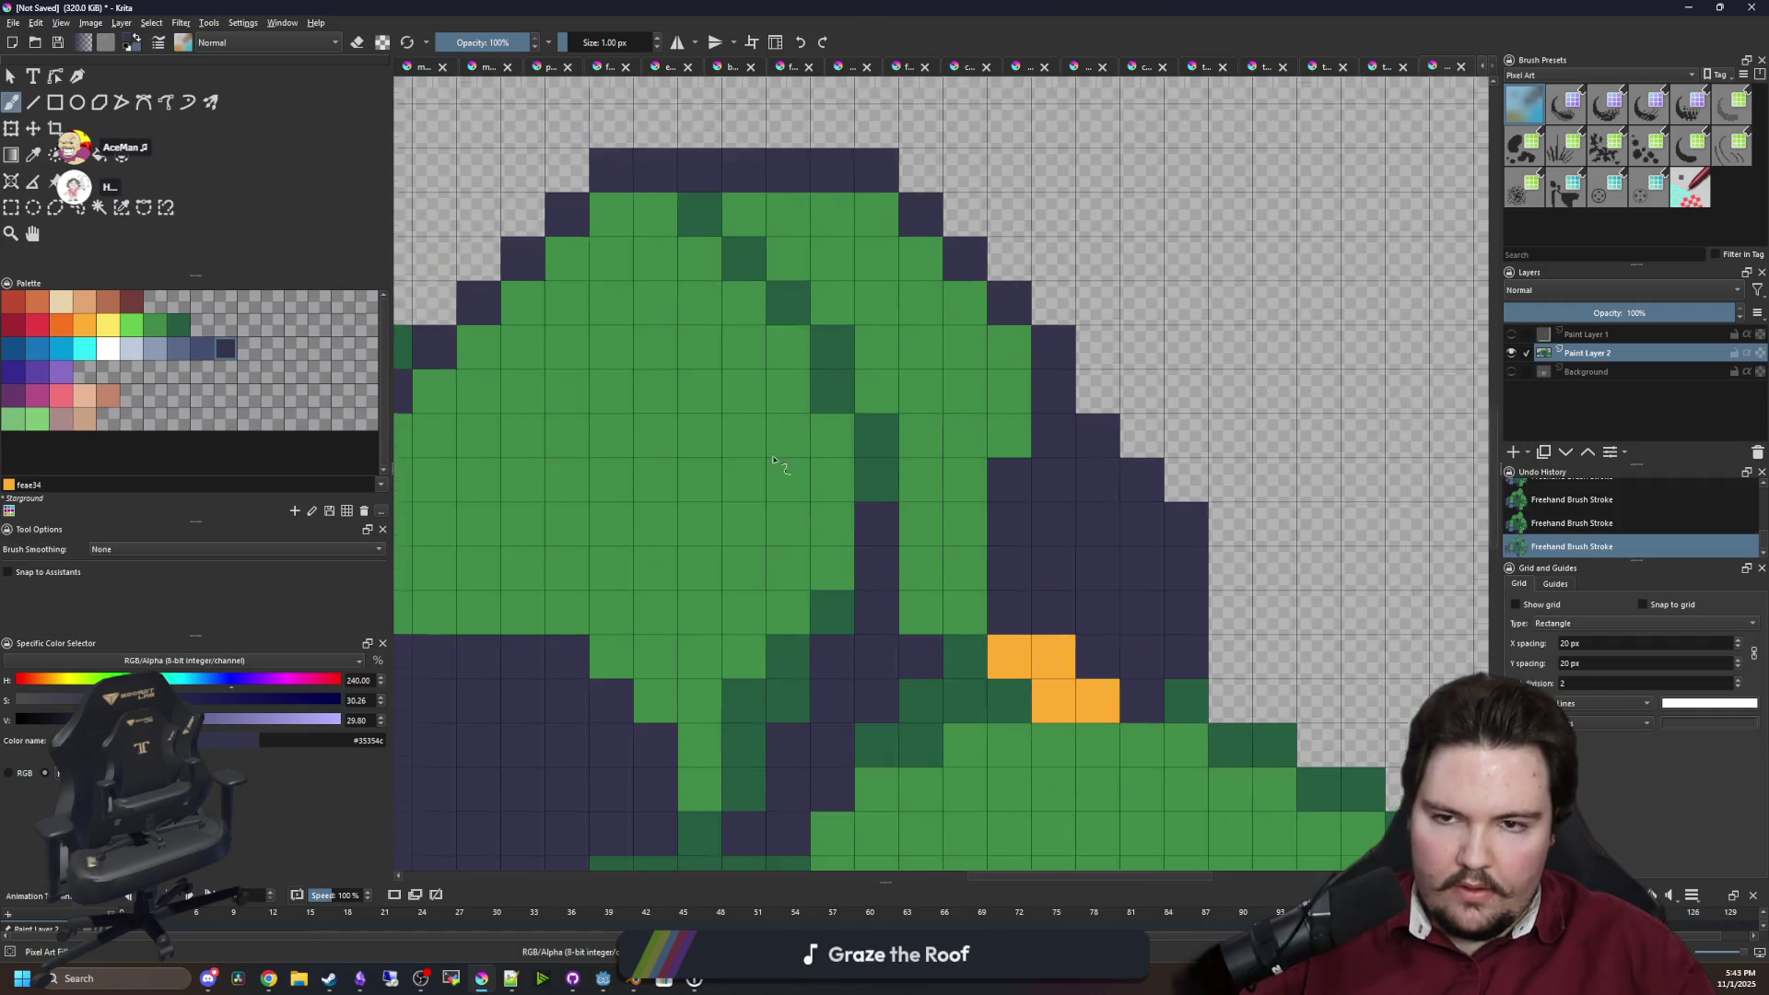
scroll(656, 150, up, 3)
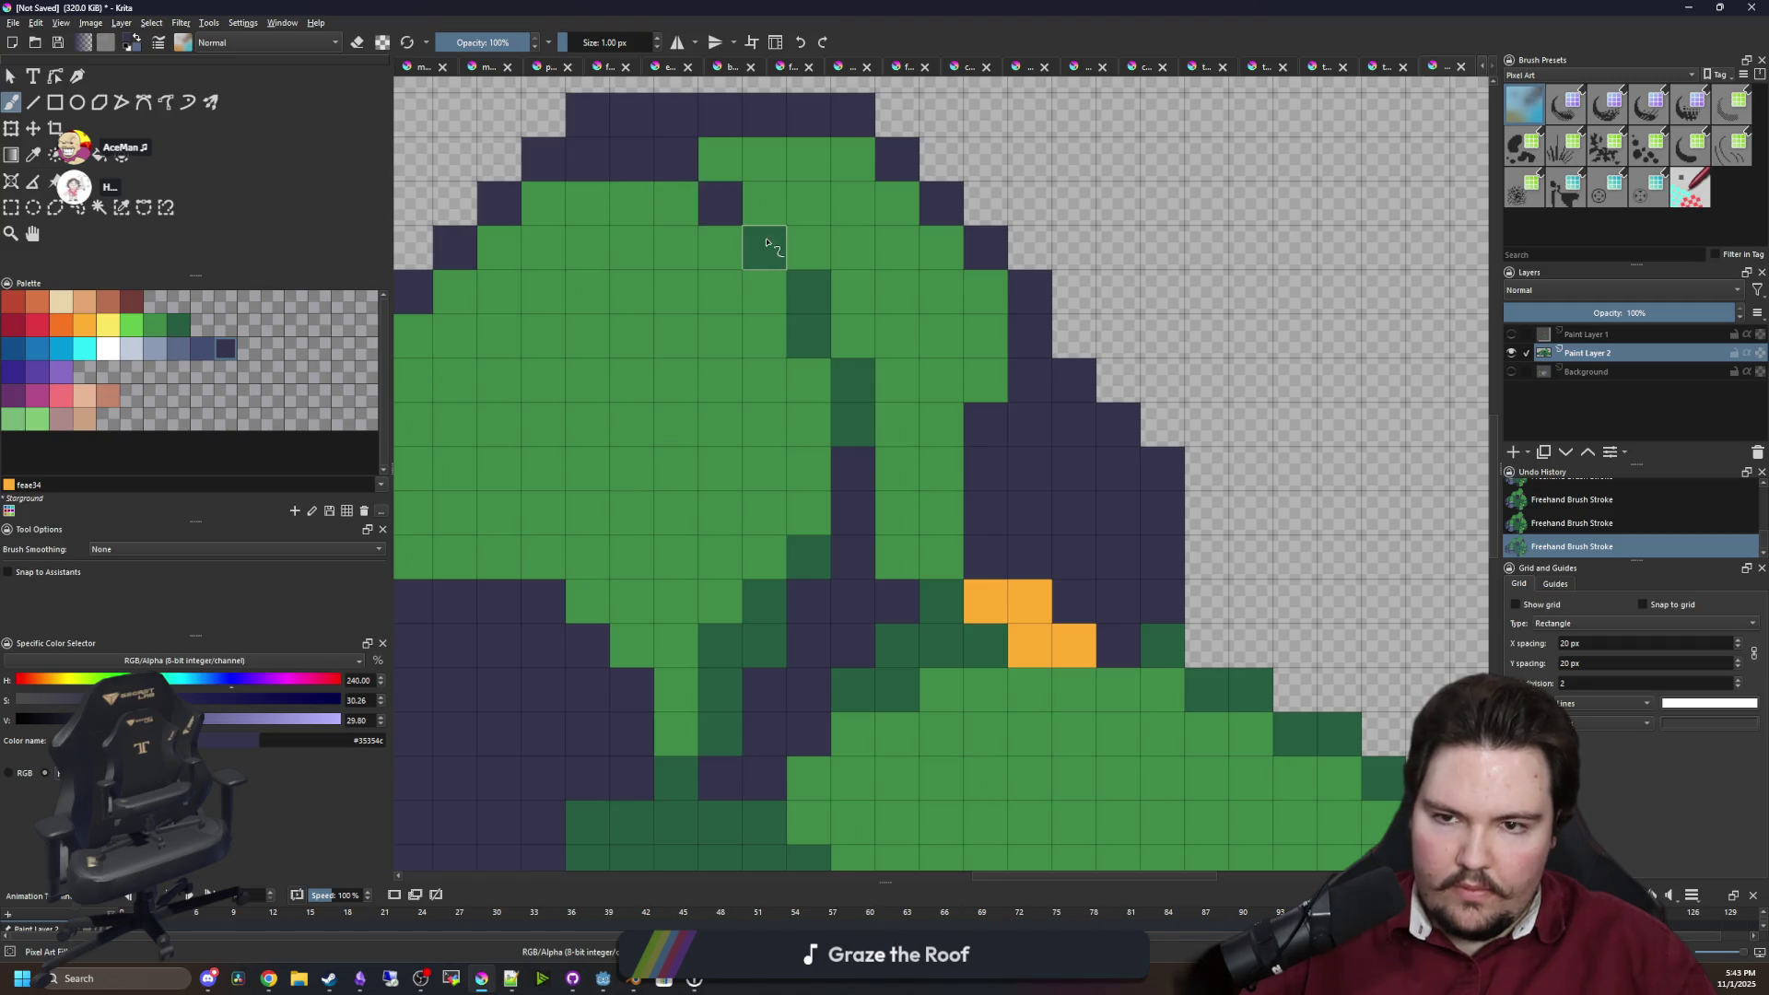
drag(764, 247, 809, 291)
scroll(809, 291, down, 3)
key(ctrl+z)
key(ctrl+z)
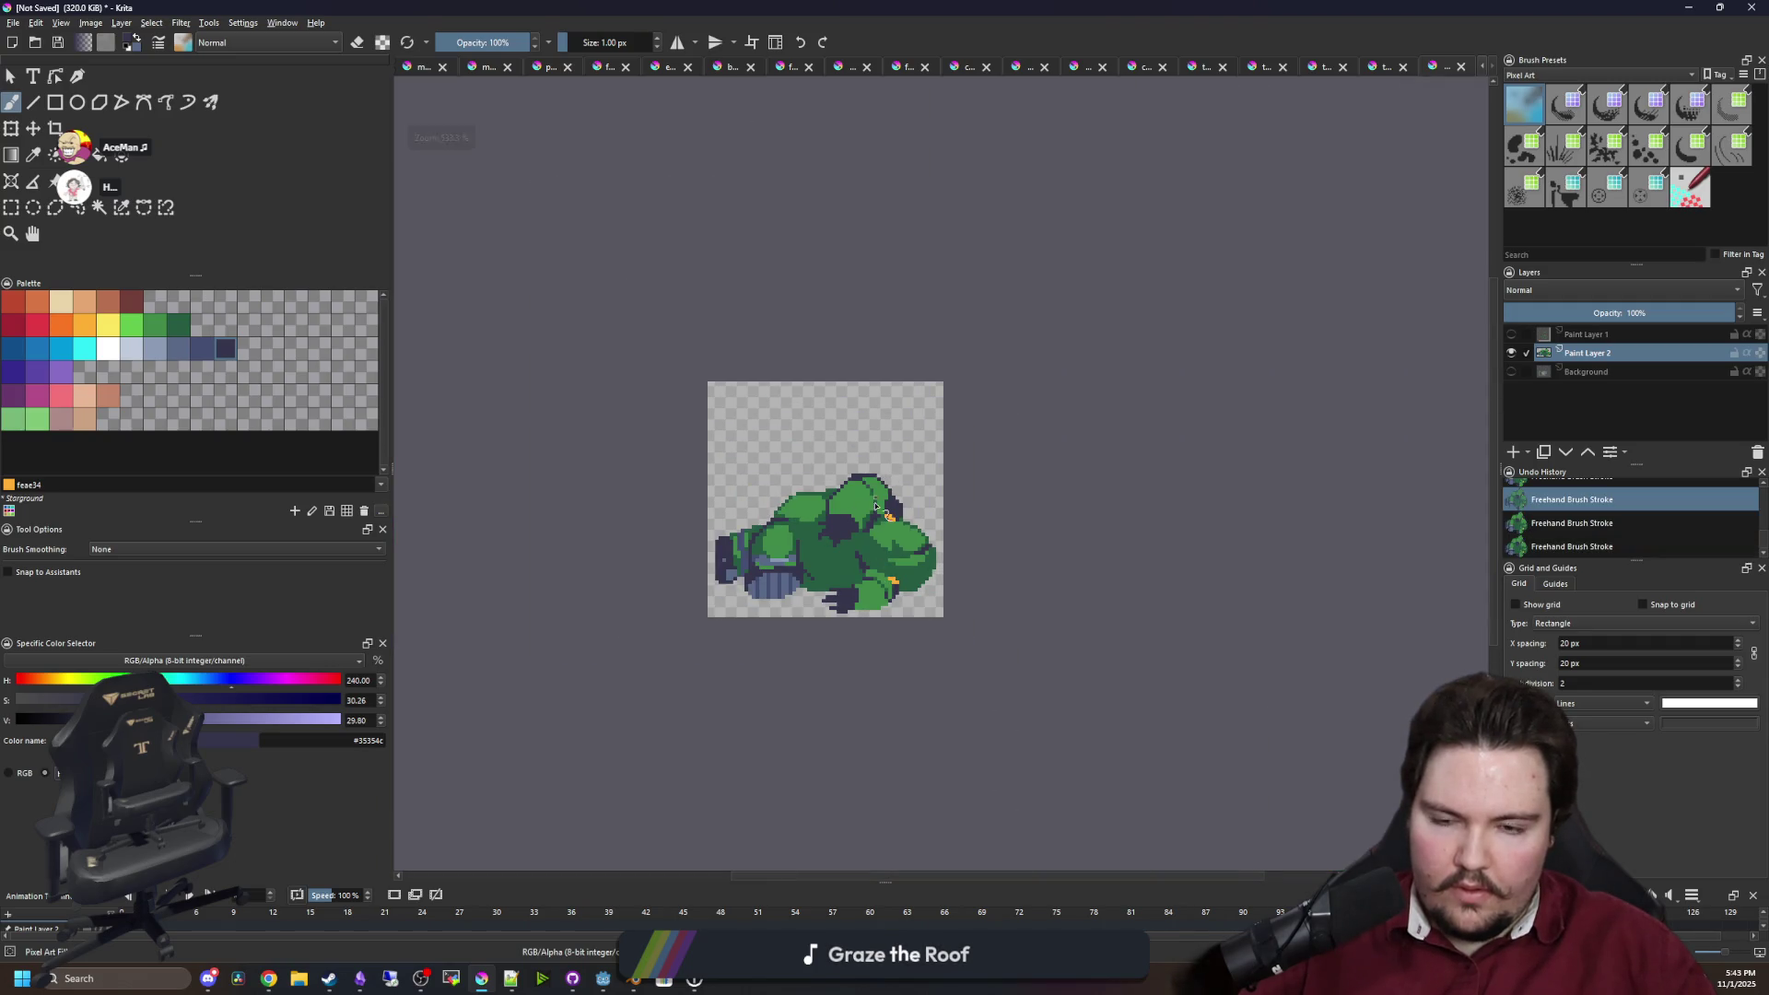
scroll(879, 543, up, 5)
Step: Shade the light-green centre block with sampled dark green
ctrl+click(861, 600)
click(861, 600)
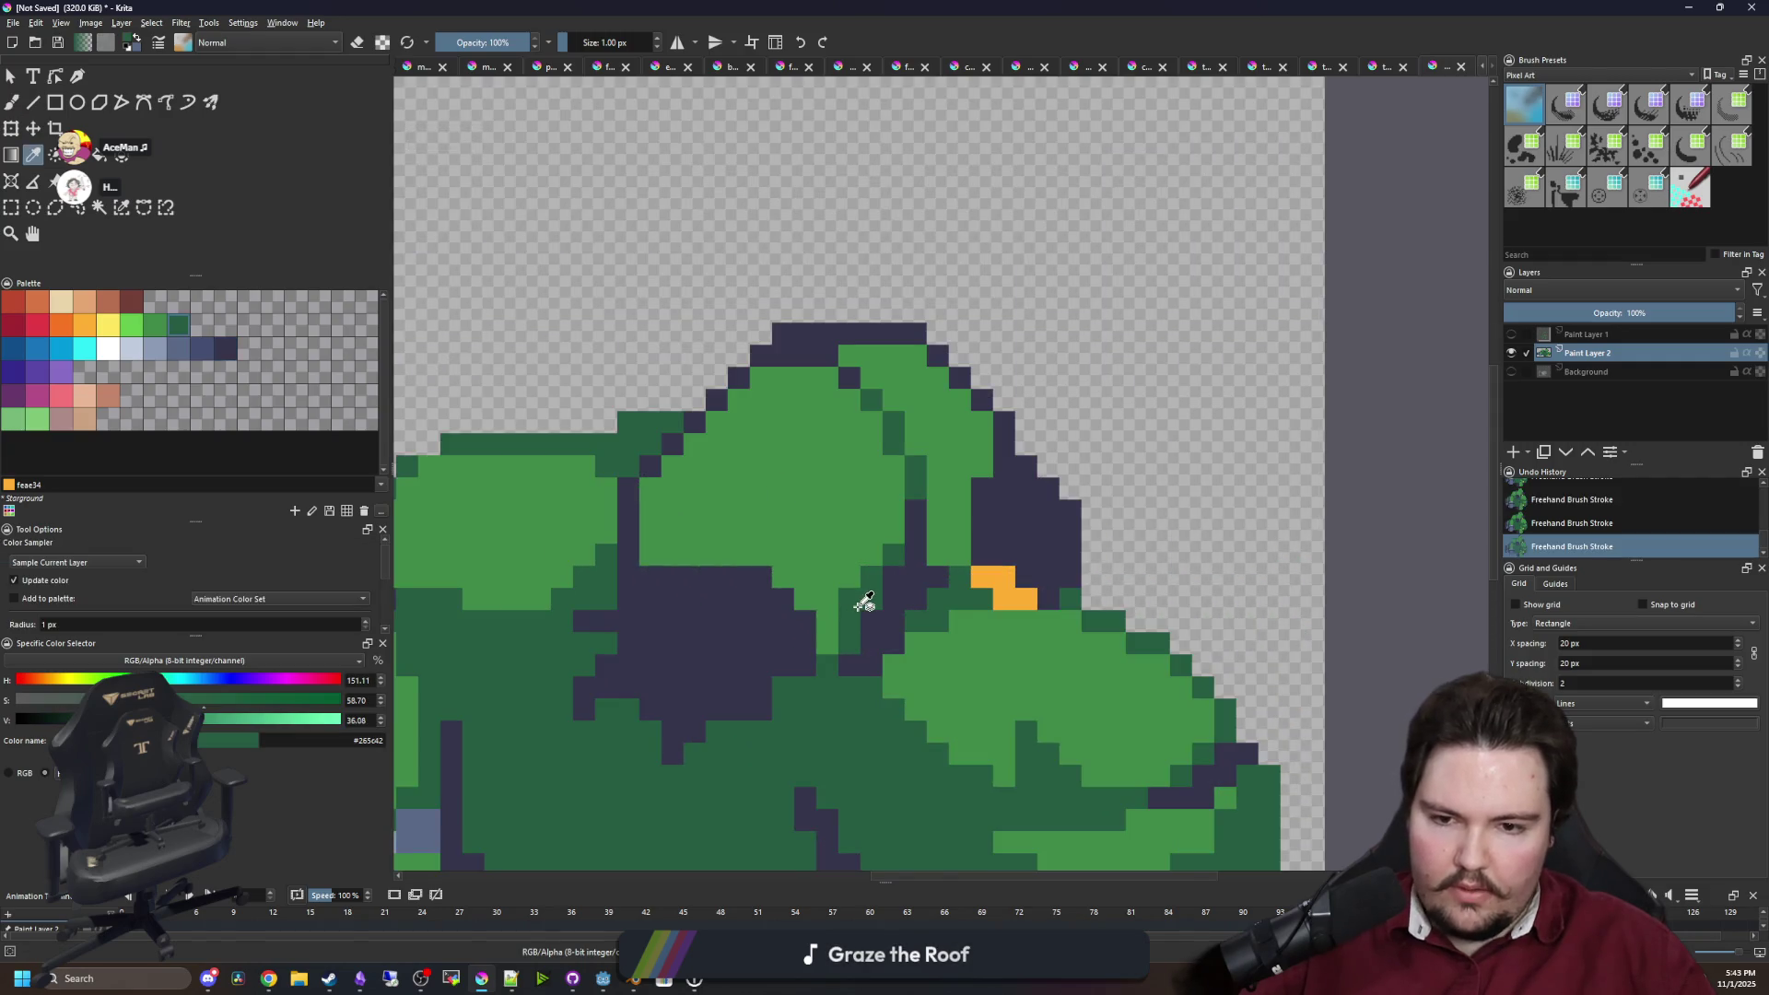
mouse_move(838, 564)
mouse_down()
mouse_move(750, 592)
mouse_move(848, 454)
mouse_move(841, 406)
mouse_move(928, 426)
mouse_move(911, 380)
mouse_up()
scroll(880, 431, down, 1)
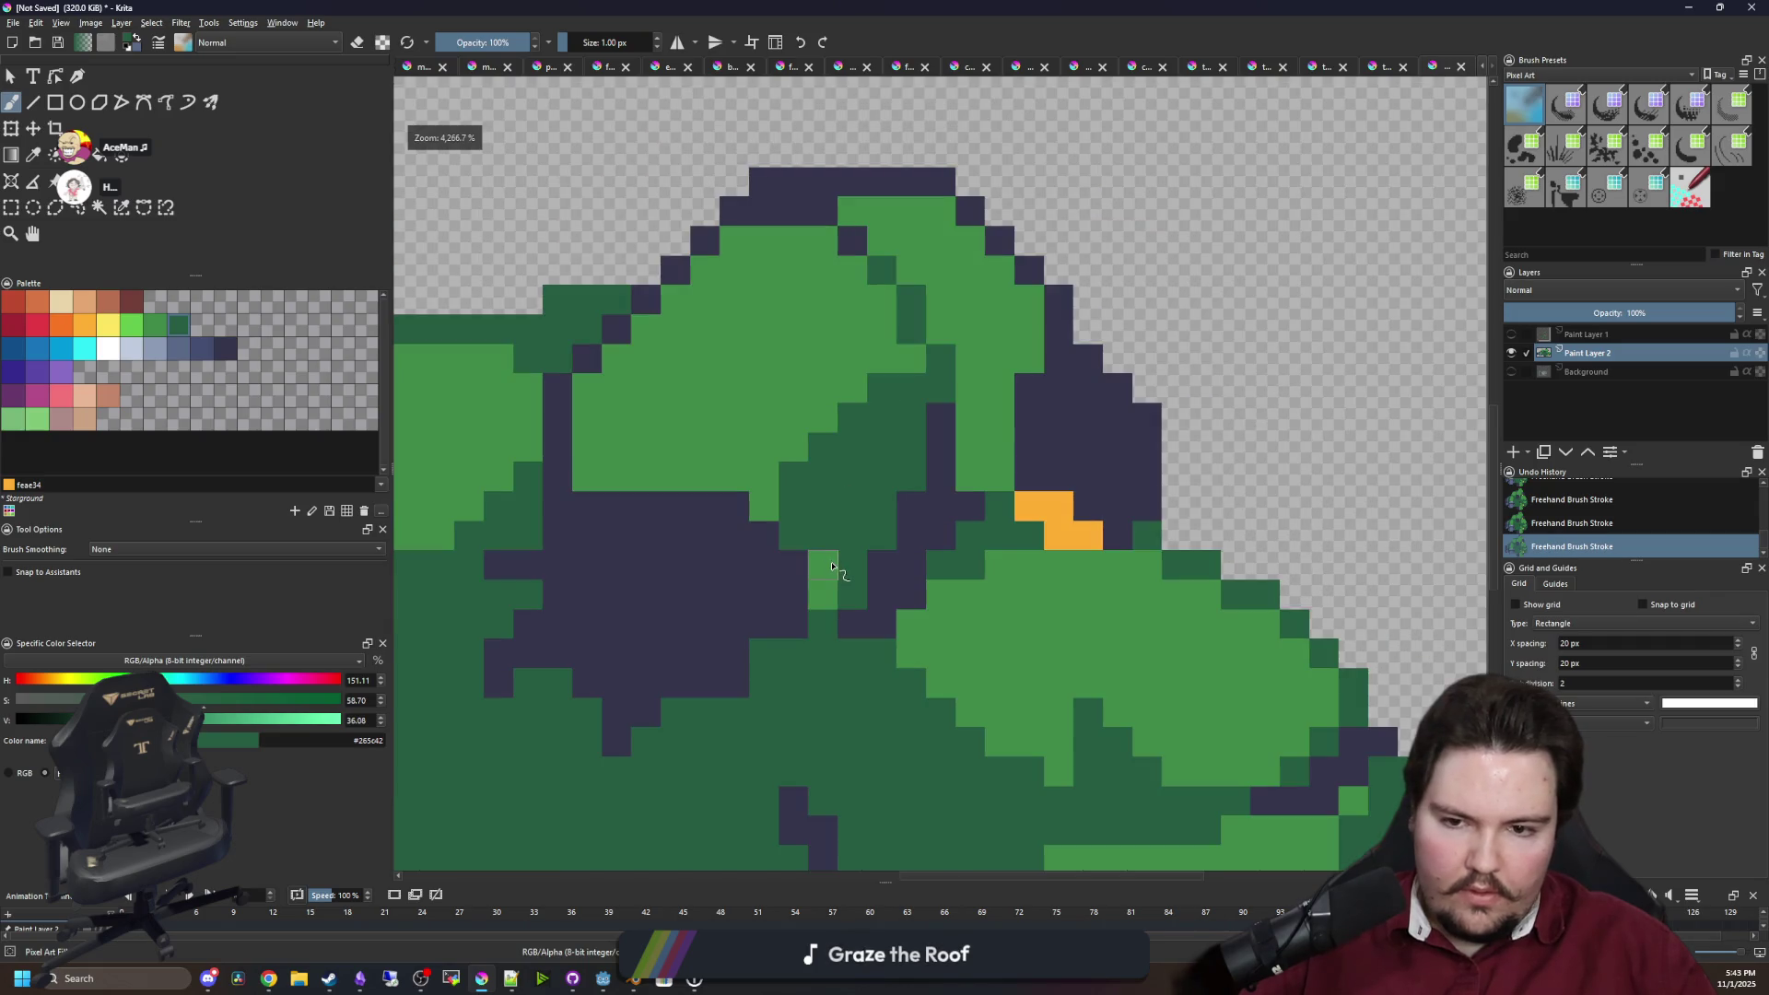
ctrl+click(857, 608)
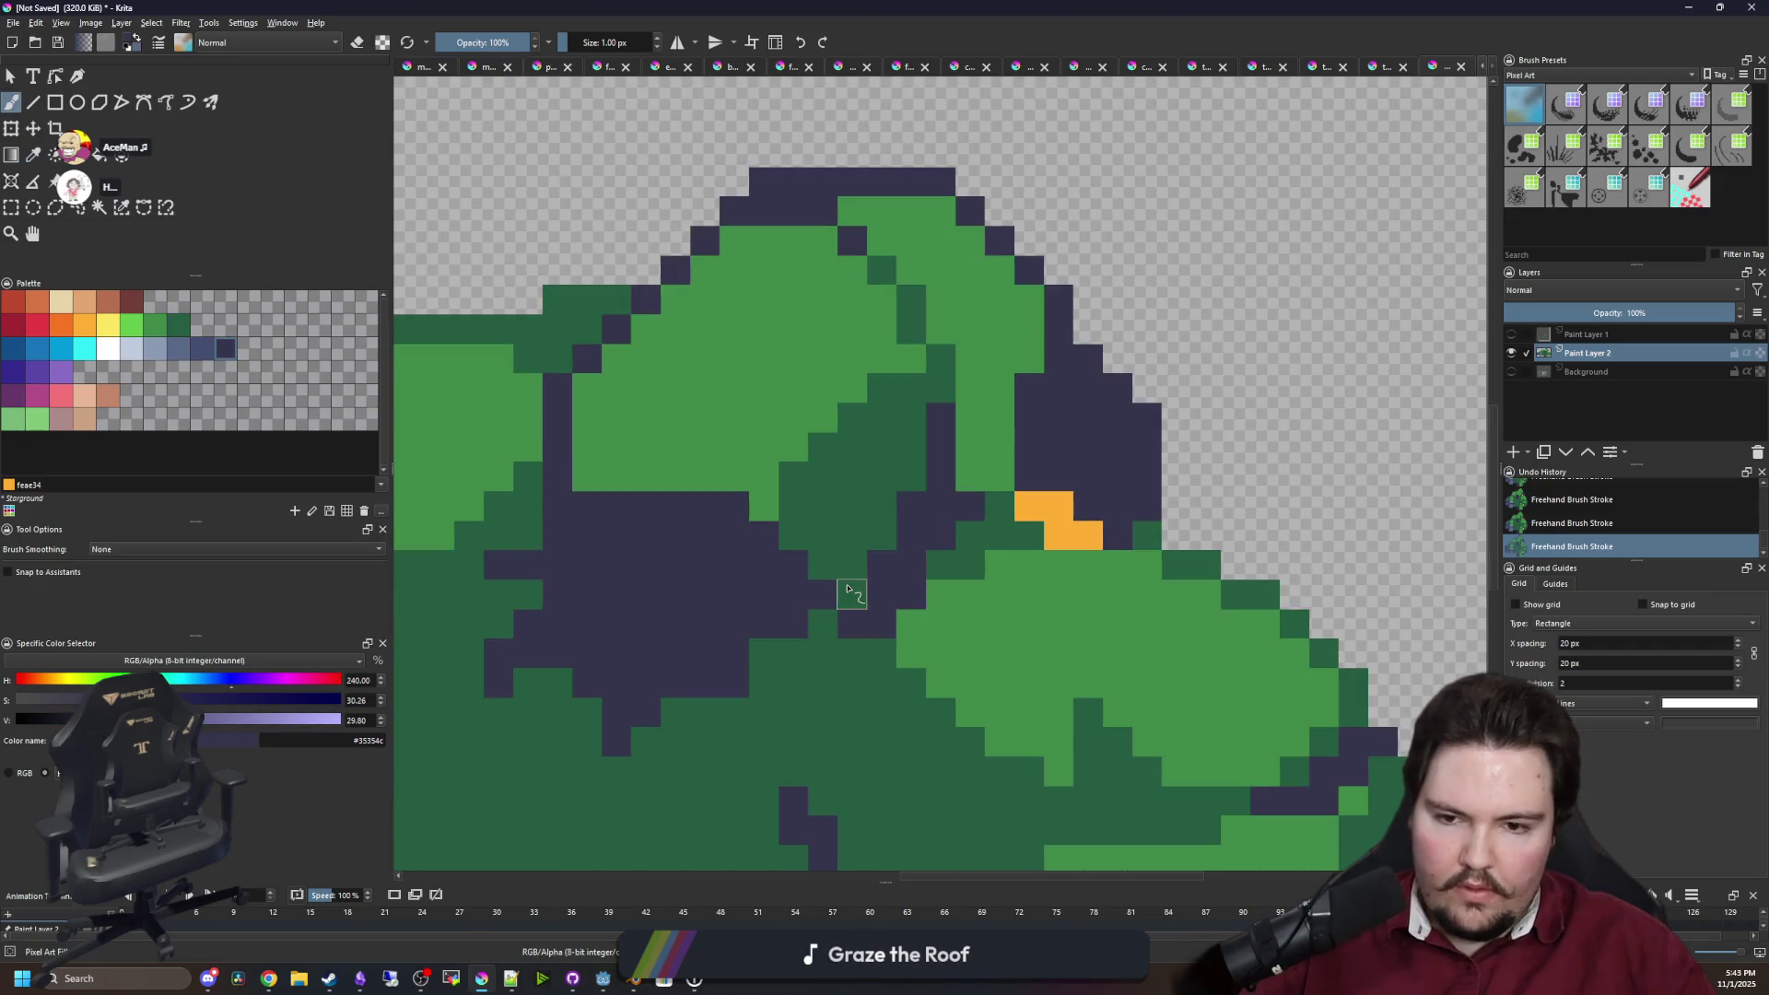
scroll(847, 590, down, 3)
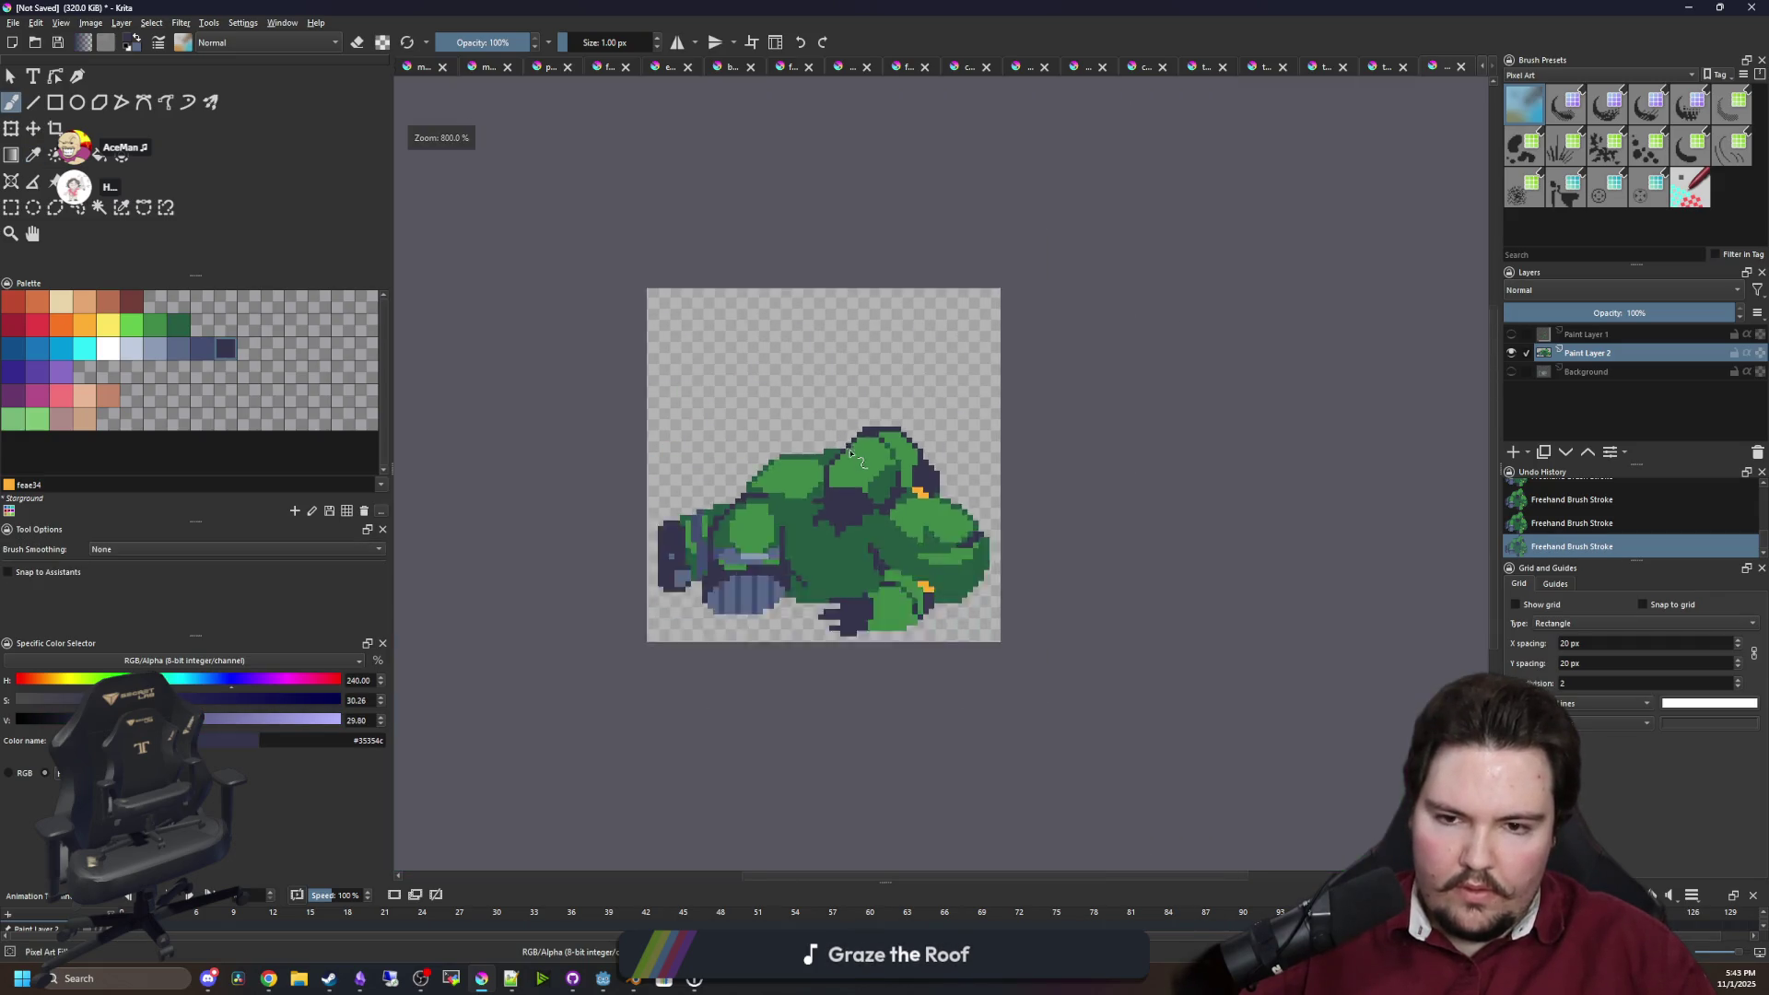
Step: Flip the upright pose layer on and off several times to compare poses
click(1511, 333)
double_click(1512, 335)
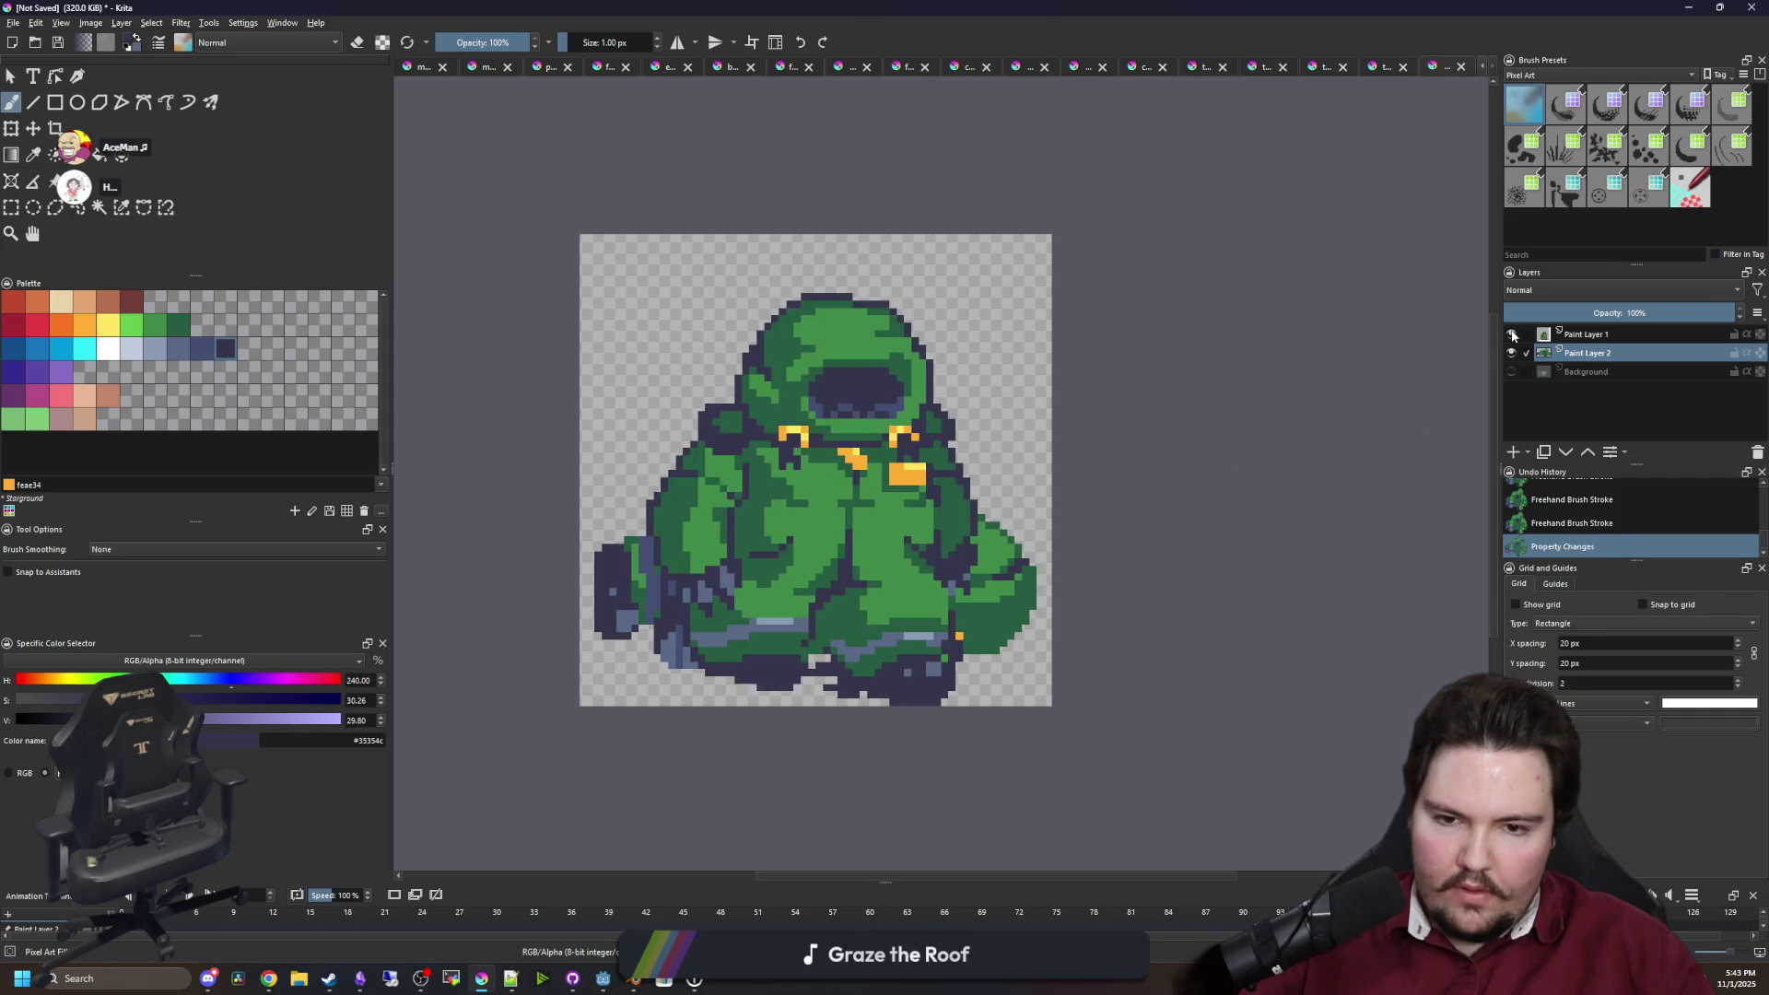
click(1512, 334)
click(1512, 335)
click(1512, 334)
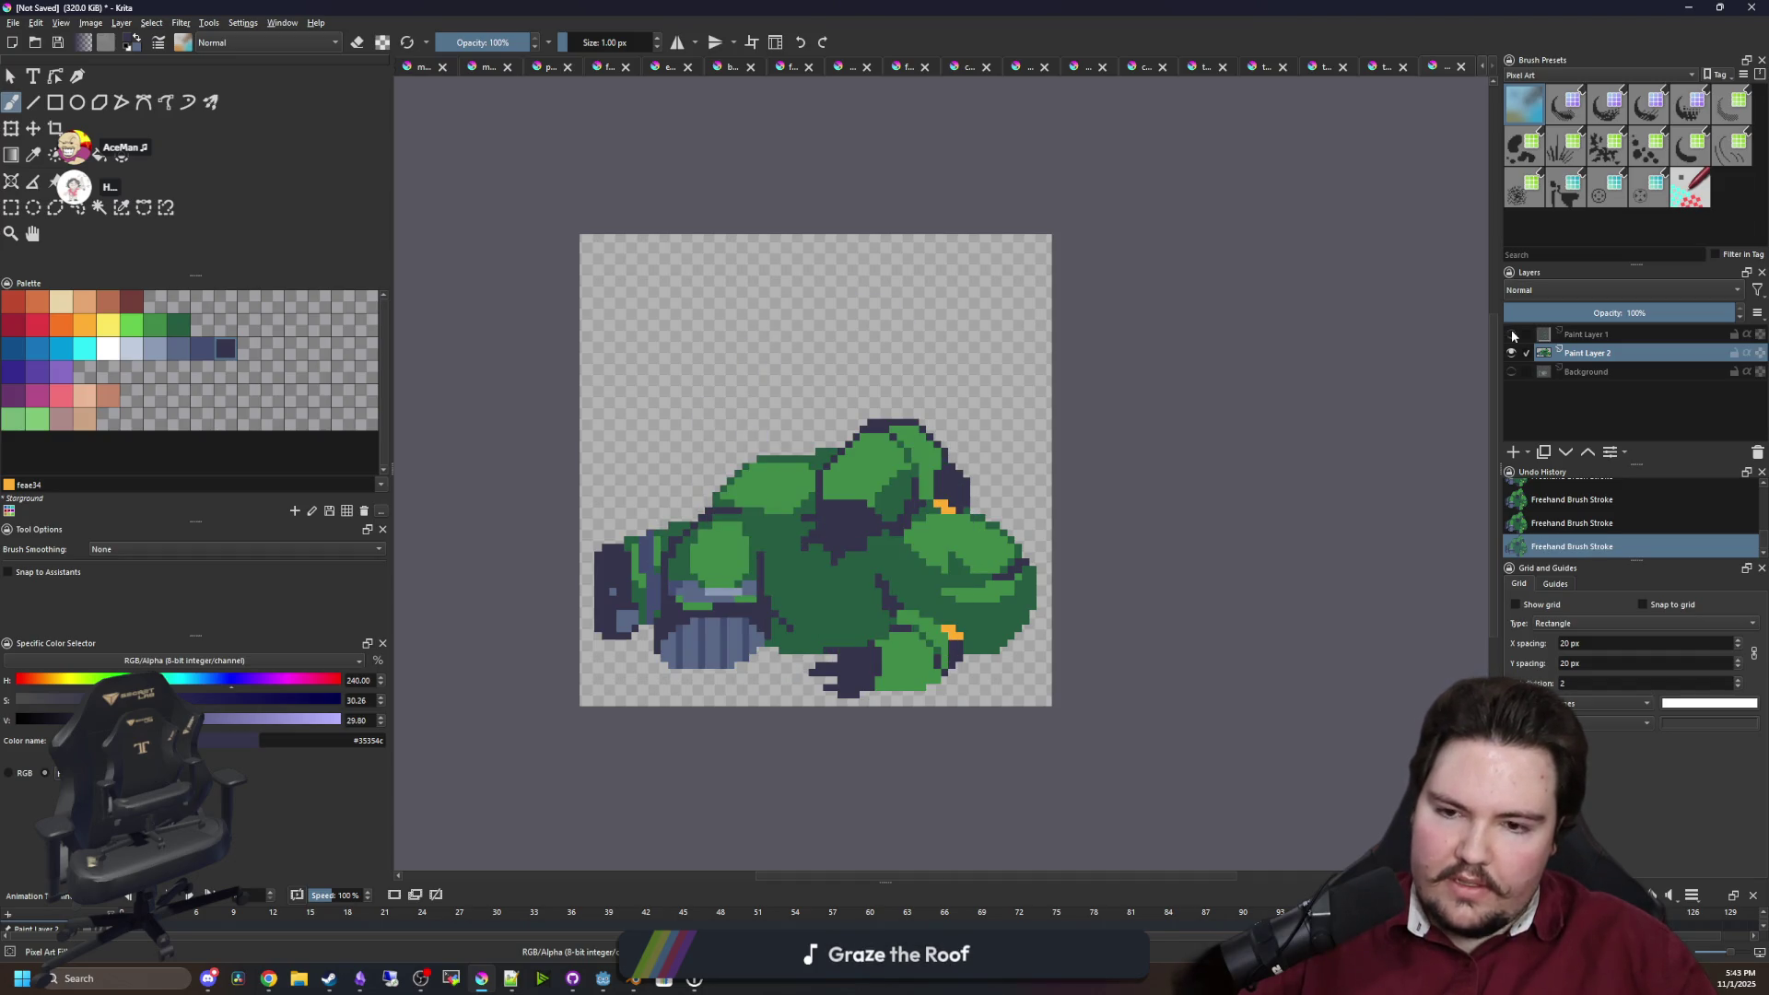
click(1512, 335)
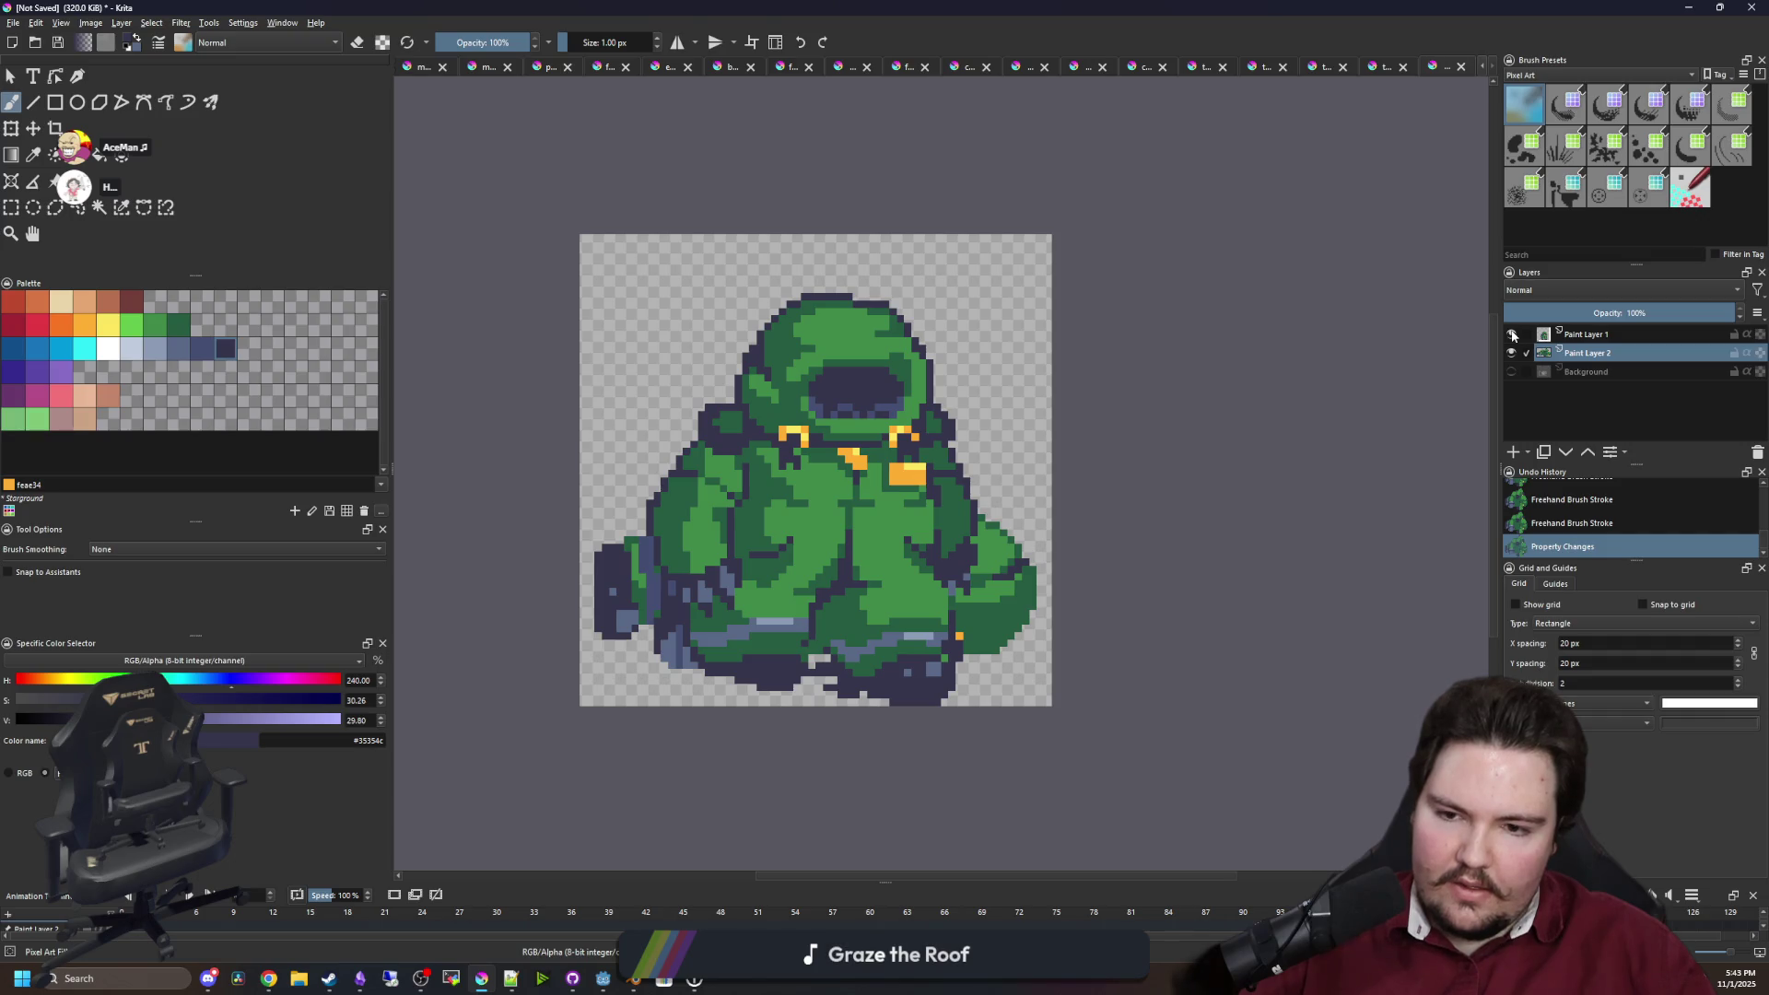
click(1512, 334)
click(1512, 335)
click(1512, 335)
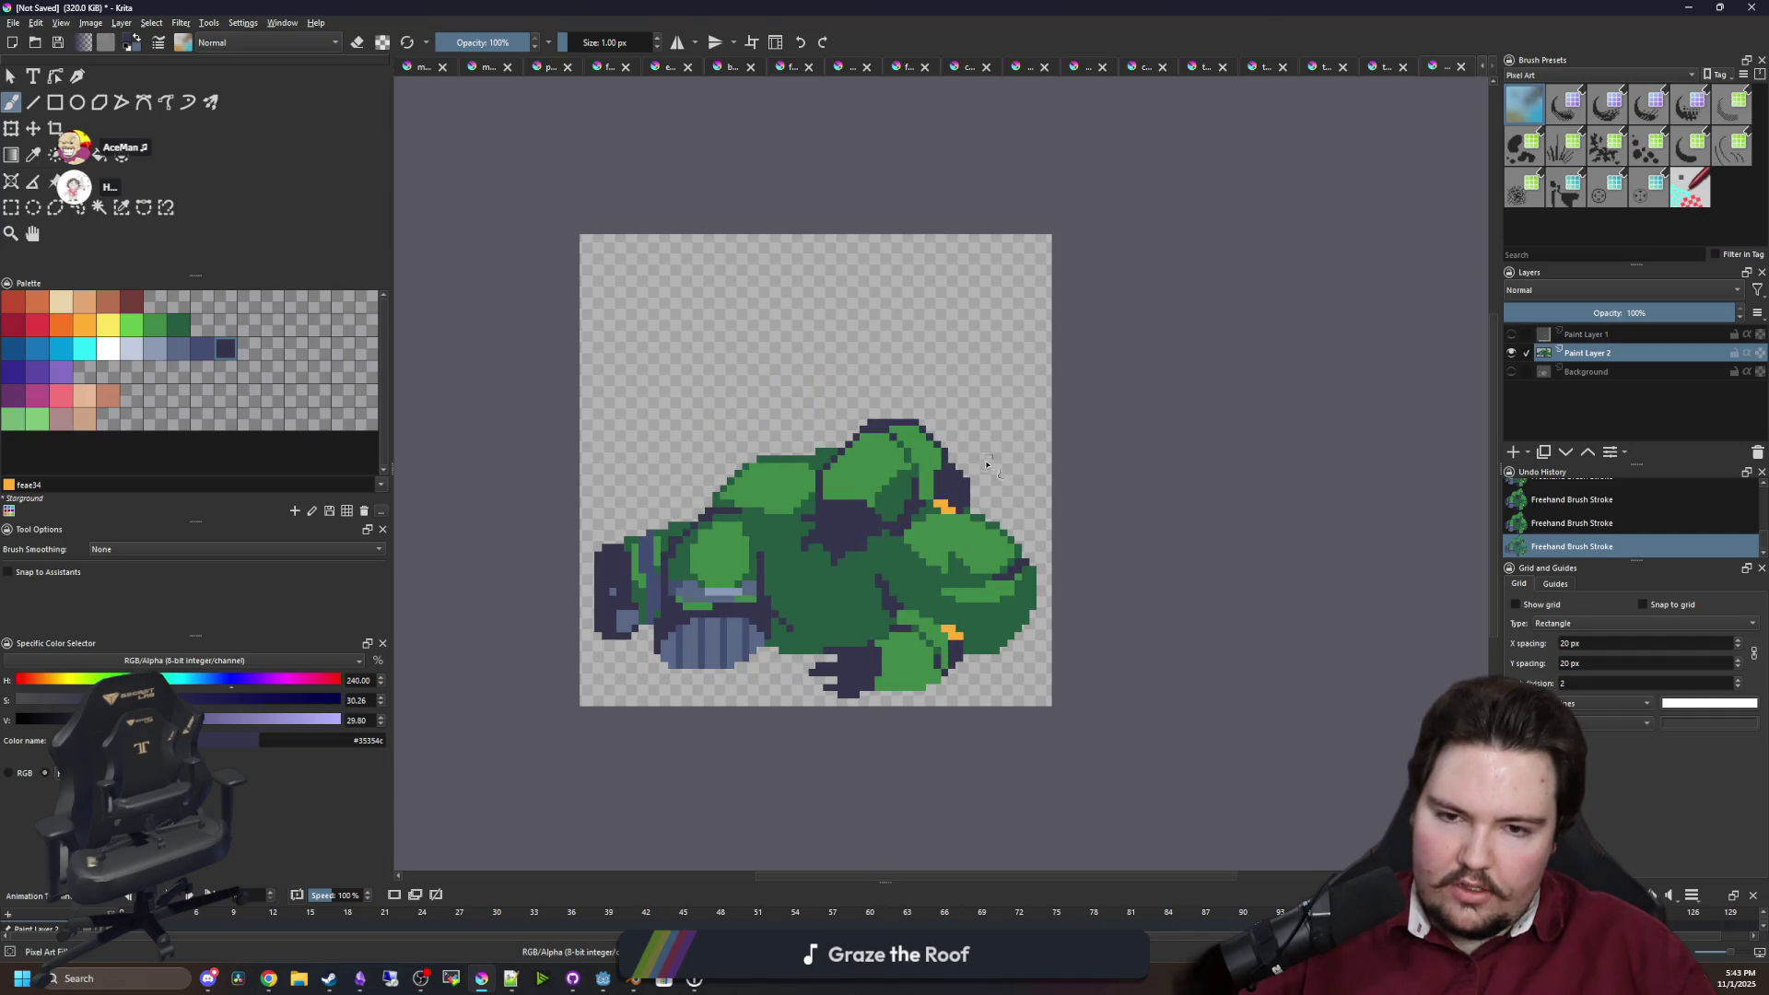
scroll(978, 501, up, 3)
scroll(979, 501, up, 3)
Step: Darken pixels along the dark shape's right edge and lower column, adding a dark-green block
mouse_move(962, 590)
mouse_down()
mouse_move(948, 482)
mouse_move(887, 324)
mouse_up()
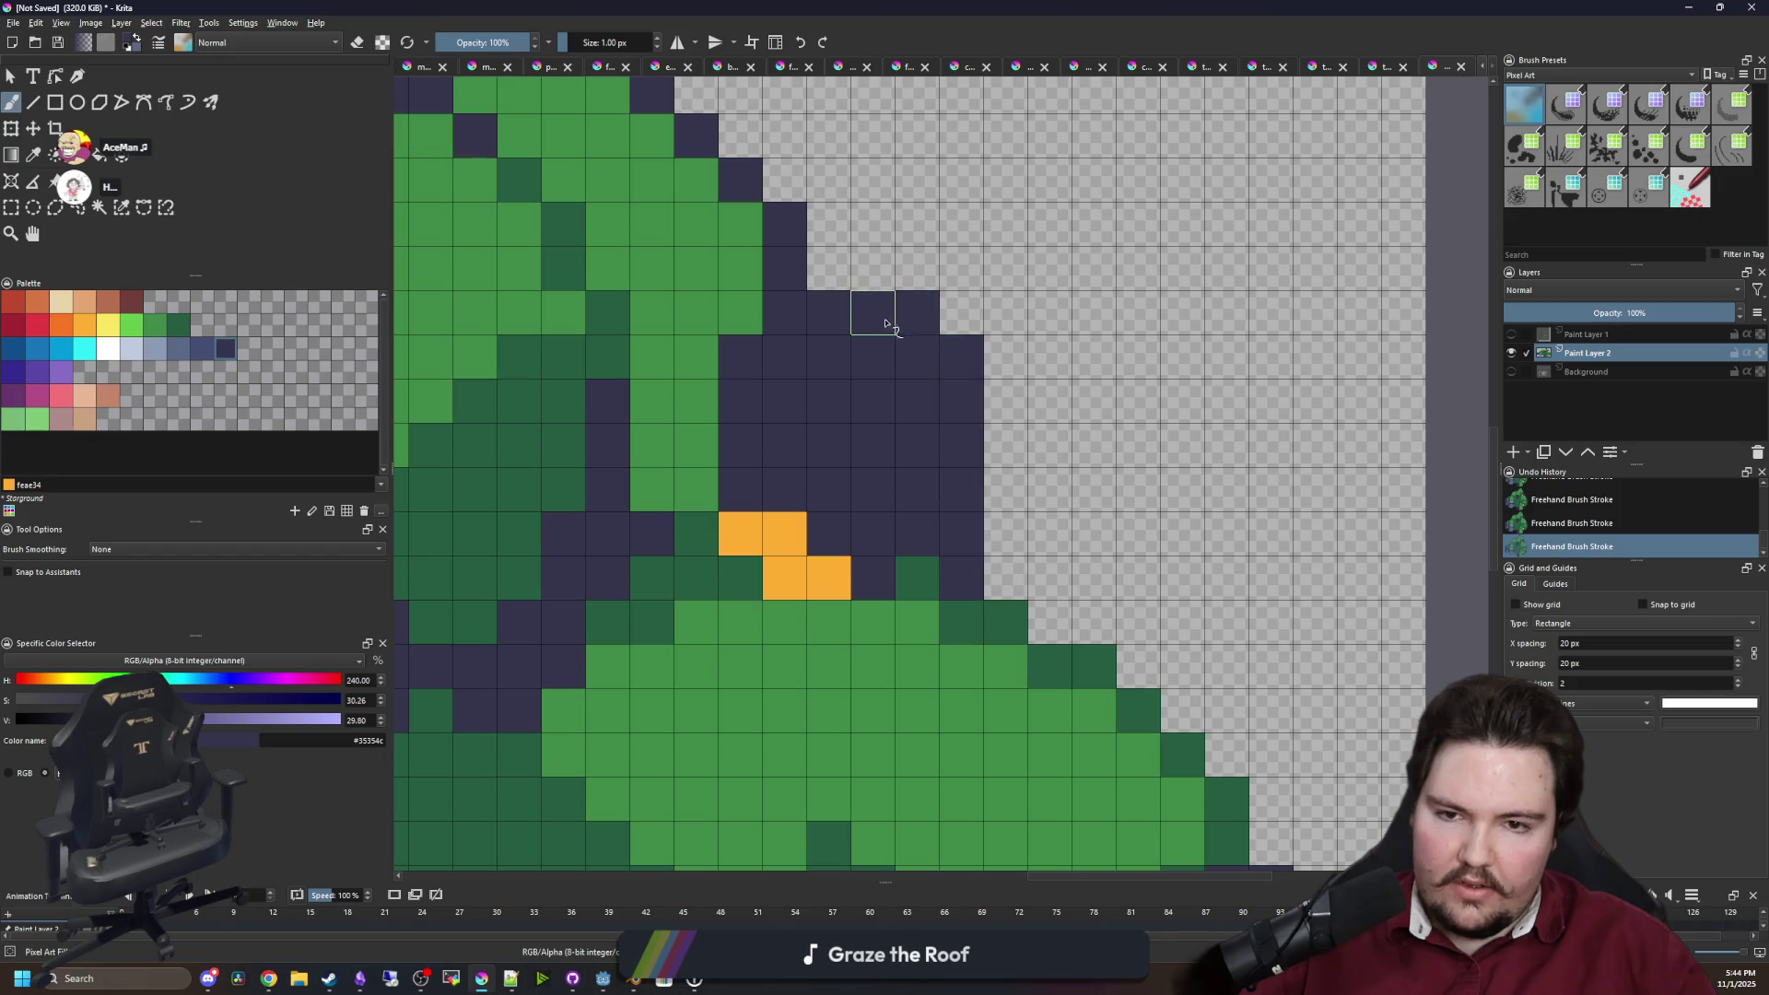
scroll(912, 581, down, 3)
scroll(872, 628, up, 2)
mouse_move(866, 679)
mouse_down()
mouse_move(898, 679)
mouse_move(931, 620)
mouse_up()
scroll(869, 679, down, 3)
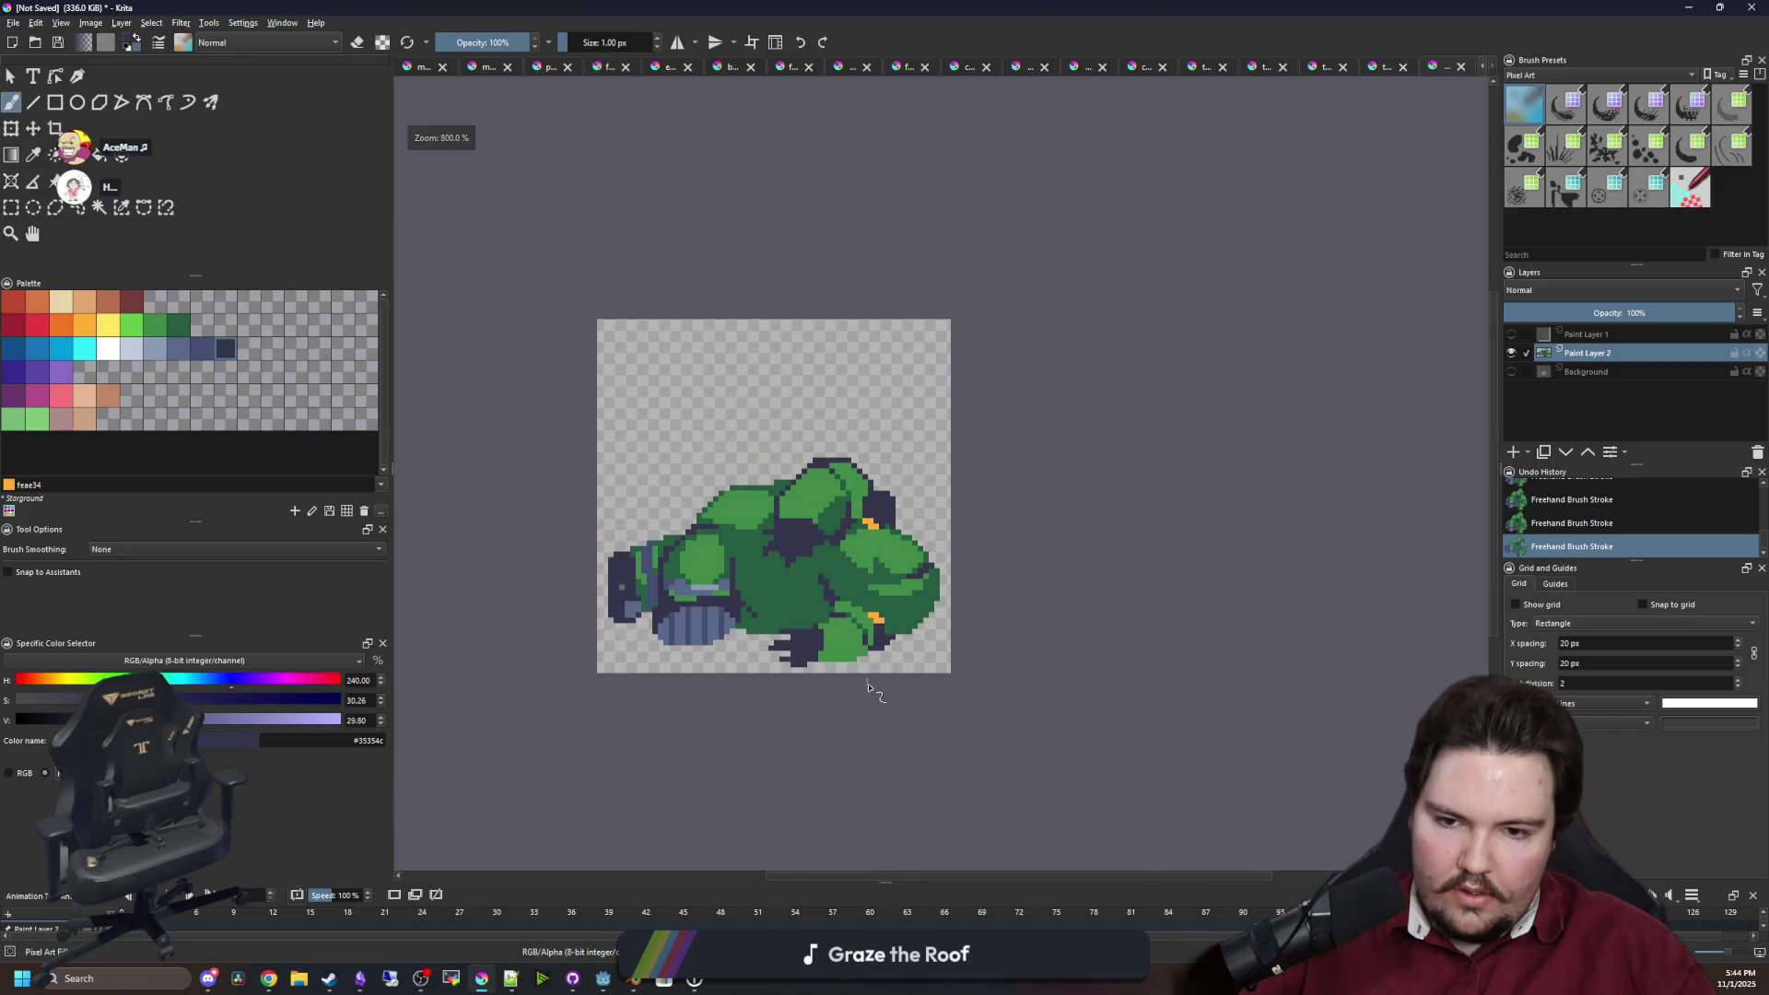
scroll(868, 545, up, 3)
scroll(868, 545, up, 2)
ctrl+click(968, 689)
mouse_move(885, 318)
mouse_down()
mouse_move(841, 289)
mouse_move(873, 297)
mouse_up()
scroll(892, 327, down, 3)
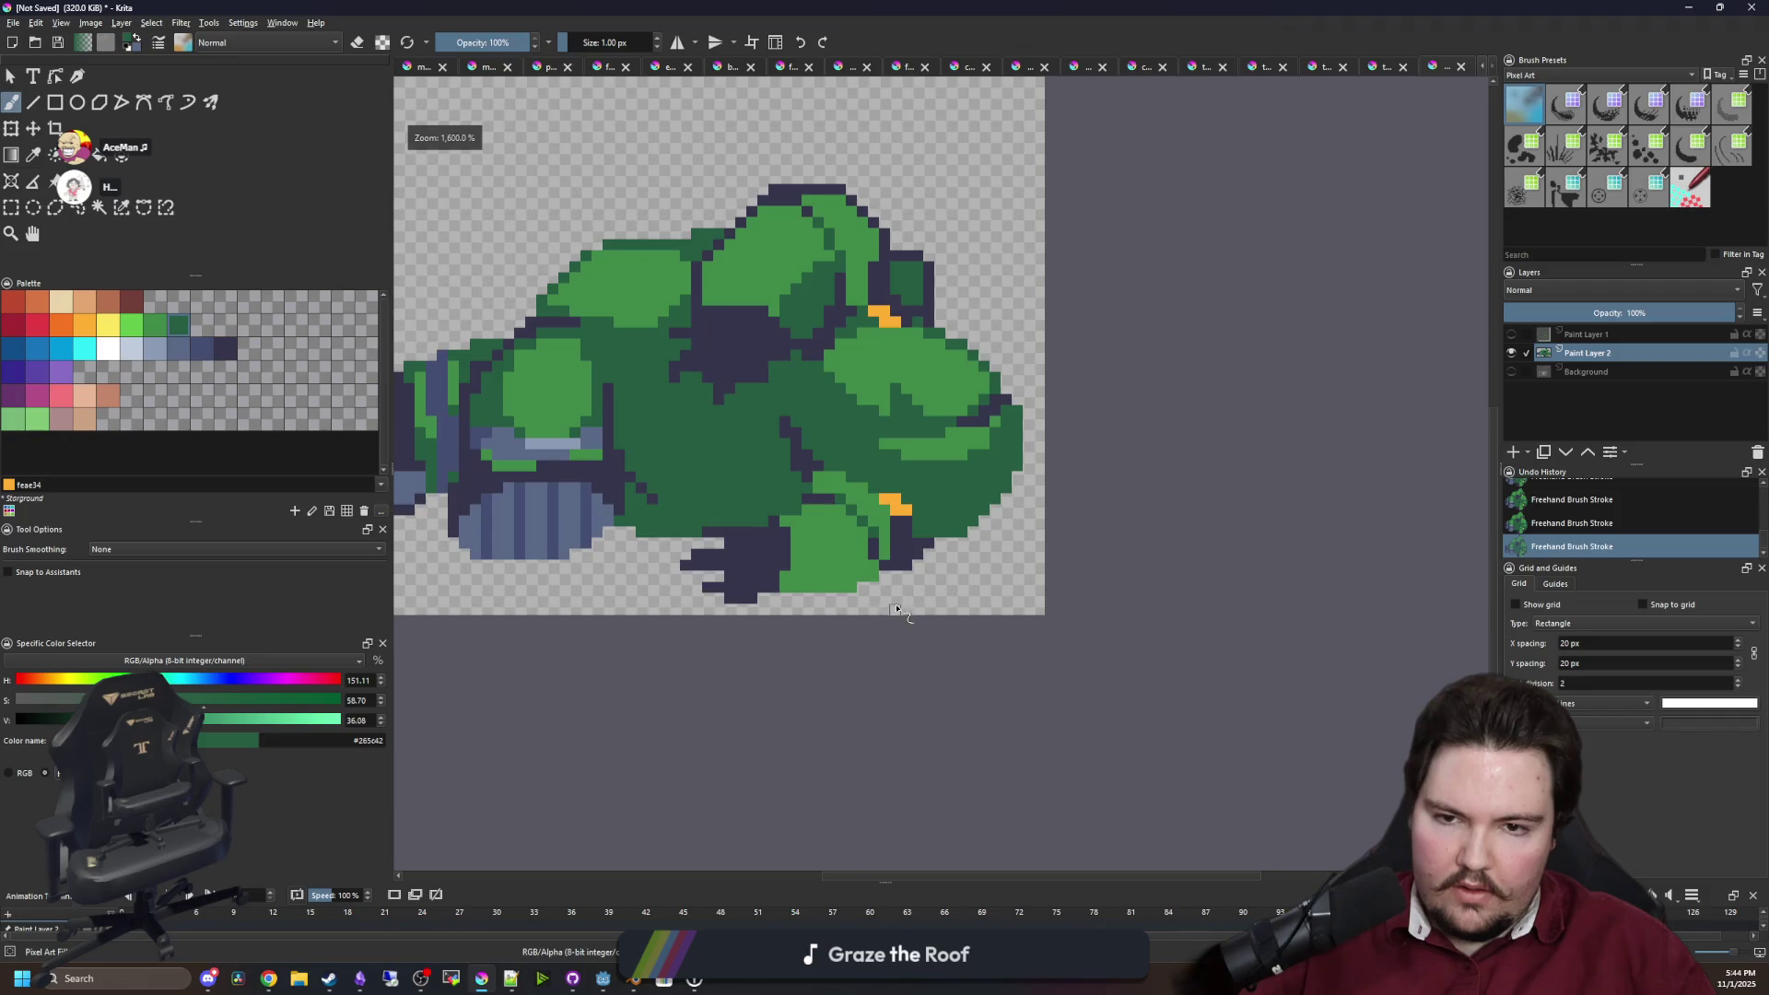
scroll(911, 492, up, 3)
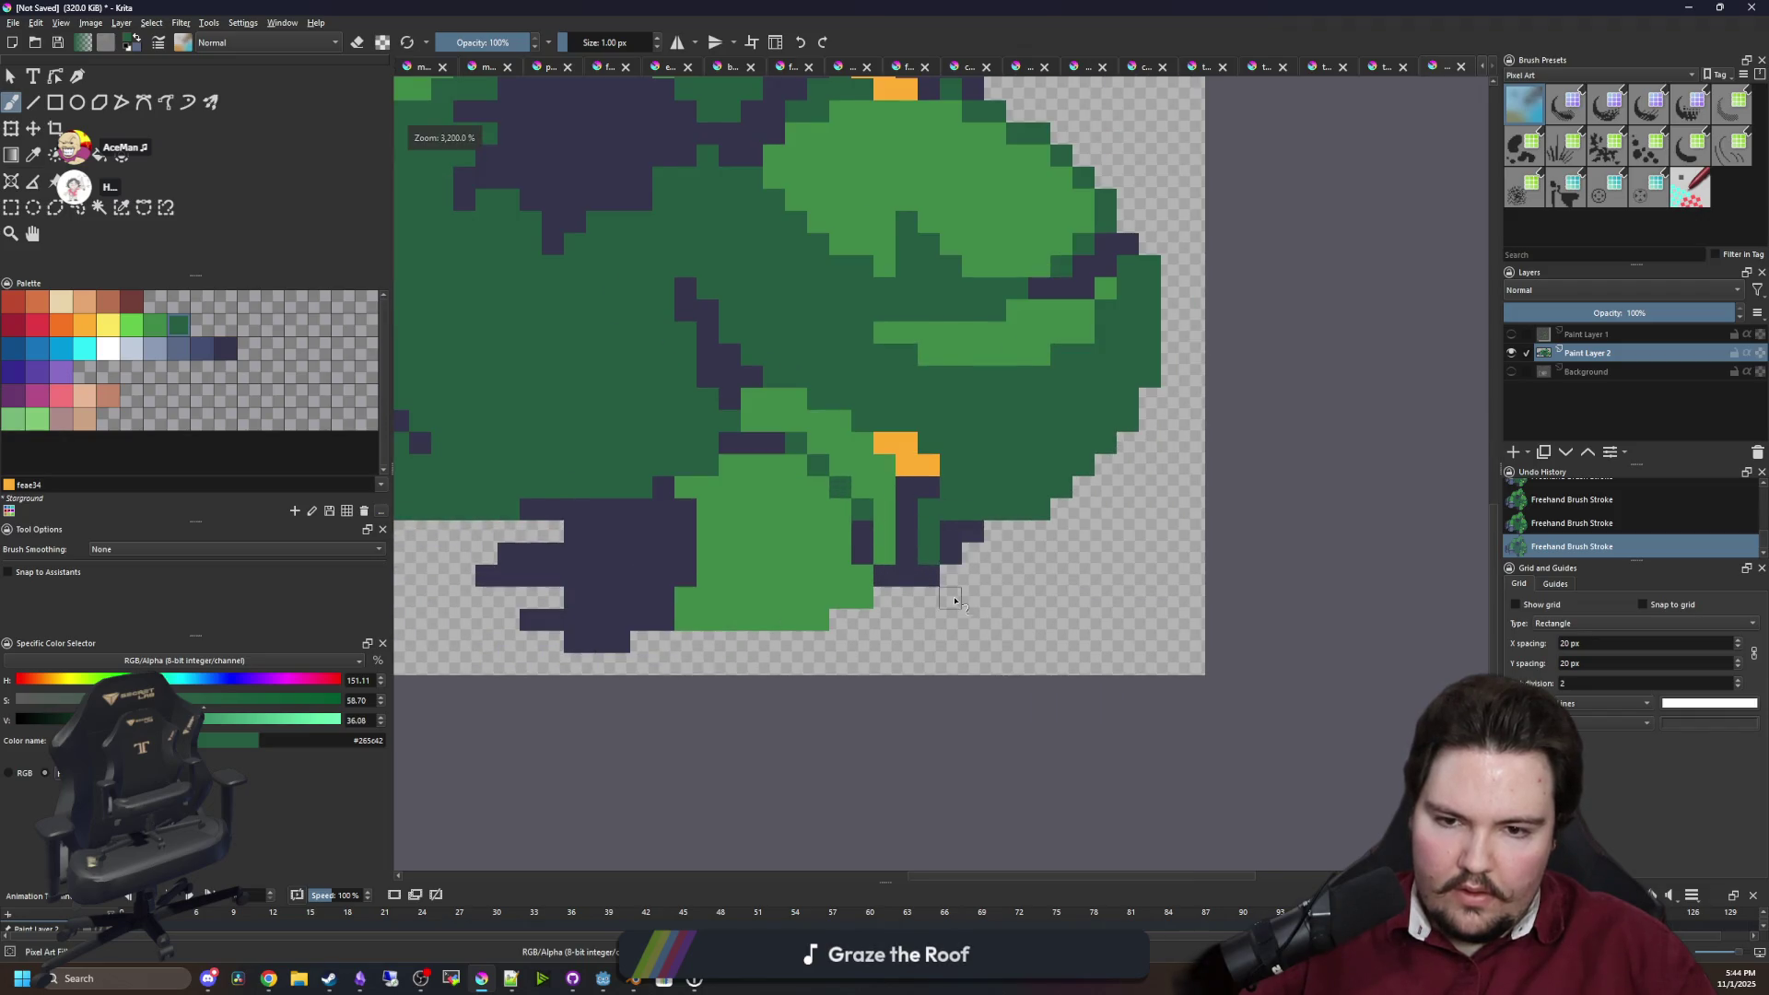
scroll(955, 601, down, 3)
scroll(956, 580, up, 5)
Step: Paint a dark navy cell near the lower hand and recheck it against the upright pose
ctrl+click(955, 579)
click(955, 509)
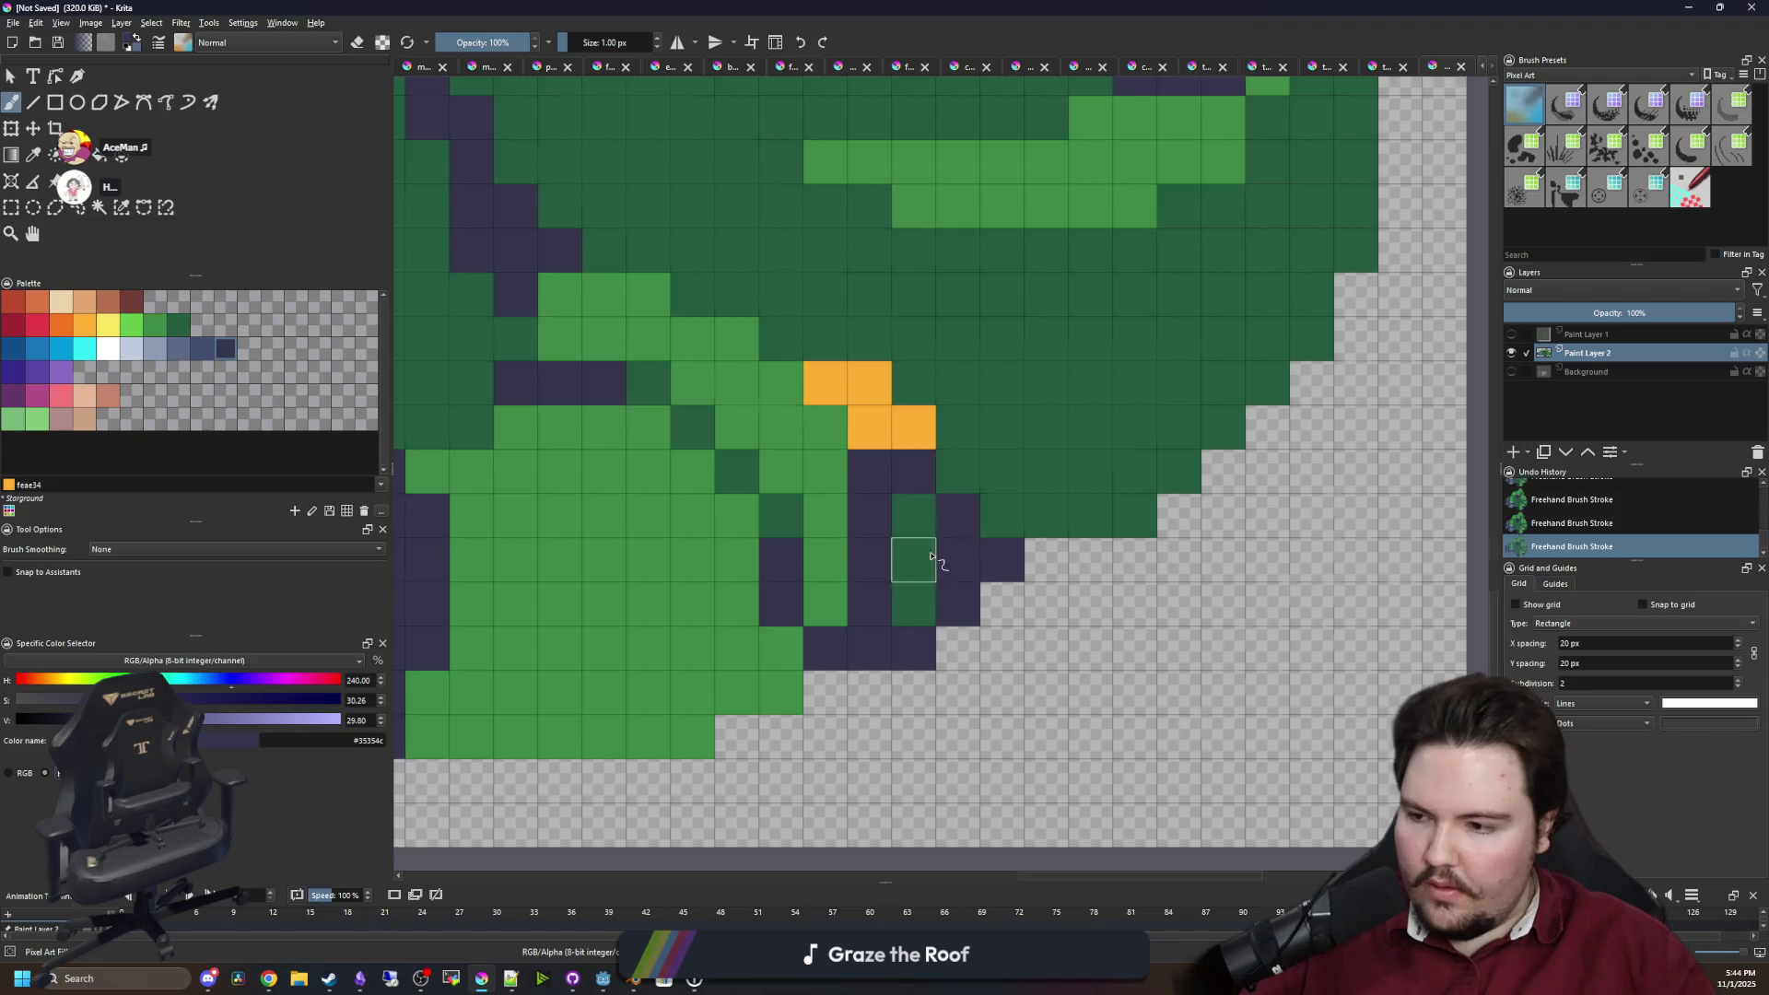
scroll(934, 551, down, 5)
scroll(883, 488, up, 1)
click(1512, 337)
click(1512, 338)
click(1512, 338)
click(1512, 337)
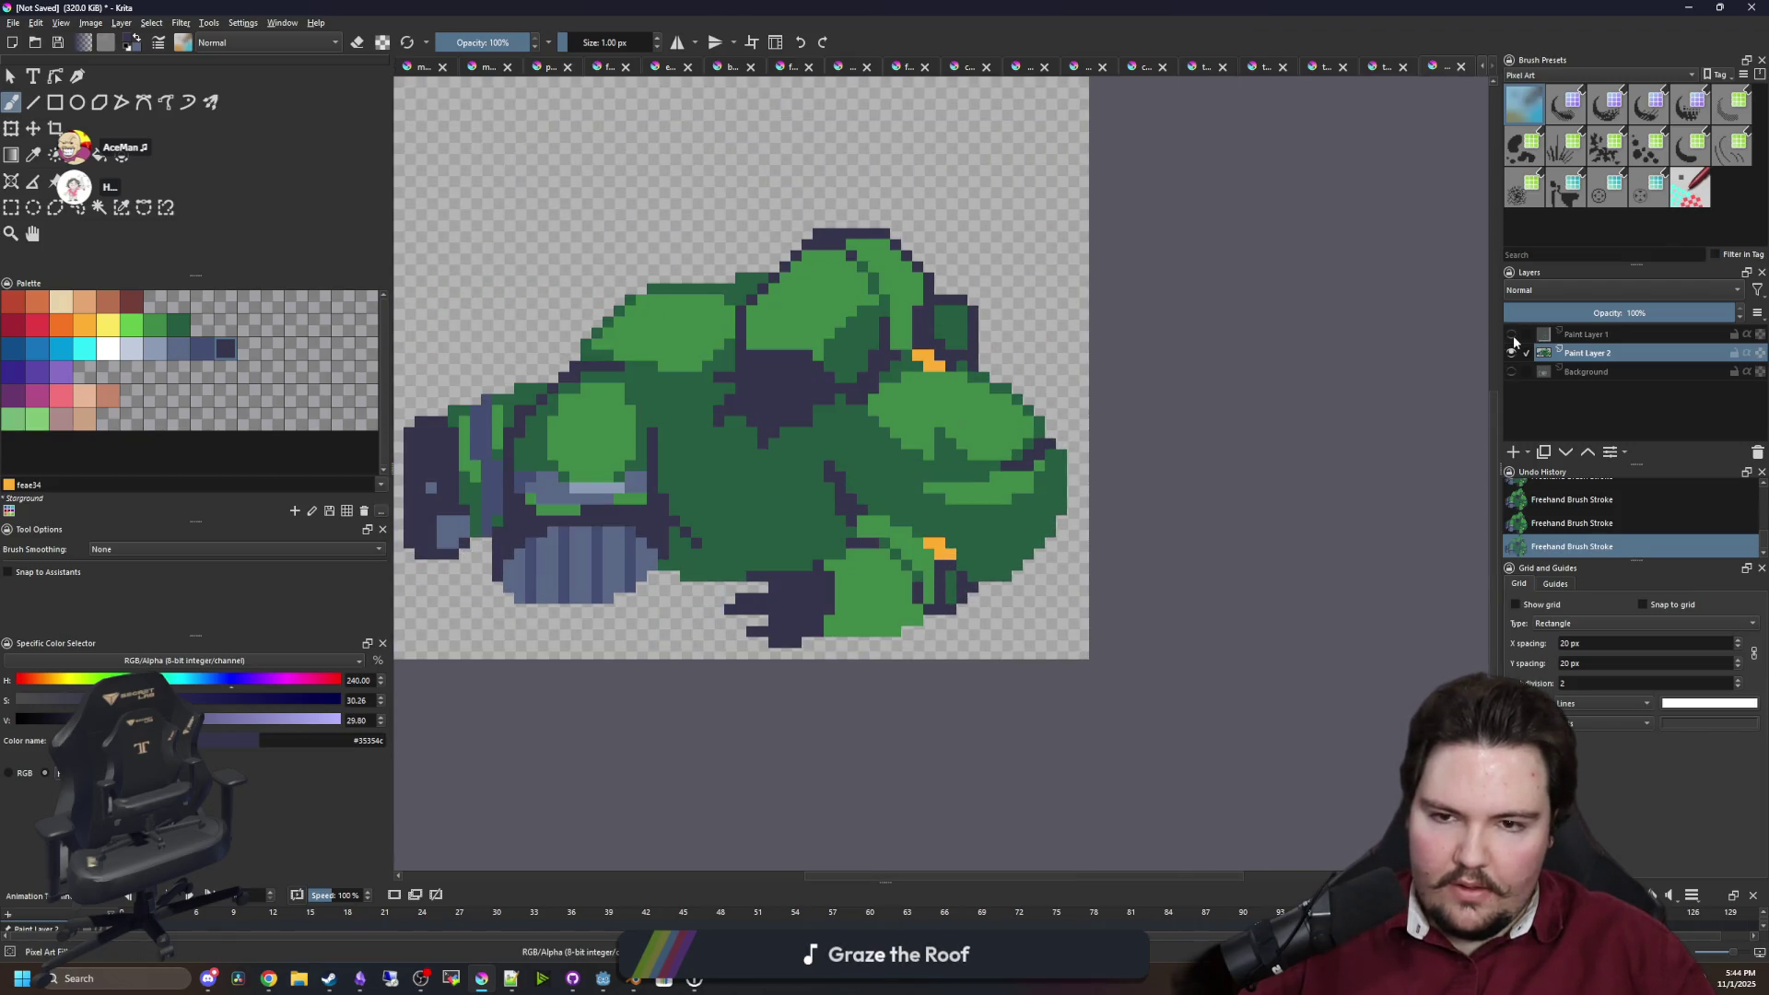
click(1512, 337)
click(1512, 337)
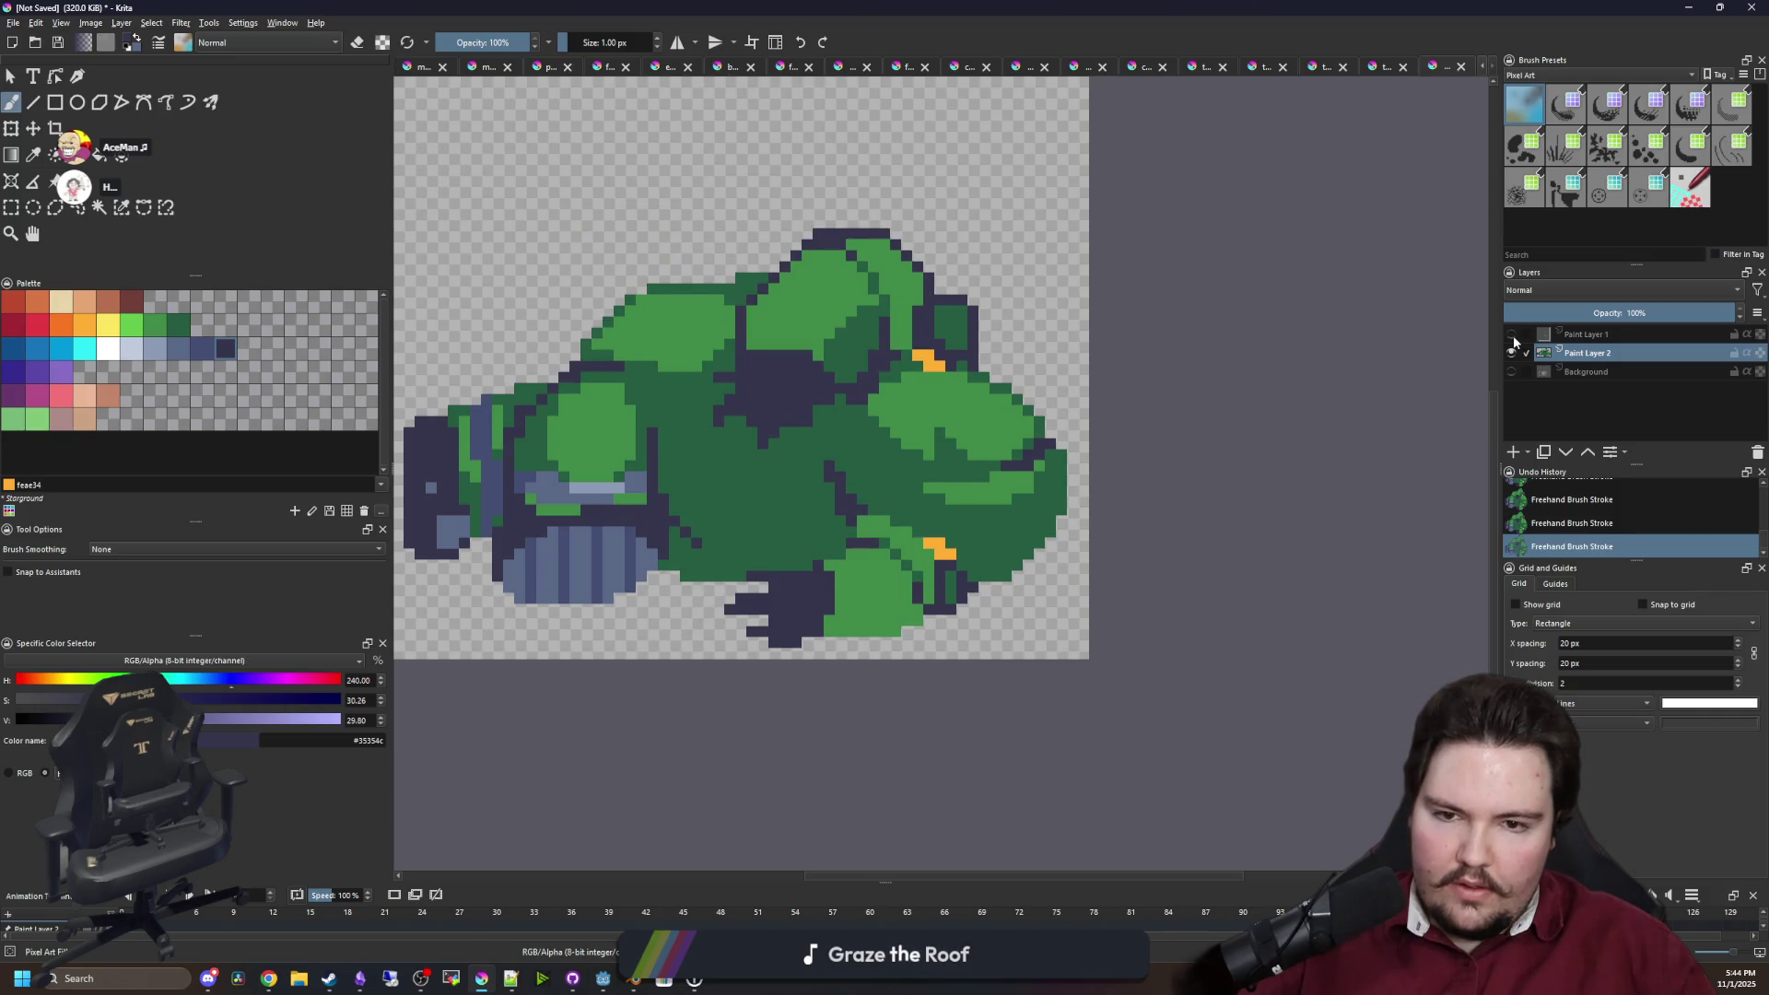
Step: Sample the sprite's orange and paint a small orange block beside the lower hand
scroll(1015, 556, up, 2)
ctrl+click(853, 533)
scroll(973, 661, up, 2)
mouse_move(1047, 682)
mouse_down()
mouse_move(965, 686)
mouse_move(1097, 636)
mouse_move(1090, 679)
mouse_move(949, 728)
mouse_up()
scroll(1049, 689, down, 3)
scroll(1049, 690, up, 1)
key(ctrl+z)
drag(1075, 644, 1003, 609)
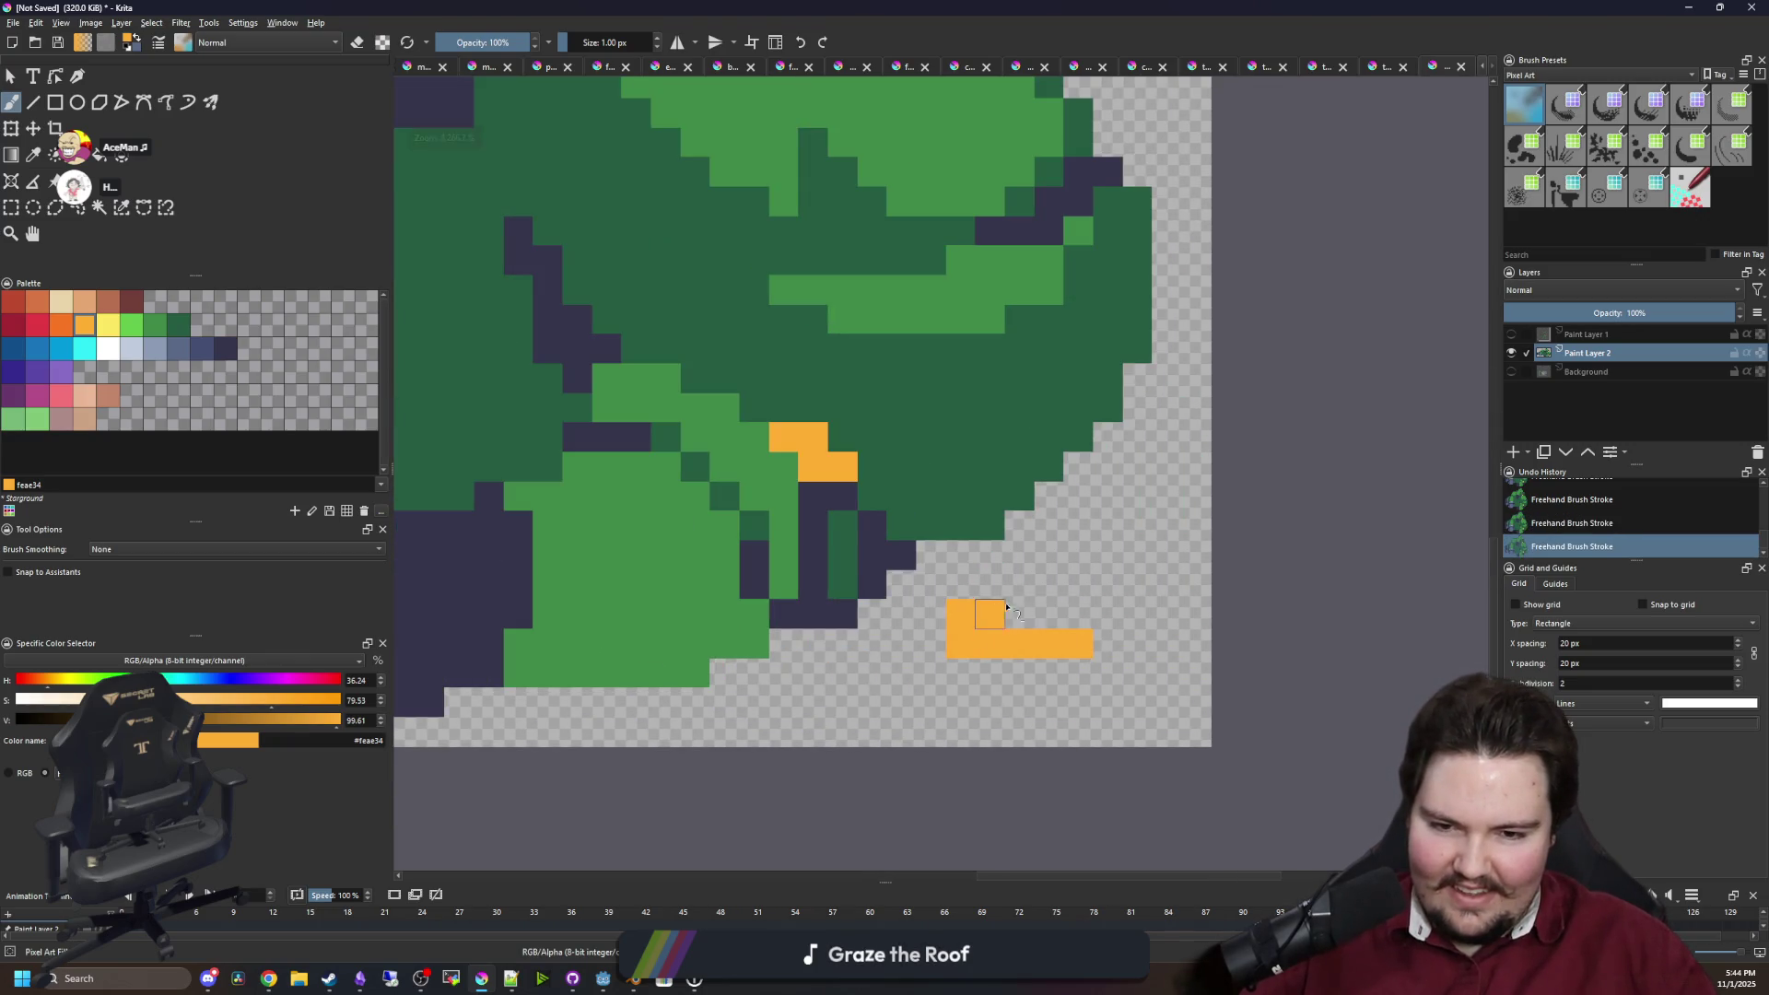
scroll(1080, 607, down, 3)
scroll(1115, 645, down, 1)
scroll(1398, 430, up, 2)
Step: Compare against the upright pose again, stepping visibility changes back and forth with undo and redo
click(1511, 334)
scroll(1157, 493, down, 2)
scroll(1146, 454, up, 2)
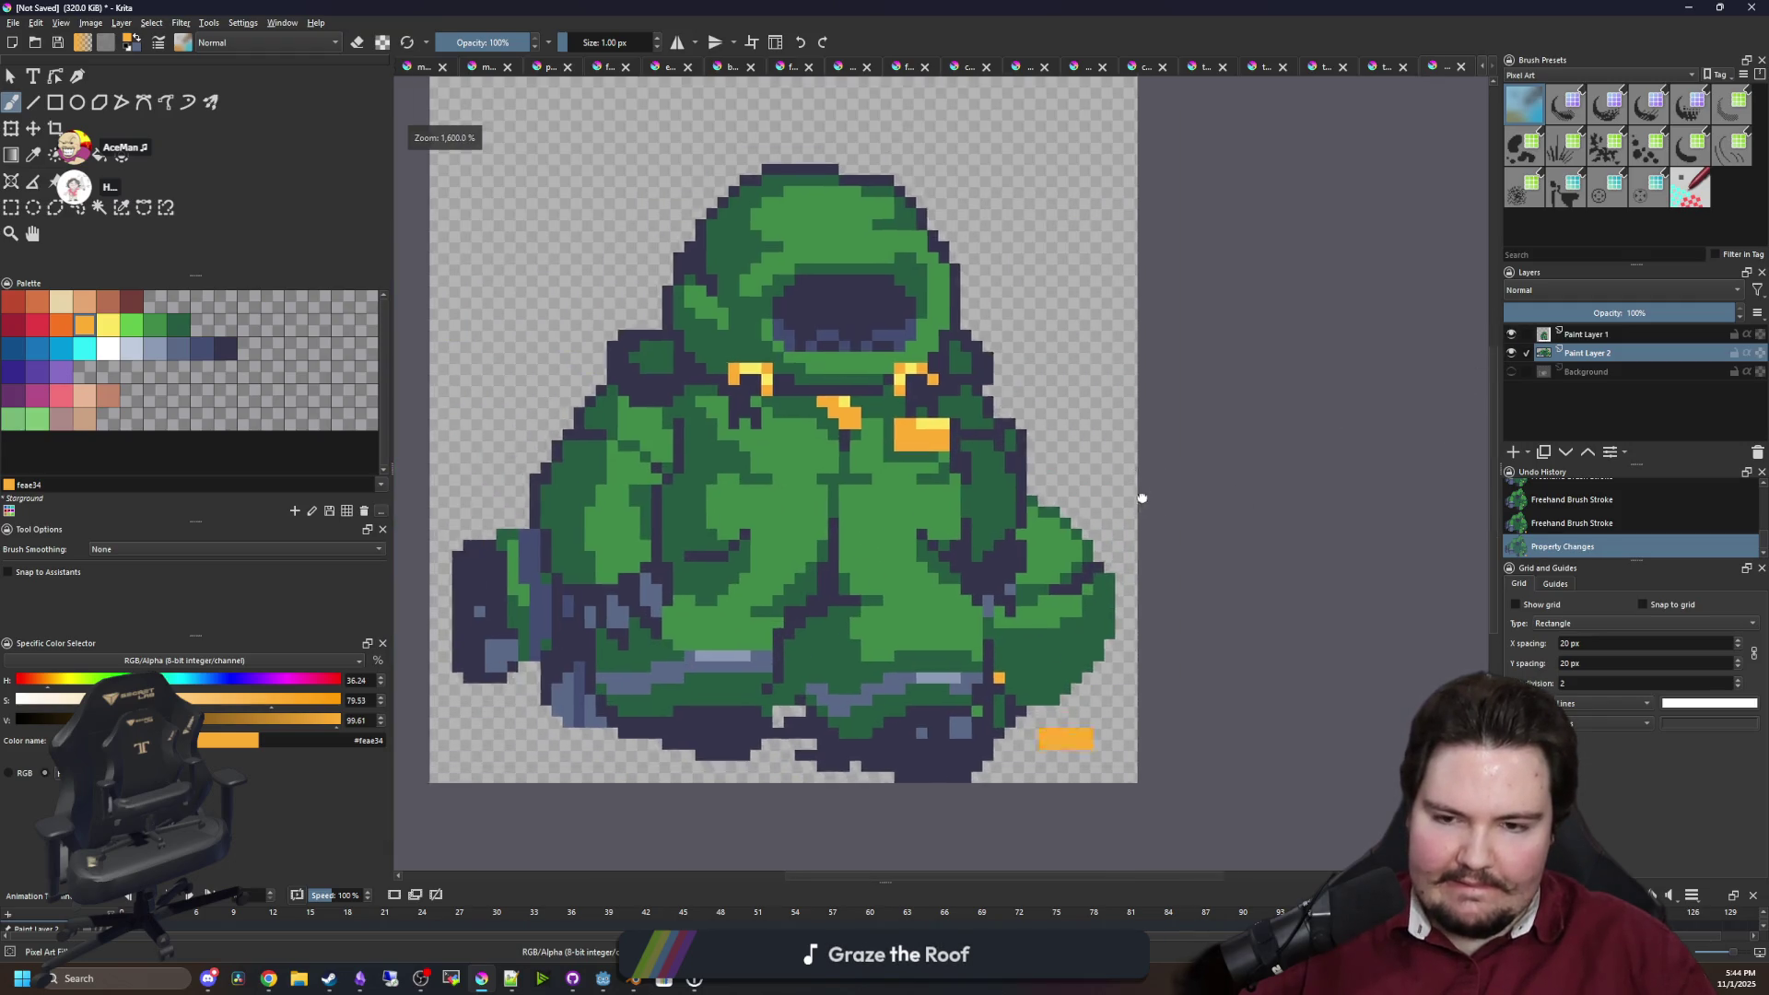
click(1512, 334)
click(1511, 334)
click(1511, 334)
click(1511, 335)
click(1511, 334)
click(1513, 337)
key(ctrl+z)
key(ctrl+shift+z)
key(ctrl+z)
key(ctrl+shift+z)
key(ctrl+z)
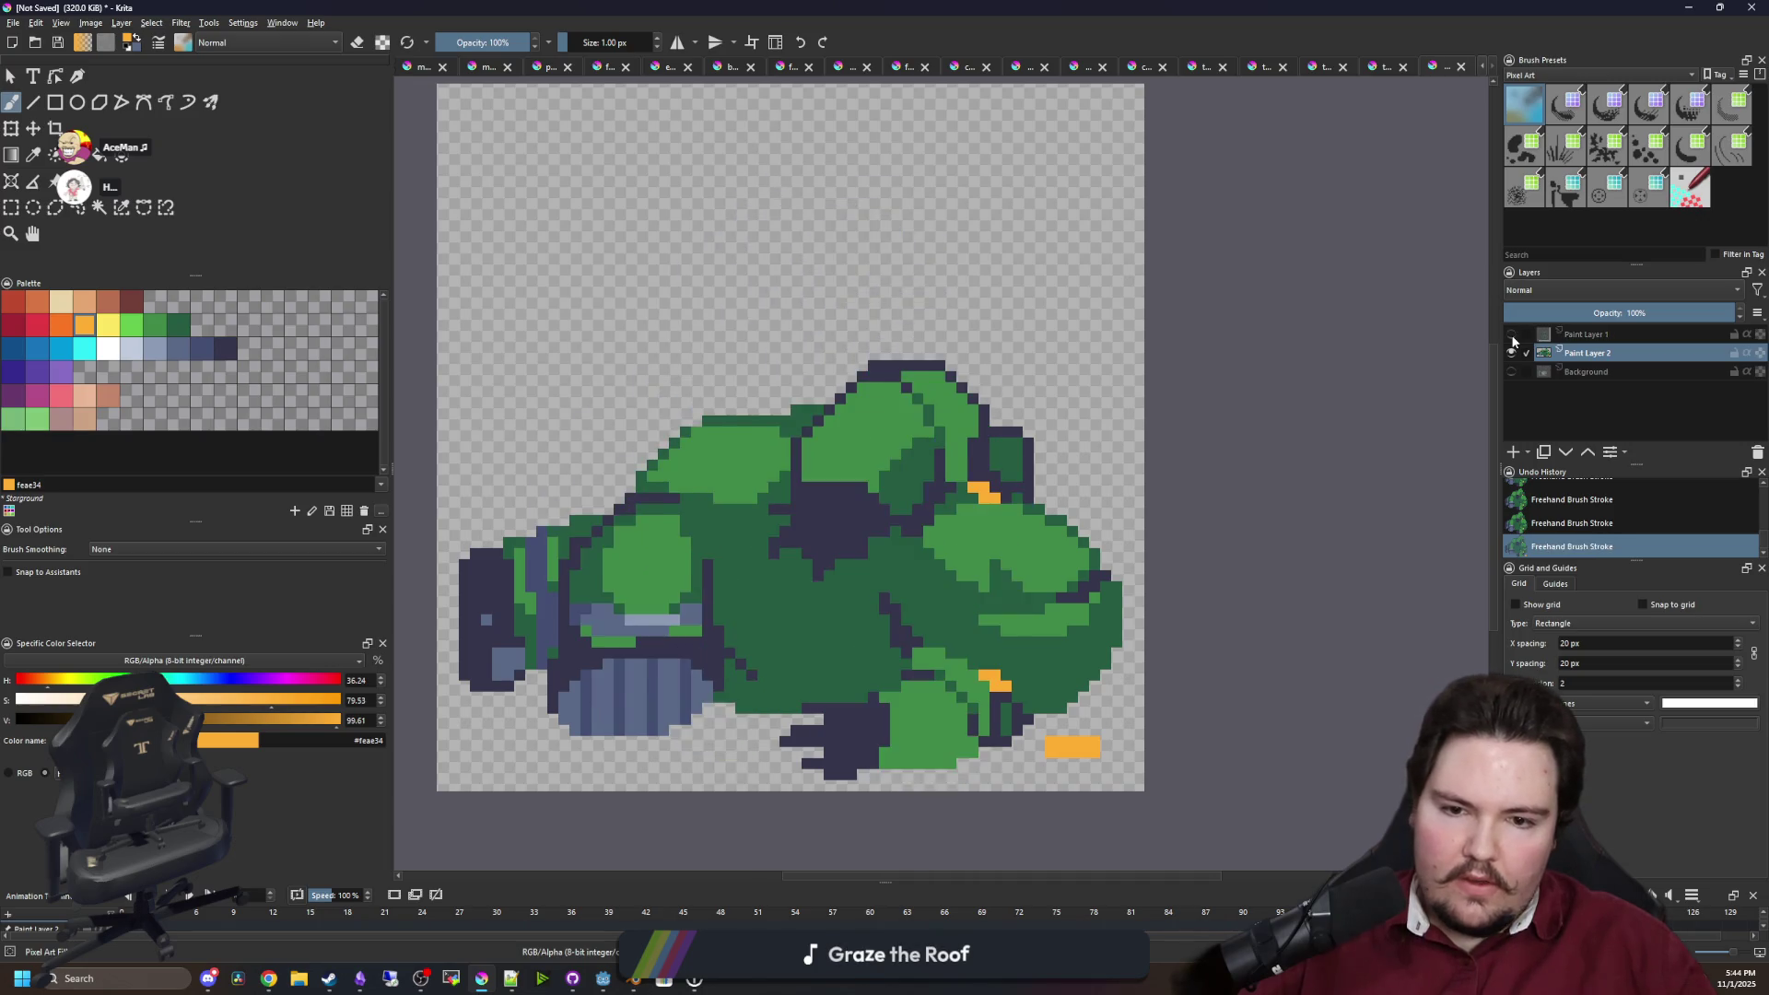
scroll(878, 716, up, 3)
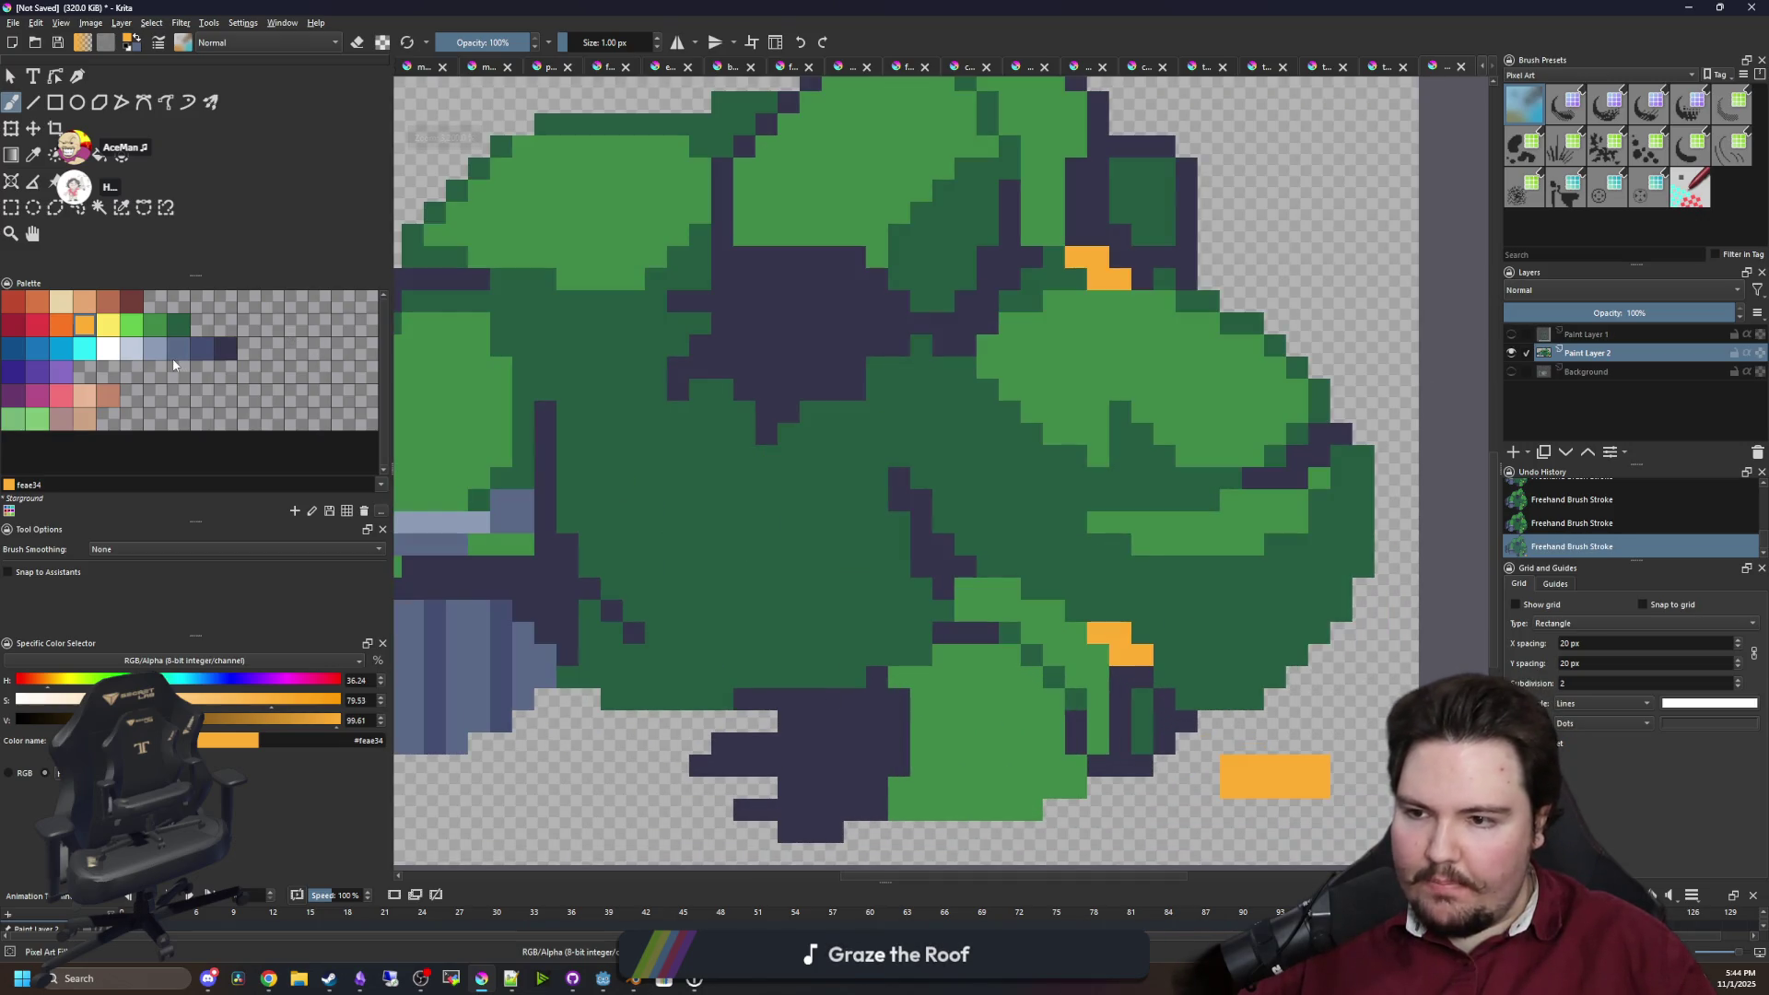
Step: Paint two slate blue-grey (#5a6988) belt rows across the character's torso
click(173, 360)
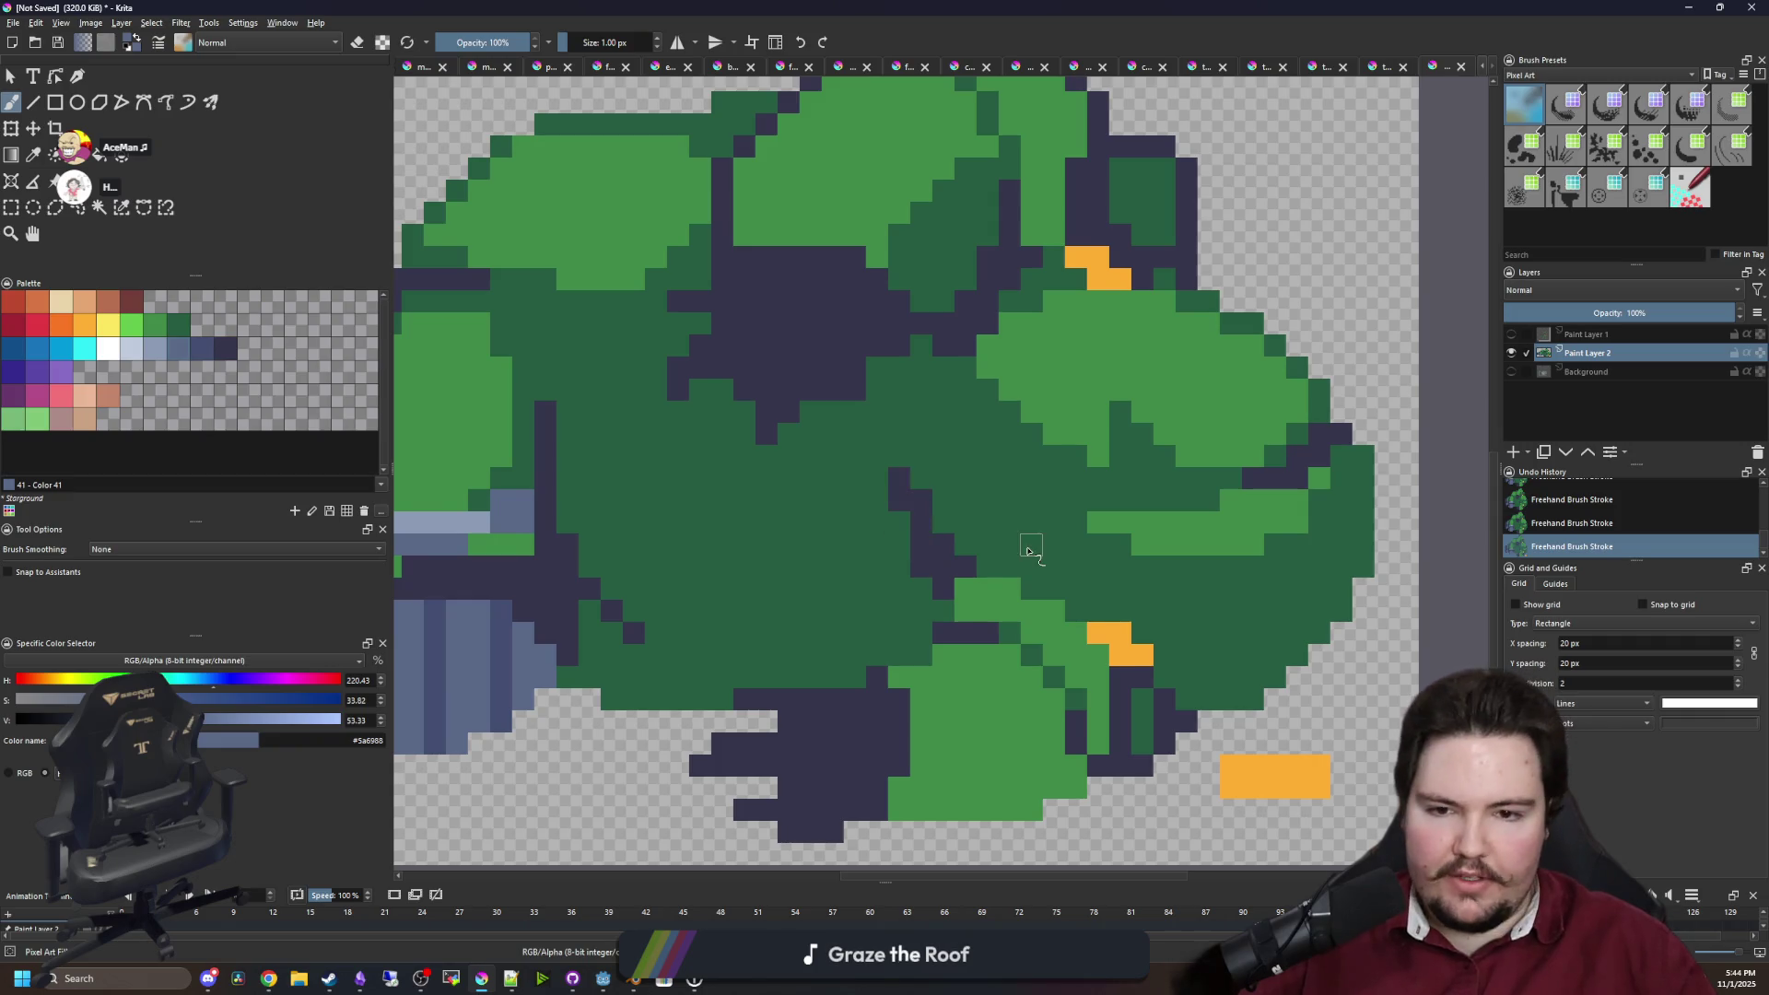
scroll(903, 534, left, 2)
drag(659, 499, 797, 485)
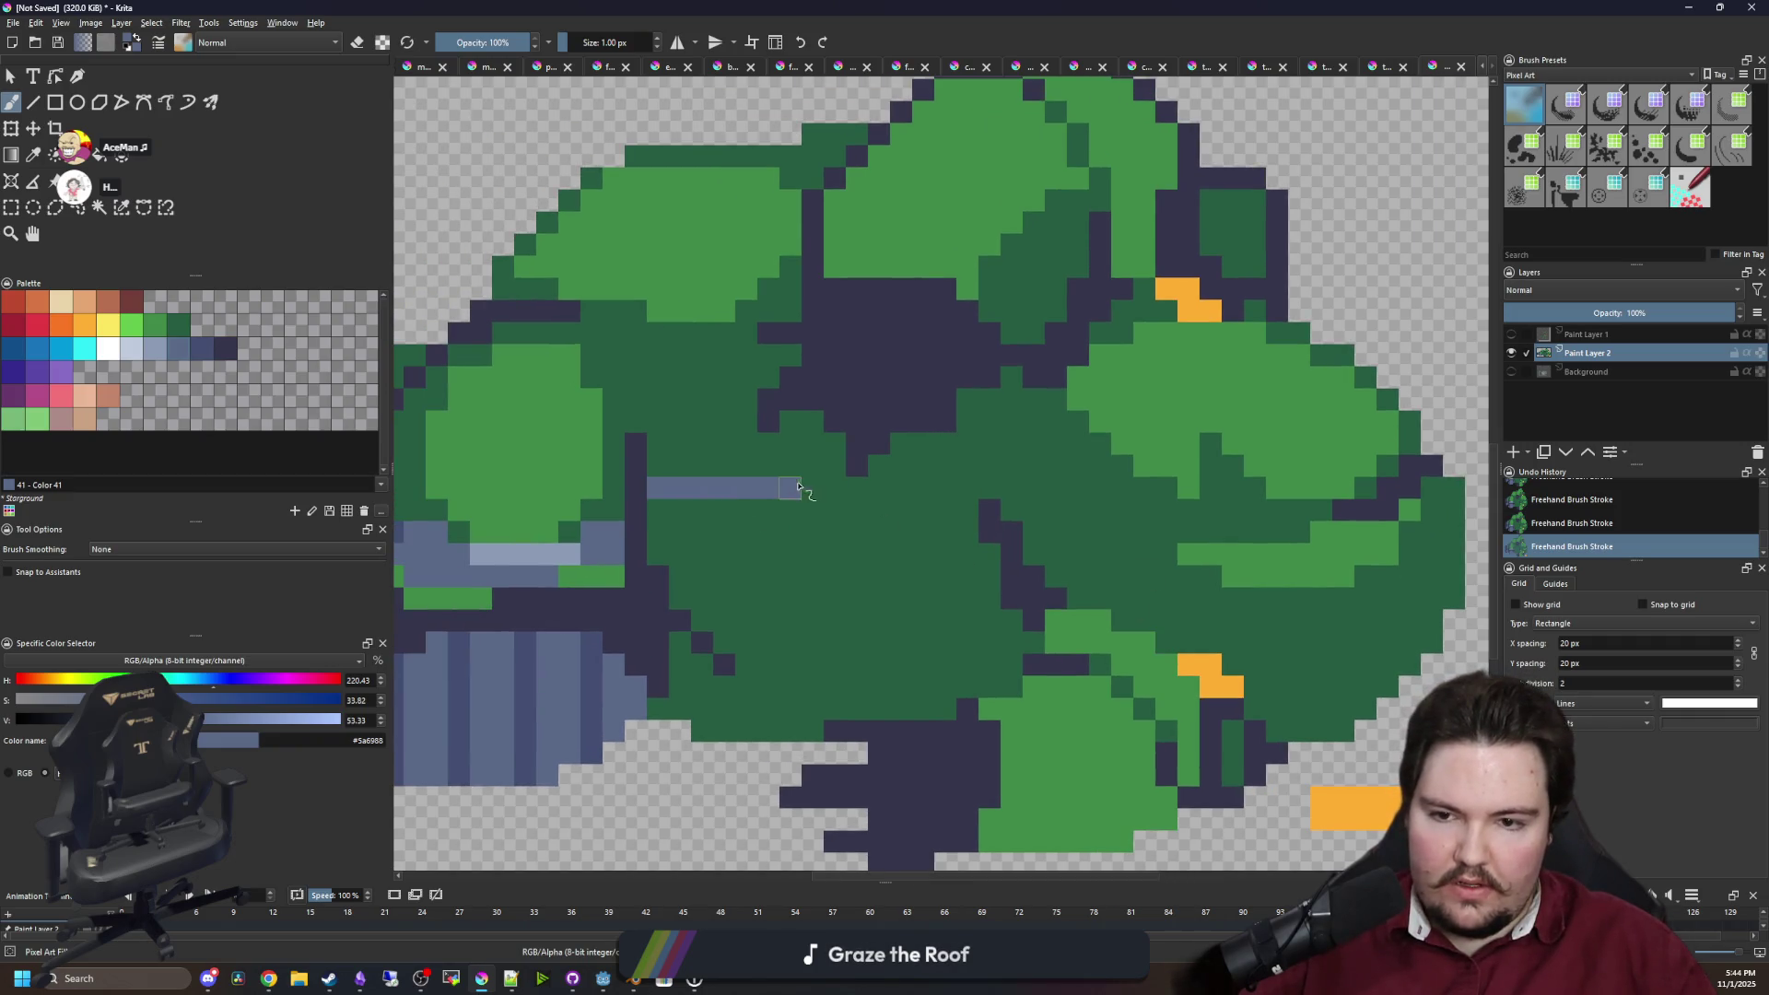
drag(935, 497, 1168, 545)
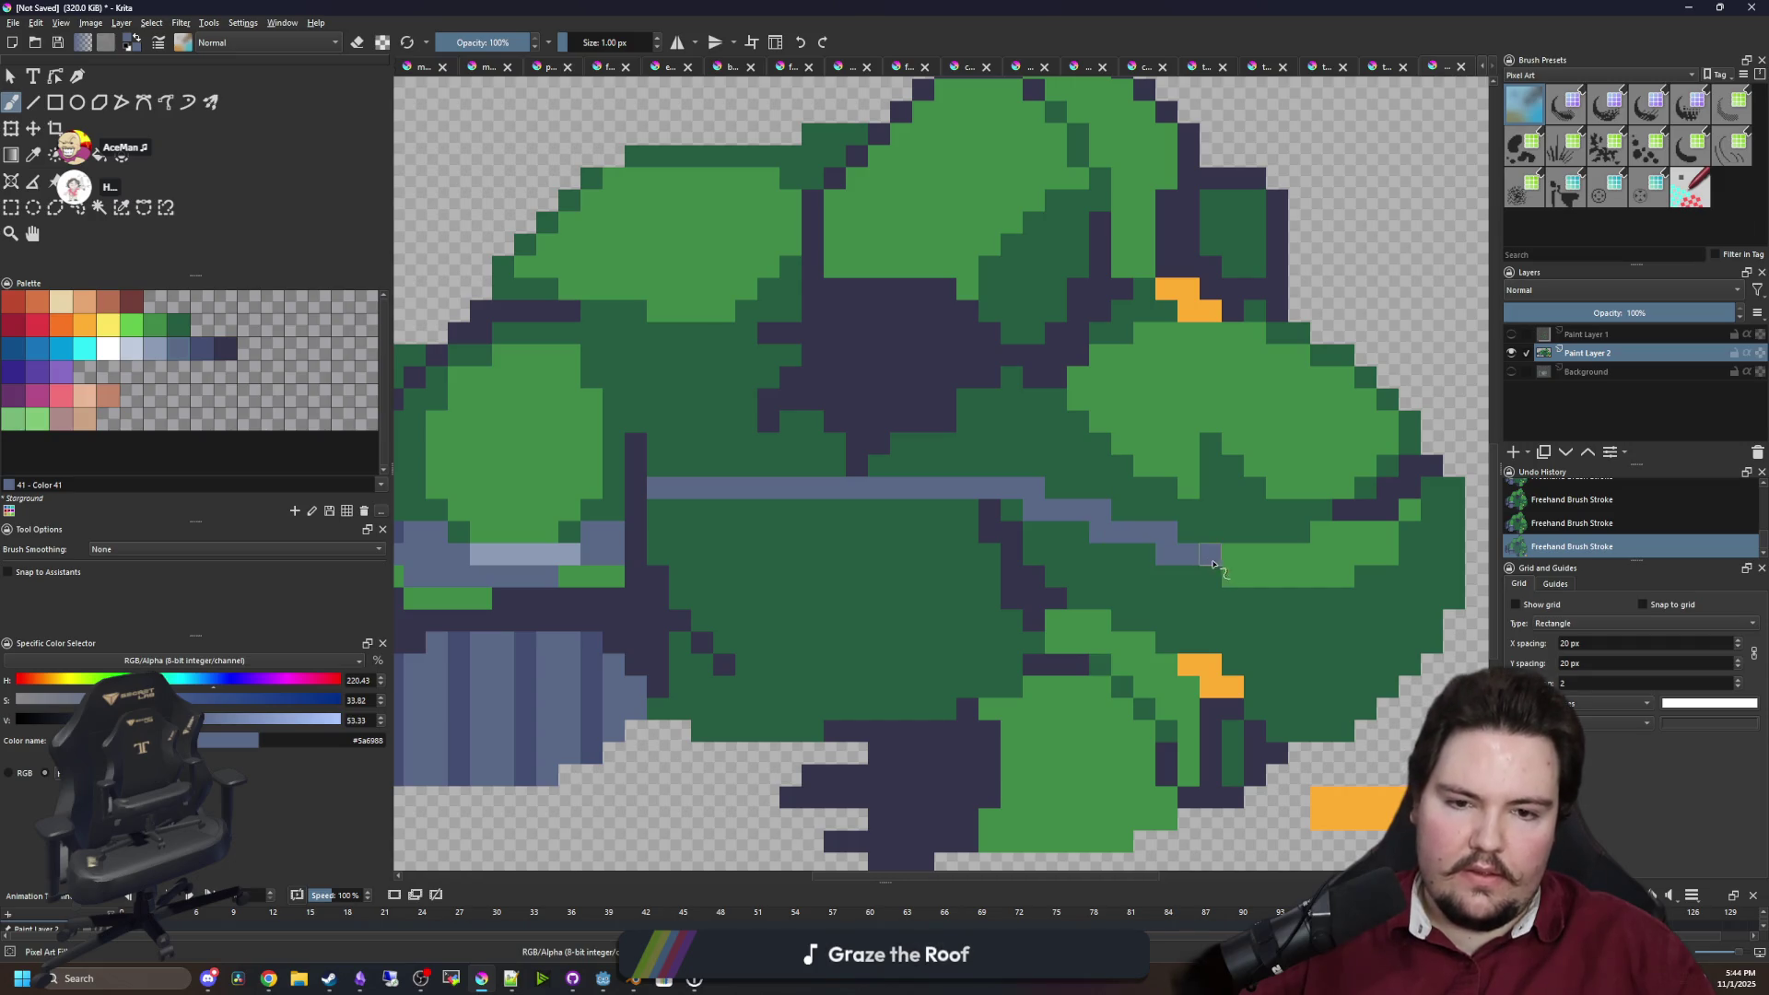
drag(932, 511, 666, 518)
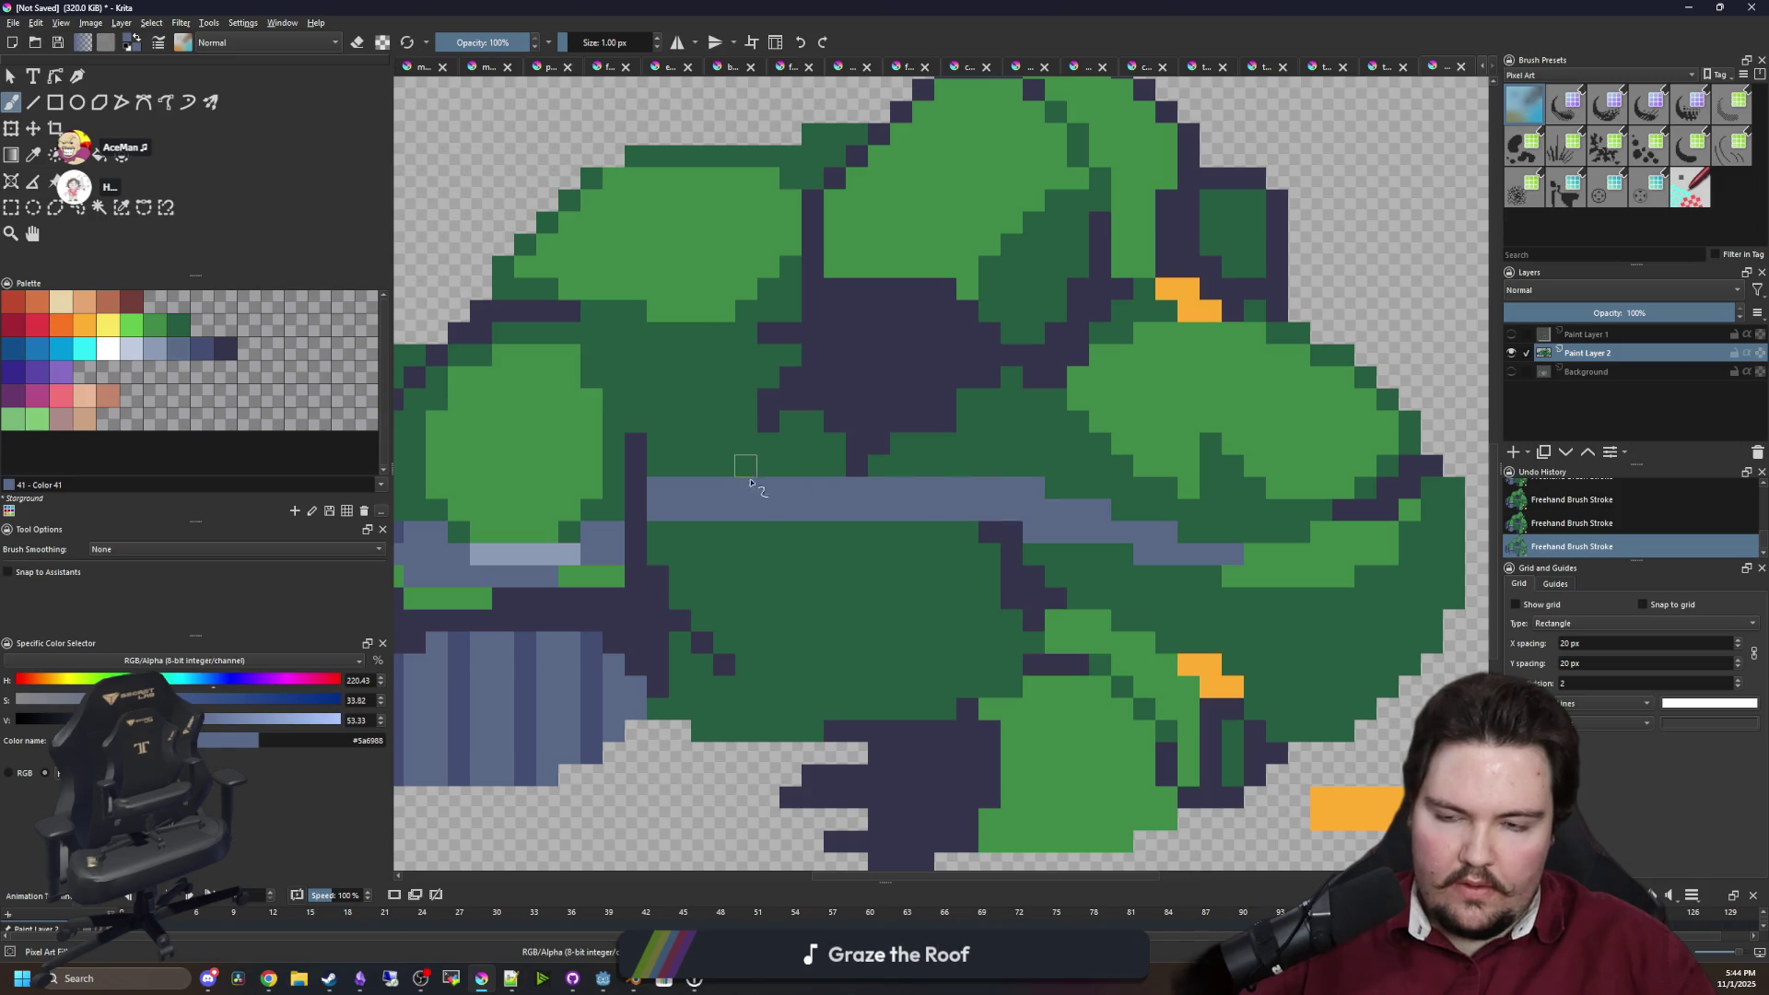
scroll(682, 487, up, 2)
scroll(680, 492, down, 4)
scroll(682, 490, up, 4)
drag(648, 433, 682, 438)
Step: Add dark green (#265c42) pixels beside the belt and extend the blue-grey along the row below
ctrl+click(849, 644)
drag(639, 513, 732, 544)
scroll(765, 654, down, 4)
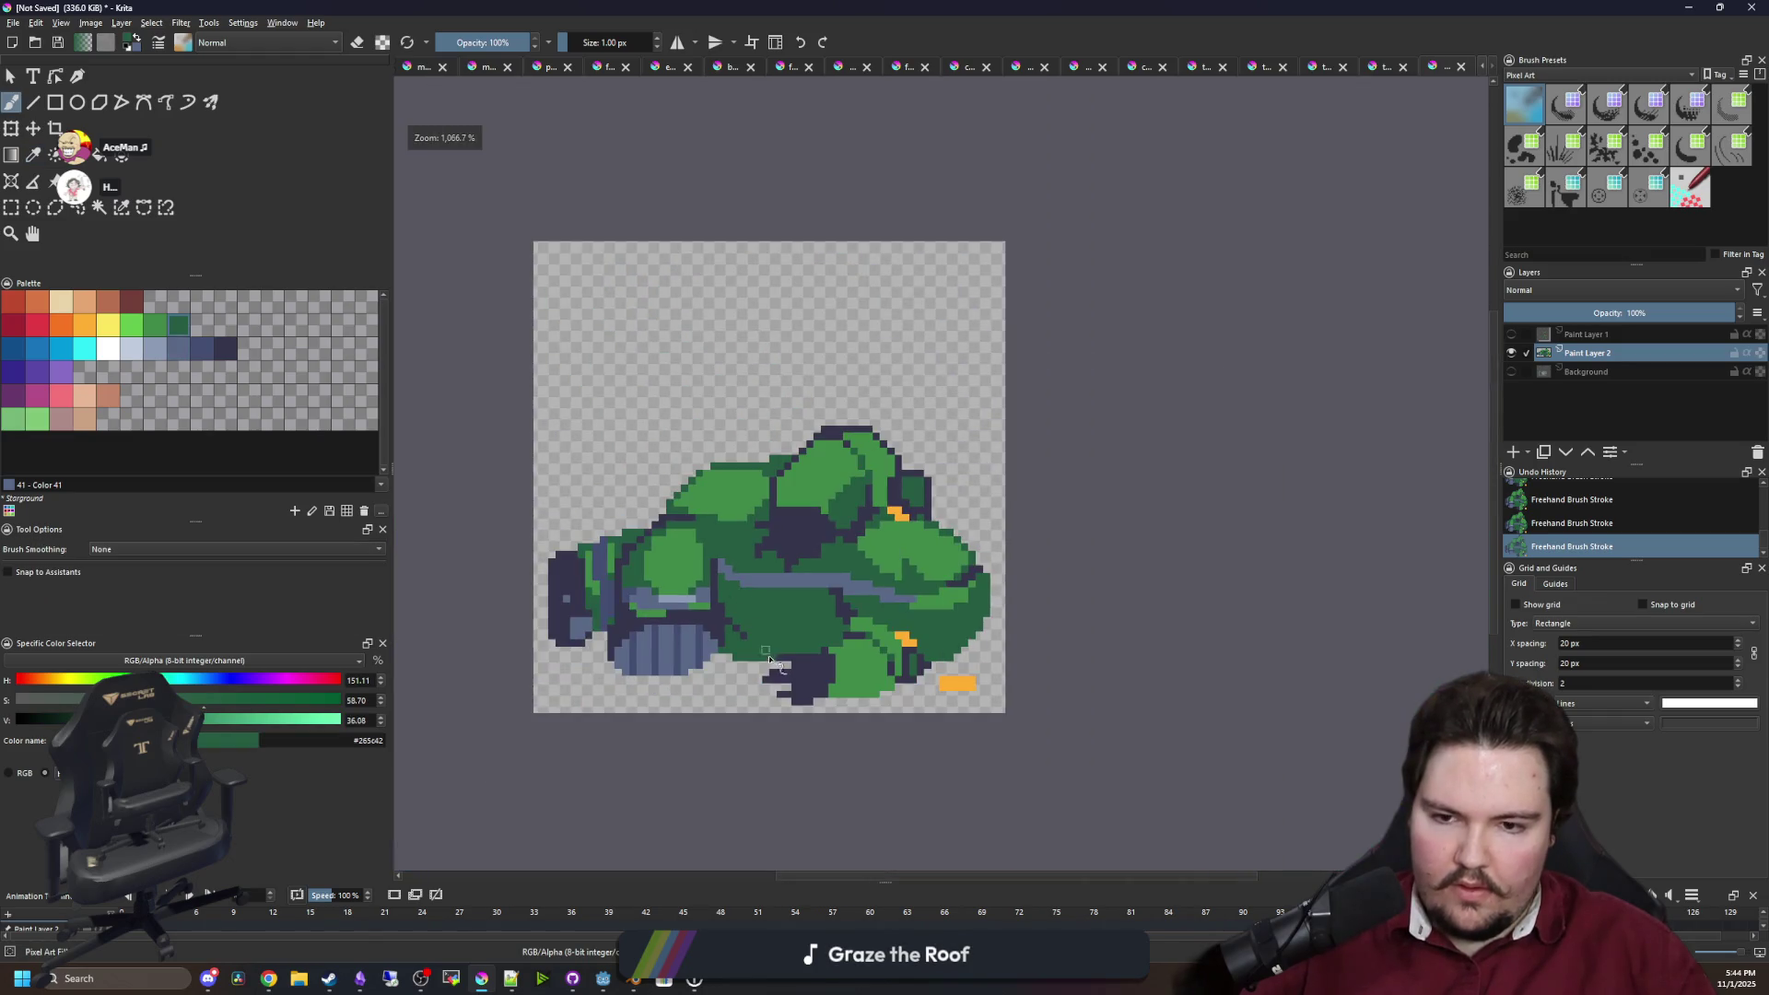
scroll(808, 610, up, 3)
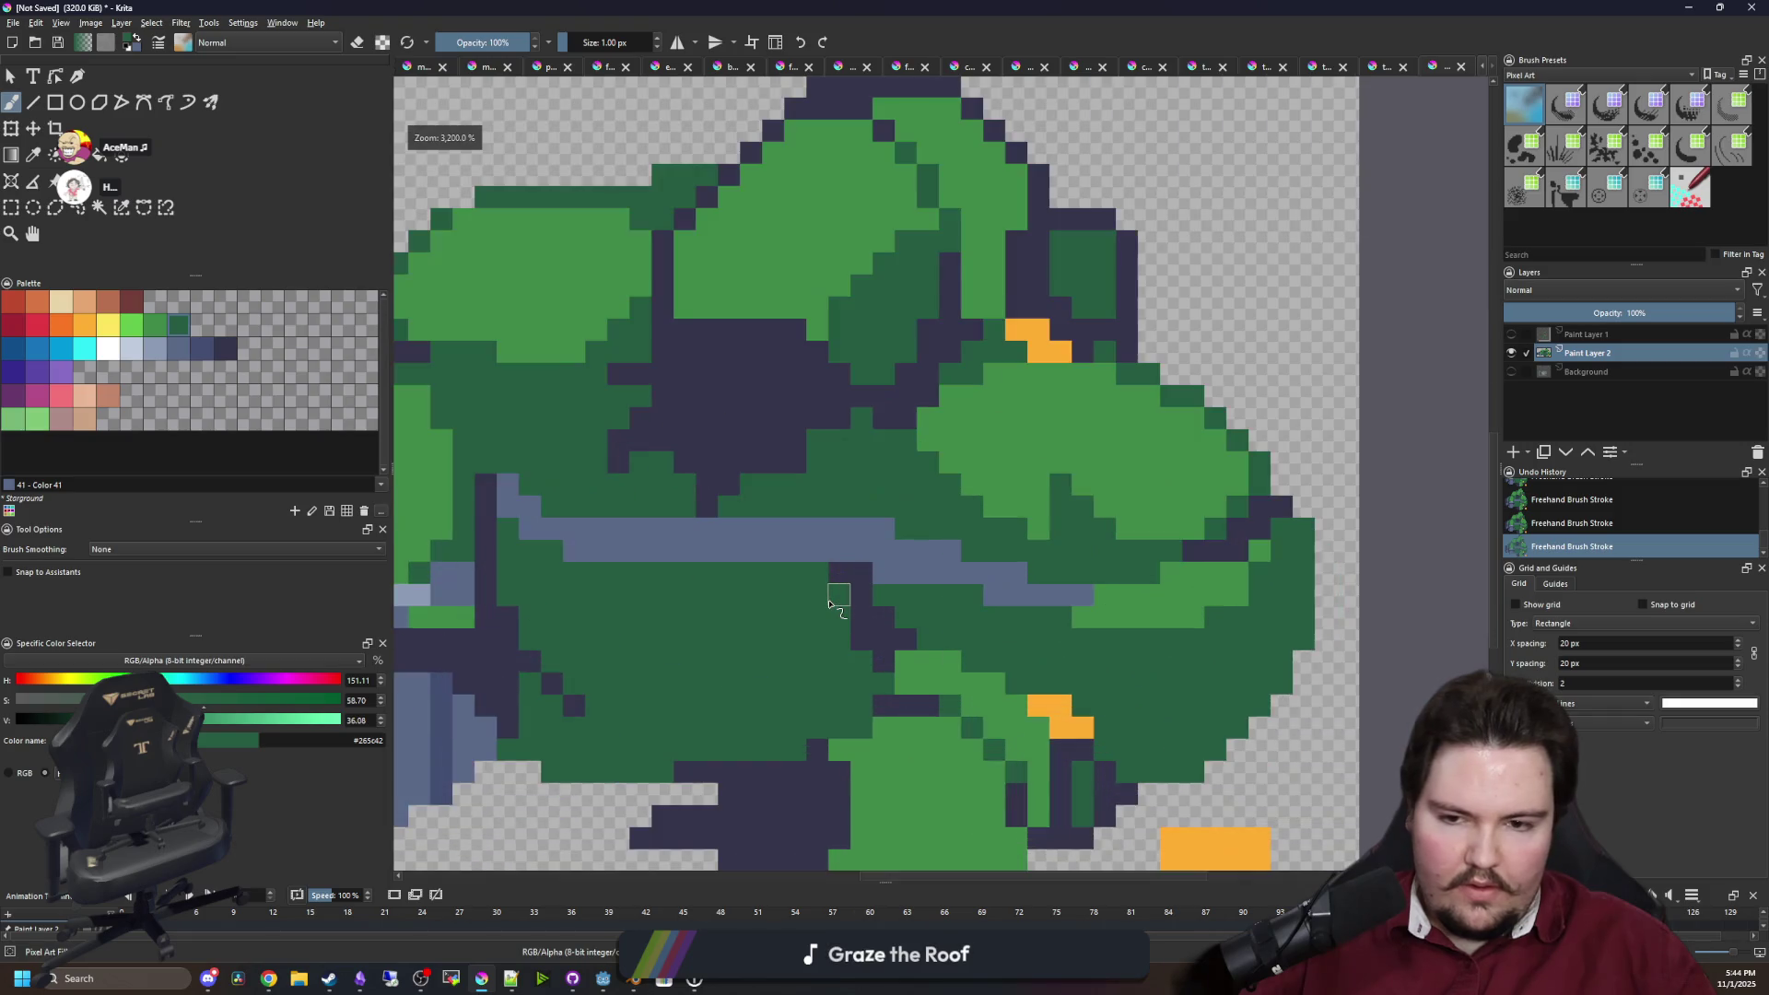
scroll(675, 599, down, 1)
scroll(684, 576, up, 3)
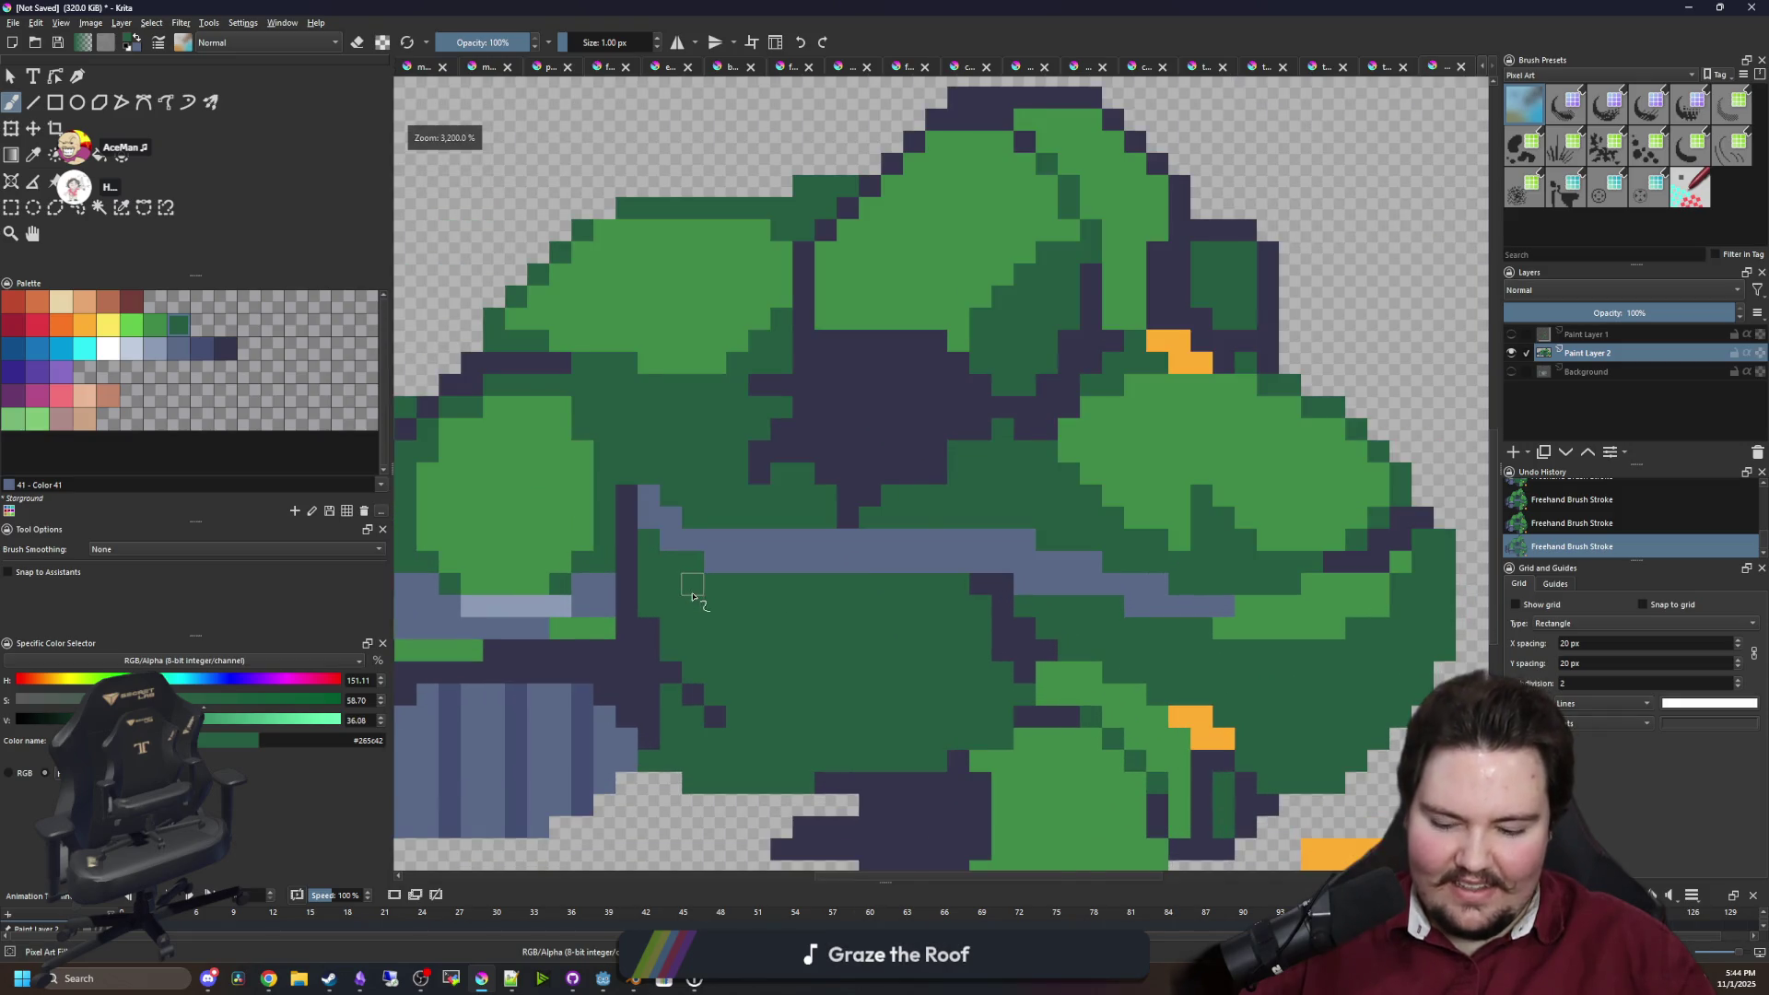
ctrl+click(734, 549)
mouse_move(944, 583)
mouse_down()
mouse_move(737, 583)
mouse_move(636, 526)
mouse_up()
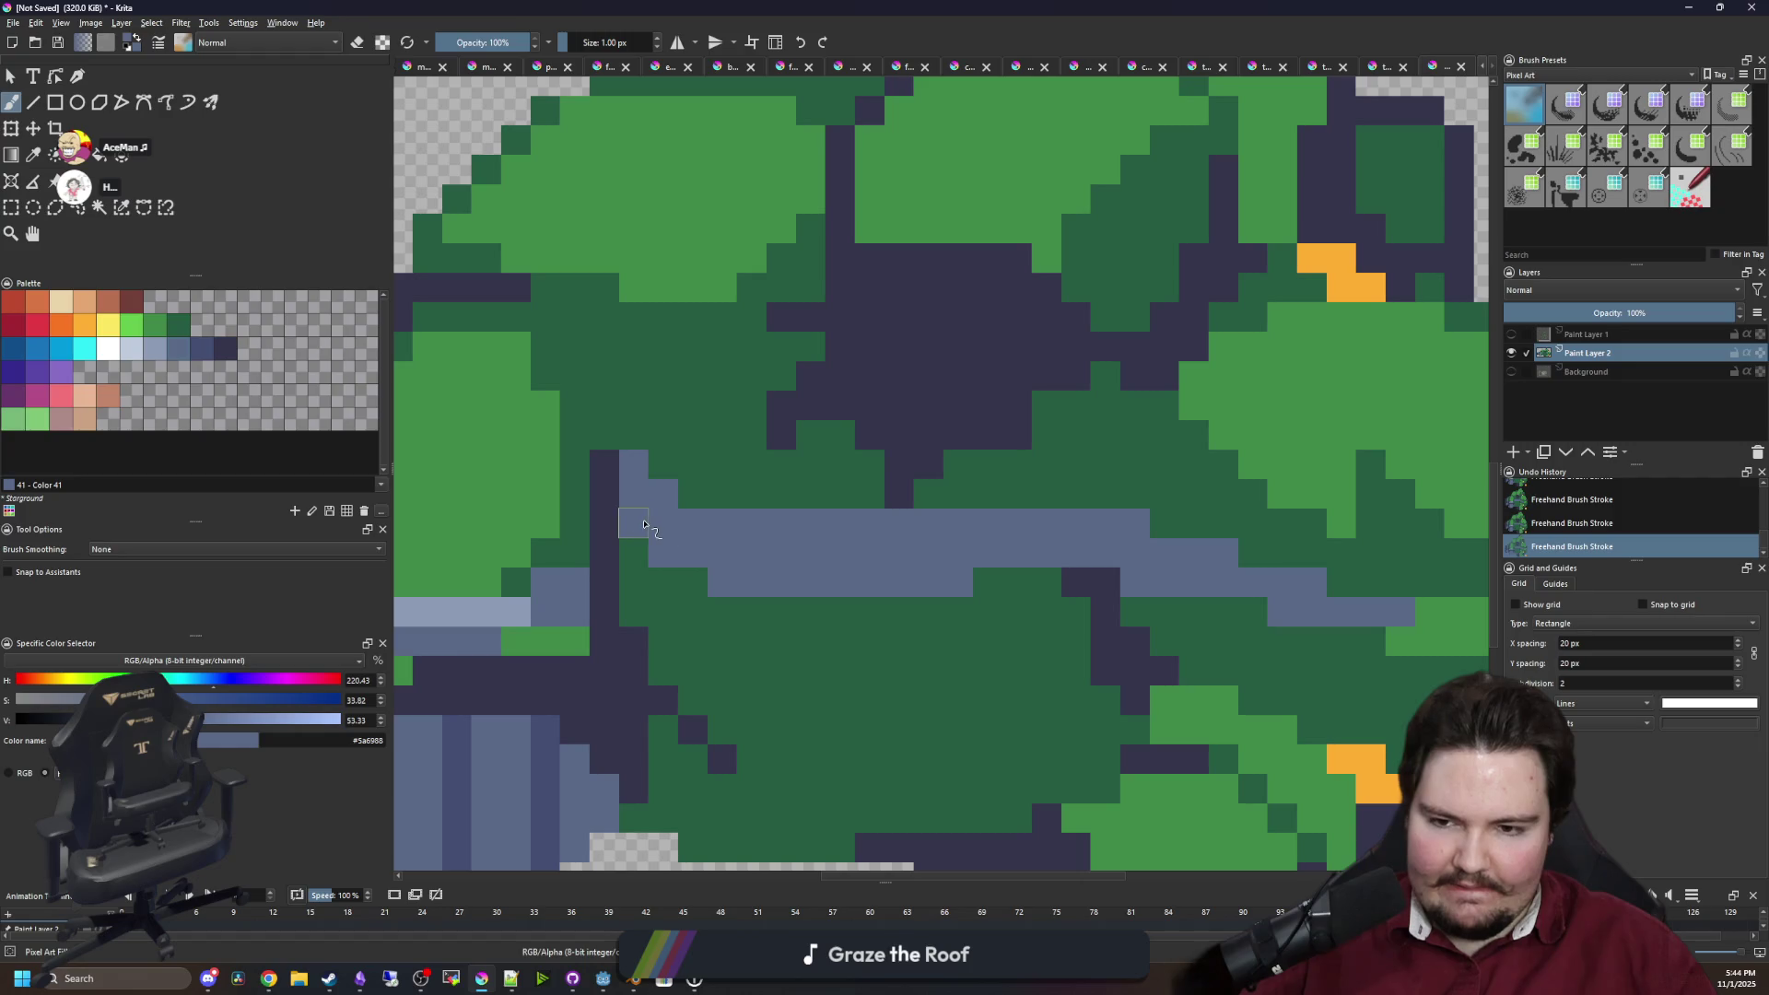
Step: Cover the belt's top row and two right-end cells with dark green
ctrl+click(630, 463)
drag(750, 524, 930, 523)
scroll(837, 612, down, 4)
scroll(884, 628, up, 5)
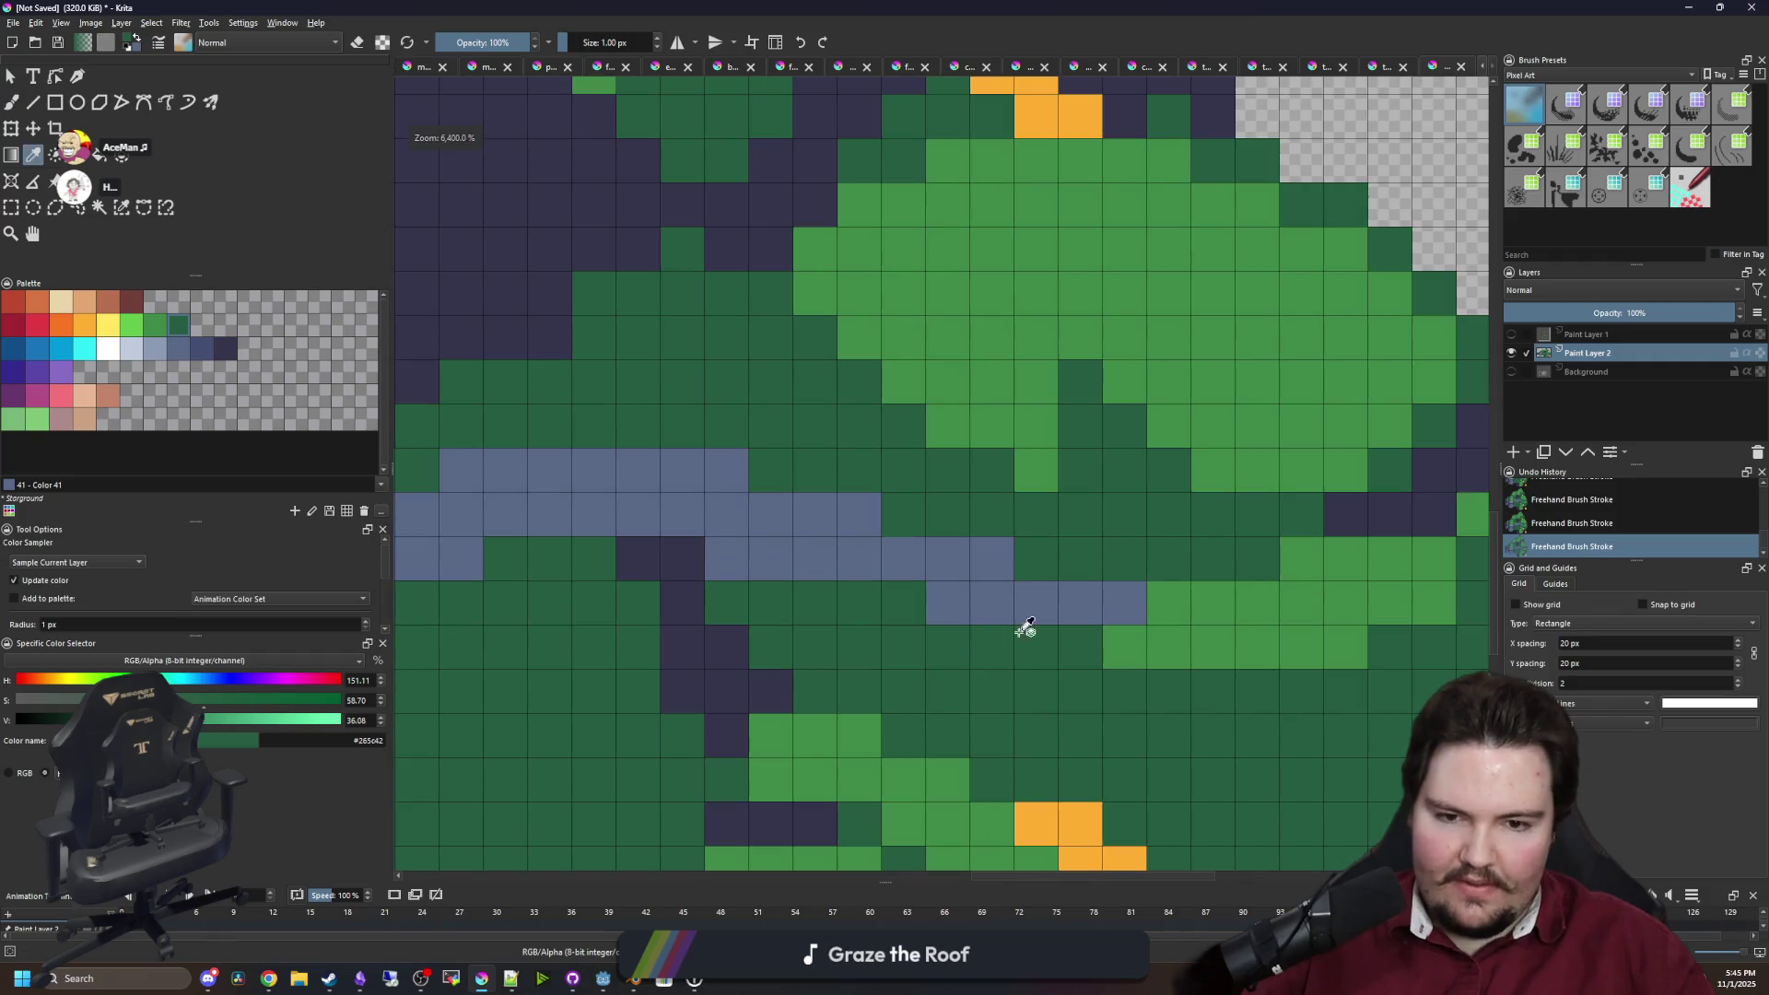
drag(1129, 604, 1069, 603)
scroll(1032, 604, down, 2)
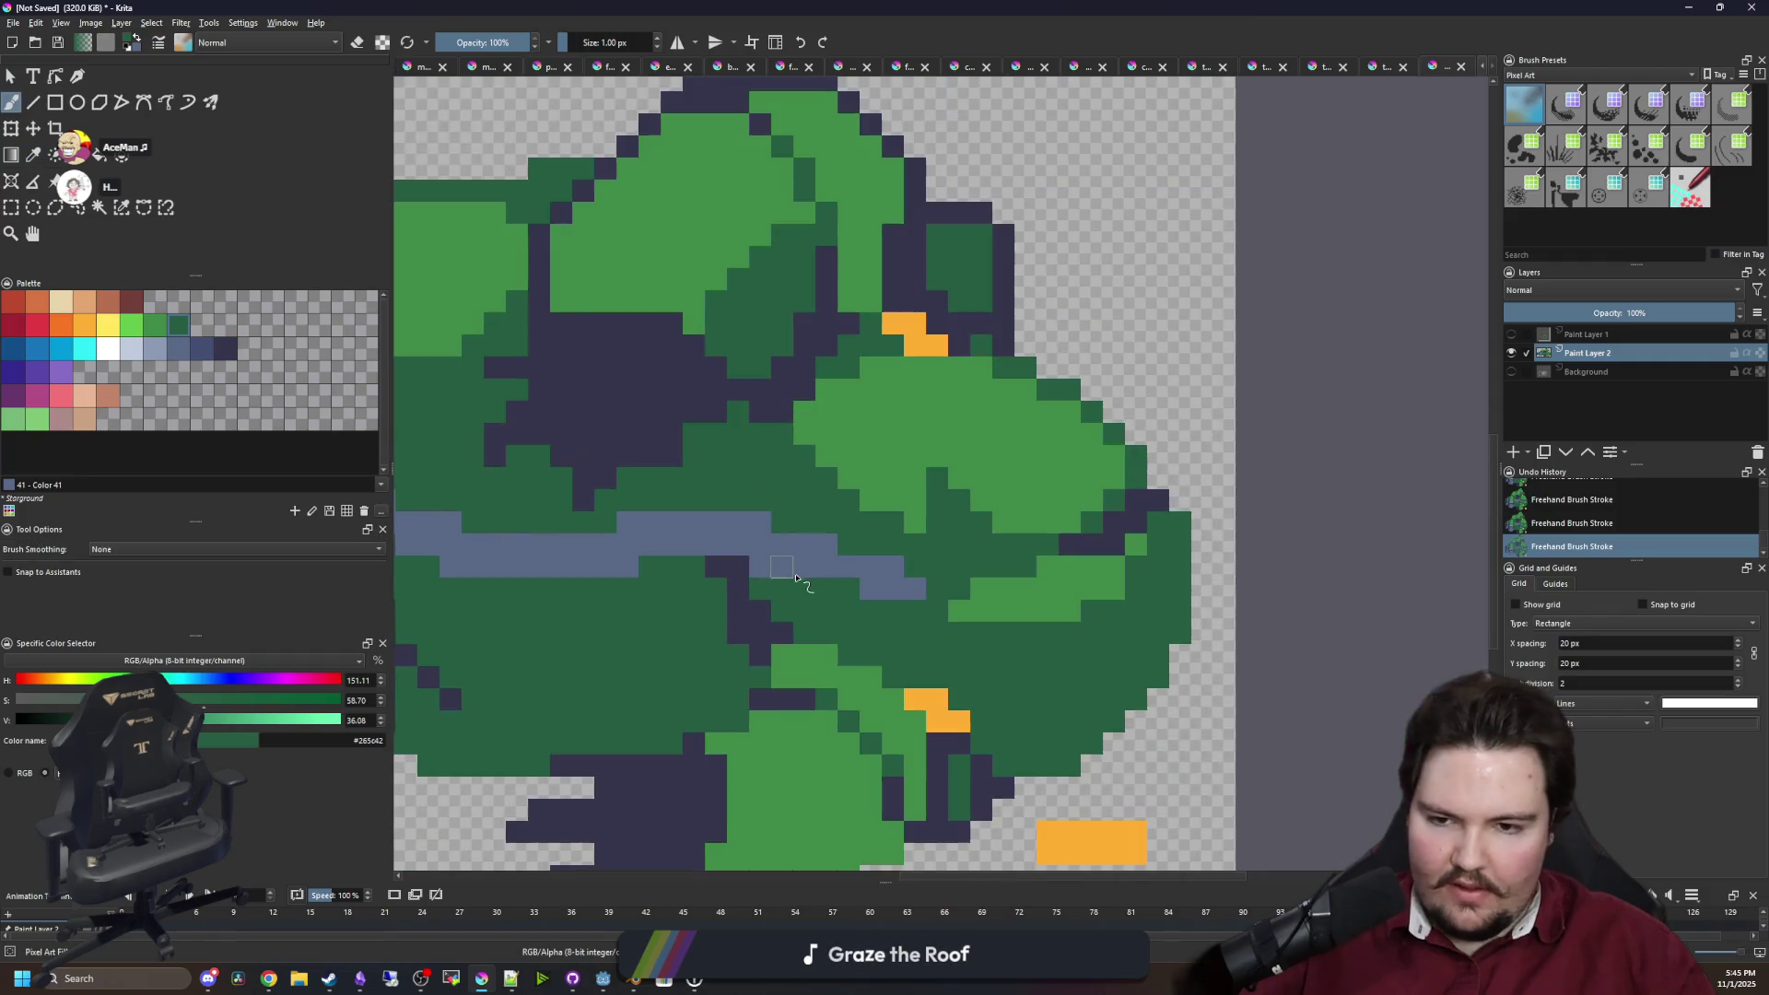
click(187, 353)
scroll(857, 498, up, 2)
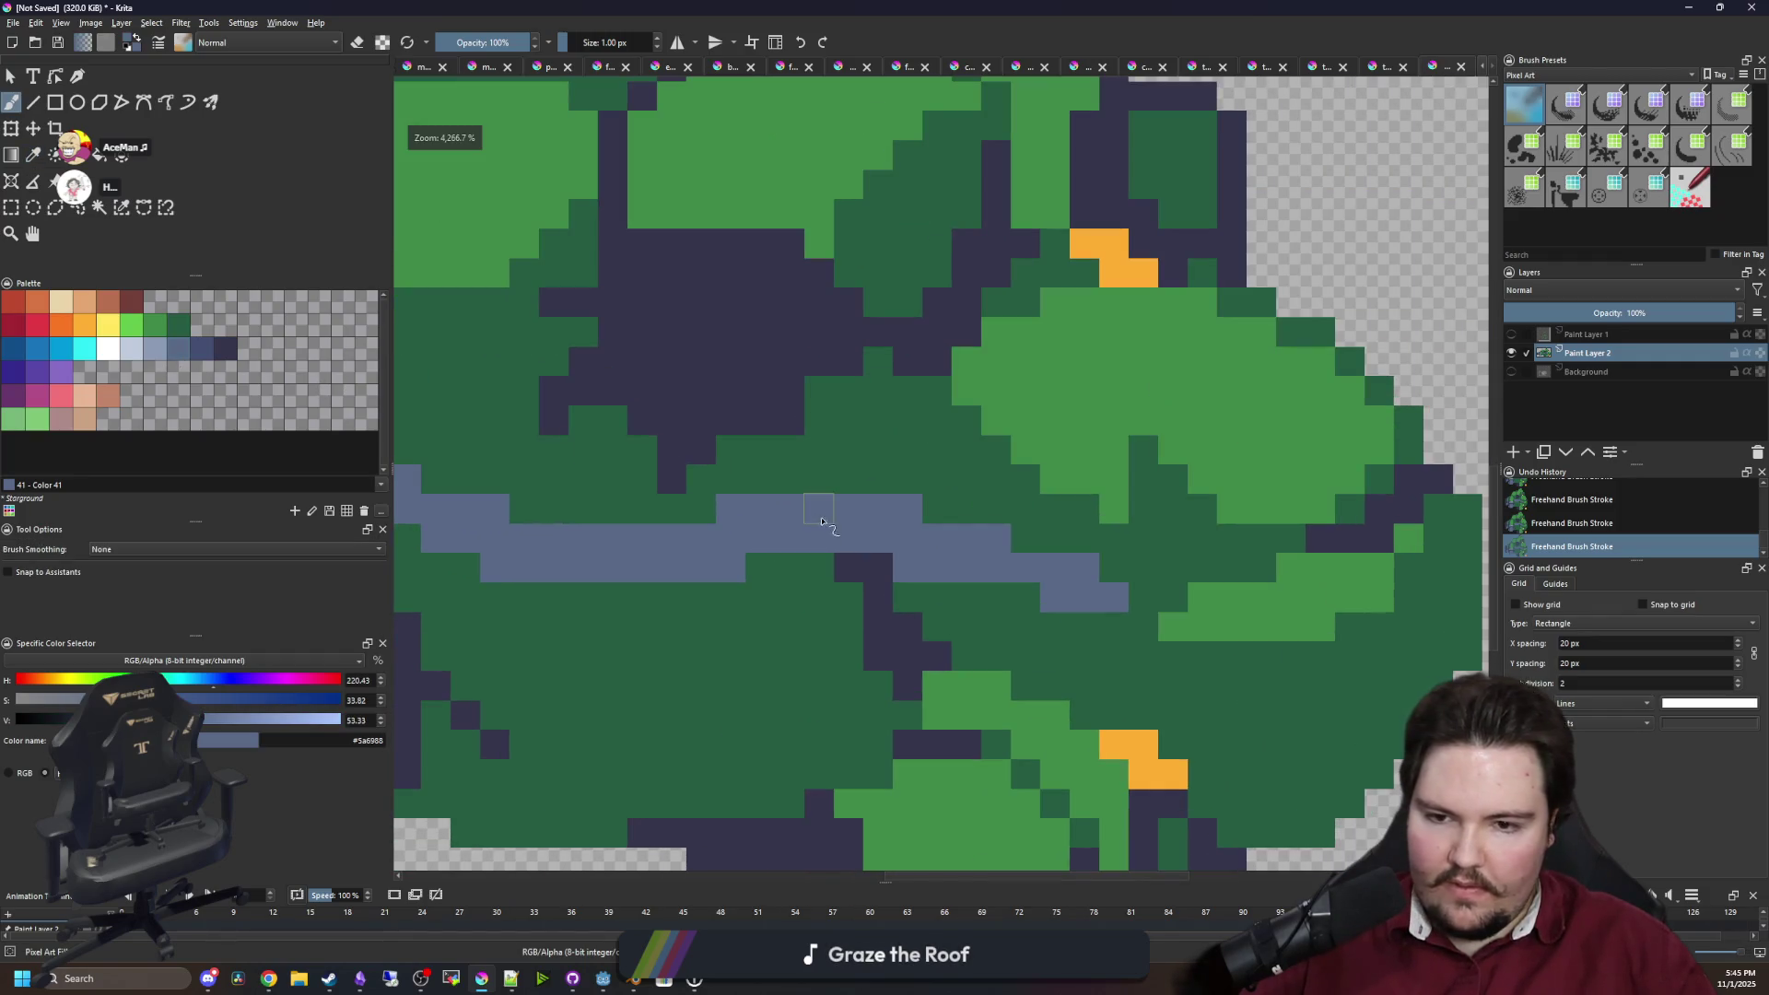
drag(731, 497, 737, 521)
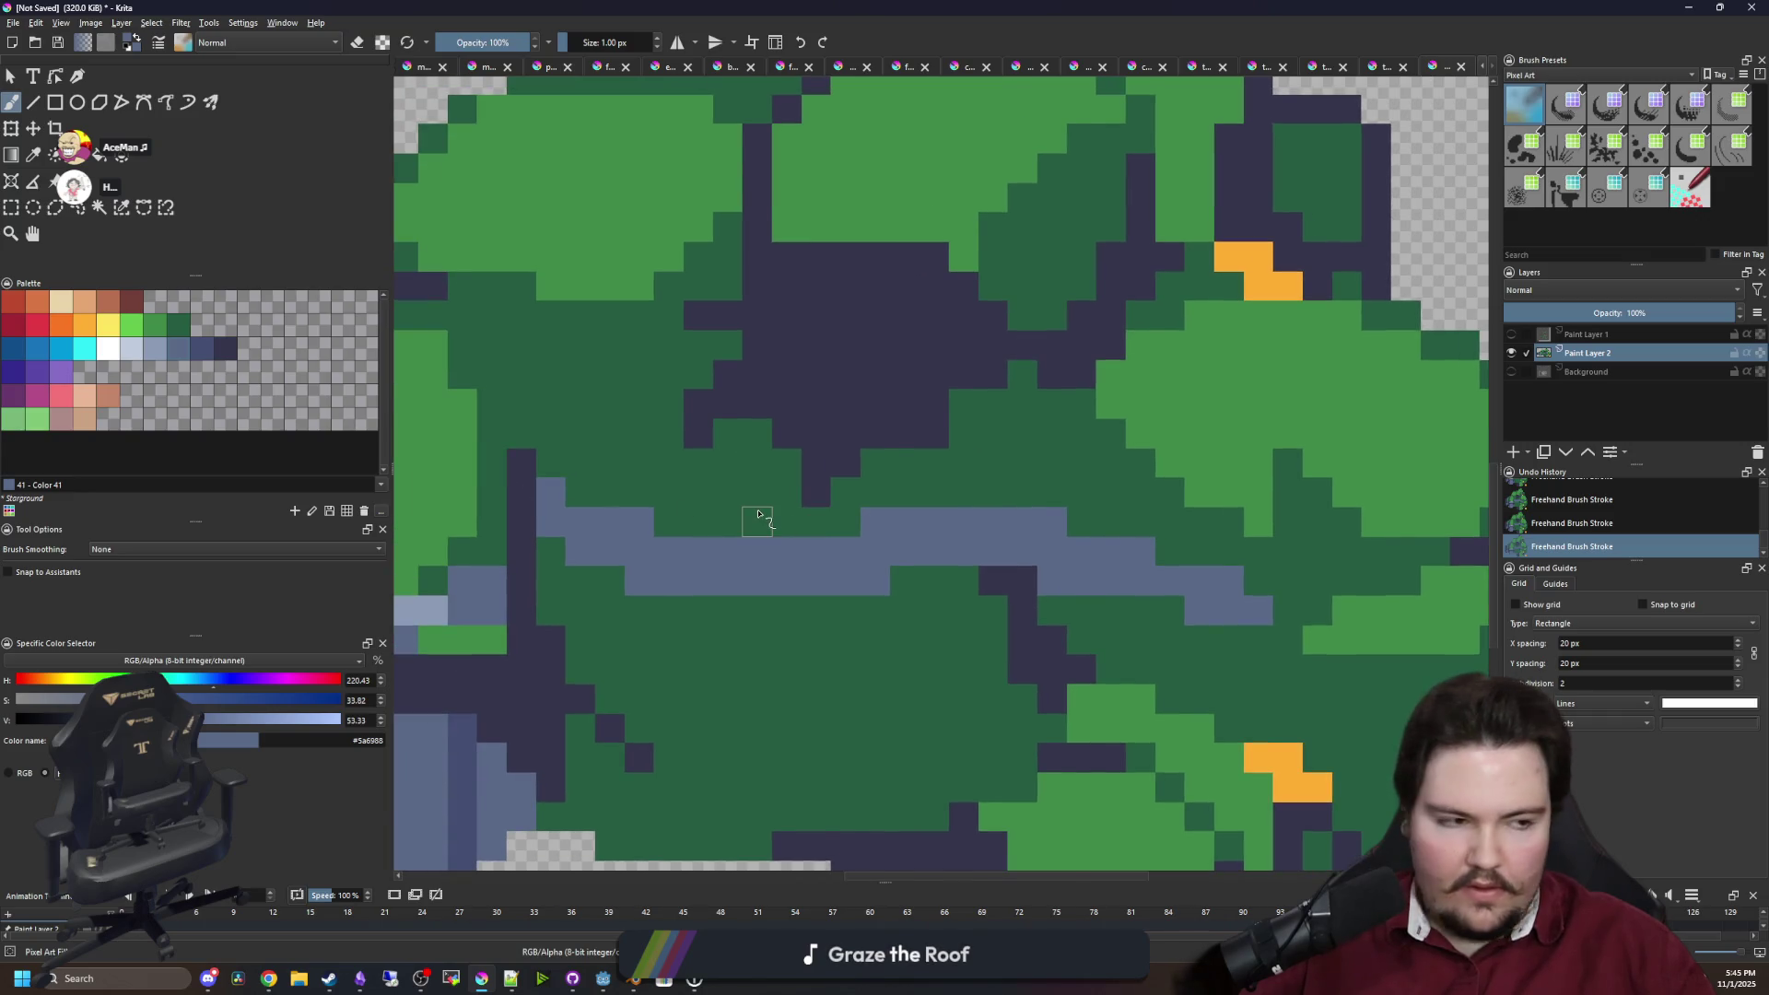
scroll(757, 514, down, 1)
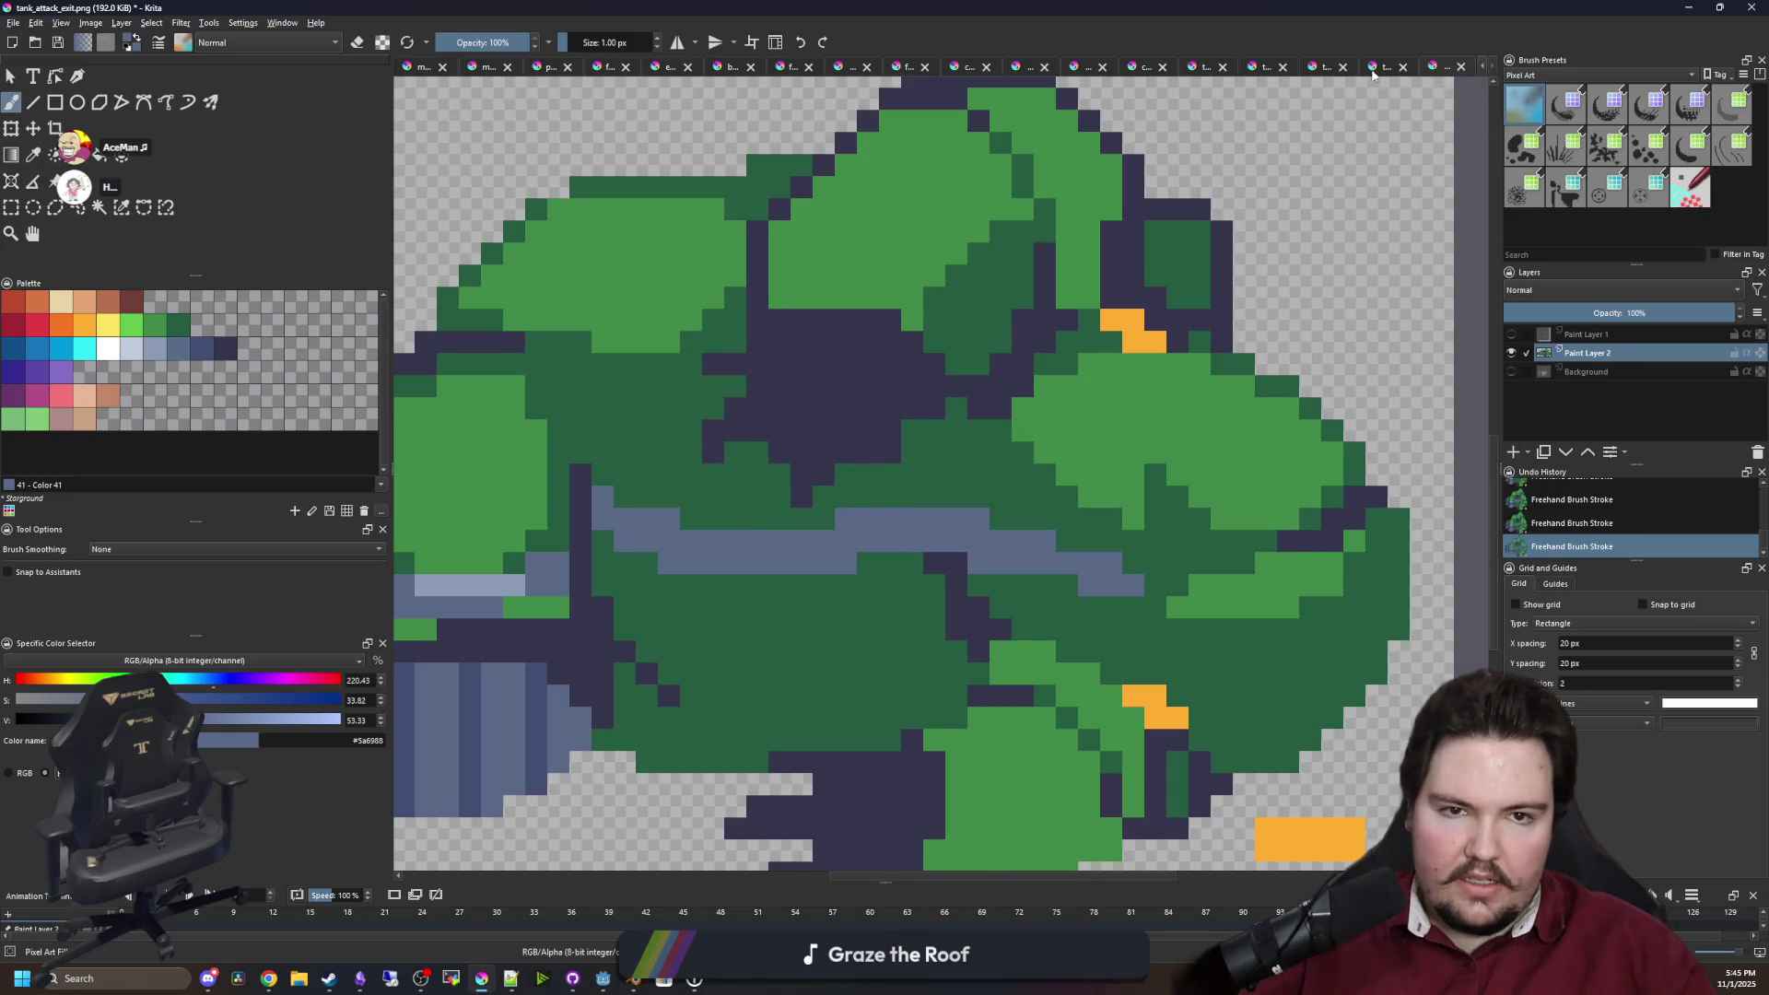
Step: Sample the orange from tank_attack_exit.png's chest buckle and paint an orange buckle on the belt
click(1373, 70)
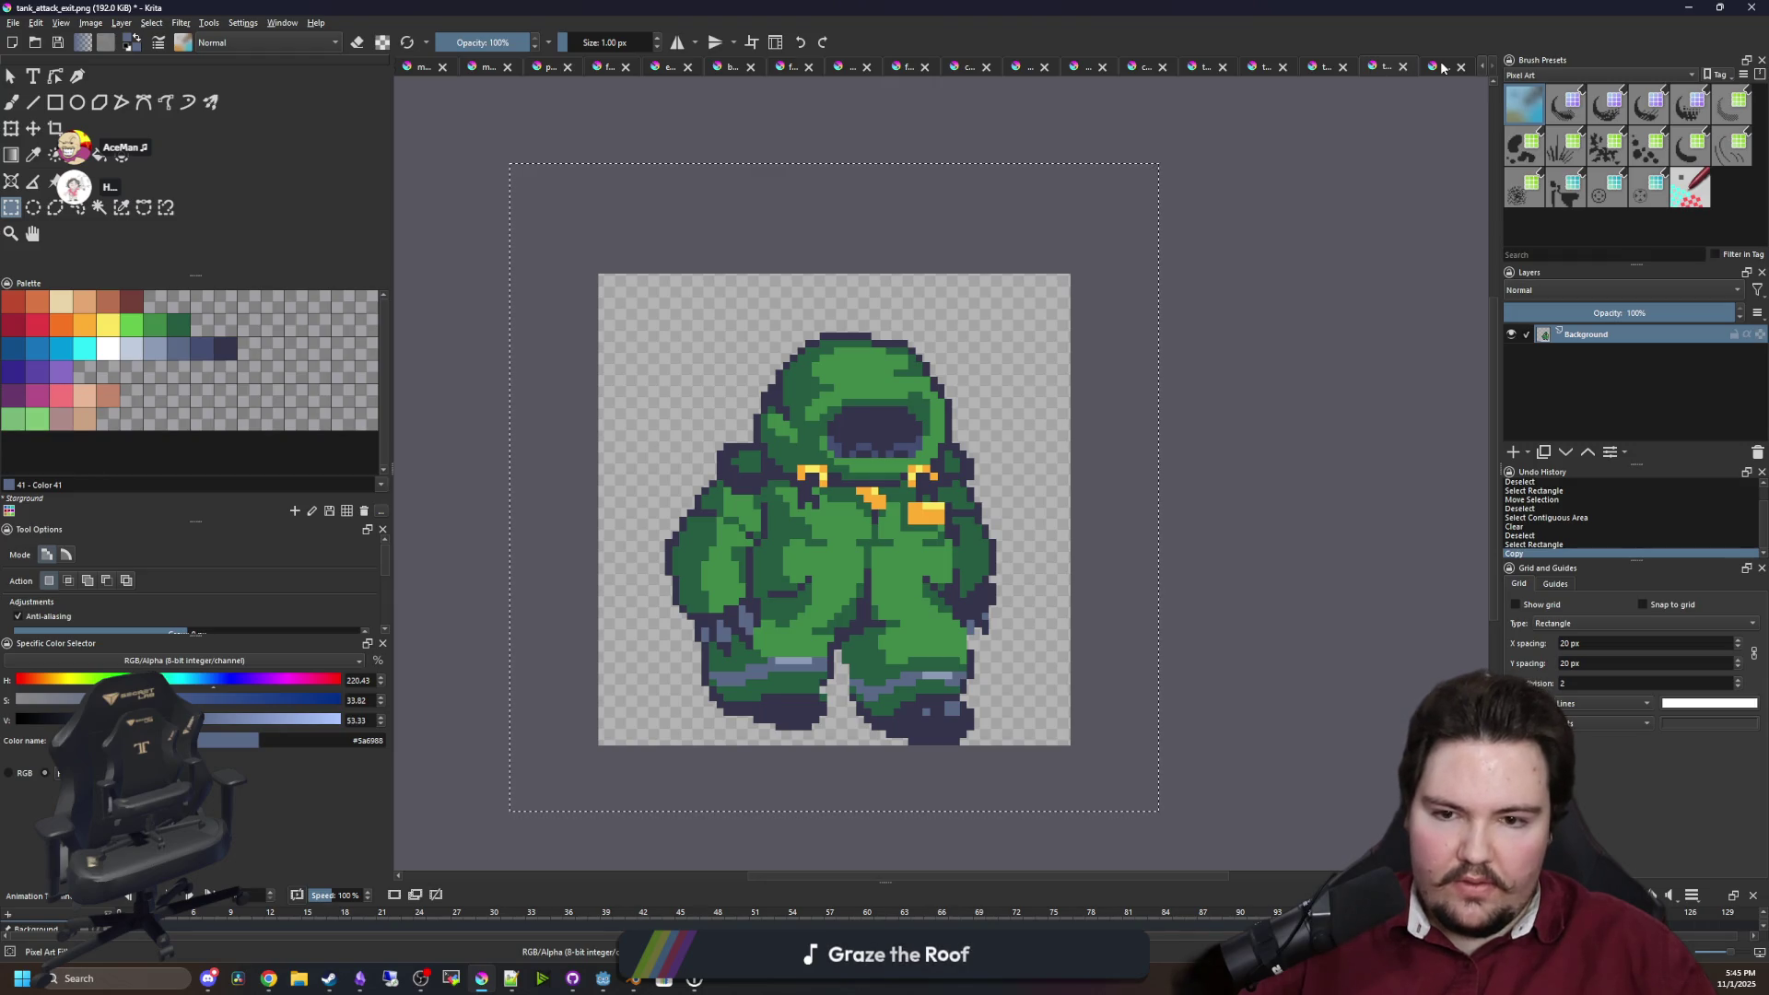
scroll(907, 512, up, 3)
key(p)
click(917, 489)
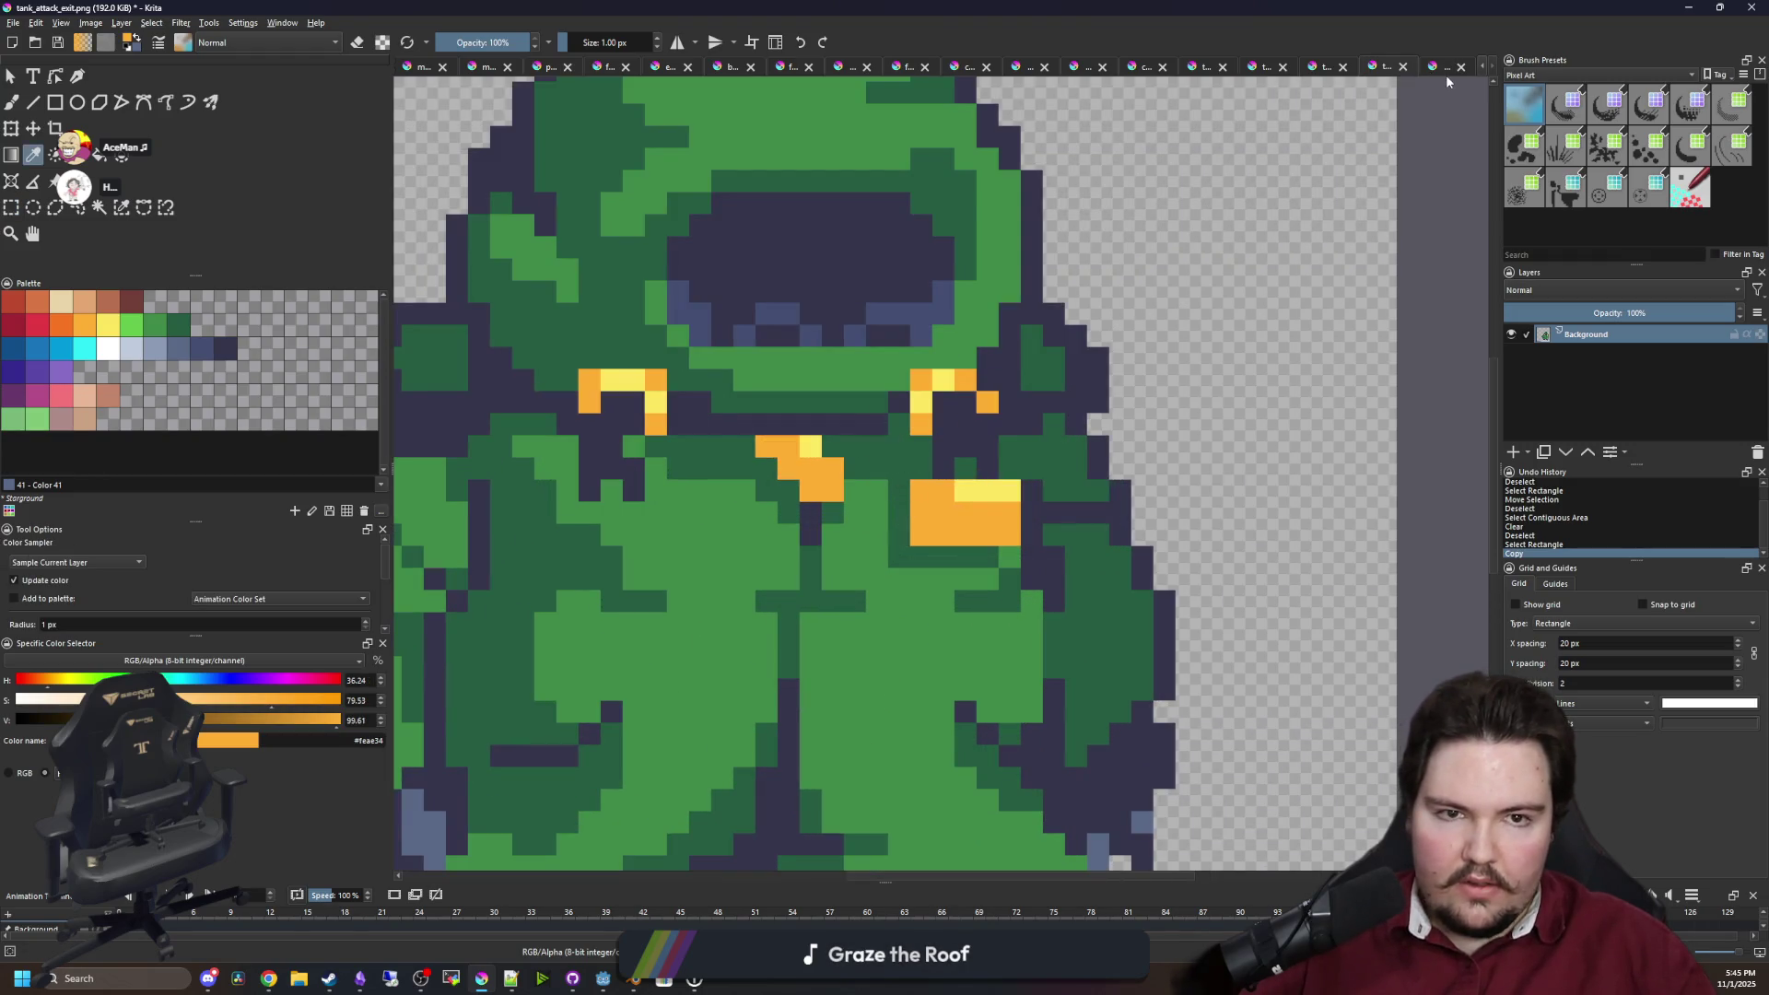
click(1436, 67)
key(b)
scroll(928, 534, up, 3)
click(86, 328)
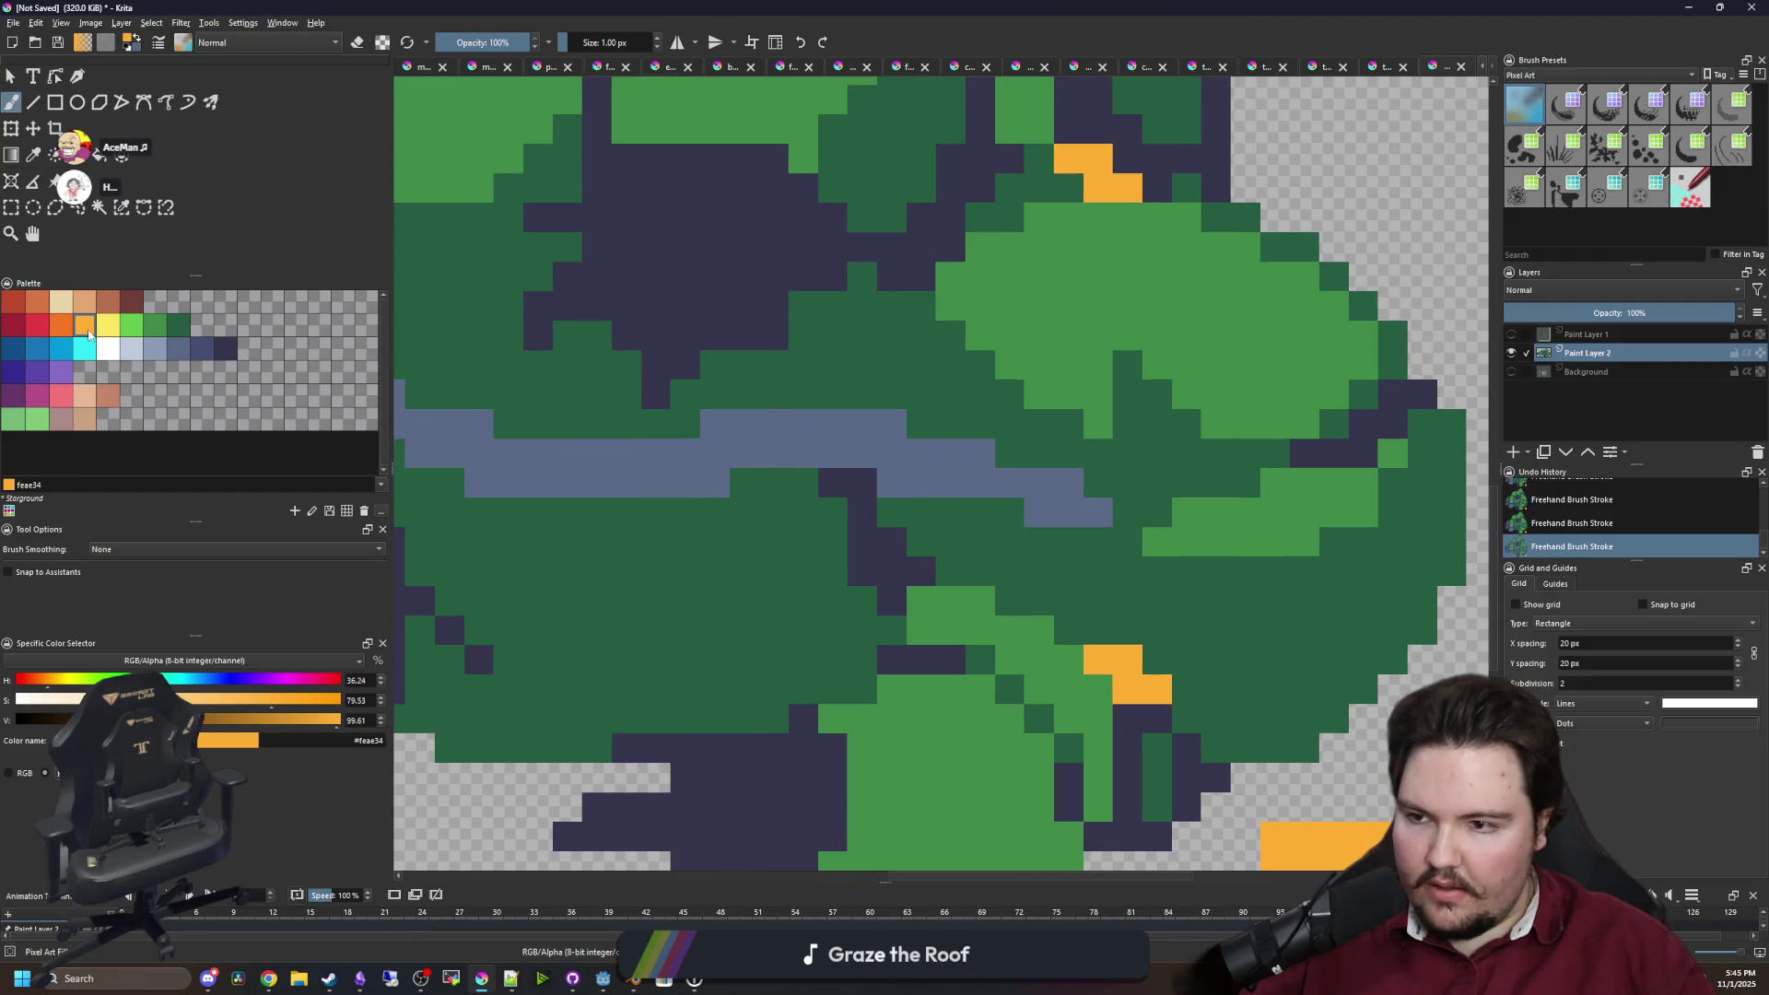
scroll(811, 452, up, 2)
mouse_move(797, 461)
mouse_down()
mouse_move(753, 462)
mouse_move(790, 502)
mouse_move(709, 528)
mouse_up()
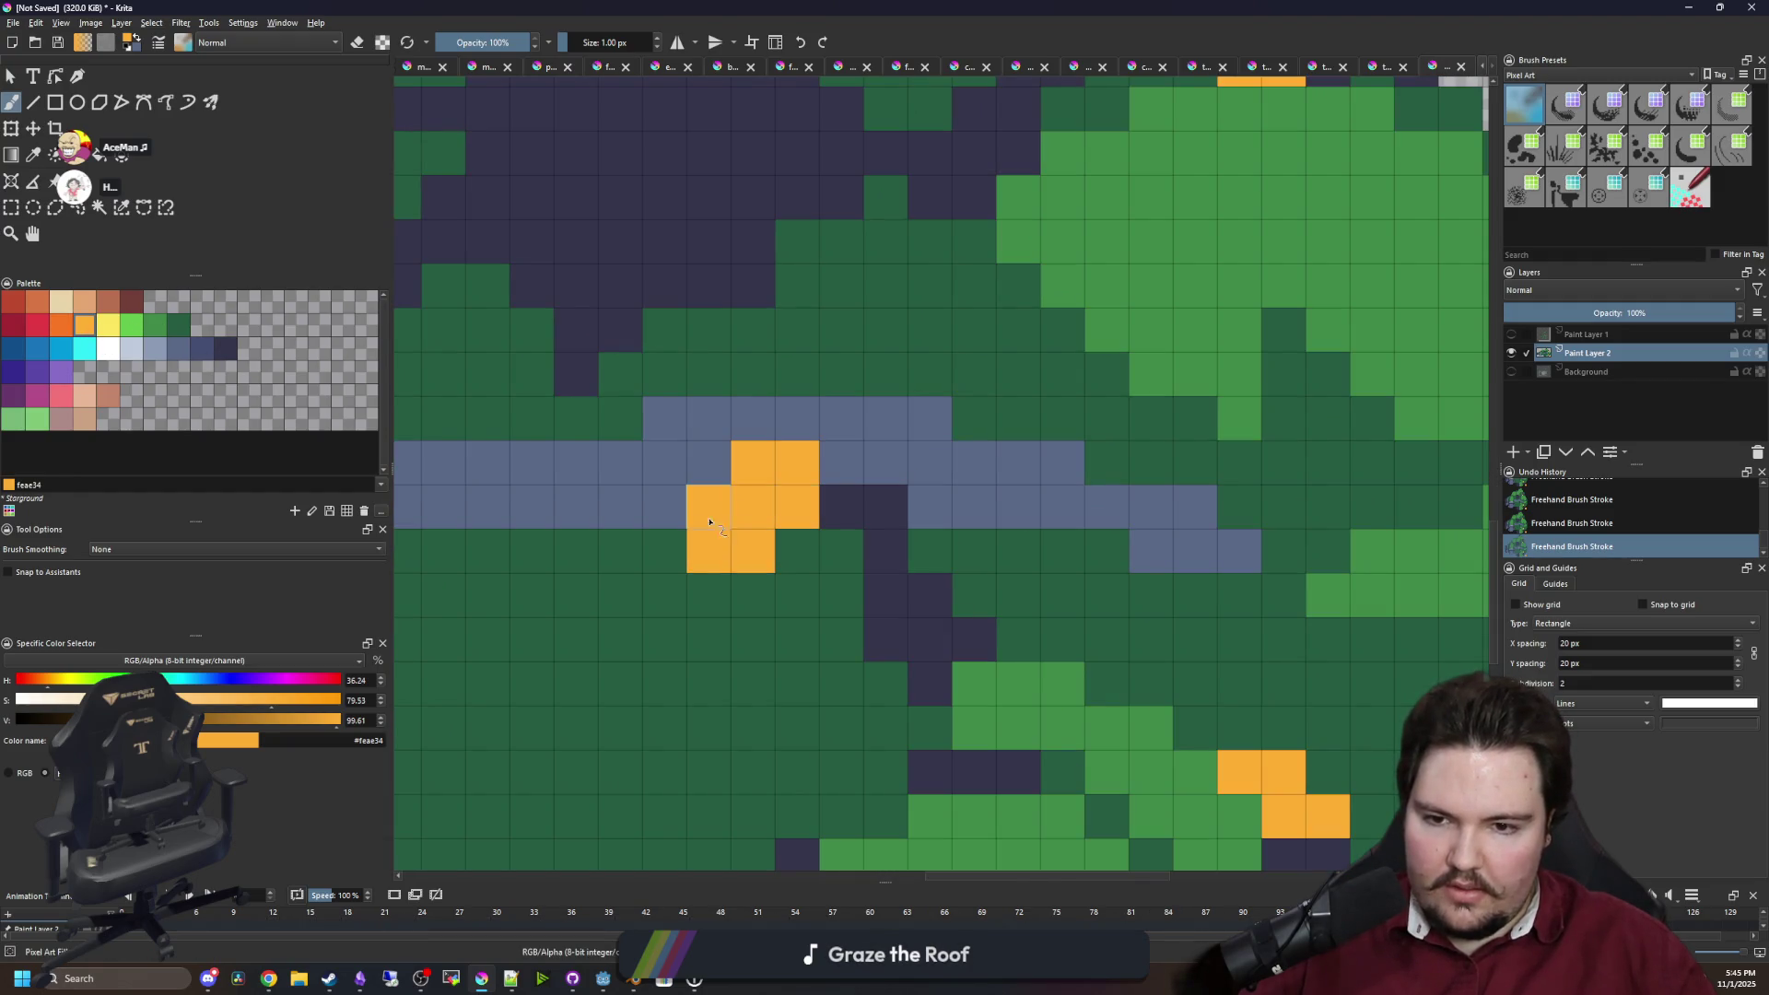
scroll(839, 567, down, 5)
scroll(836, 640, up, 4)
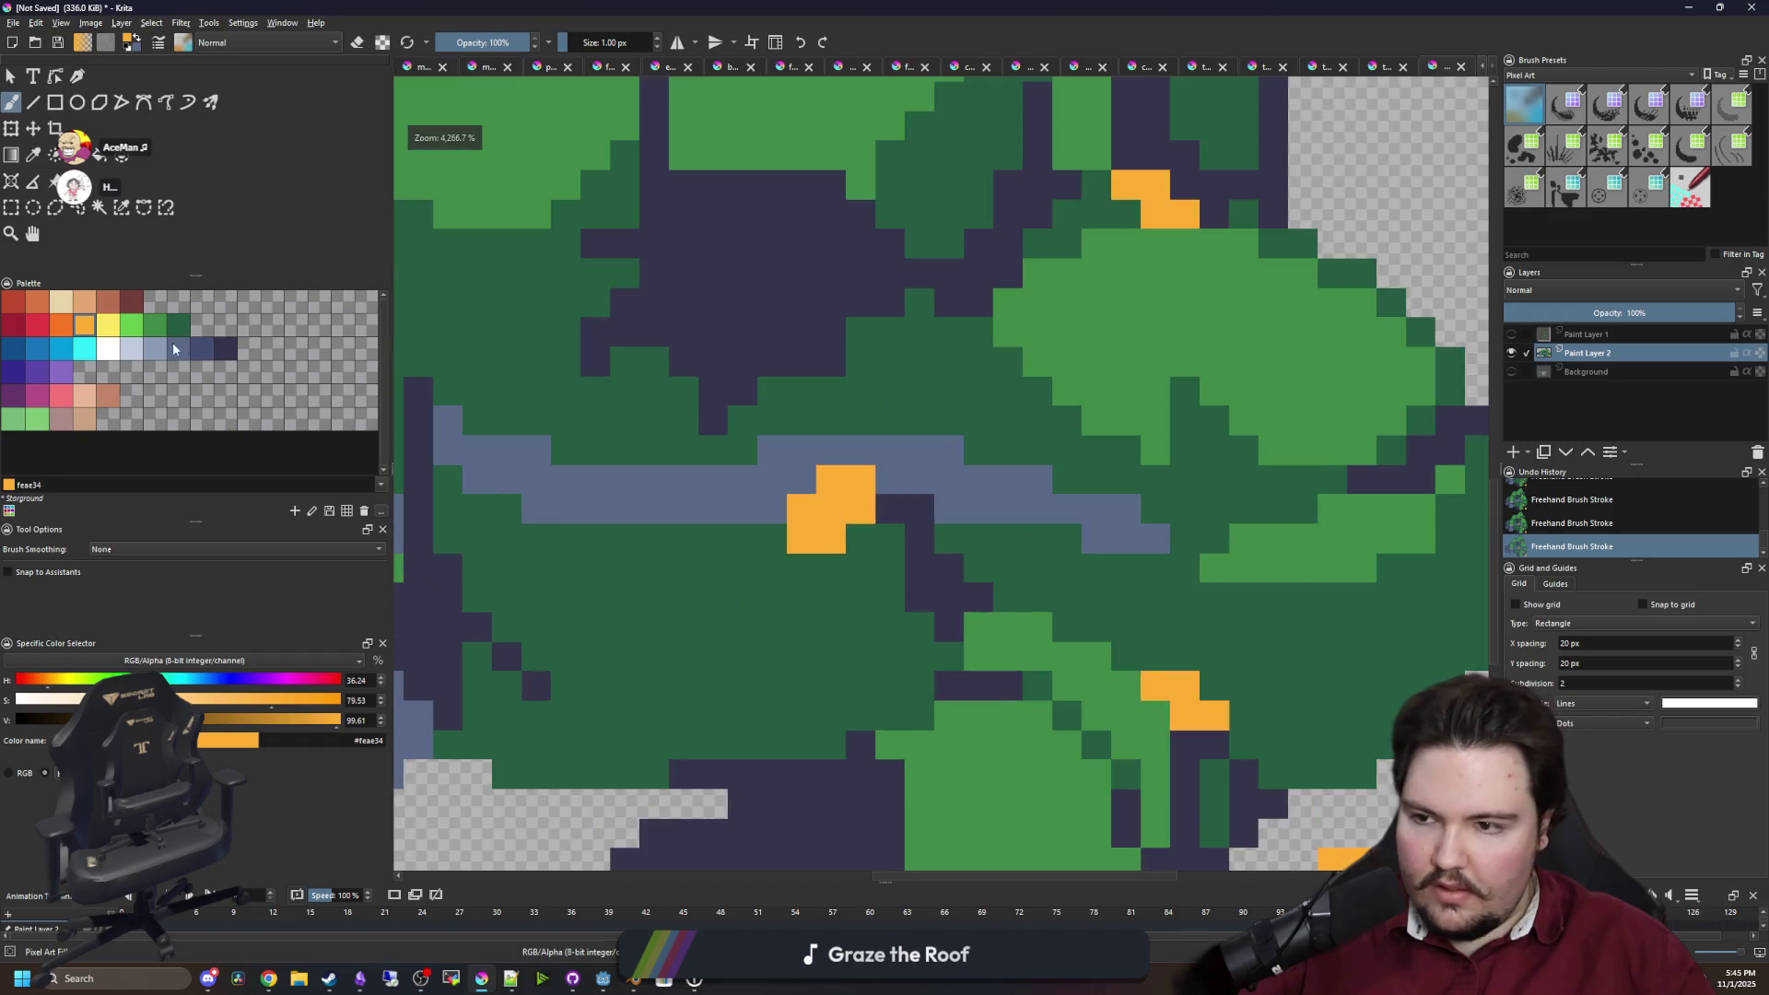
Step: Add yellow highlight and dark #35354c pixels below the orange buckle
click(118, 333)
scroll(799, 651, down, 4)
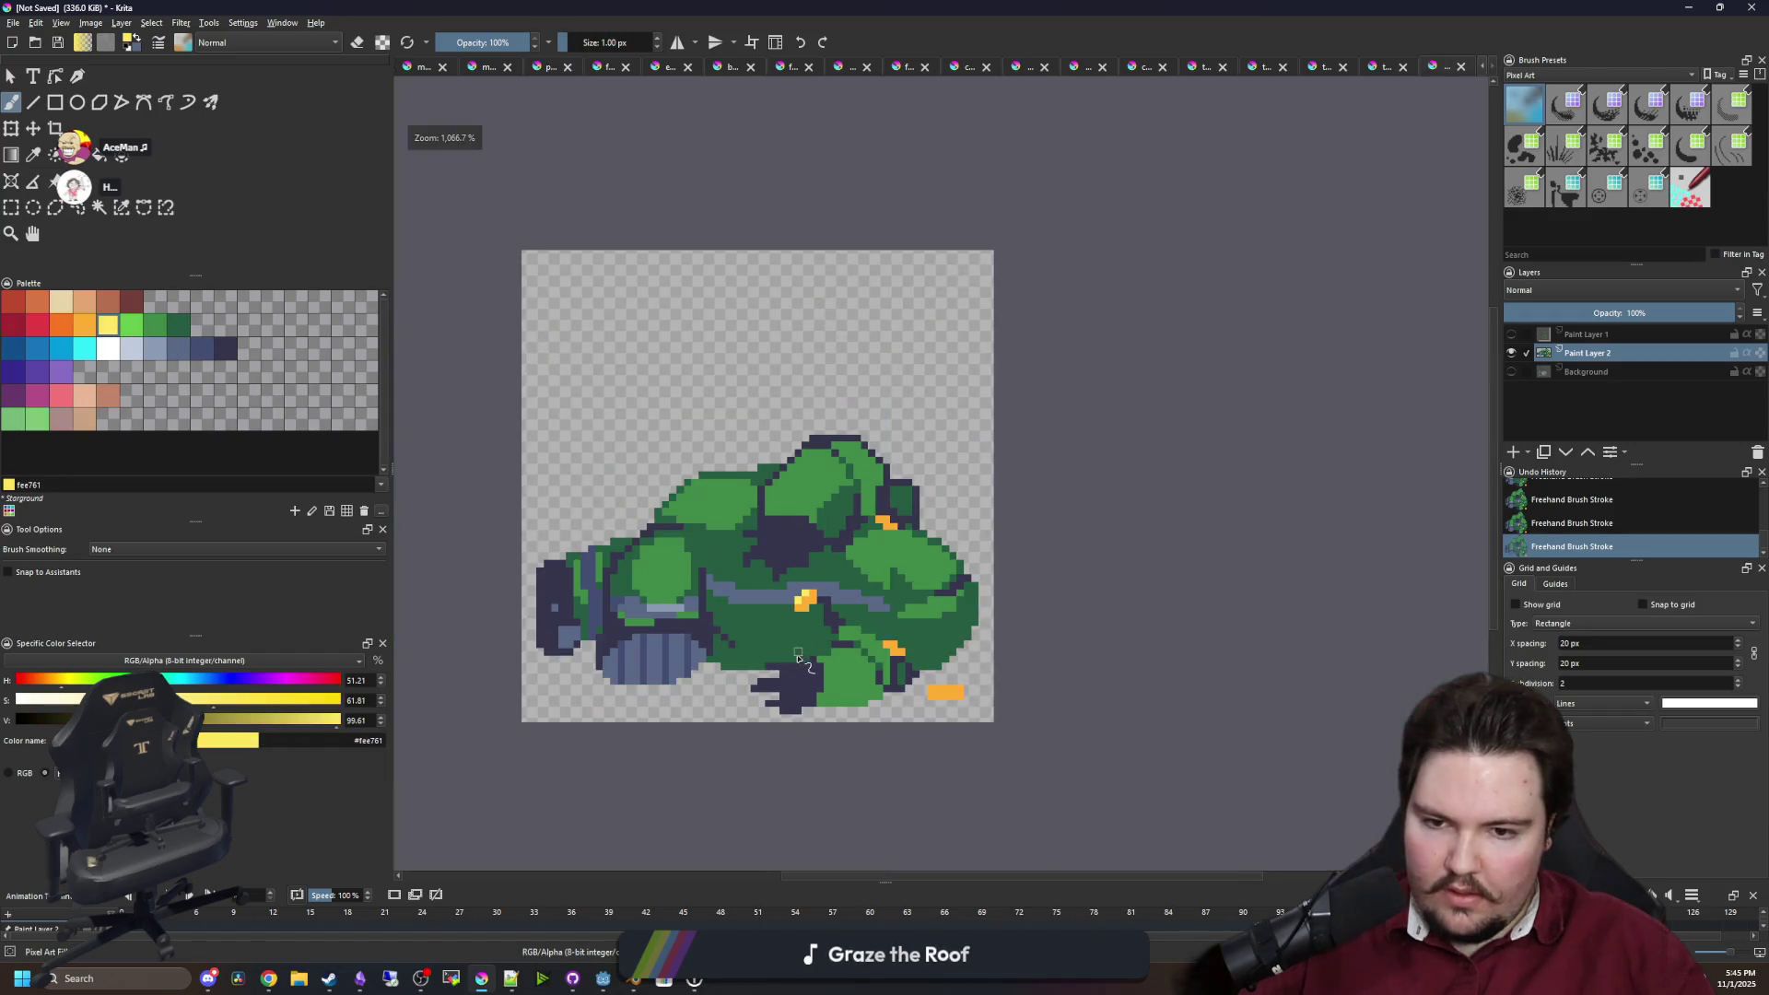
scroll(800, 641, up, 4)
click(225, 348)
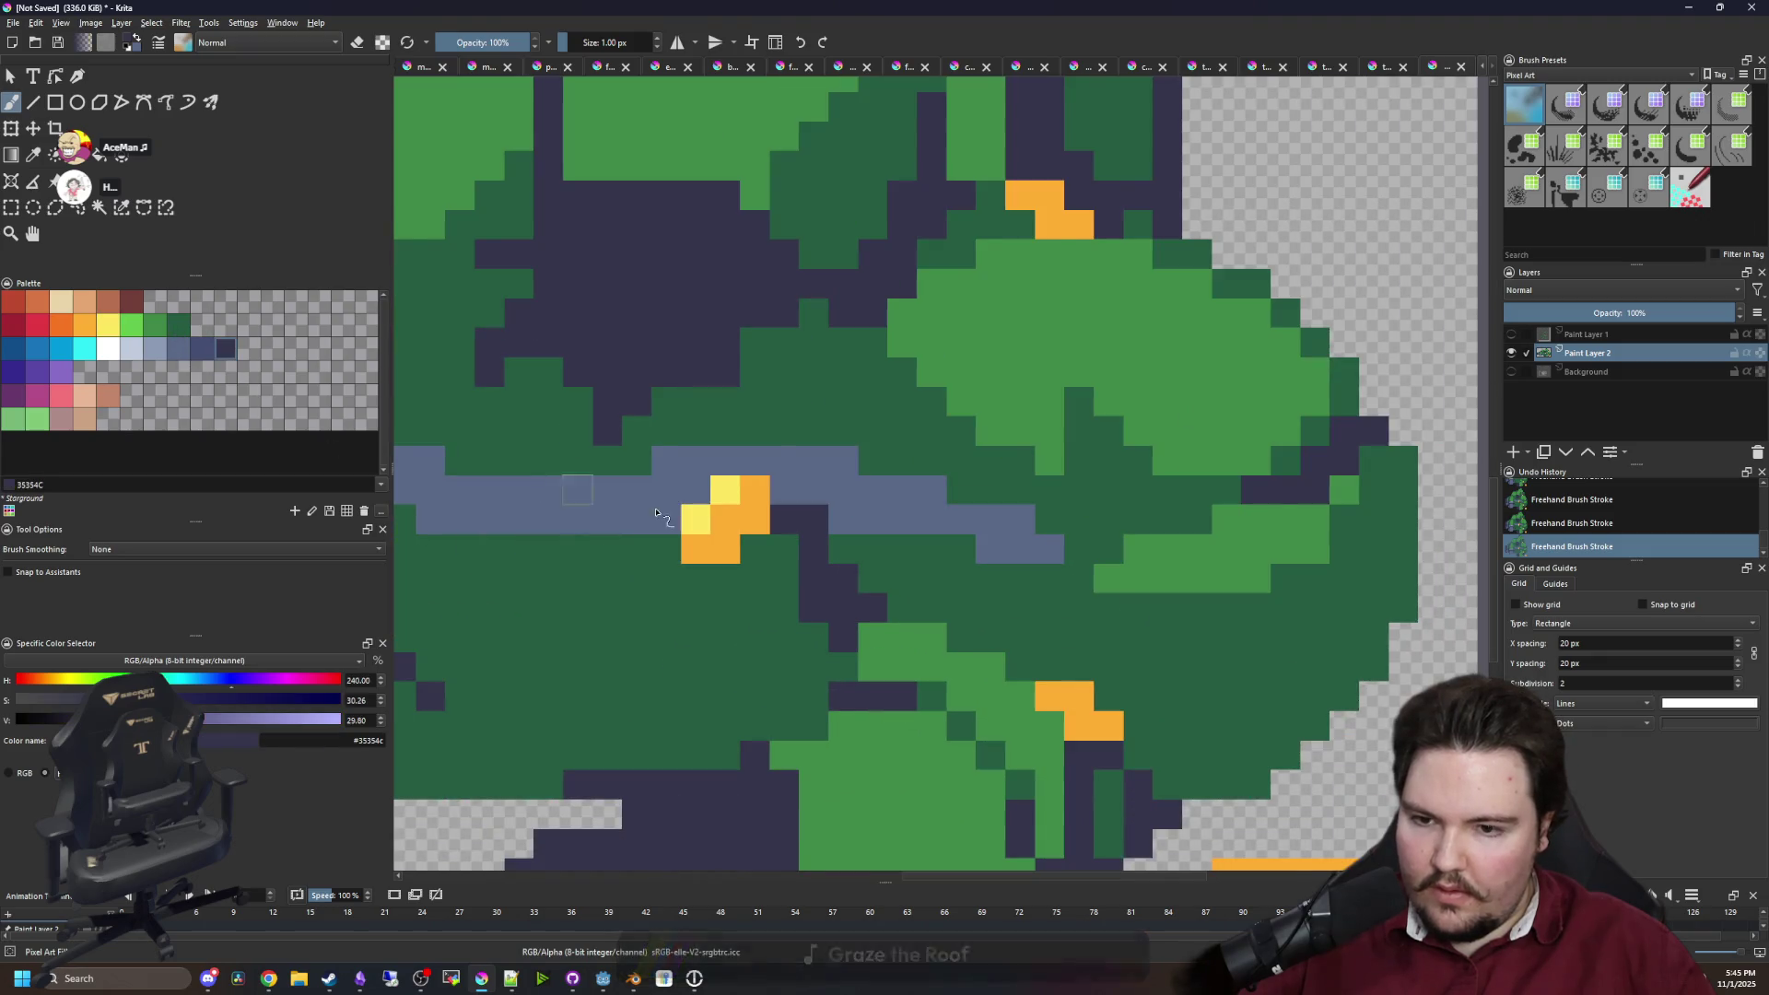
scroll(742, 544, up, 1)
mouse_move(716, 597)
mouse_down()
mouse_move(627, 590)
mouse_move(583, 555)
mouse_up()
scroll(703, 612, down, 5)
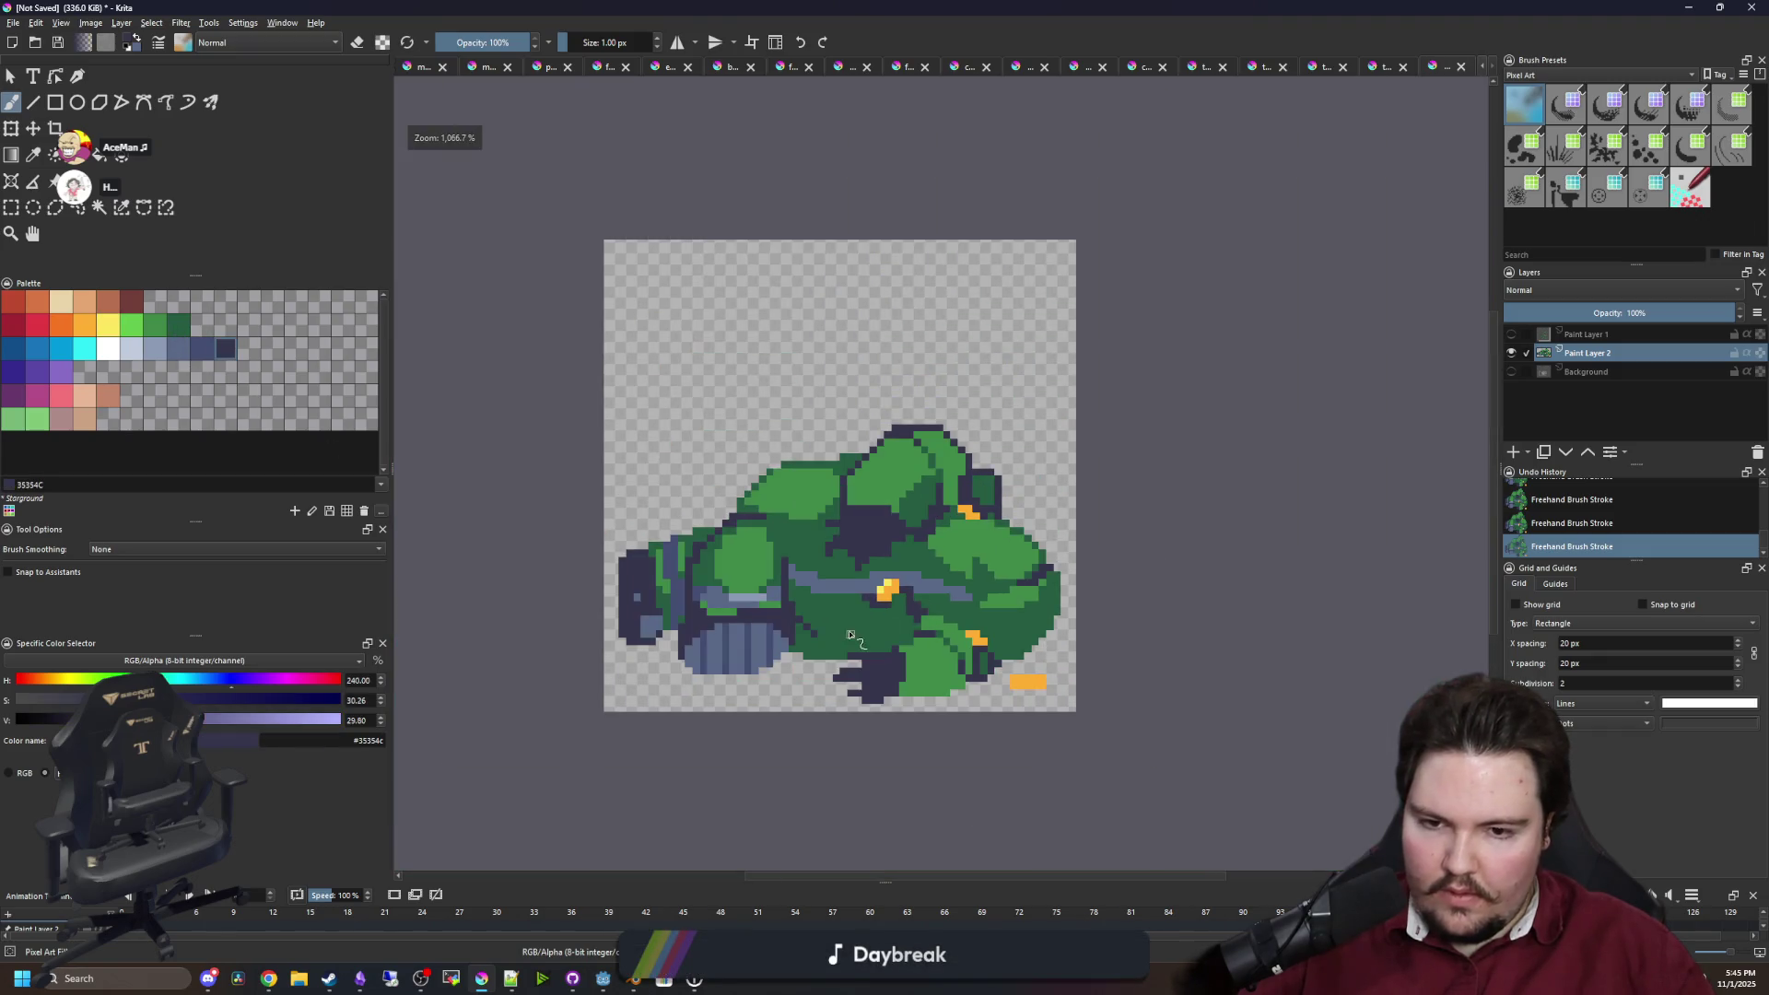
scroll(823, 606, up, 5)
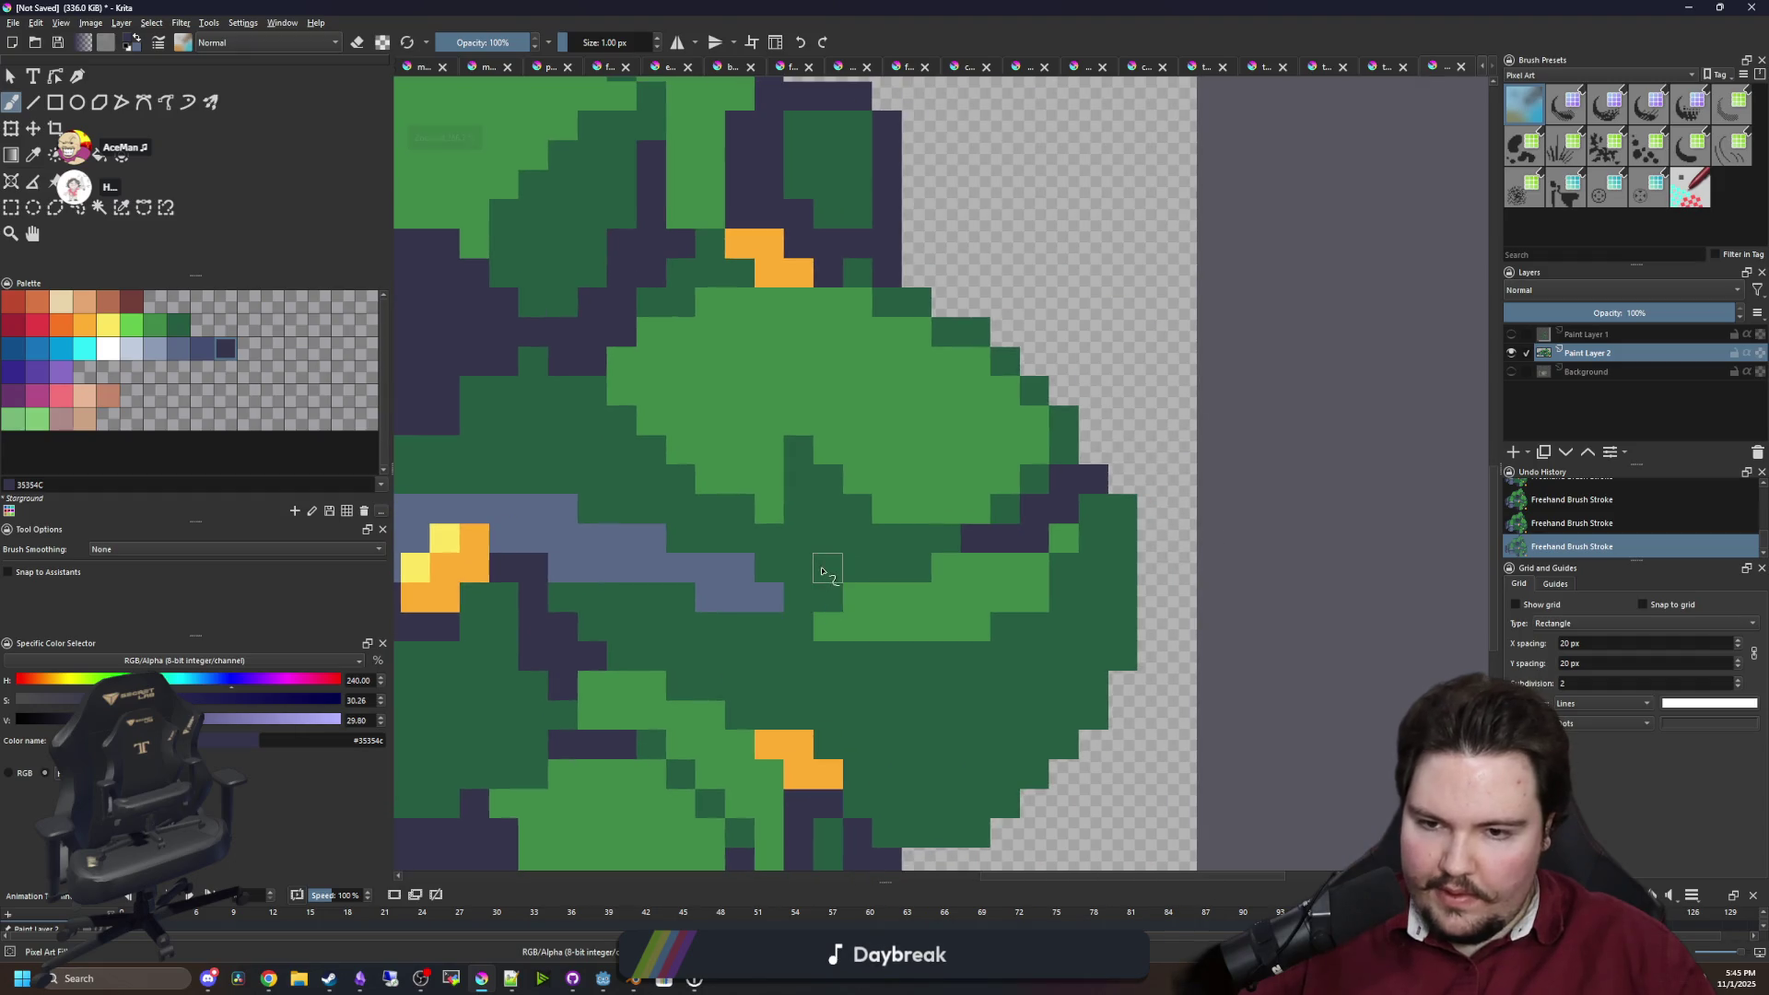
Step: Rework the right armour's shading with dark green #265c42 and light green #3e8948 pixels
ctrl+click(823, 562)
drag(857, 517, 789, 447)
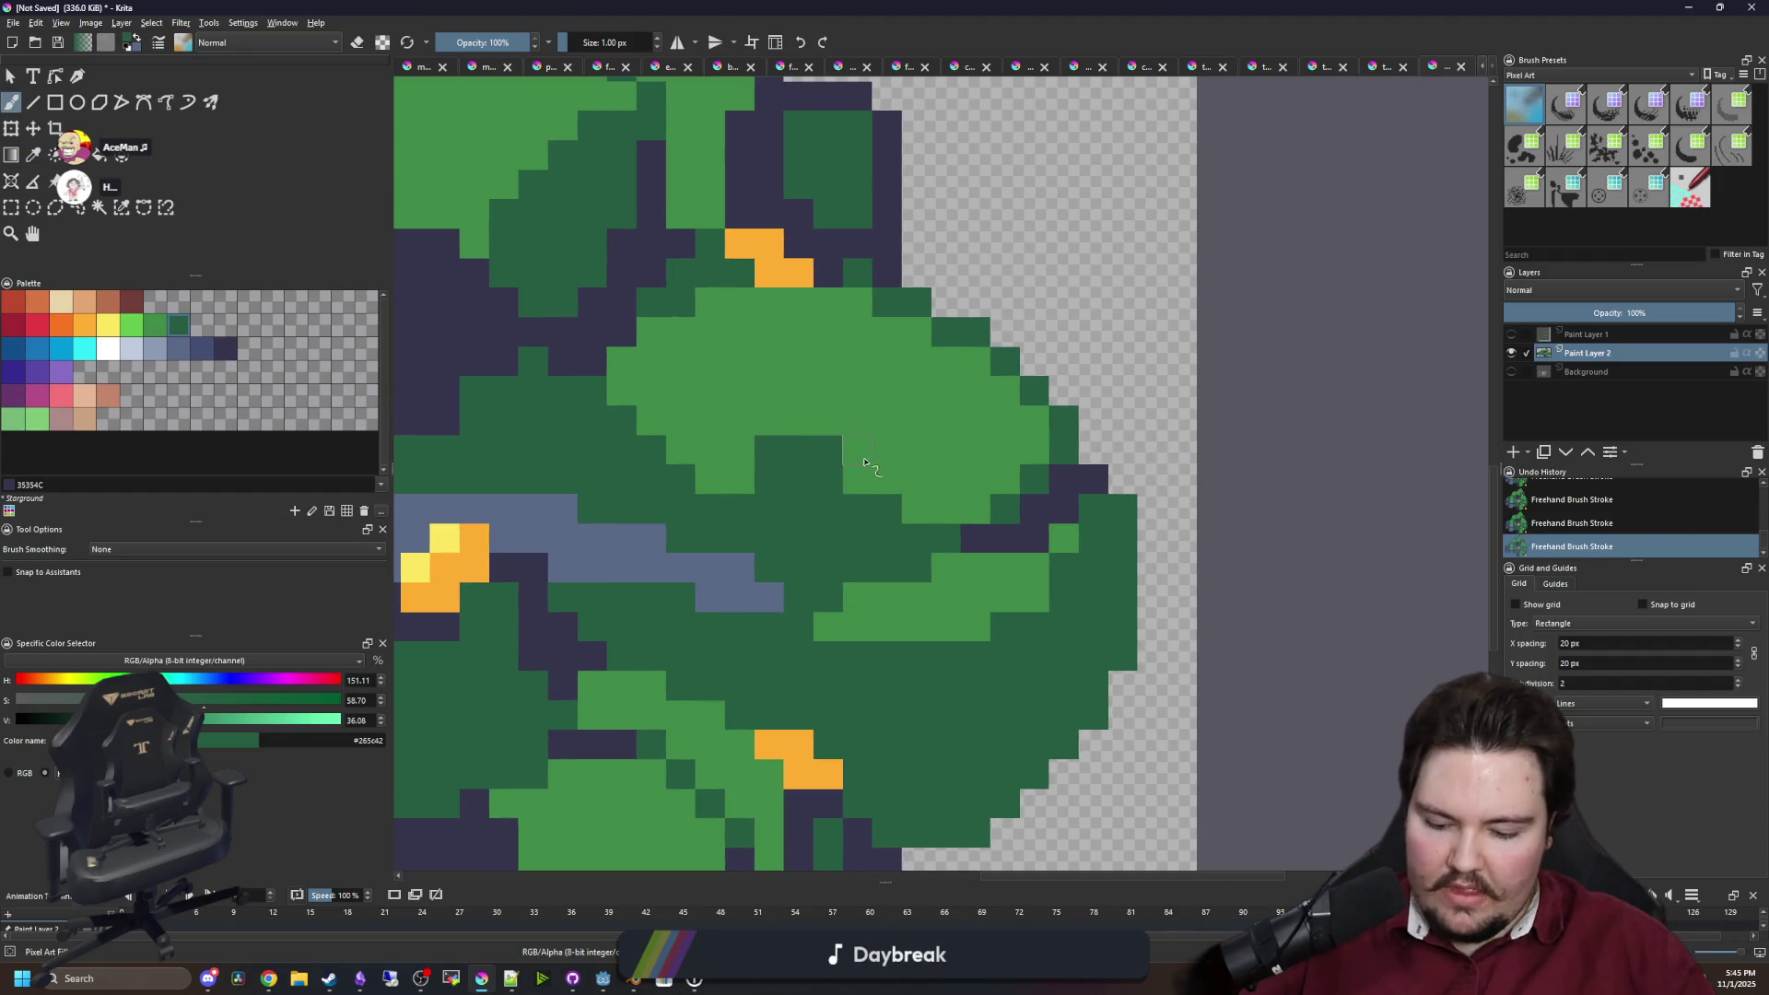
ctrl+click(940, 501)
drag(829, 507, 760, 457)
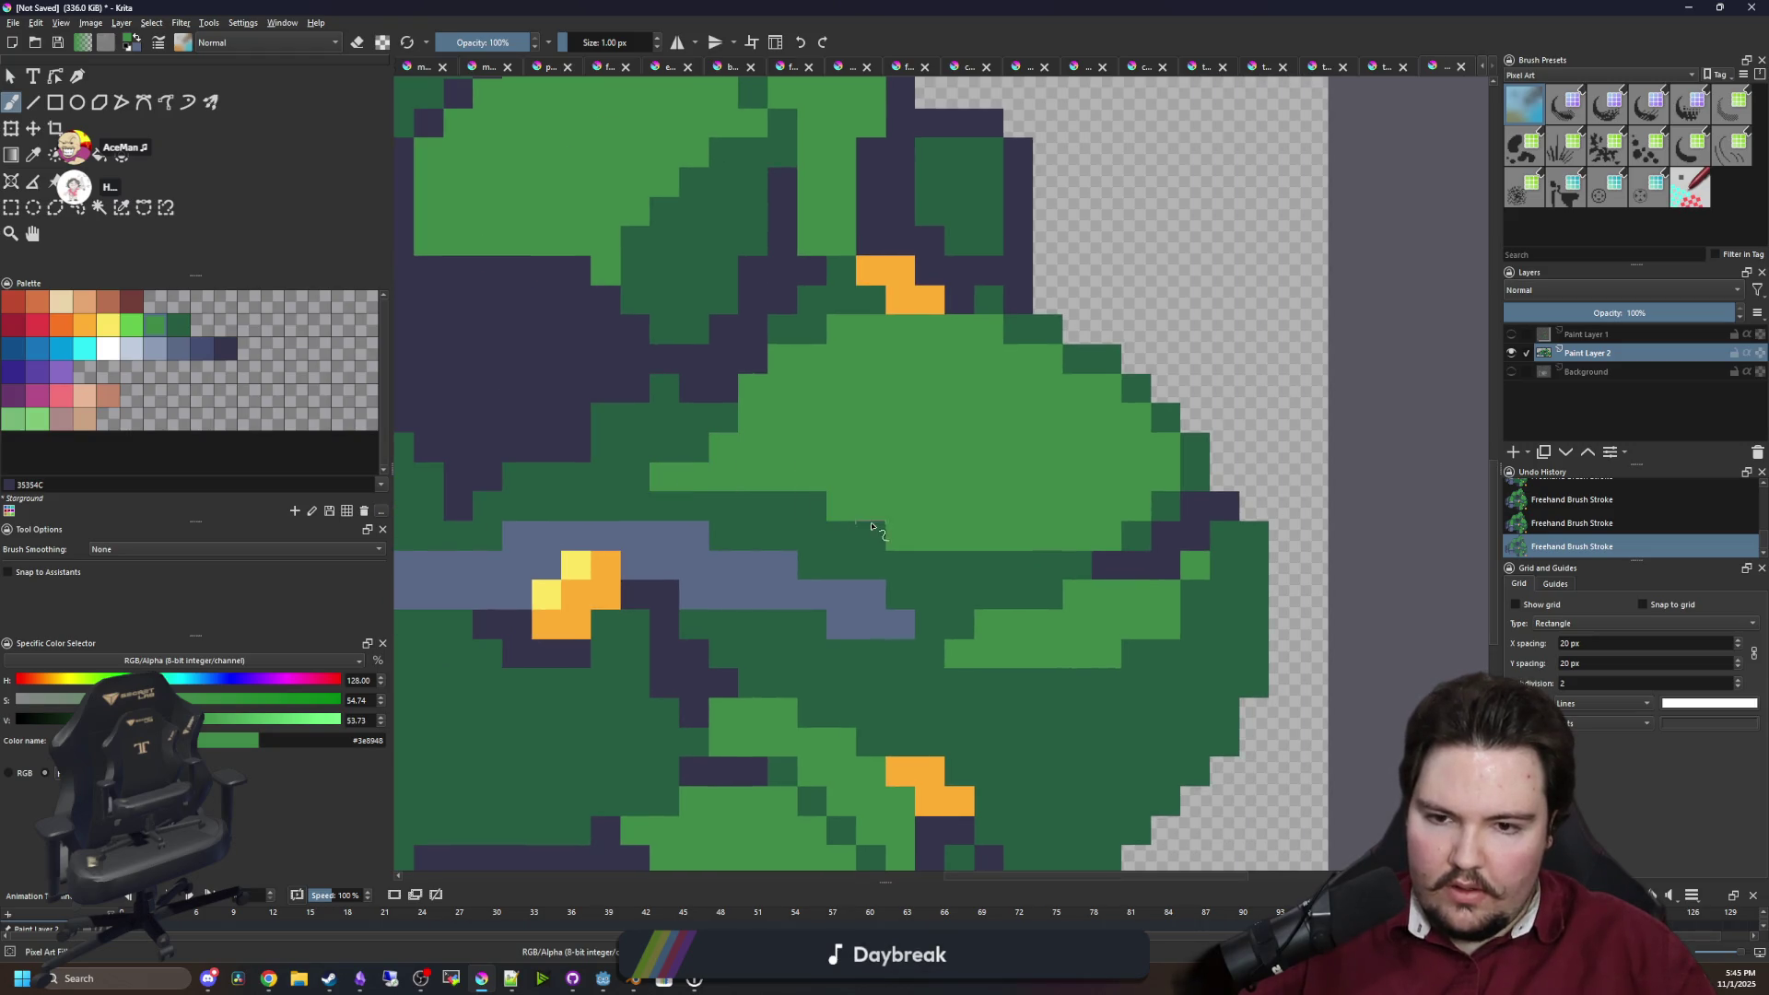
drag(868, 523, 806, 534)
drag(985, 562, 760, 501)
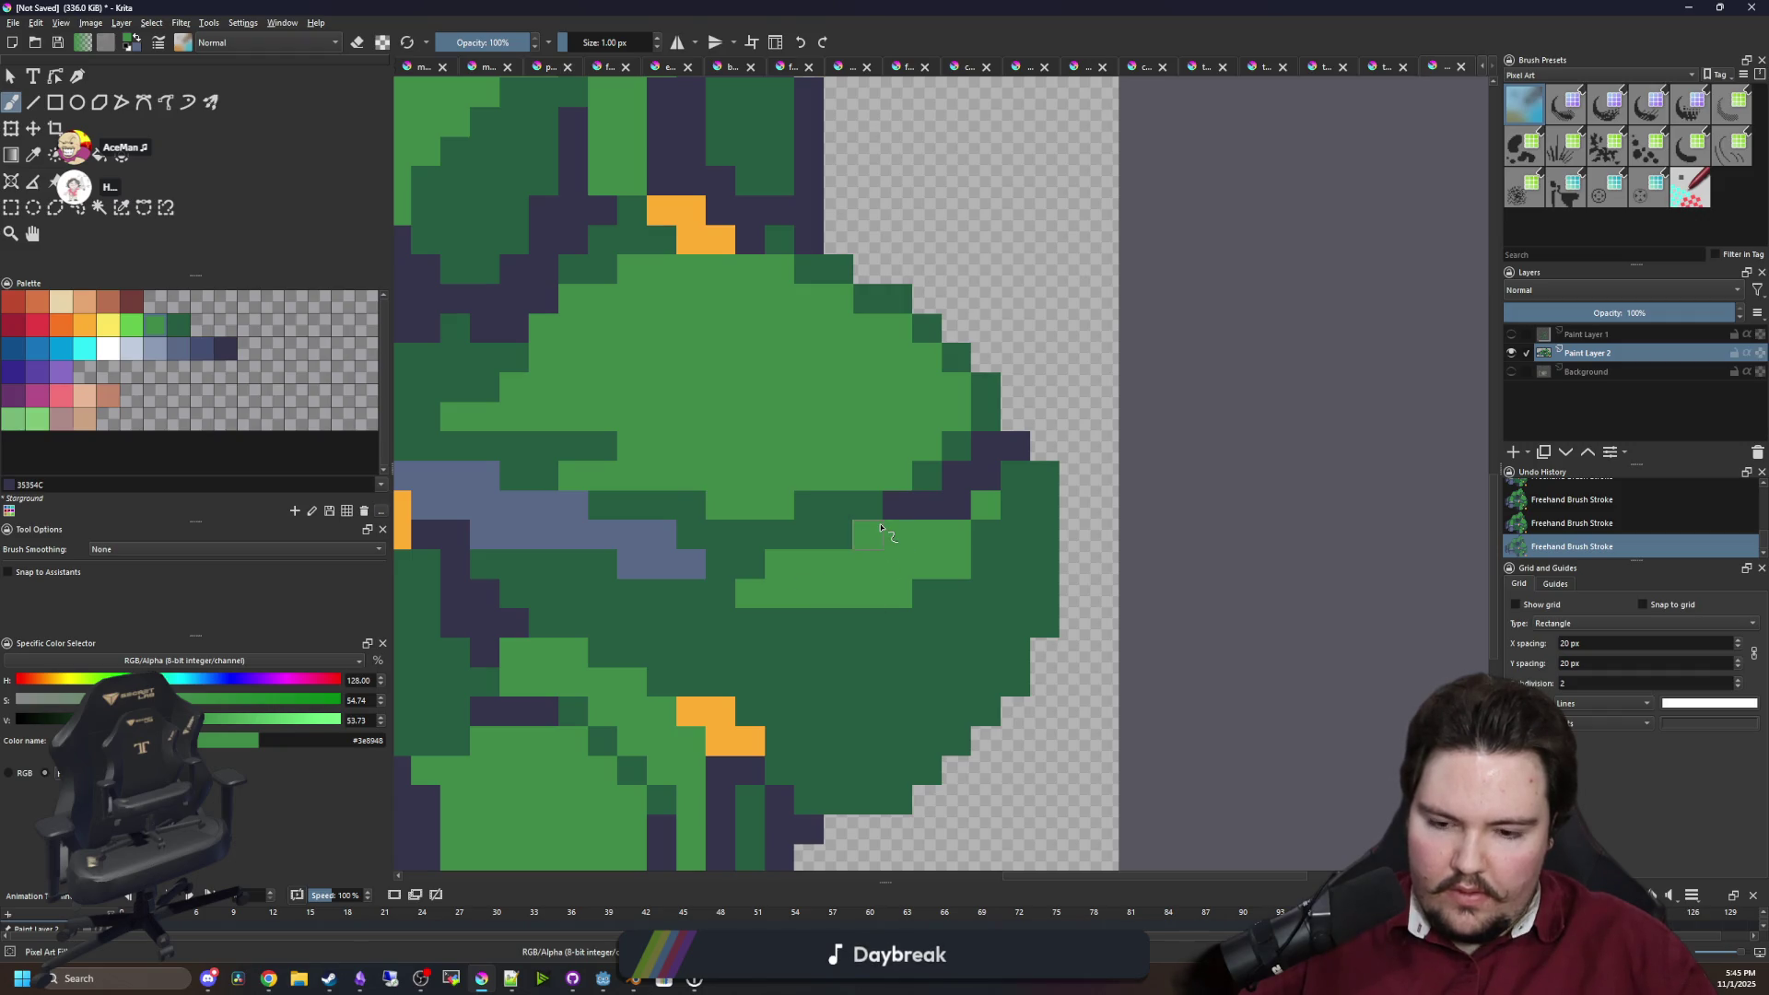
Step: Outline the armour's right edge in #35354c, then repaint part of it dark green
ctrl+click(937, 502)
drag(1045, 564, 934, 628)
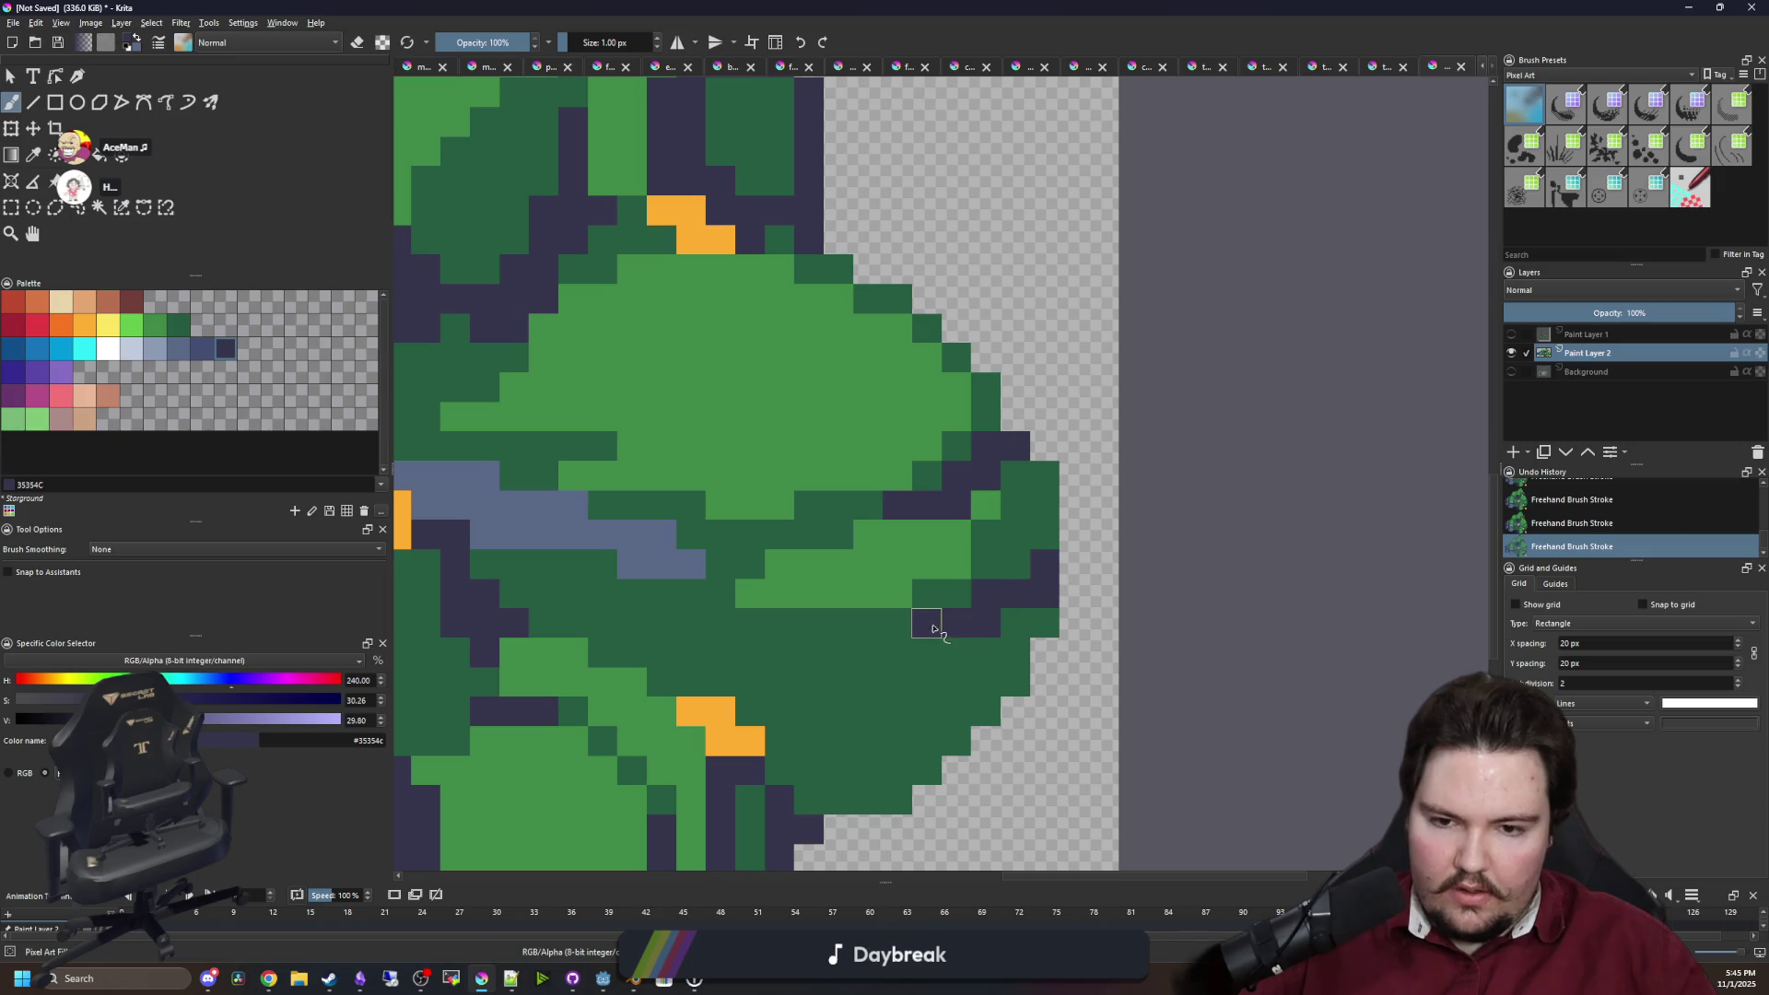
ctrl+click(1014, 532)
mouse_move(889, 501)
mouse_down()
mouse_move(987, 473)
mouse_move(955, 507)
mouse_move(798, 518)
mouse_up()
ctrl+click(944, 525)
scroll(773, 551, down, 1)
scroll(893, 633, up, 1)
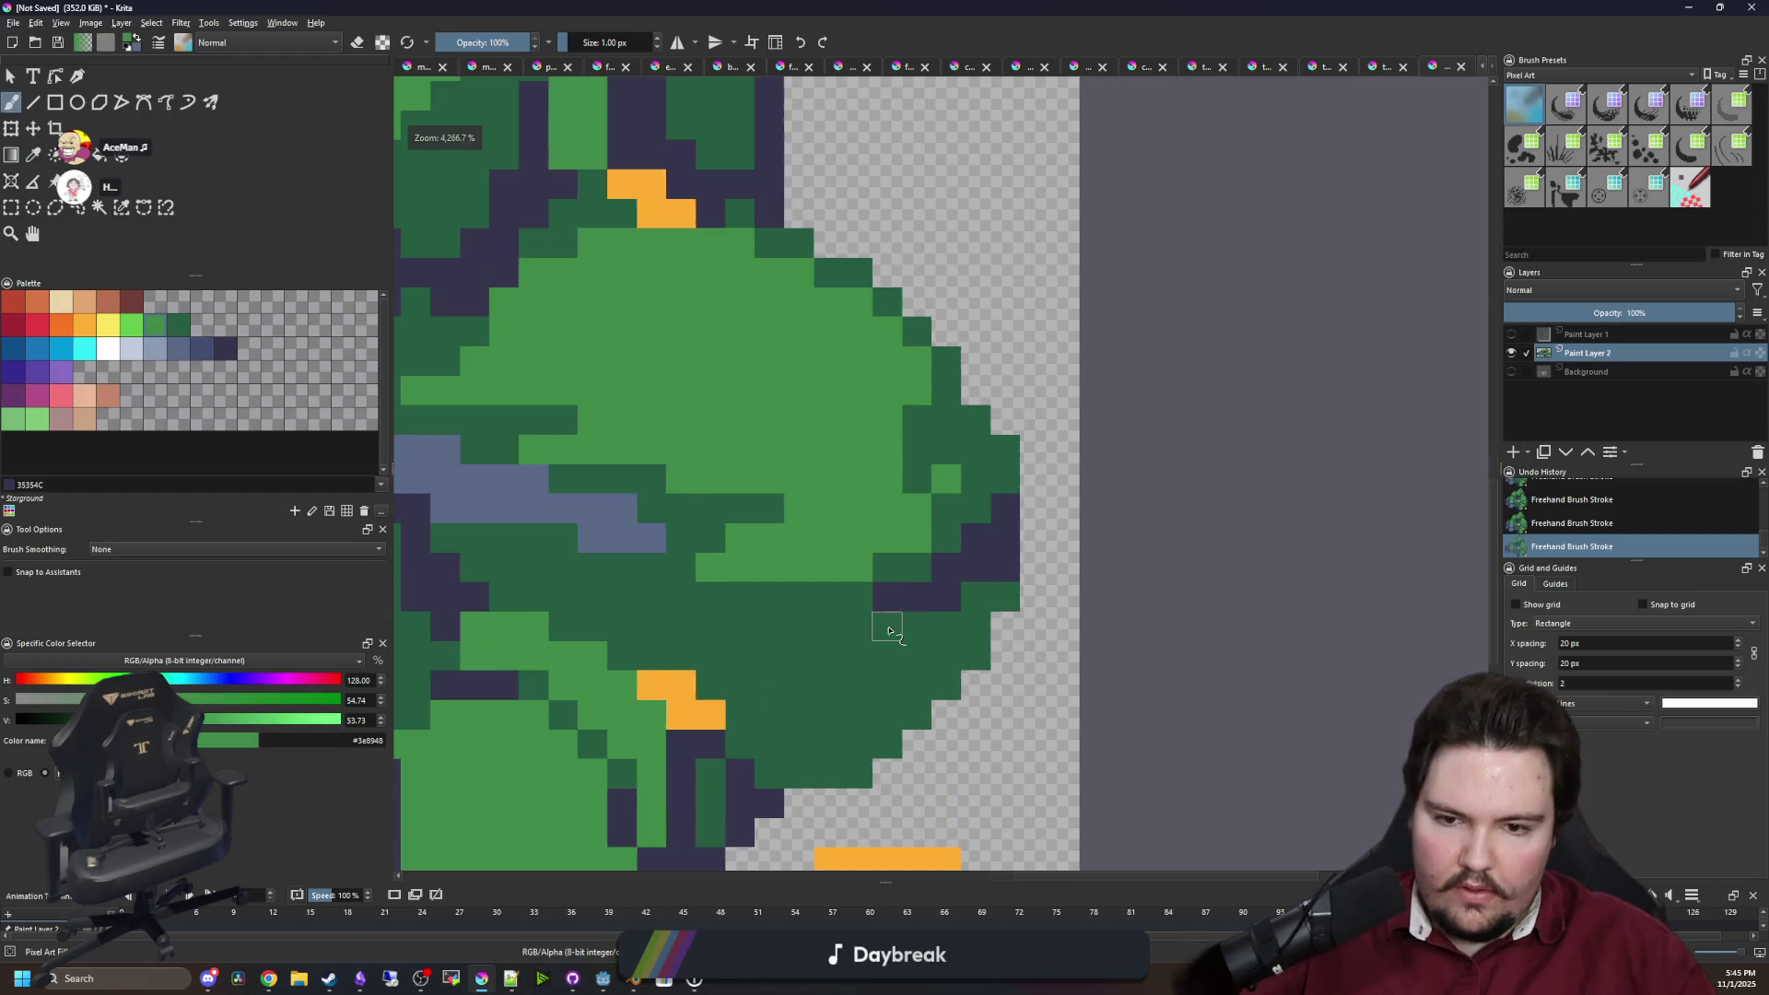
Step: Erase two stray pixels from the armour's right edge
key(e)
drag(1005, 567, 1013, 603)
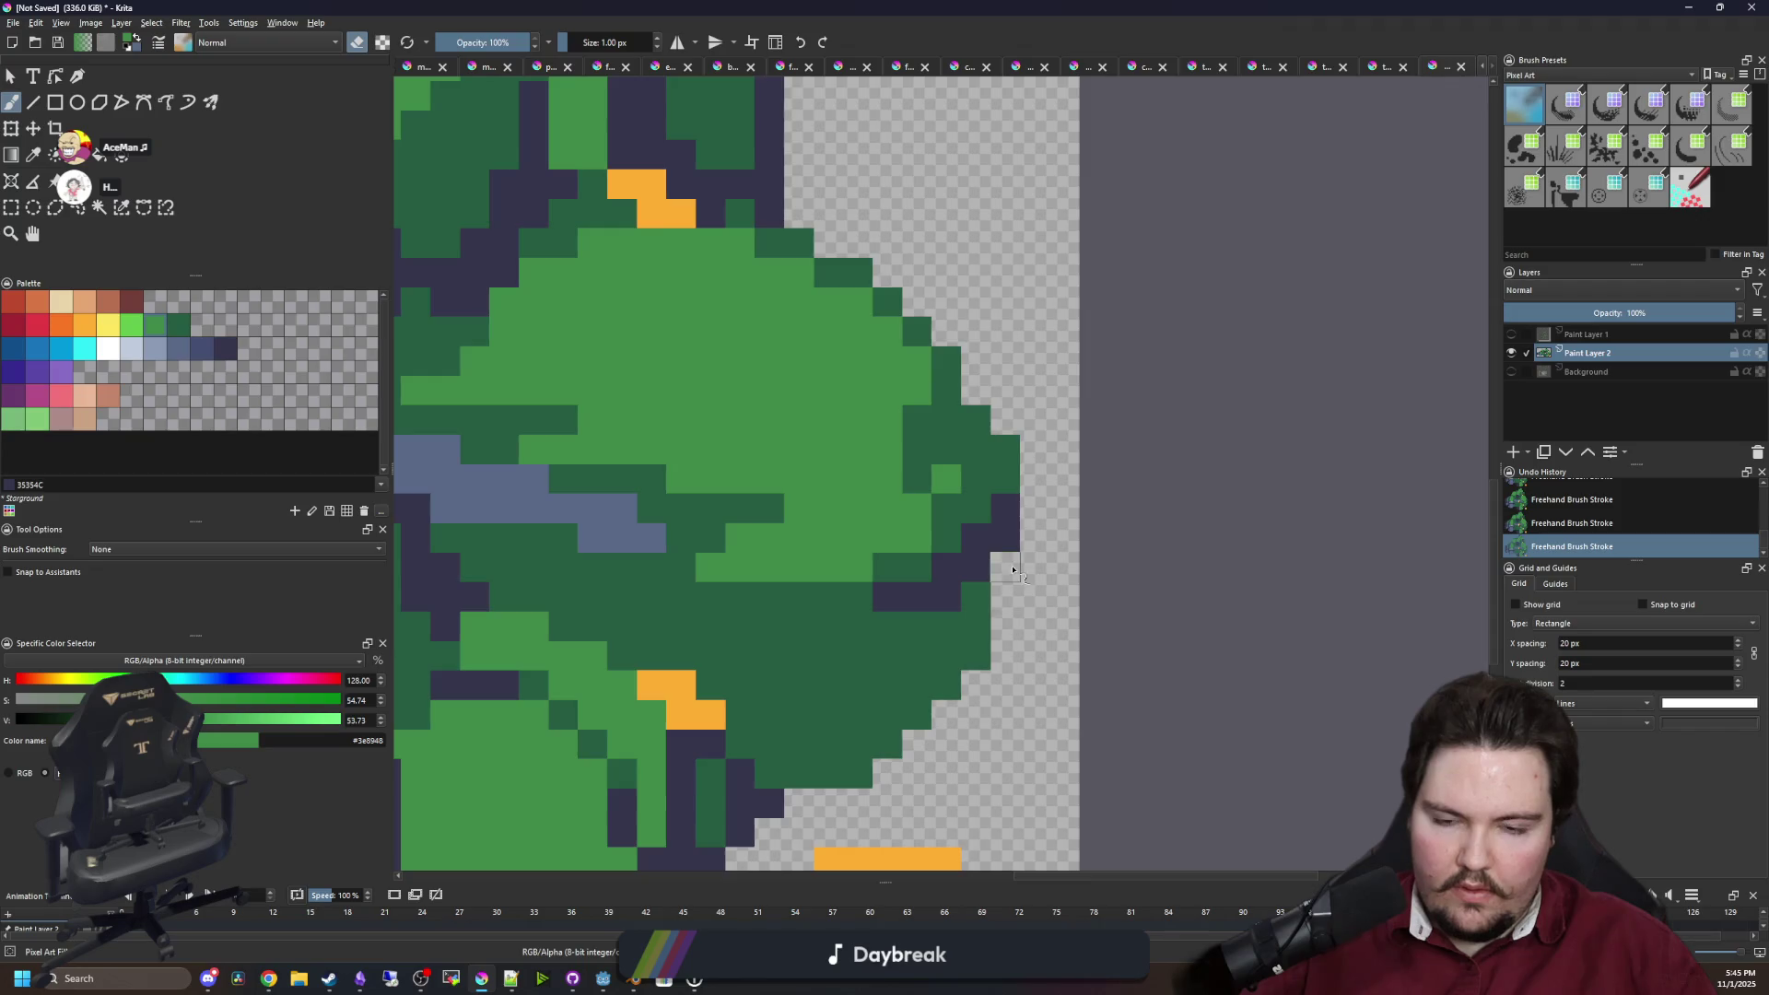
scroll(1014, 571, down, 4)
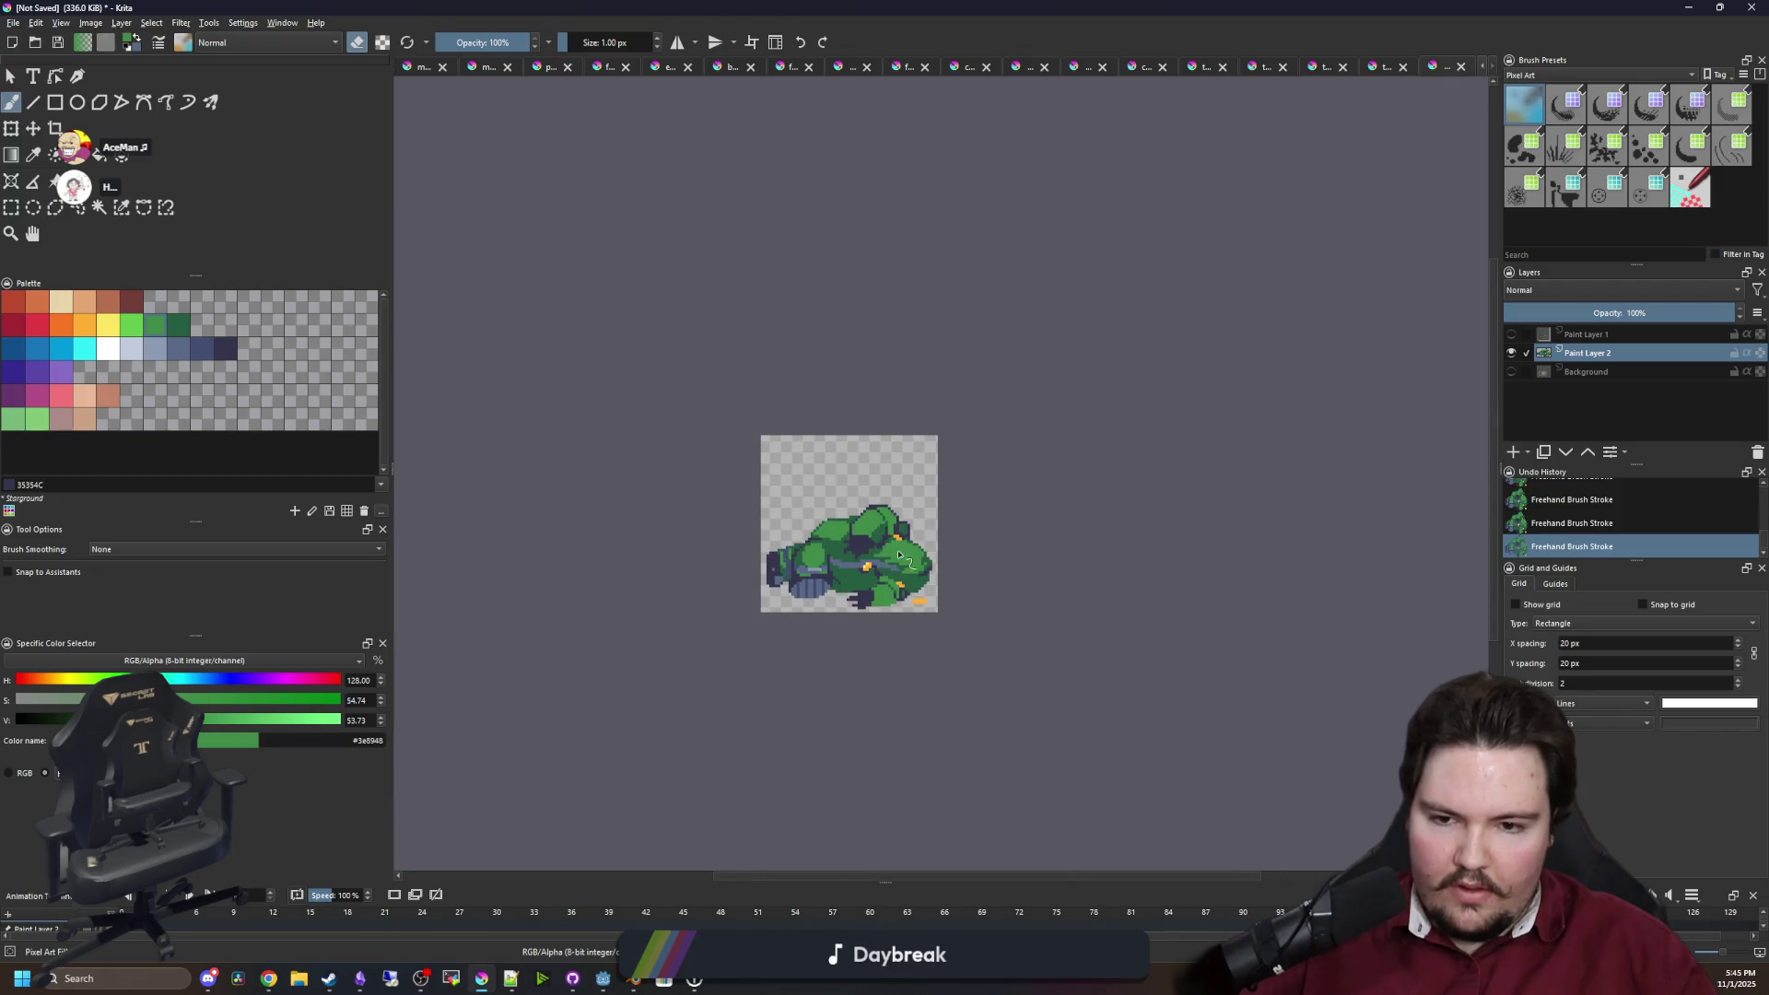
scroll(873, 559, up, 5)
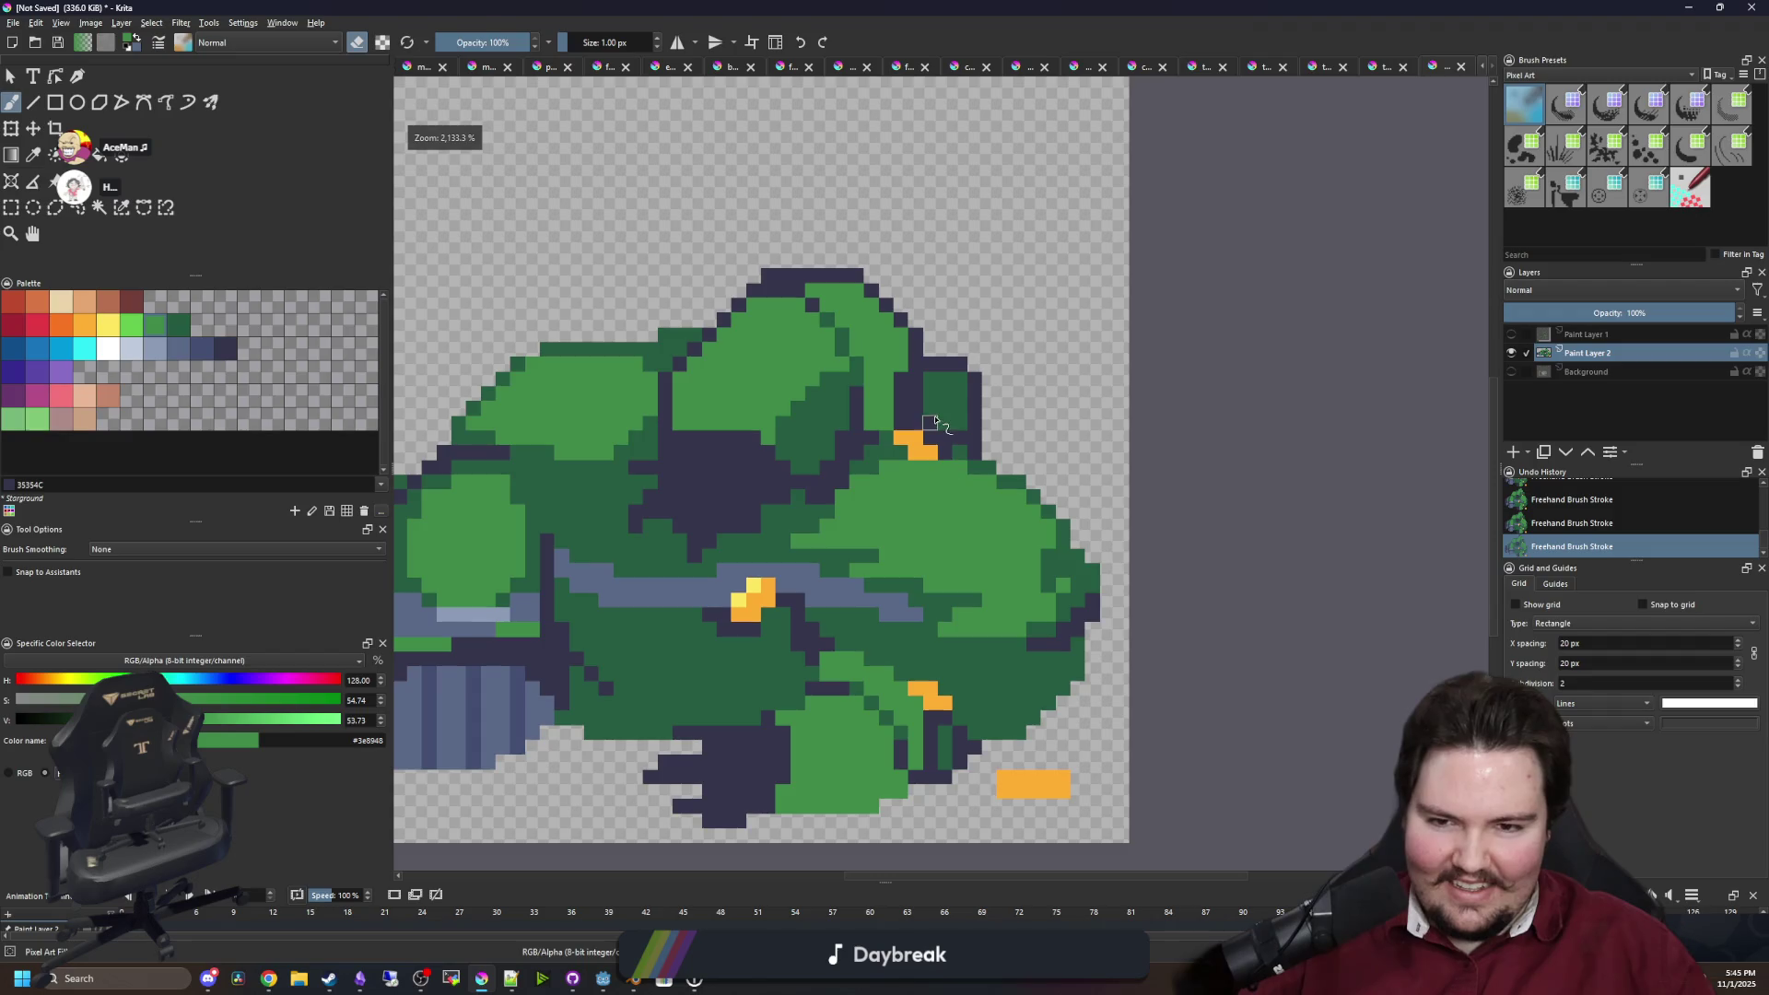
scroll(933, 422, up, 1)
ctrl+click(949, 348)
key(e)
scroll(920, 482, down, 2)
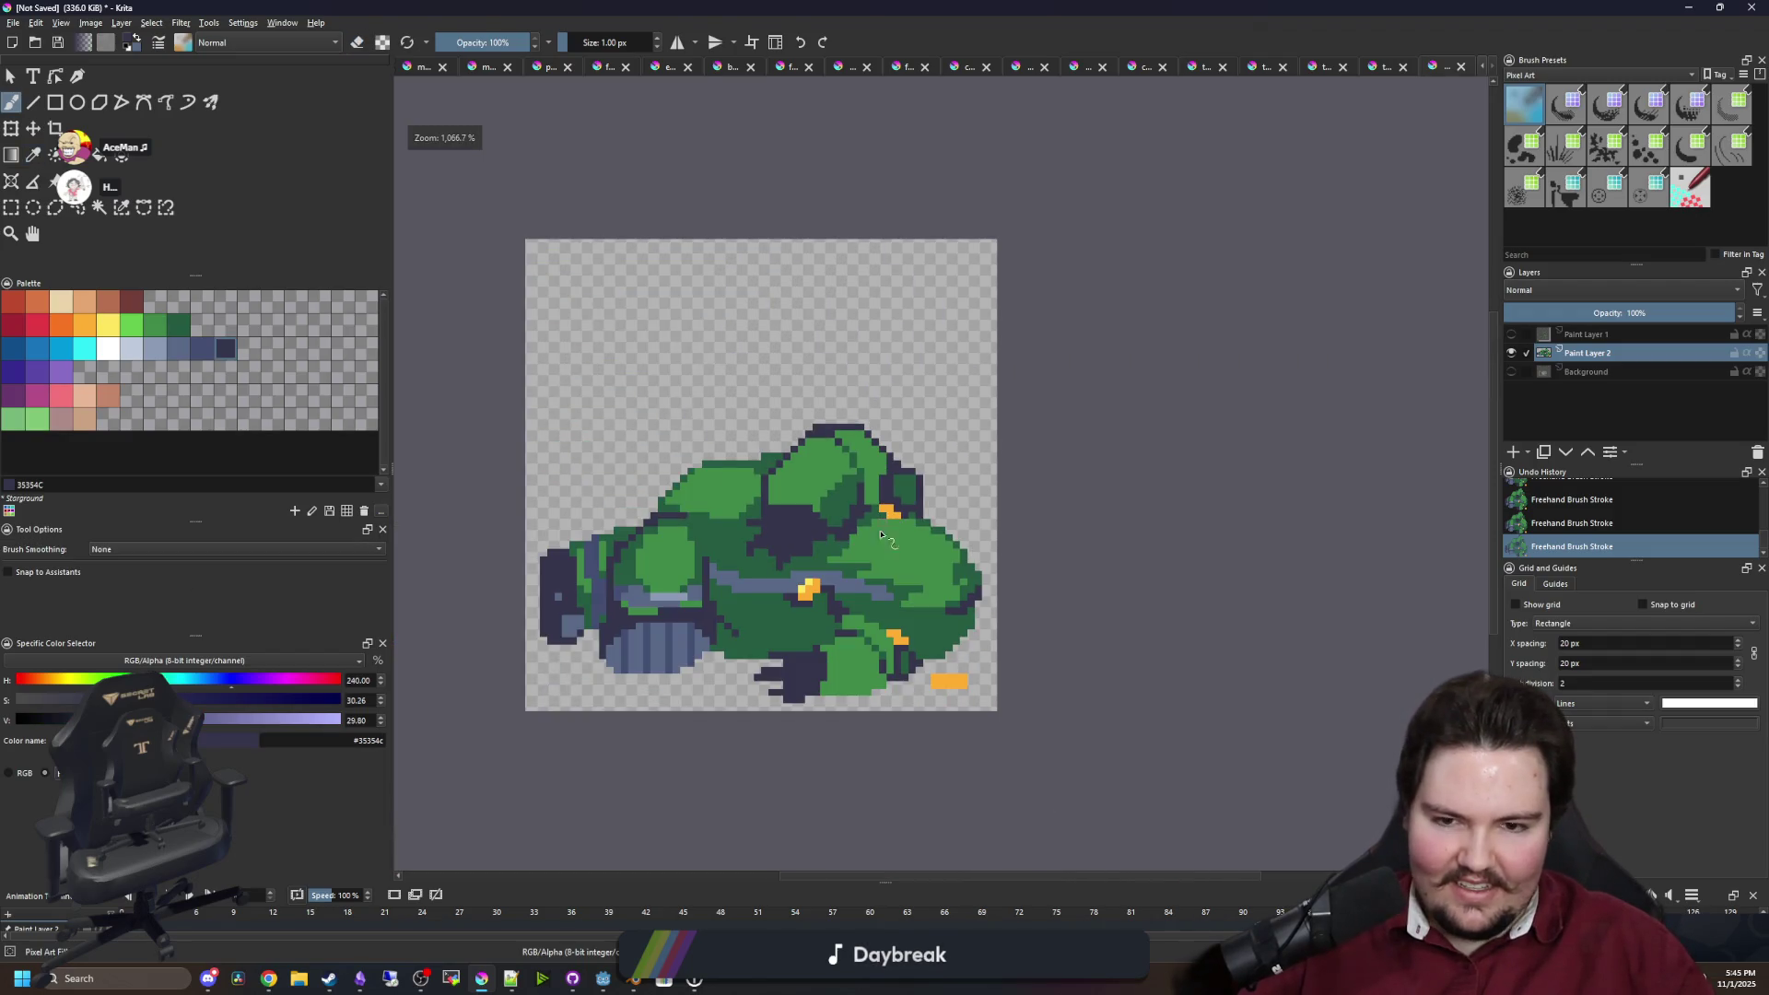
Step: Toggle Paint Layer 1 to compare poses, leaving the upright sprite visible
click(1513, 335)
click(1513, 335)
click(1513, 336)
click(1513, 336)
click(1513, 335)
click(1513, 335)
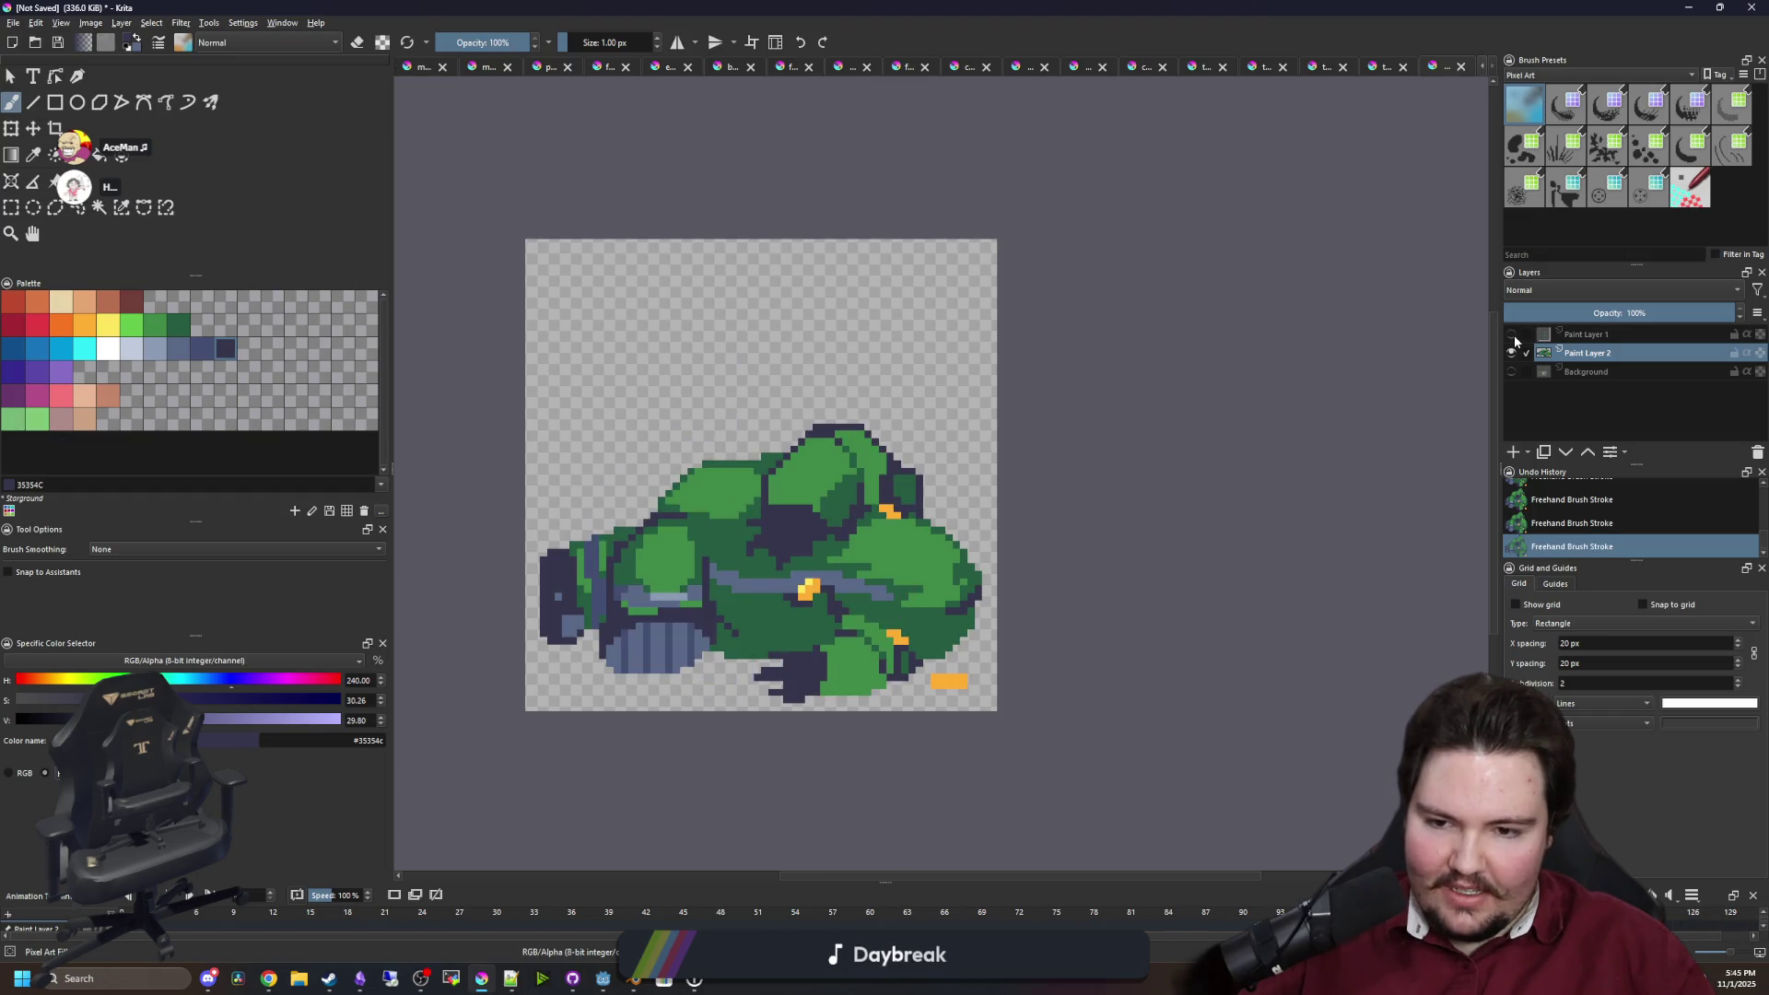
click(1513, 336)
click(1513, 335)
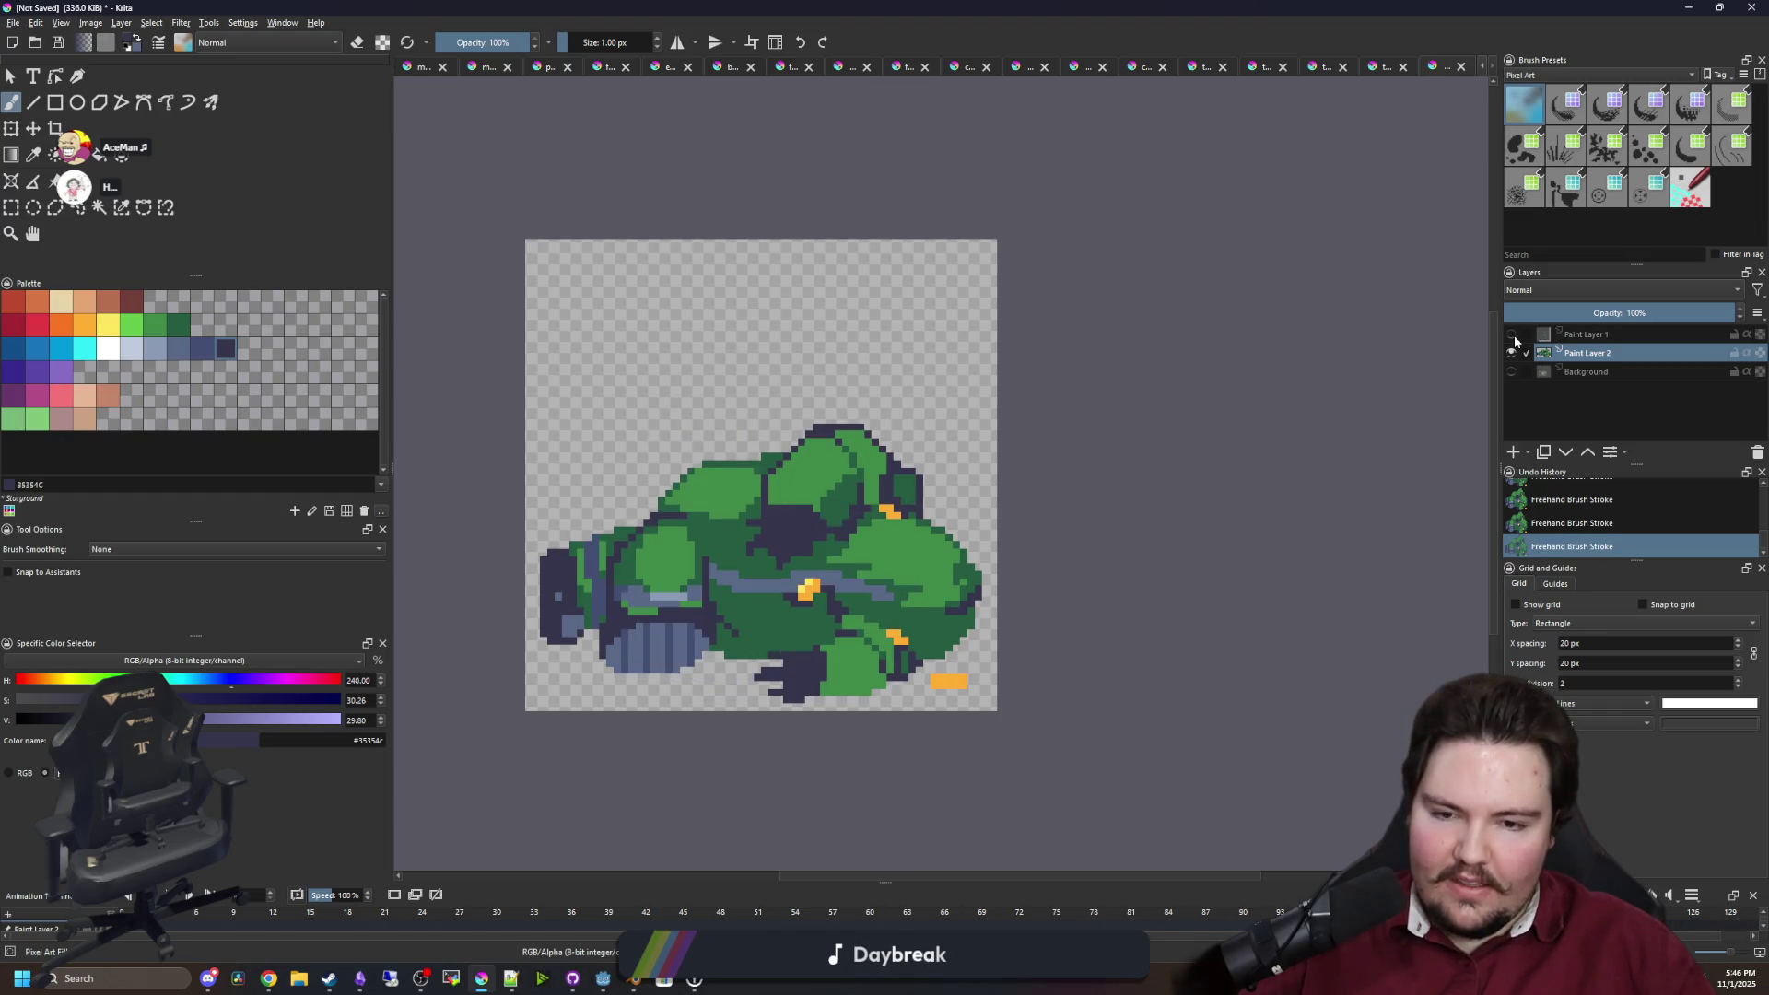
click(1513, 335)
click(1513, 335)
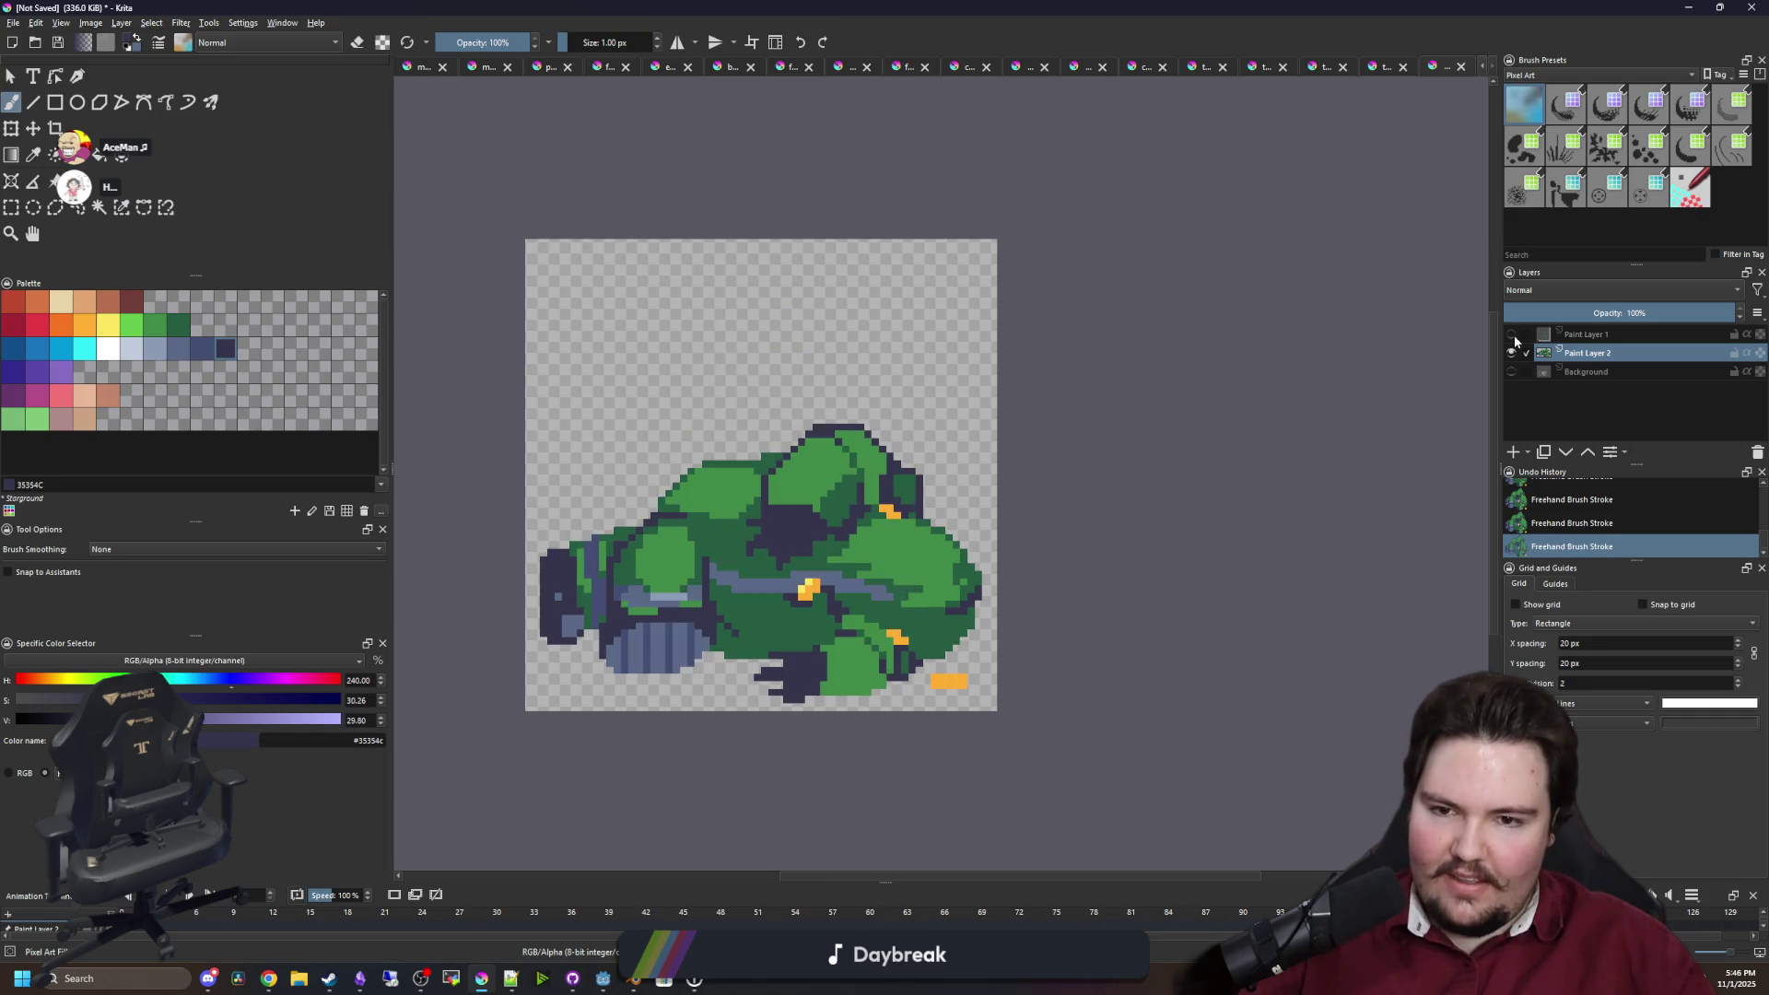
Step: Paint dark #35354C outline along the sprite's top edge and a staircase down-left
scroll(794, 680, up, 1)
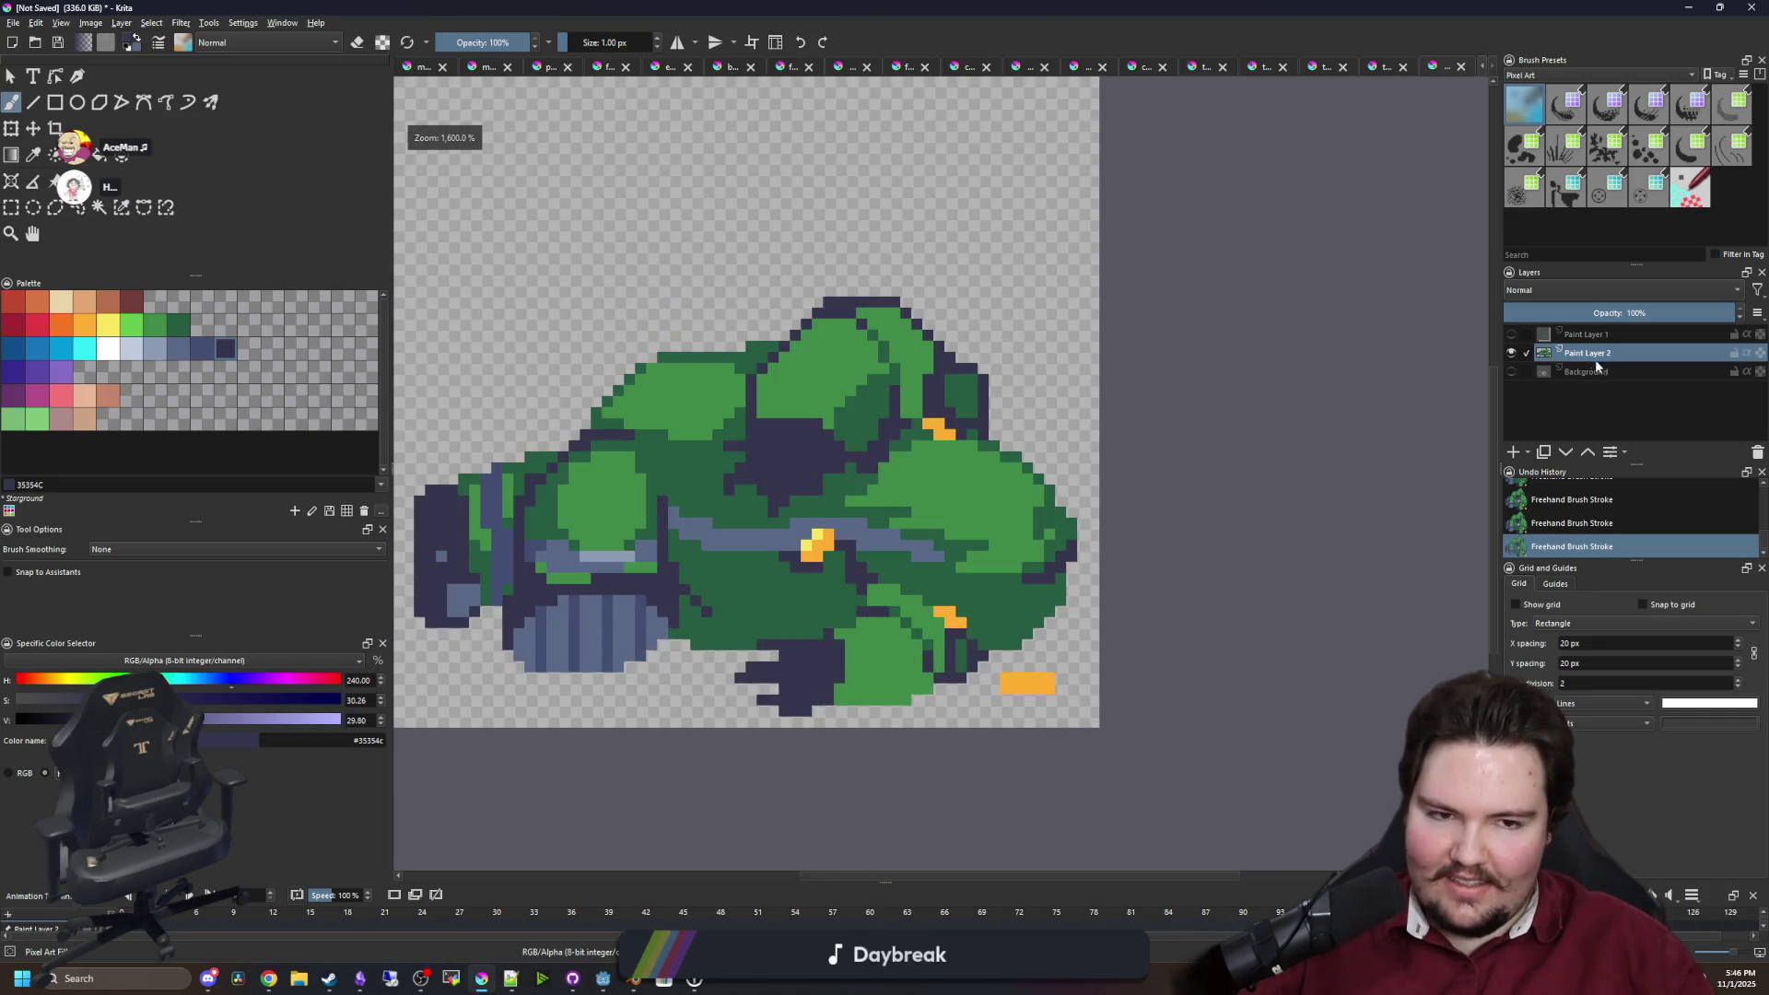
scroll(780, 391, up, 1)
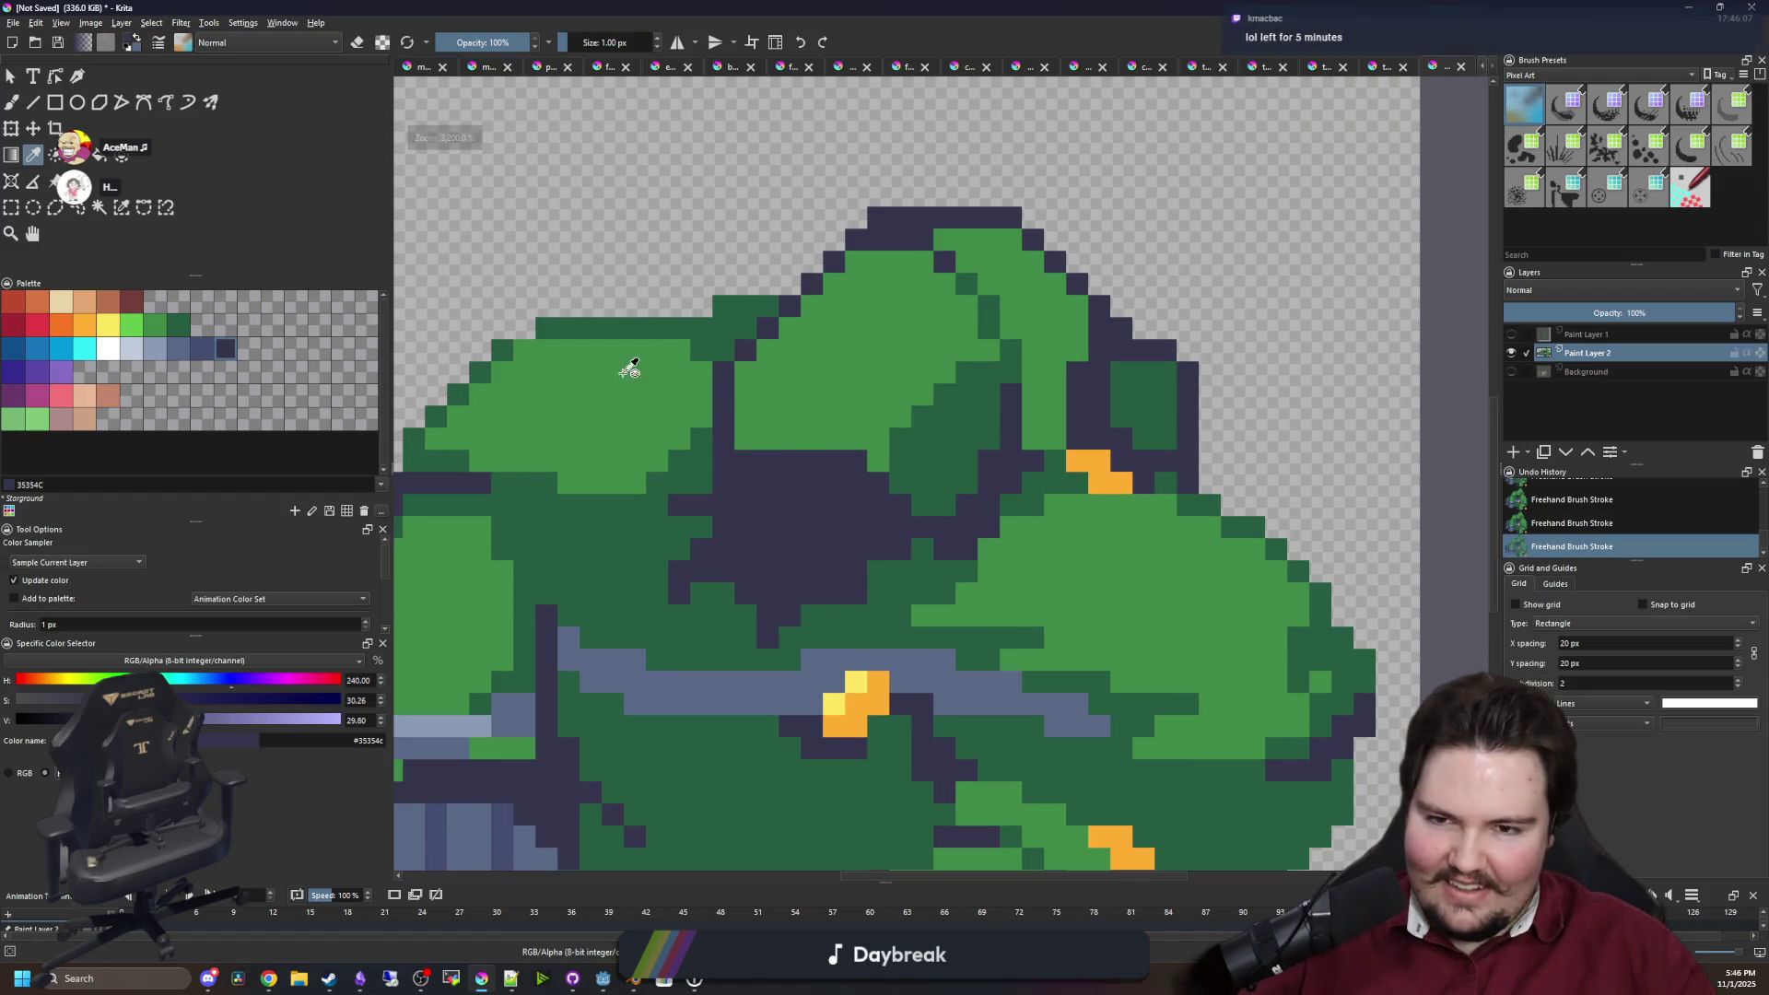
scroll(624, 367, up, 1)
scroll(1113, 352, up, 1)
drag(1202, 336, 868, 373)
scroll(492, 523, up, 1)
mouse_move(1006, 332)
mouse_down()
mouse_move(912, 377)
mouse_move(779, 509)
mouse_move(731, 612)
mouse_move(981, 571)
mouse_move(853, 569)
mouse_move(722, 600)
mouse_move(600, 643)
mouse_move(544, 709)
mouse_up()
Step: Paint a dark outline row along the lower edge, then undo it
scroll(690, 486, down, 2)
scroll(1213, 540, up, 1)
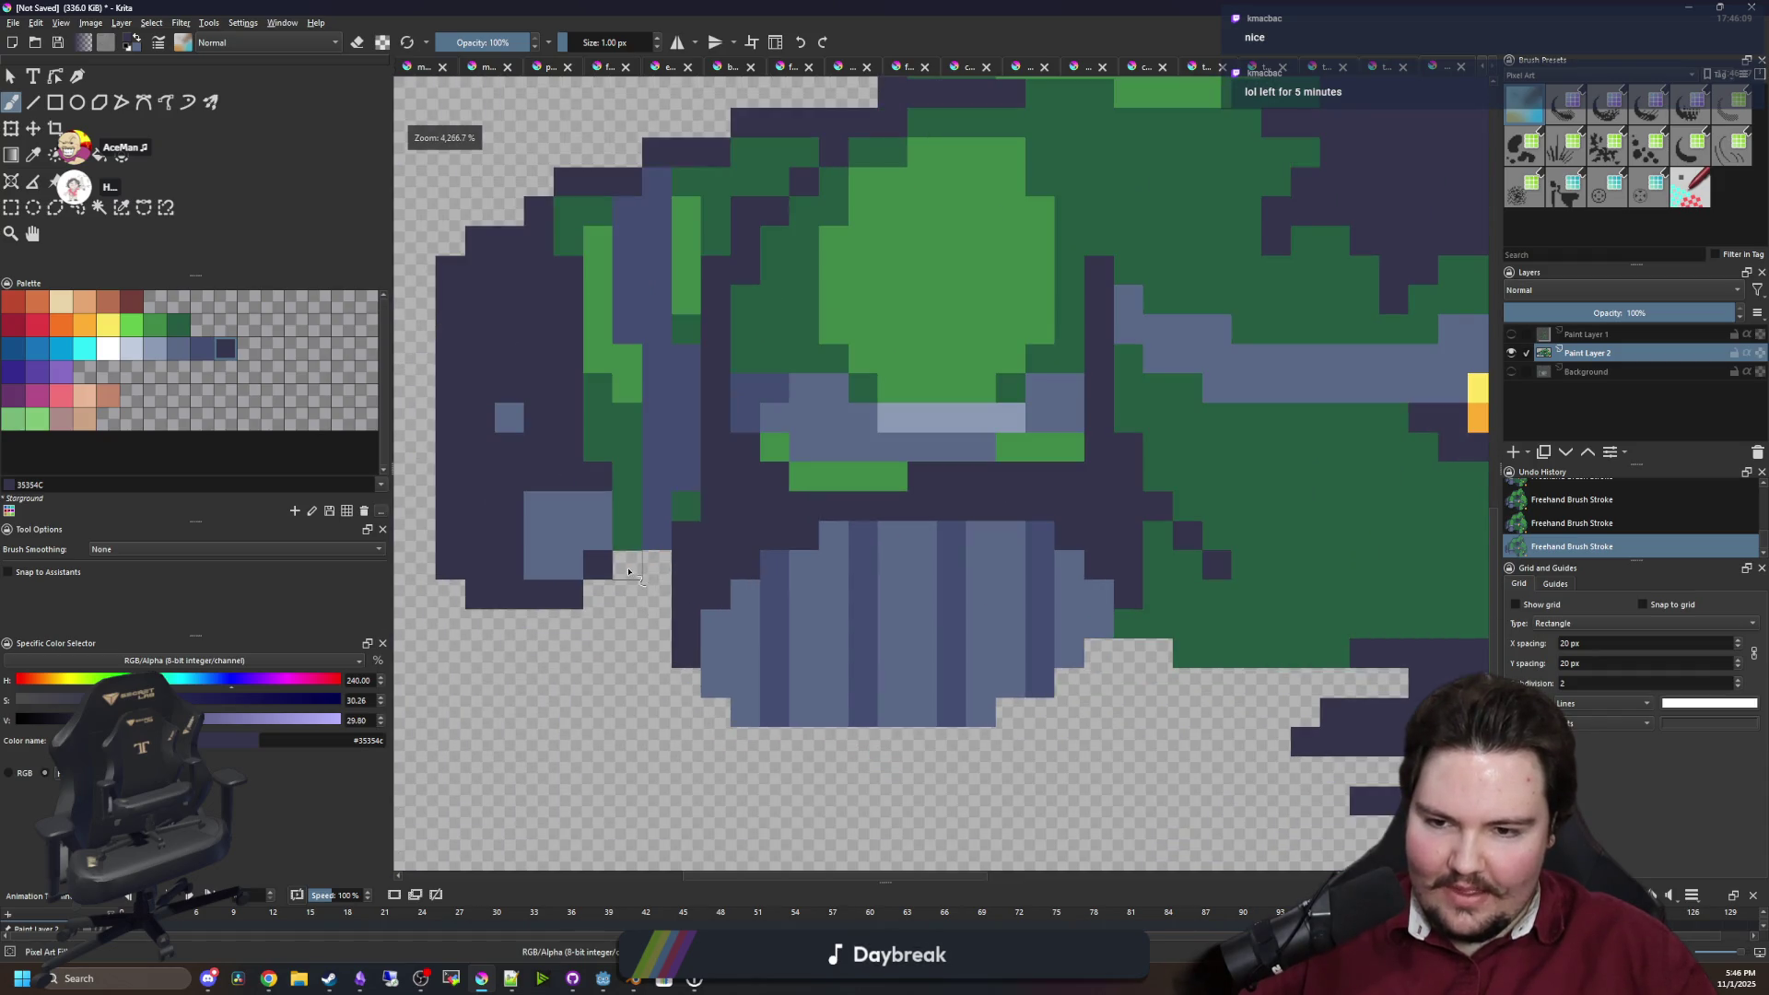
scroll(817, 492, up, 1)
mouse_move(742, 607)
mouse_down()
mouse_move(820, 635)
mouse_move(1032, 636)
mouse_up()
scroll(1032, 636, down, 1)
key(ctrl+z)
key(ctrl+z)
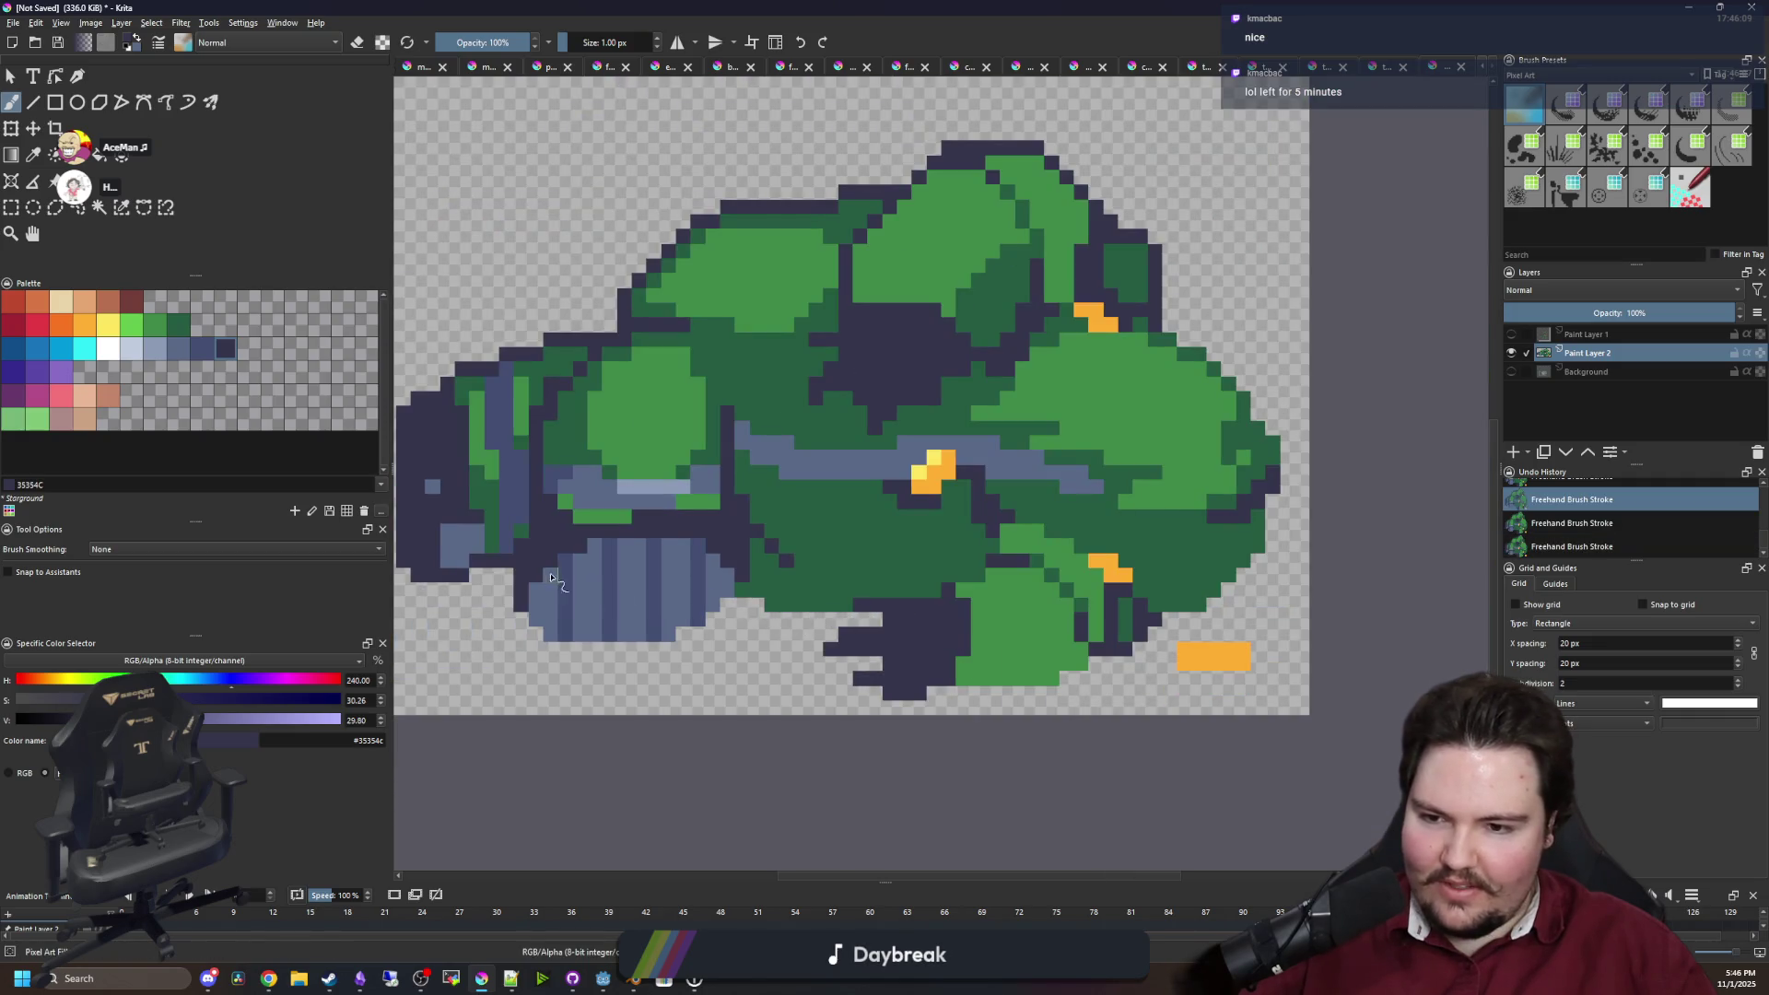
key(ctrl+z)
Step: Outline the sprite's right edge and add a dark diagonal along the head
scroll(559, 578, up, 1)
scroll(571, 580, down, 2)
scroll(599, 590, up, 1)
scroll(626, 597, up, 1)
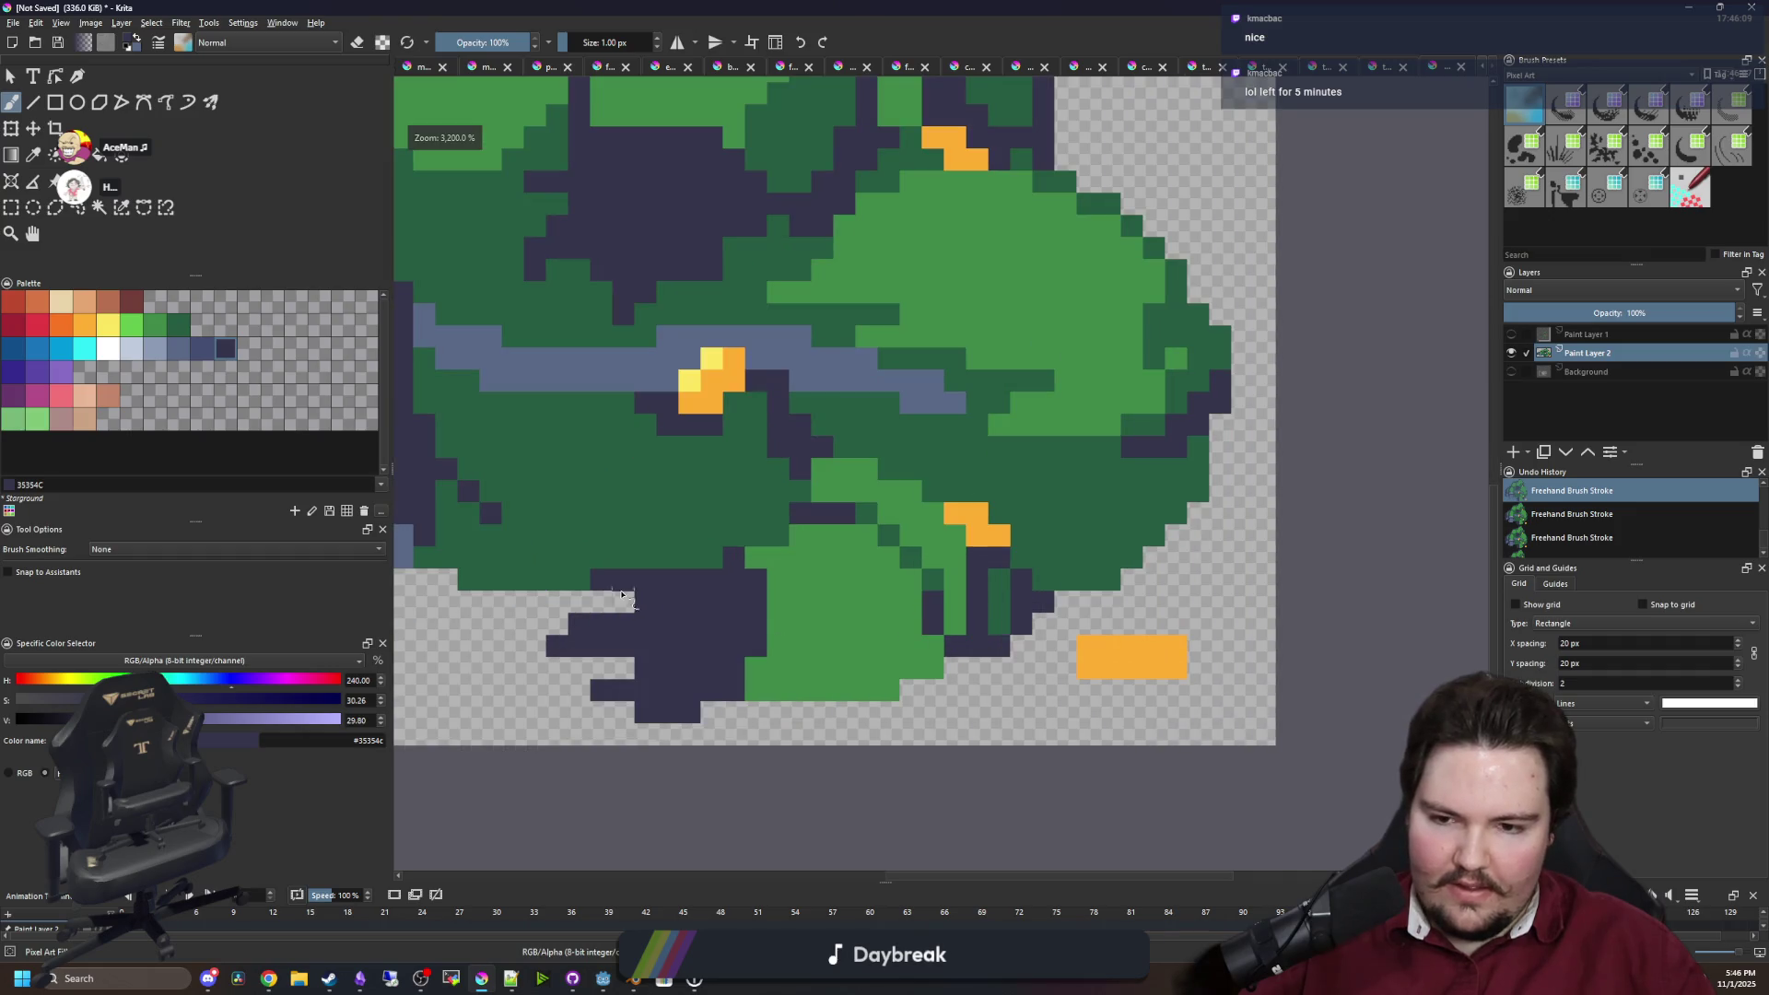
scroll(829, 617, down, 1)
scroll(893, 636, up, 1)
scroll(912, 680, up, 1)
mouse_move(889, 703)
mouse_down()
mouse_move(949, 645)
mouse_move(1006, 435)
mouse_up()
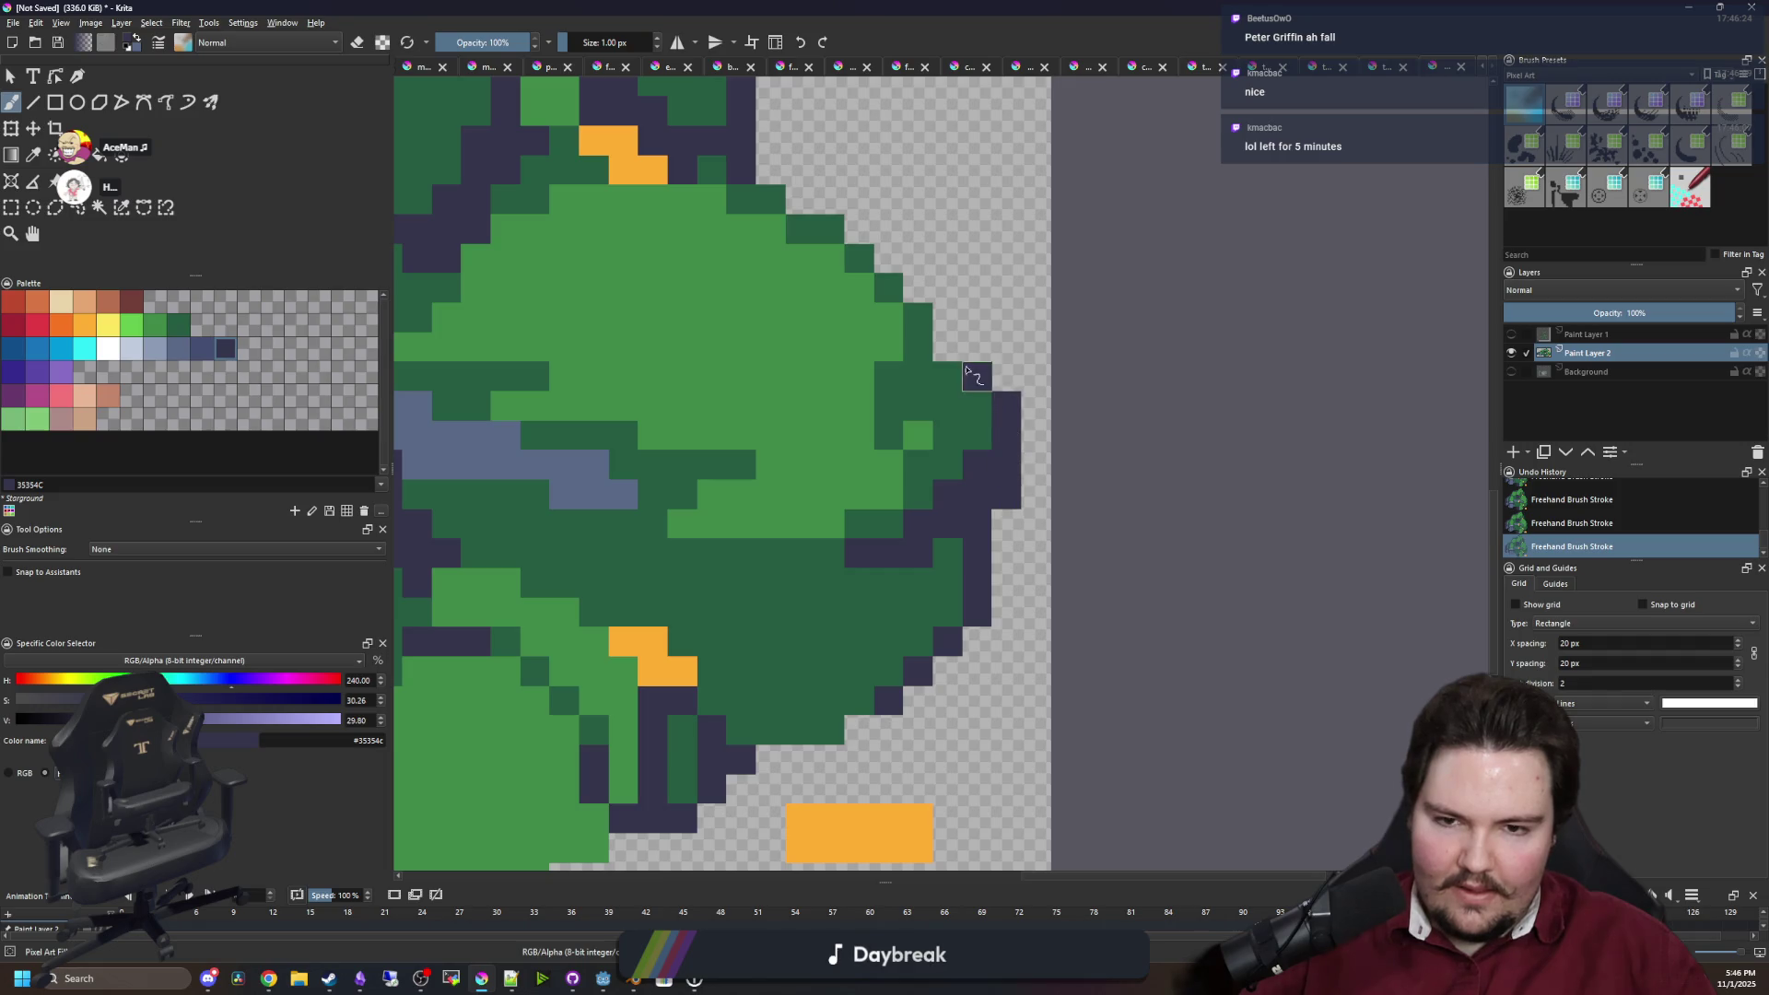
scroll(892, 259, down, 1)
scroll(829, 636, up, 1)
scroll(829, 635, up, 1)
drag(990, 553, 832, 458)
scroll(832, 458, down, 2)
scroll(783, 470, down, 2)
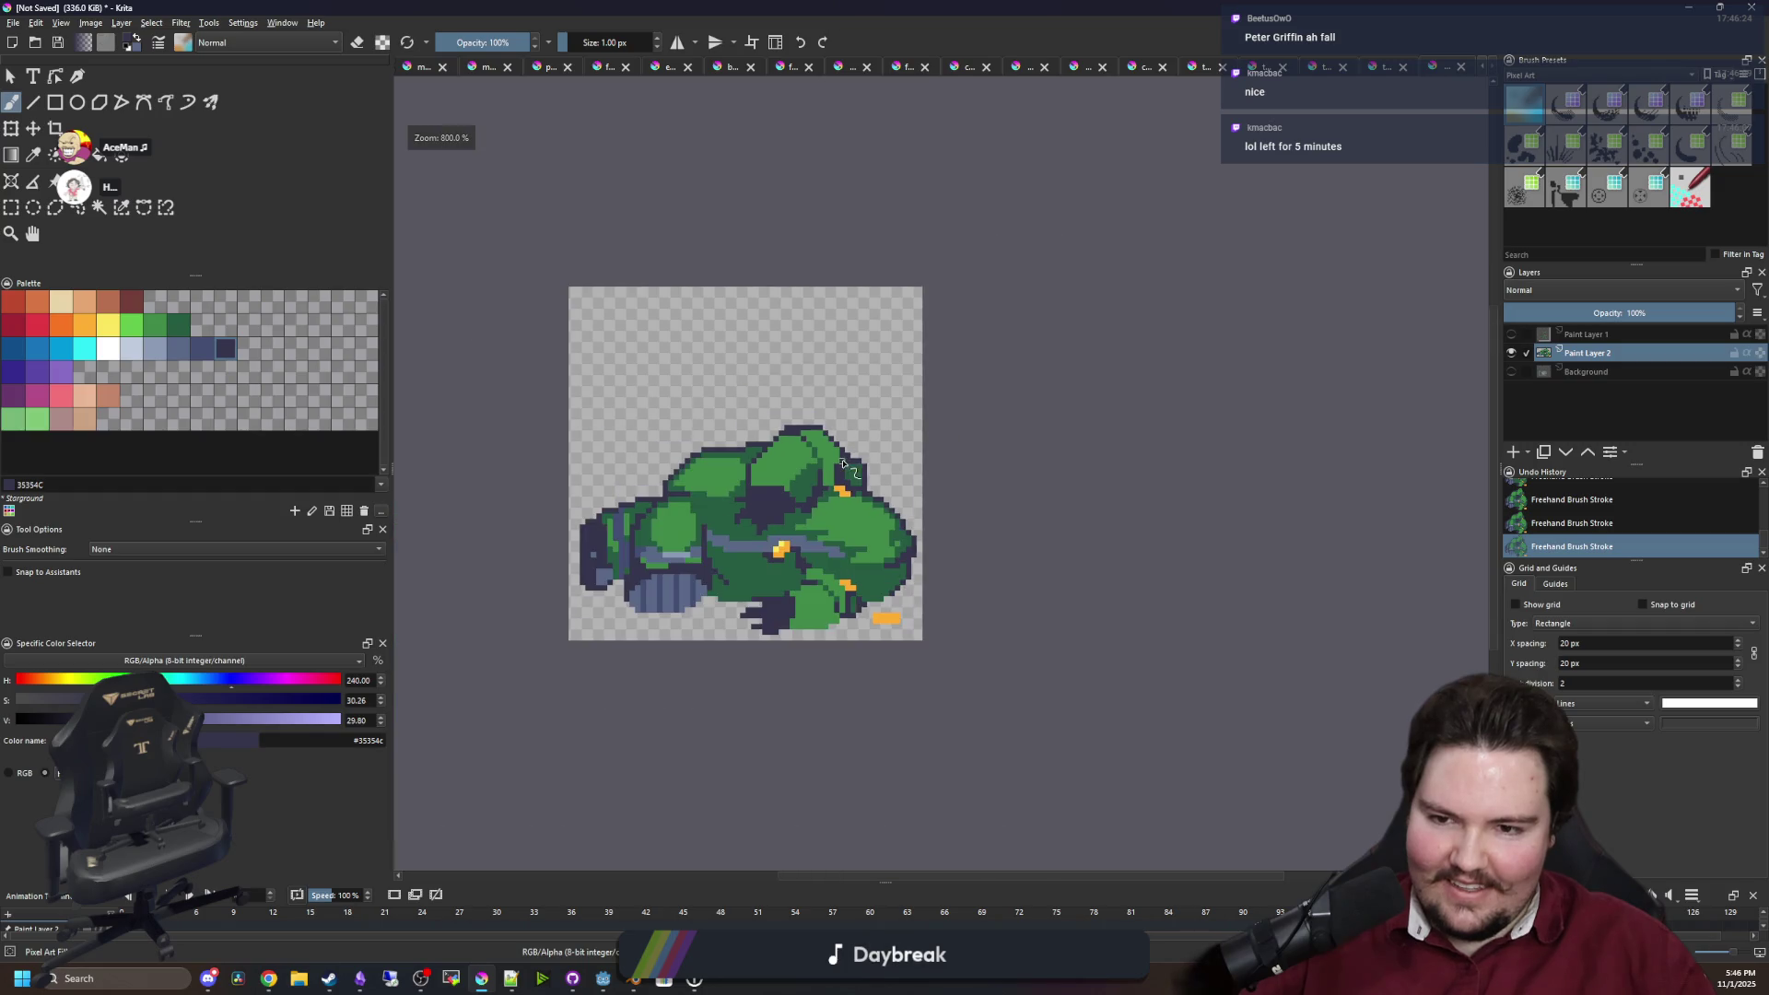
scroll(711, 482, up, 2)
Step: Paint two cells in the dark outline colour and darken several armour cells dark green
scroll(711, 482, up, 5)
ctrl+click(802, 632)
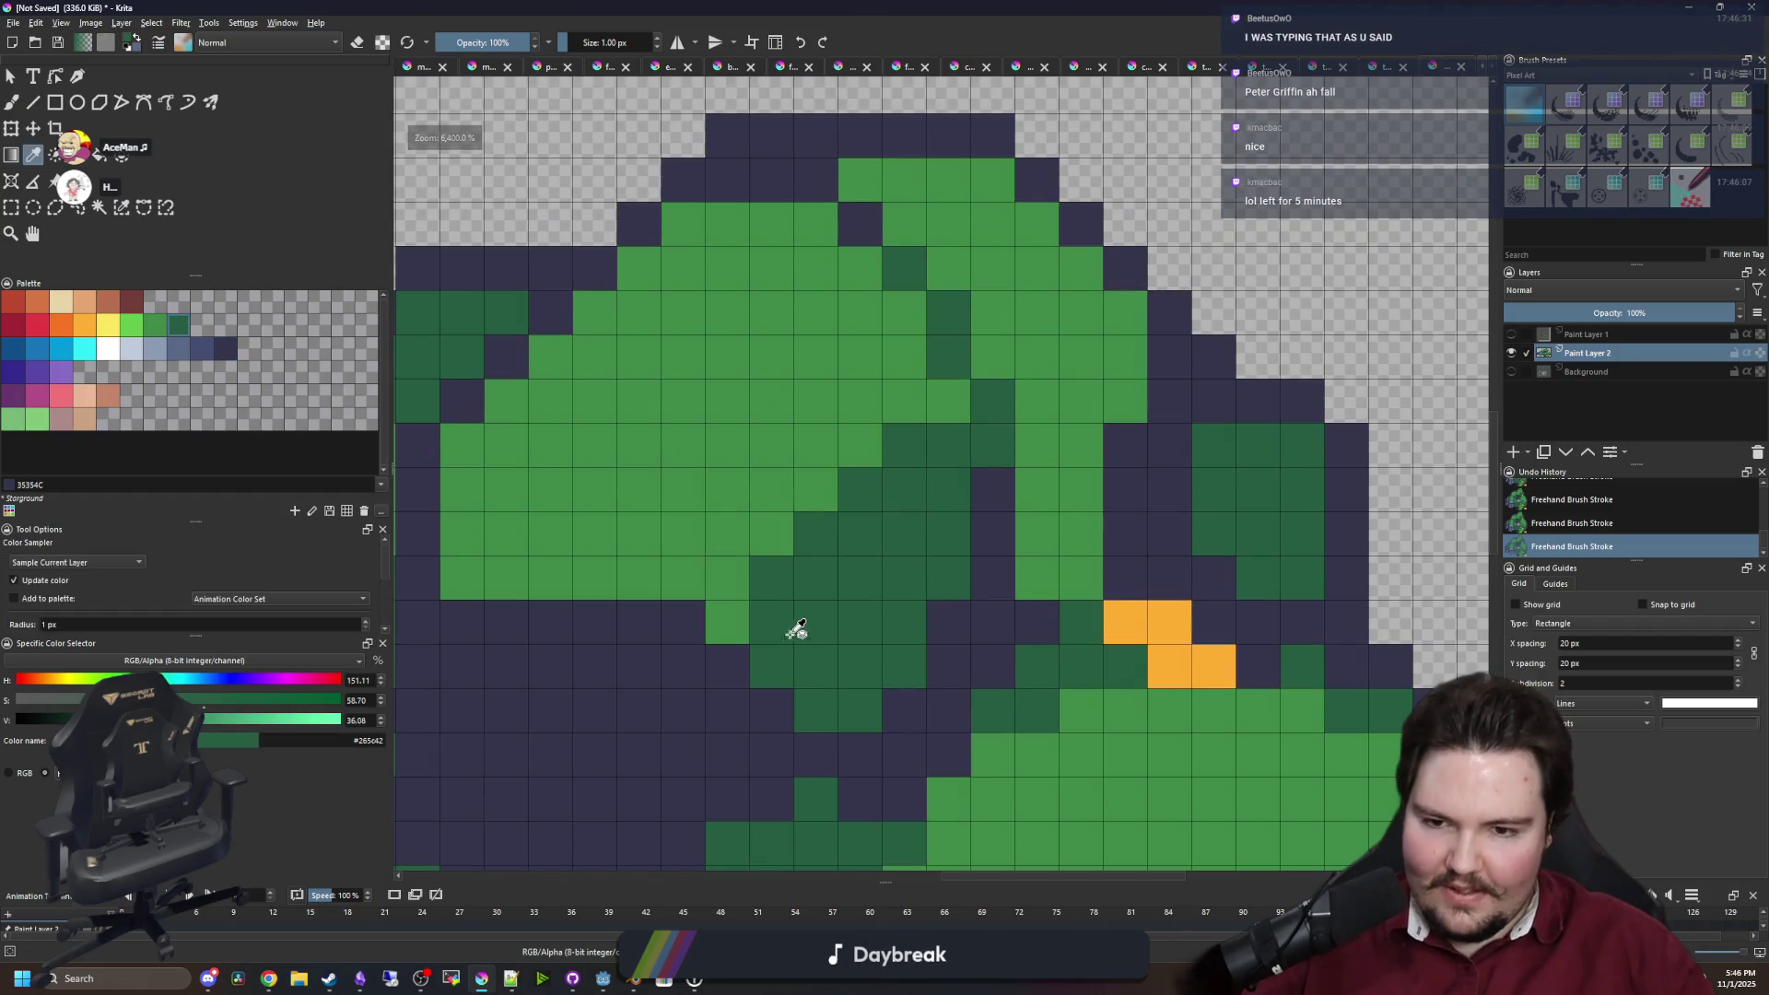
scroll(802, 632, up, 1)
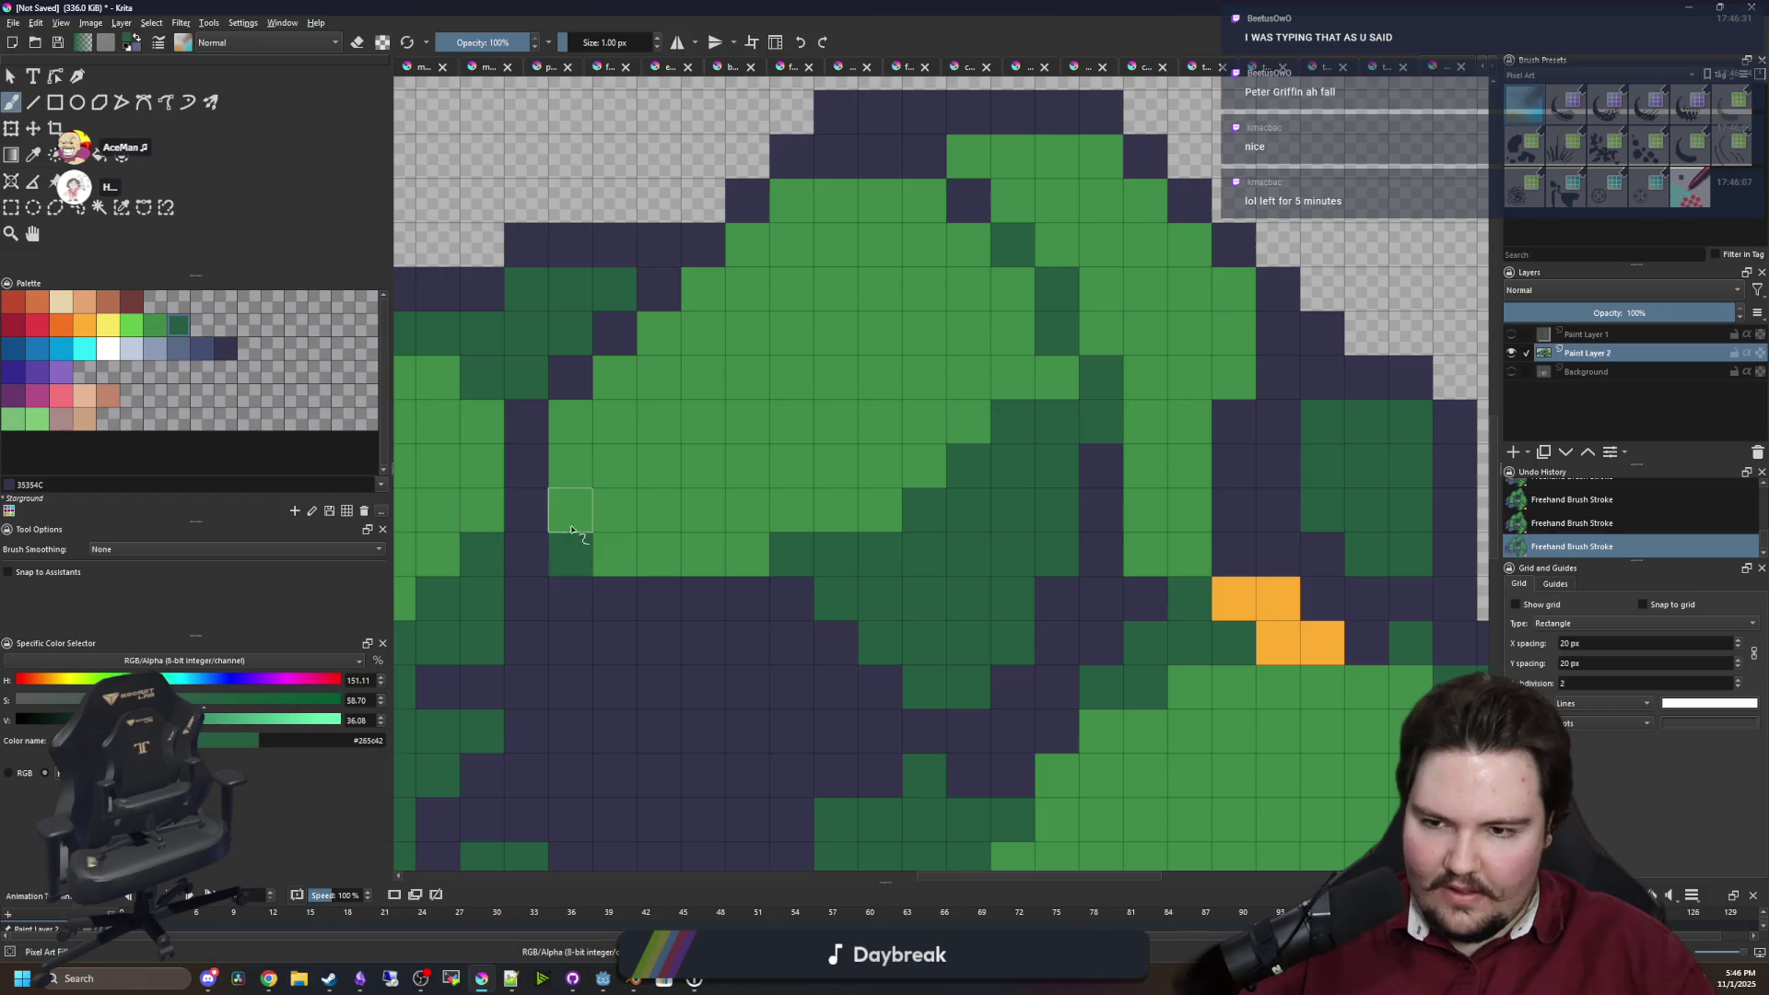
drag(573, 531, 648, 561)
ctrl+click(599, 495)
drag(557, 495, 577, 552)
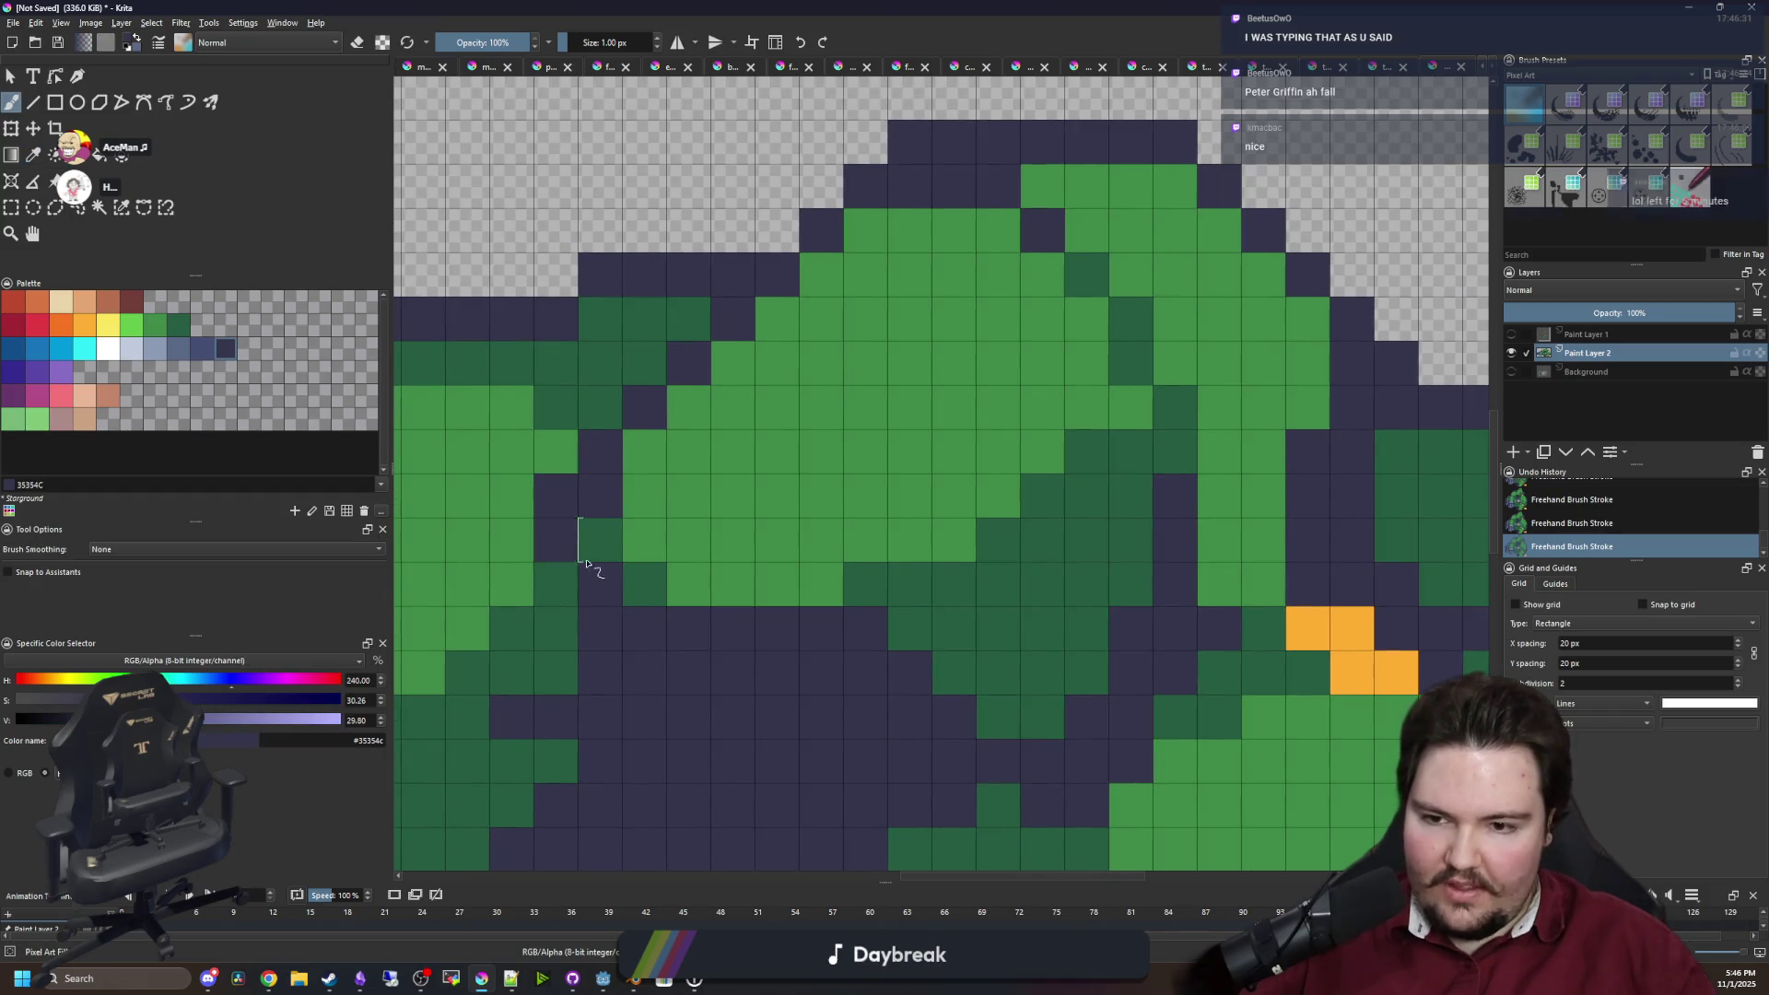
ctrl+click(663, 581)
drag(645, 494, 728, 539)
mouse_move(963, 522)
mouse_down()
mouse_move(947, 494)
mouse_move(866, 534)
mouse_up()
scroll(687, 558, down, 5)
scroll(693, 503, up, 5)
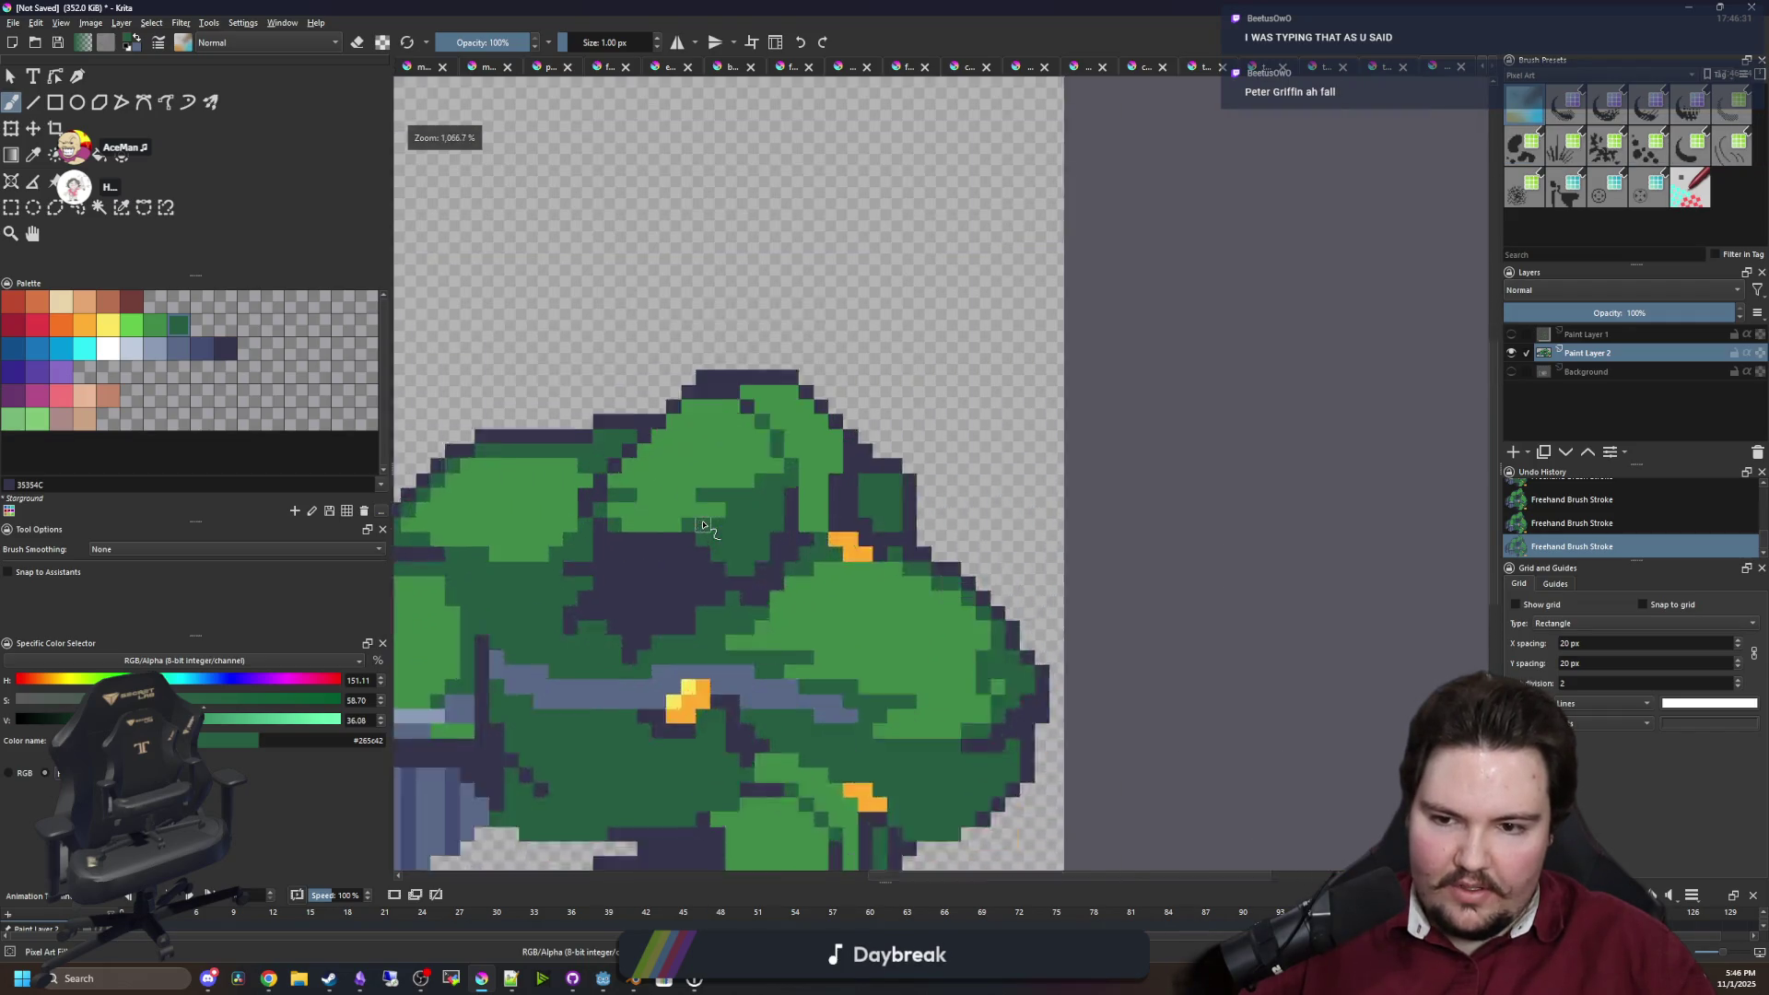
Step: Repaint some cells light green, then darken the lower-middle cells and a column dark green
ctrl+click(723, 485)
drag(738, 527, 781, 521)
scroll(783, 479, down, 8)
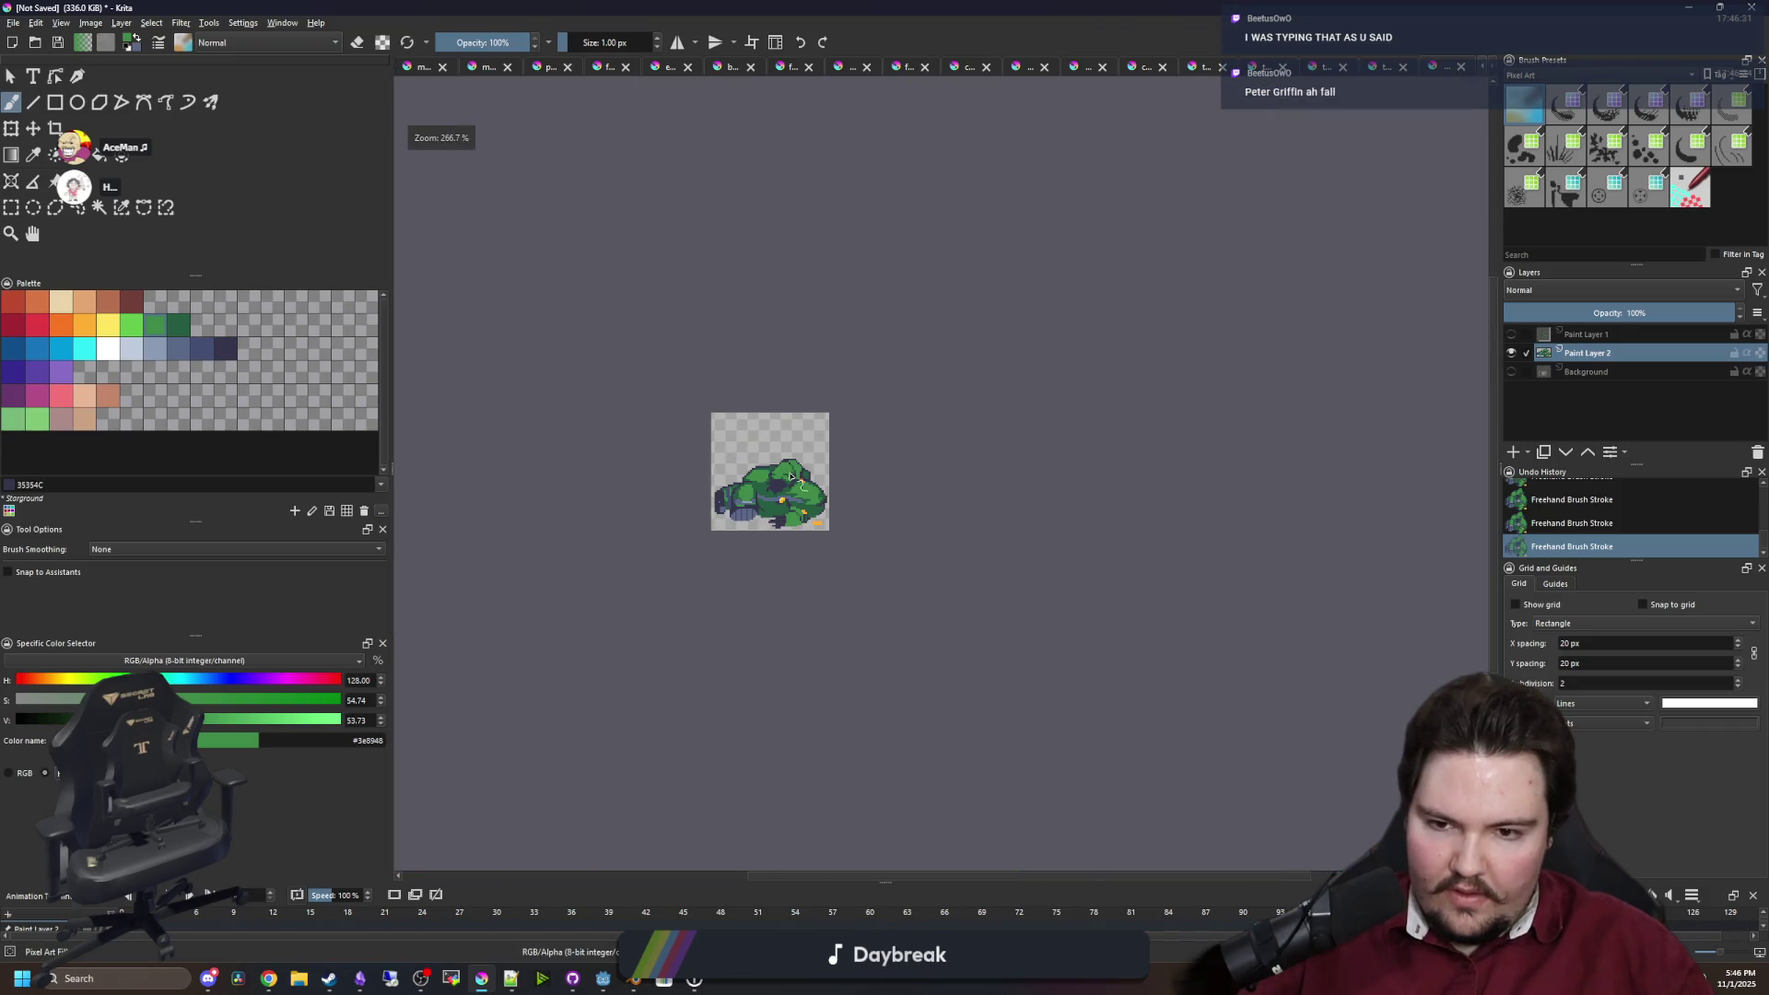
scroll(785, 475, up, 12)
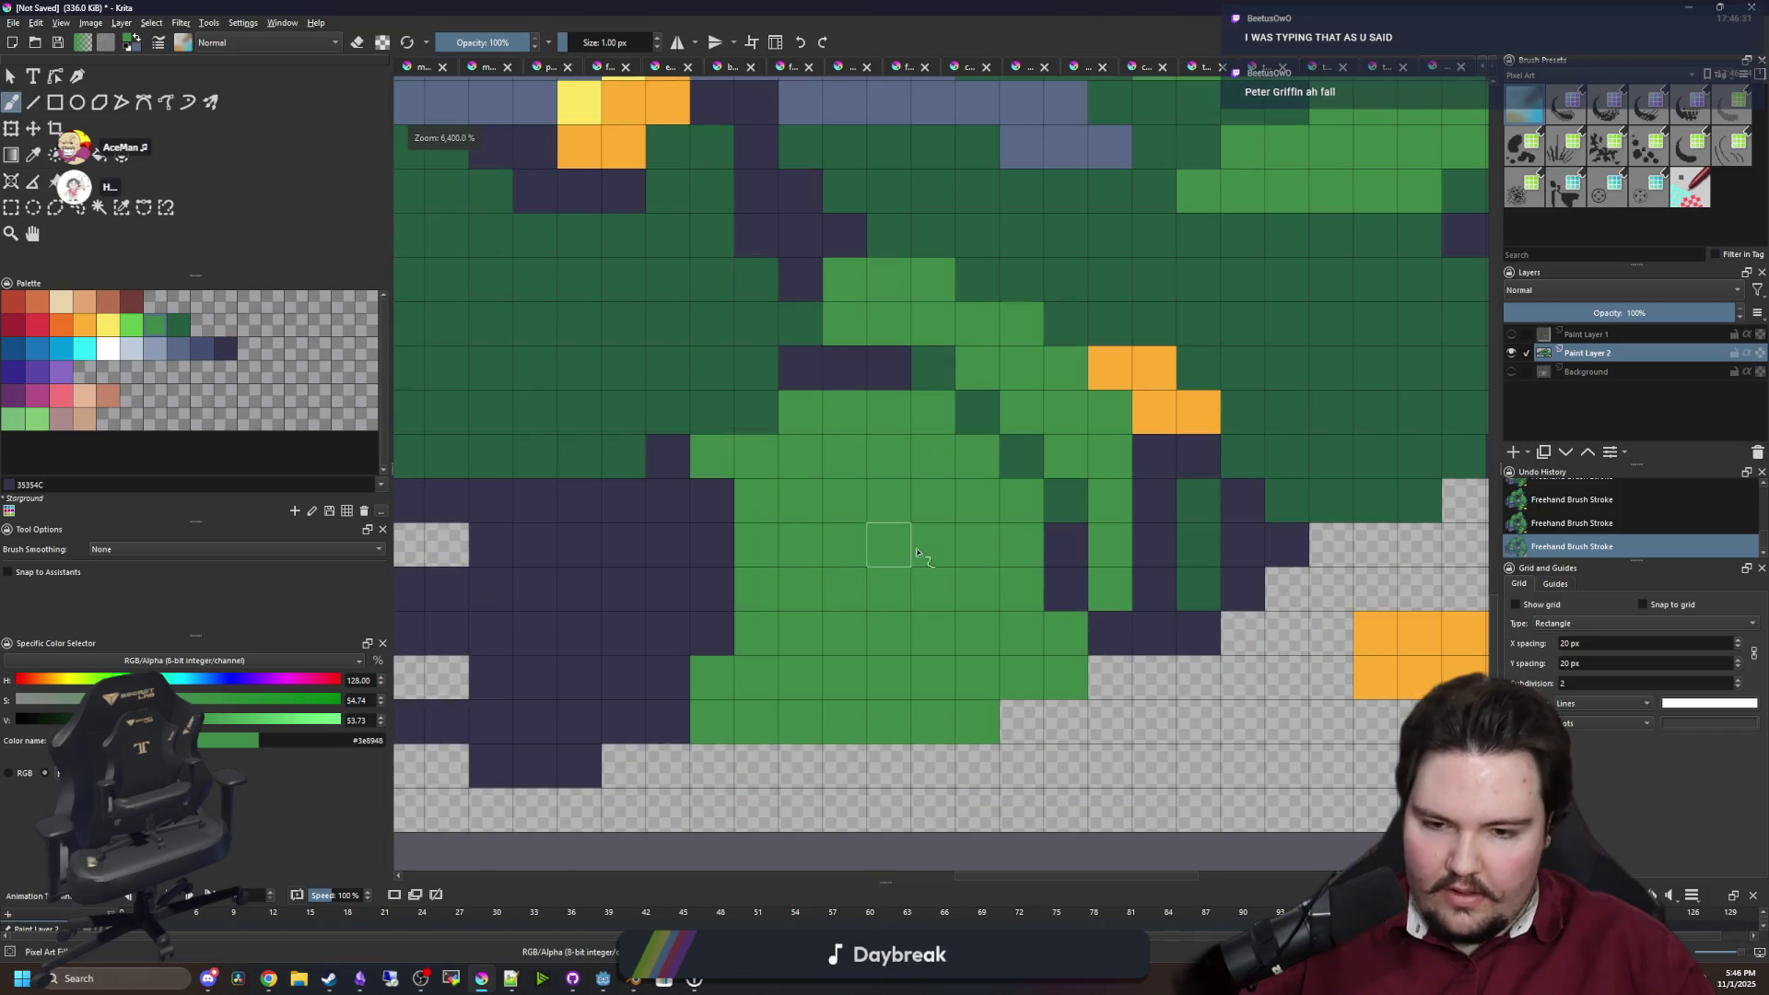
ctrl+click(1016, 502)
mouse_move(1069, 677)
mouse_down()
mouse_move(963, 682)
mouse_move(921, 636)
mouse_move(788, 724)
mouse_move(935, 657)
mouse_move(748, 638)
mouse_move(792, 488)
mouse_move(759, 645)
mouse_move(712, 513)
mouse_move(761, 516)
mouse_move(622, 560)
mouse_up()
ctrl+click(759, 543)
scroll(772, 678, down, 2)
scroll(772, 679, up, 3)
scroll(829, 507, down, 5)
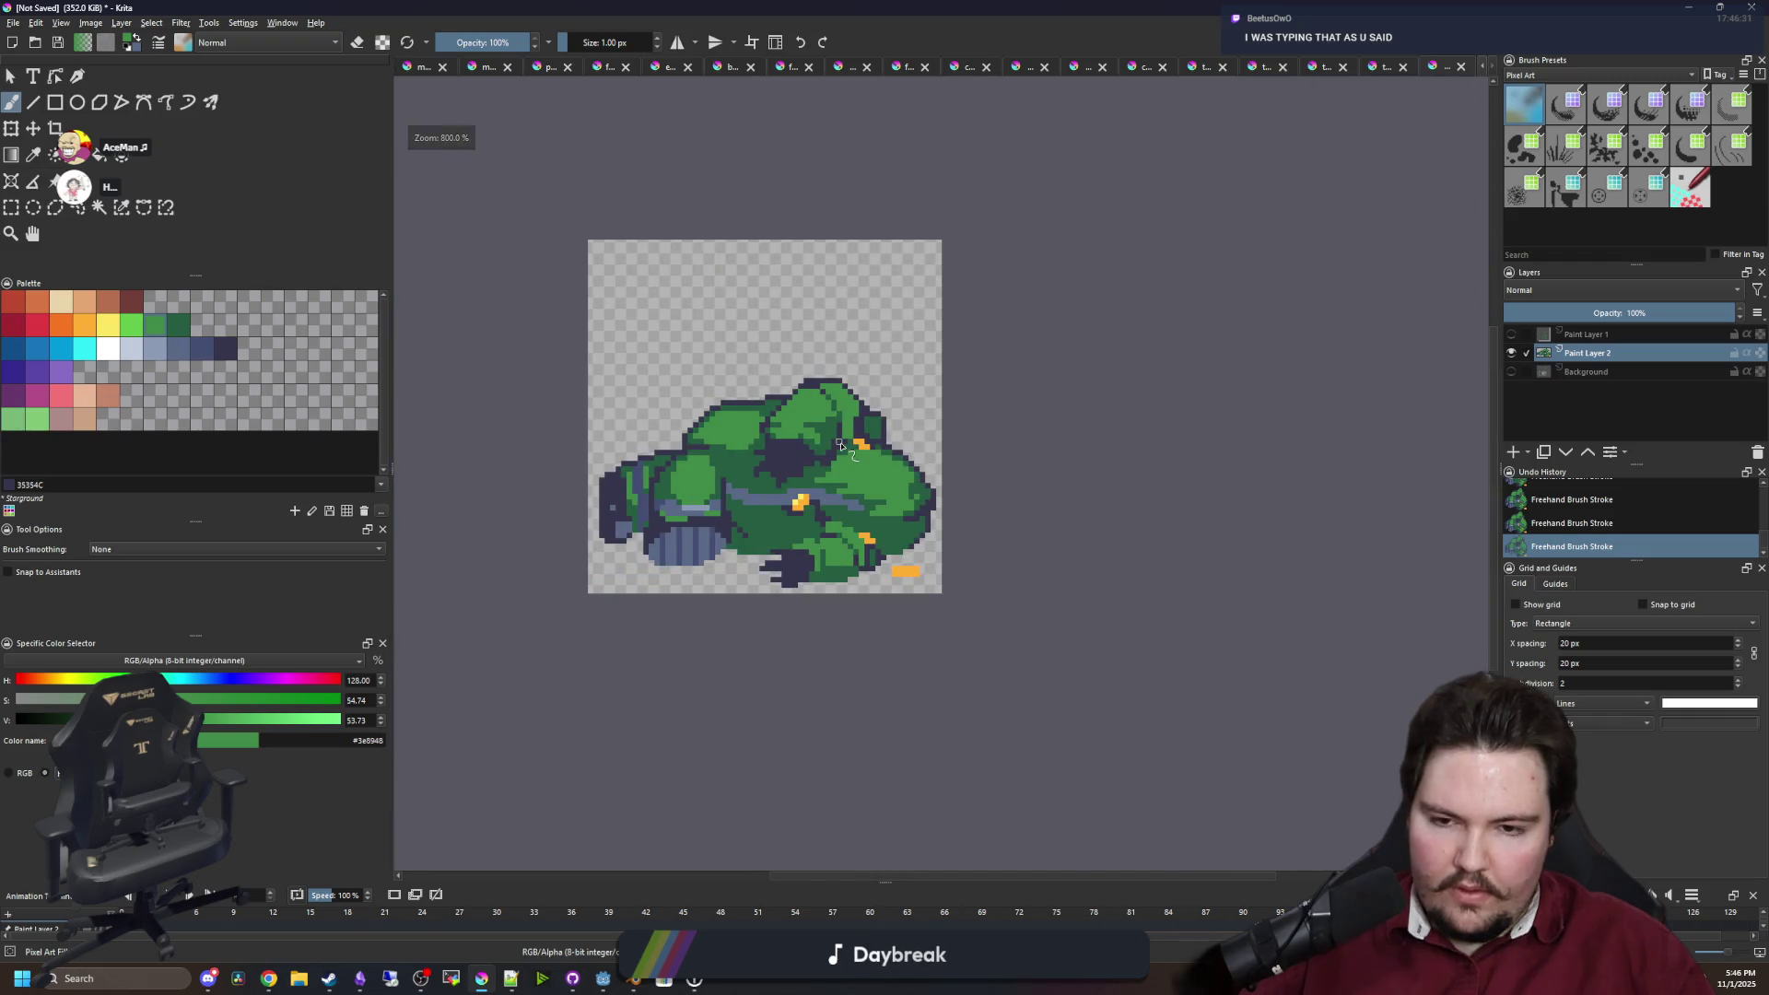
scroll(841, 446, down, 2)
scroll(814, 369, up, 7)
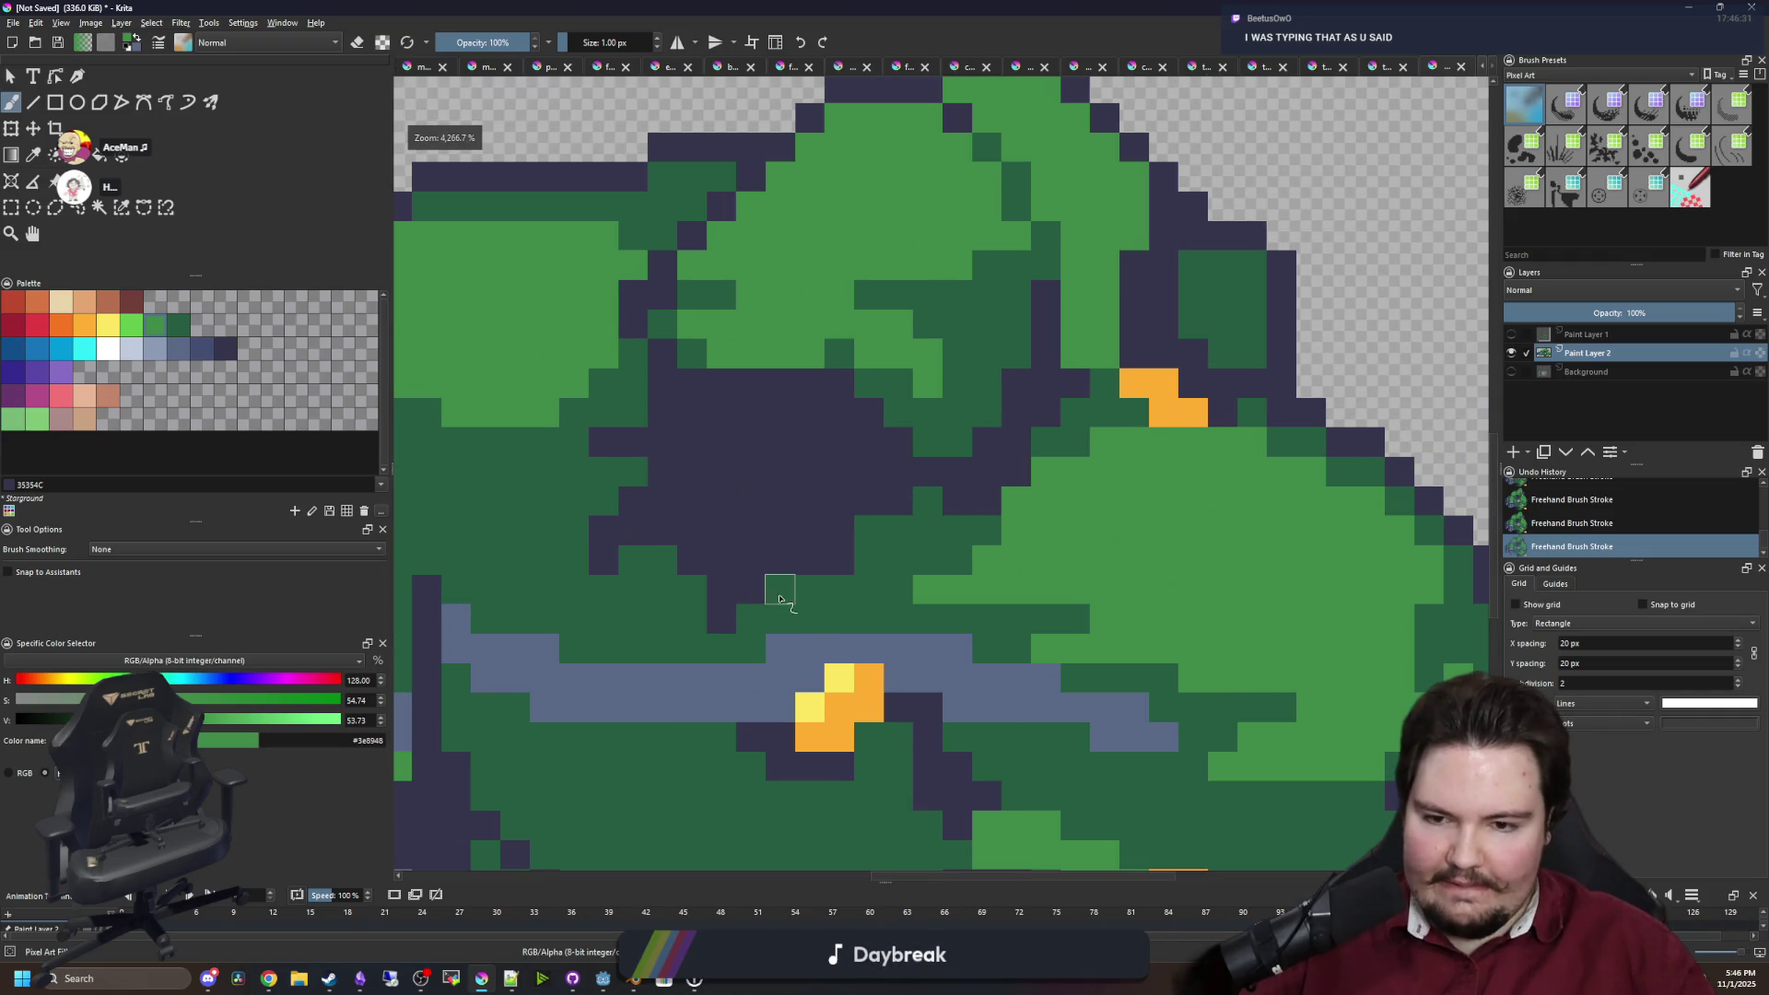
Step: Paint a blue-grey diagonal, sampled from the belt, across the dark torso area
key(p)
click(826, 648)
key(b)
drag(645, 502, 723, 441)
drag(724, 560, 751, 531)
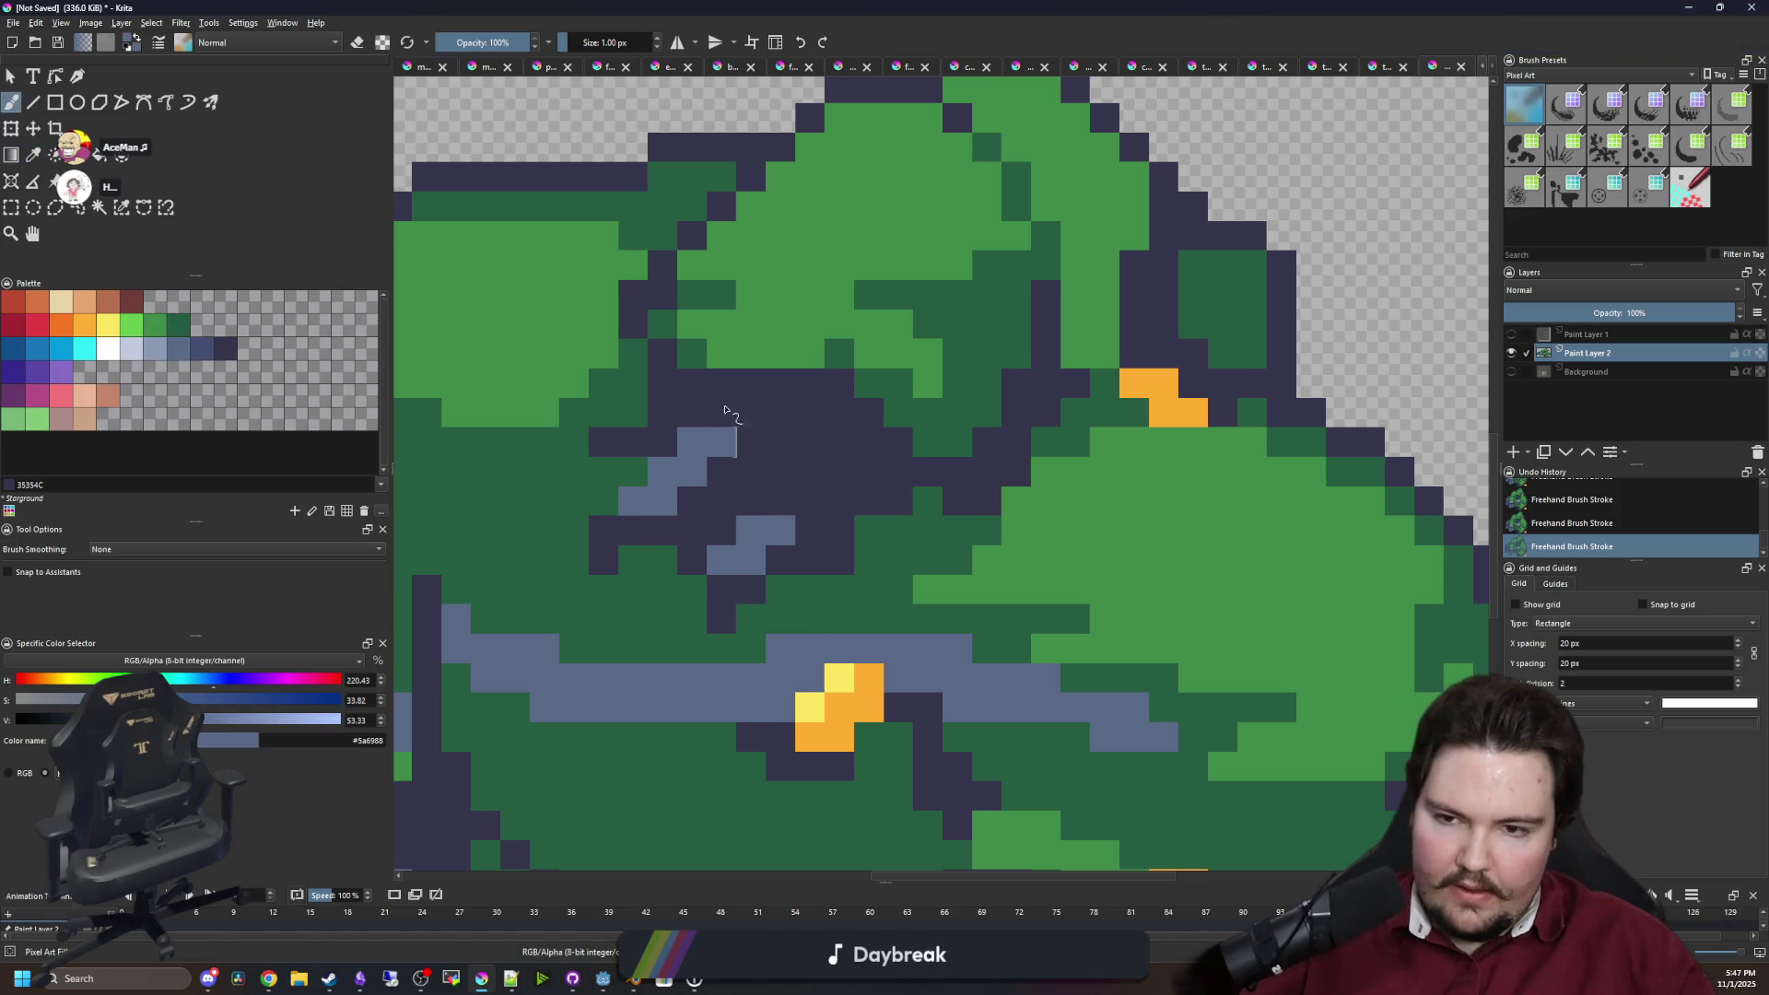
drag(656, 421, 698, 388)
scroll(828, 597, down, 6)
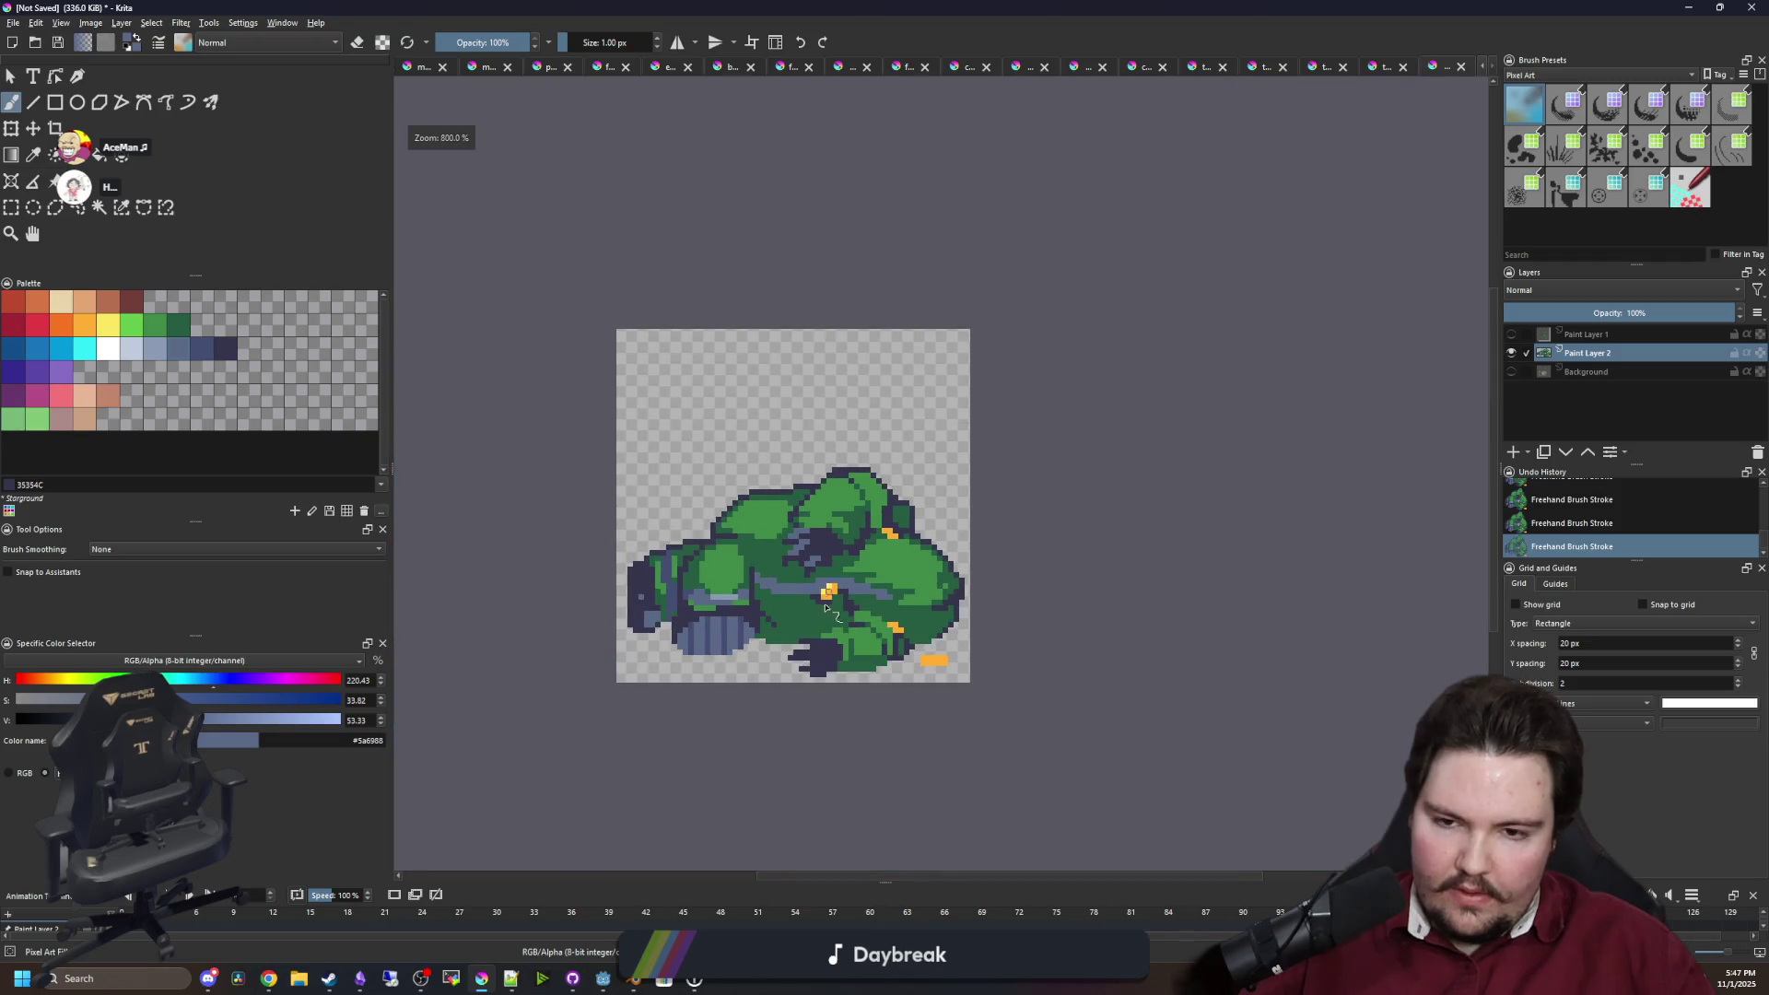
scroll(812, 594, down, 1)
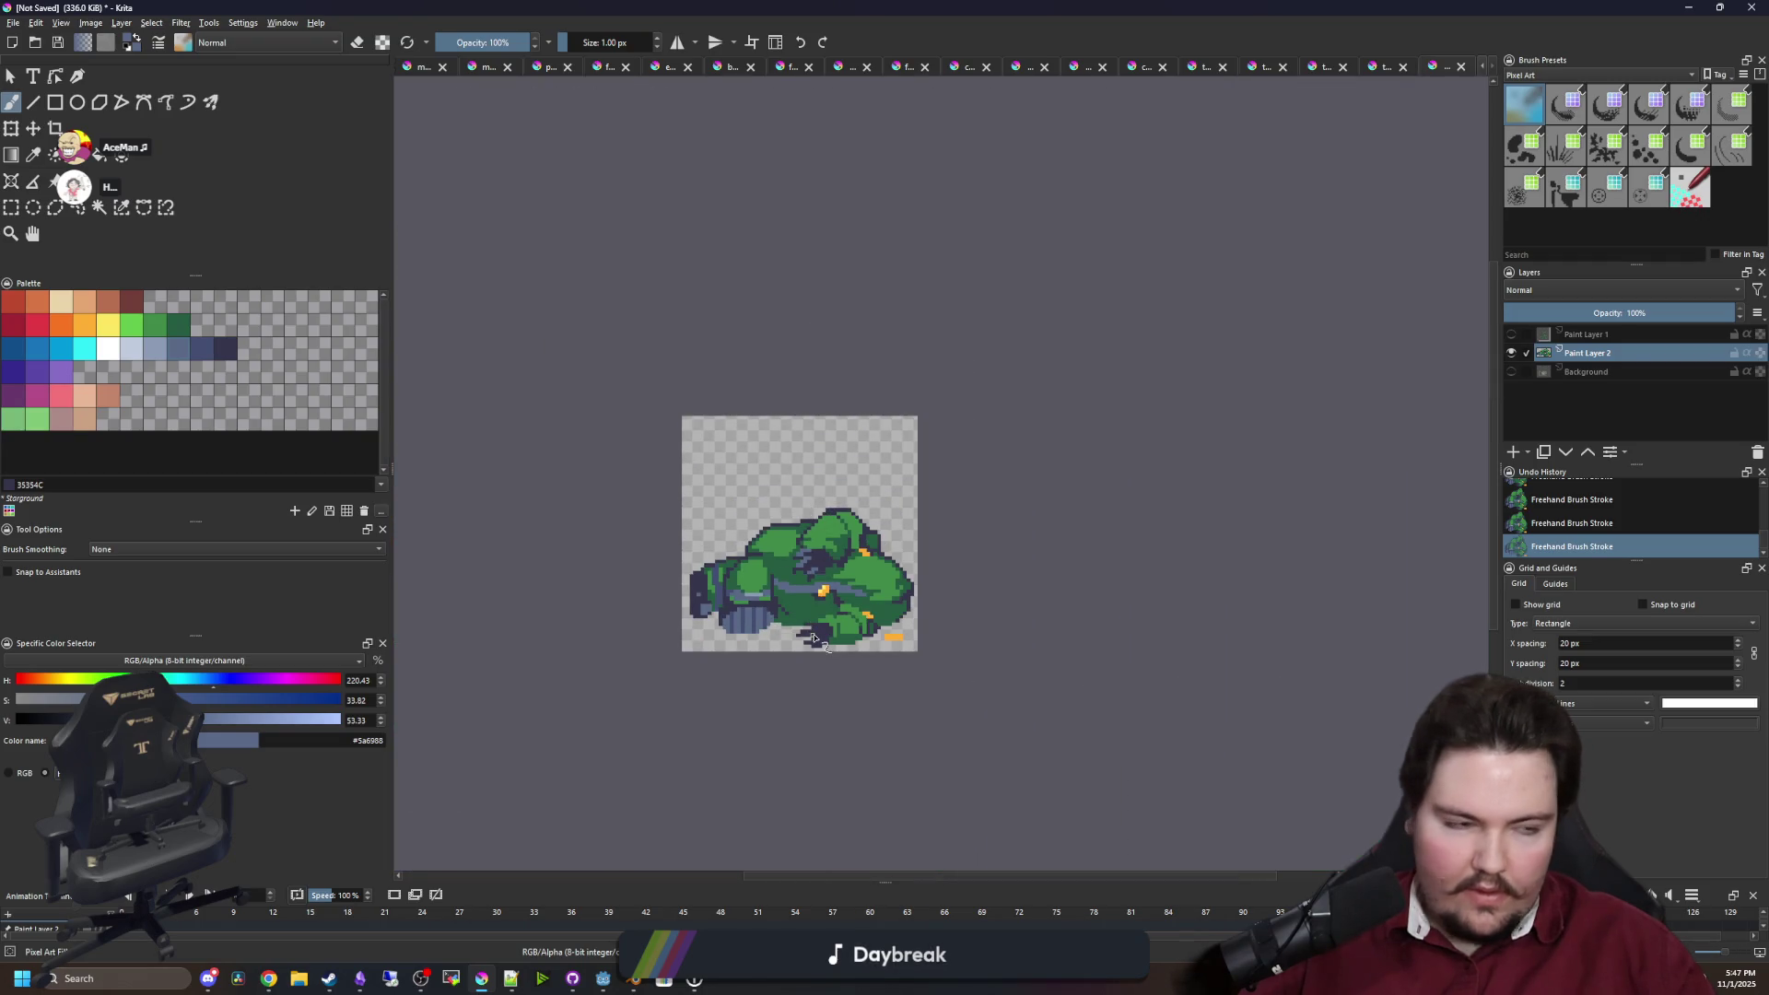
scroll(809, 516, up, 4)
scroll(801, 525, down, 4)
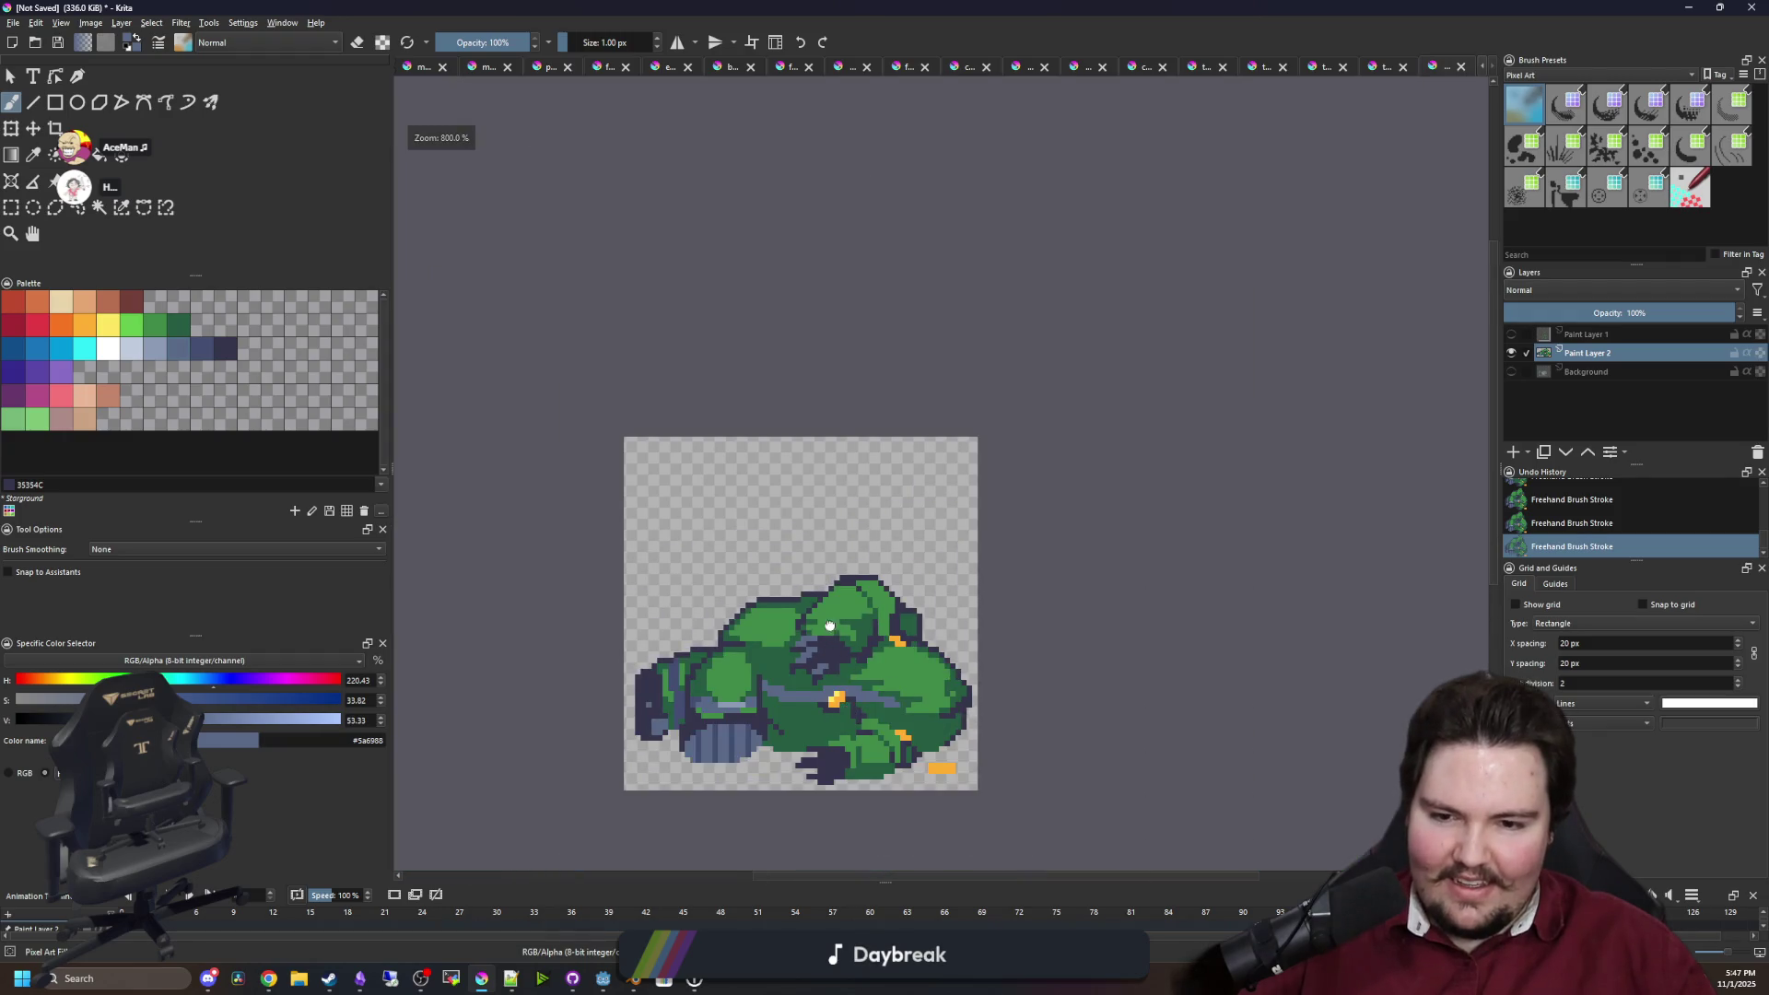
Step: Paint three light blue-grey highlight rows into the dark hand
scroll(774, 539, up, 5)
scroll(767, 542, down, 1)
scroll(768, 541, up, 1)
drag(742, 578, 832, 579)
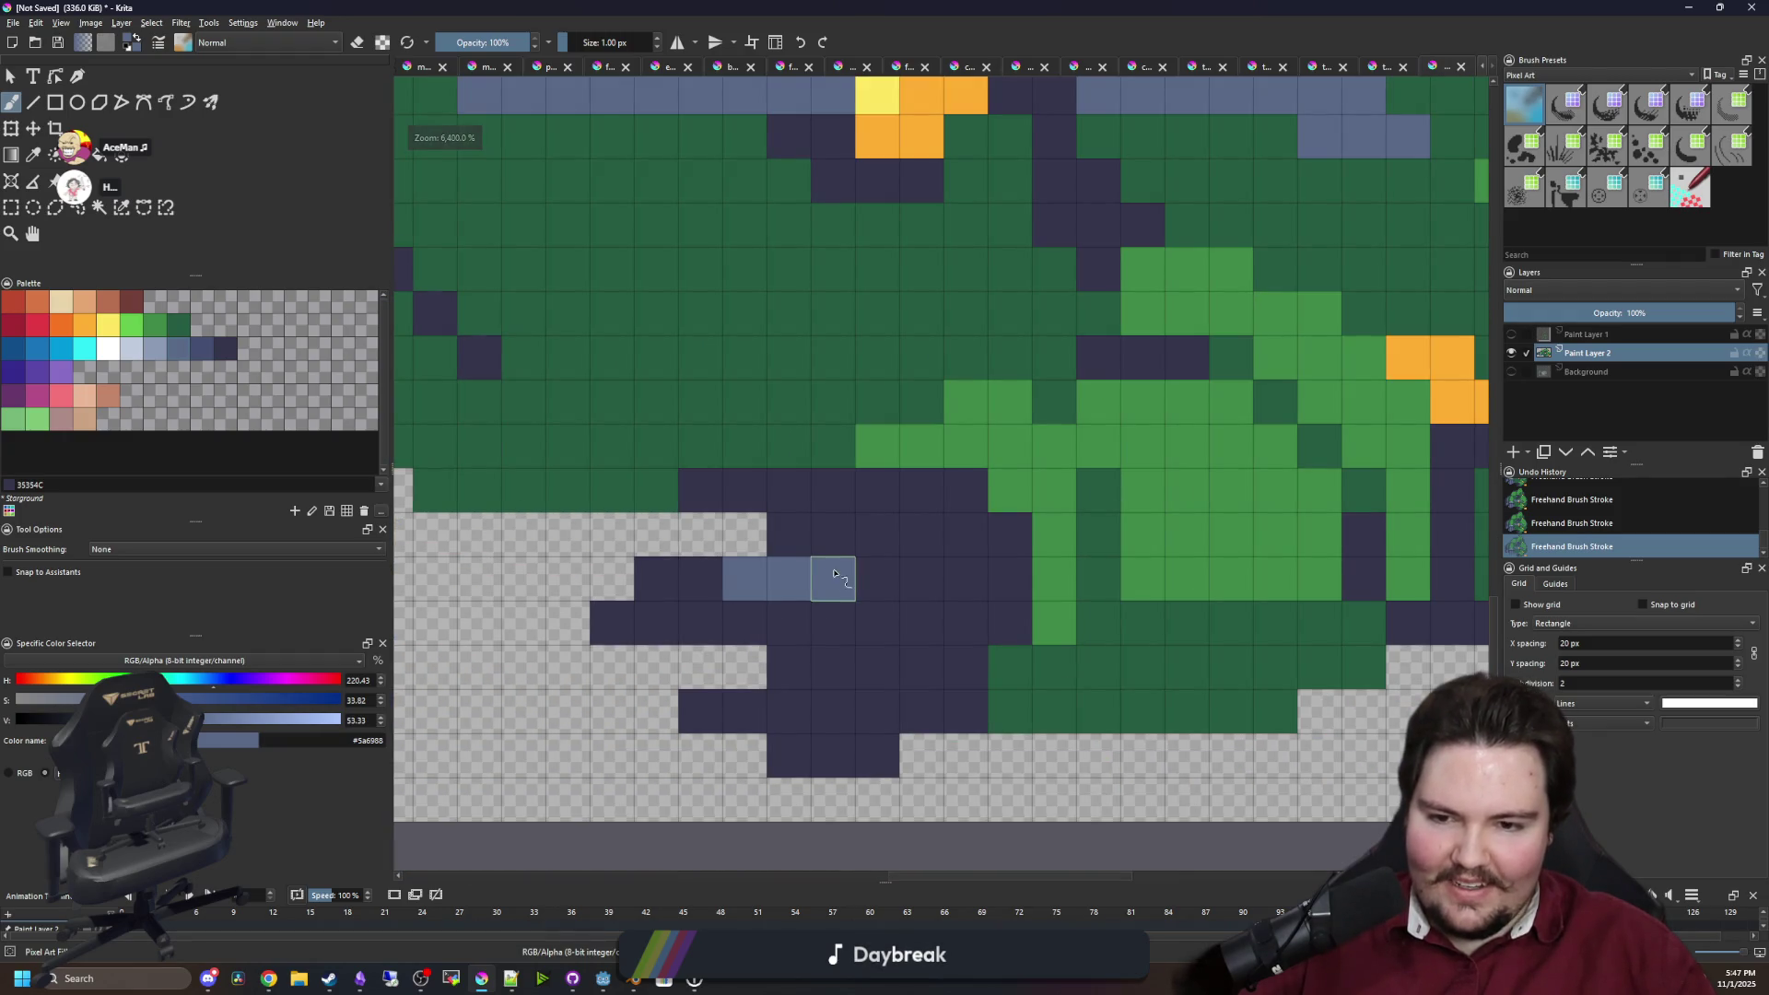
drag(741, 488, 790, 488)
drag(789, 712, 745, 712)
Step: Pick the orange palette swatches and paint a #f77622 row under the orange block
scroll(794, 476, down, 7)
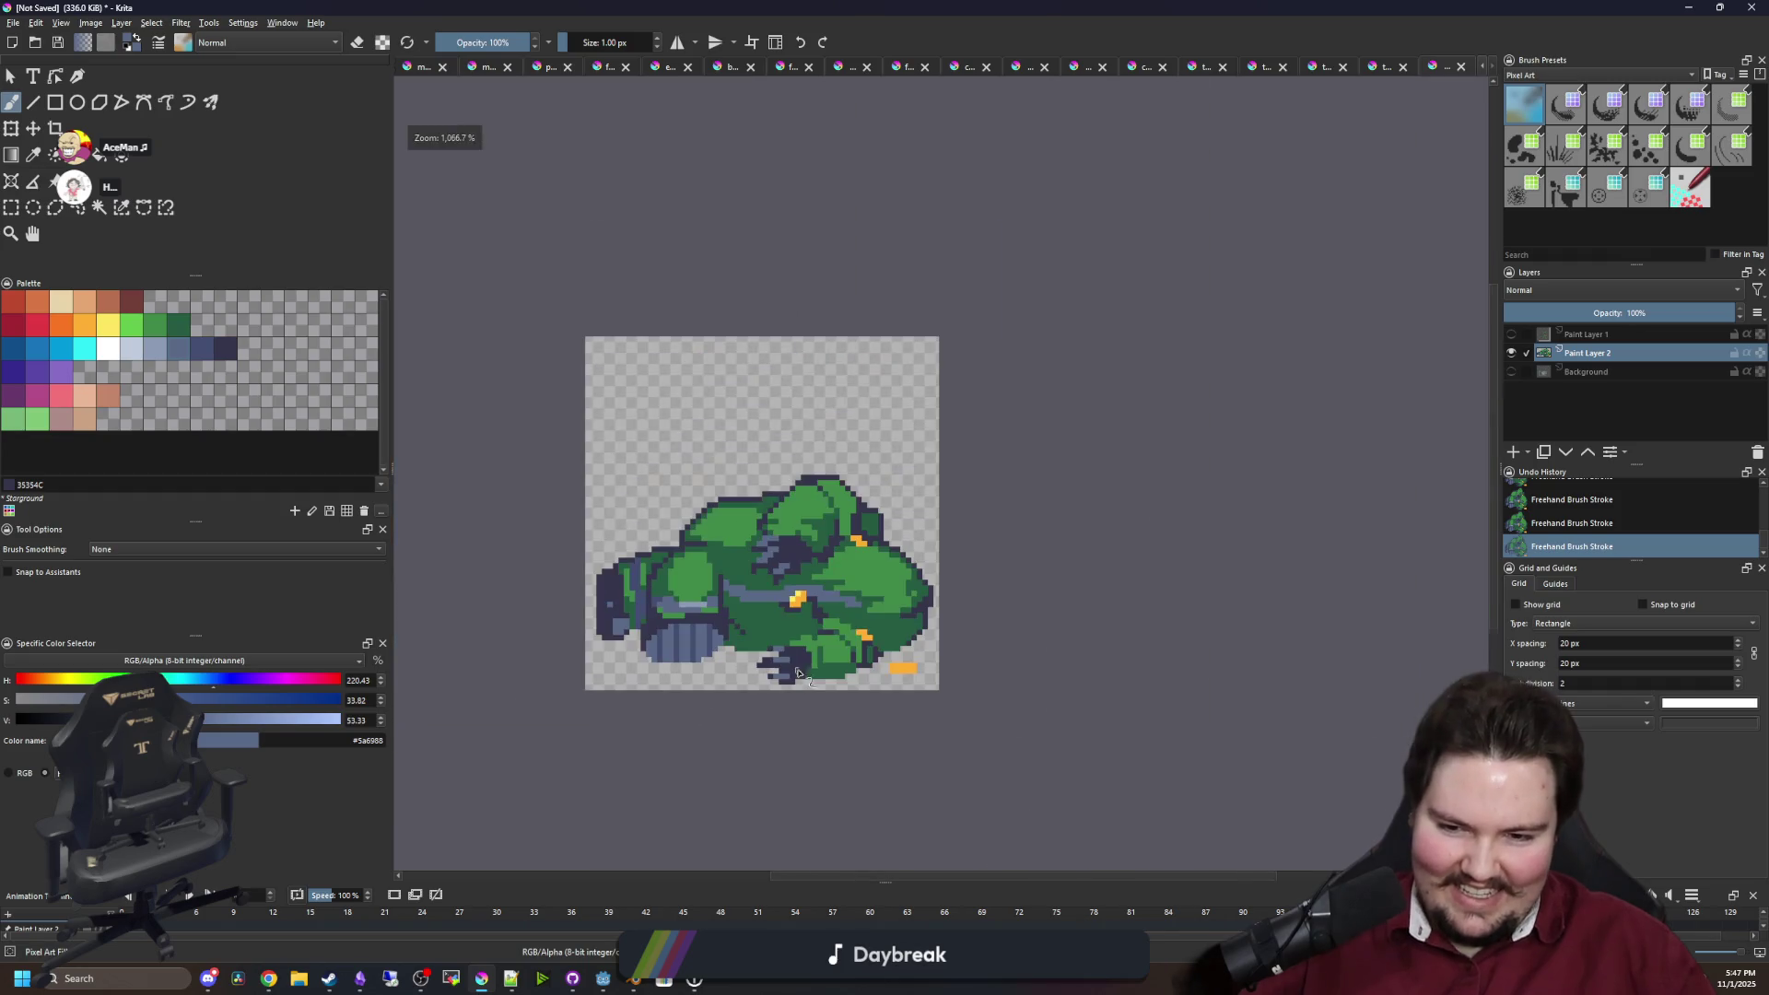
scroll(809, 553, up, 4)
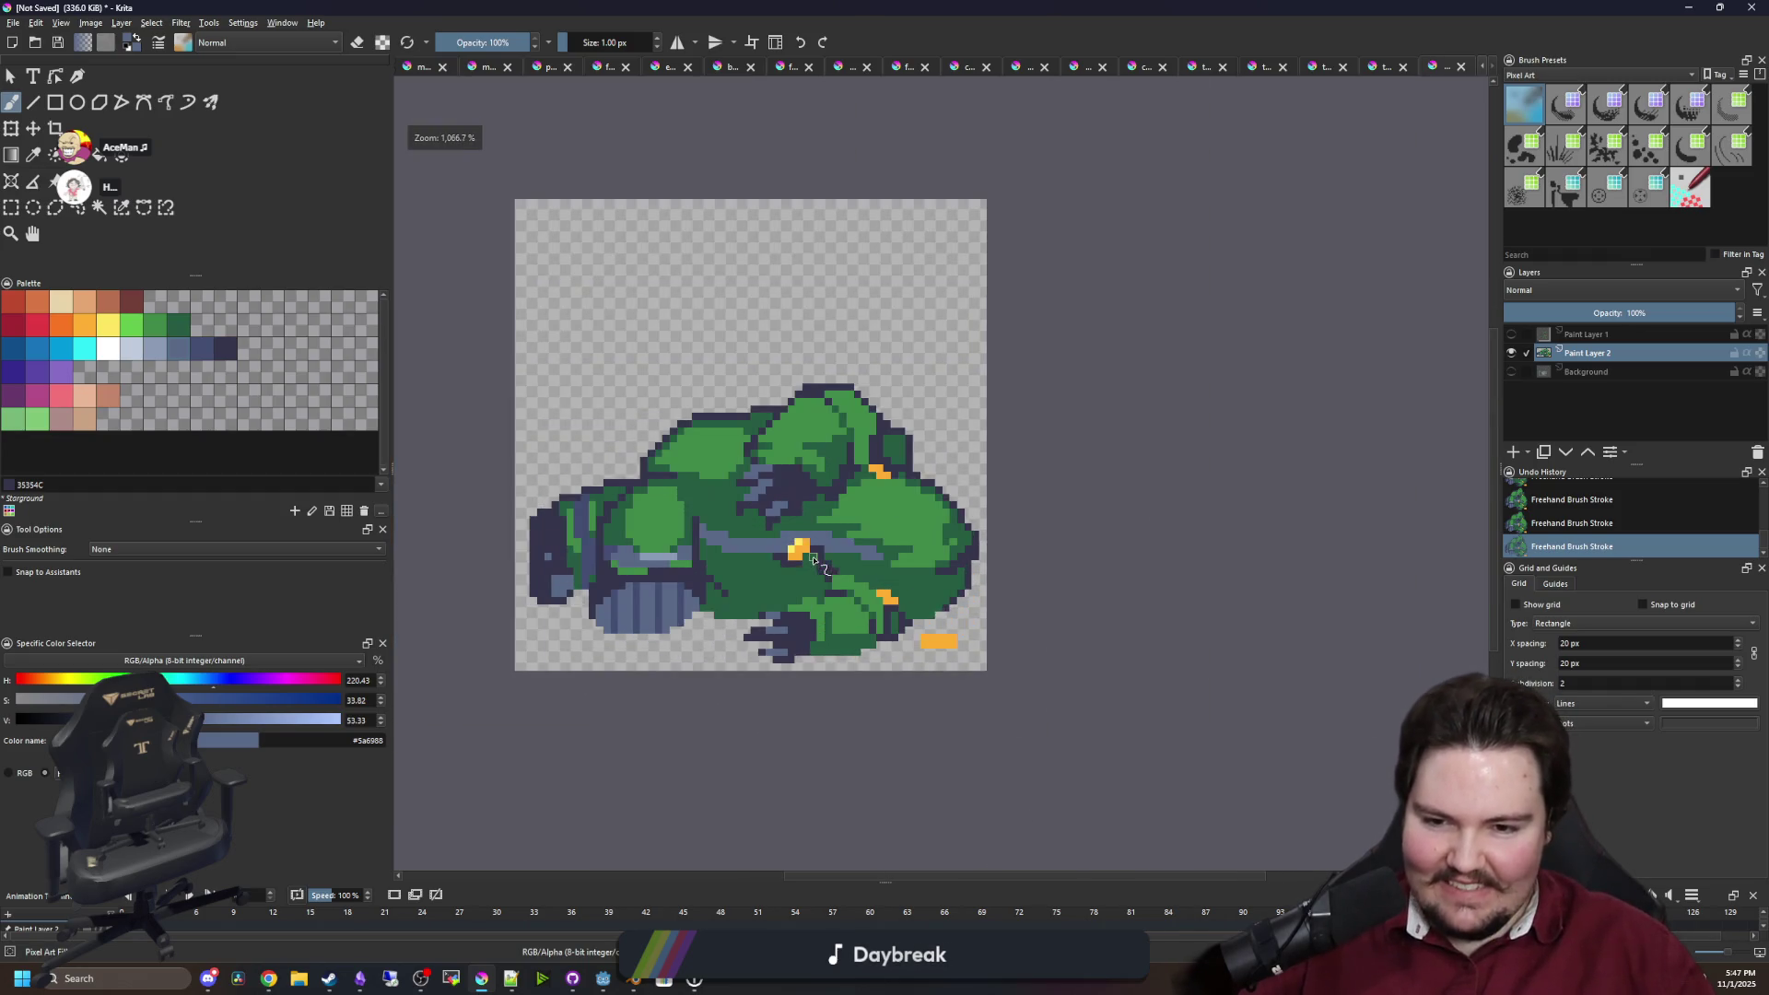
scroll(918, 638, up, 3)
key(p)
click(565, 395)
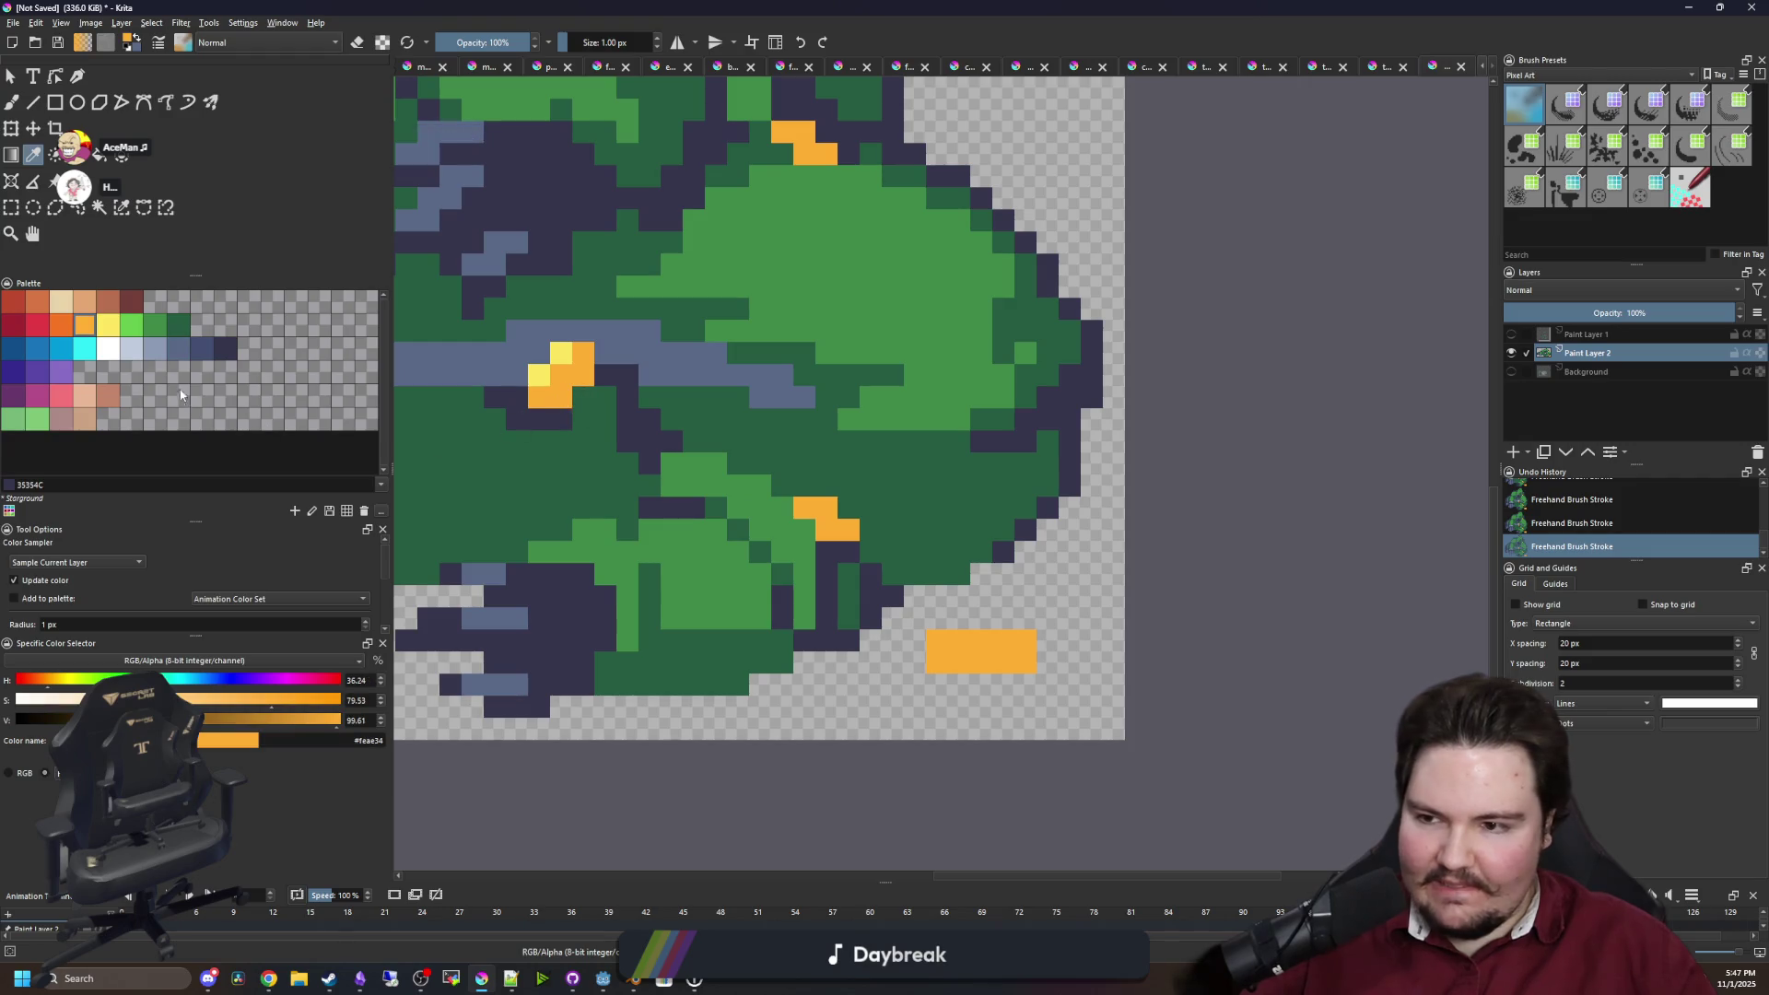
click(61, 324)
scroll(1014, 700, up, 2)
key(b)
drag(847, 664, 1036, 664)
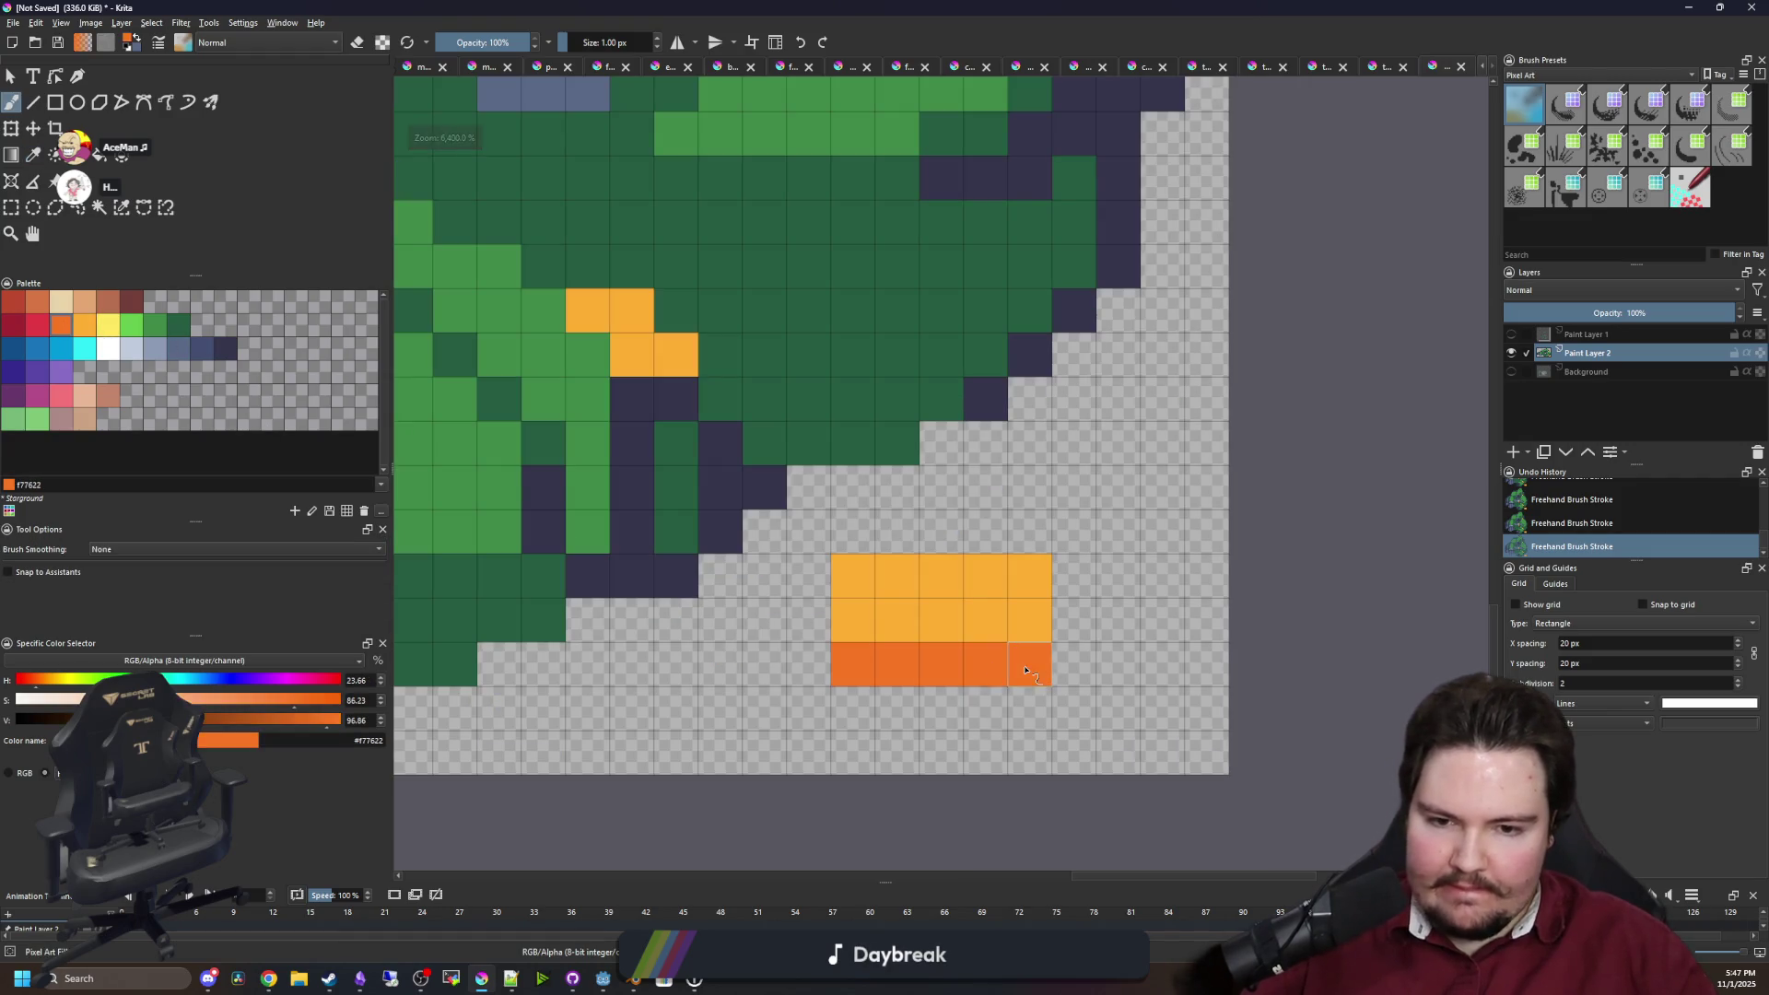
Step: Try a dark outline around the orange block, then undo both outline strokes
click(215, 346)
mouse_move(808, 664)
mouse_down()
mouse_move(808, 530)
mouse_move(1074, 530)
mouse_move(1074, 663)
mouse_move(1017, 549)
mouse_move(882, 539)
mouse_move(1024, 616)
mouse_up()
scroll(1101, 653, down, 4)
key(ctrl+z)
scroll(1030, 634, up, 2)
key(ctrl+z)
scroll(969, 603, down, 5)
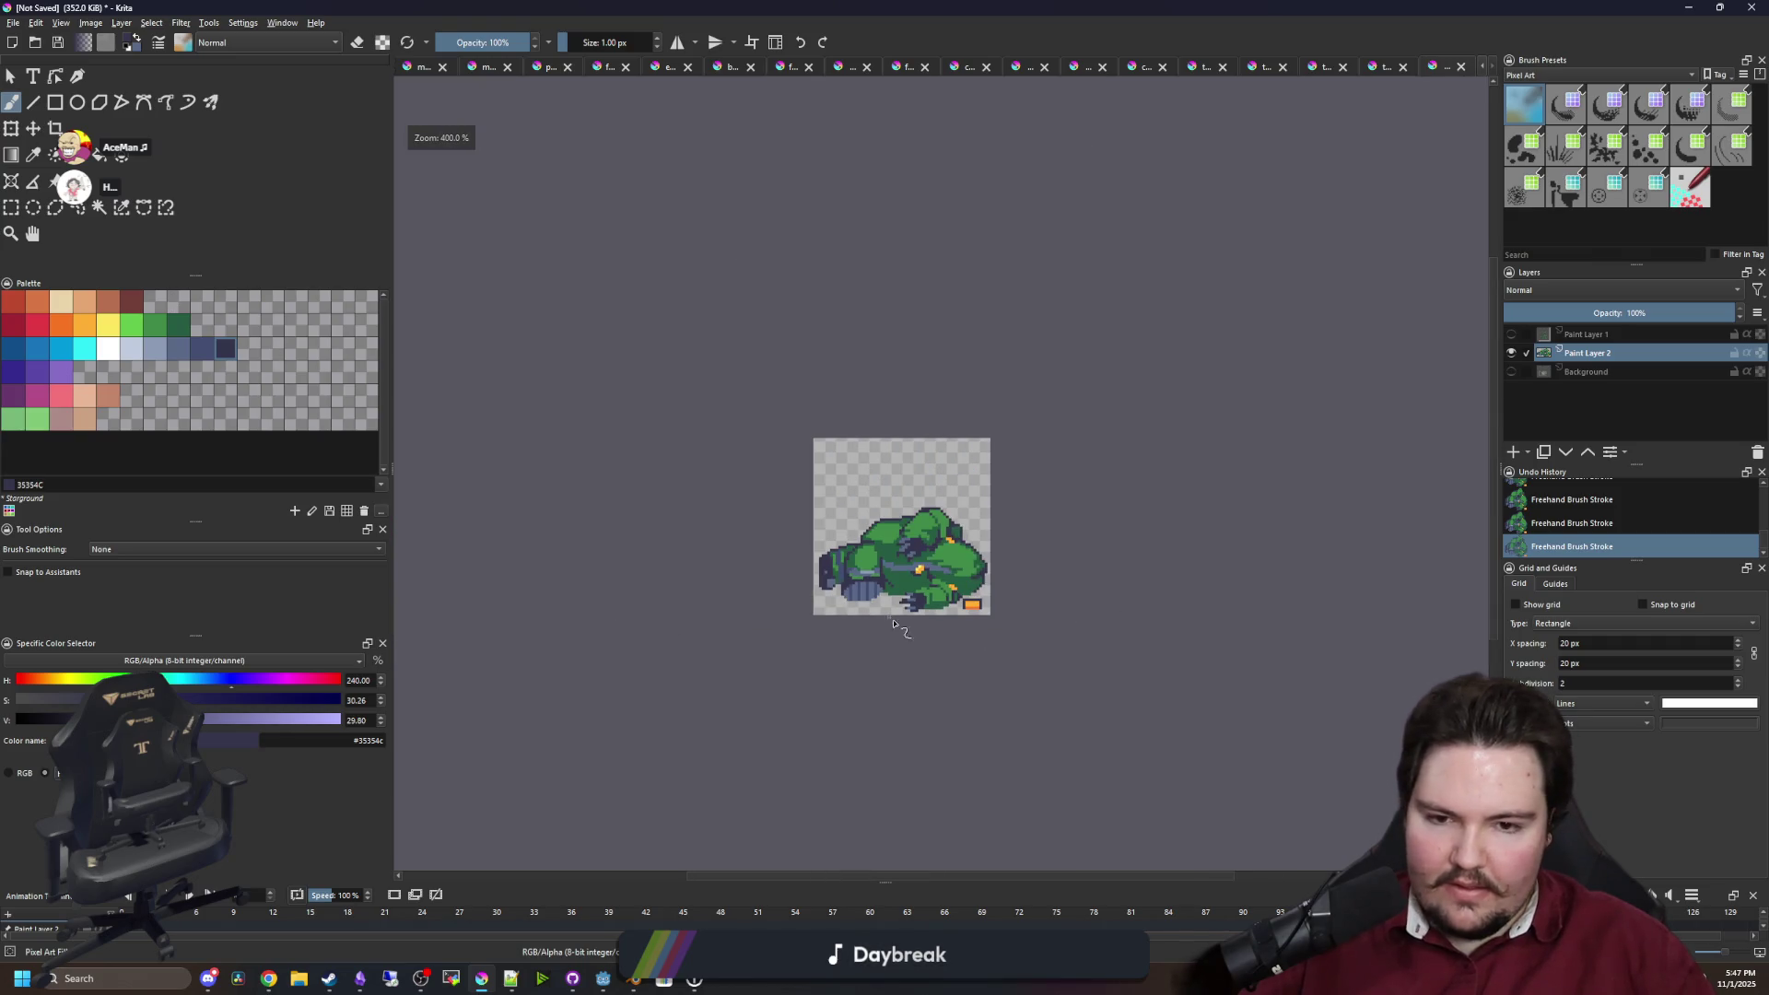
scroll(923, 604, up, 3)
Step: Toggle Background, Paint Layer 1 and Paint Layer 2 visibility to compare standing and slumped characters
click(1511, 372)
click(1511, 371)
click(1511, 333)
click(1511, 334)
click(1511, 353)
click(1512, 334)
click(1512, 335)
click(1512, 335)
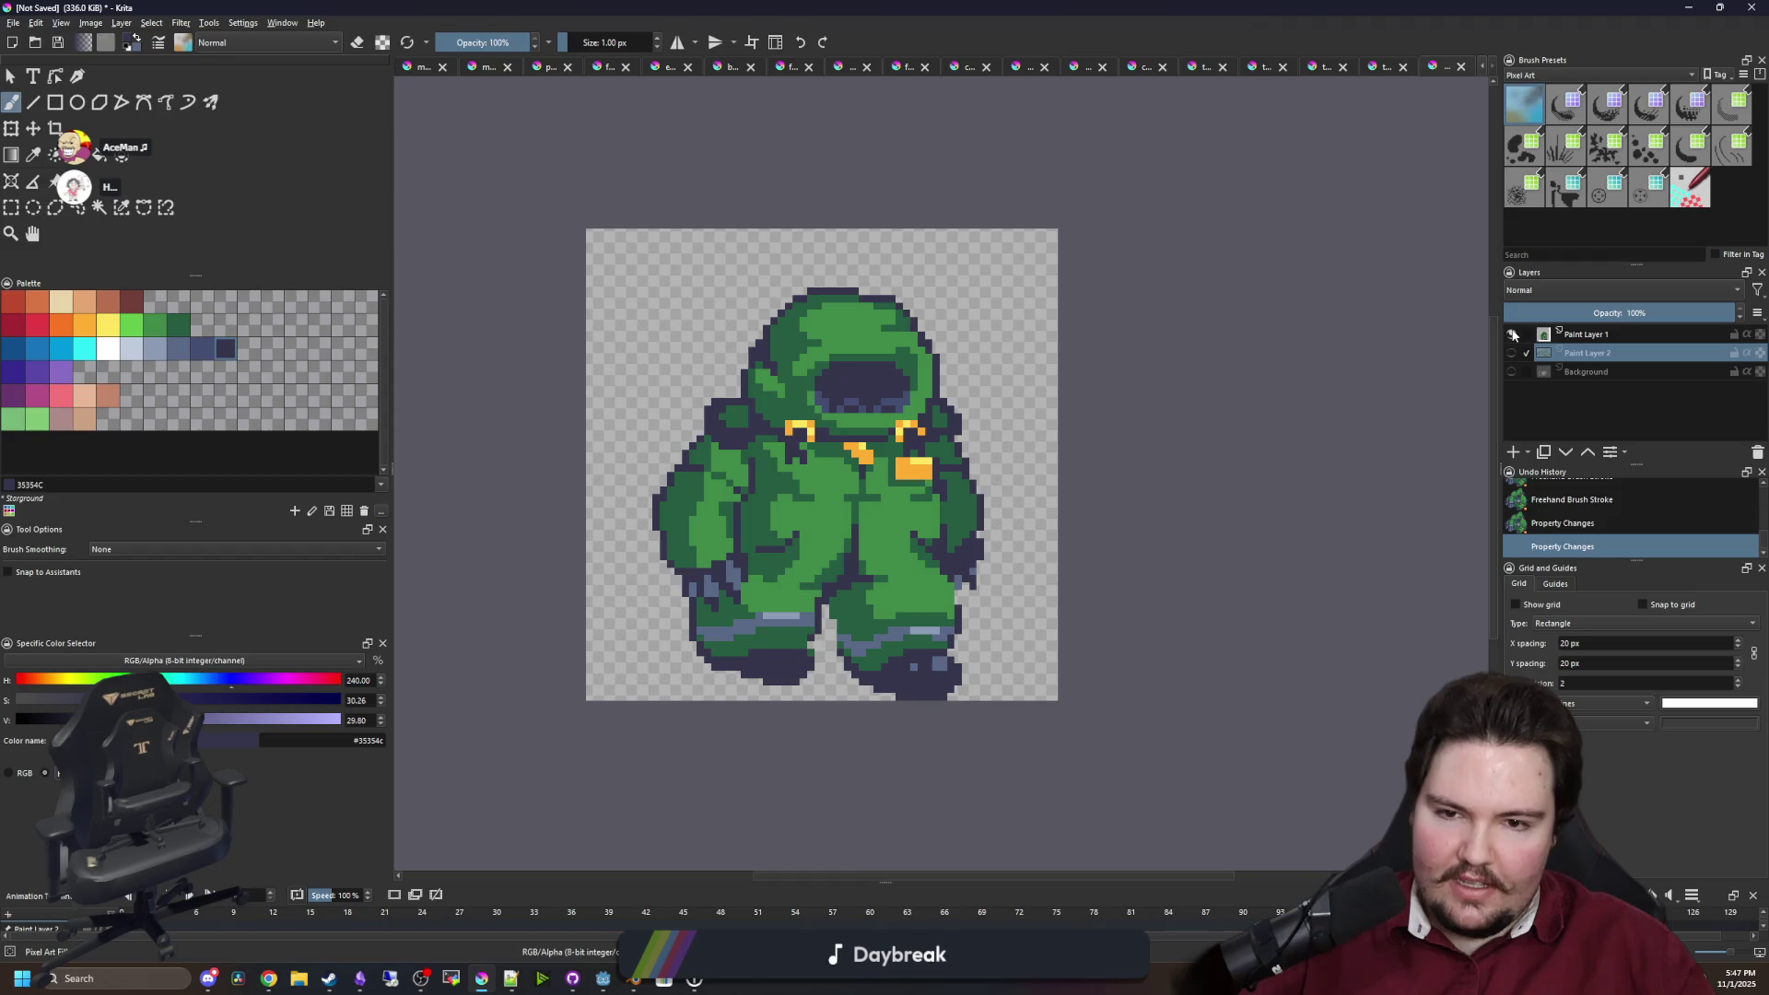
click(1512, 334)
click(1512, 353)
click(1512, 353)
click(1512, 353)
click(1512, 353)
click(1512, 353)
Step: Pick the armour's dark green as the brush colour
scroll(590, 495, down, 1)
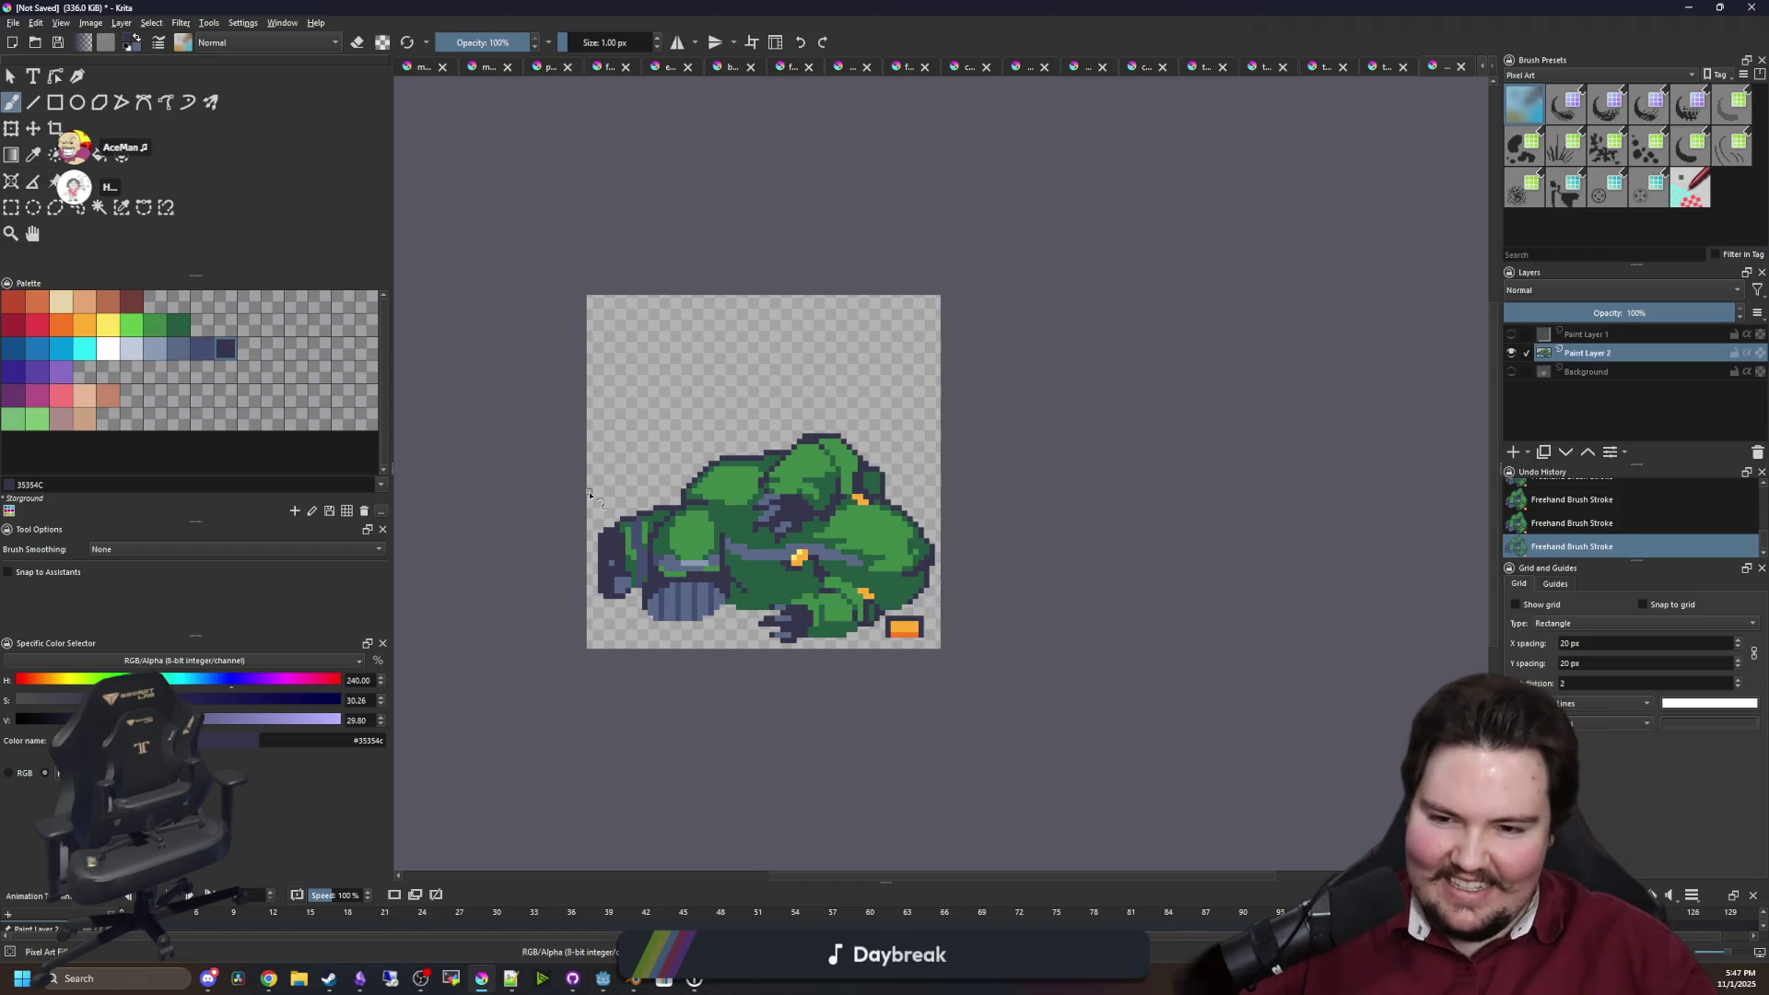
scroll(745, 642, up, 1)
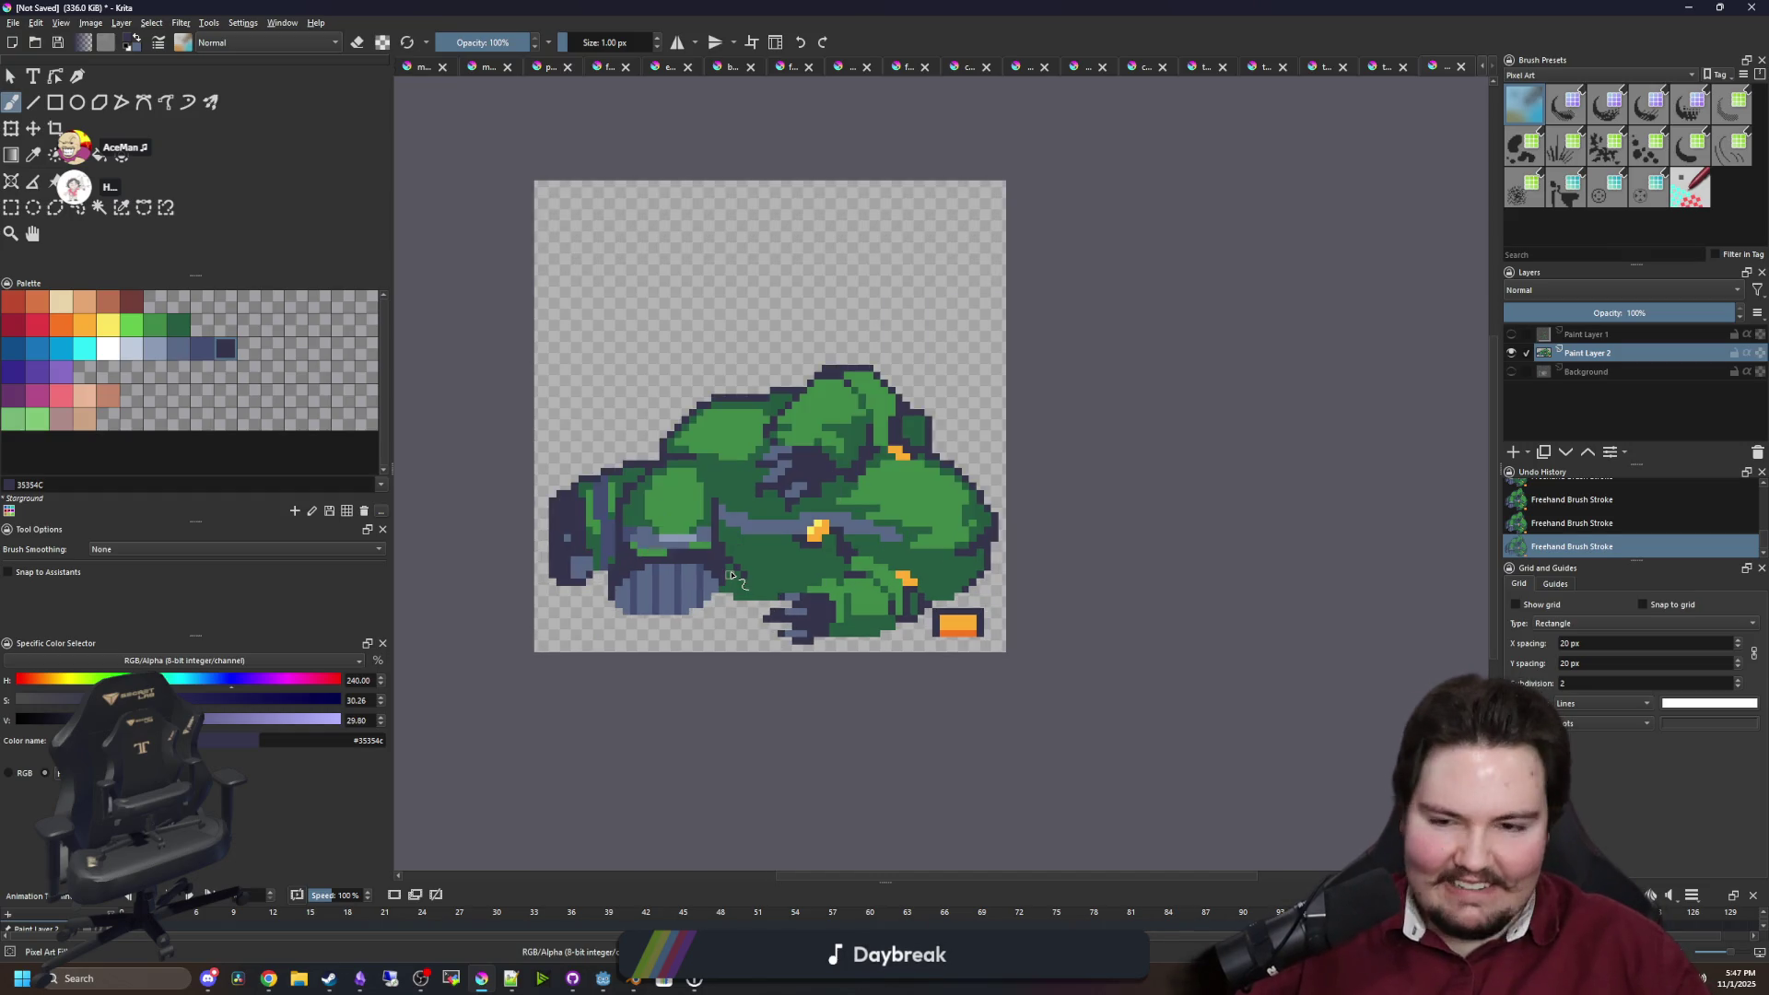
scroll(730, 575, down, 1)
scroll(761, 568, up, 2)
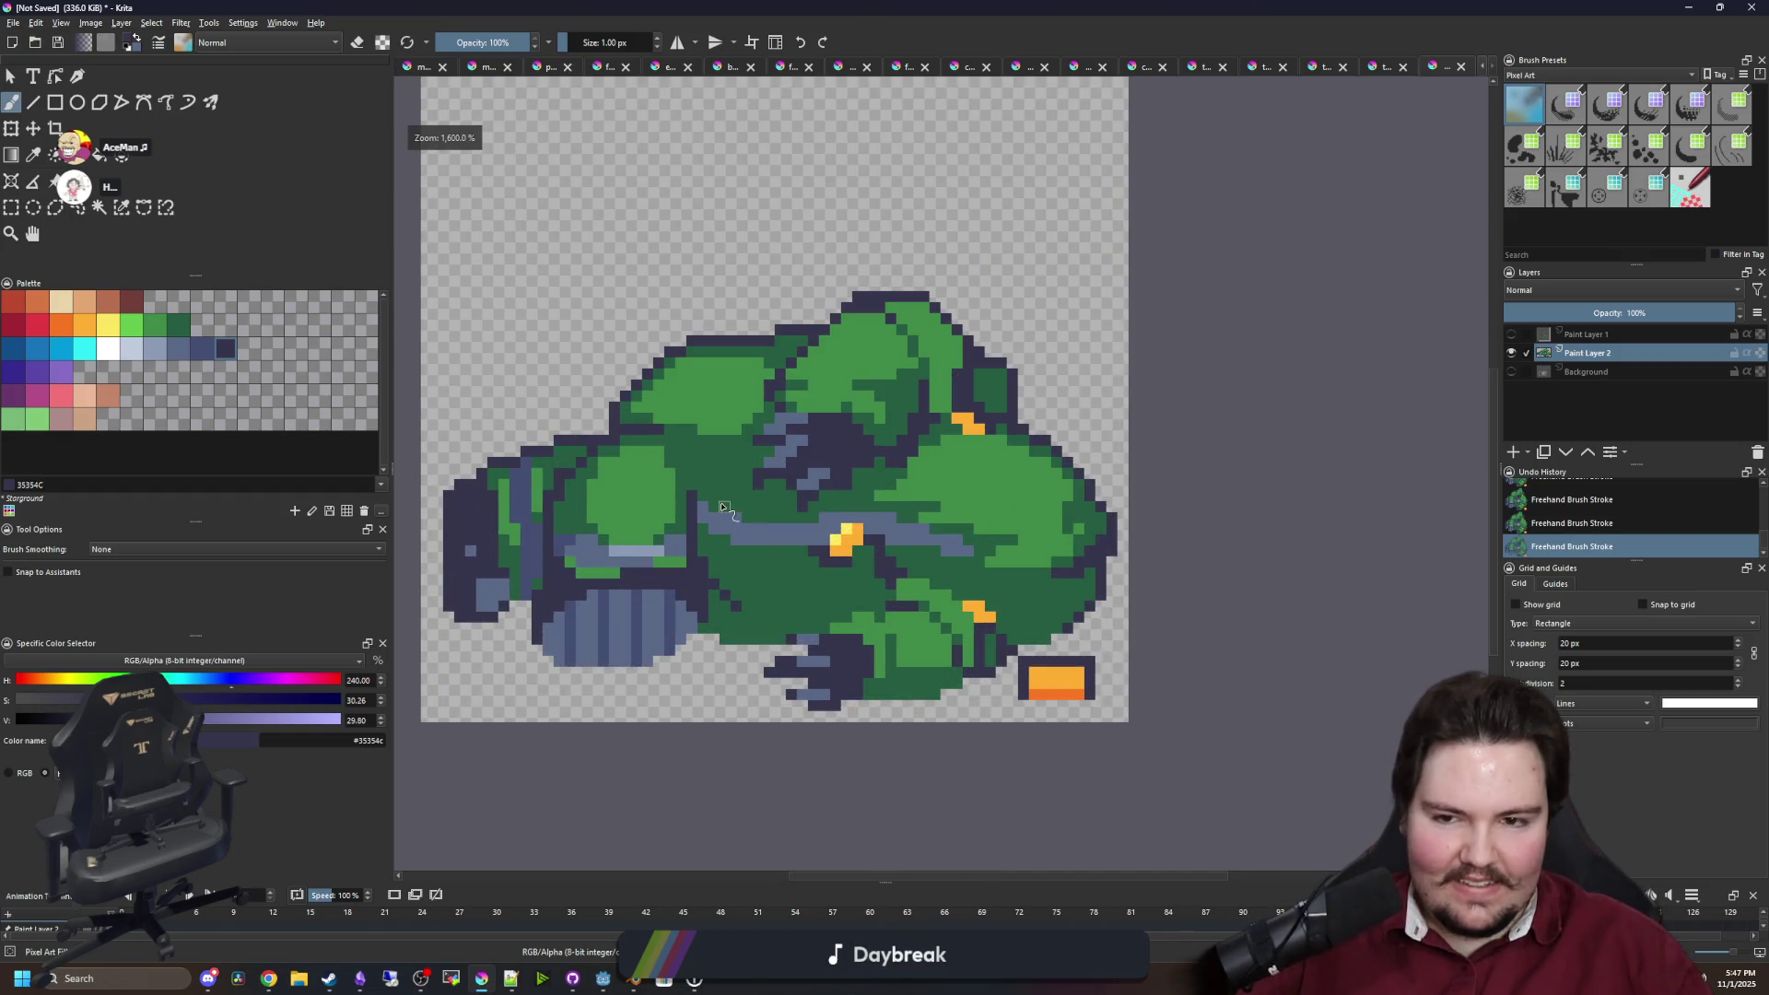
scroll(723, 508, up, 1)
key(p)
scroll(731, 494, up, 1)
scroll(738, 600, up, 1)
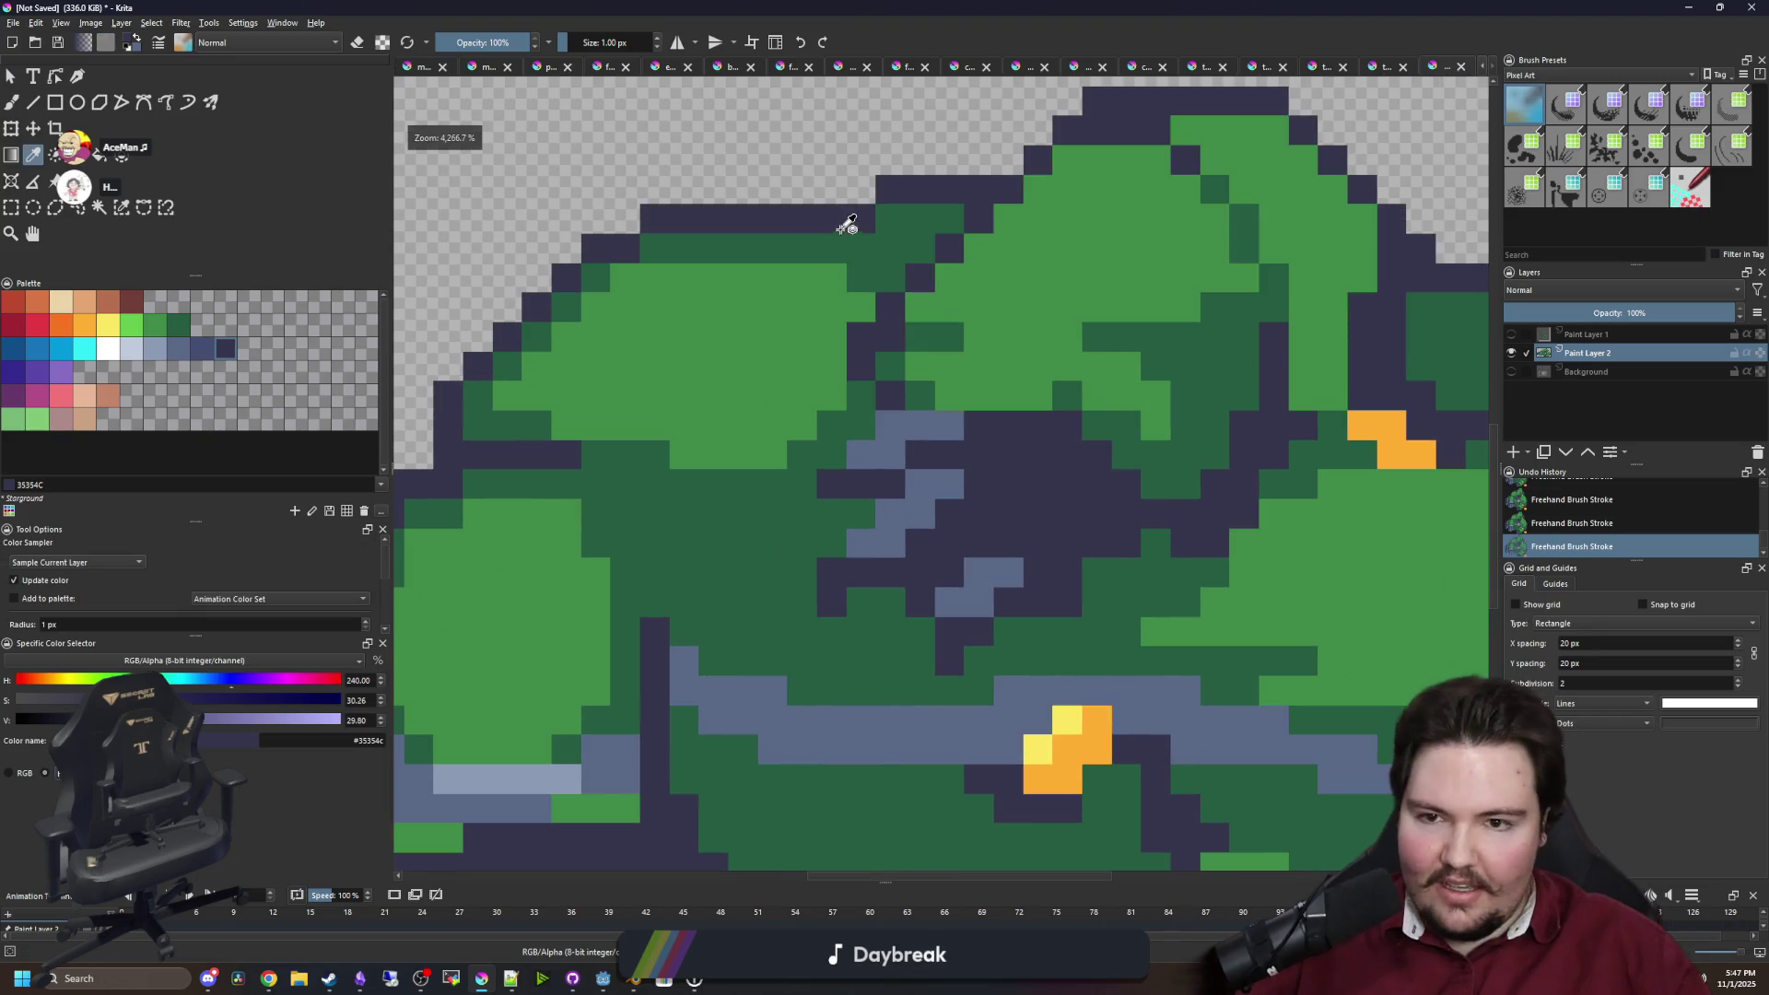
key(b)
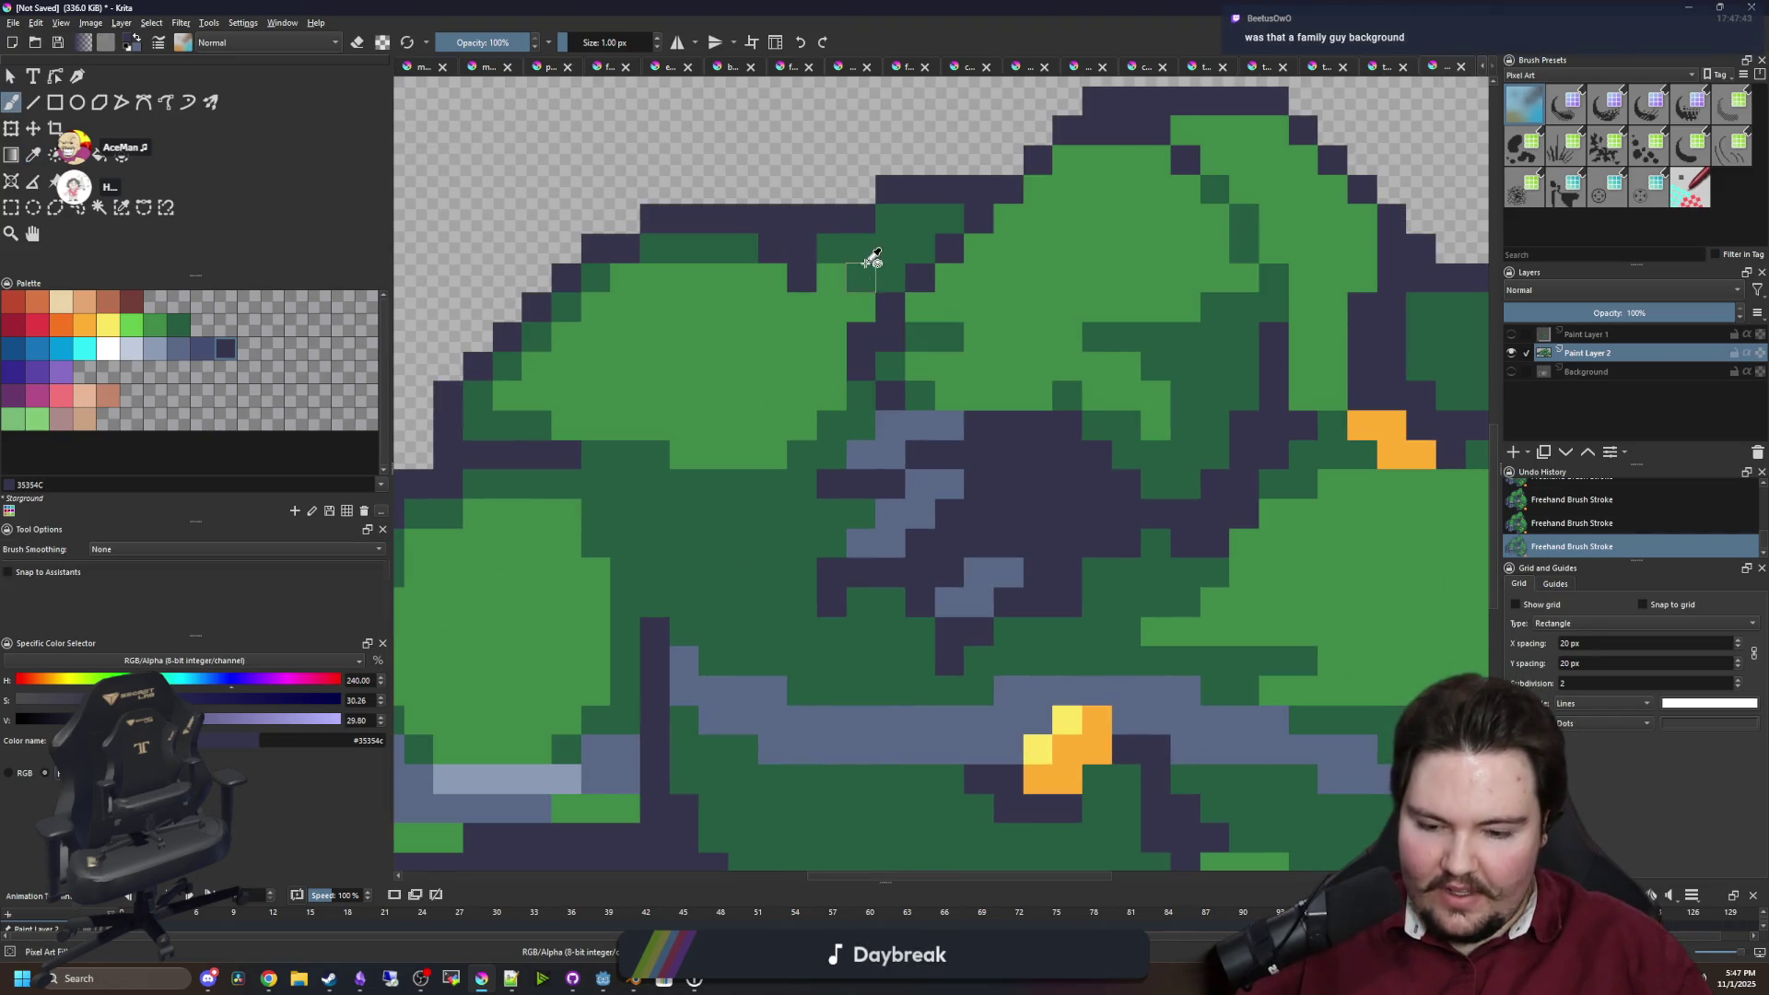
ctrl+click(865, 268)
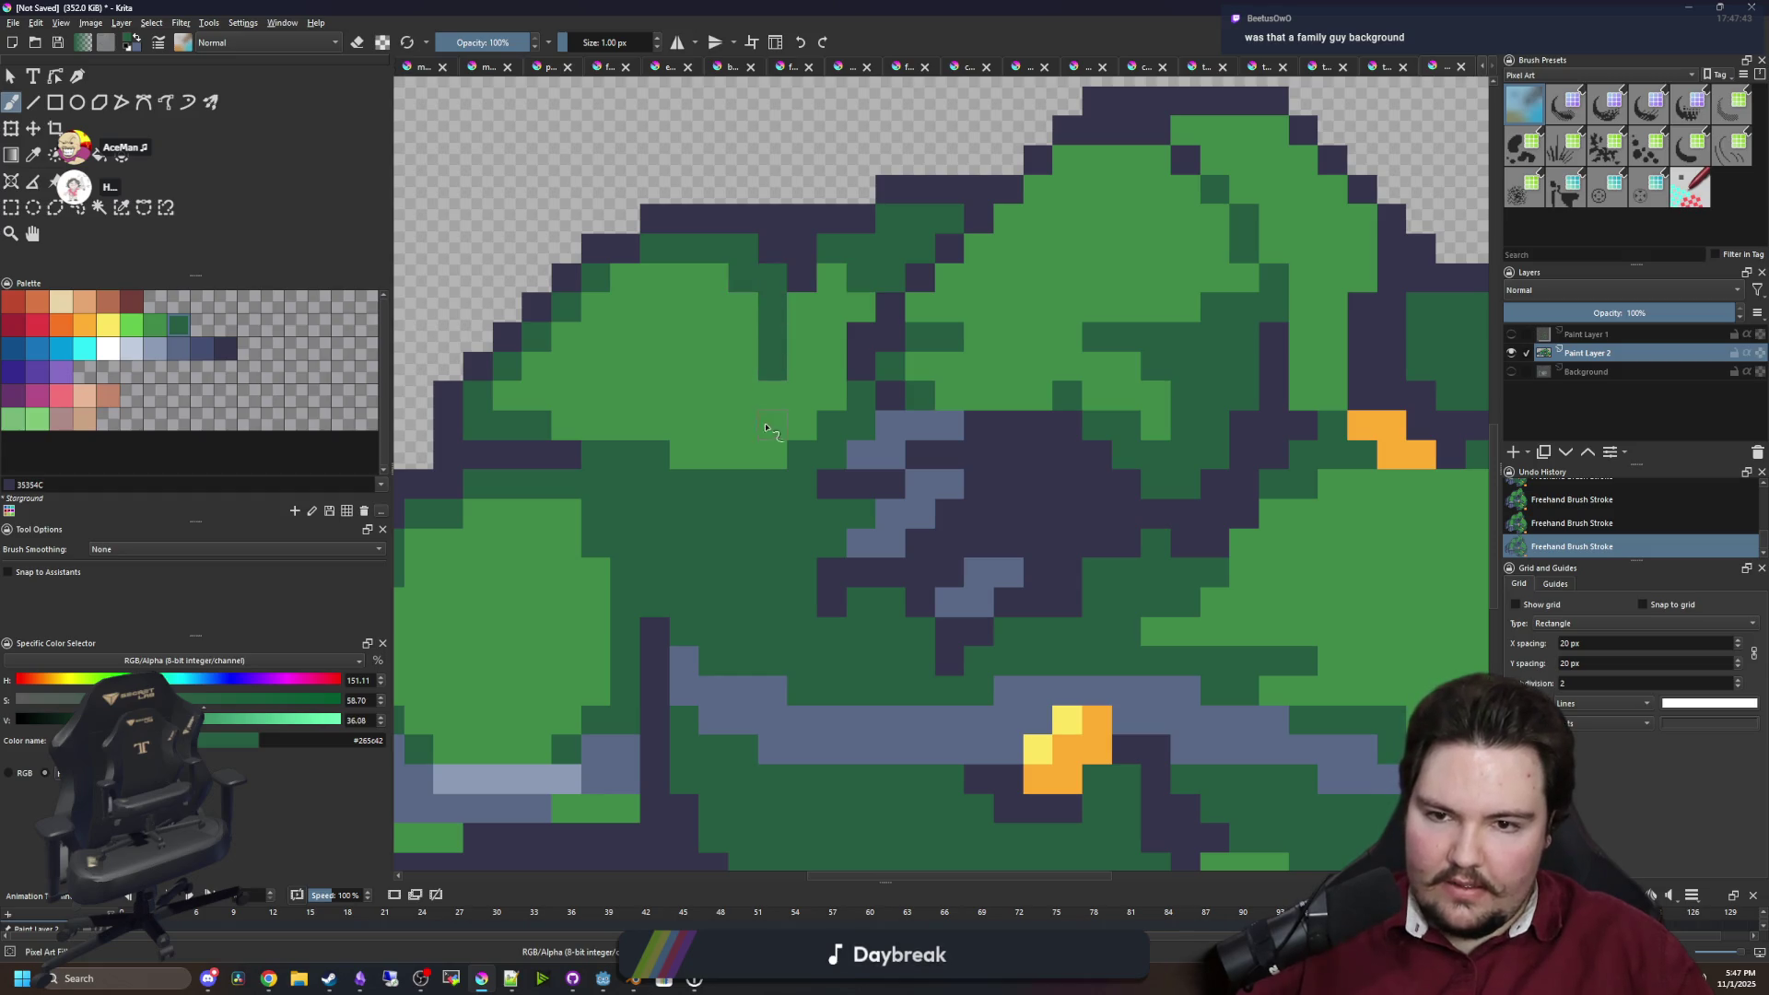
scroll(769, 544, down, 2)
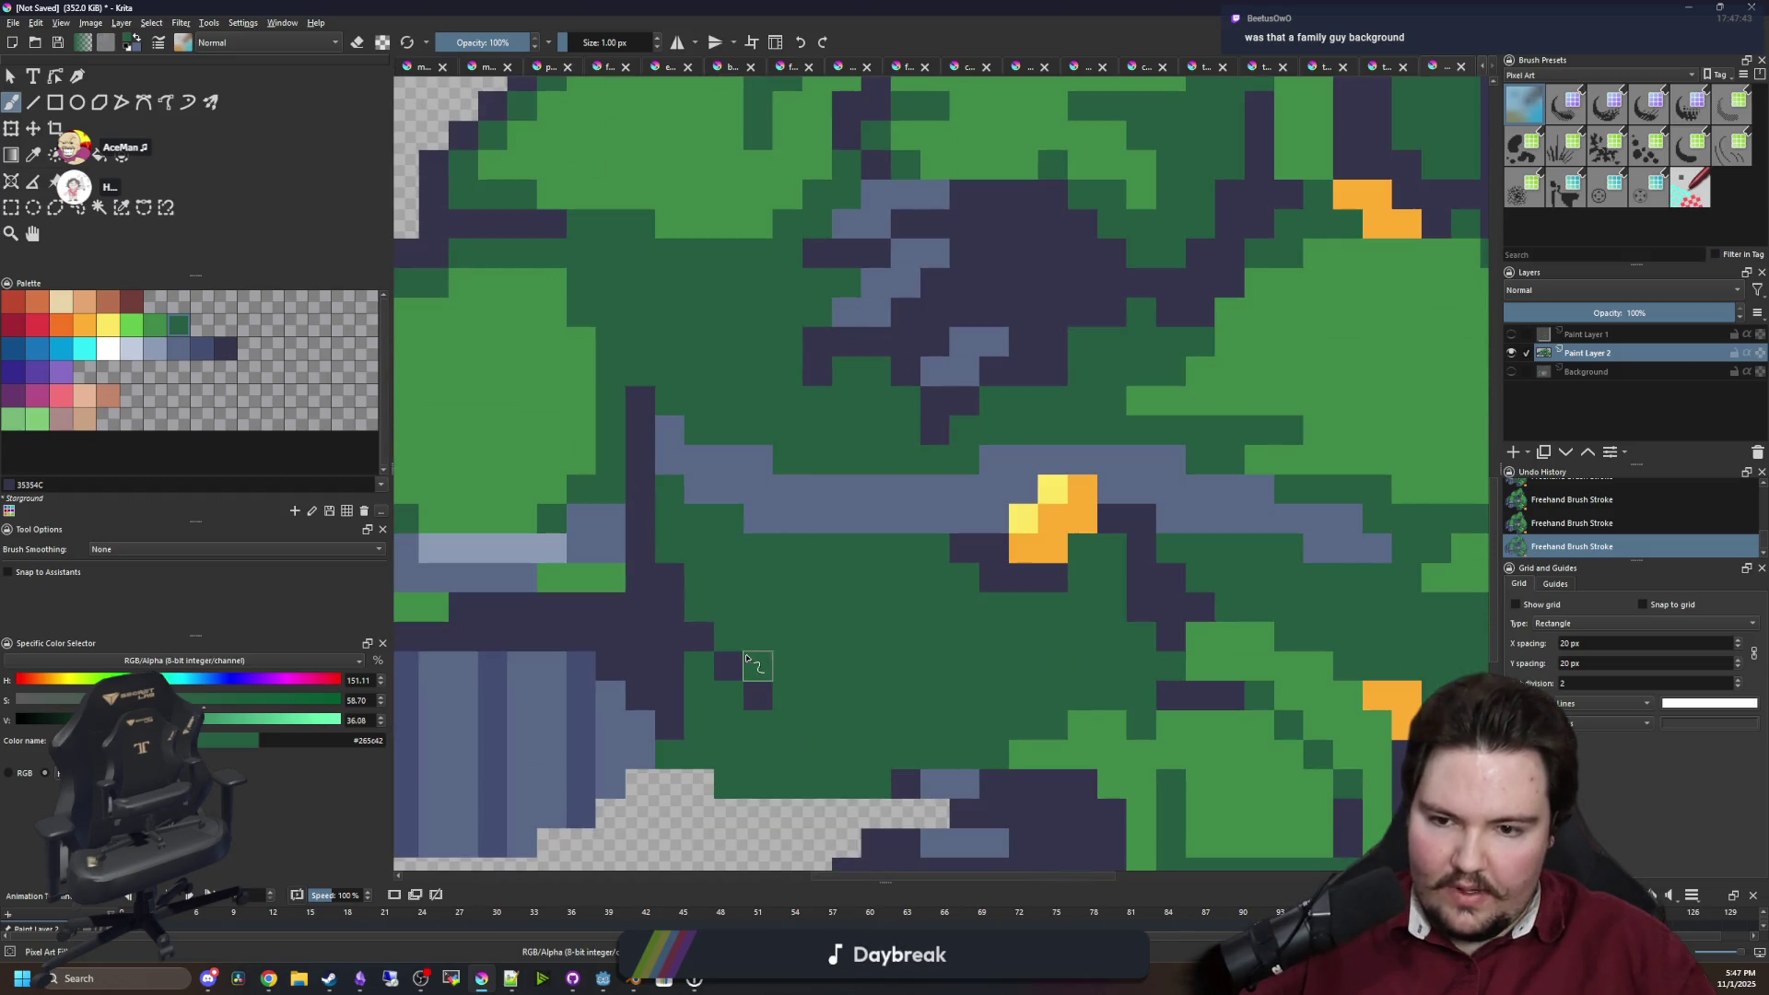
scroll(743, 632, down, 1)
Step: Sample the #35354C outline colour and paint dark outline pixels on the armour
key(p)
scroll(774, 580, down, 2)
scroll(758, 633, up, 2)
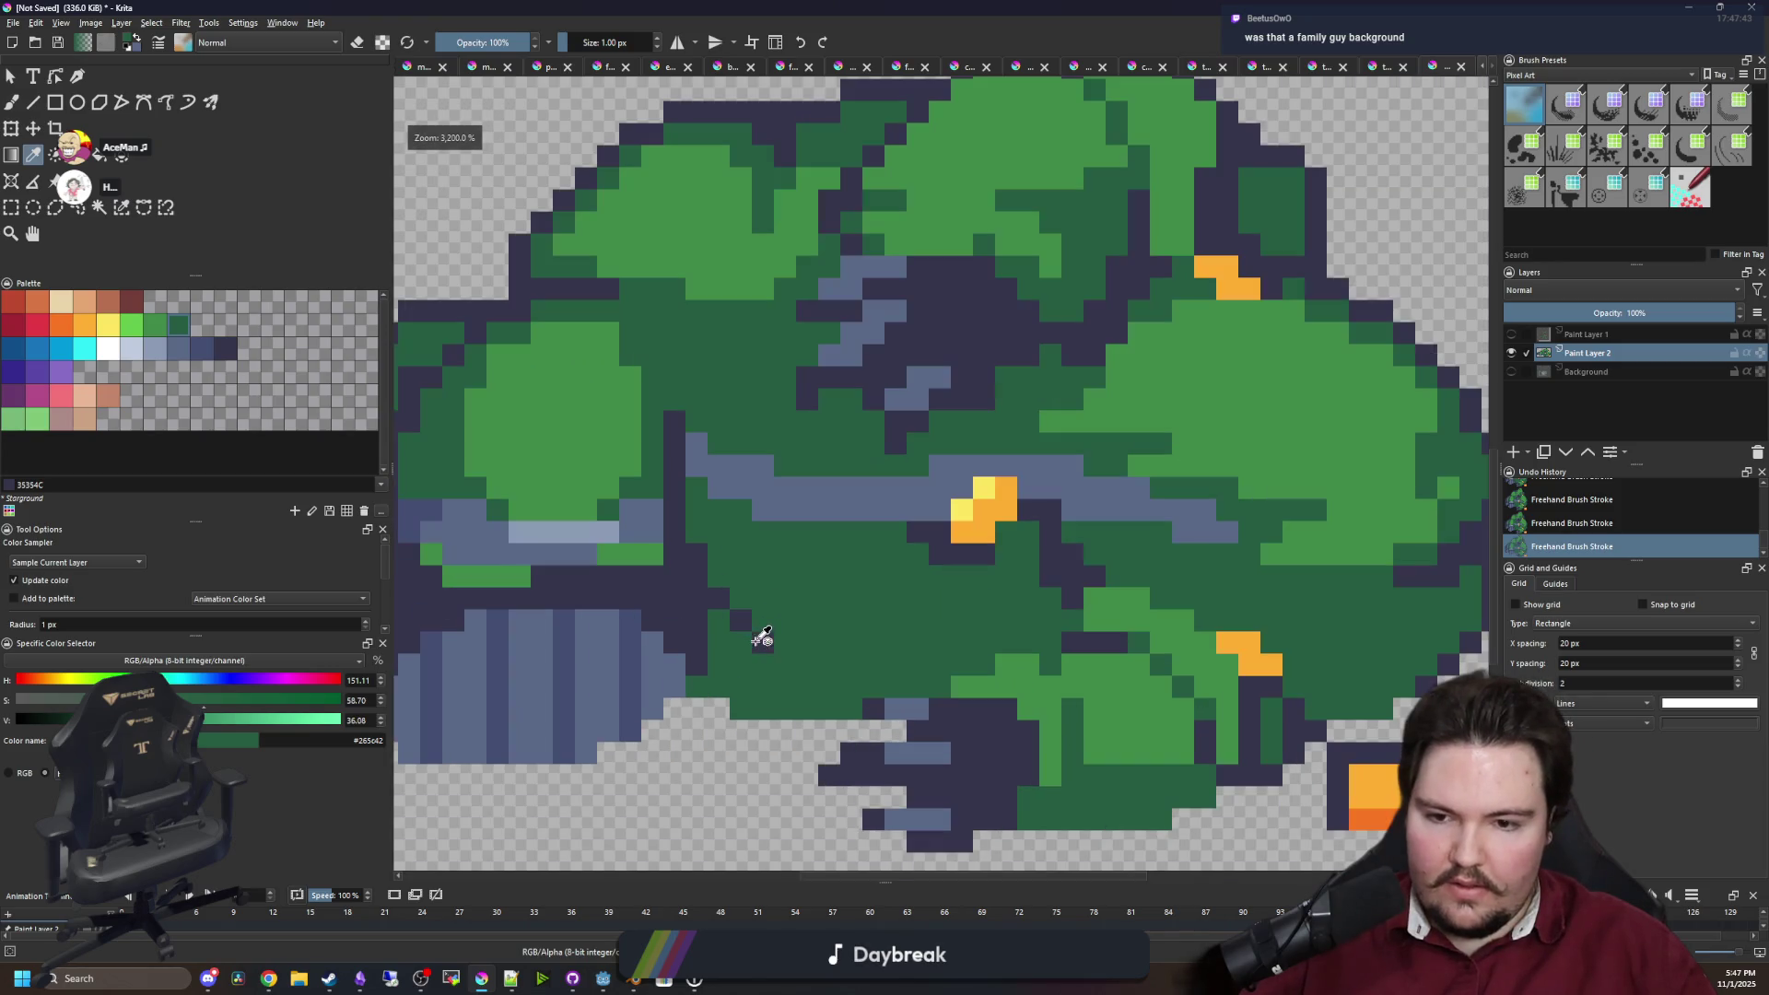
click(765, 638)
scroll(765, 637, down, 4)
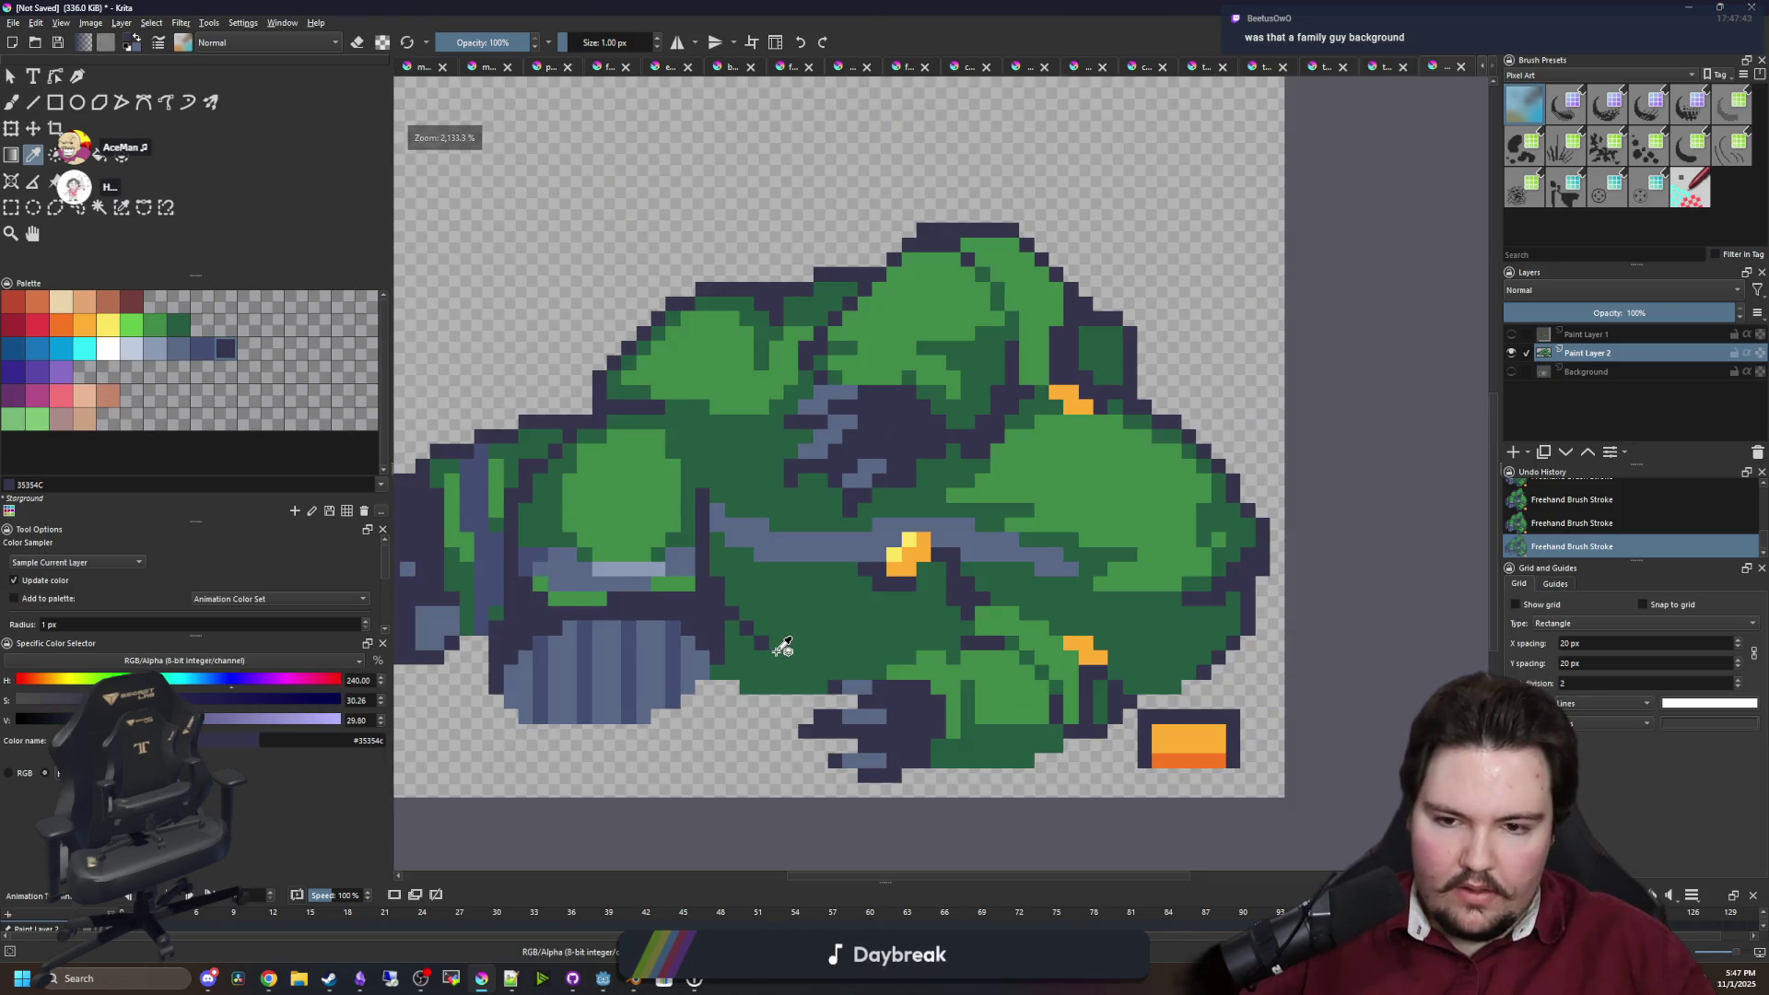
scroll(770, 645, up, 4)
key(b)
ctrl+click(779, 615)
scroll(737, 608, down, 4)
scroll(728, 609, up, 4)
ctrl+click(722, 605)
scroll(737, 645, up, 2)
mouse_move(737, 645)
mouse_down()
mouse_move(846, 700)
mouse_move(770, 556)
mouse_move(785, 592)
mouse_up()
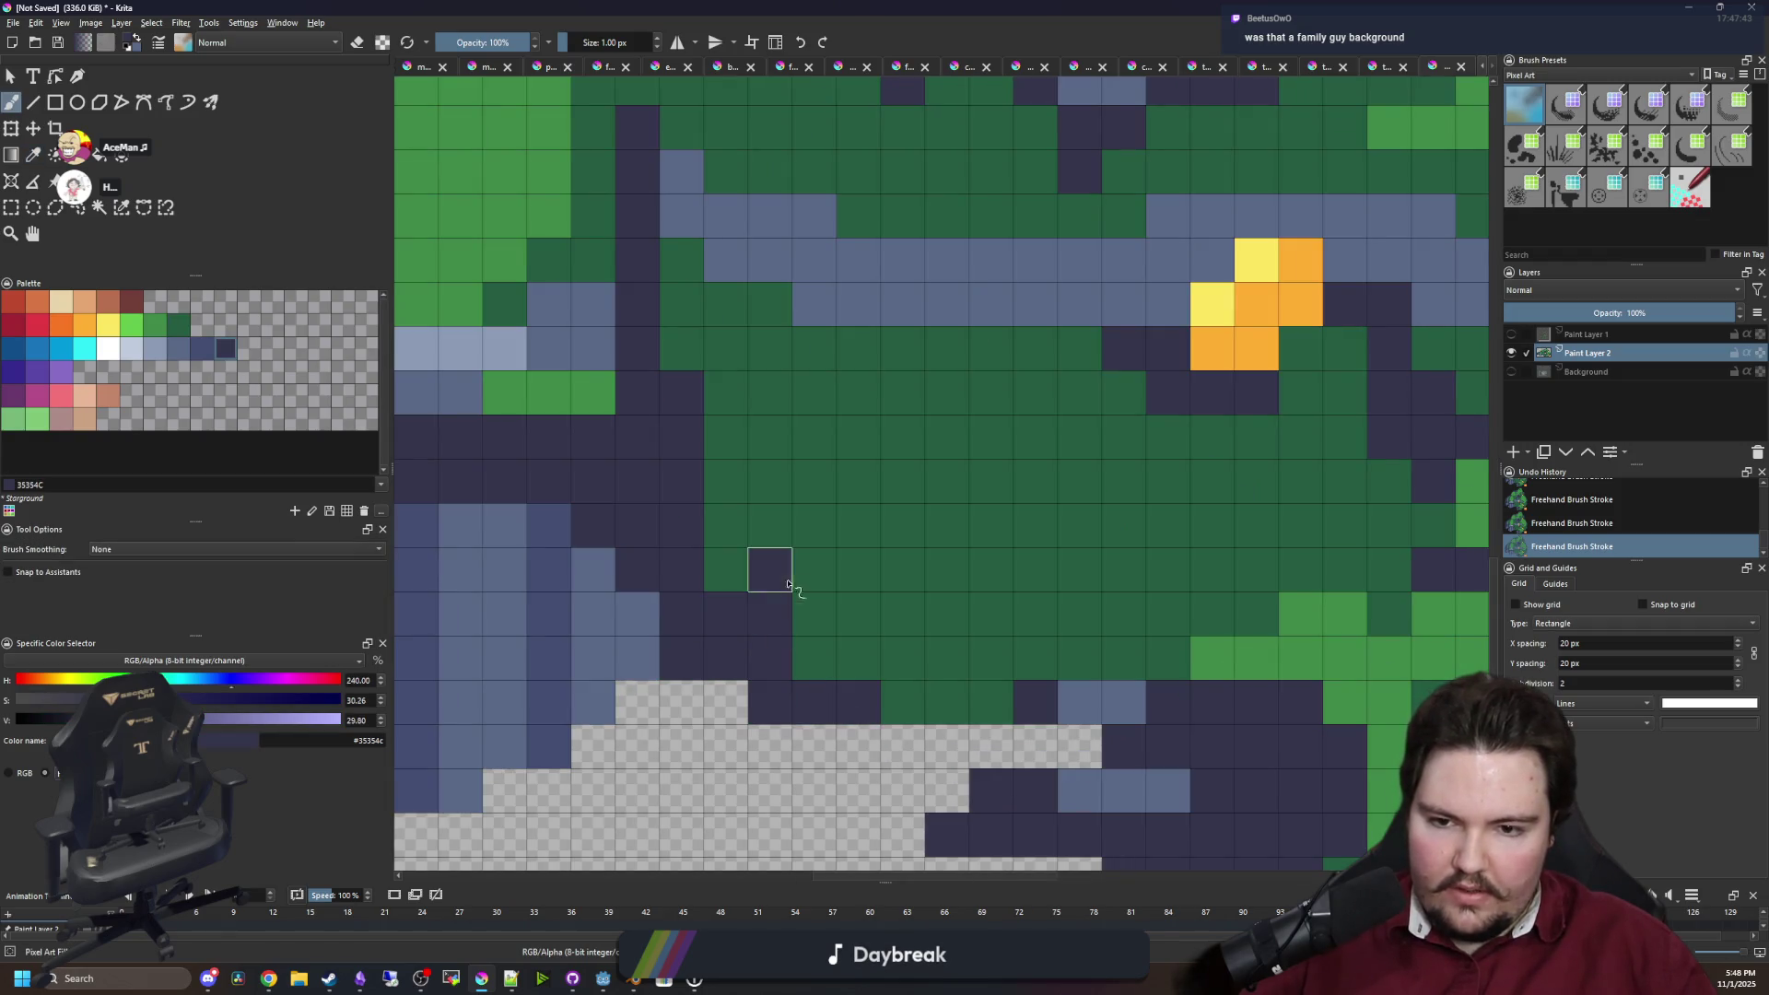
Step: Hide Paint Layer 2 to reveal the Background reference picture
key(p)
scroll(746, 442, down, 10)
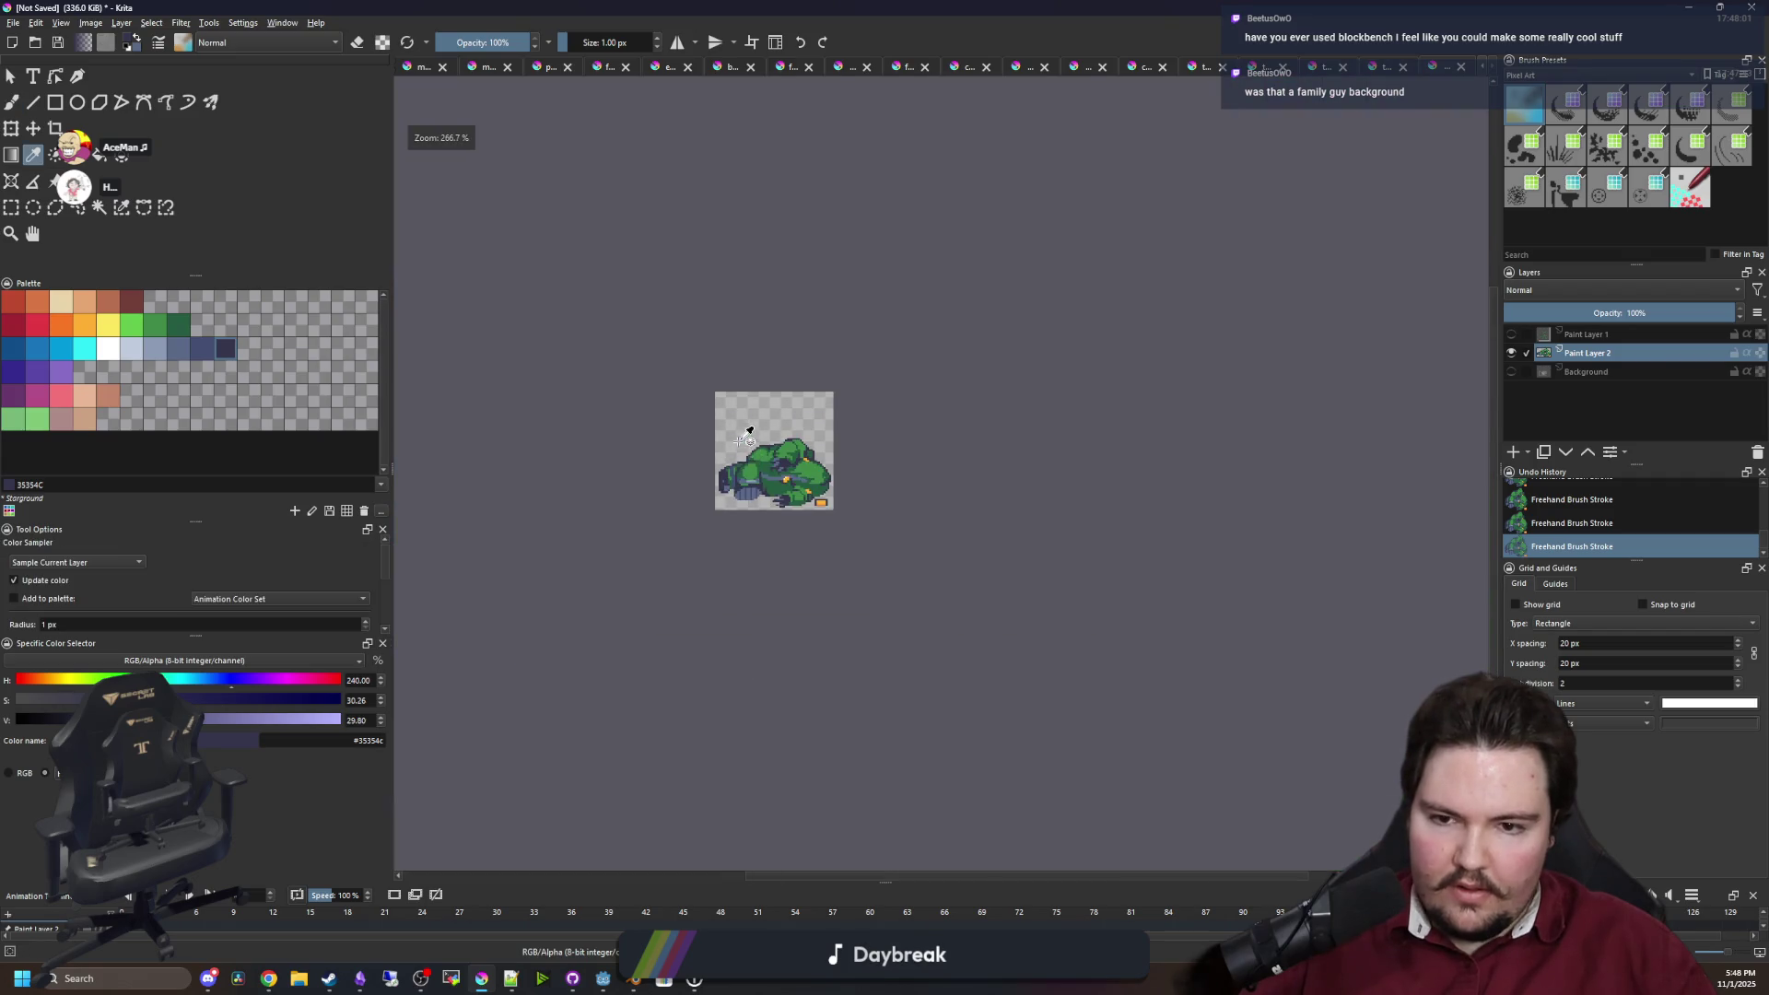
scroll(761, 463, up, 5)
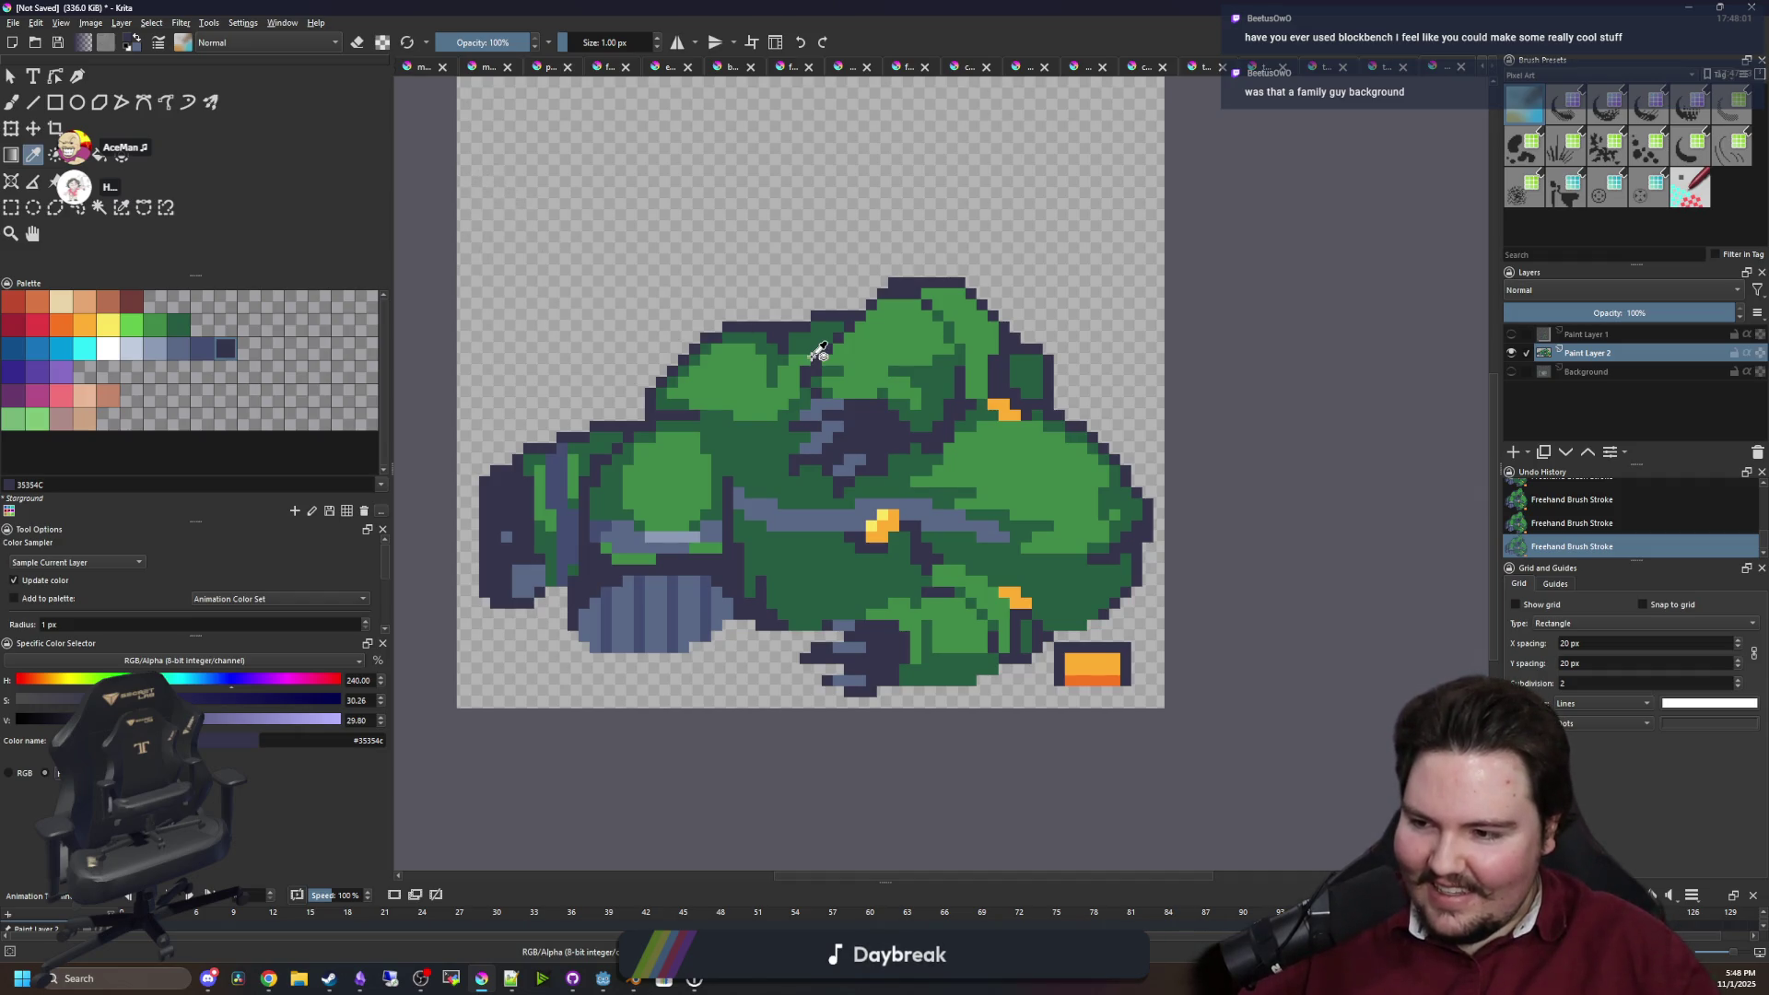
scroll(1159, 367, up, 1)
click(1511, 356)
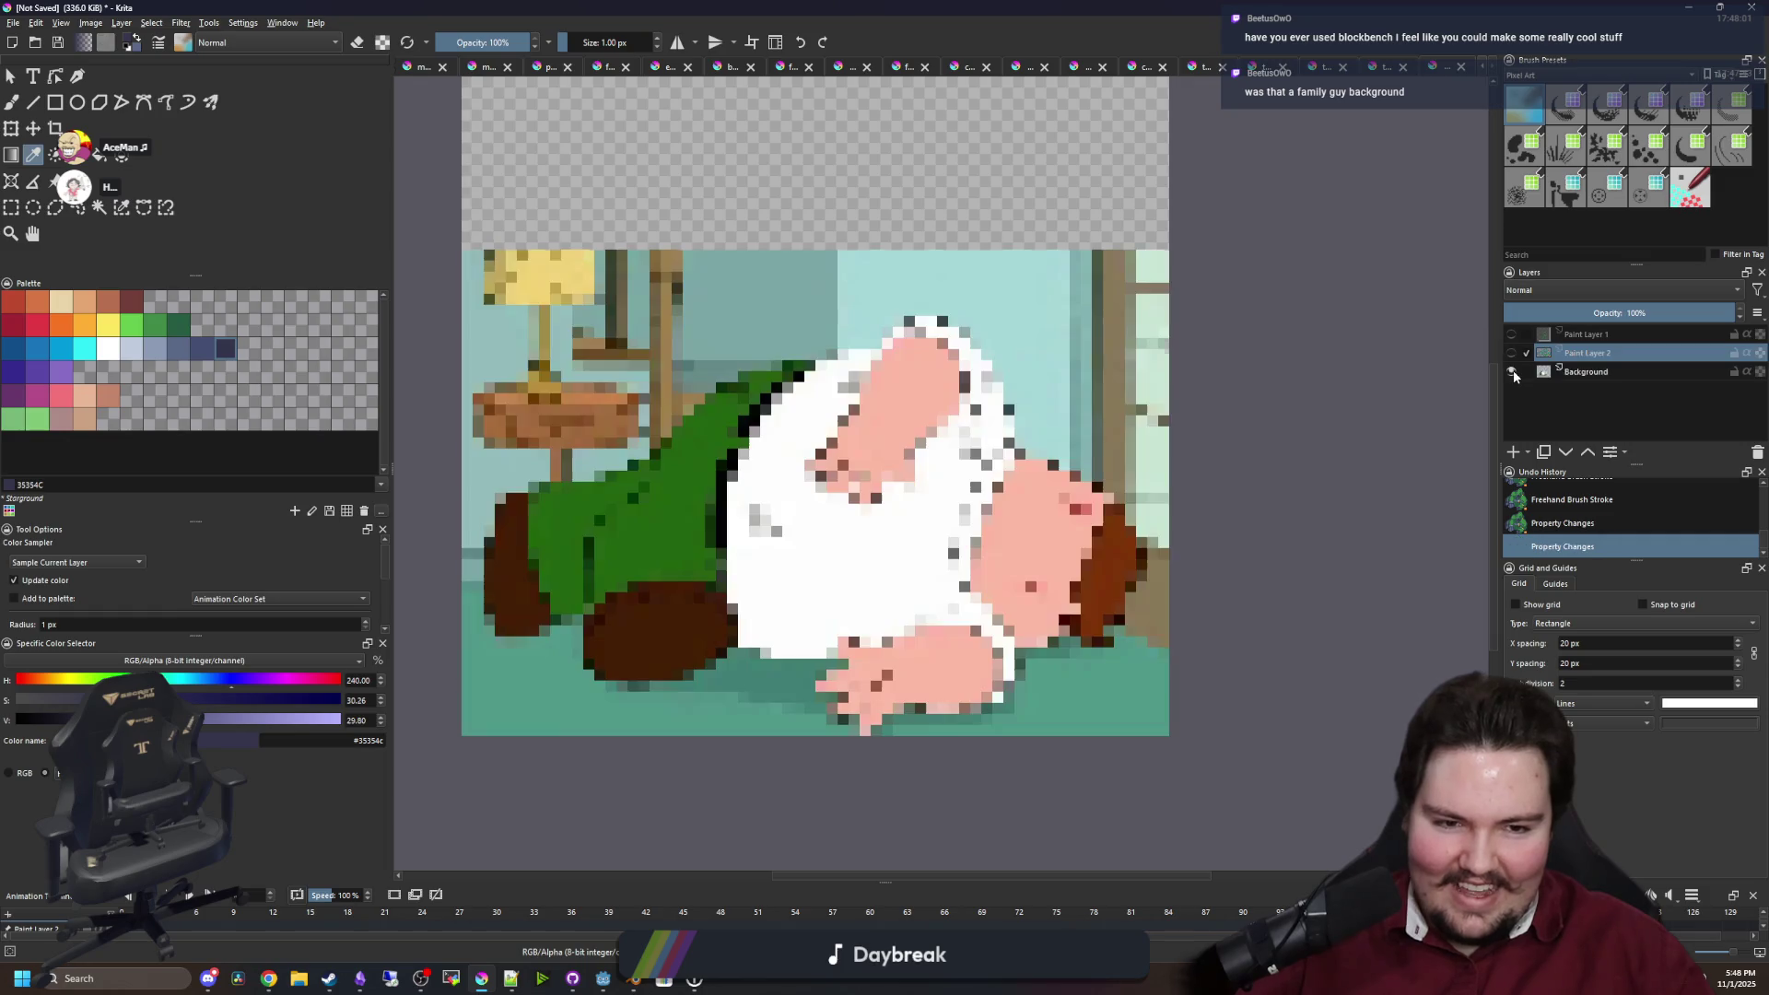
Step: Make Paint Layer 2's pixel art visible again with the background hidden
click(1512, 371)
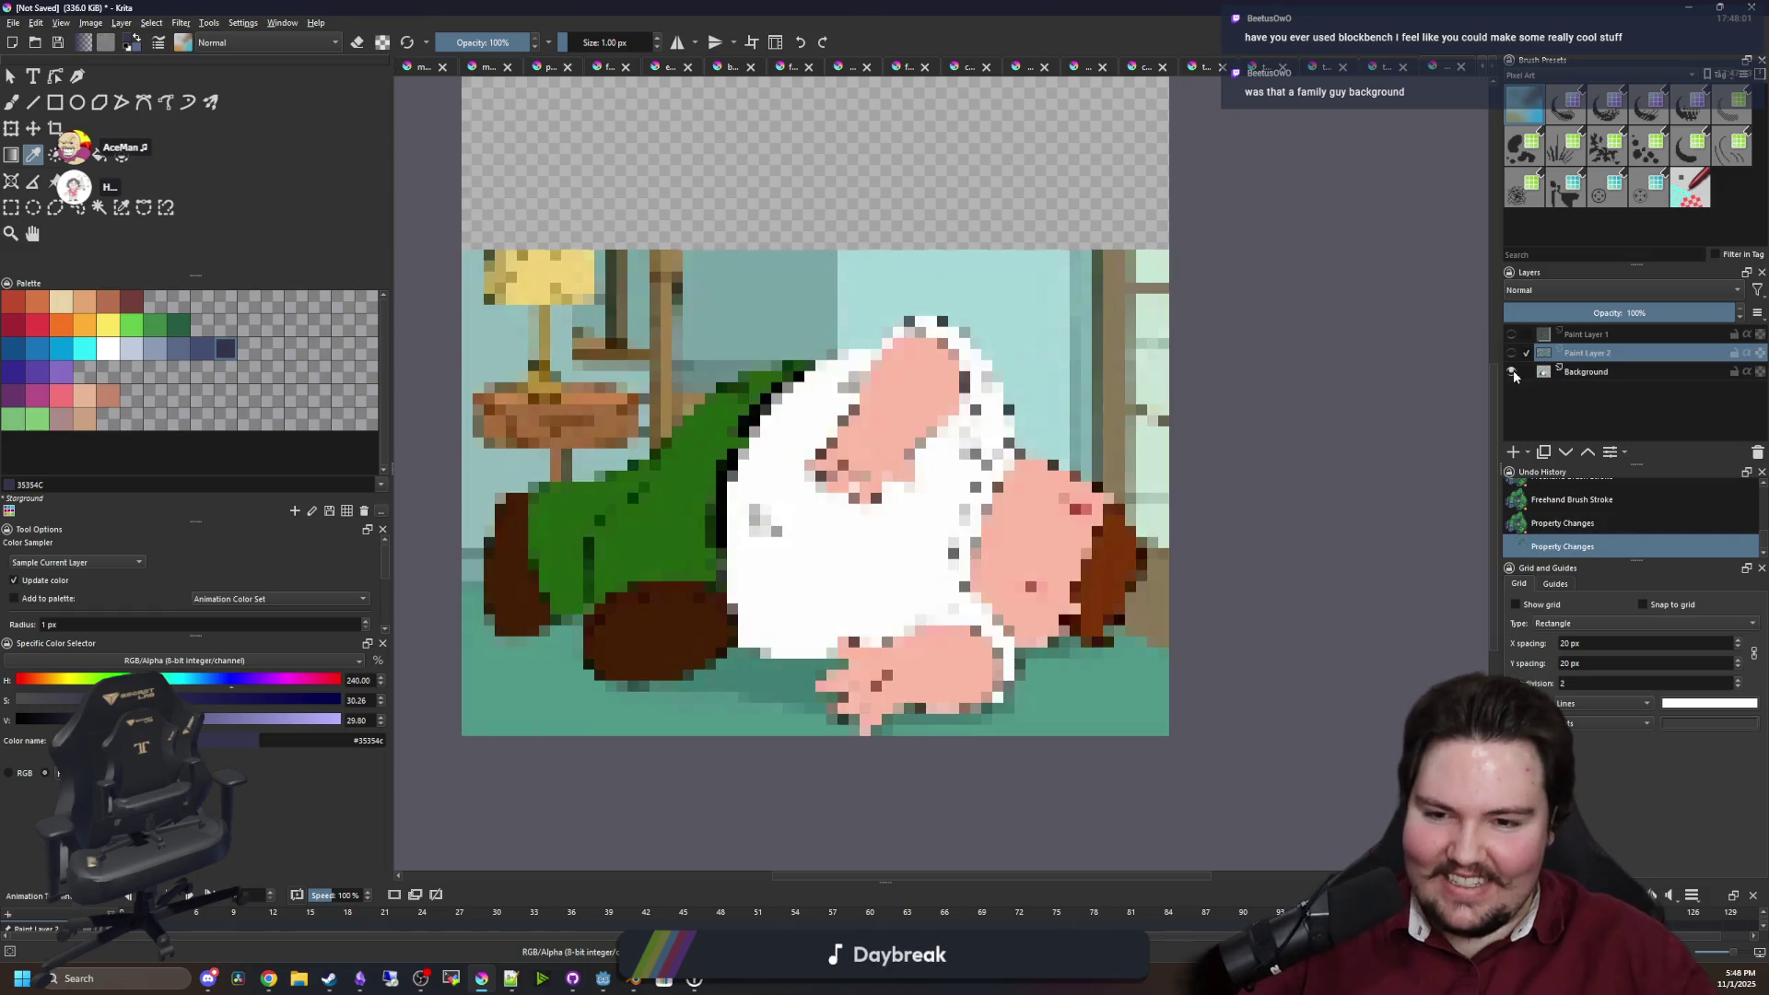
click(1512, 371)
click(1512, 355)
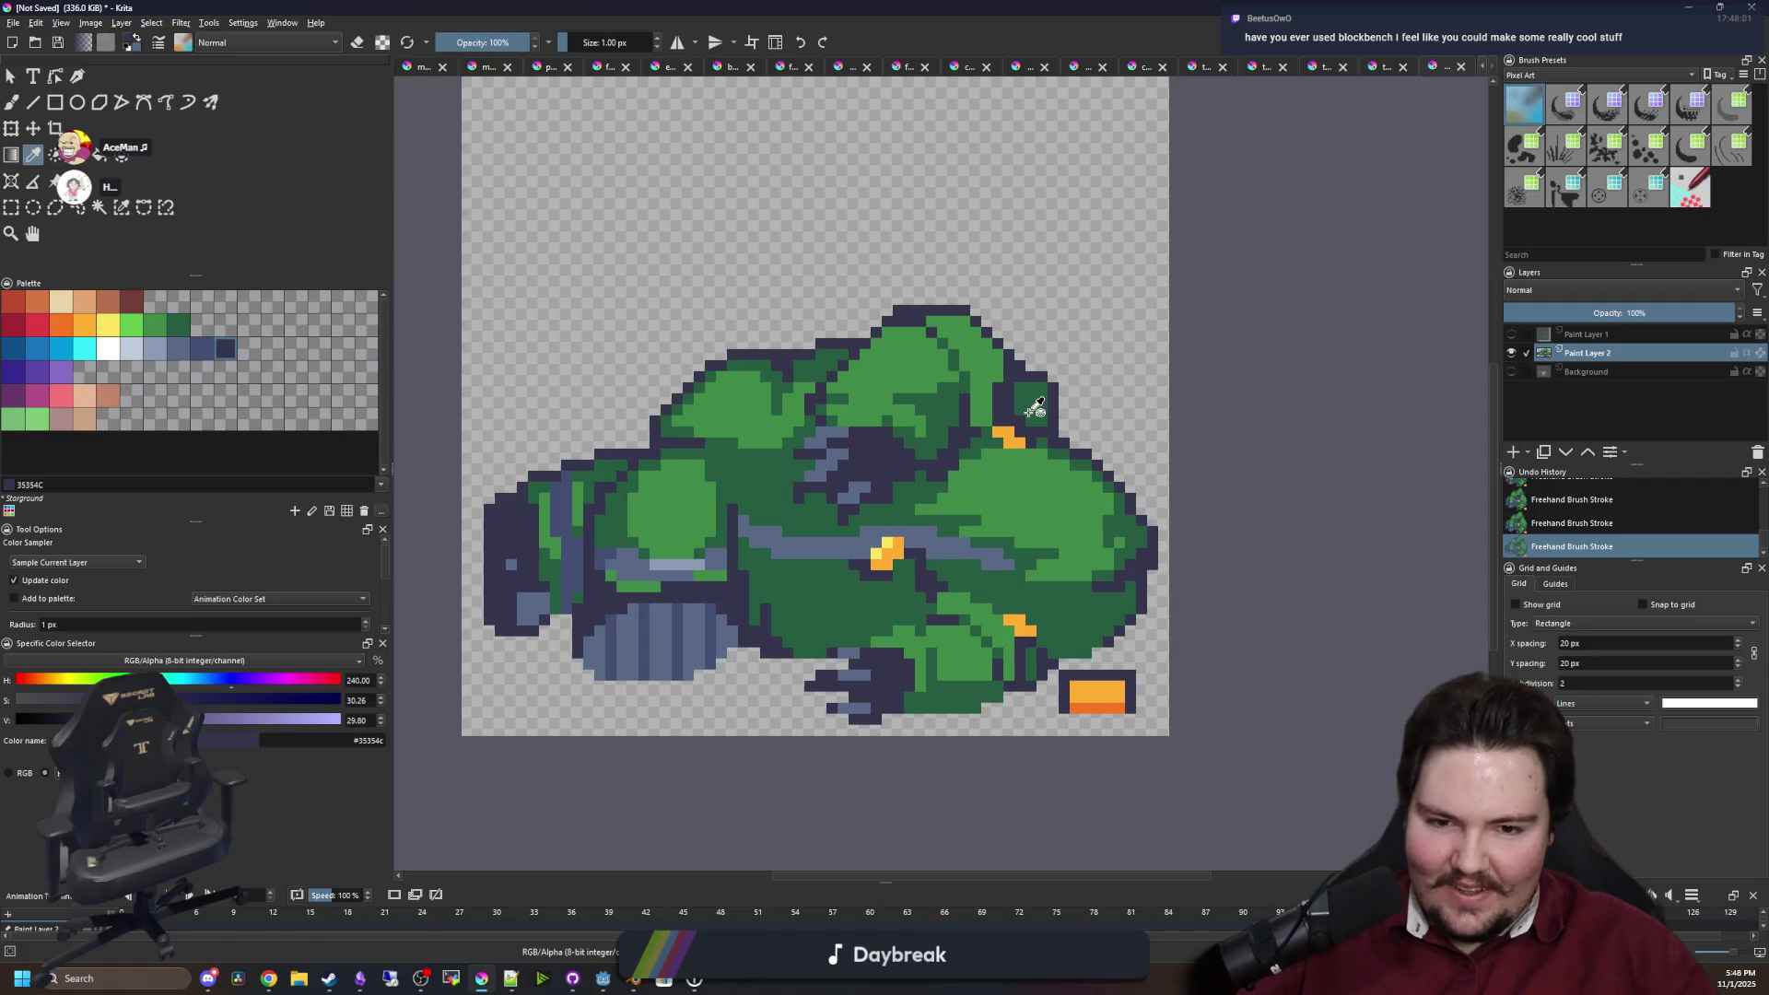
drag(1034, 408, 1014, 438)
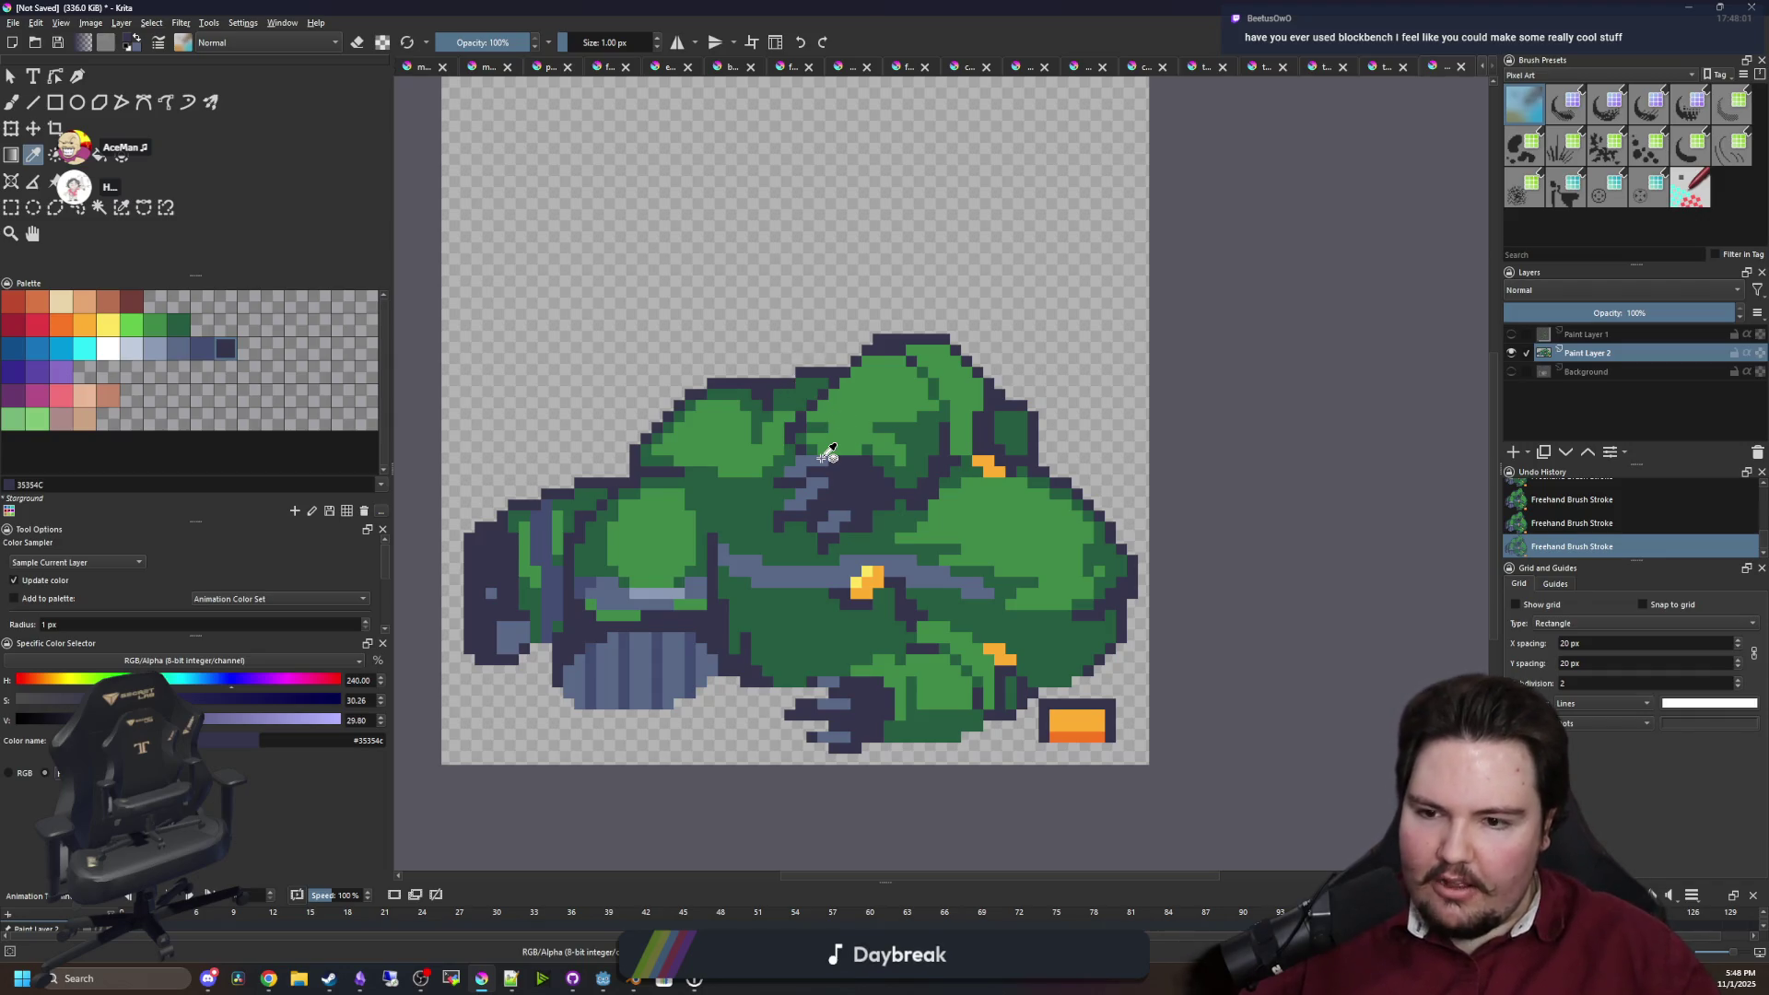
Step: Try the dark green and dark purple outline colours, then undo the last stroke
scroll(710, 410, up, 1)
scroll(778, 368, down, 2)
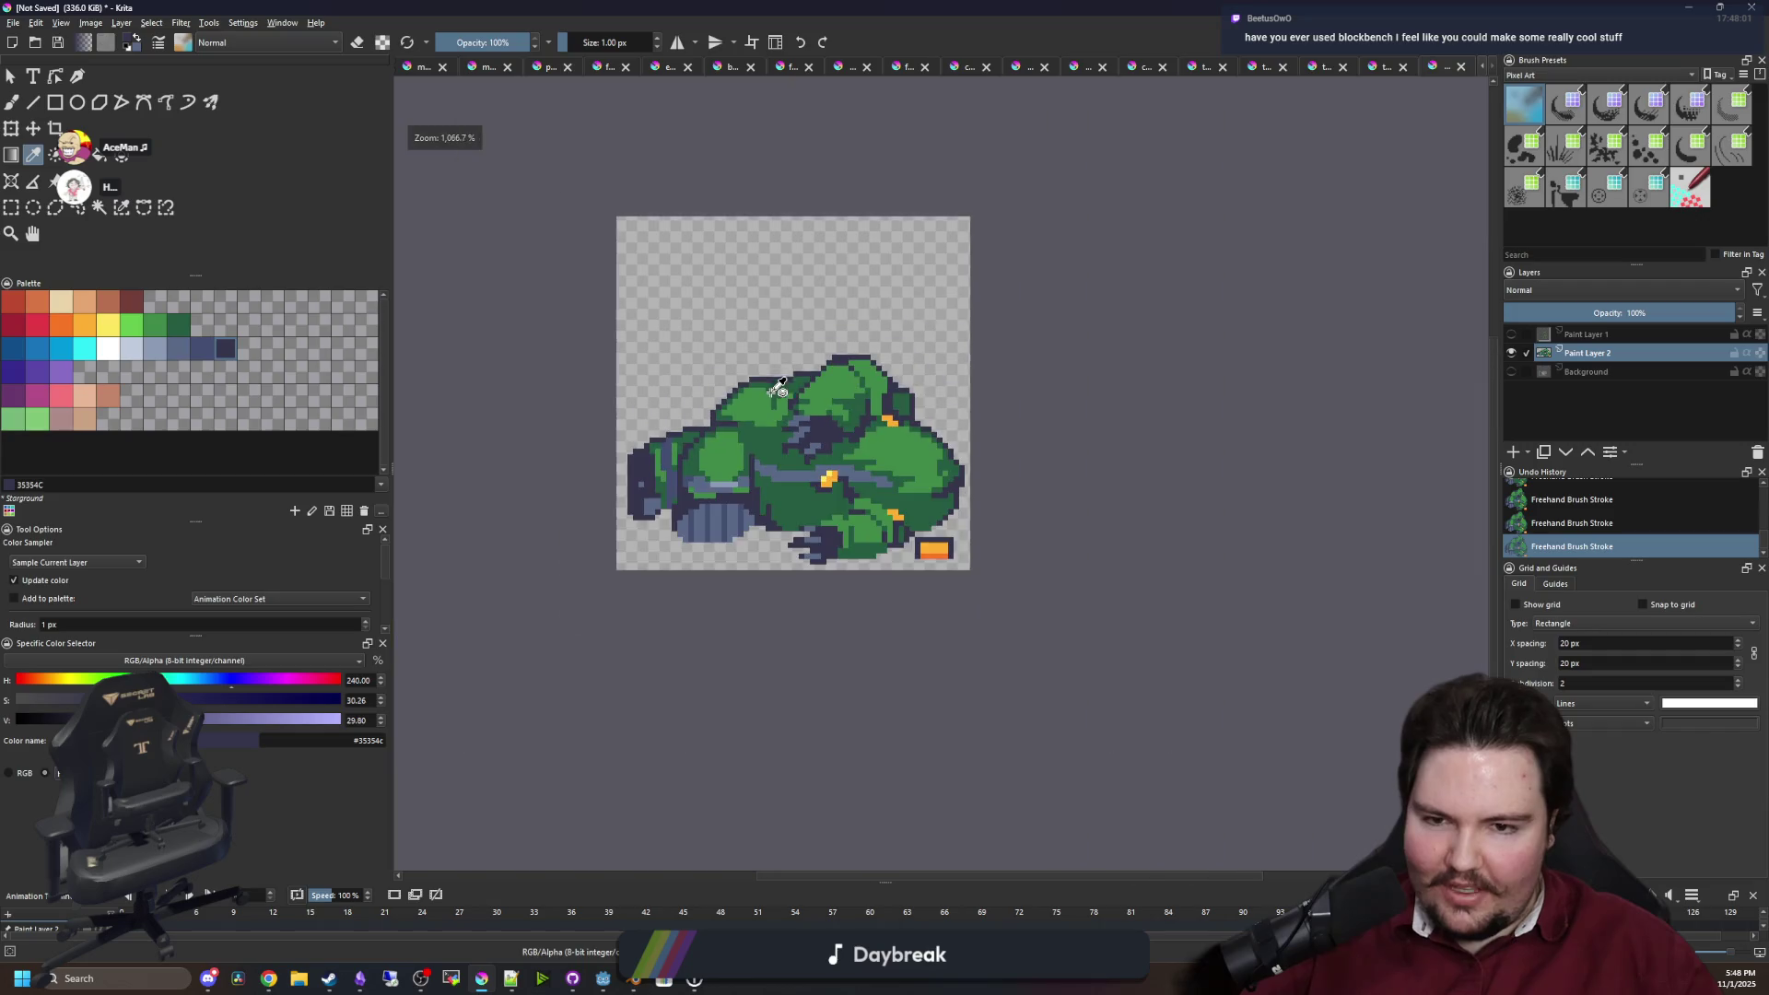
scroll(778, 364, down, 1)
scroll(774, 369, up, 5)
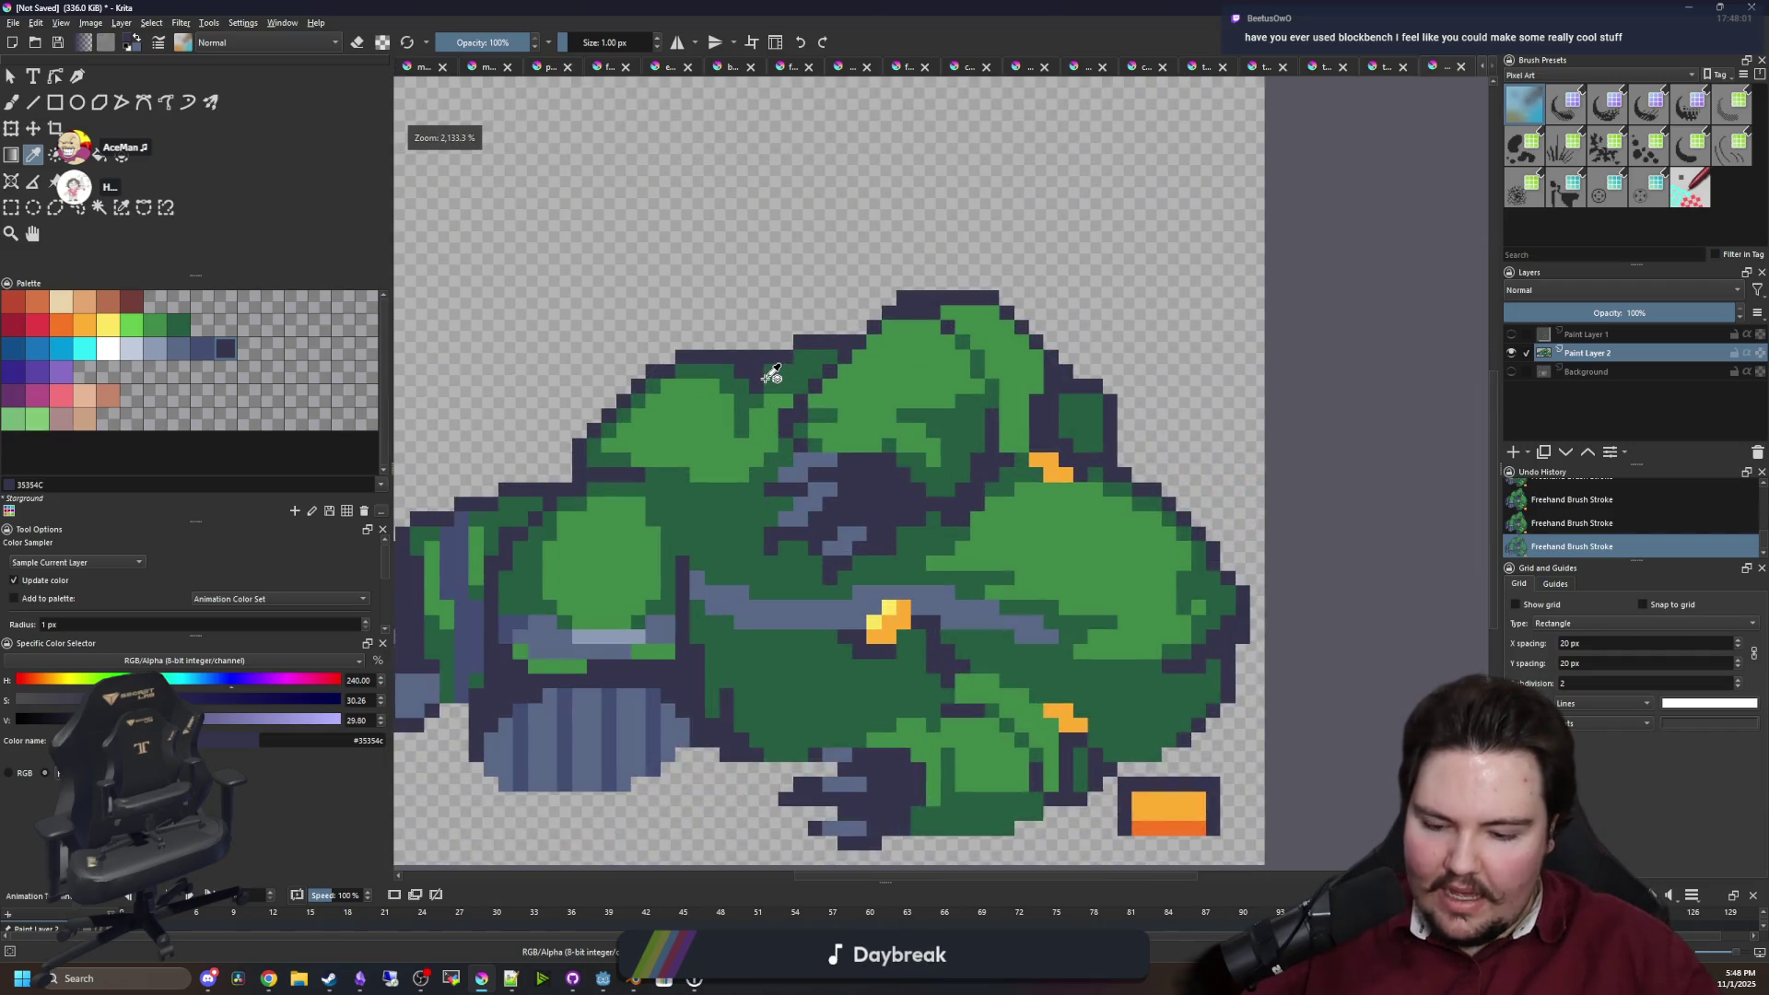
ctrl+click(737, 410)
scroll(735, 401, down, 2)
ctrl+click(726, 378)
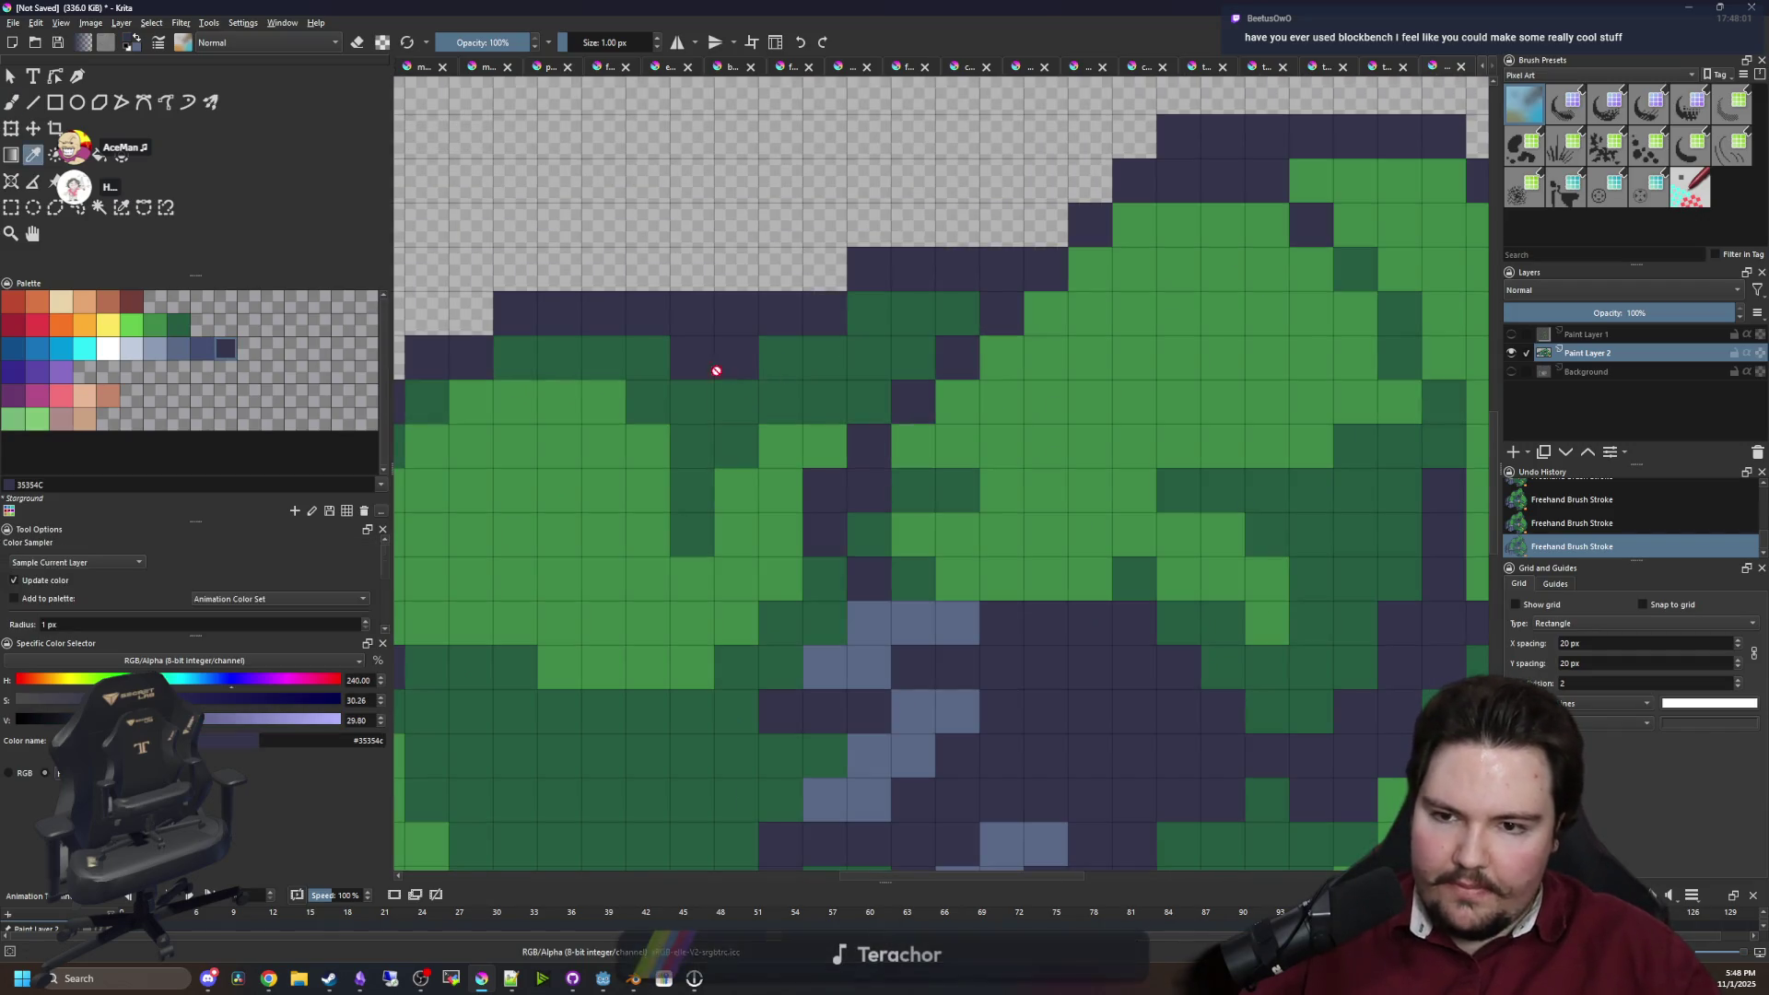
scroll(673, 457, down, 1)
scroll(654, 474, down, 2)
scroll(663, 484, up, 3)
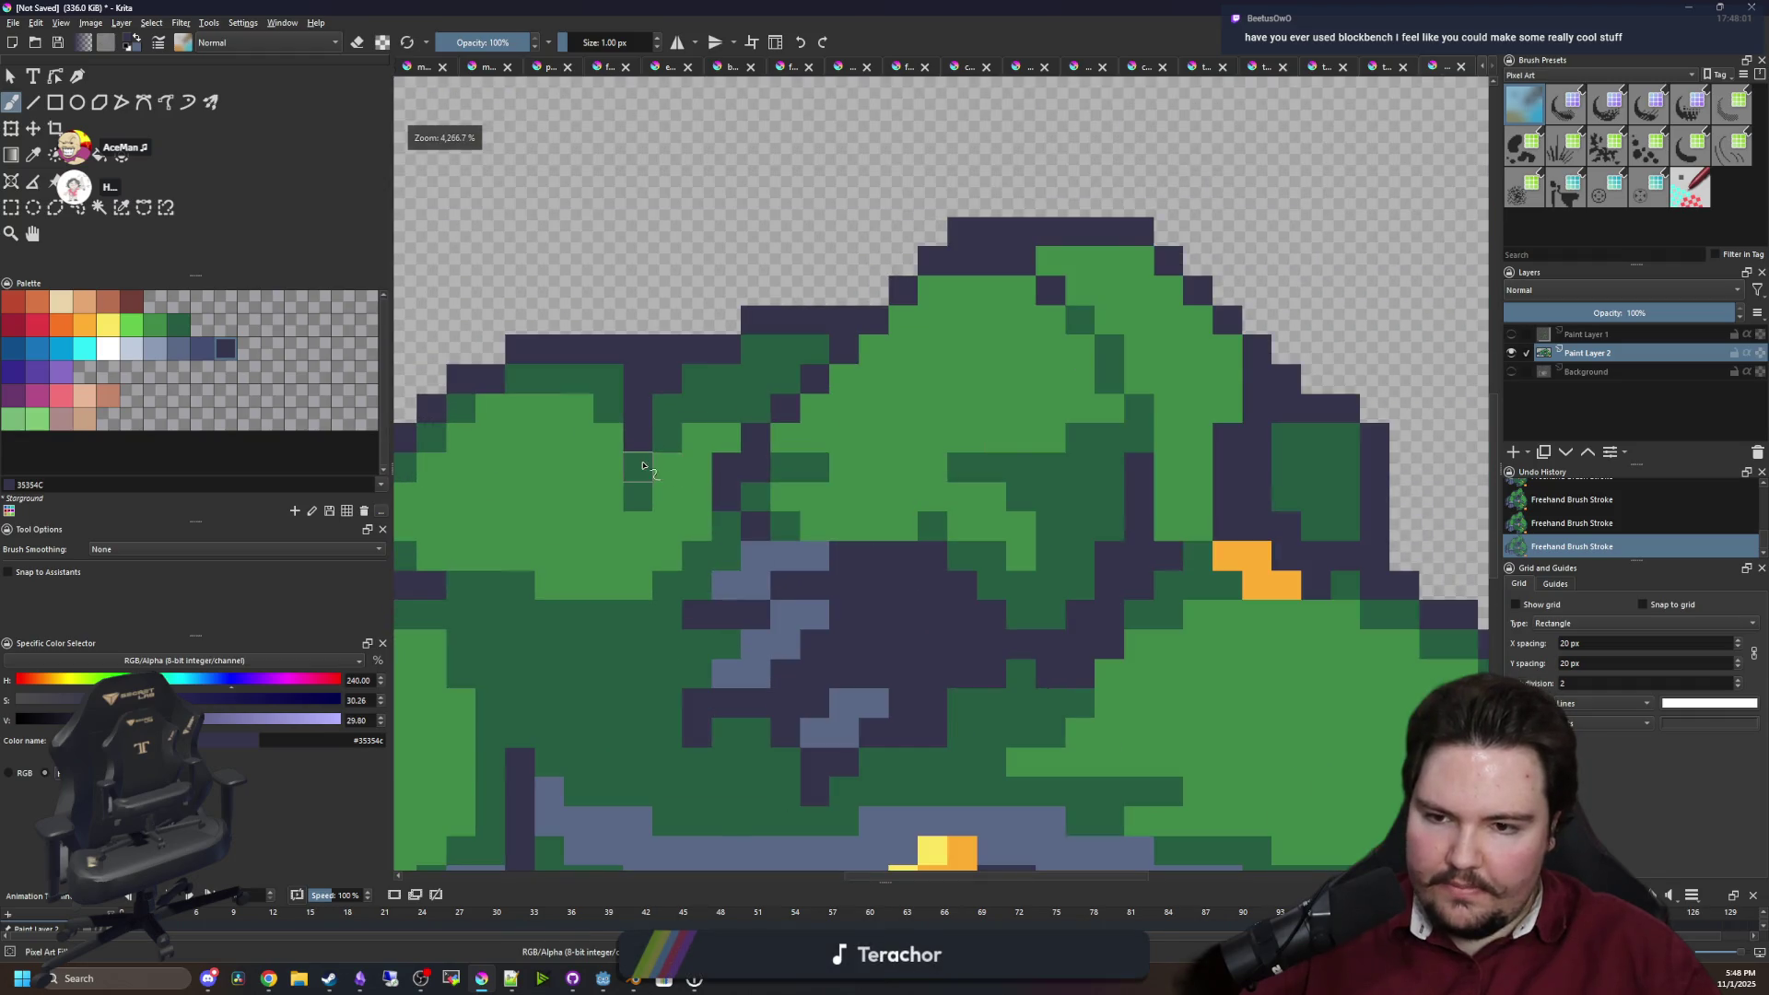
scroll(802, 516, down, 4)
scroll(772, 488, up, 5)
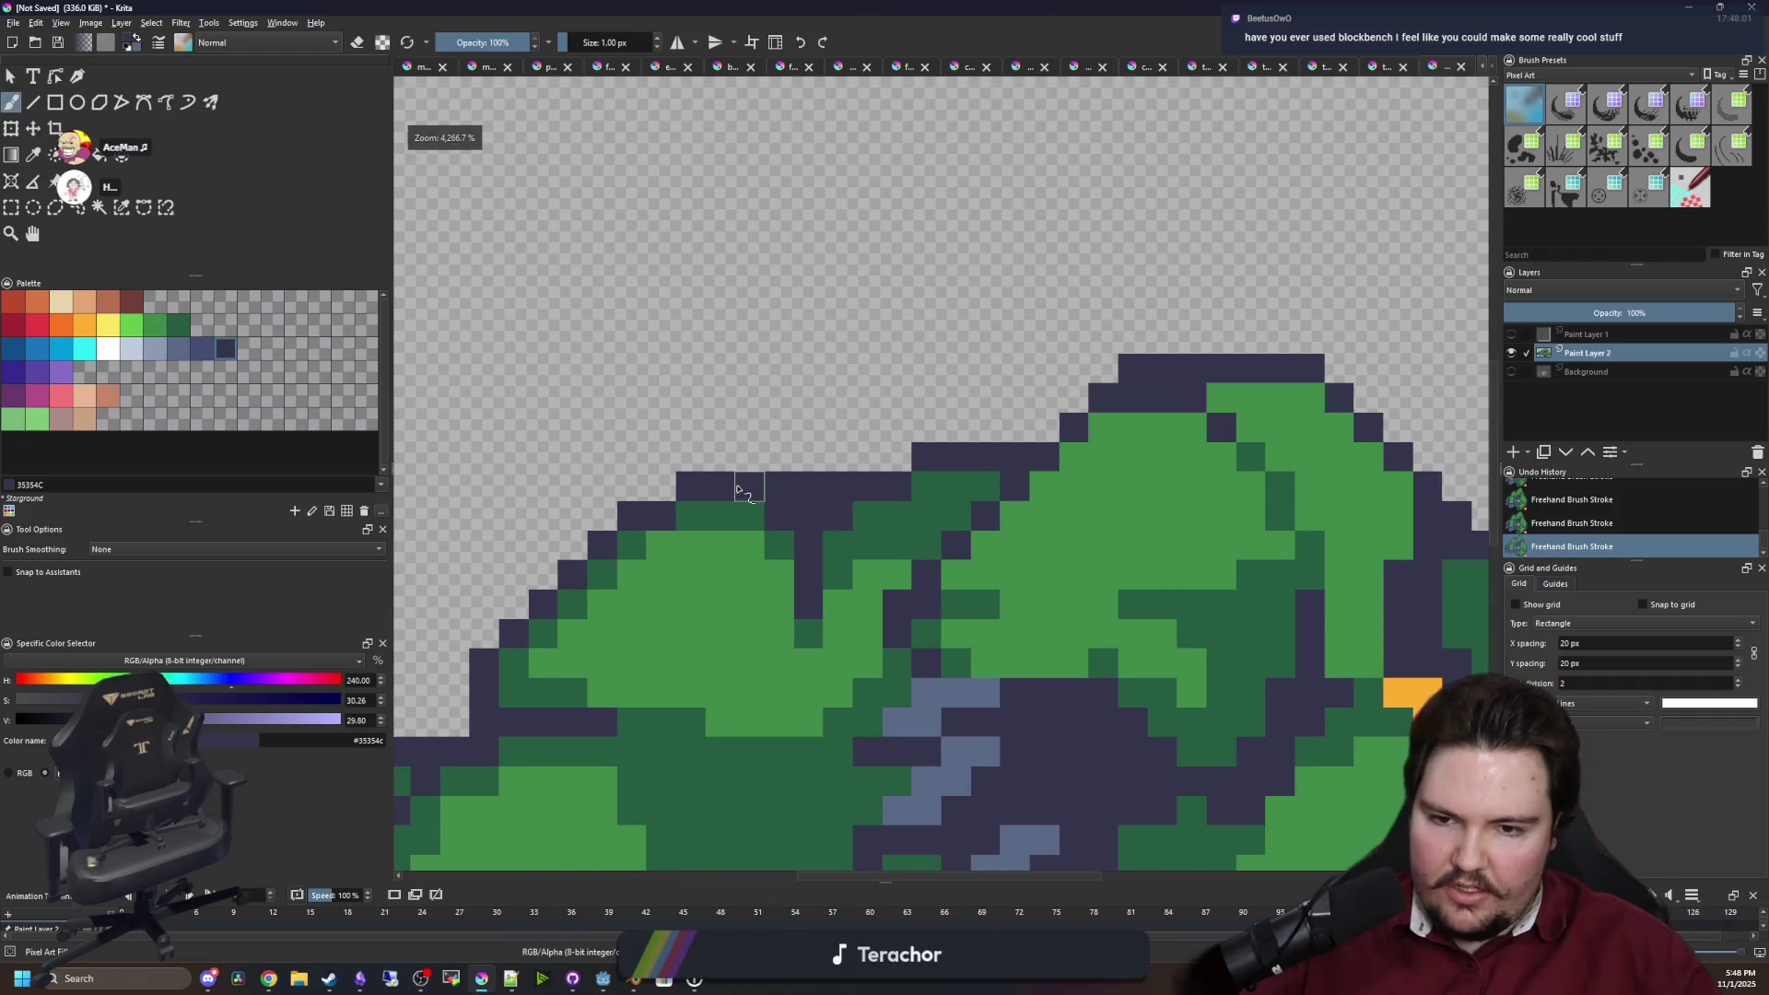
scroll(737, 491, down, 4)
key(ctrl+z)
Step: Choose palette colour 41 and paint slate-blue highlight pixels along the armour's left side
scroll(745, 532, down, 3)
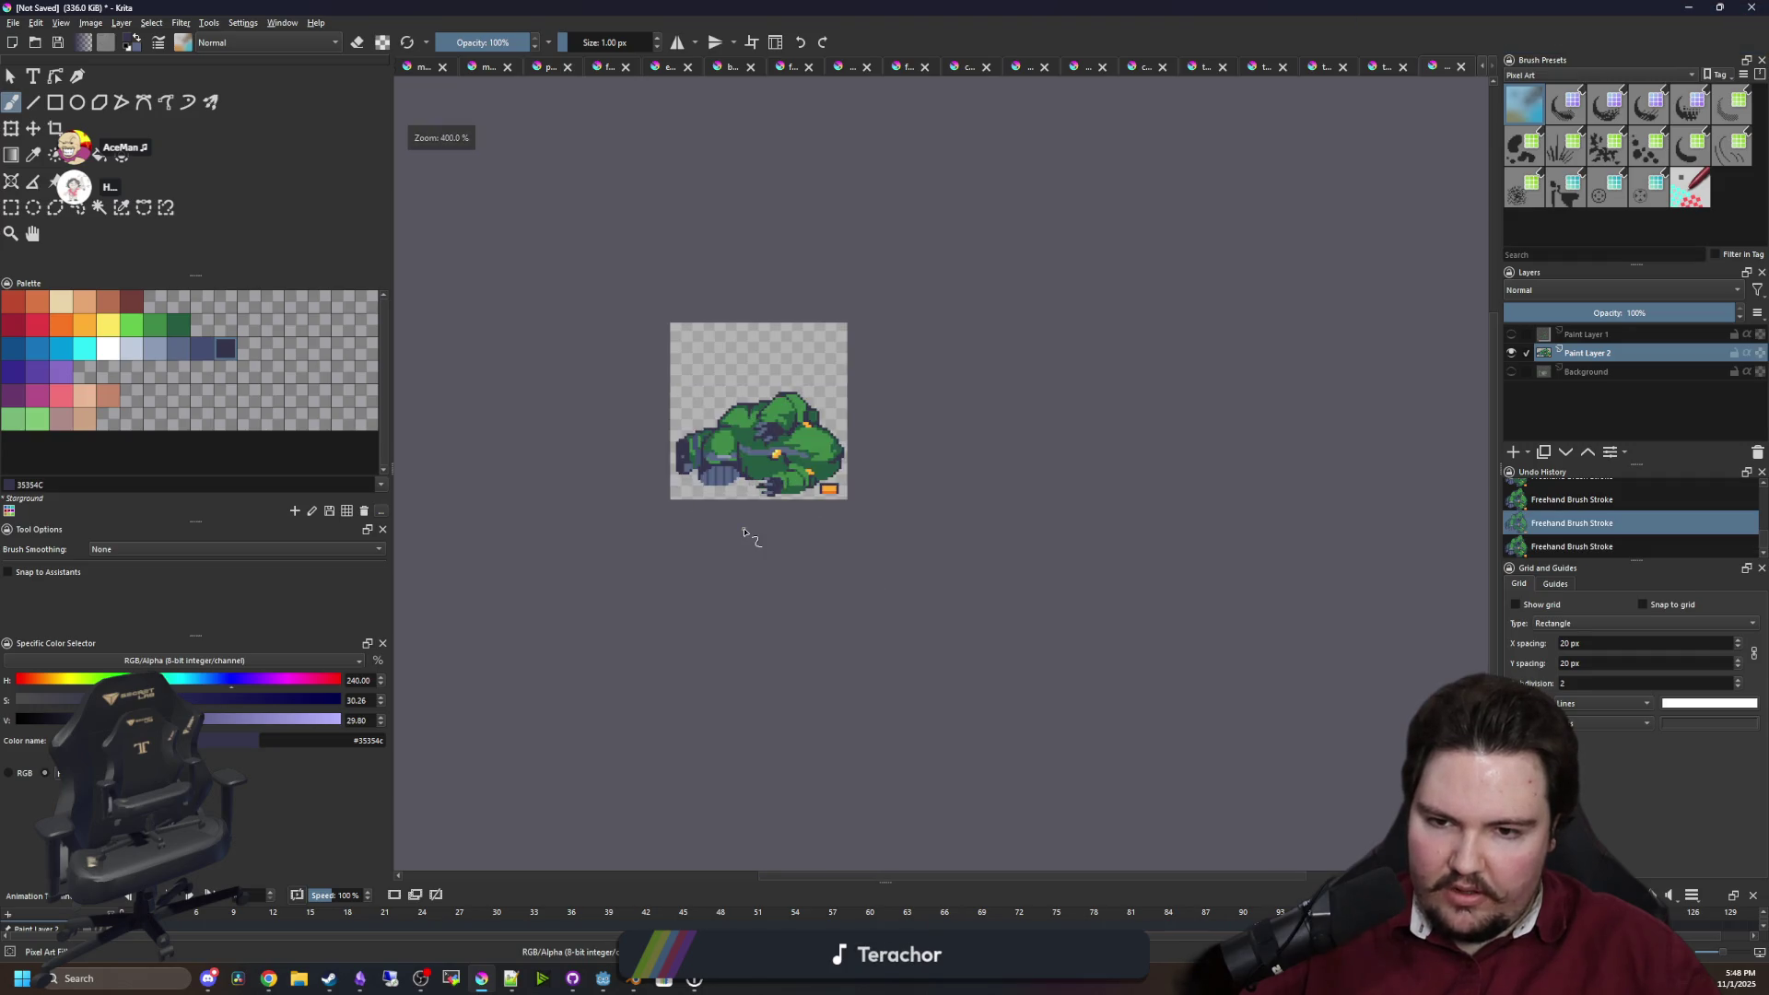
scroll(744, 533, up, 5)
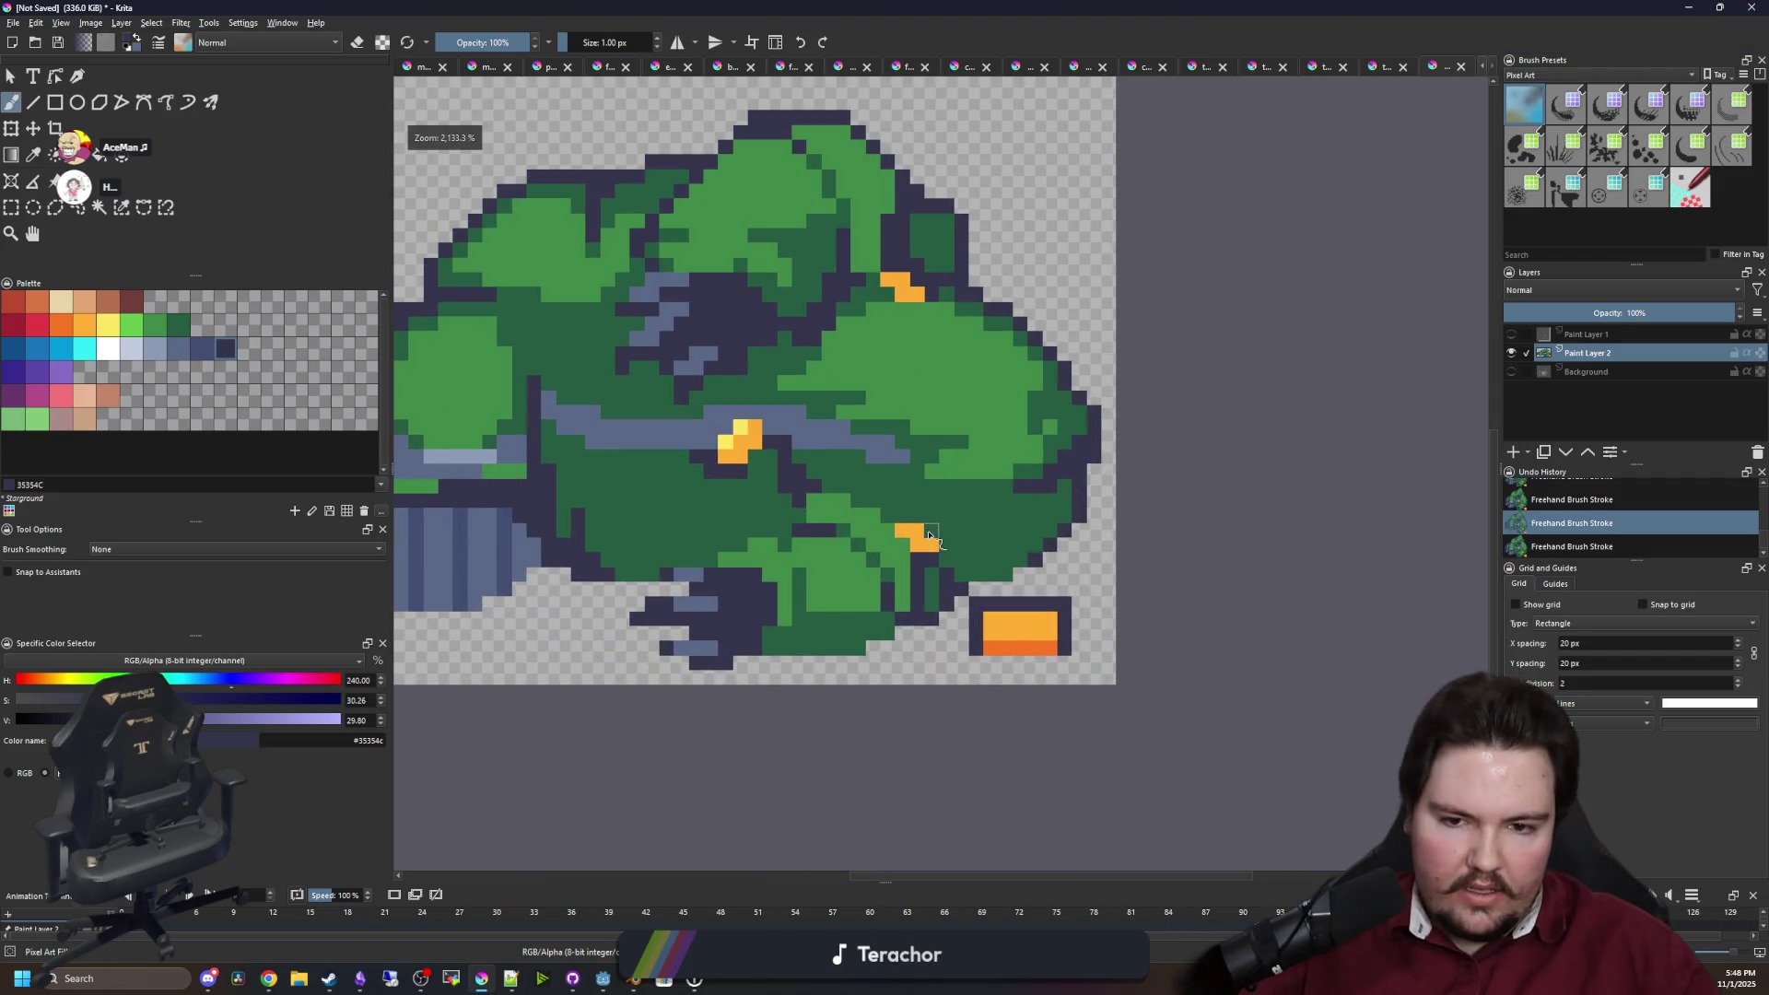
scroll(929, 537, down, 4)
scroll(781, 486, up, 2)
scroll(790, 498, down, 2)
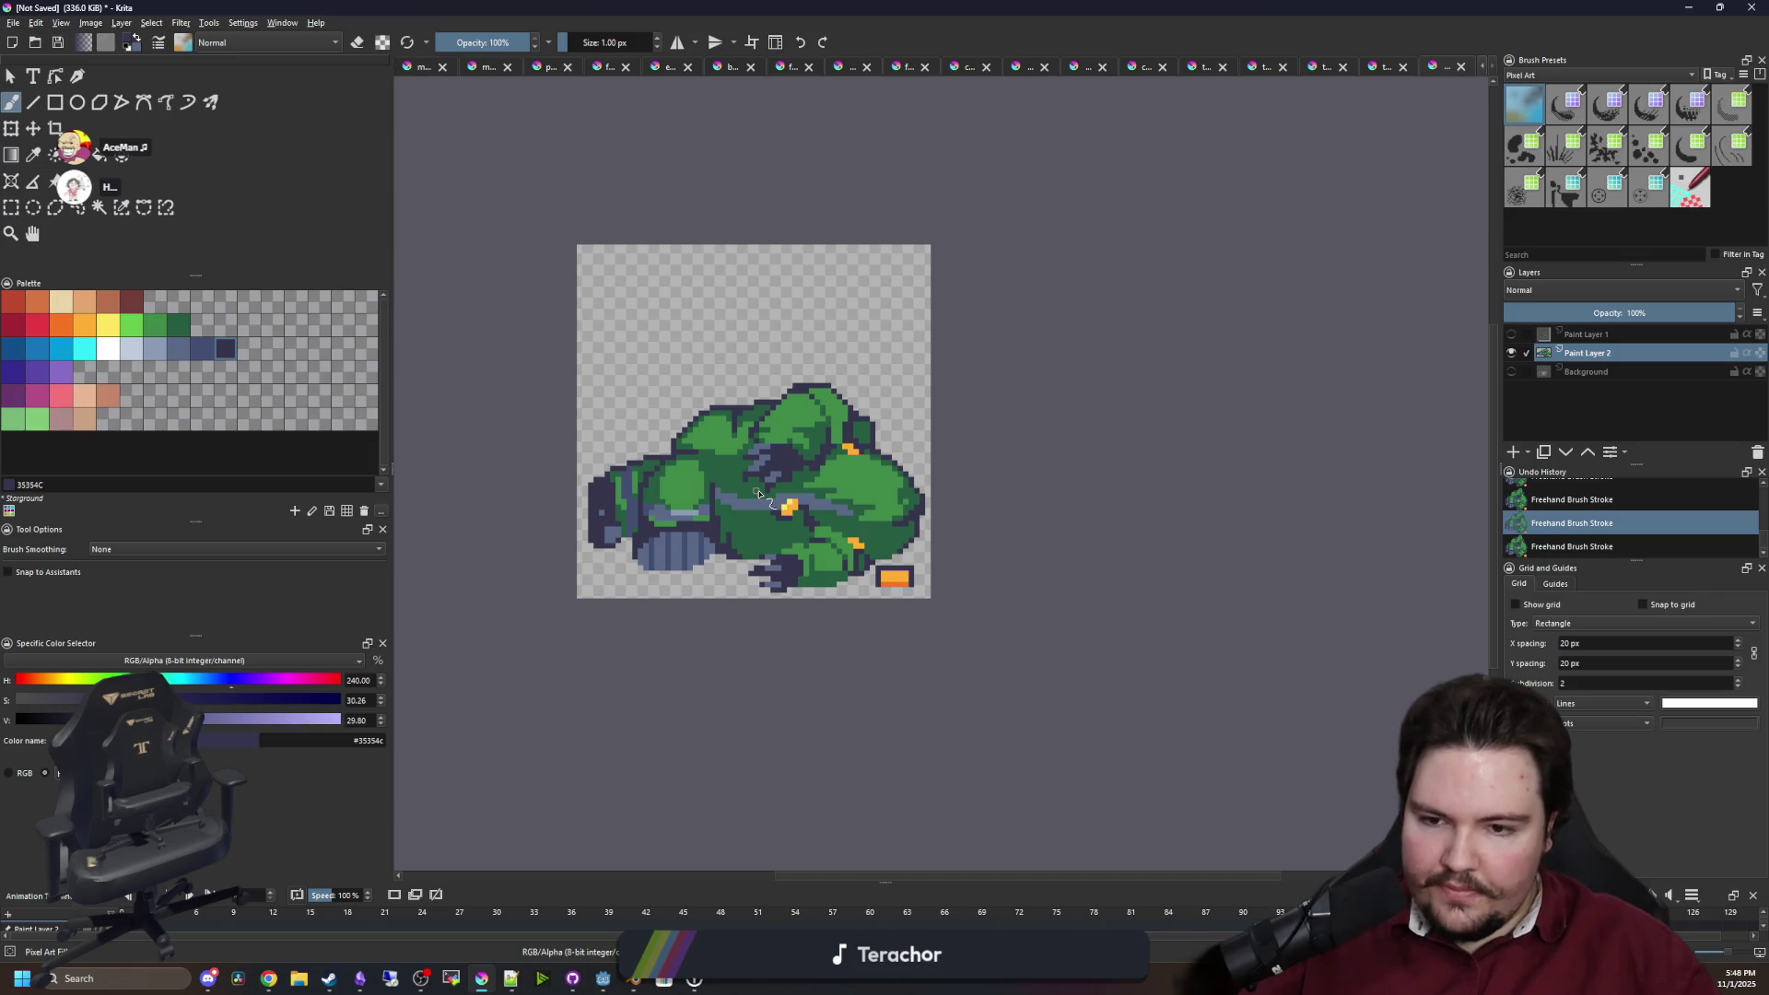
scroll(760, 512, up, 4)
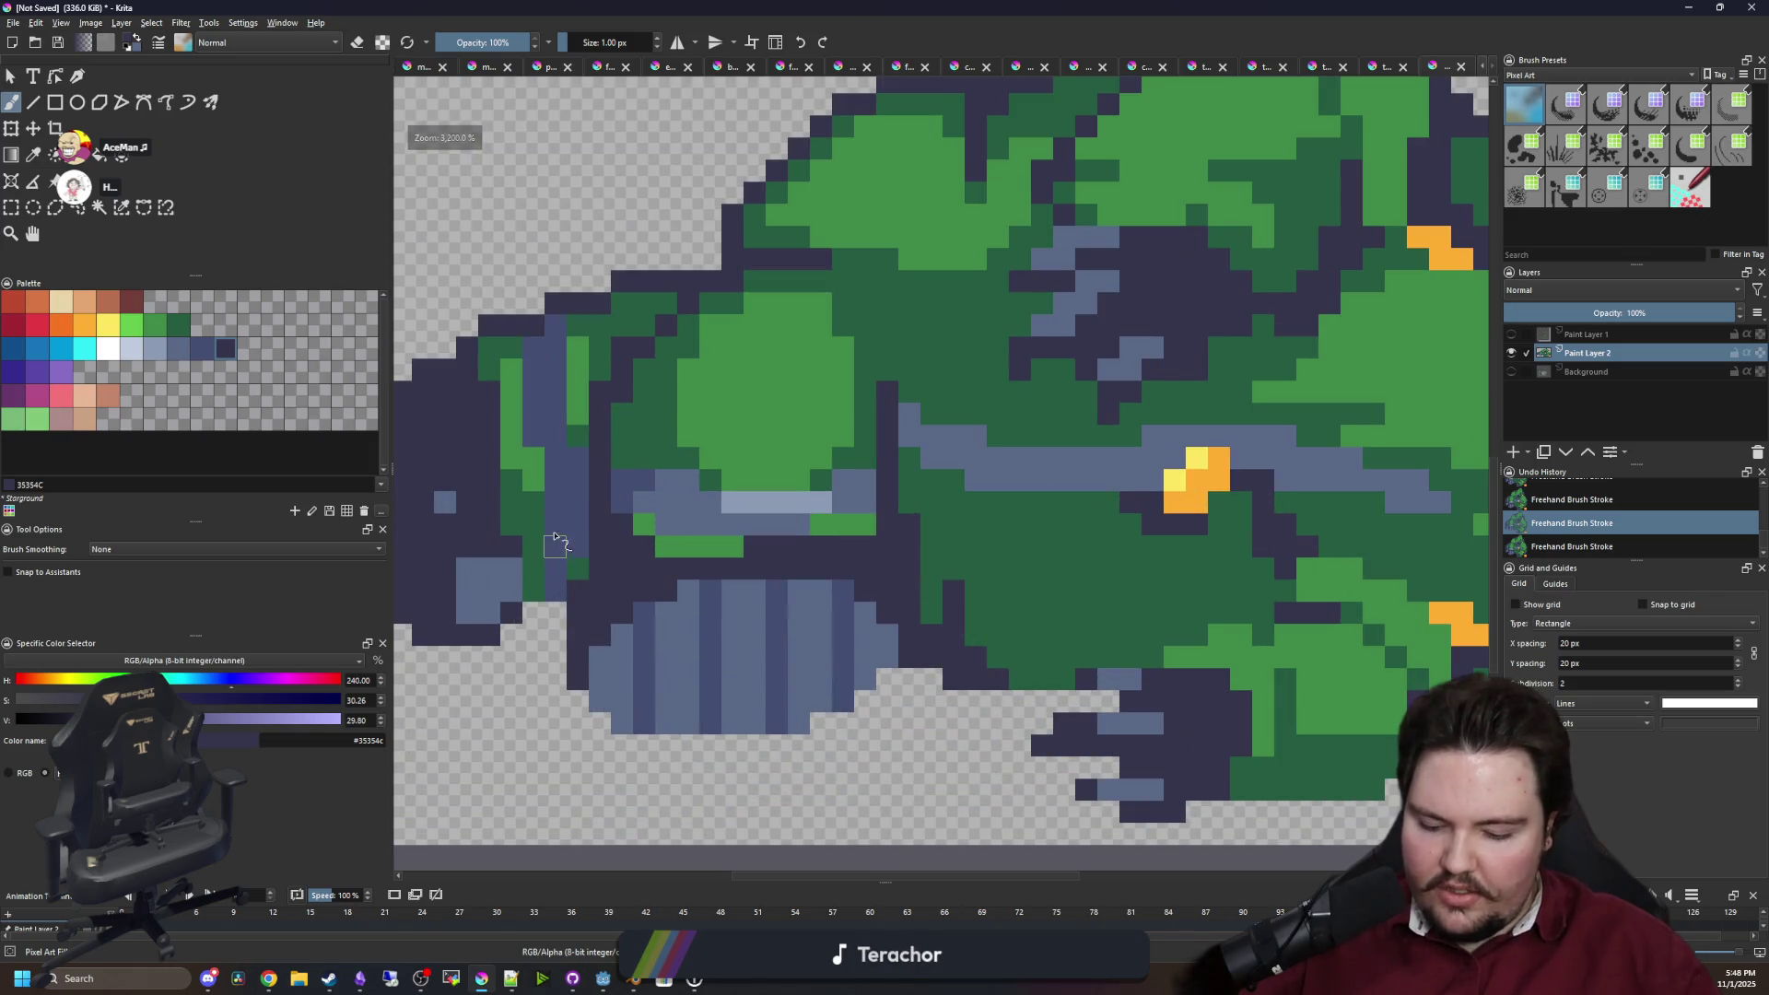
scroll(555, 540, up, 2)
click(202, 348)
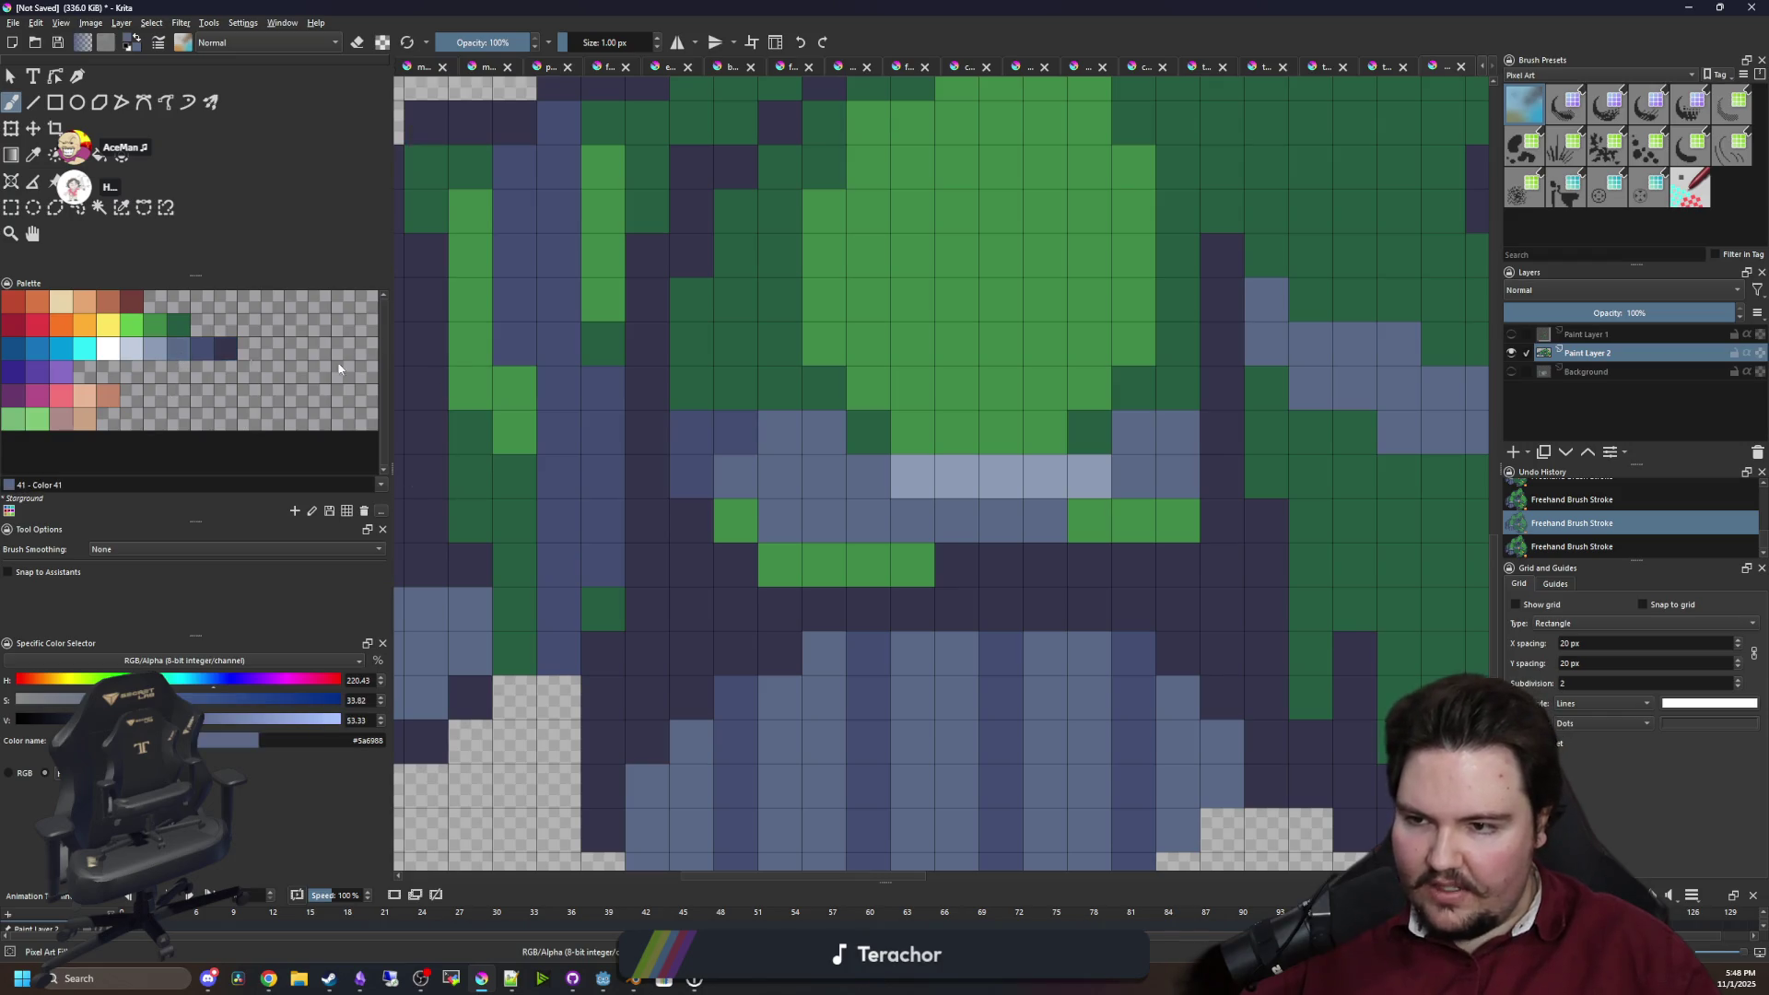
drag(601, 483, 599, 249)
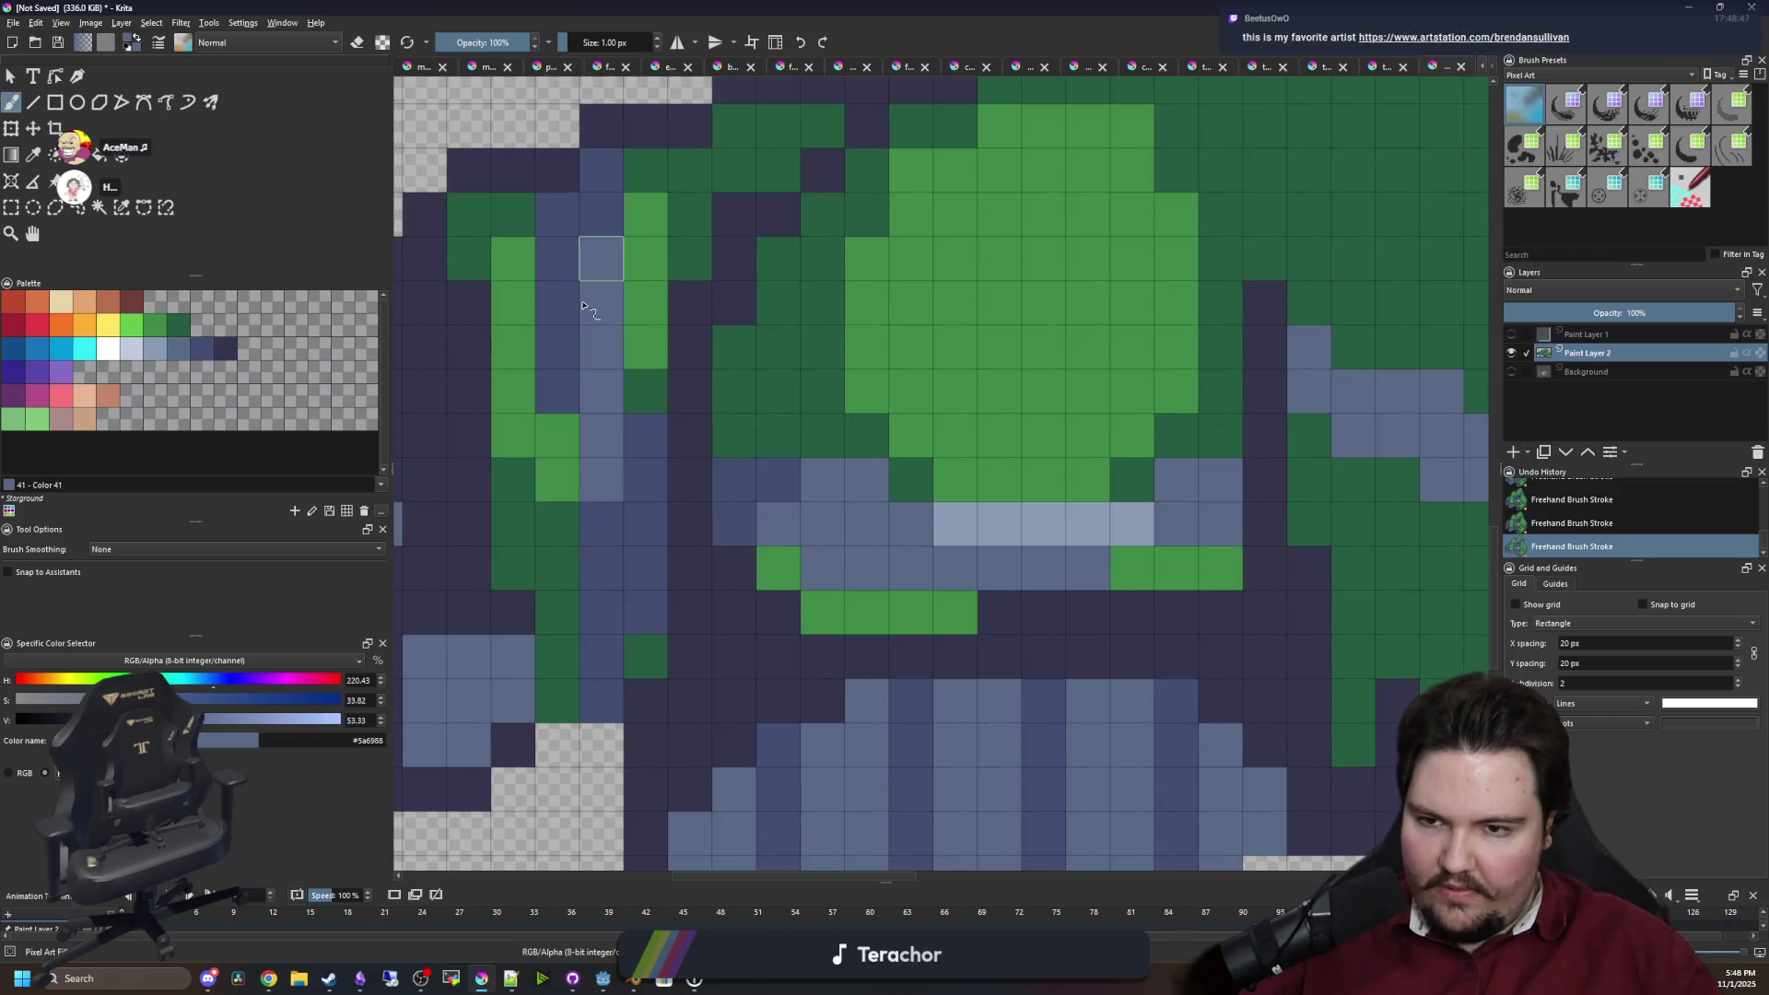
drag(558, 346, 558, 396)
click(558, 304)
Step: Undo and redo the last slate-blue stroke to compare the result
scroll(548, 348, down, 8)
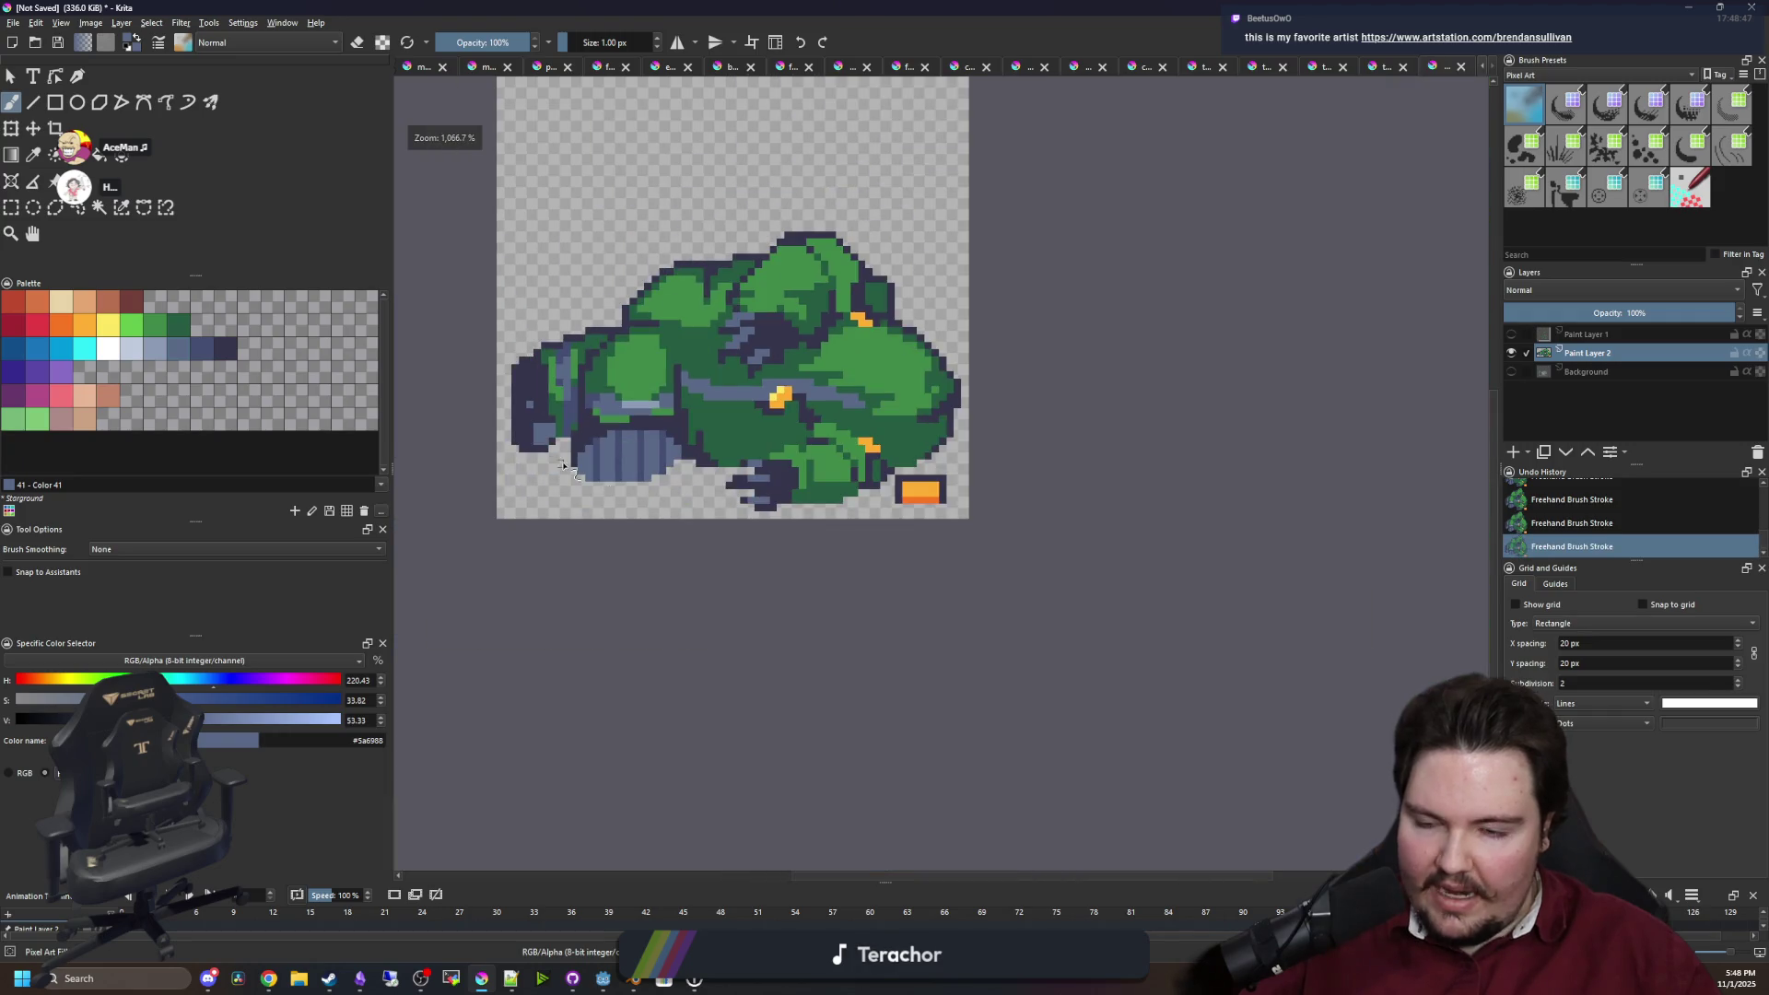
scroll(525, 402, up, 6)
key(ctrl+z)
key(ctrl+shift+z)
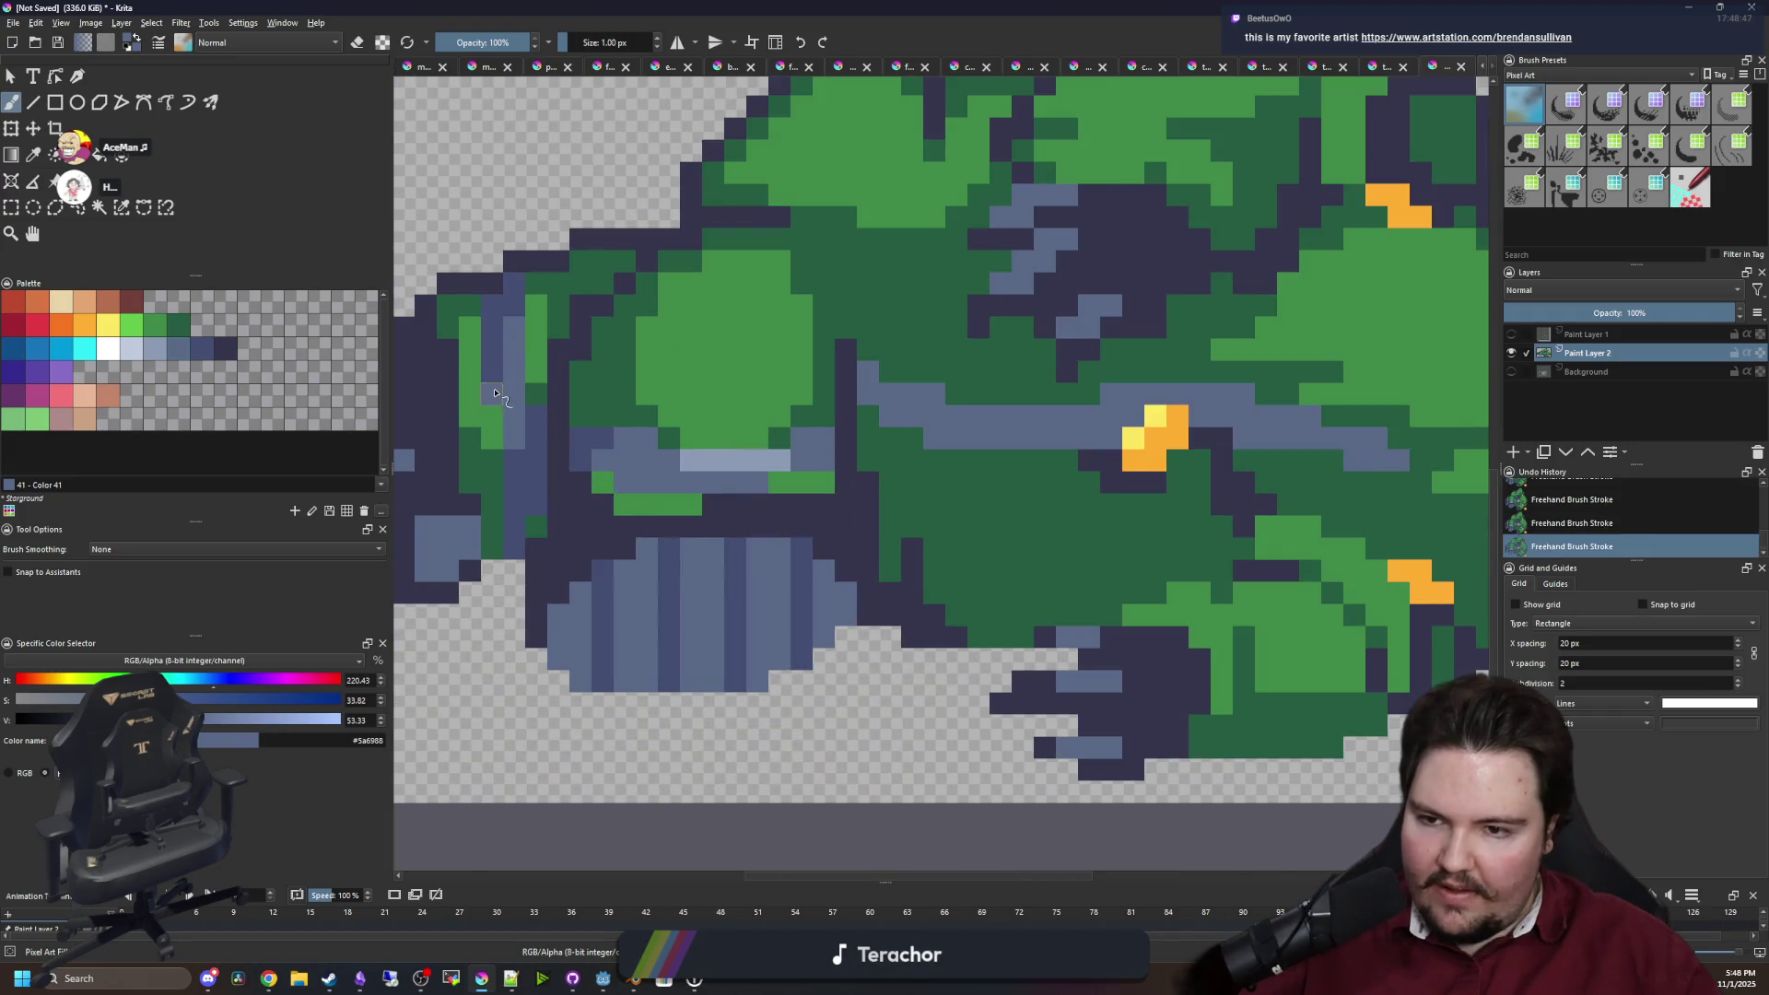
scroll(669, 548, down, 4)
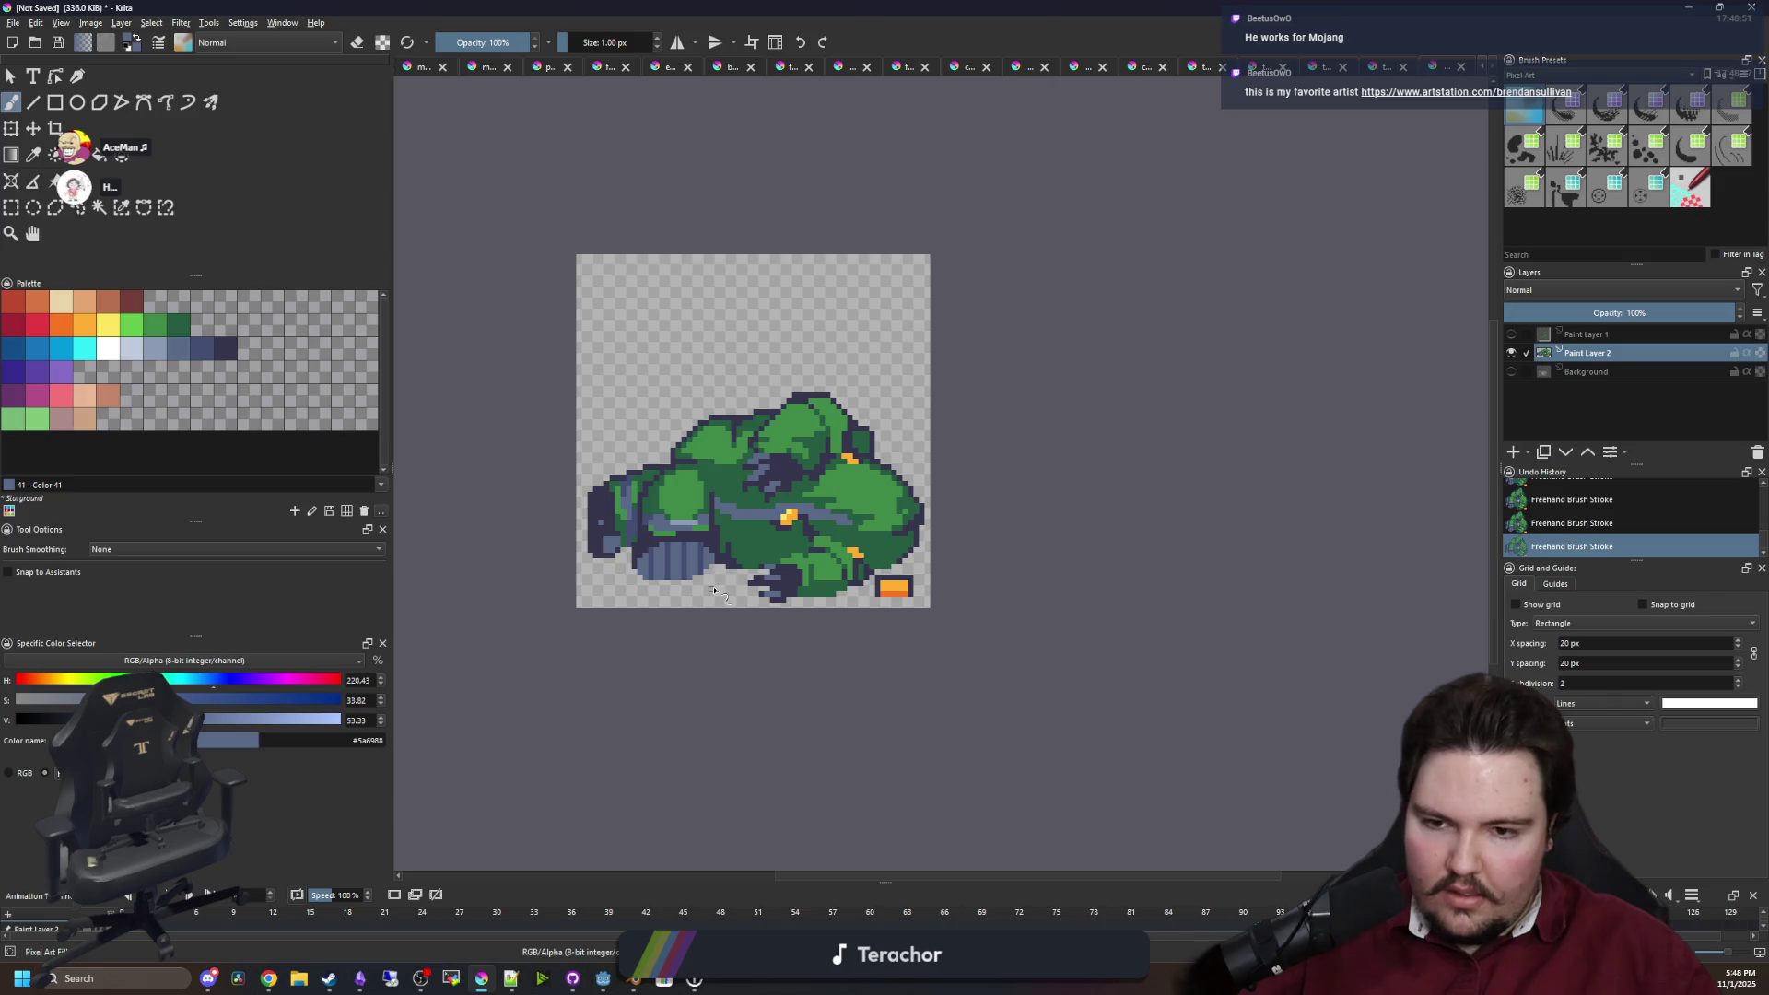
scroll(717, 498, up, 2)
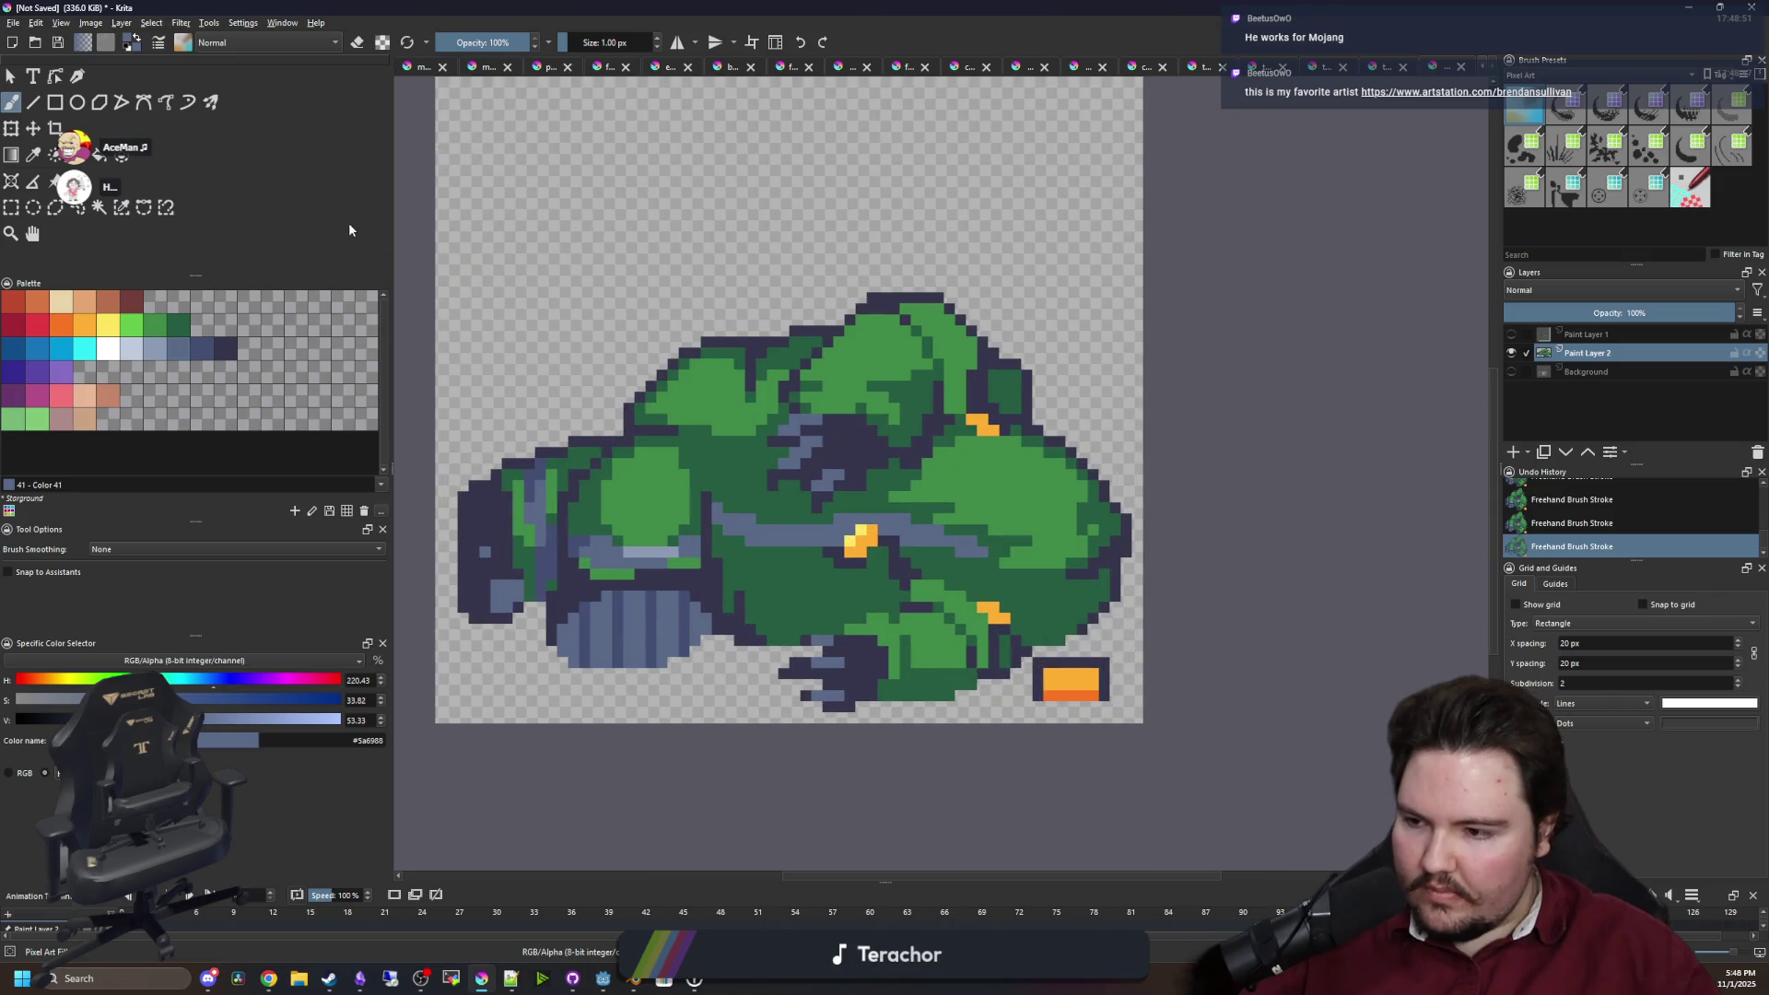
click(14, 23)
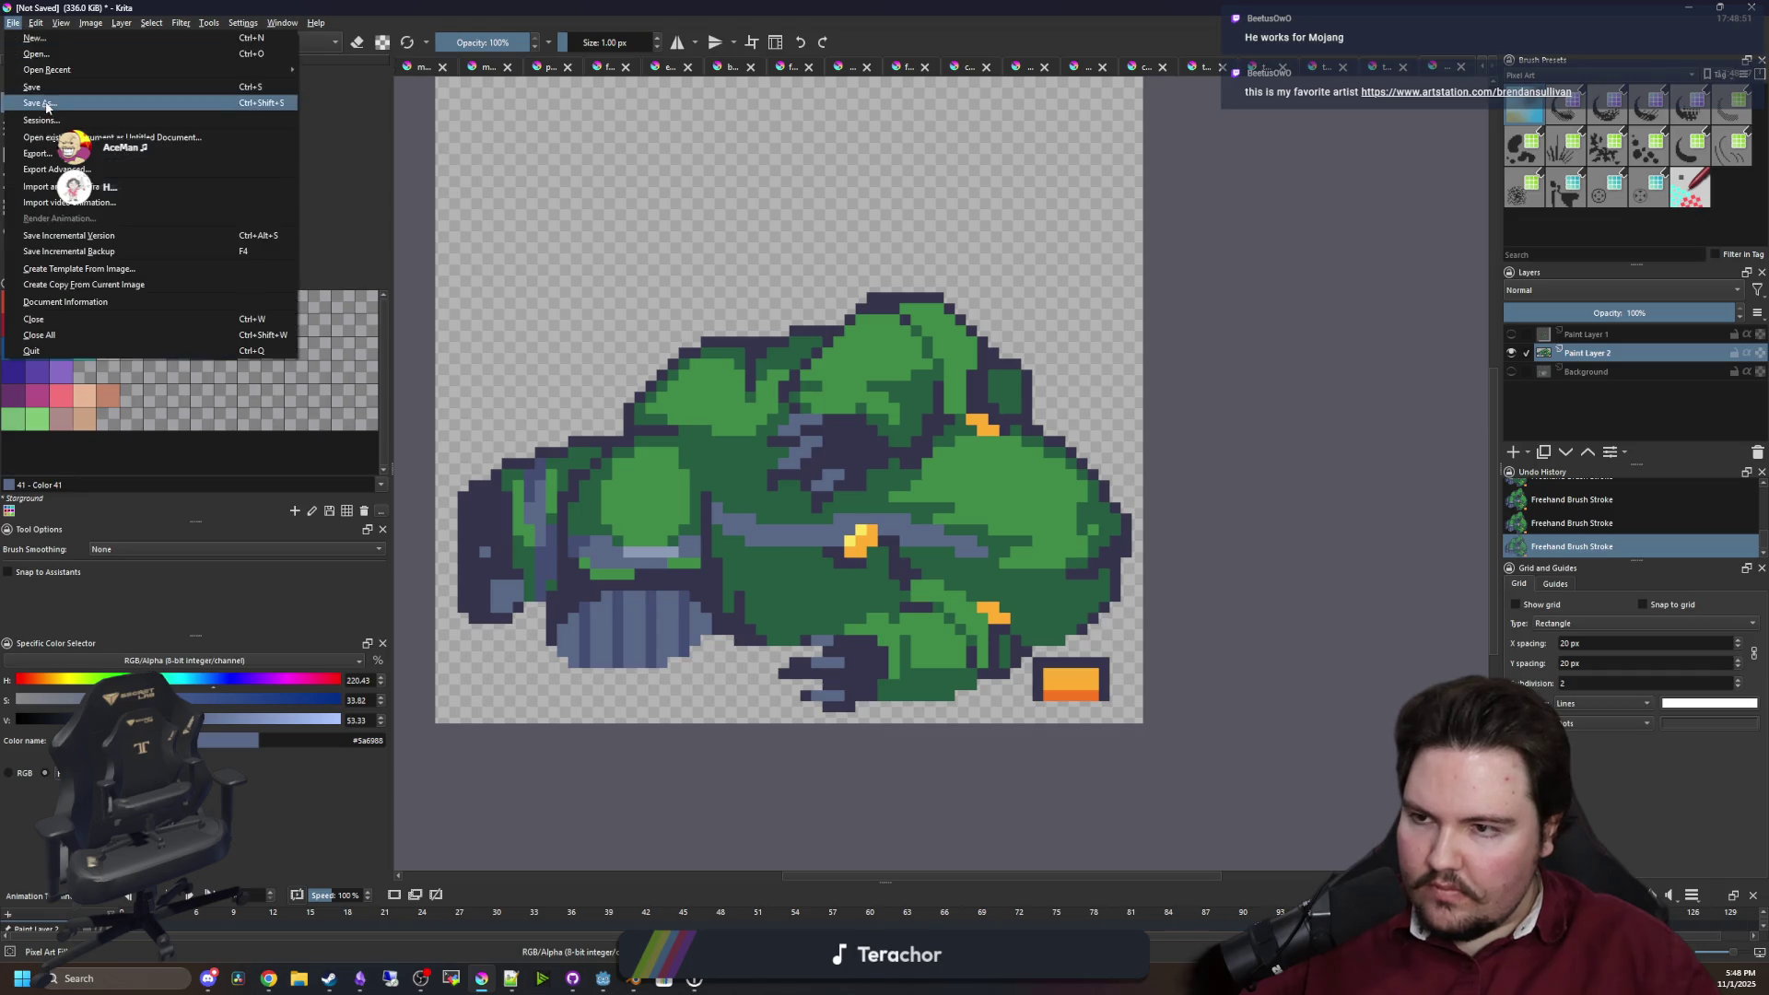
Step: Save the sprite as PNG file tank_corpse in the Sprites folder, then unmaximize Krita
click(55, 106)
text(tank_corpse)
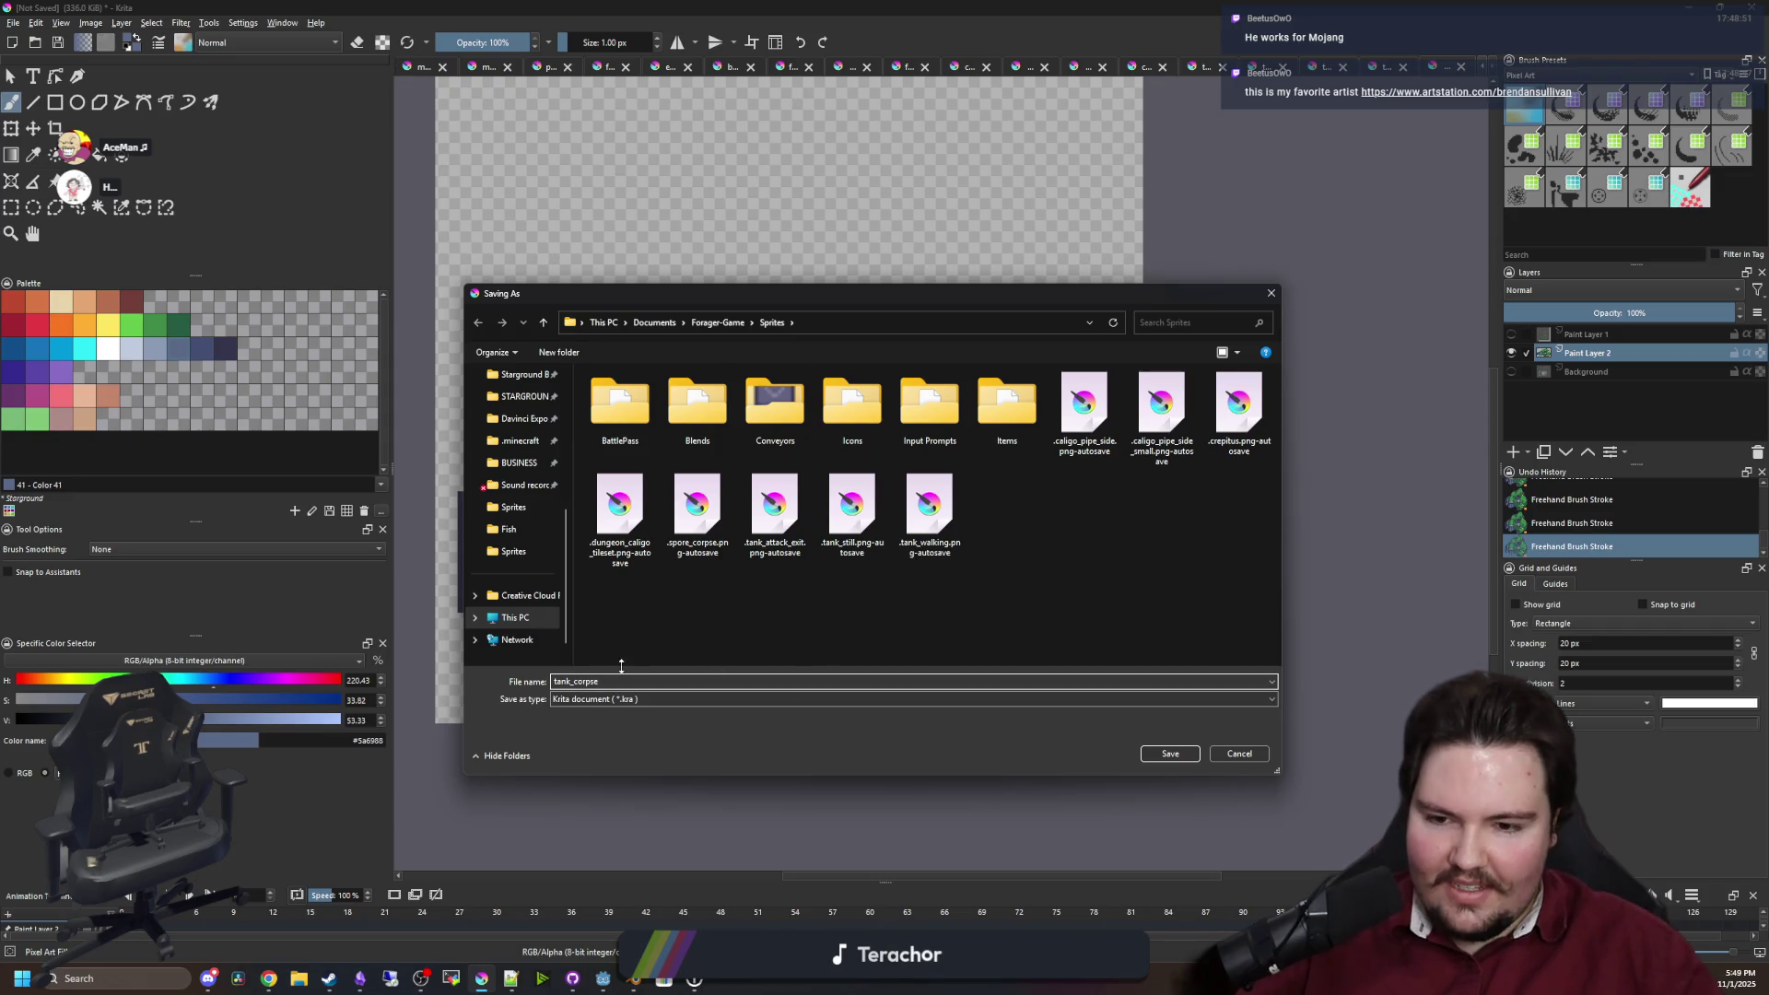
click(632, 702)
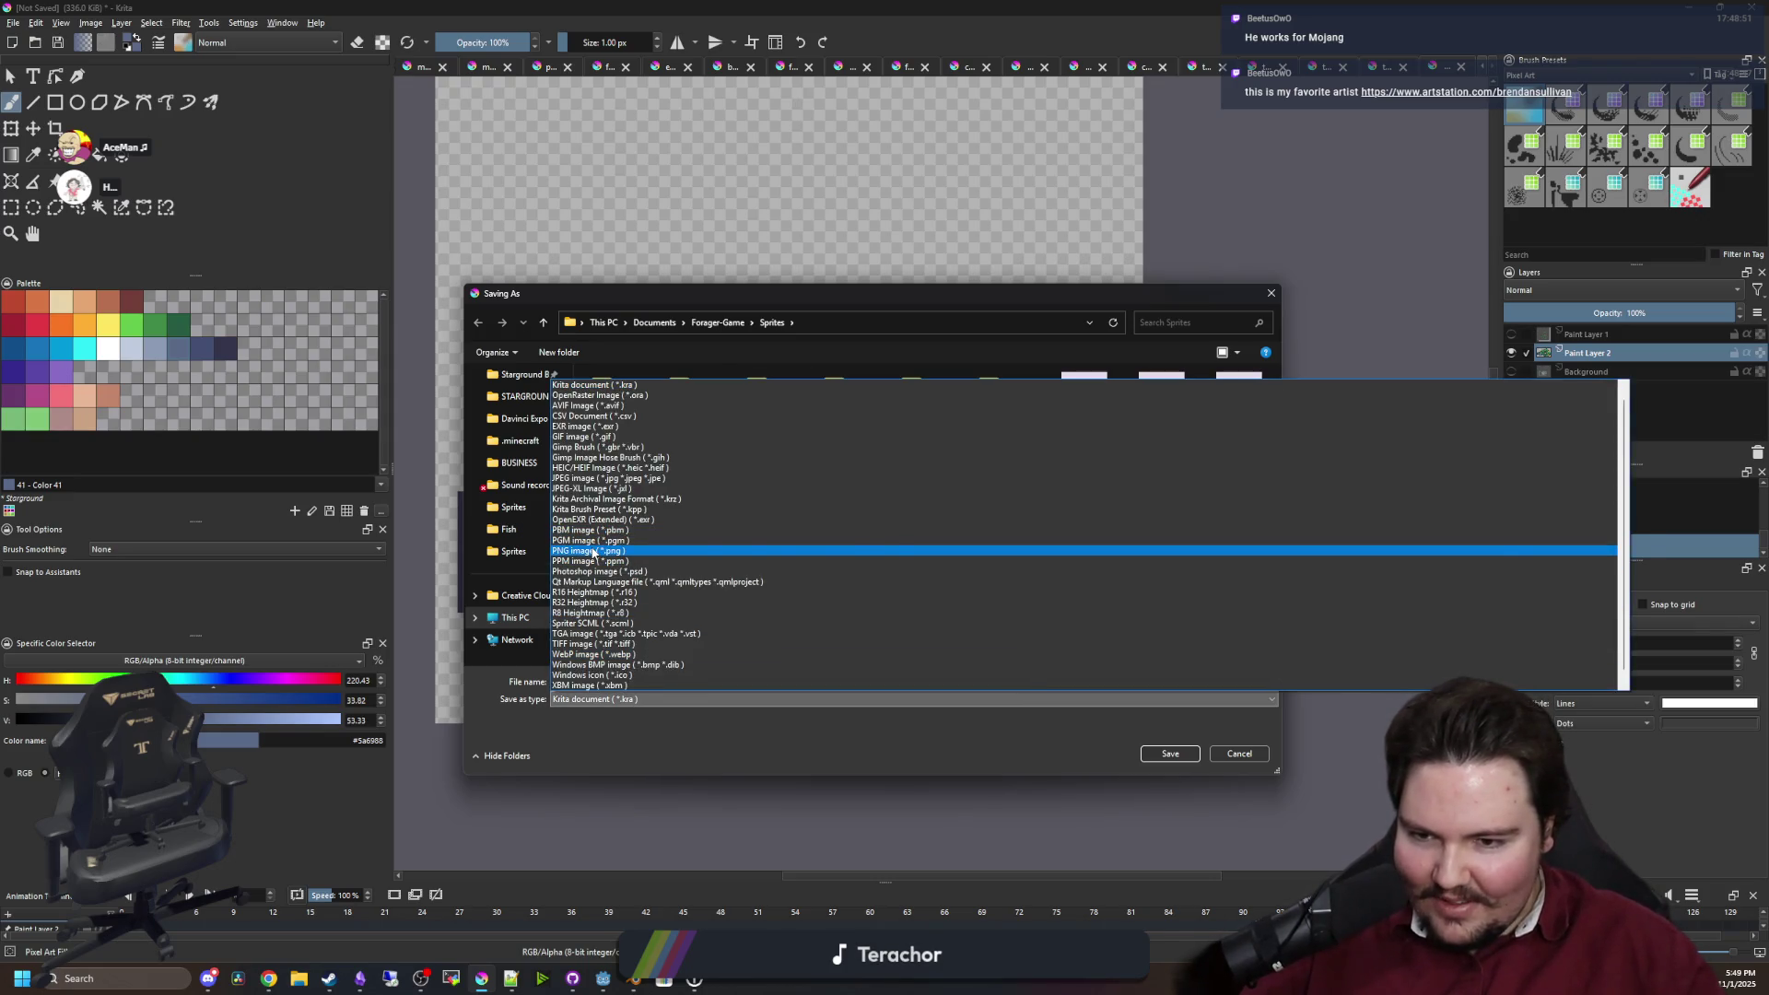
click(592, 551)
click(1170, 753)
click(964, 640)
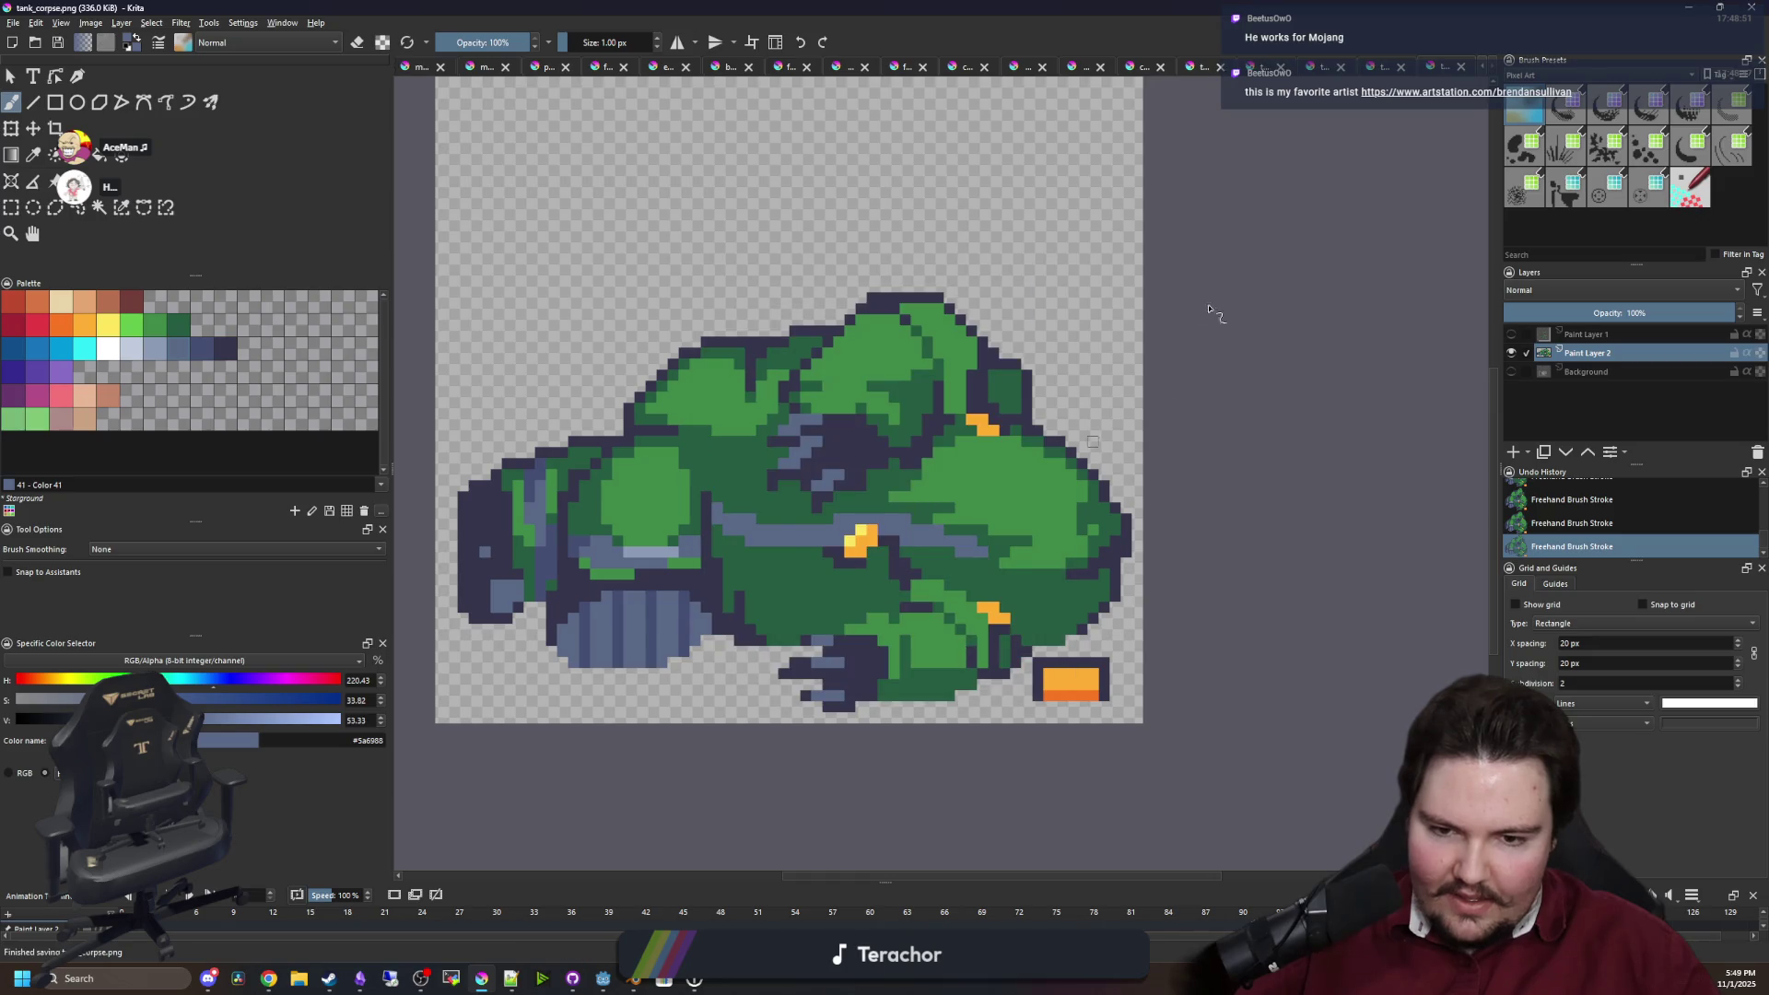
mouse_move(1197, 9)
mouse_down()
mouse_move(1010, 234)
mouse_move(1013, 201)
mouse_up()
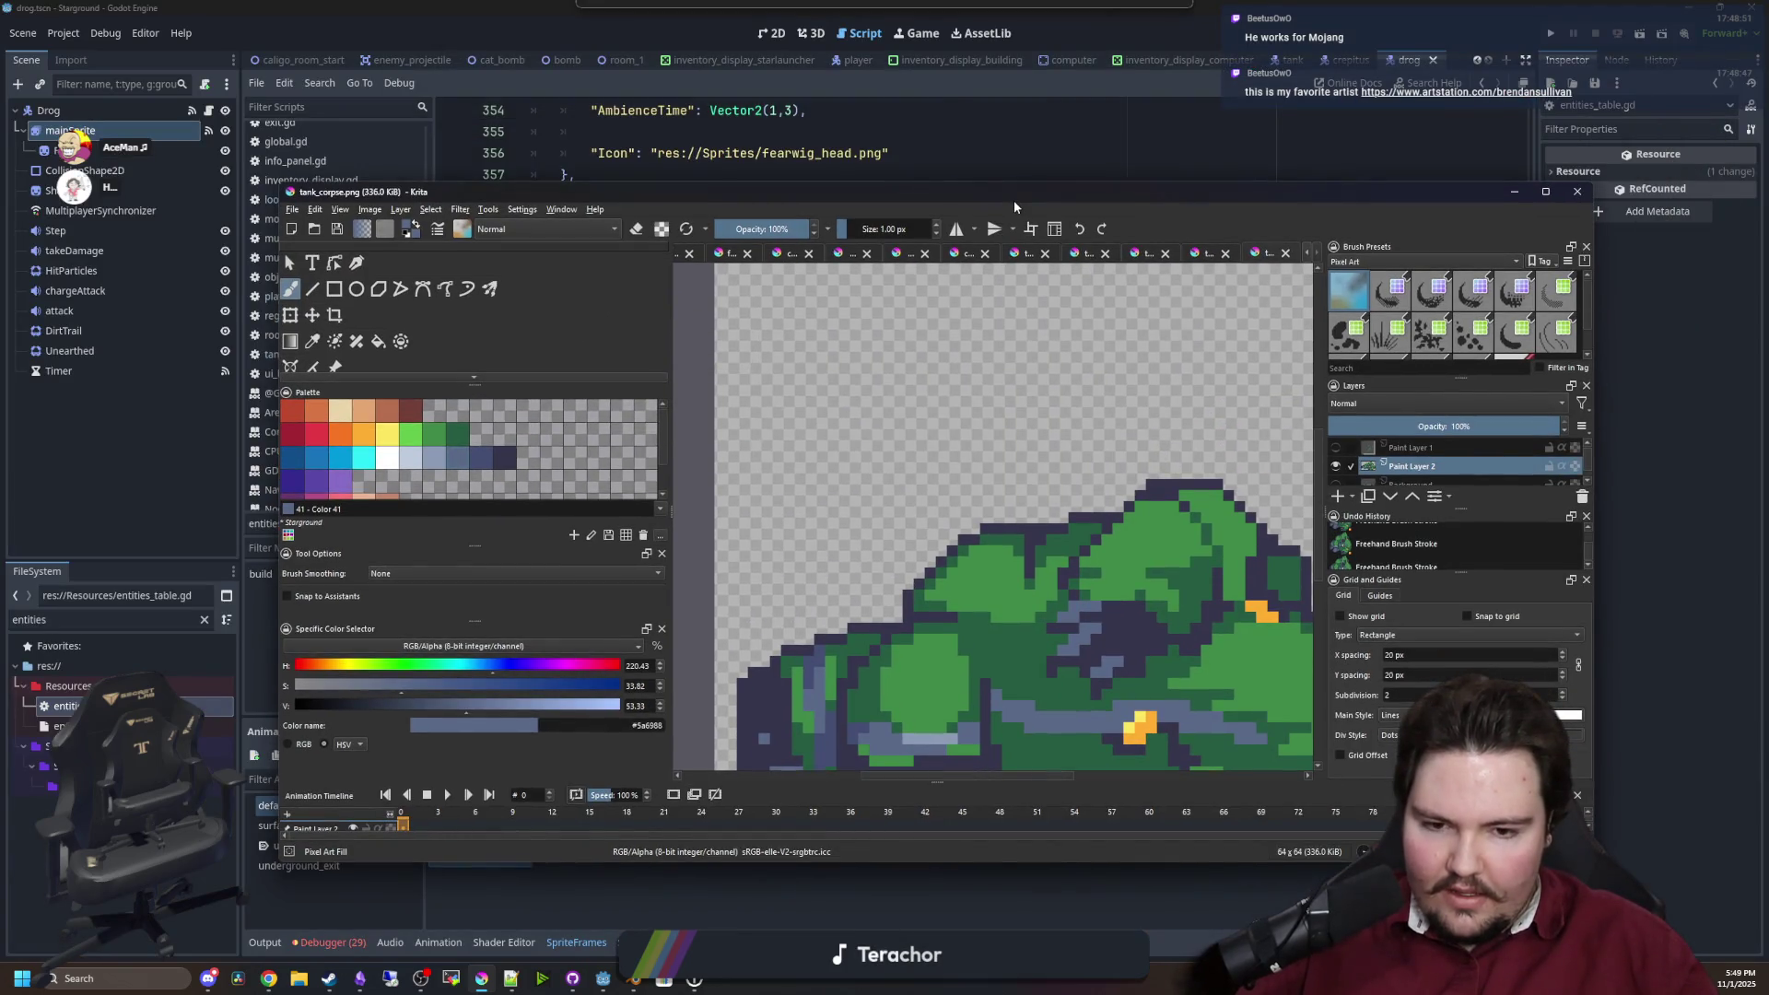
Step: Re-maximize Krita, drag it down out of the way, and focus the Godot editor
double_click(1014, 201)
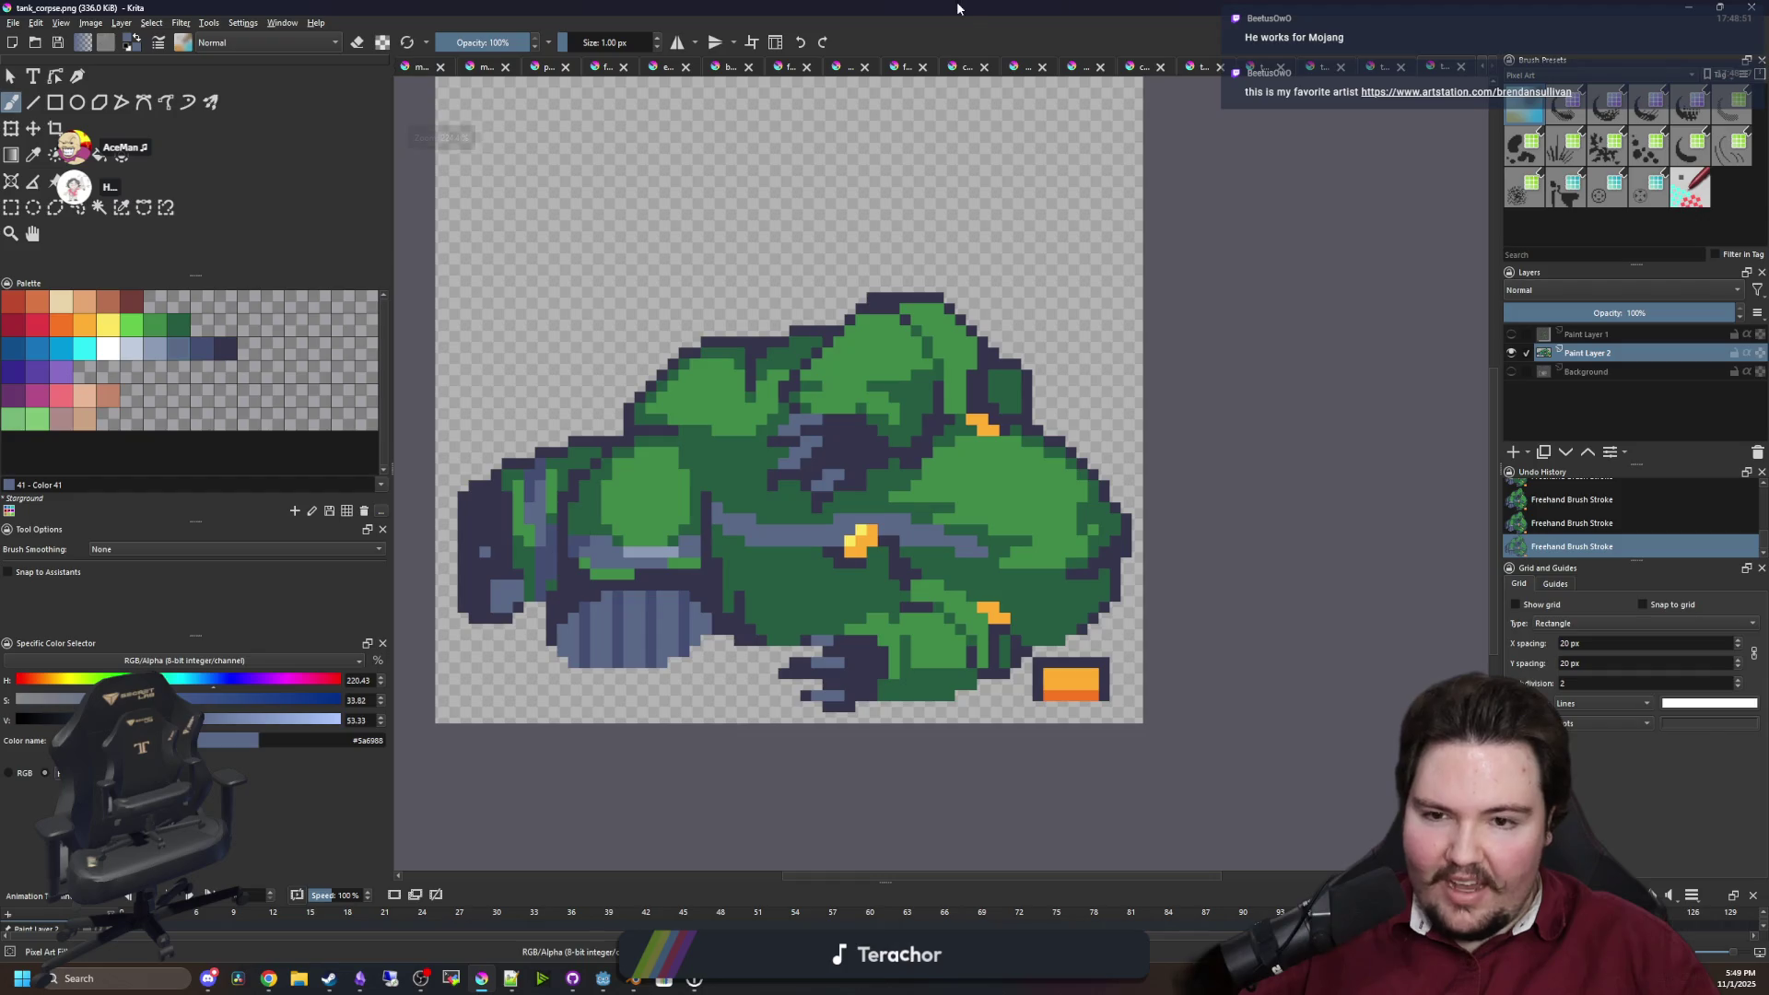
drag(950, 6, 950, 698)
click(1041, 449)
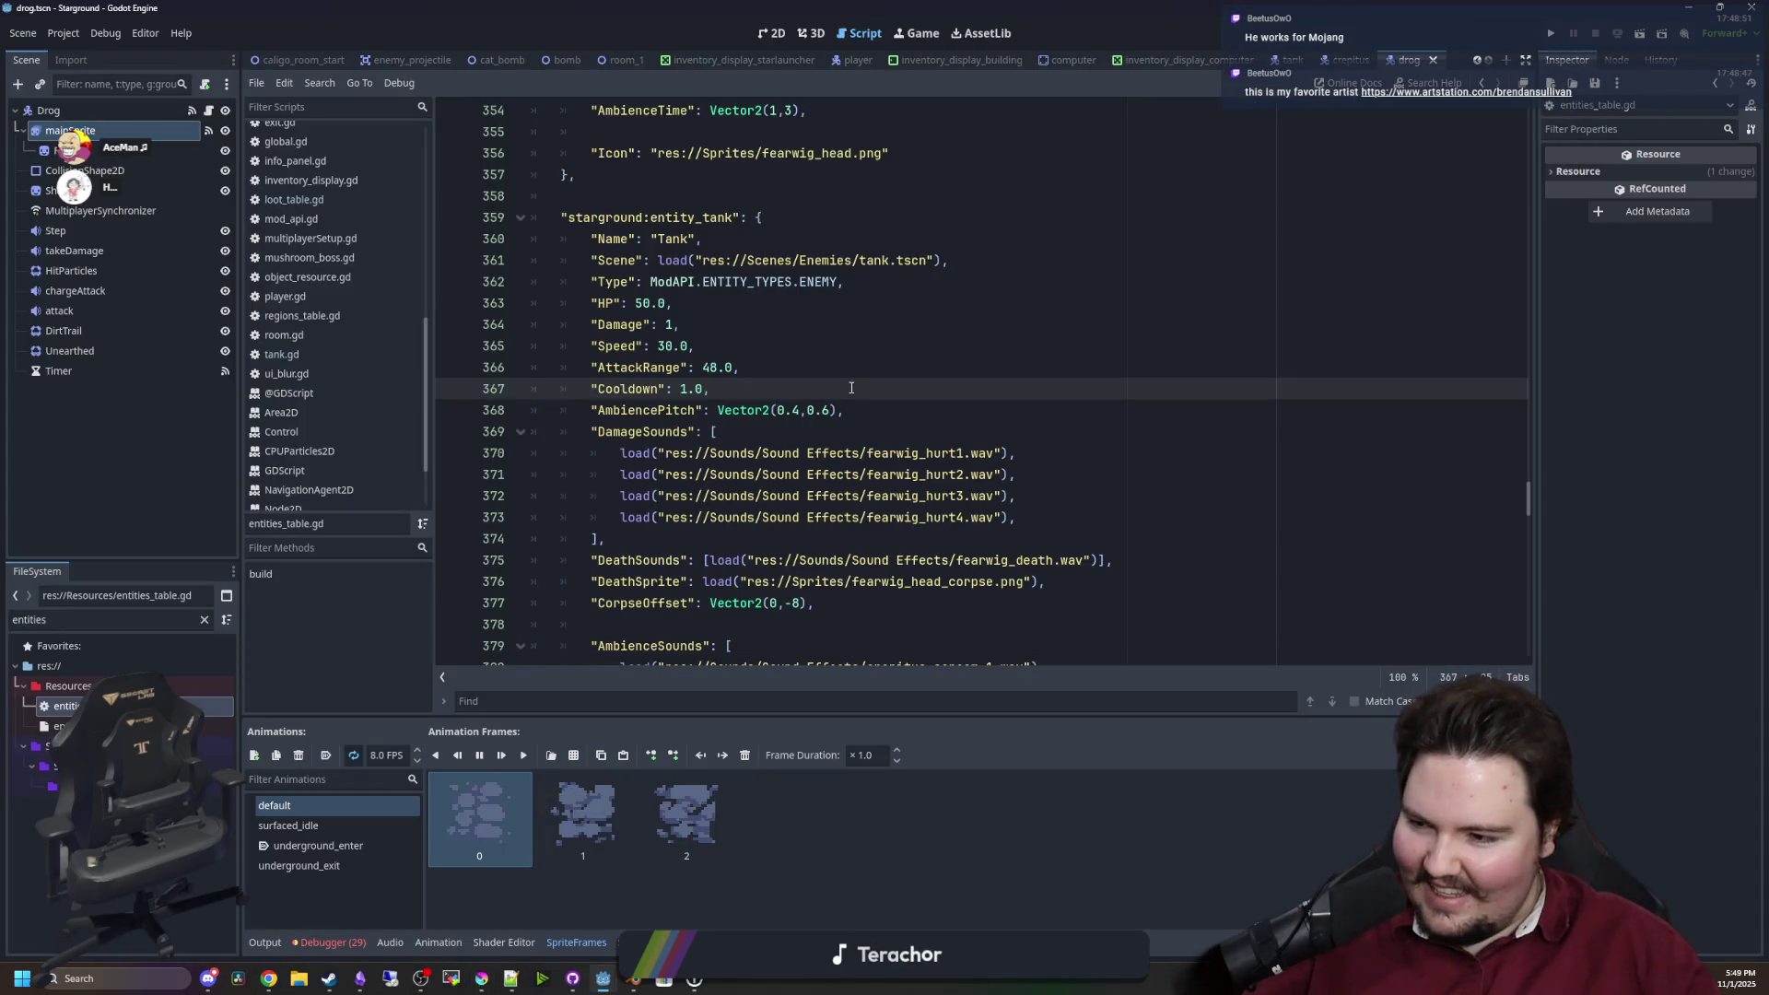
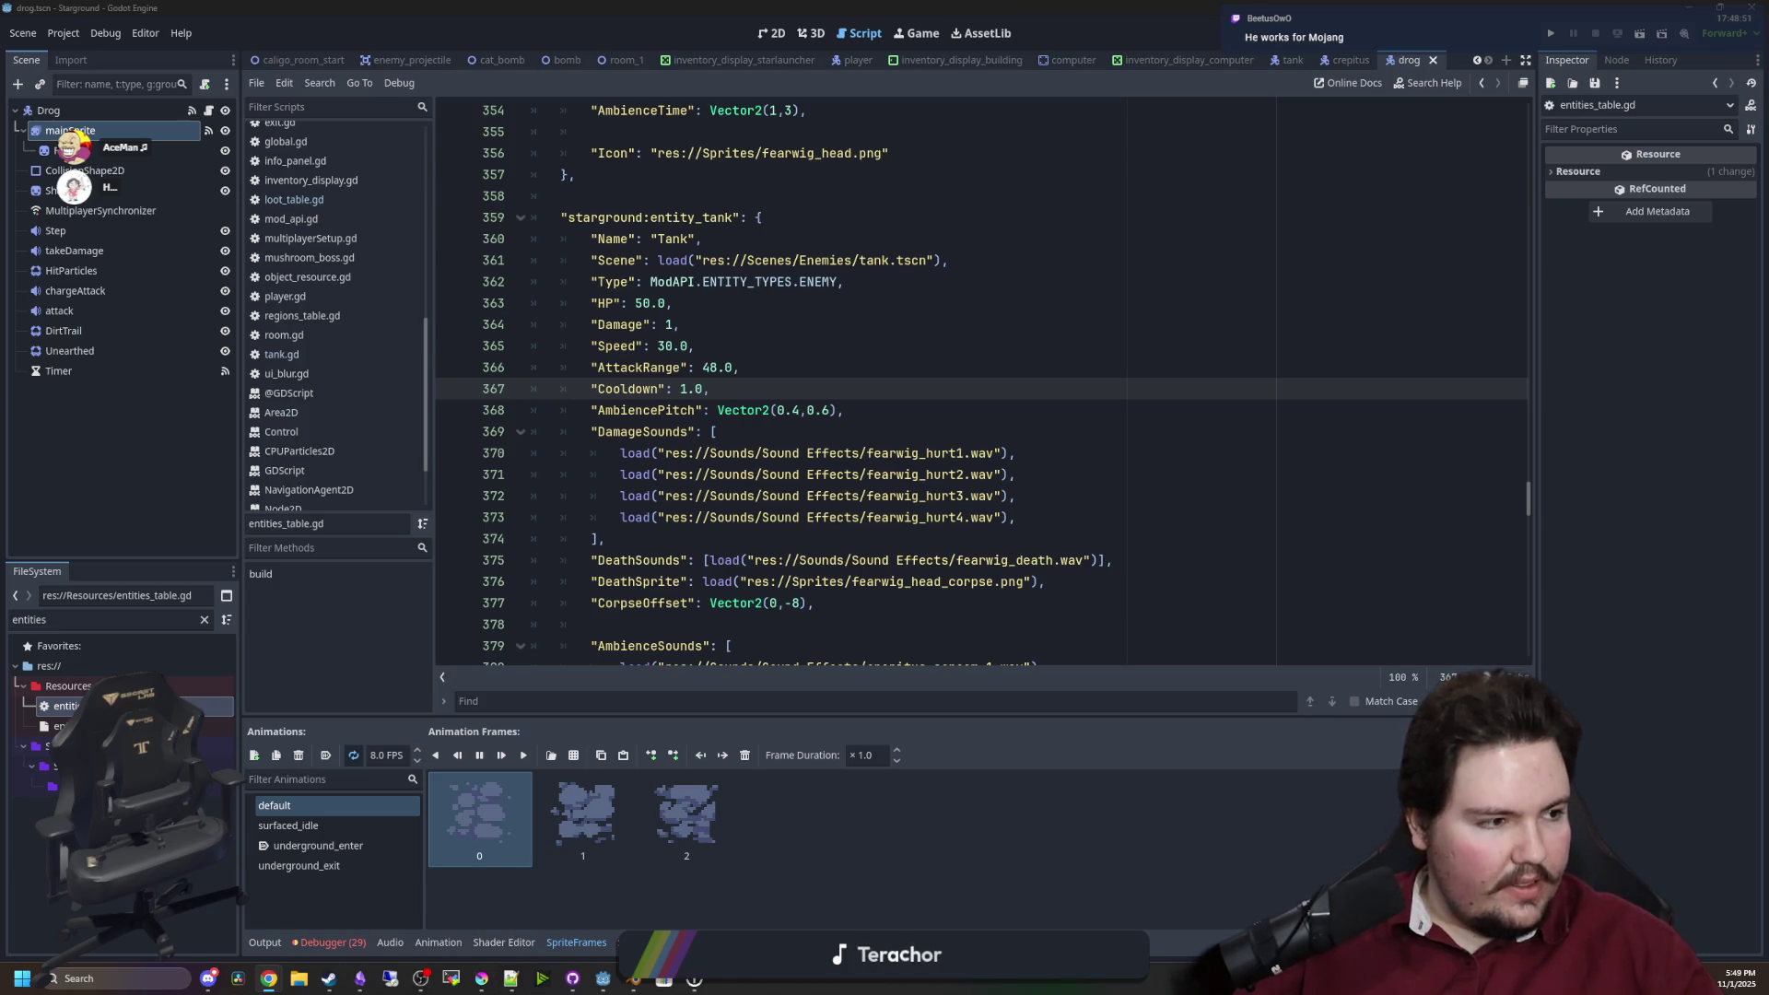
Step: Switch from the Godot editor to the Chrome window showing the ArtStation portfolio
key(alt+Tab)
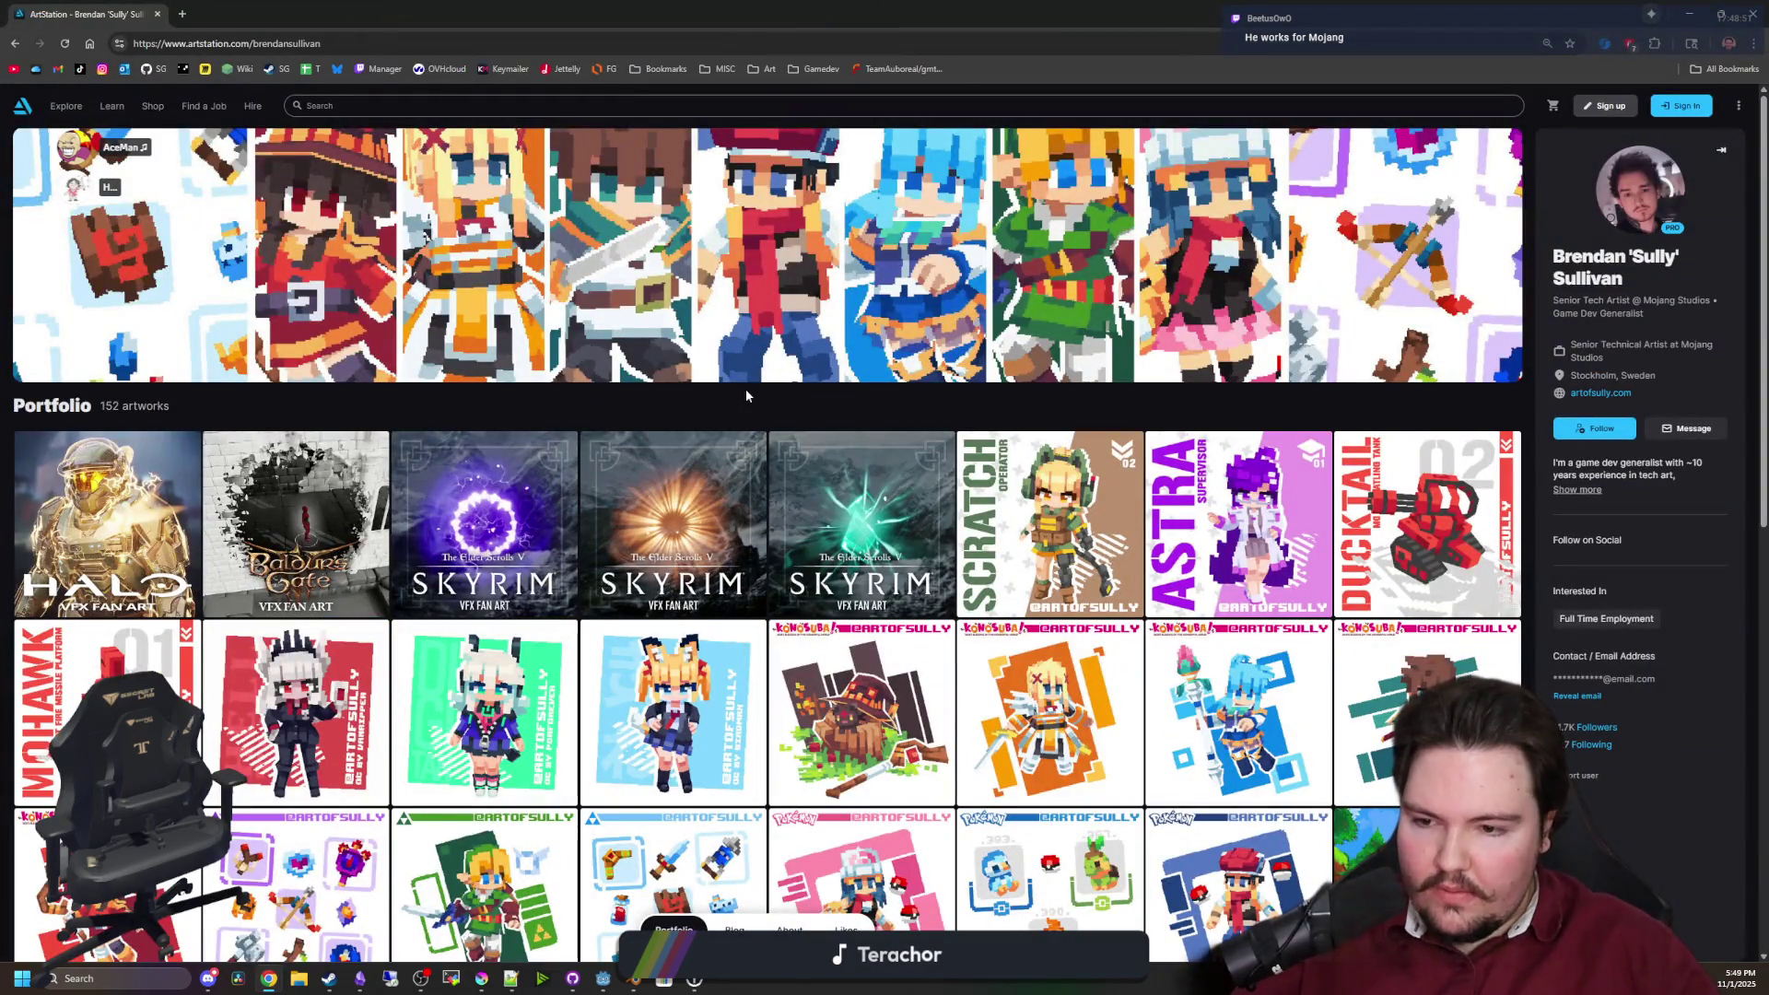
Step: Browse down the portfolio grid and open the teal car outline tutorial artwork
scroll(1181, 376, down, 5)
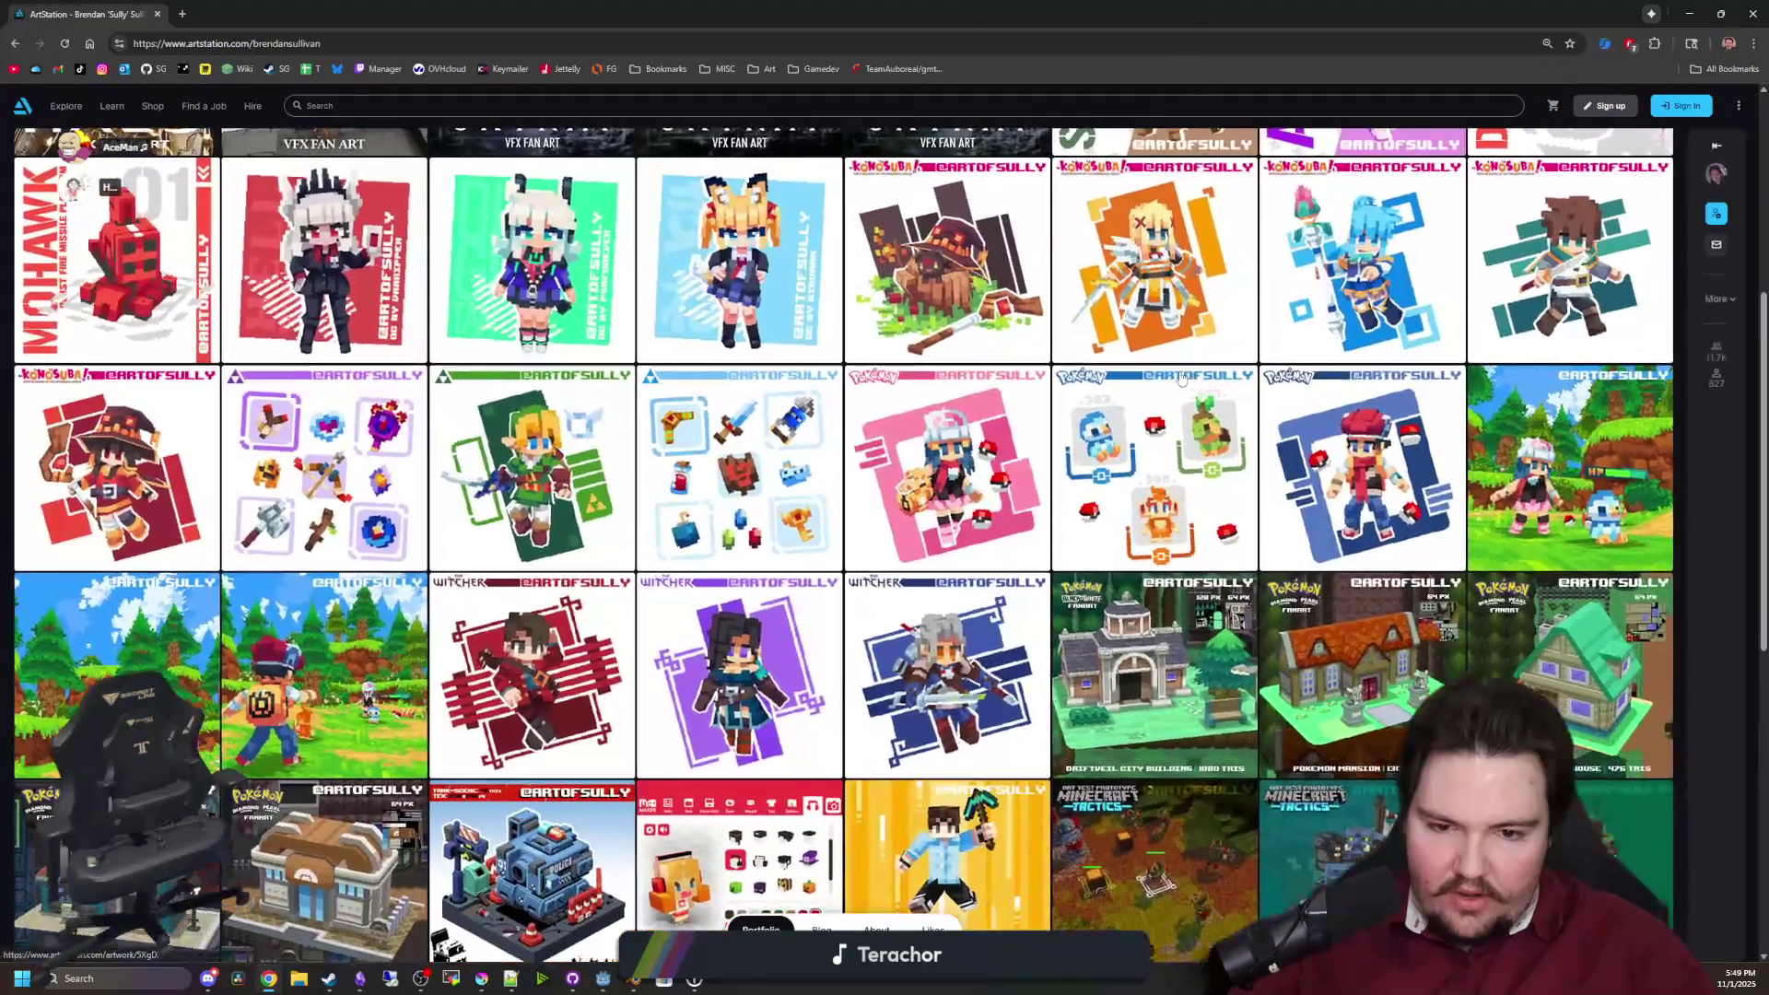
scroll(1527, 682, down, 2)
scroll(1528, 682, down, 1)
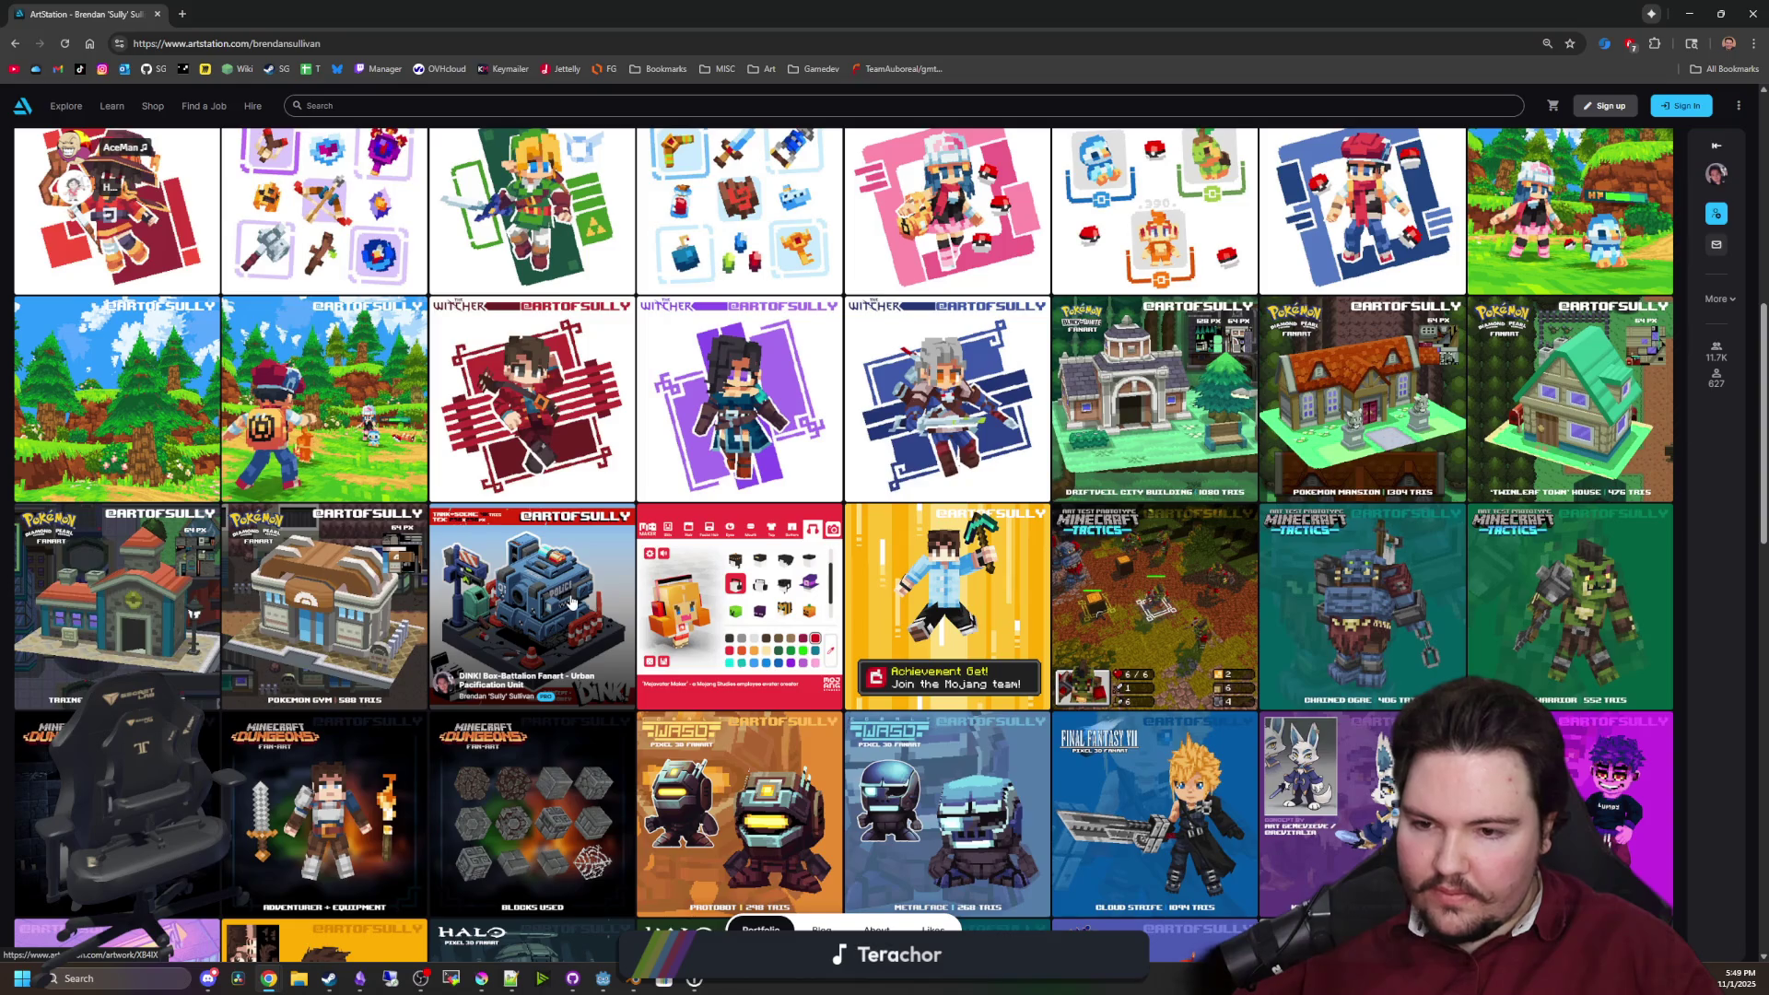
scroll(571, 604, down, 3)
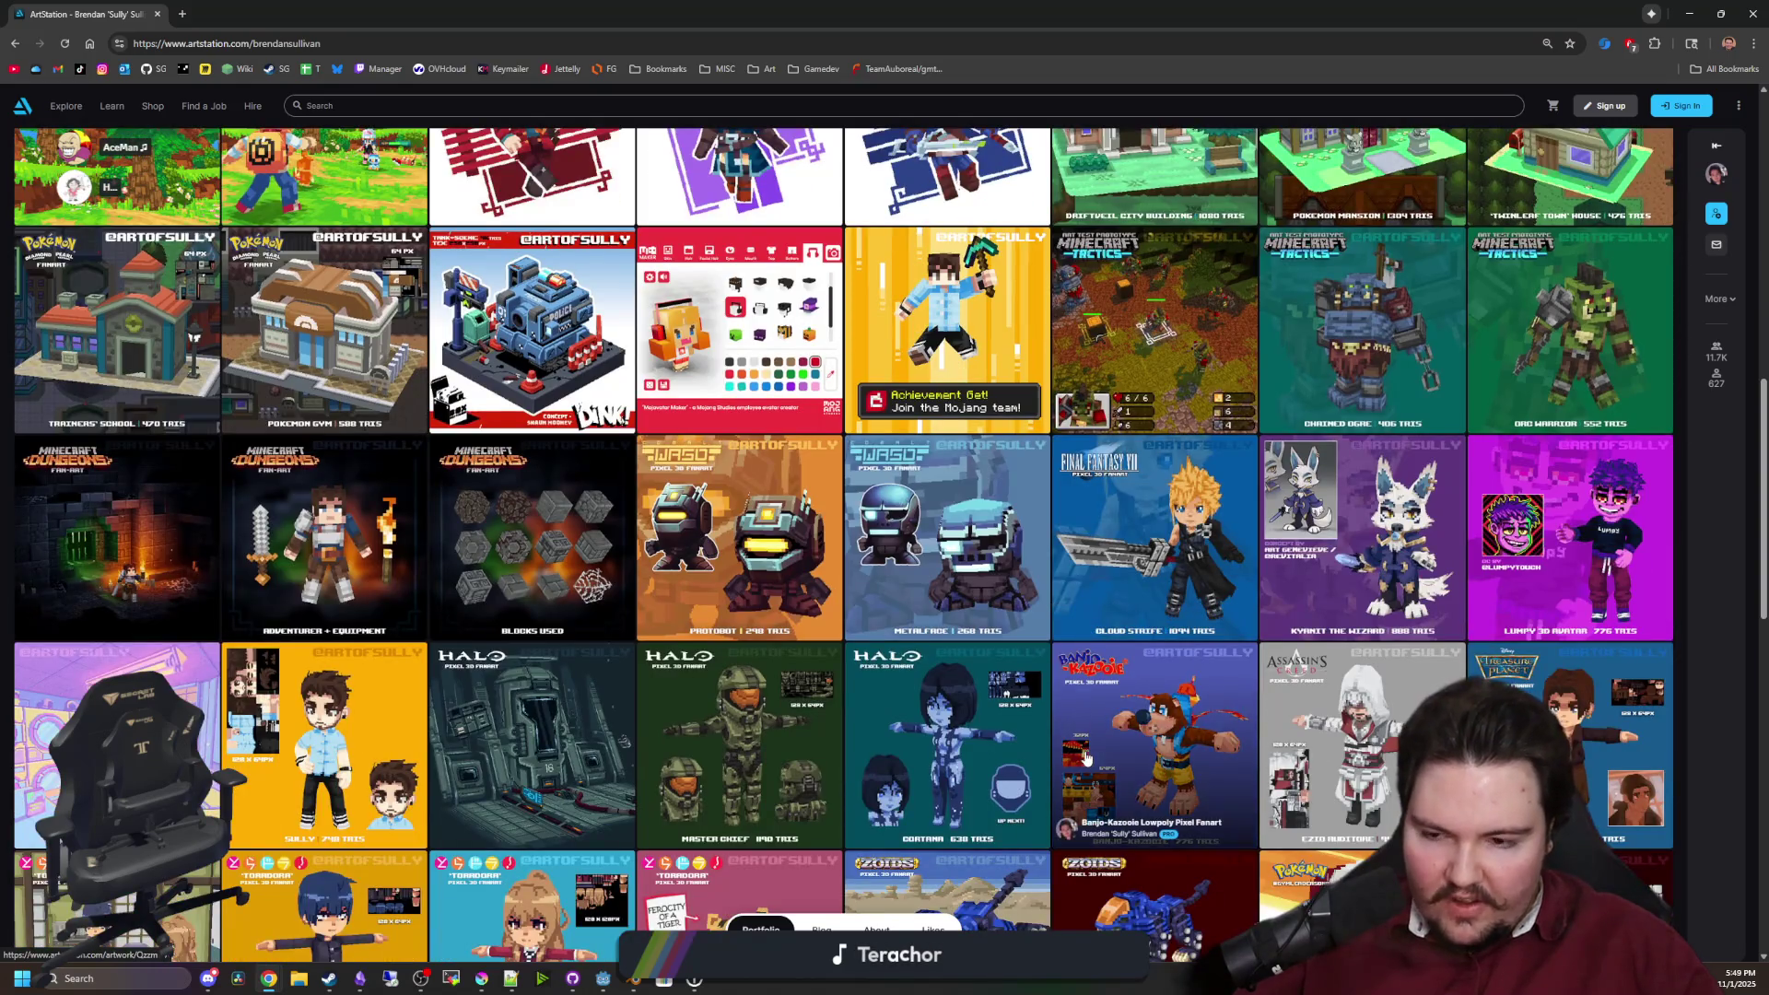
scroll(1041, 742, down, 4)
scroll(1041, 742, down, 6)
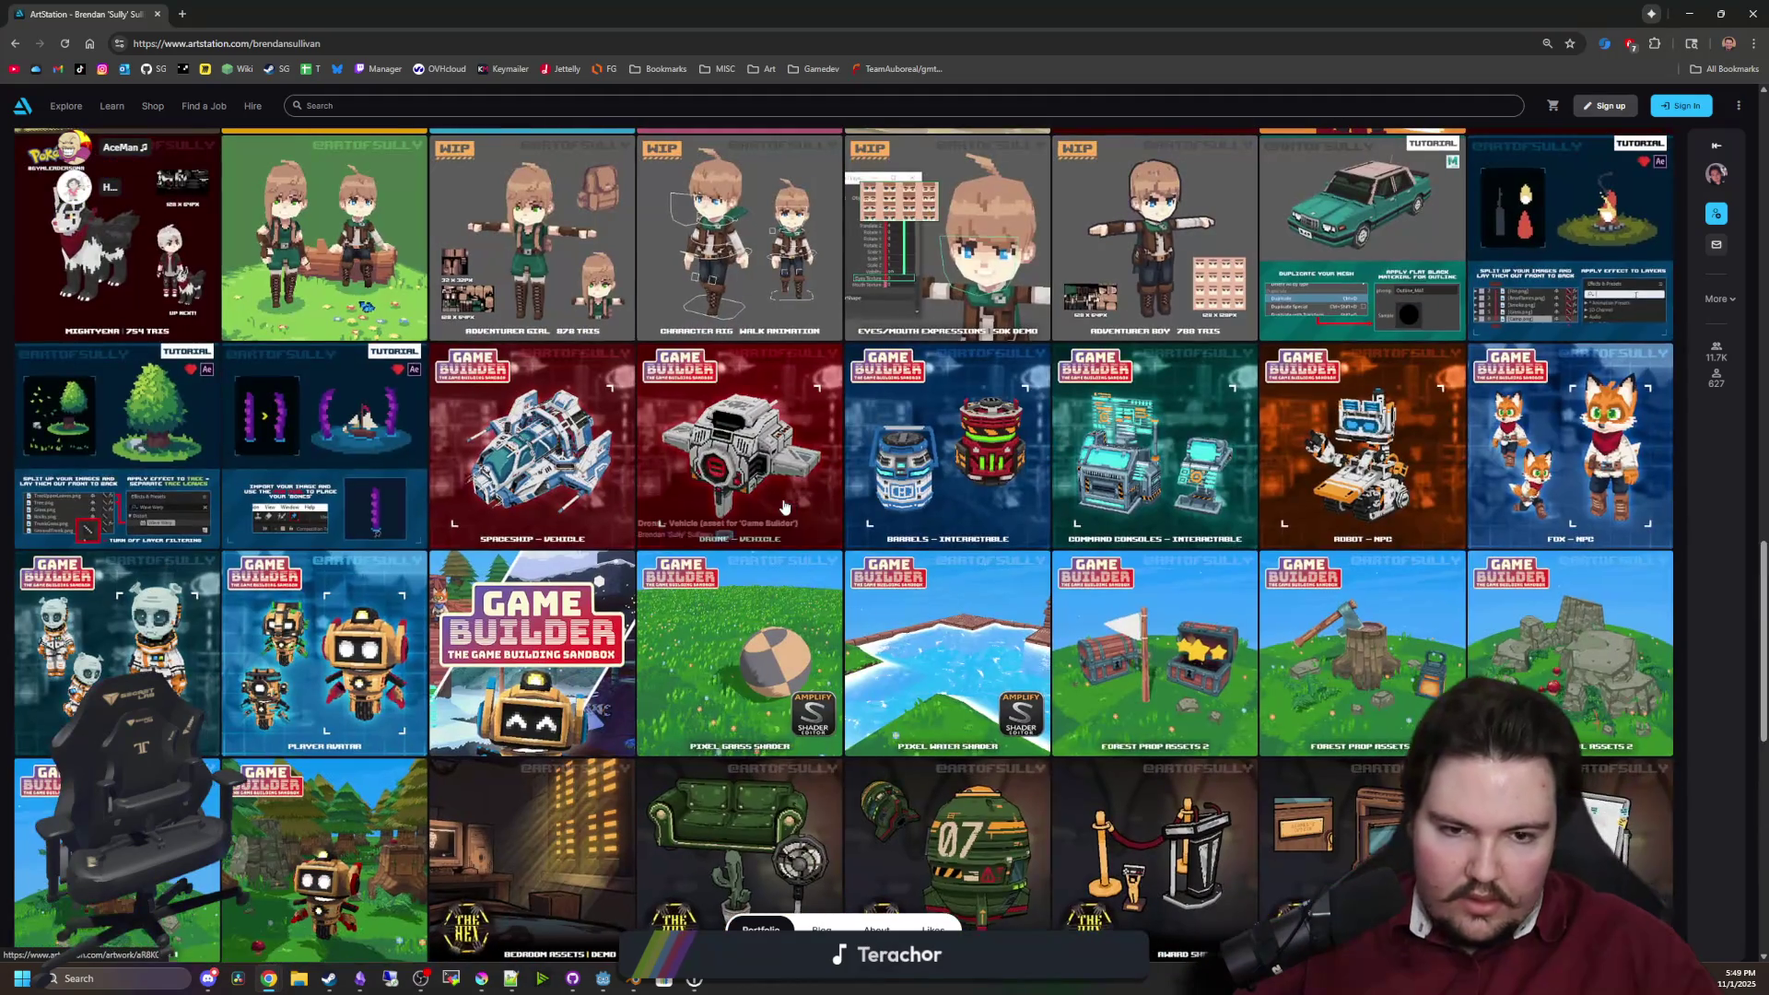
scroll(1364, 636, up, 1)
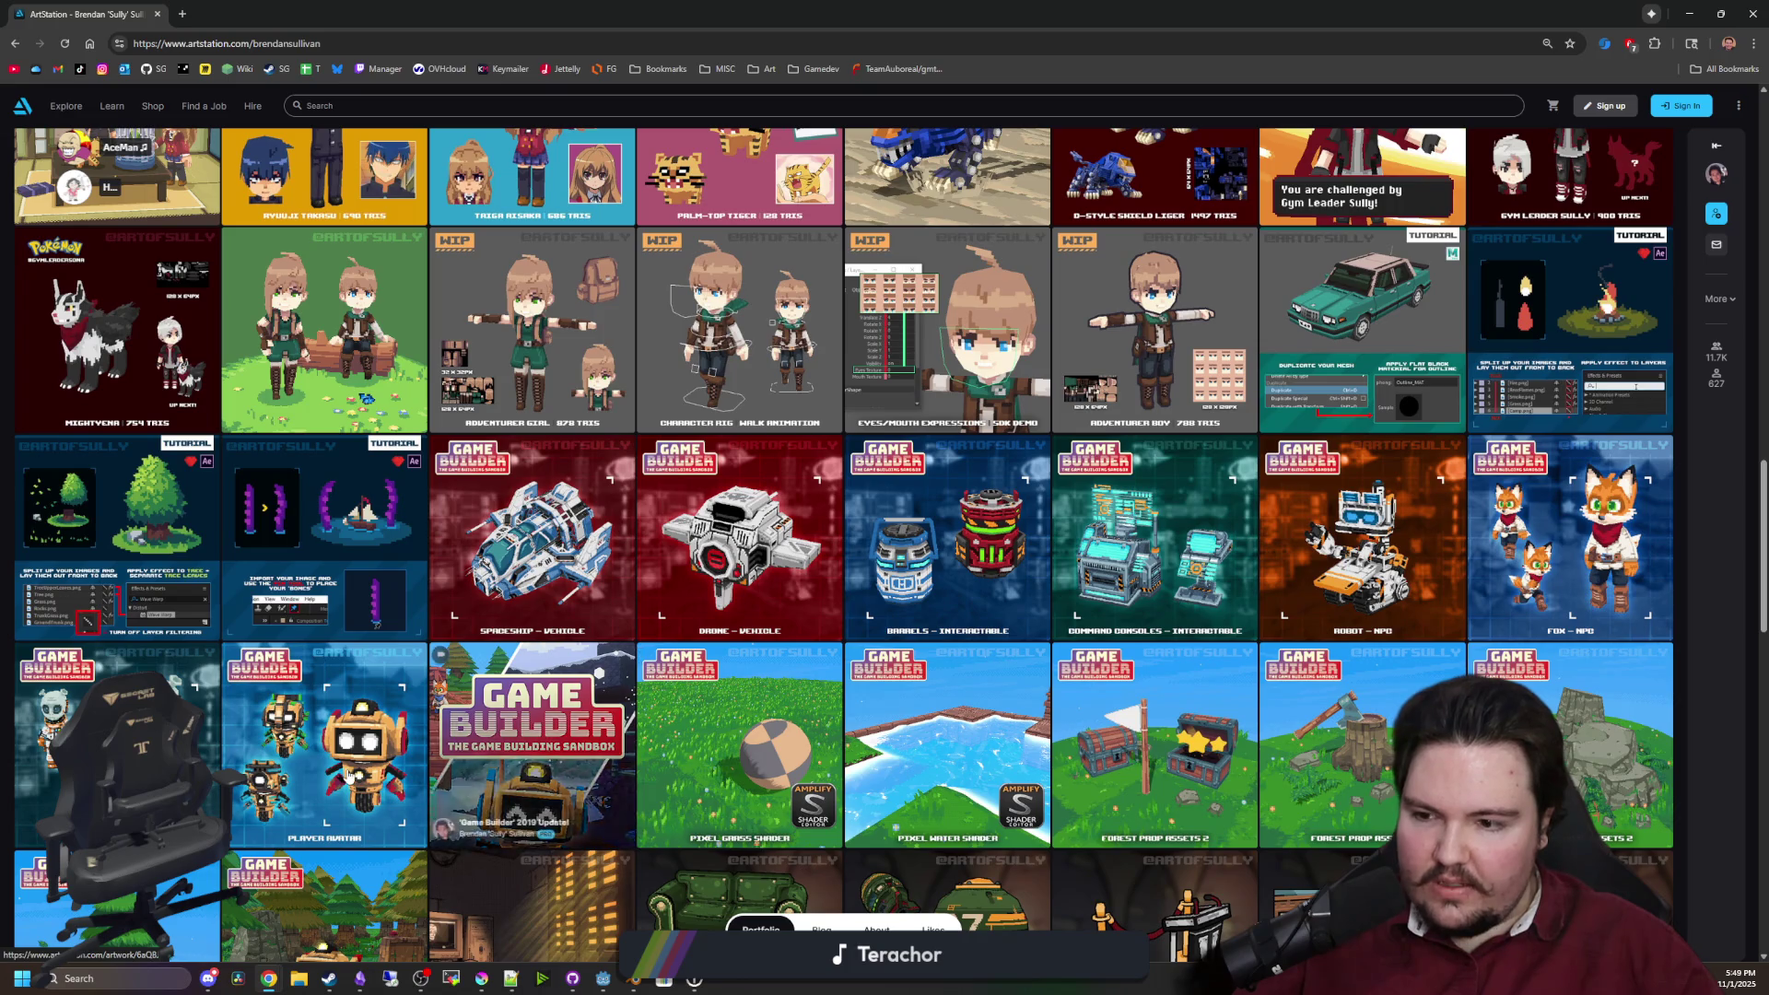
scroll(350, 777, down, 2)
scroll(350, 777, down, 1)
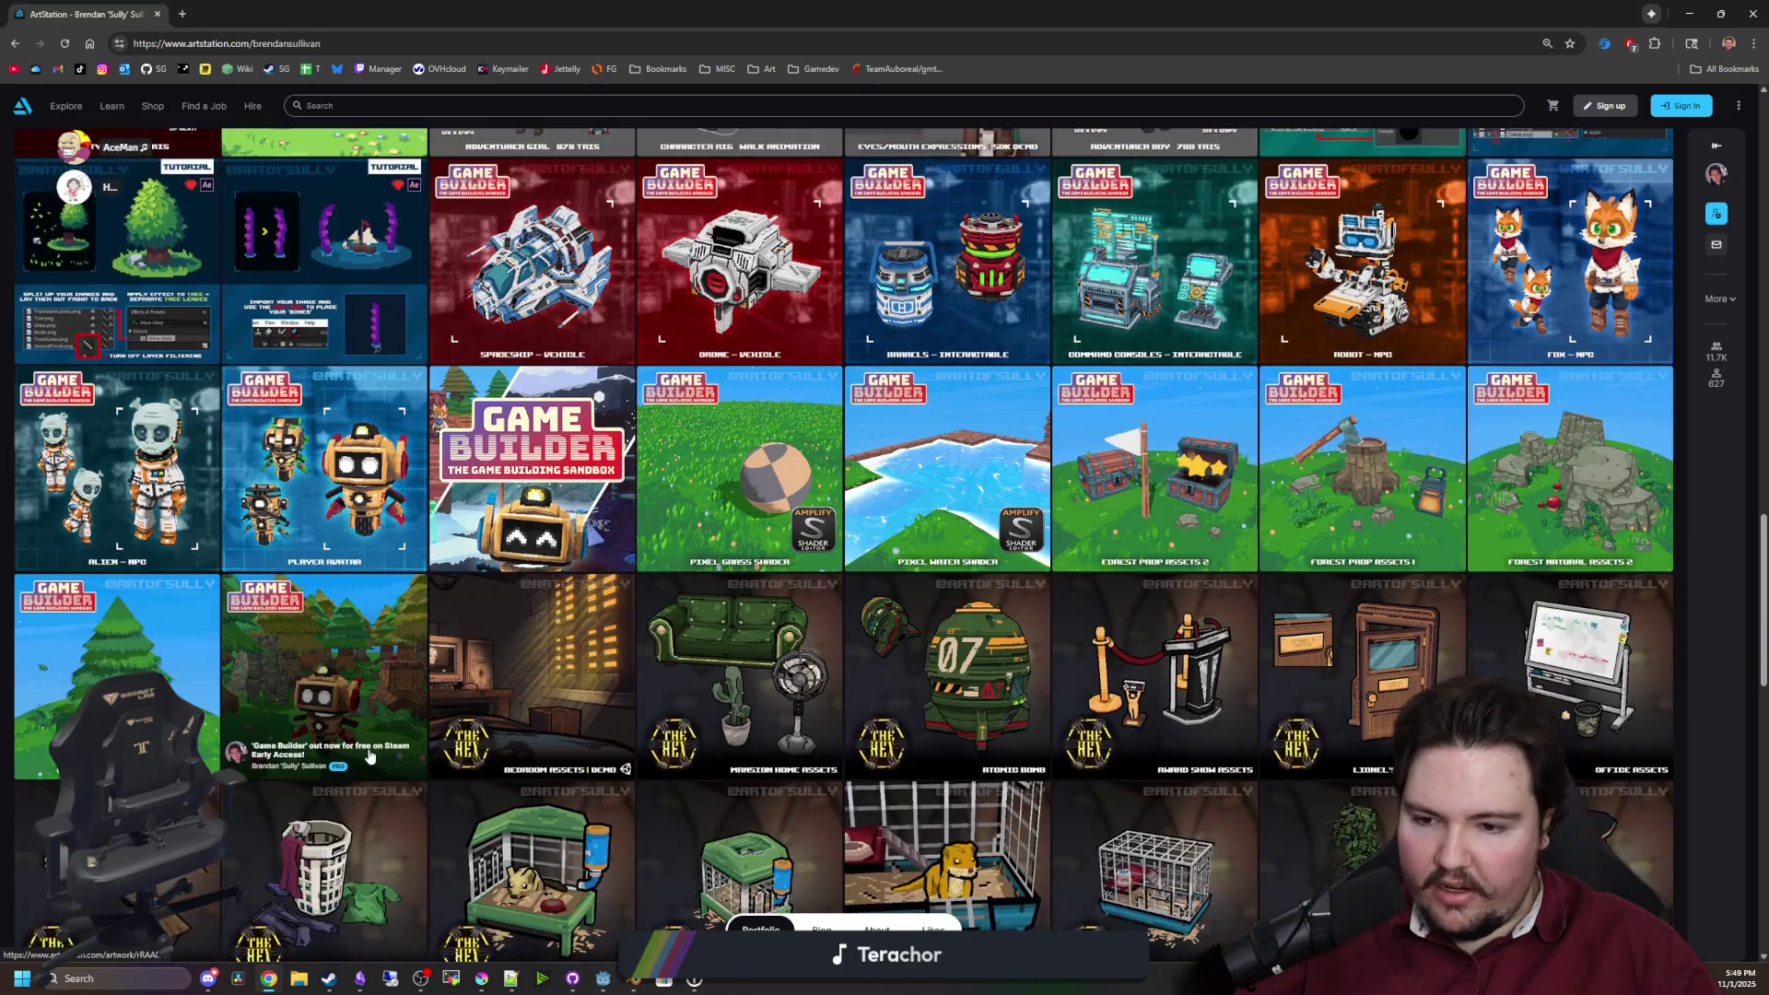
scroll(1324, 689, up, 6)
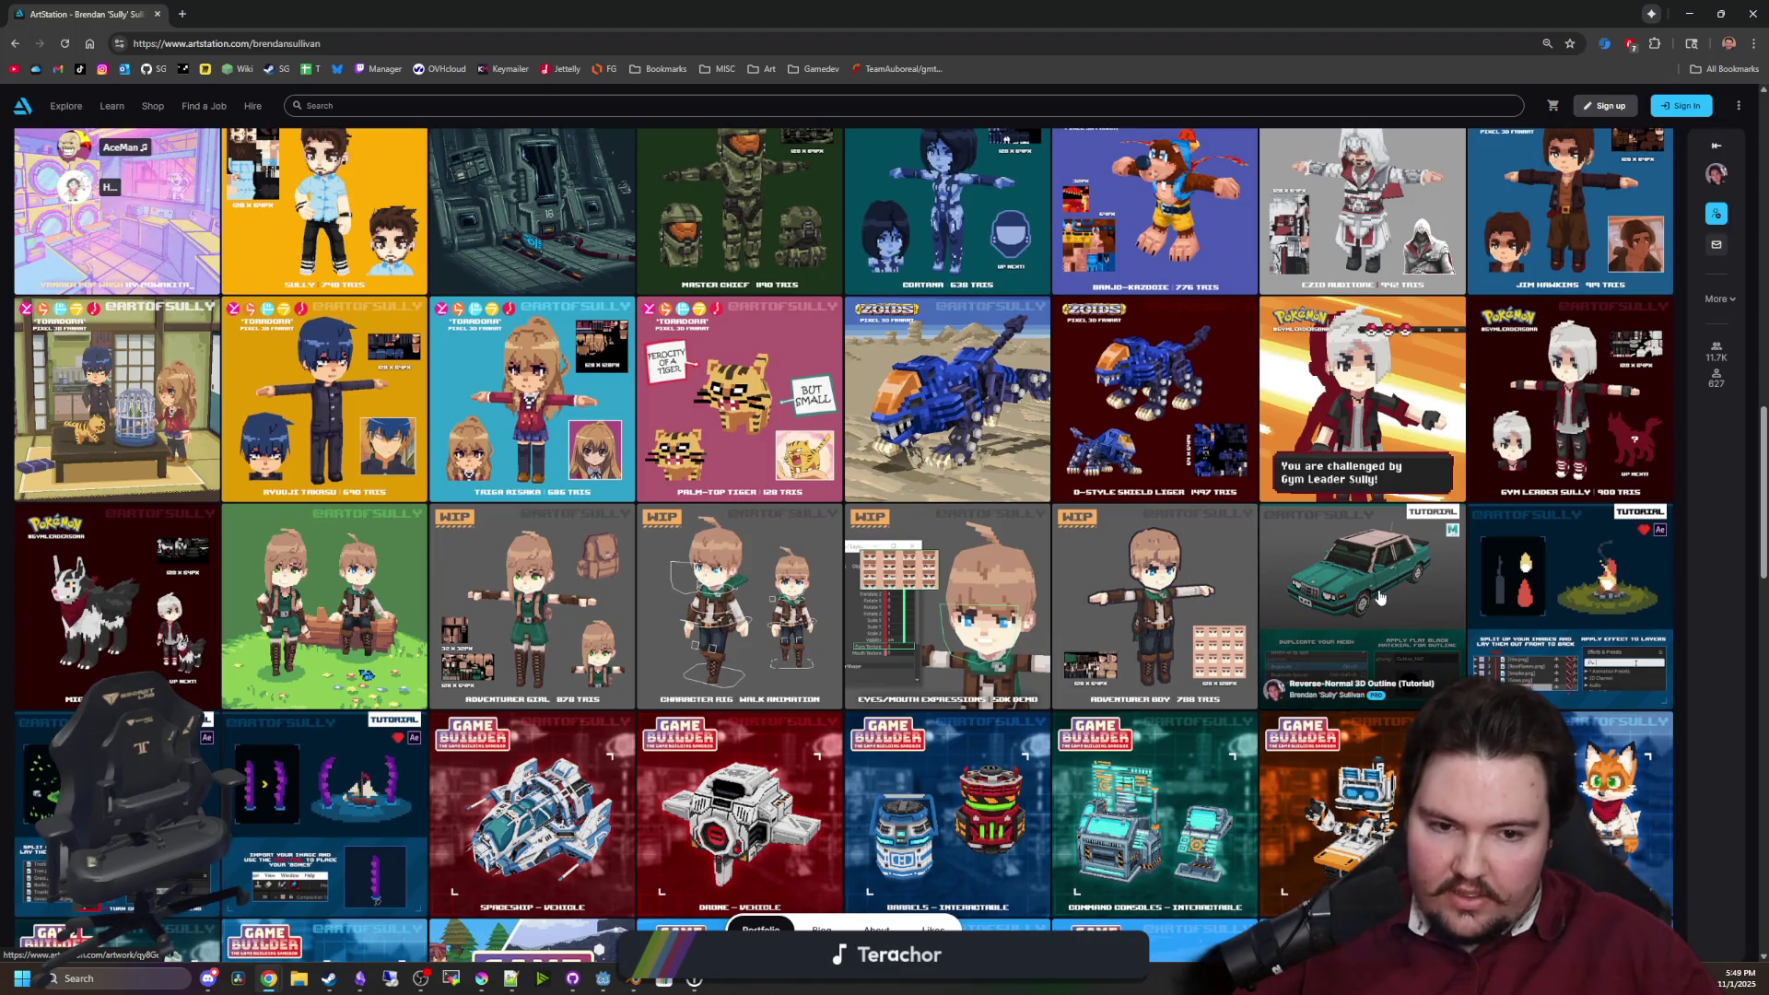
click(1324, 689)
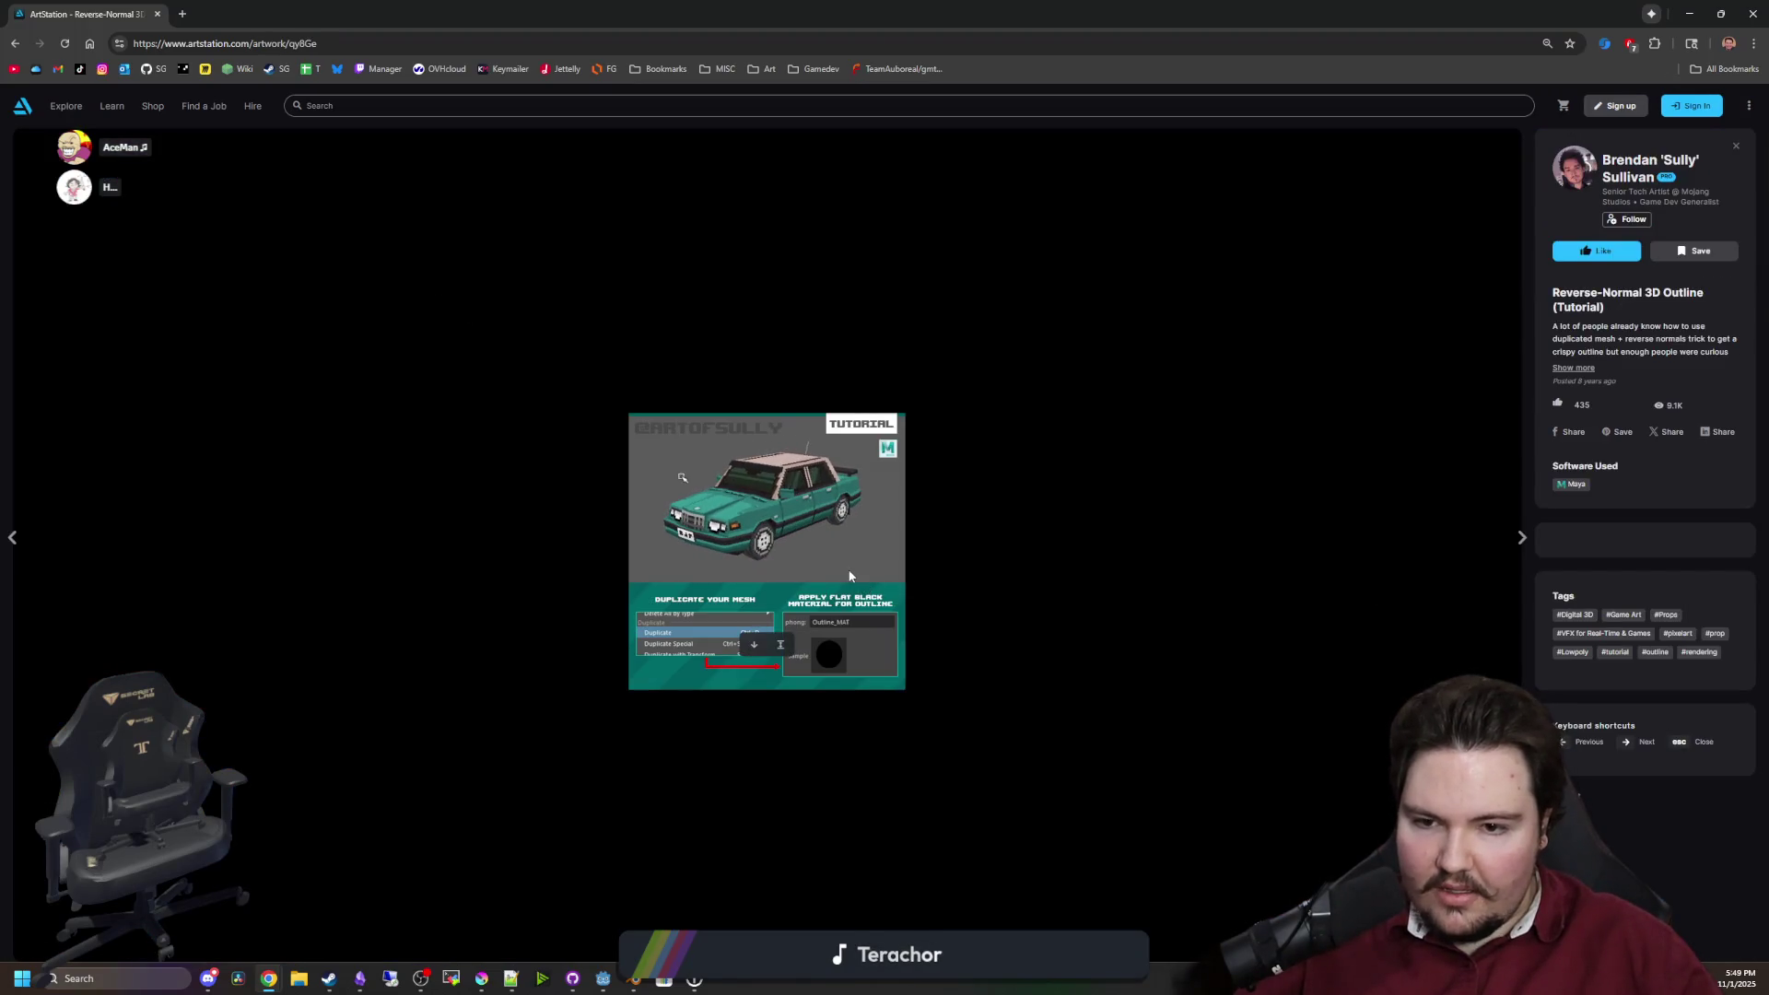
Step: Close the car artwork and scroll through the portfolio's 152 artworks
click(573, 409)
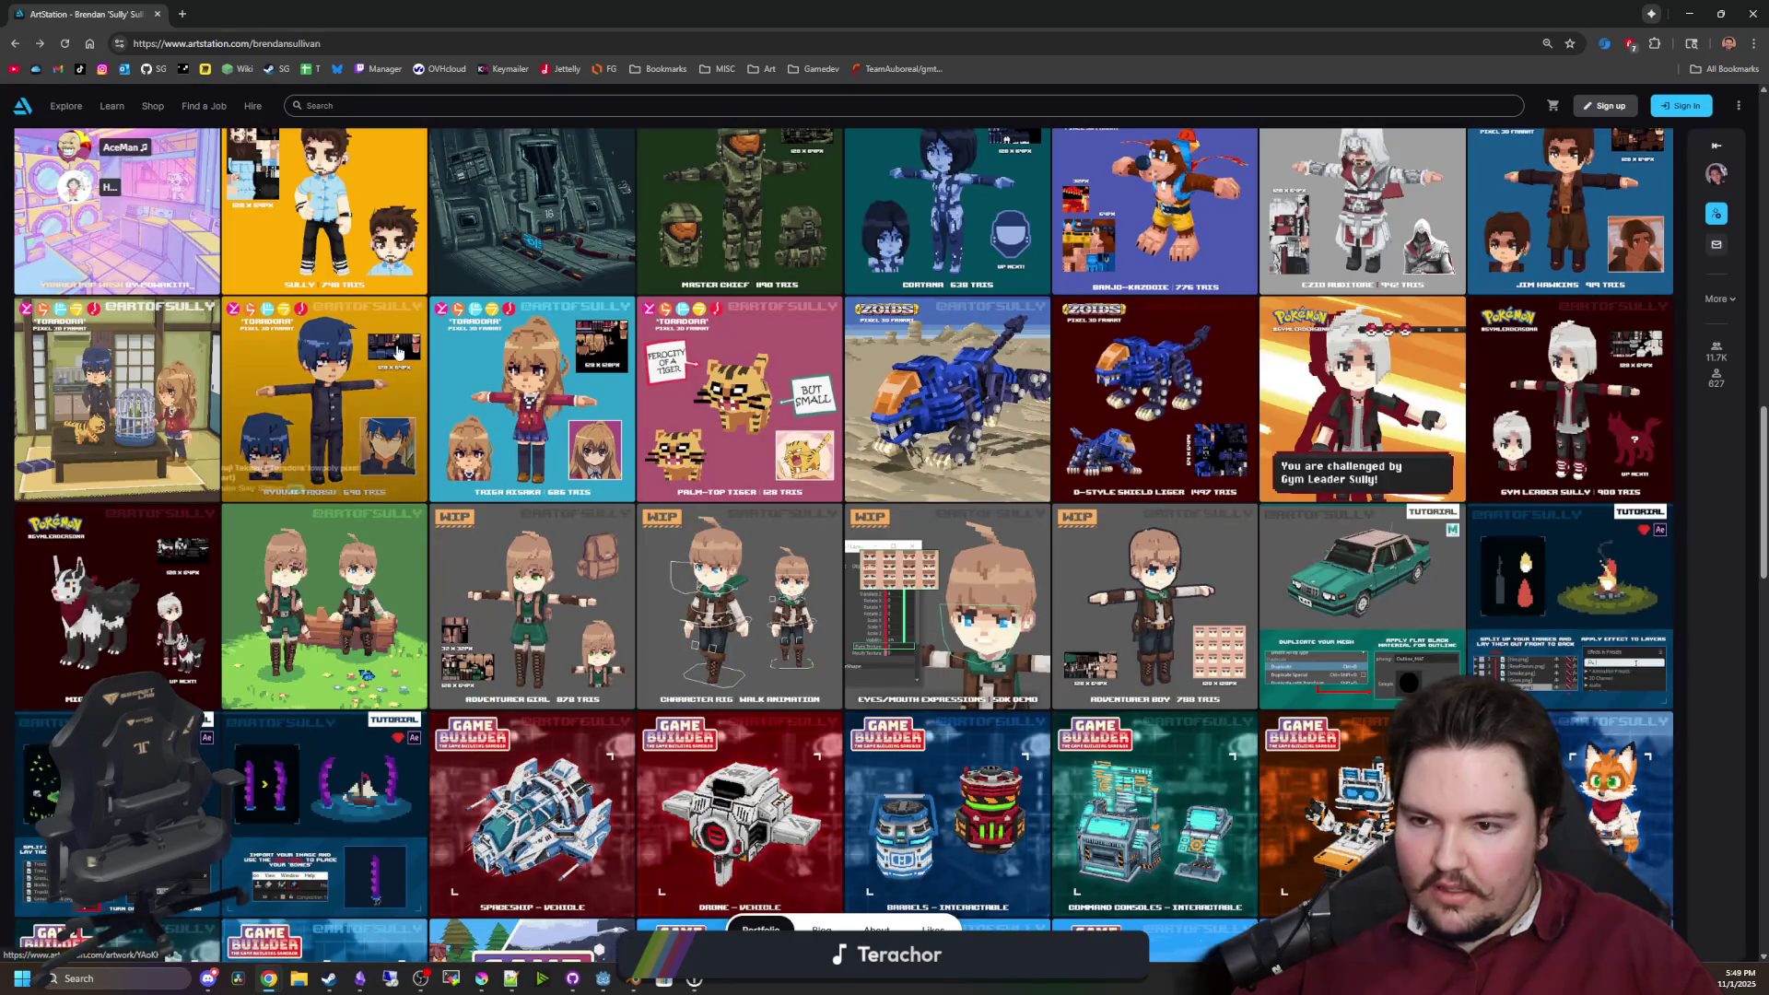
scroll(451, 393, down, 3)
scroll(451, 394, down, 6)
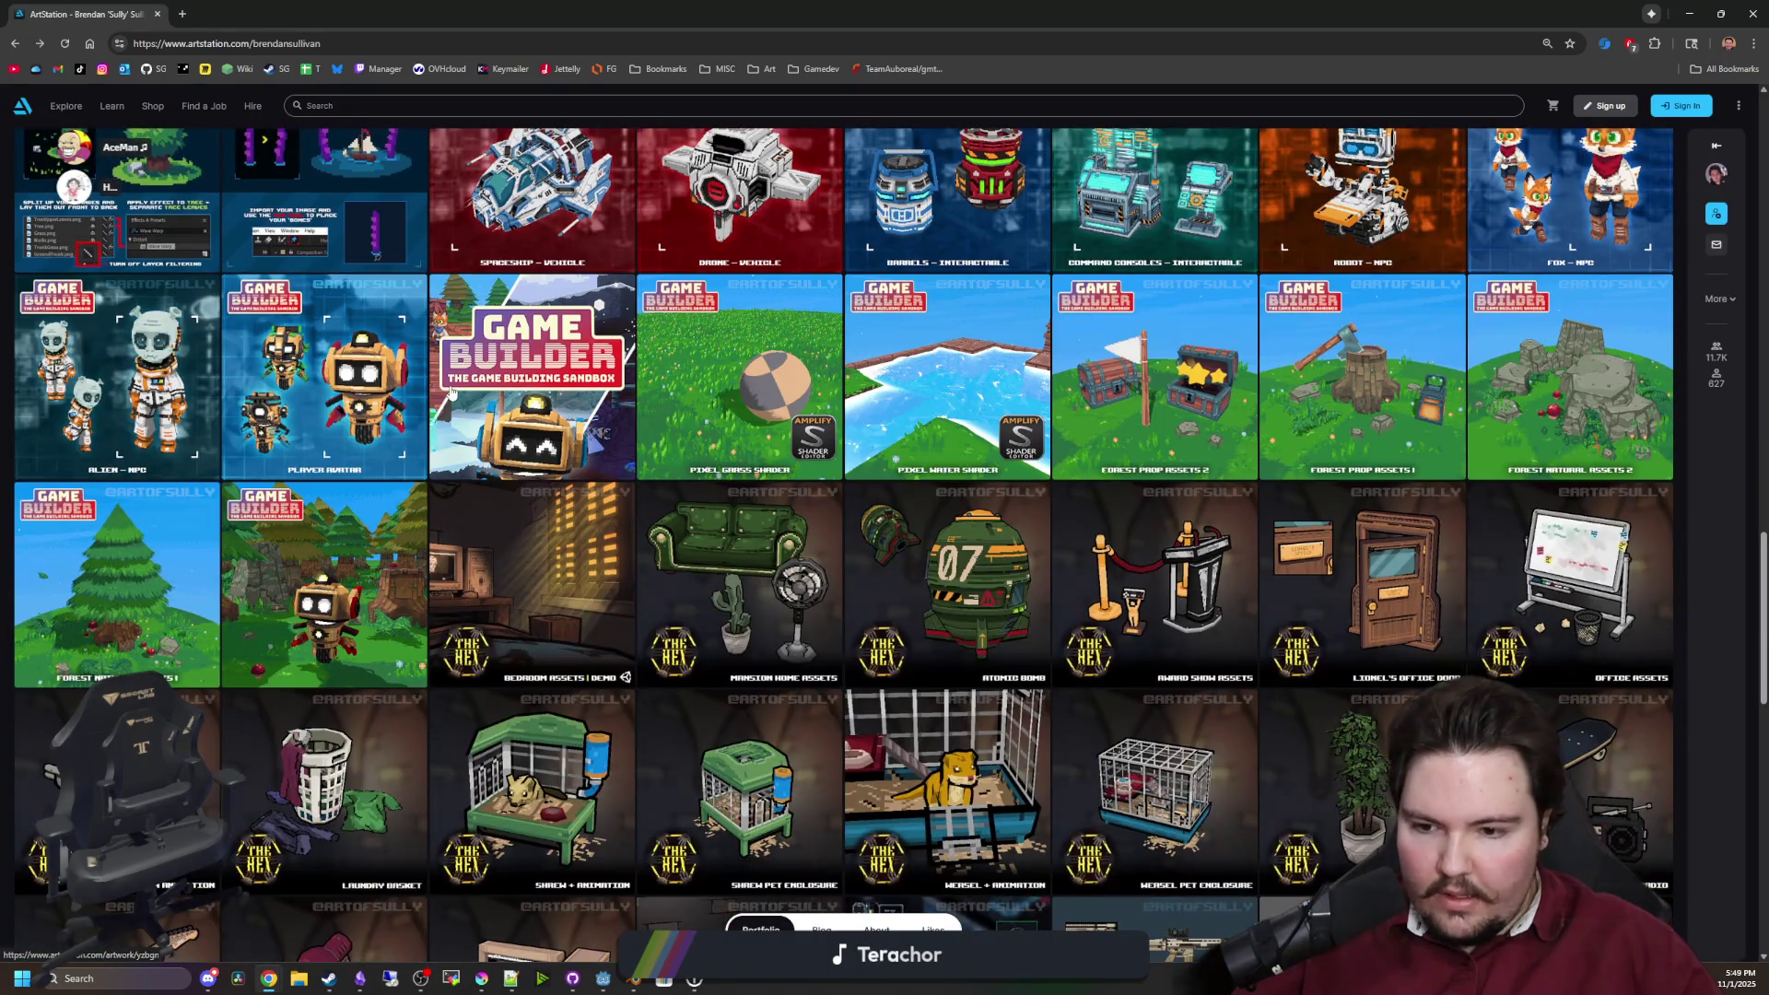
scroll(452, 394, down, 1)
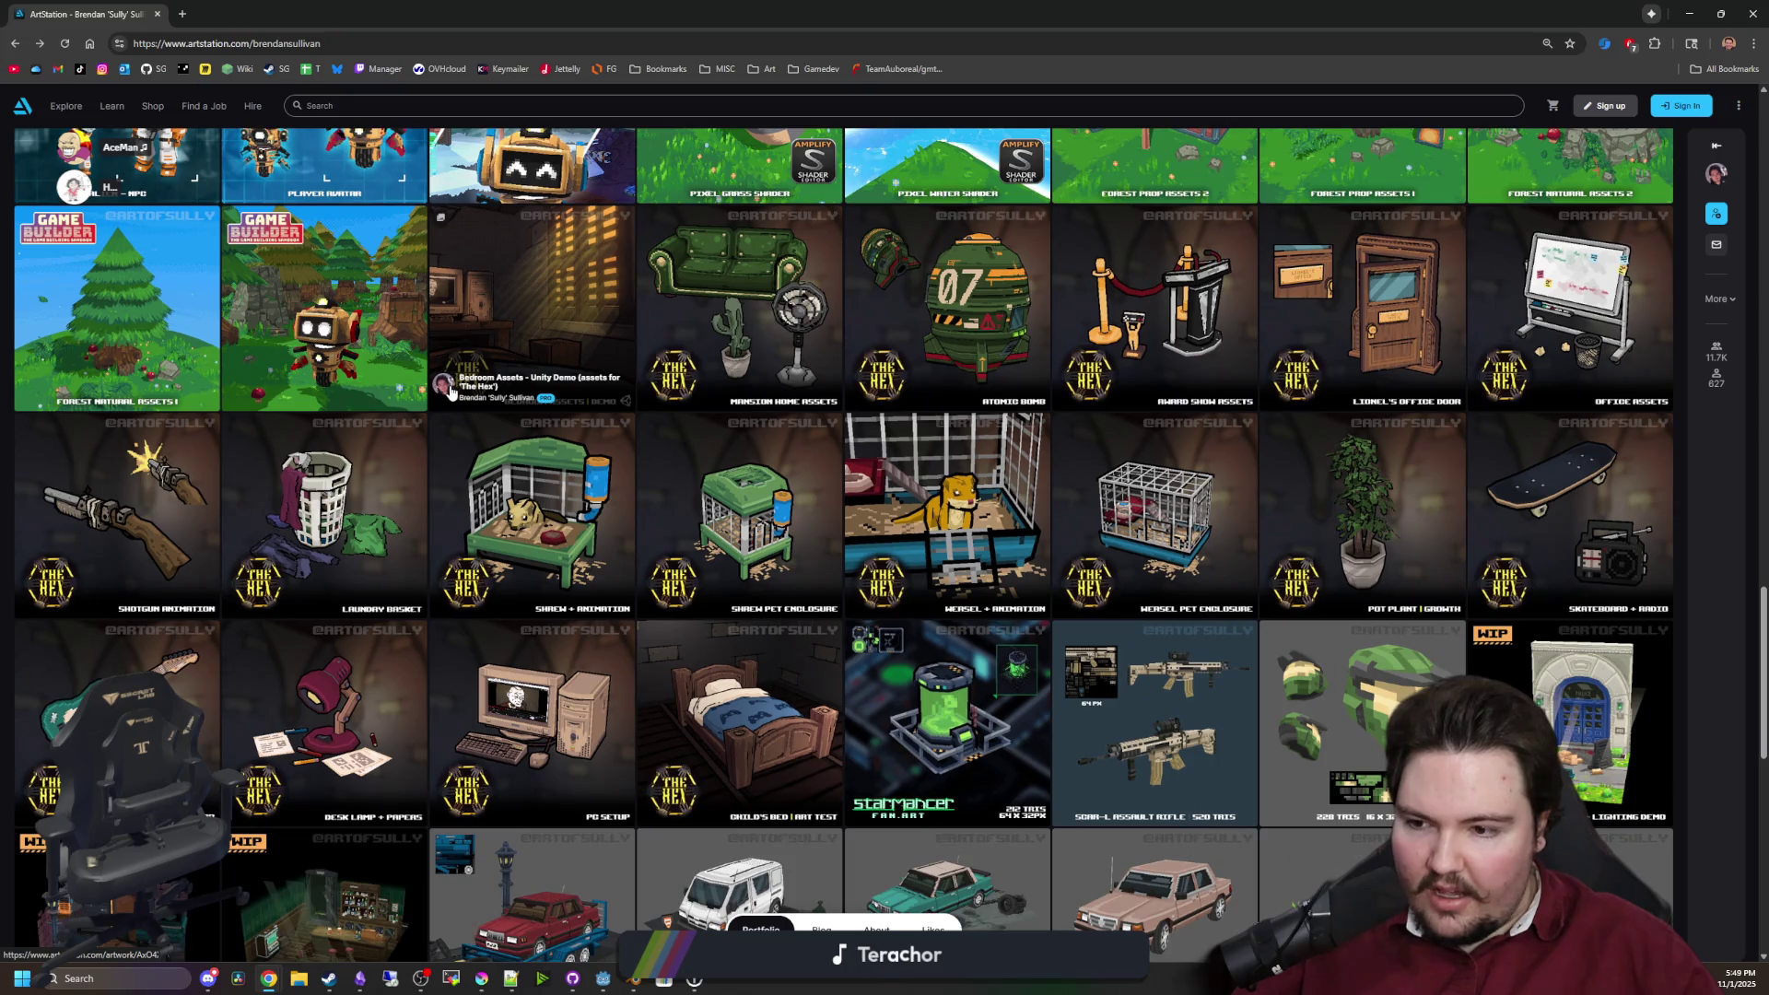
scroll(452, 394, down, 2)
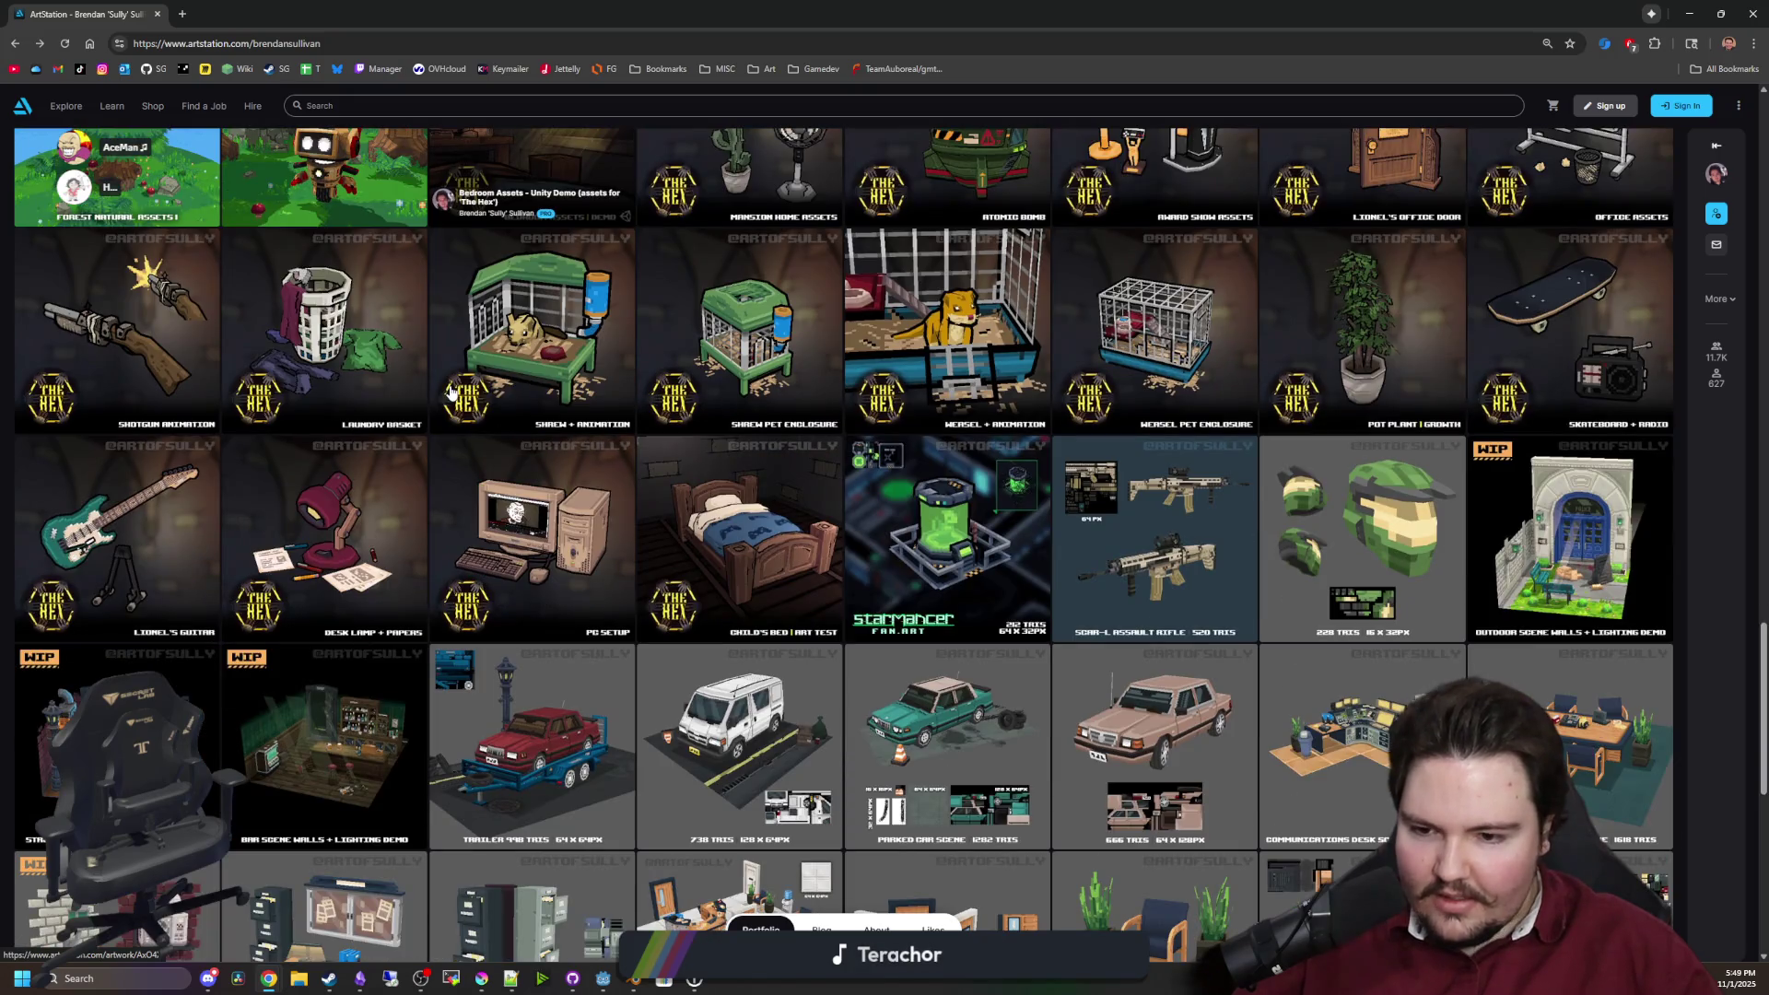
scroll(998, 546, down, 2)
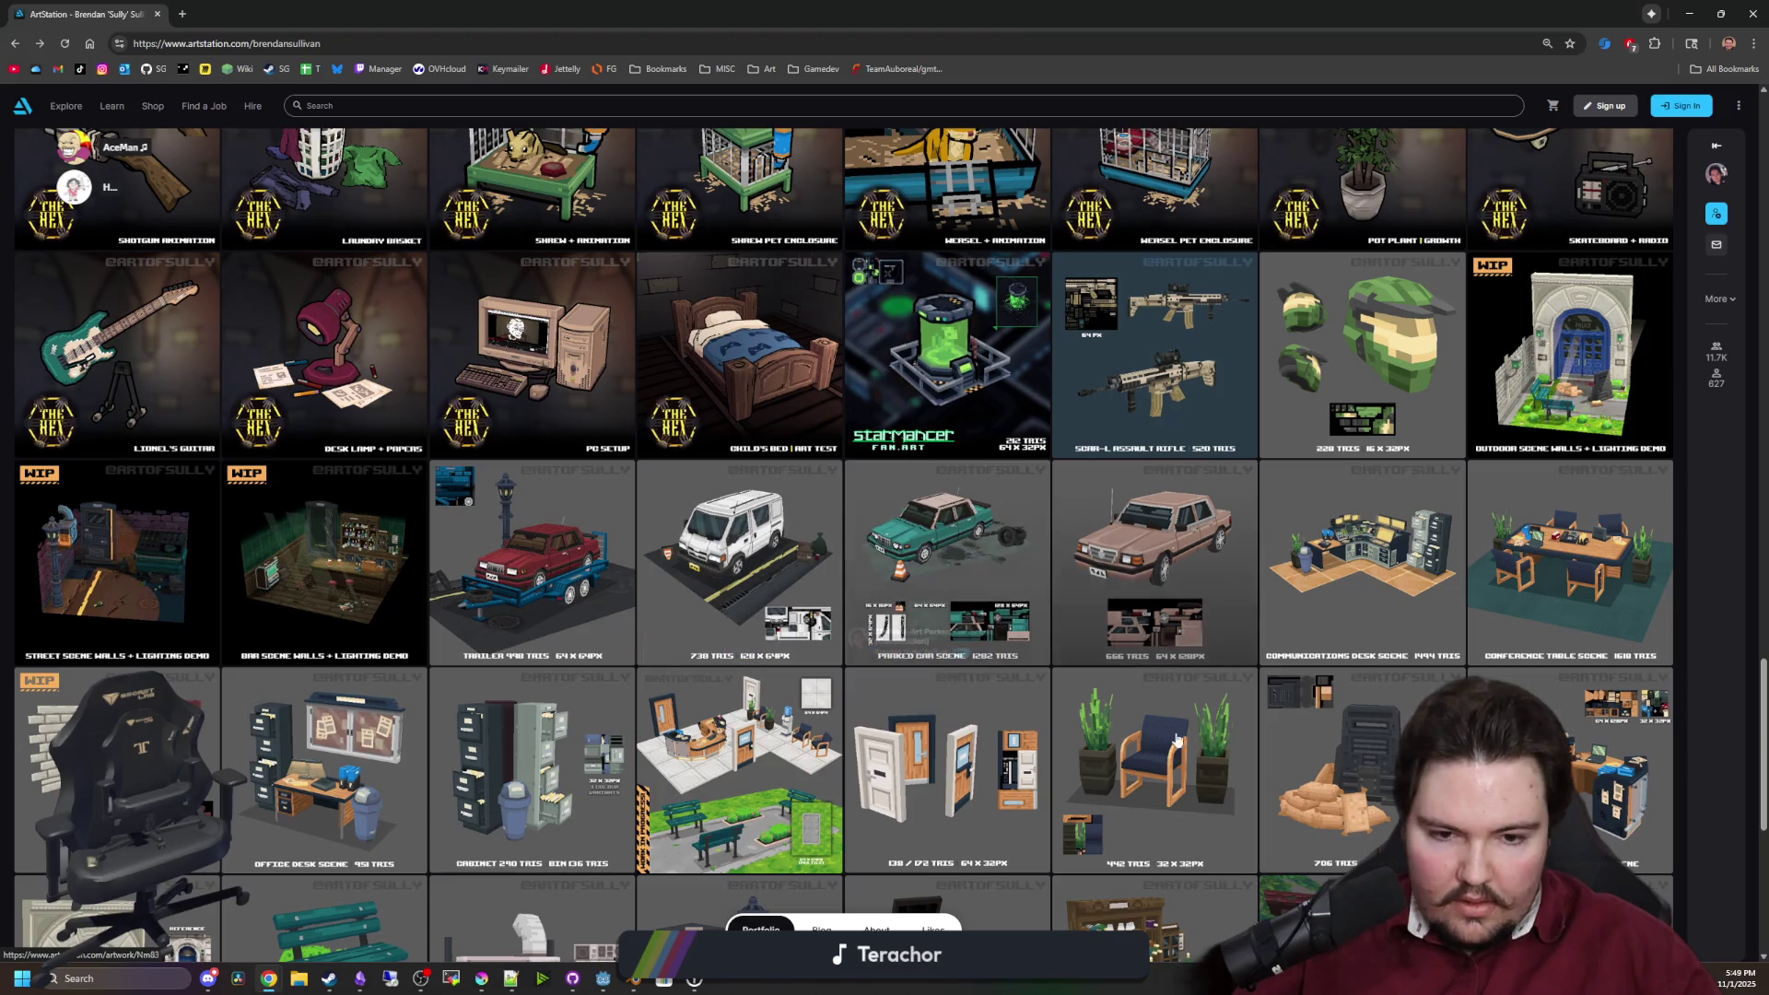
scroll(1168, 789, down, 3)
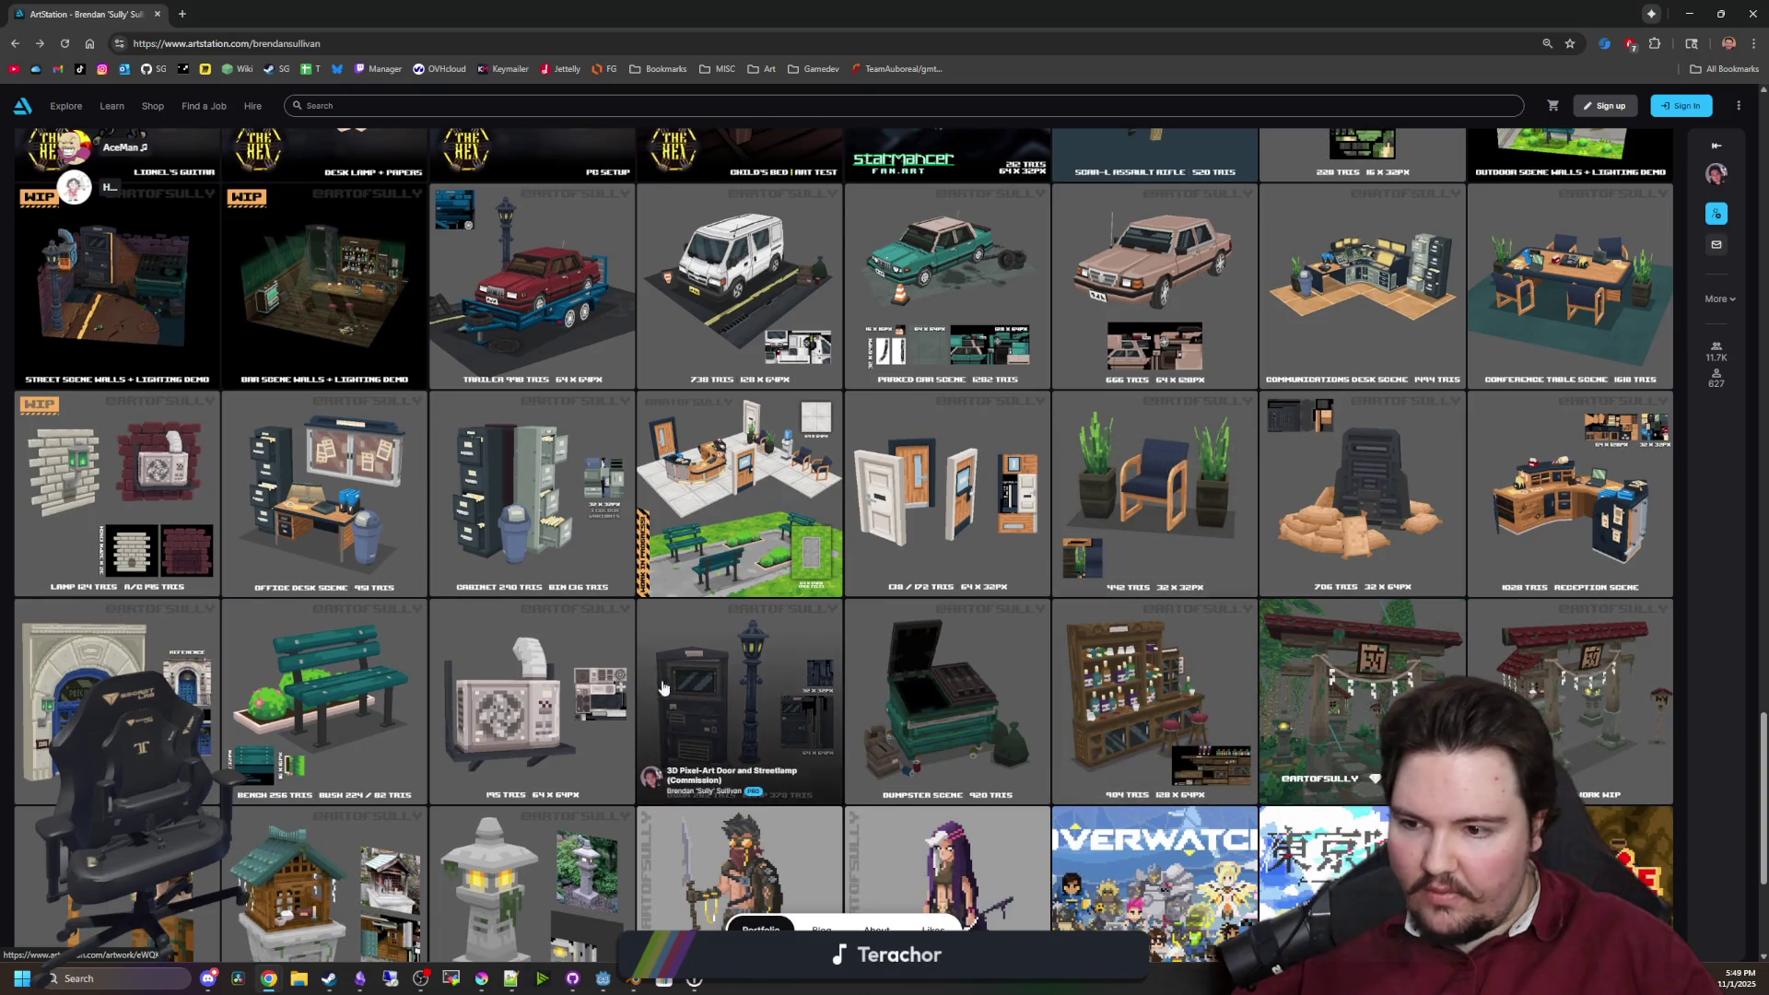
scroll(527, 716, down, 1)
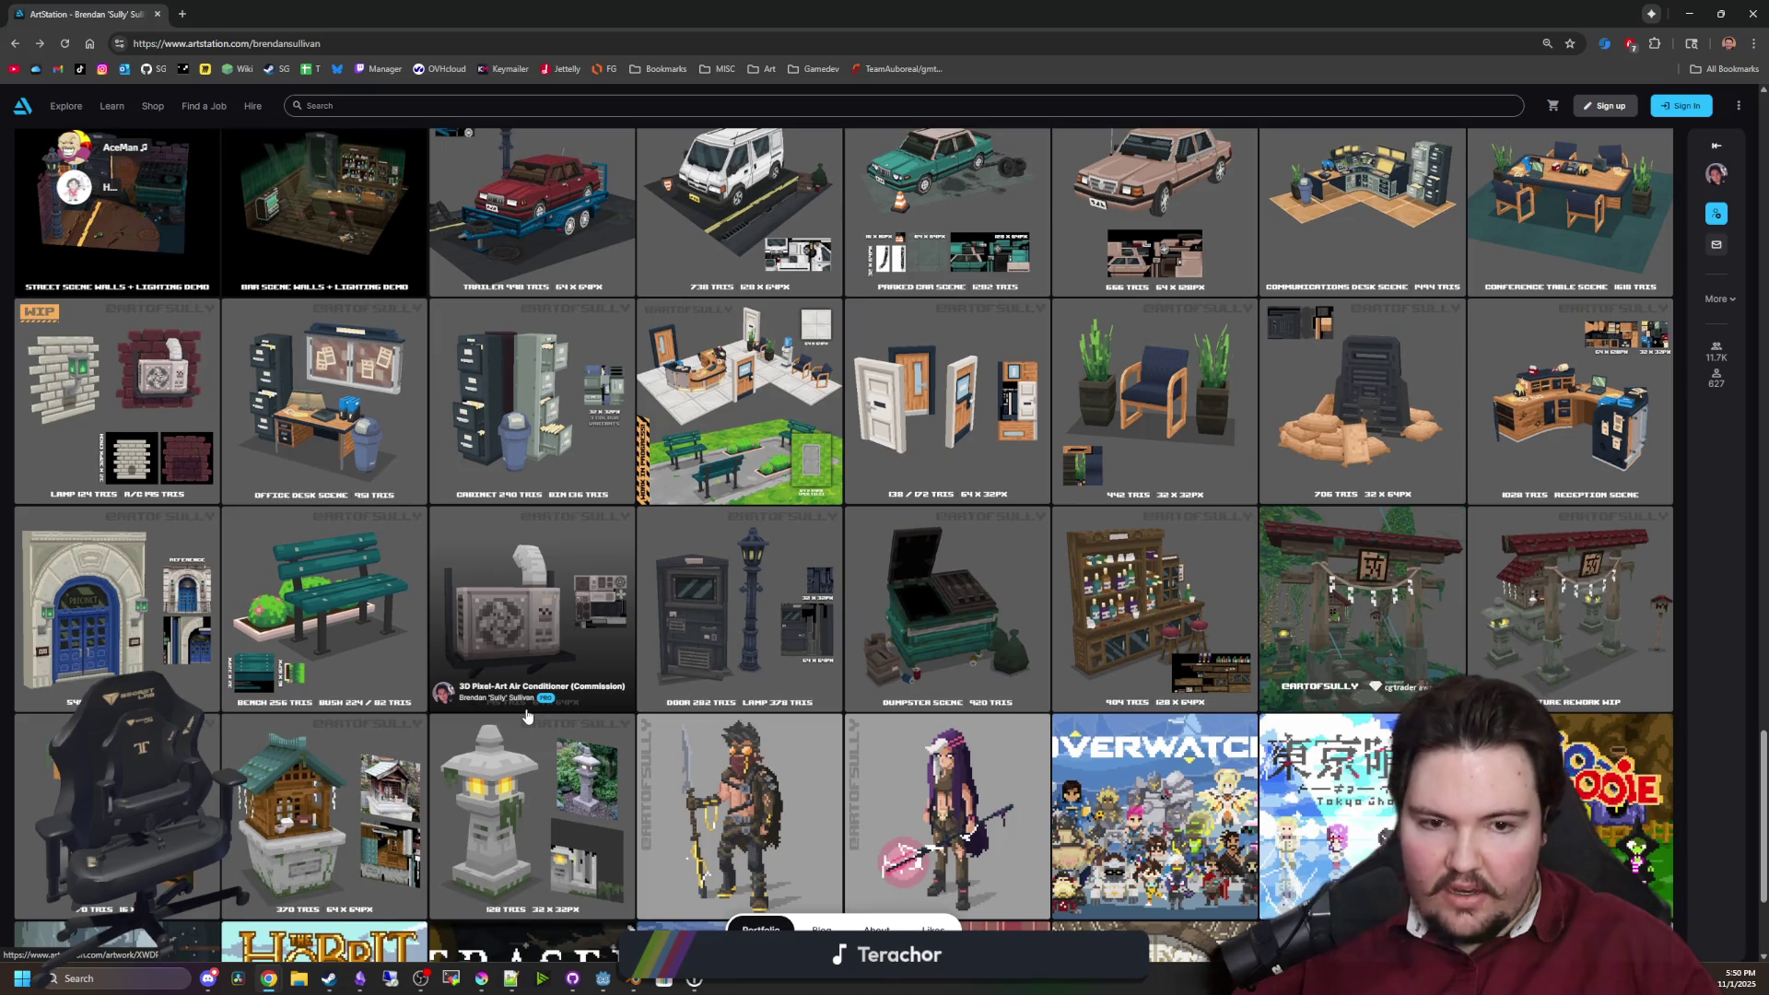
scroll(529, 709, down, 2)
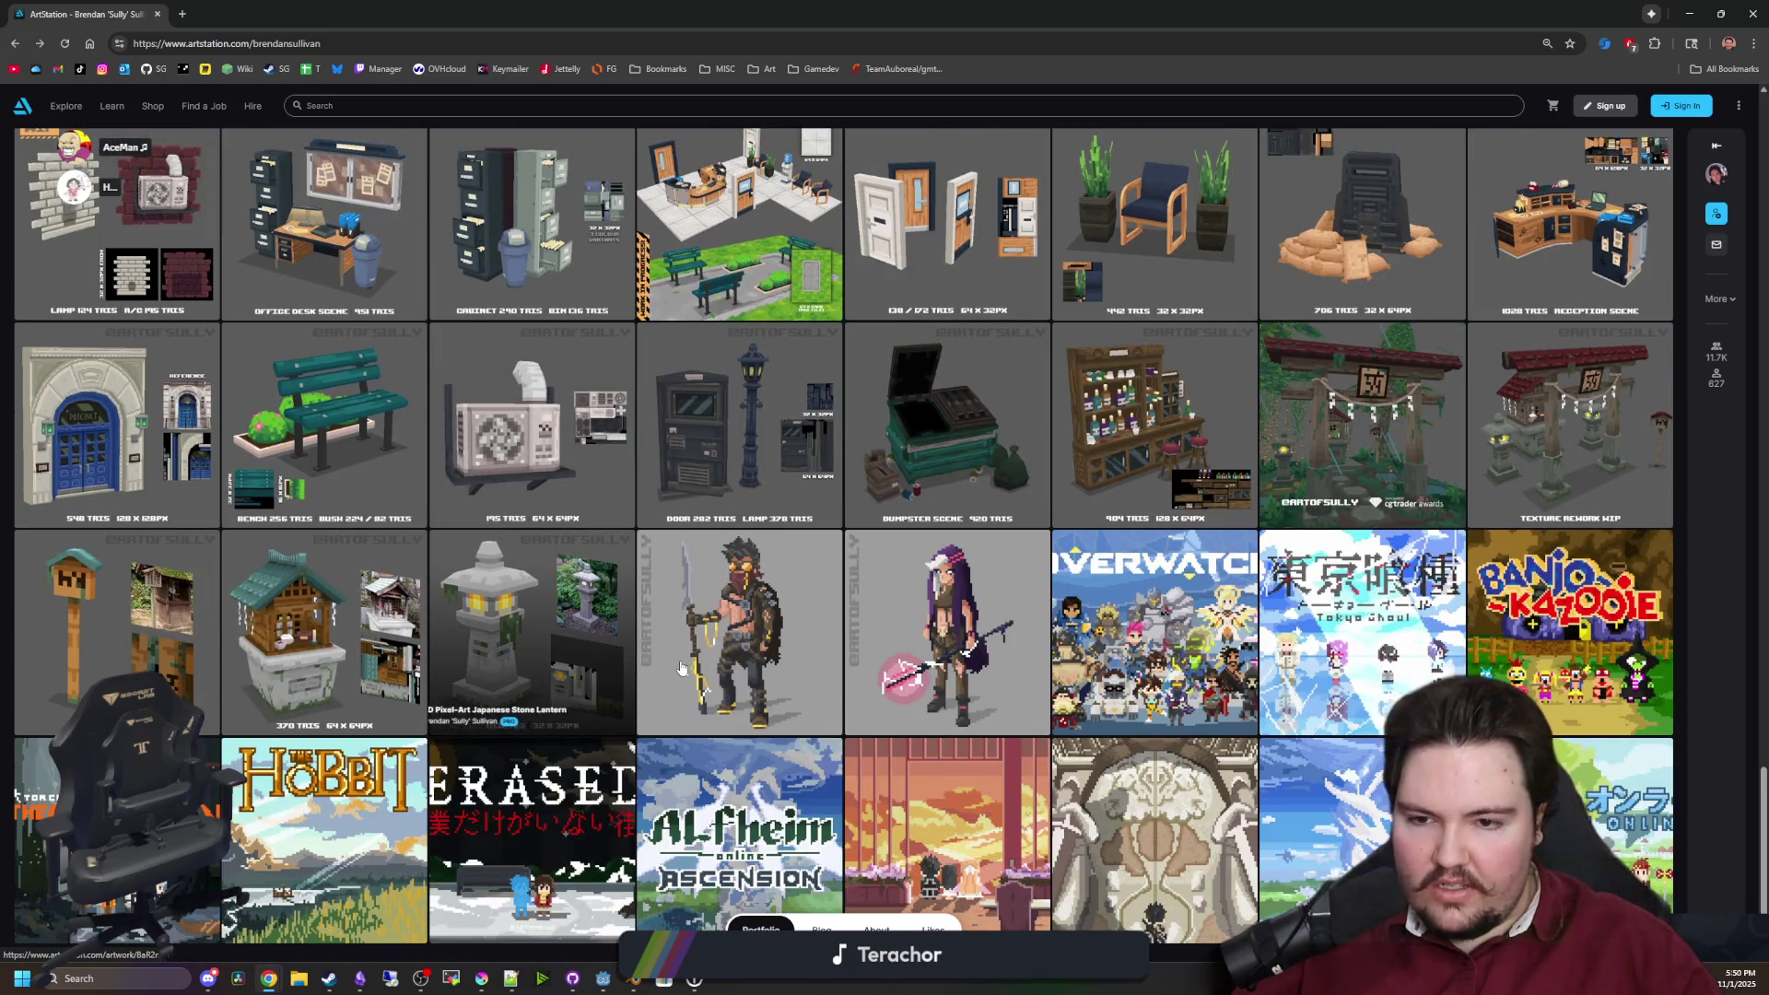
scroll(531, 699, down, 1)
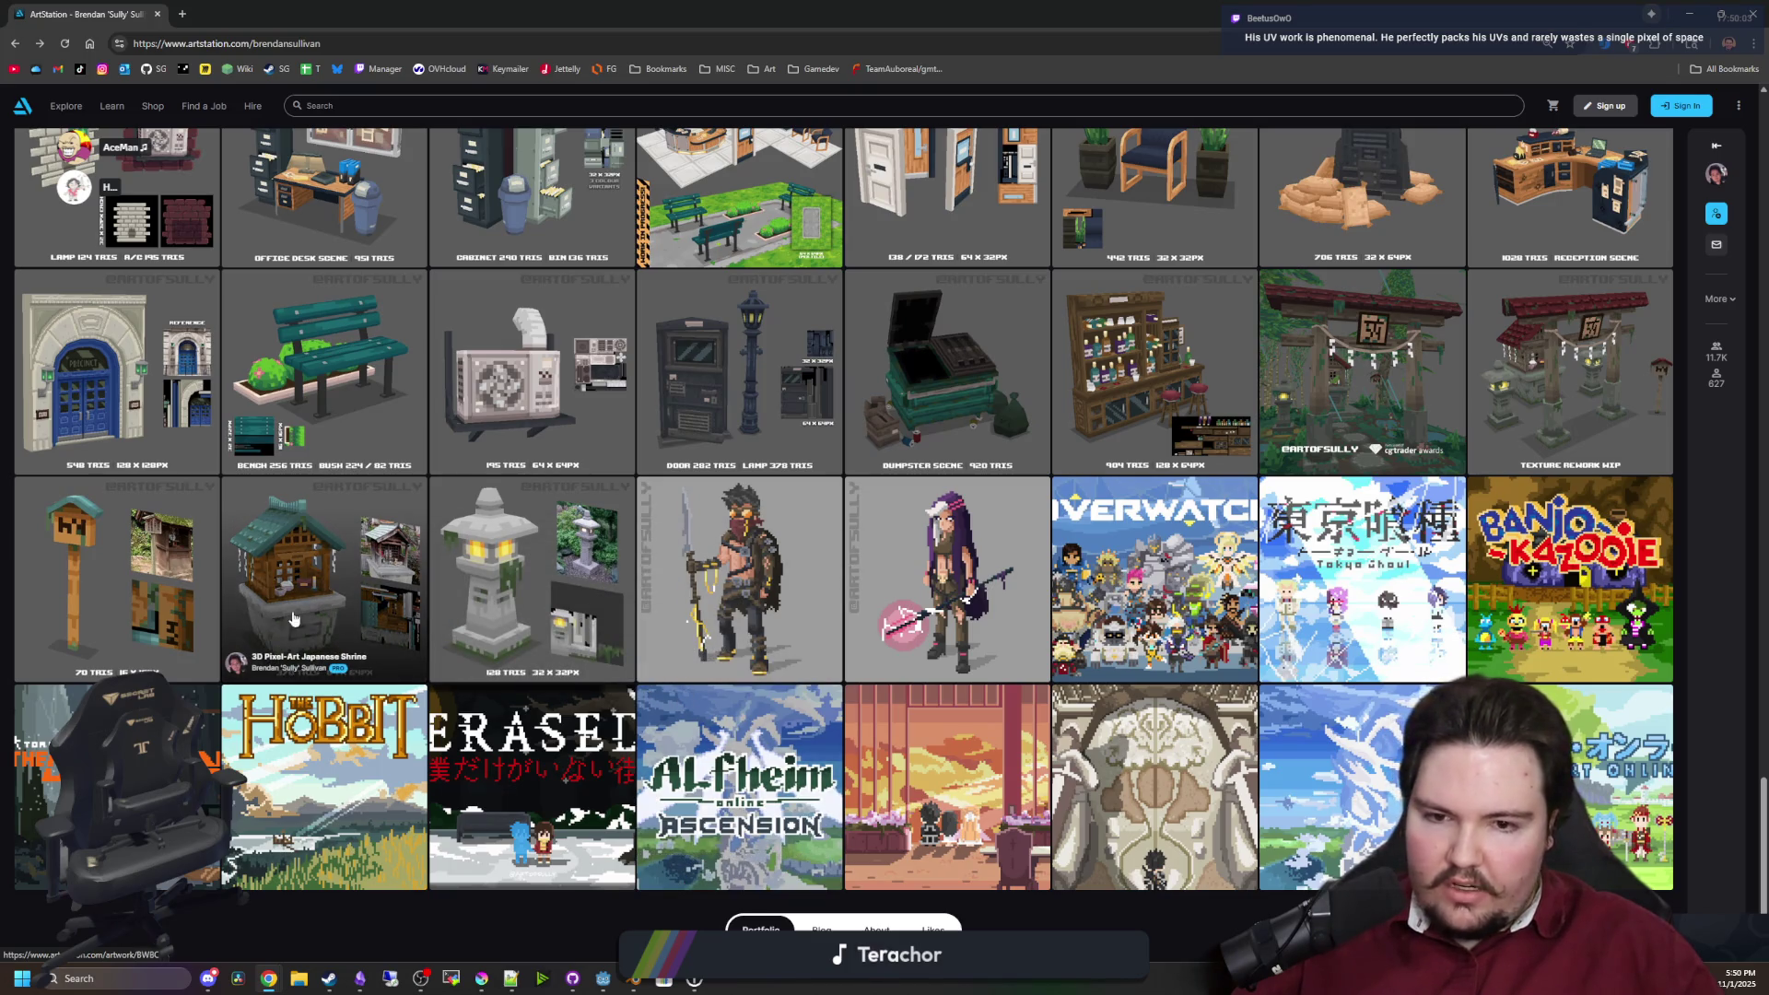
scroll(871, 456, up, 10)
scroll(871, 456, up, 3)
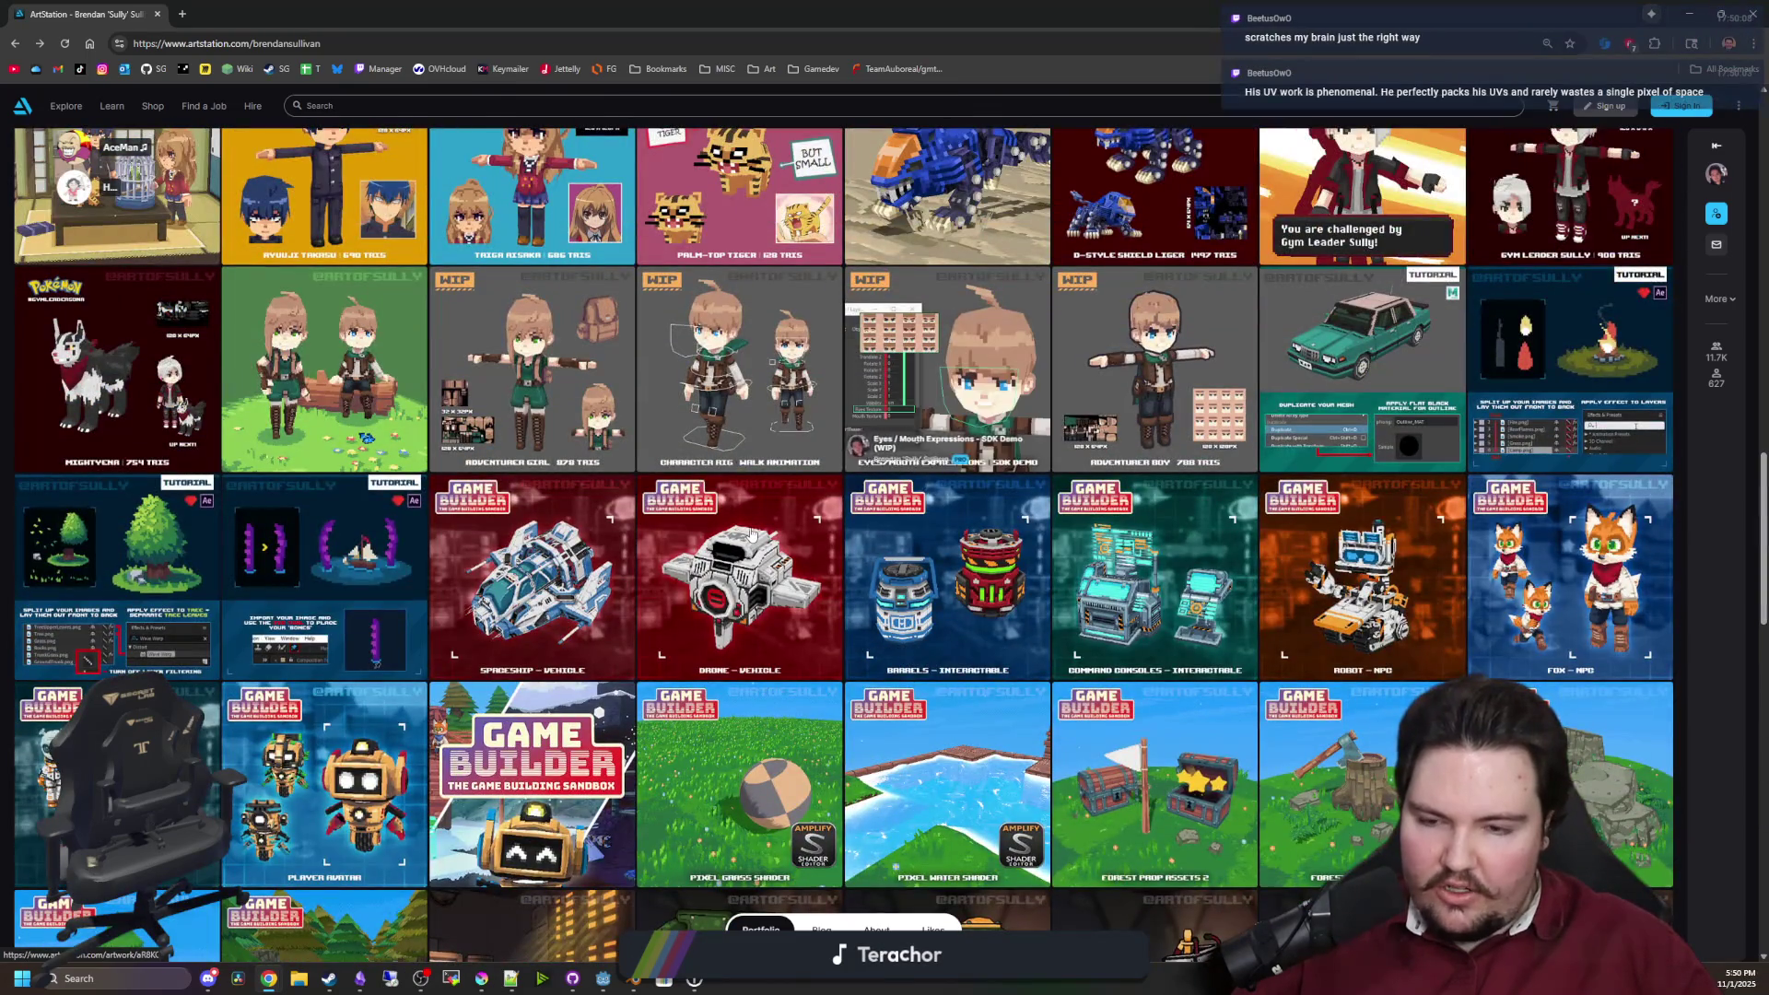
scroll(756, 432, up, 5)
scroll(756, 431, up, 2)
scroll(760, 556, down, 4)
Step: Keep browsing the pixel-art portfolio, then un-maximize the browser window
scroll(761, 557, up, 4)
scroll(761, 557, up, 3)
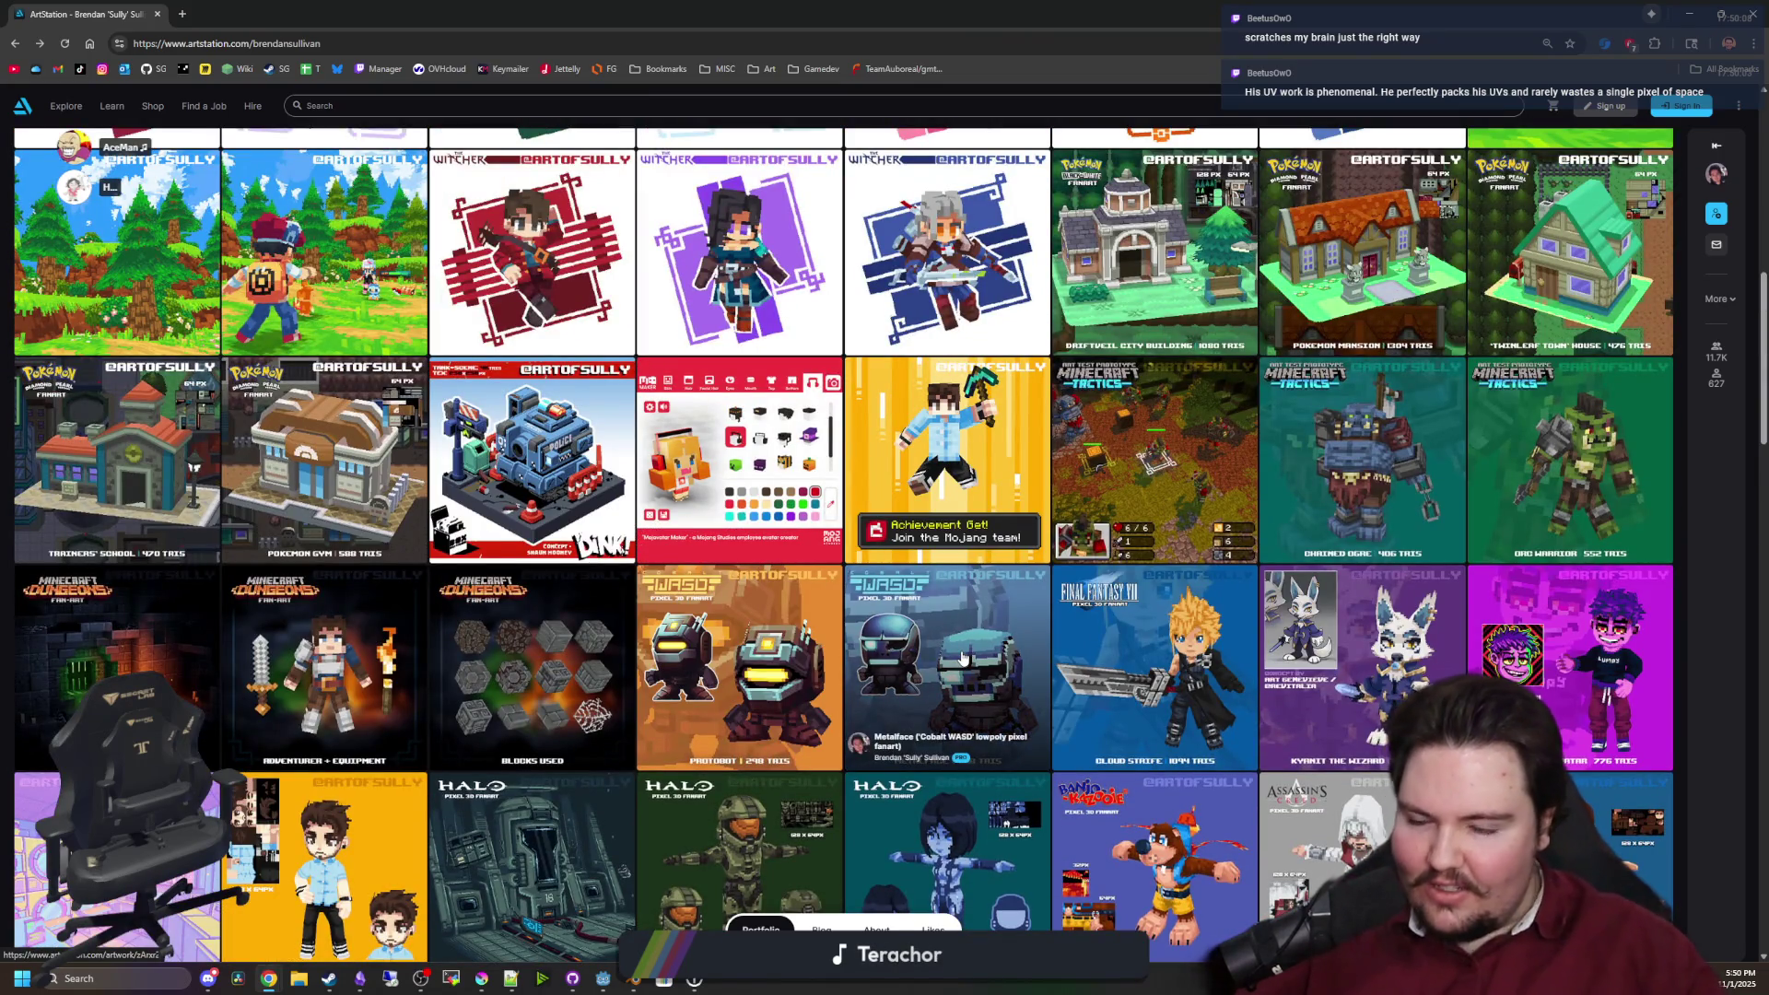
scroll(842, 529, up, 3)
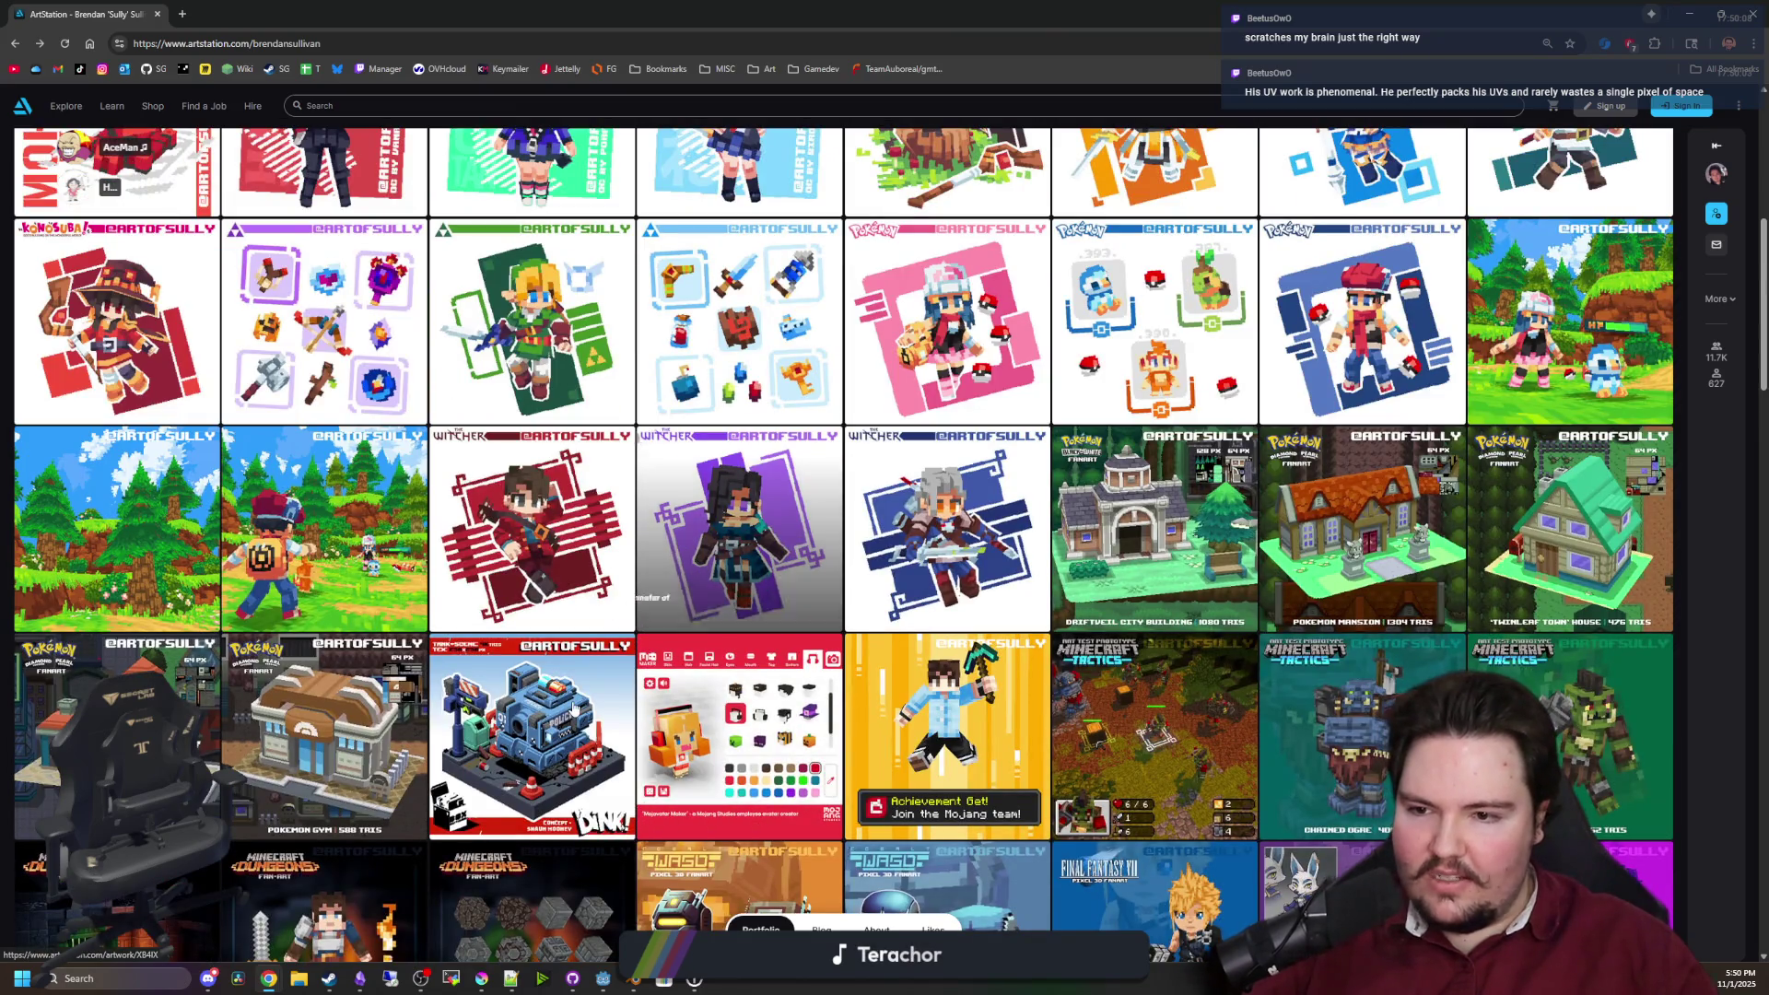
scroll(848, 705, up, 3)
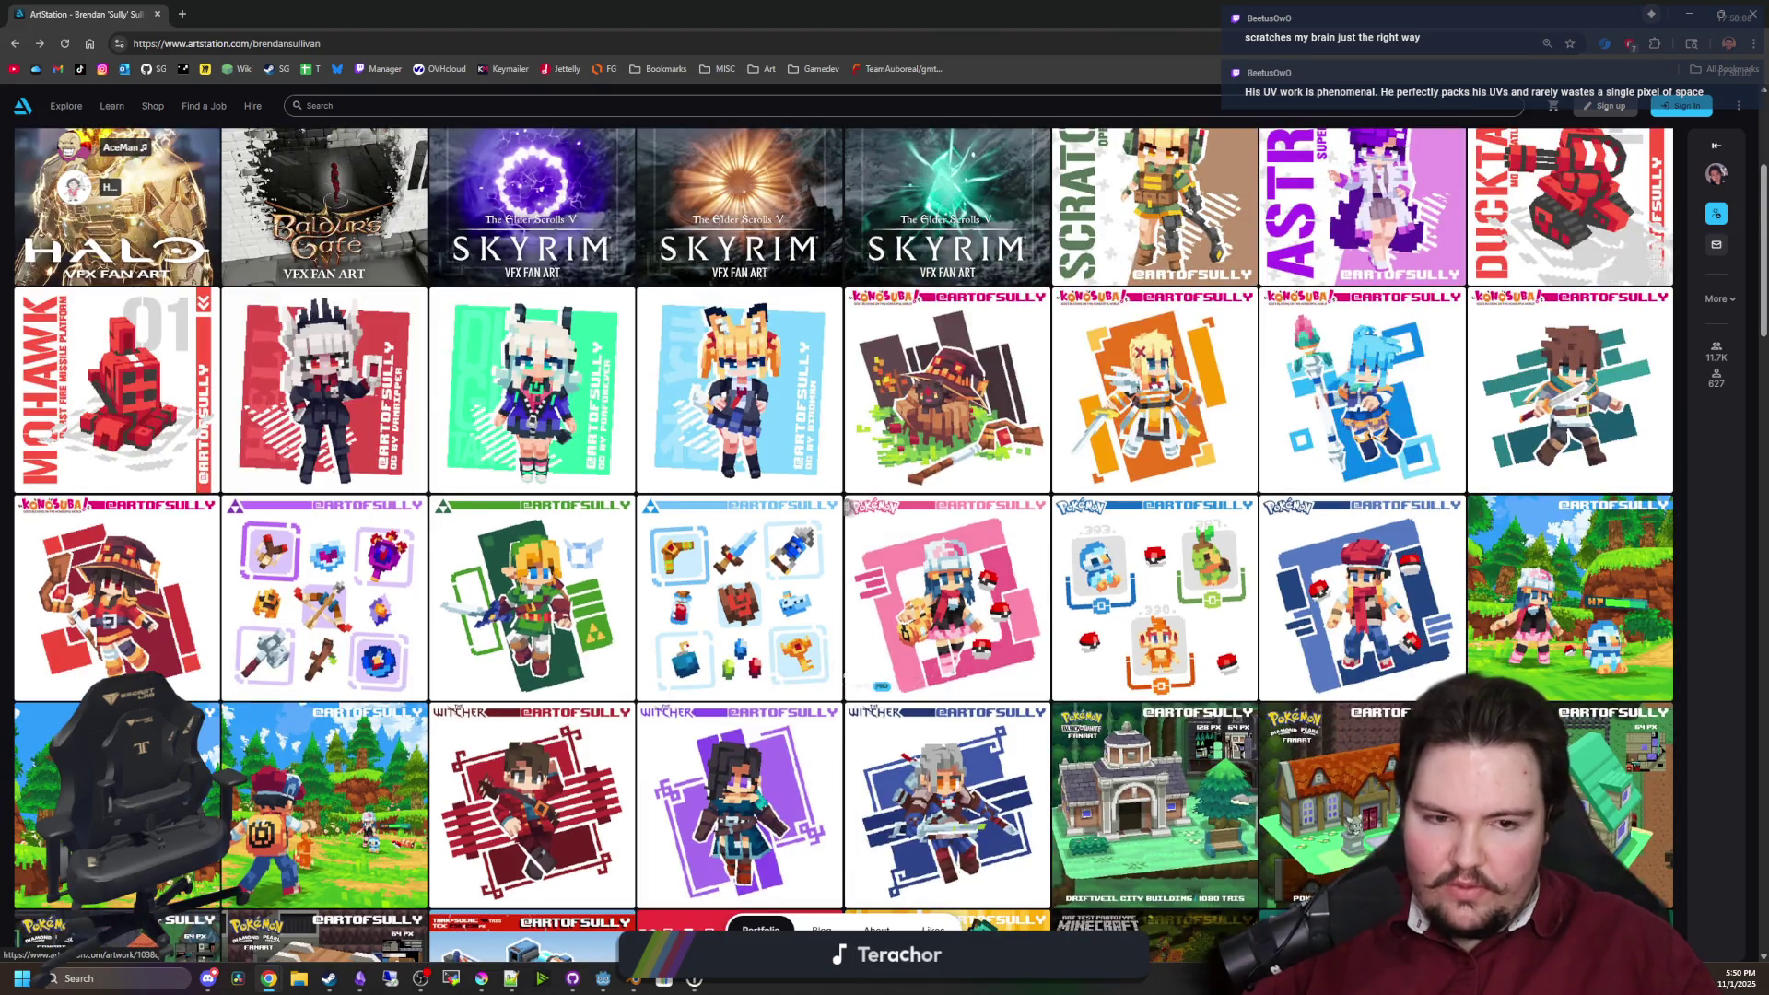
scroll(848, 687, down, 15)
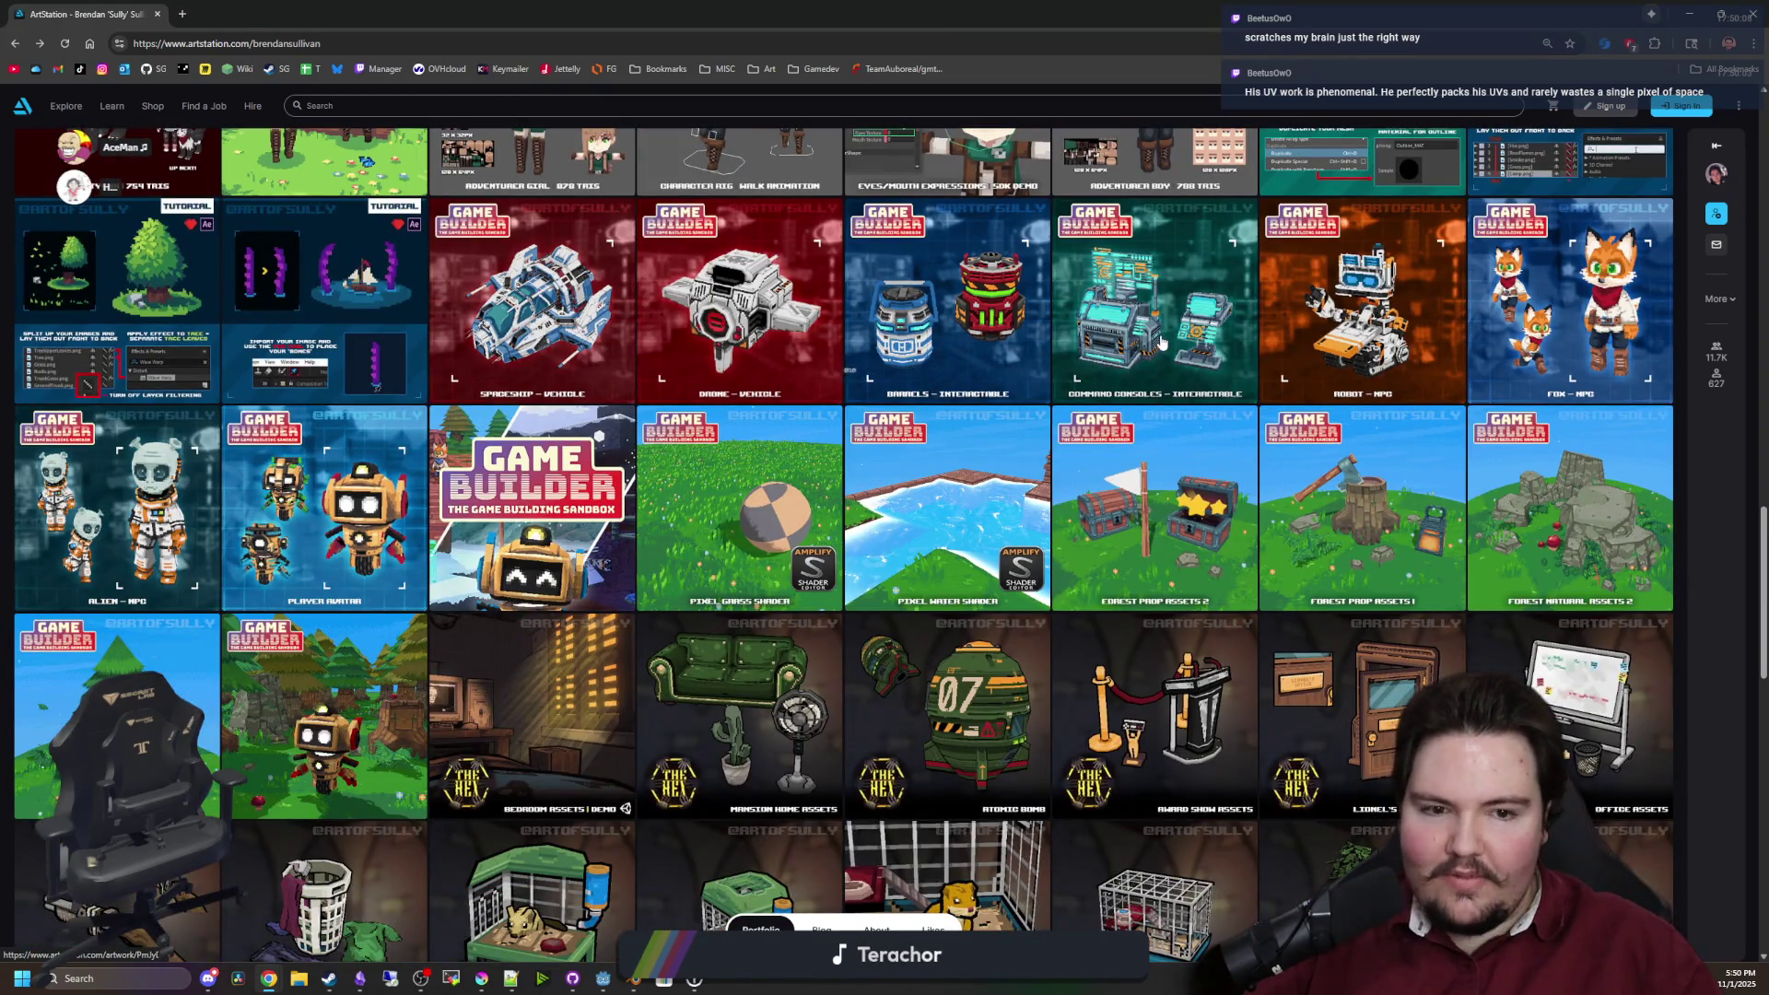
scroll(345, 424, down, 4)
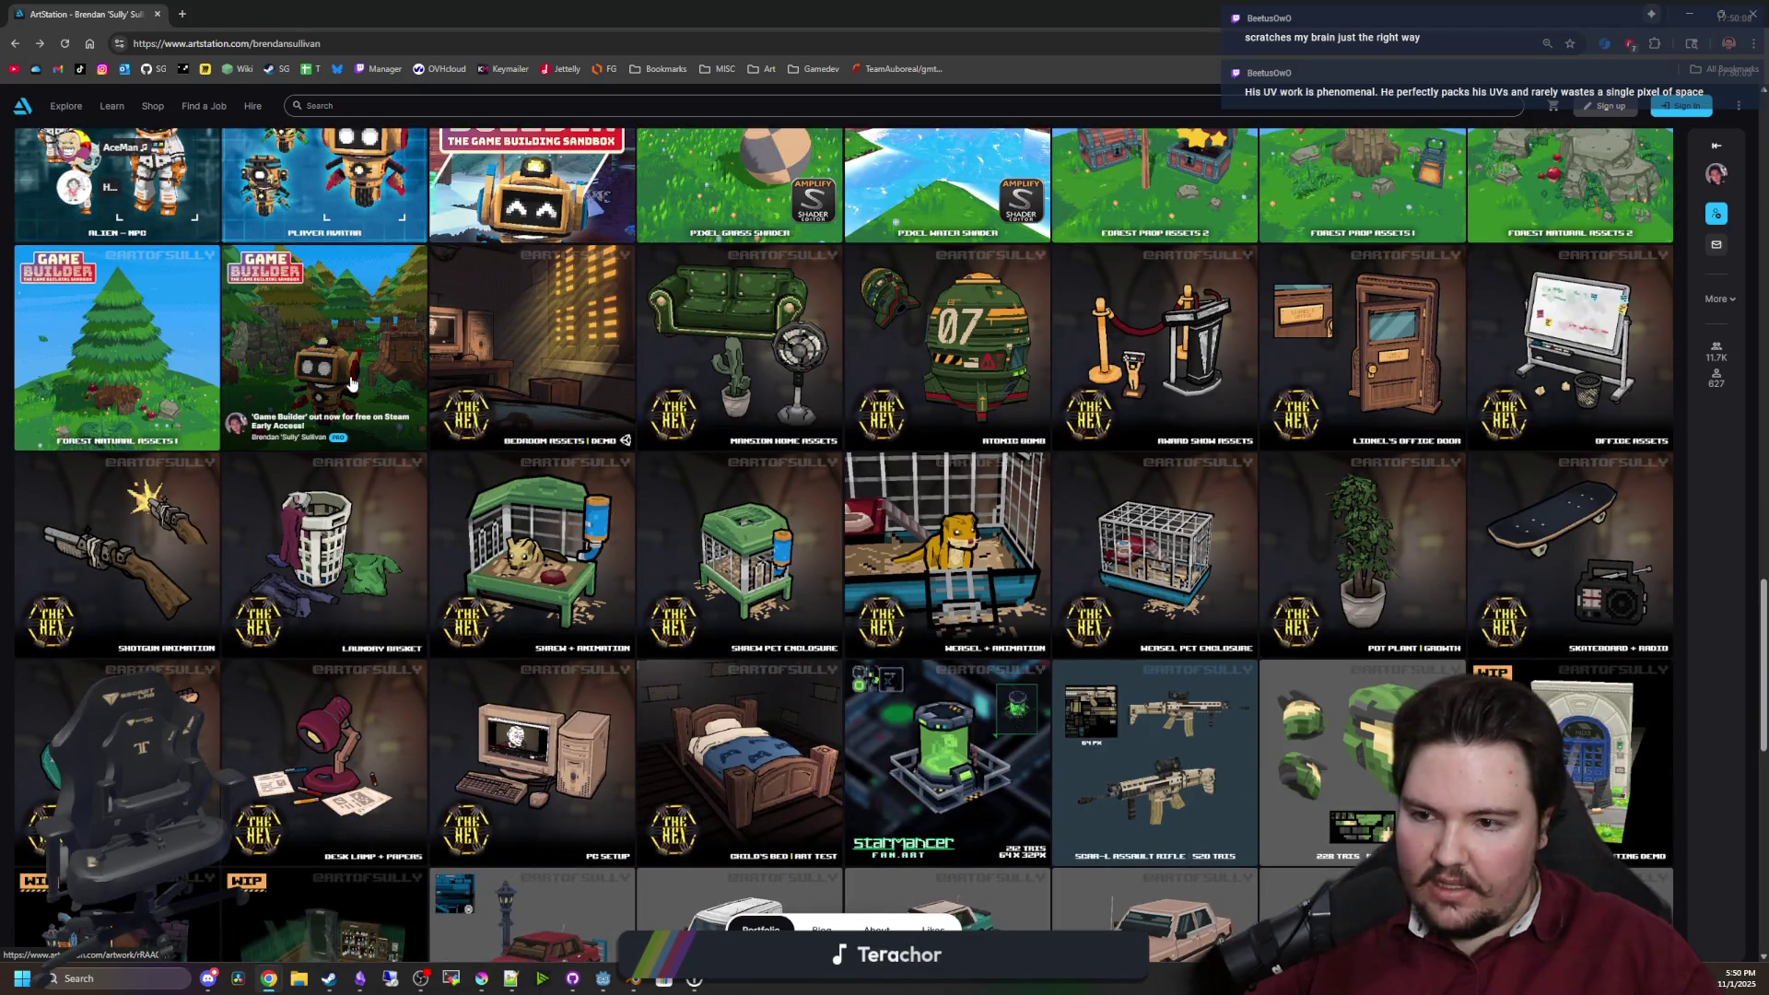
scroll(351, 381, down, 5)
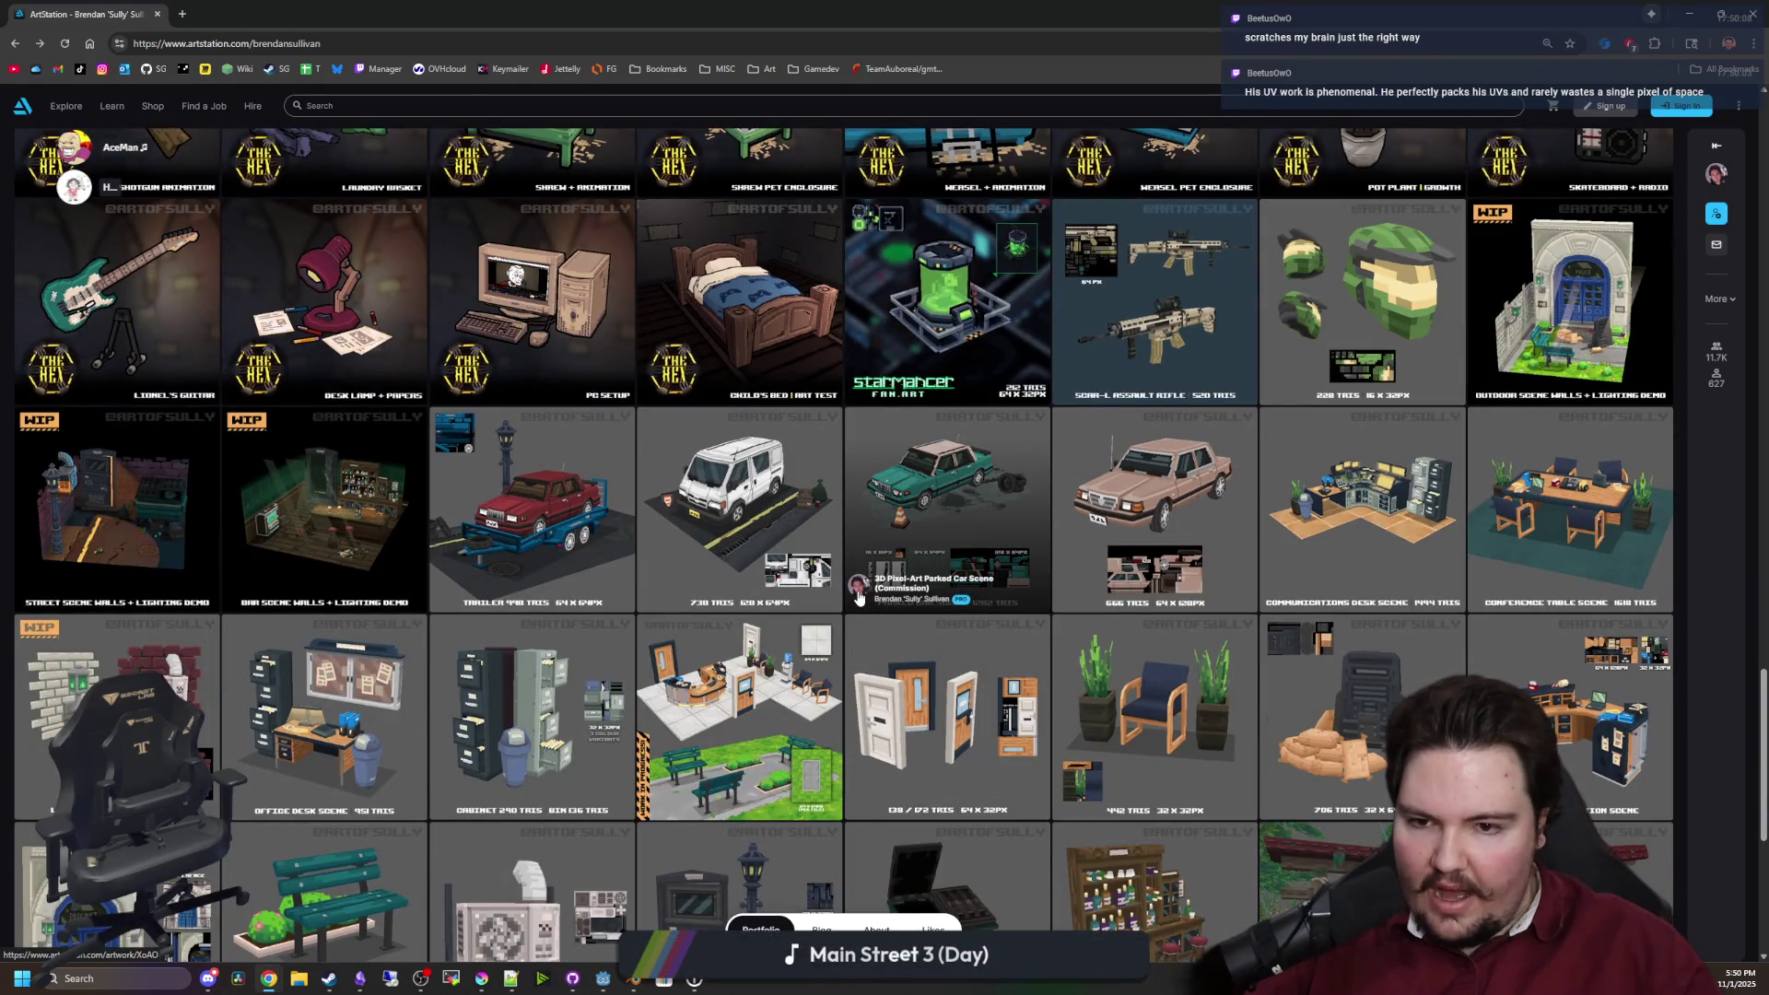
scroll(857, 597, down, 4)
scroll(677, 613, down, 2)
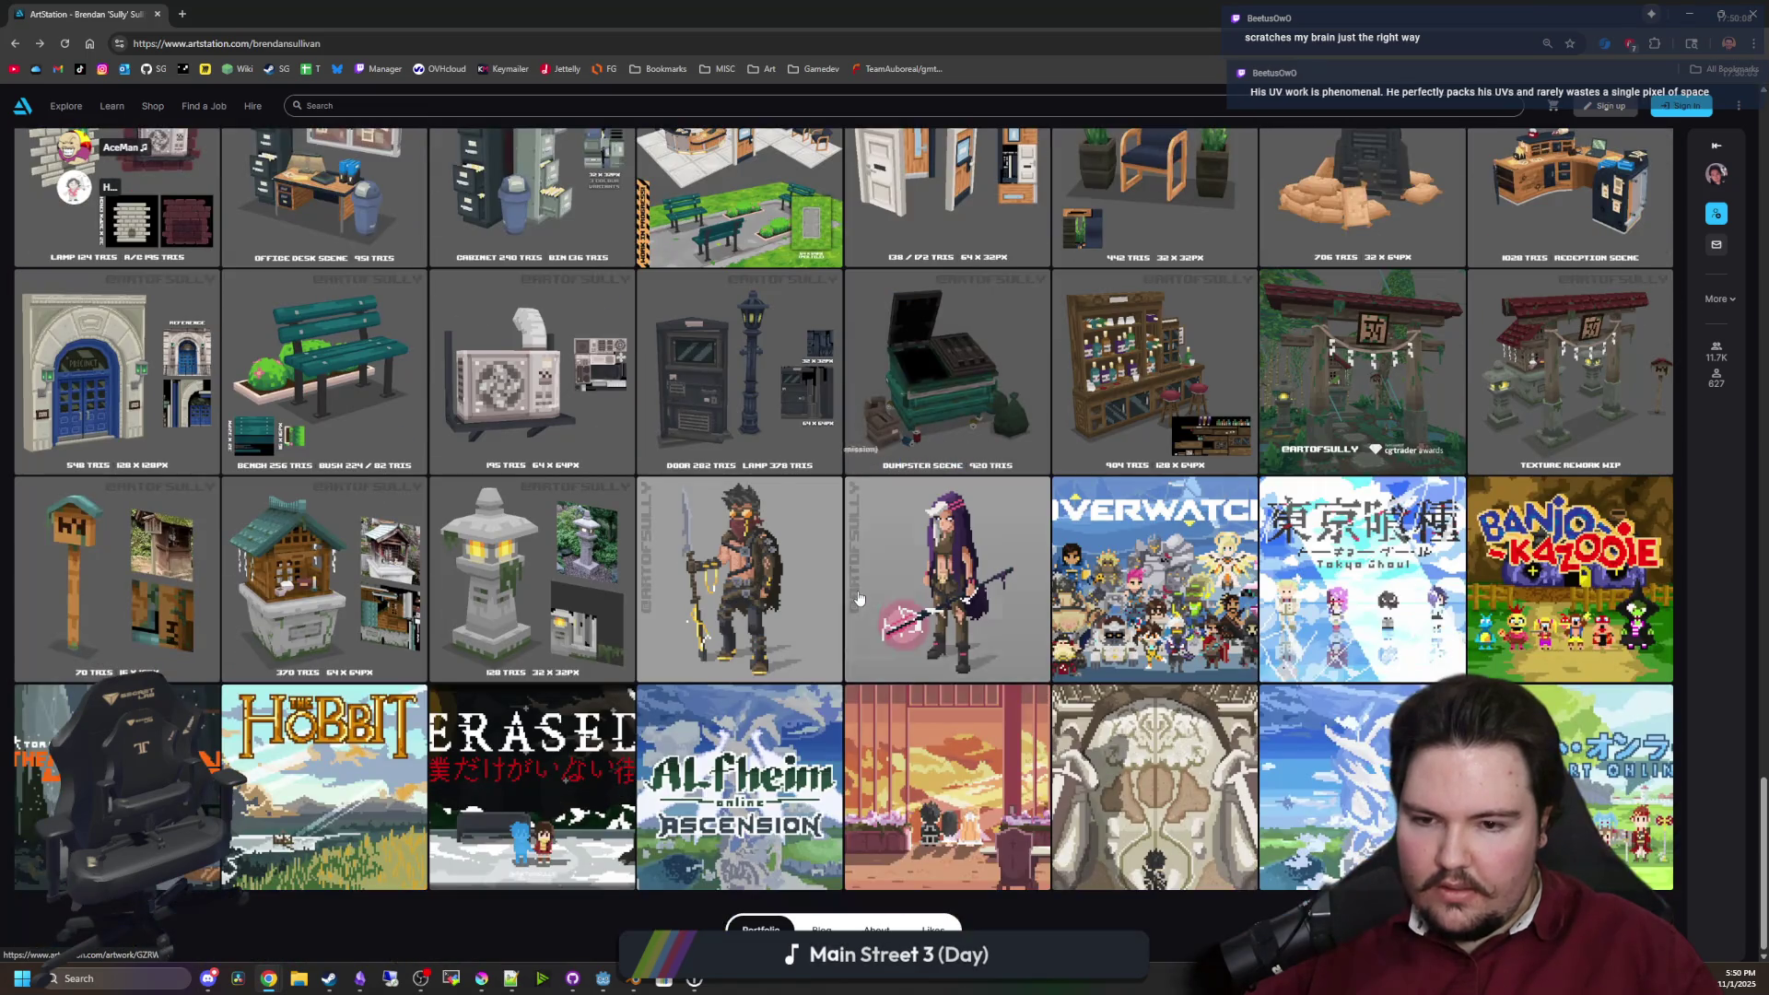
scroll(534, 571, up, 10)
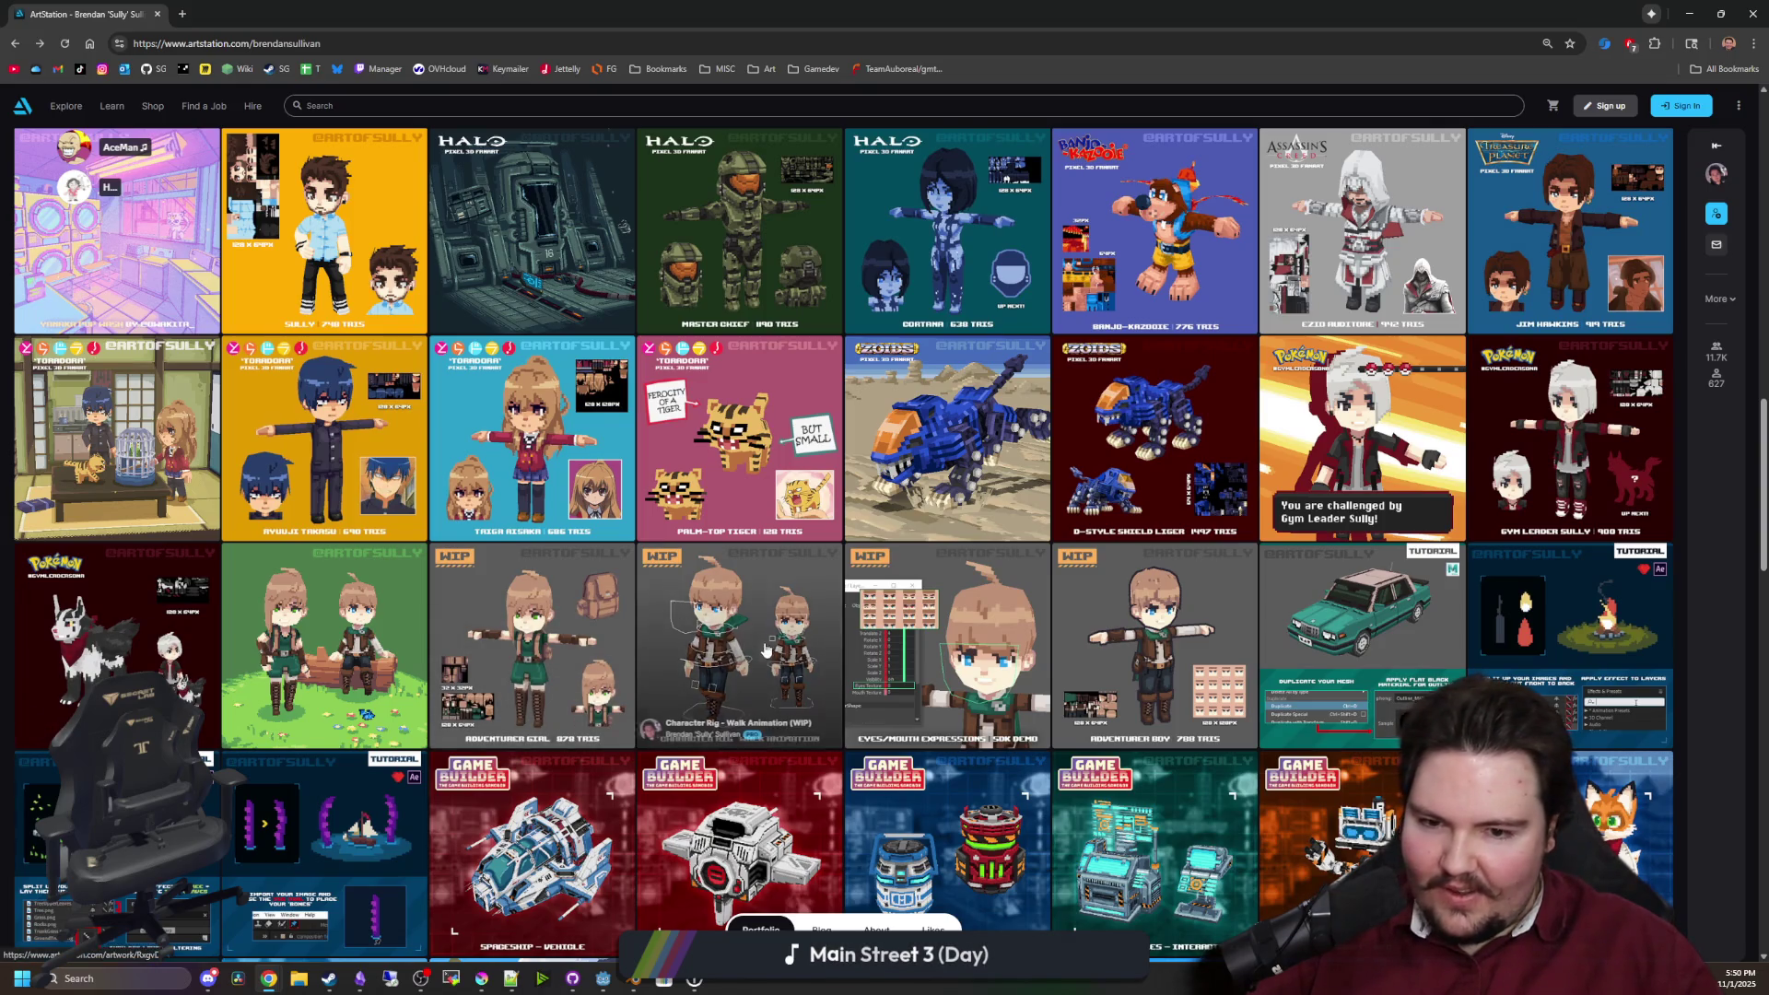
scroll(752, 698, down, 7)
scroll(794, 622, down, 2)
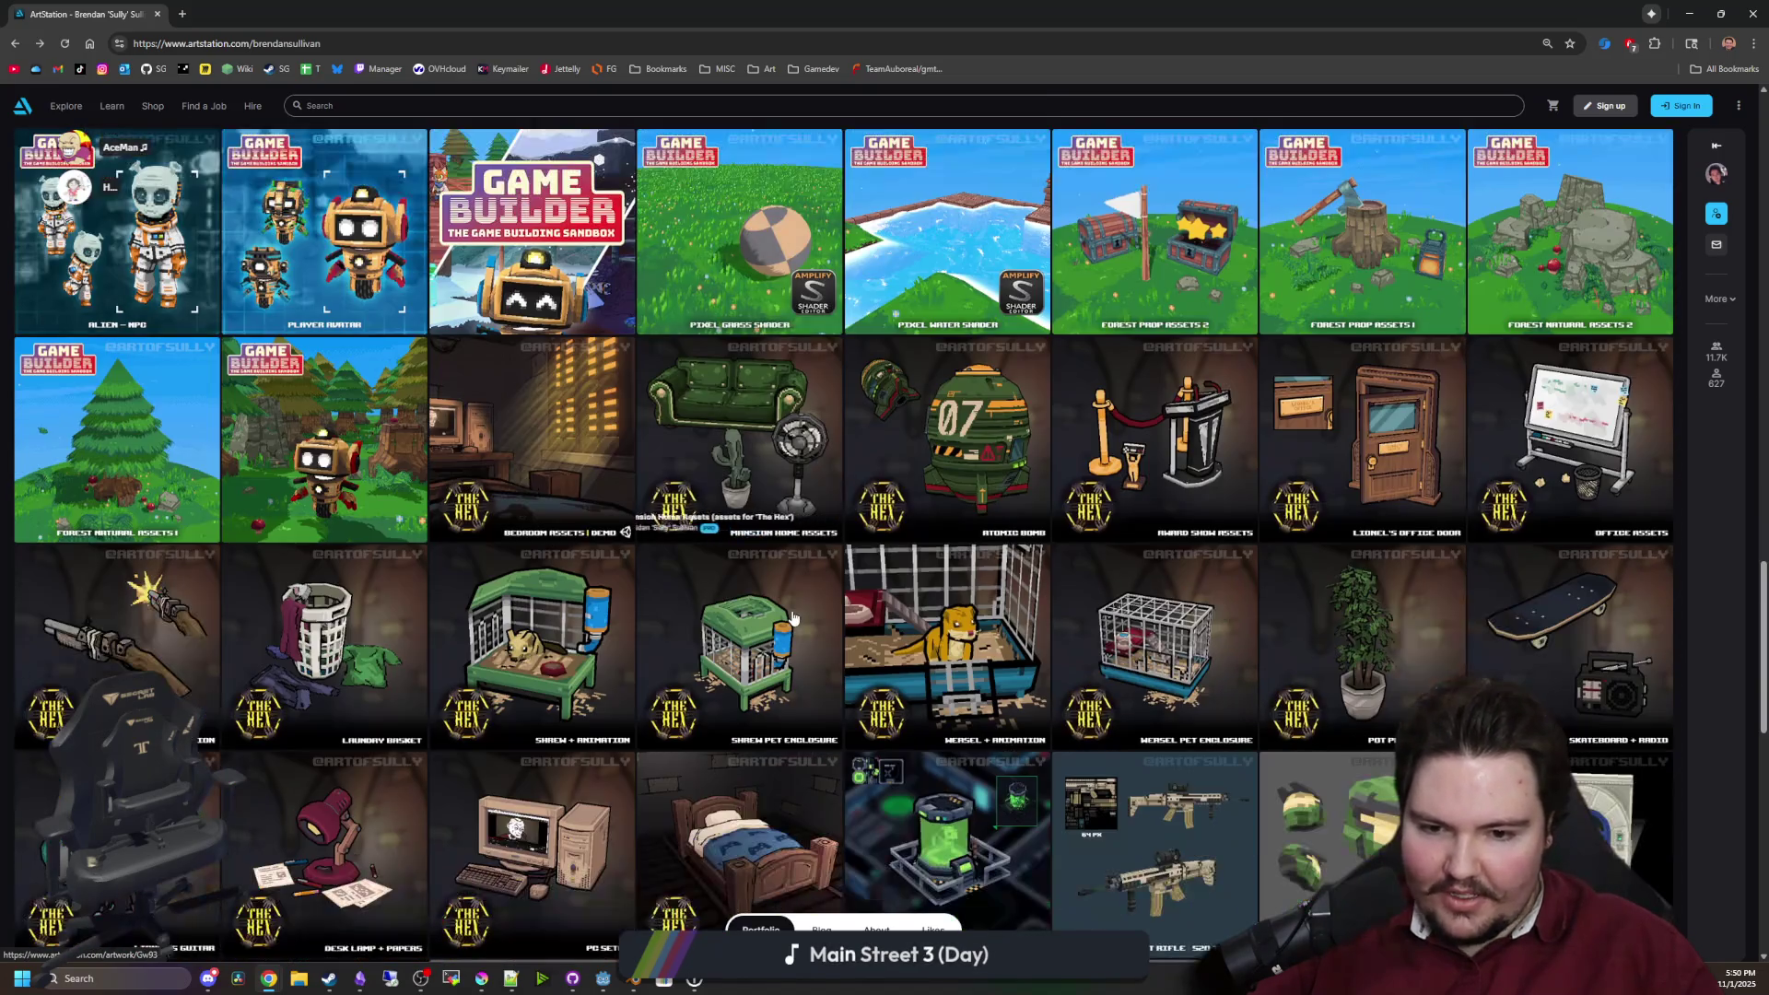
scroll(794, 617, down, 3)
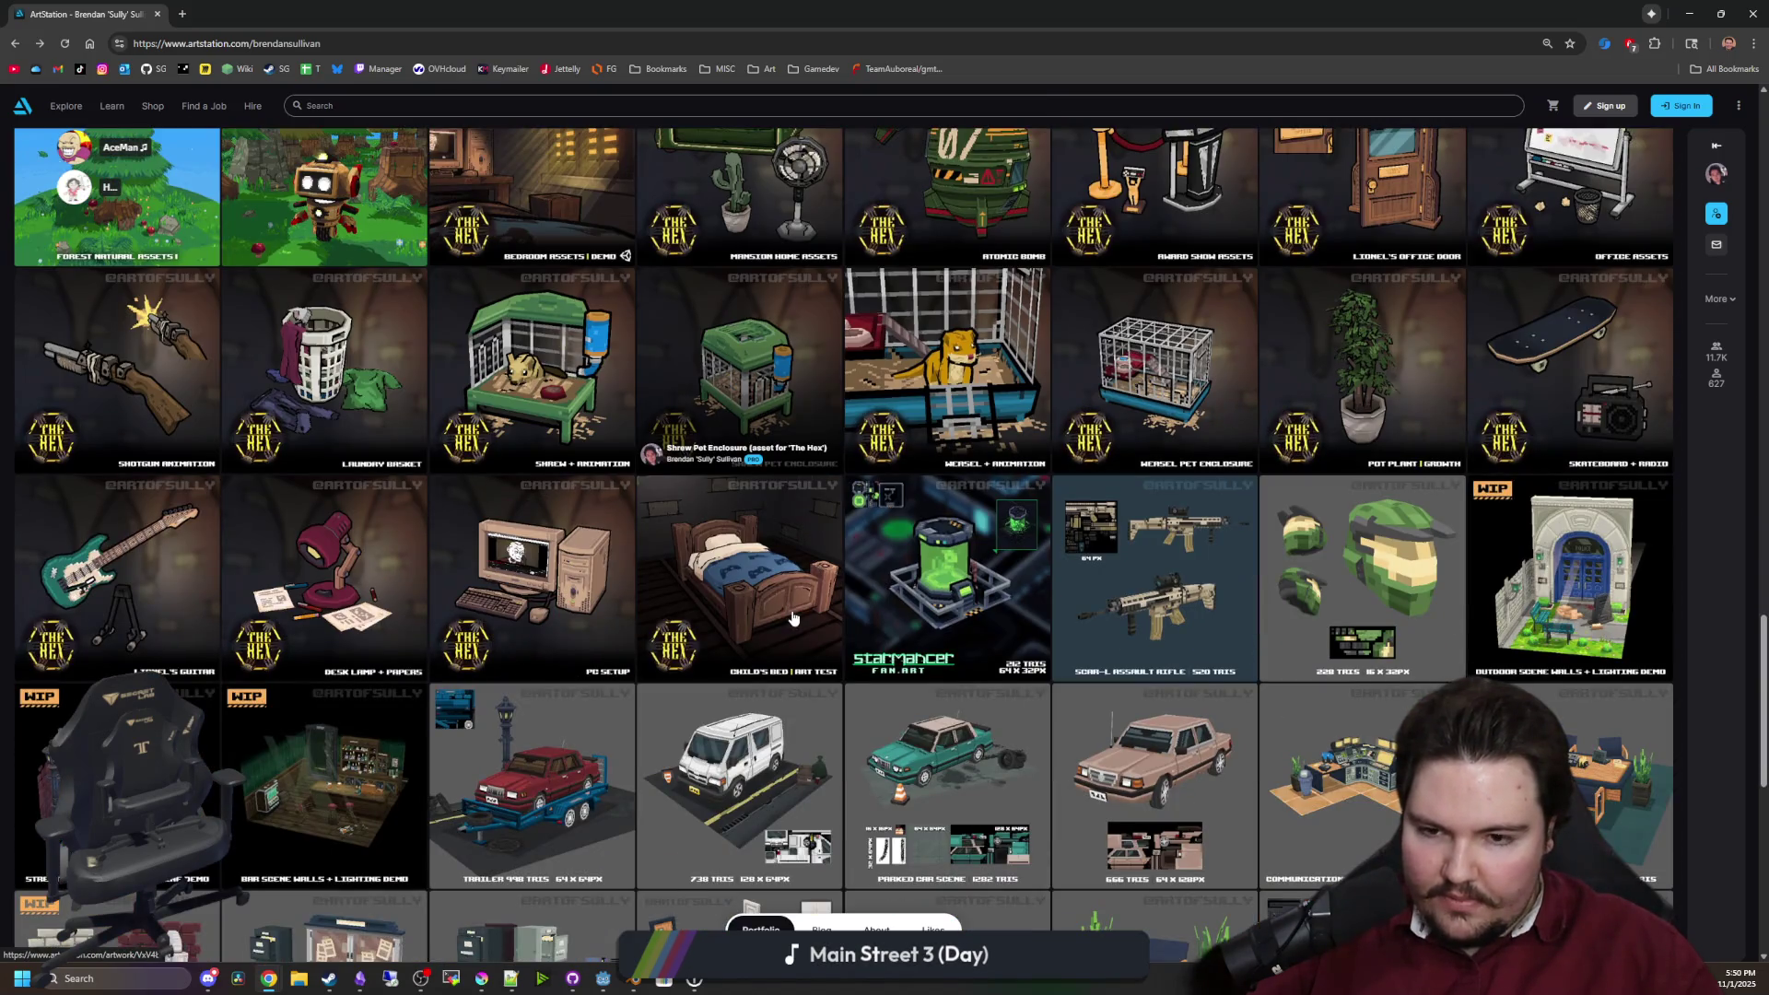
scroll(793, 618, down, 9)
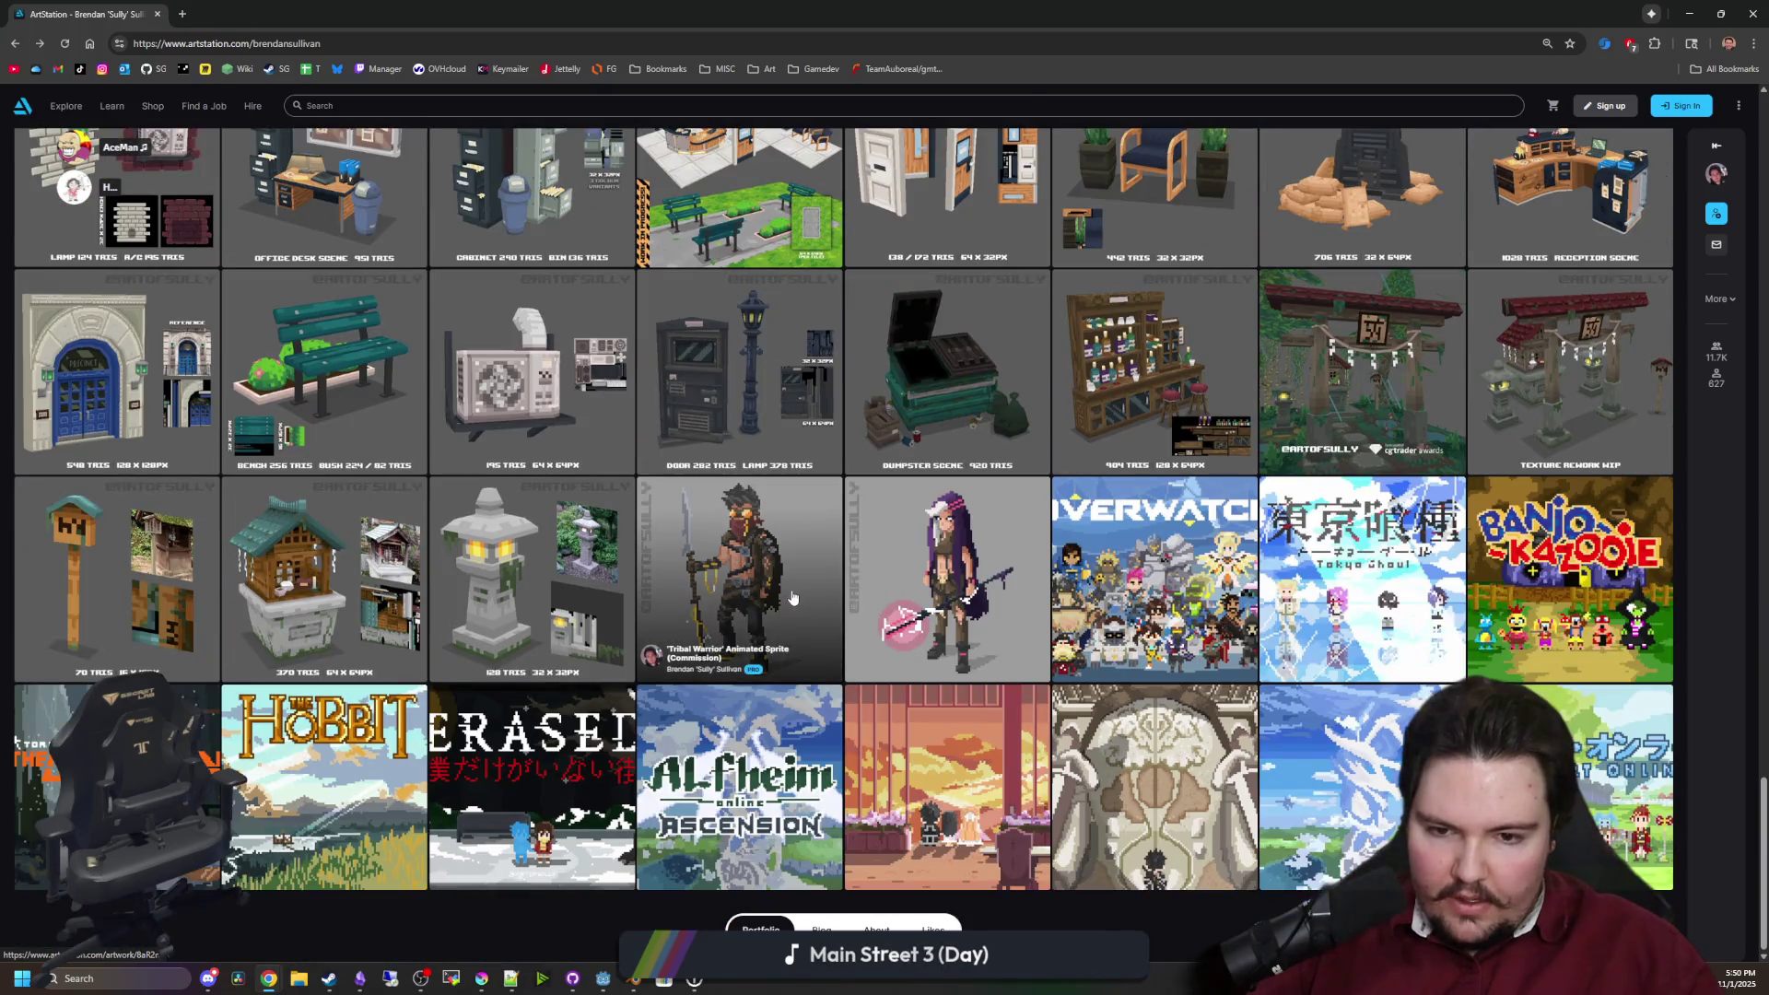
scroll(792, 597, up, 20)
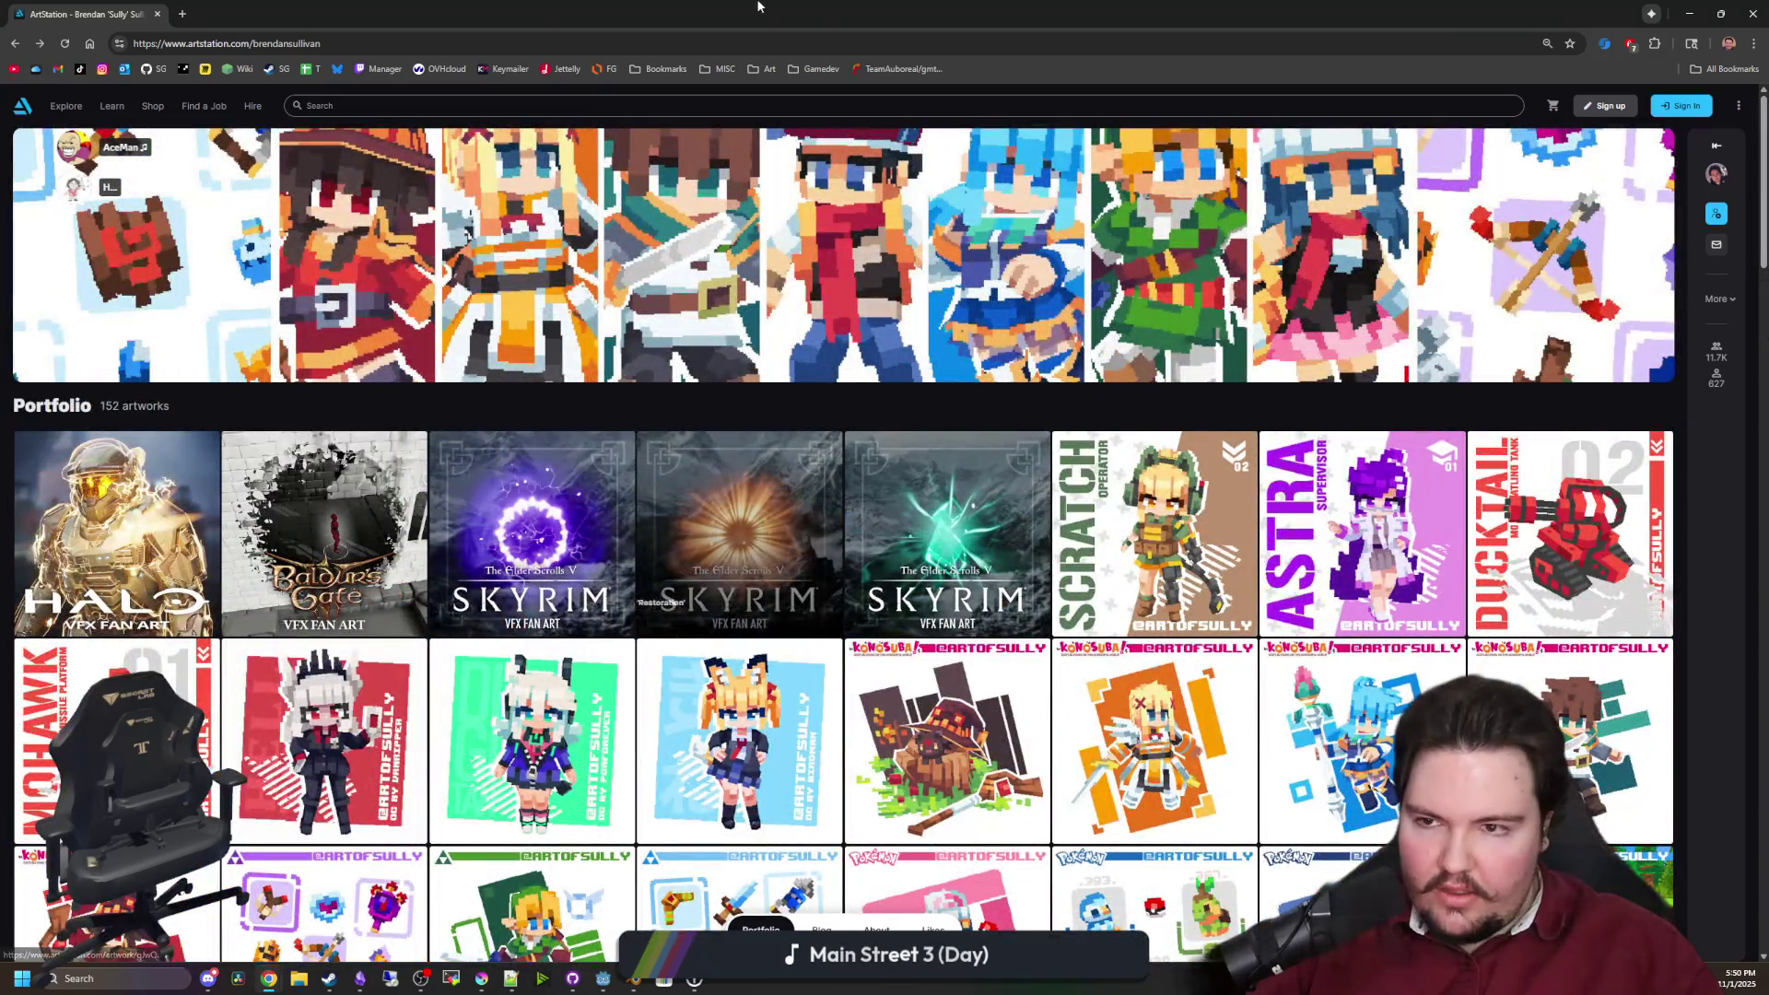
drag(758, 6, 1000, 730)
Step: Return to Godot and review the Tank entry in entities_table.gd
click(777, 726)
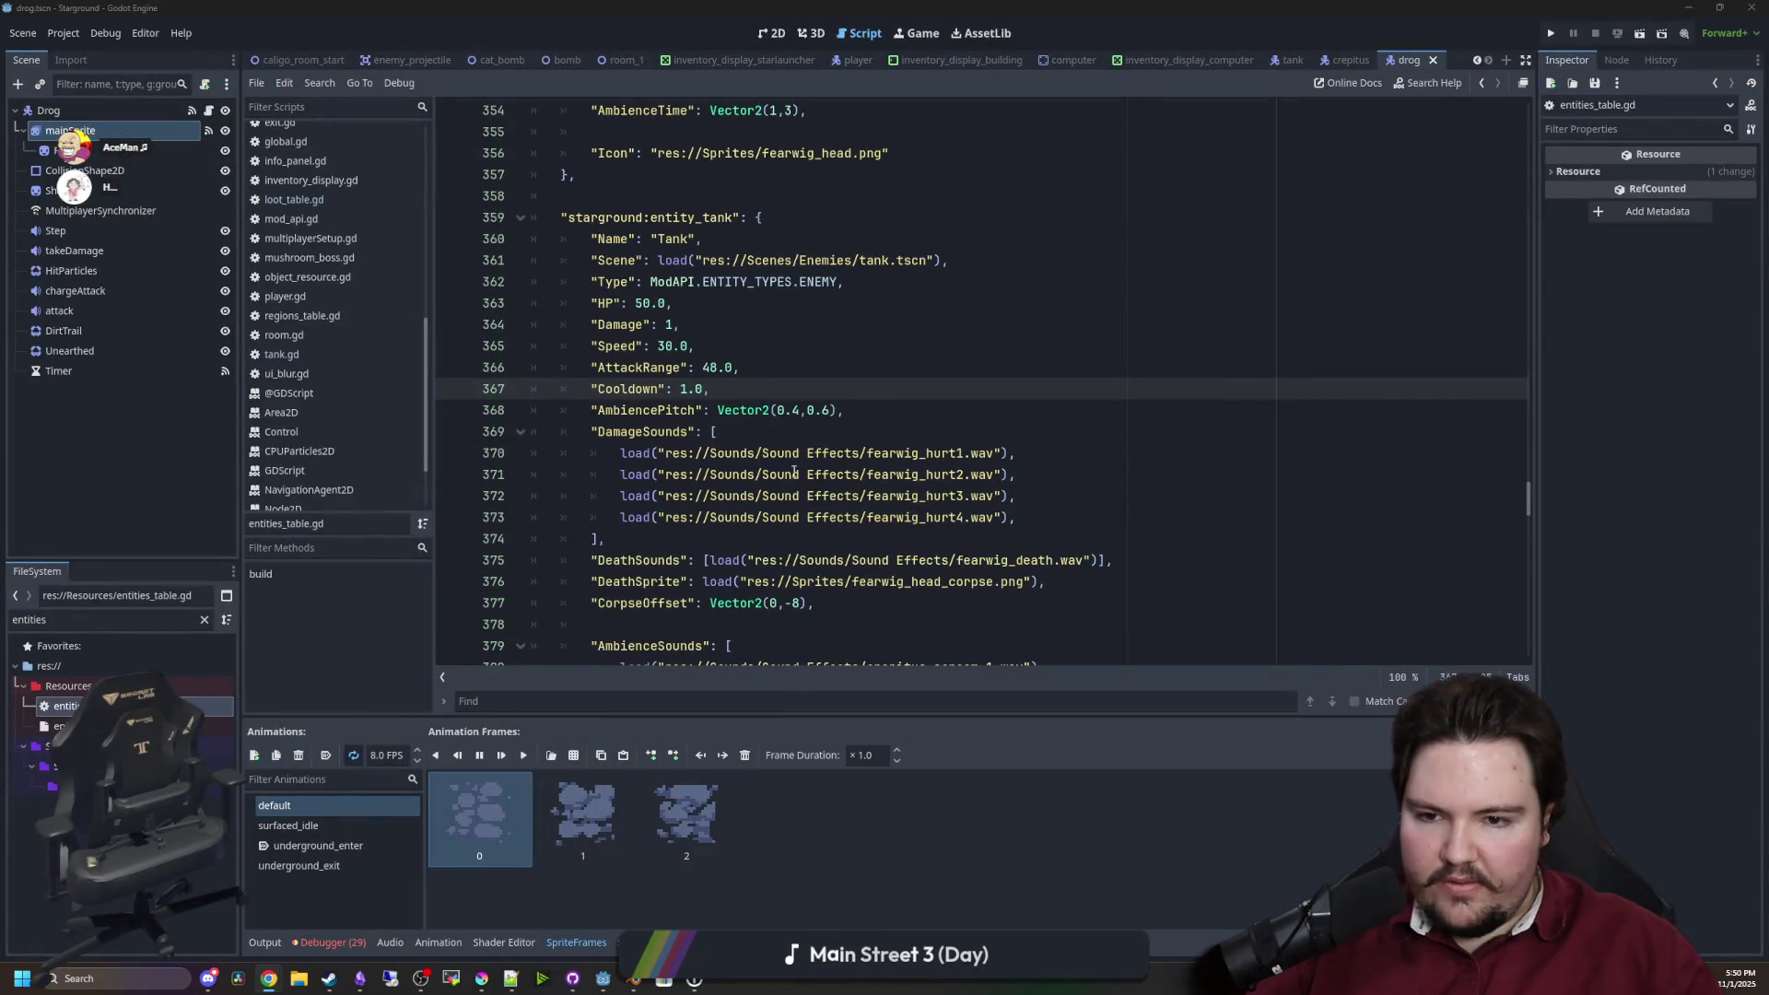
click(779, 379)
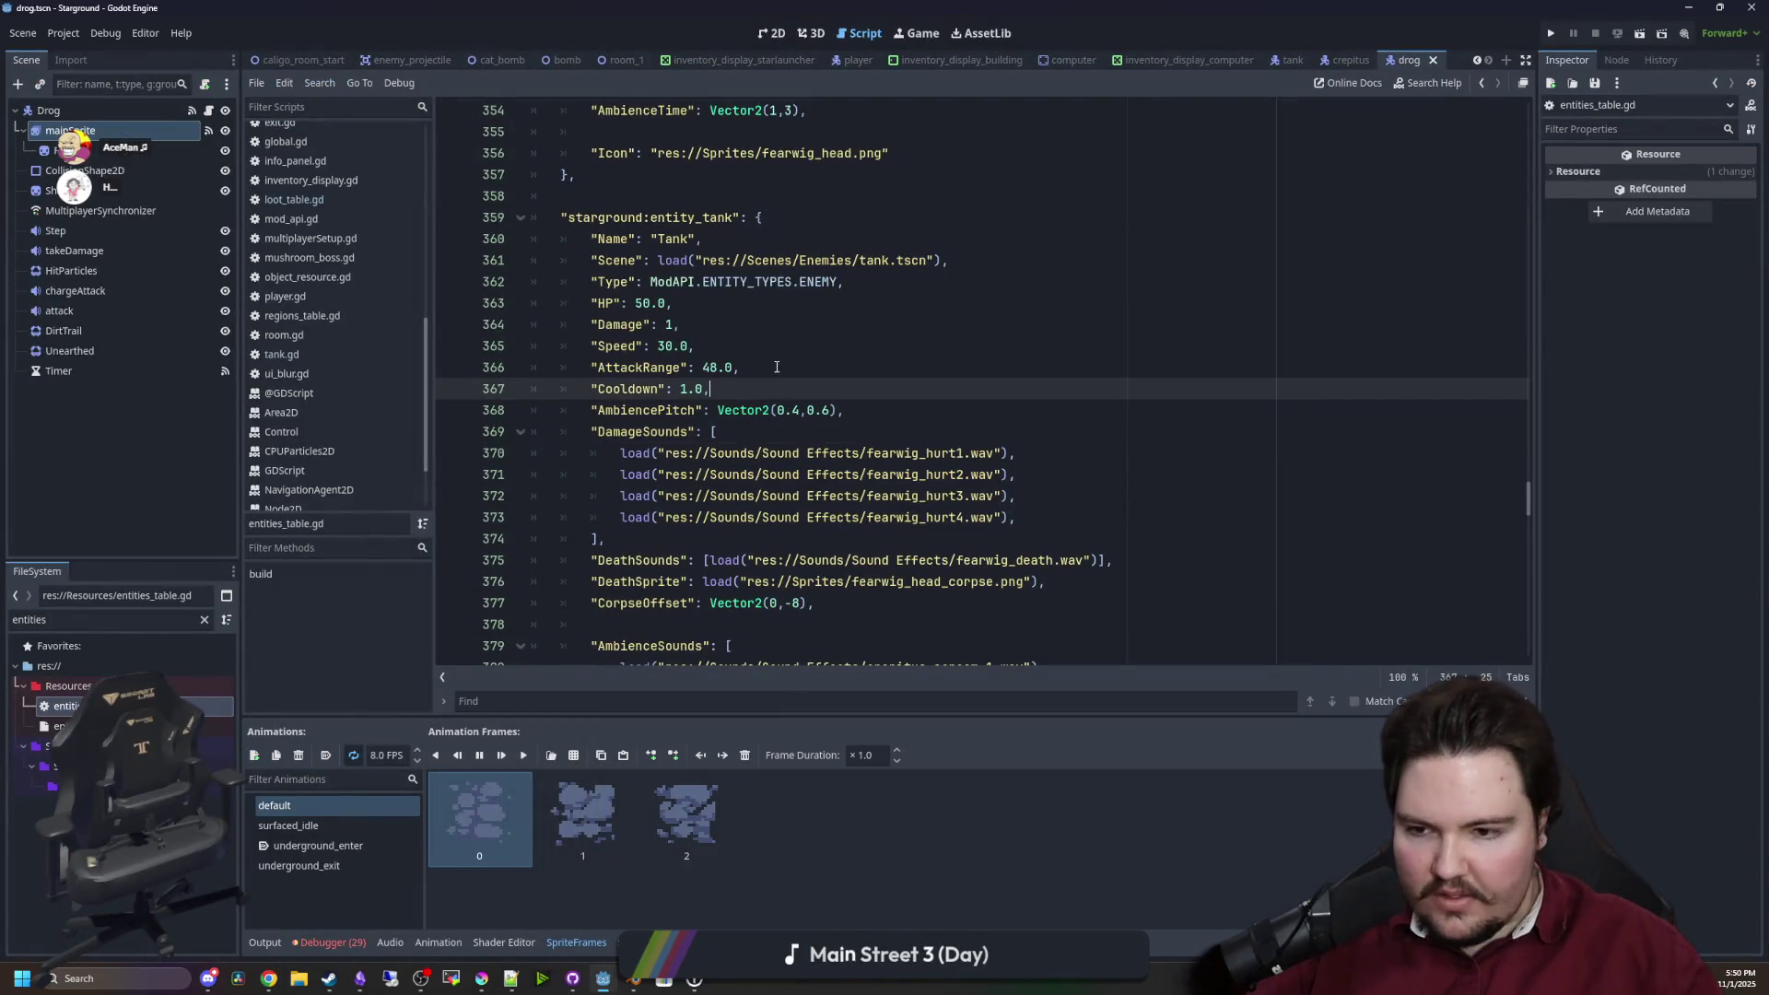
click(795, 348)
key(ctrl+s)
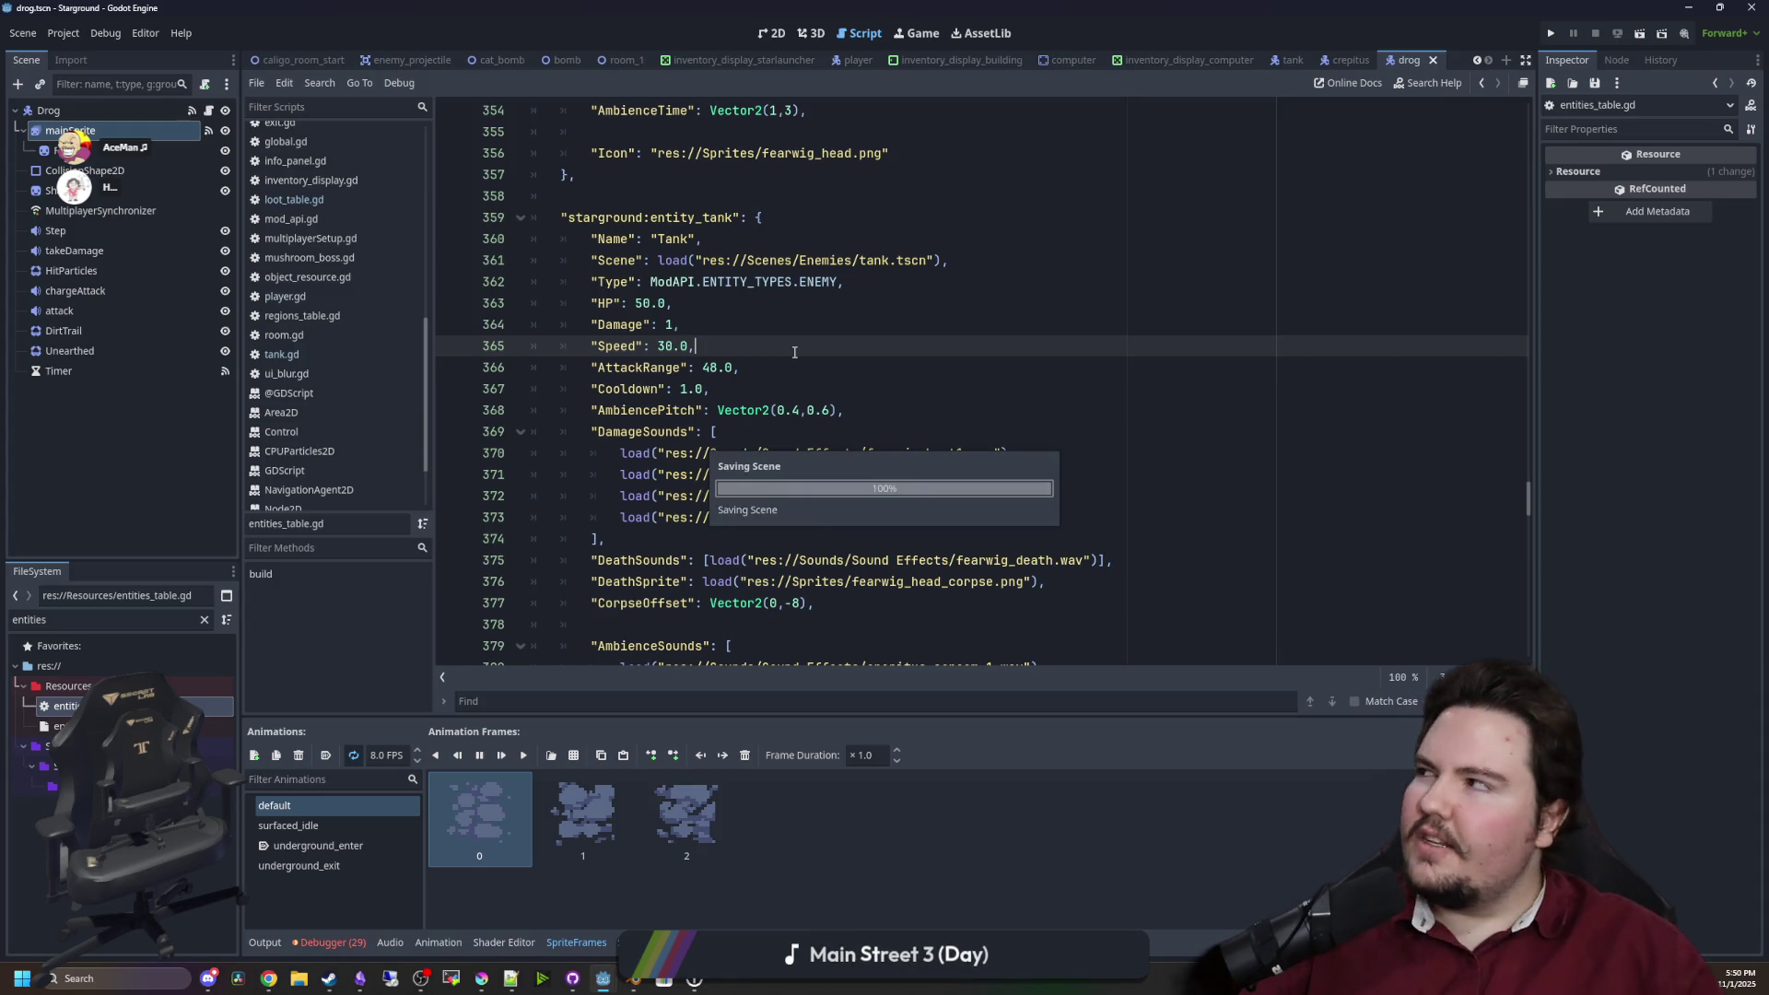
click(720, 330)
click(712, 197)
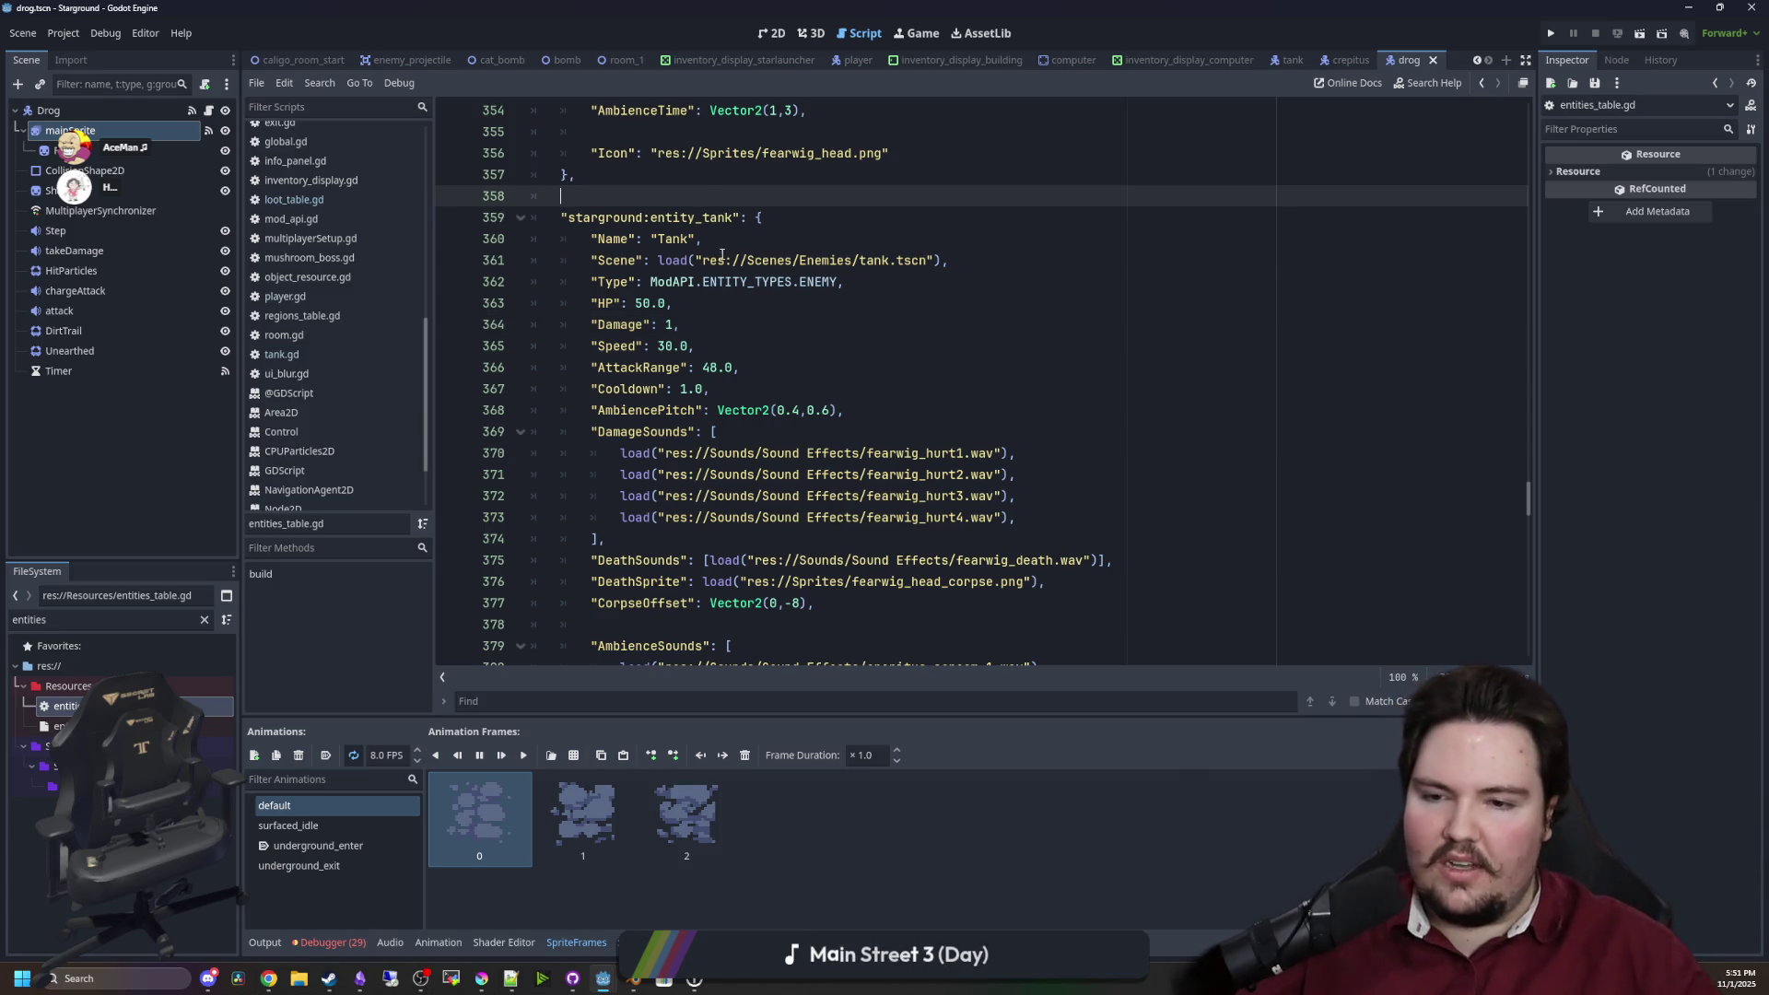
click(748, 355)
scroll(820, 500, down, 3)
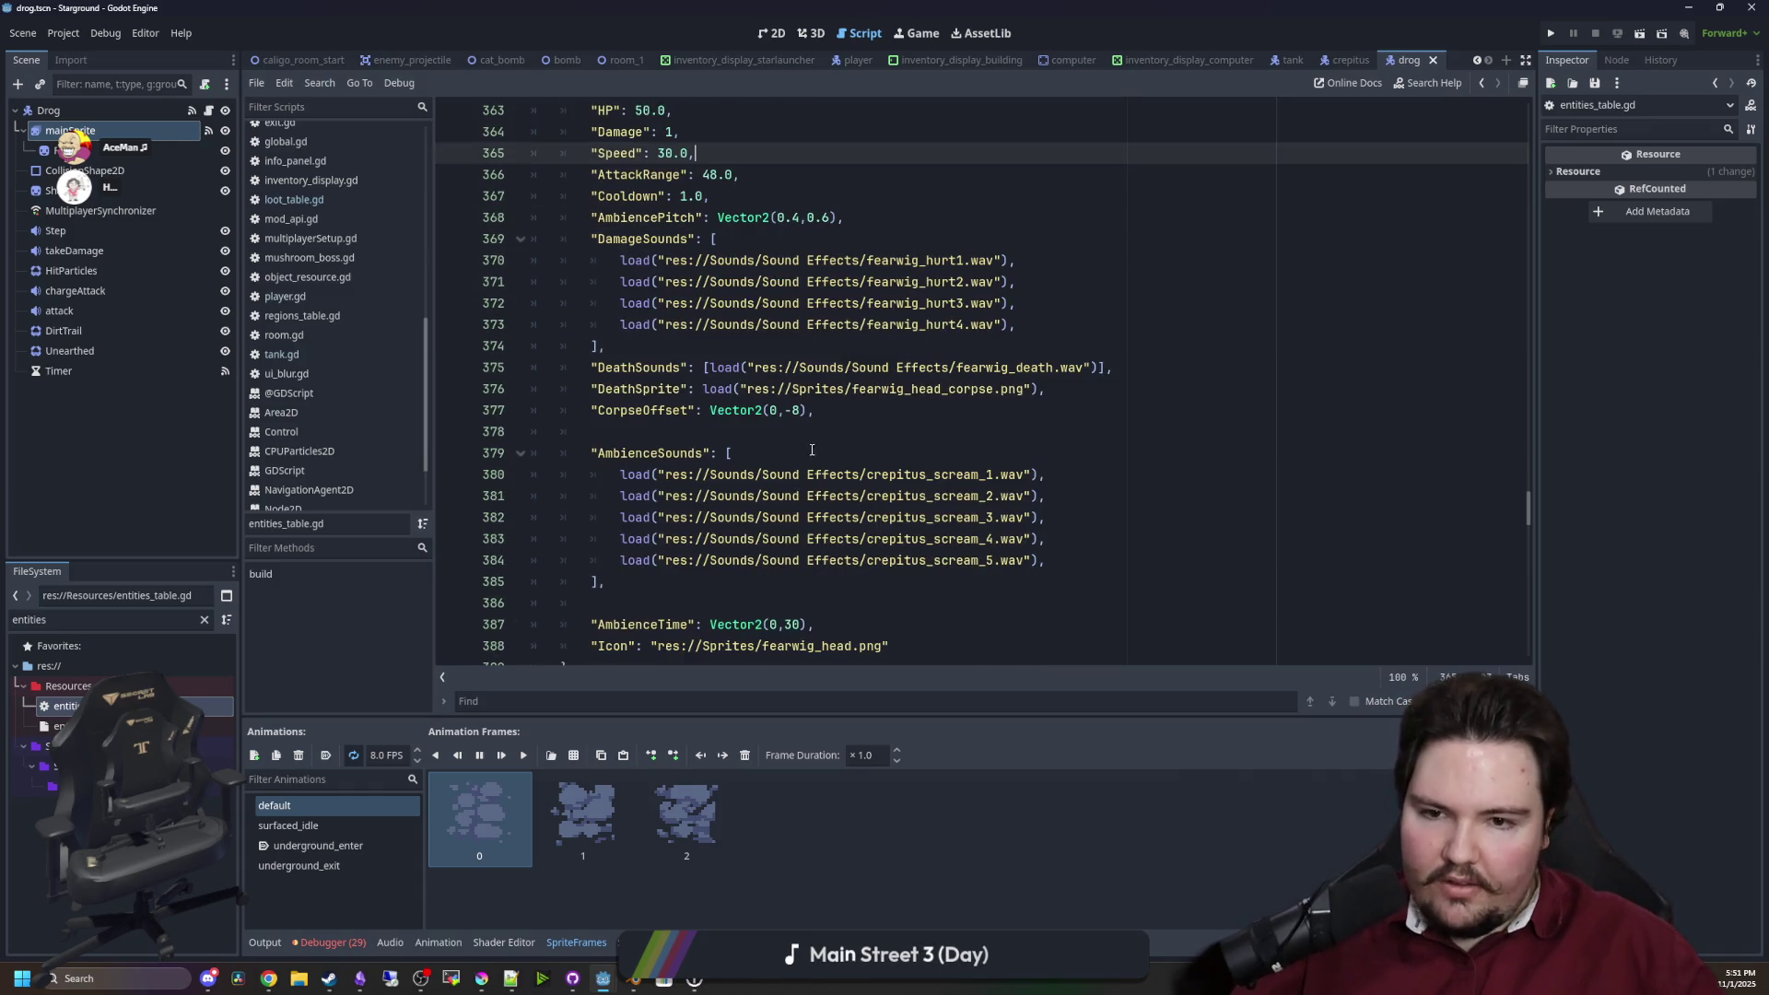
click(879, 431)
Step: Change the Tank's DeathSprite path from fearwig_head to tank_corpse.png
drag(942, 389, 866, 389)
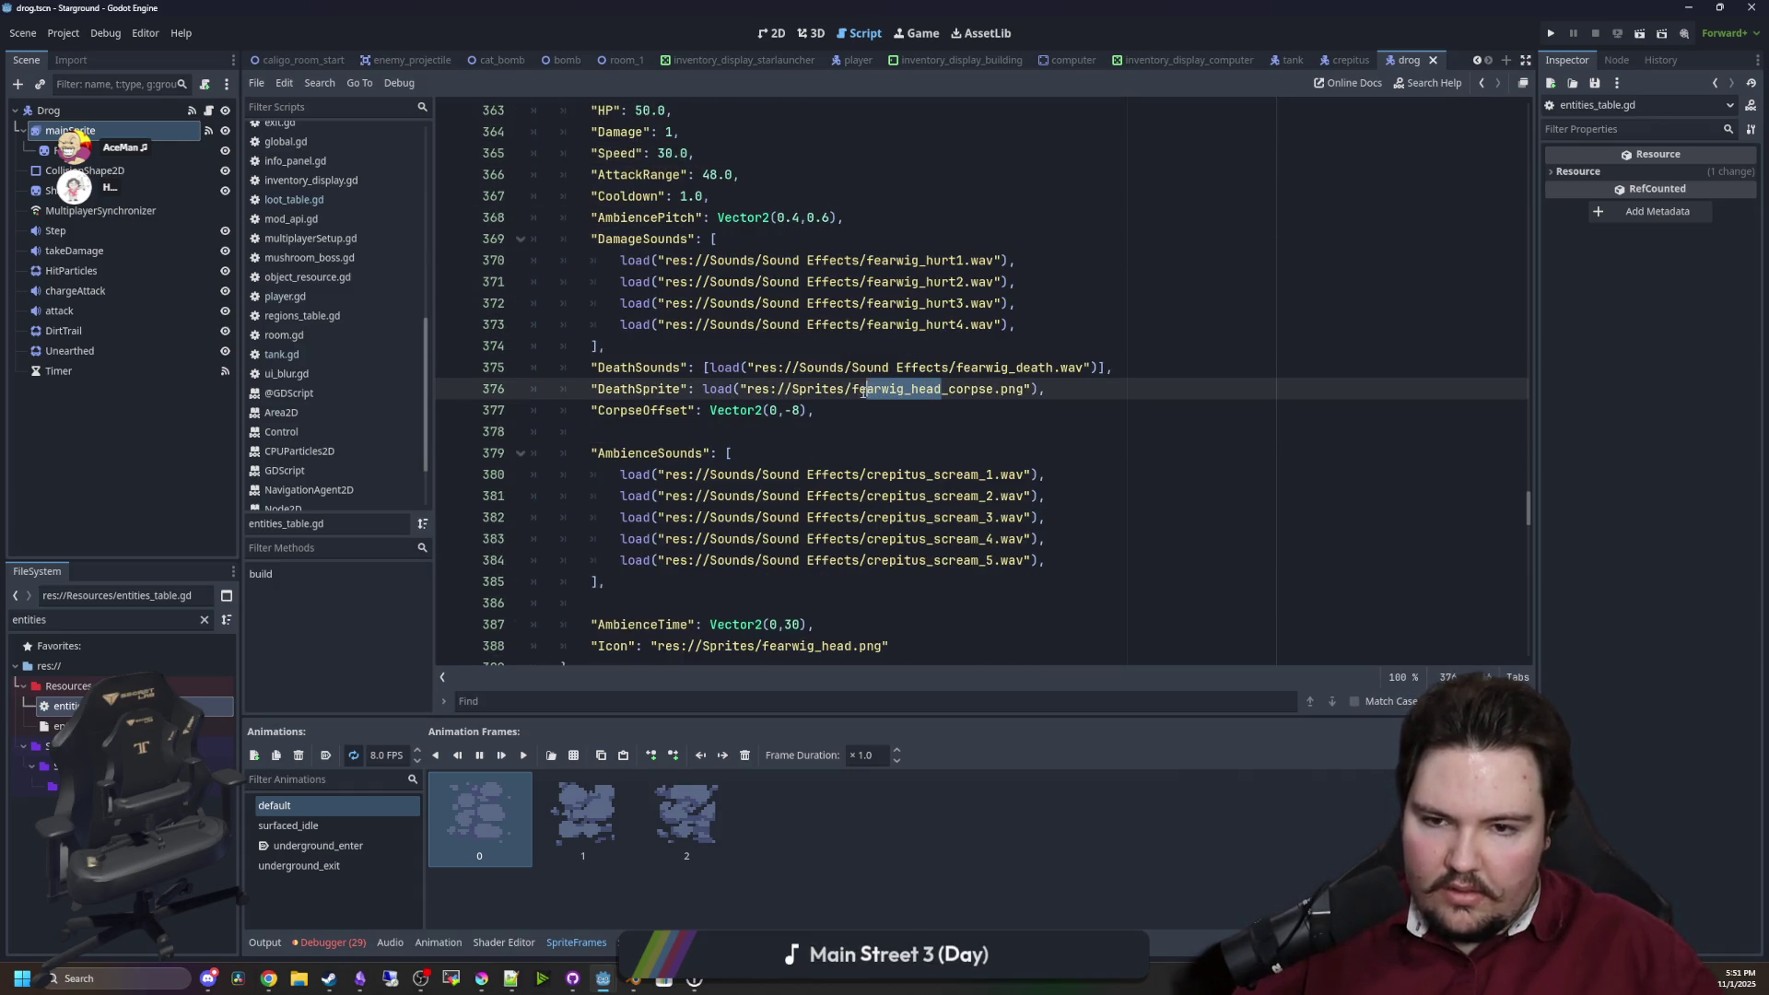
key(BackSpace)
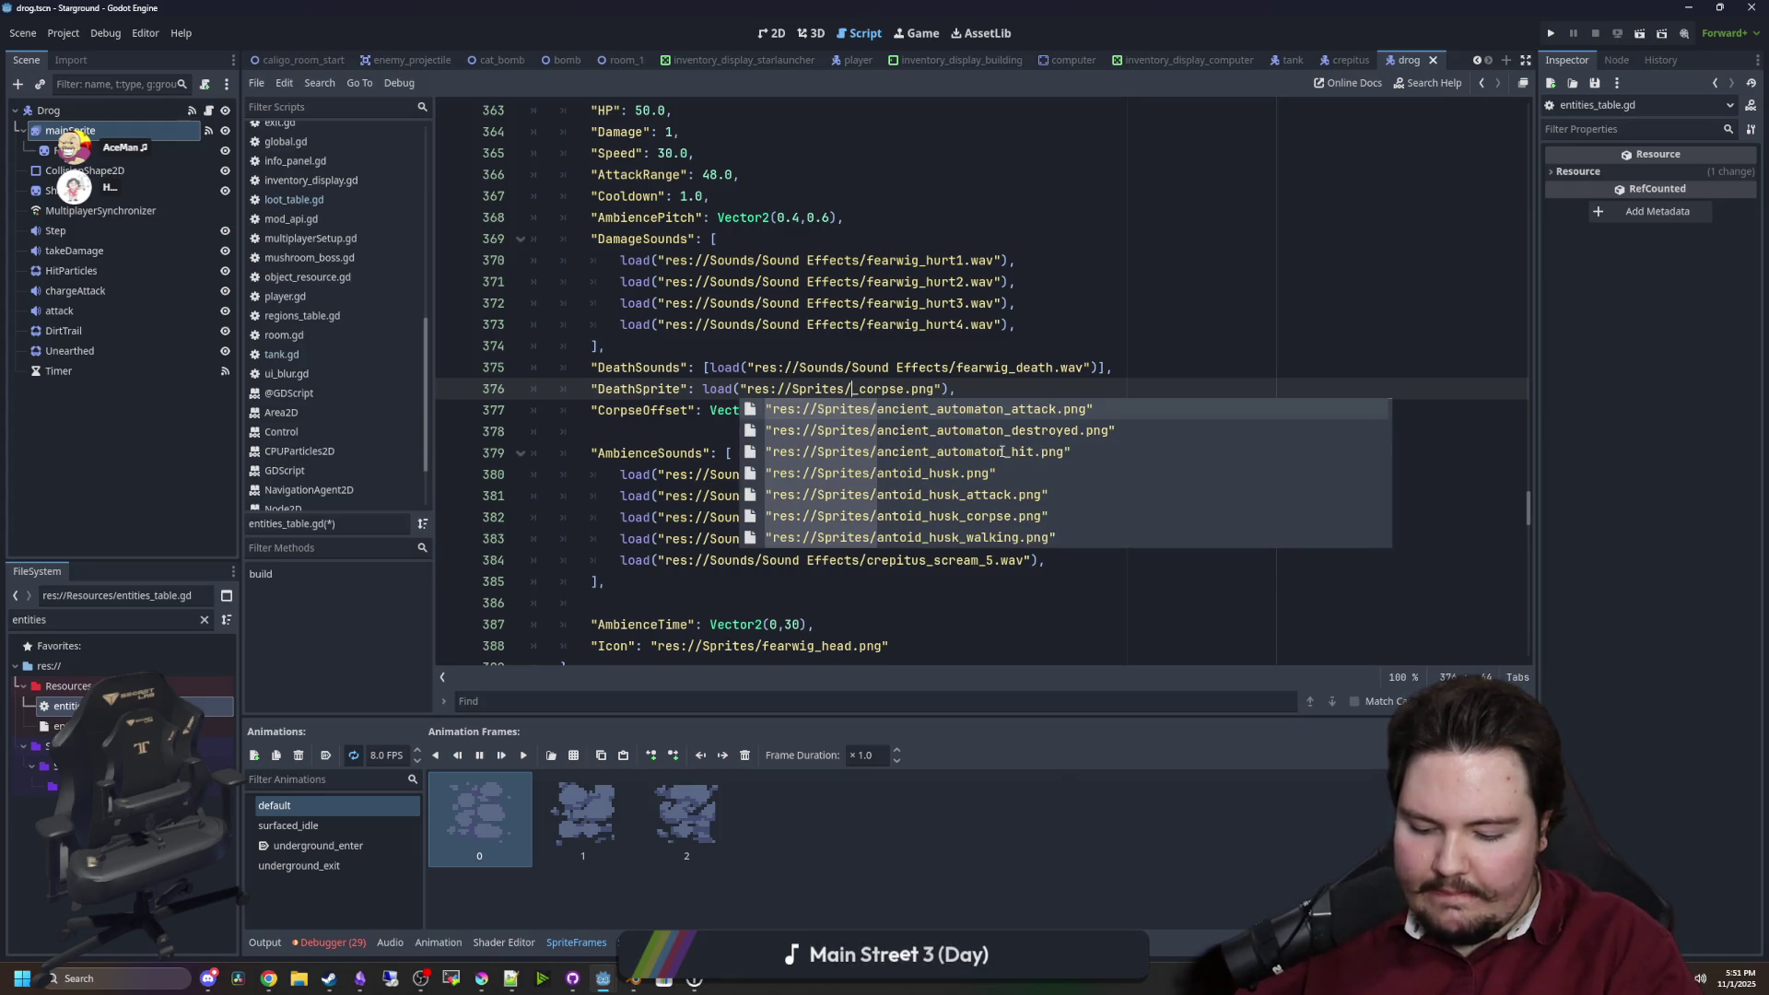
text(tank)
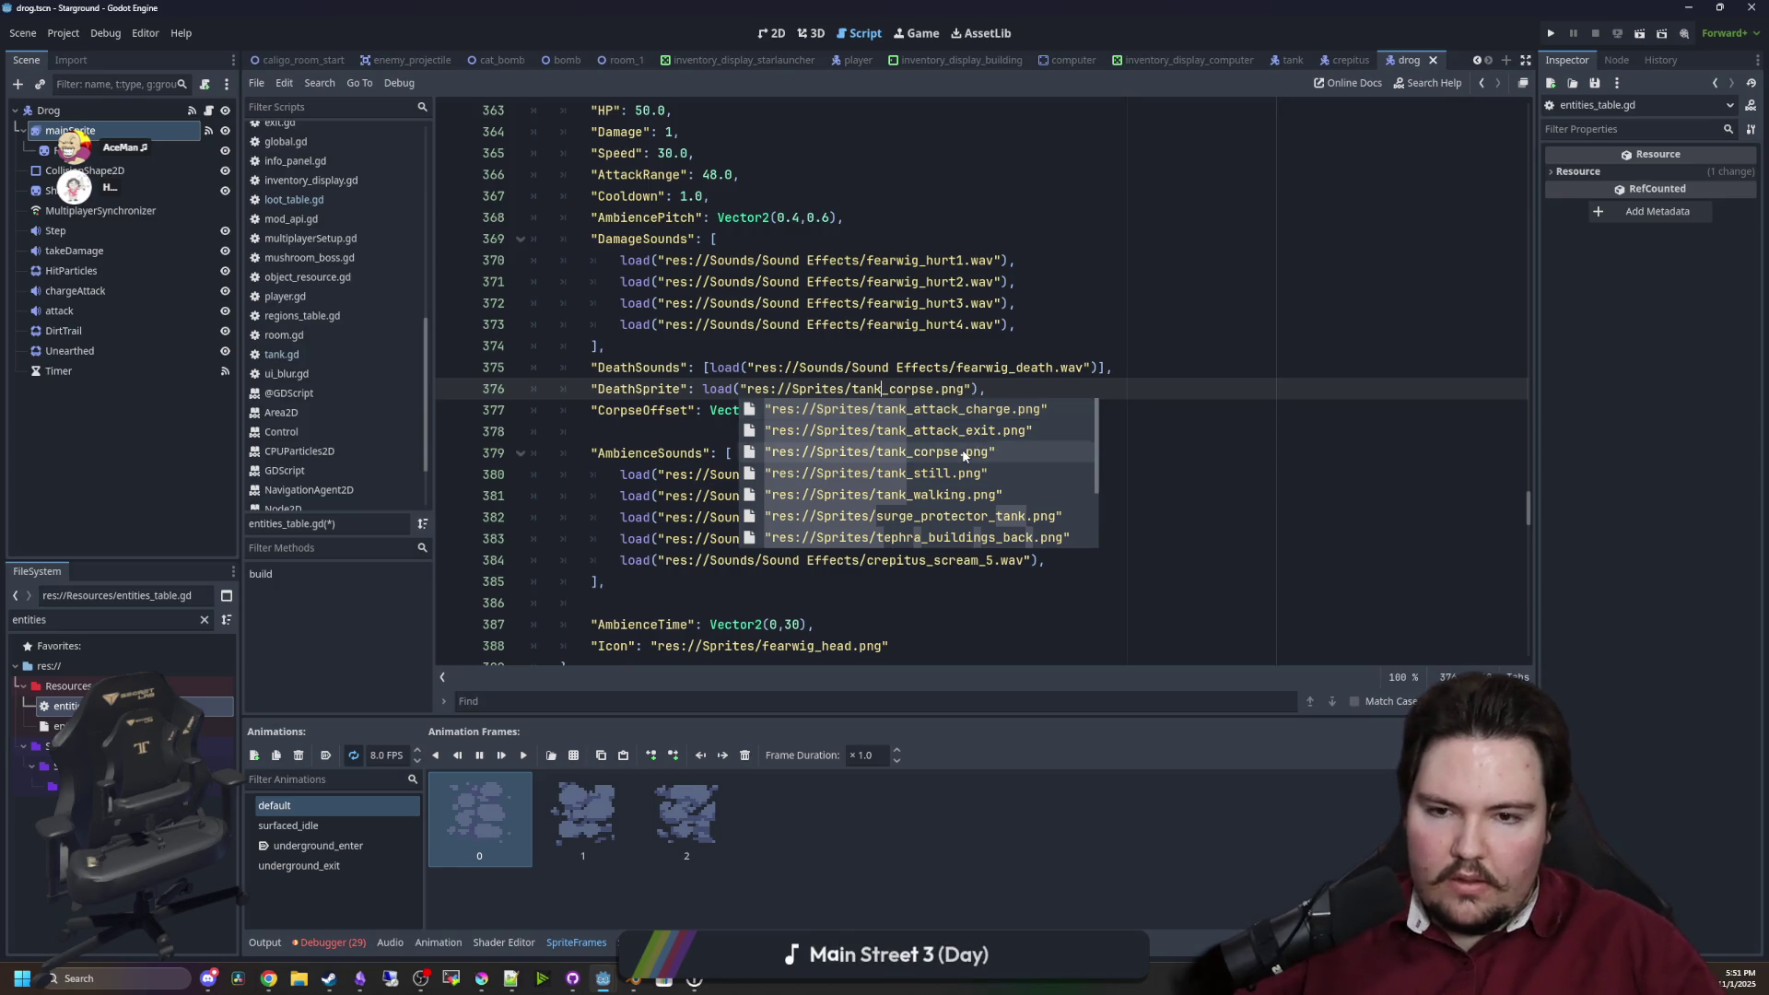
key(Escape)
key(Down)
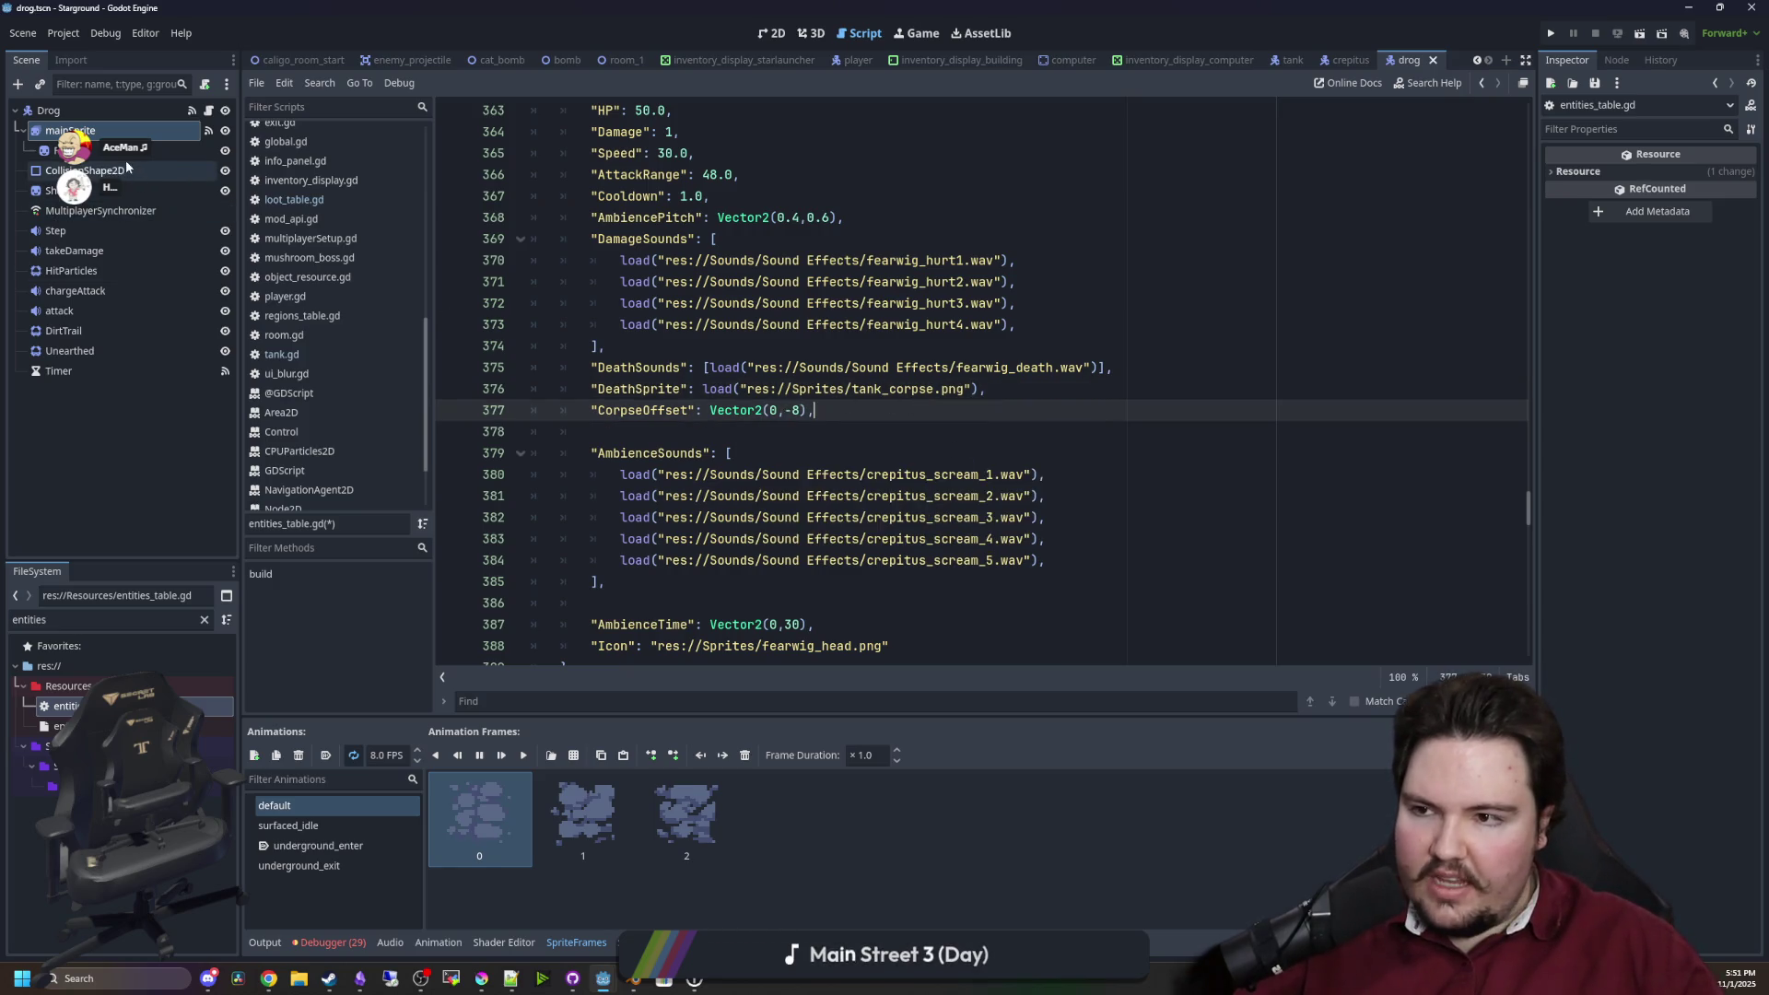
Step: Check the mainSprite position offset in tank.tscn, then reopen entities_table.gd
click(127, 169)
click(206, 619)
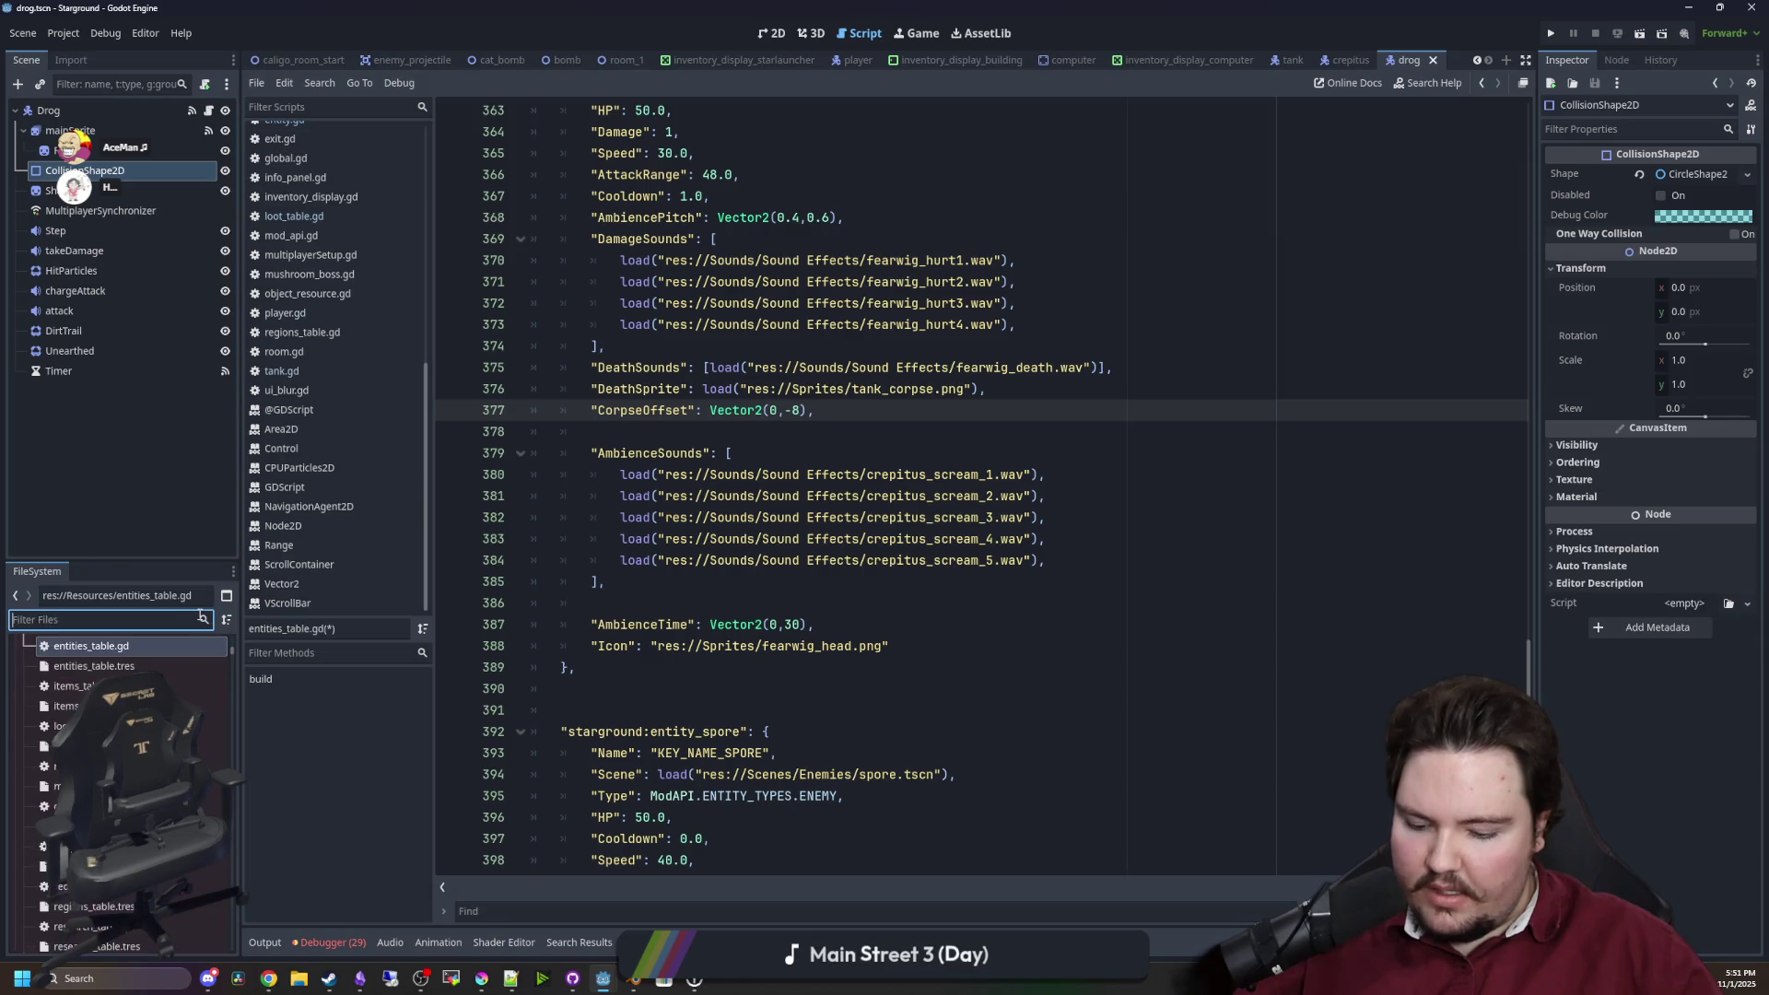
text(k)
key(Return)
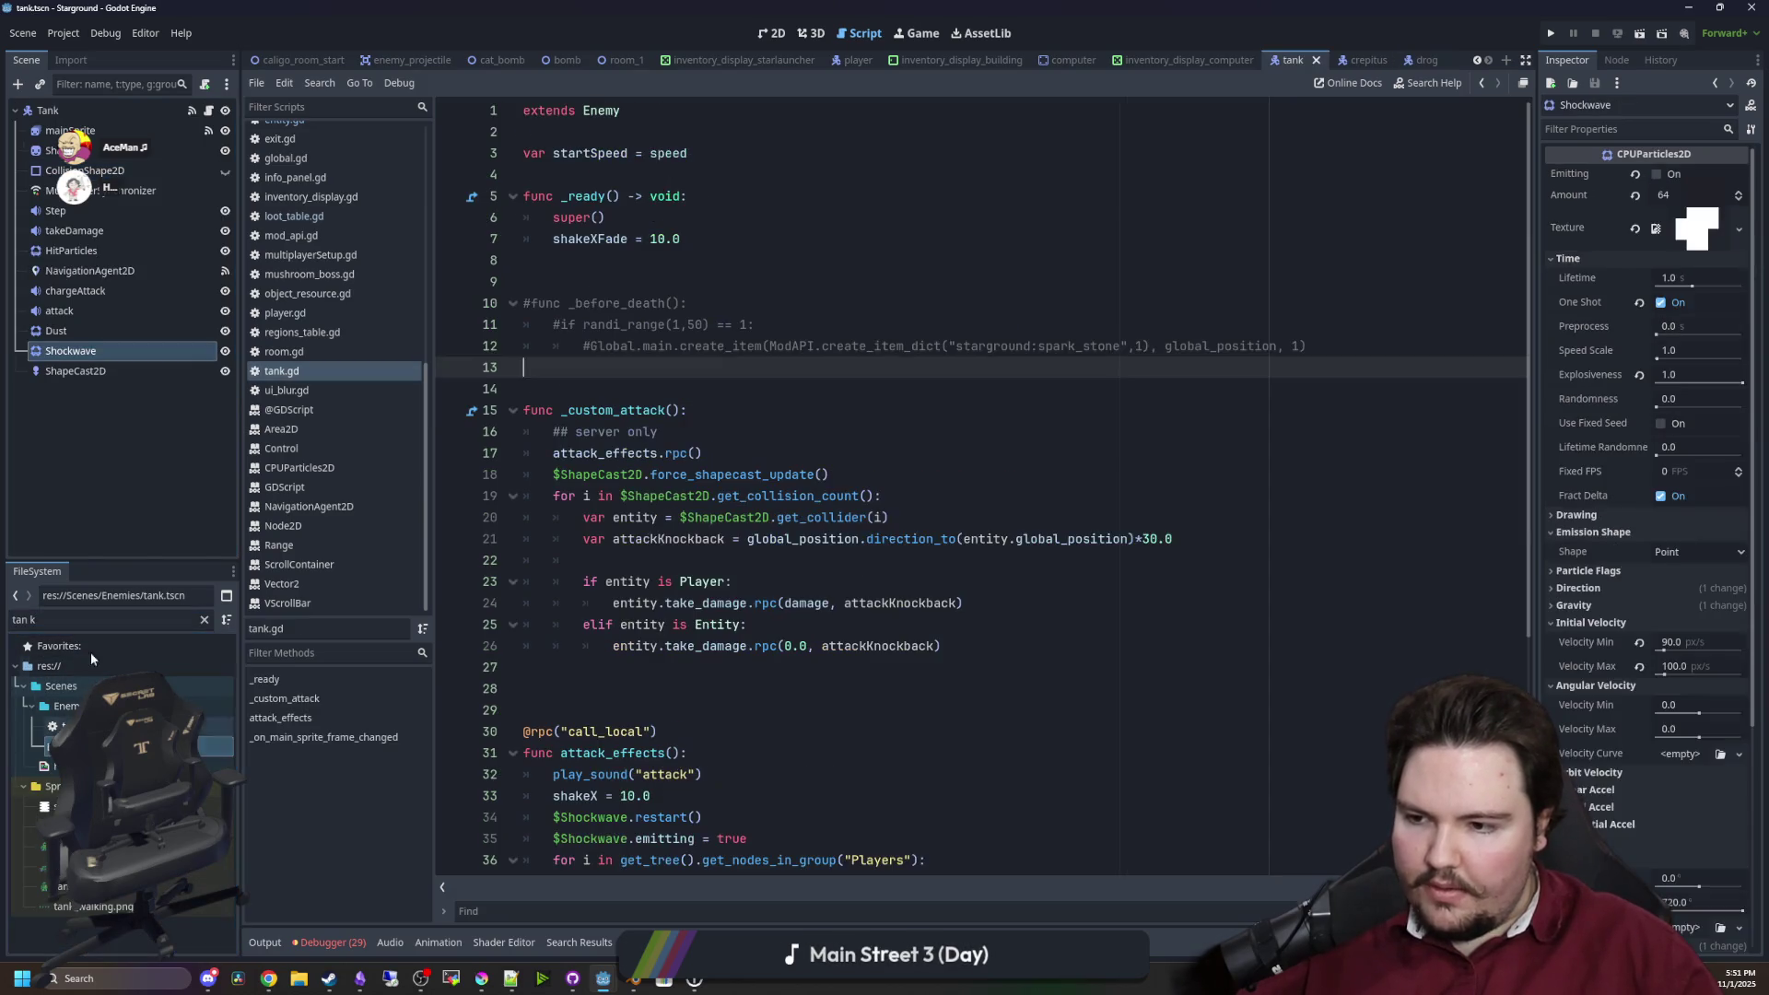
click(70, 130)
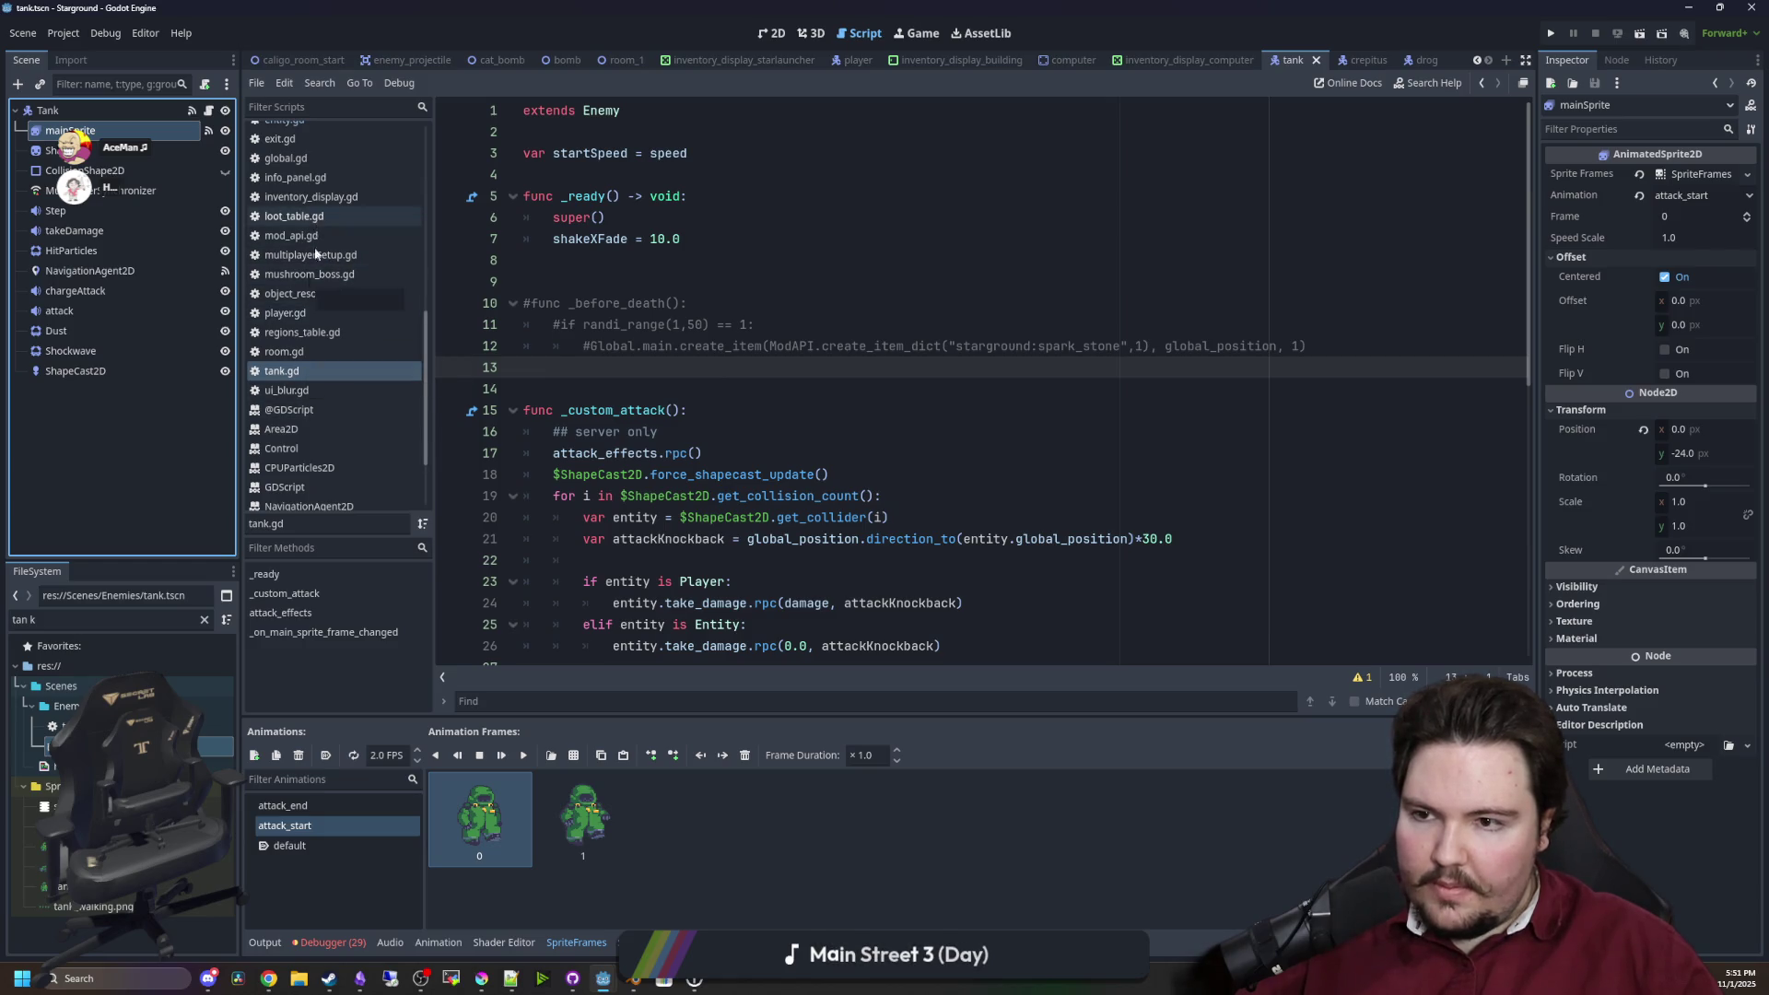
scroll(312, 252, up, 5)
text(entit)
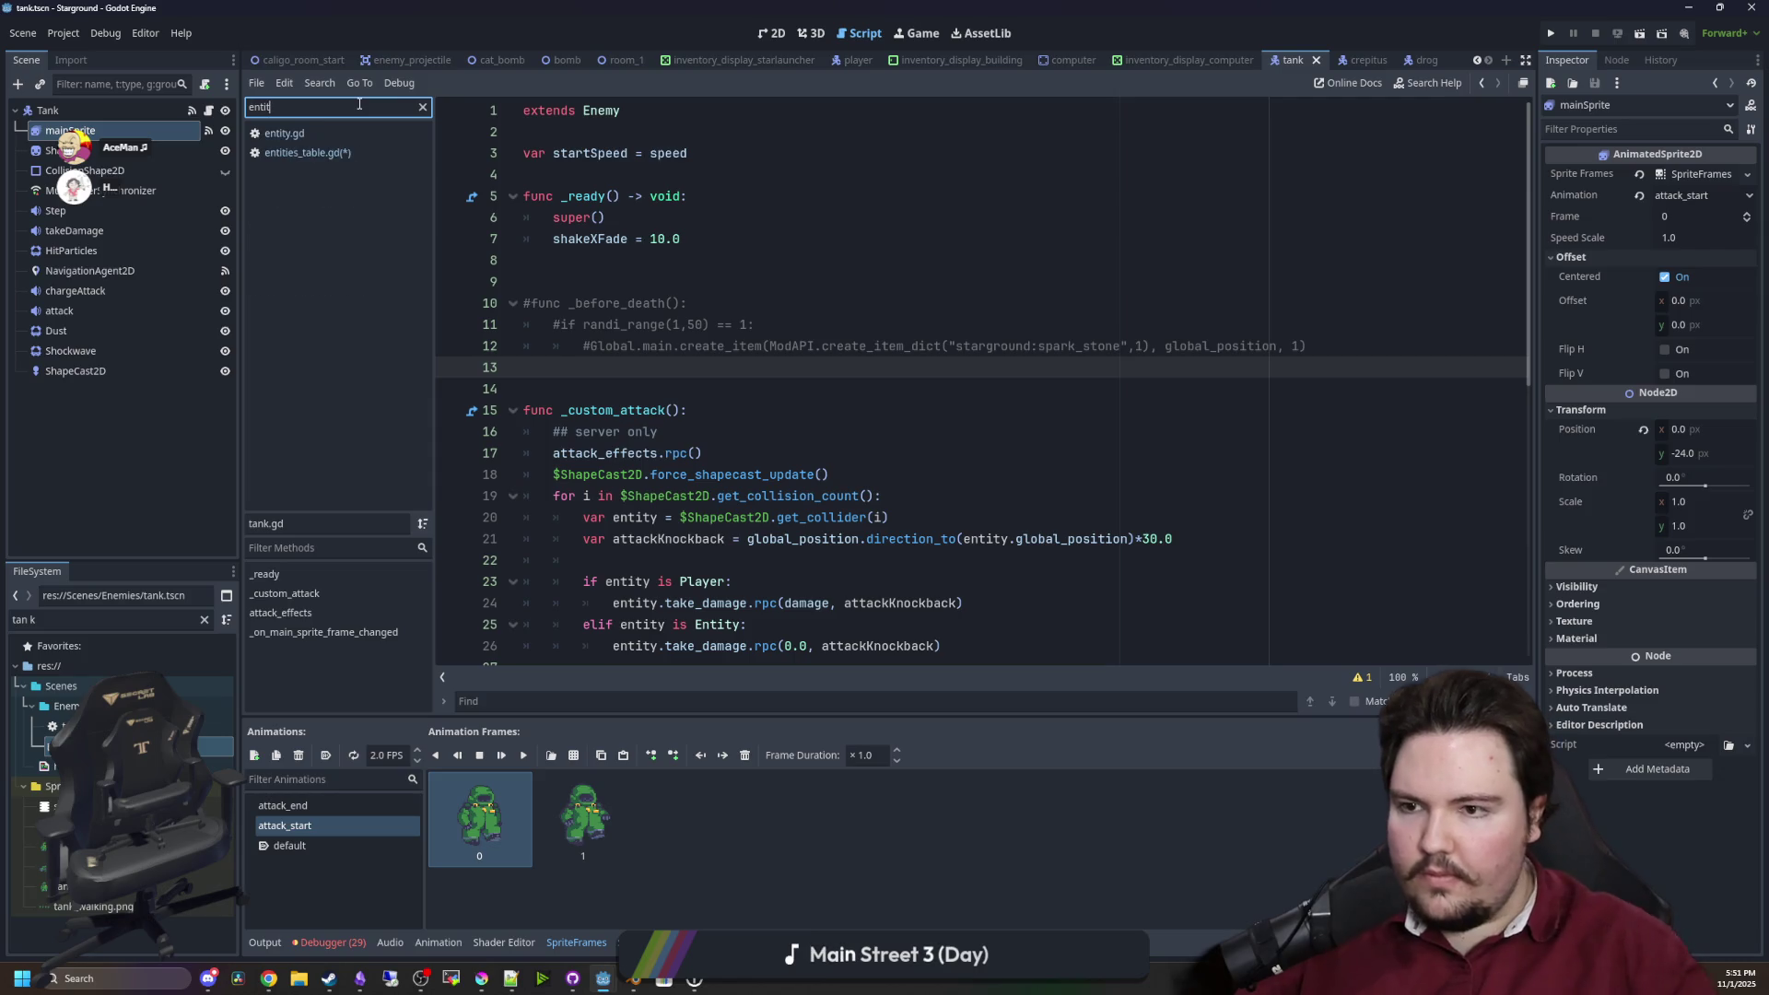
click(309, 153)
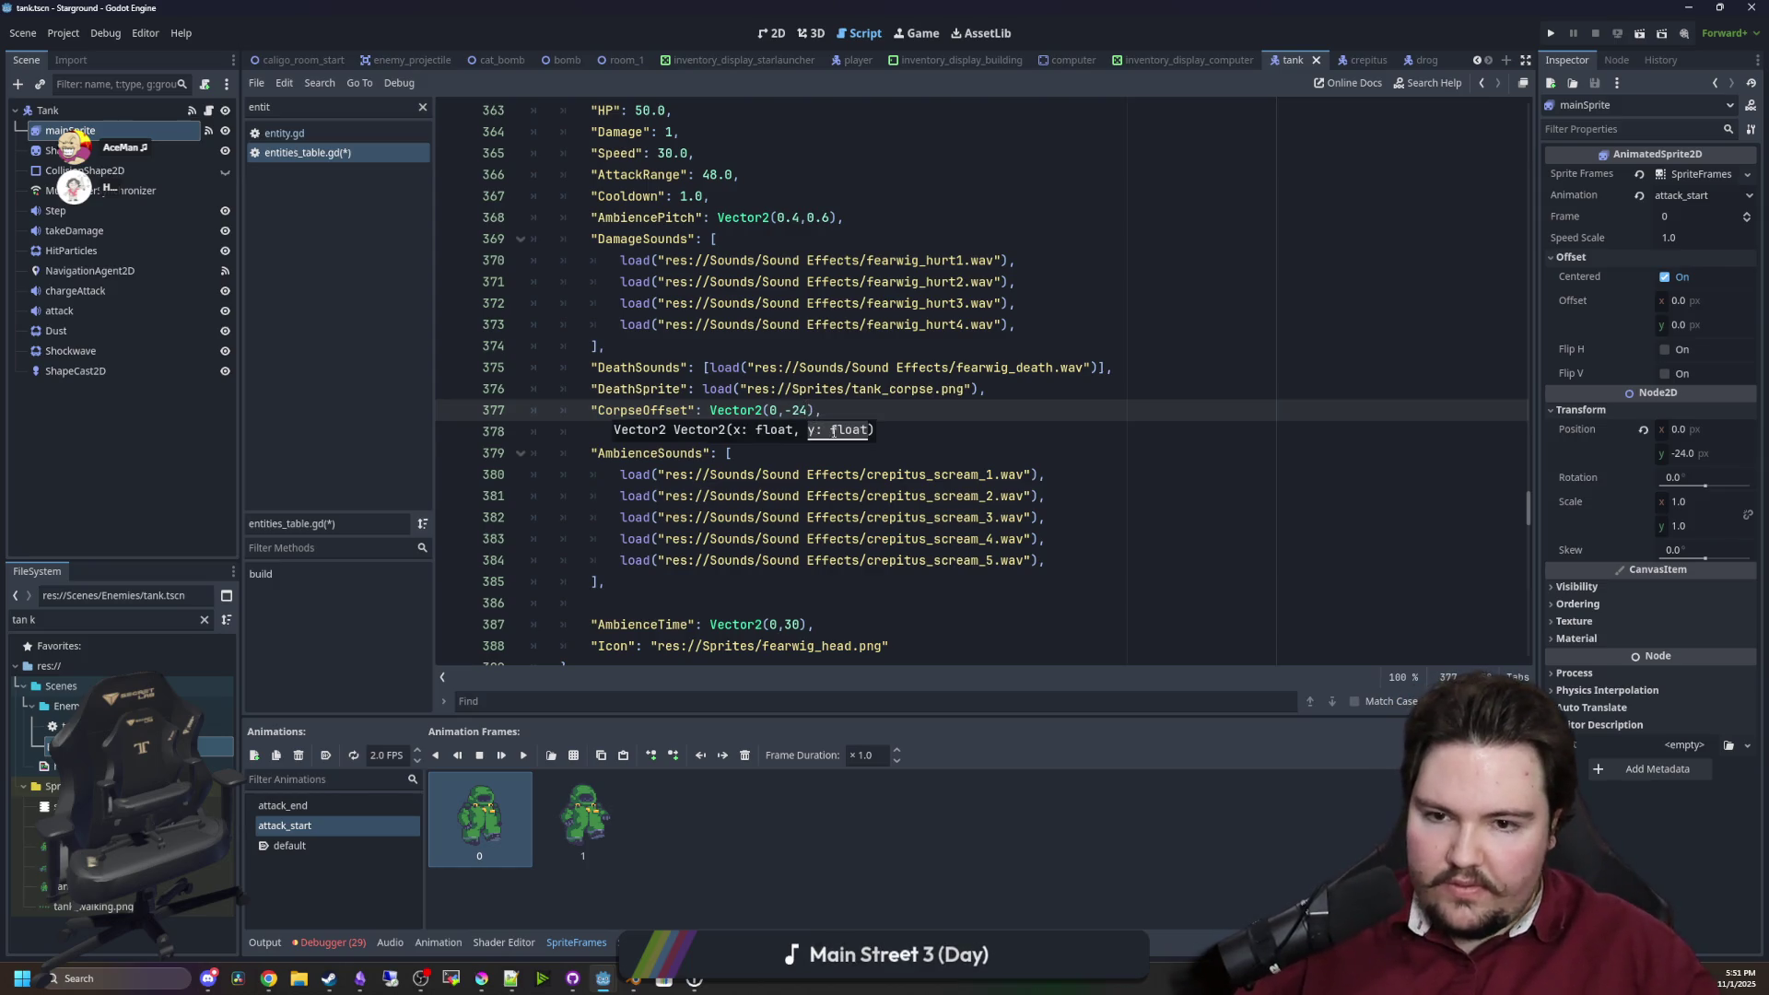
Step: Save the Vector2(0,-24) CorpseOffset and look over the Tank entry's stats
key(ctrl+s)
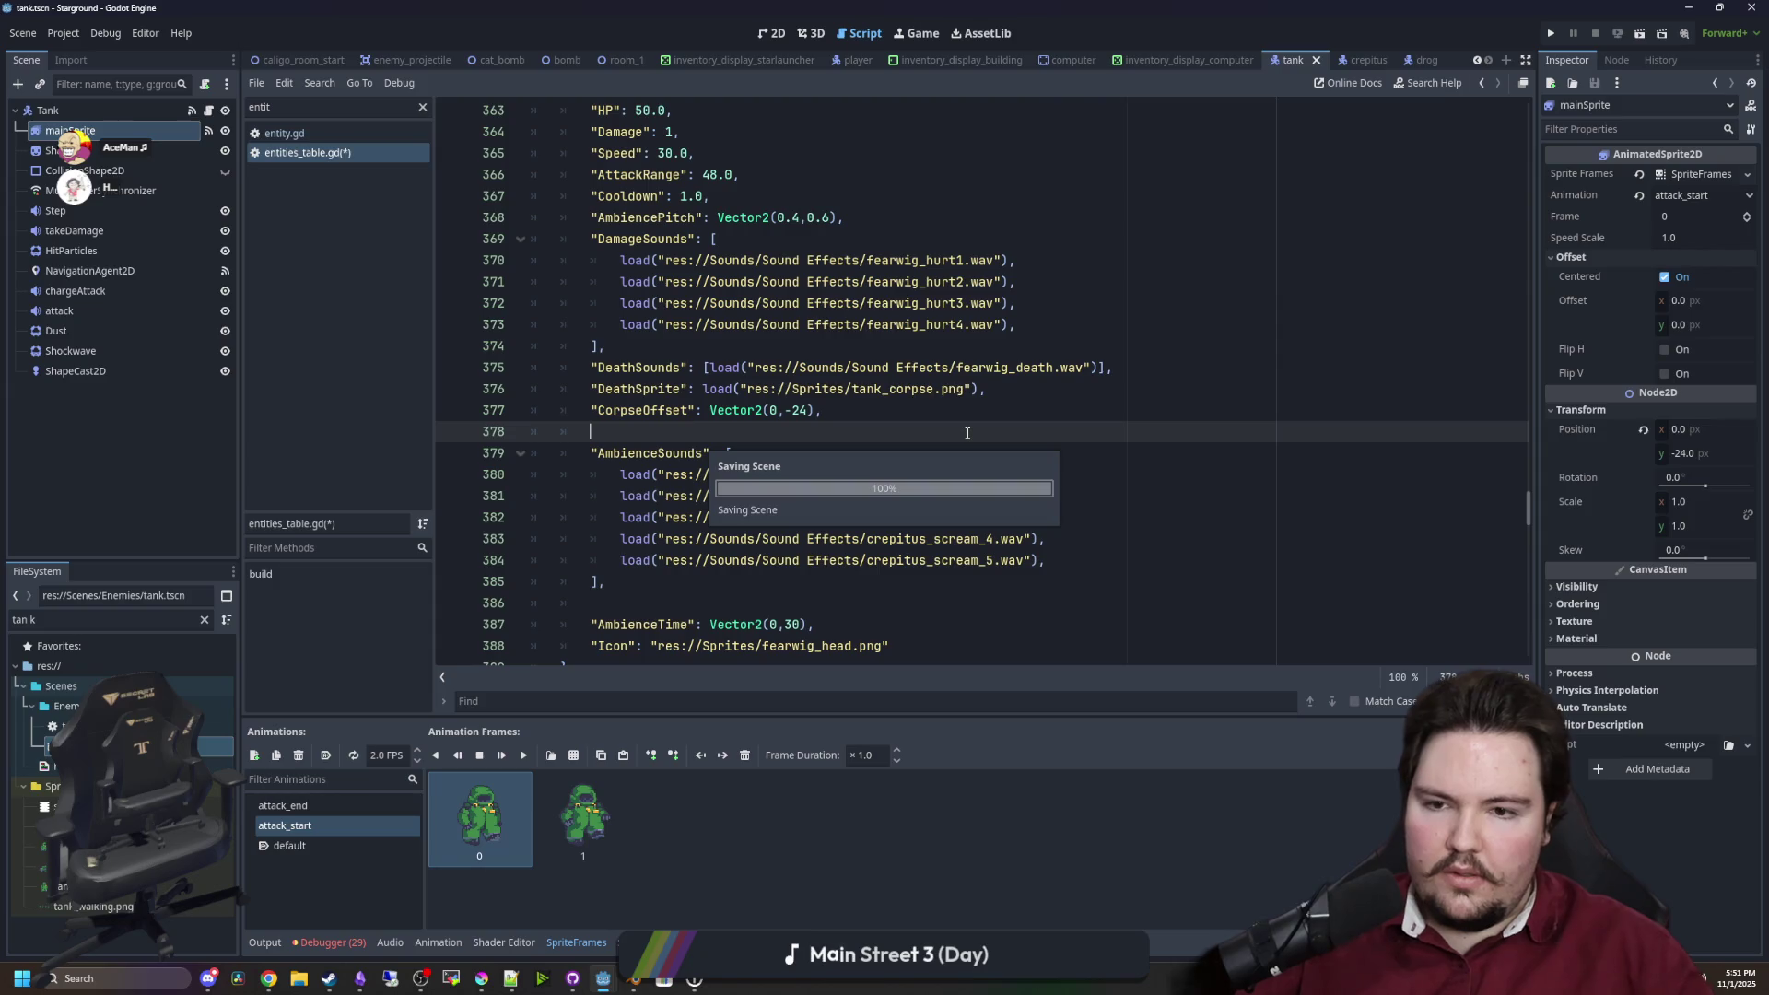
scroll(893, 402, up, 3)
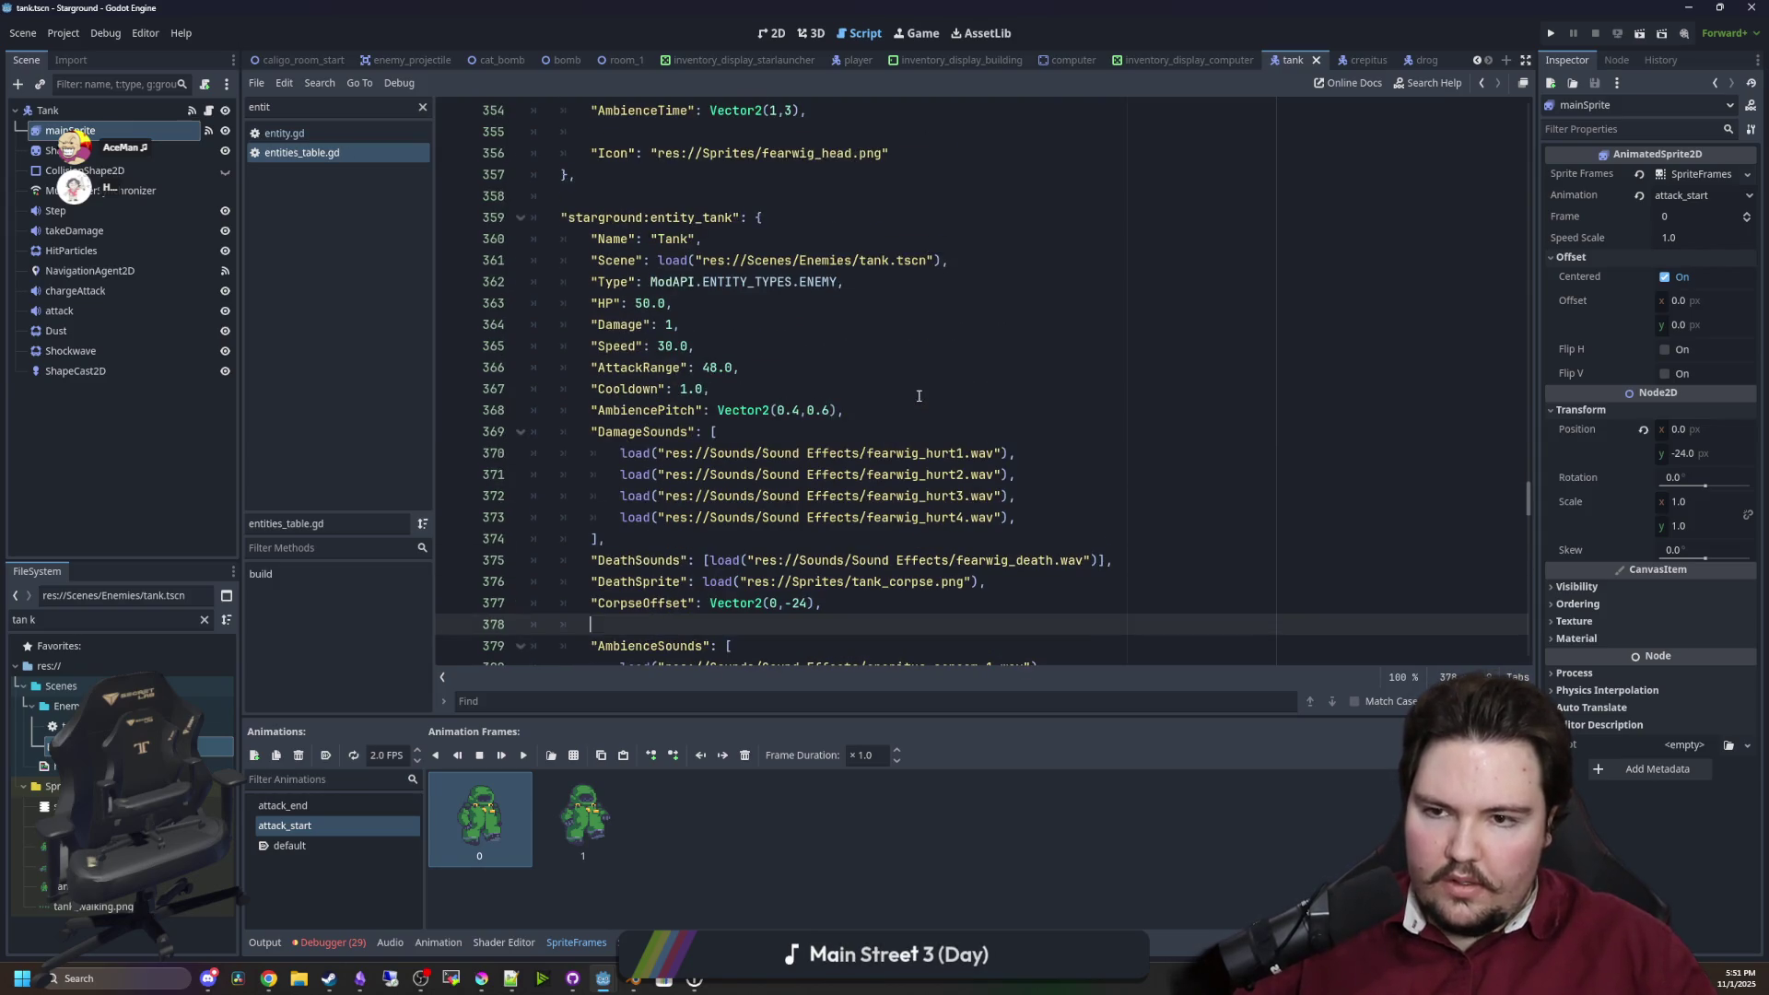
click(799, 345)
click(801, 195)
click(811, 387)
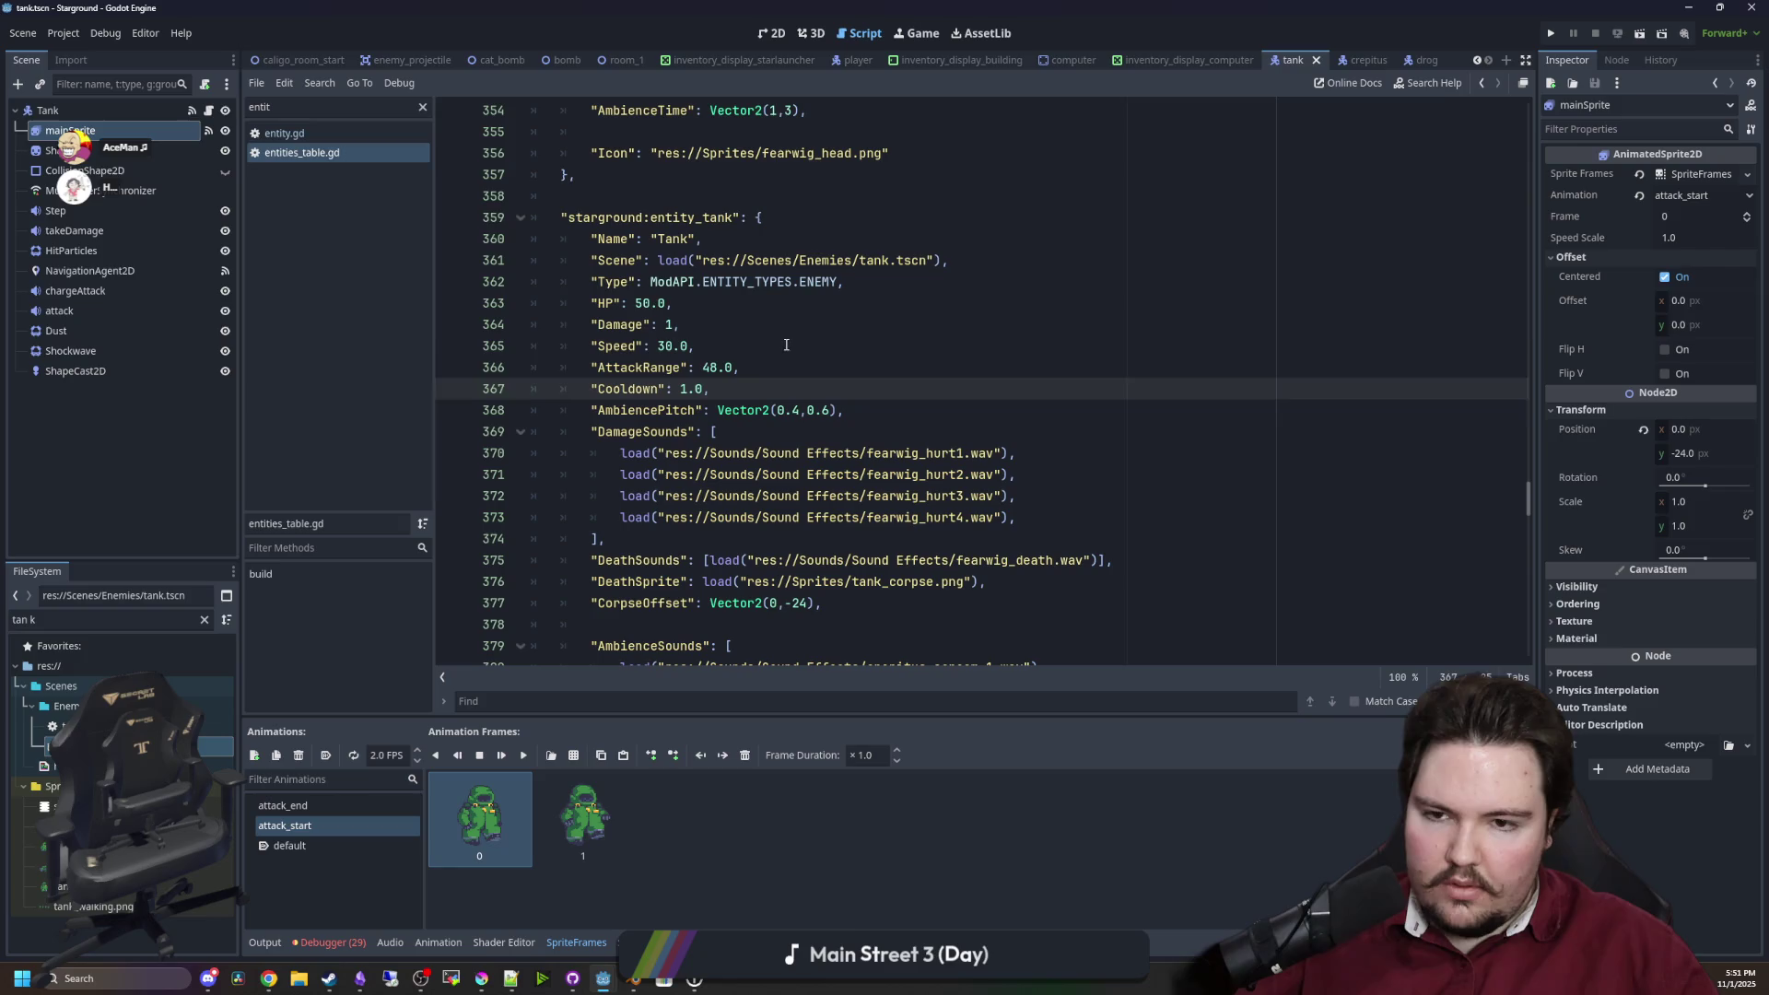
click(793, 350)
click(746, 370)
Step: Save entities_table.gd again and run the project
scroll(751, 374, down, 1)
click(763, 388)
click(766, 369)
key(ctrl+s)
scroll(761, 346, down, 5)
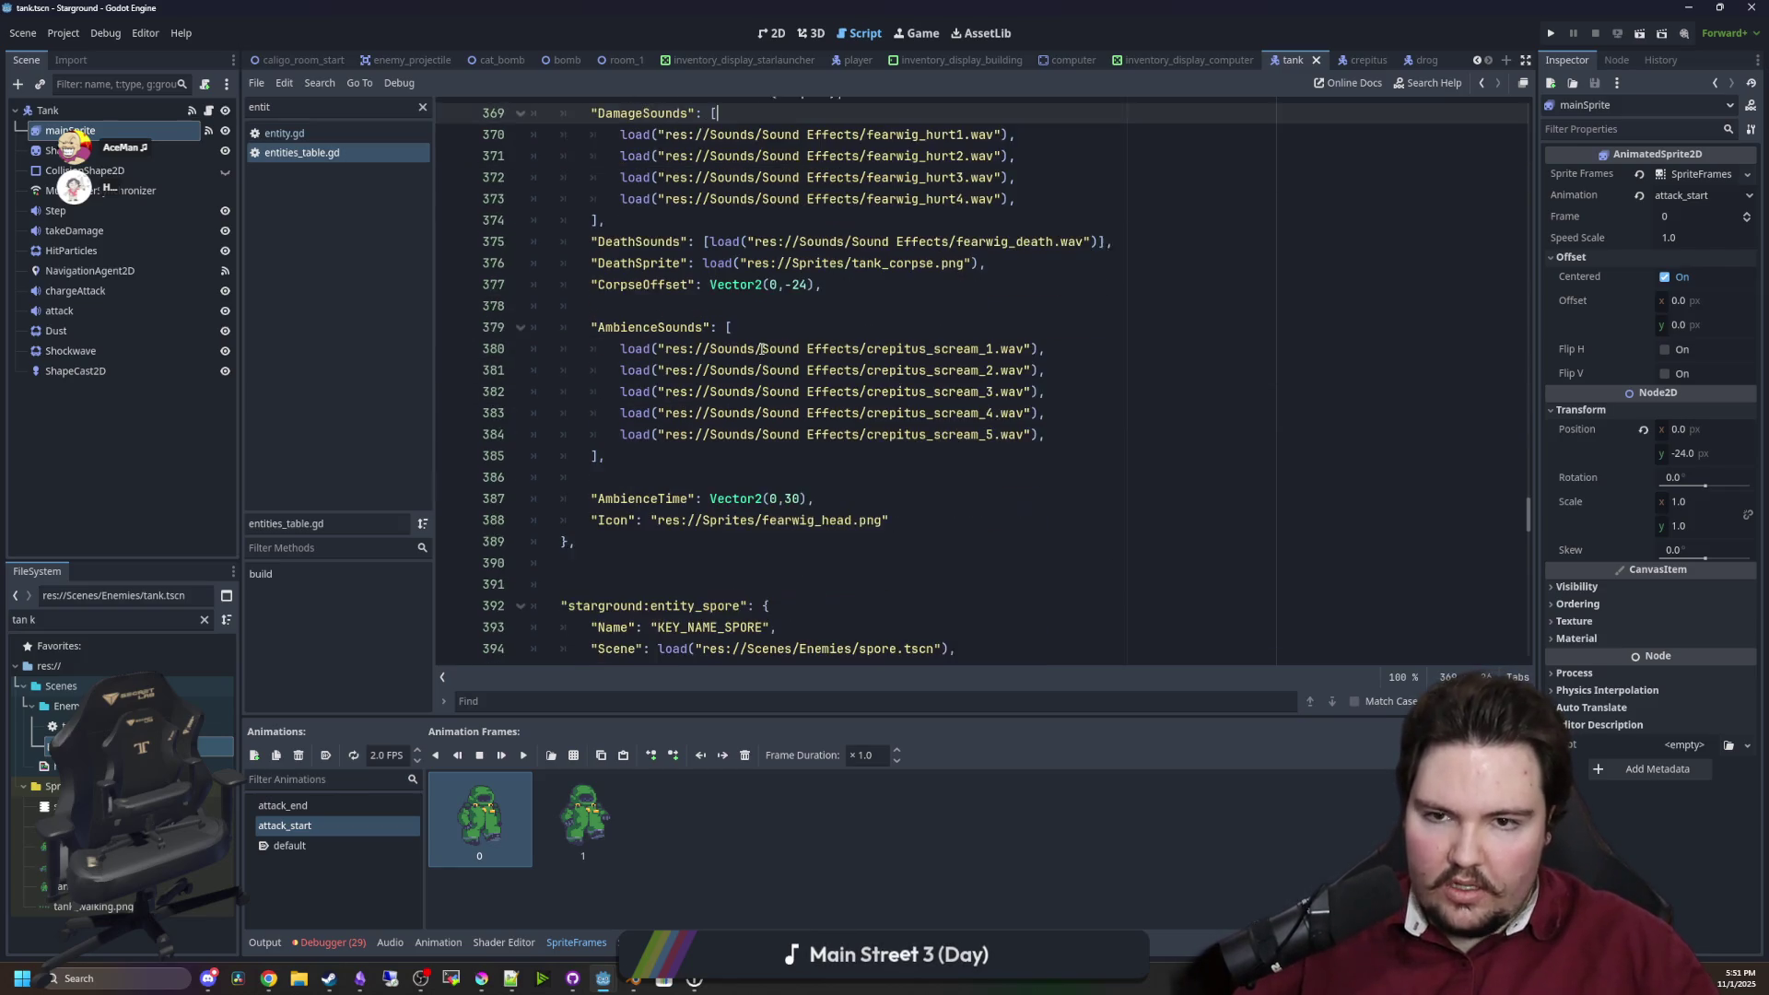
click(814, 37)
click(1551, 33)
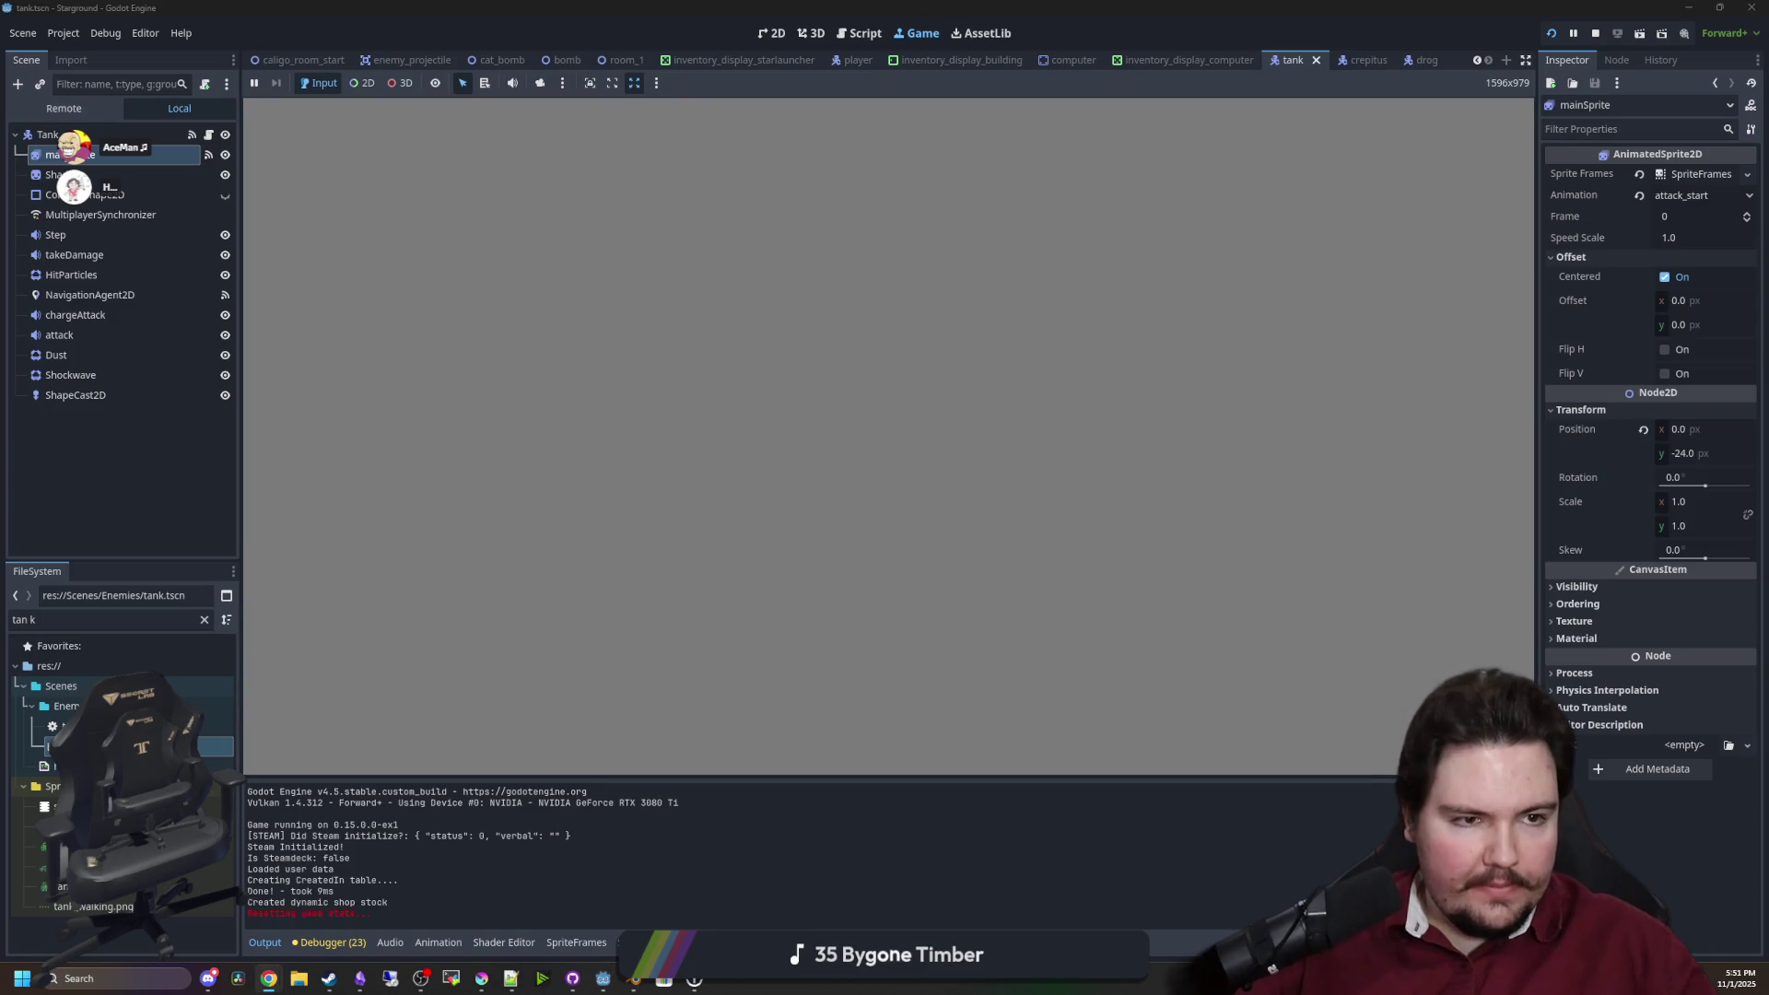
Step: Continue the Day 1591 save and use the starlauncher to launch to the blue planet
key(Return)
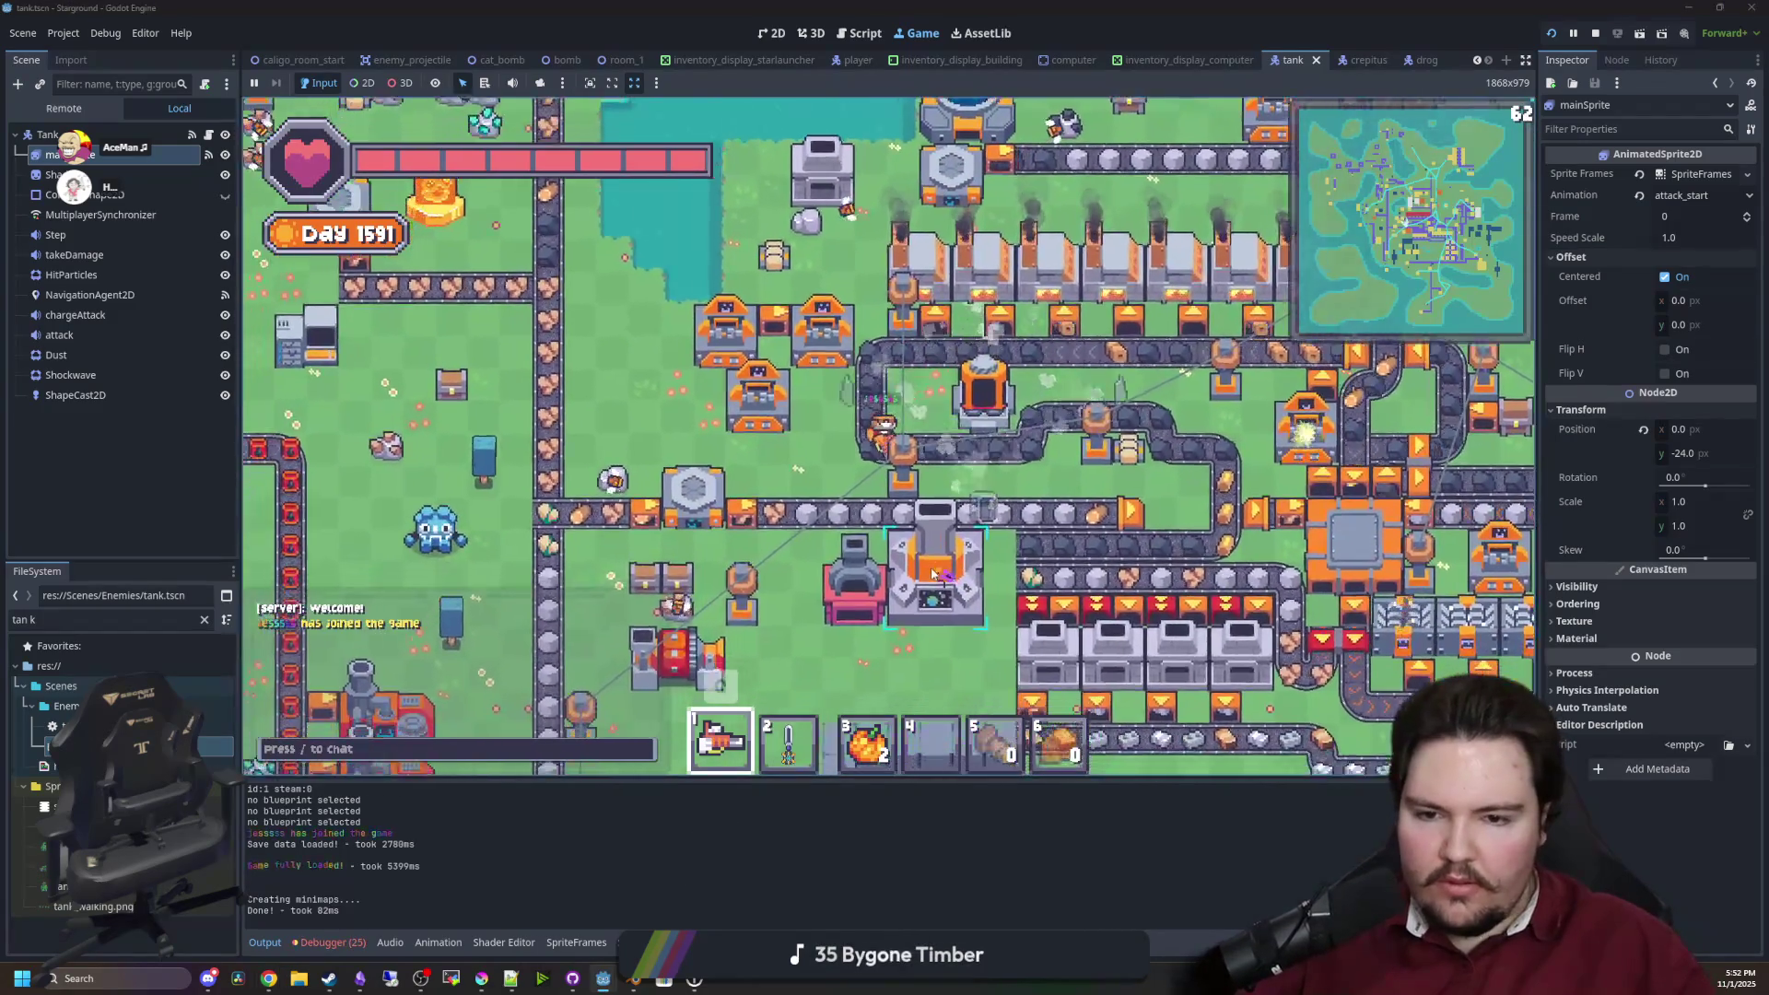
key(e)
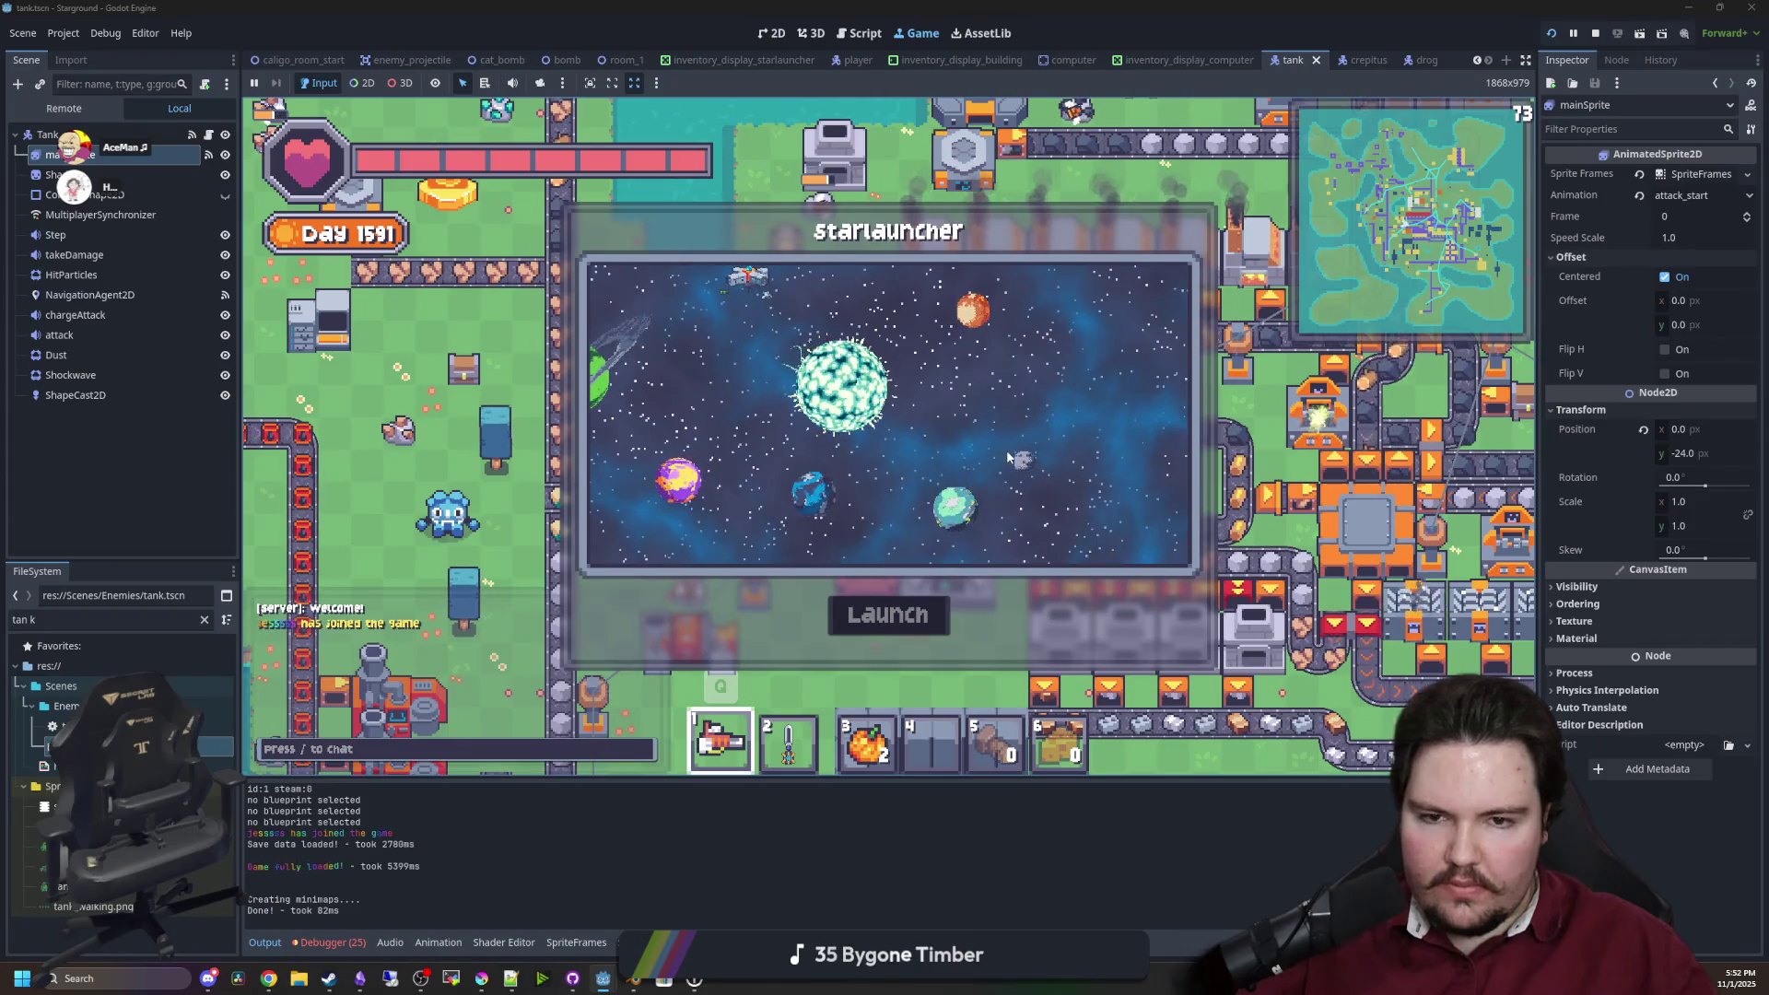
click(862, 477)
click(879, 604)
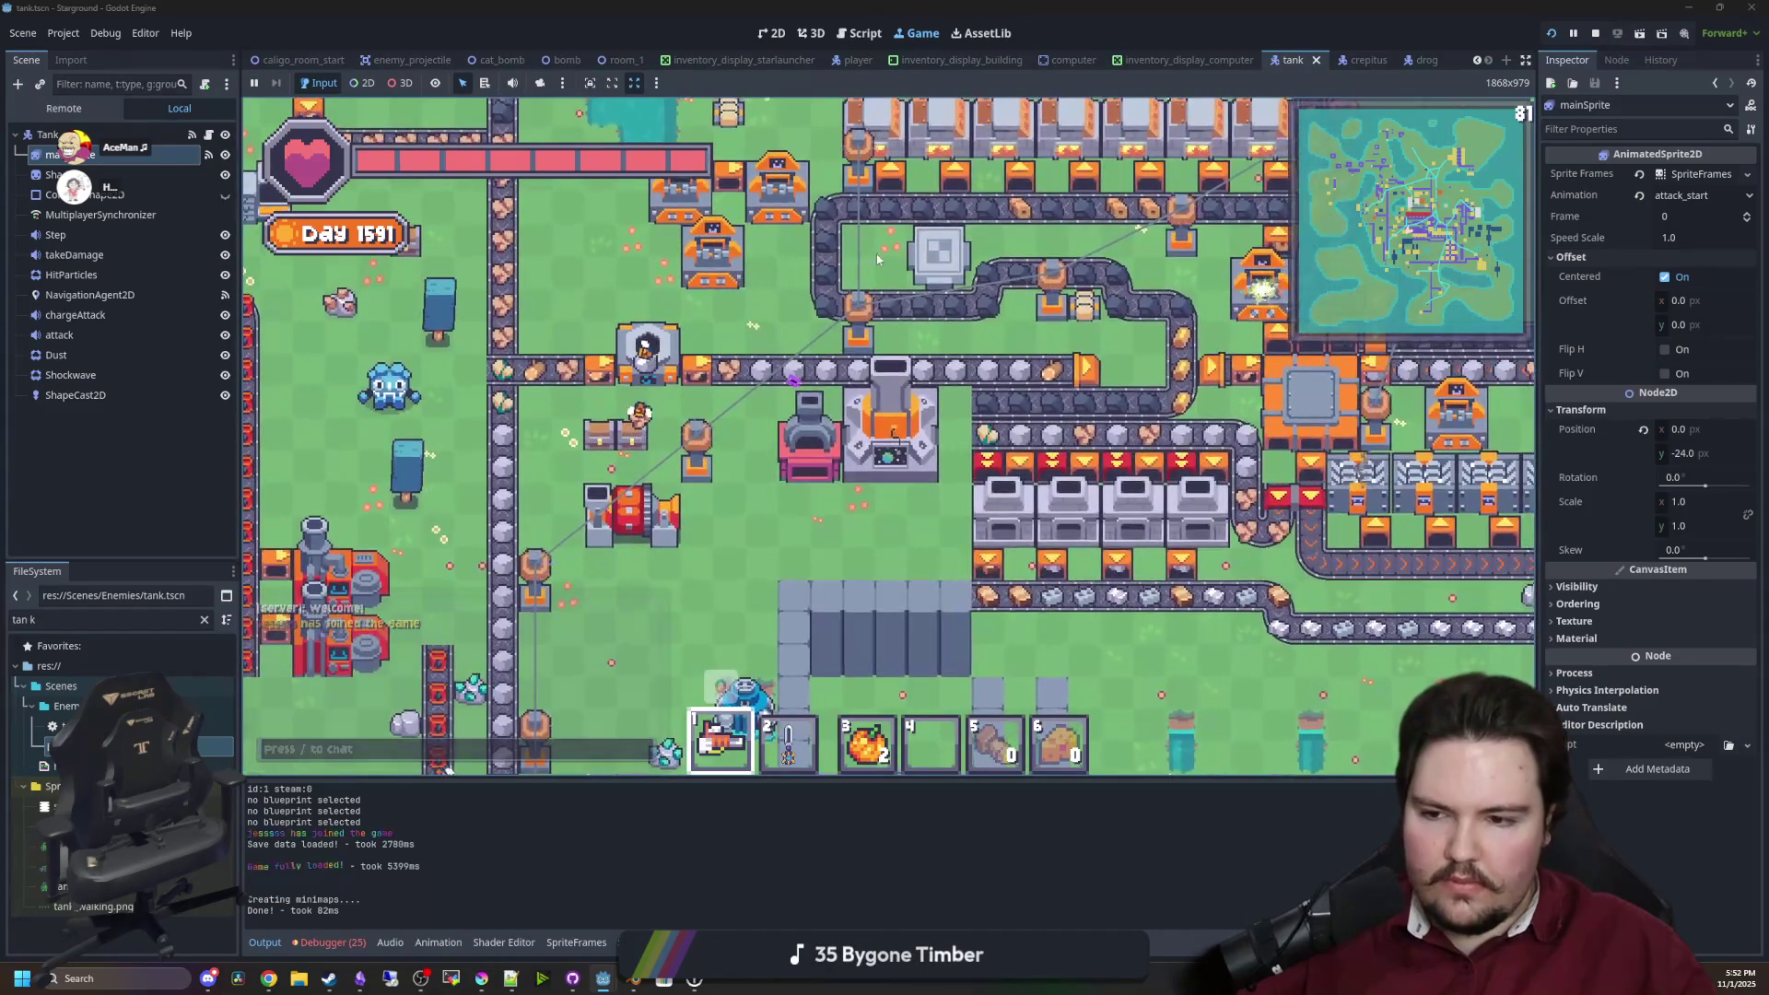
key(d)
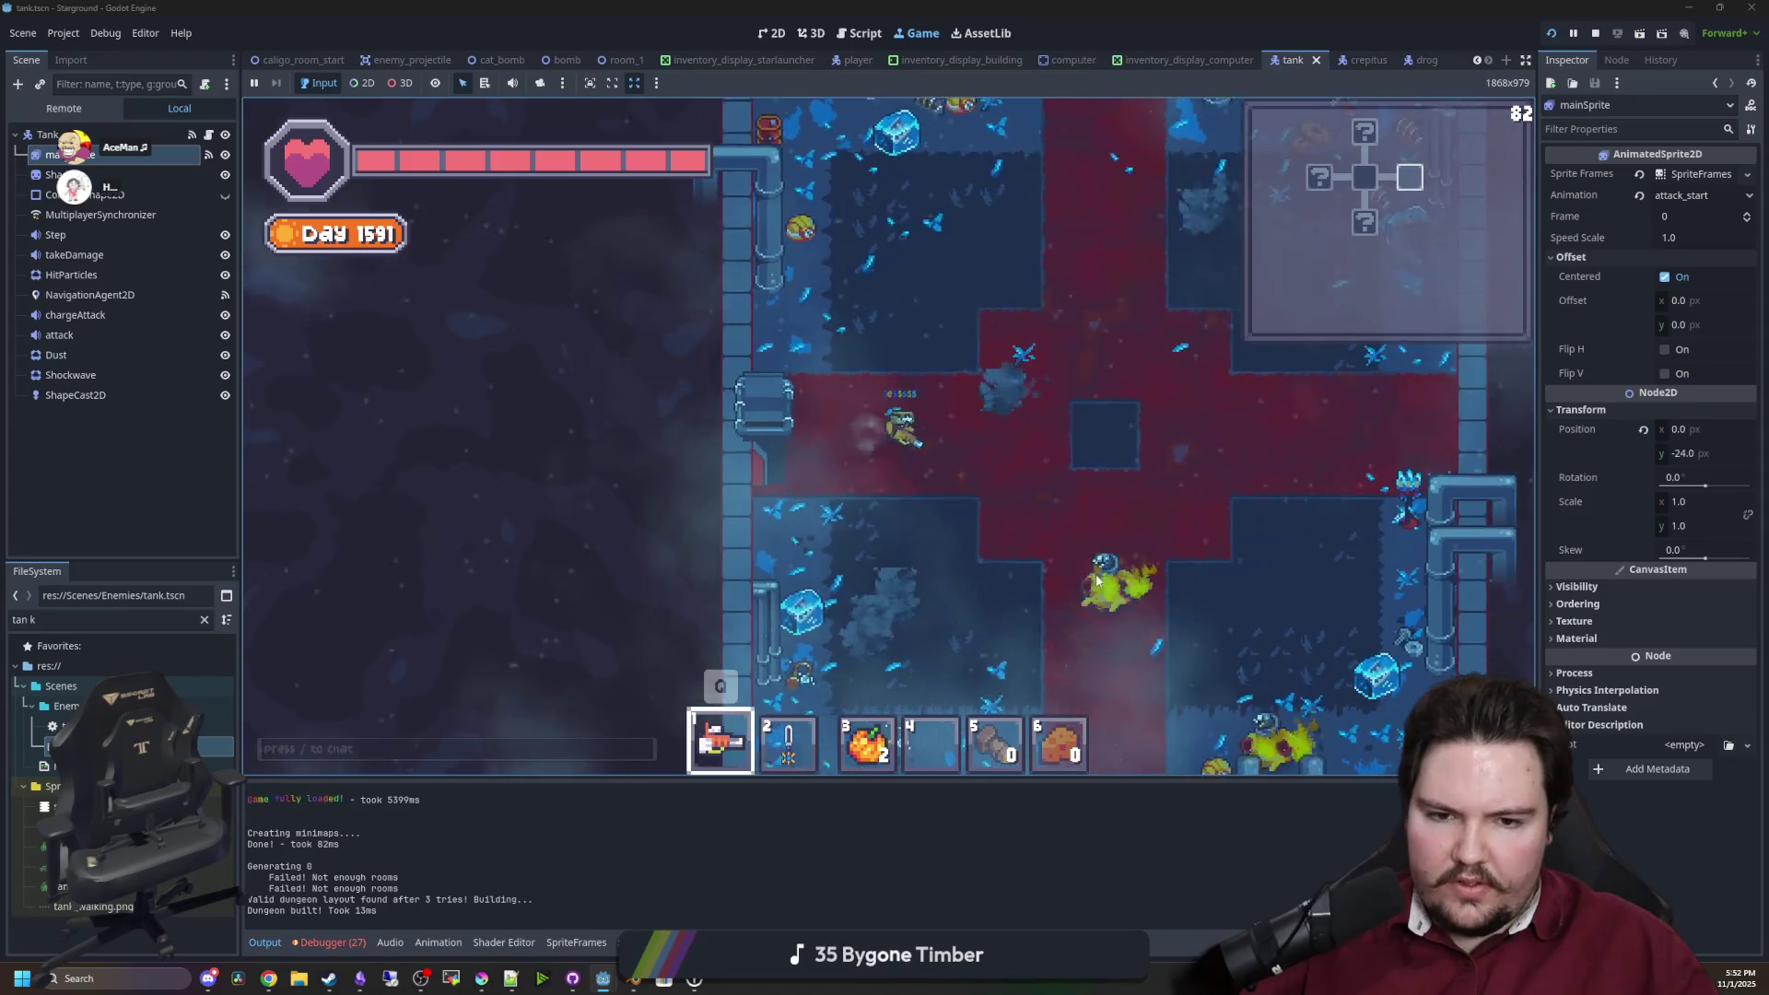
Step: Equip hotbar item 2 and fight the drill enemies along the red corridor
key(2)
key(s)
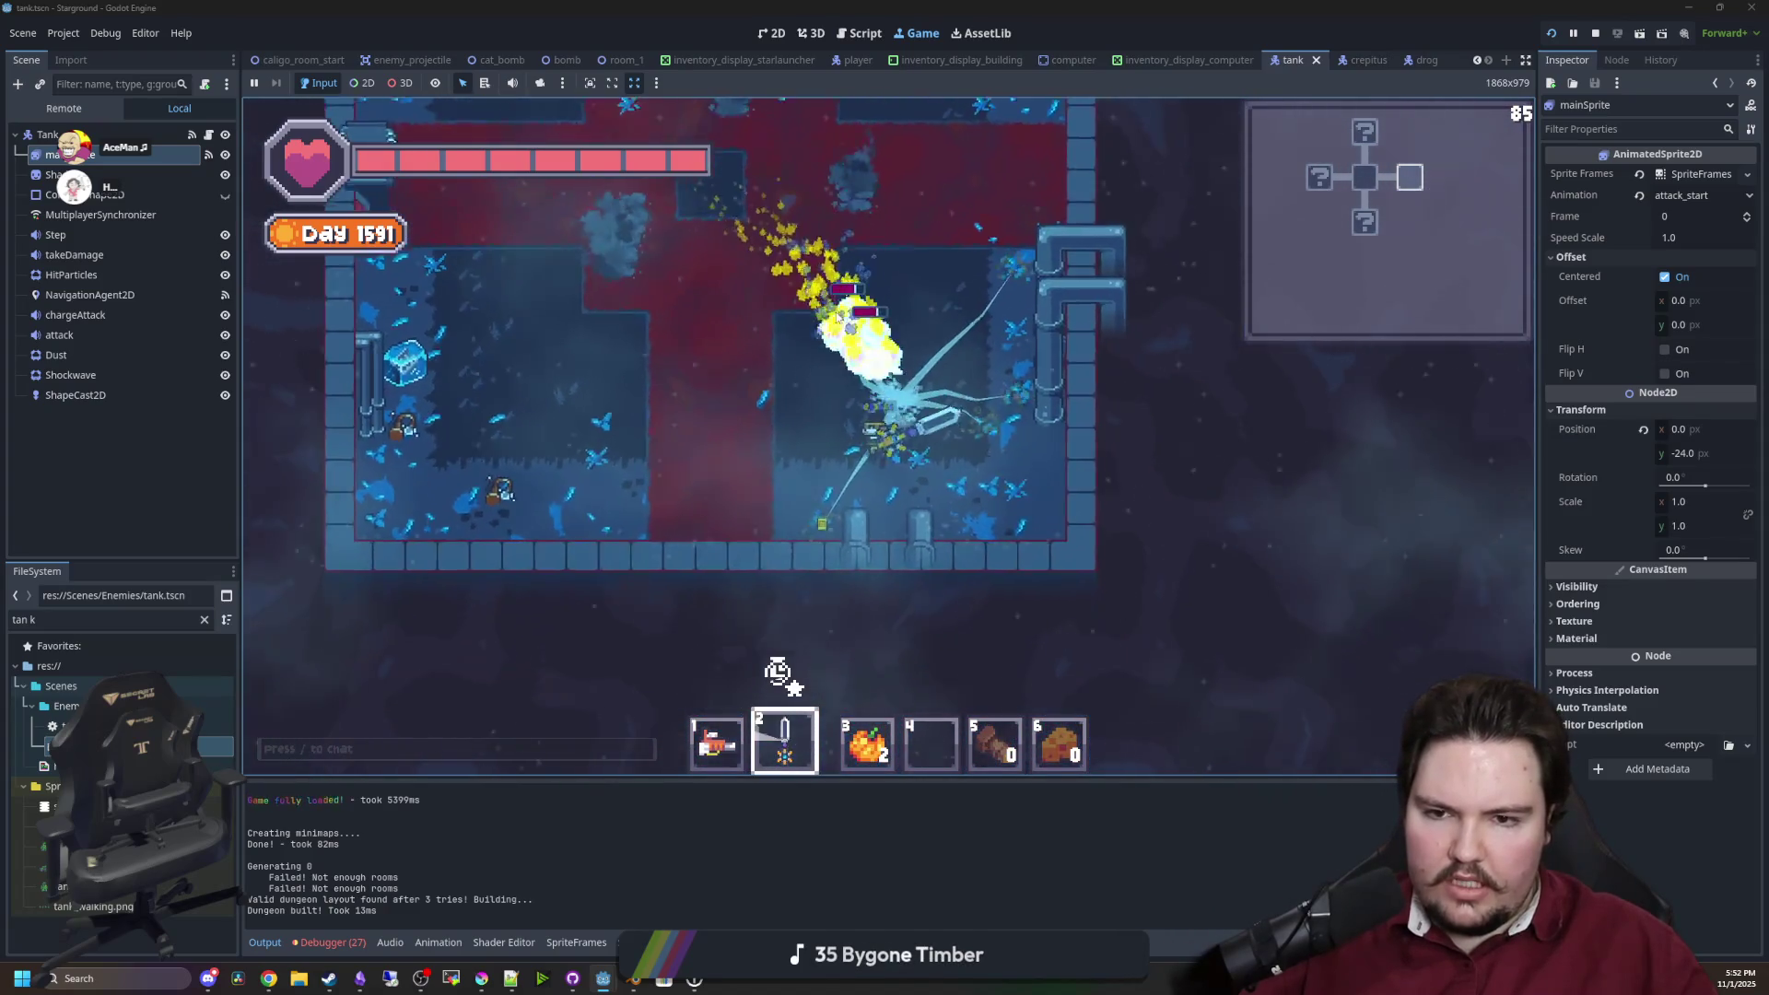
click(1002, 402)
click(981, 477)
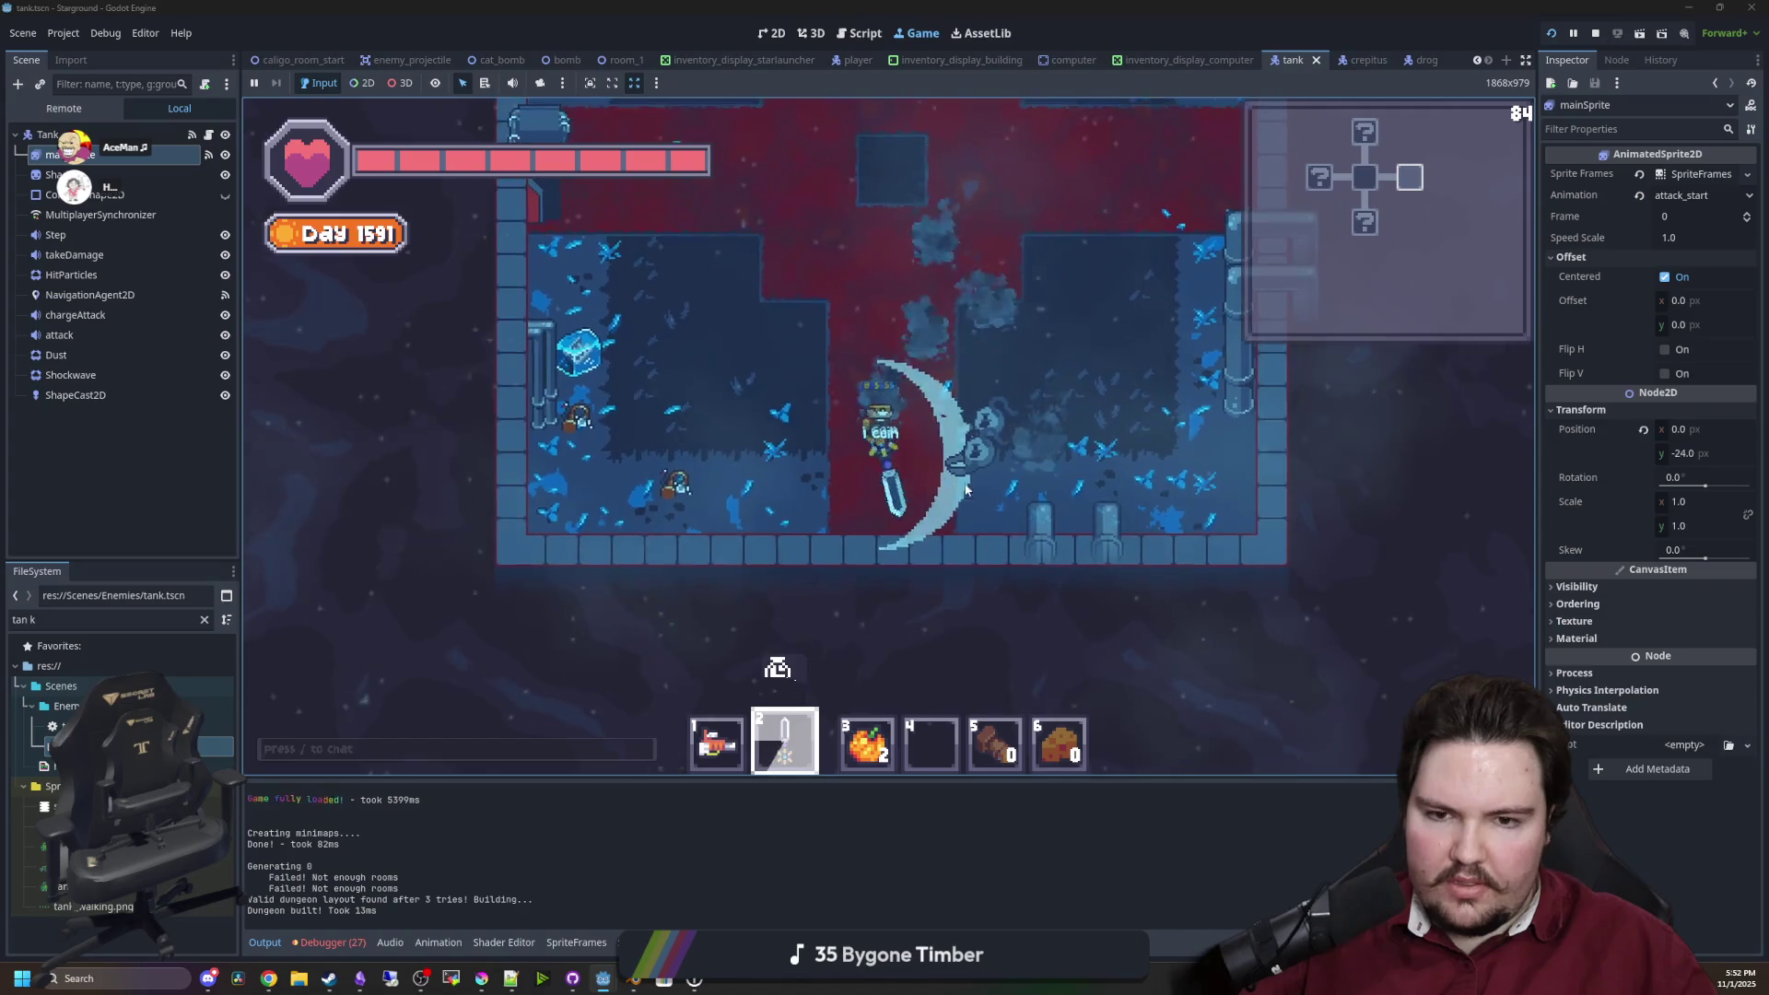
click(1013, 479)
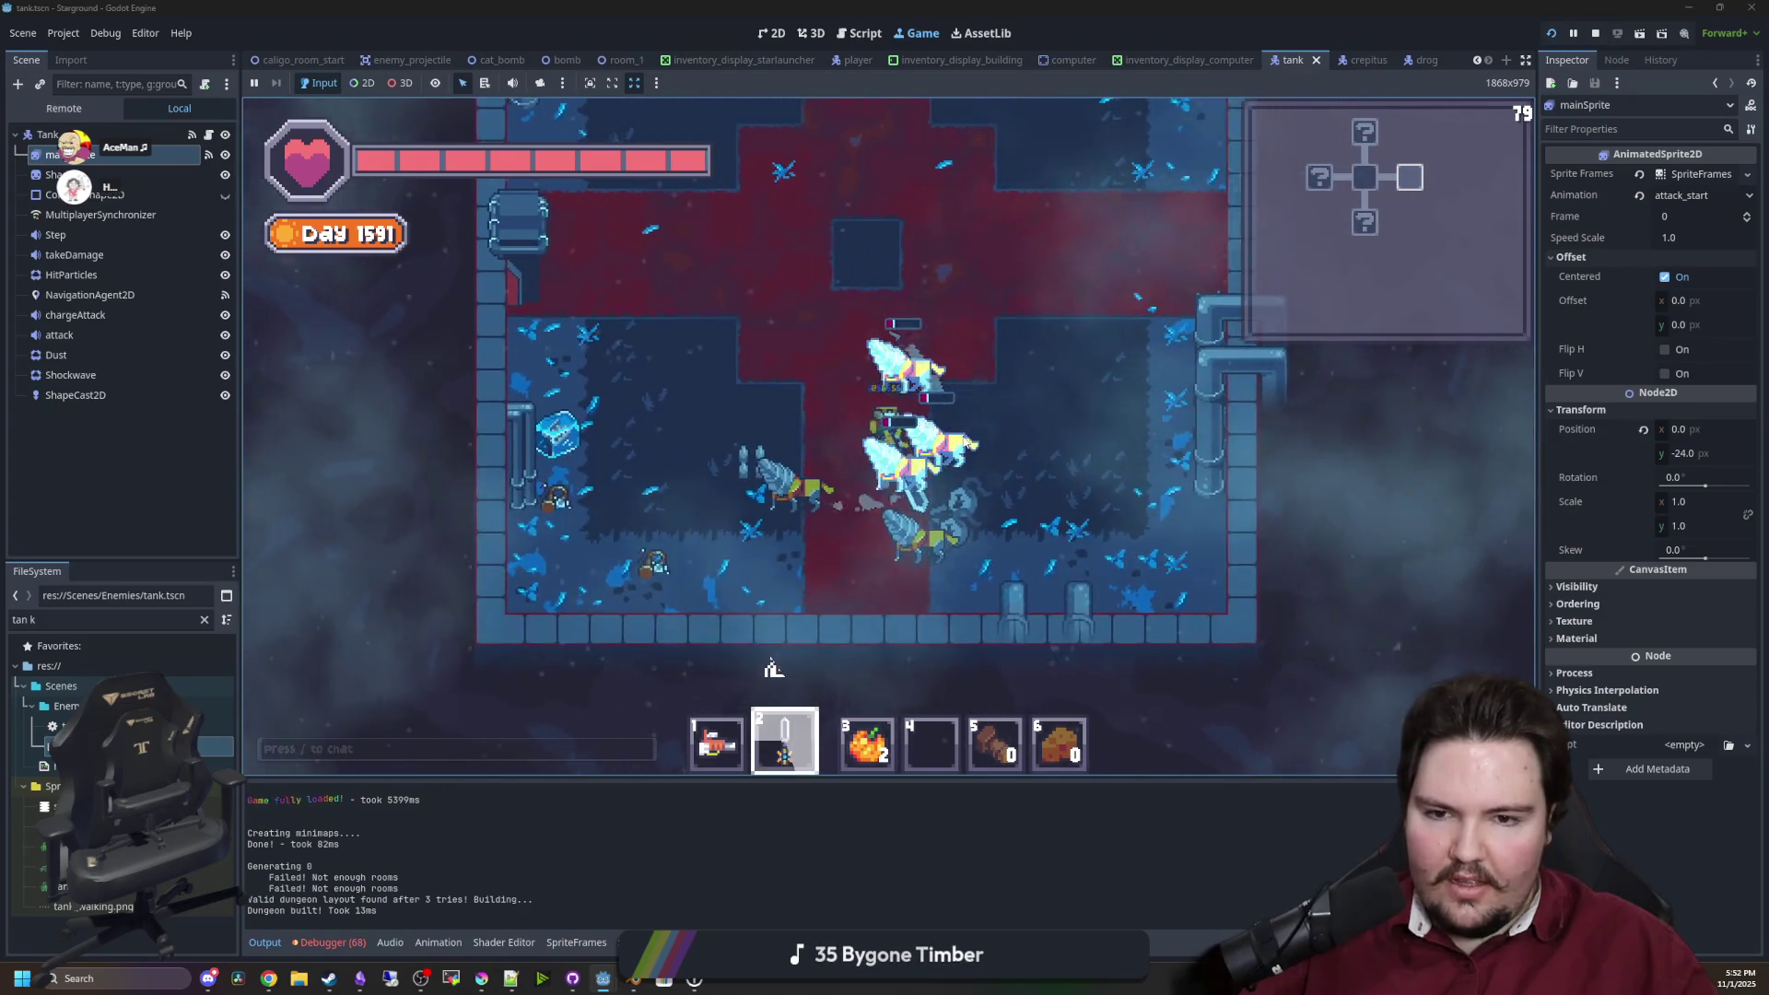
click(986, 461)
key(w)
click(962, 444)
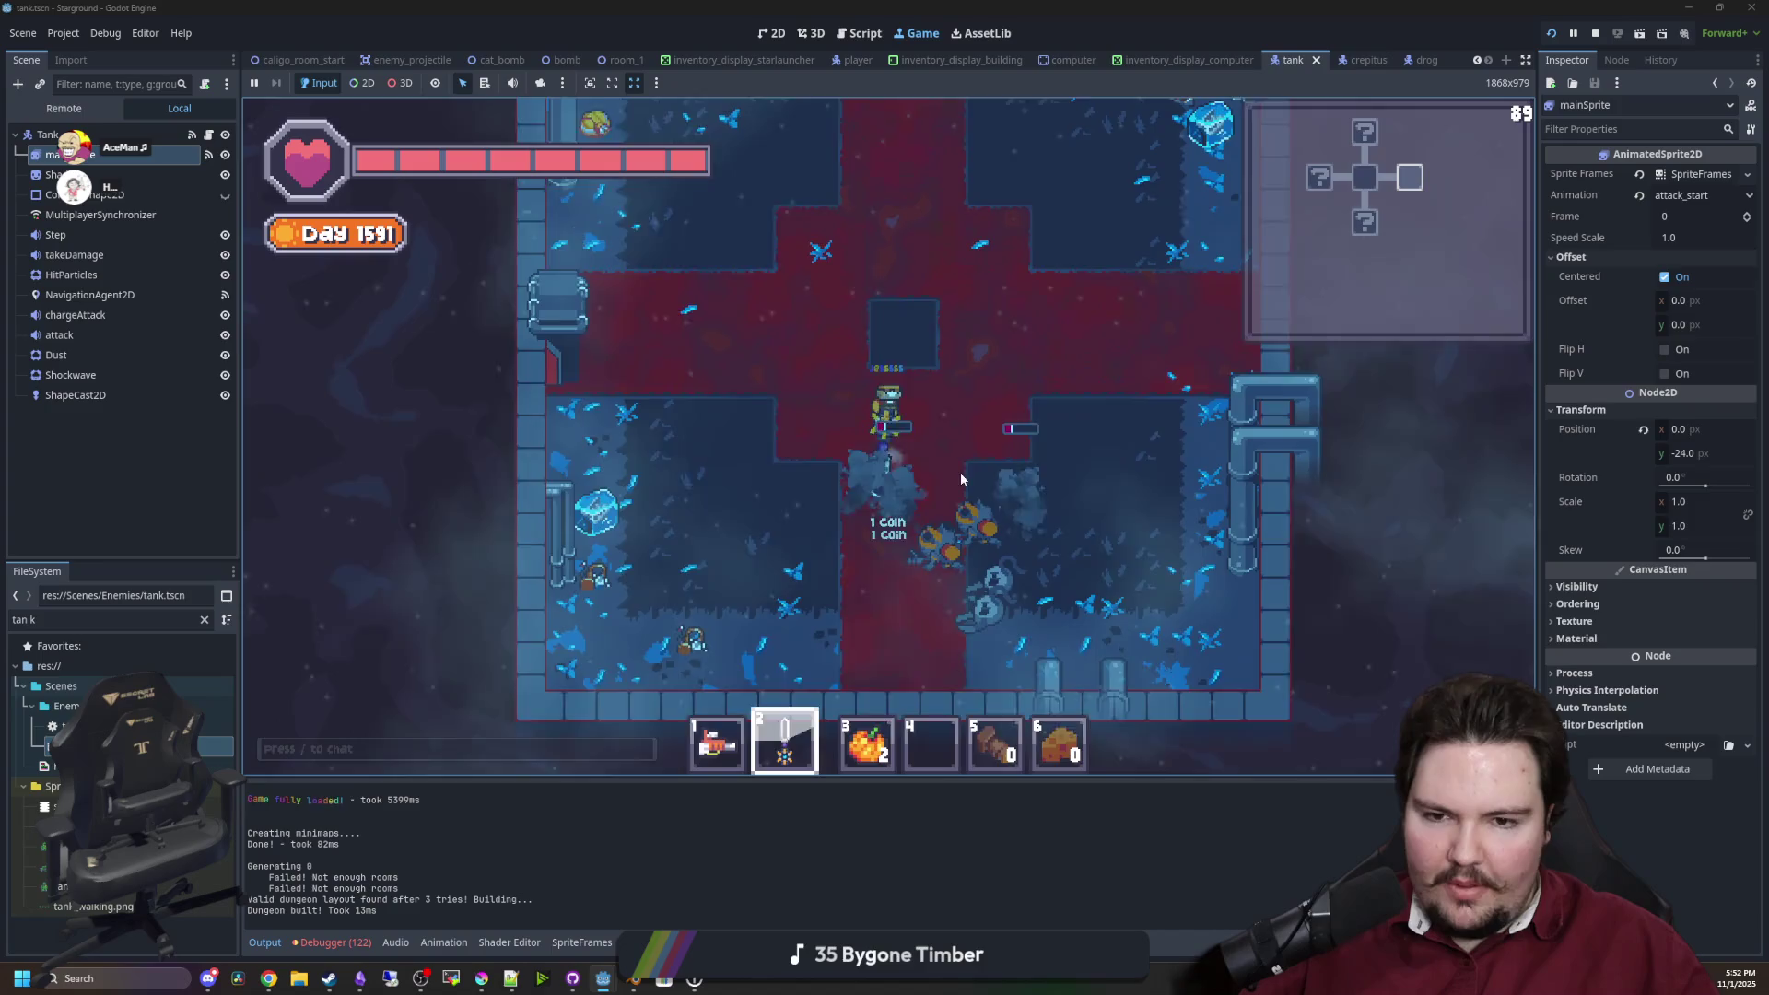
key(s)
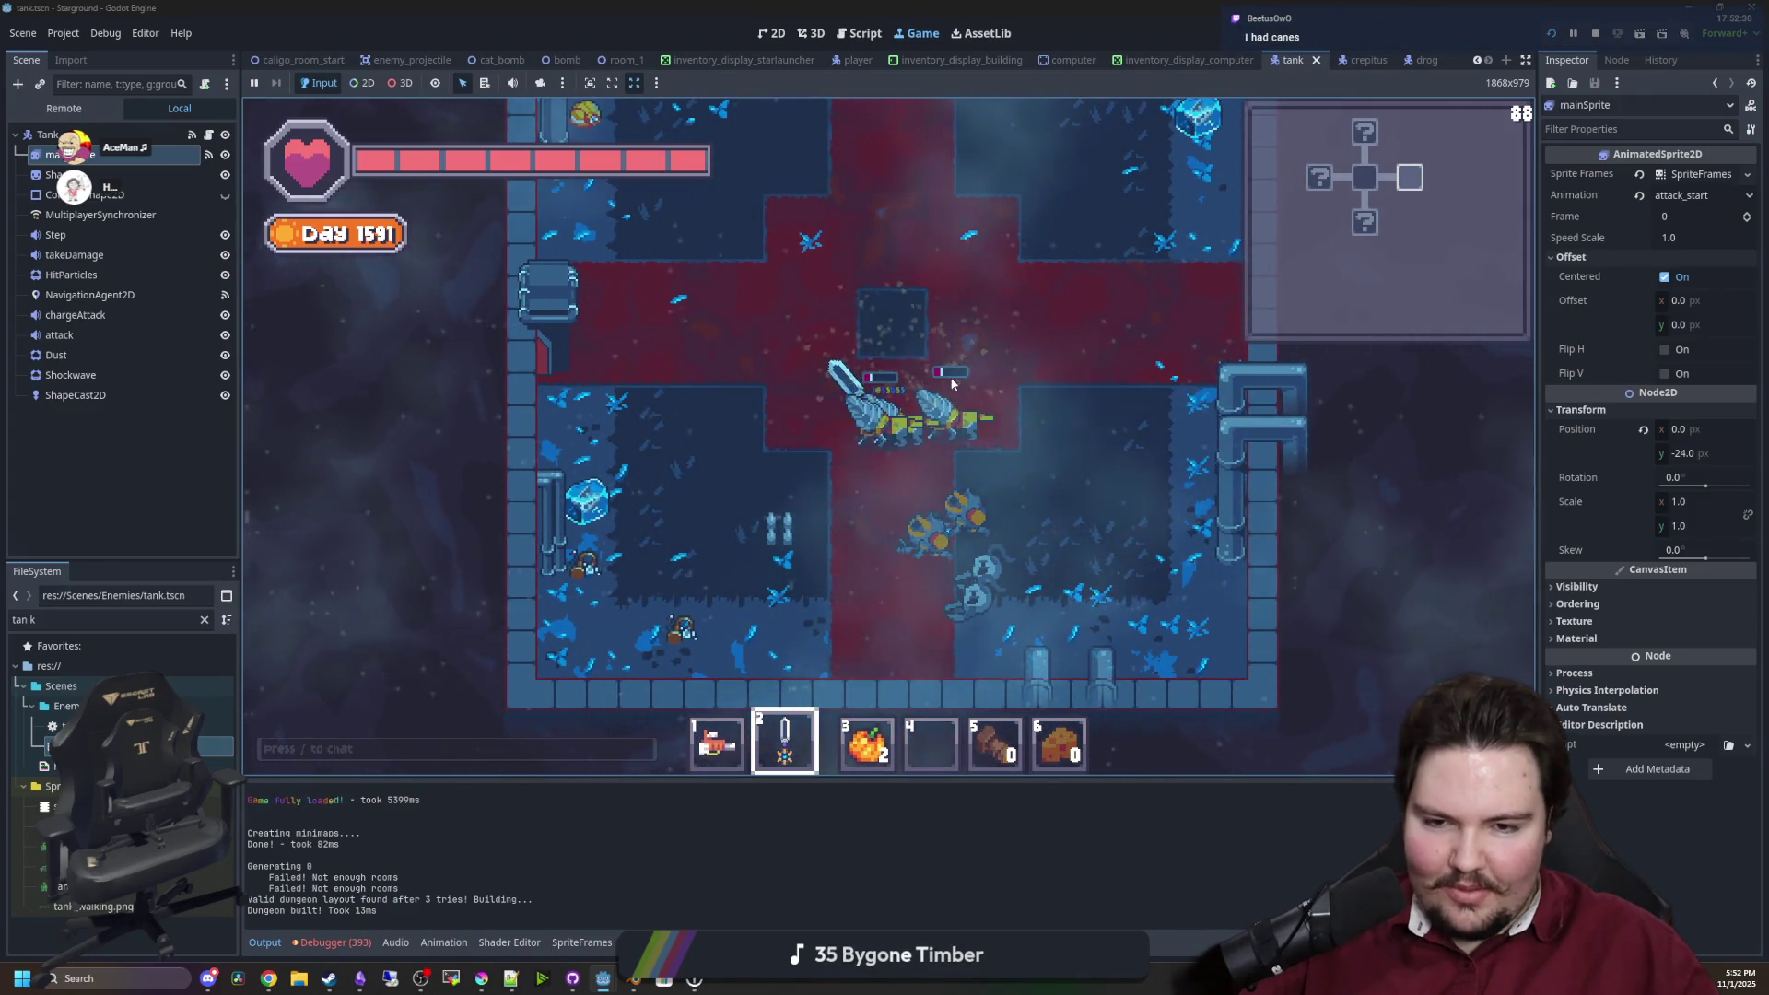
click(922, 327)
click(921, 327)
key(w)
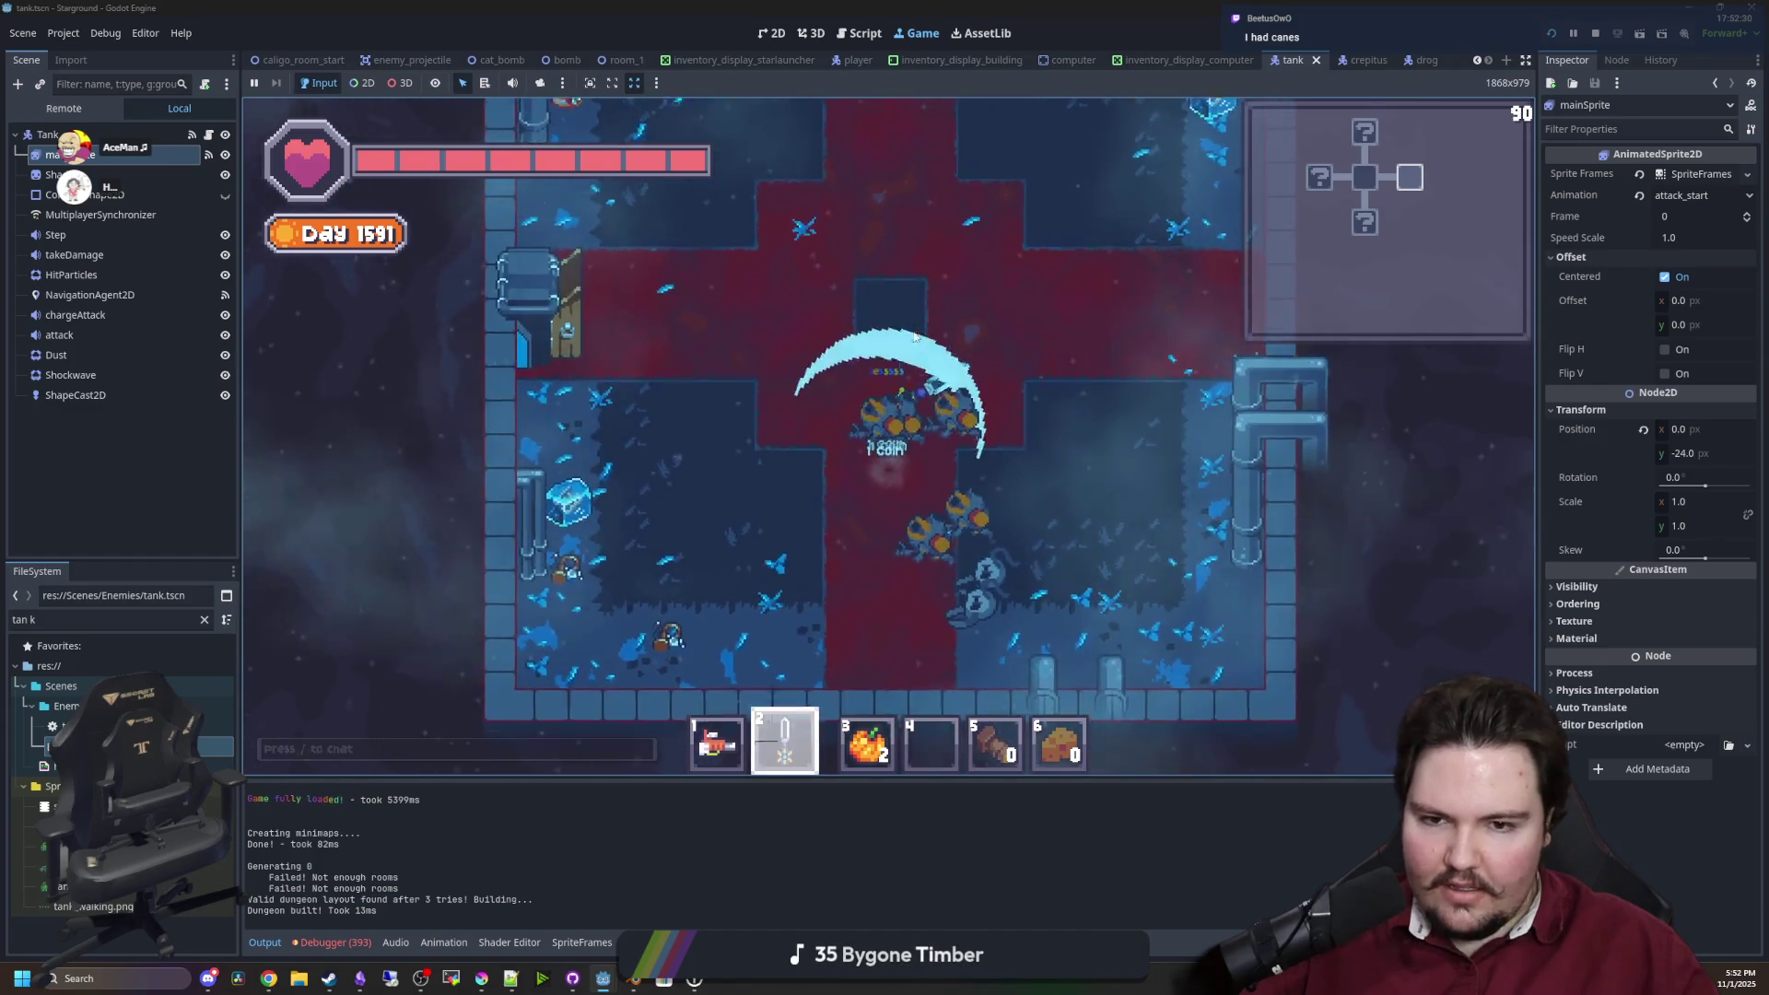
Step: Move on through further dungeon rooms, slashing at enemies along the way
key(a)
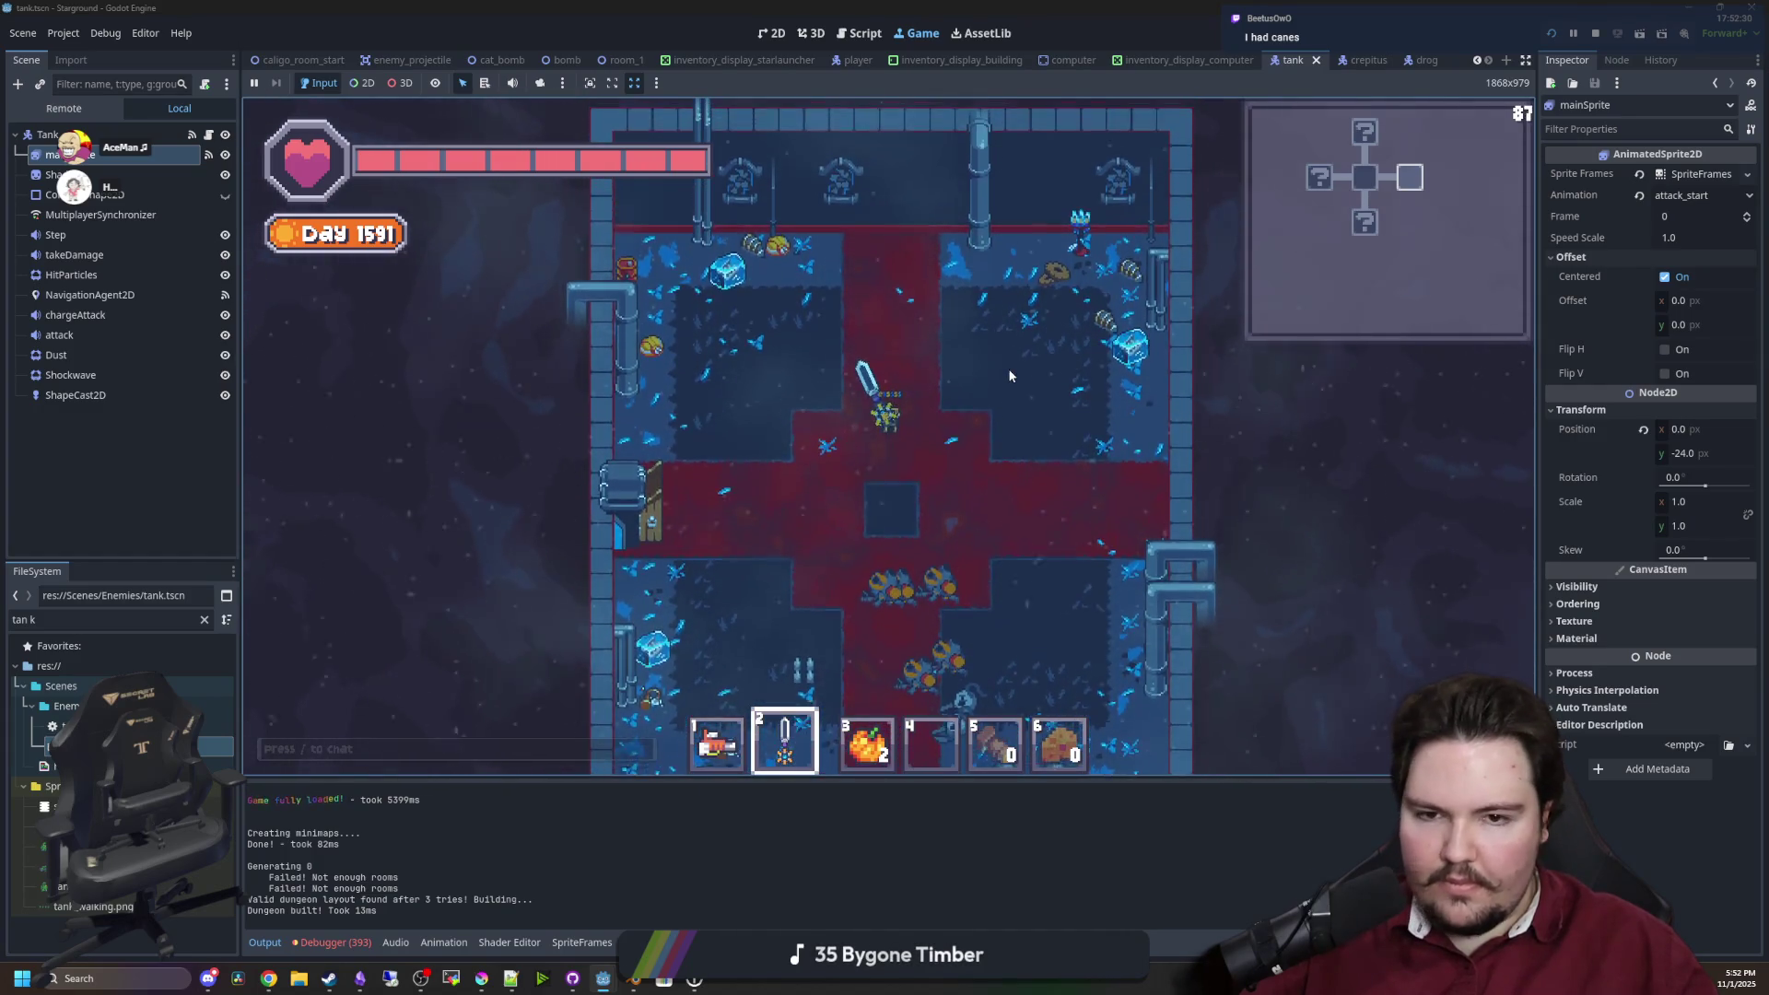
key(a)
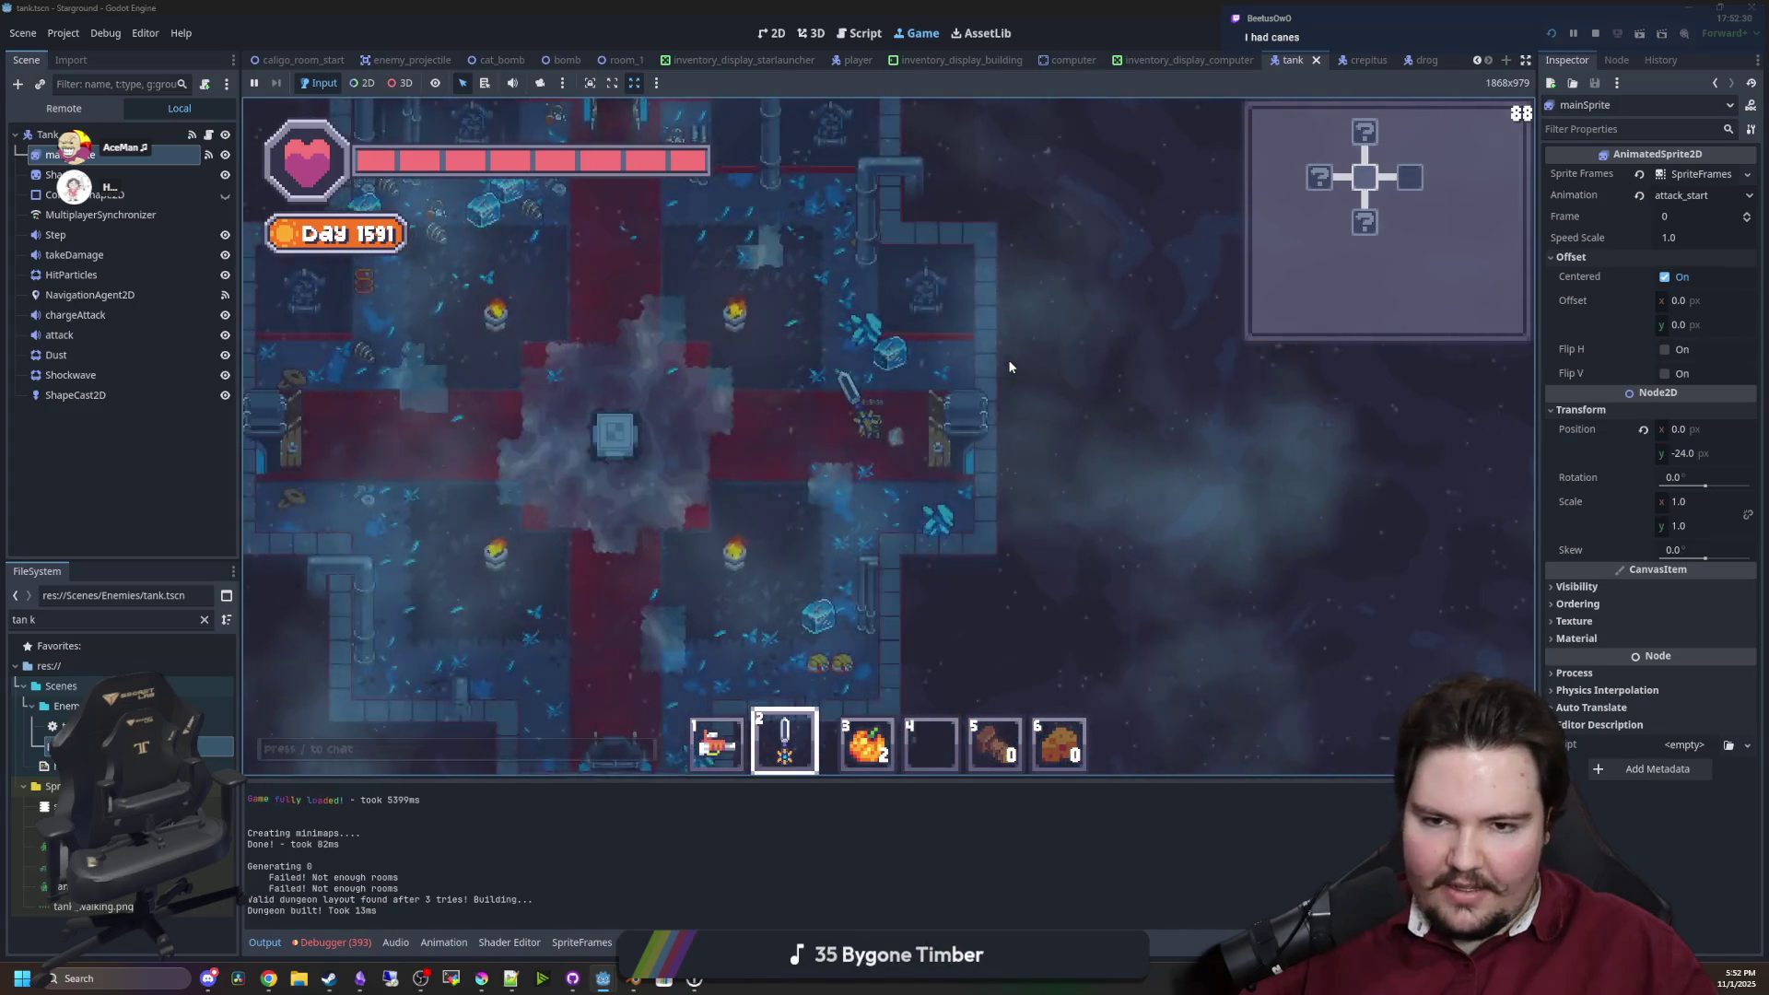
key(w)
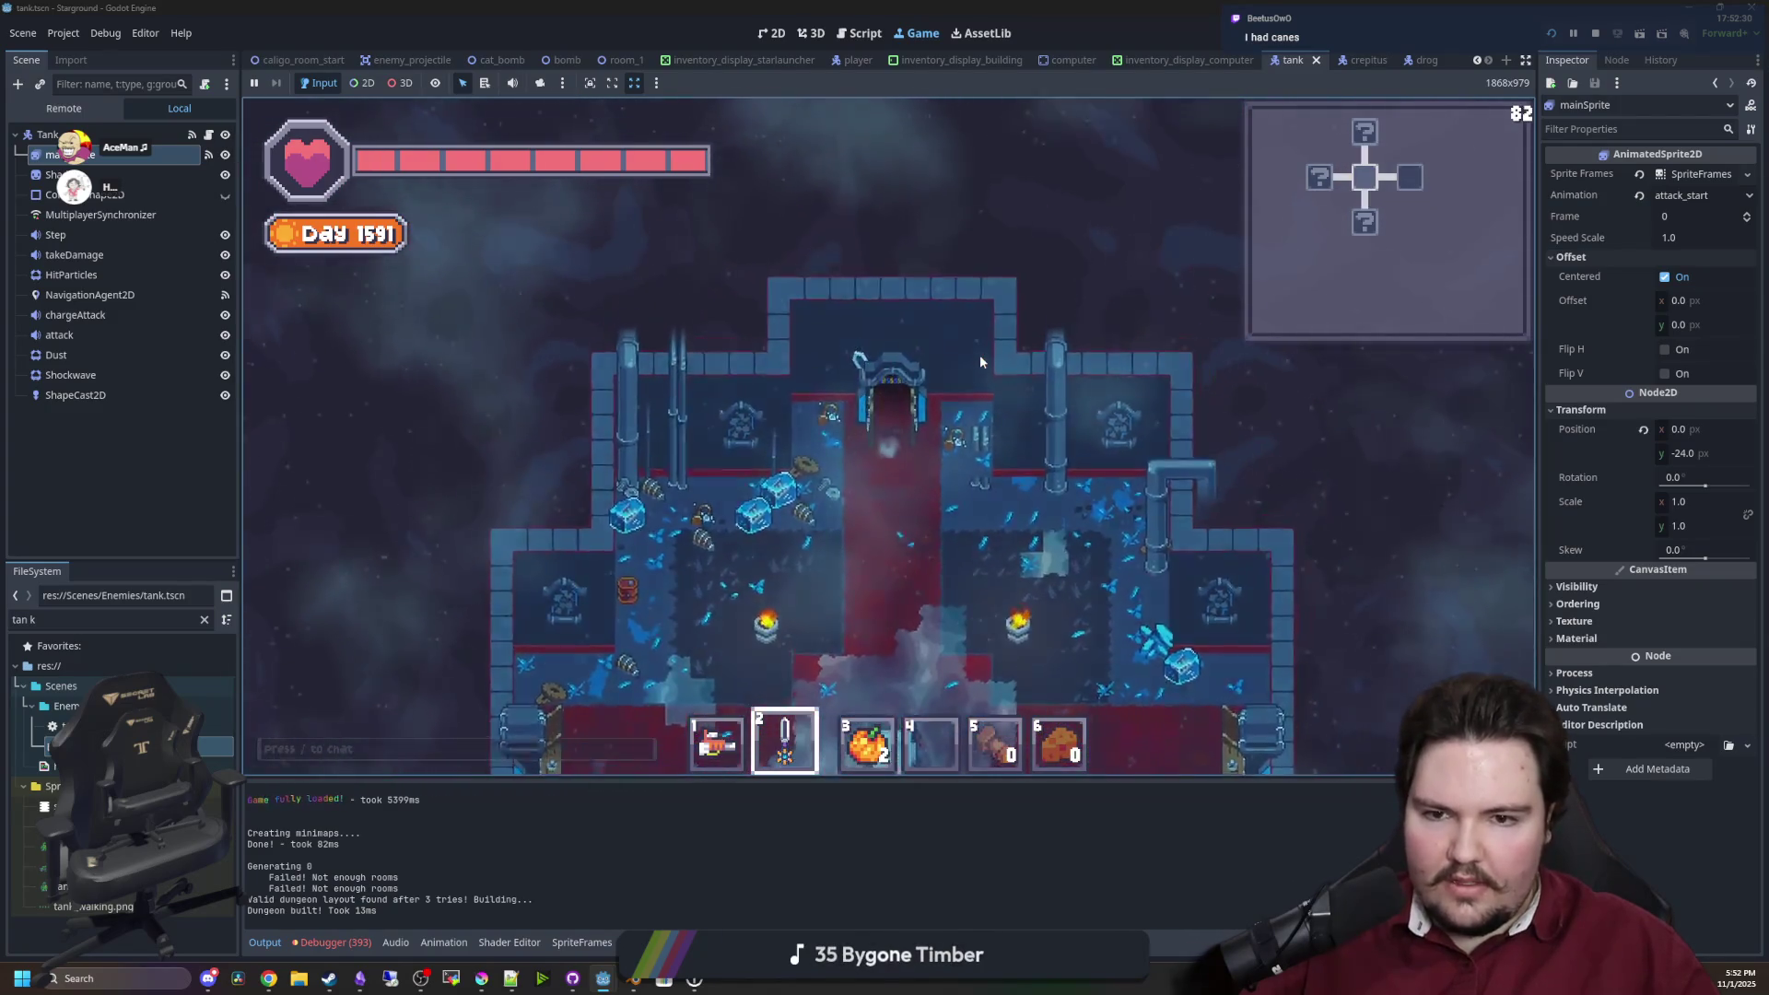
key(w)
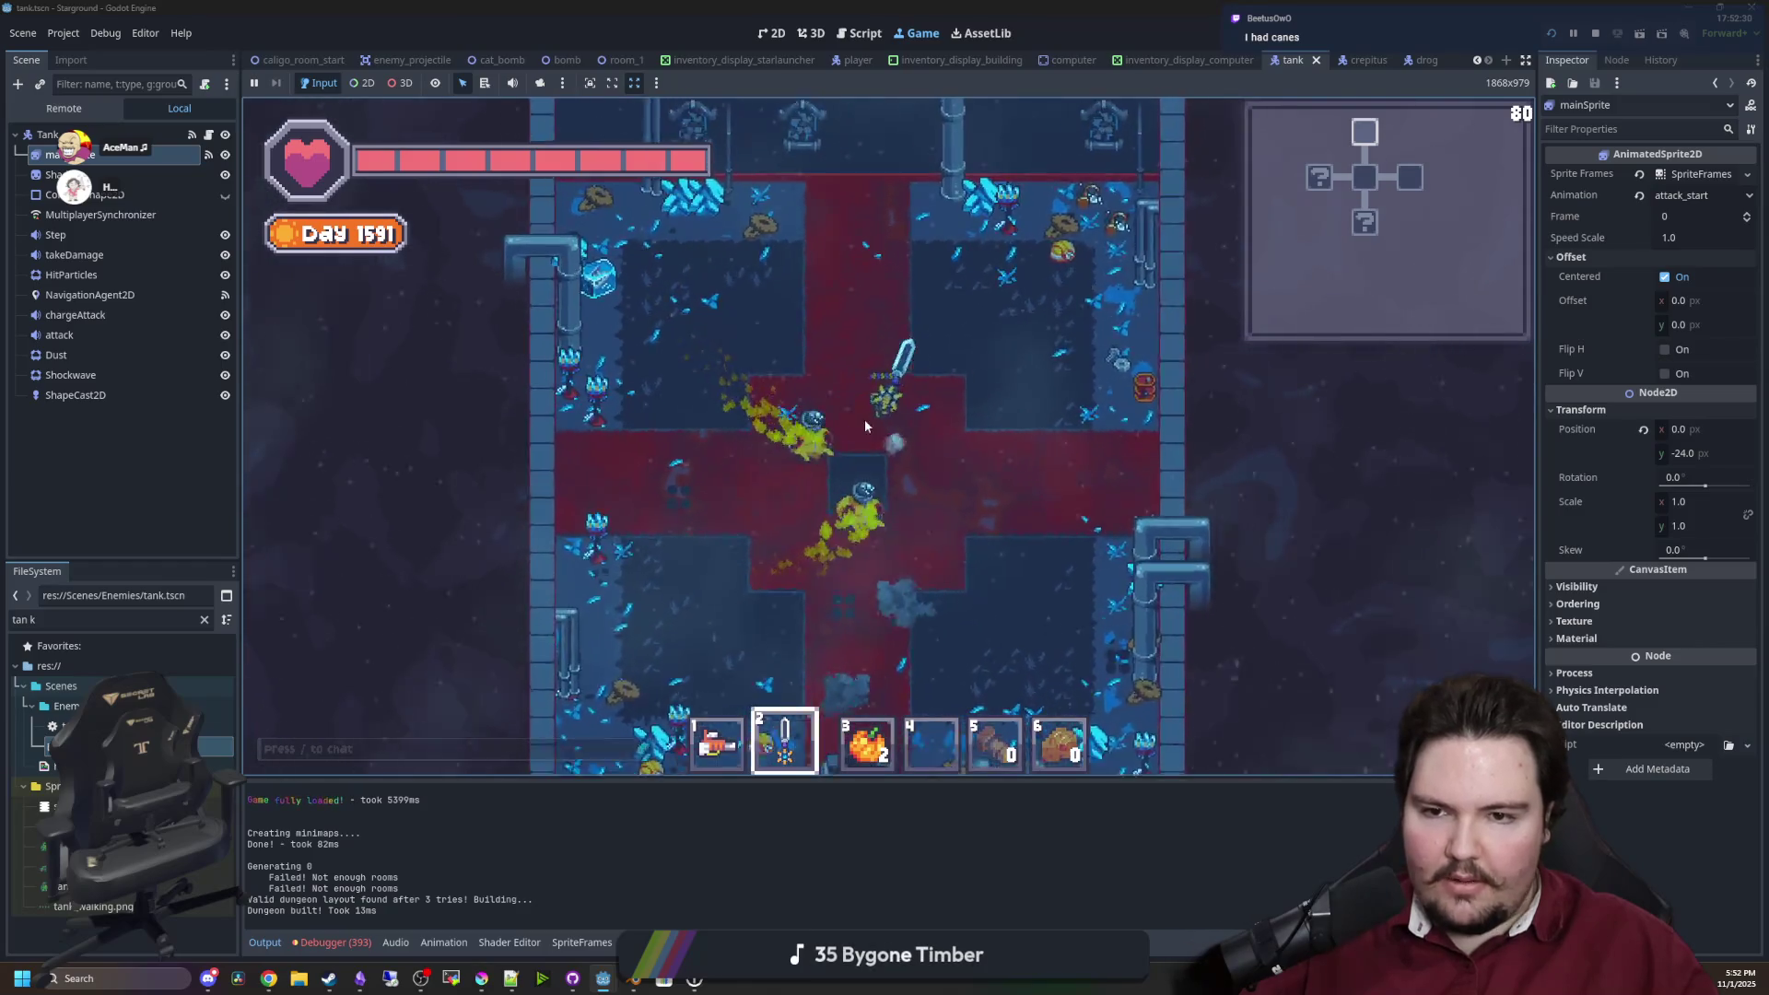
click(975, 505)
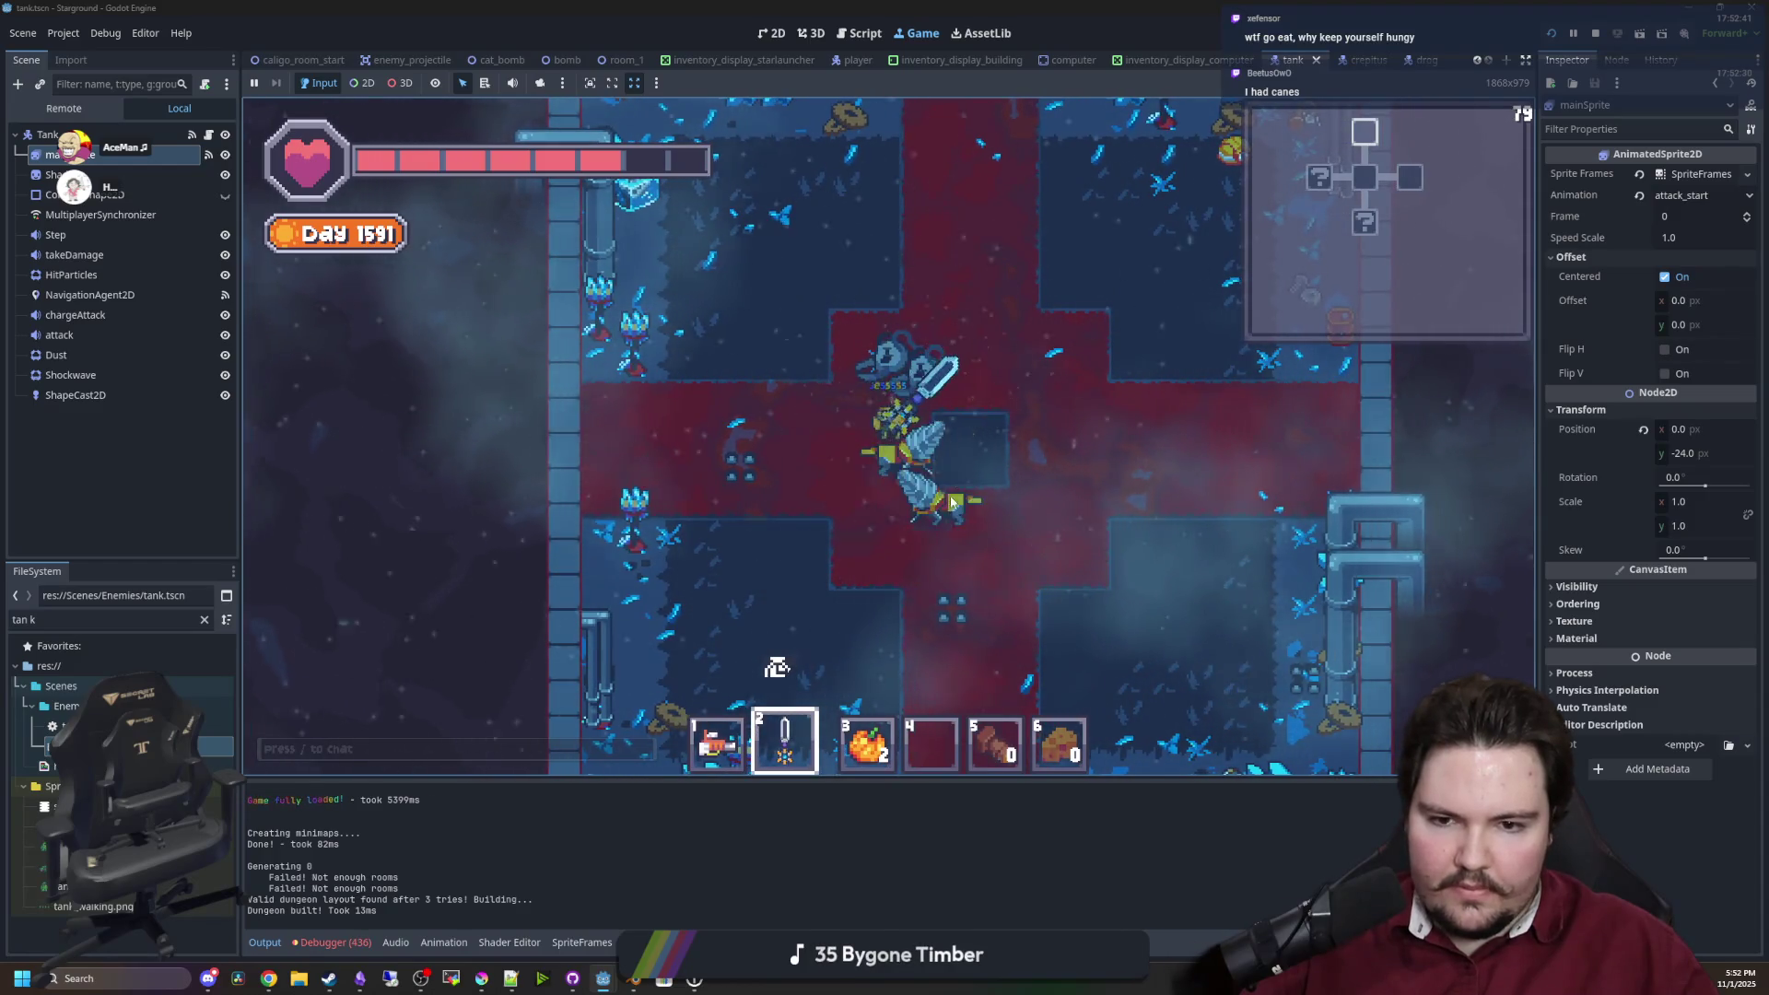
click(964, 485)
click(968, 477)
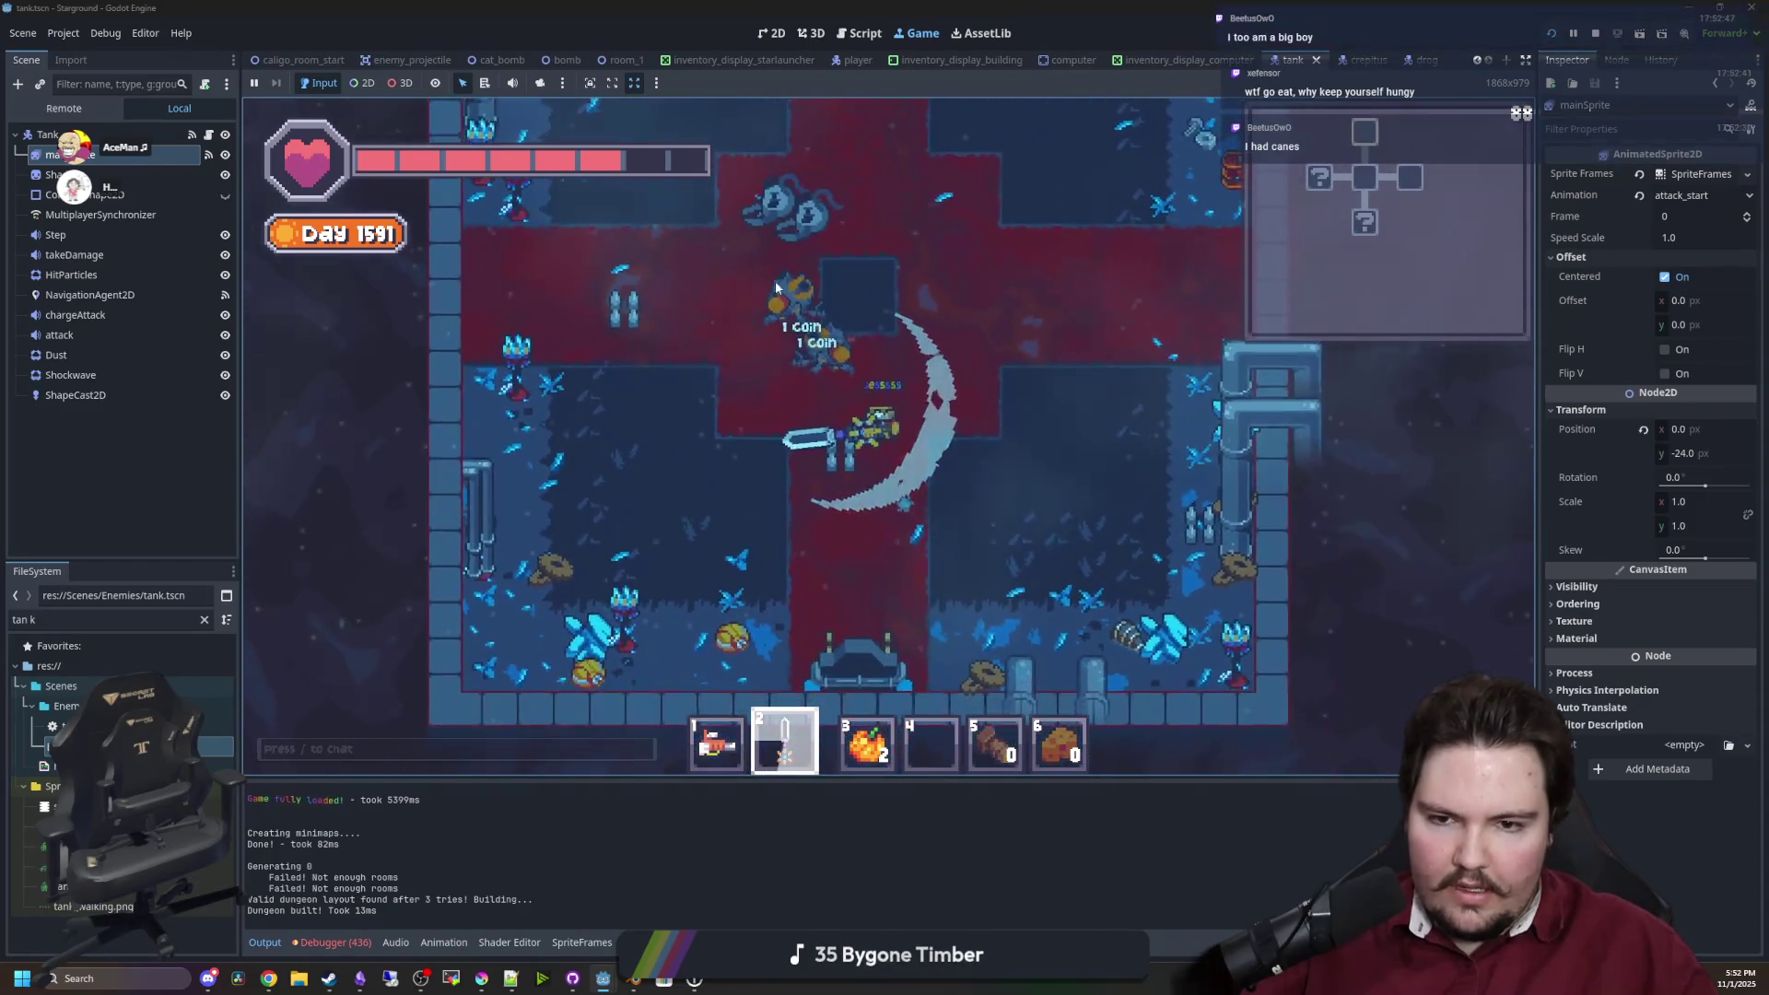
key(d)
key(s)
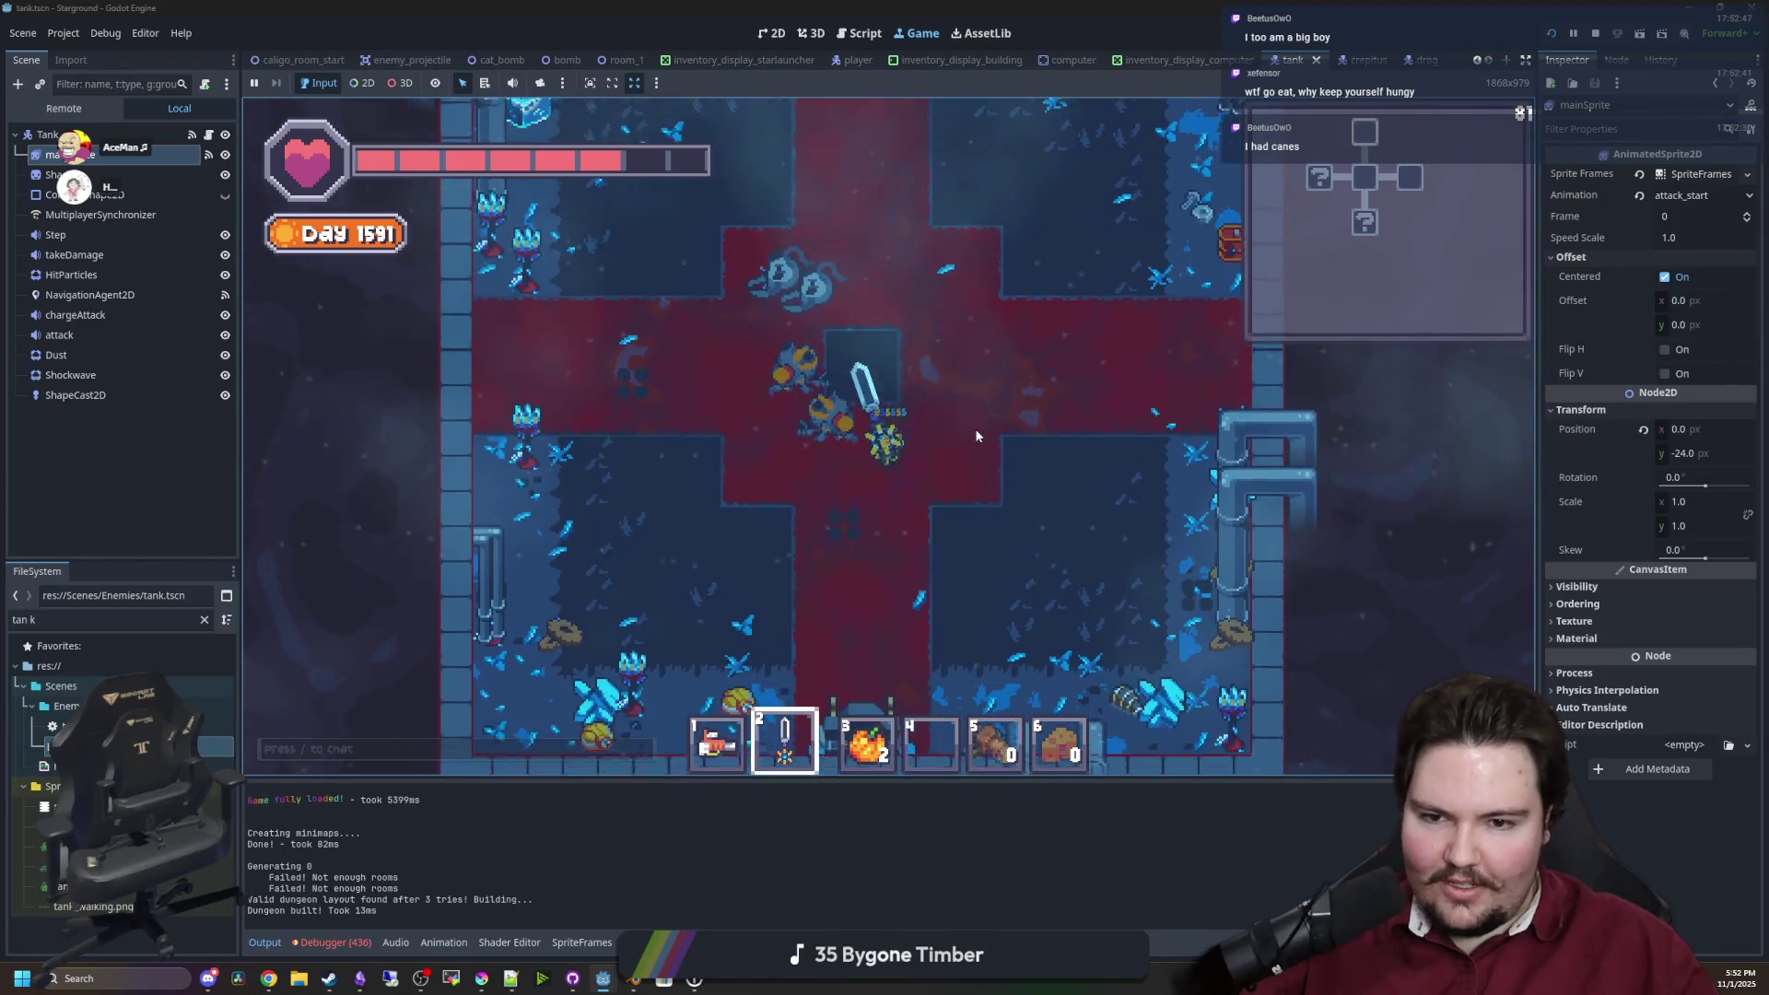
key(s)
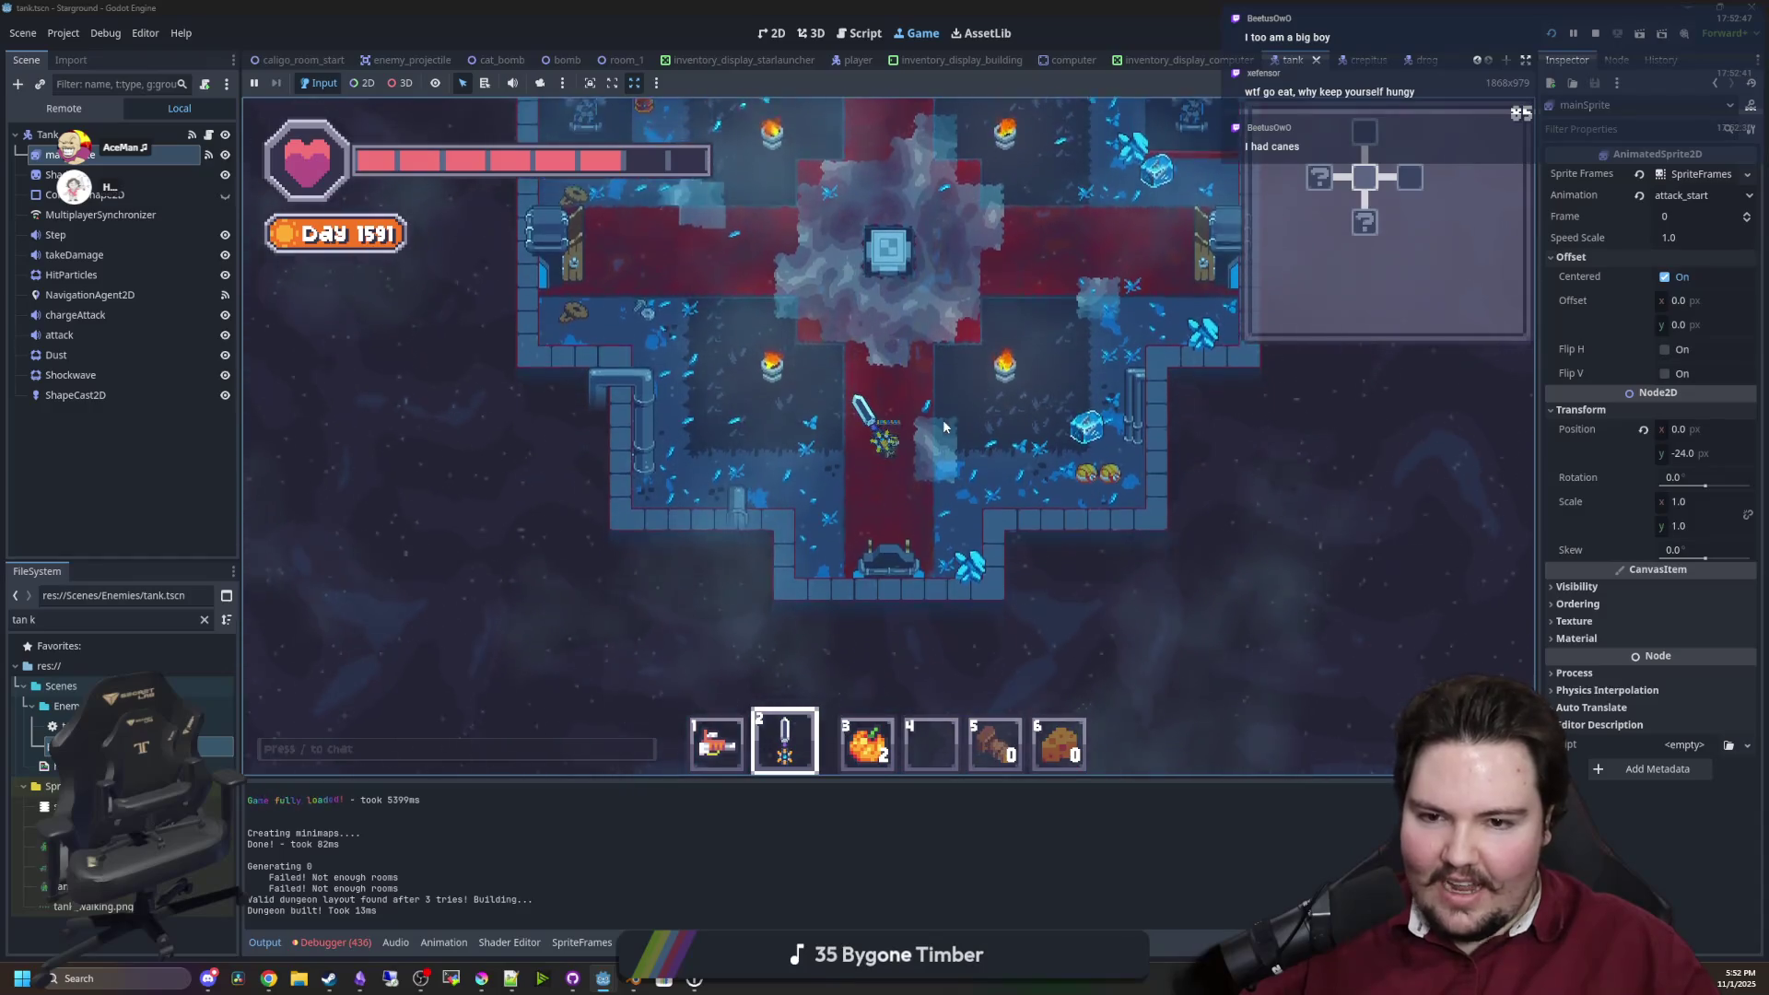
key(s)
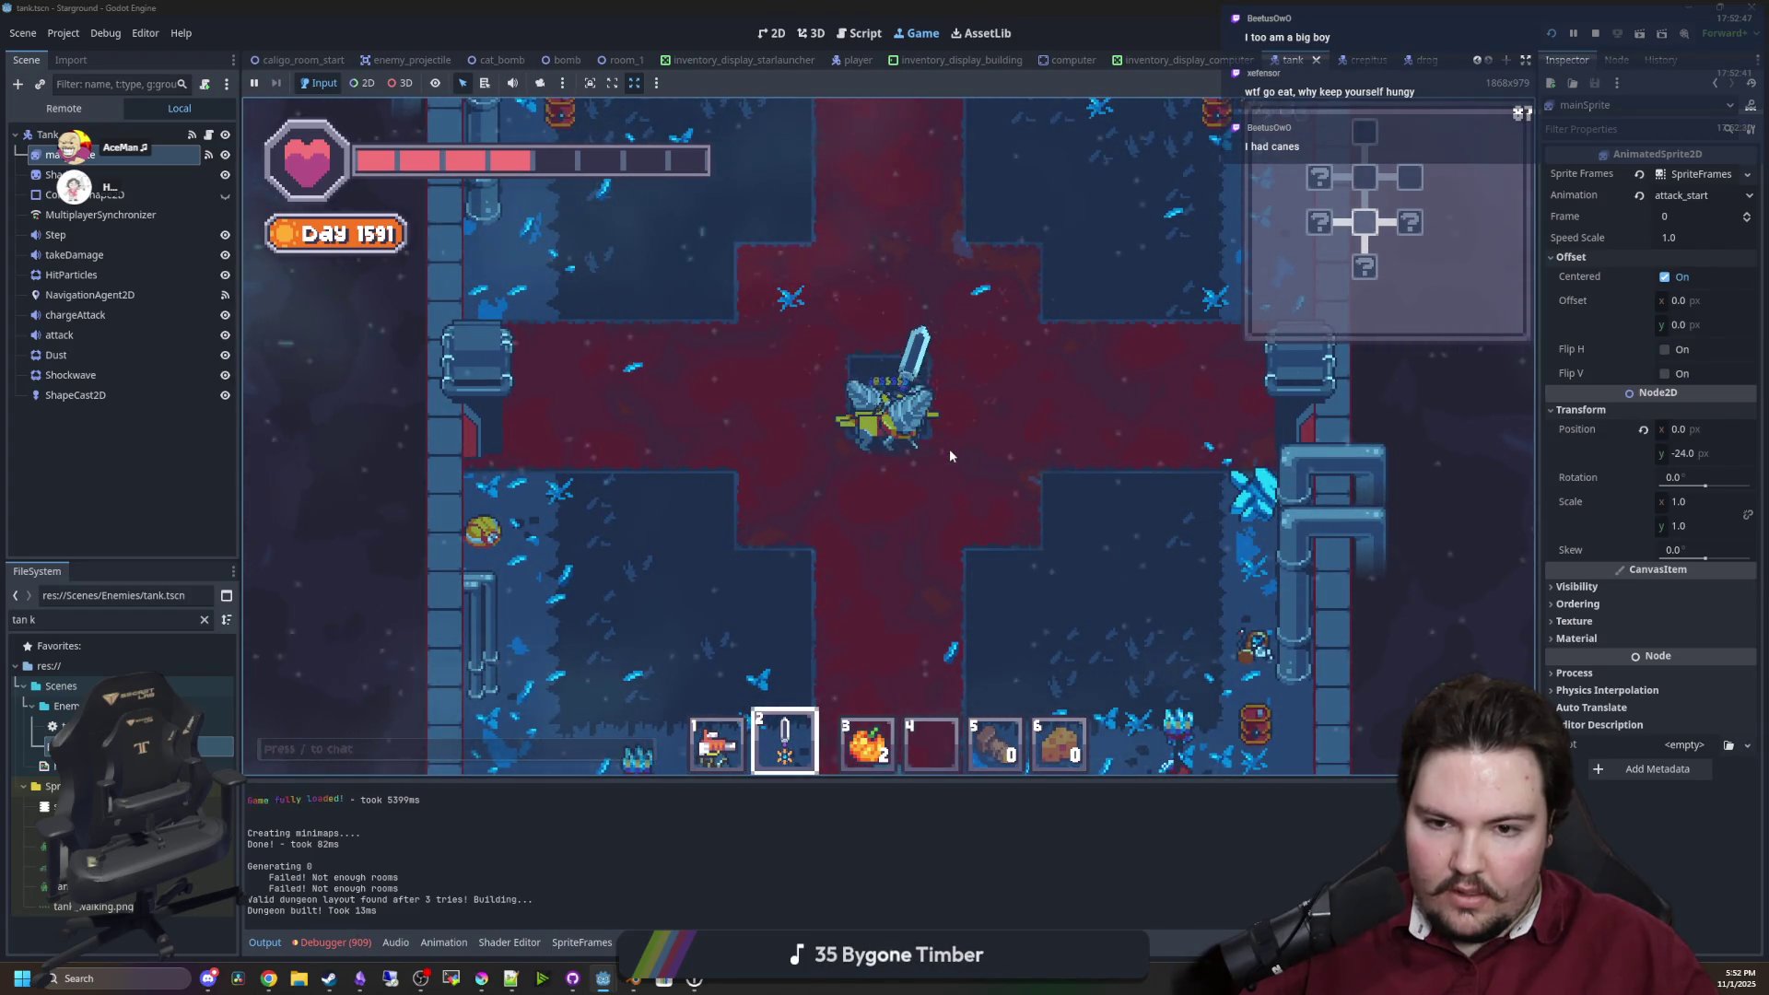
click(909, 538)
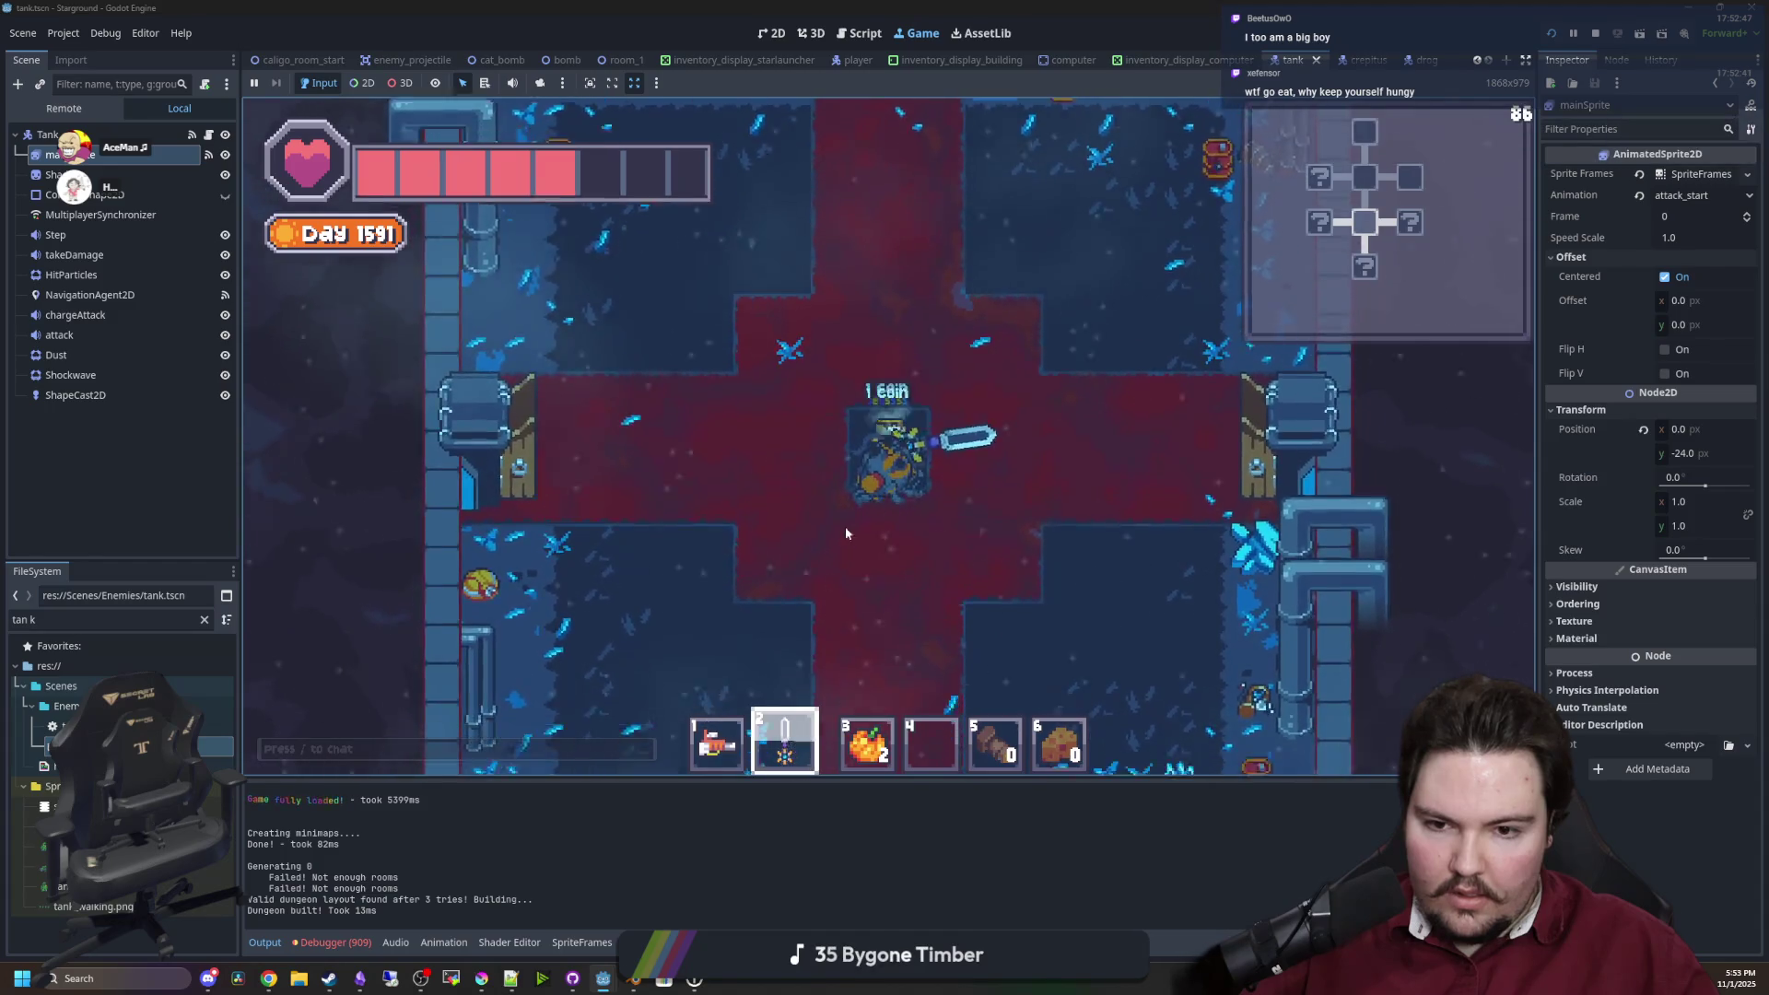
click(204, 619)
Step: Open drog.gd and jump from the surface.rpc() call to the surface function
text(drog)
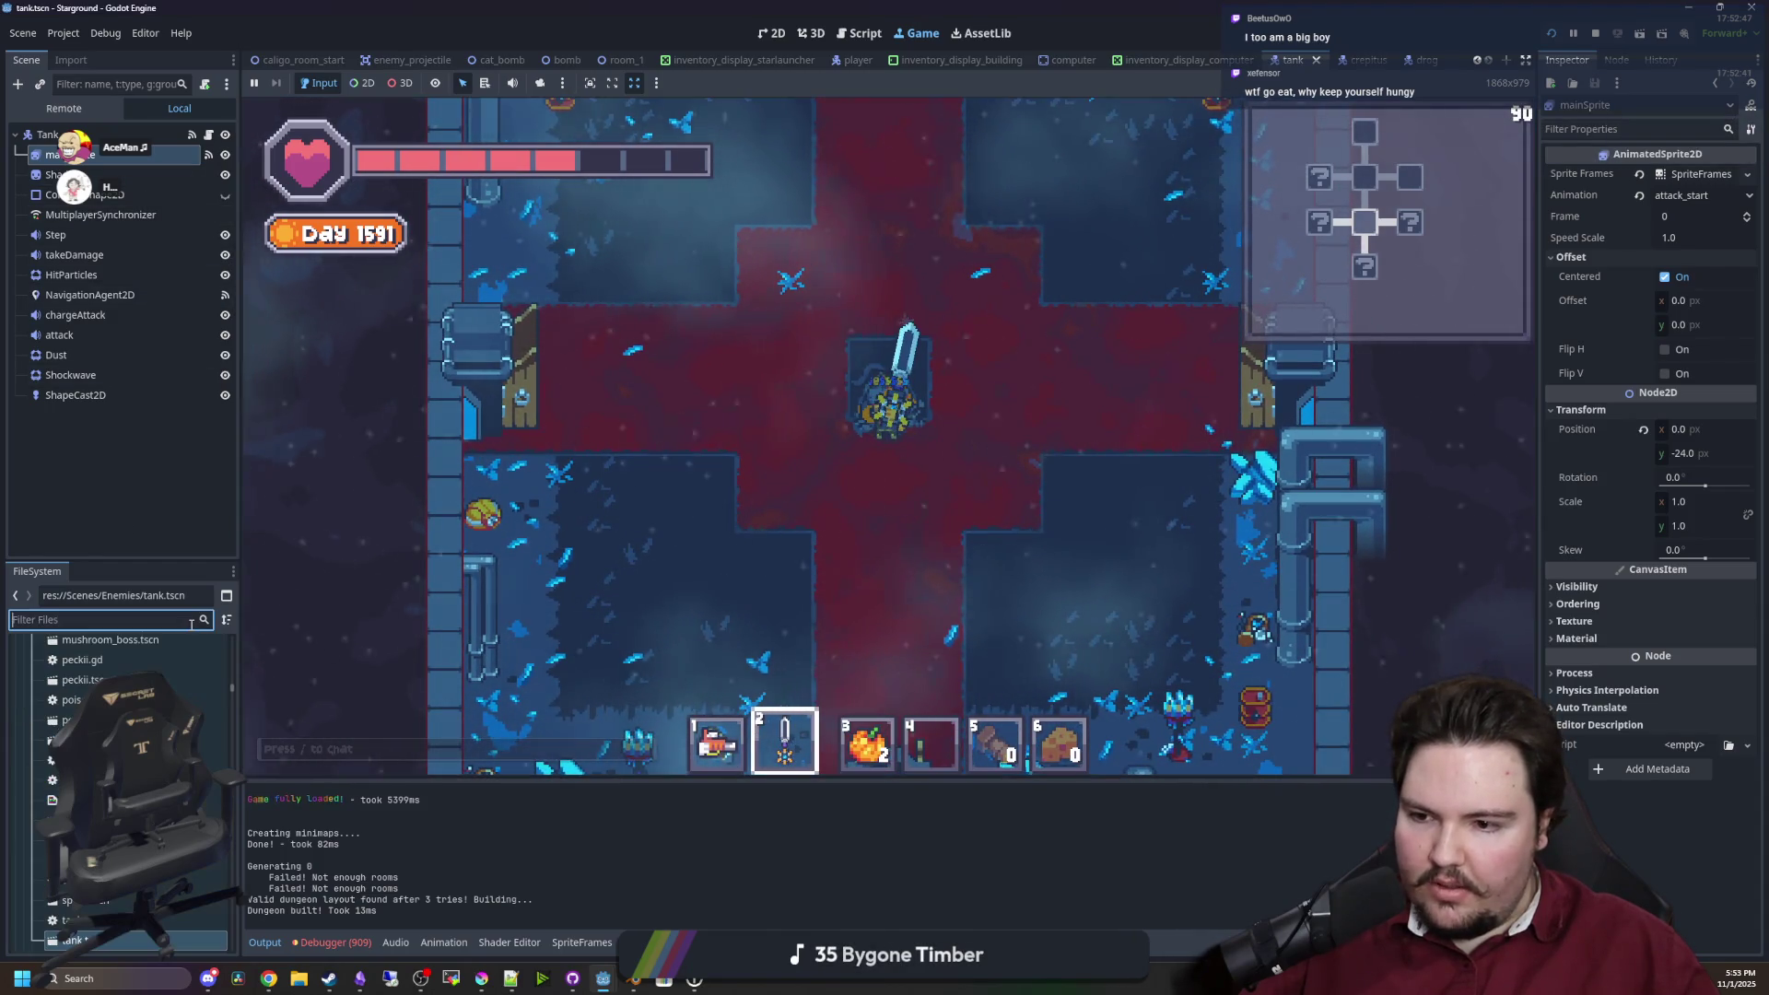
double_click(72, 697)
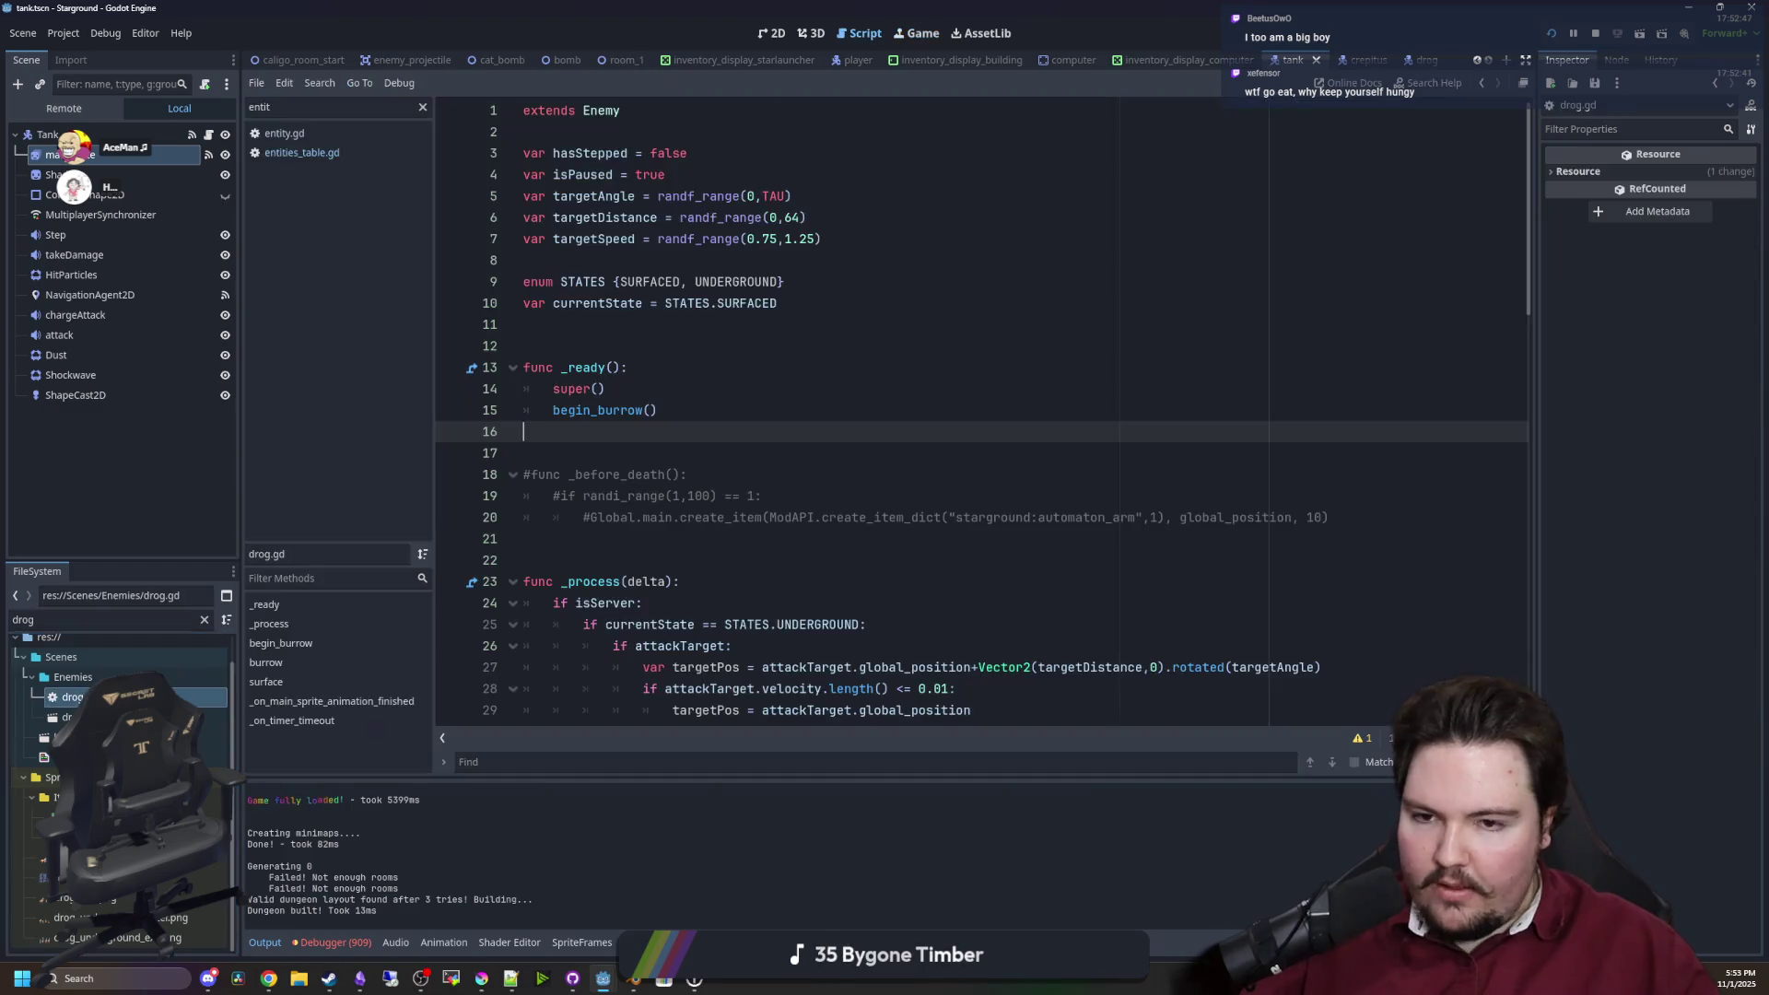
scroll(1066, 420, down, 7)
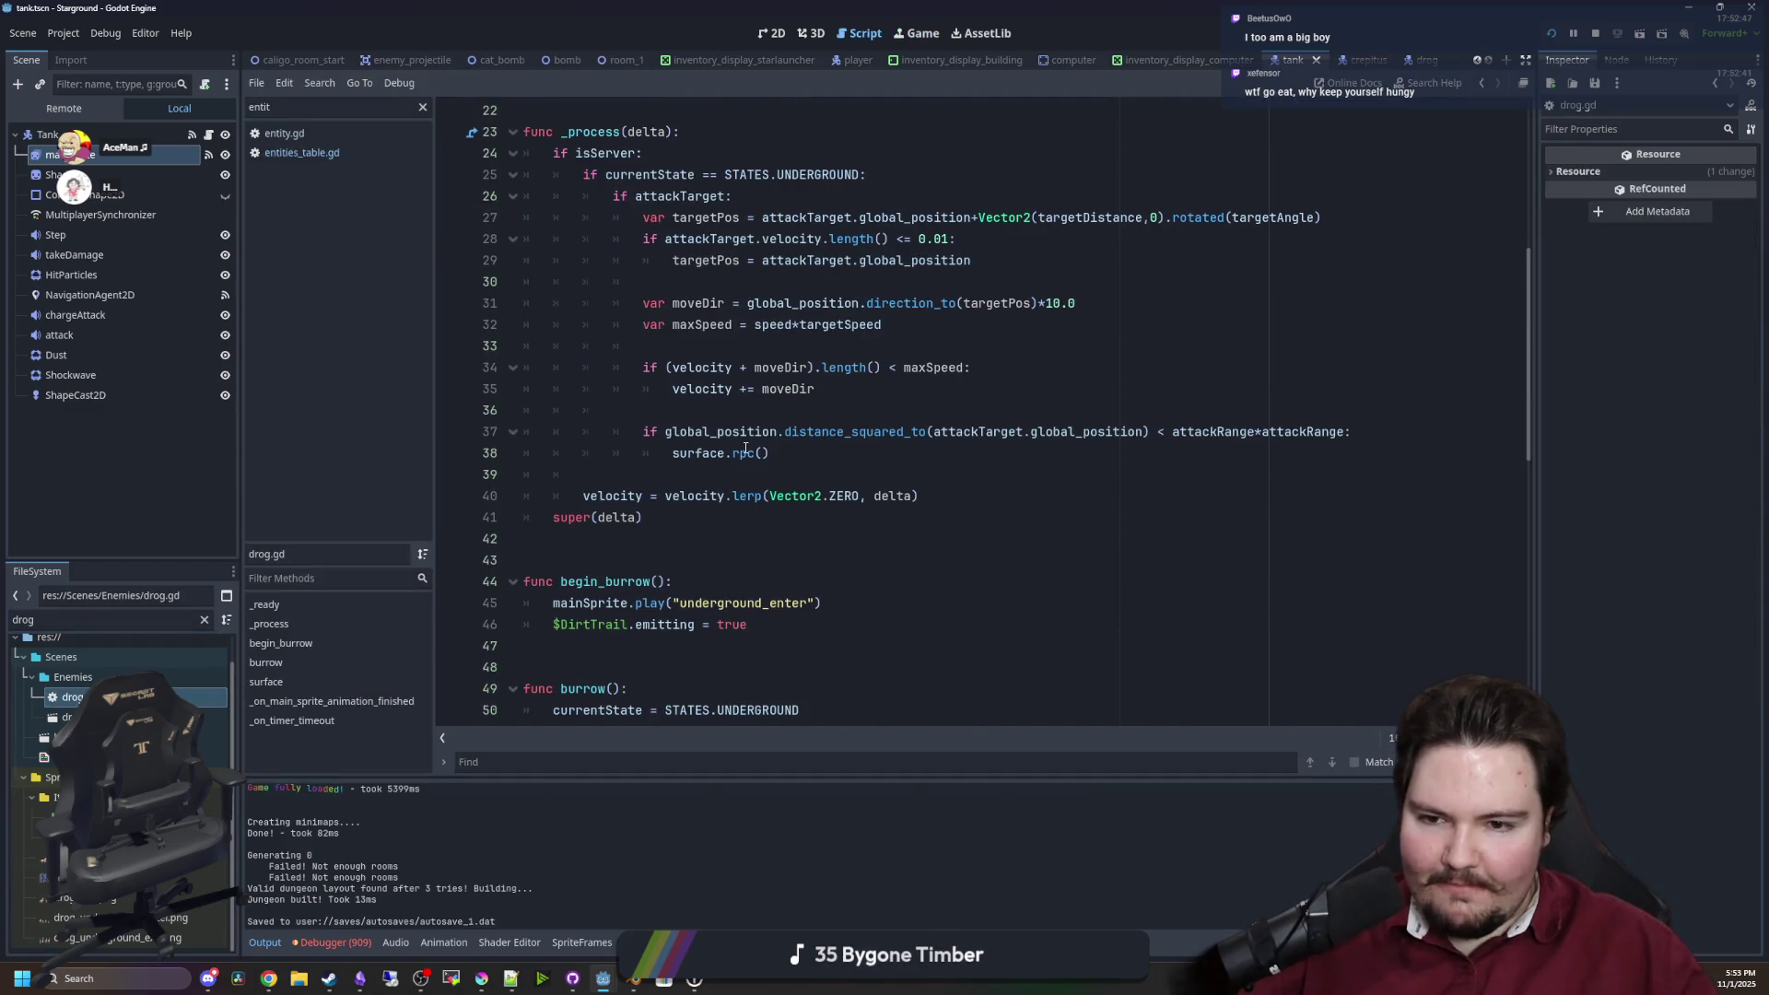
click(790, 459)
scroll(773, 465, up, 1)
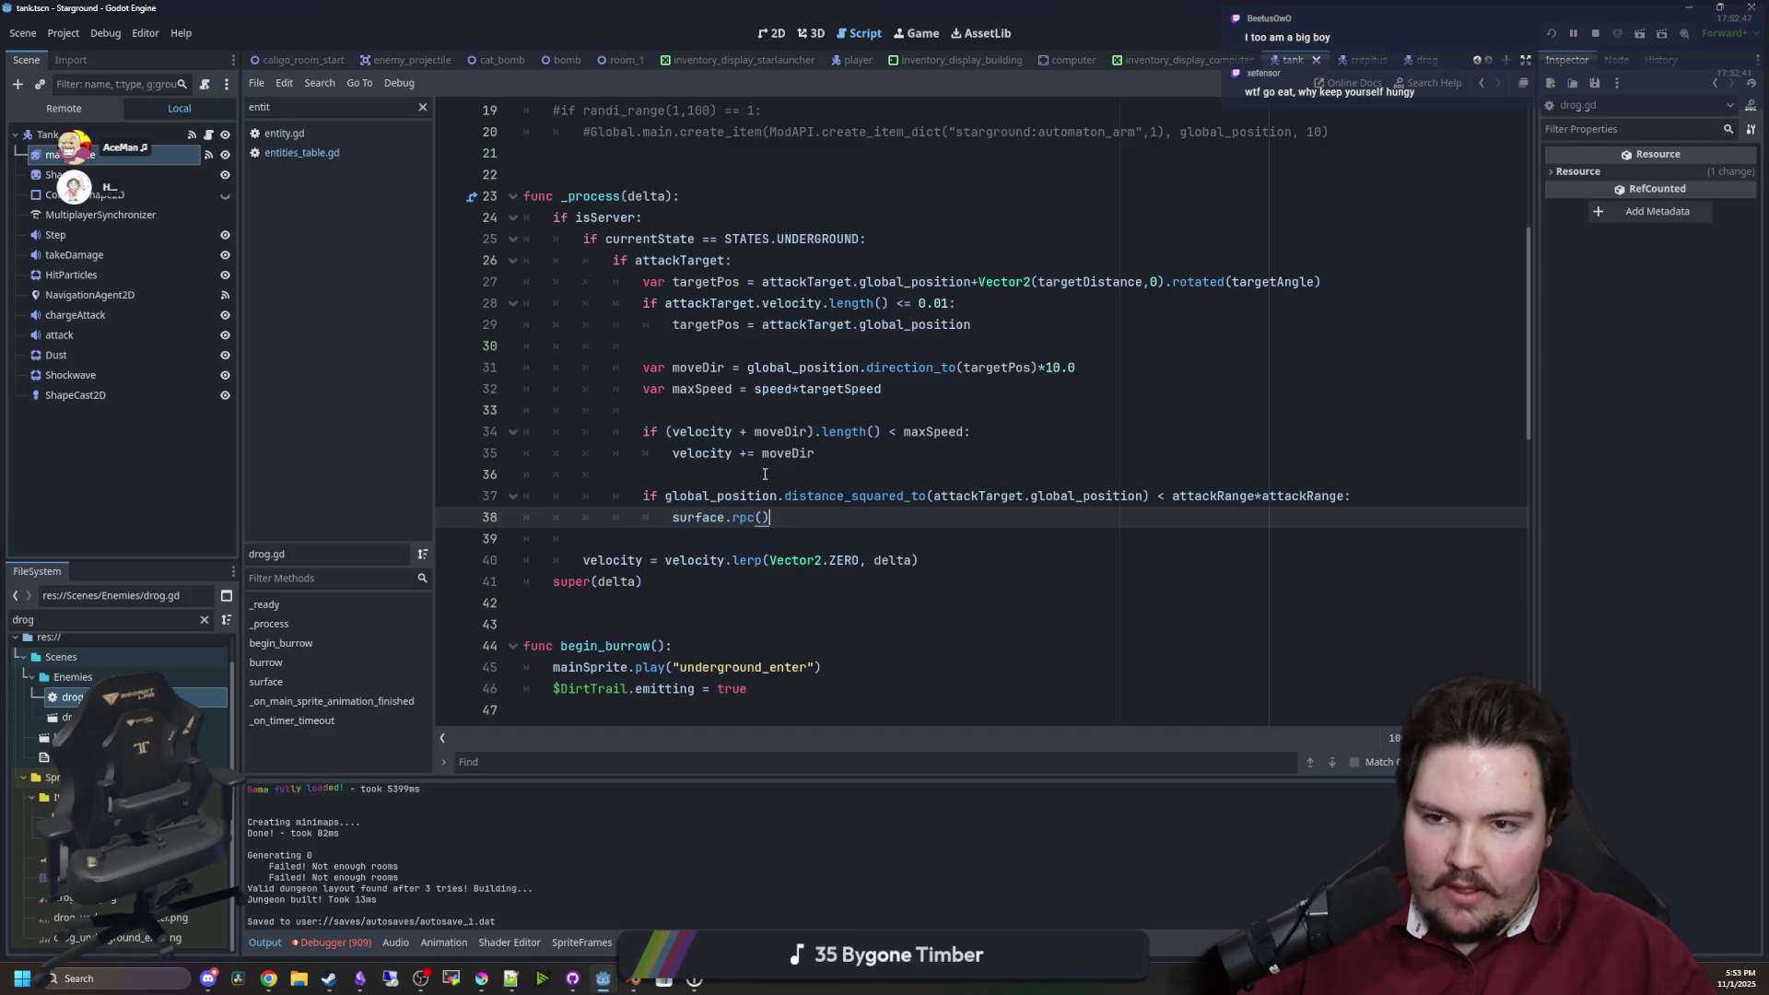
click(770, 473)
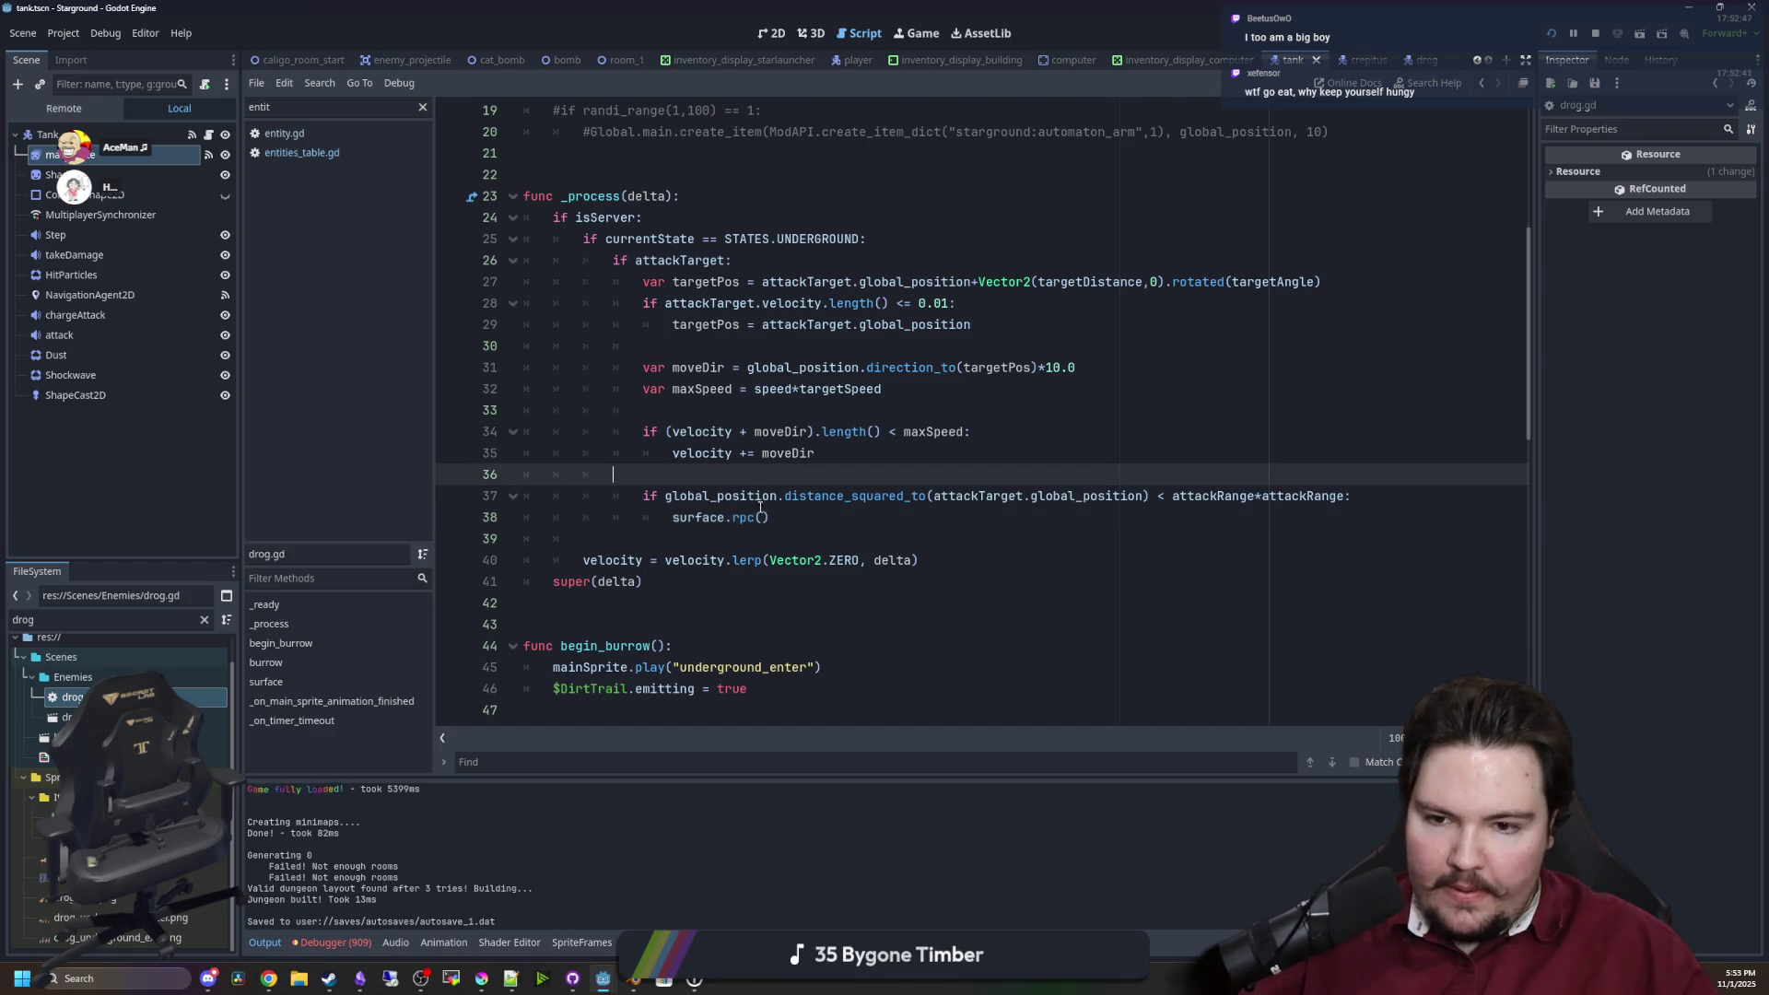
ctrl+click(711, 519)
scroll(679, 395, down, 2)
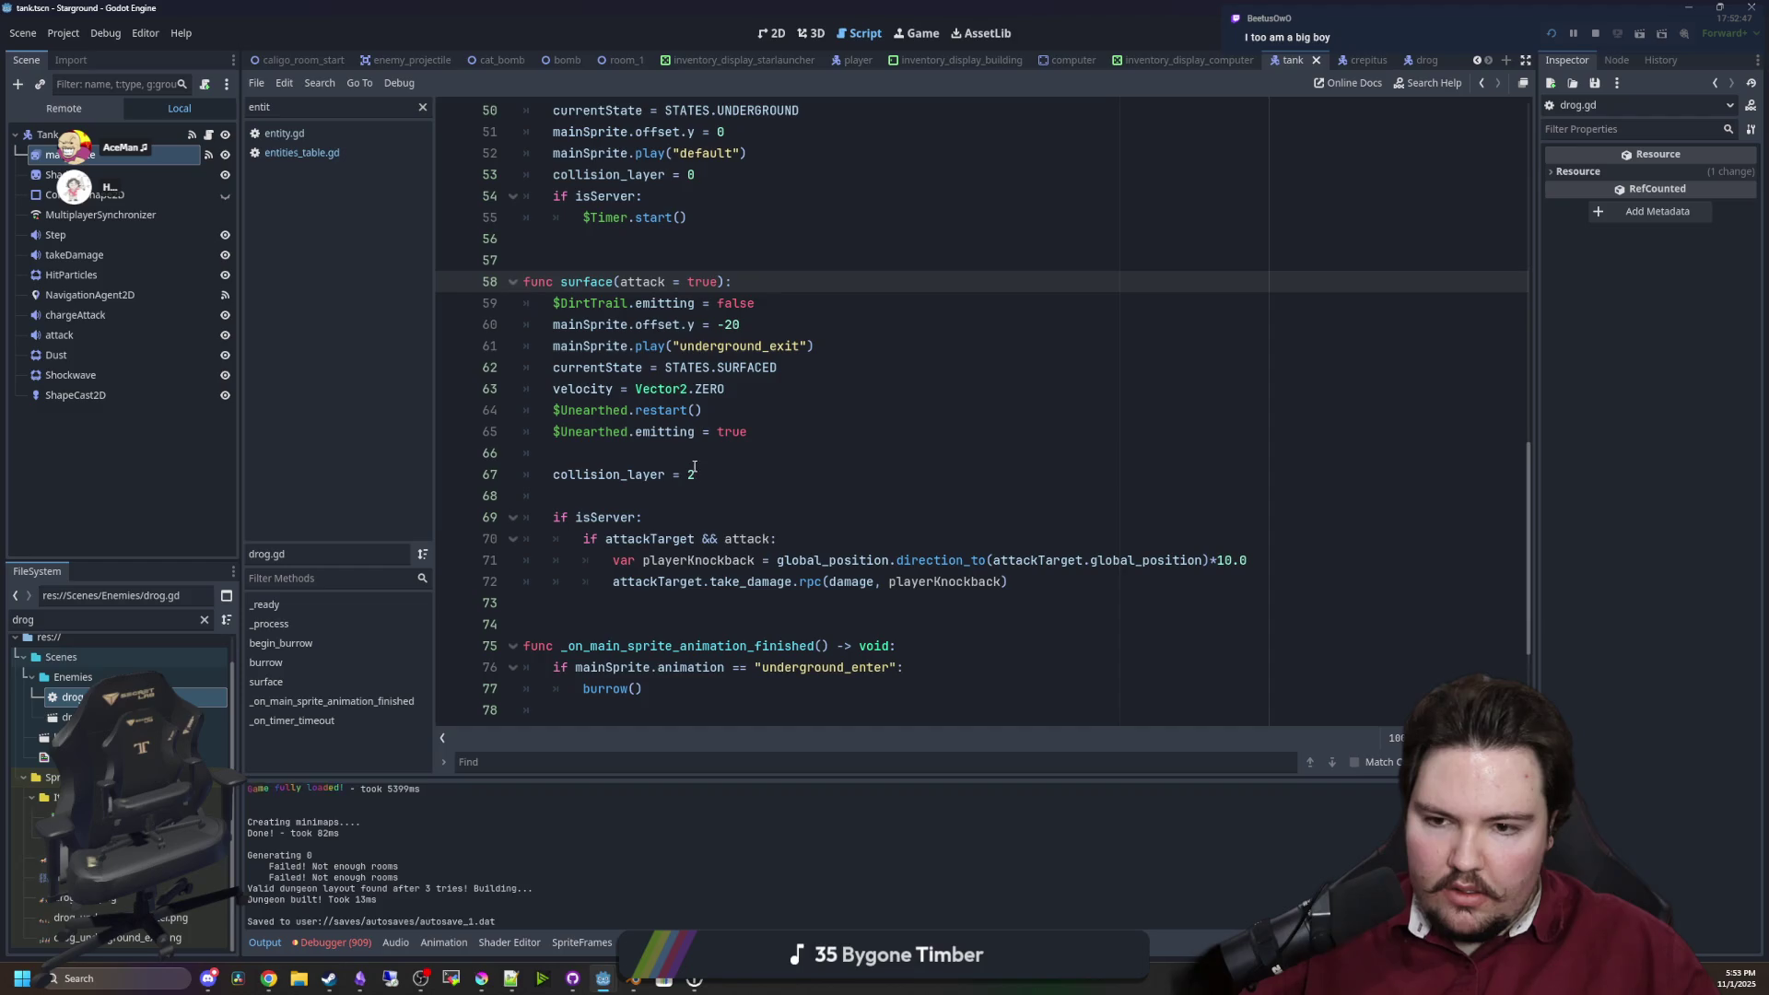
Step: Move 'attack' into line 69's isServer condition, leaving line 70 checking only attackTarget, and save
double_click(762, 539)
key(BackSpace)
click(639, 518)
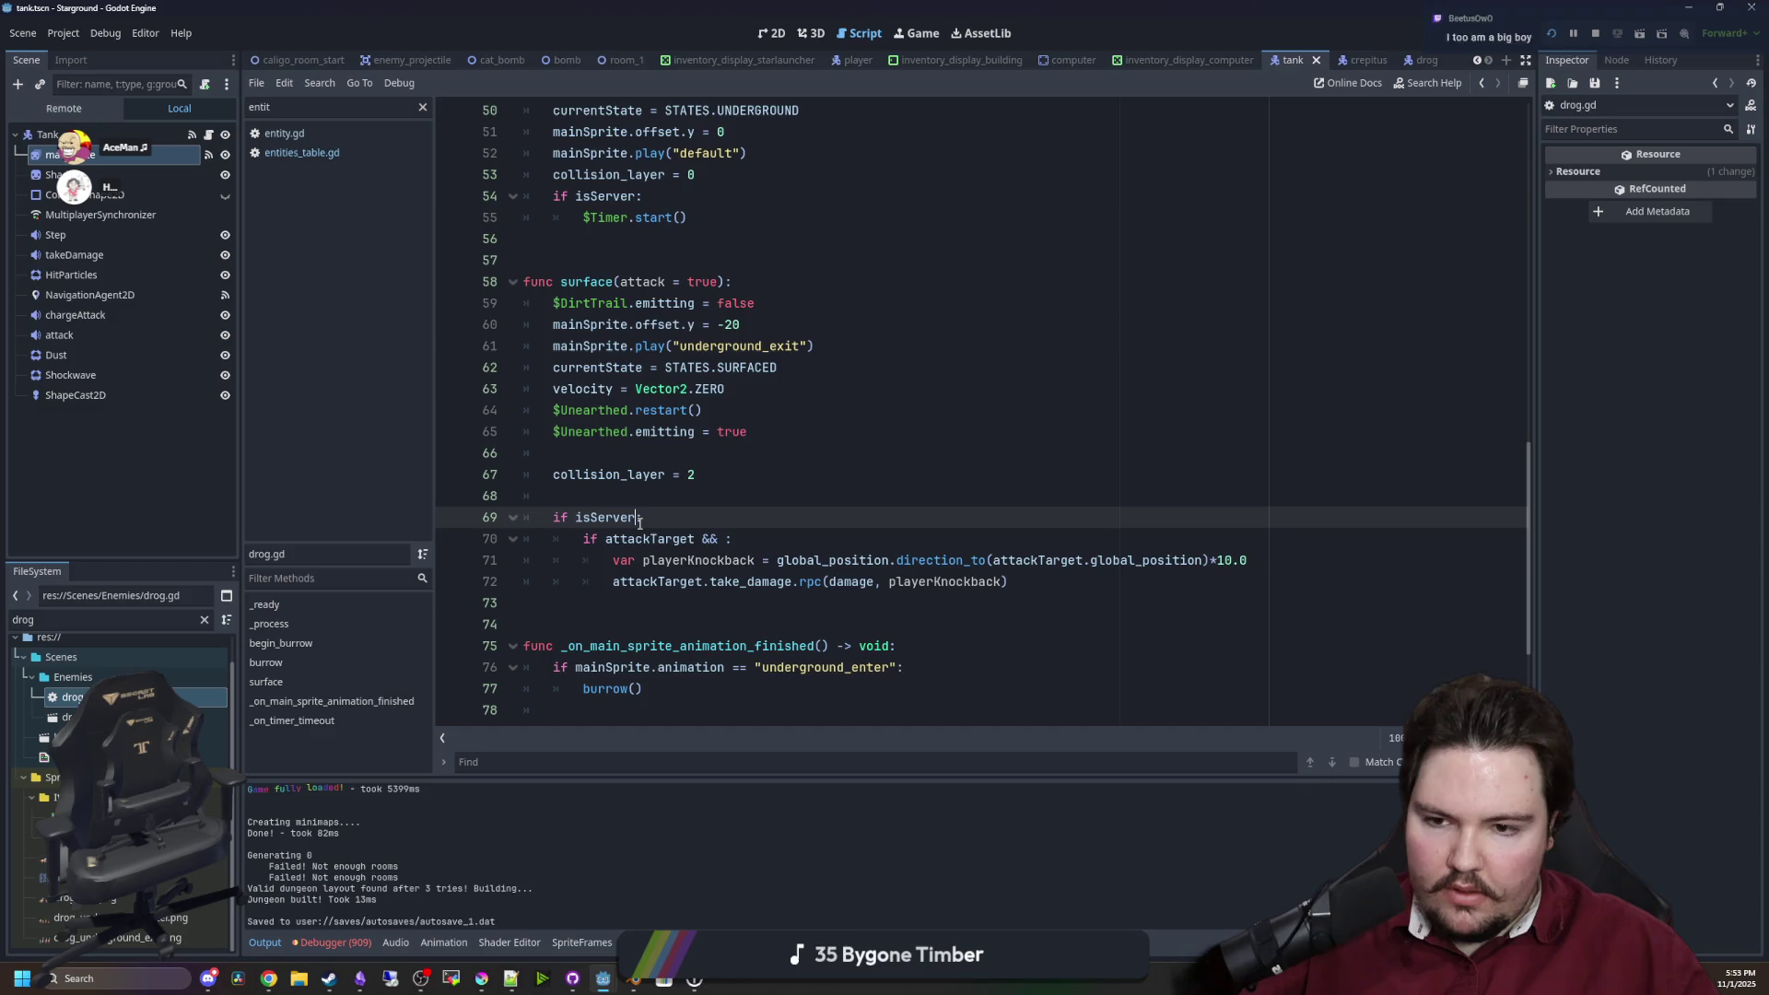
text(attack)
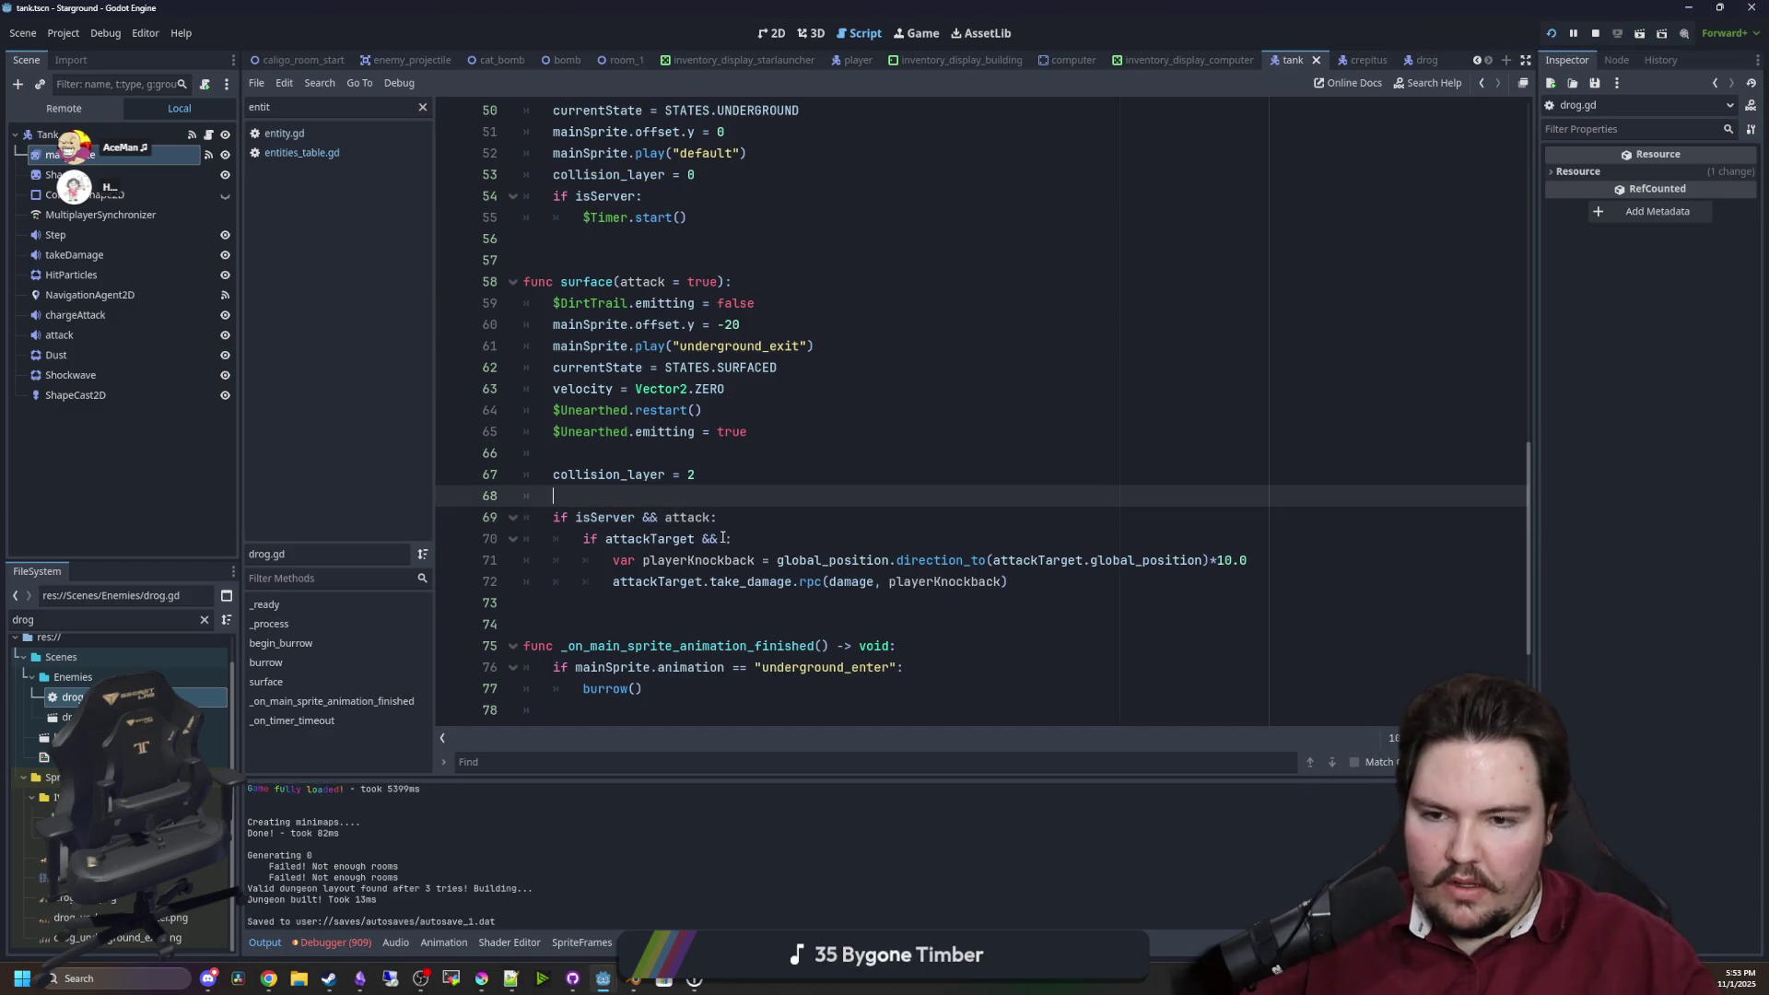
key(Down)
key(BackSpace)
key(BackSpace)
key(BackSpace)
key(BackSpace)
key(Up)
key(Up)
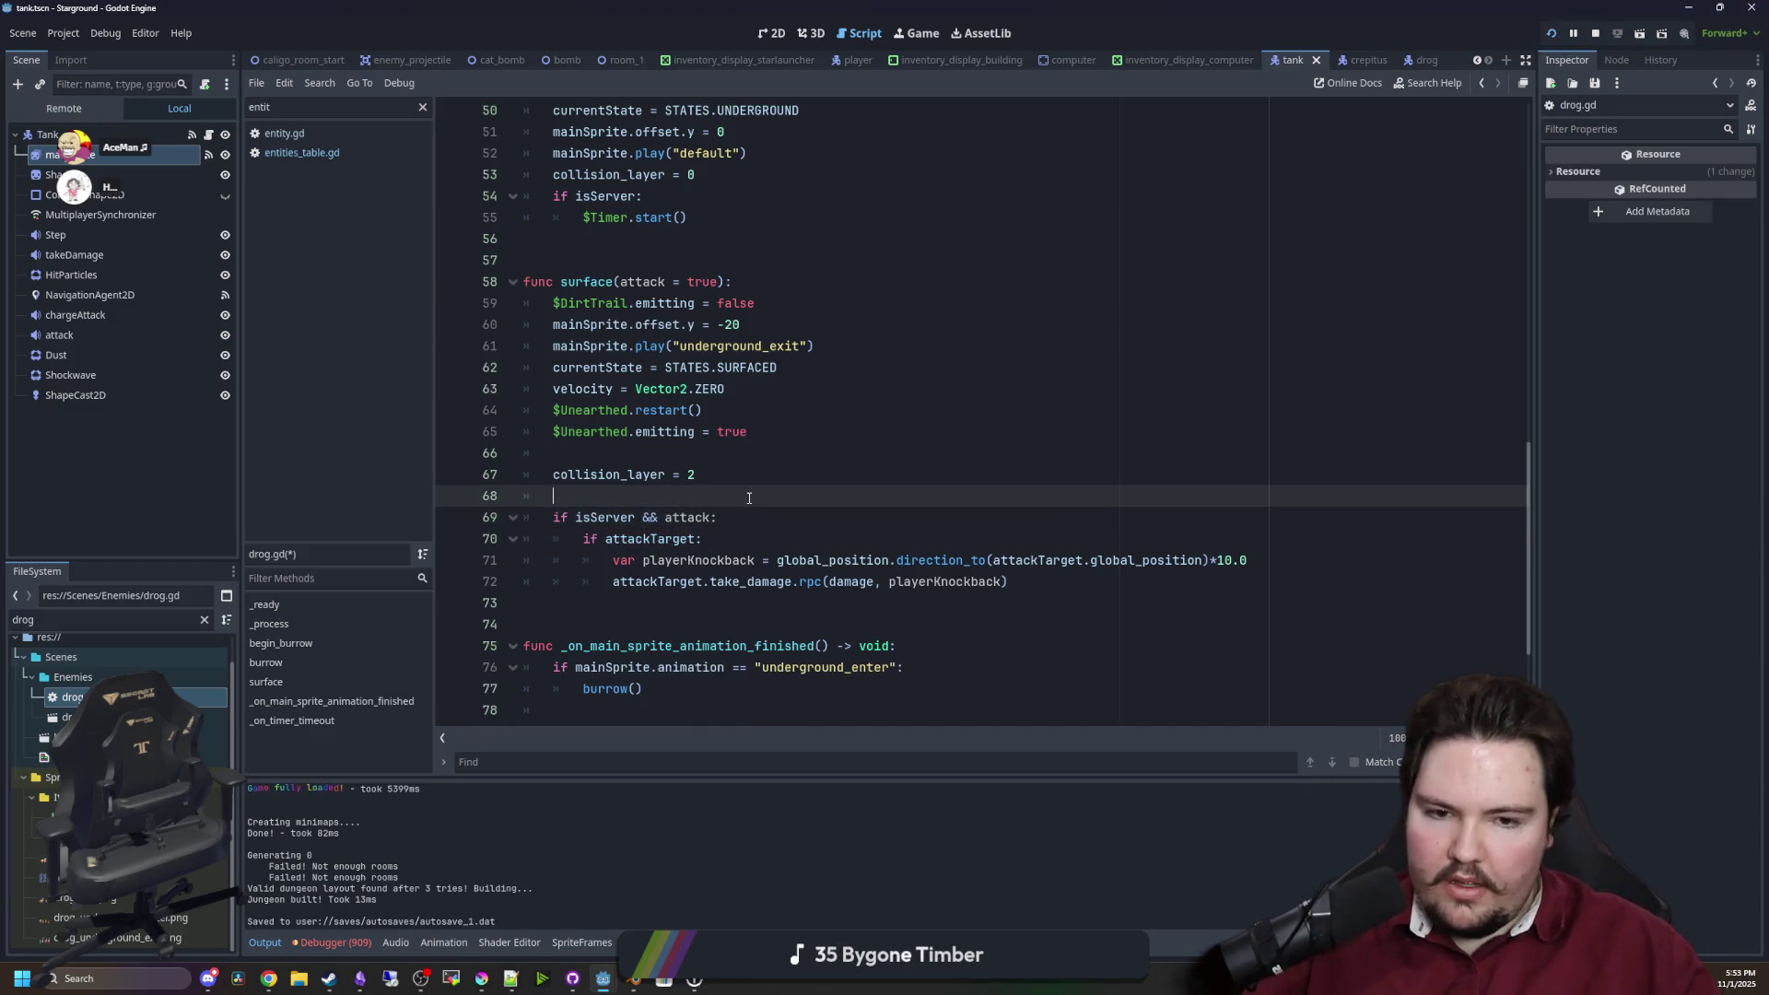
key(ctrl+s)
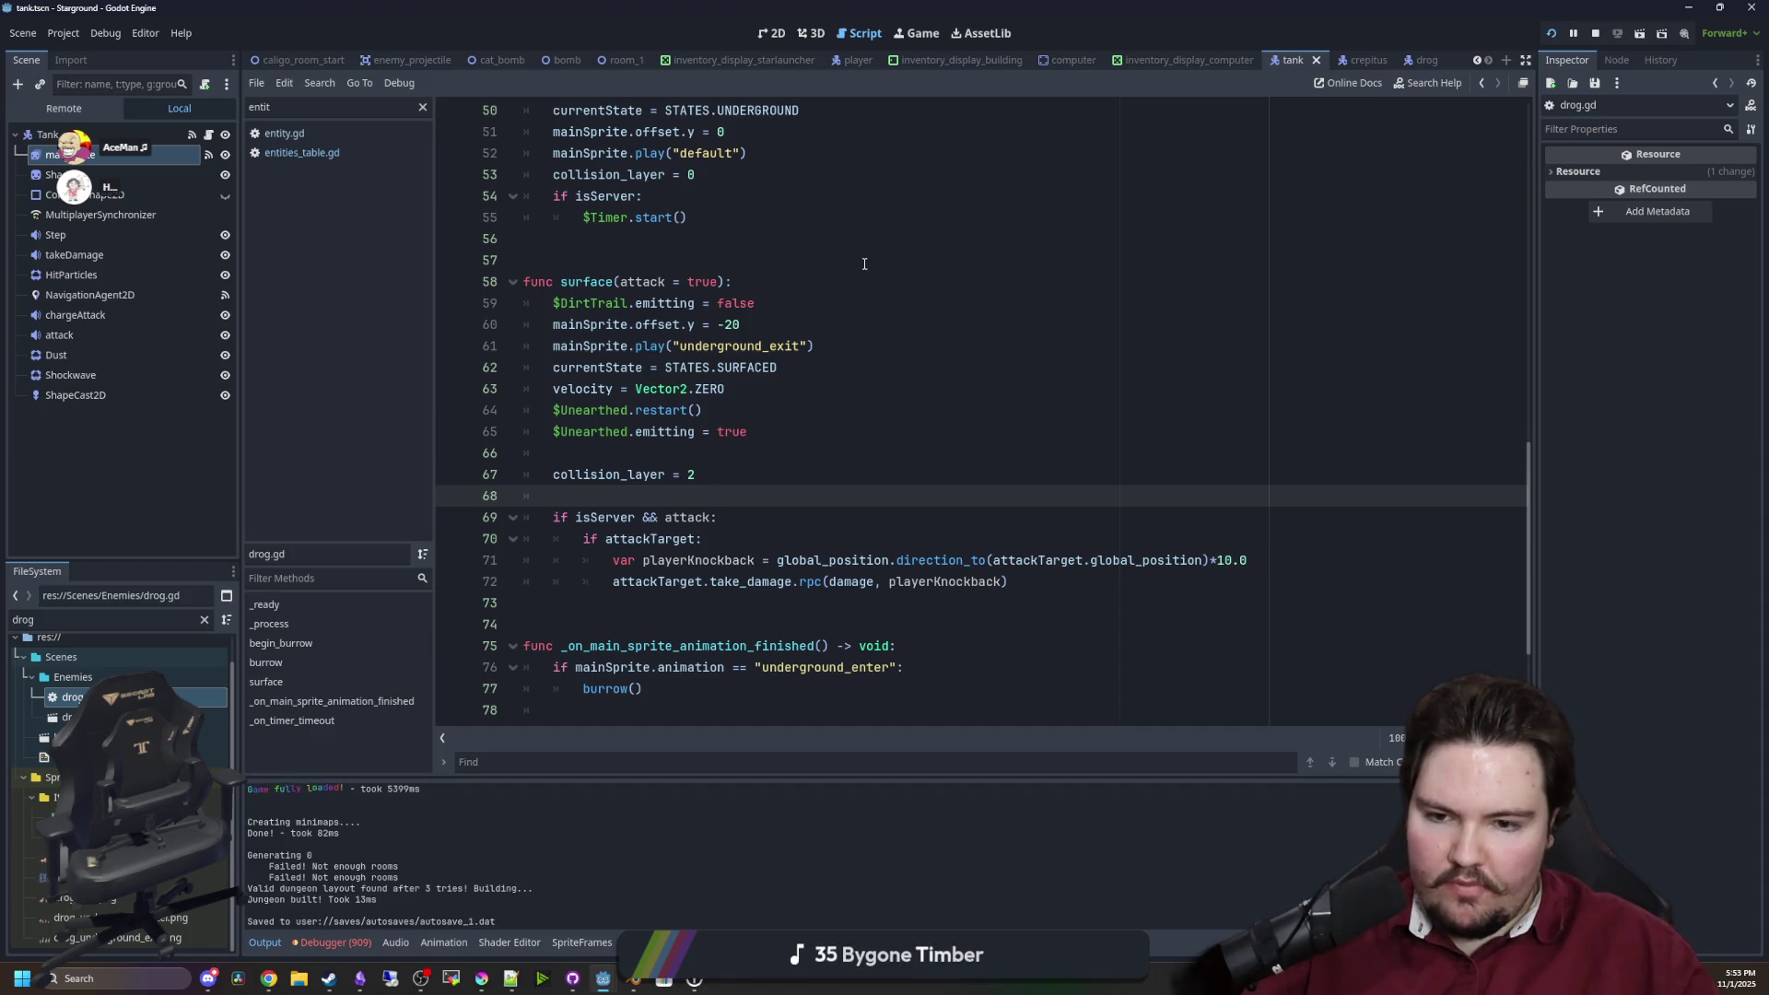
click(917, 33)
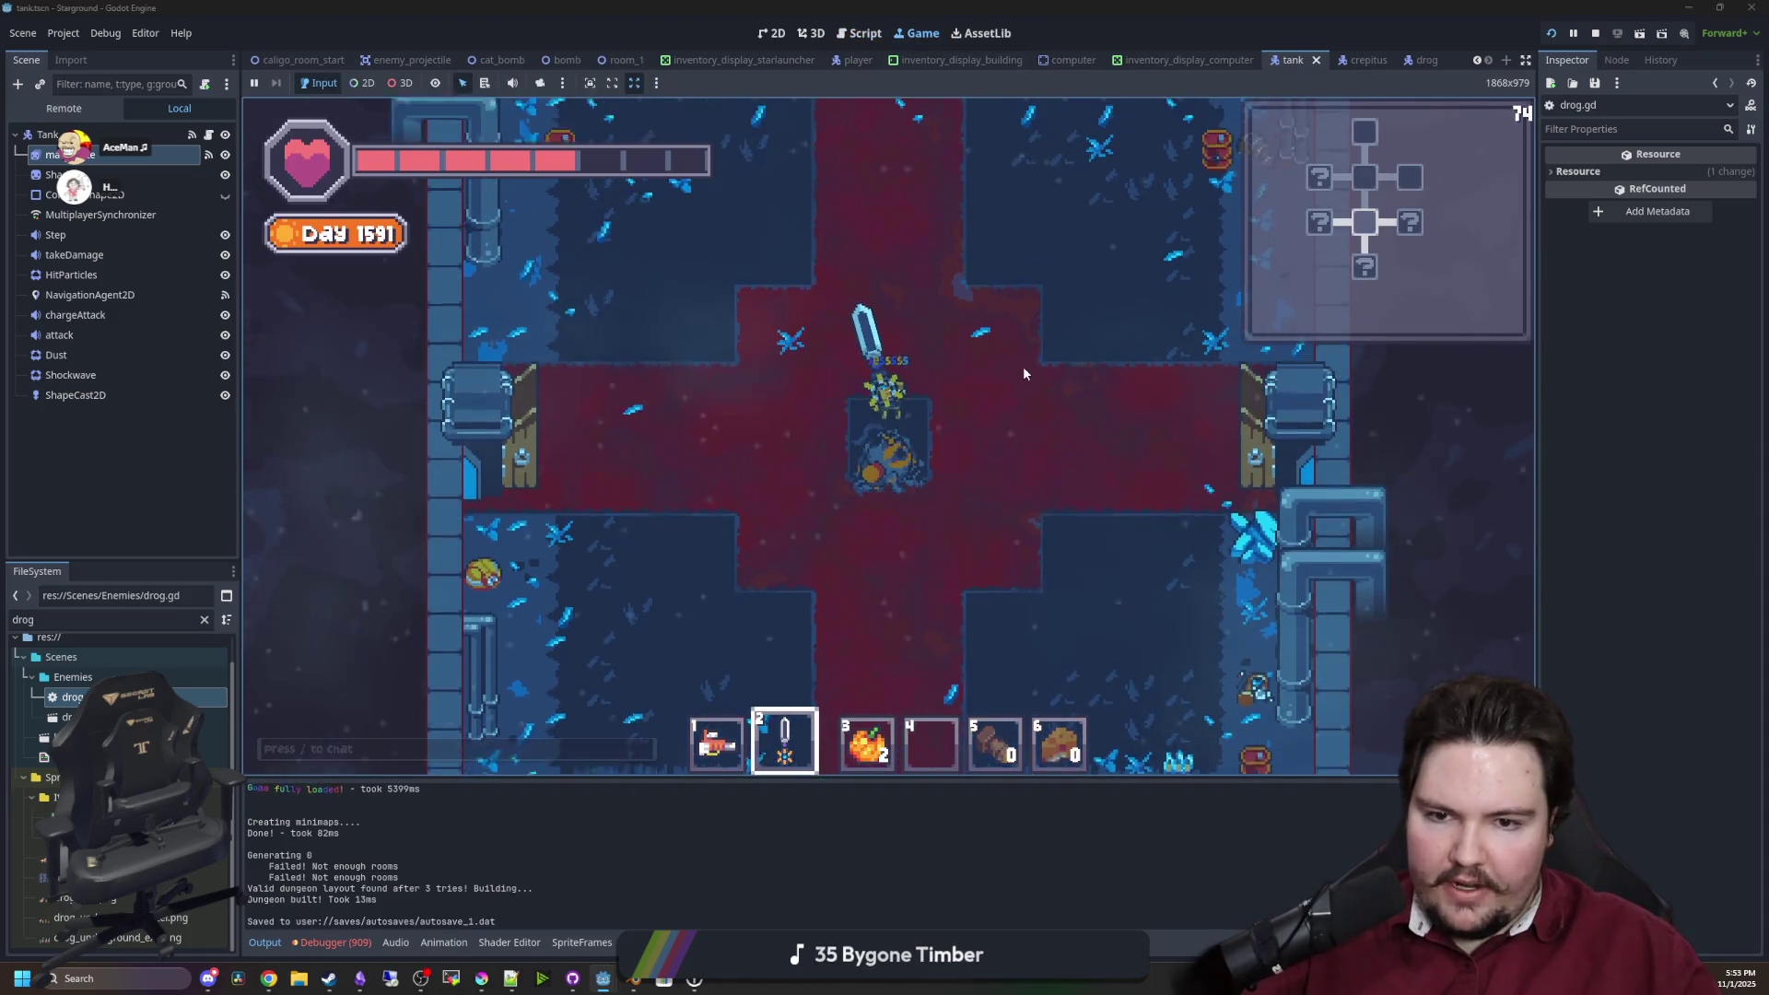
Step: Walk right into the dungeon room and slash the green tank enemies with the sword
key(d)
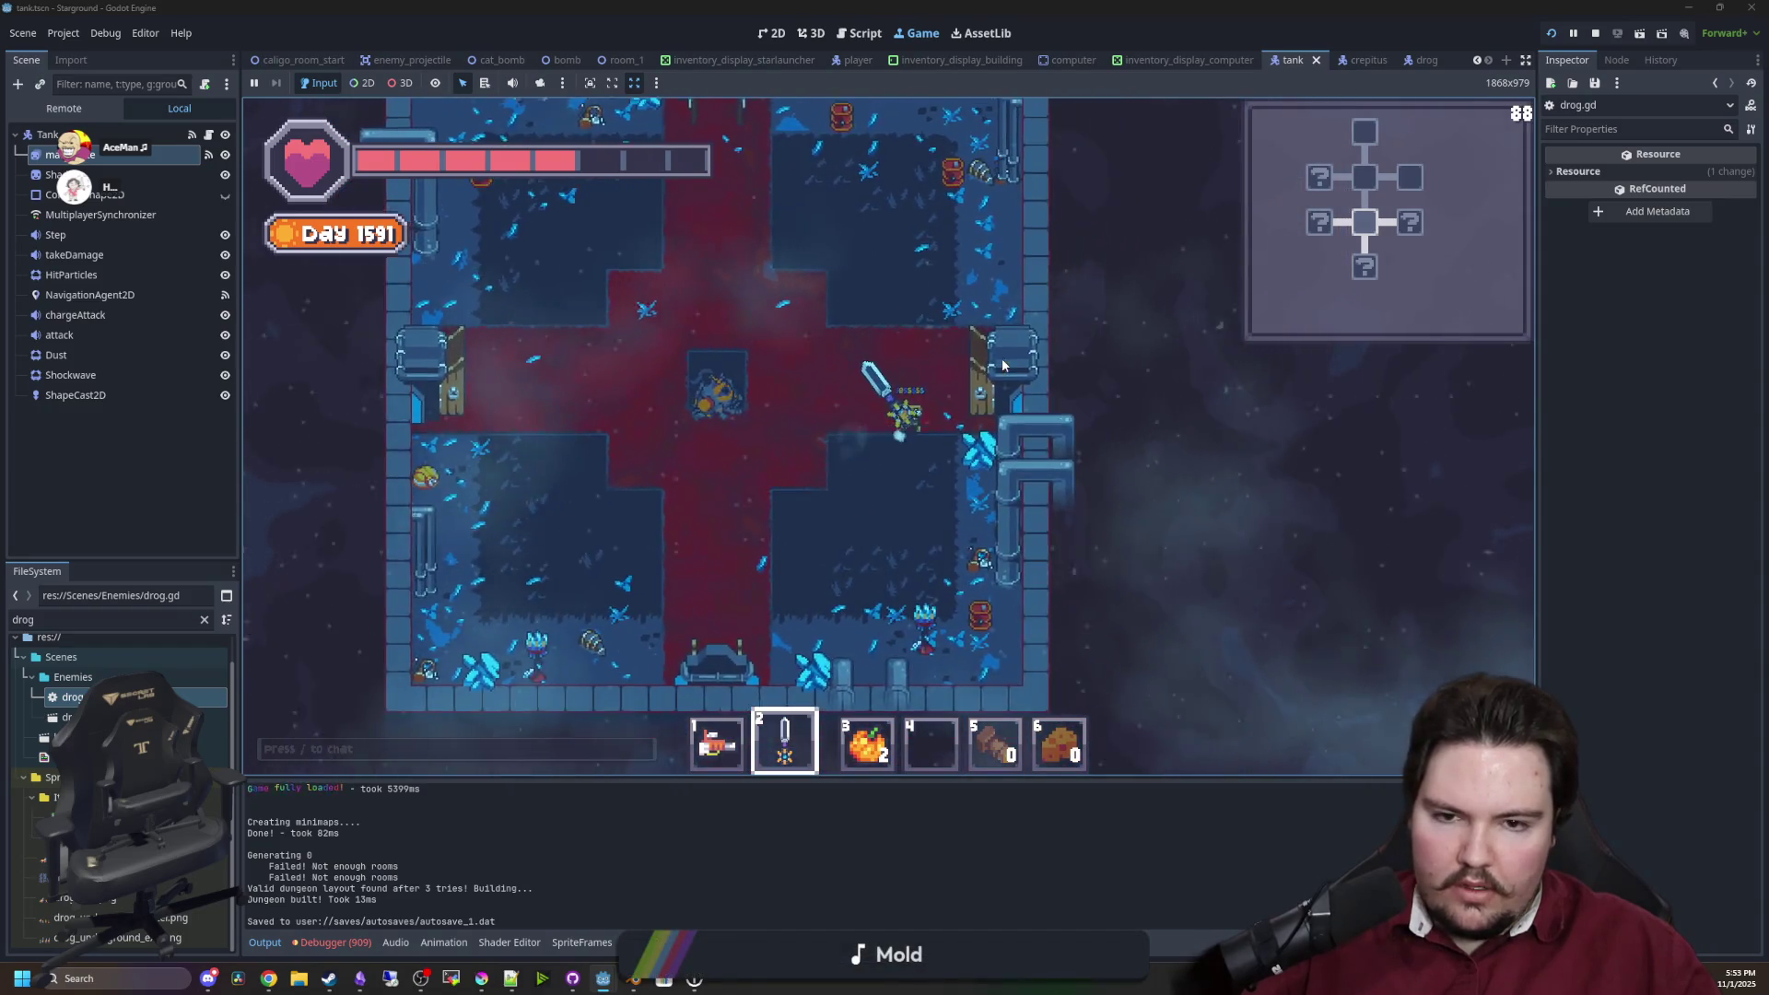
key(d)
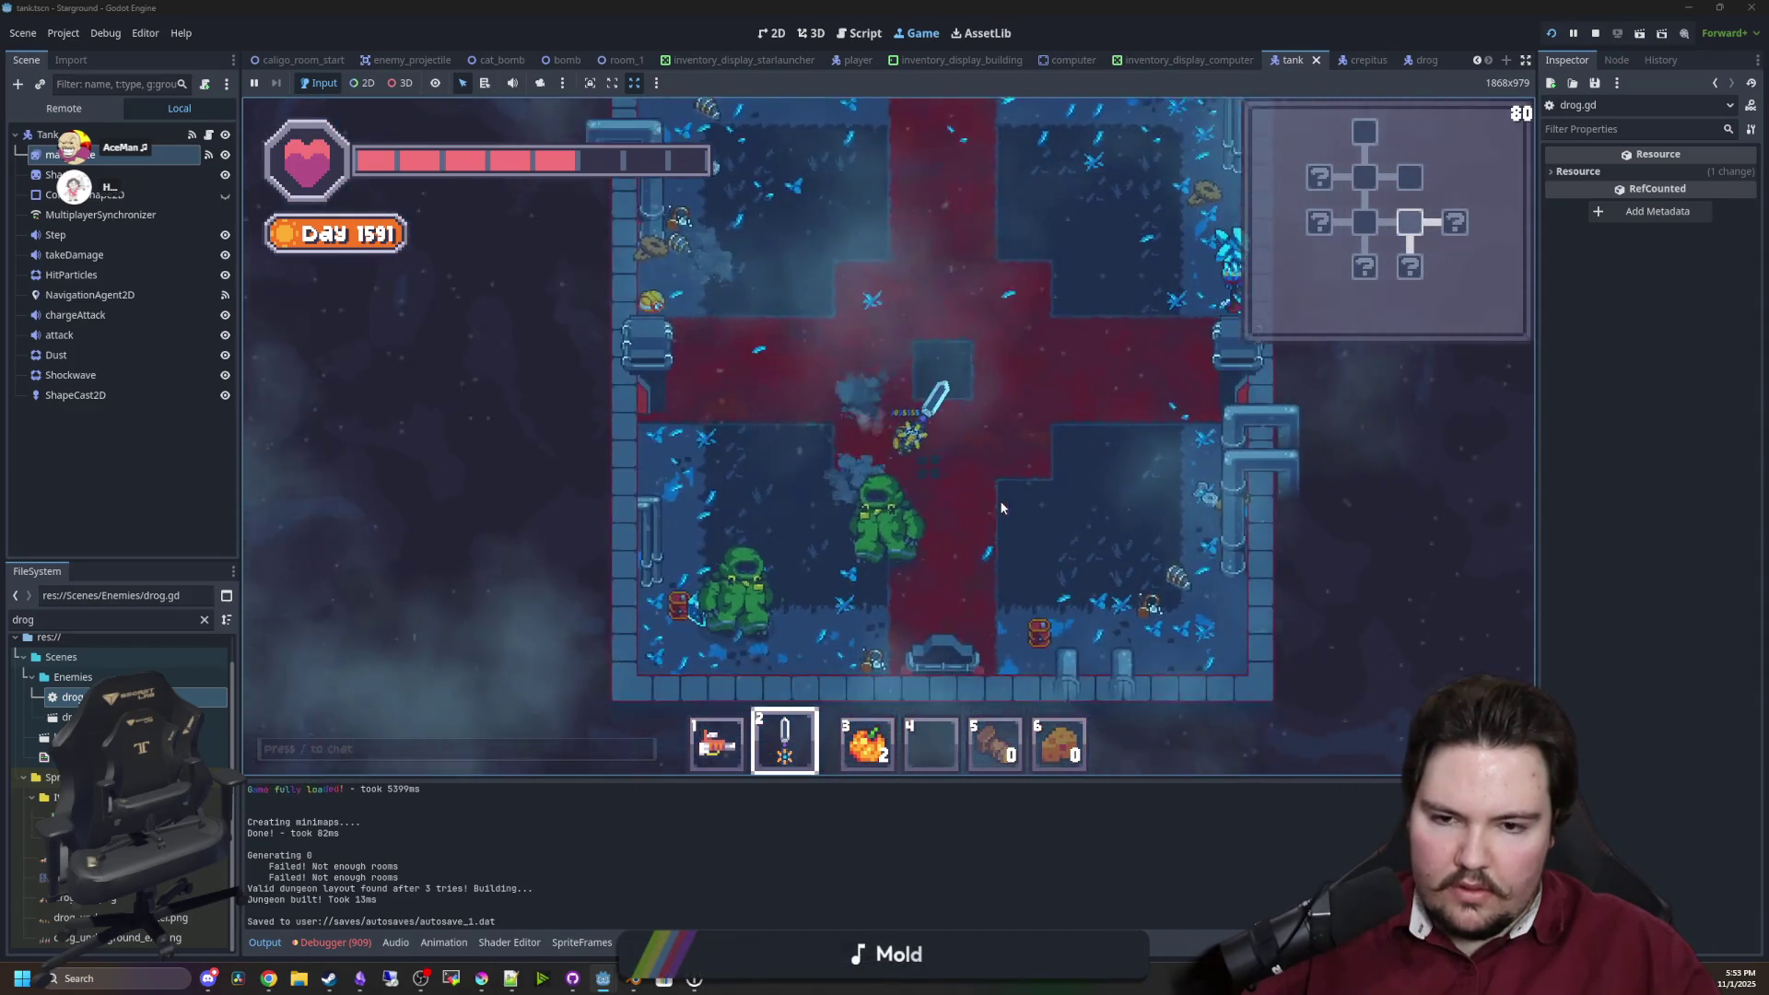
click(737, 446)
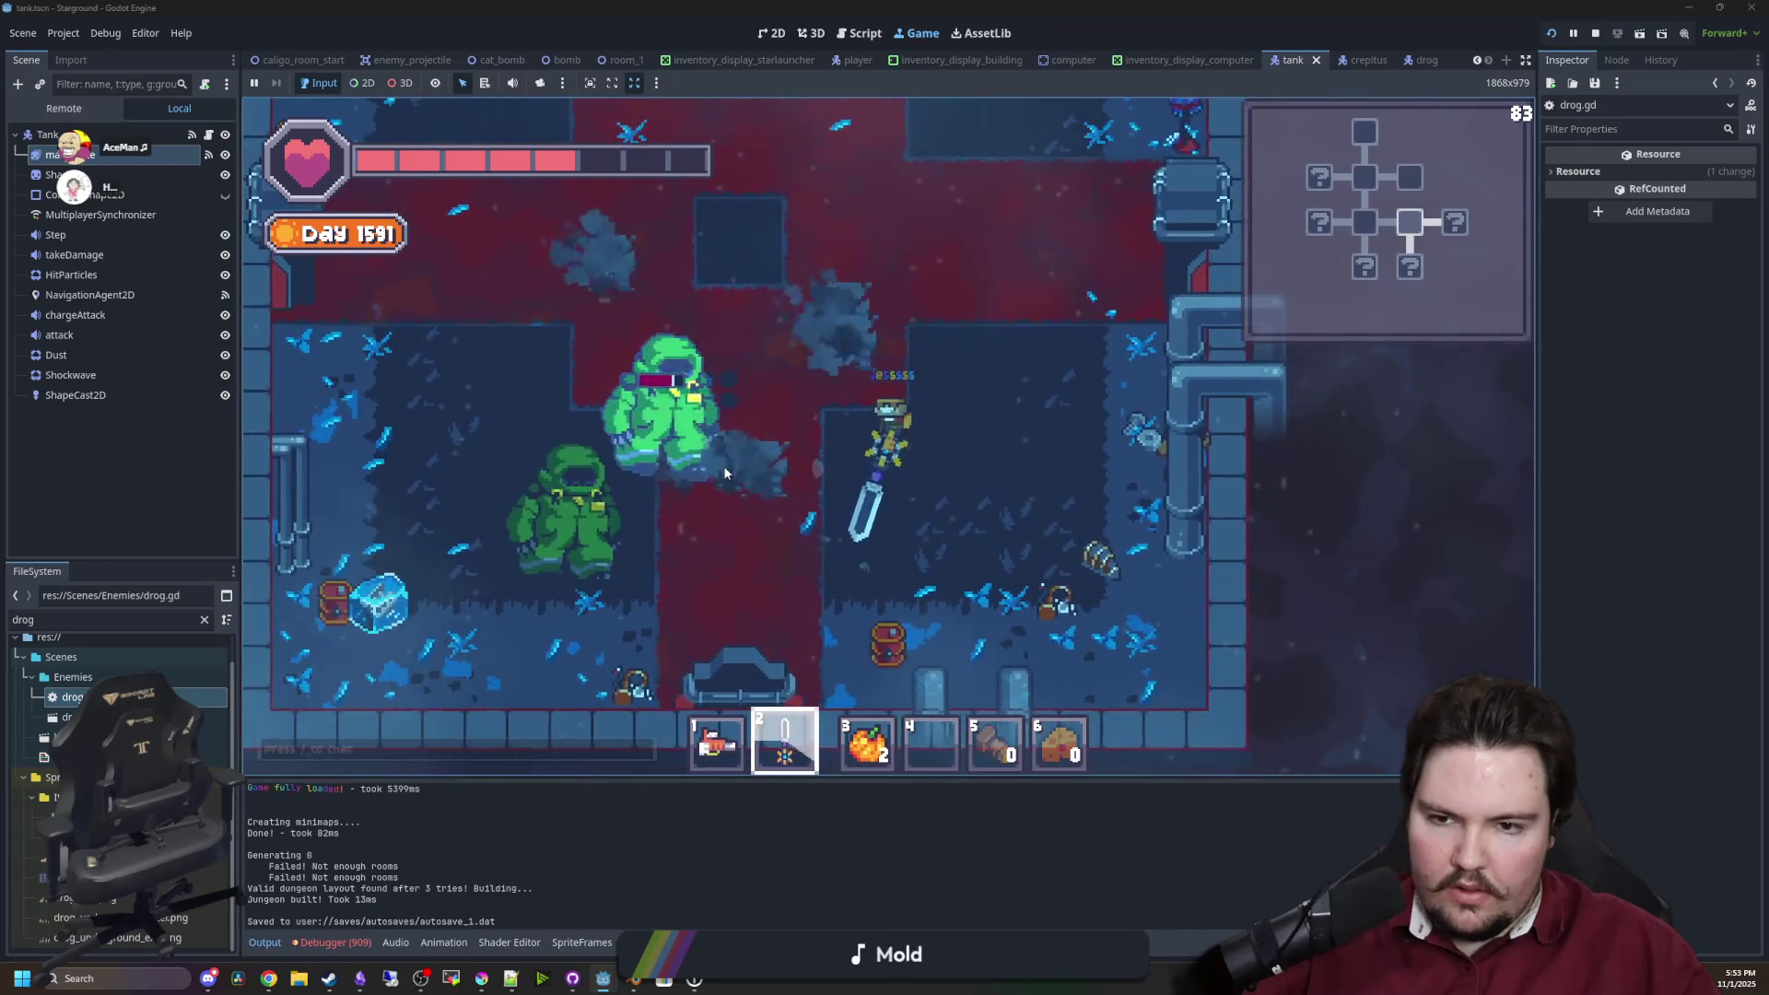
click(733, 536)
click(734, 536)
key(a)
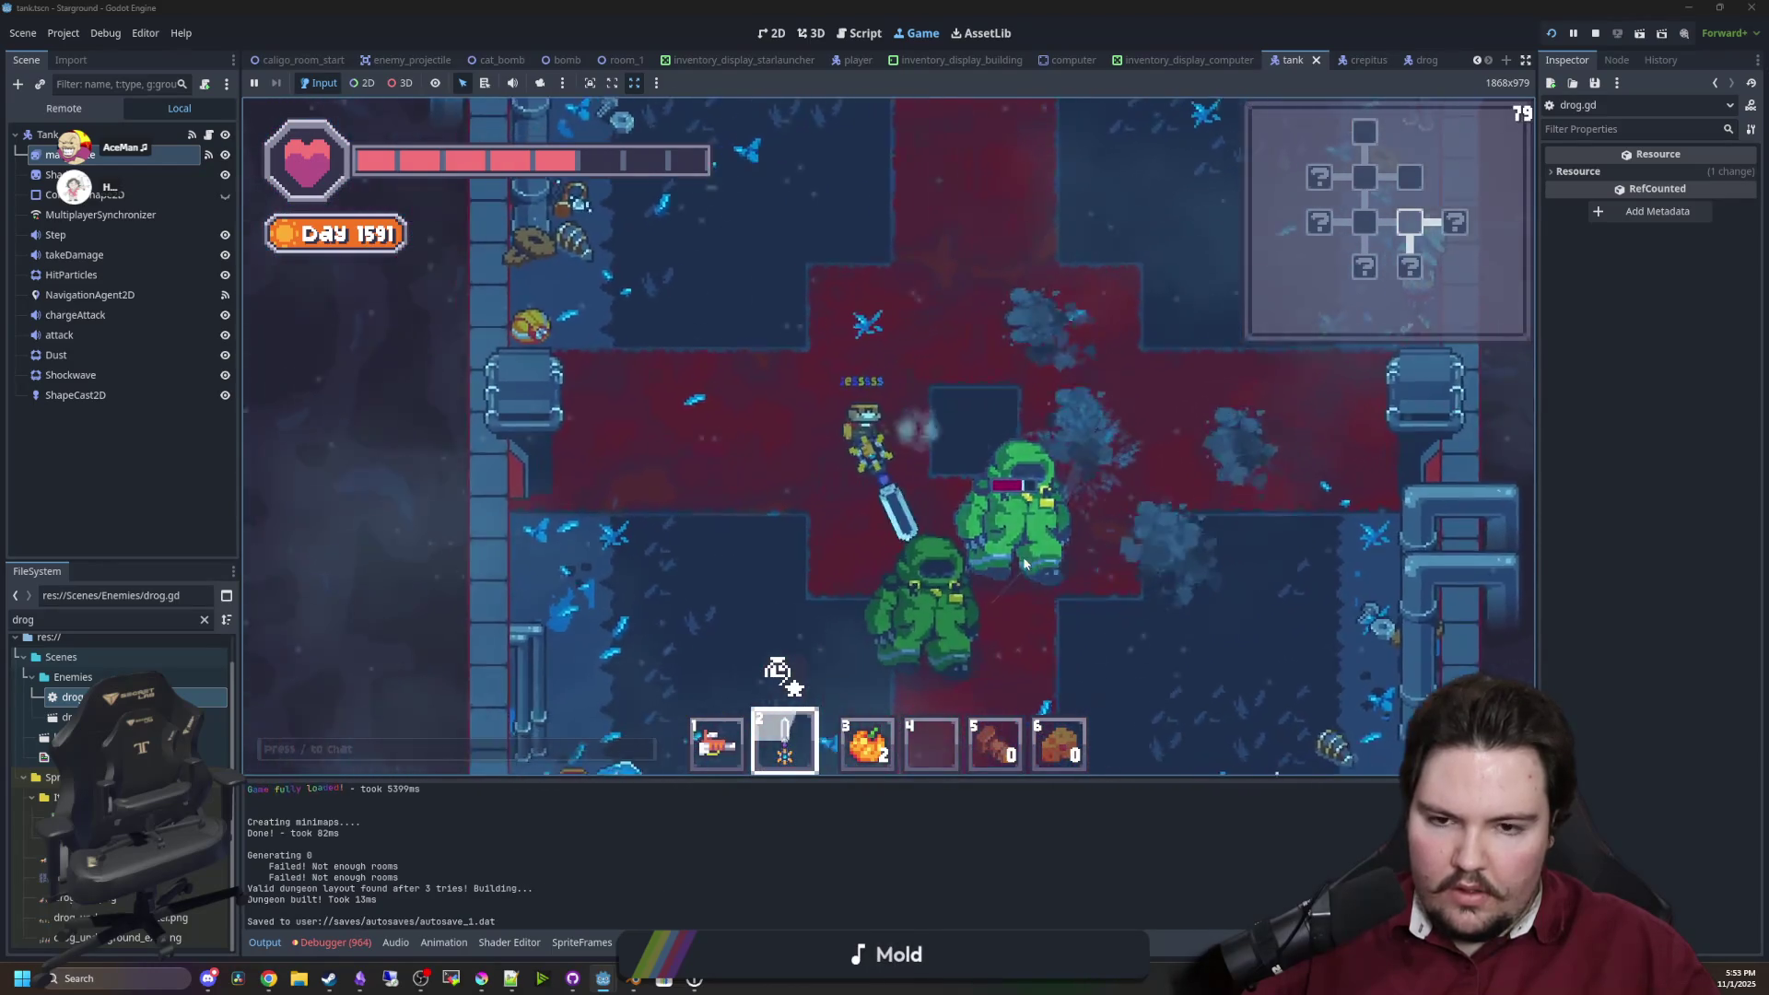
click(1034, 531)
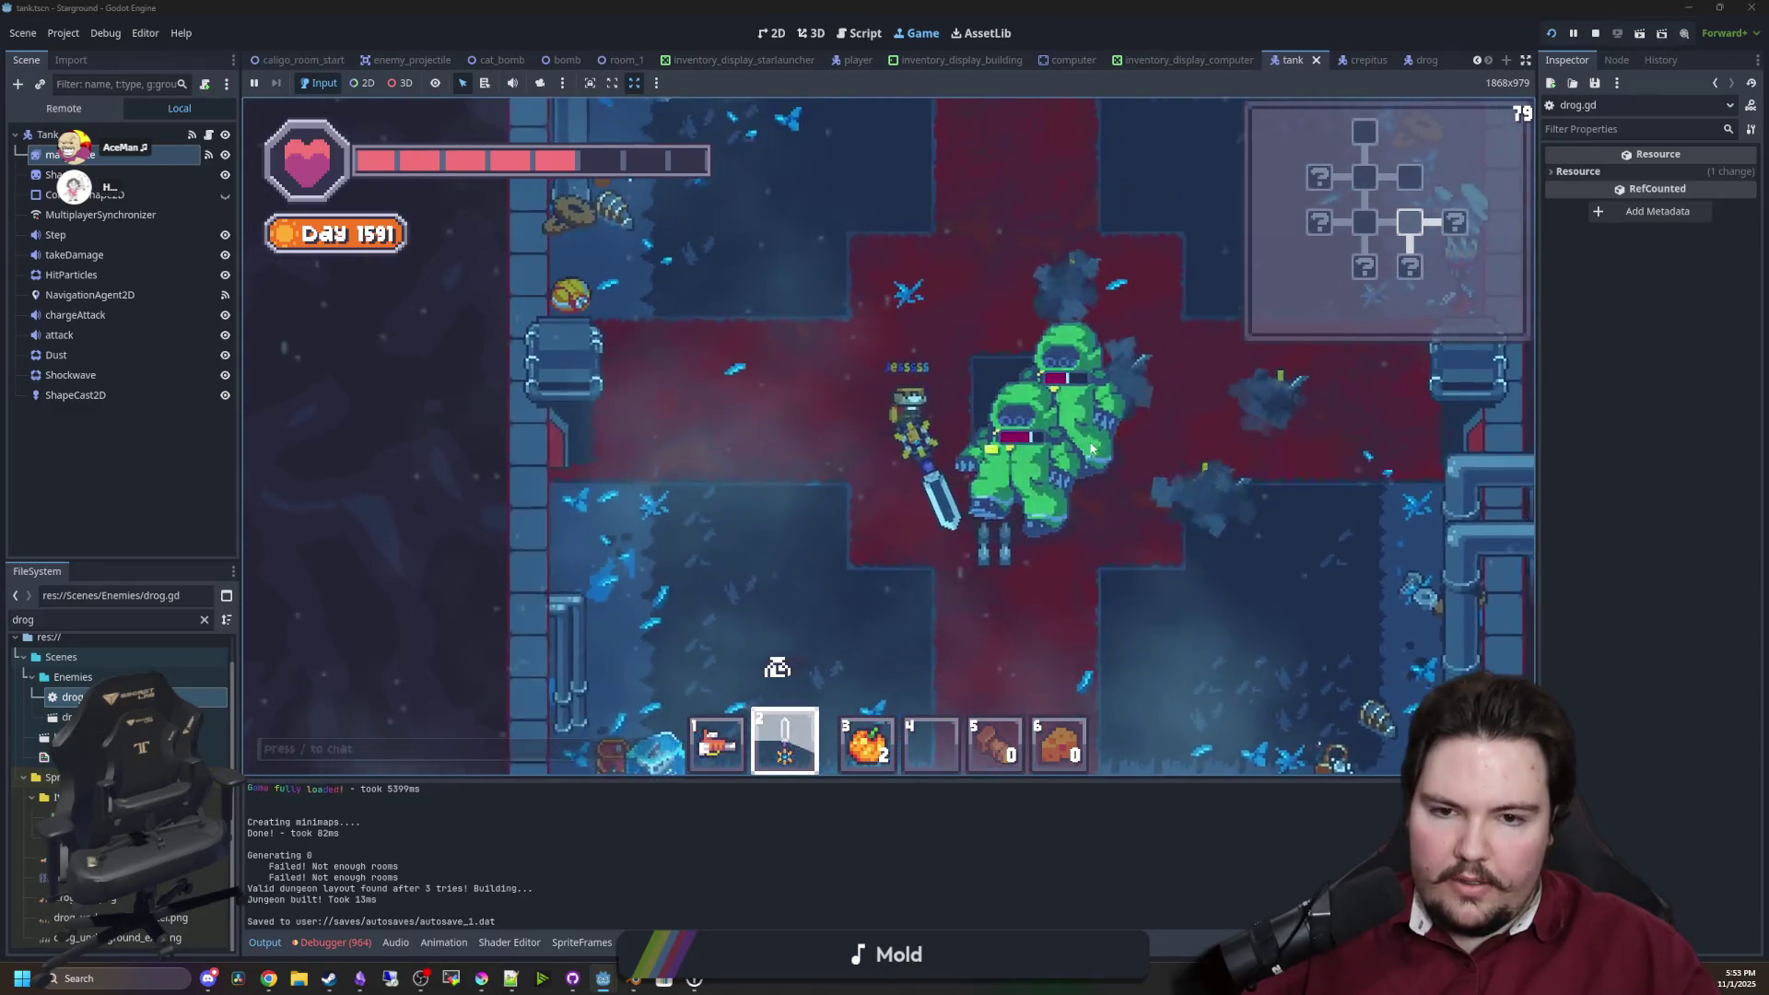
click(1086, 468)
click(1085, 461)
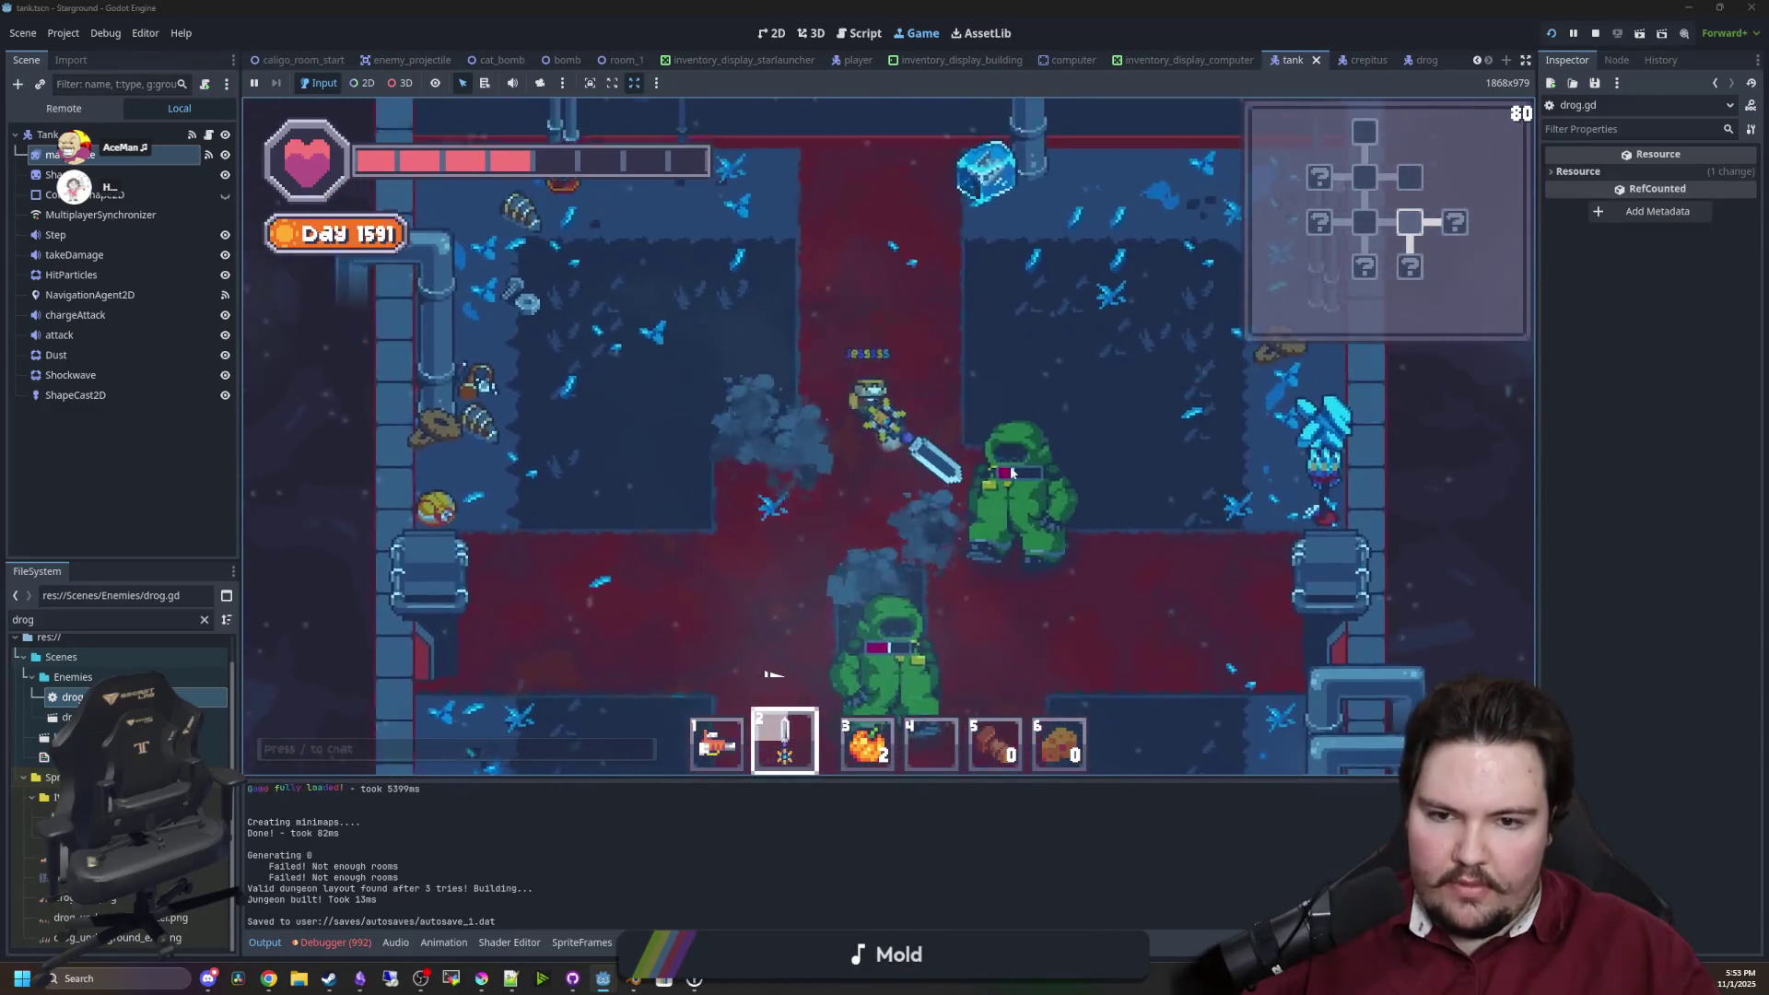
key(d)
click(827, 512)
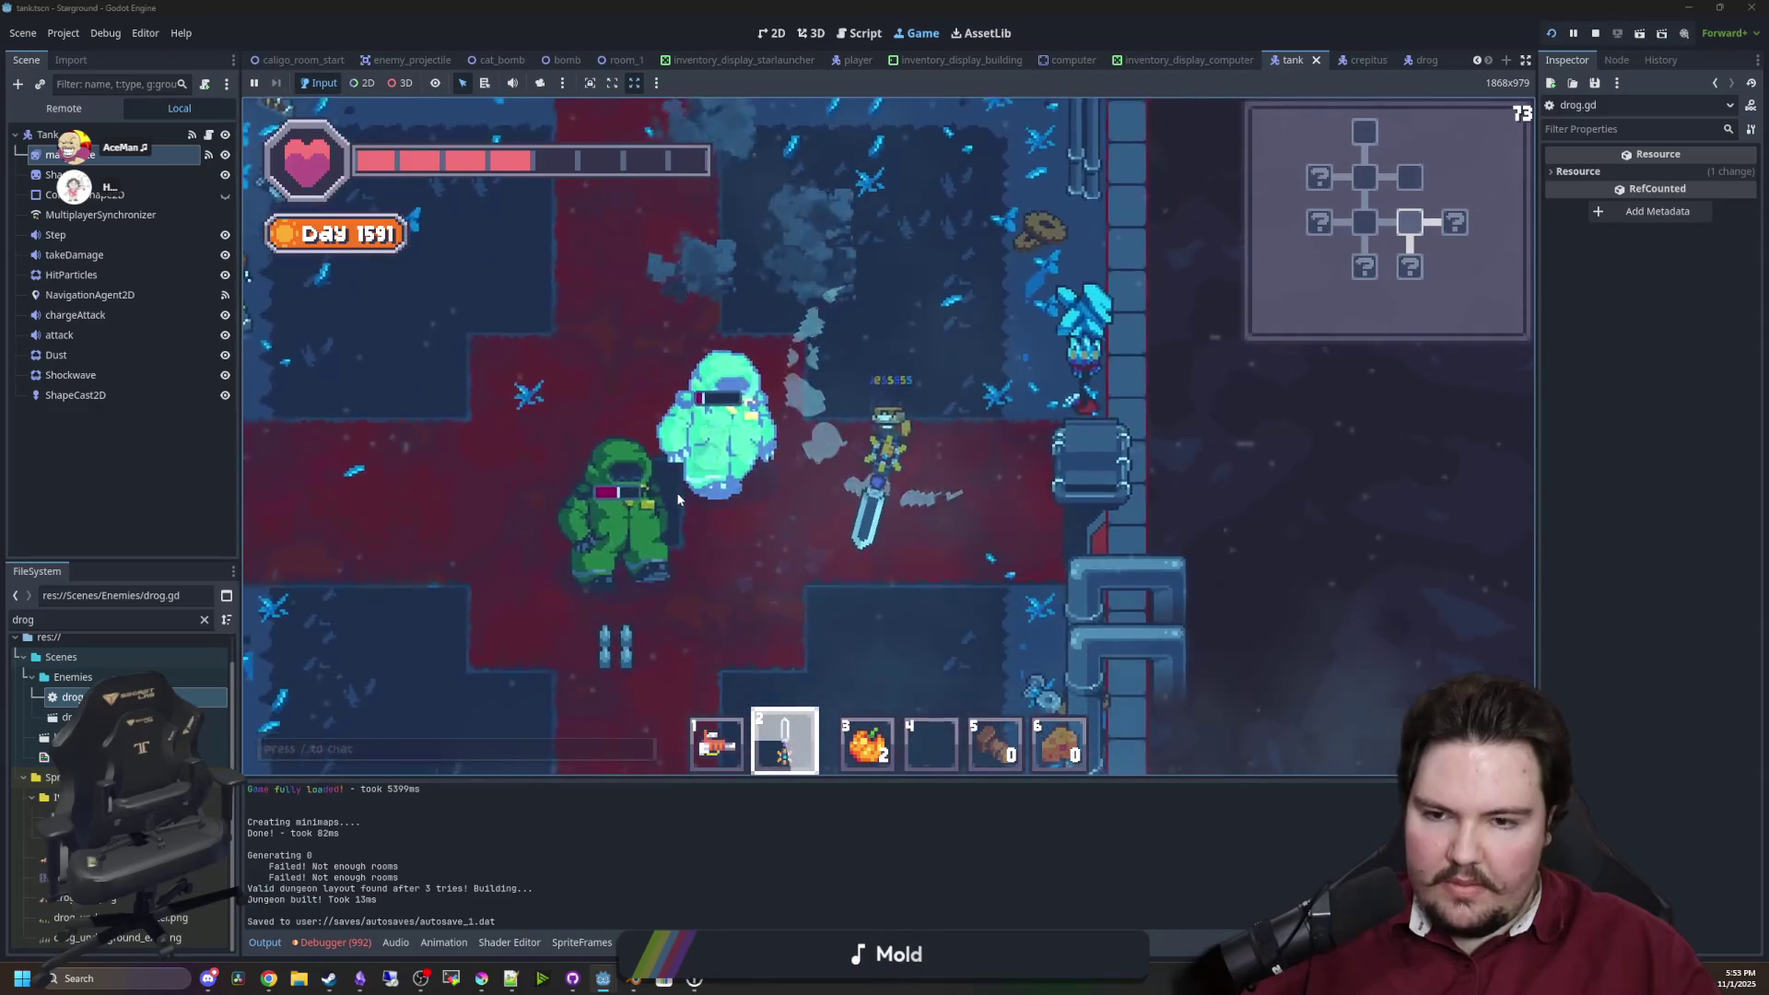
Step: Fight through the upper room, grab the cheese, then bring up tank.gd in the script editor
key(w)
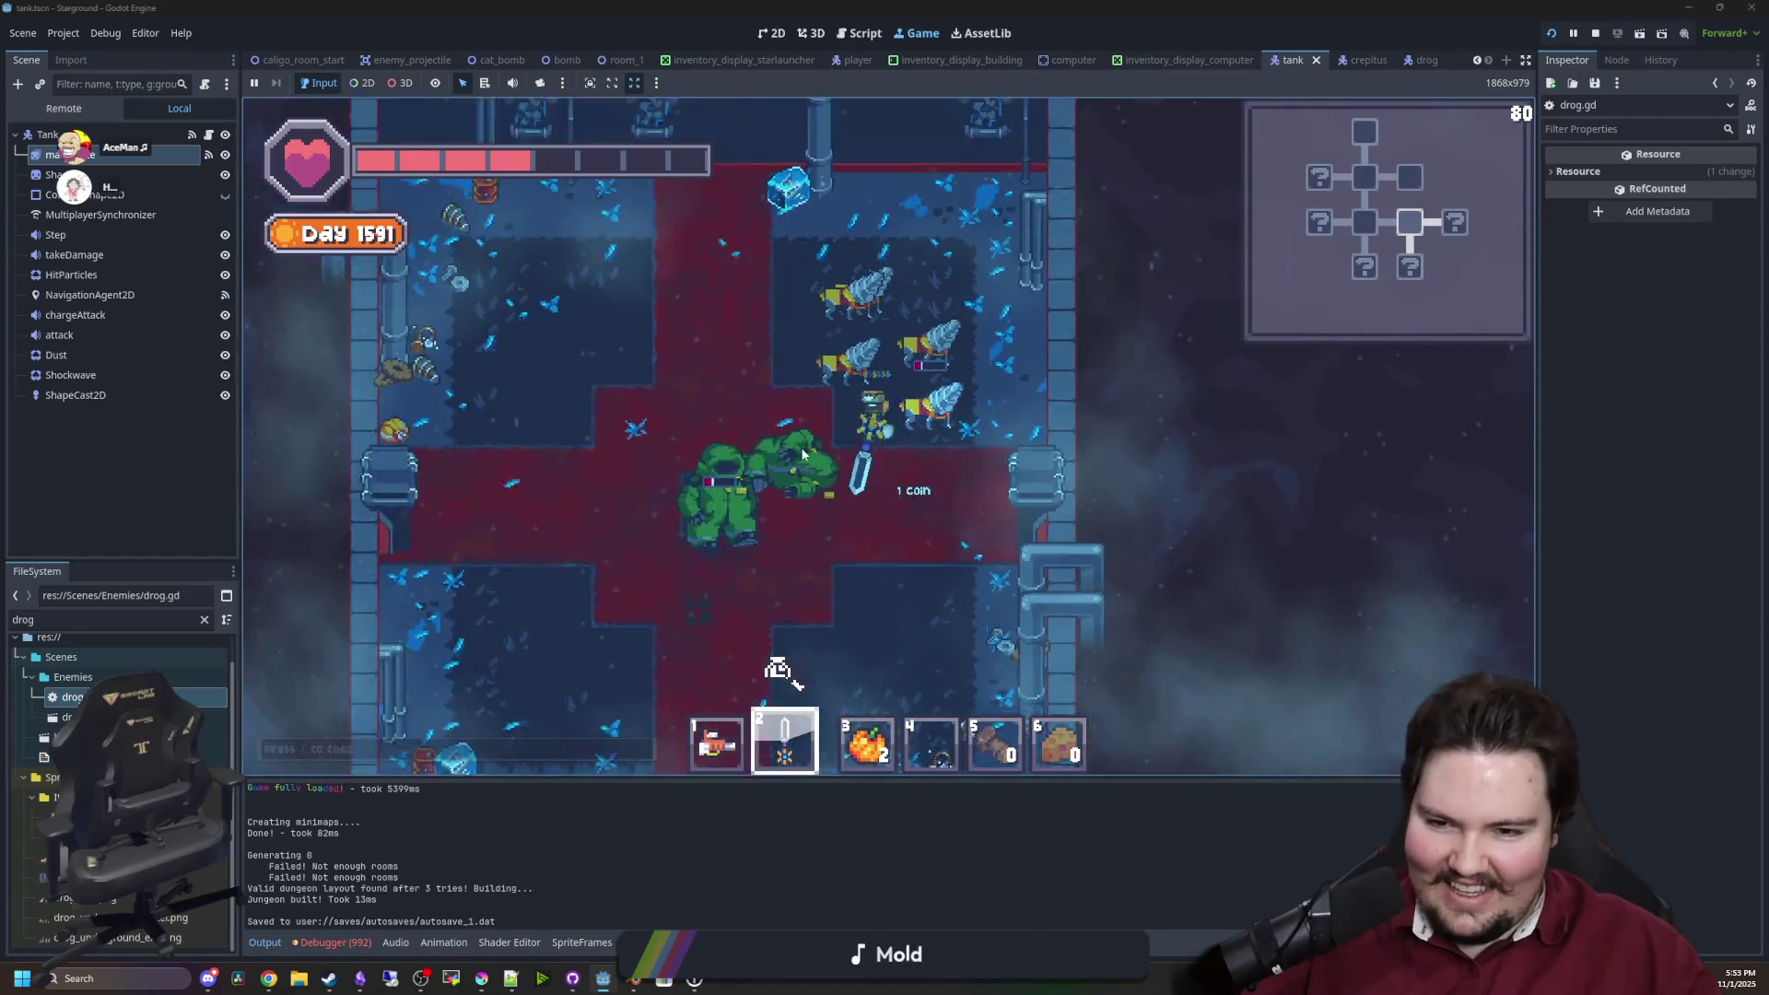
key(a)
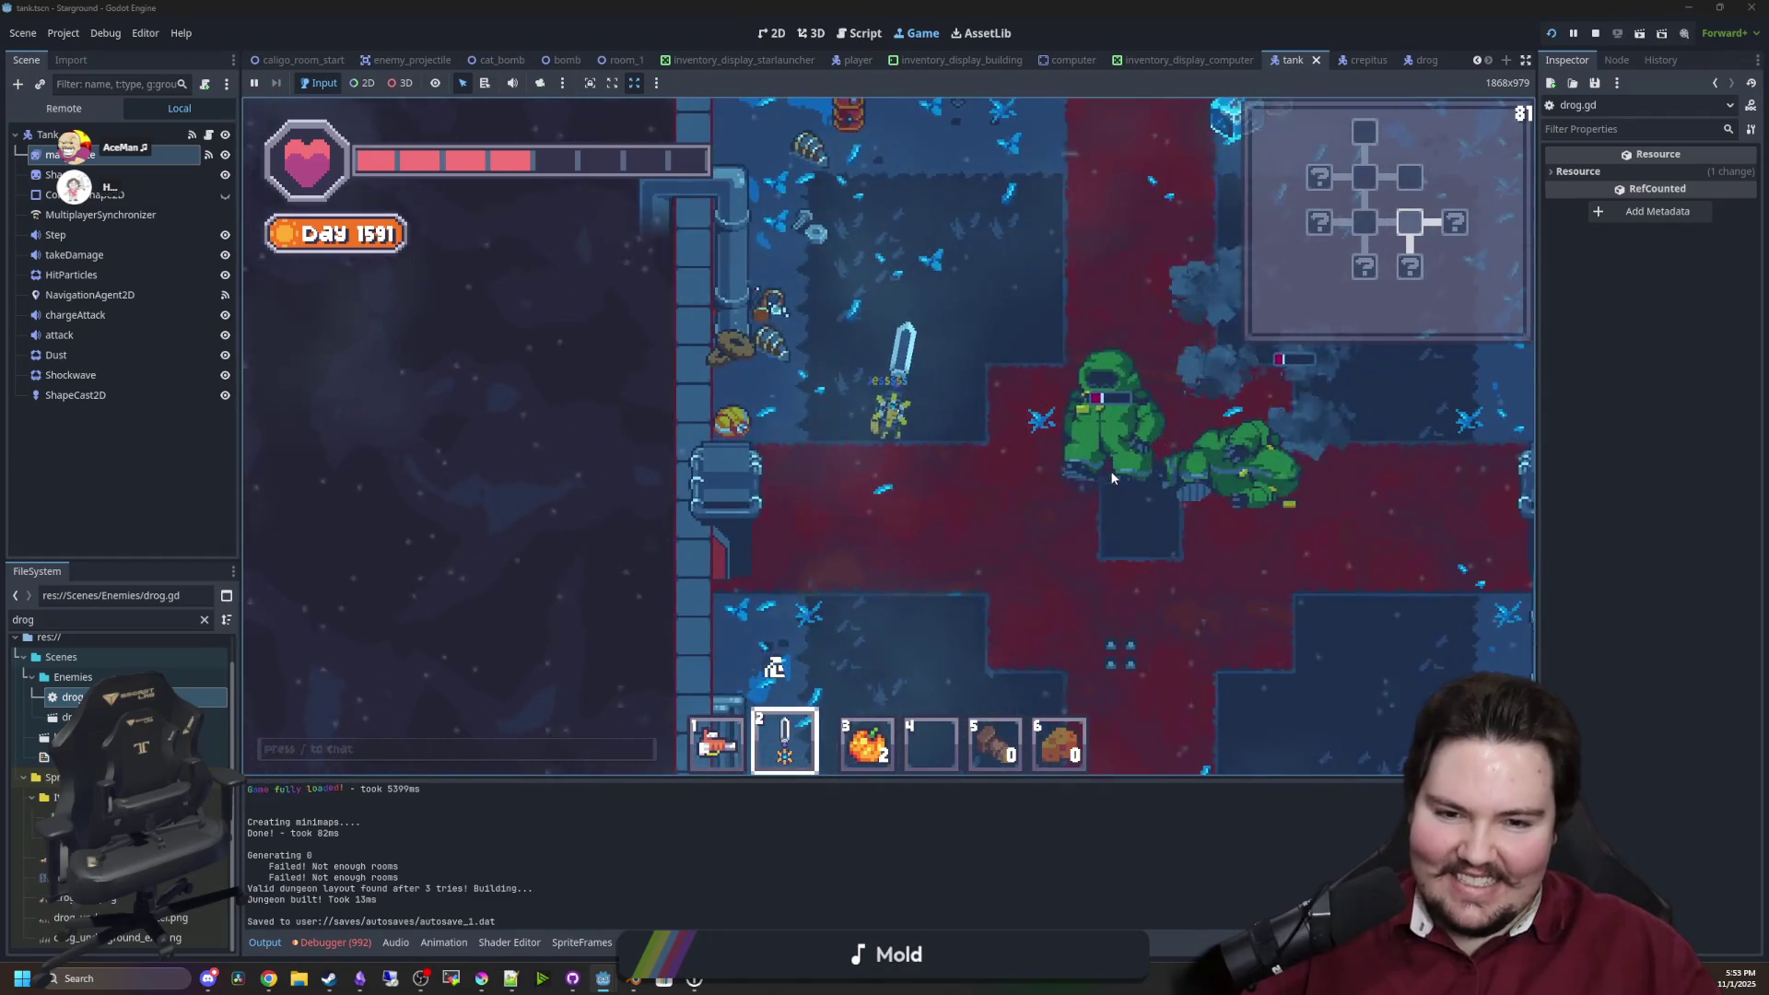
click(1120, 441)
key(s)
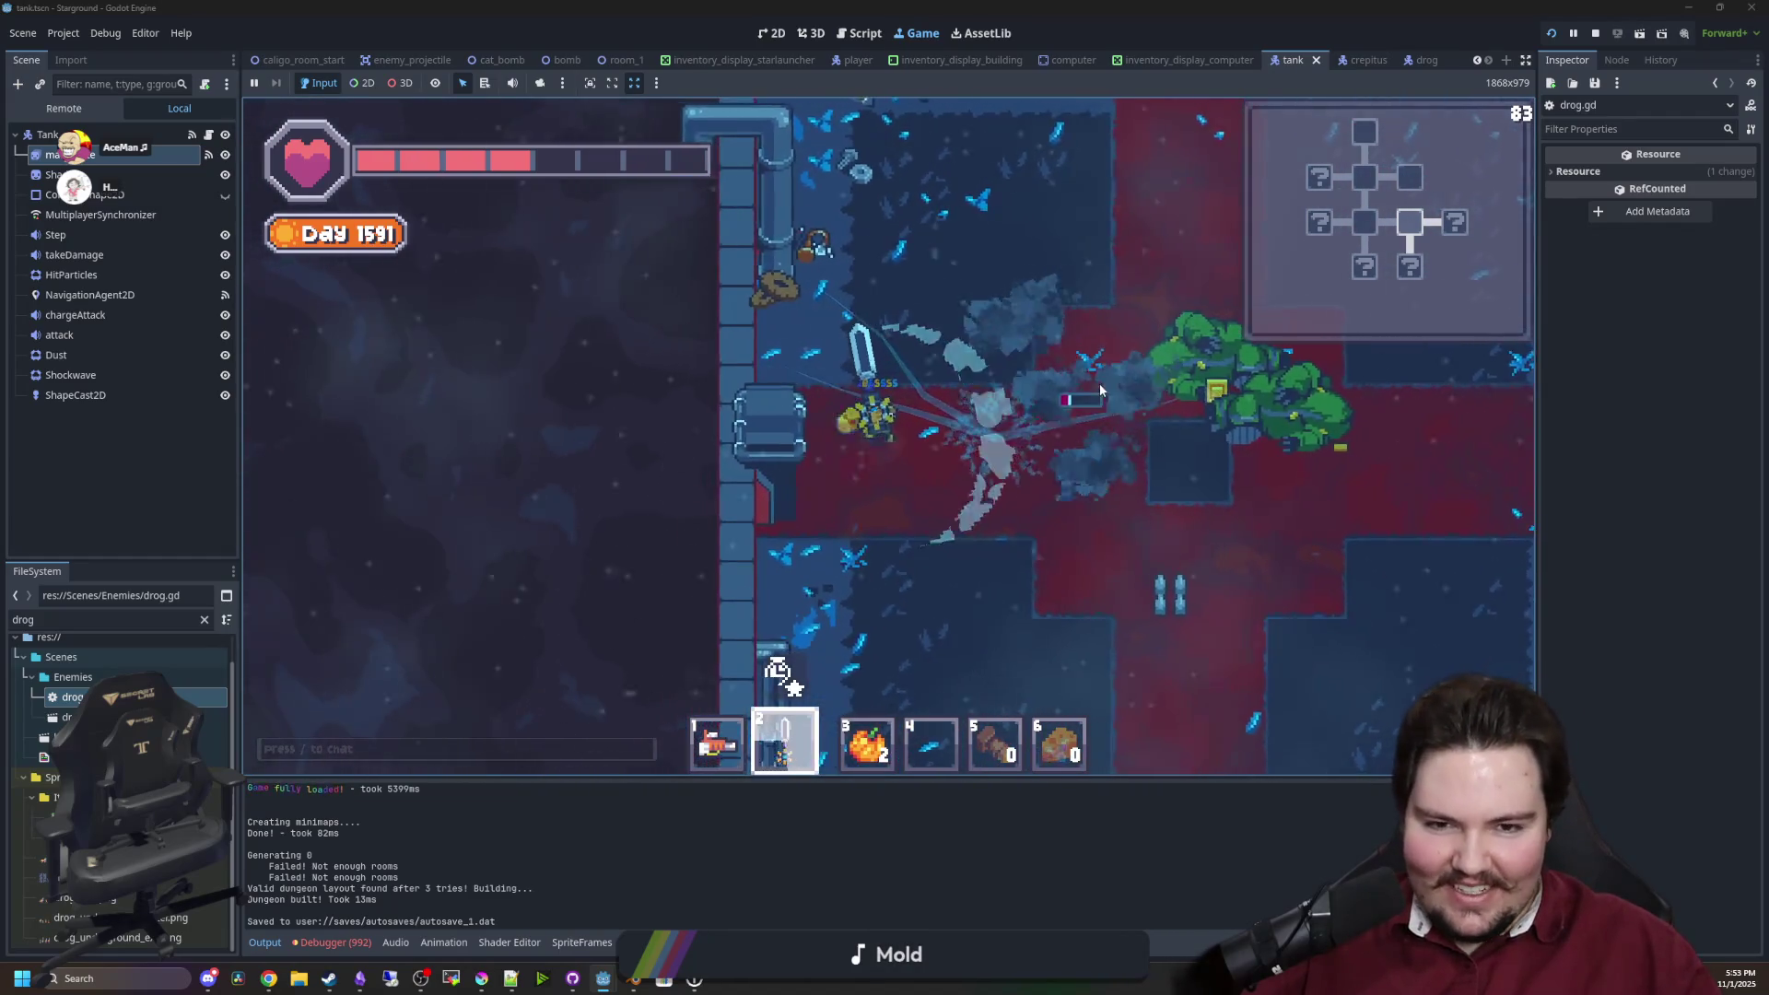
key(d)
key(w)
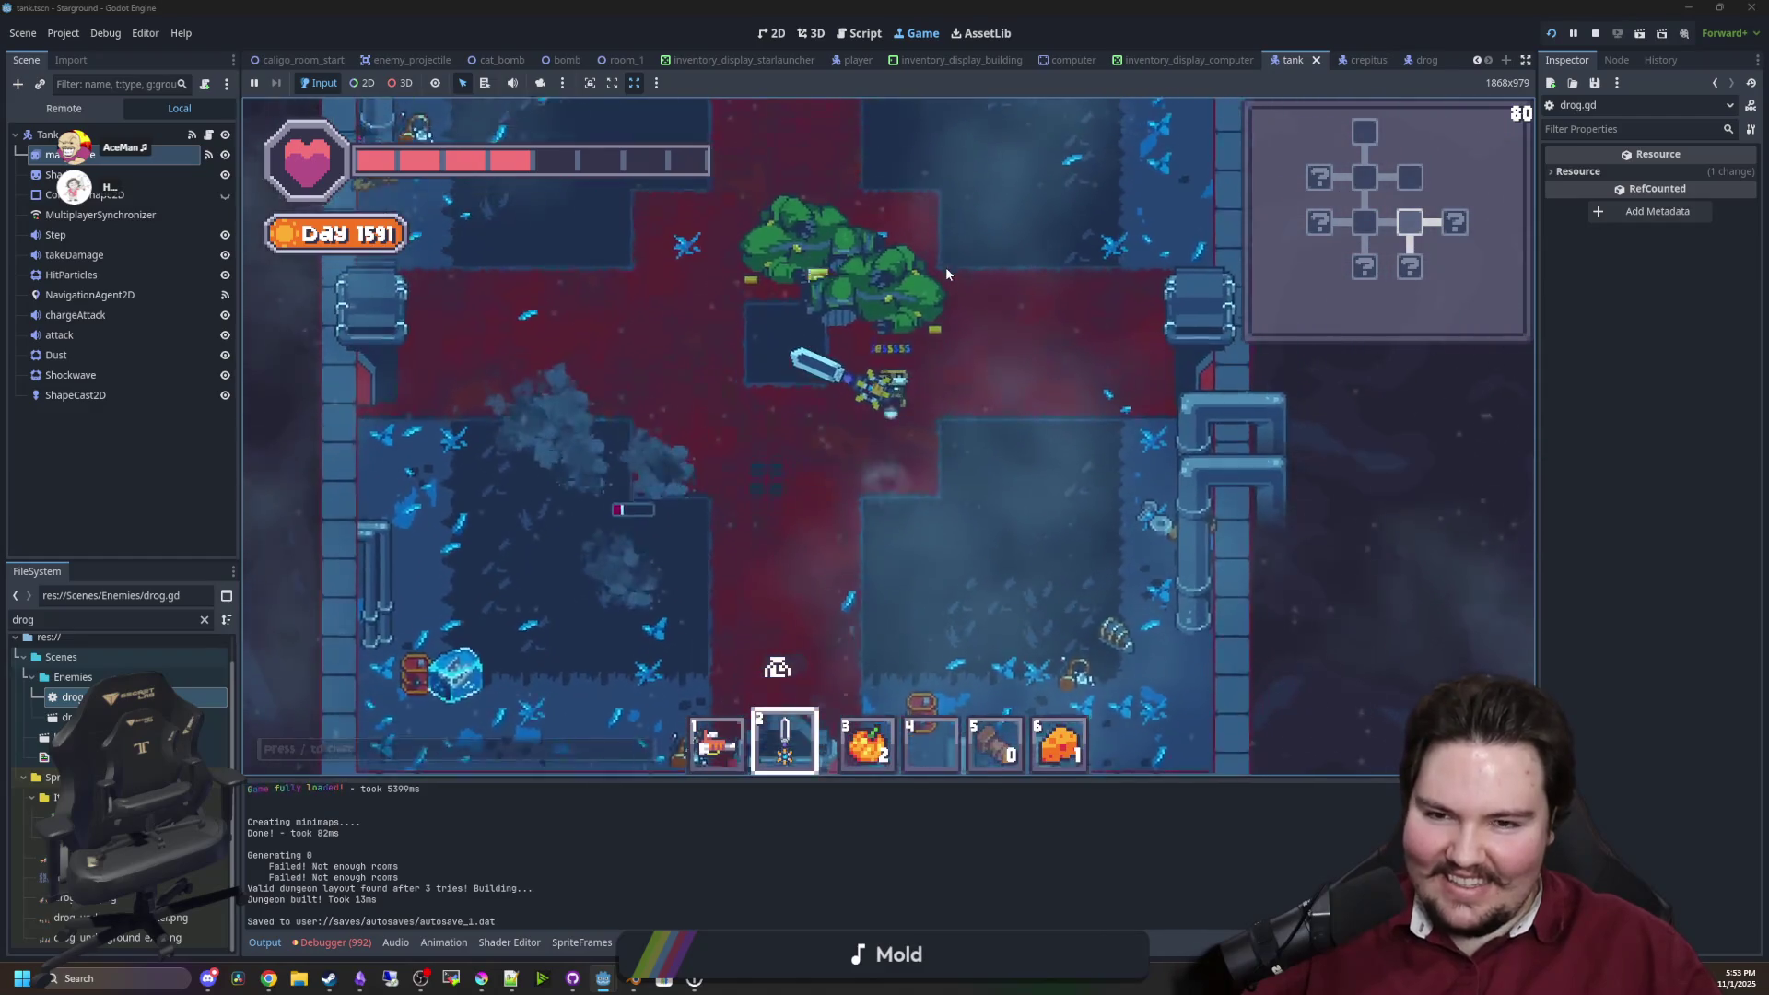
key(a)
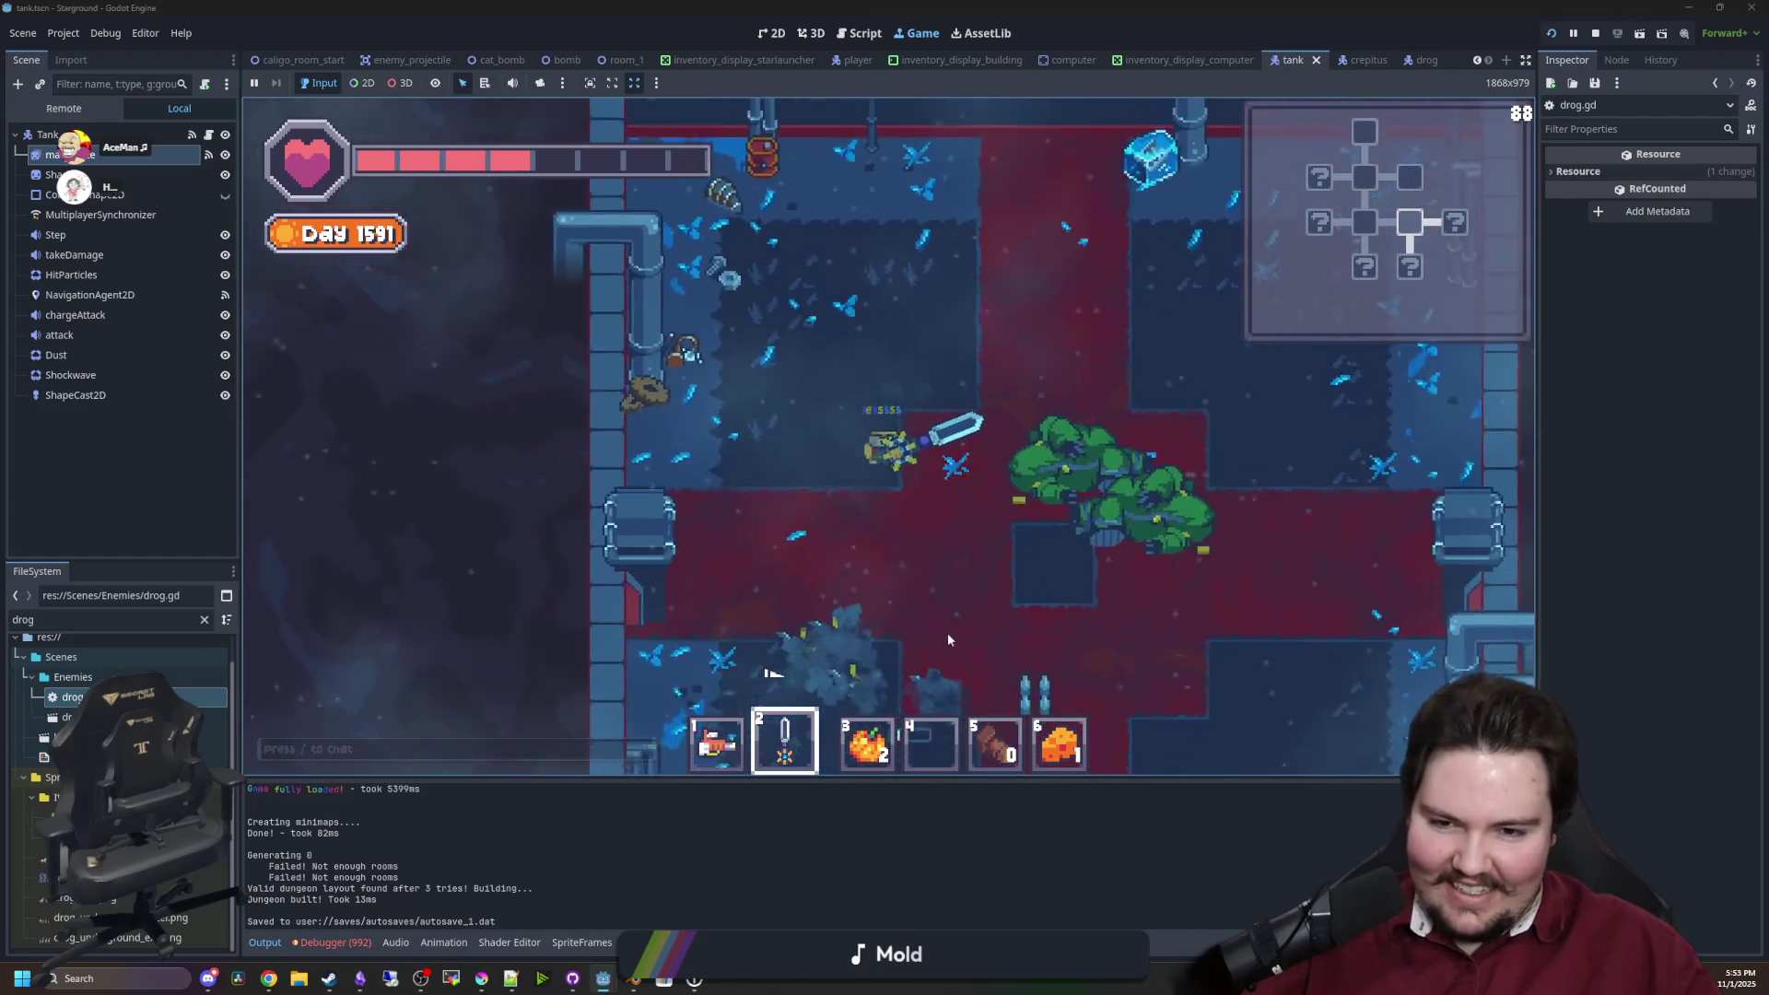
click(938, 638)
key(s)
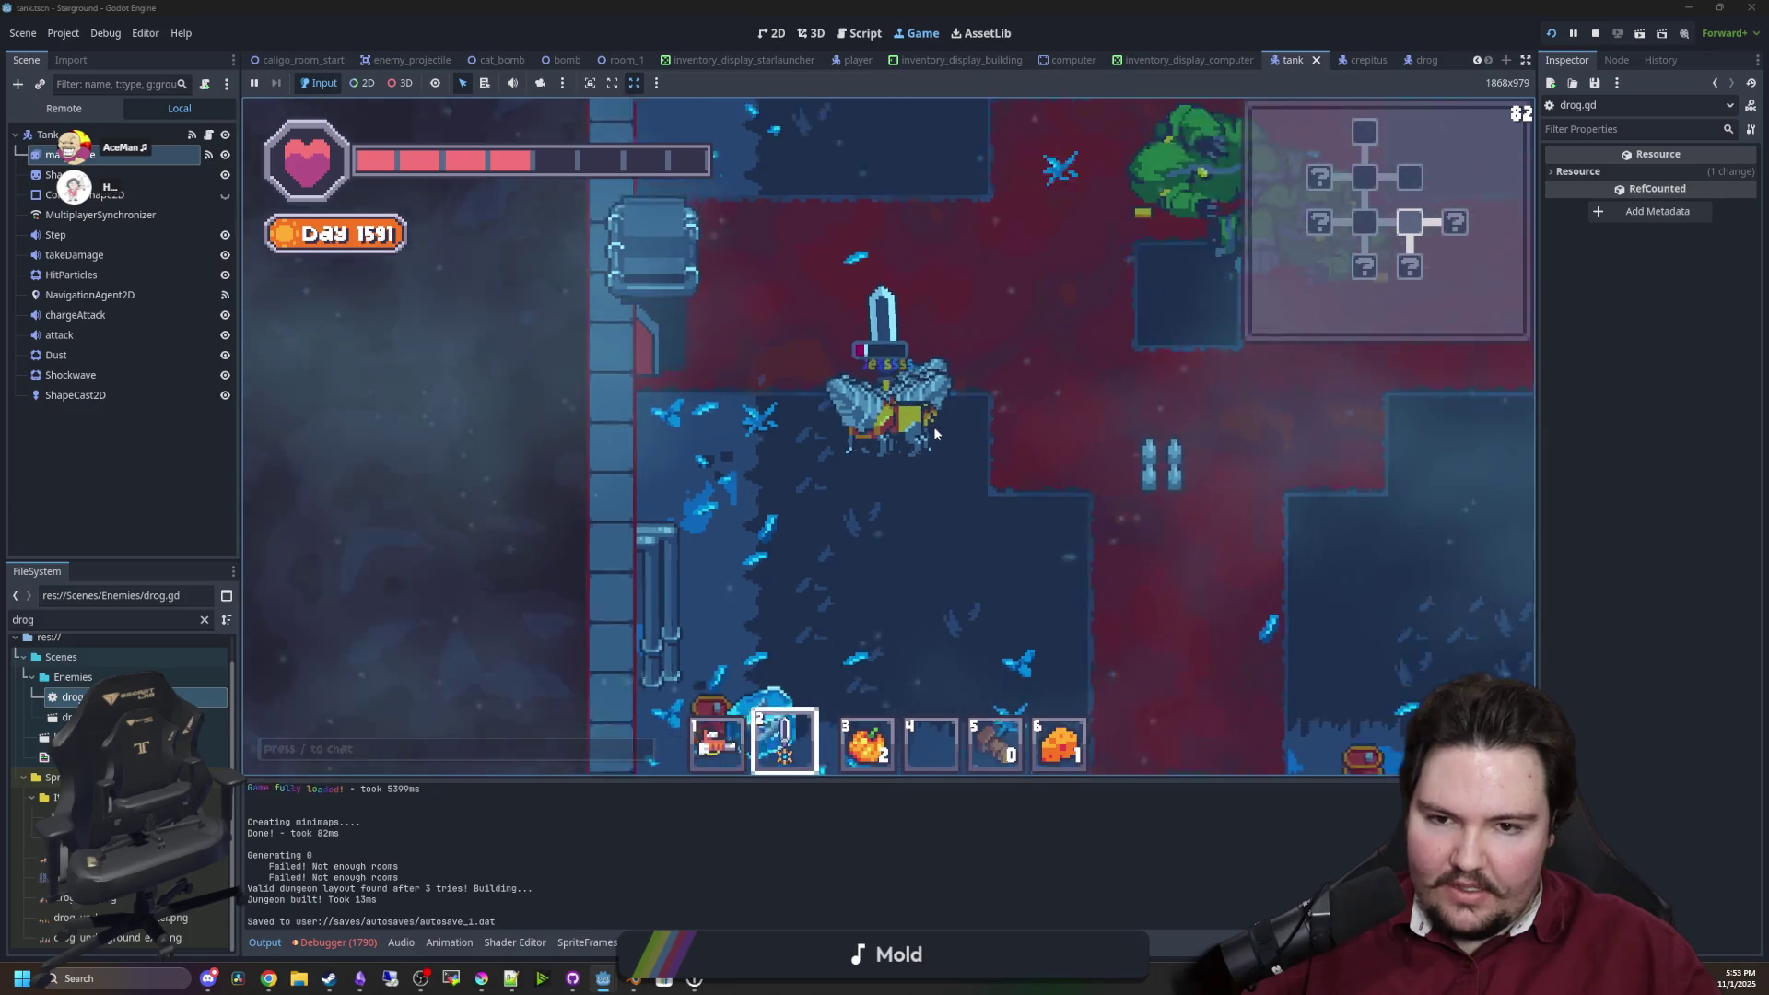
key(ctrl+F3)
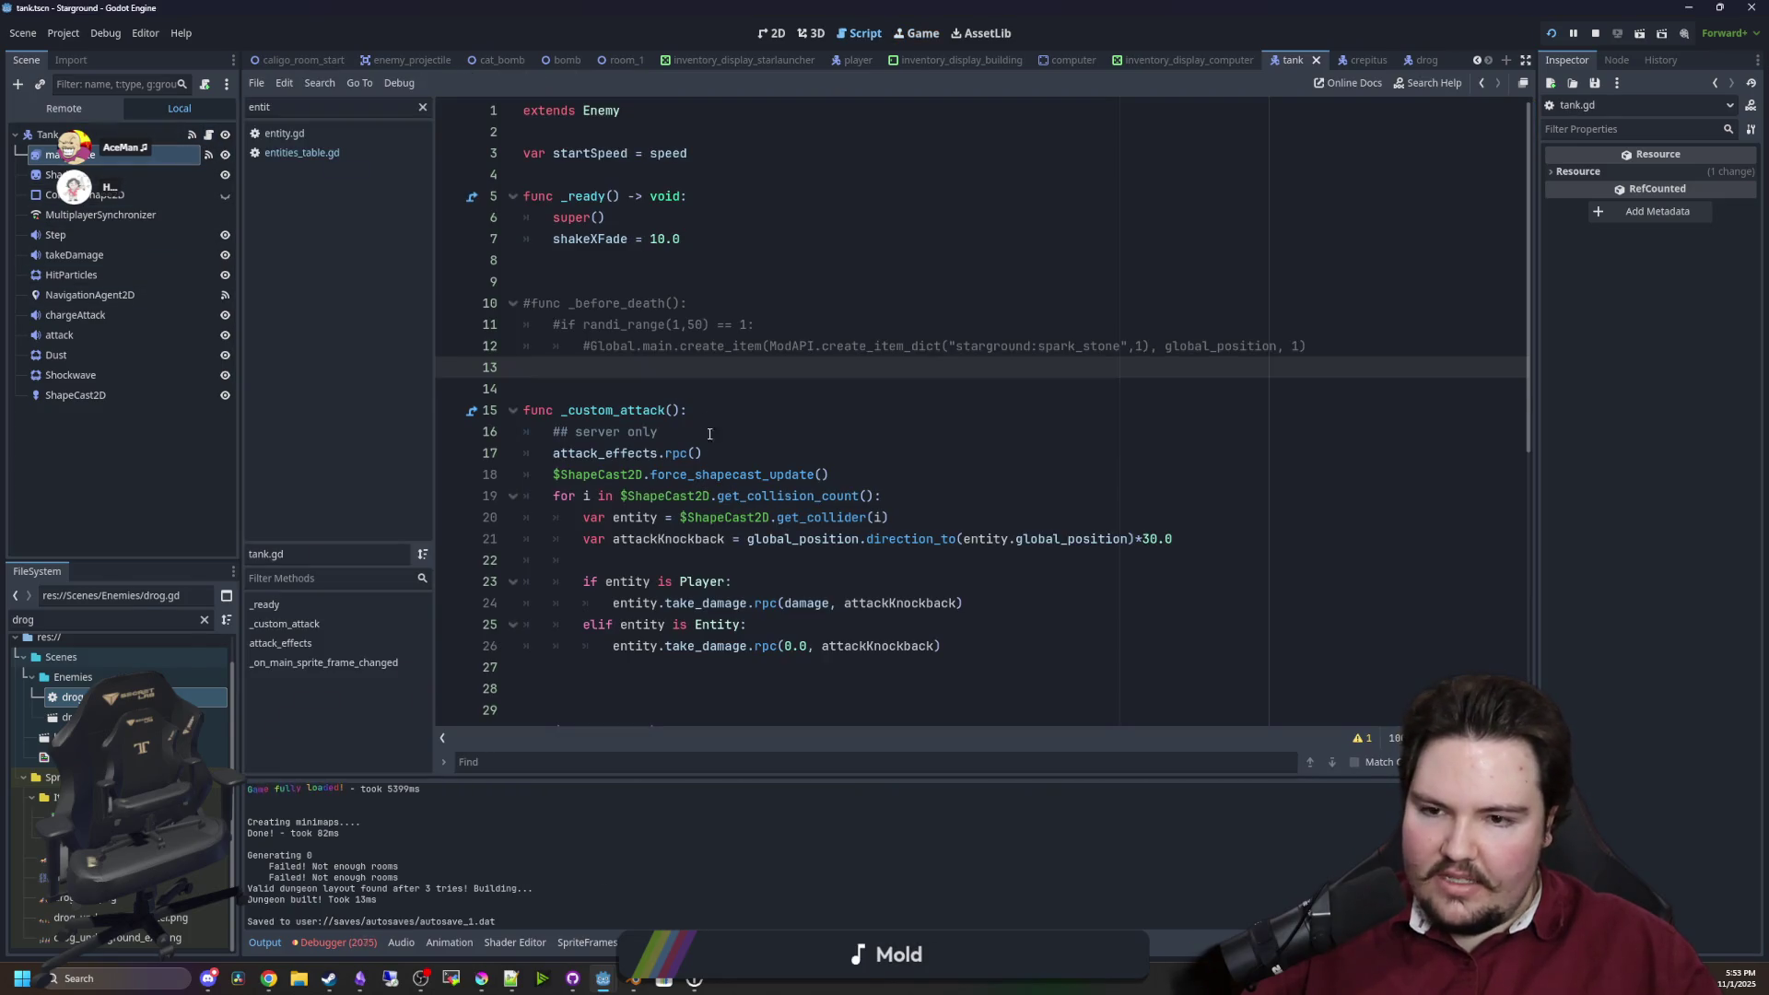
Step: Switch to drog.gd, save it, and delete the attack parameter from surface()
key(alt+Left)
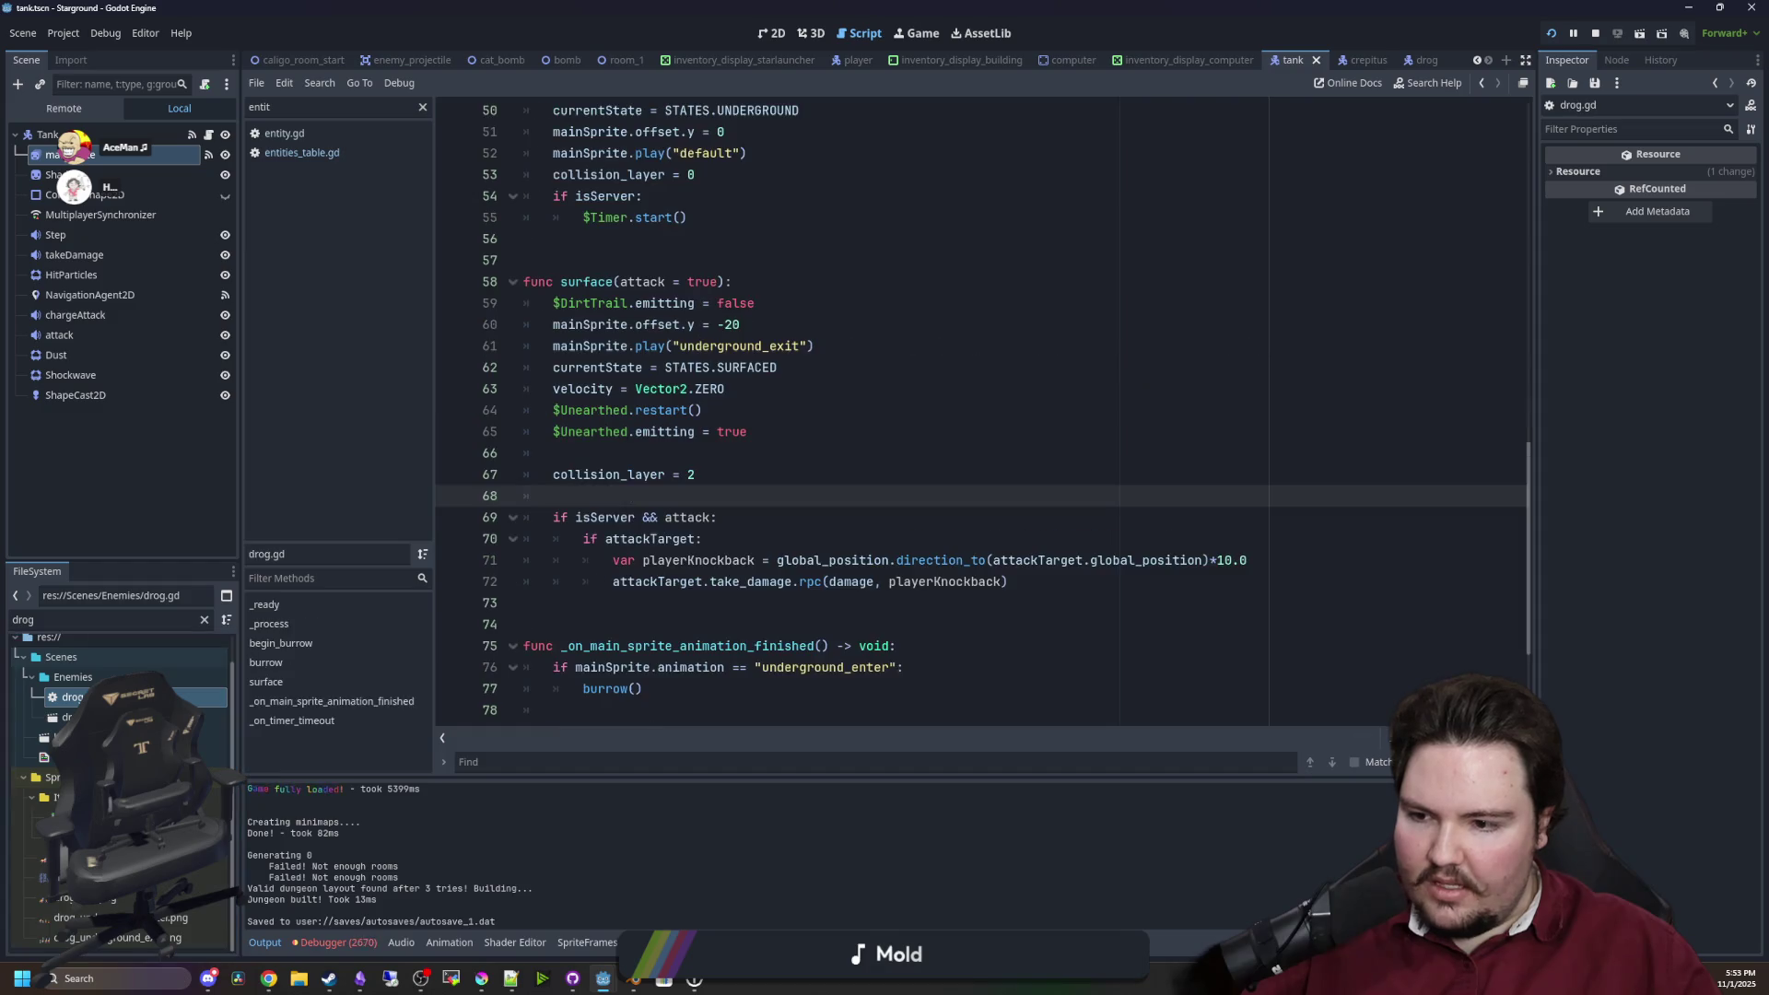
key(Up)
key(Up)
key(ctrl+s)
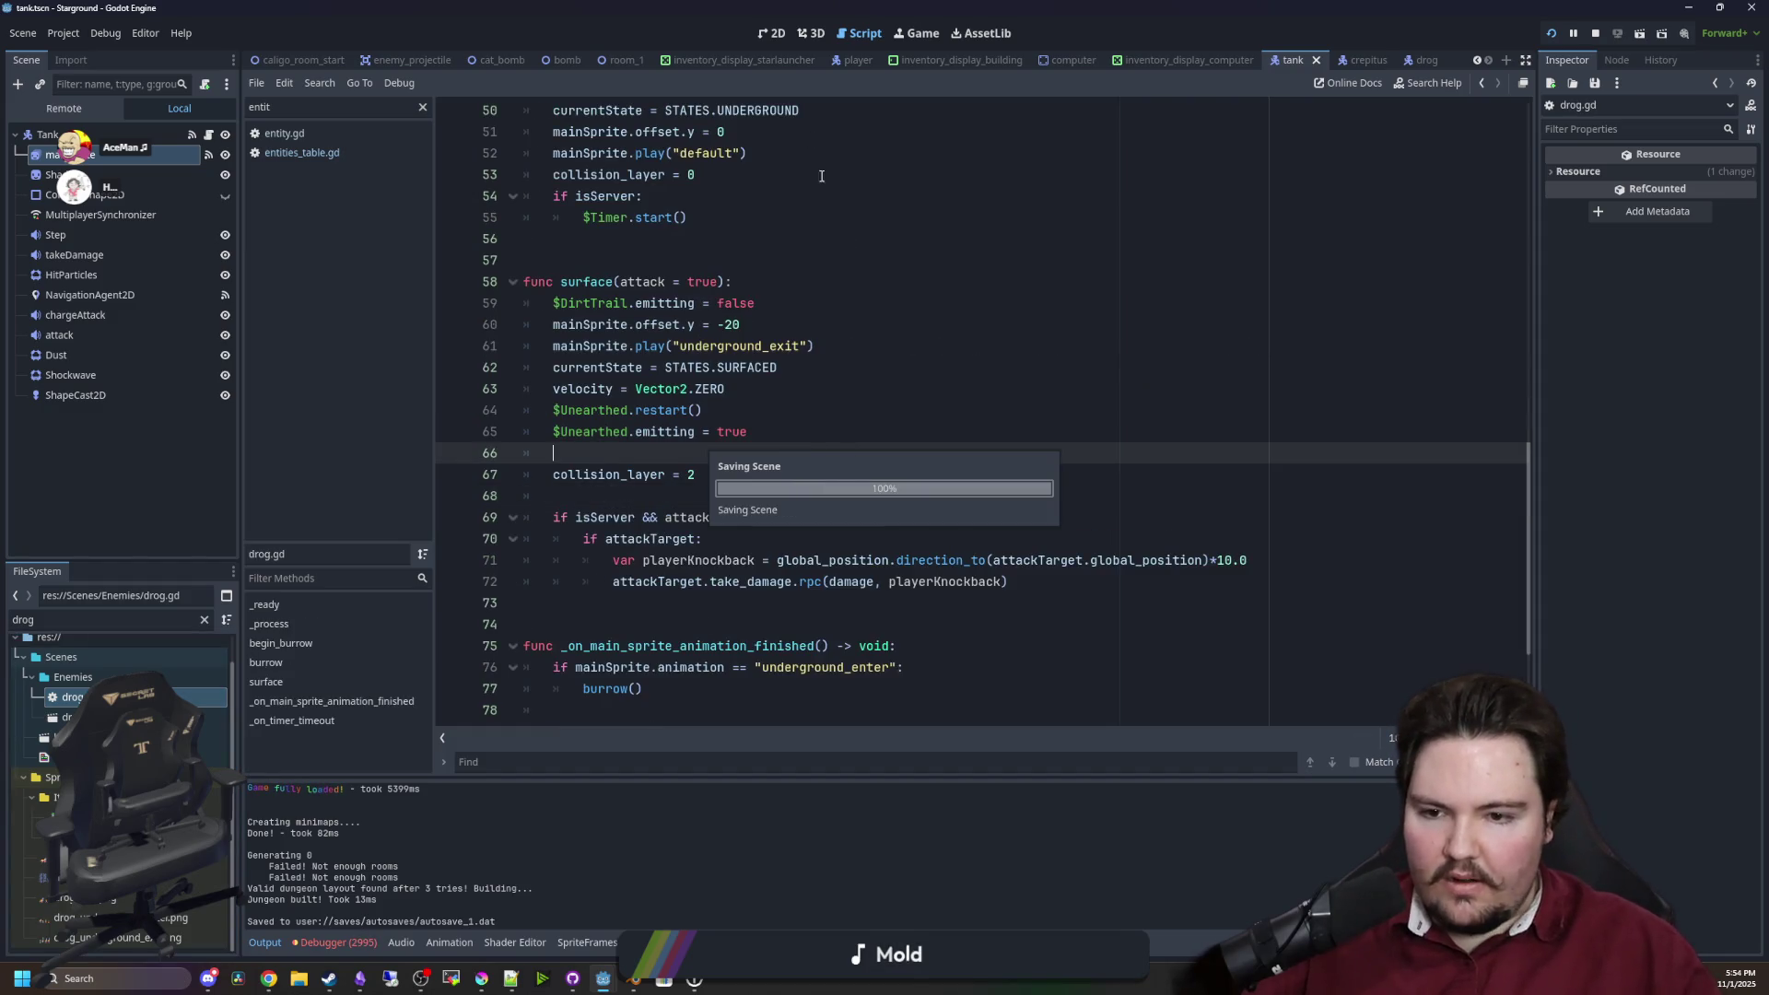
scroll(871, 424, down, 3)
click(733, 605)
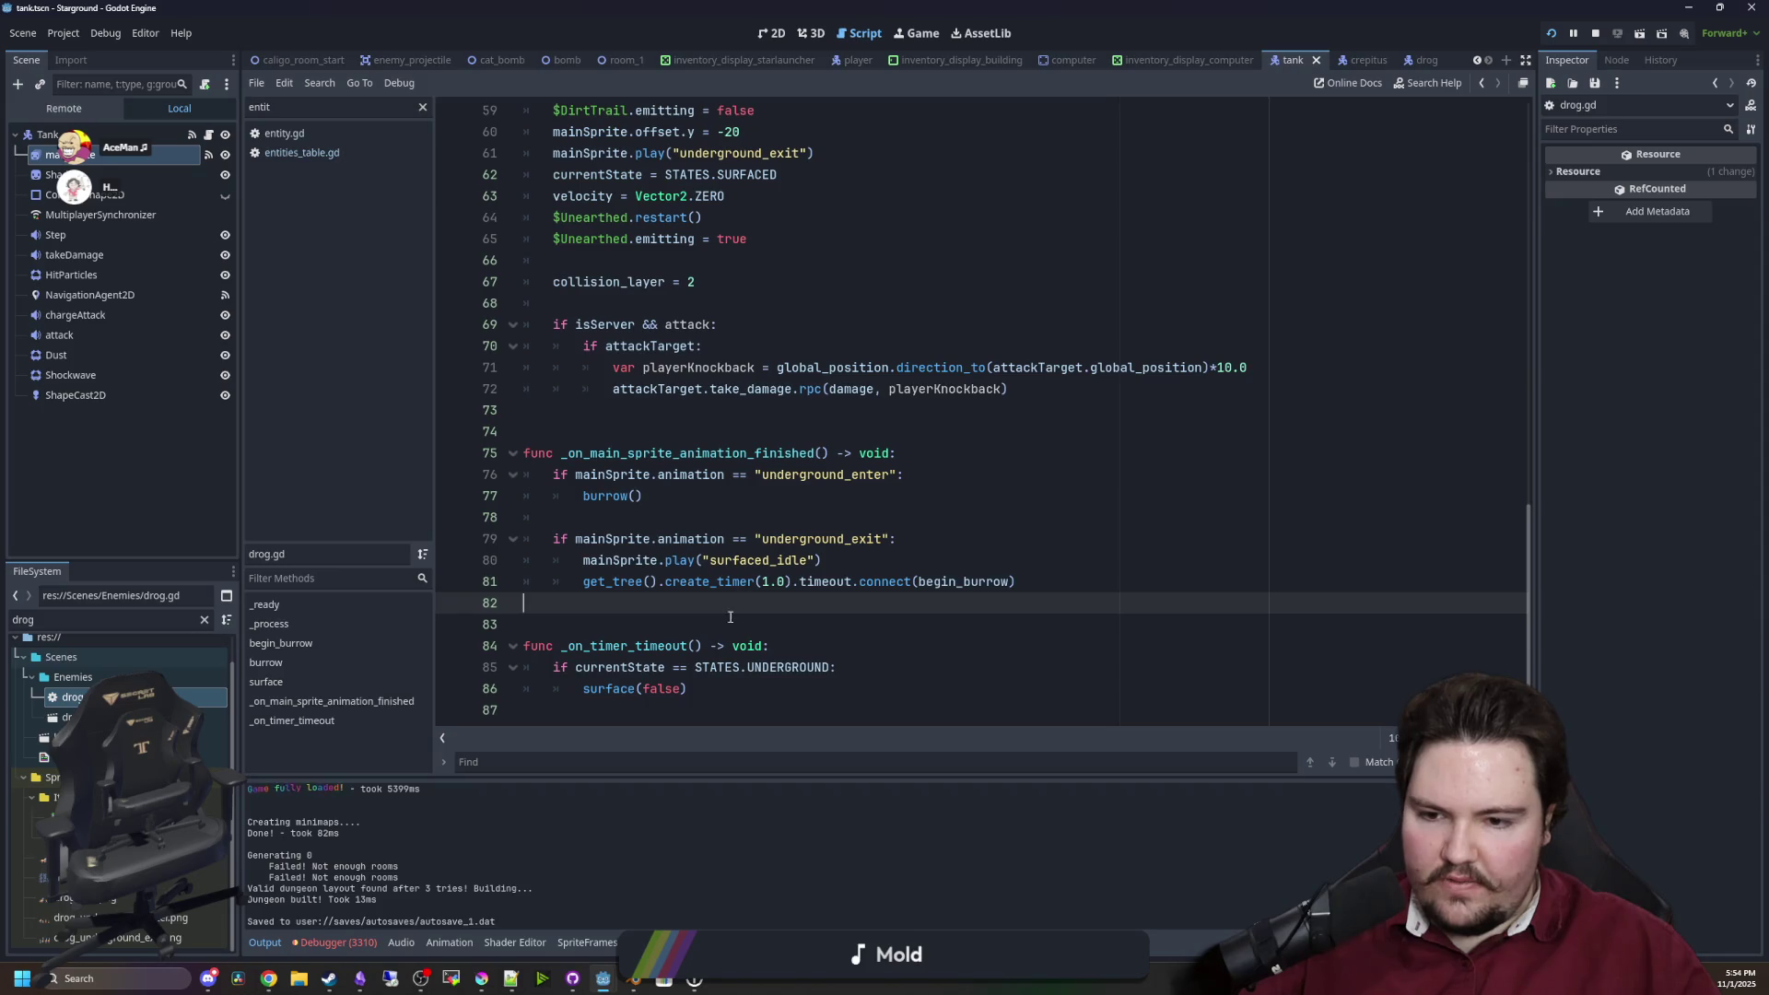
double_click(658, 690)
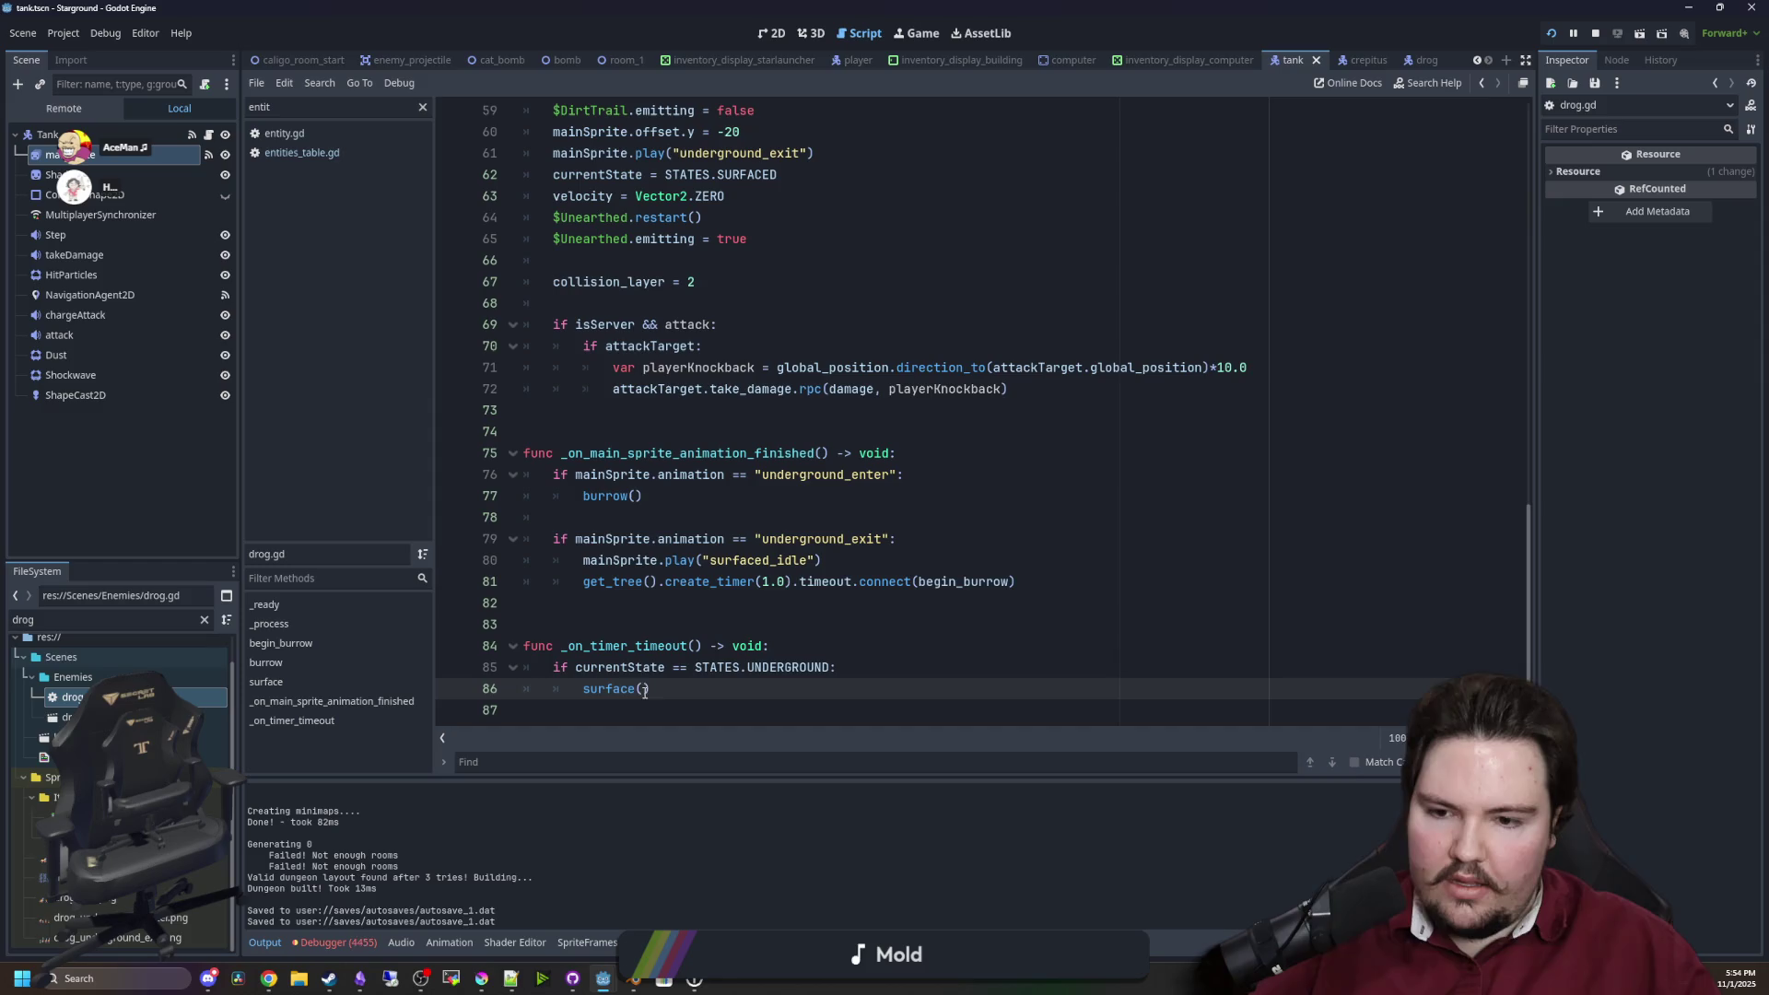
ctrl+click(616, 689)
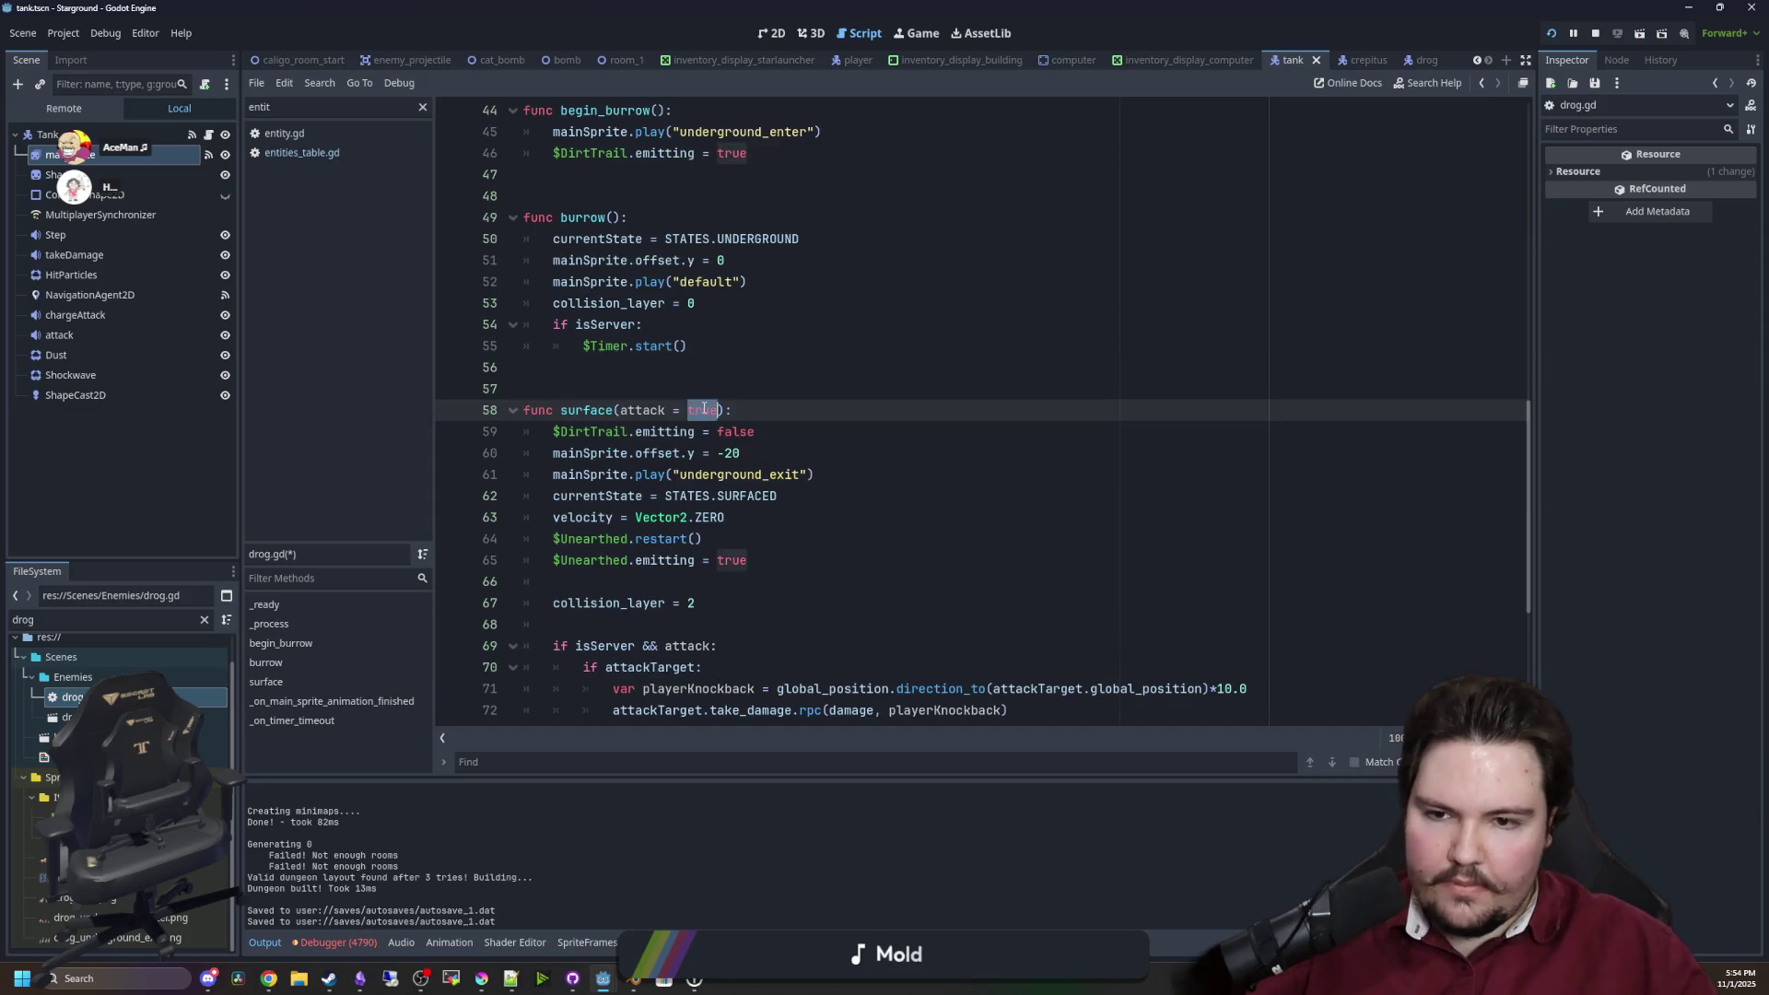
key(BackSpace)
key(BackSpace)
click(698, 379)
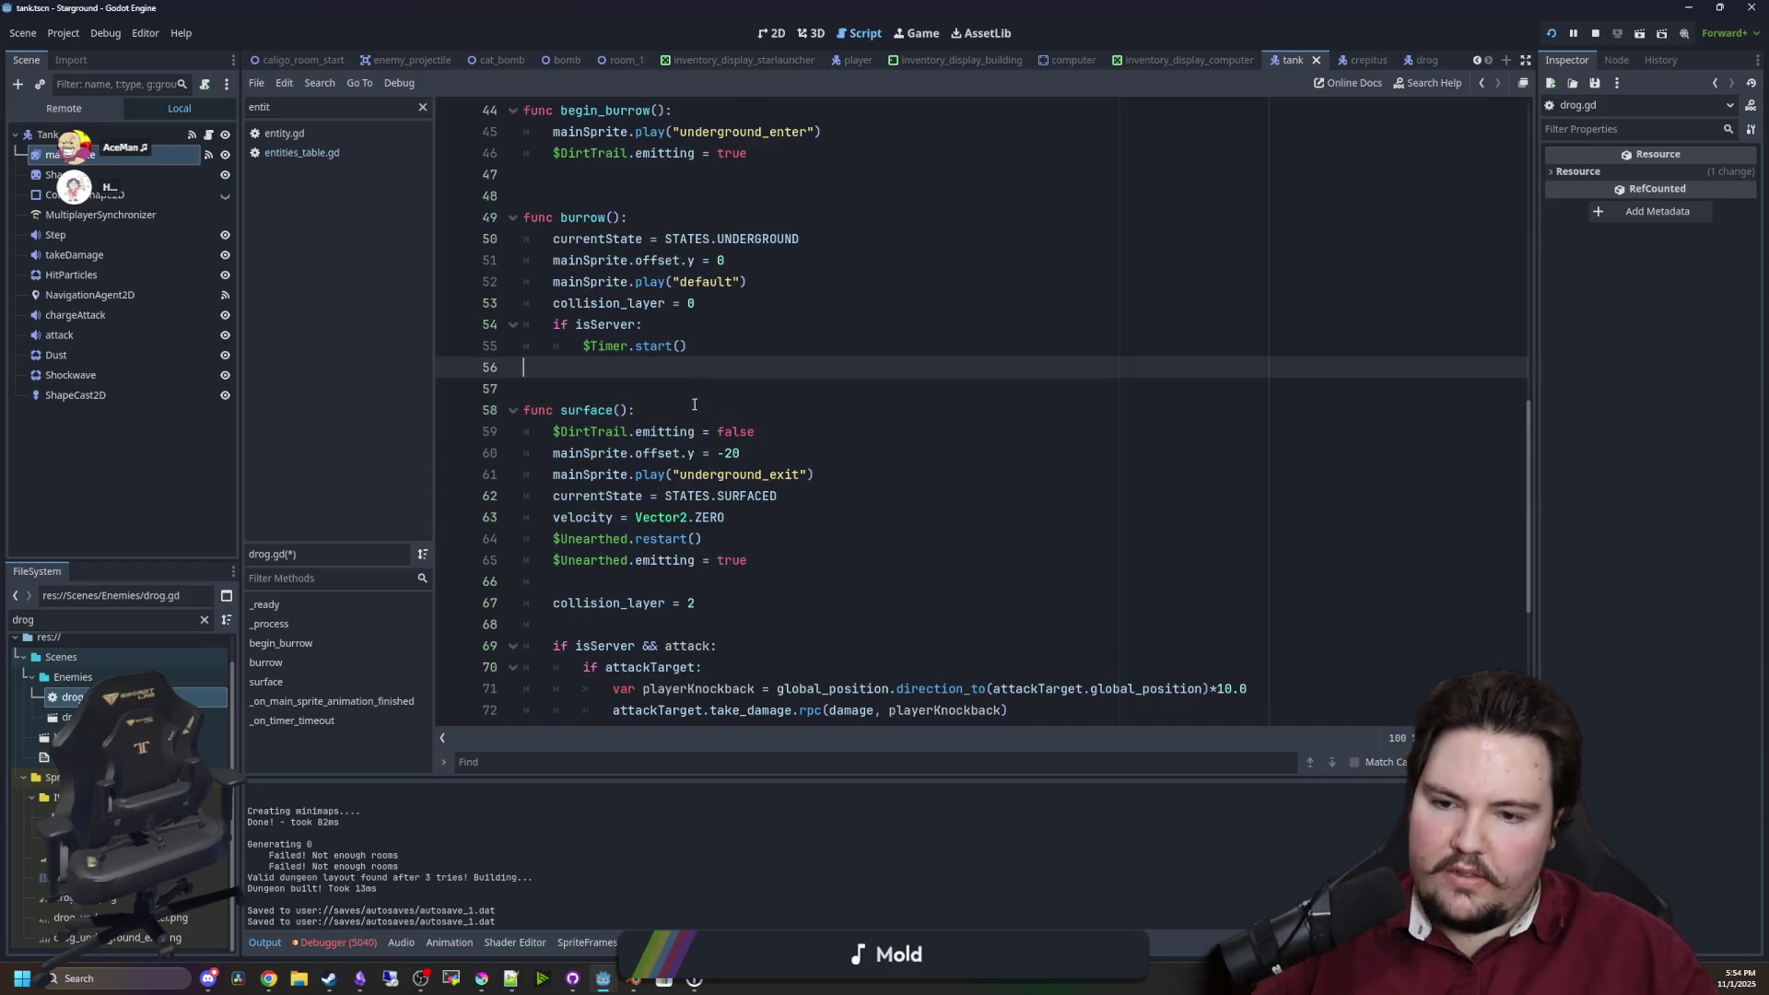
scroll(783, 415, down, 5)
scroll(756, 359, up, 1)
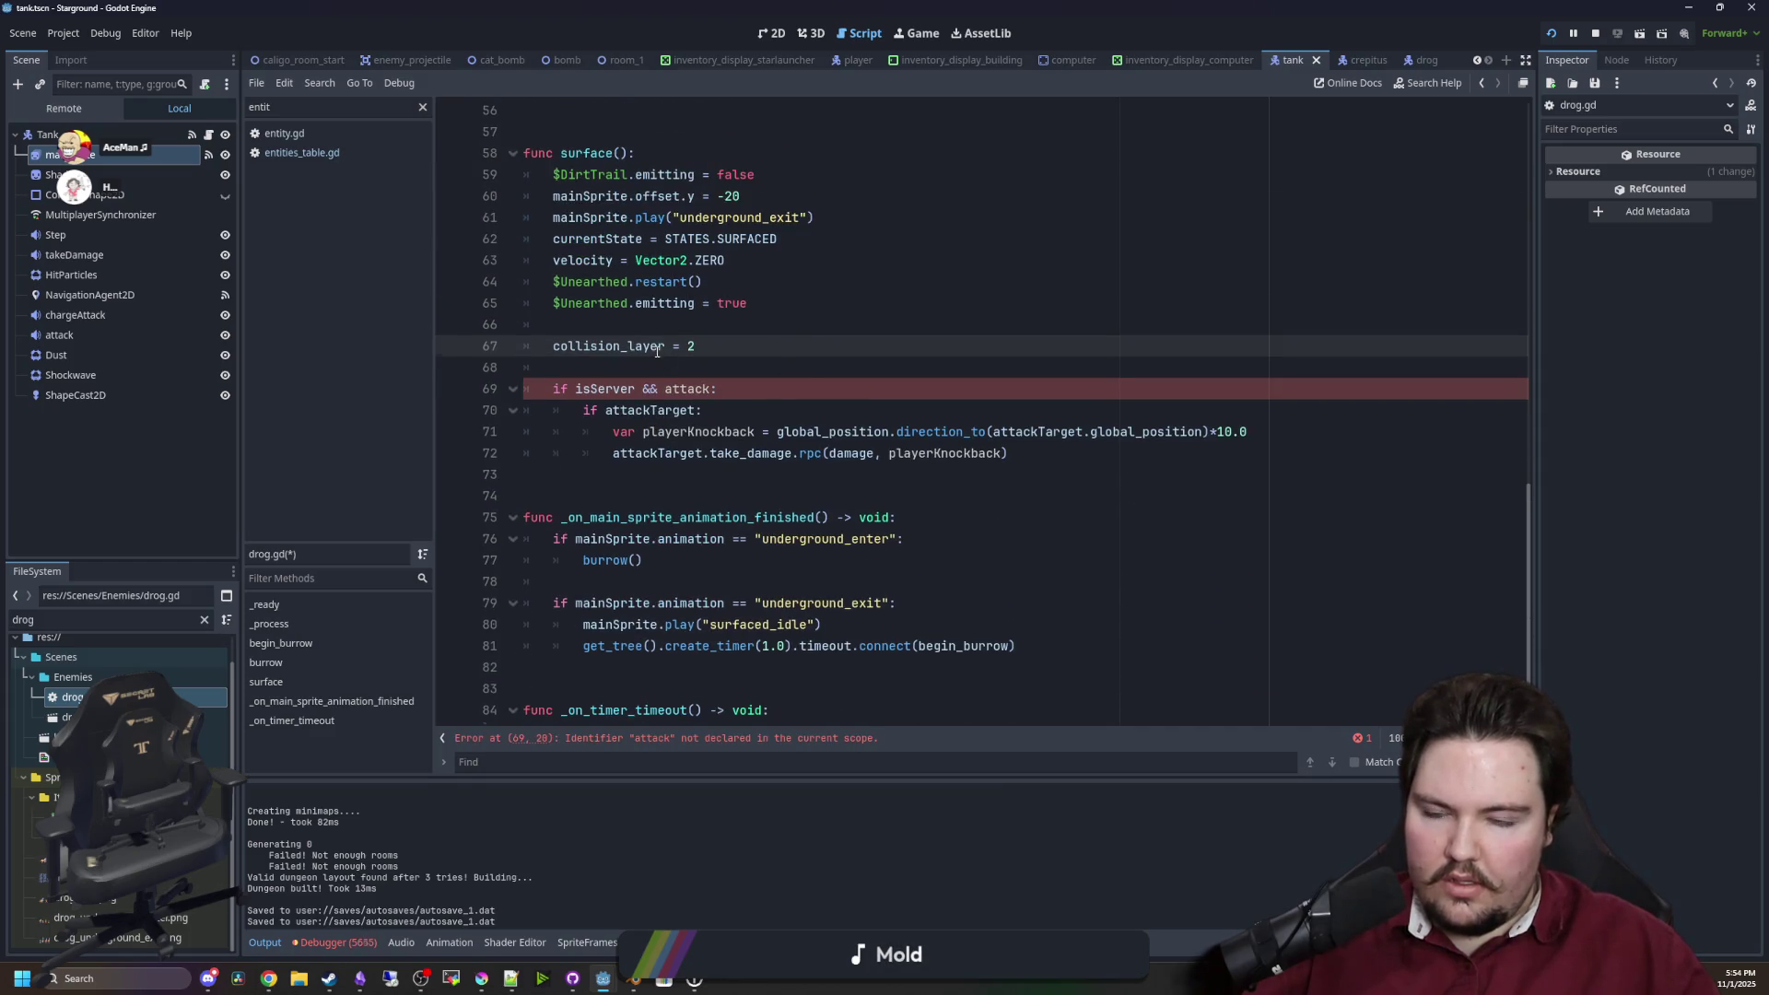
Step: Add a global_position.distance_to check against attackRange before the damage, then return to the game
double_click(694, 388)
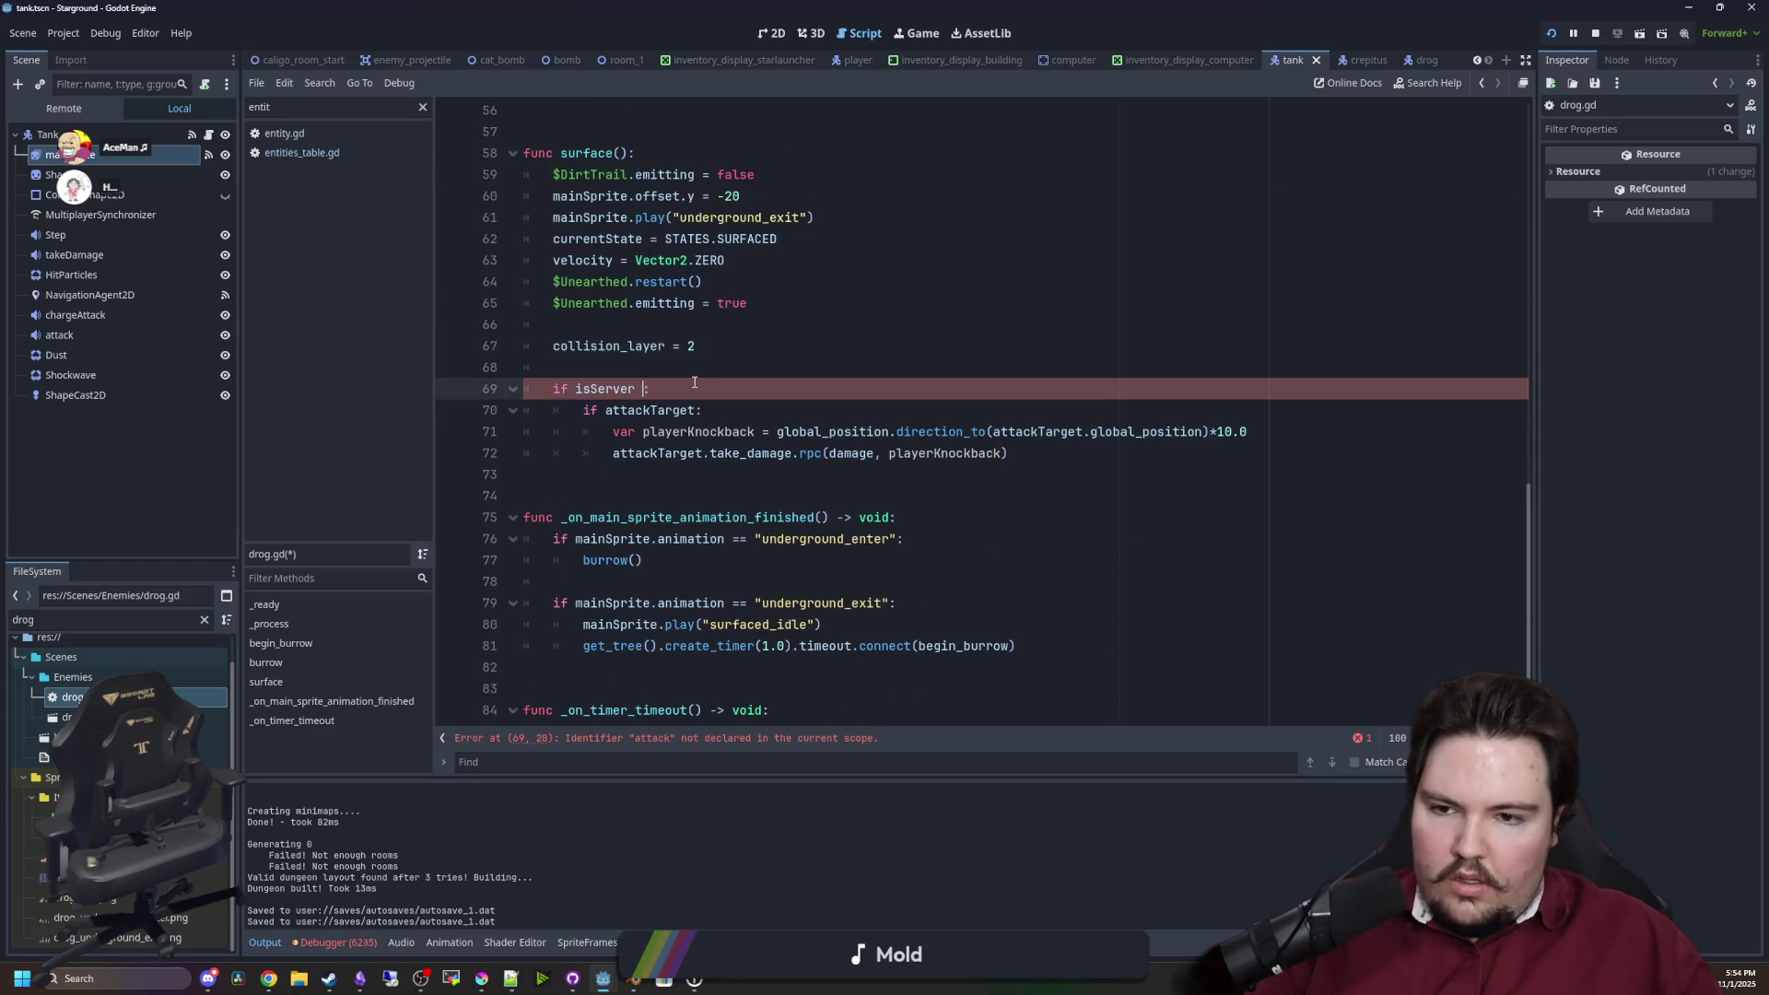
scroll(677, 382, up, 1)
click(728, 470)
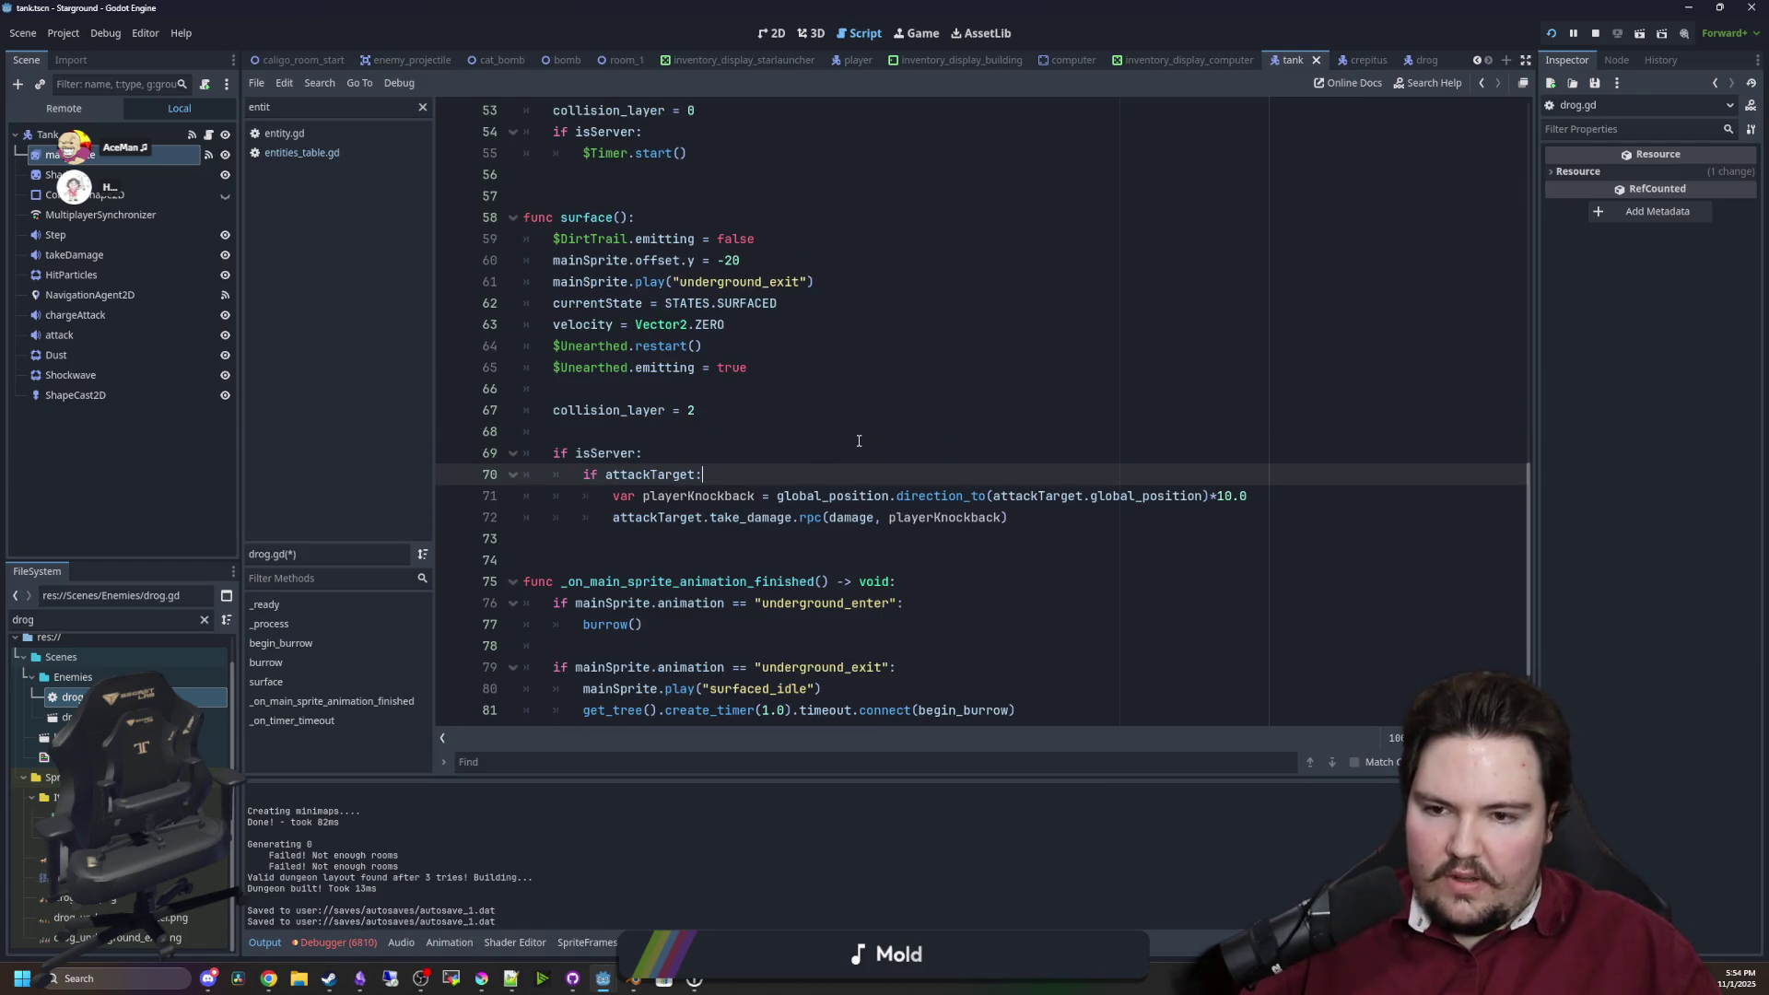
key(Return)
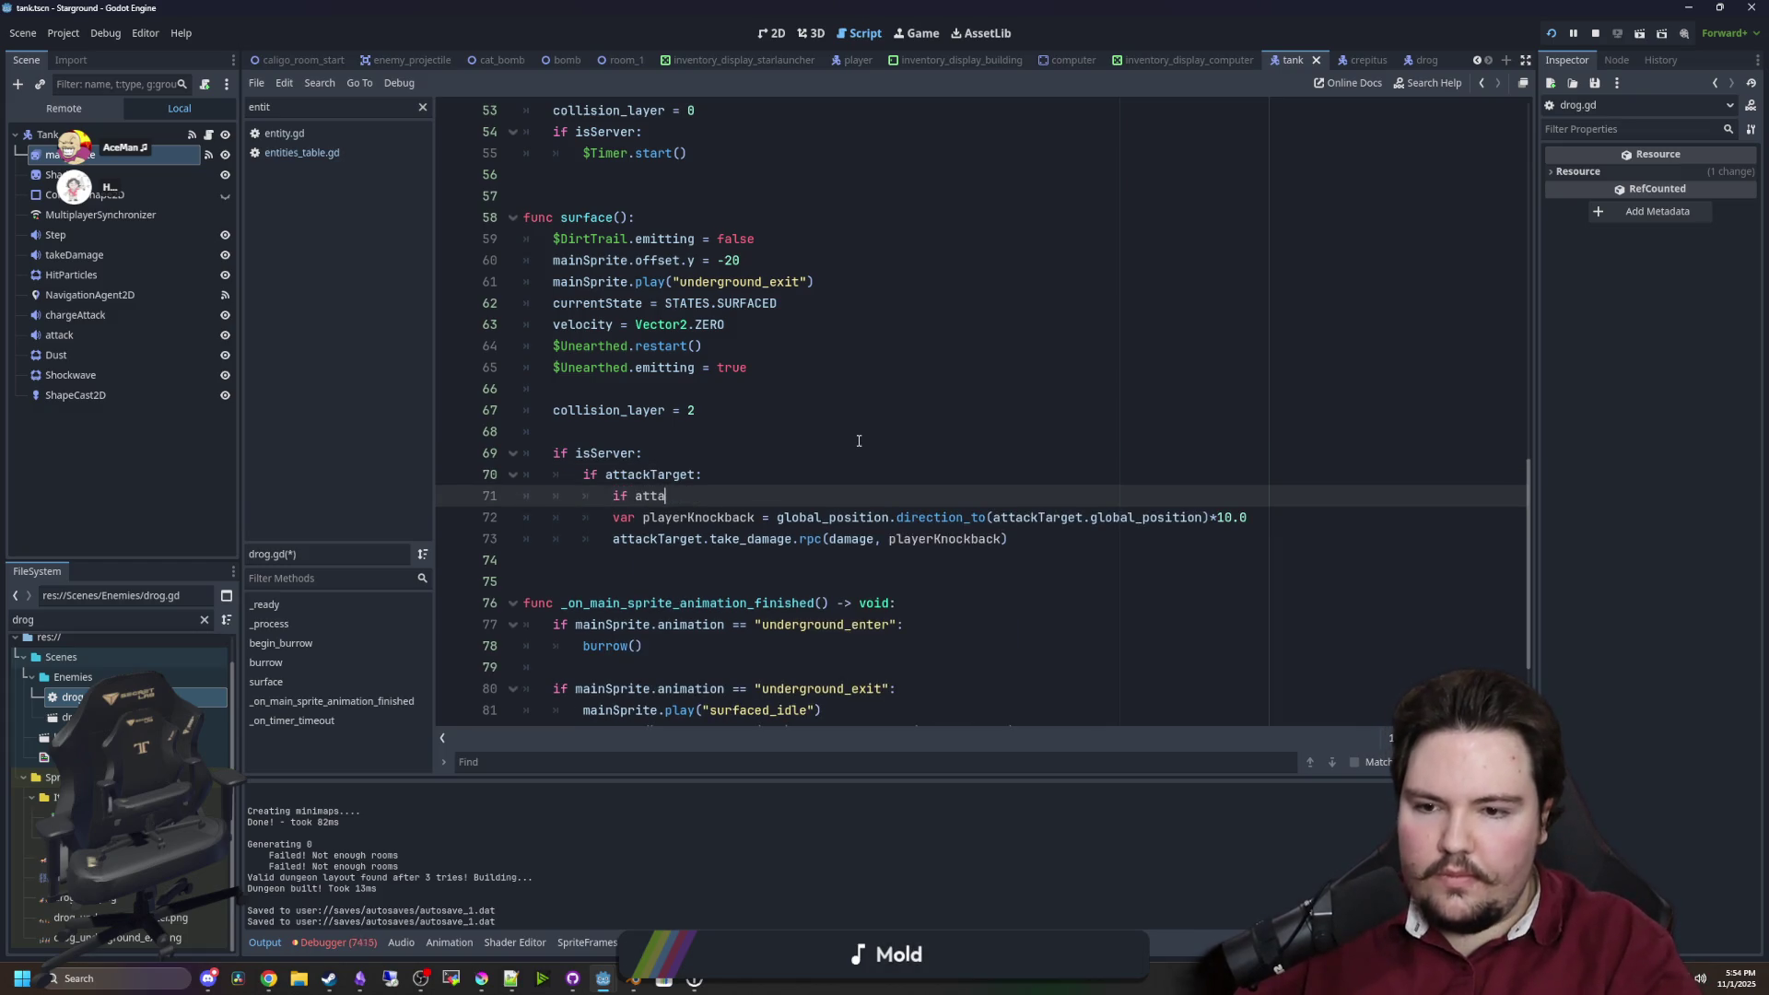
key(BackSpace)
key(BackSpace)
key(BackSpace)
text(global_position)
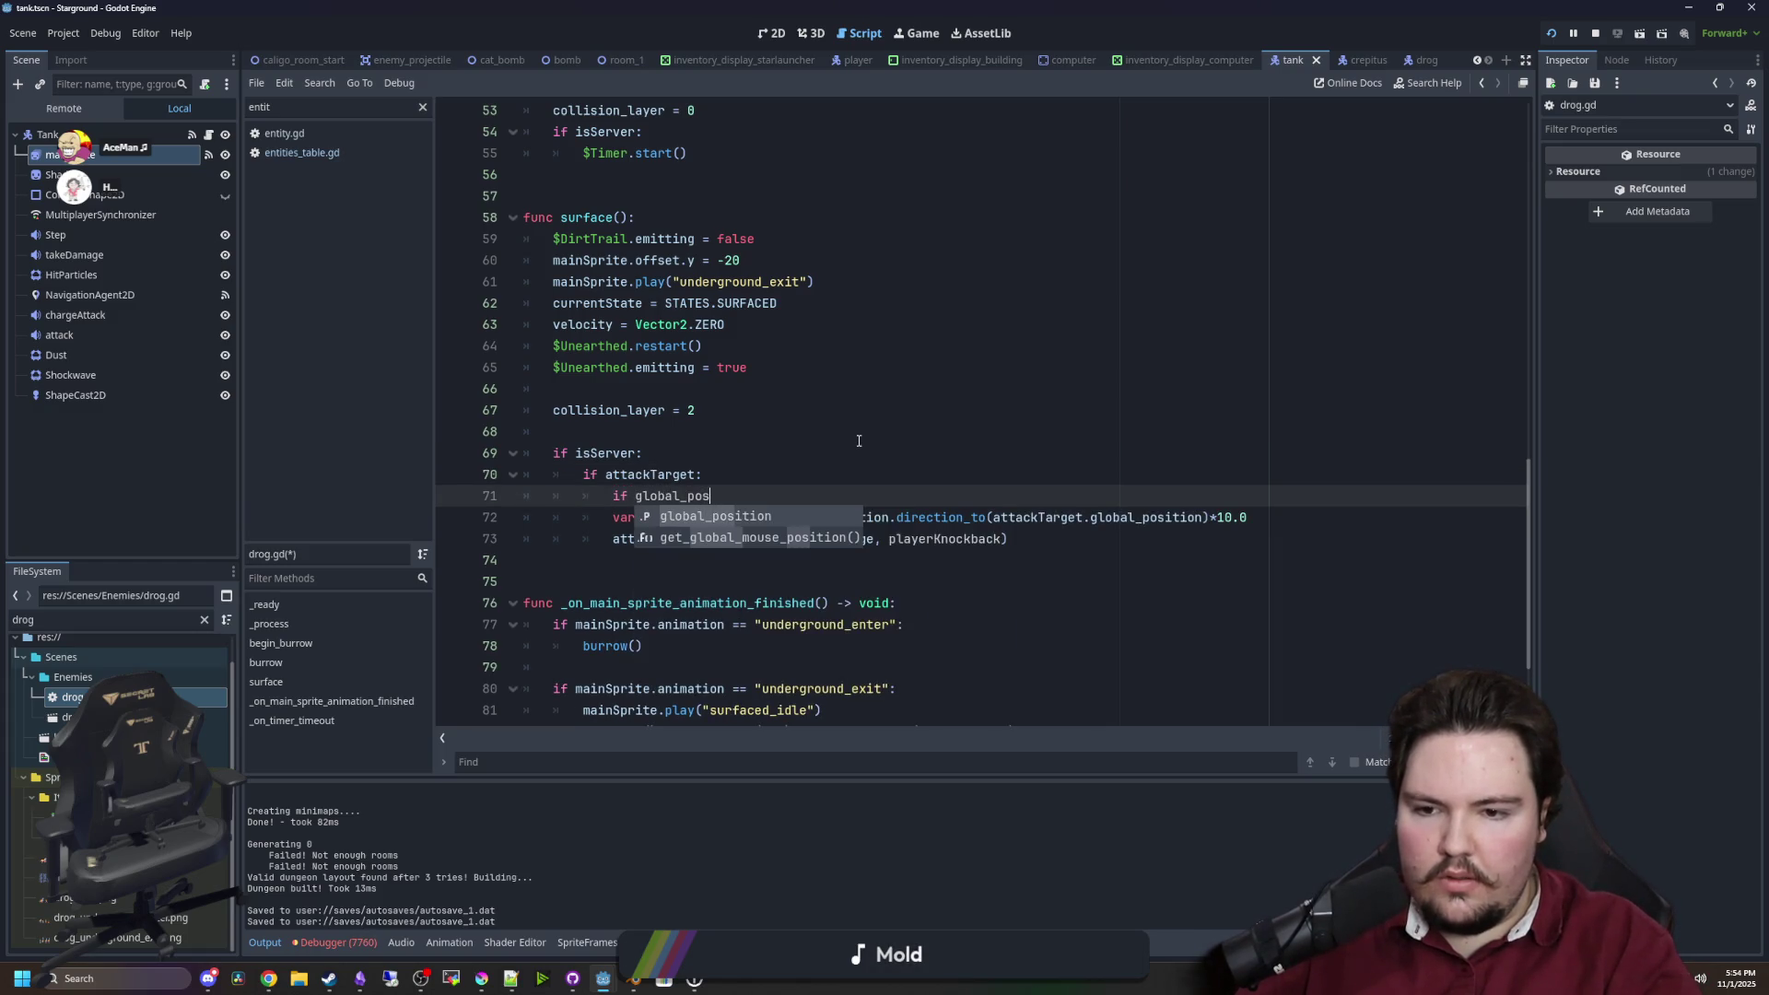
text(.distance_to(attackTarget.gk)
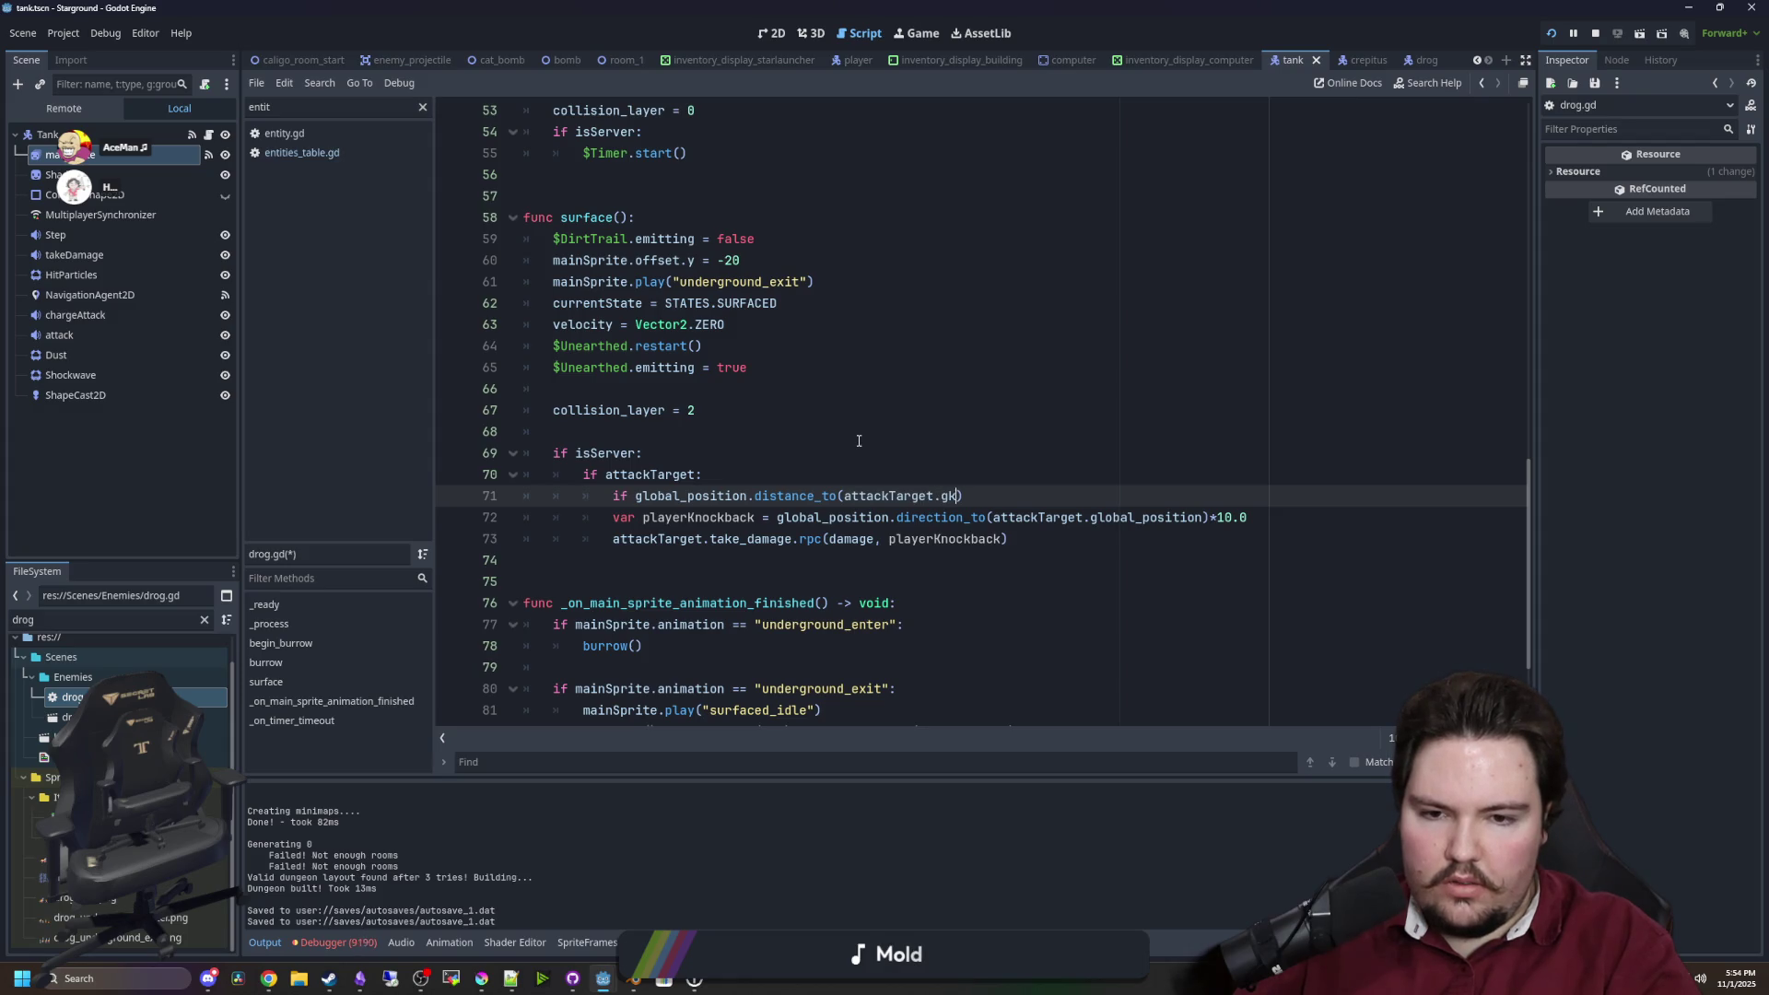
text() < a)
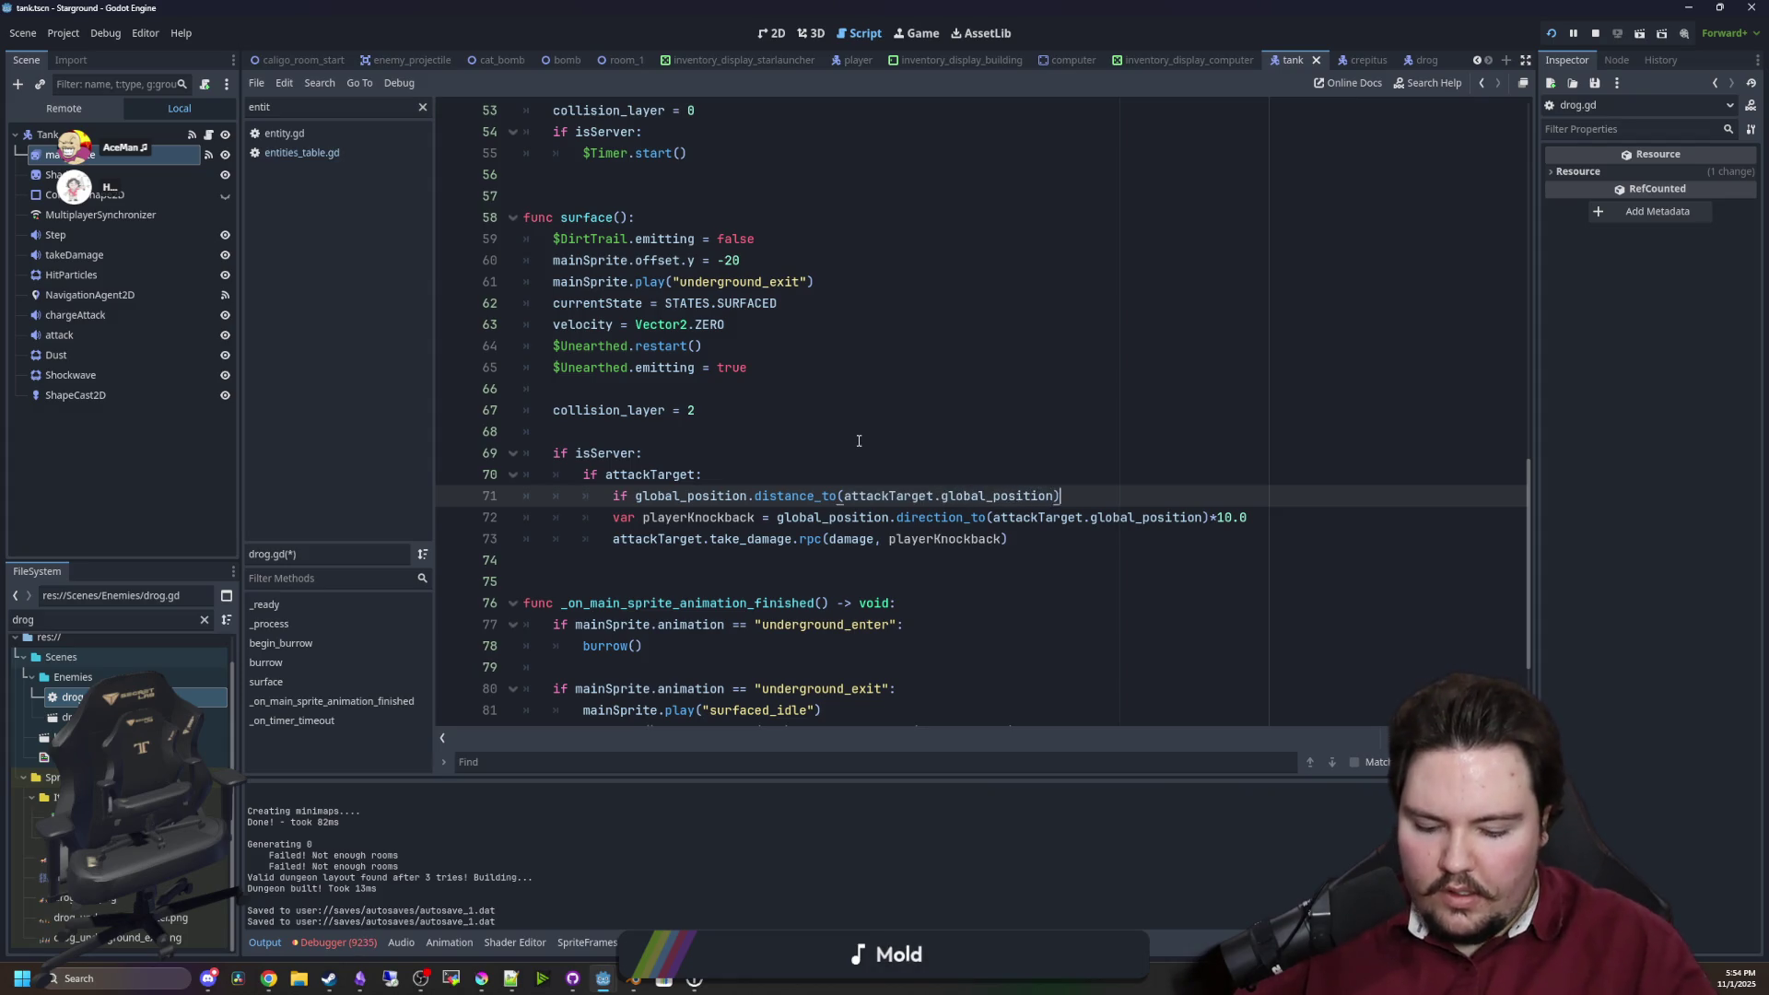
text(ttackRange:)
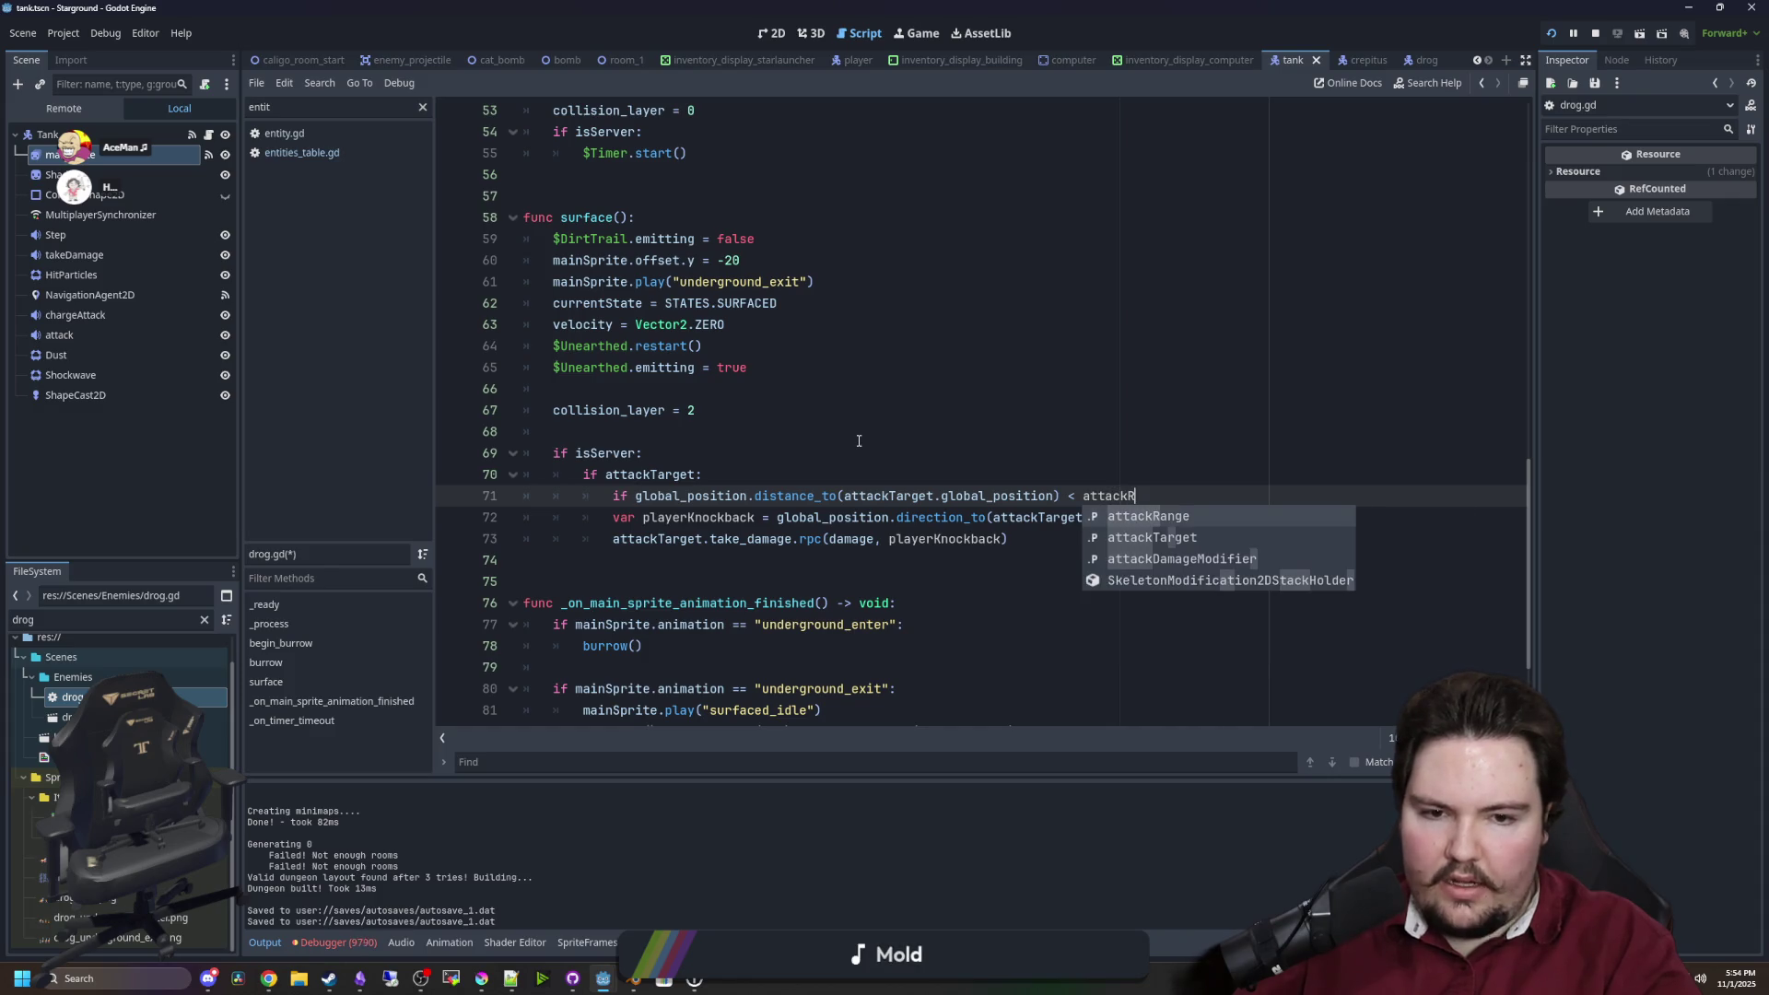
key(ctrl+F4)
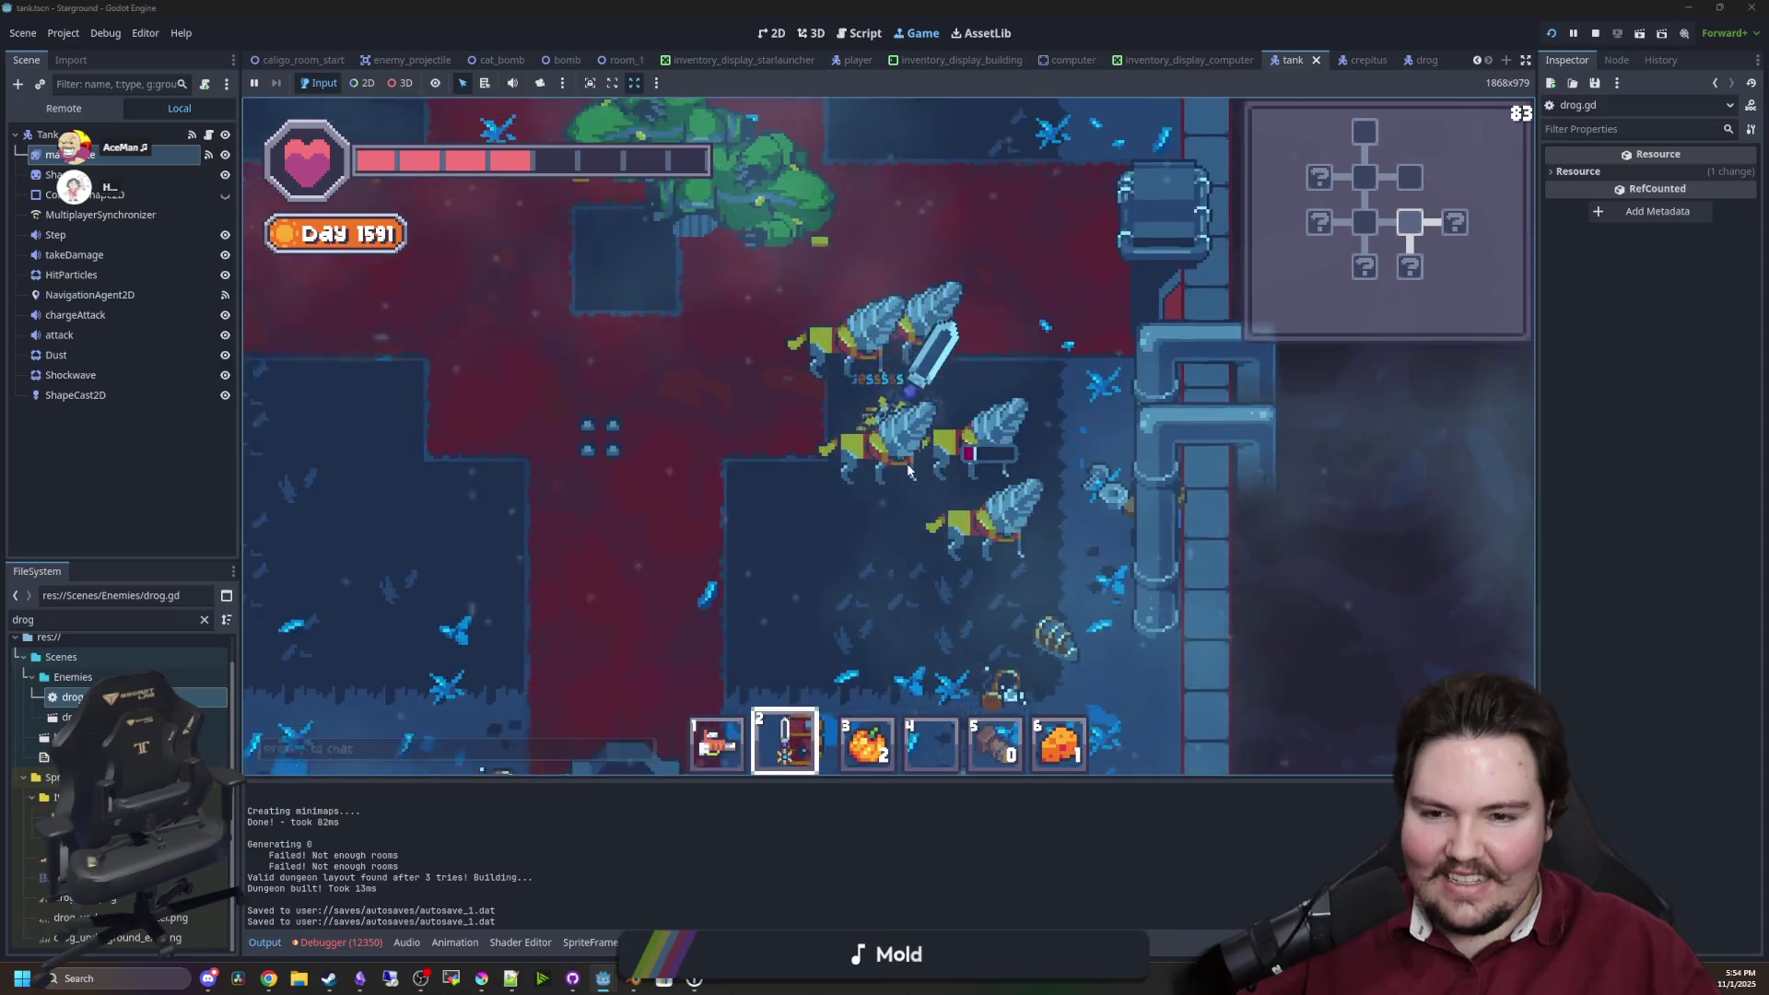
Step: Swing the sword at nearby drogs while moving down toward the room below
click(1015, 444)
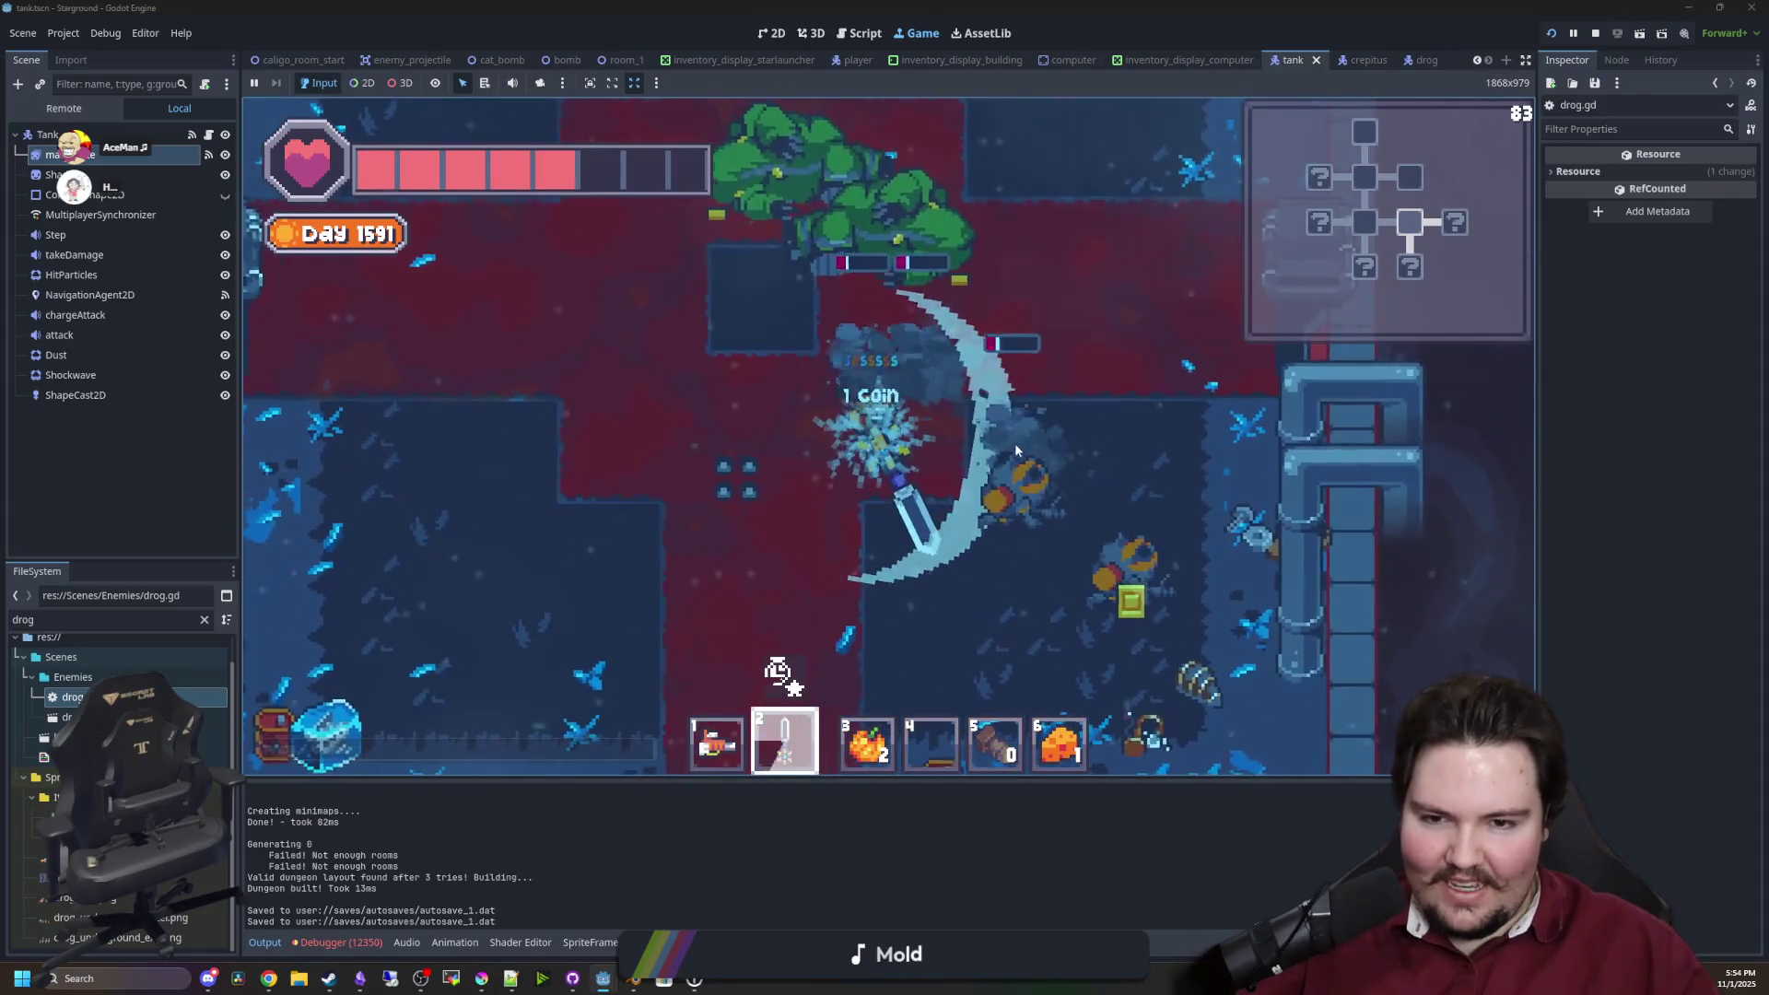
key(a)
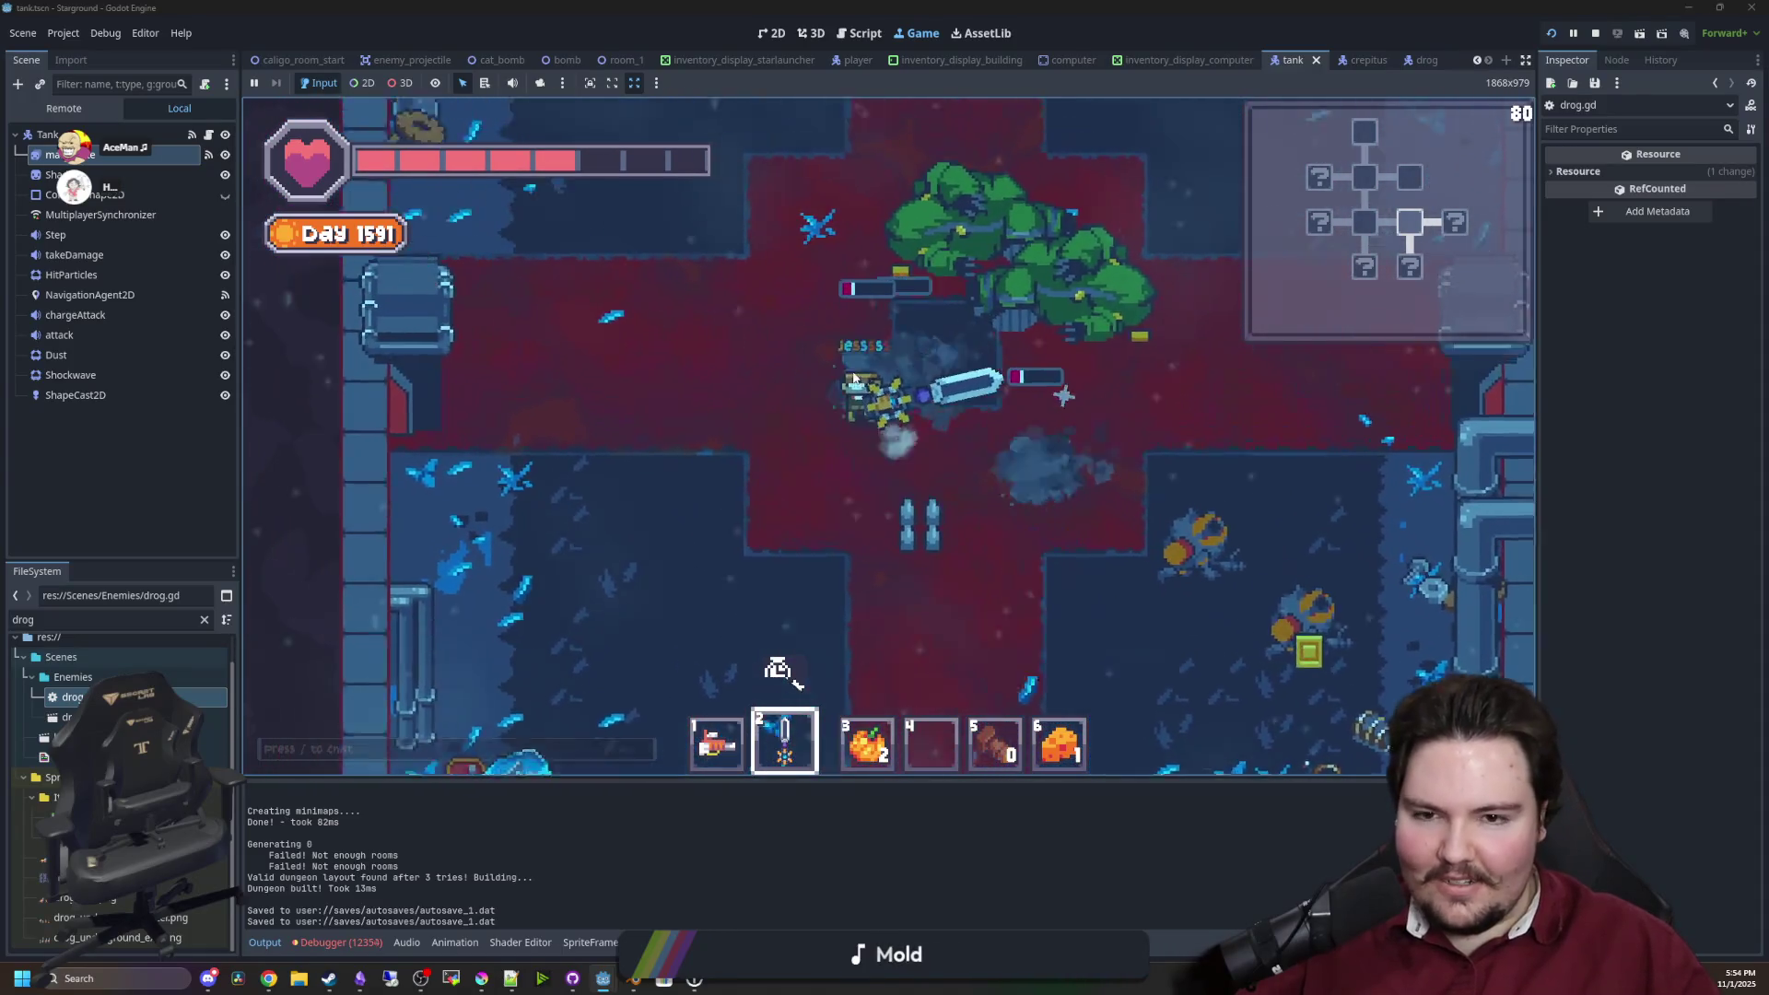
key(a)
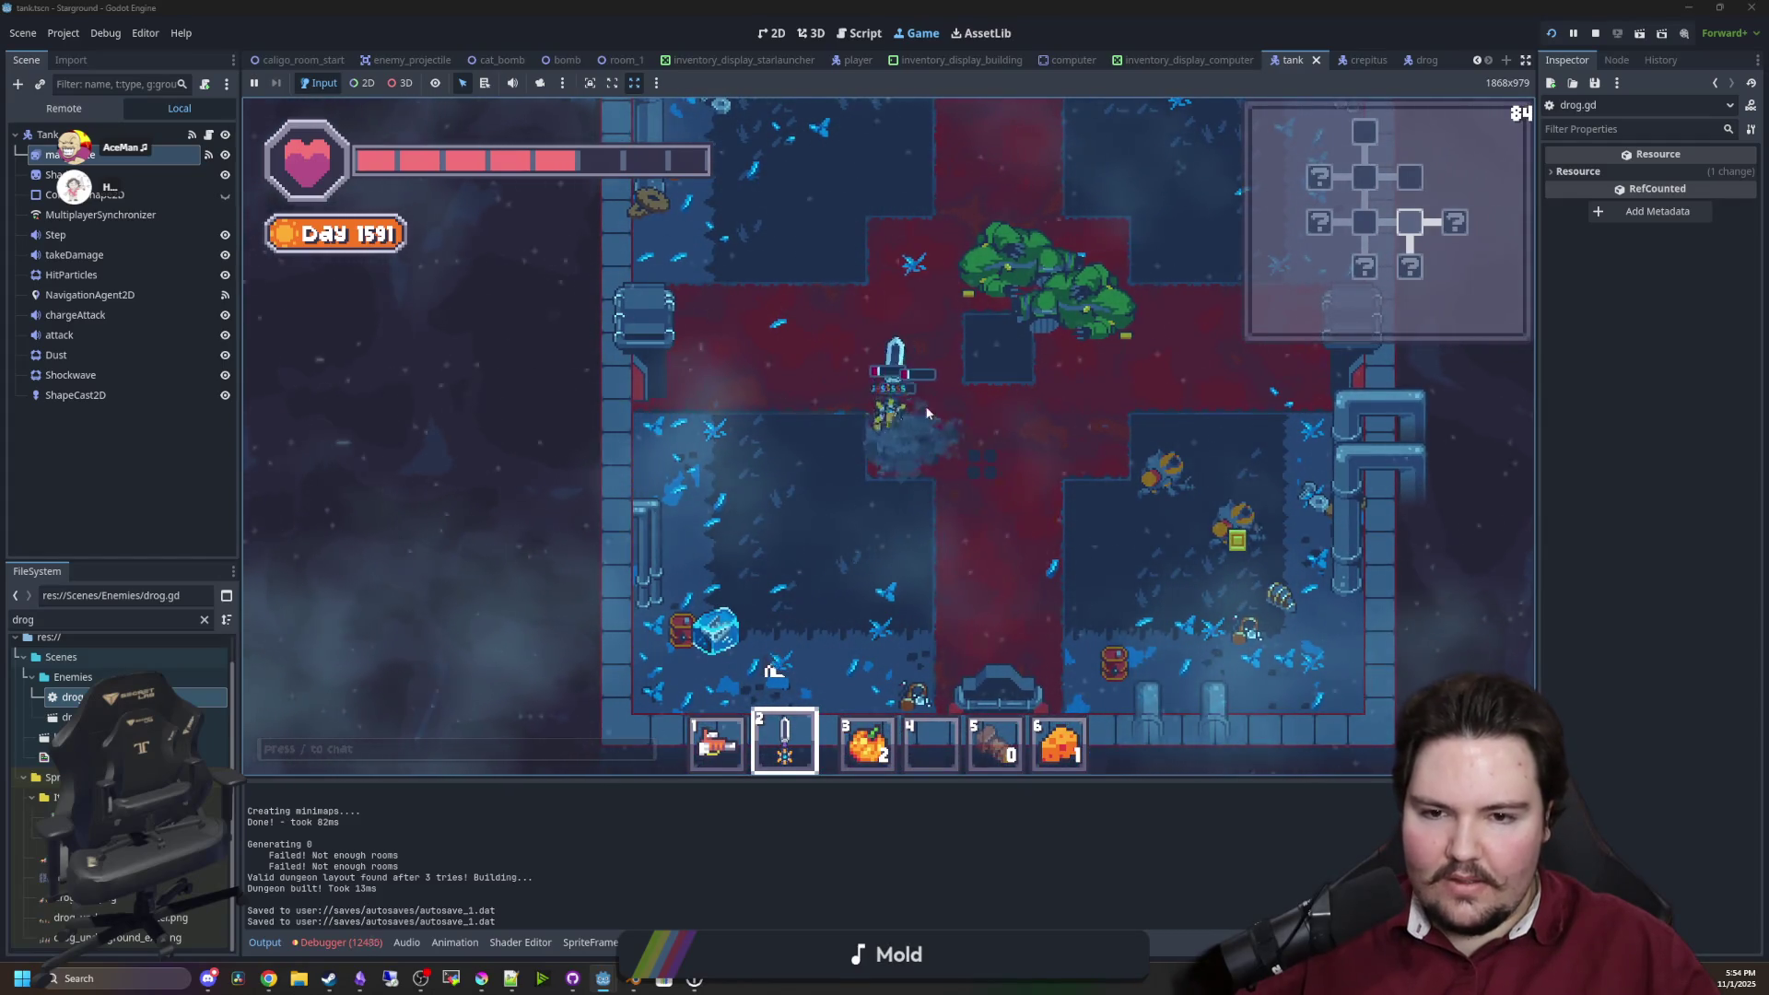
click(815, 454)
key(s)
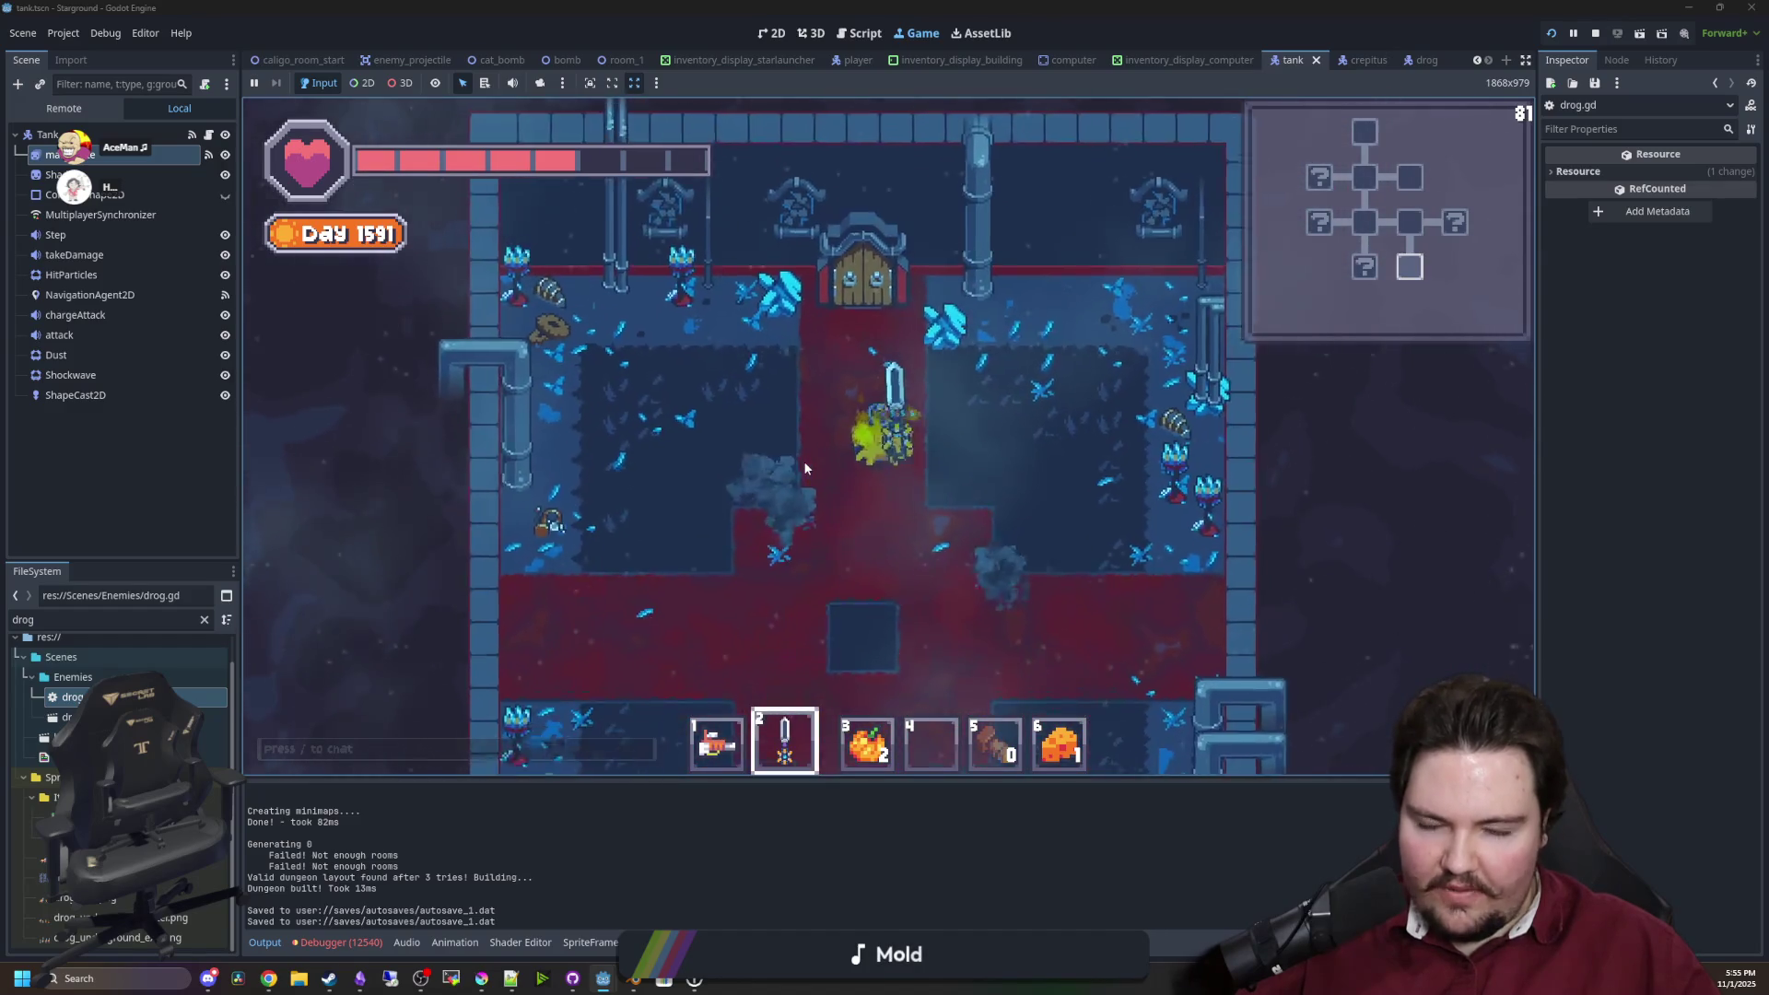
click(804, 468)
click(904, 298)
key(s)
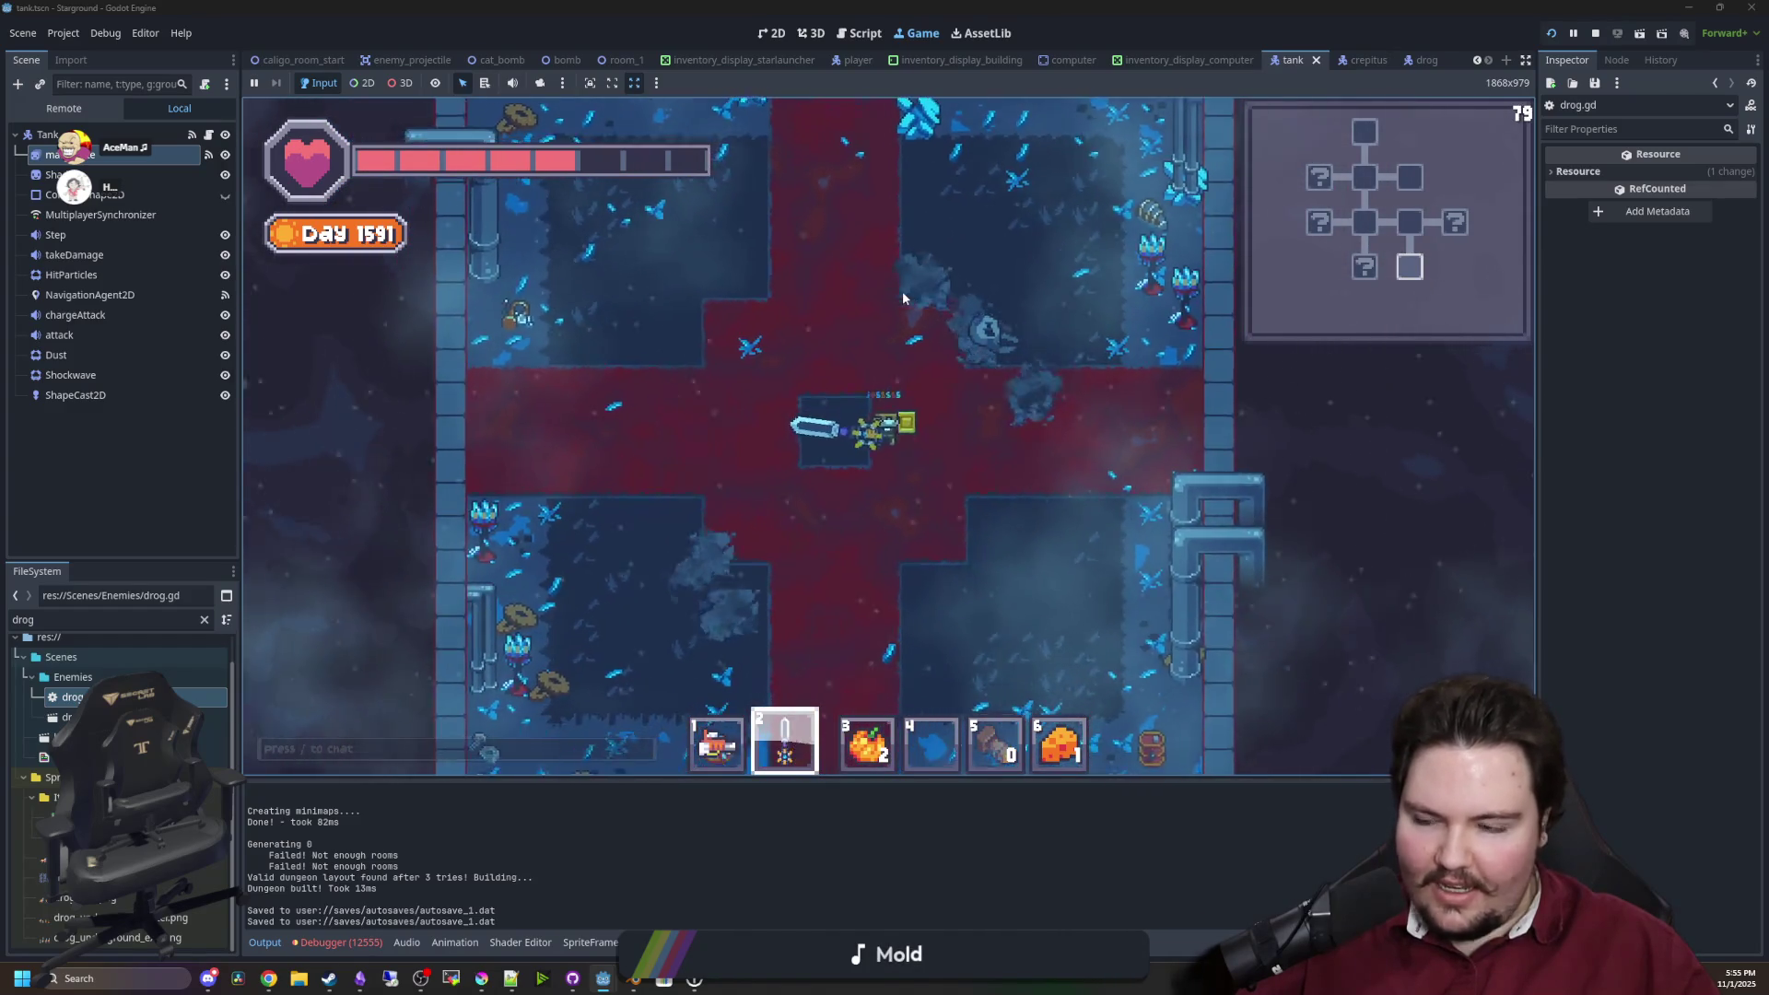
key(a)
key(s)
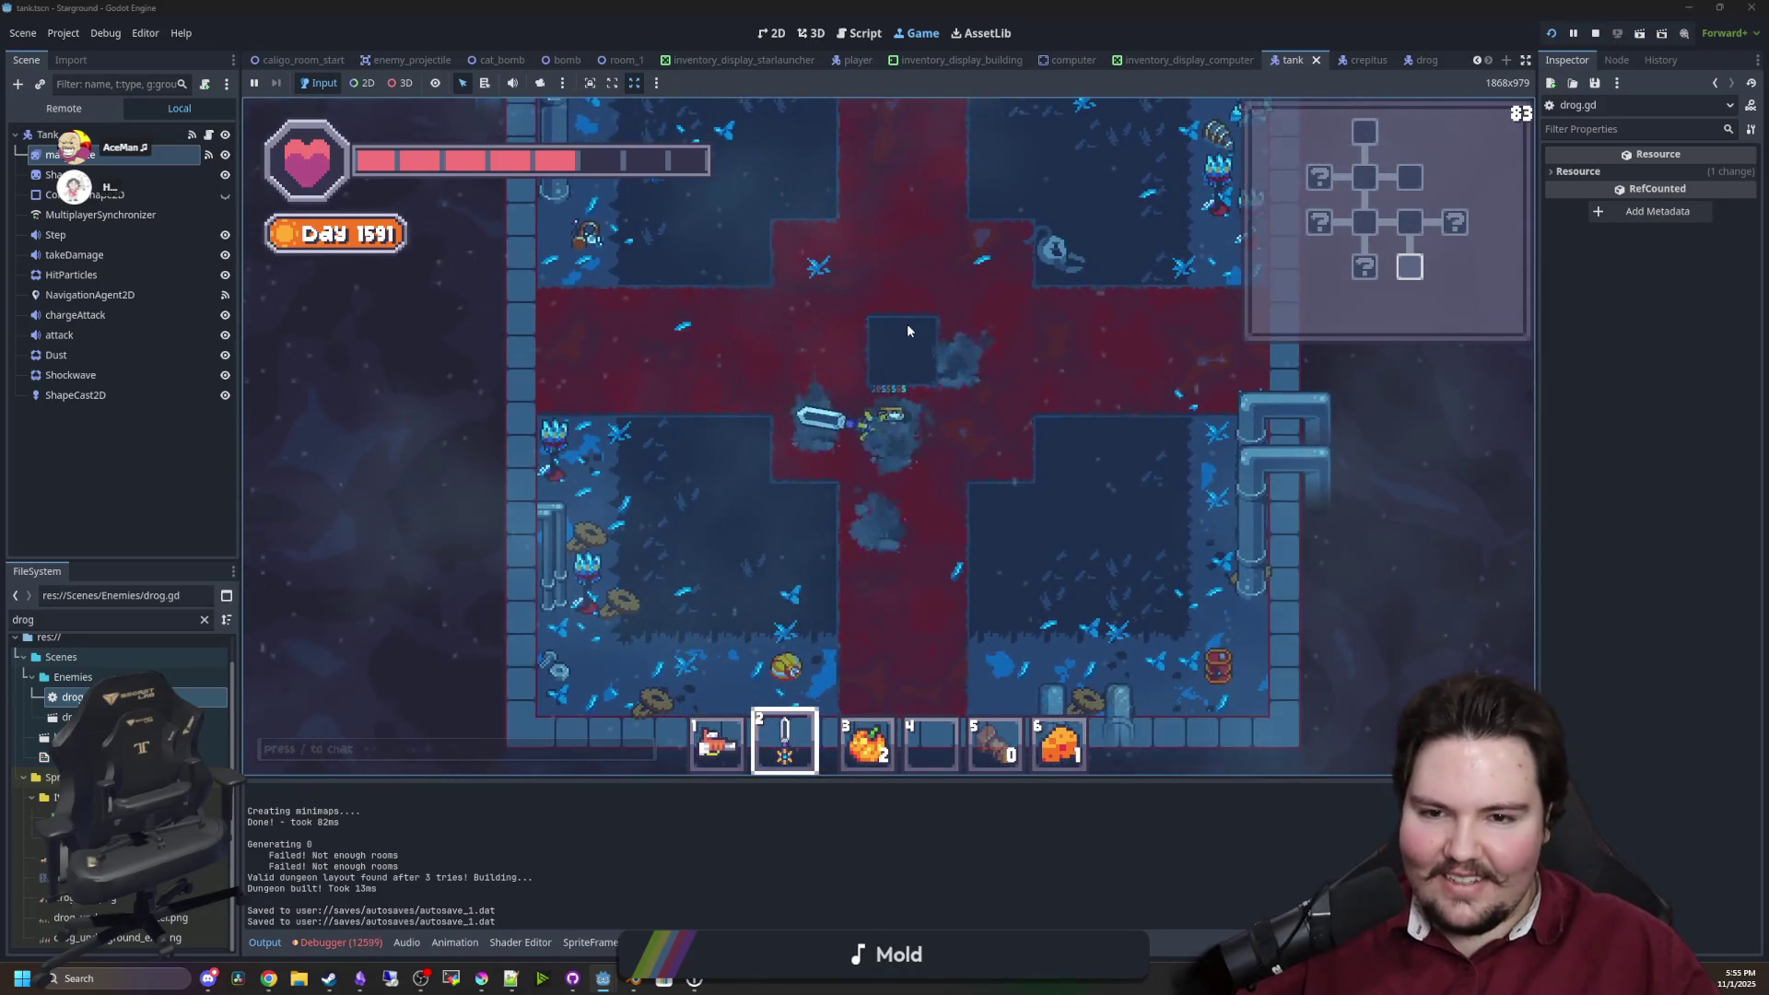
Step: Walk through the red corridor slashing emerging drogs until death, then respawn at the base
key(w)
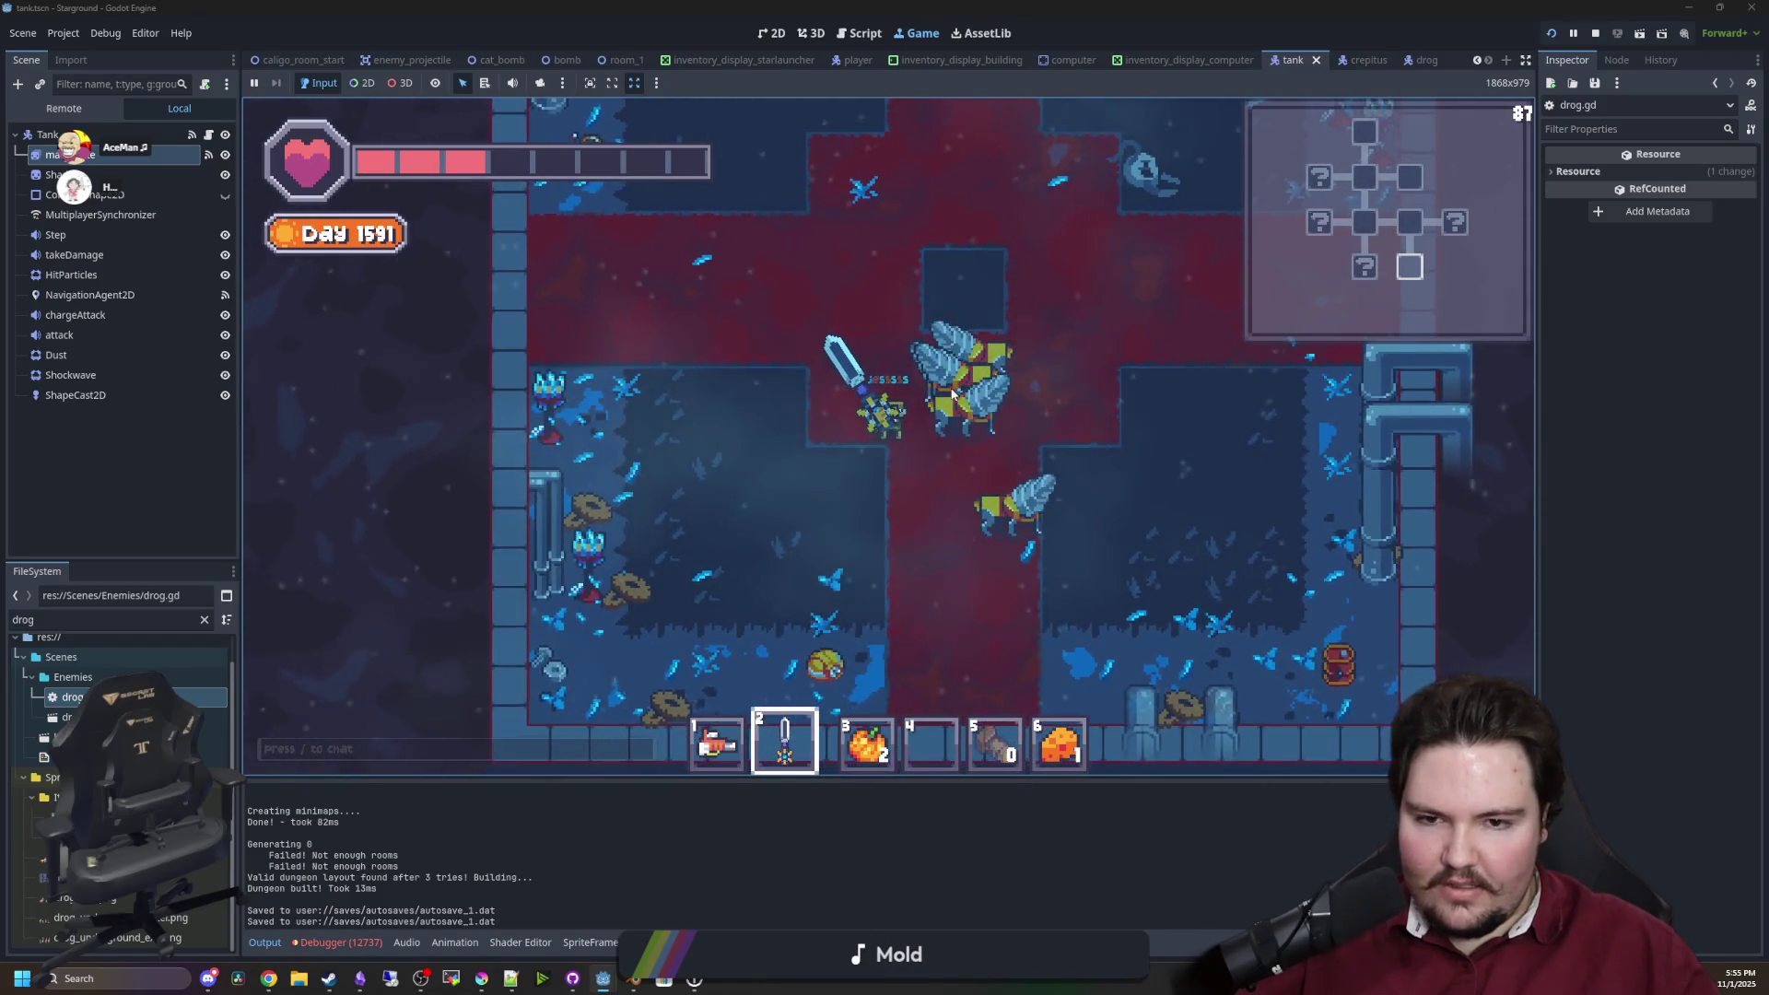
key(w)
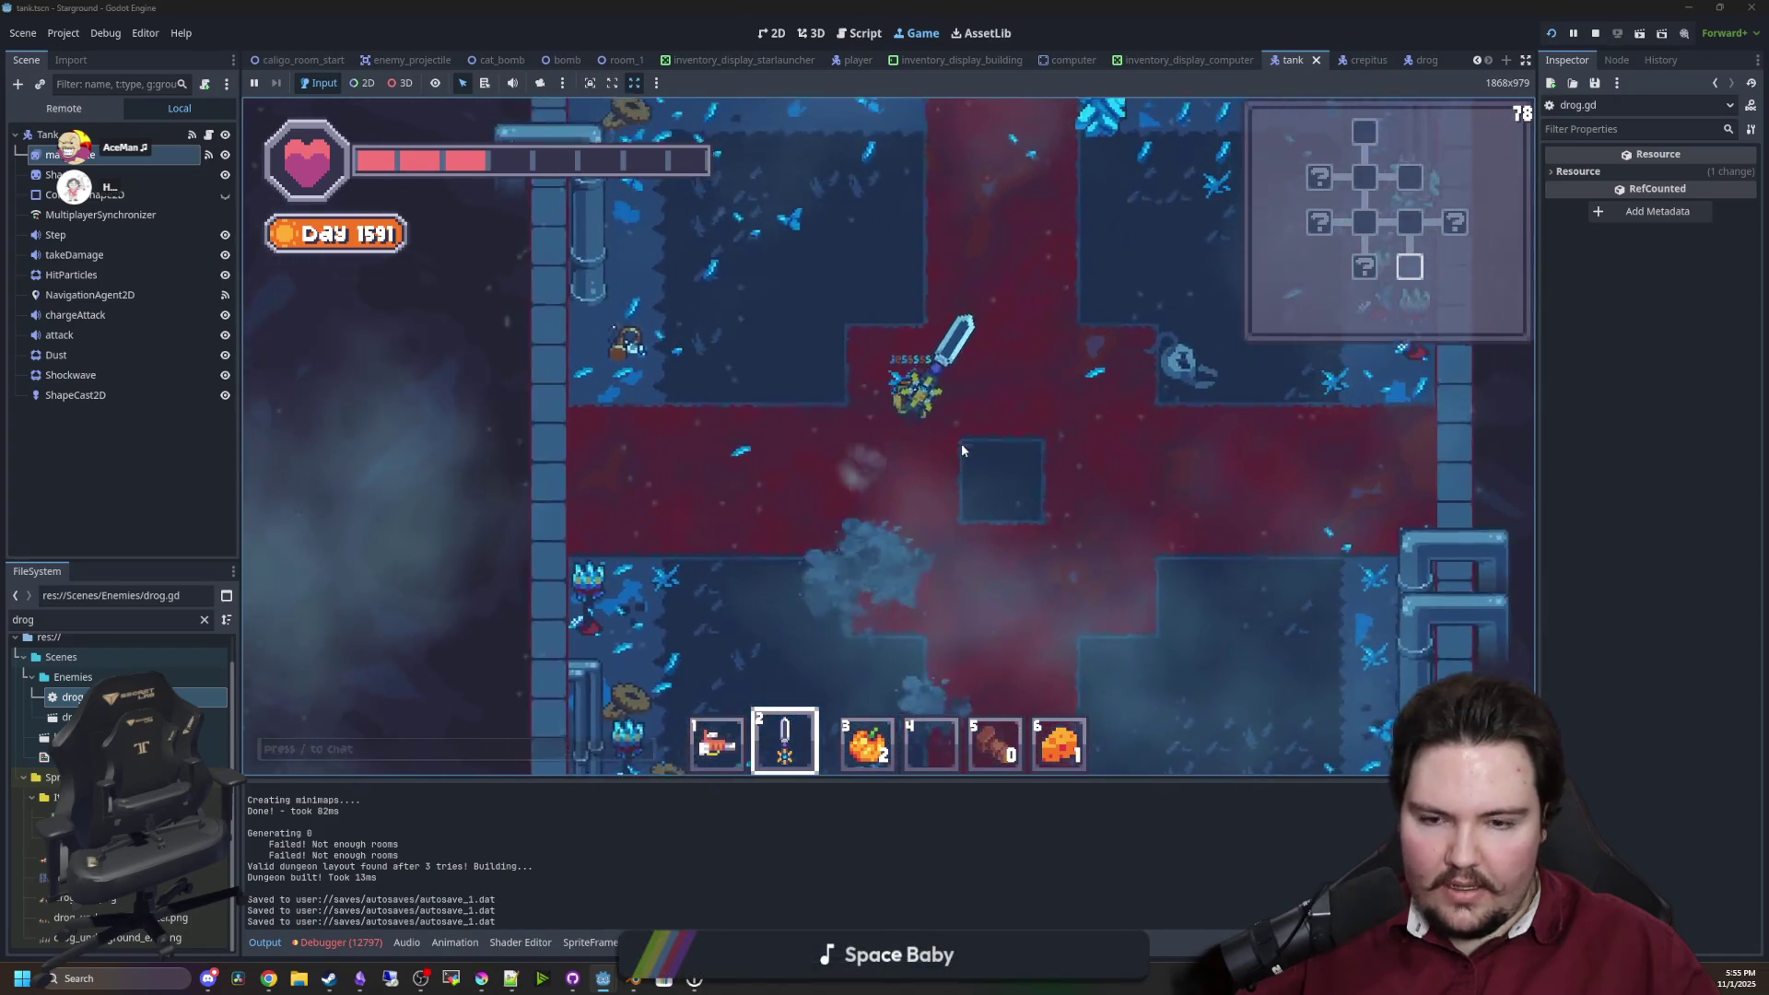
key(d)
key(s)
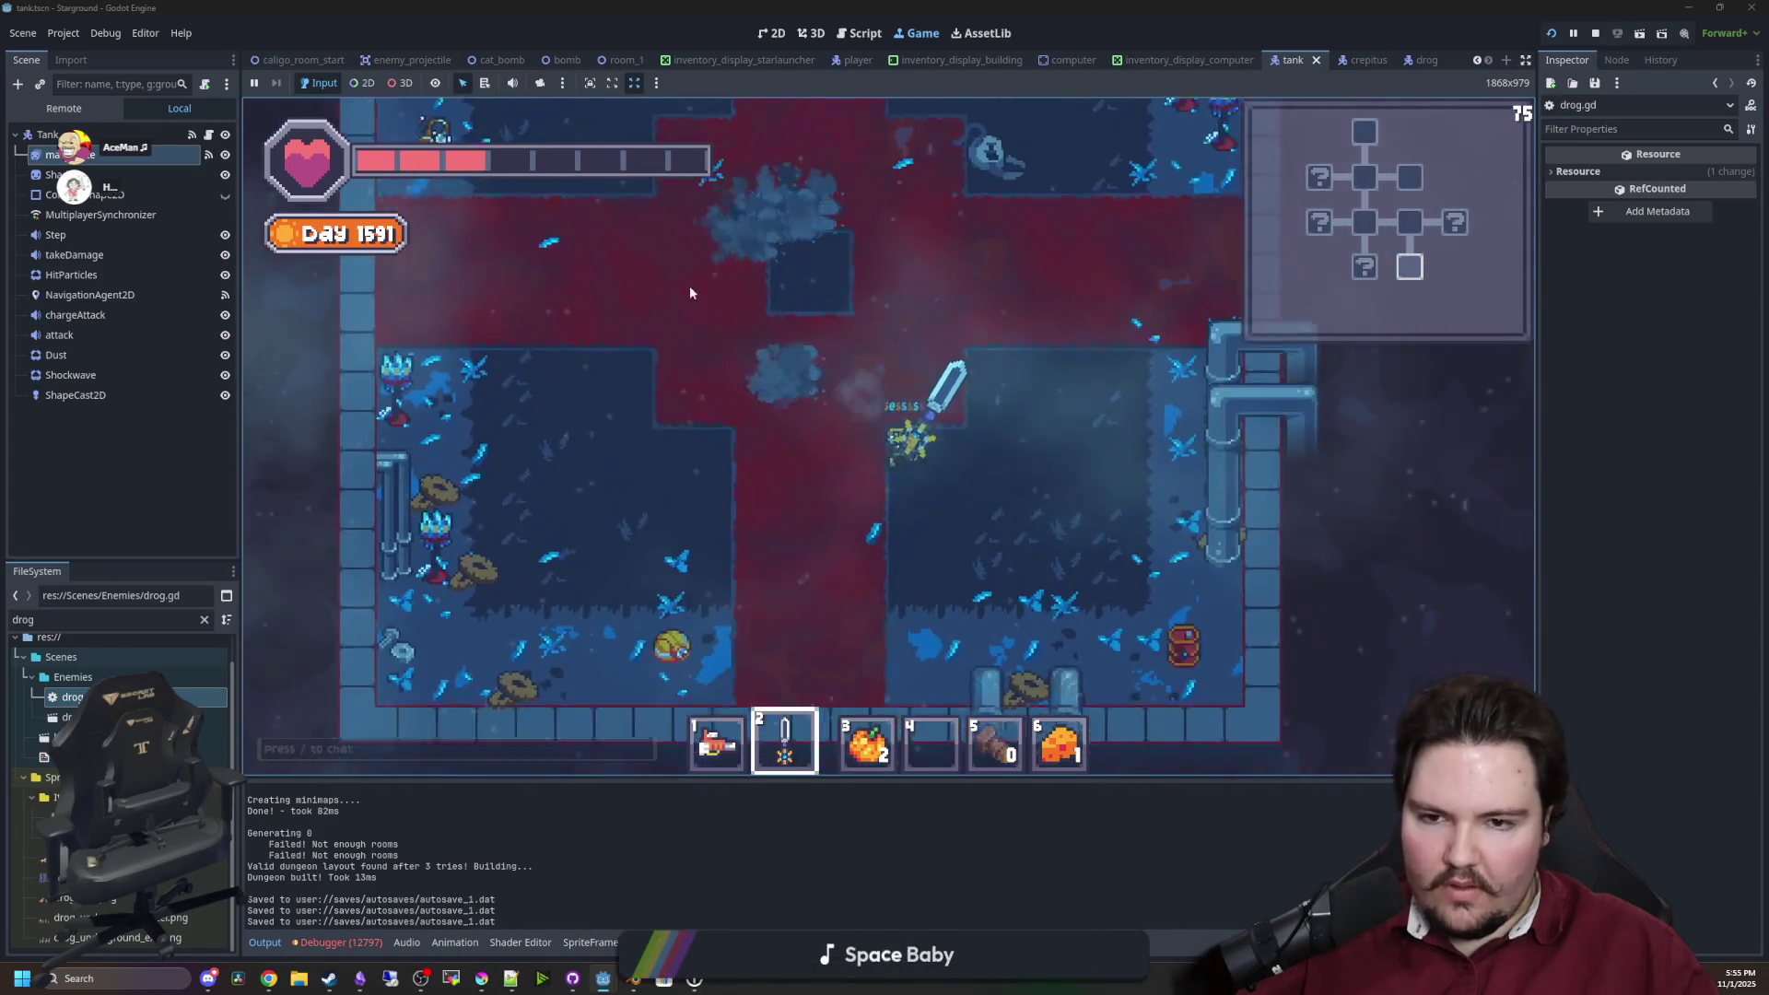
key(a)
key(s)
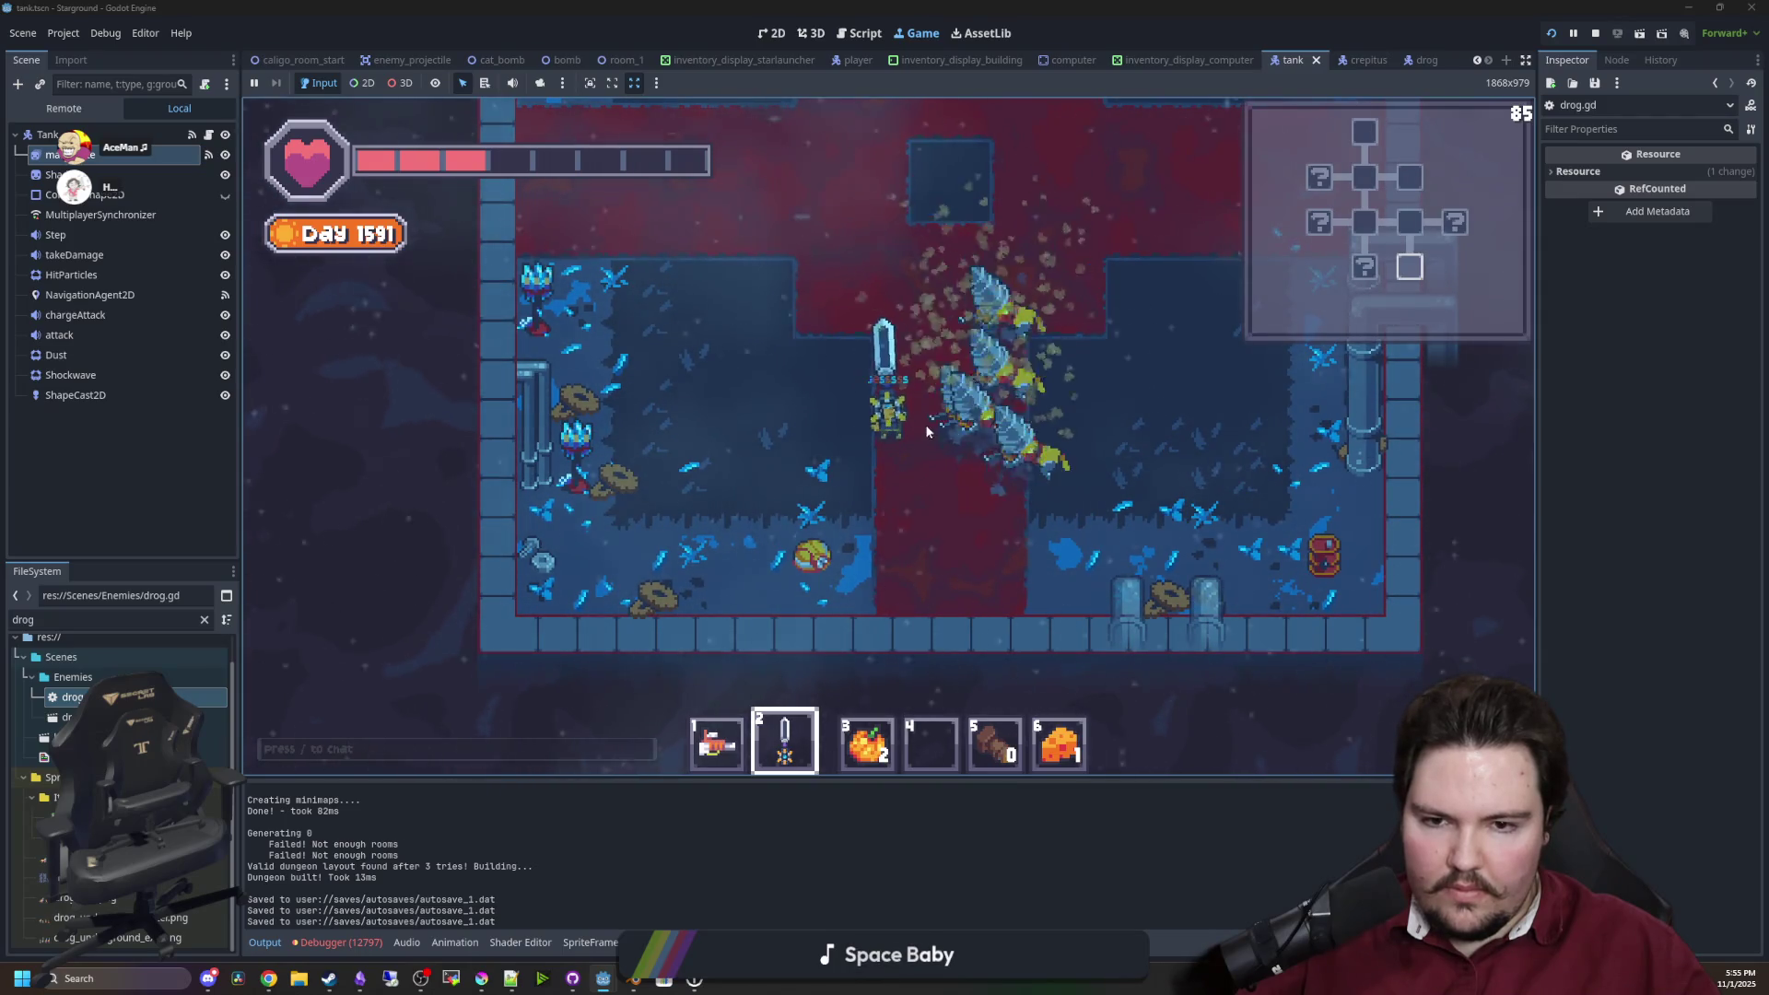
click(1013, 392)
click(1014, 388)
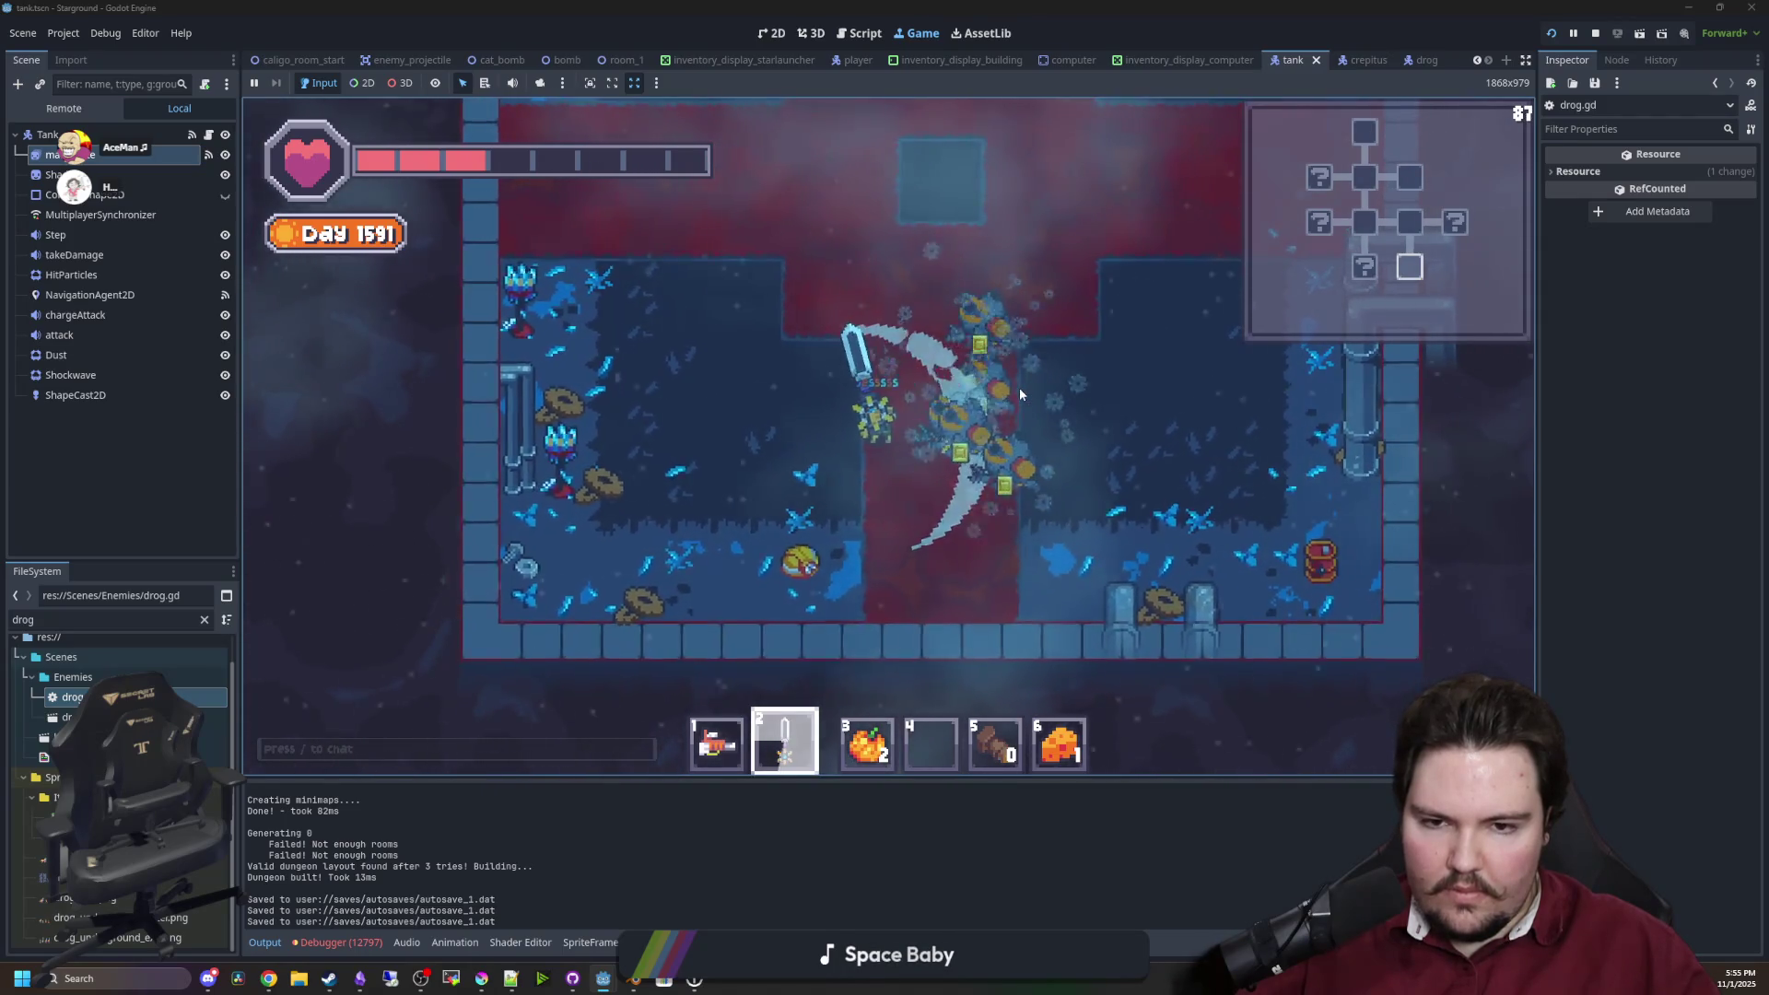
key(w)
key(w)
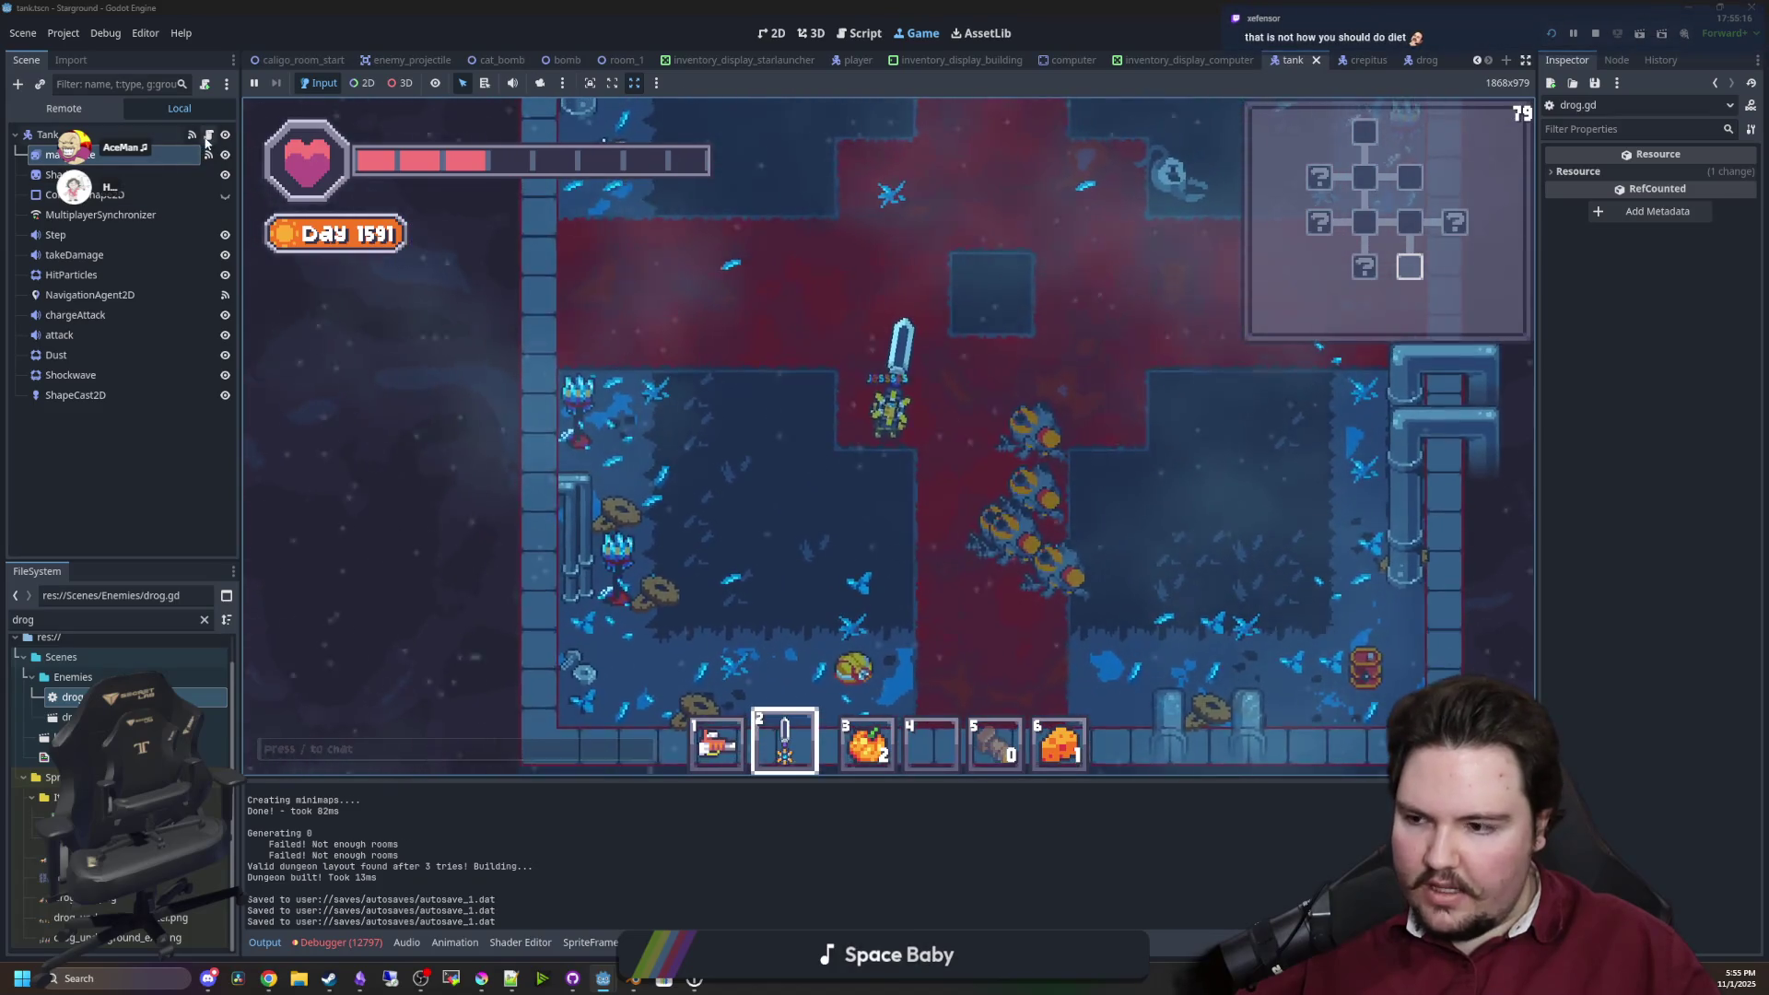
key(w)
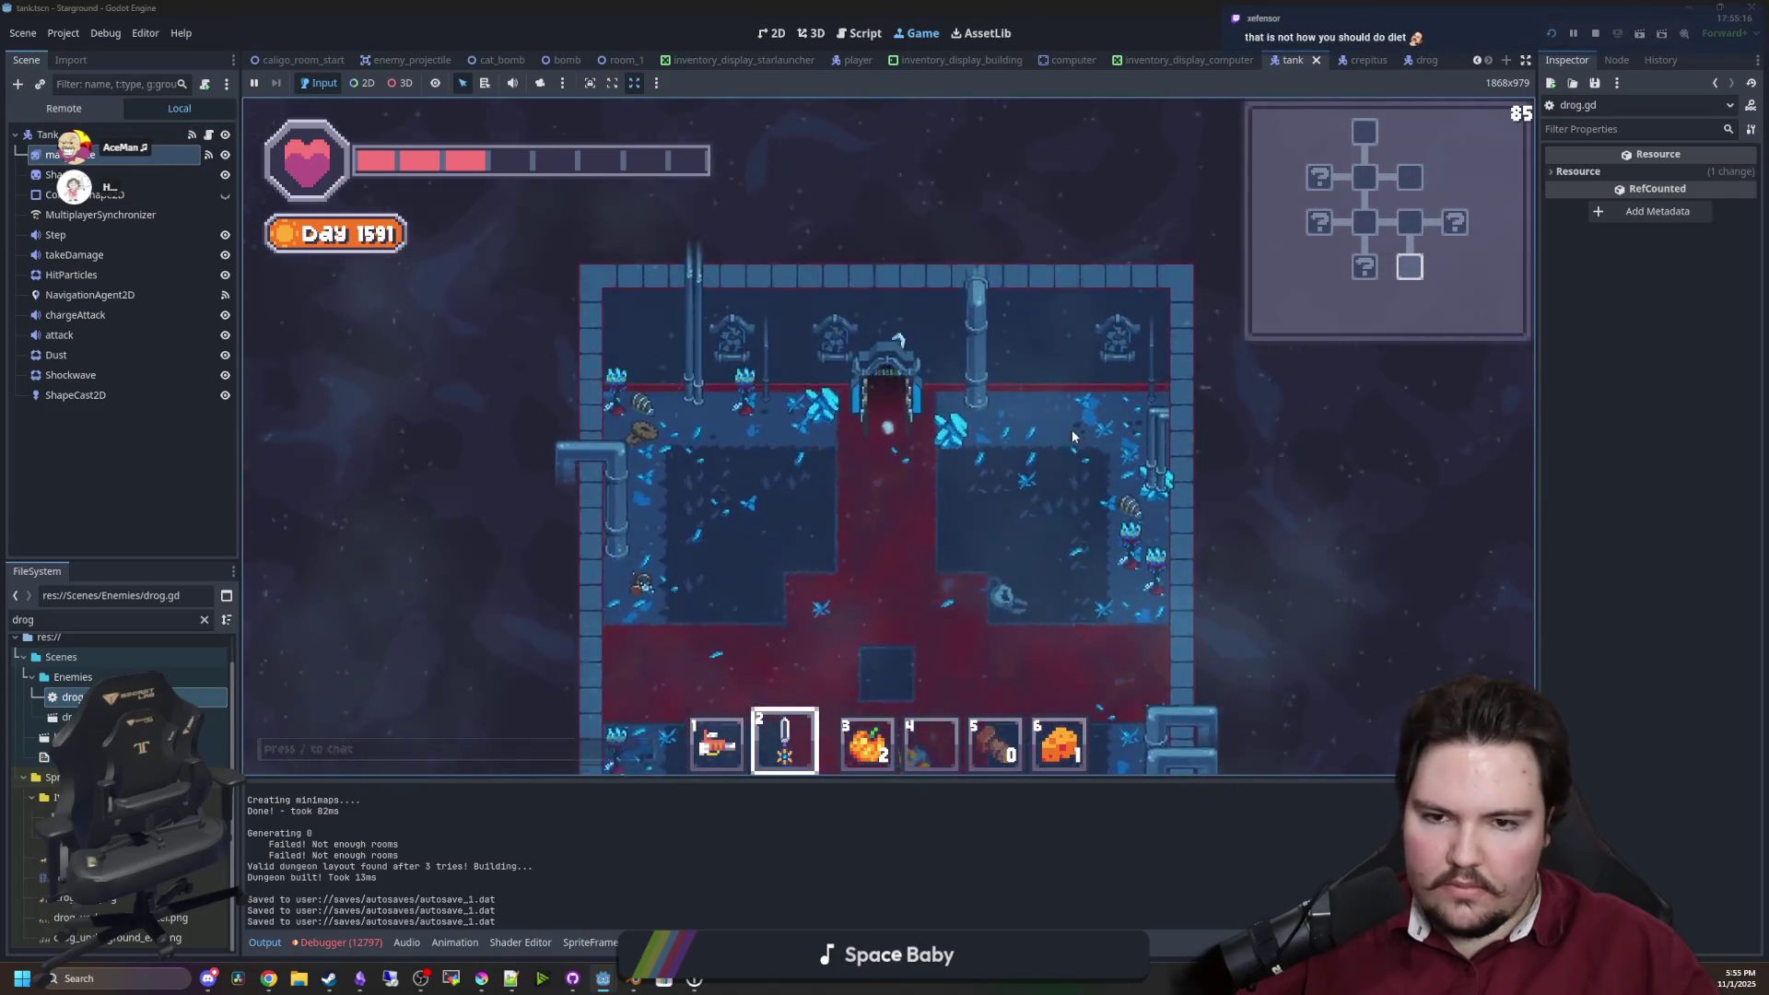
key(a)
key(d)
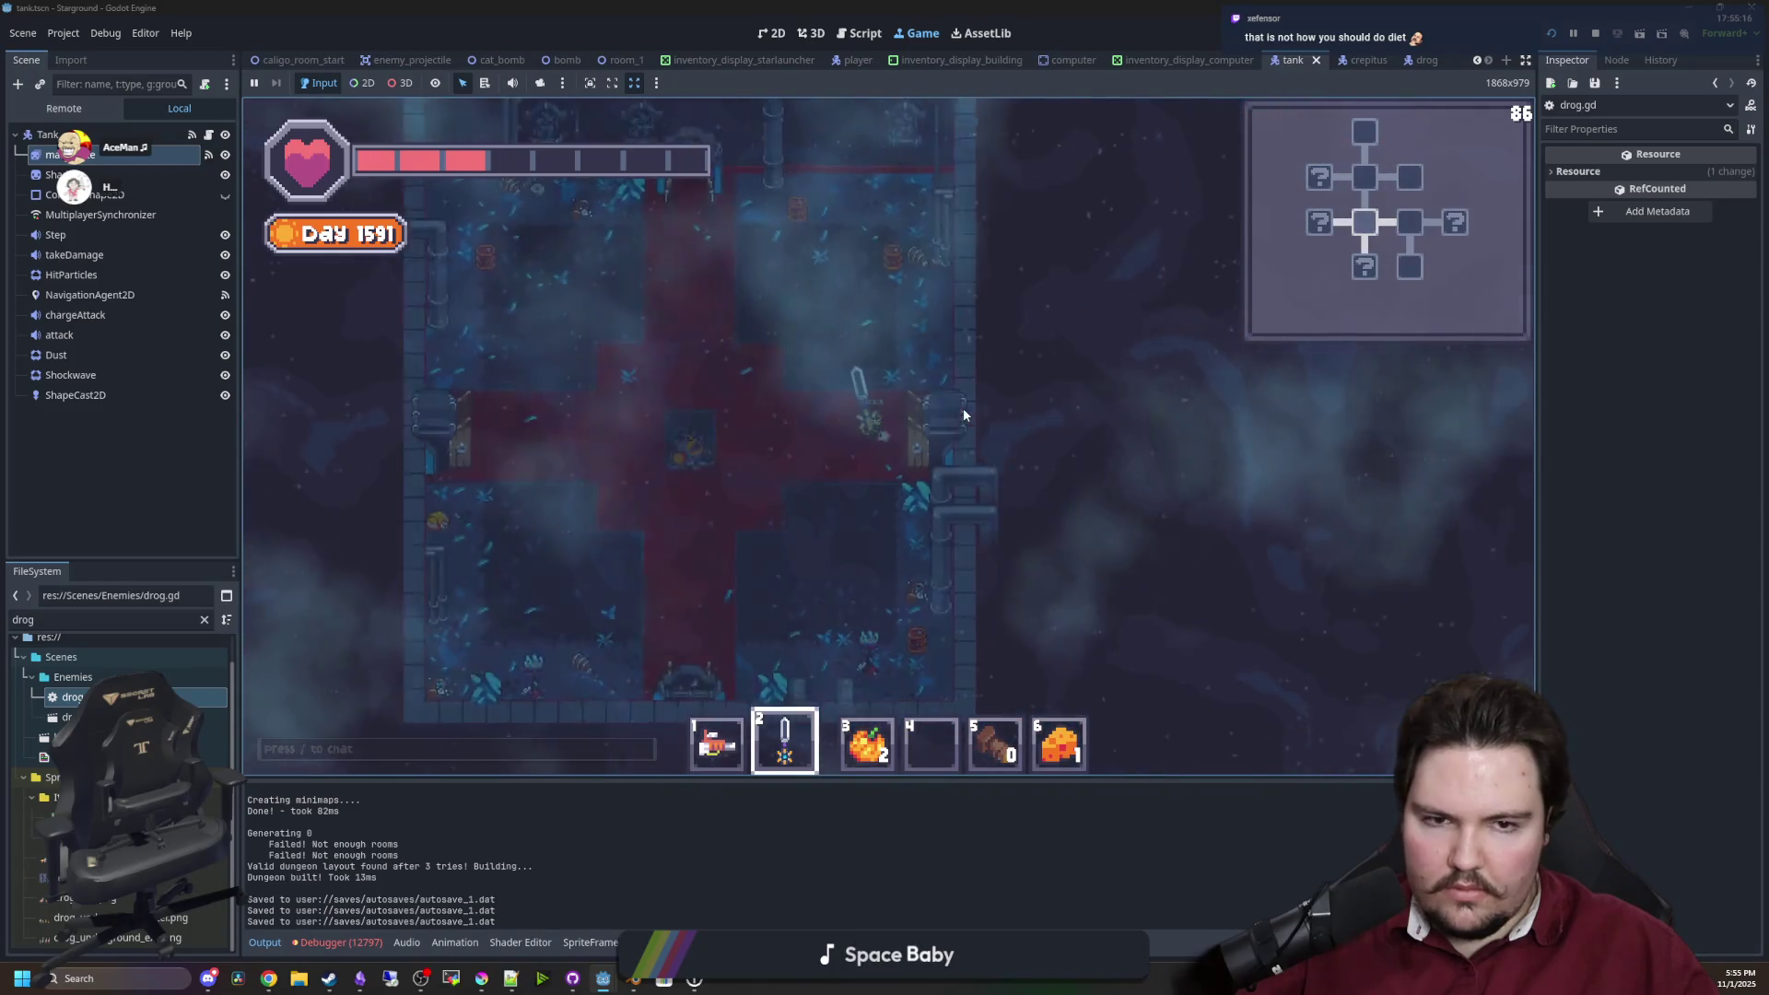
key(s)
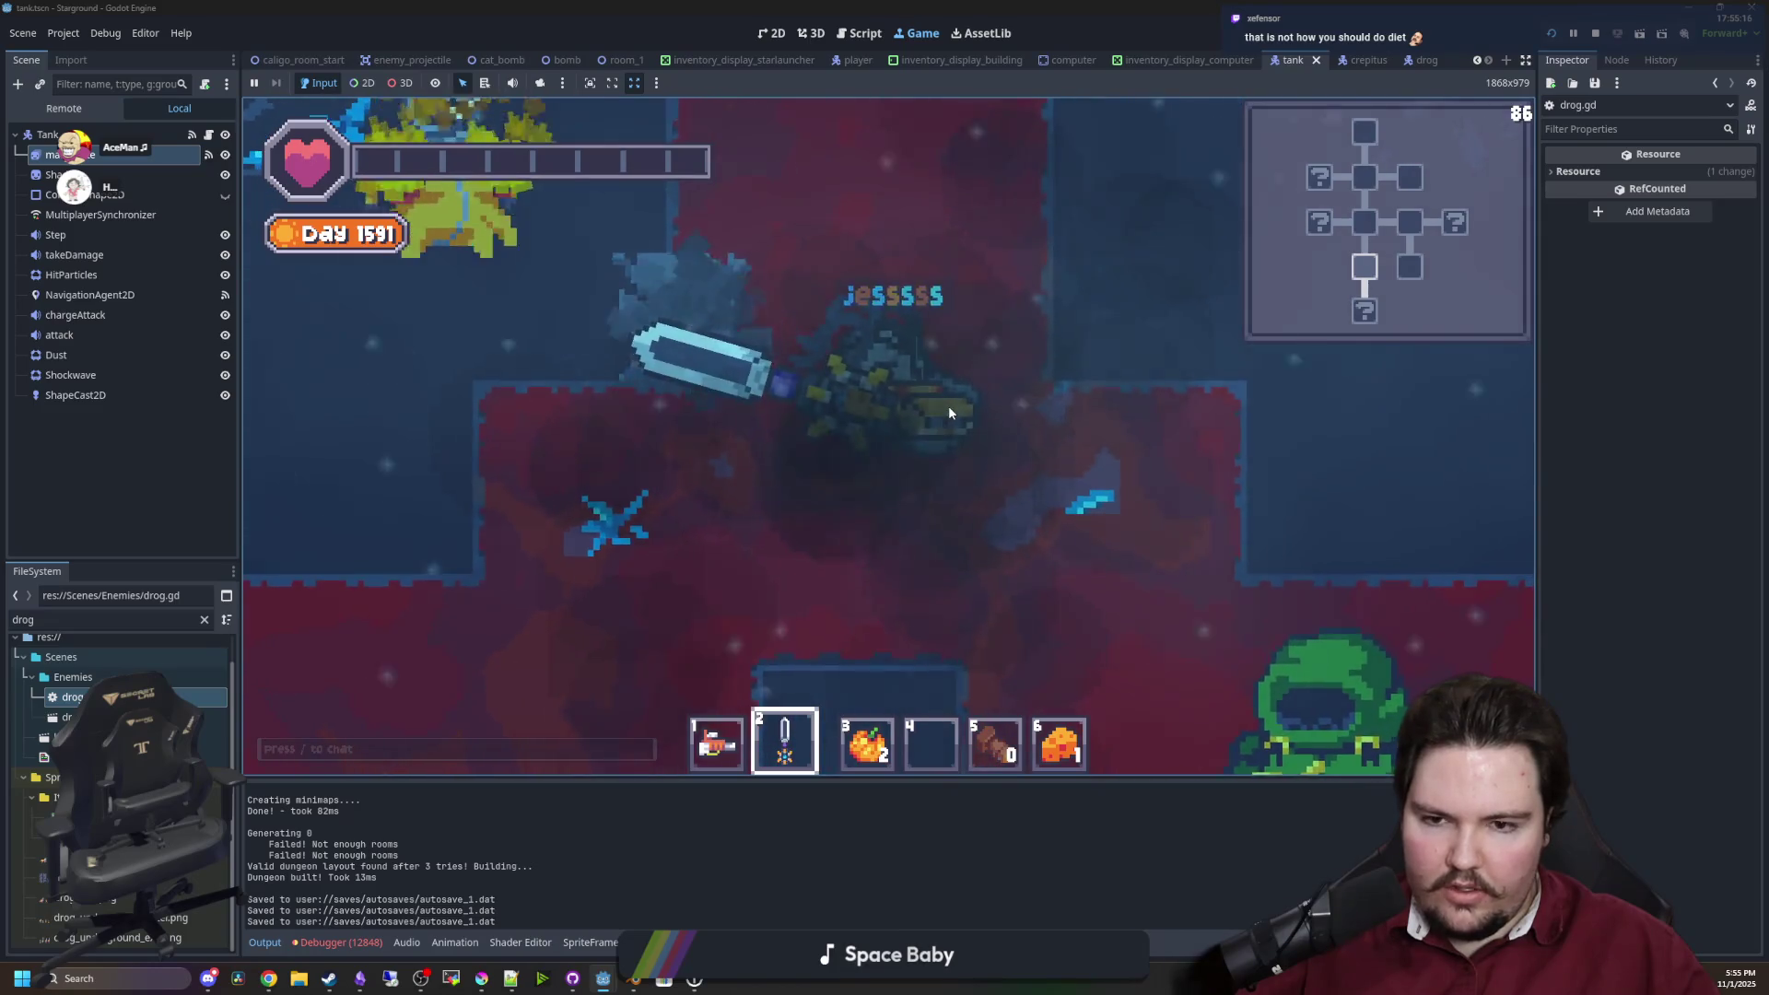
click(908, 512)
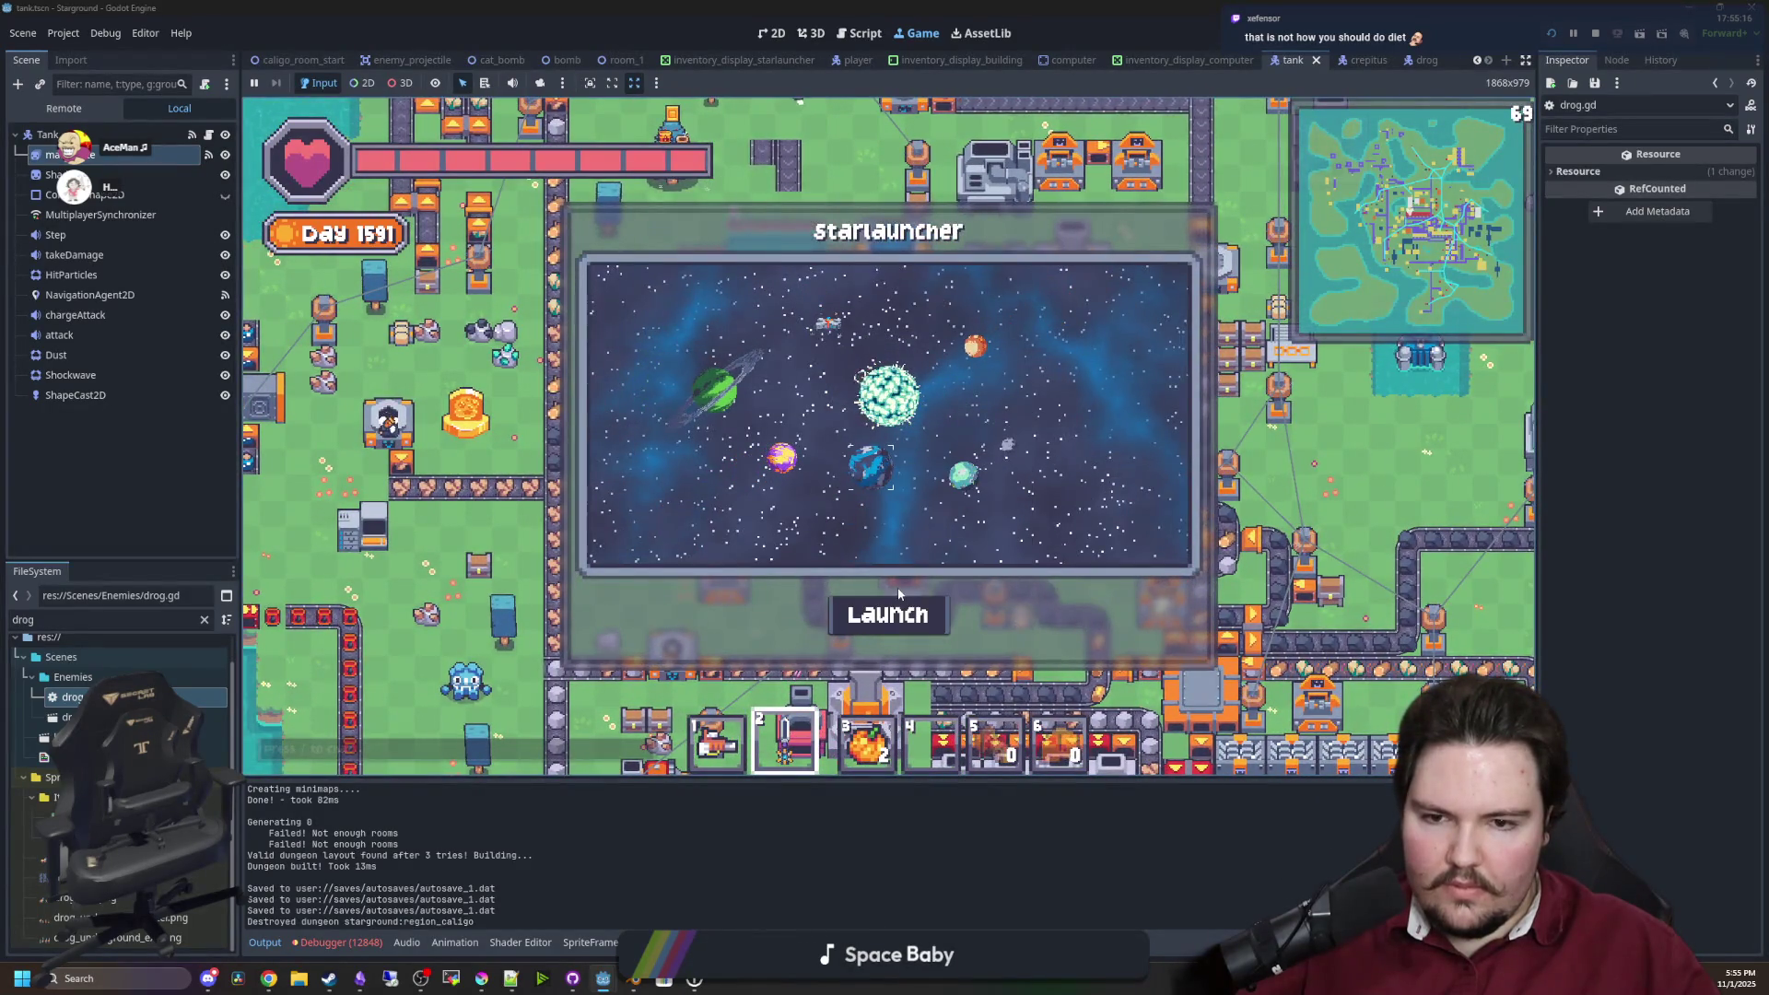
Step: Leave the Starlauncher, attack the green Drog, walk down the red corridor, then stop the game
key(w)
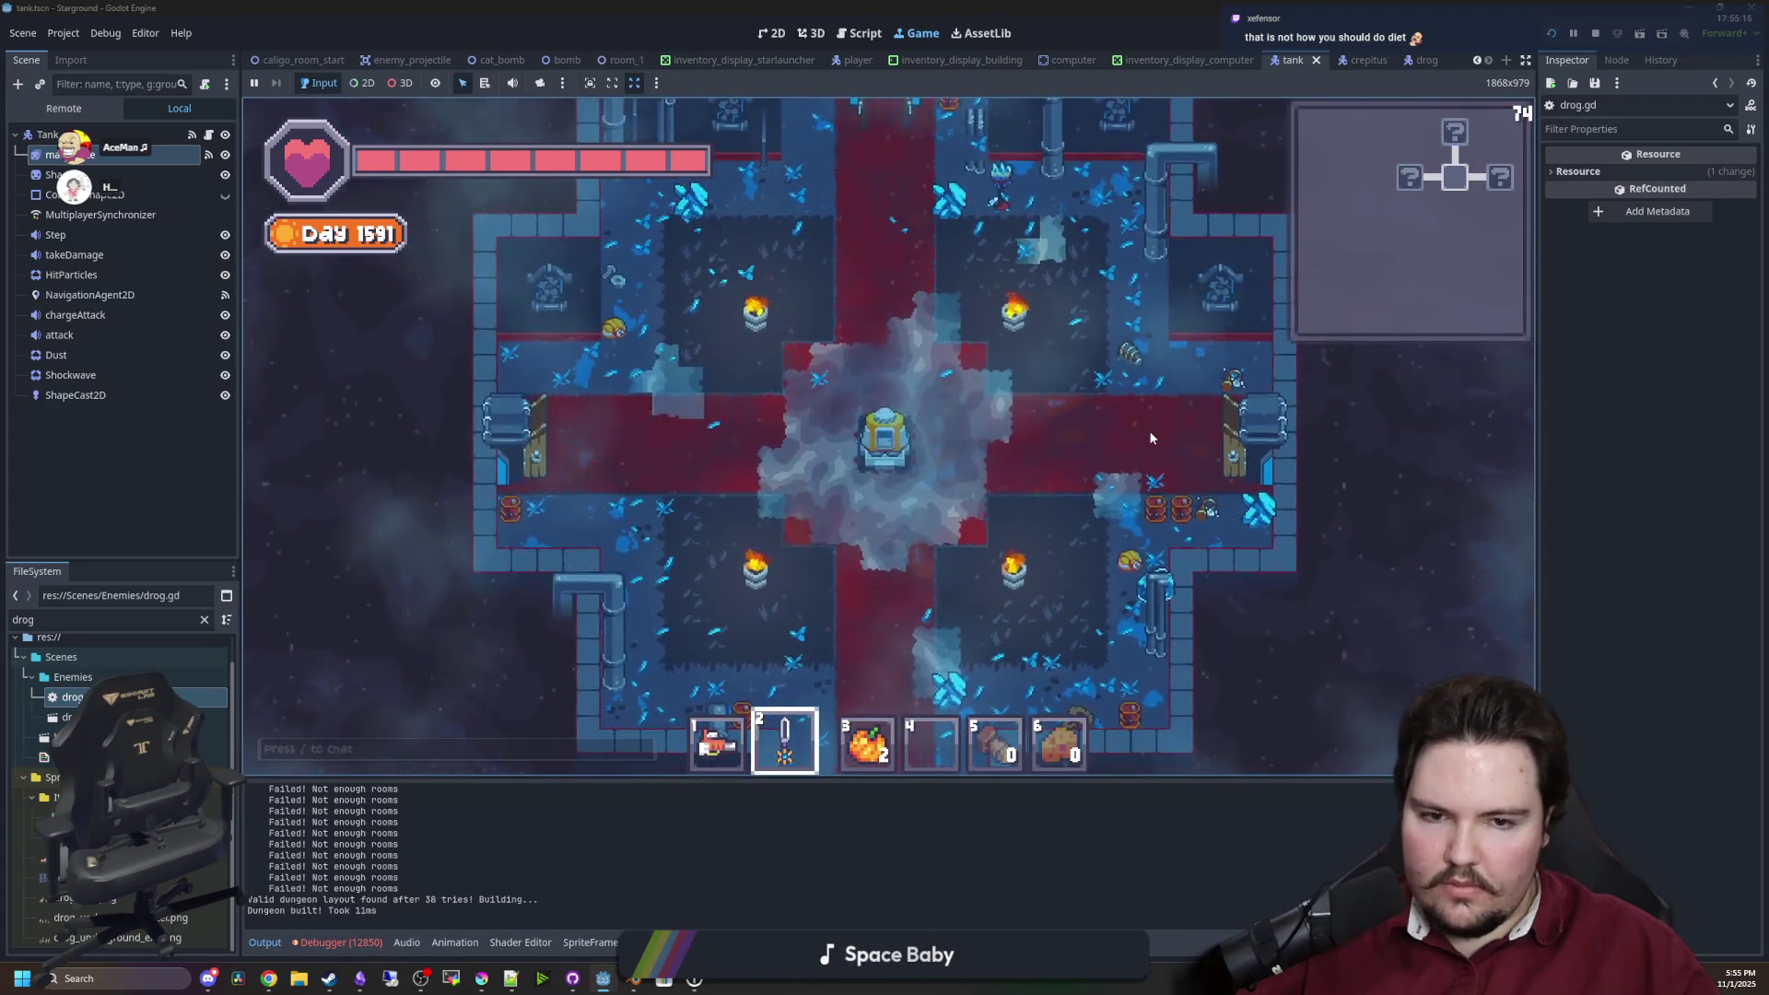
key(d)
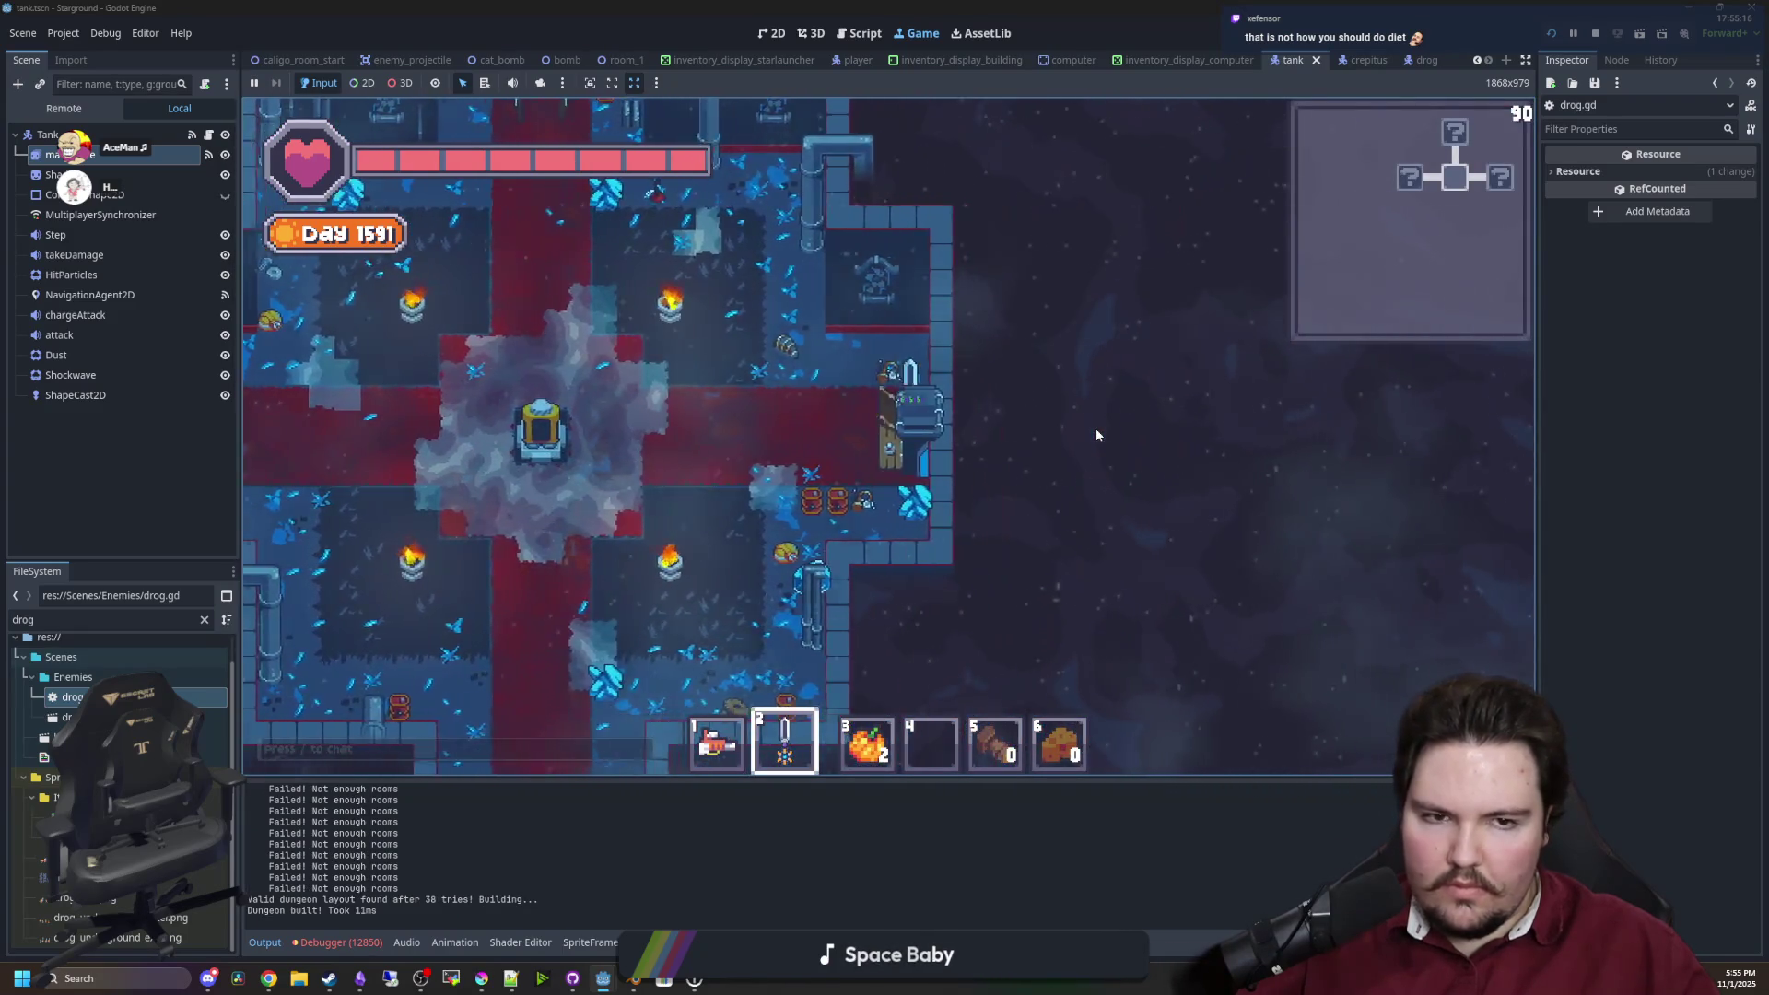
key(d)
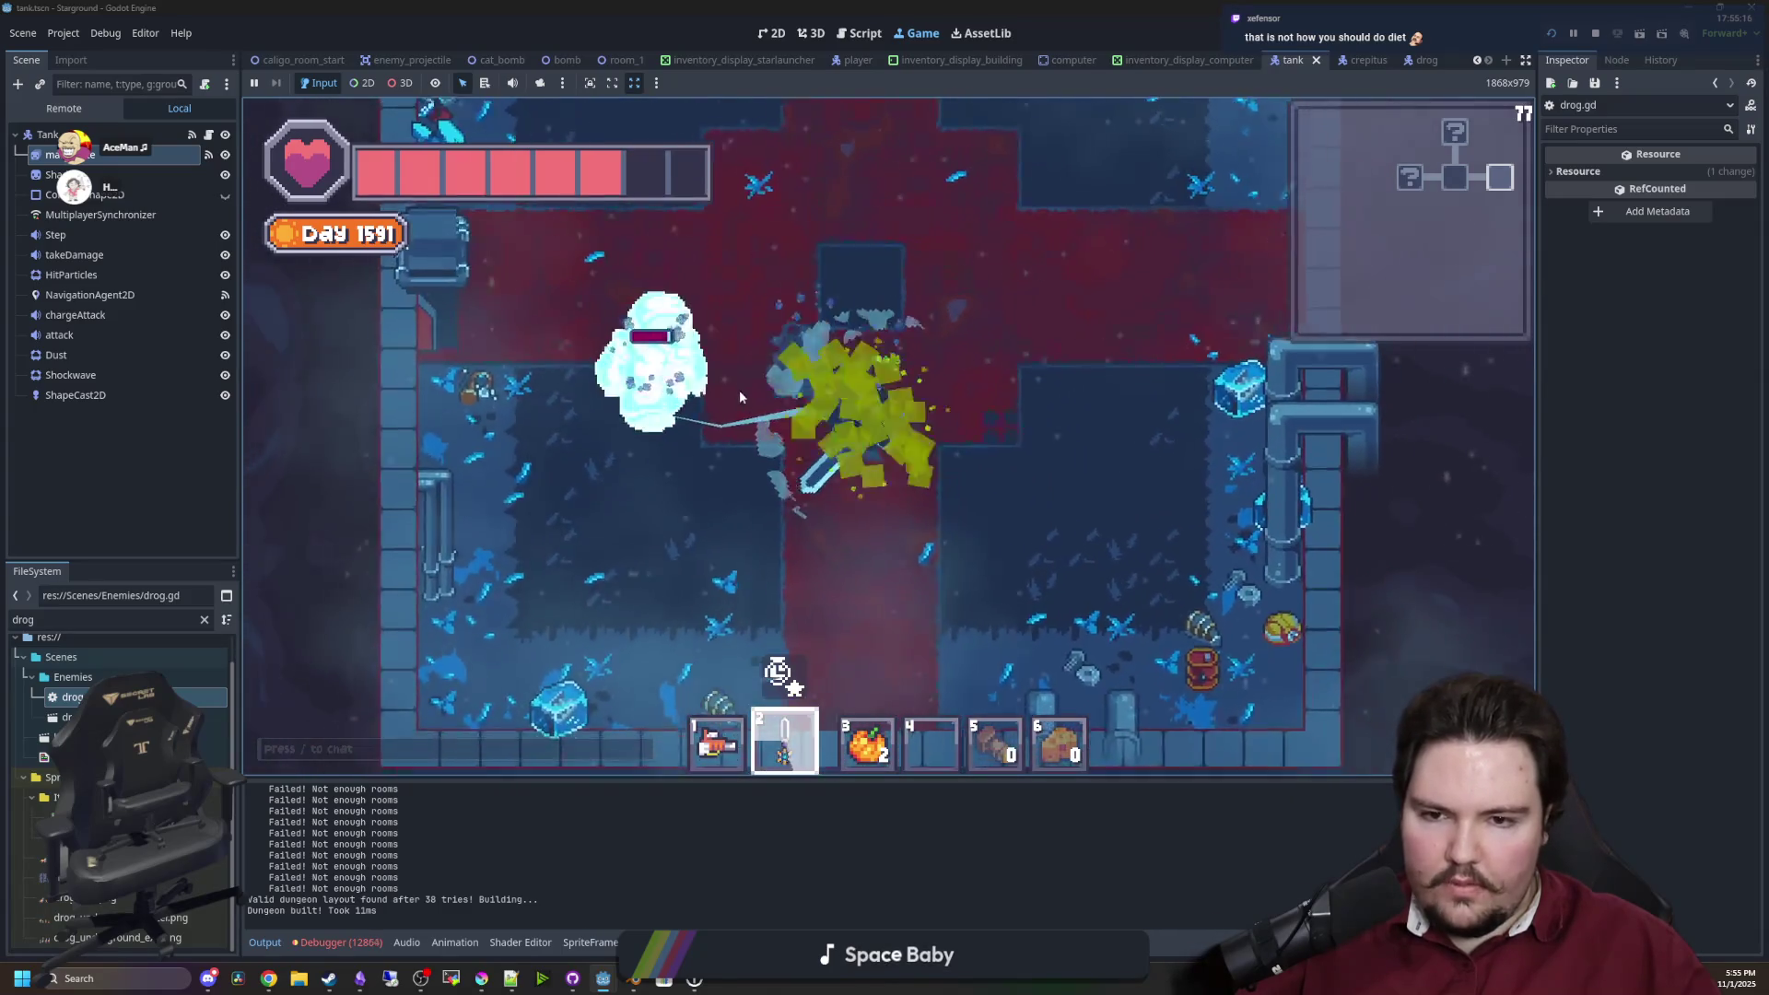
click(739, 389)
key(w)
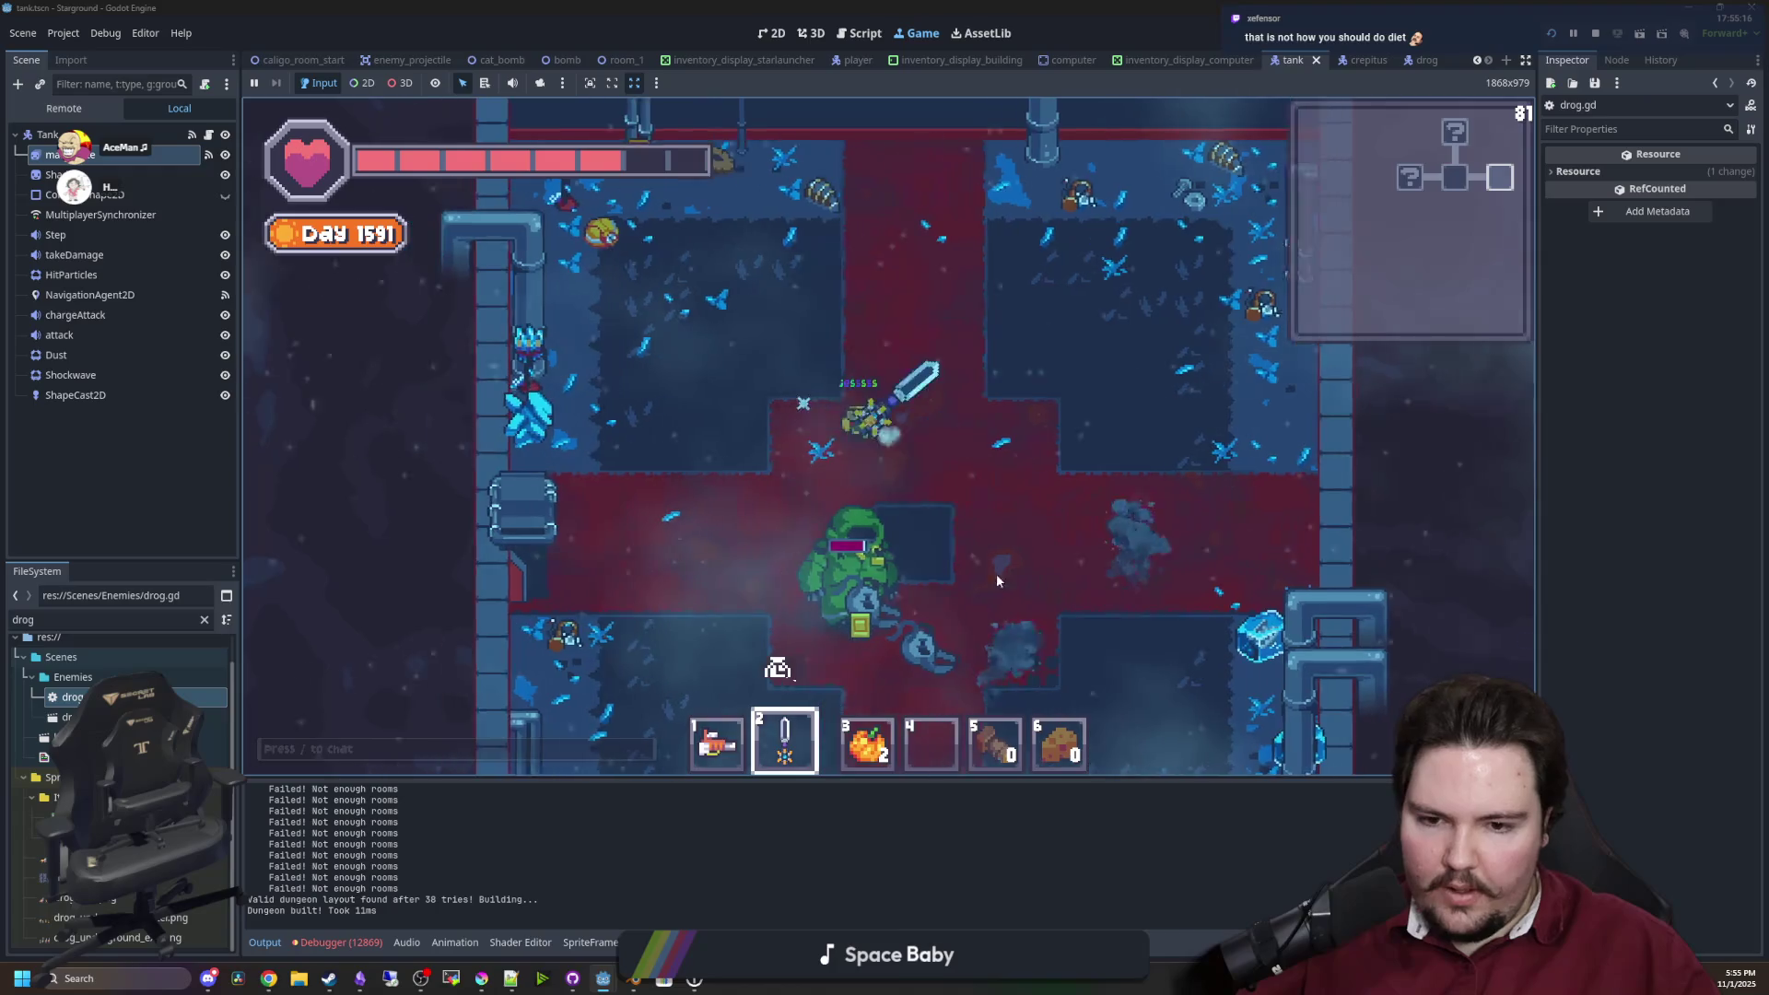
key(s)
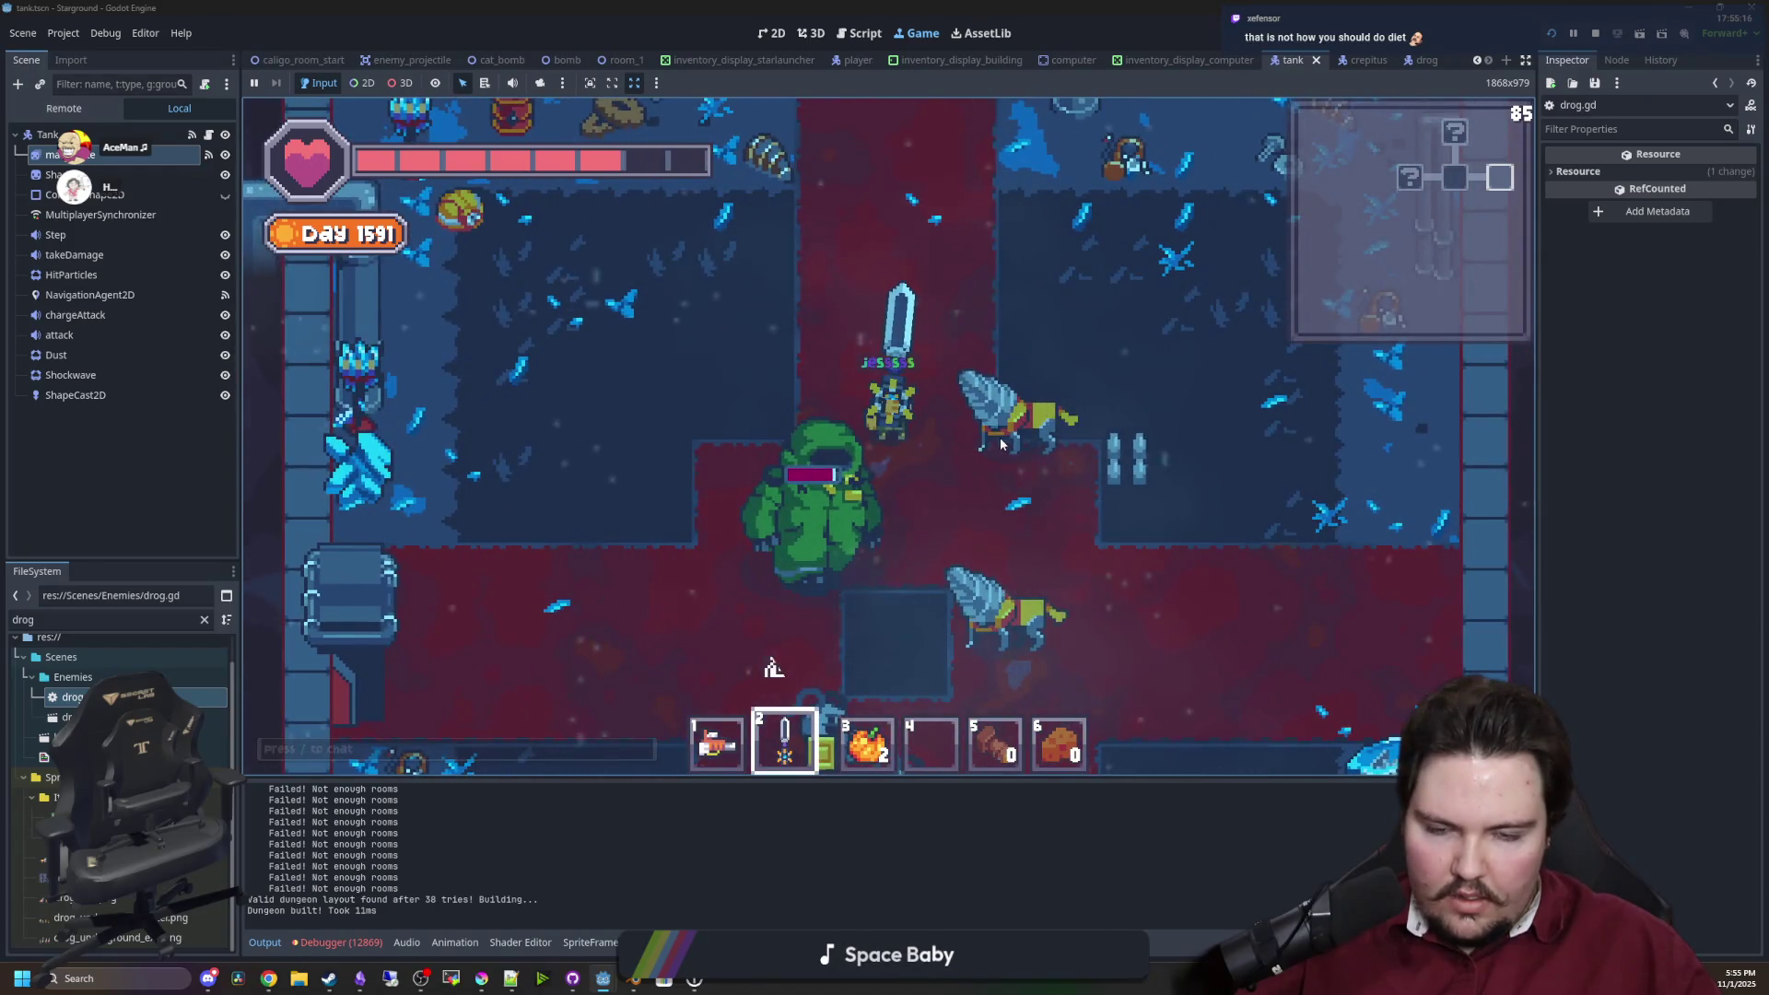
key(d)
key(s)
key(a)
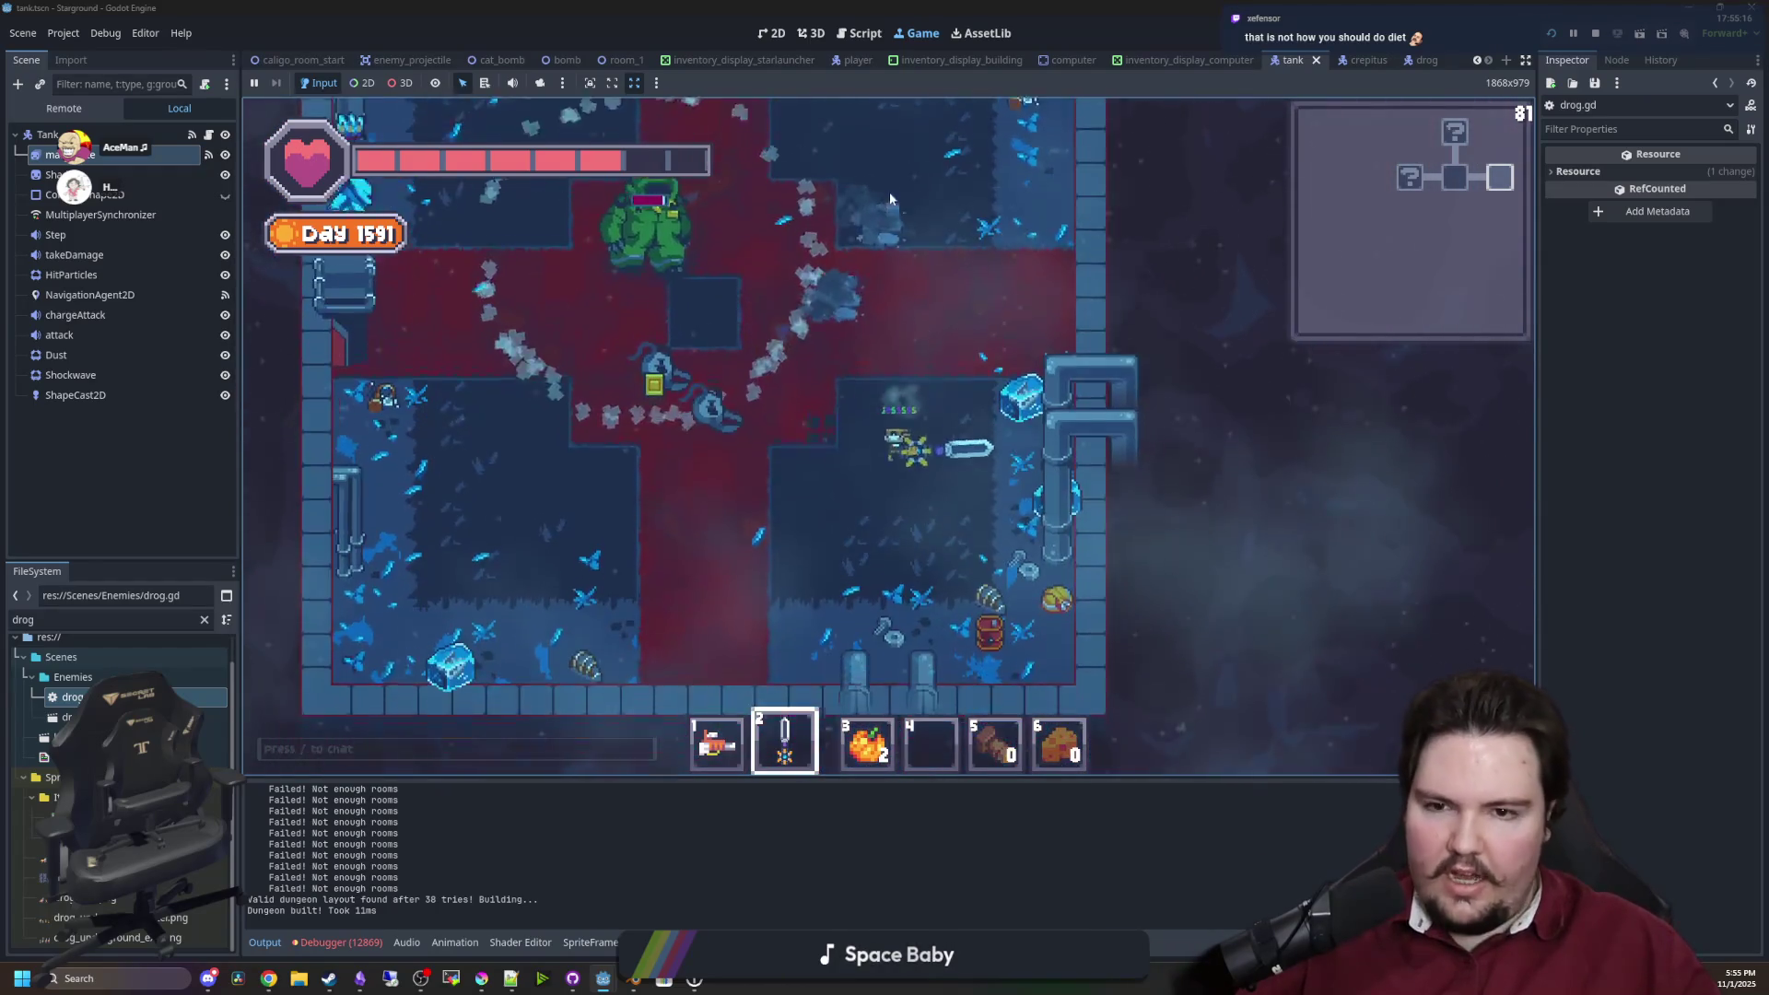
key(s)
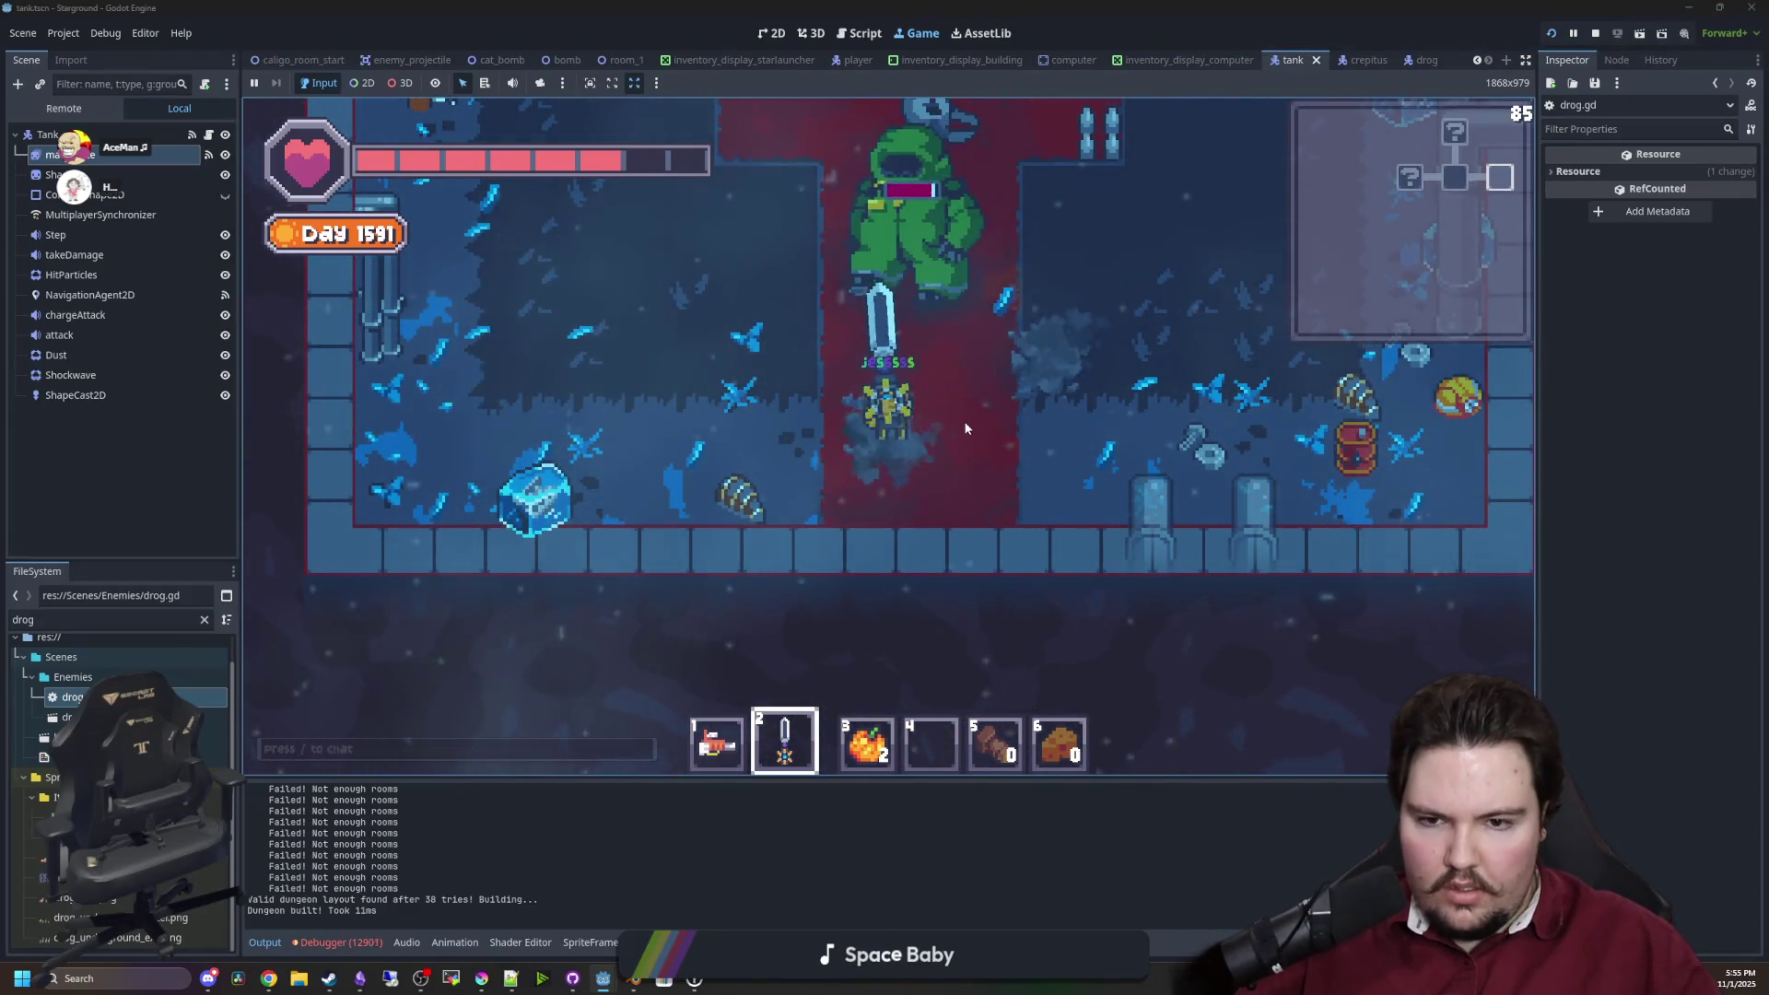
key(a)
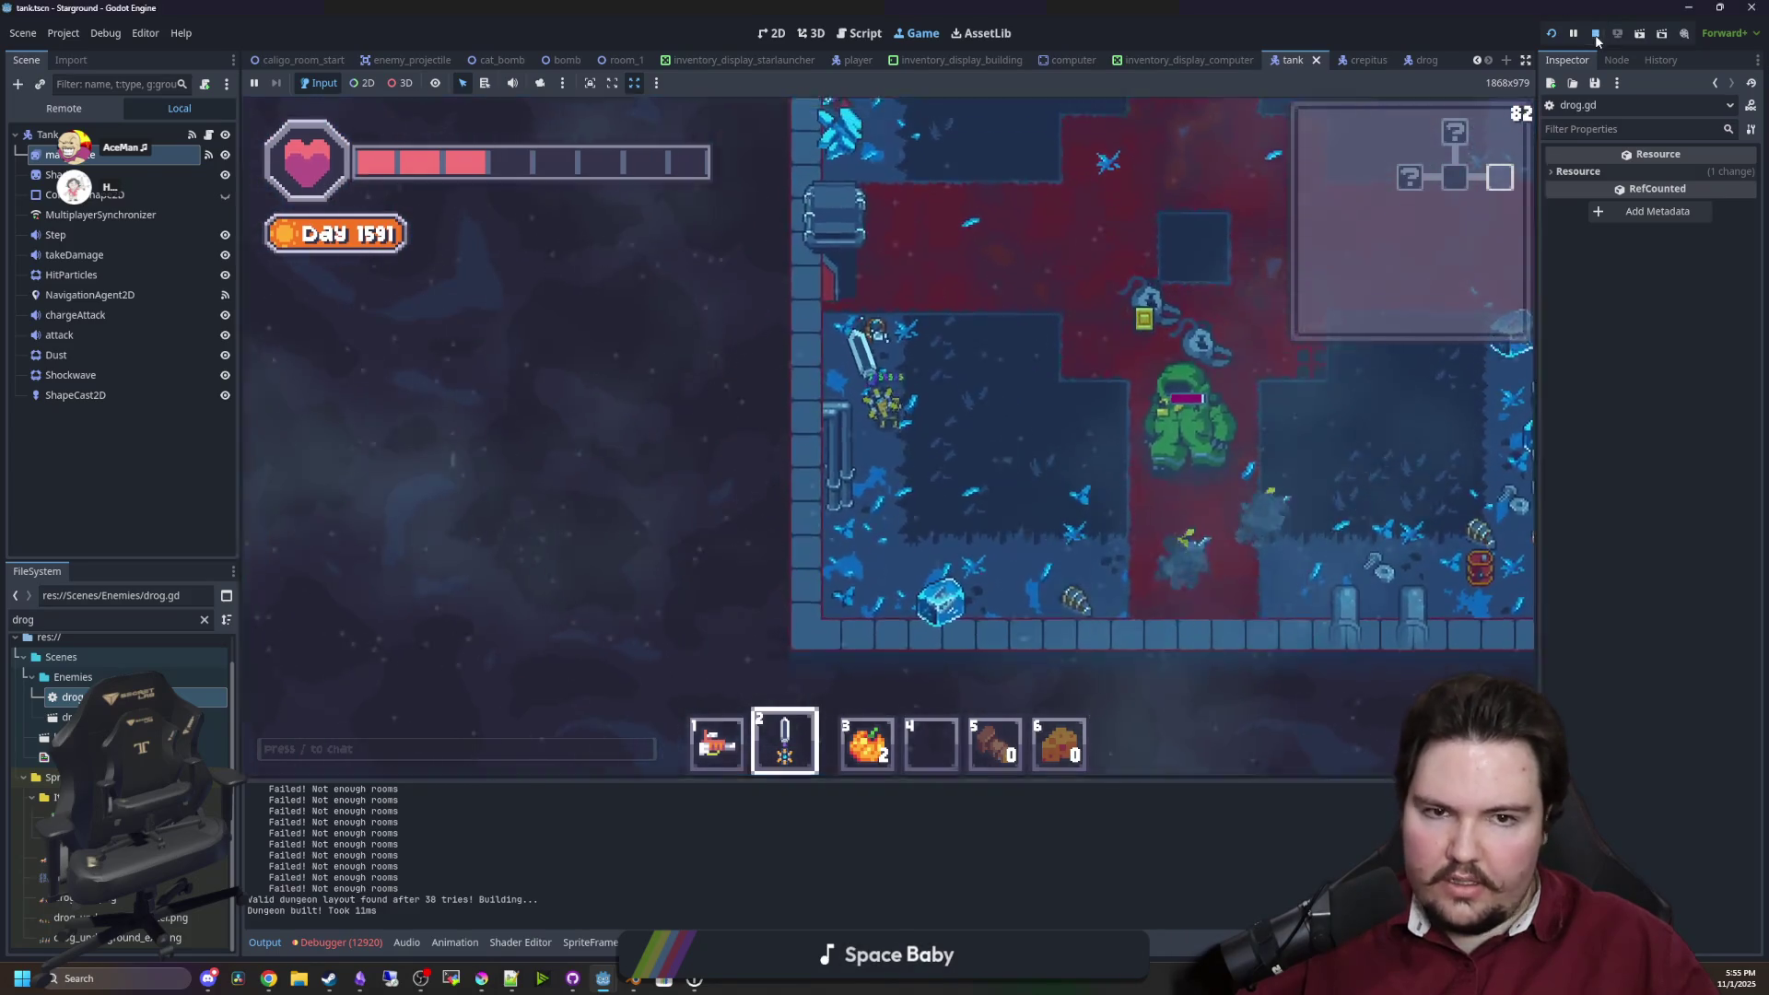
click(1595, 33)
Step: Filter the FileSystem for 'entit' and open entities_table.gd
click(205, 621)
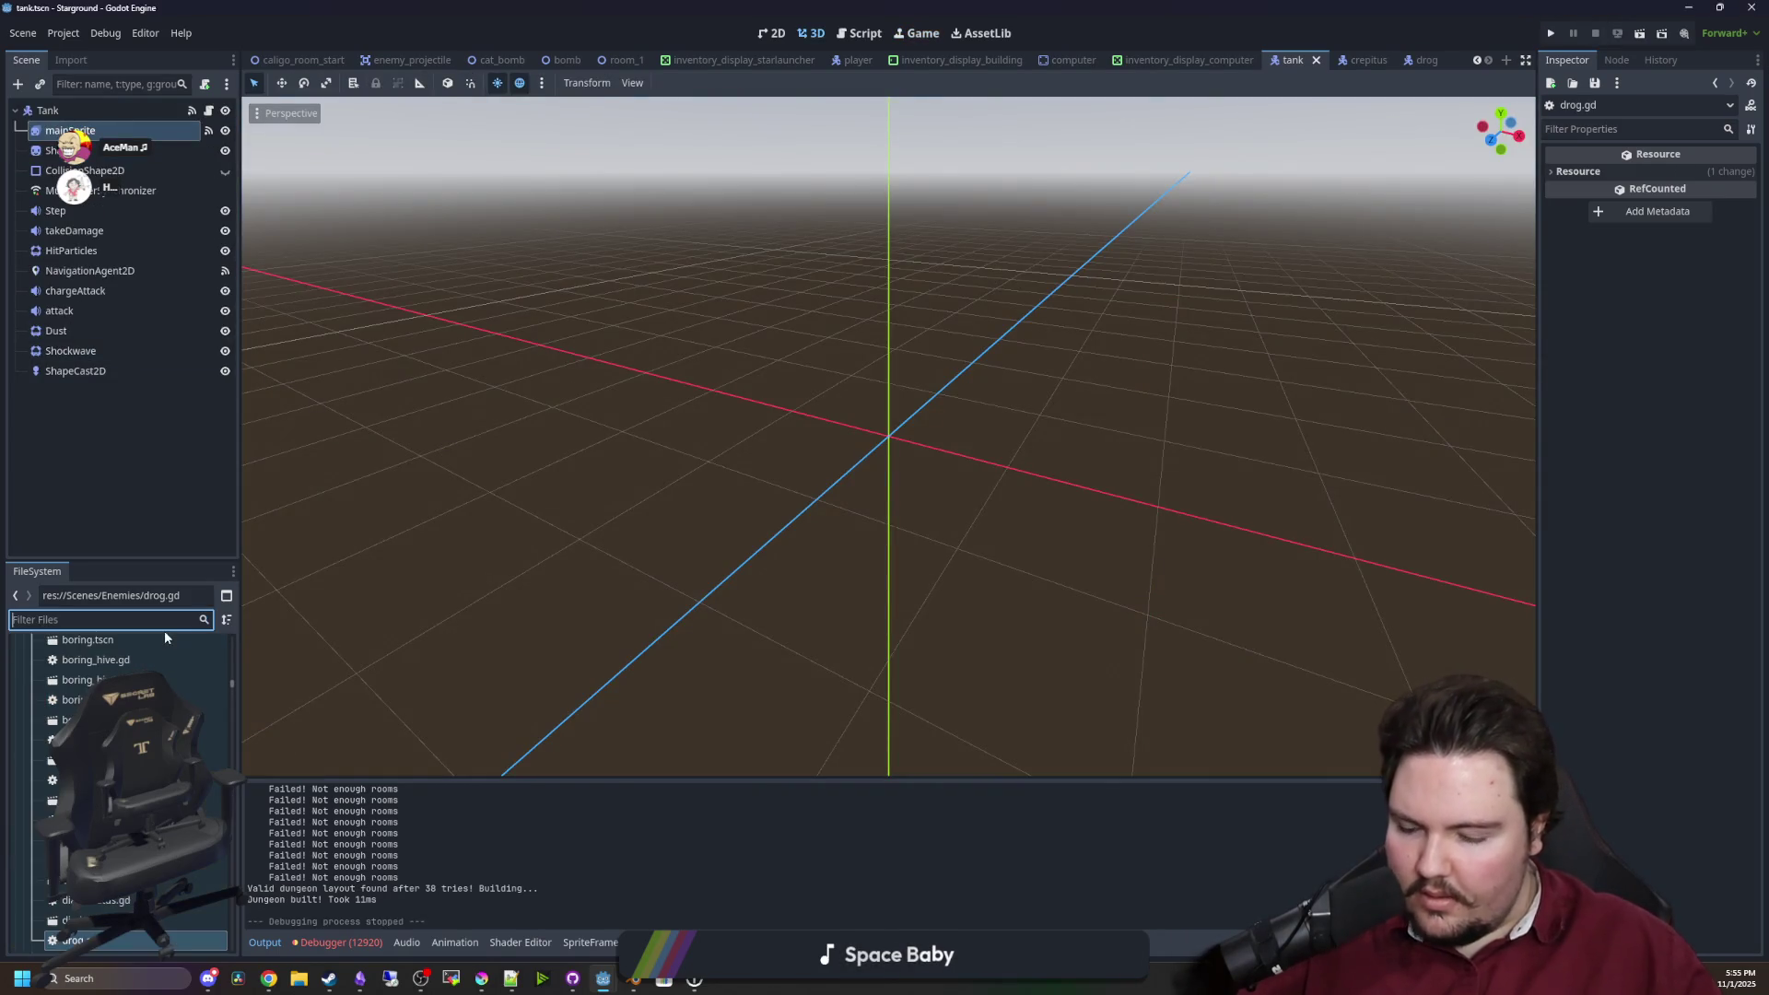
text(entit)
double_click(66, 705)
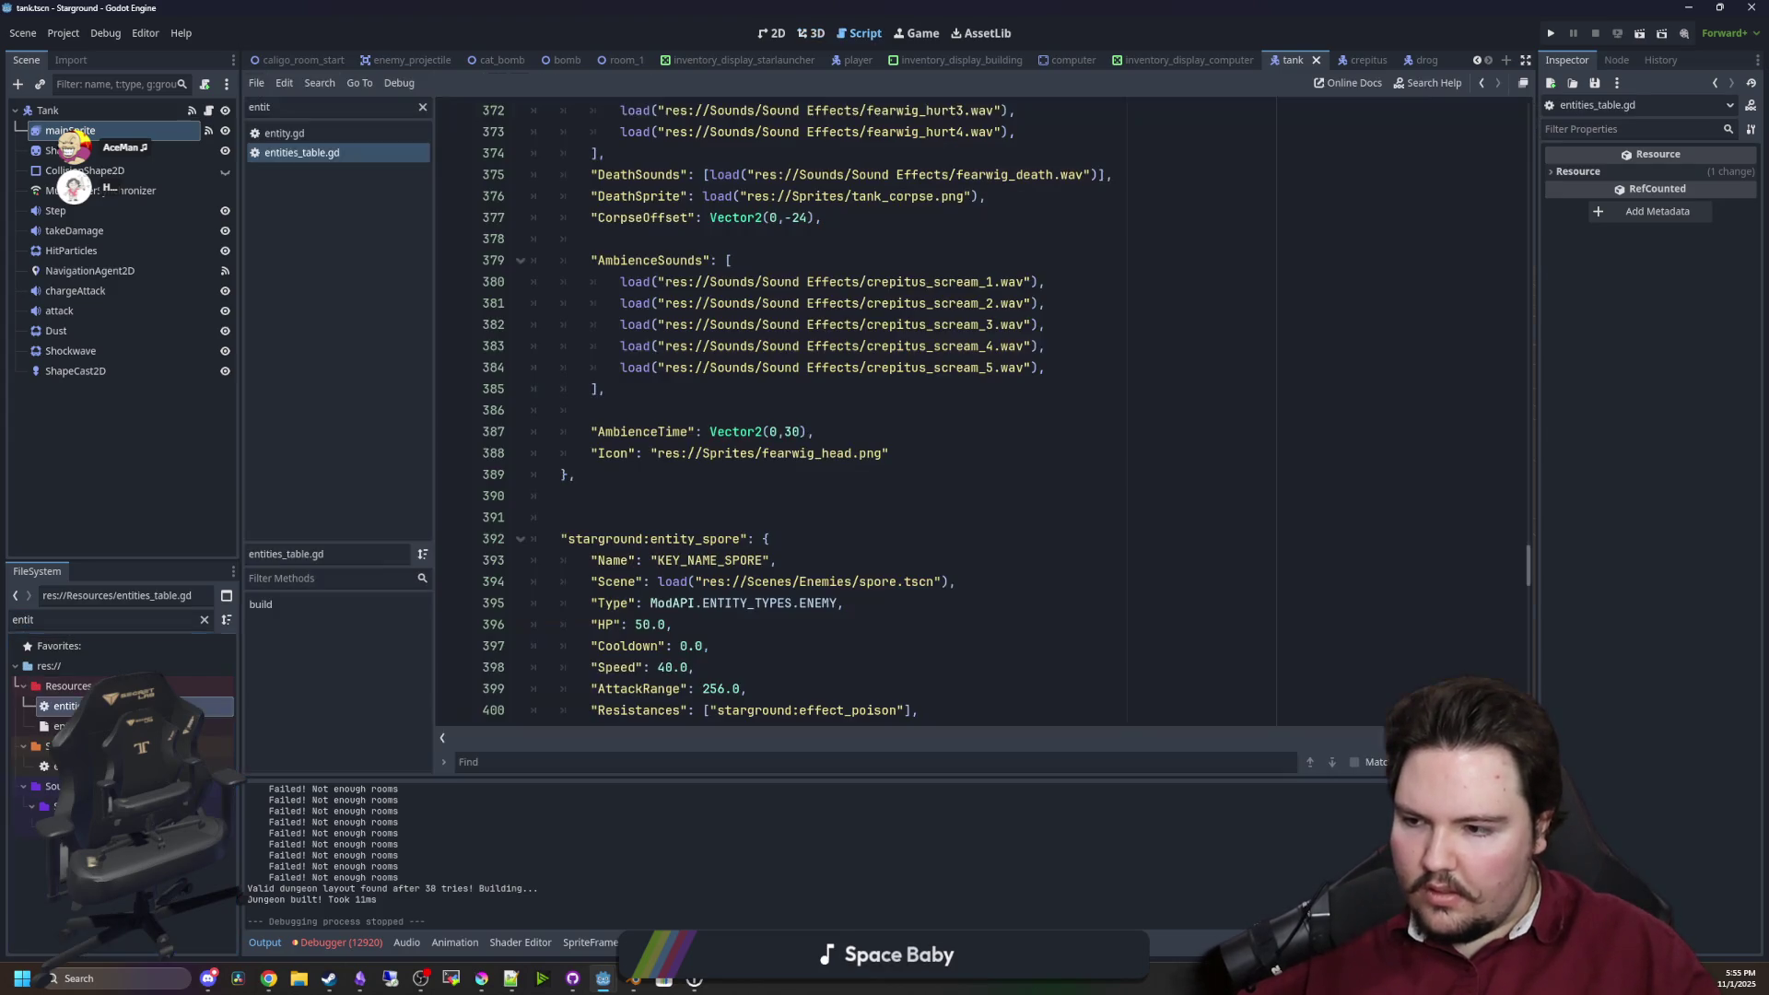
click(931, 478)
Step: Find the 'drog' entry, change its AttackRange from 16.0 to 24, and save
key(ctrl+f)
text(drog)
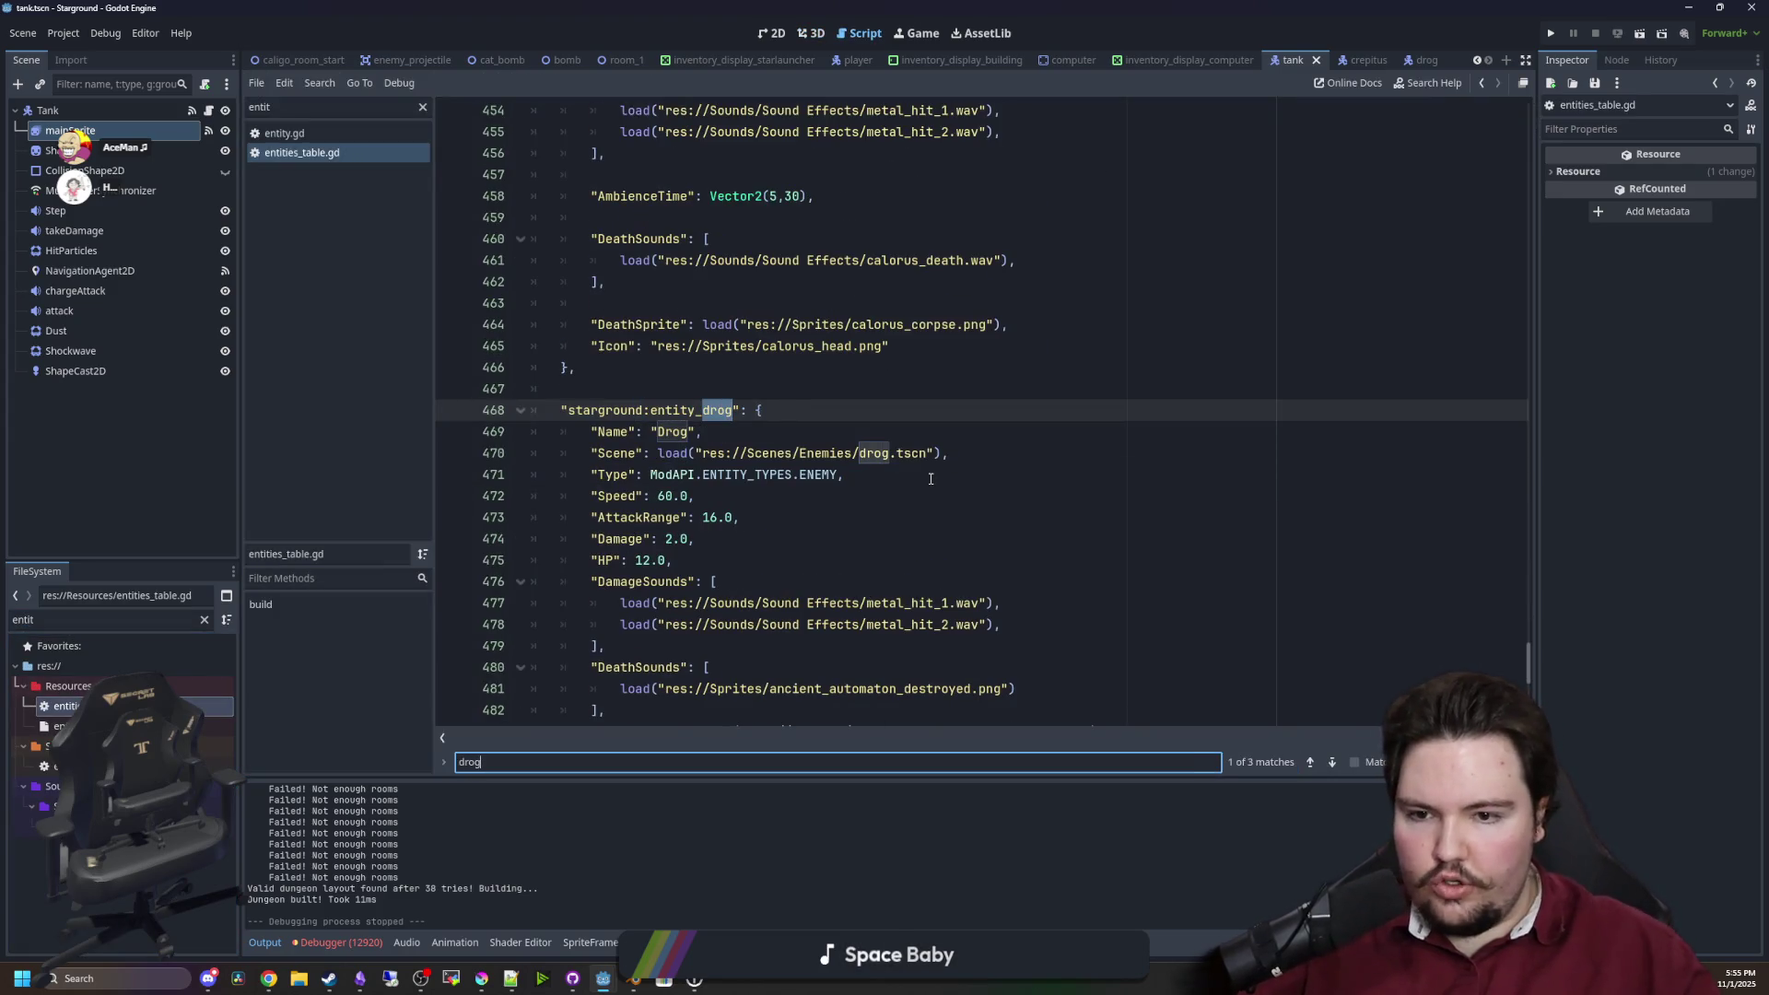
click(718, 452)
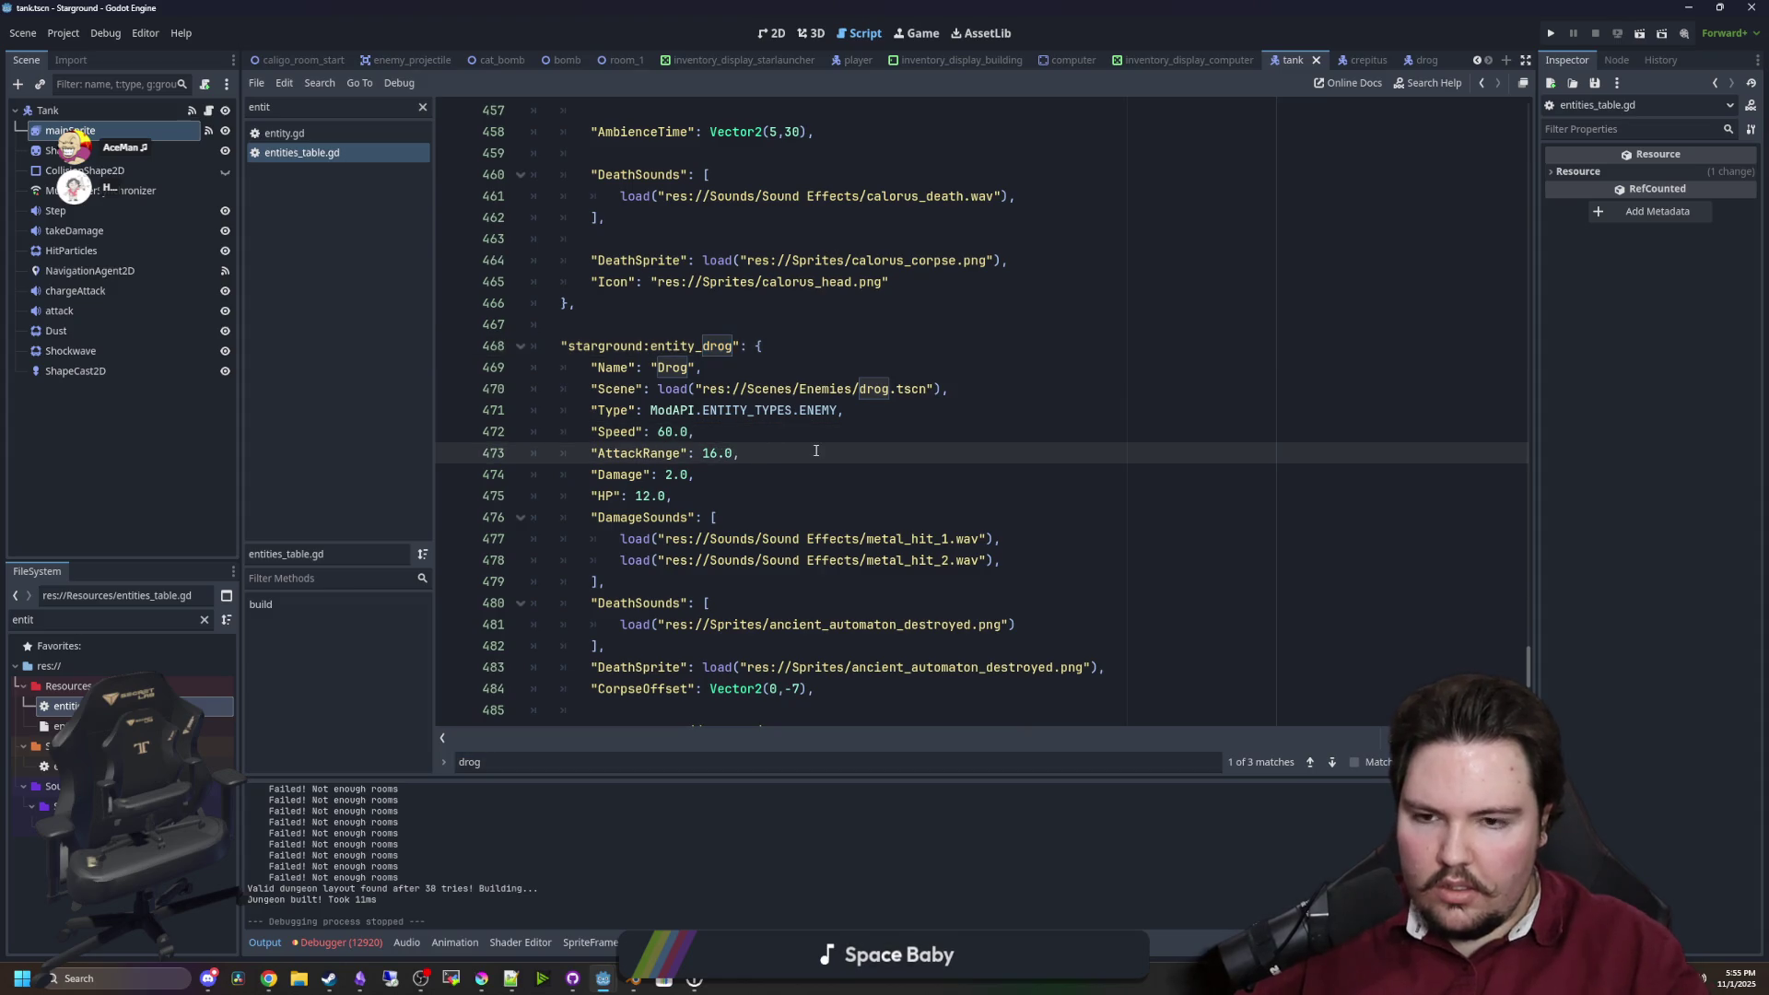
key(BackSpace)
key(BackSpace)
text(24)
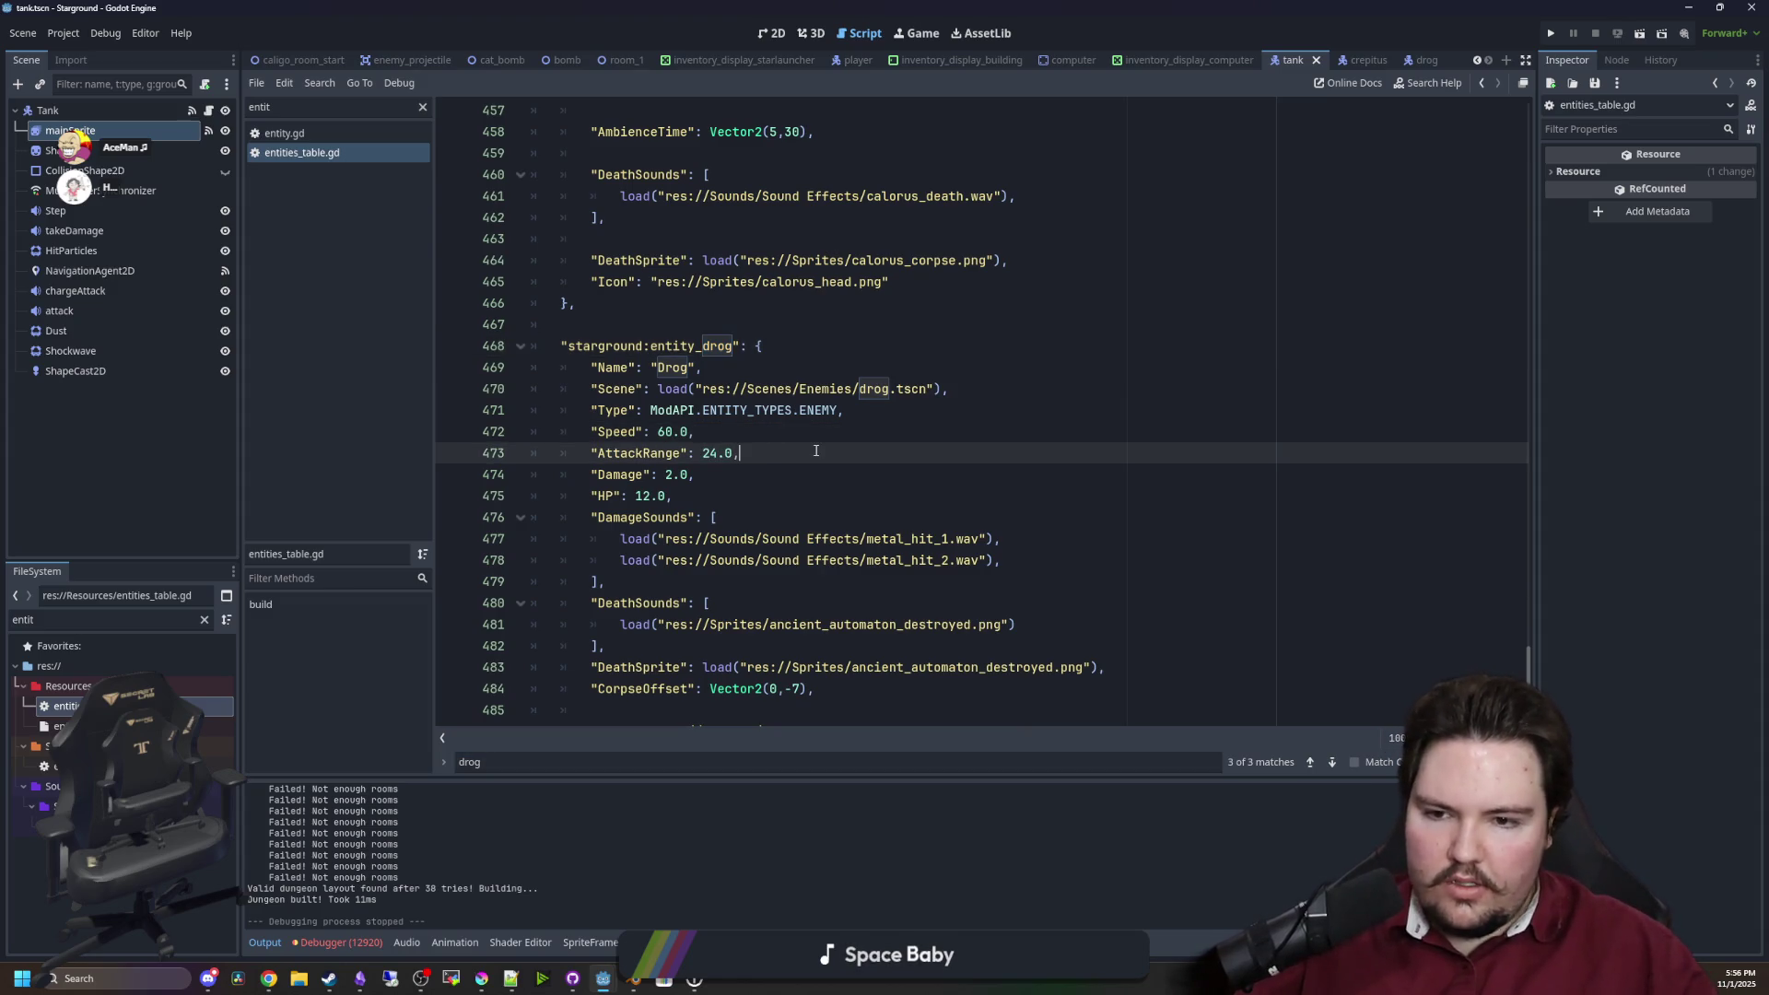
key(ctrl+s)
click(802, 432)
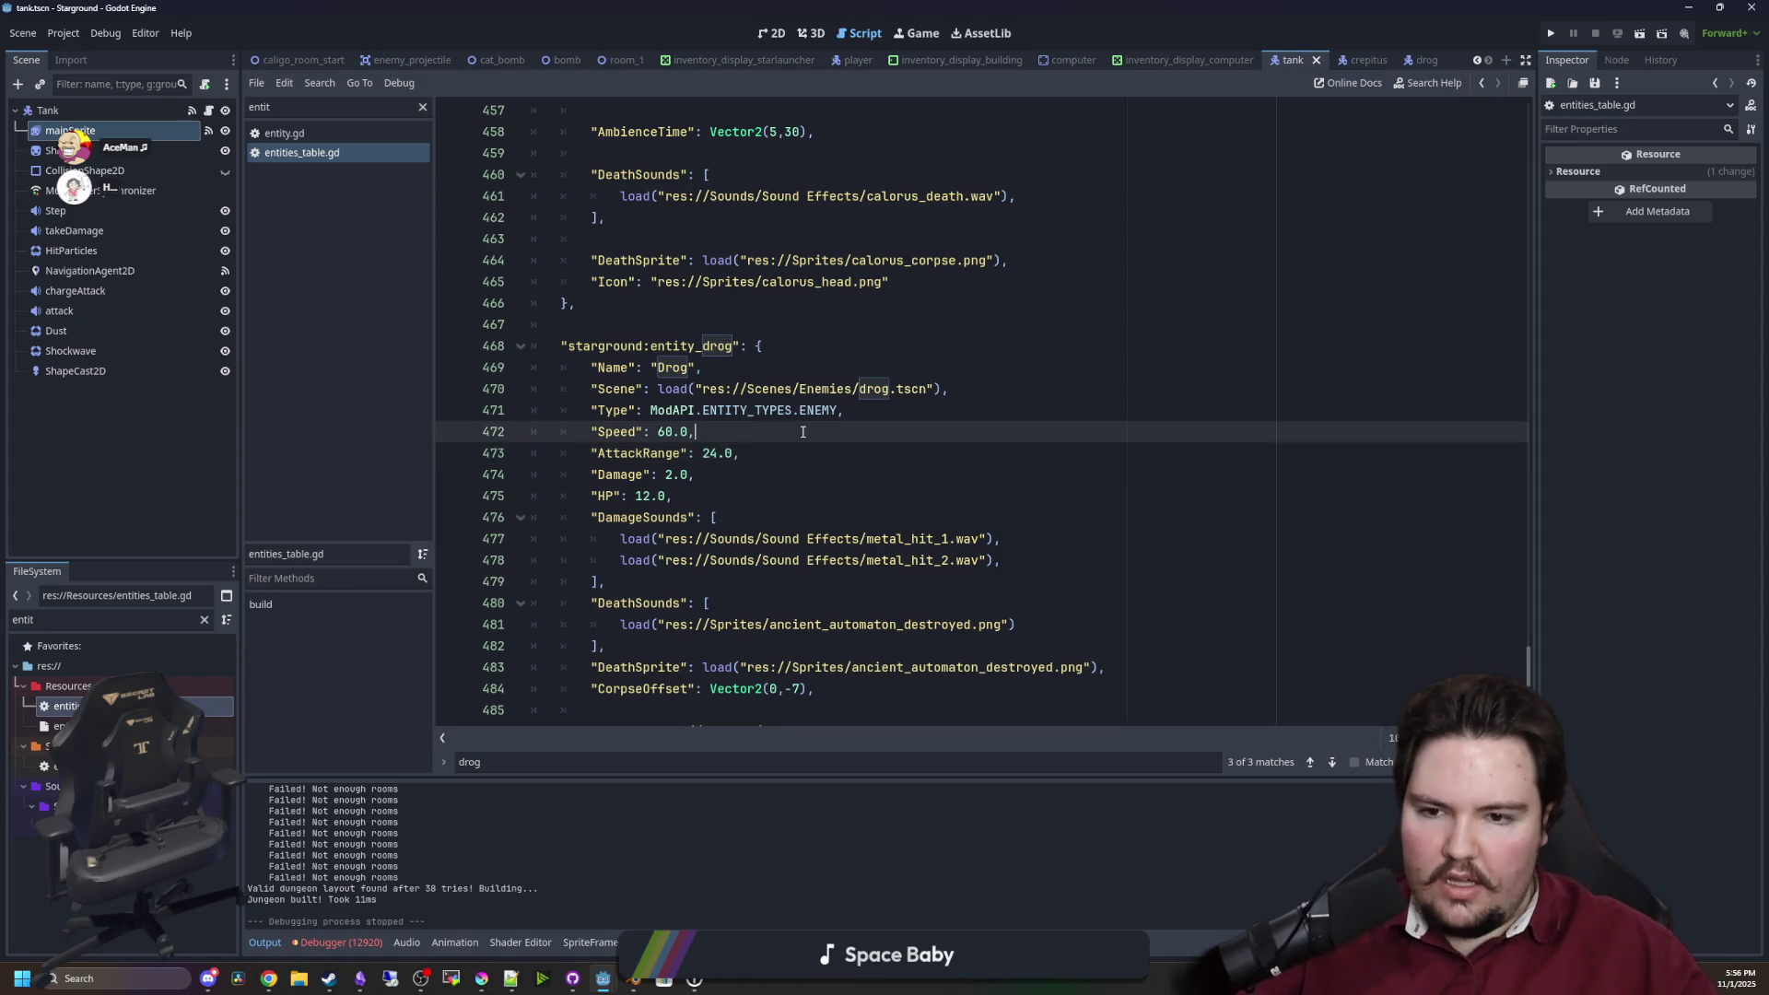
key(ctrl+s)
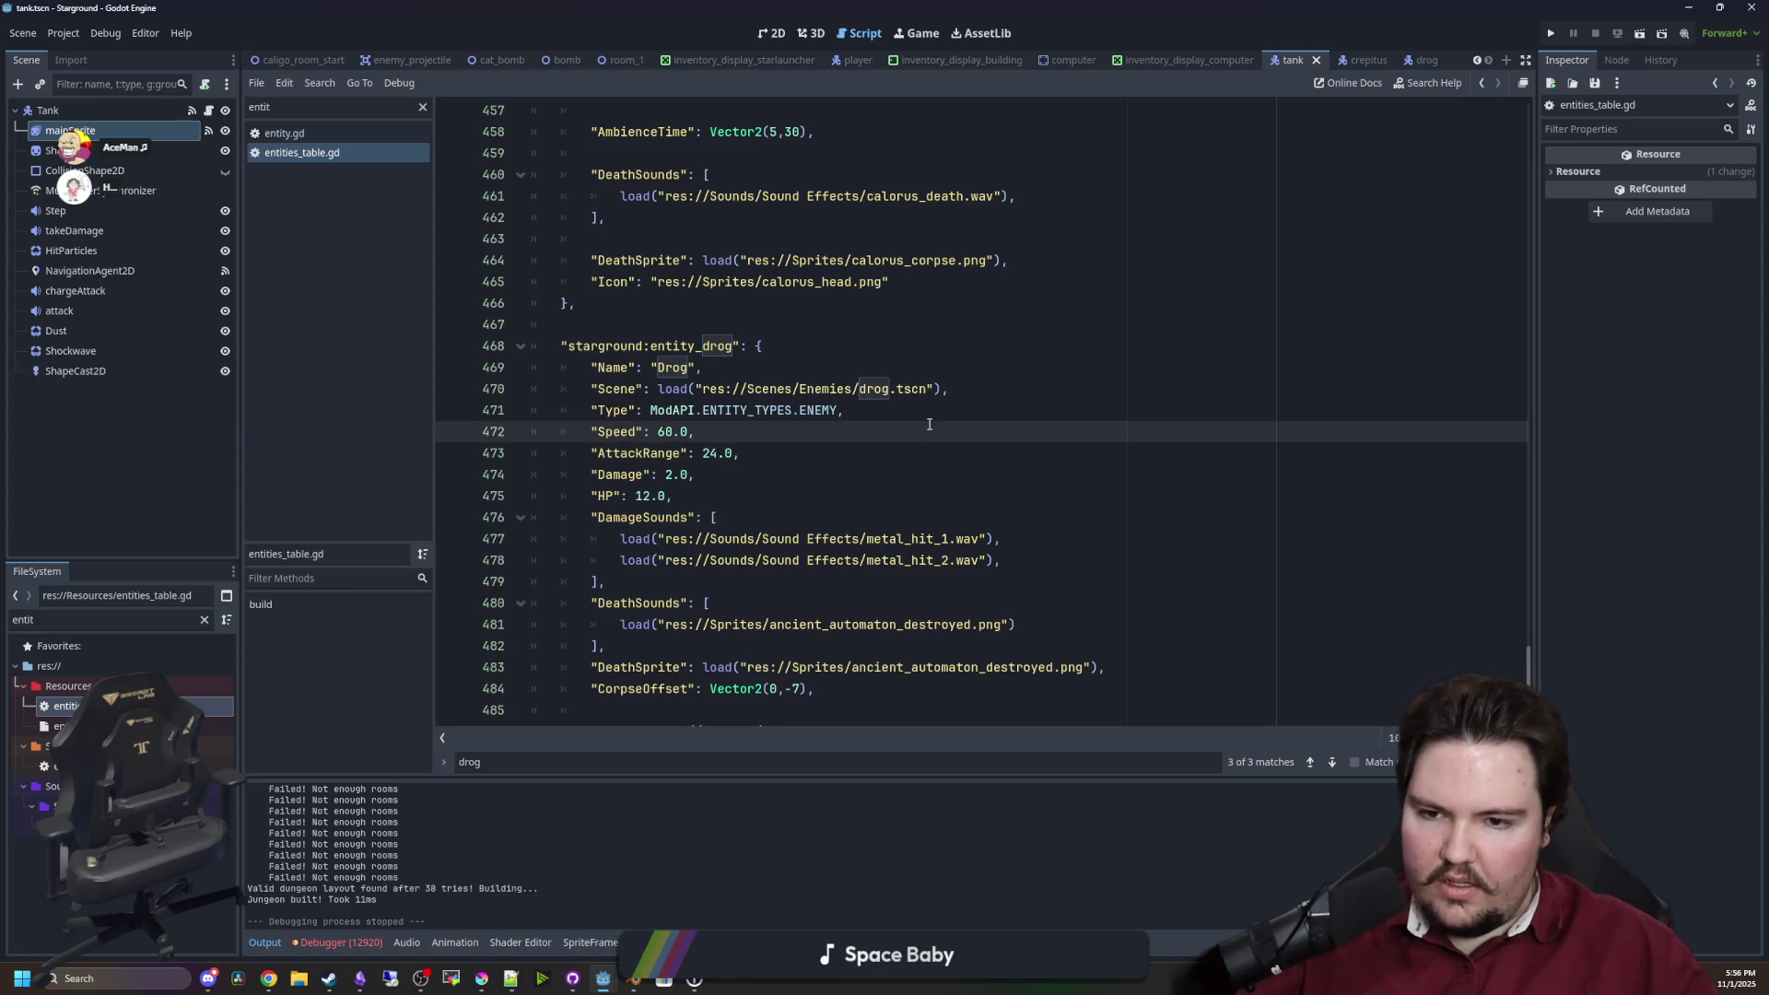
Step: Review the Drog entry's robot.png icon, death sprite and sound lists, and save again
scroll(922, 428, down, 2)
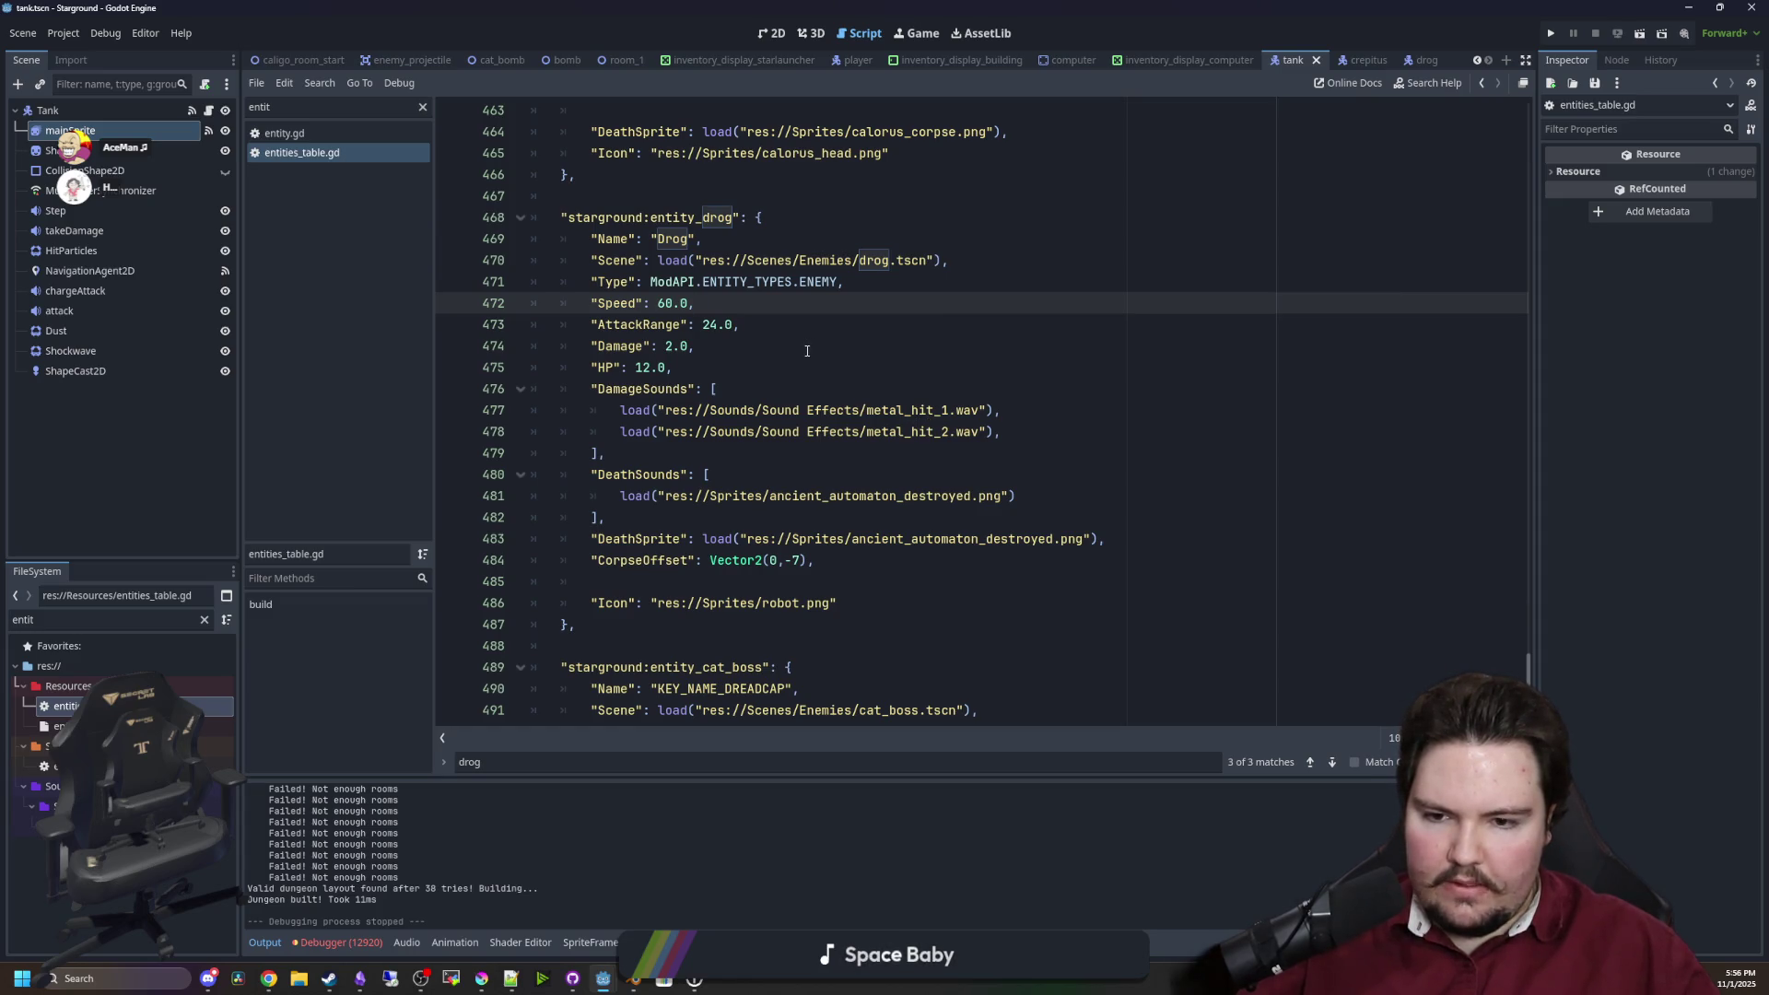
ctrl+click(720, 604)
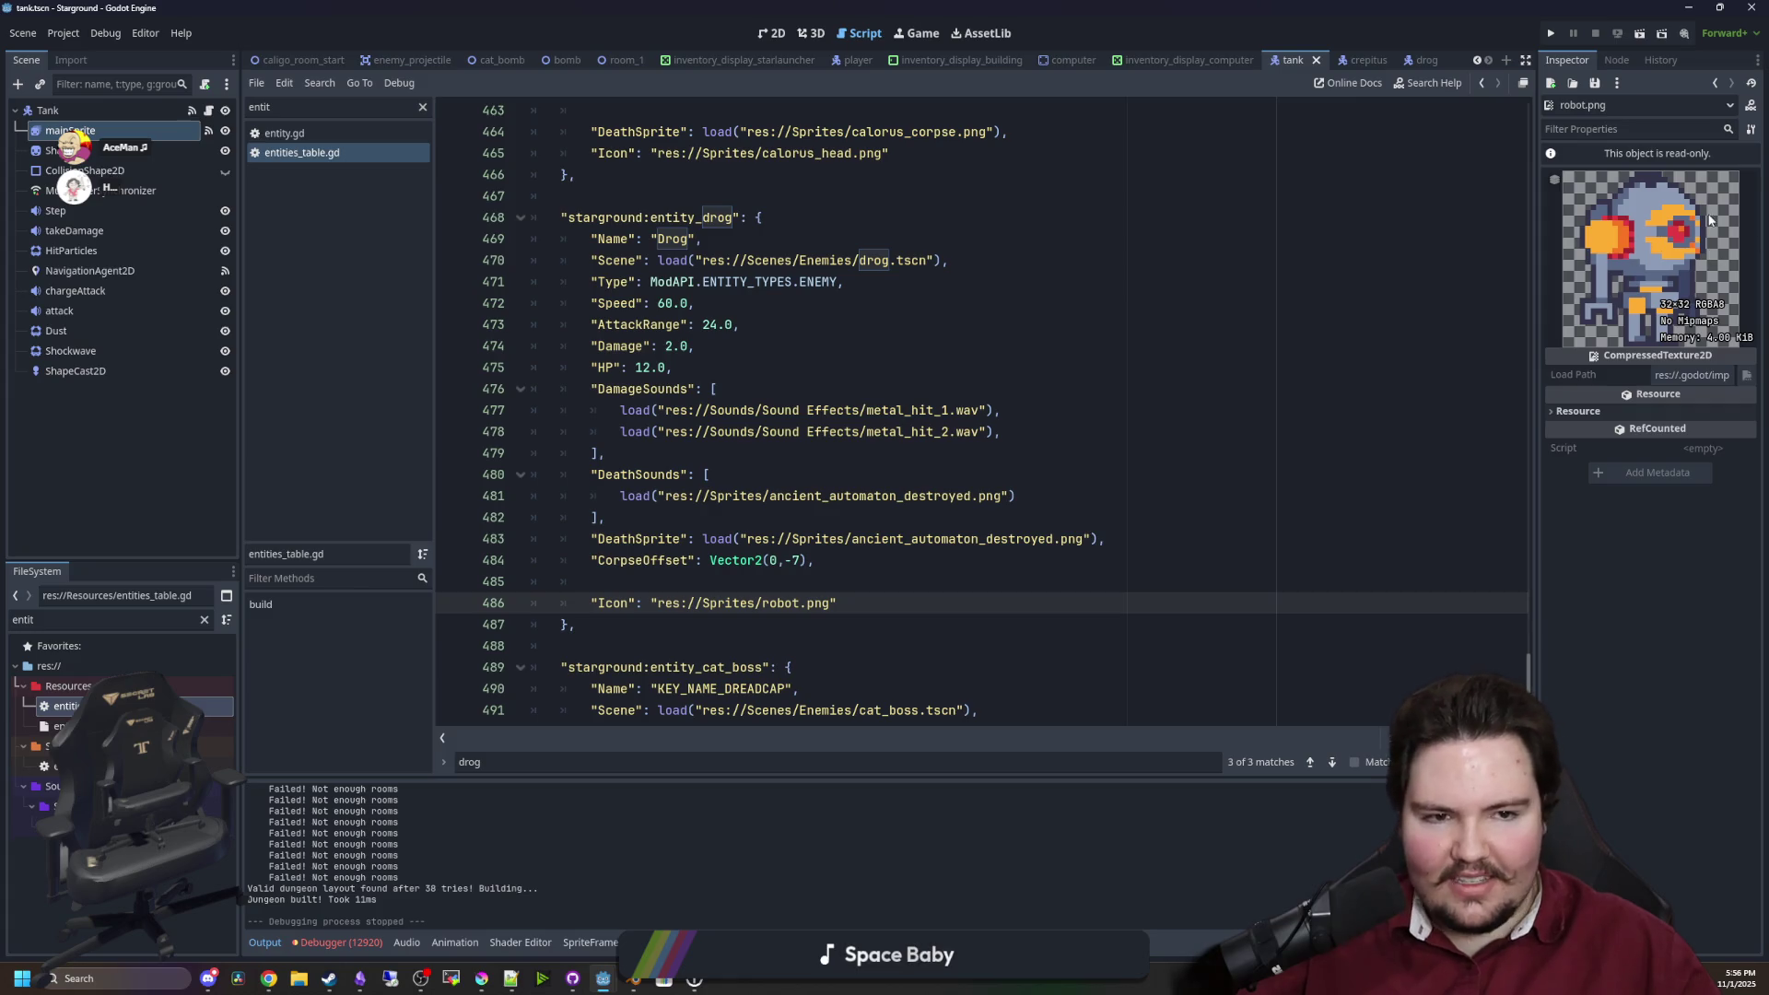
click(954, 364)
click(740, 586)
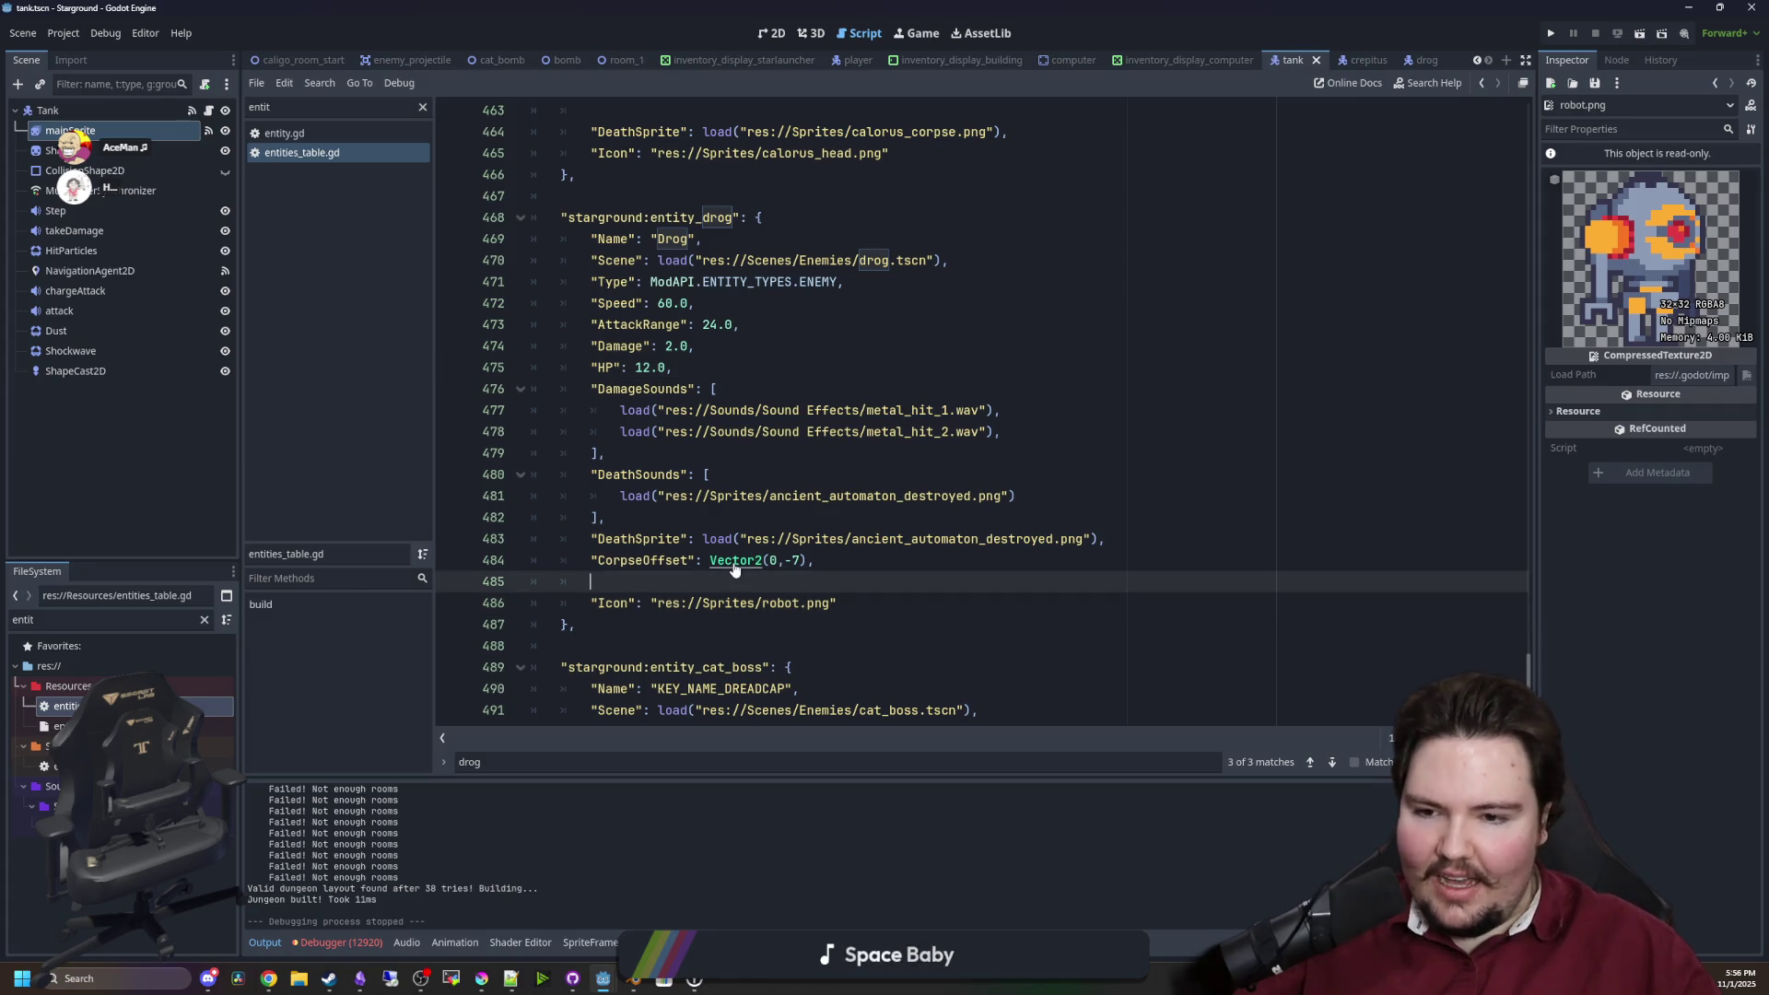
ctrl+click(888, 539)
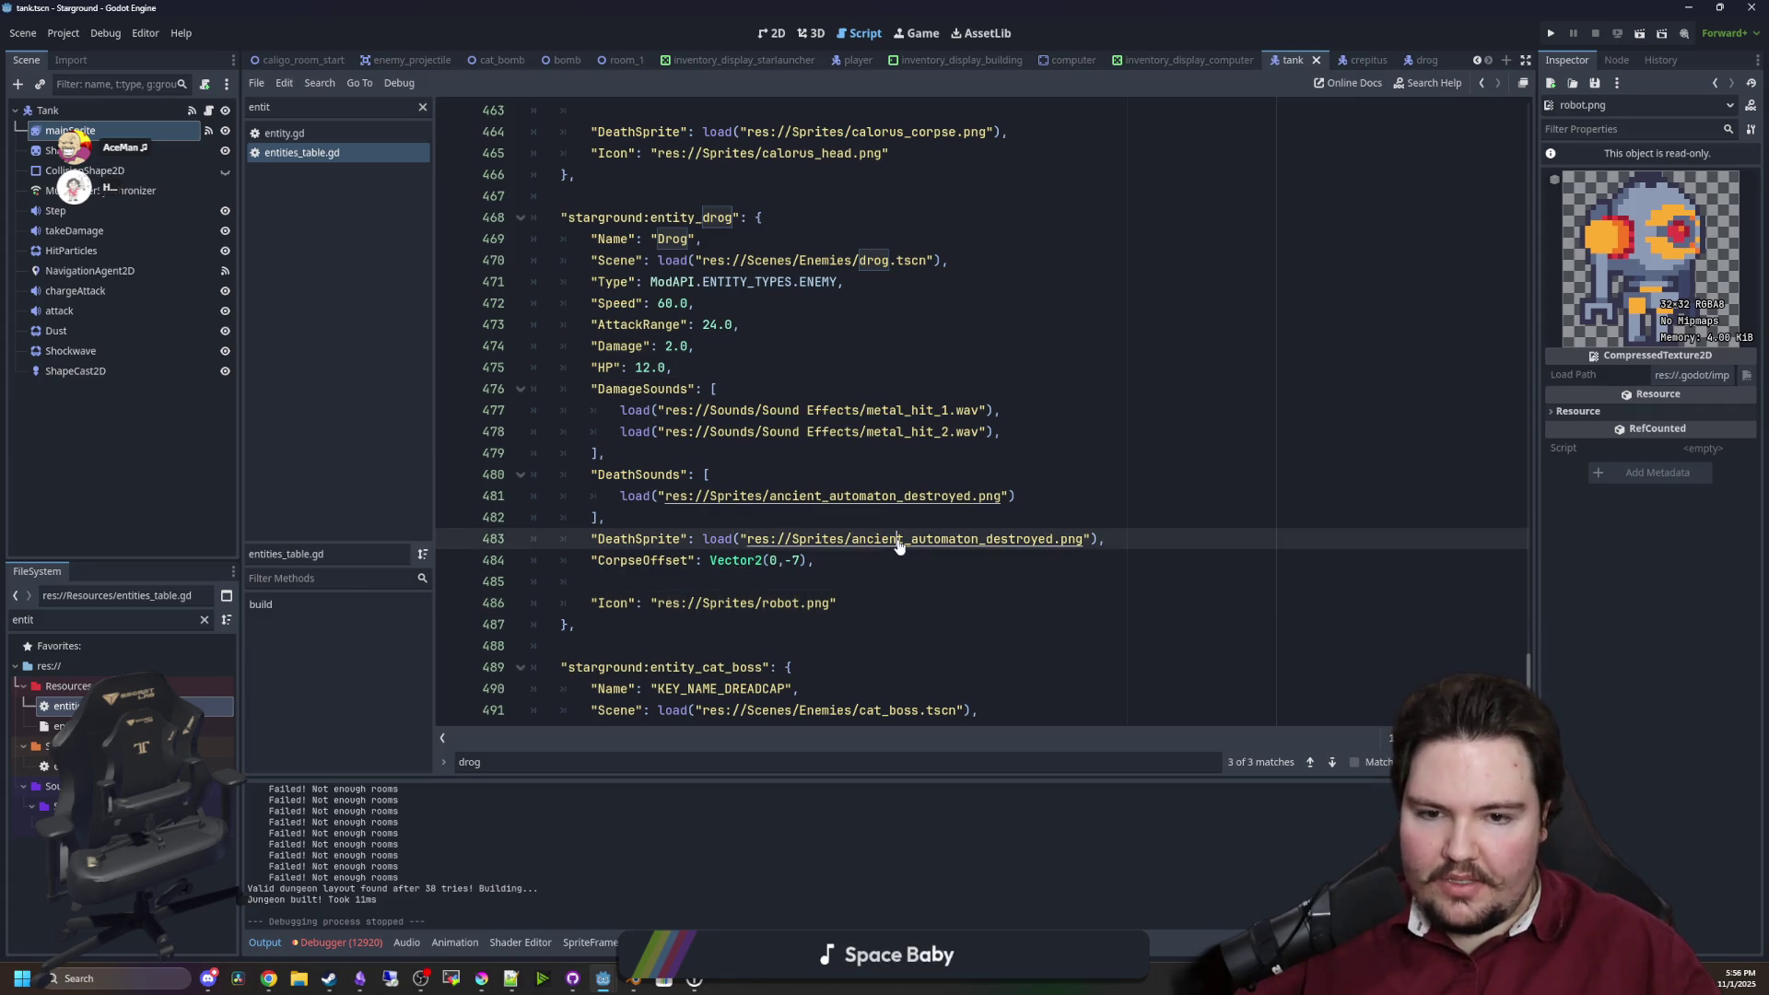
click(859, 474)
key(ctrl+s)
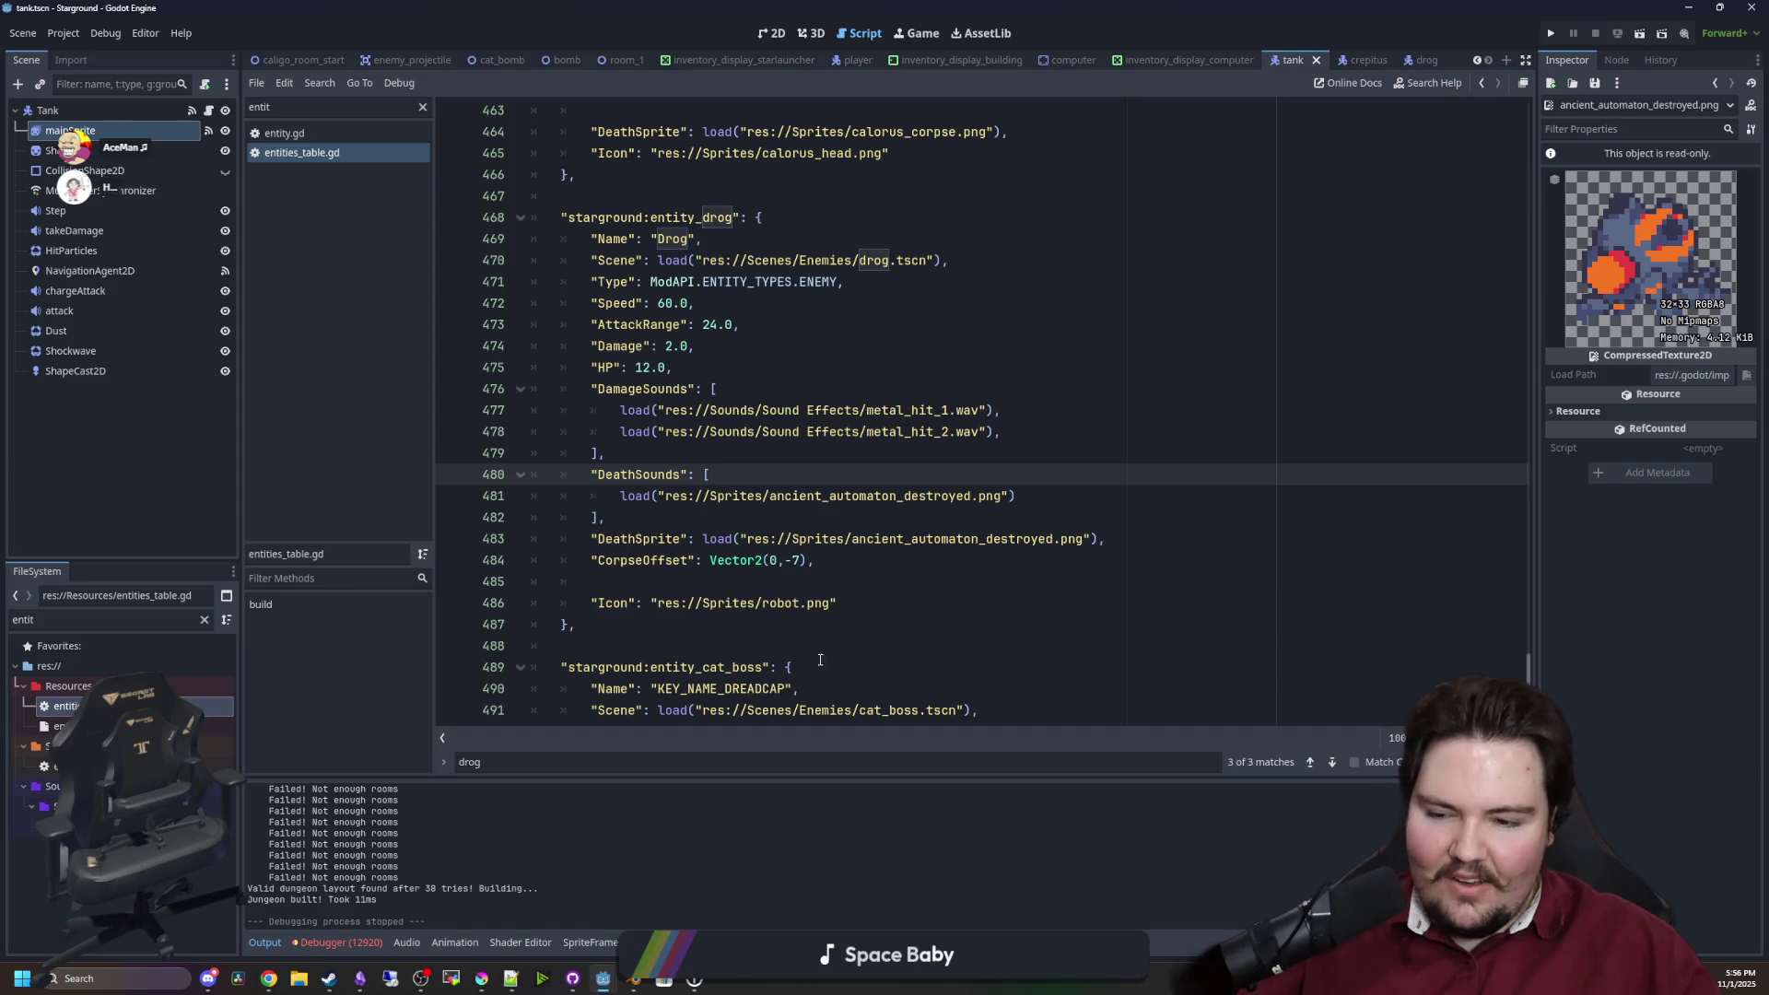
click(812, 453)
click(749, 370)
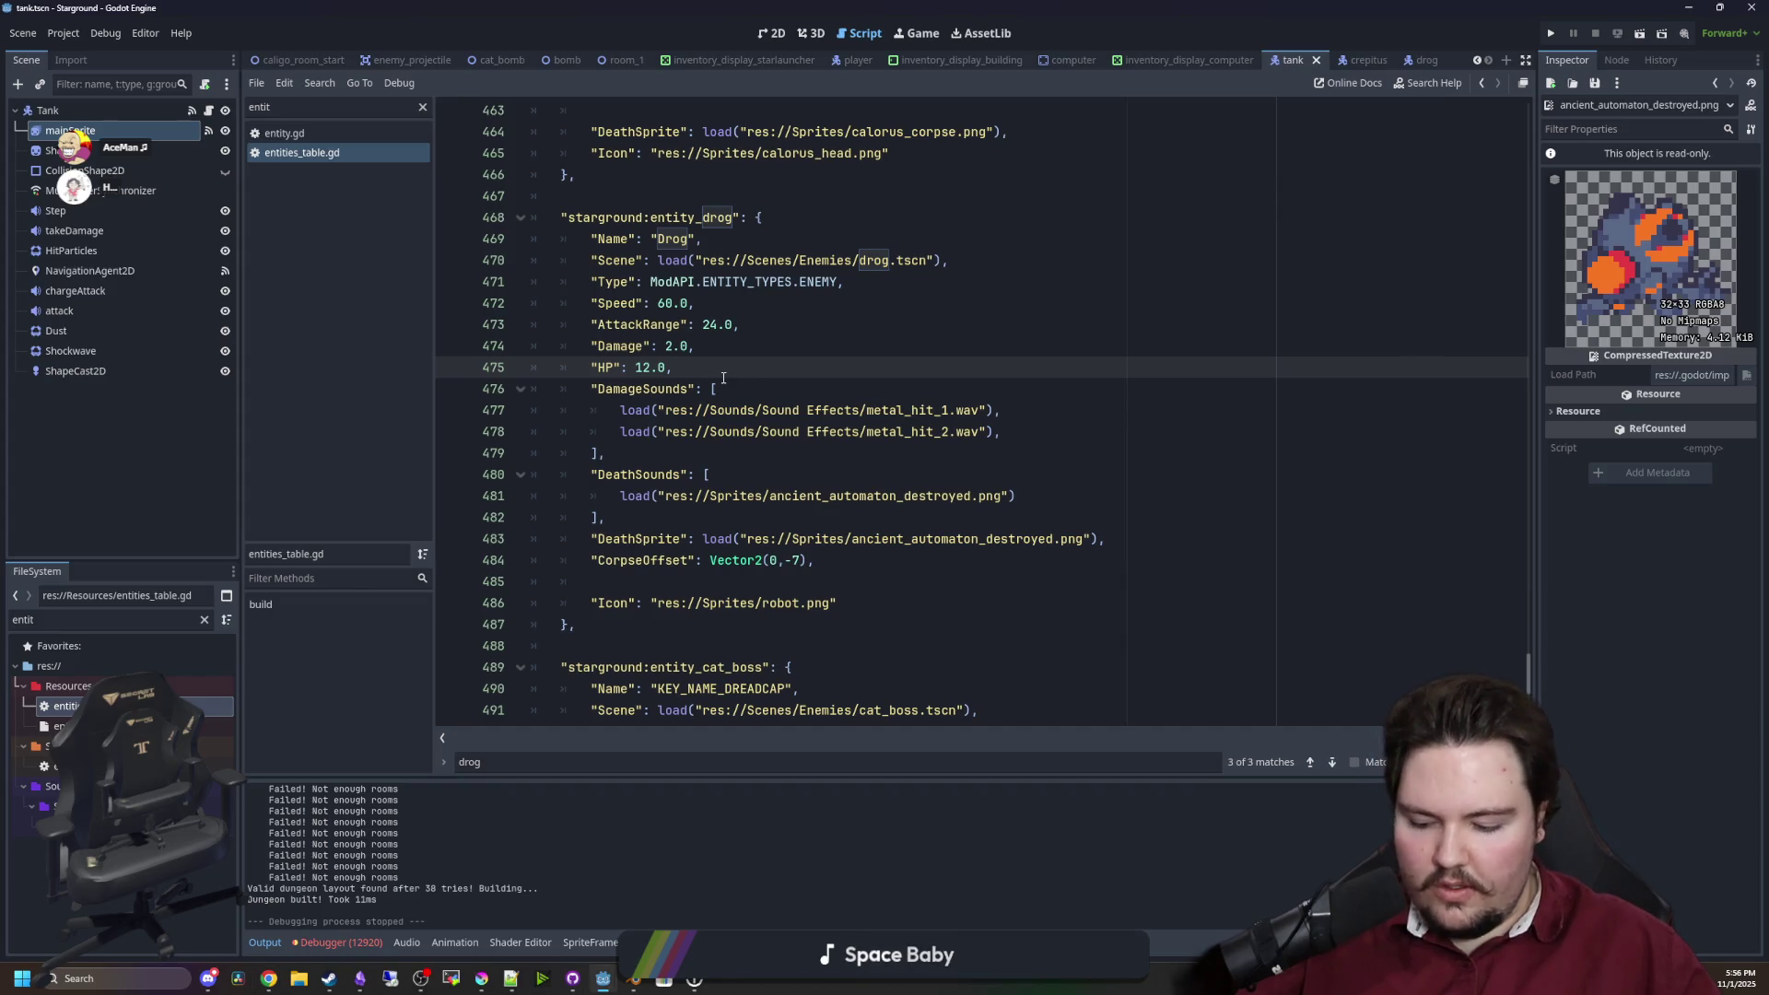
Step: Save entities_table.gd and locate the blank line above the entity_drog entry
key(ctrl+s)
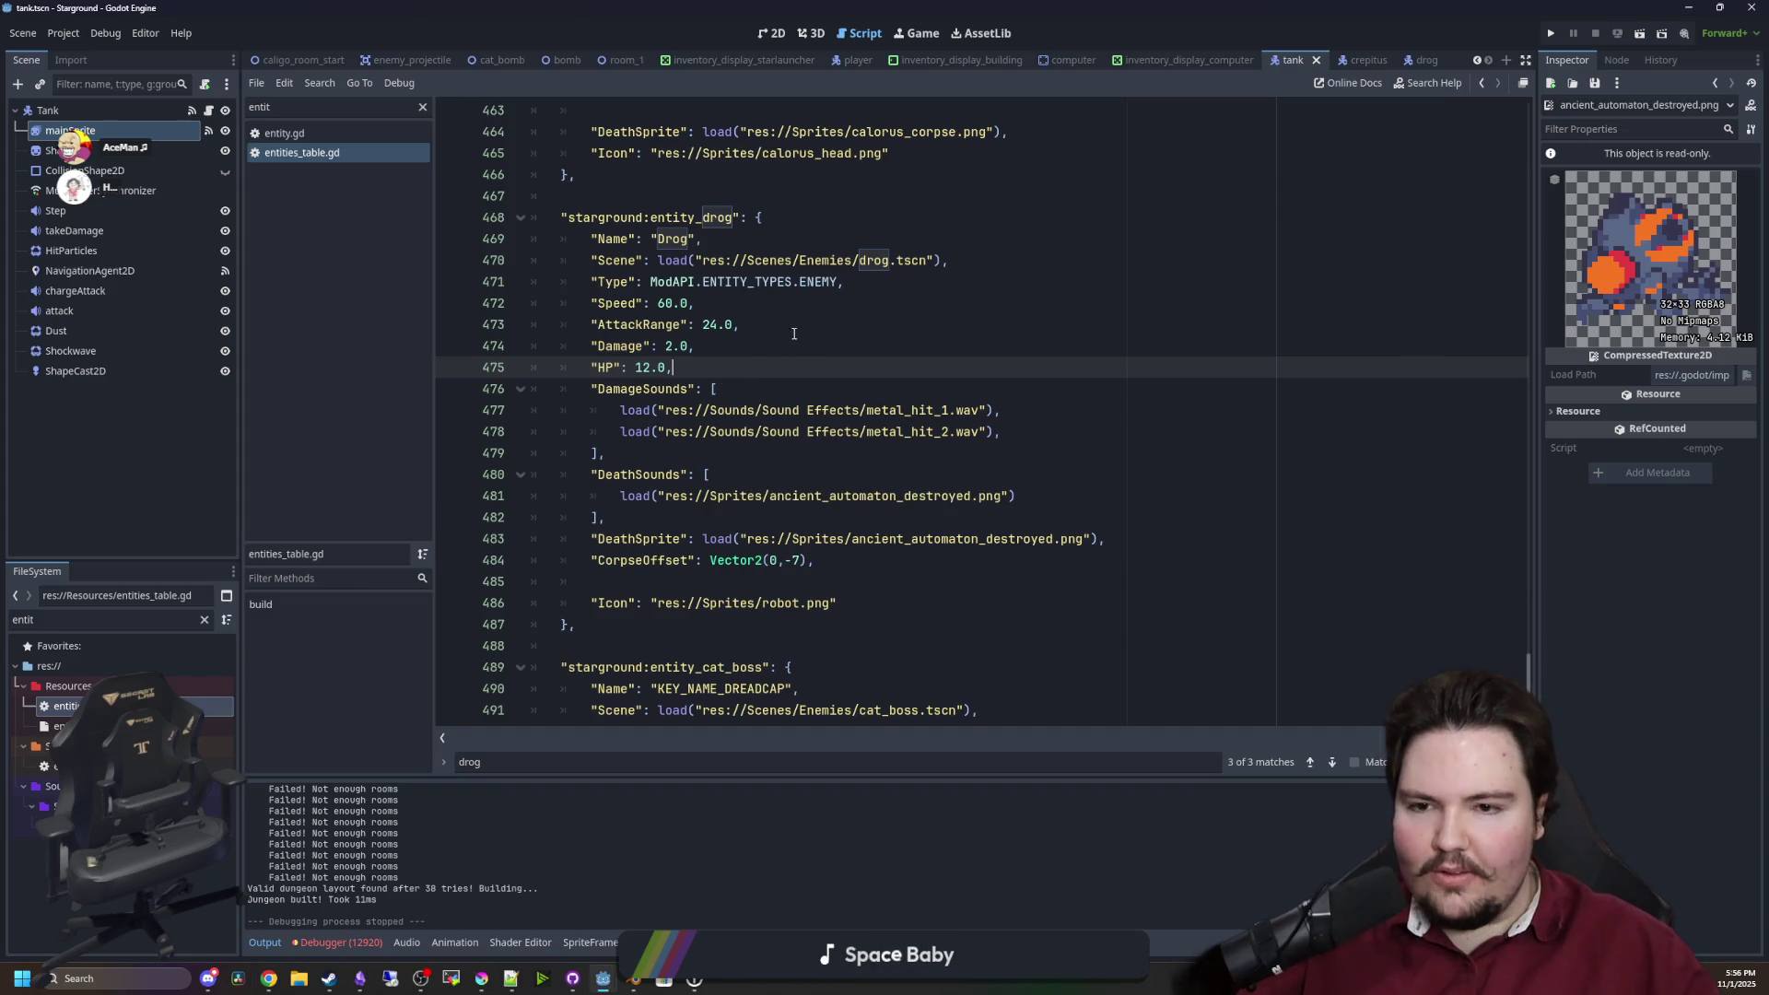
click(811, 324)
scroll(665, 276, up, 10)
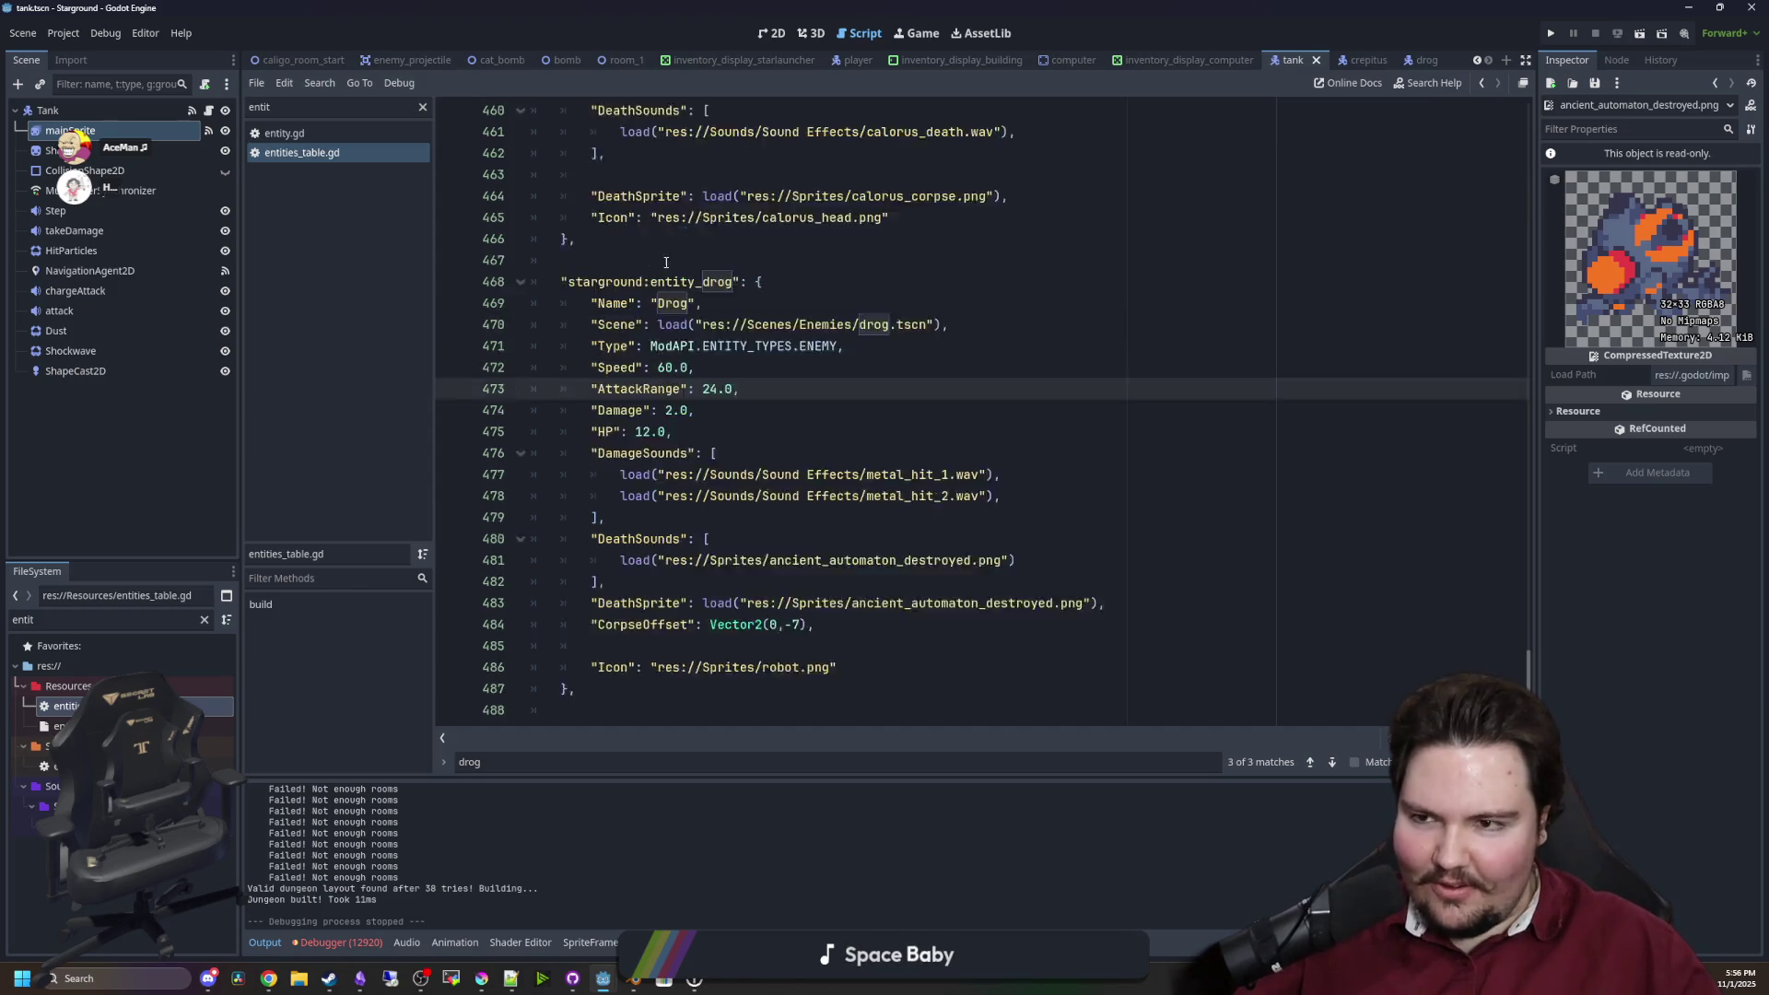
scroll(664, 304, up, 2)
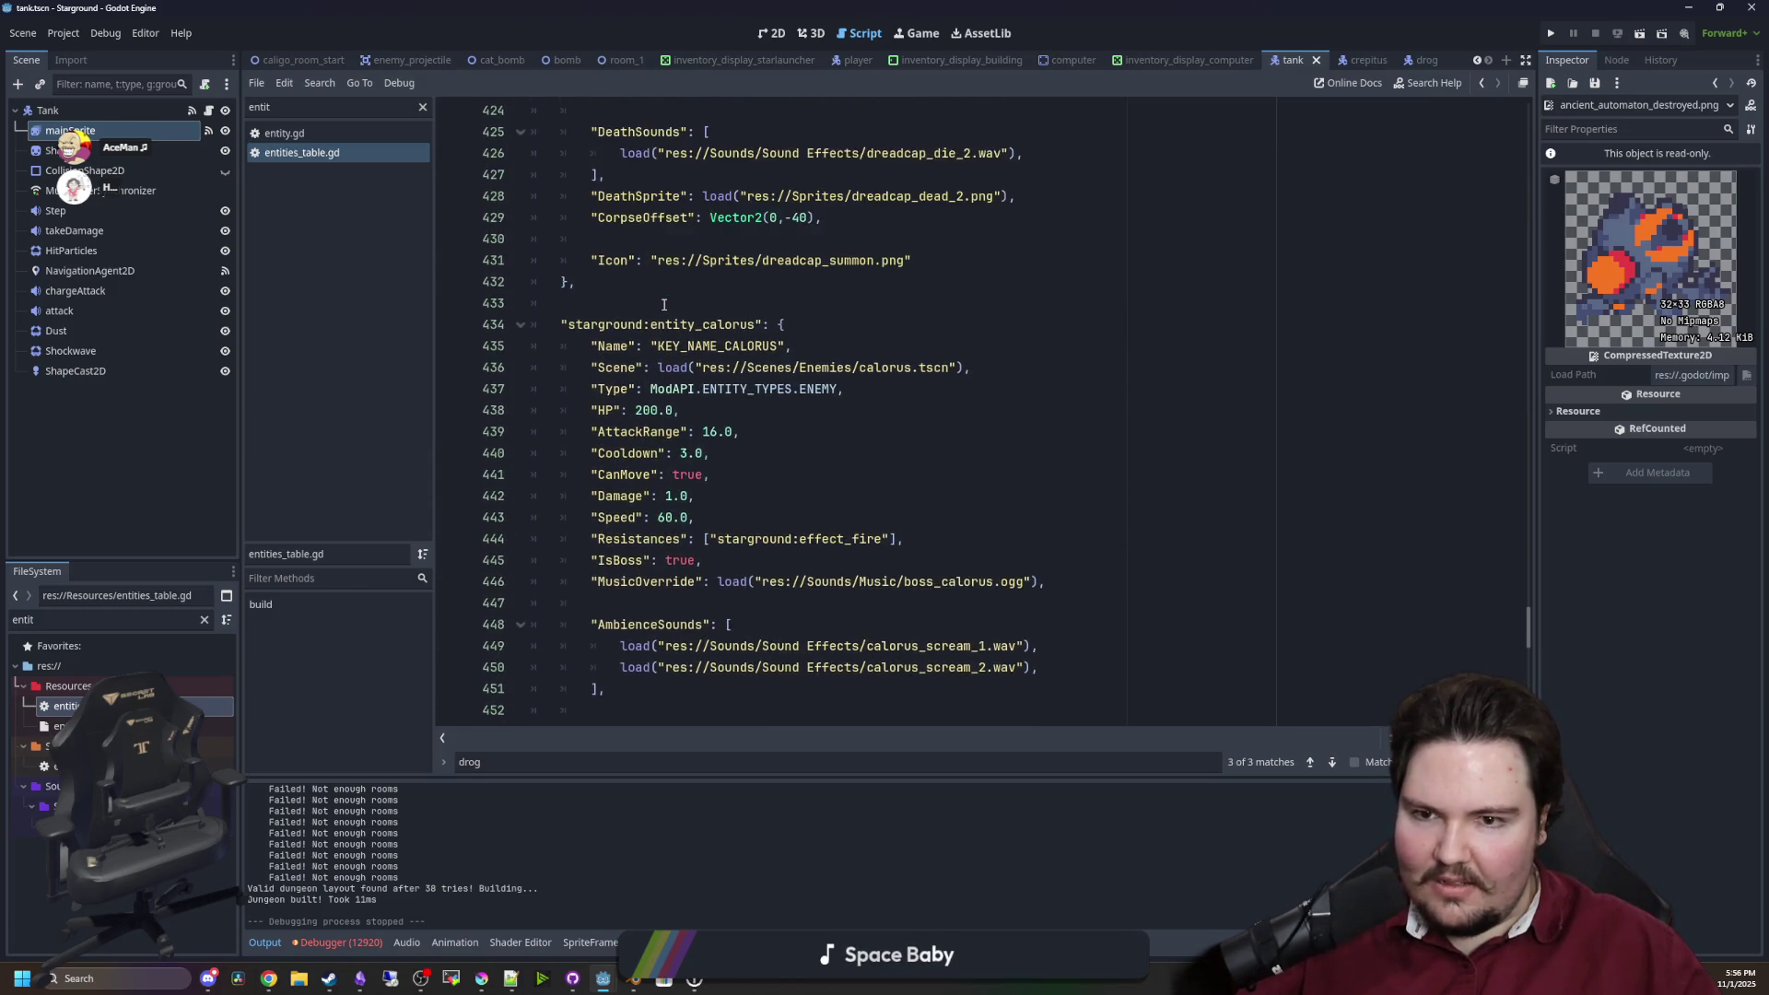
scroll(665, 290, down, 10)
click(645, 330)
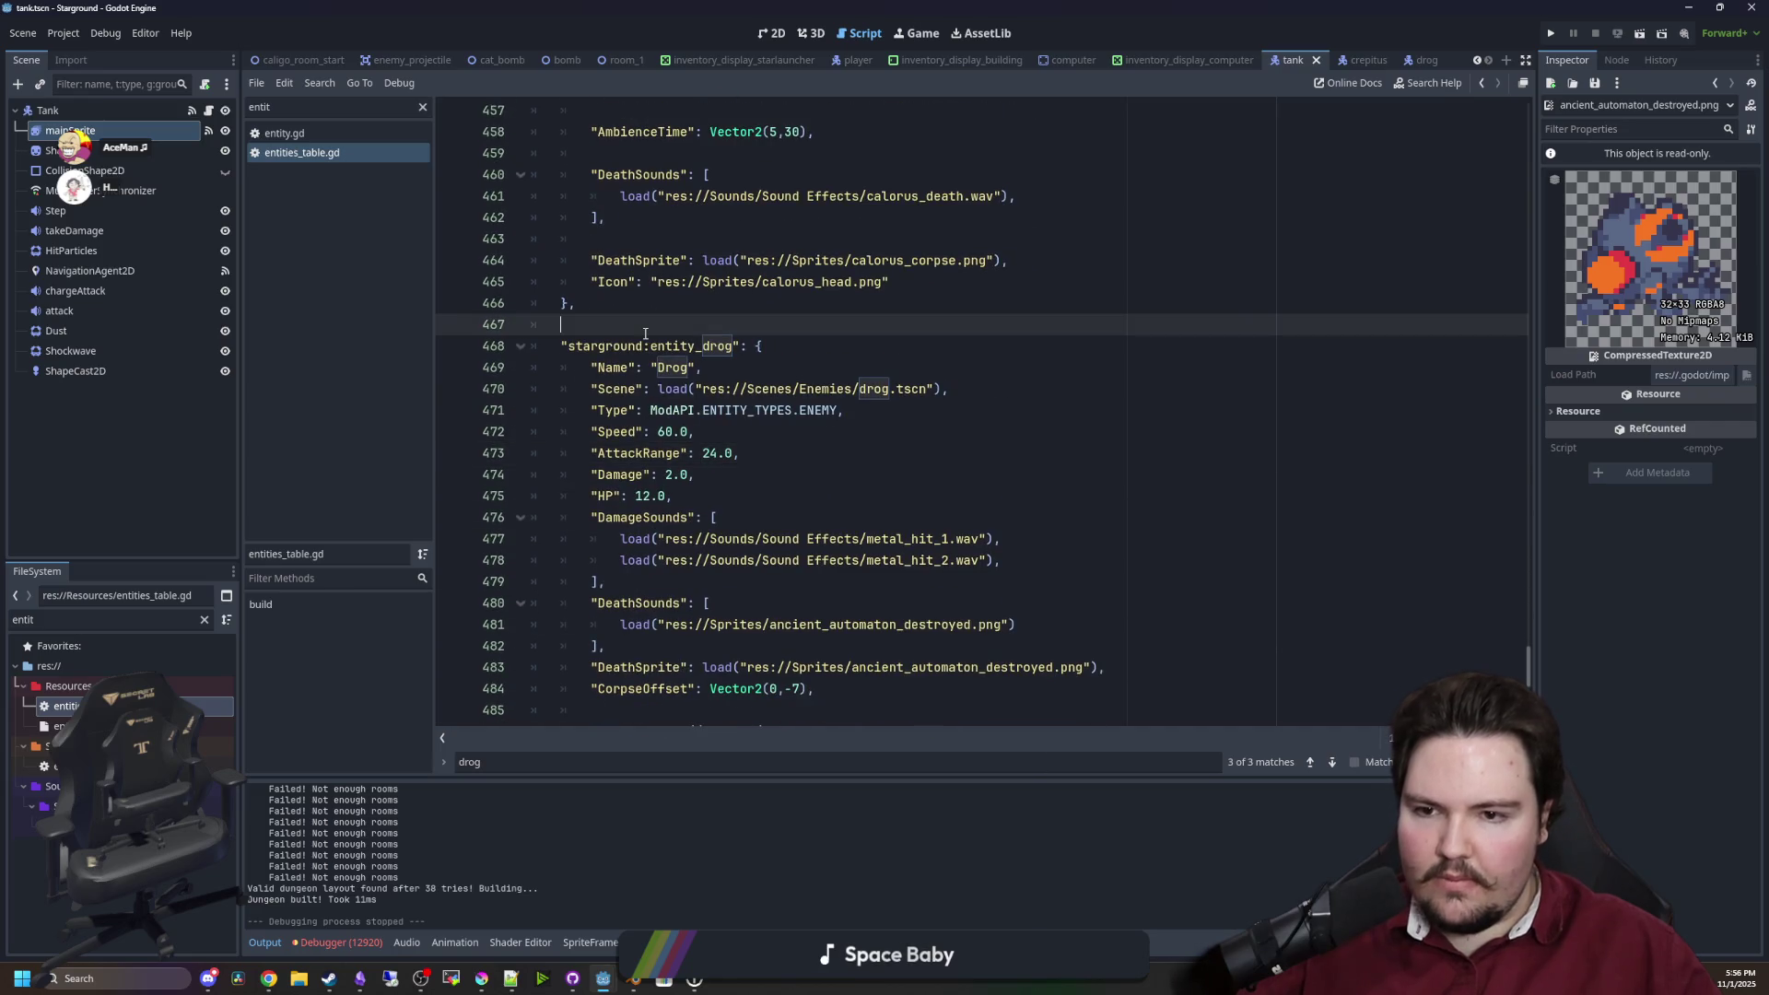
scroll(671, 416, down, 1)
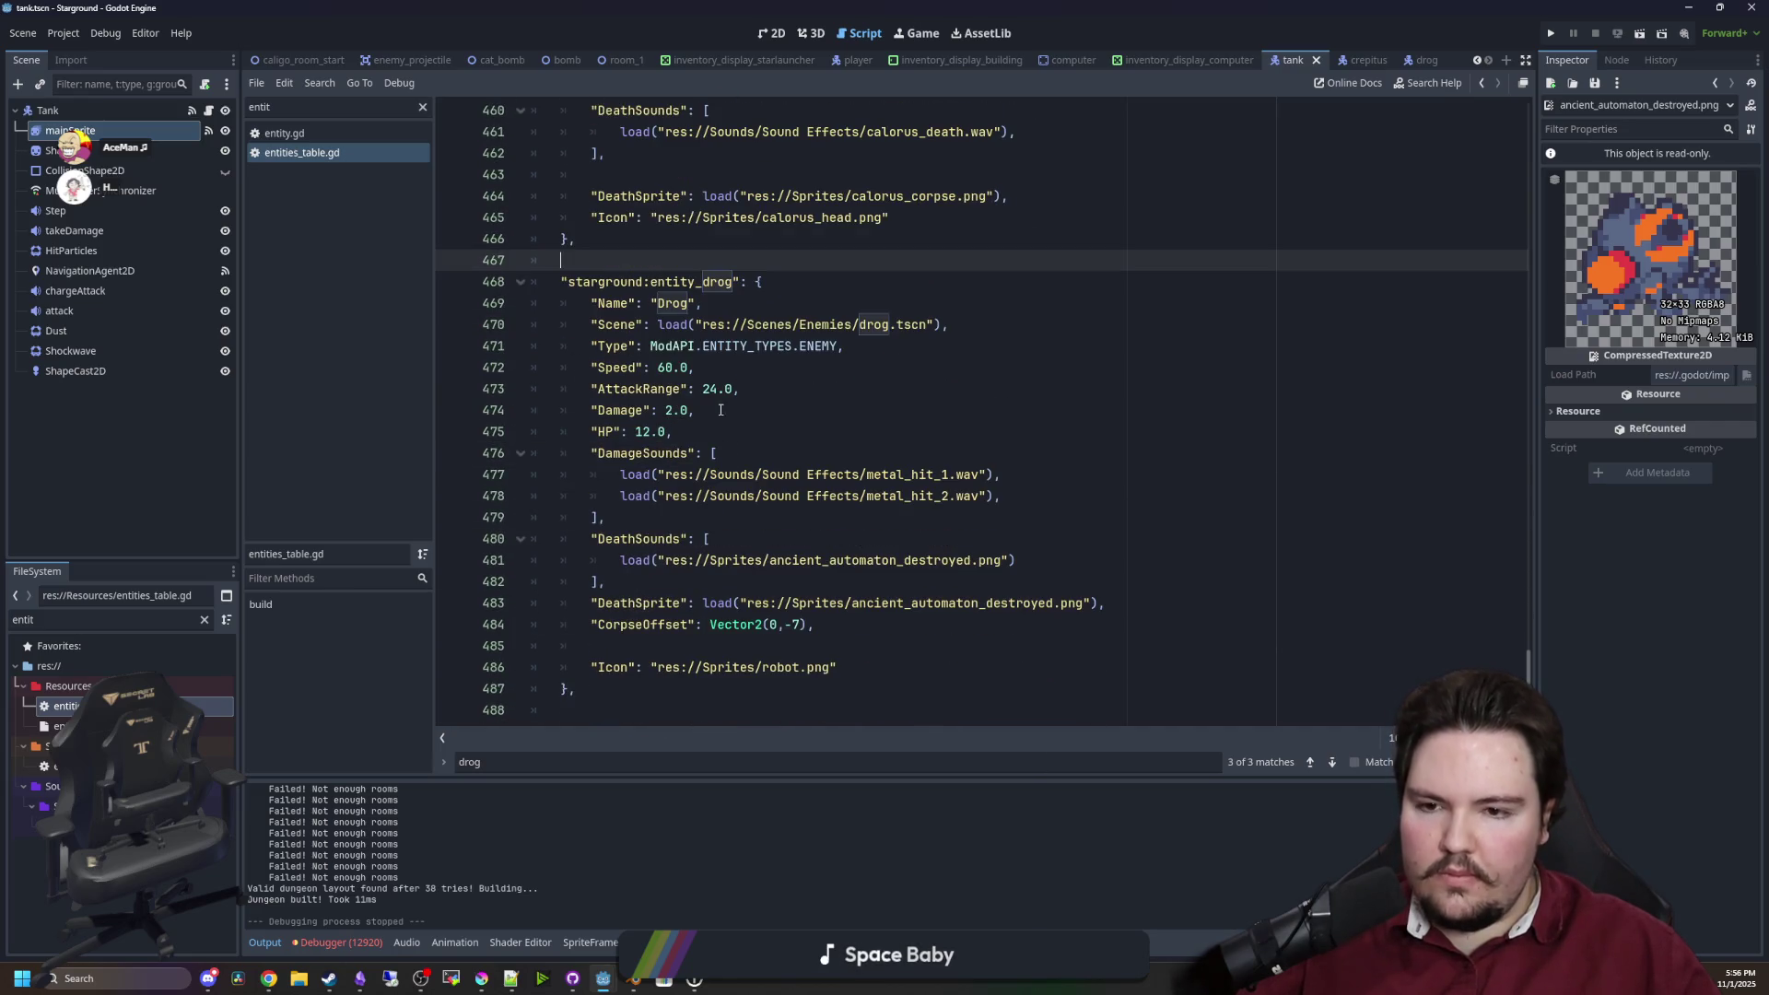
Step: Check the Drog entry's HP 12.0, Damage 2.0, Speed 60.0 and AttackRange 24.0 values
click(687, 439)
click(755, 418)
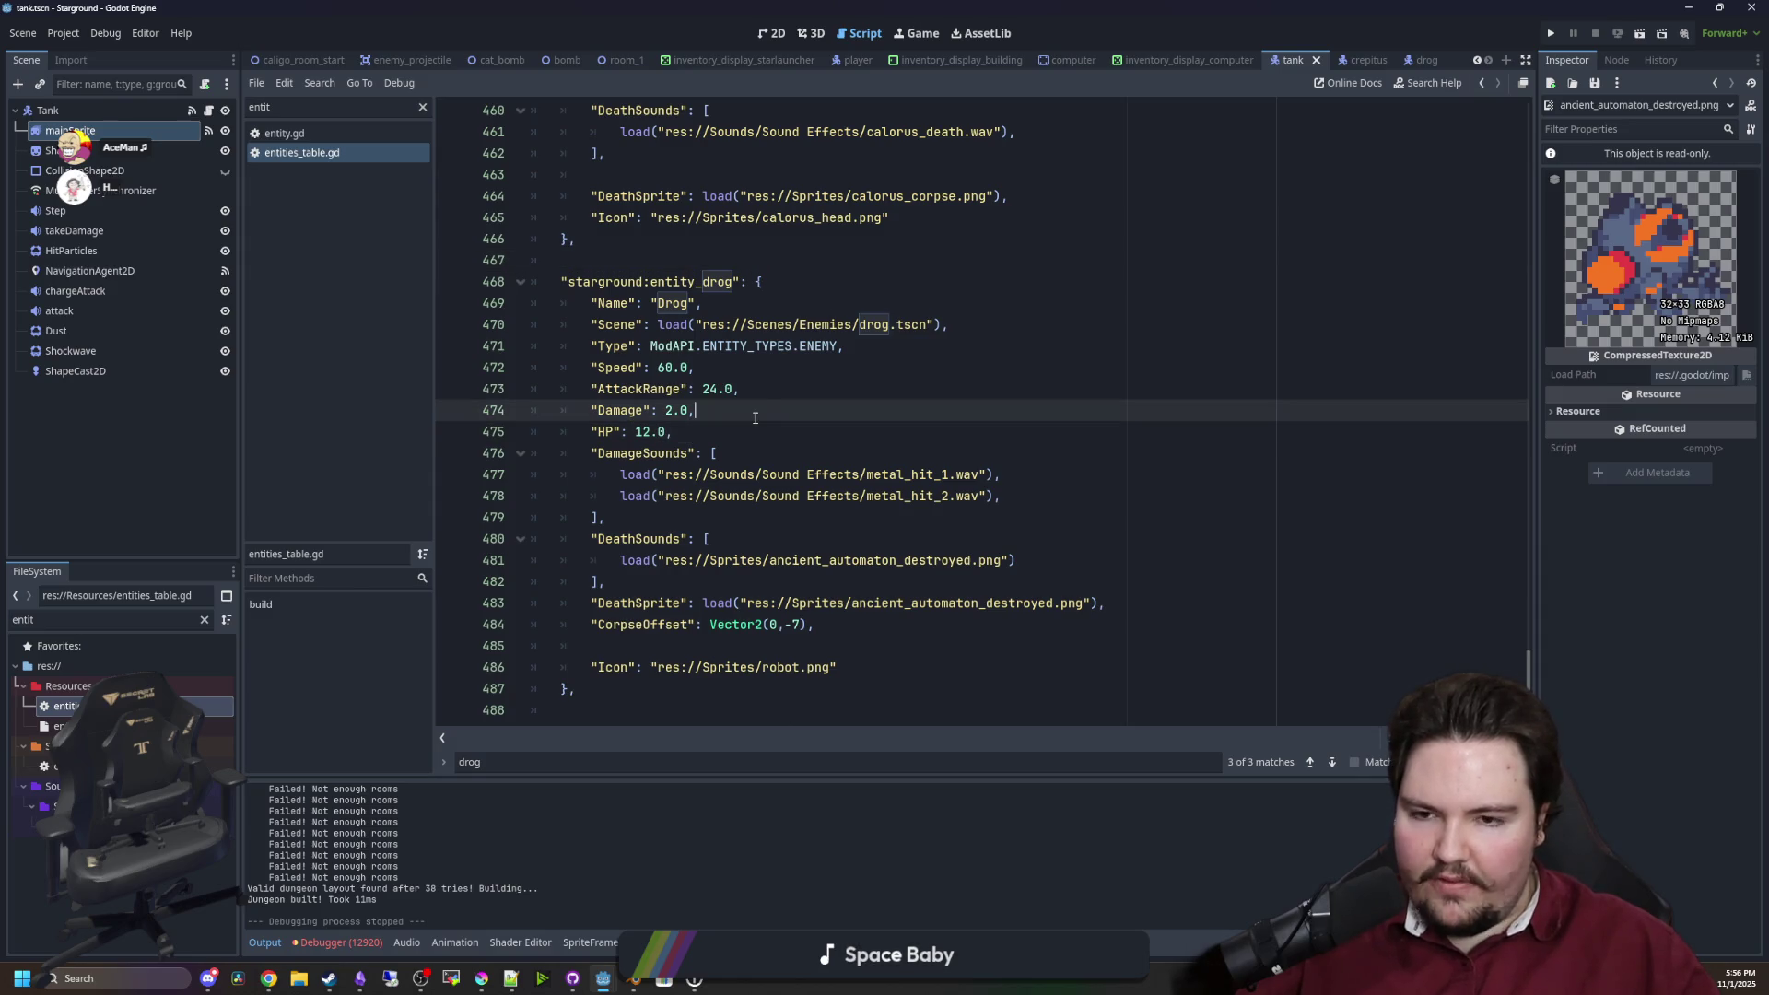
click(738, 368)
click(759, 379)
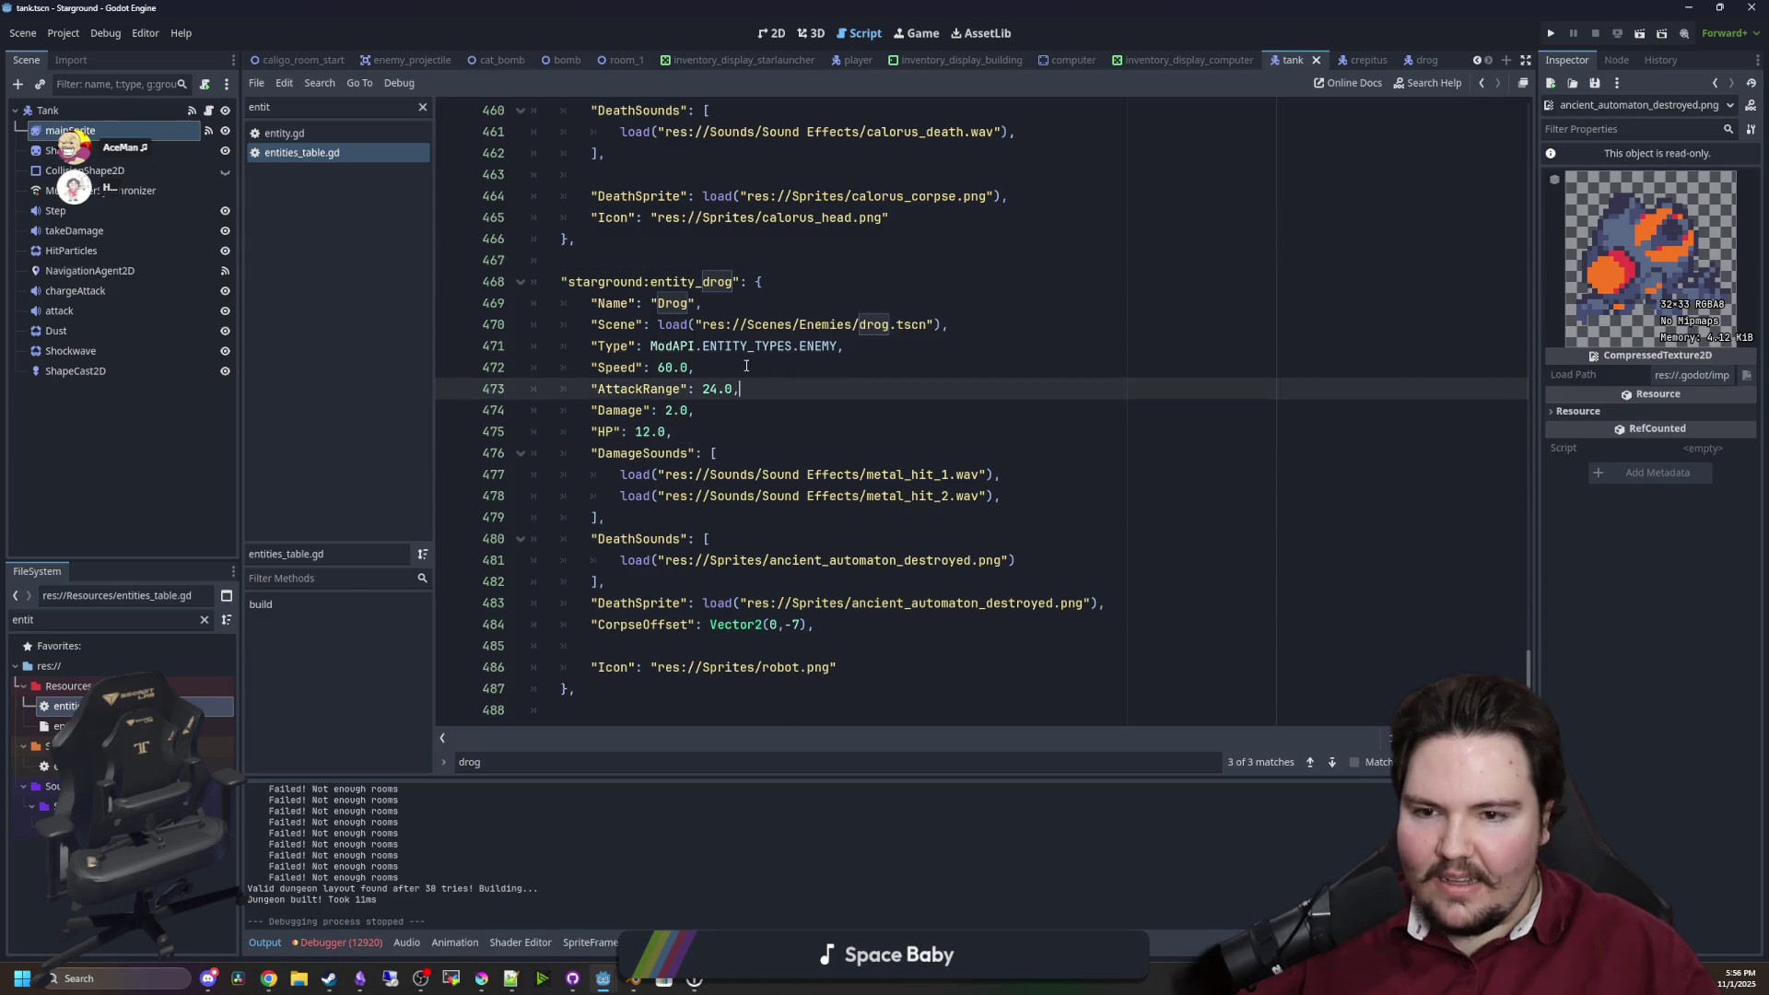
scroll(759, 376, down, 2)
scroll(756, 376, down, 2)
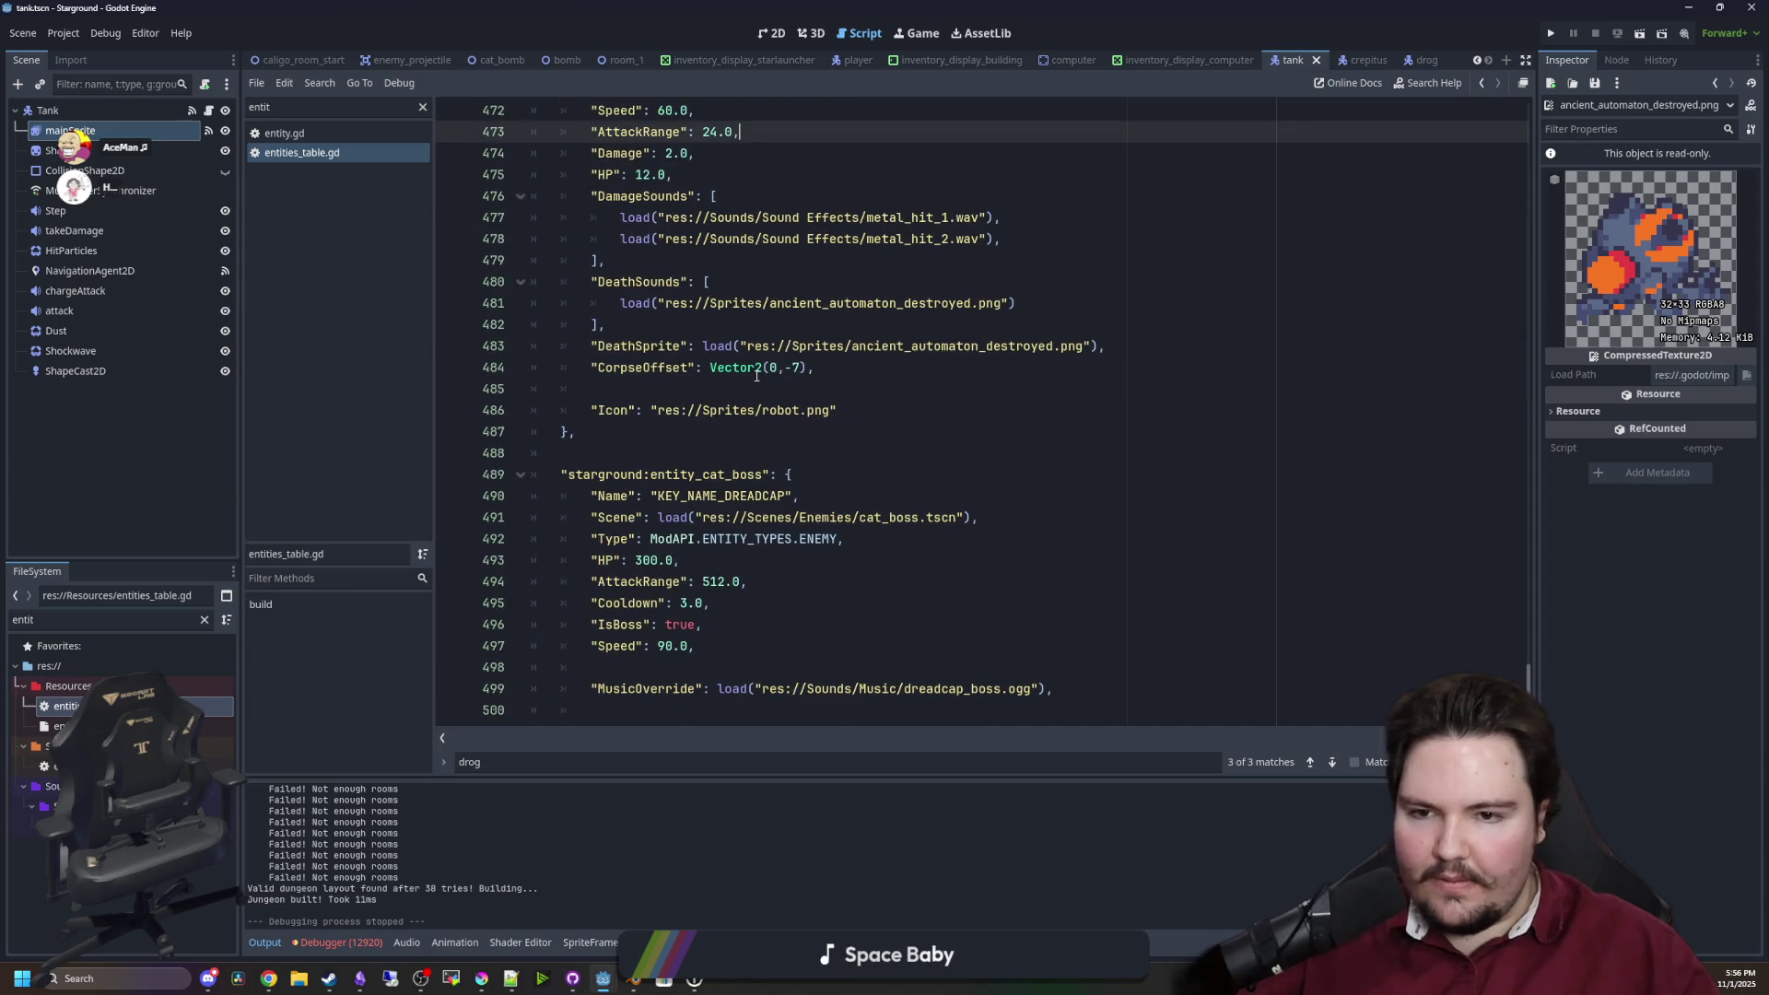
scroll(757, 376, up, 5)
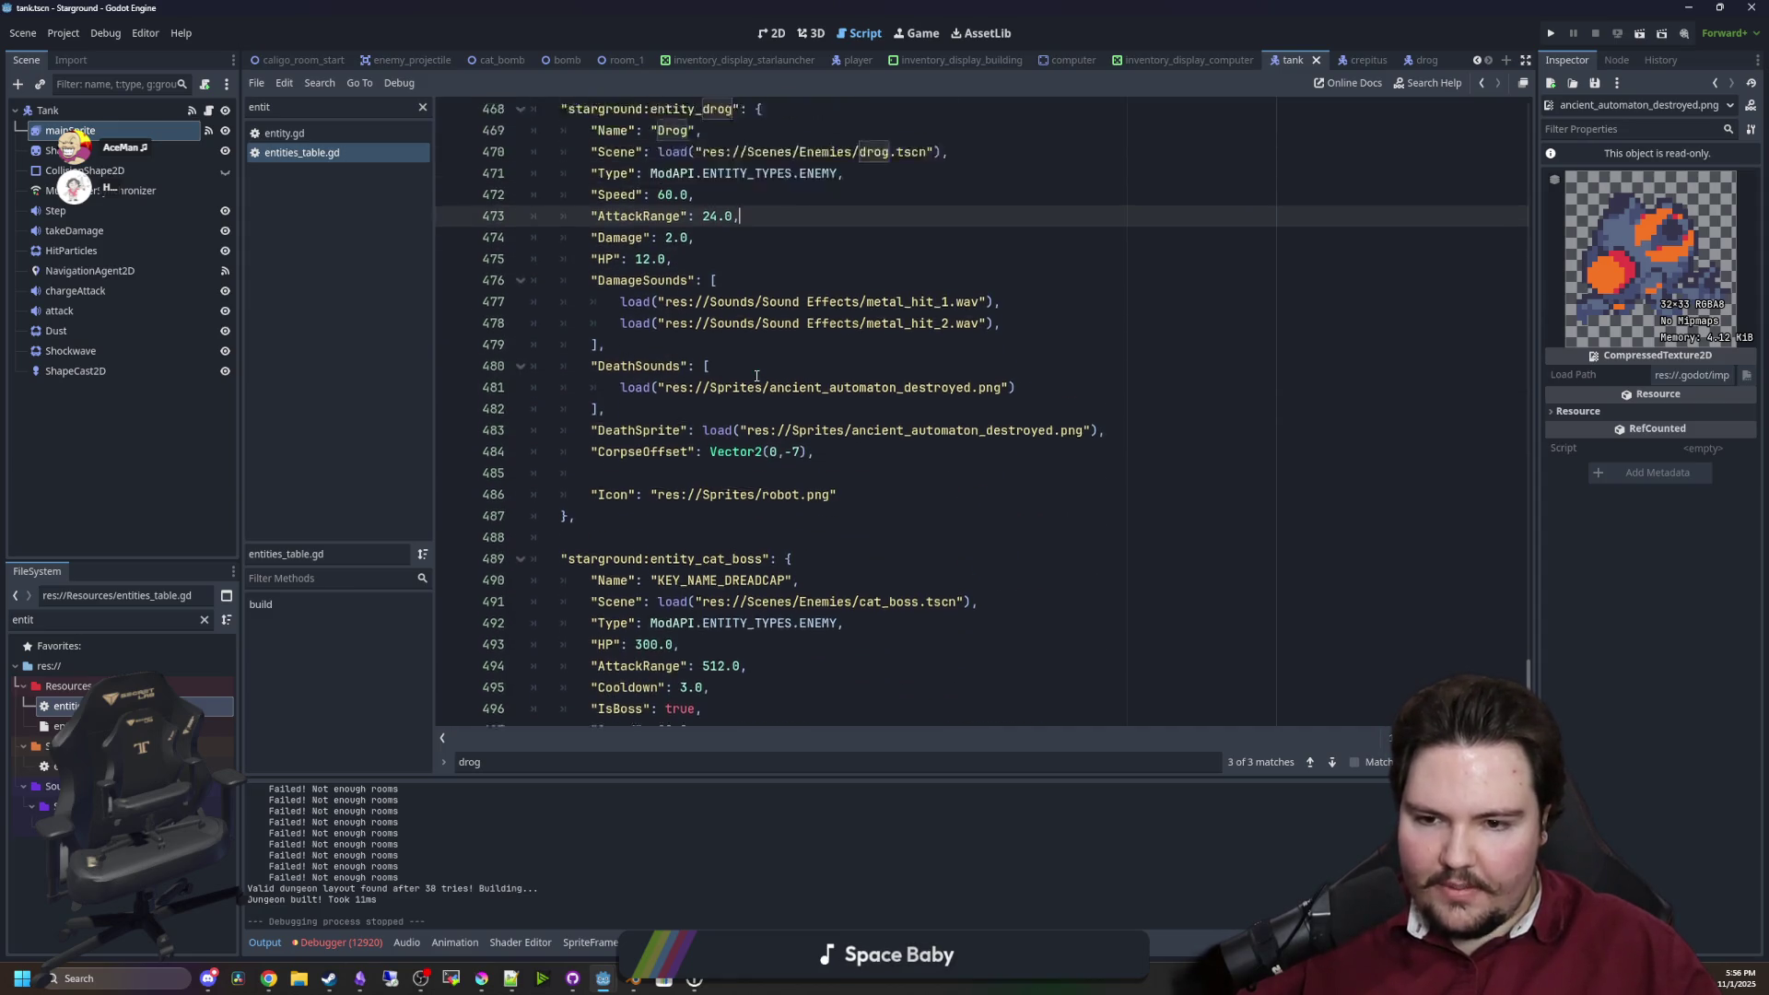
click(688, 316)
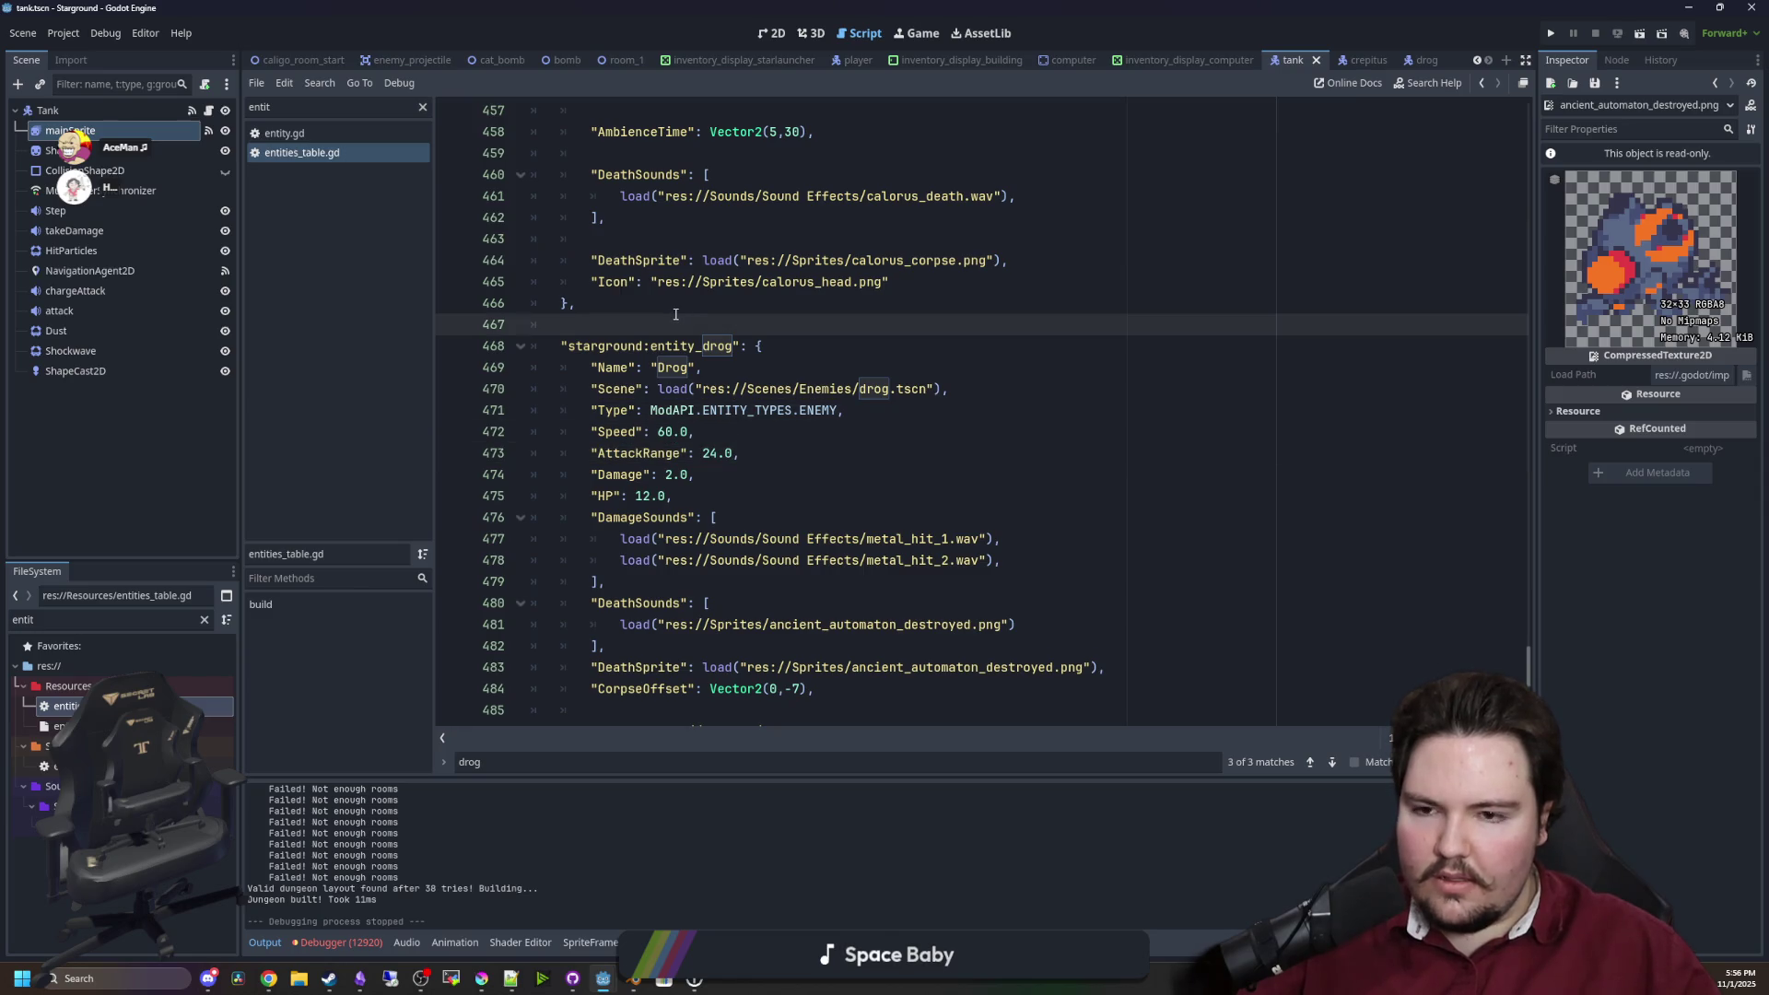
scroll(676, 314, down, 5)
scroll(675, 314, down, 2)
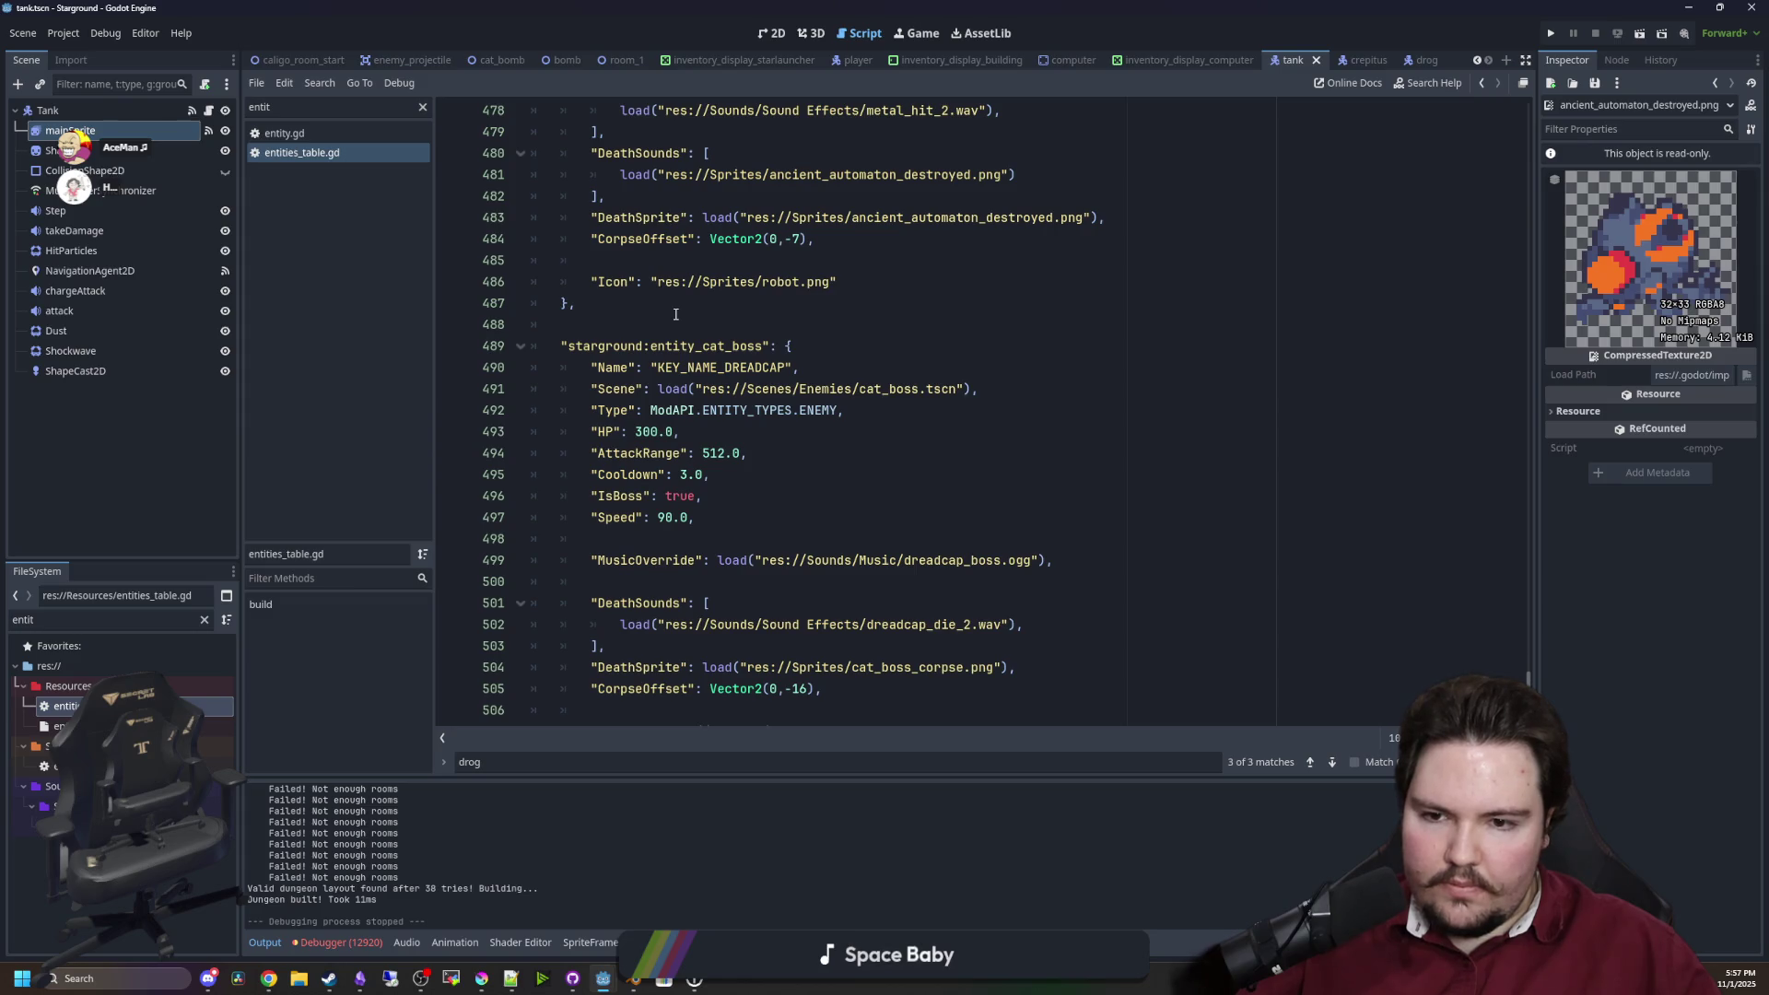
Step: Show the tank scene in the 2D view, save it, and clear the 'entit' file filter
click(48, 110)
click(811, 33)
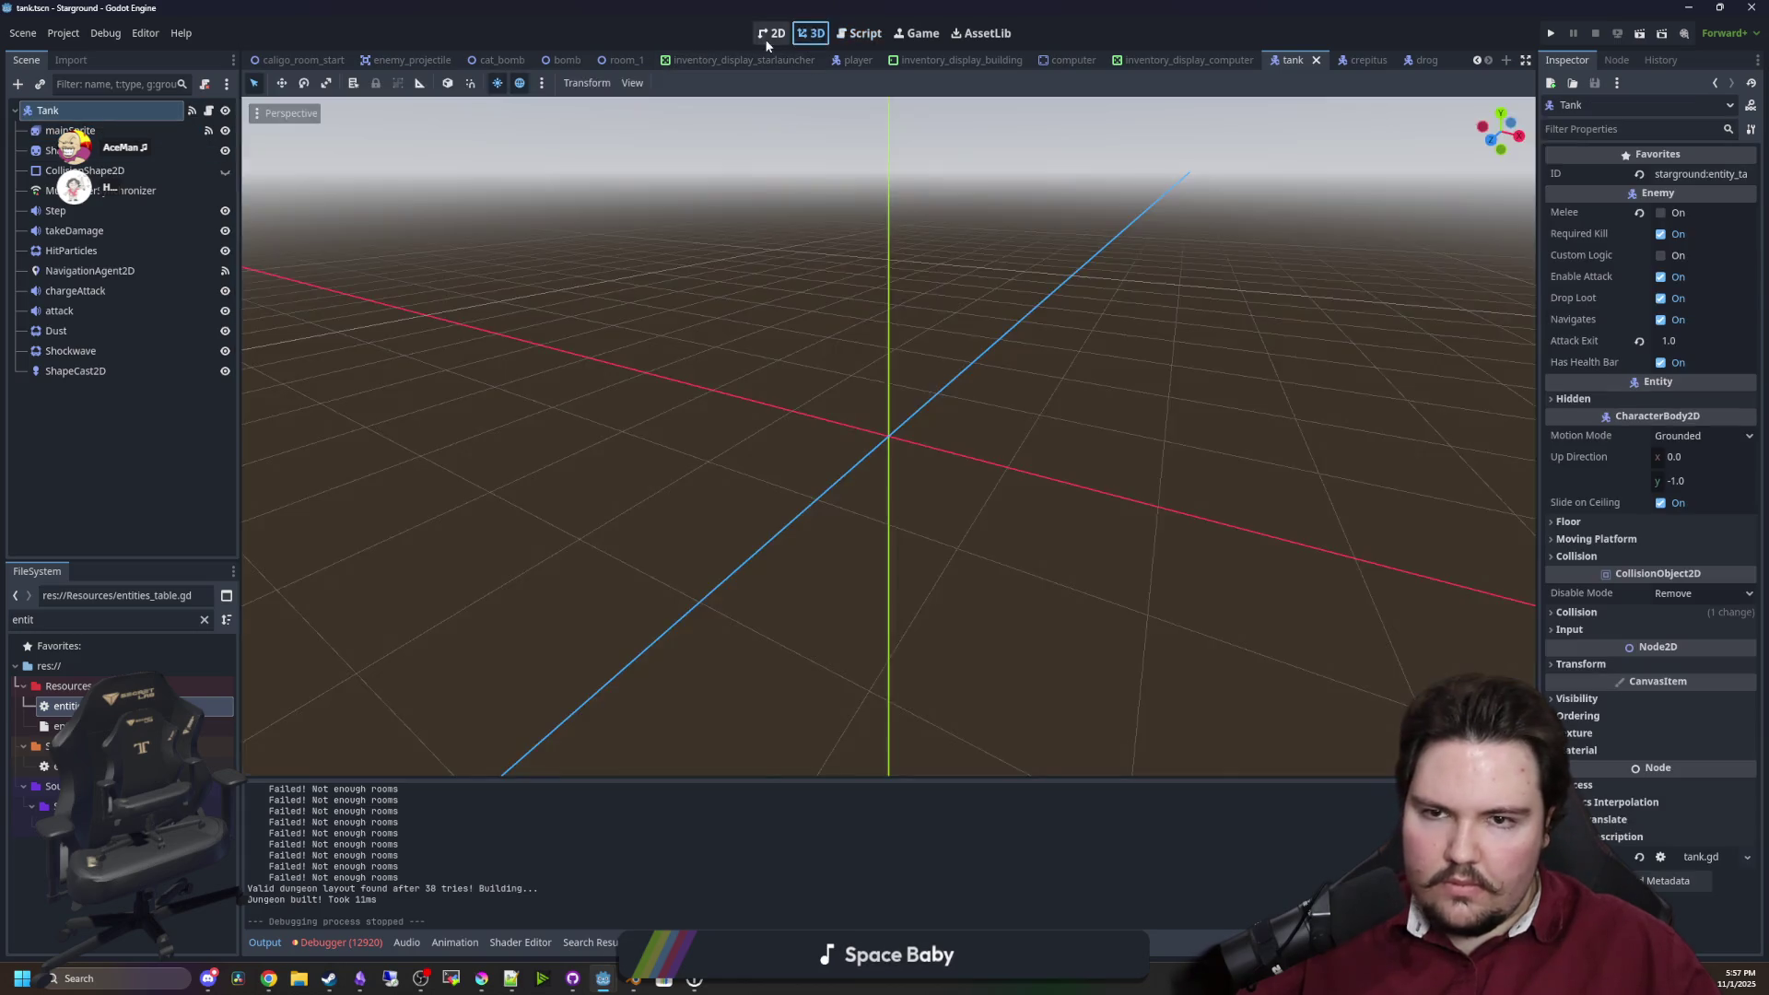
click(771, 33)
key(ctrl+s)
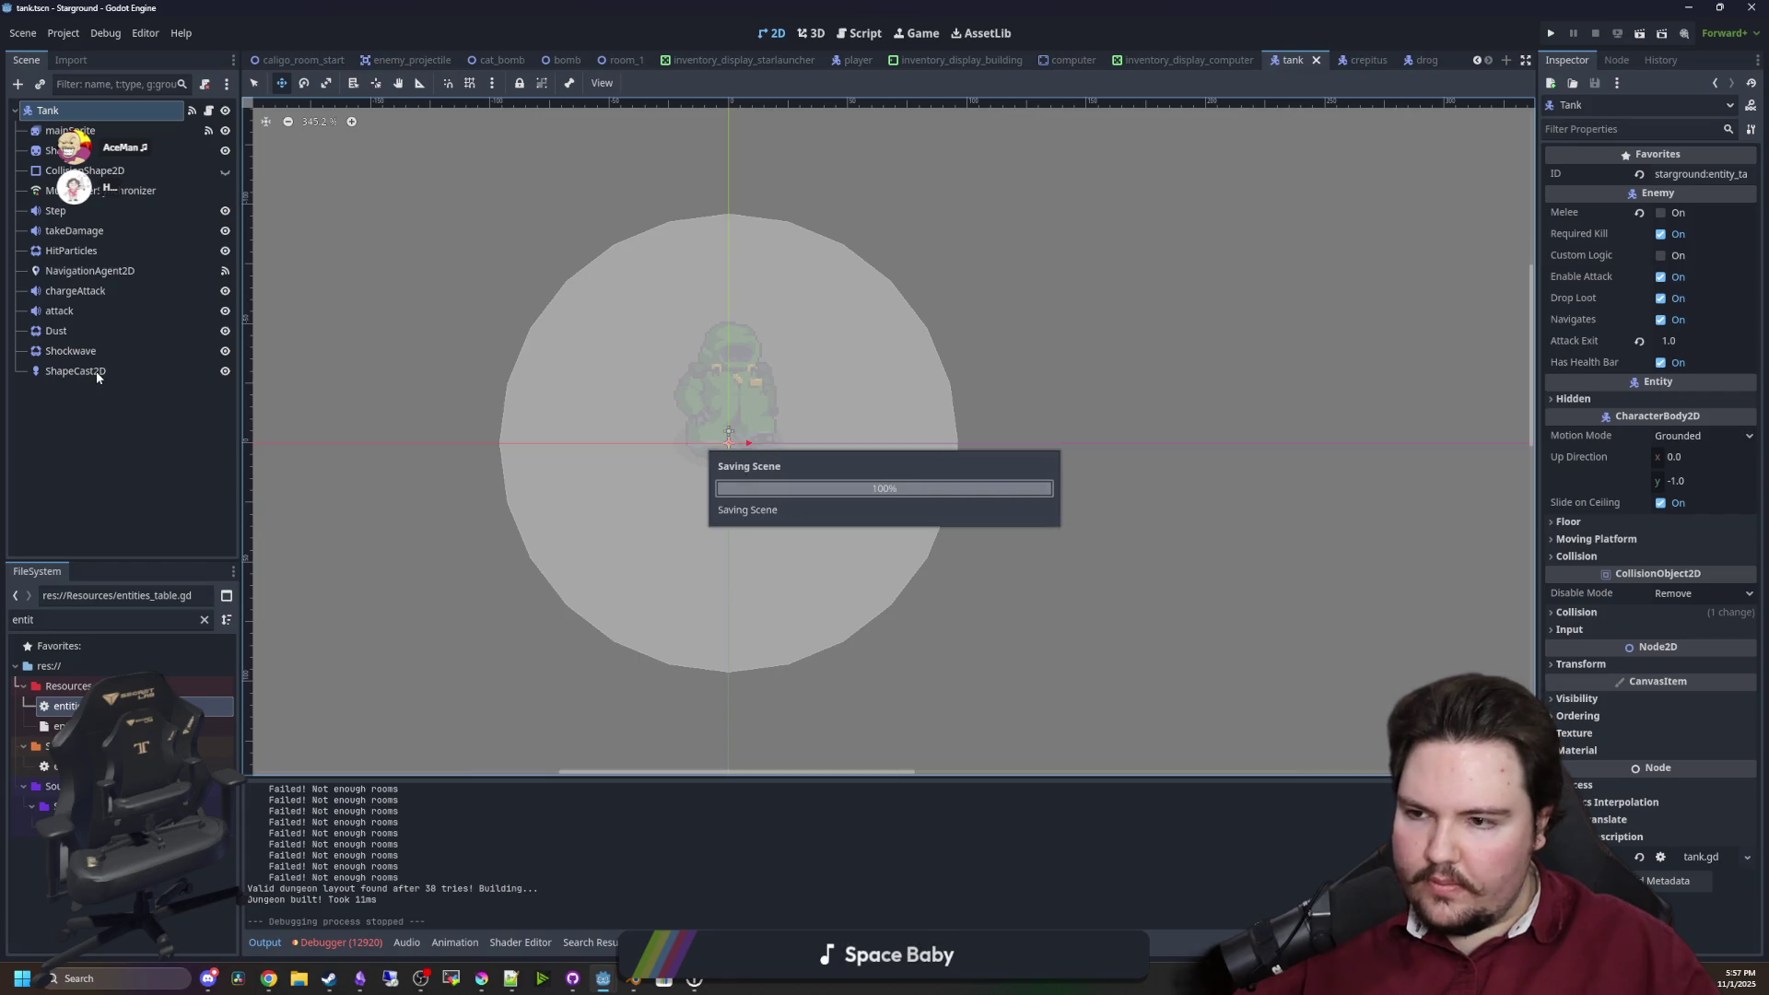
click(92, 350)
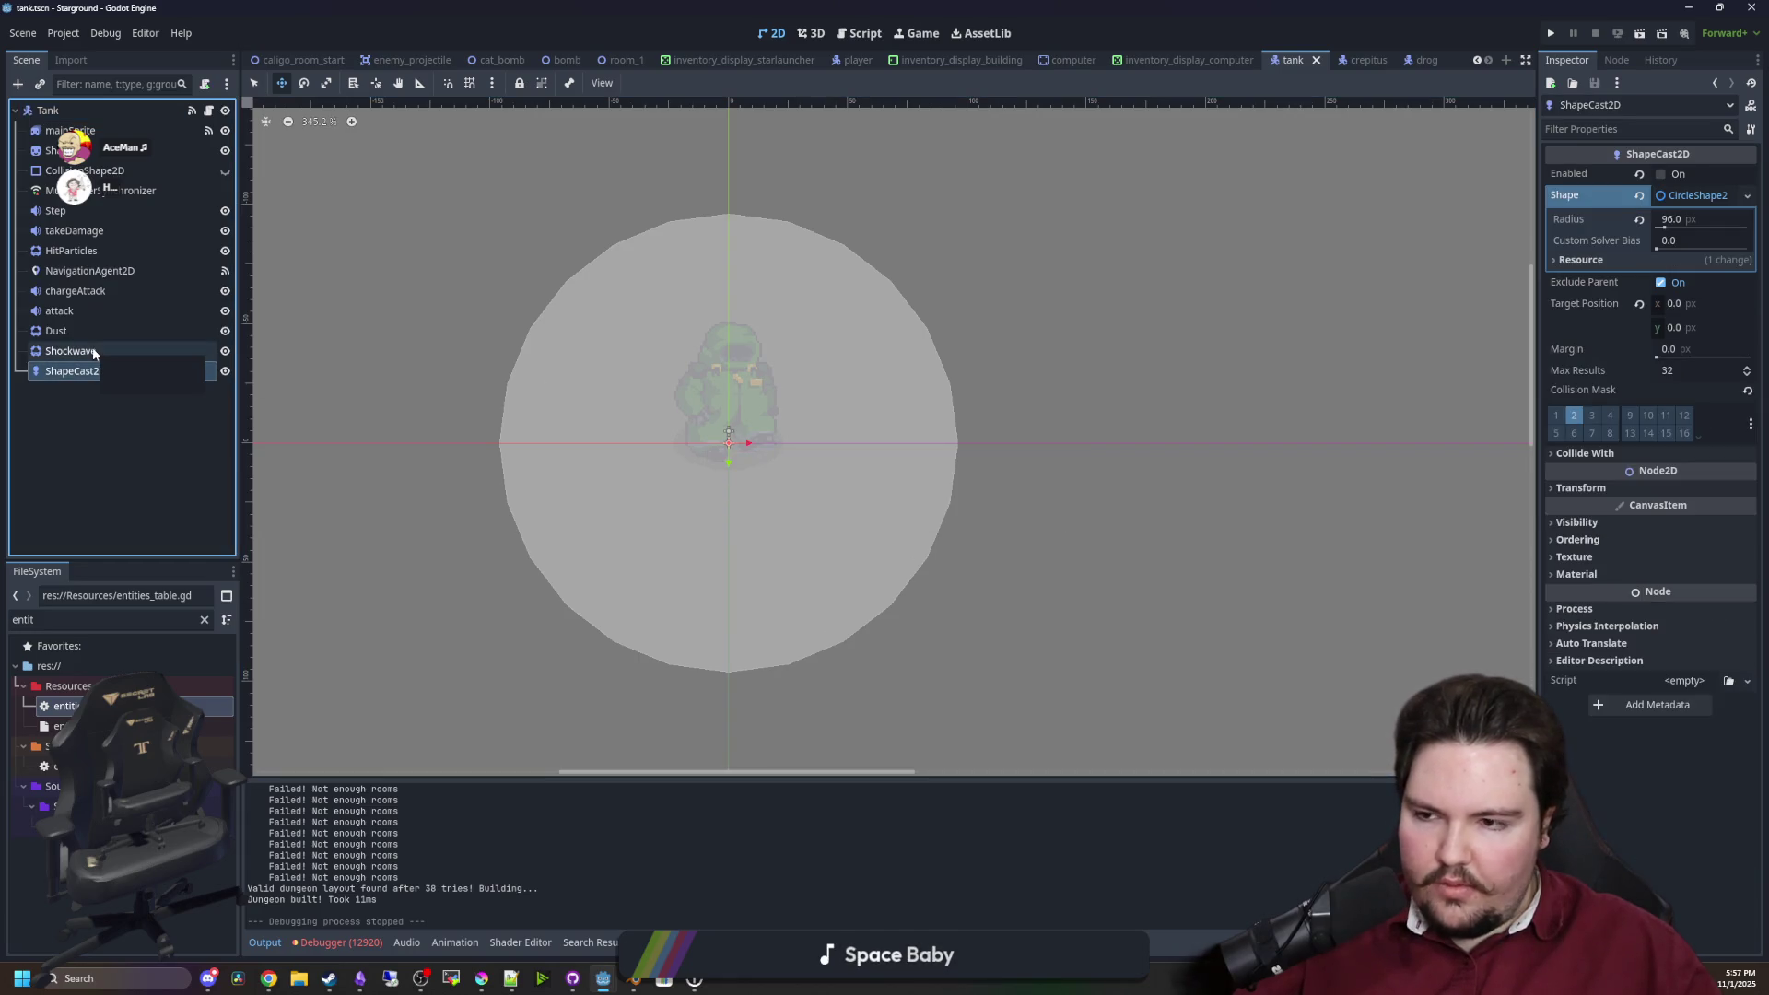
key(ctrl+s)
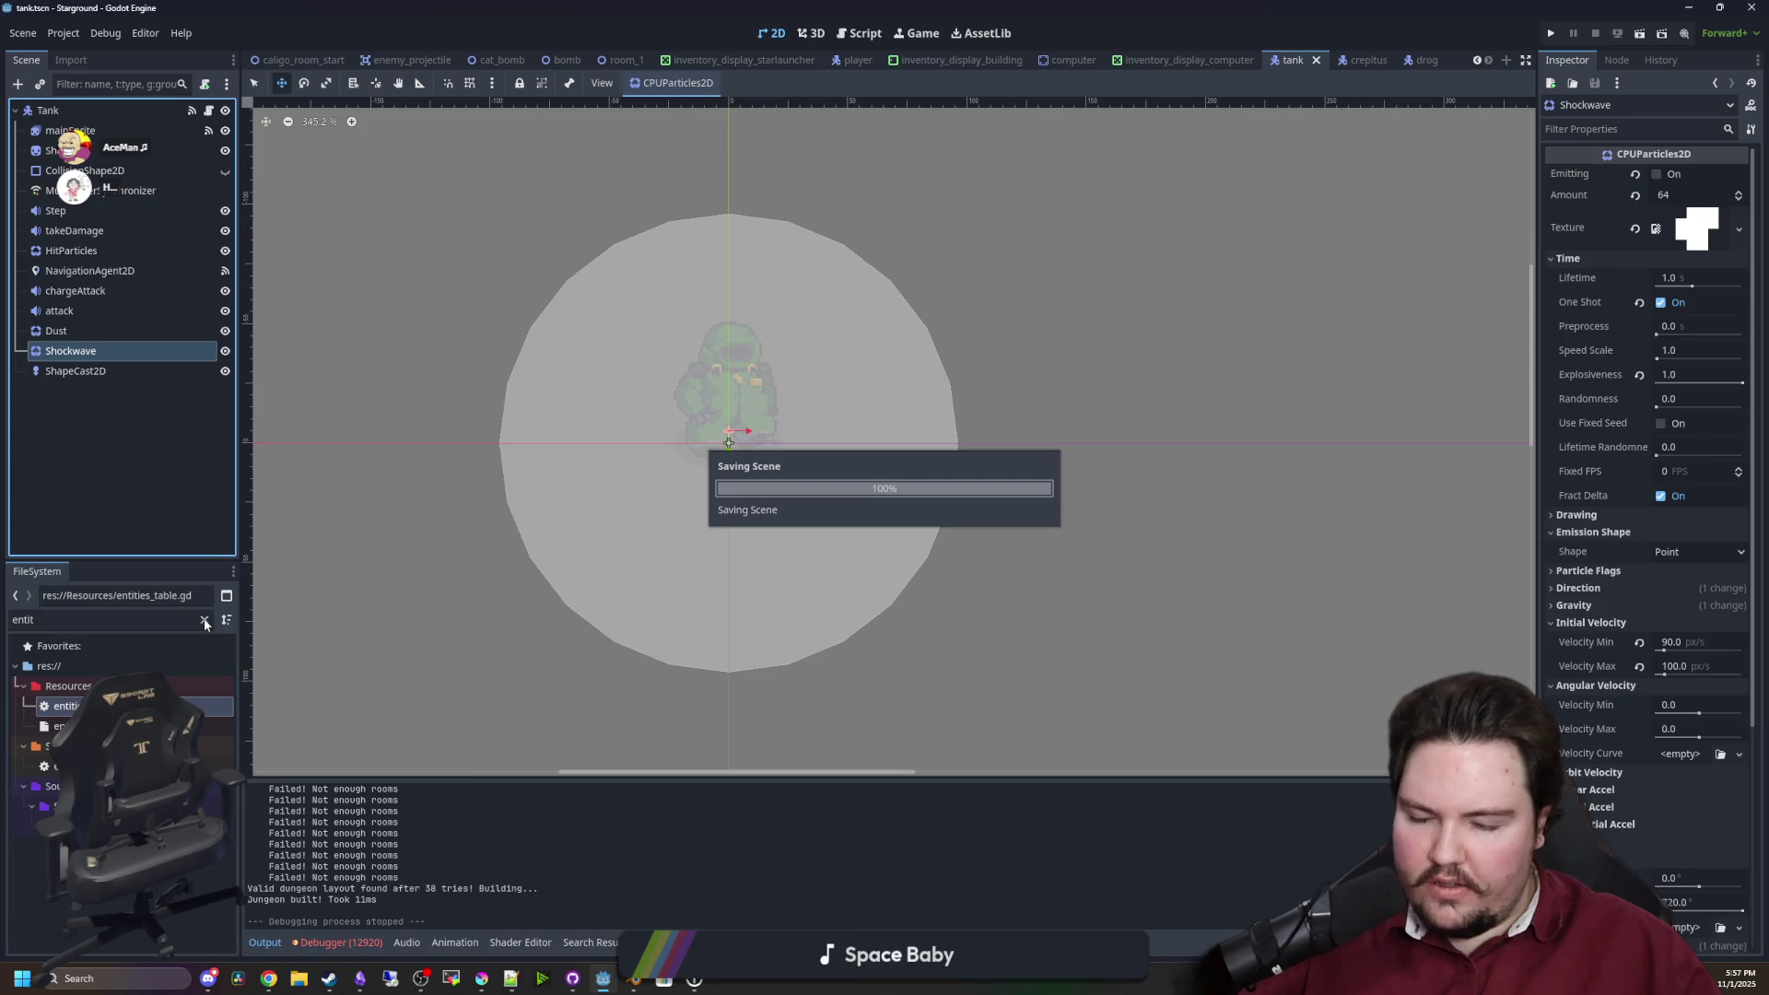
click(205, 622)
Step: Open spawner_table.gd and add a new empty line after the traveller entry
text(spawner)
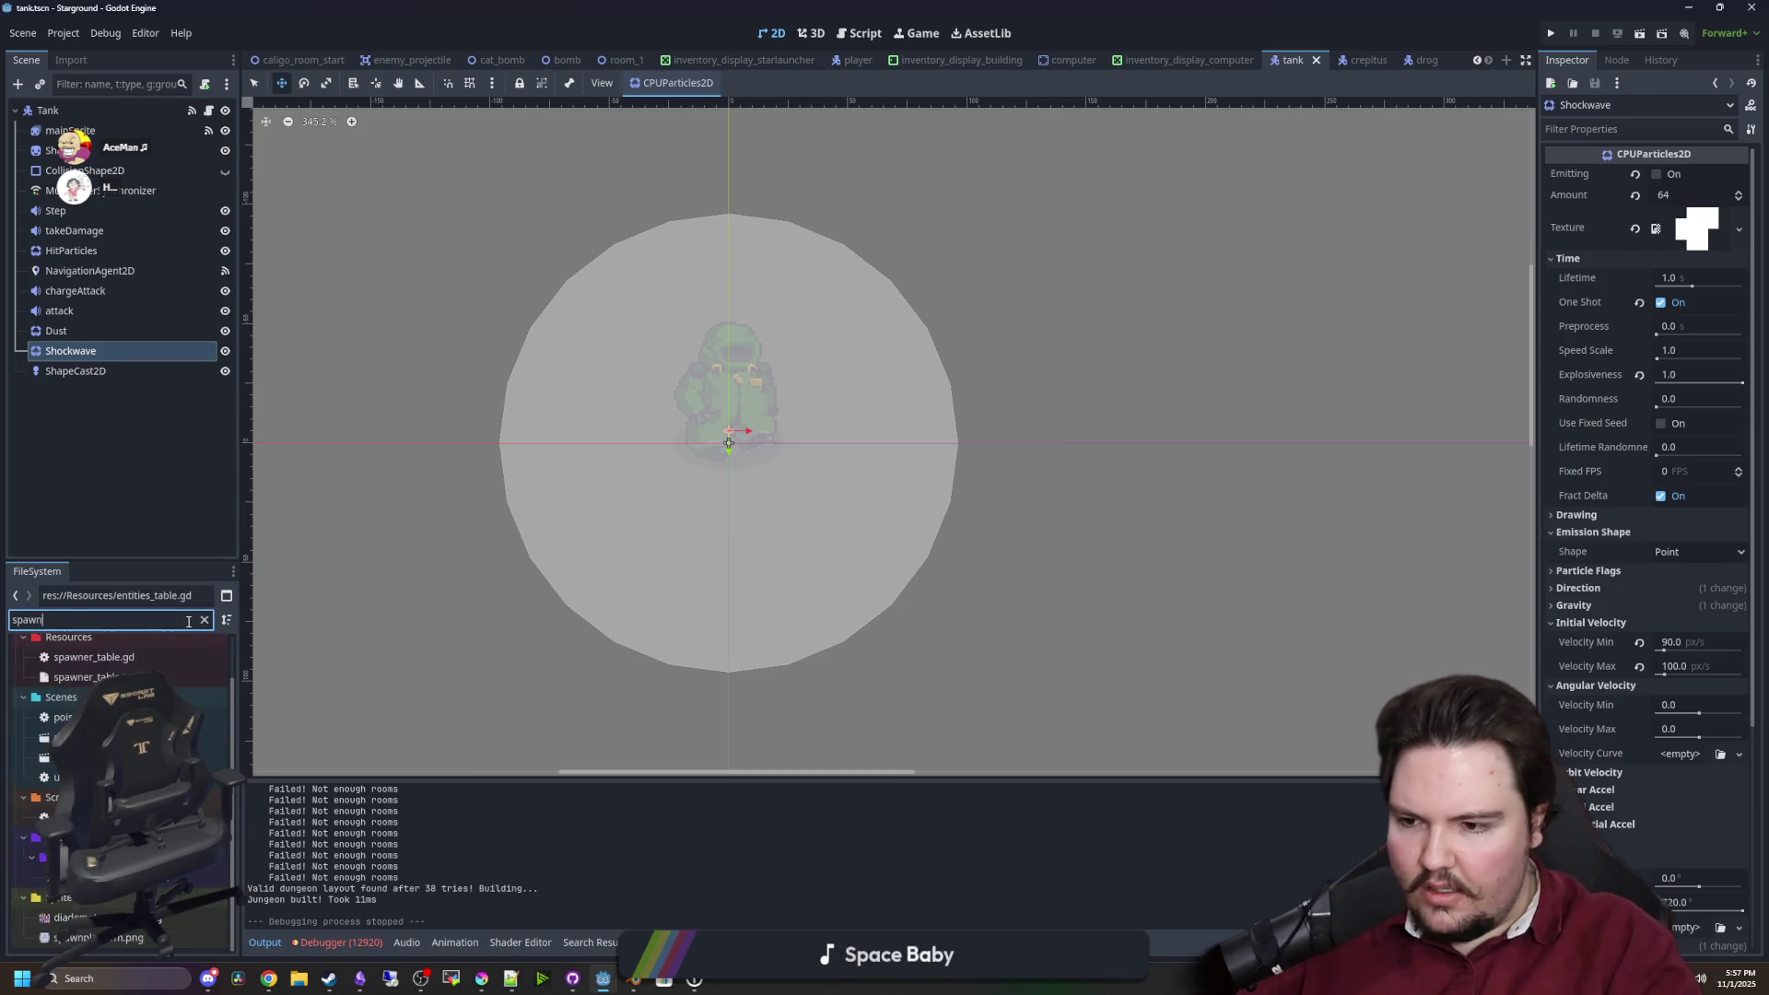
double_click(65, 706)
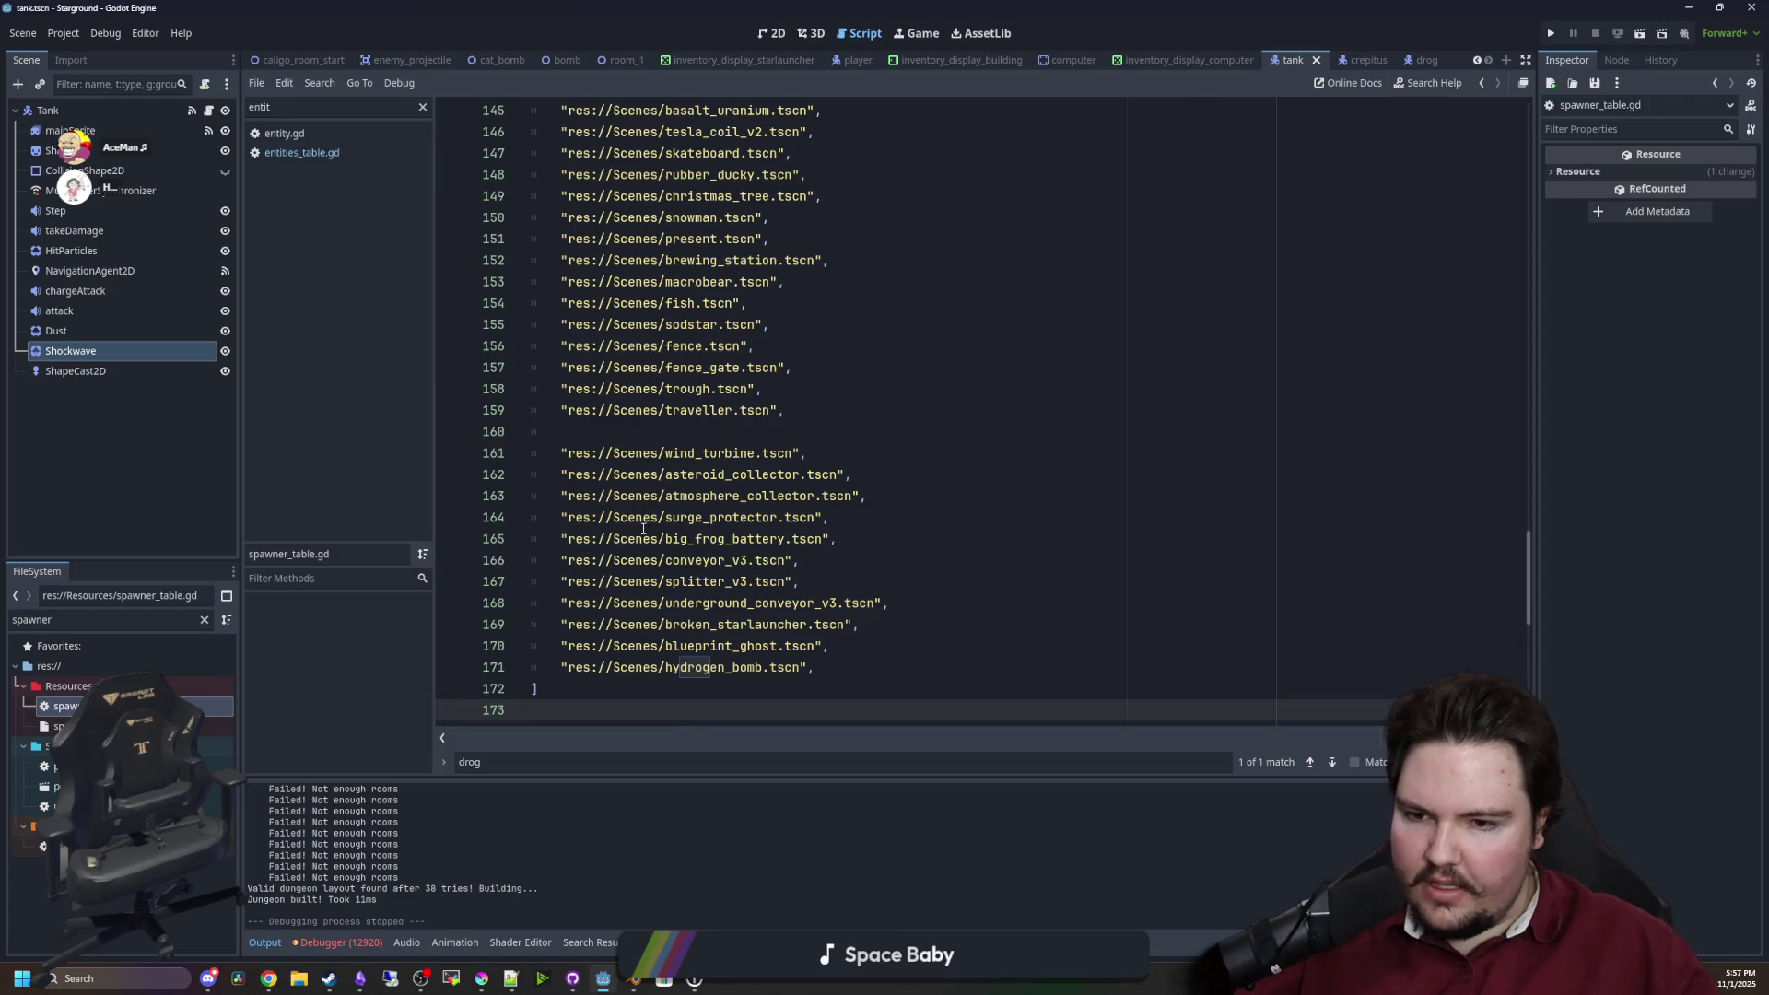
scroll(807, 457, down, 4)
scroll(873, 400, down, 2)
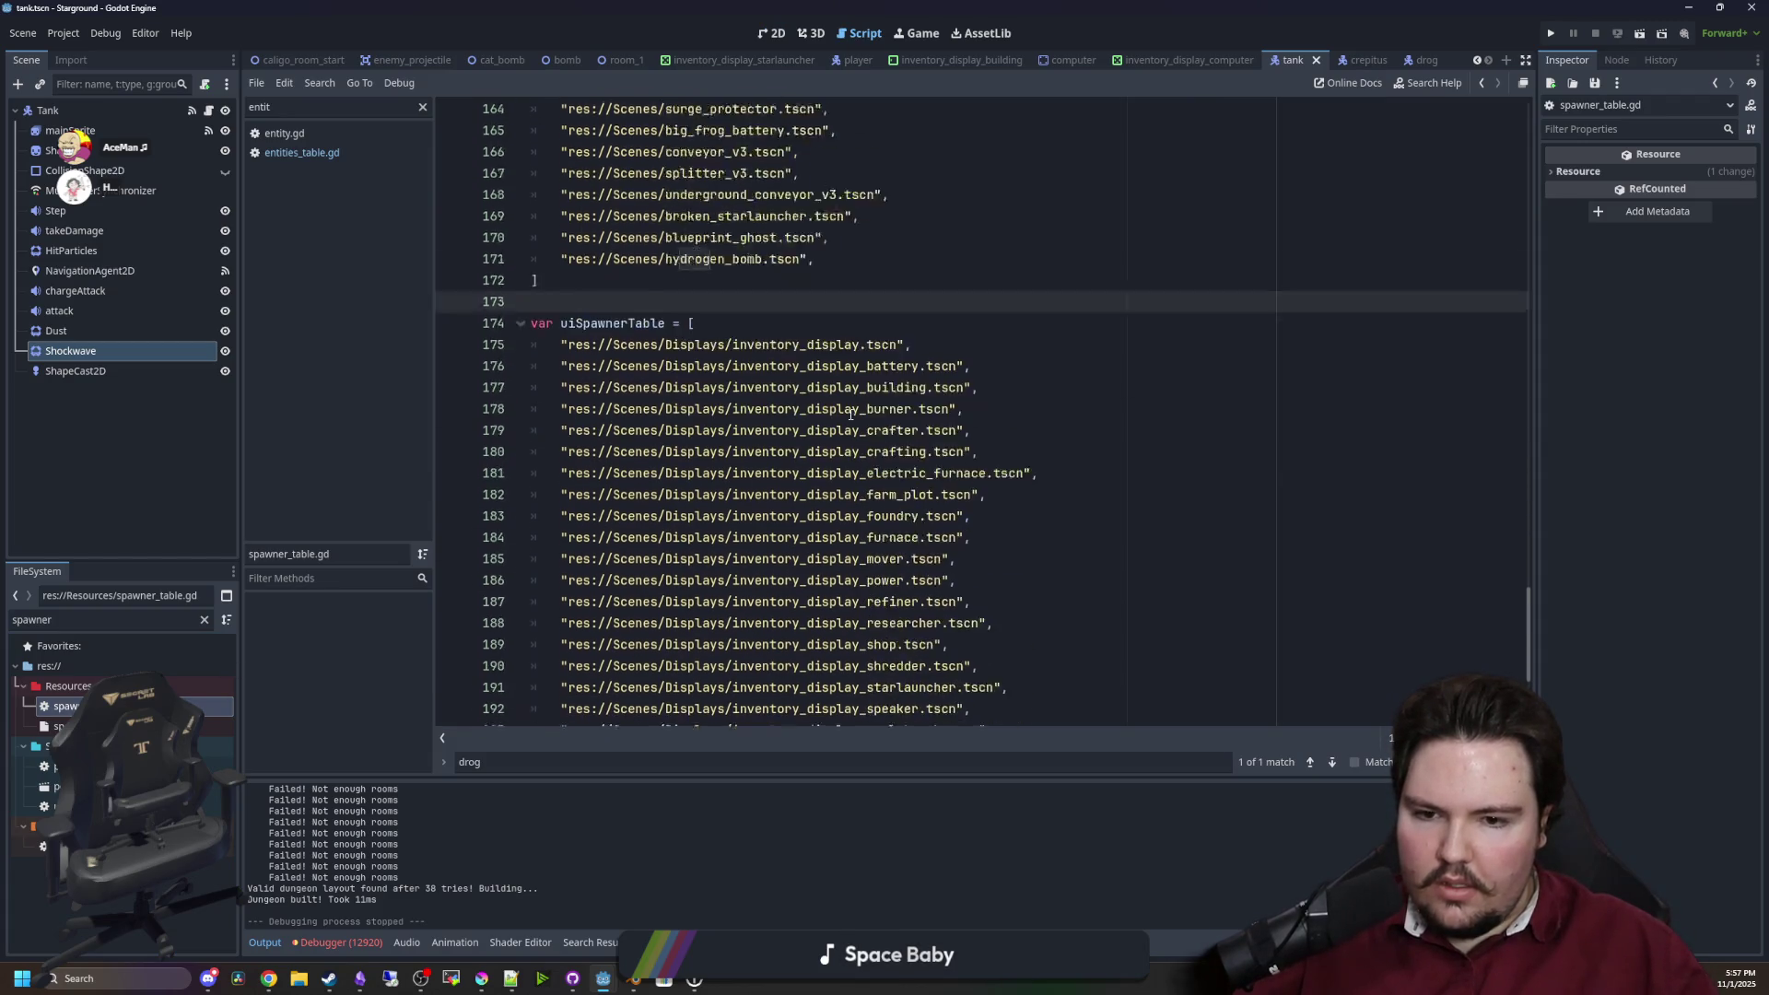
scroll(847, 387, up, 7)
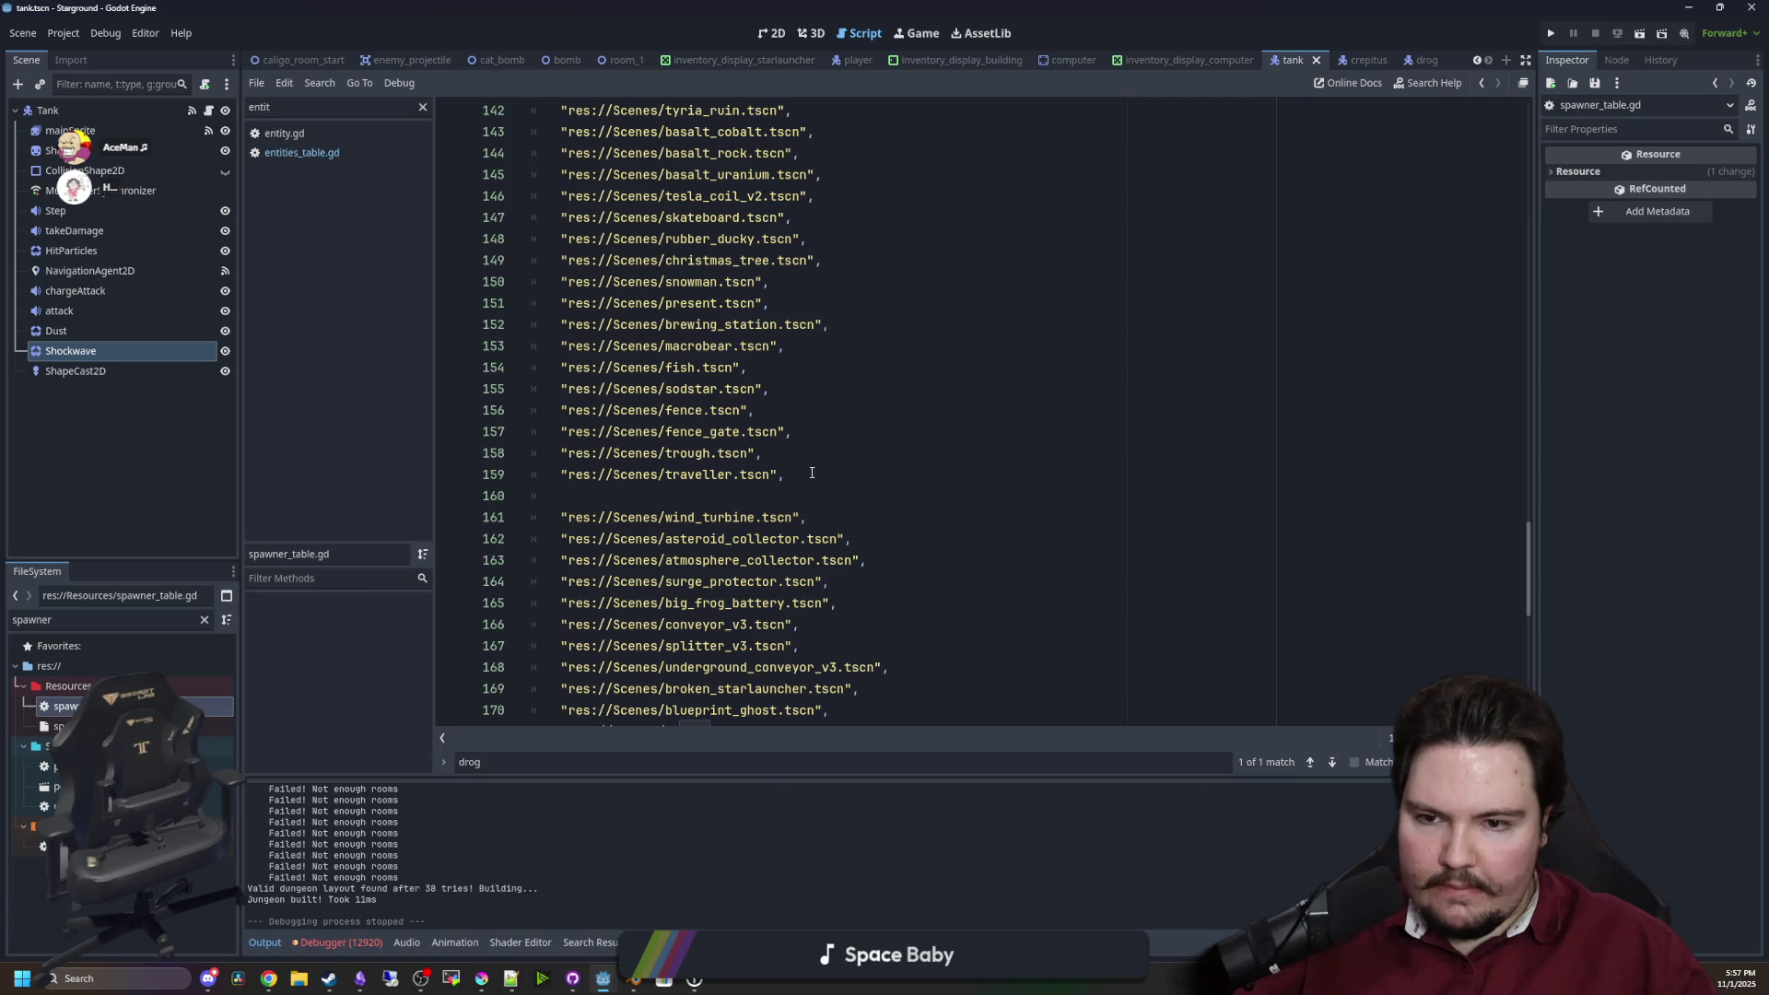
click(811, 472)
key(Return)
Step: Insert the drog.tscn path after the calorus entry and start a '#' caligo heading line
click(205, 619)
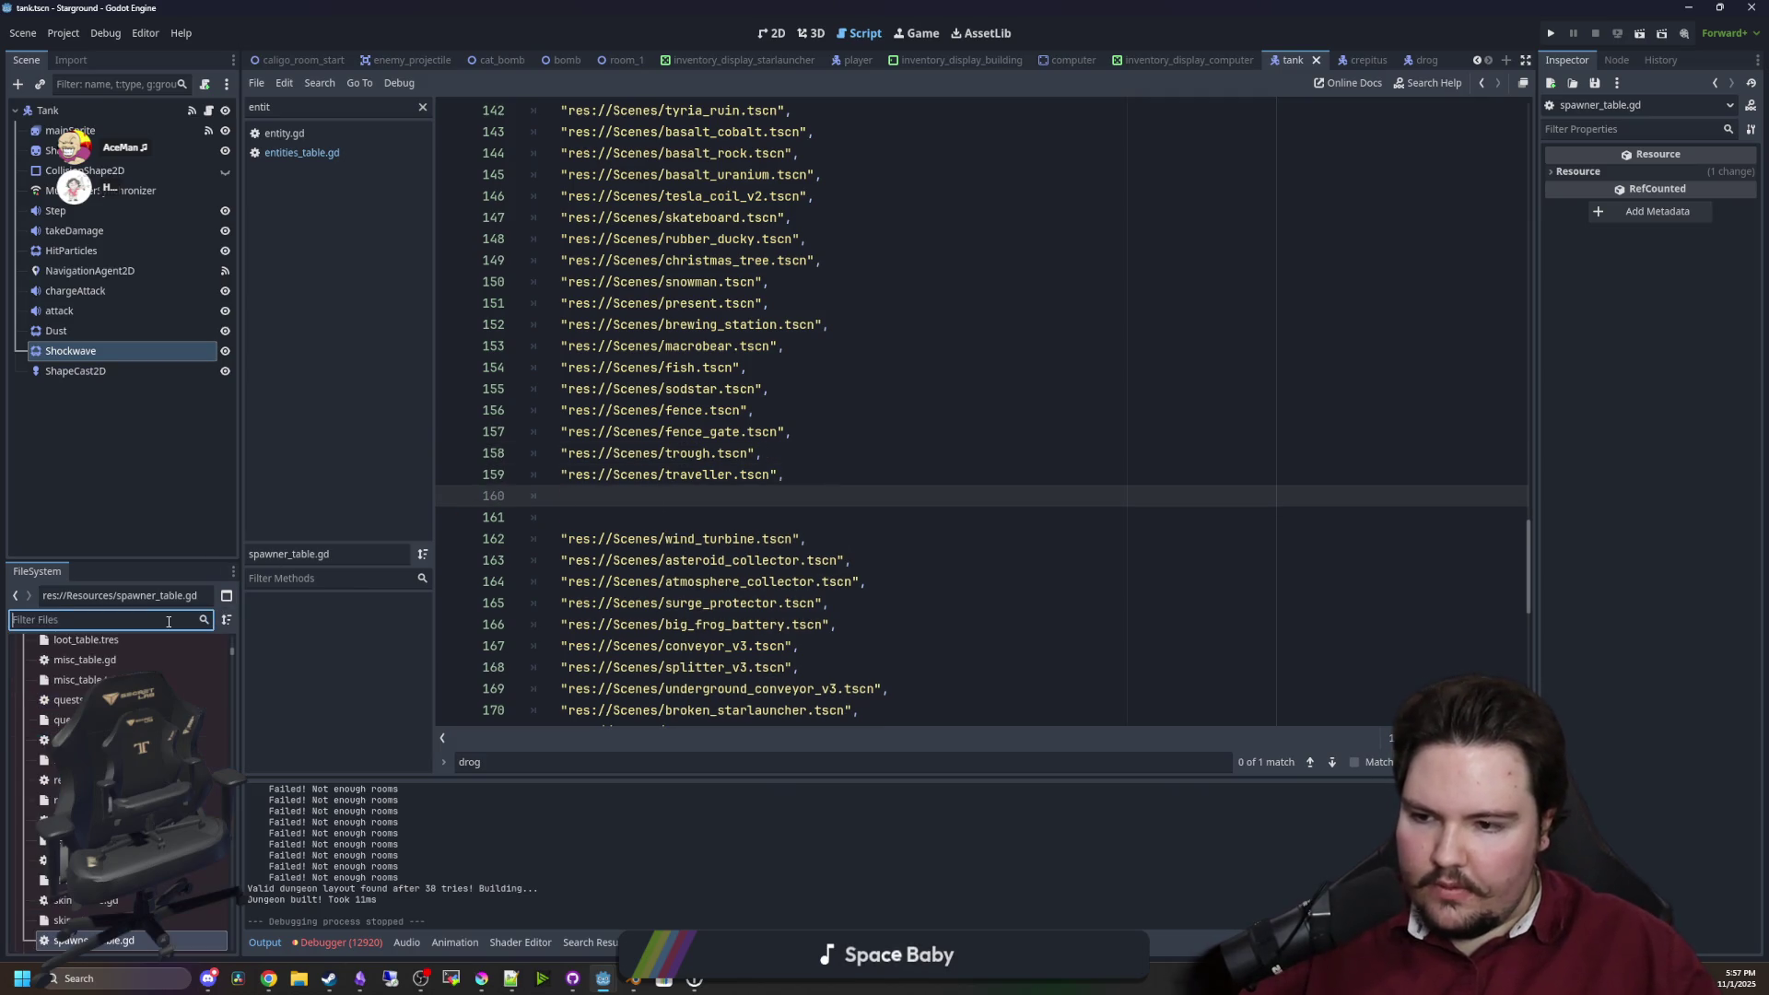
text(drog)
scroll(836, 341, up, 2)
scroll(836, 341, up, 20)
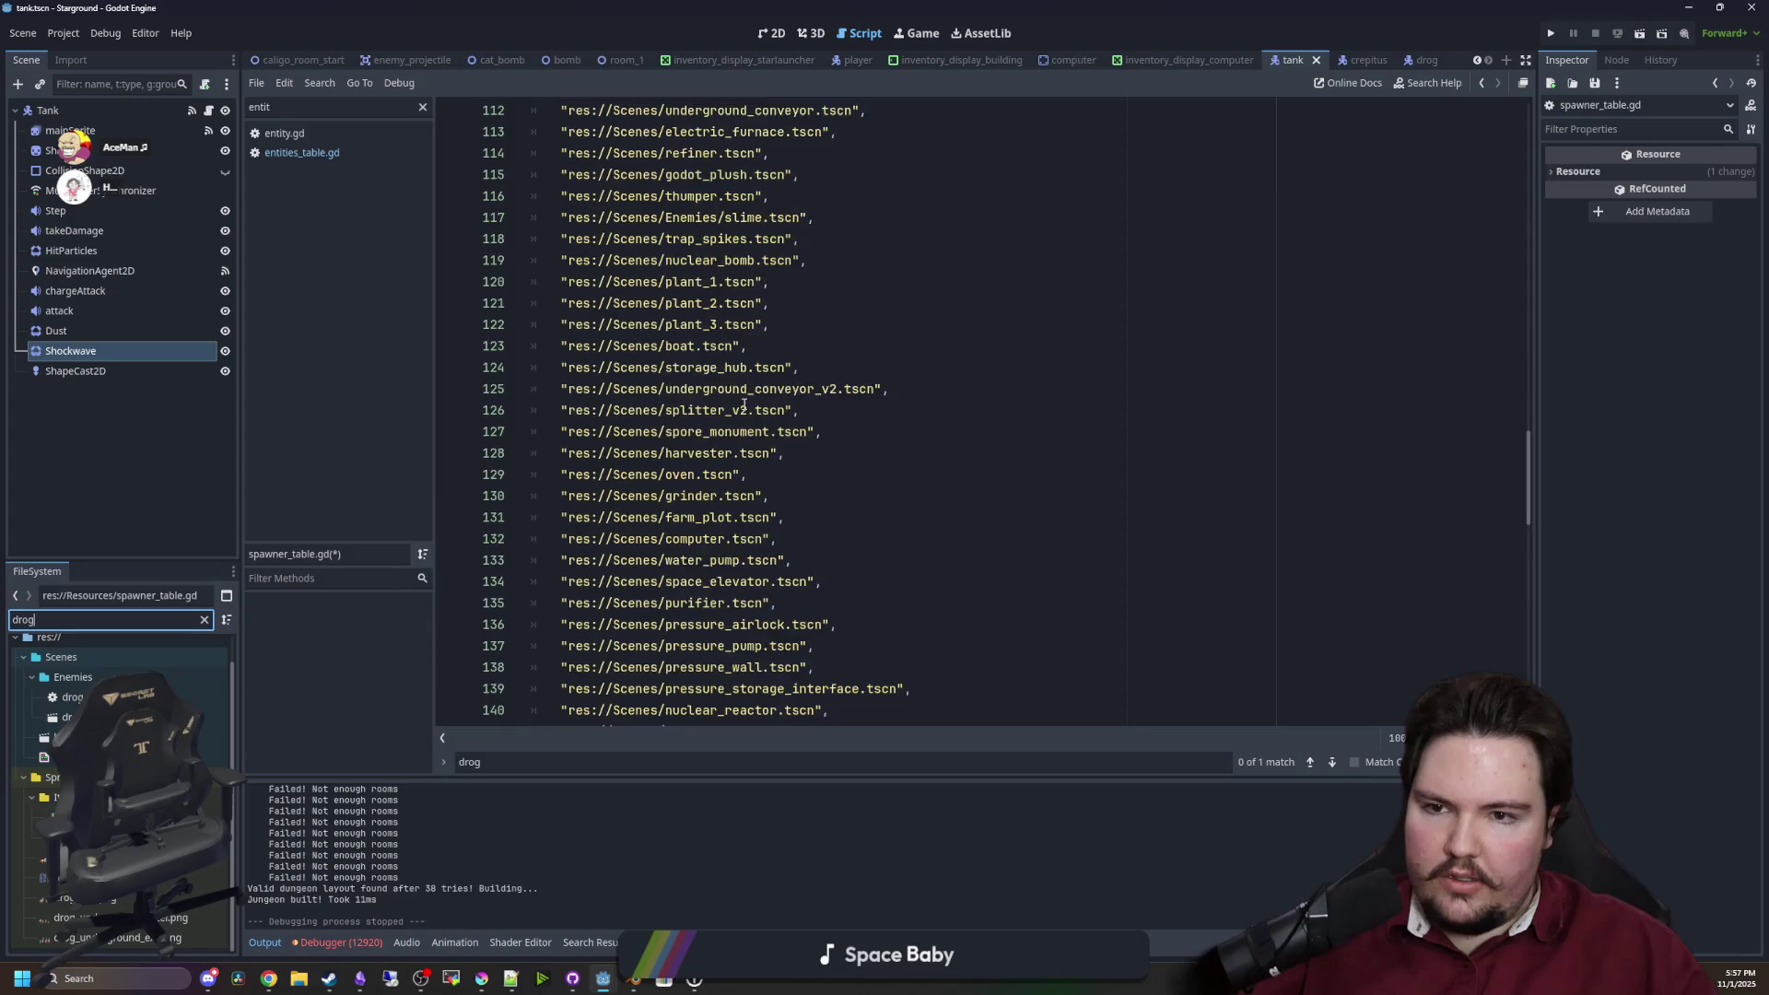
scroll(835, 446, down, 1)
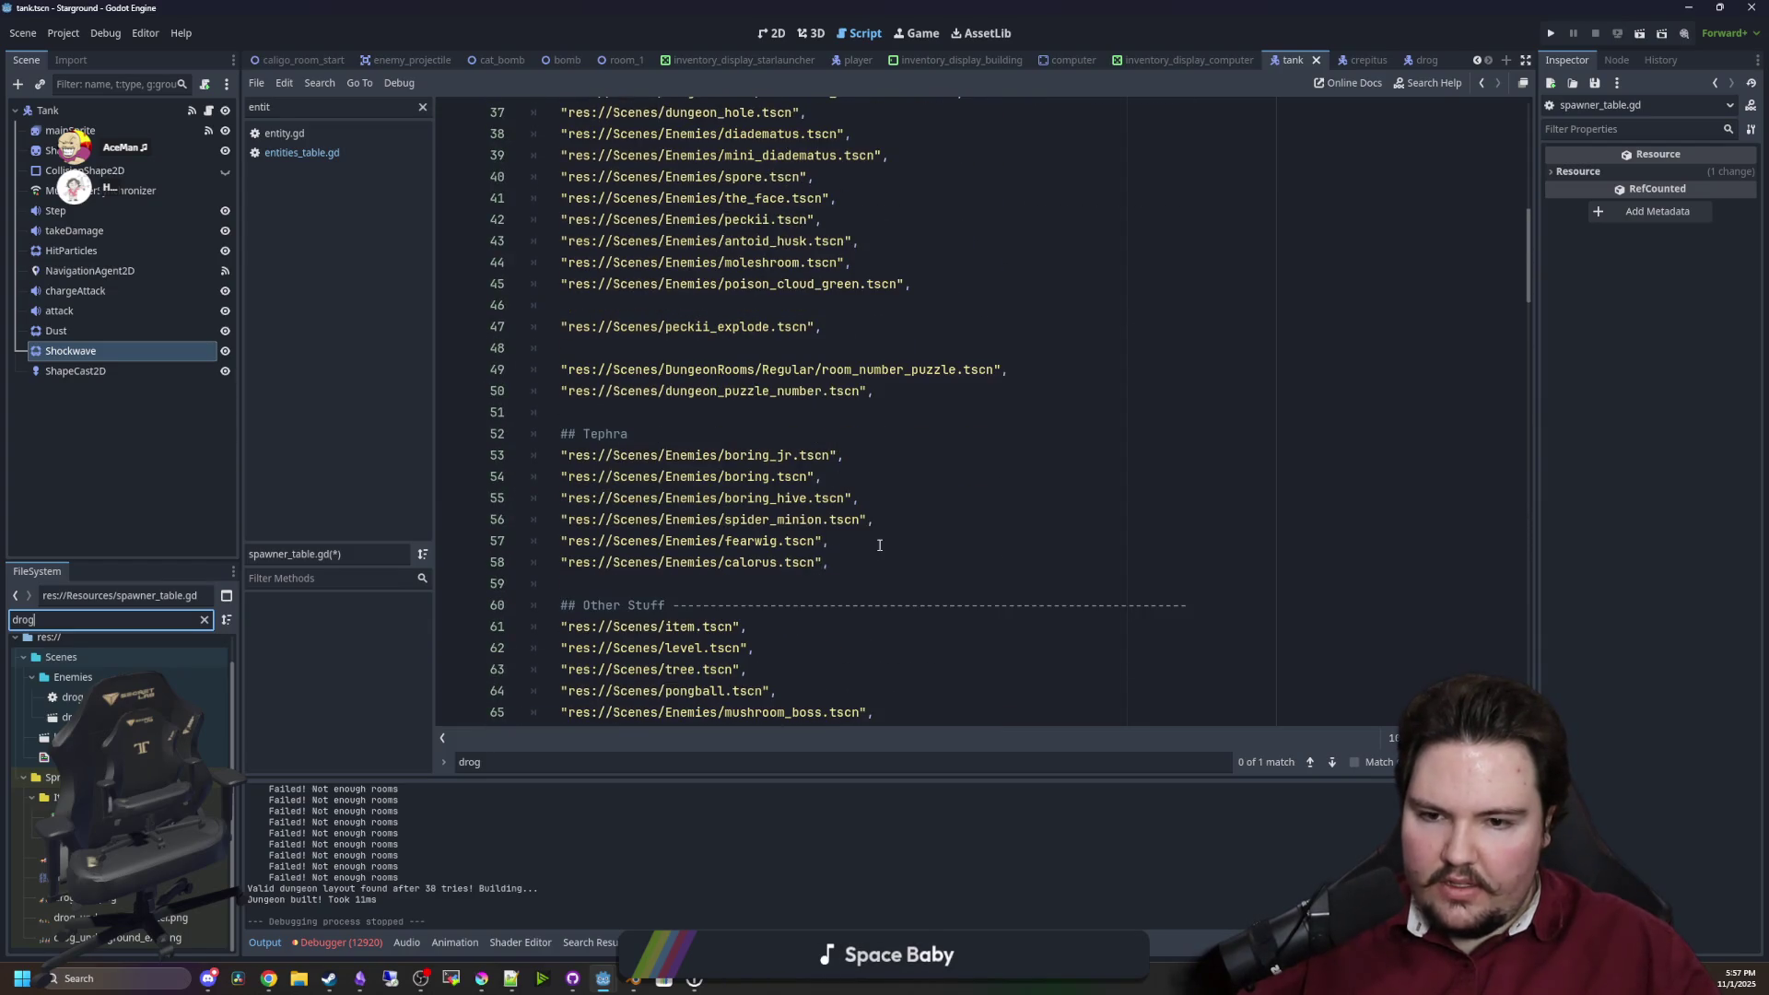
click(876, 563)
key(Return)
scroll(876, 563, down, 2)
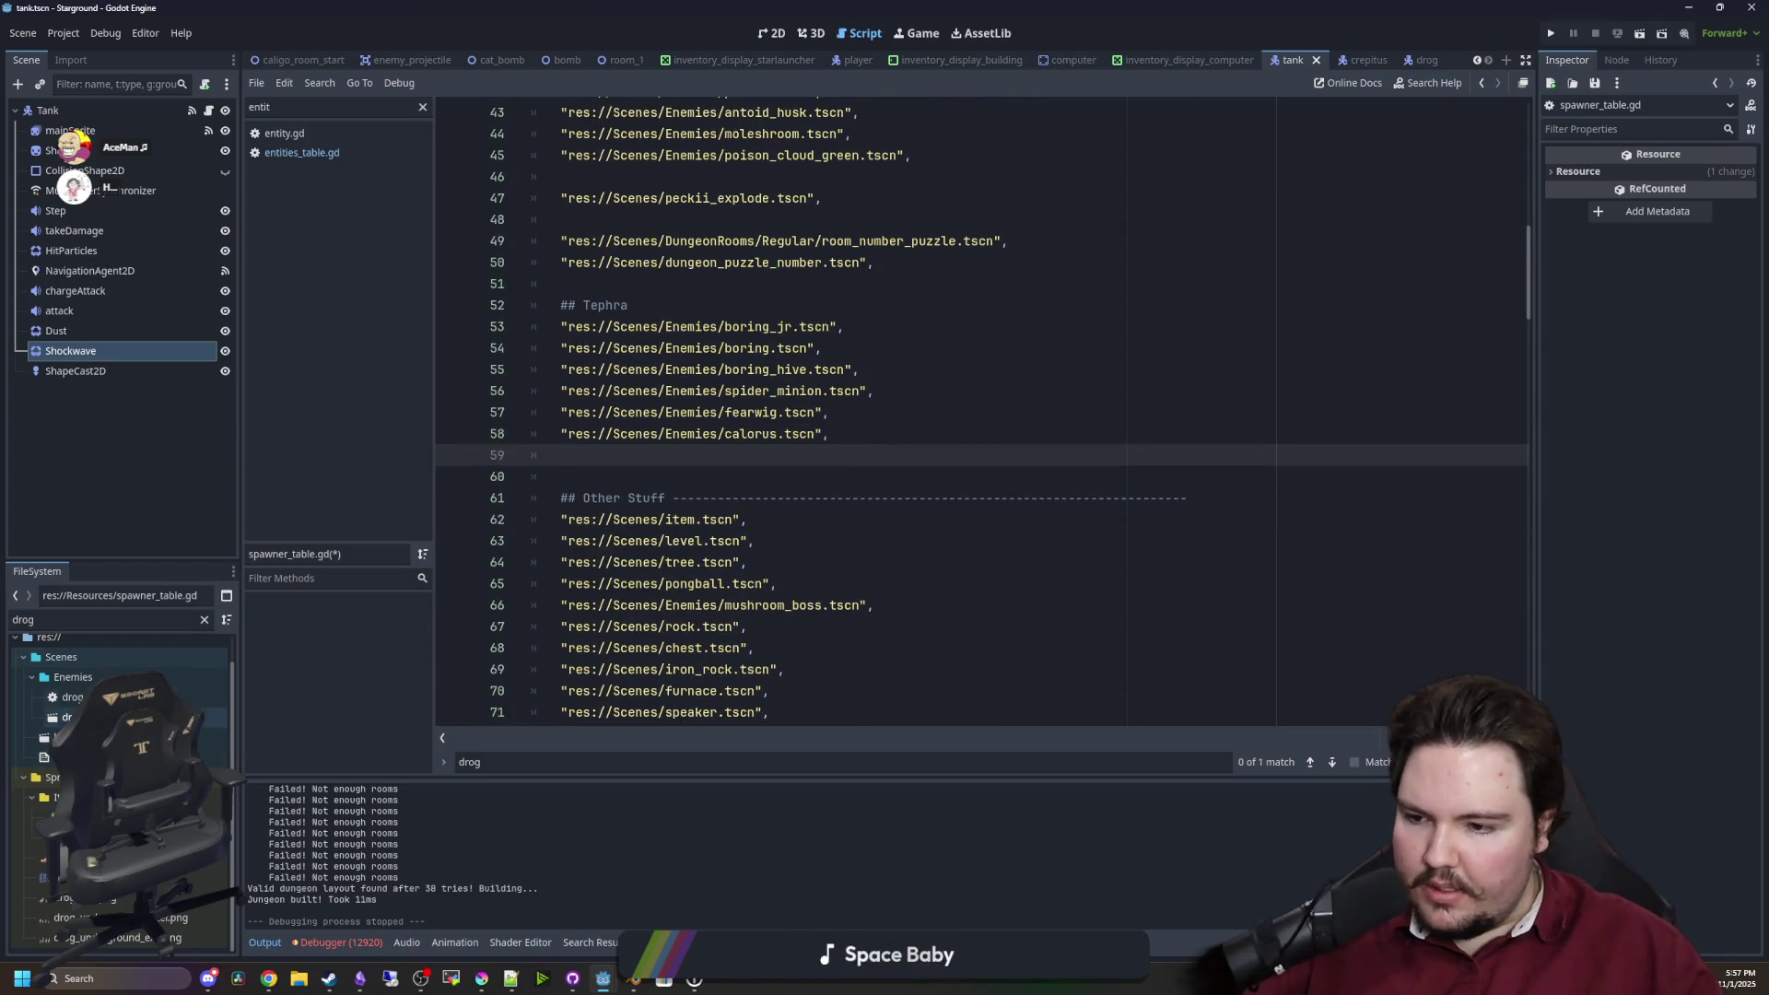
mouse_move(67, 716)
mouse_down()
mouse_move(239, 645)
mouse_move(908, 454)
mouse_move(660, 294)
mouse_move(620, 458)
mouse_move(841, 442)
mouse_up()
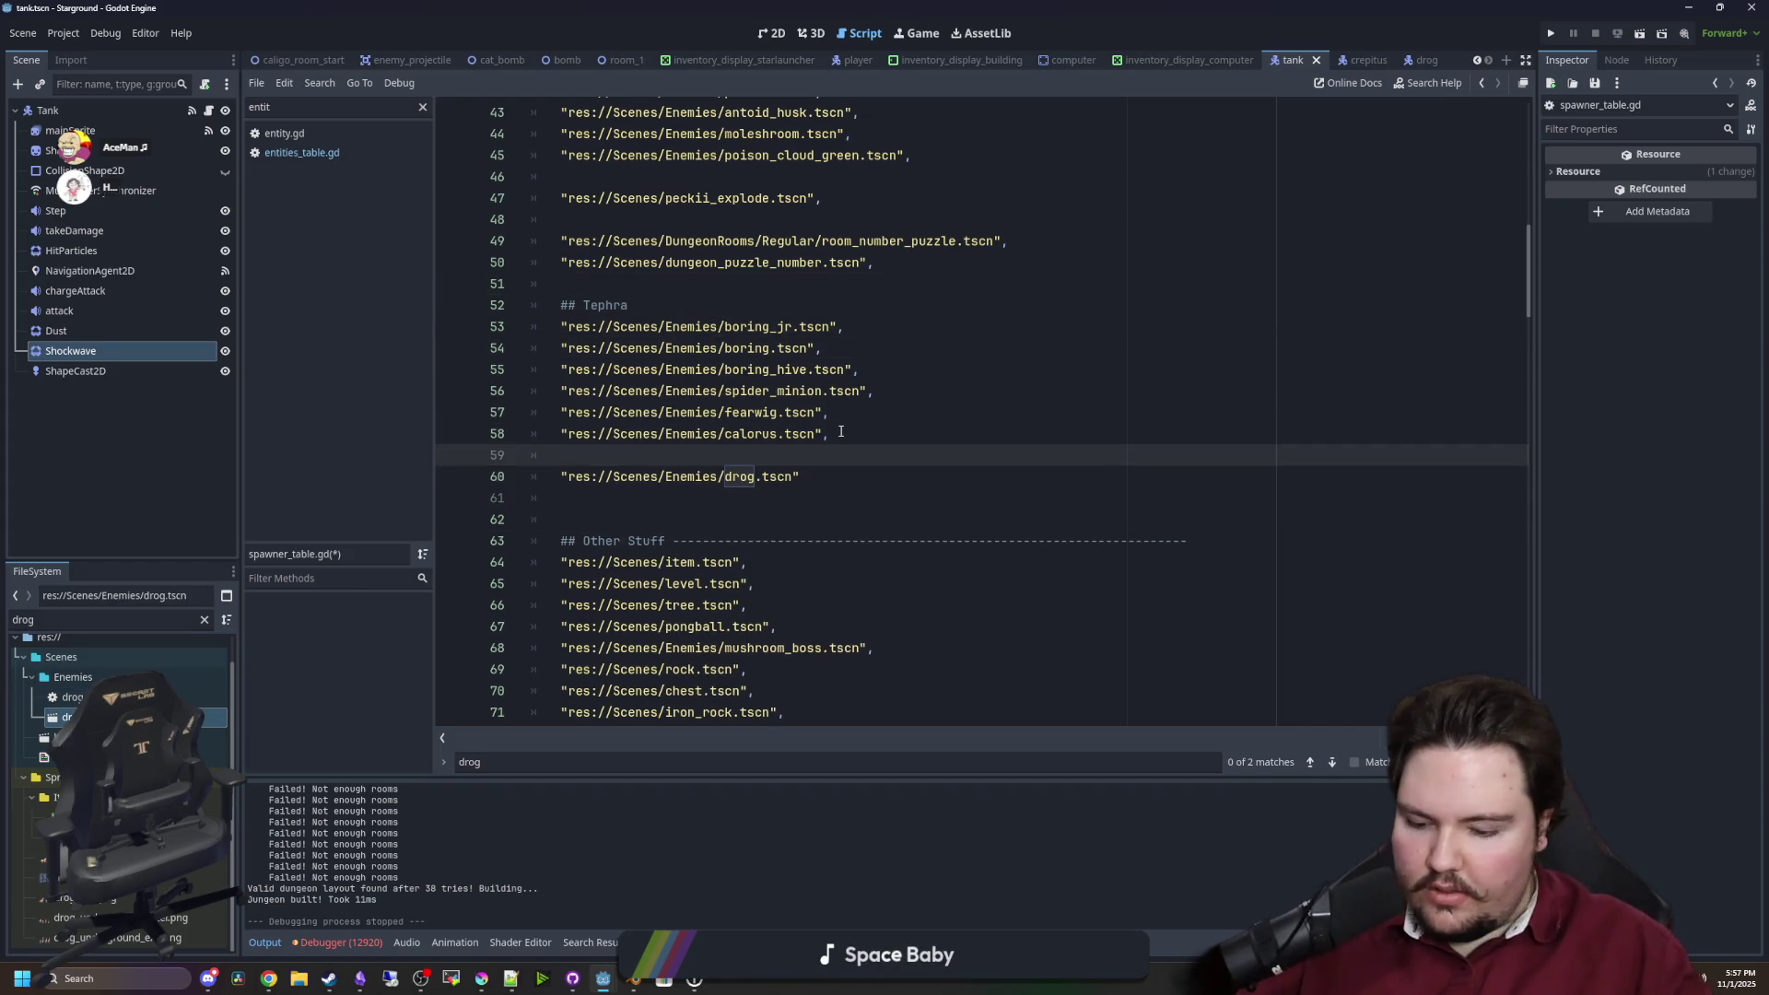
key(Return)
text(## caligo)
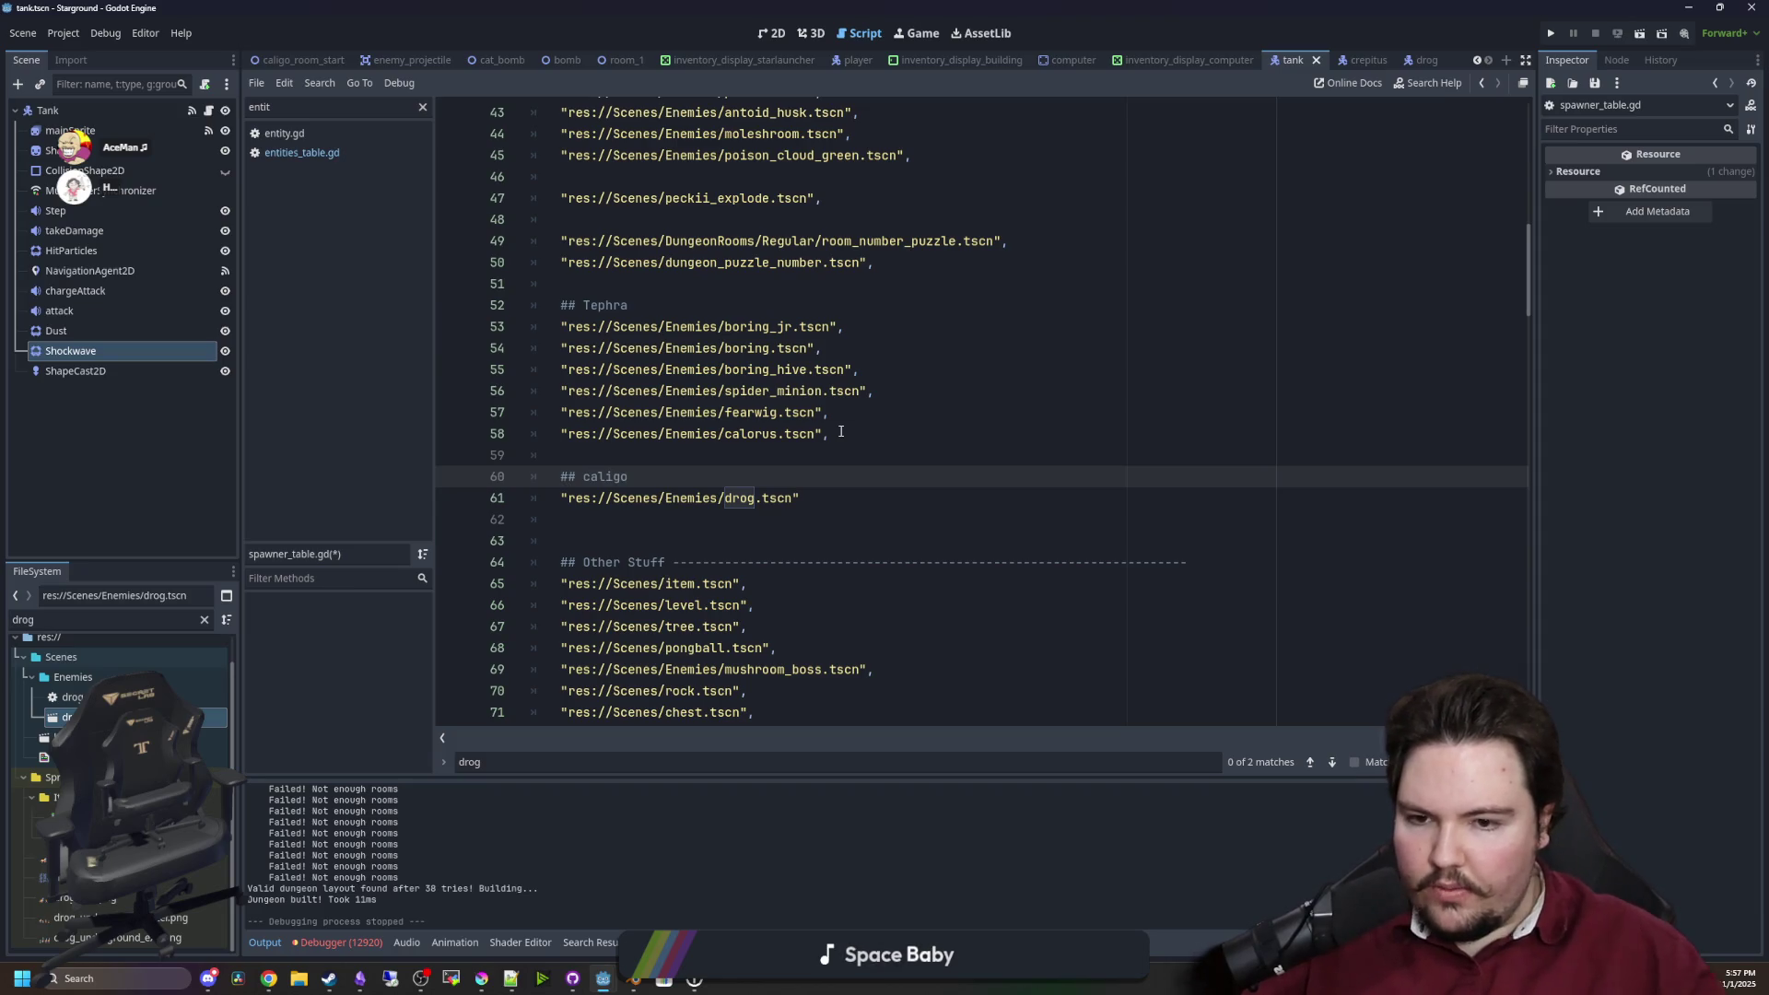
Step: Add tank.tscn on its own line after drog, separated by a comma
click(204, 619)
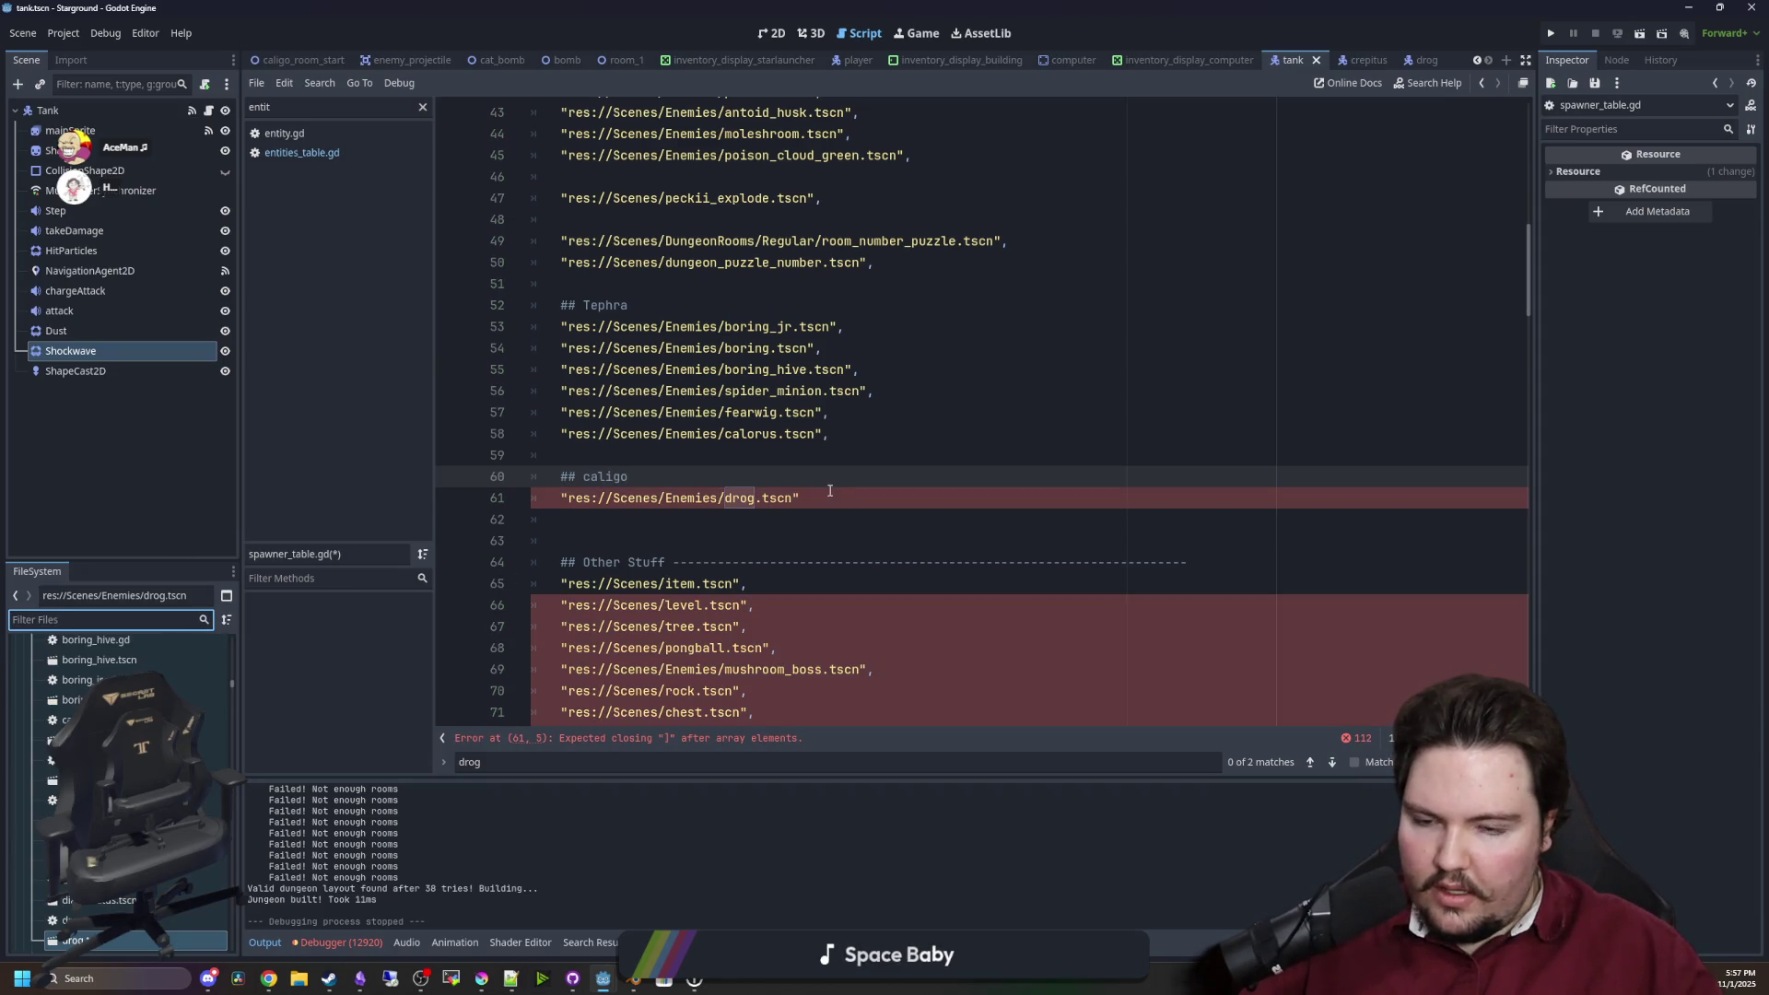
click(832, 497)
text(,)
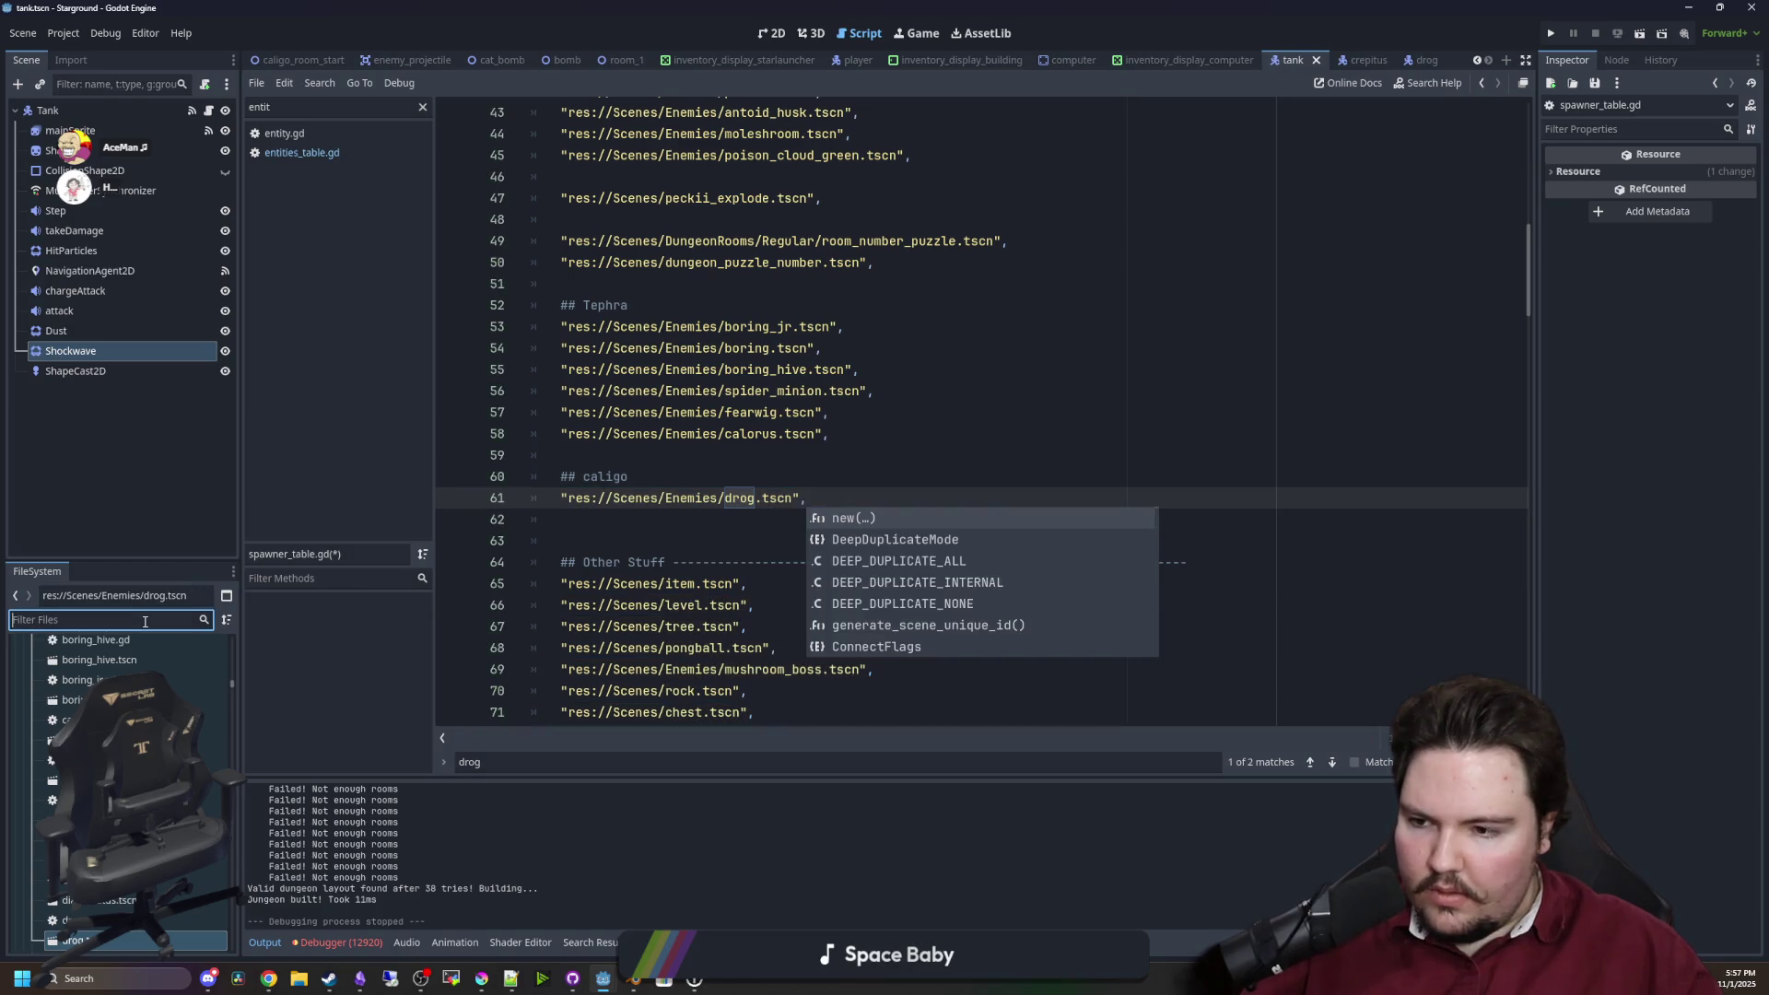
click(145, 620)
text(tank)
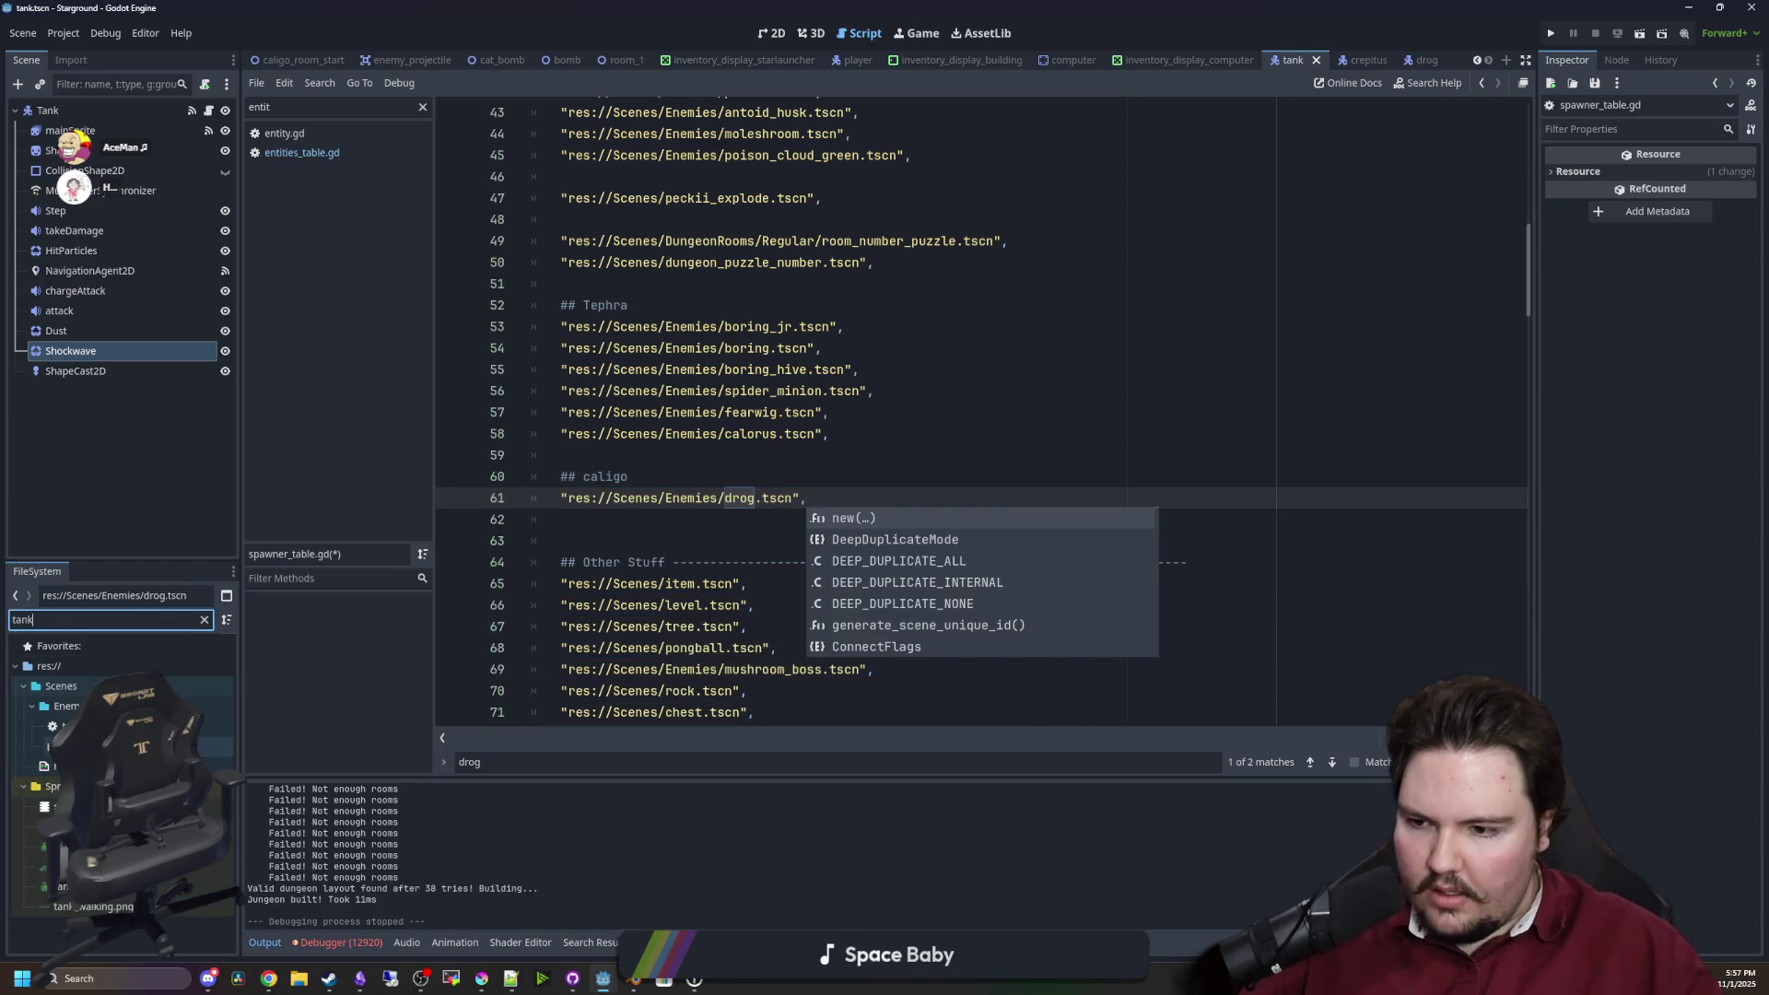
mouse_move(138, 746)
mouse_down()
mouse_move(848, 541)
mouse_move(881, 502)
mouse_move(804, 497)
mouse_up()
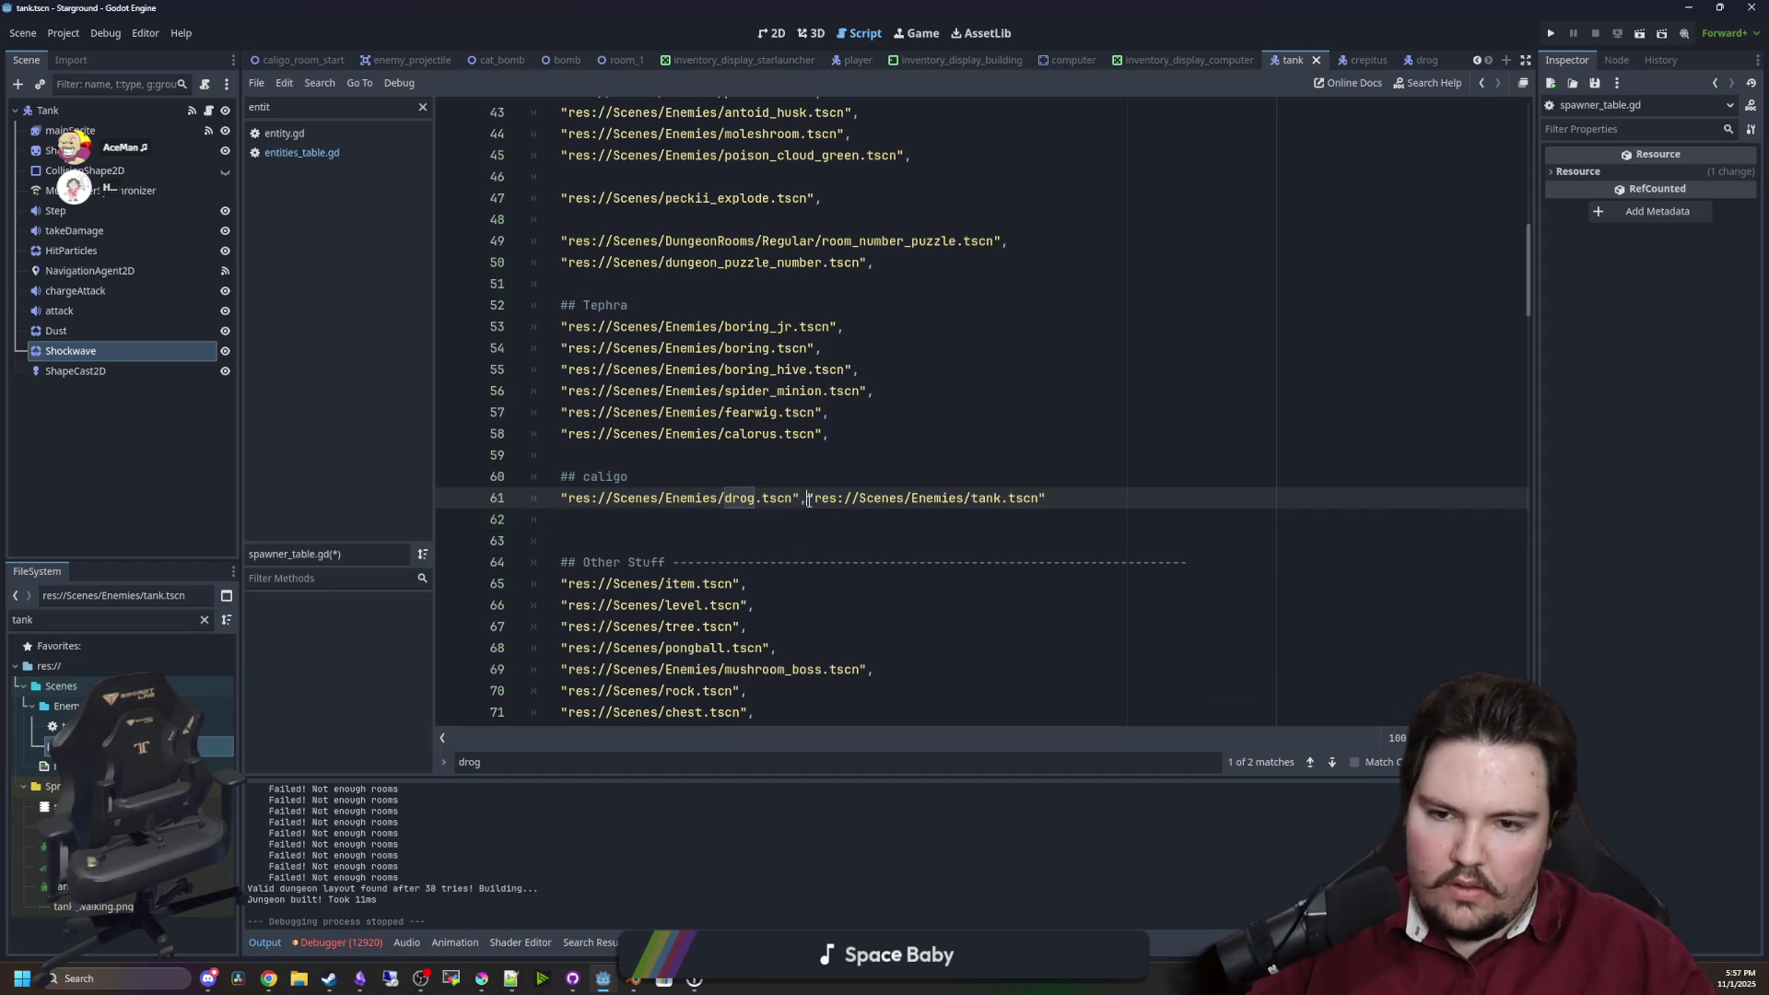
key(Return)
click(835, 517)
text(,)
key(Return)
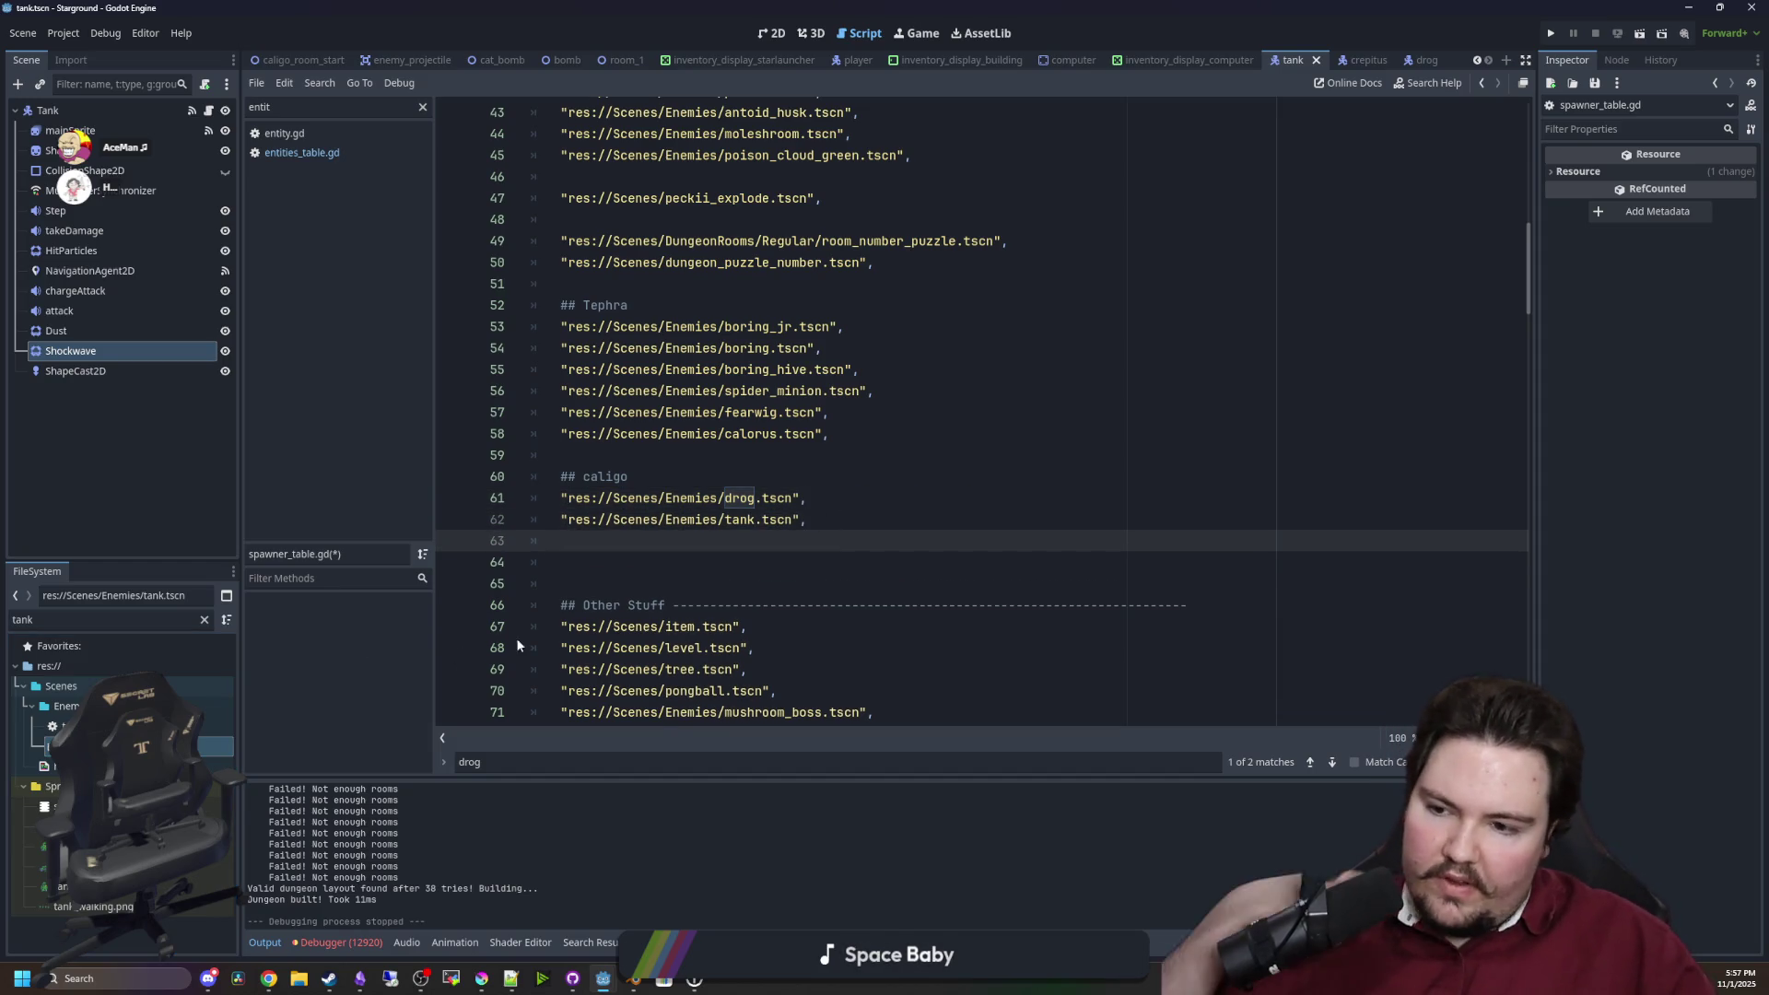
Step: Add cat_boss.tscn with a trailing comma on the line after tank
click(205, 619)
text(cat)
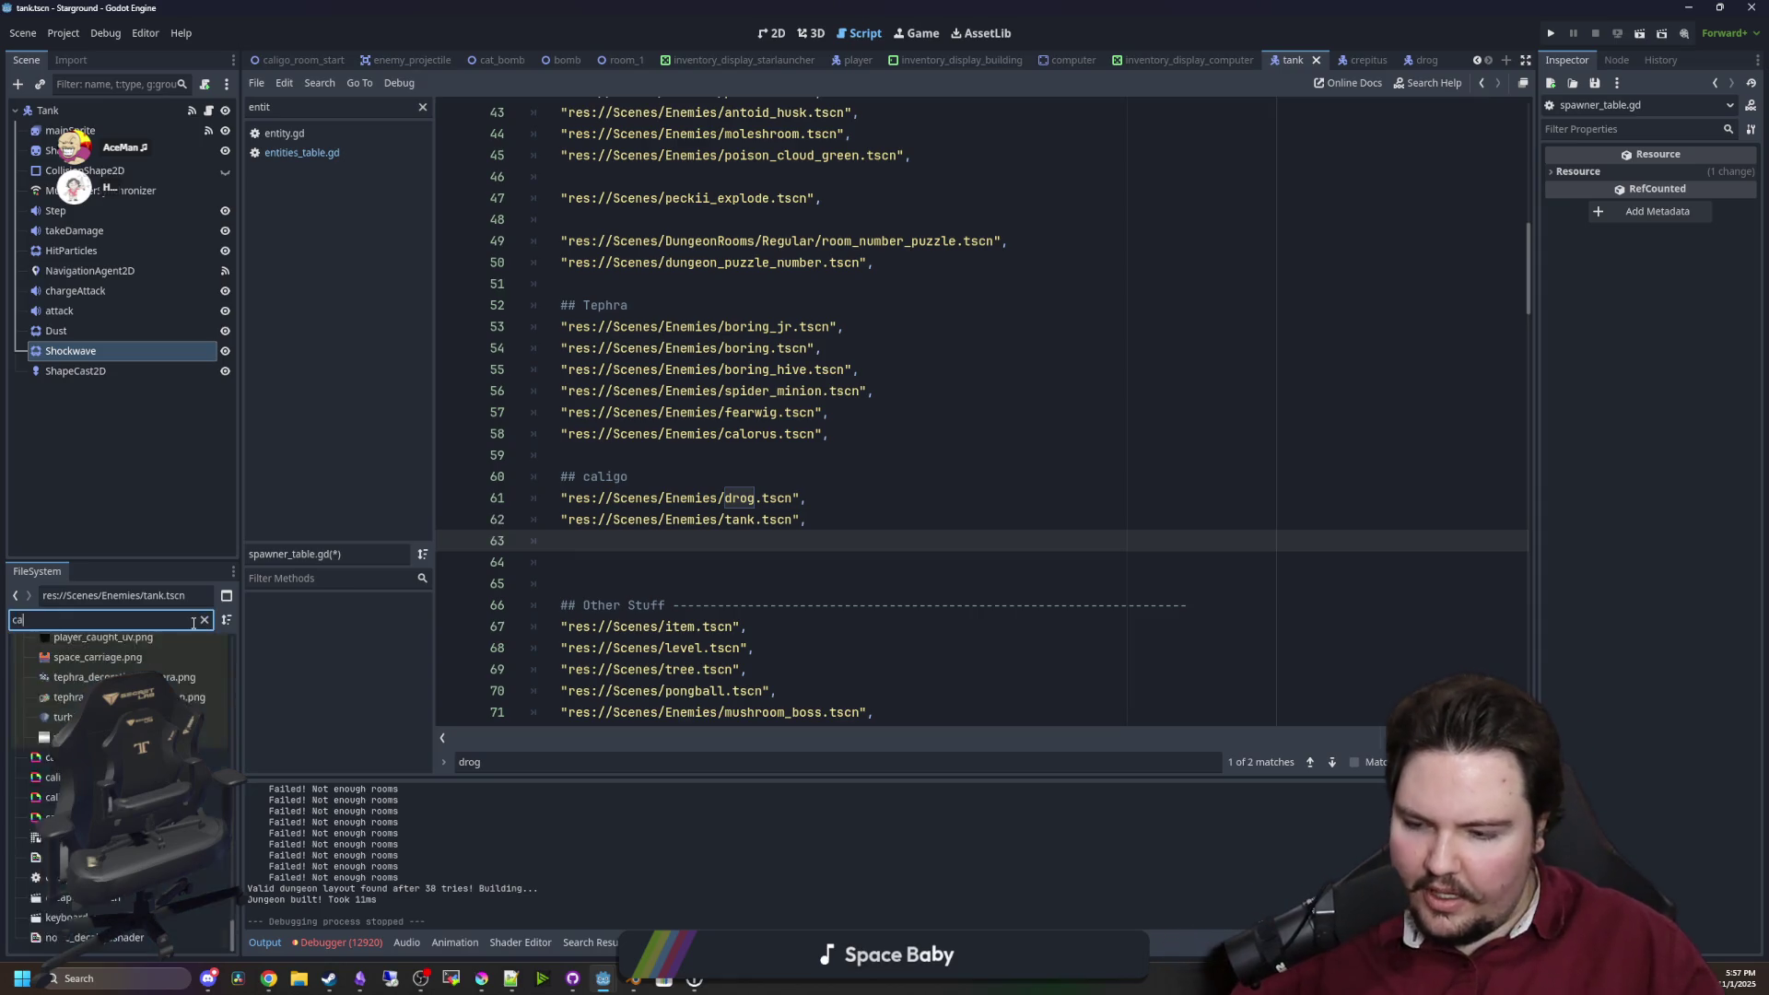
mouse_move(55, 787)
mouse_down()
mouse_move(743, 603)
mouse_move(866, 533)
mouse_up()
text(,)
key(Return)
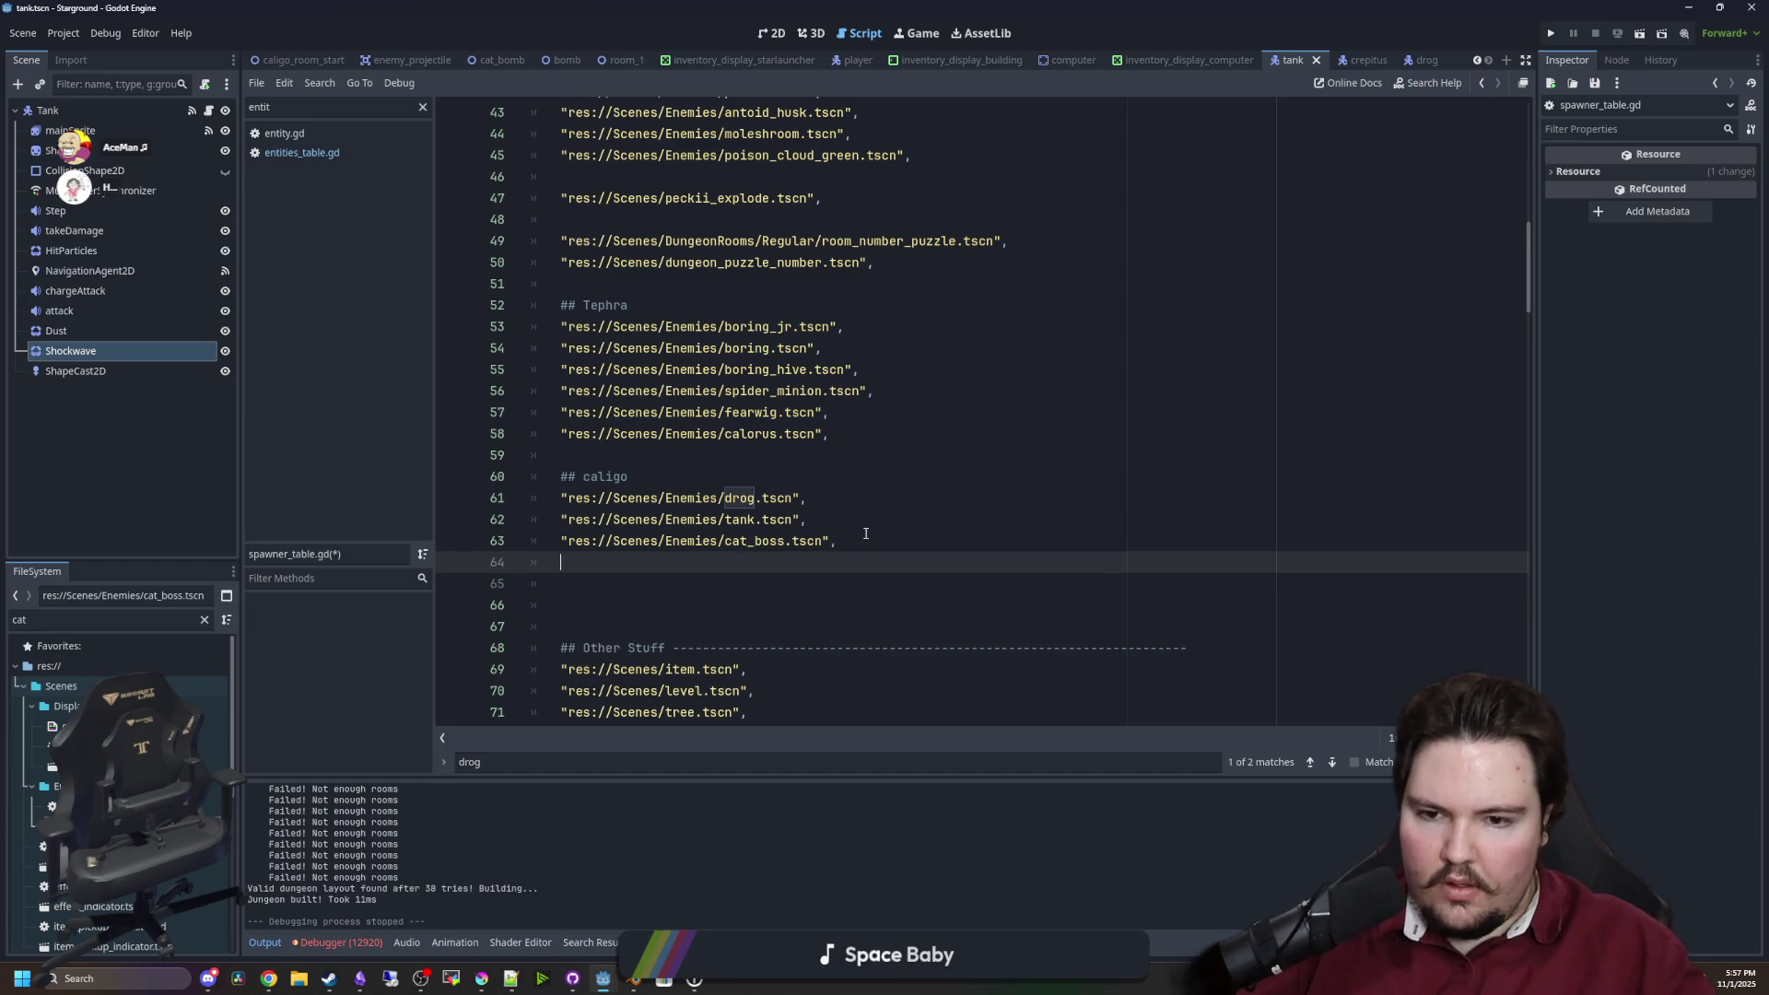
mouse_move(866, 525)
mouse_down()
mouse_move(880, 542)
mouse_move(562, 542)
mouse_move(810, 519)
mouse_move(834, 541)
mouse_up()
click(865, 548)
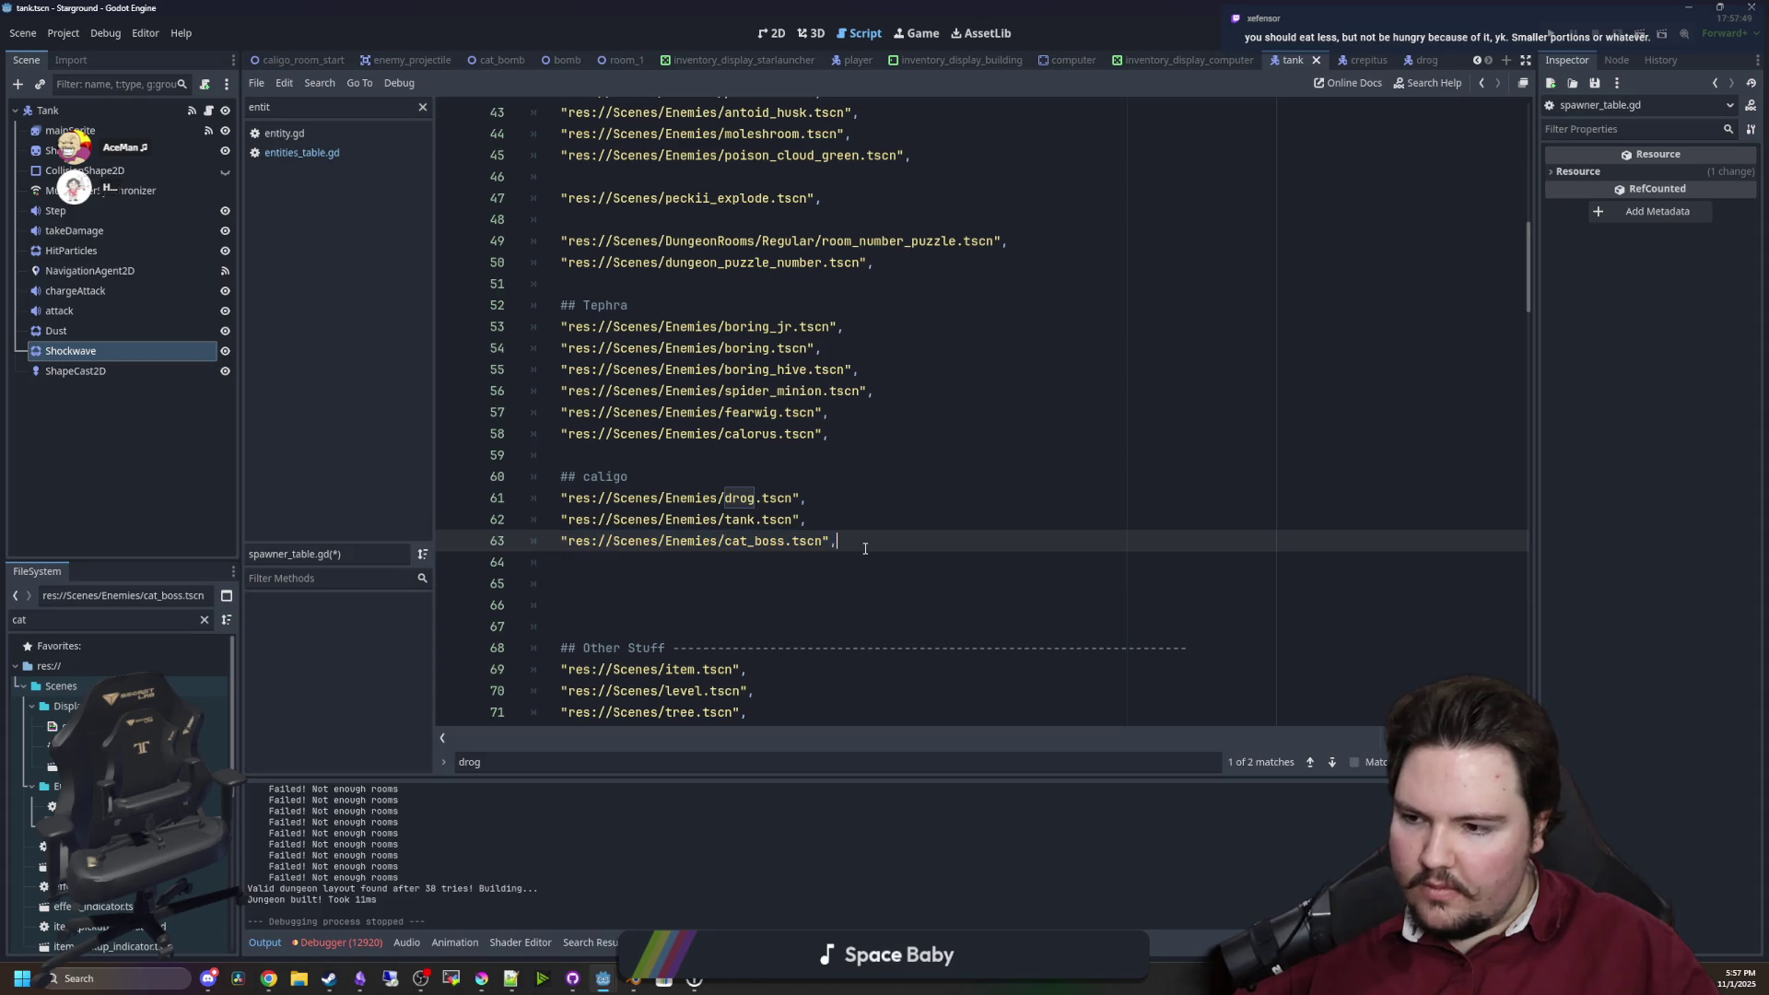
click(801, 553)
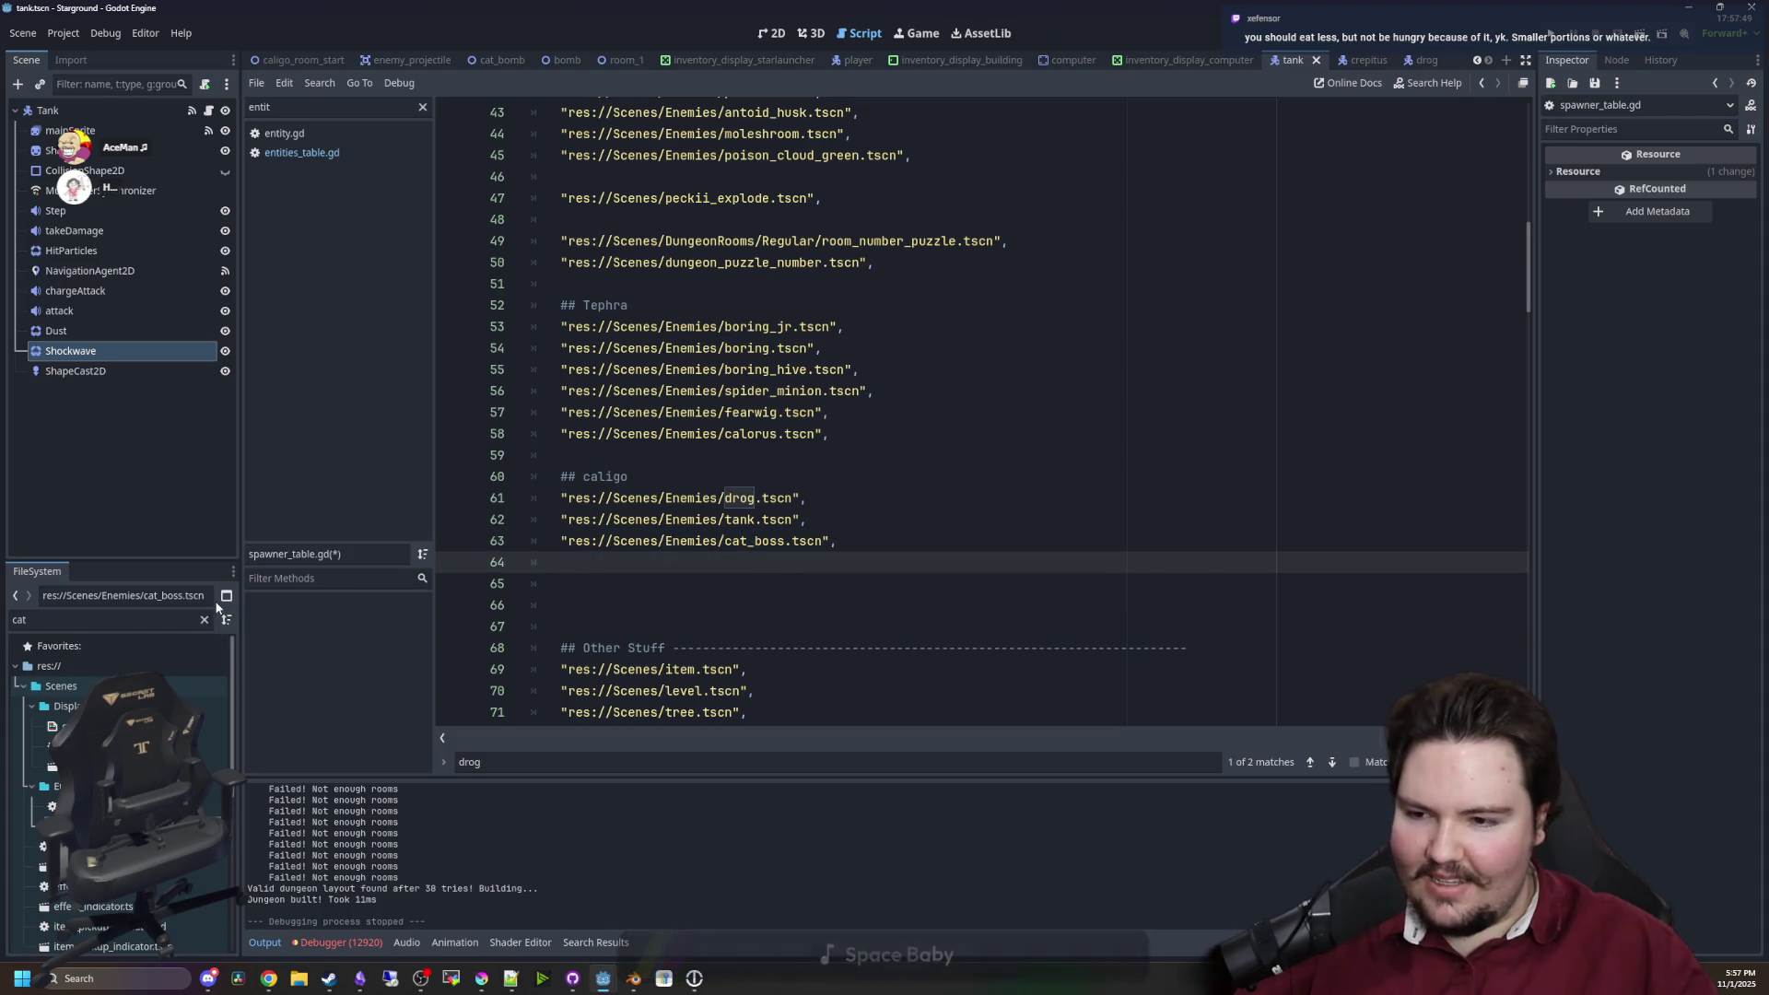
Step: Add crepitus.tscn with a comma below cat_boss and delete the extra blank lines
click(204, 619)
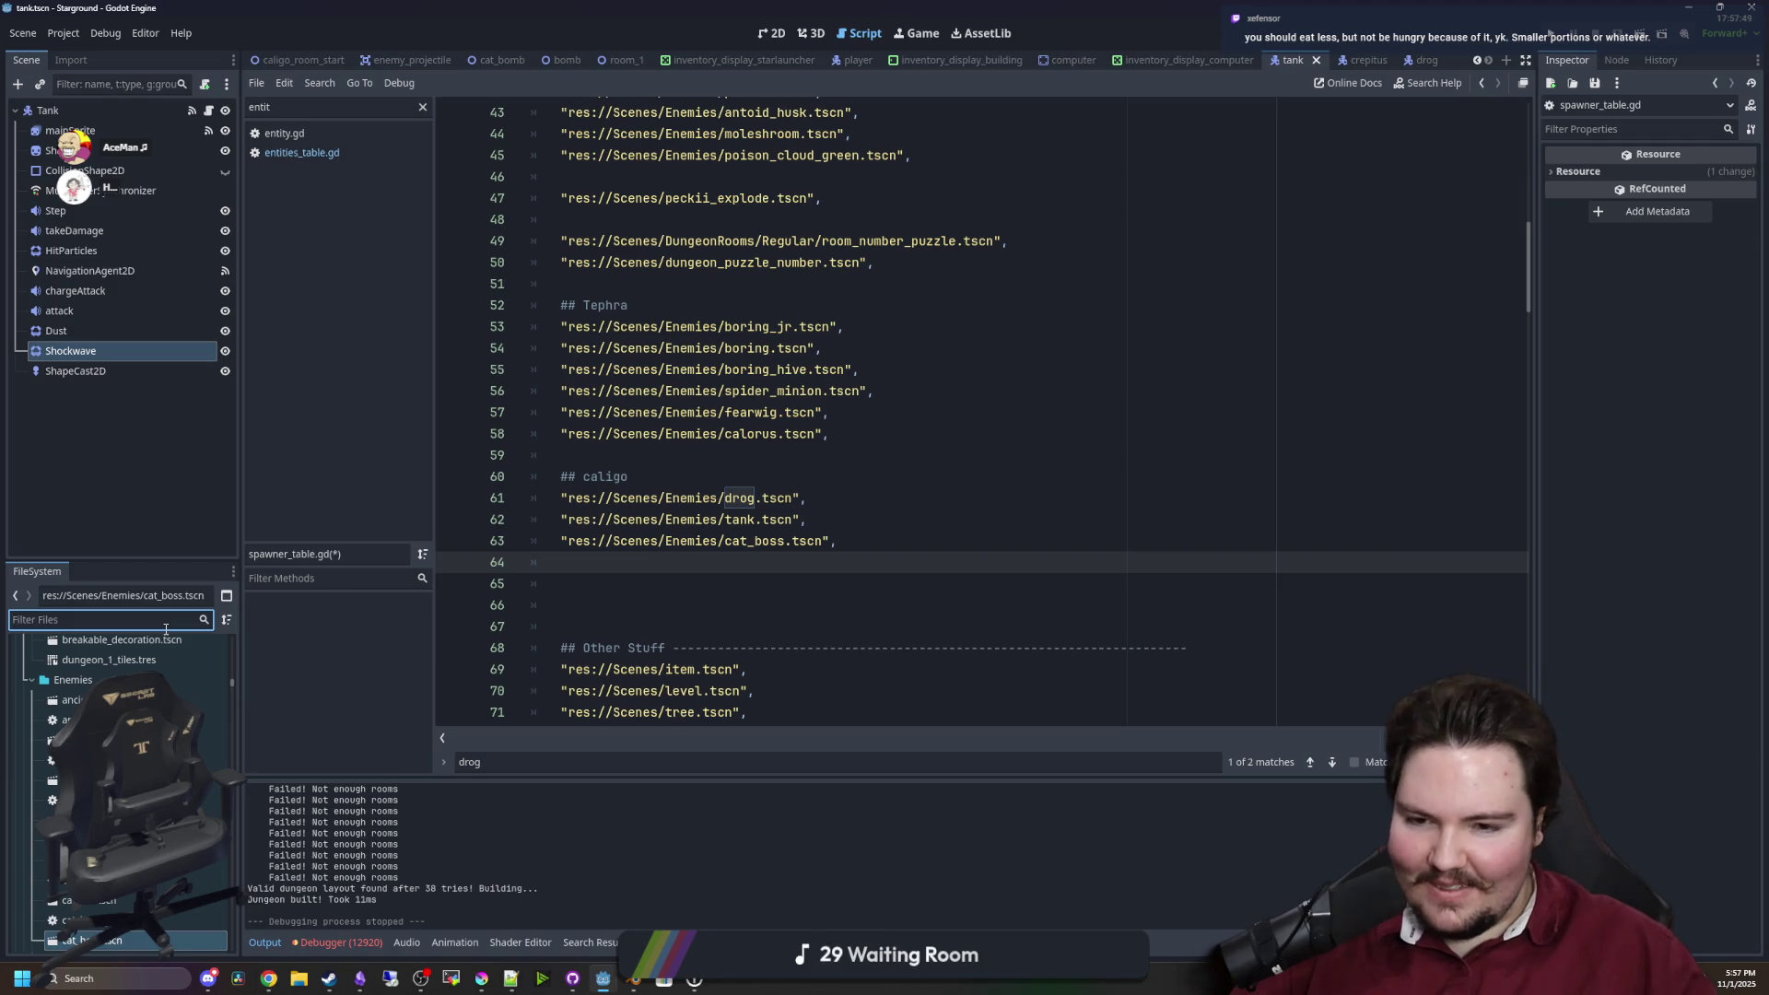
text(cr)
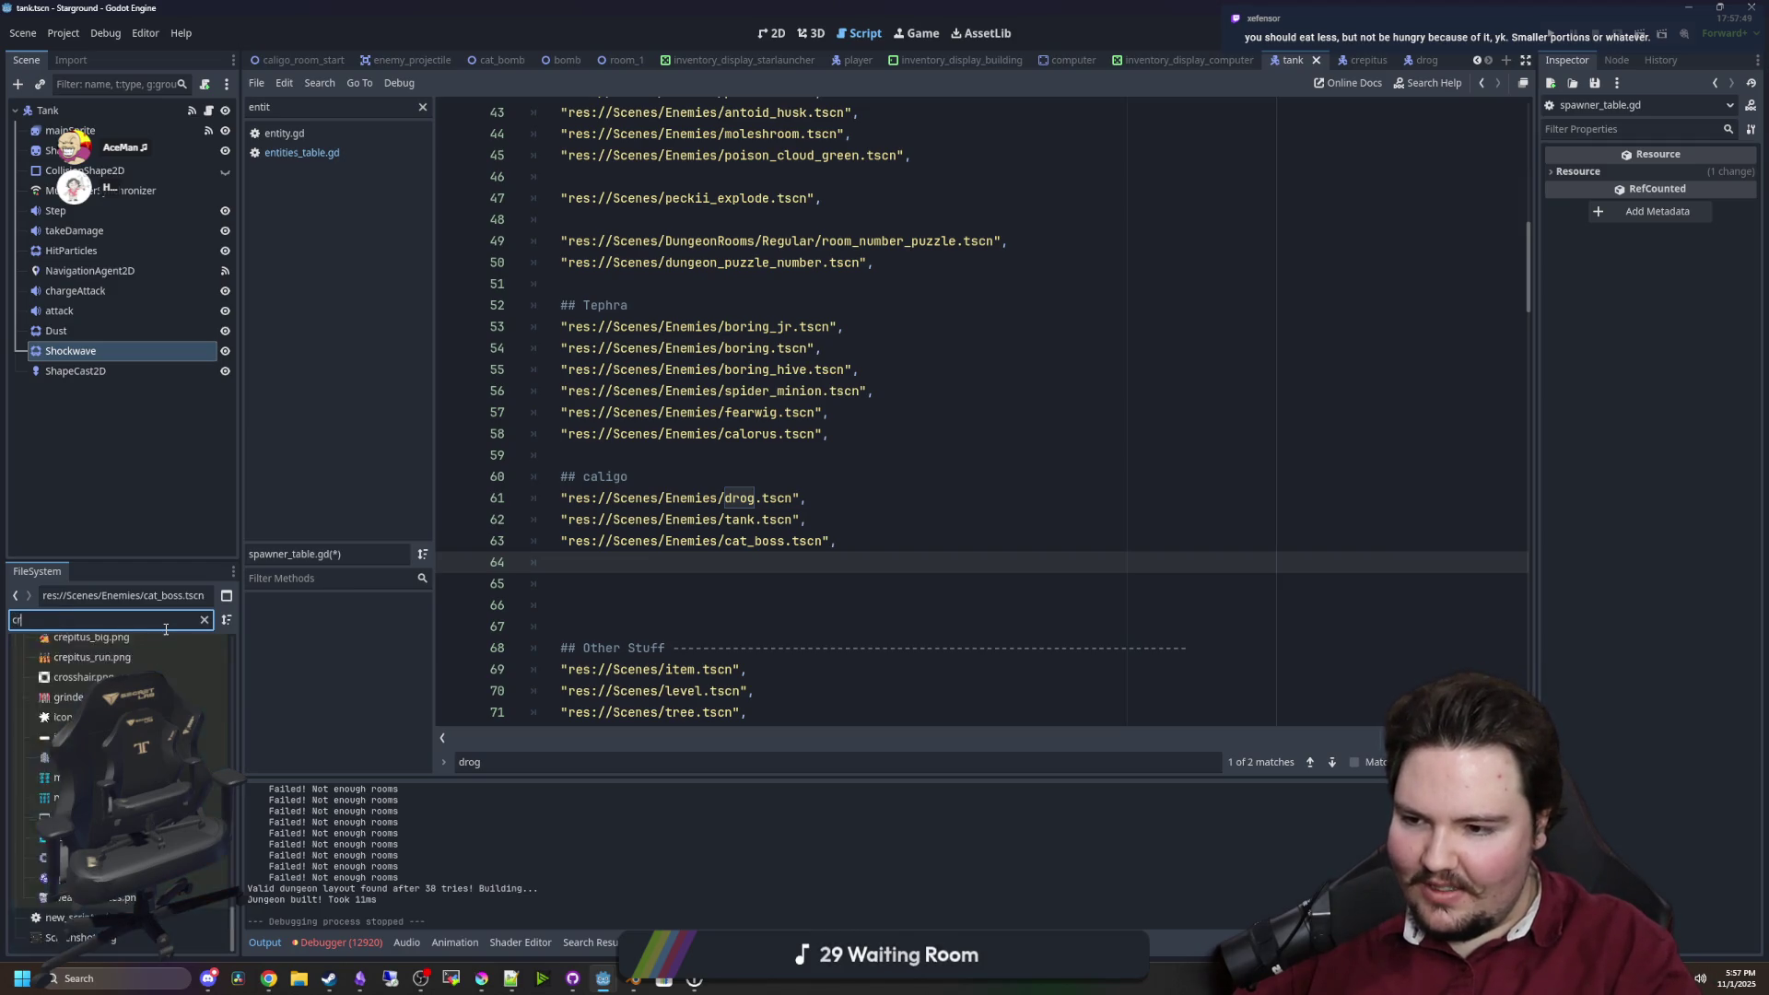
text(ep)
drag(79, 698, 645, 564)
key(Return)
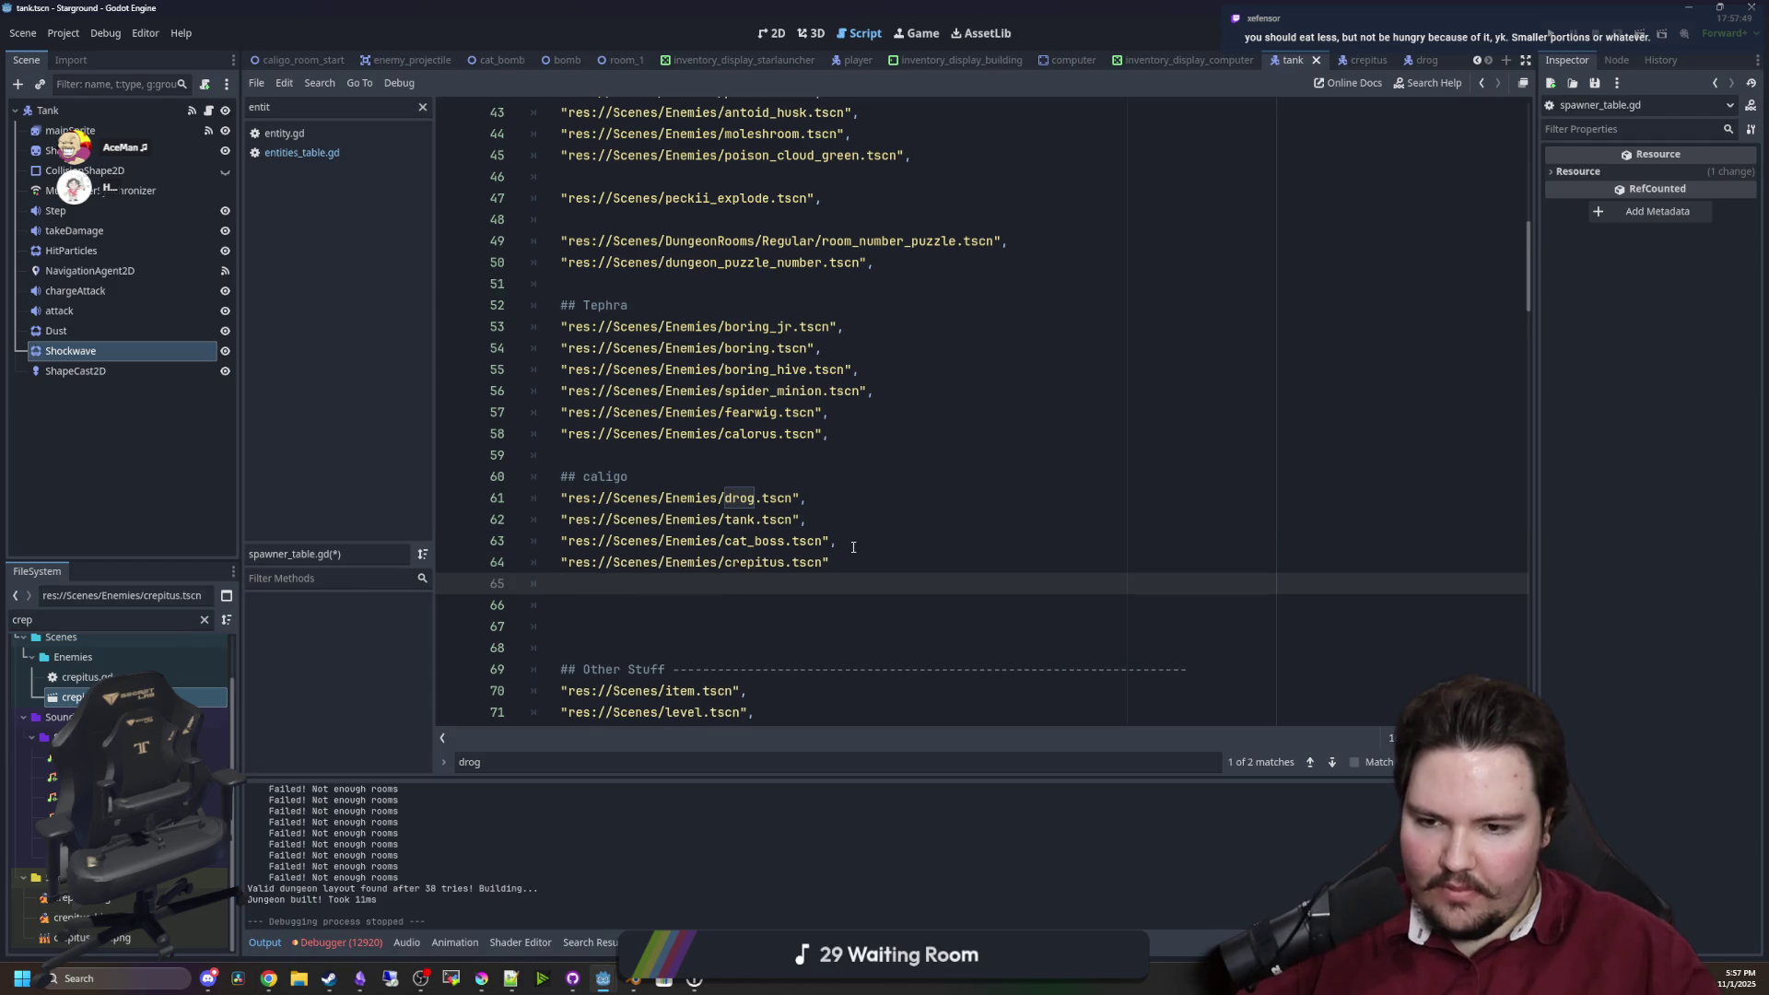
click(871, 565)
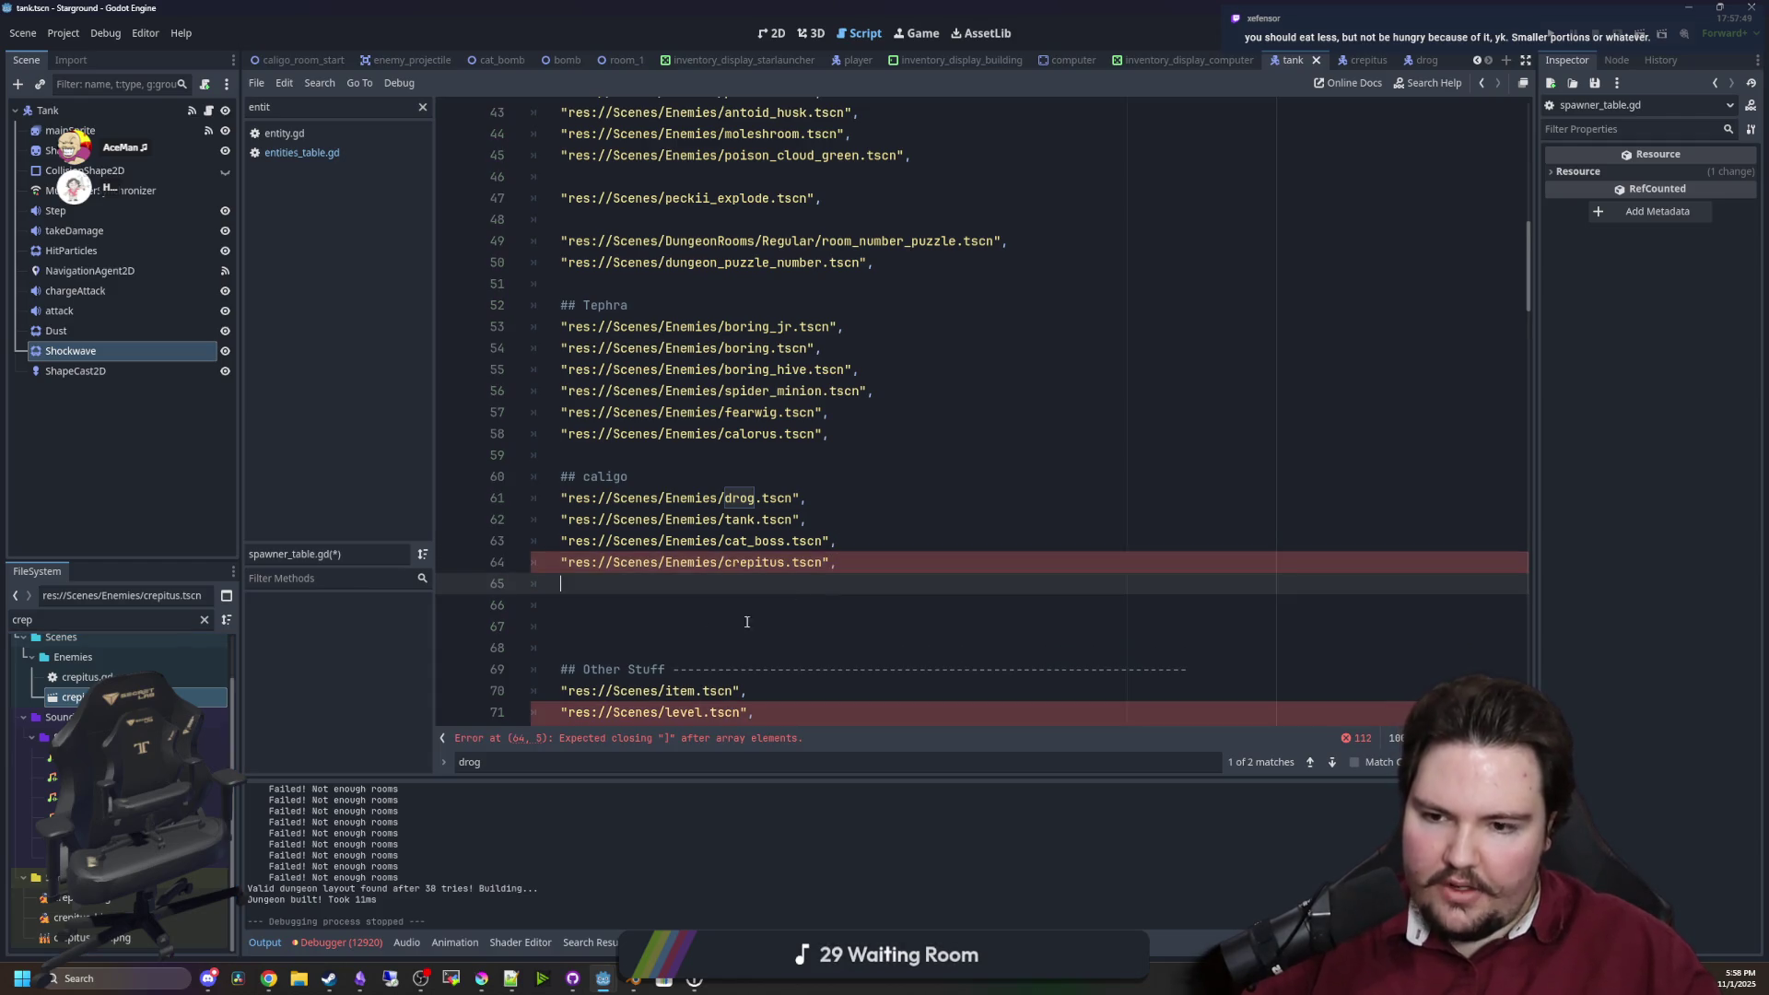
text(,)
drag(562, 635, 540, 599)
key(BackSpace)
key(BackSpace)
key(BackSpace)
click(807, 437)
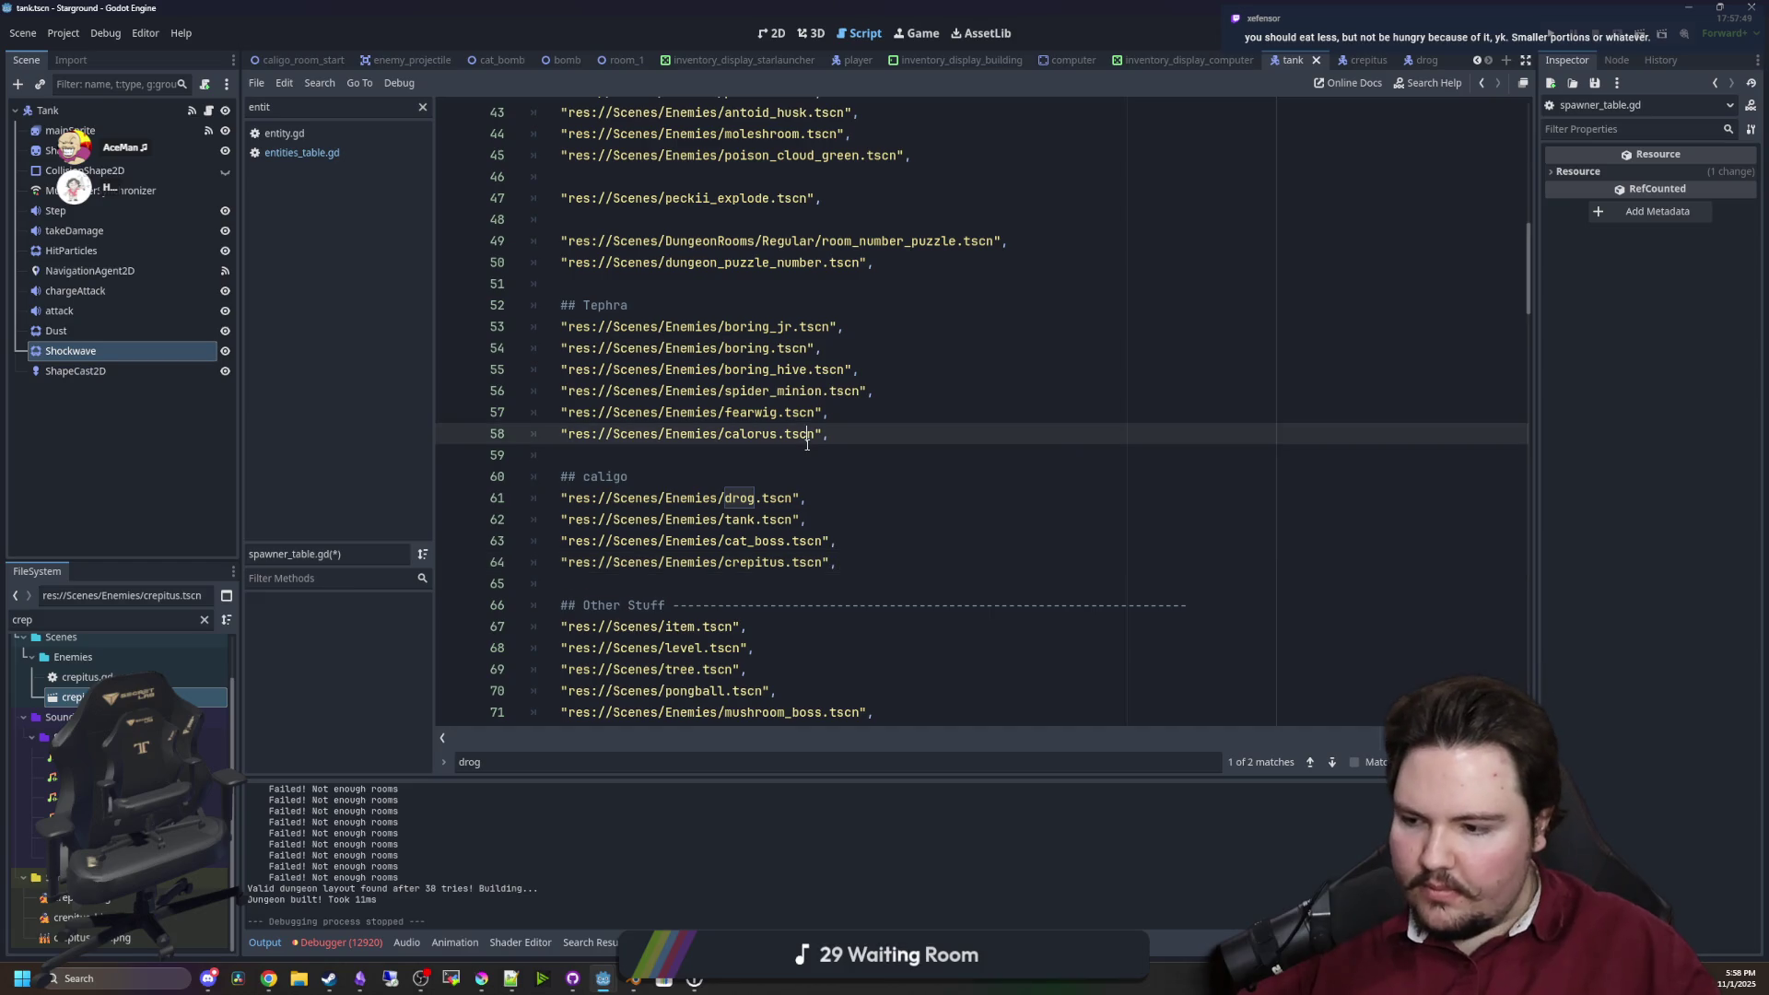
Step: Save spawner_table.gd and show the debugger's runtime error list
key(ctrl+s)
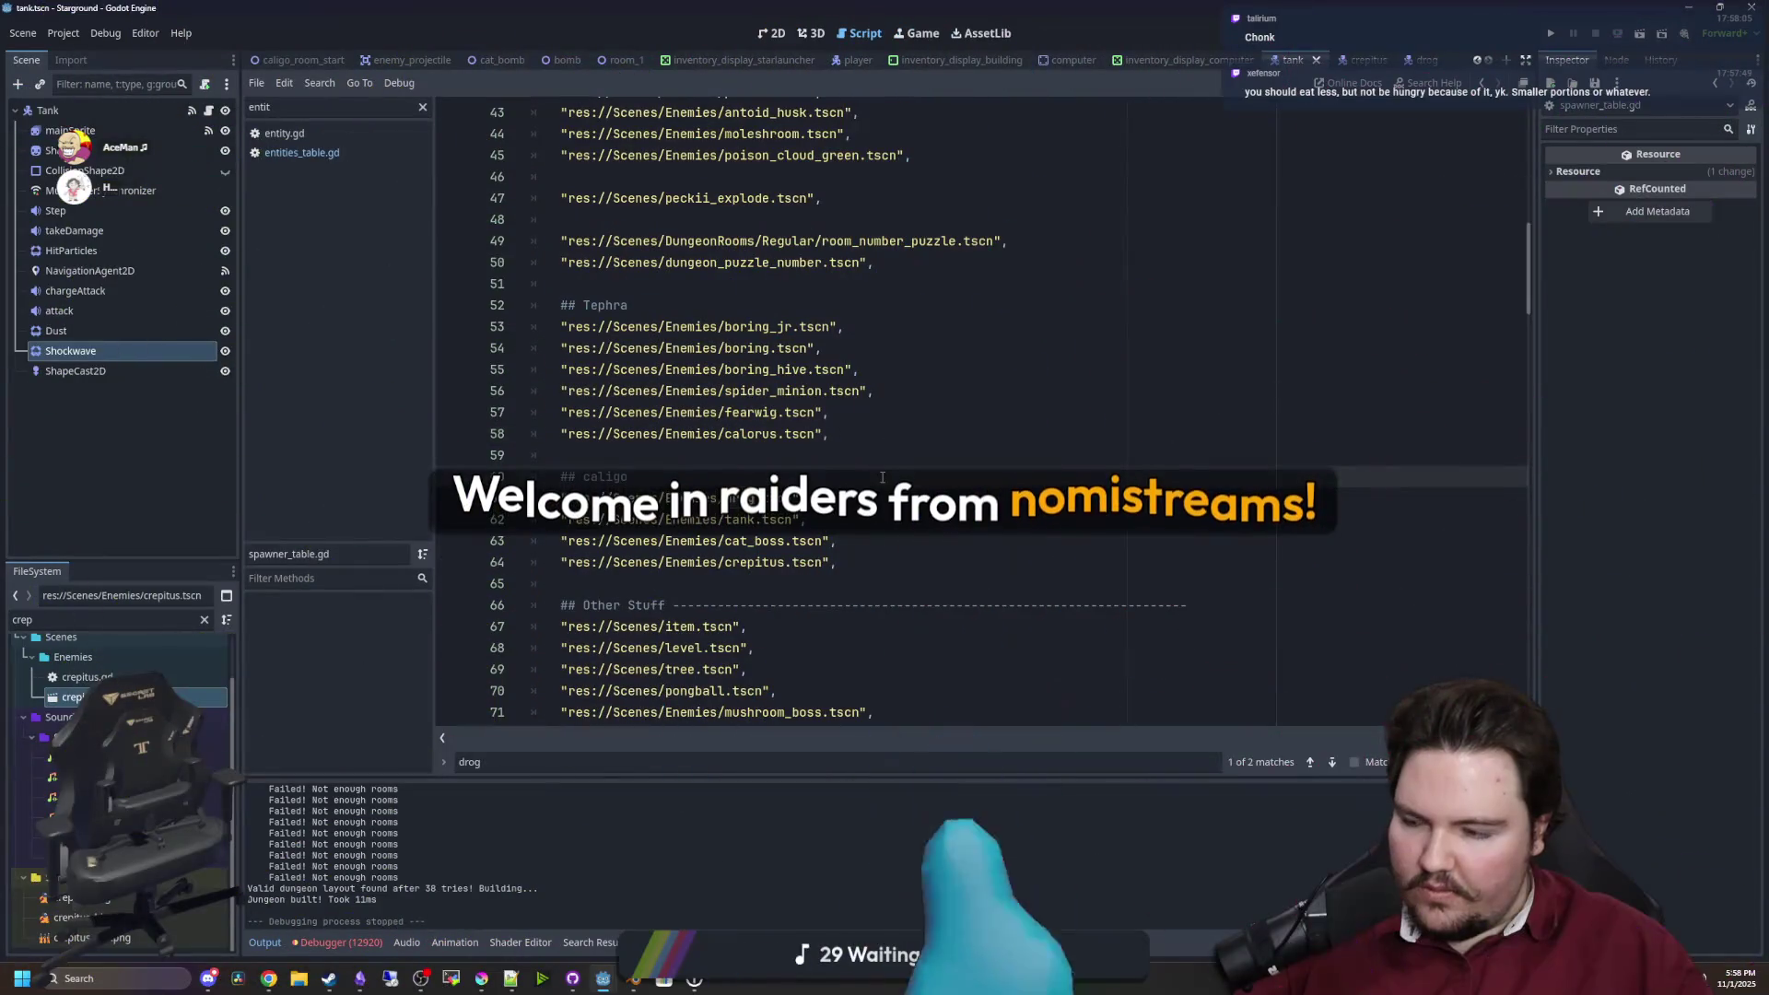
click(882, 477)
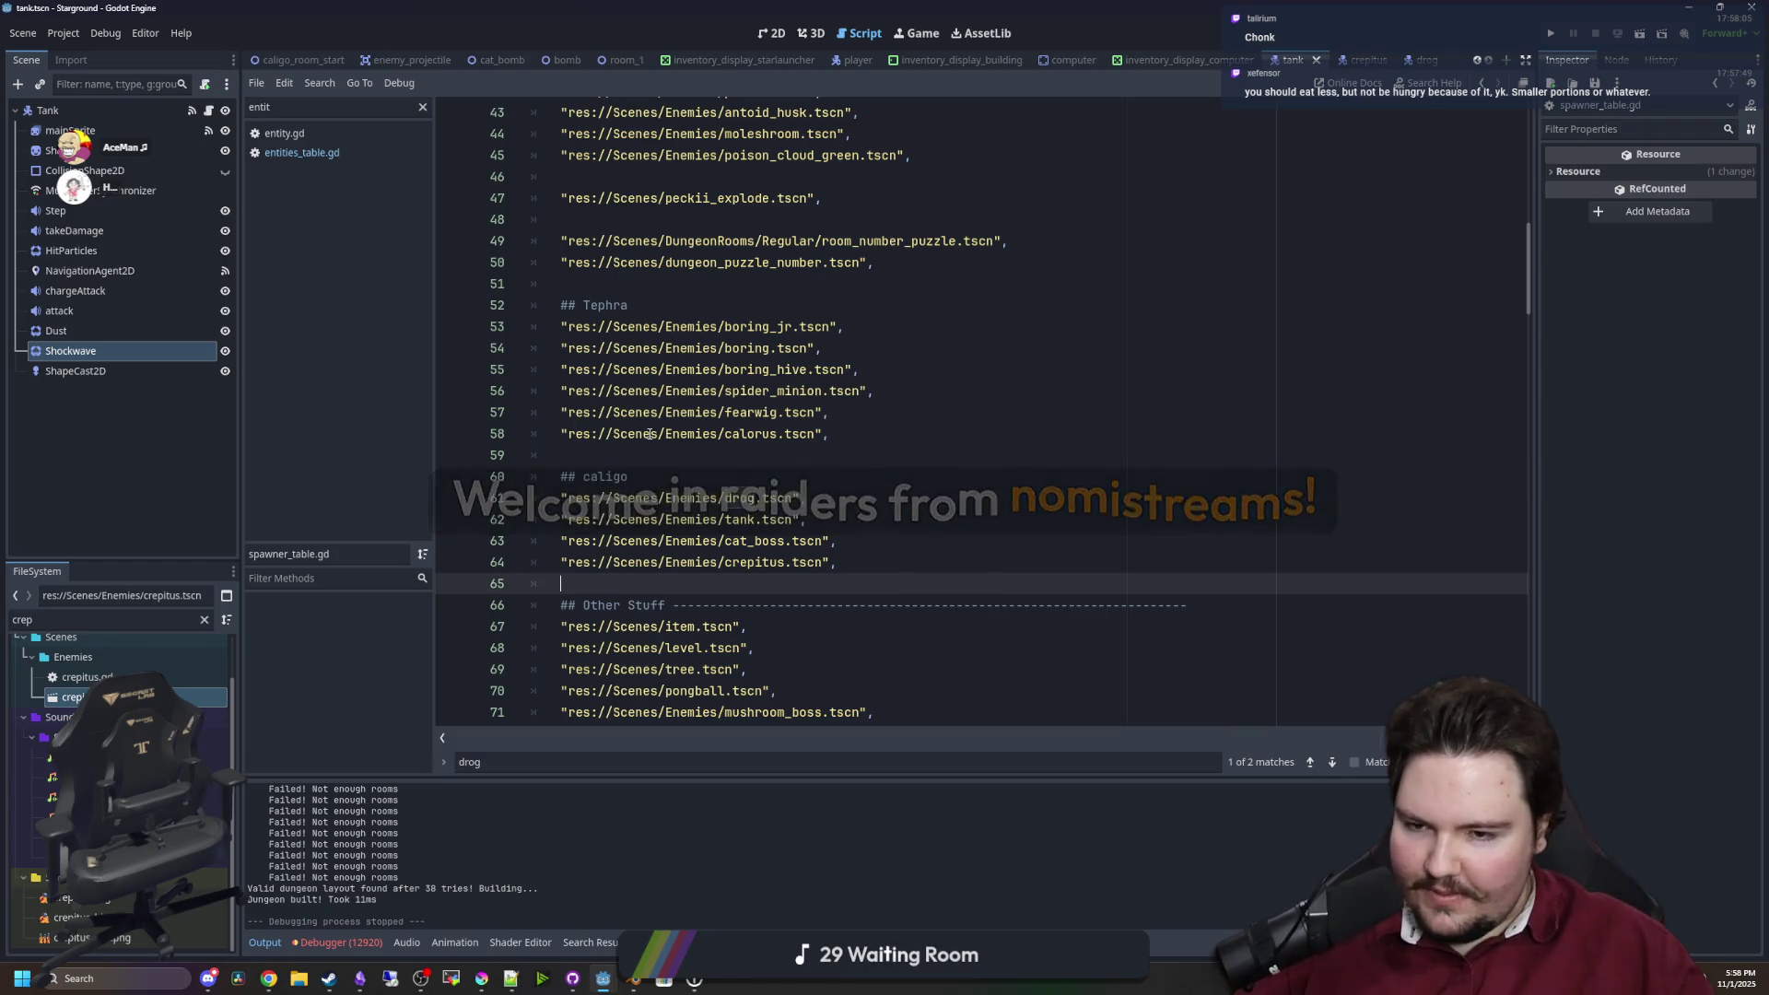
click(631, 452)
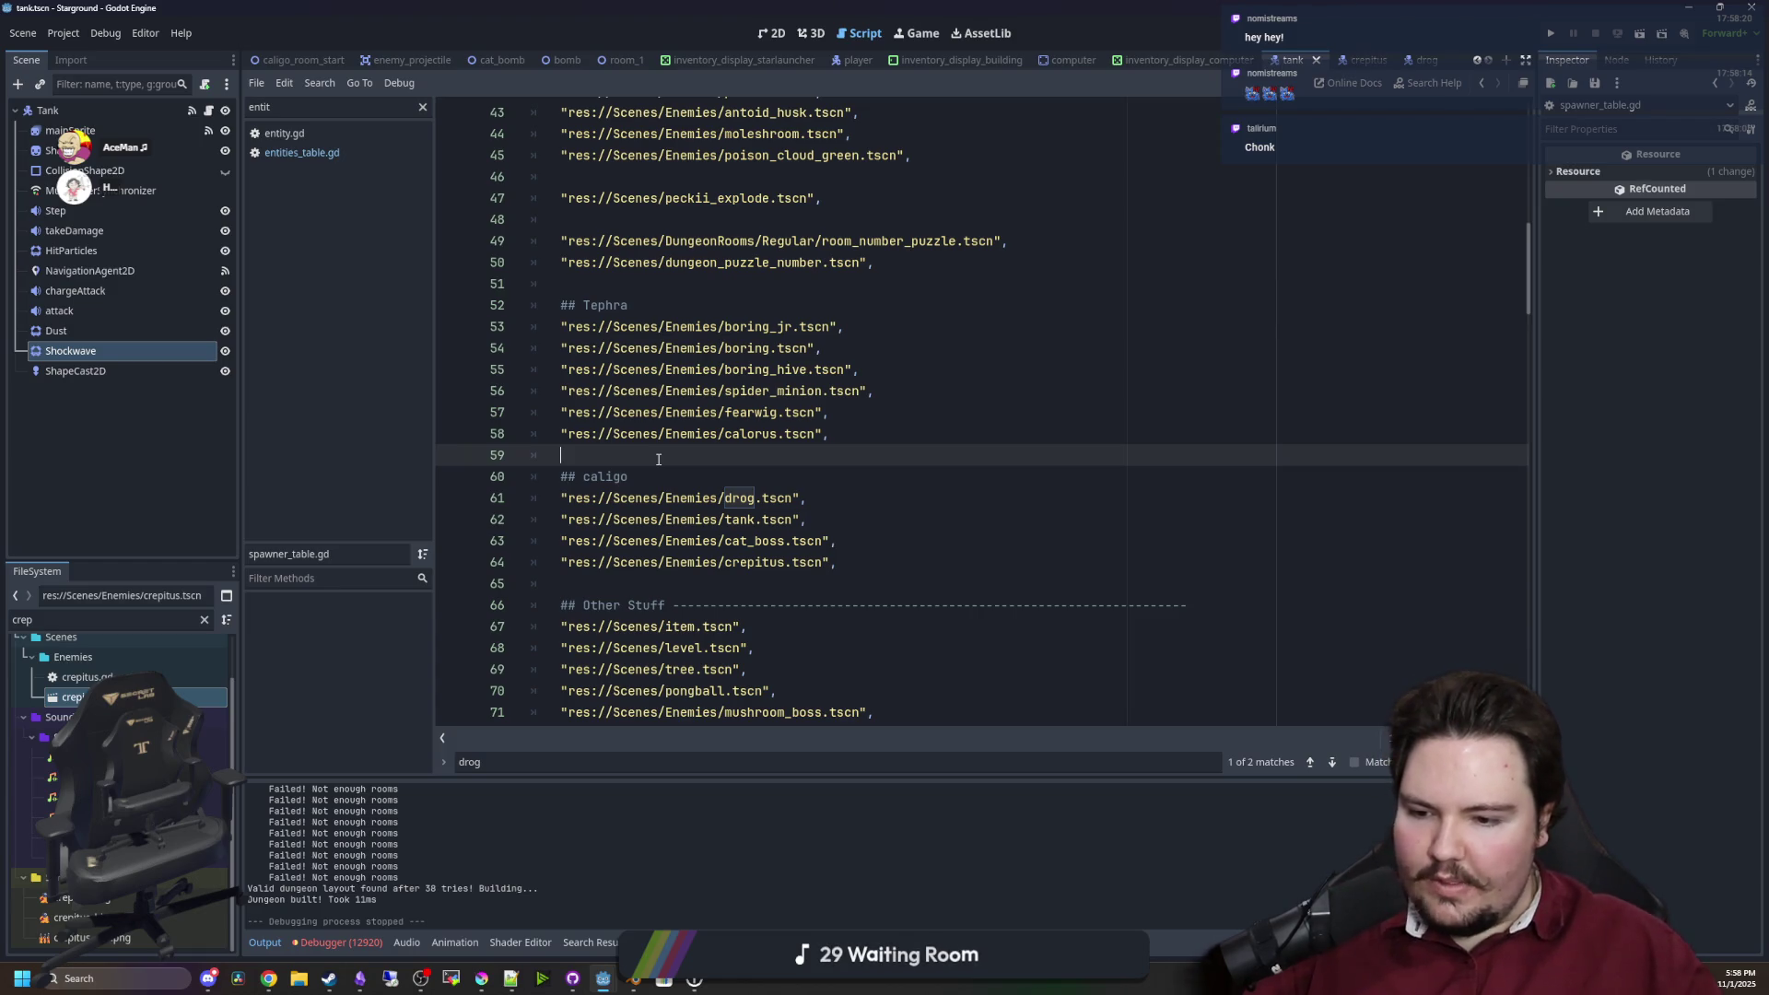
click(356, 941)
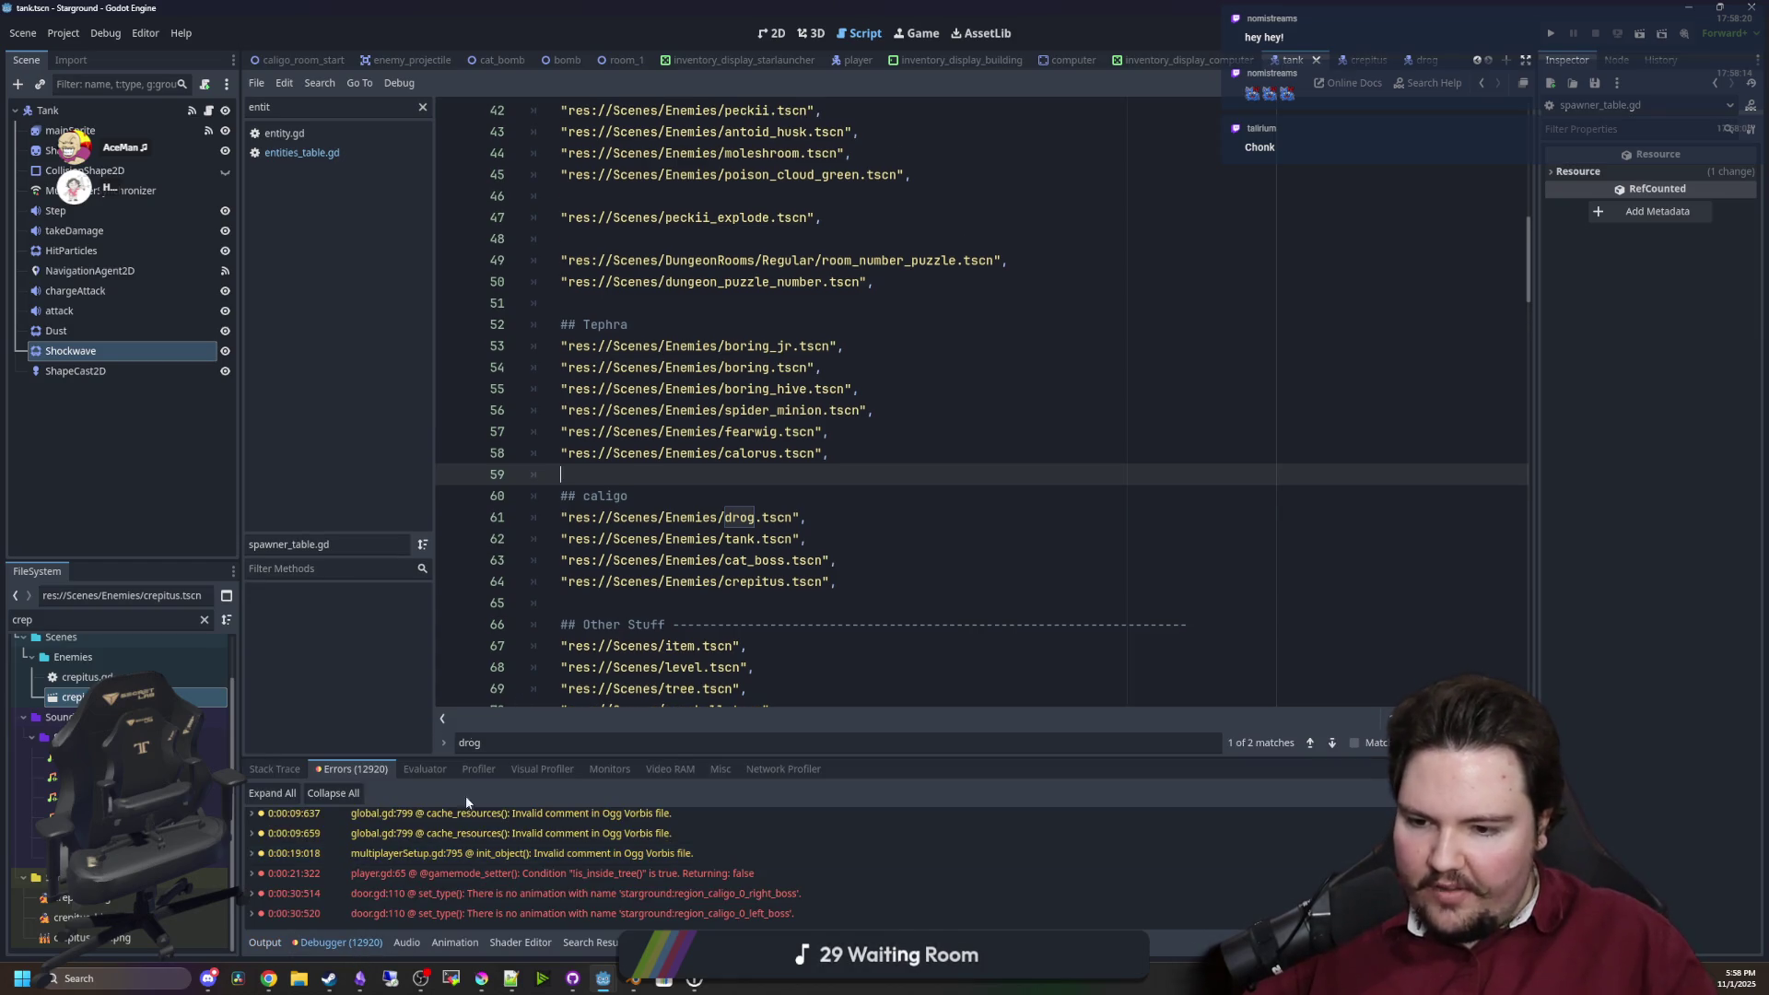
scroll(549, 827, down, 10)
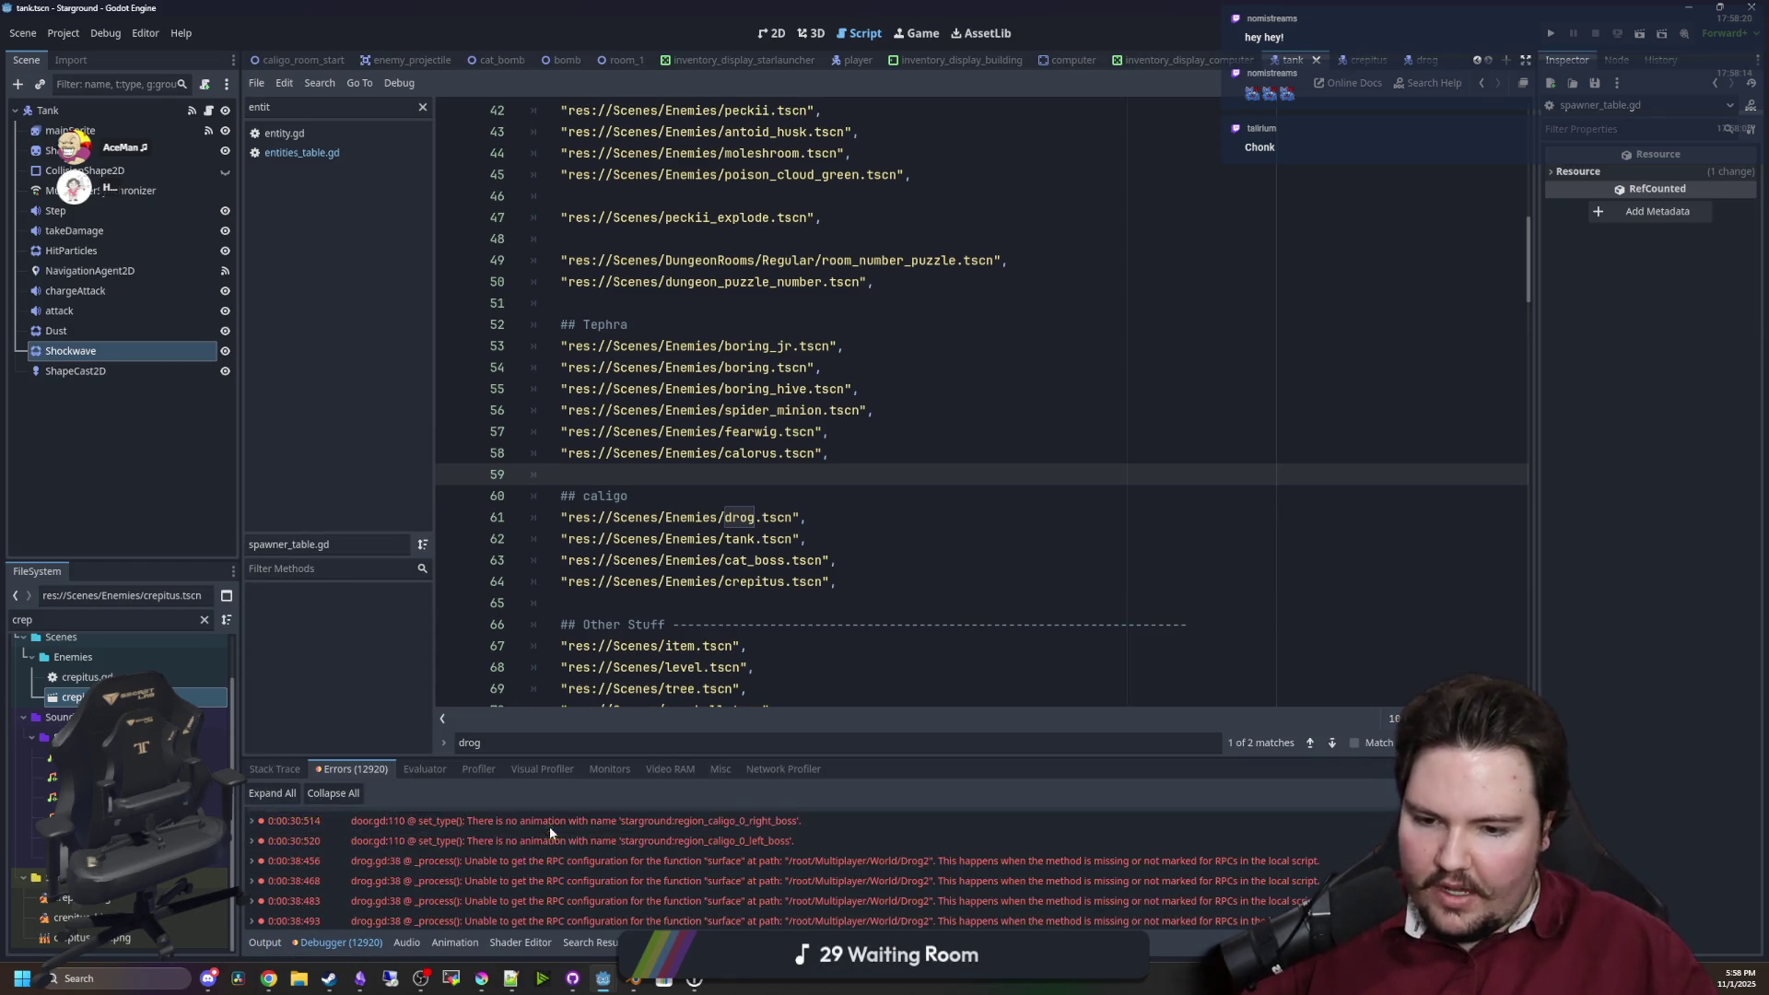
click(673, 888)
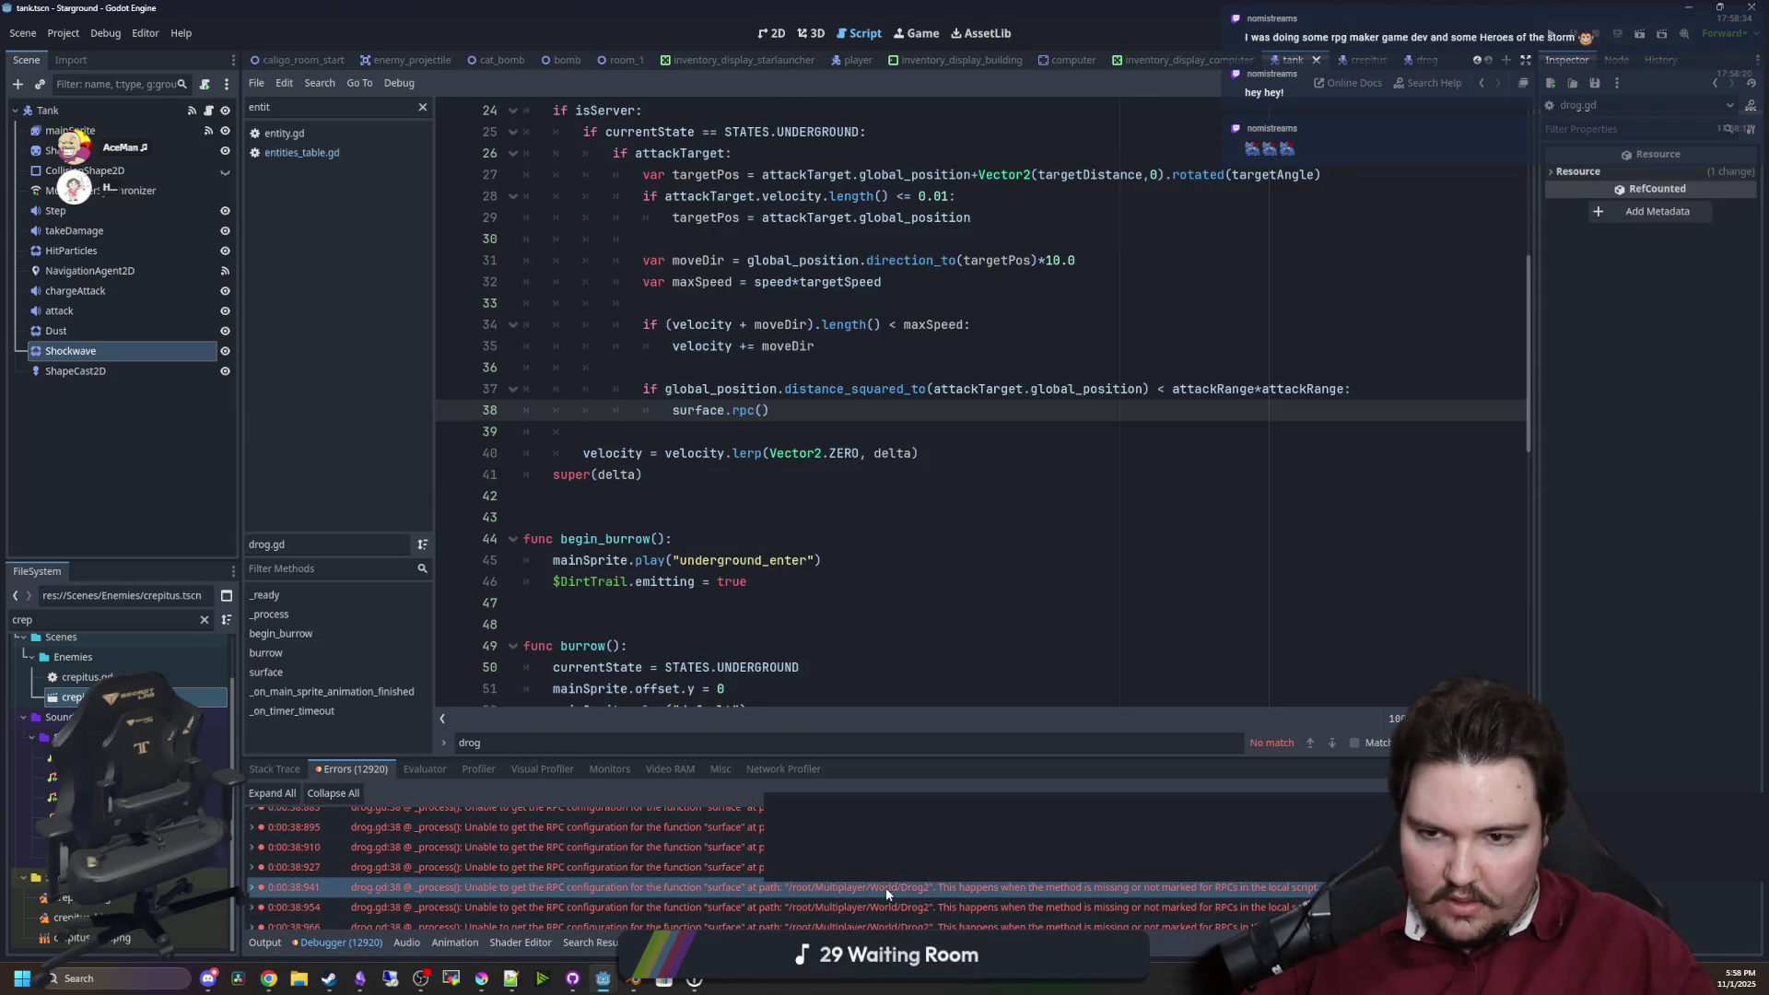
click(695, 431)
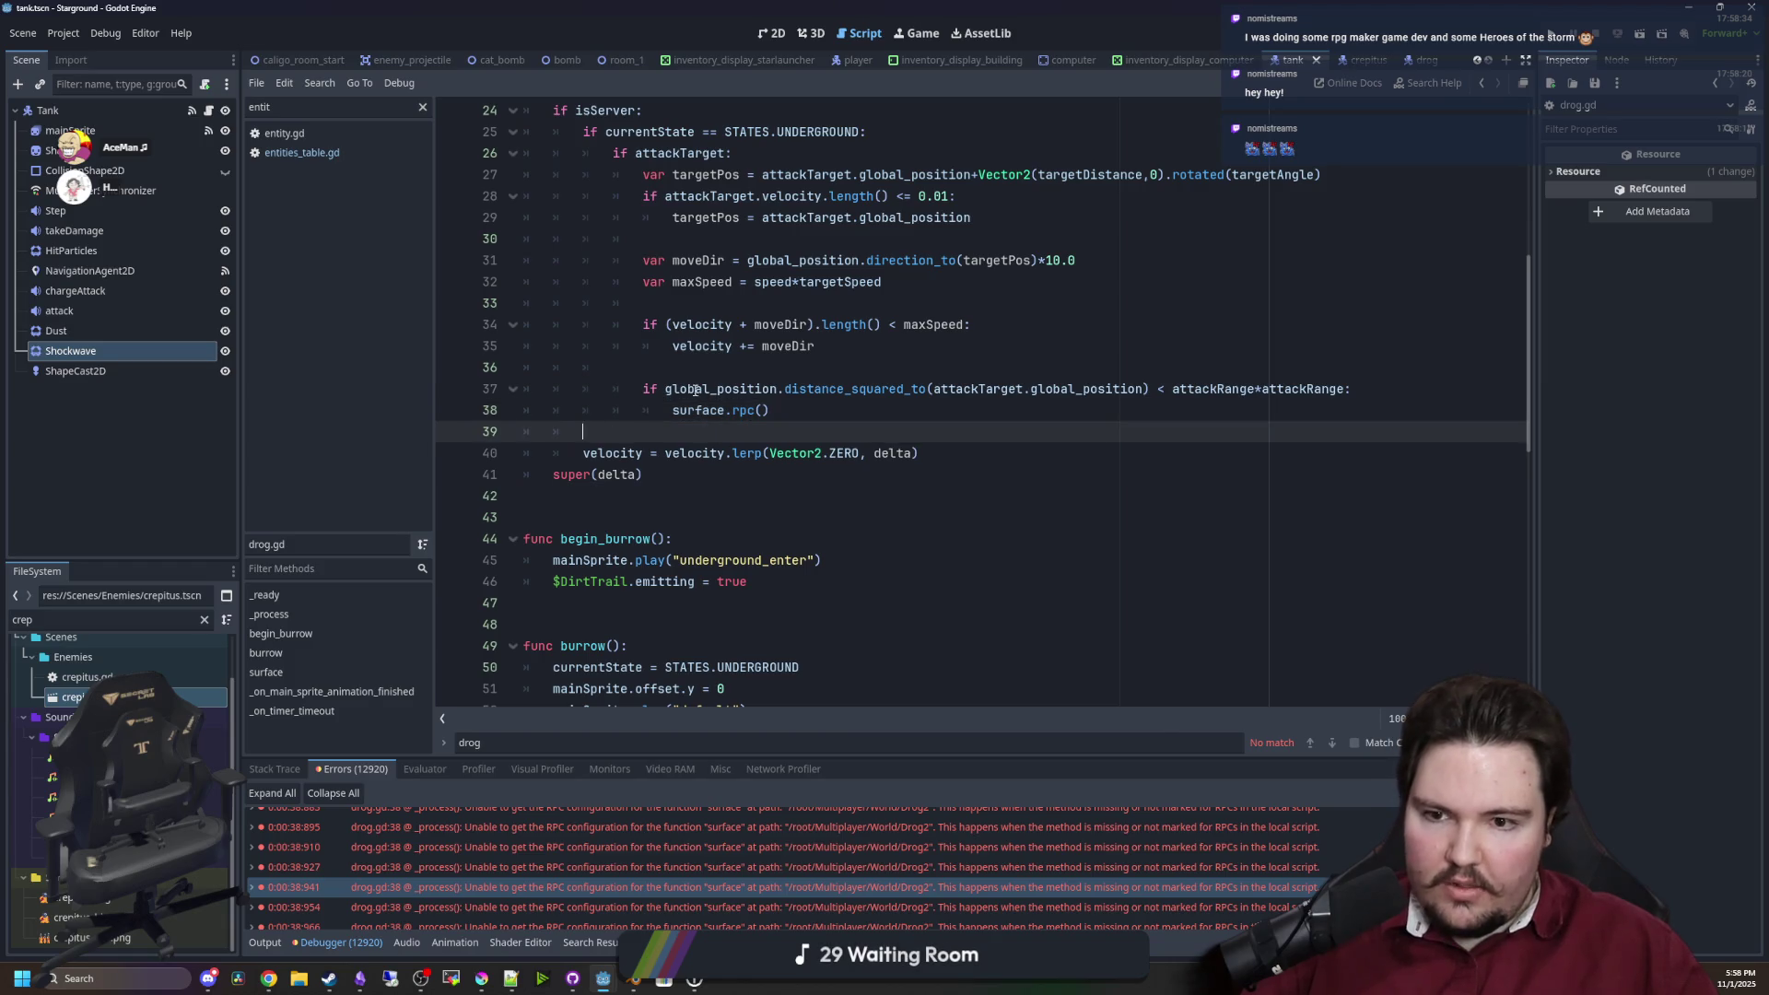
scroll(695, 391, down, 7)
click(658, 404)
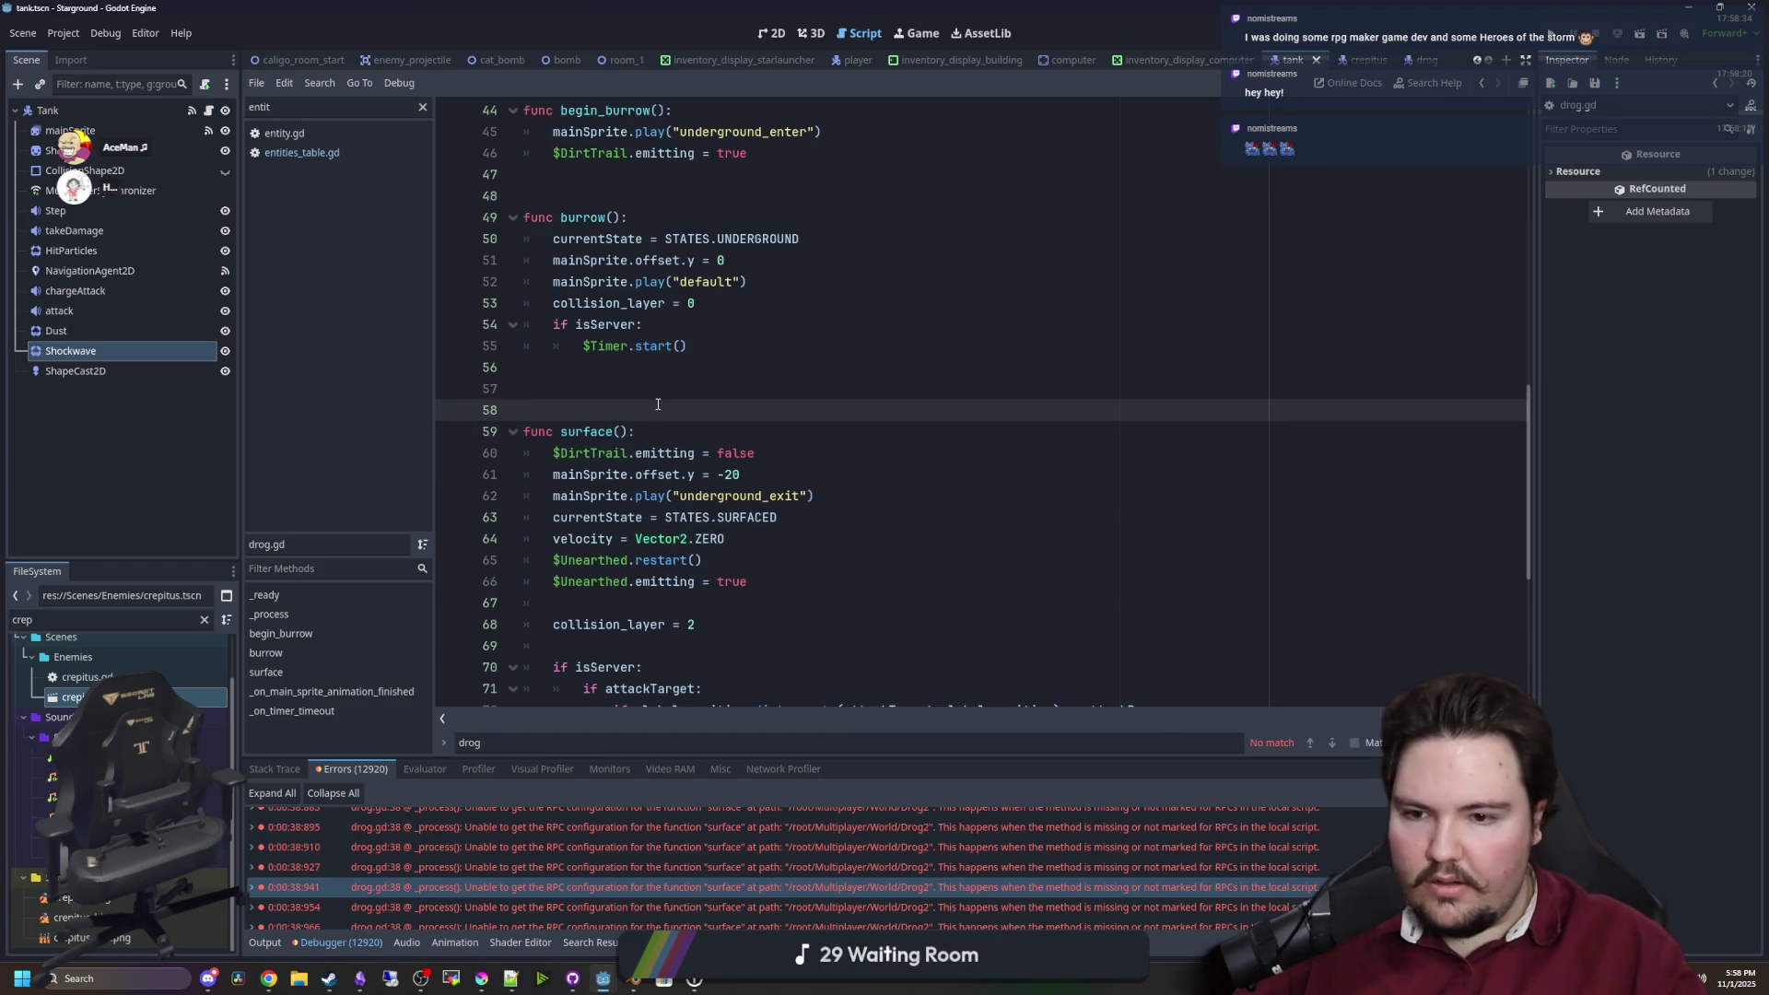
text(@rpc()
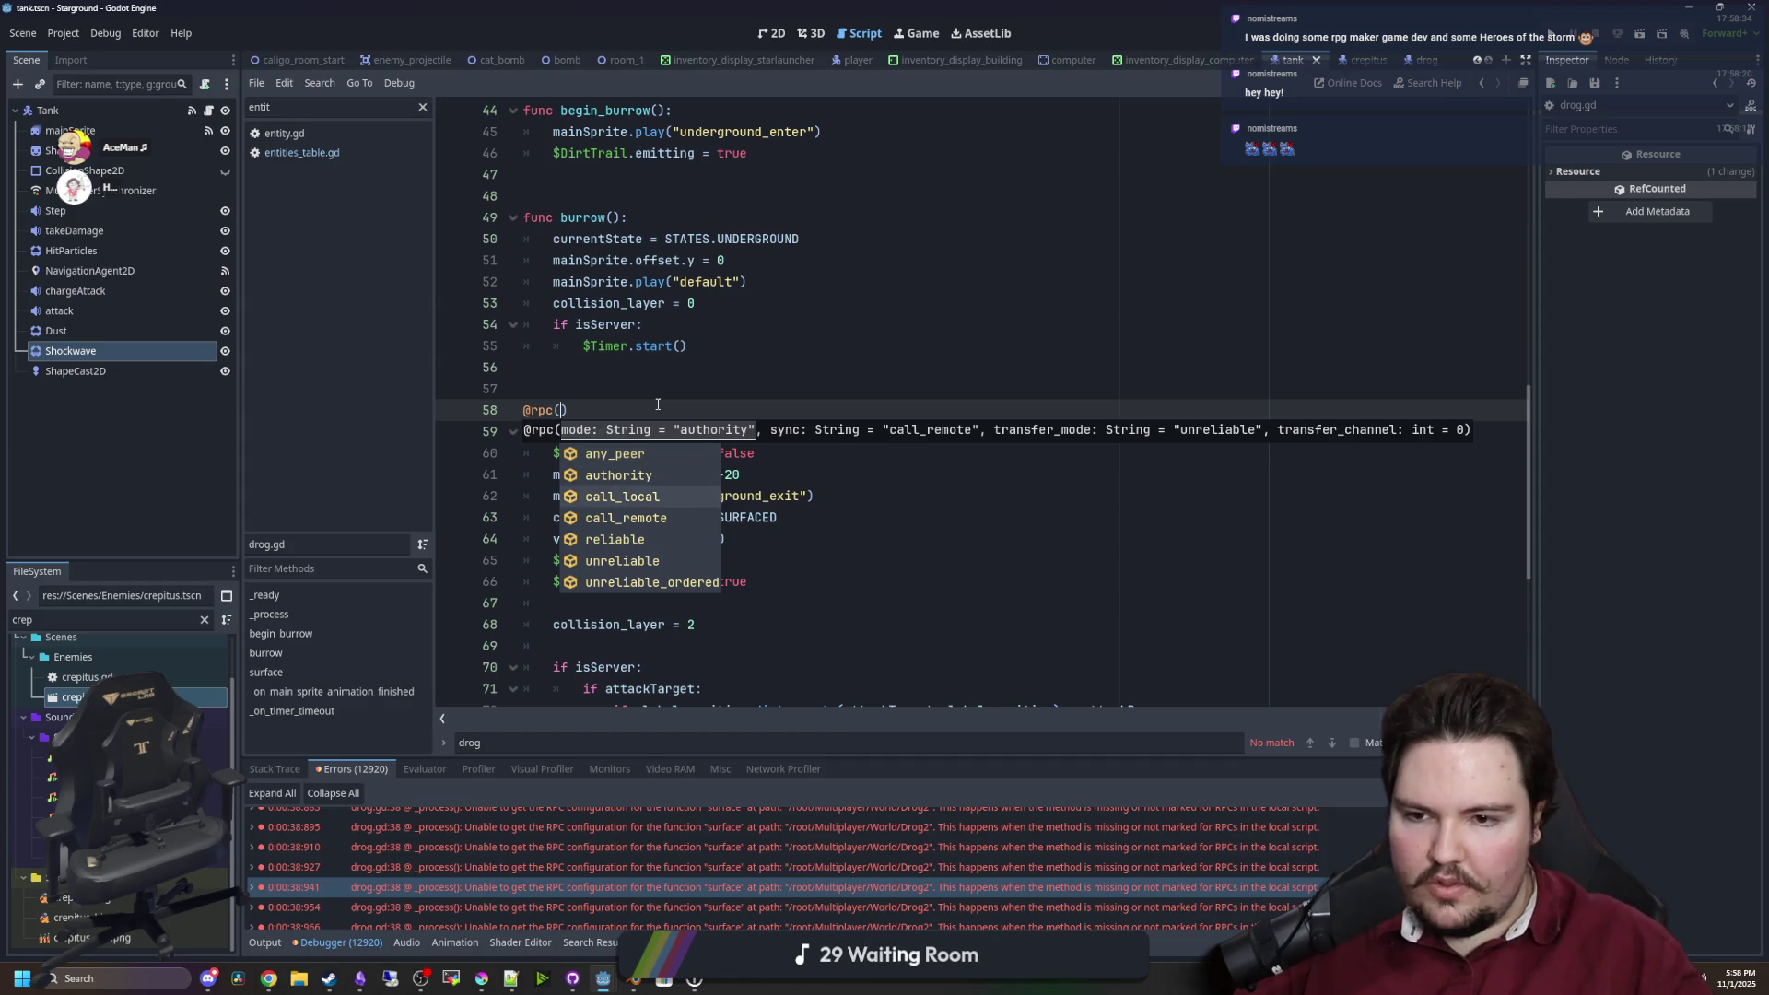
click(622, 496)
Step: Save drog.gd with the new rpc annotation
scroll(737, 405, down, 3)
click(771, 414)
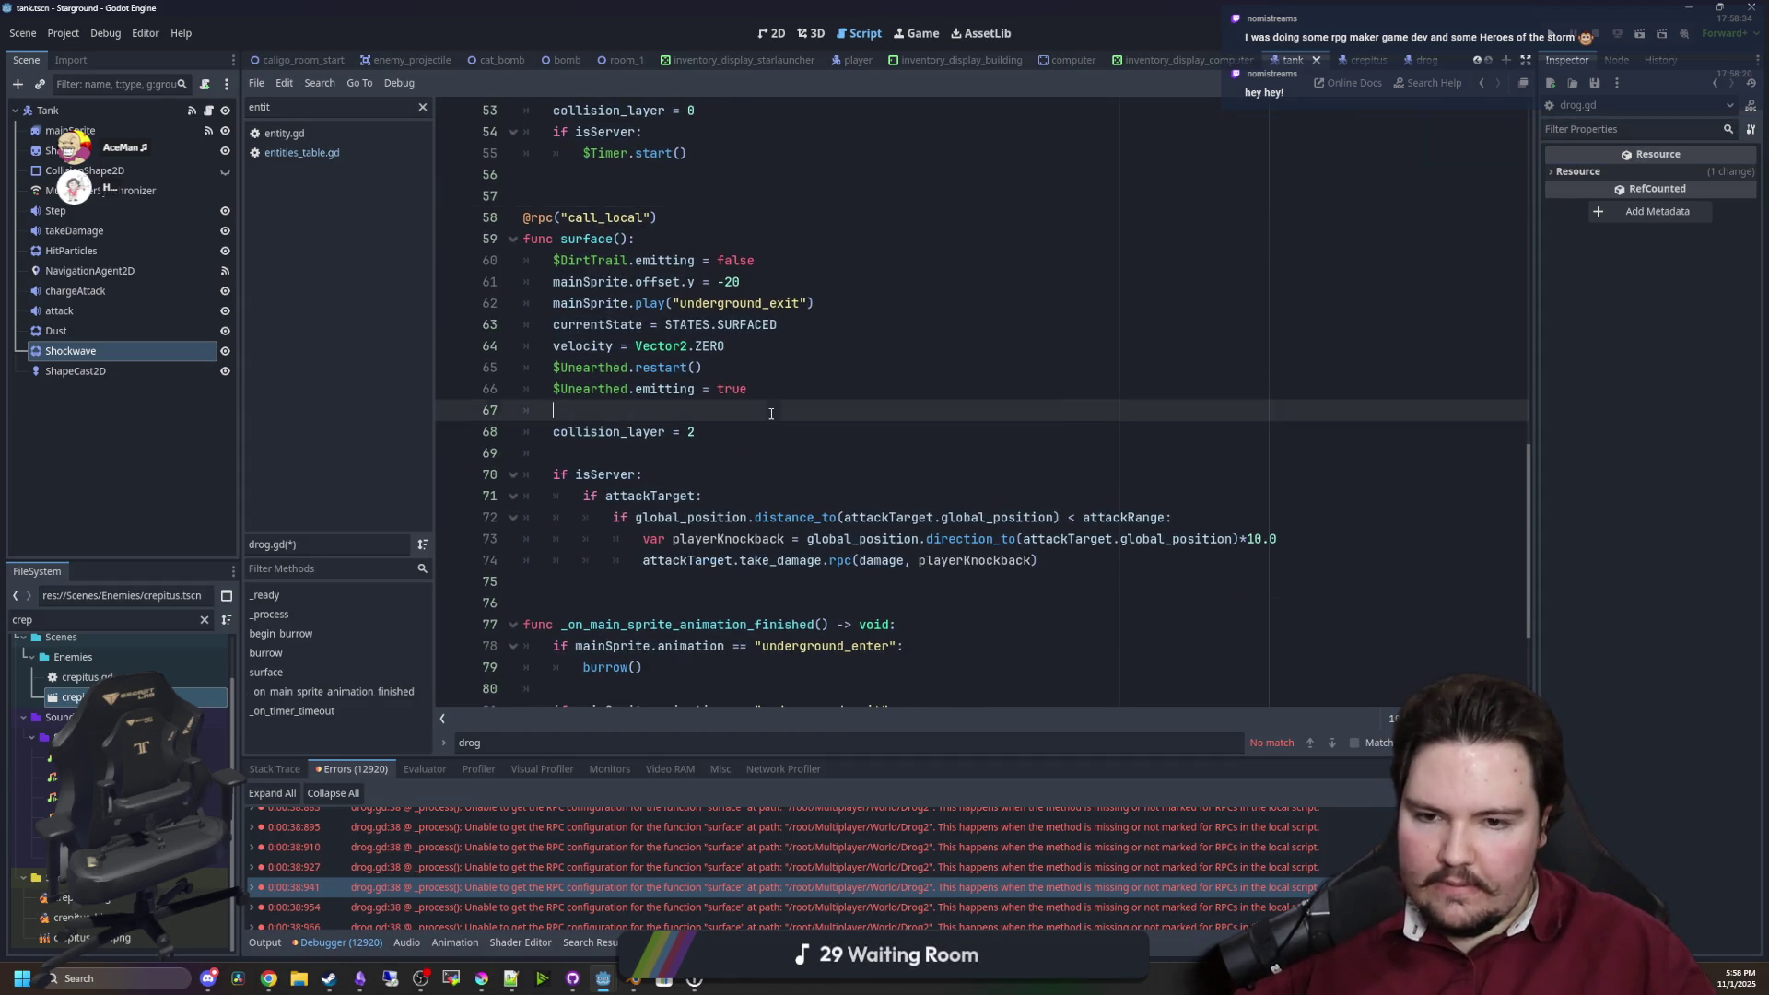
key(ctrl+s)
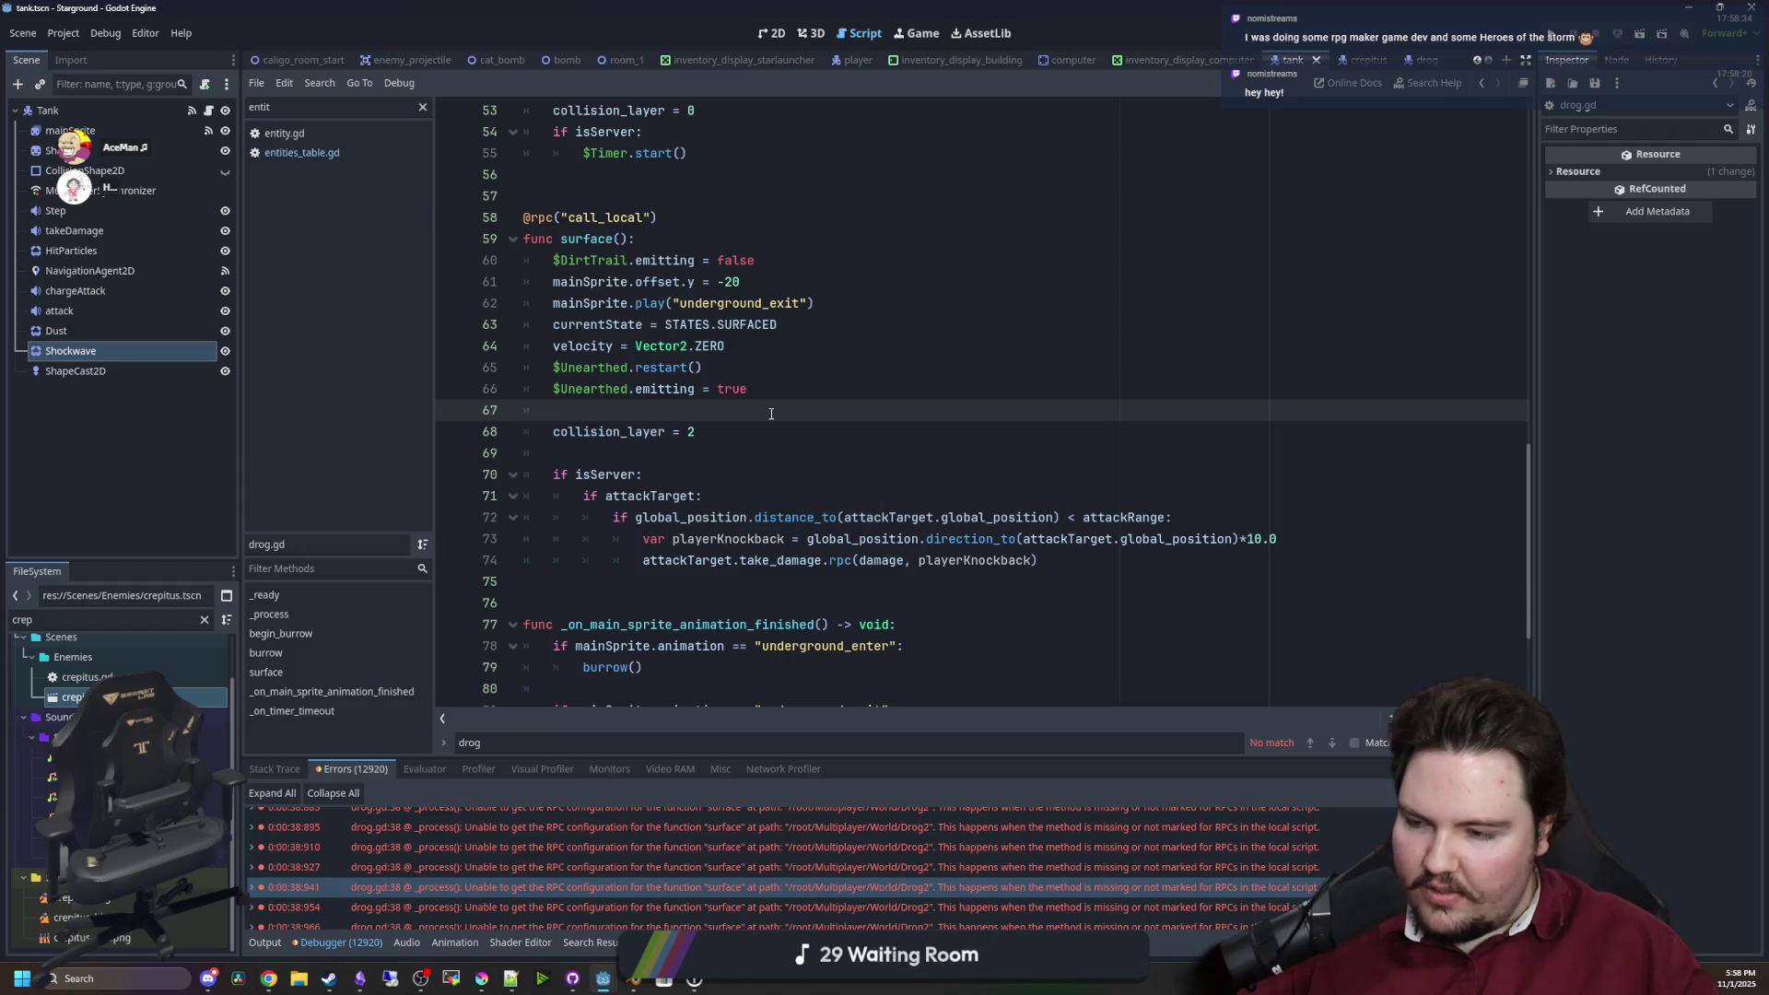
key(Up)
key(Down)
key(Down)
key(Up)
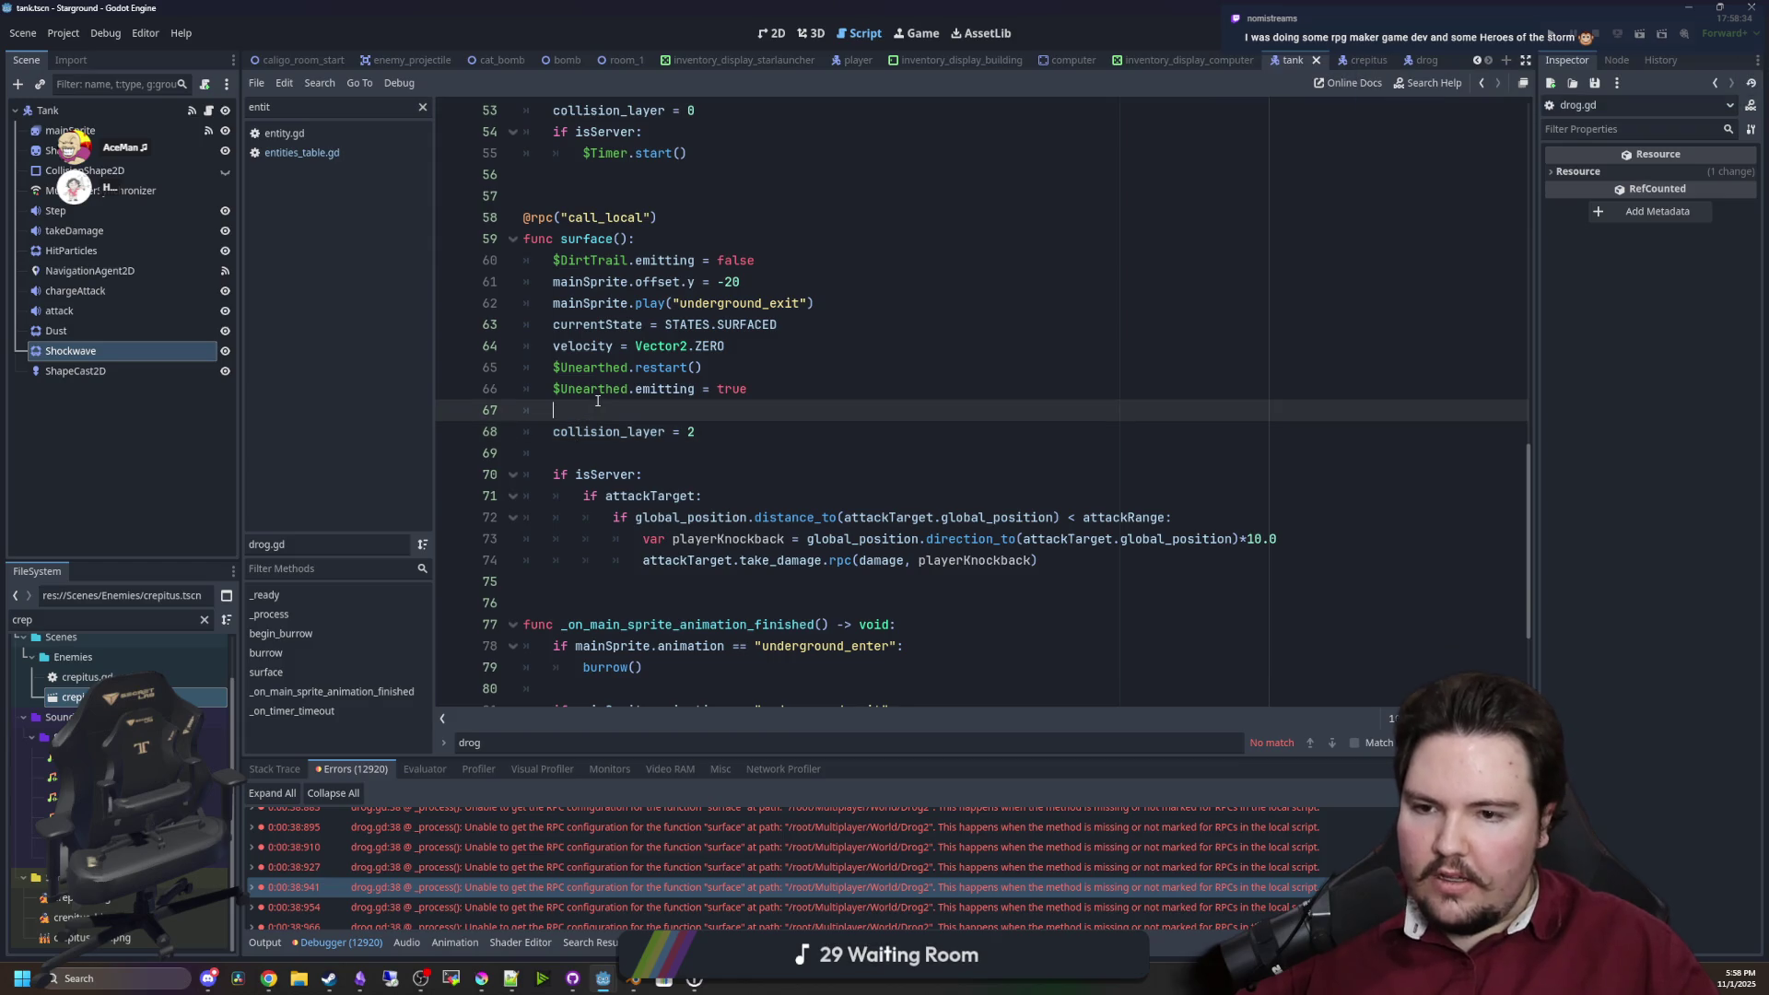
click(599, 195)
key(ctrl+s)
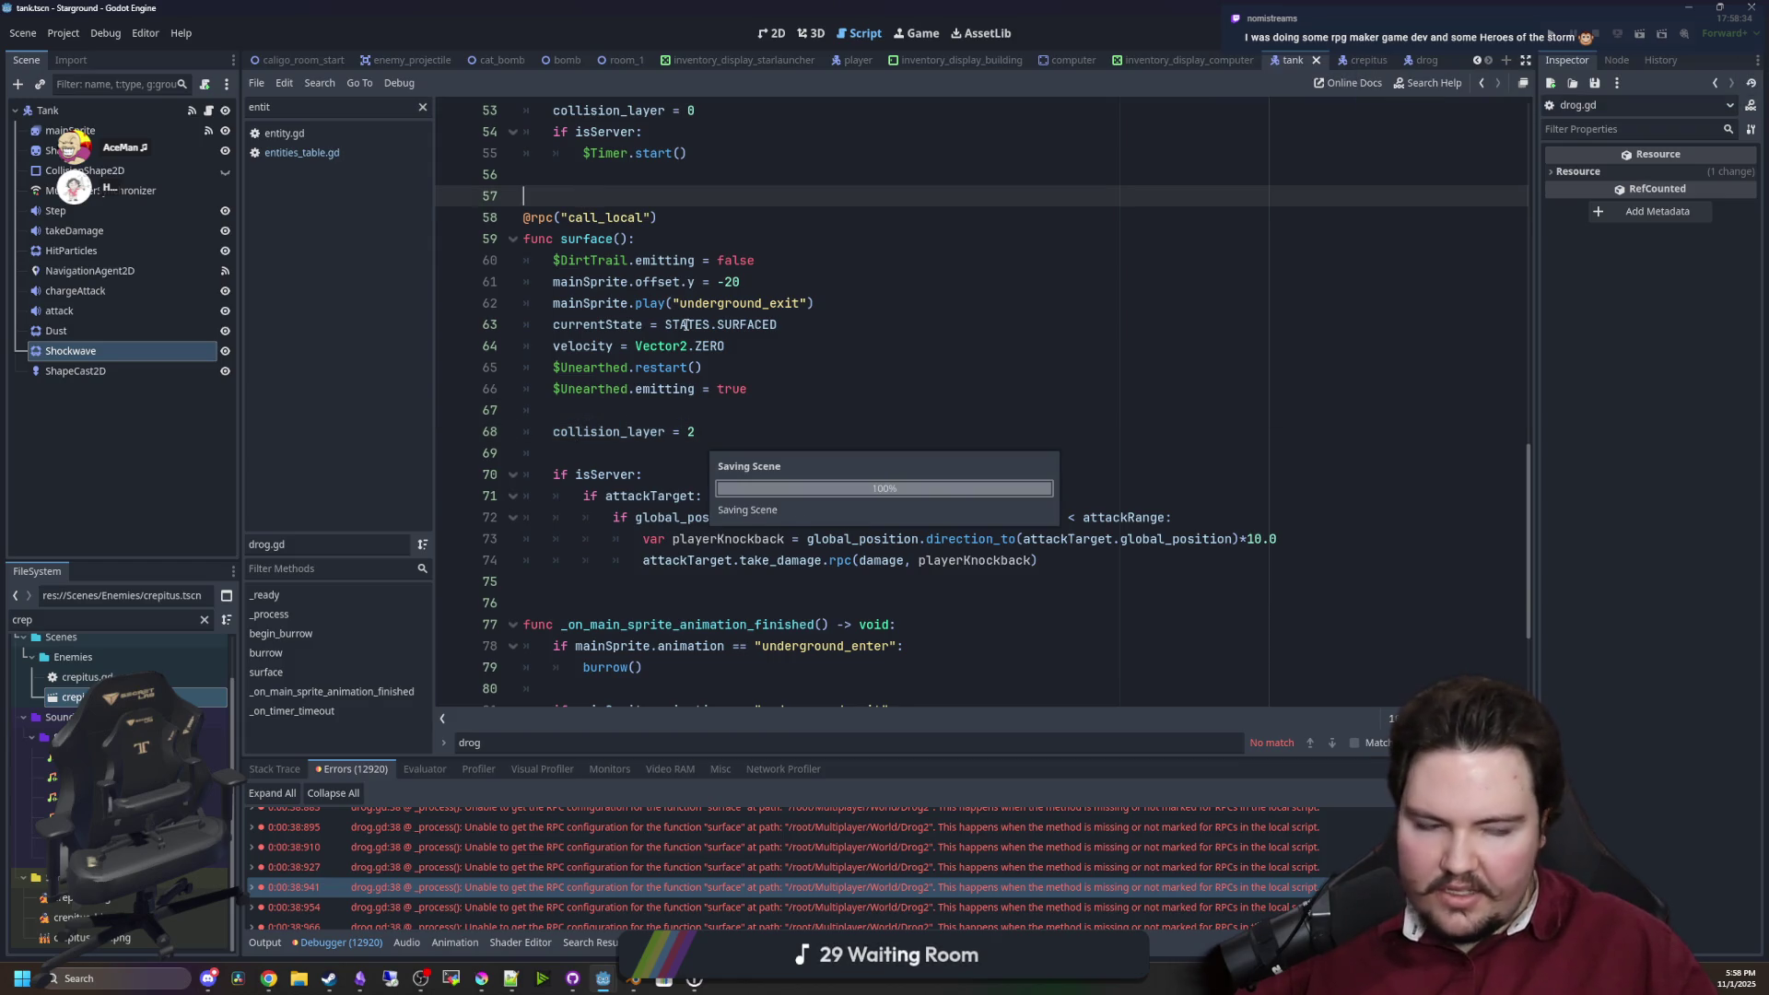
click(627, 432)
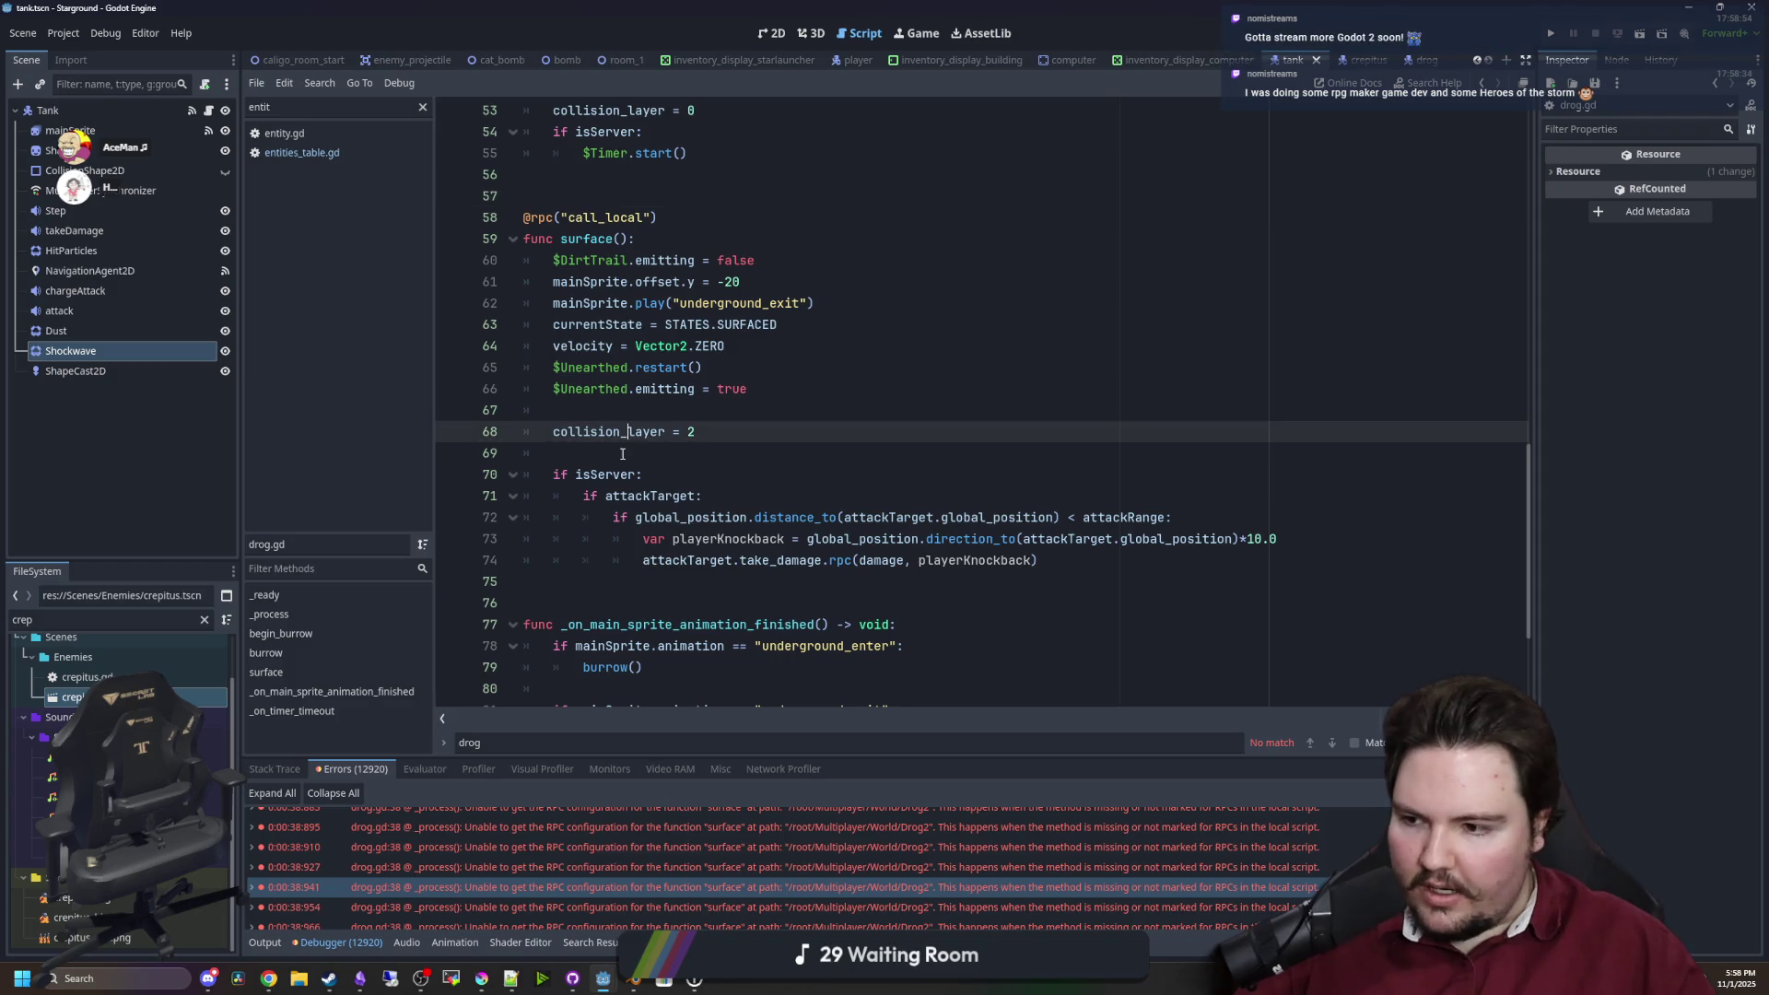
Step: Review the upper part of drog.gd around the surface function and save it
click(623, 453)
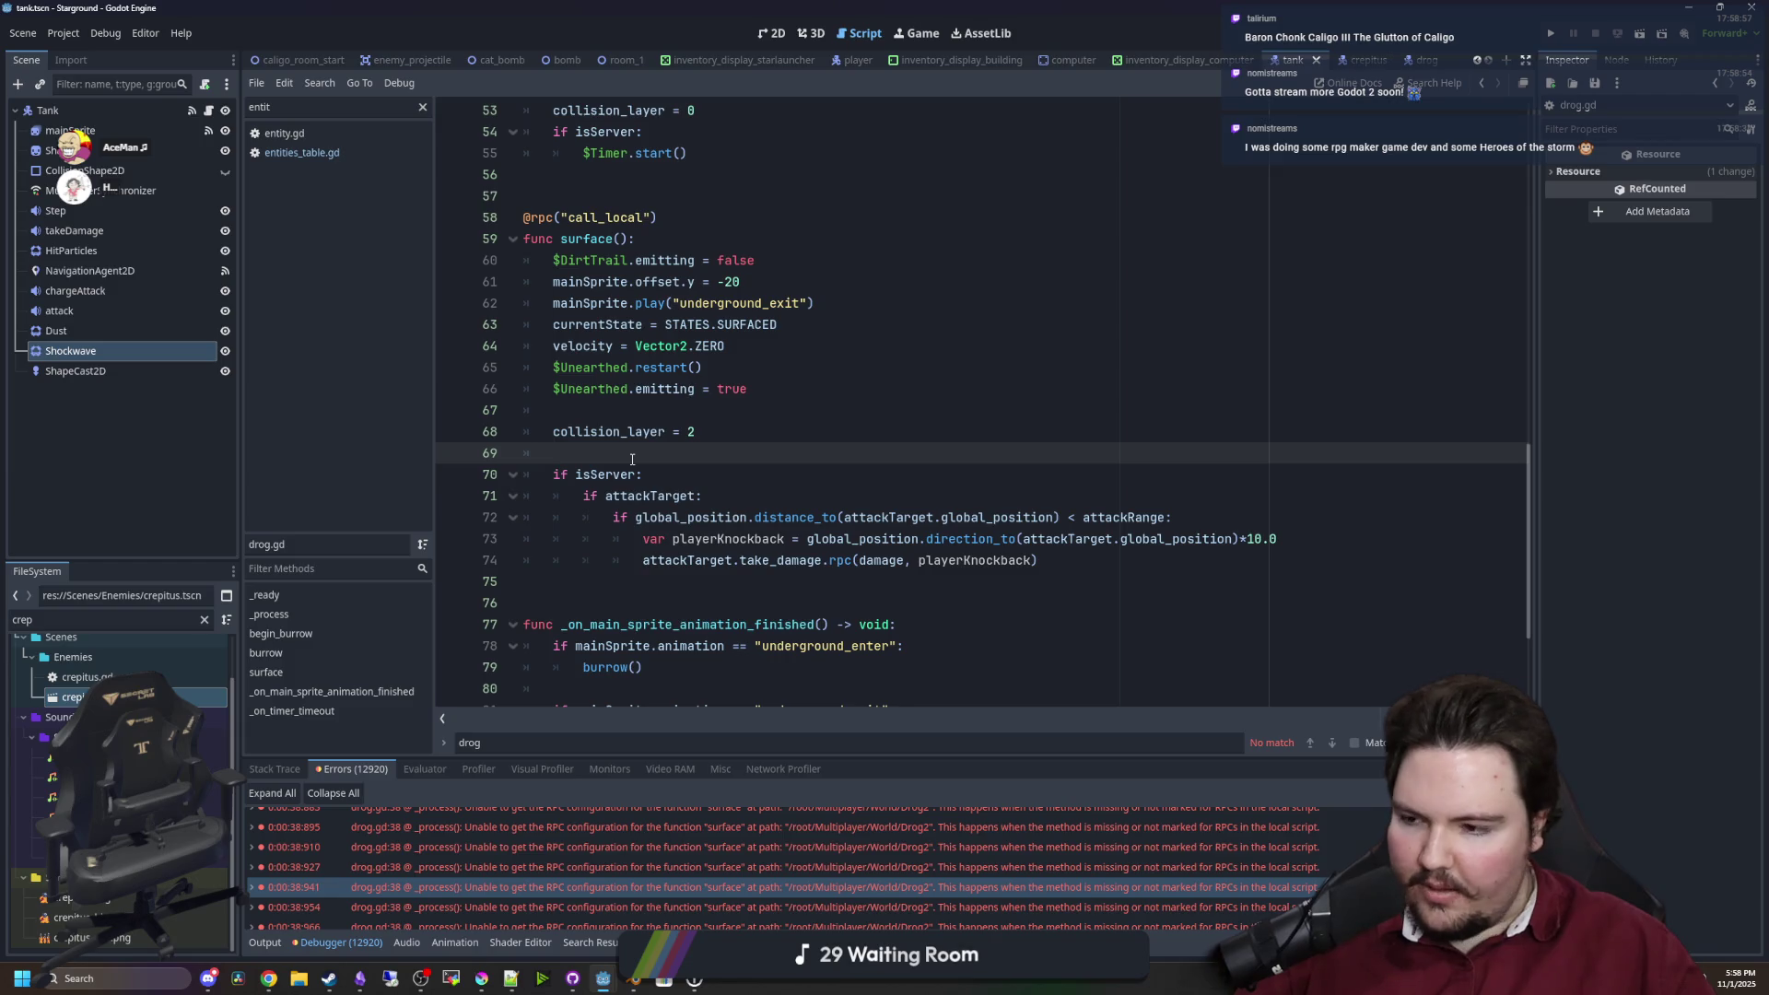
mouse_move(654, 439)
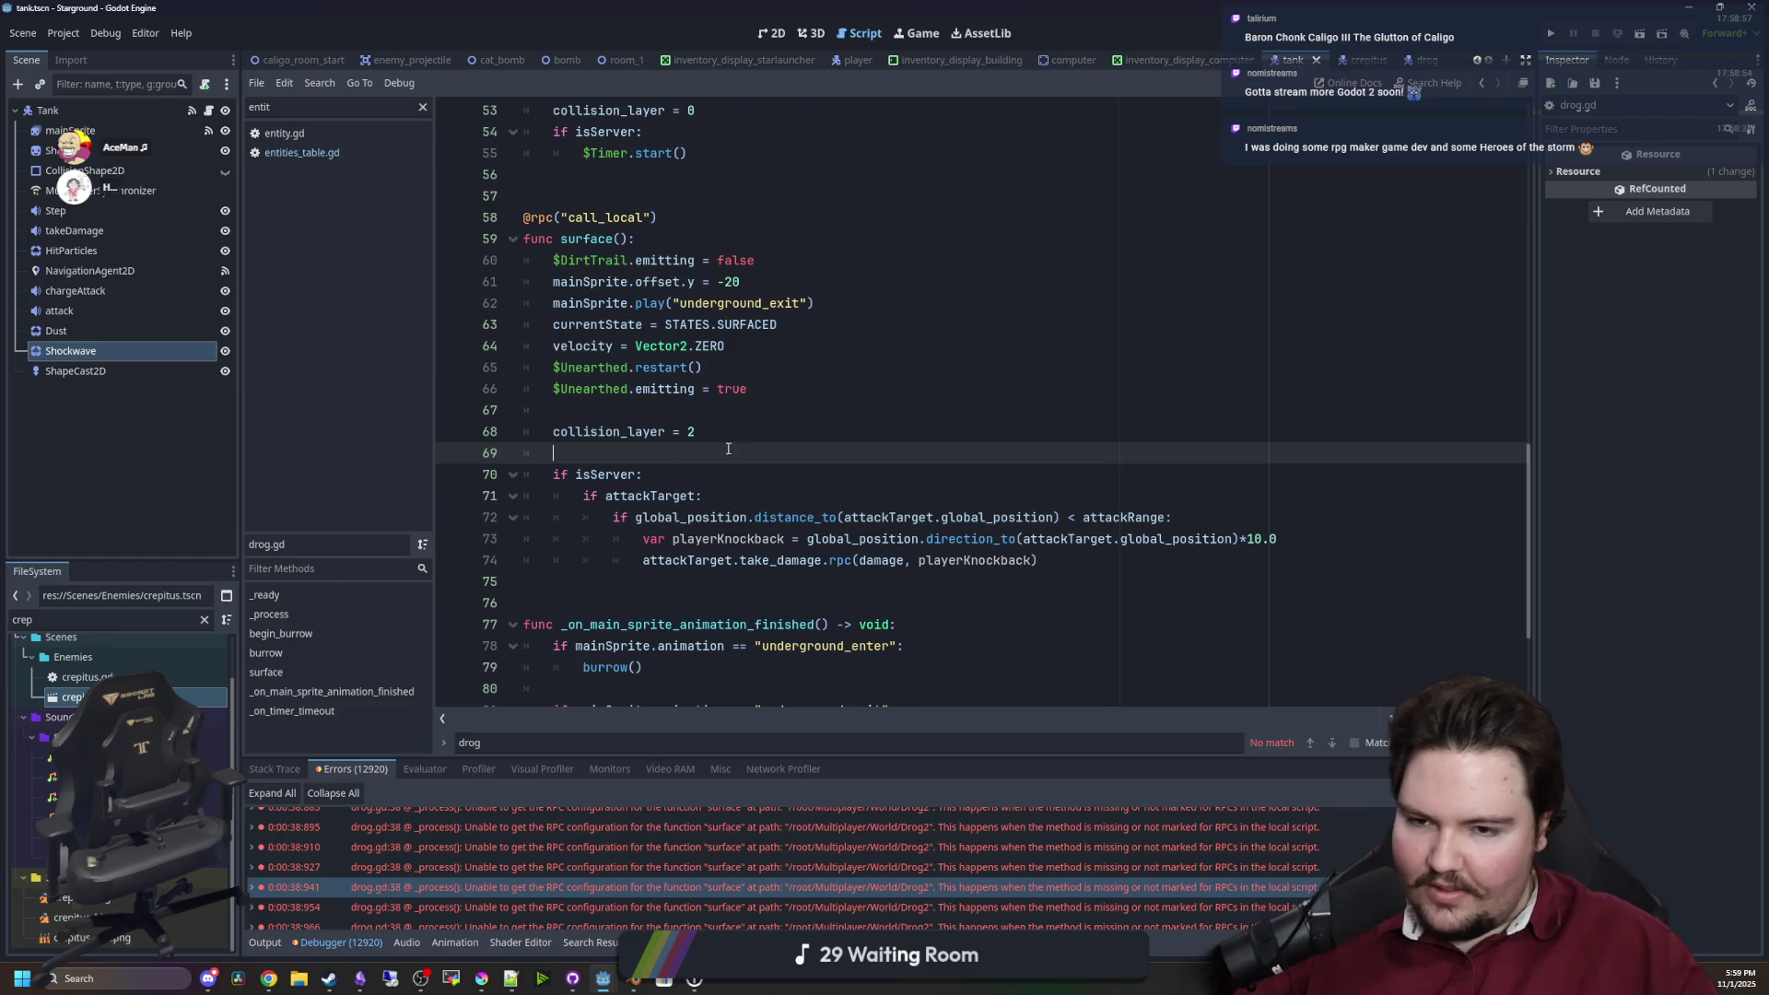
scroll(752, 446, down, 3)
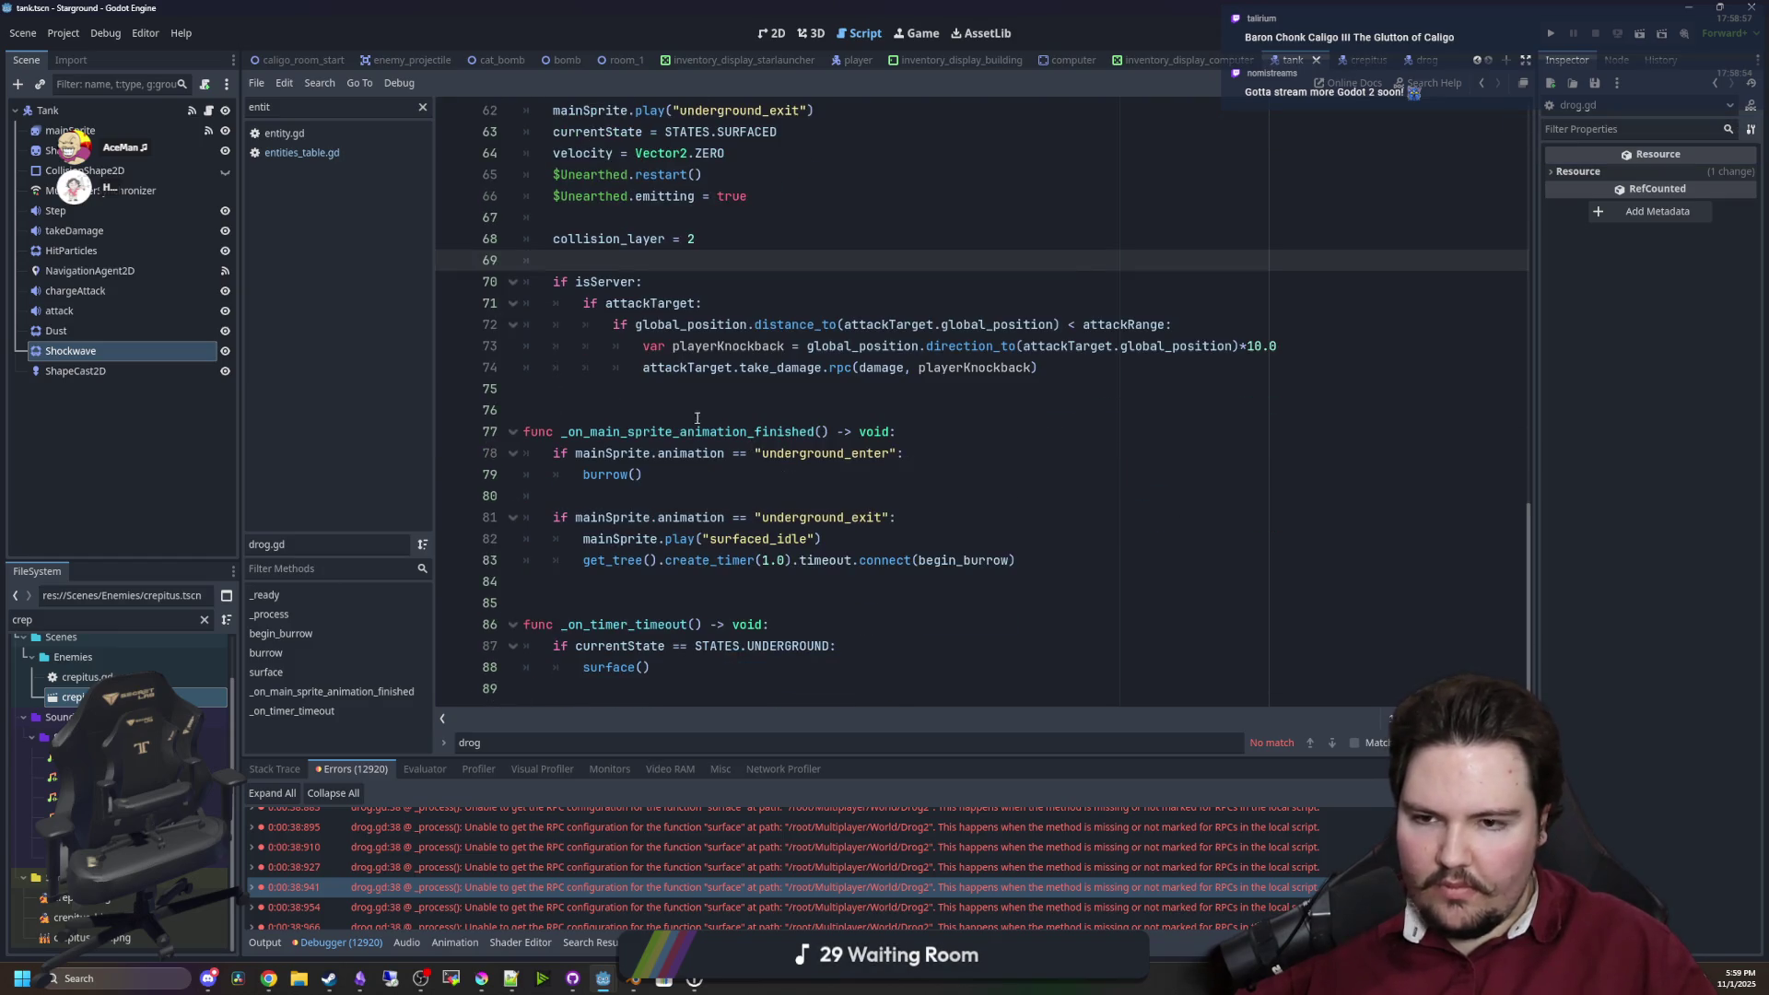
click(546, 409)
scroll(710, 461, up, 2)
scroll(629, 502, up, 6)
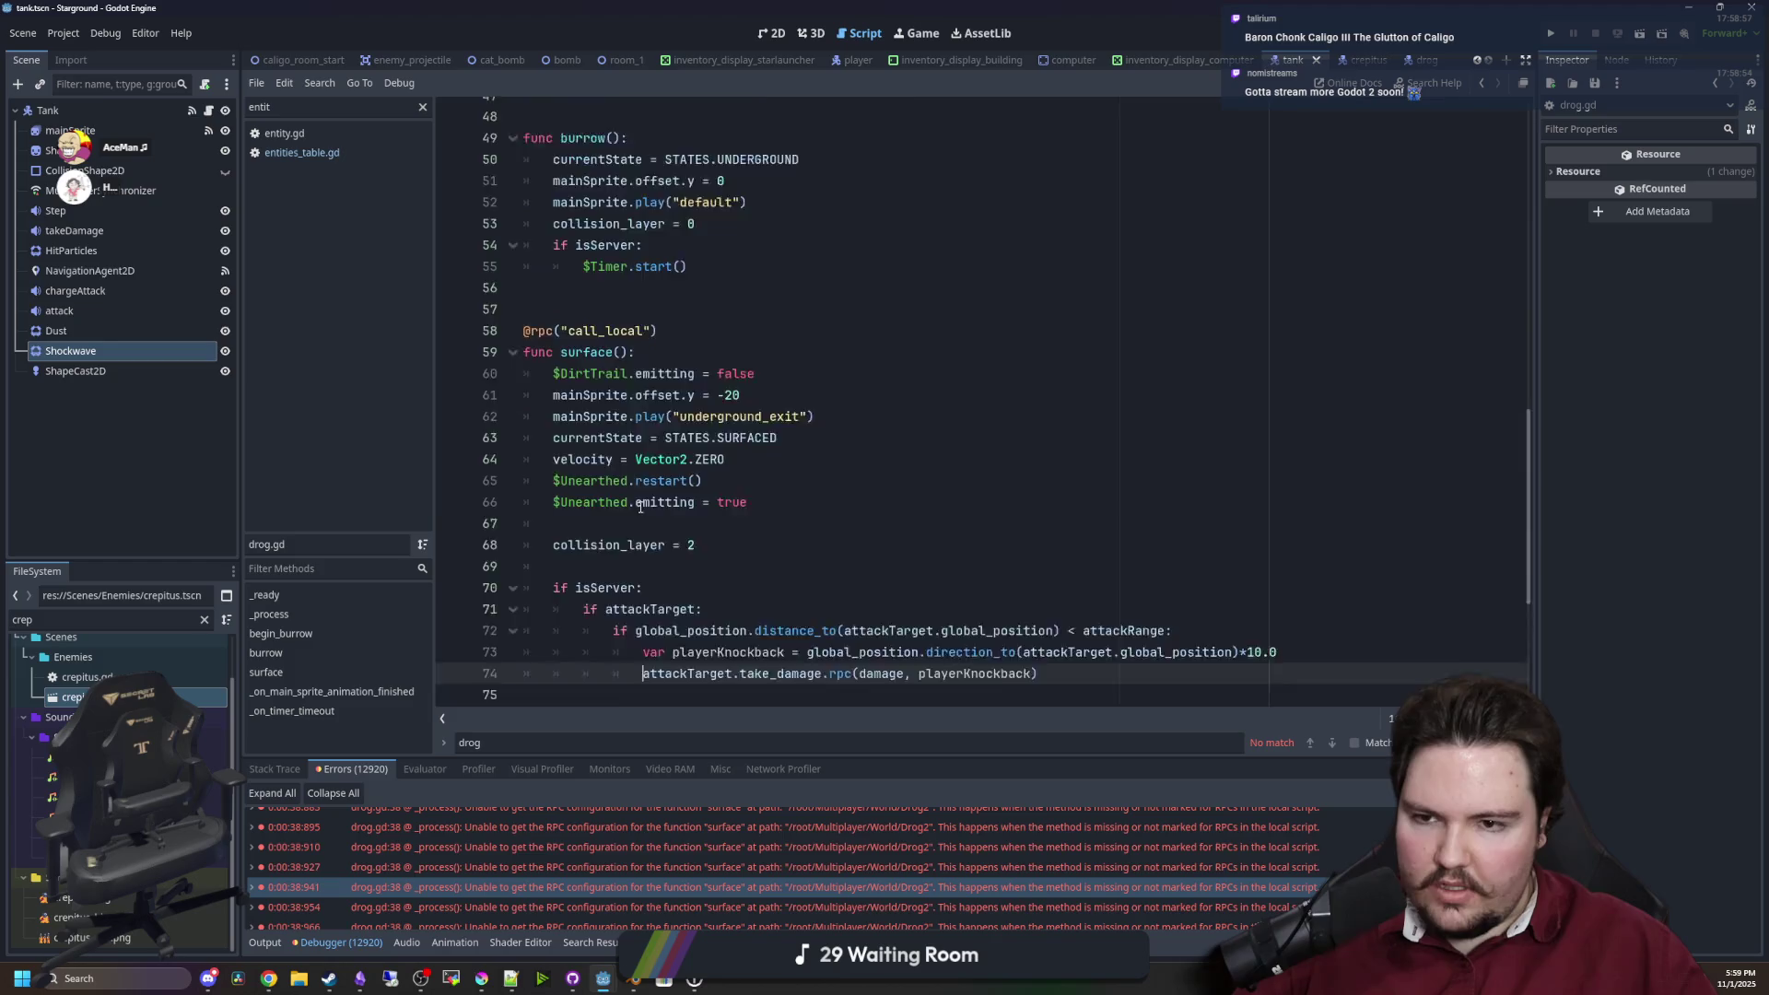
key(ctrl+s)
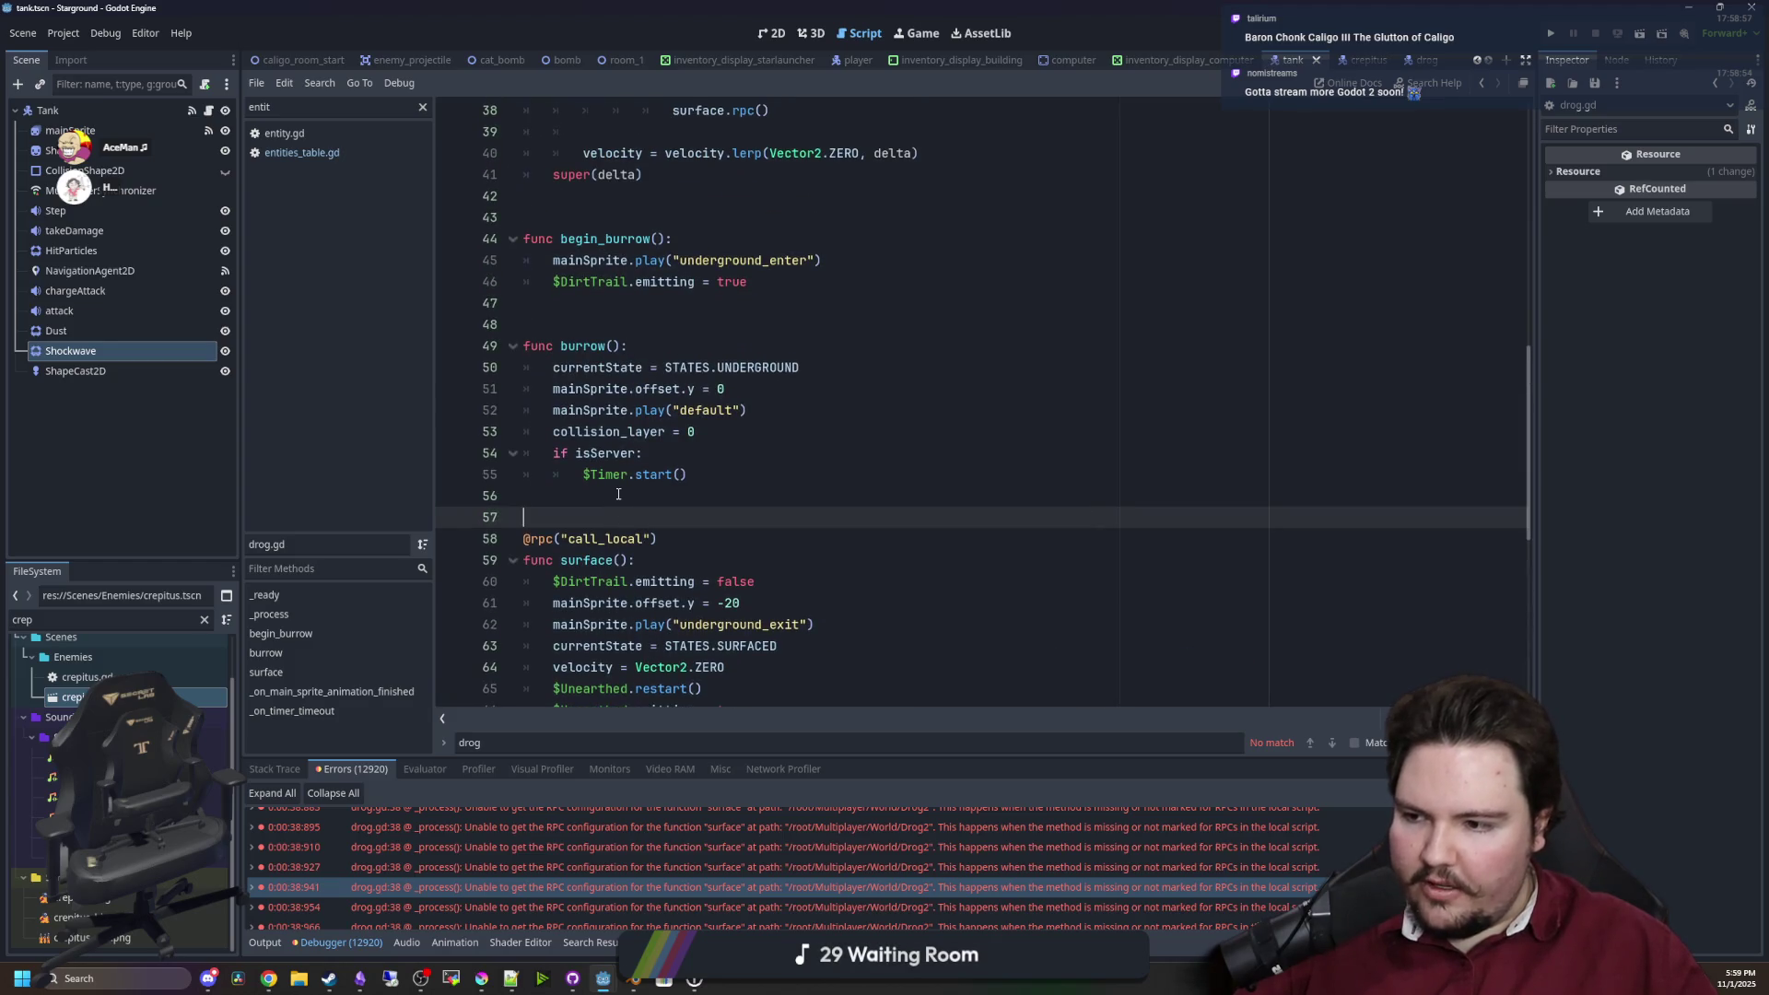
scroll(645, 479, up, 12)
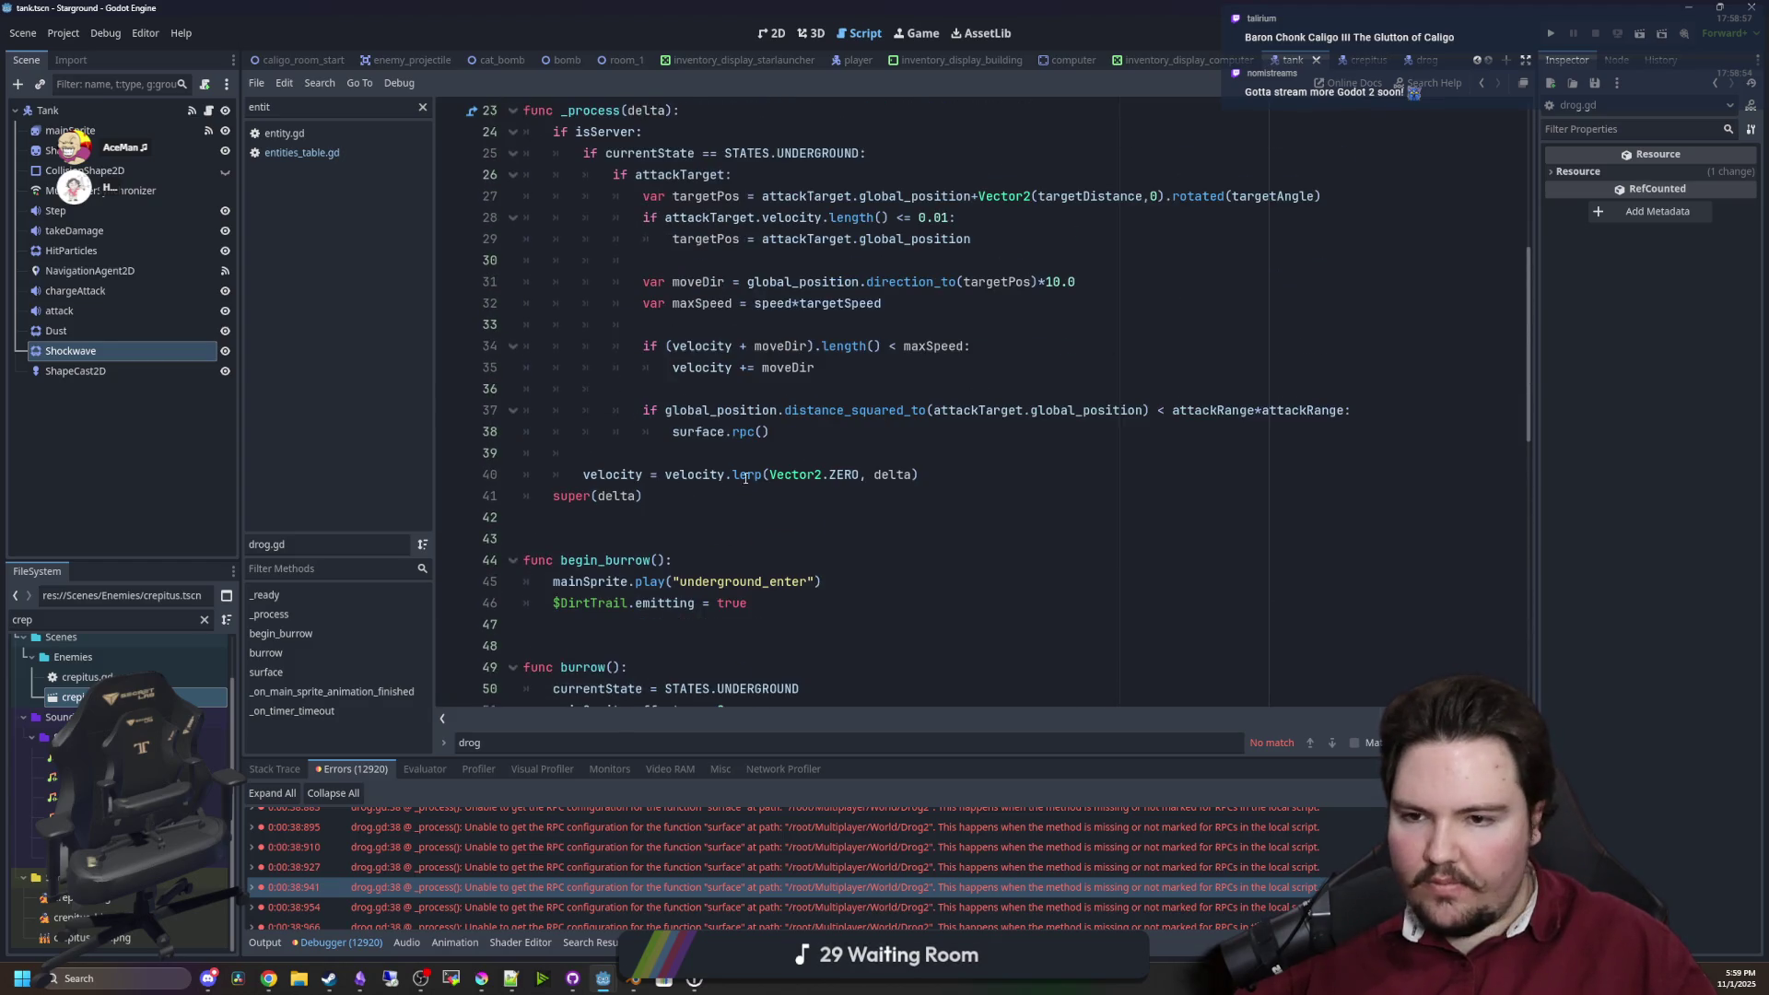
click(631, 457)
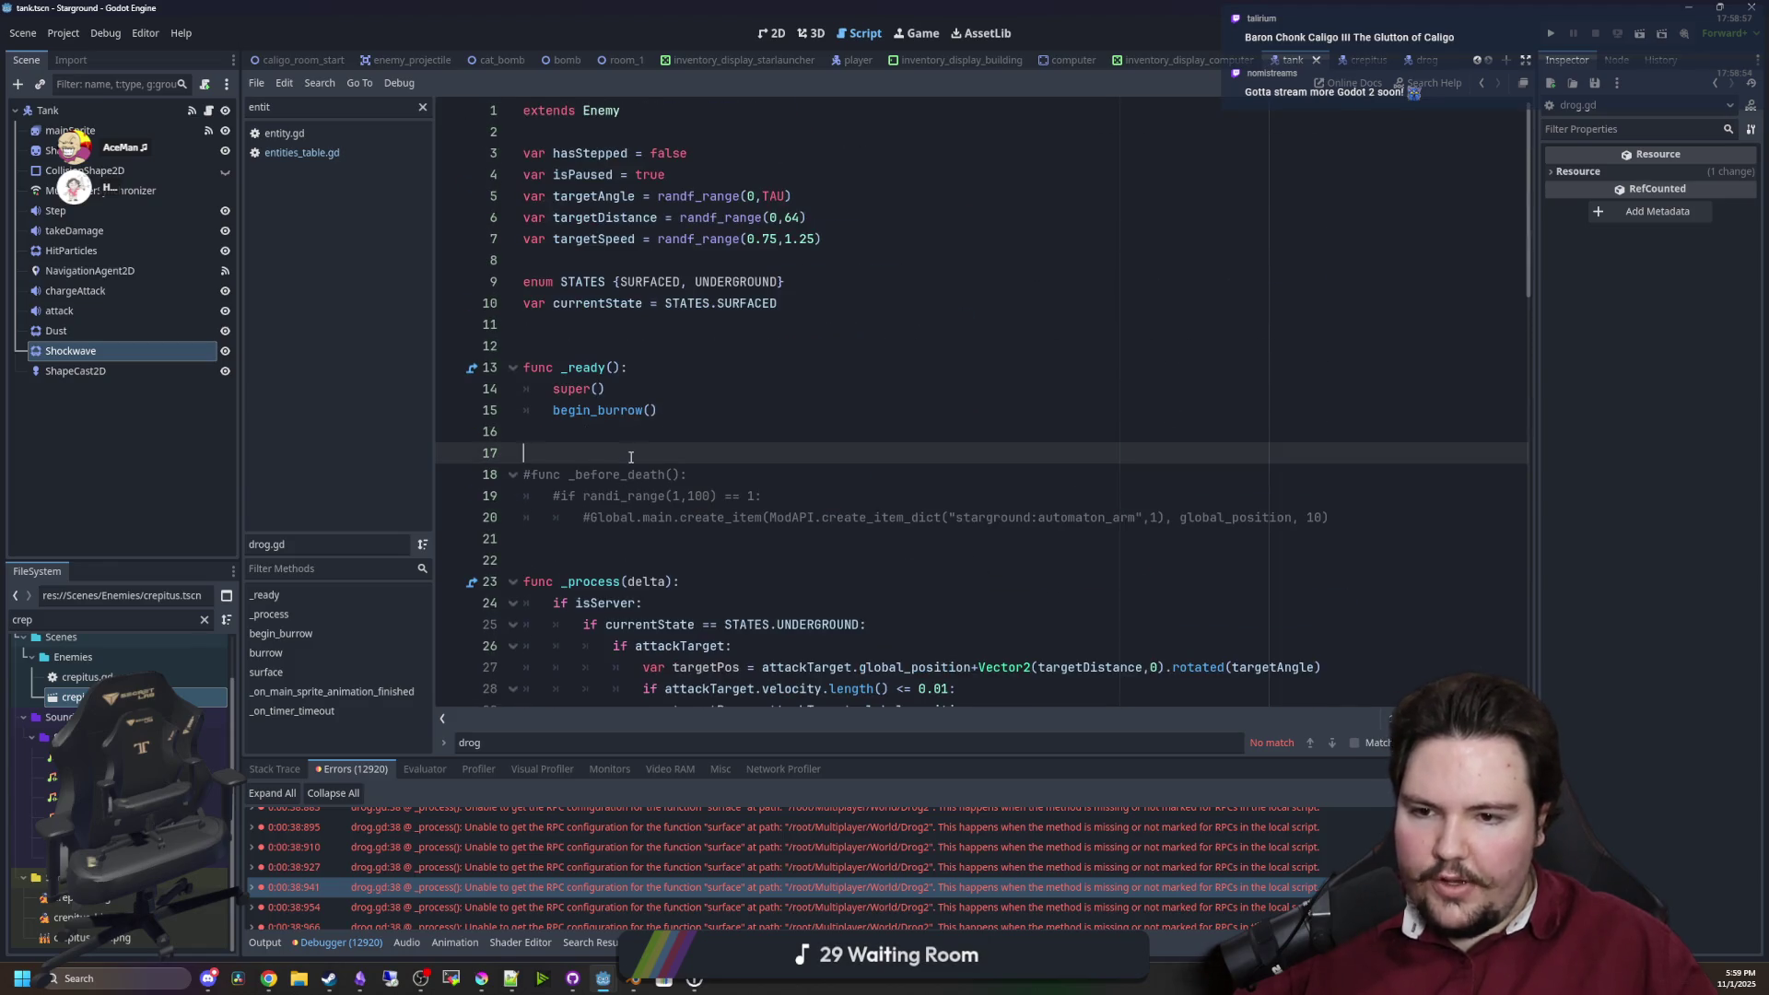
click(556, 343)
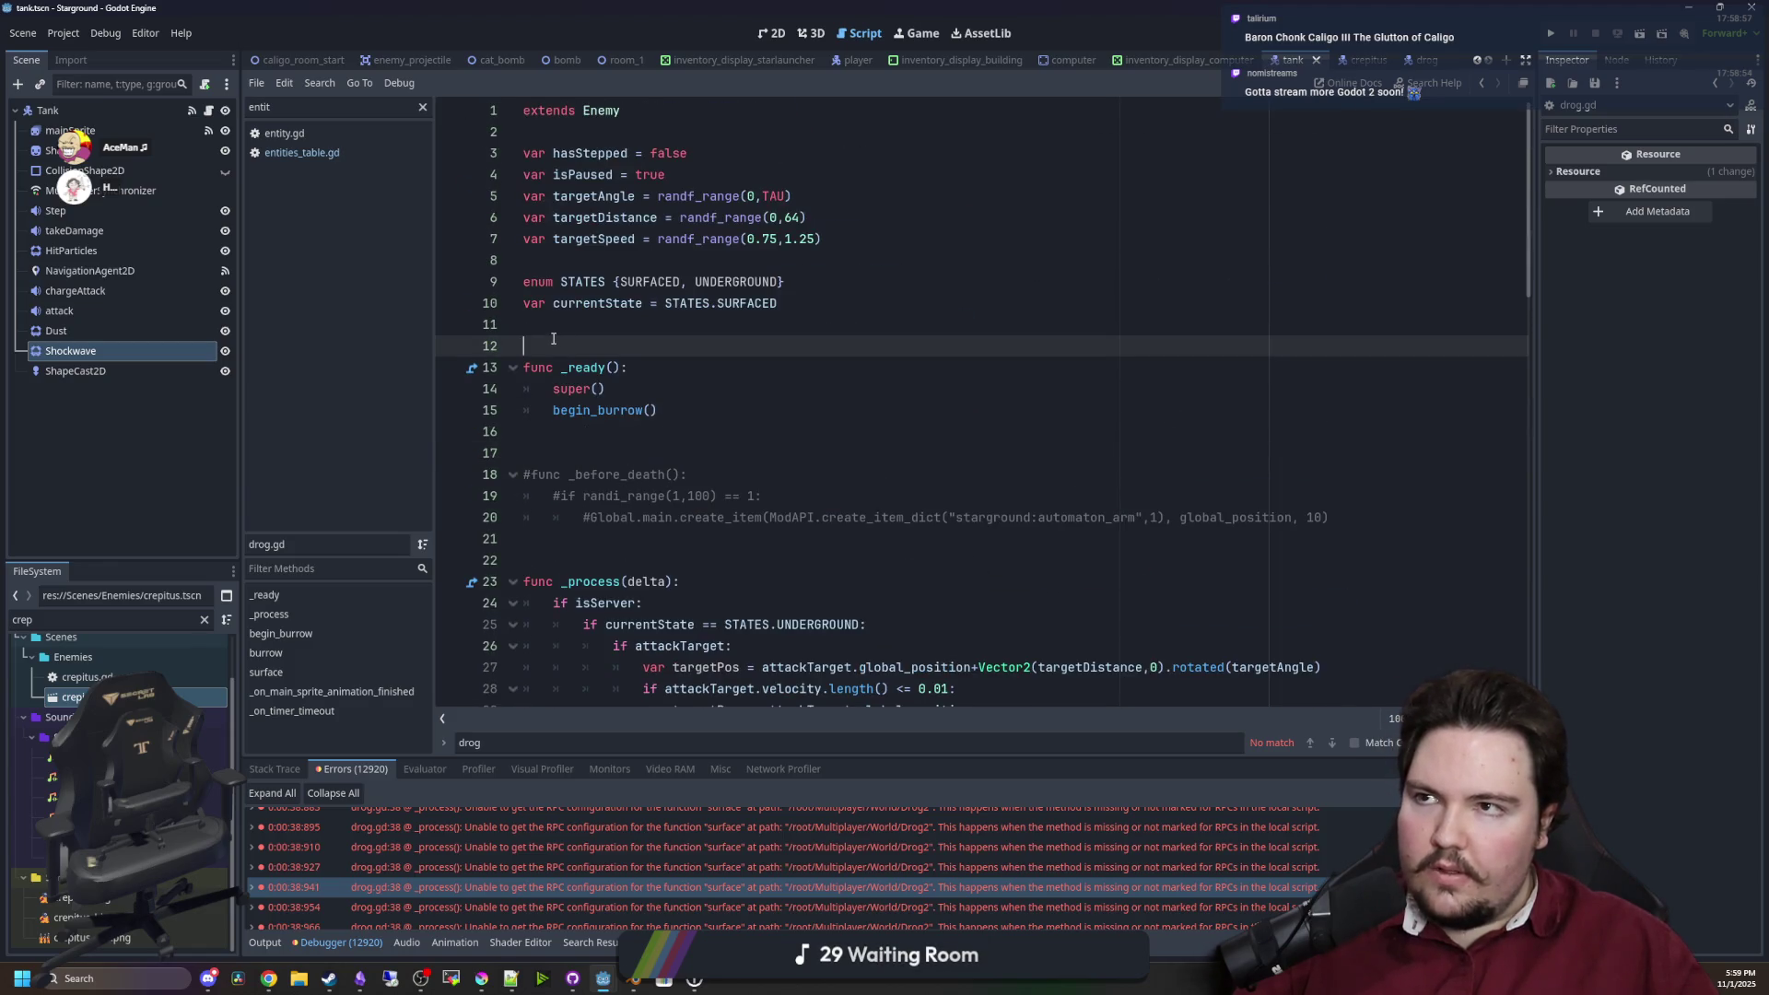
click(571, 330)
key(ctrl+s)
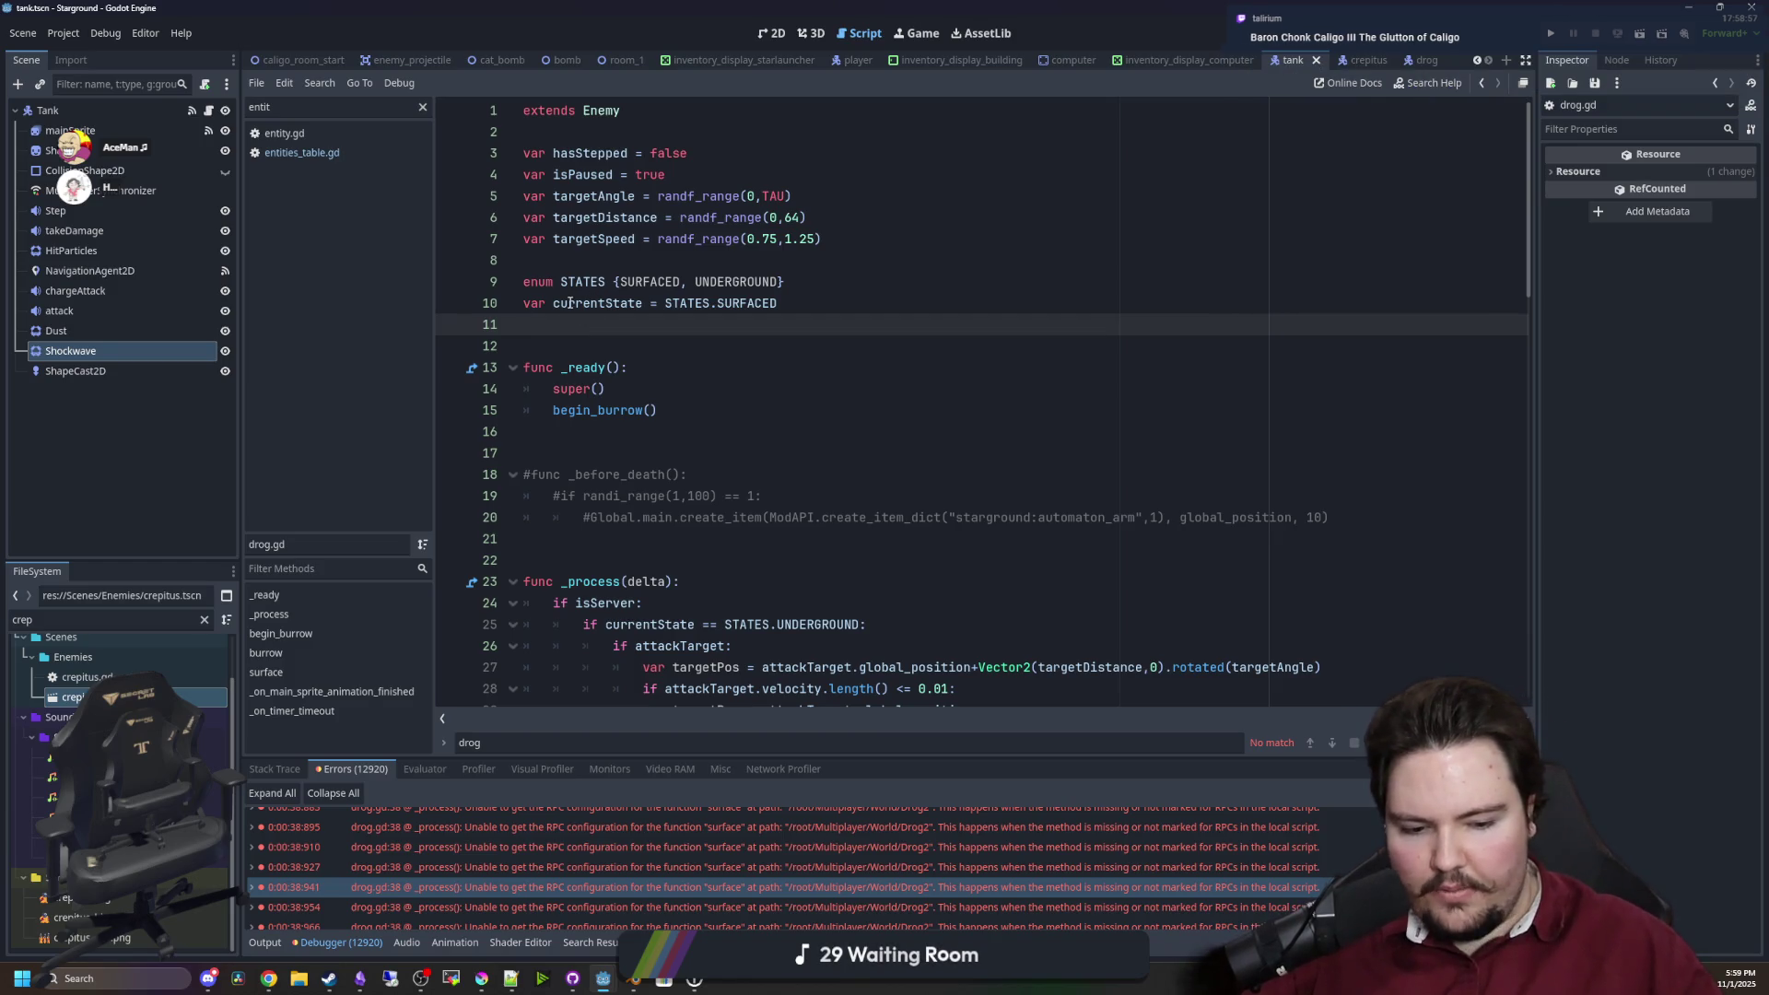
Step: Look over the rest of drog.gd, then open entities_table.gd at the cat_boss entry
click(653, 495)
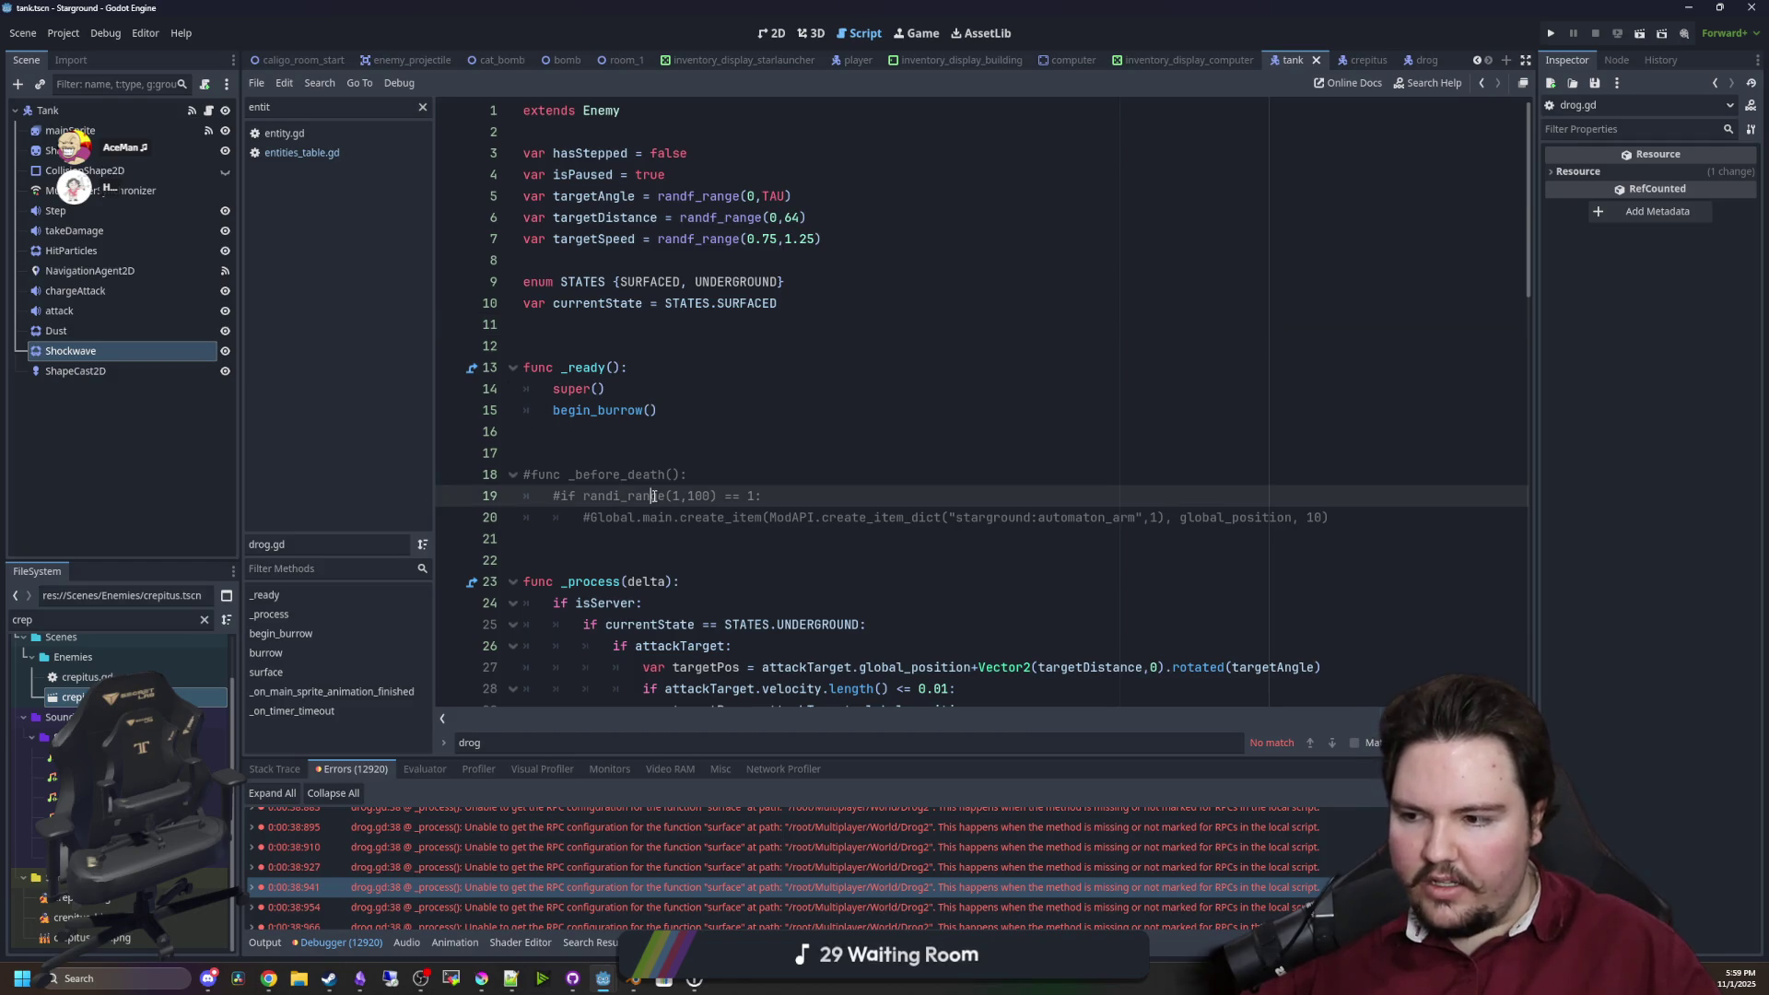
scroll(654, 496, down, 15)
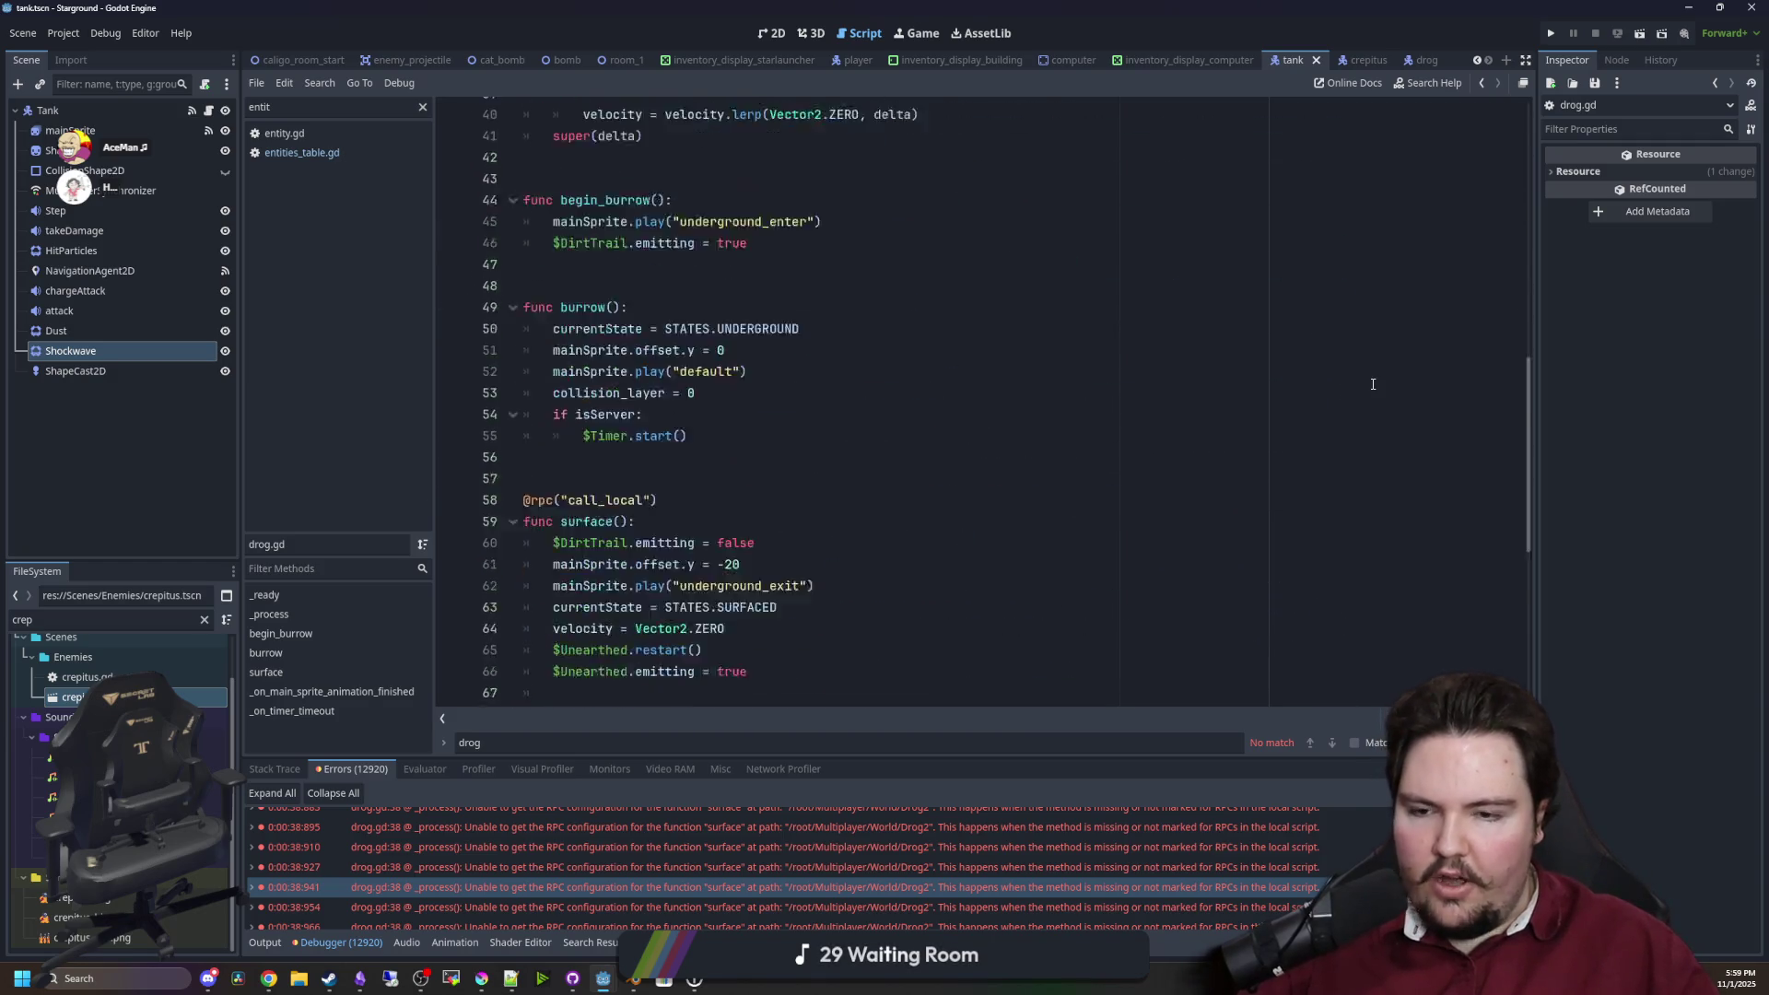
scroll(893, 404, down, 1)
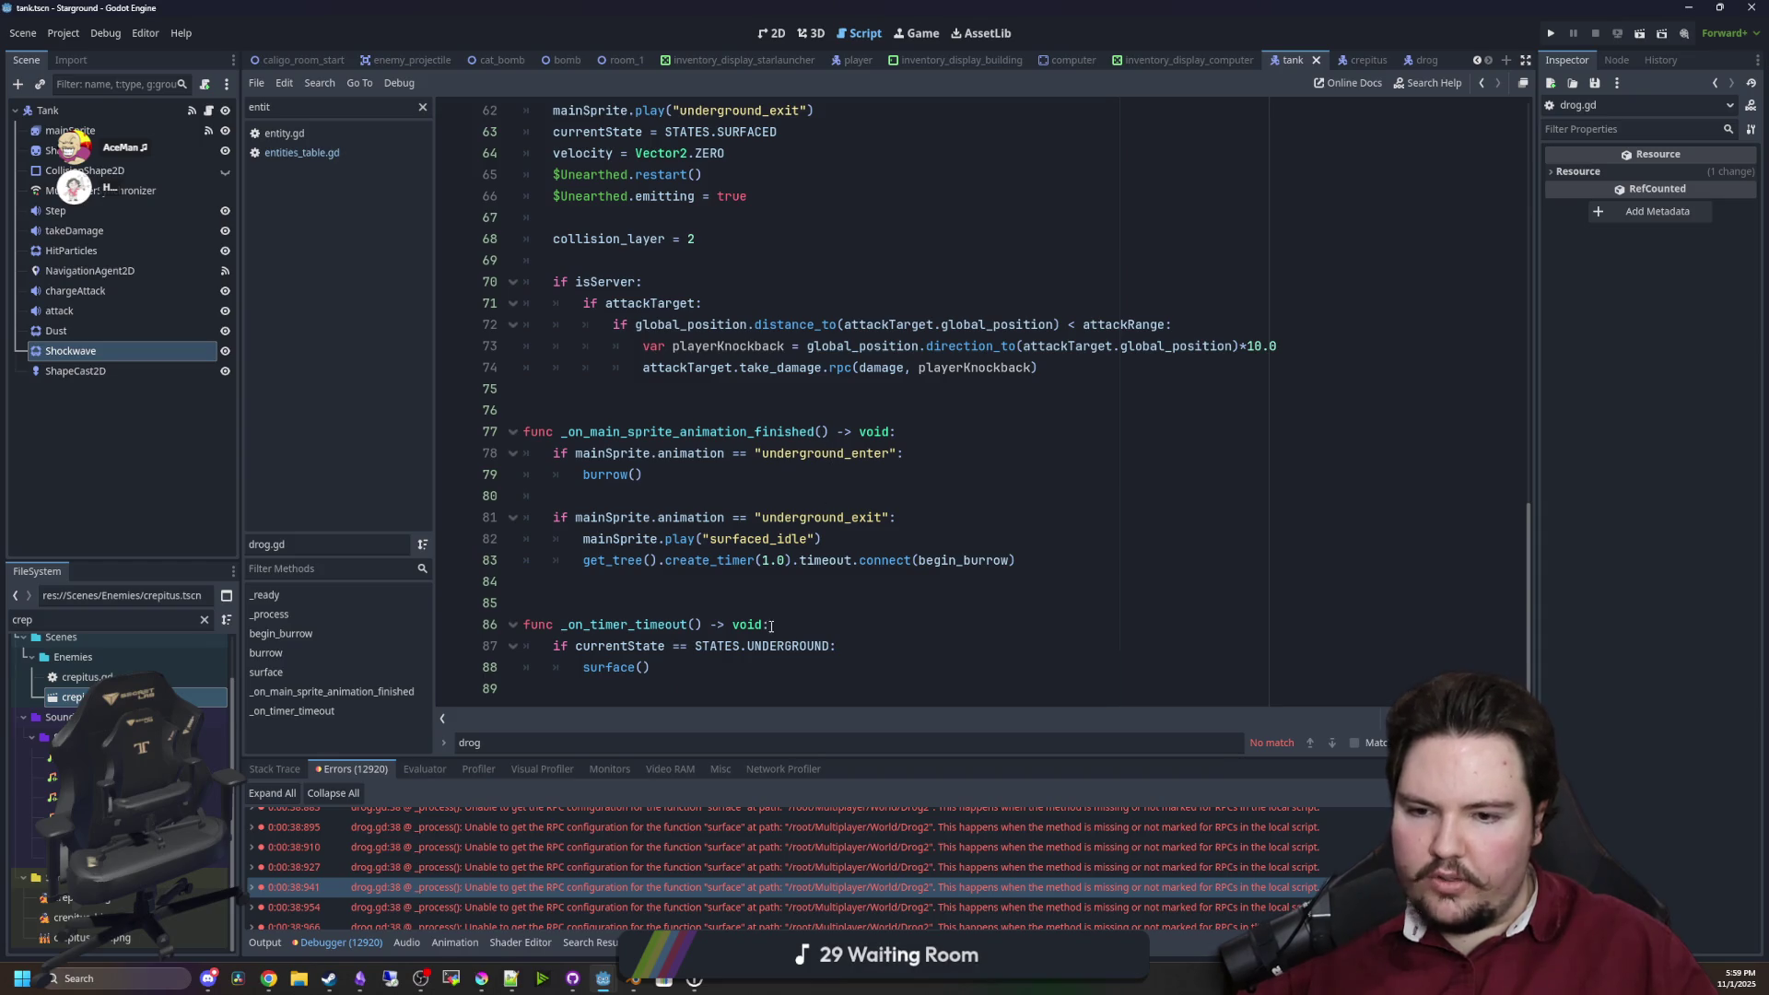
click(711, 602)
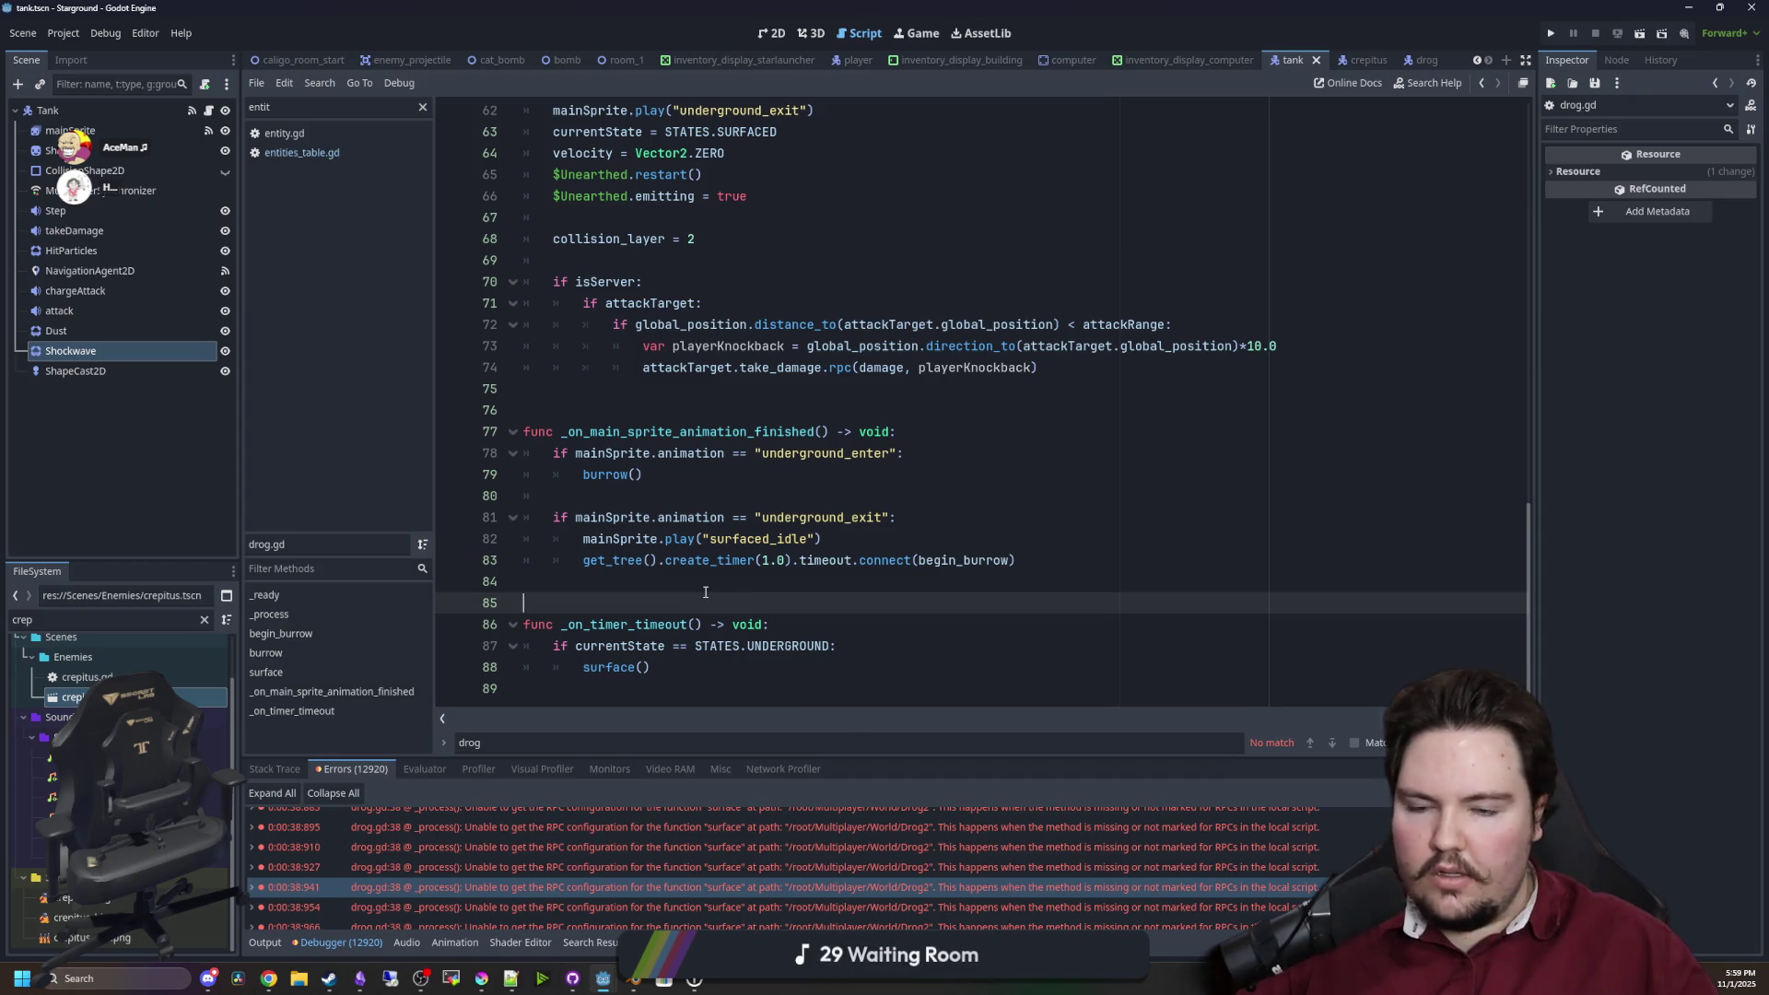
click(695, 650)
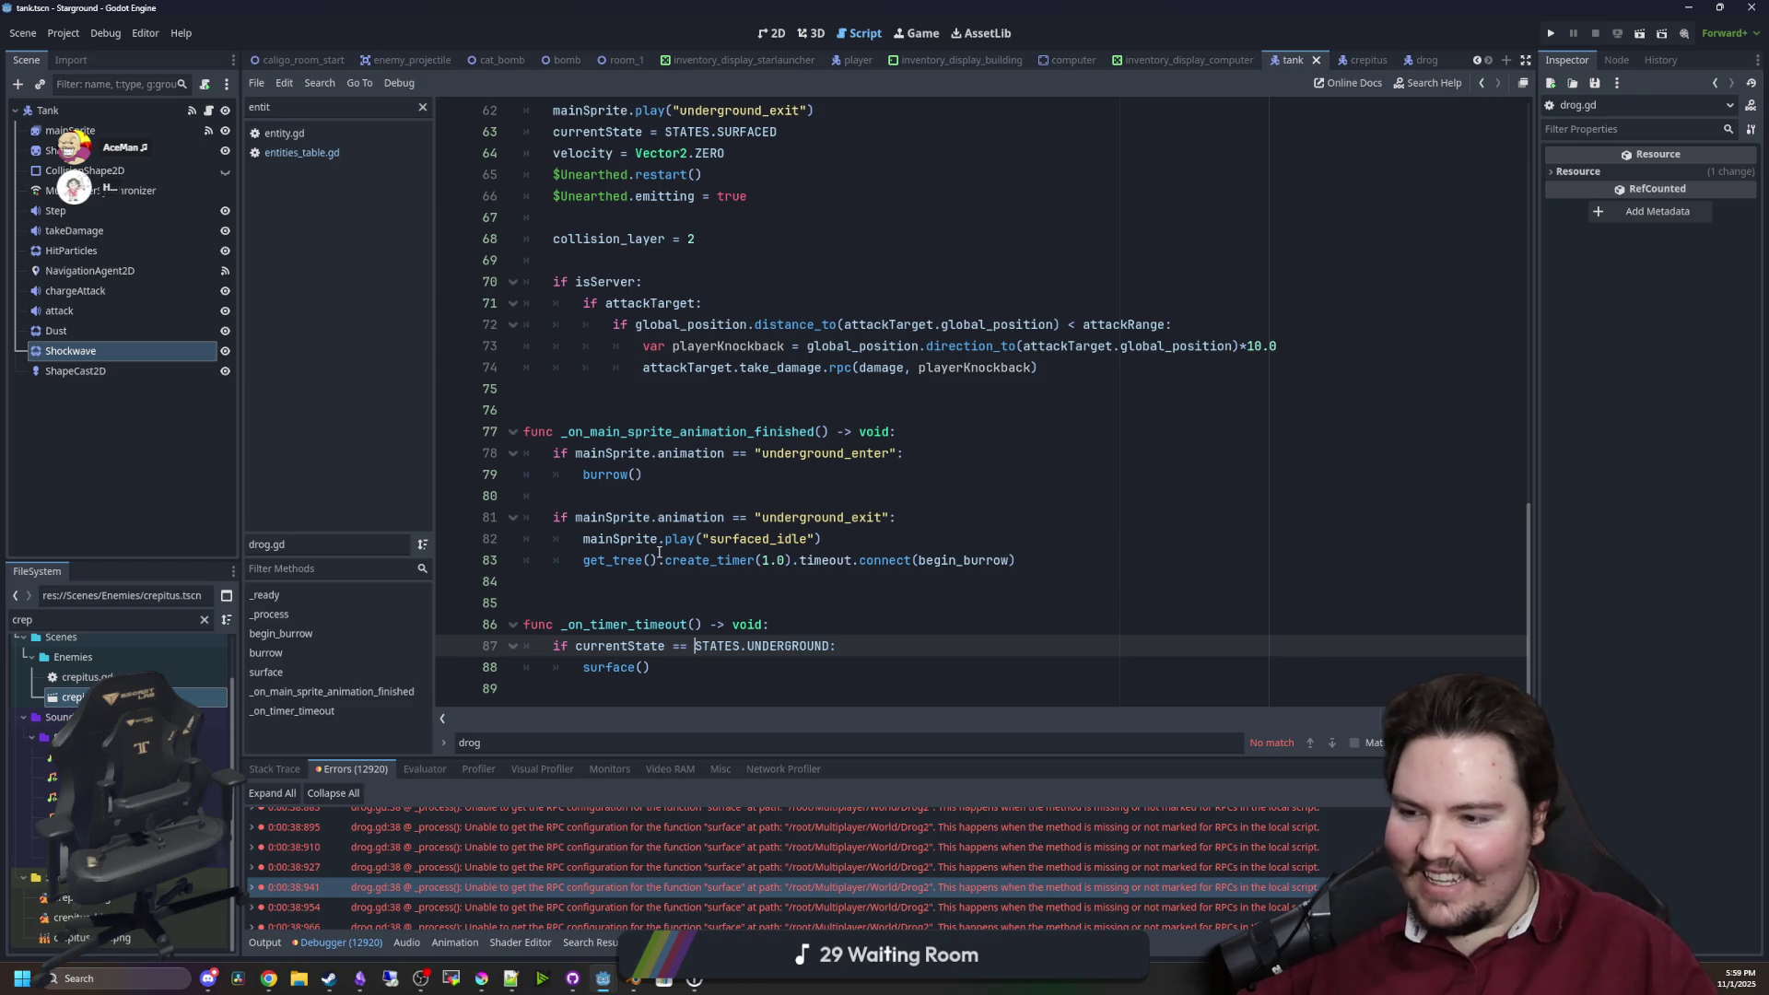
click(639, 591)
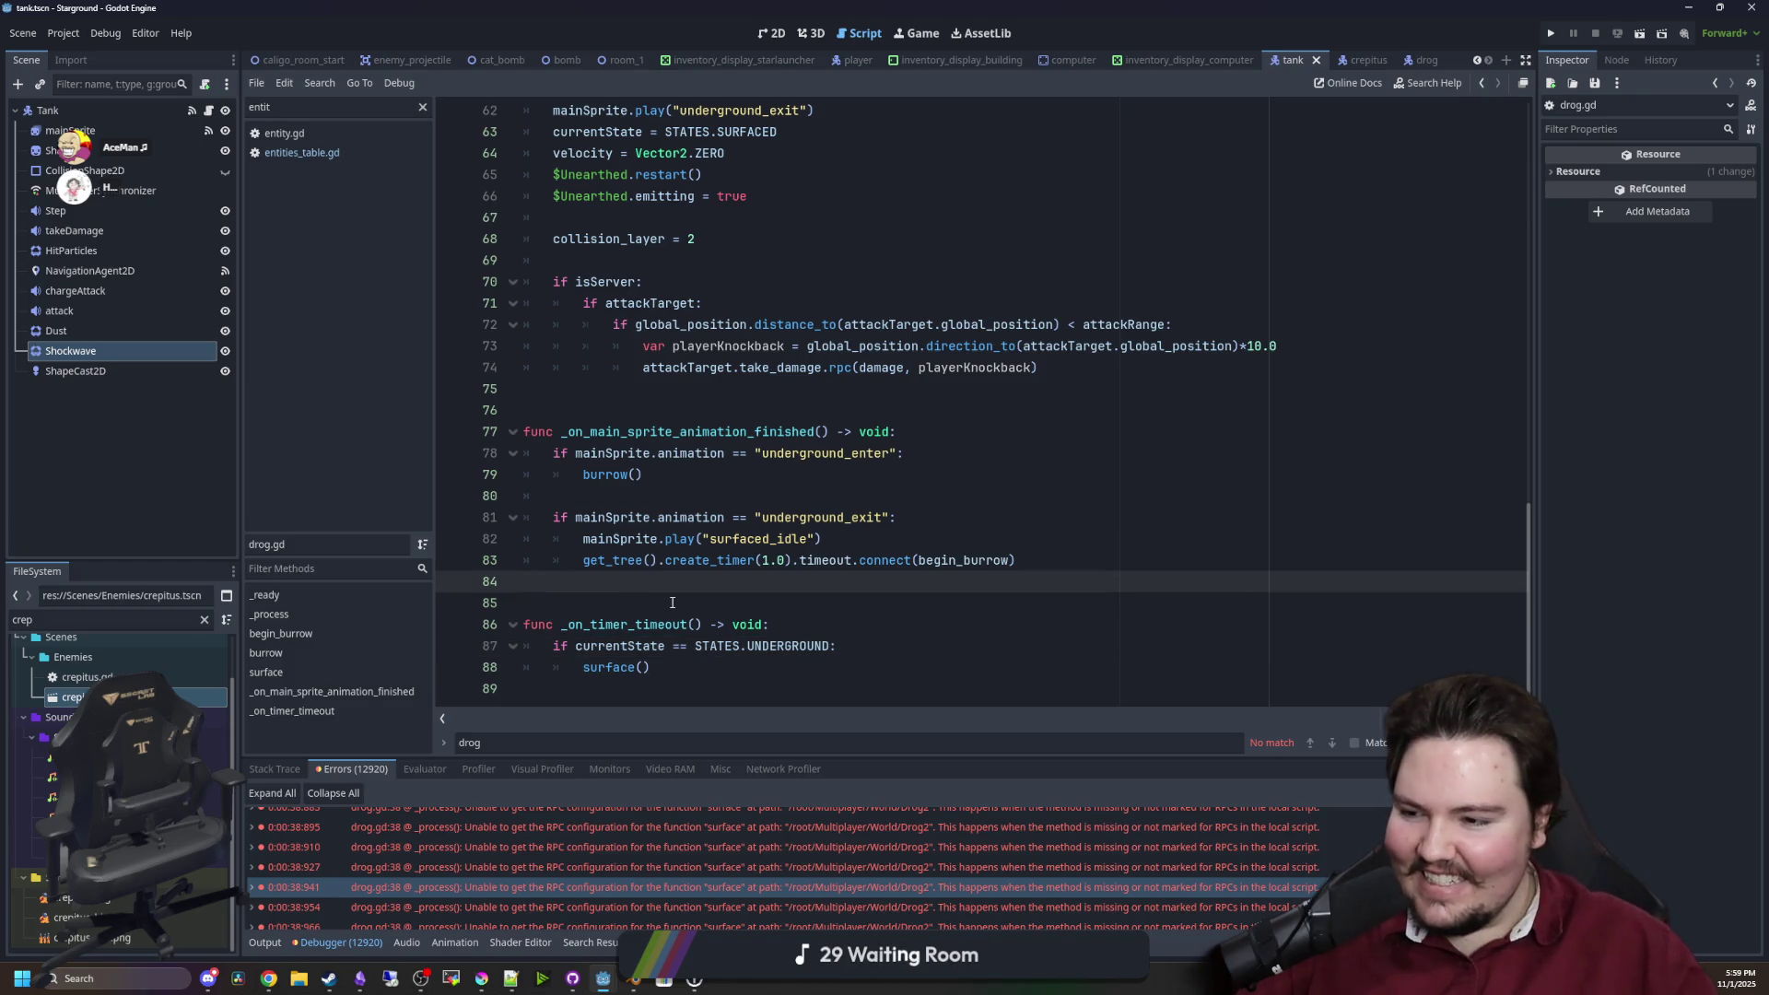
scroll(684, 587, up, 2)
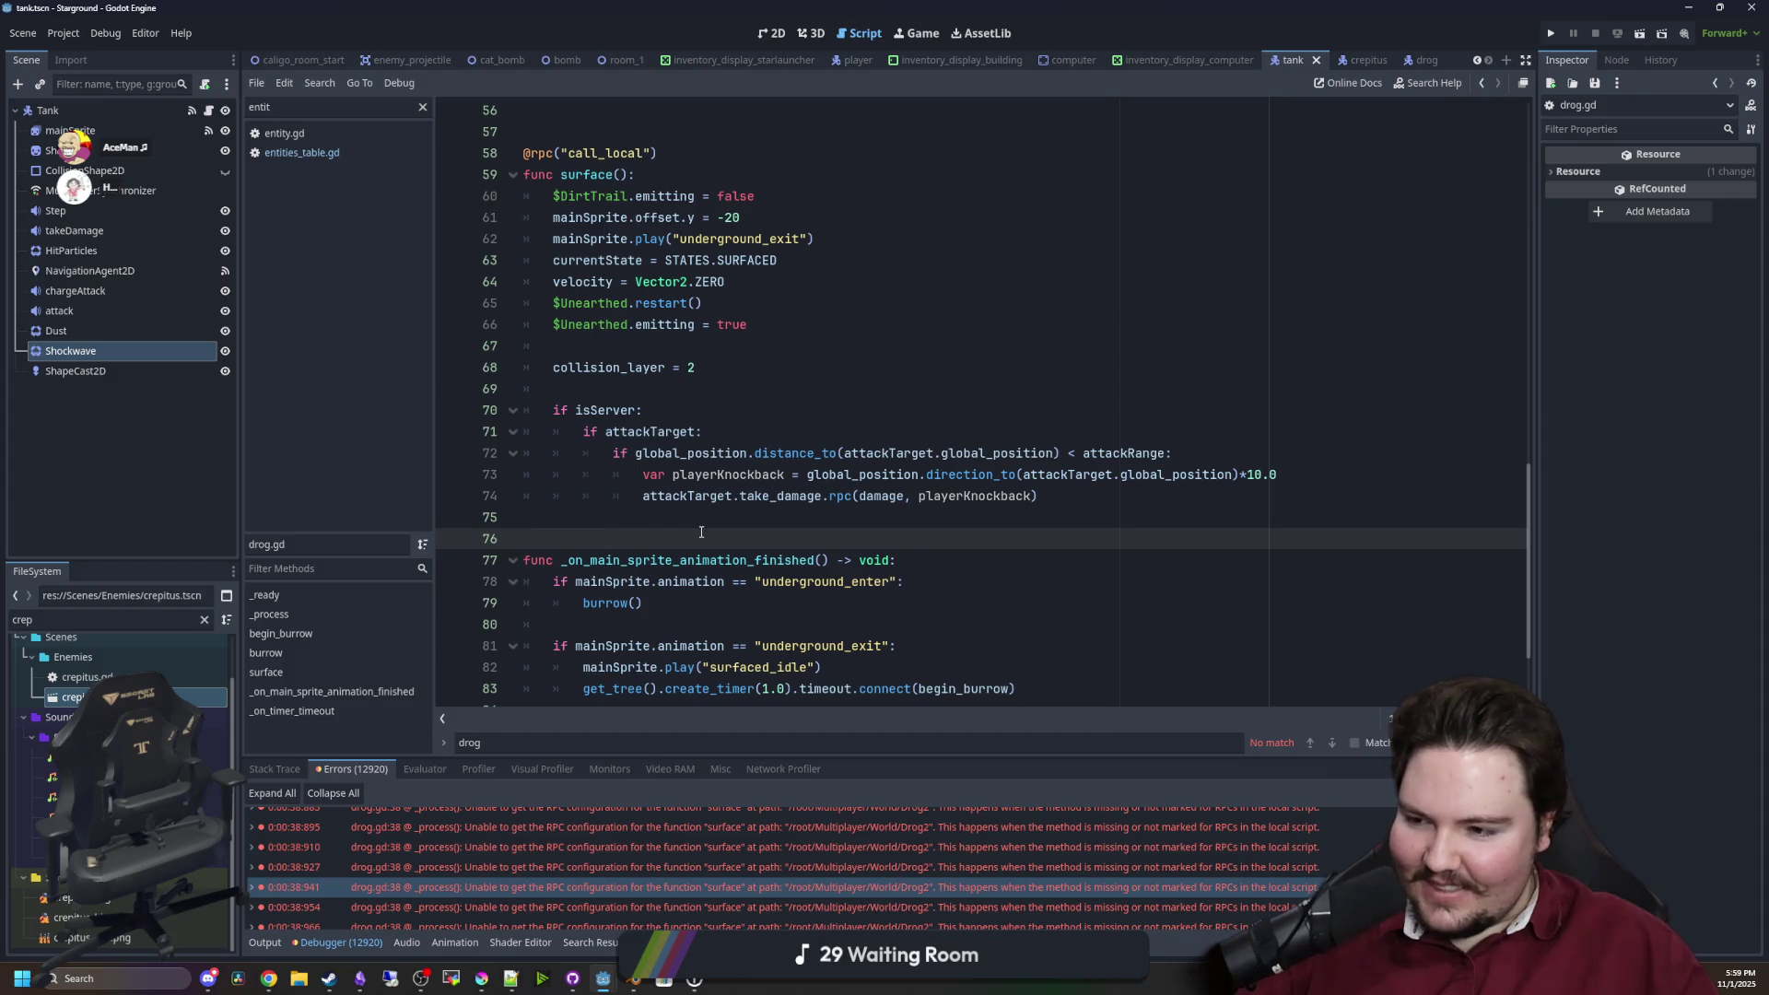
scroll(454, 586, up, 5)
scroll(676, 561, up, 10)
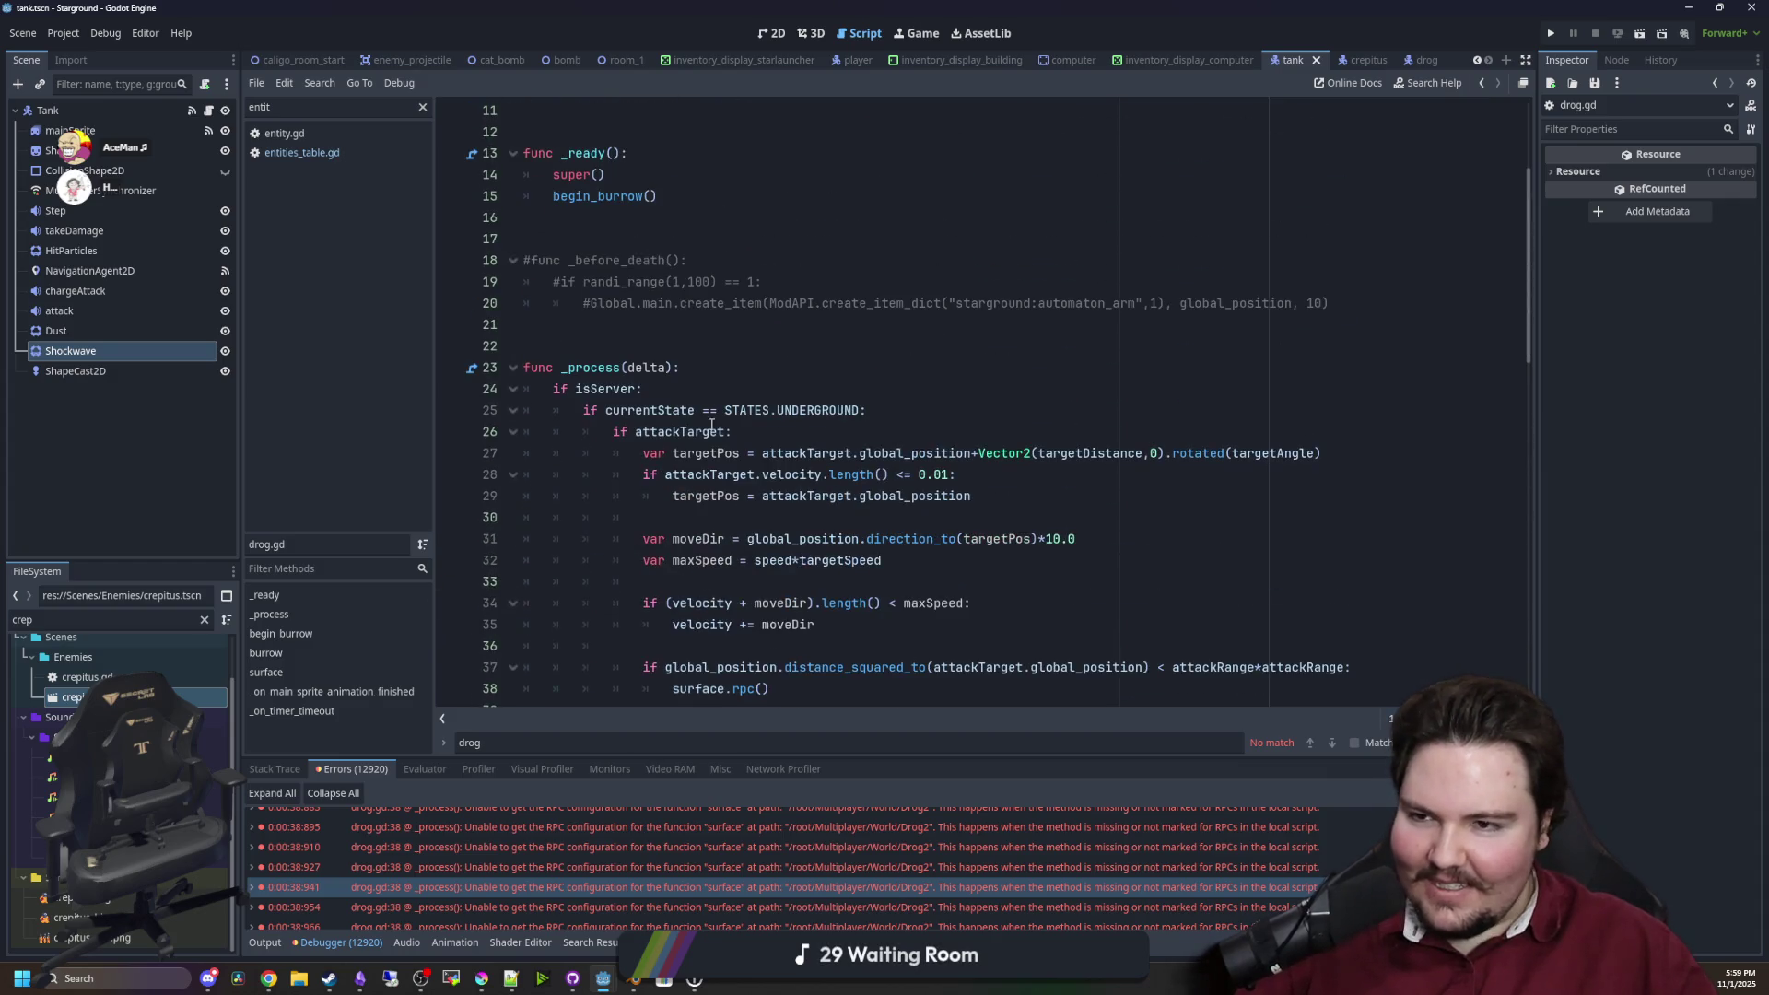
click(710, 410)
click(360, 153)
click(727, 441)
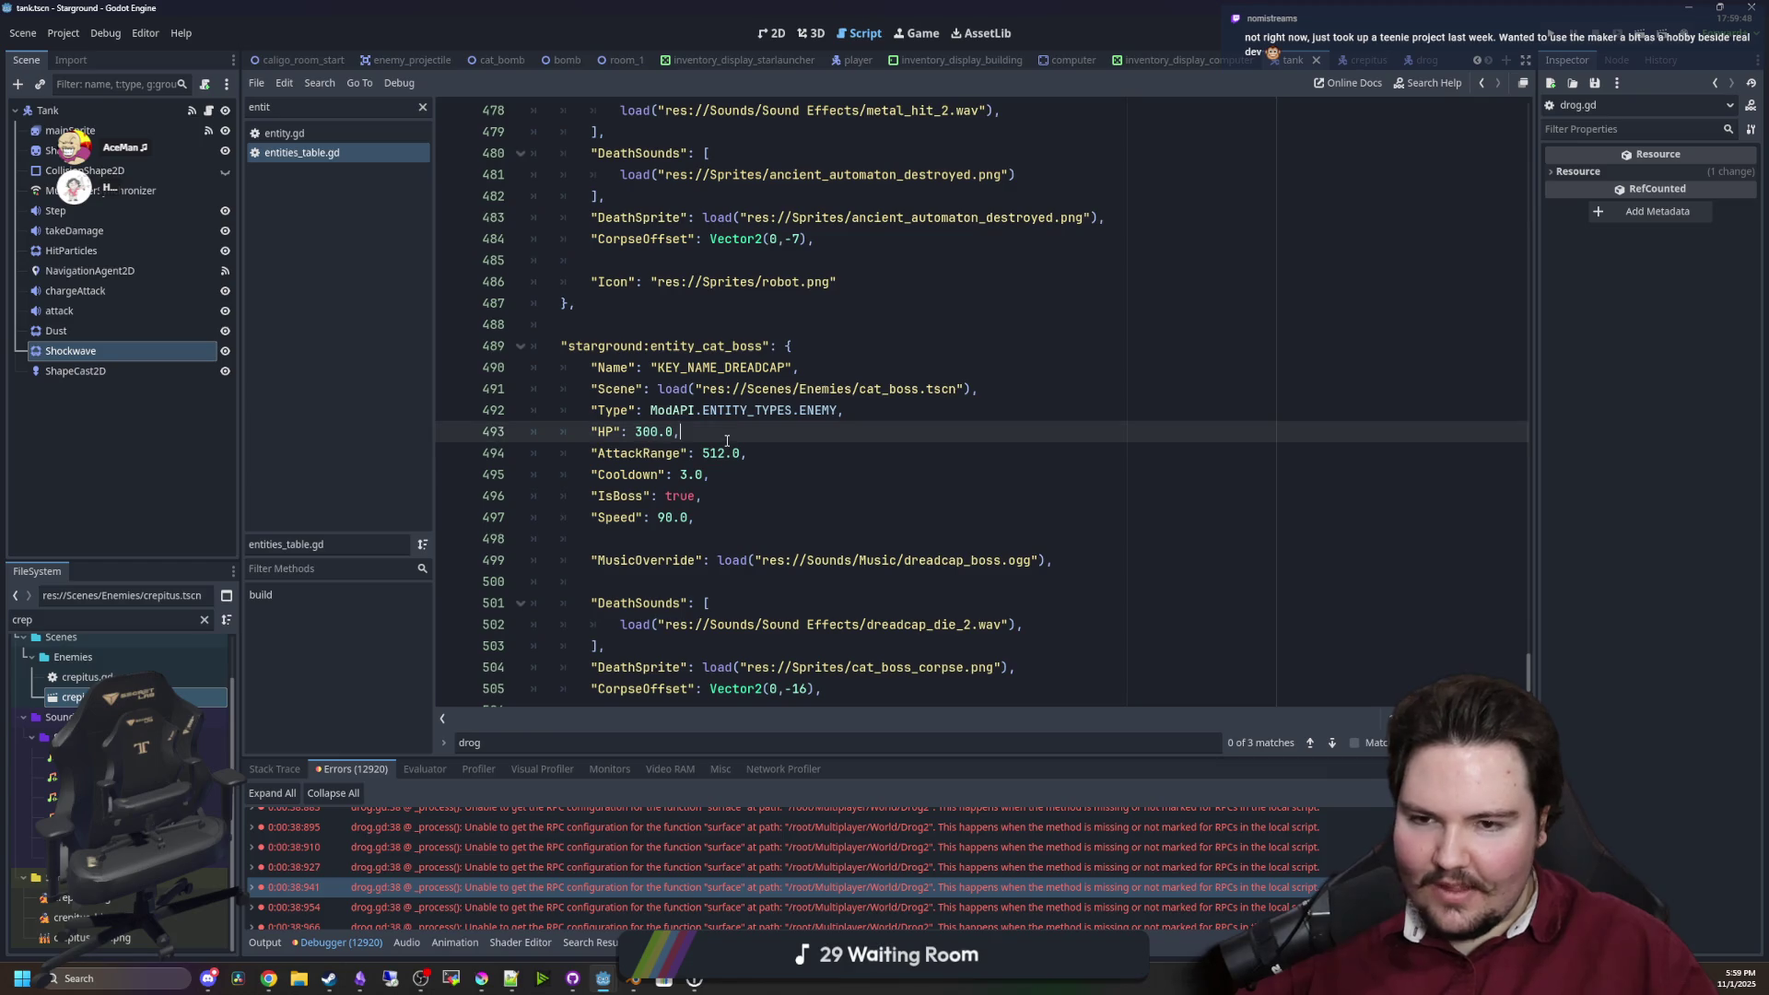
Step: Replace DREADCAP with CAT_BOSS in cat_boss's name key, save, and switch to the Translations sheet
scroll(756, 396, up, 2)
click(736, 426)
double_click(774, 496)
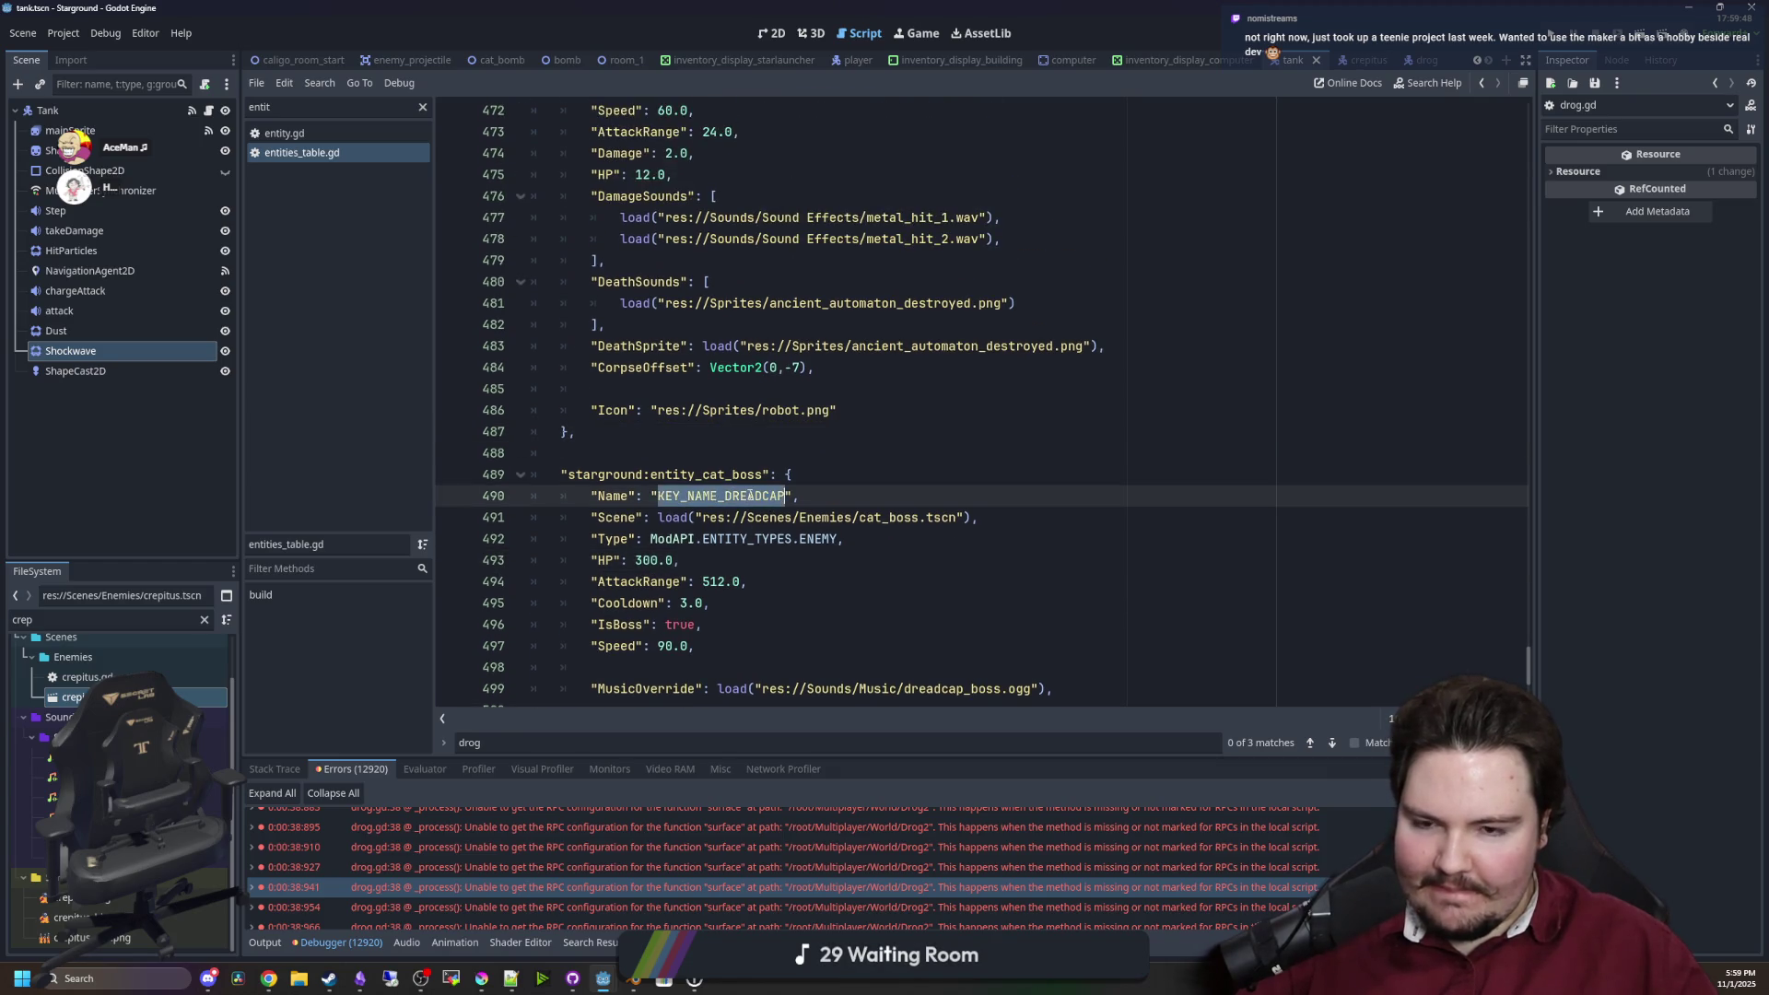
click(789, 495)
drag(788, 496, 726, 501)
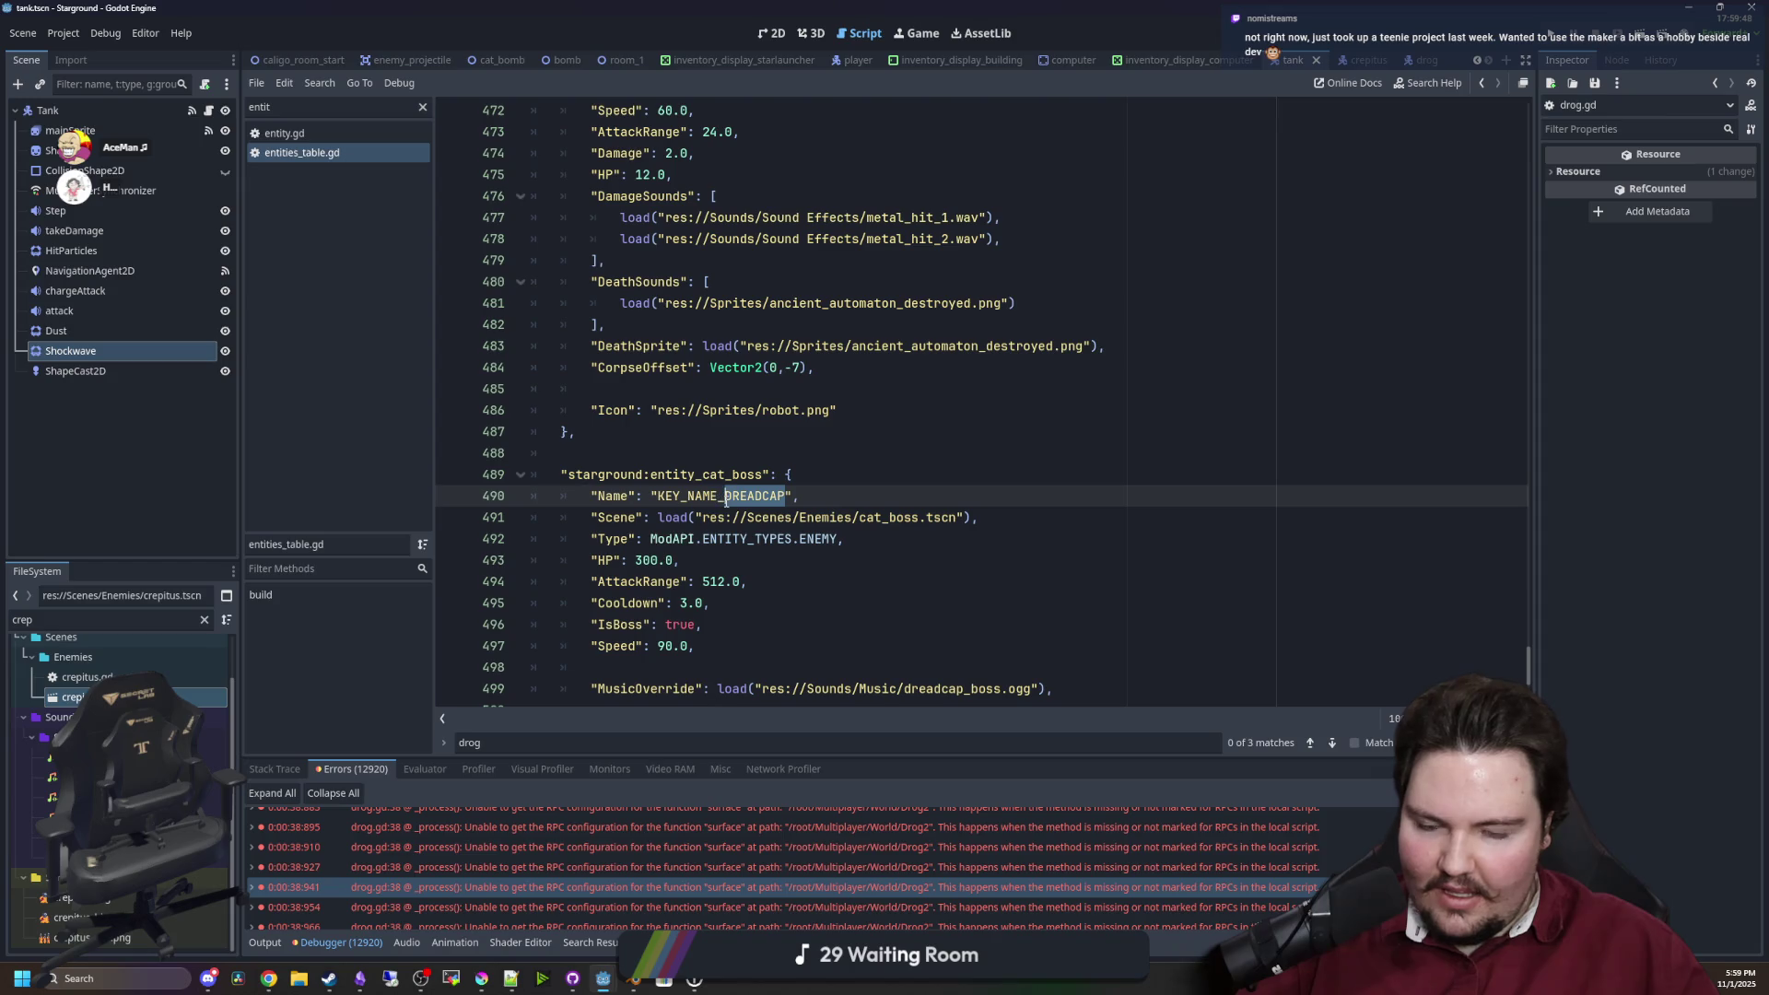
text(CAT_BOSS)
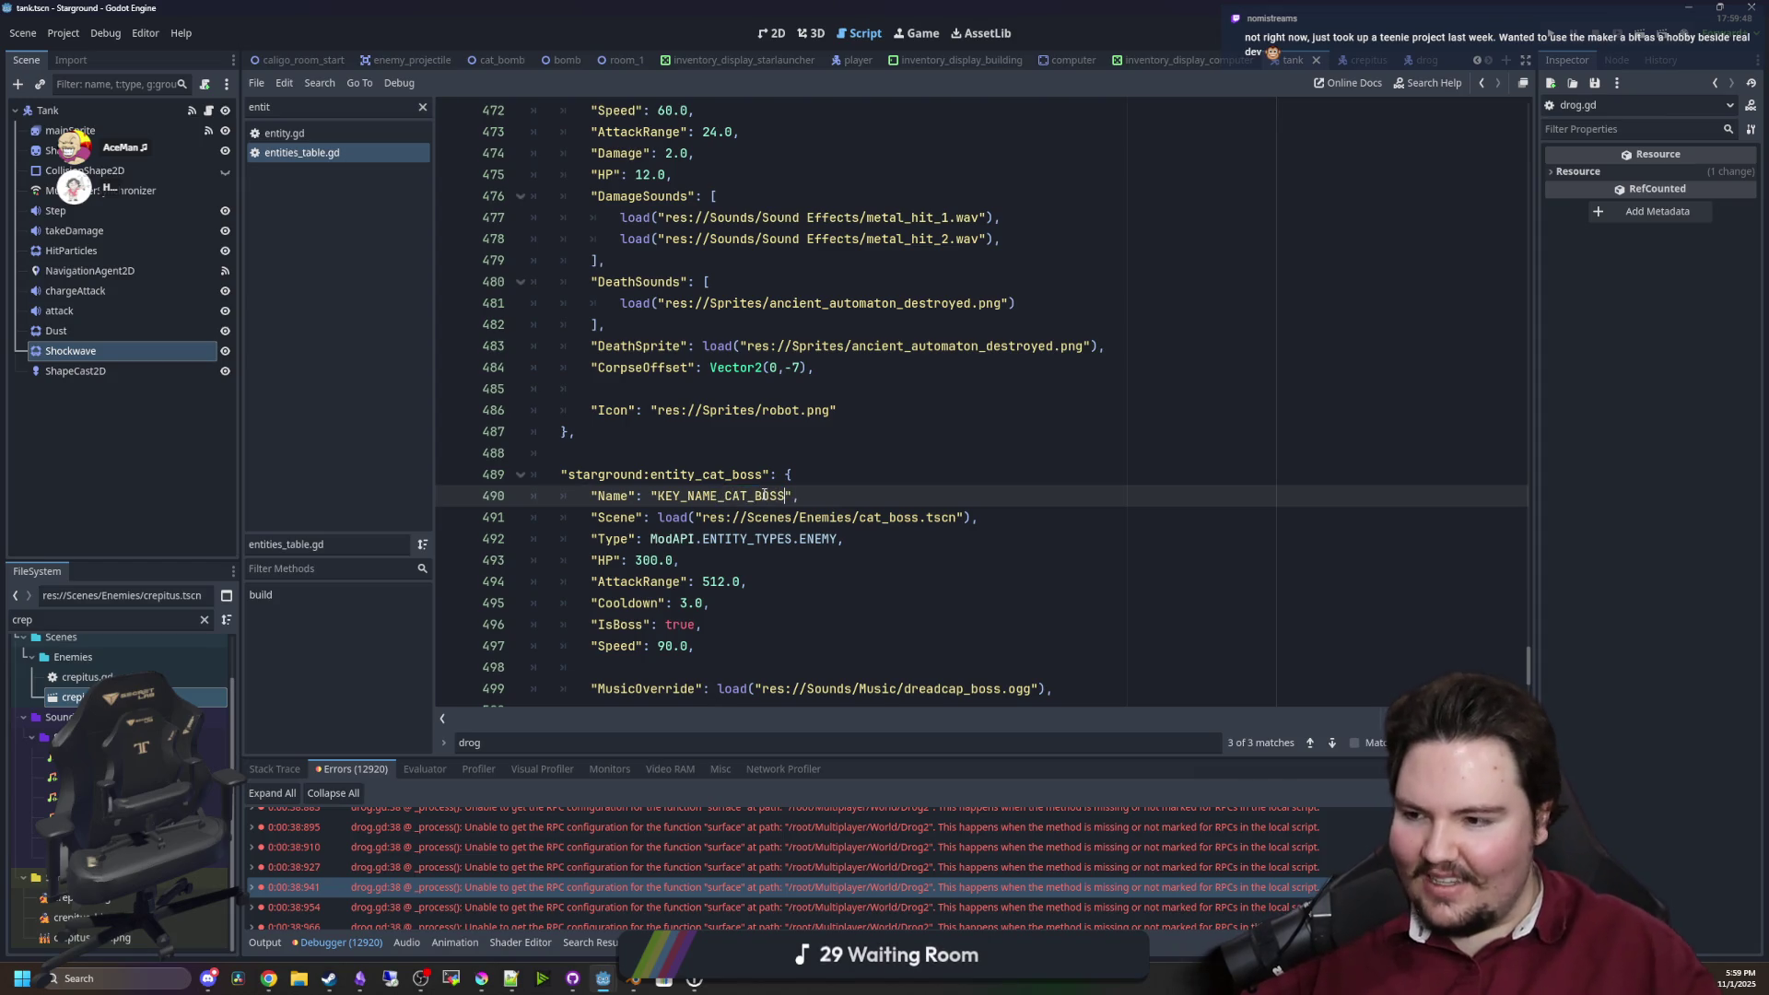
key(Up)
key(Up)
key(ctrl+s)
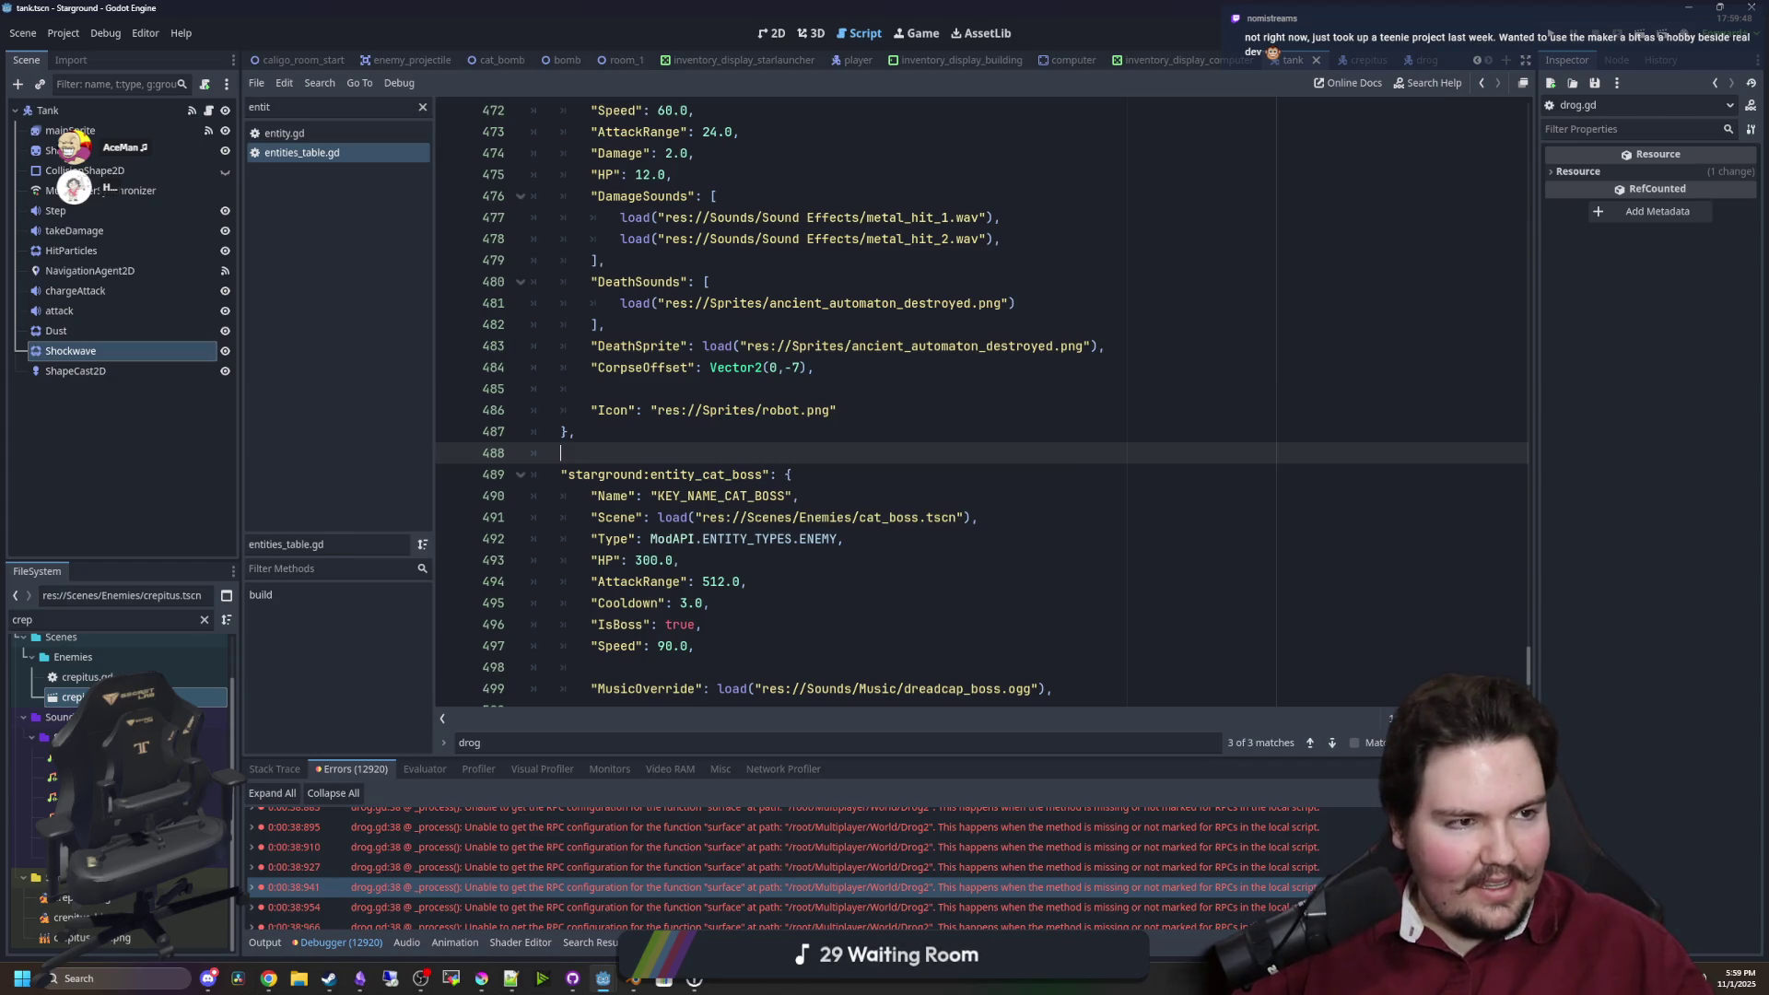
key(alt+Tab)
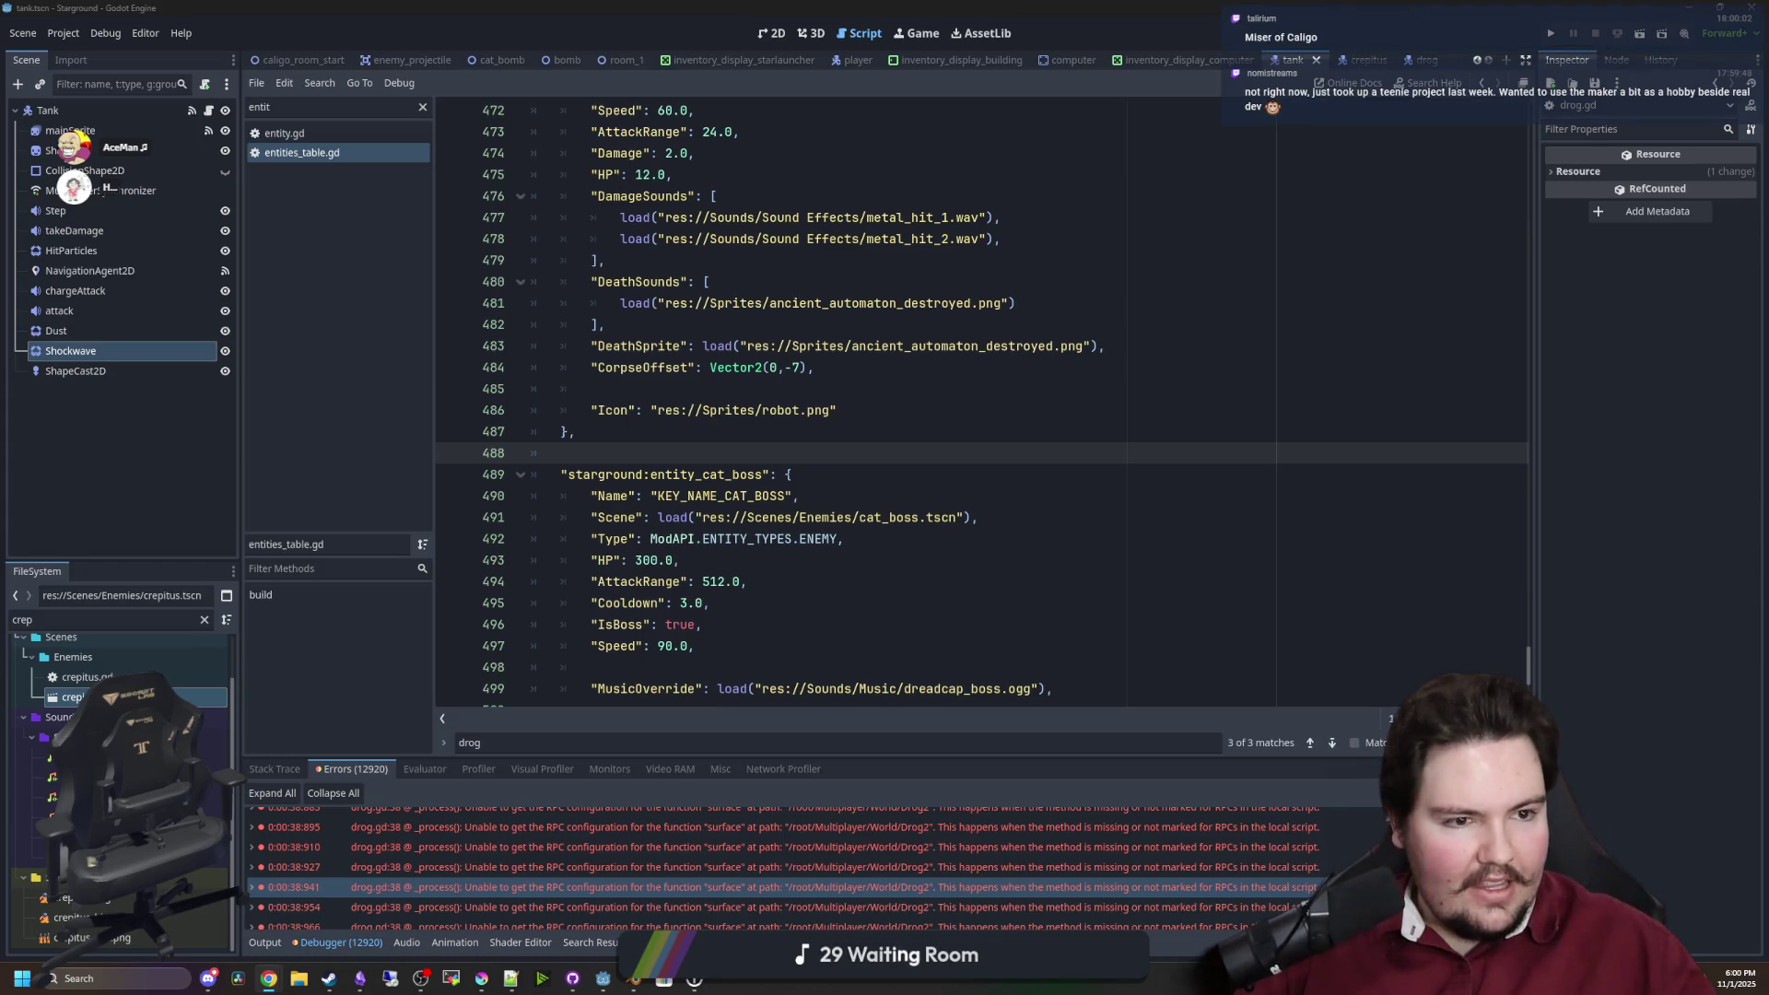
key(alt+Tab)
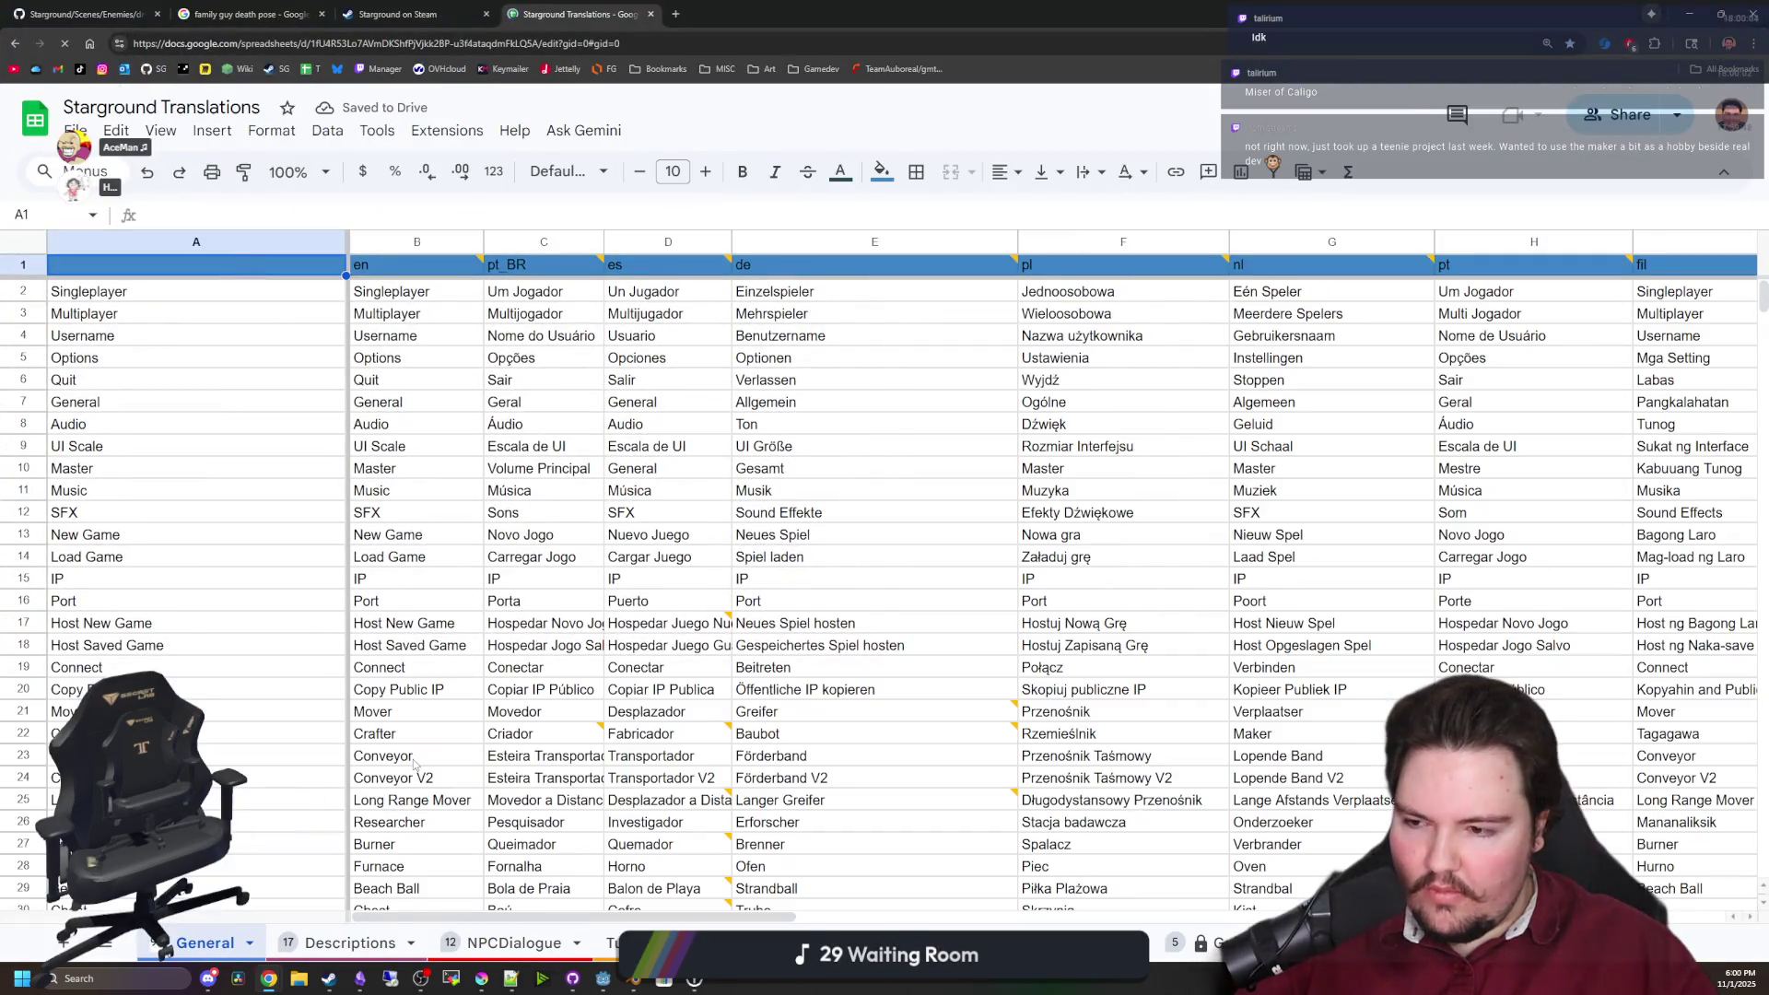
Step: Zoom out, go to the Descriptions sheet and search for 'readcap' matches
scroll(414, 763, down, 1)
key(ctrl+minus)
key(ctrl+minus)
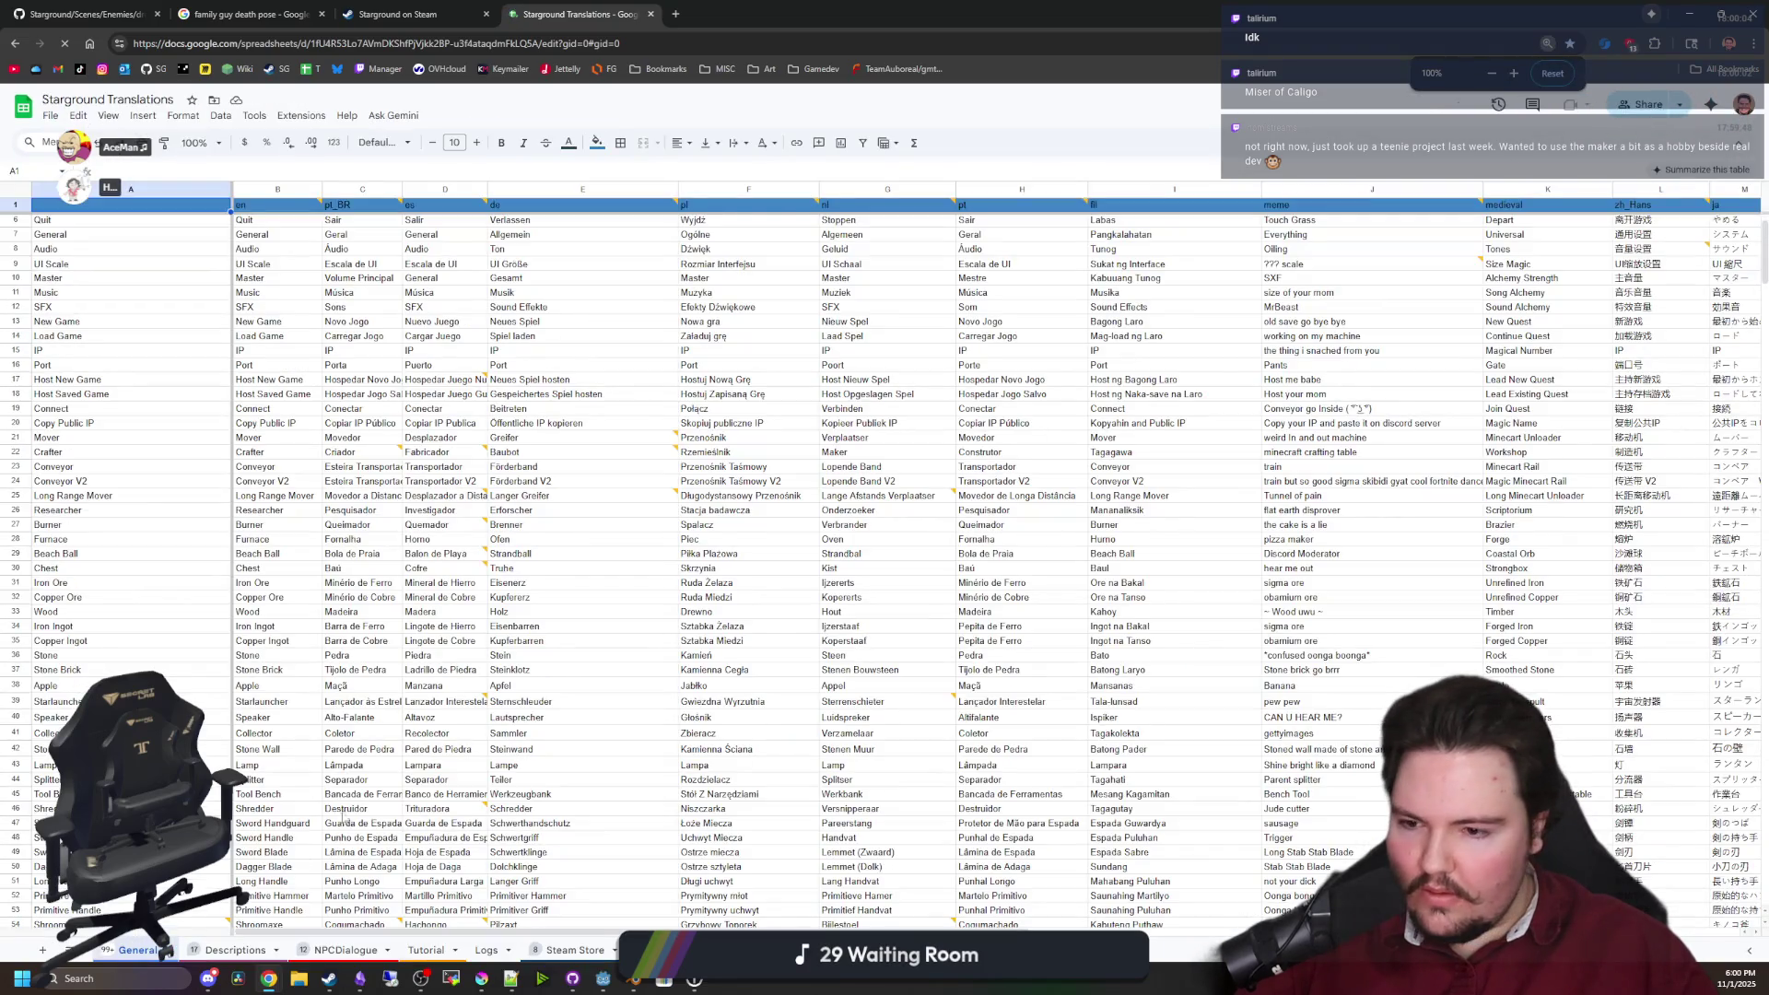
click(236, 950)
scroll(476, 665, down, 4)
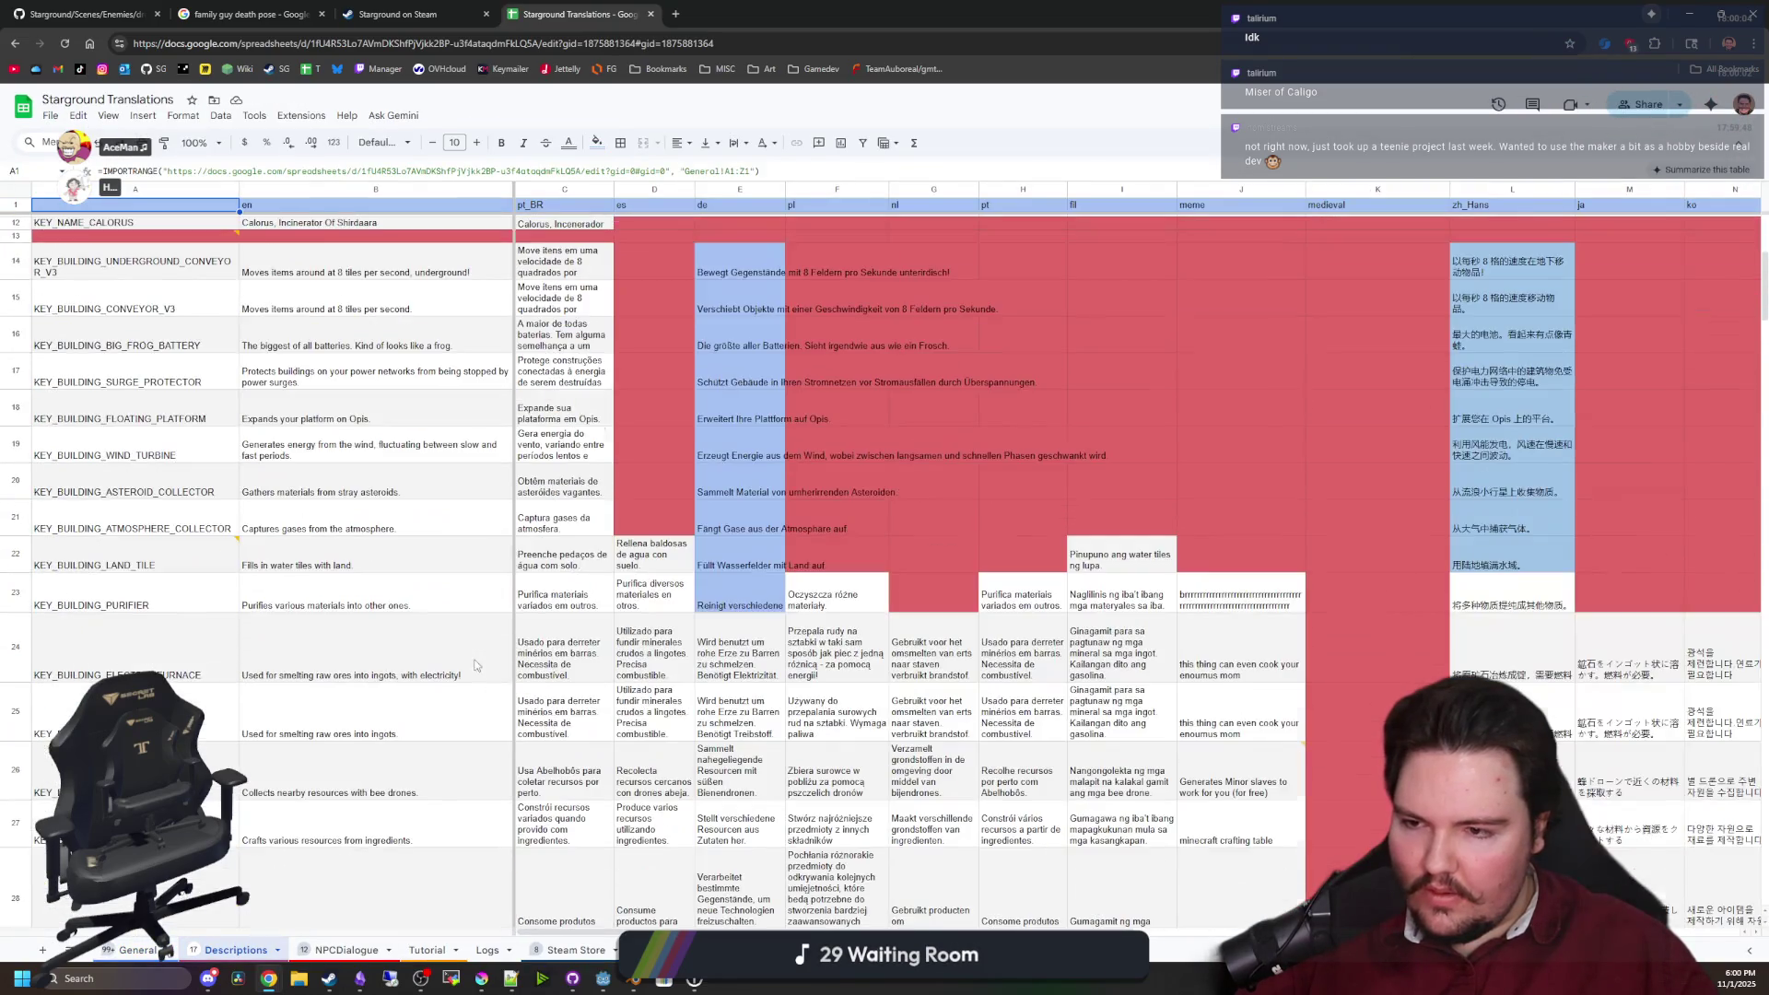
click(367, 572)
key(ctrl+f)
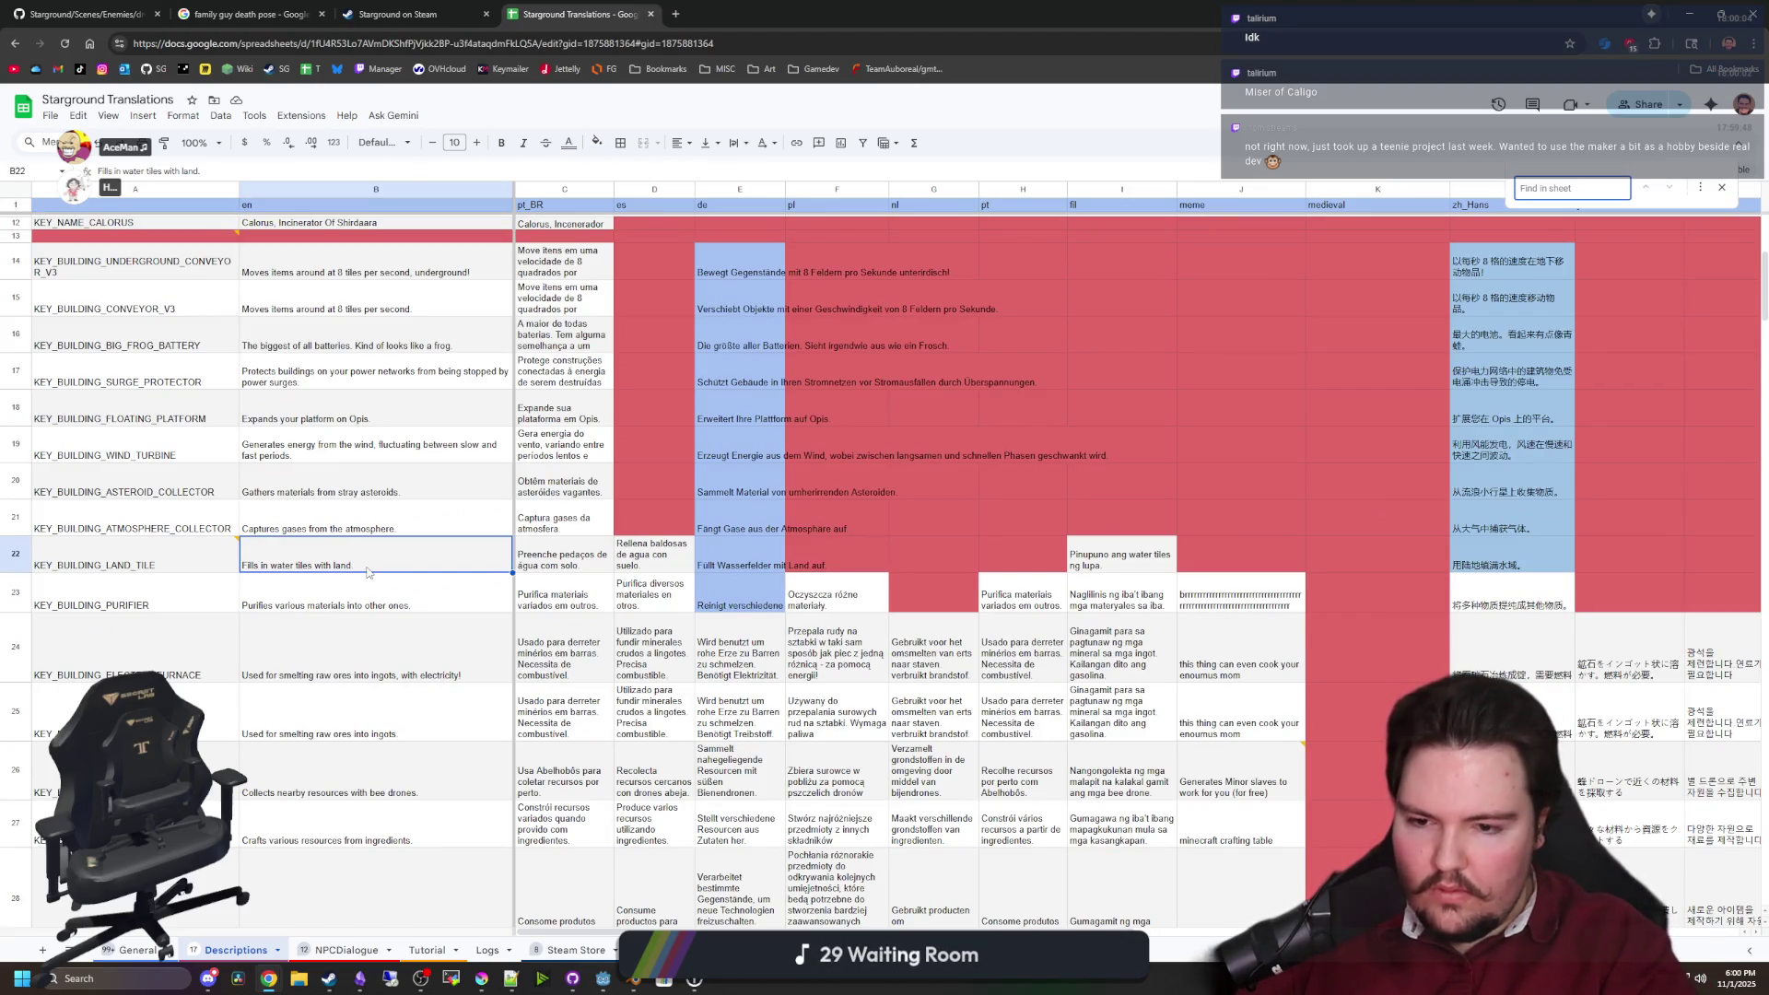
text(readcap)
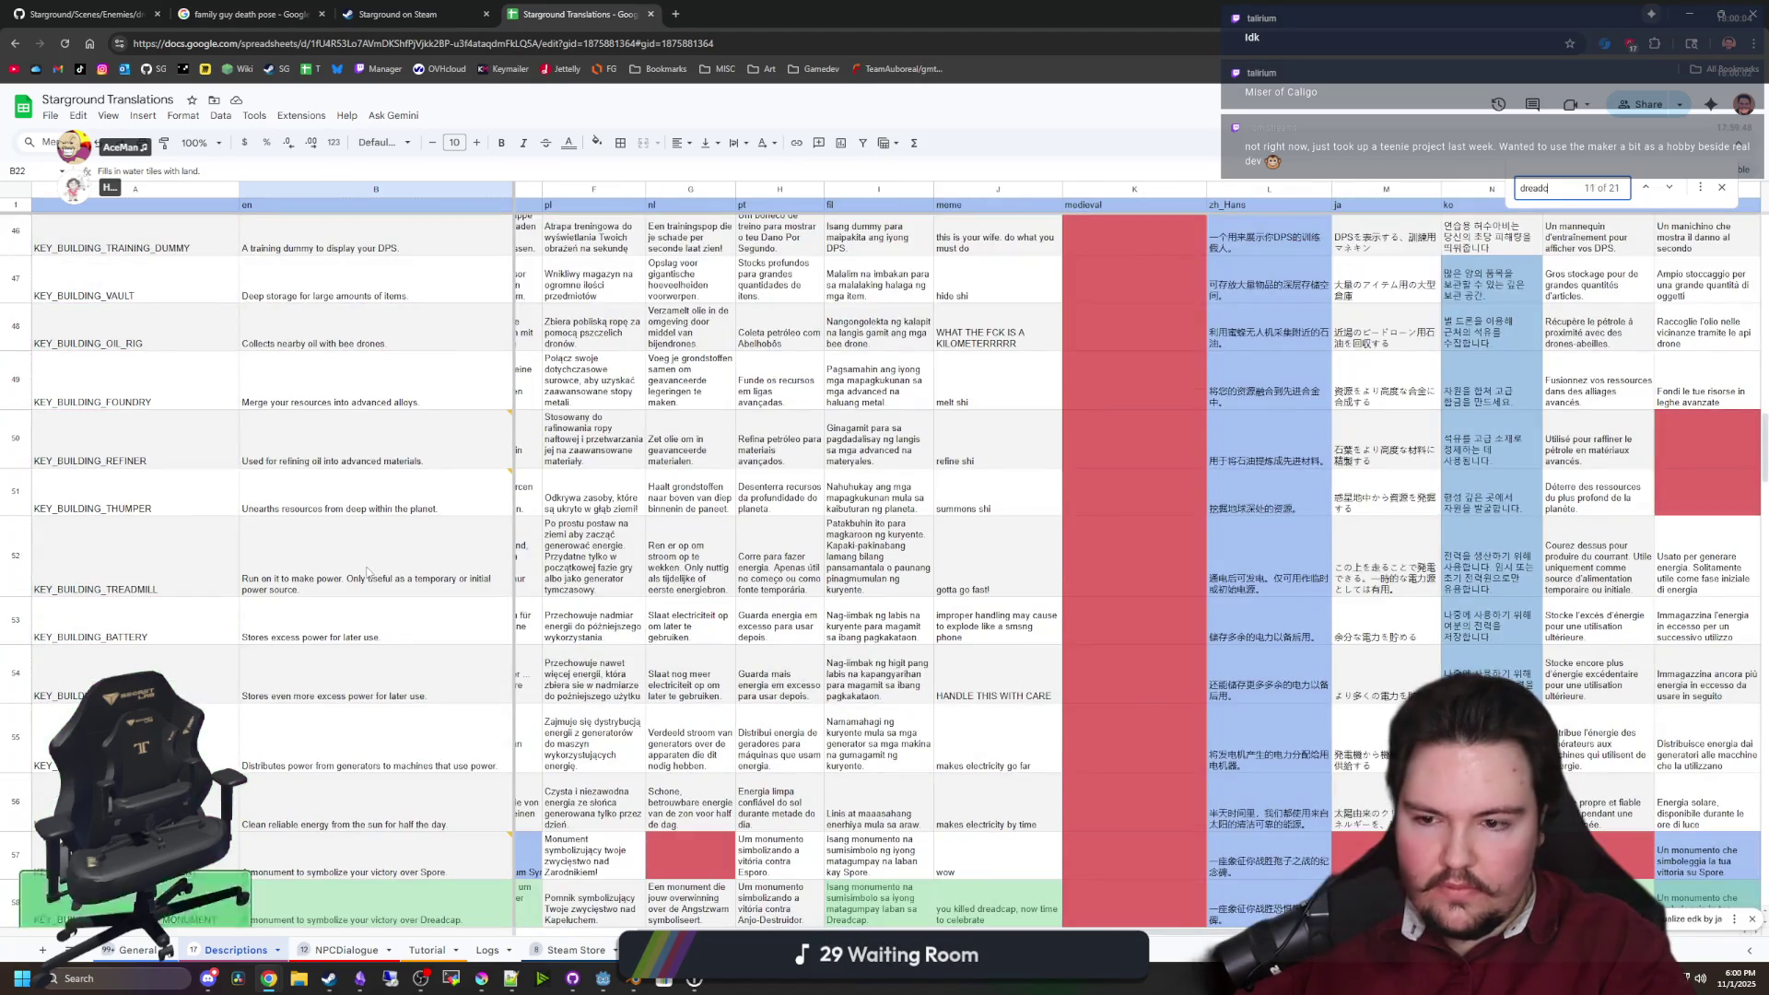
key(Return)
key(Return)
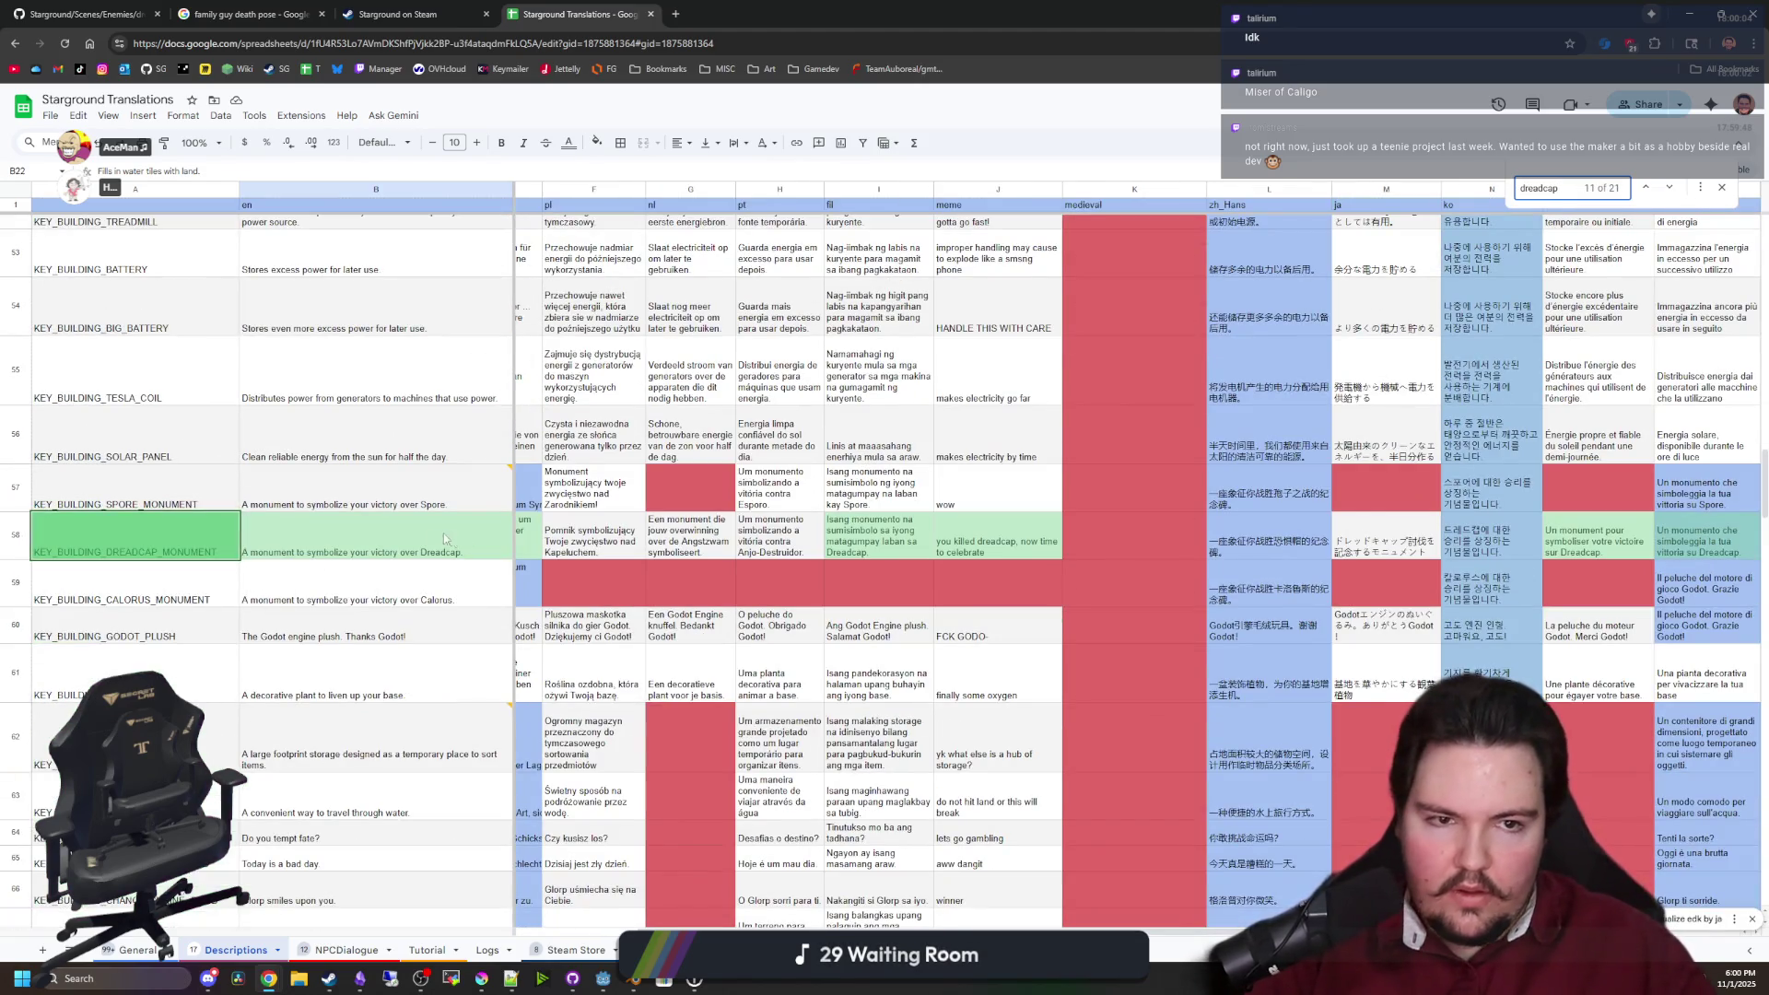
key(Return)
key(Return)
key(Return)
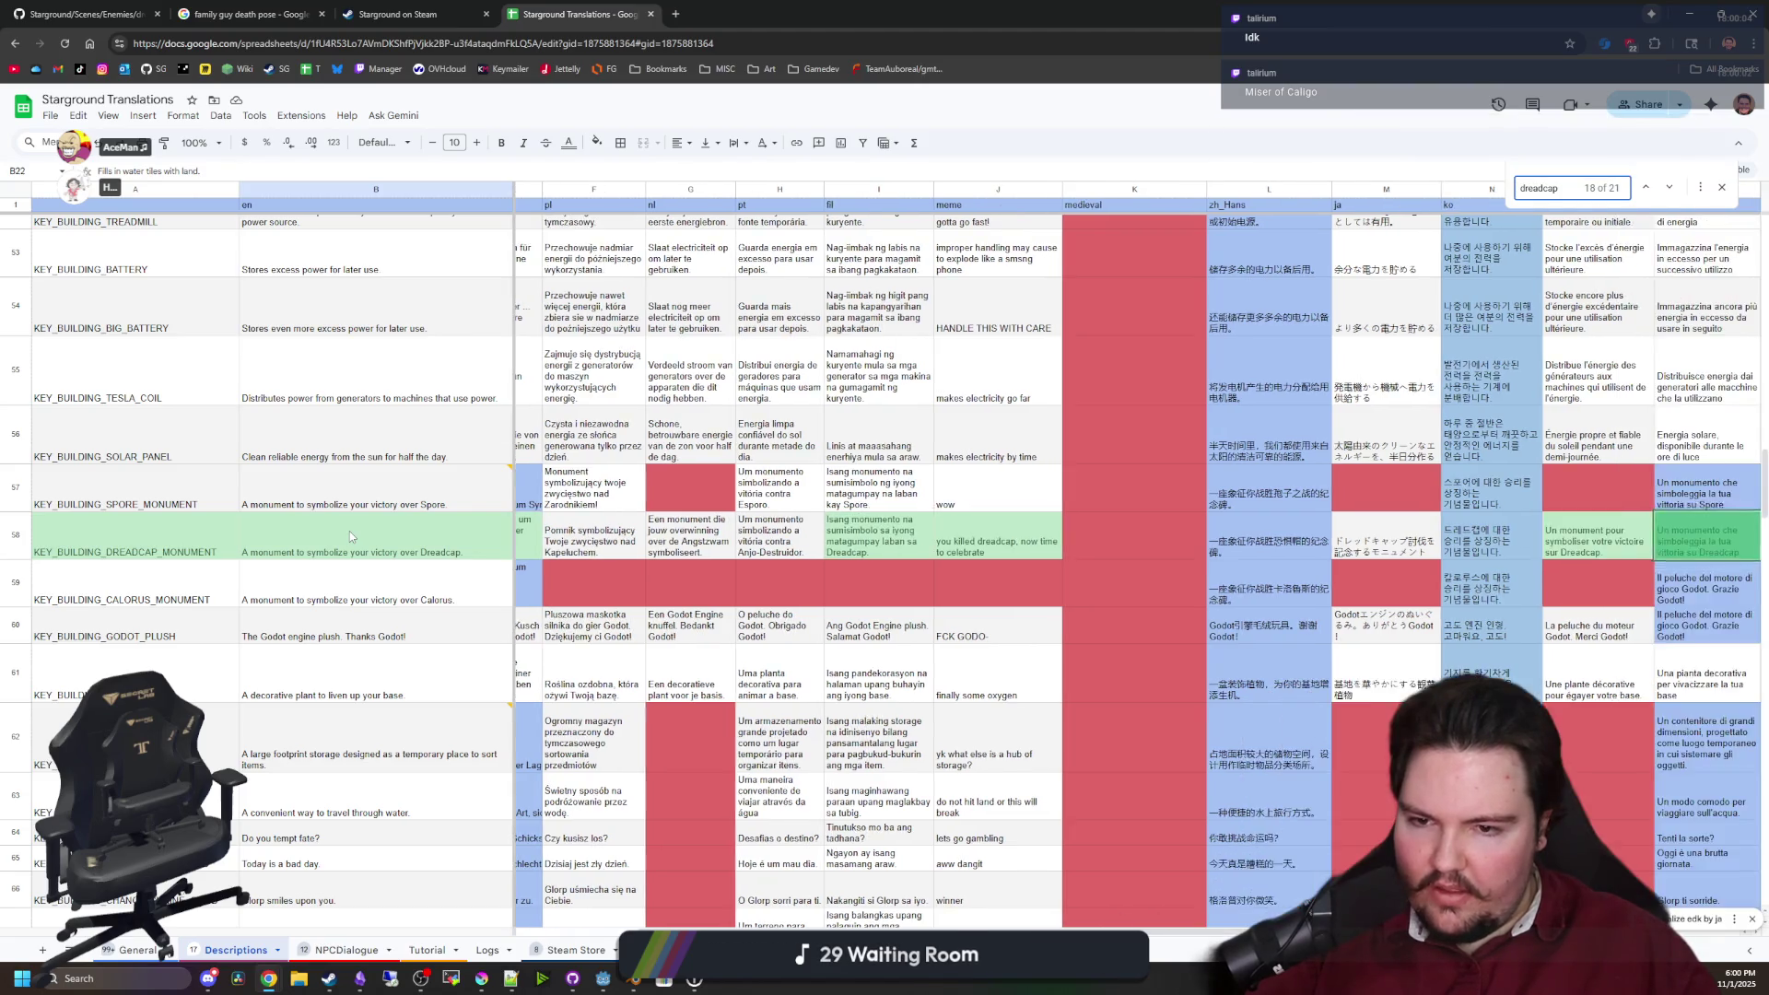
scroll(360, 548, down, 15)
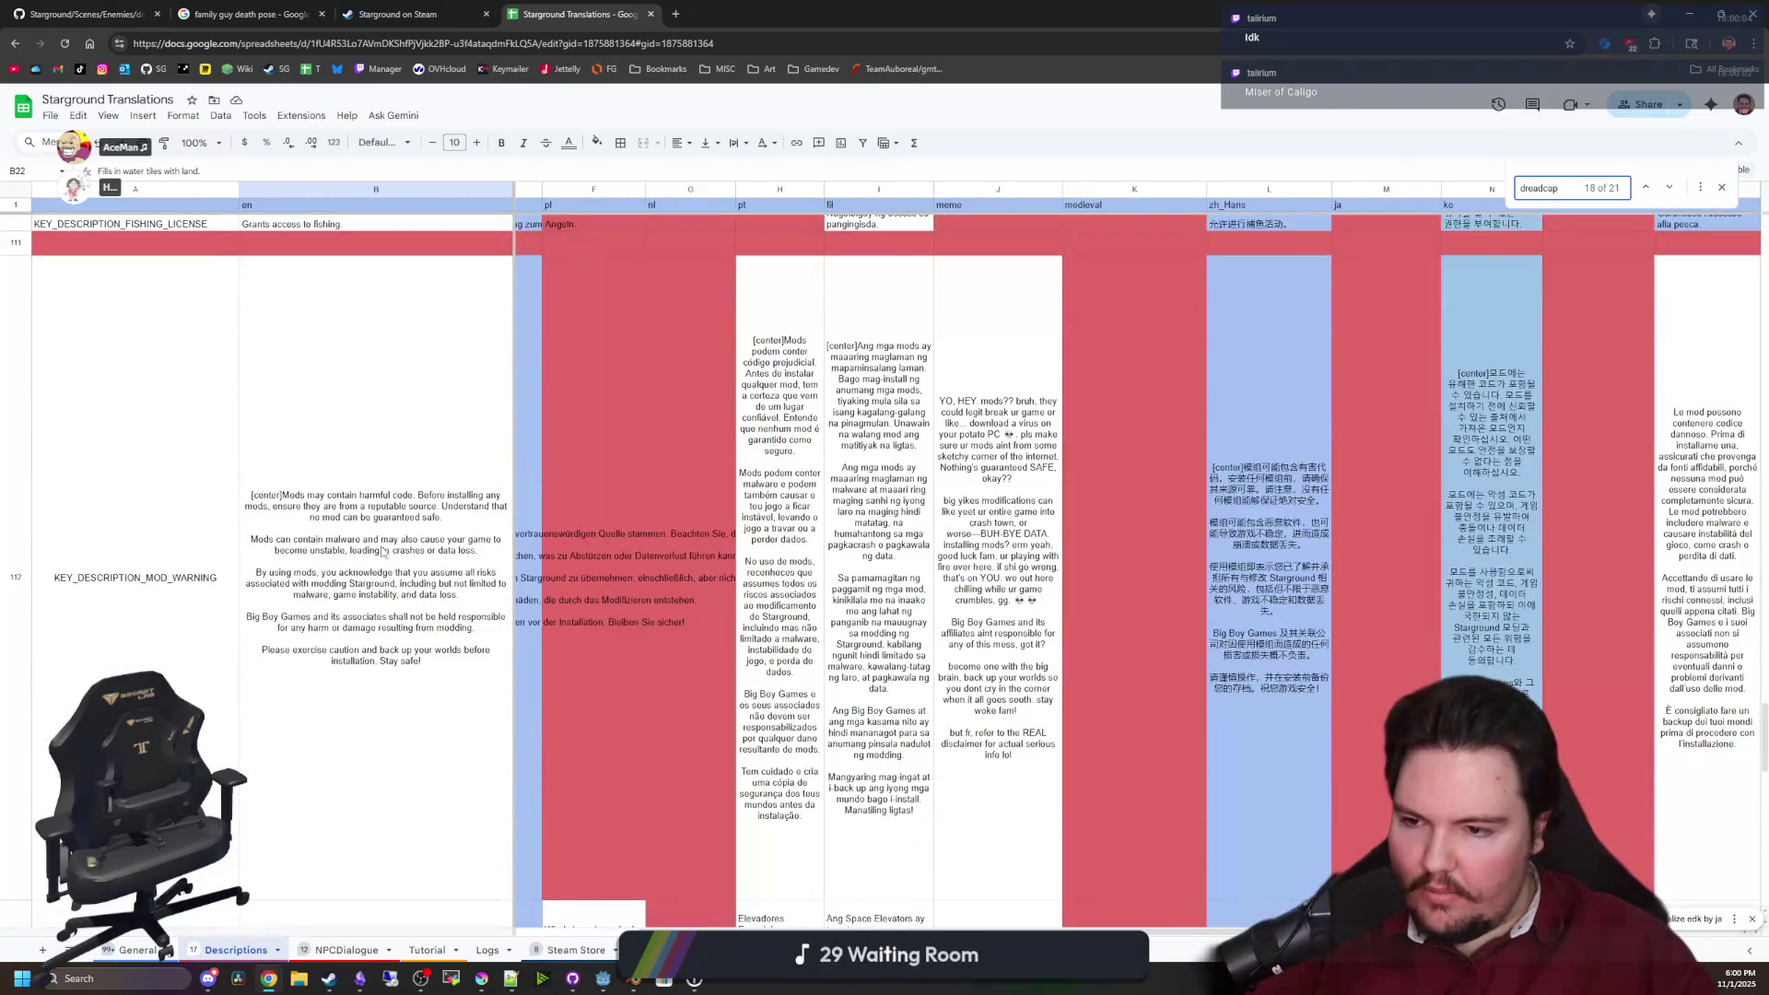
scroll(373, 636, up, 20)
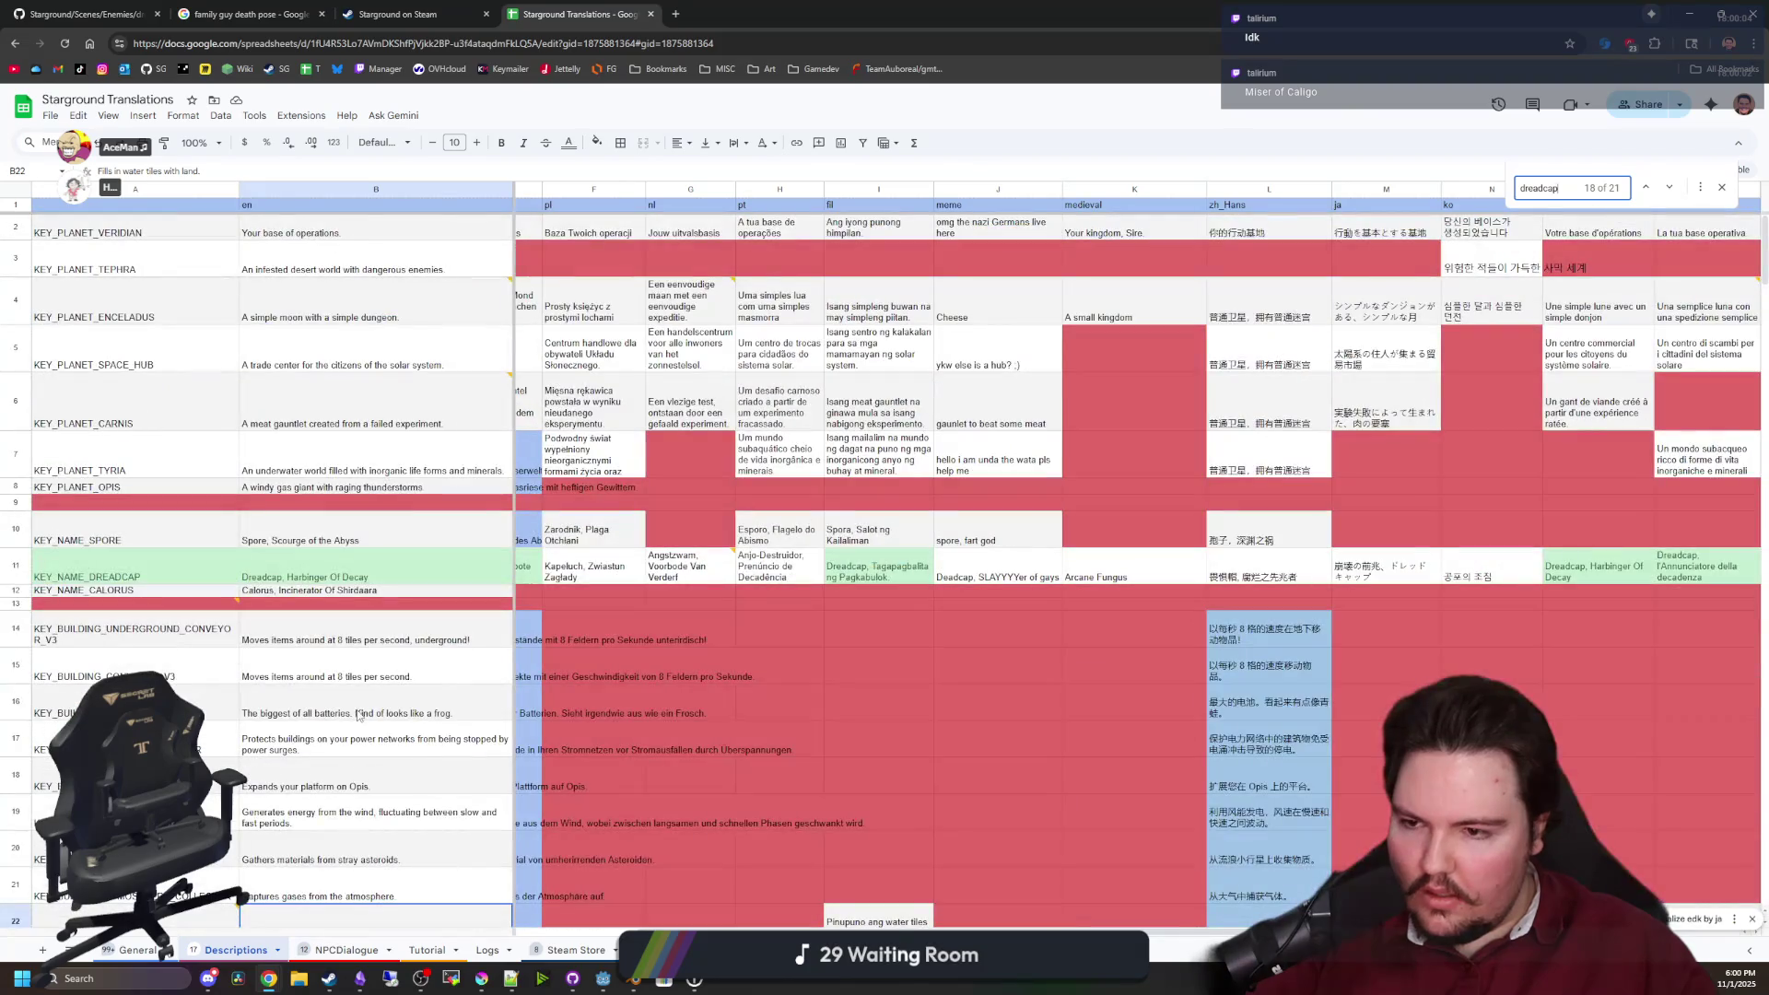
Step: Insert one blank row above the KEY_NAME_SPORE row
right_click(109, 589)
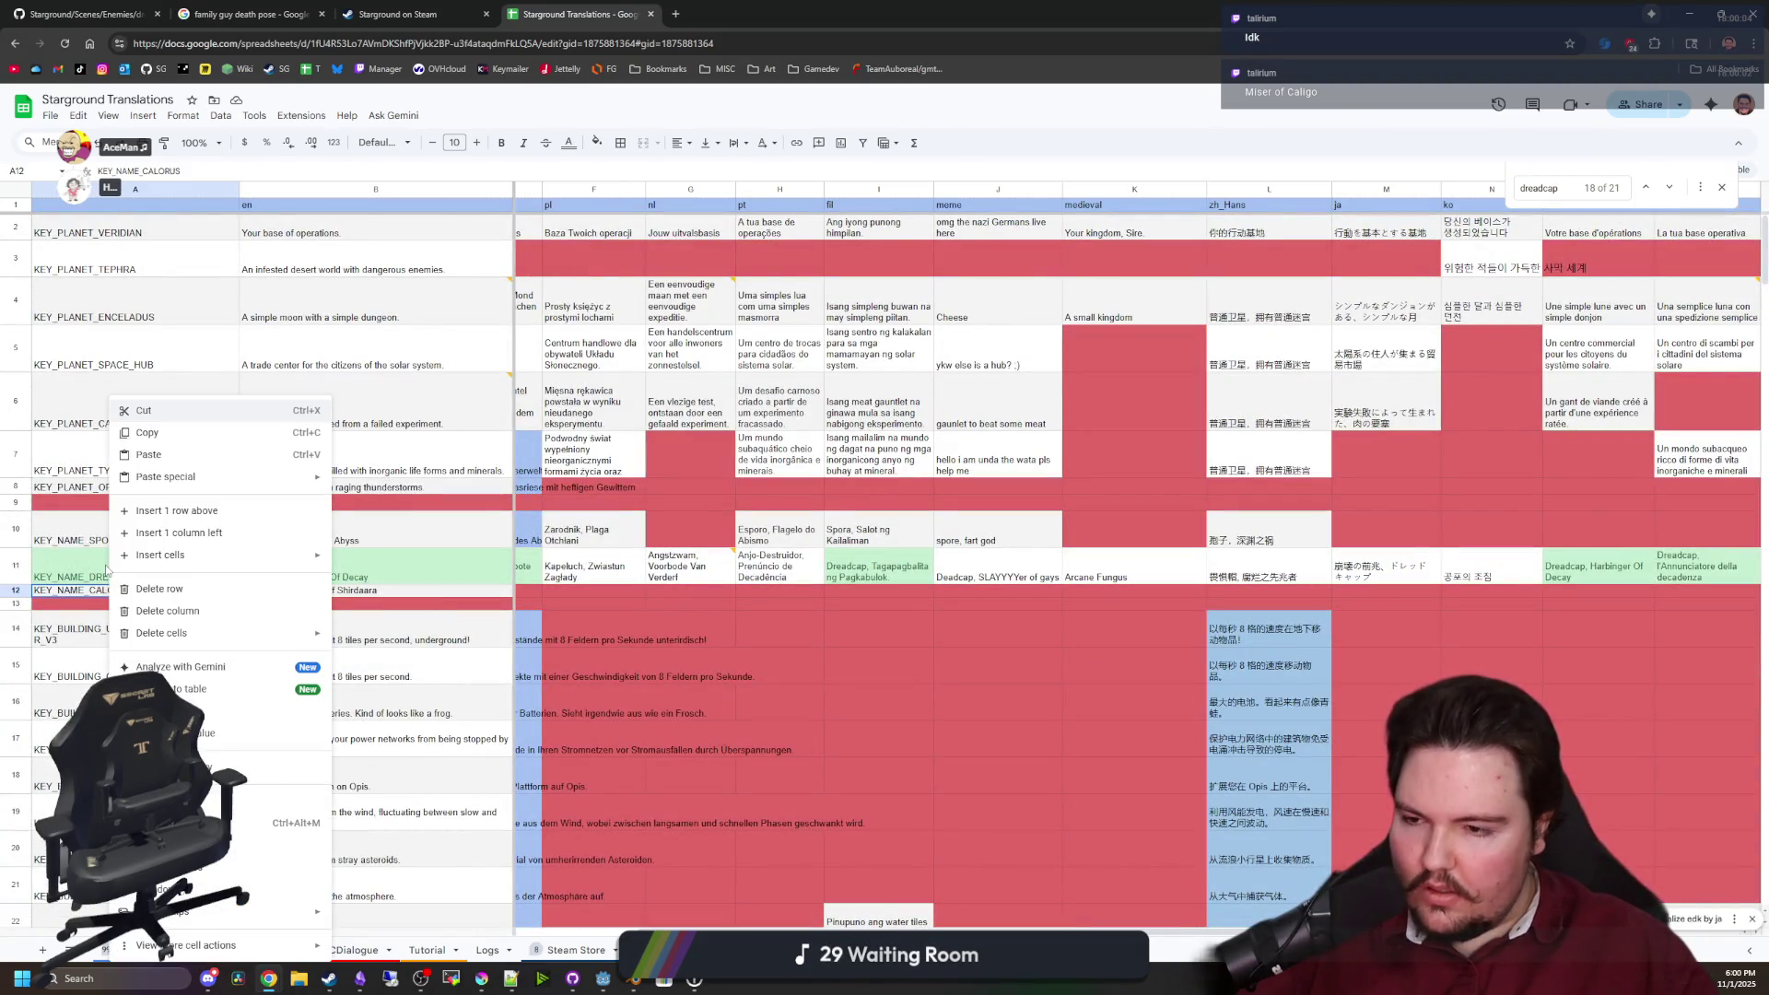
mouse_move(146, 552)
click(67, 586)
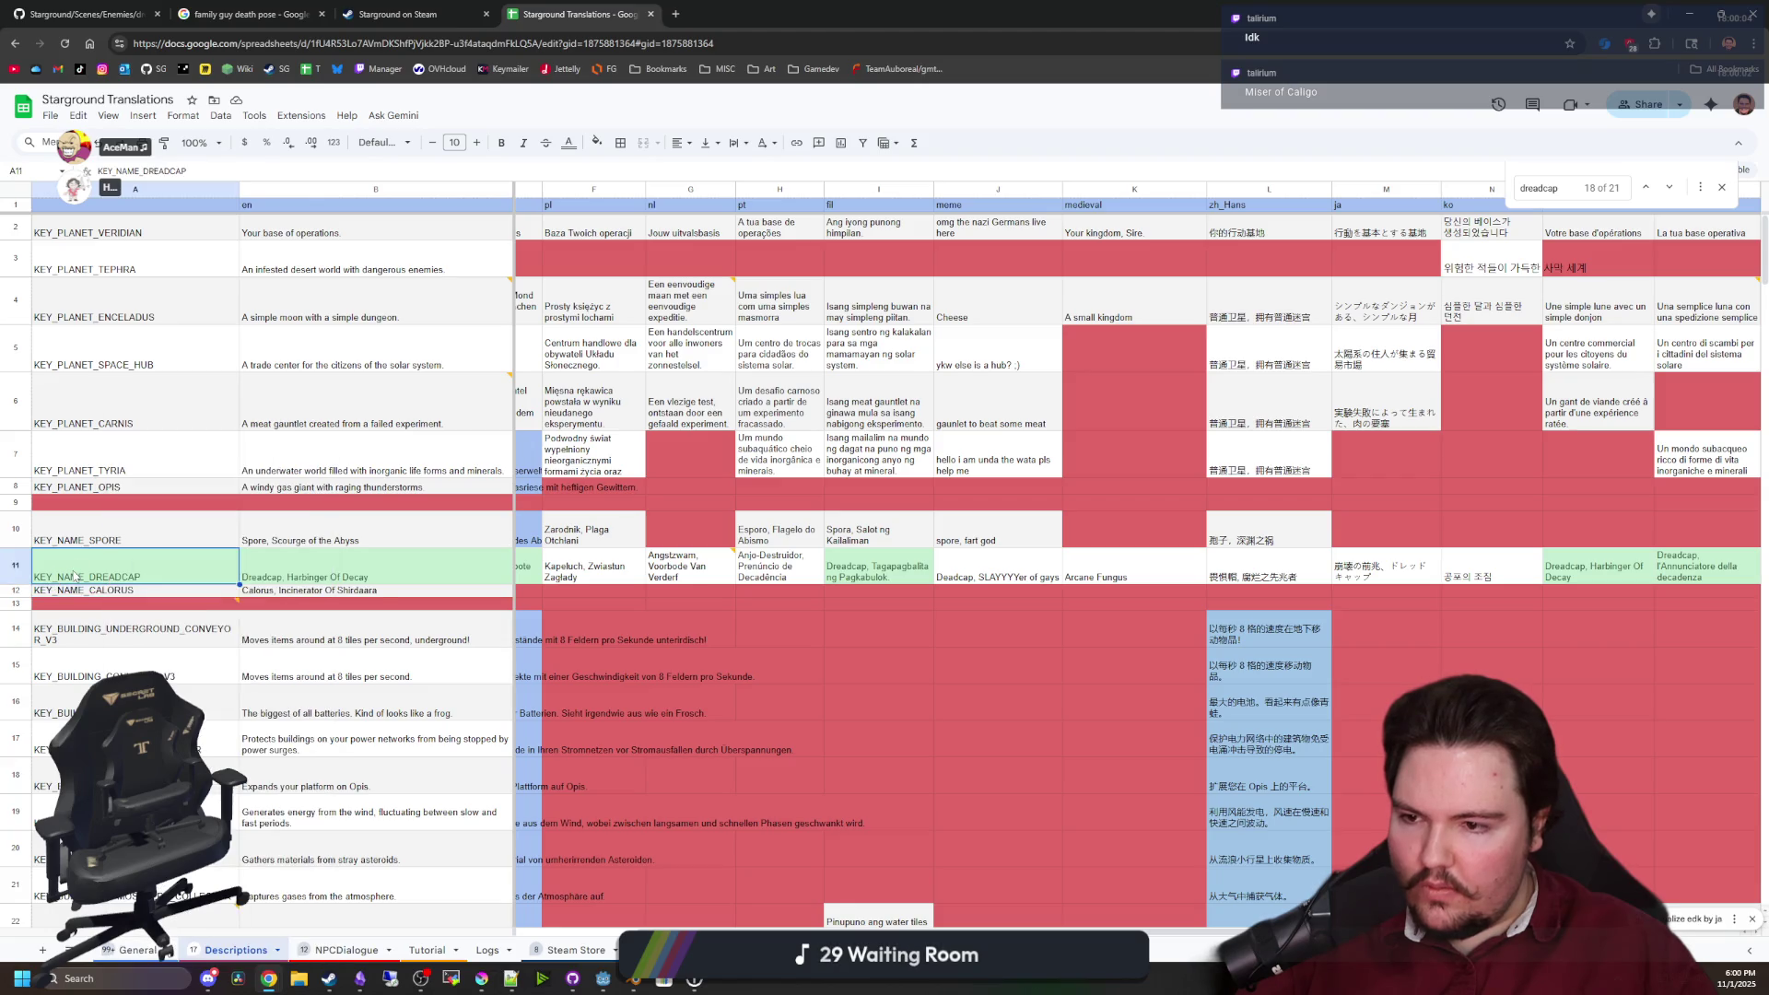
click(90, 545)
right_click(89, 545)
click(138, 512)
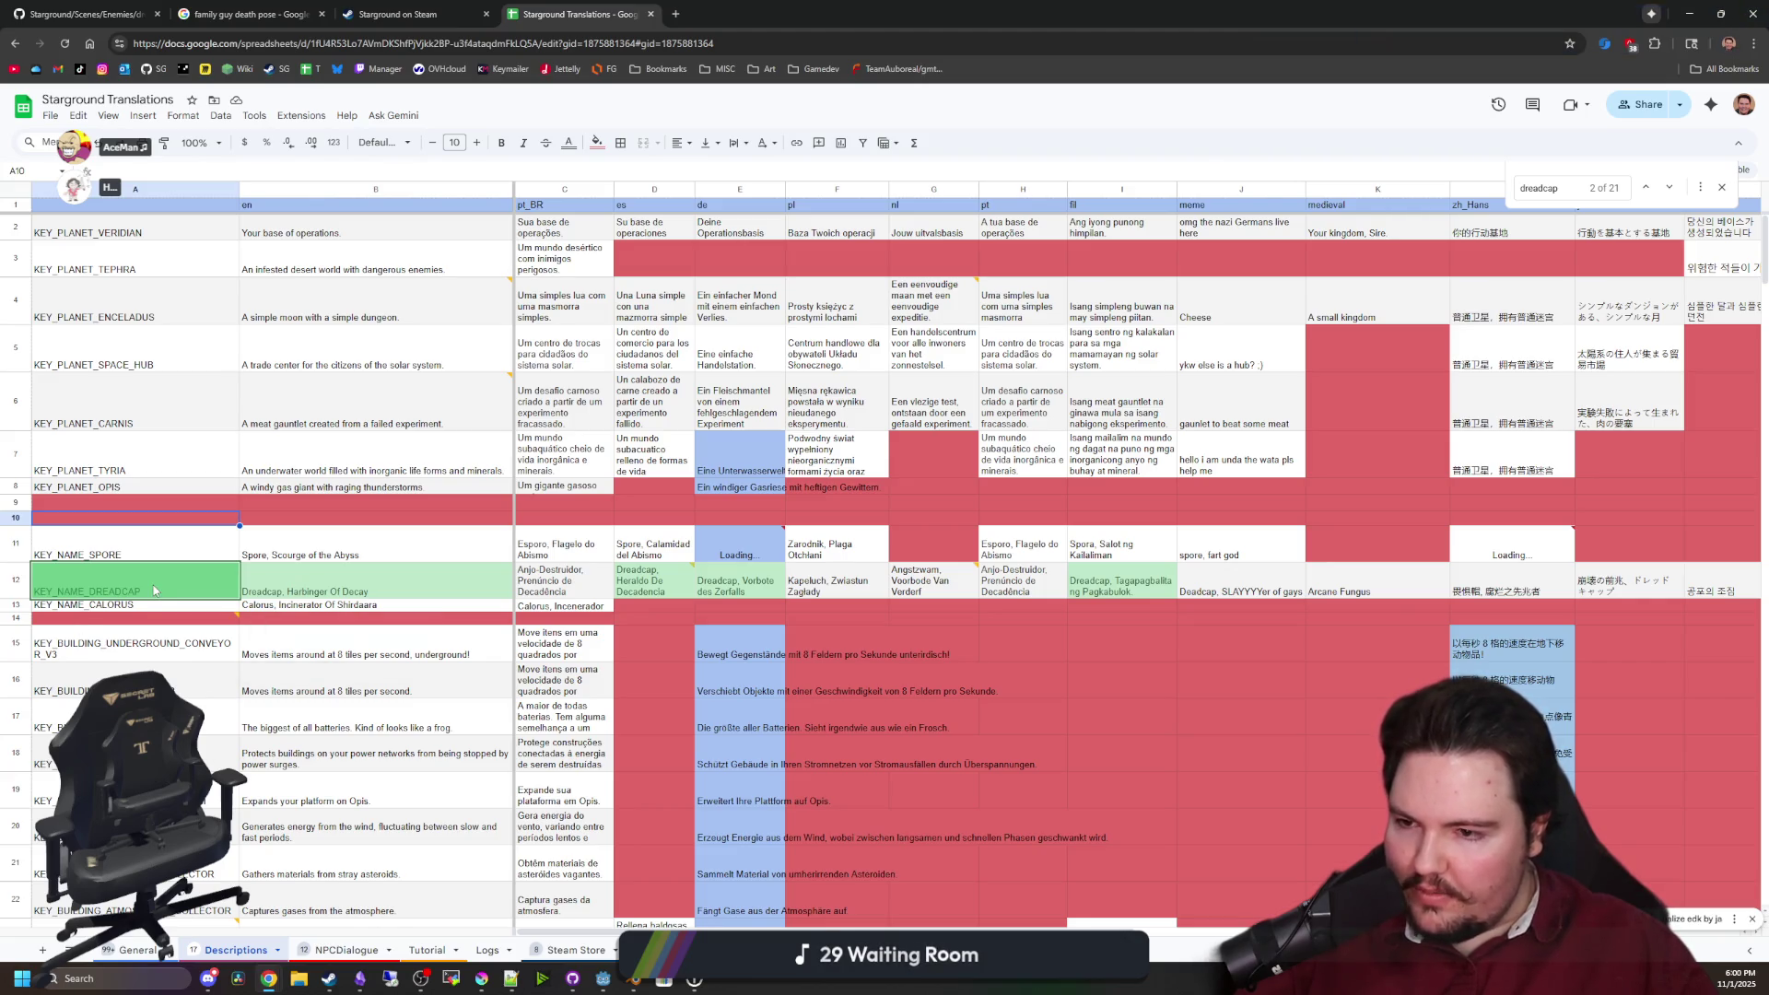
Step: Enter KEY_NAME_CAT_BOSS in A10 and 'Baron Chonk Caligo III, The Glutton' in B10, then open a new window
text(KEYT)
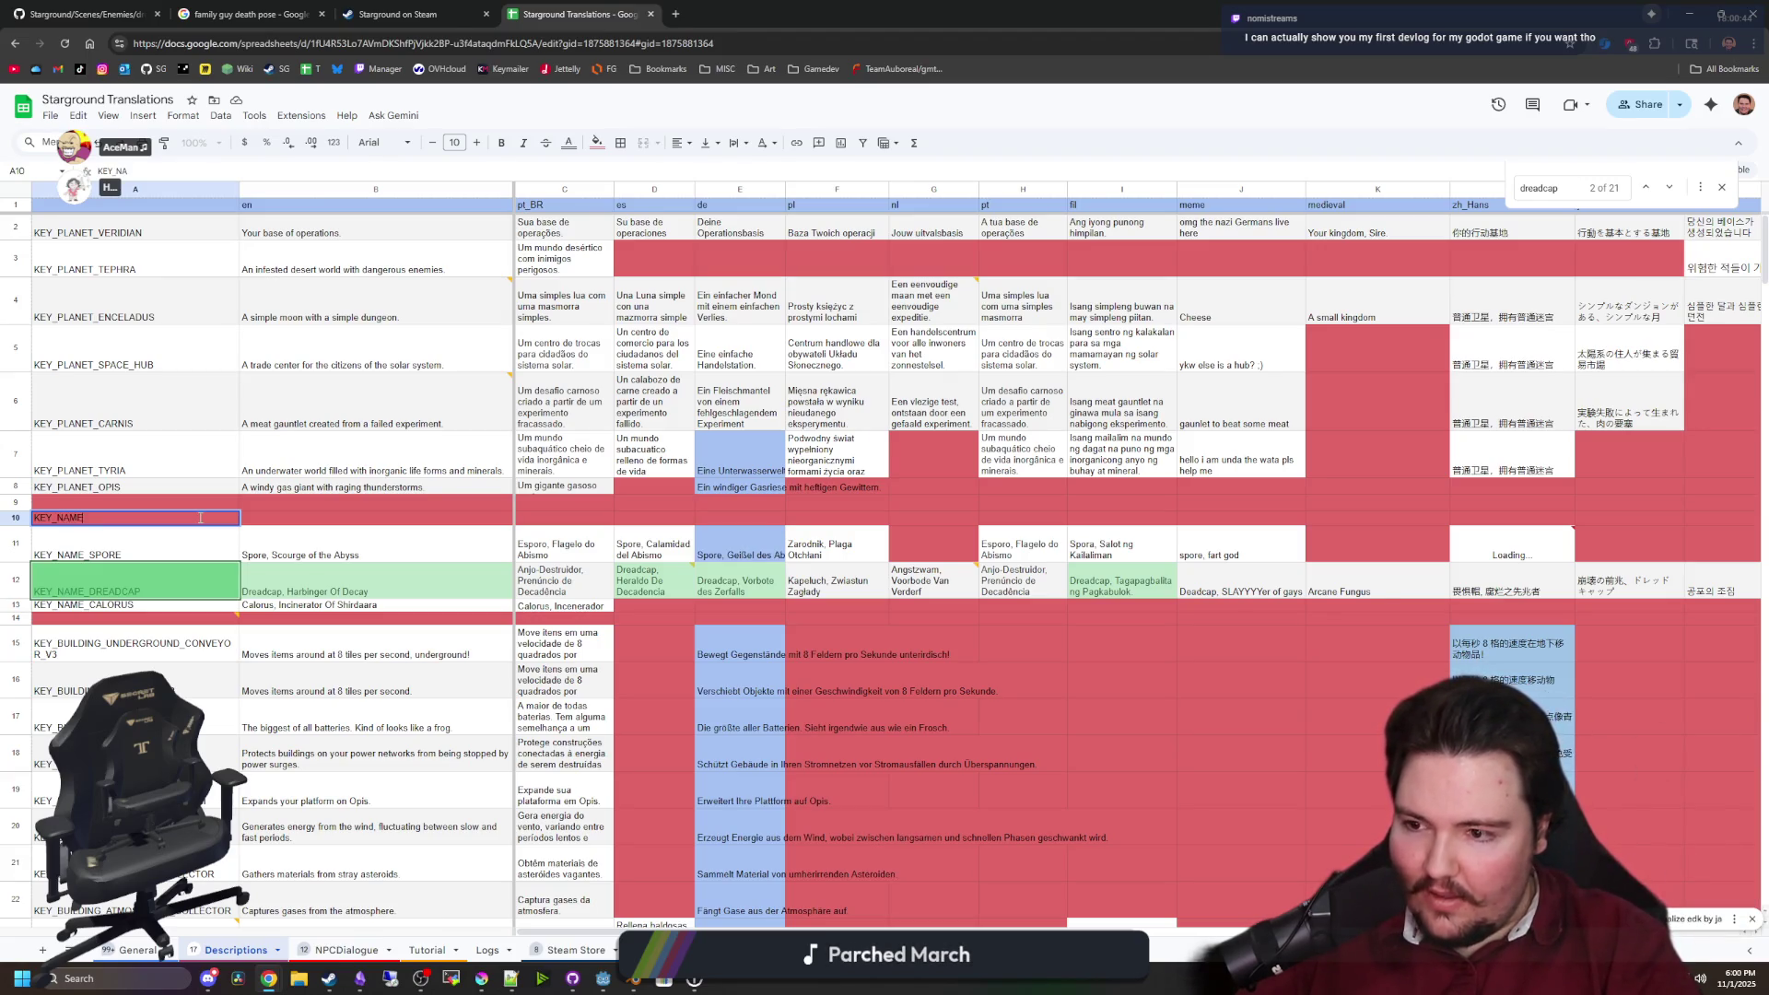
text(OSS)
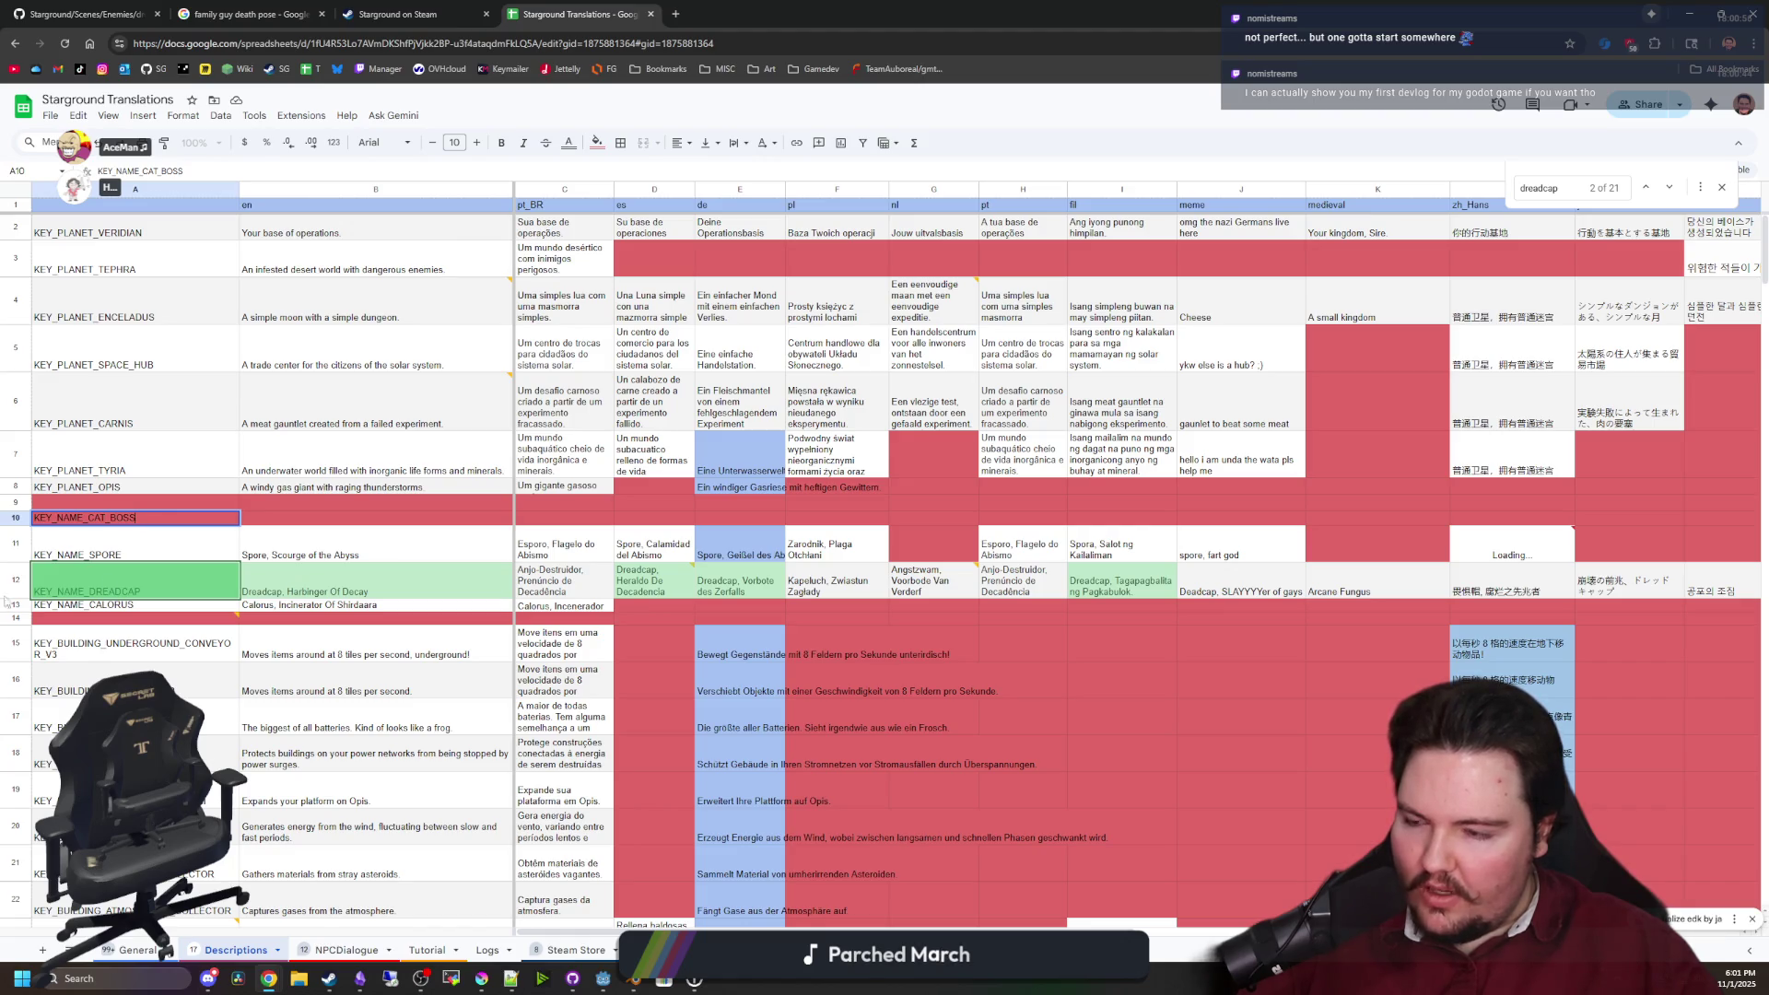
click(278, 524)
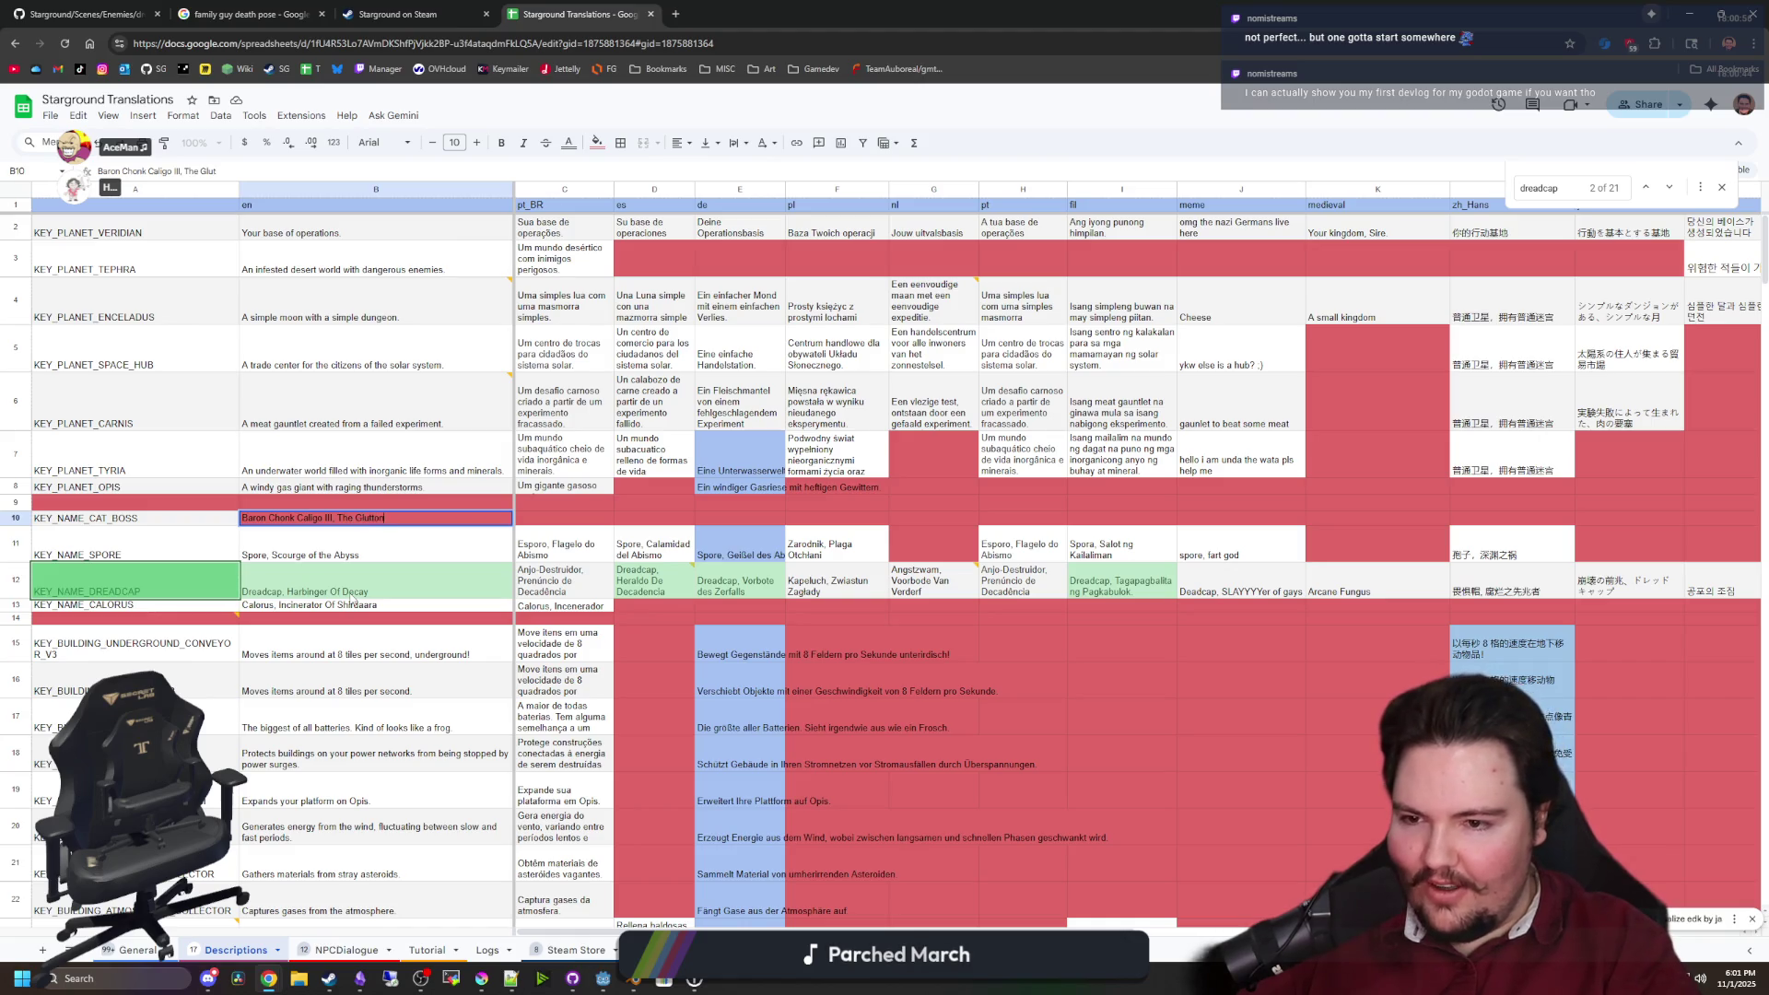
click(395, 580)
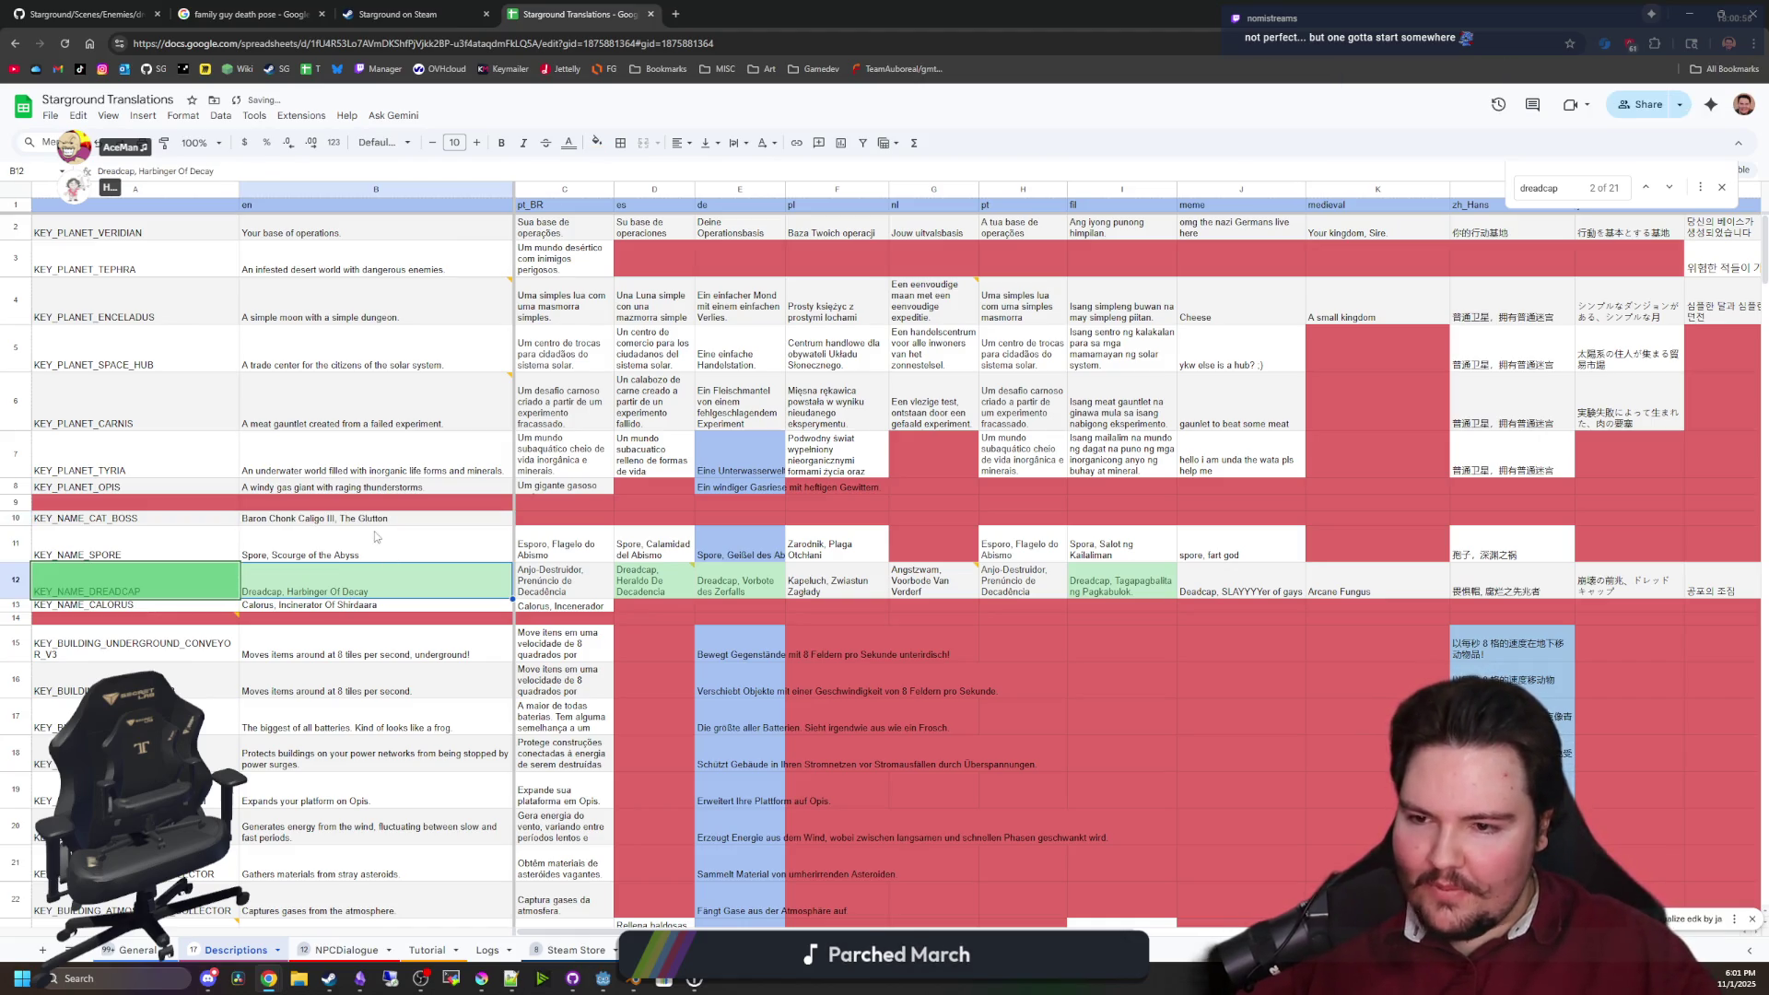
click(407, 509)
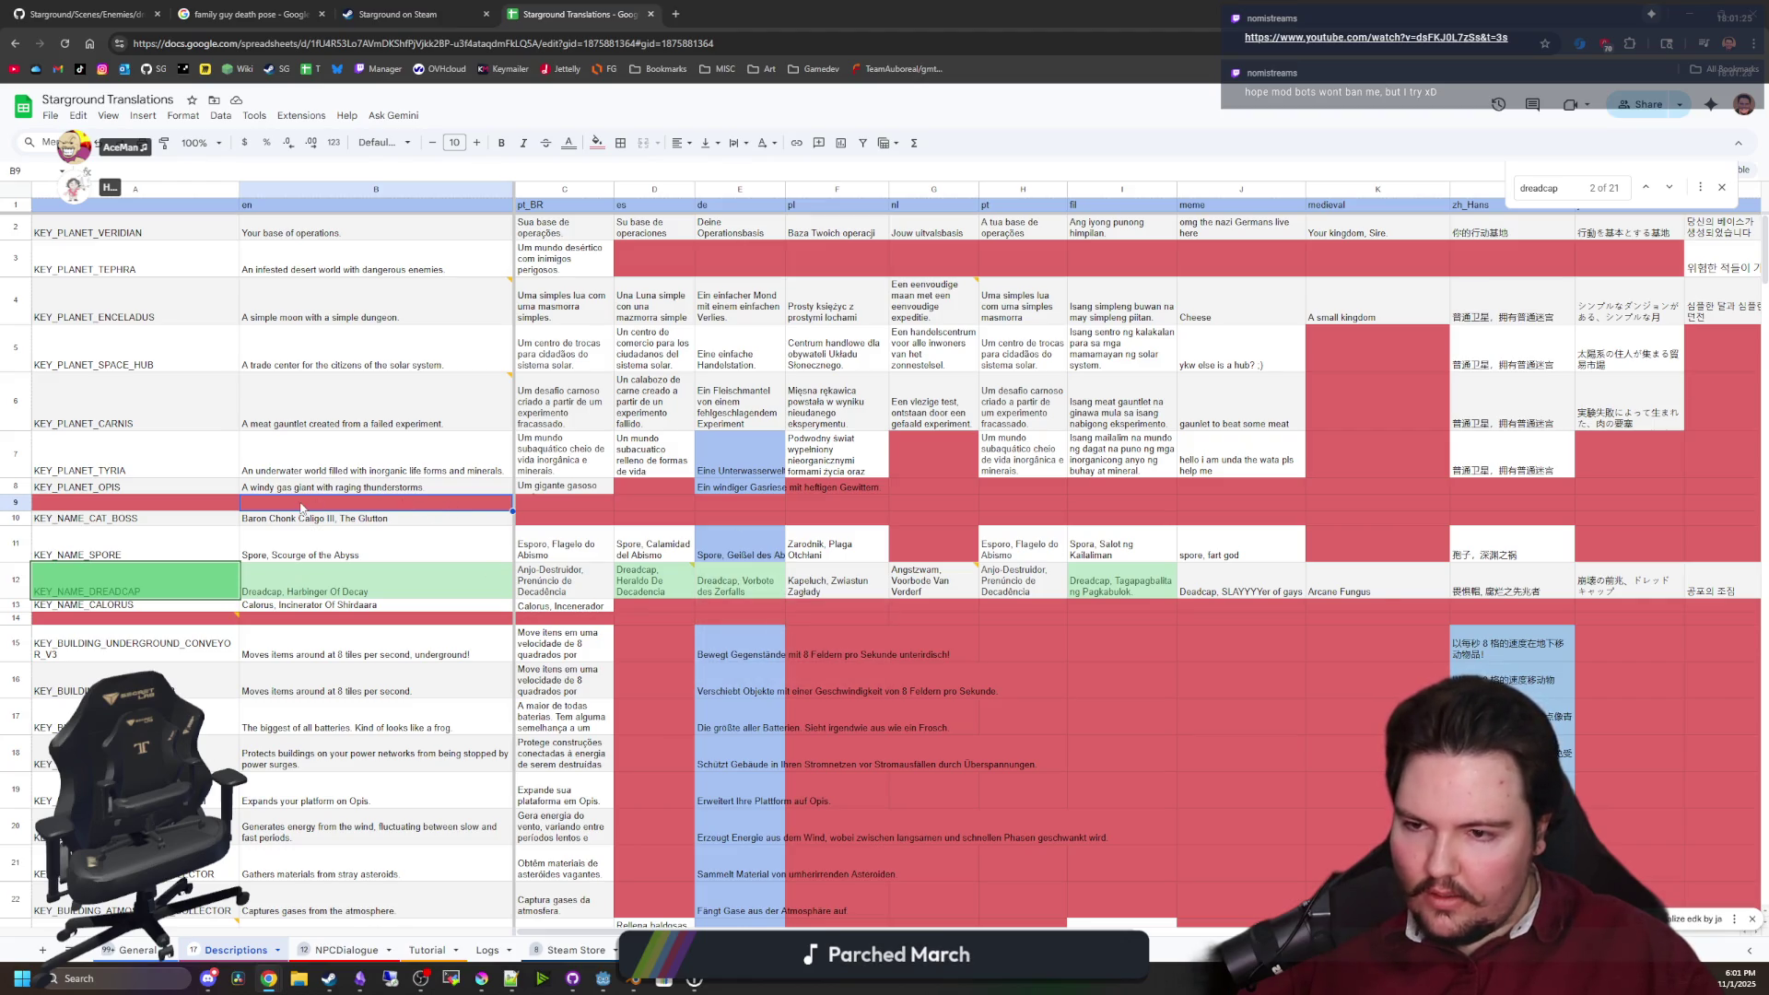
click(385, 521)
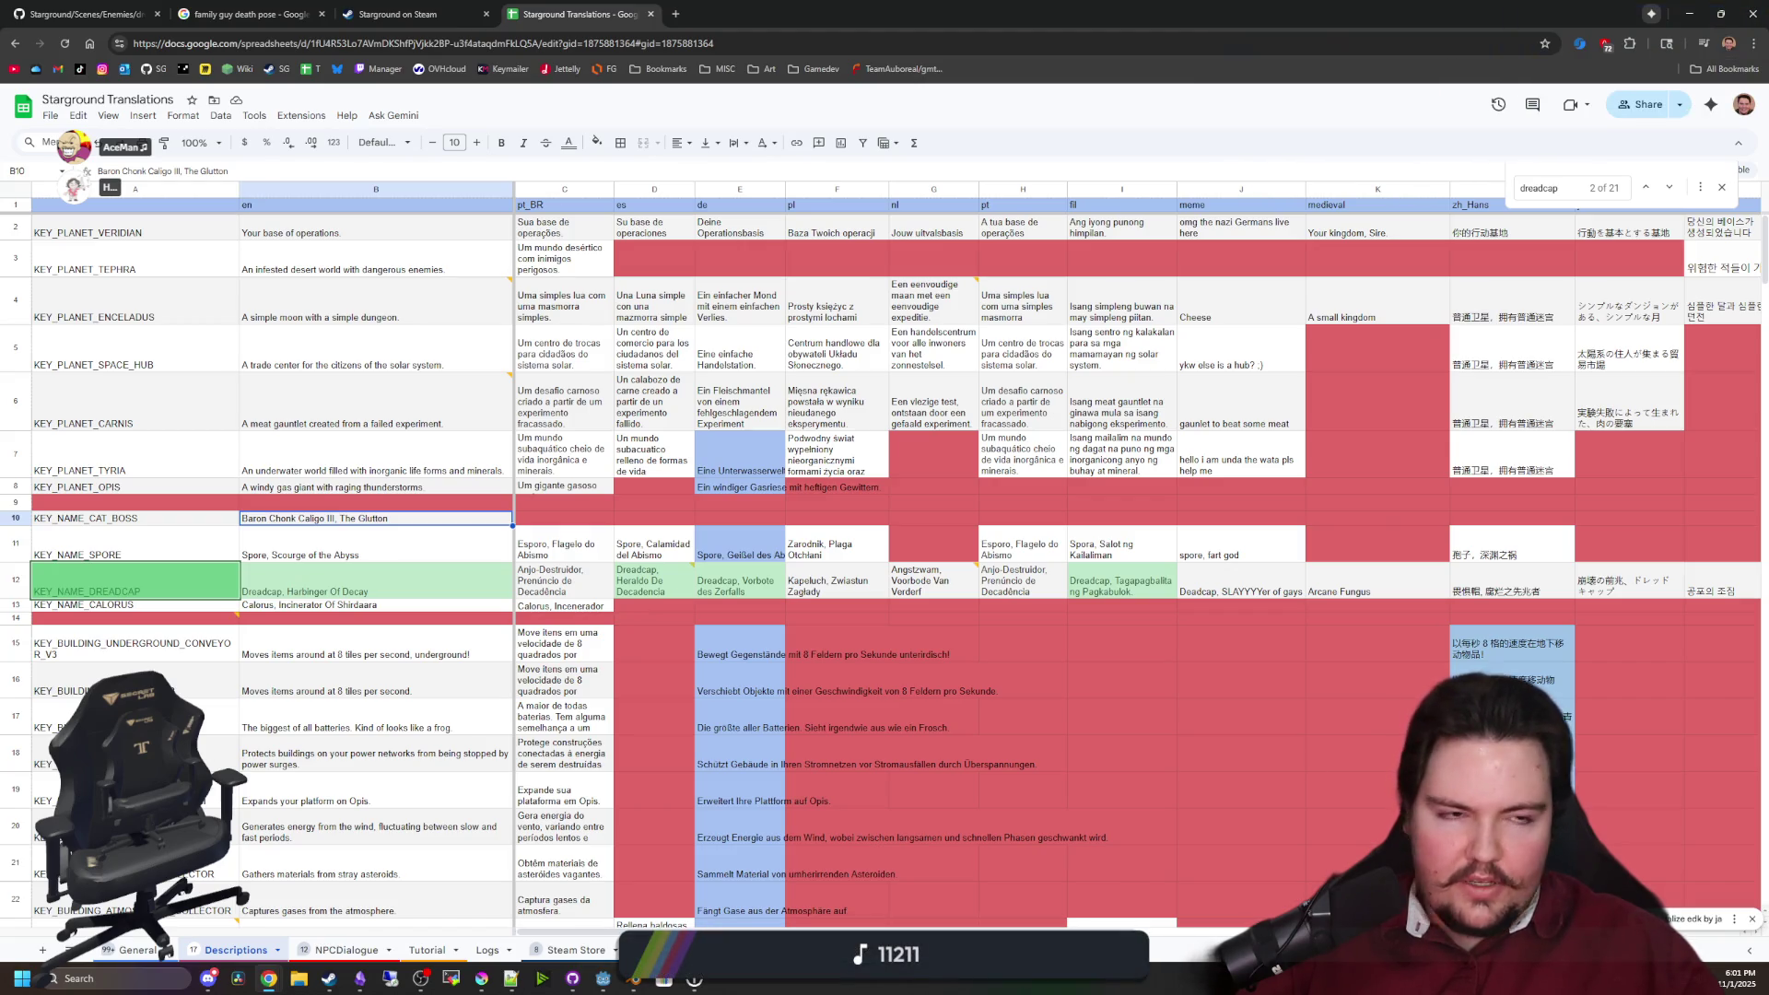
key(ctrl+n)
mouse_move(1220, 350)
mouse_down()
mouse_move(1051, 283)
mouse_move(1068, 217)
mouse_up()
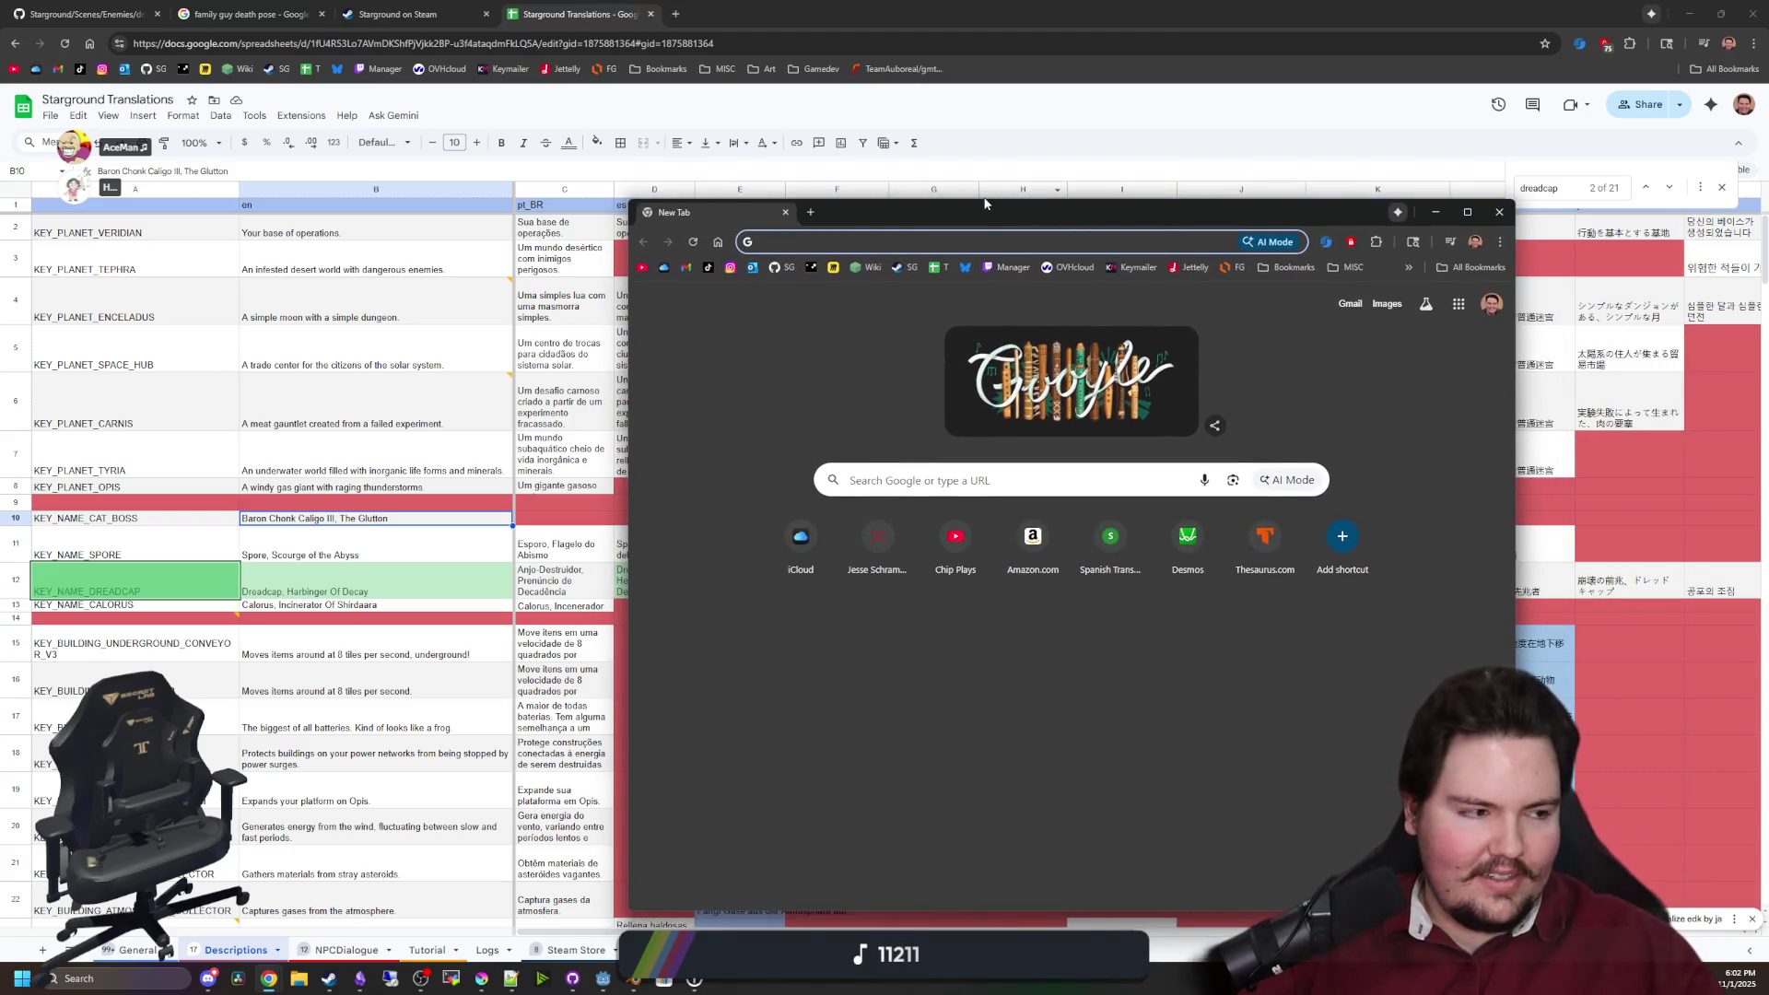
Step: Open YouTube as Big Boy Games, show its Videos page maximized, and scroll to the Starground devlogs
text(y)
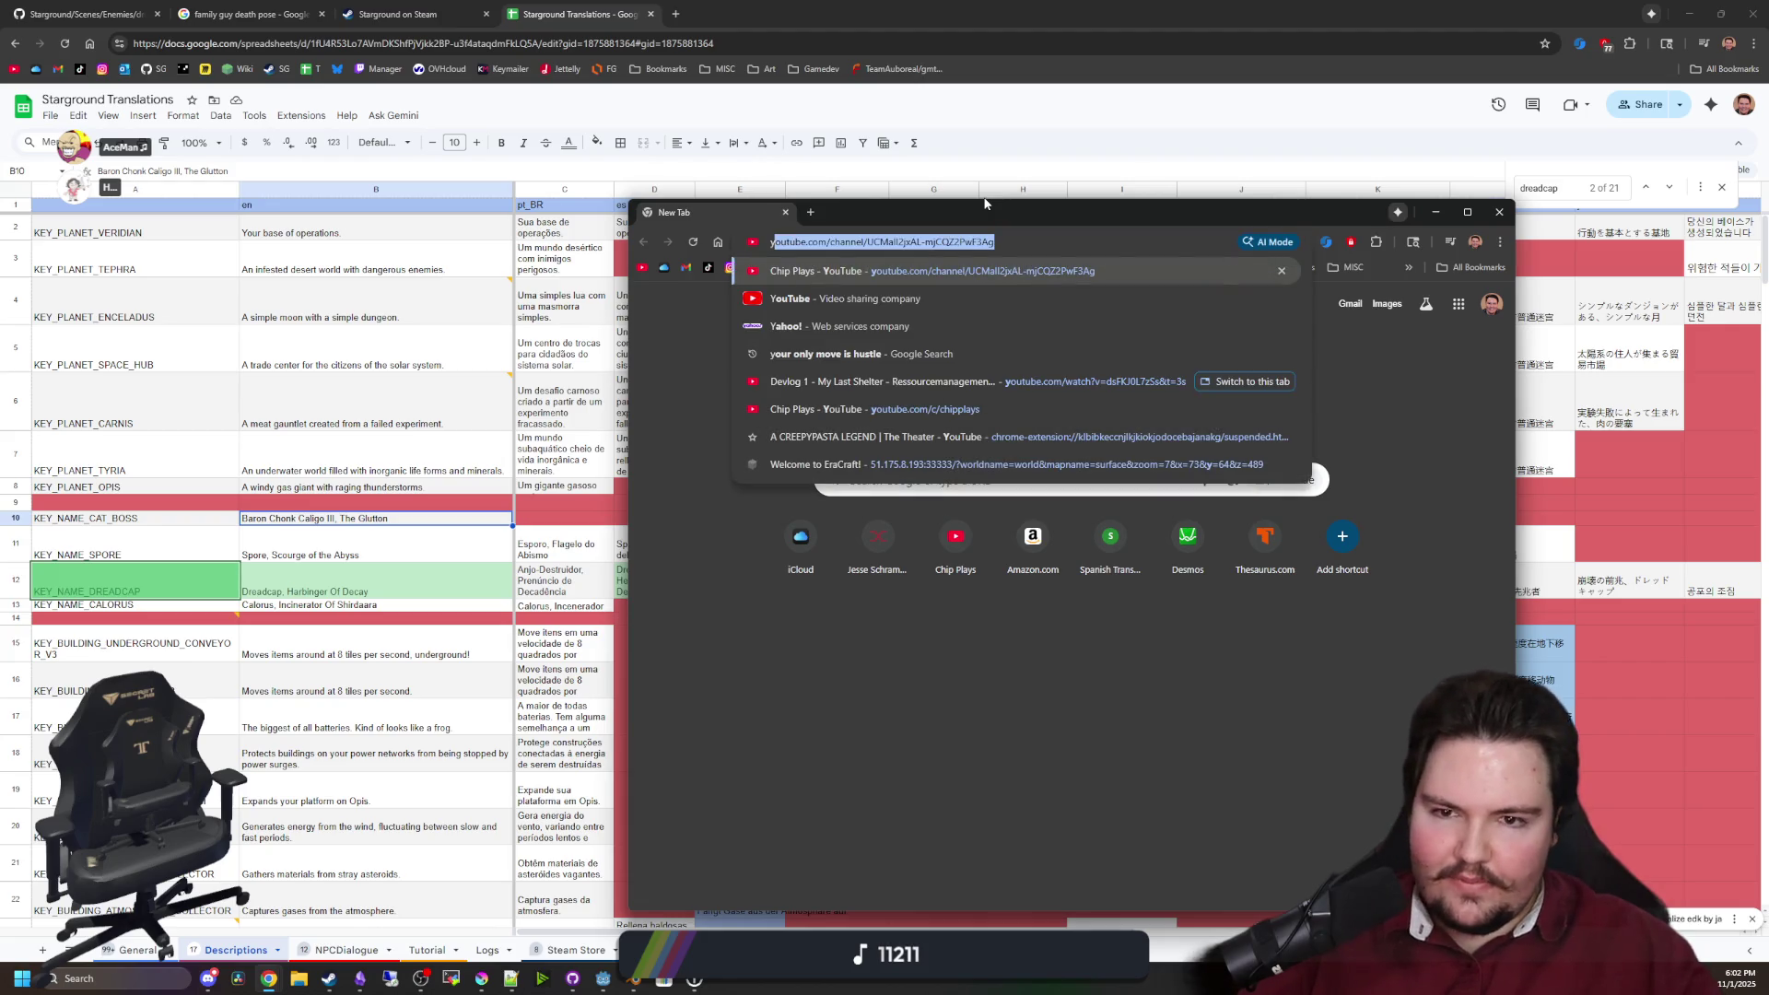
key(Return)
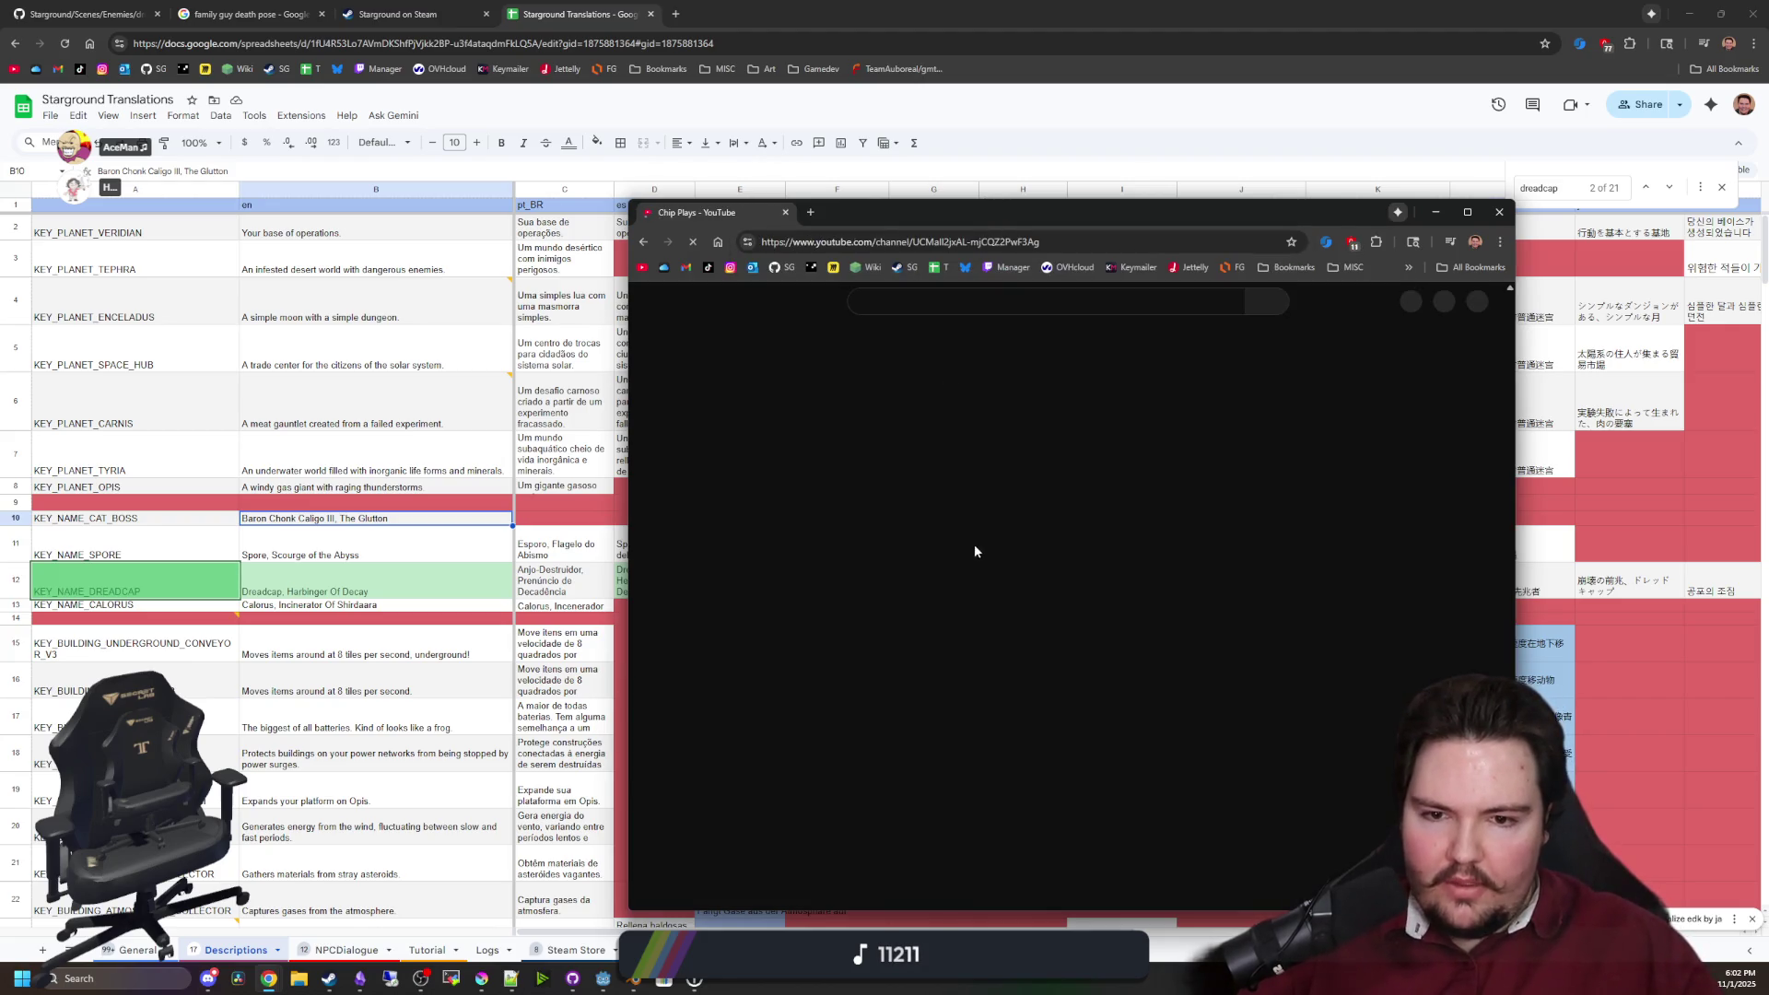
click(1472, 301)
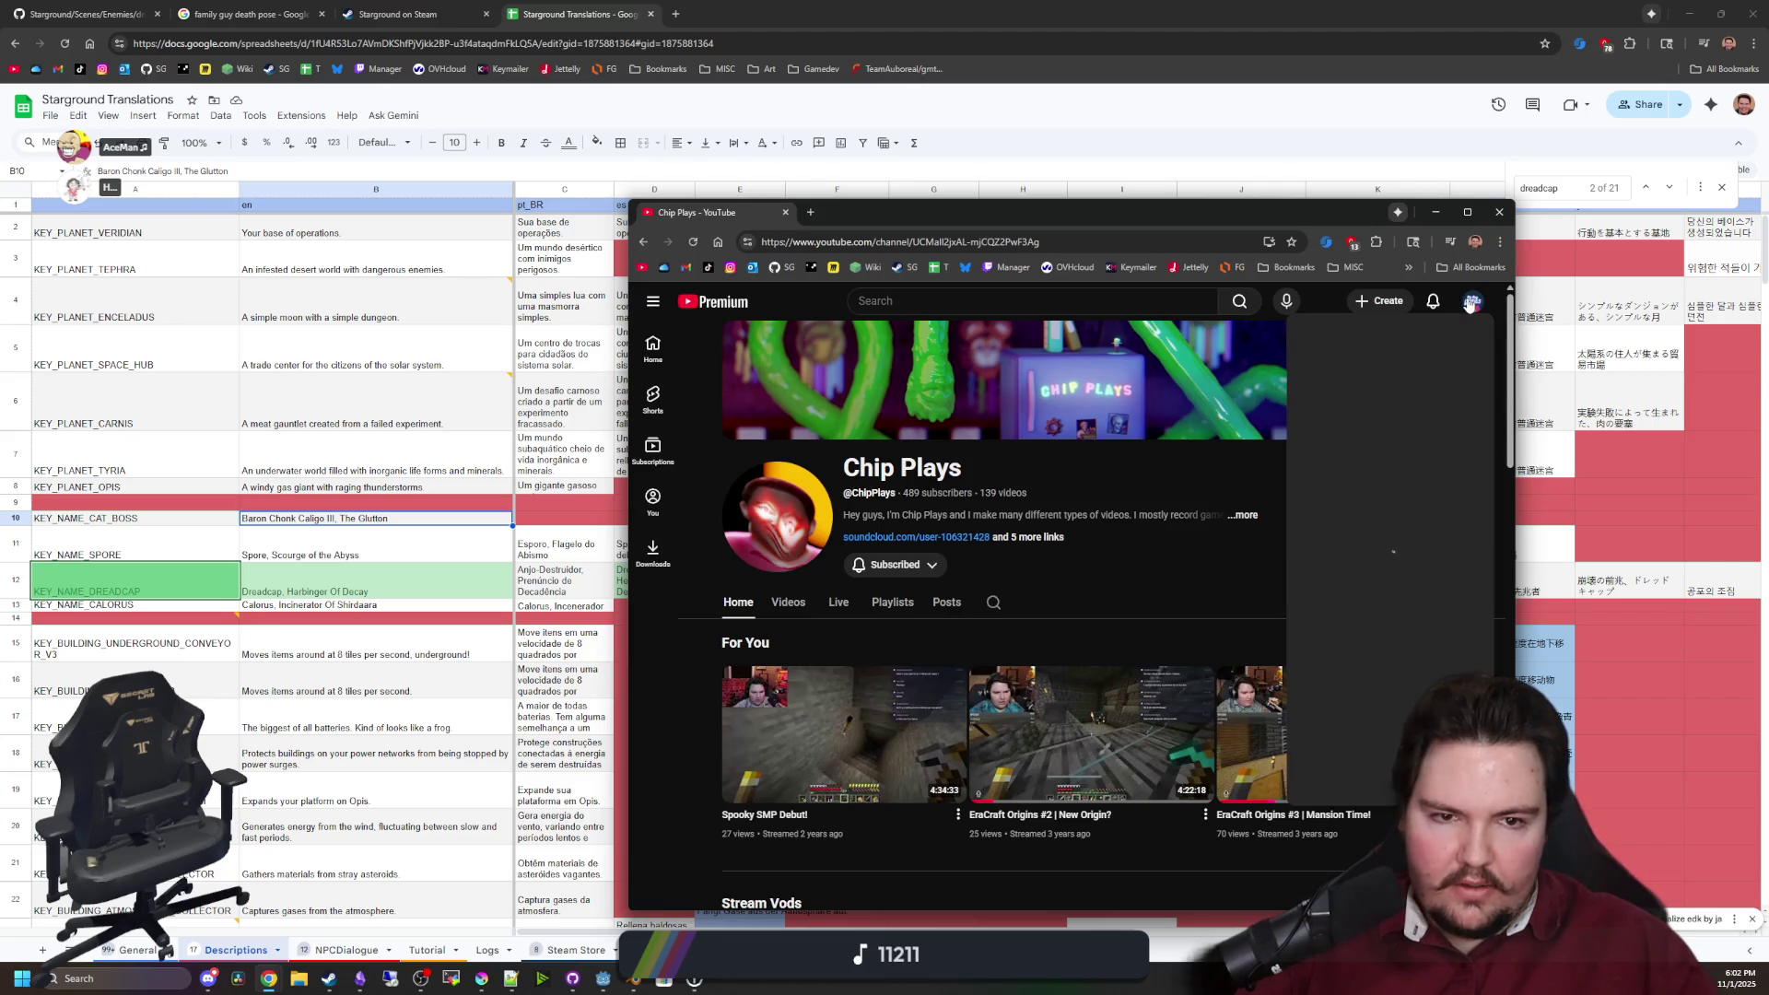
click(1375, 365)
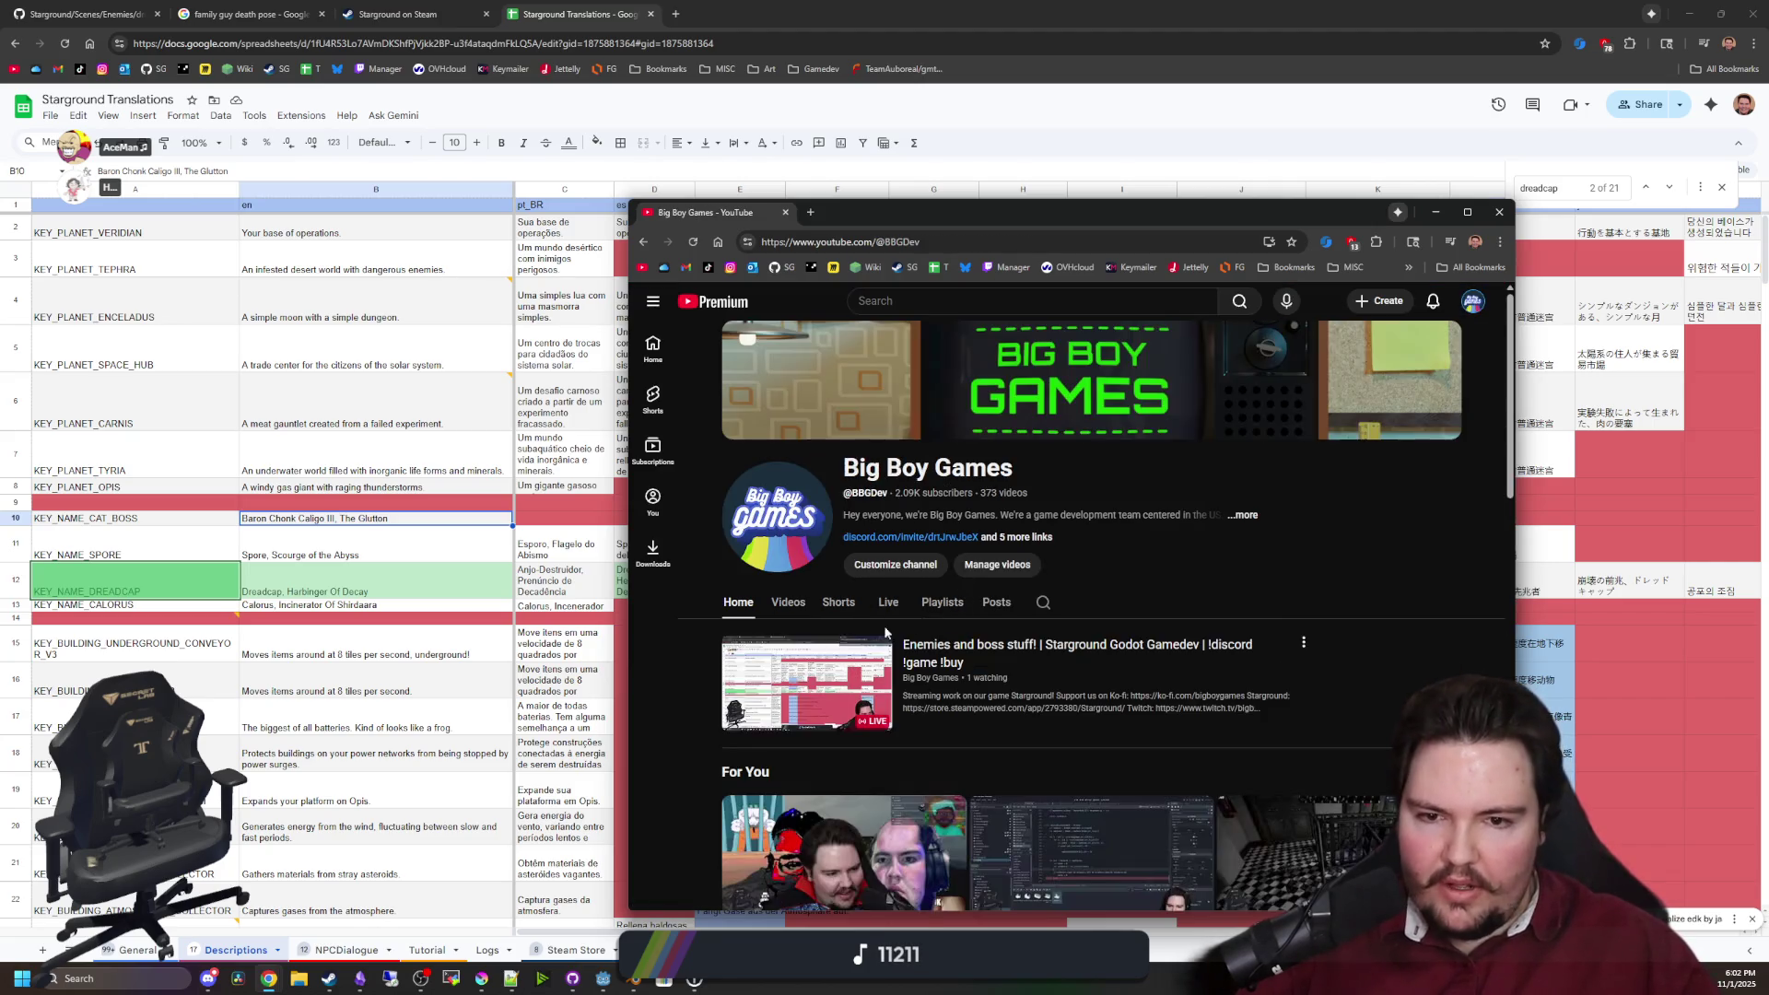
click(789, 603)
scroll(964, 545, down, 2)
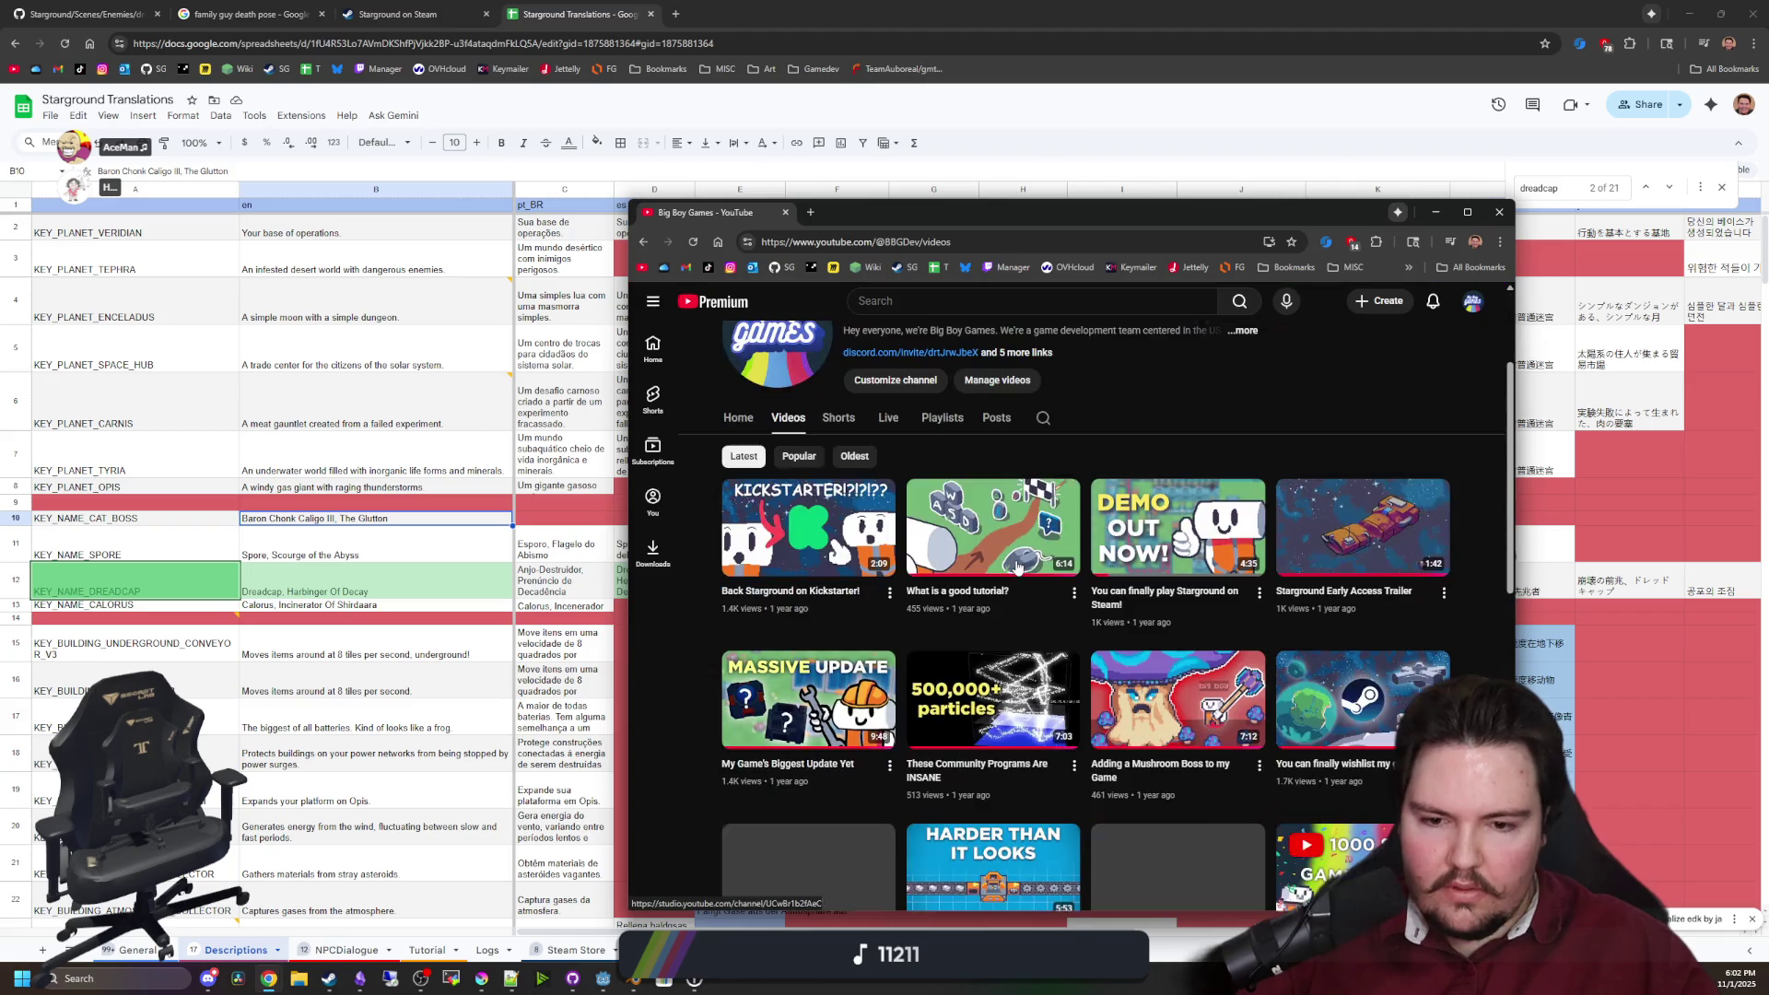
click(1467, 212)
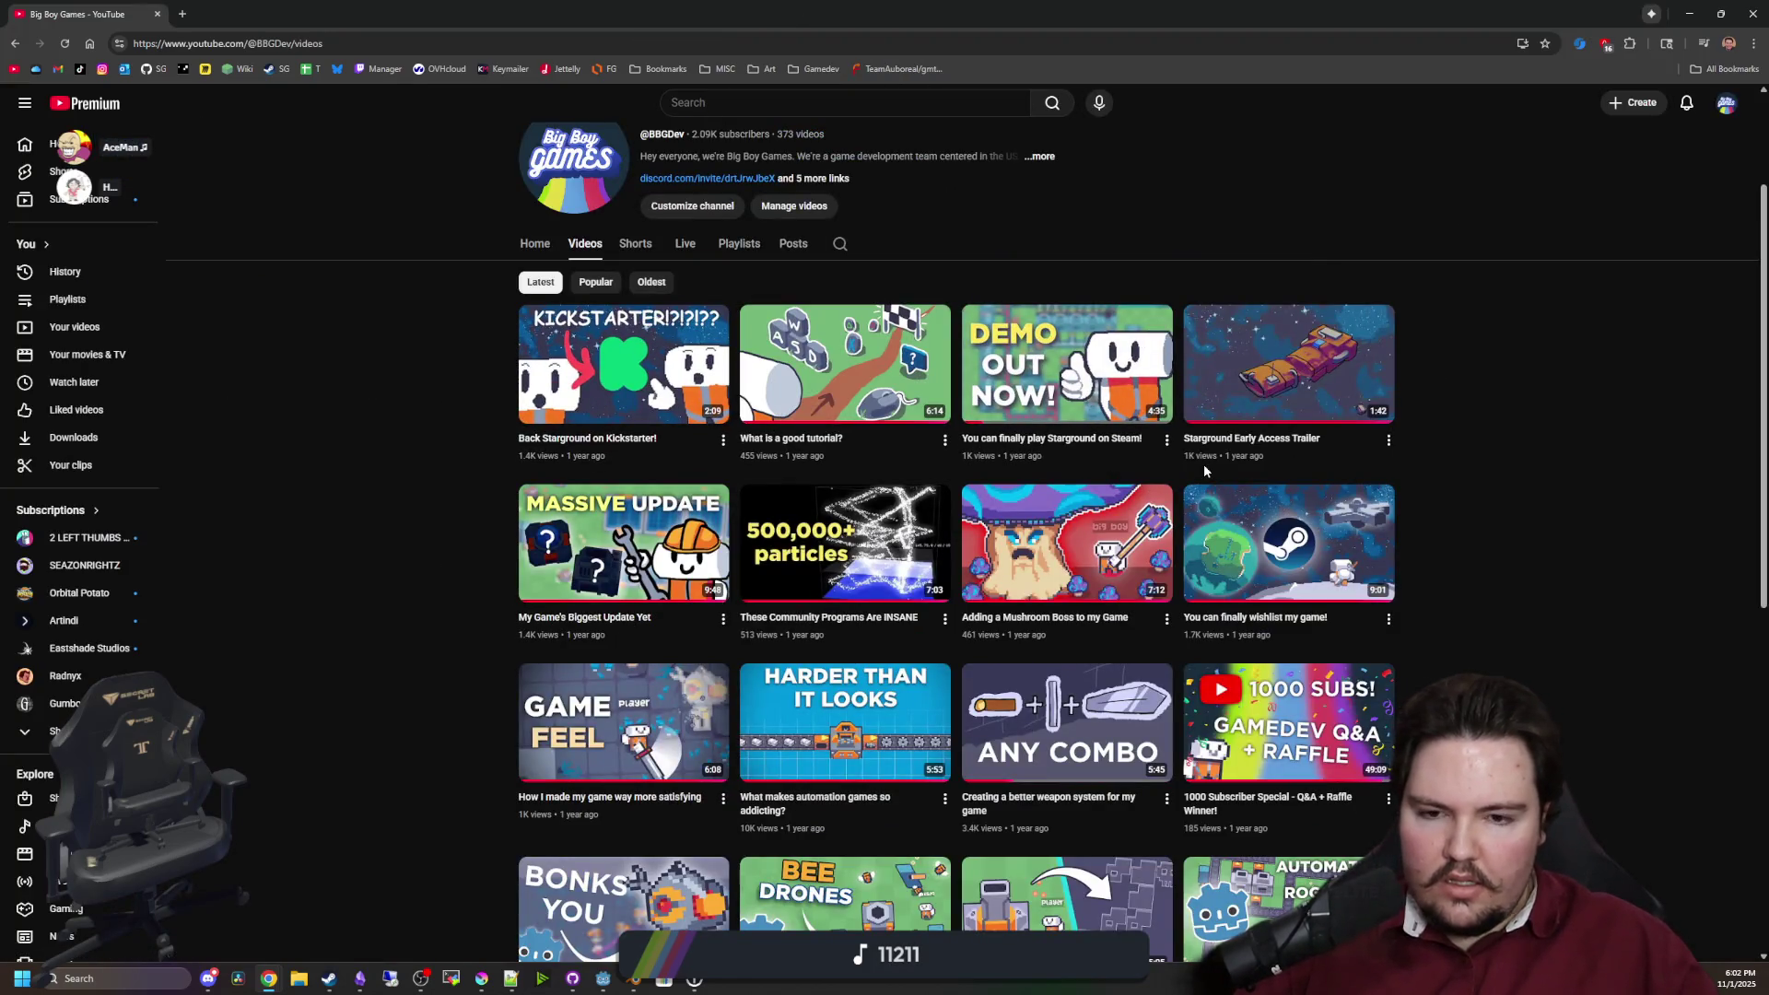
scroll(1204, 462, down, 4)
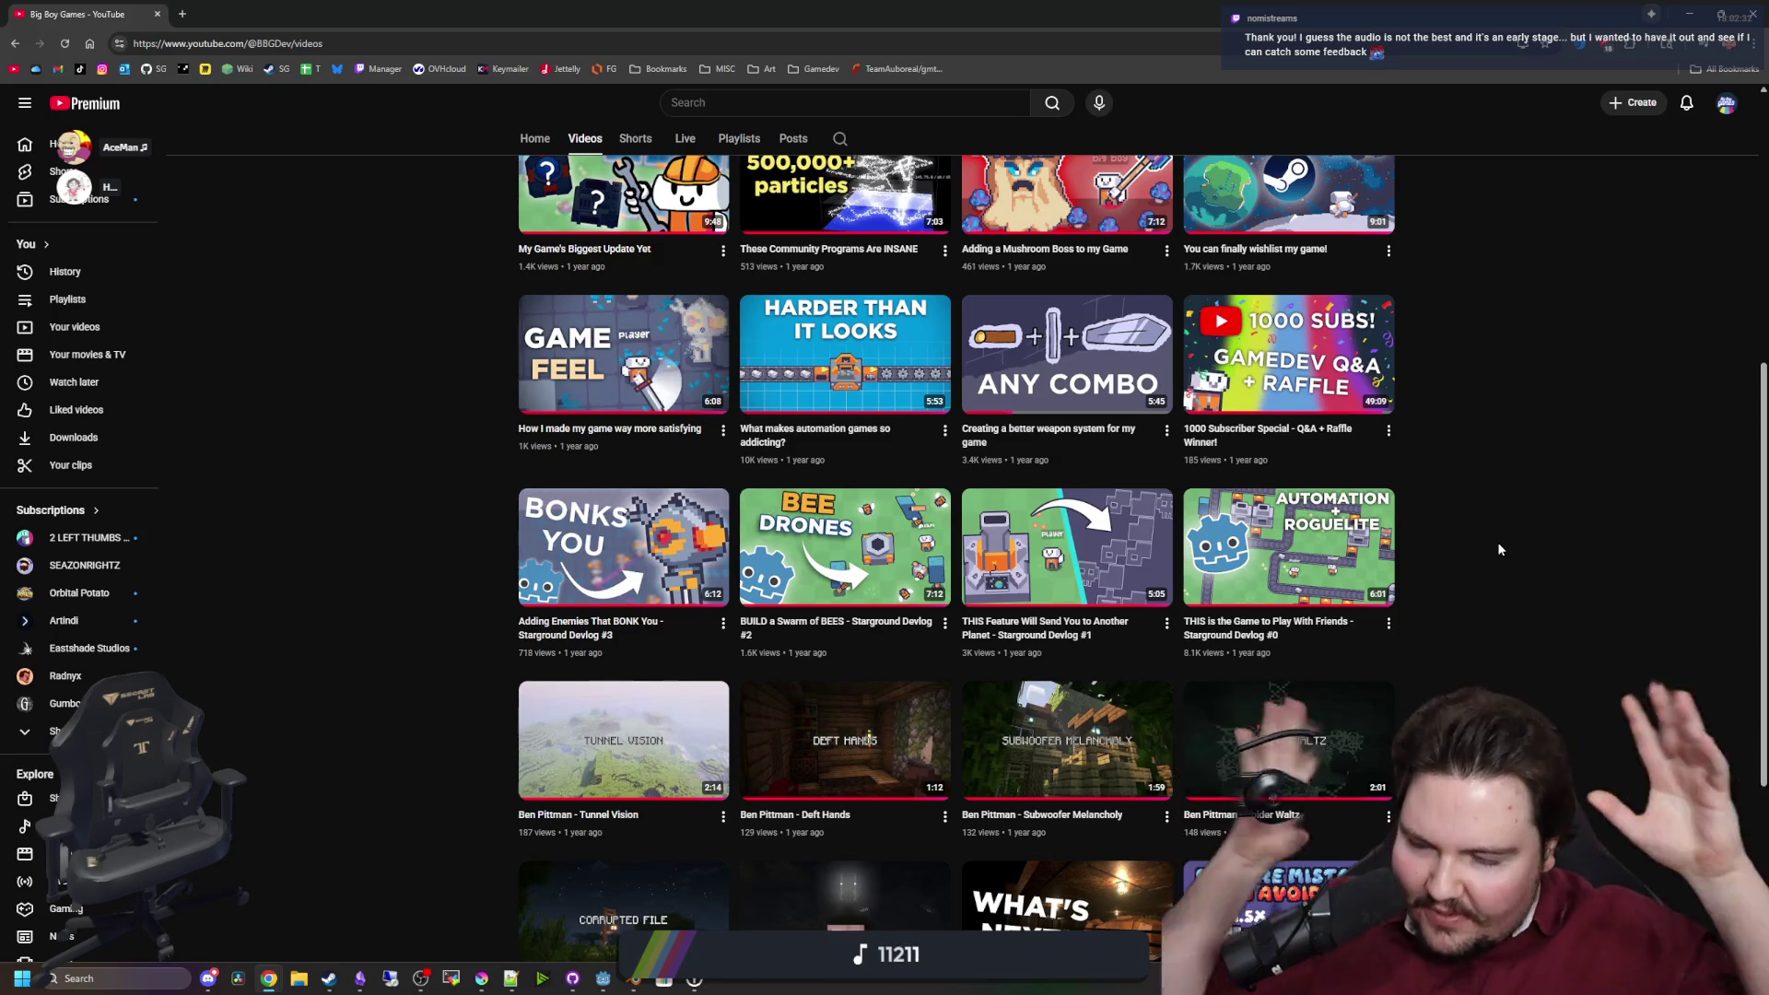
mouse_move(1168, 553)
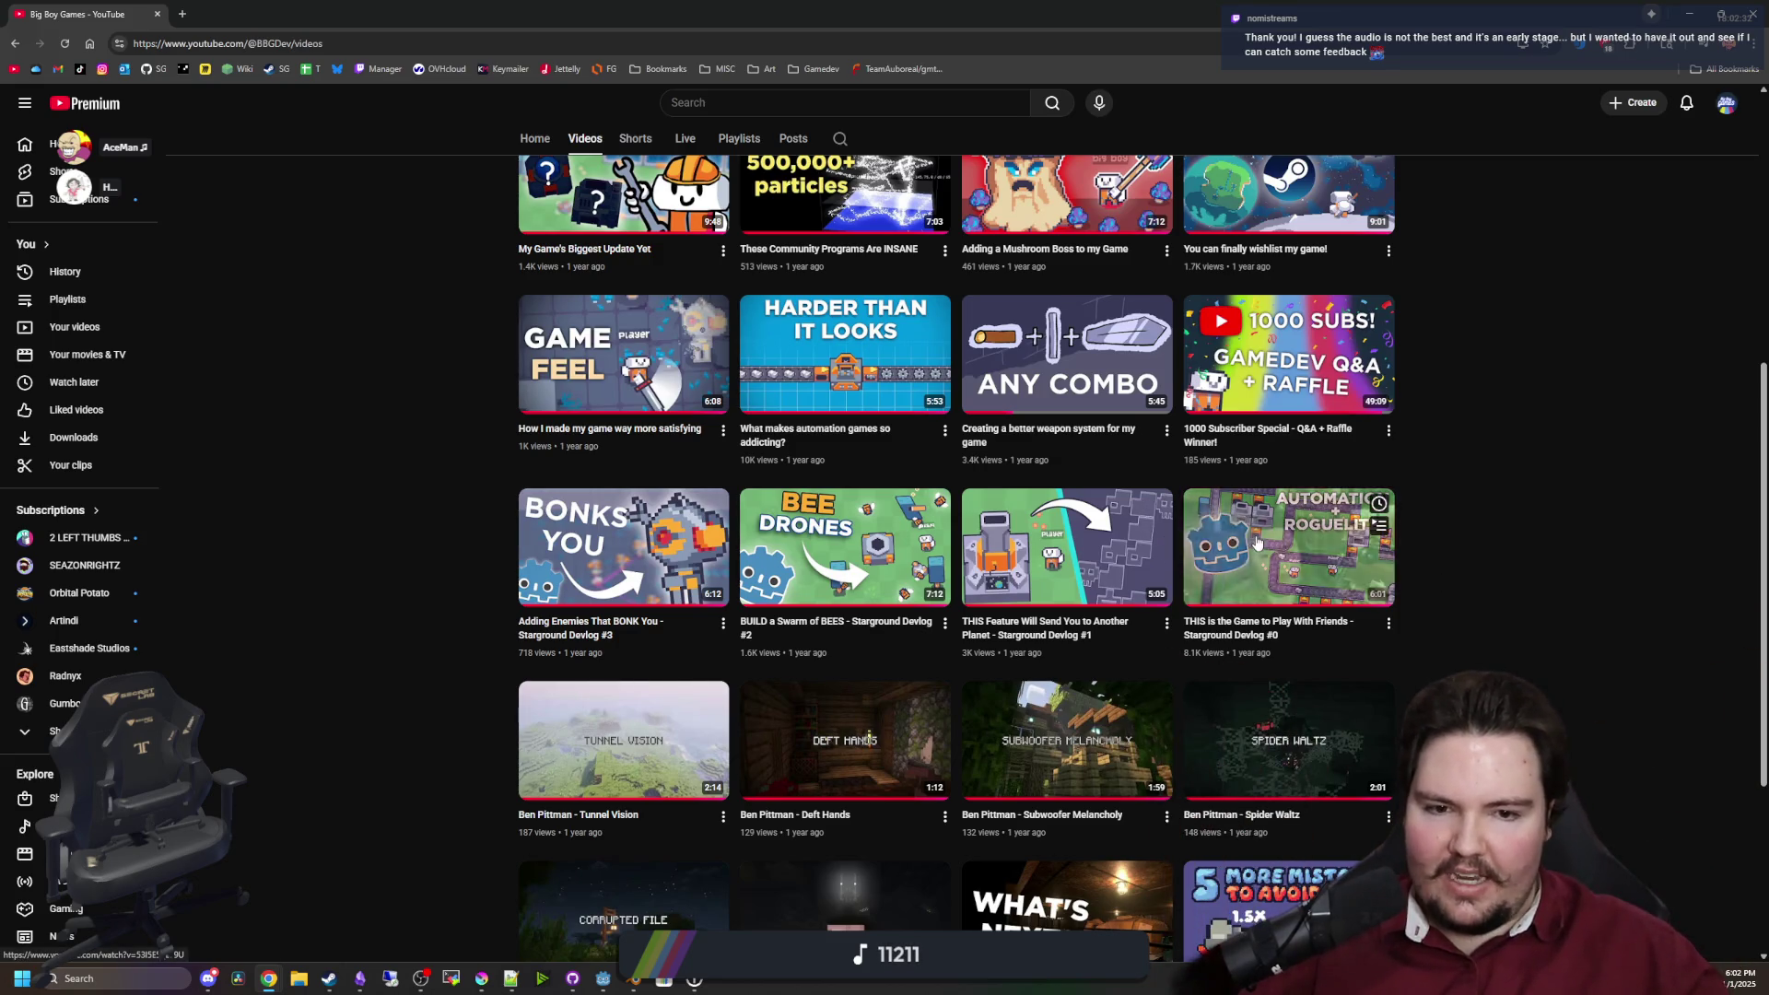
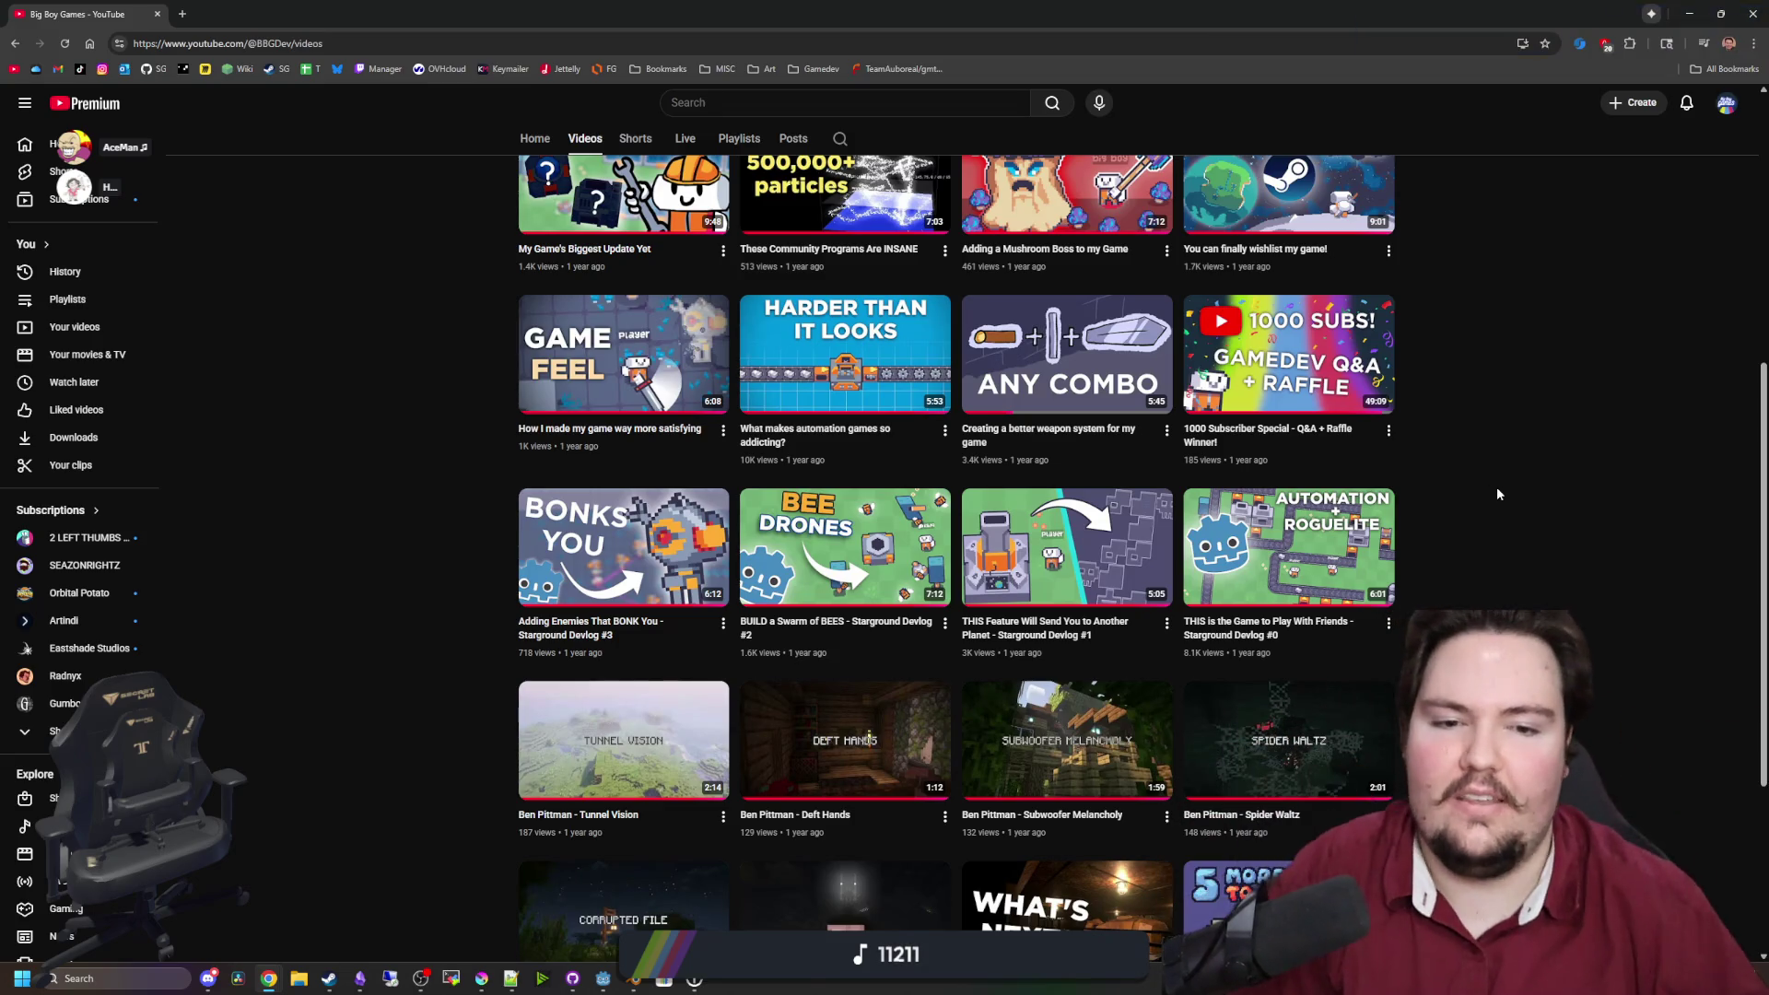
Step: Open the Starground Steam store page in a new tab from the SG bookmark
scroll(1251, 562, up, 5)
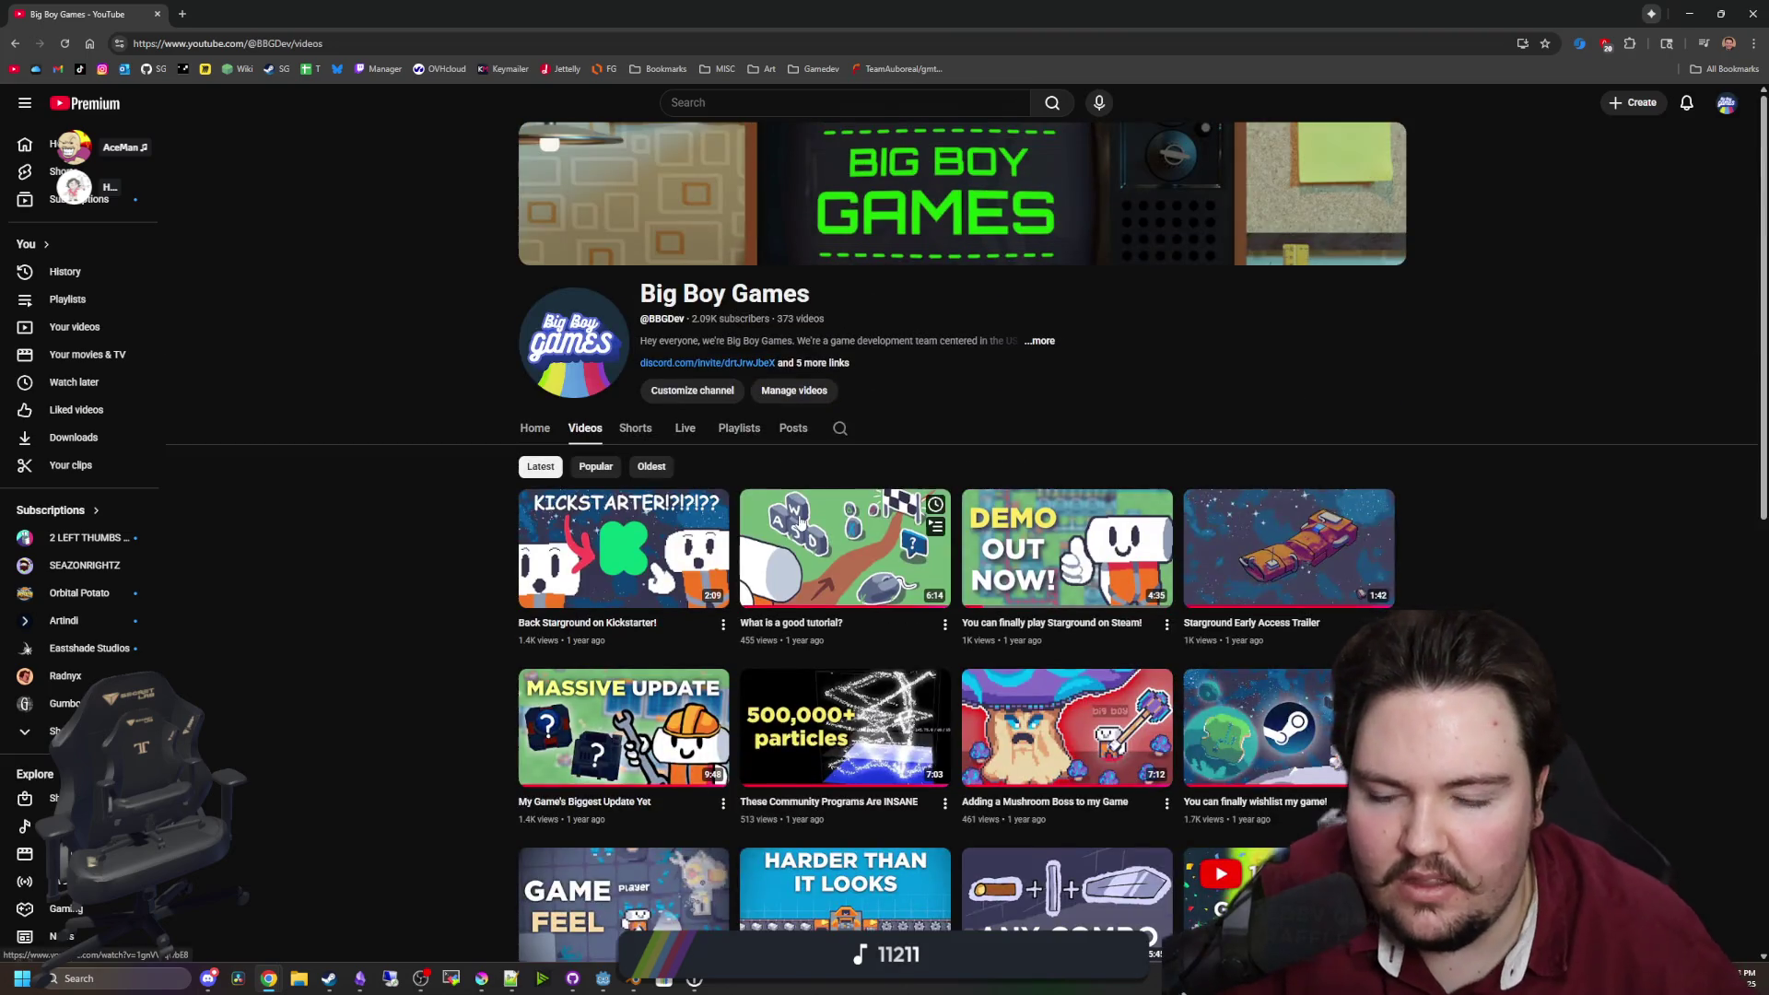
scroll(304, 438, down, 4)
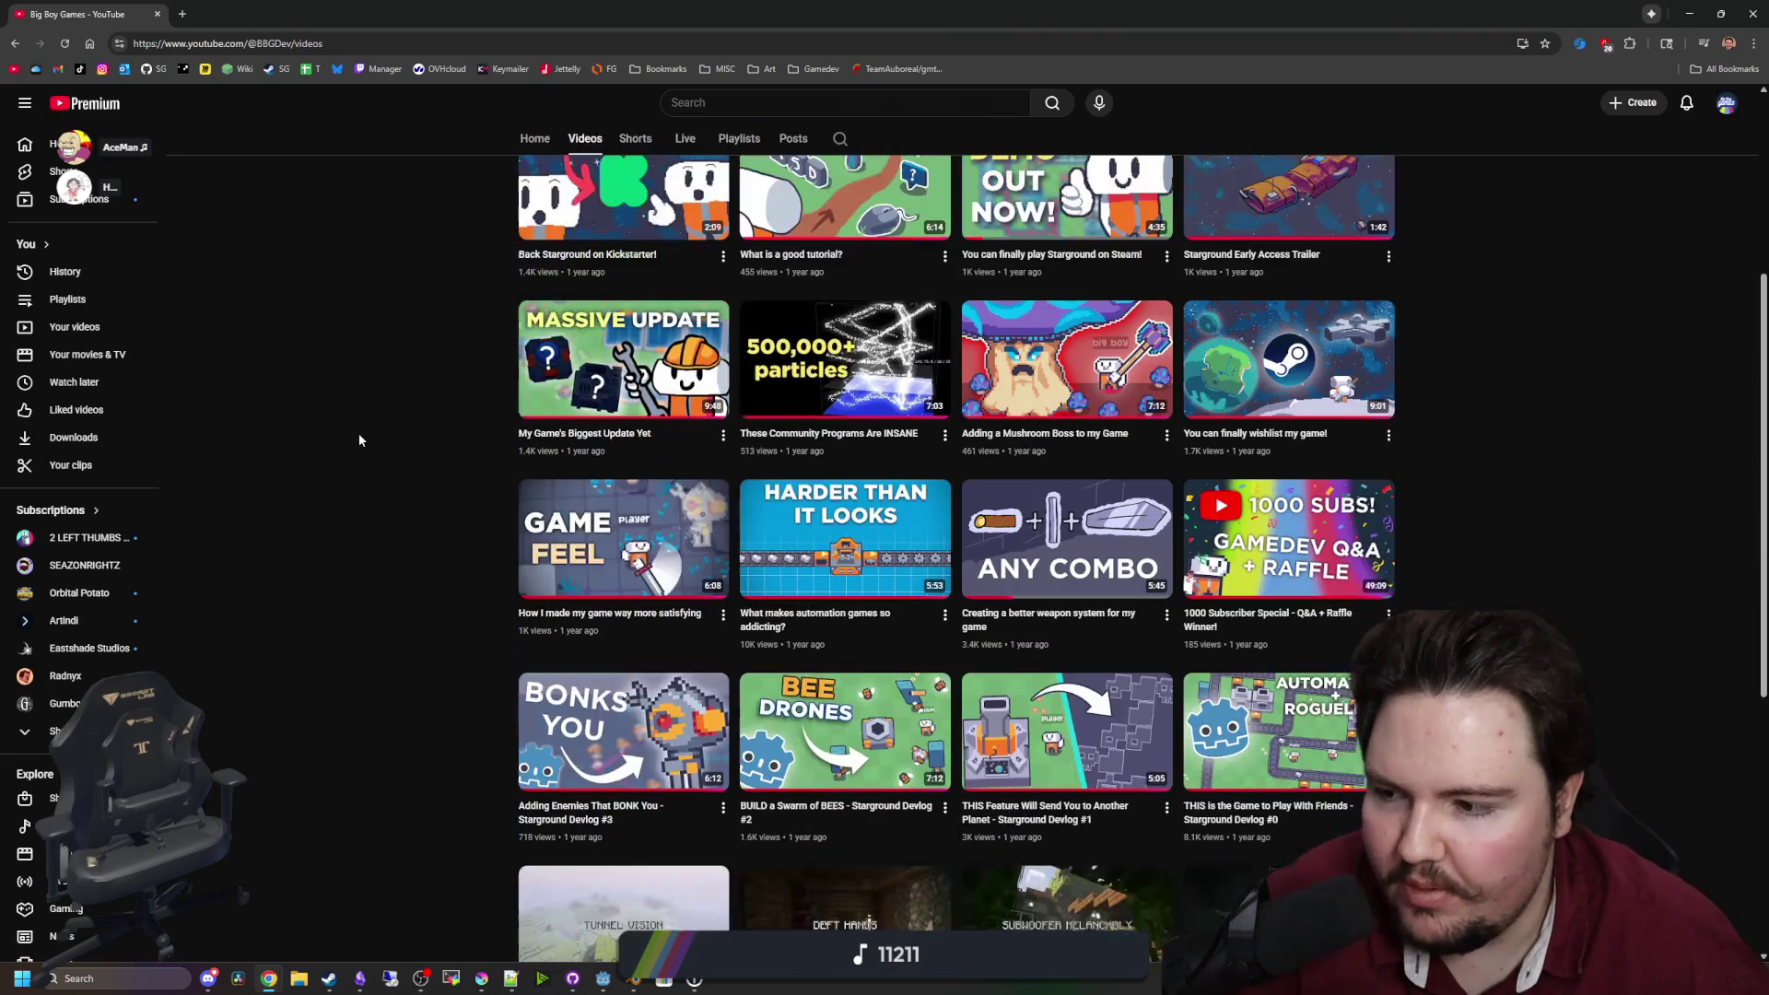
scroll(358, 433, up, 4)
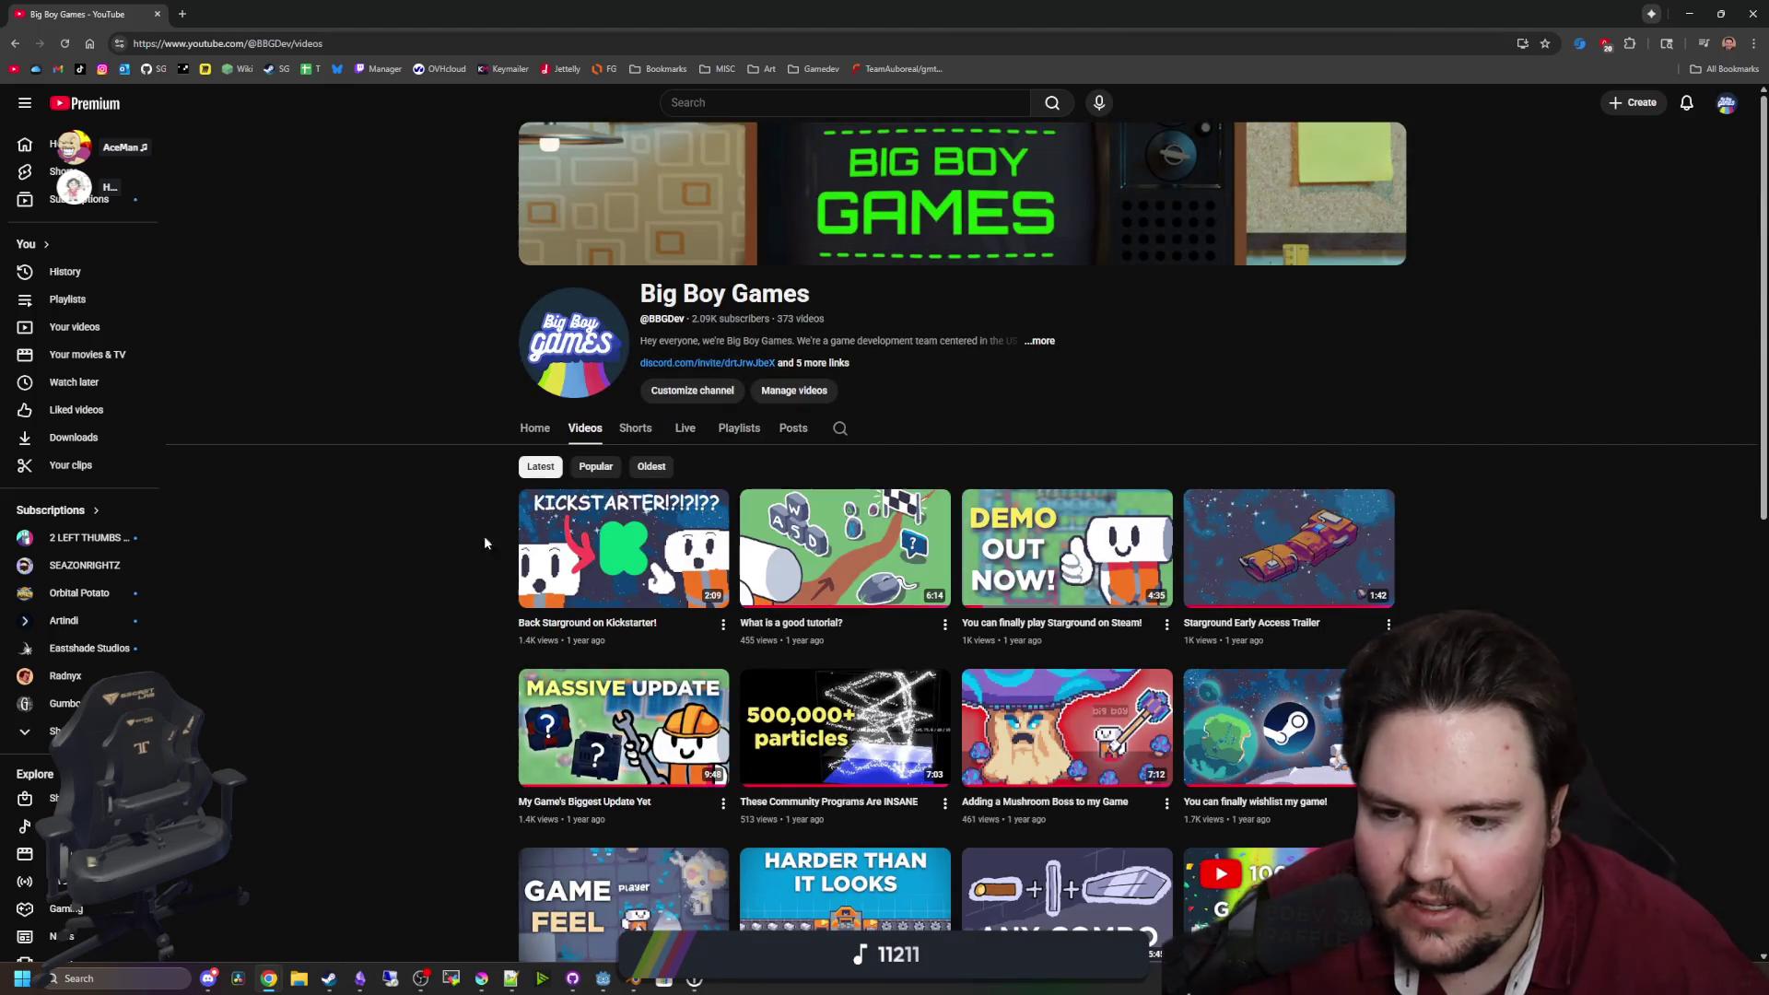
middle_click(278, 68)
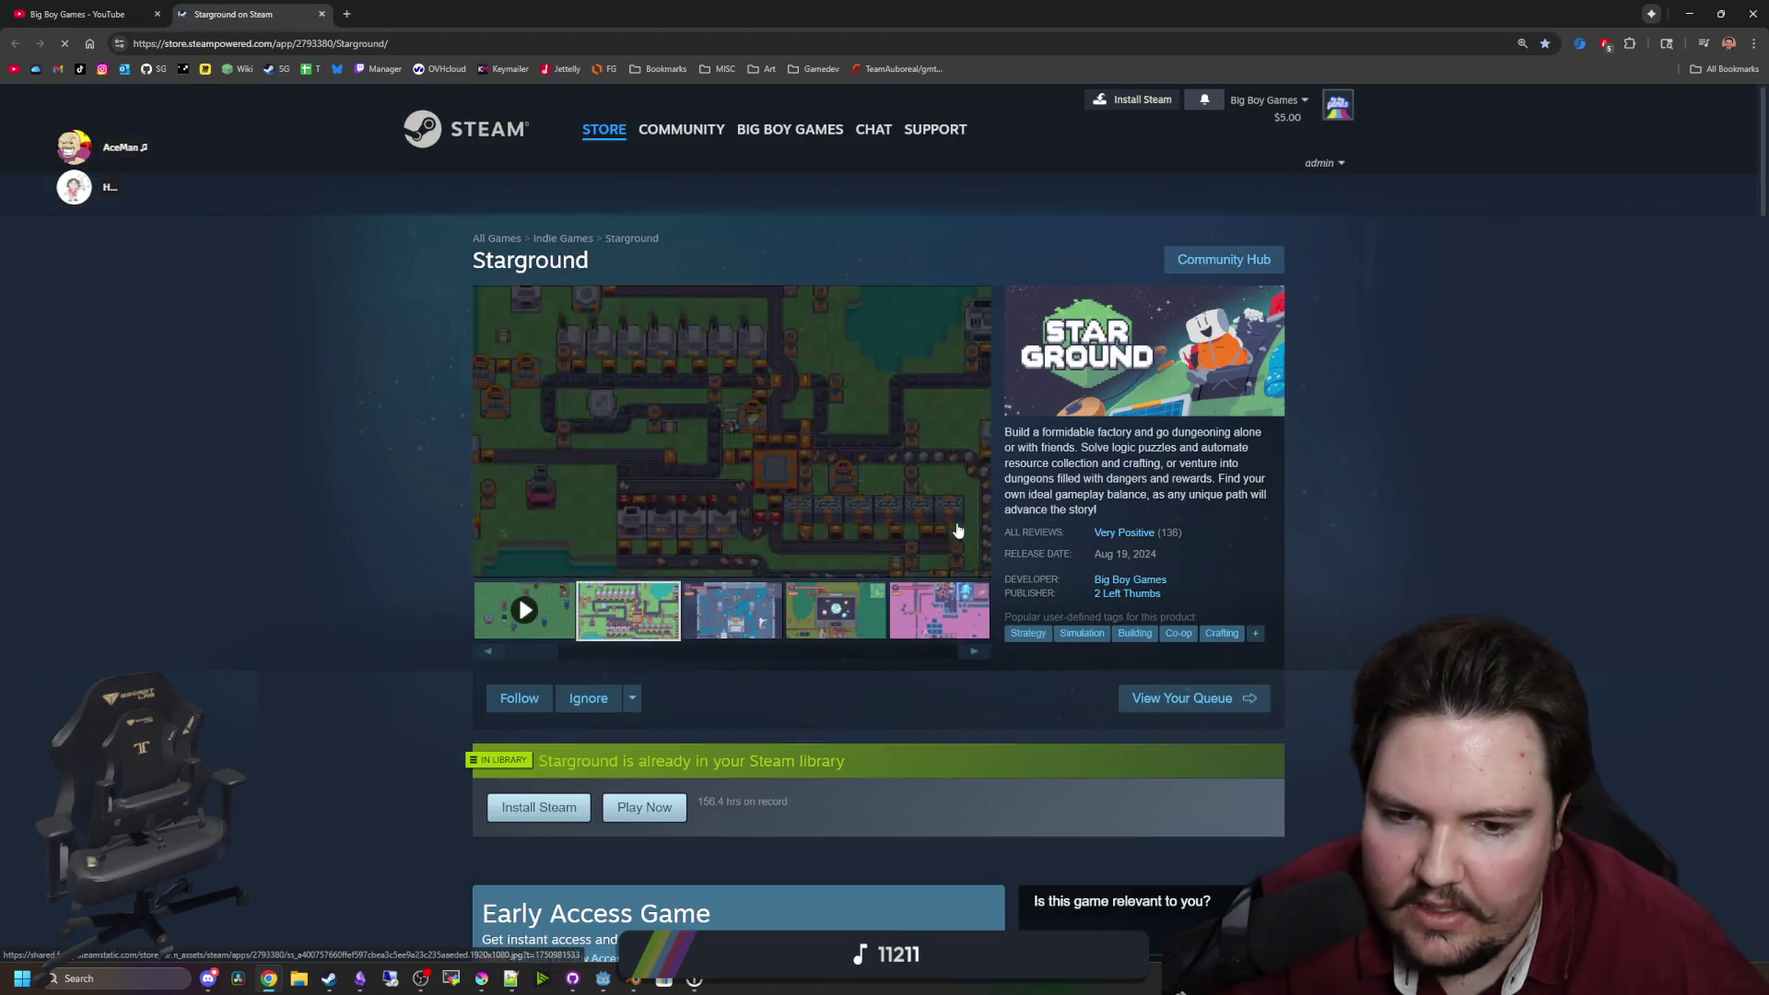
Step: Look over the Starground store page, then go back to the Big Boy Games channel
scroll(819, 516, down, 5)
scroll(819, 521, down, 3)
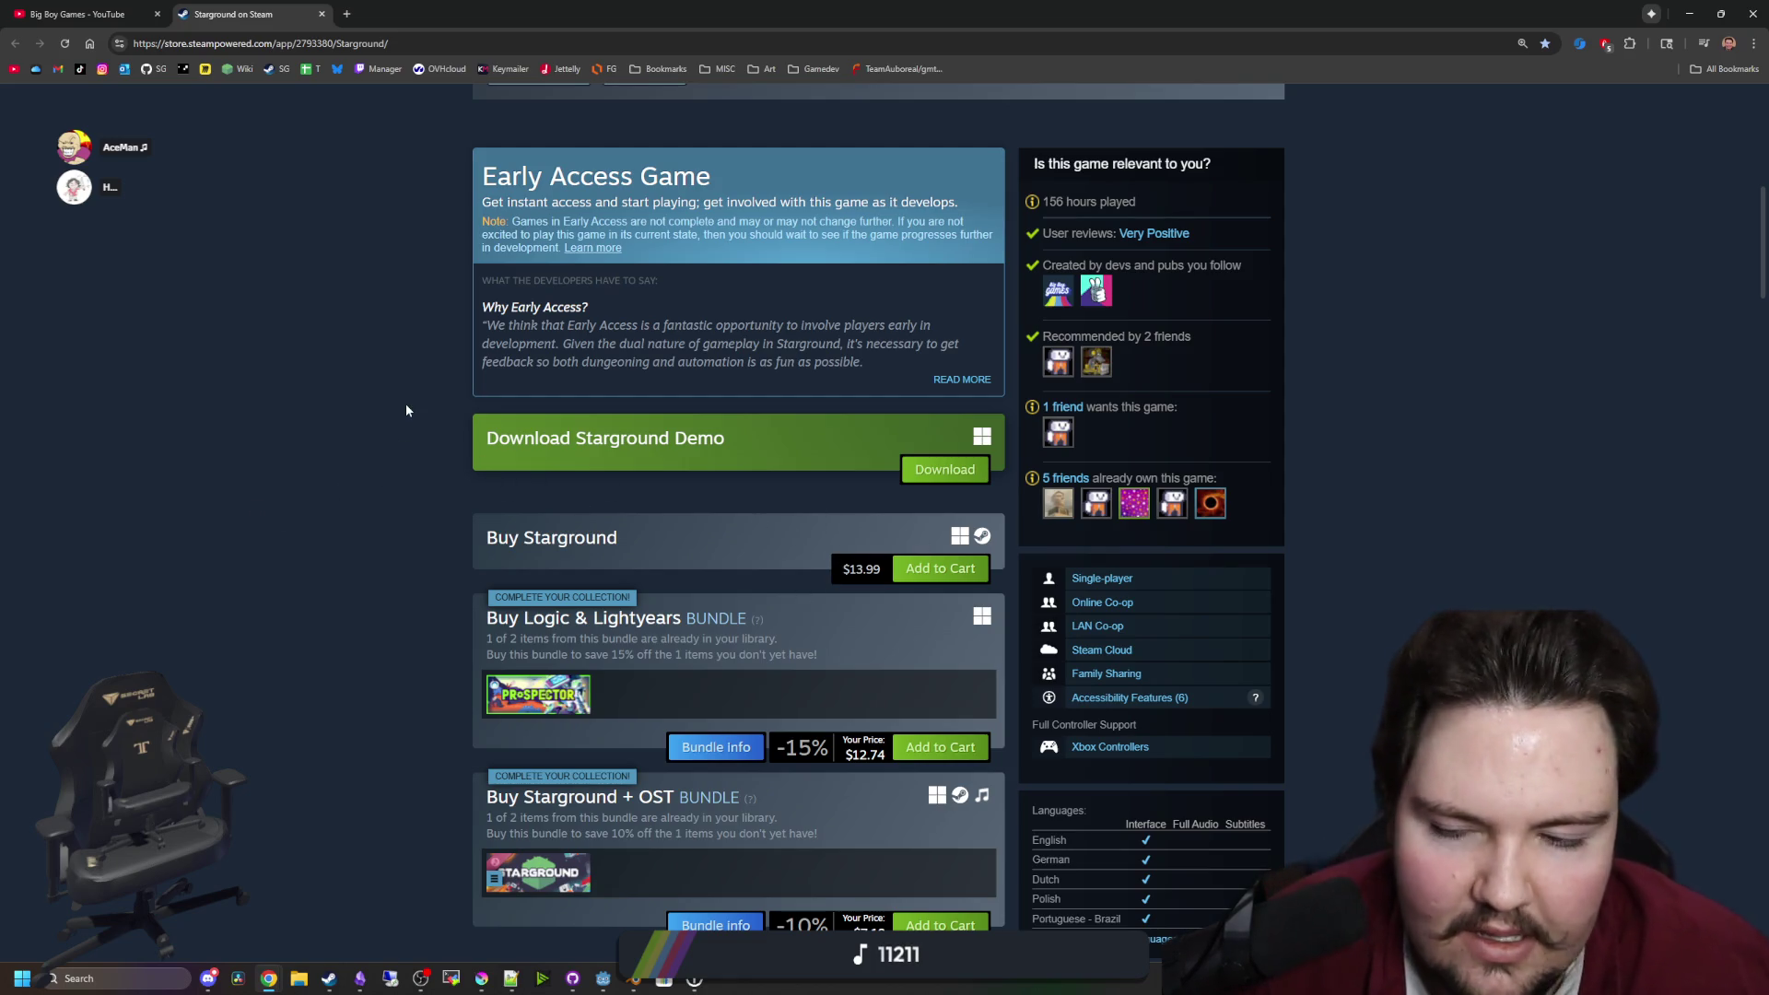
scroll(227, 476, up, 8)
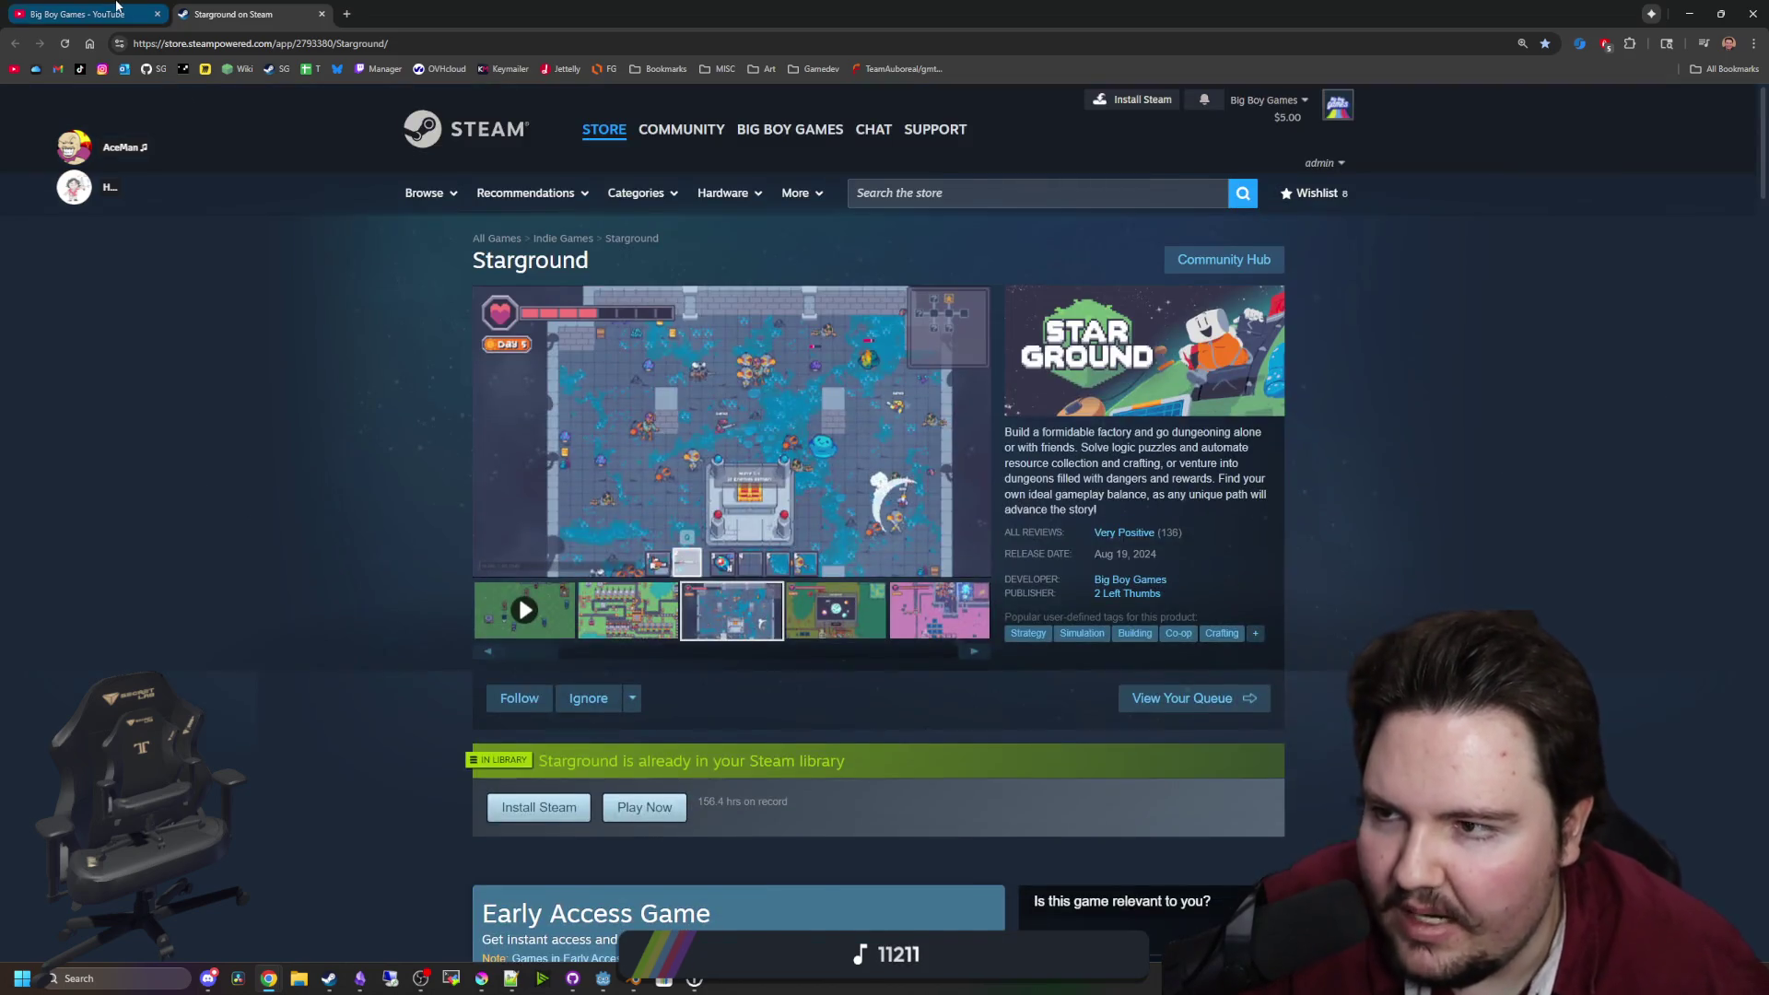
click(78, 14)
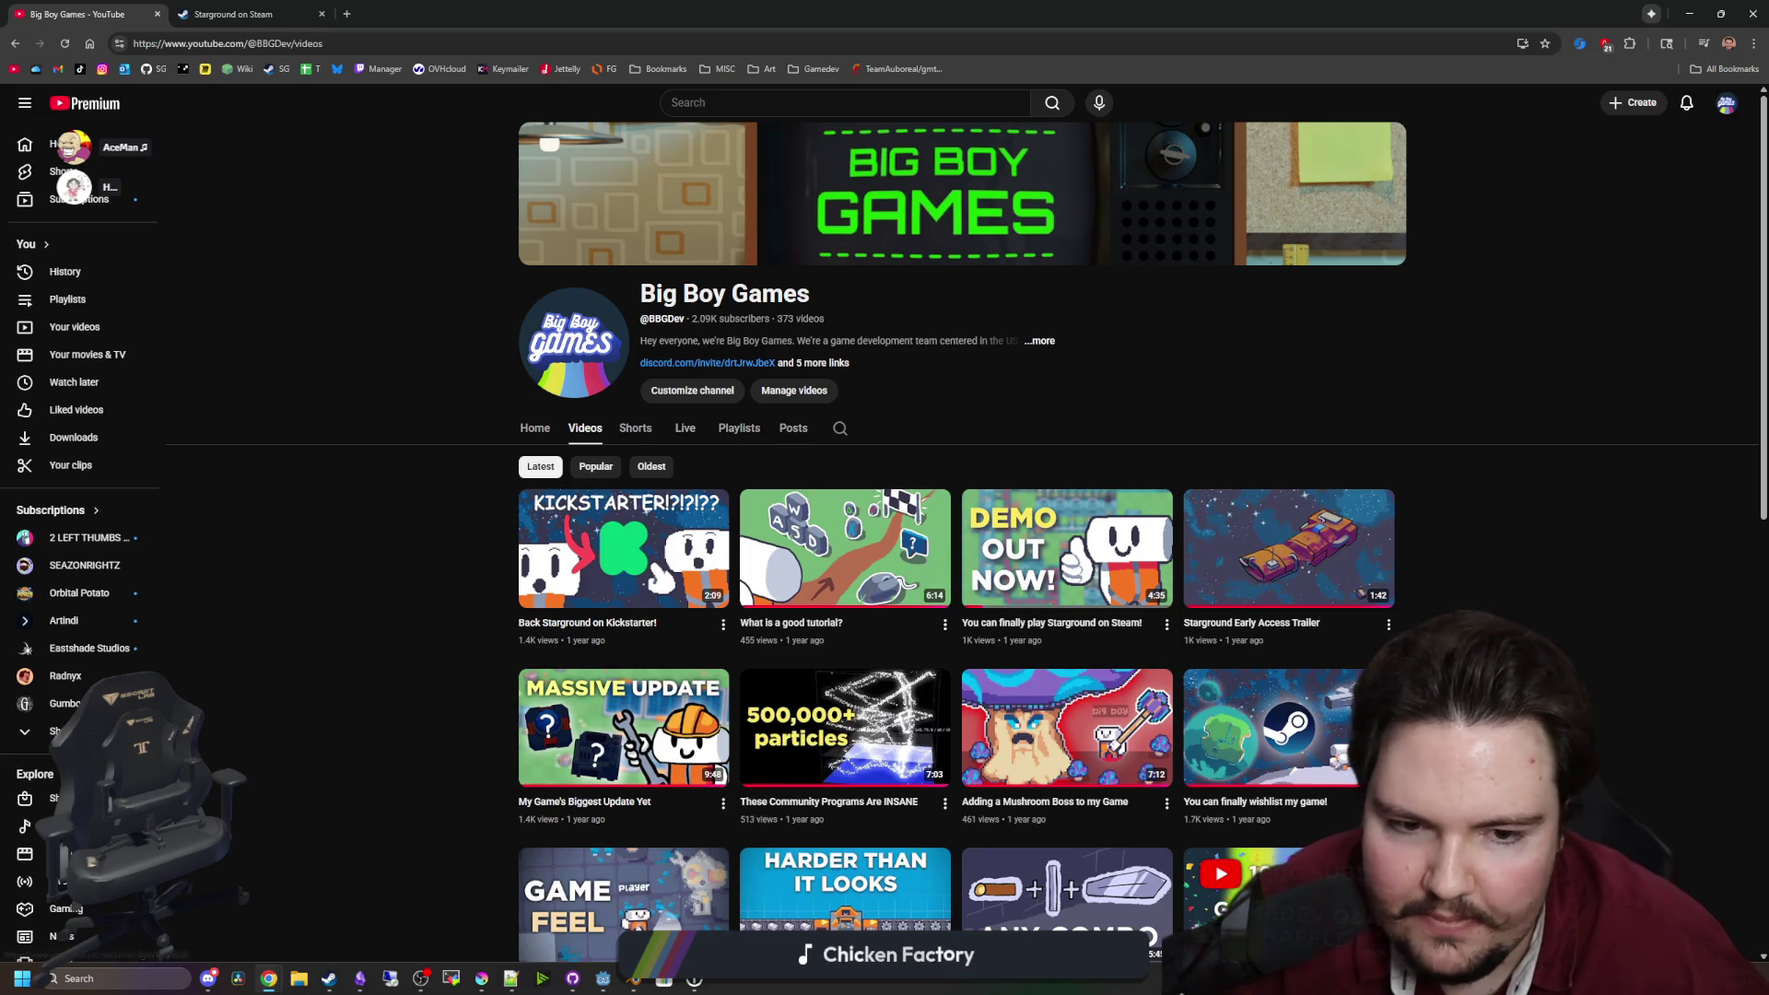
Step: Browse the Big Boy Games channel videos, then switch to the Starground on Steam tab
scroll(382, 580, down, 2)
scroll(1547, 588, down, 1)
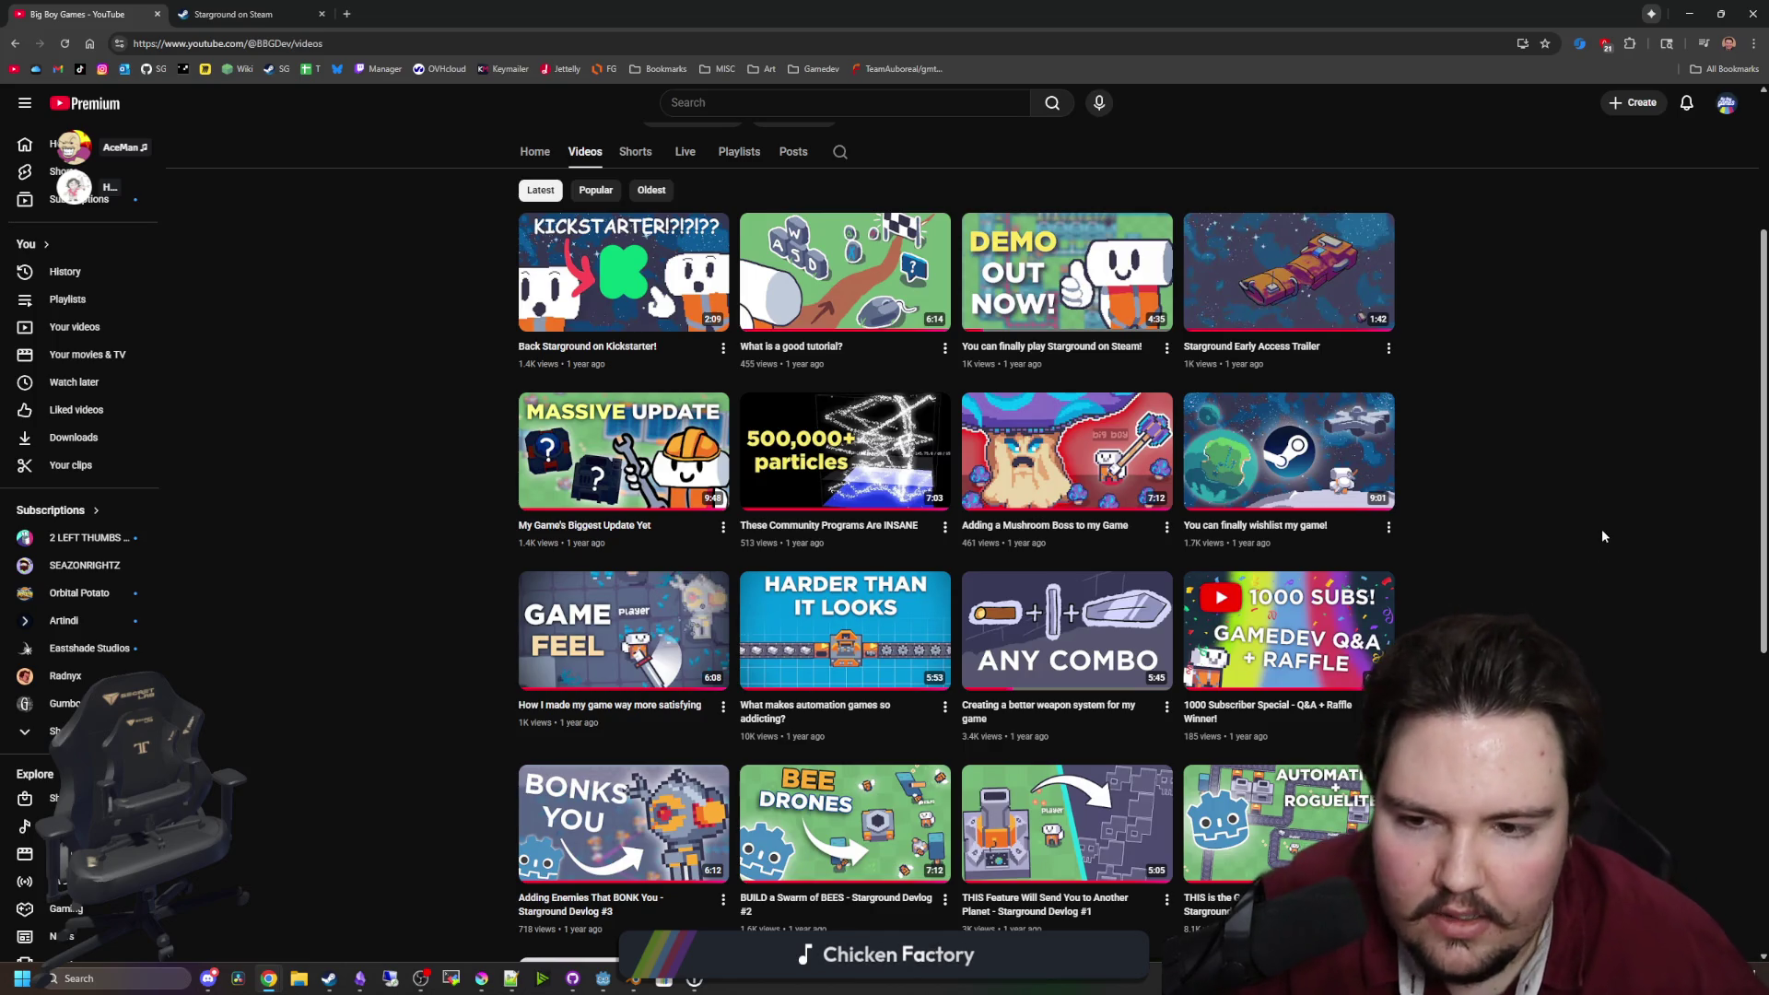
scroll(337, 522, up, 3)
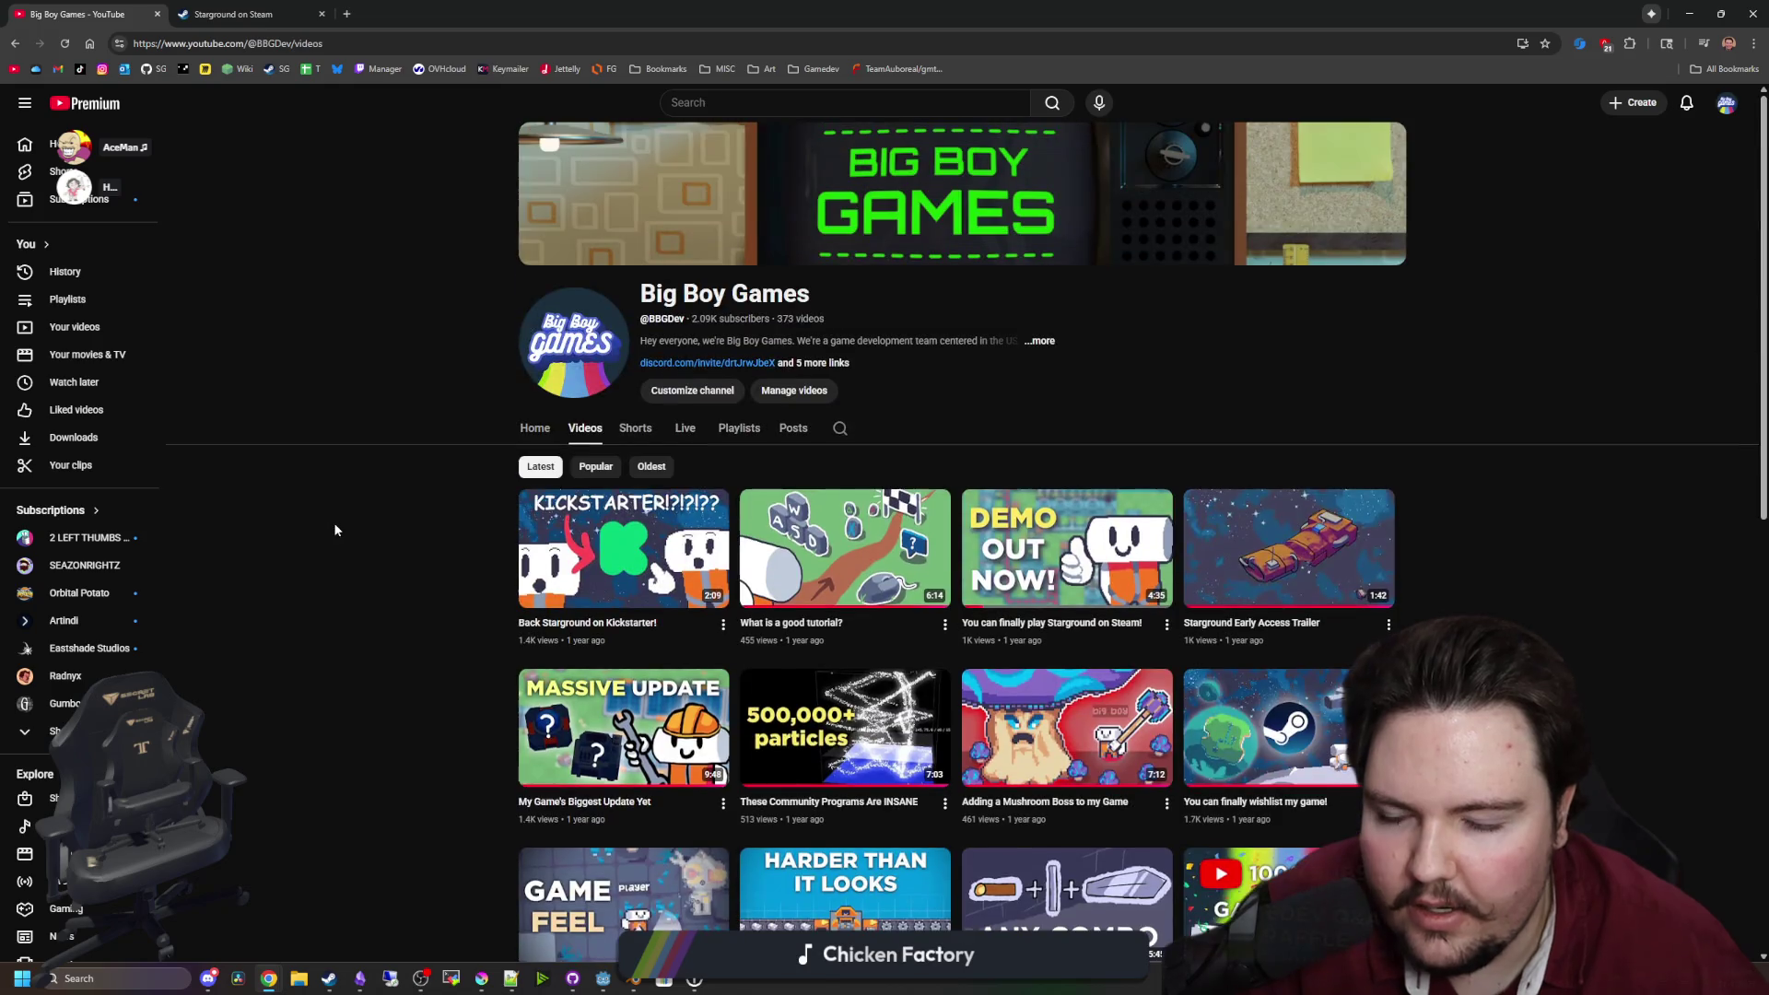
scroll(394, 520, down, 2)
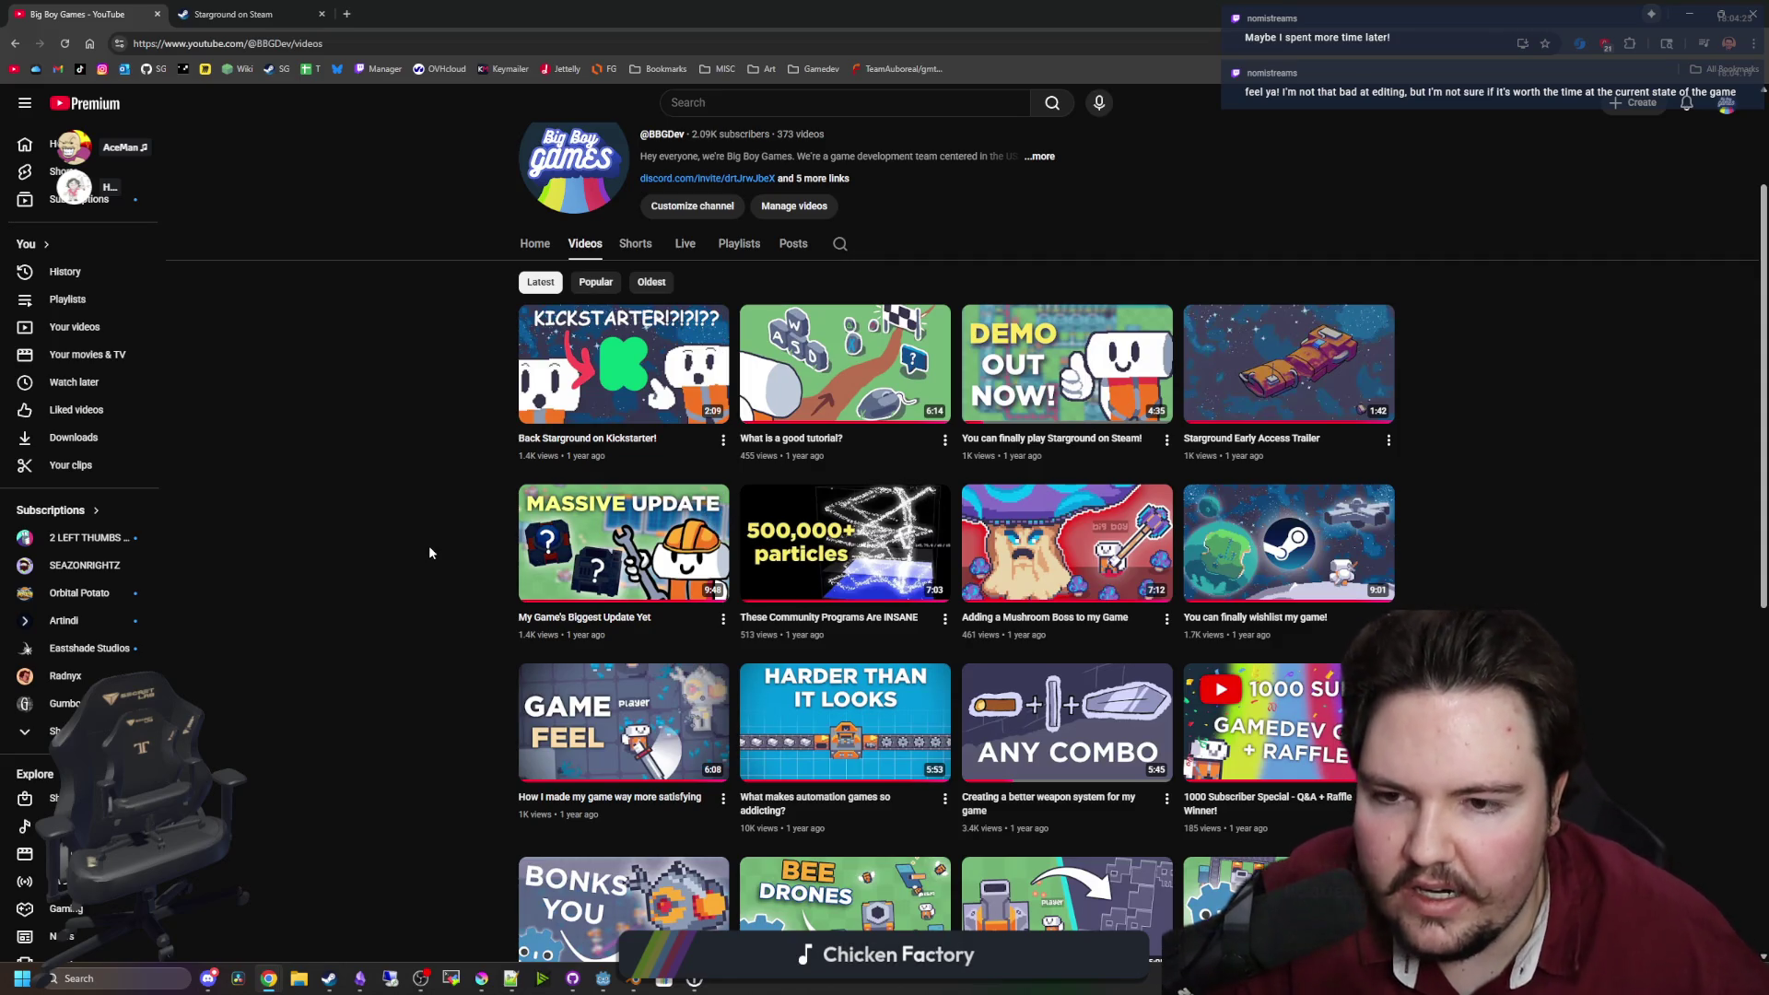
scroll(429, 547, down, 5)
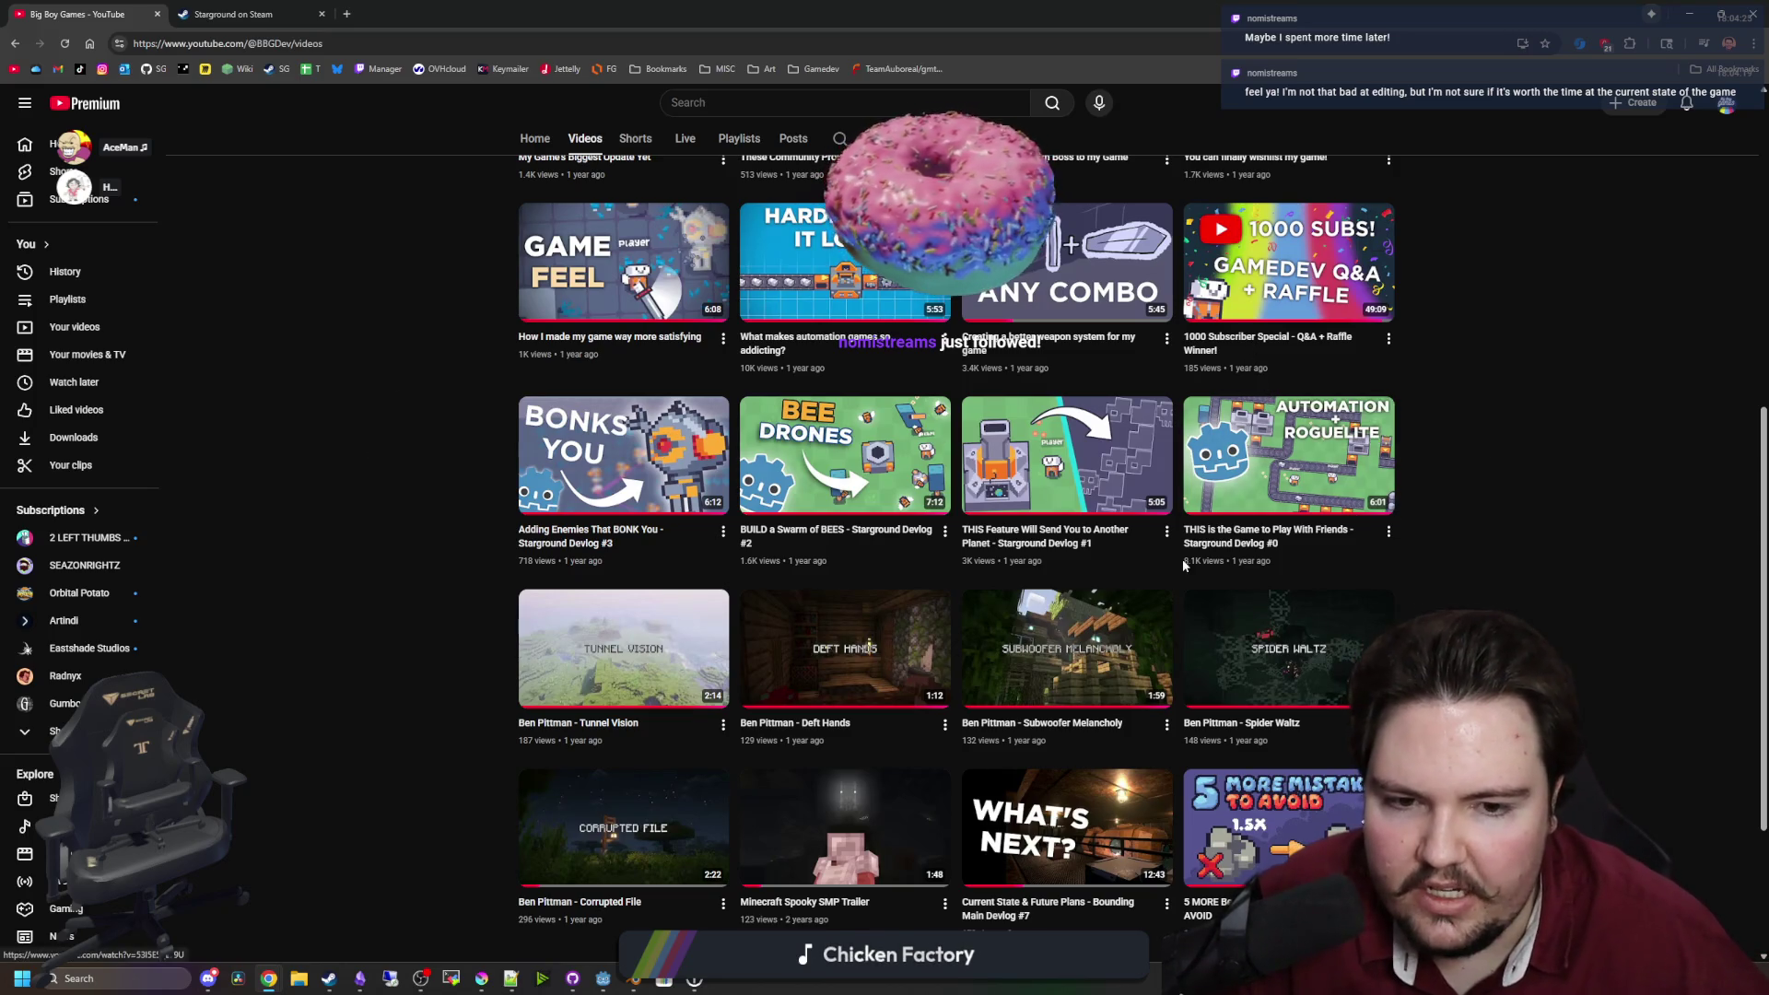
mouse_move(1196, 567)
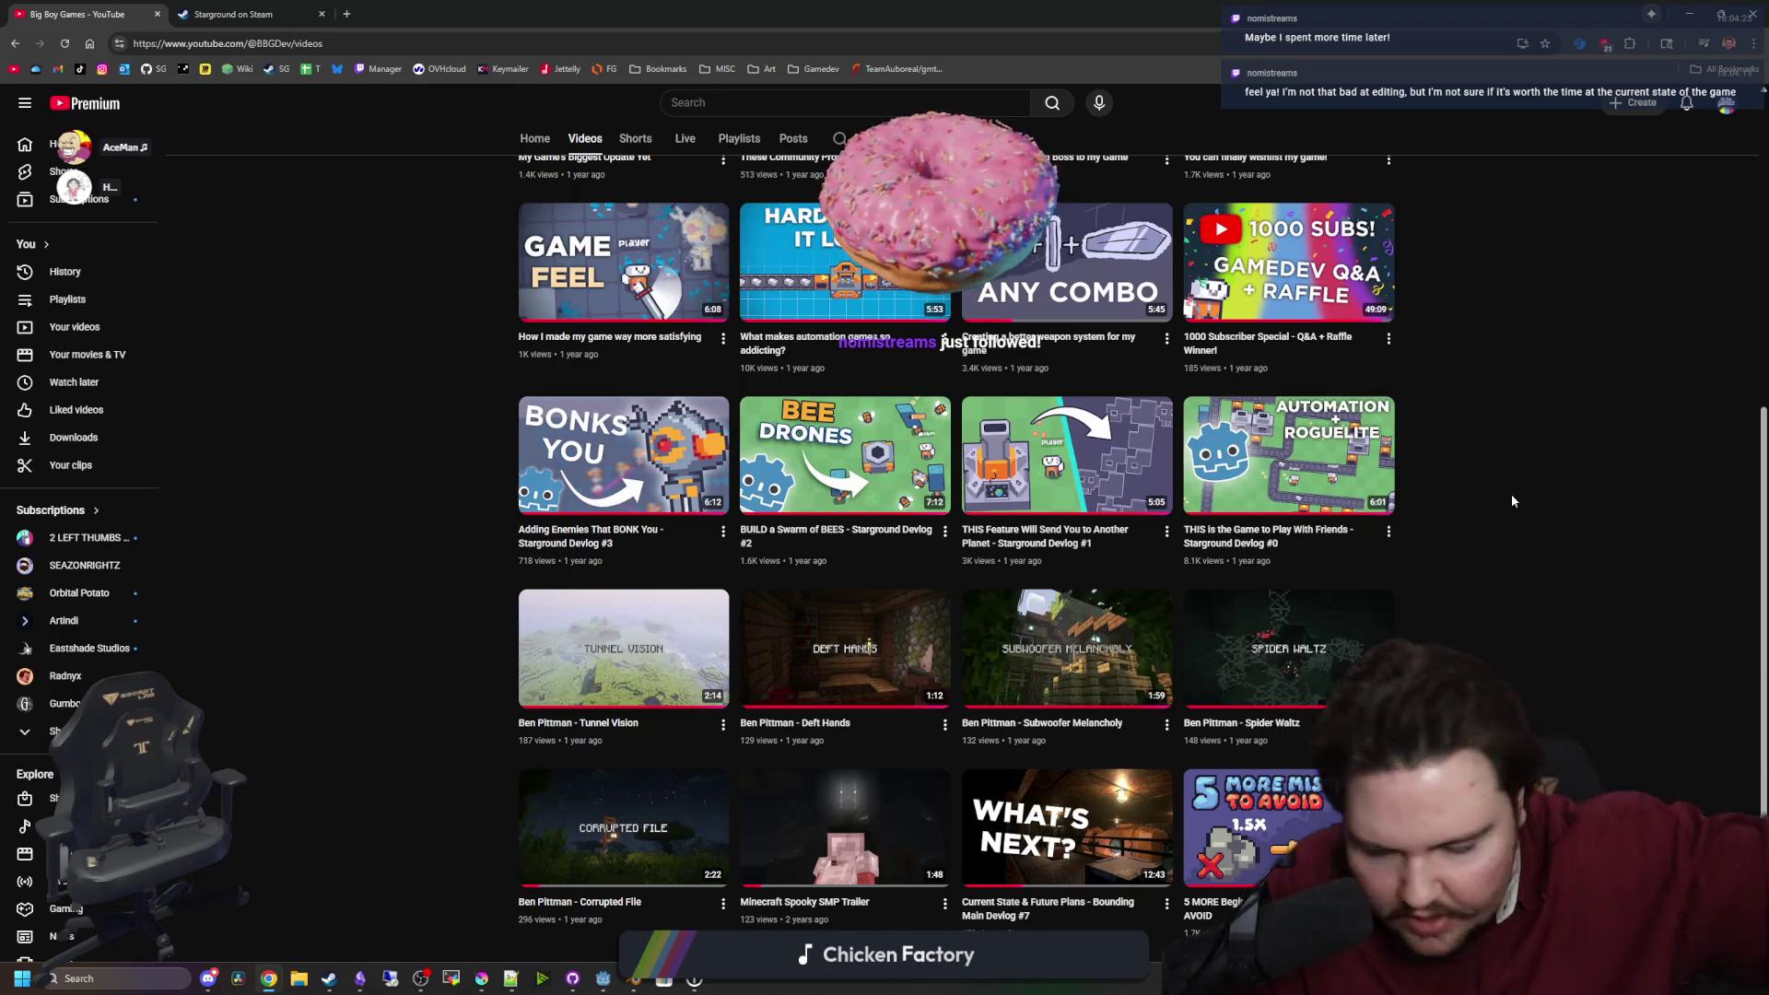
mouse_move(1059, 525)
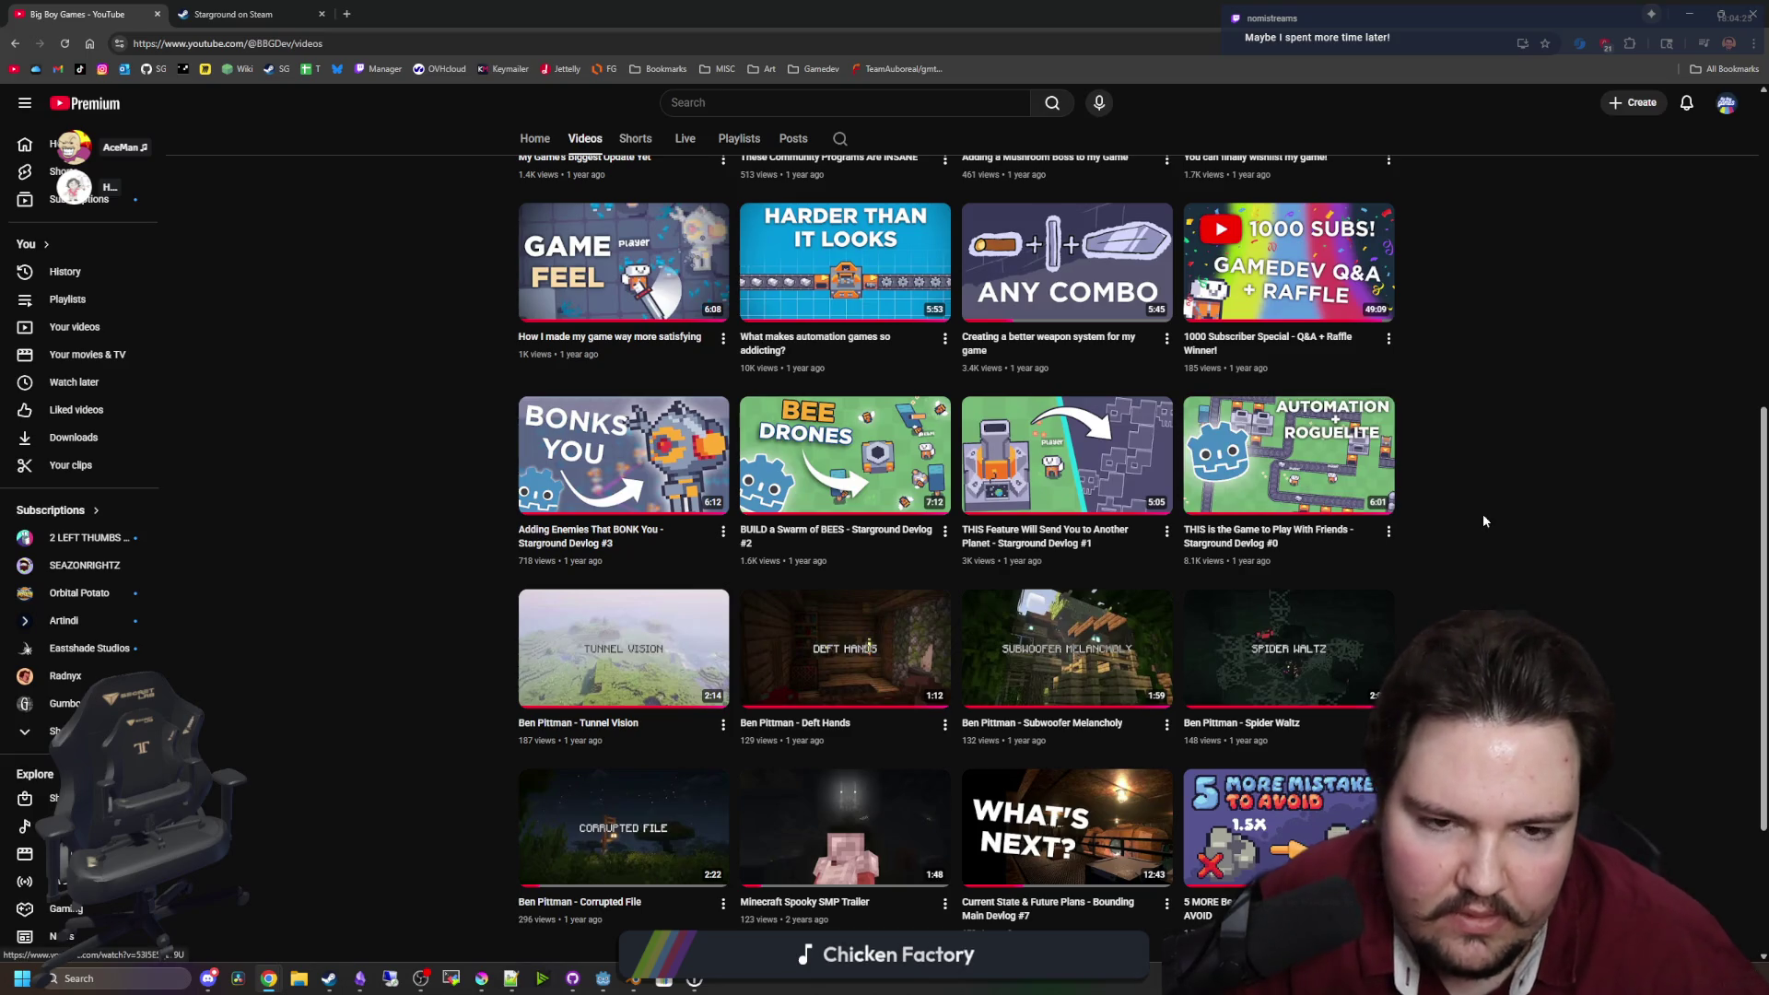
scroll(1566, 544, up, 2)
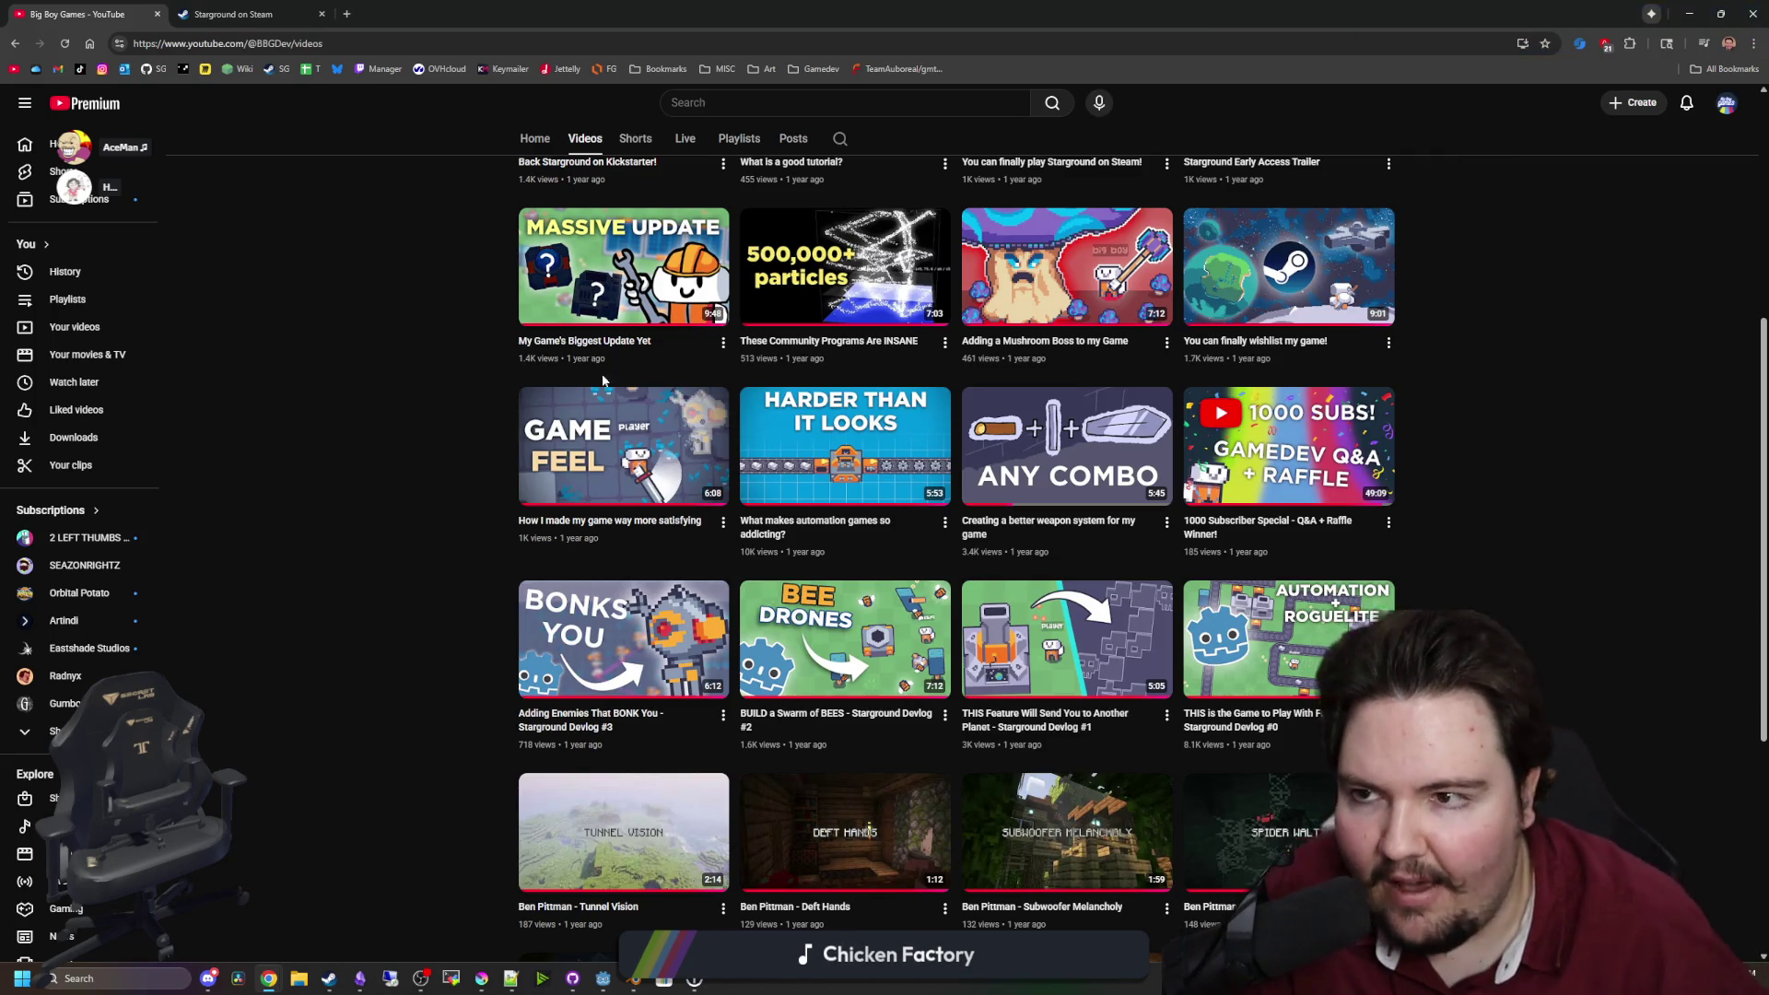
key(ctrl+Tab)
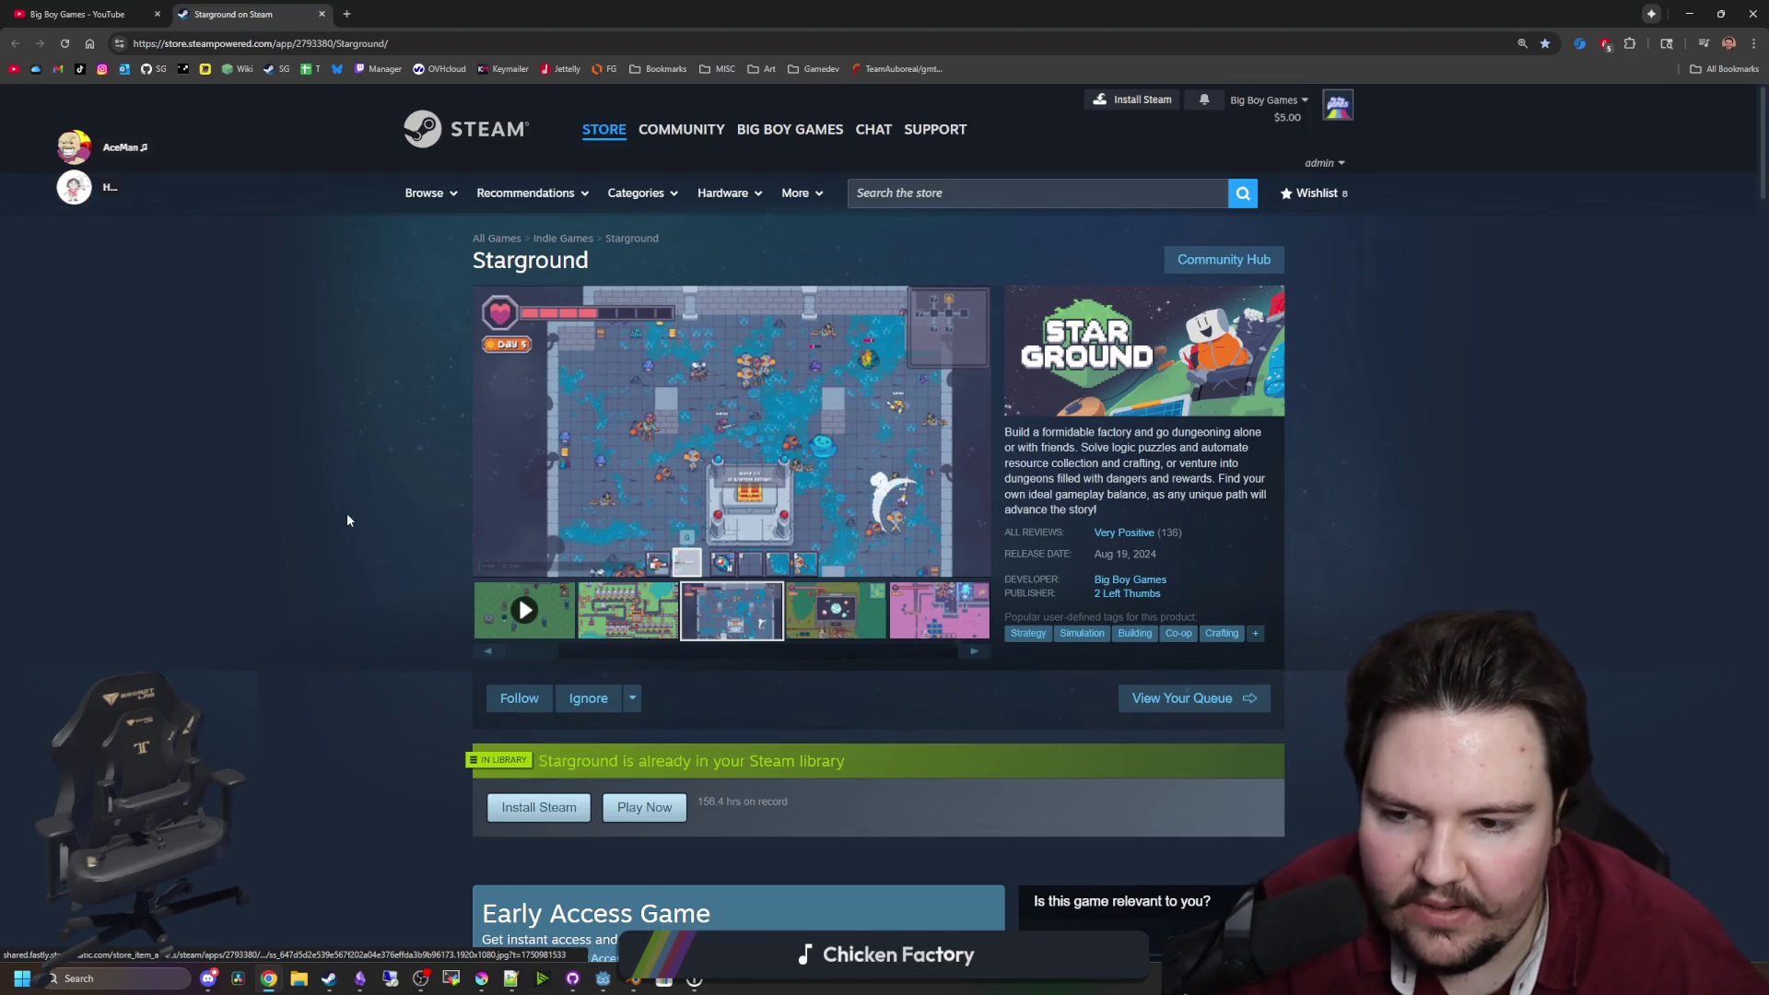
Step: Scroll the Starground store page down to the reviews and back up
scroll(429, 535, down, 5)
scroll(428, 539, down, 3)
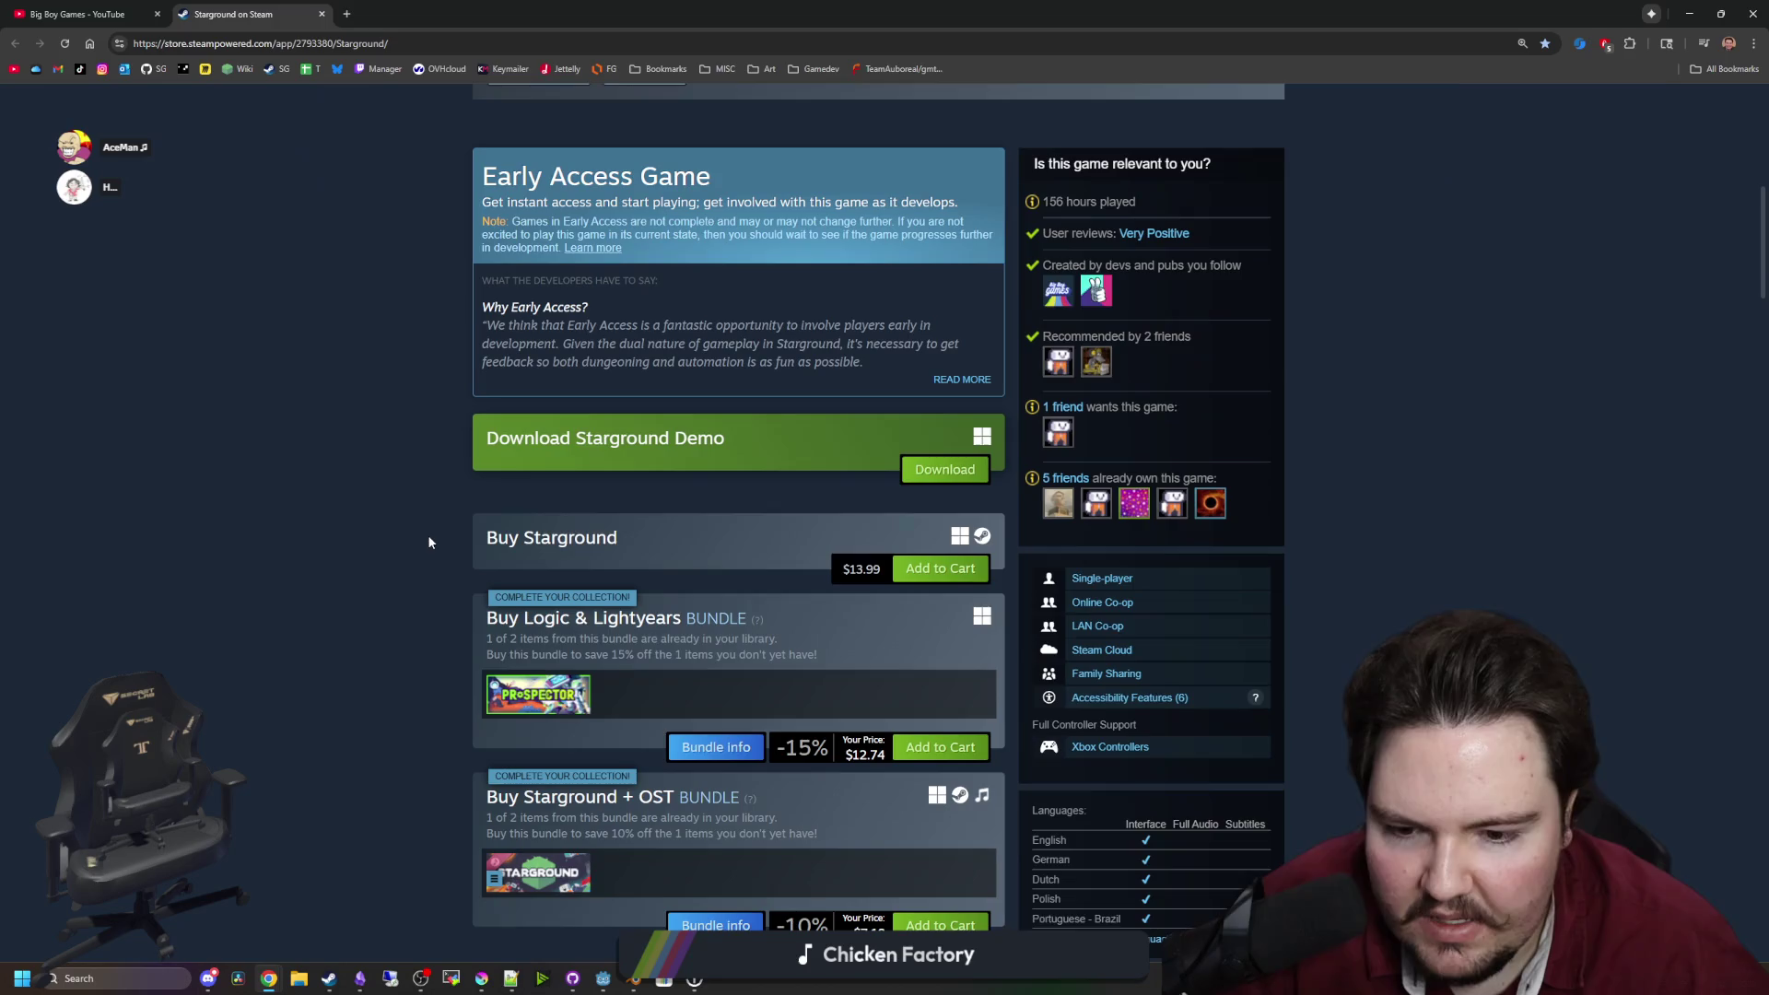
scroll(369, 533, down, 3)
scroll(351, 536, down, 18)
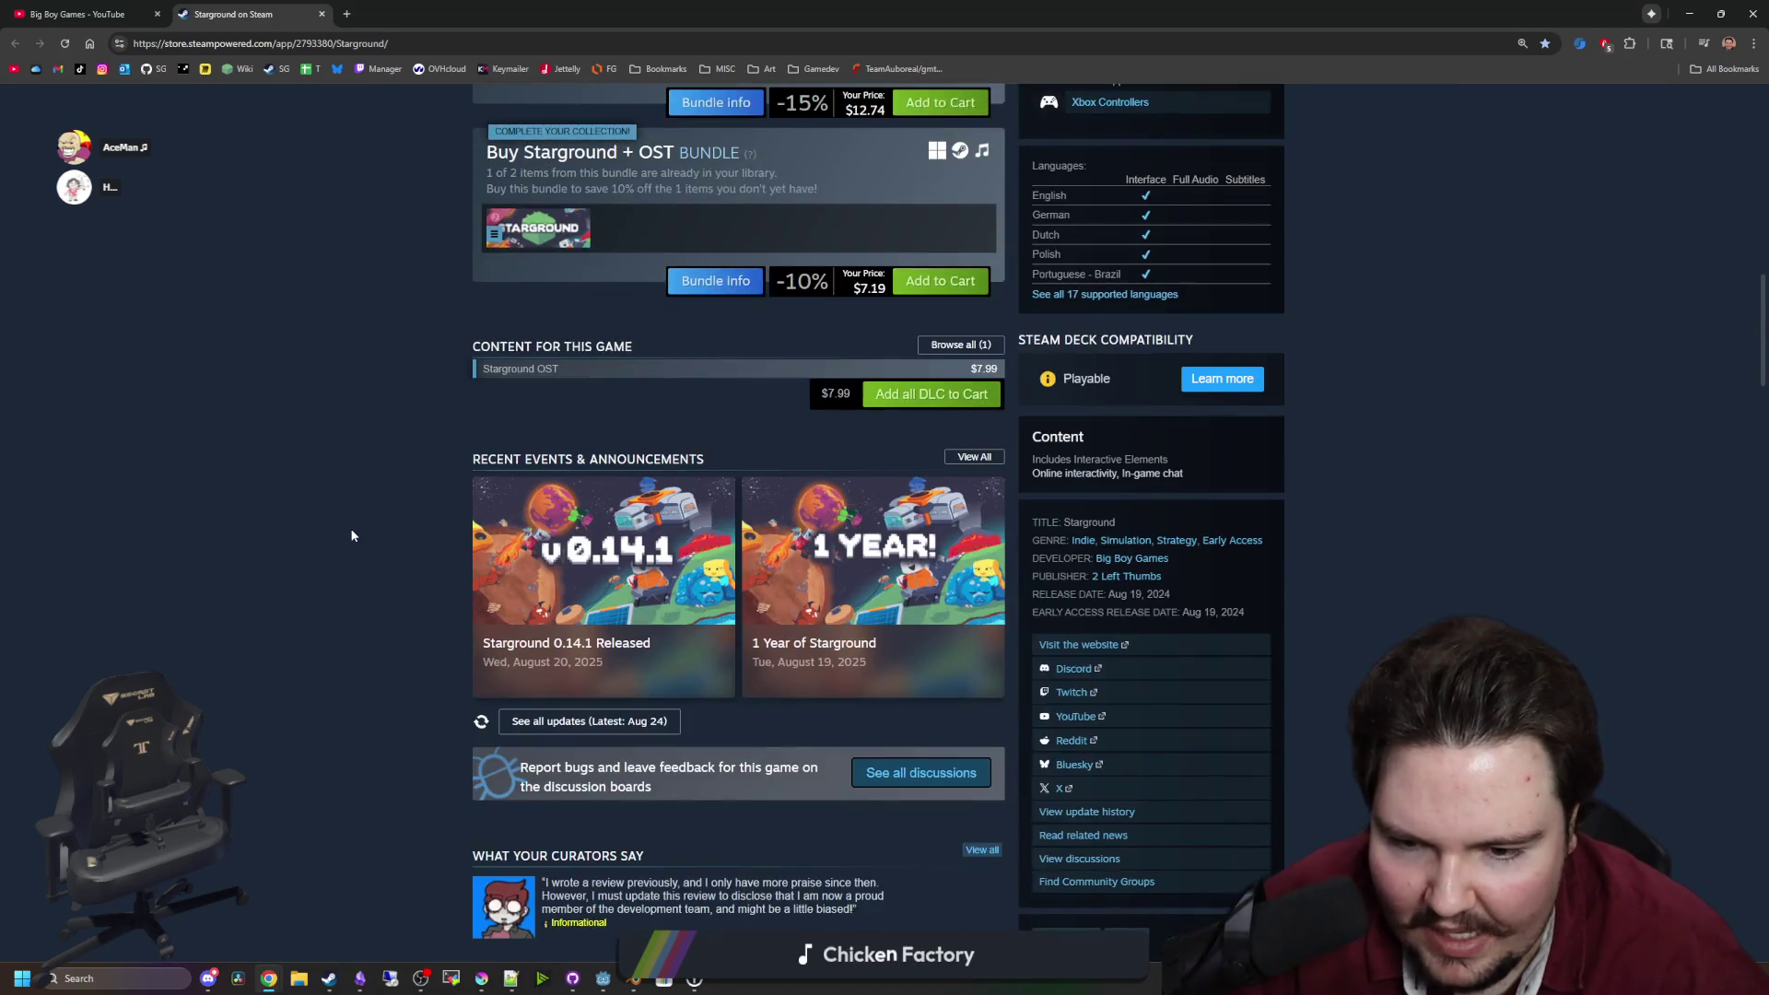
scroll(355, 528, down, 14)
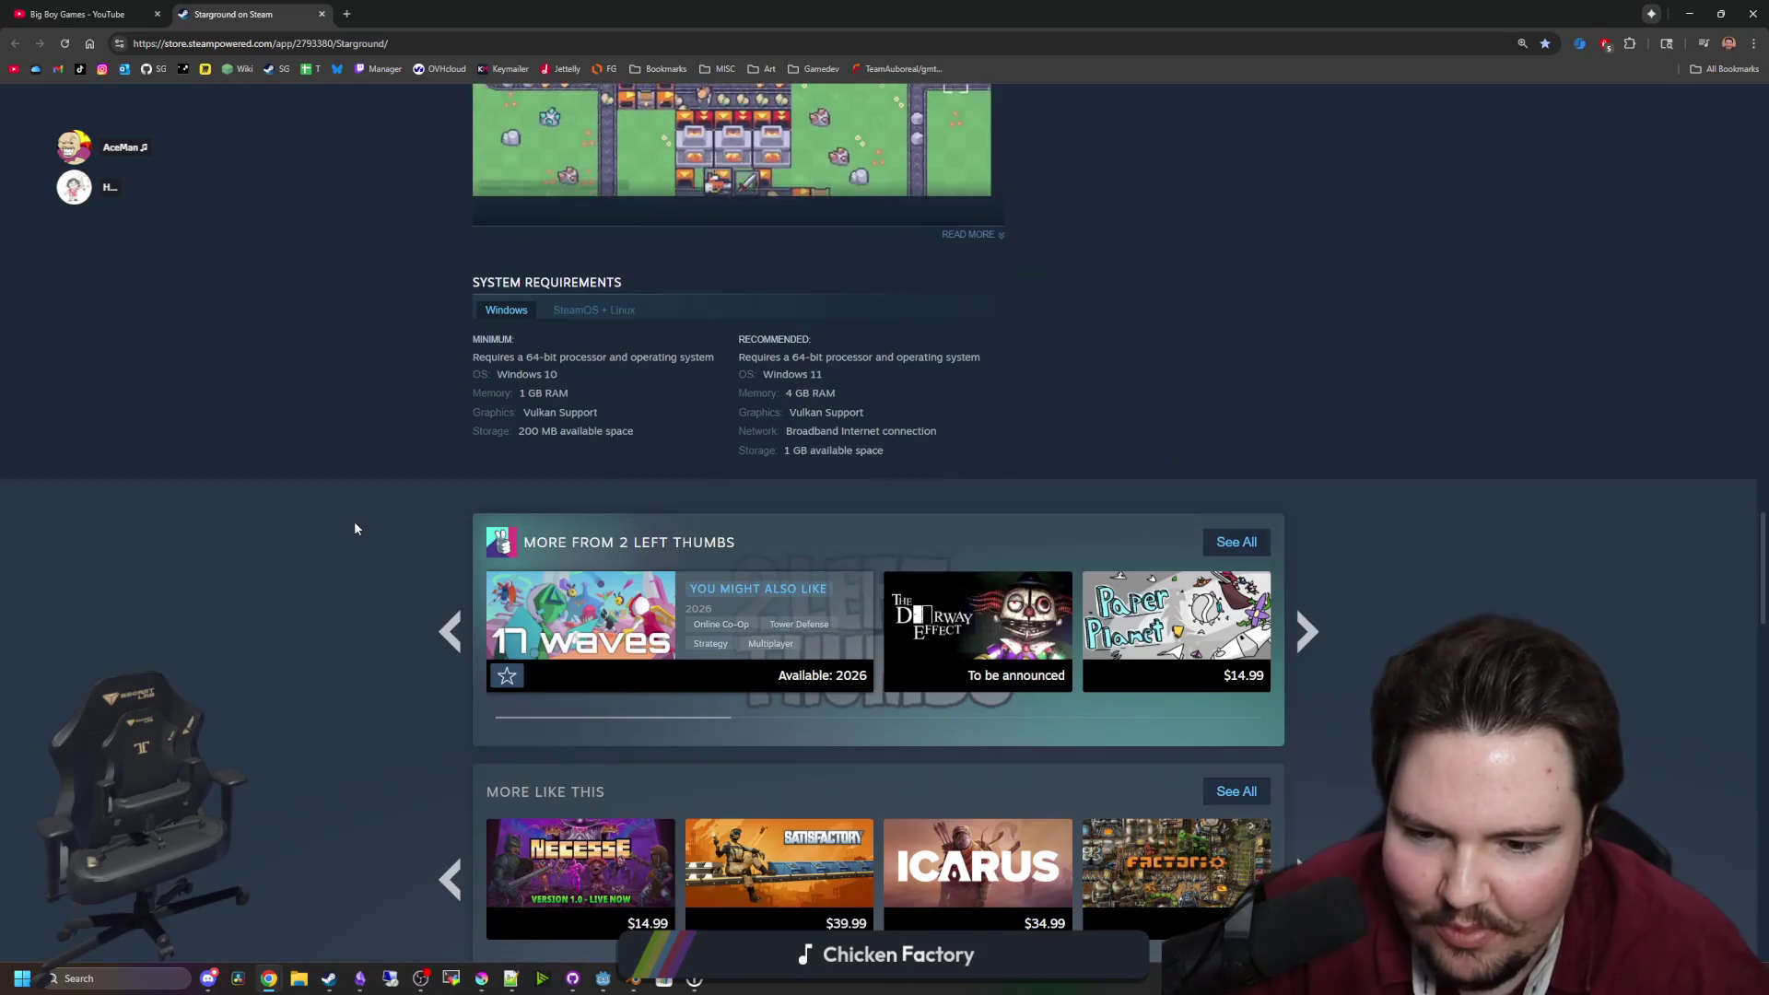
scroll(376, 553, up, 20)
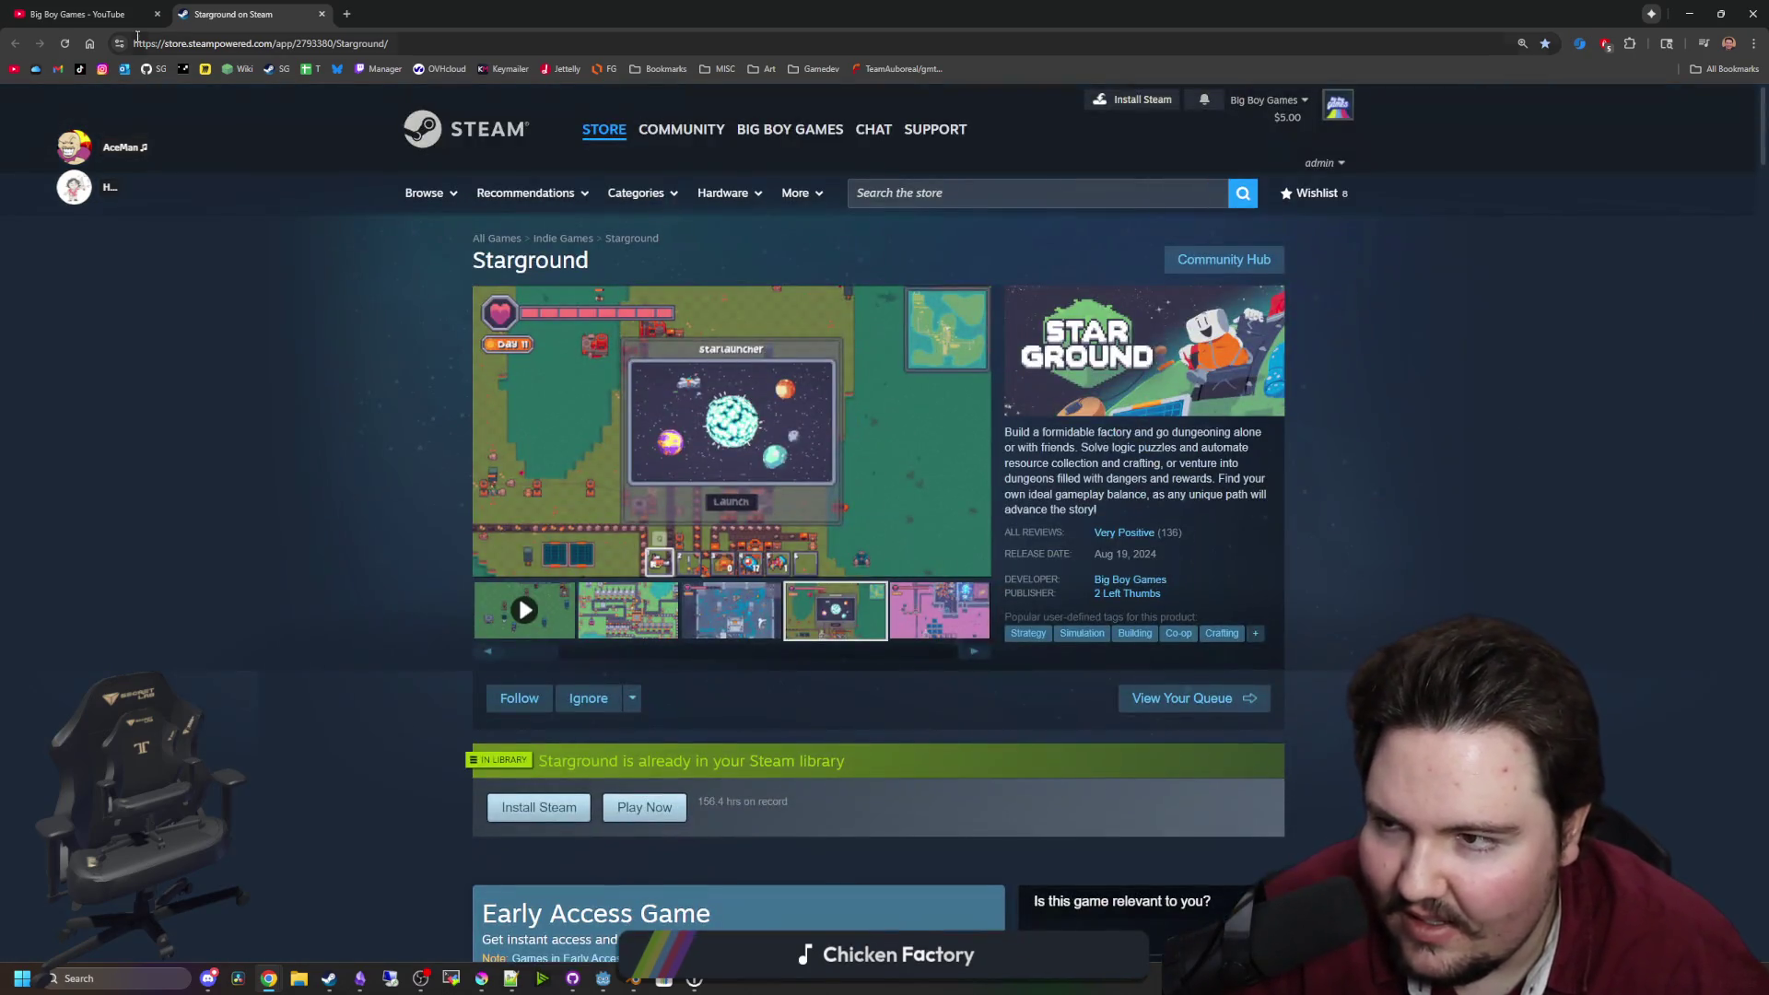
Step: Flip between the Steam page and the Big Boy Games videos, ending on the videos
click(92, 13)
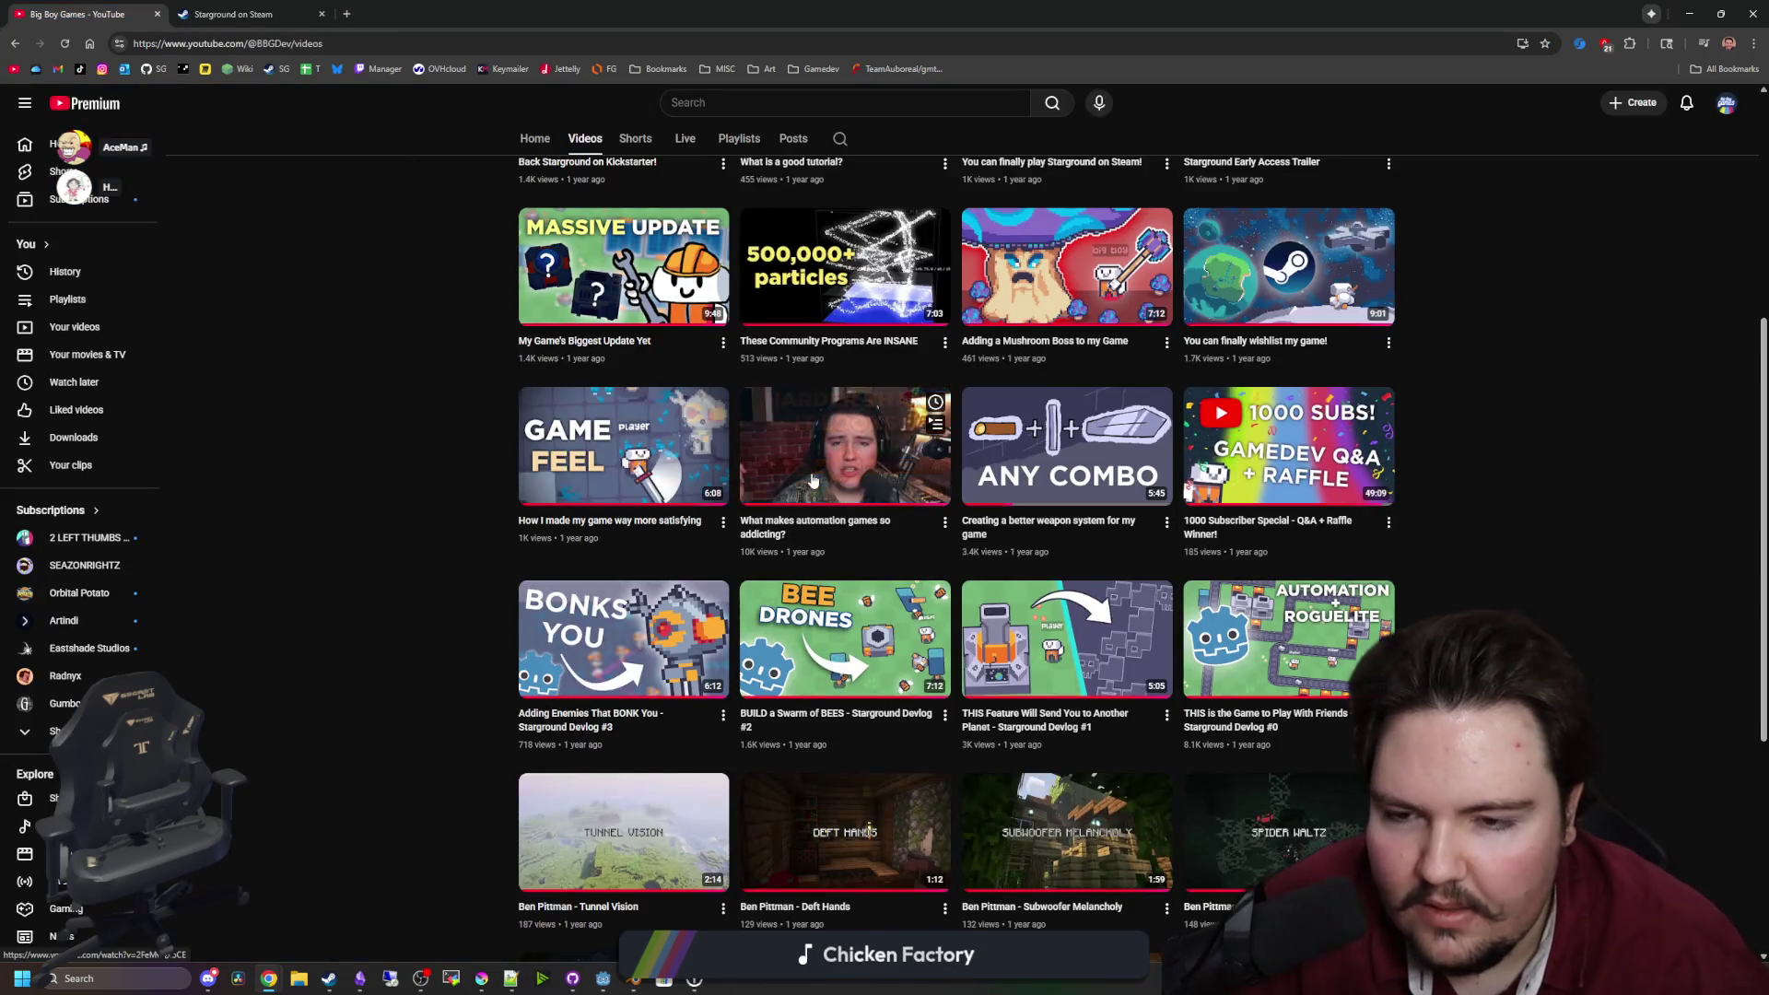
mouse_move(864, 471)
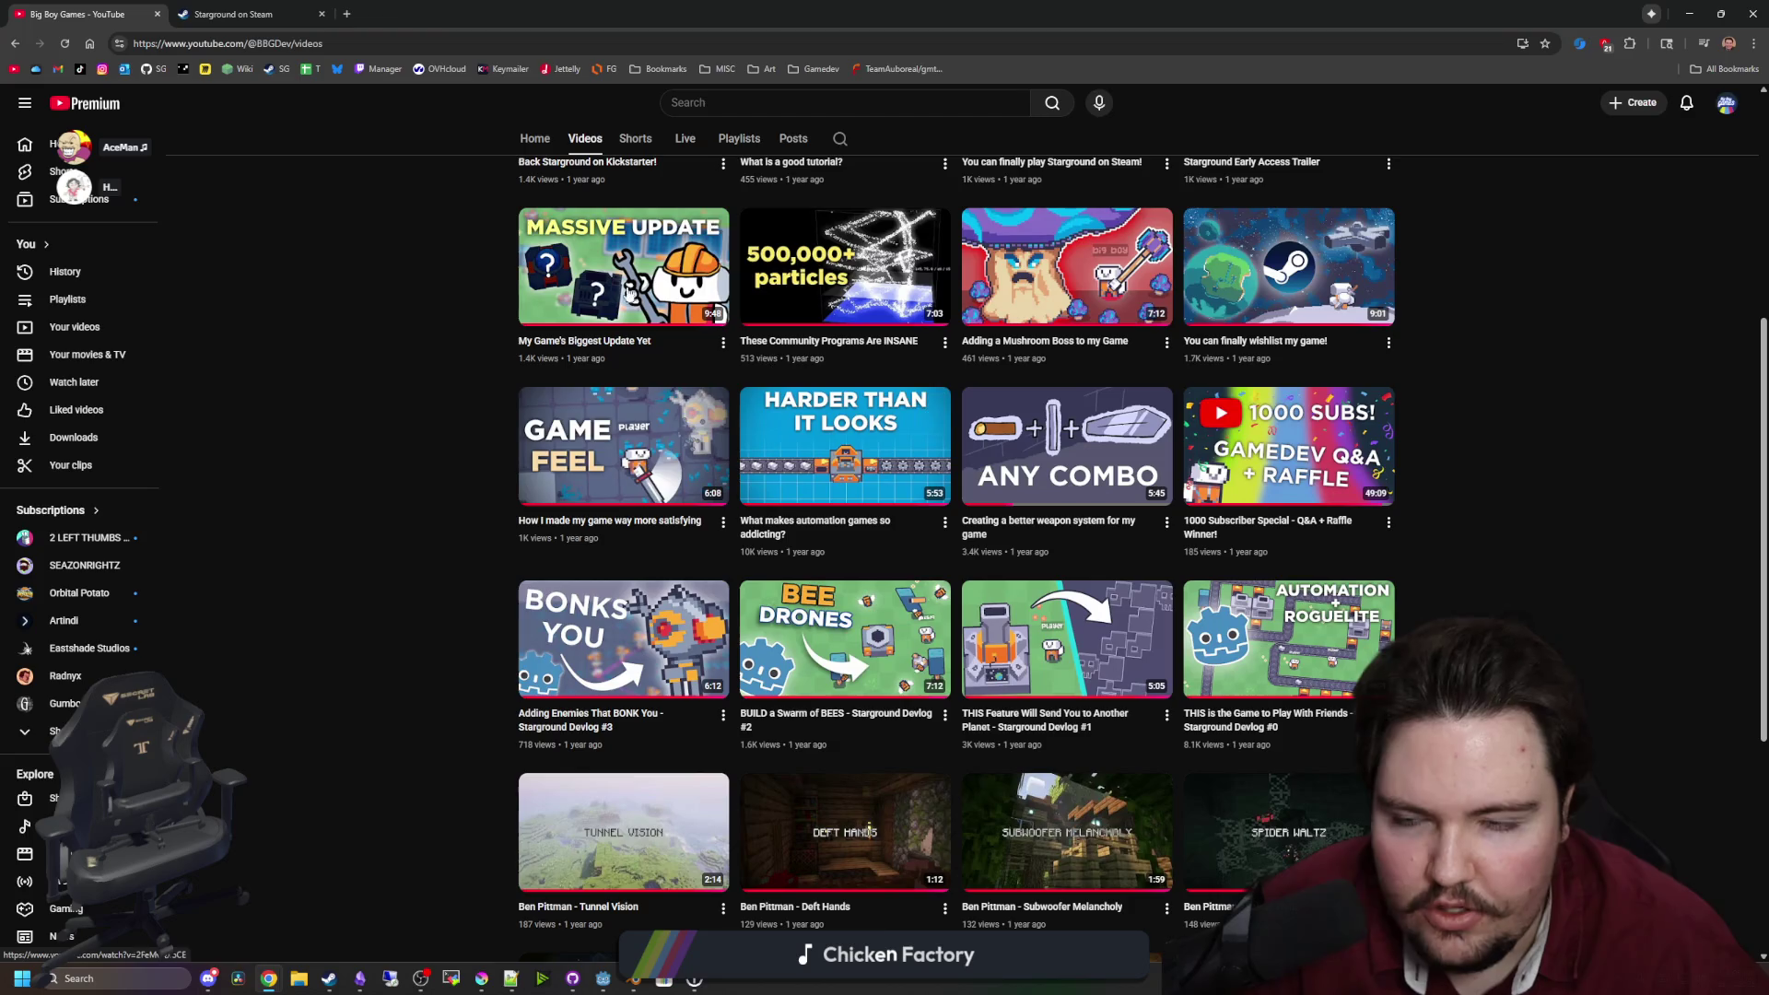
click(233, 13)
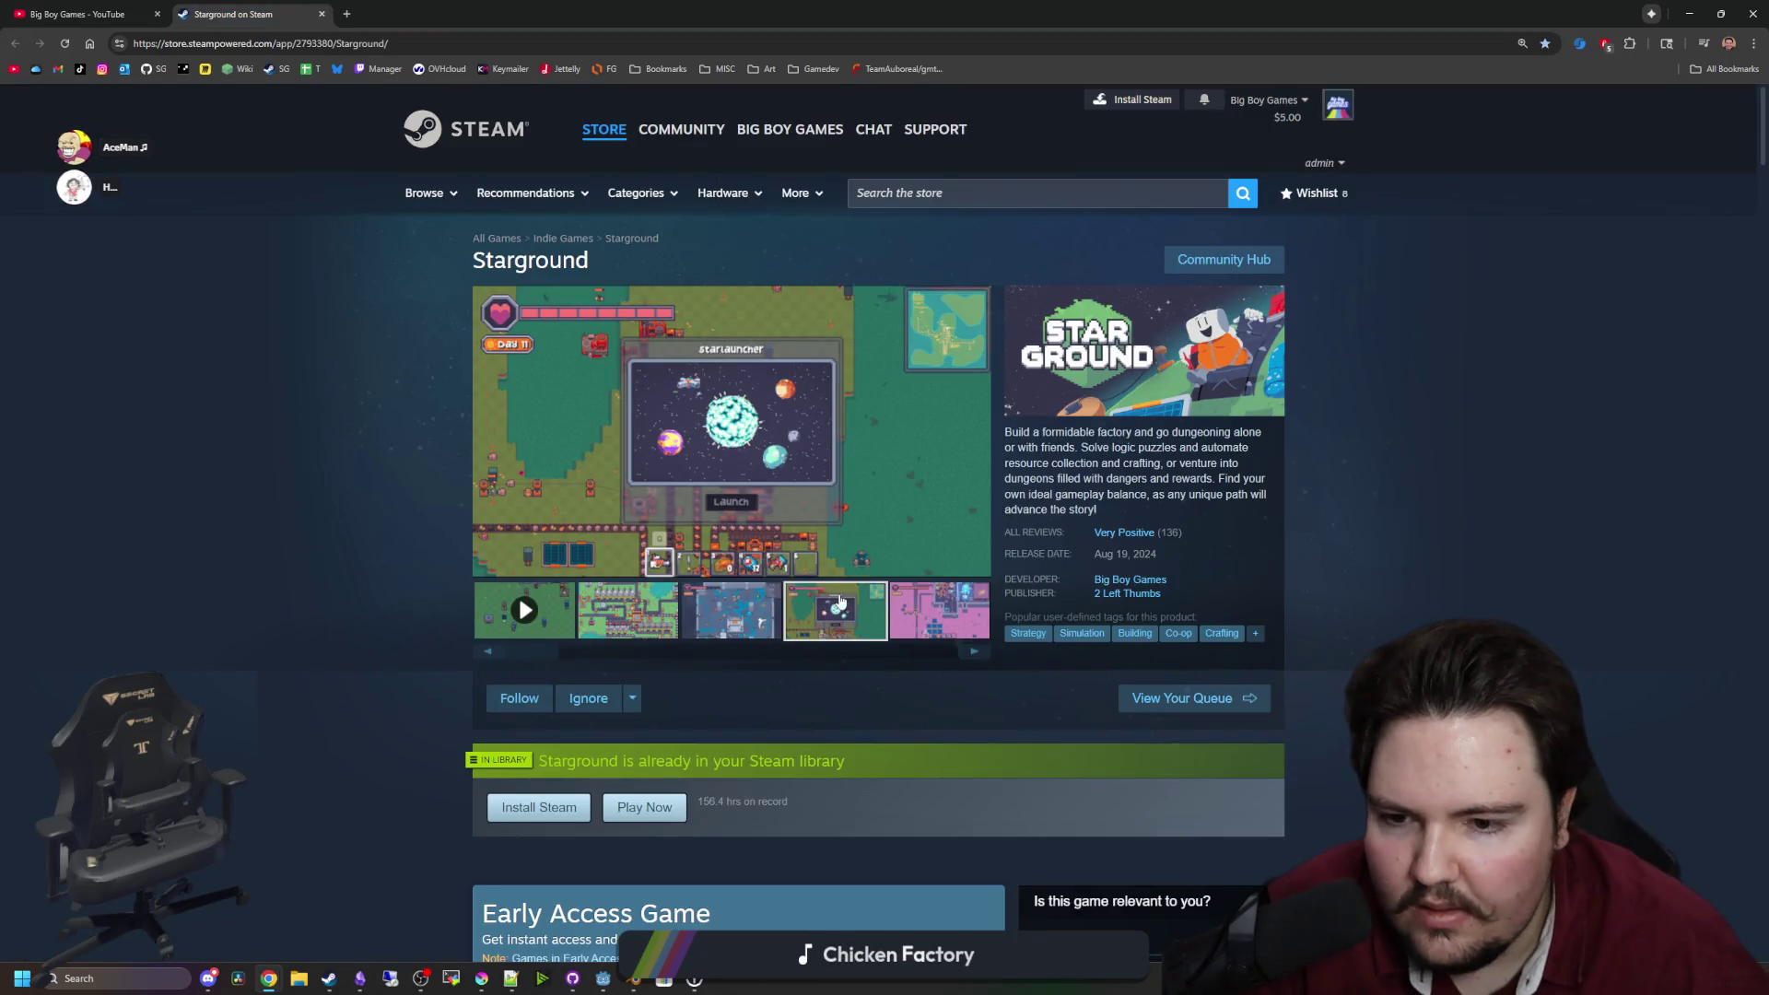
click(77, 14)
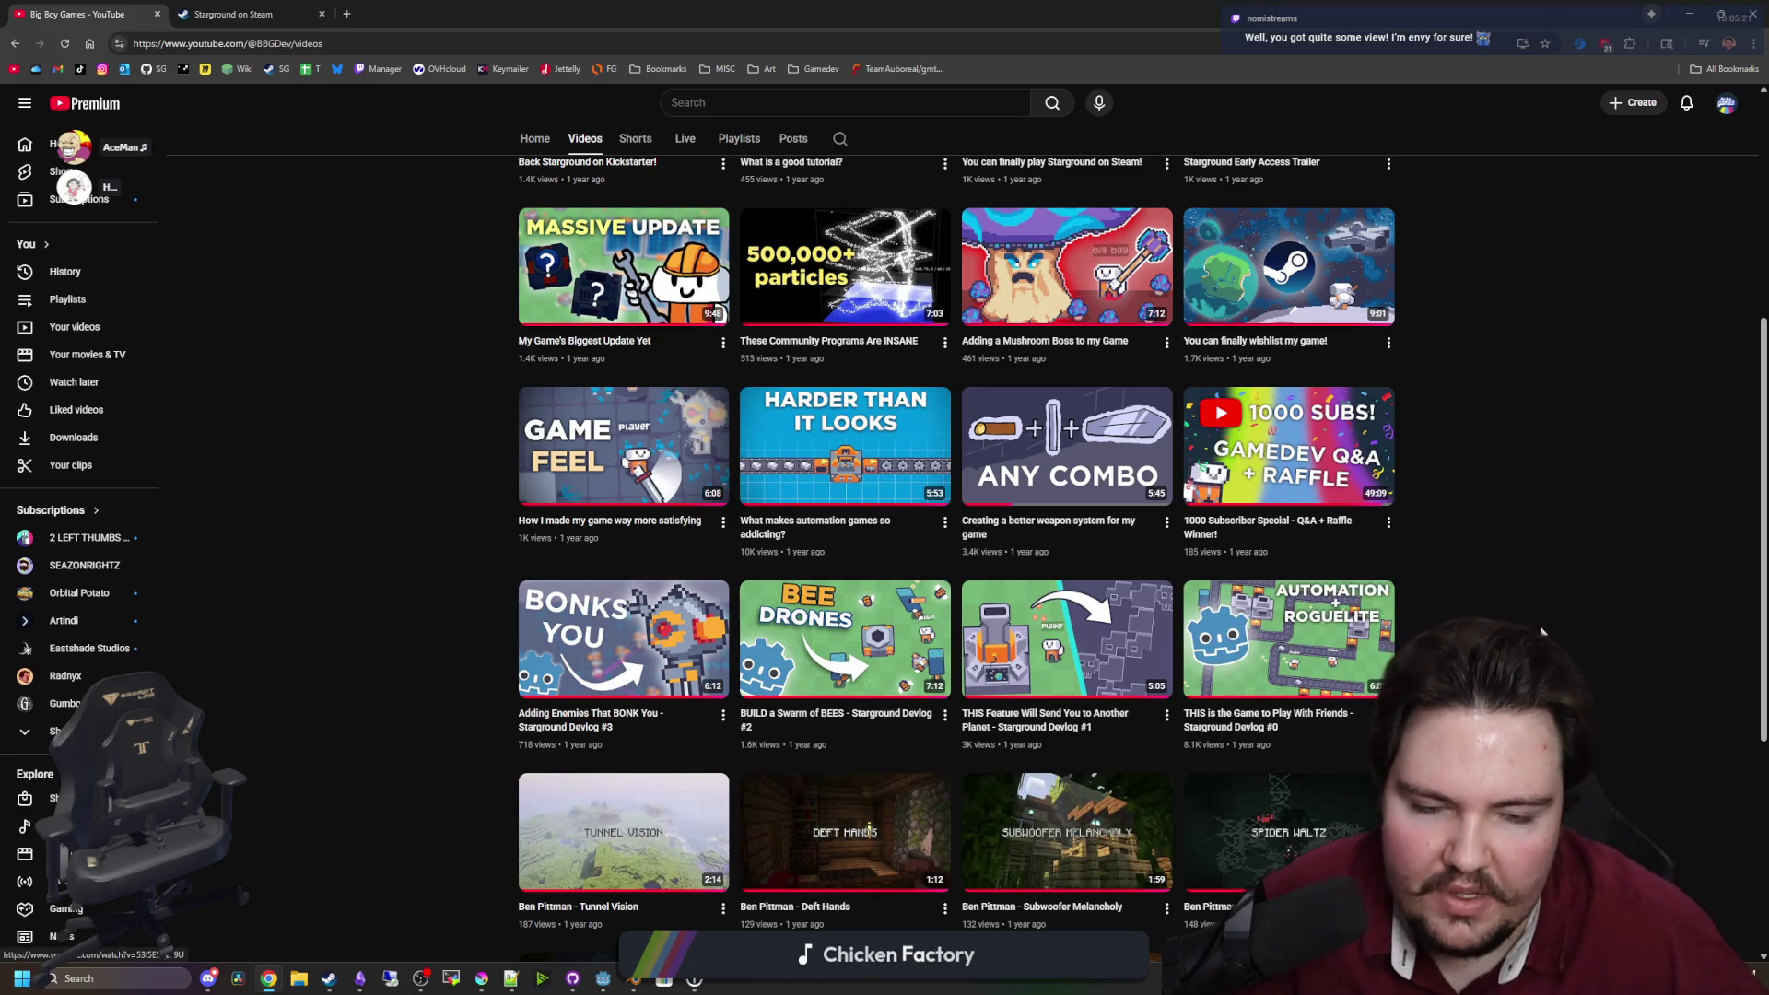
Step: Scroll the Videos grid from 'Back Starground on Kickstarter!' down to 'Starground Devlog #0'
scroll(1240, 688, up, 3)
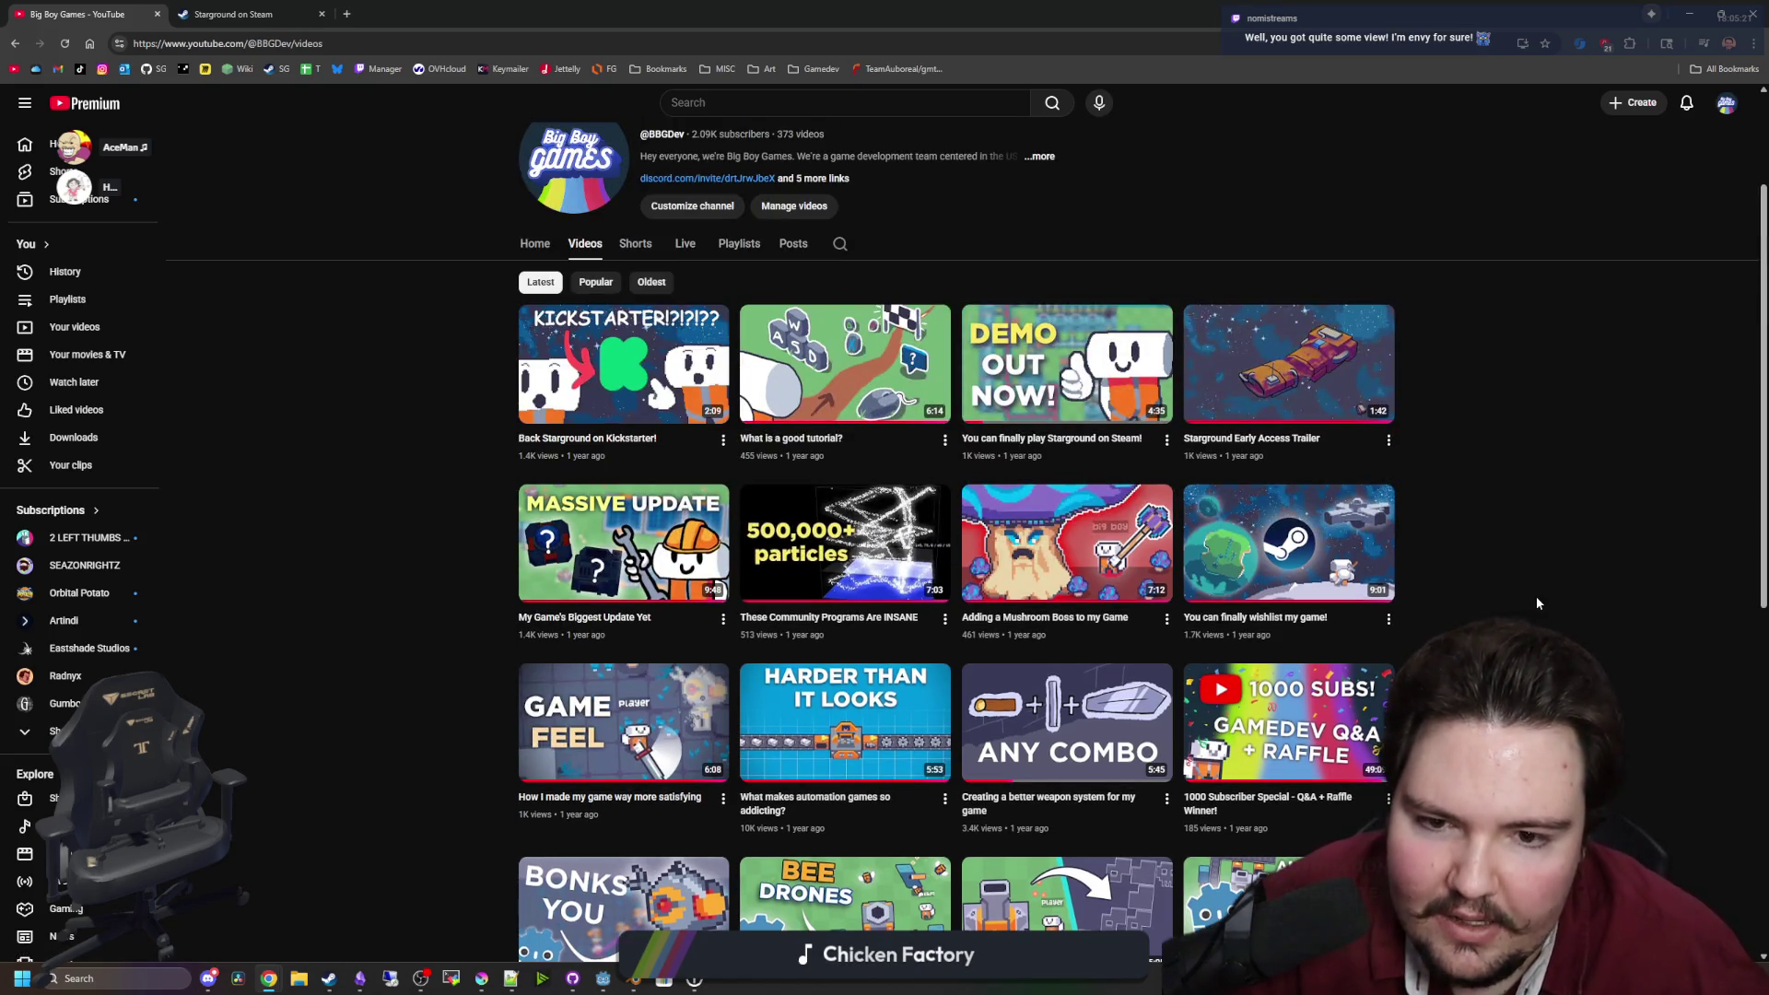
scroll(1529, 599, down, 3)
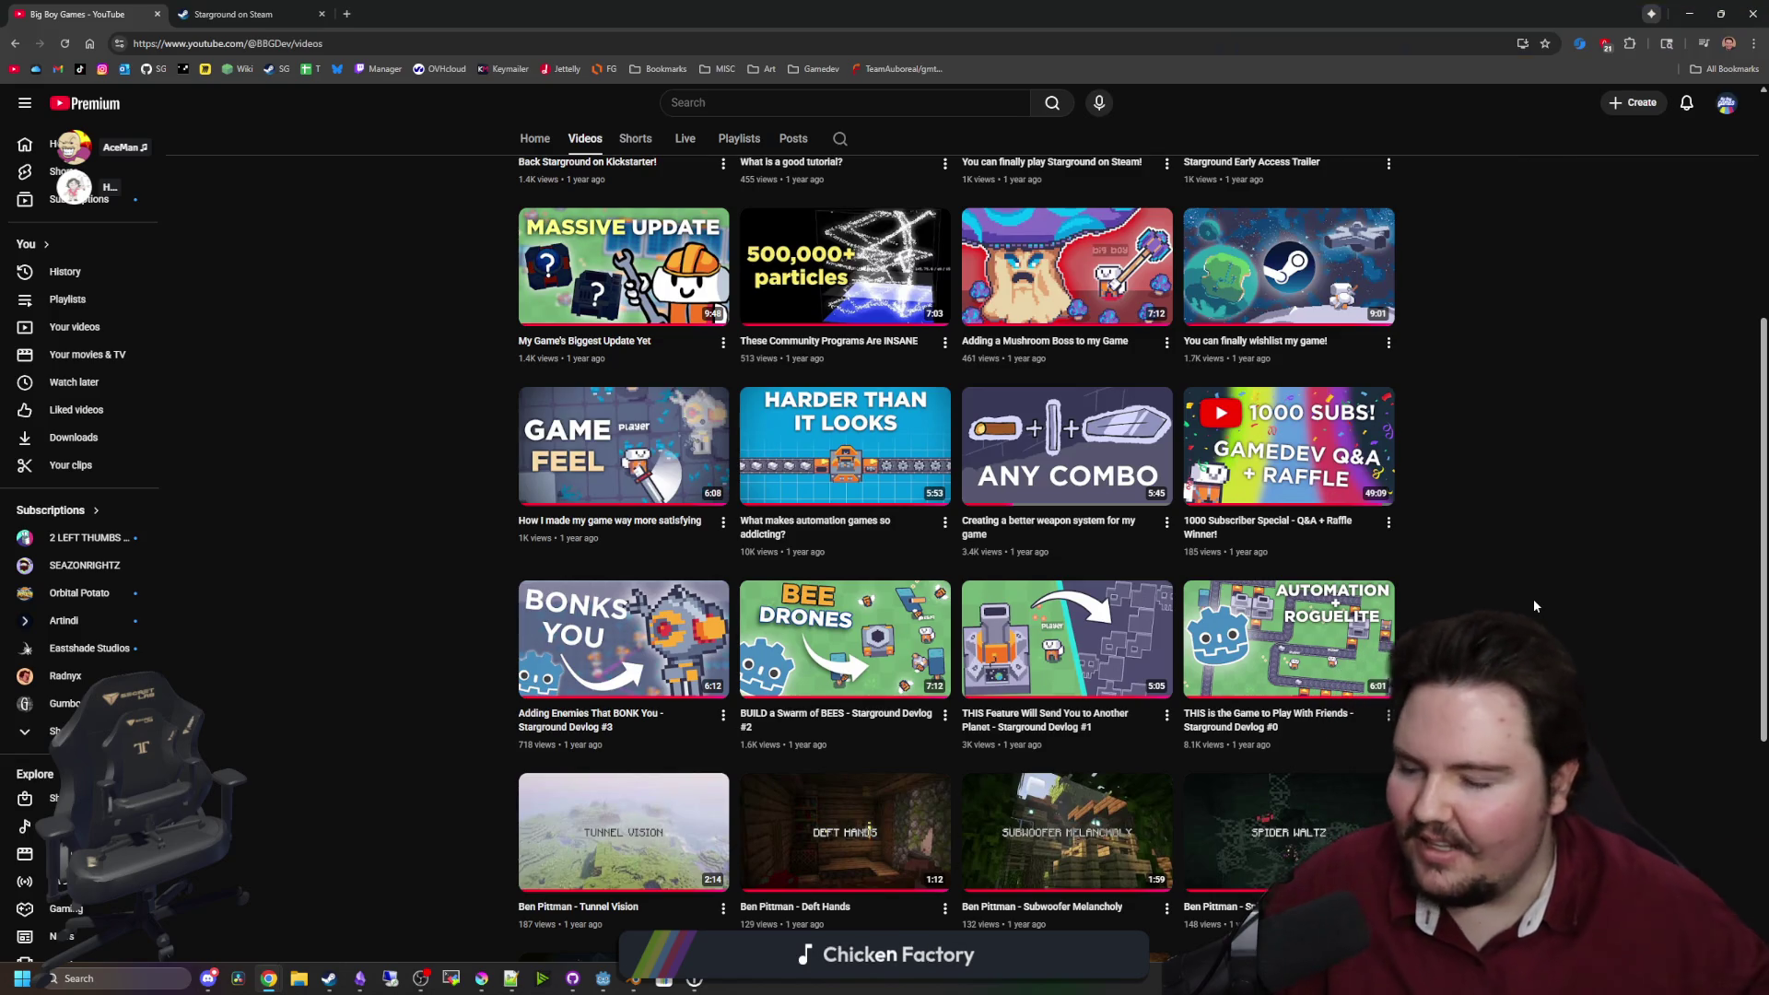
mouse_move(1299, 700)
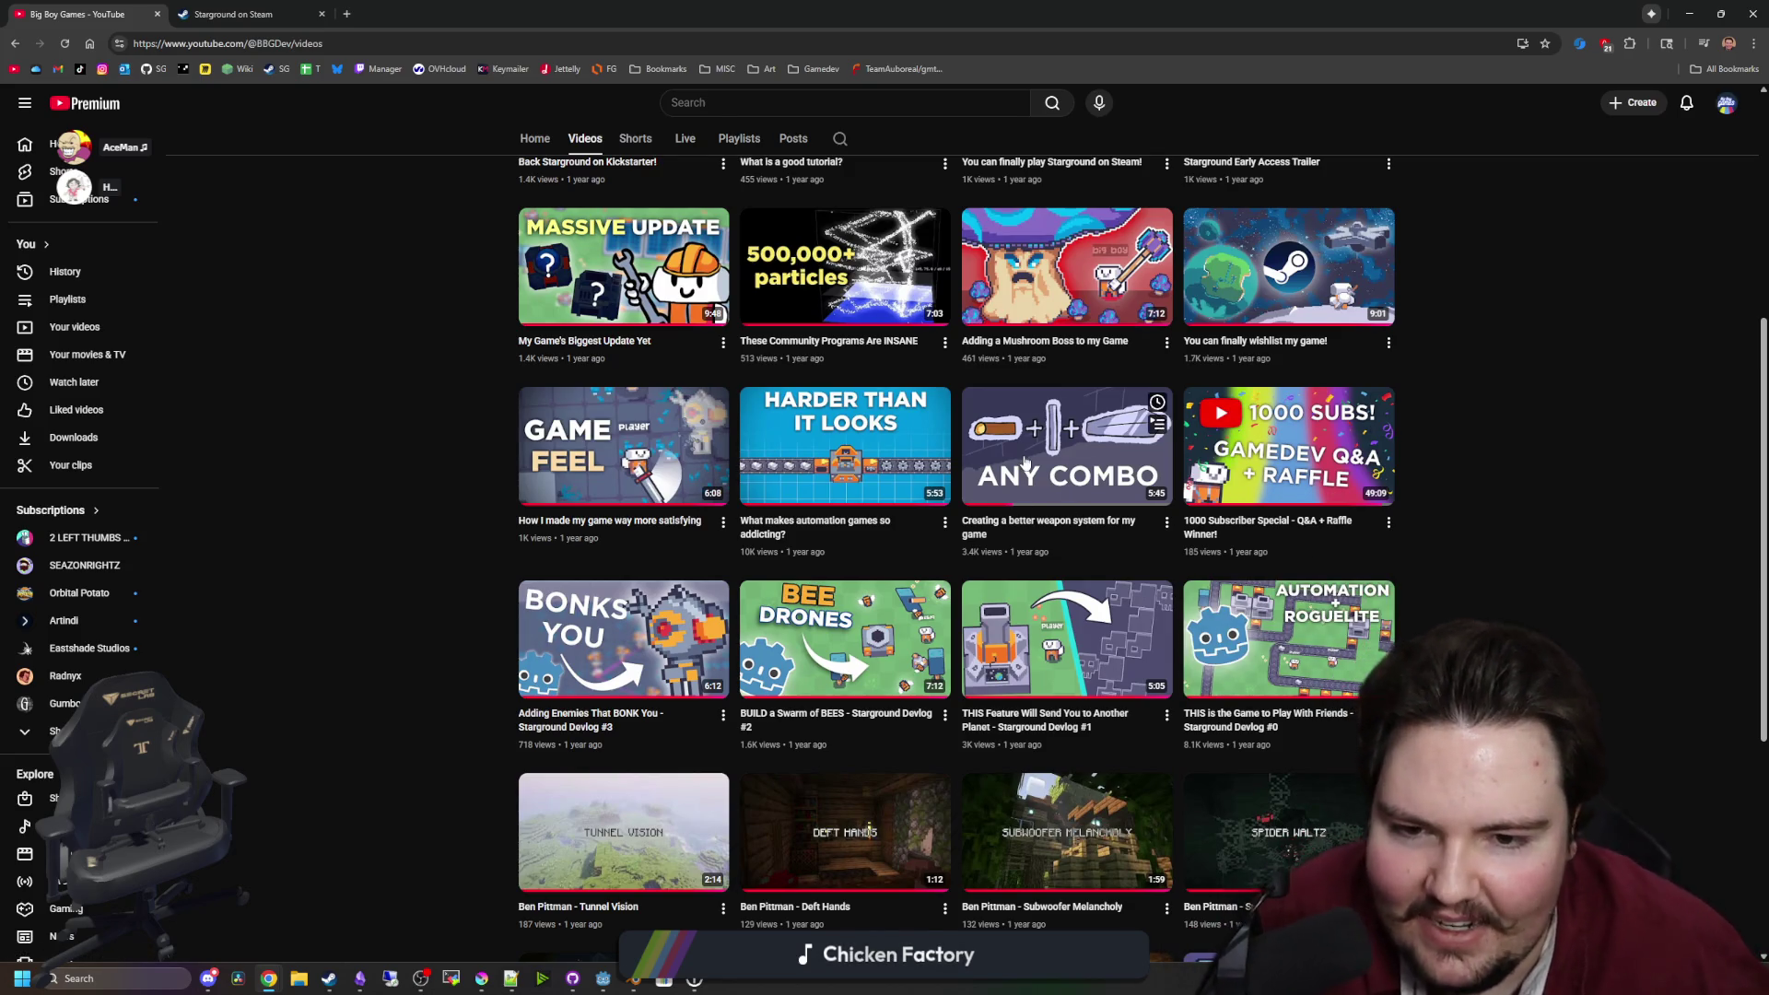
scroll(455, 532, up, 4)
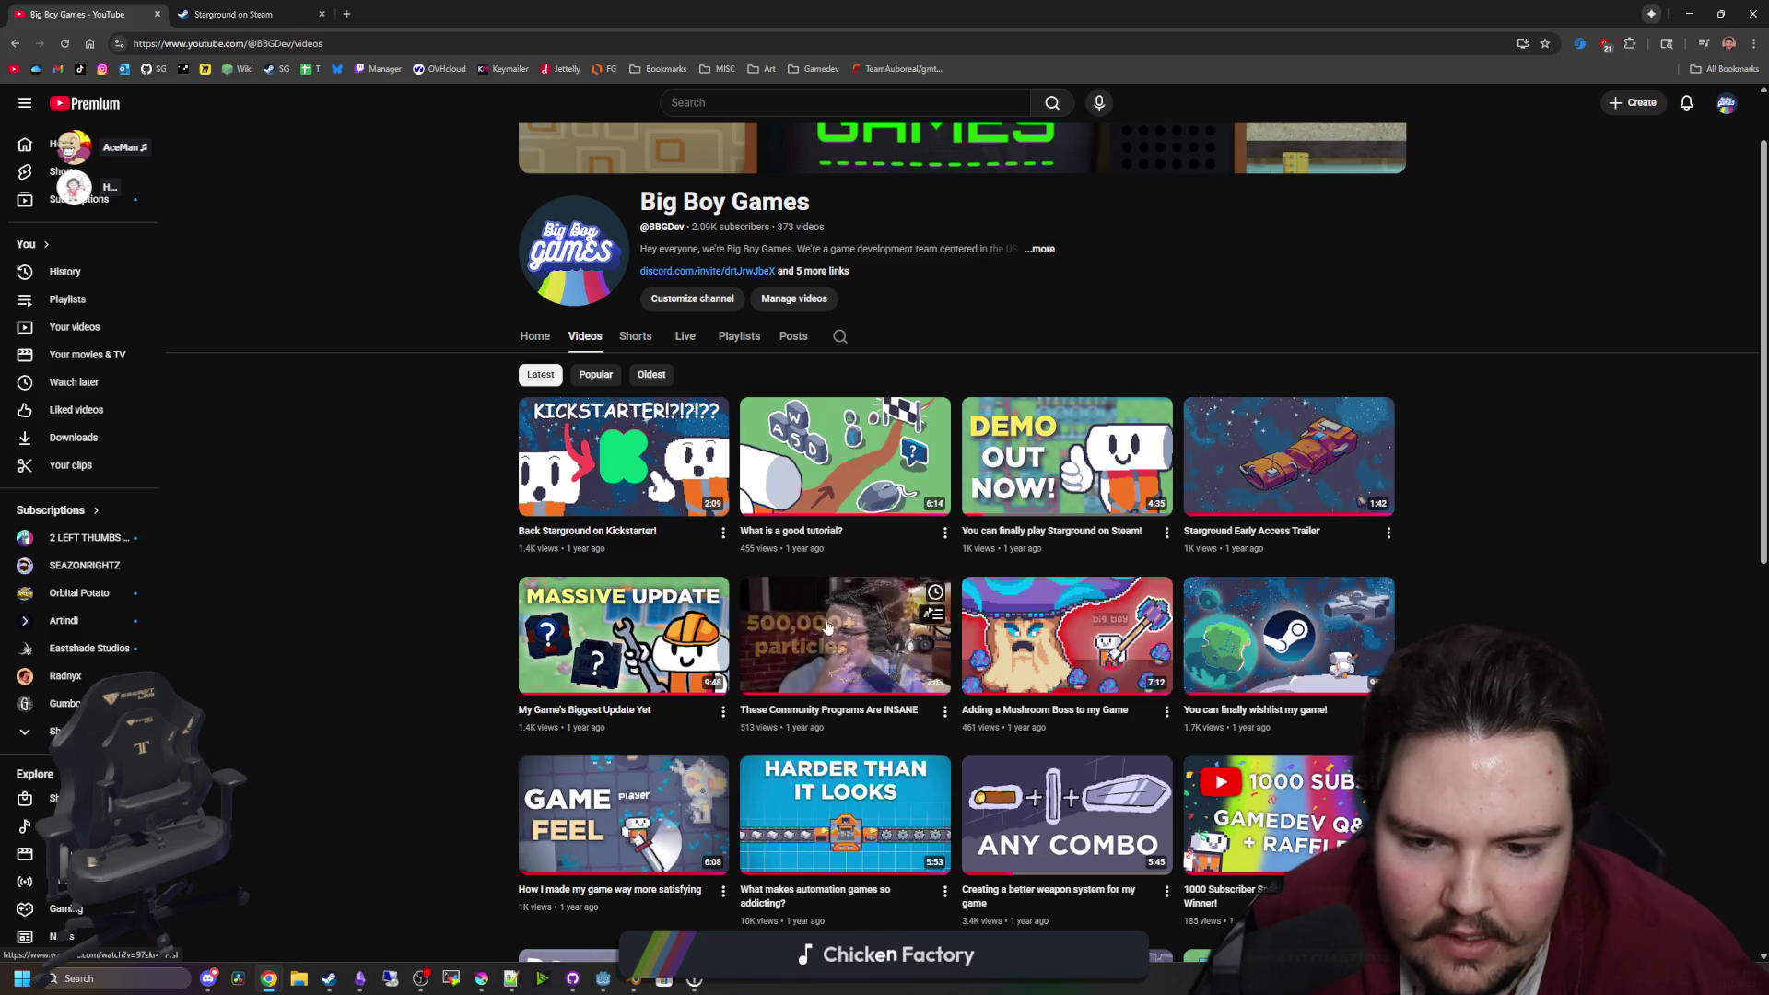
scroll(1251, 579, down, 3)
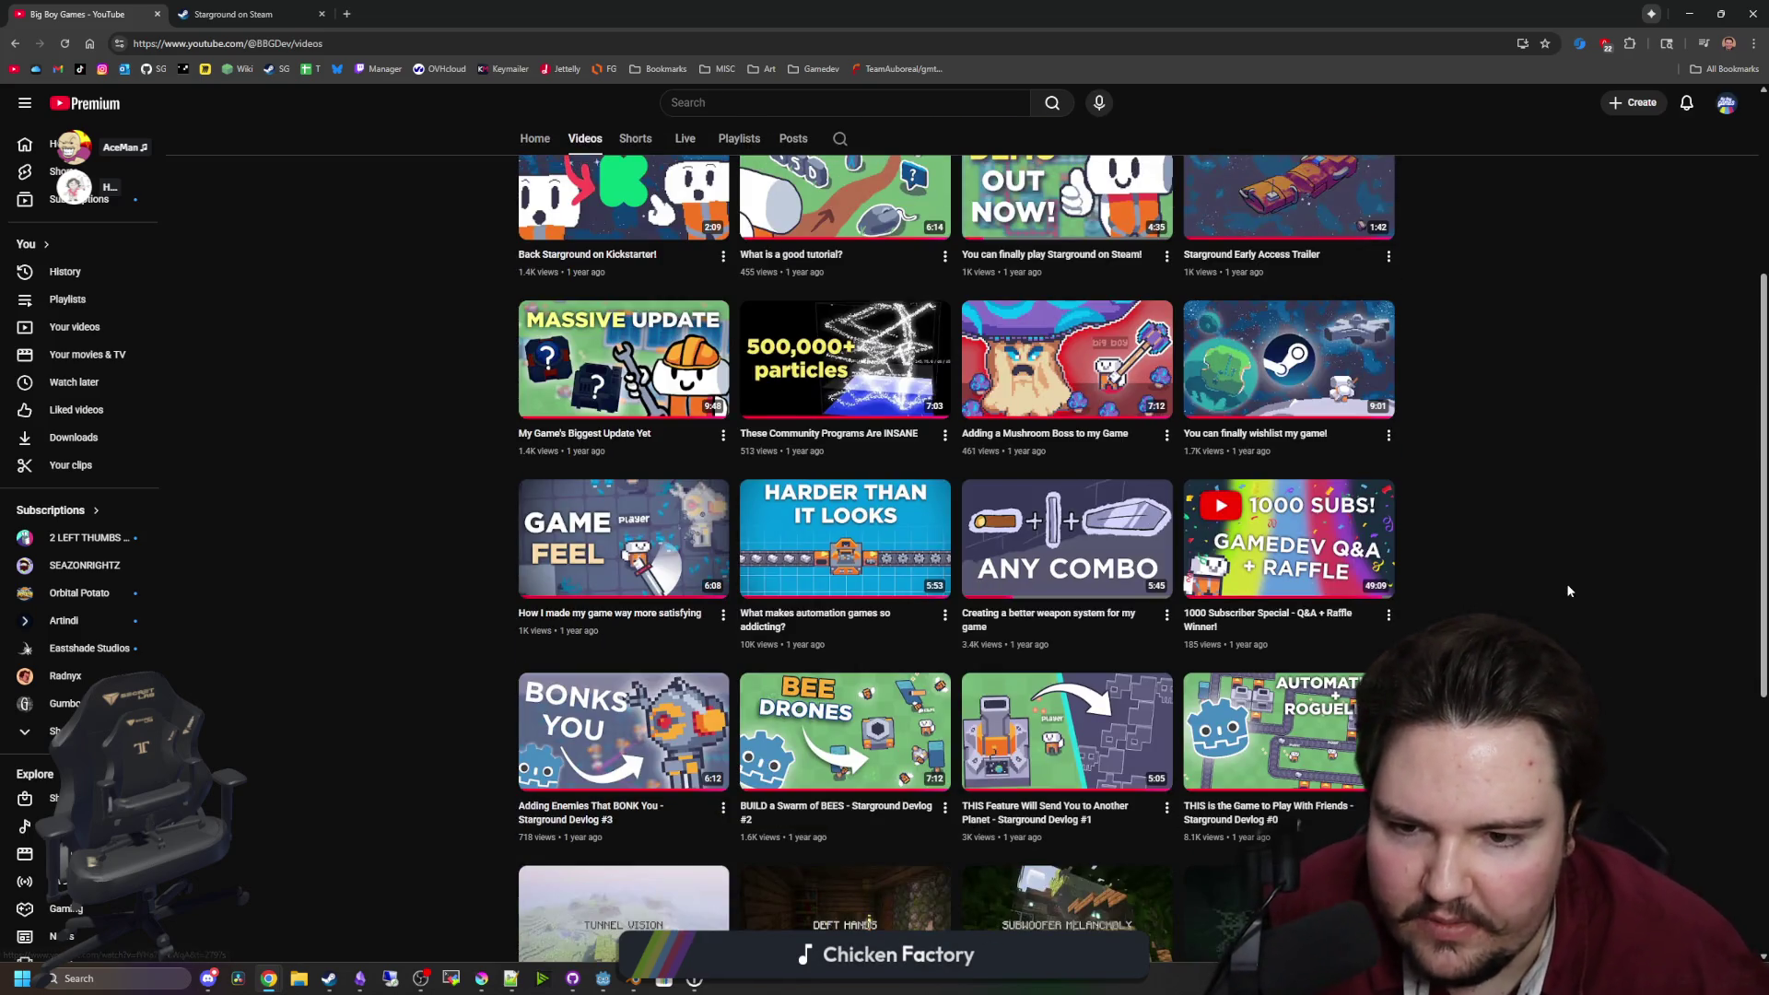
scroll(398, 528, down, 1)
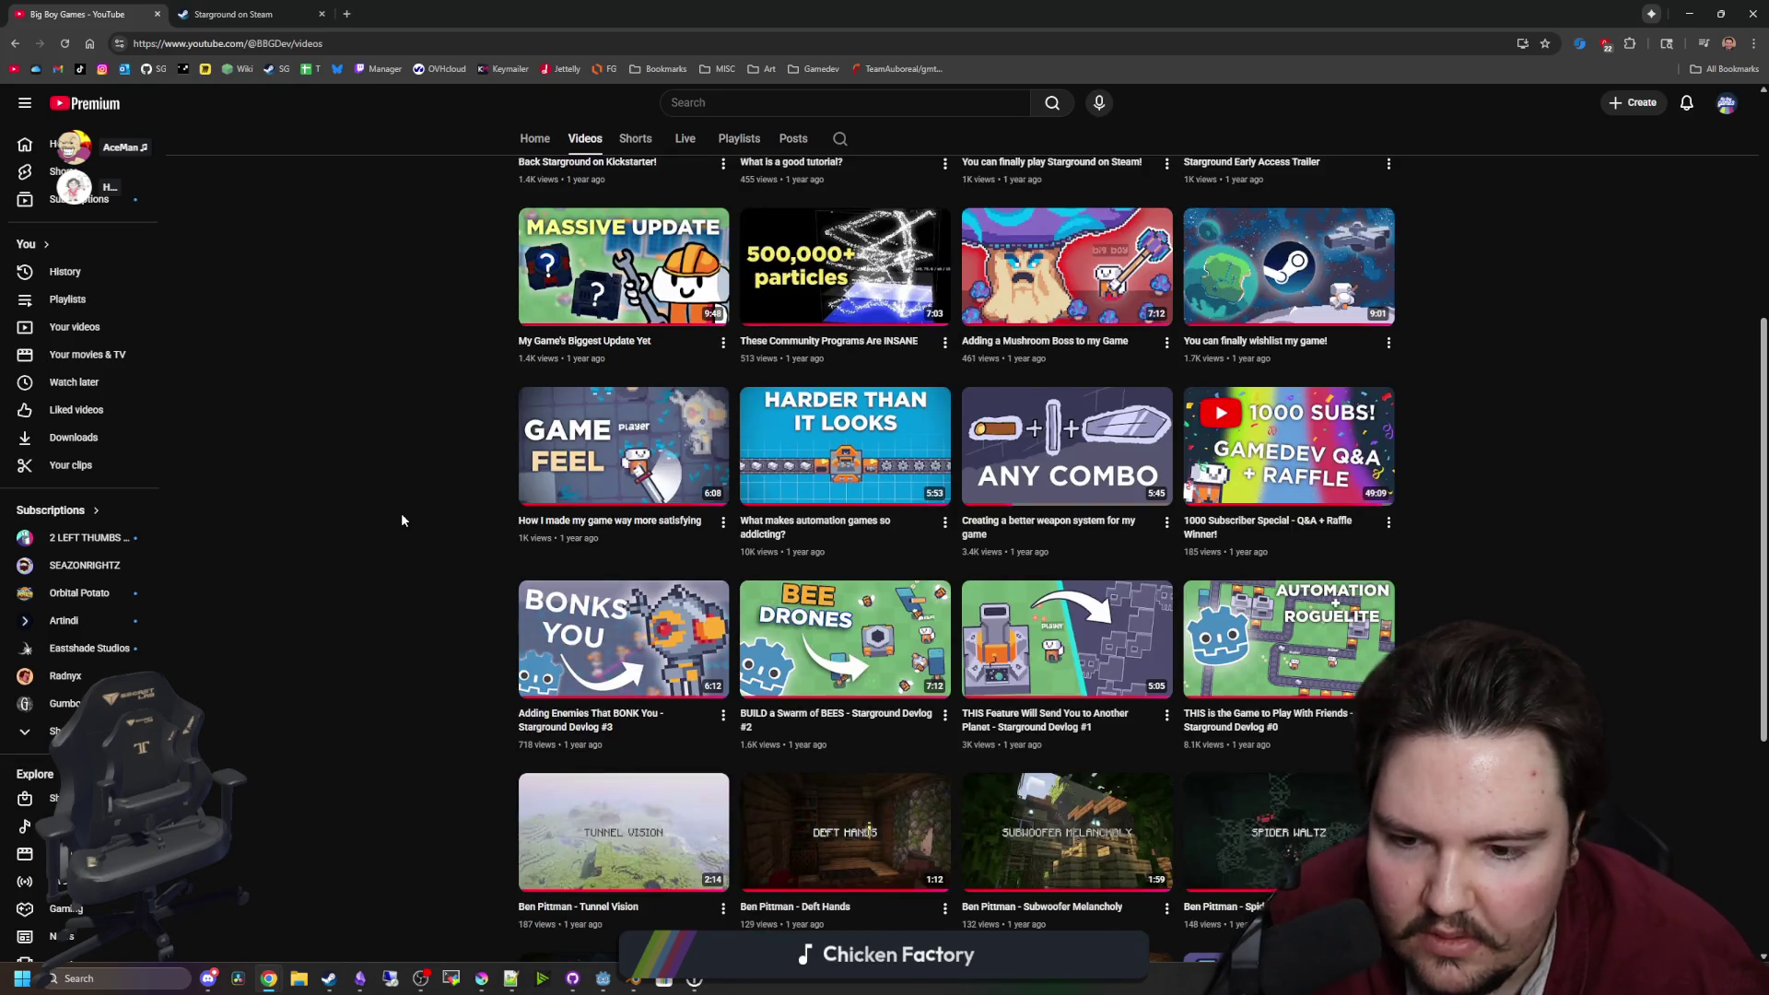
scroll(401, 513, down, 5)
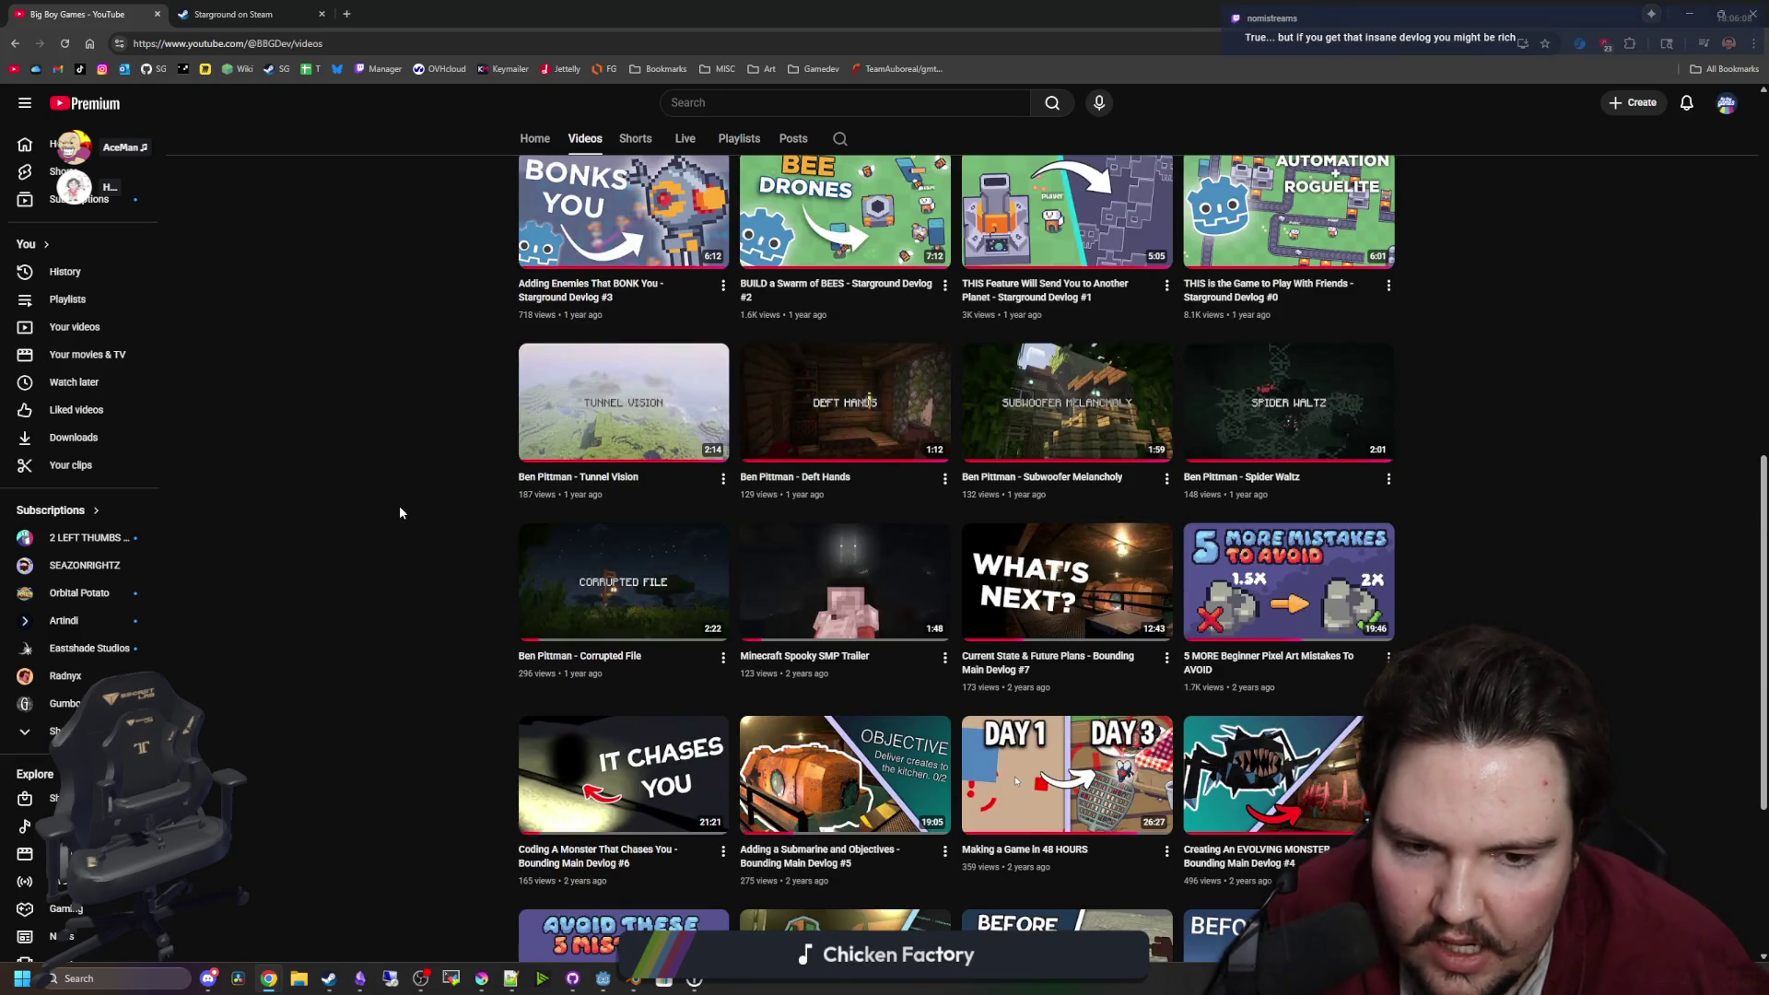
scroll(400, 512, up, 3)
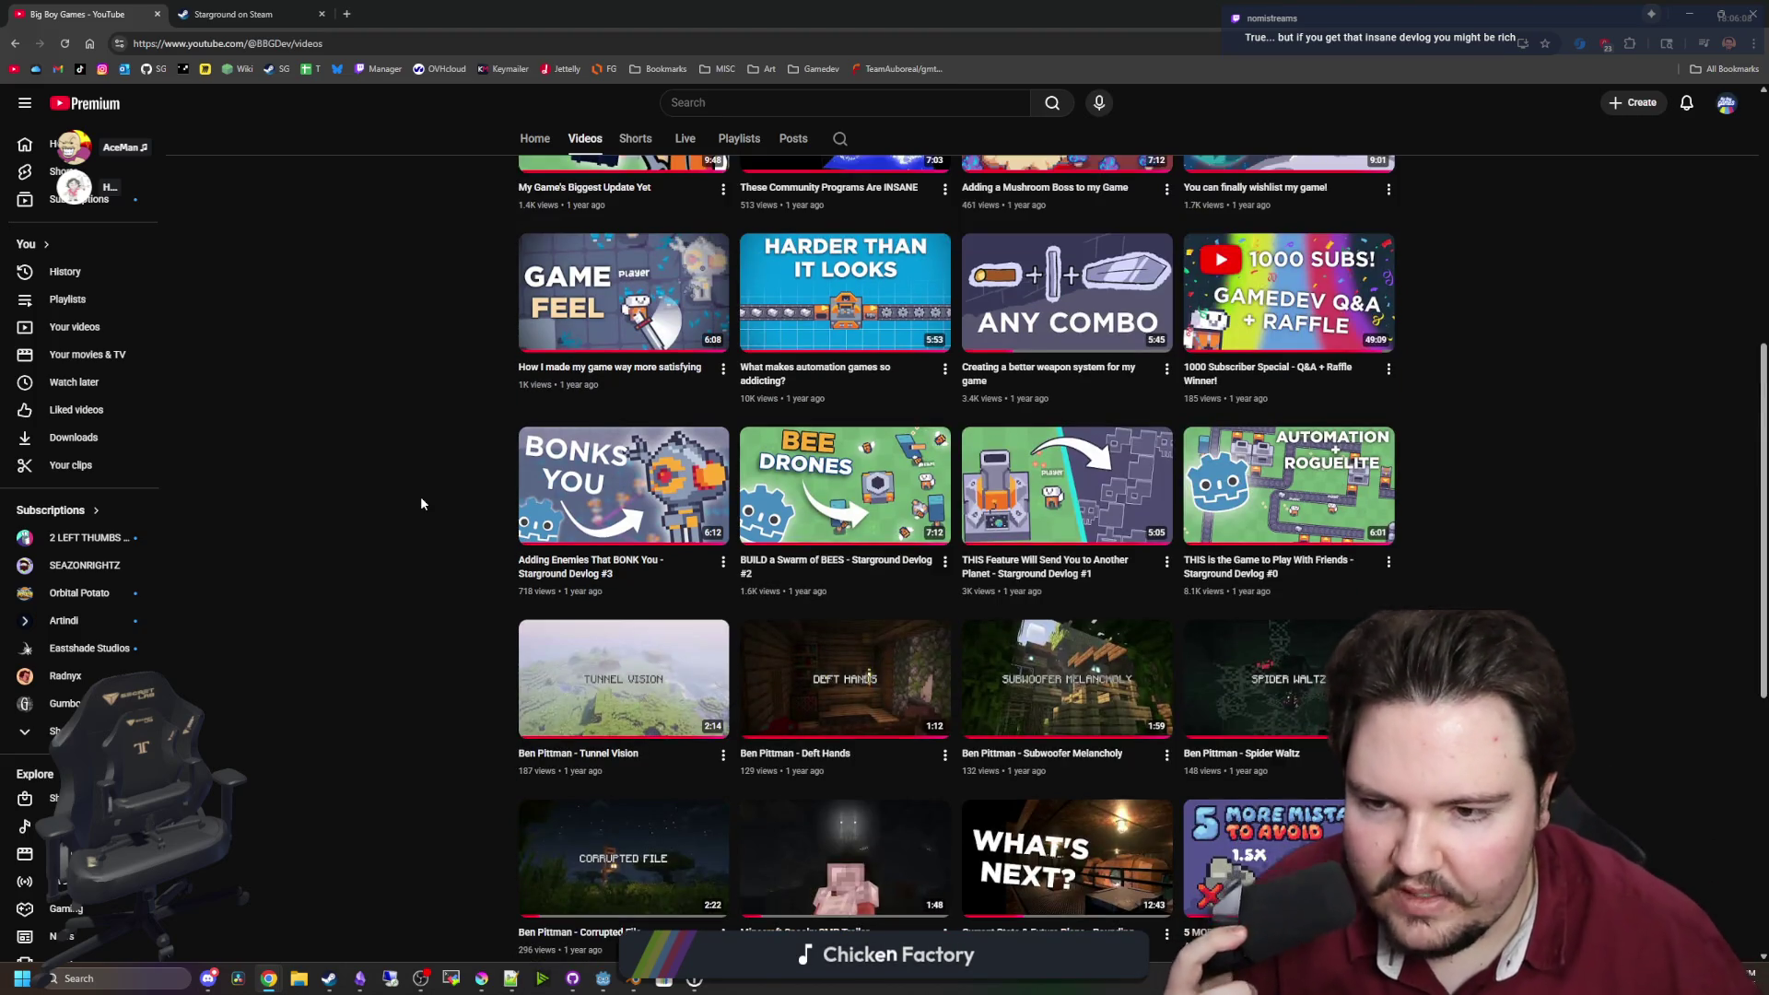
scroll(421, 503, up, 3)
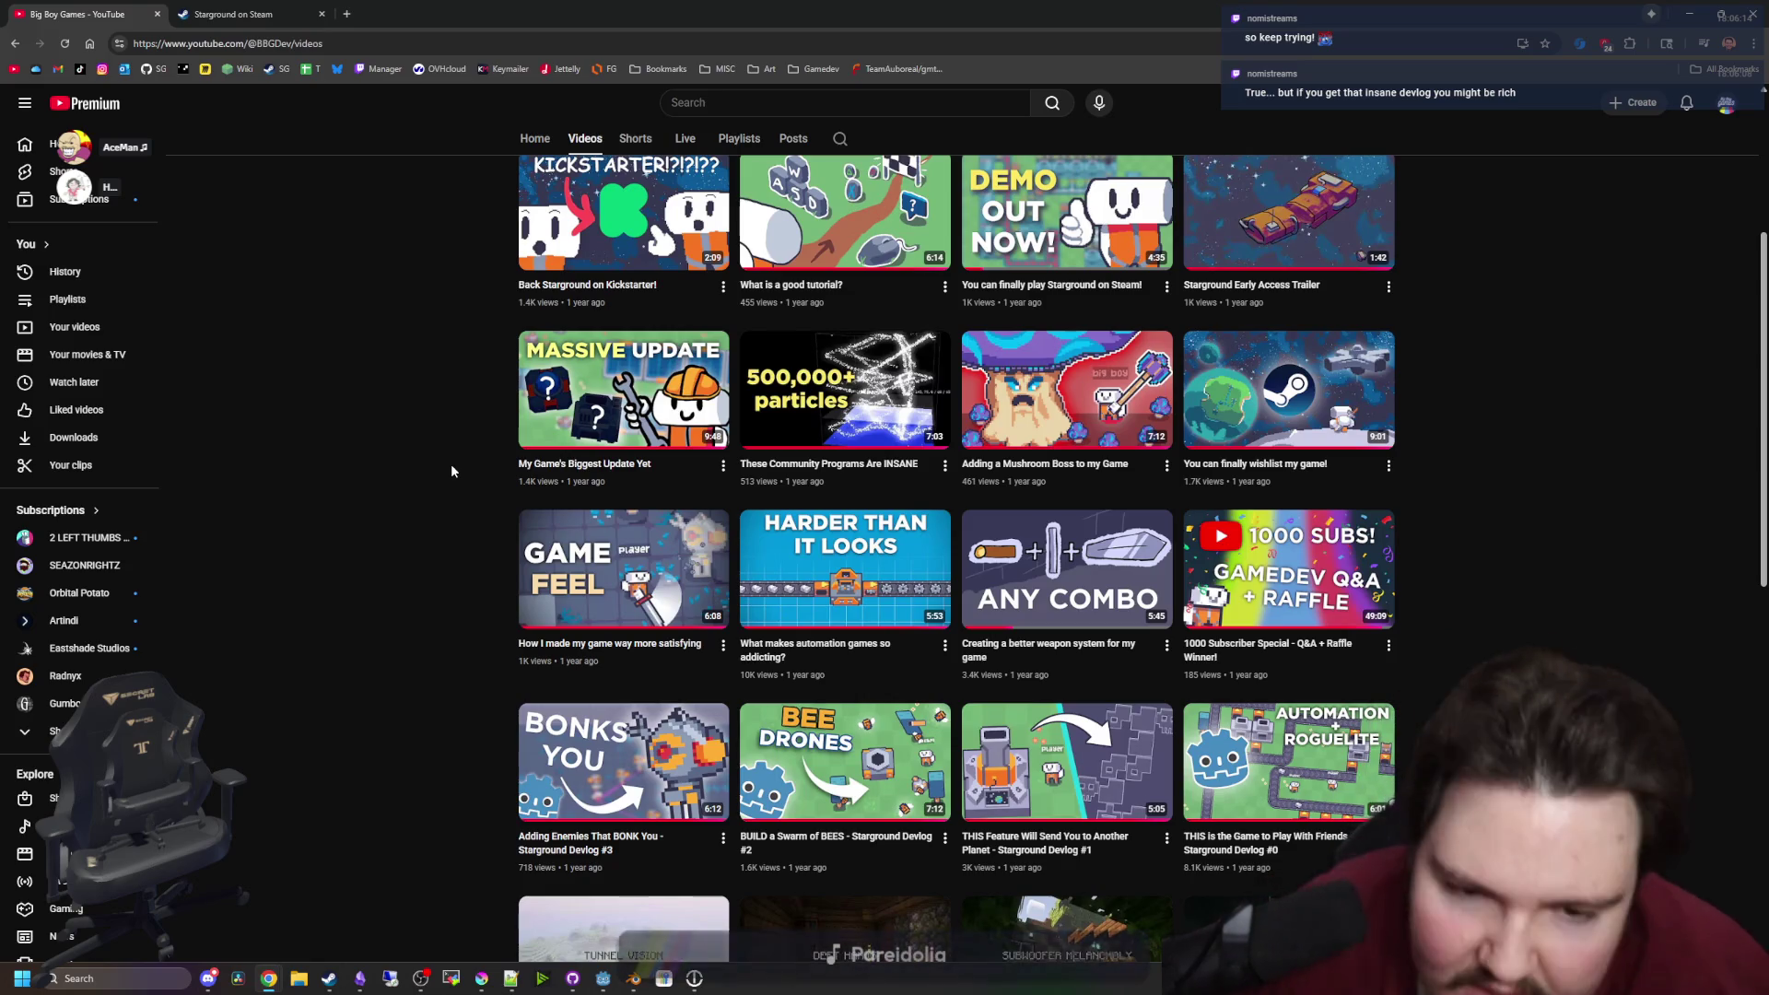
Step: Restore the Chrome window and close the Big Boy Games and Starground Steam tabs
scroll(418, 481, up, 2)
scroll(413, 433, down, 2)
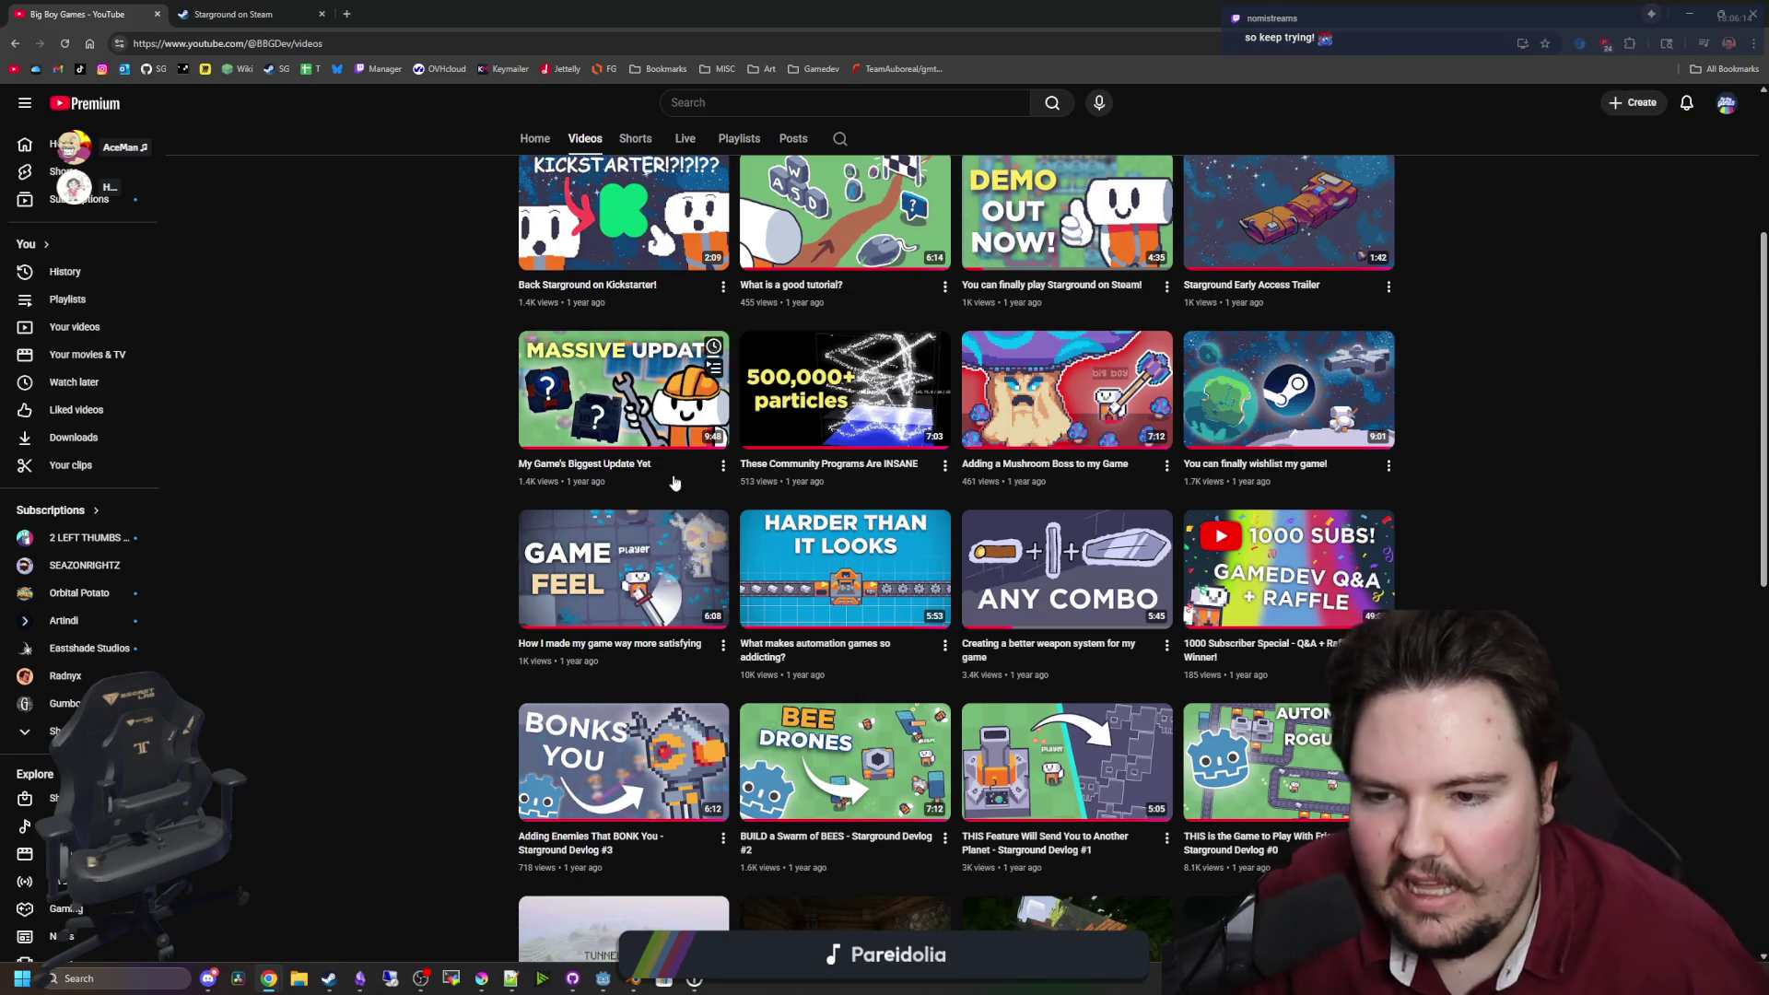
scroll(338, 583, up, 4)
scroll(422, 590, down, 4)
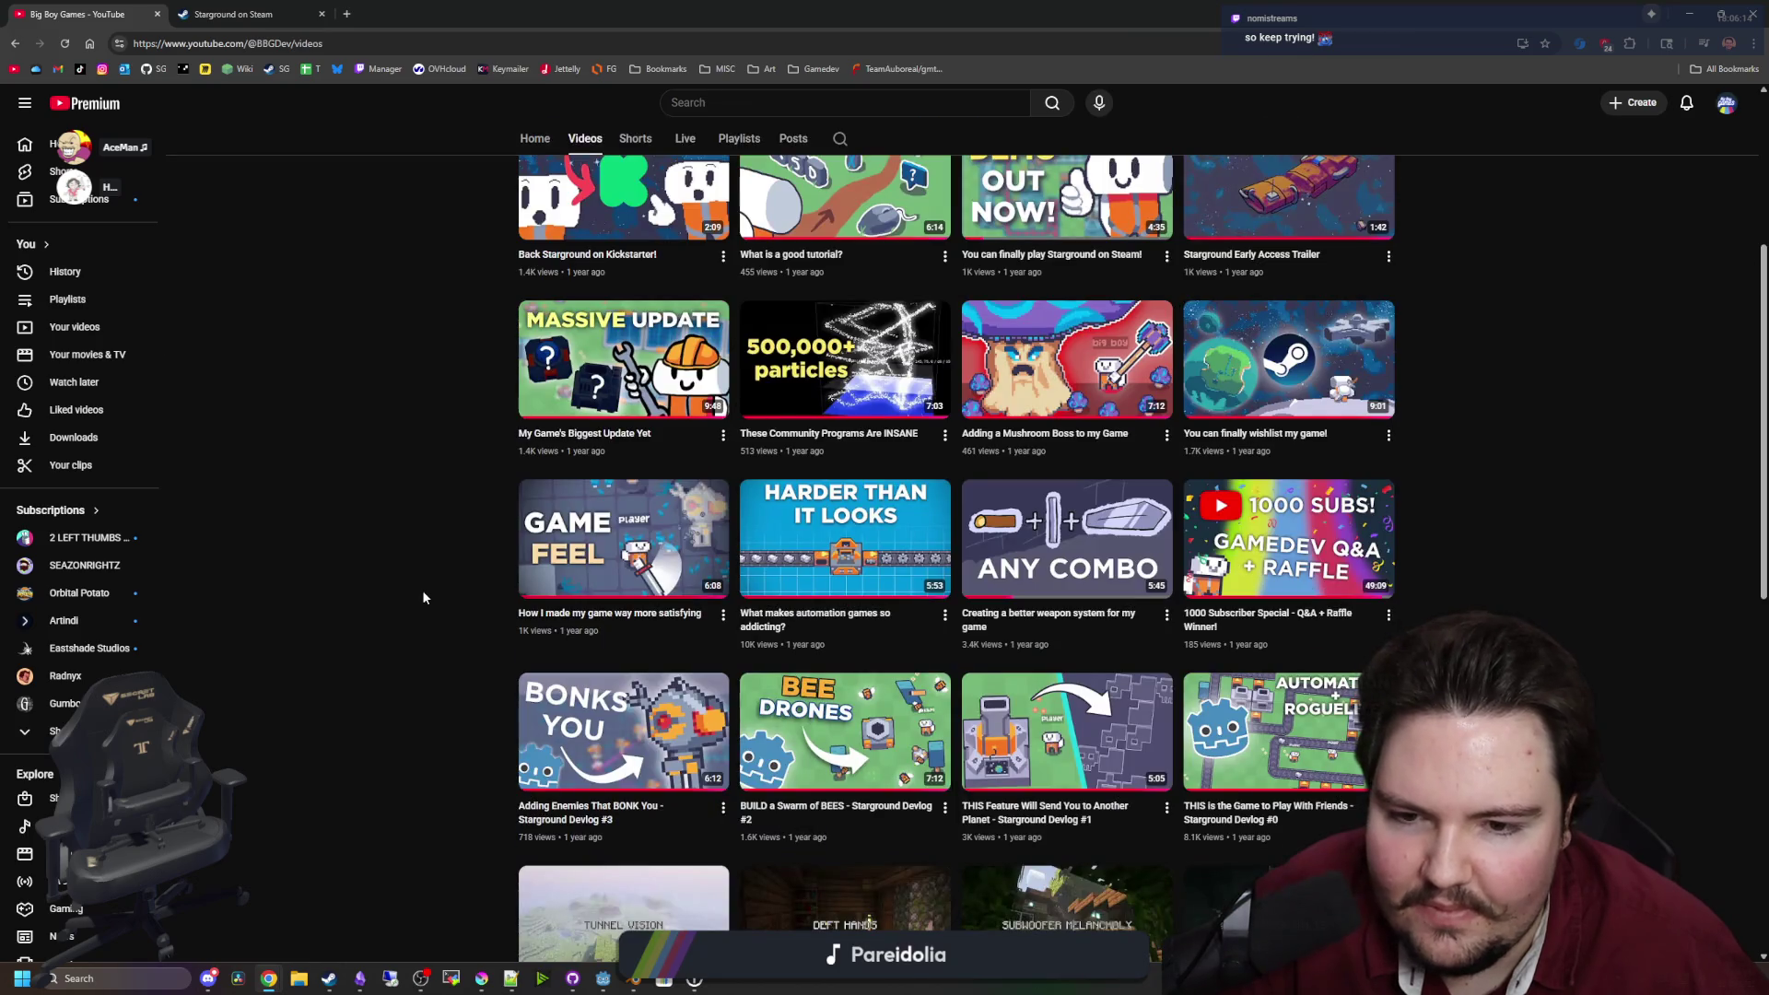
scroll(422, 590, up, 4)
scroll(376, 566, down, 1)
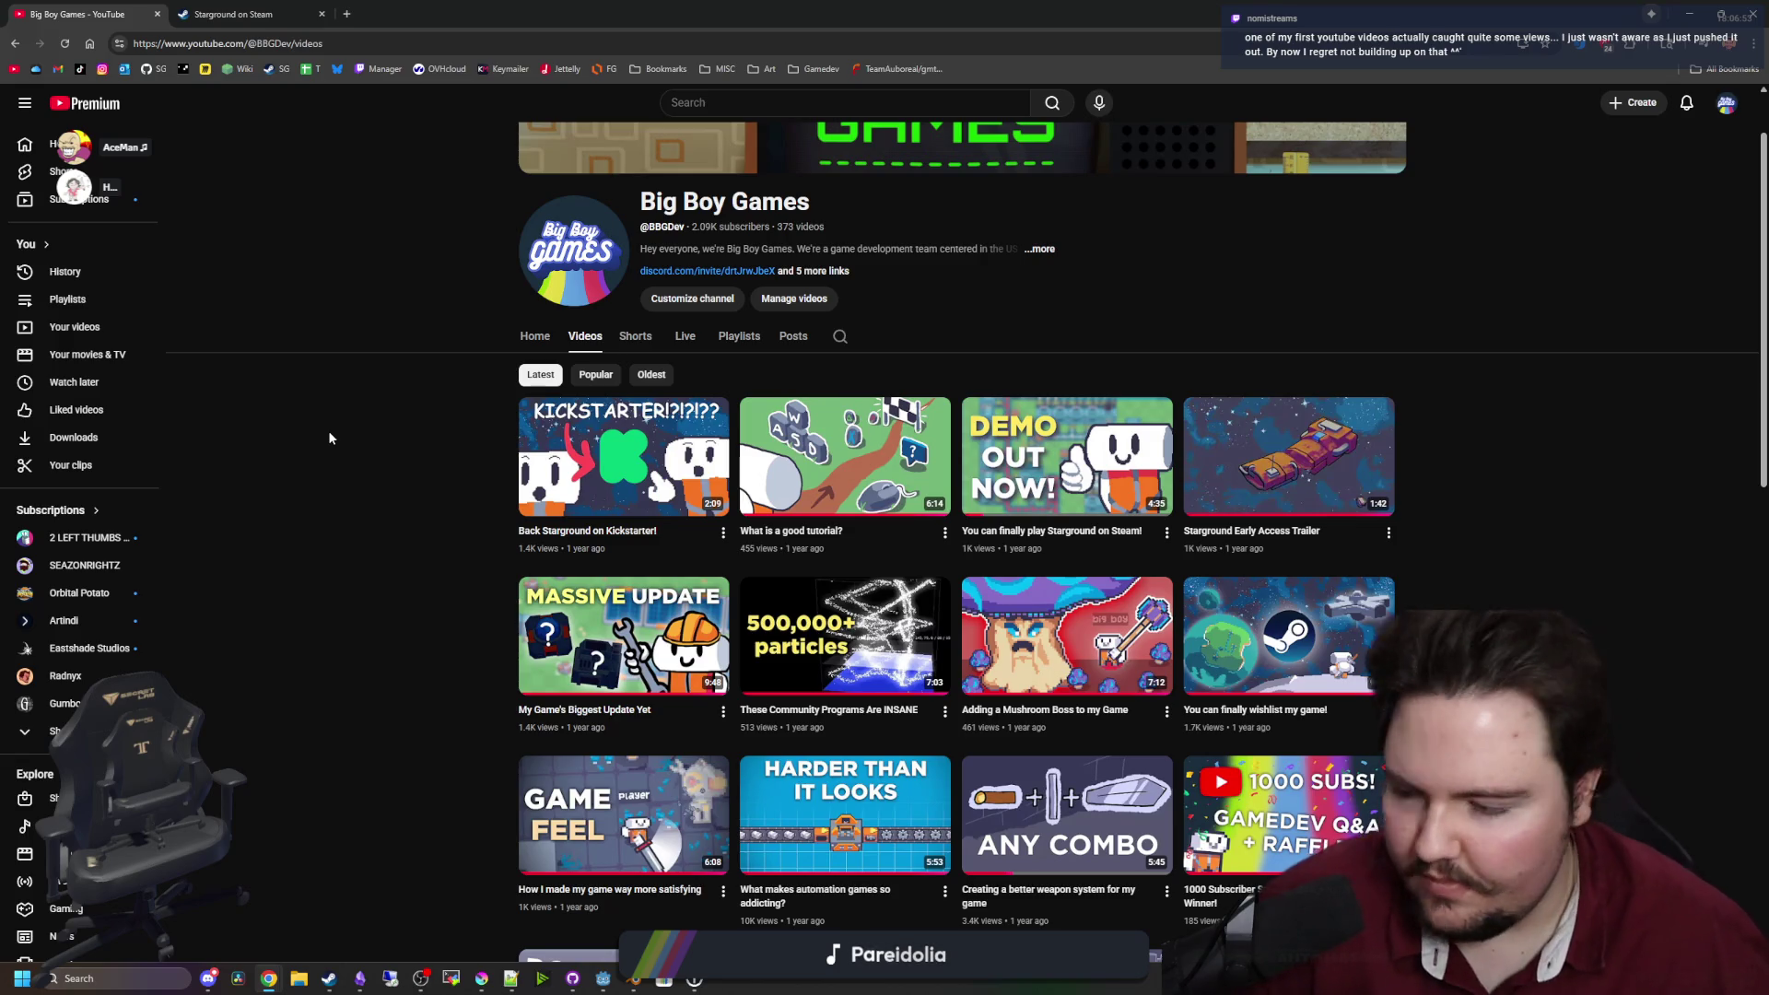
scroll(407, 594, down, 10)
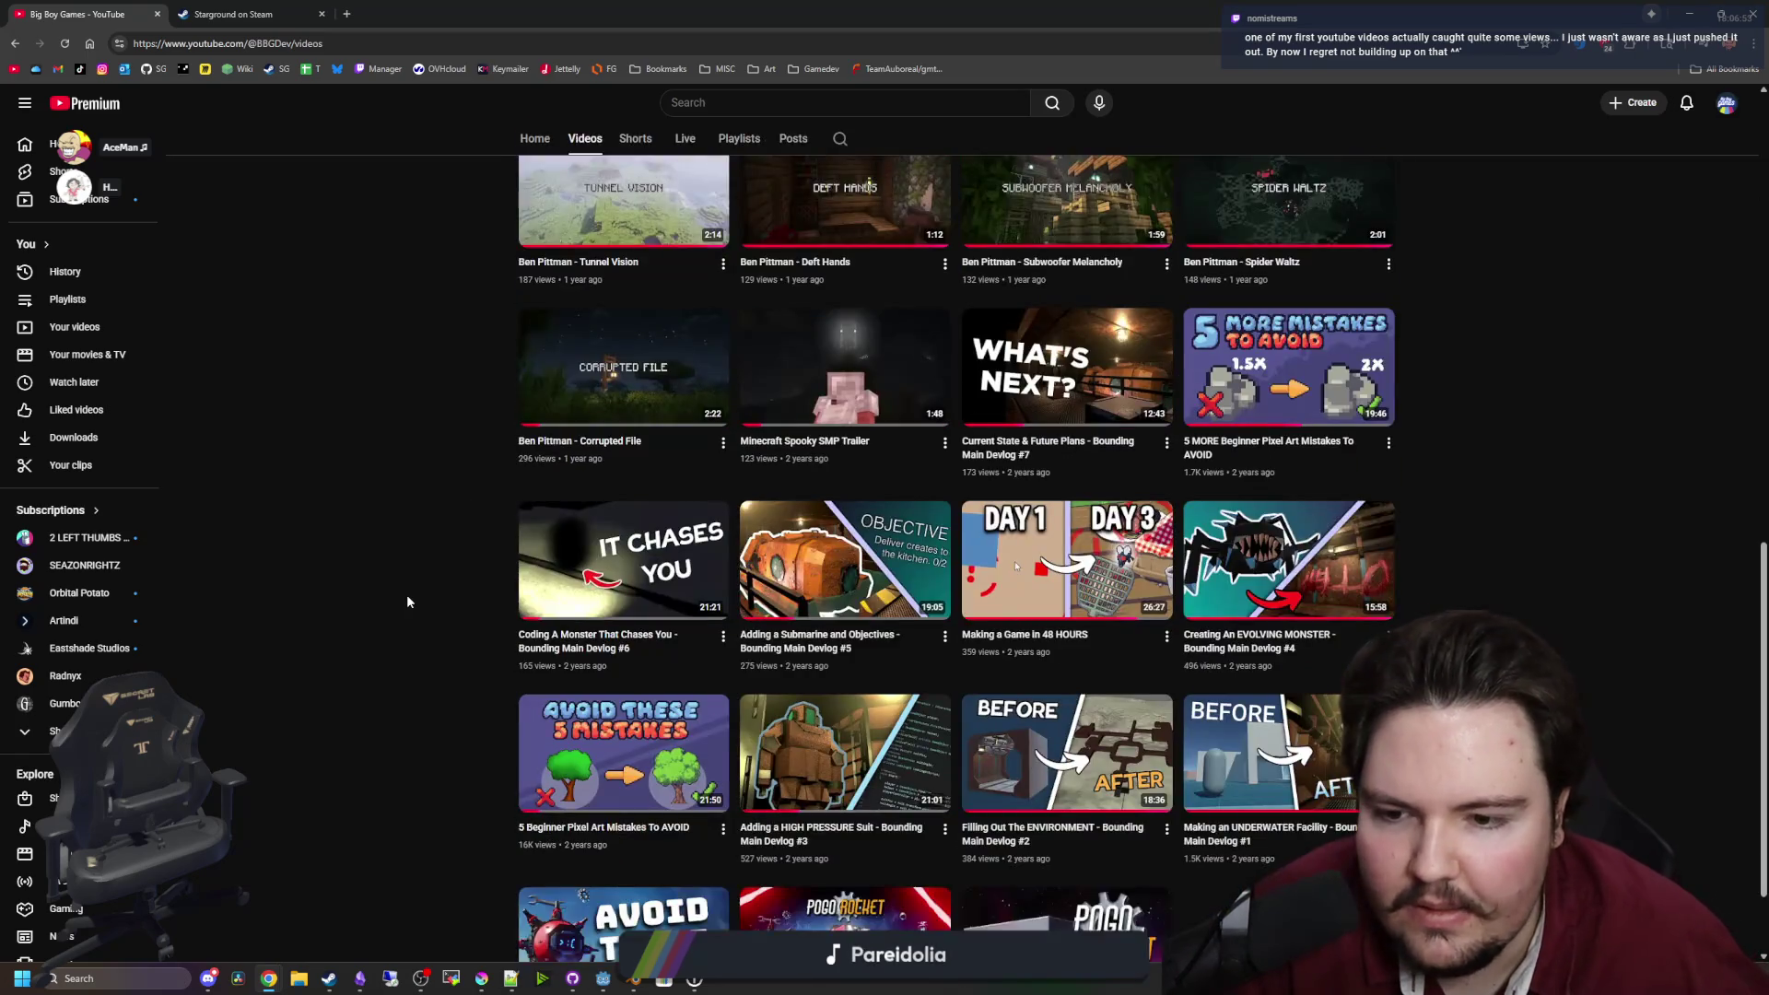
scroll(347, 602, up, 10)
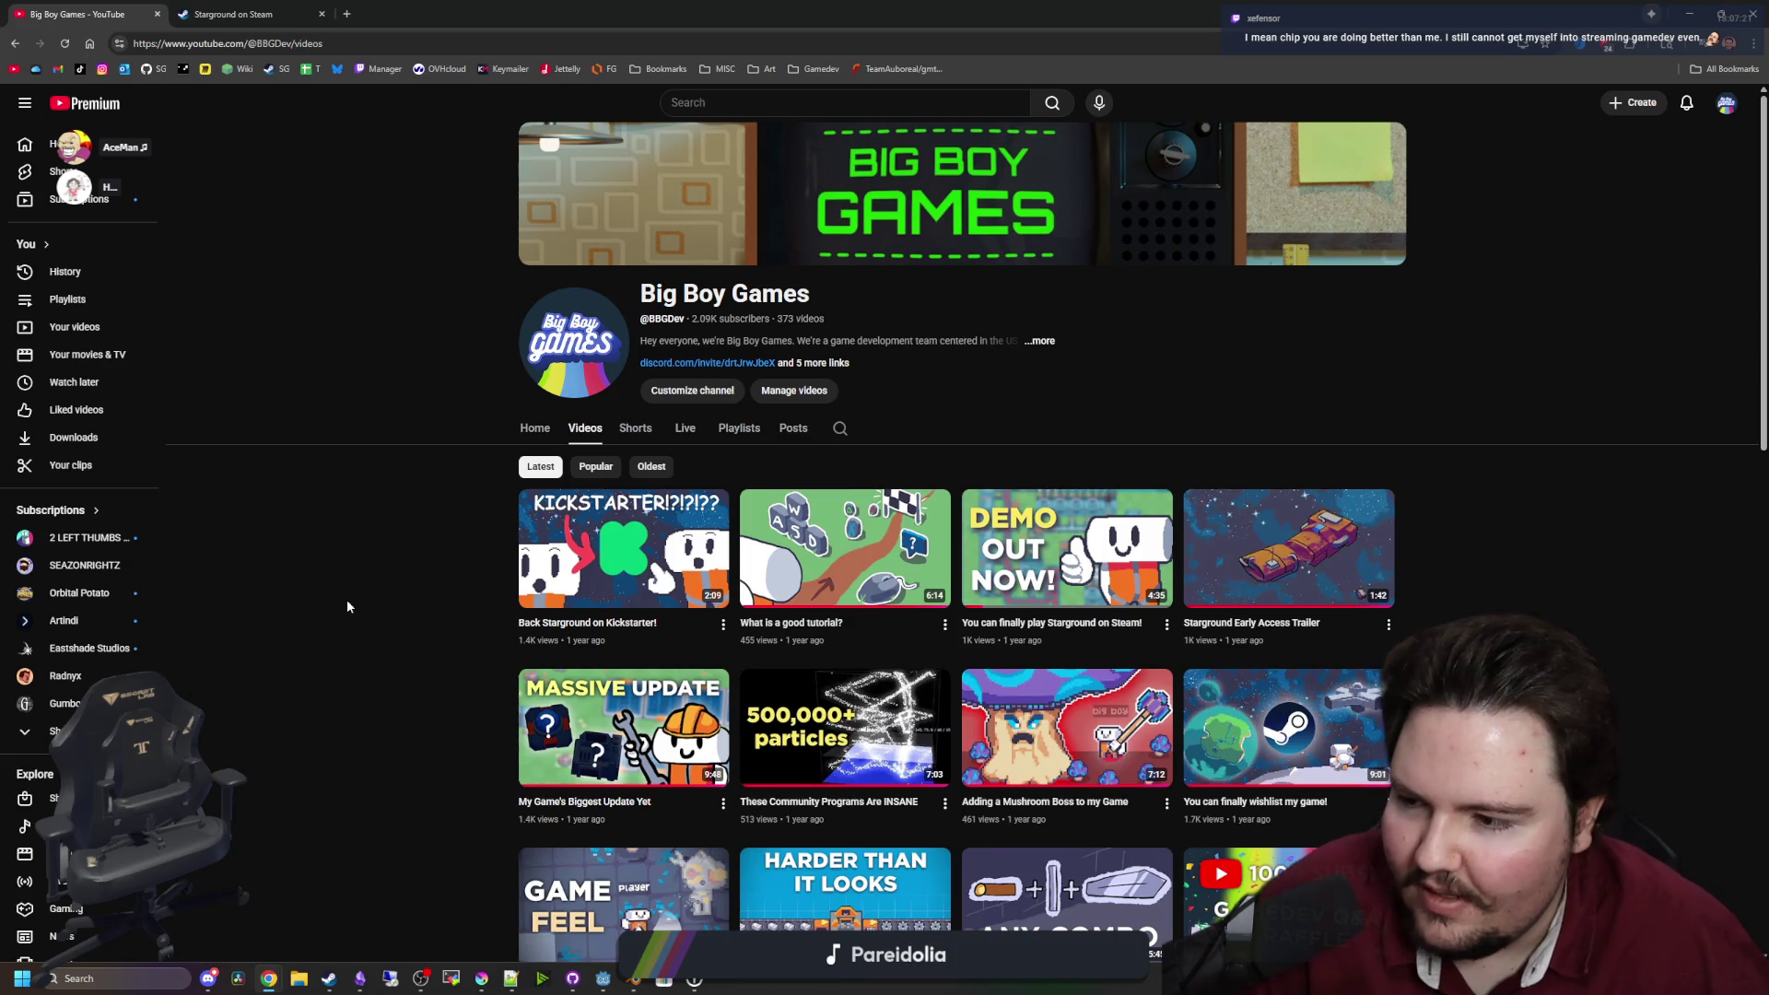
drag(394, 666, 385, 640)
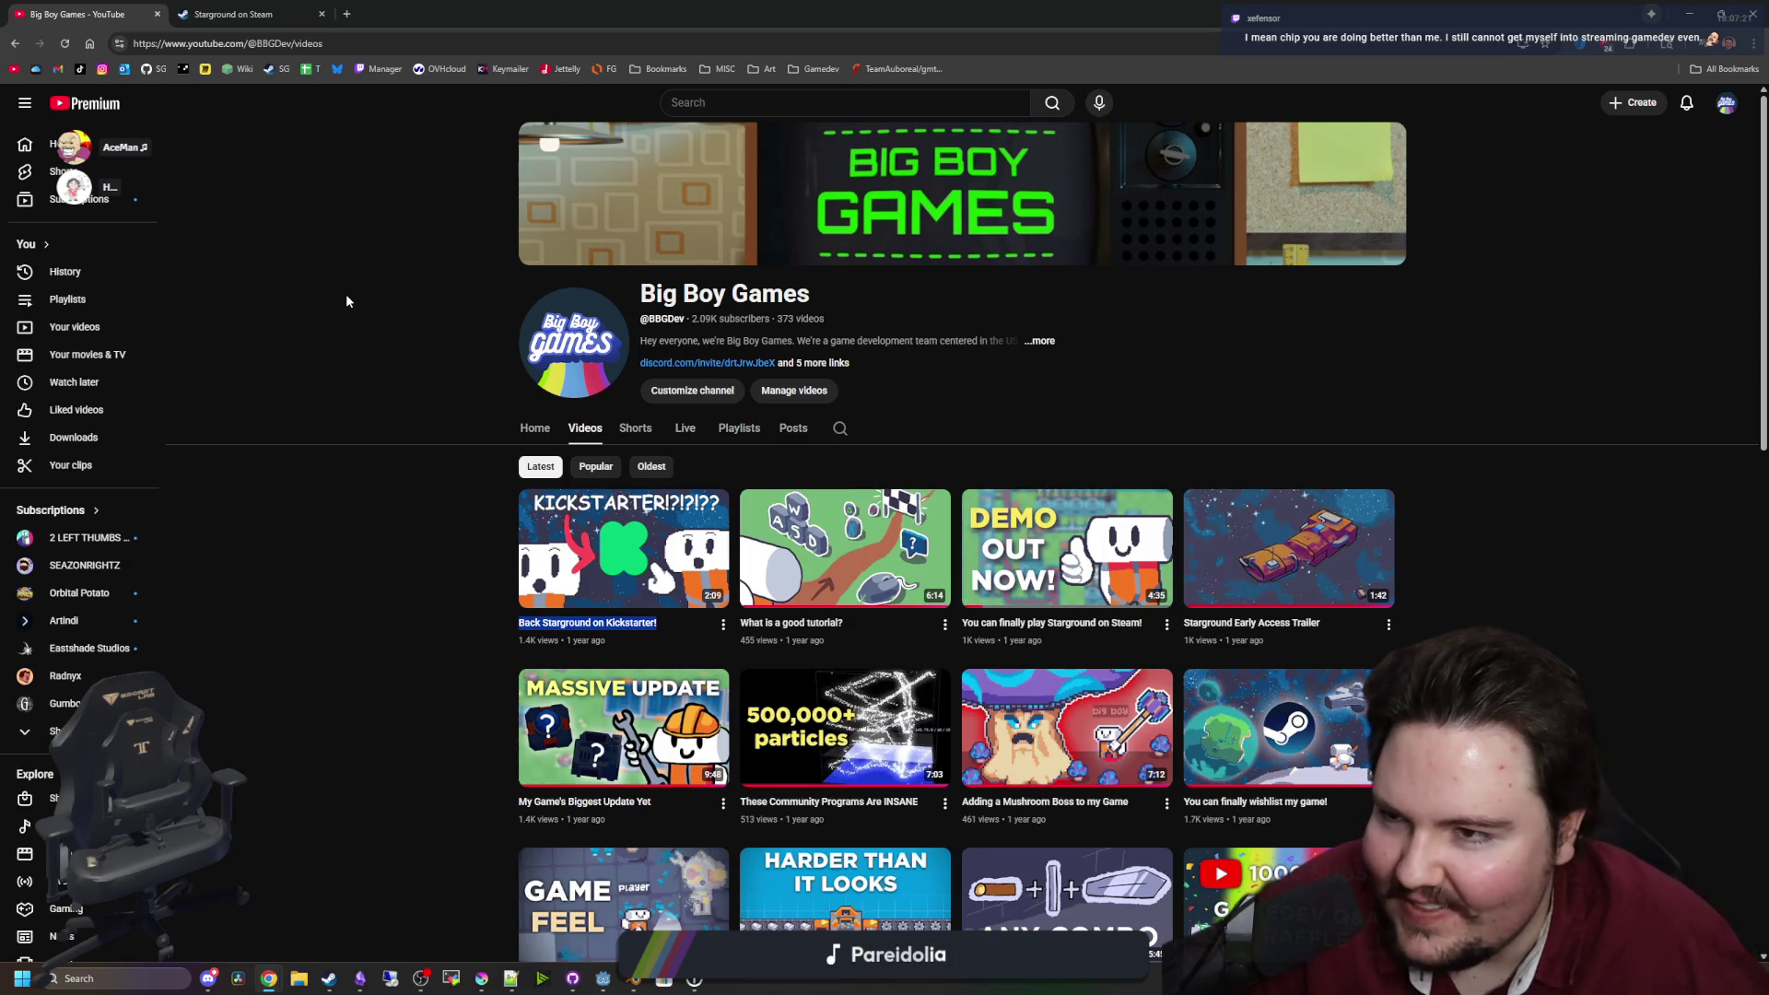
mouse_move(369, 14)
mouse_down()
mouse_move(411, 93)
mouse_move(781, 495)
mouse_up()
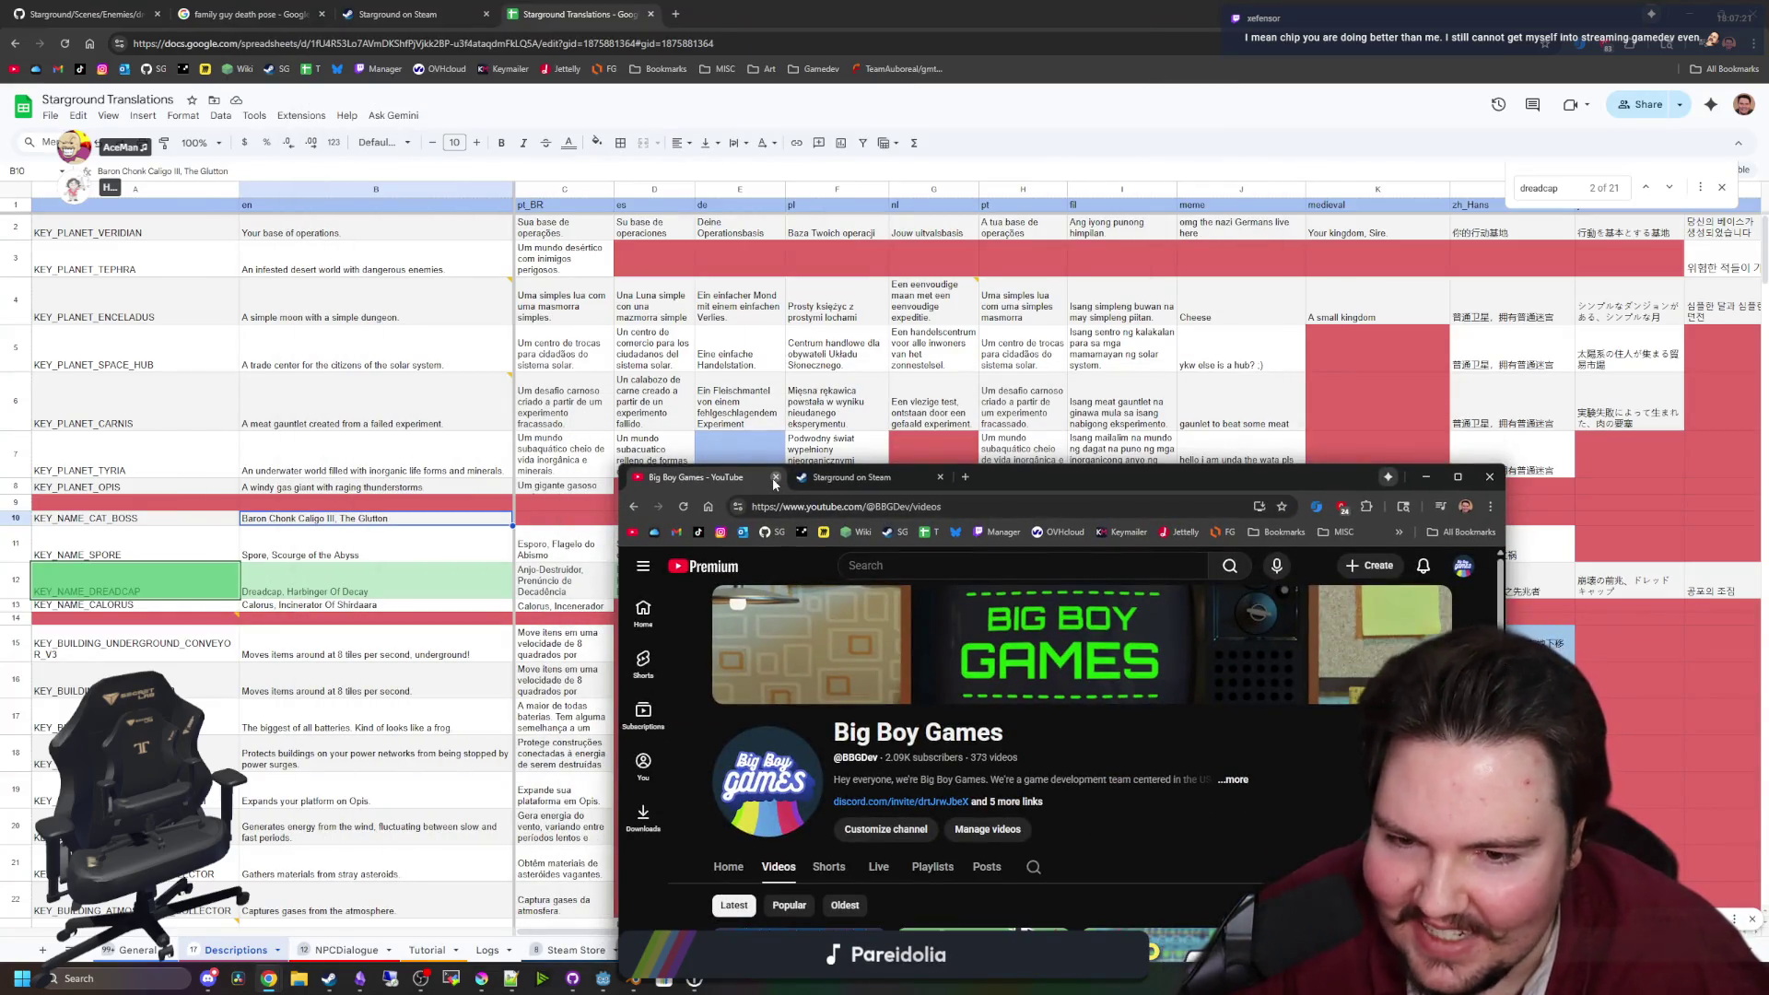
click(775, 477)
click(775, 477)
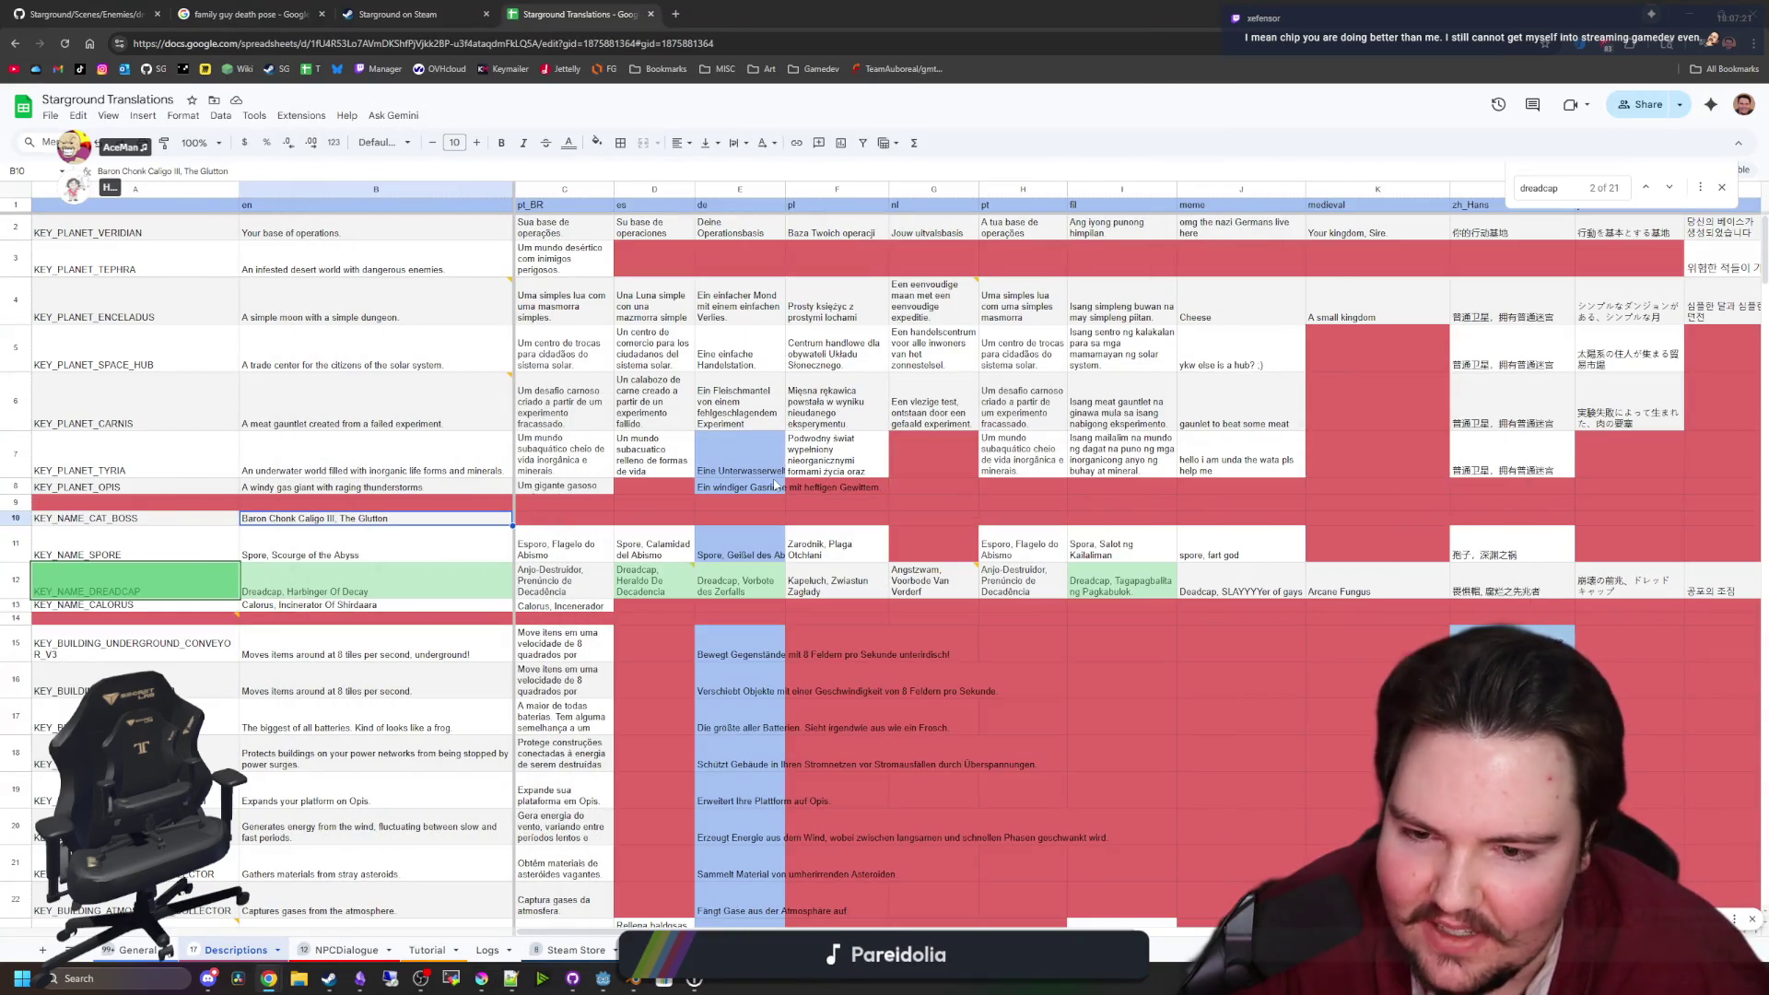
Step: Minimize the spreadsheet browser window to reveal entities_table.gd in Godot
click(579, 521)
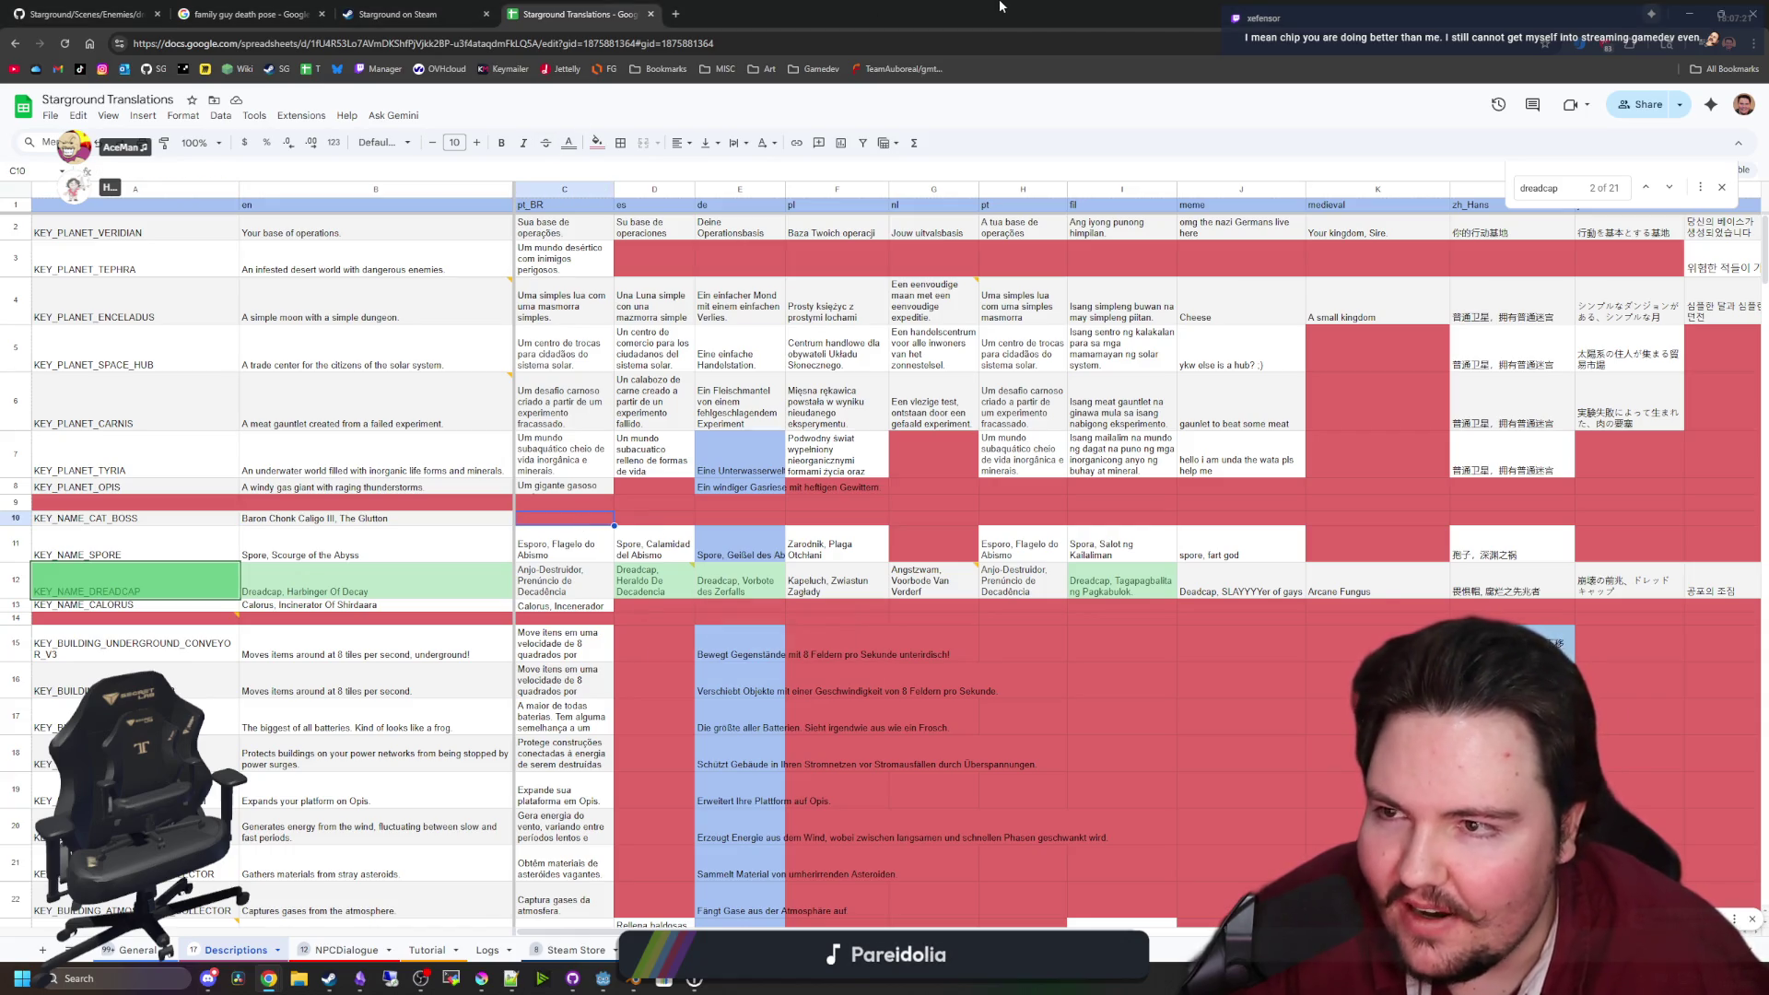
double_click(999, 7)
click(1084, 521)
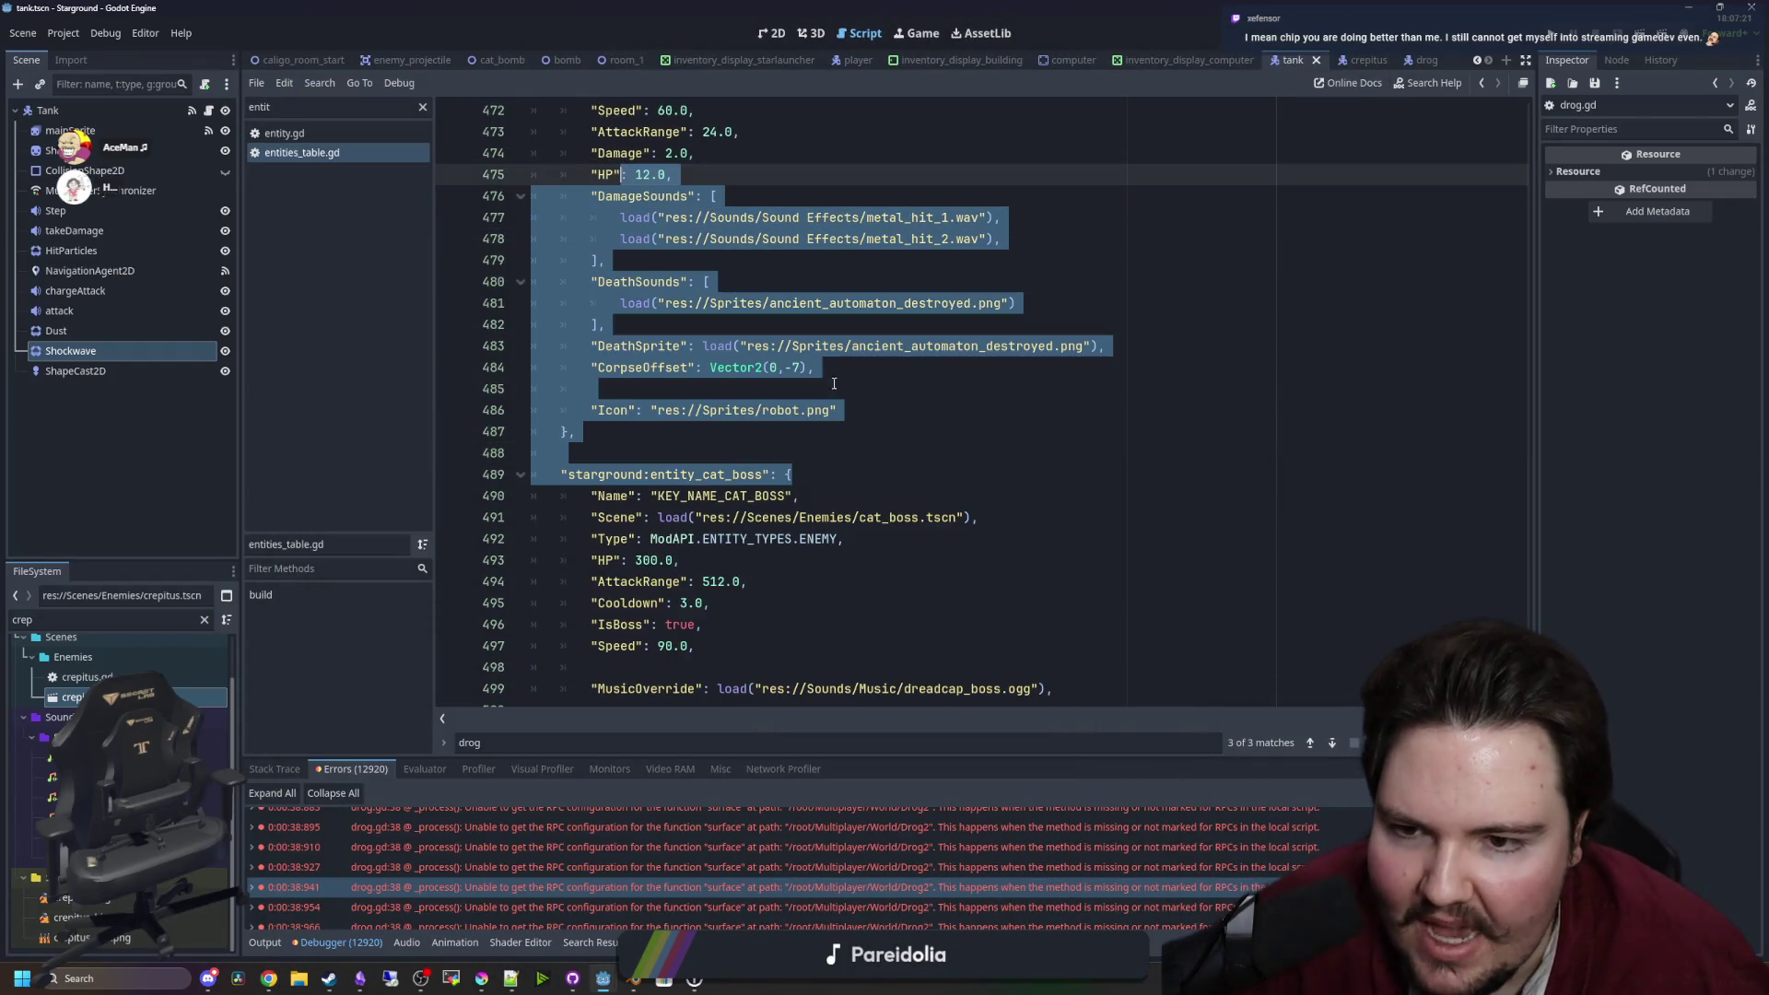
click(834, 383)
scroll(755, 350, up, 5)
click(688, 318)
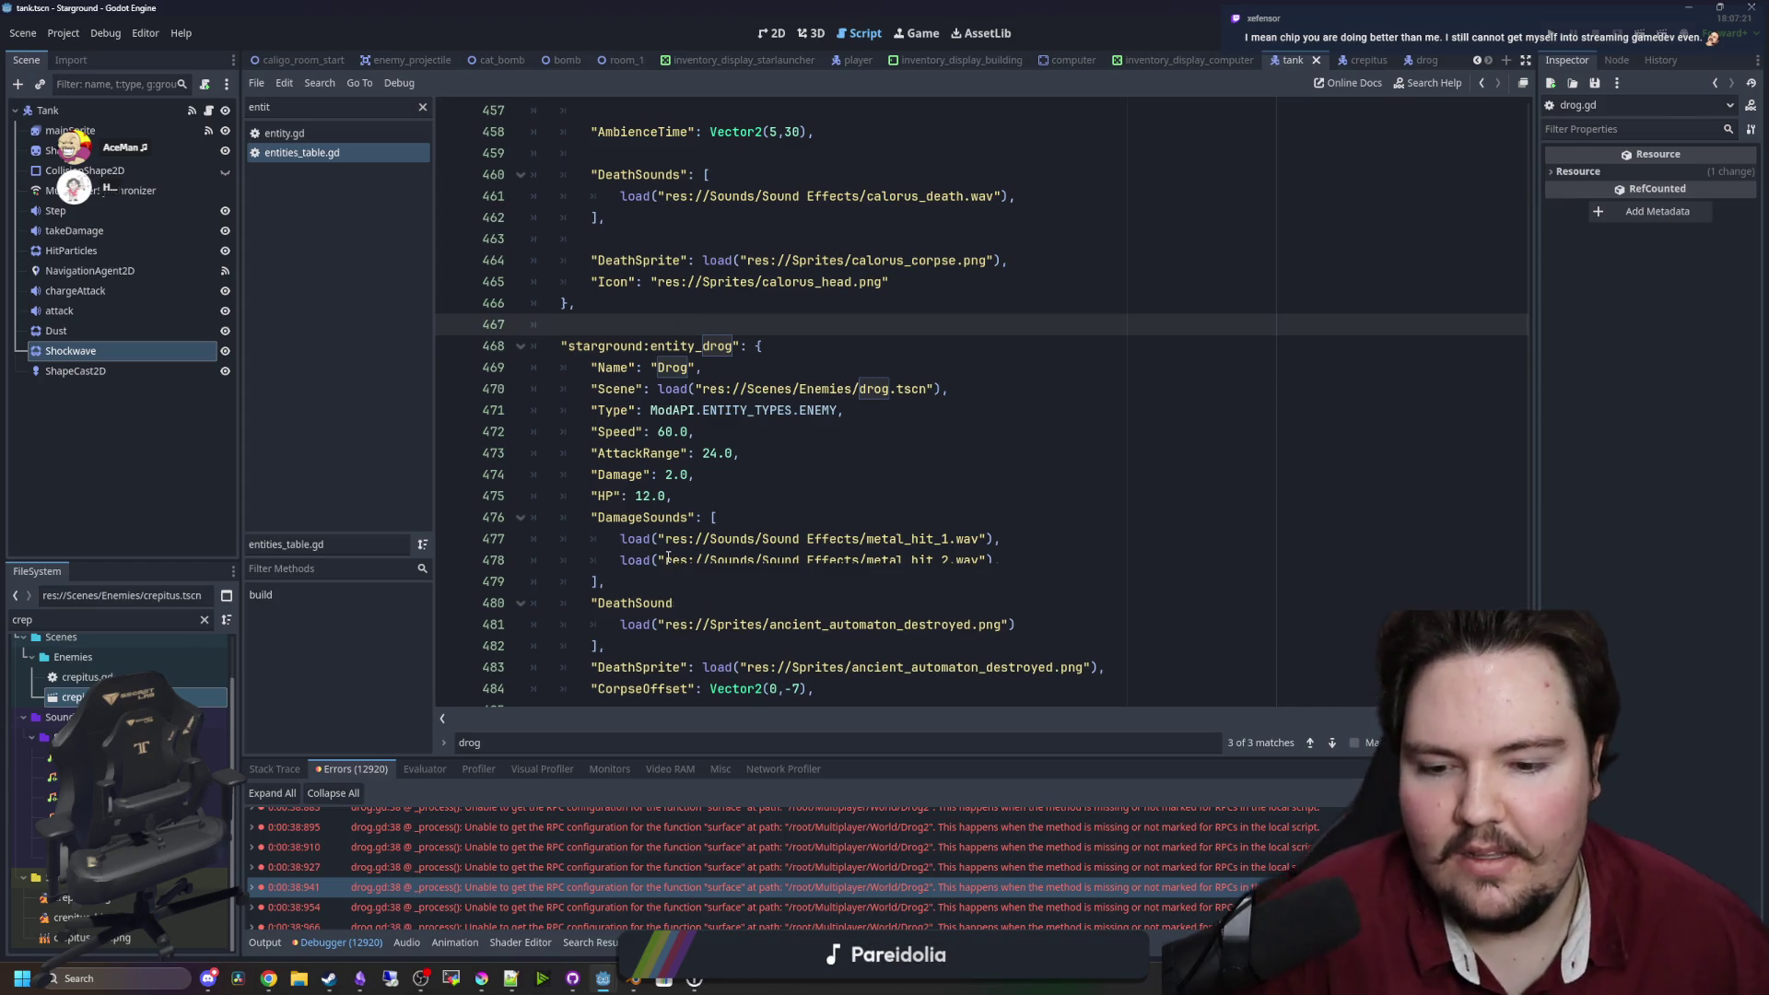
mouse_move(668, 559)
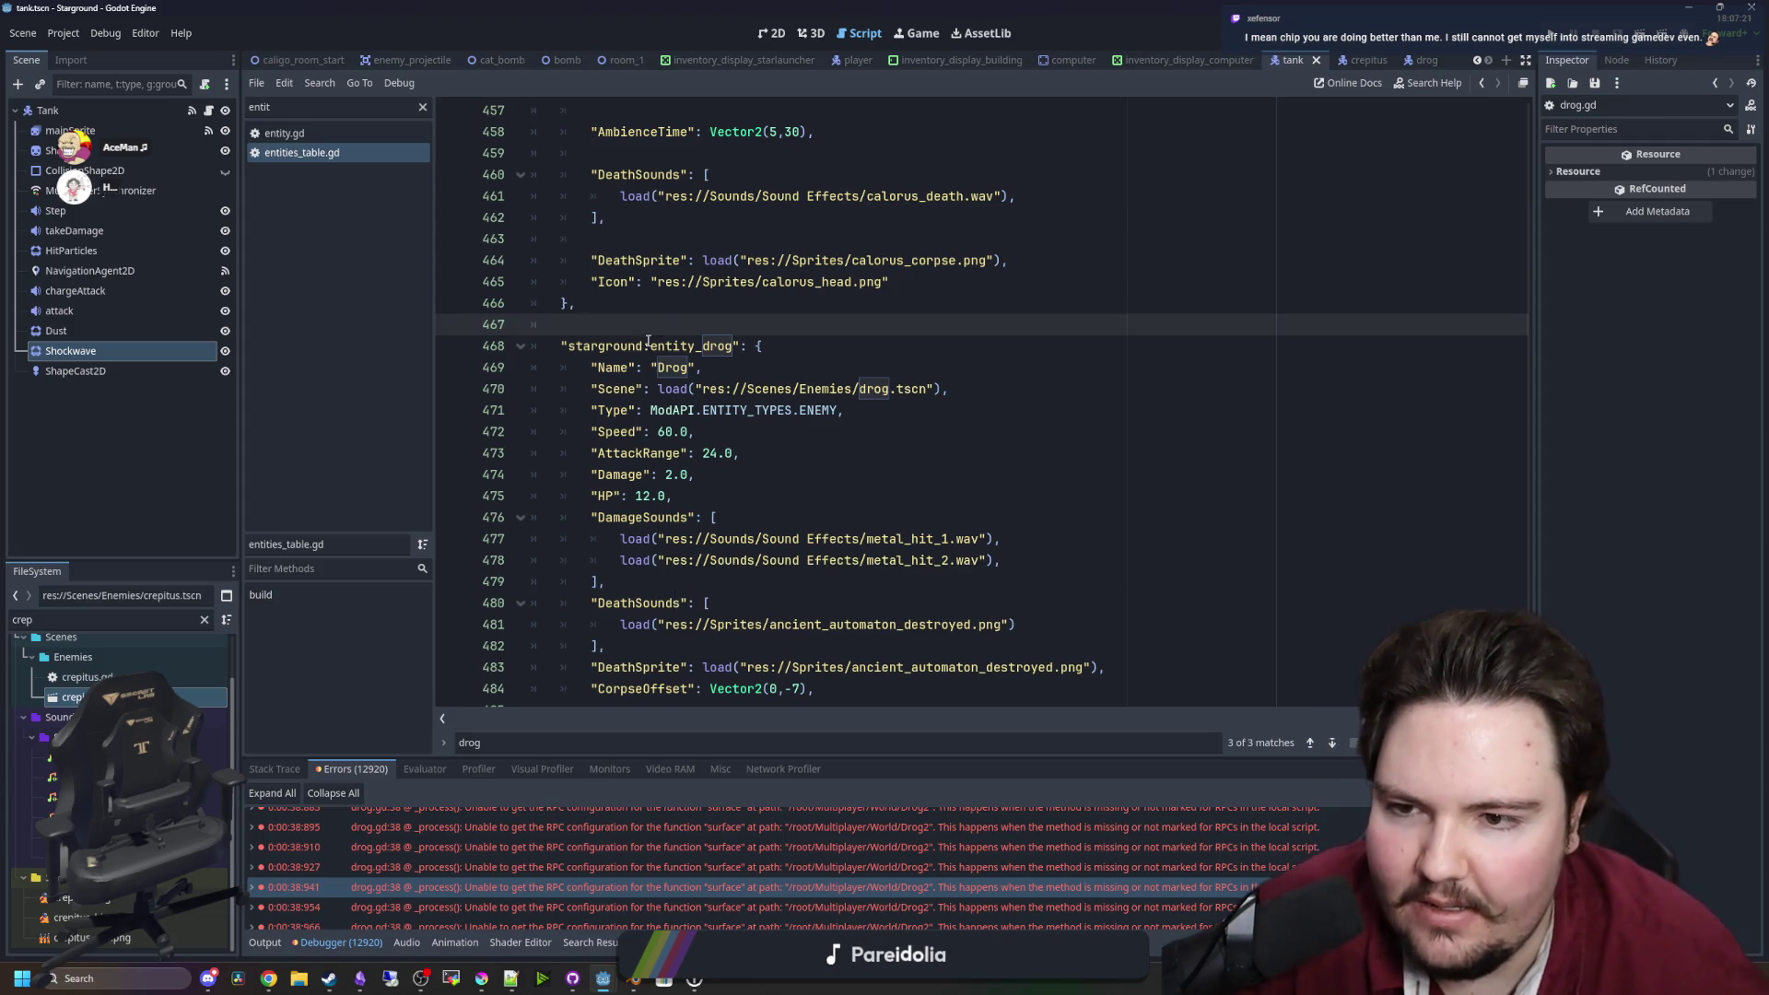
scroll(646, 318, up, 10)
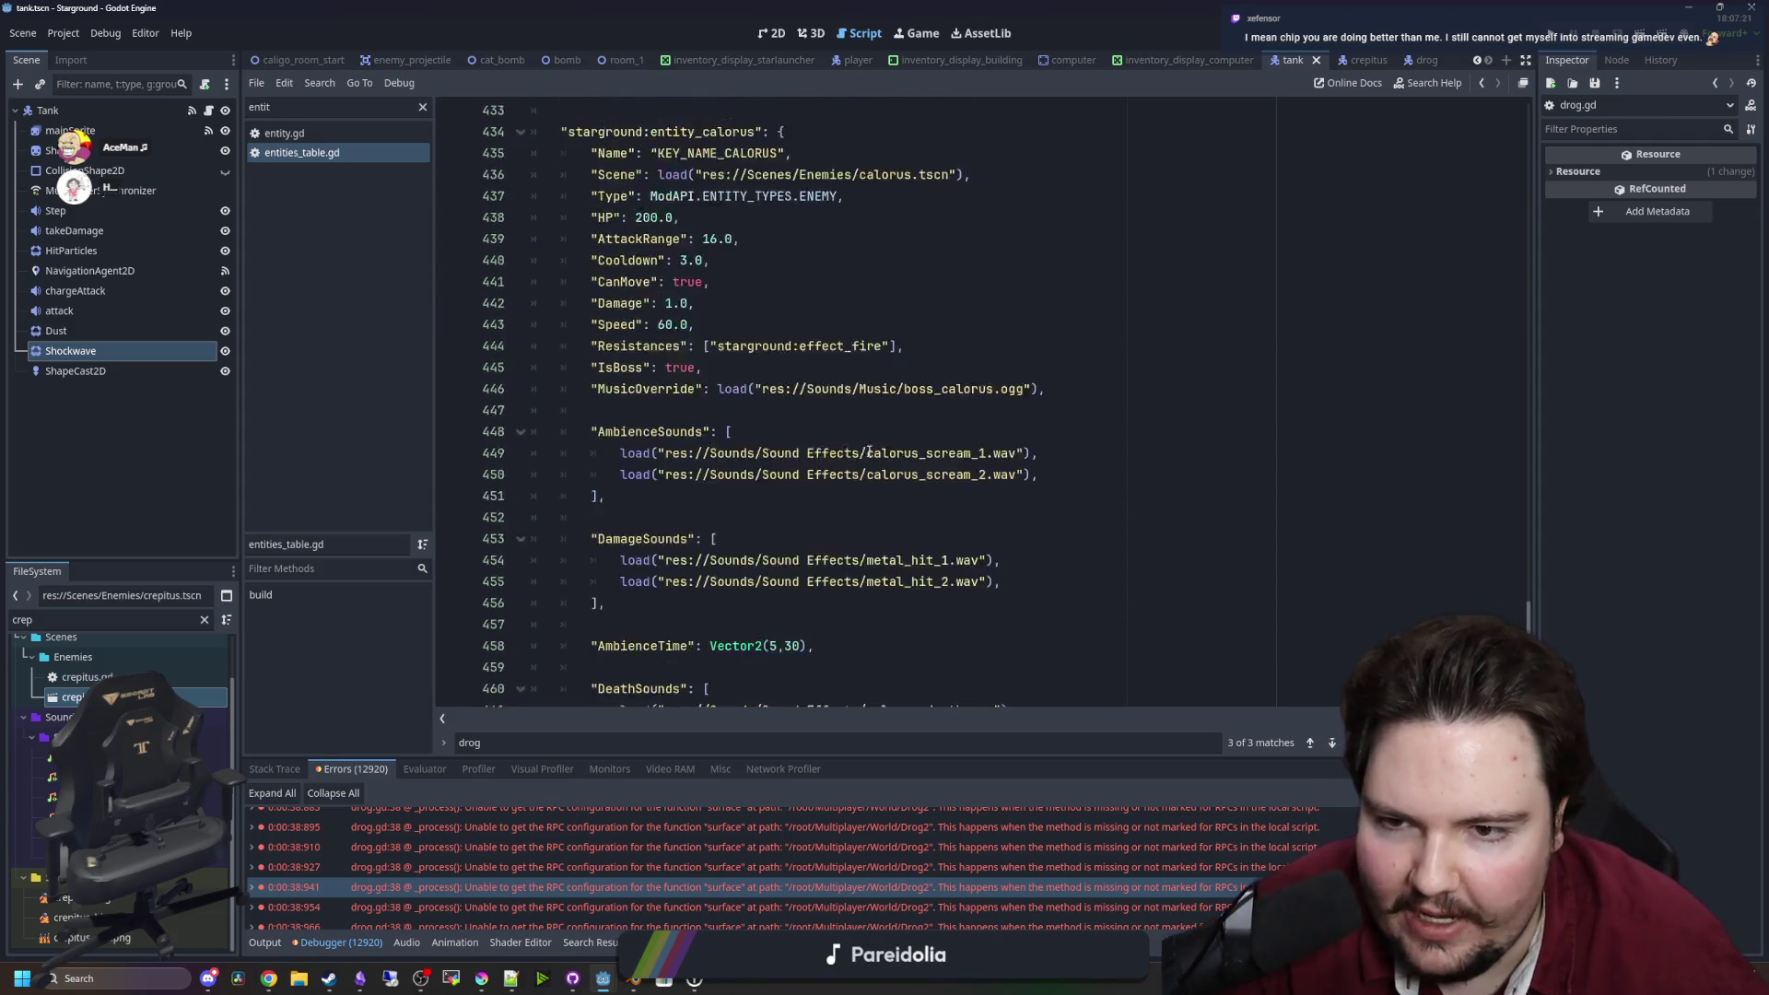
scroll(641, 542, up, 4)
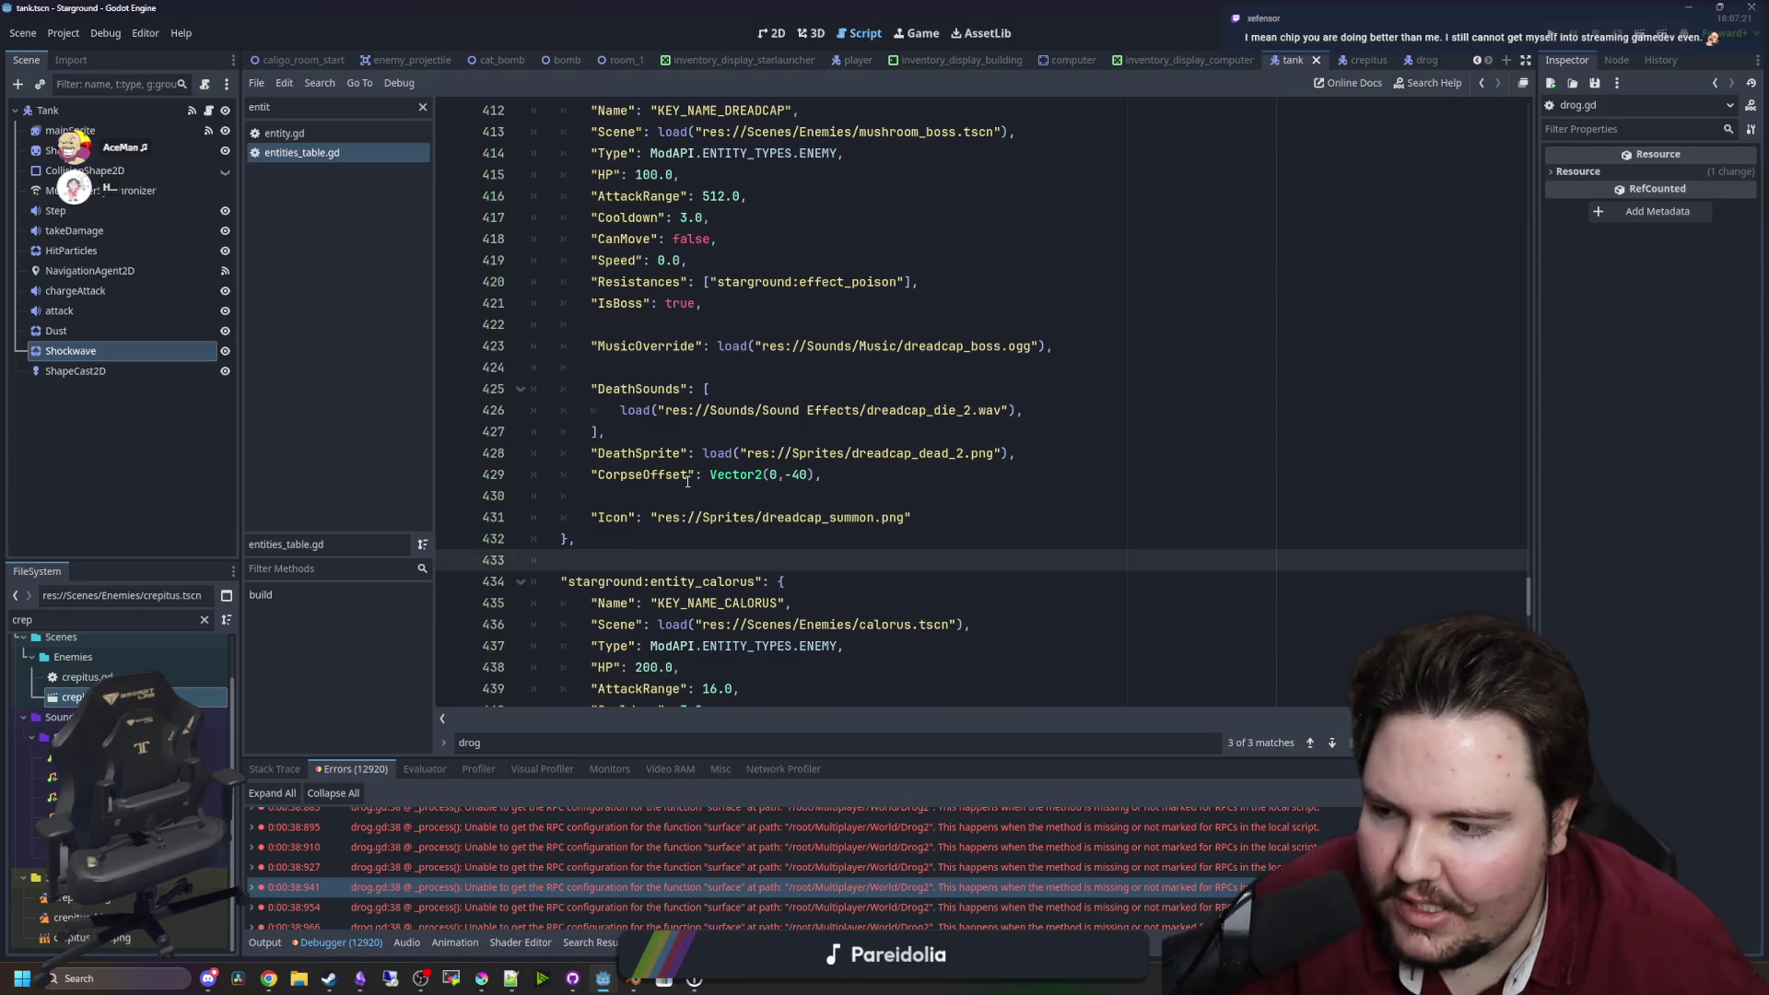
scroll(632, 535, down, 9)
scroll(632, 484, down, 3)
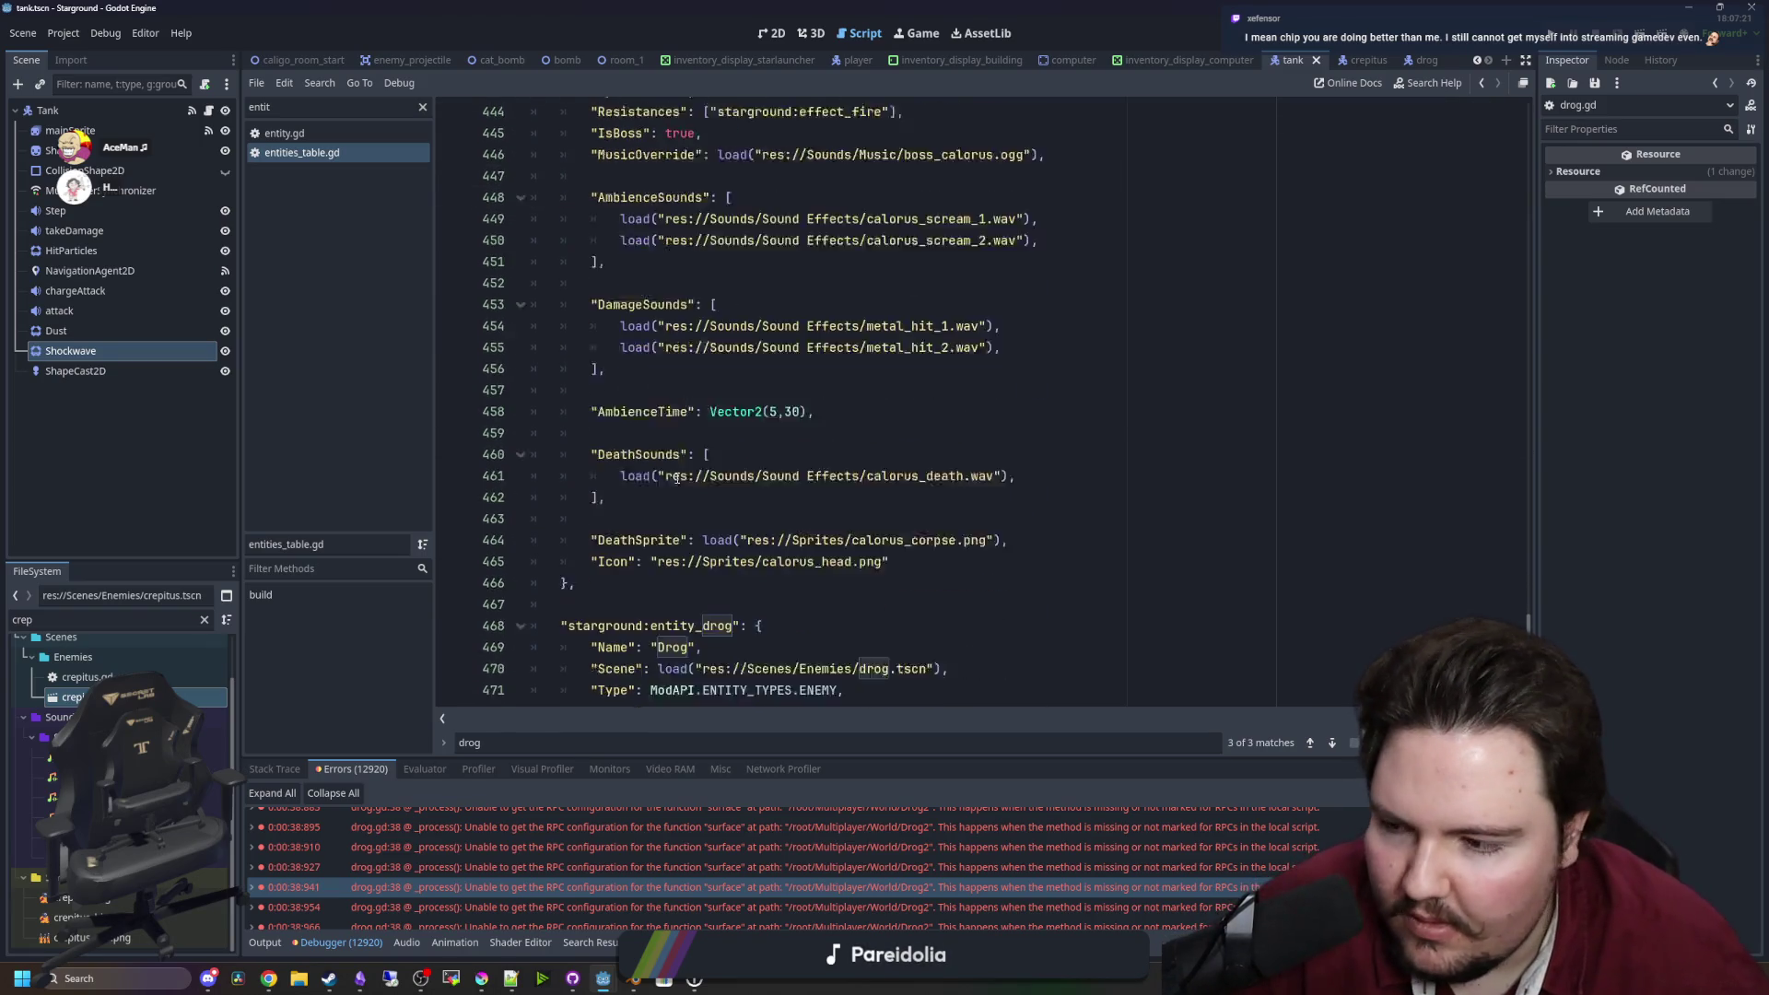
scroll(602, 508, down, 7)
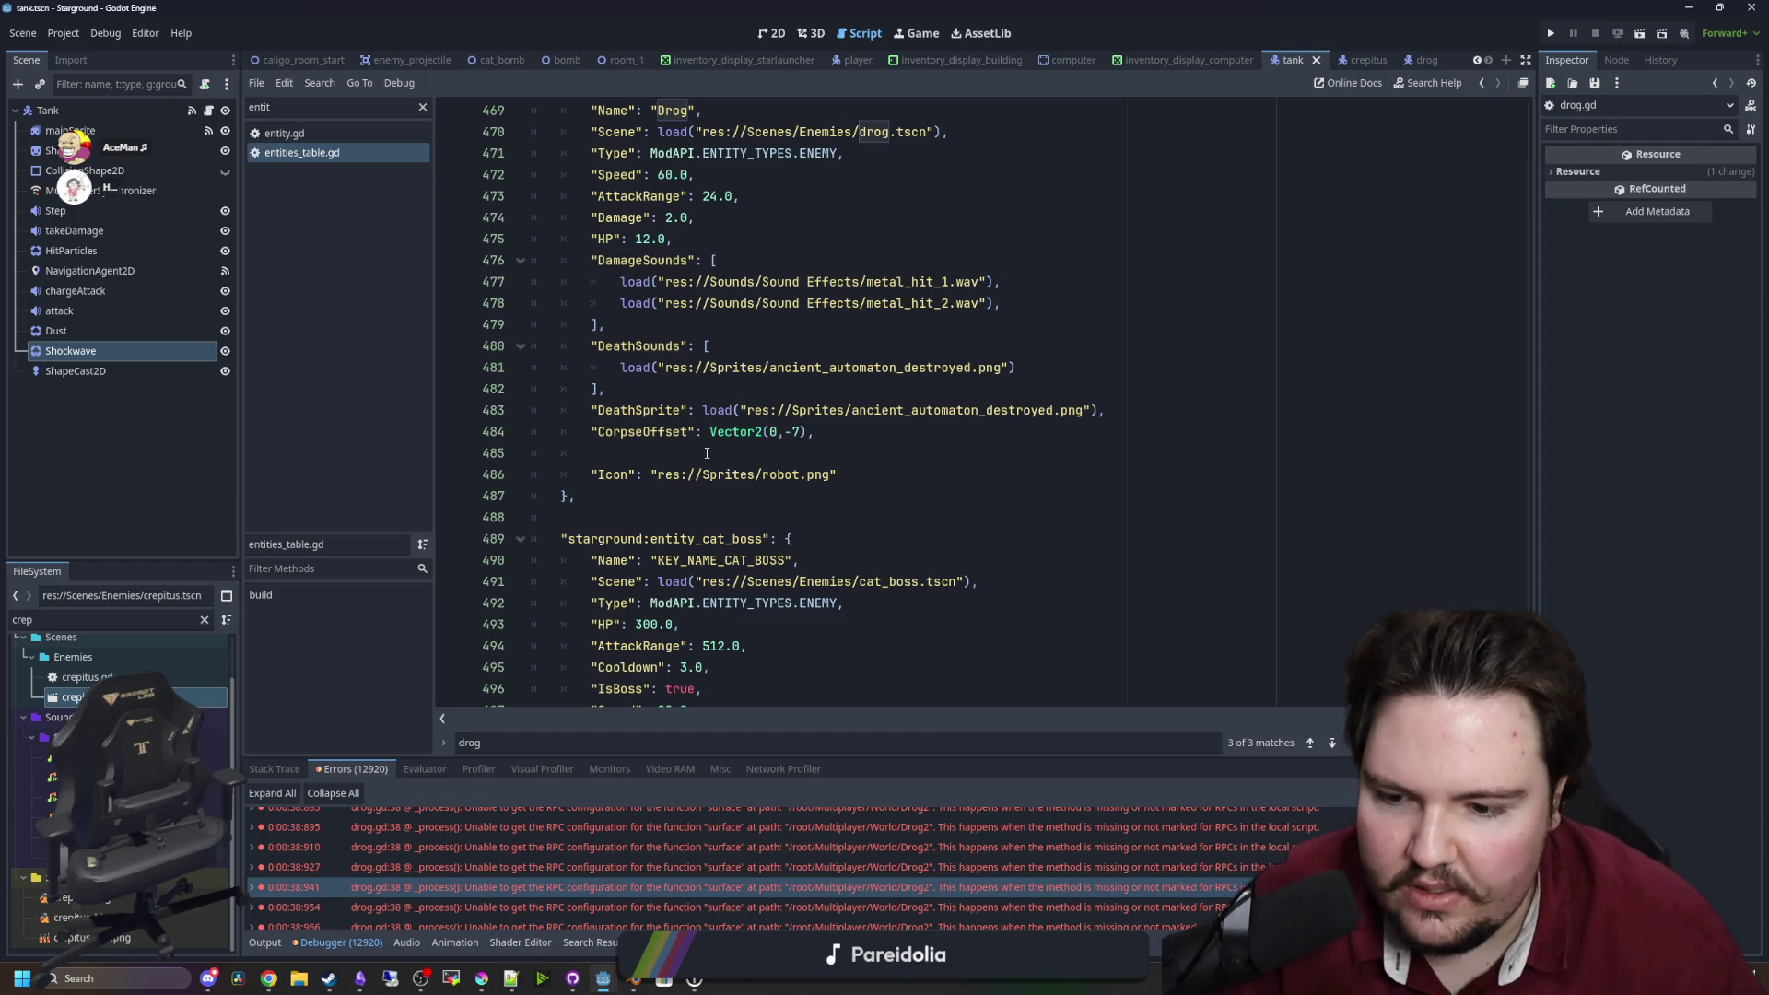
click(648, 505)
key(Down)
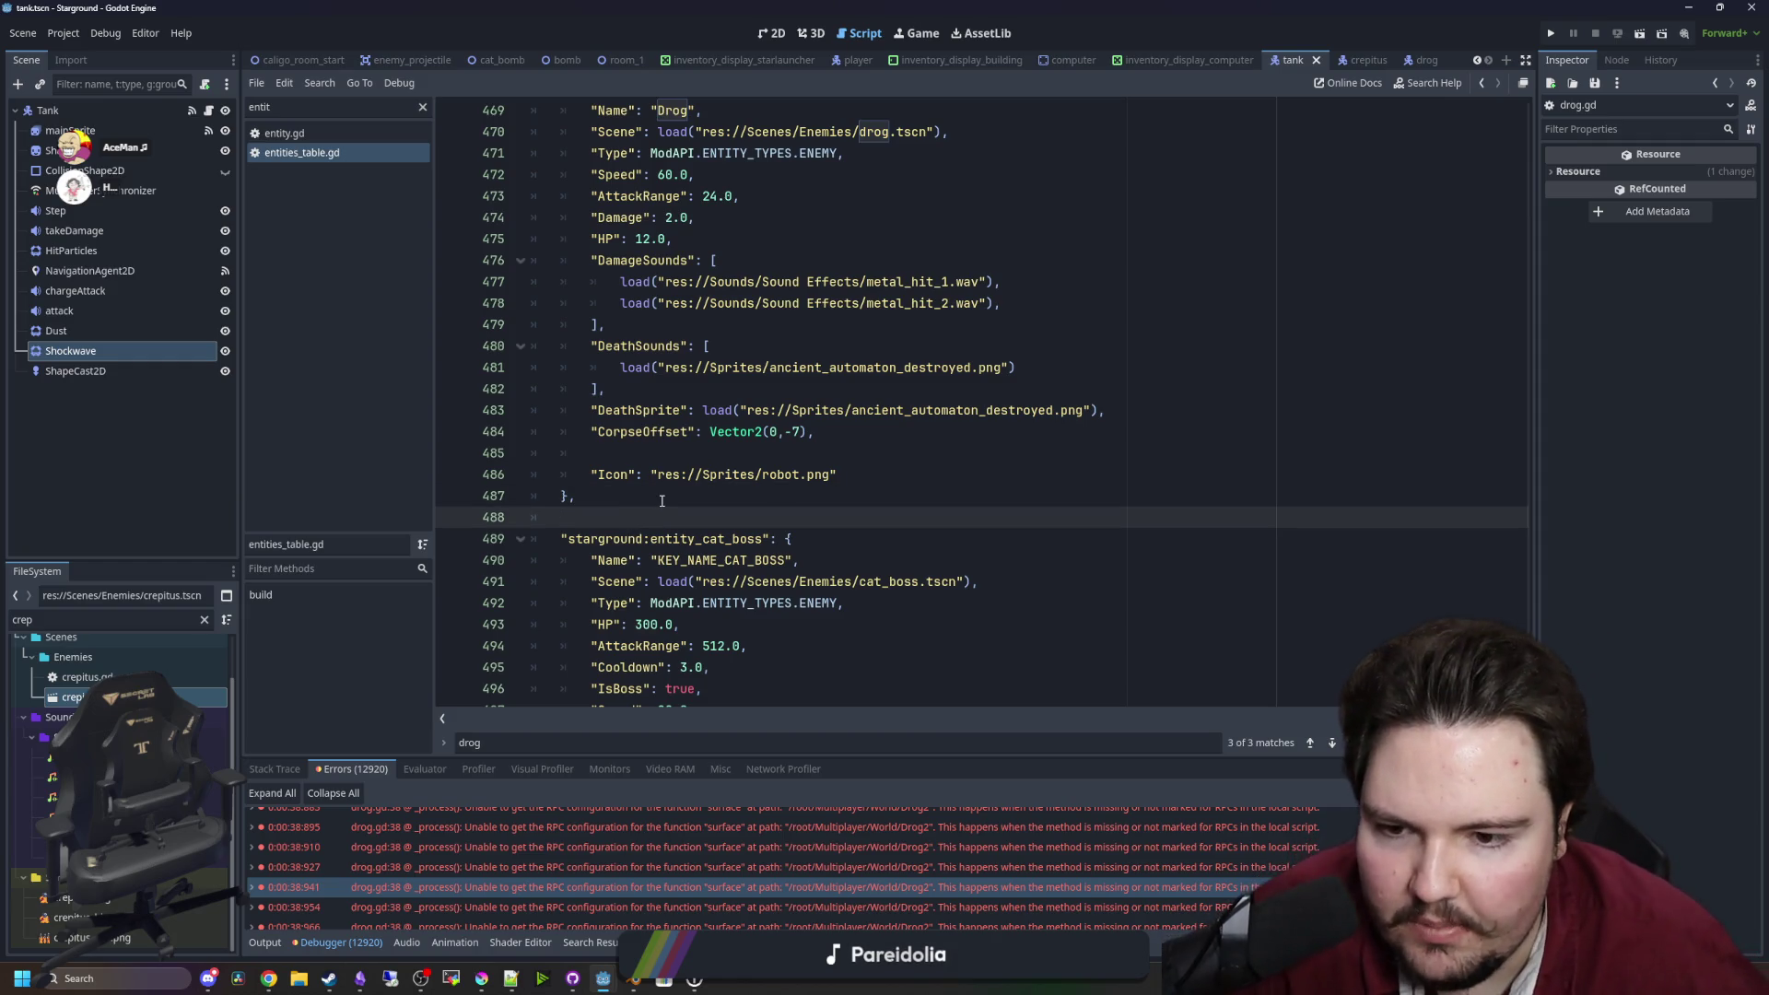
scroll(662, 500, down, 5)
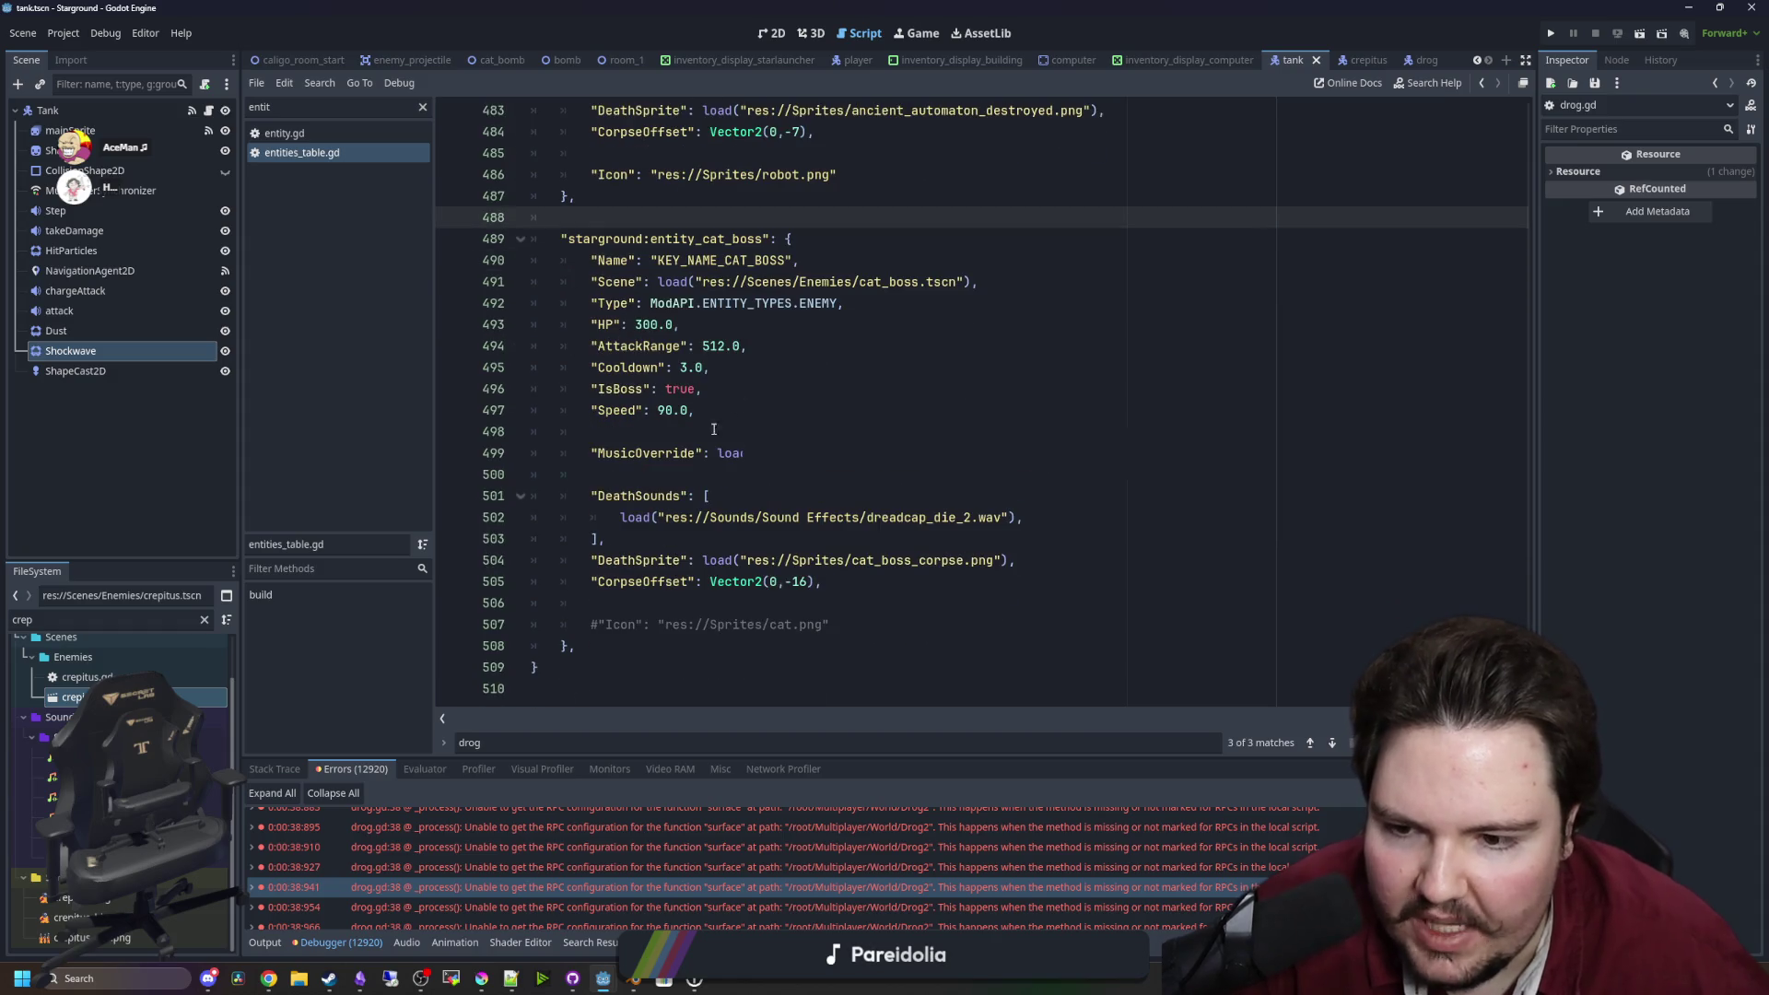
click(677, 594)
scroll(1523, 611, up, 10)
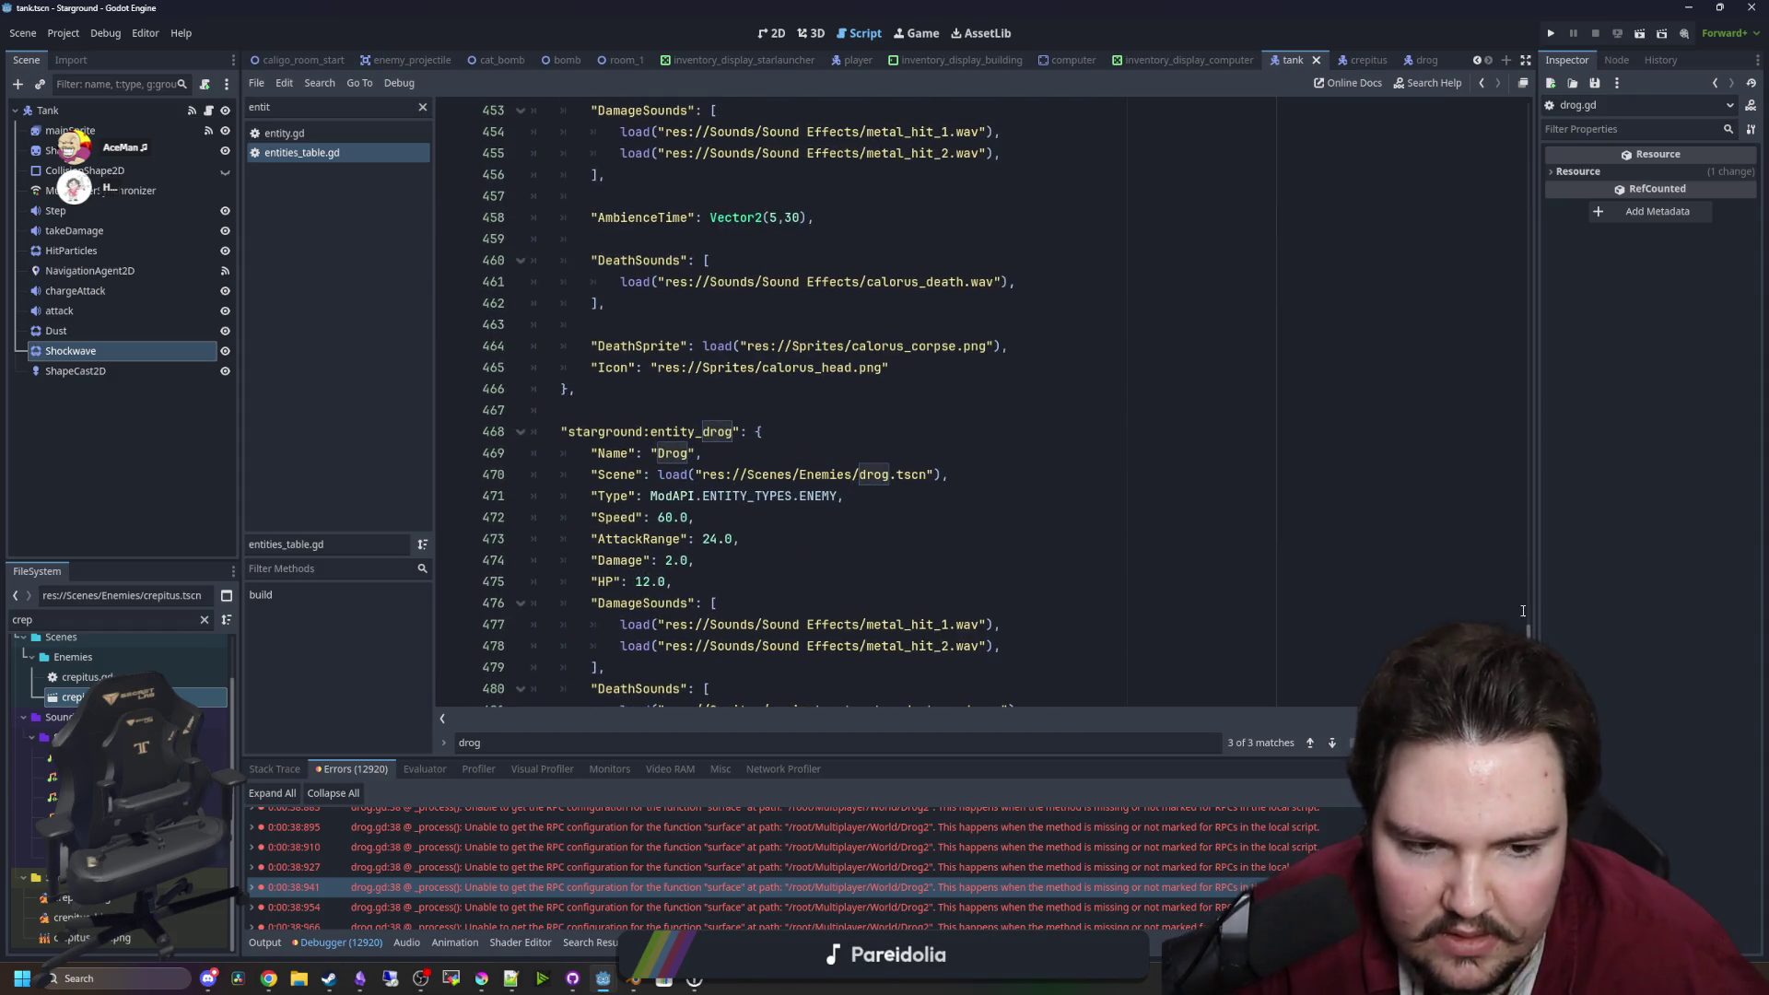
drag(1528, 629, 1535, 81)
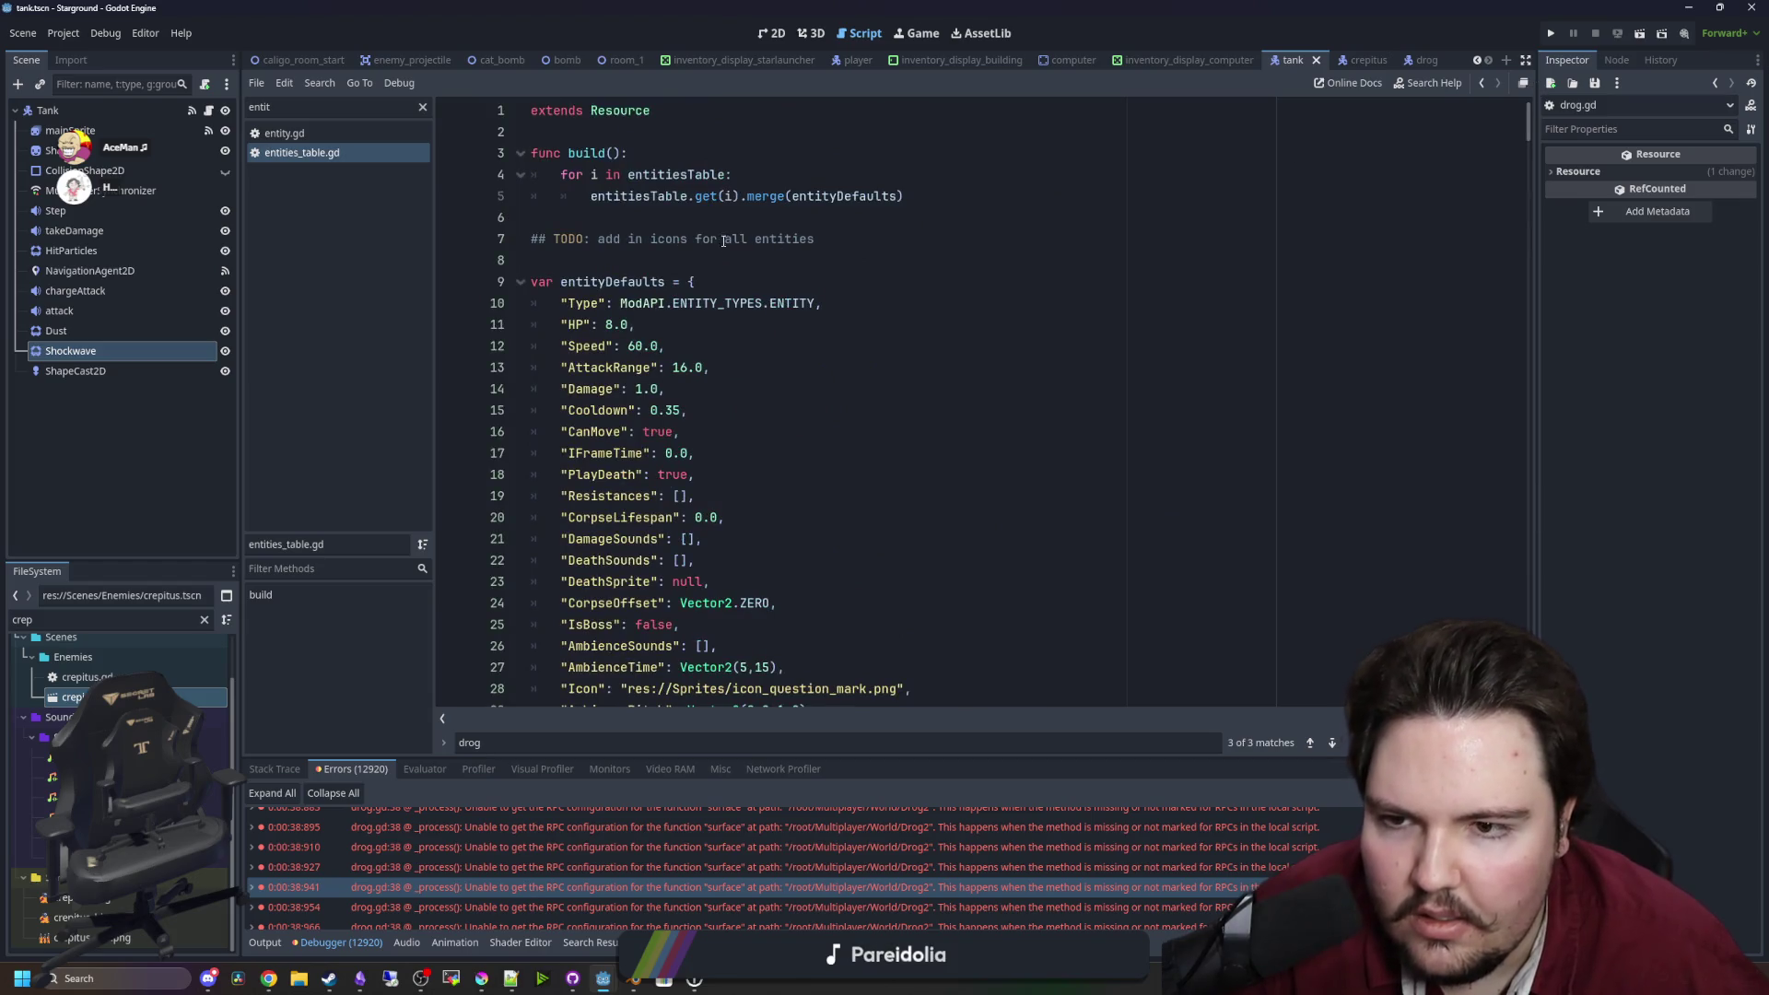
Step: Review the player entry in entities_table.gd, then show the tank scene in the 2D workspace
click(682, 260)
scroll(697, 340, down, 6)
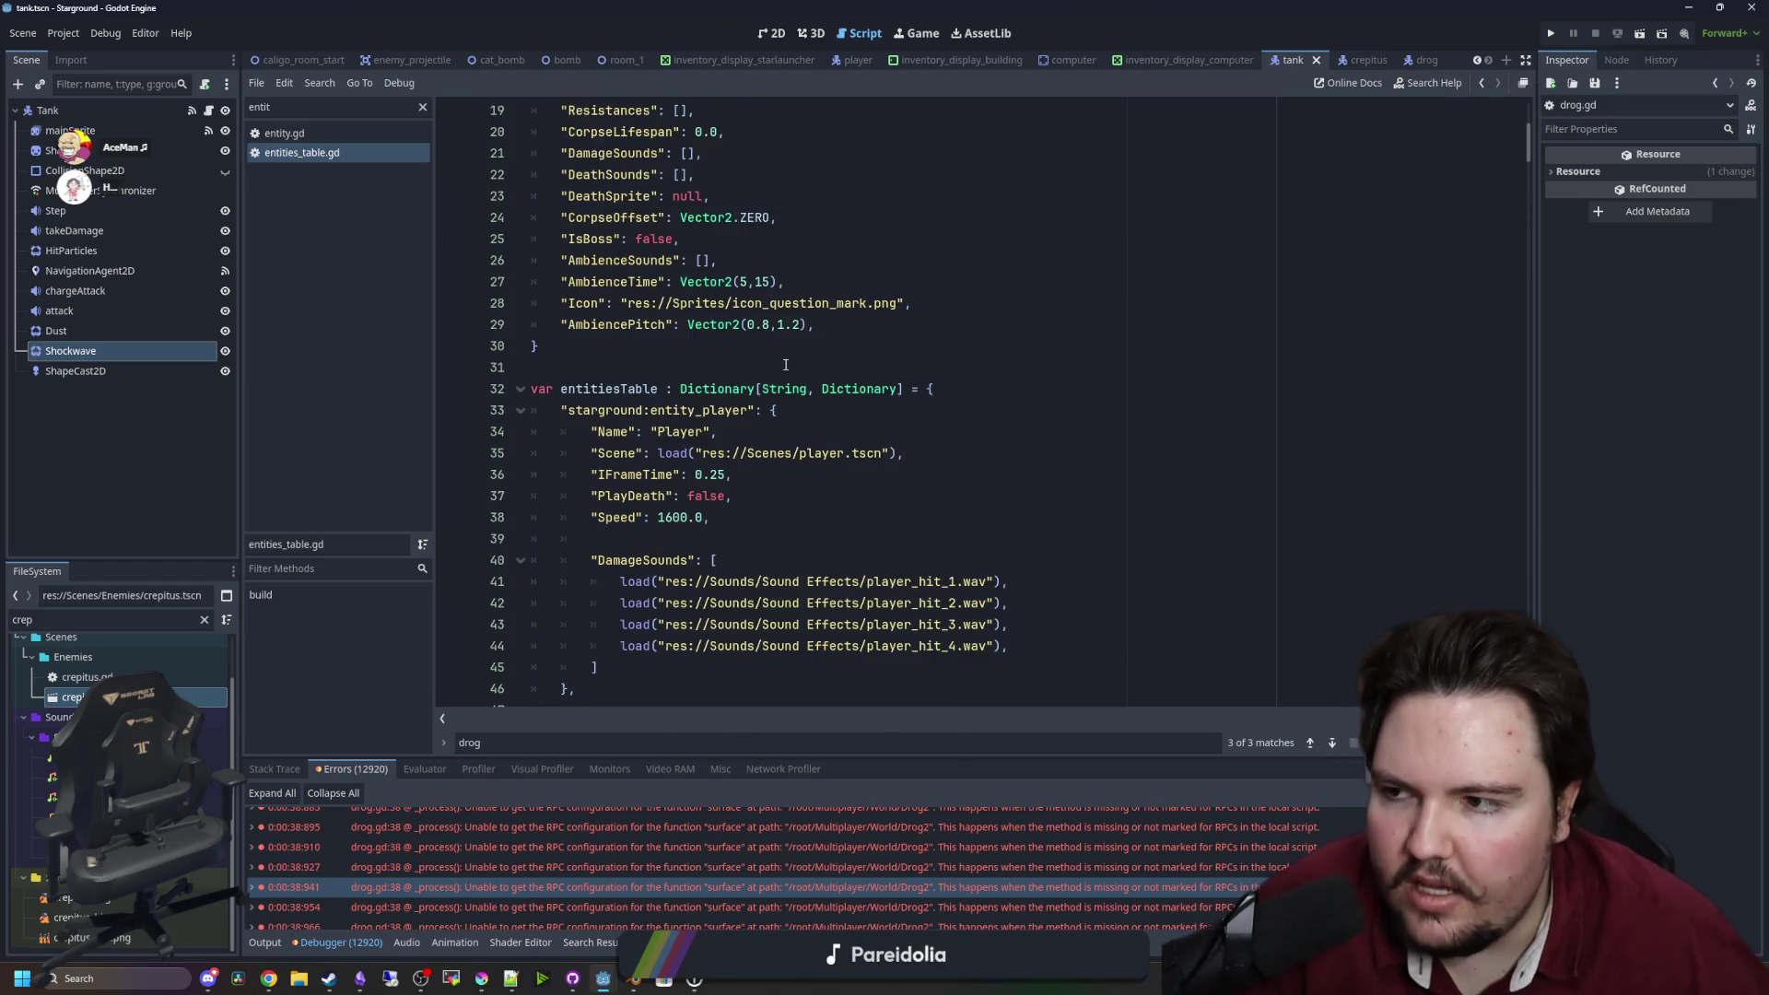
mouse_move(743, 393)
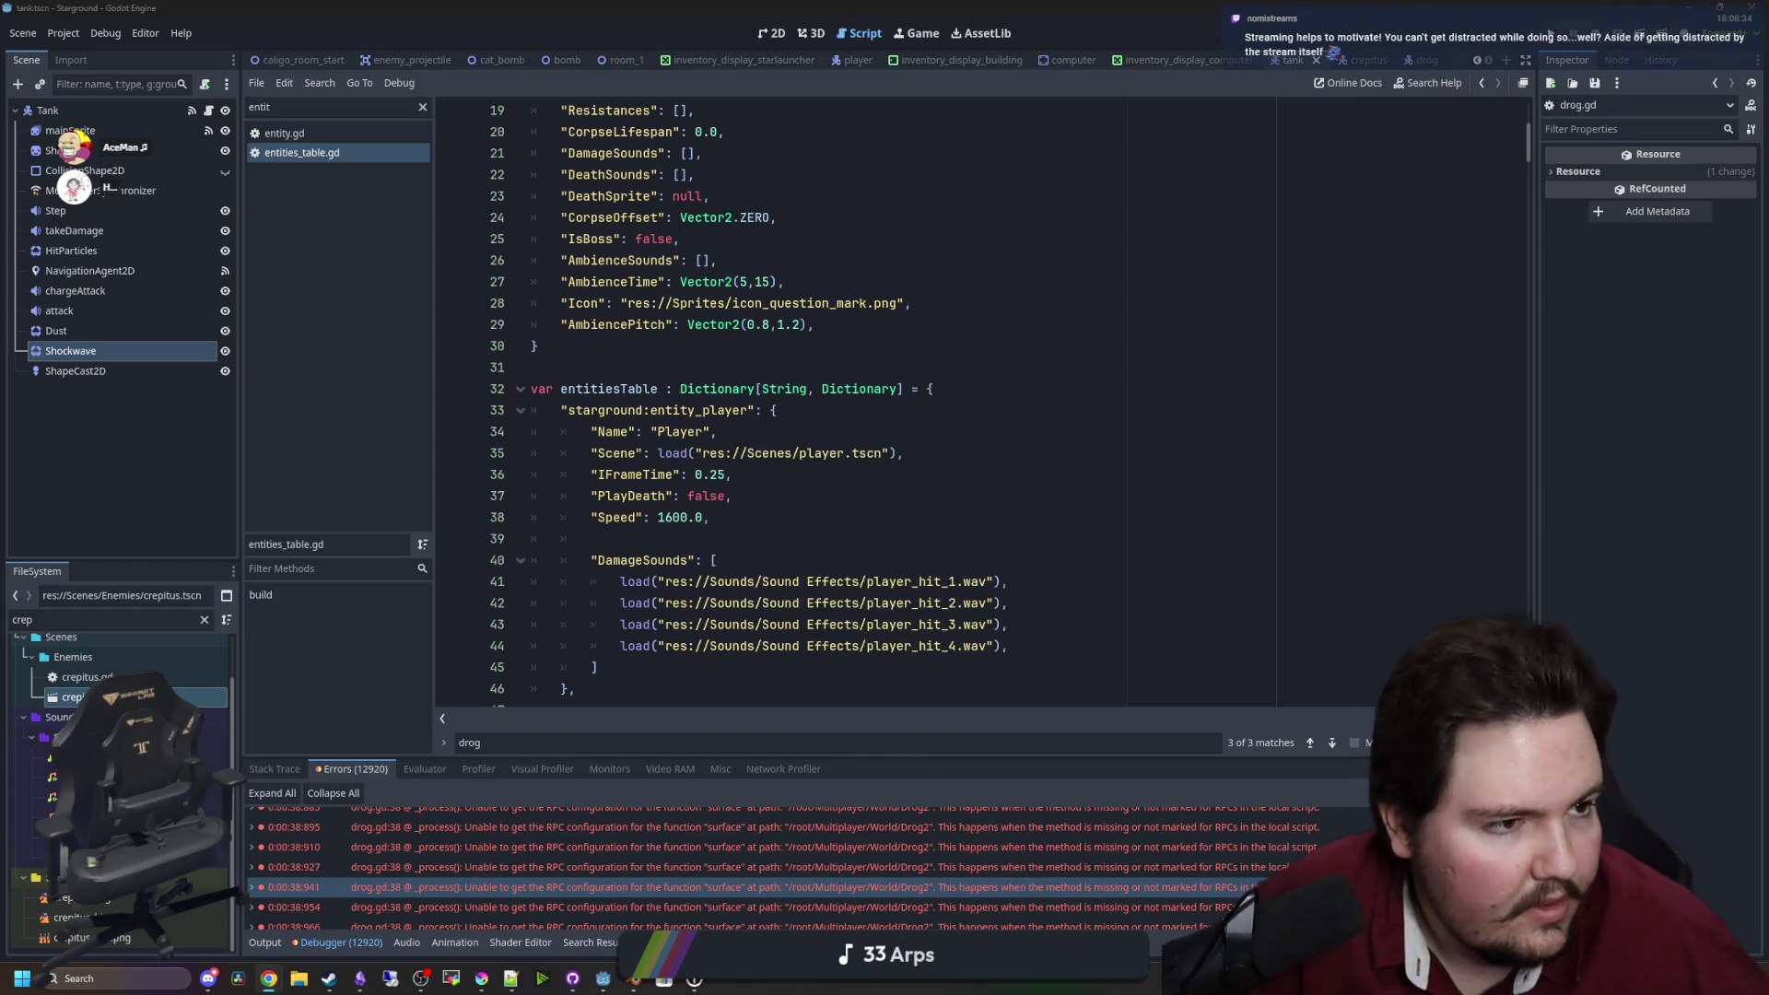
click(747, 440)
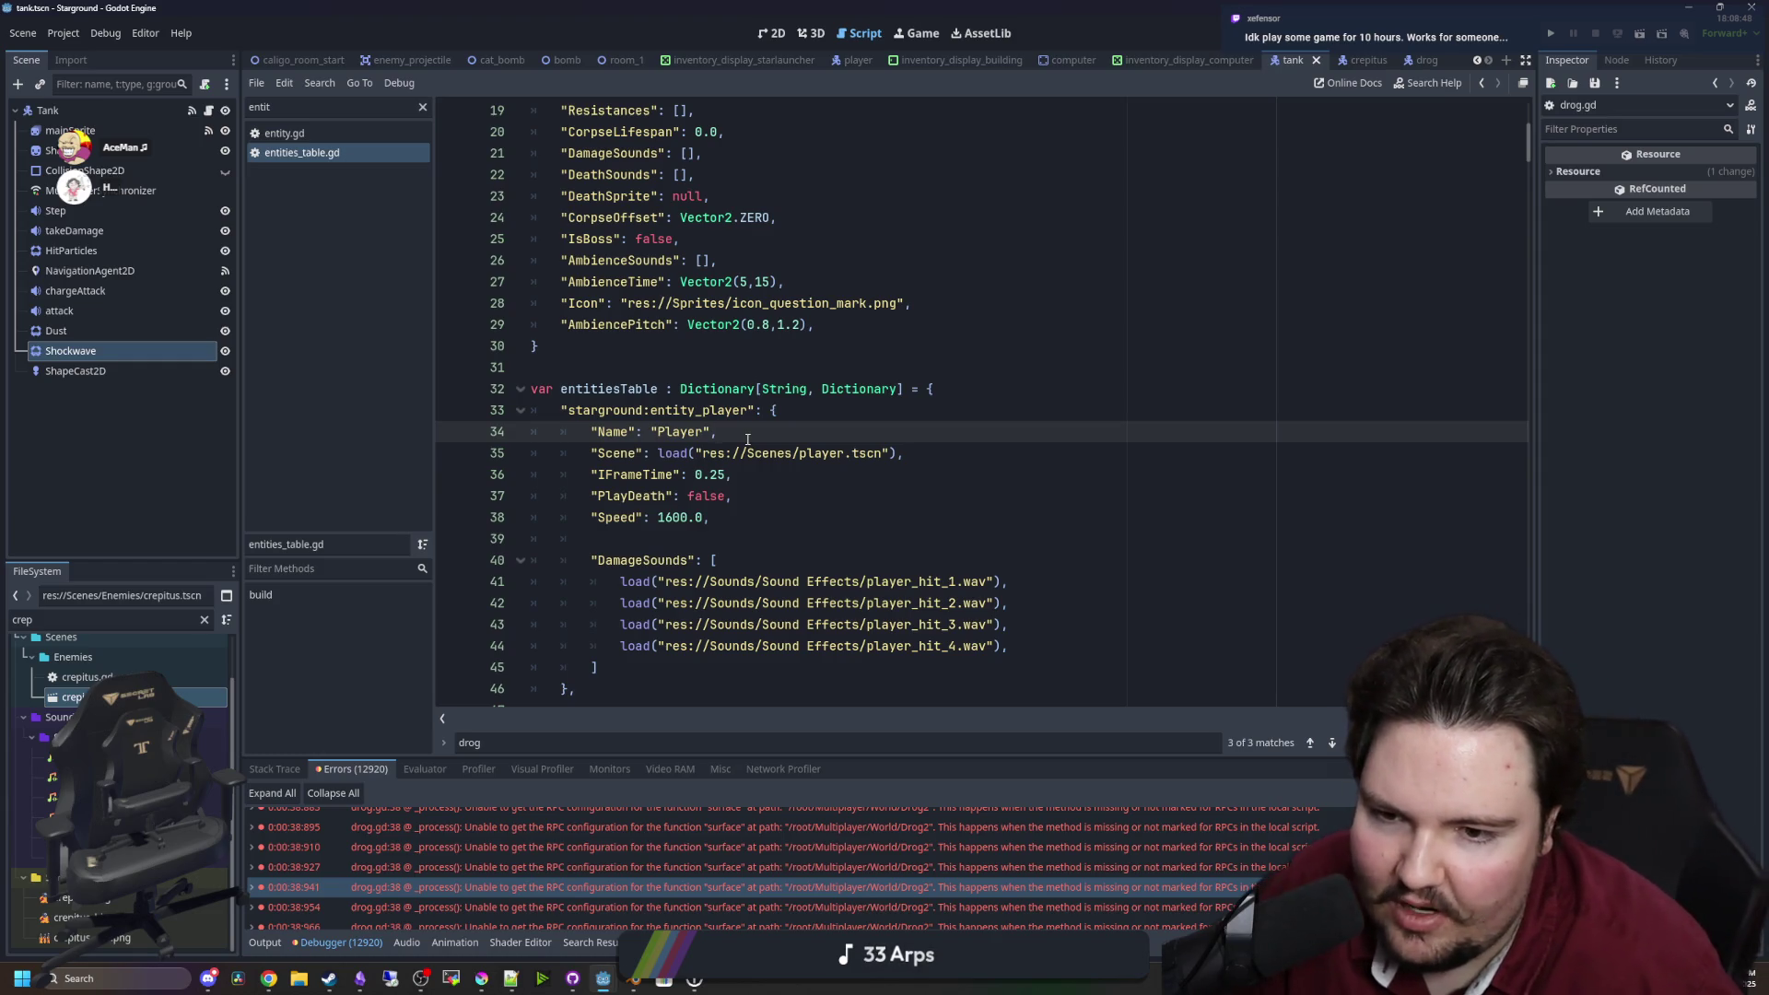
scroll(946, 495, down, 5)
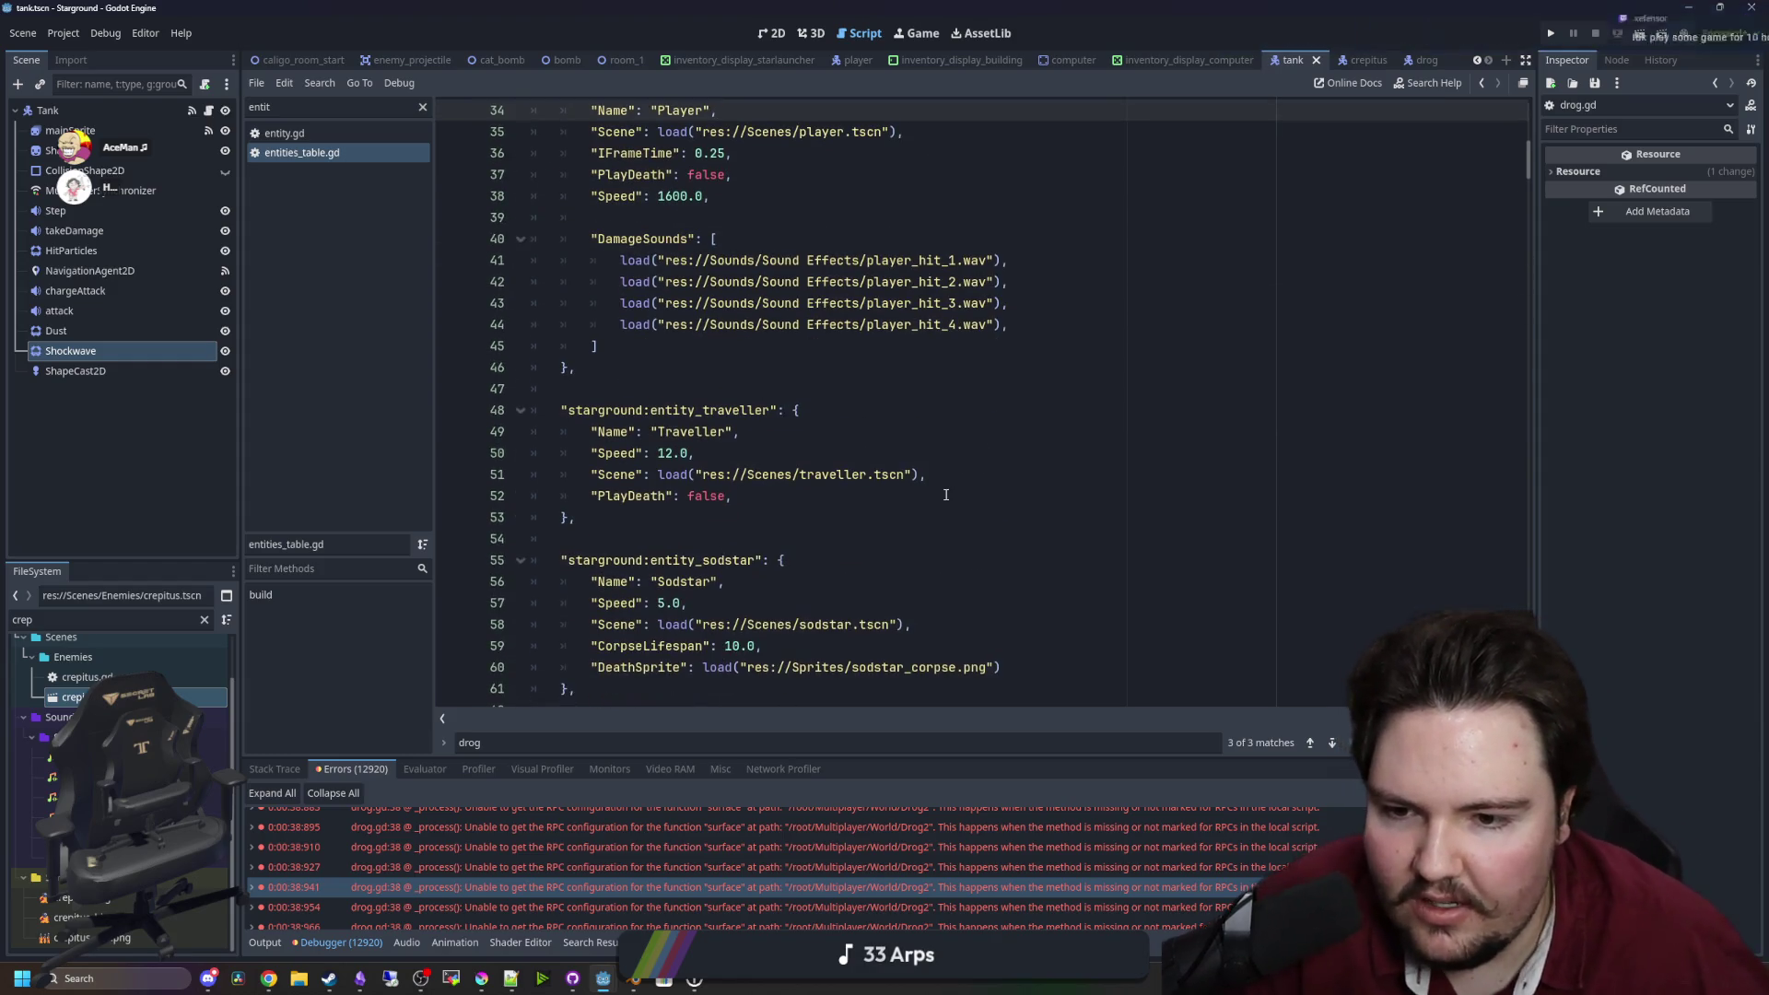
scroll(946, 495, down, 9)
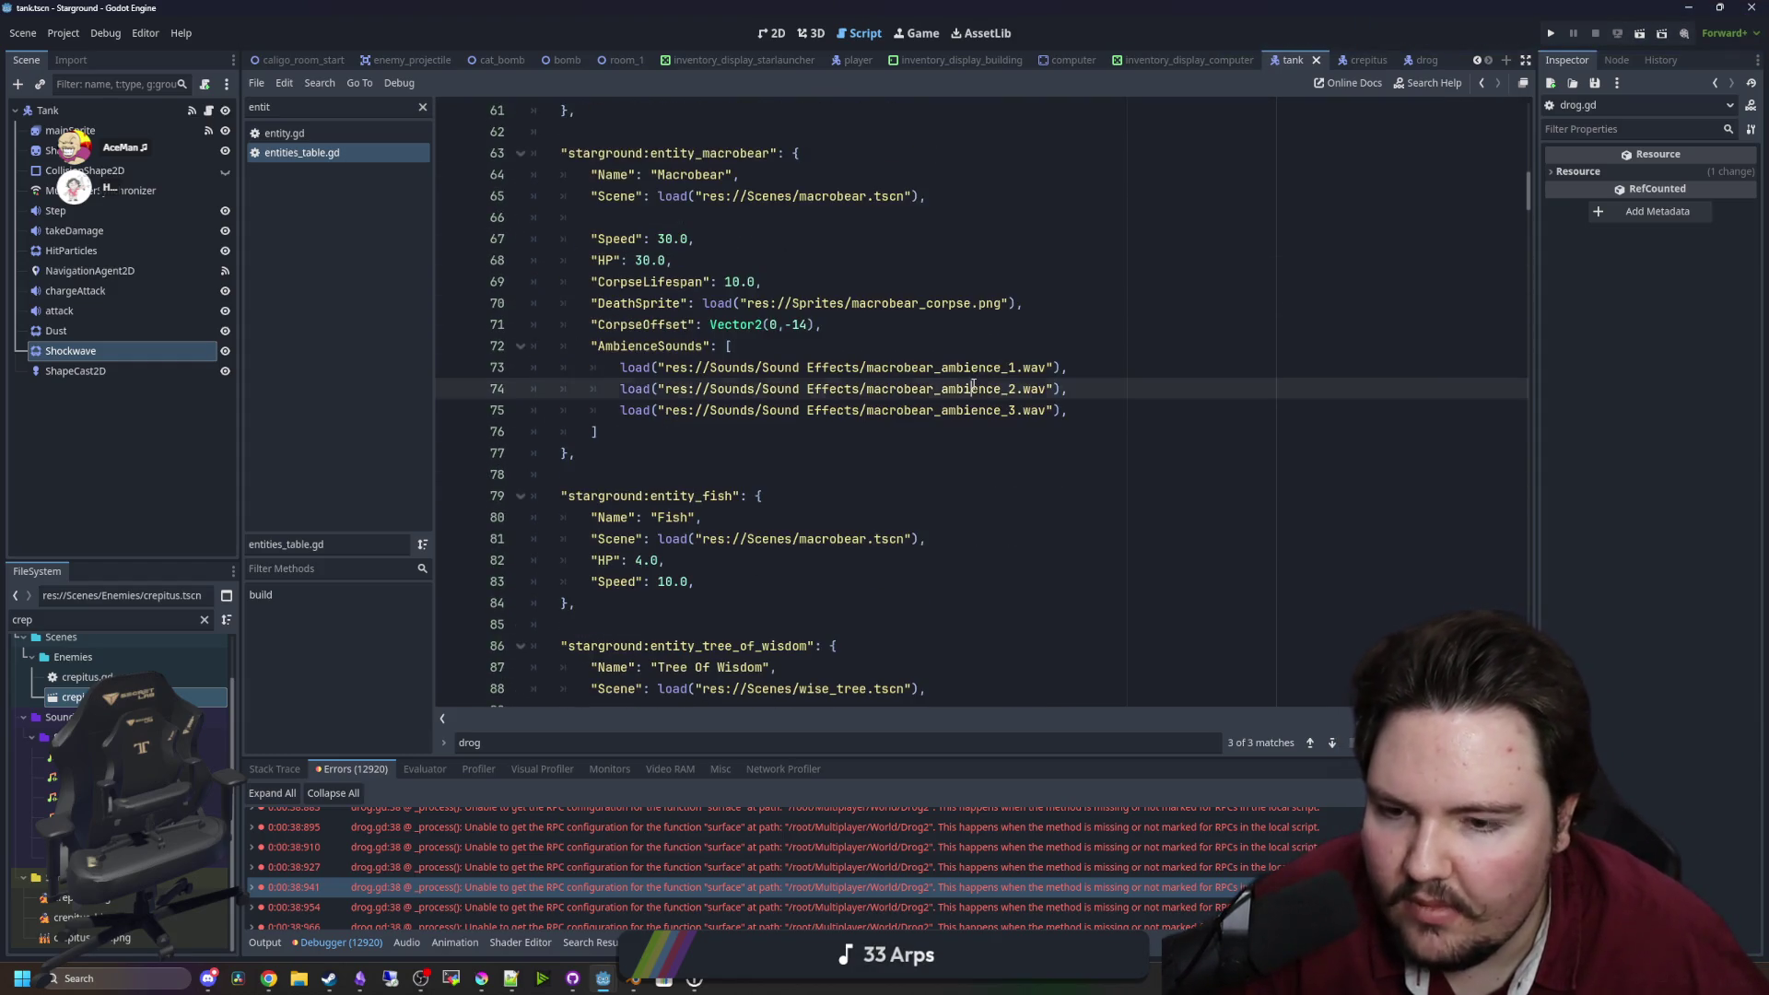
scroll(973, 385, up, 3)
click(771, 33)
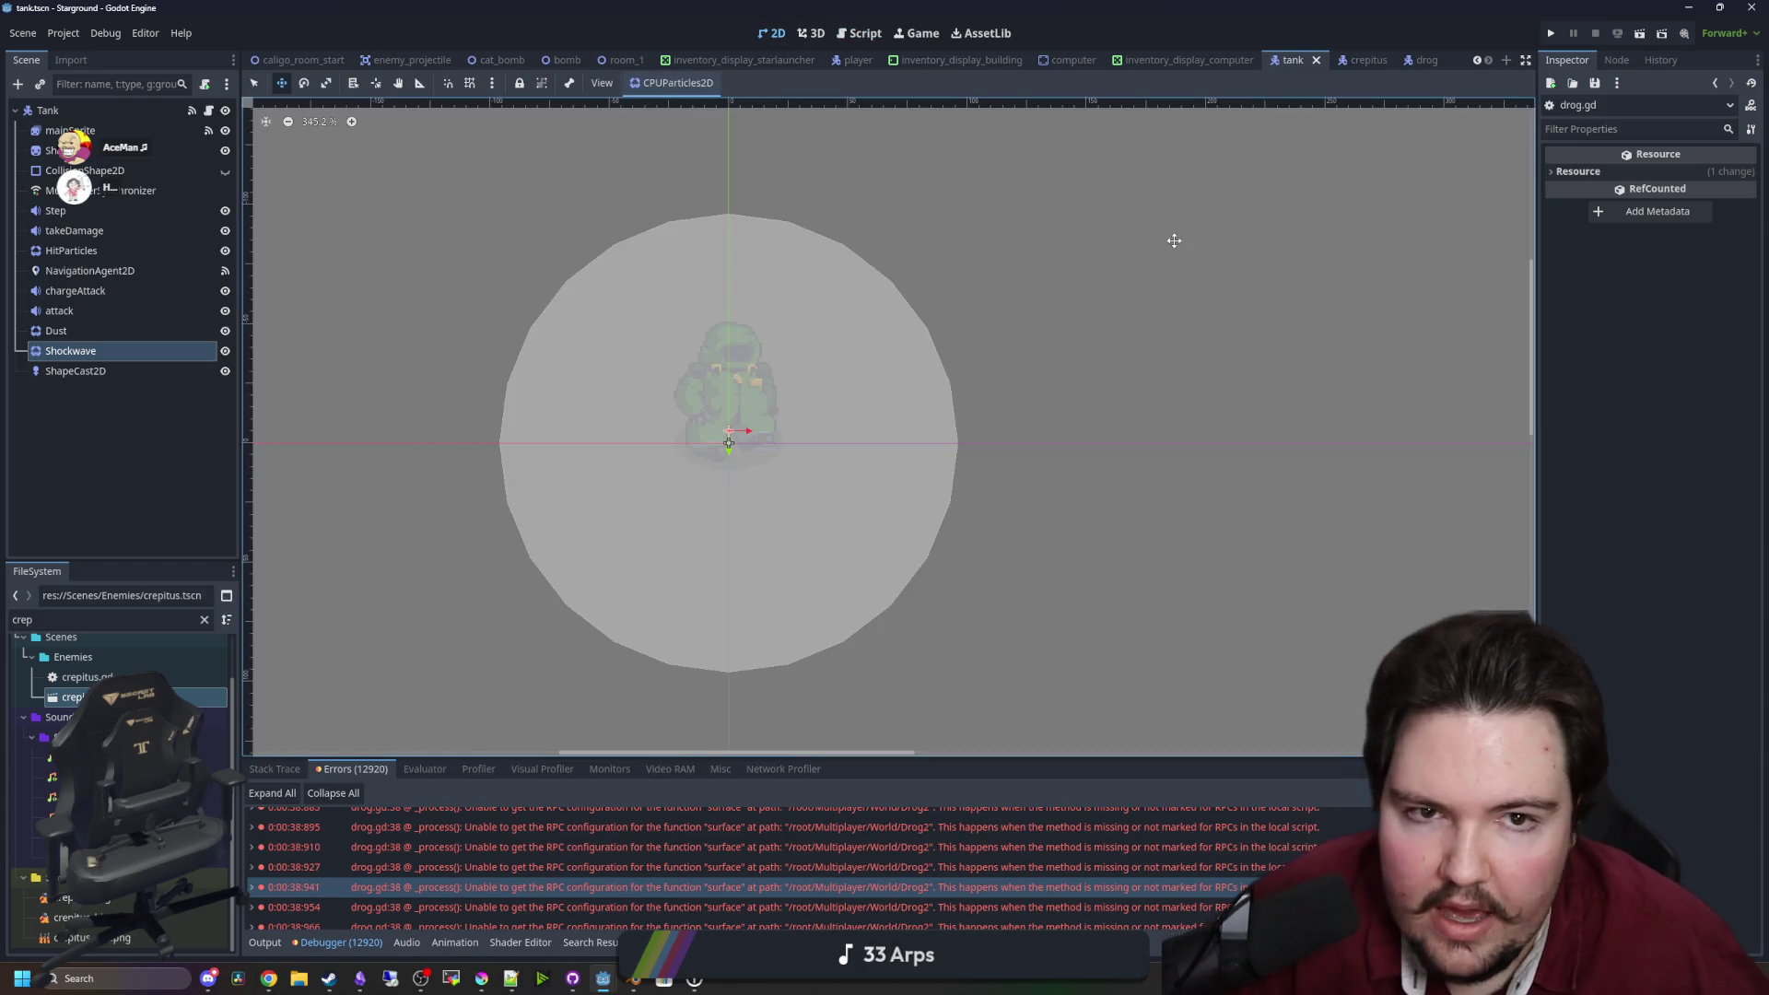
Step: Select the HitParticles CPUParticles2D node and preview its current texture in the Inspector
scroll(737, 442, up, 5)
scroll(800, 537, down, 3)
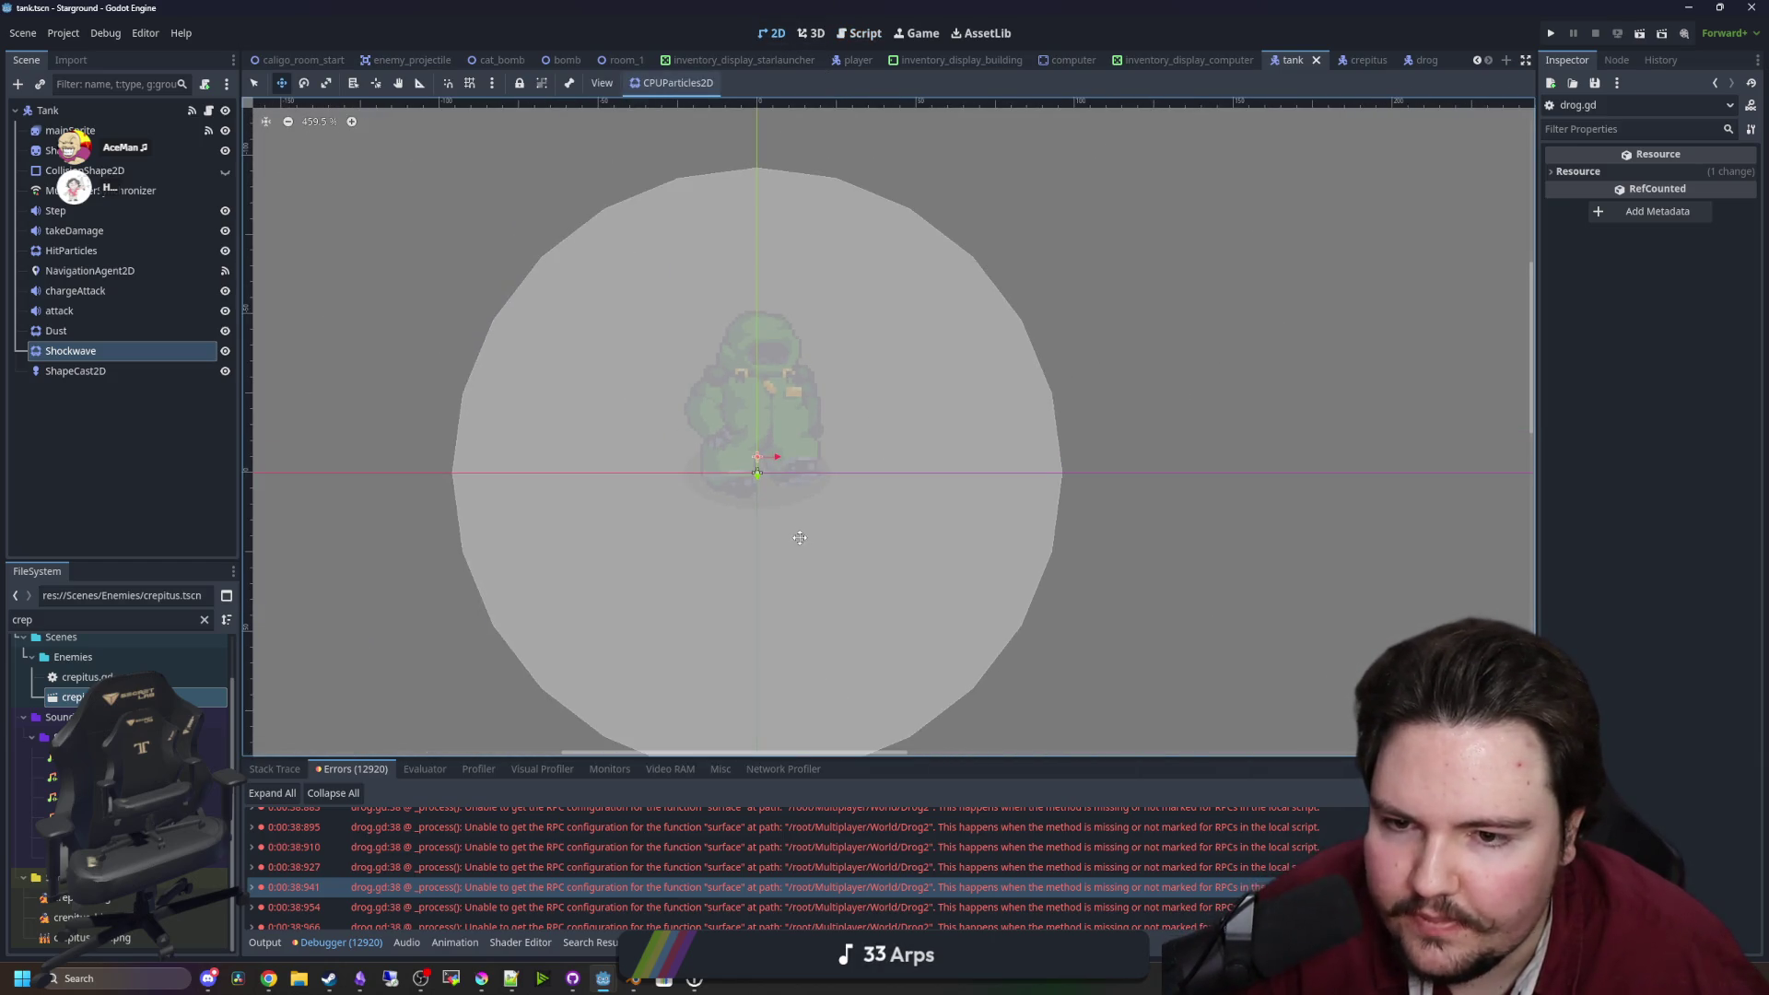
click(74, 230)
scroll(763, 508, up, 5)
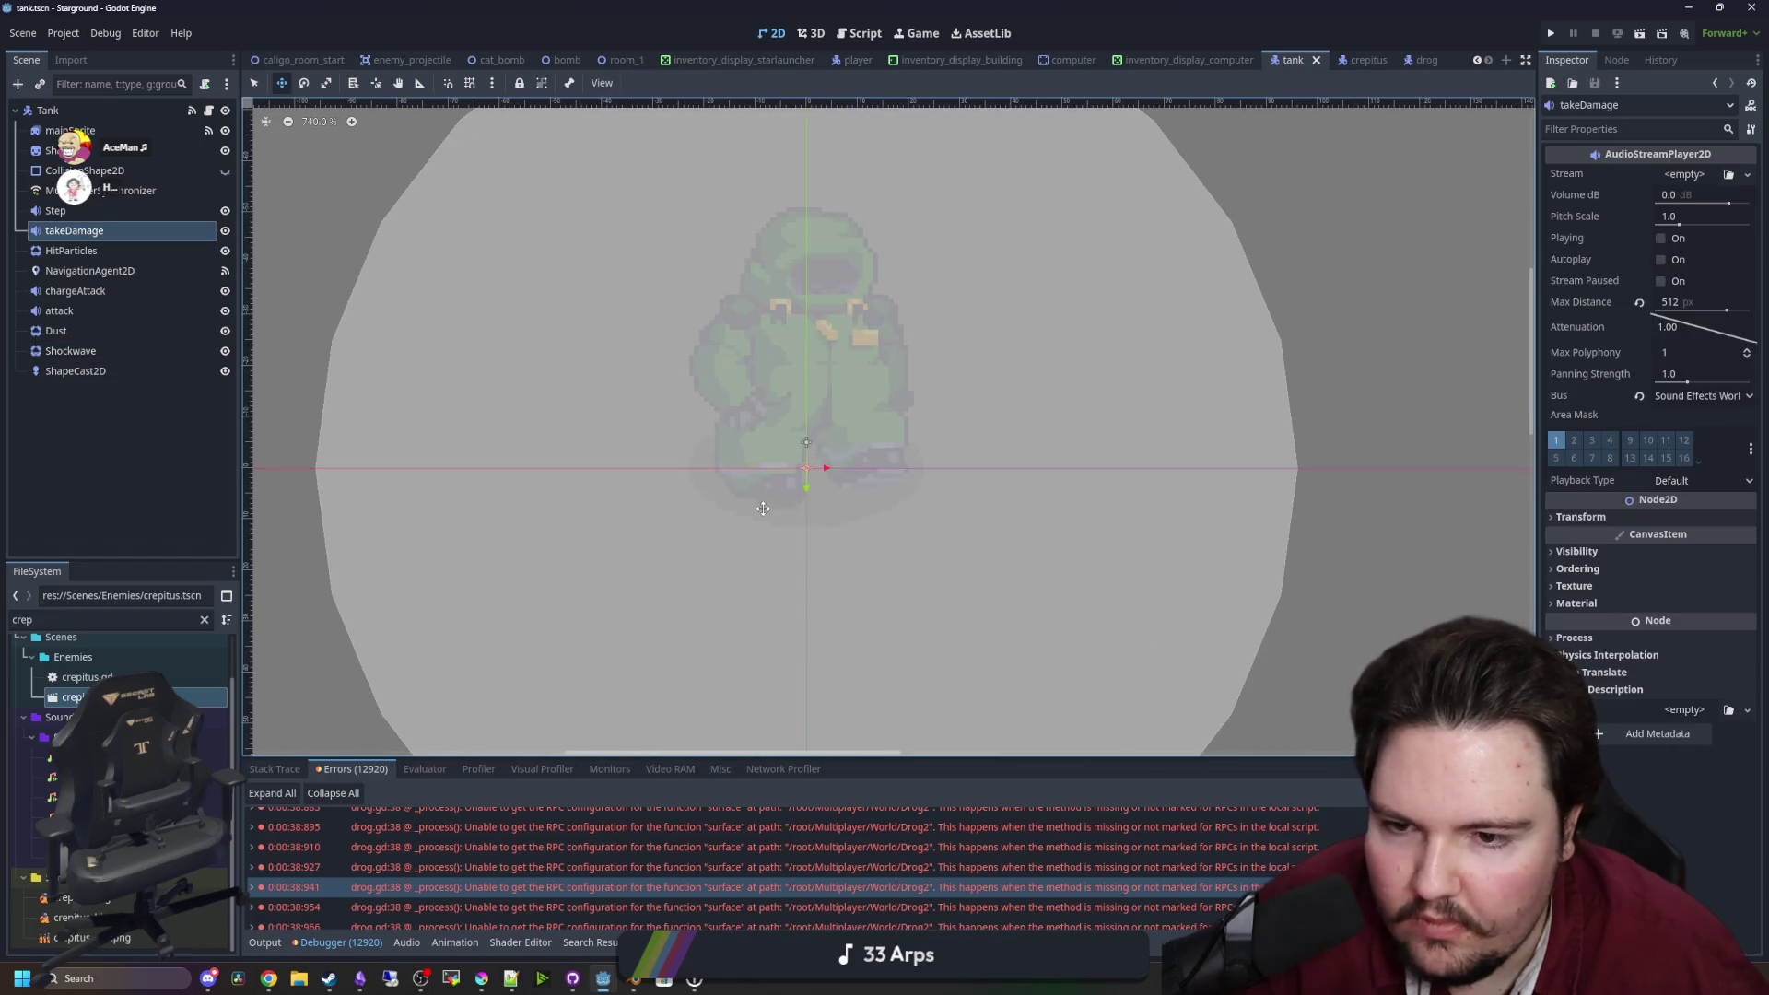
scroll(763, 509, up, 2)
scroll(645, 433, down, 4)
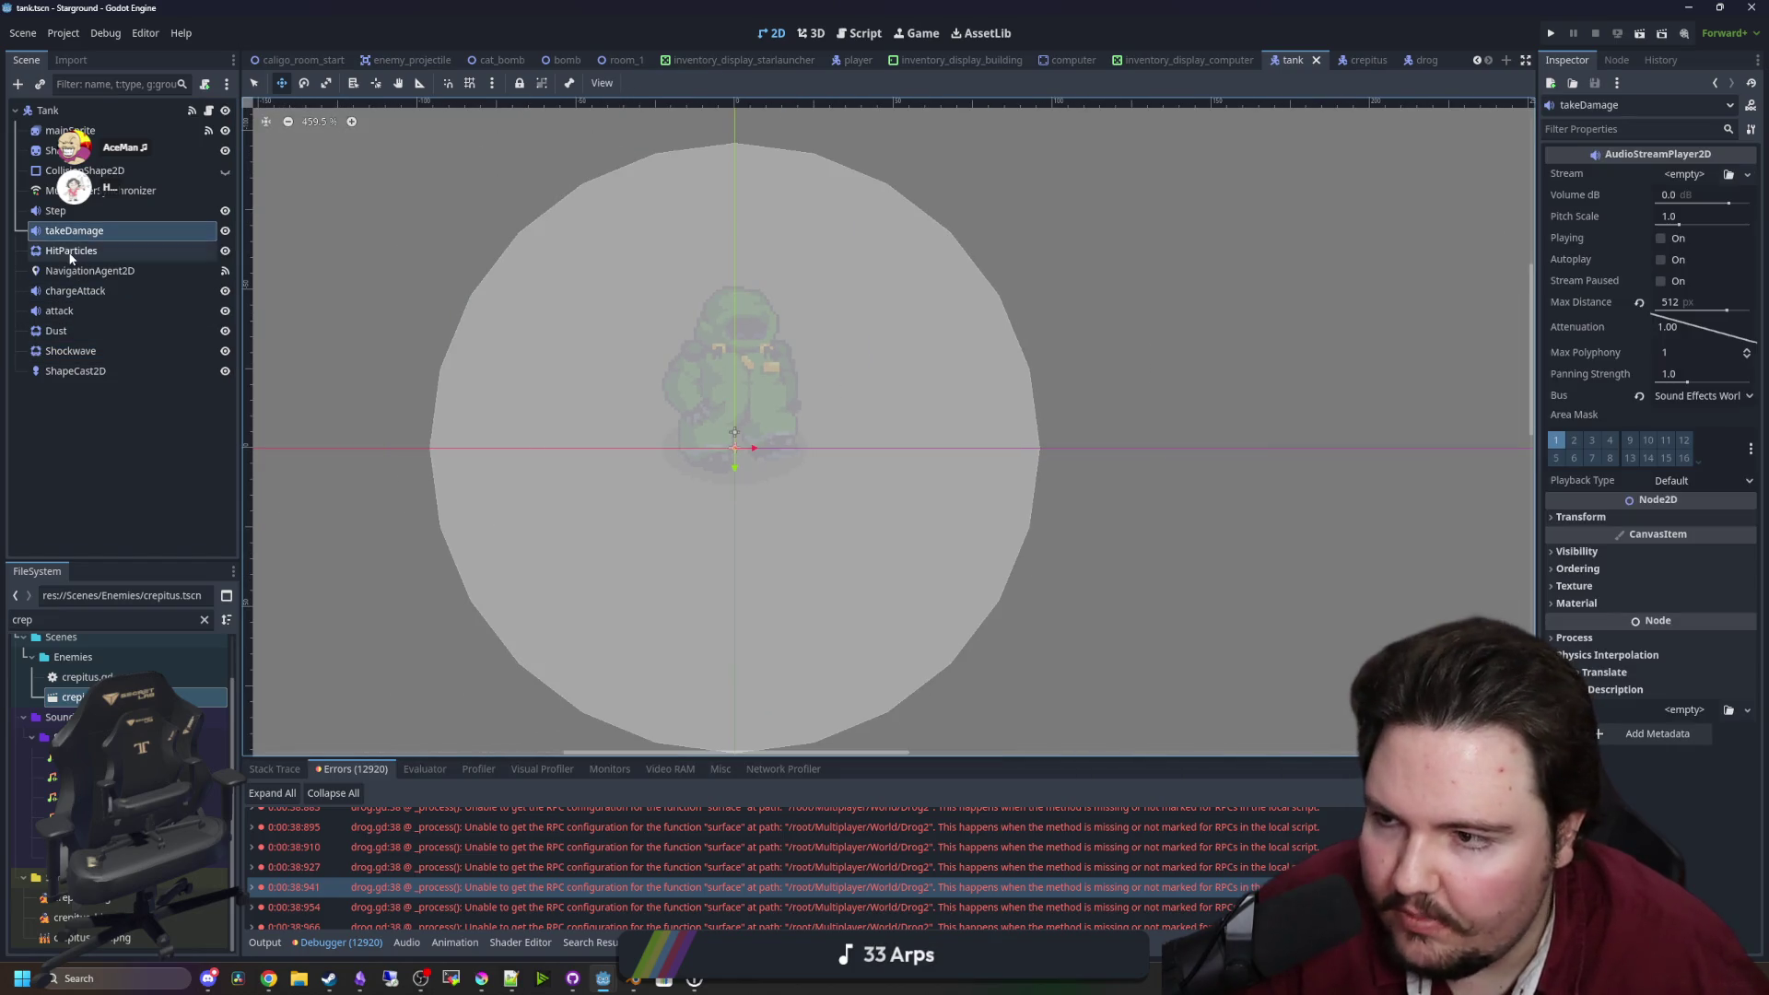
click(71, 254)
click(98, 208)
click(85, 245)
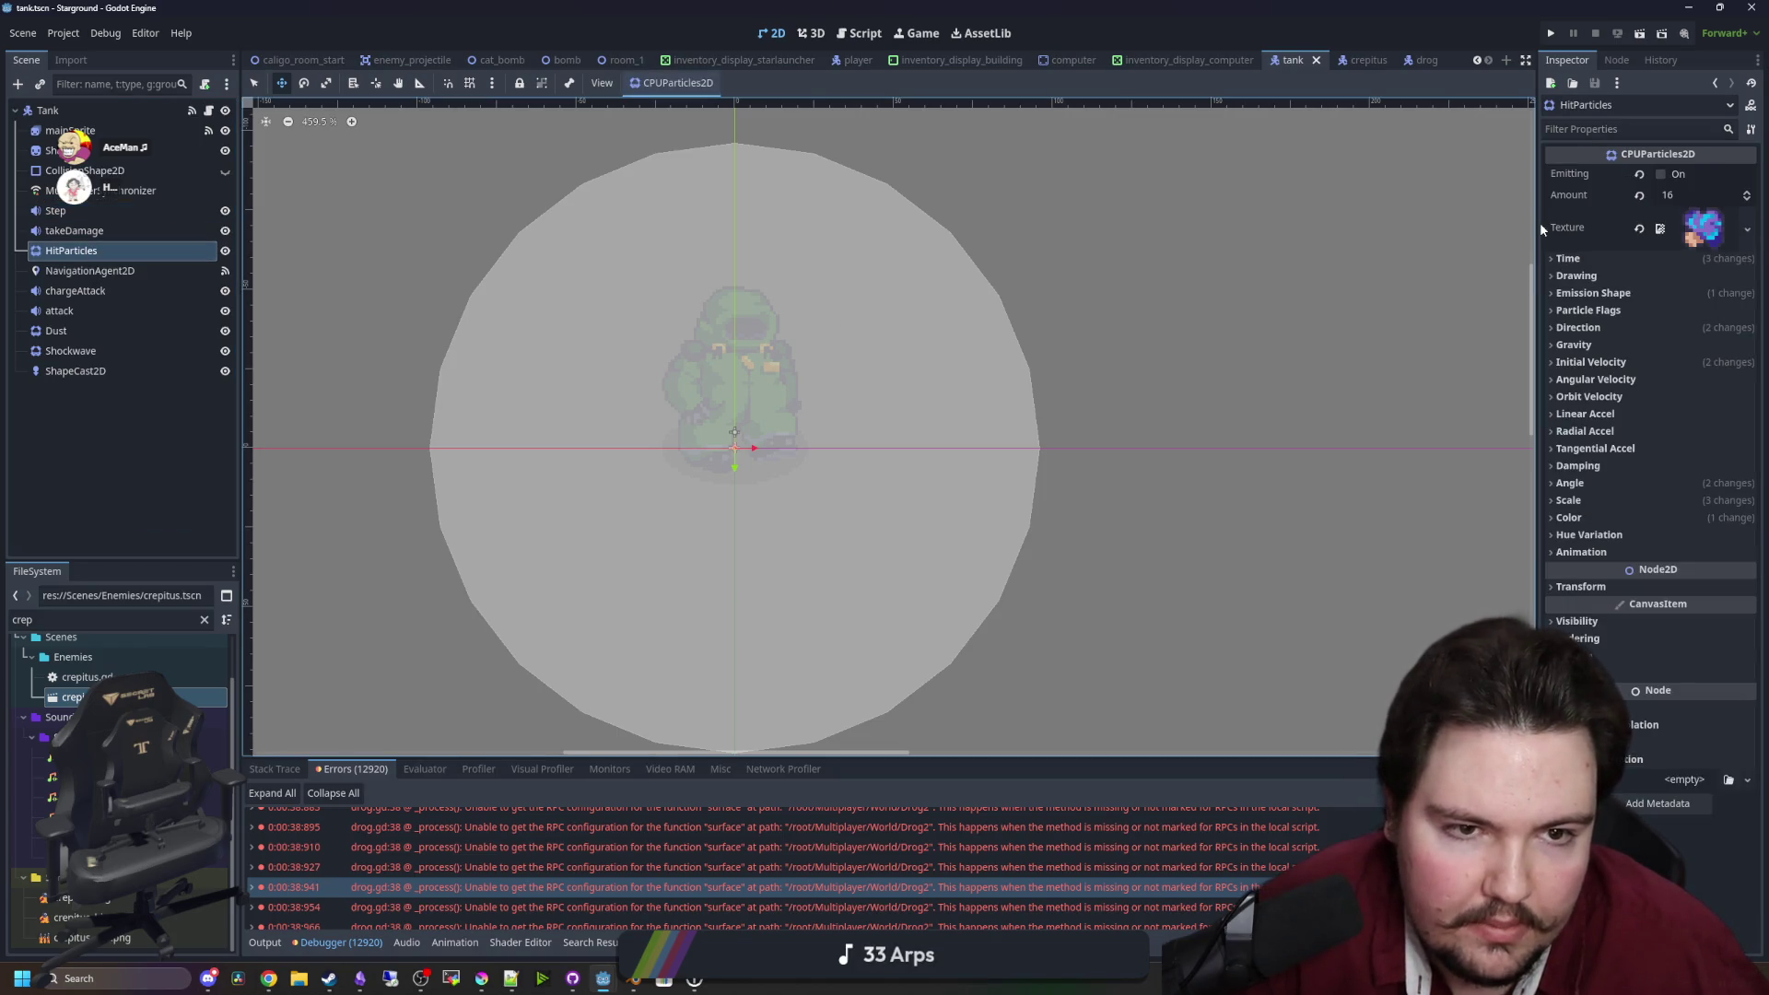
click(1703, 227)
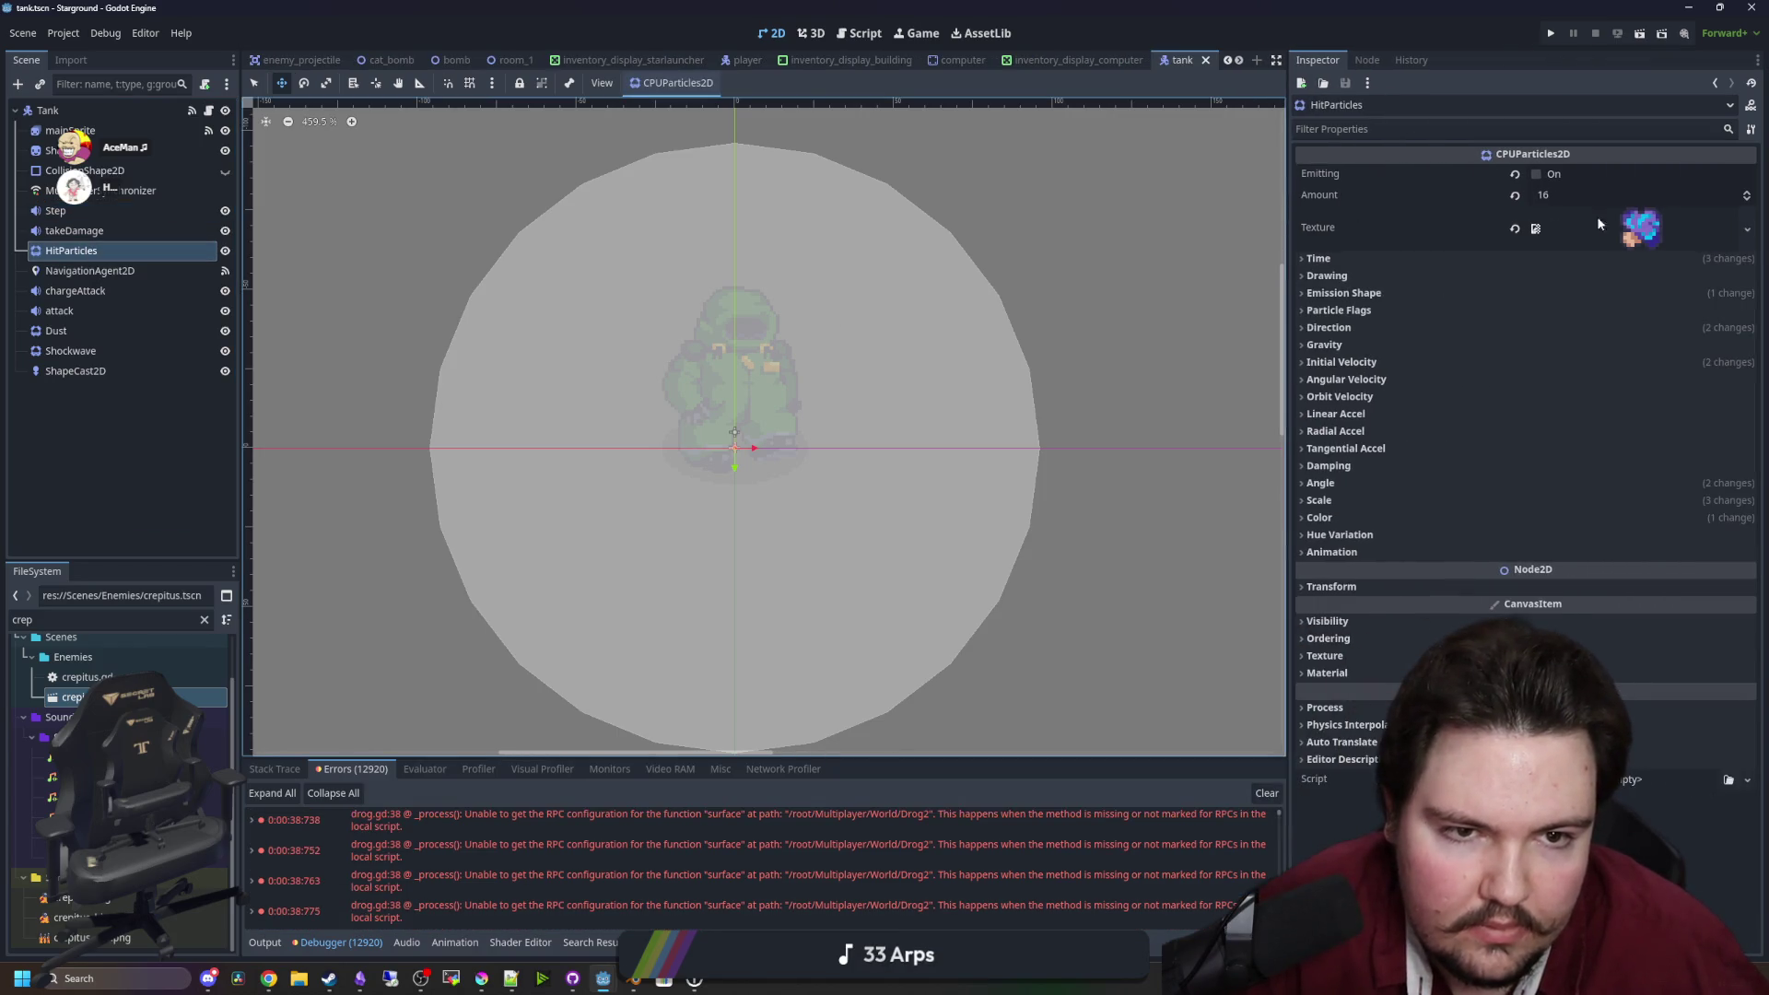
Step: Quick Load a new project image as the HitParticles texture
right_click(1651, 223)
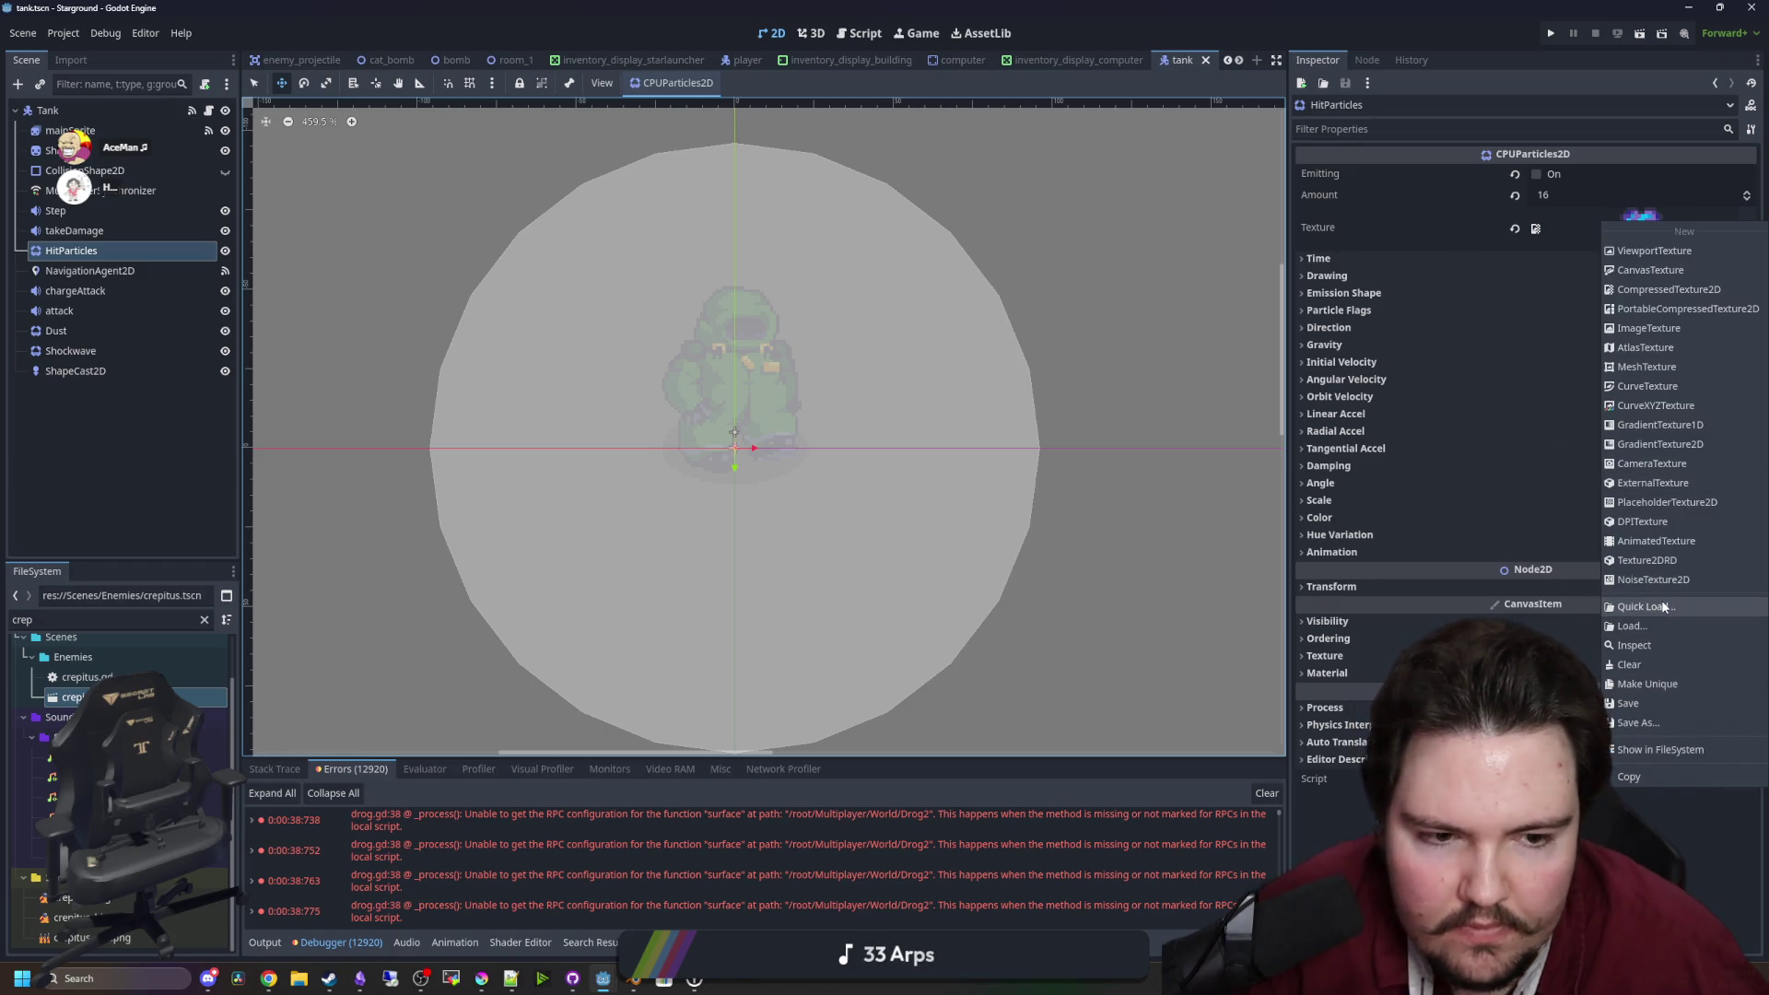
click(1664, 607)
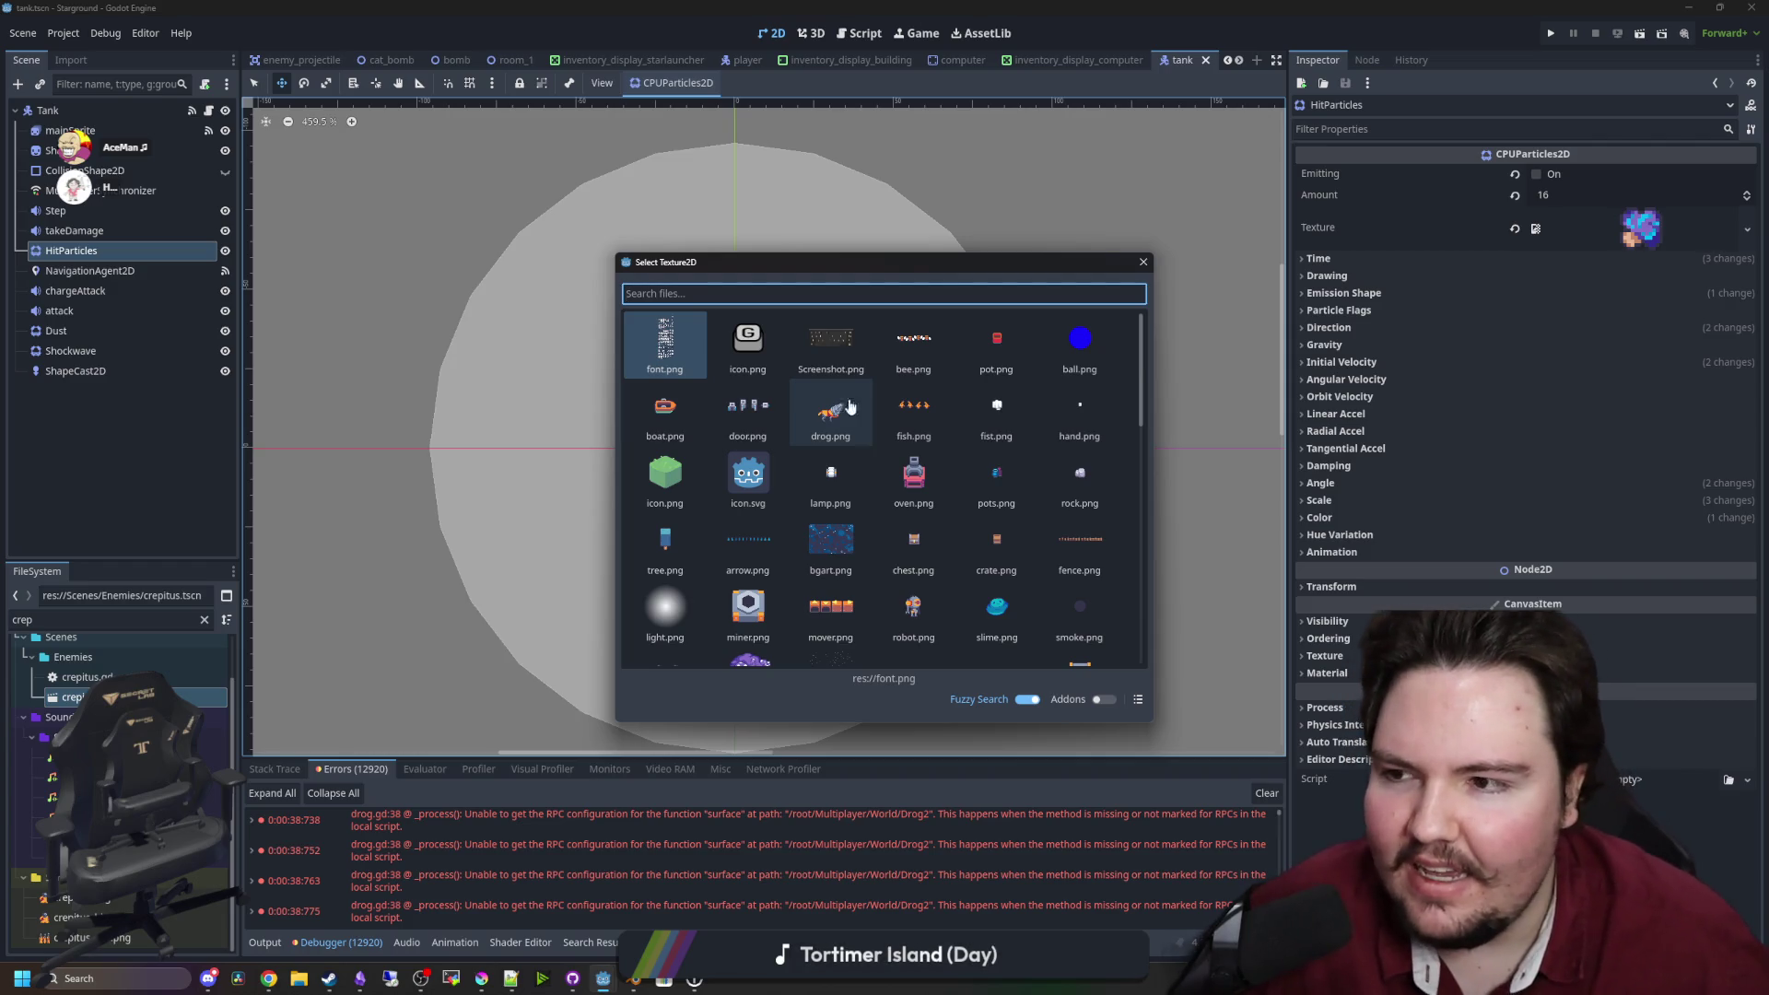
click(1144, 263)
Step: Open the Tank node's attached tank.gd script
scroll(751, 465, up, 4)
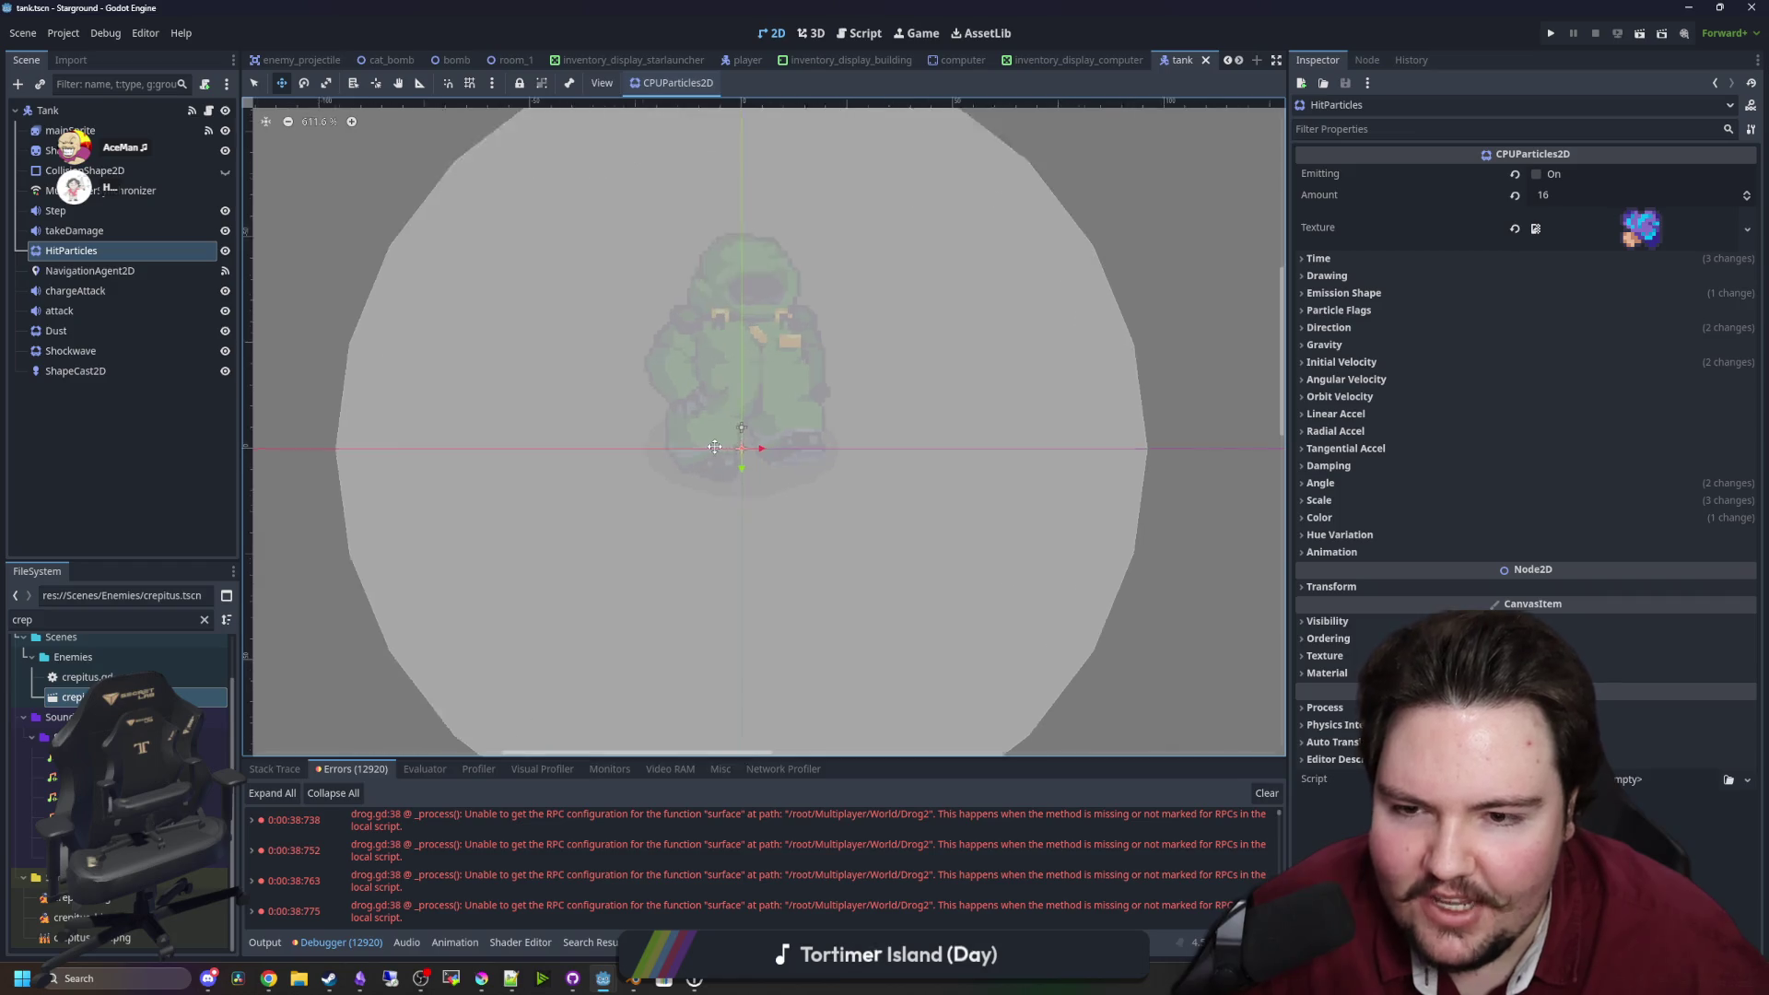
scroll(751, 465, down, 9)
scroll(751, 465, up, 5)
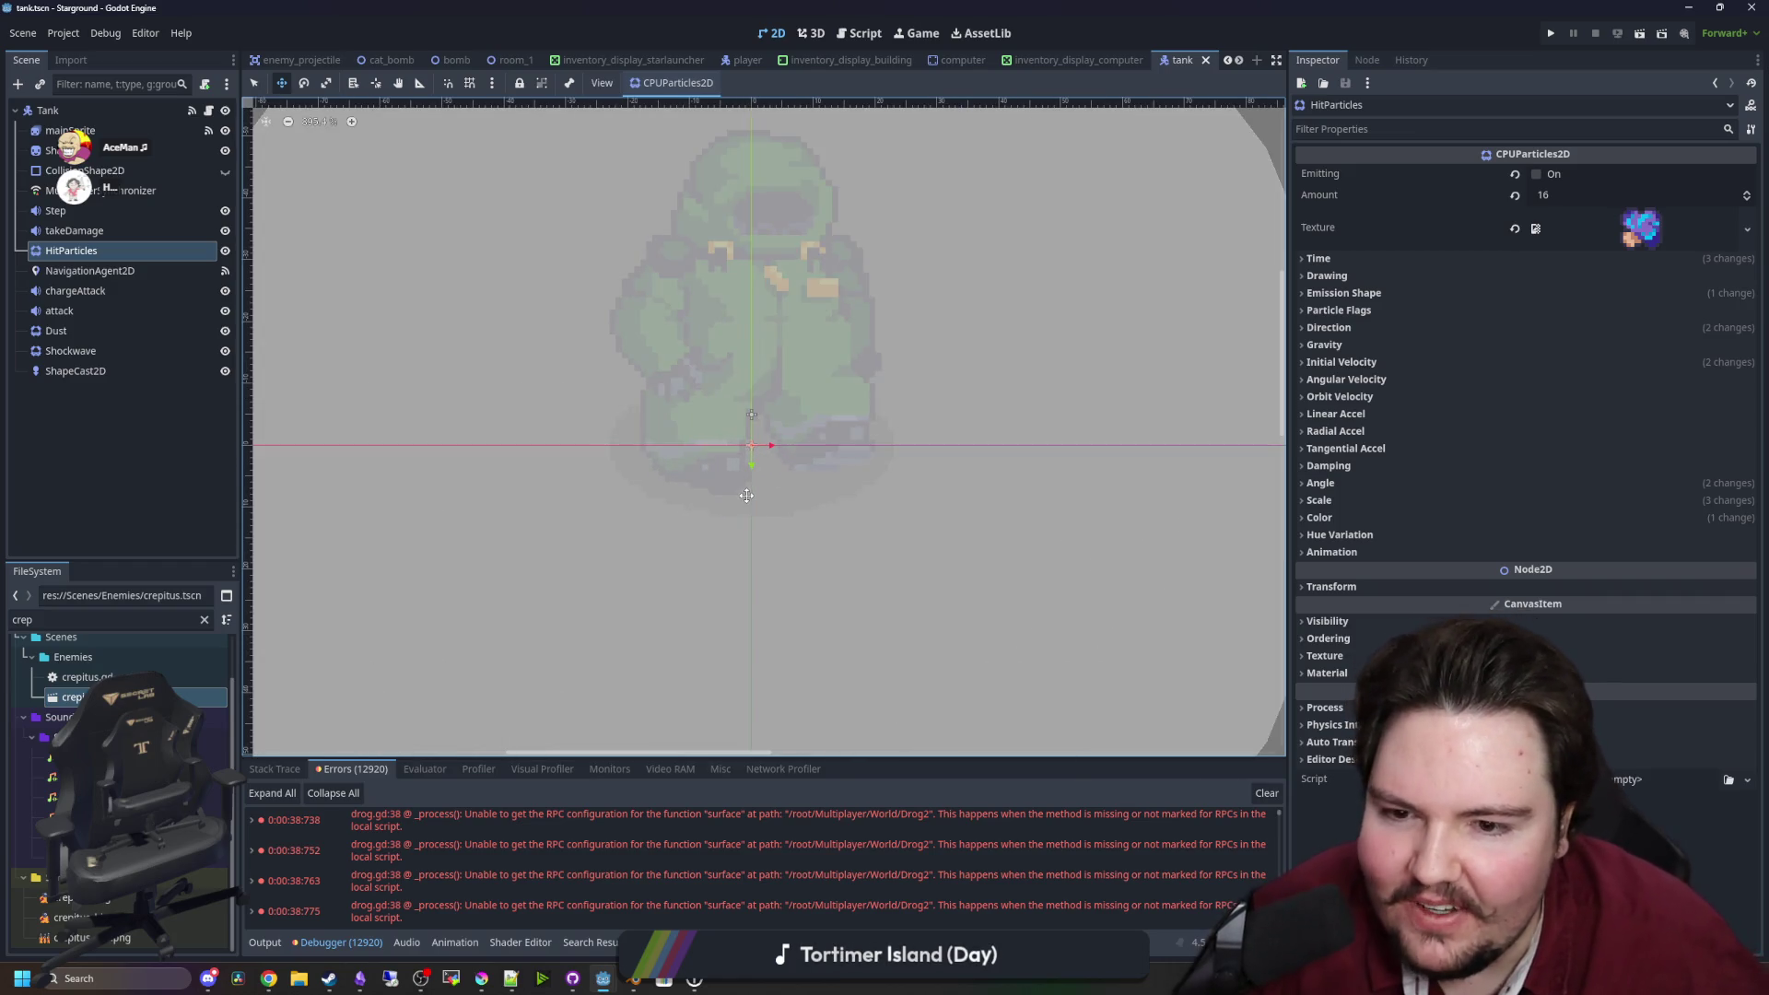
scroll(747, 495, down, 1)
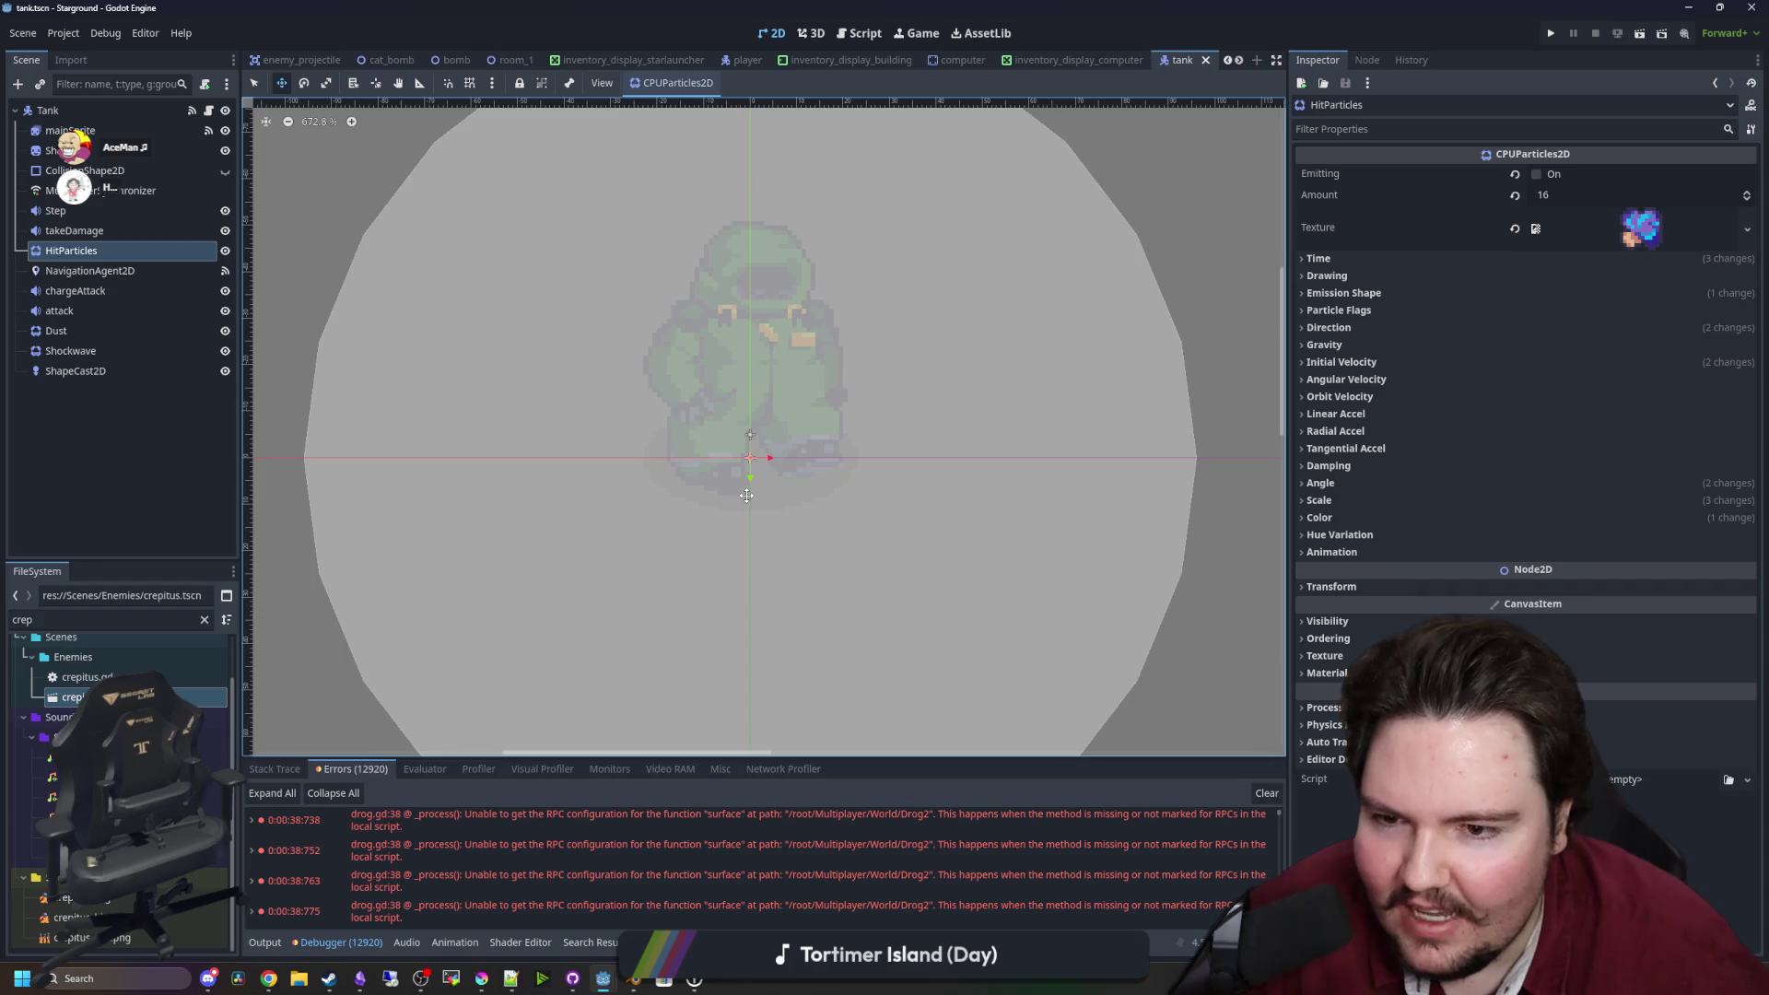
click(211, 110)
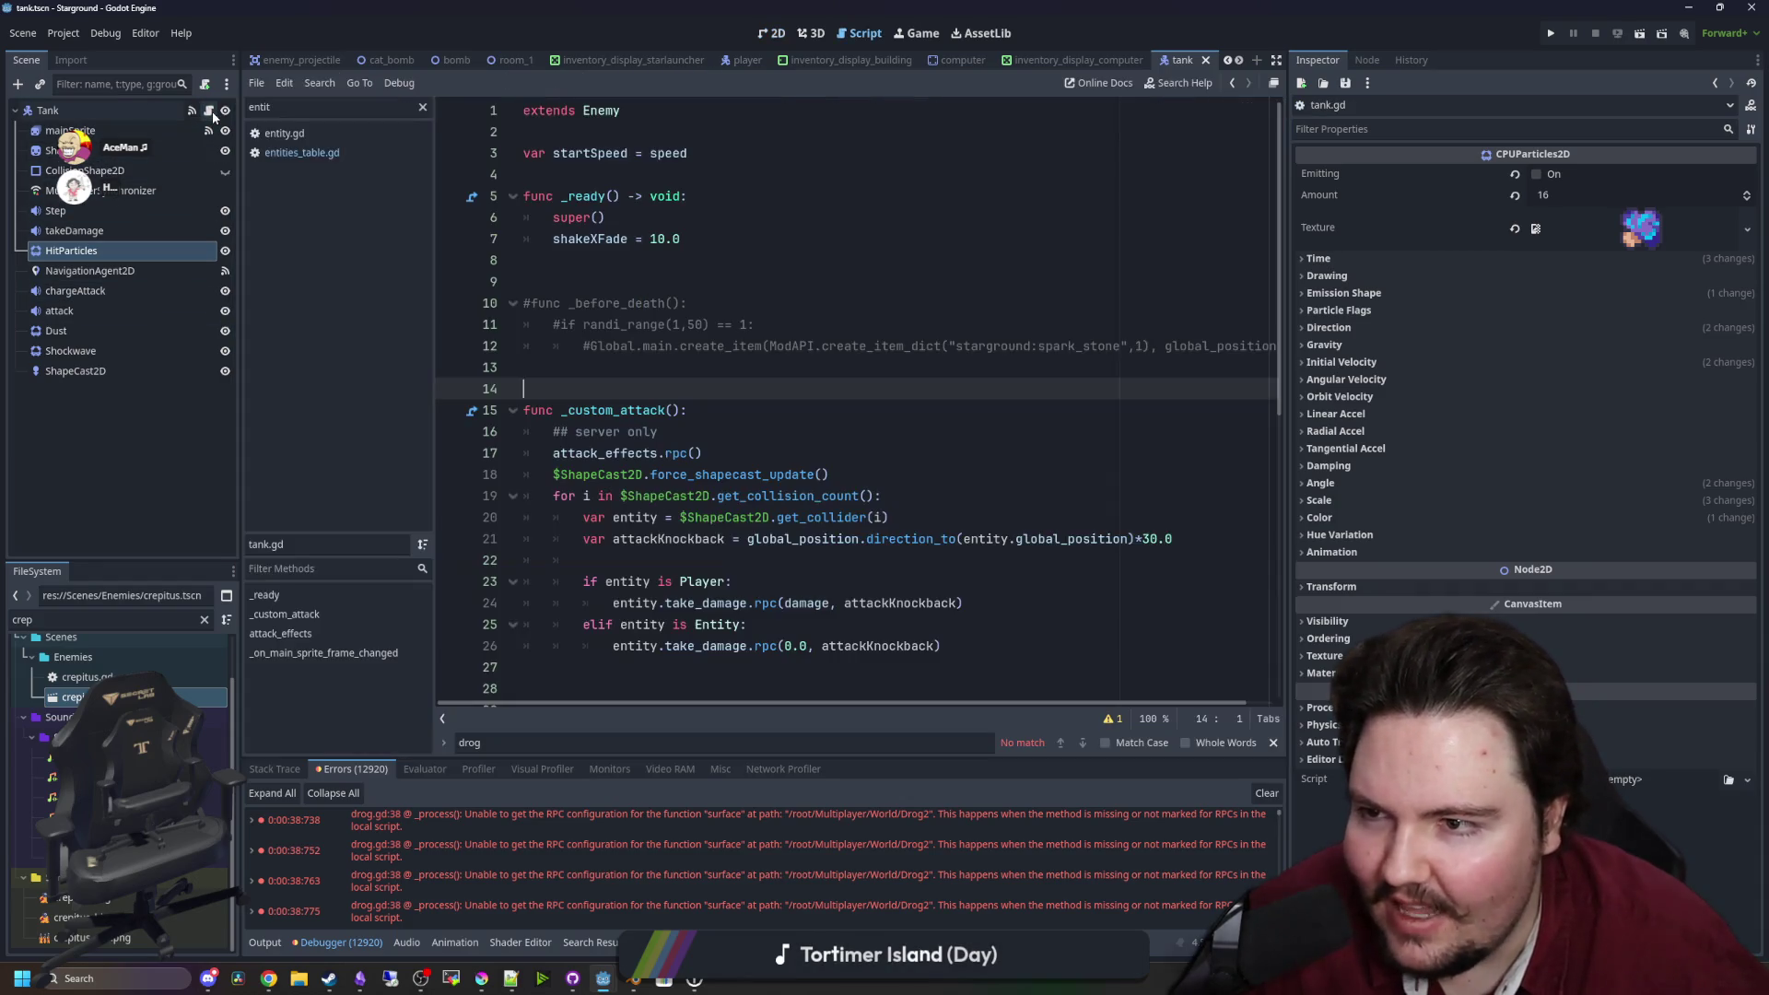
Step: Delete the extra blank line above the attack_effects function in tank.gd
click(724, 367)
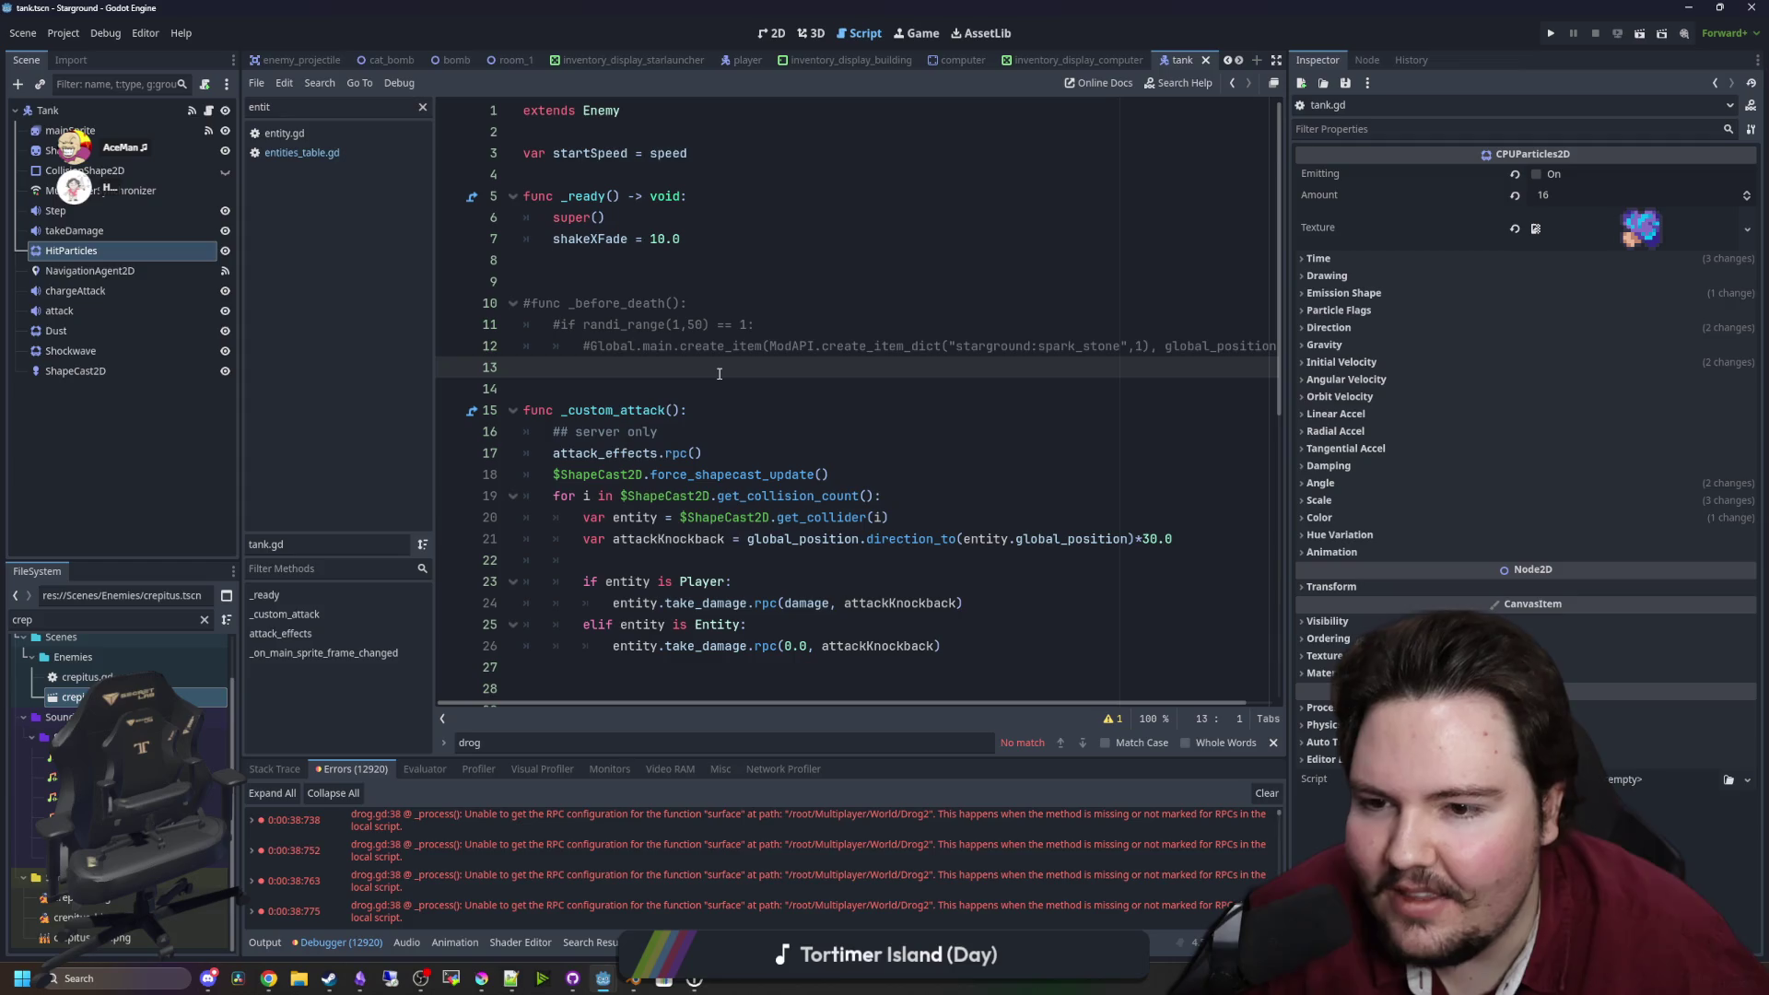
scroll(755, 374, down, 5)
click(622, 359)
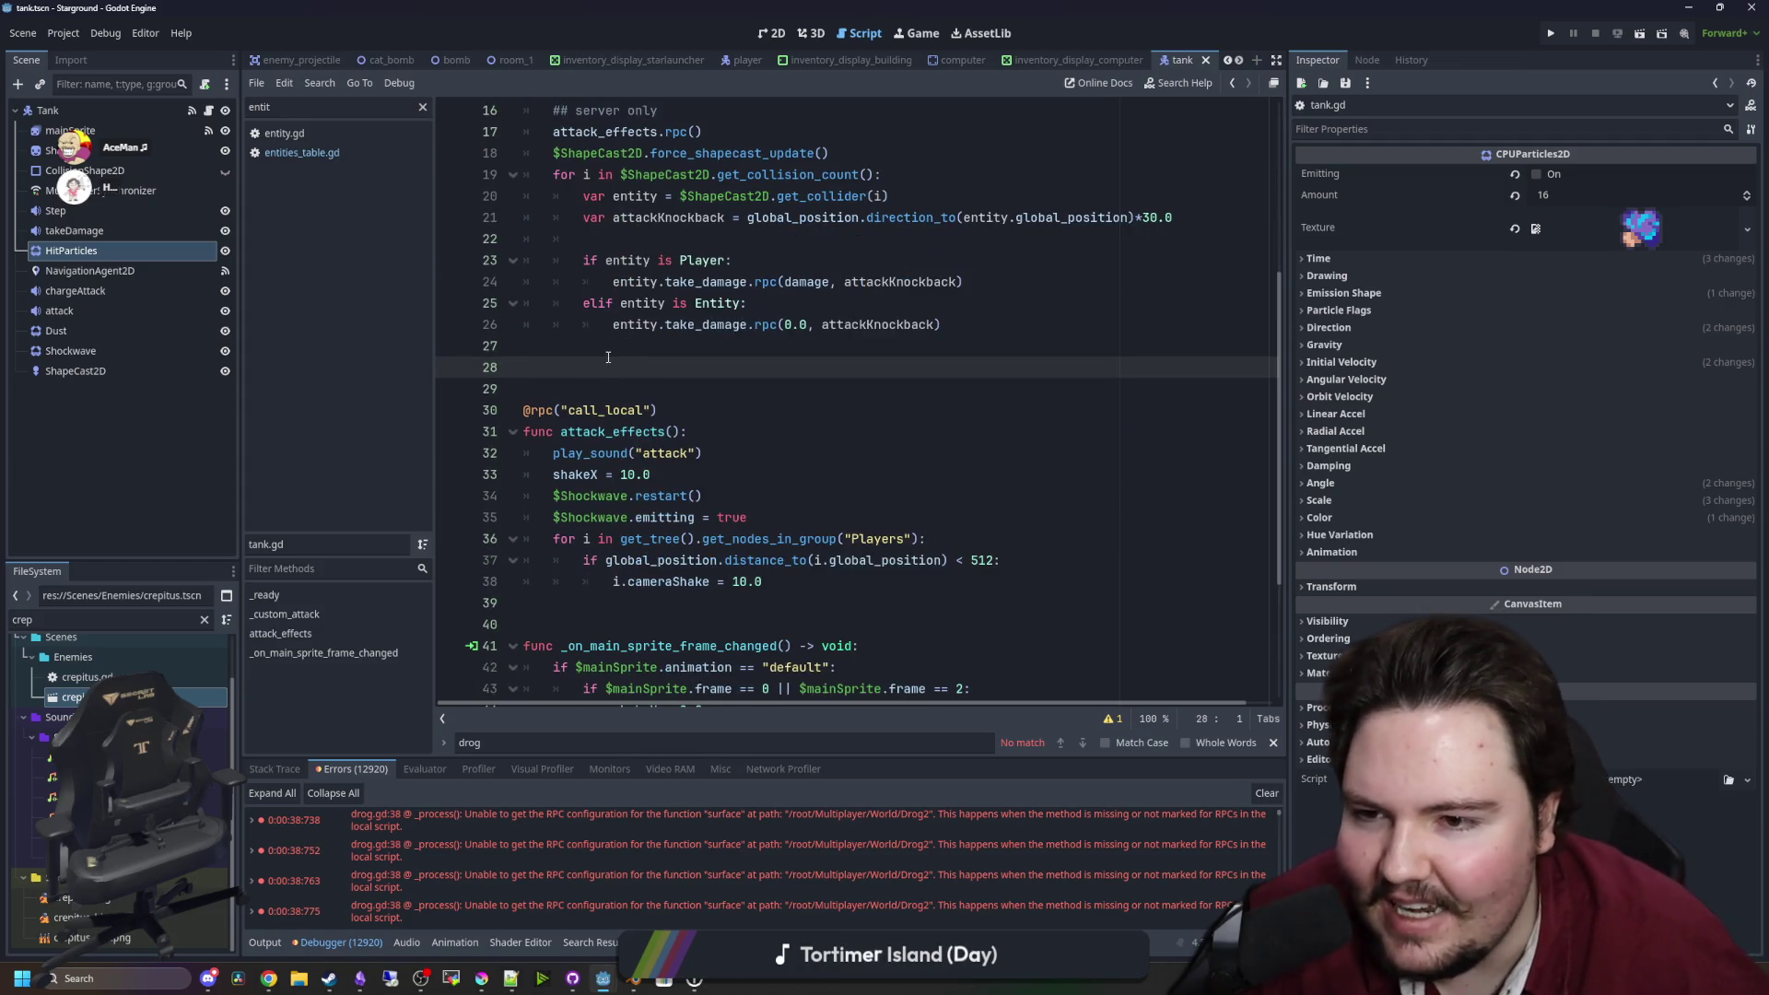
click(632, 355)
key(Delete)
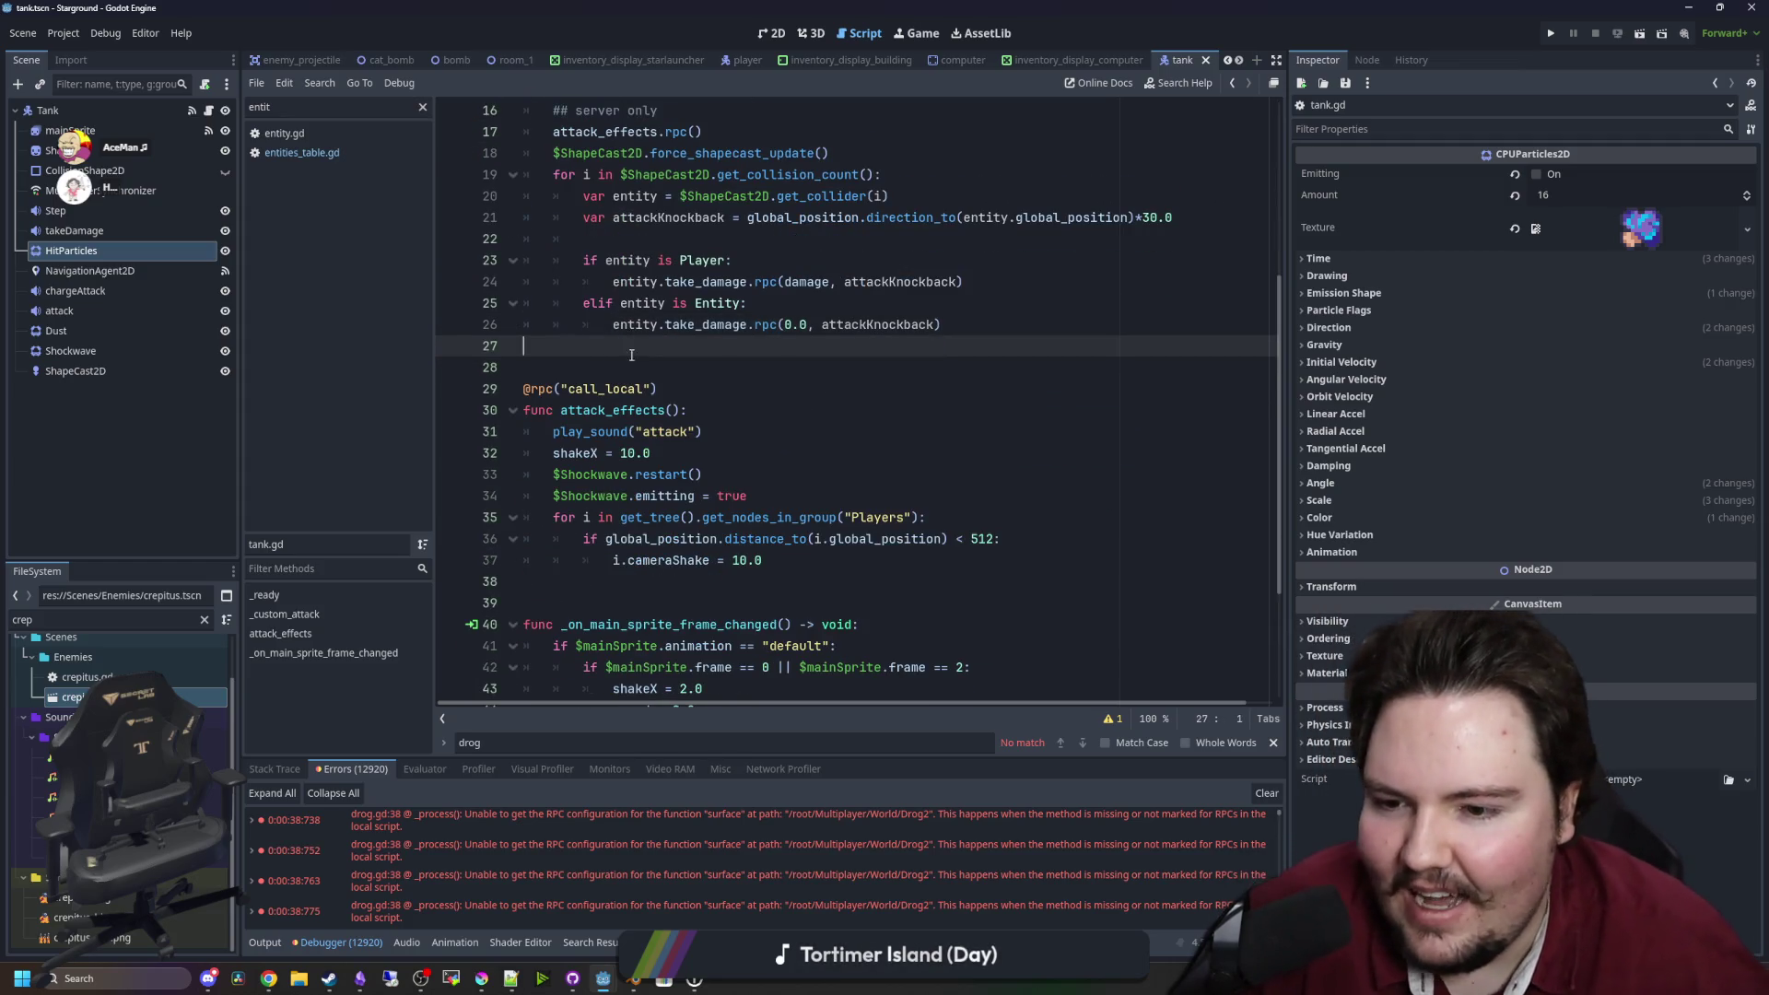
scroll(632, 355, down, 3)
click(615, 390)
scroll(615, 390, up, 8)
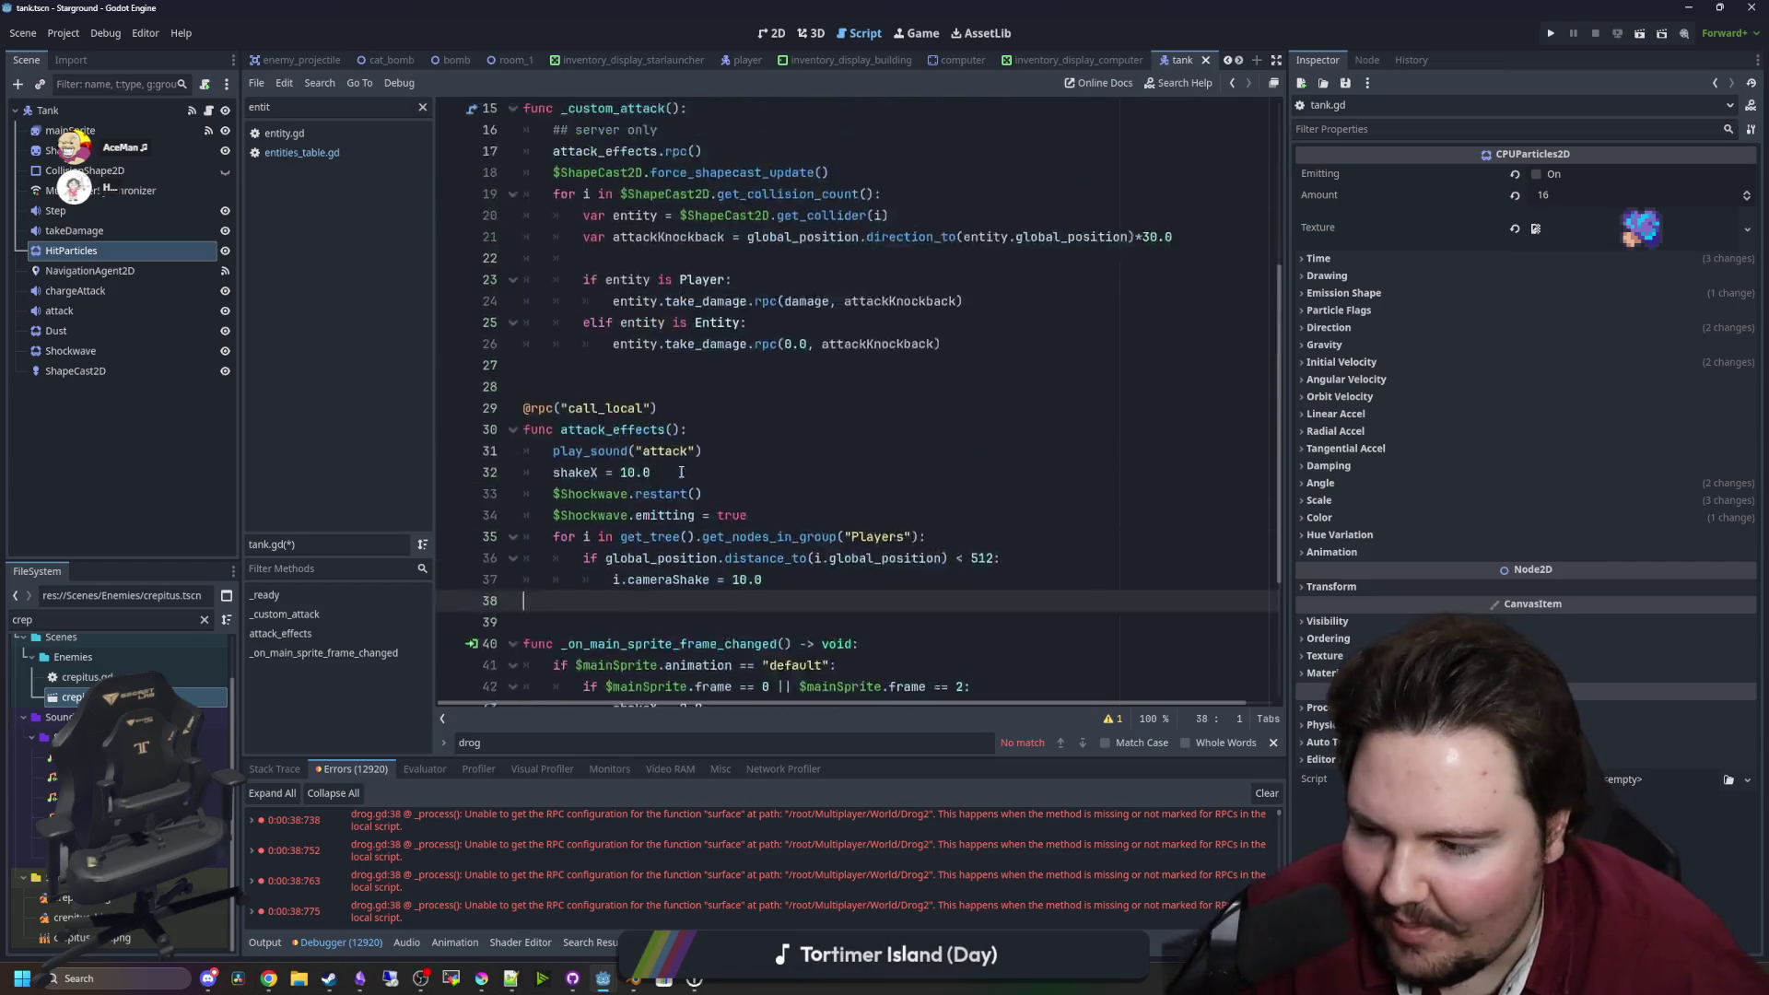
click(609, 364)
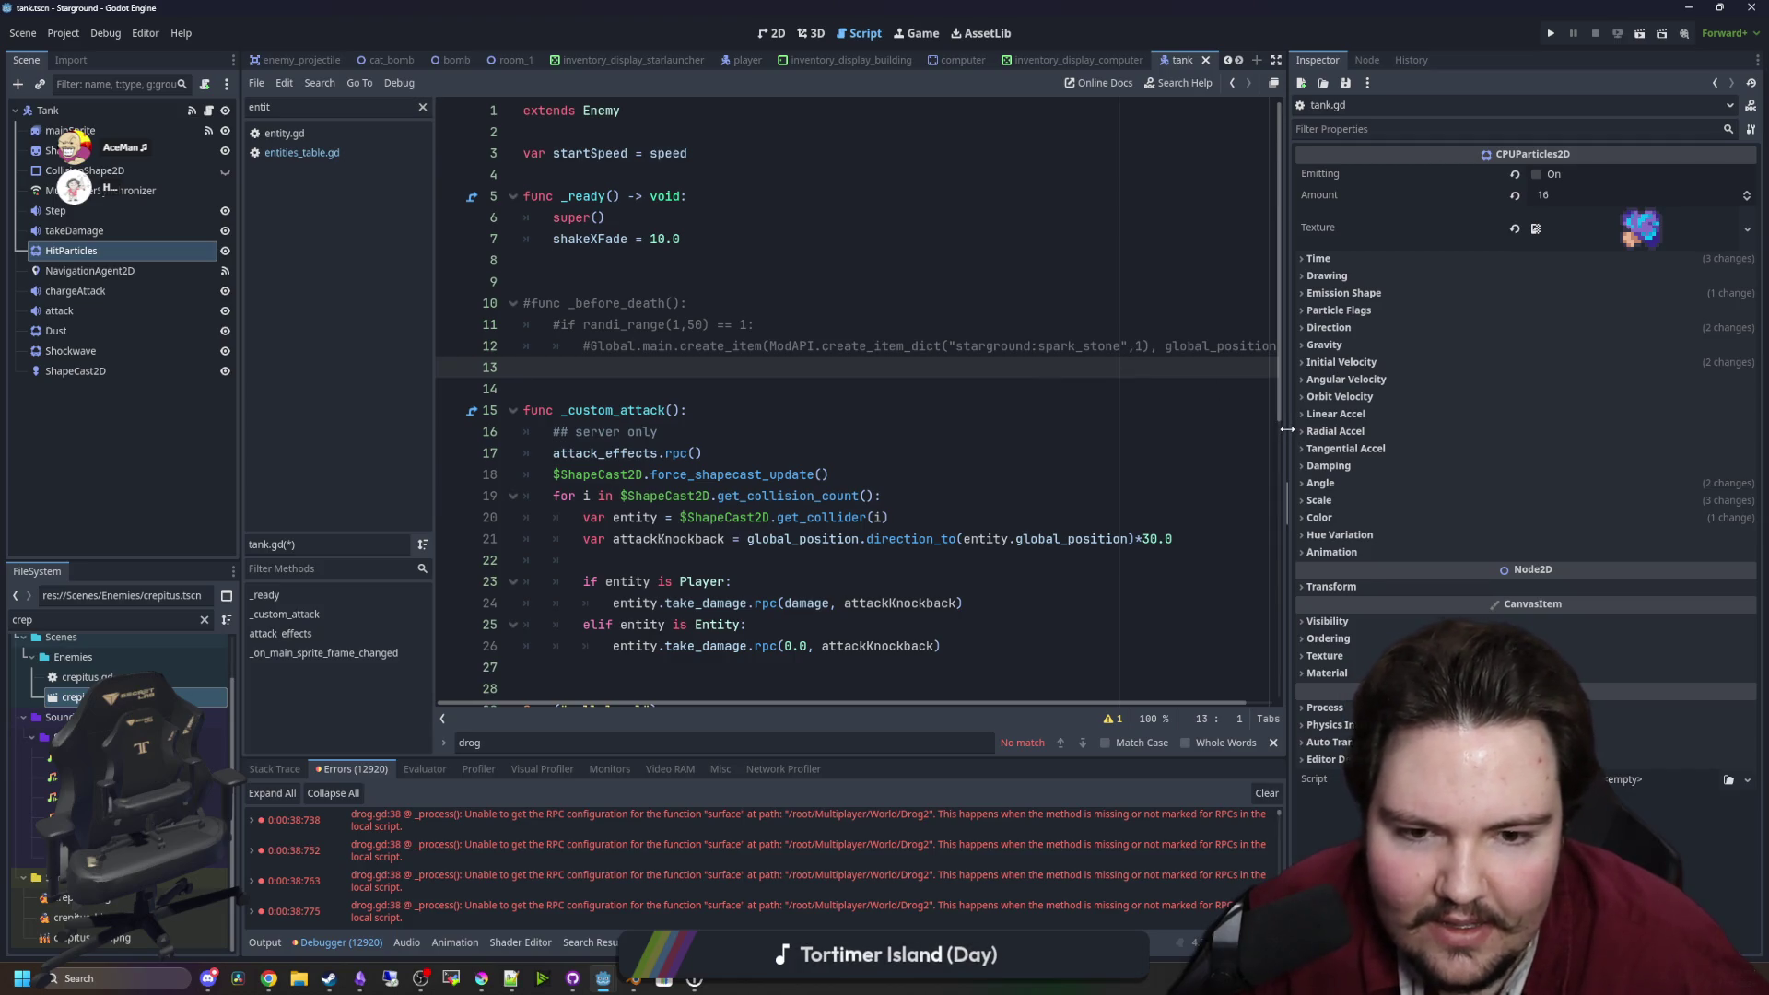
Step: Place the caret on the line right after shakeXFade in the _ready function
drag(1284, 427, 1487, 427)
scroll(1072, 450, down, 5)
scroll(1073, 450, down, 3)
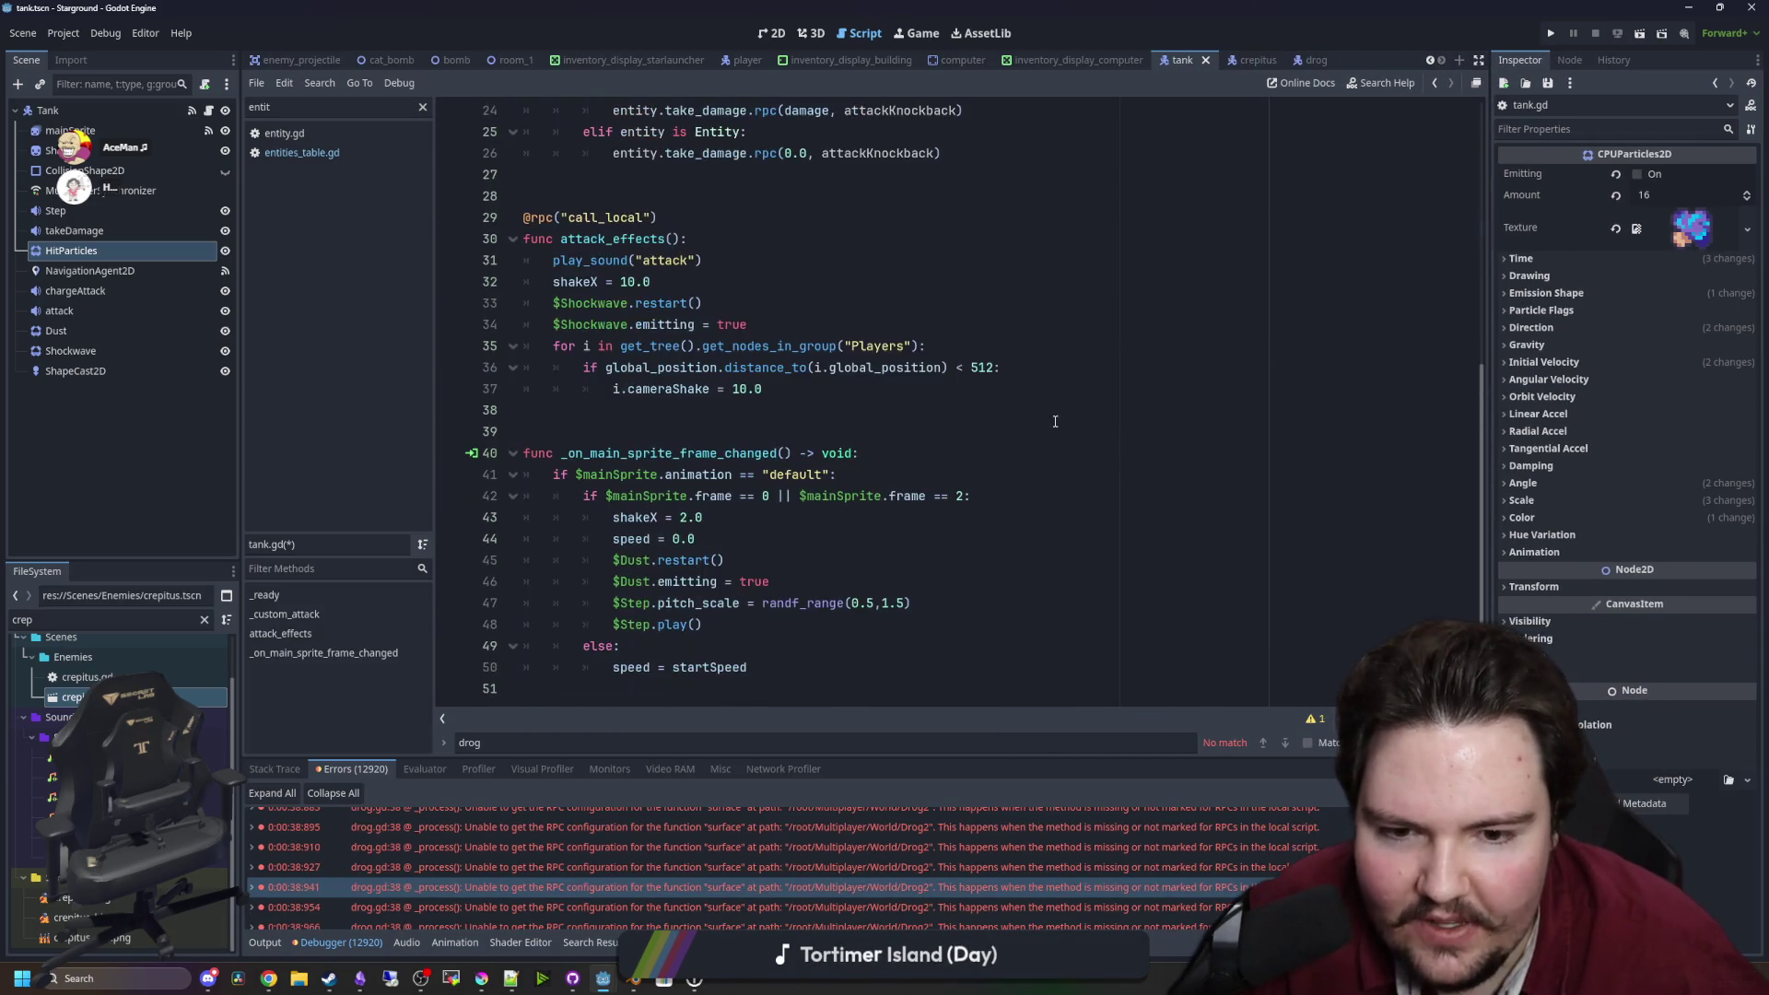
scroll(498, 319, up, 8)
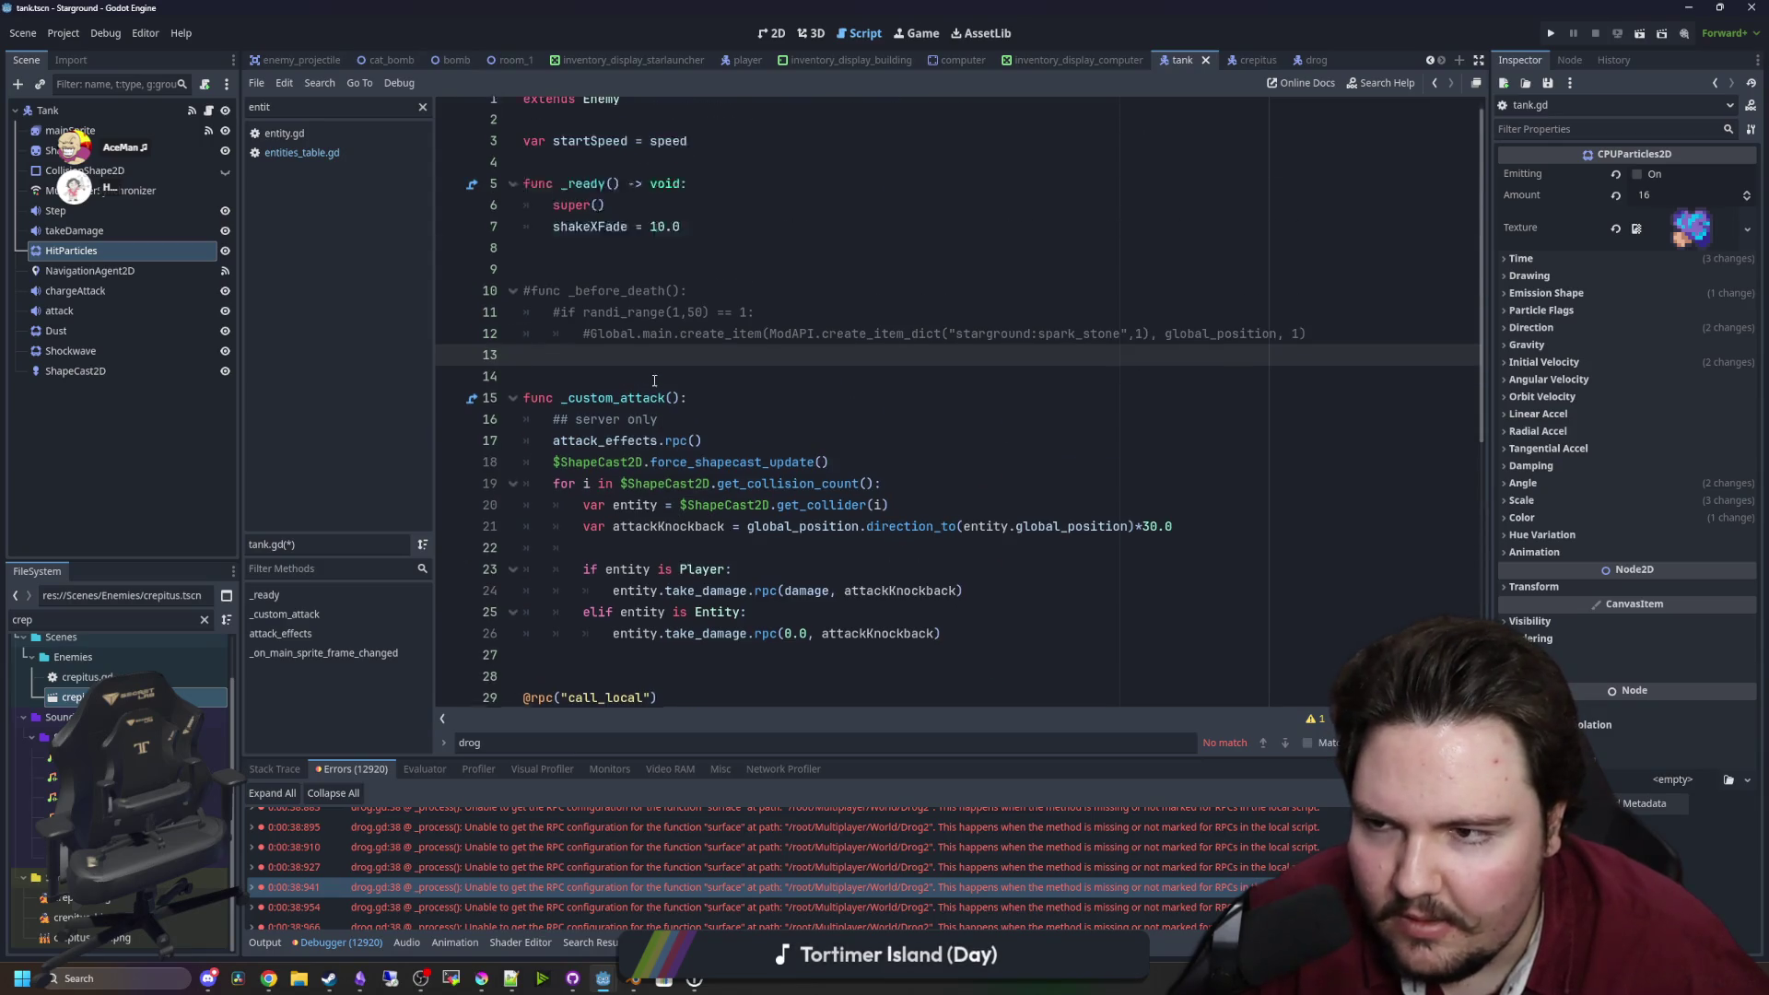
click(587, 279)
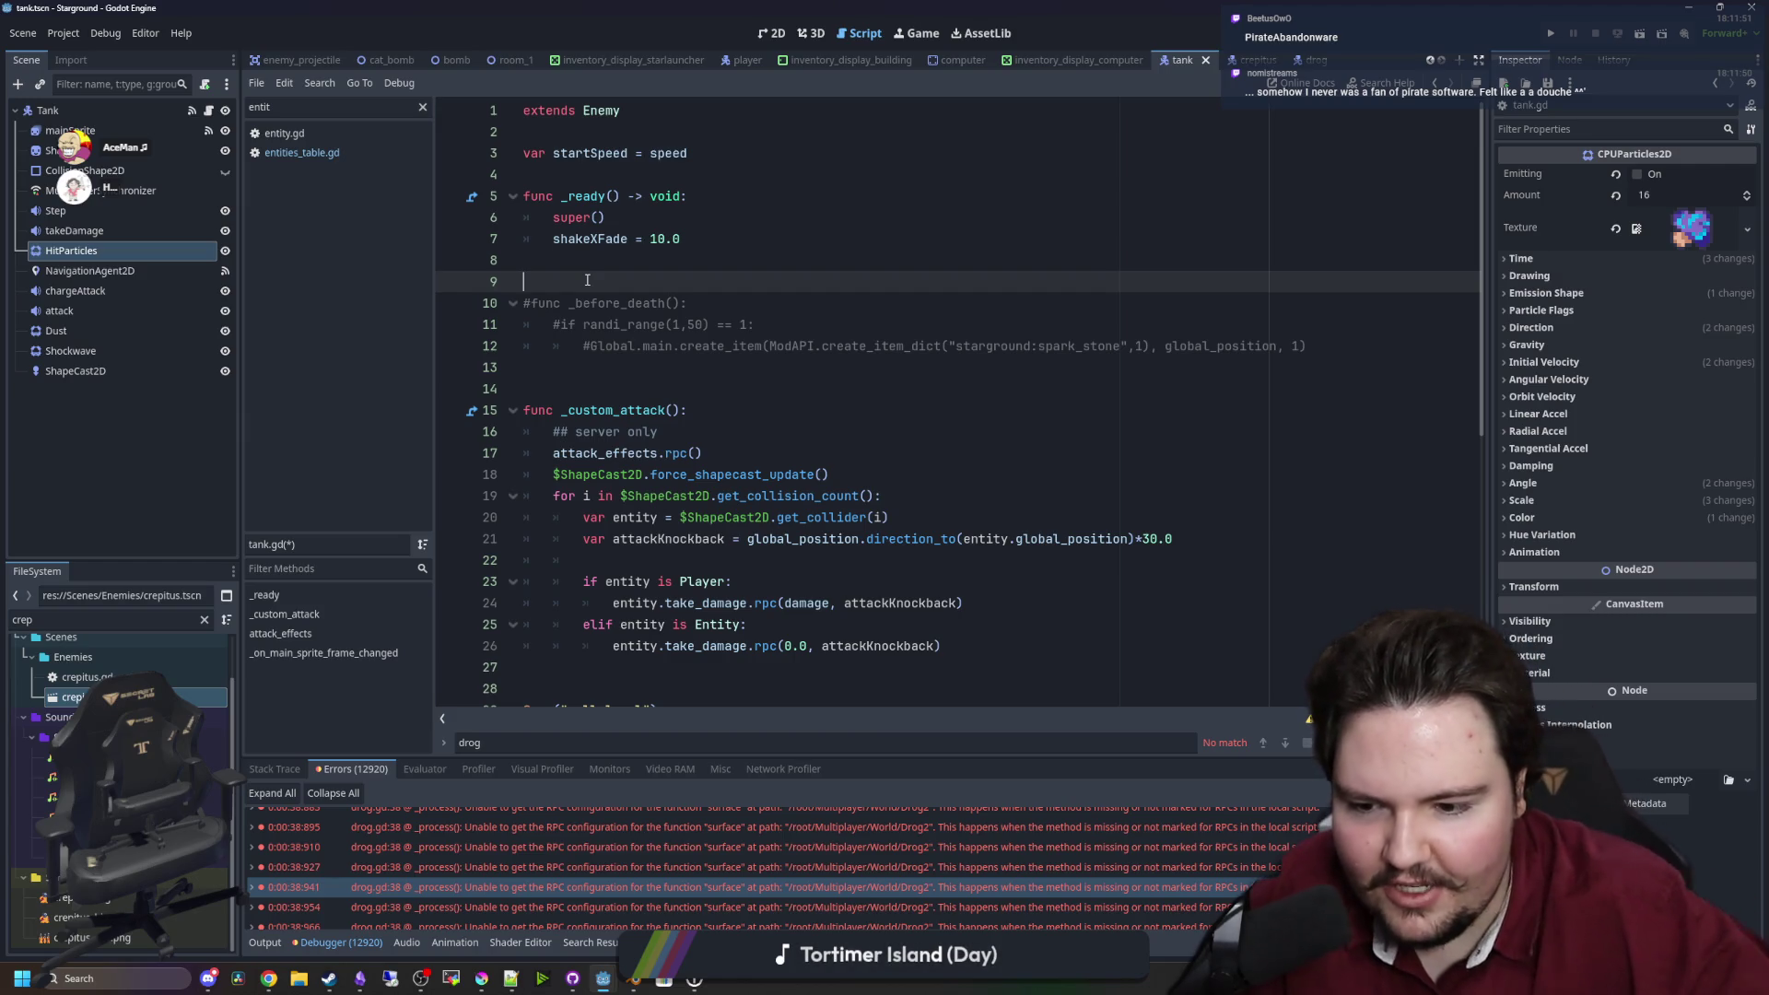
key(Up)
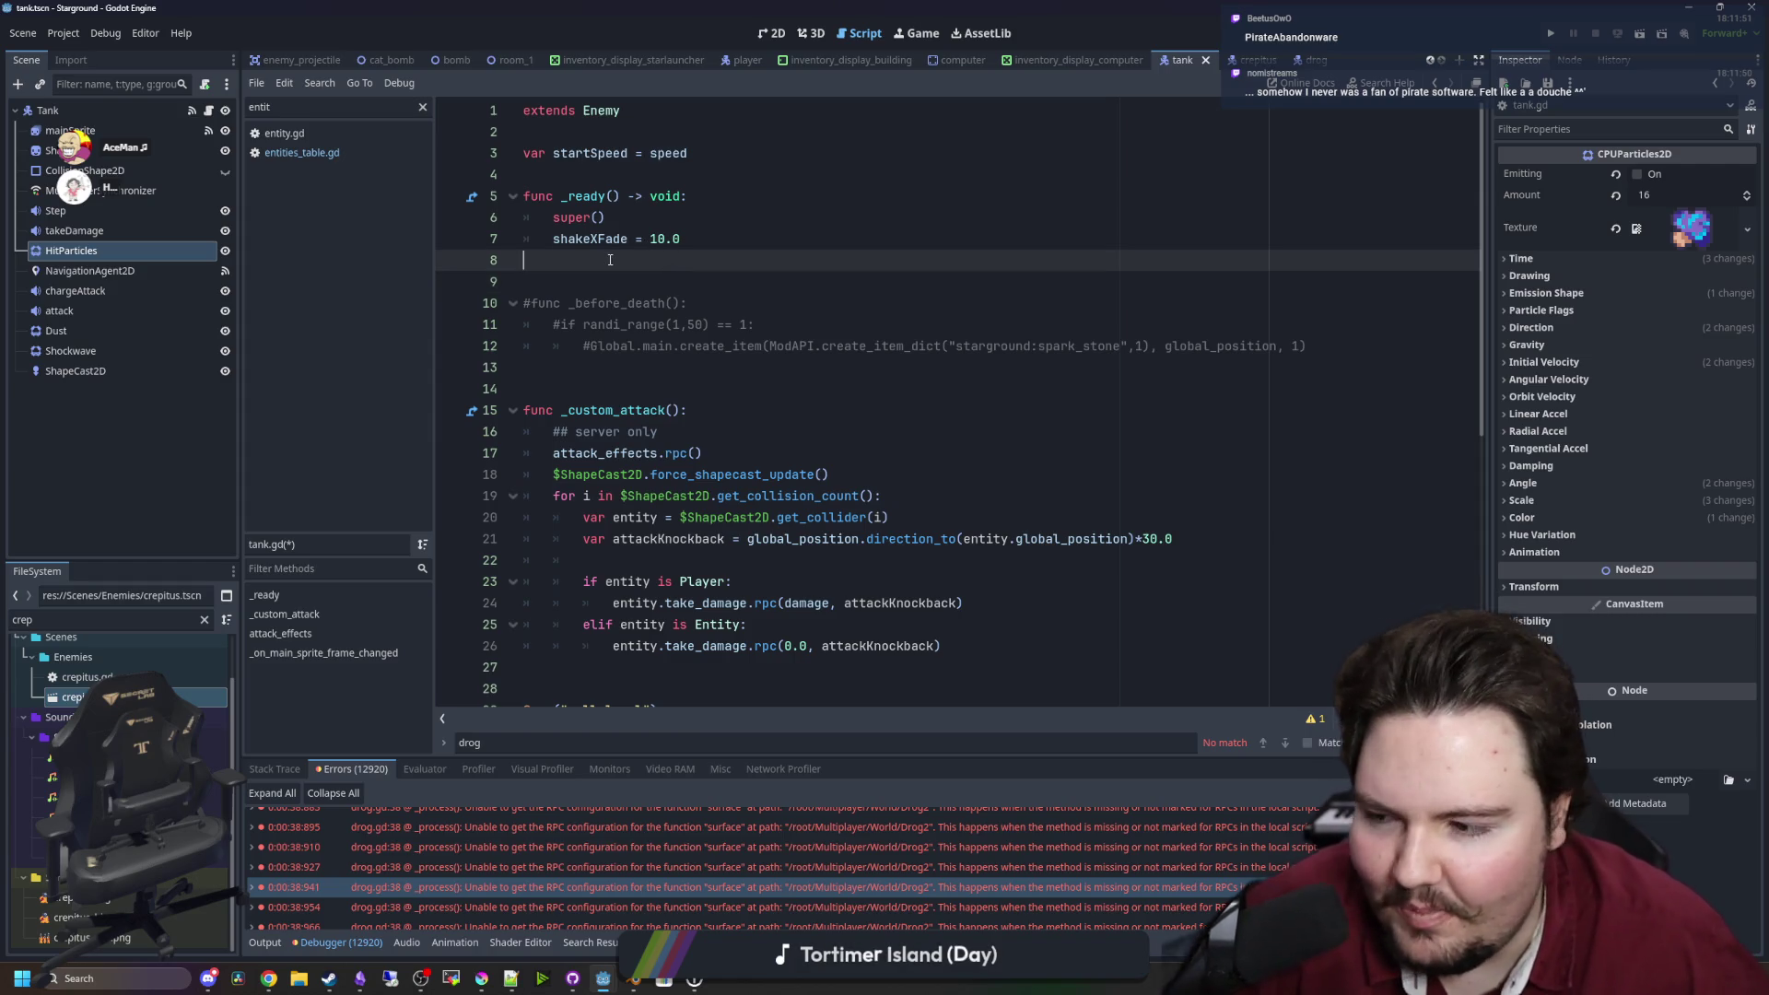
key(Down)
key(Down)
key(Down)
key(Up)
key(Up)
key(Up)
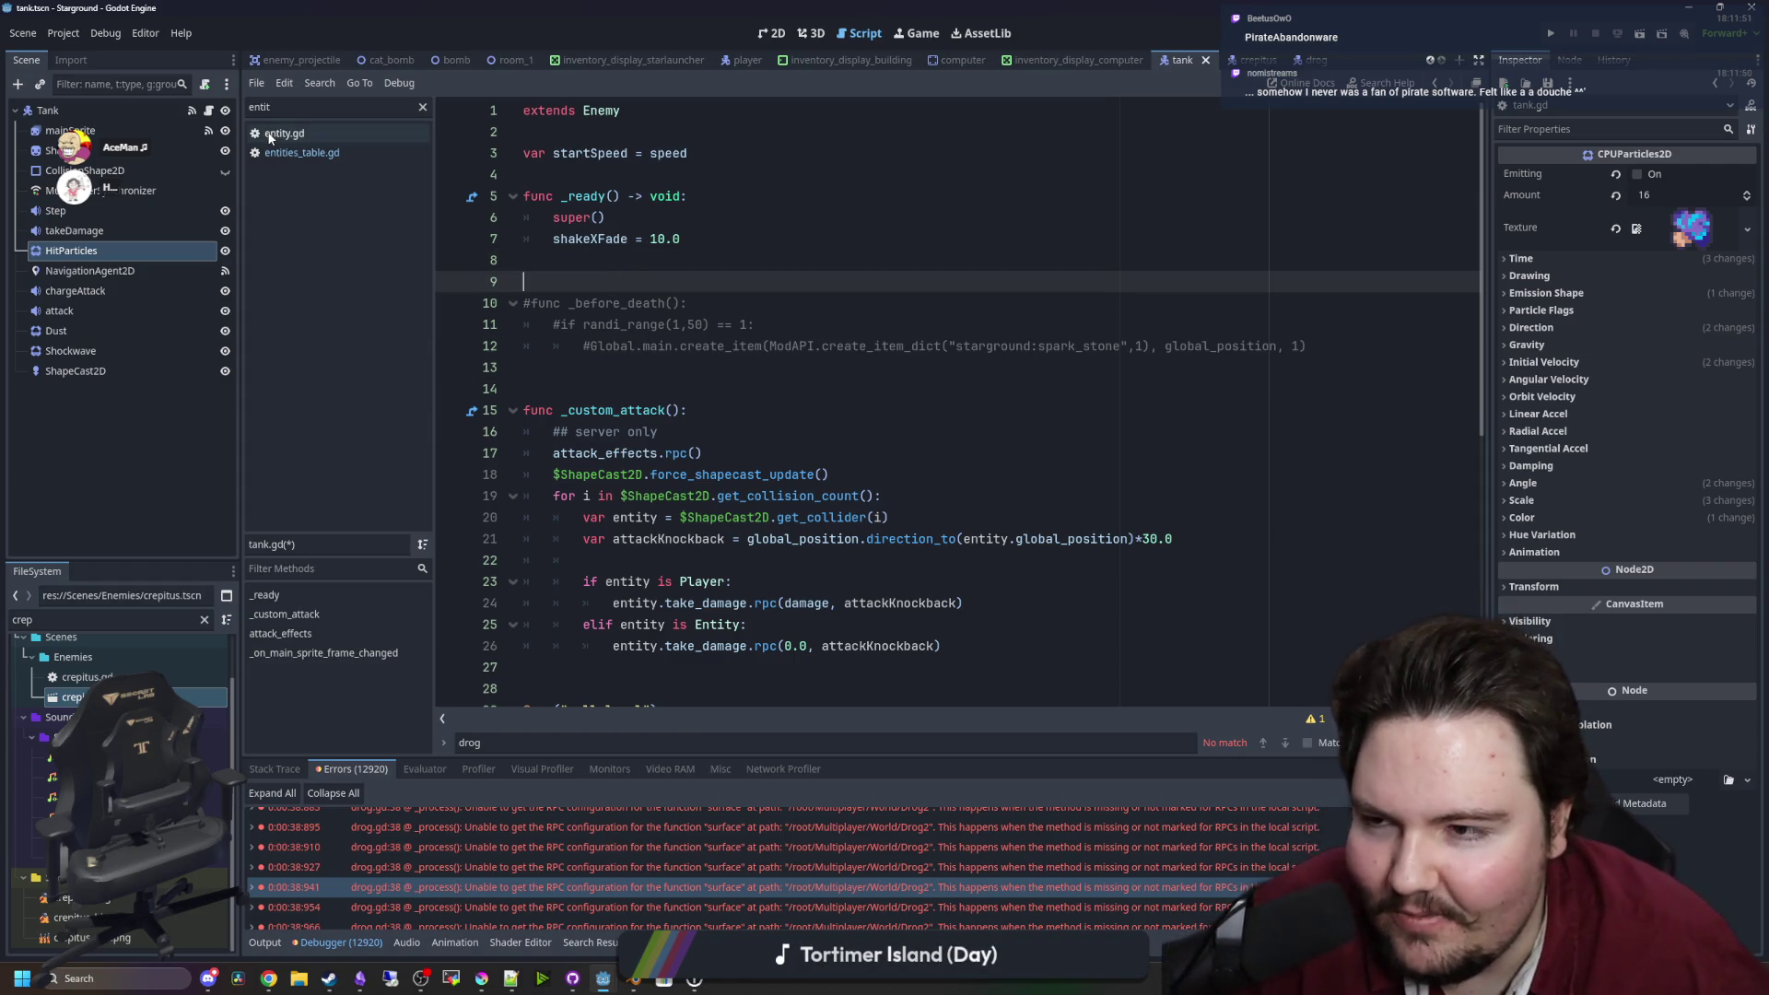
key(Up)
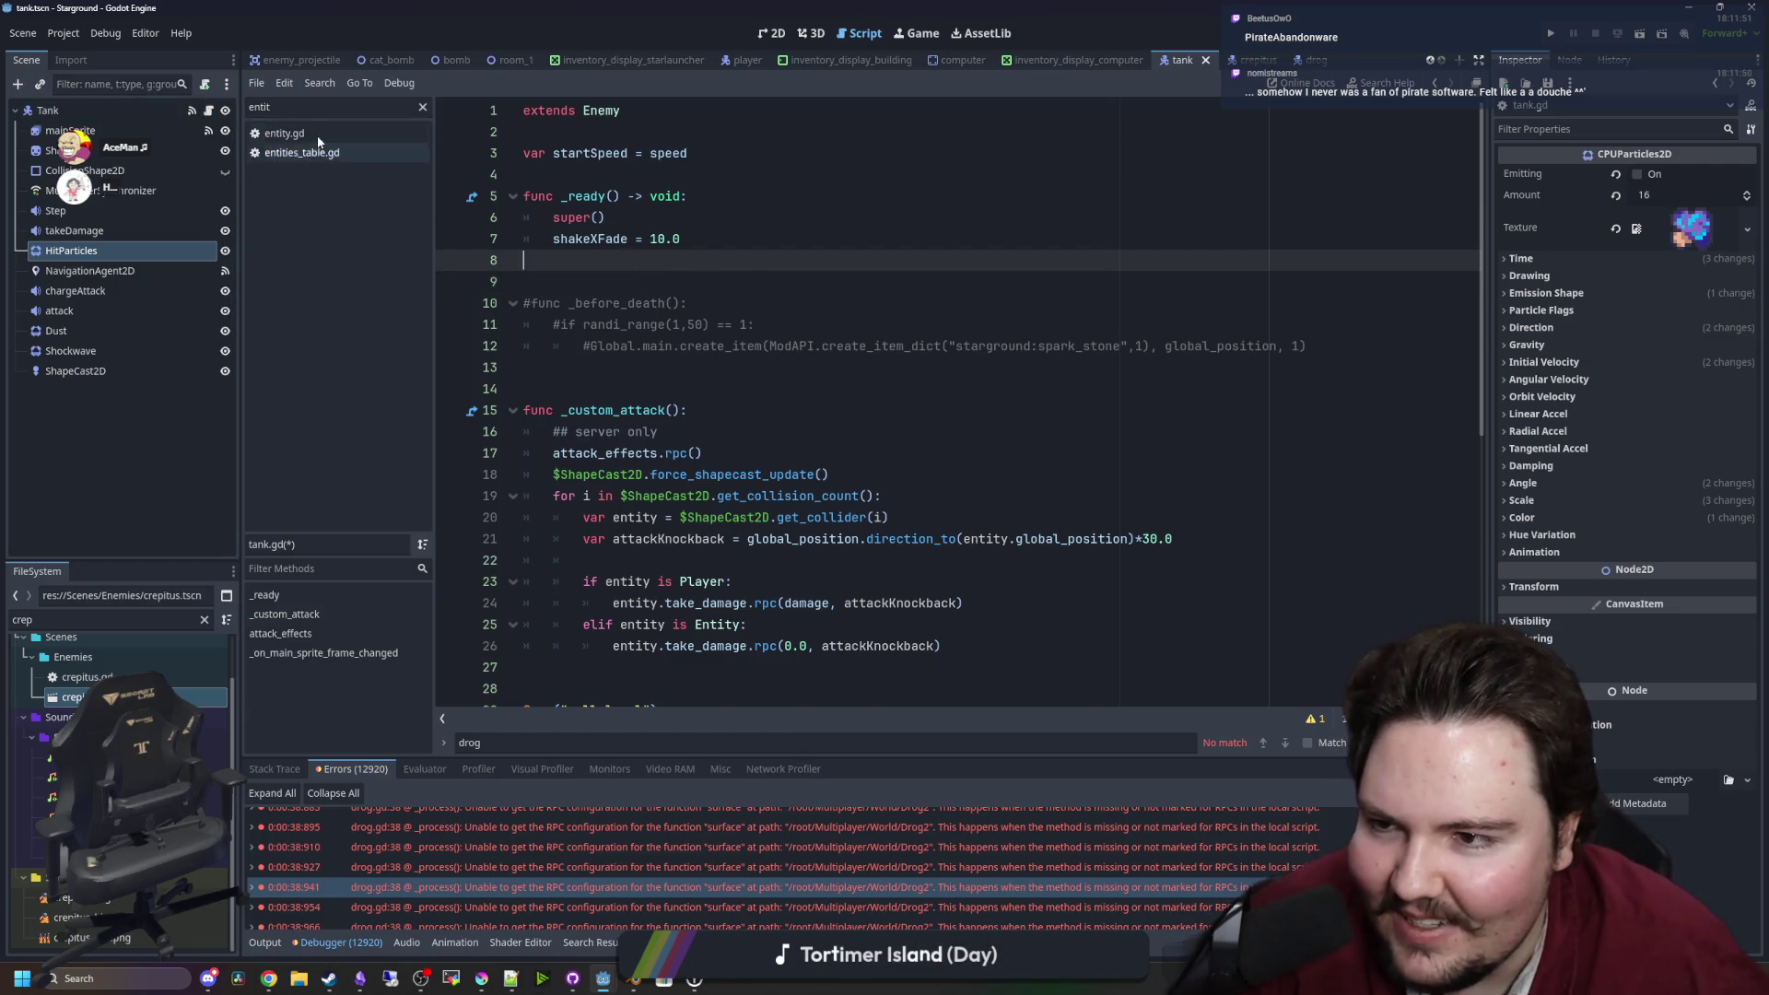
Step: Open entity.gd at its top and place the caret after attackDamageModifier
click(267, 134)
scroll(1464, 479, up, 10)
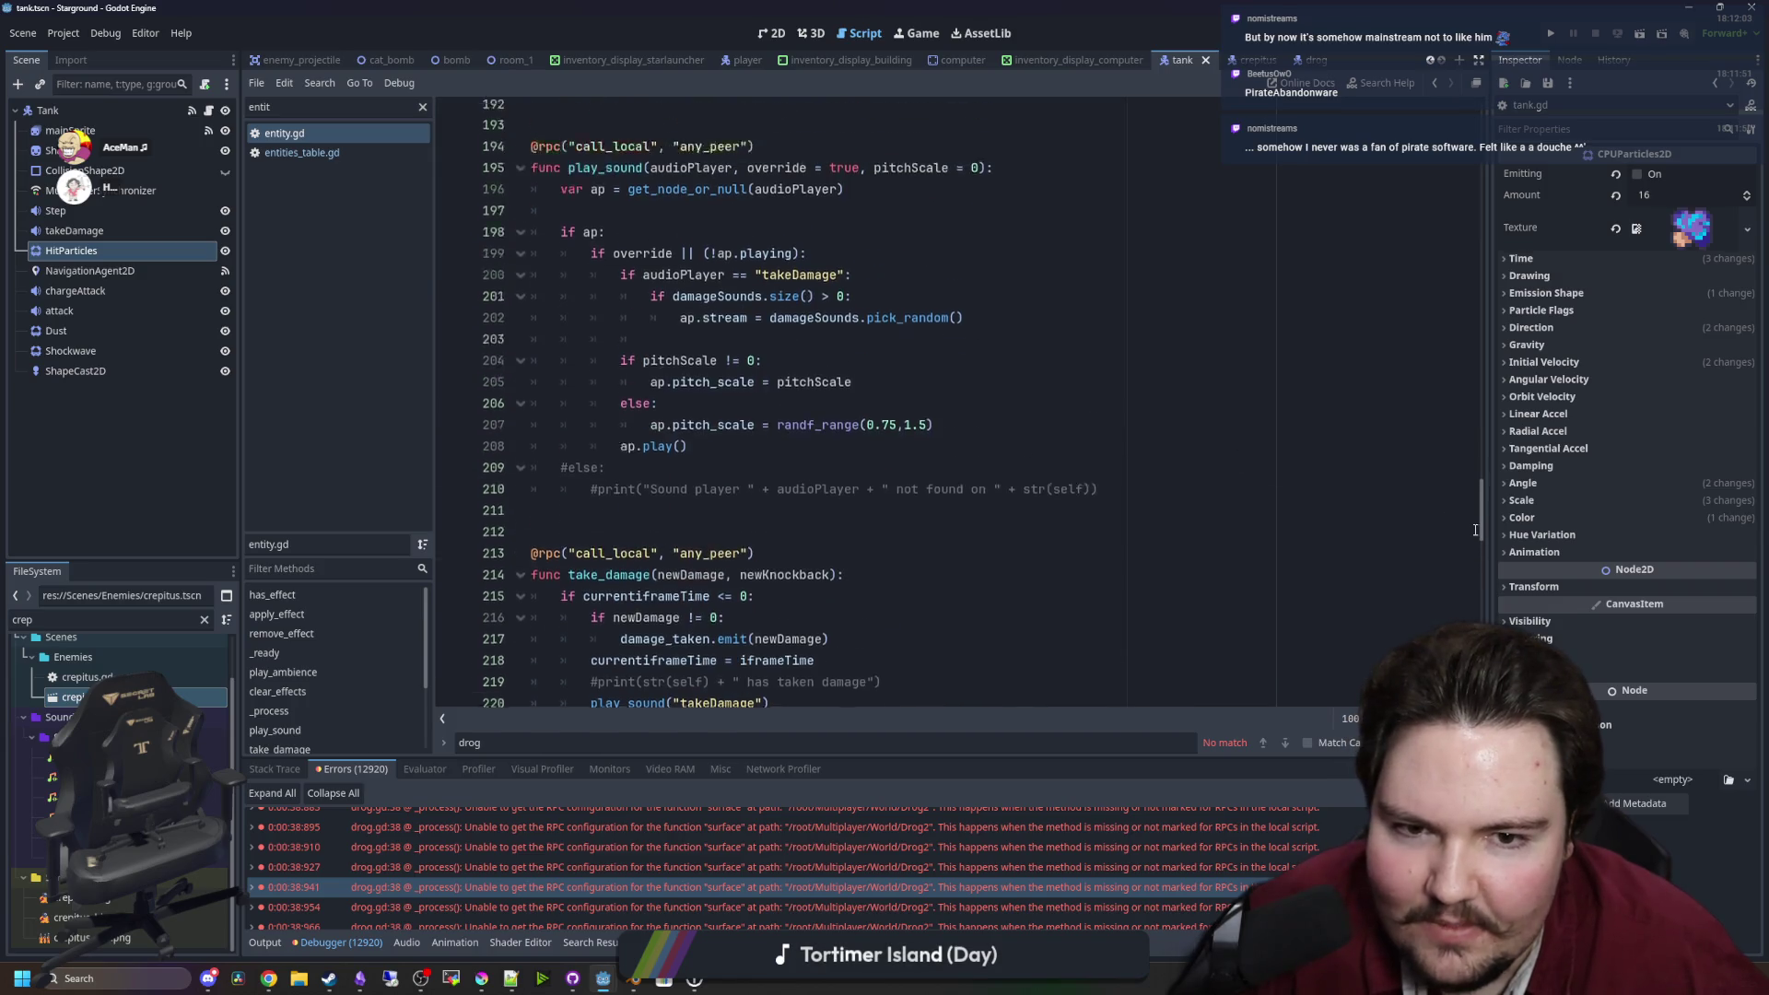
mouse_move(1479, 475)
mouse_down()
mouse_move(1491, 140)
mouse_move(1502, 546)
mouse_move(1529, 102)
mouse_up()
click(683, 221)
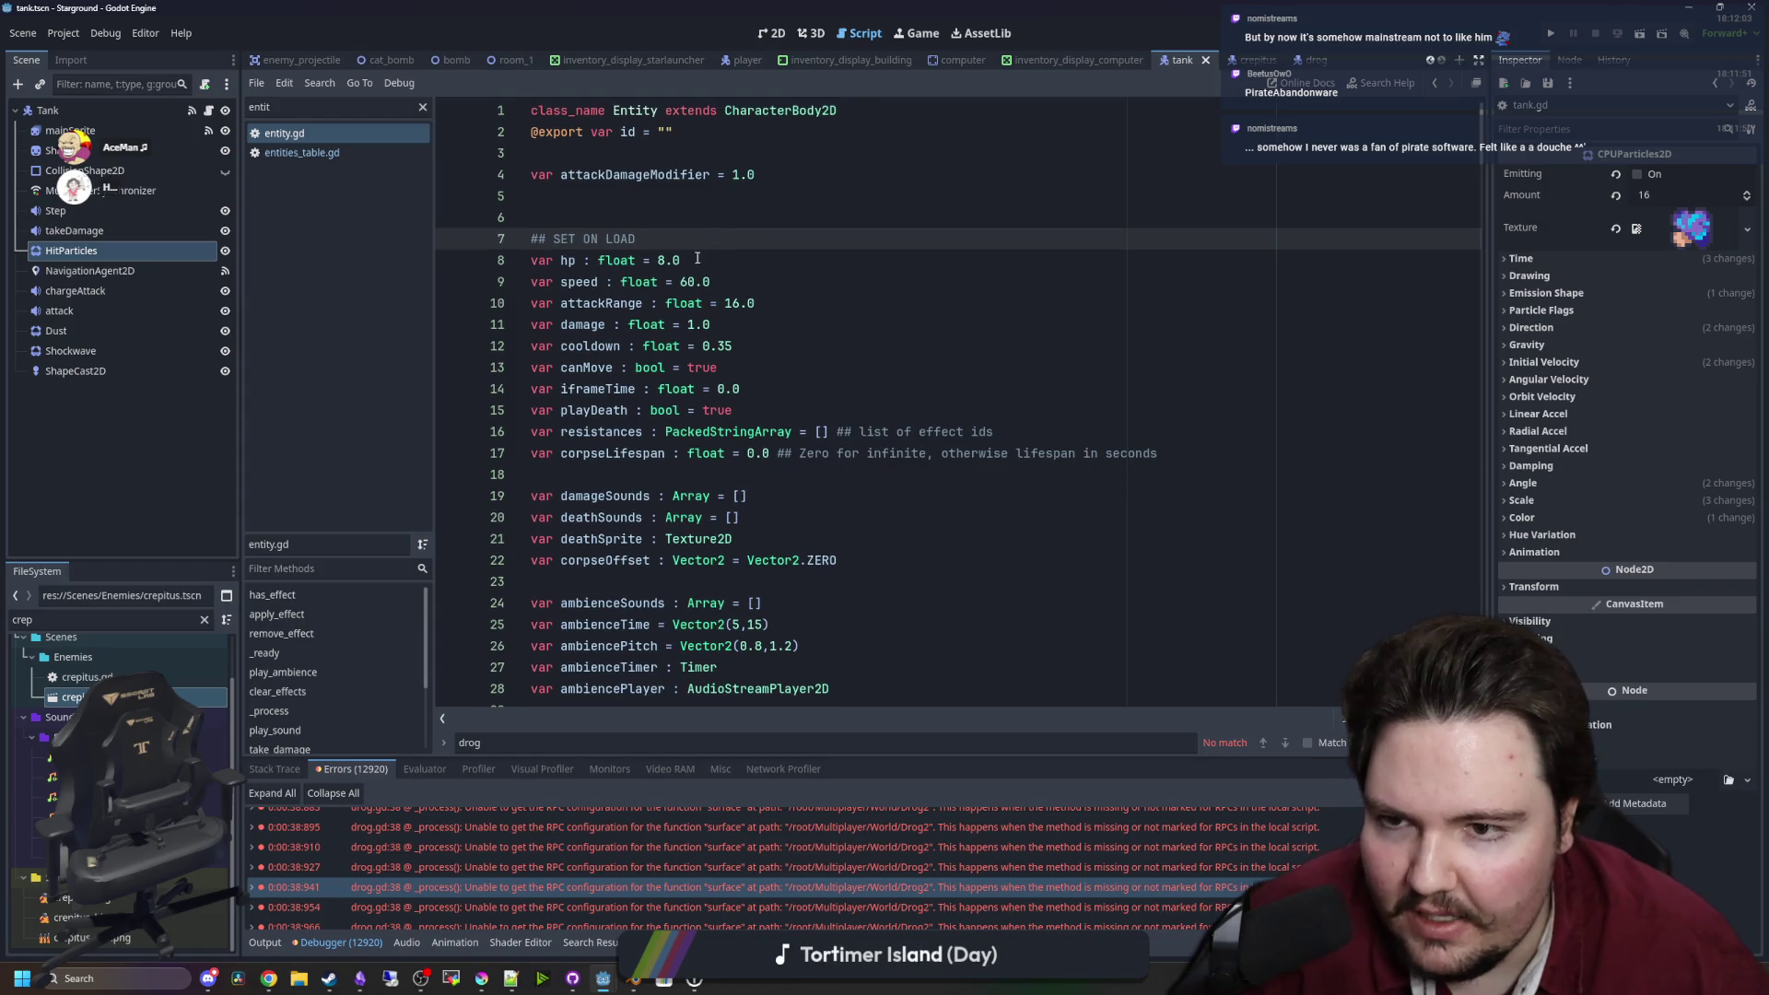
key(Up)
key(Up)
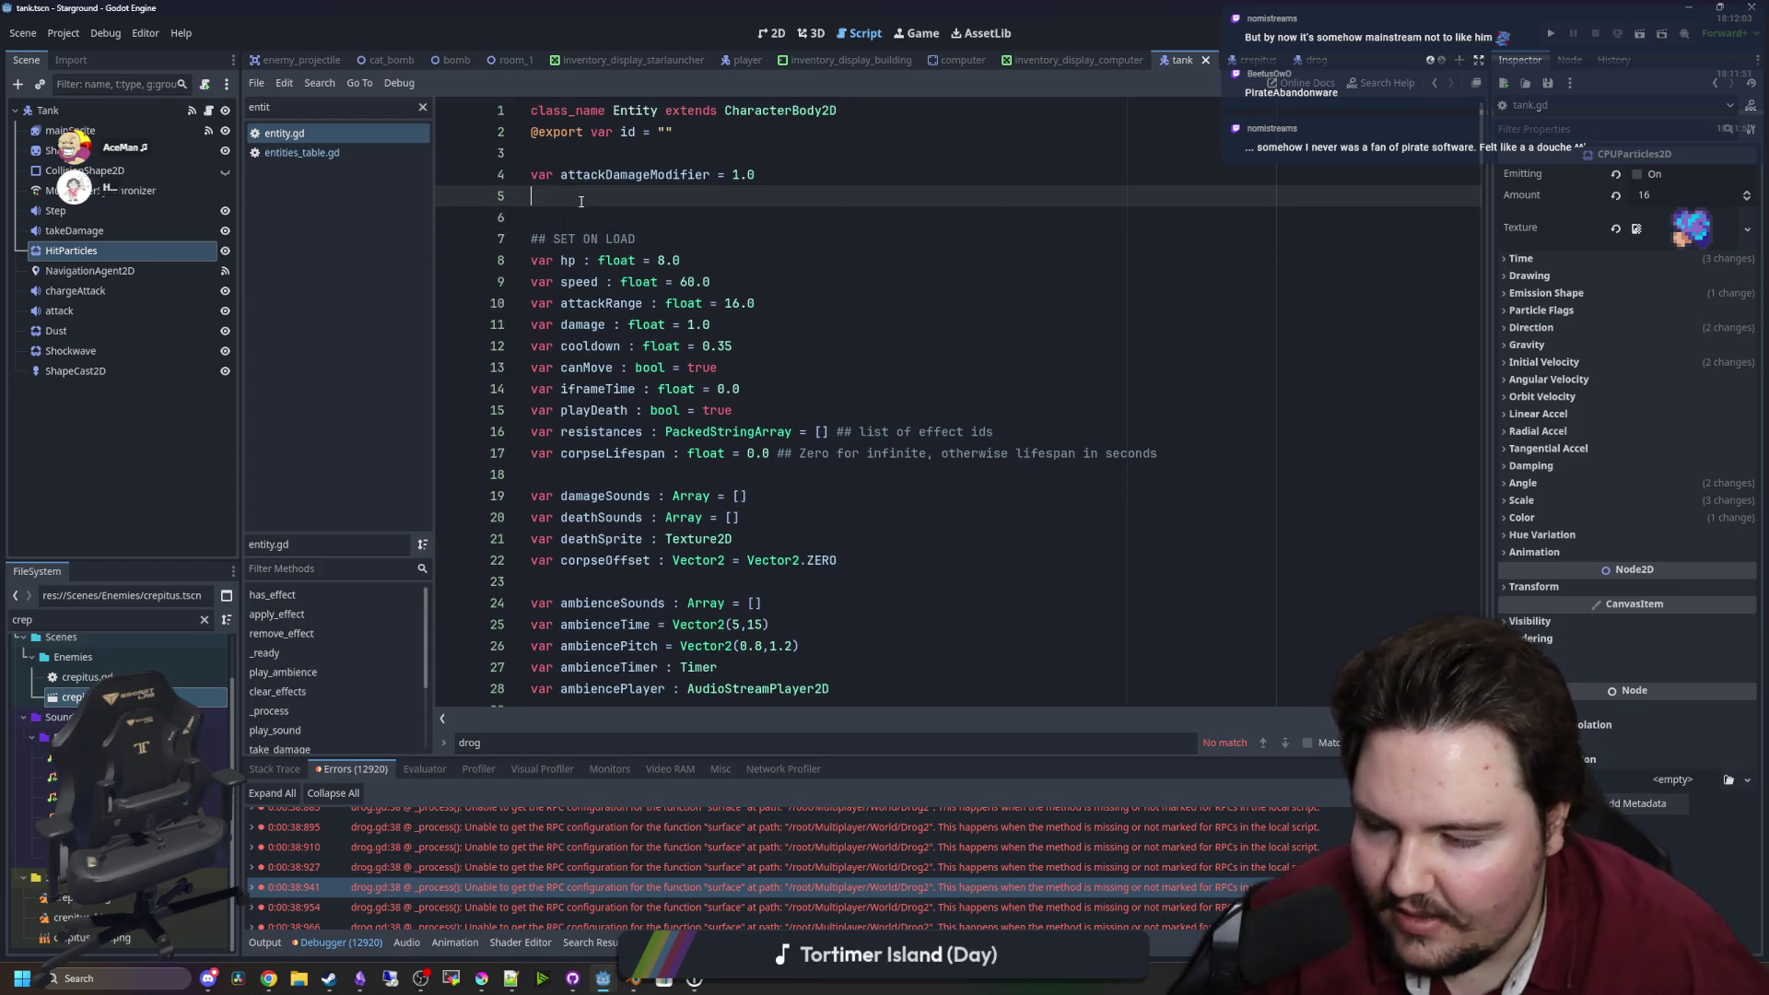